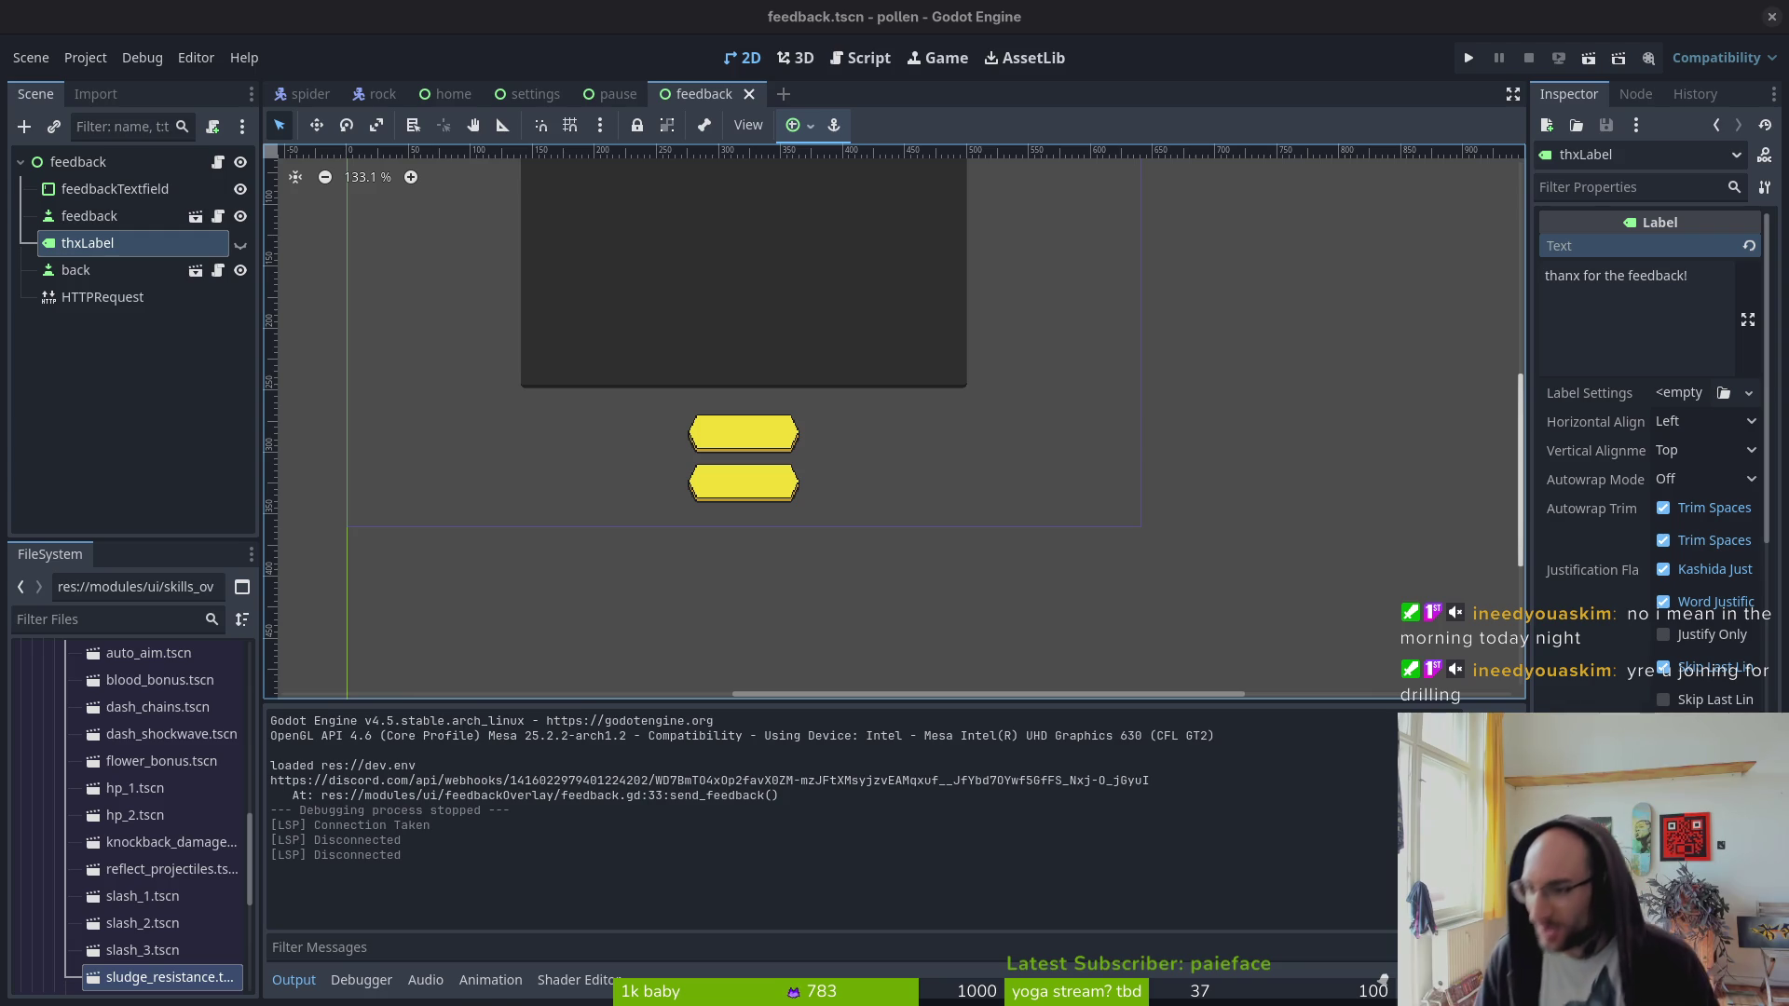
- Launch the game with F6 to test the feedback screen
key("F6")
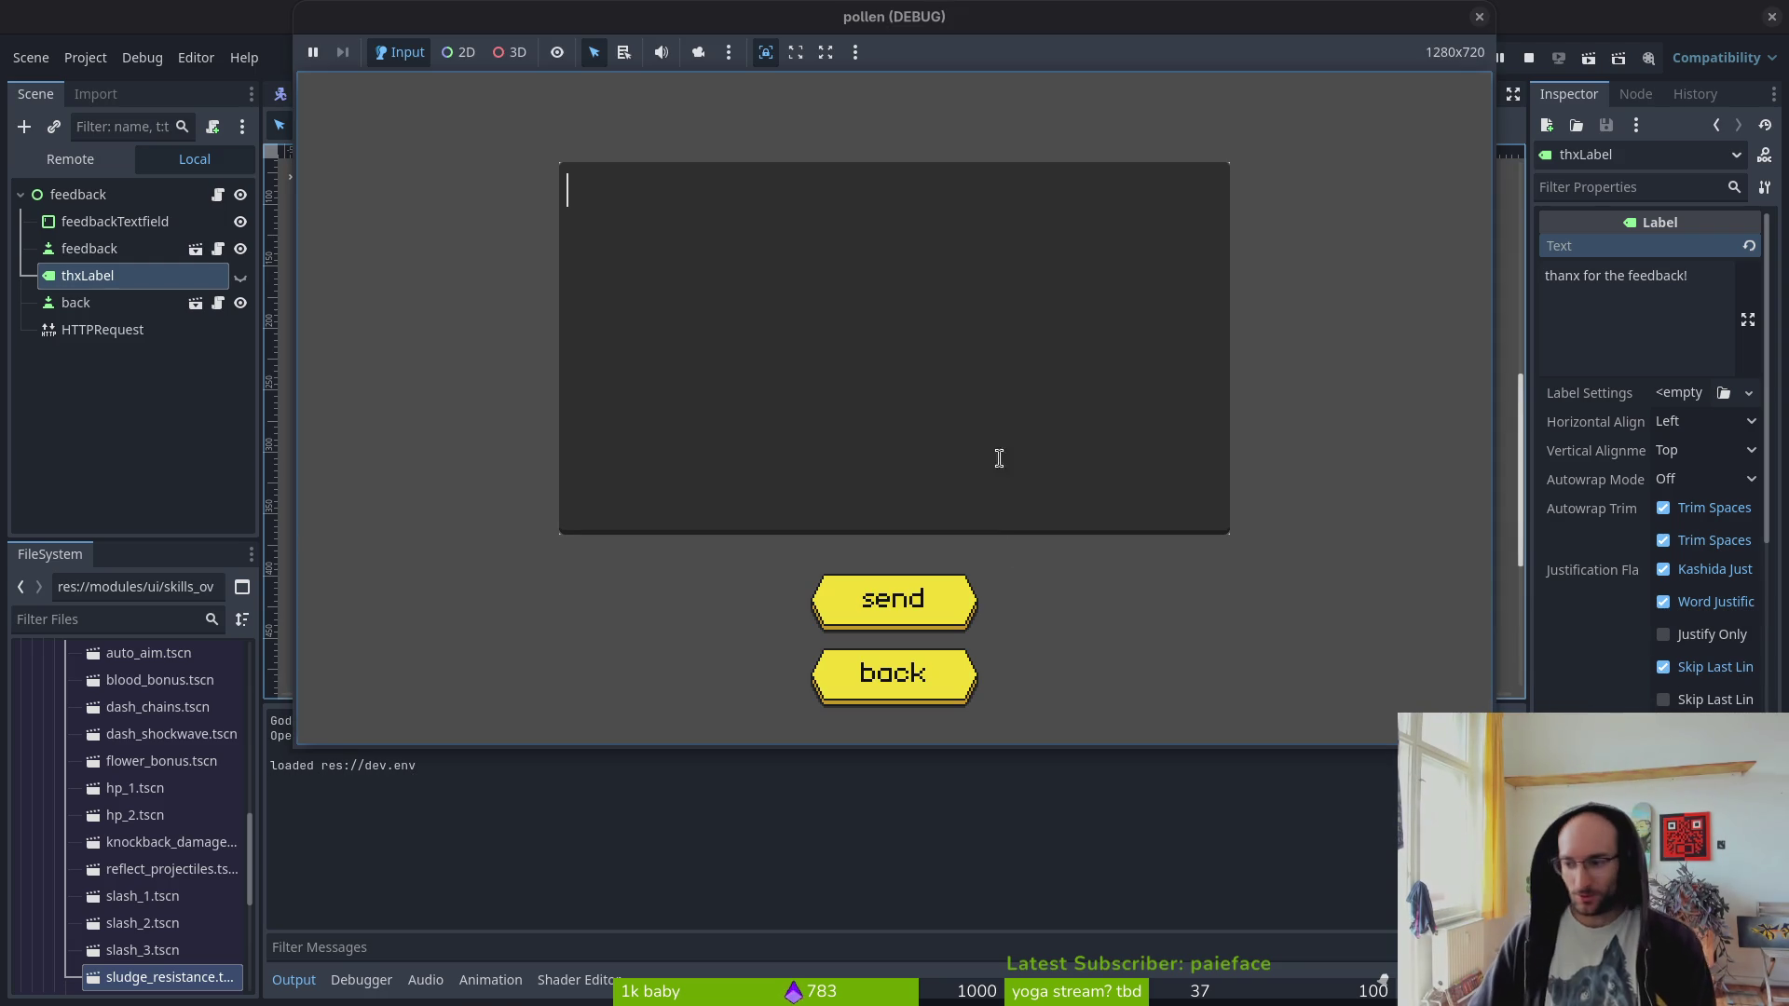
key("super")
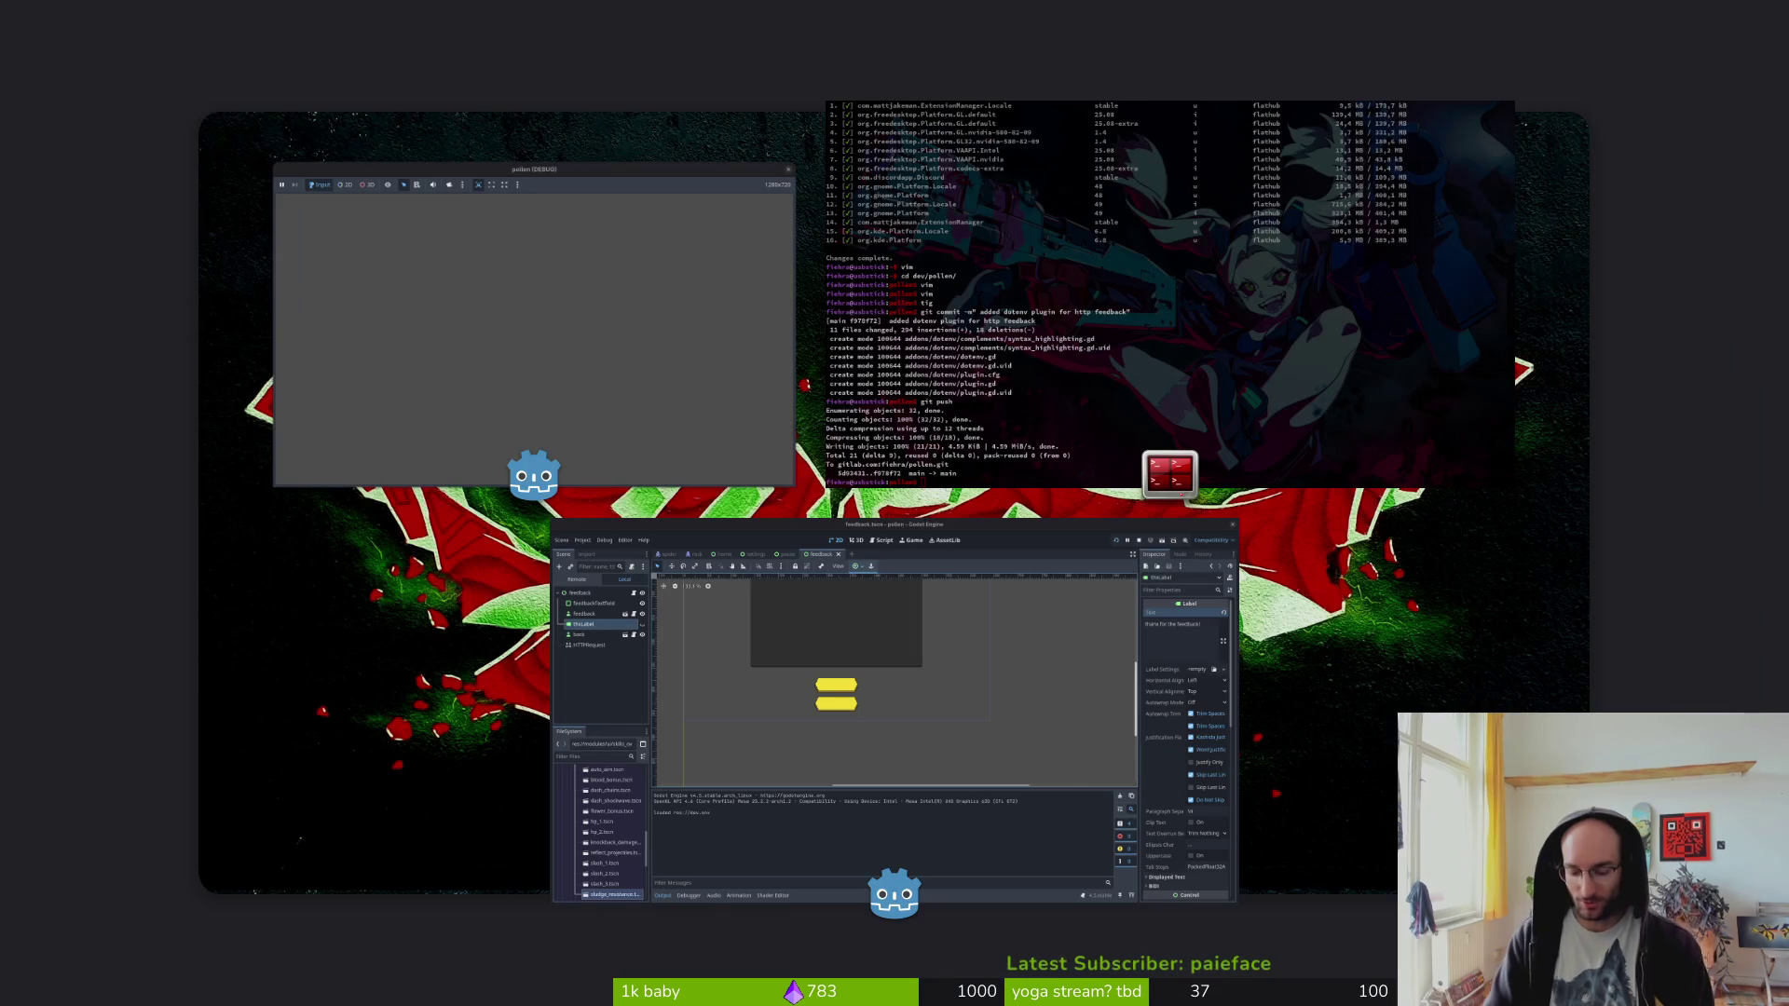
key("super")
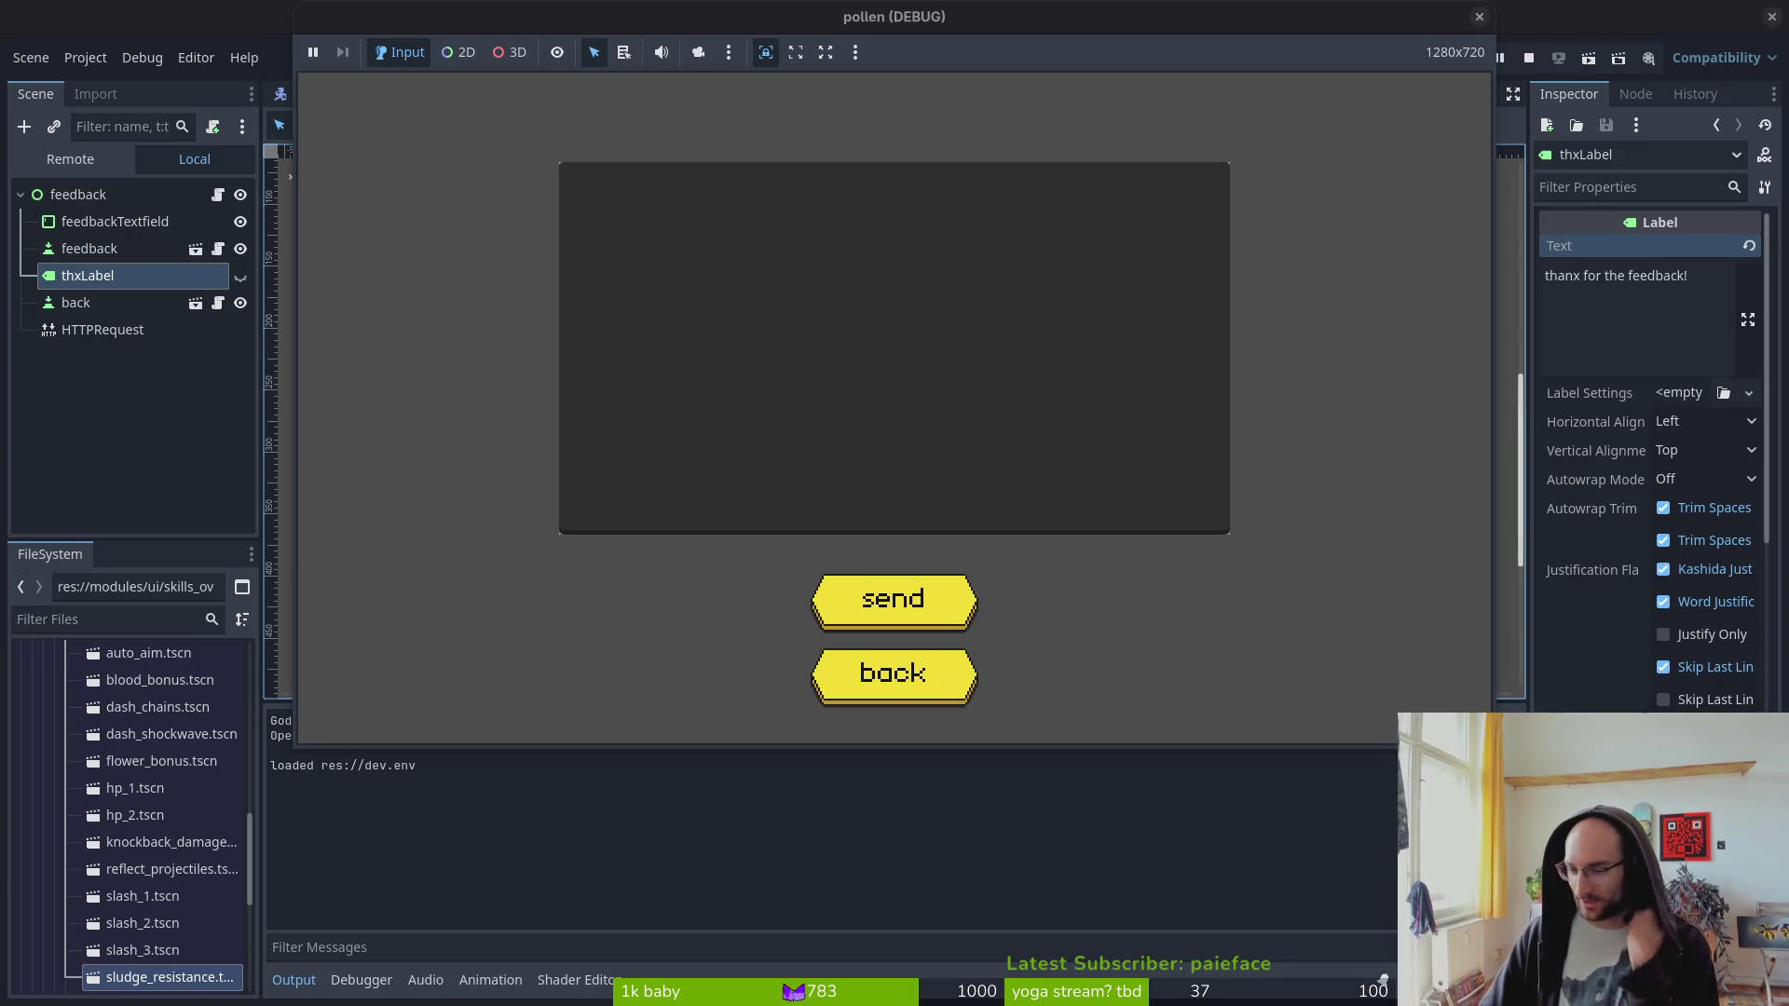
- Enter 'game sucks noob' as the feedback and place Discord alongside the game
type("asdasdasdasdasd")
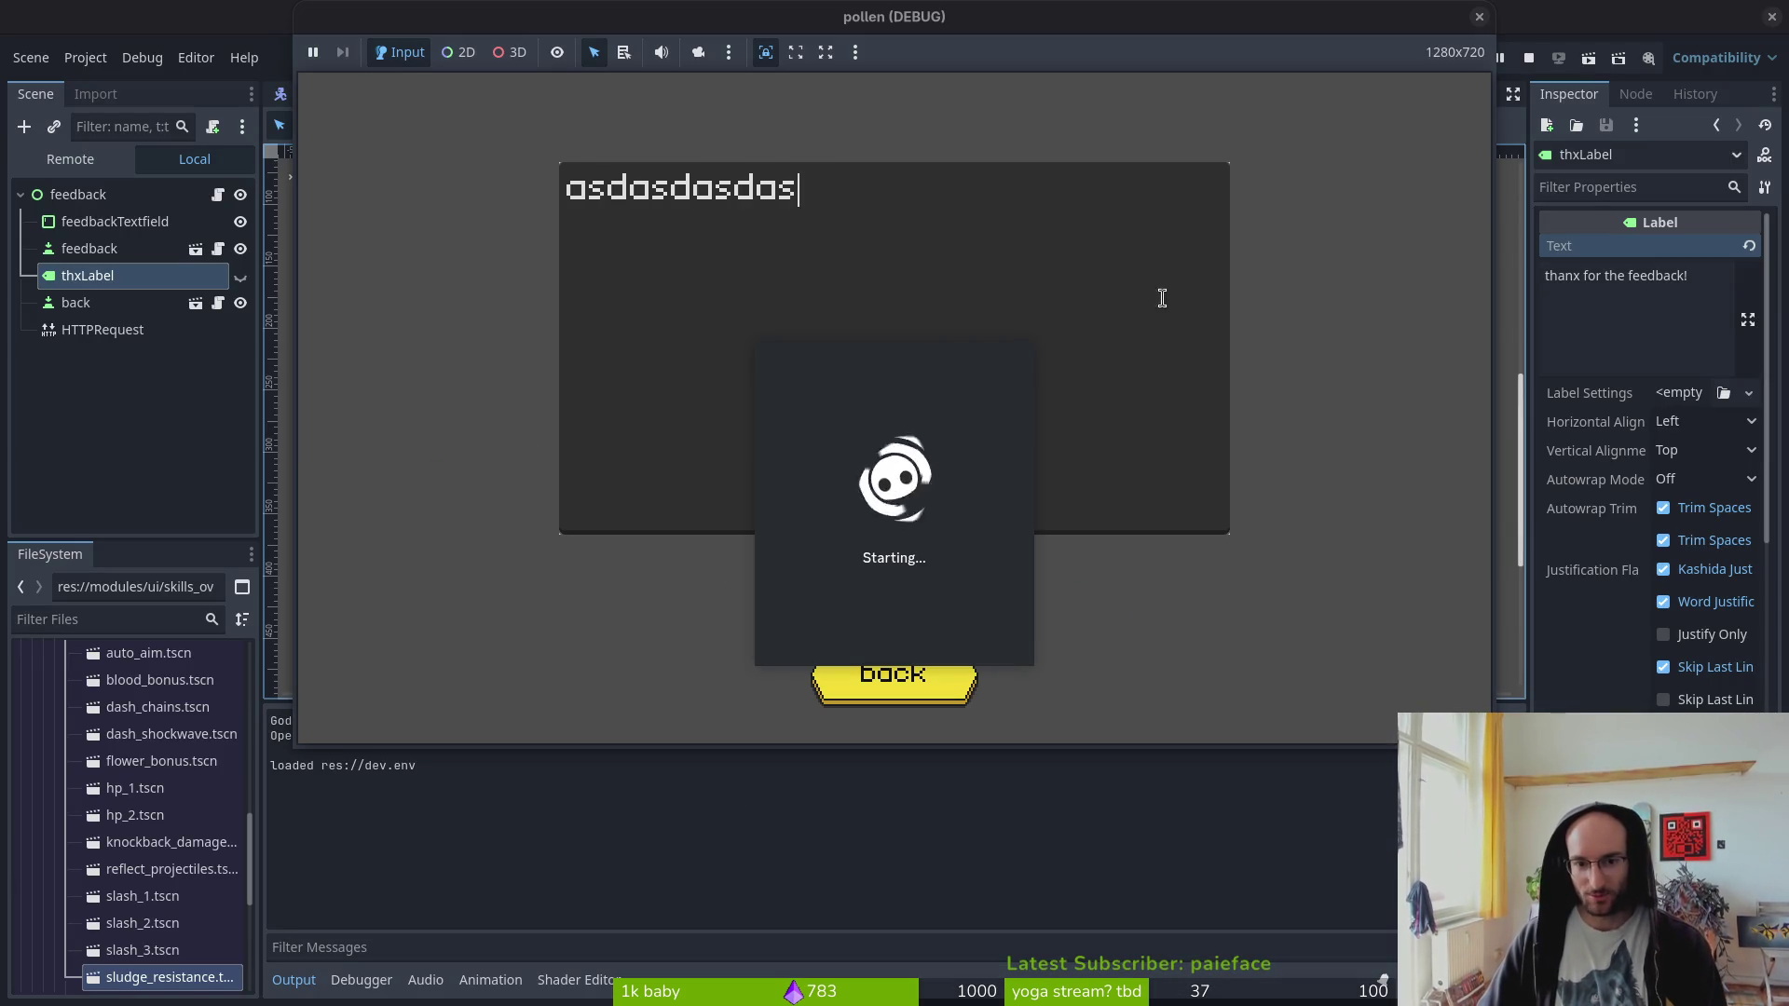
key("ctrl+a")
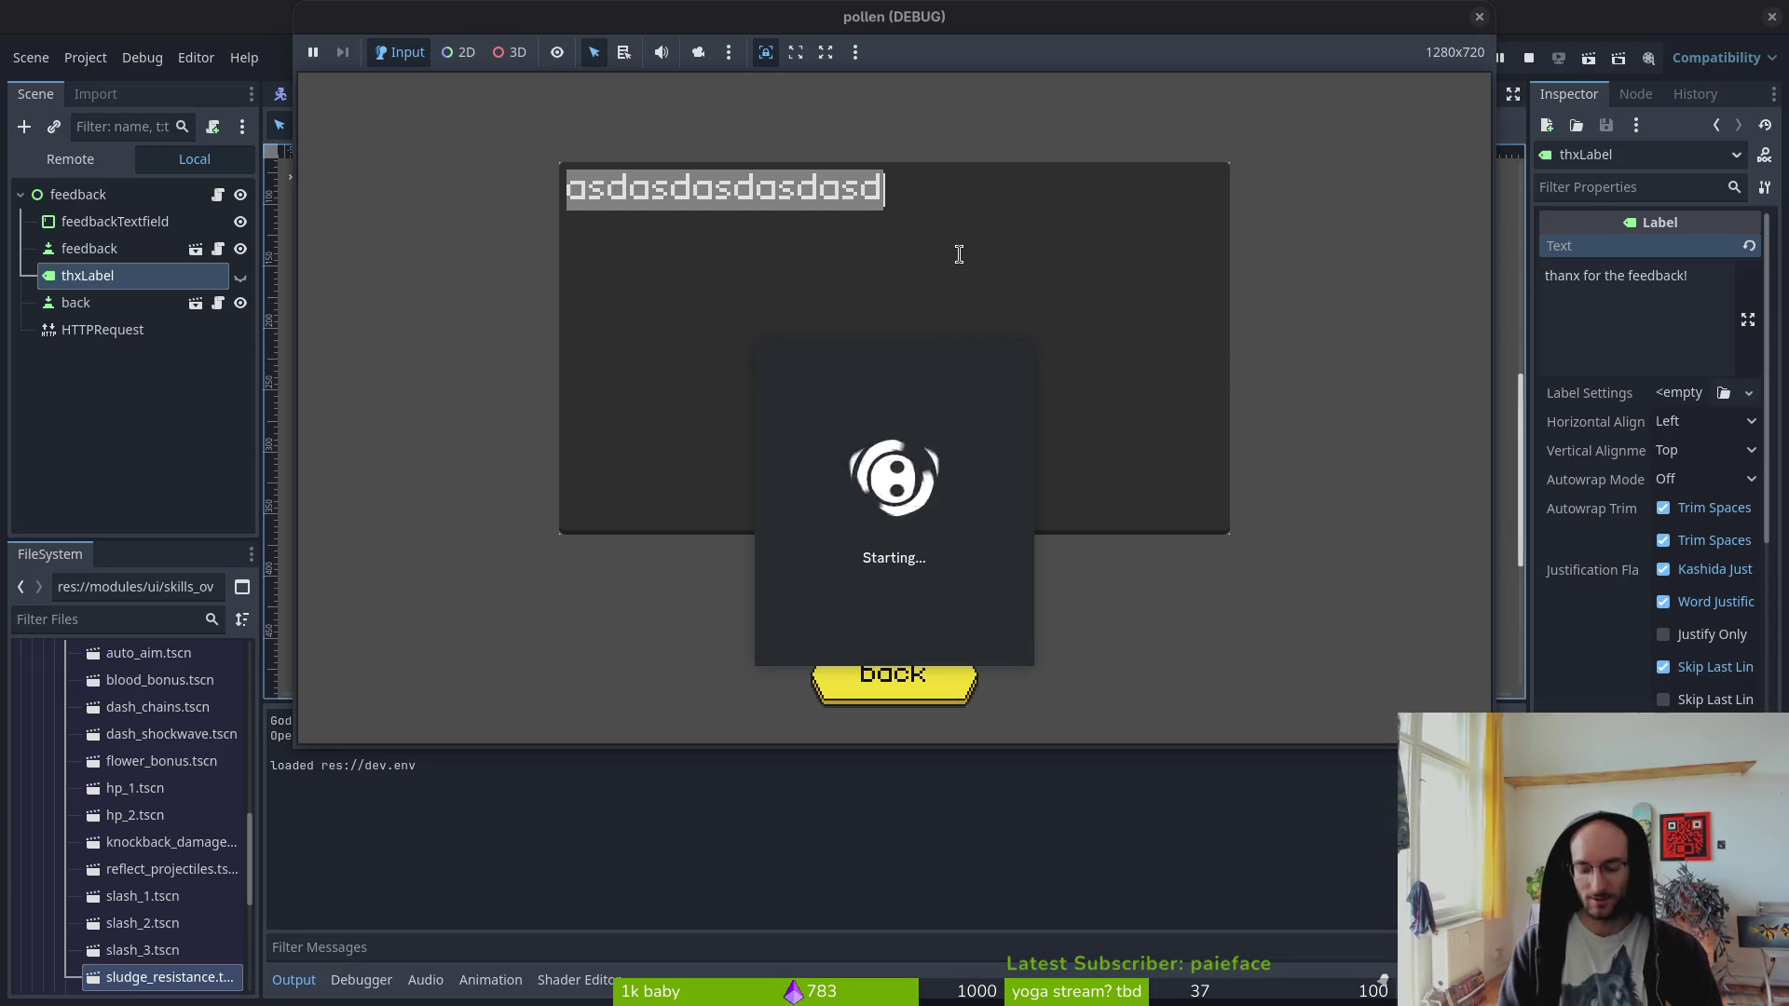
type("game sucks b")
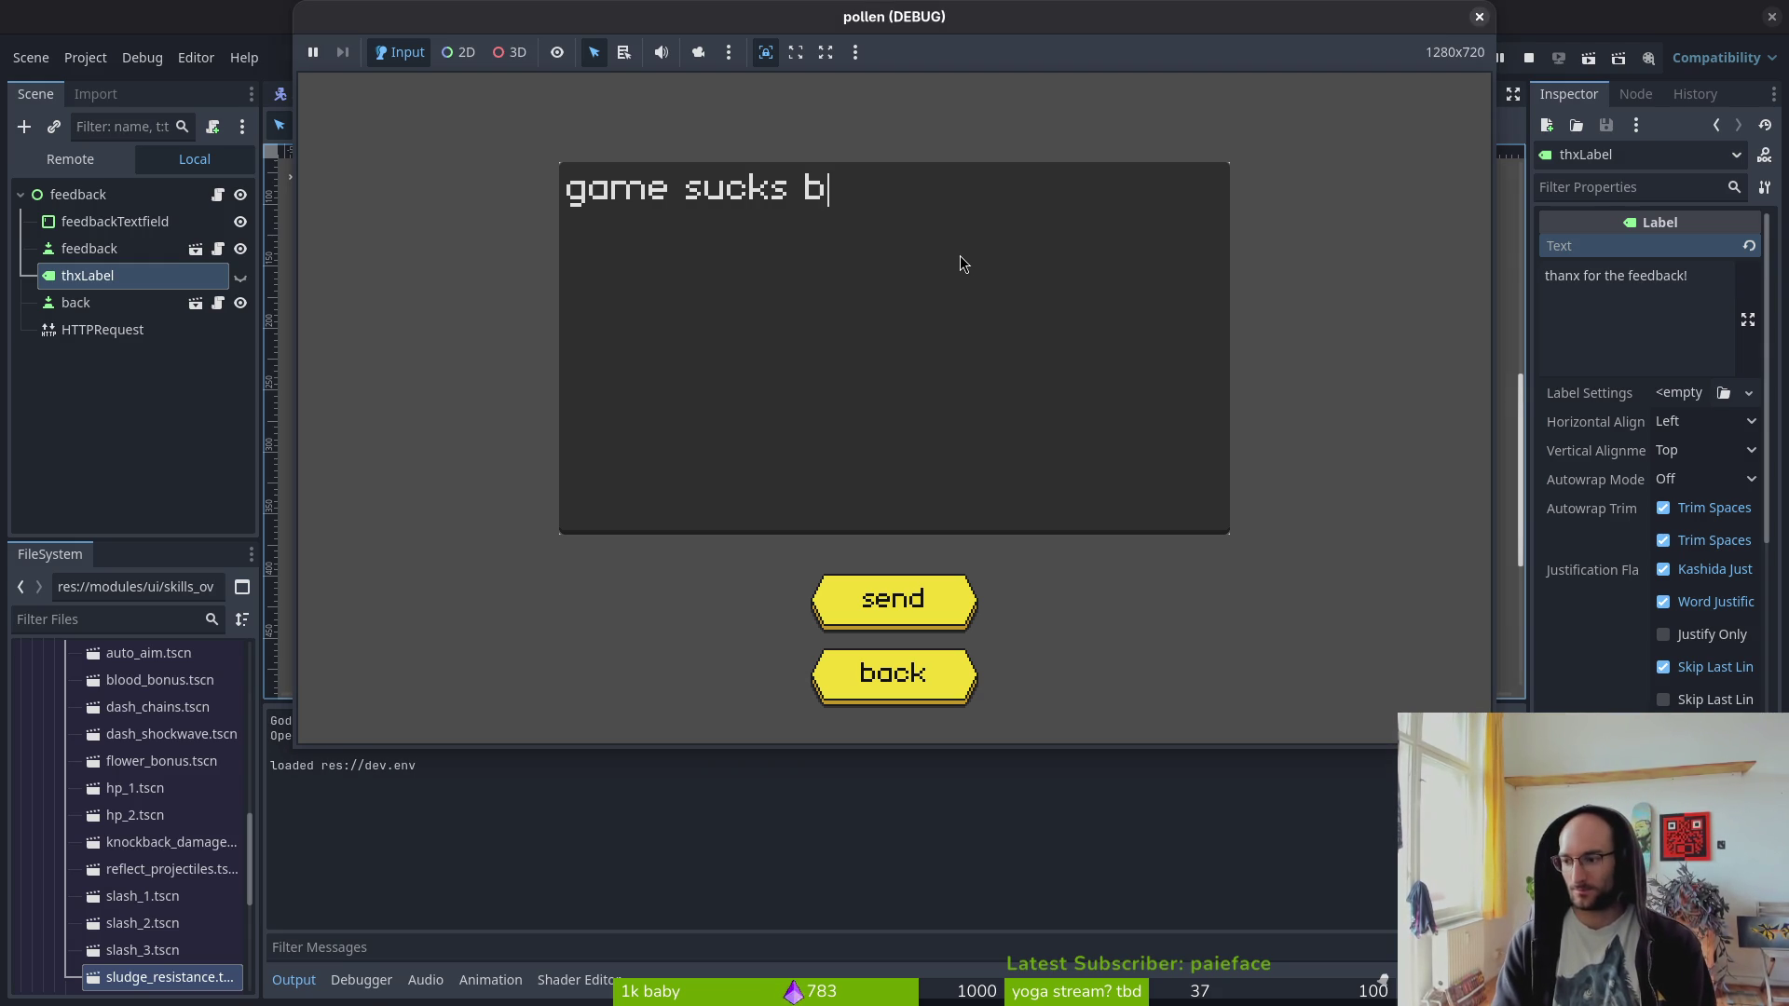
key("BackSpace")
type("noob")
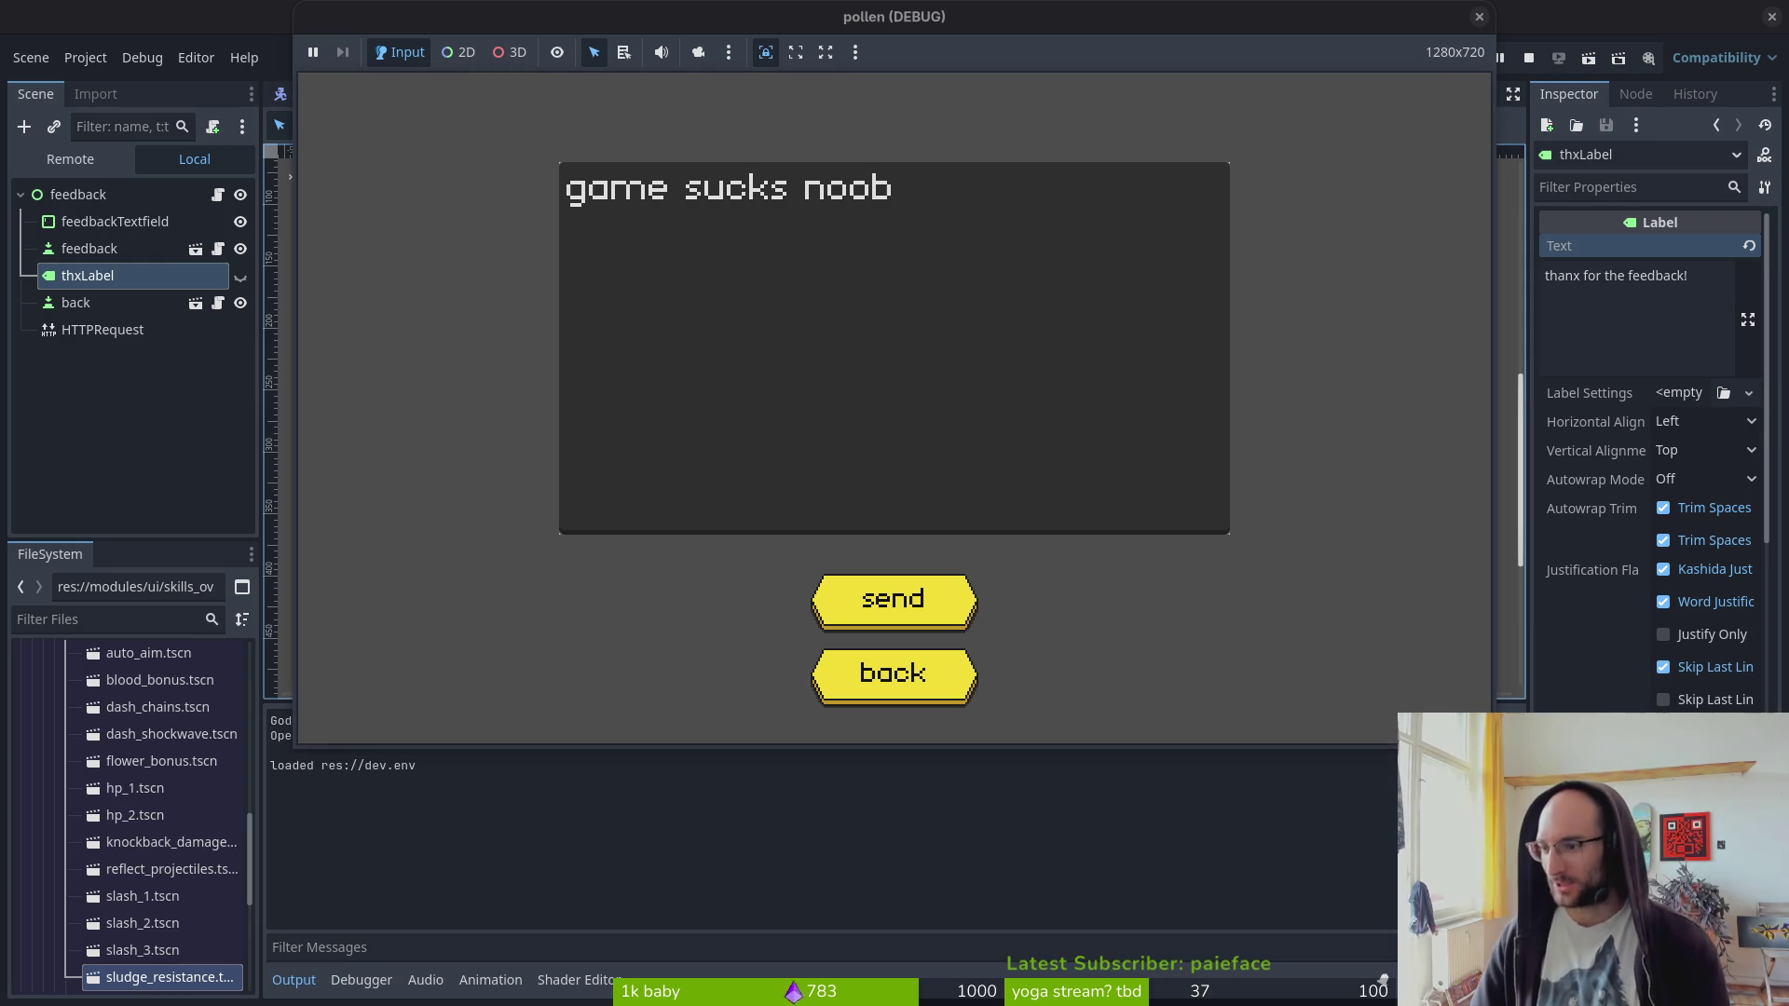
left_click_drag(1788, 60, 417, 51)
- Send the feedback from the game and check it in Discord, dismissing the badge popup
left_click(417, 16)
left_click(926, 594)
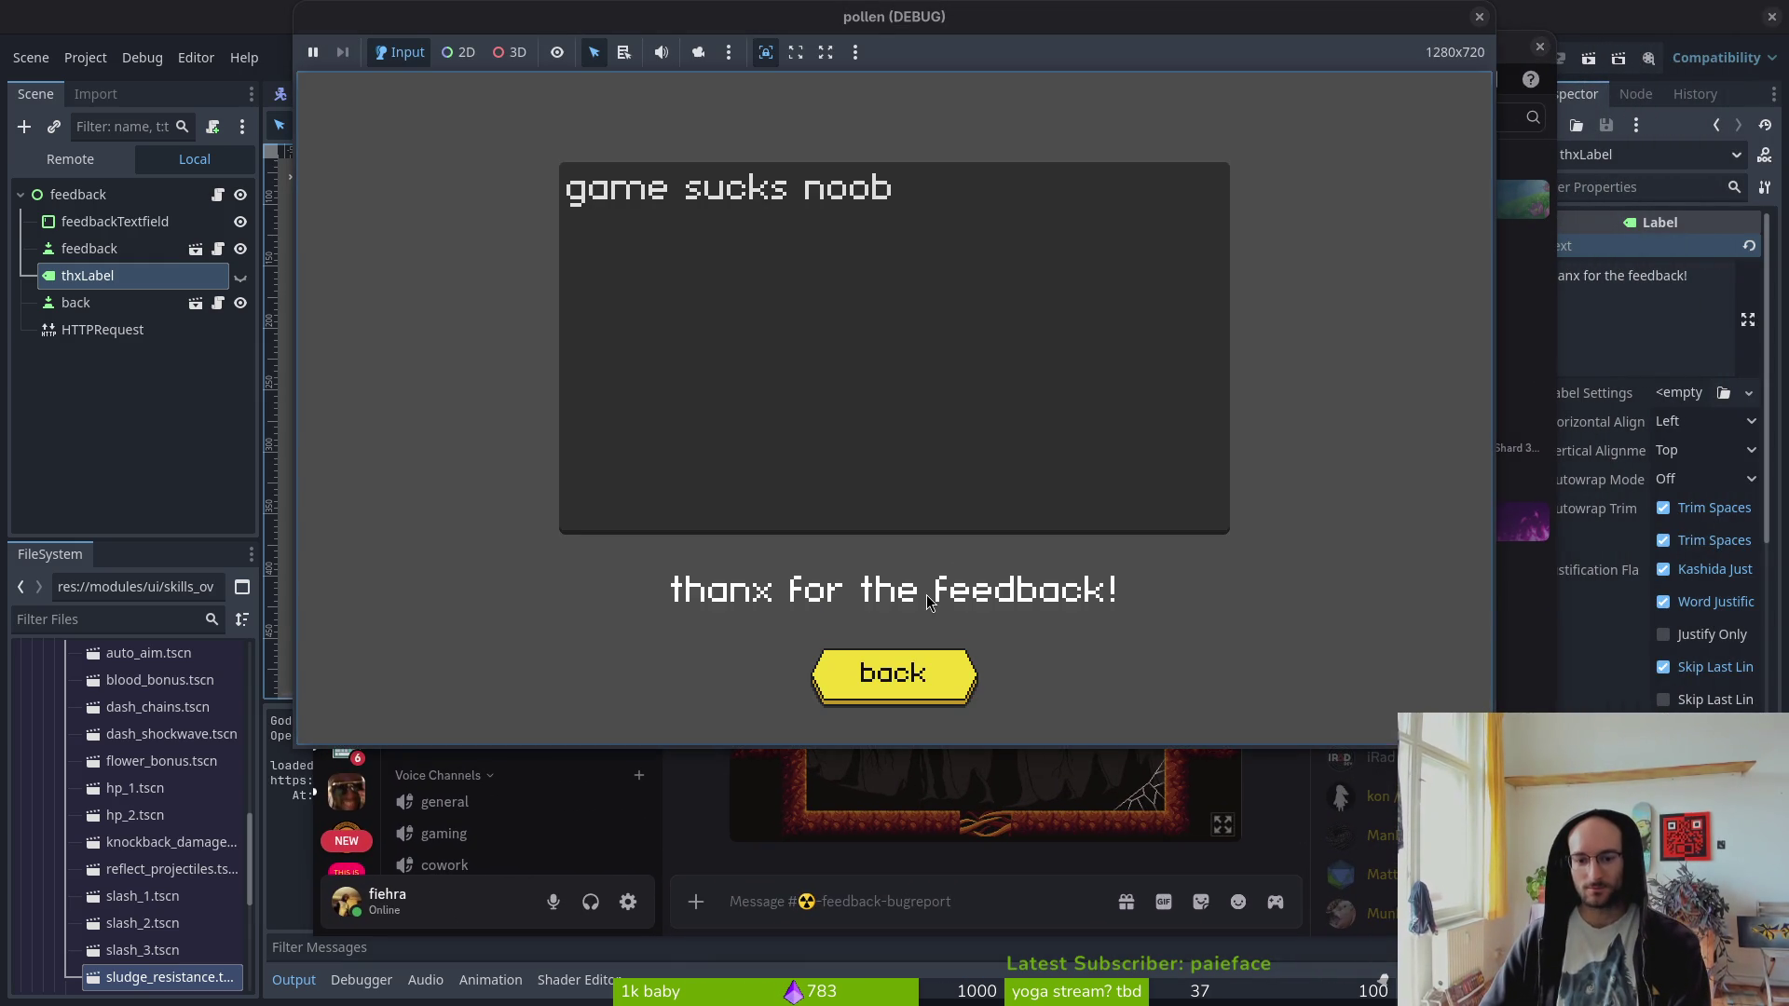
left_click(879, 852)
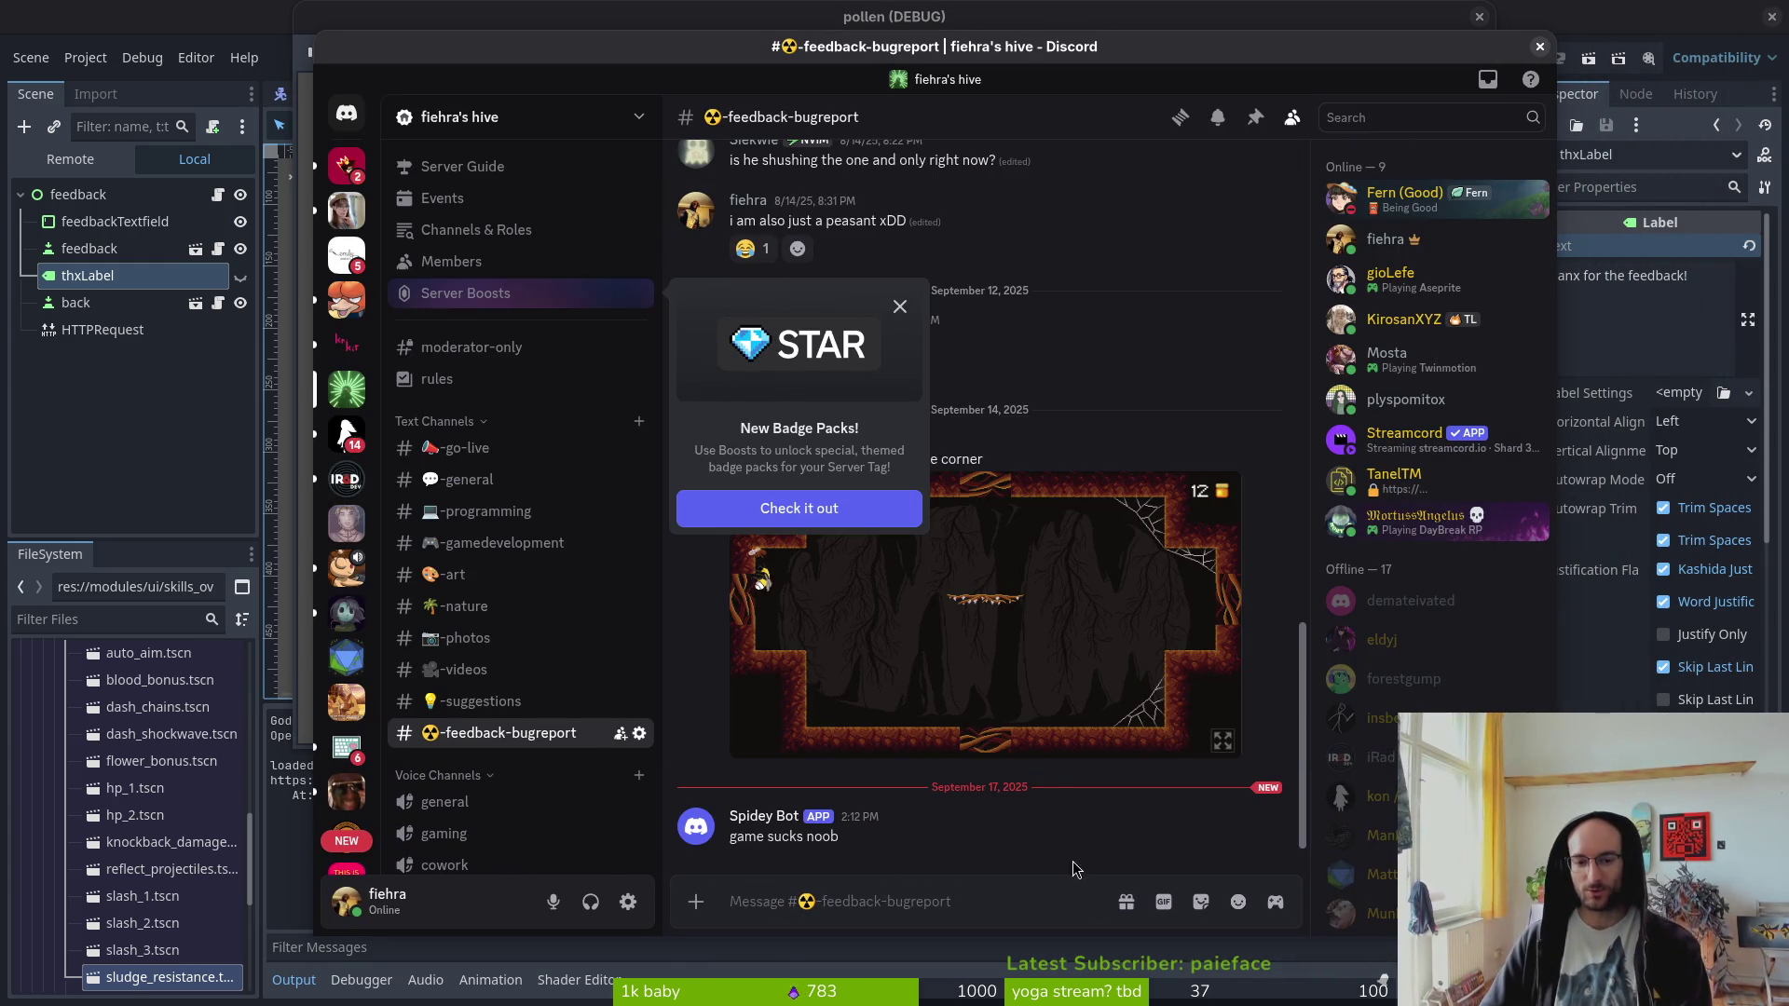
left_click(899, 306)
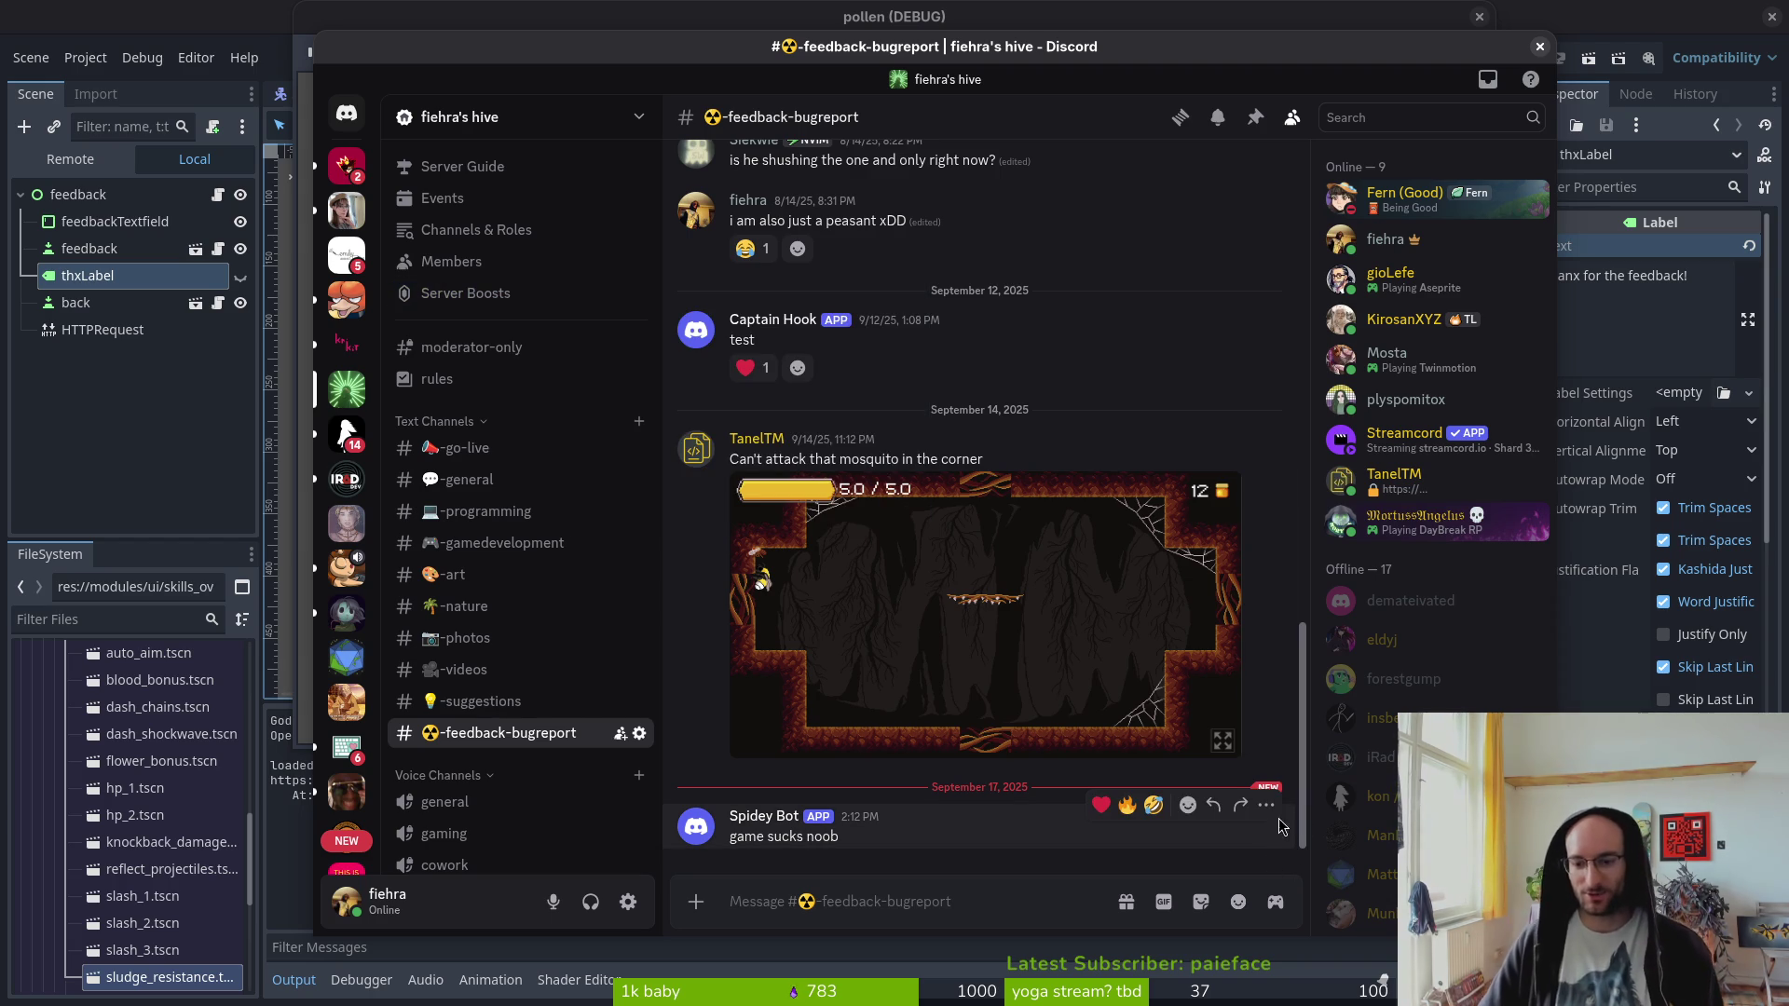
- Delete the bot's 'game sucks noob' message, move Discord aside and close the game
left_click(1268, 807)
left_click(1157, 876)
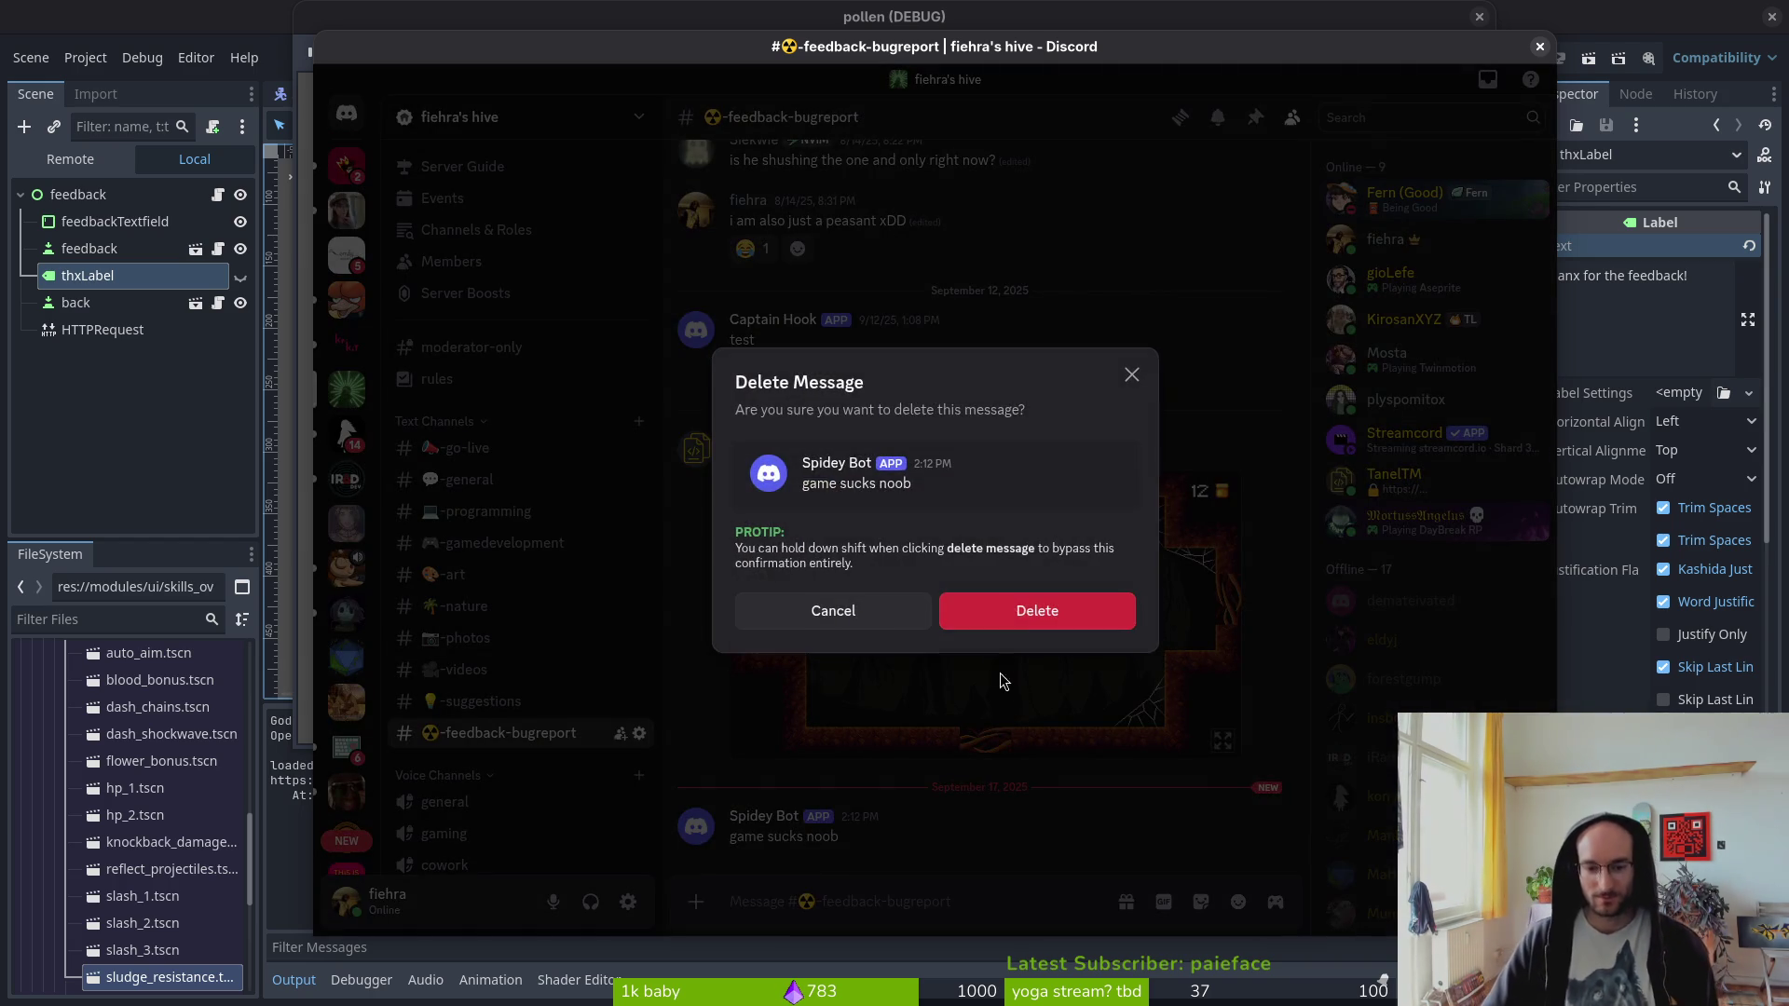
left_click(1078, 617)
left_click_drag(1067, 50, 1788, 55)
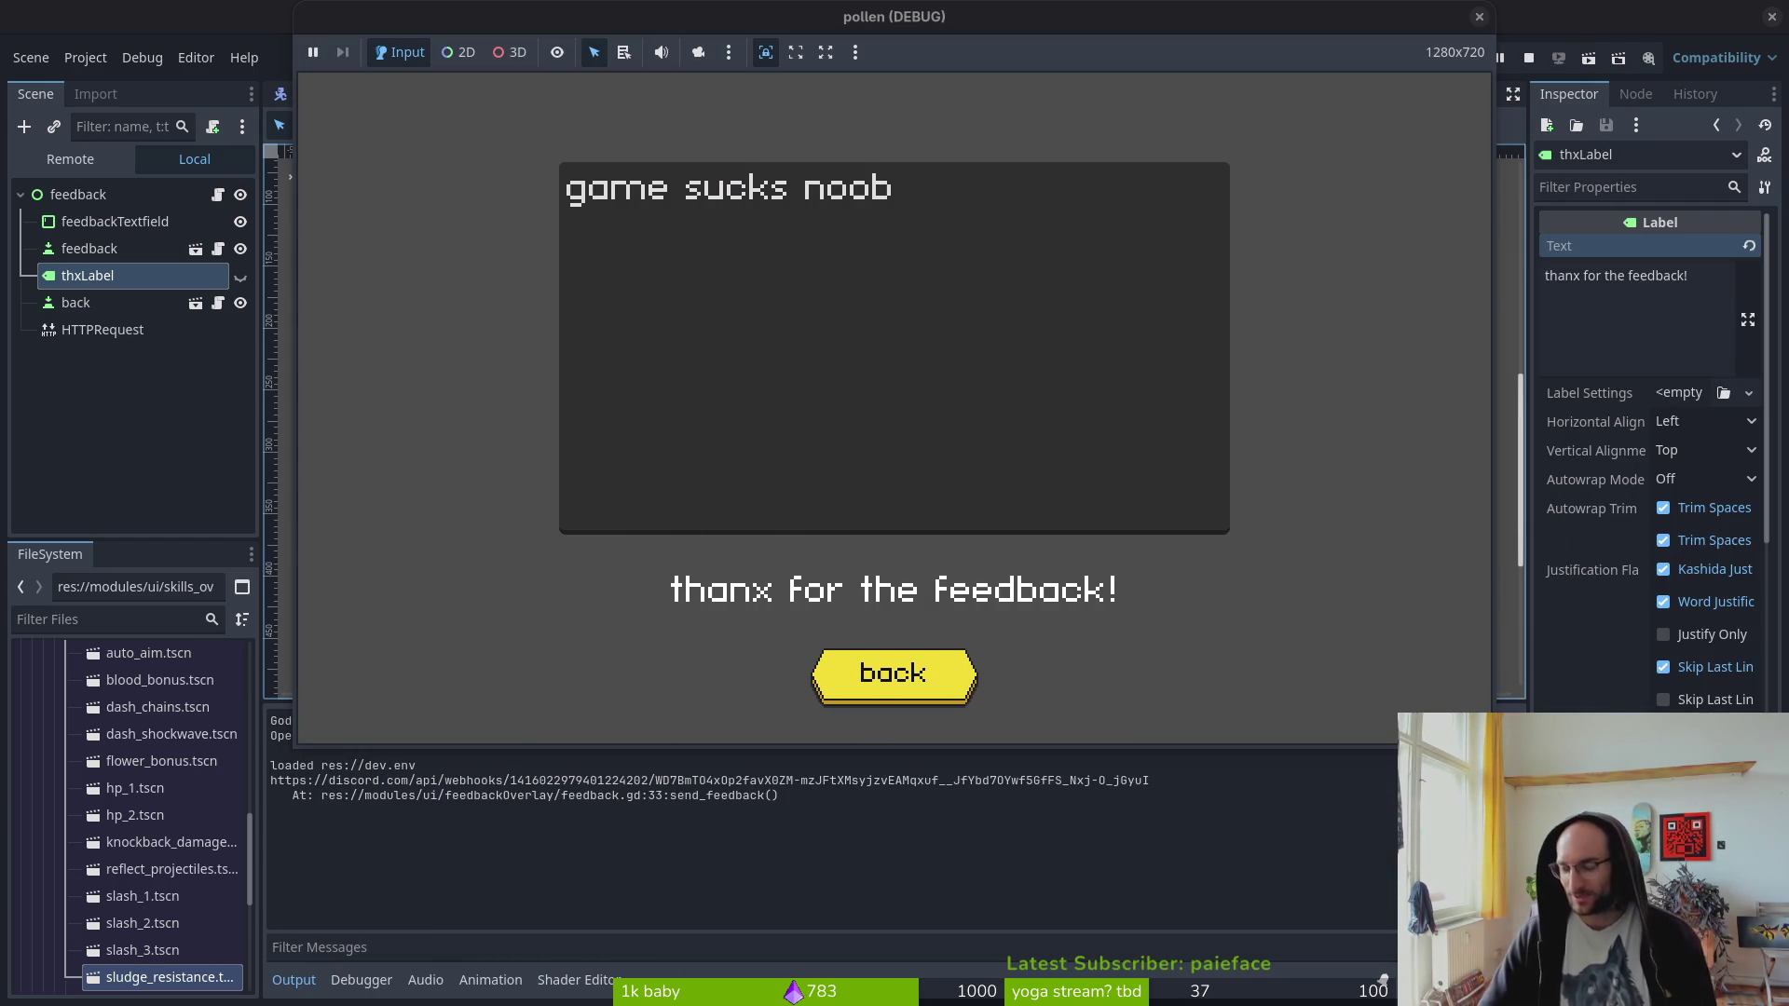
left_click(1479, 17)
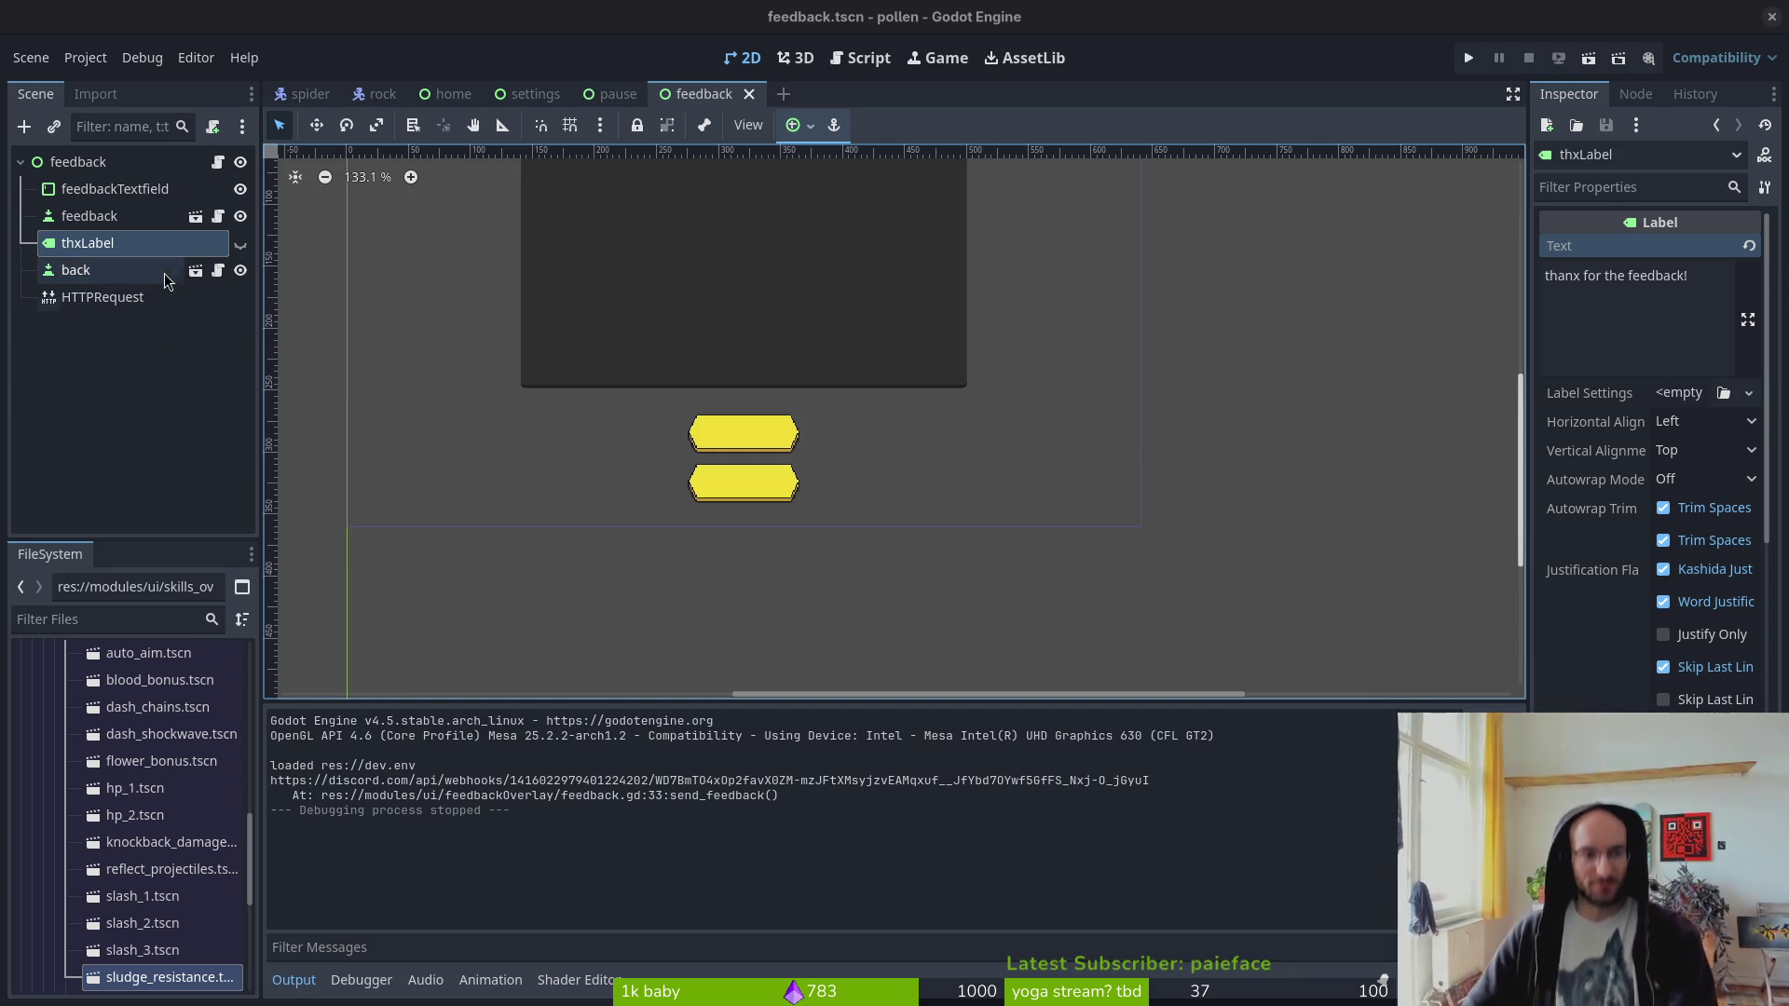
- Set feedbackTextfield's height to 180 px in the Inspector
left_click(21, 162)
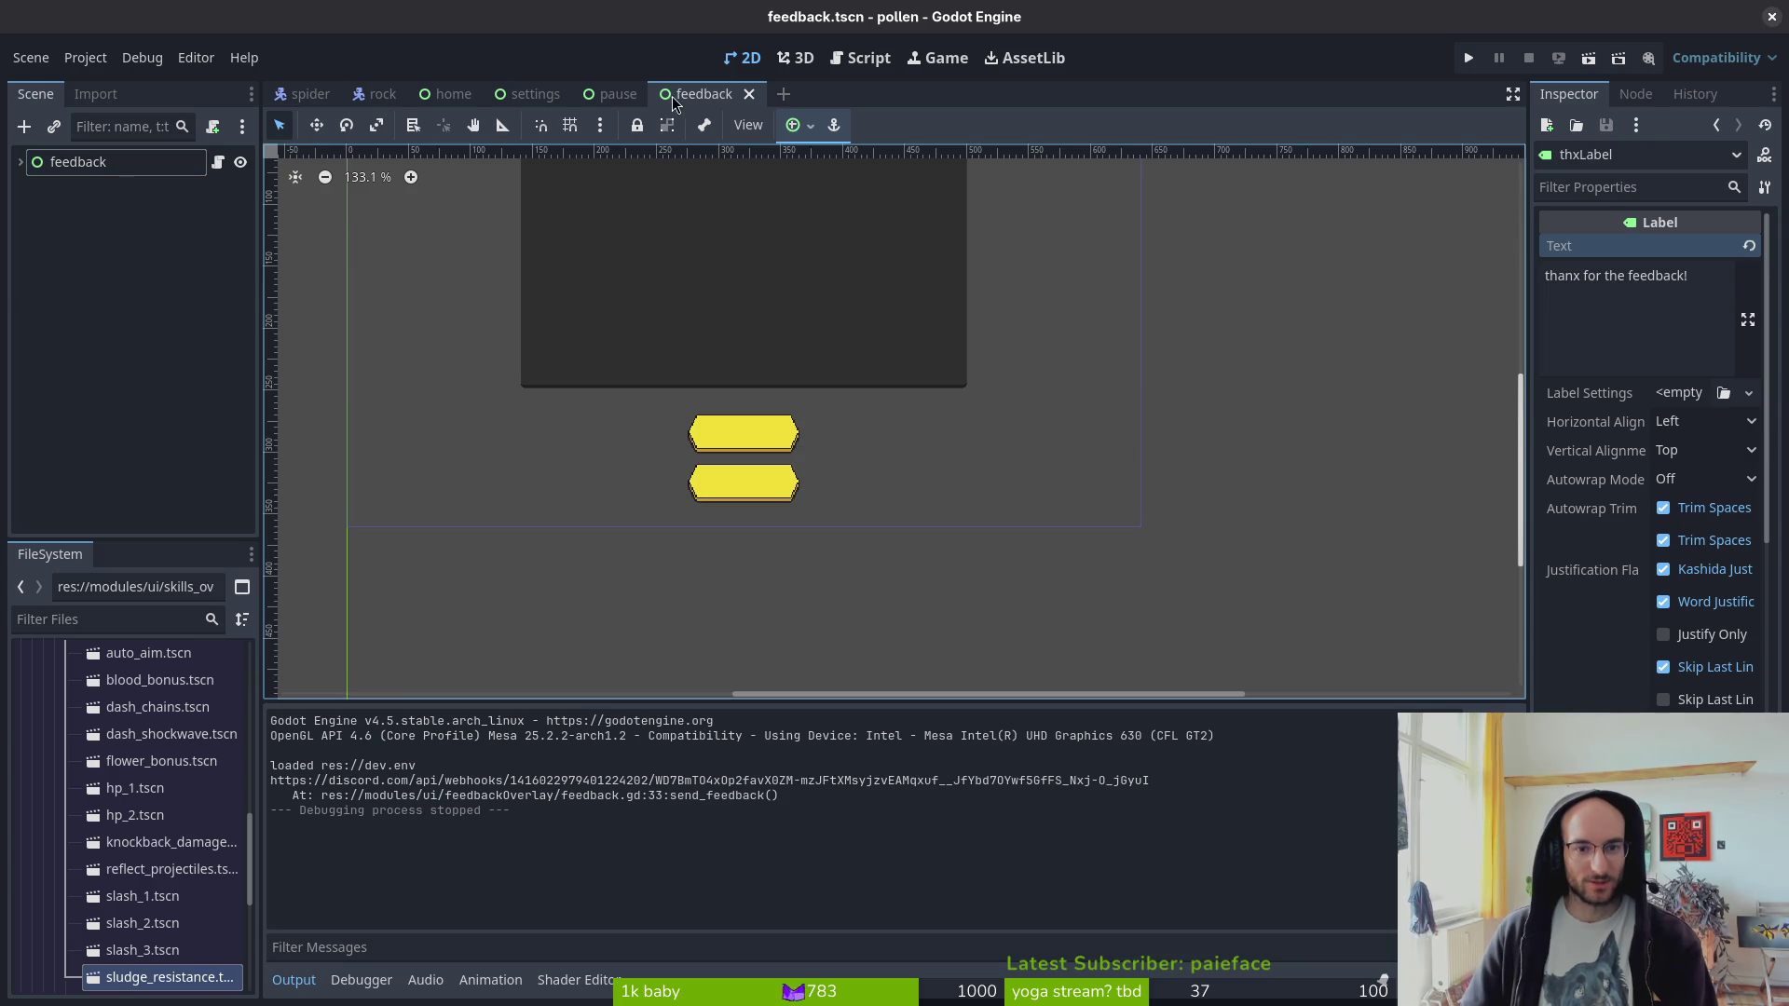
mouse_move(711, 411)
left_mouse_down()
mouse_move(950, 434)
mouse_move(954, 634)
mouse_move(814, 553)
left_mouse_up()
scroll(954, 633, "up", 1)
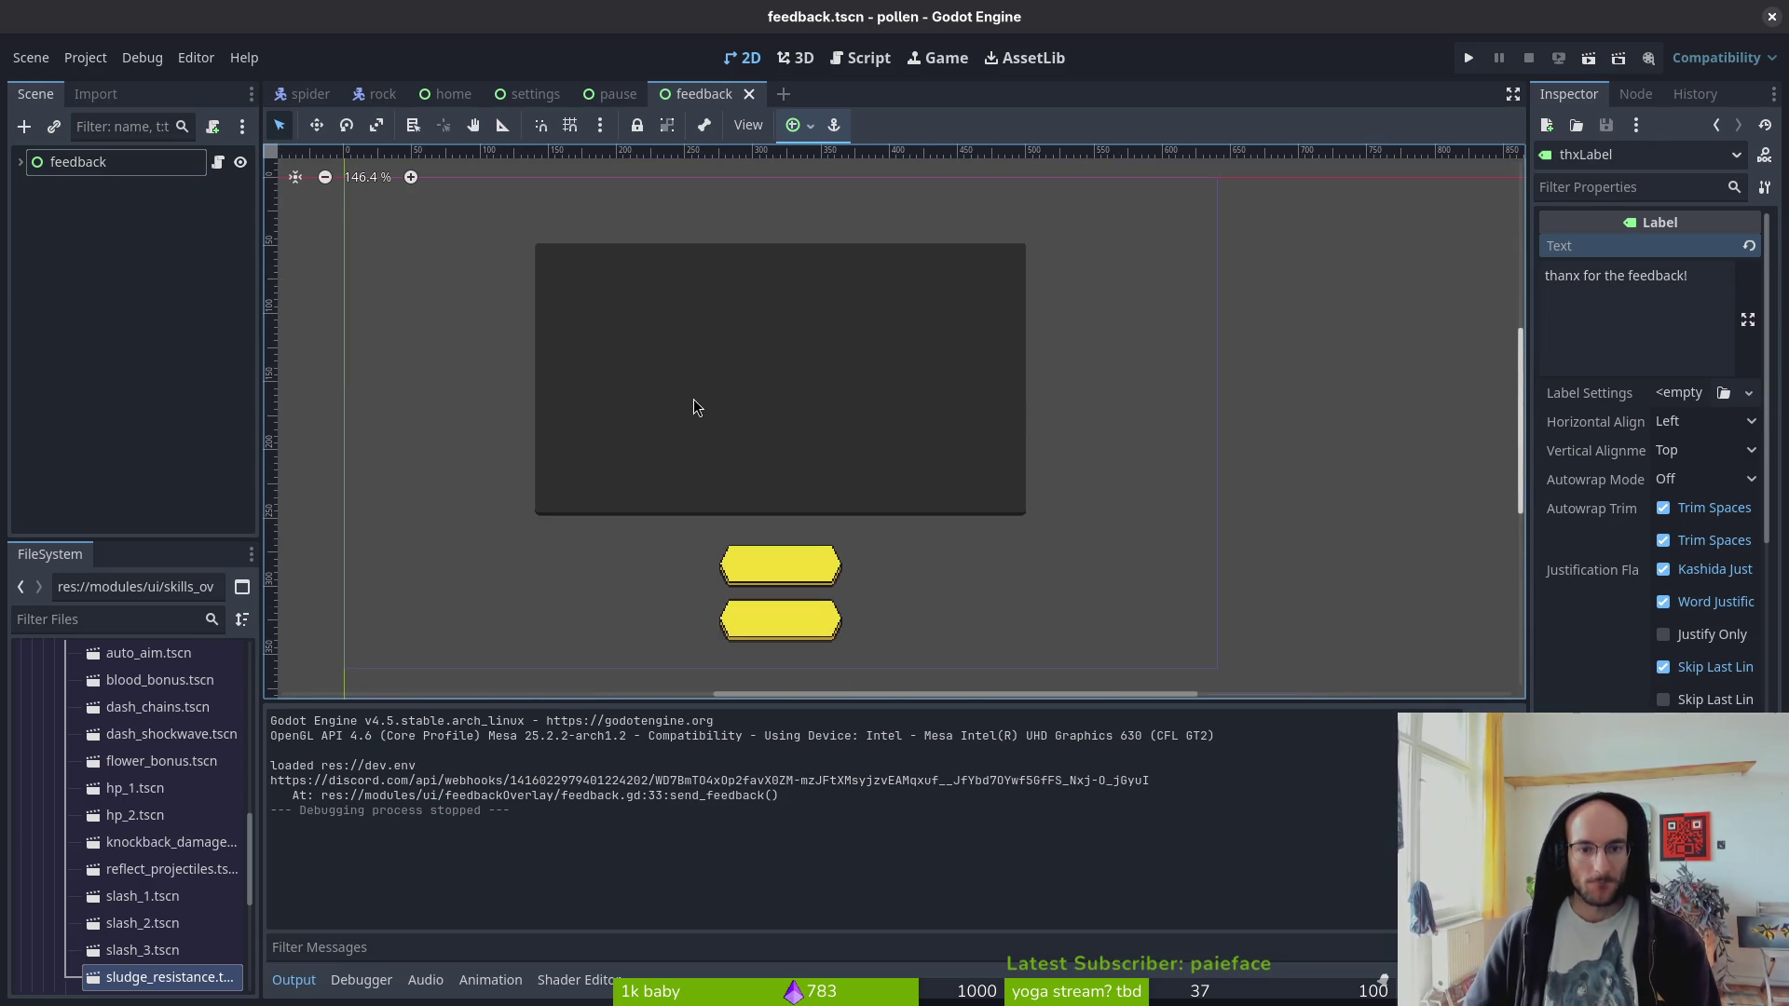
left_click(693, 400)
left_click(79, 166)
left_click(21, 163)
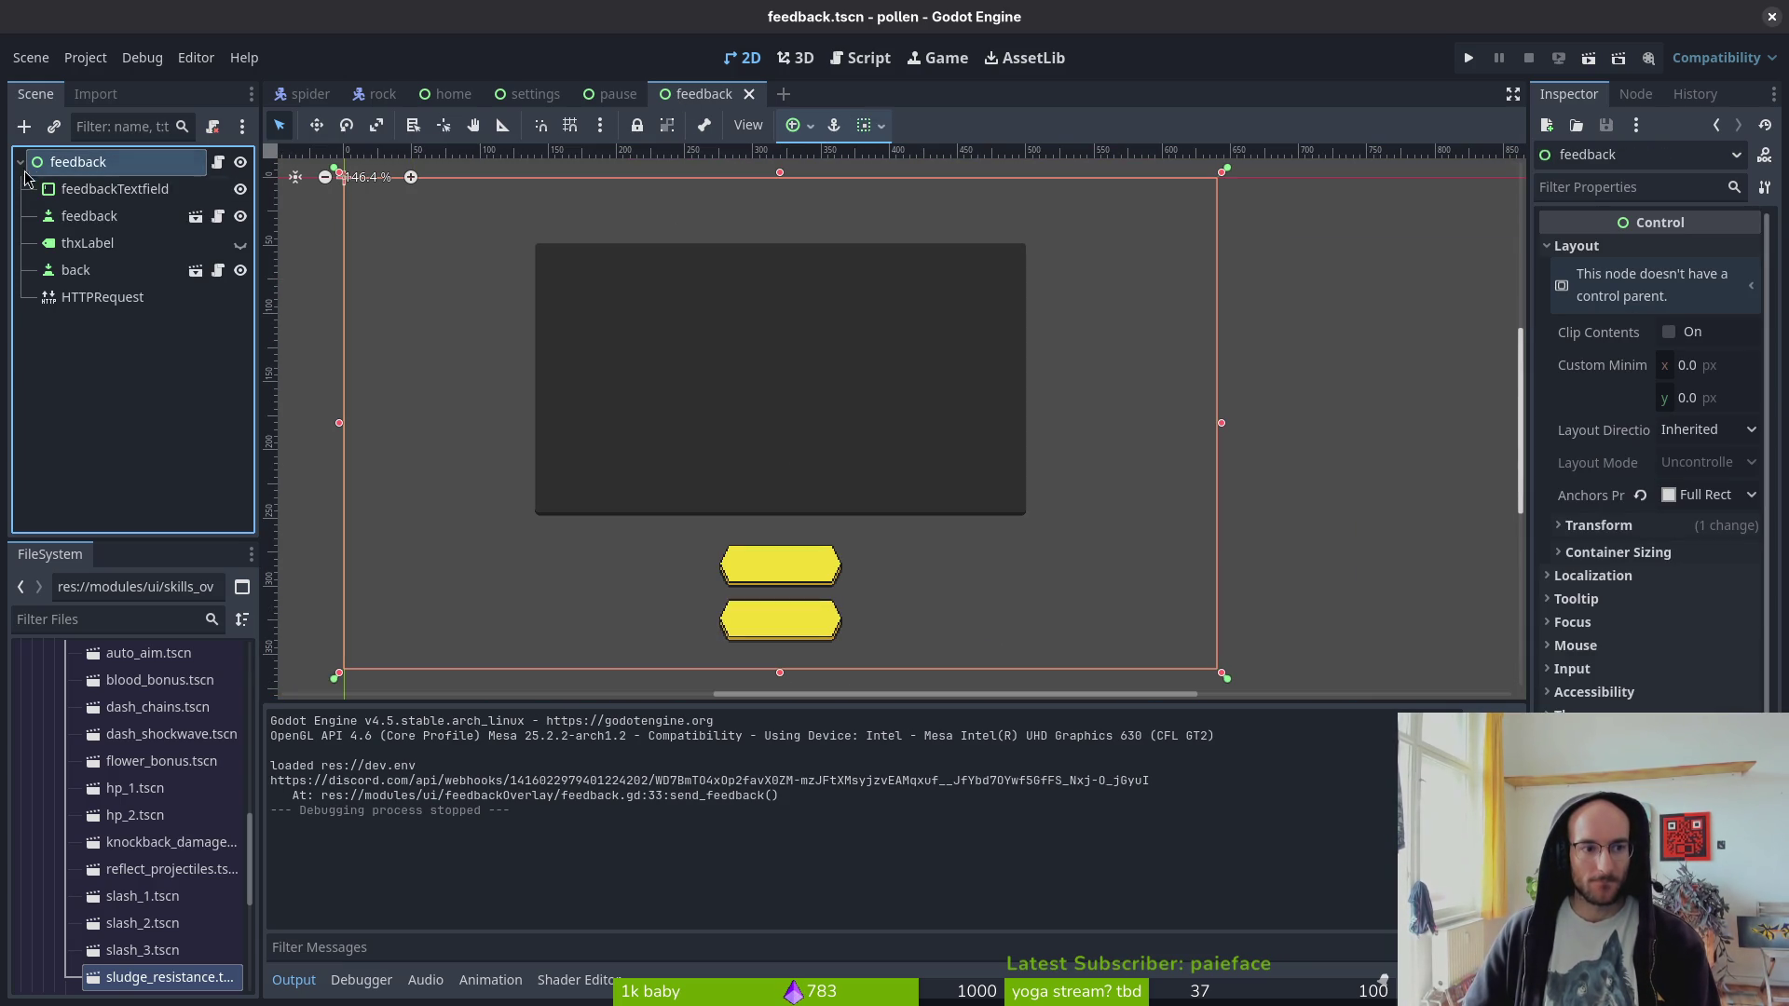
left_click(93, 191)
left_click(1733, 706)
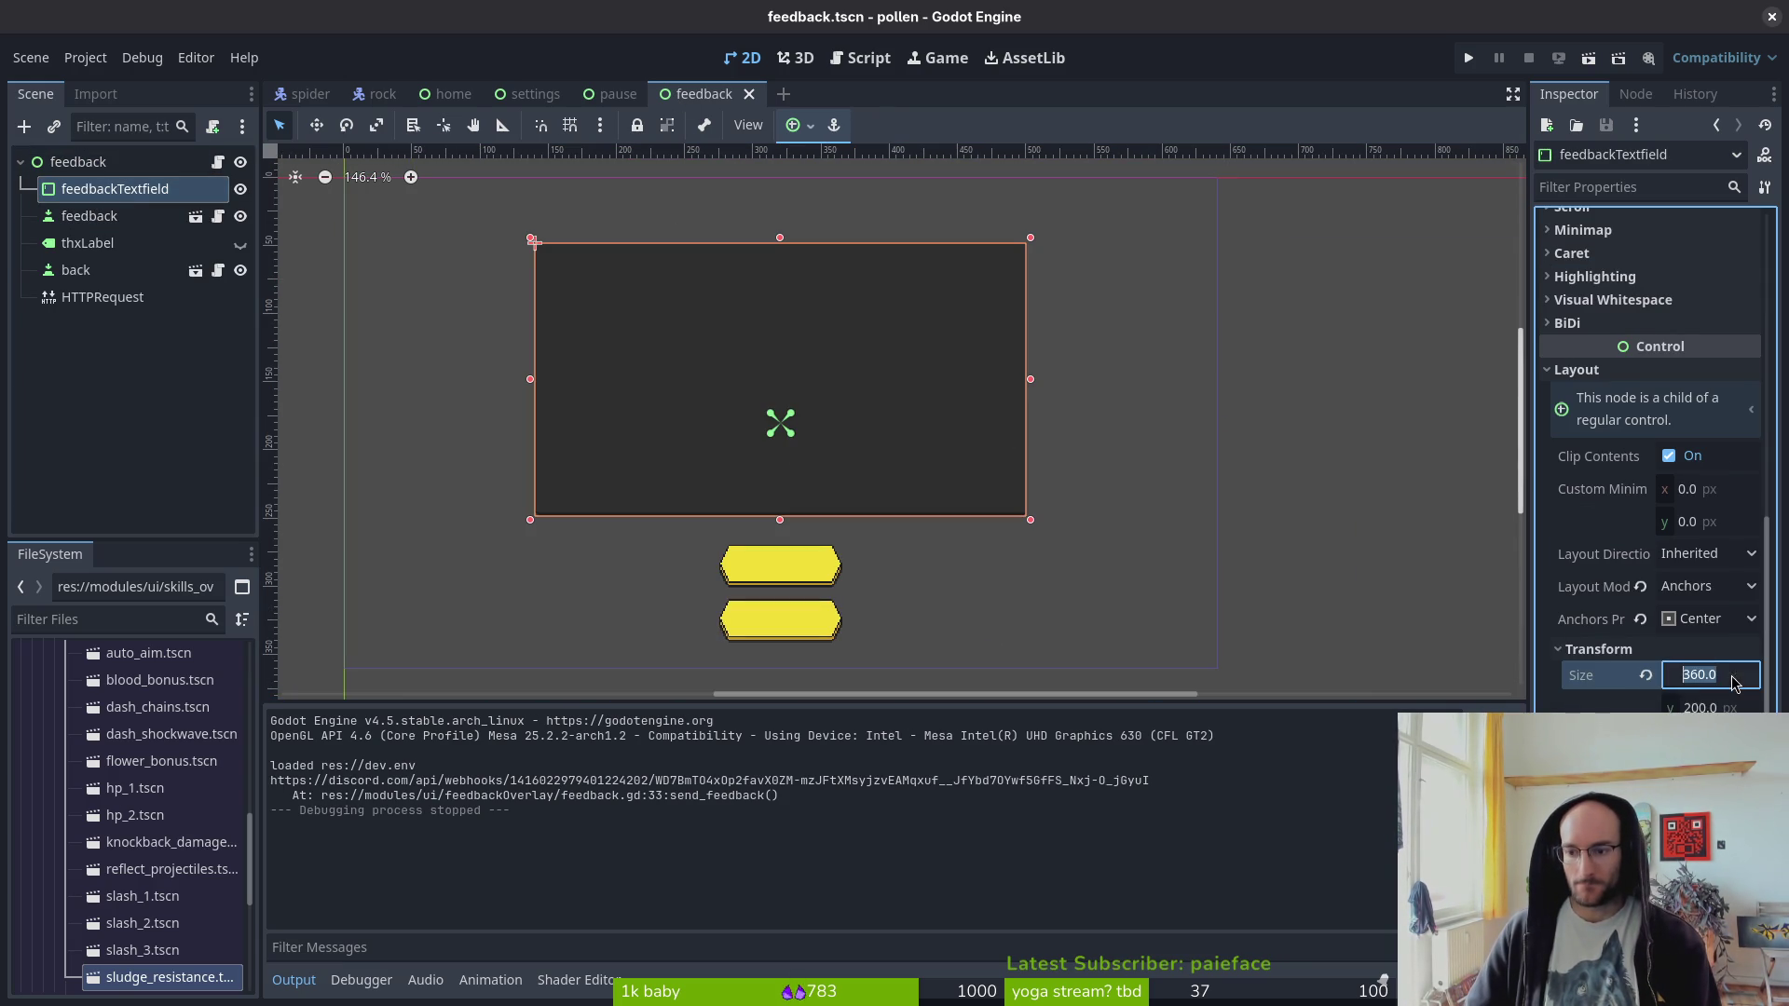
type("0")
key("Return")
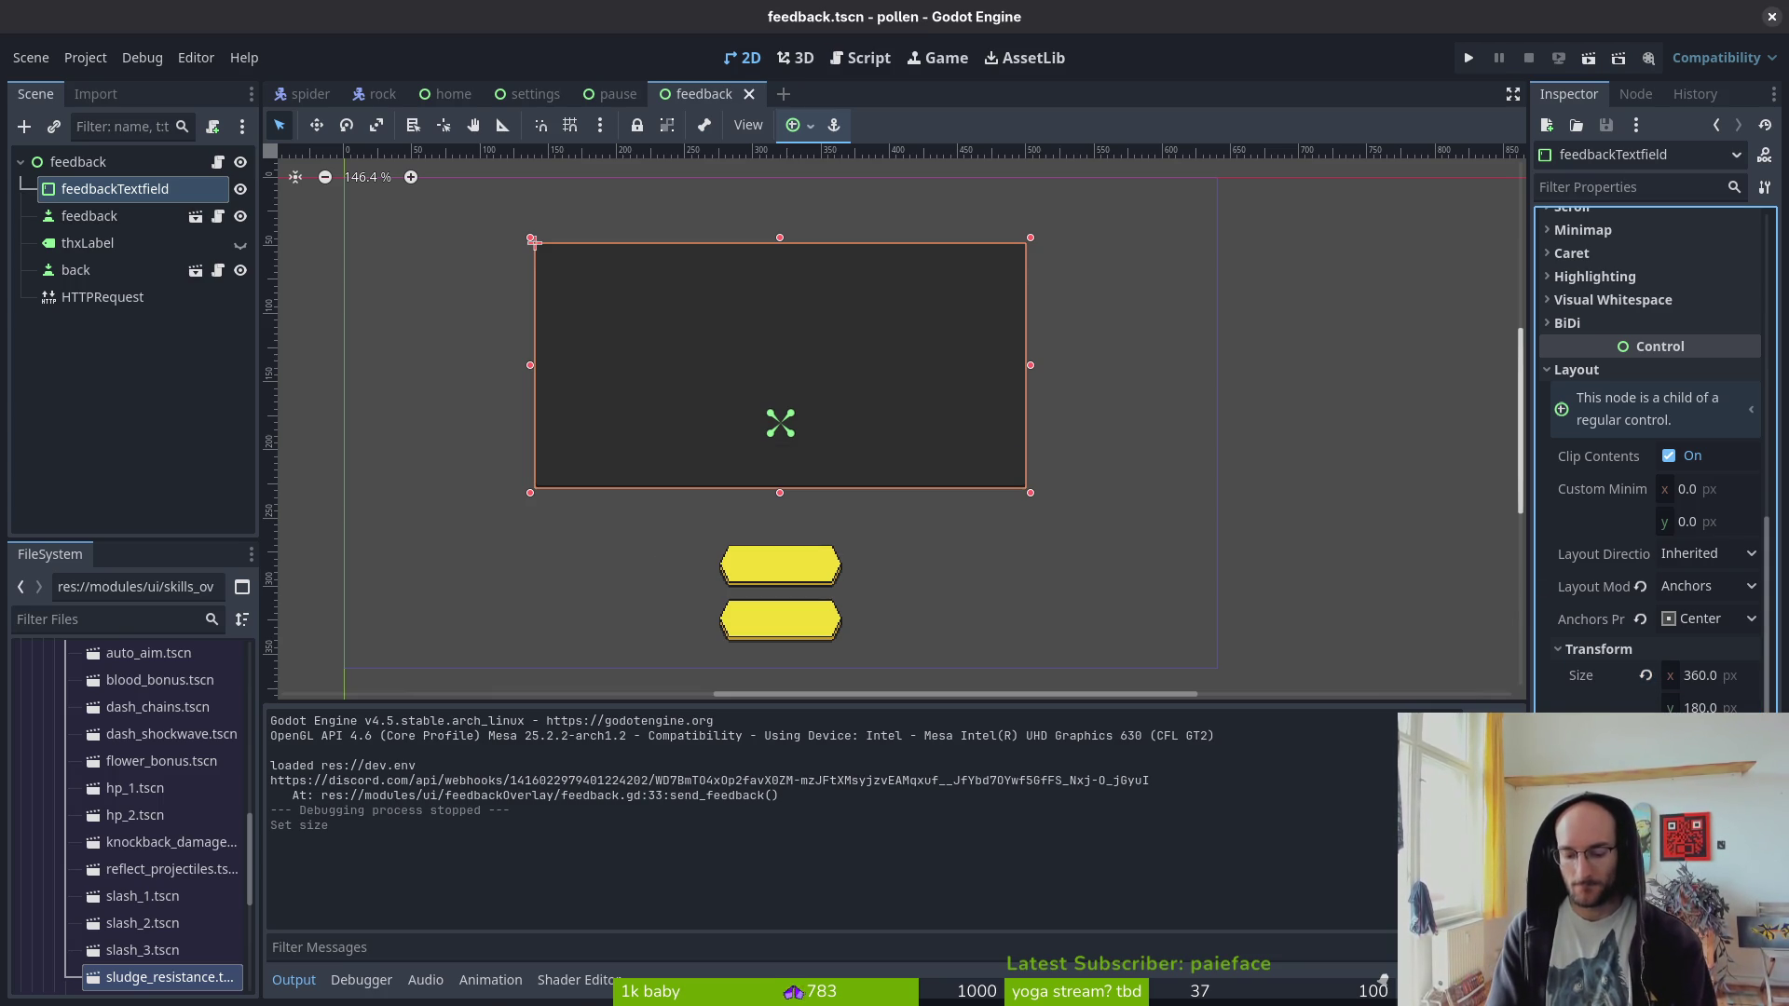
- Nudge the text box down and move thxLabel to the top of feedback's children
left_click_drag(534, 241, 533, 275)
left_click(122, 248)
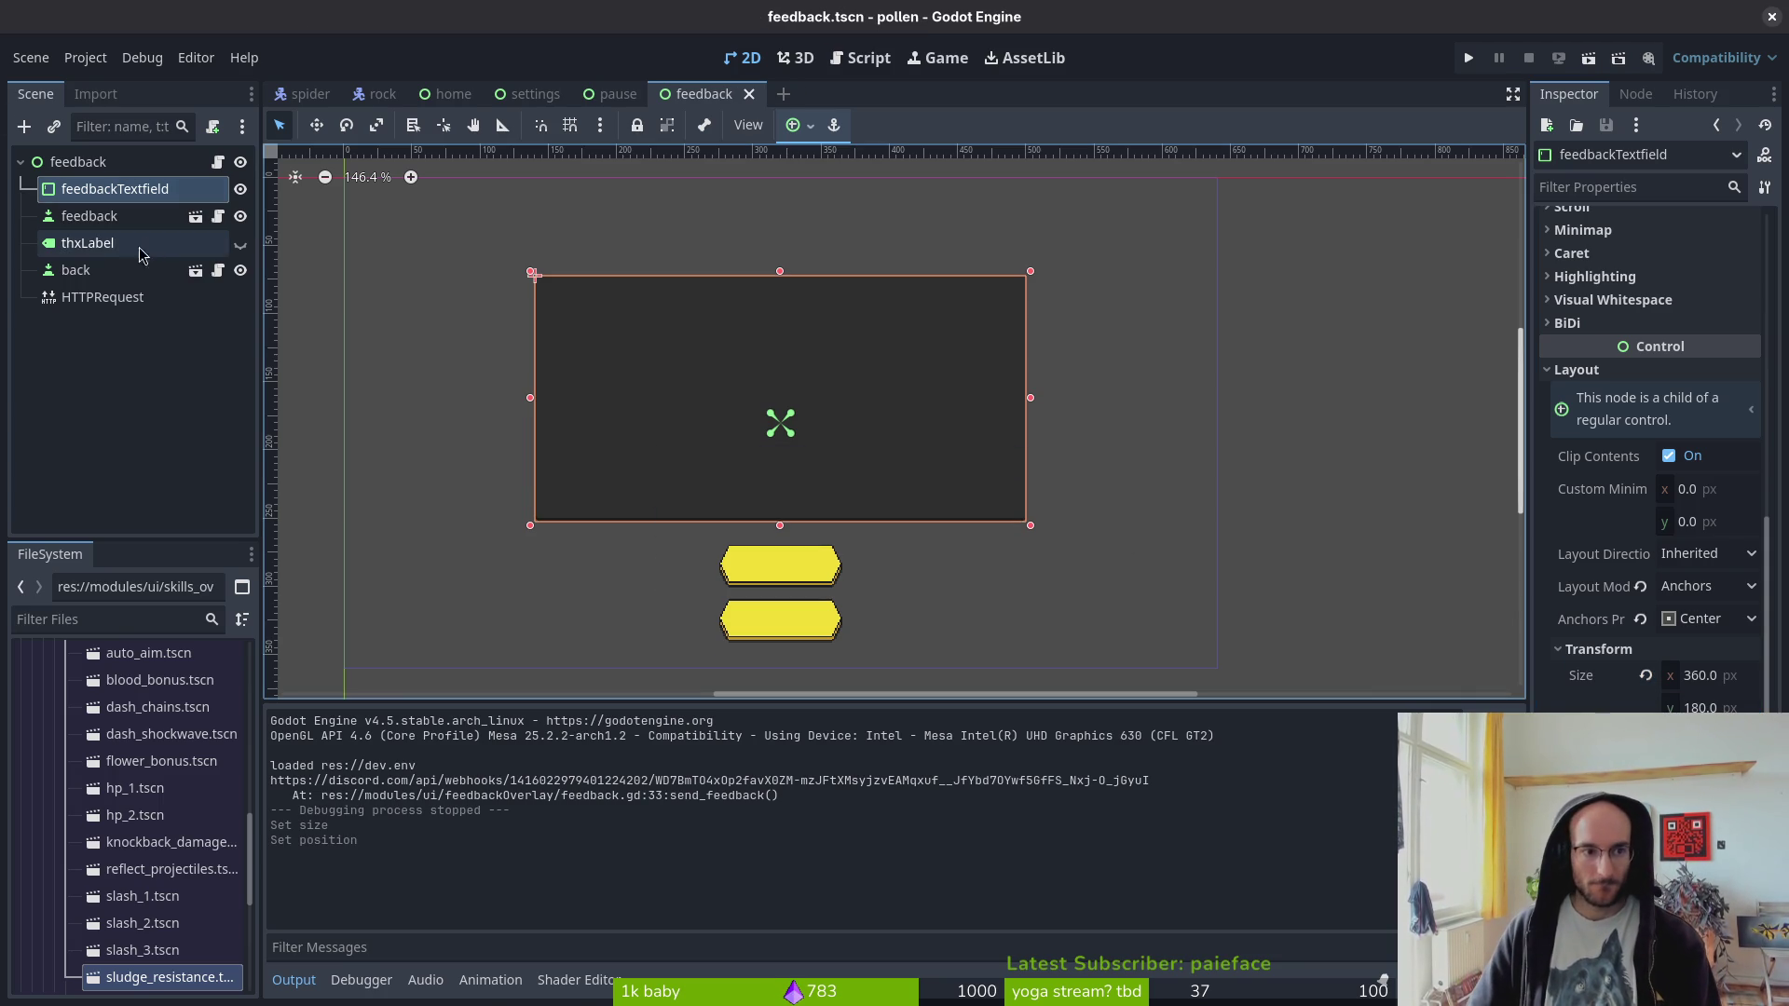
left_click_drag(123, 248, 114, 182)
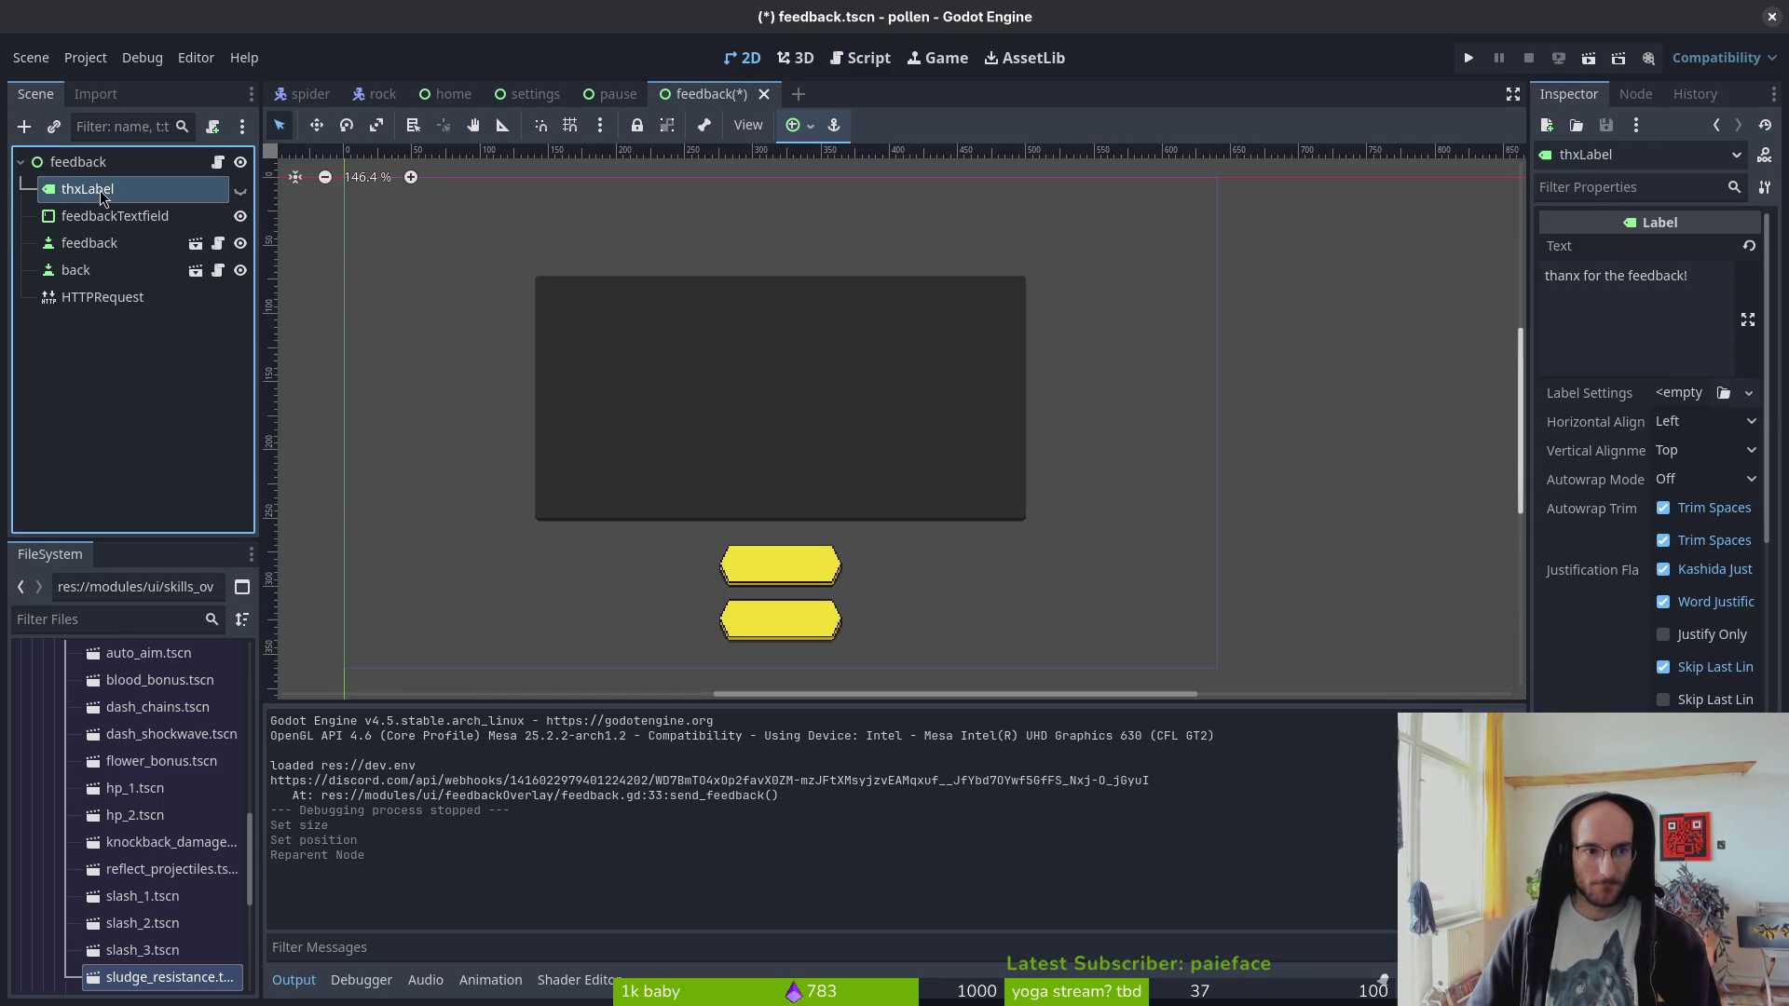
- Make thxLabel visible with the text 'submit feedback', centred horizontally
left_click(242, 191)
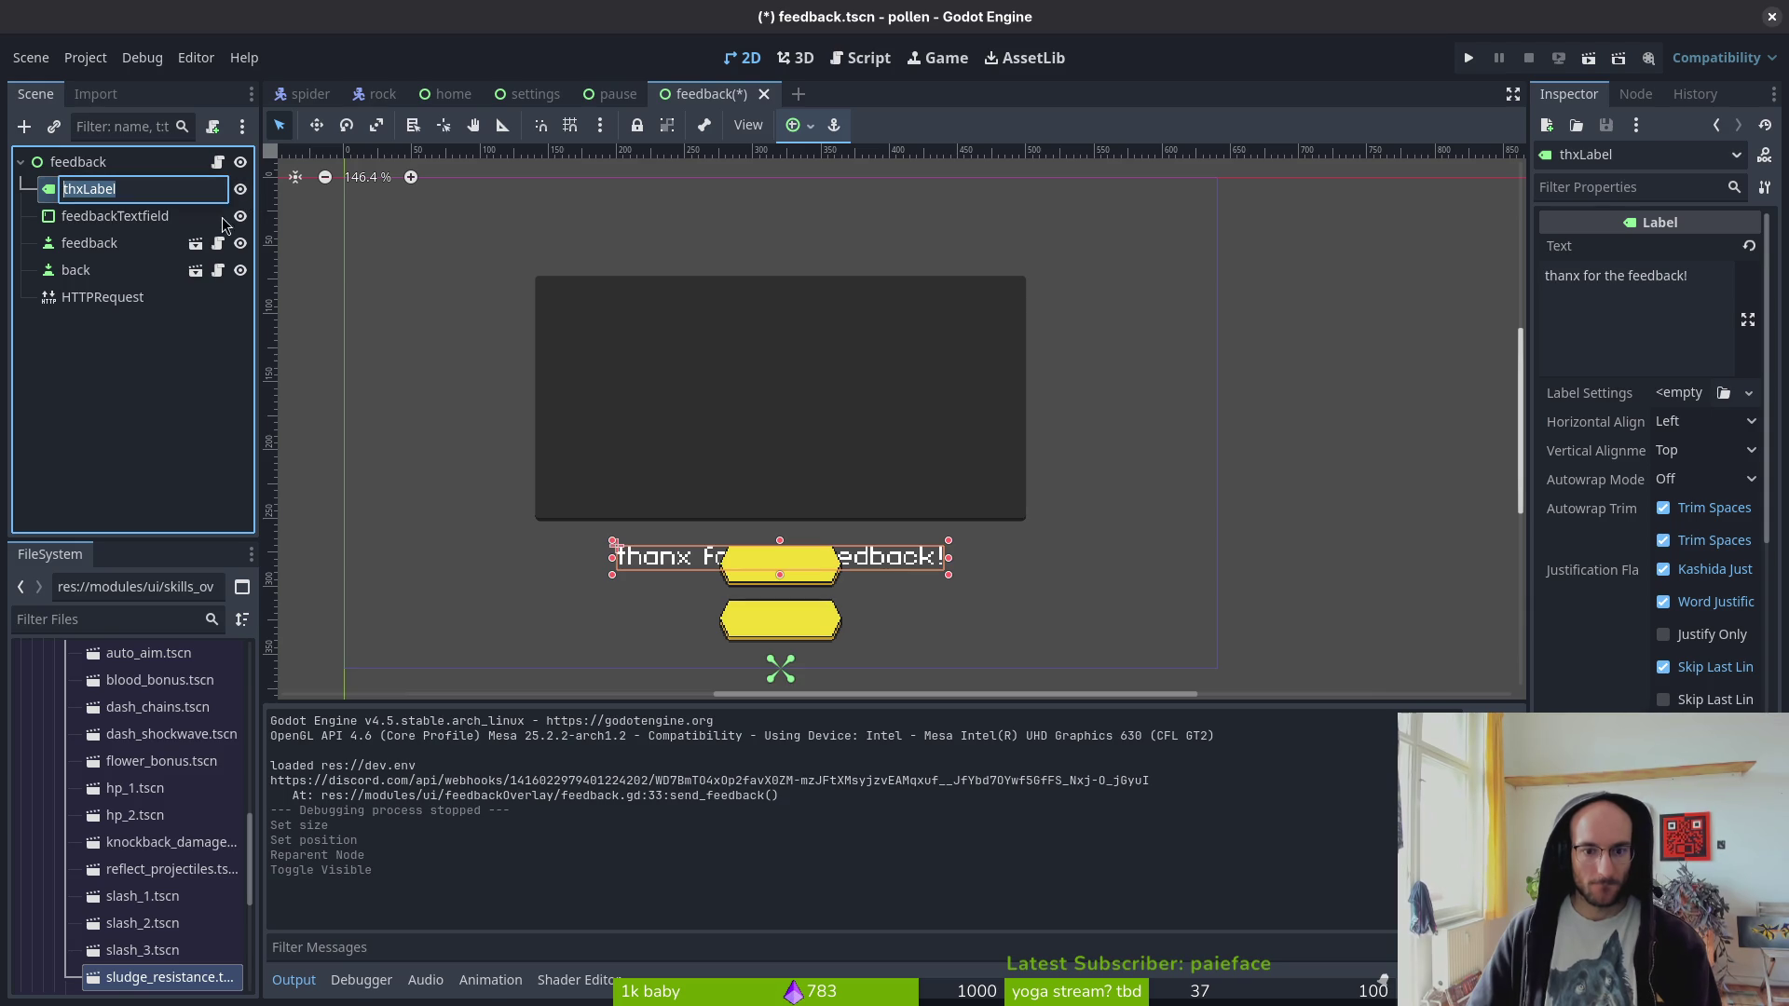
triple_click(1708, 275)
type("fee")
key("BackSpace")
key("BackSpace")
key("BackSpace")
type("submit feedback")
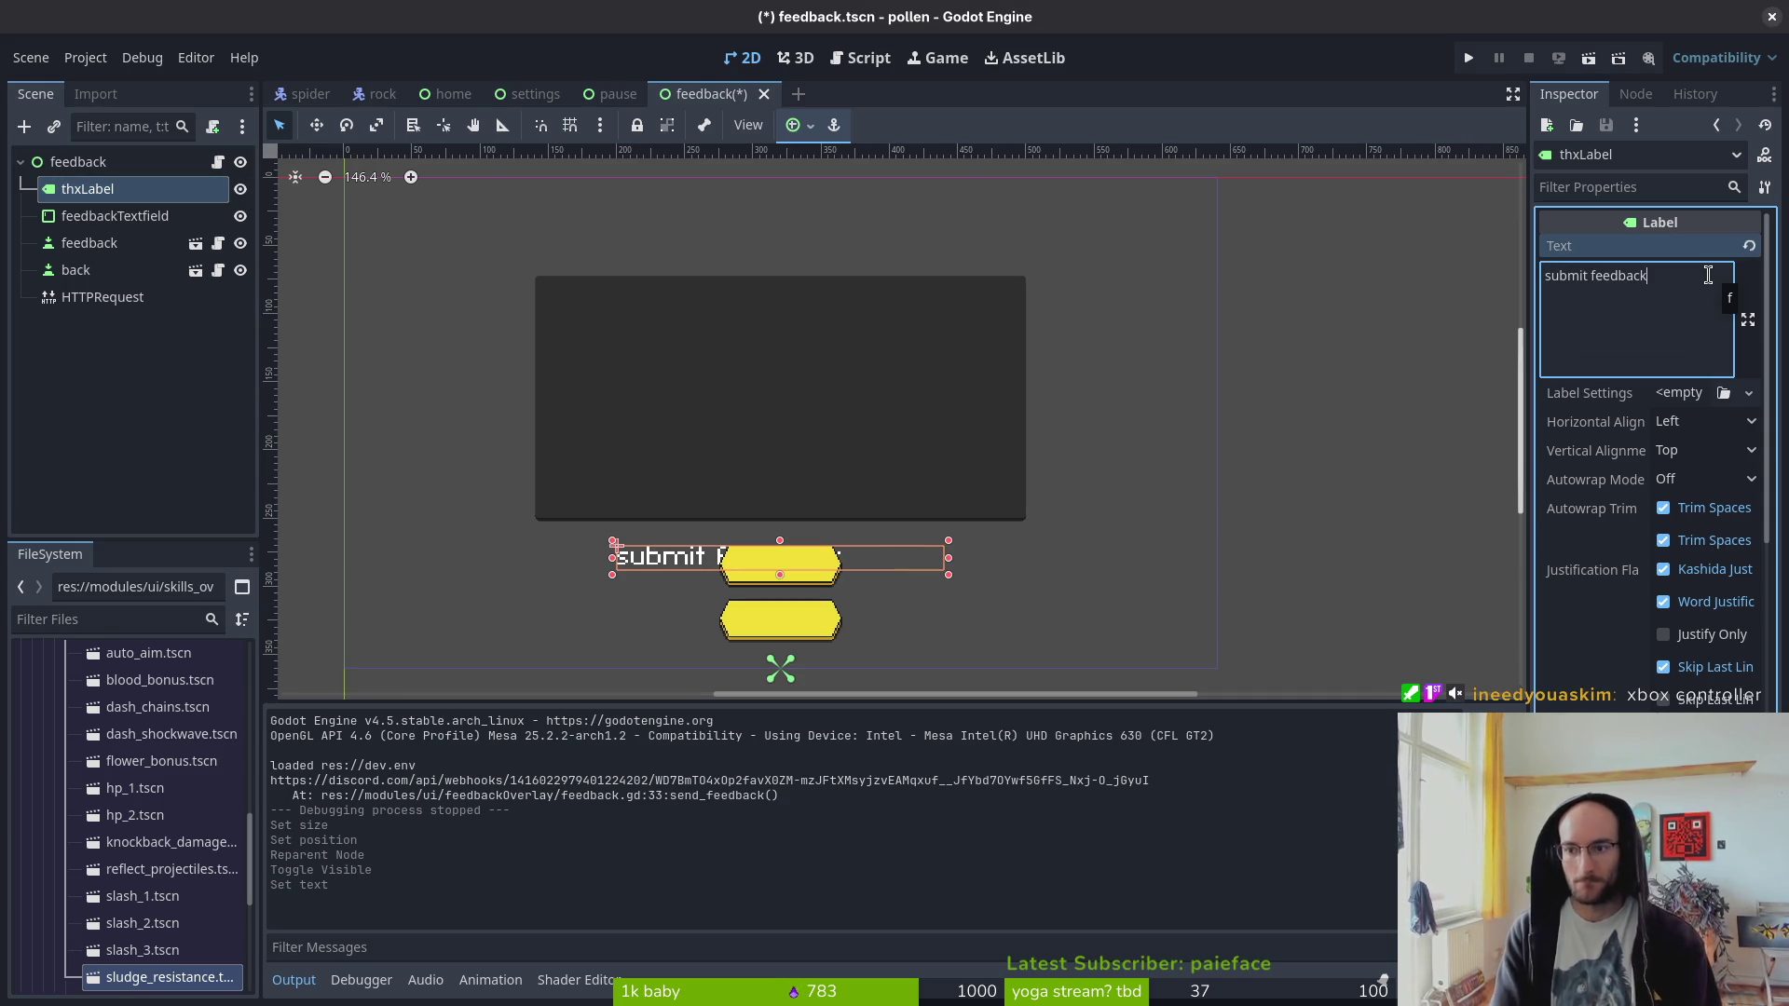
left_click(1724, 421)
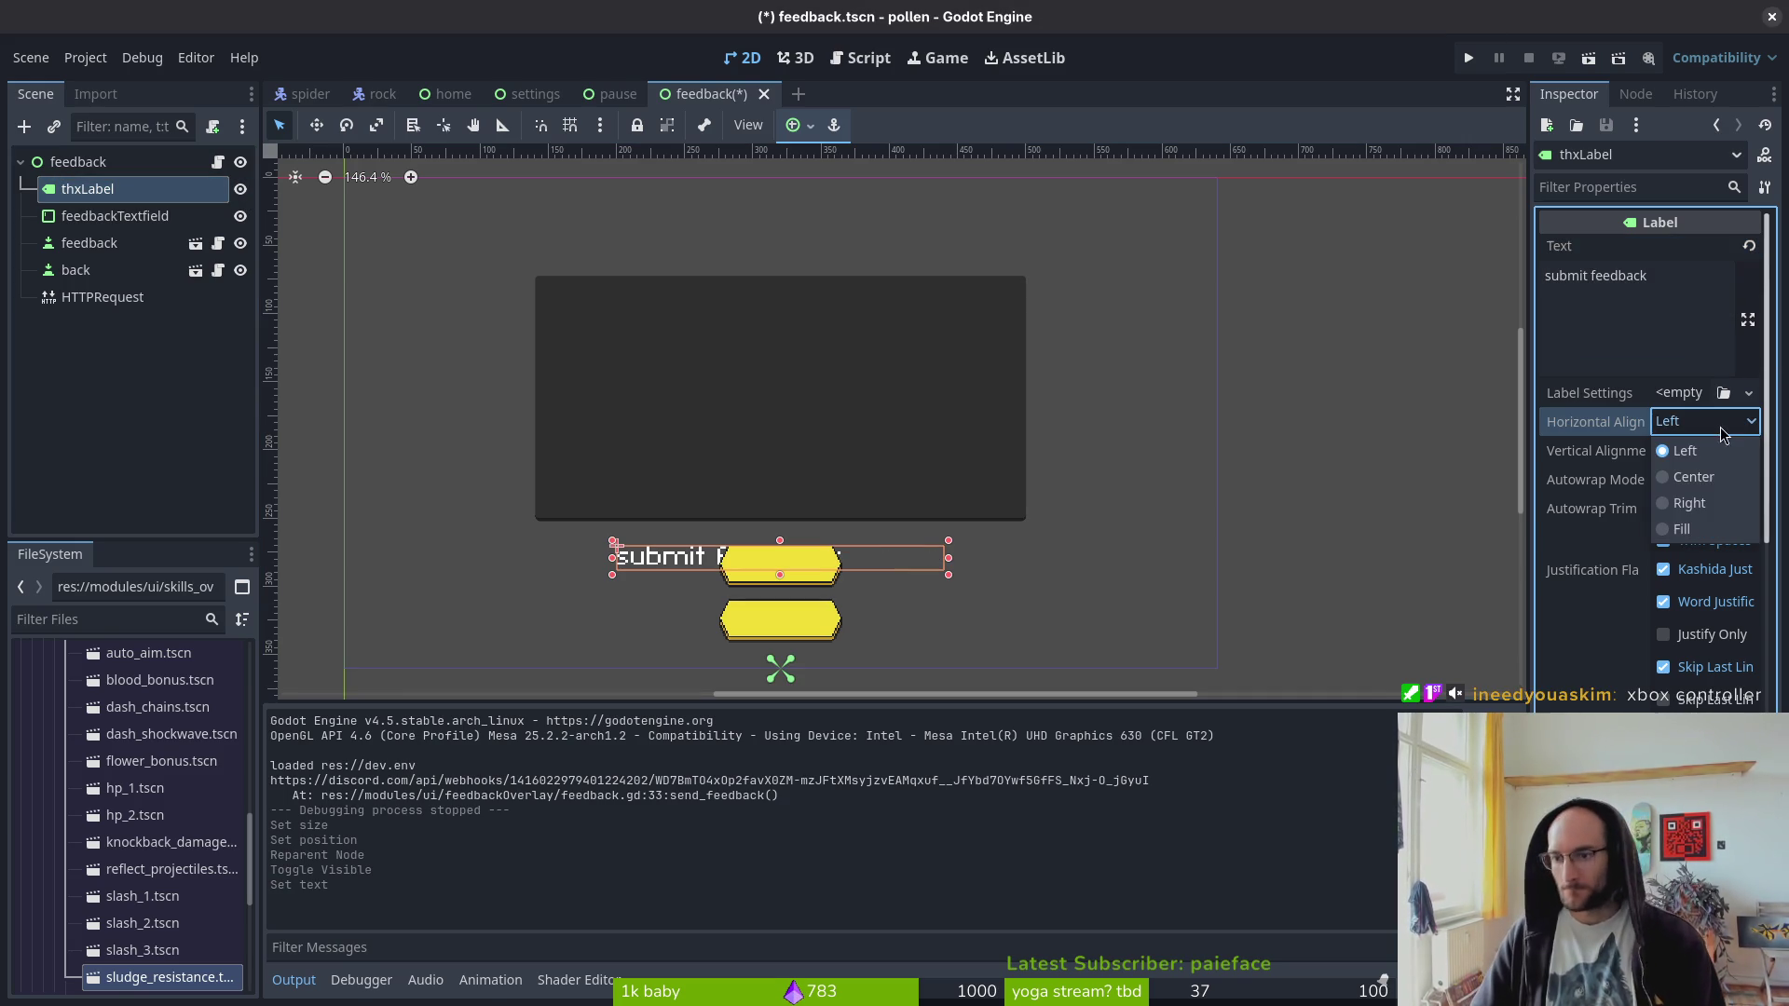
left_click(1707, 480)
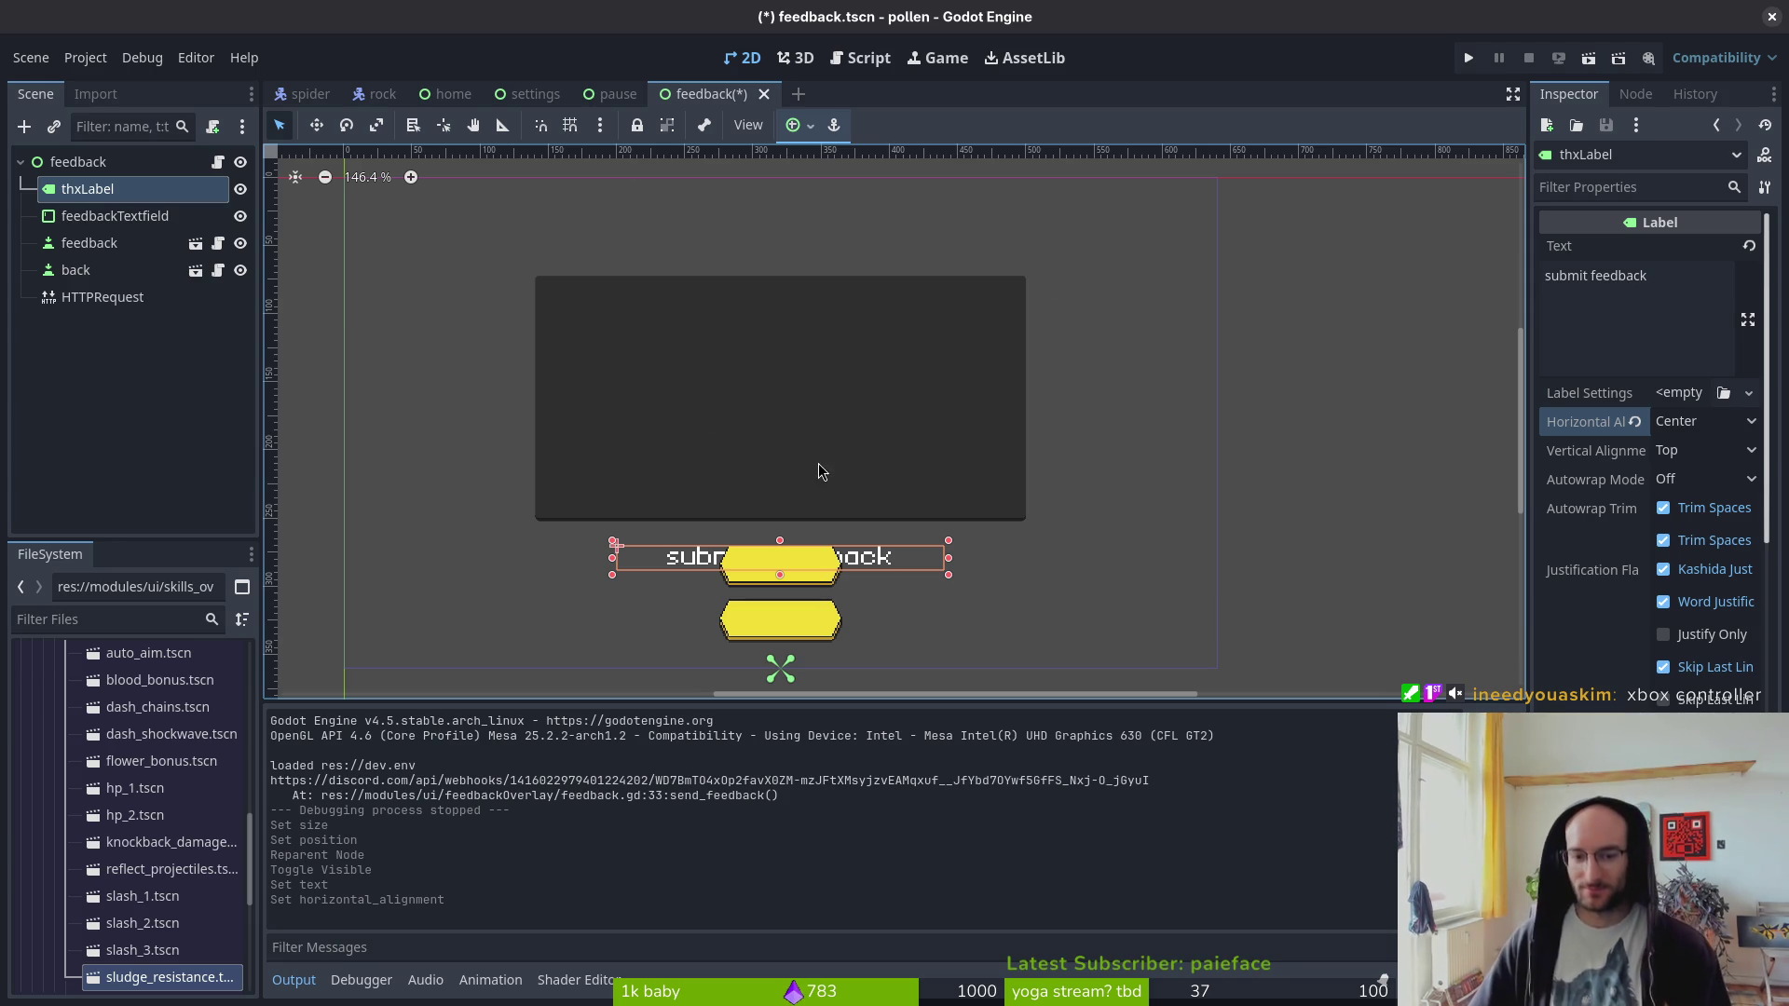
- Set the label's position y to 30 and save the feedback scene
scroll(1705, 648, "down", 10)
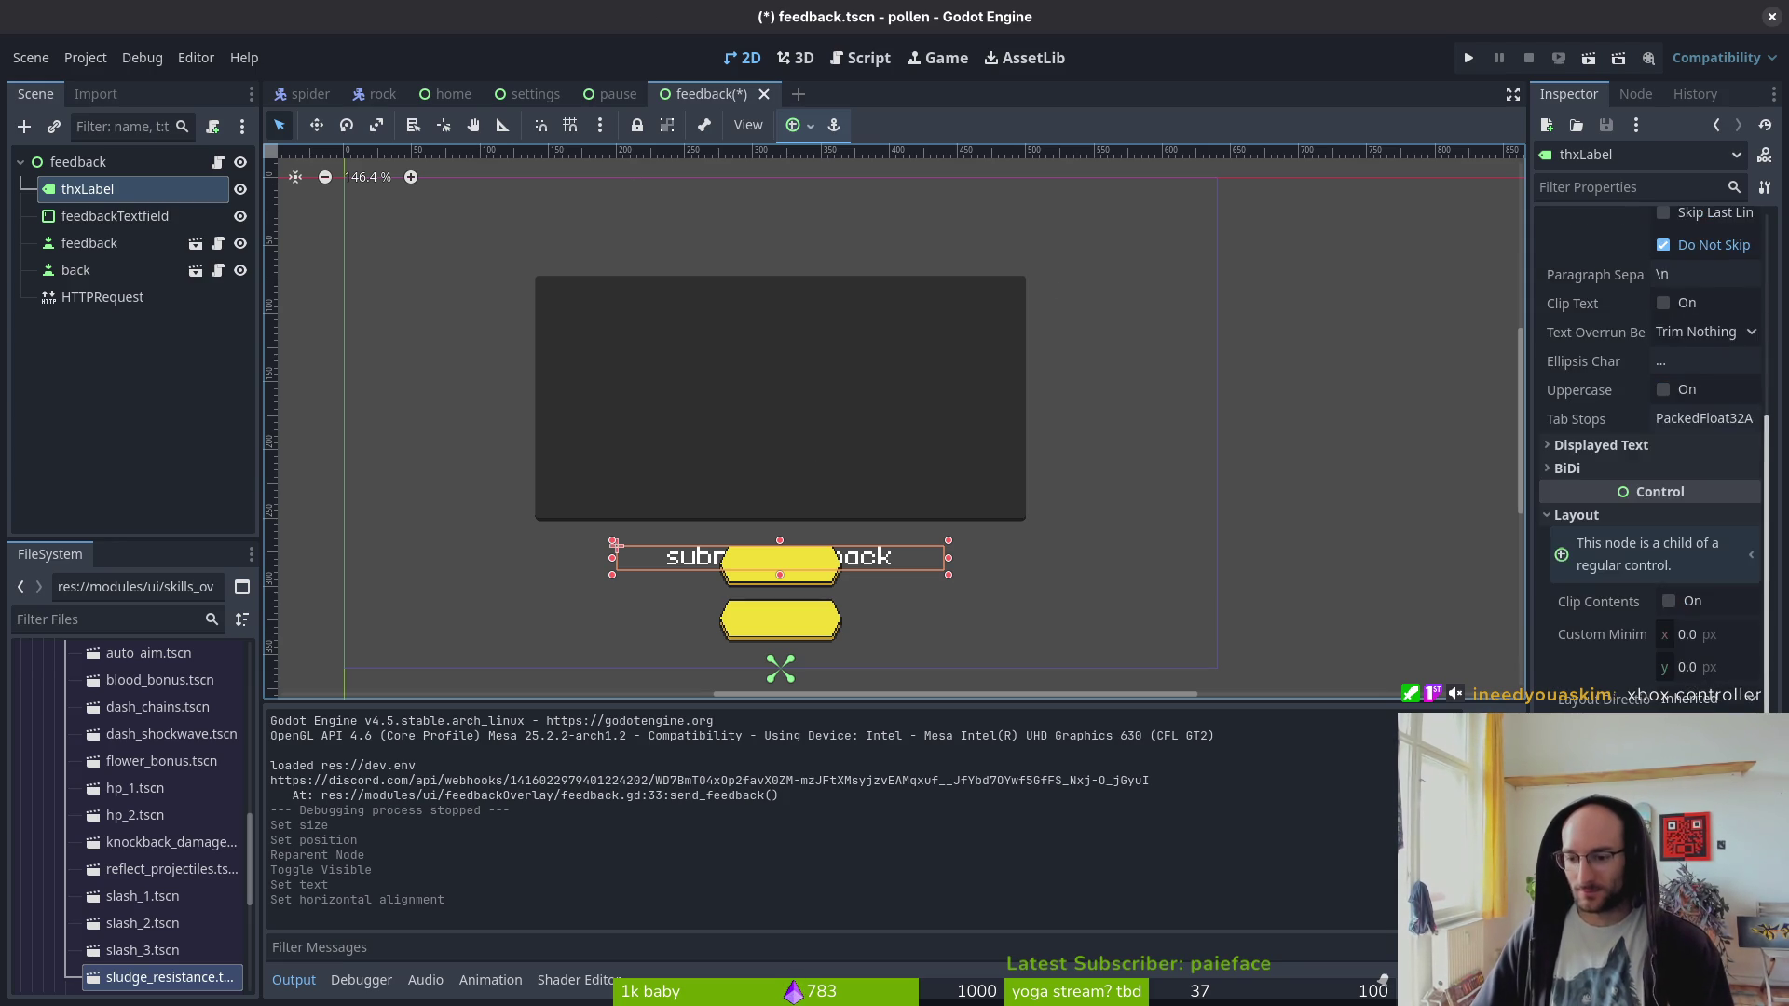
left_click(1725, 631)
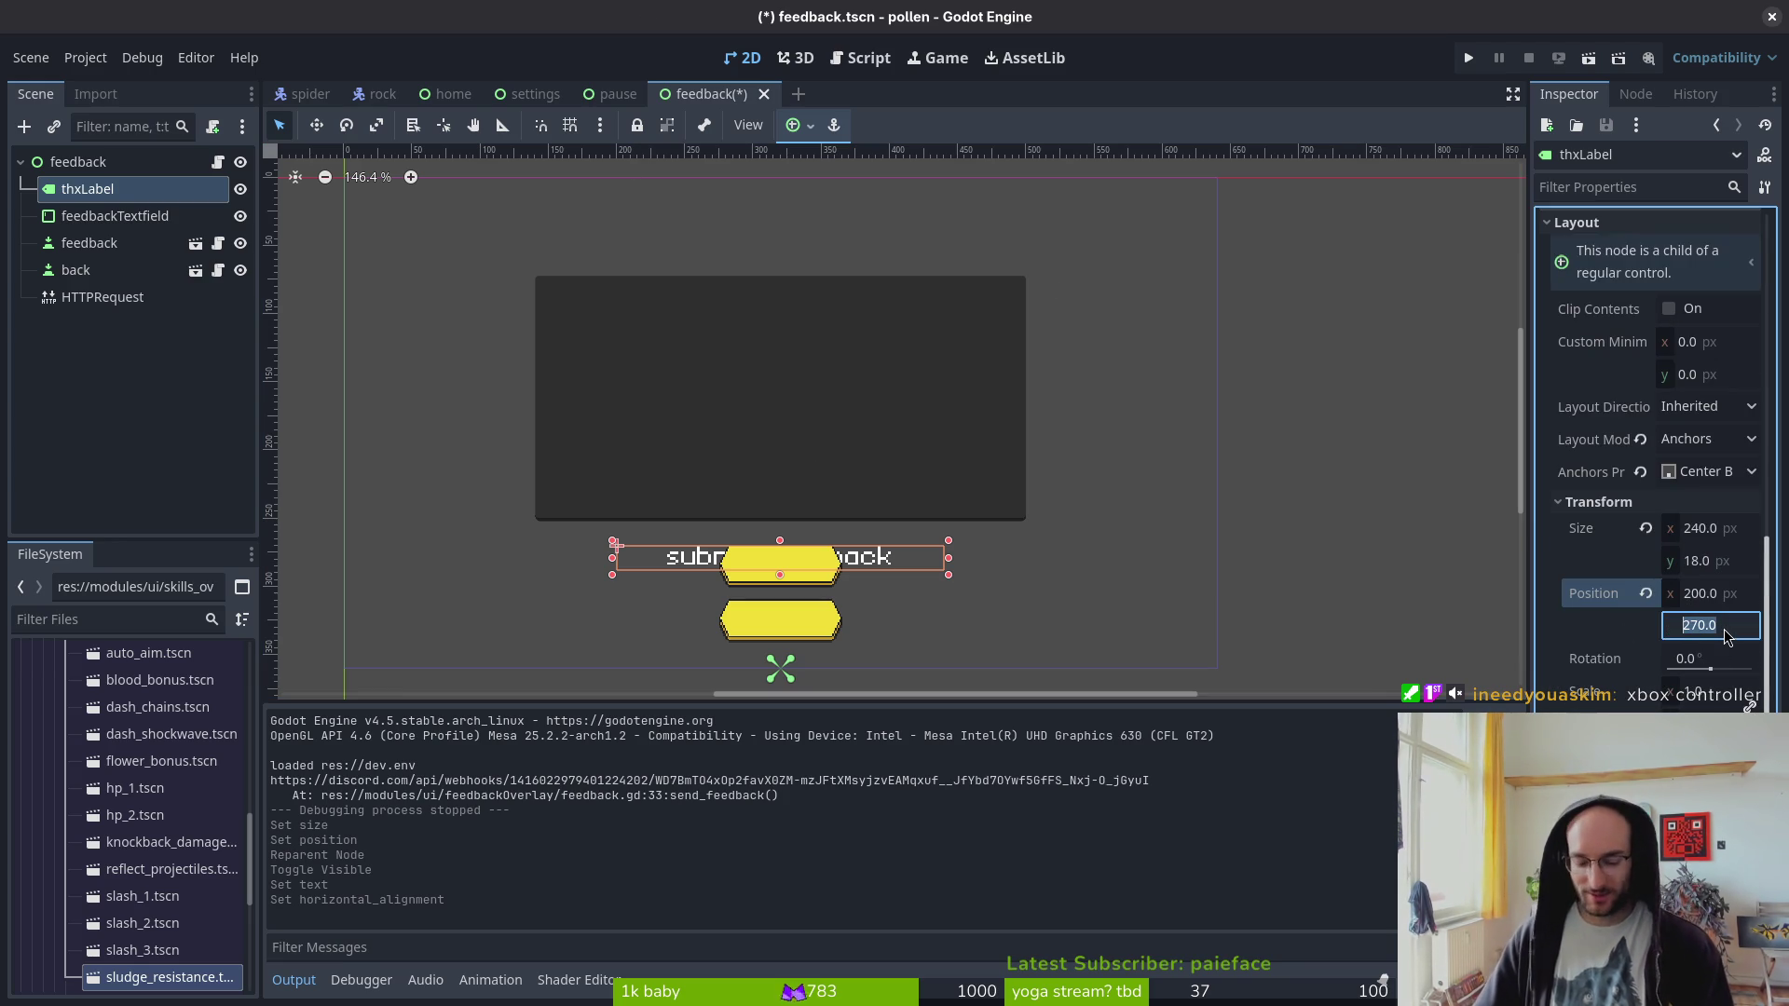
type("20")
key("Return")
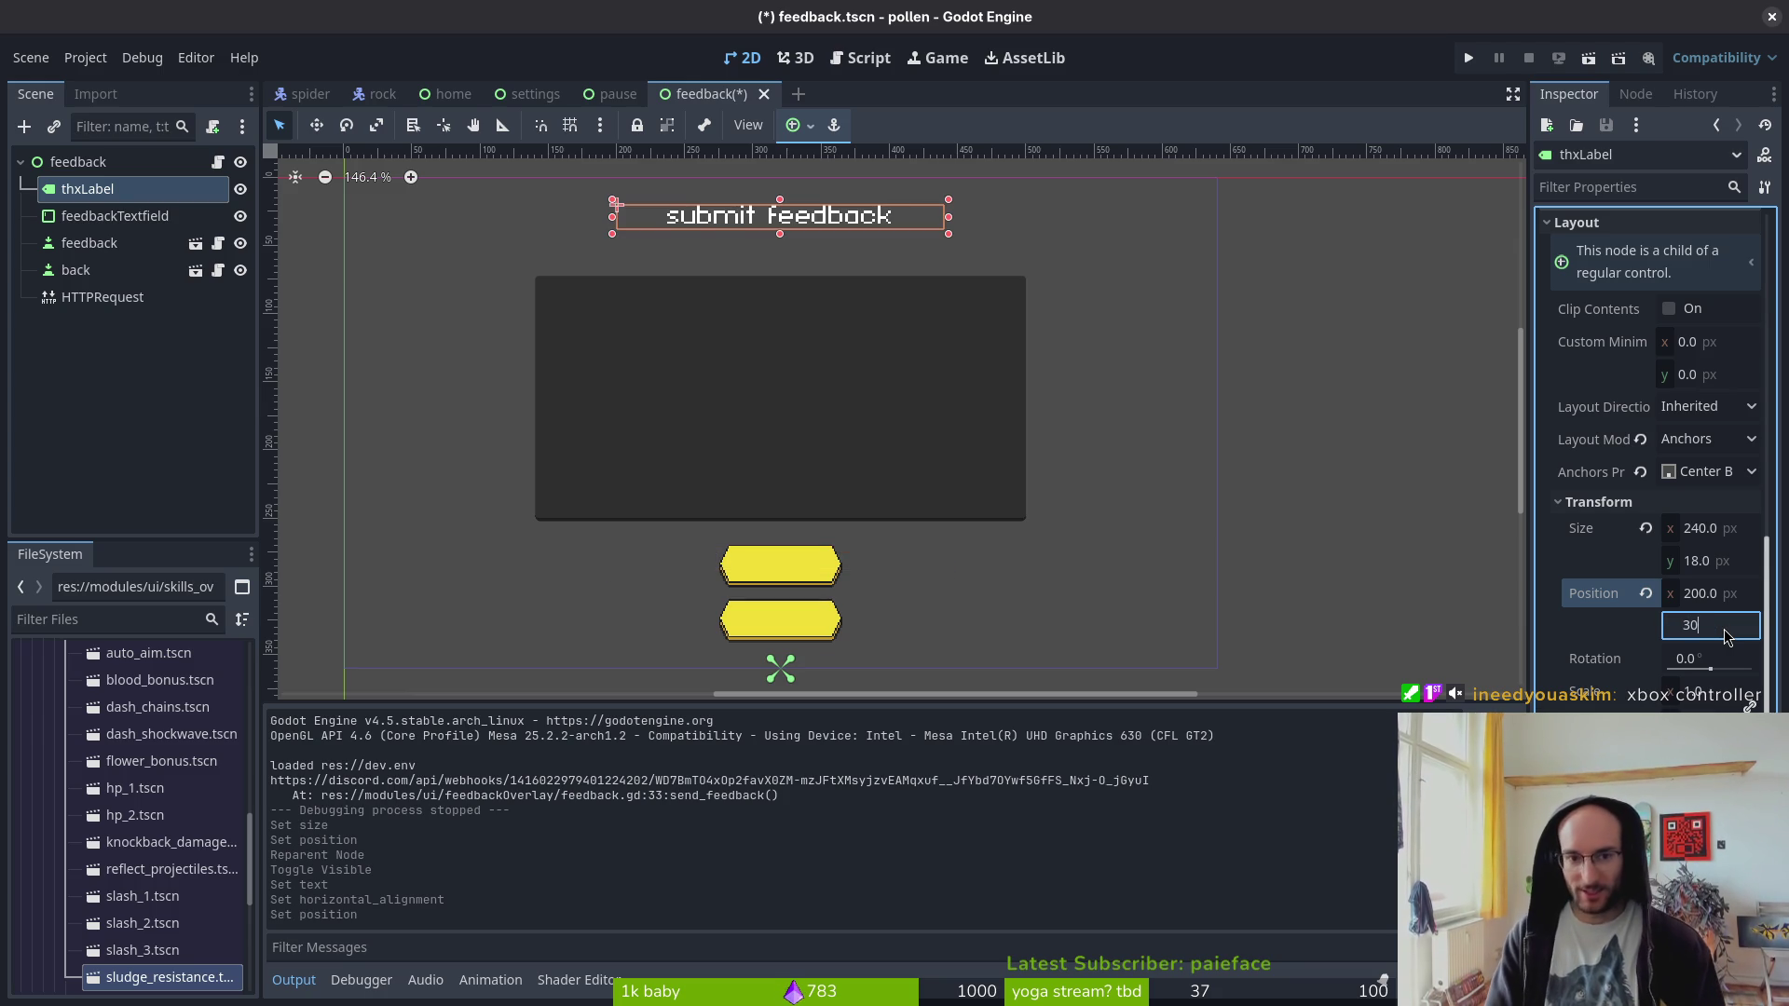
key("Return")
key("ctrl+s")
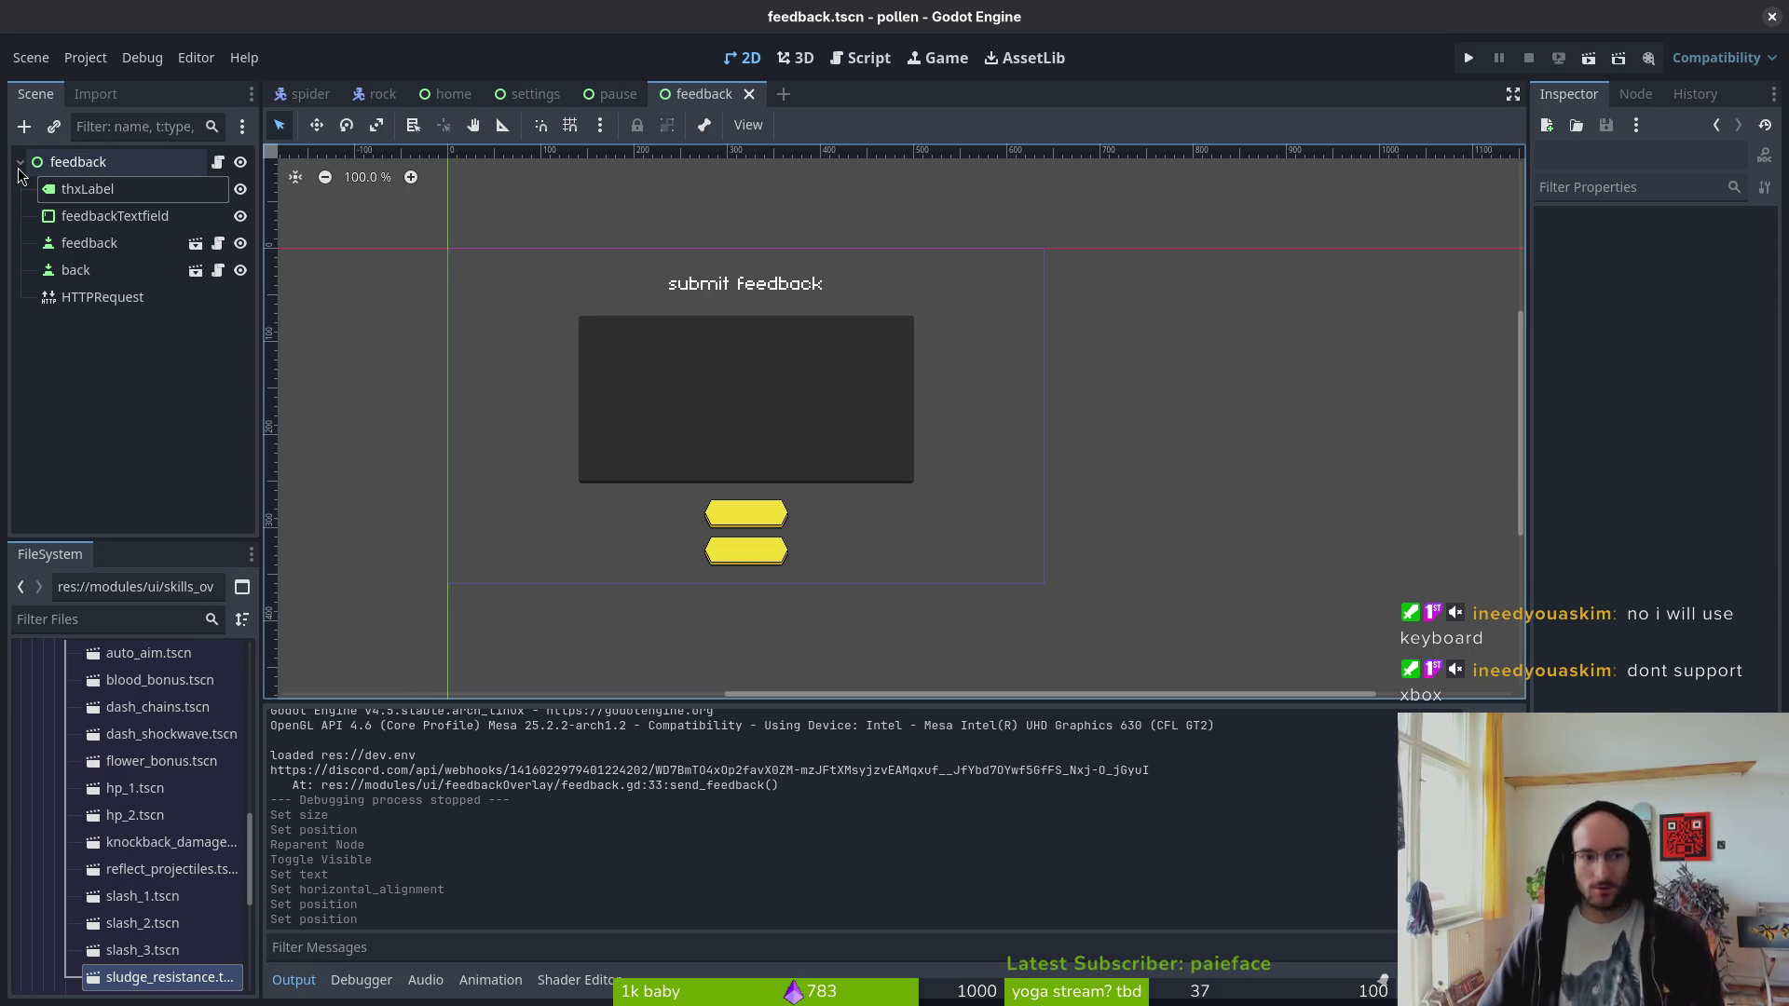
left_click(79, 162)
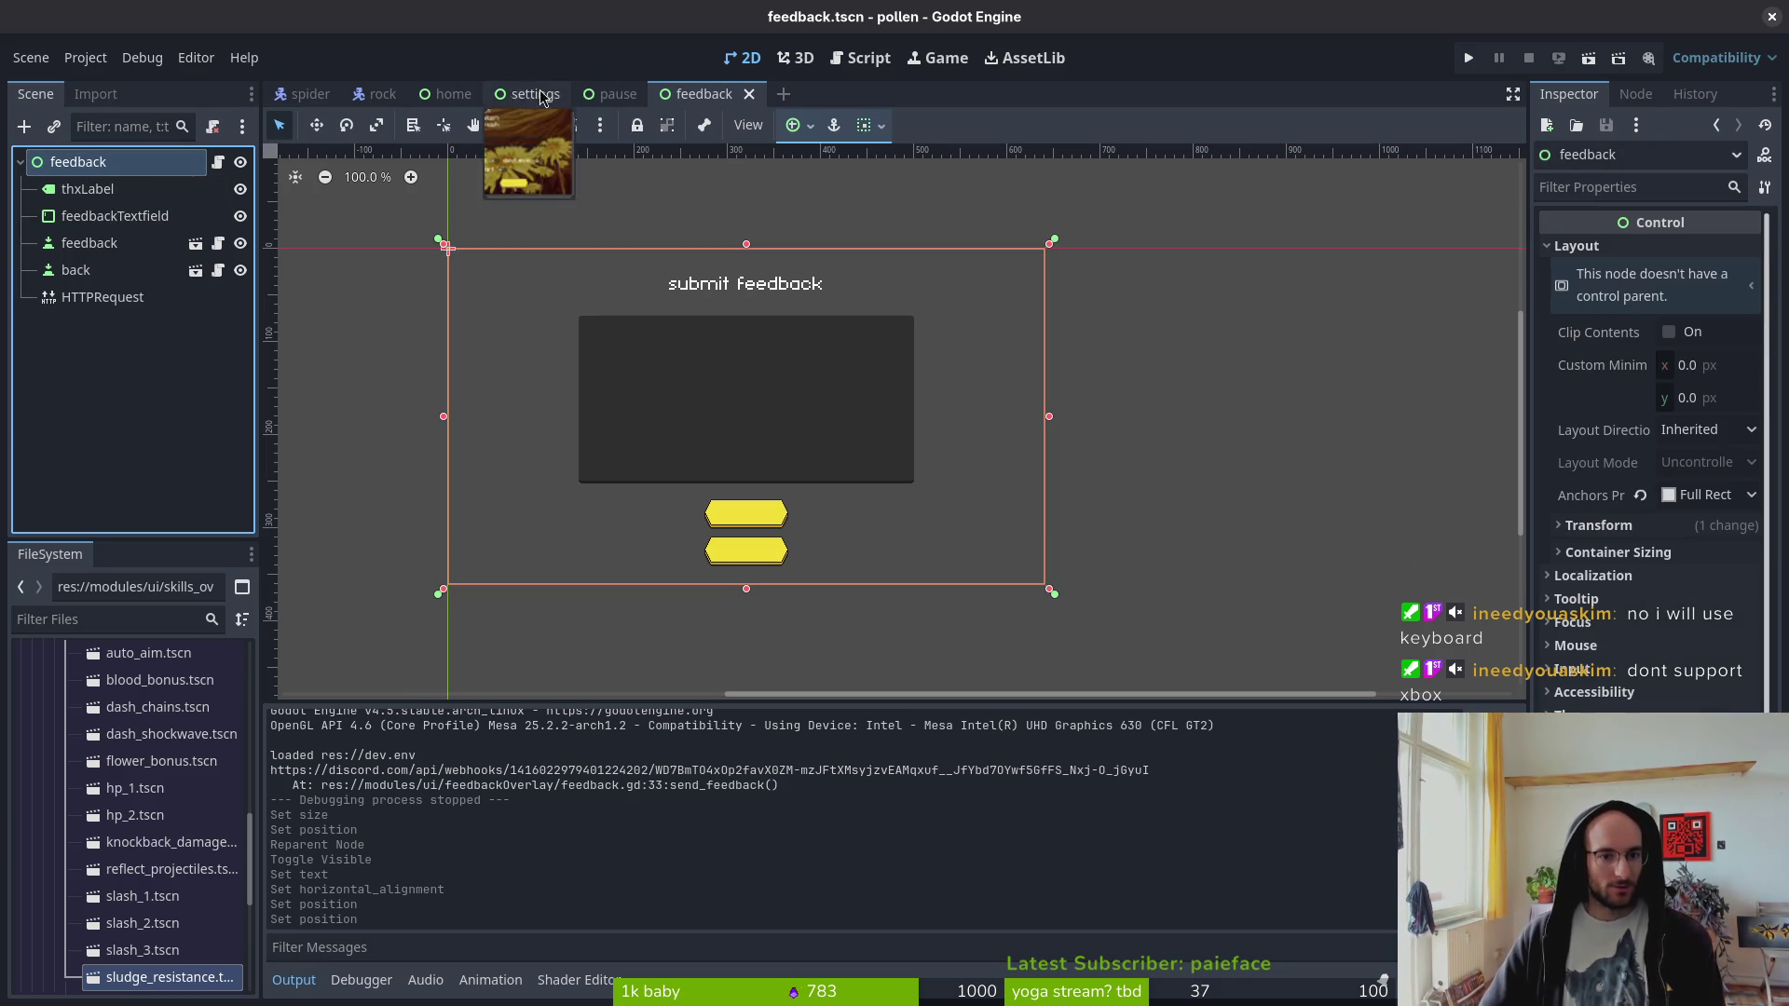
- Copy uiBackground from the settings scene into feedback as its first child and save
left_click(531, 94)
key("ctrl+c")
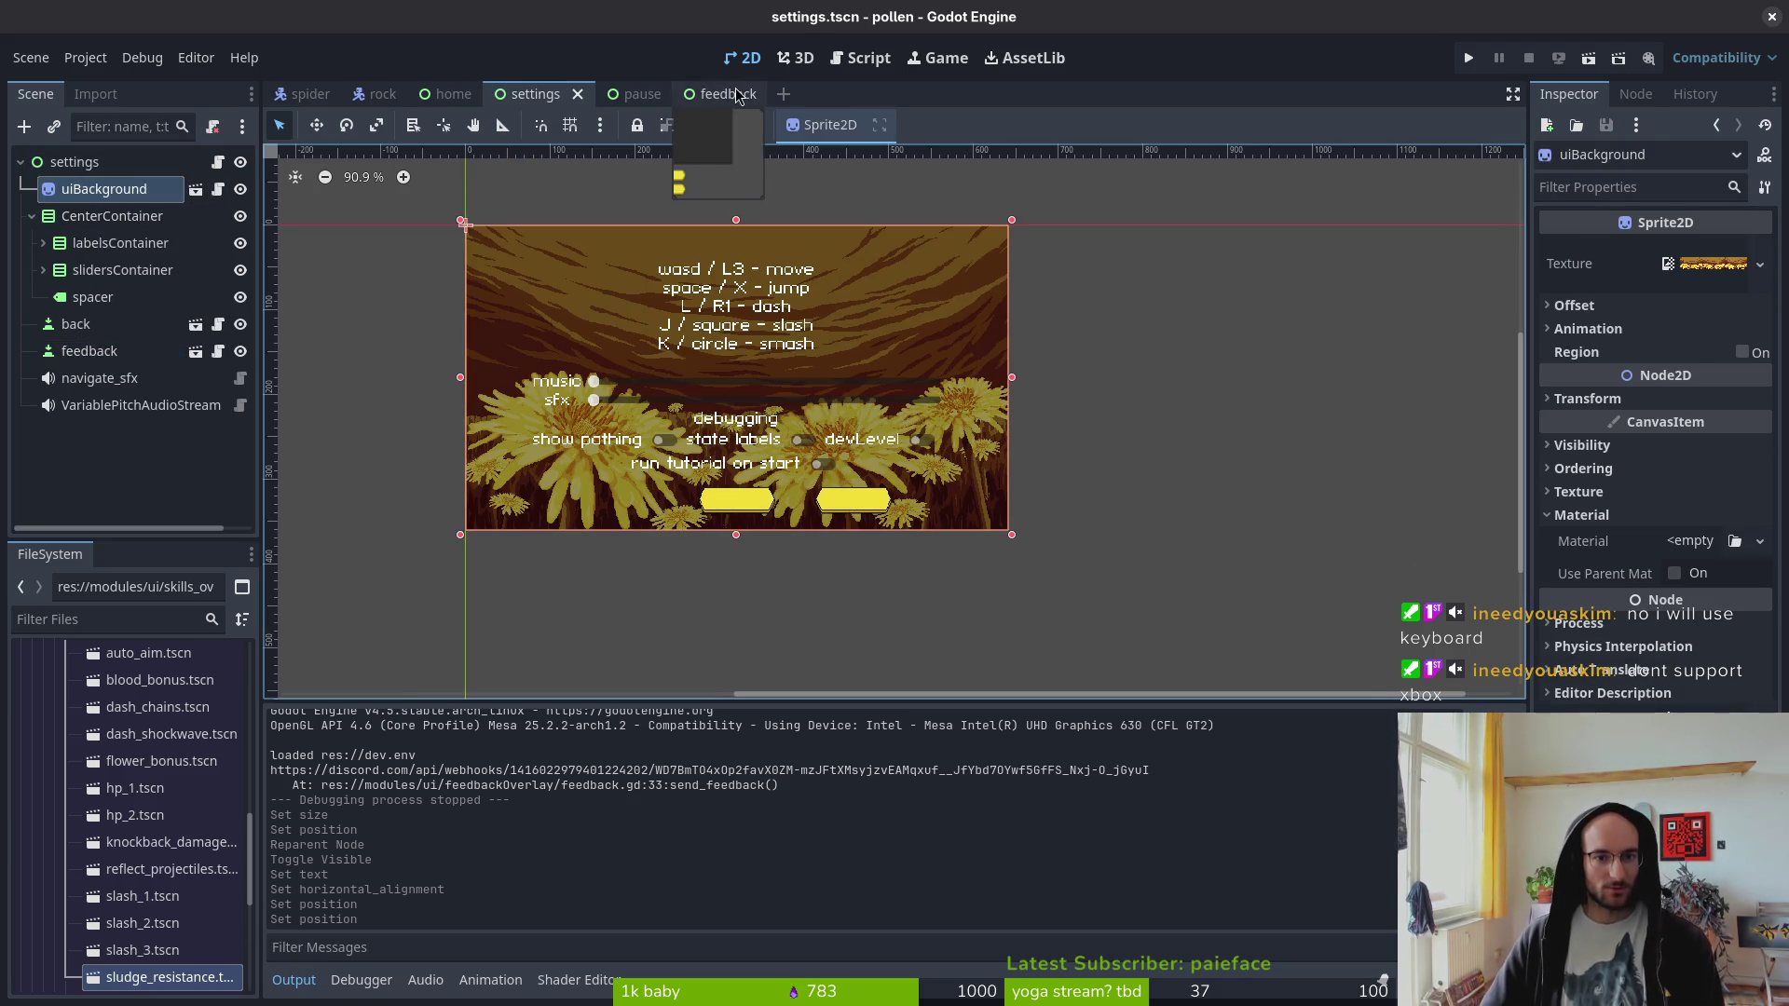
left_click(712, 94)
key("ctrl+v")
left_click_drag(113, 332, 154, 182)
key("ctrl+s")
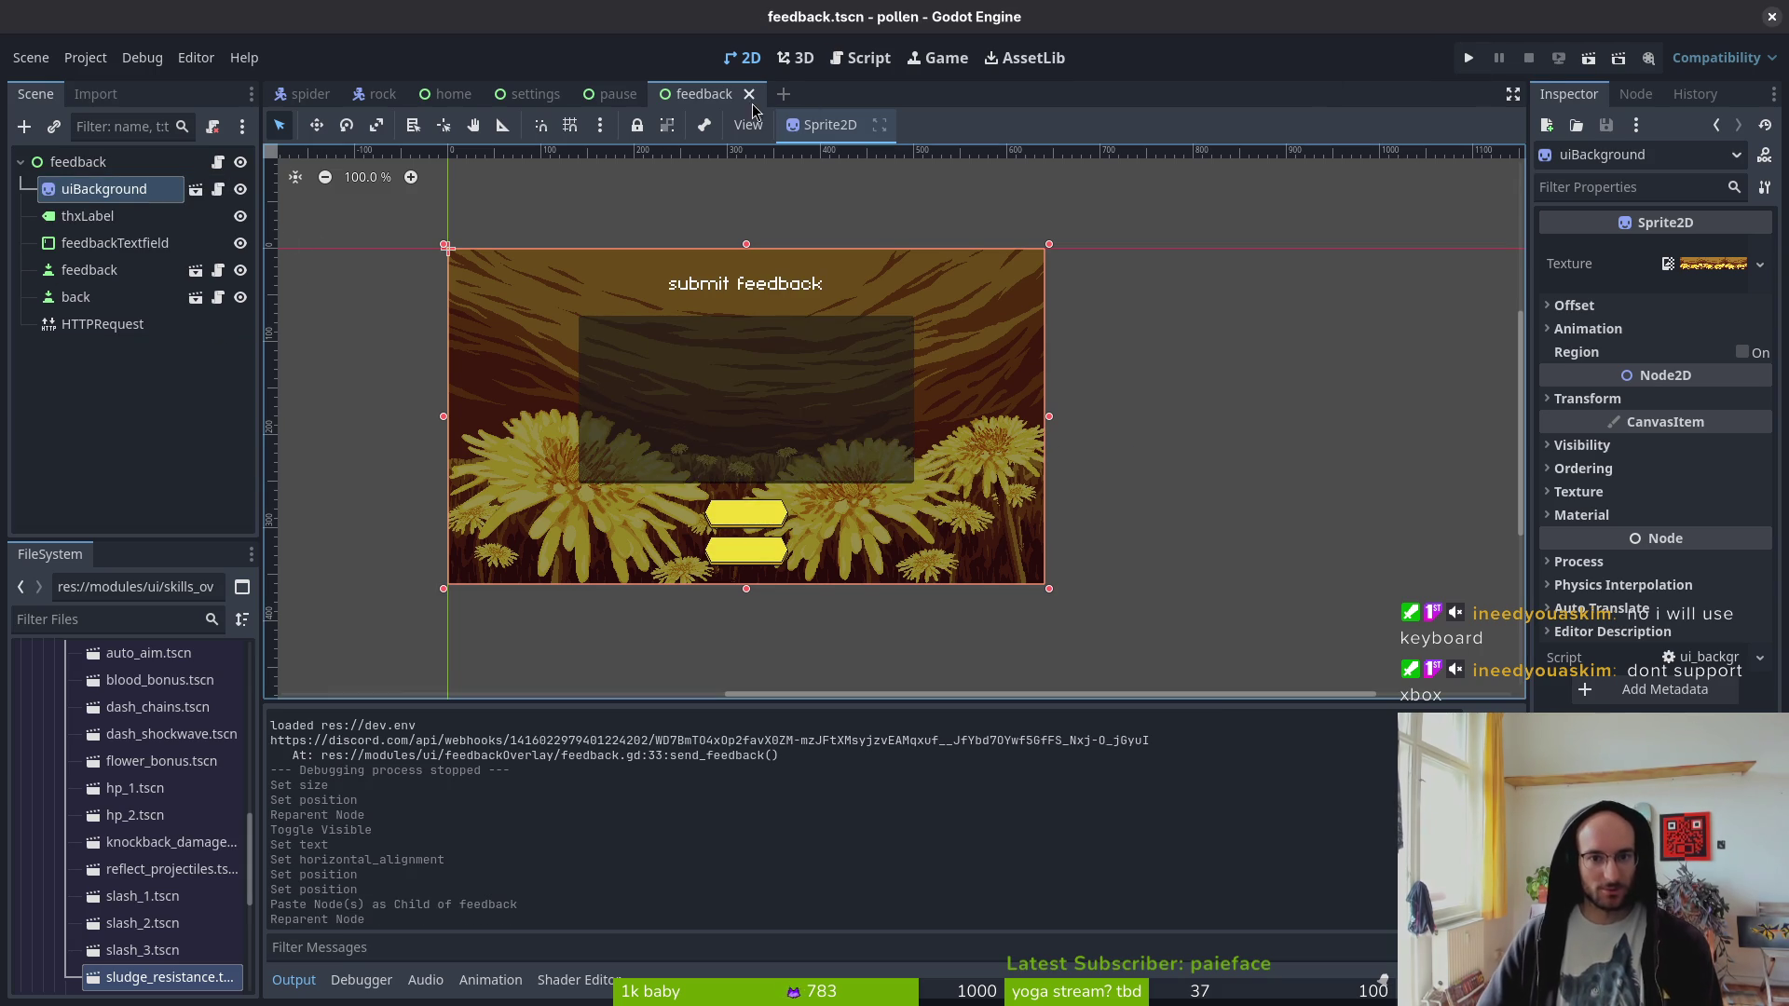
- Close the home, settings, pause and rock scene tabs, keeping feedback open
left_click(618, 95)
left_click(701, 97)
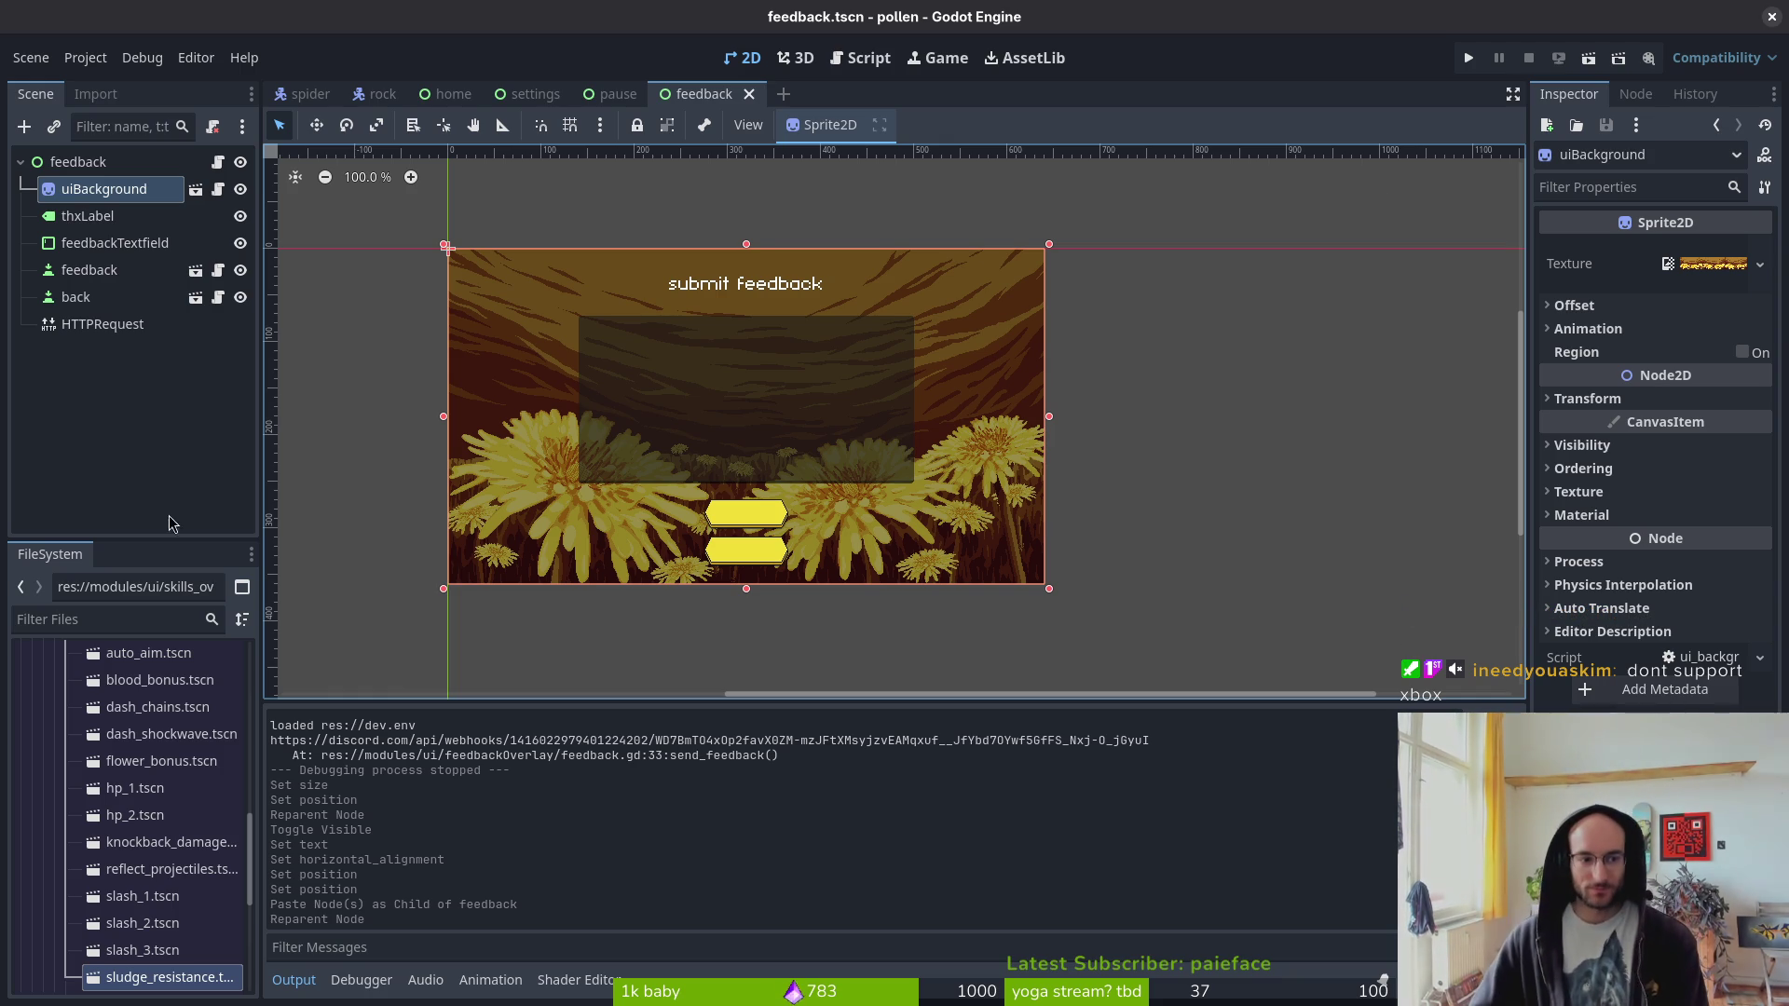
left_click(21, 161)
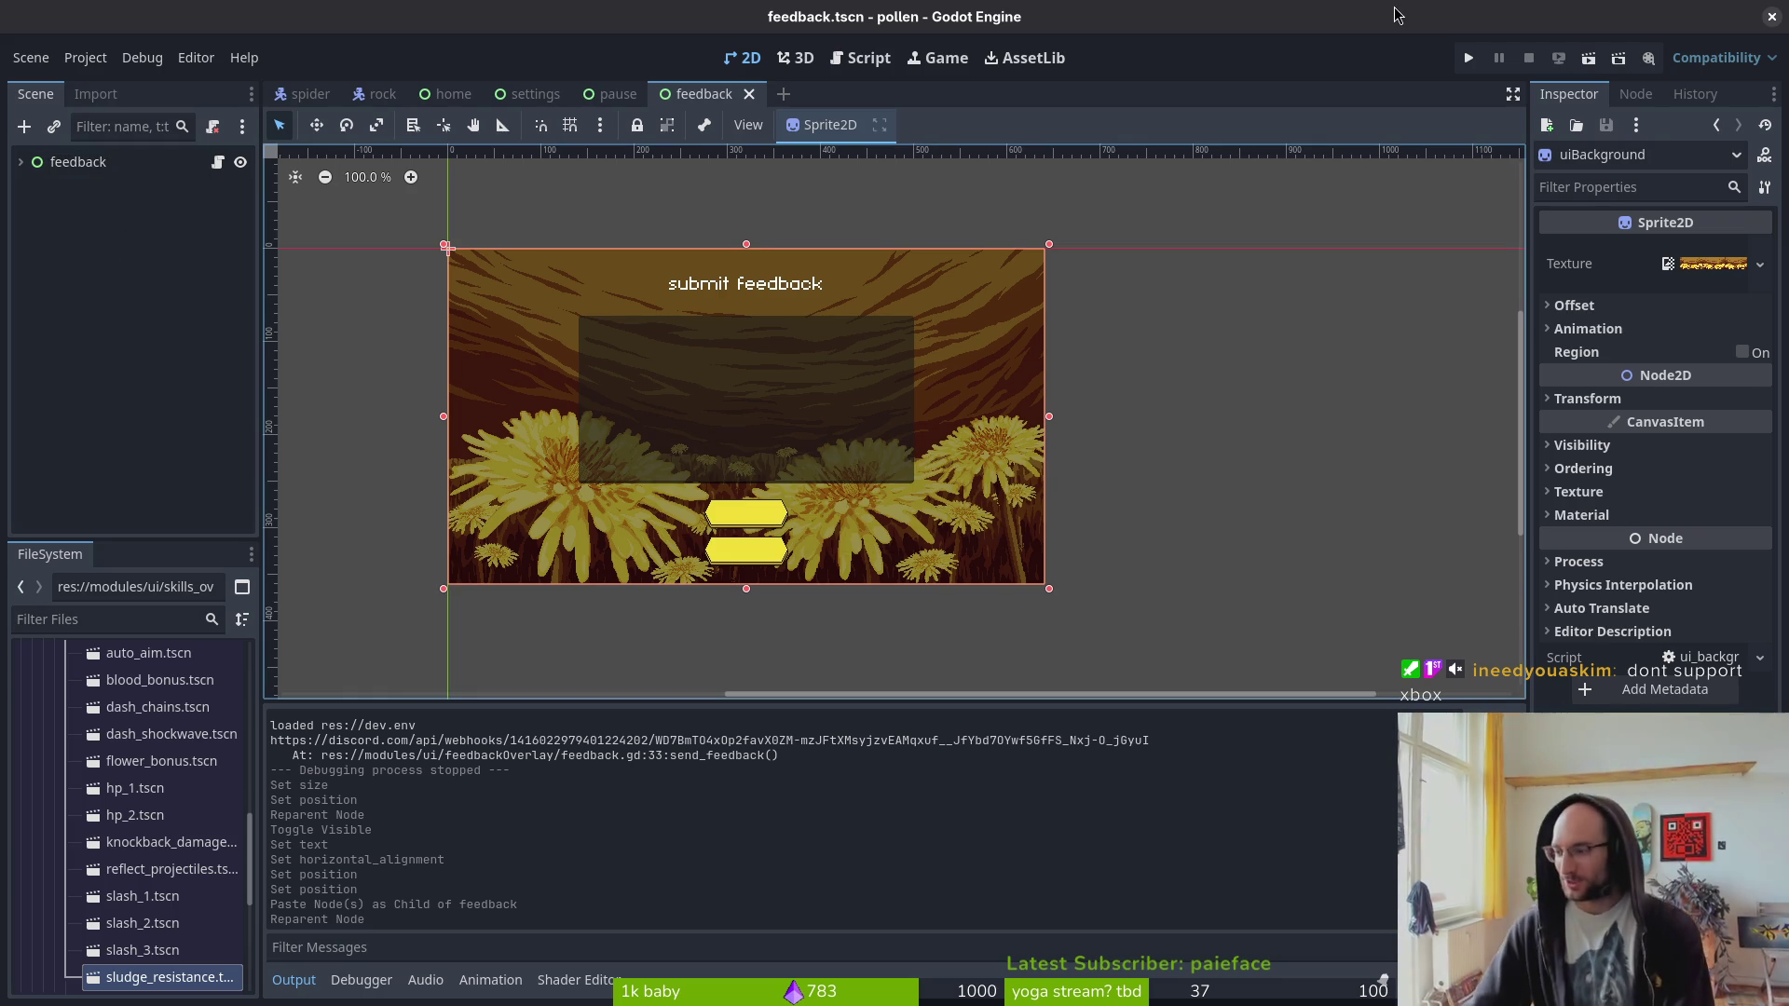
left_click(20, 161)
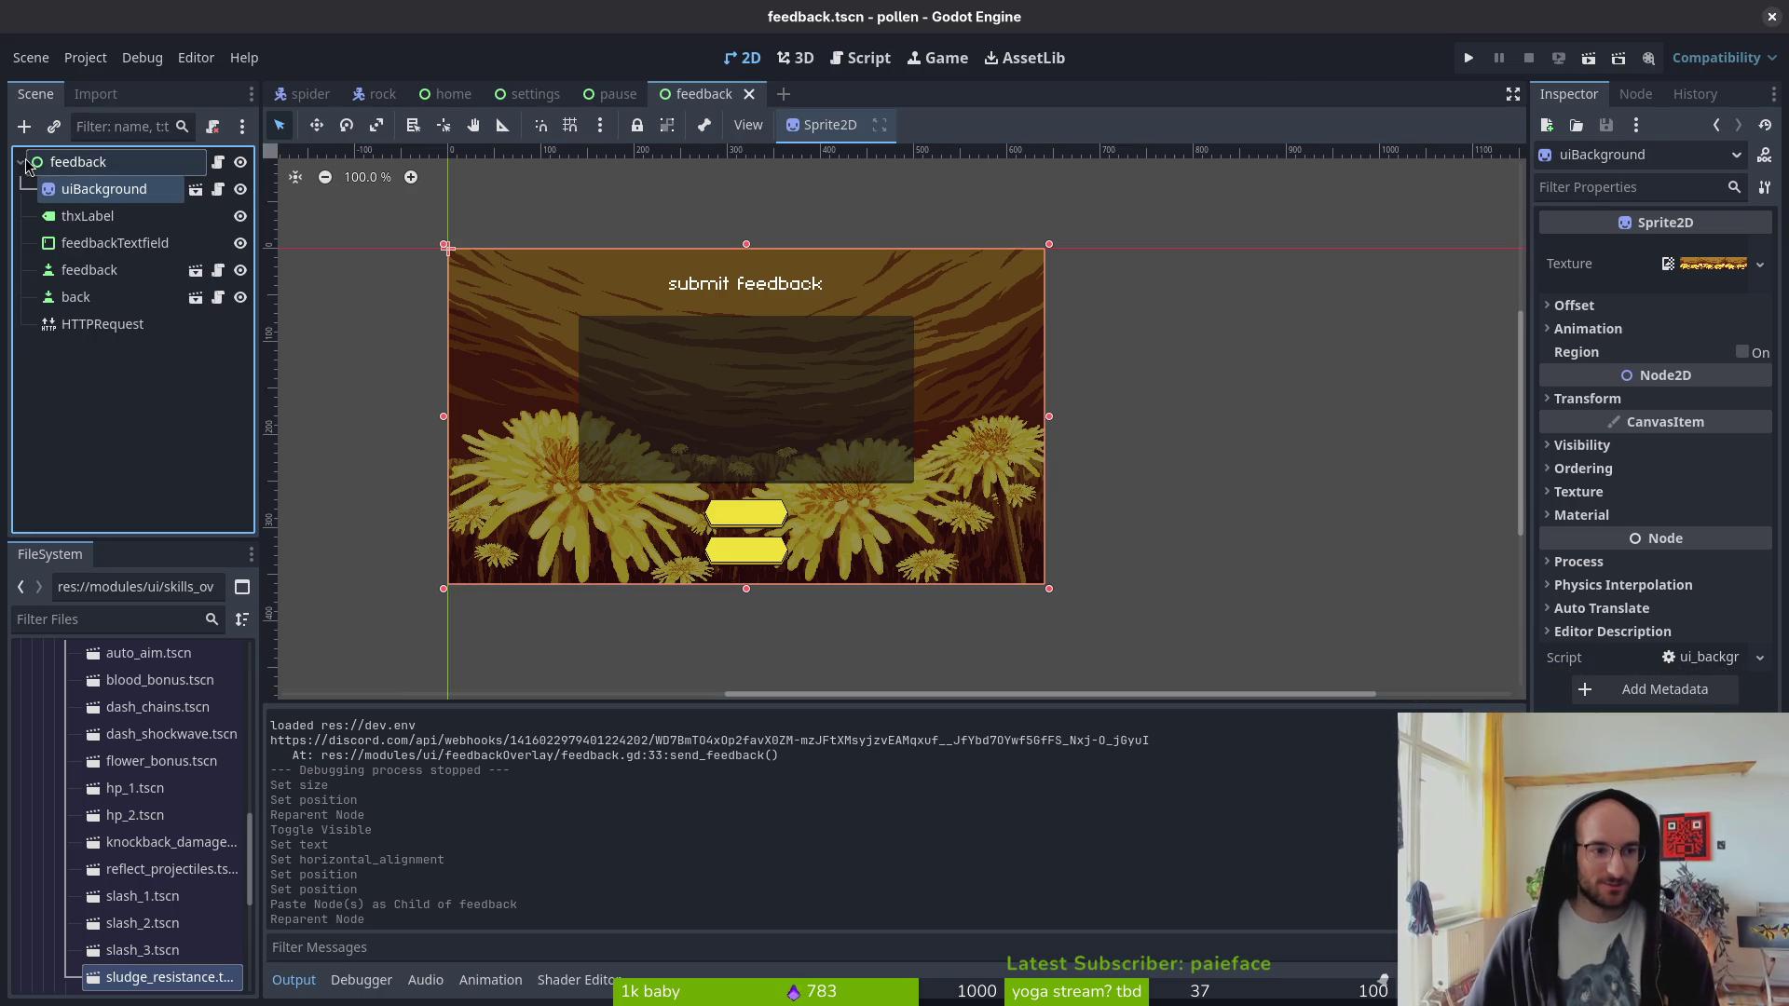
middle_click(448, 94)
middle_click(447, 94)
middle_click(447, 94)
middle_click(384, 94)
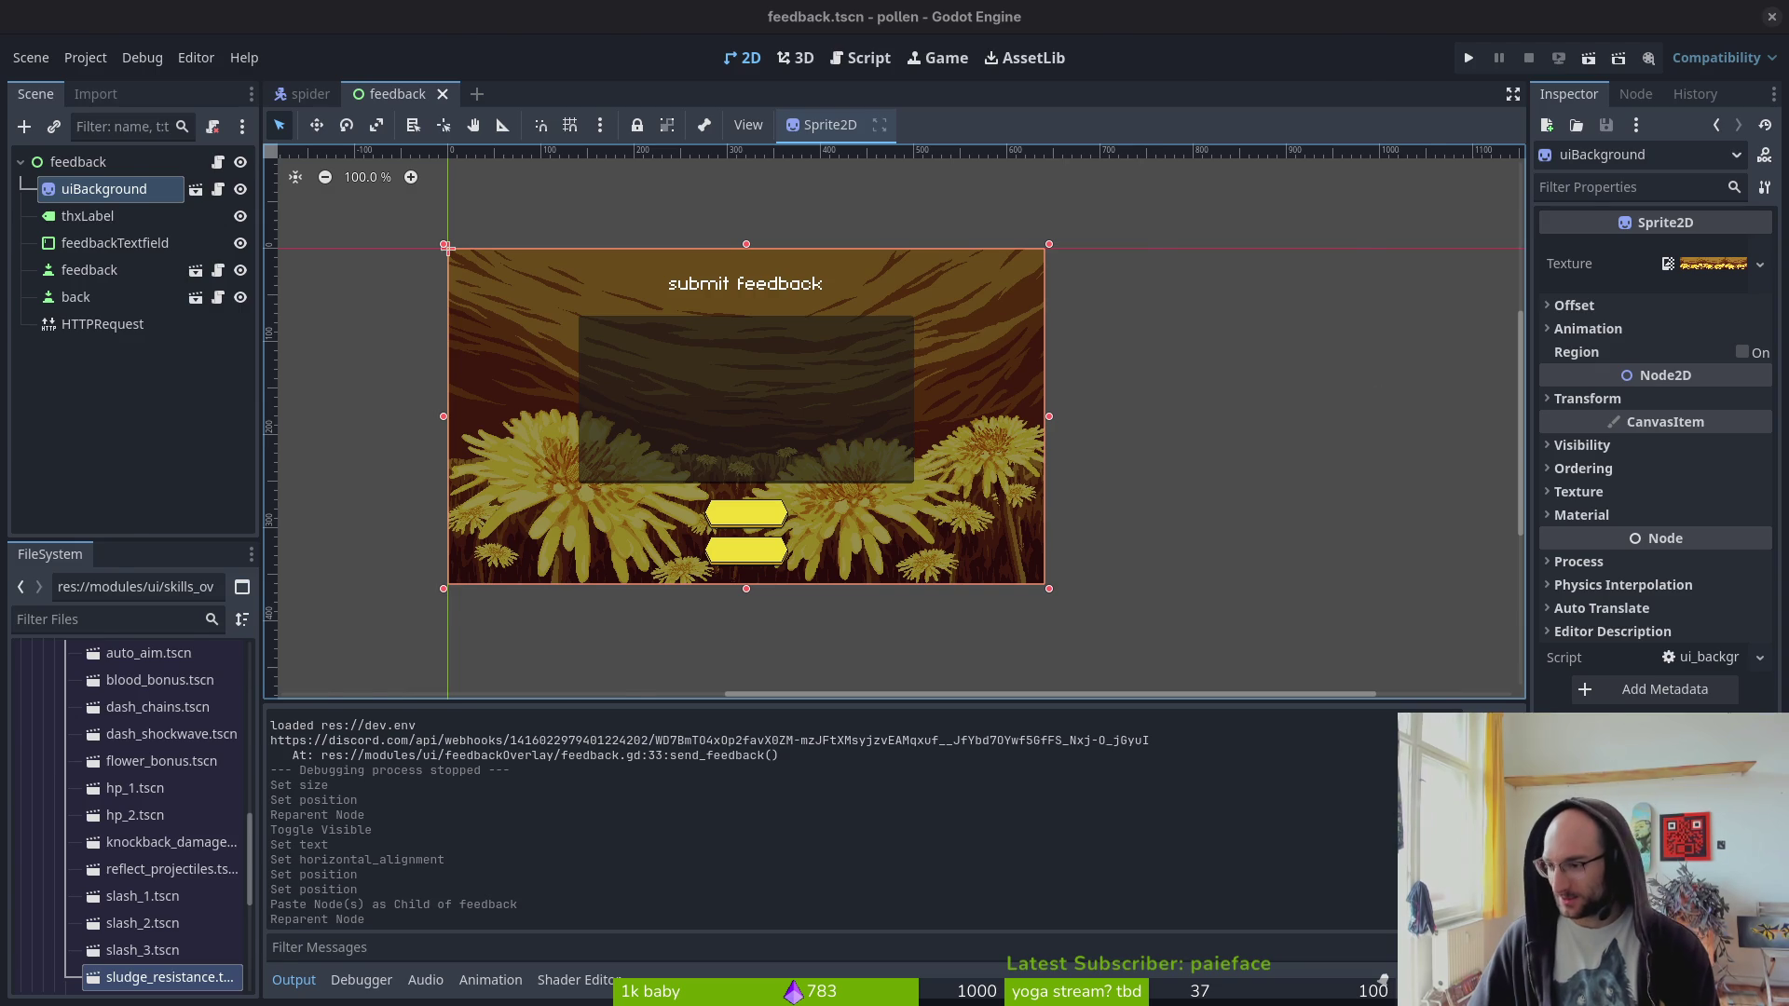
- Switch to the terminal and clear it
key("alt+Tab")
type("clear")
key("Return")
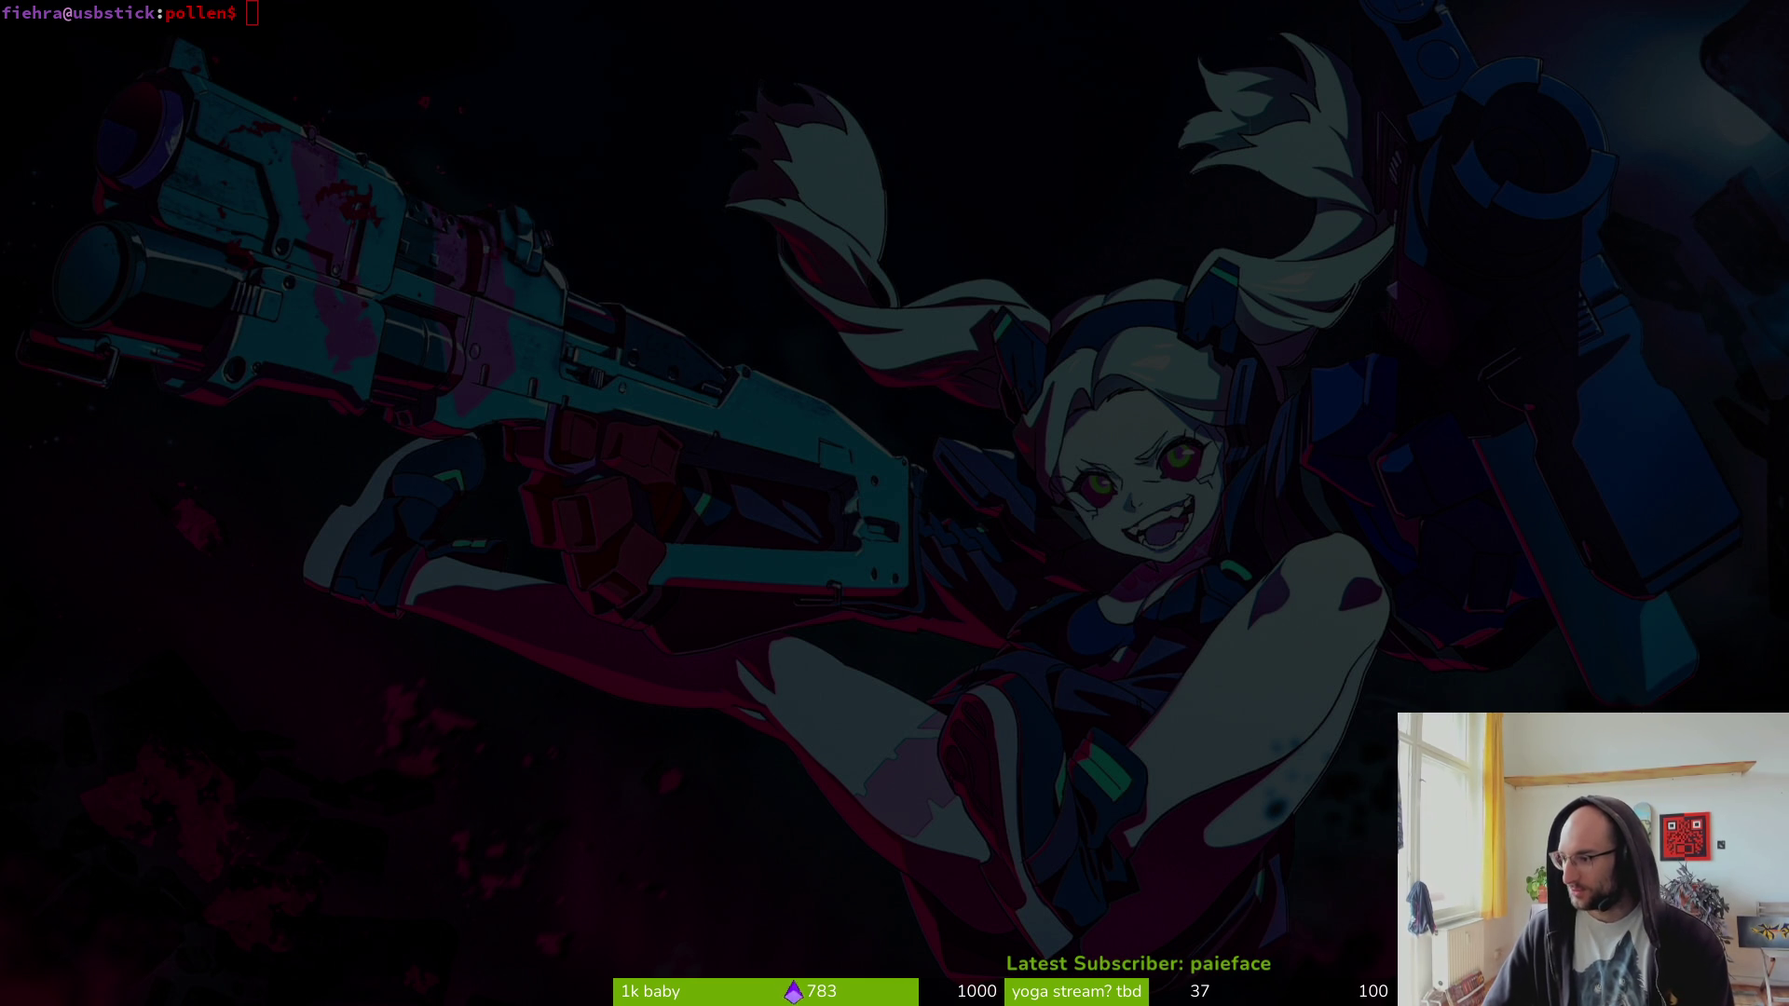
- Launch Aseprite and open hints.aseprite from the recent files
key("super")
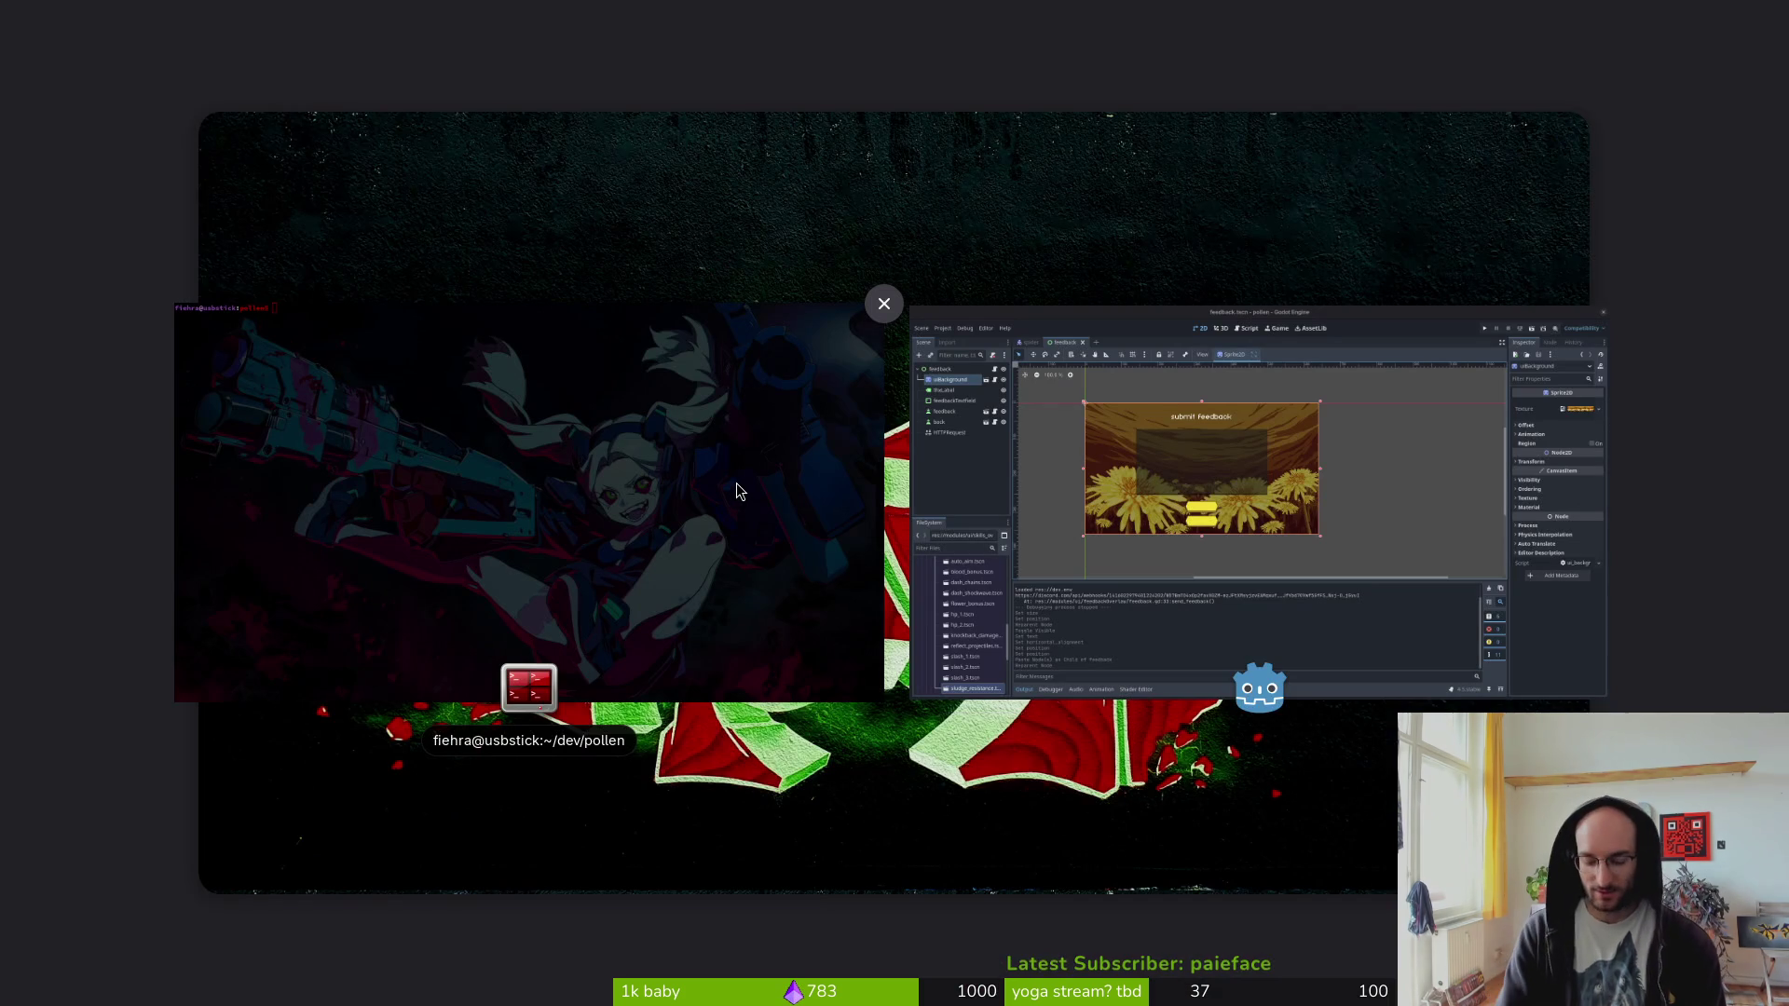
type("aseprite")
key("Return")
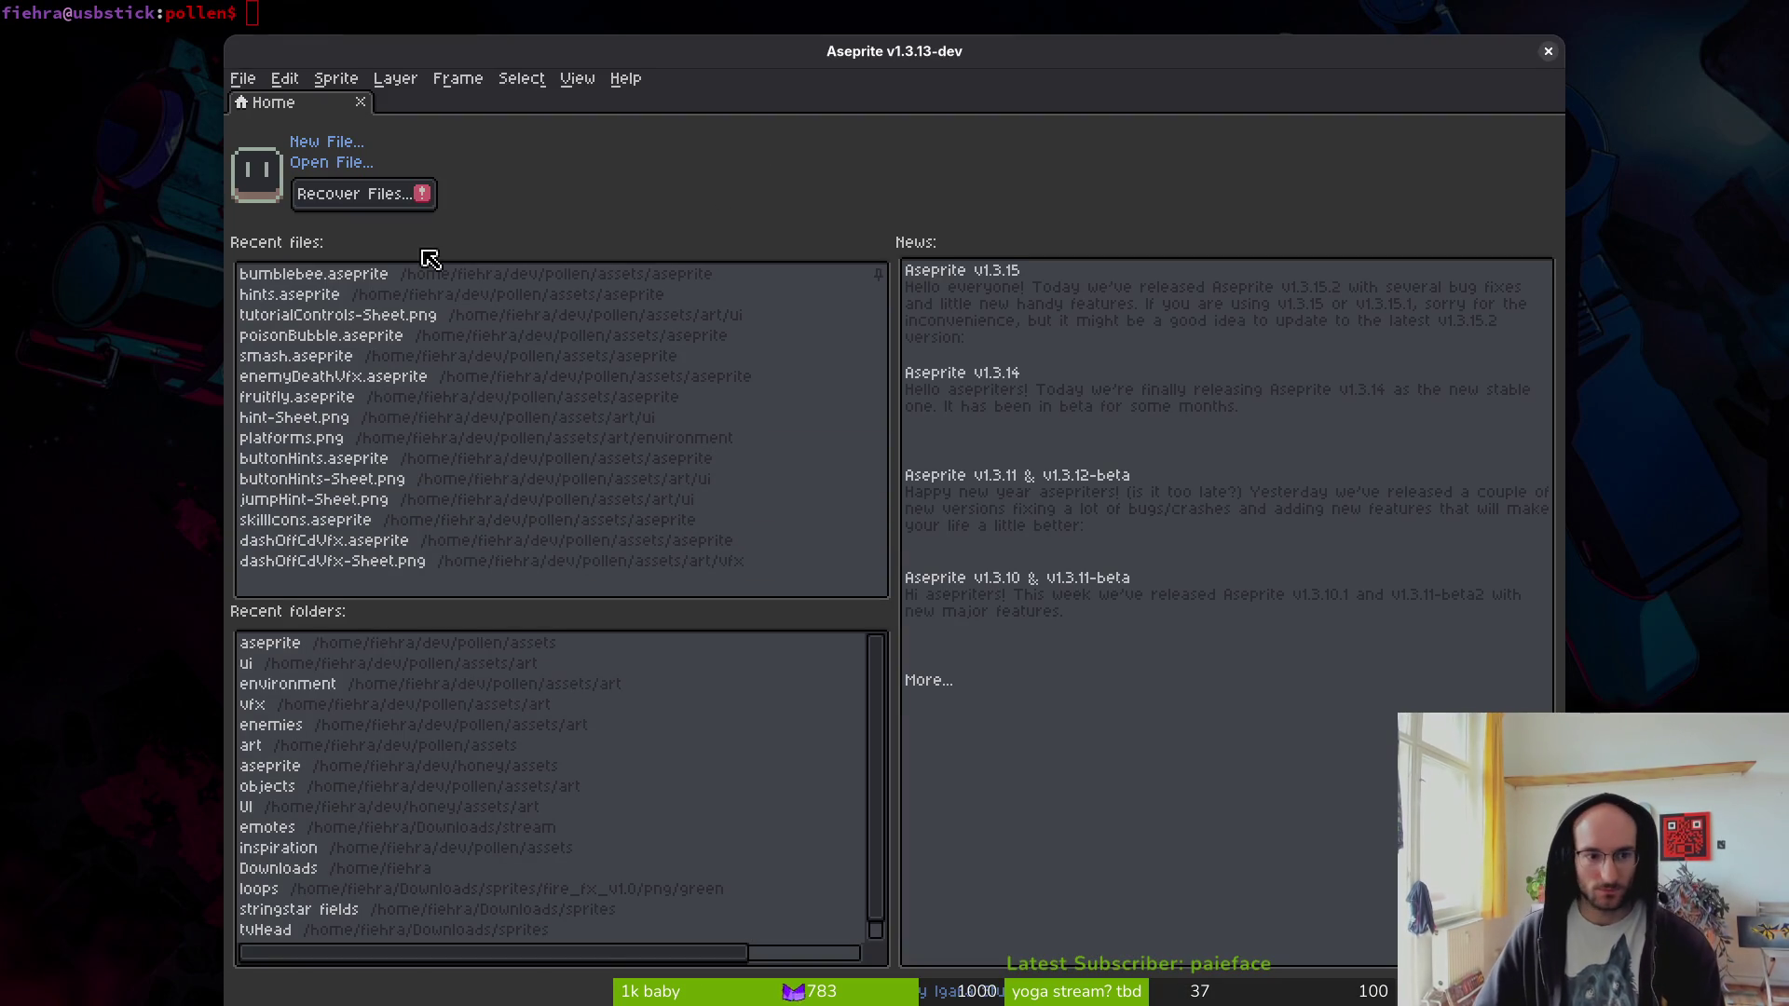
left_click(359, 293)
double_click(606, 52)
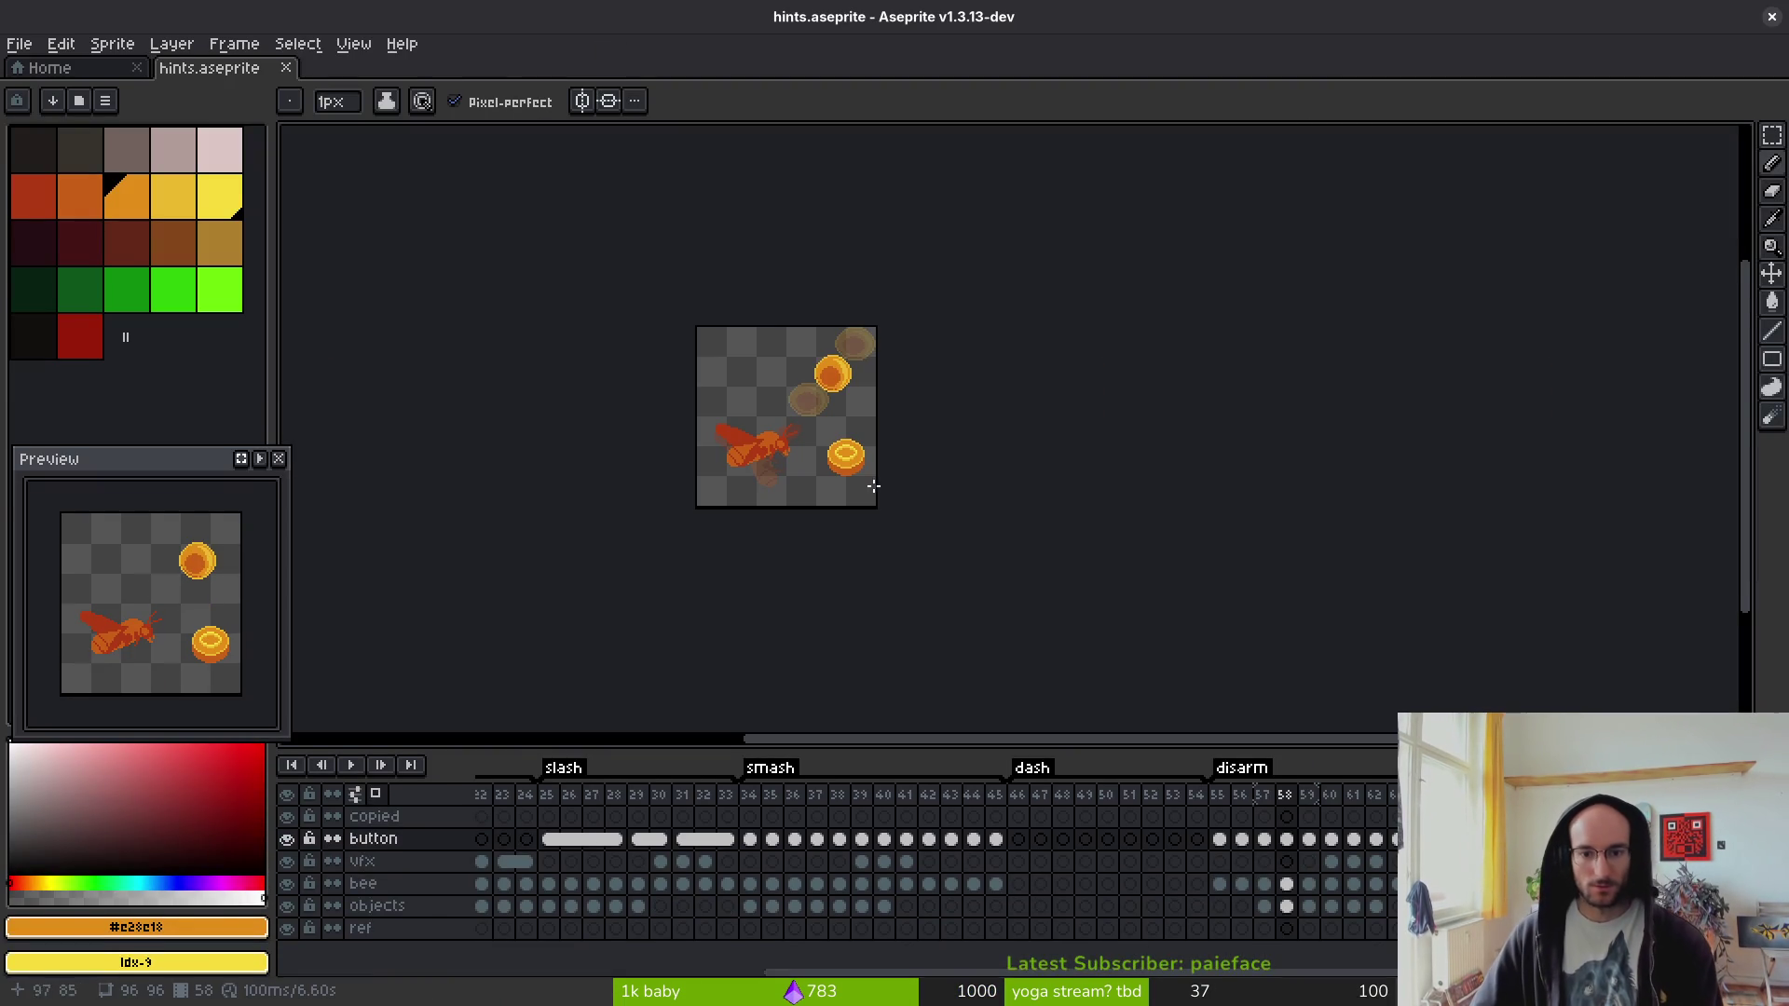
- Play the animation in an enlarged, re-centred preview
left_click(1223, 820)
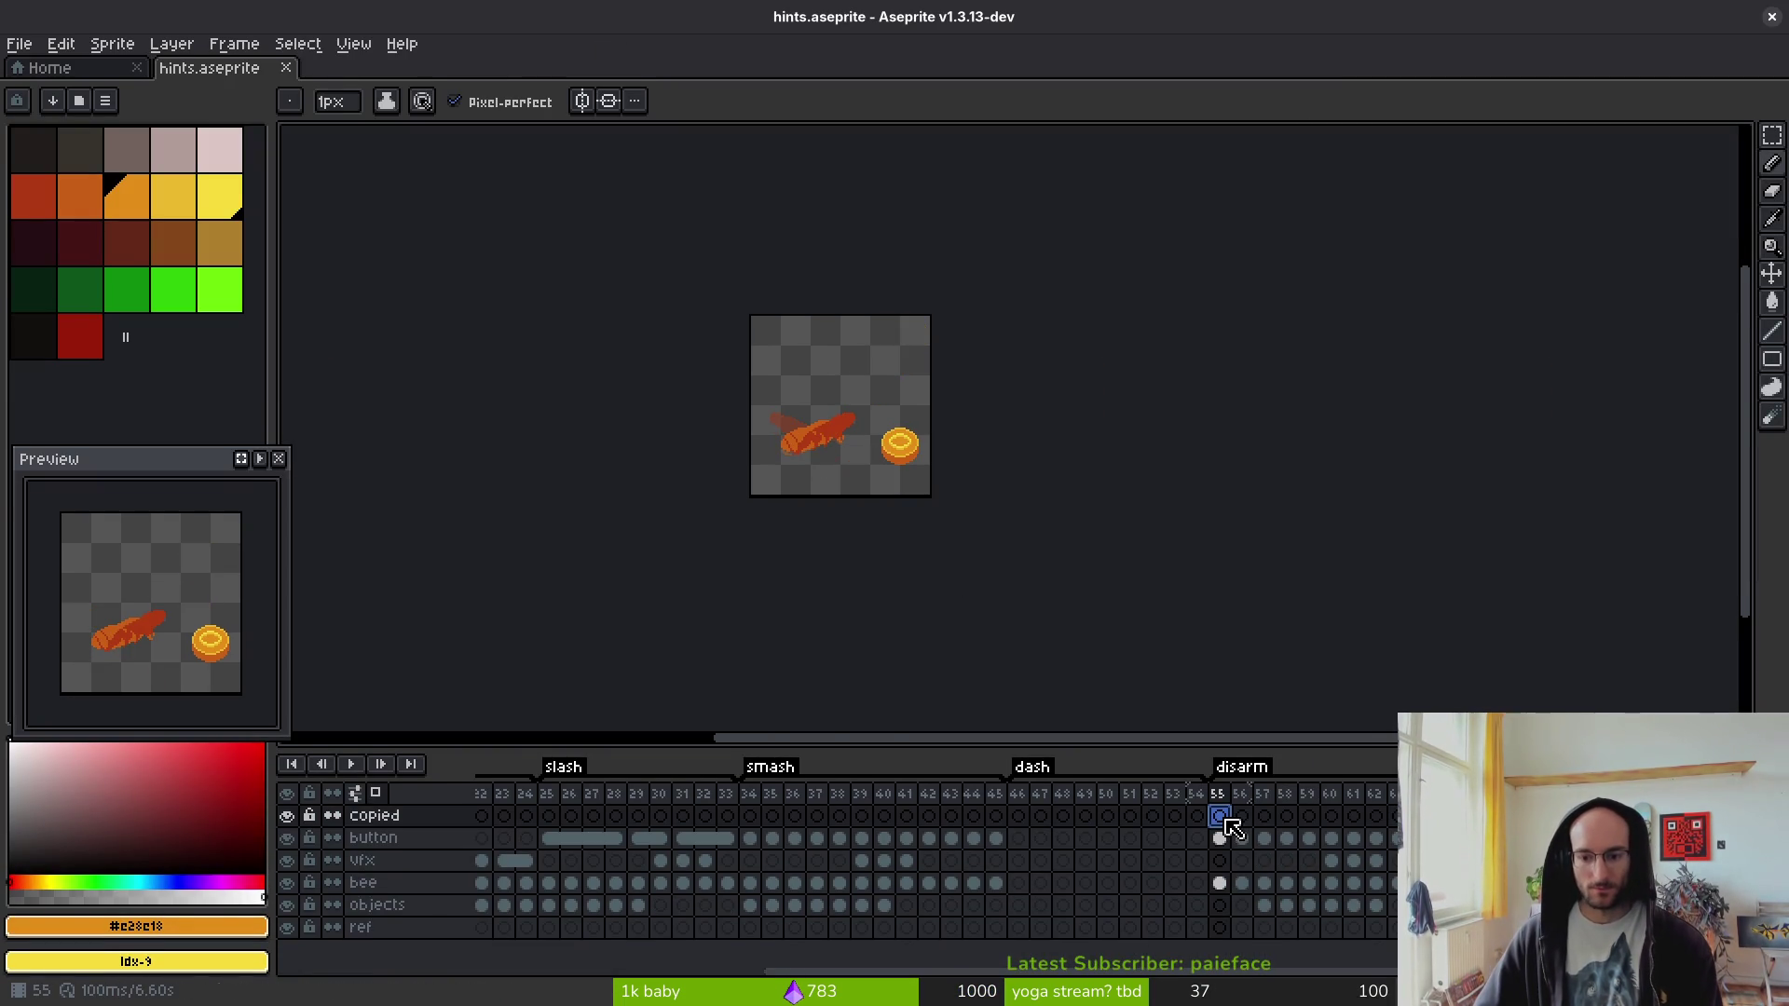
left_click(262, 458)
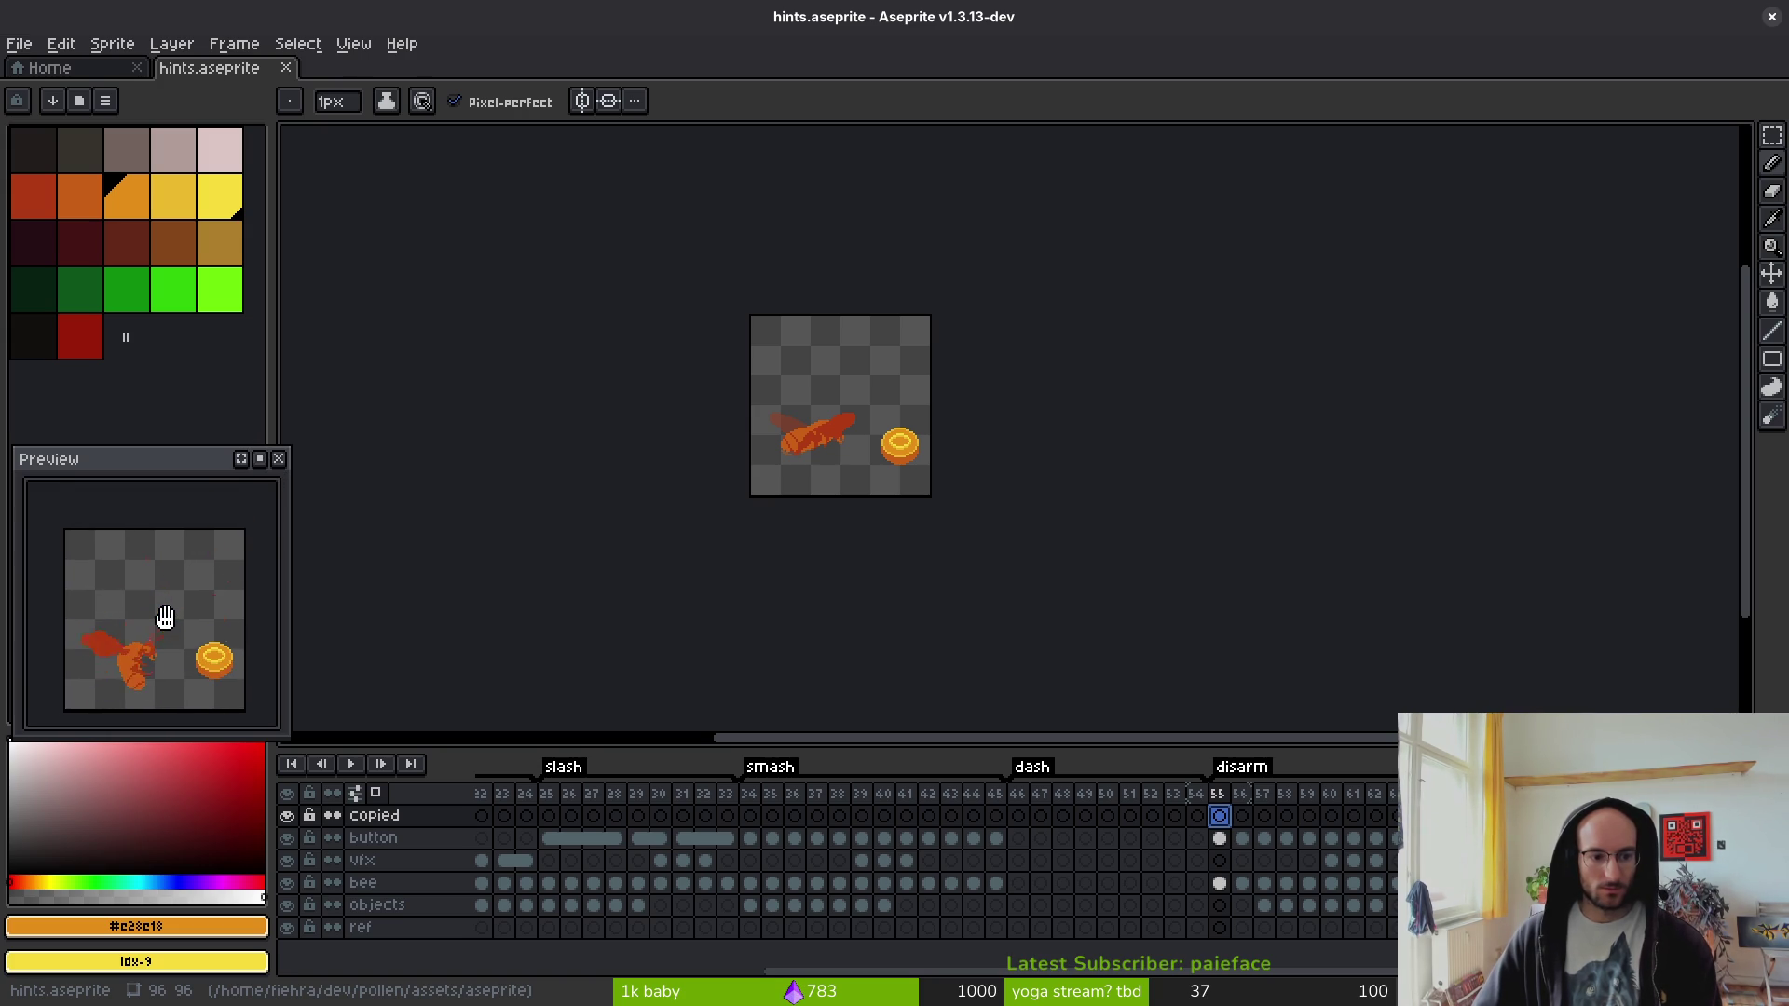
scroll(157, 599, "up", 2)
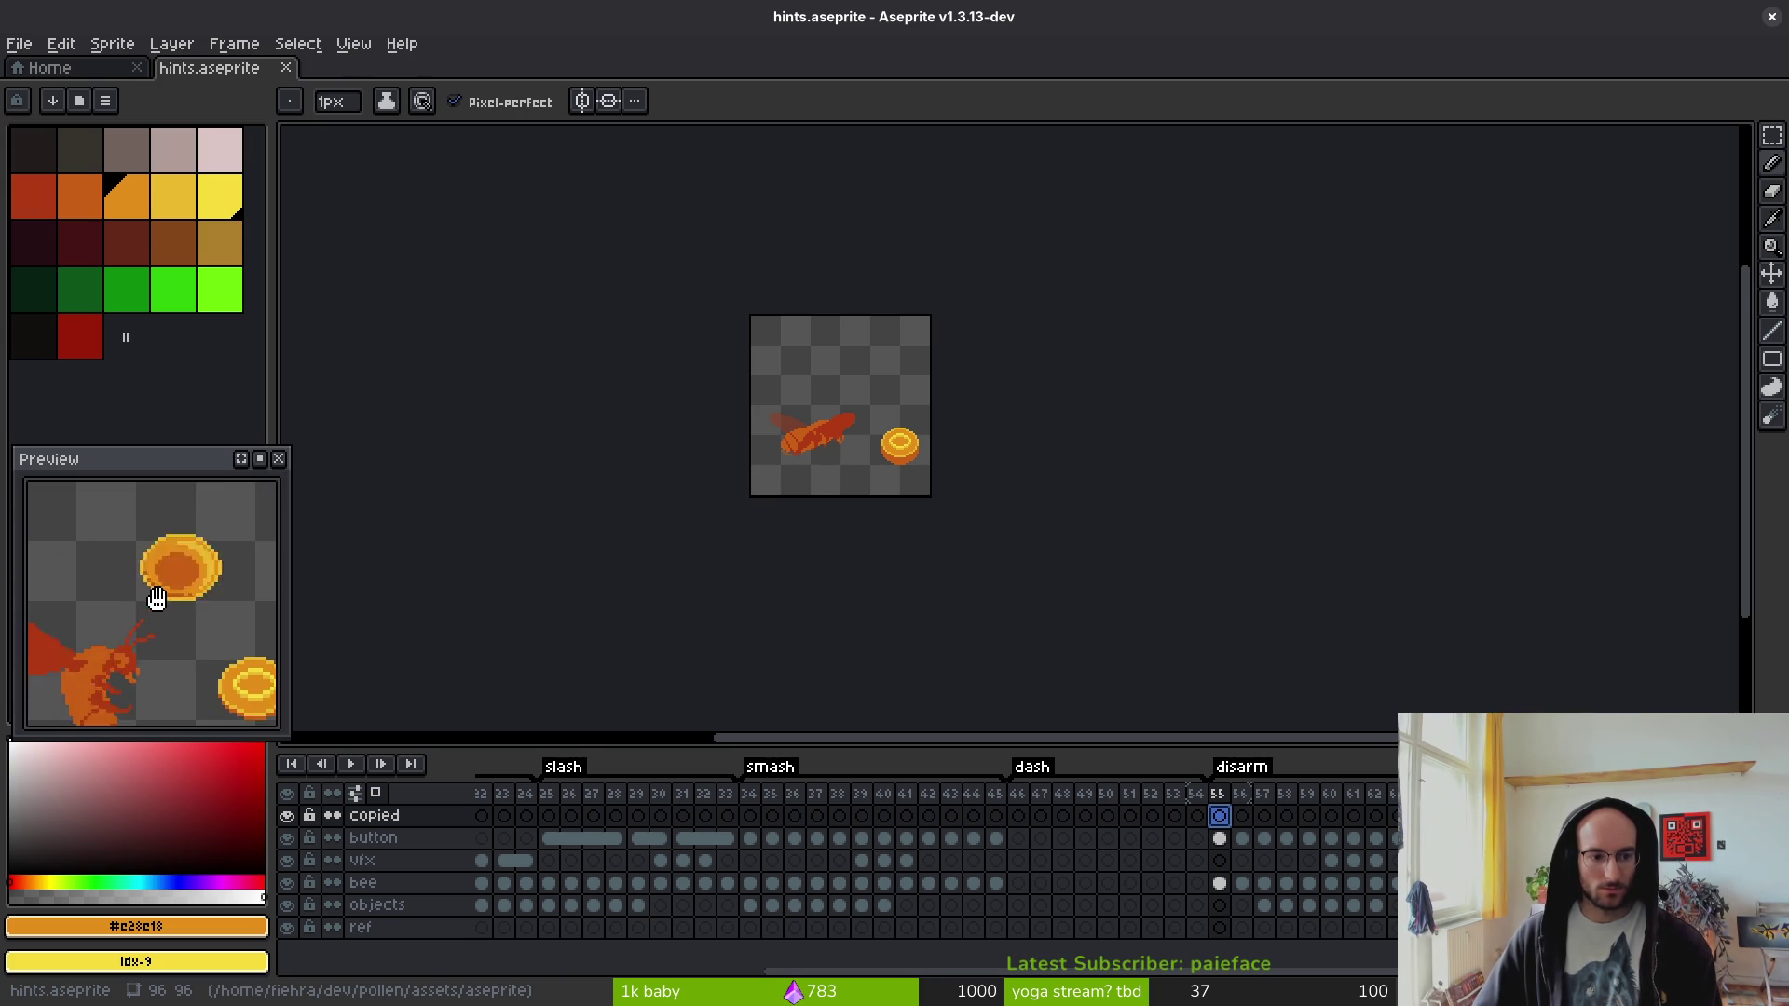
left_click_drag(280, 449, 348, 391)
left_click_drag(267, 459, 388, 339)
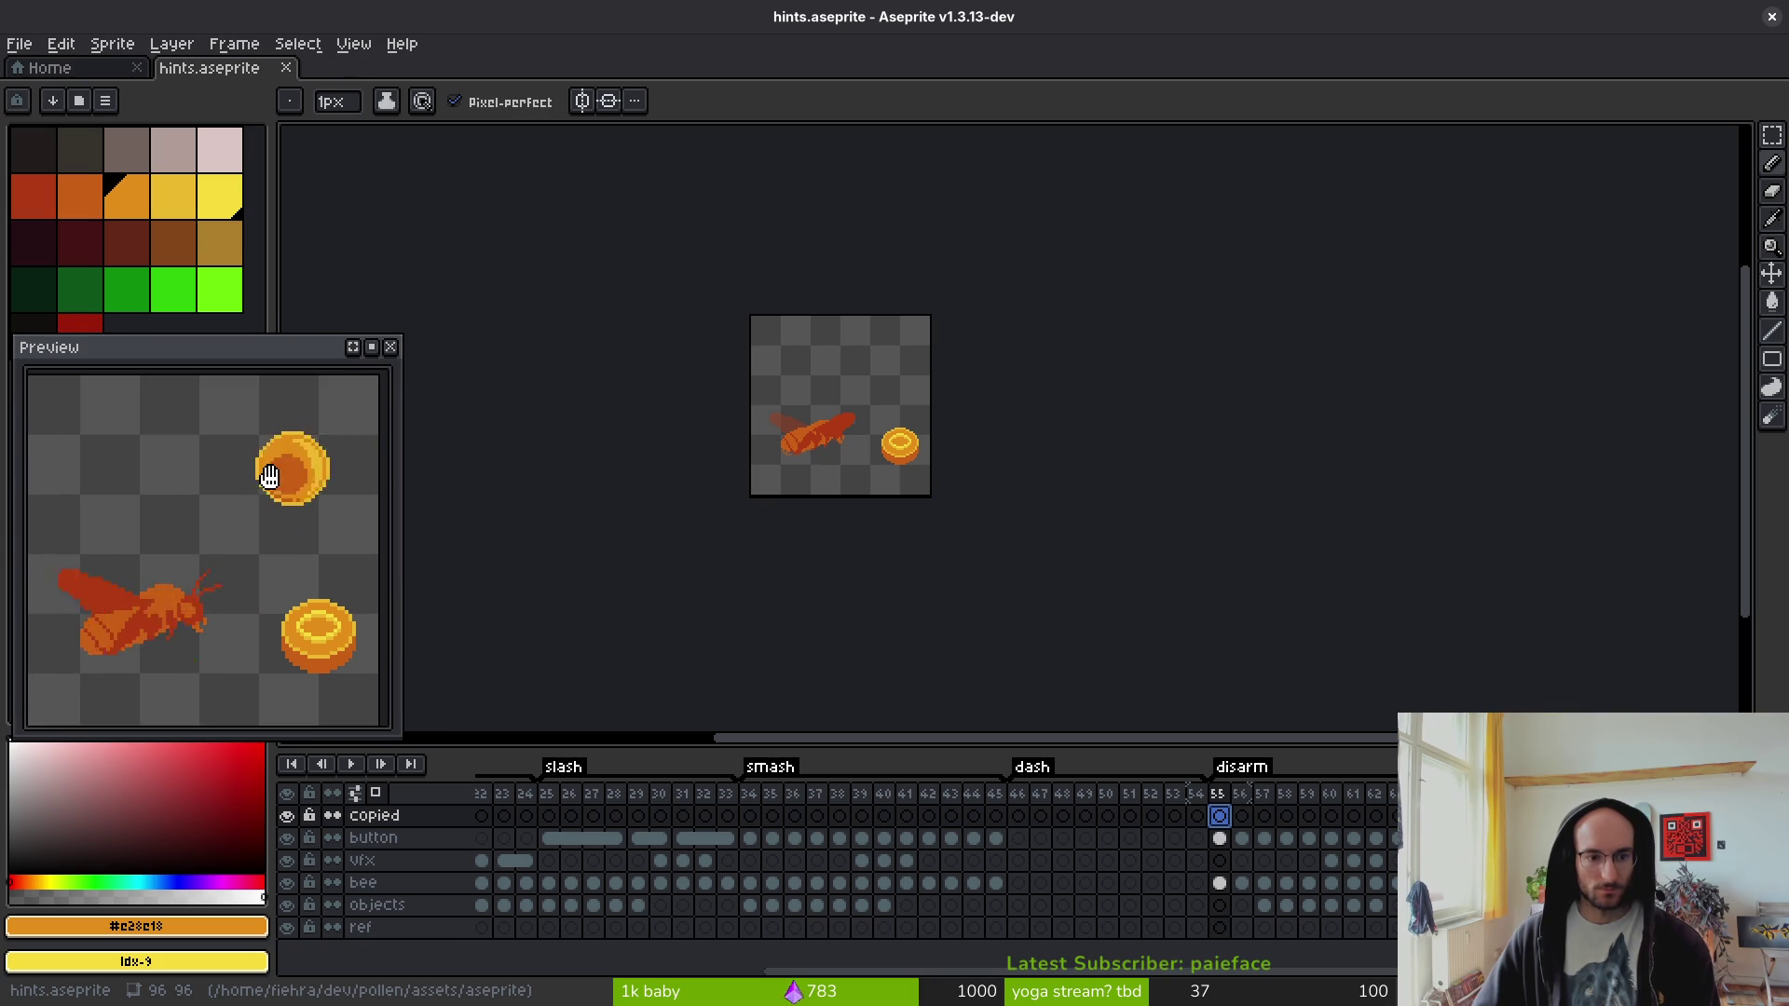
- Save hints.aseprite, go to frame 46, and return to the Home page
key("ctrl+s")
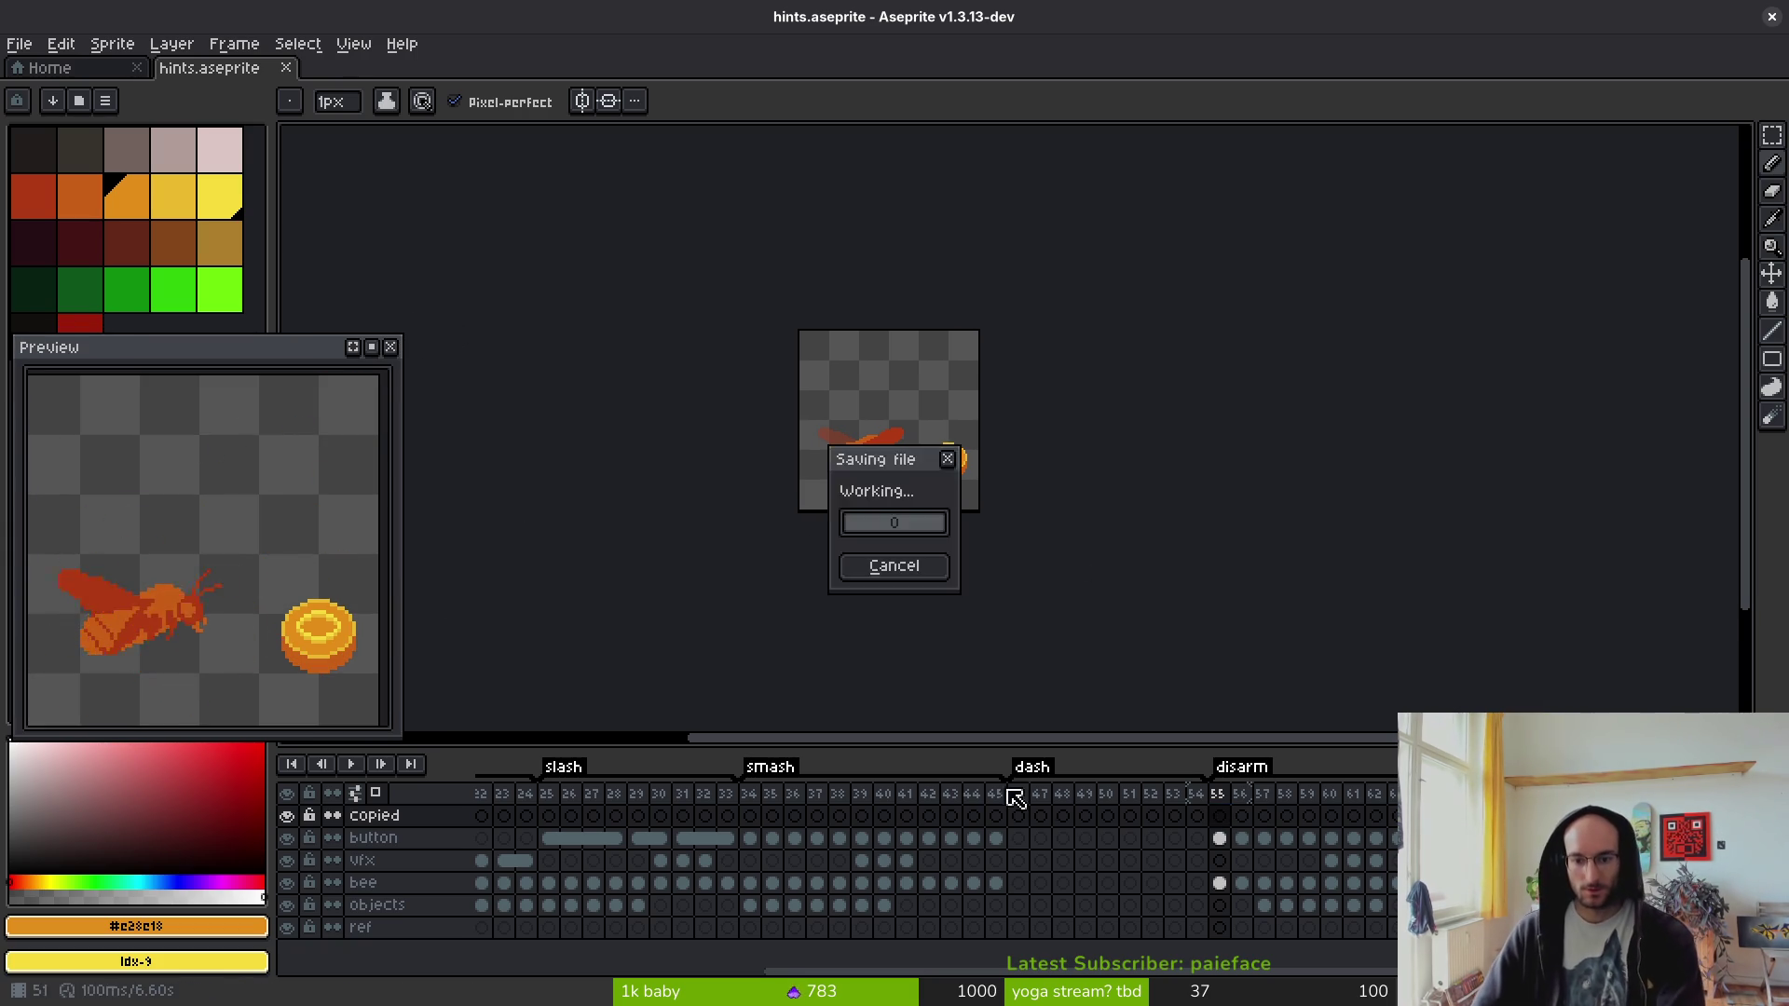
left_click(1019, 820)
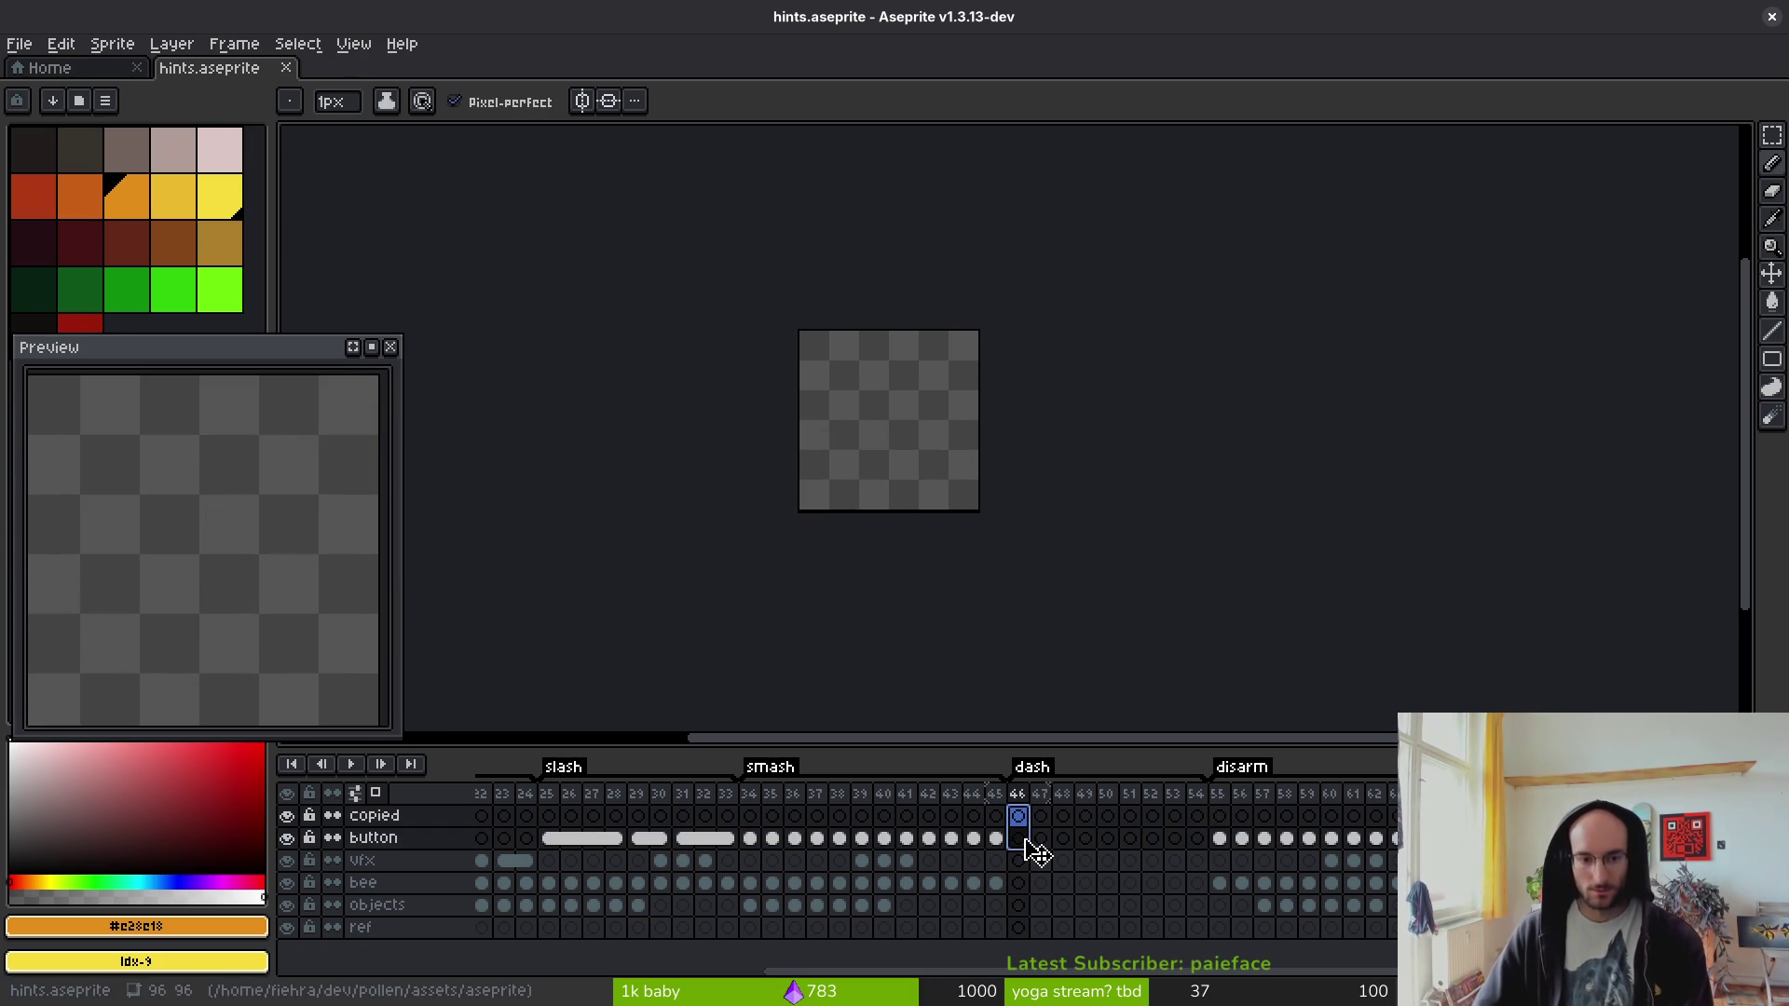
left_click(56, 68)
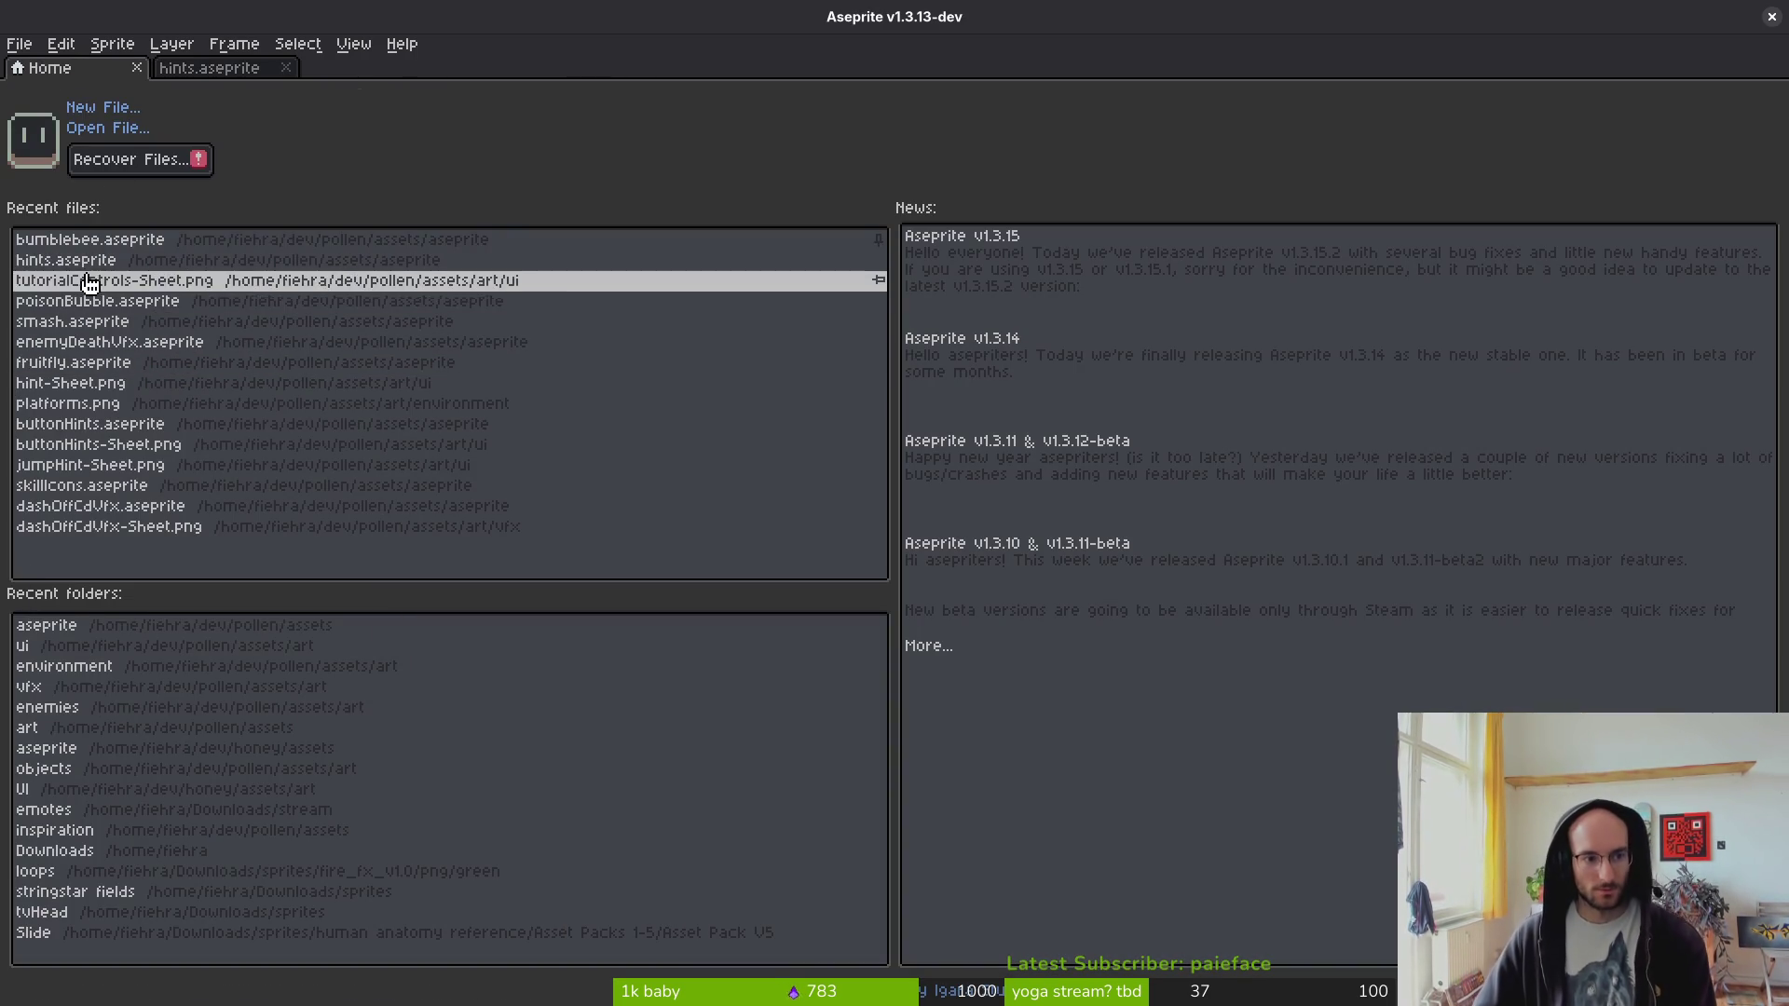
- Open bumblebee.aseprite and dock it beside hints.aseprite
left_click(103, 239)
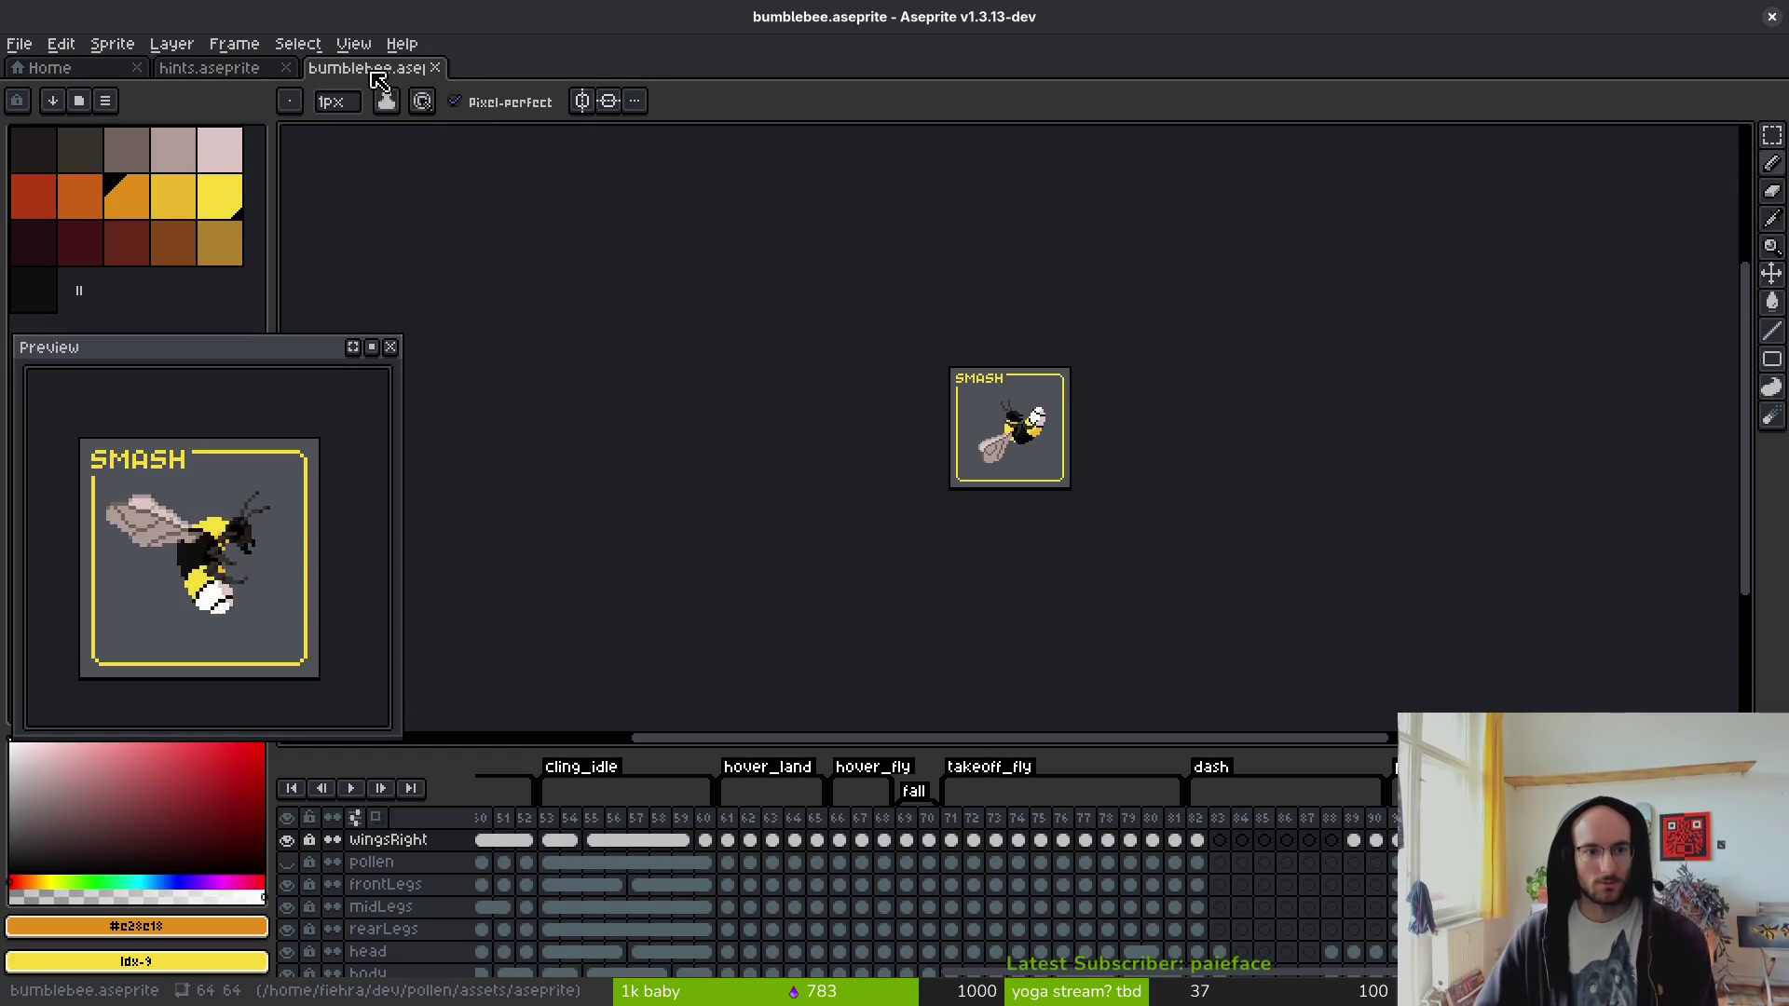
left_click_drag(365, 67, 317, 205)
scroll(503, 436, "up", 4)
scroll(494, 433, "up", 2)
- Resize and re-centre the preview, and zoom the bumblebee view onto the SMASH frame
mouse_move(401, 333)
left_mouse_down()
mouse_move(281, 430)
mouse_move(295, 451)
left_mouse_up()
left_click_drag(156, 601, 171, 593)
left_click_drag(289, 441, 283, 450)
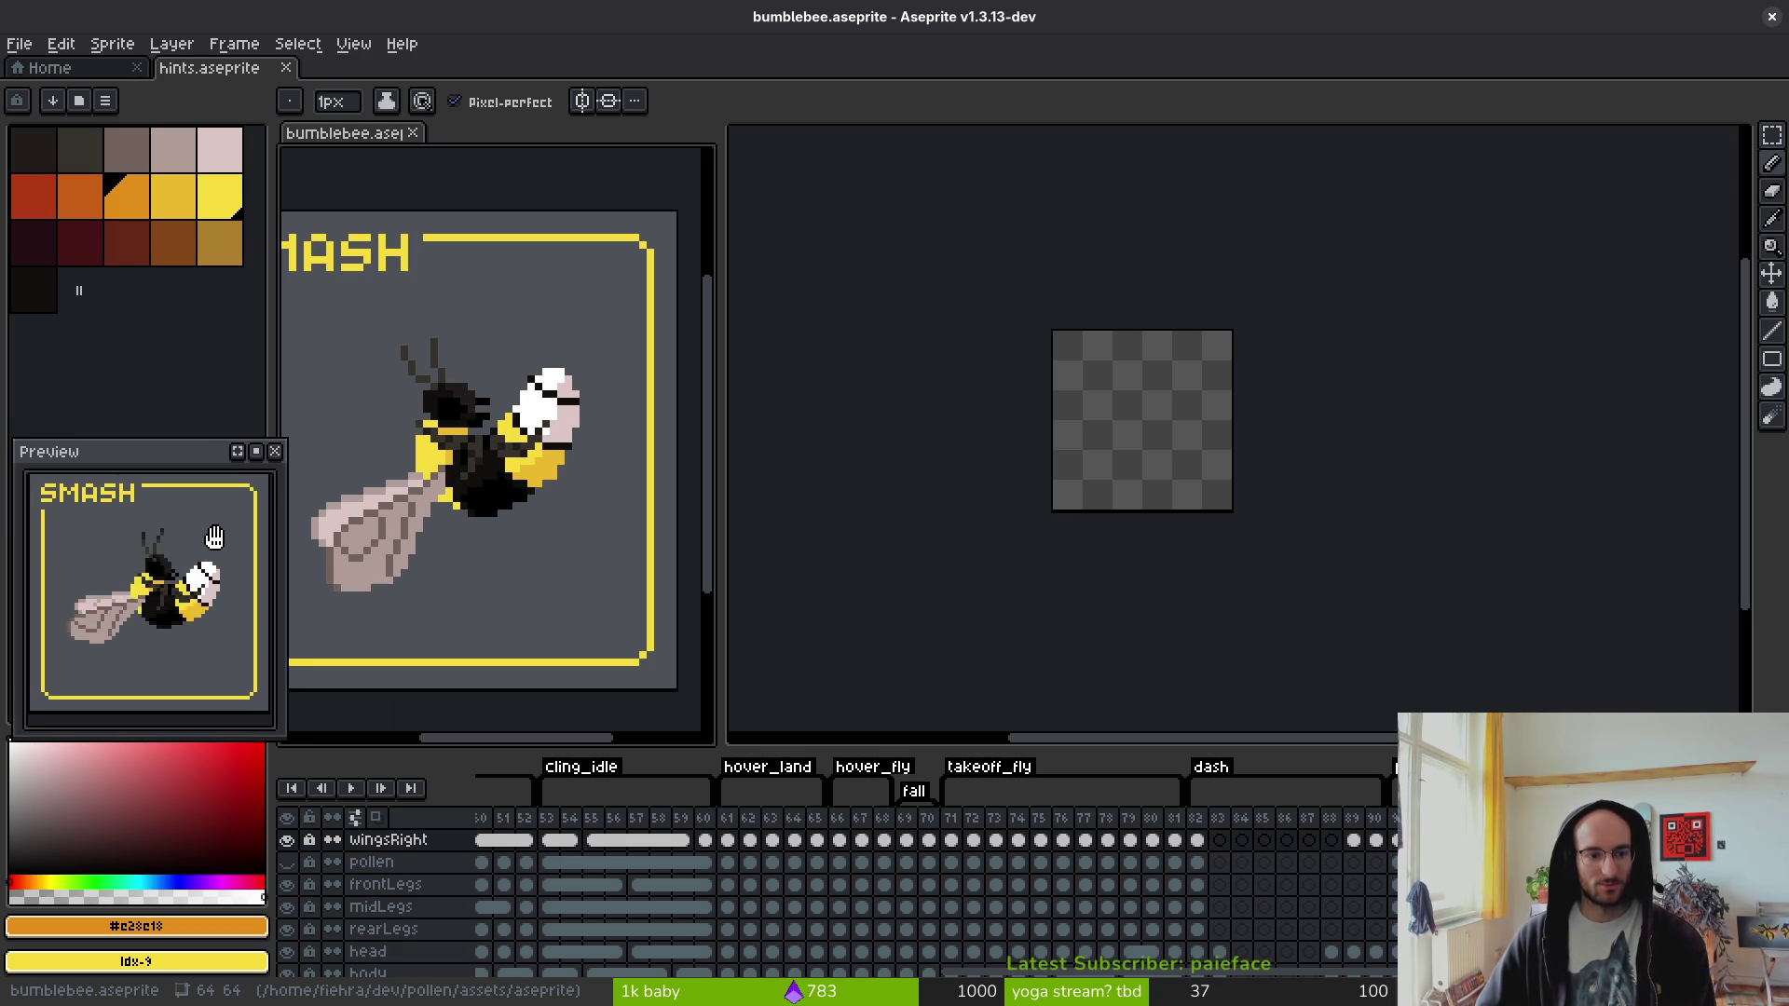
left_click_drag(214, 538, 215, 541)
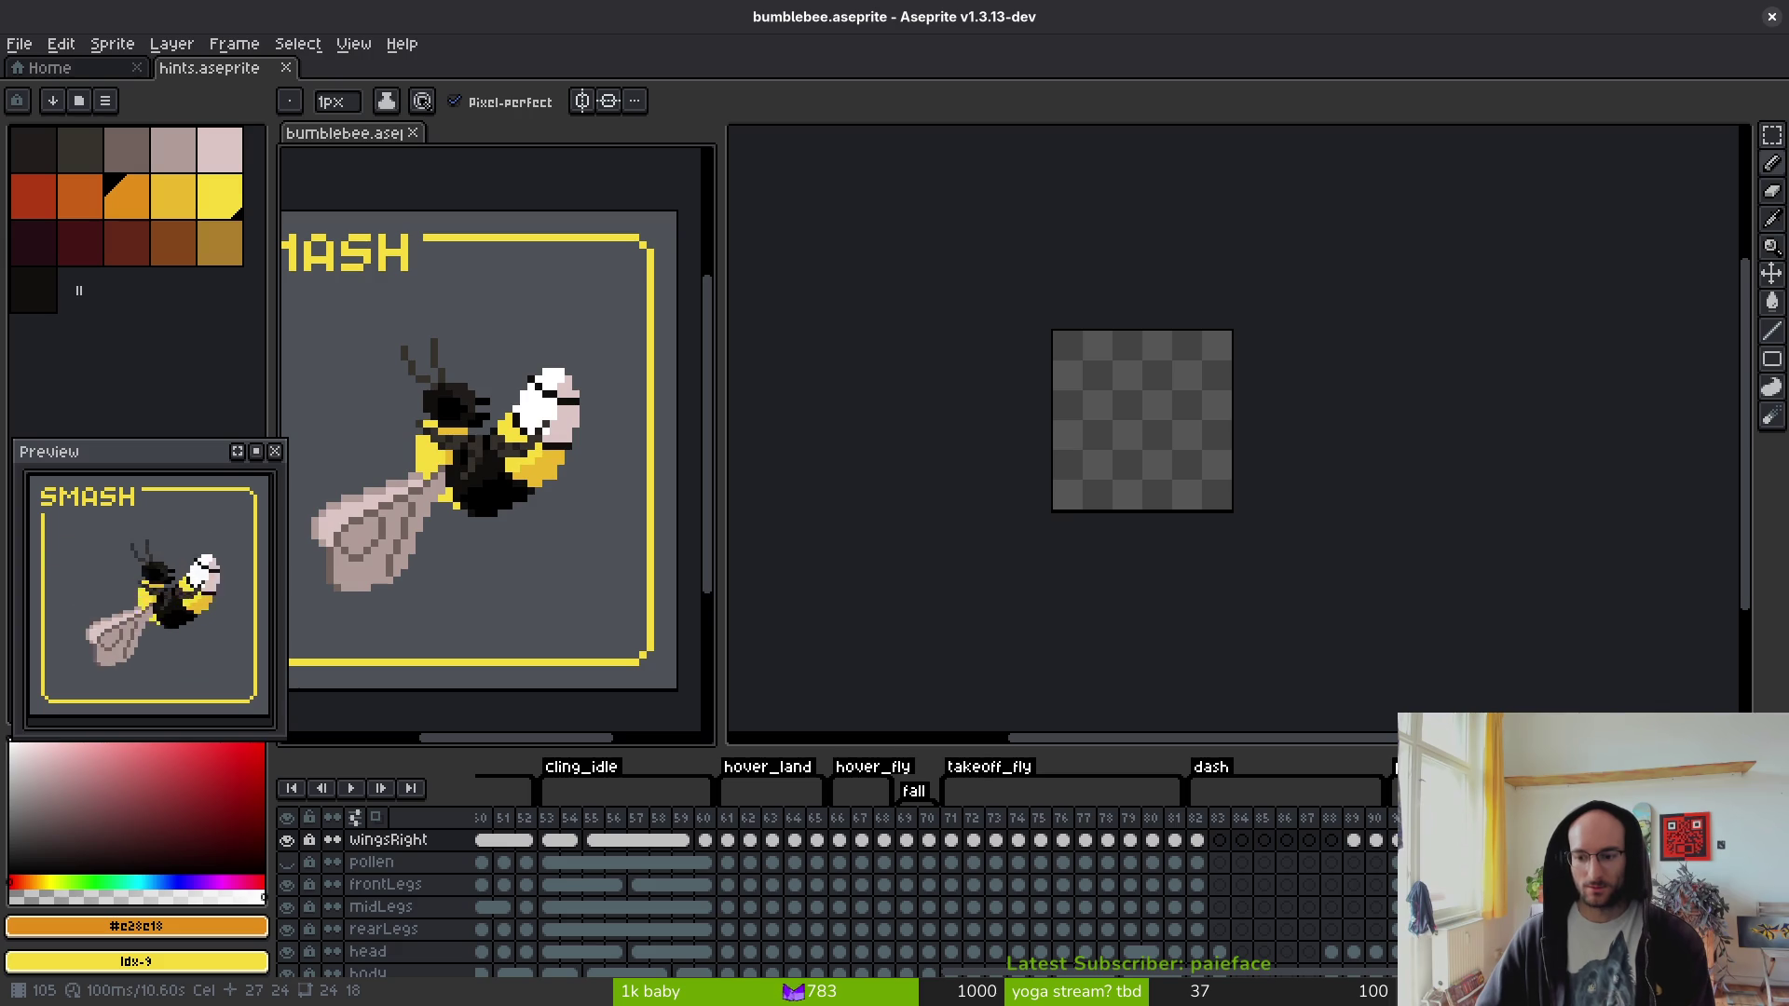
key("minus")
key("plus")
key("minus")
key("plus")
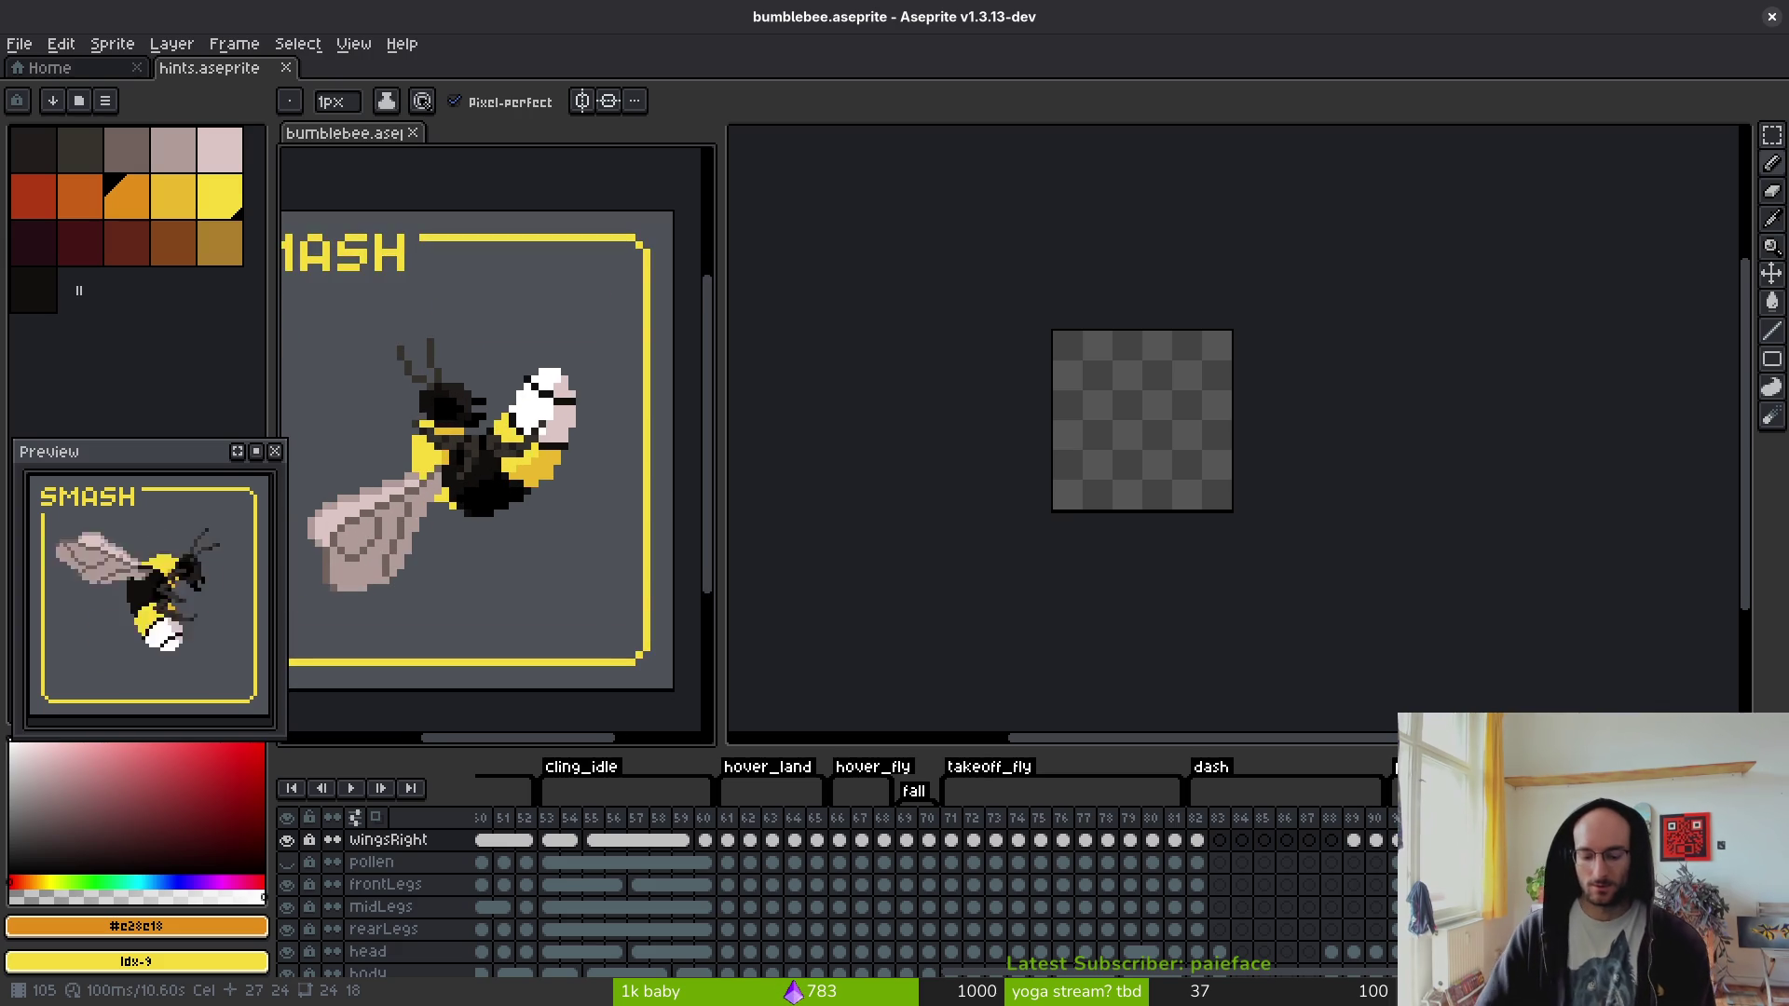
scroll(490, 438, "down", 10)
scroll(490, 439, "up", 6)
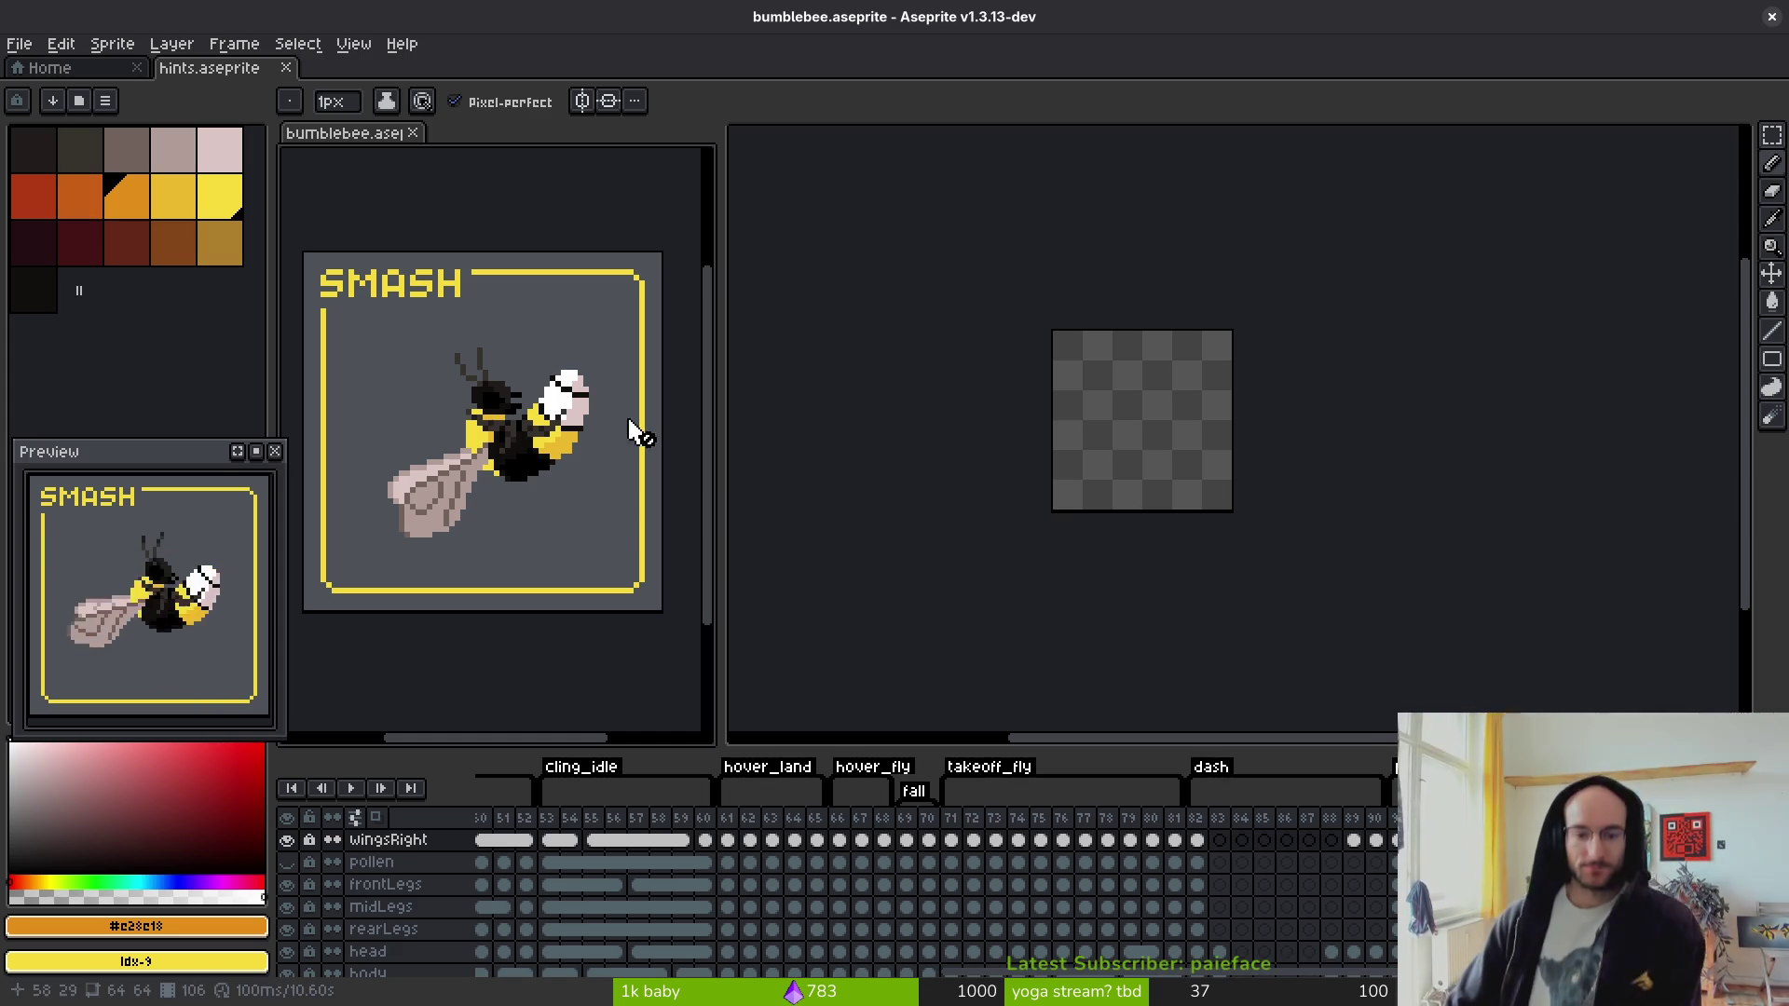
scroll(1066, 533, "up", 1)
- Inspect the bee's DASH frame 82 and its rearLegs cel in bumblebee.aseprite
scroll(1066, 533, "left", 2)
scroll(1066, 532, "down", 1)
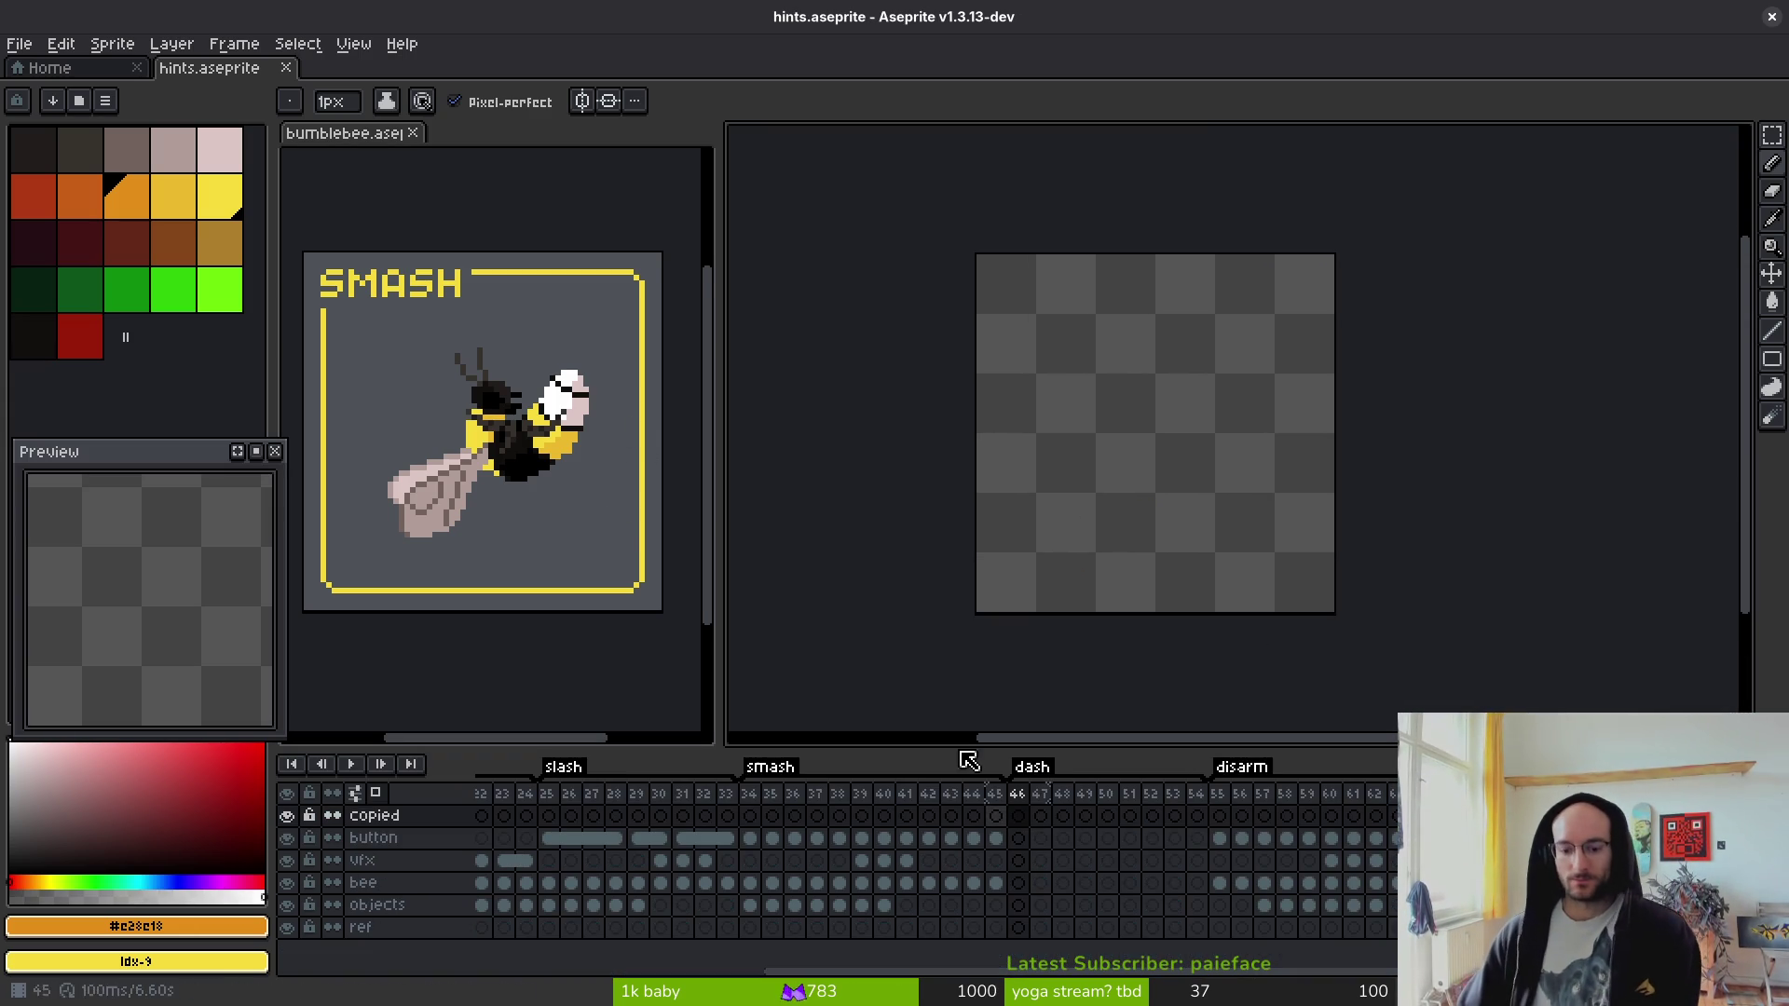
left_click(534, 542)
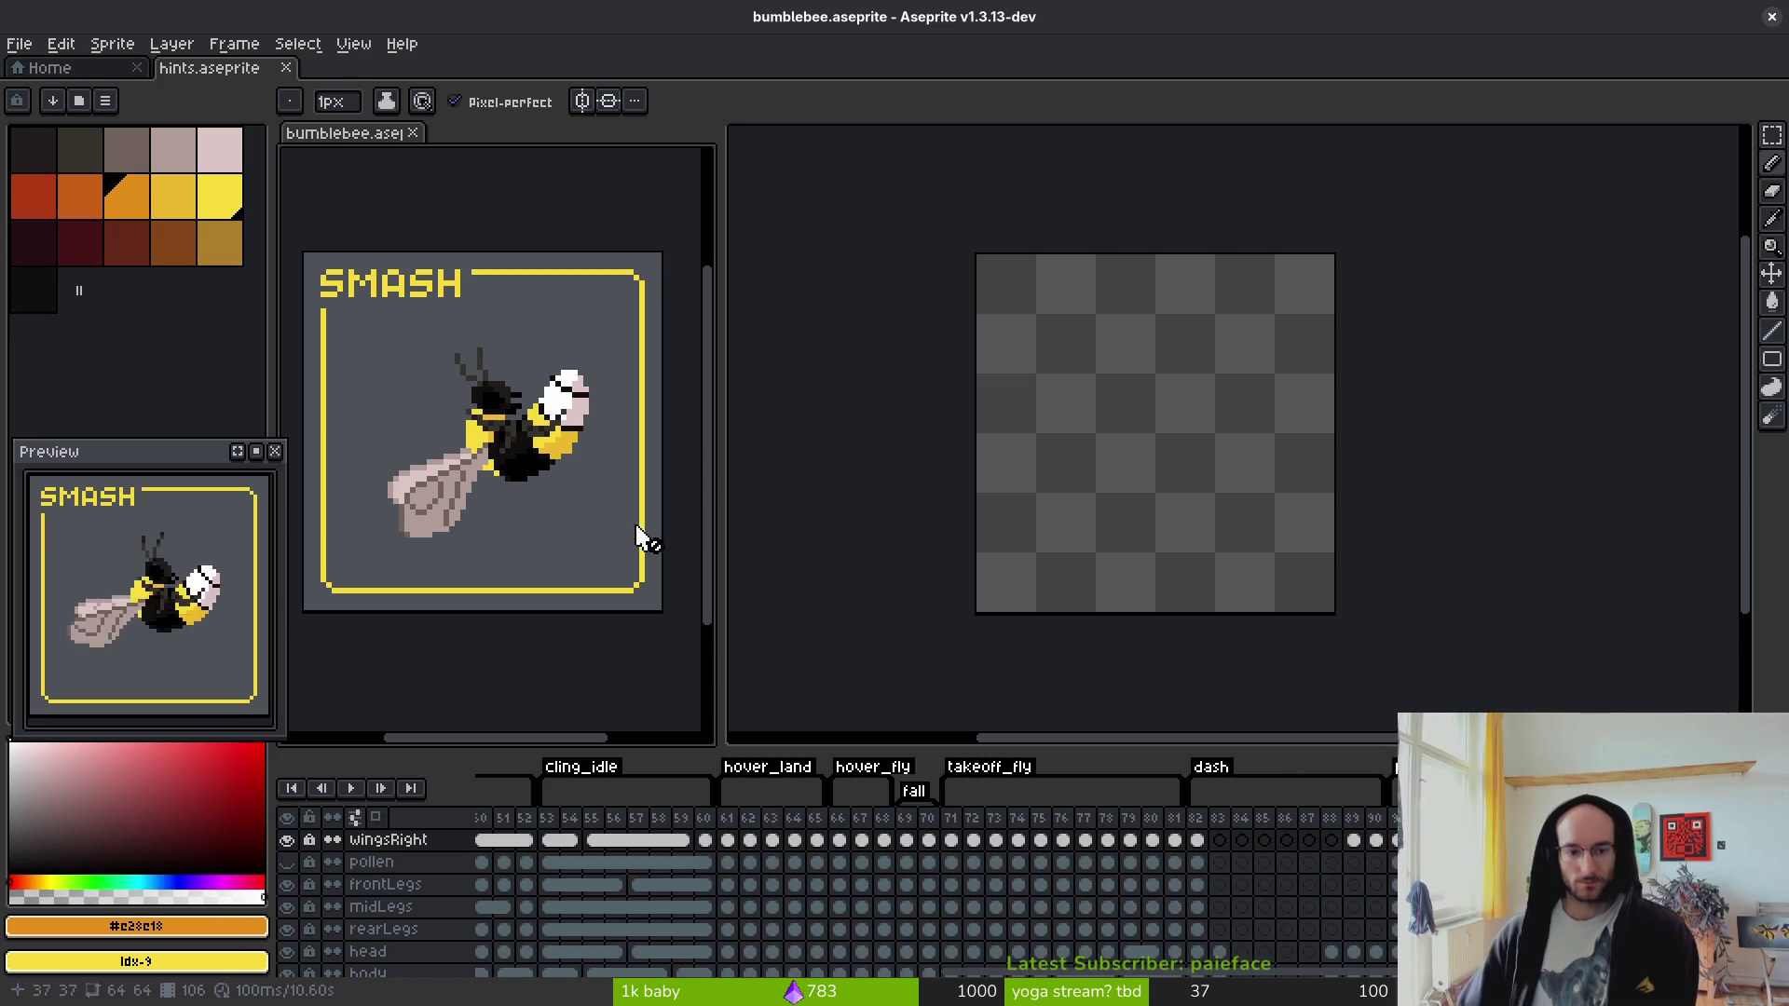
left_click(1202, 908)
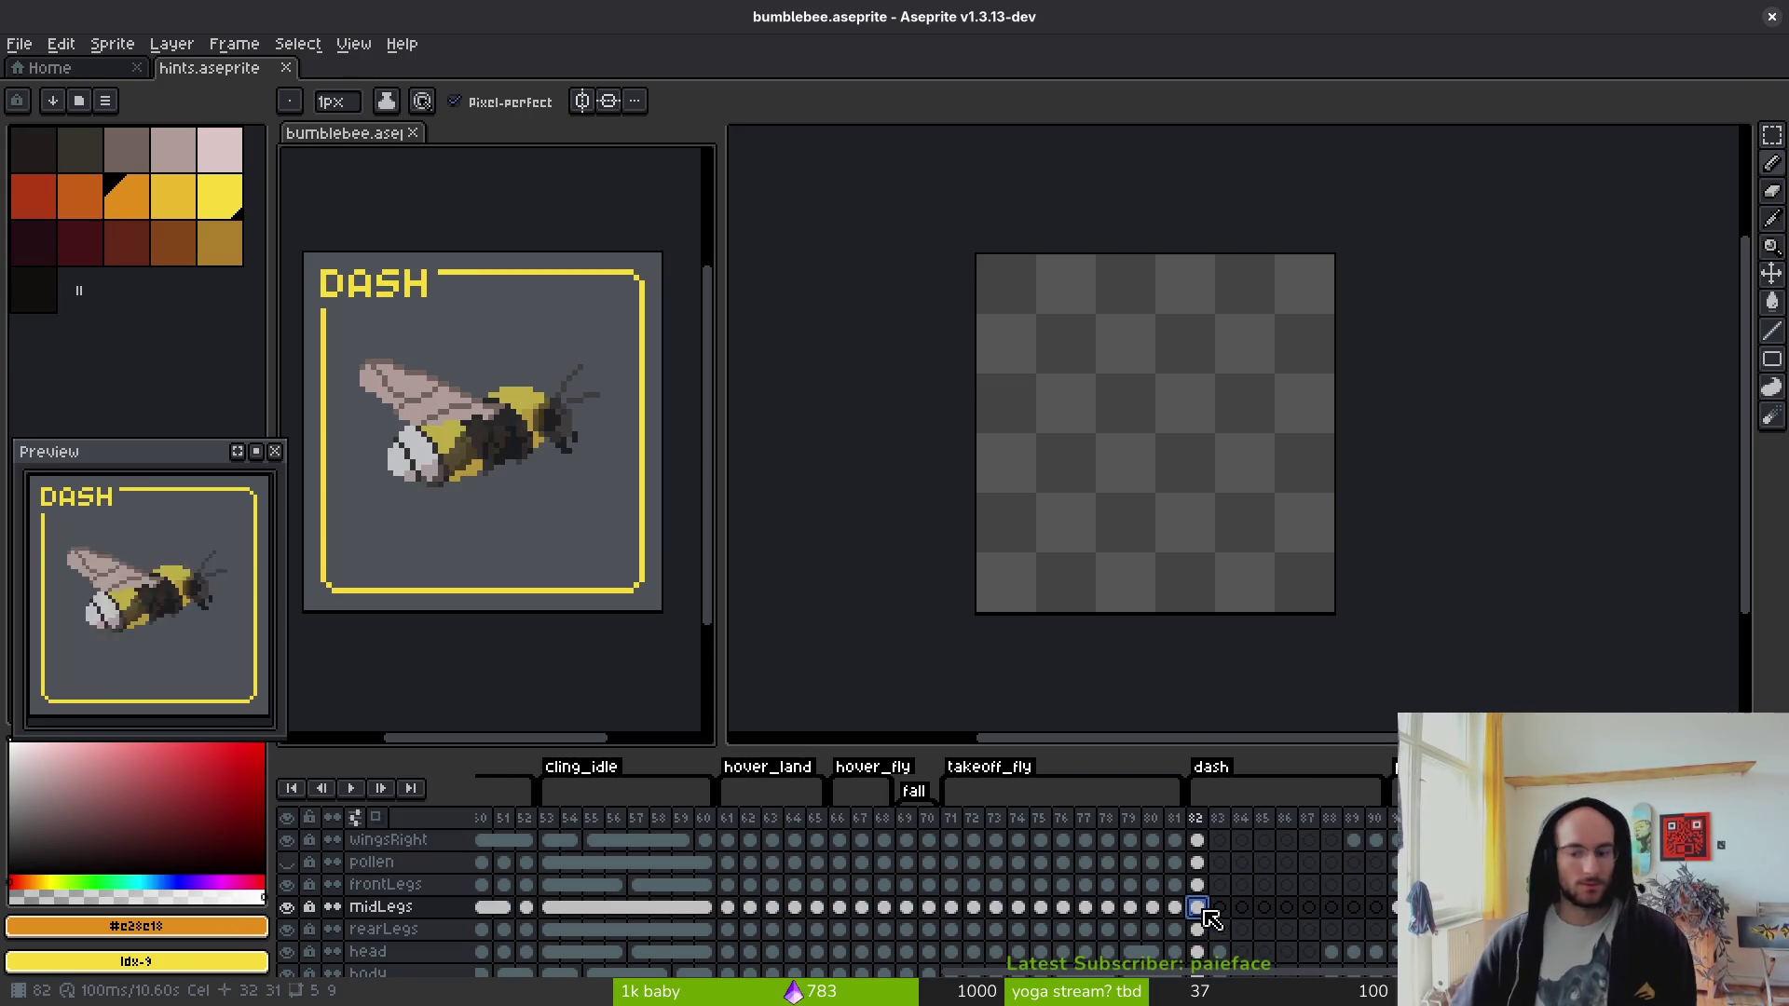
left_click(1197, 929)
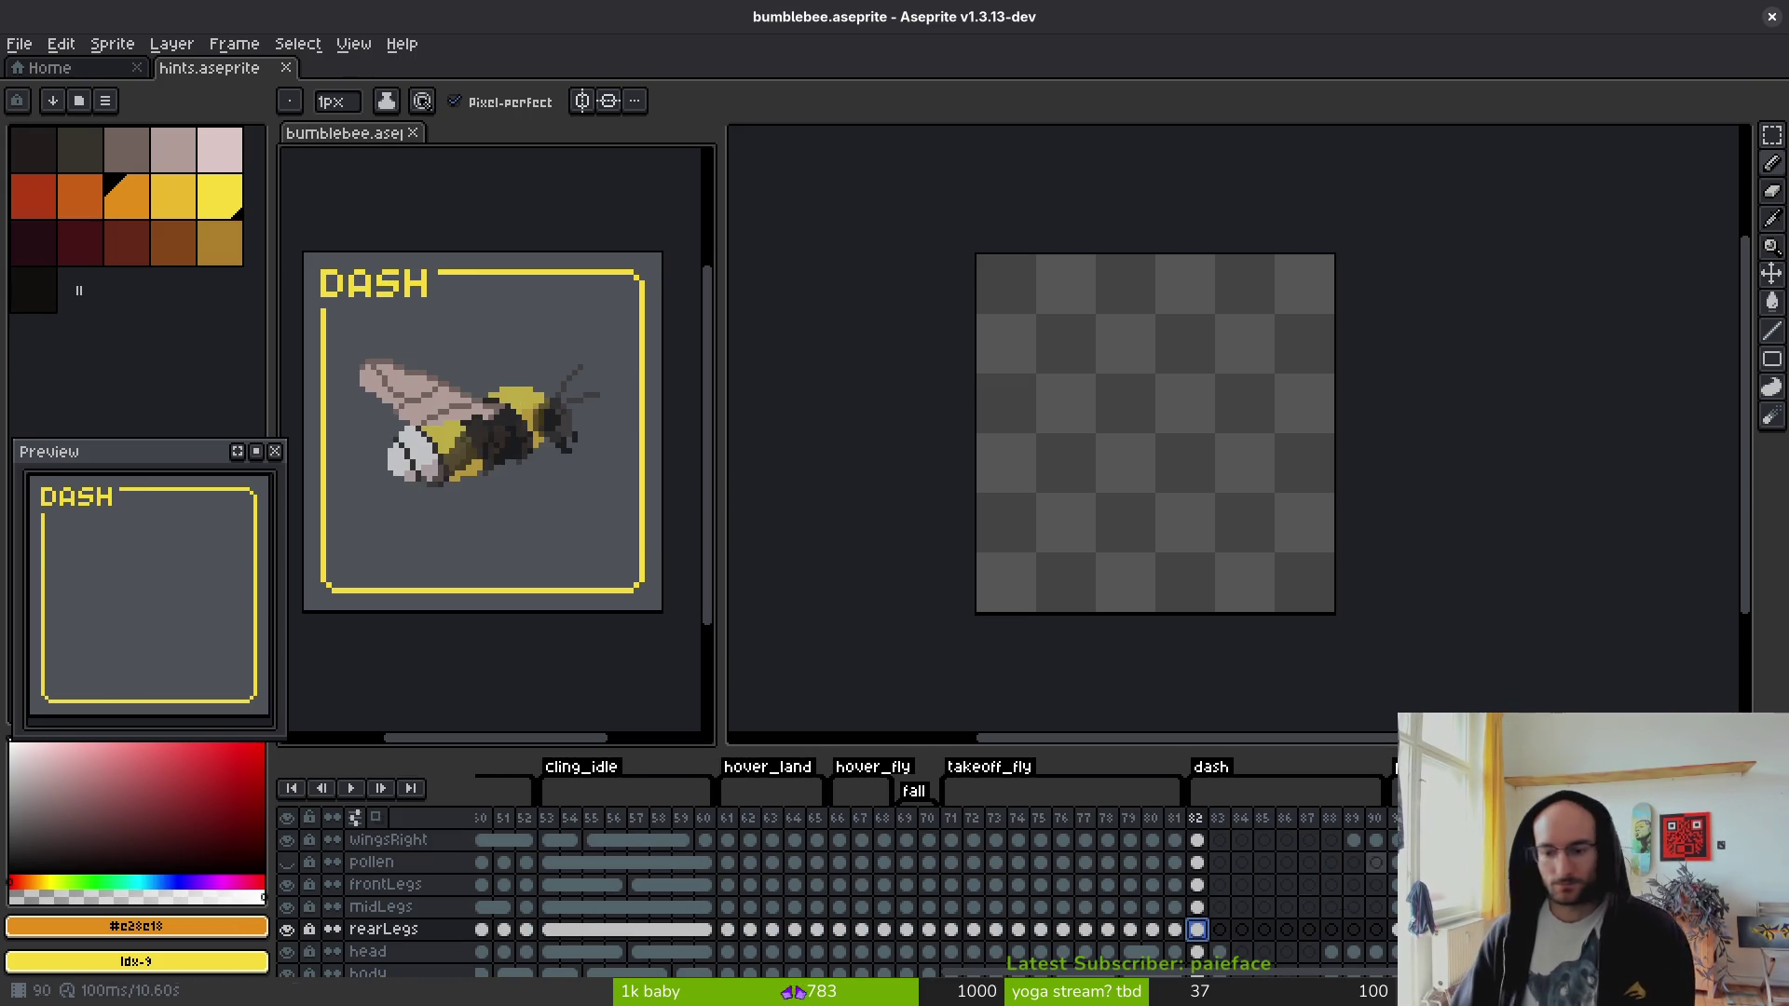
- Paste the frame 34 bee cel into frame 47 of the bee layer
left_click(1185, 625)
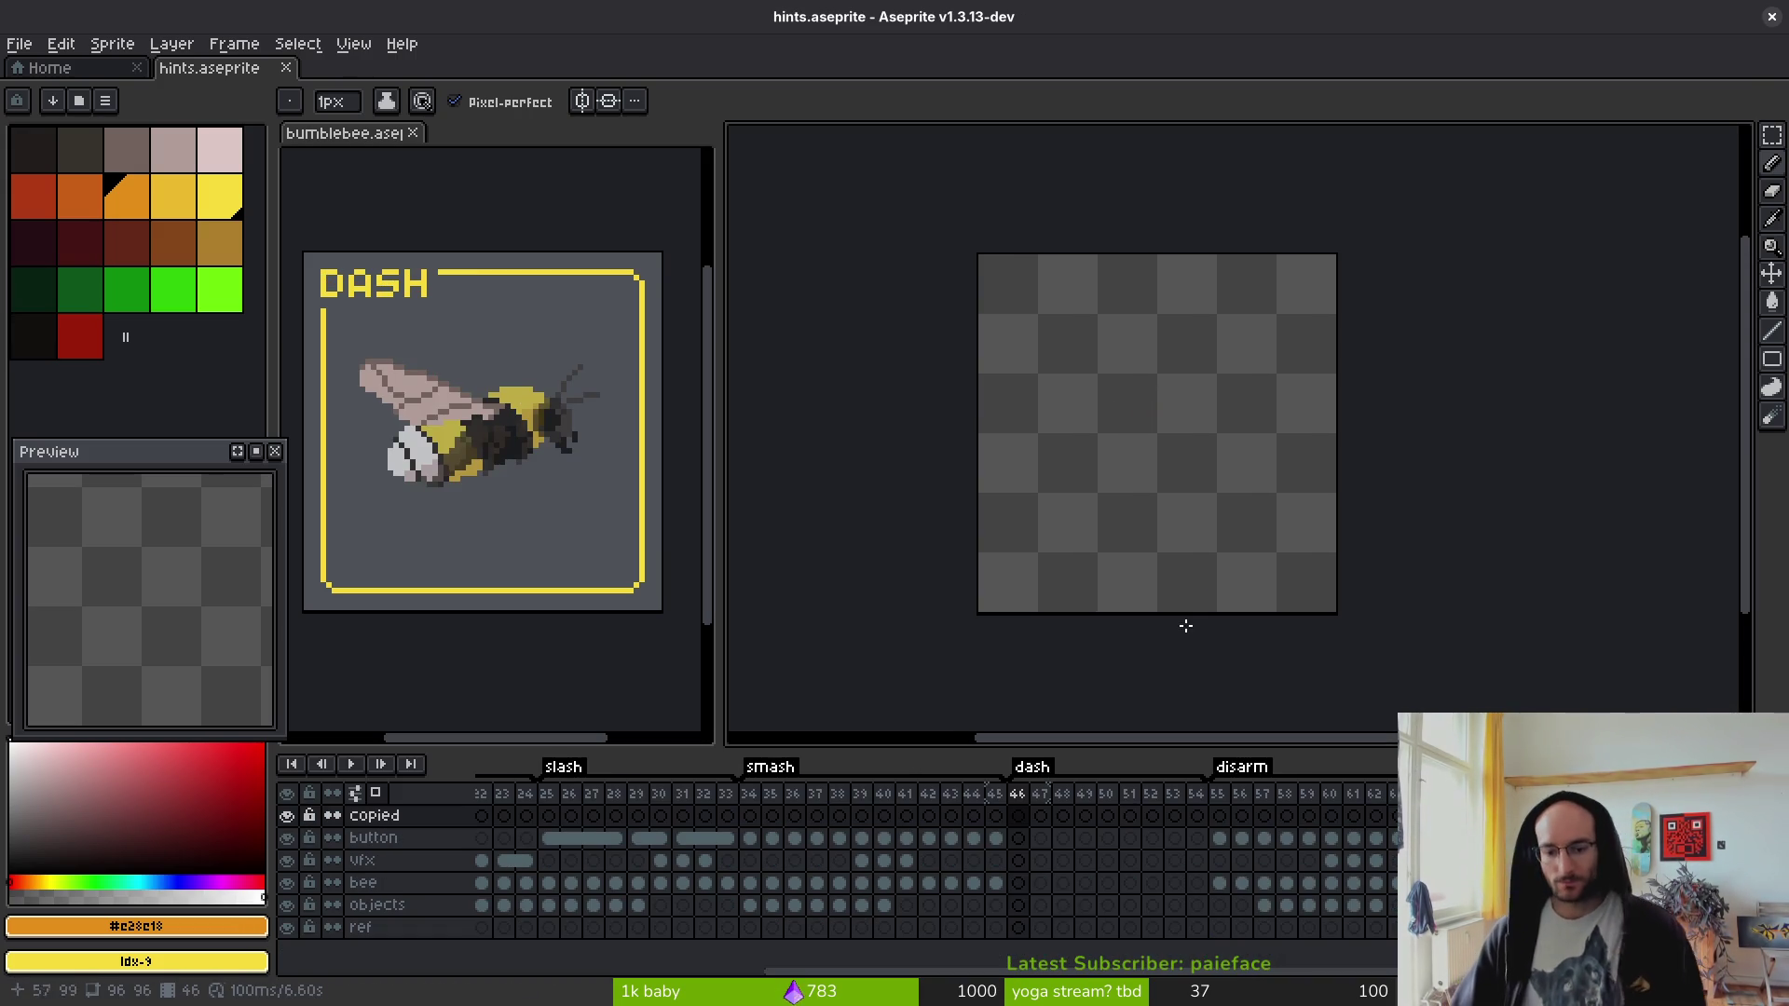
left_click(757, 884)
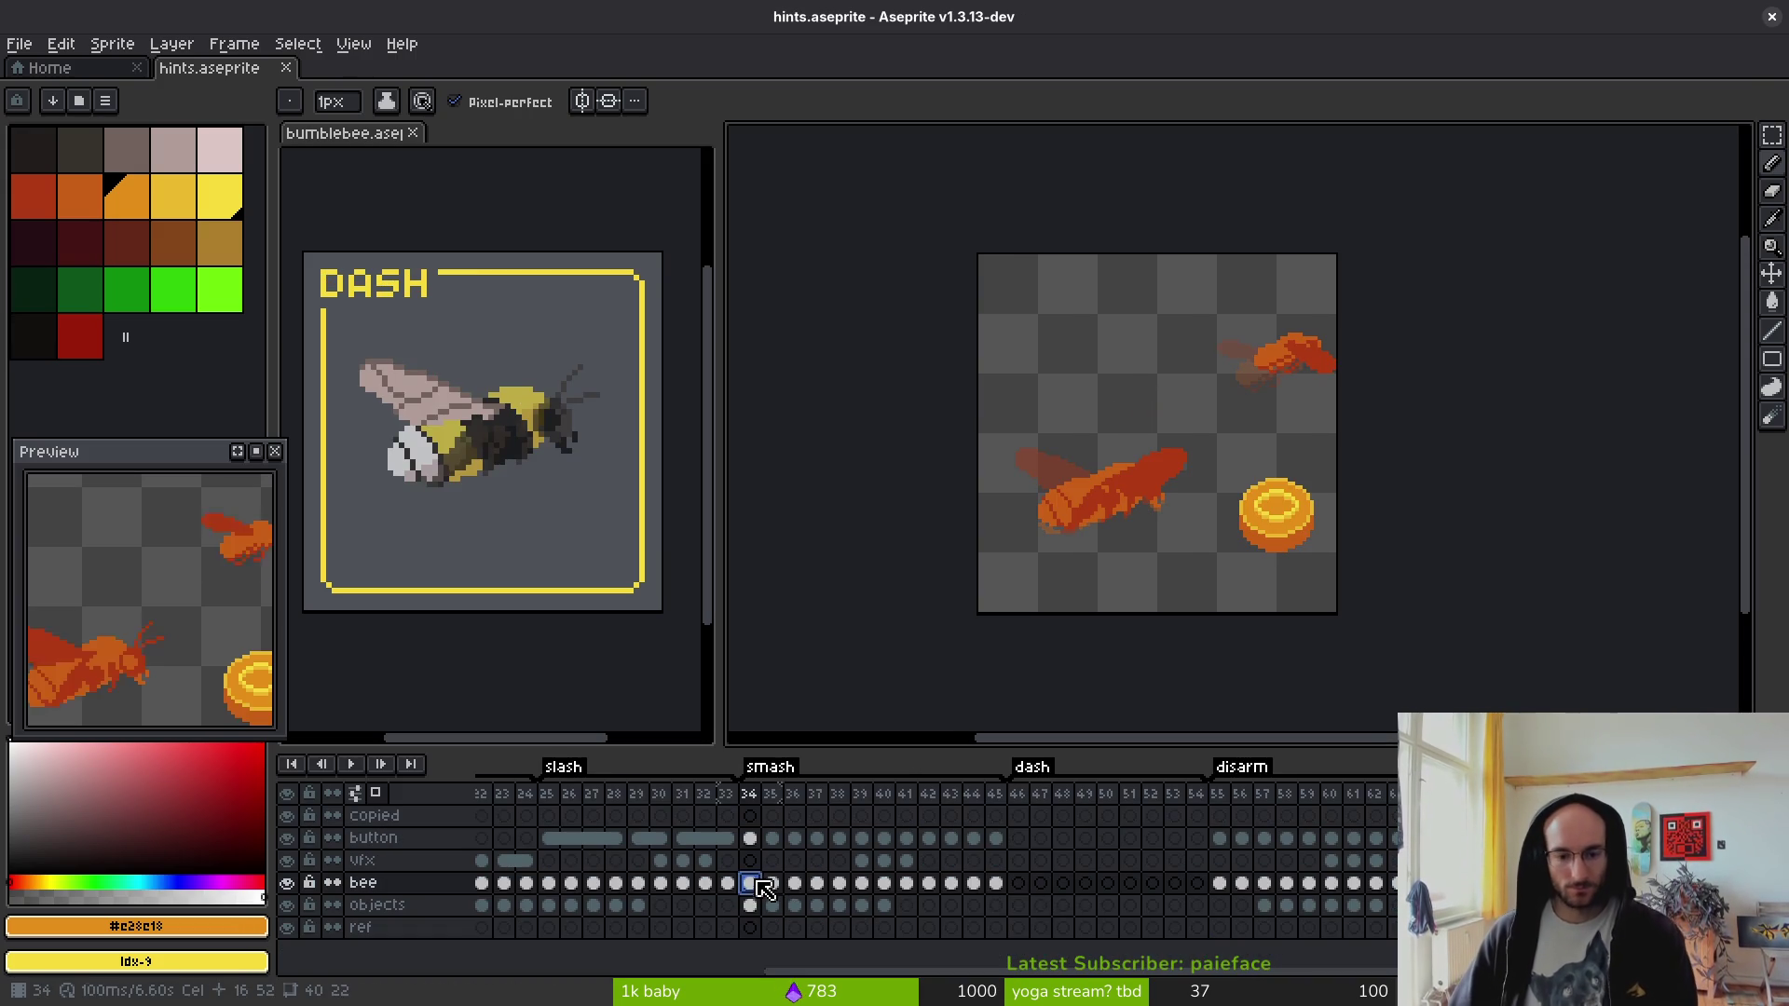
left_click(1017, 884)
left_click(1040, 884)
key("ctrl+v")
- Copy the frame 47 bee into frames 48 and 49 and save hints.aseprite
left_click(773, 884)
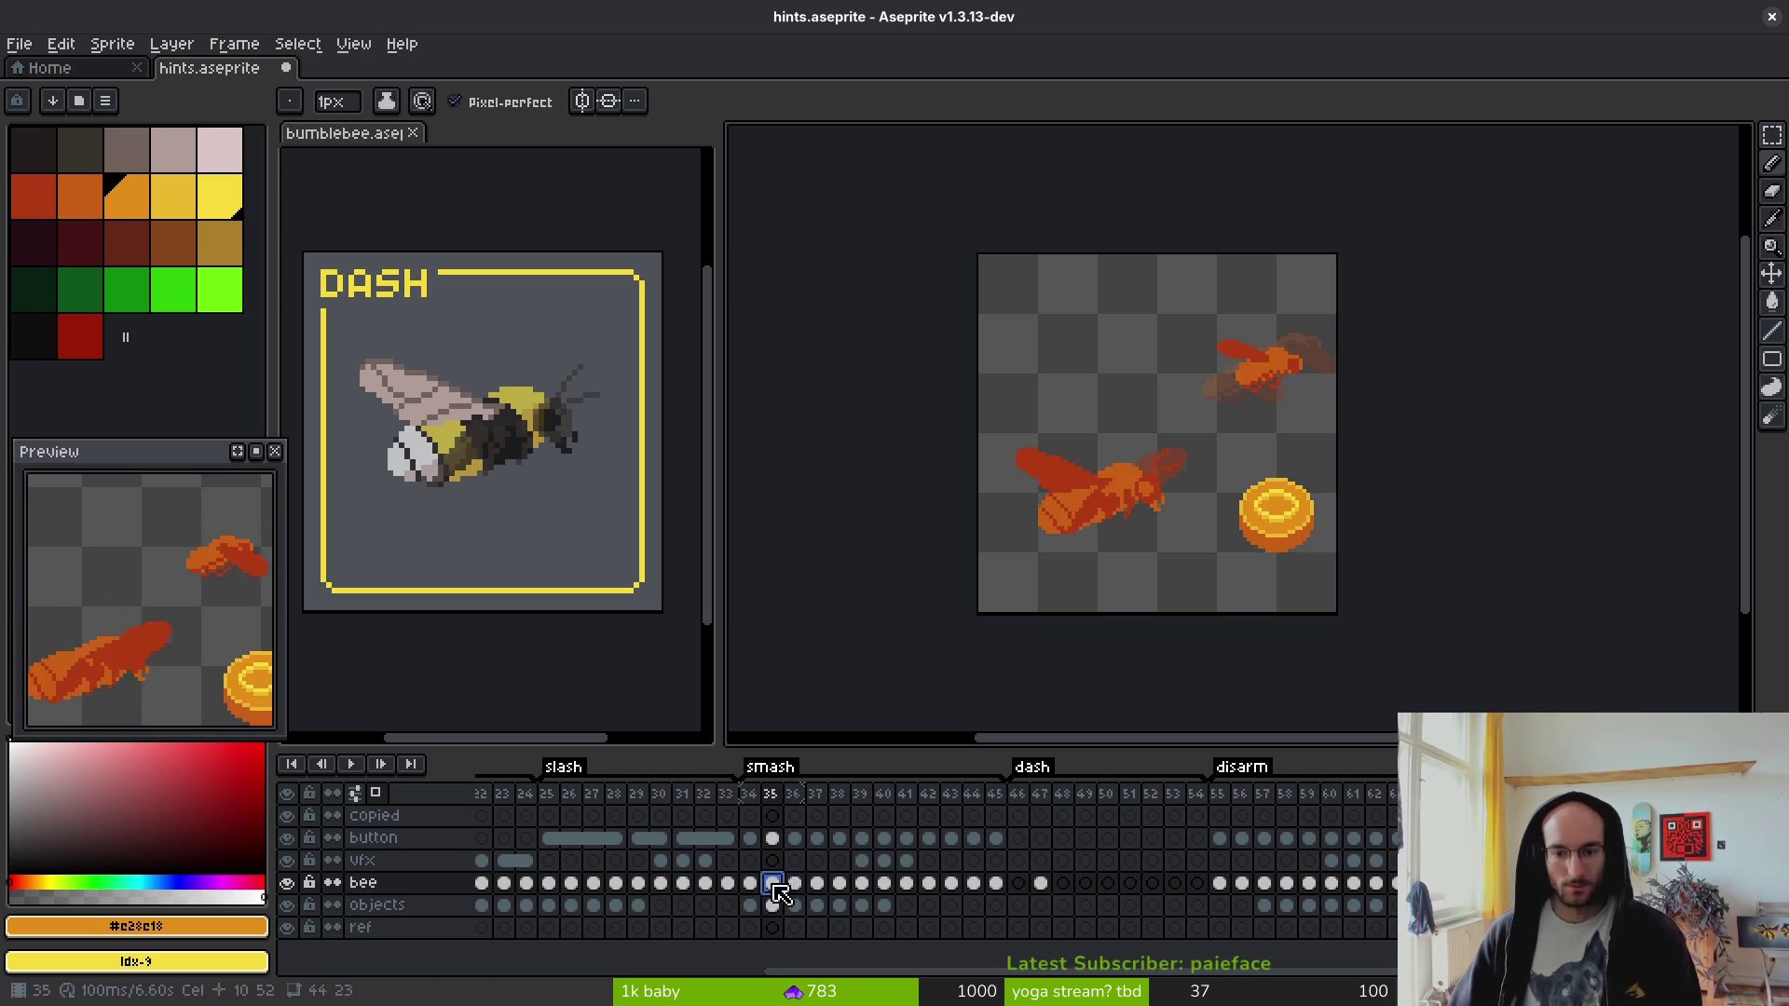
left_click(1019, 884)
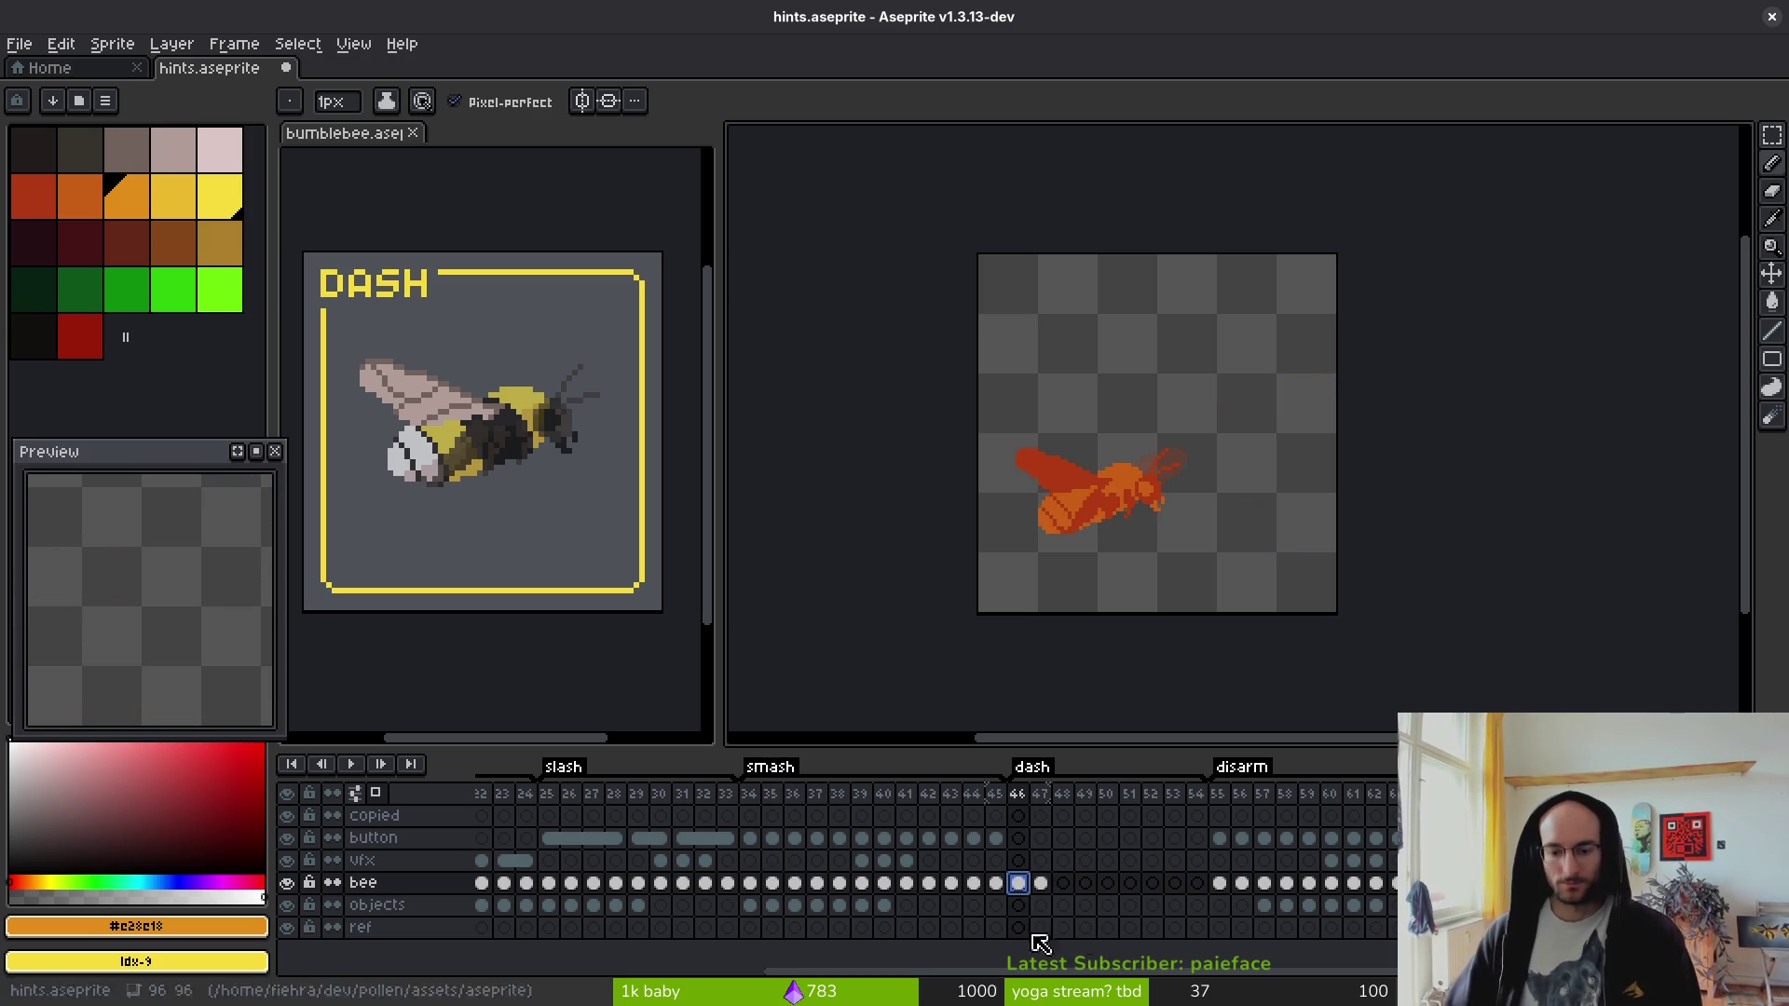
left_click(1040, 884)
key("ctrl+c")
left_click(1063, 885)
key("ctrl+v")
left_click(1085, 885)
key("ctrl+v")
key("ctrl+s")
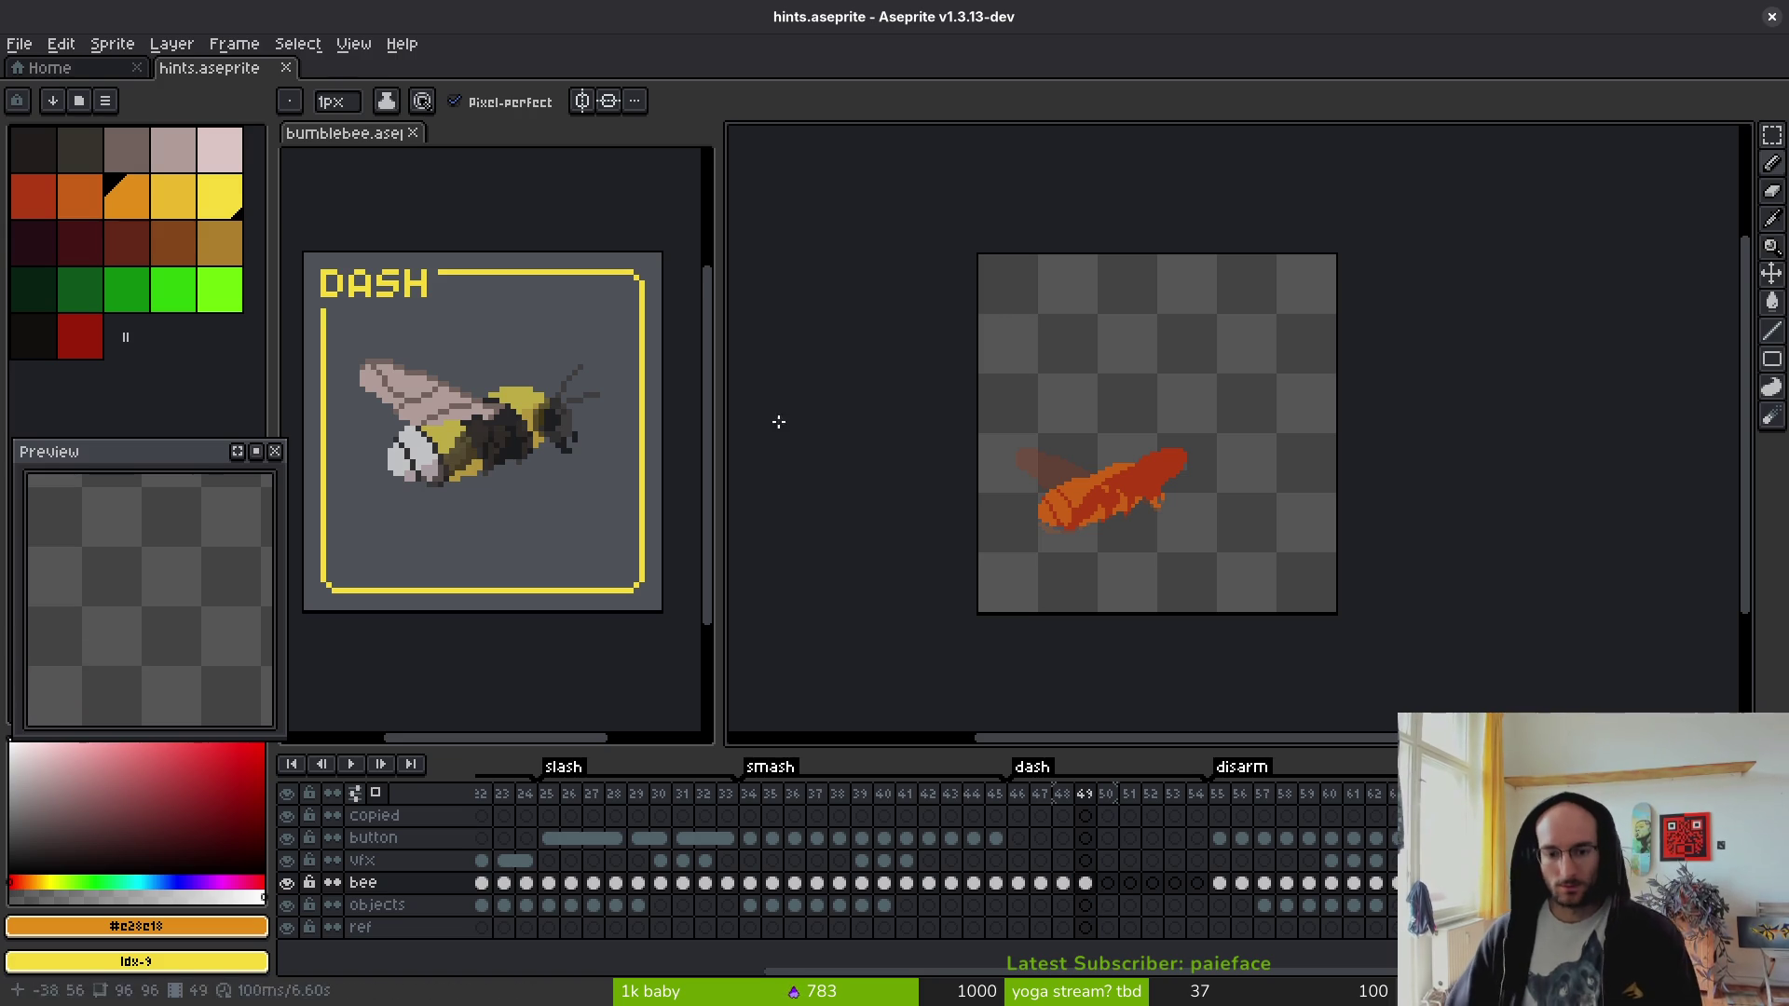
- Return to the hints.aseprite canvas and bring up the Open File dialog
left_click(104, 69)
key("ctrl+Tab")
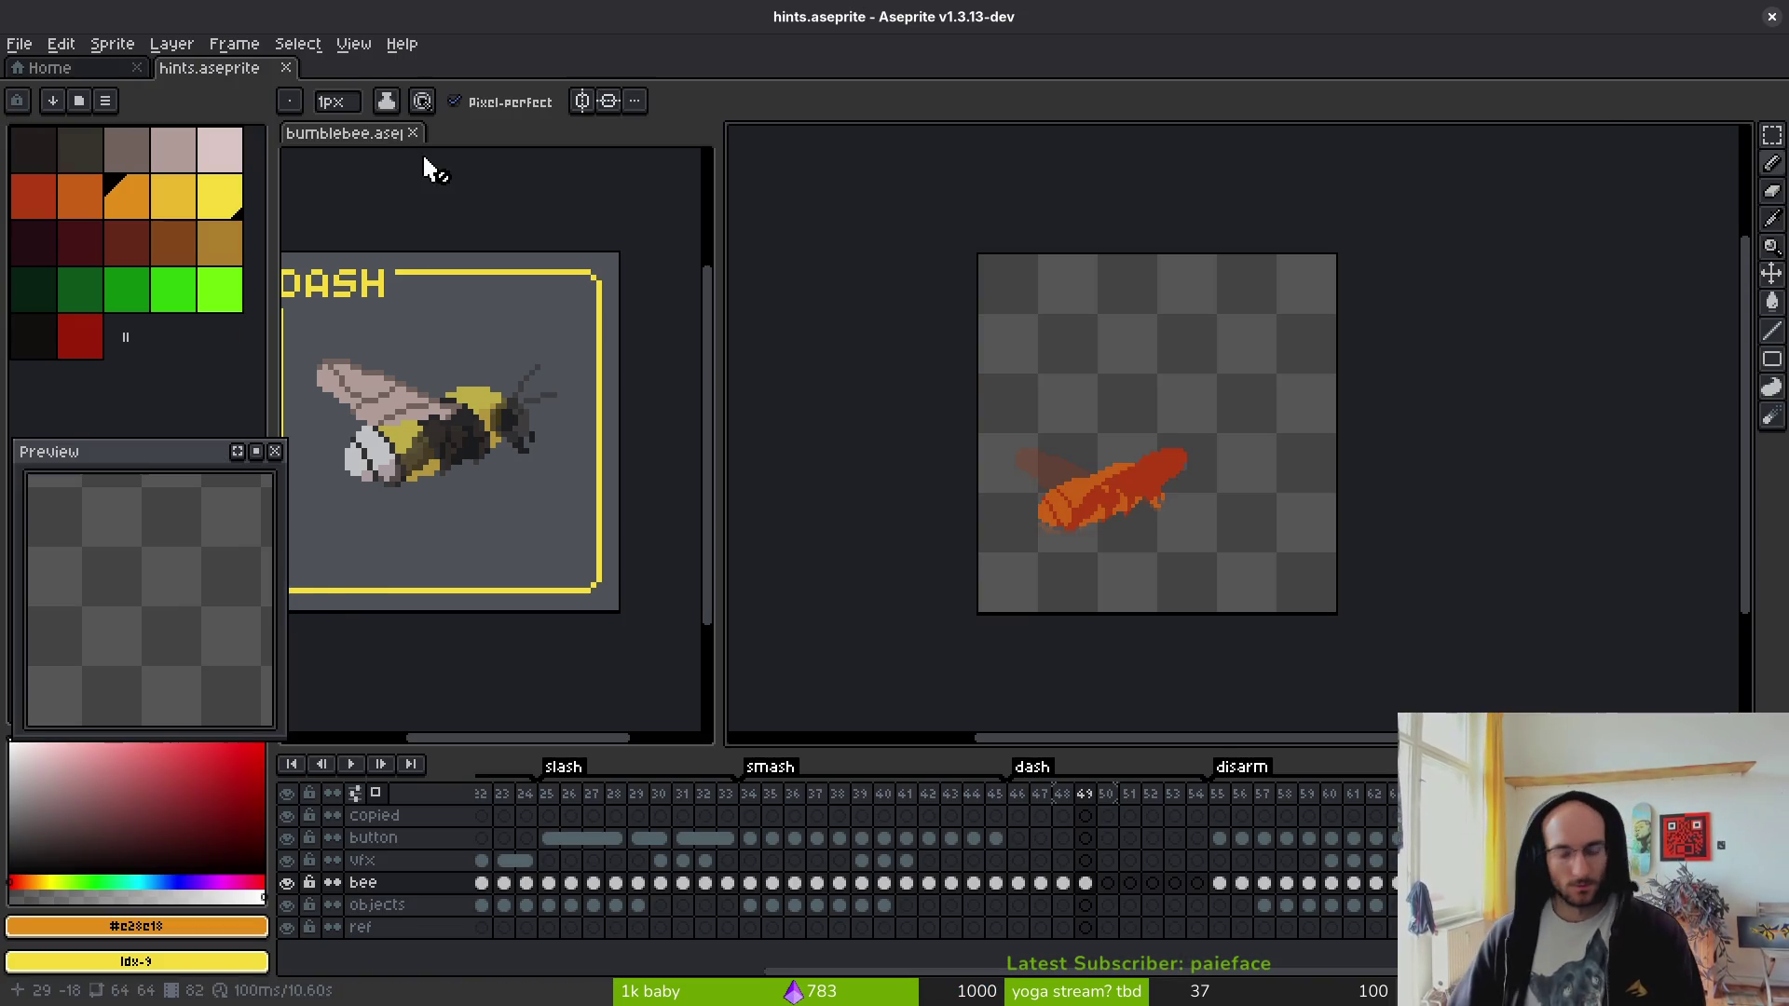
key("ctrl+o")
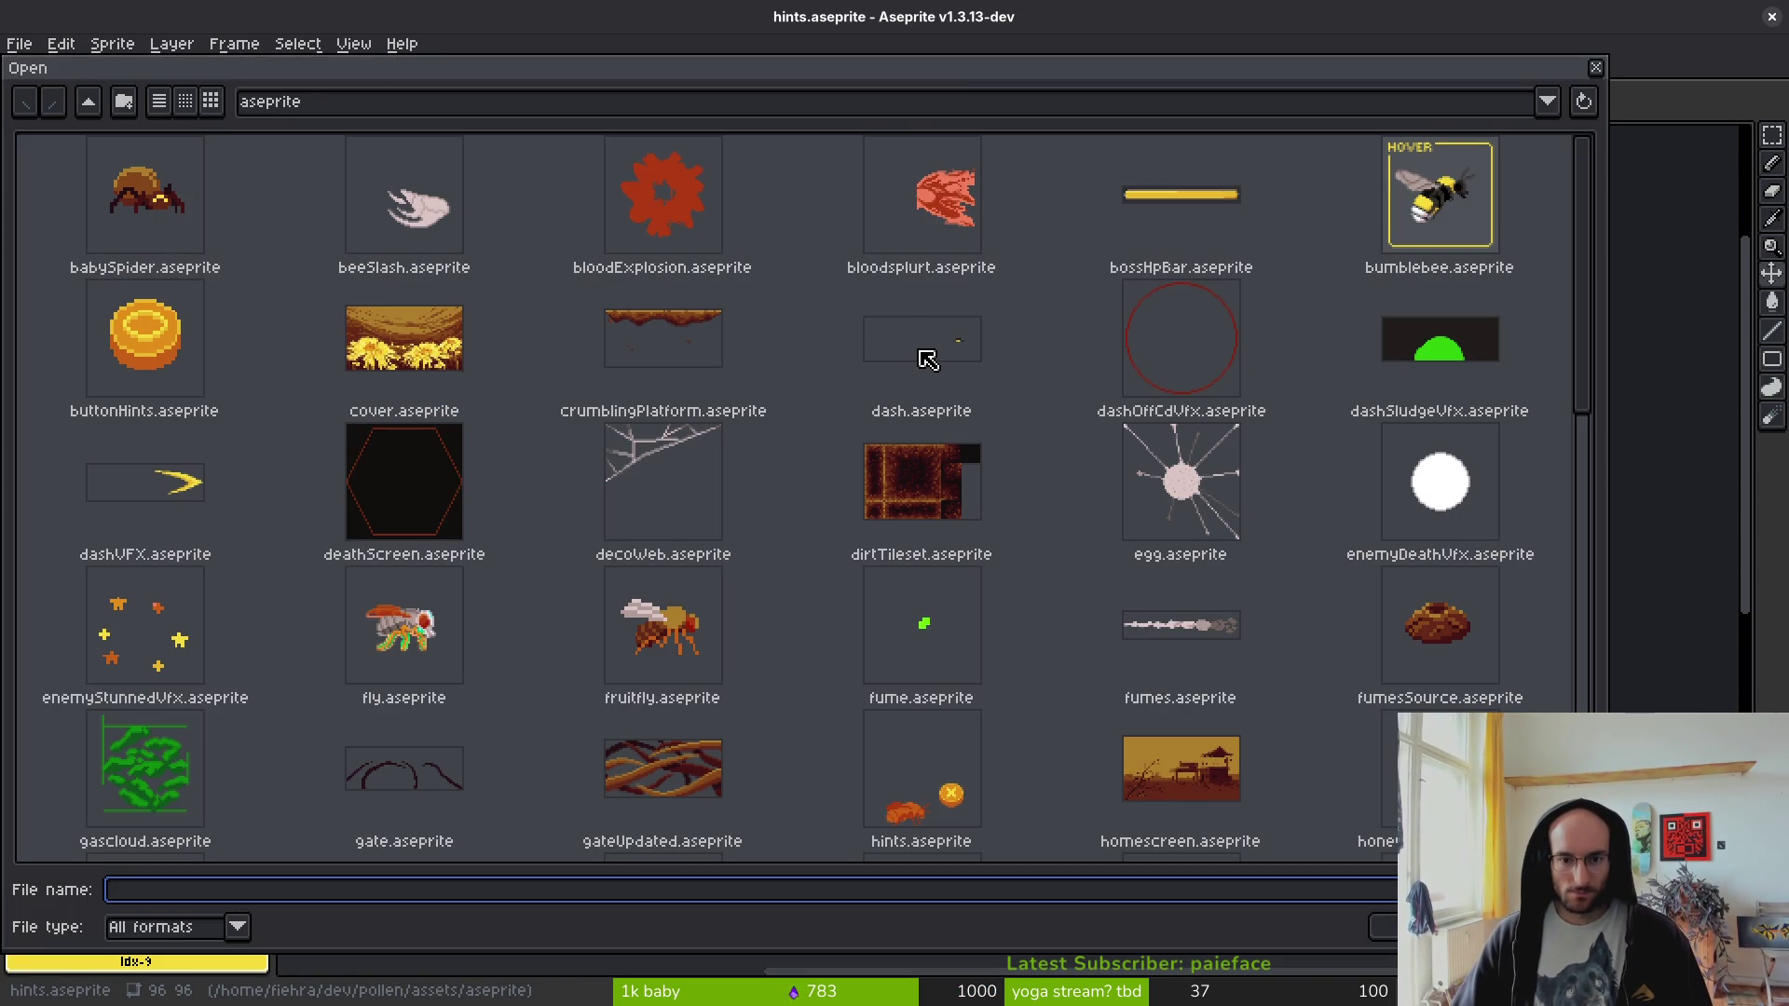
- Open dashVFX.aseprite, preview the yellow dash, and copy the entire sprite
double_click(214, 506)
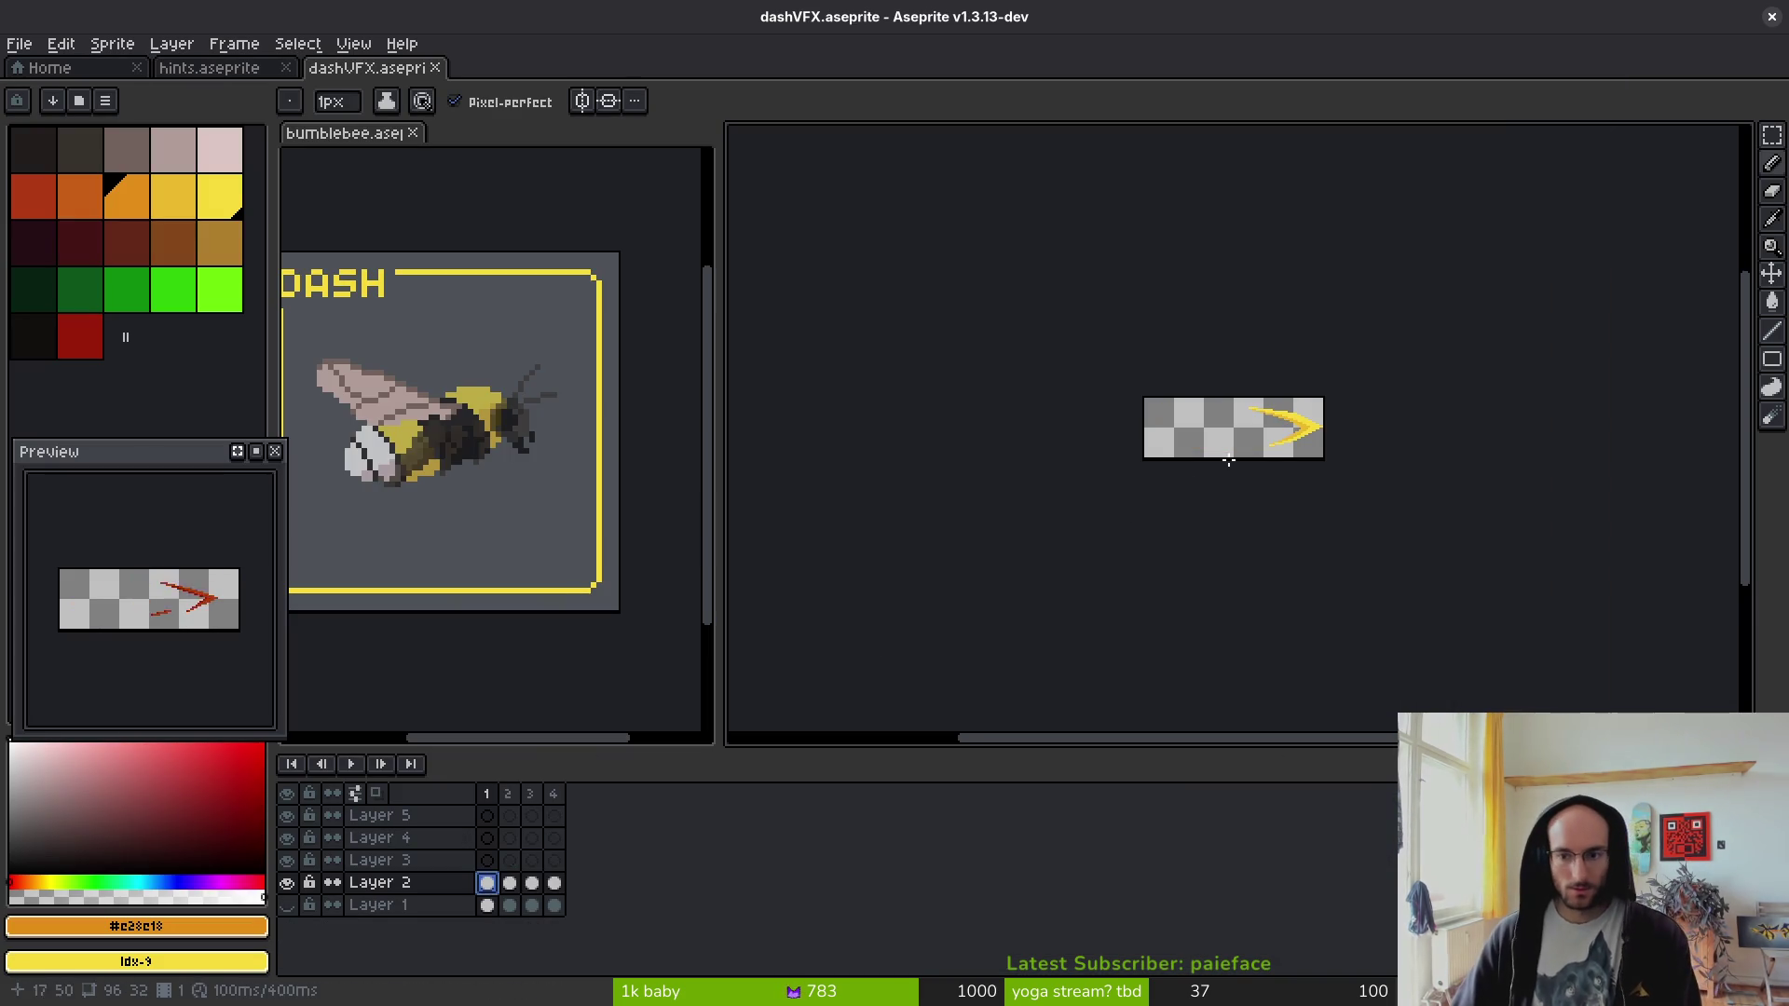
scroll(1263, 449, "up", 5)
key("Return")
scroll(1313, 434, "down", 5)
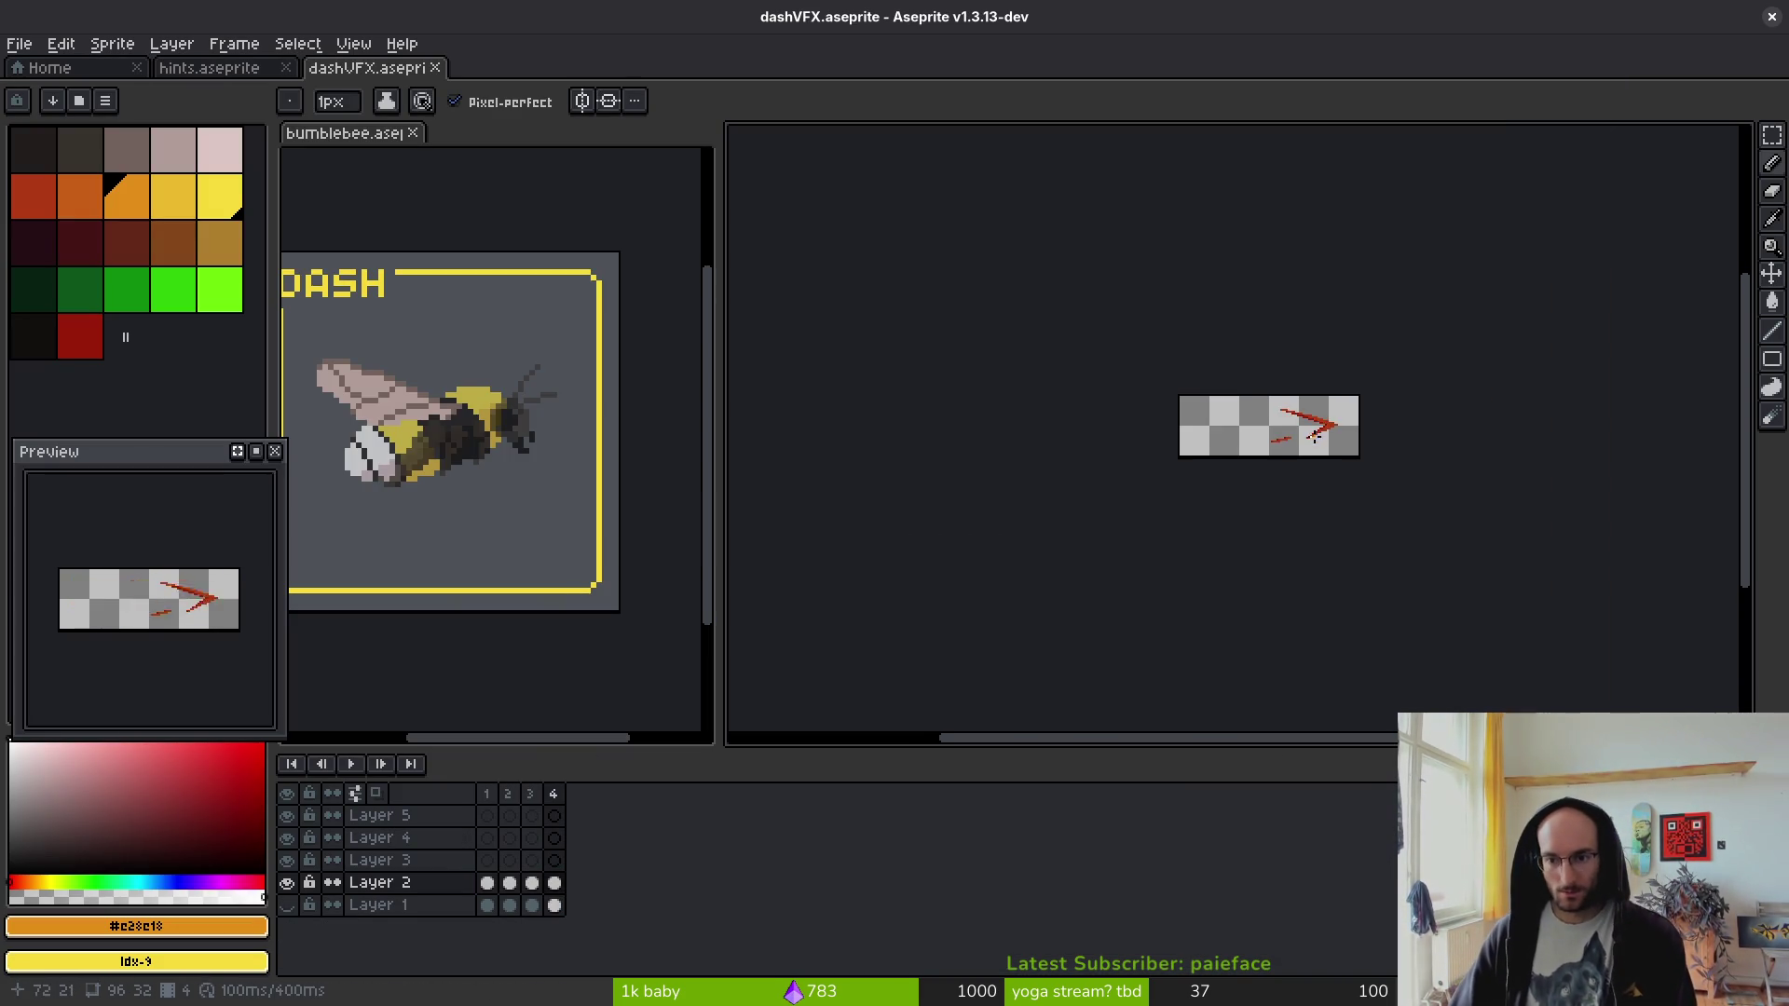
scroll(1291, 451, "up", 2)
key("shift+w")
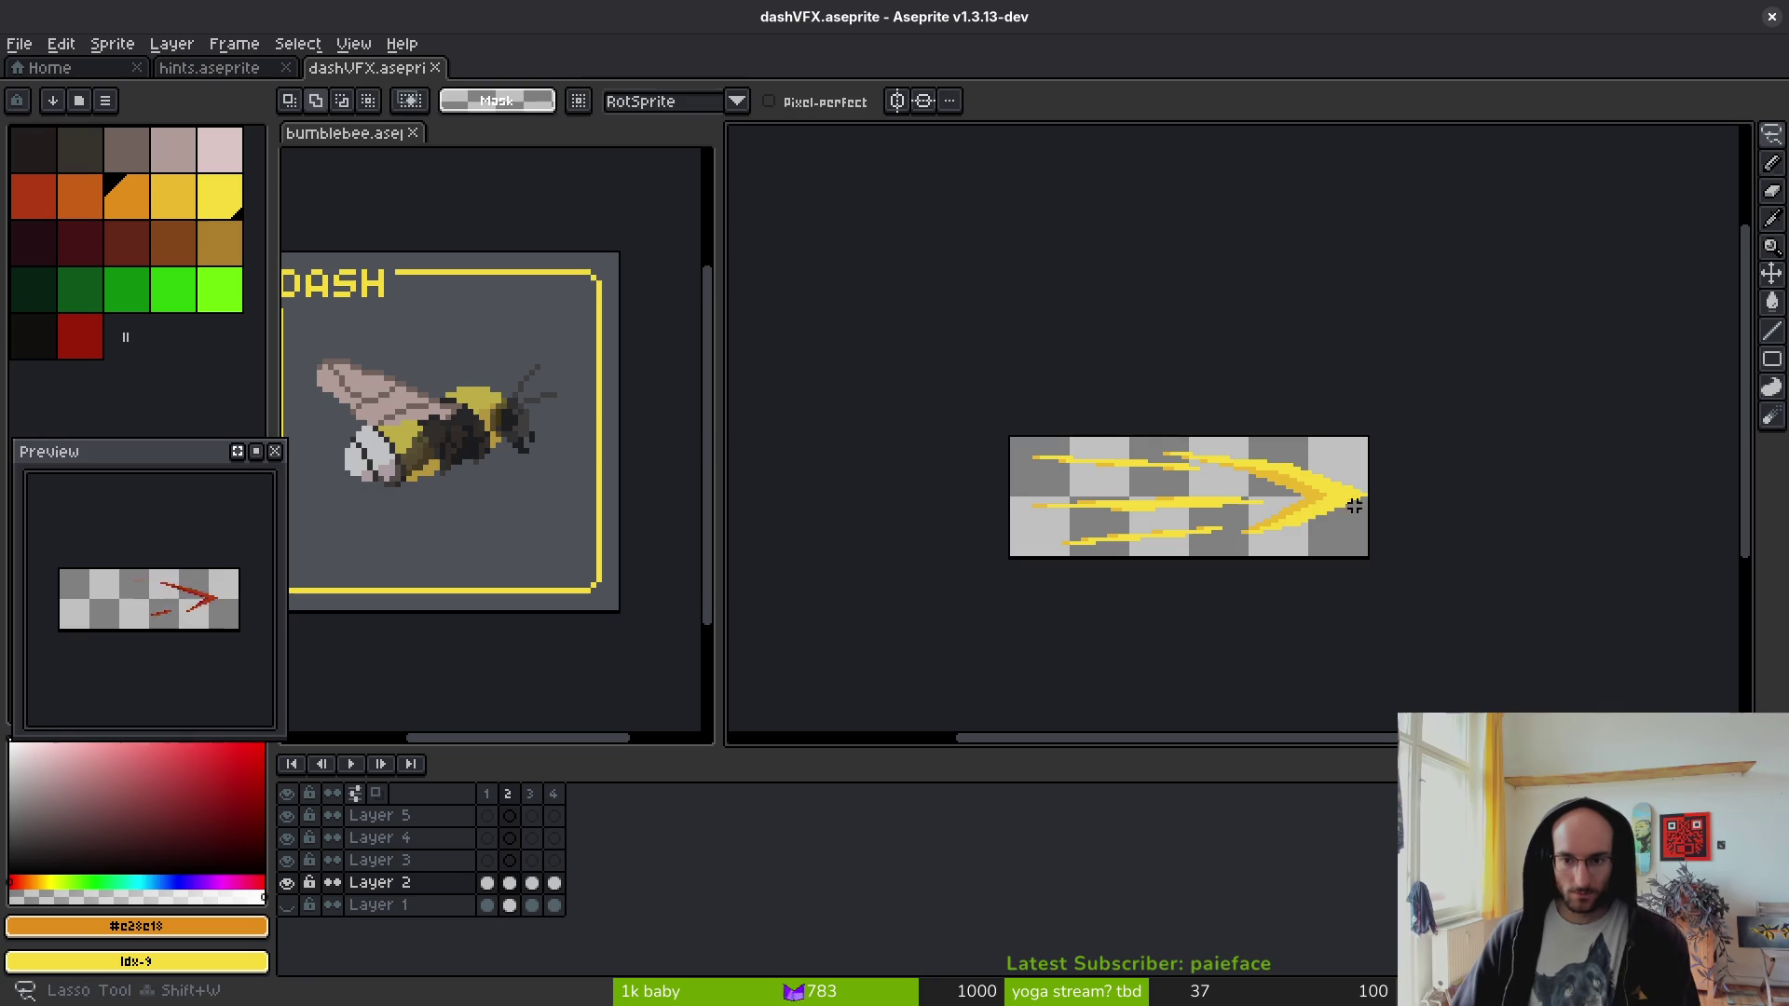
key("ctrl+a")
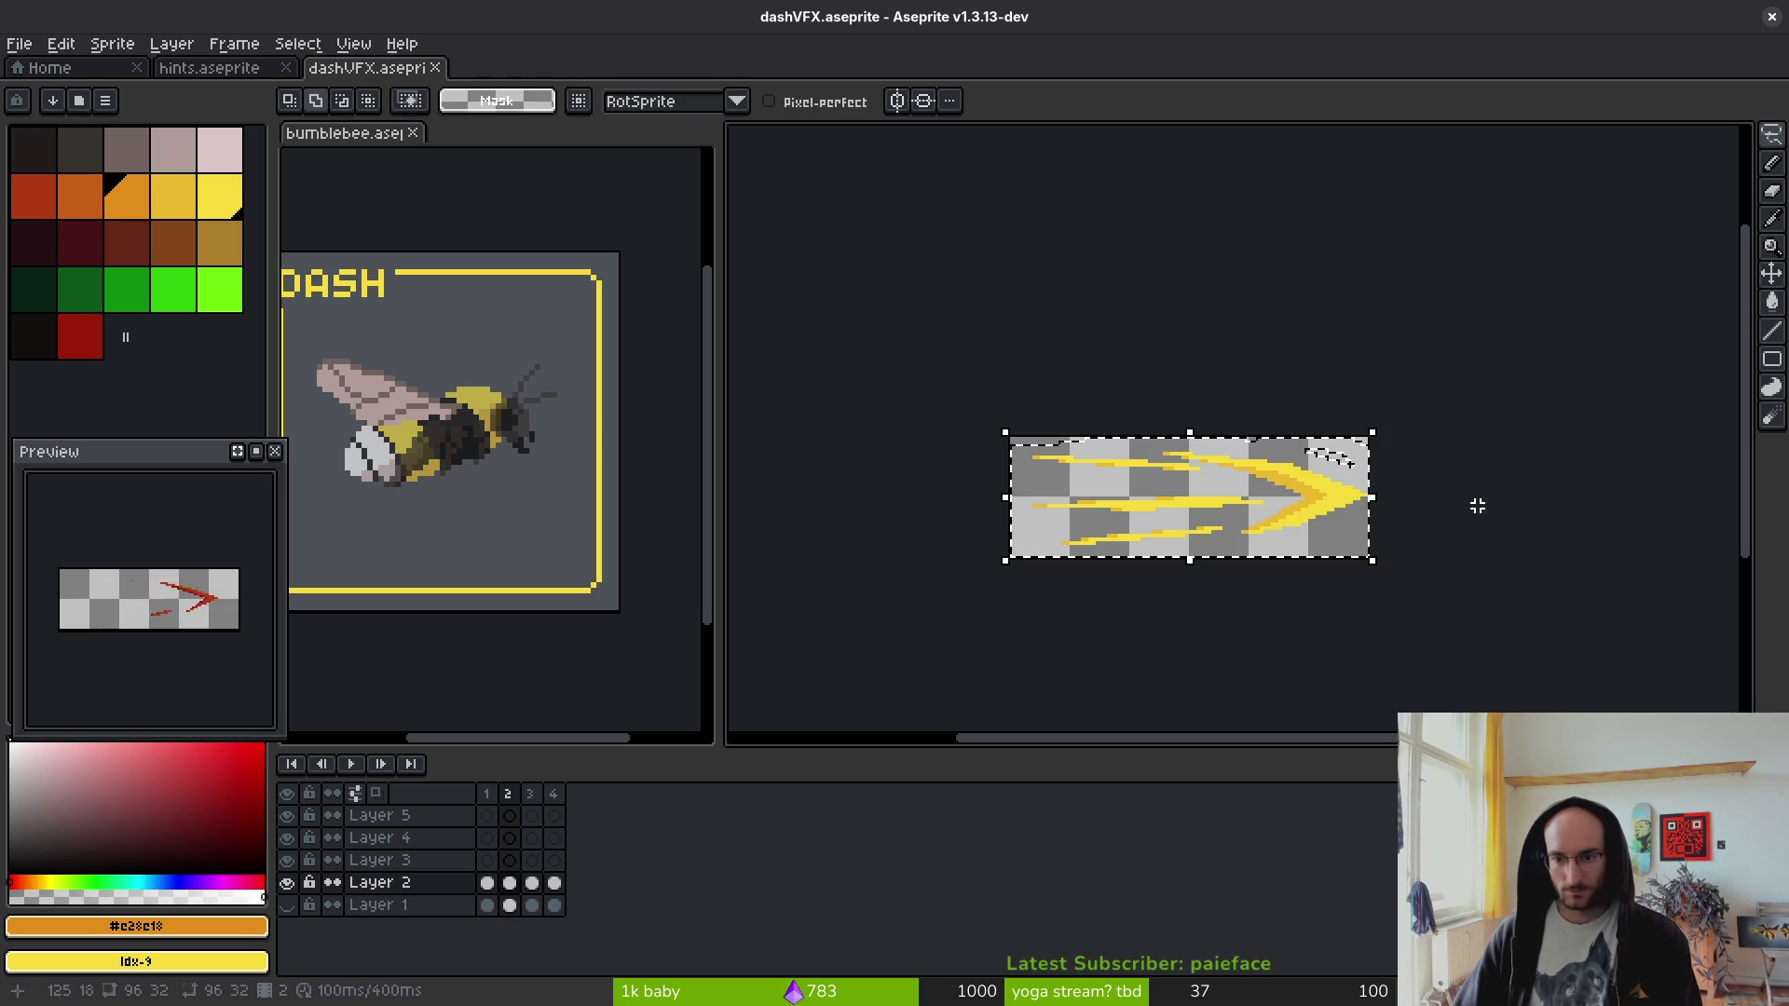
left_click(252, 74)
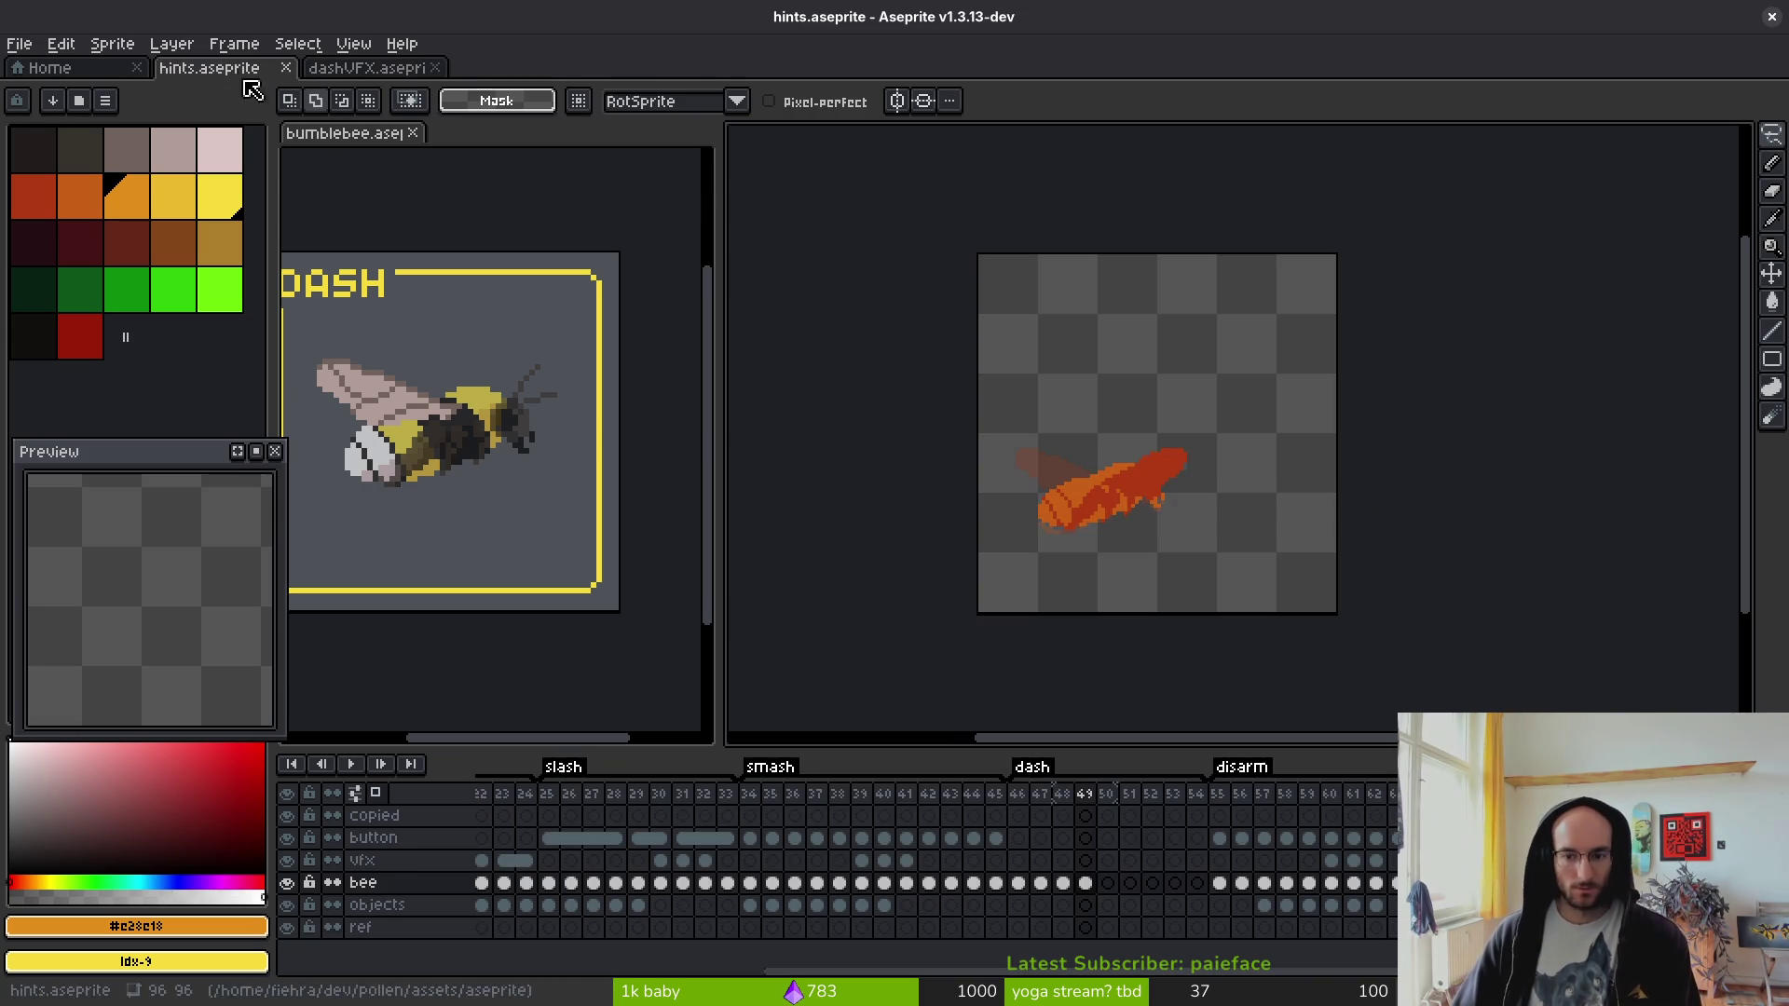
- Paste the yellow dash into frame 49 and move the bee down and to the left
key("ctrl+v")
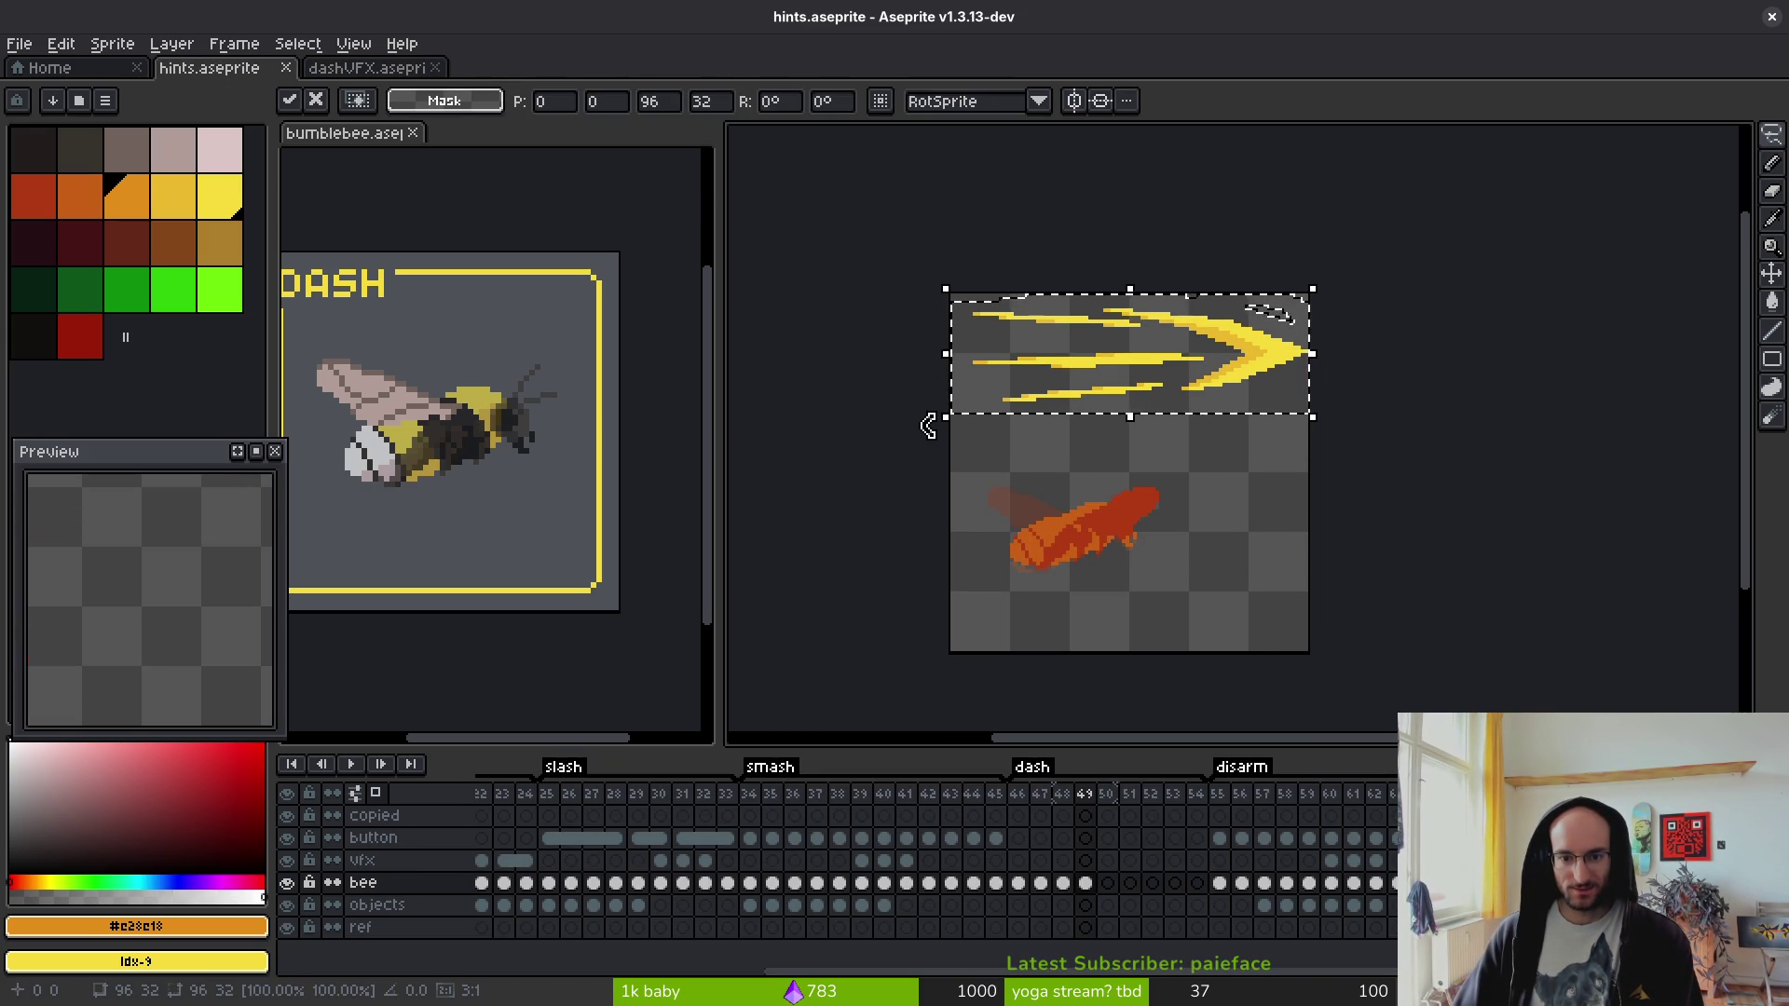
key("Return")
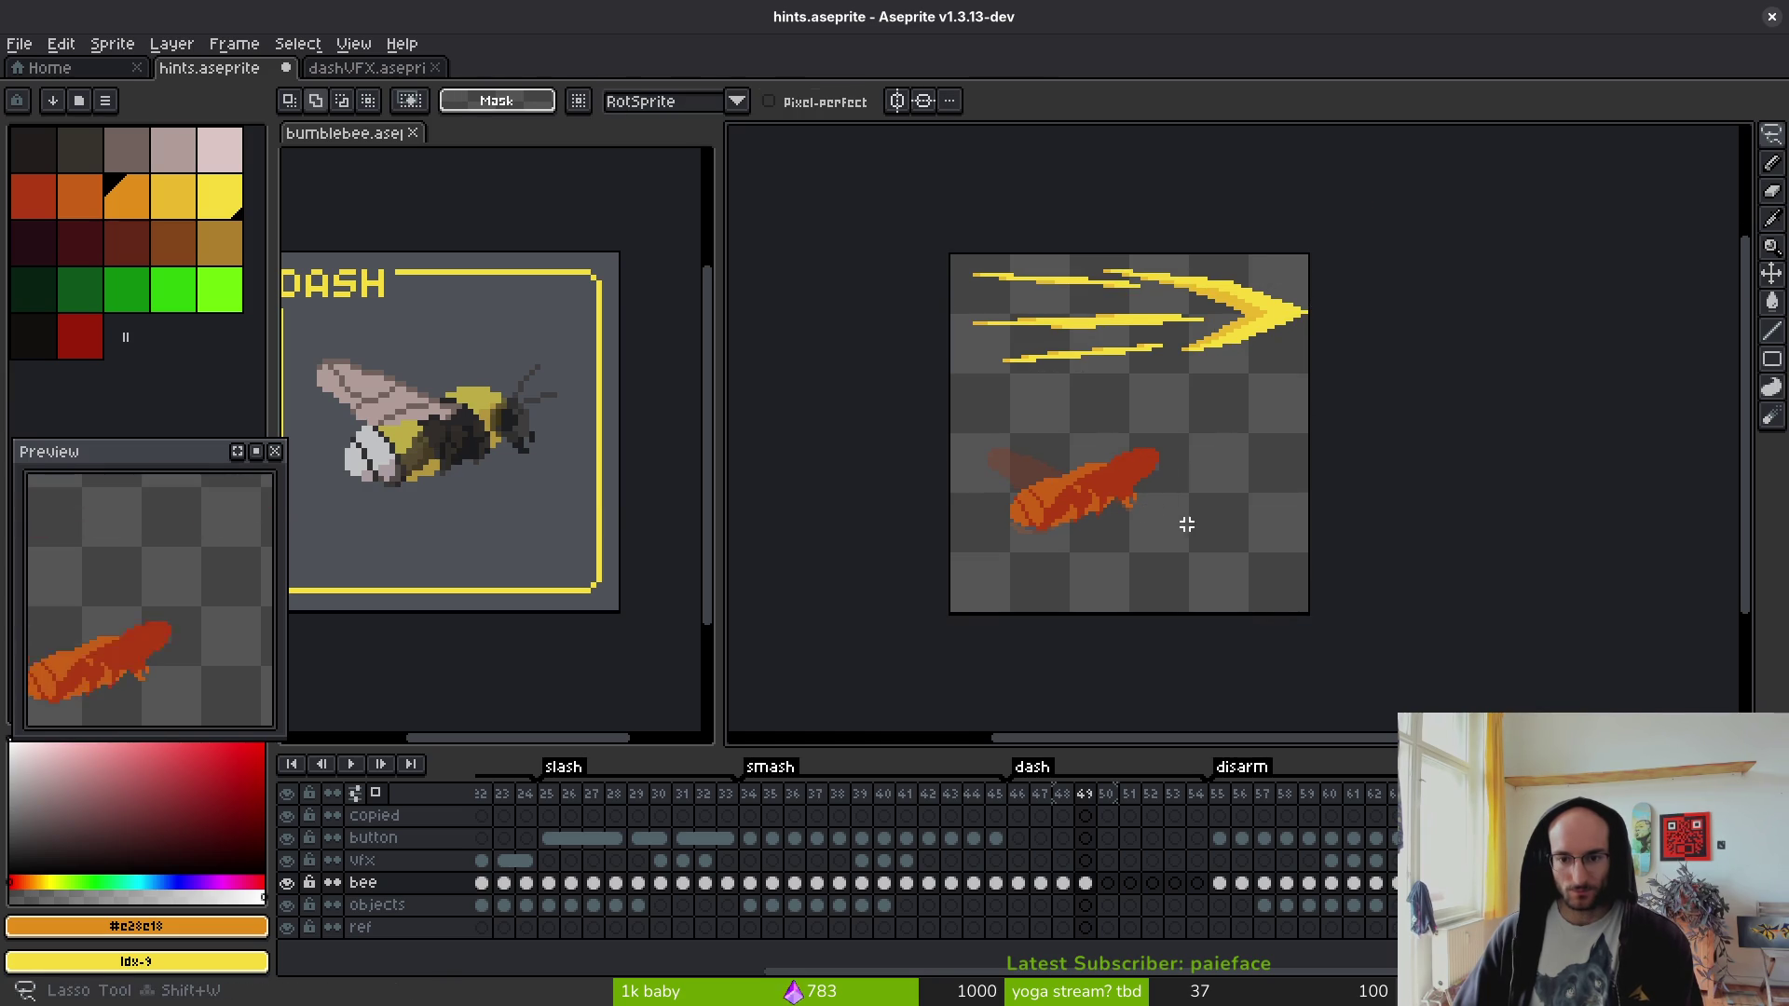
scroll(1185, 513, "up", 2)
left_click_drag(1185, 514, 1209, 531)
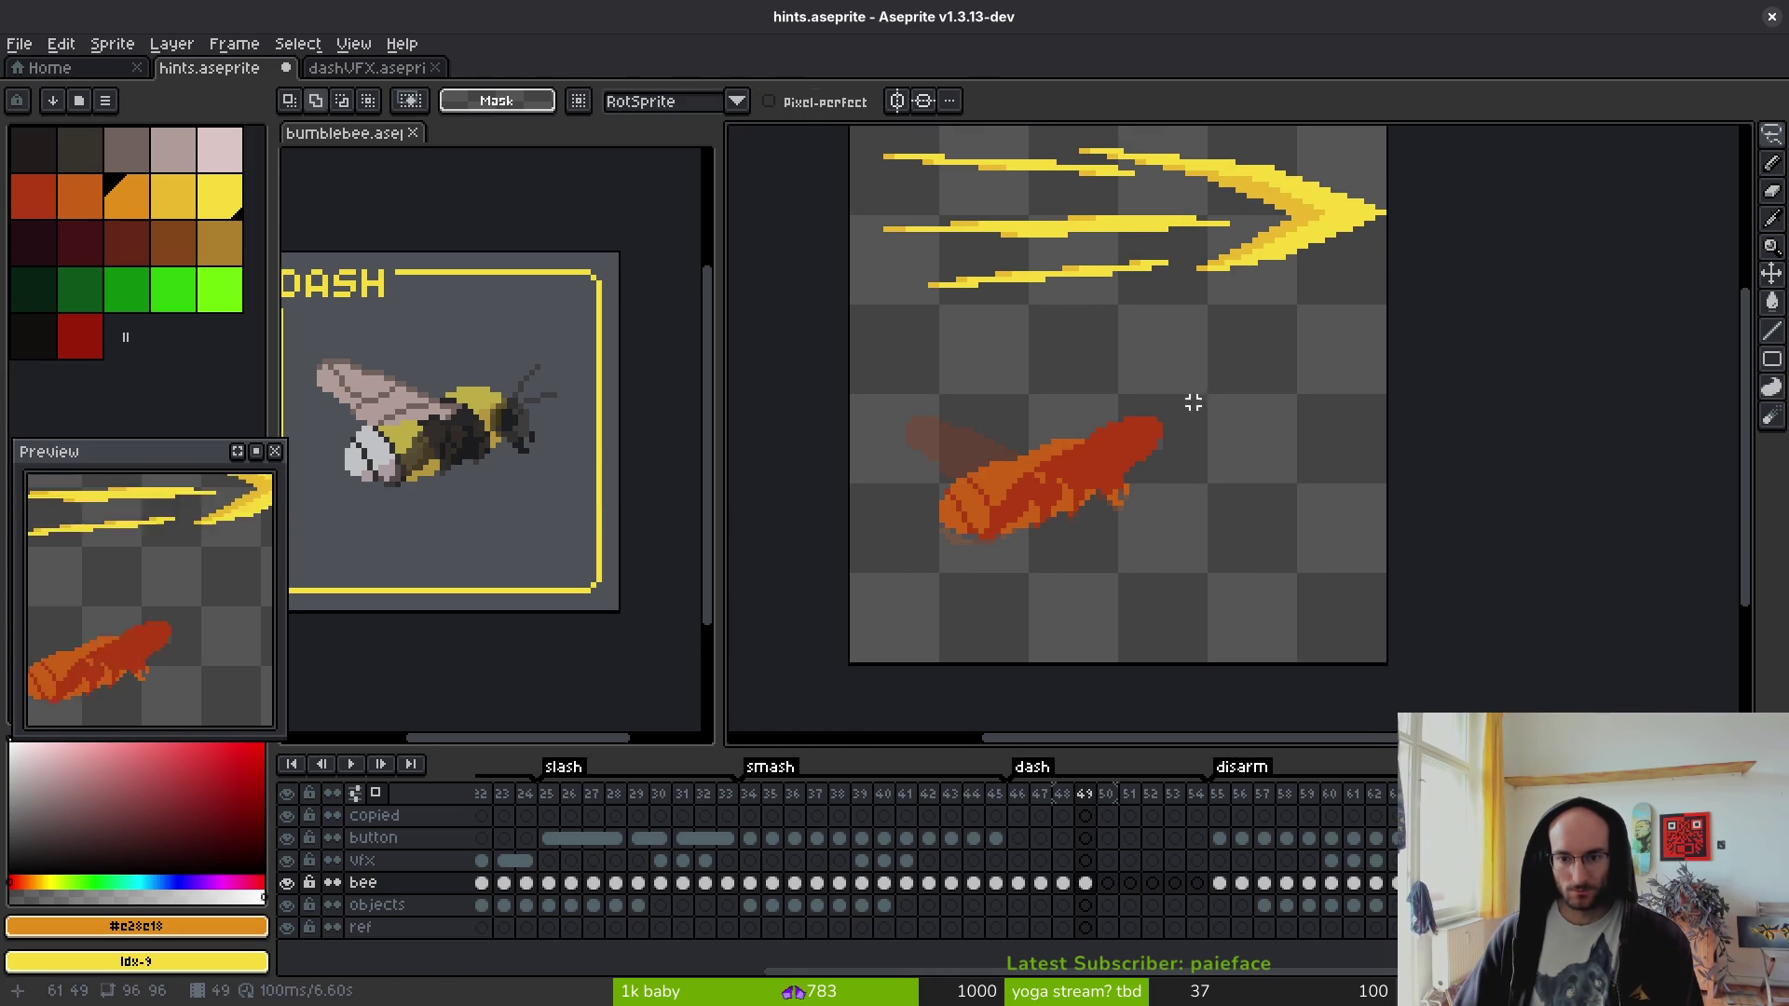
left_click_drag(1195, 401, 897, 558)
left_click_drag(1148, 380, 1179, 396)
mouse_move(1118, 487)
left_mouse_down()
mouse_move(1038, 547)
mouse_move(1047, 518)
left_mouse_up()
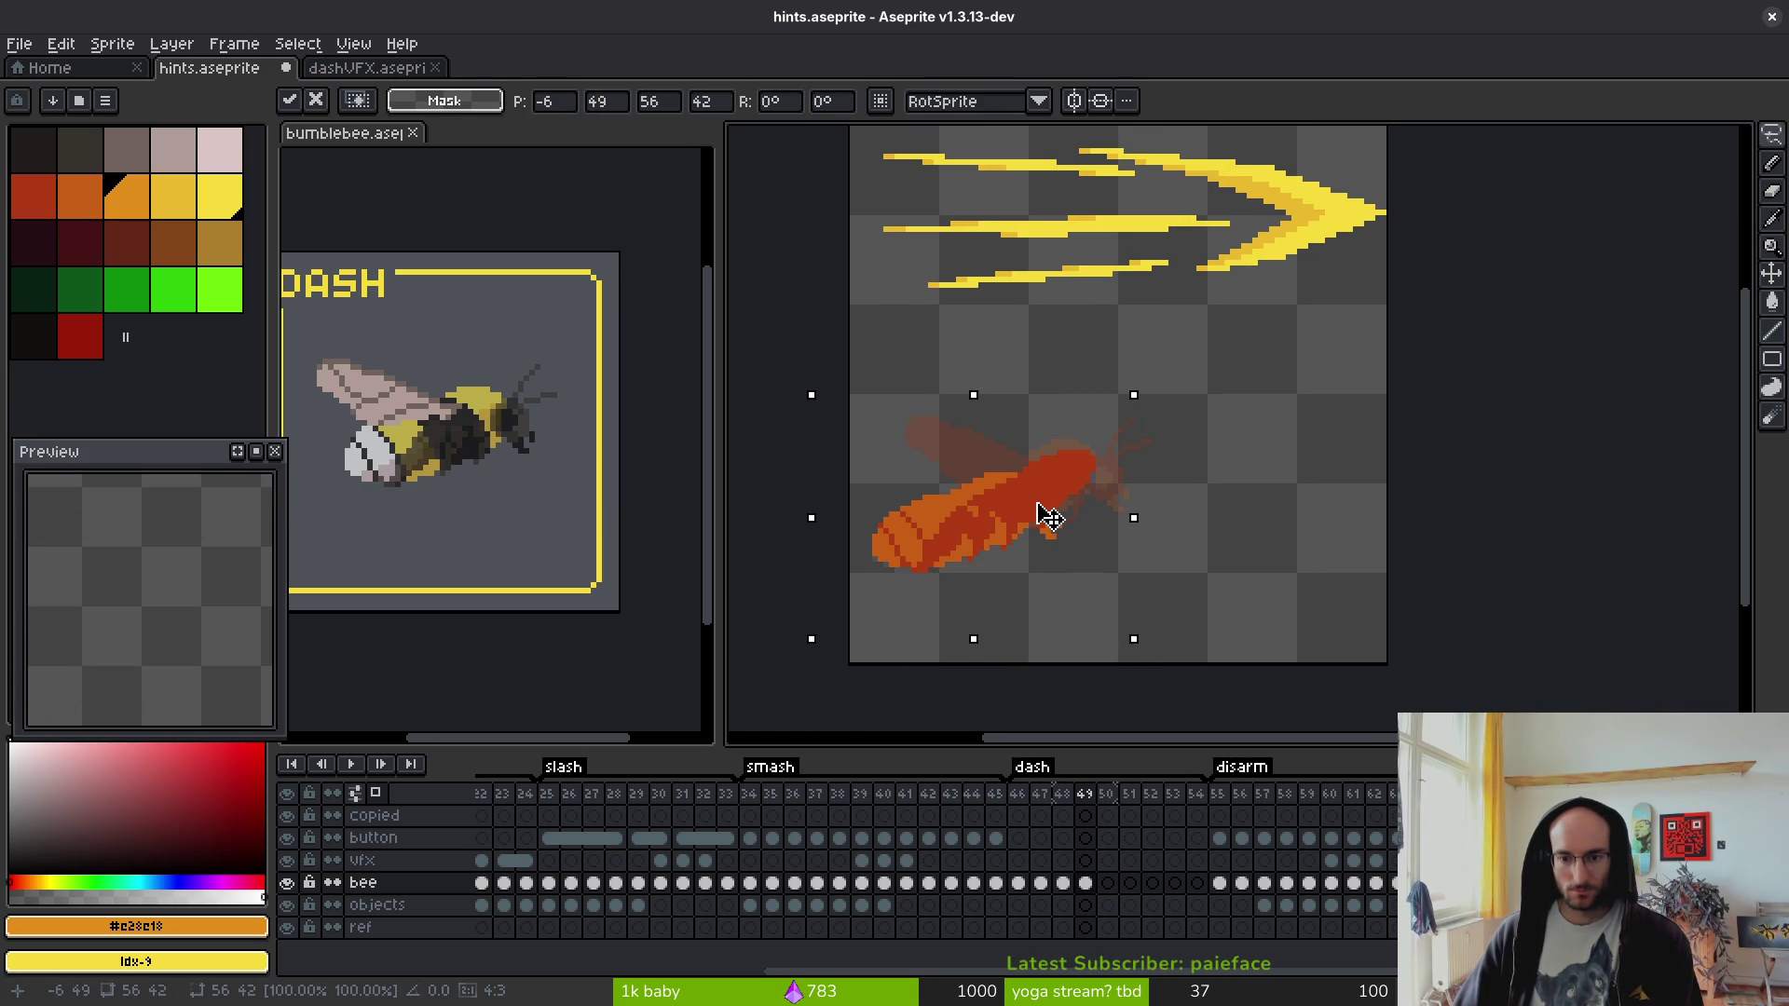
key("ctrl+d")
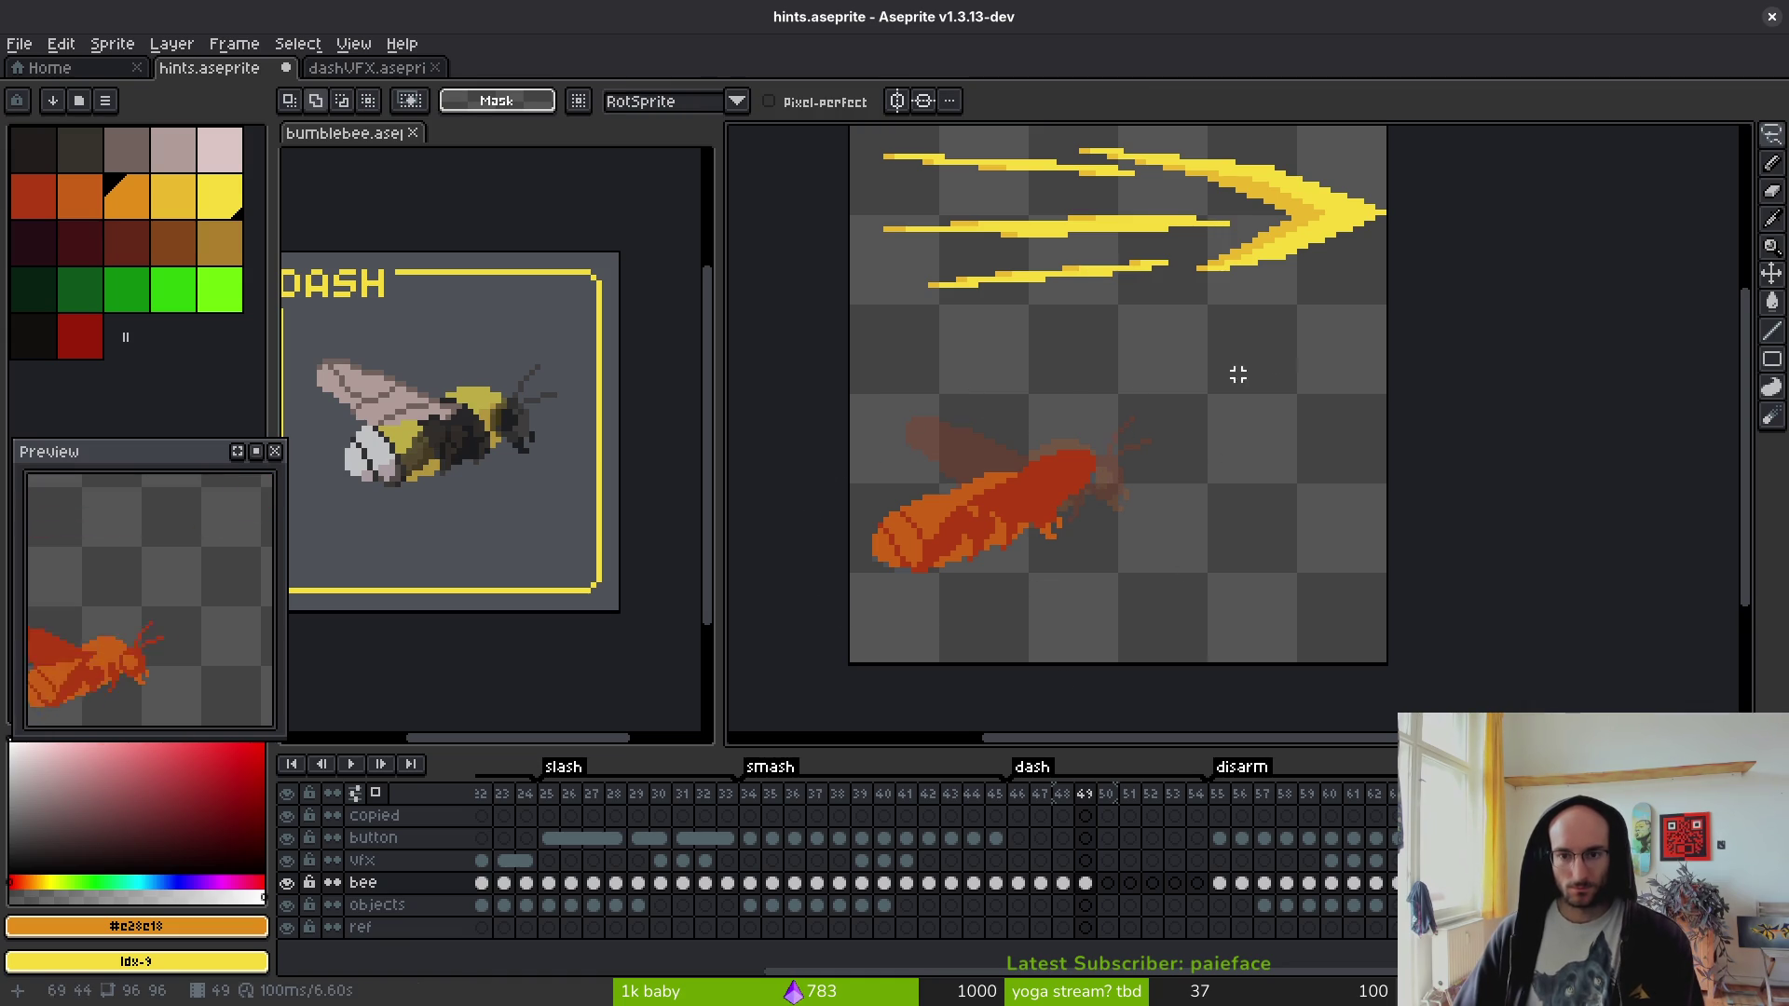
- Move the yellow streaks into the vfx layer cel of frame 49
left_click_drag(1148, 319, 1252, 419)
mouse_move(1500, 424)
left_mouse_down()
mouse_move(942, 383)
mouse_move(926, 187)
mouse_move(1504, 223)
left_mouse_up()
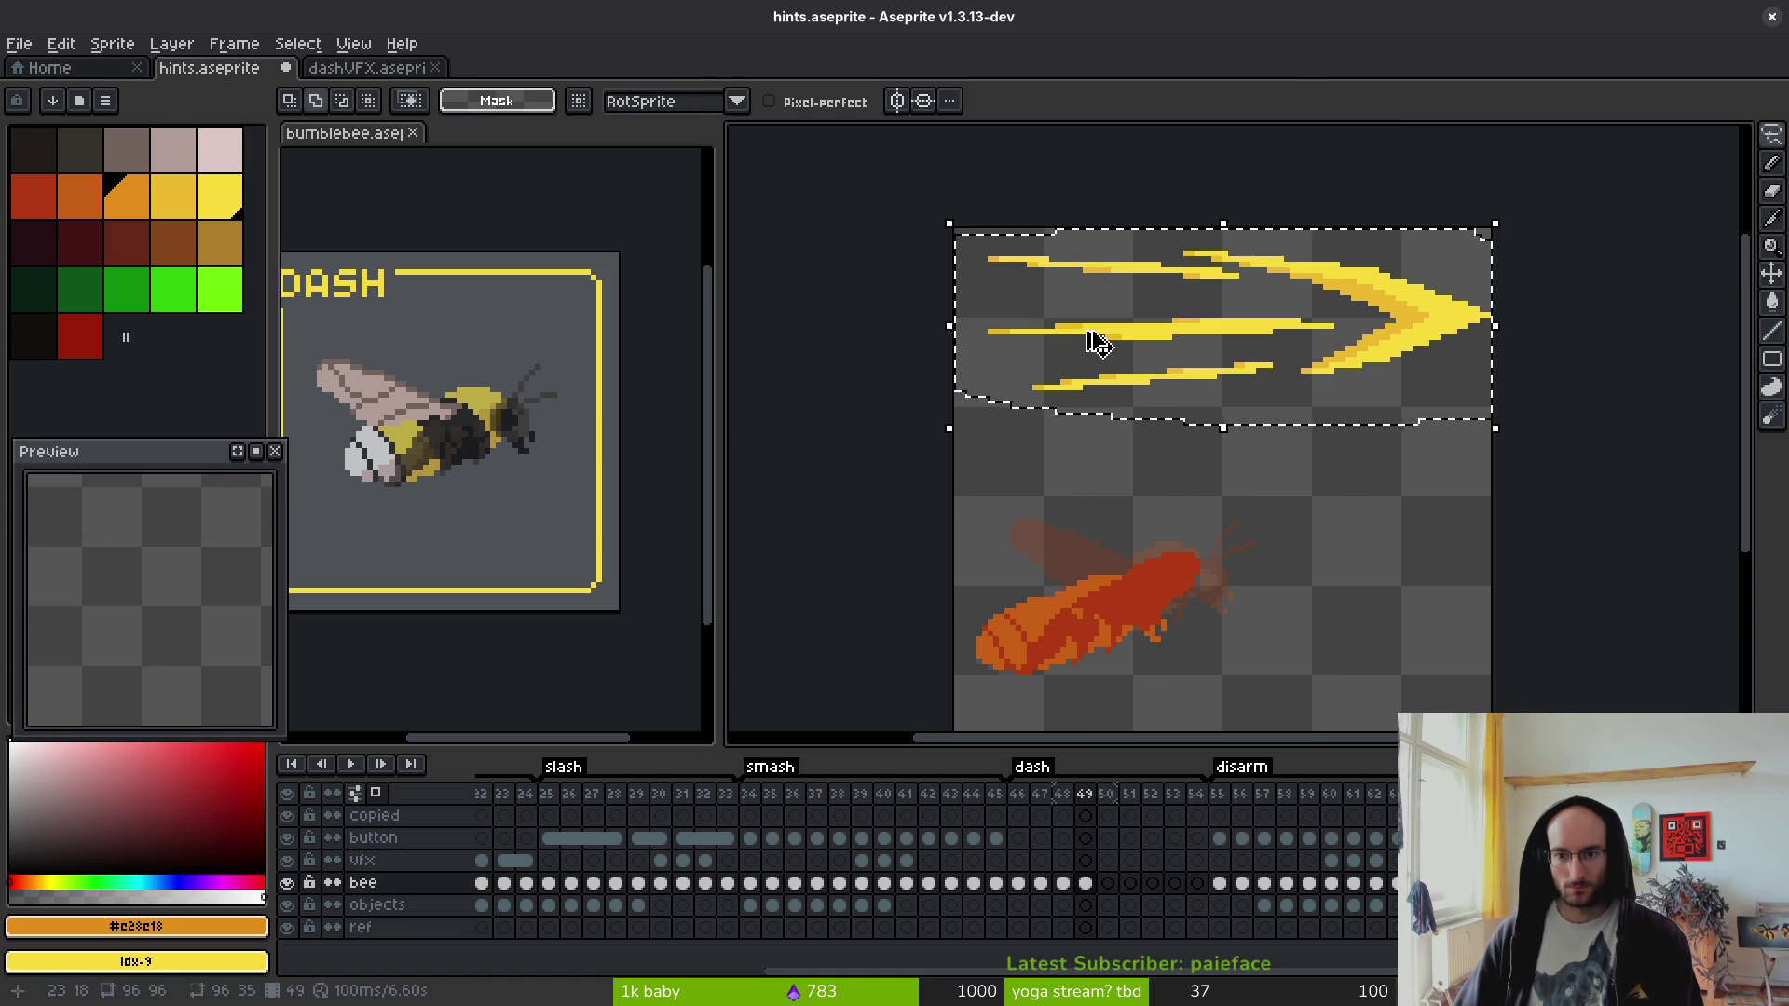
left_click(1122, 827)
left_click(1086, 859)
key("ctrl+v")
key("Return")
- Step through frames 47, 48, 34 and 46 to review the dash
left_click(1060, 885)
left_click(1030, 889)
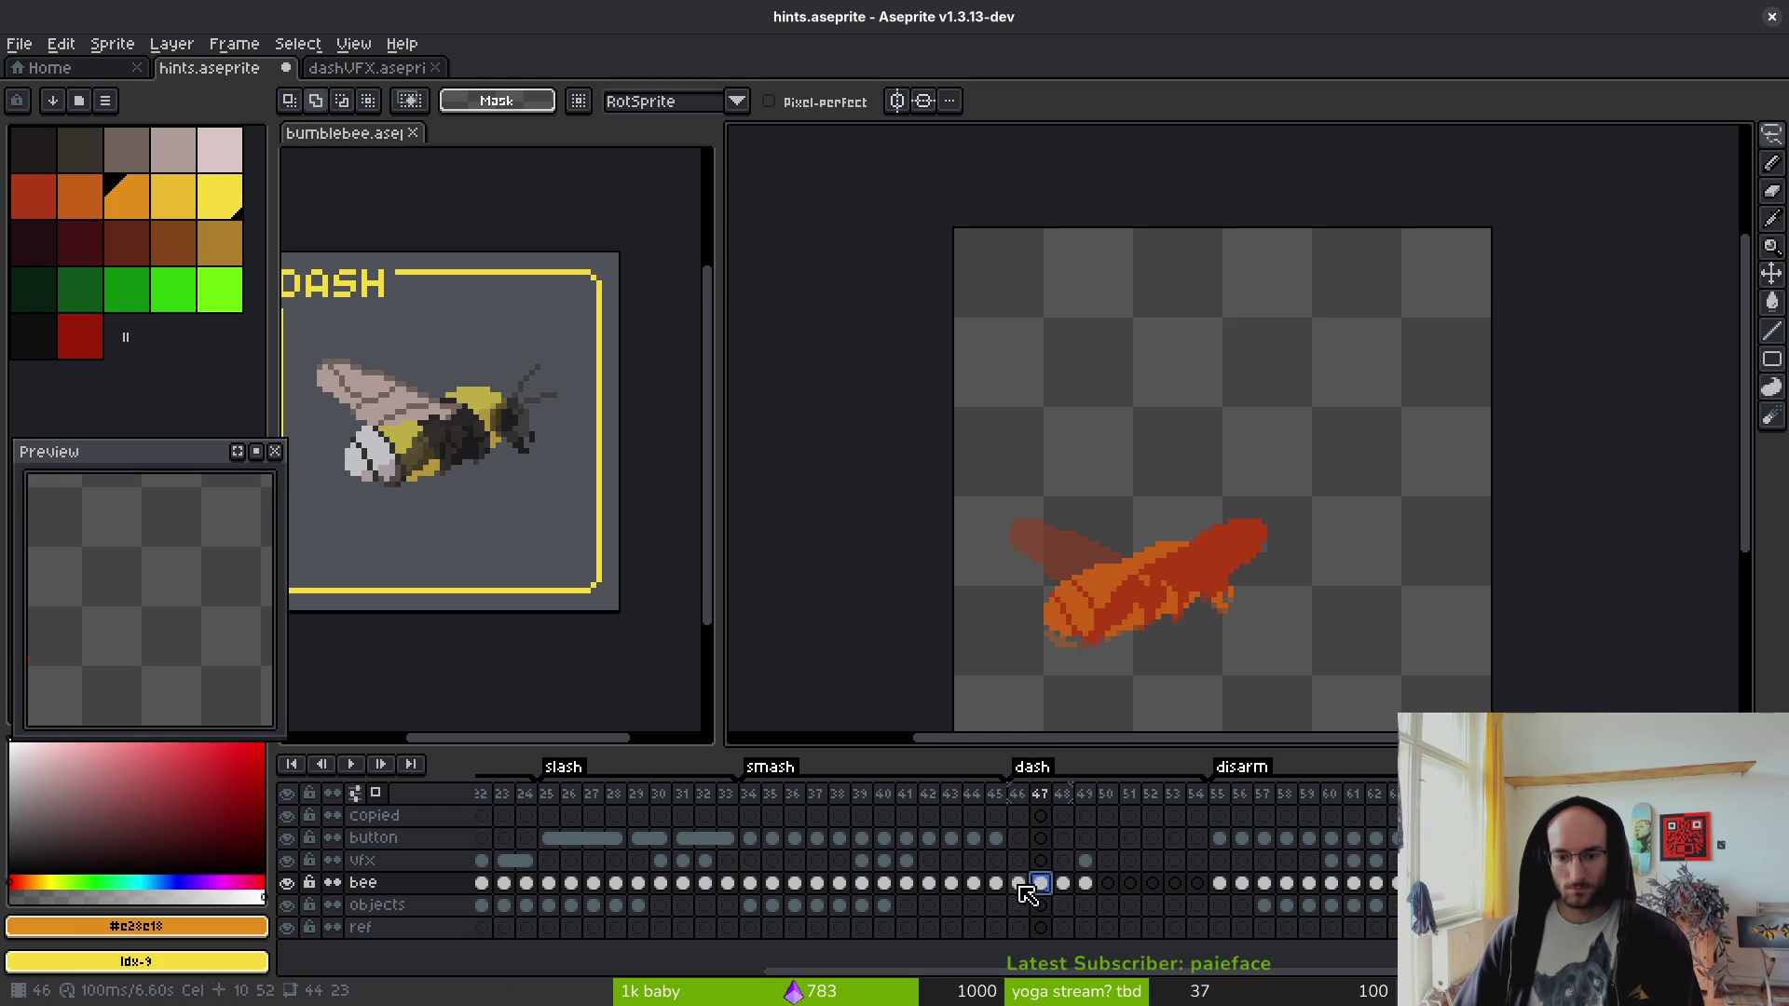
left_click(1062, 885)
scroll(1218, 527, "down", 2)
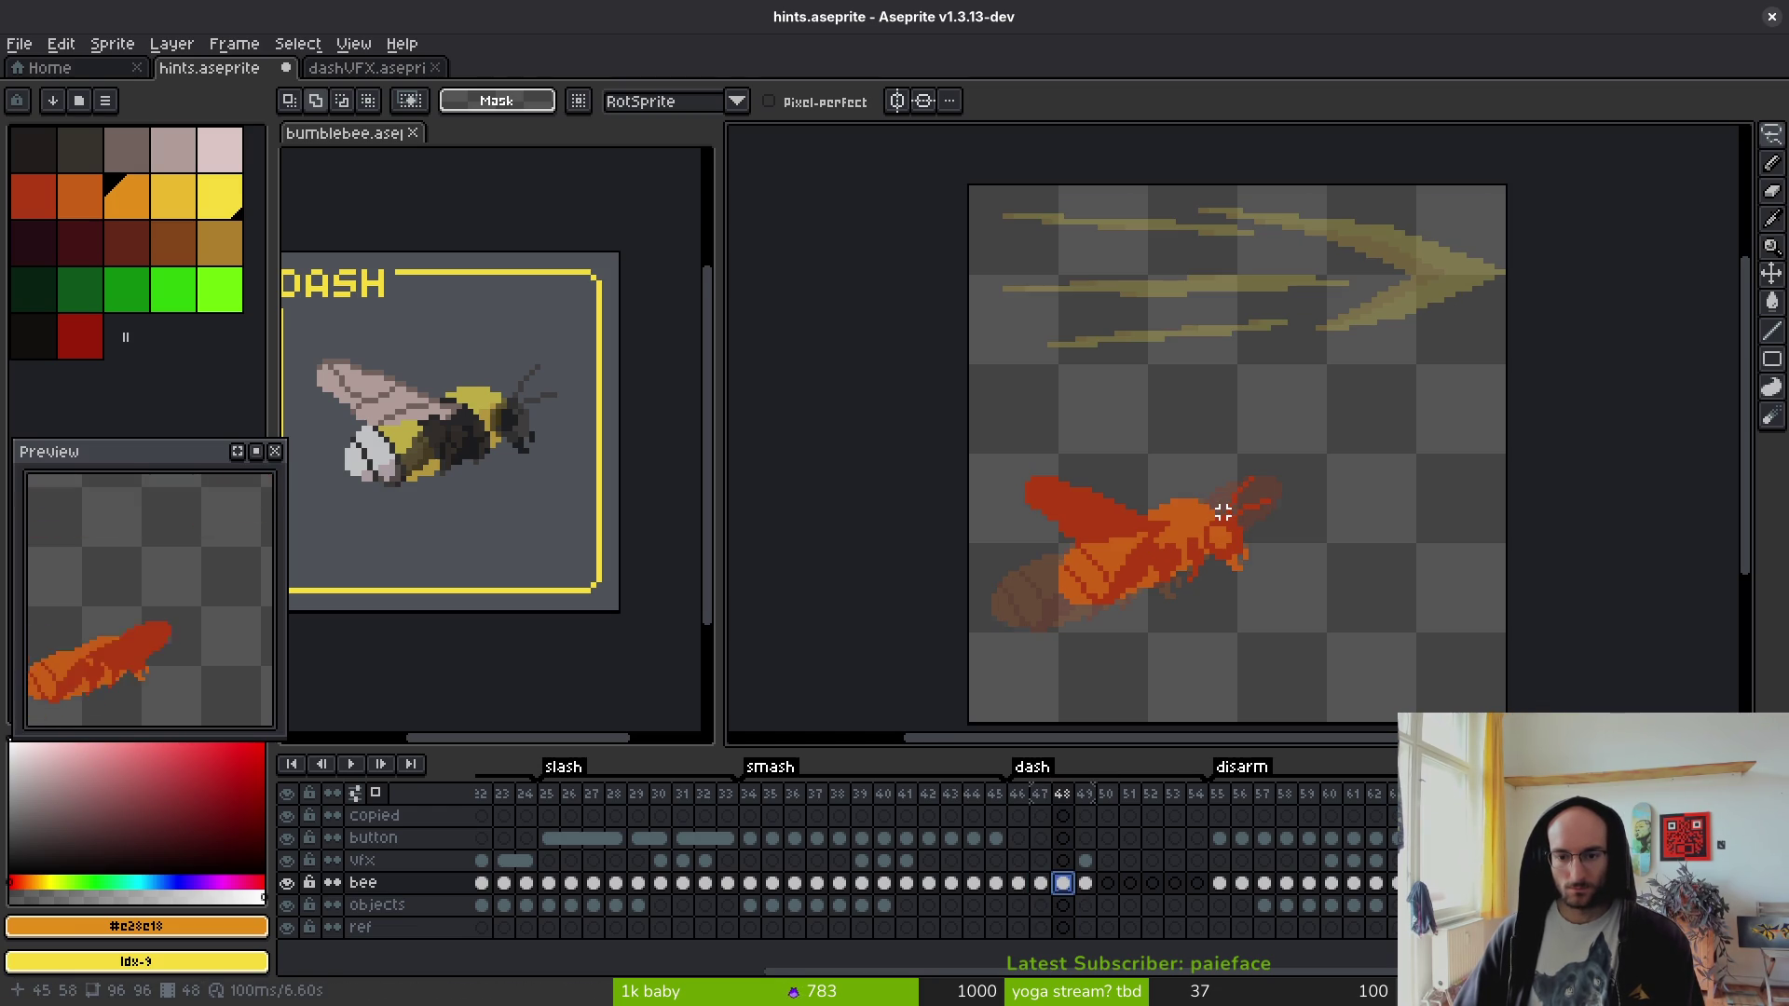
left_click(750, 883)
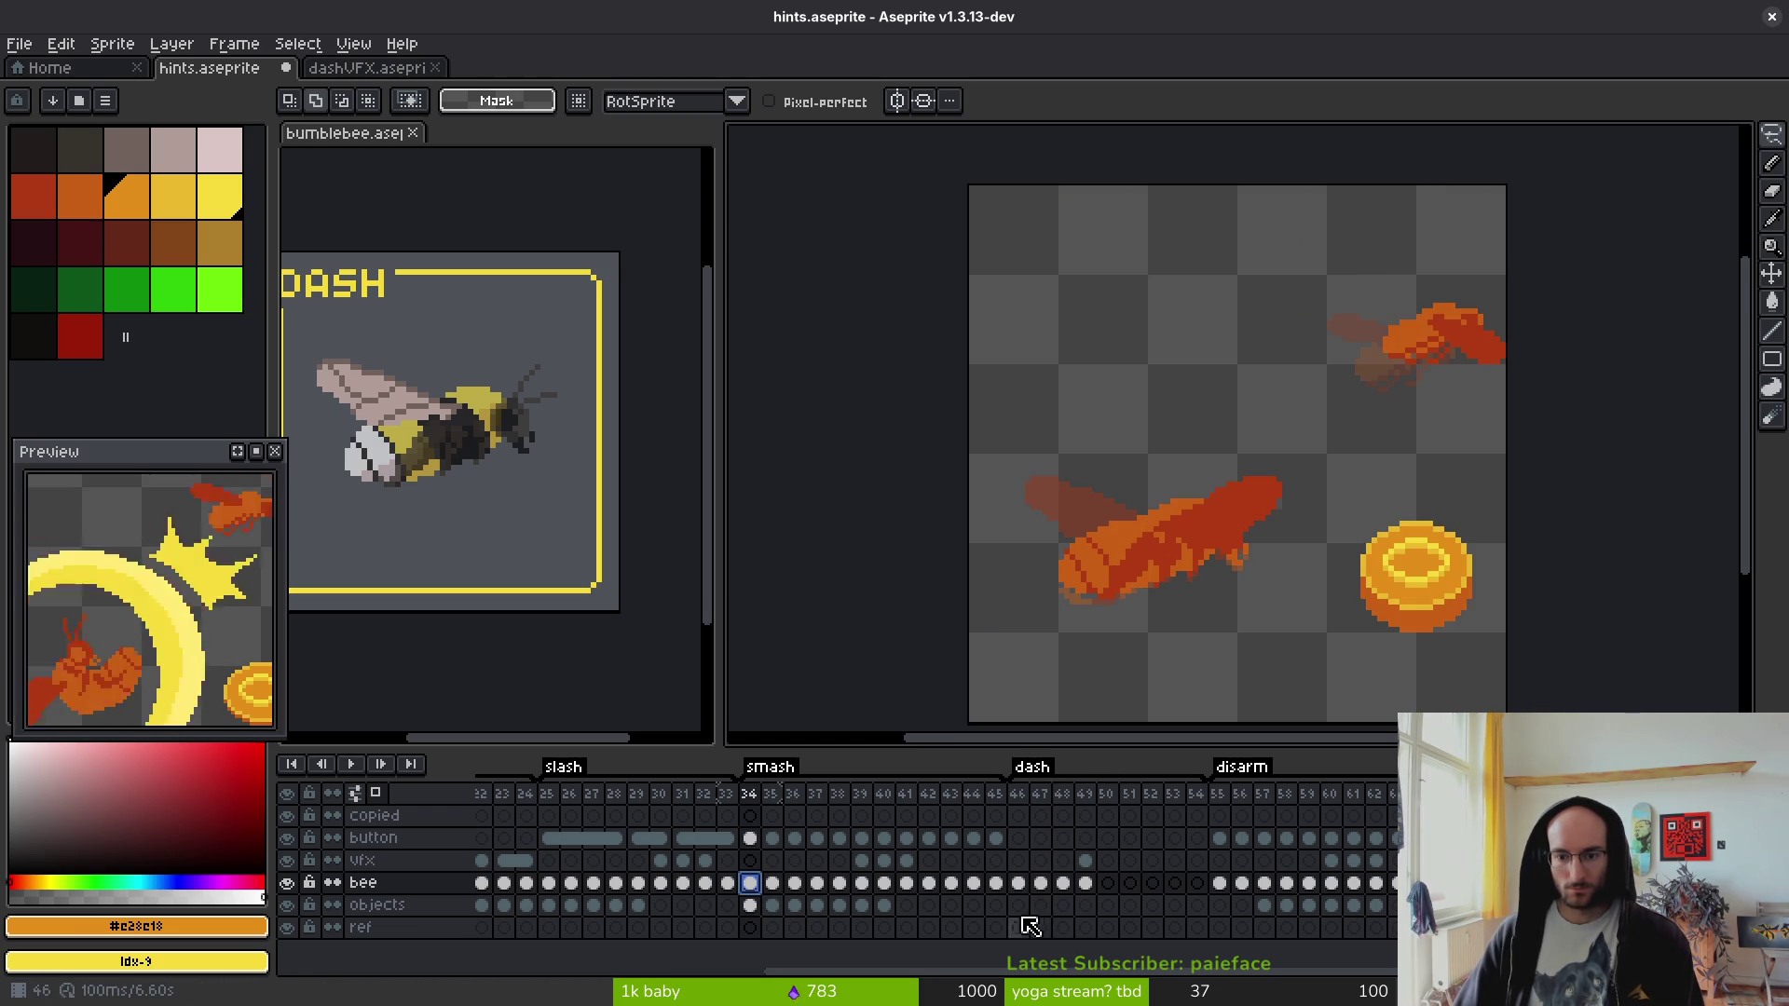
left_click(1021, 887)
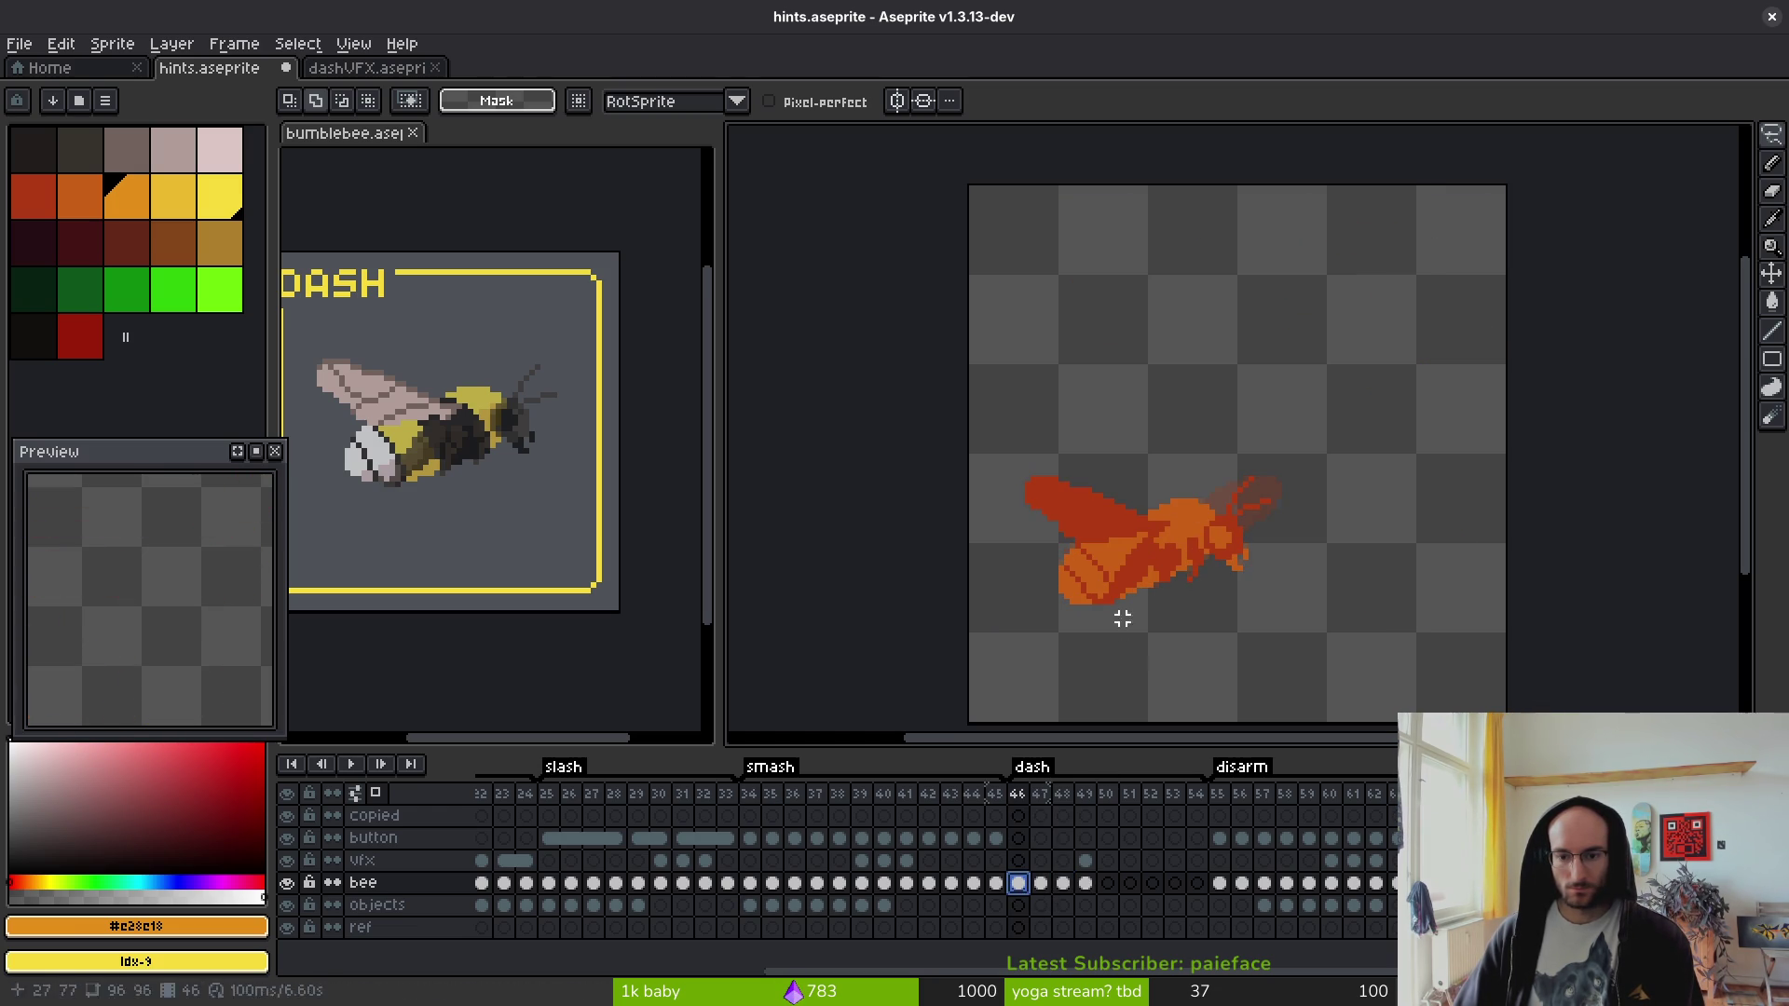
- Unlink the frame 46 bee cel and link bee cels 47–49 together
left_click(1064, 885, "shift")
right_click(1065, 887)
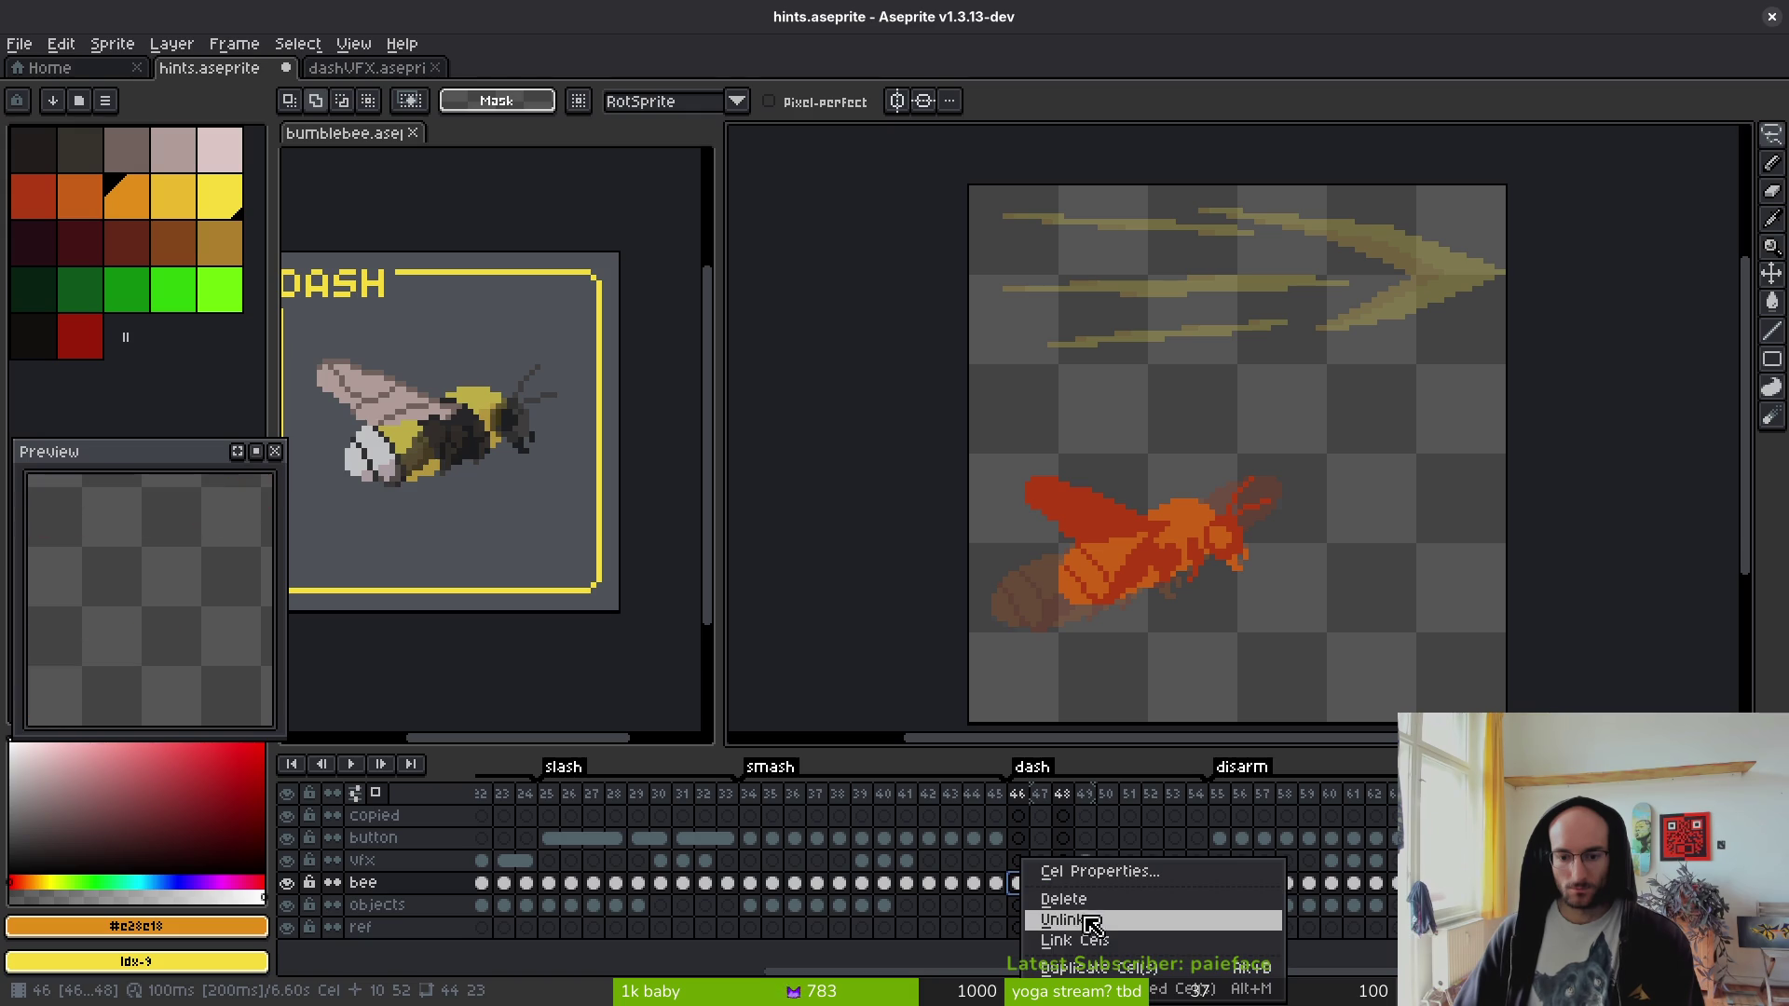
left_click(1076, 943)
left_click_drag(1044, 881, 1098, 892)
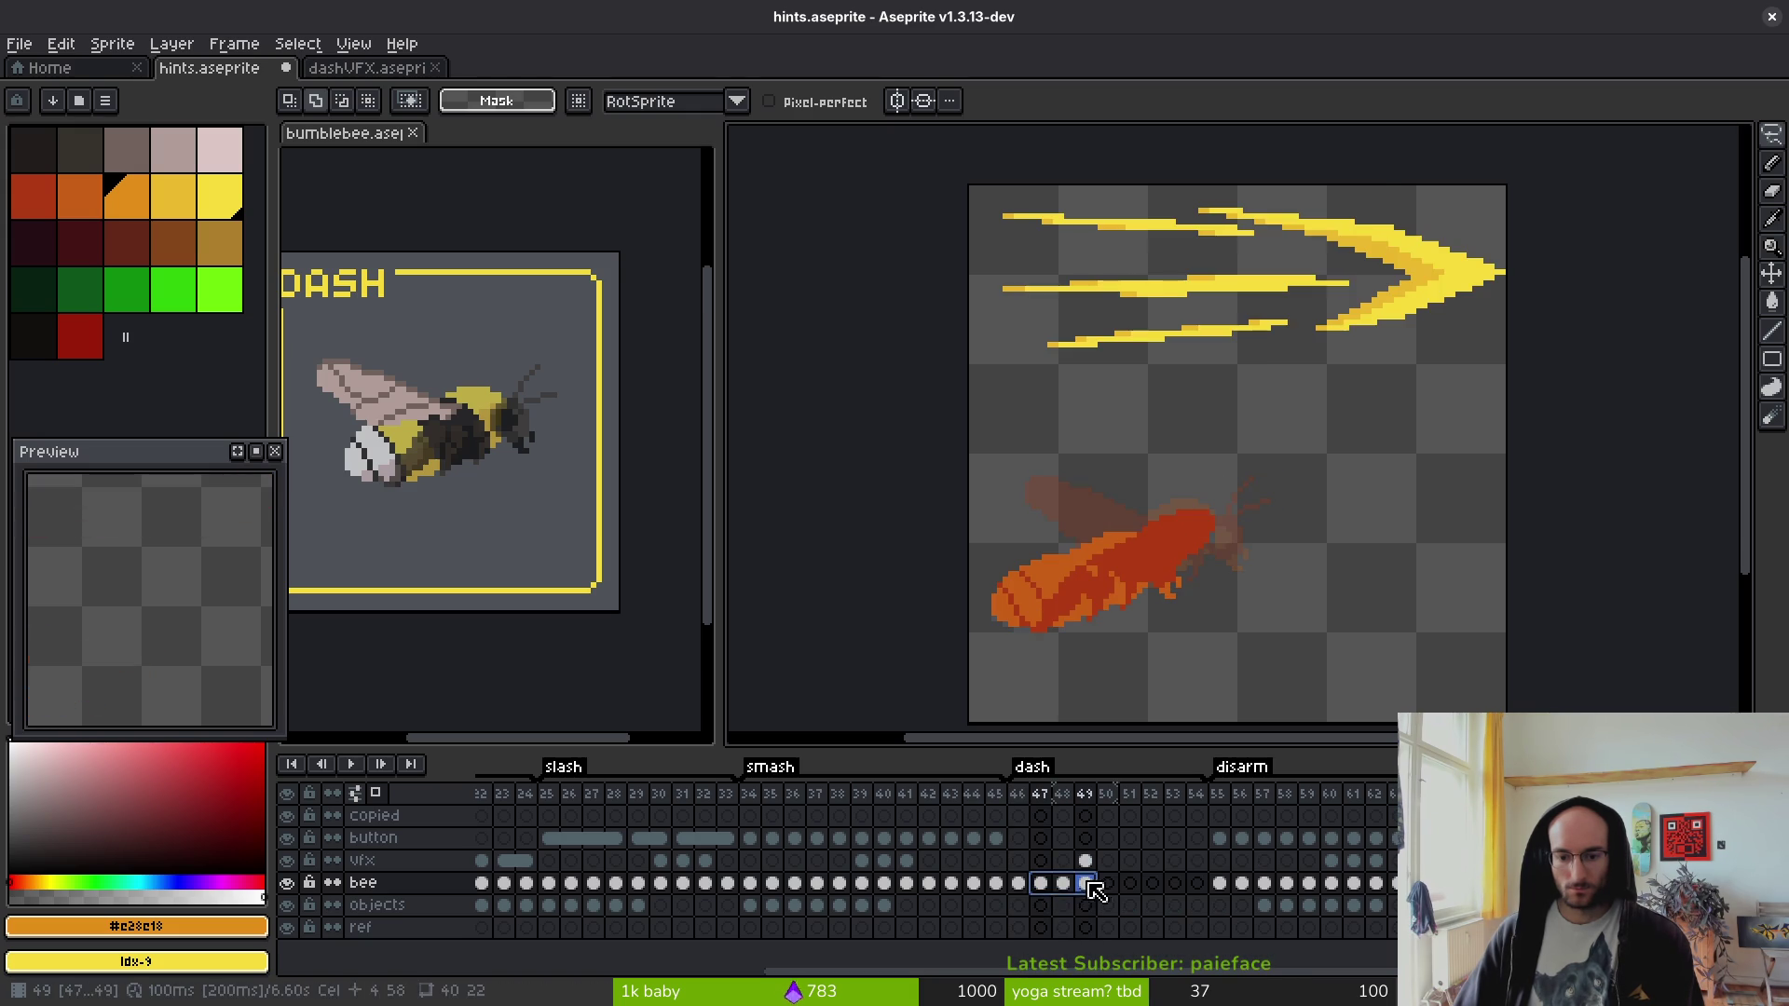
right_click(1045, 891)
left_click(1096, 928)
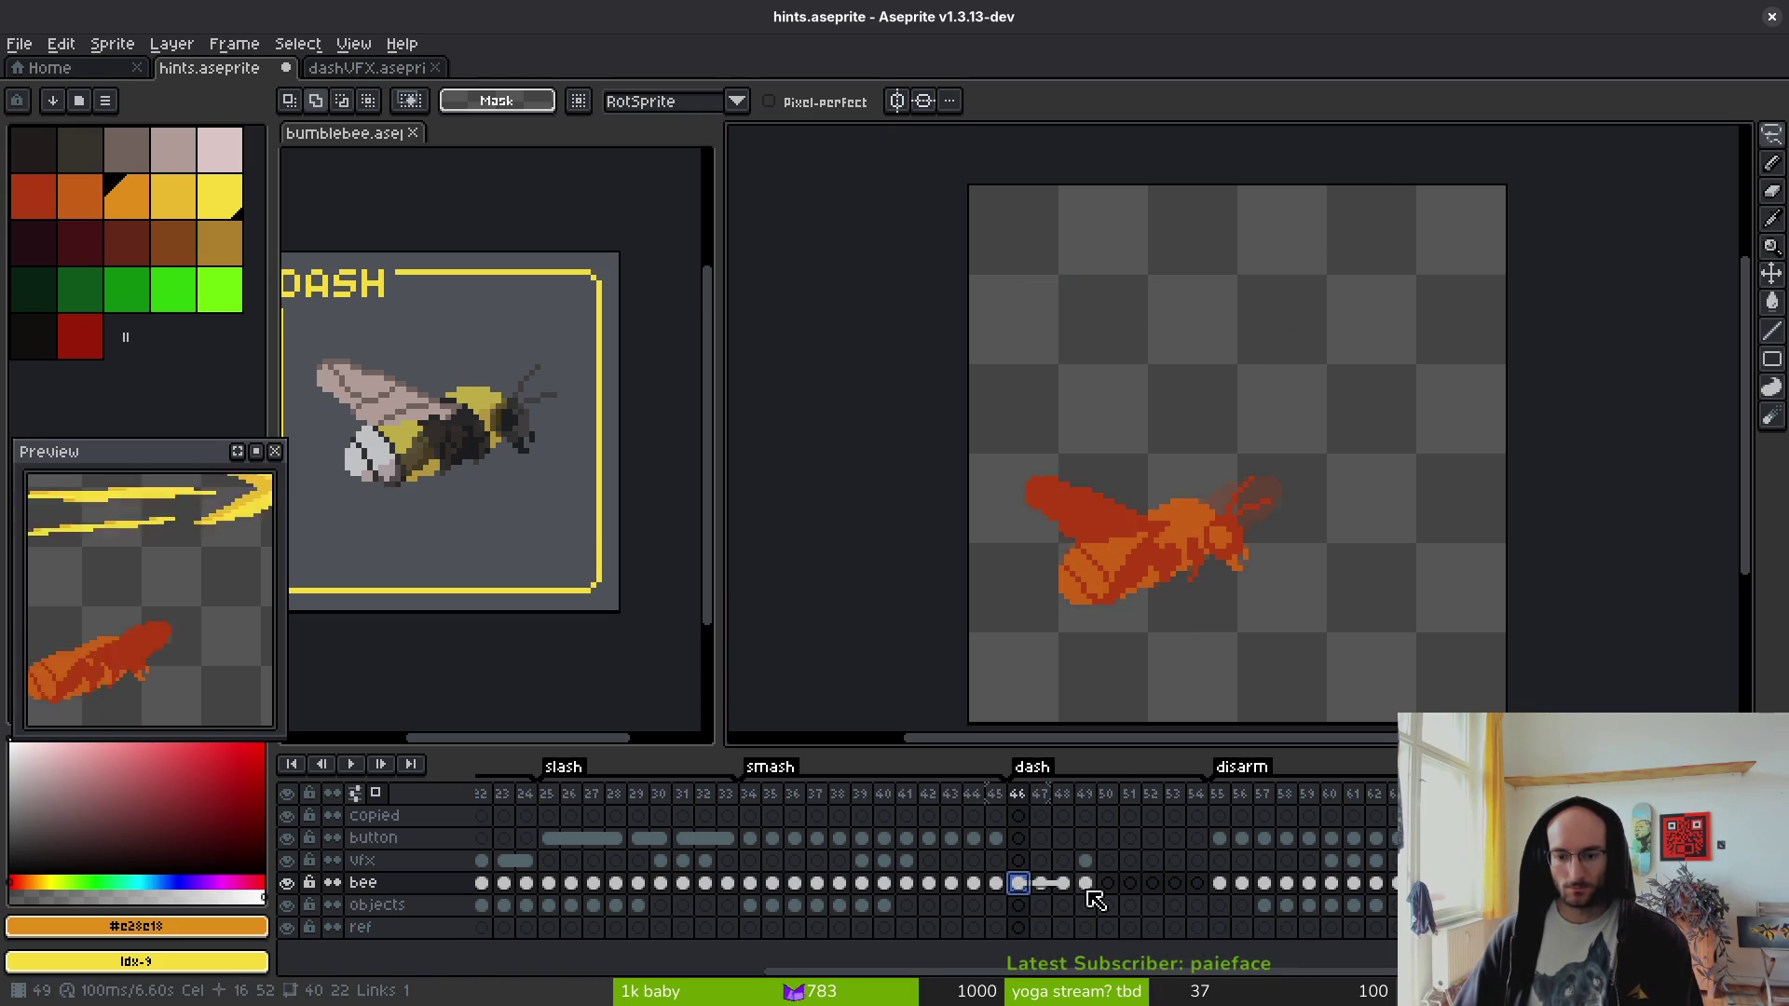
- Compare the bee across frames 46–49, ending on frame 46 with freehand lasso selection
left_click(1046, 896)
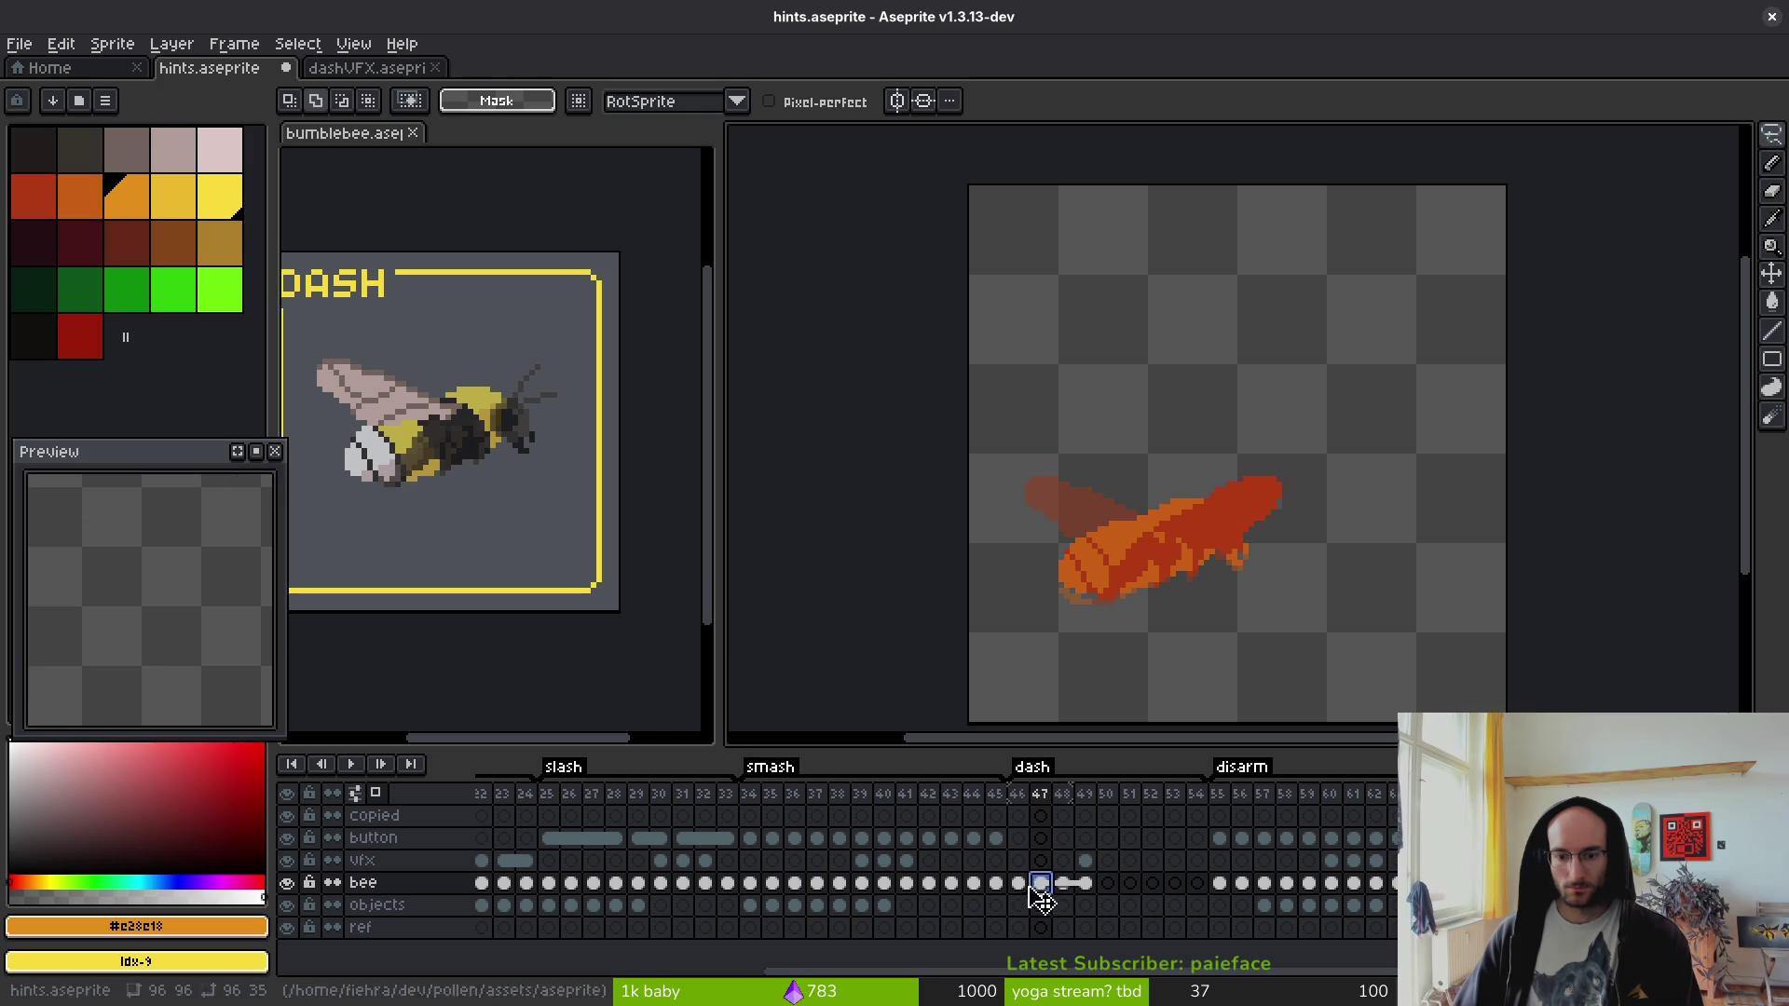
left_click(1019, 883)
left_click(1085, 883)
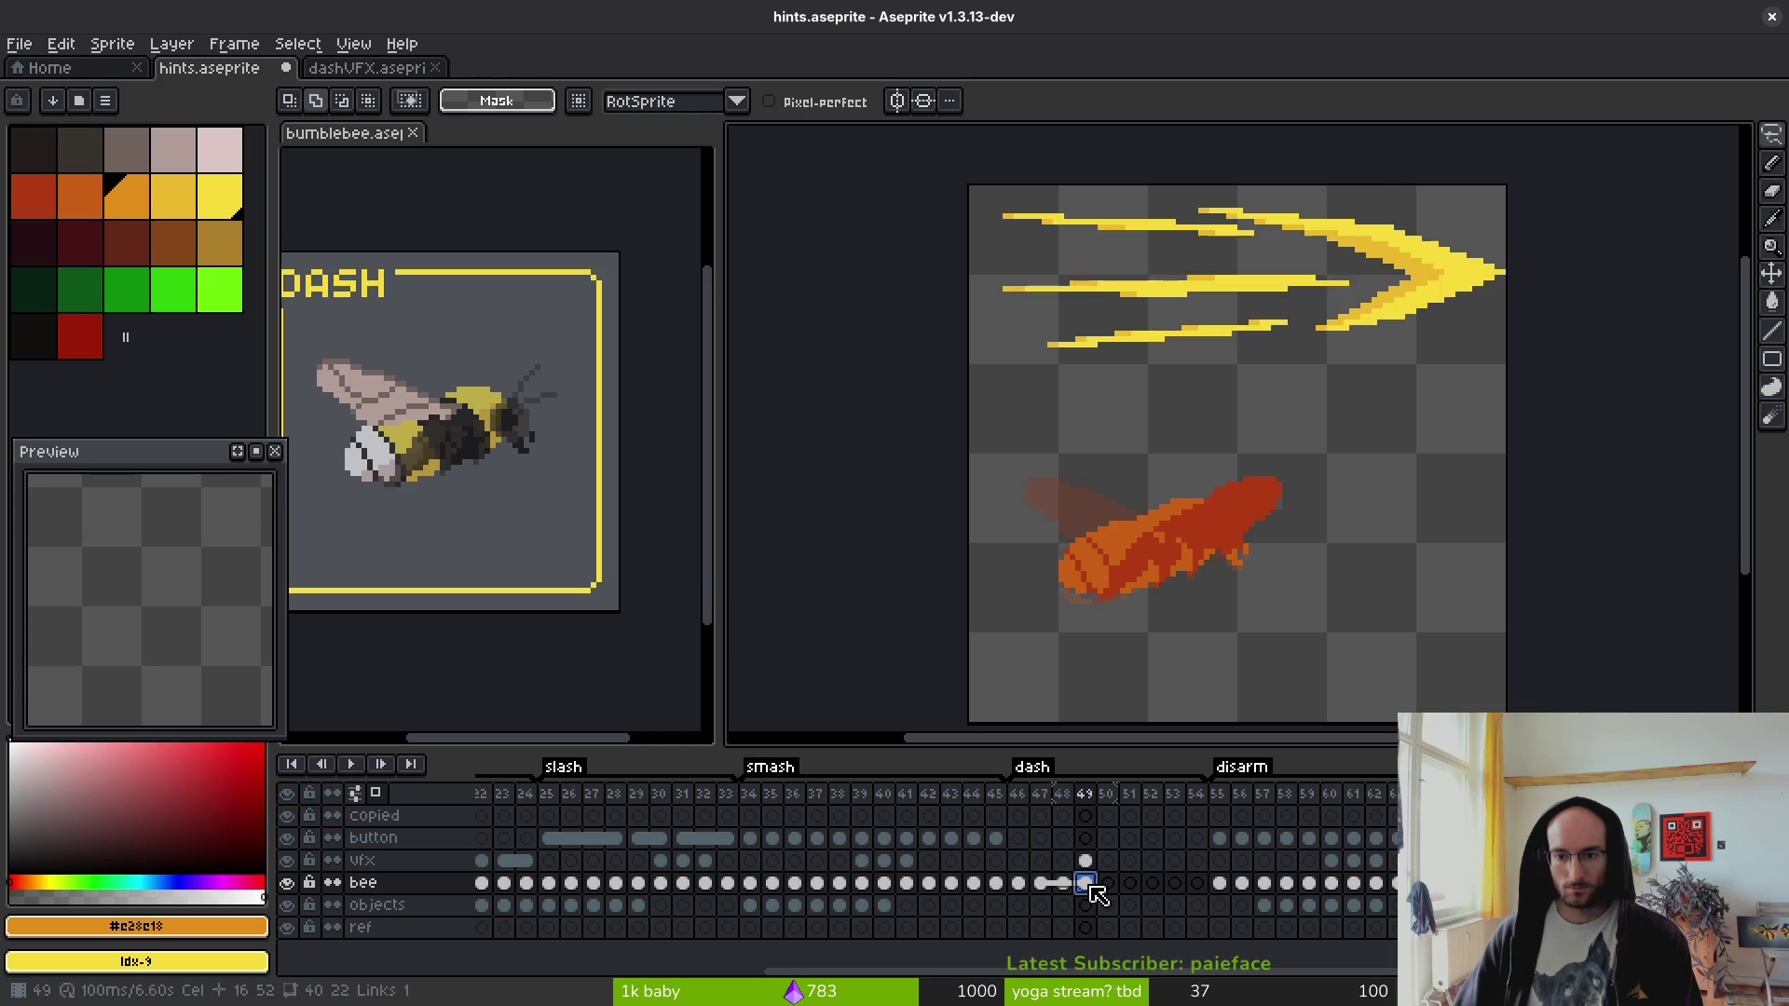
scroll(1202, 548, "down", 2)
scroll(1228, 541, "up", 2)
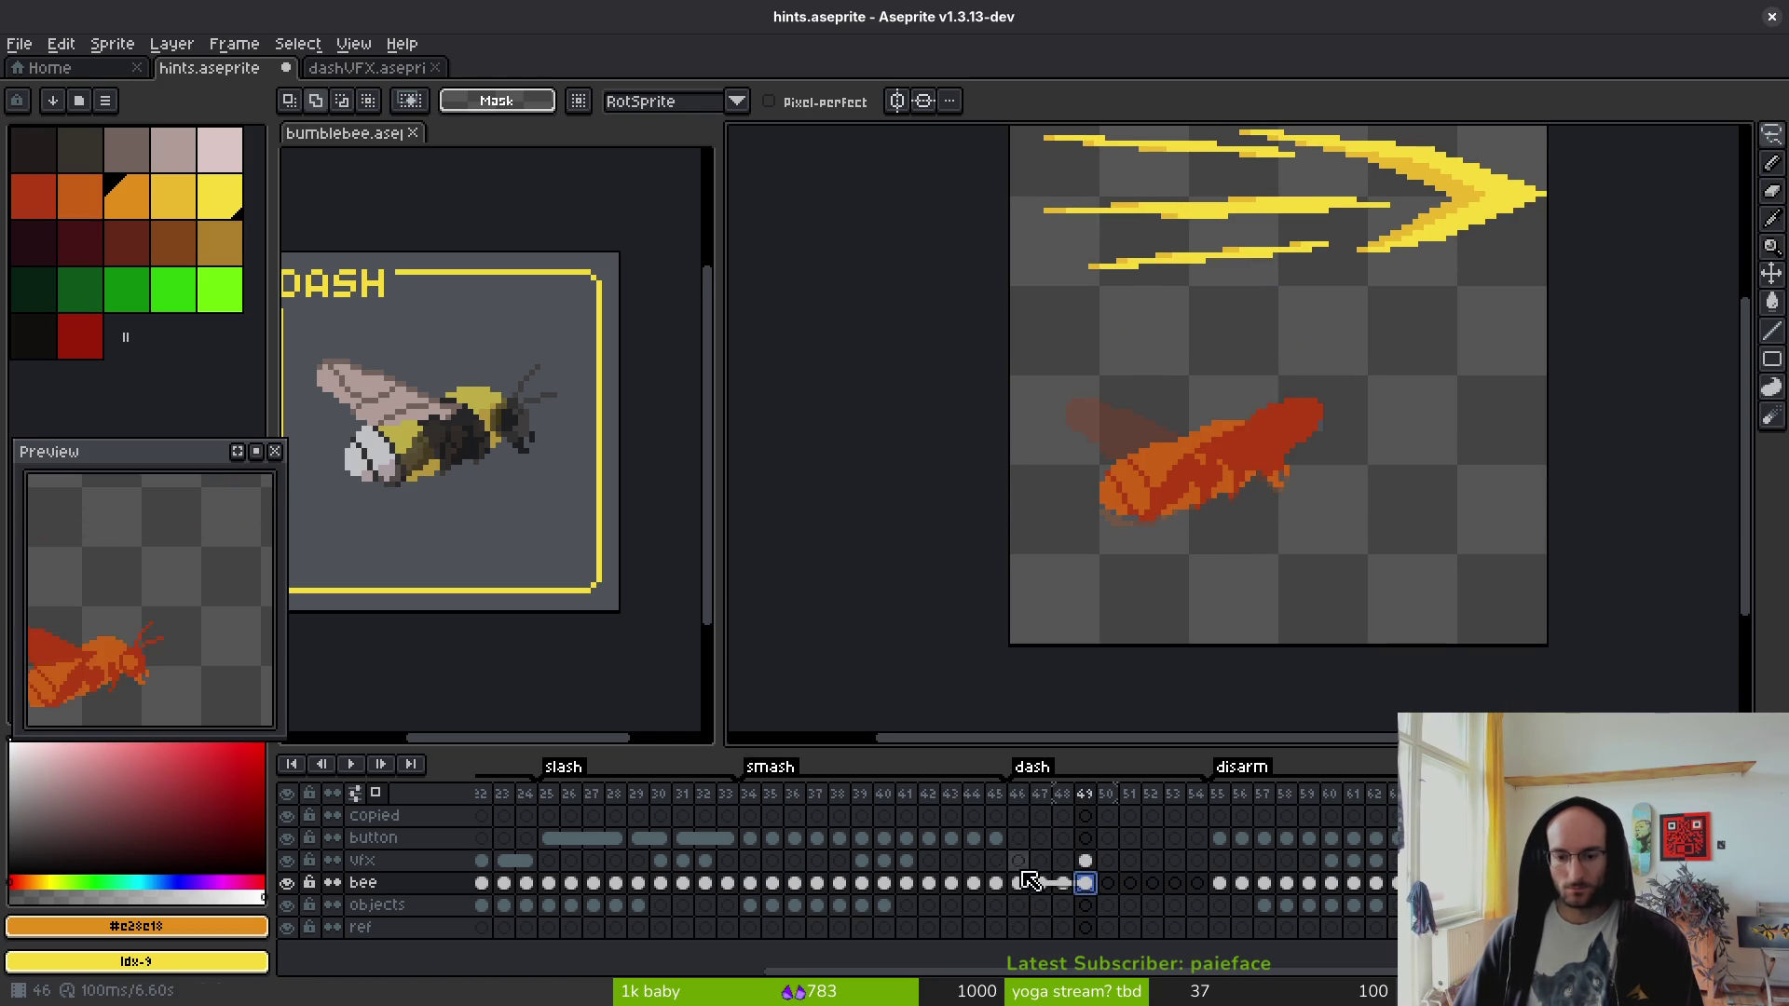
left_click(1022, 881)
key("shift+w")
- Lasso frame 46's bee, shift it down-left, and save the file
left_click_drag(981, 529, 1109, 507)
left_click(1366, 457)
mouse_move(1366, 457)
left_mouse_down()
mouse_move(1258, 639)
mouse_move(1369, 447)
left_mouse_up()
mouse_move(1246, 531)
left_mouse_down()
mouse_move(1182, 559)
mouse_move(1175, 593)
left_mouse_up()
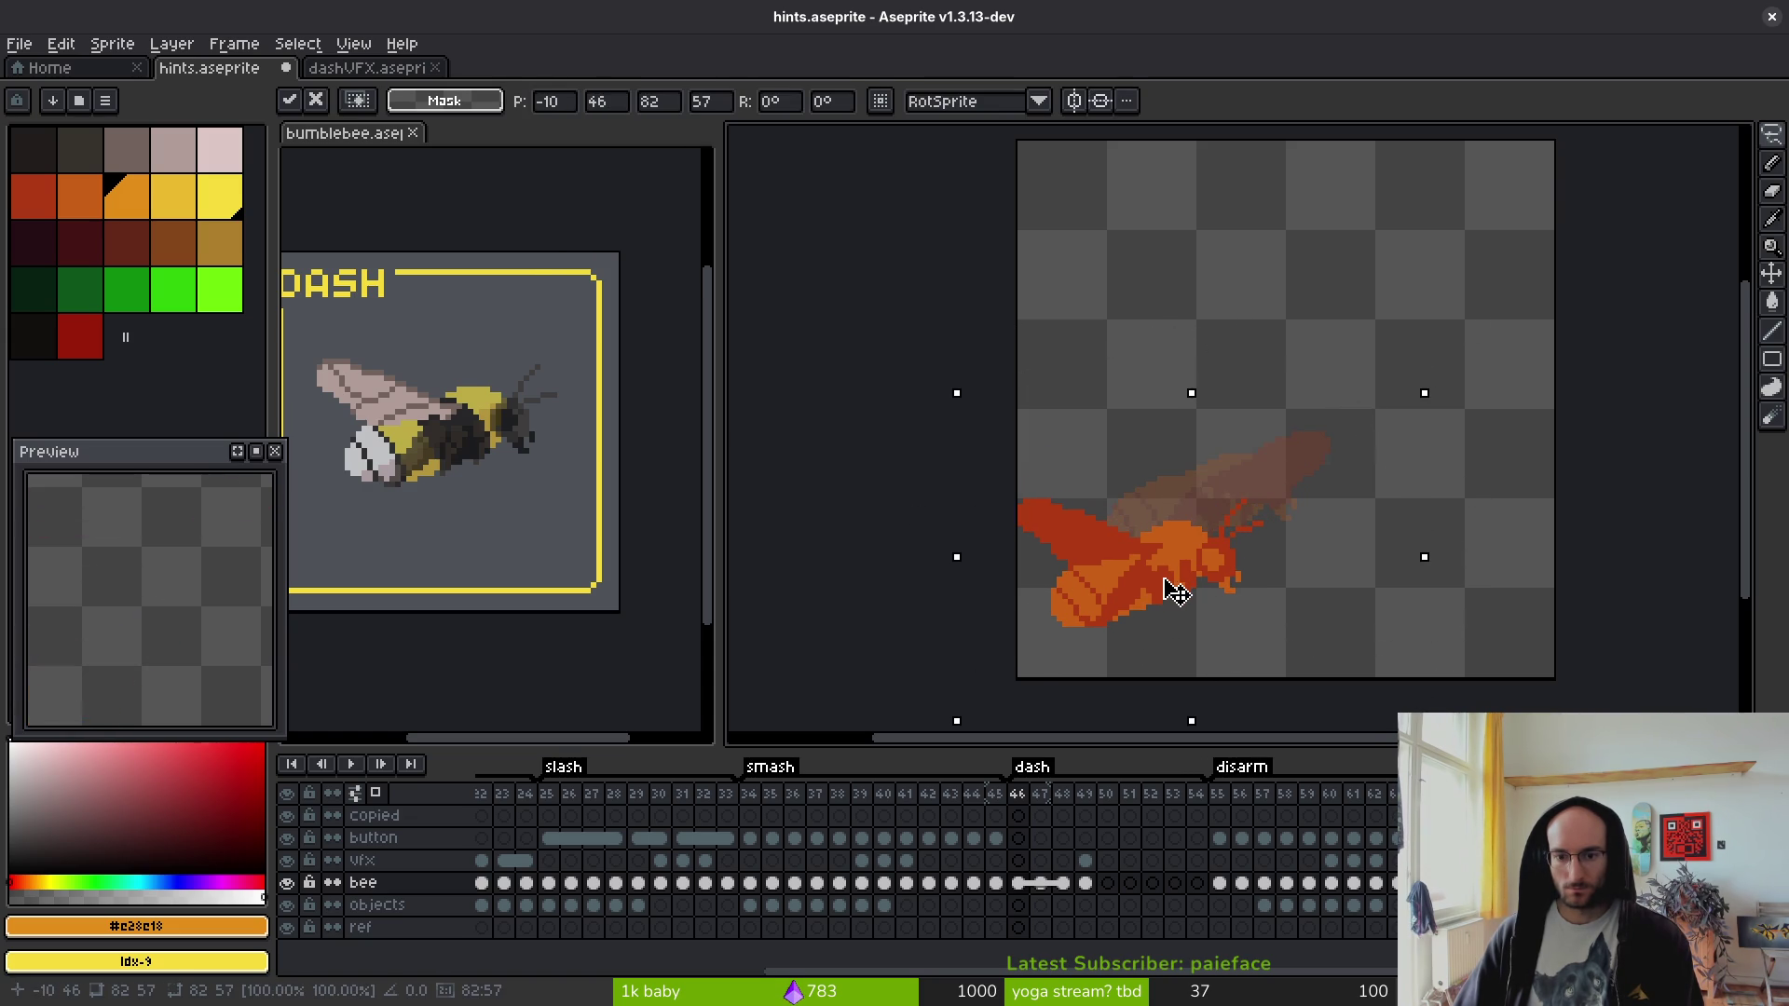
key("ctrl+s")
- Shift frame 47's bee down-left to match frame 46
key("Right")
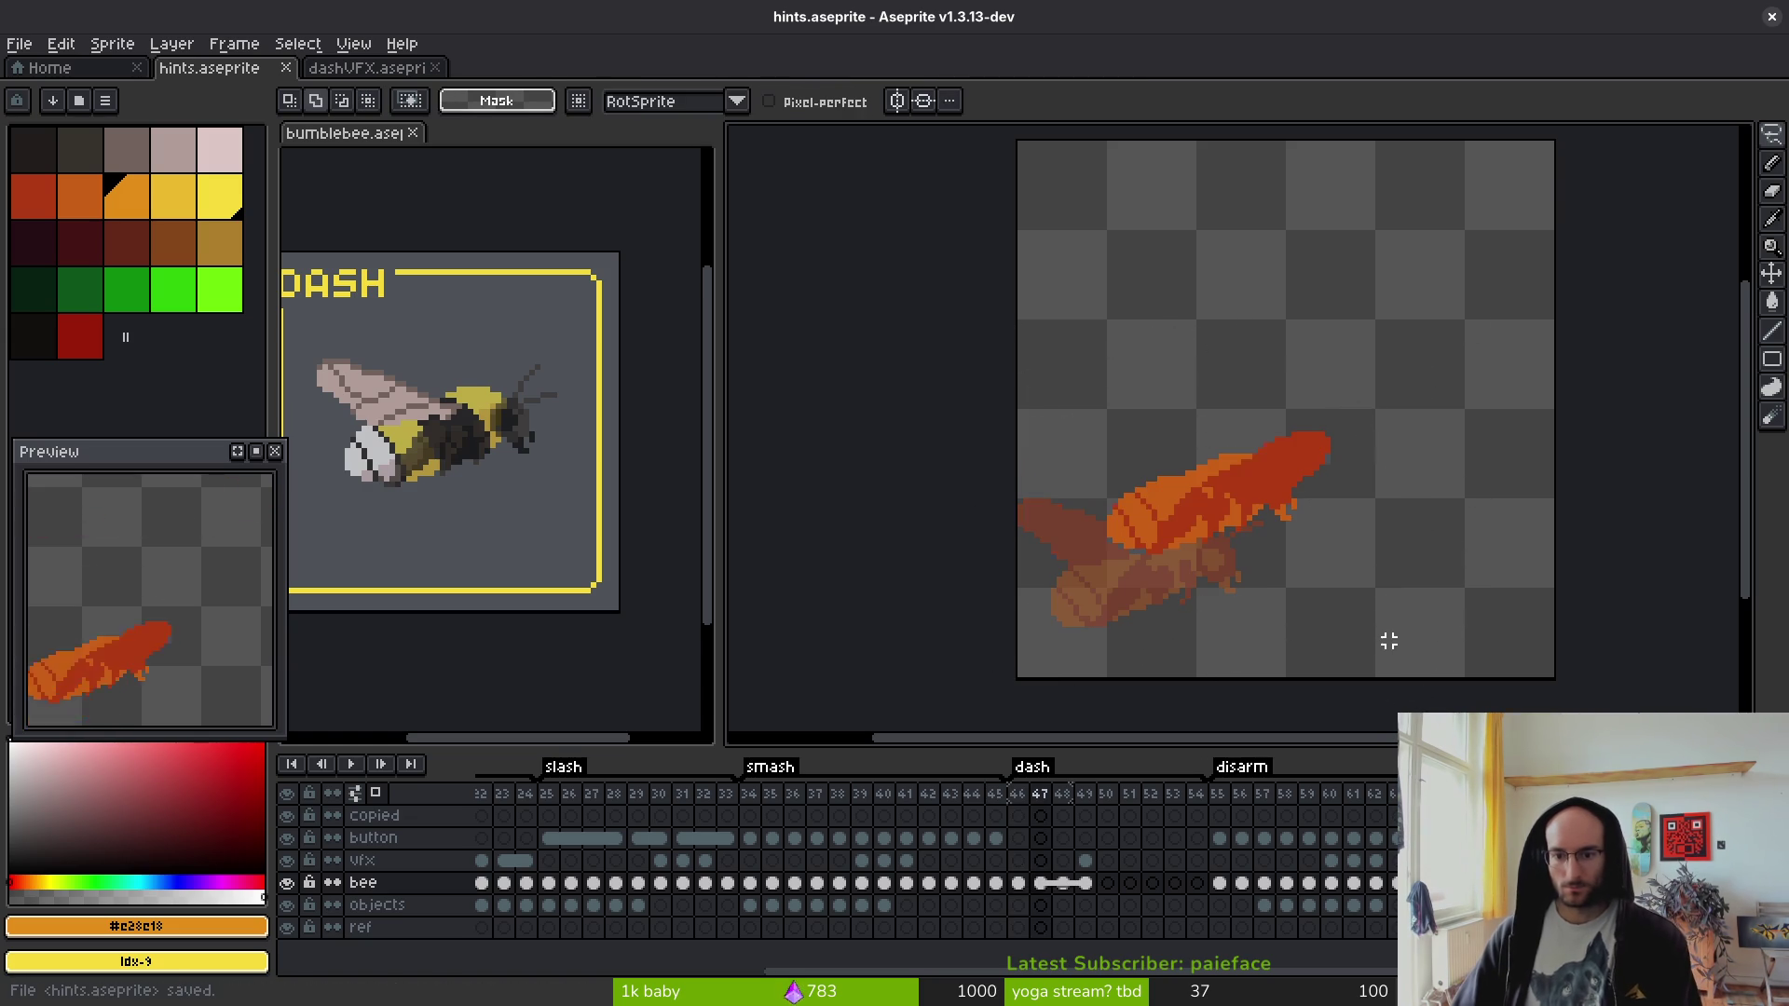
mouse_move(1347, 361)
left_mouse_down()
mouse_move(1444, 542)
mouse_move(1444, 503)
left_mouse_up()
left_click_drag(1237, 518, 1187, 581)
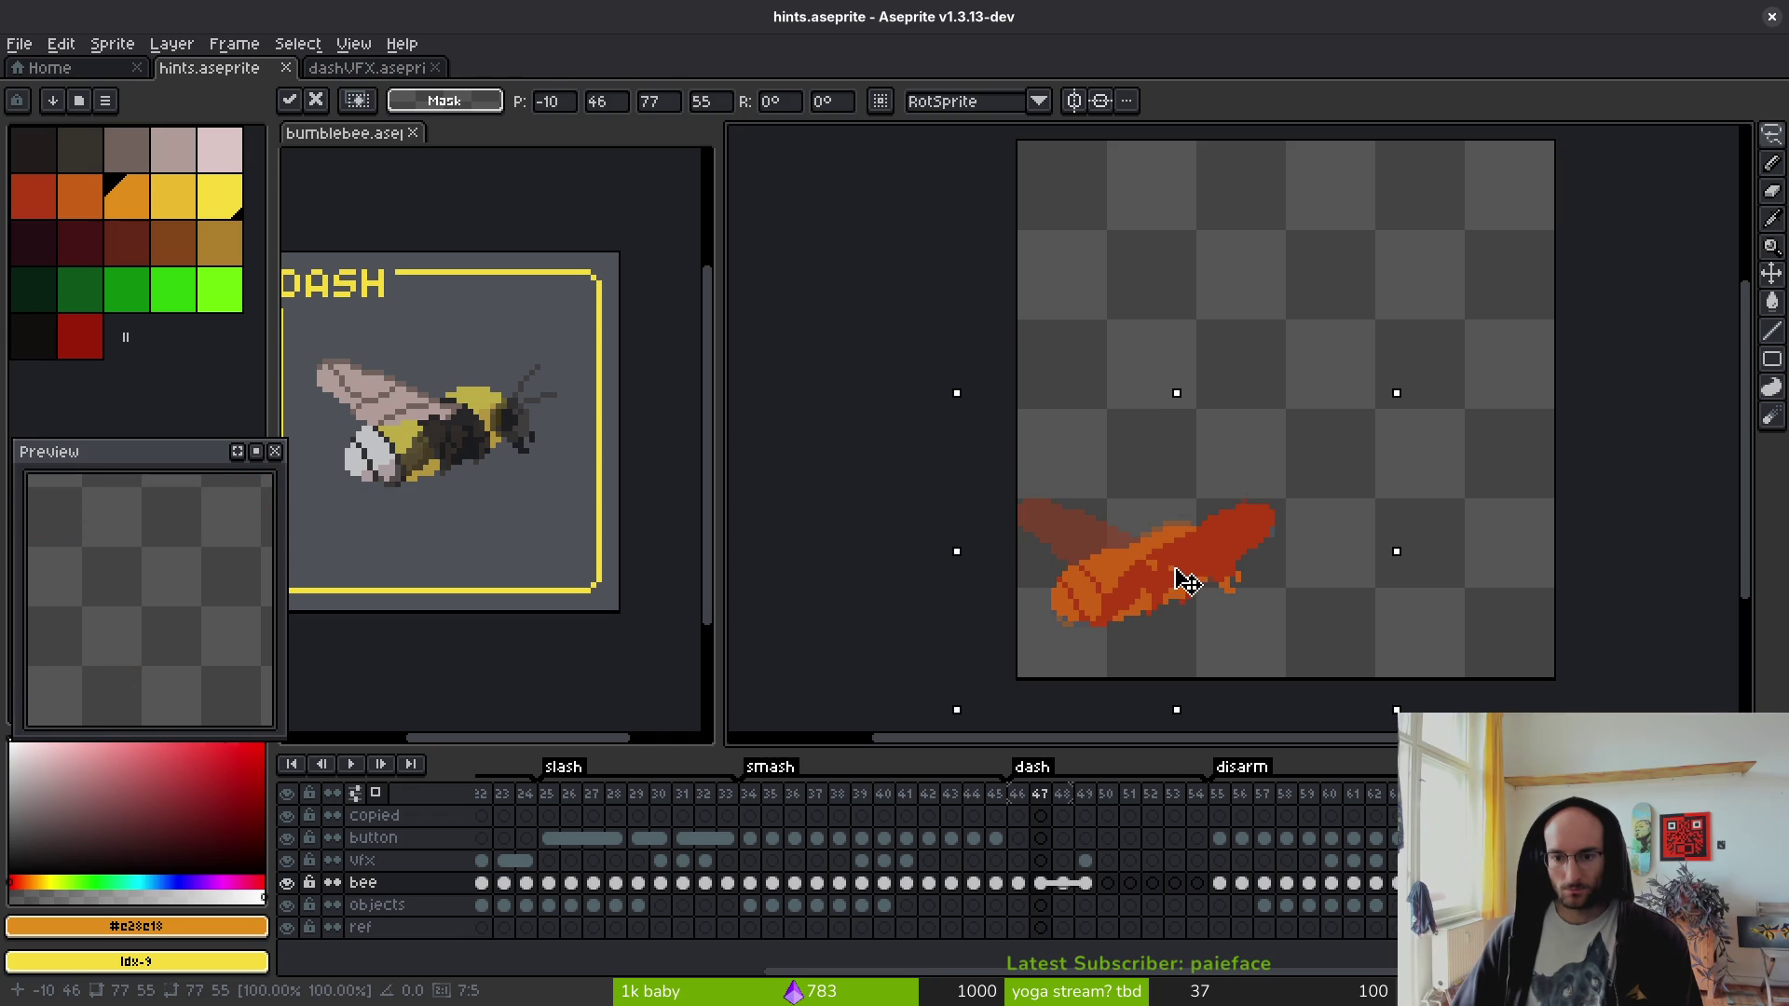
key("Return")
- Flip between frames 46–49 to compare the bee's new position
key("Right")
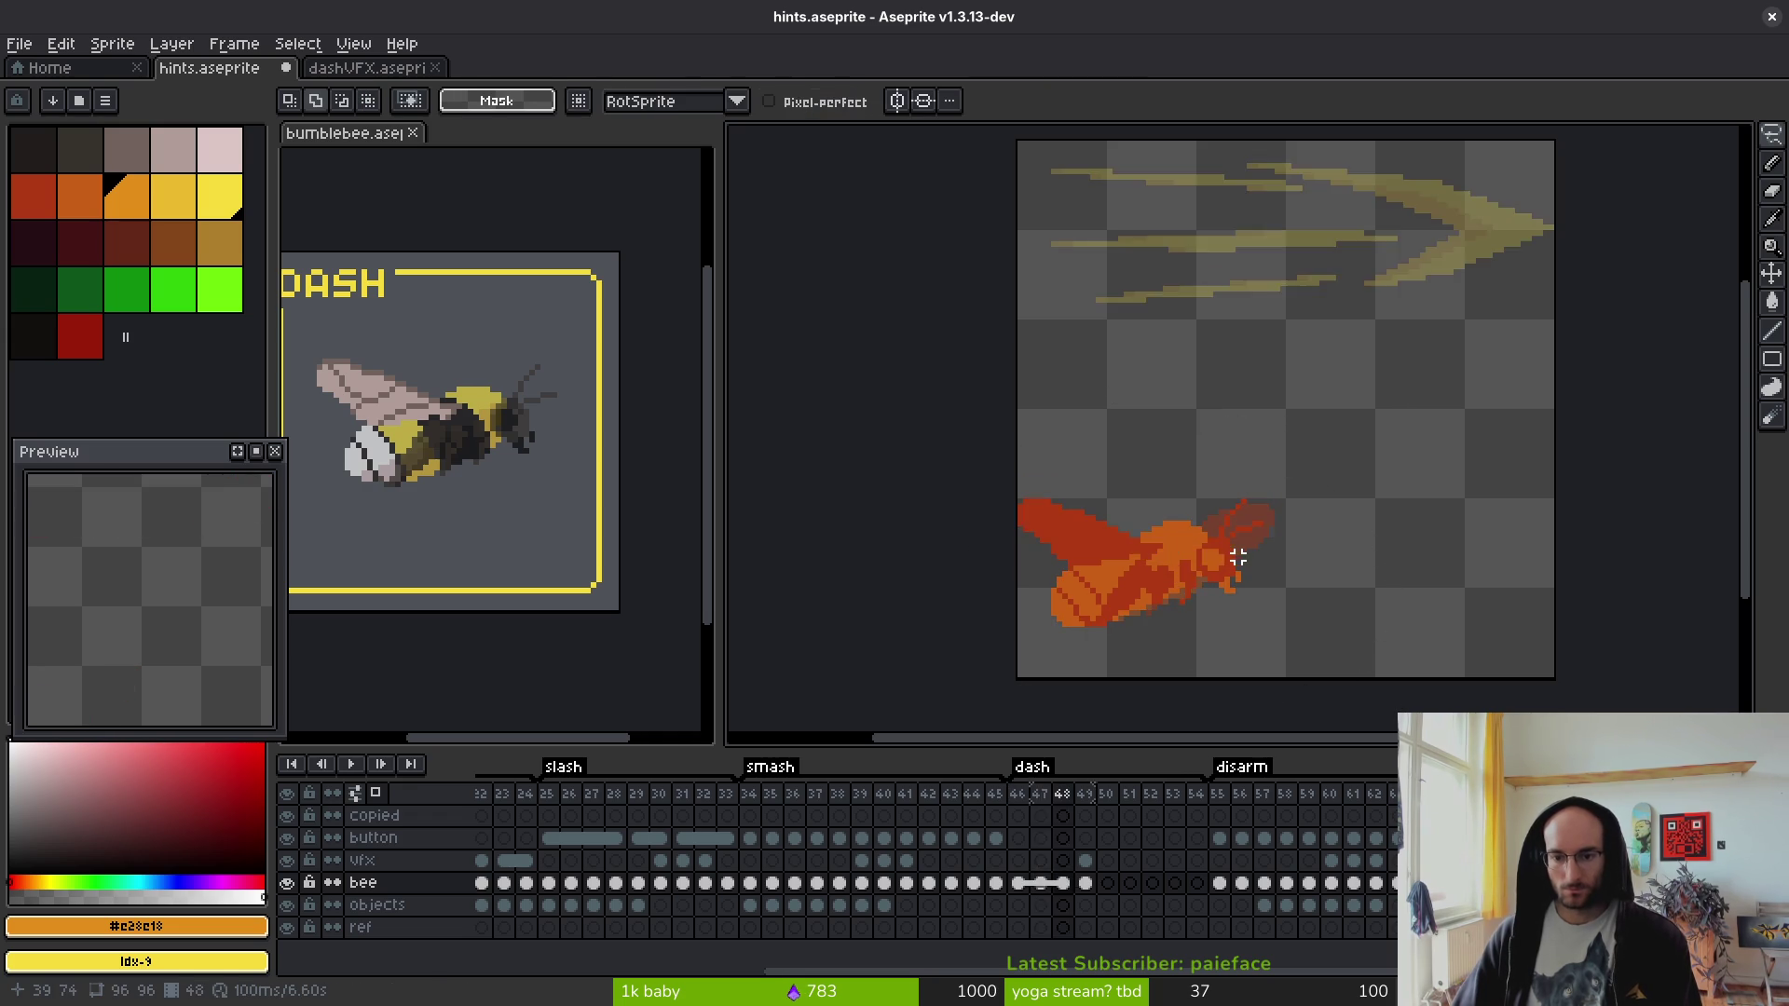
key("Left")
key("Right")
key("Left")
key("Right")
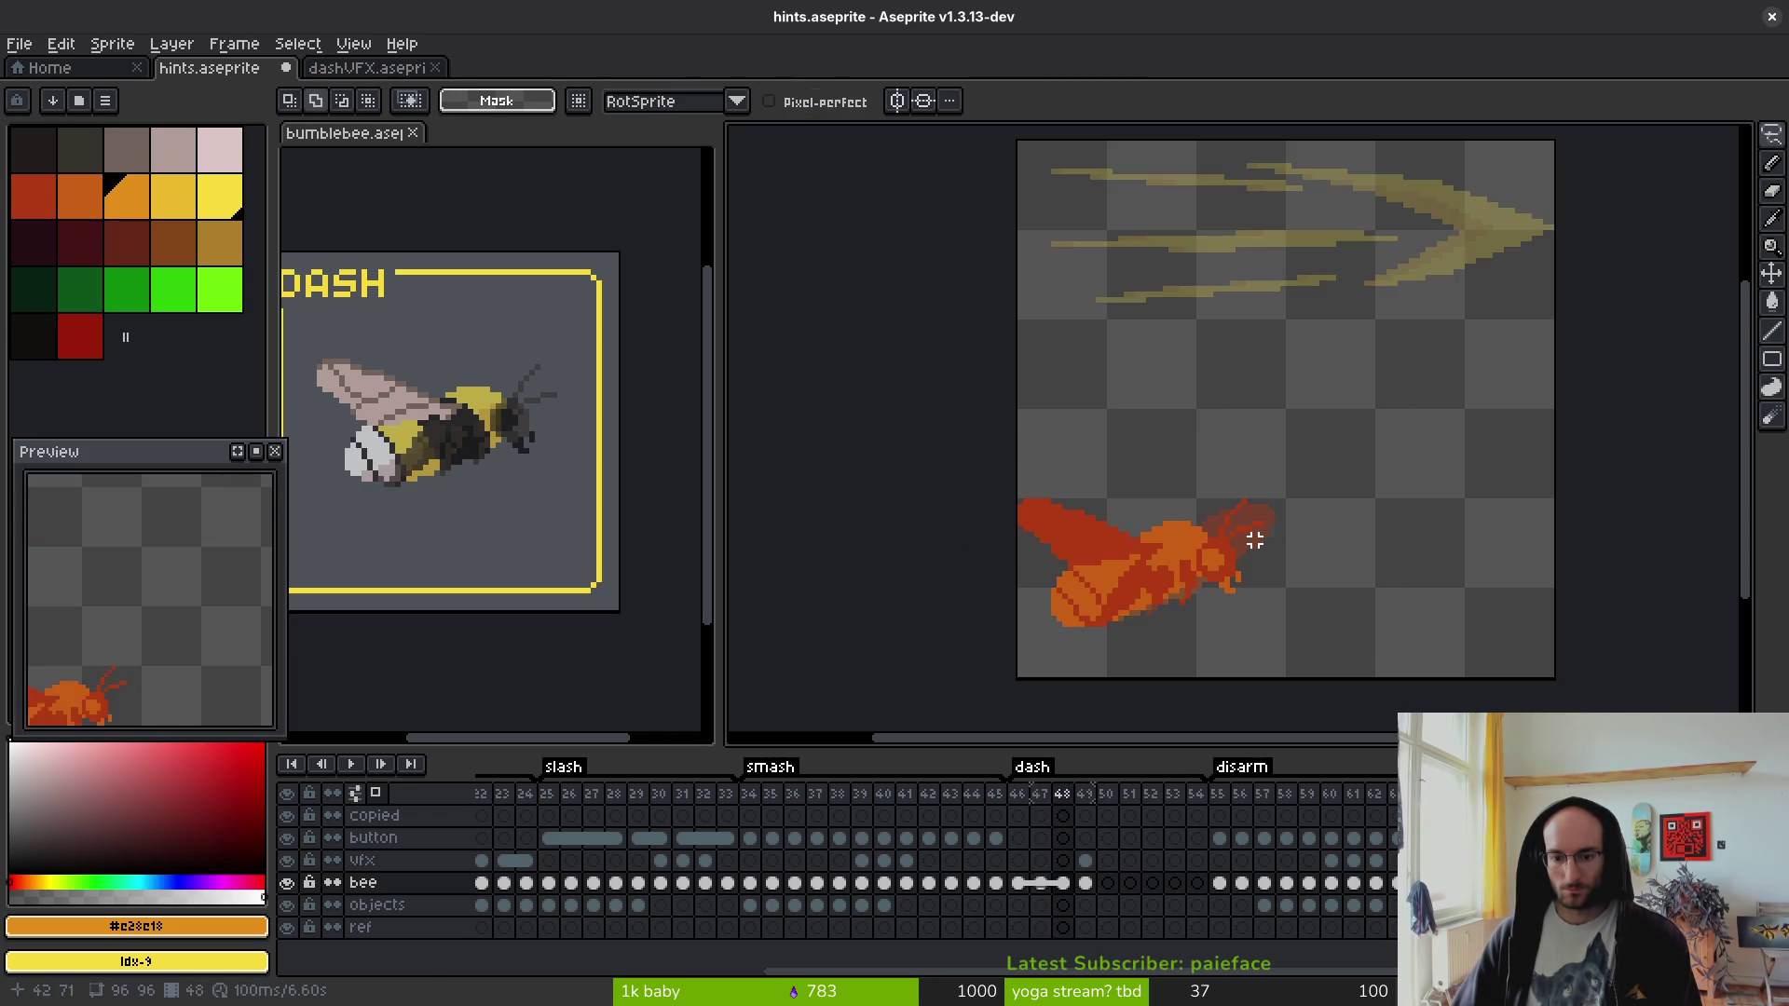
key("Left")
key("Left")
key("Right")
key("Right")
key("Right")
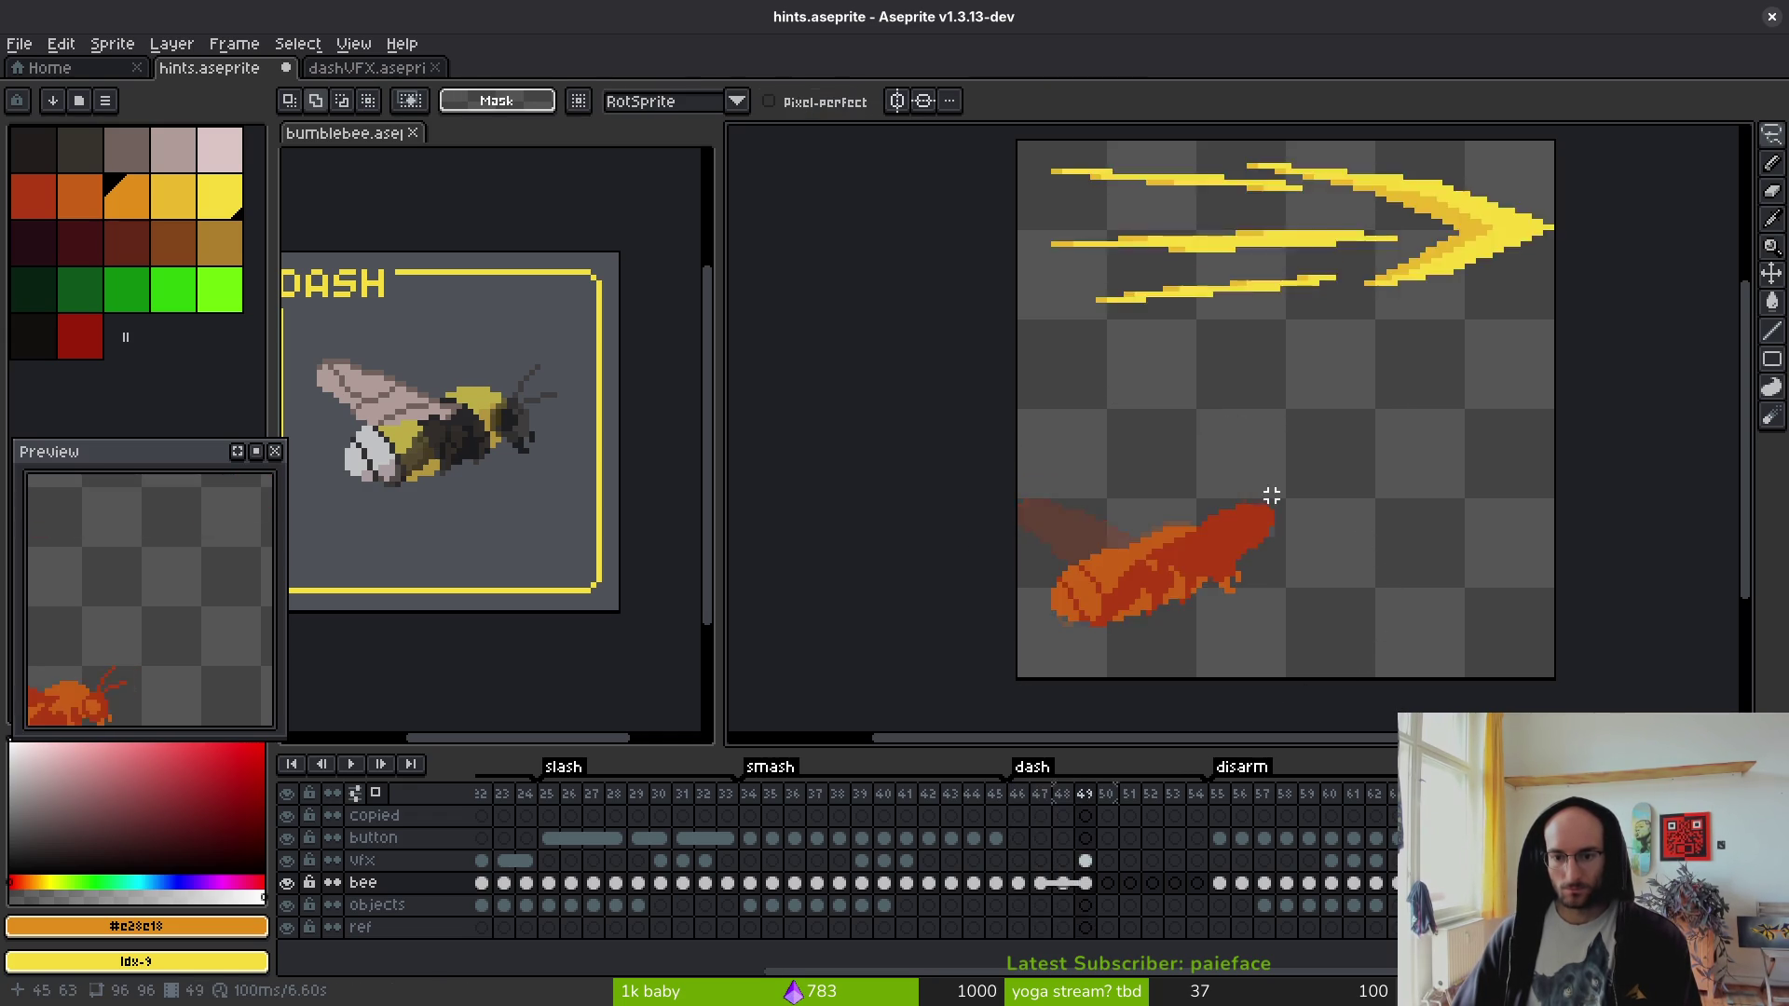
- Select frame 49's yellow dash streaks on the vfx layer, nudge them down-left, and rotate them about 46° up-right
scroll(1286, 489, "down", 2)
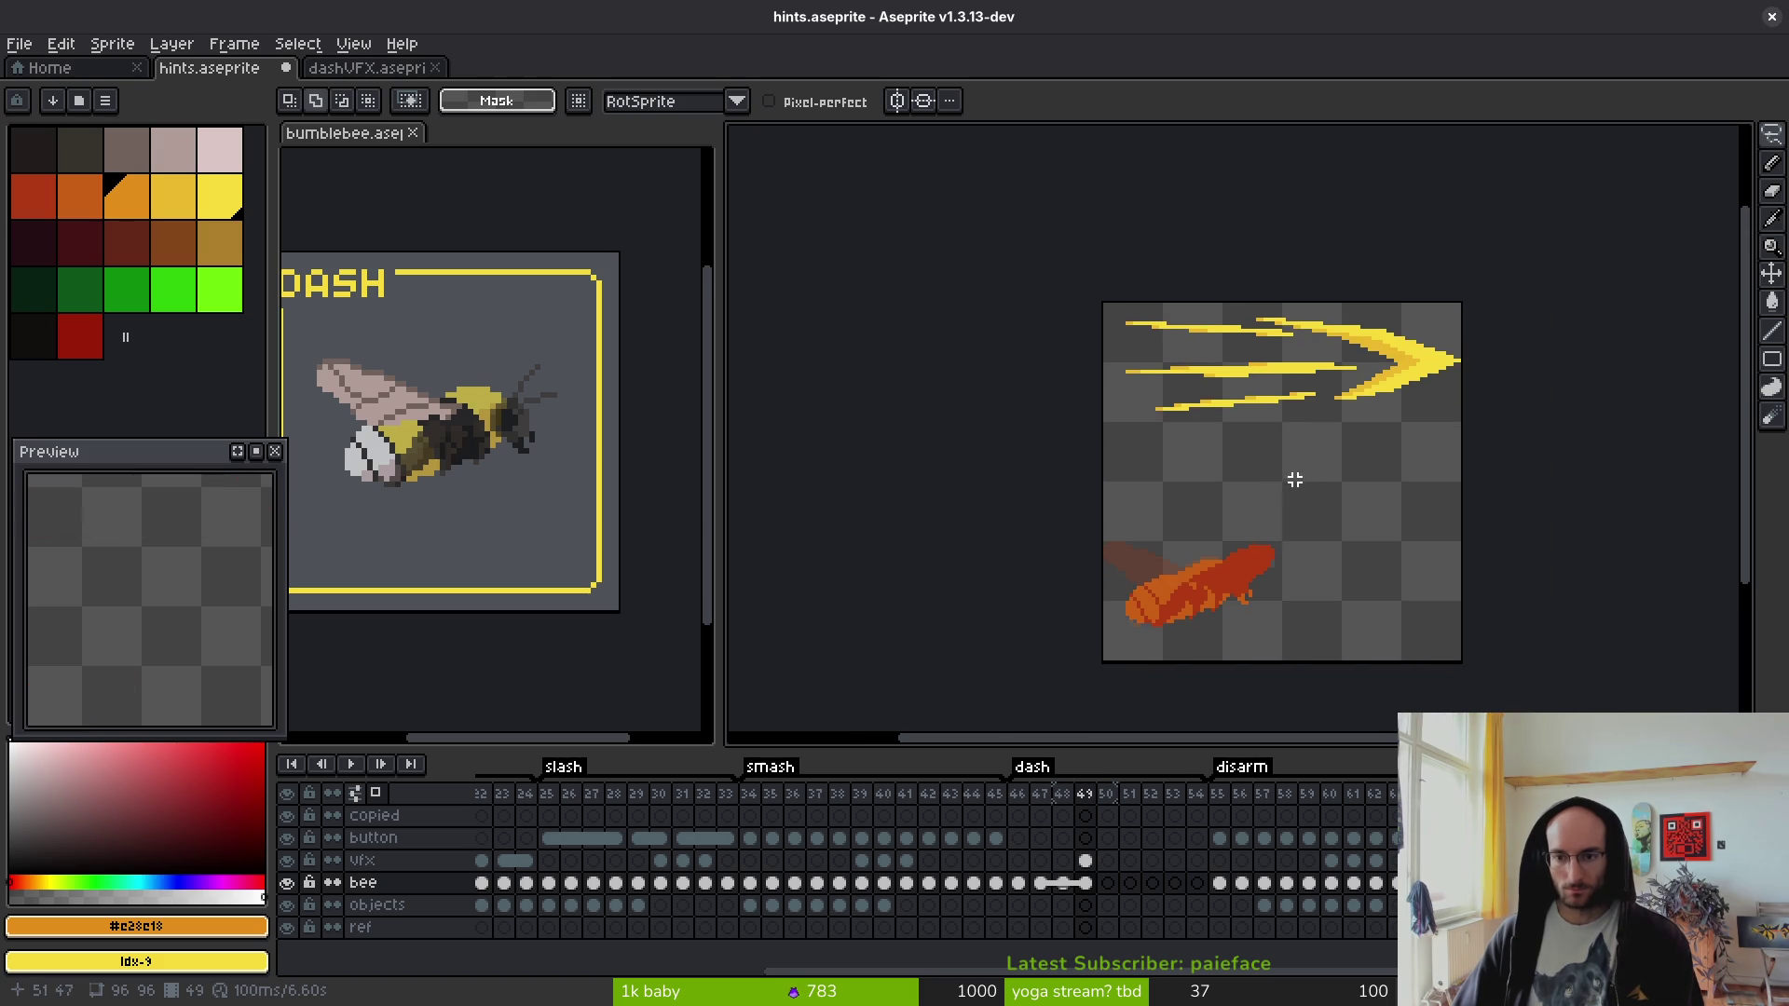
left_click_drag(1450, 524, 1083, 346)
left_click(1345, 424)
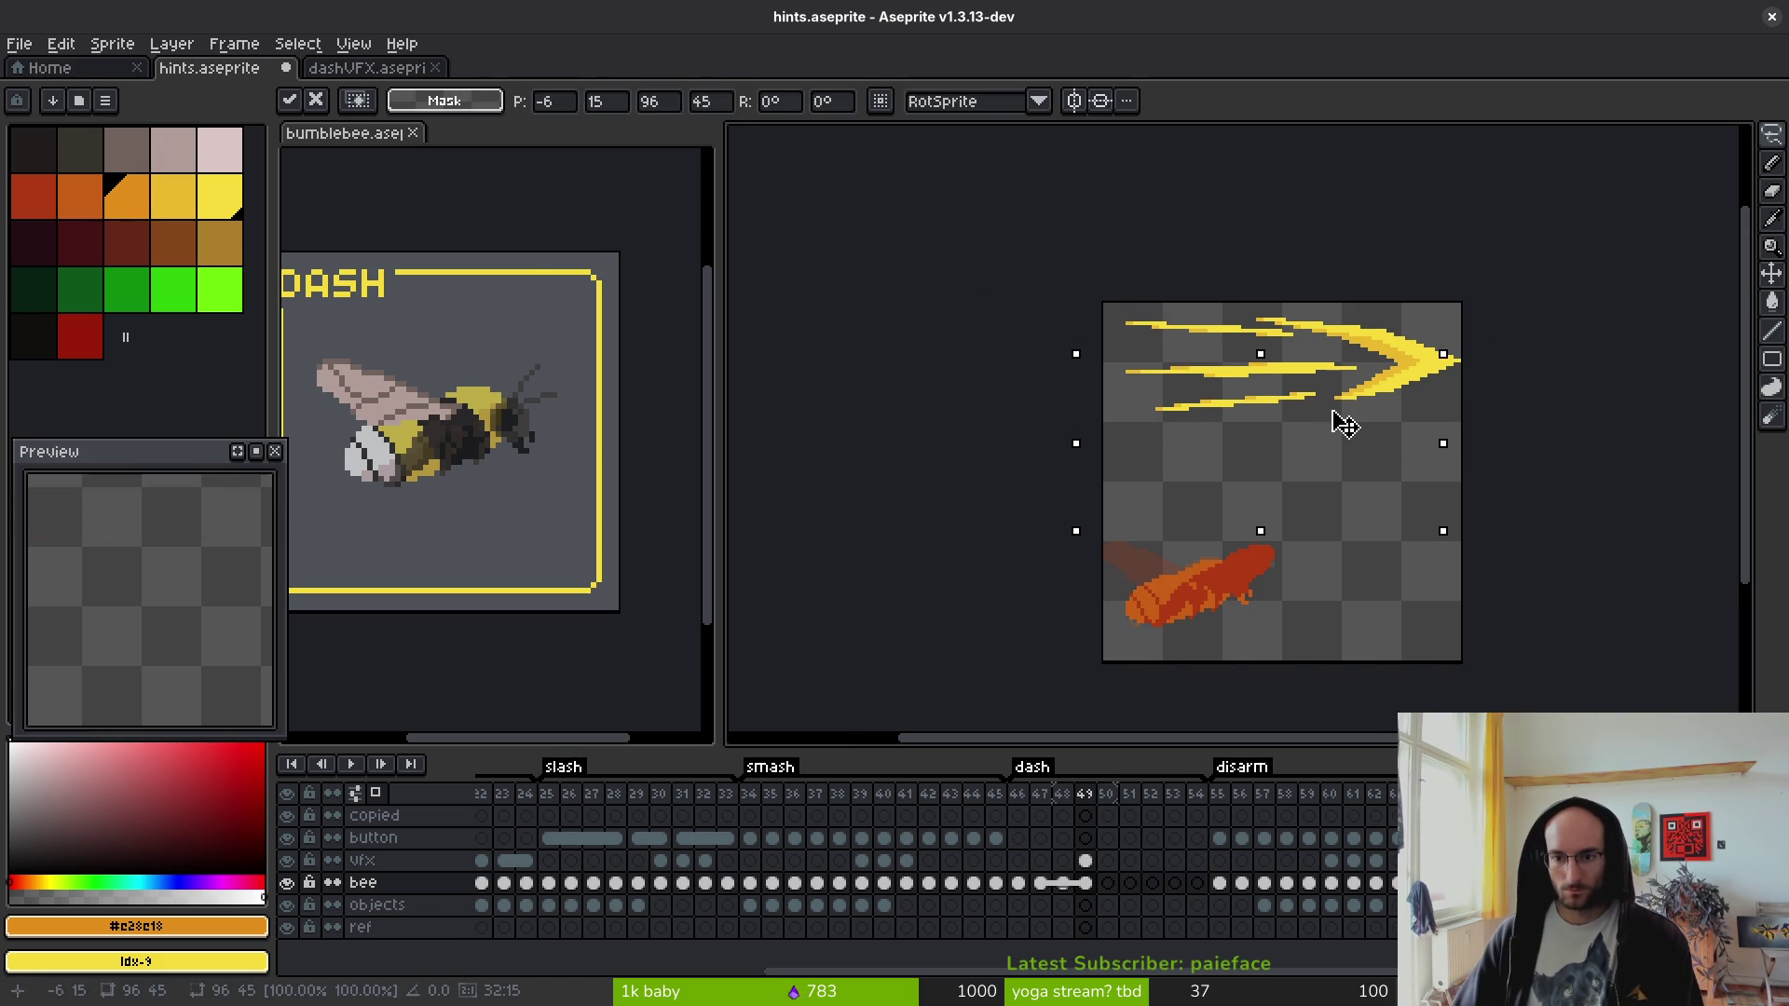
key("Return")
key("ctrl+d")
key("ctrl+z")
key("ctrl+z")
key("ctrl+z")
left_click_drag(1462, 281, 1095, 485)
mouse_move(1404, 397)
left_mouse_down()
mouse_move(1385, 427)
mouse_move(1396, 490)
left_mouse_up()
mouse_move(1467, 385)
left_mouse_down()
mouse_move(1322, 304)
mouse_move(1366, 424)
mouse_move(1356, 458)
mouse_move(1366, 427)
left_mouse_up()
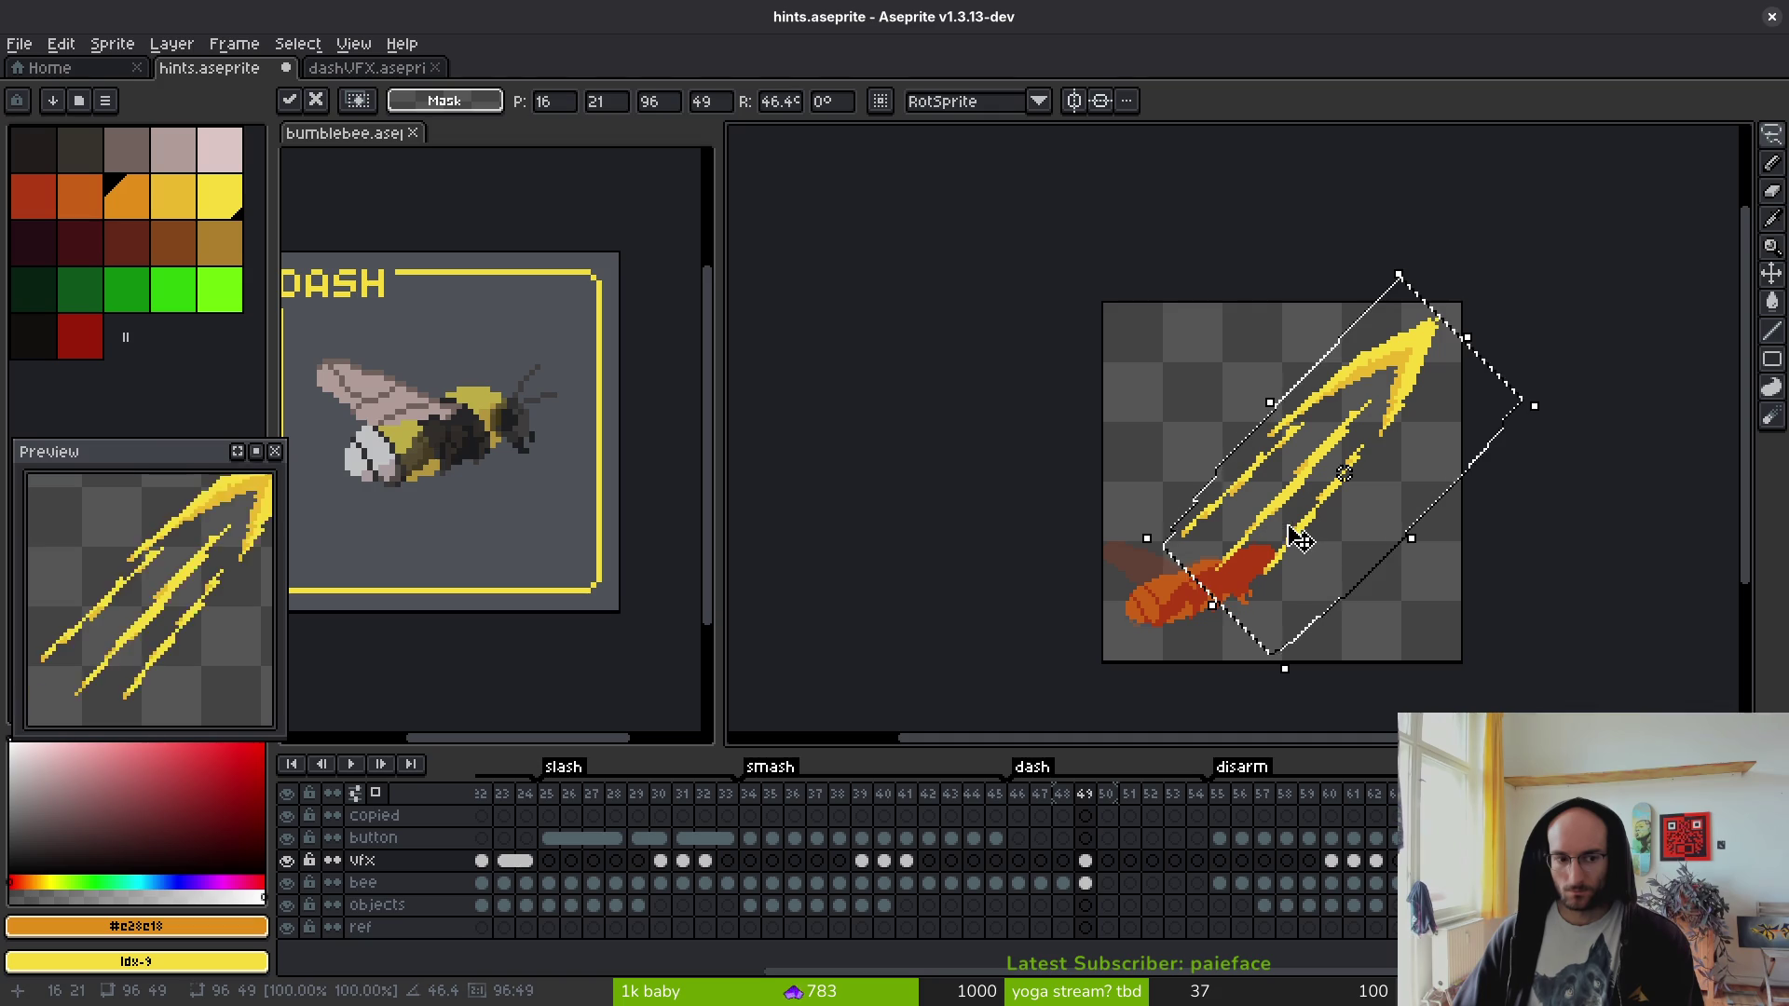
- Apply the streak rotation and compare the vfx layer between frames 46 and 49
scroll(121, 635, "down", 2)
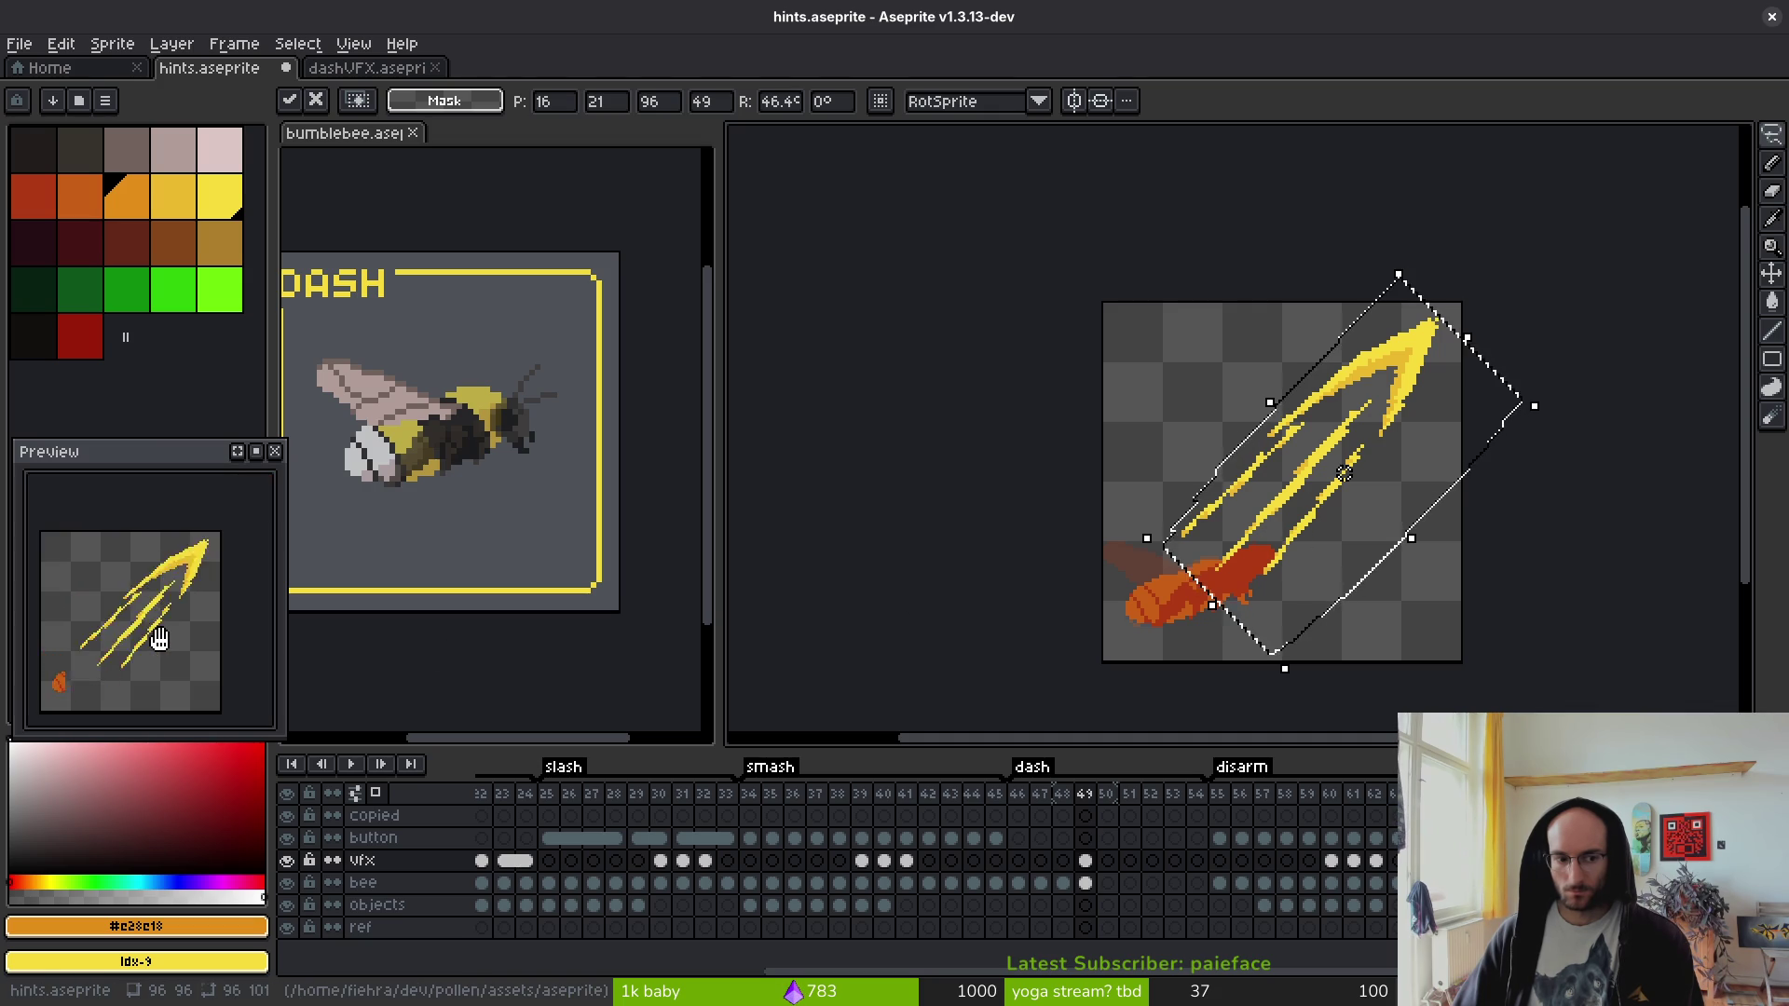
left_click(1086, 860)
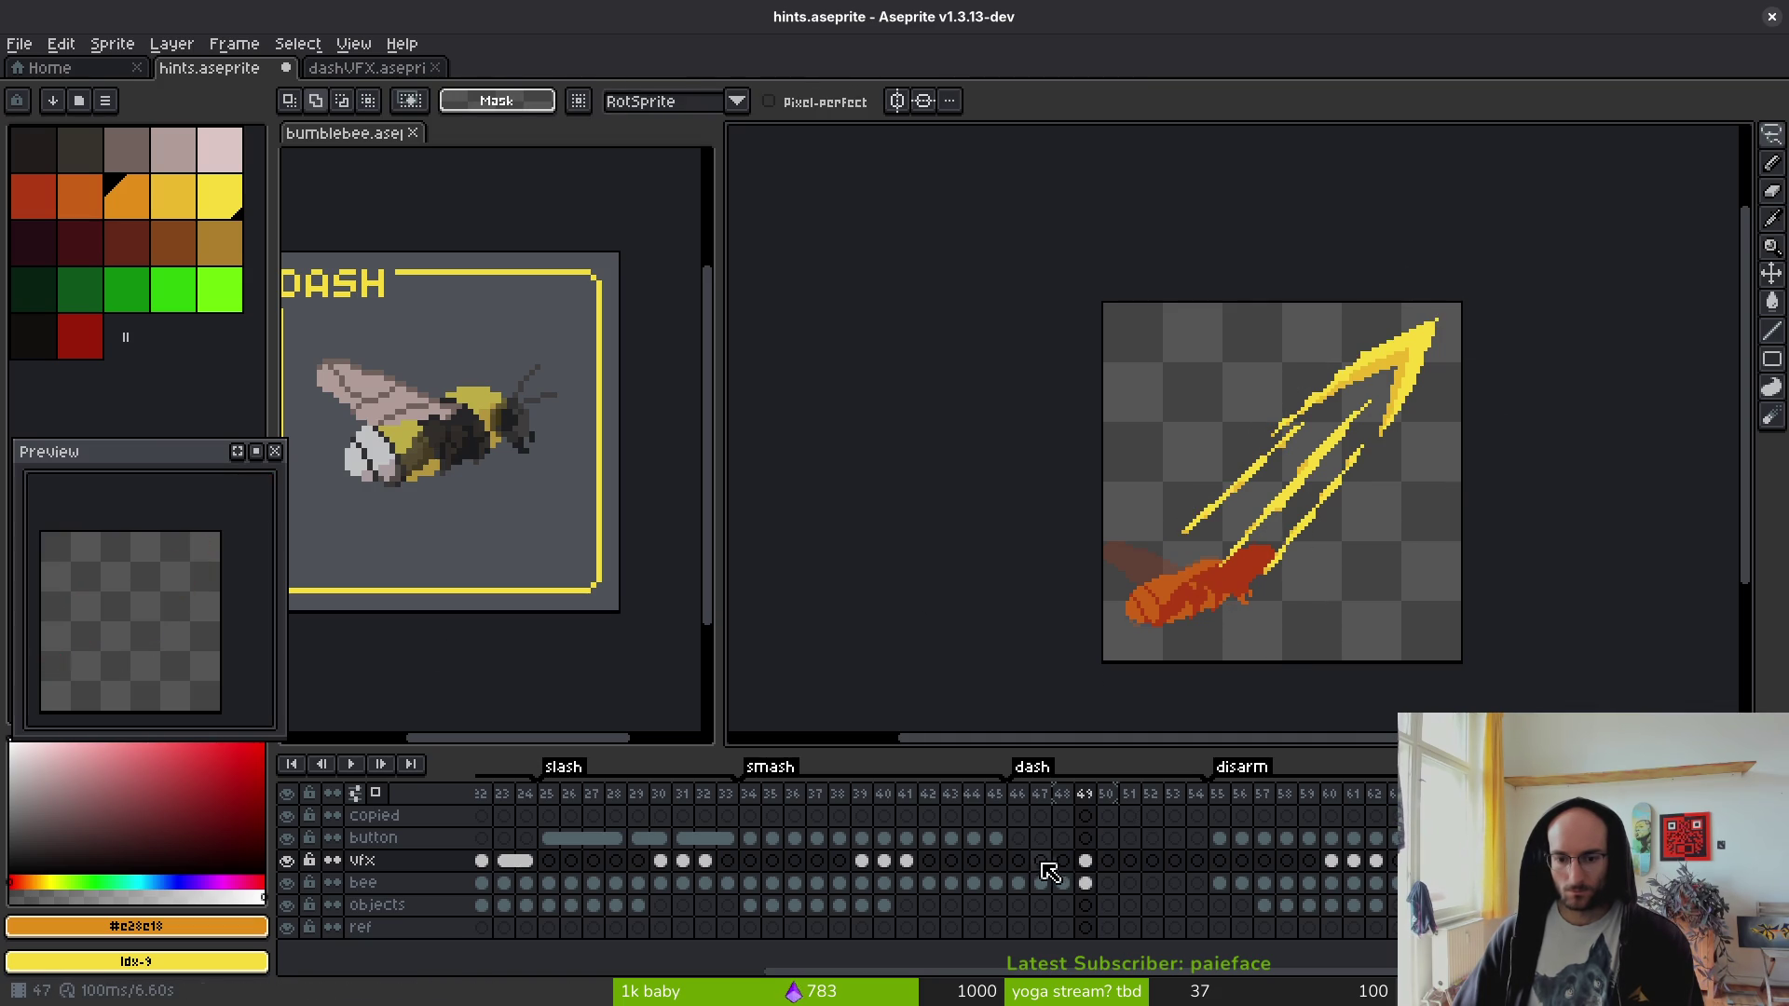
left_click(1018, 860)
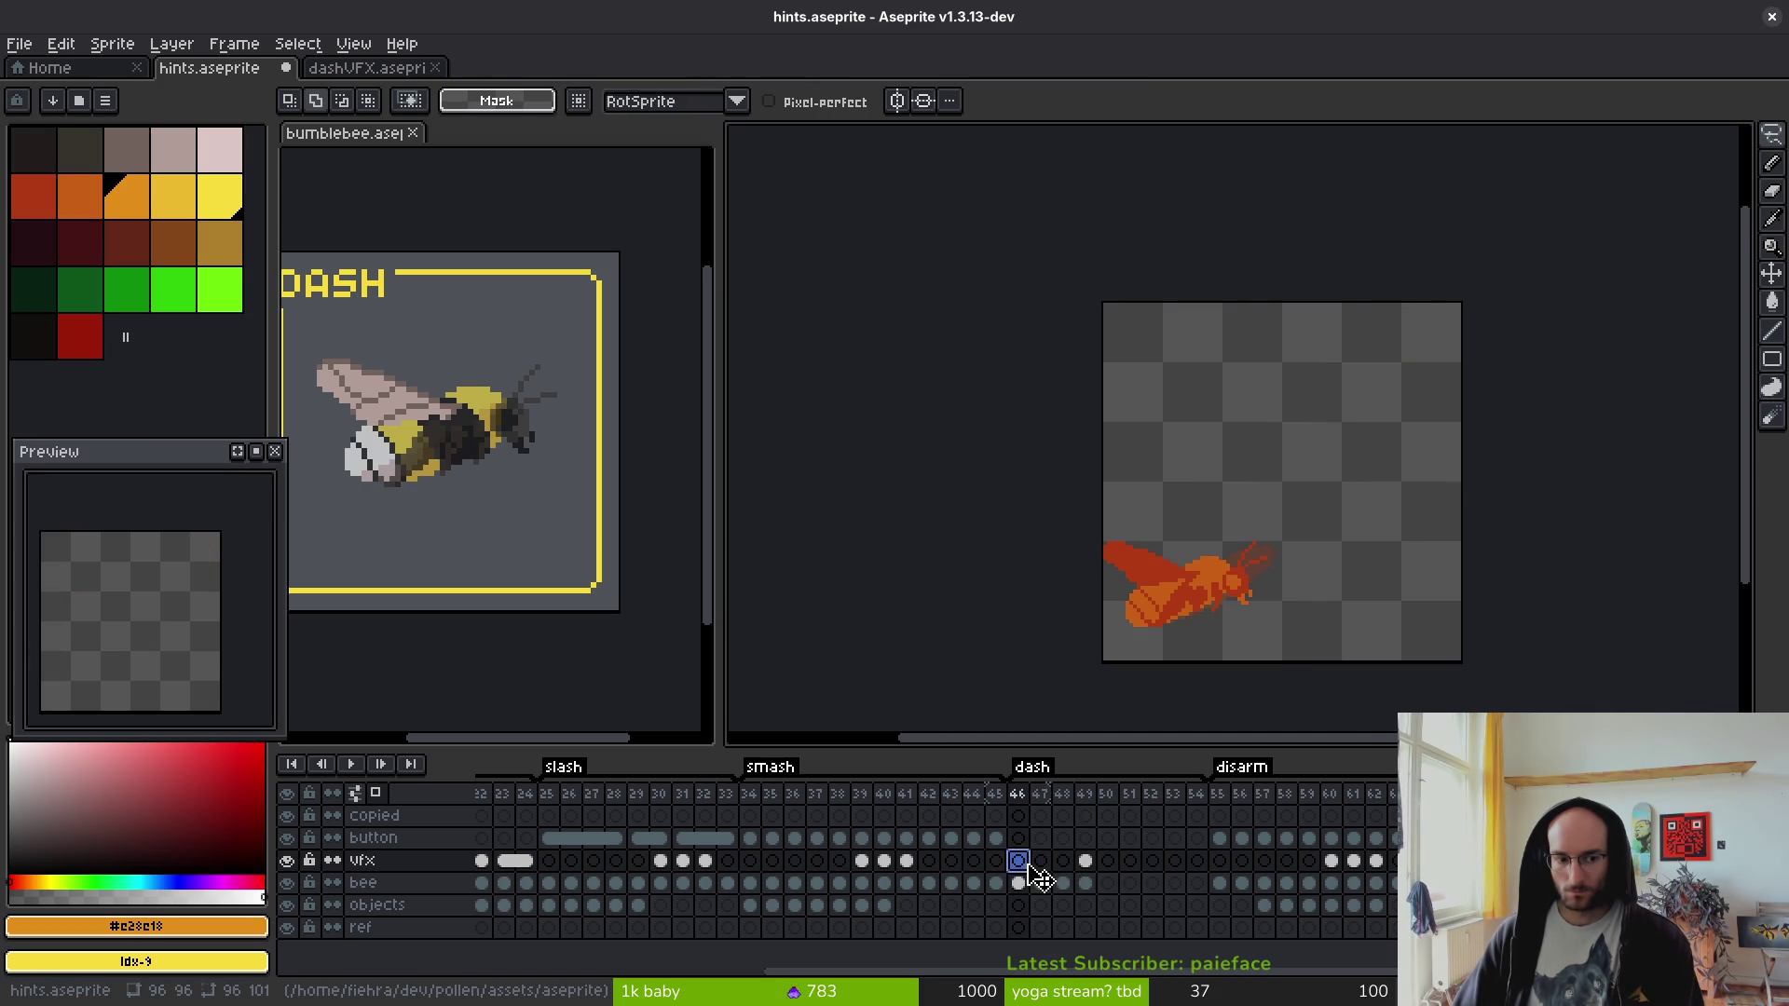
left_click(1090, 863)
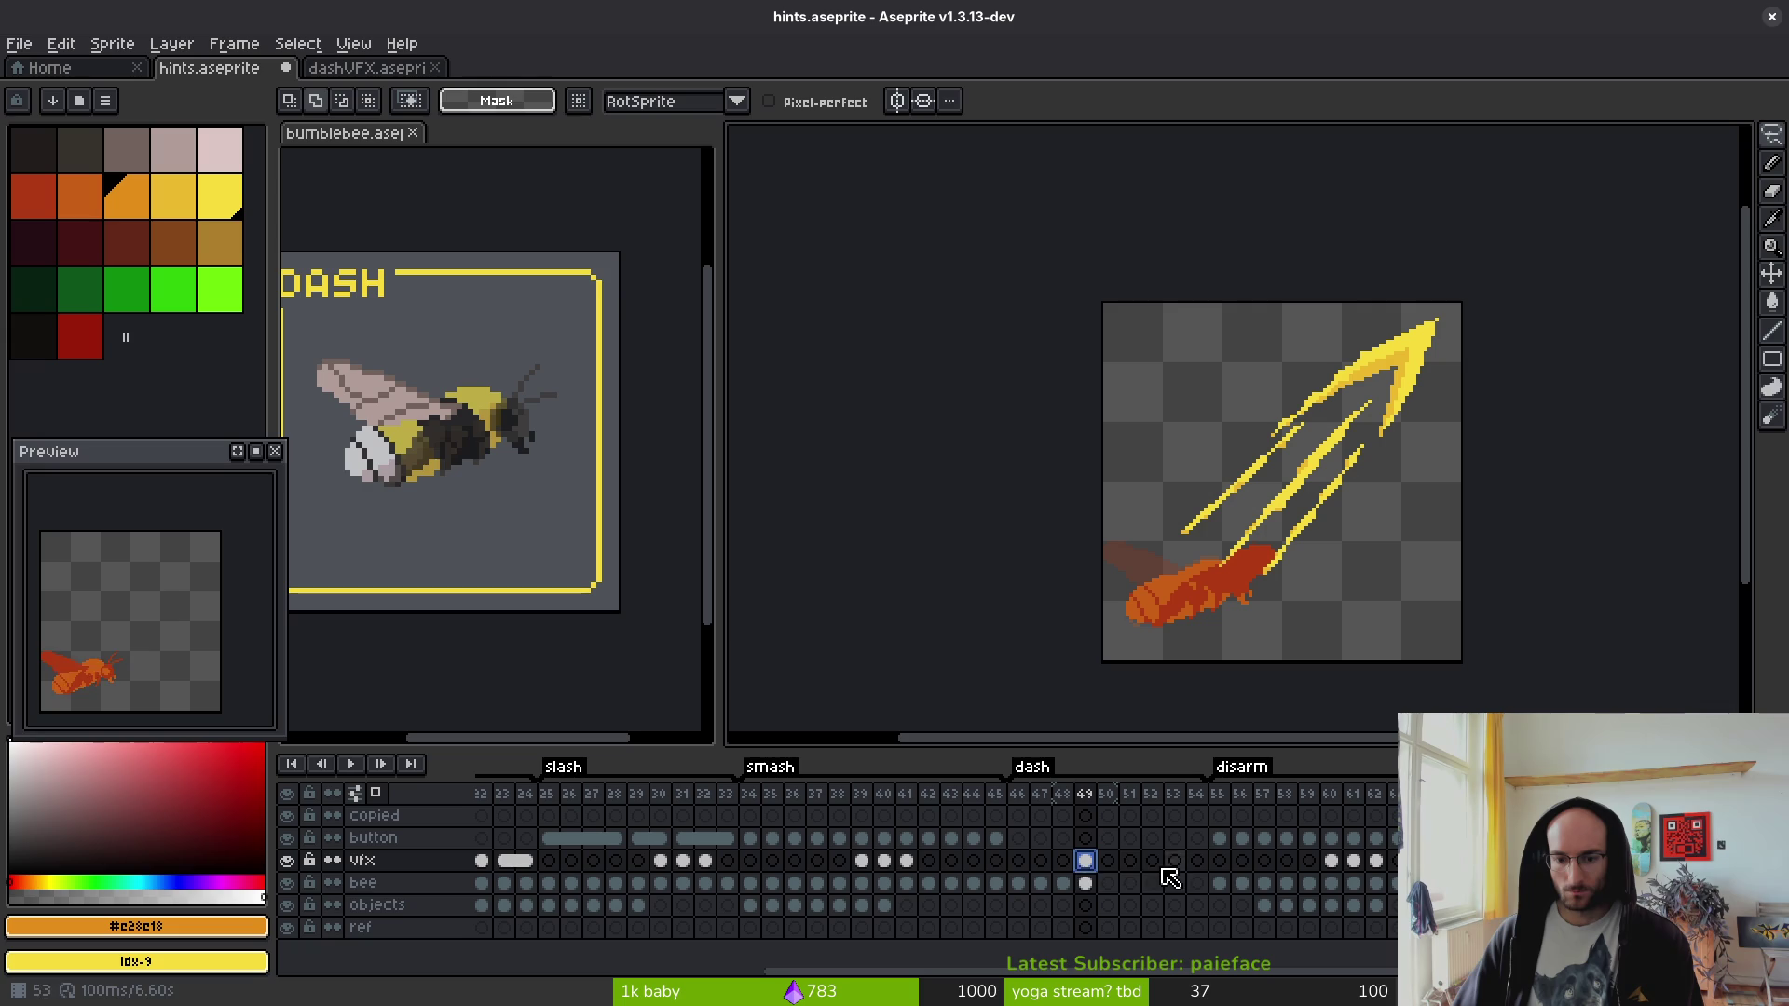
left_click_drag(1311, 498, 1305, 527)
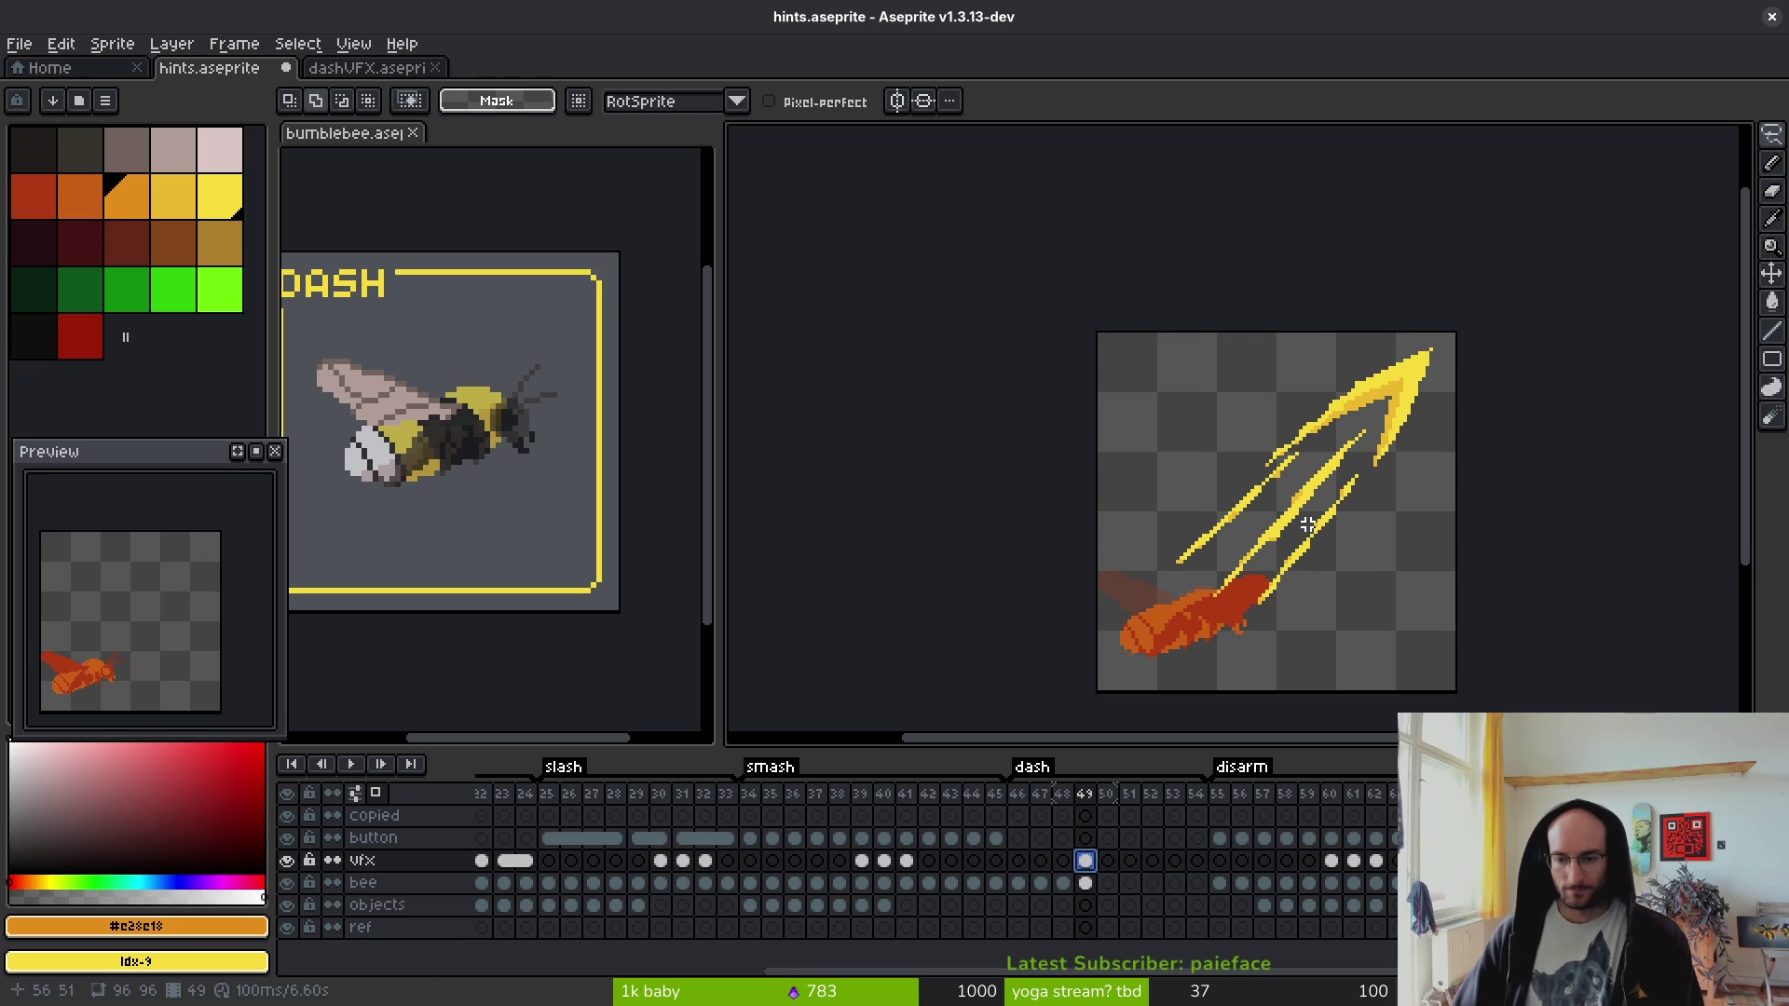
scroll(1307, 528, "down", 3)
scroll(1307, 506, "up", 5)
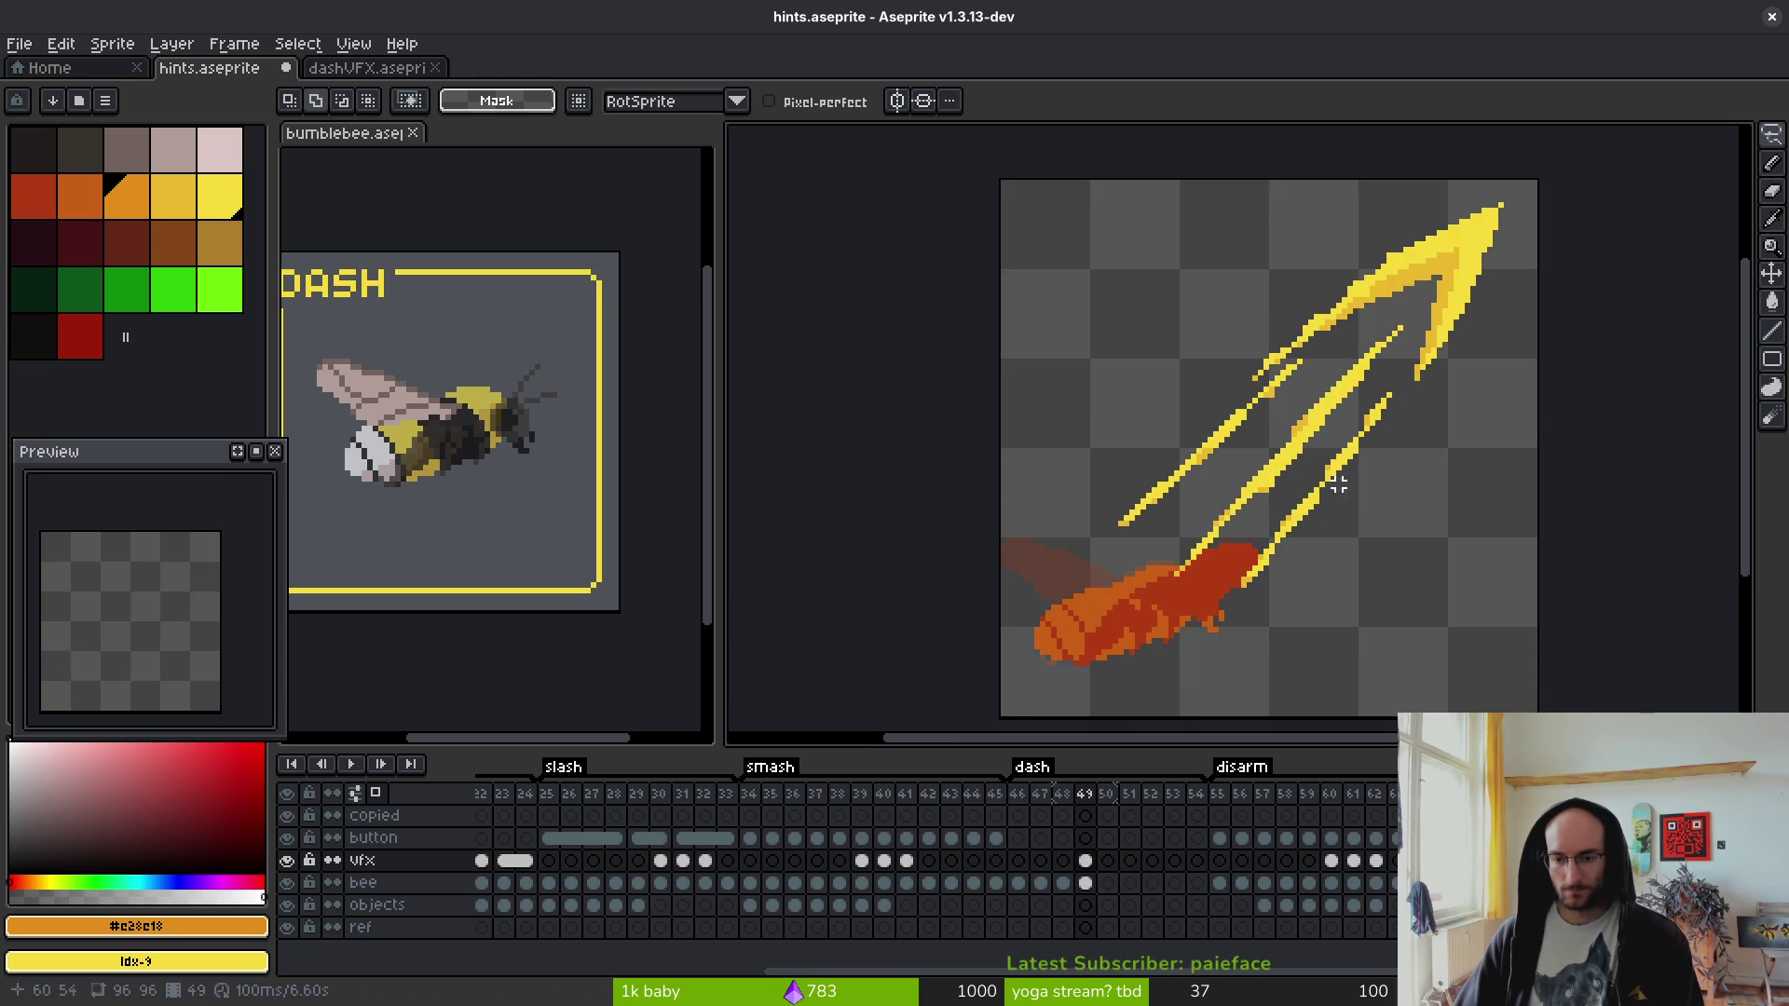
- Rotate frame 49's dash streak back to horizontal and move it just above the bee
mouse_move(1491, 213)
left_mouse_down()
mouse_move(1477, 232)
mouse_move(1528, 382)
mouse_move(1519, 210)
left_mouse_up()
key("Escape")
key("ctrl+d")
mouse_move(1318, 299)
left_mouse_down()
mouse_move(1325, 634)
mouse_move(1320, 441)
left_mouse_up()
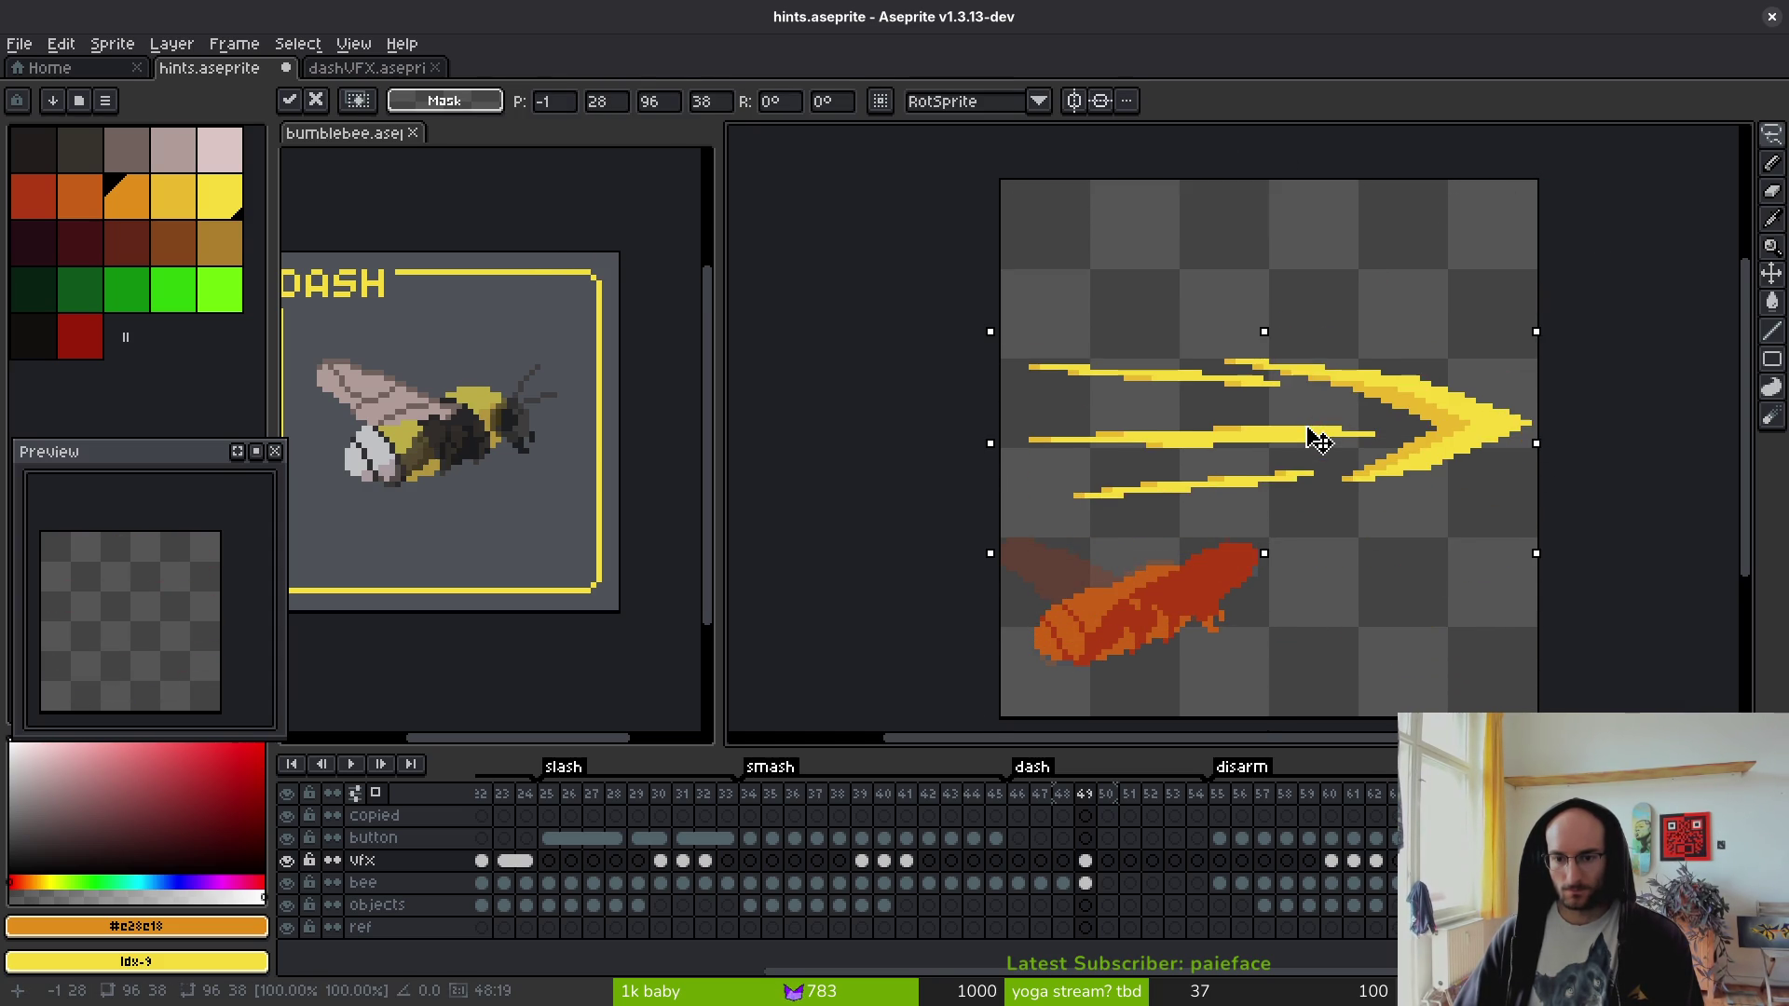
- Lower frame 50's yellow dash onto the bee's row and save
left_click(1085, 860)
left_click(1107, 861)
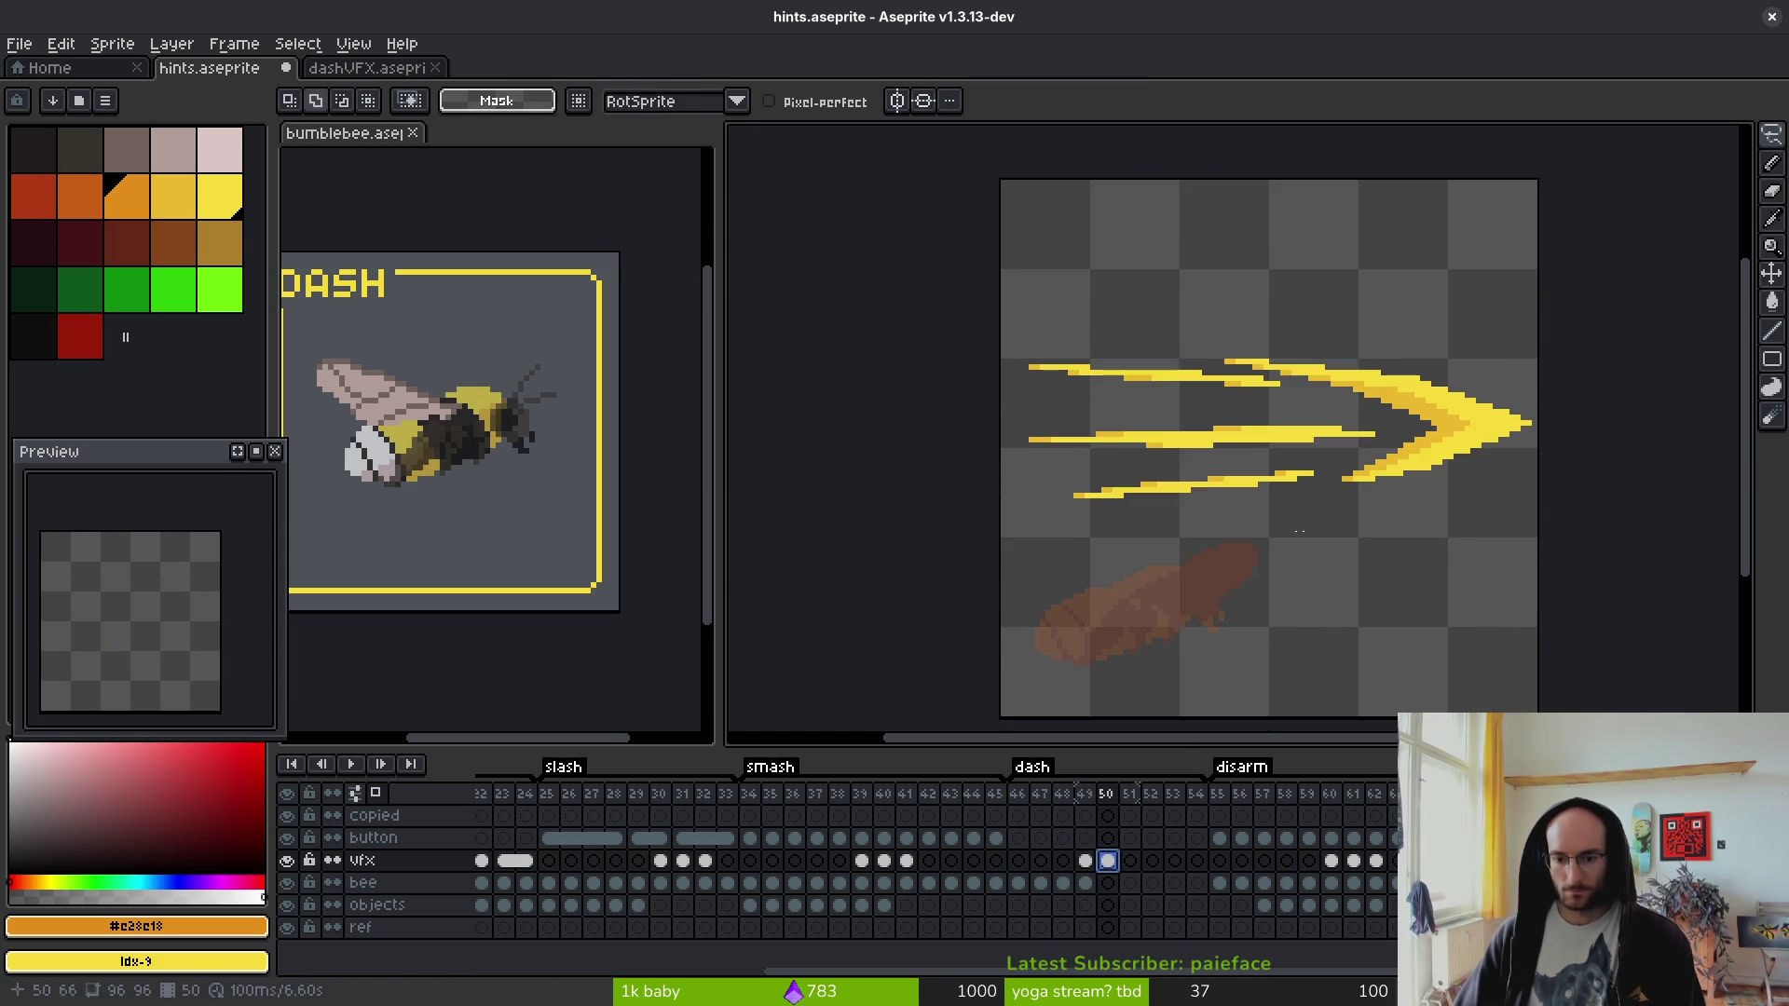
left_click_drag(1312, 400, 1307, 577)
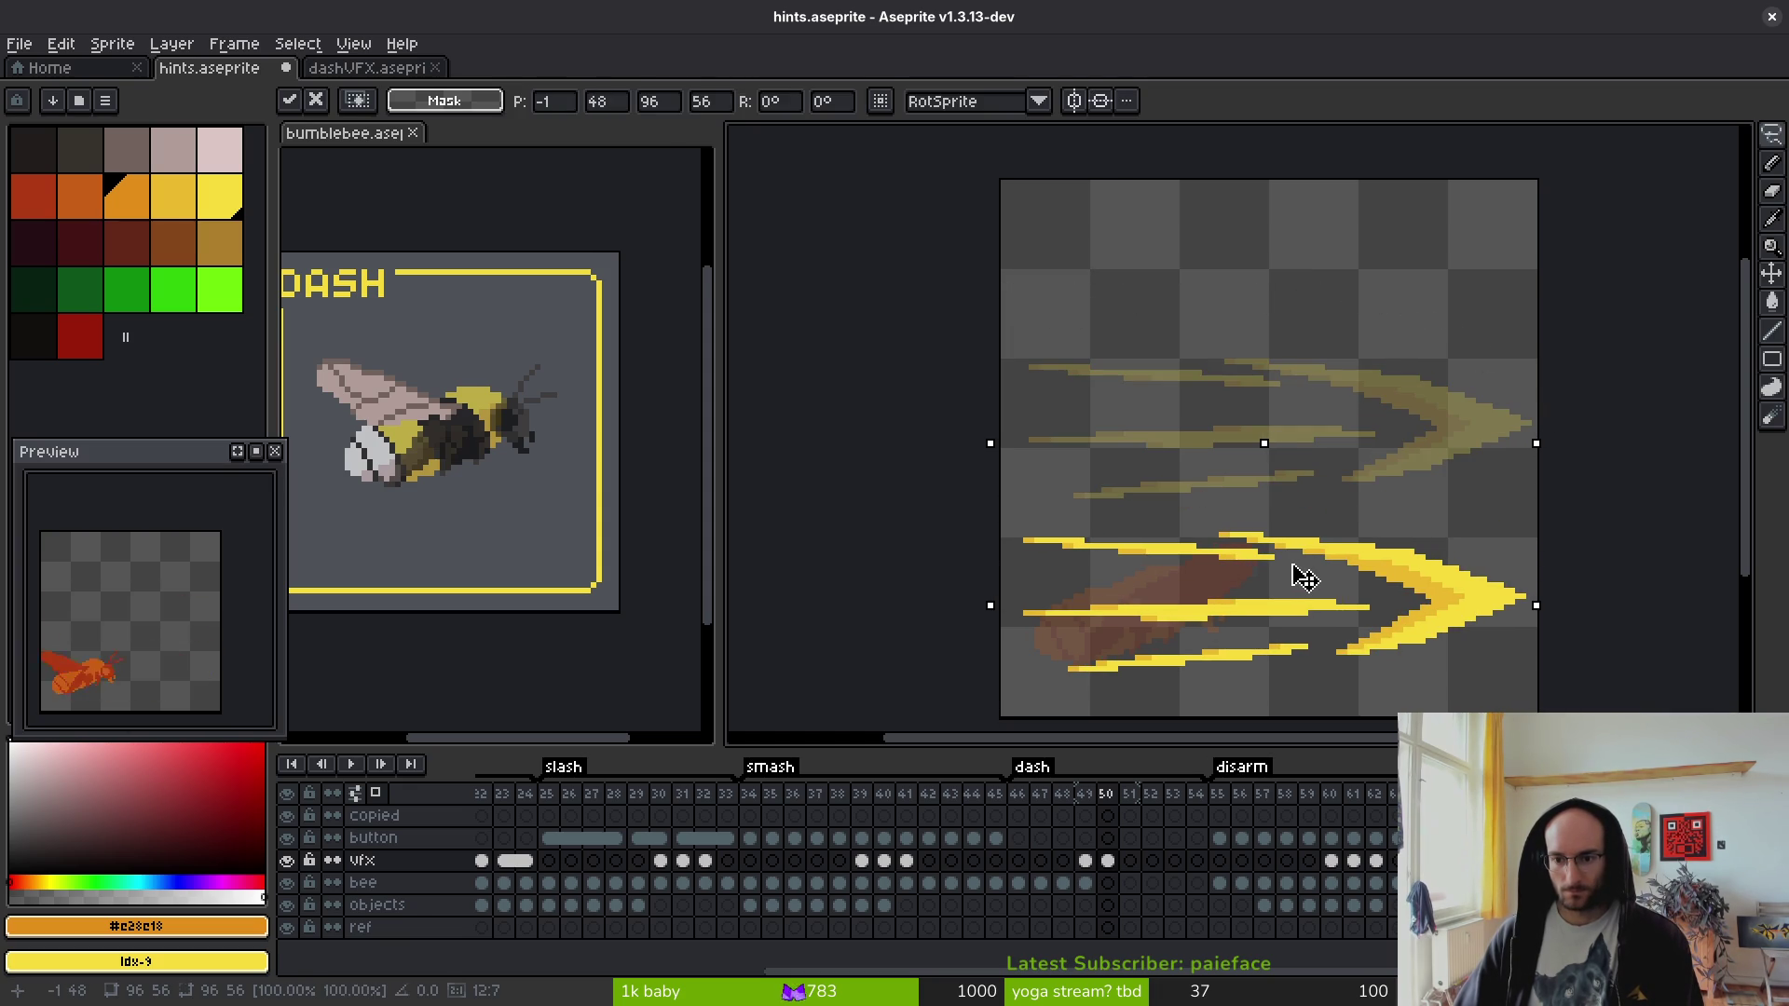
key("Down")
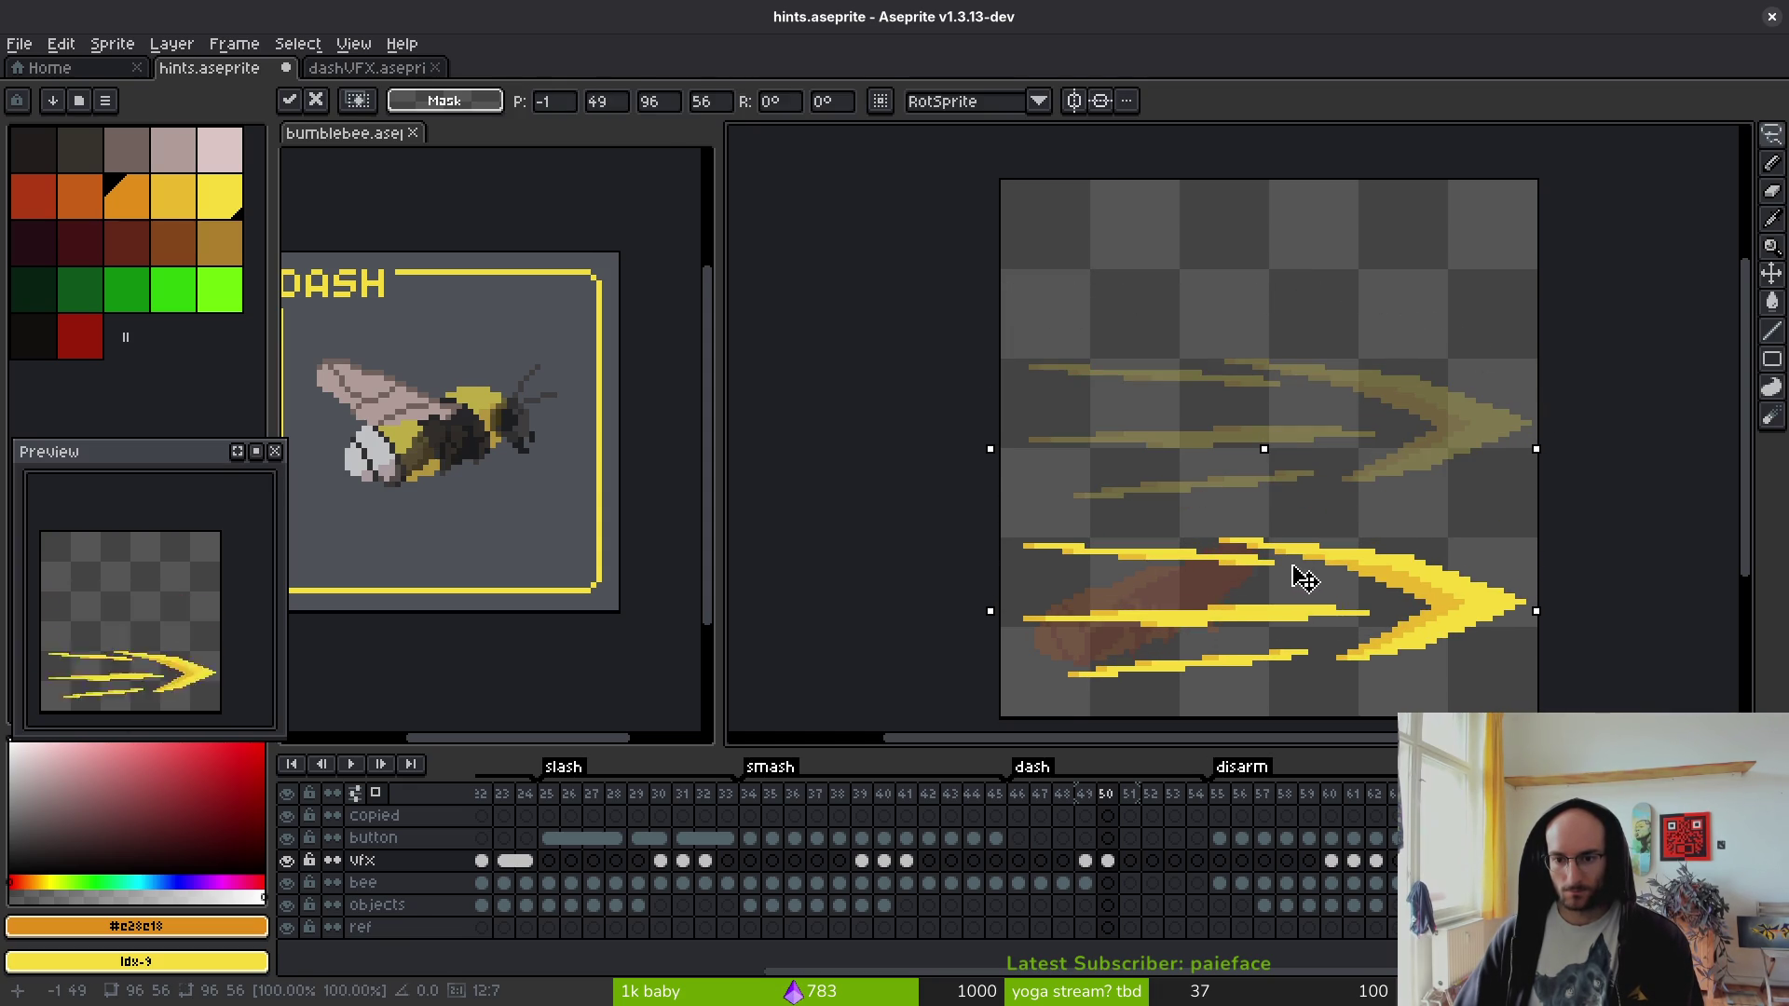
key("ctrl+s")
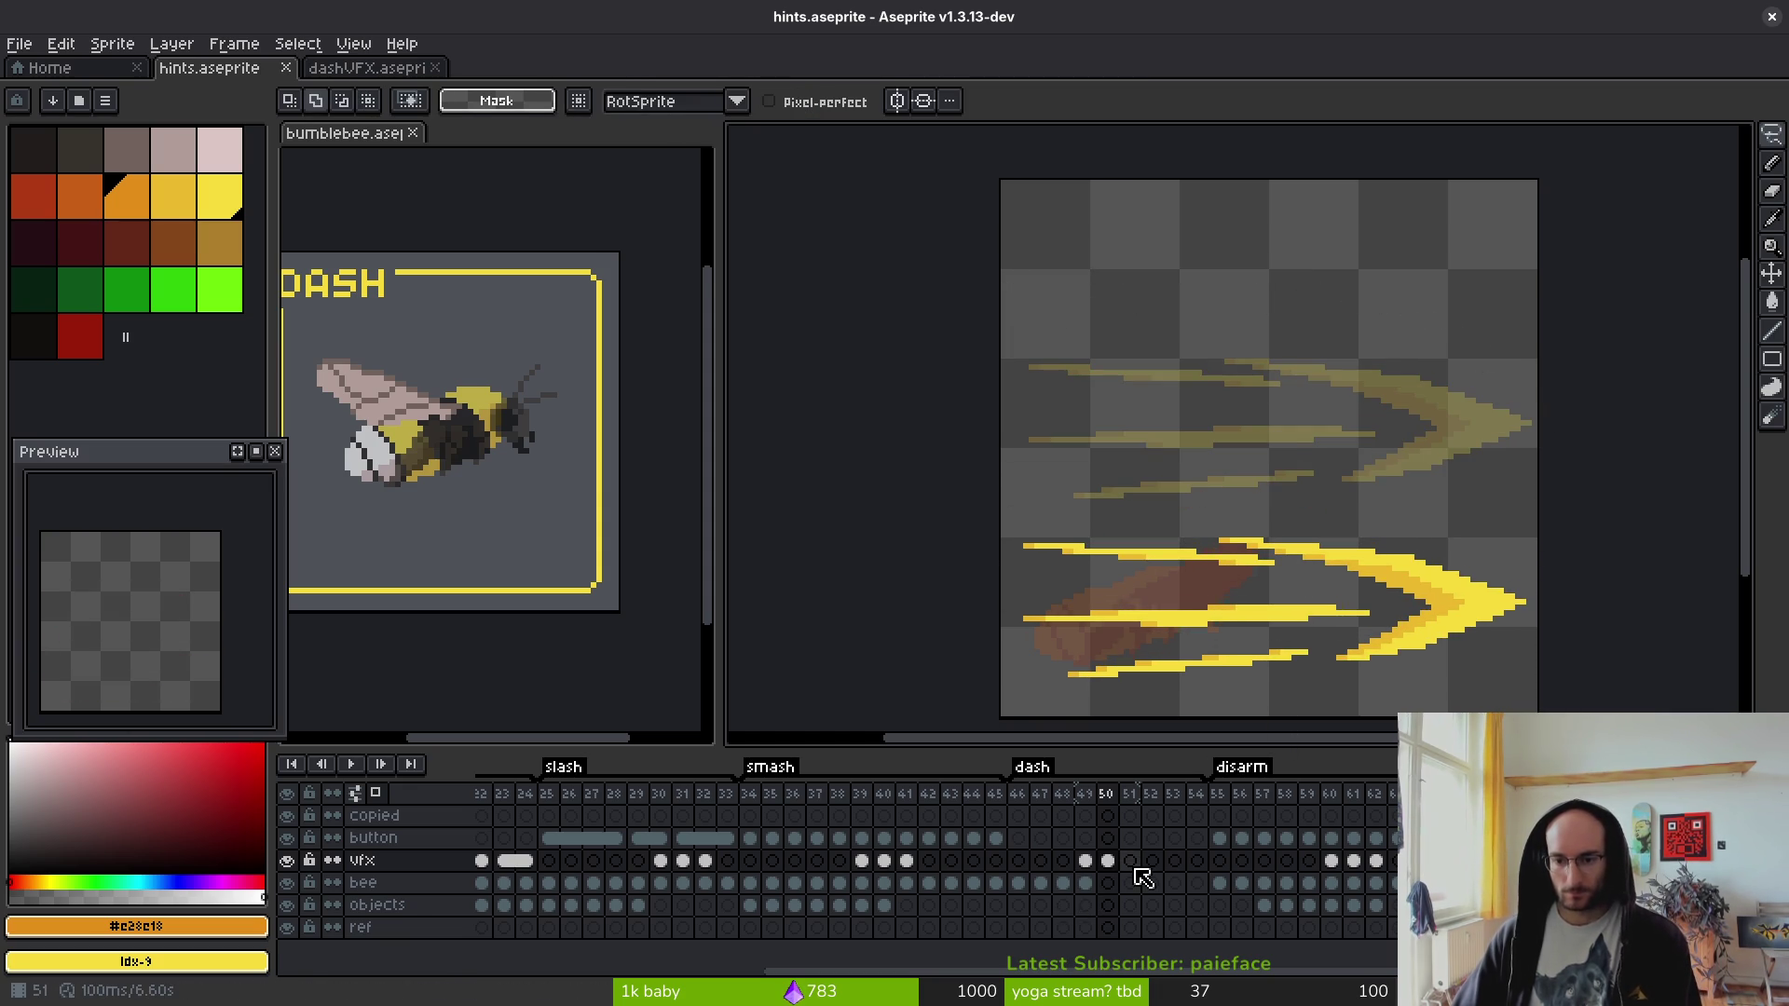
- Copy the frame 46 bee cel and paste it into bee frames 51, 52 and 53
left_click(1082, 883)
left_click(1017, 883)
key("ctrl+c")
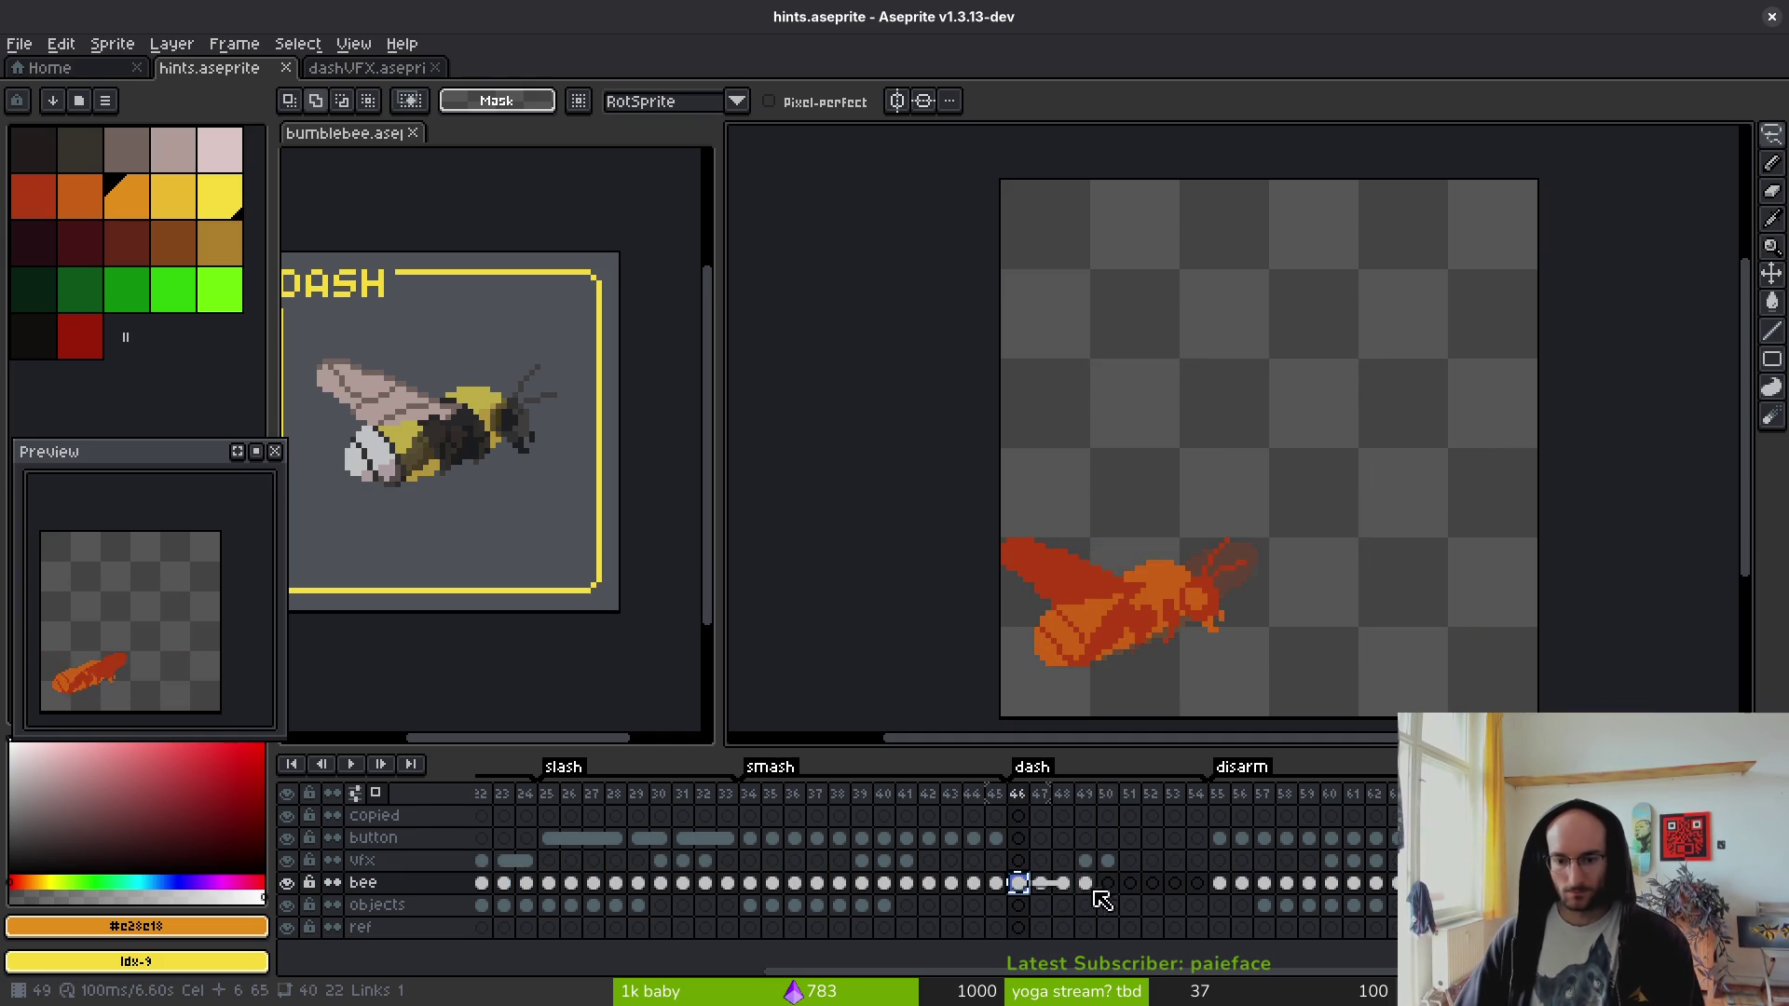
left_click(1131, 885)
key("ctrl+v")
key("Right")
key("ctrl+v")
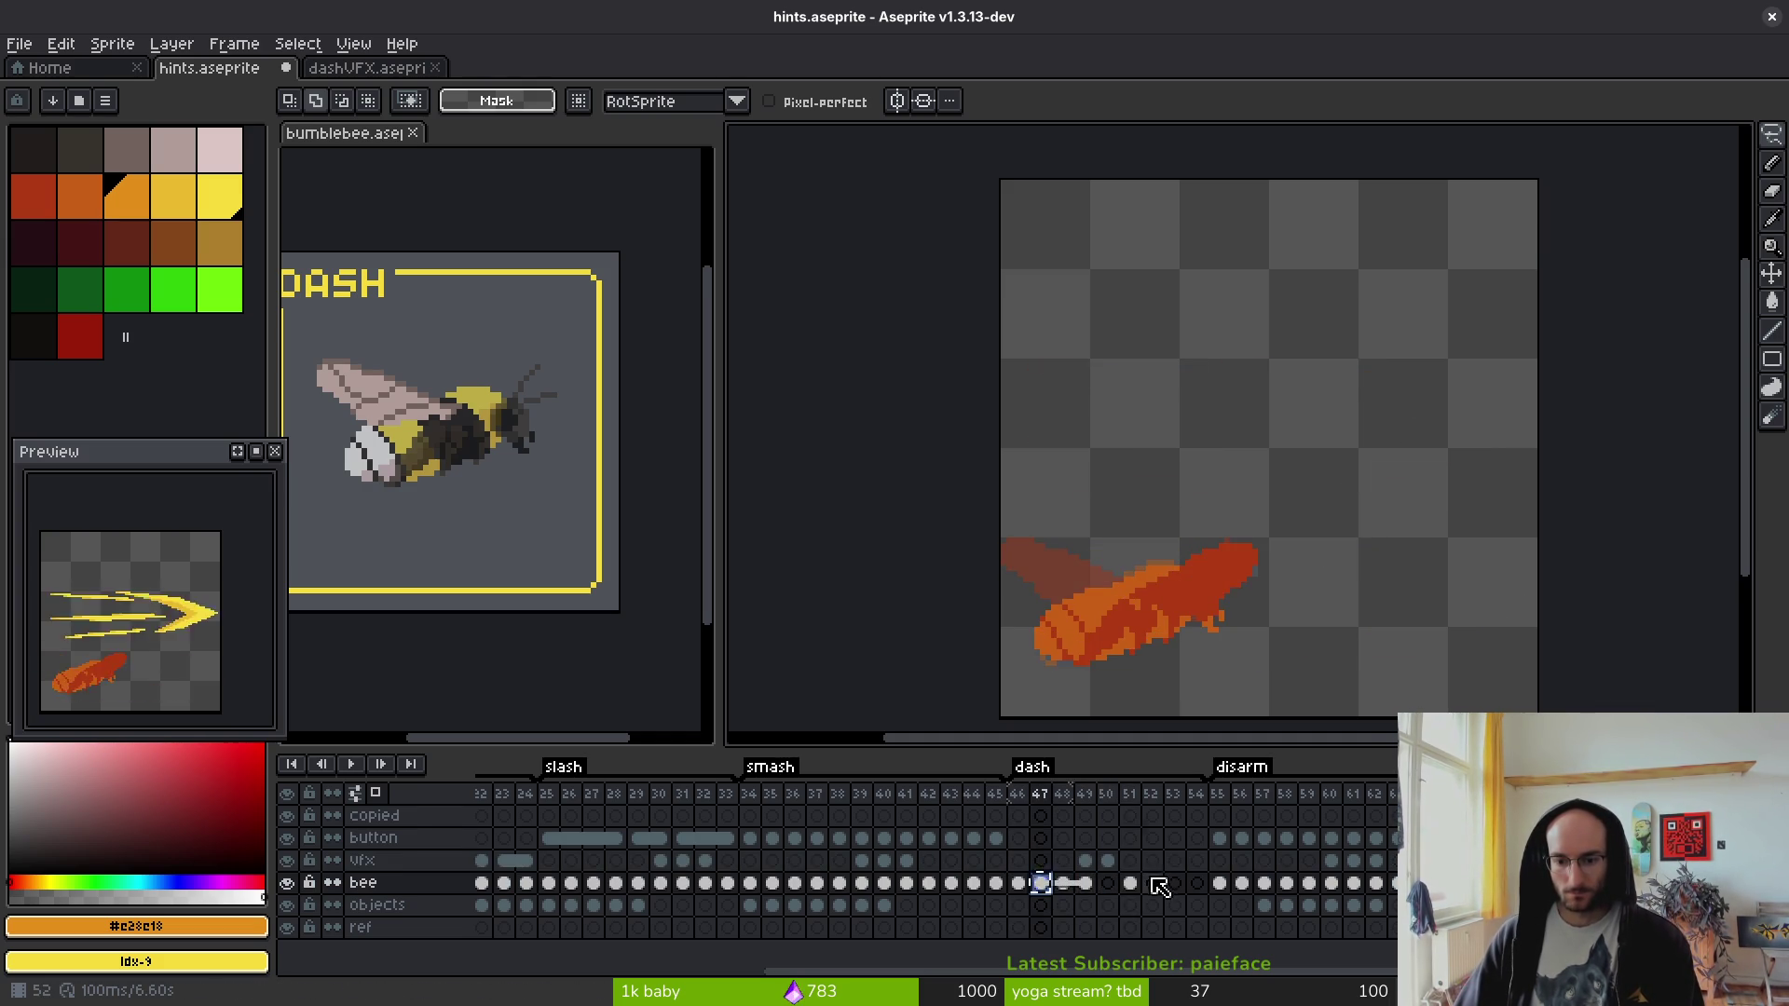
left_click(1085, 885)
left_click(1175, 885)
key("ctrl+v")
- Delete the yellow dash from vfx frame 49
left_click(1085, 885)
left_click(1192, 885)
left_click(1086, 861)
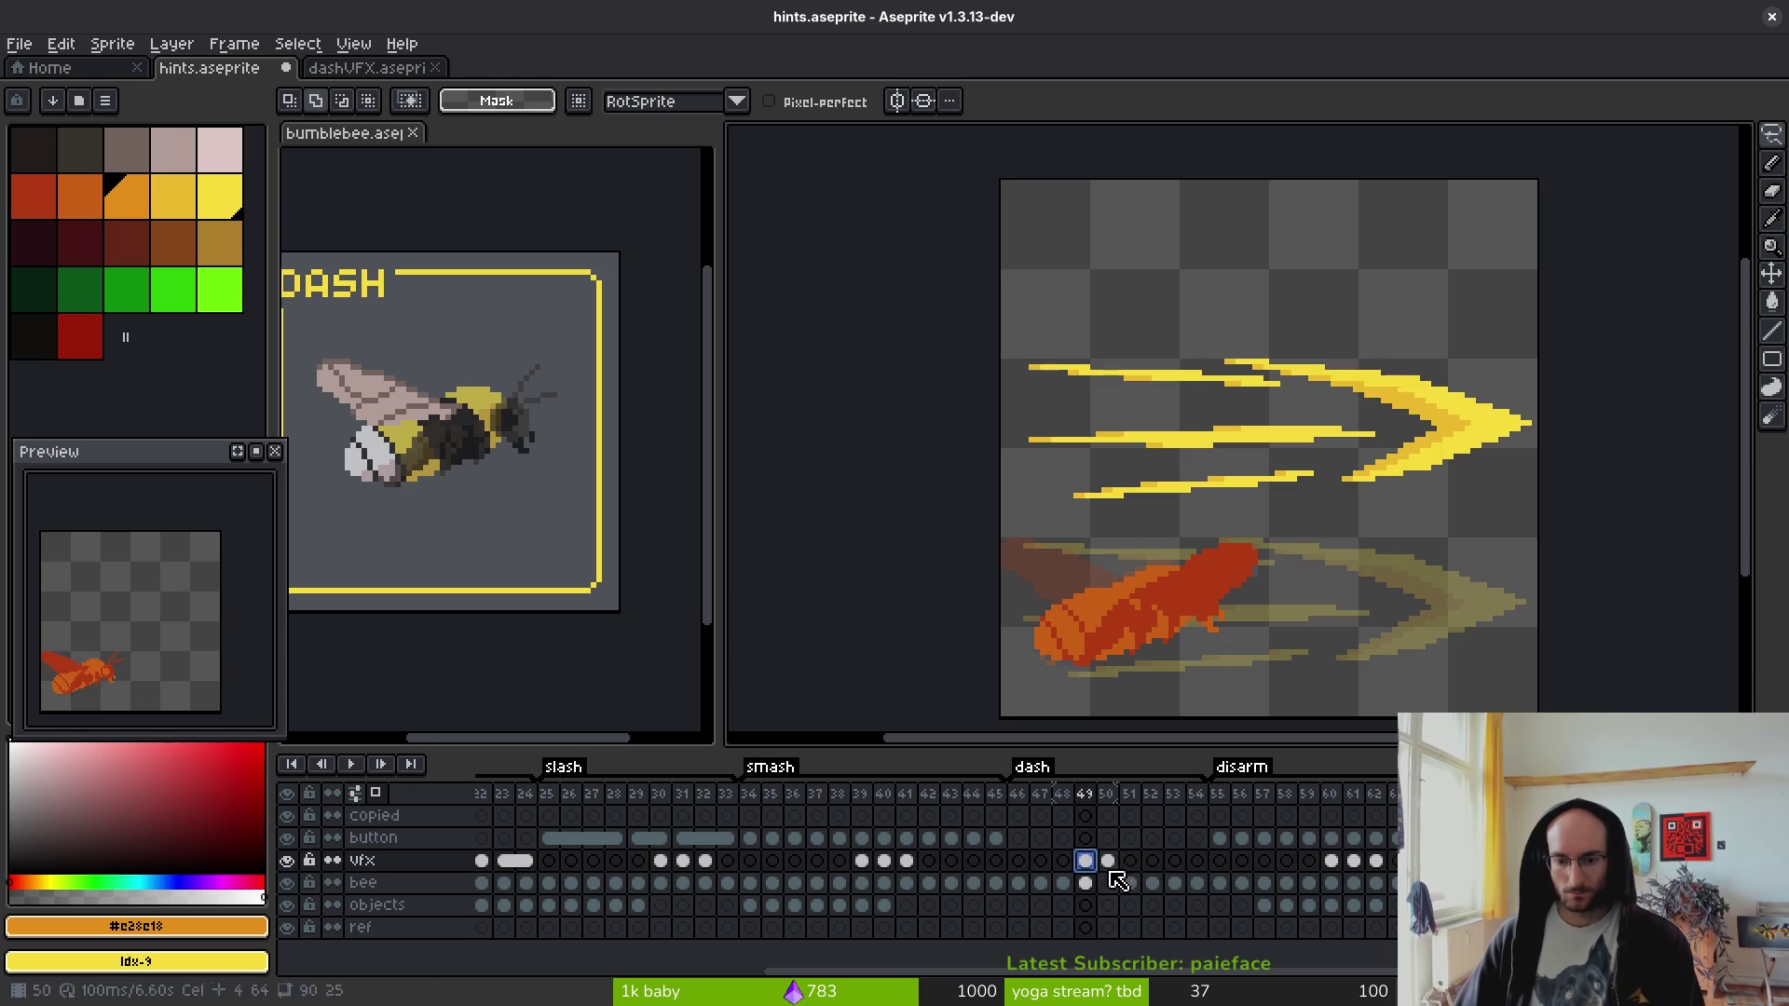
key("Delete")
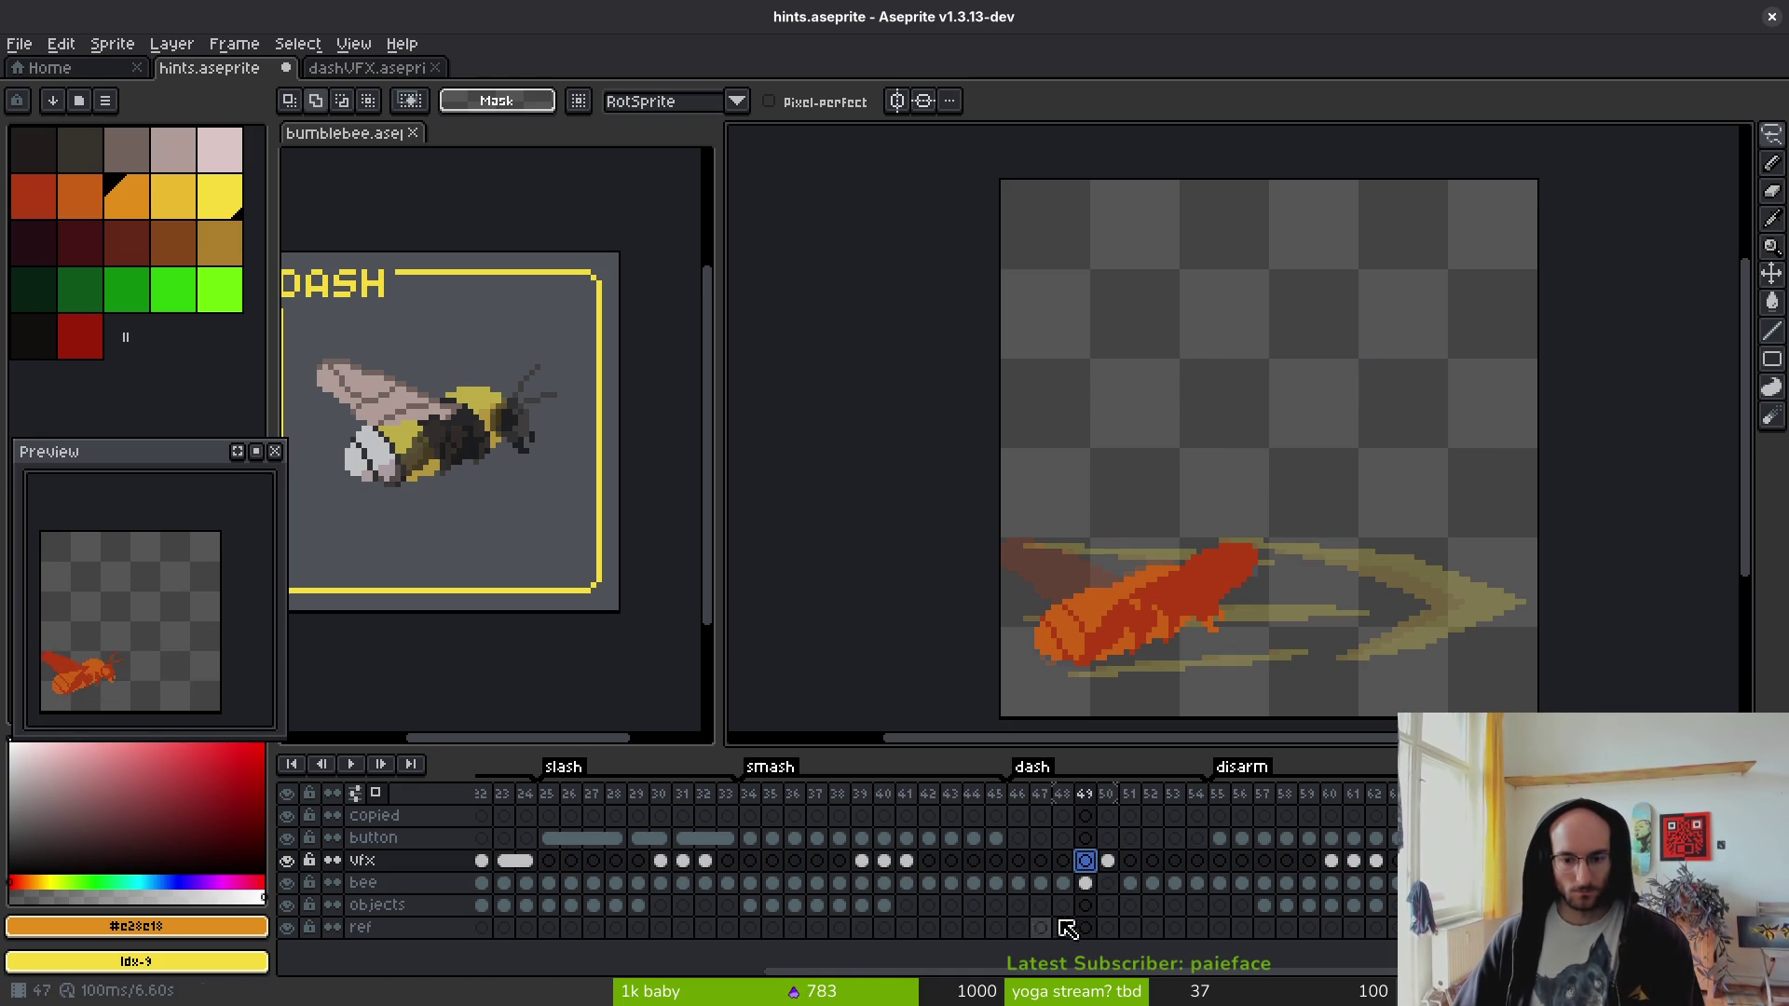
key("Down")
left_click(1129, 885)
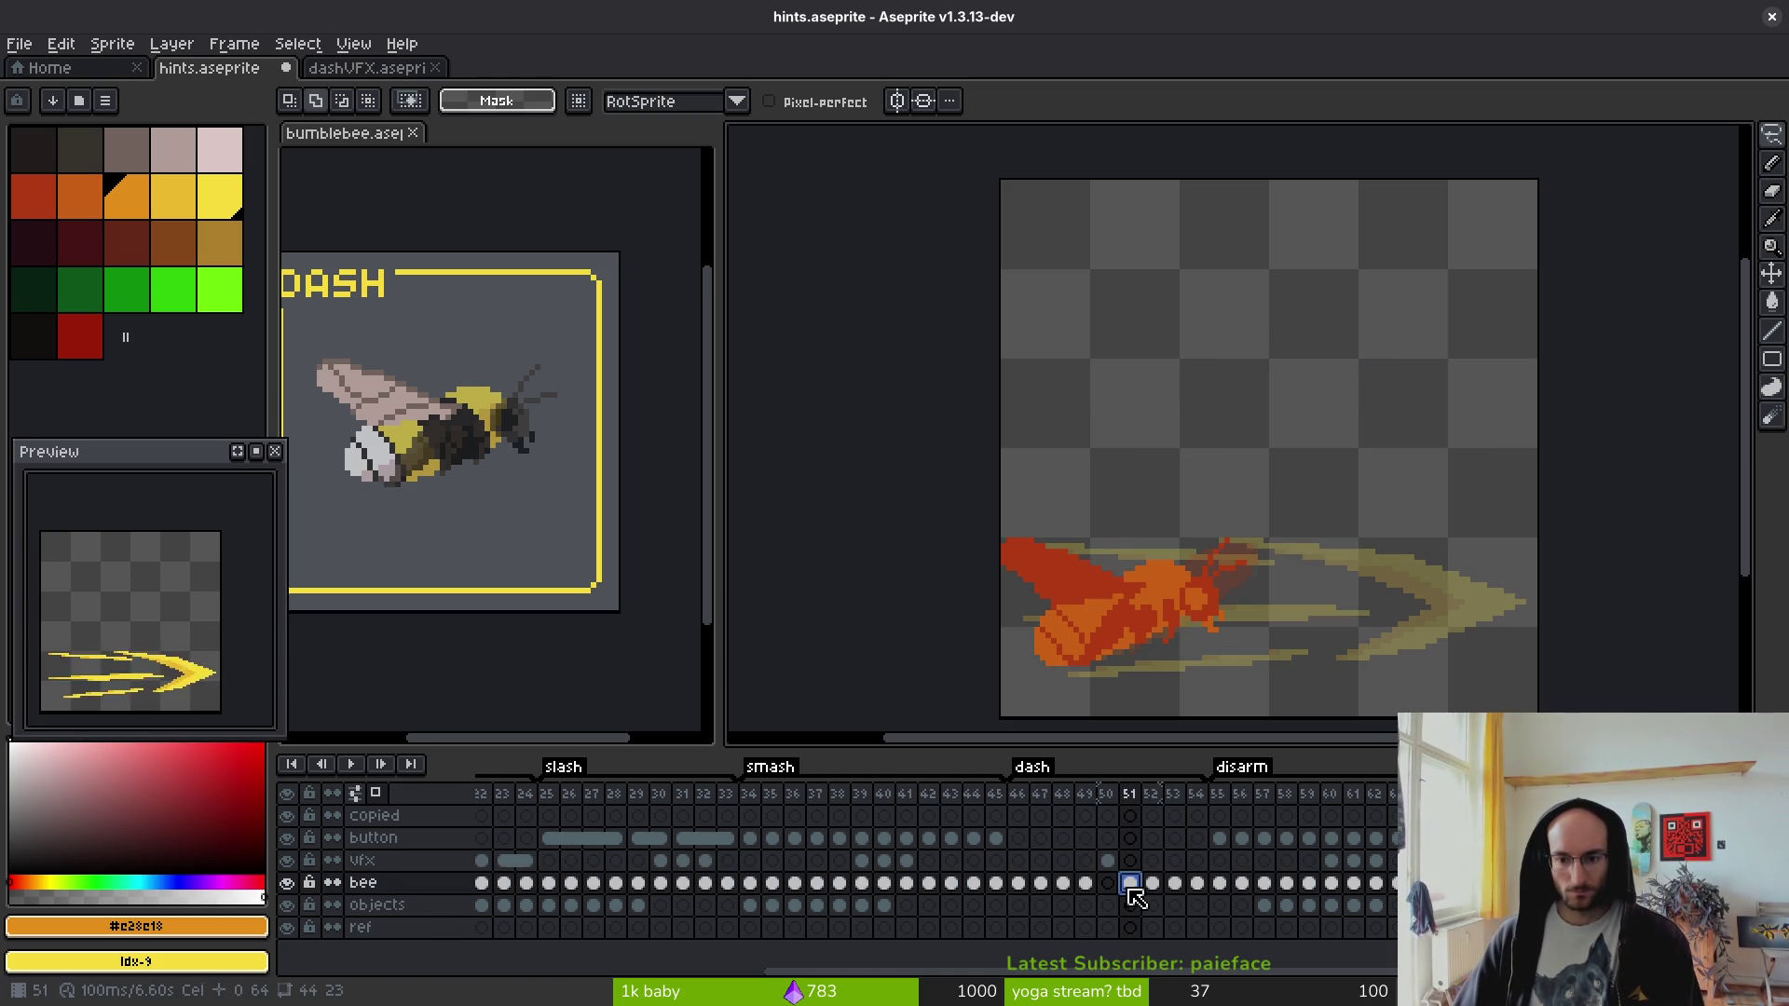
- Unlink and then relink bee cels 51–53
left_click_drag(1129, 883, 1196, 883)
right_click(1131, 883)
left_click(1176, 923)
right_click(1153, 883)
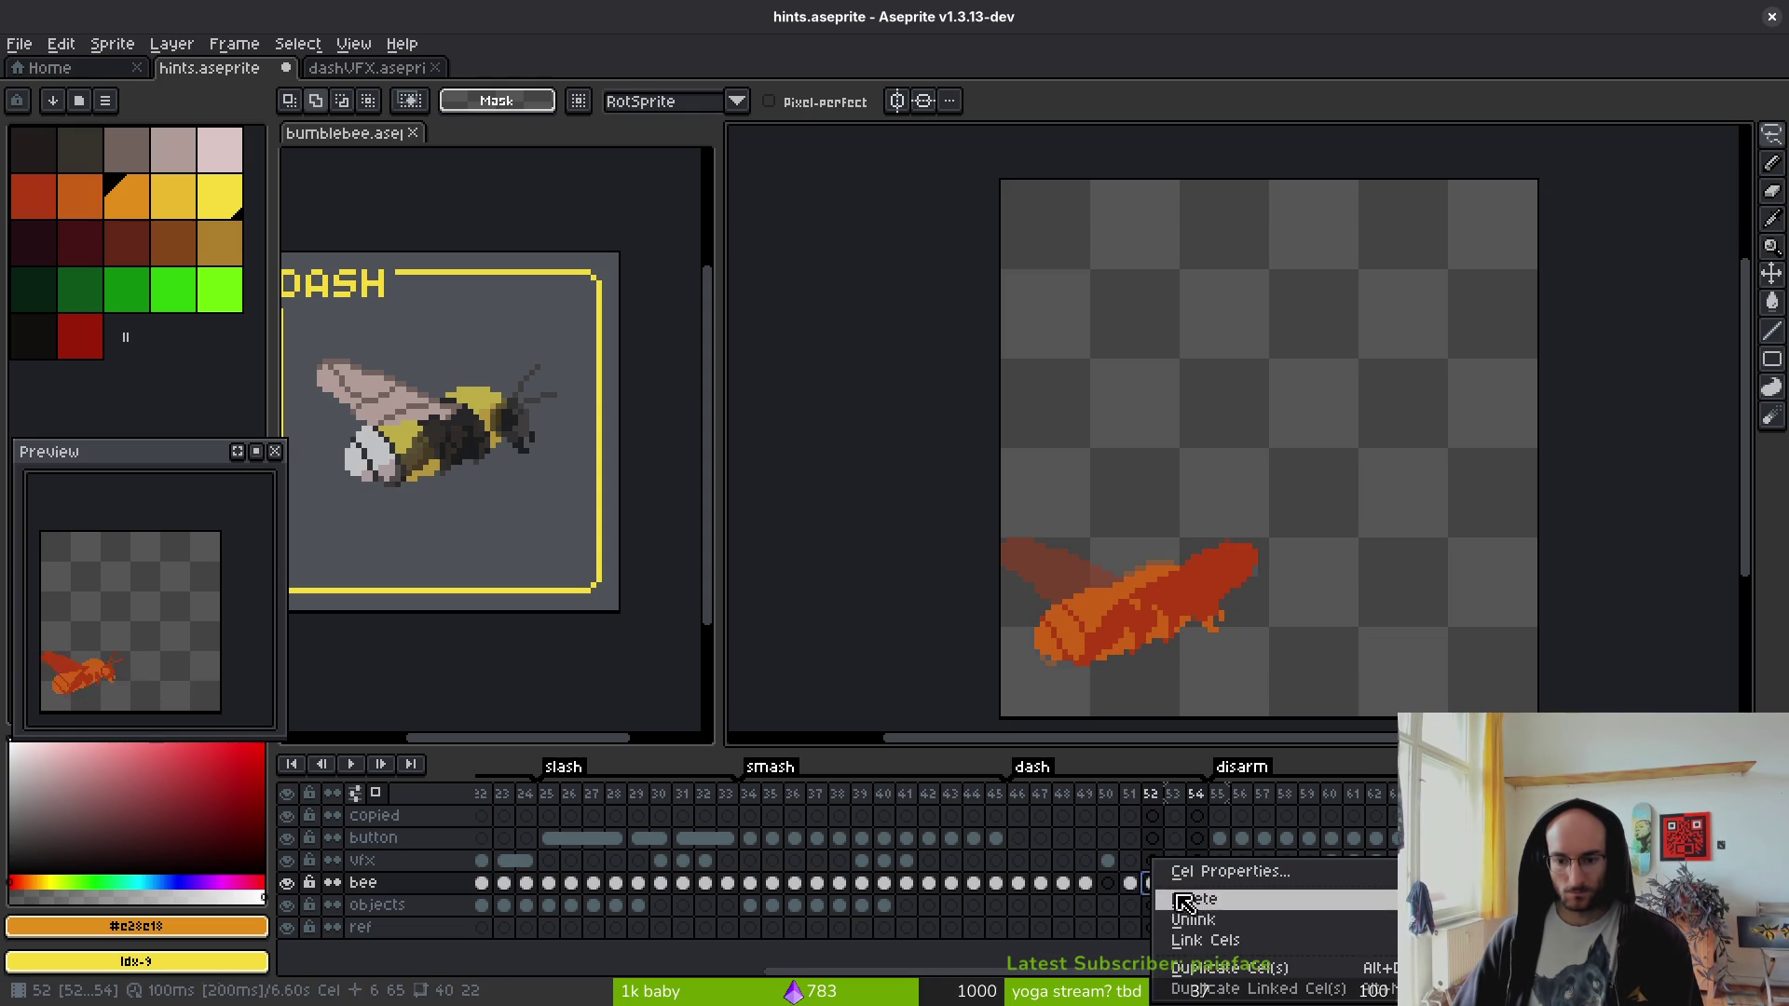
left_click(1205, 941)
- Move the bee to the canvas's right side in frames 51 and 52, then bring up dashVFX.aseprite
left_click(1129, 883)
key("shift+w")
mouse_move(1224, 489)
left_mouse_down()
mouse_move(1025, 501)
mouse_move(1360, 568)
left_mouse_up()
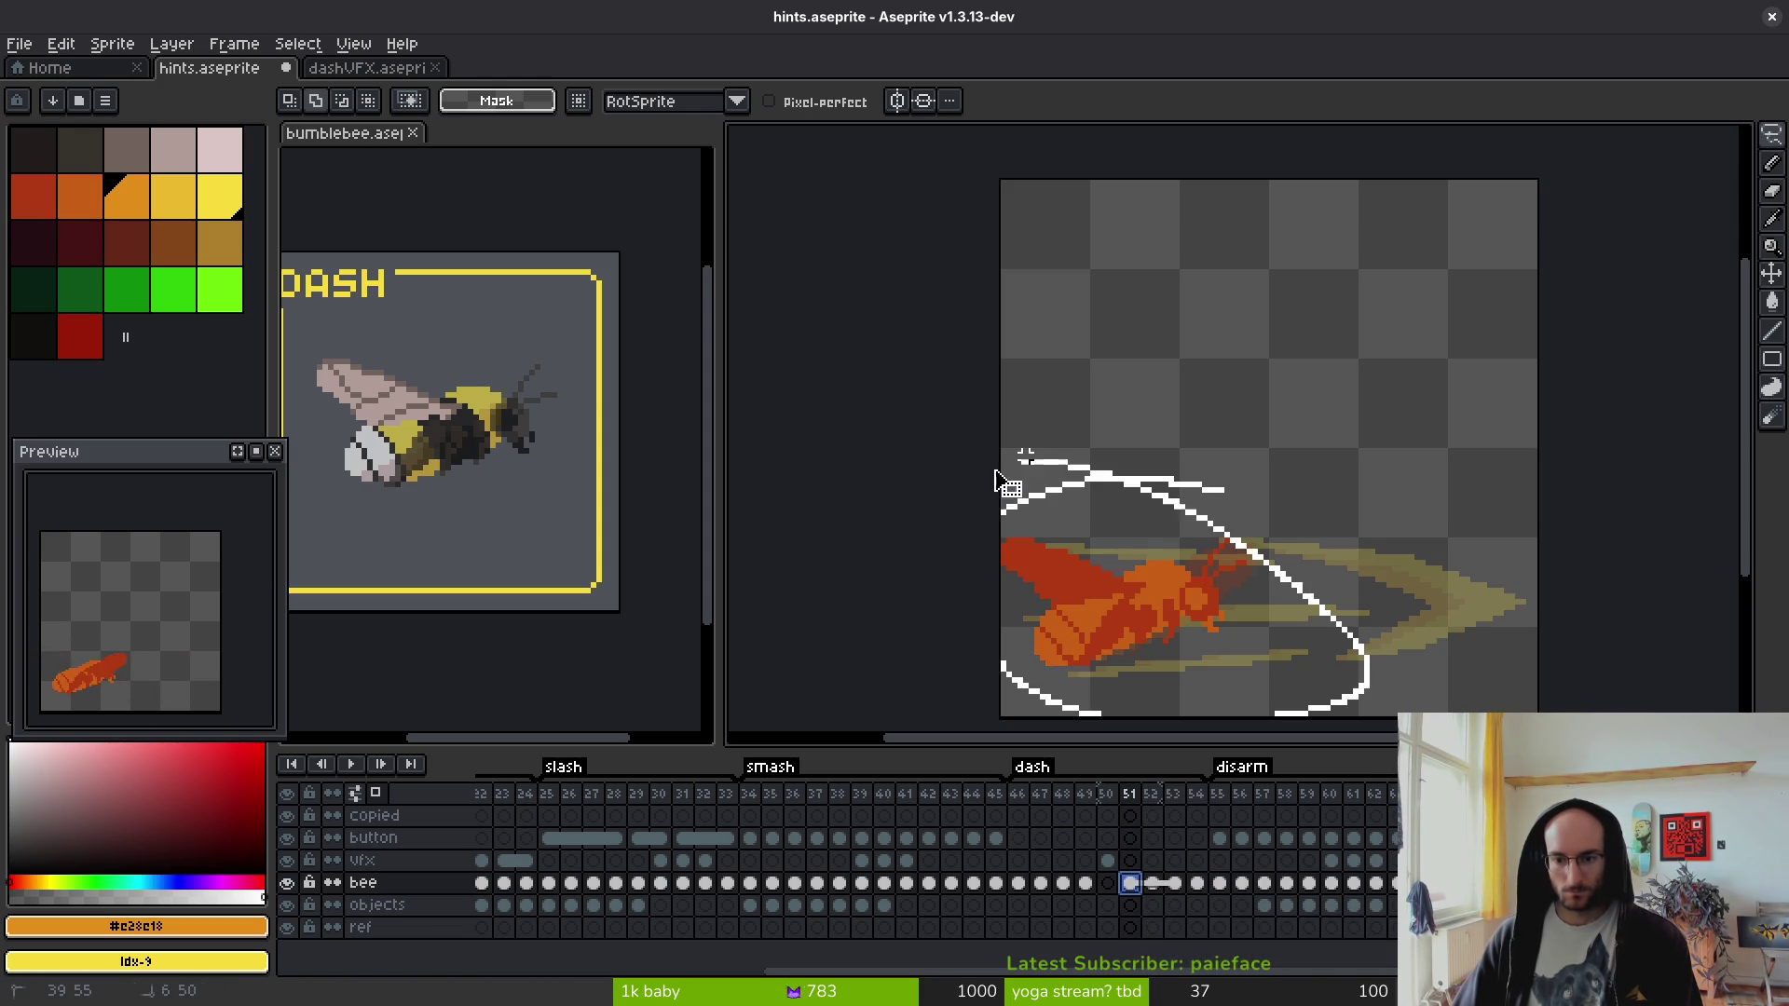
left_click_drag(1098, 606, 1408, 609)
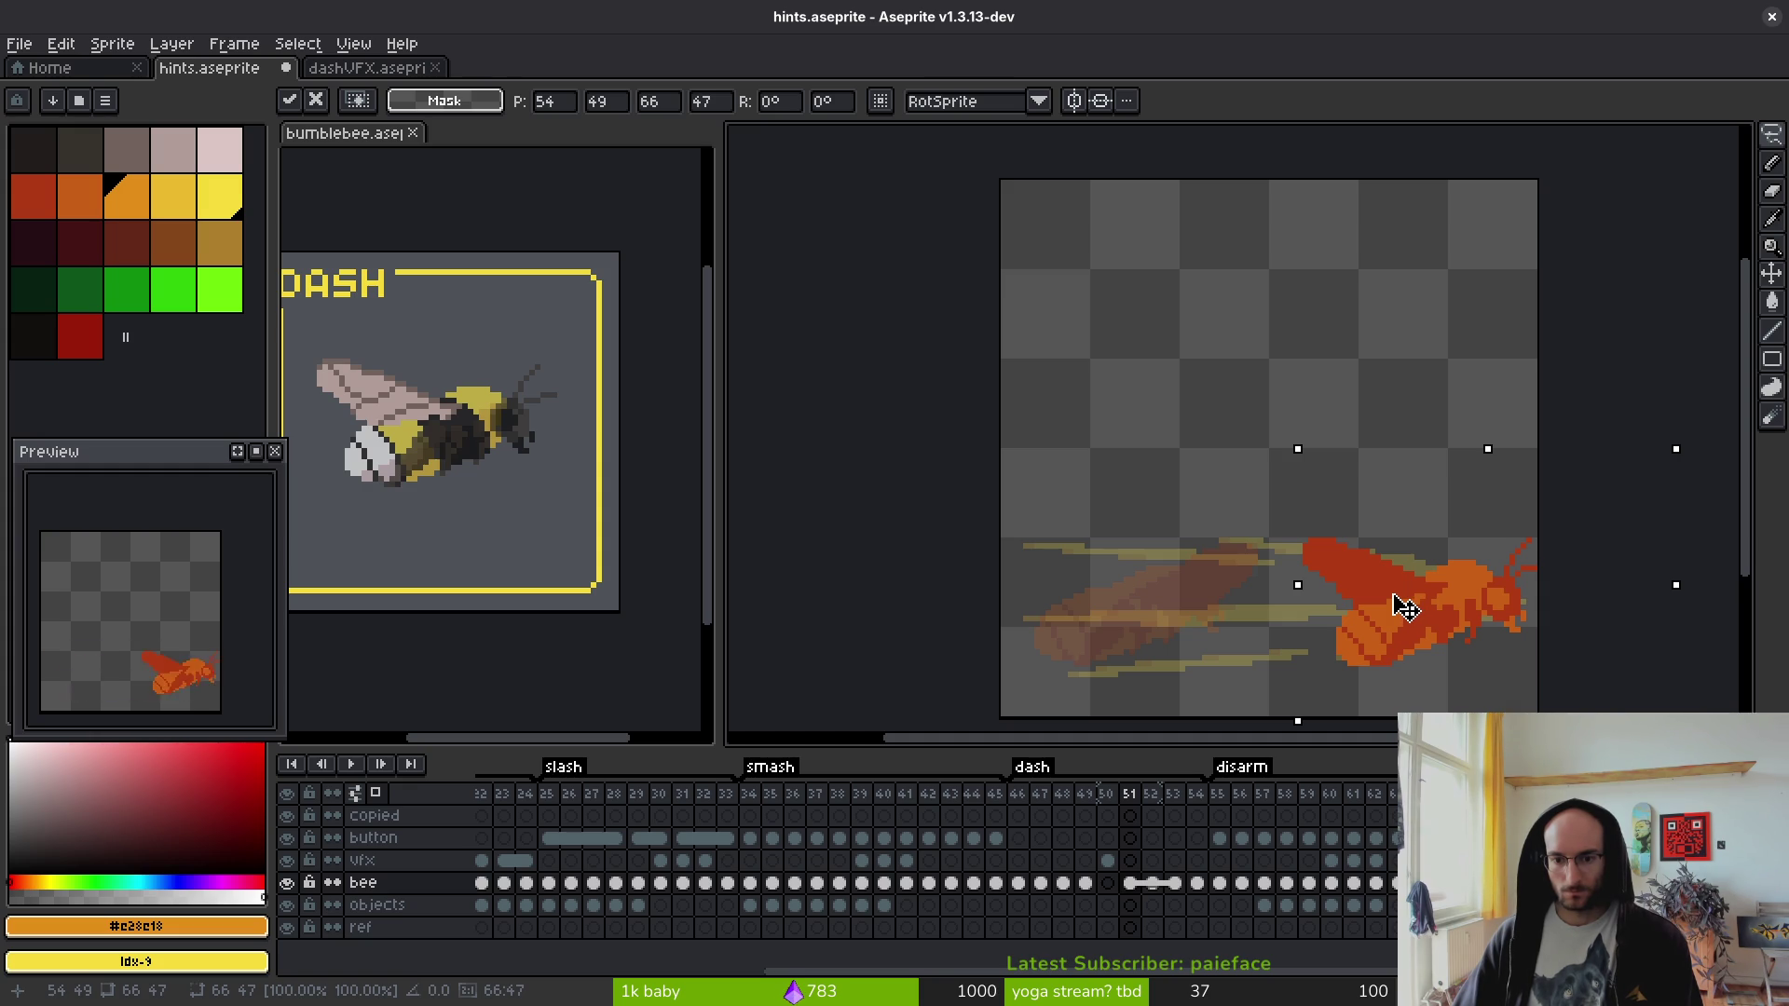
key("Return")
left_click(1152, 883)
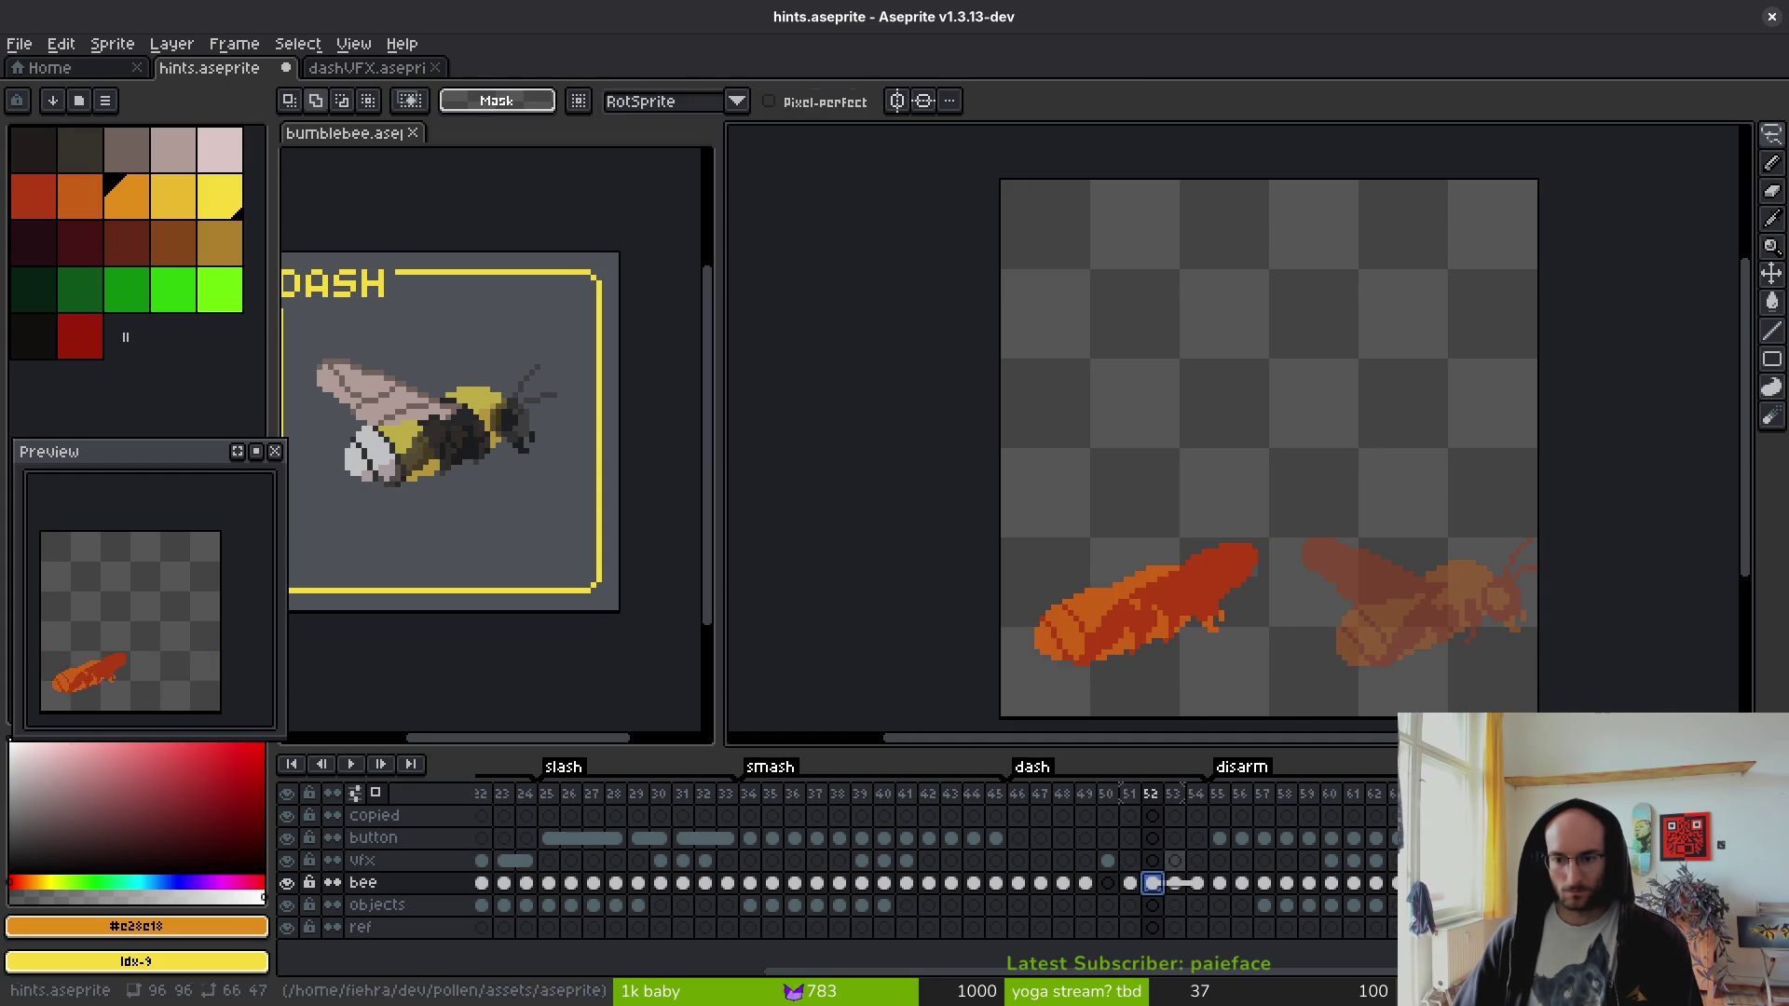
mouse_move(1254, 506)
left_mouse_down()
mouse_move(1355, 596)
mouse_move(1077, 484)
left_mouse_up()
left_click_drag(1109, 592, 1410, 593)
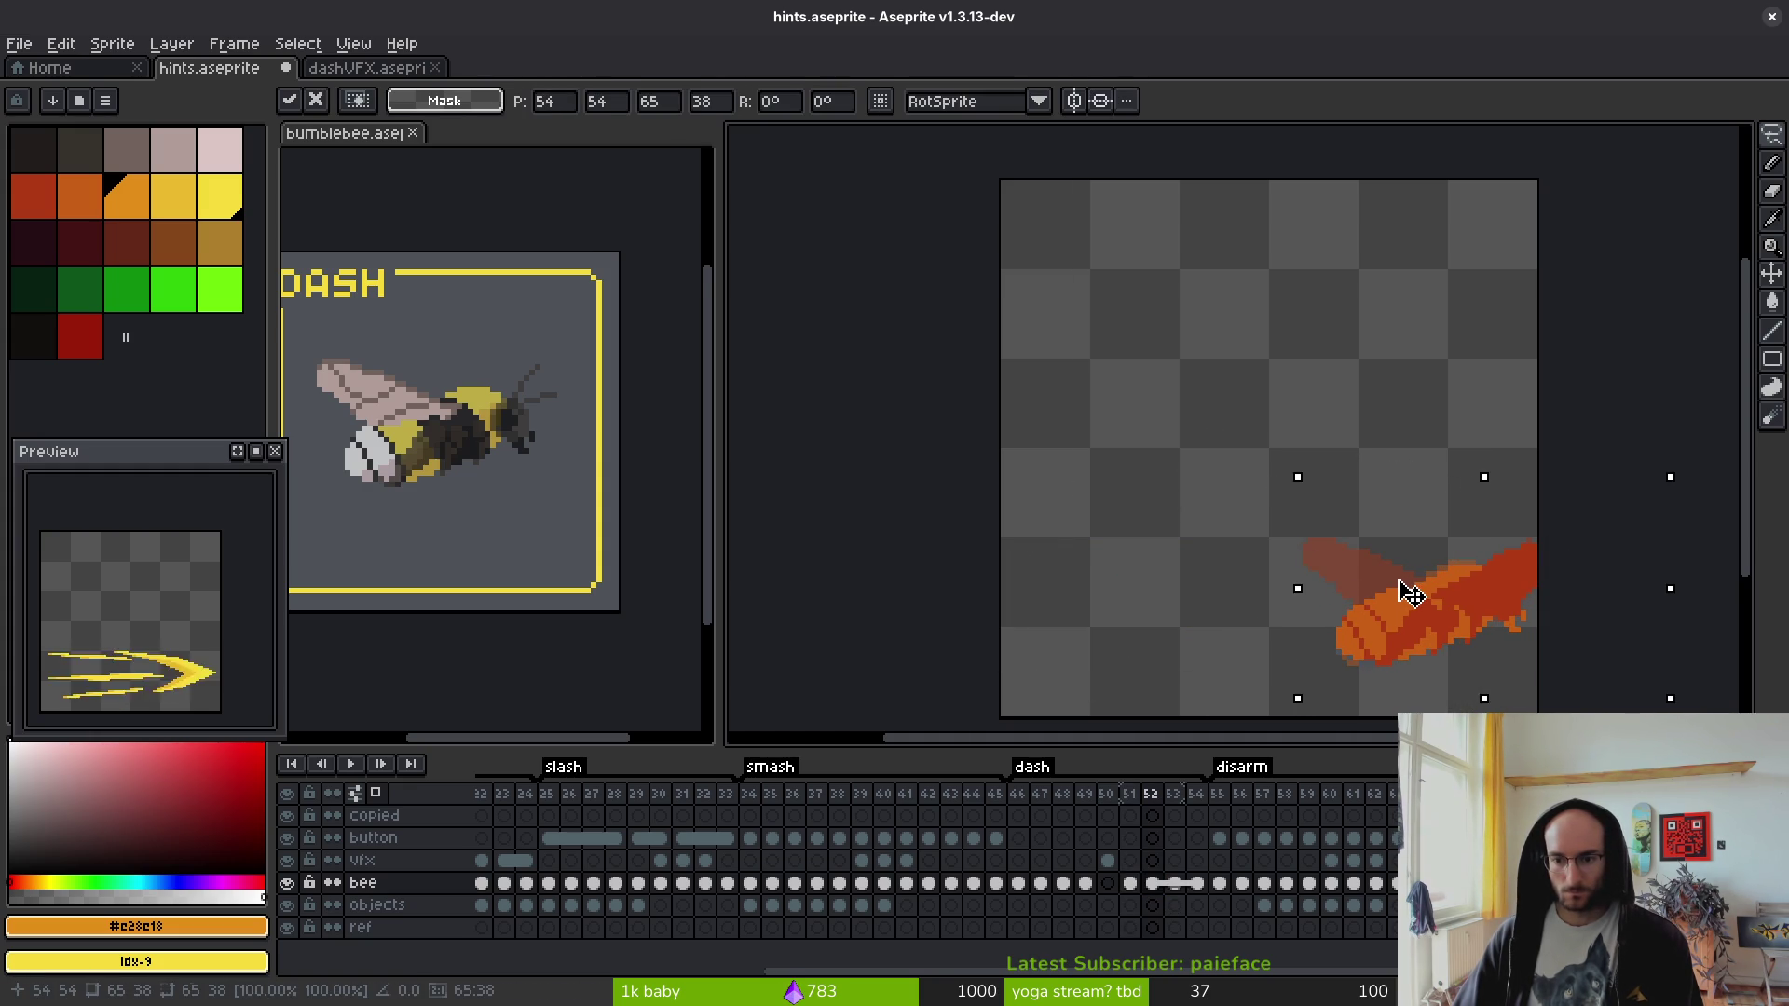
key("Return")
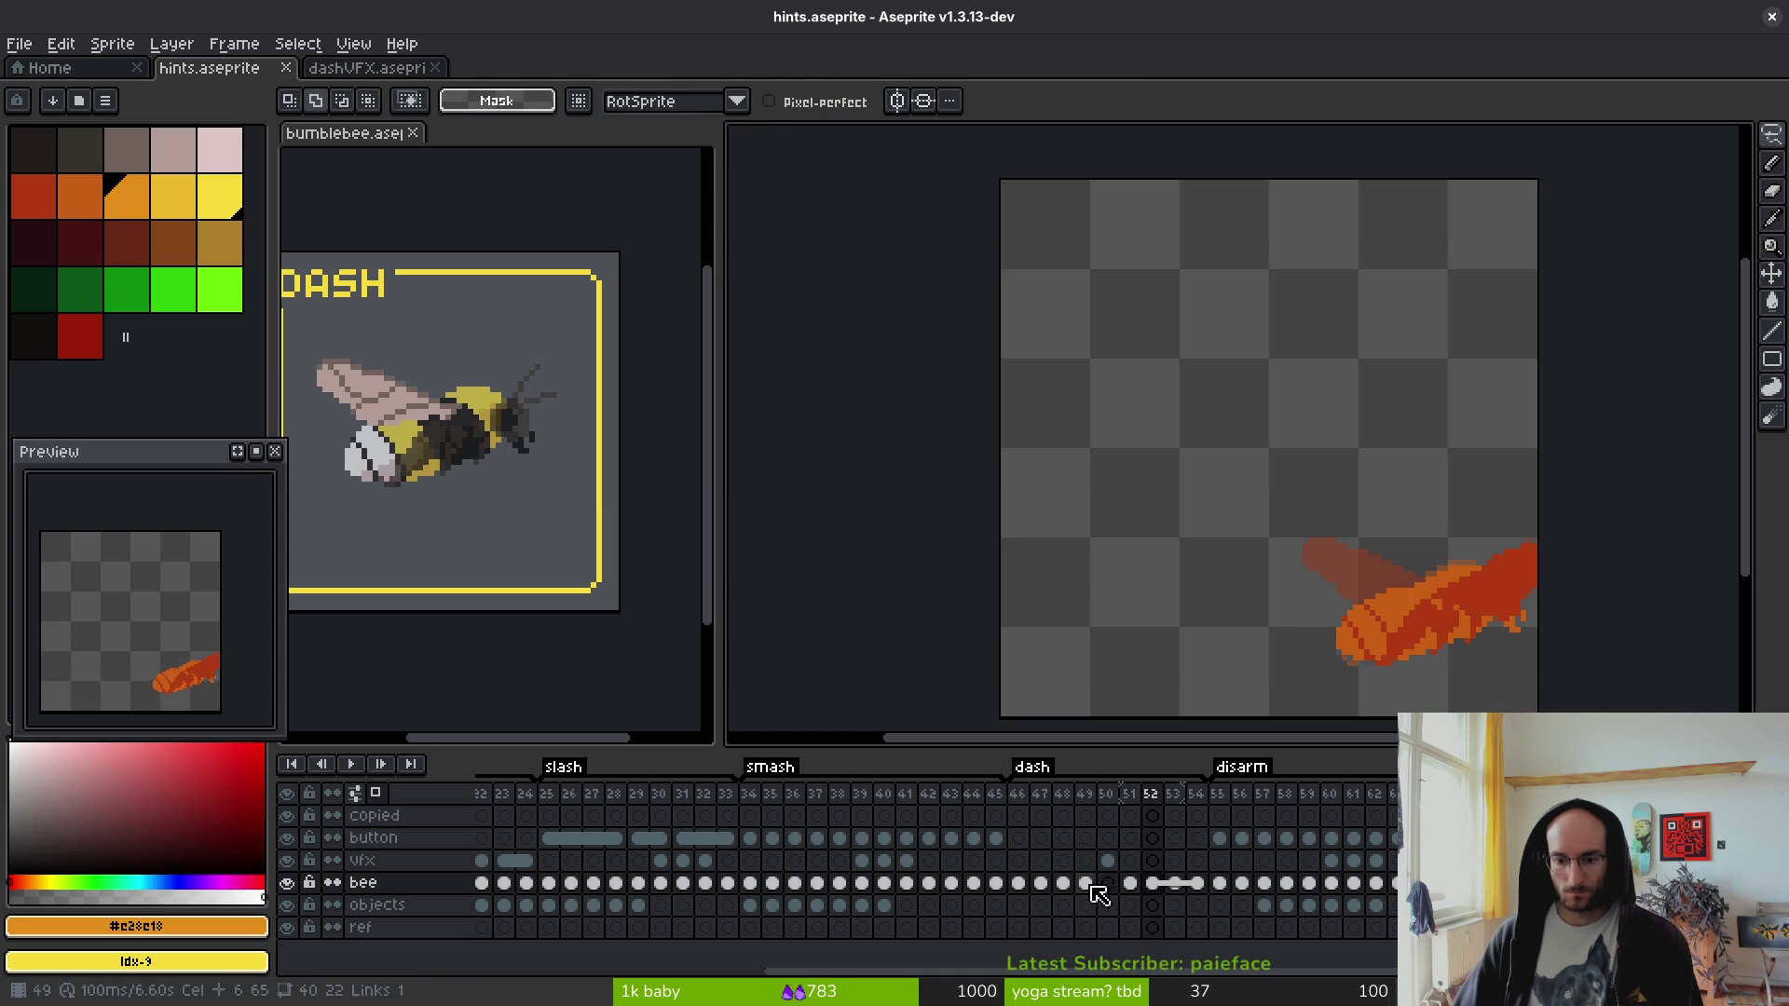
left_click(1099, 887)
left_click(368, 68)
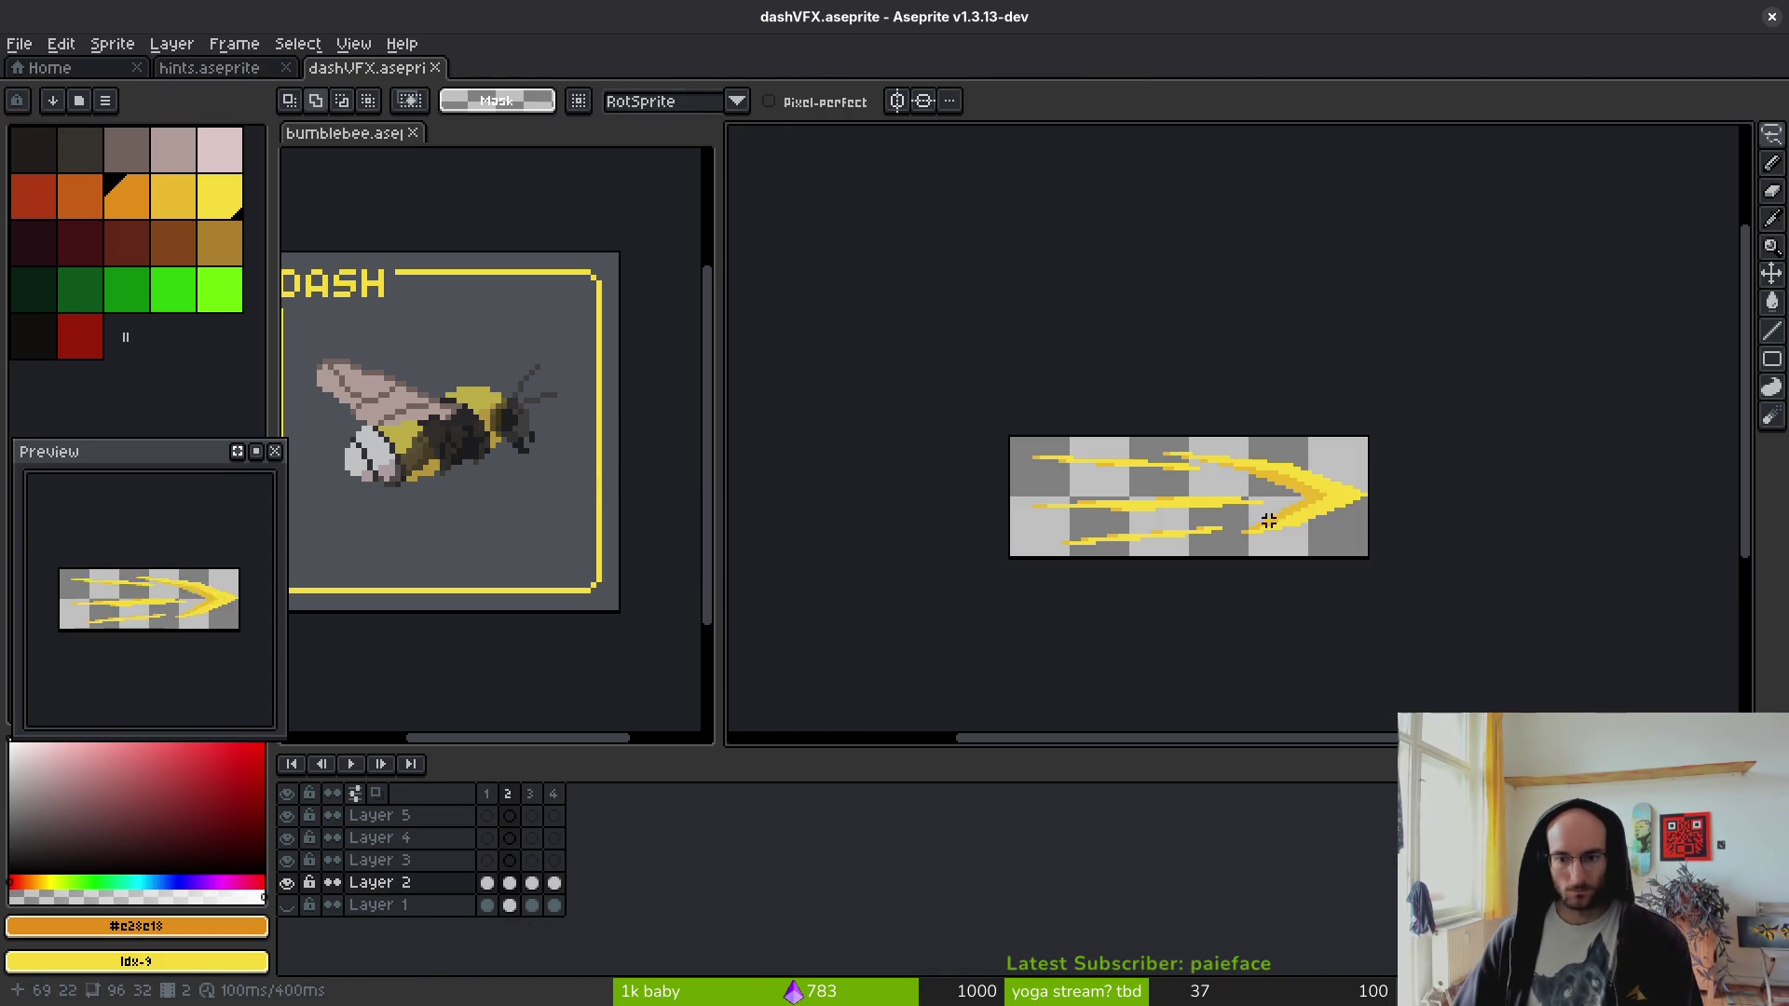
- Copy dashVFX's orange dash into hints frame 51 over the bee and save
key(".")
scroll(1326, 475, "up", 1)
mouse_move(932, 399)
left_mouse_down()
mouse_move(1062, 587)
mouse_move(1416, 634)
left_mouse_up()
left_click(241, 80)
left_click(1107, 860)
left_click(1132, 860)
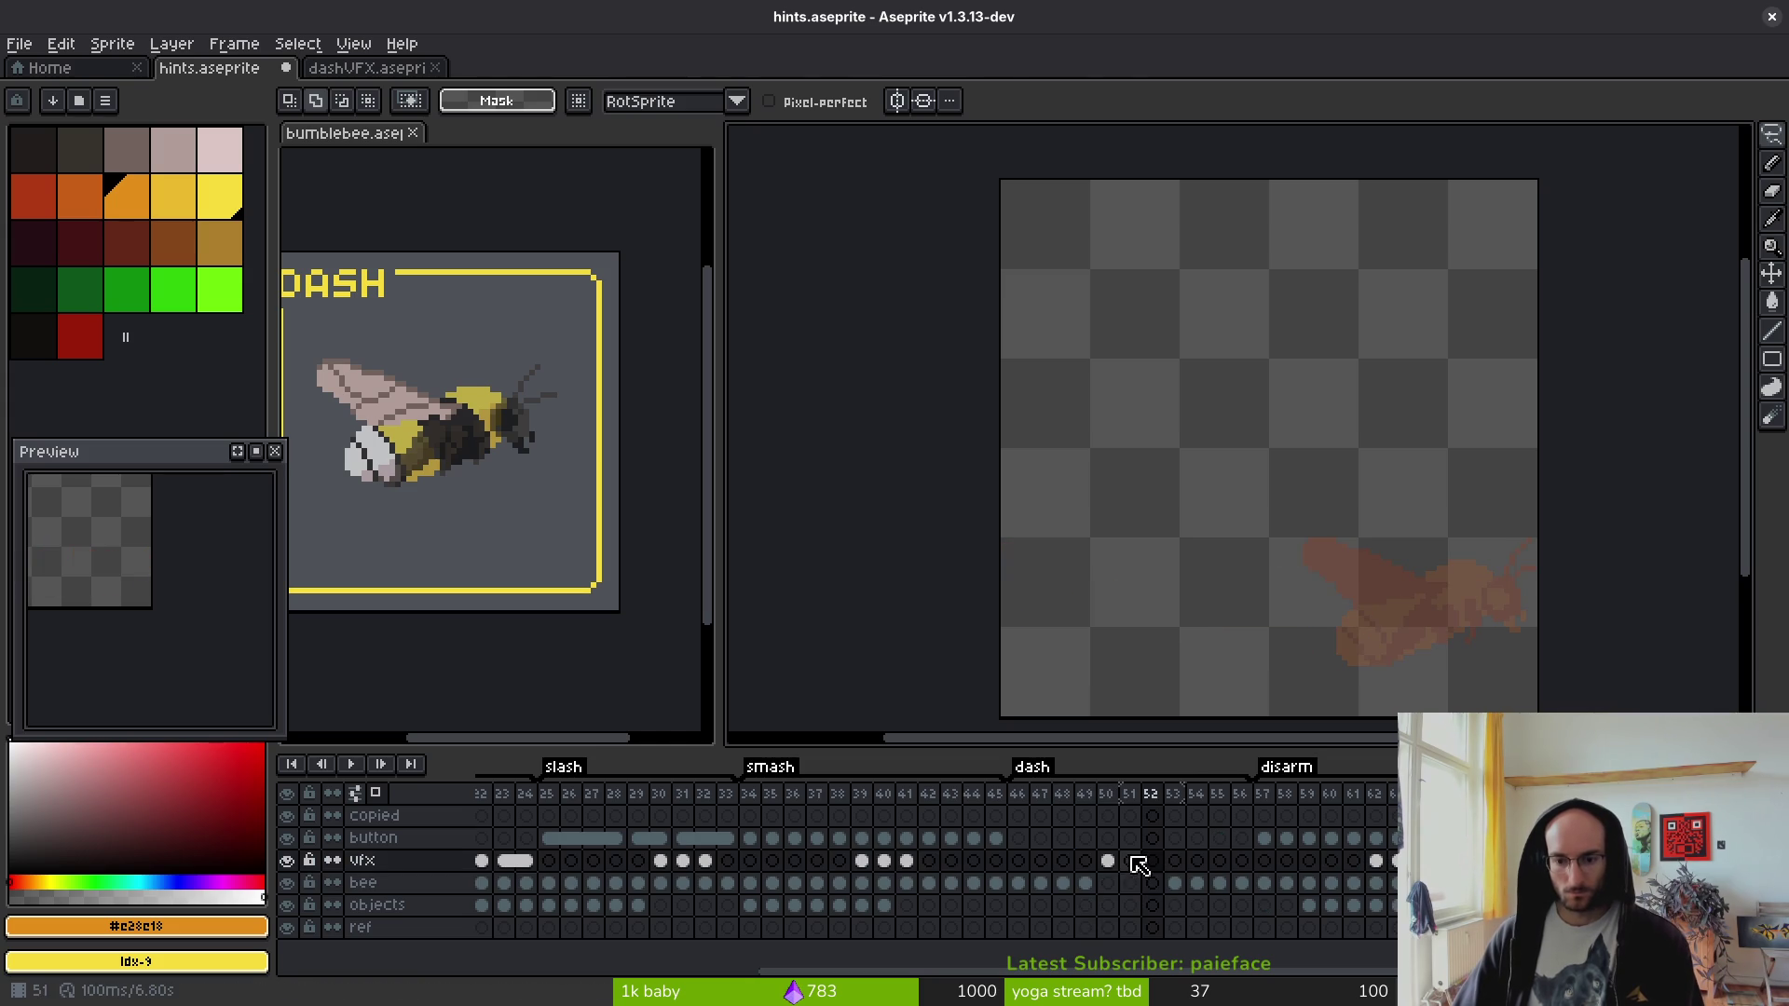
key("ctrl+v")
mouse_move(1465, 267)
left_mouse_down()
mouse_move(1389, 631)
mouse_move(1413, 604)
left_mouse_up()
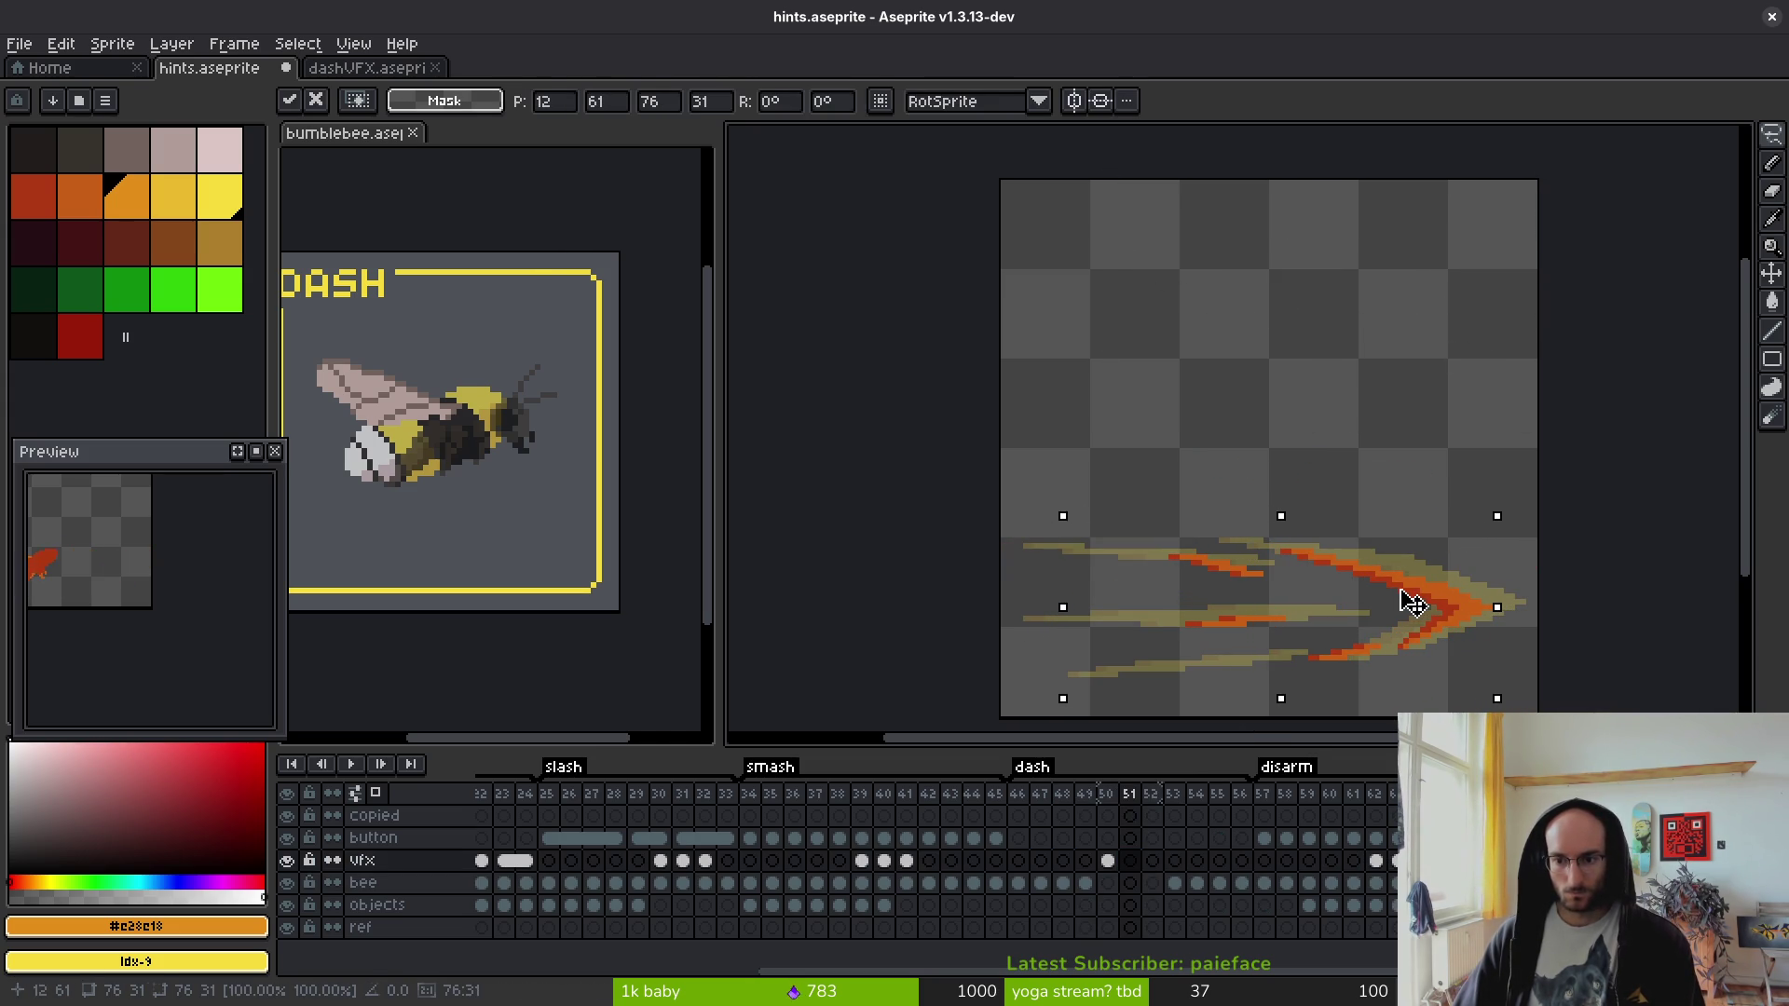
key("ctrl+s")
- Copy dashVFX's red dash into hints frame 52 onto the bee and save hints.aseprite
left_click(366, 67)
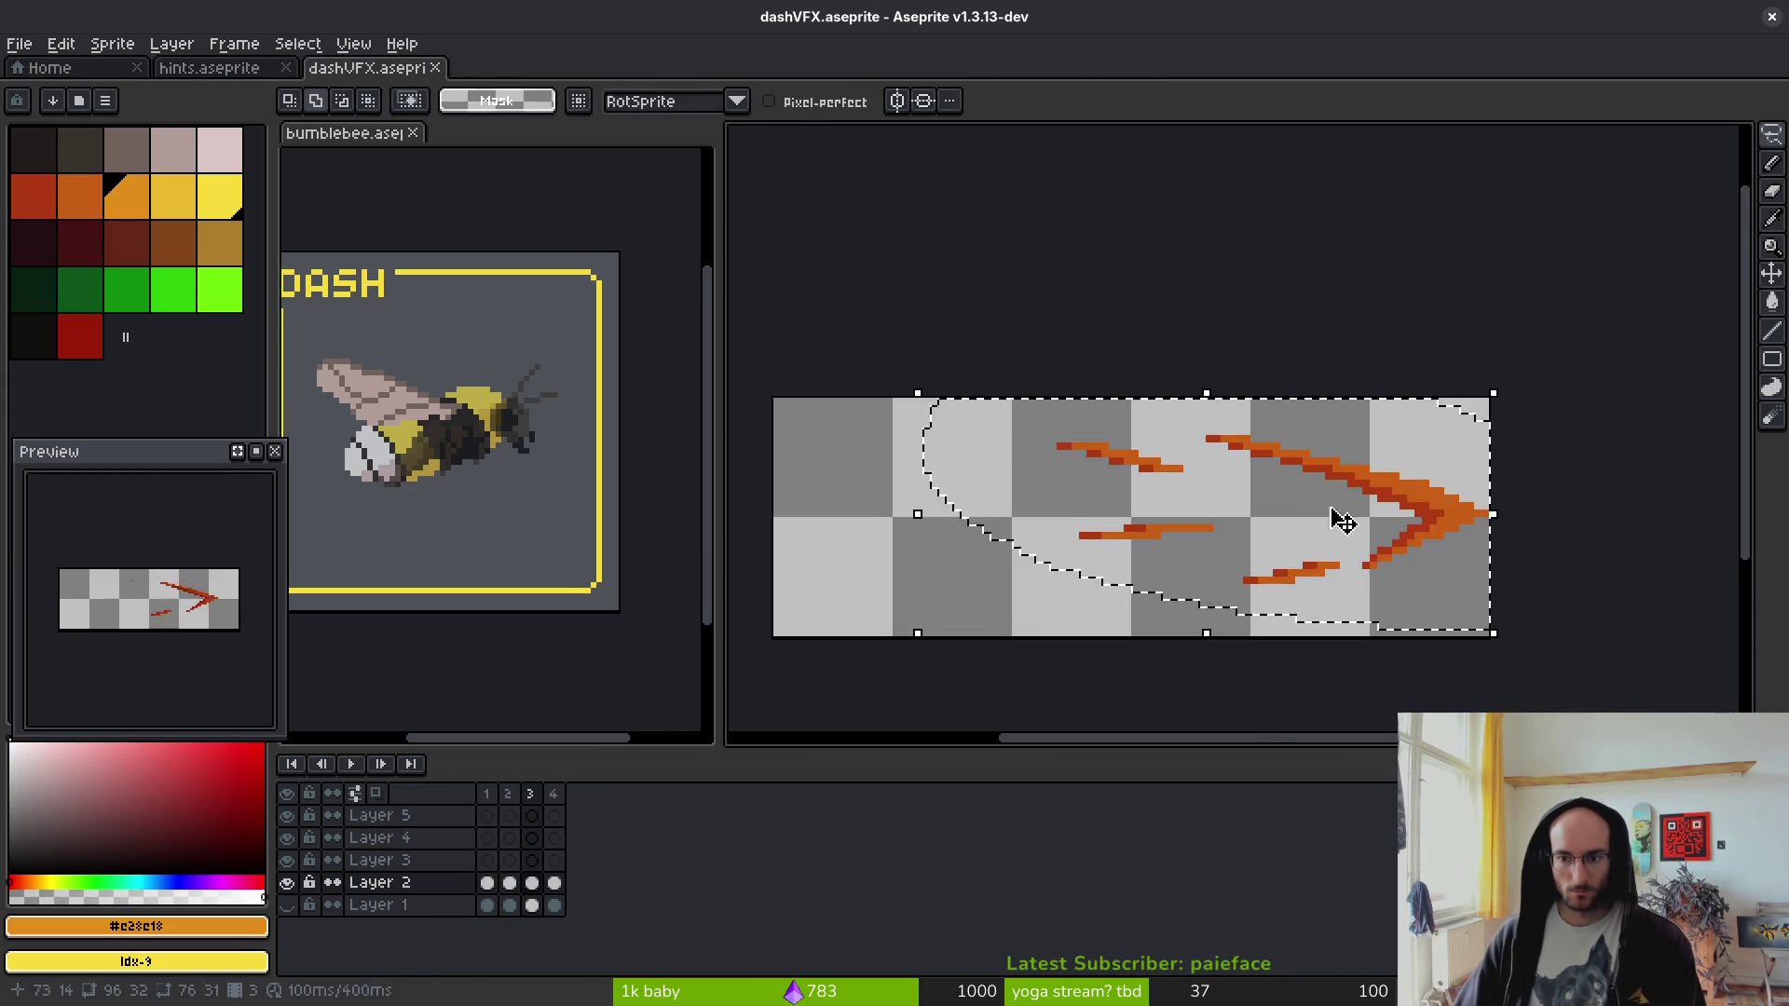
key("ctrl+d")
key("comma")
key("comma")
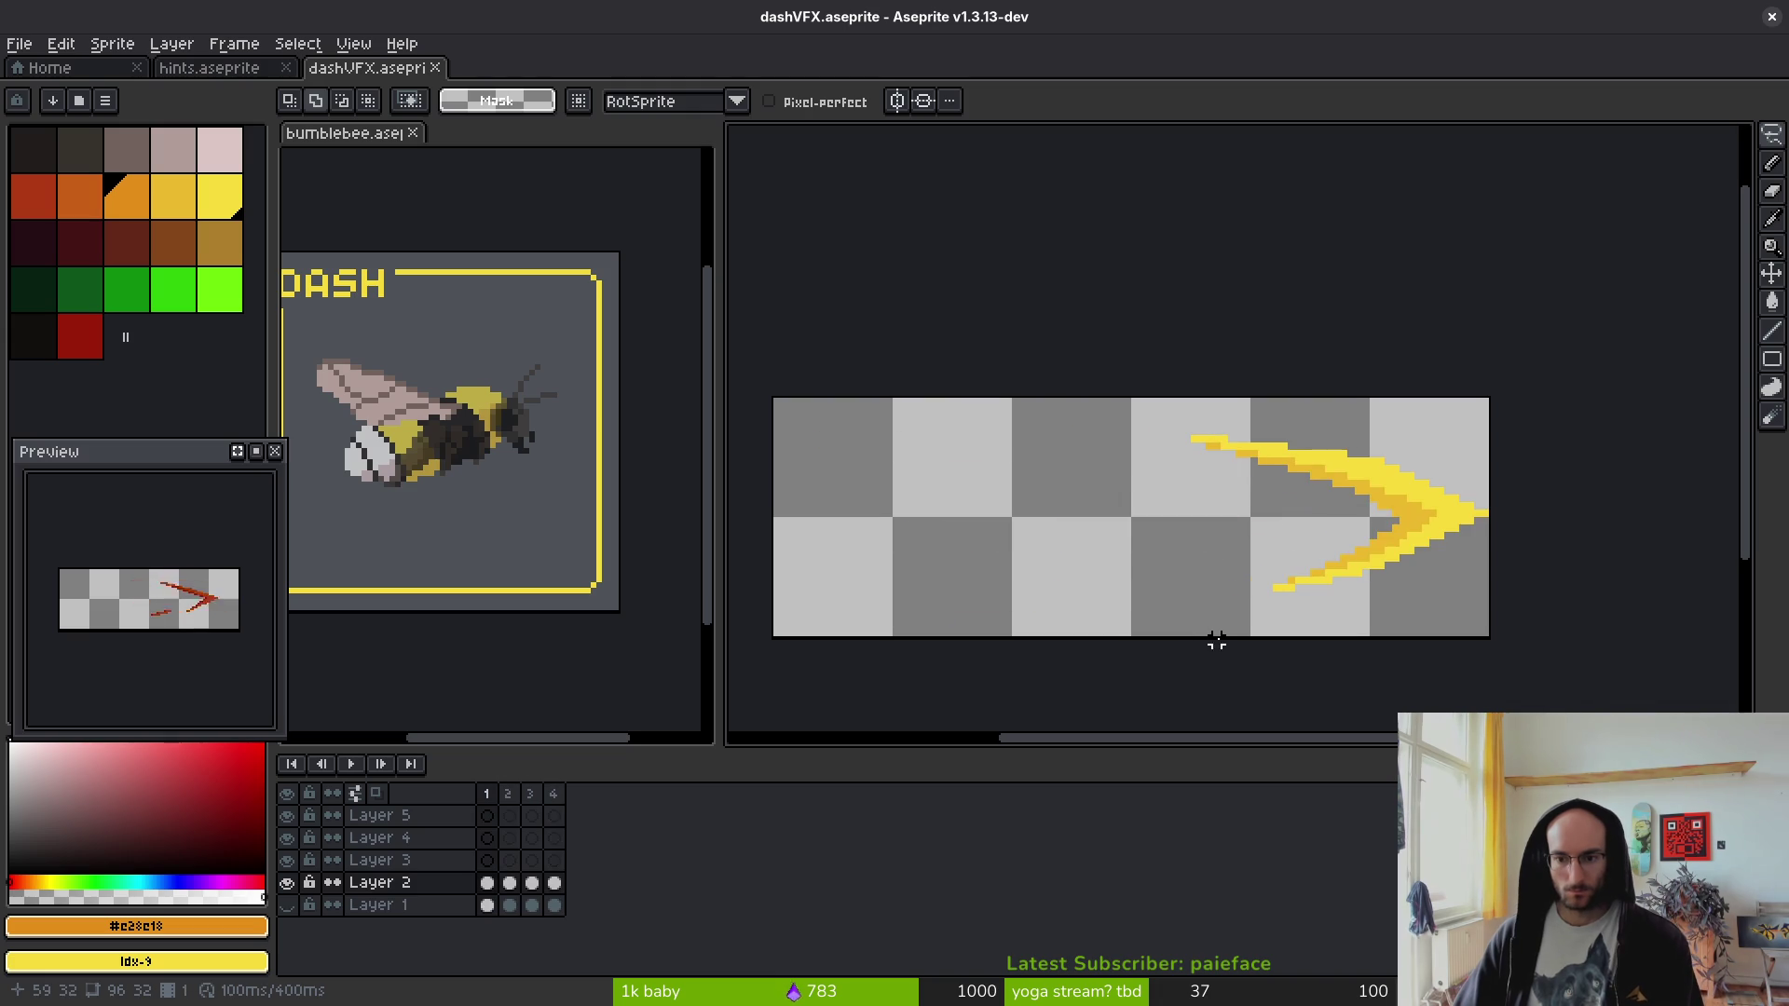
key("period")
key("period")
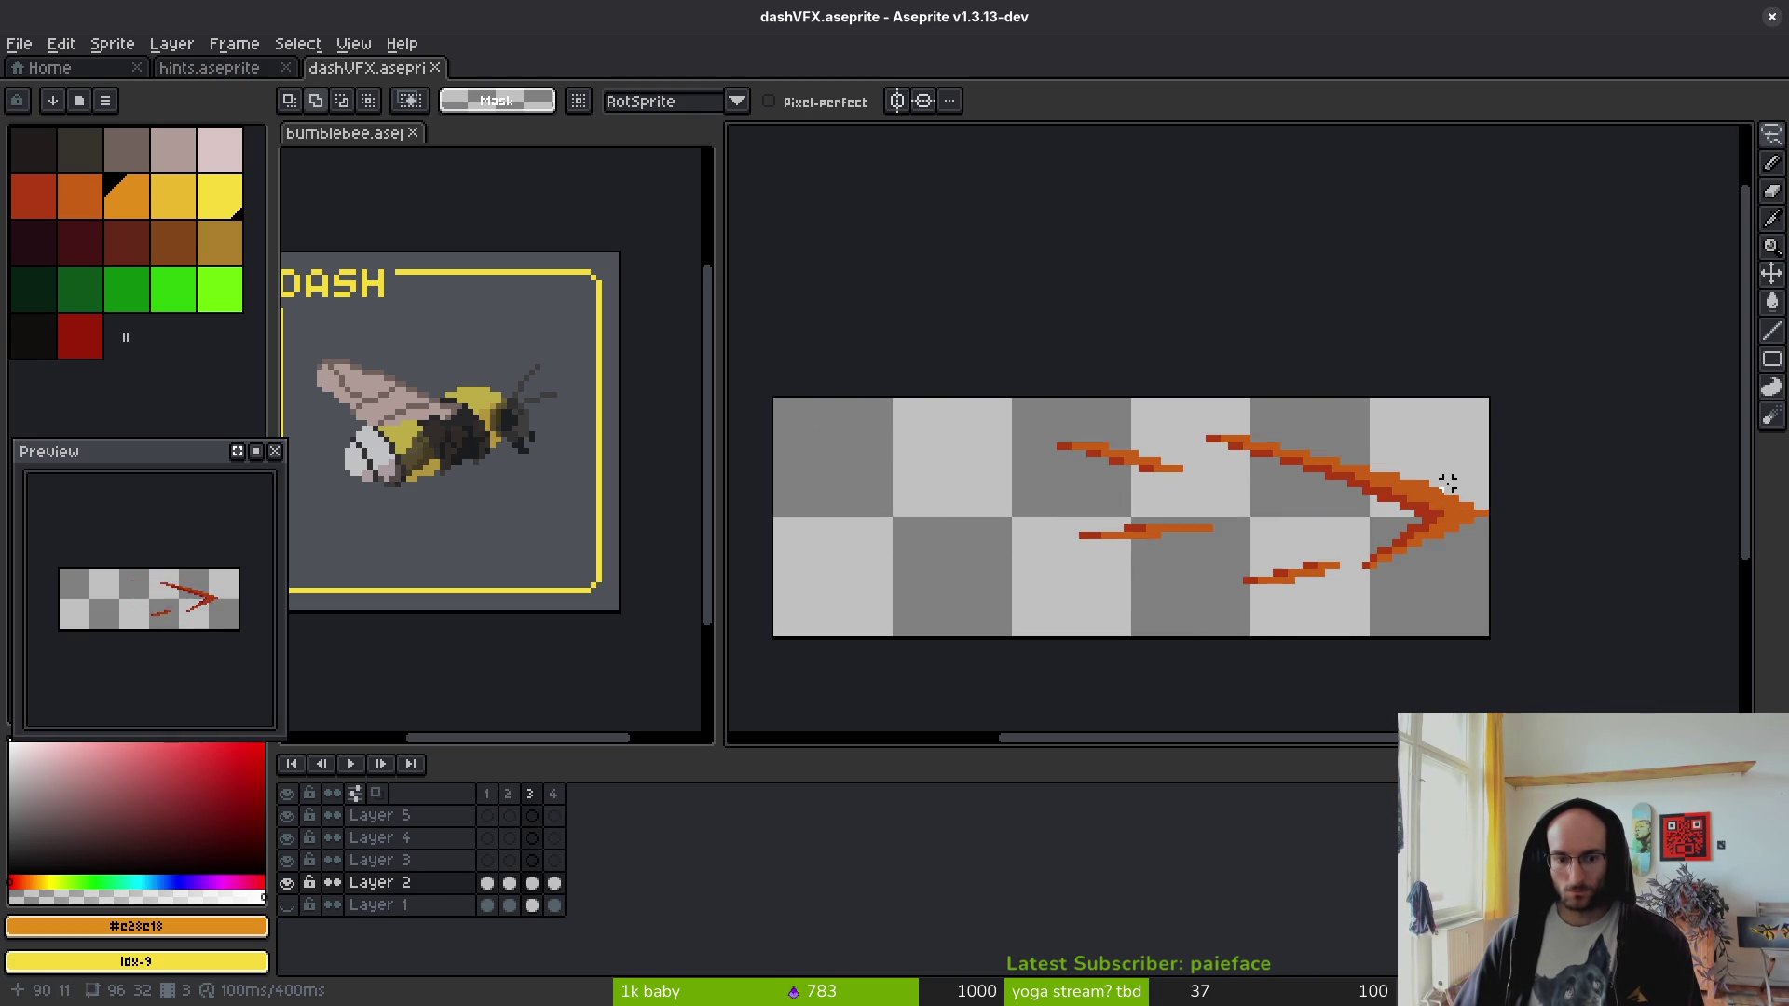
key("period")
mouse_move(1310, 428)
left_mouse_down()
mouse_move(1078, 372)
mouse_move(1127, 402)
left_mouse_up()
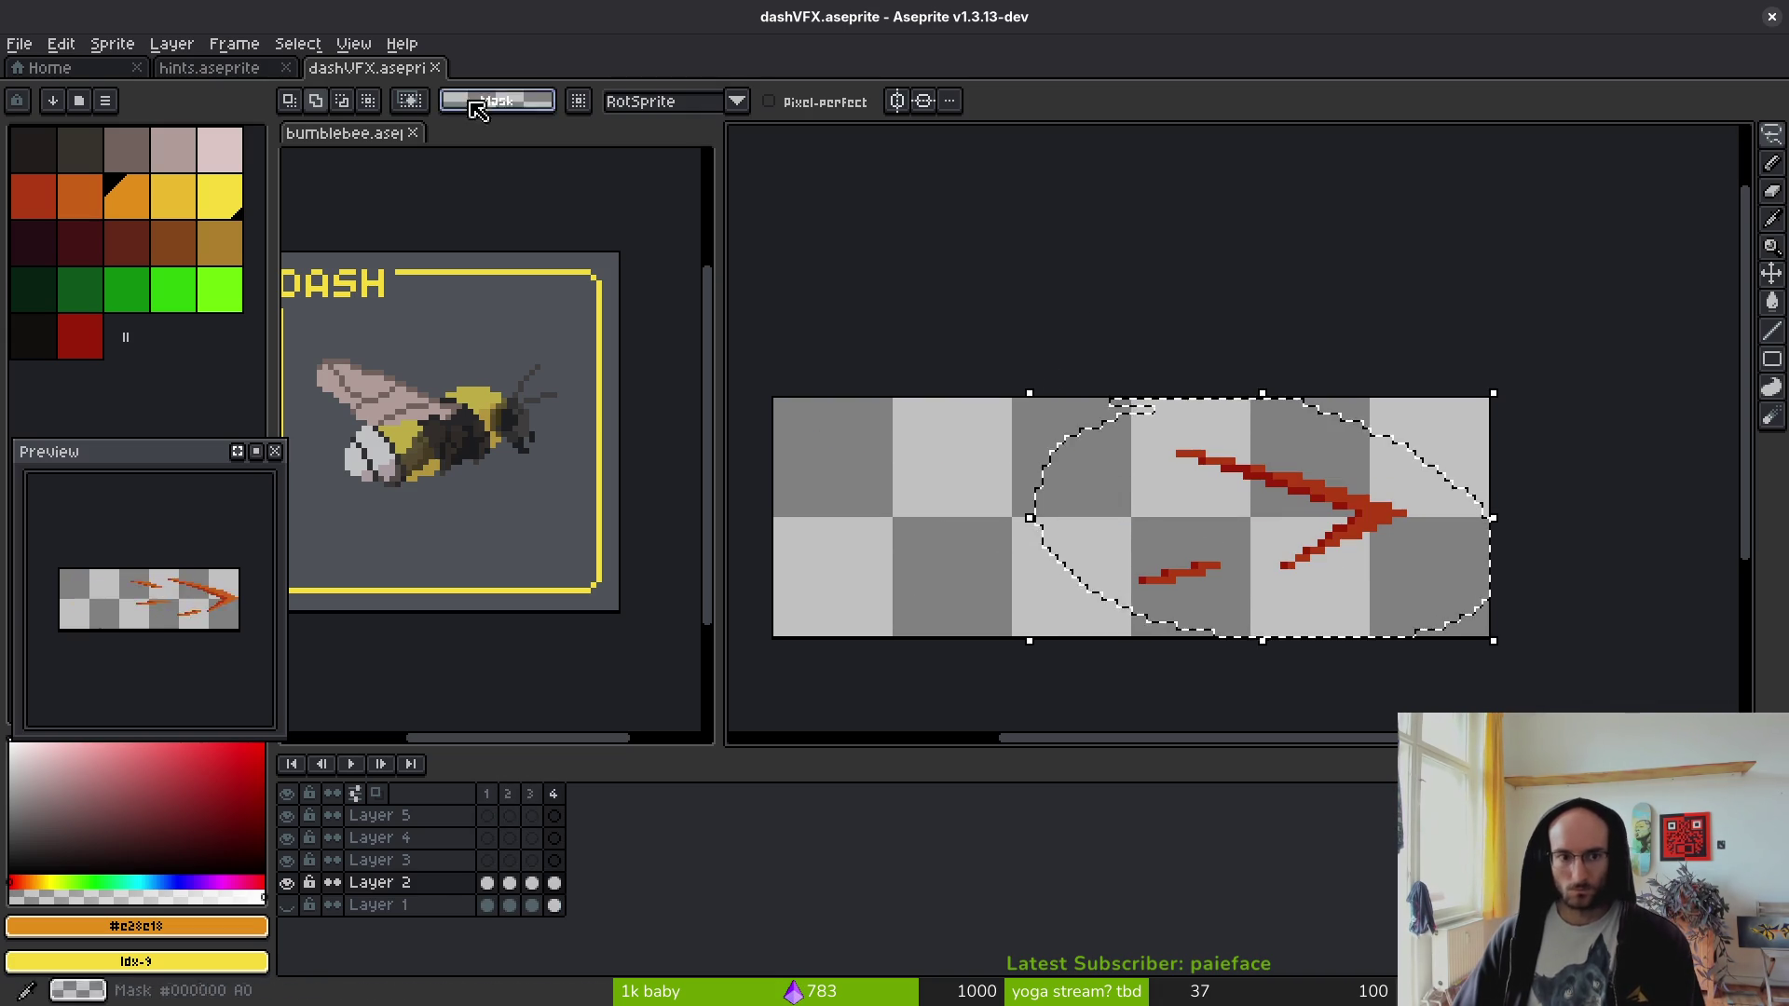
key("ctrl+shift+Tab")
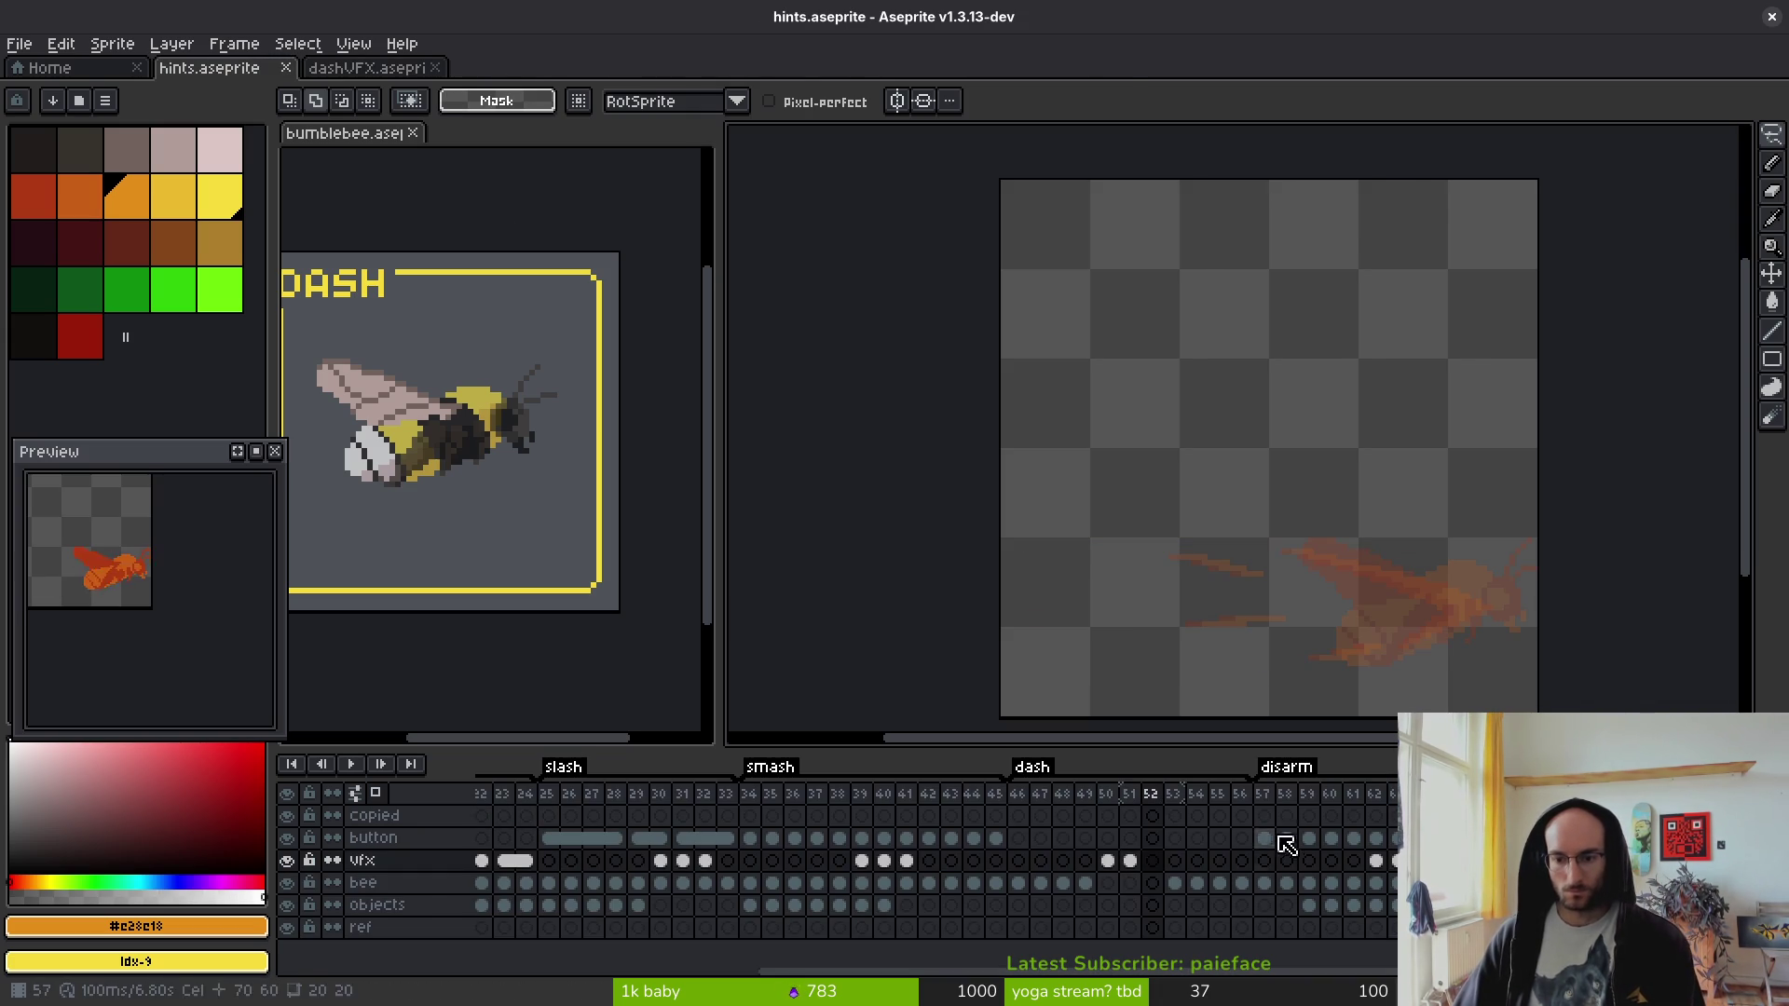
key("ctrl+v")
left_click_drag(1426, 279, 1423, 627)
key("ctrl+s")
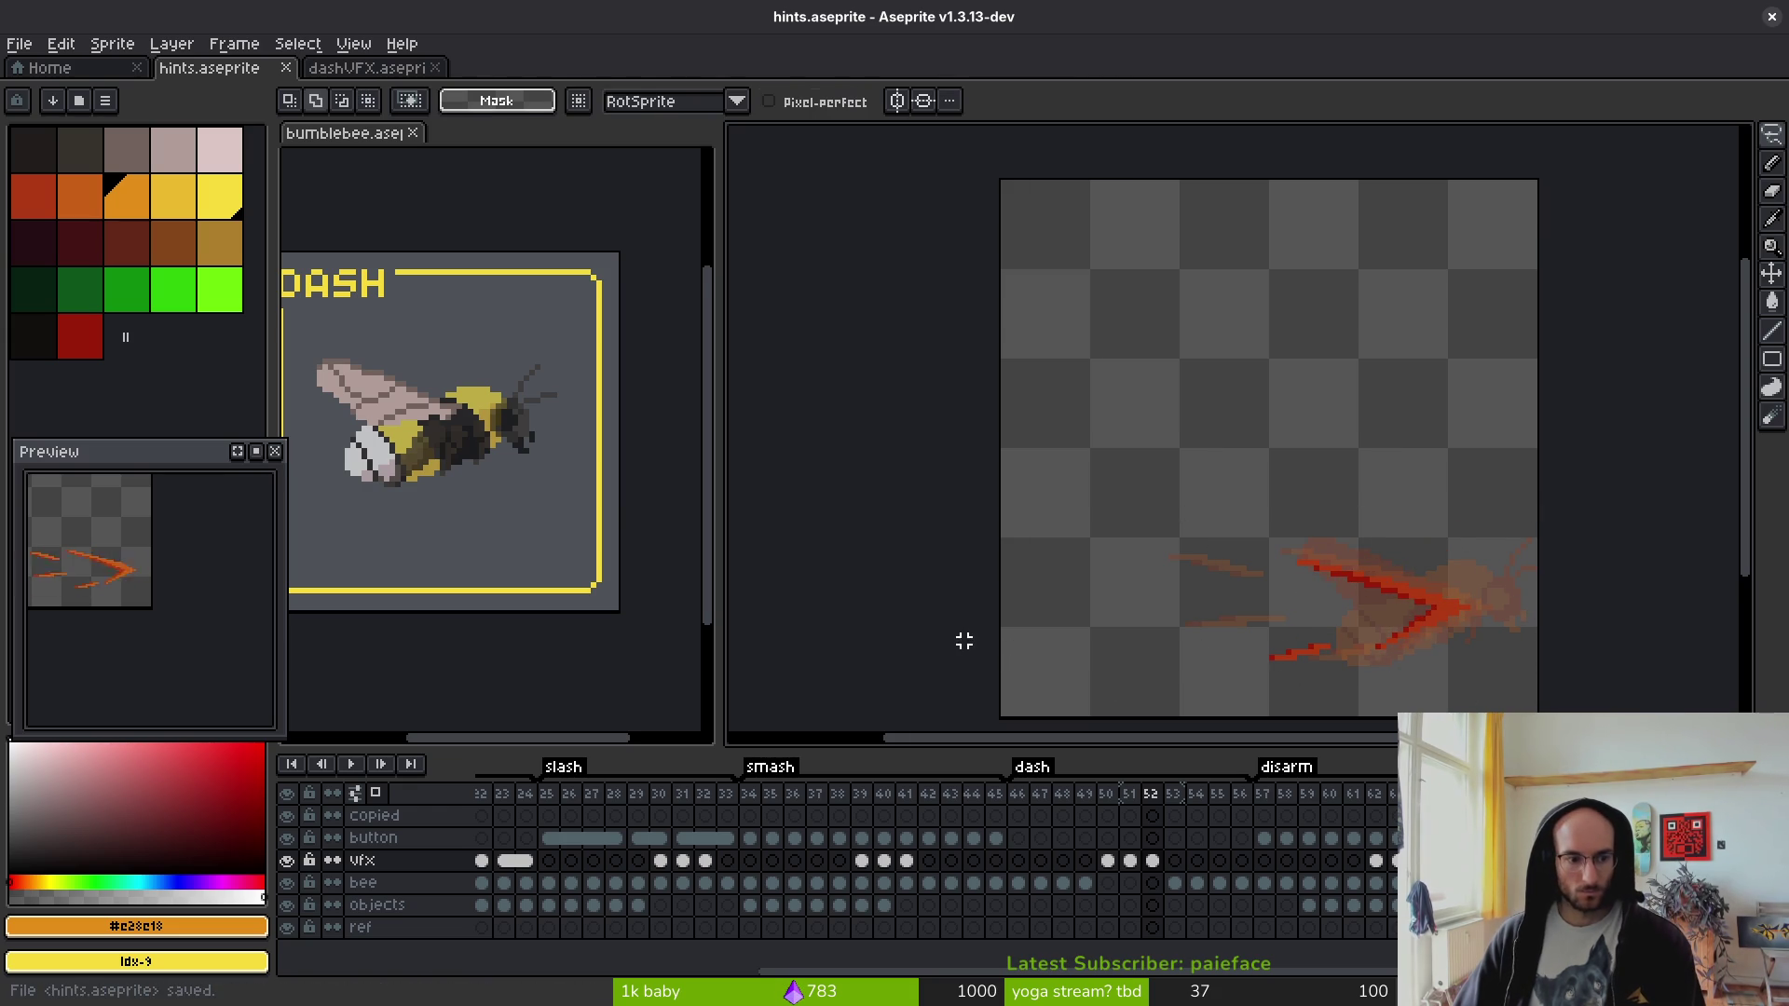
scroll(1252, 584, "down", 1)
scroll(164, 559, "up", 1)
left_click_drag(227, 619, 250, 657)
key("ctrl+s")
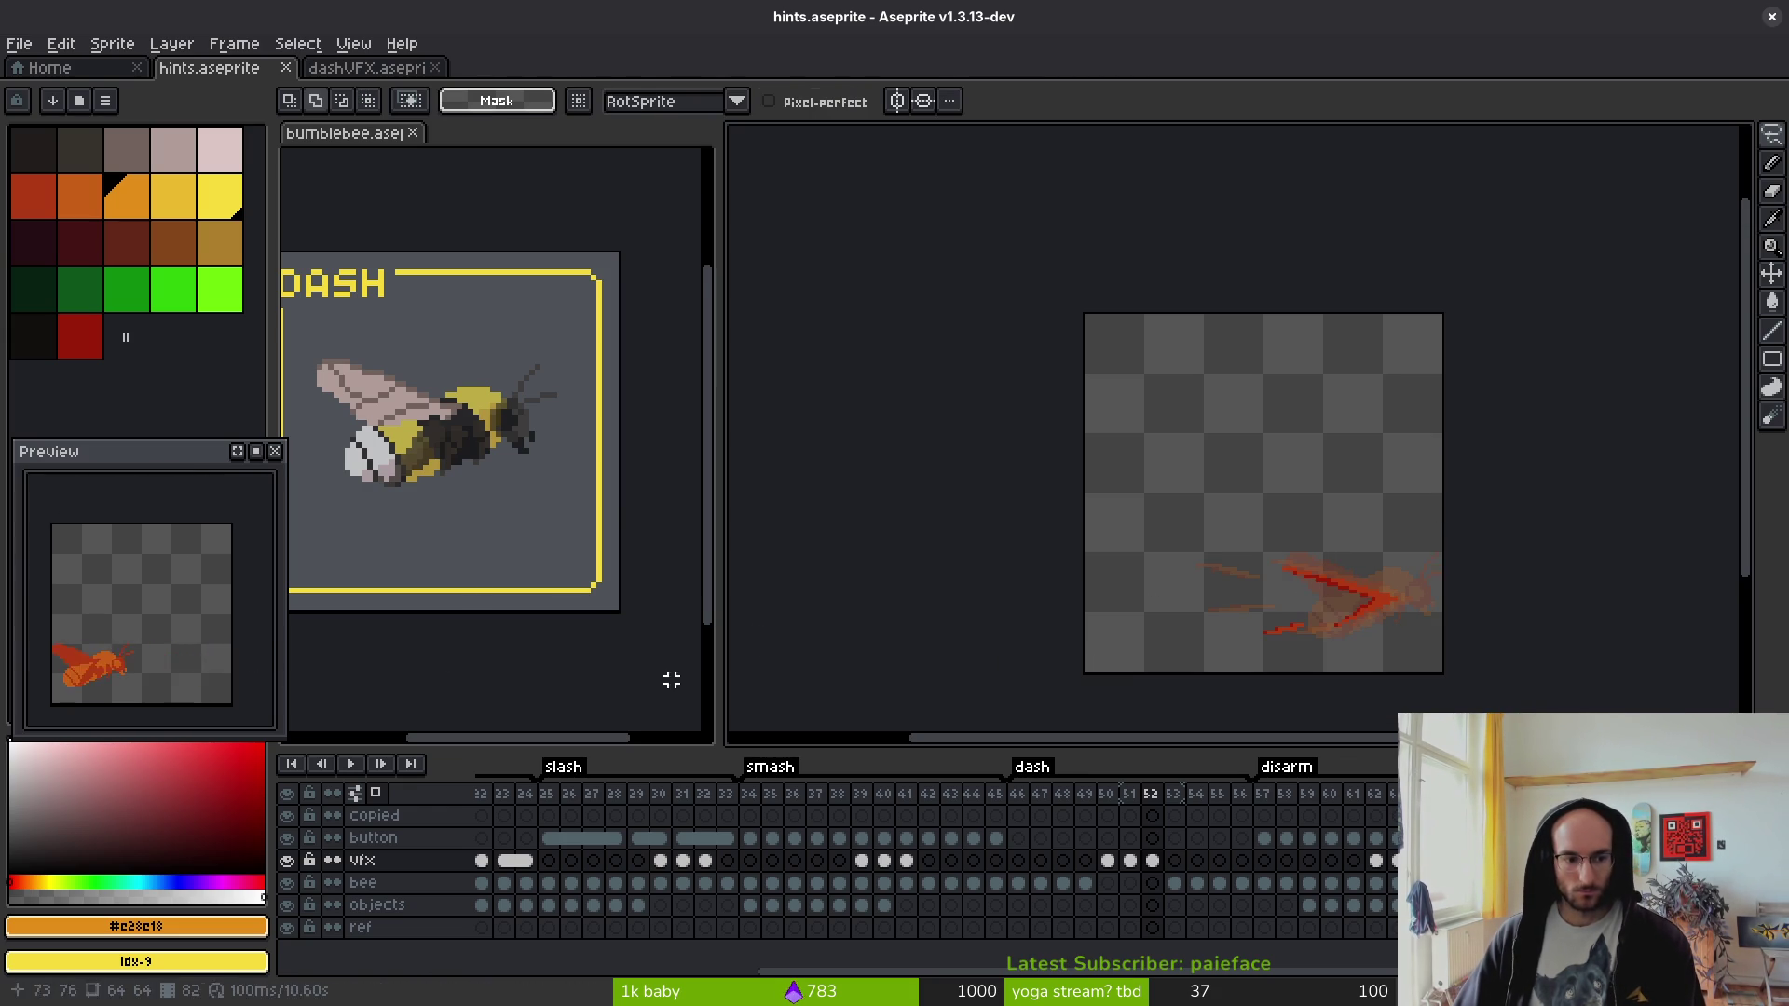
left_click(1132, 860)
left_click(1154, 863)
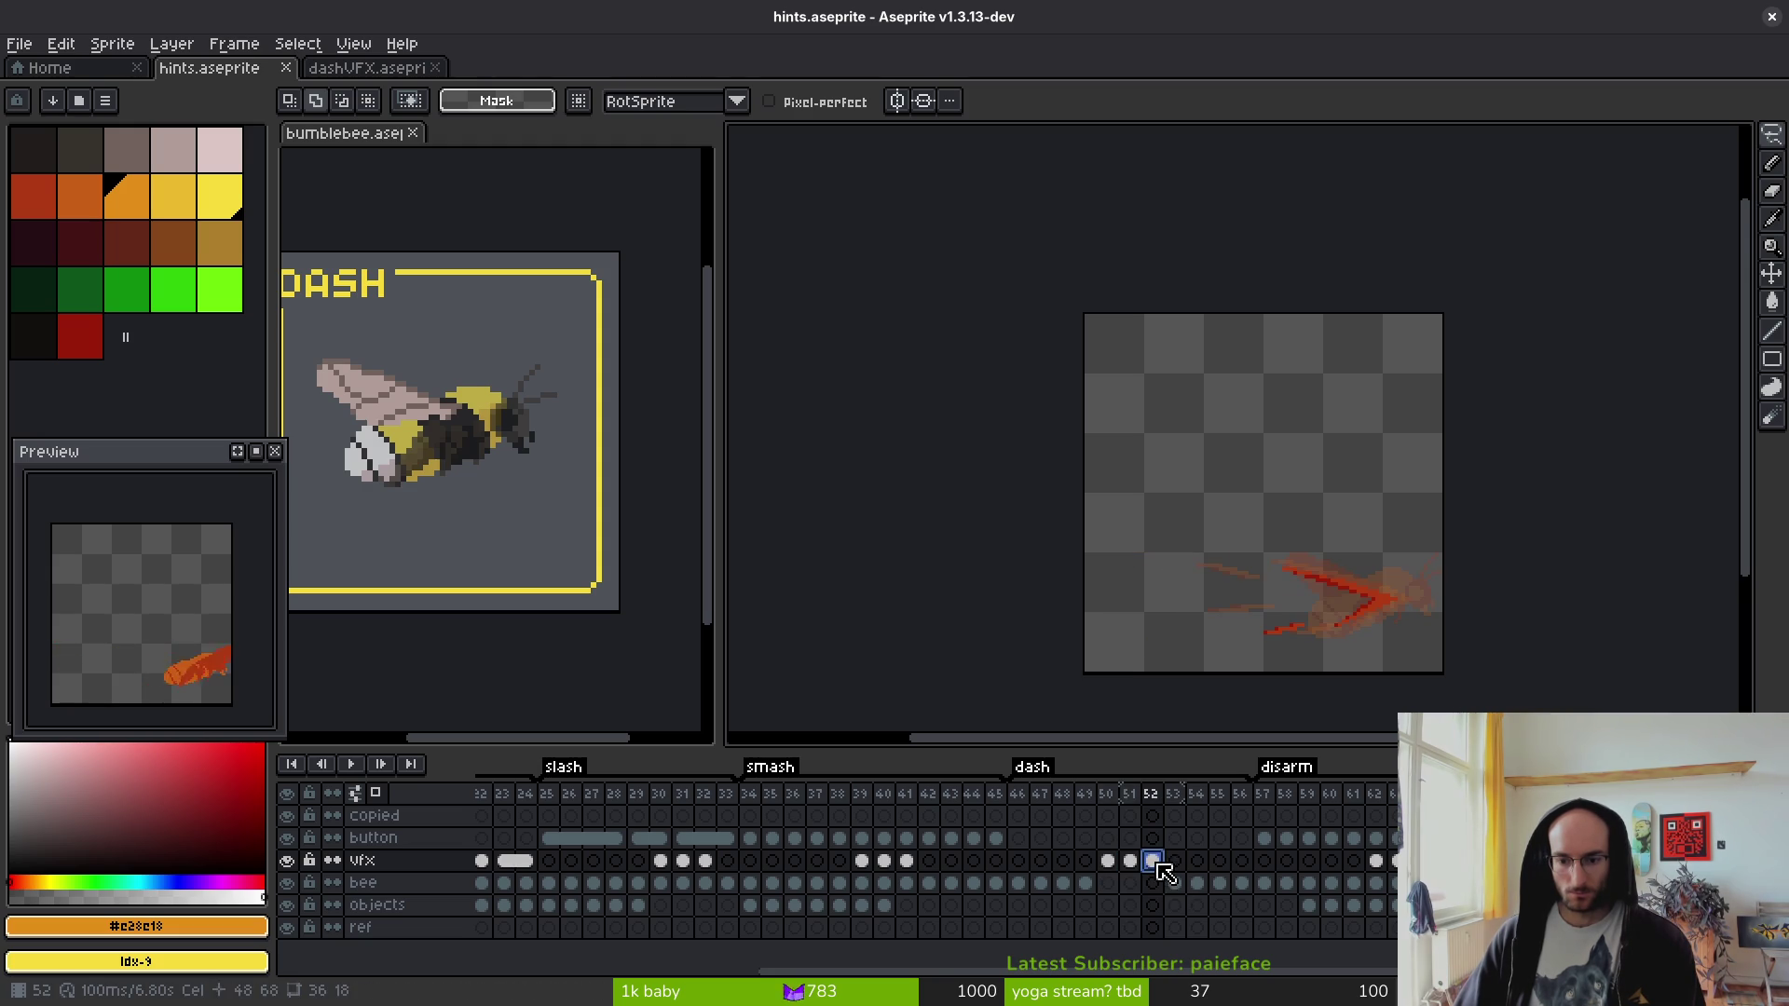
left_click_drag(1158, 863, 1172, 863)
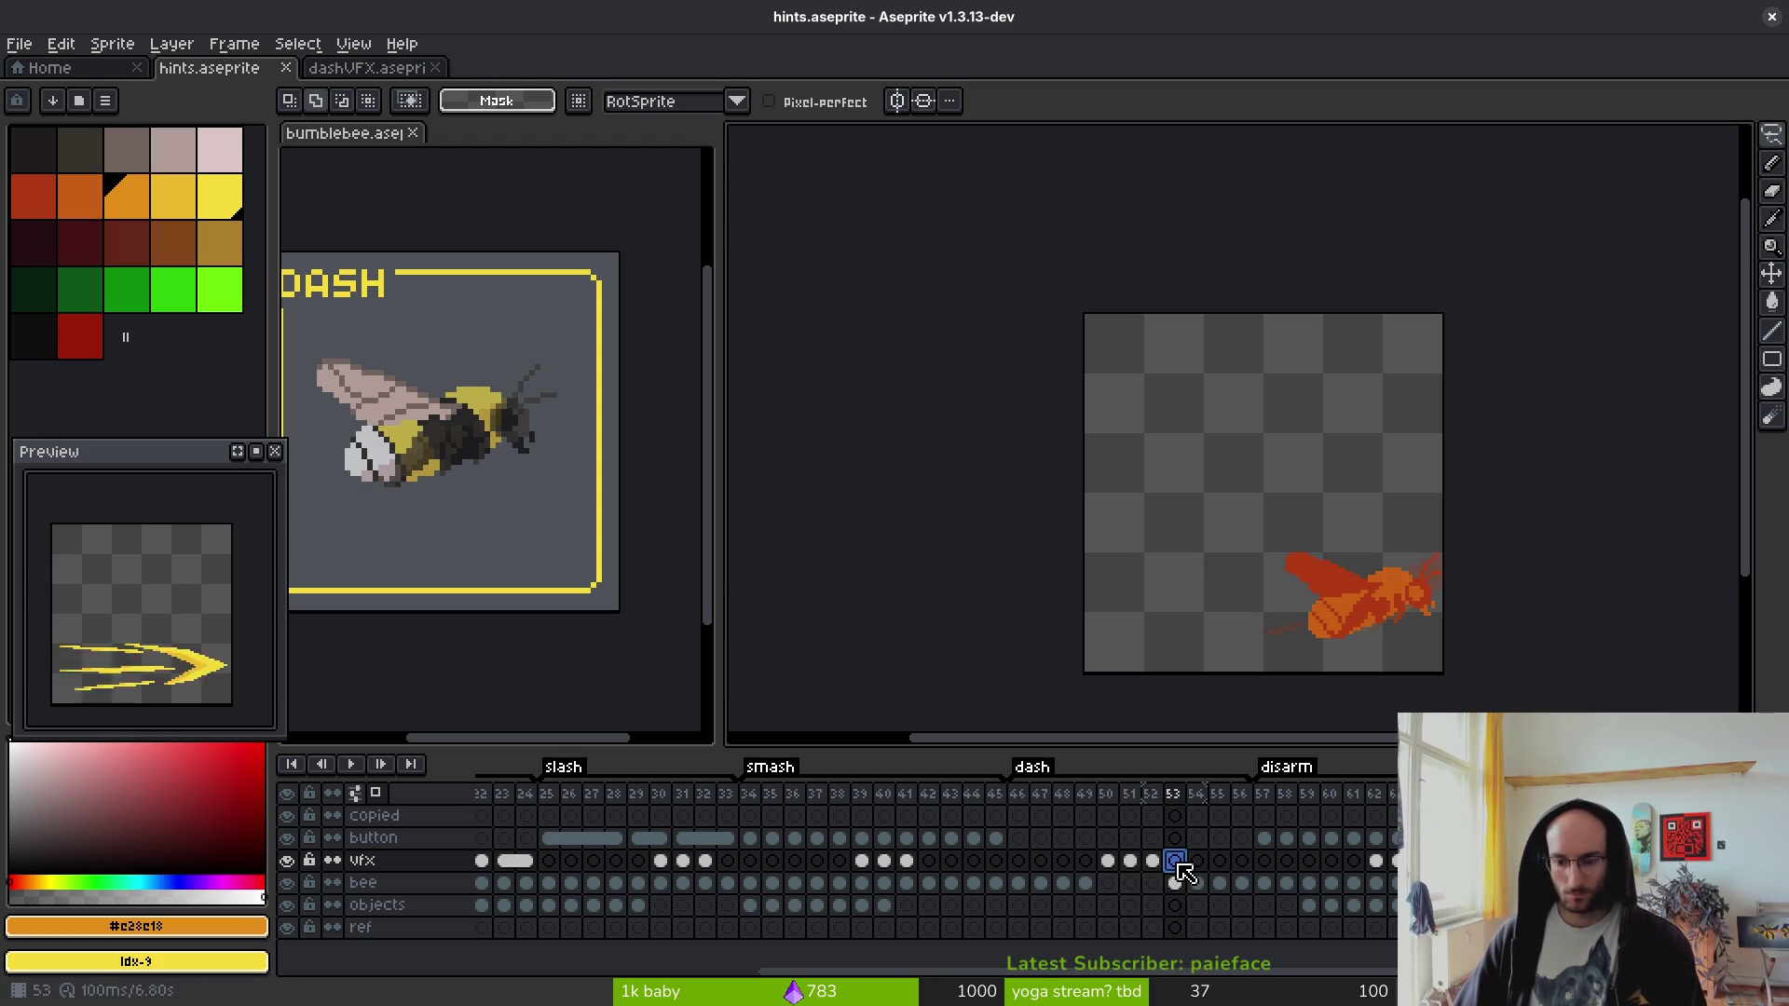
key("ctrl+z")
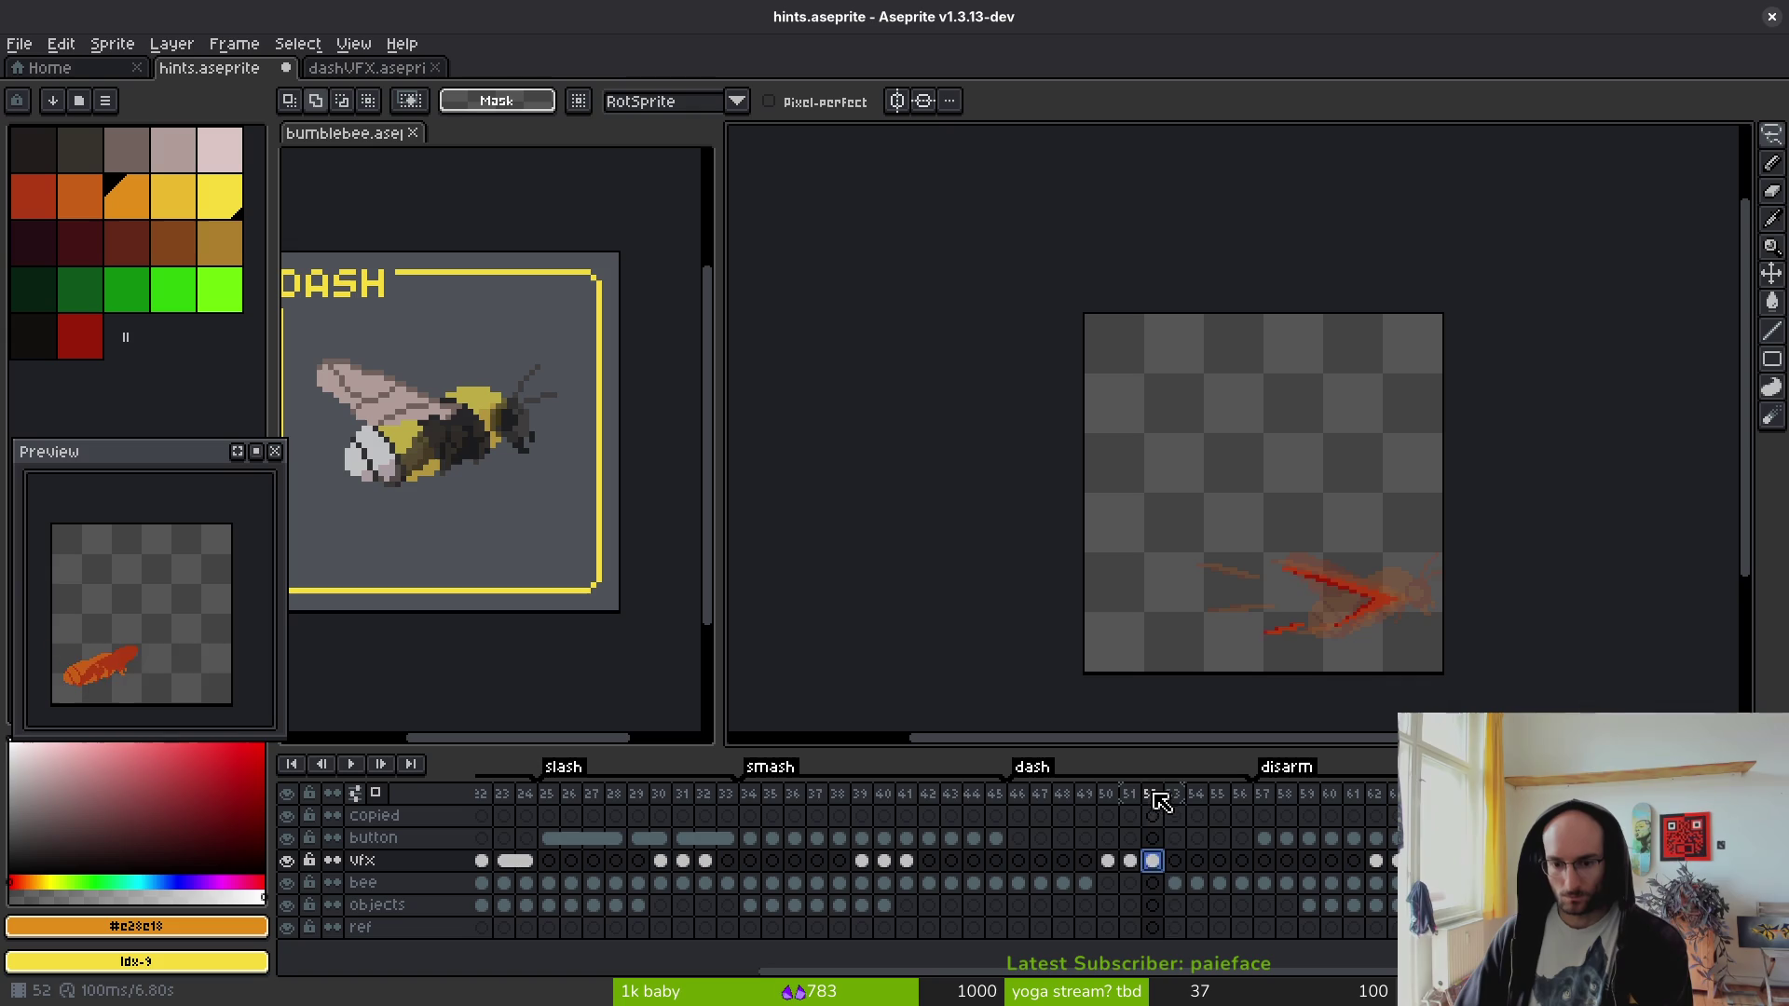
left_click(1155, 803)
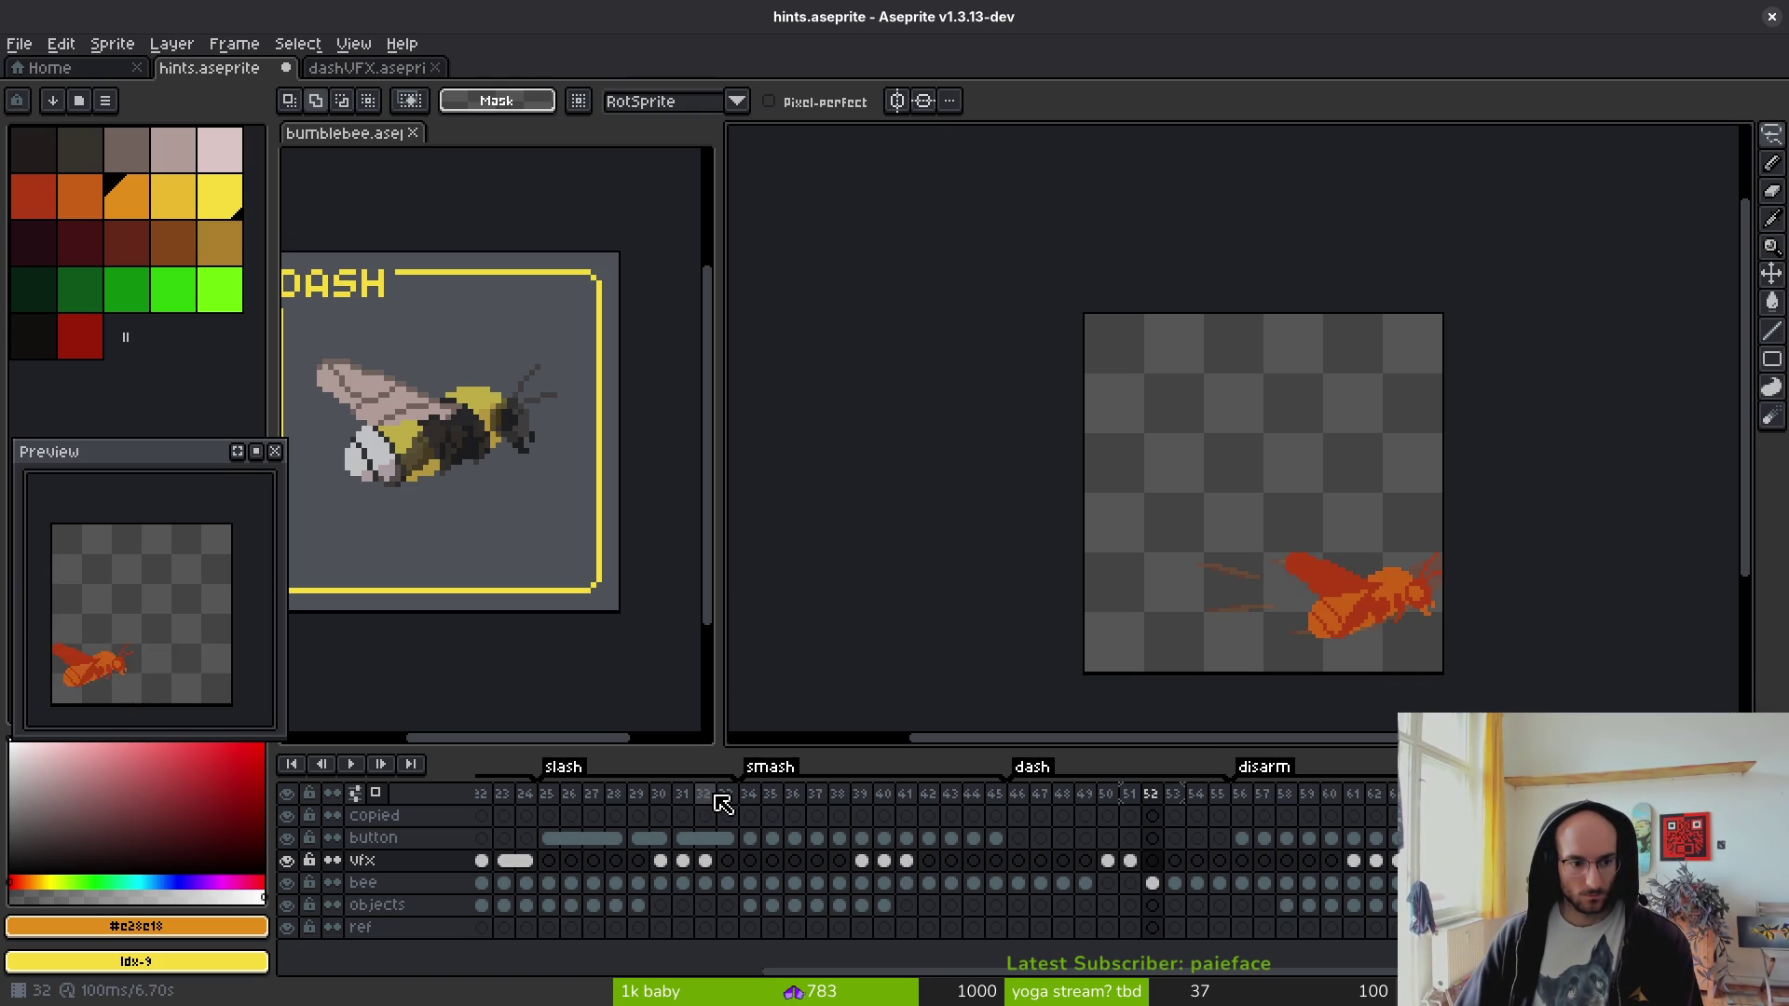
key("ctrl+s")
mouse_move(895, 687)
left_mouse_down()
mouse_move(1174, 590)
mouse_move(1117, 593)
left_mouse_up()
key("ctrl+s")
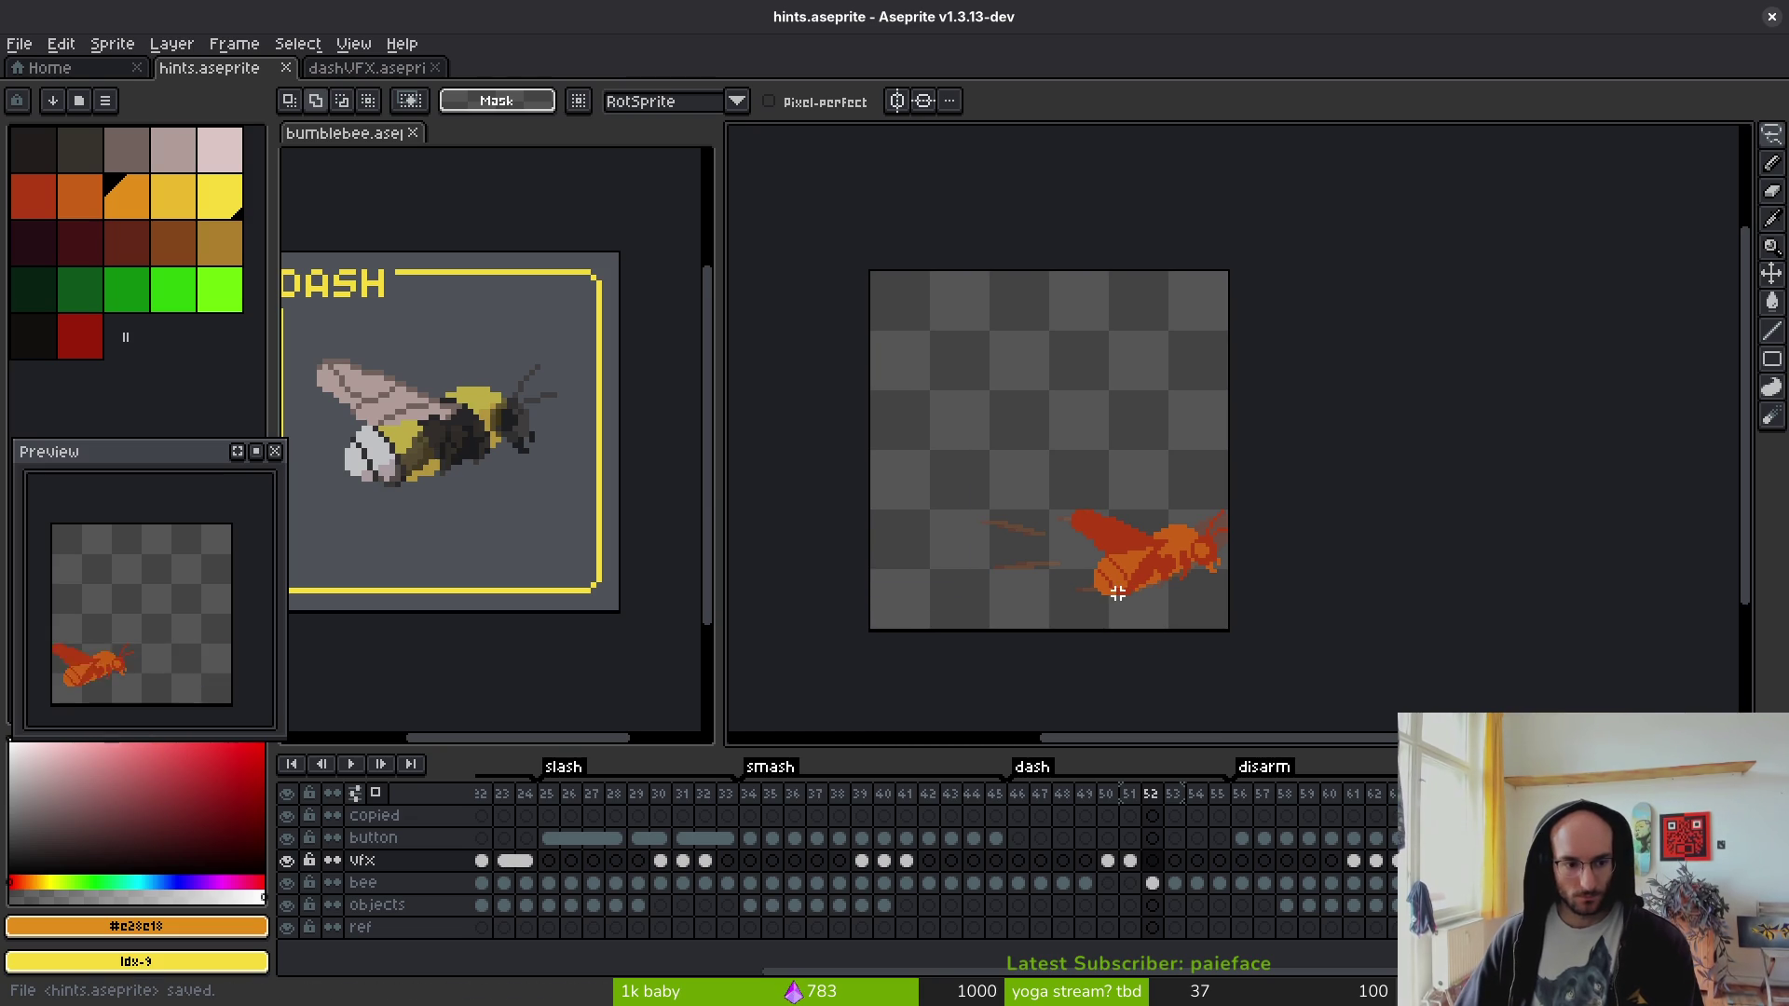
scroll(1118, 597, "up", 2)
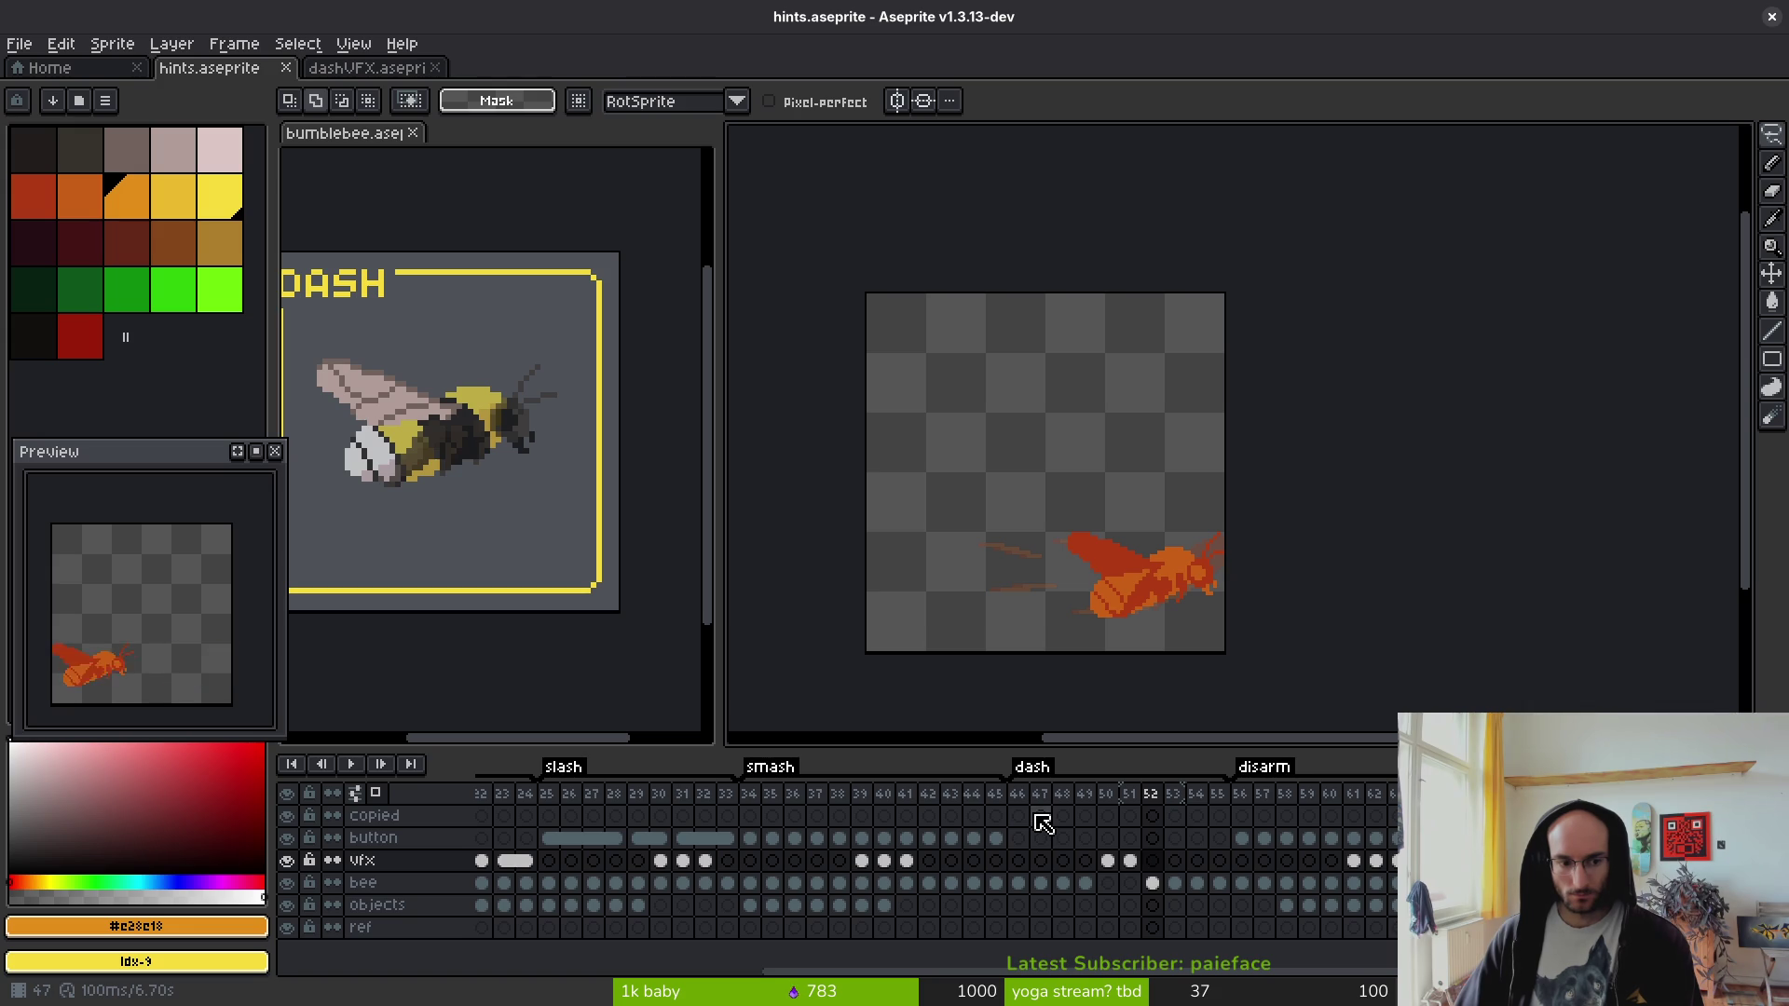
scroll(1249, 611, "up", 3)
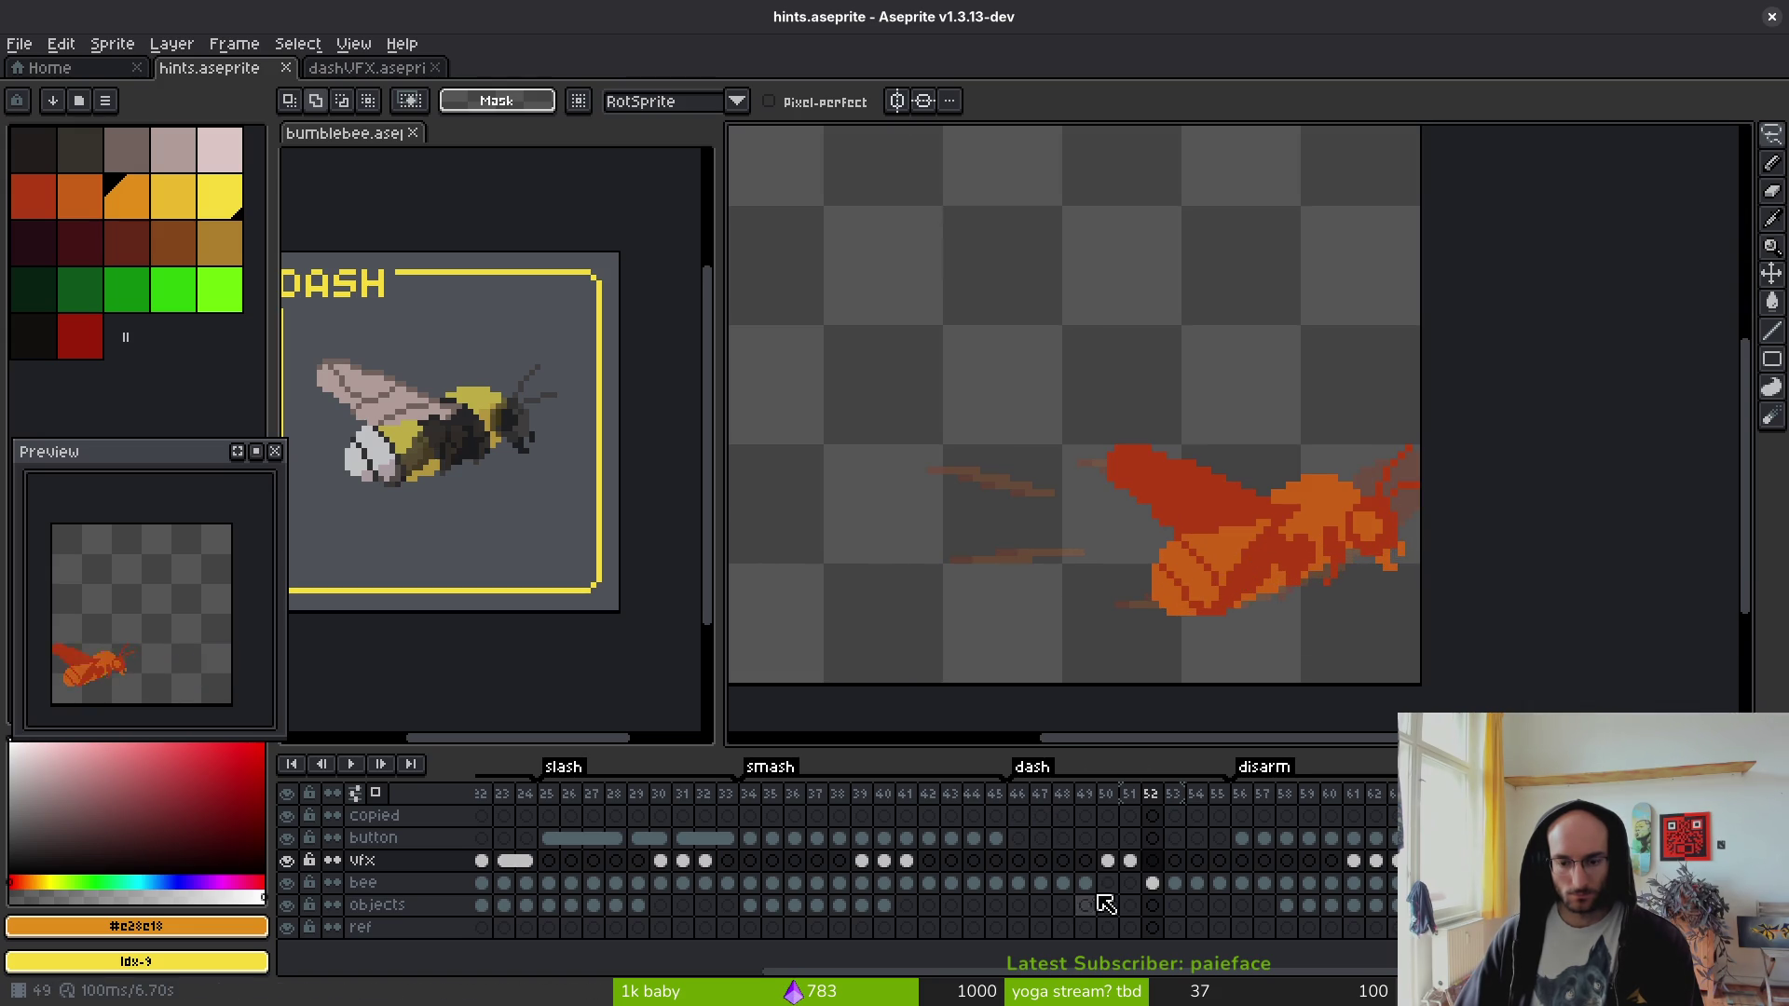
- On frame 50, lasso the yellow dash, rotate it about 33.1° and raise it
left_click(1107, 860)
mouse_move(1148, 520)
left_mouse_down()
mouse_move(1267, 639)
mouse_move(1202, 502)
left_mouse_up()
mouse_move(1248, 310)
left_mouse_down()
mouse_move(792, 604)
mouse_move(1302, 341)
mouse_move(1142, 280)
left_mouse_up()
left_click_drag(1137, 455, 1185, 553)
left_click(1185, 553)
mouse_move(1267, 419)
left_mouse_down()
mouse_move(1426, 272)
mouse_move(1426, 183)
mouse_move(1358, 148)
left_mouse_up()
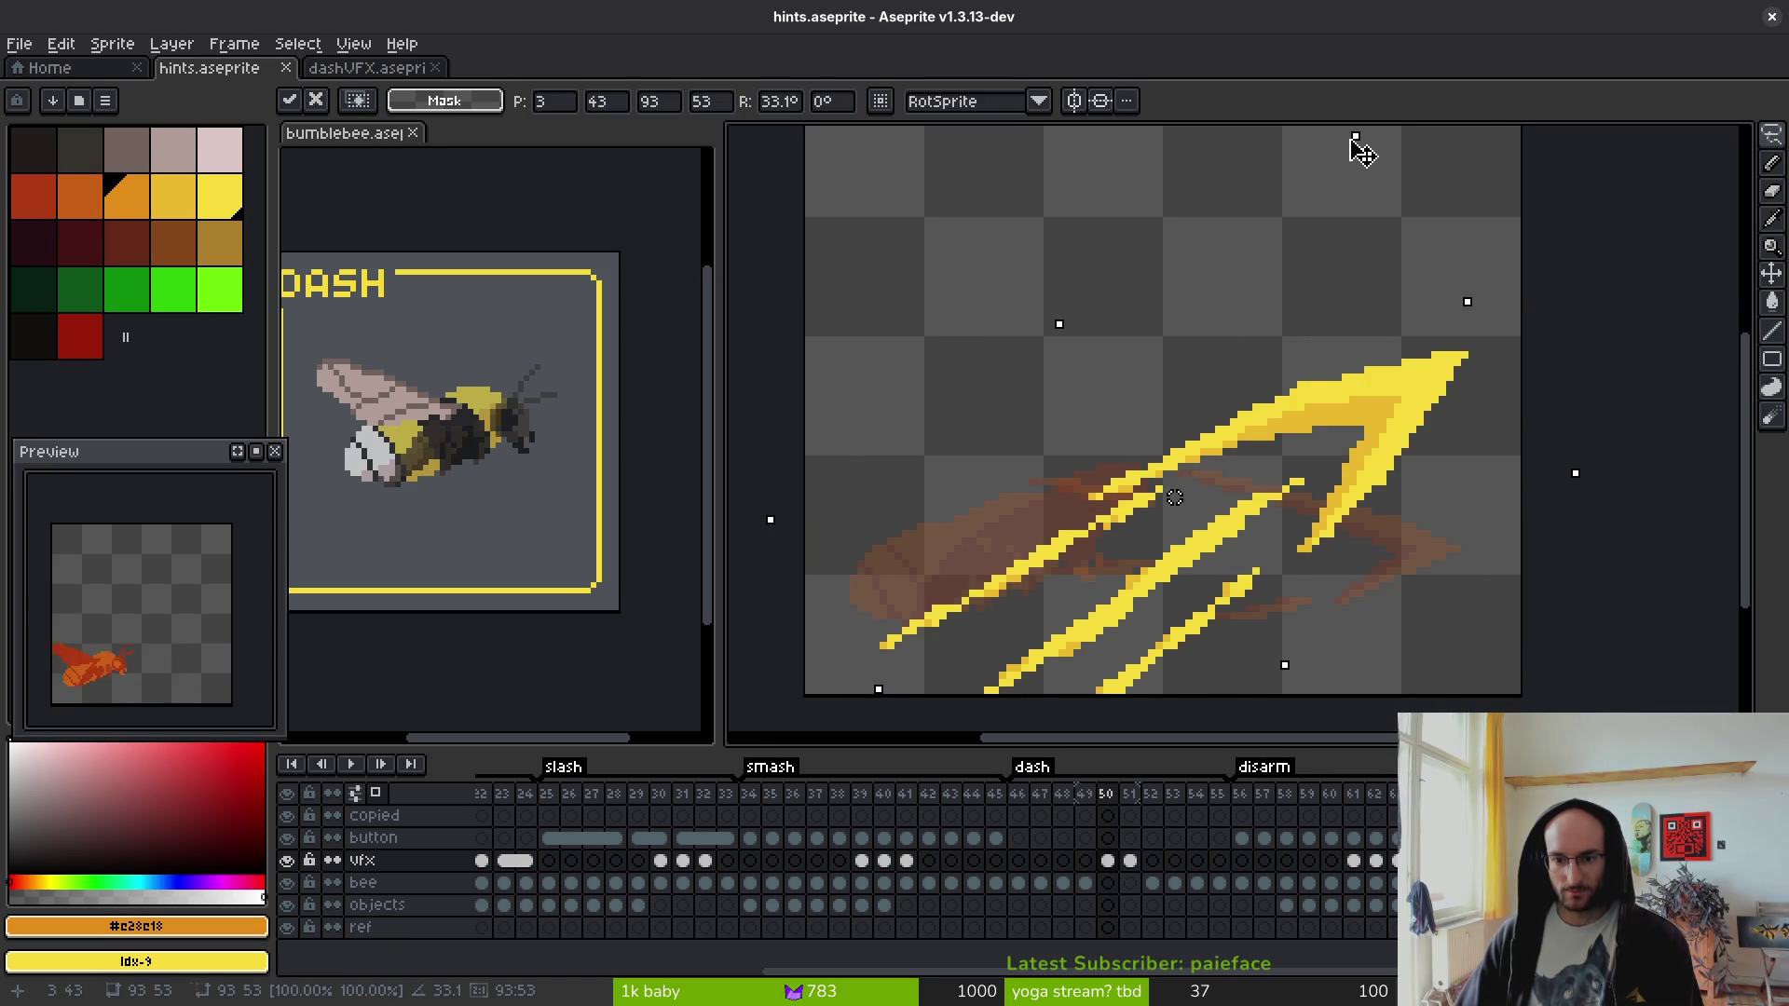
mouse_move(1317, 351)
left_mouse_down()
mouse_move(1309, 328)
mouse_move(1286, 353)
mouse_move(1304, 370)
mouse_move(1317, 354)
left_mouse_up()
key("Return")
- Eyedrop bright yellow #f7db3b and darker yellow #cab32c from the dash as the two colours
scroll(1221, 423, "up", 2)
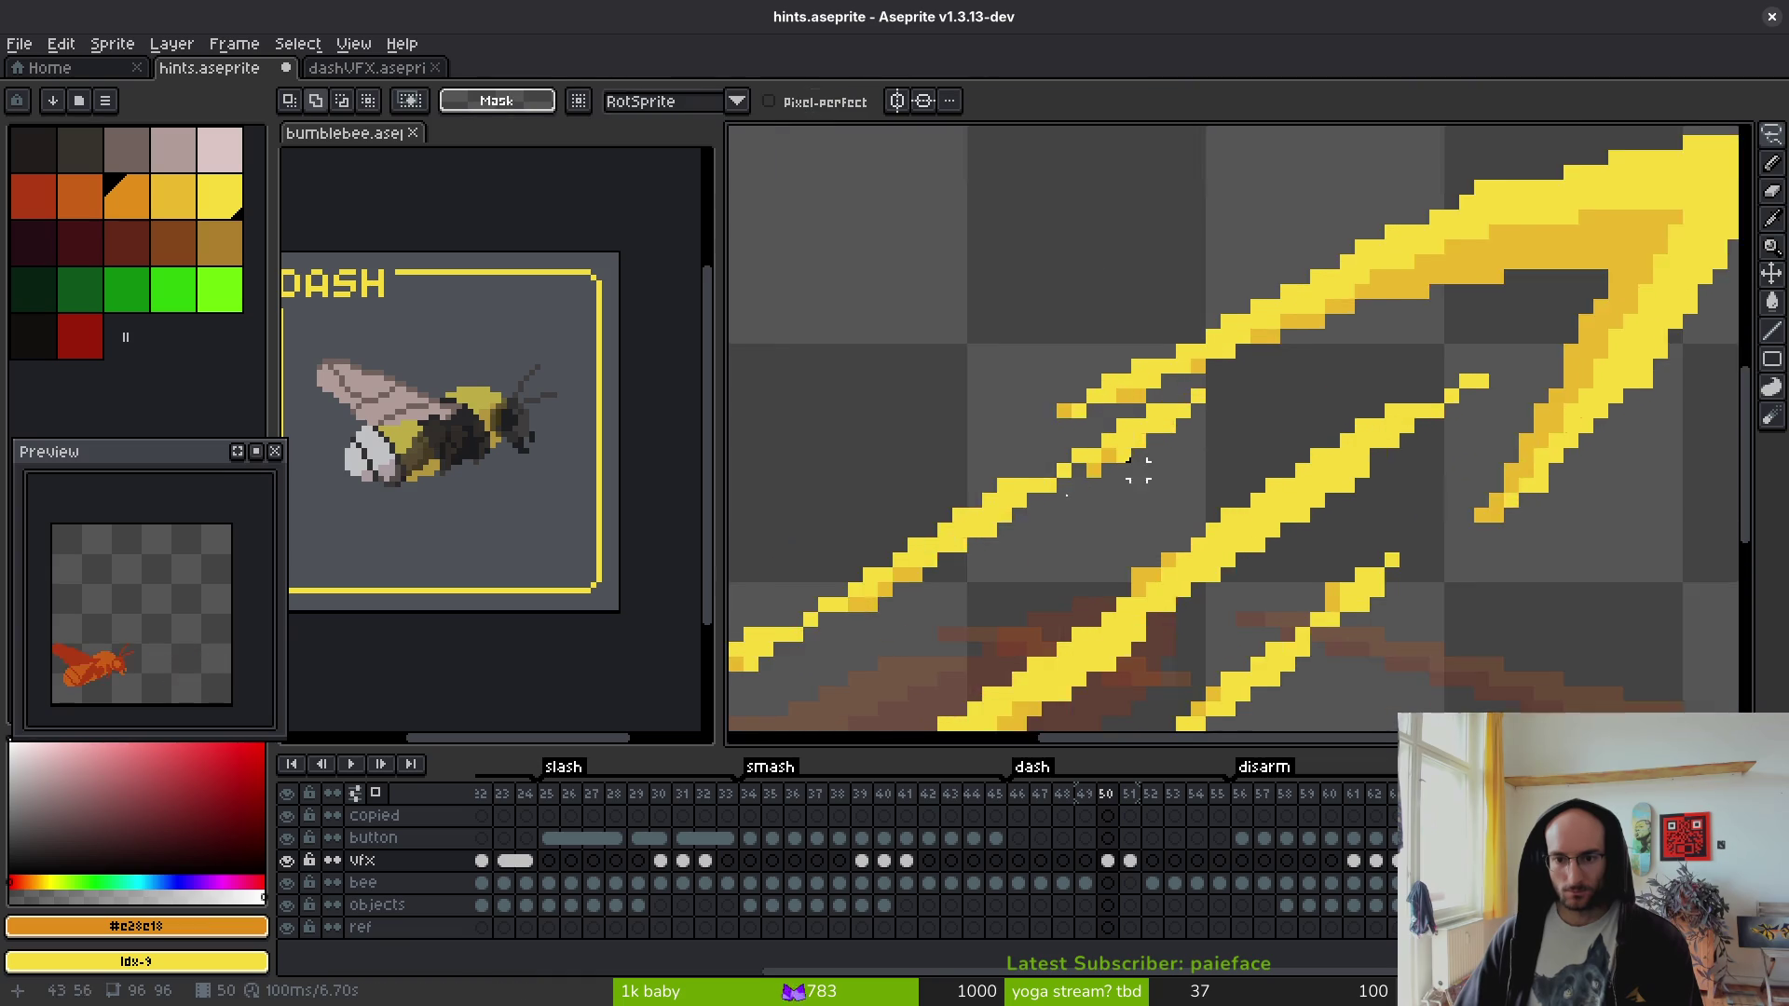
key("i")
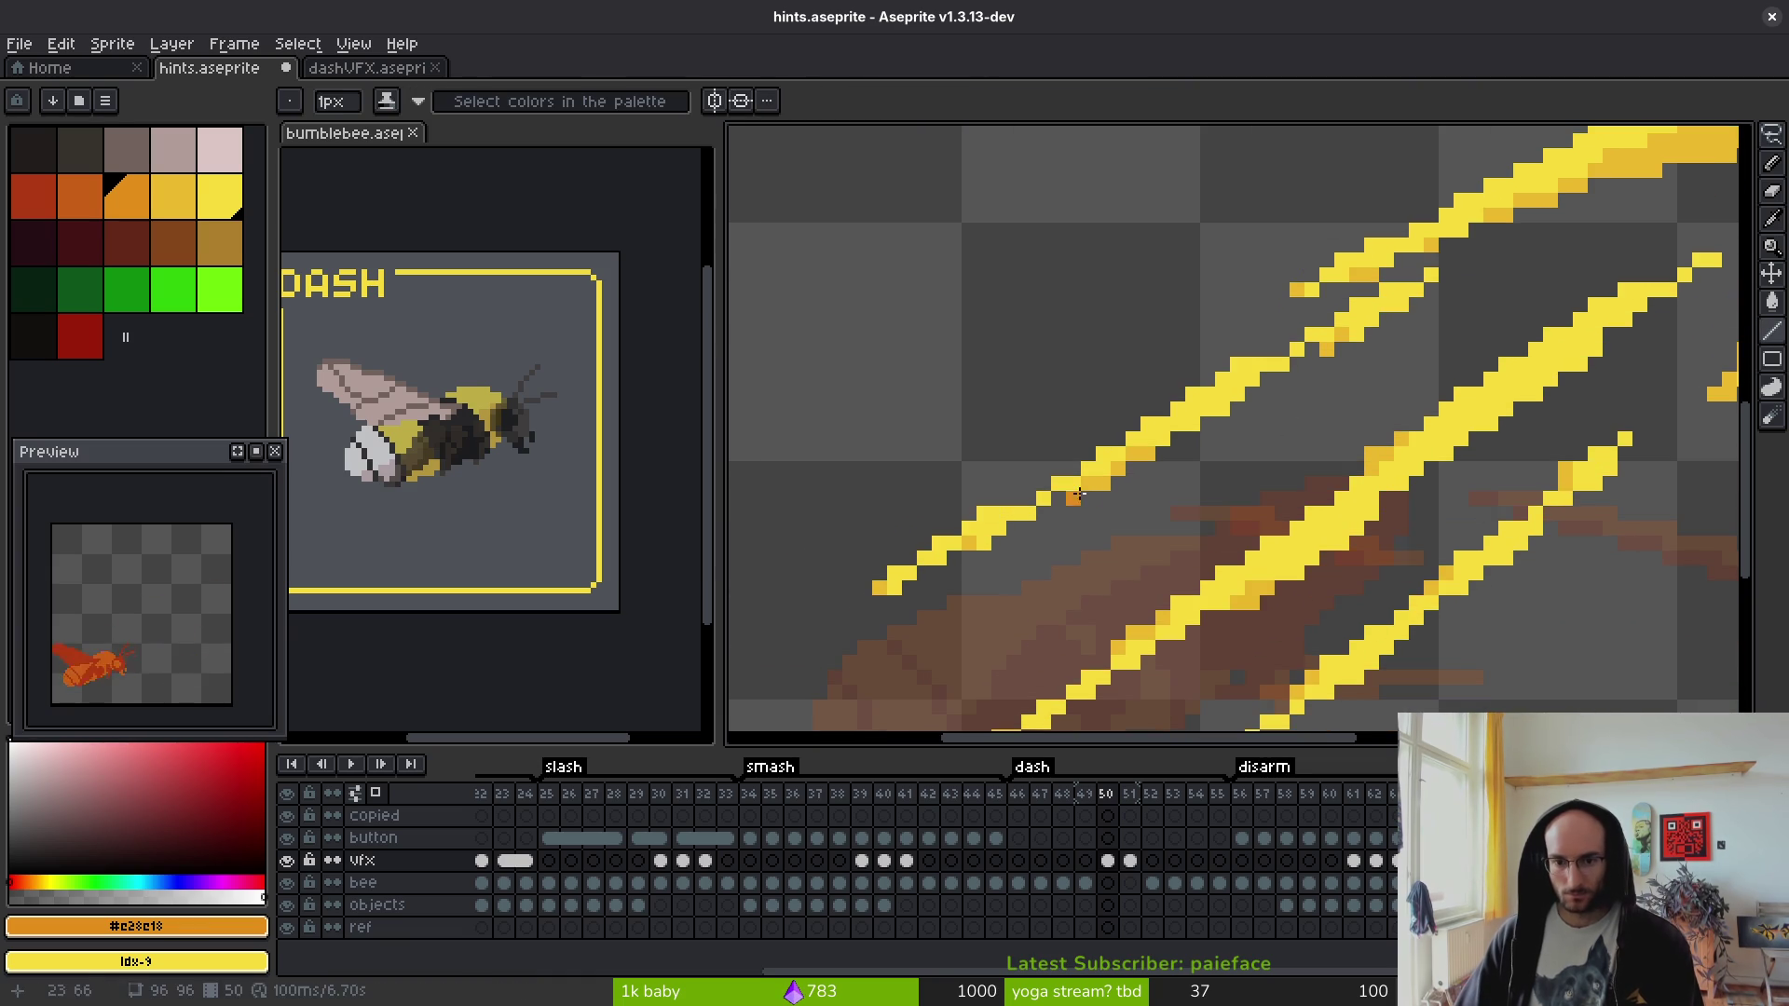
left_click(1102, 466)
right_click(1100, 477)
key("b")
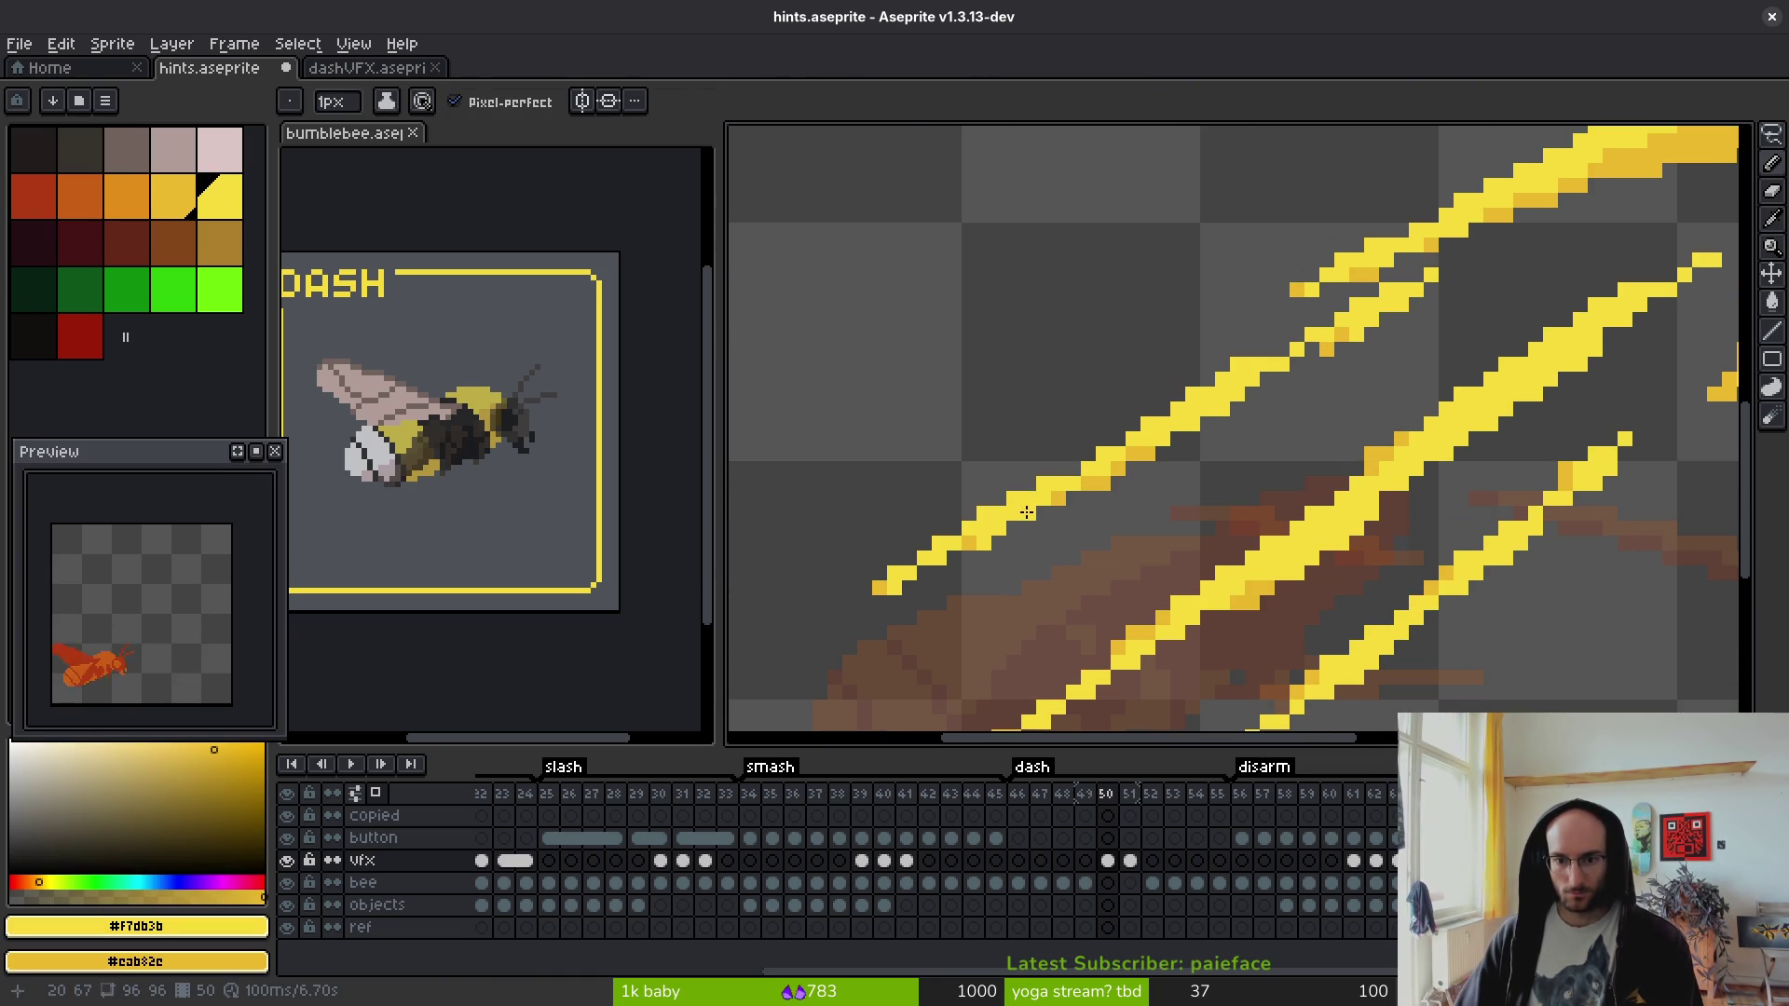
- Add yellow pixels to the streak and the bolt's top edge, and erase a stray pixel
scroll(1264, 404, "down", 1)
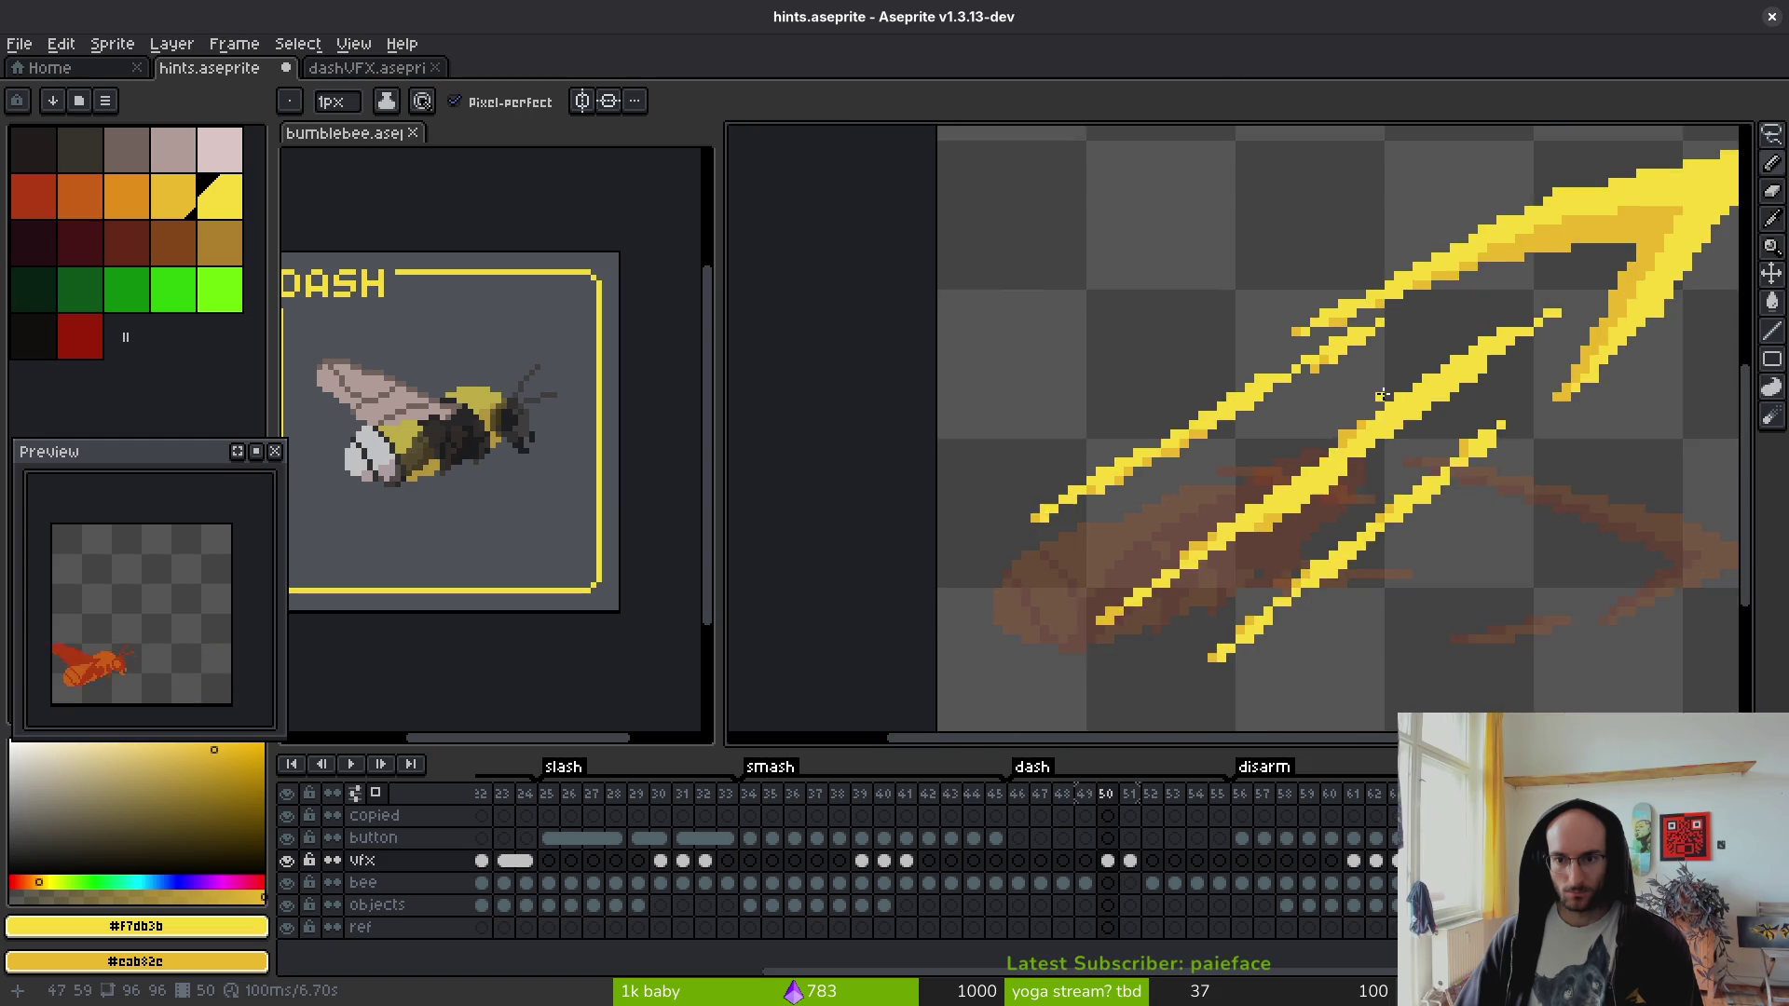
scroll(1234, 458, "up", 1)
left_click(1235, 458)
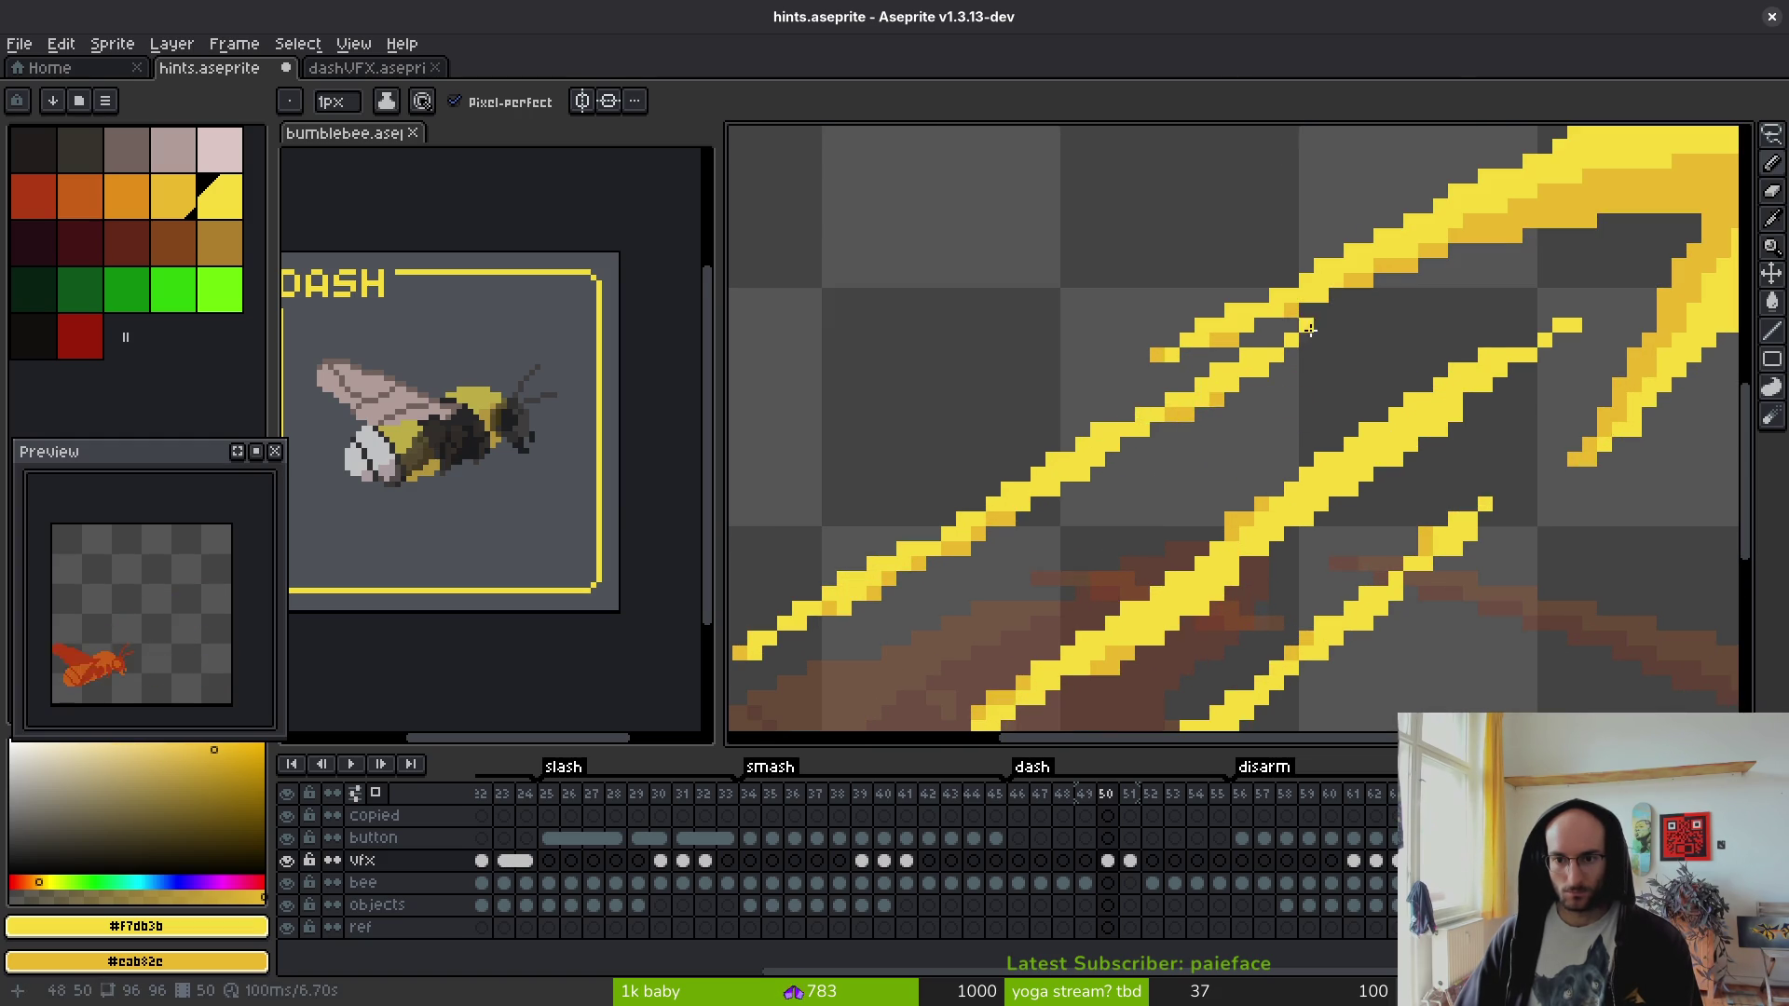
scroll(1309, 328, "down", 2)
scroll(1203, 288, "up", 4)
key("e")
left_click(1182, 288)
scroll(1182, 288, "down", 2)
scroll(1305, 320, "up", 2)
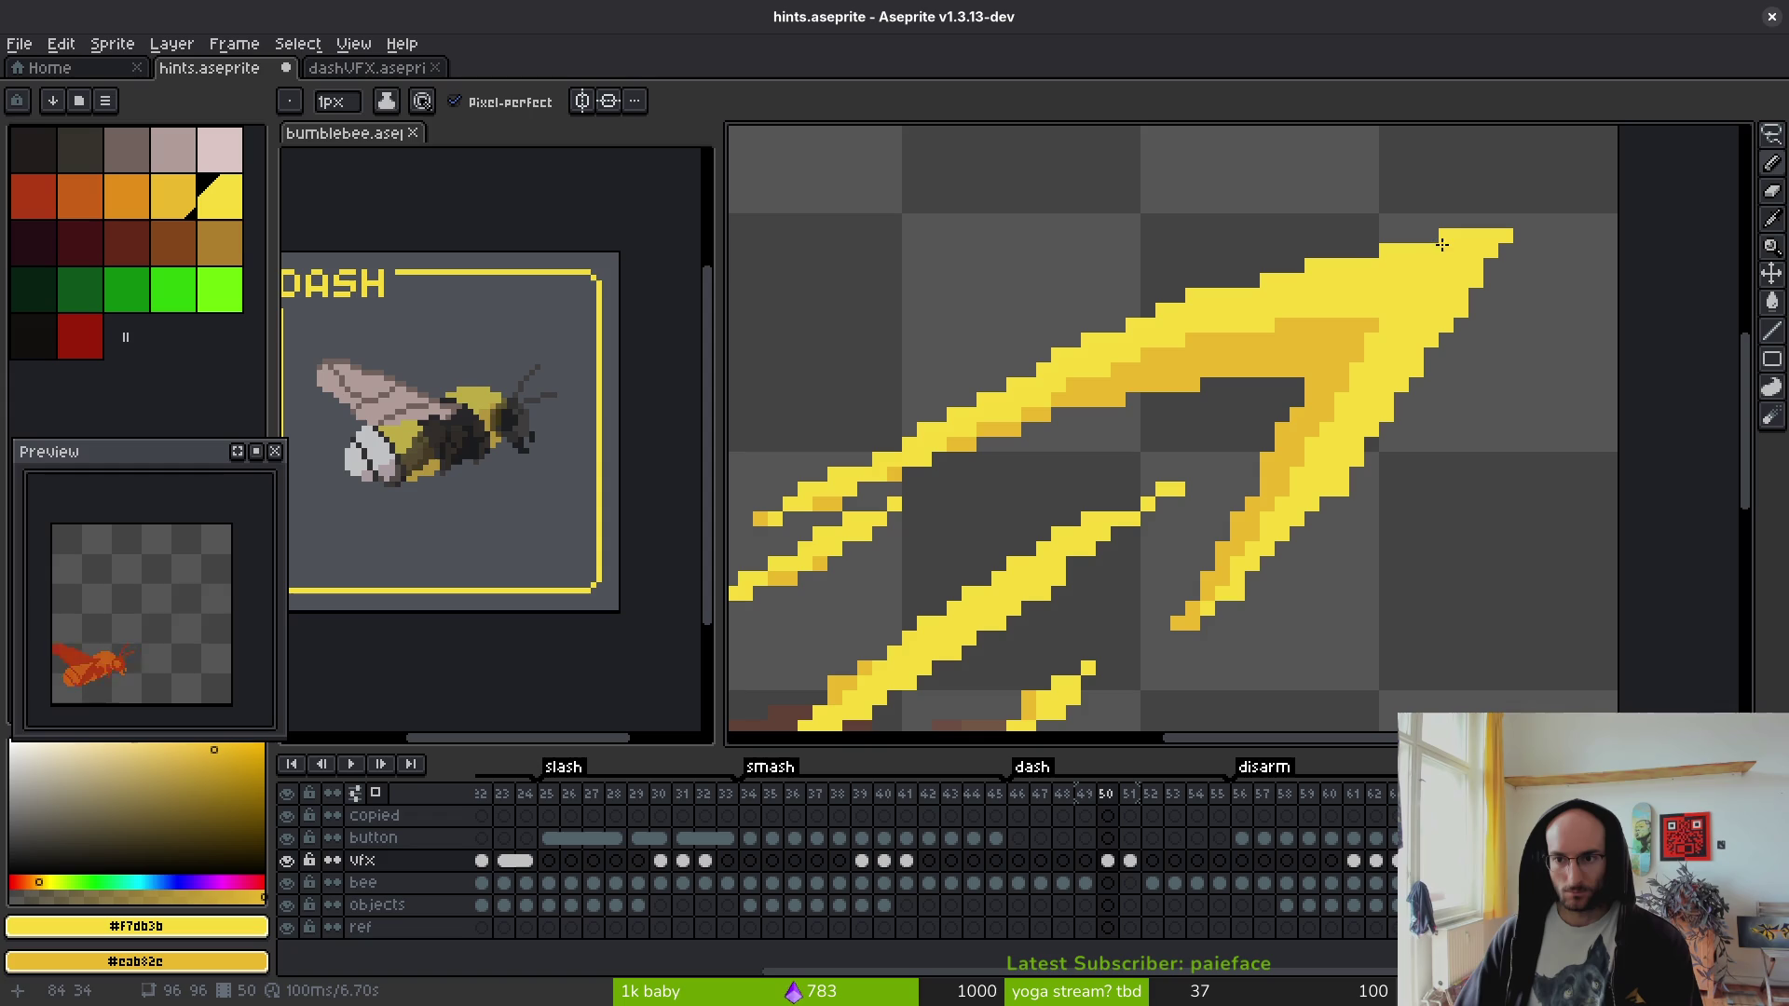
left_click(1347, 249)
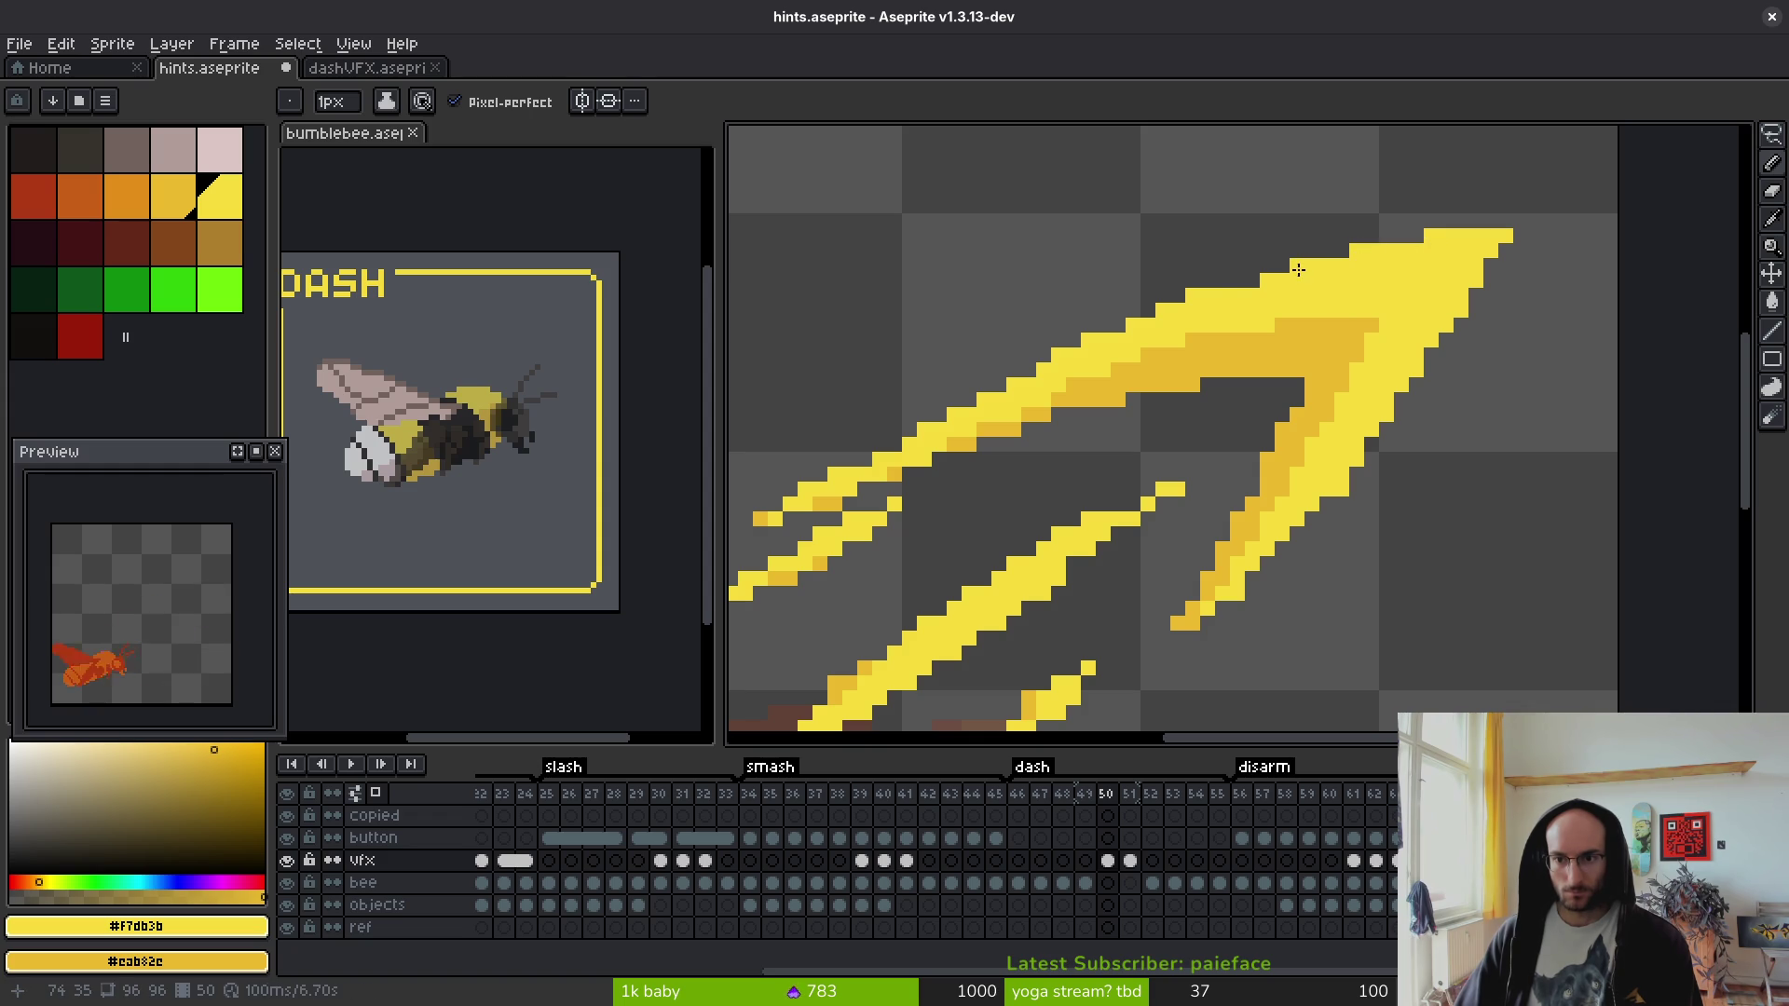
scroll(1192, 292, "down", 2)
scroll(1270, 351, "up", 2)
key("e")
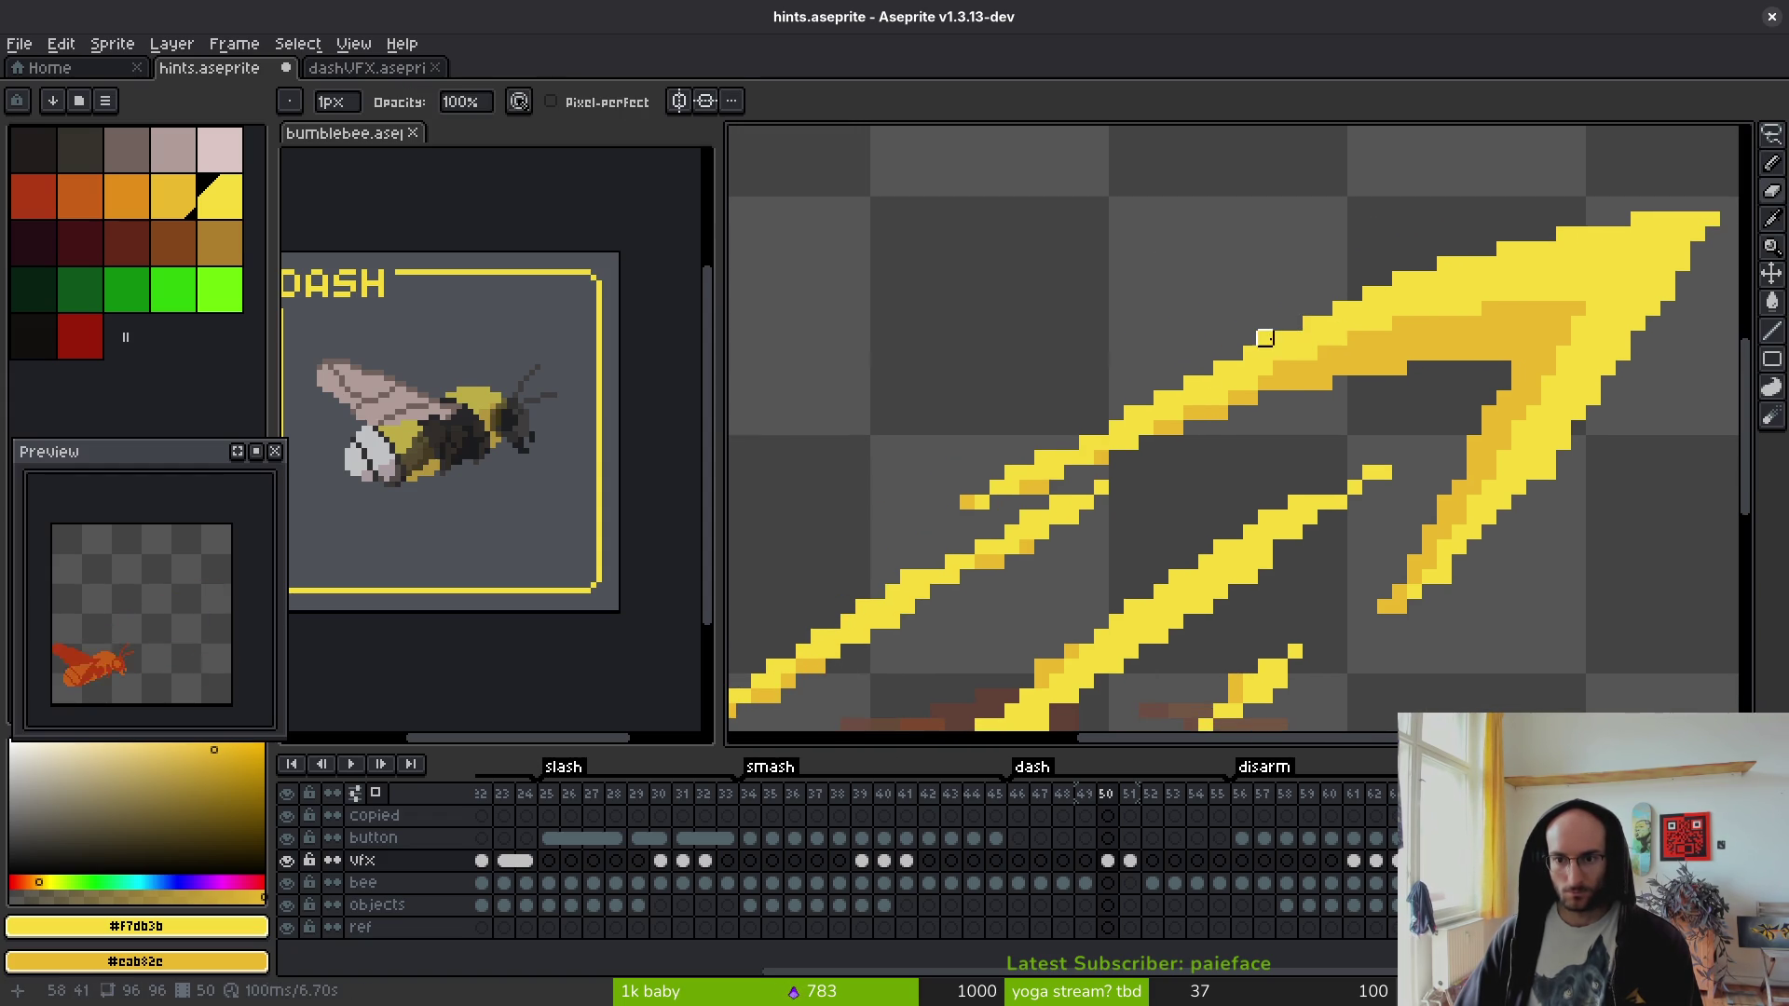
- Trim the streak's left tip, then extend it with two yellow pixels
left_click_drag(1071, 471, 1002, 506)
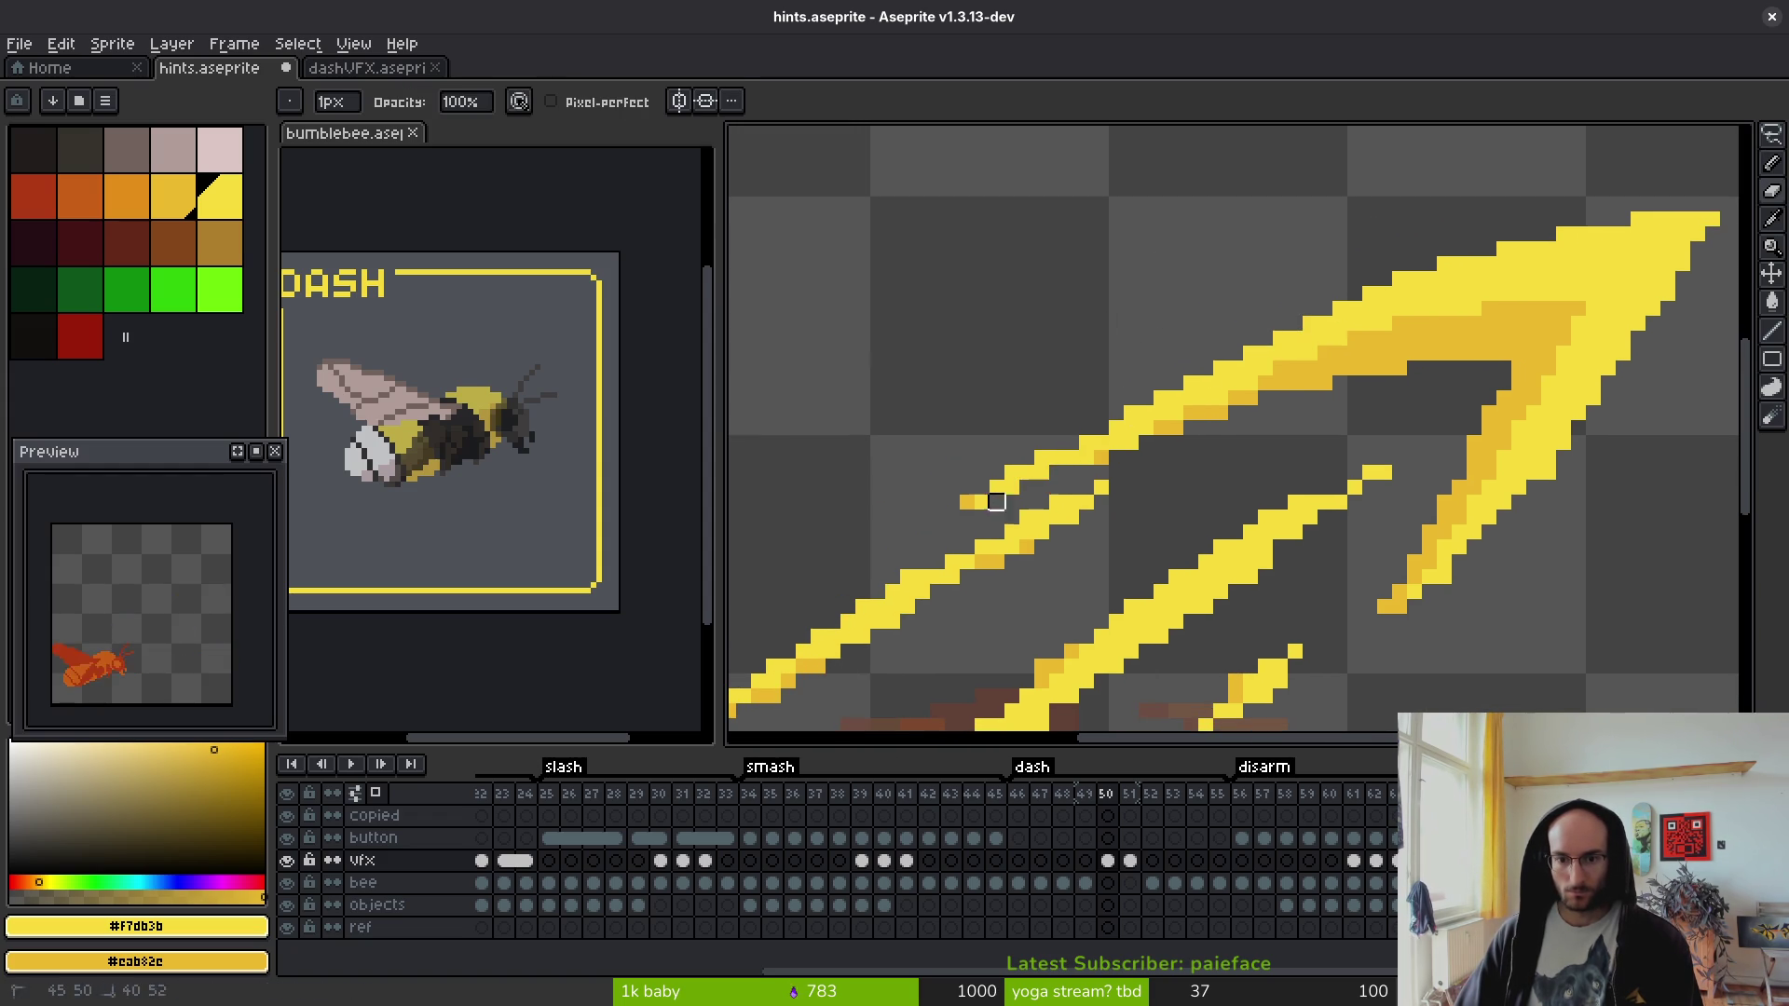
left_click_drag(1063, 452, 1011, 487)
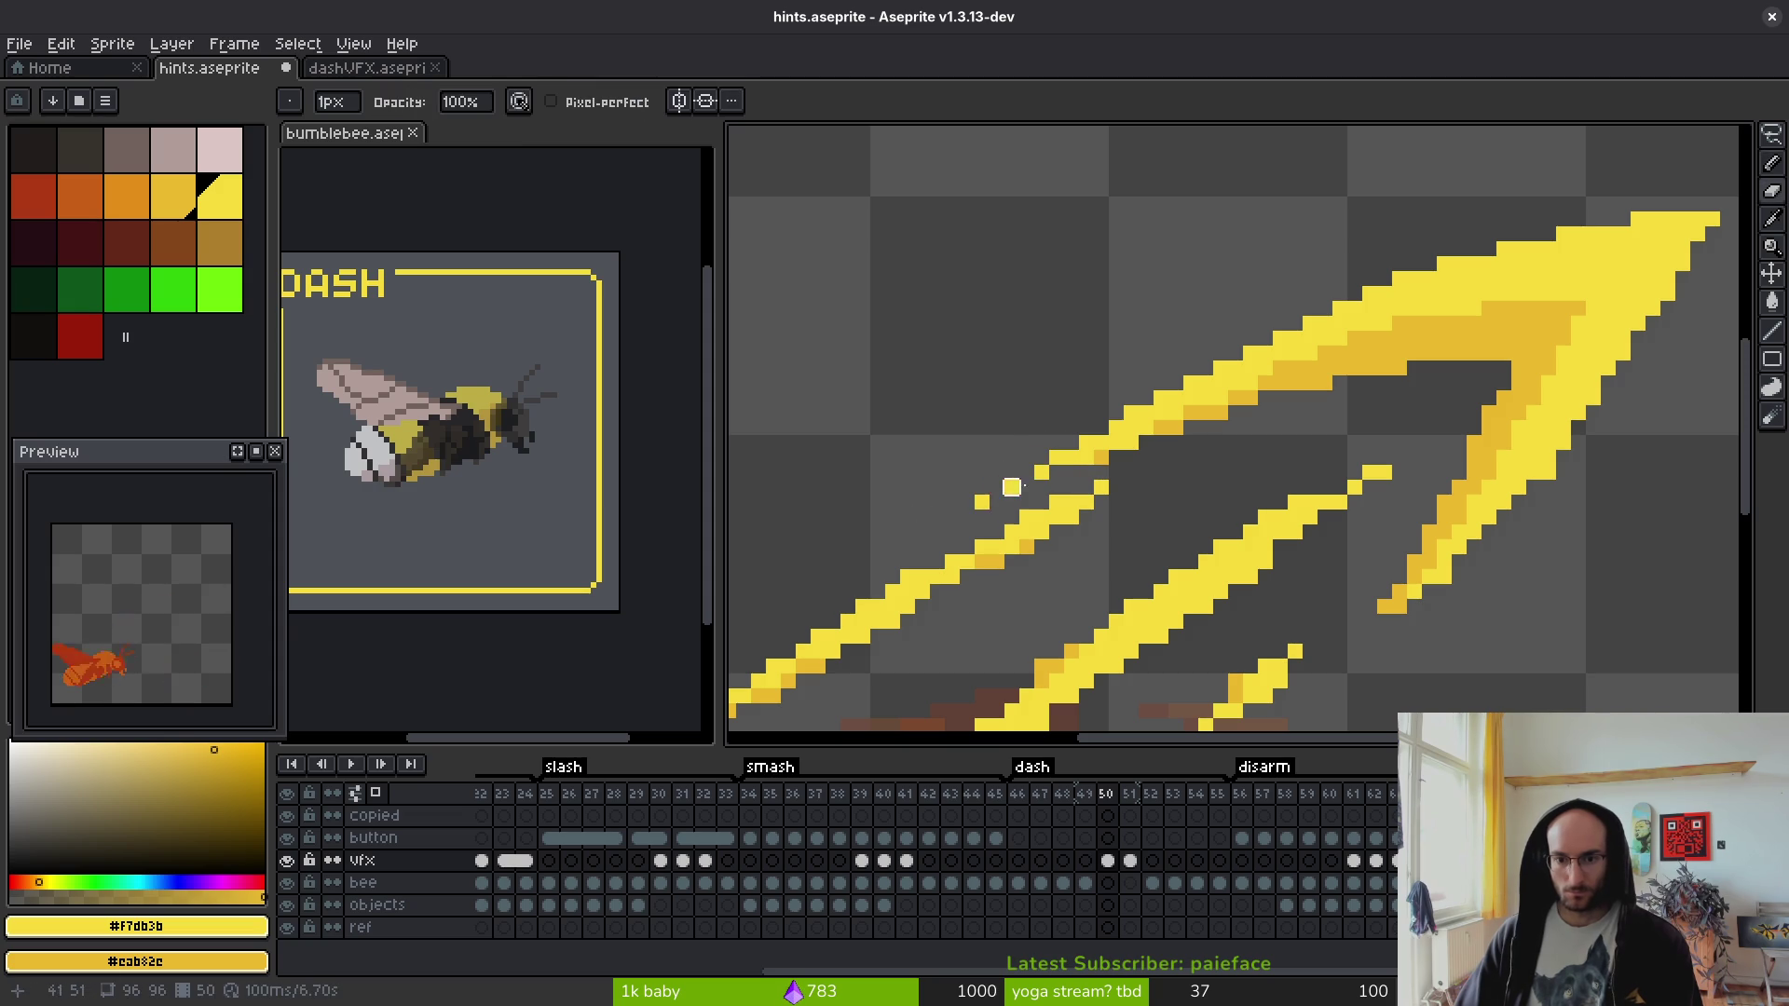
key("b")
left_click(1022, 482)
left_click(1023, 474)
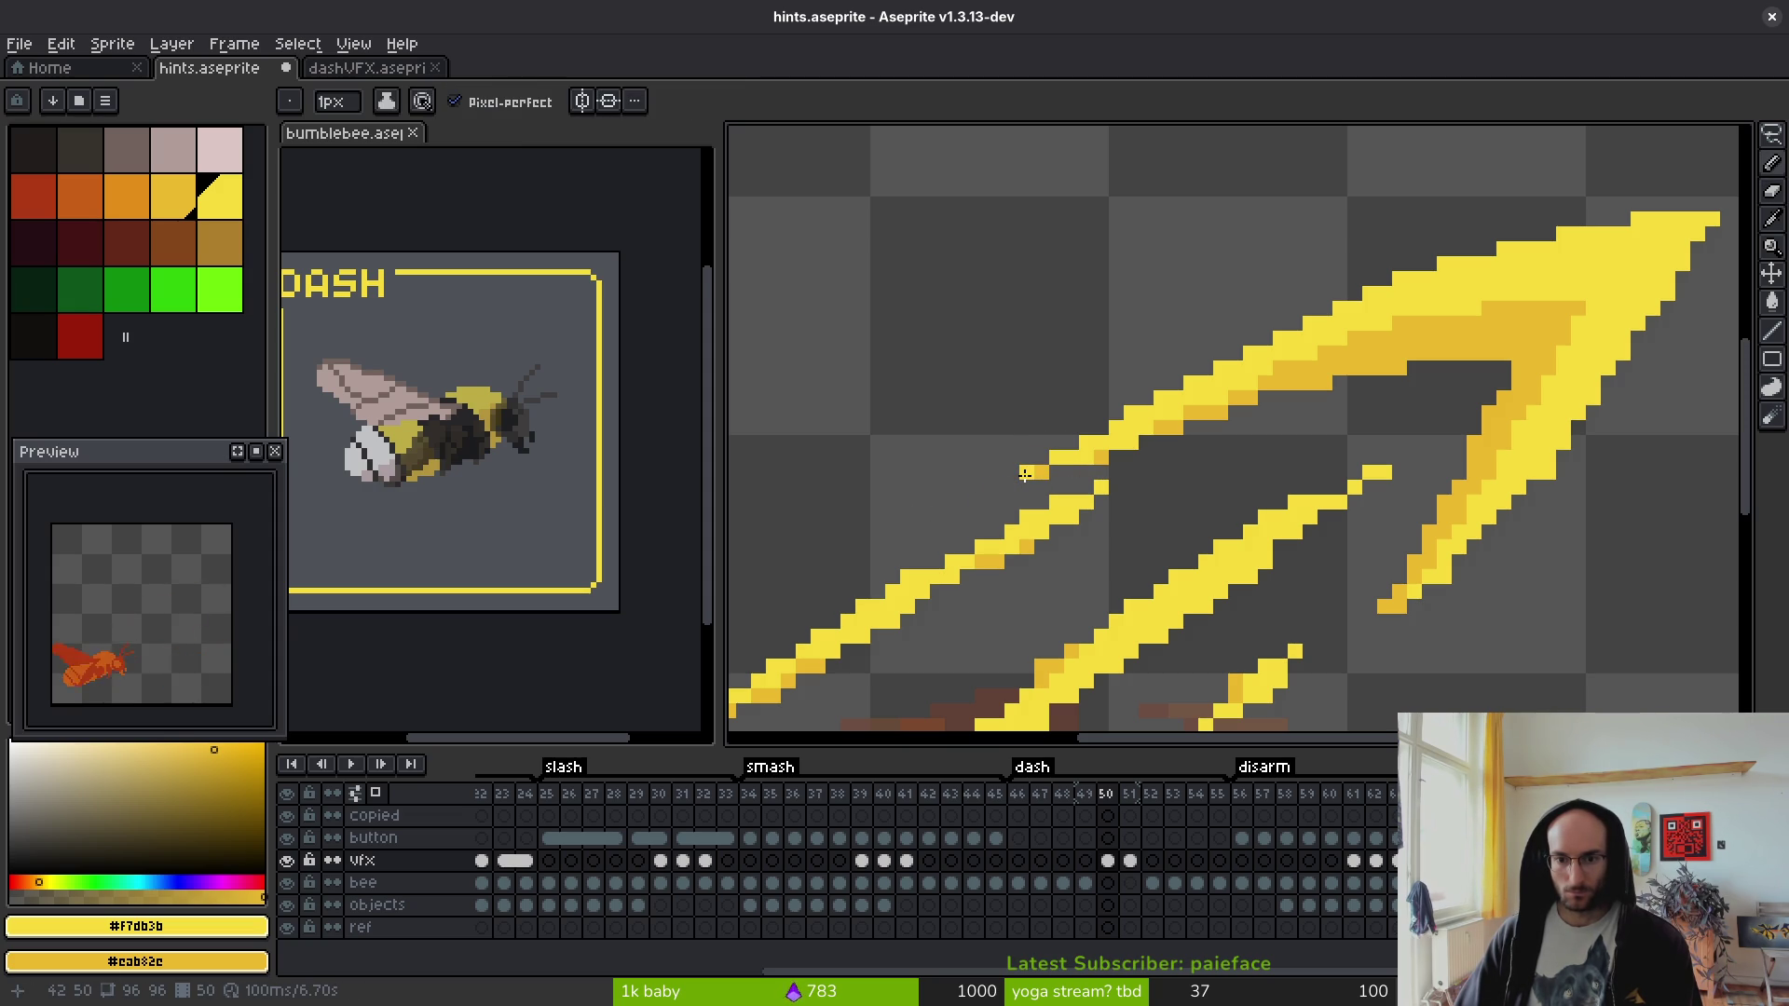
scroll(1039, 479, "down", 3)
scroll(1068, 245, "up", 3)
scroll(1246, 372, "down", 3)
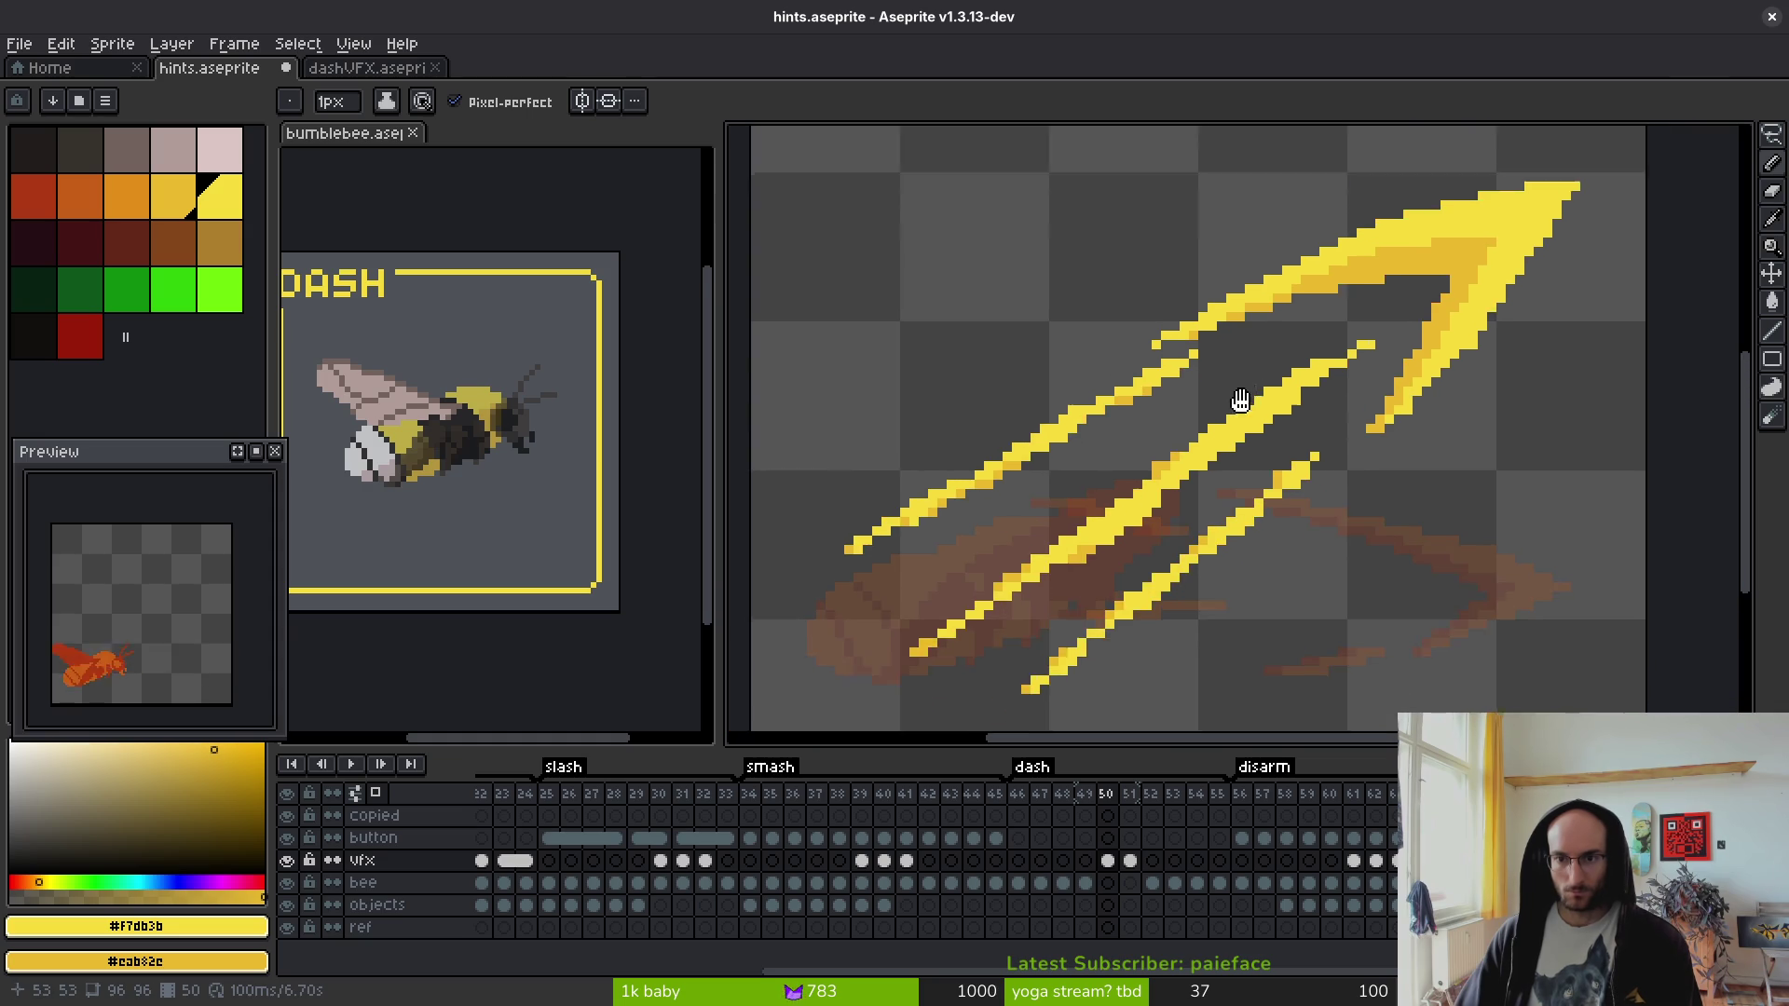
scroll(1286, 466, "up", 3)
- Undo the last pencil marks at the streak's top tip
key("e")
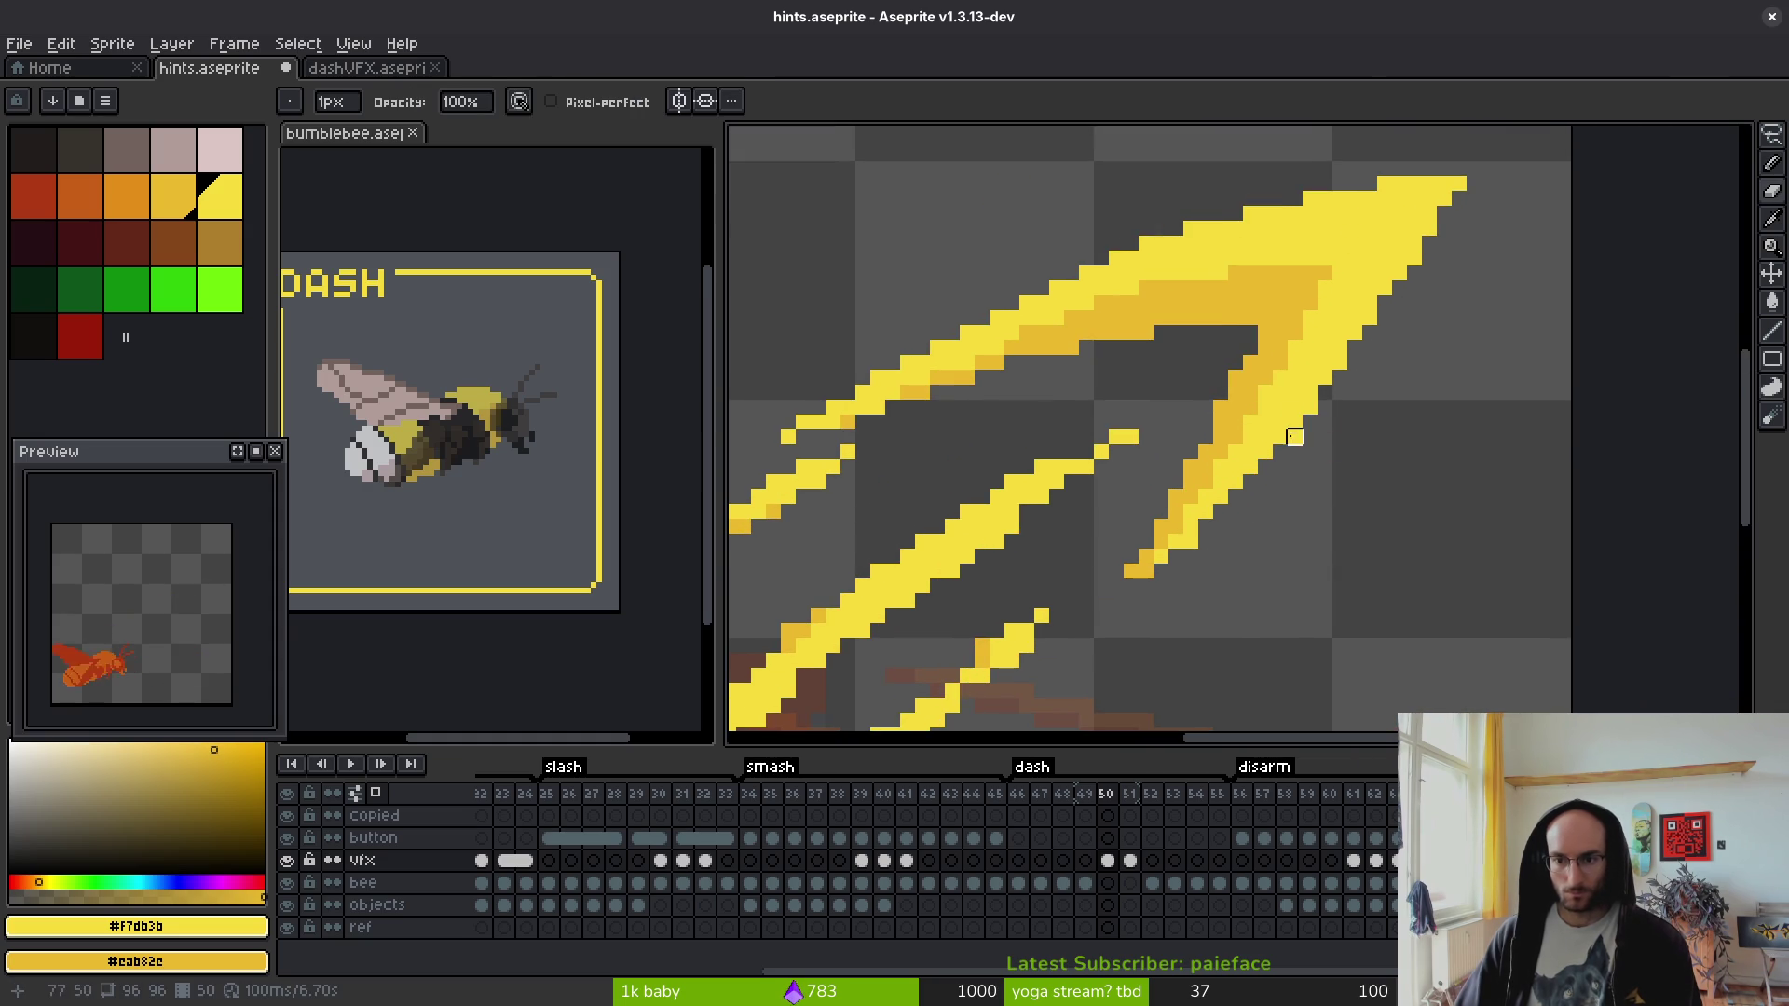
scroll(1444, 348, "down", 1)
scroll(1465, 248, "up", 1)
key("f")
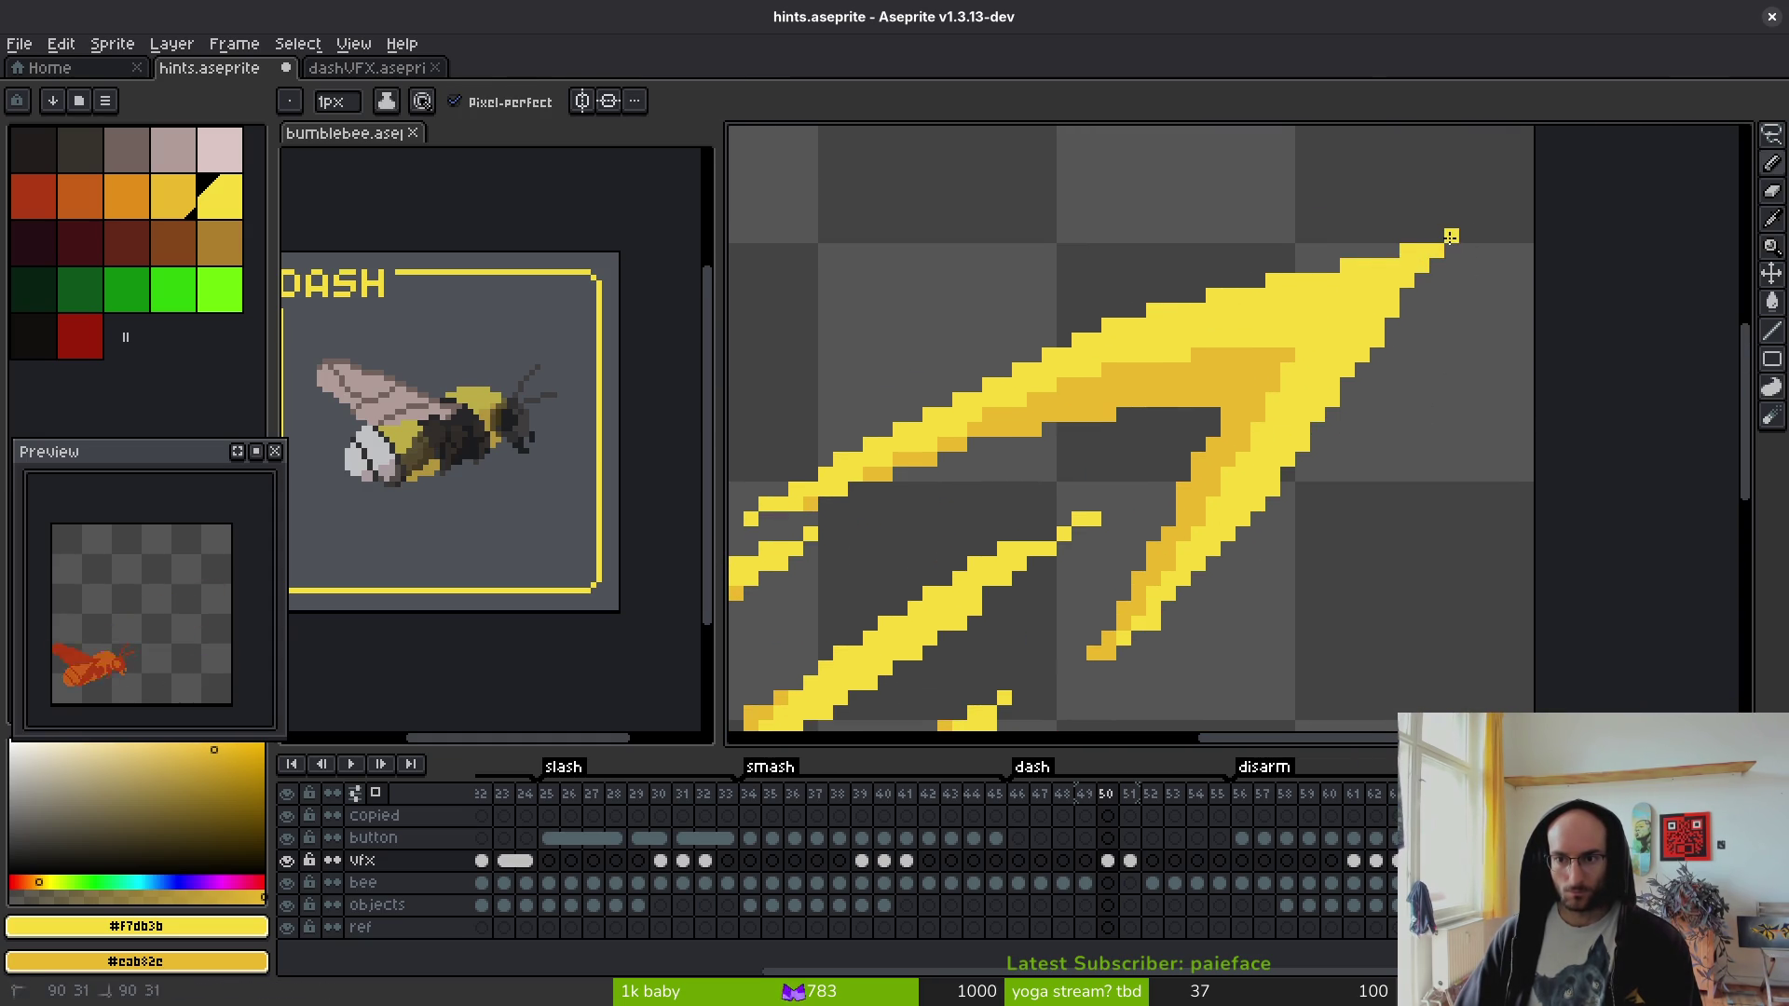
scroll(1467, 410, "down", 7)
scroll(1464, 436, "up", 5)
key("ctrl+z")
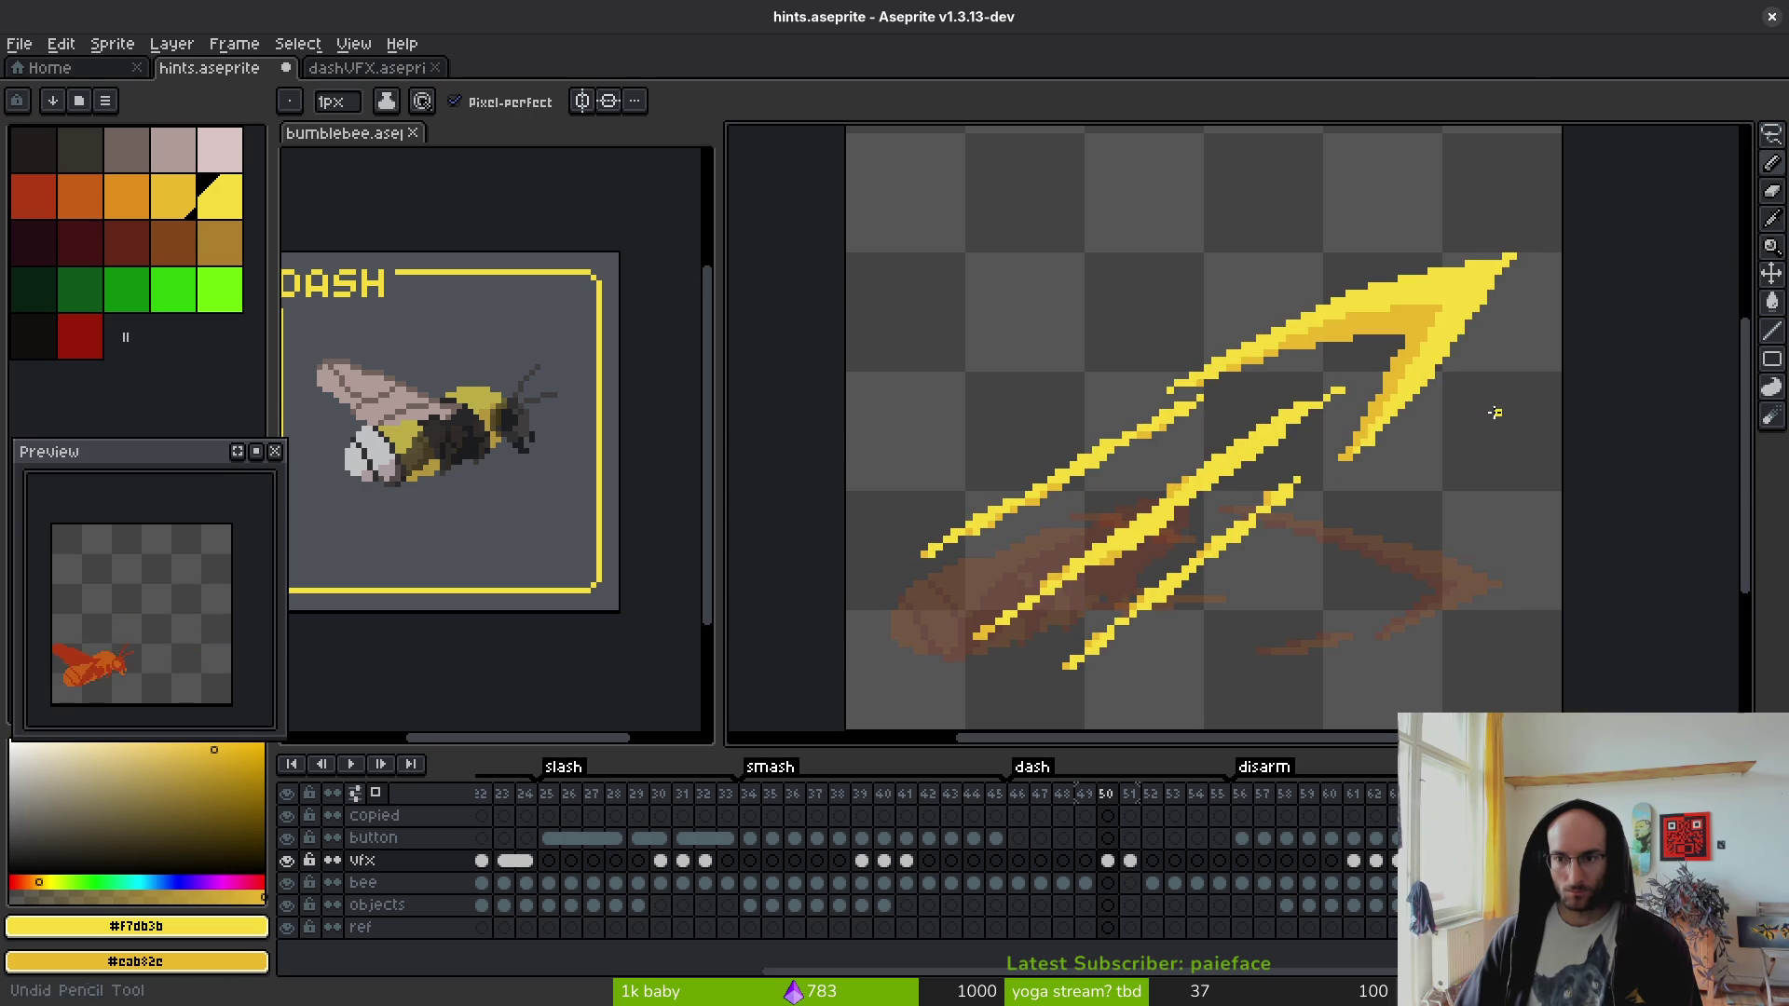
scroll(1505, 251, "up", 3)
key("e")
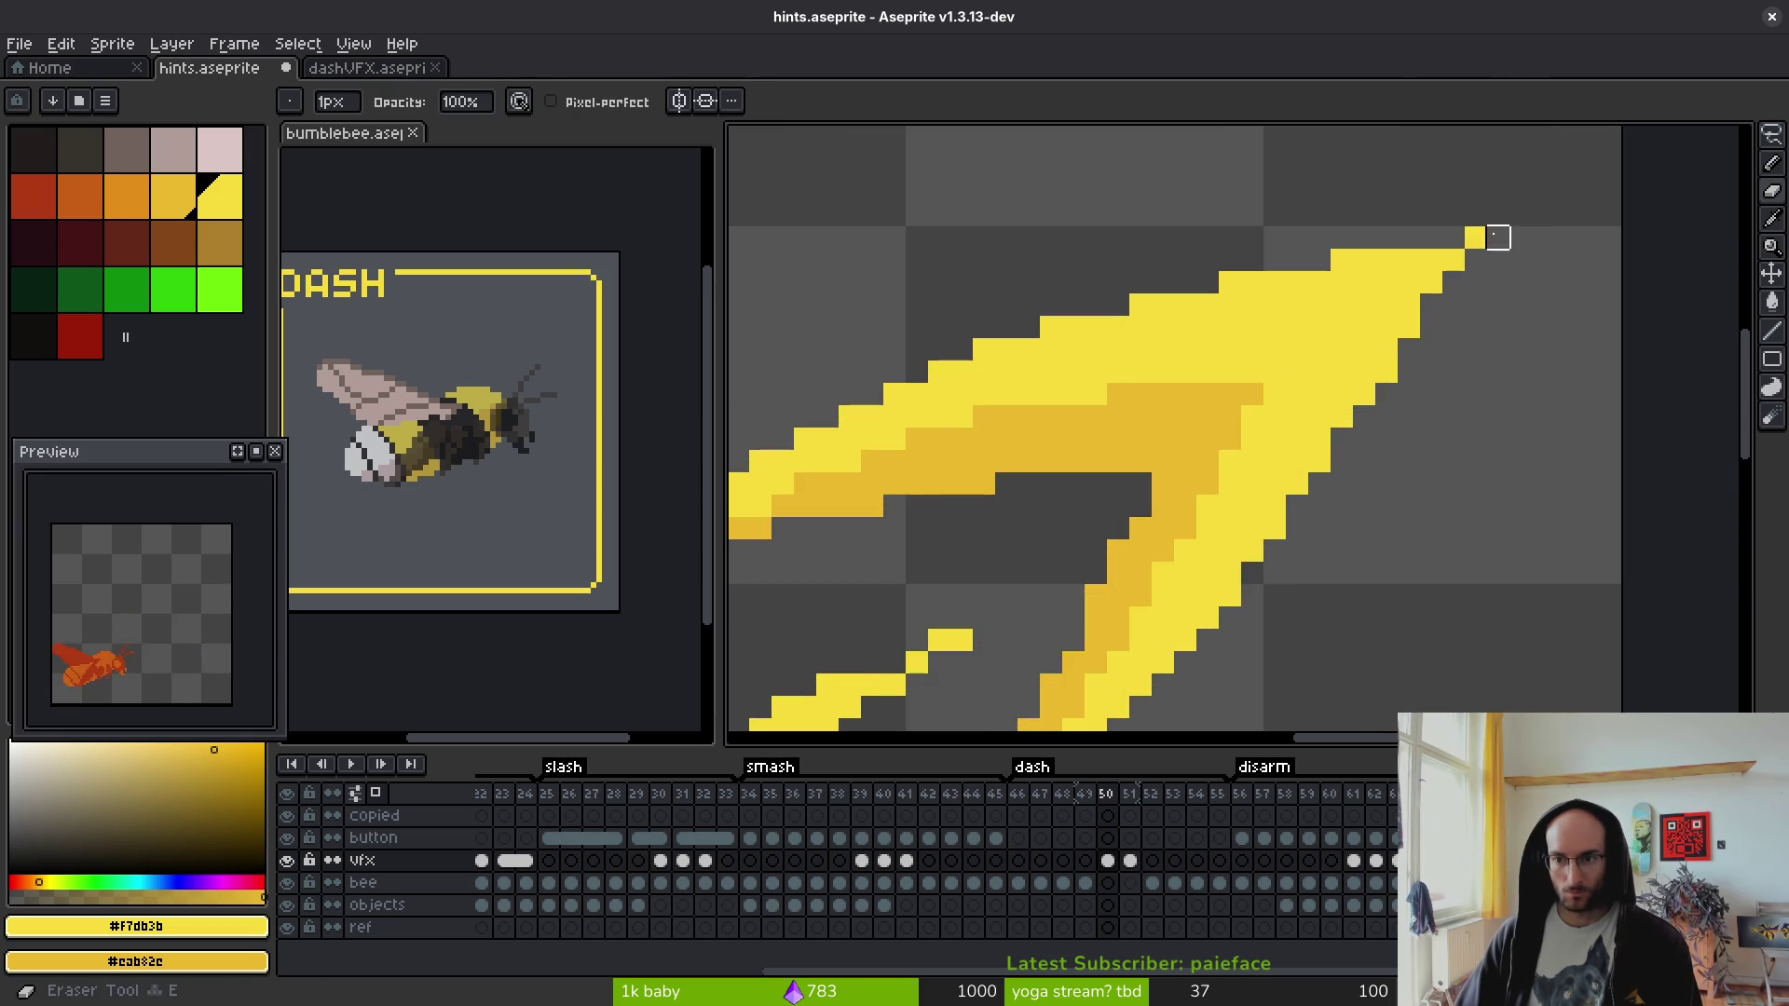
scroll(1482, 388, "down", 3)
key("b")
scroll(1509, 351, "up", 3)
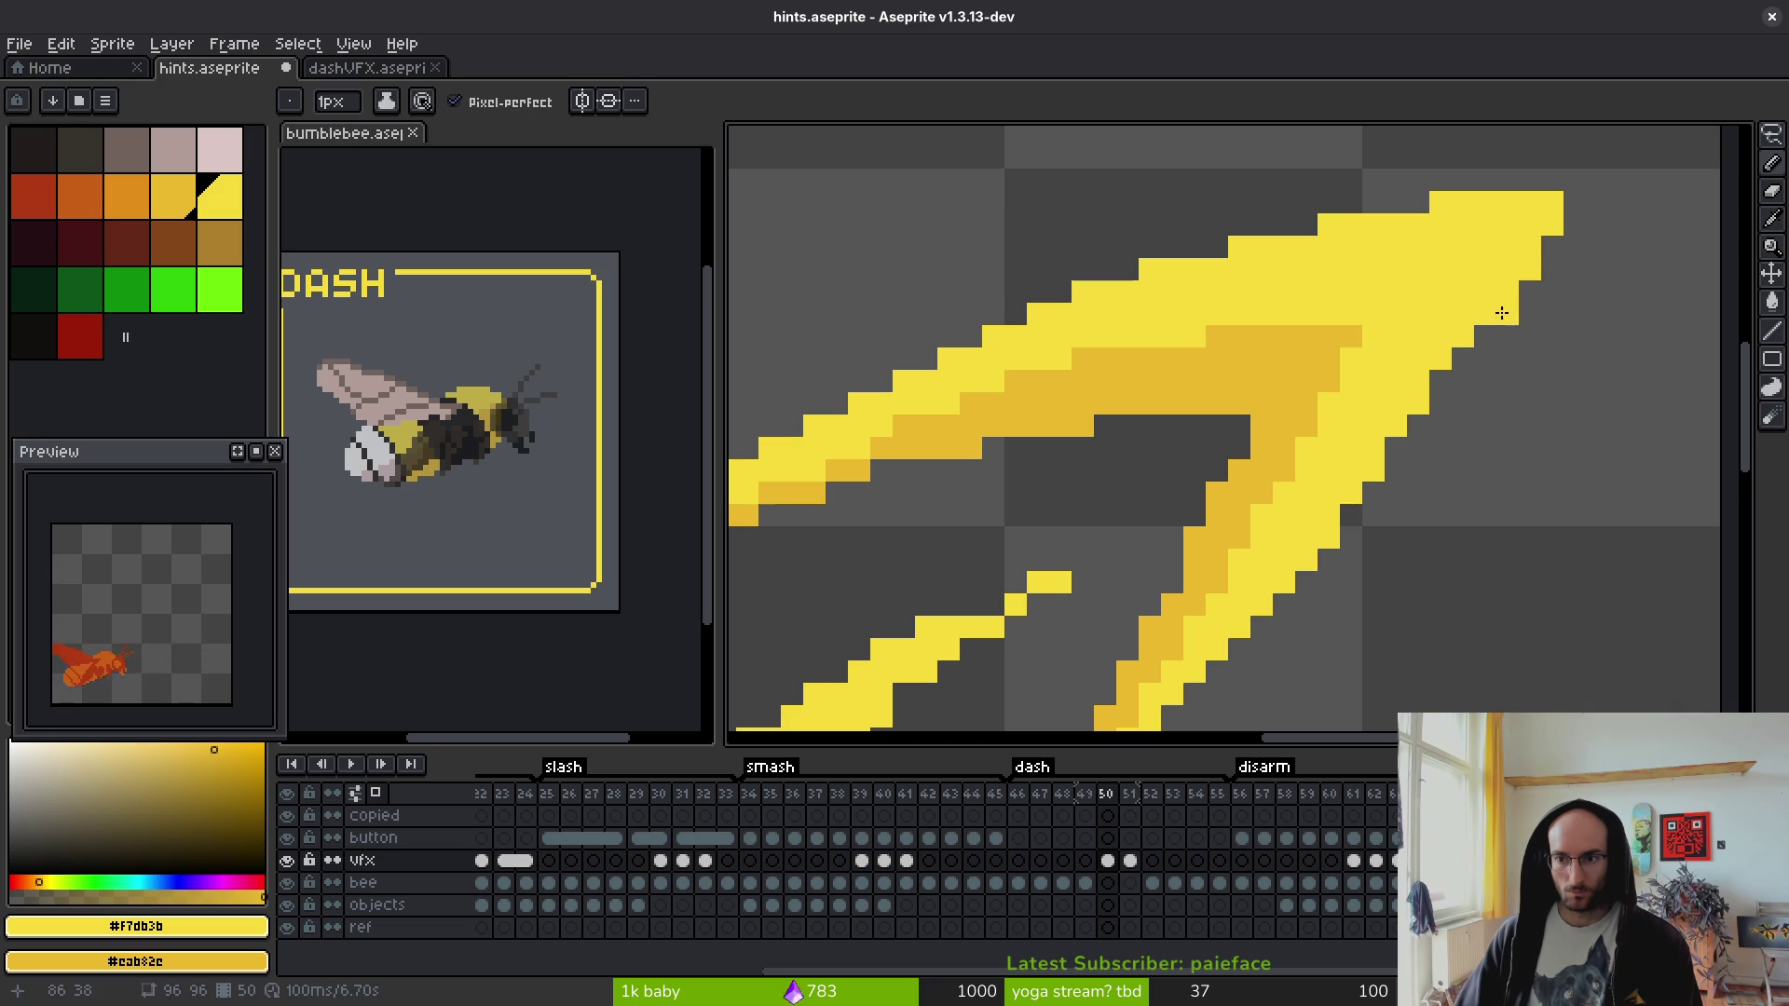
- Thicken the streak's right edge with yellow and extend the lower tip by one pixel
left_click_drag(1468, 360, 1344, 512)
scroll(1470, 496, "down", 4)
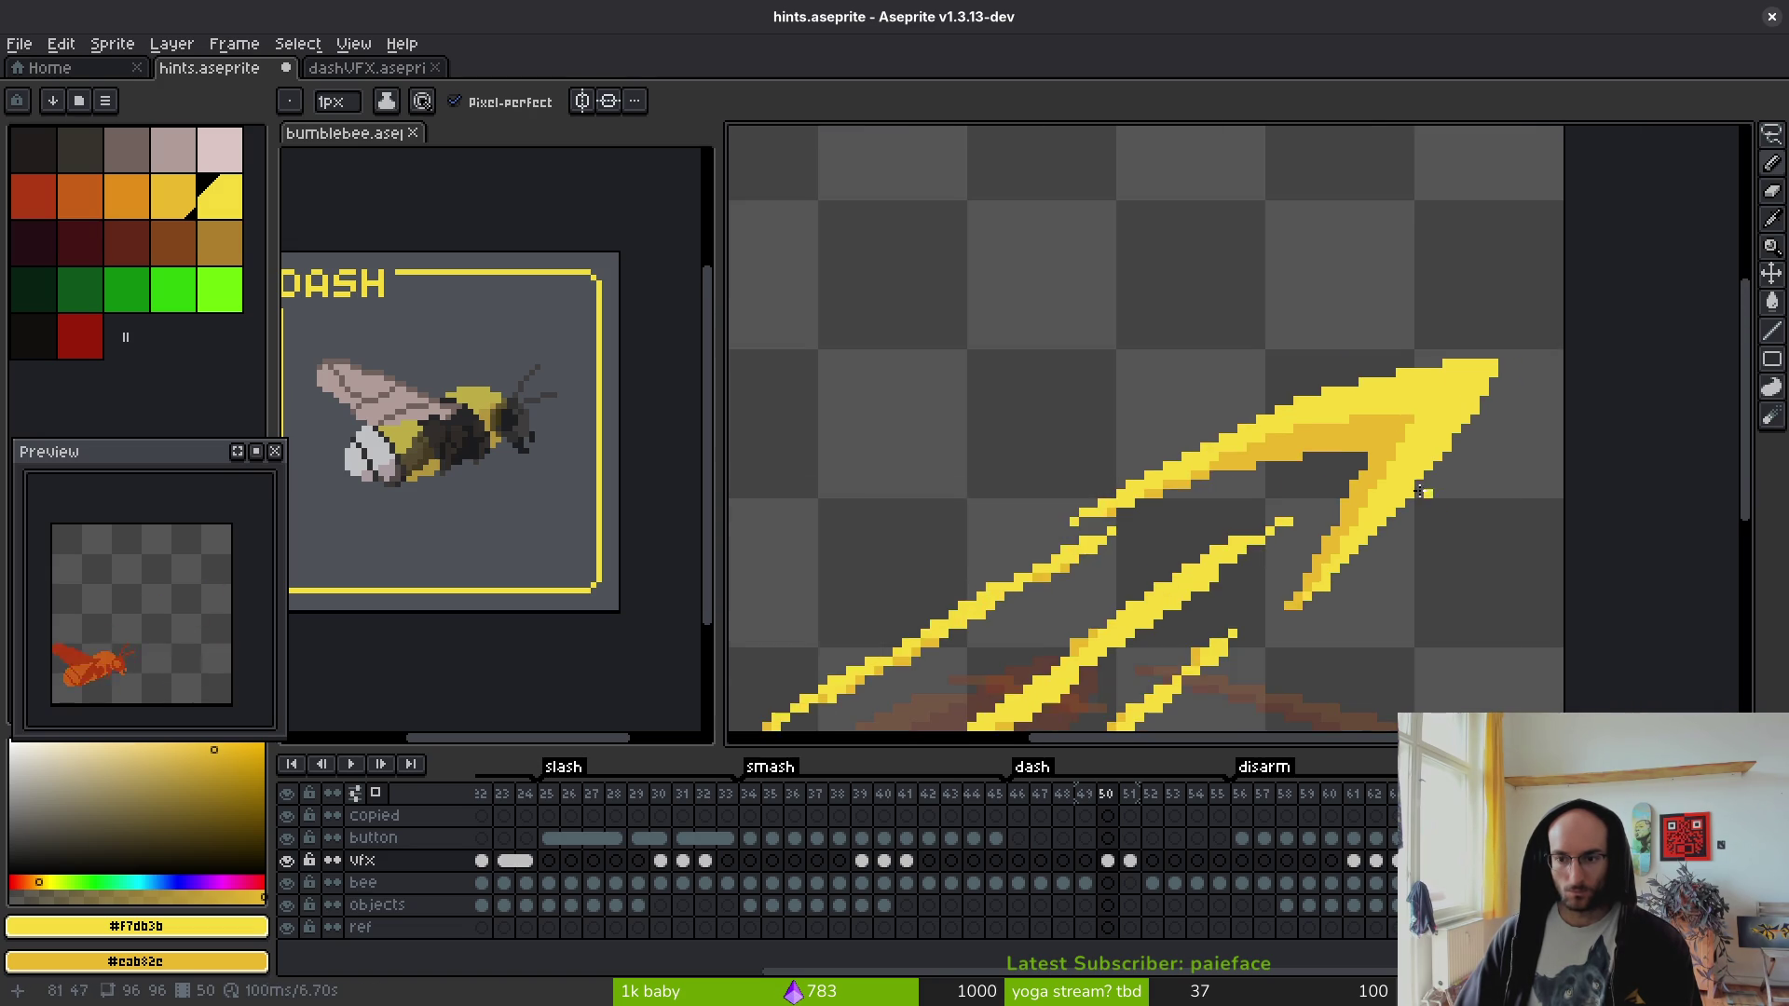
scroll(1431, 500, "up", 3)
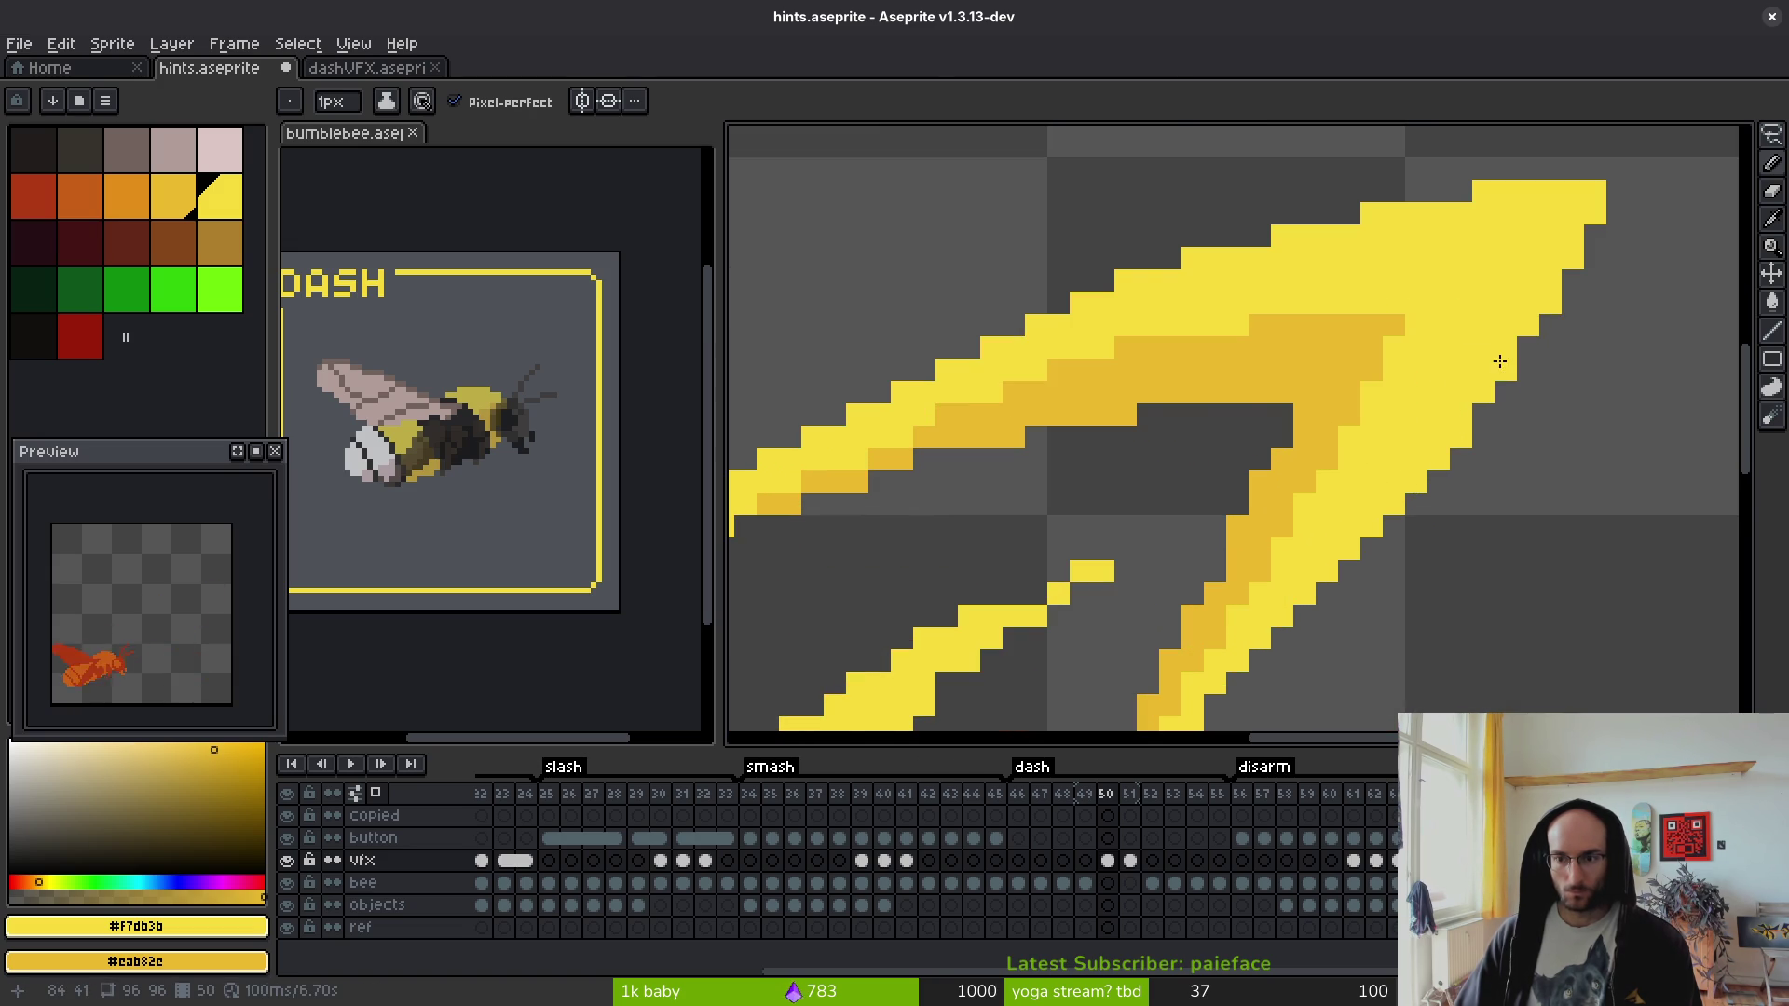
scroll(1538, 349, "down", 4)
scroll(1591, 484, "up", 4)
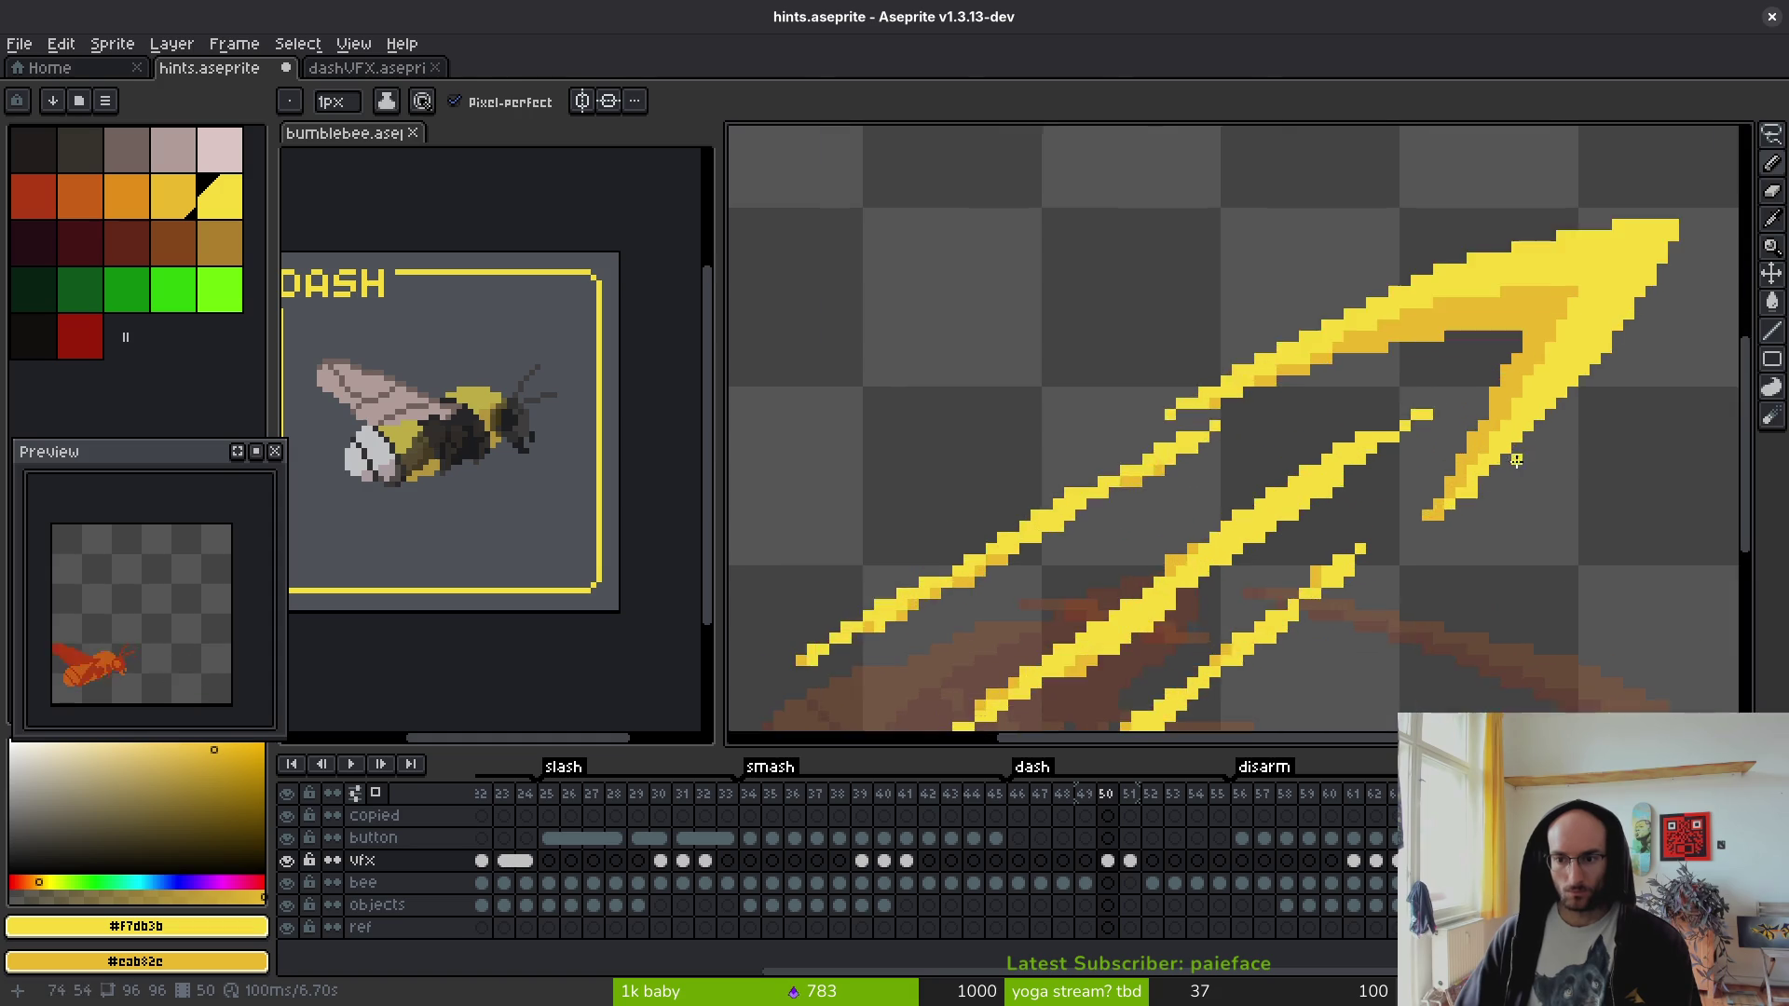
left_click(1277, 564)
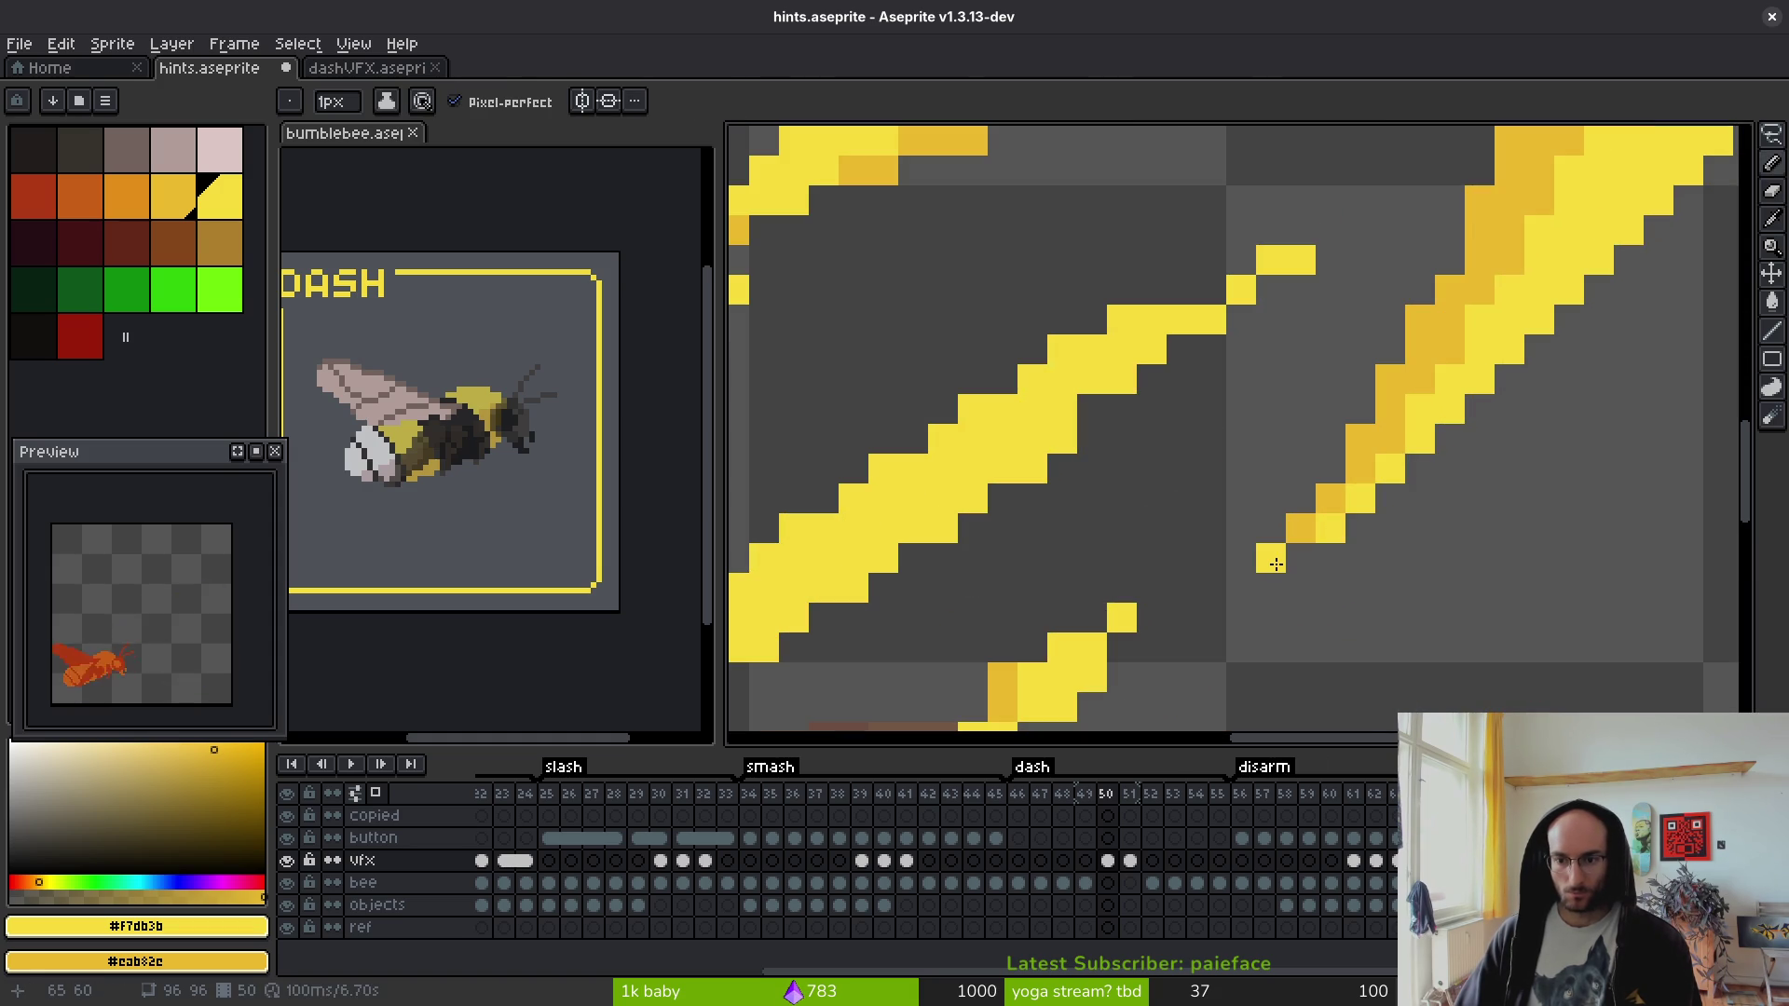
scroll(1275, 563, "down", 4)
scroll(1437, 369, "up", 2)
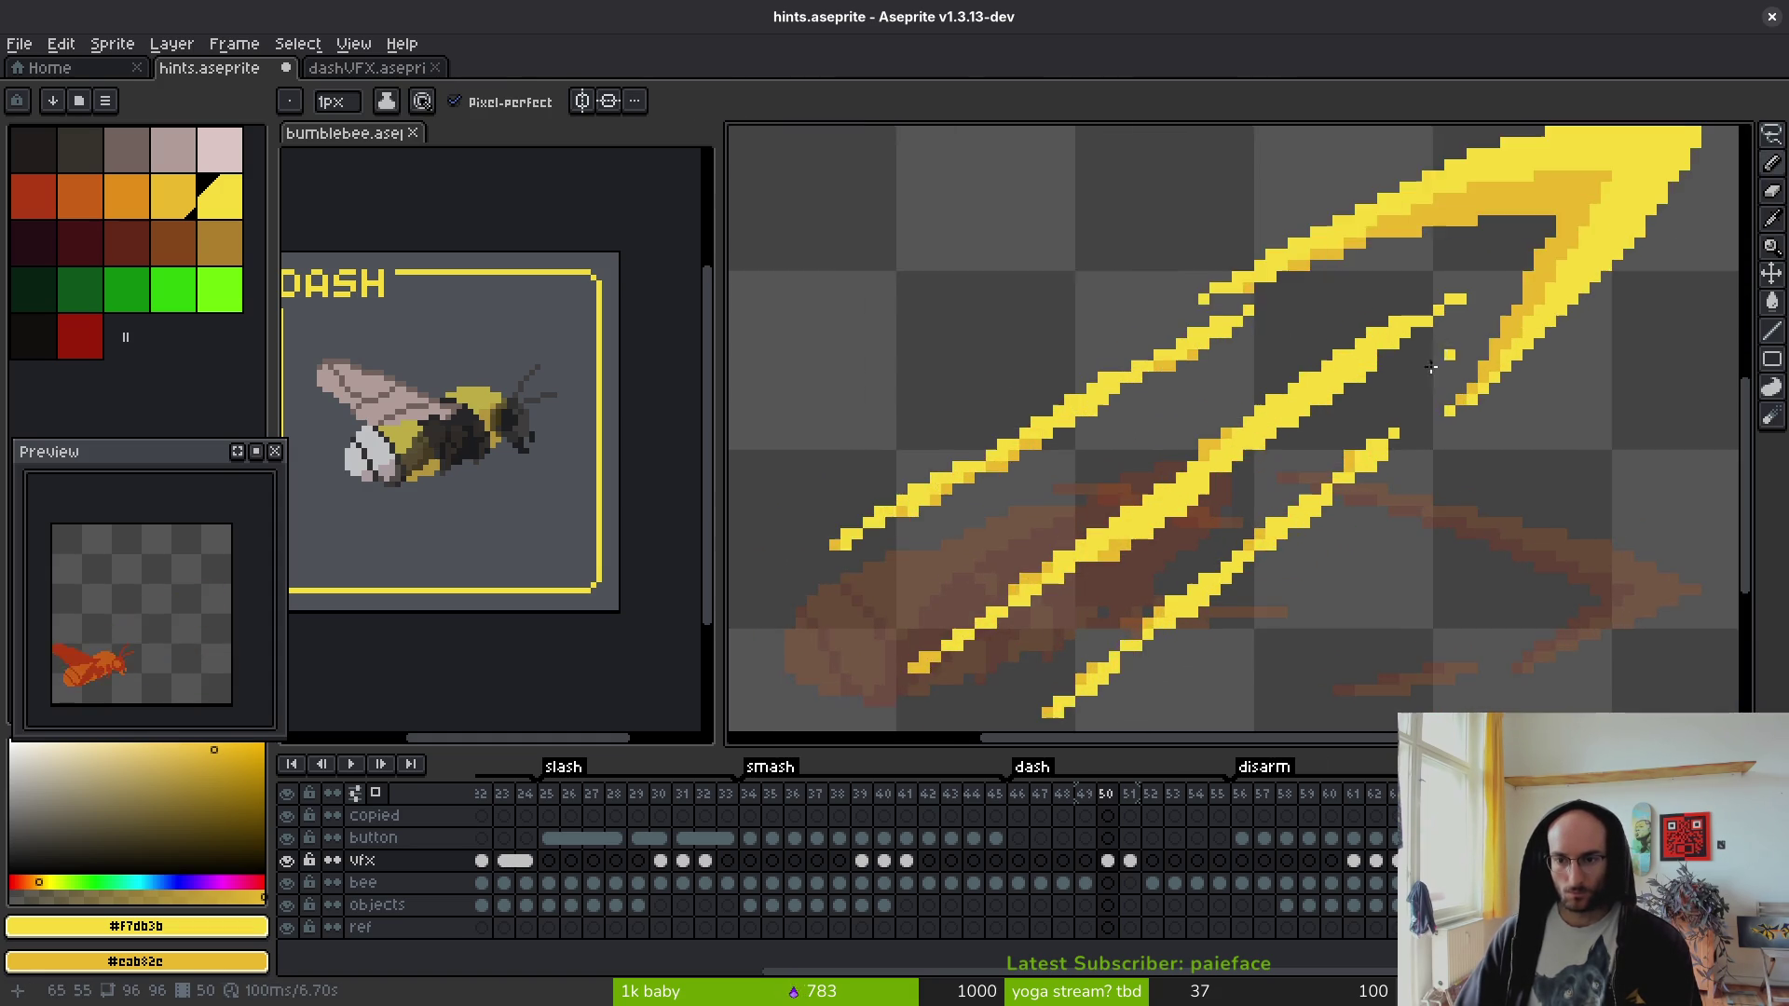
scroll(1436, 369, "up", 2)
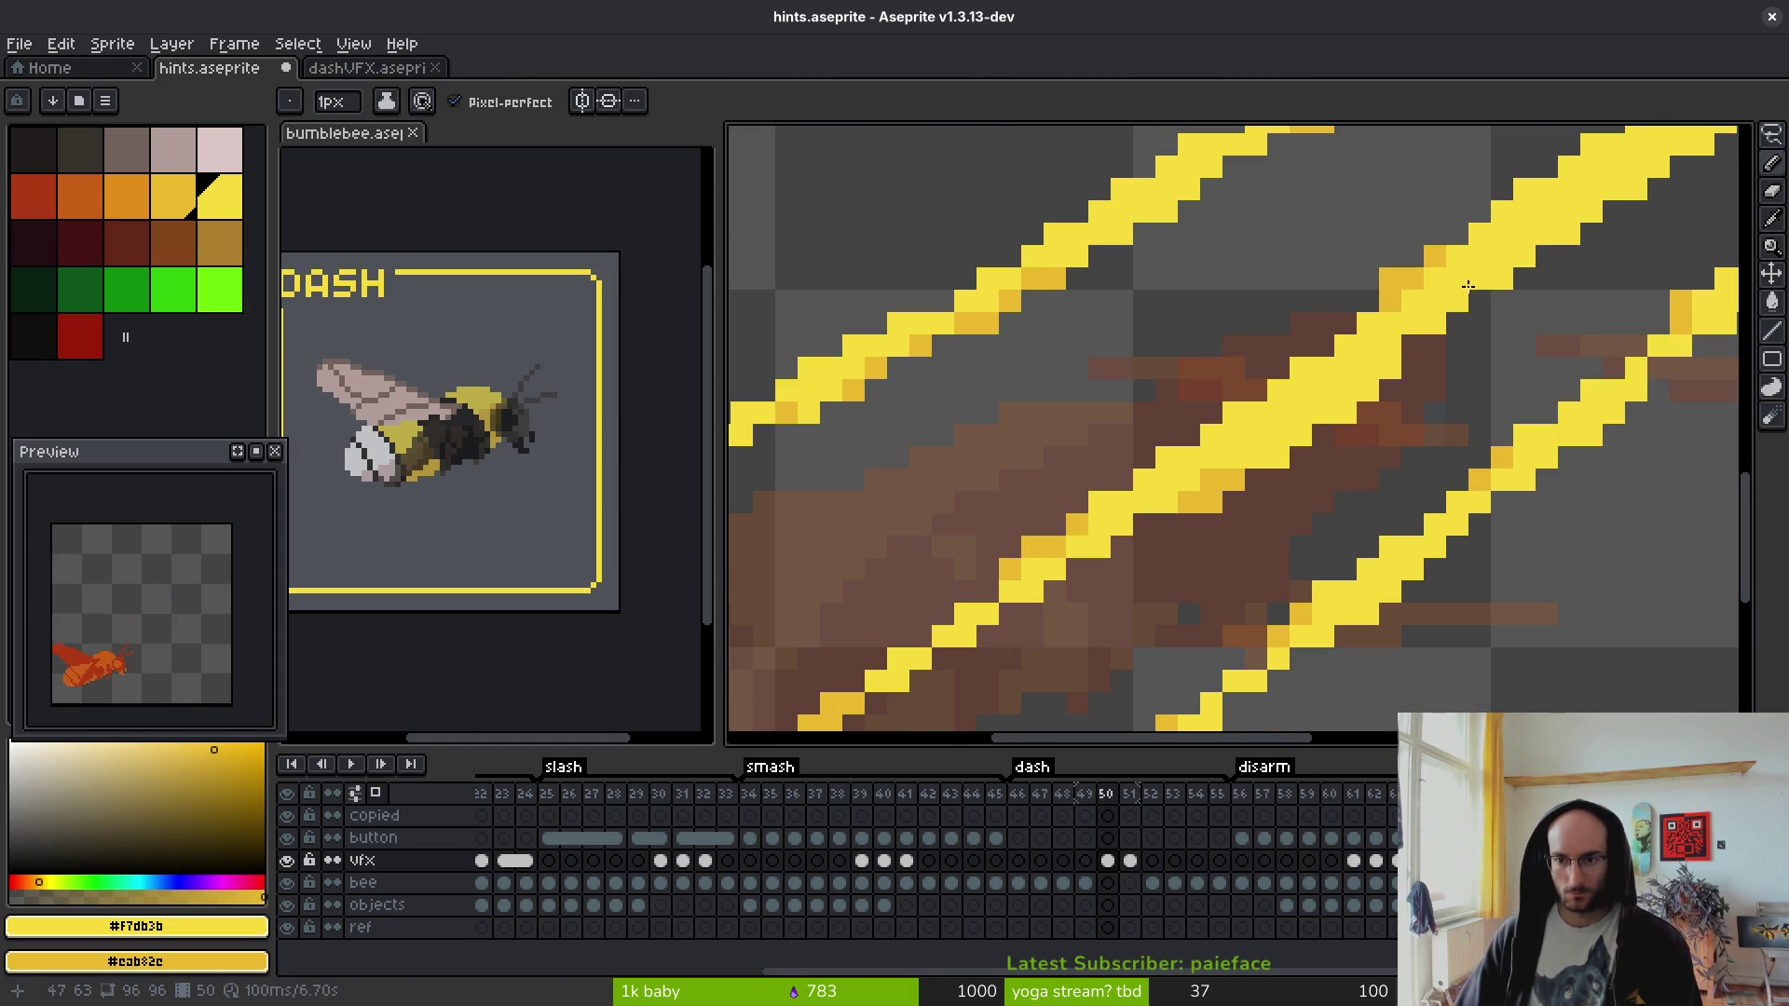
- Try darker yellow shading along the streak edge, then erase it and a stray pixel block
left_click_drag(1469, 285, 1293, 430)
left_click_drag(1417, 331, 1273, 429)
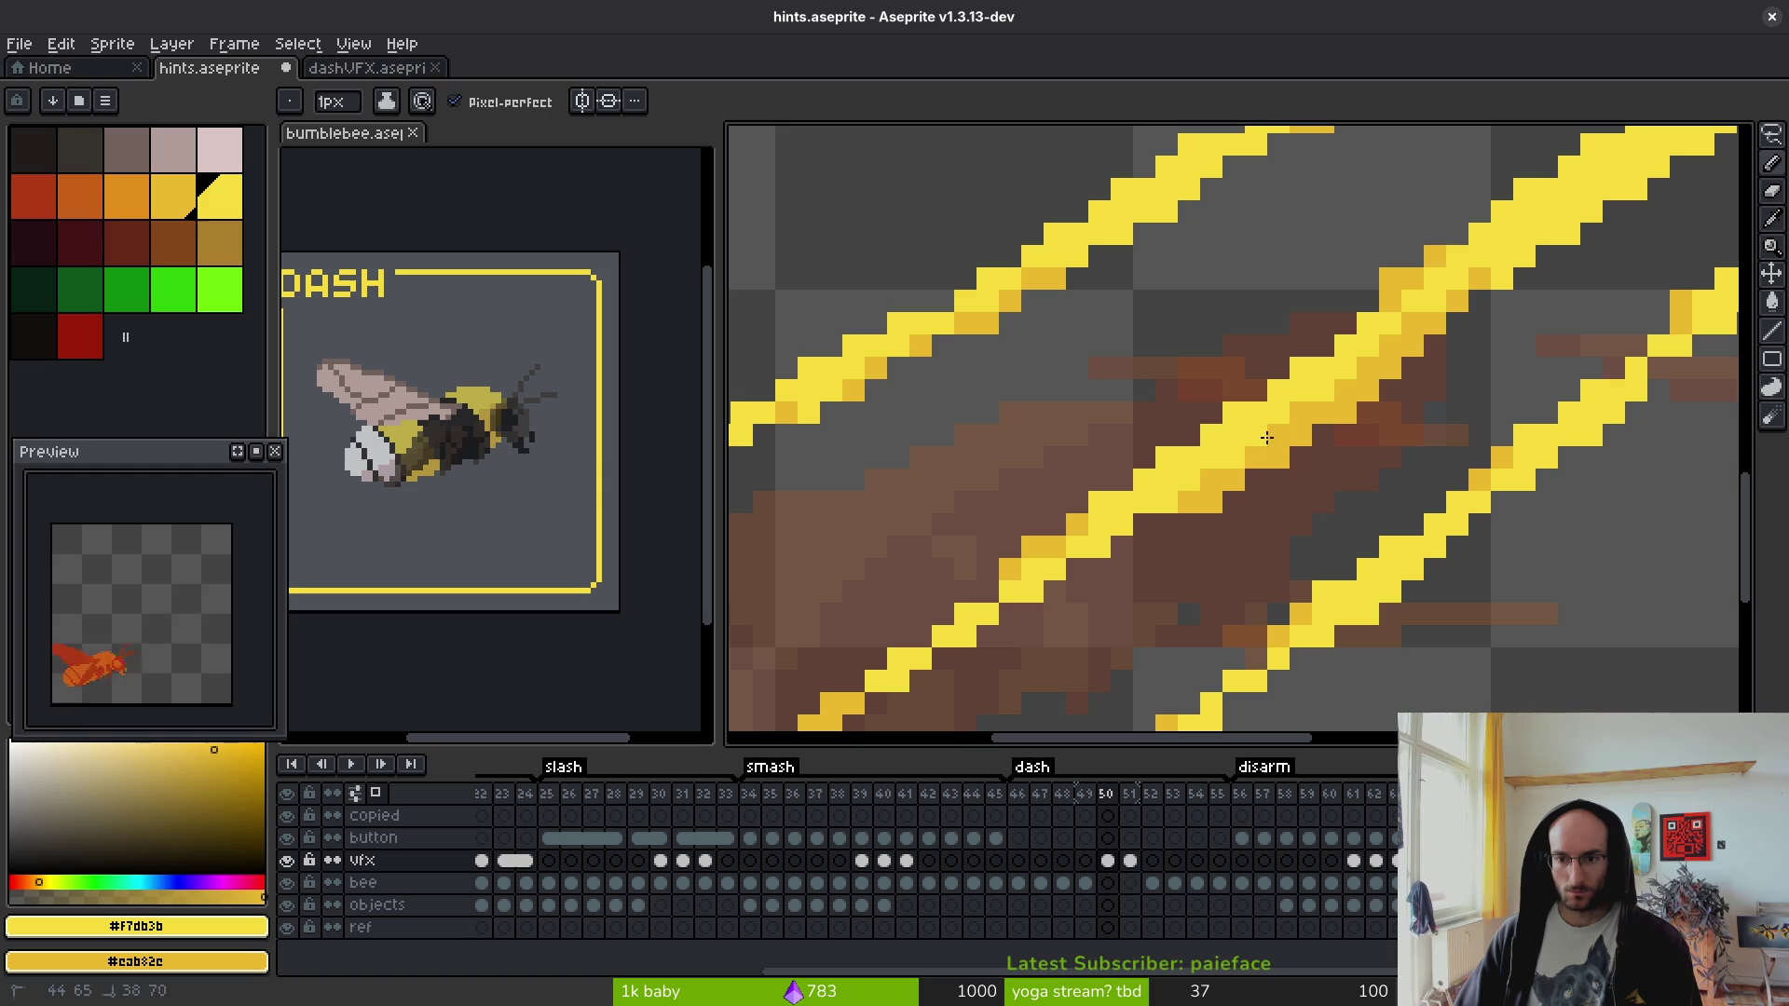
key("e")
left_click_drag(1522, 271, 1209, 503)
left_click_drag(1367, 457, 1271, 446)
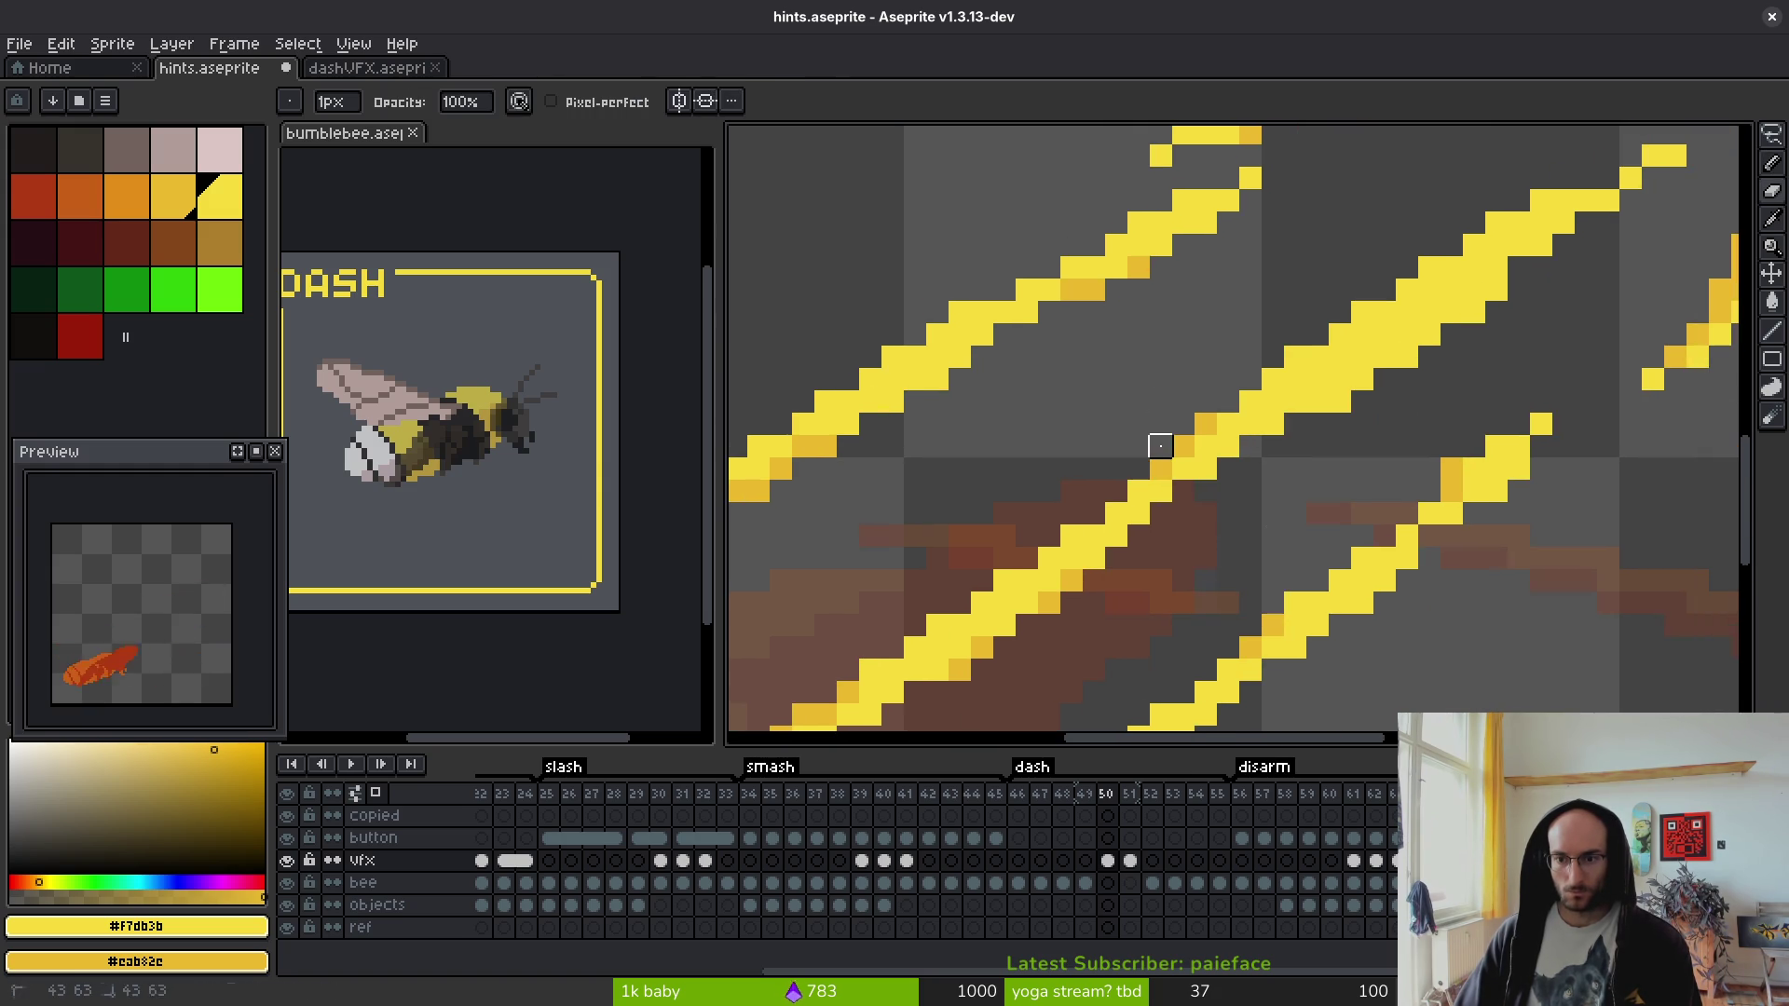
left_click_drag(1160, 445, 1226, 506)
left_click_drag(1449, 327, 1515, 327)
left_click_drag(1374, 475, 1476, 419)
- Darken two pixels on the slash line and add a yellow pixel to the streak
key("f")
mouse_move(1151, 569)
left_mouse_down()
mouse_move(1193, 503)
mouse_move(1323, 399)
mouse_move(1288, 423)
left_mouse_up()
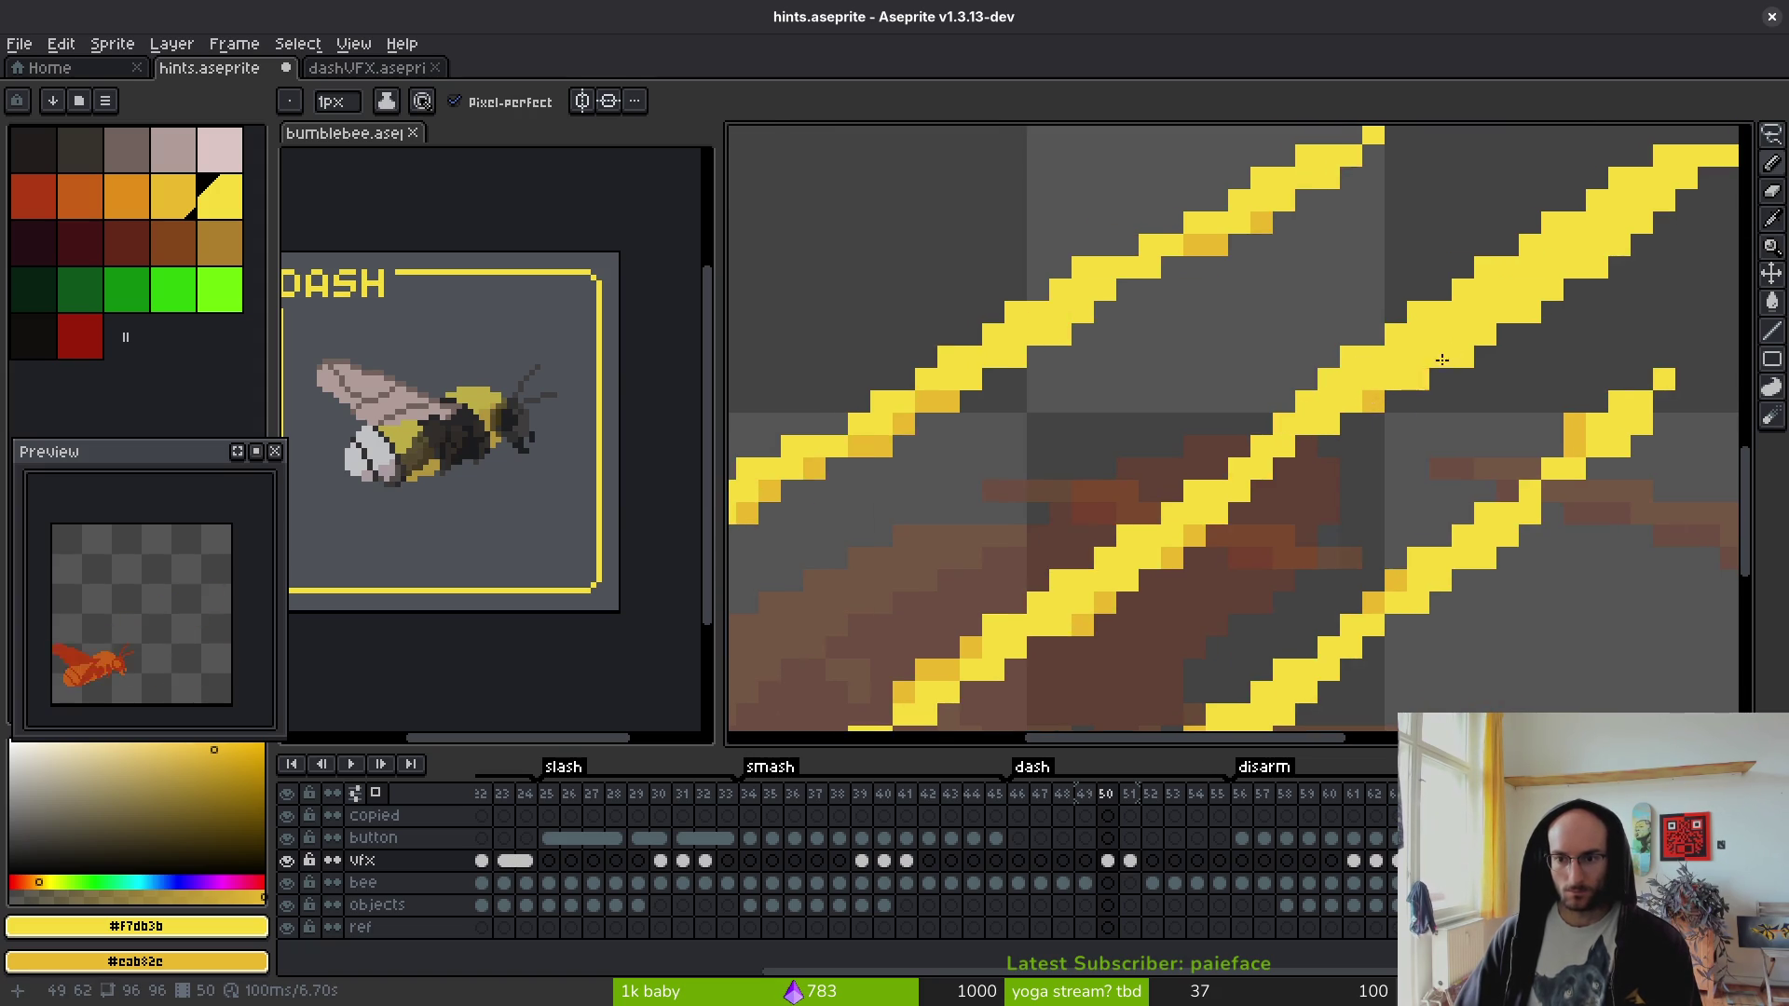
mouse_move(1491, 335)
left_mouse_down()
mouse_move(1523, 319)
mouse_move(1274, 207)
left_mouse_up()
left_click(1369, 323)
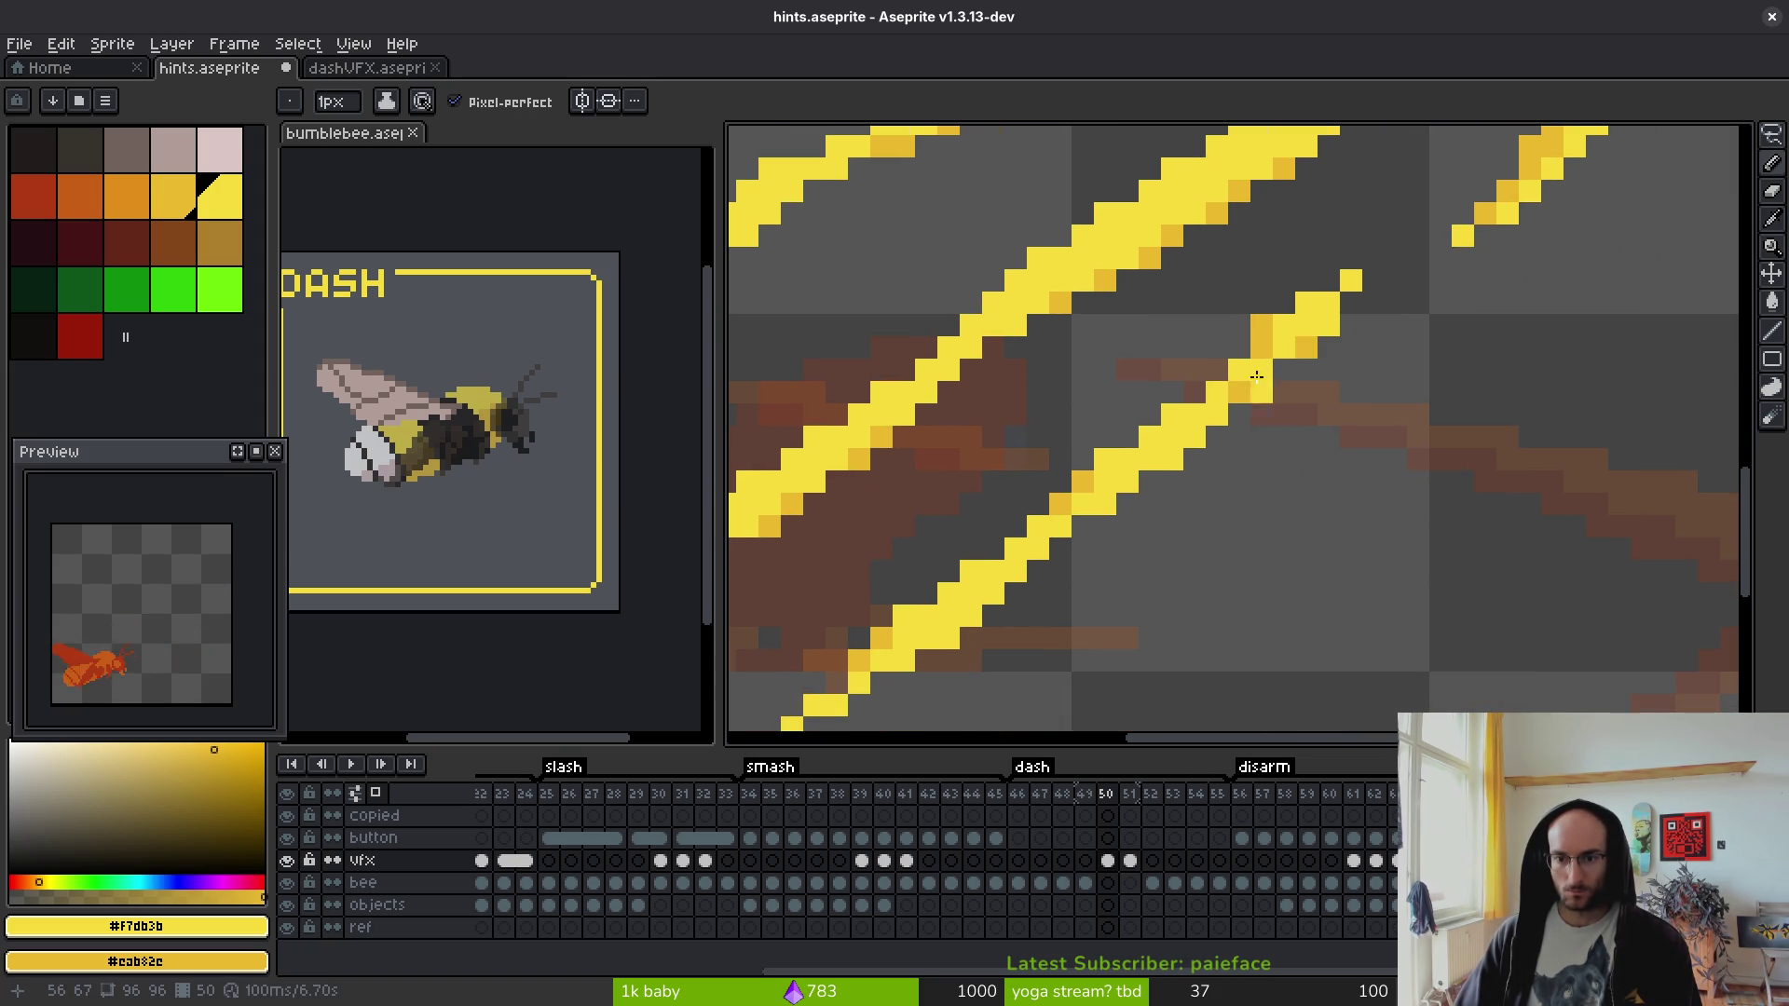
key("b")
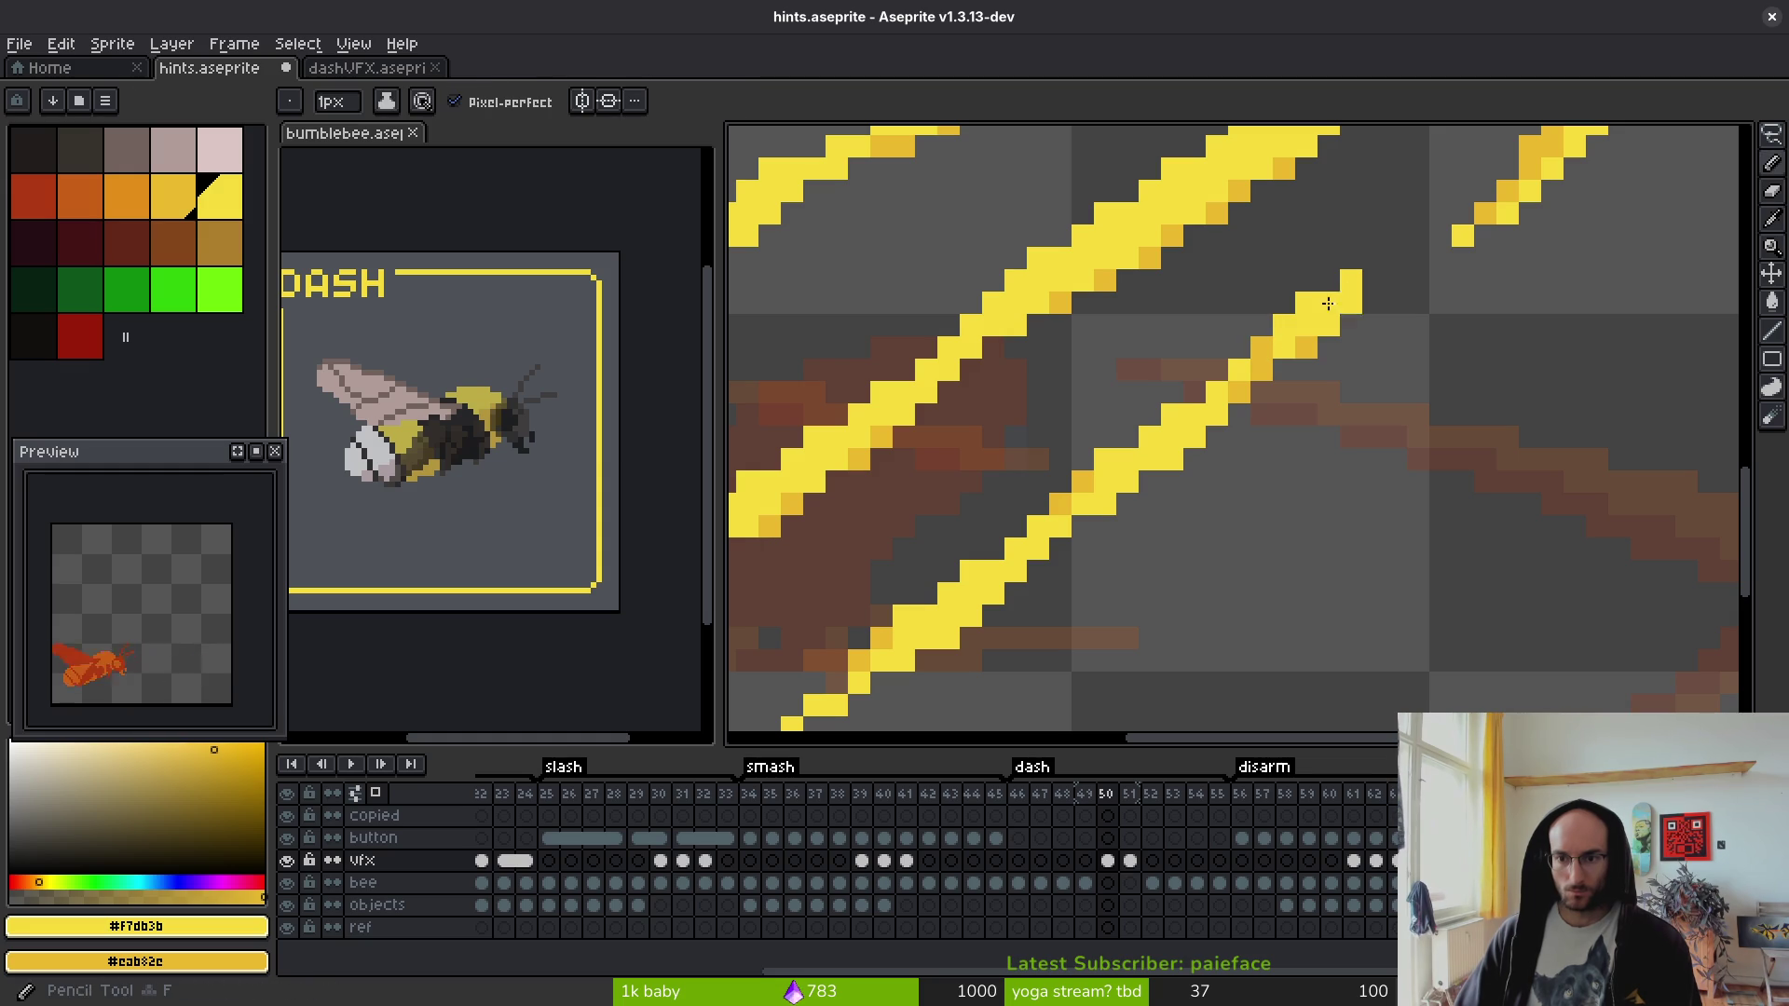
left_click_drag(1135, 458, 1473, 348)
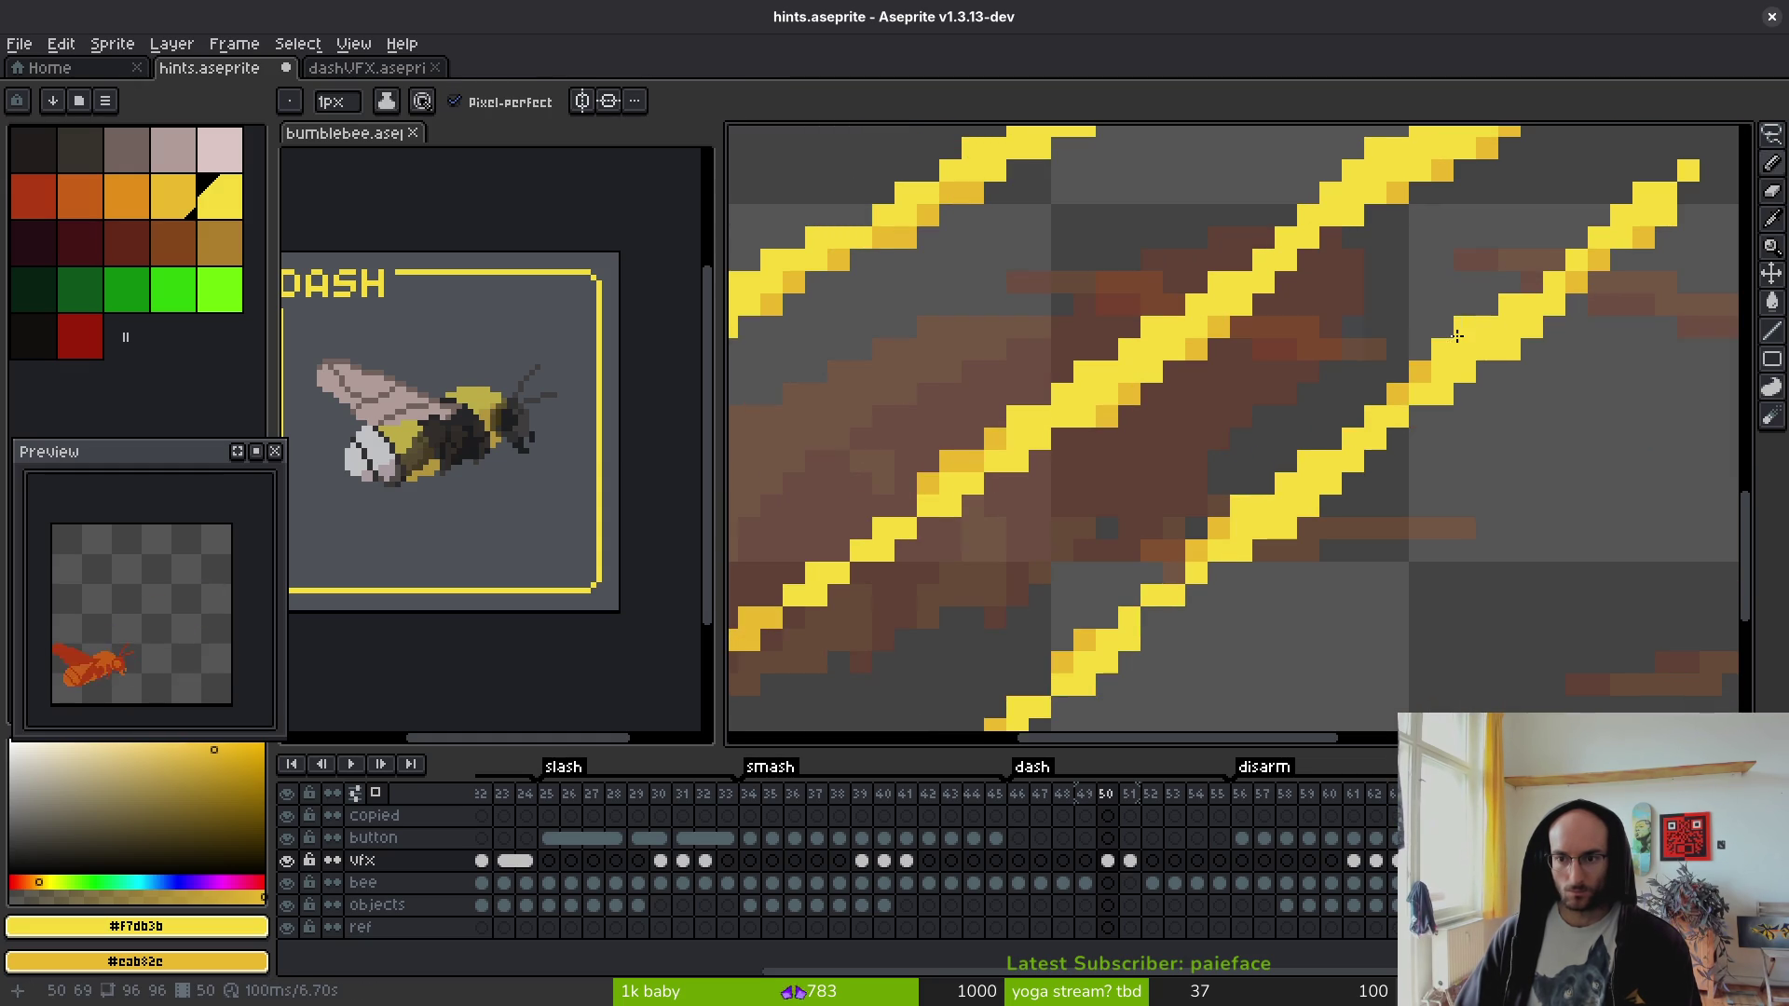
scroll(1495, 321, "up", 1)
scroll(1549, 332, "down", 2)
scroll(1494, 467, "up", 1)
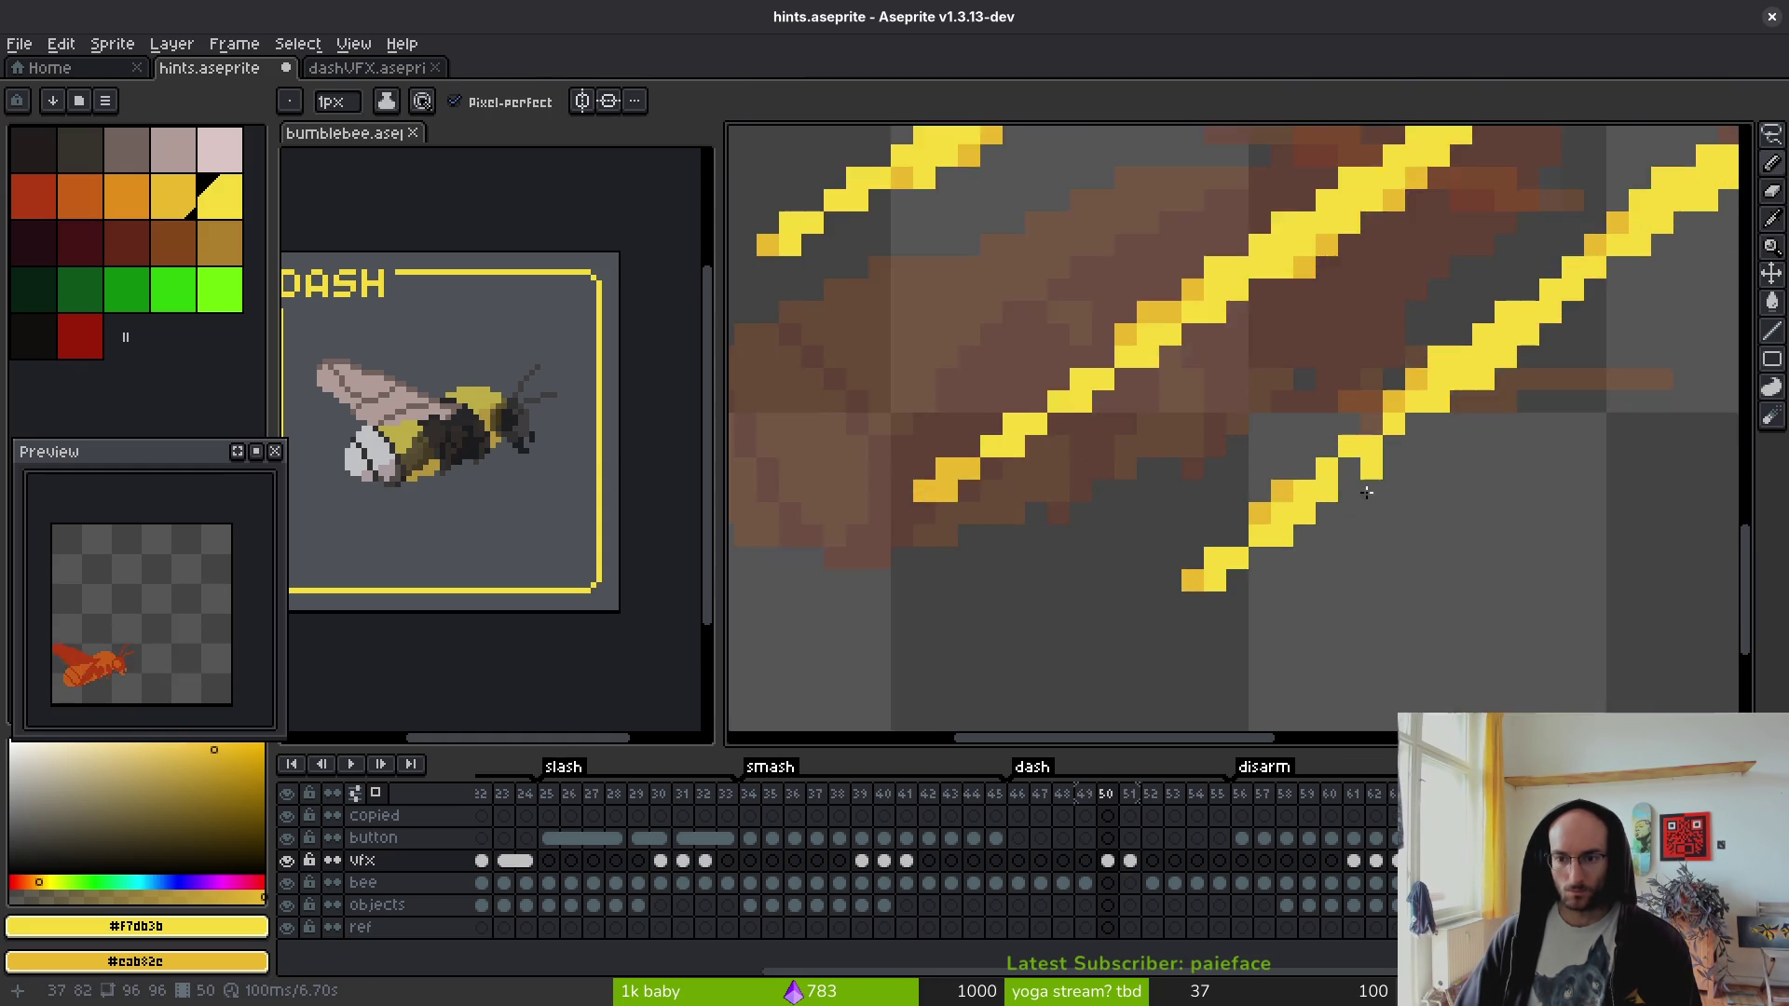
scroll(1435, 453, "up", 2)
- Erase stray staircase and diagonal pixels, and recolour the diagonal edge pixels bright yellow
right_click(1328, 355)
key("e")
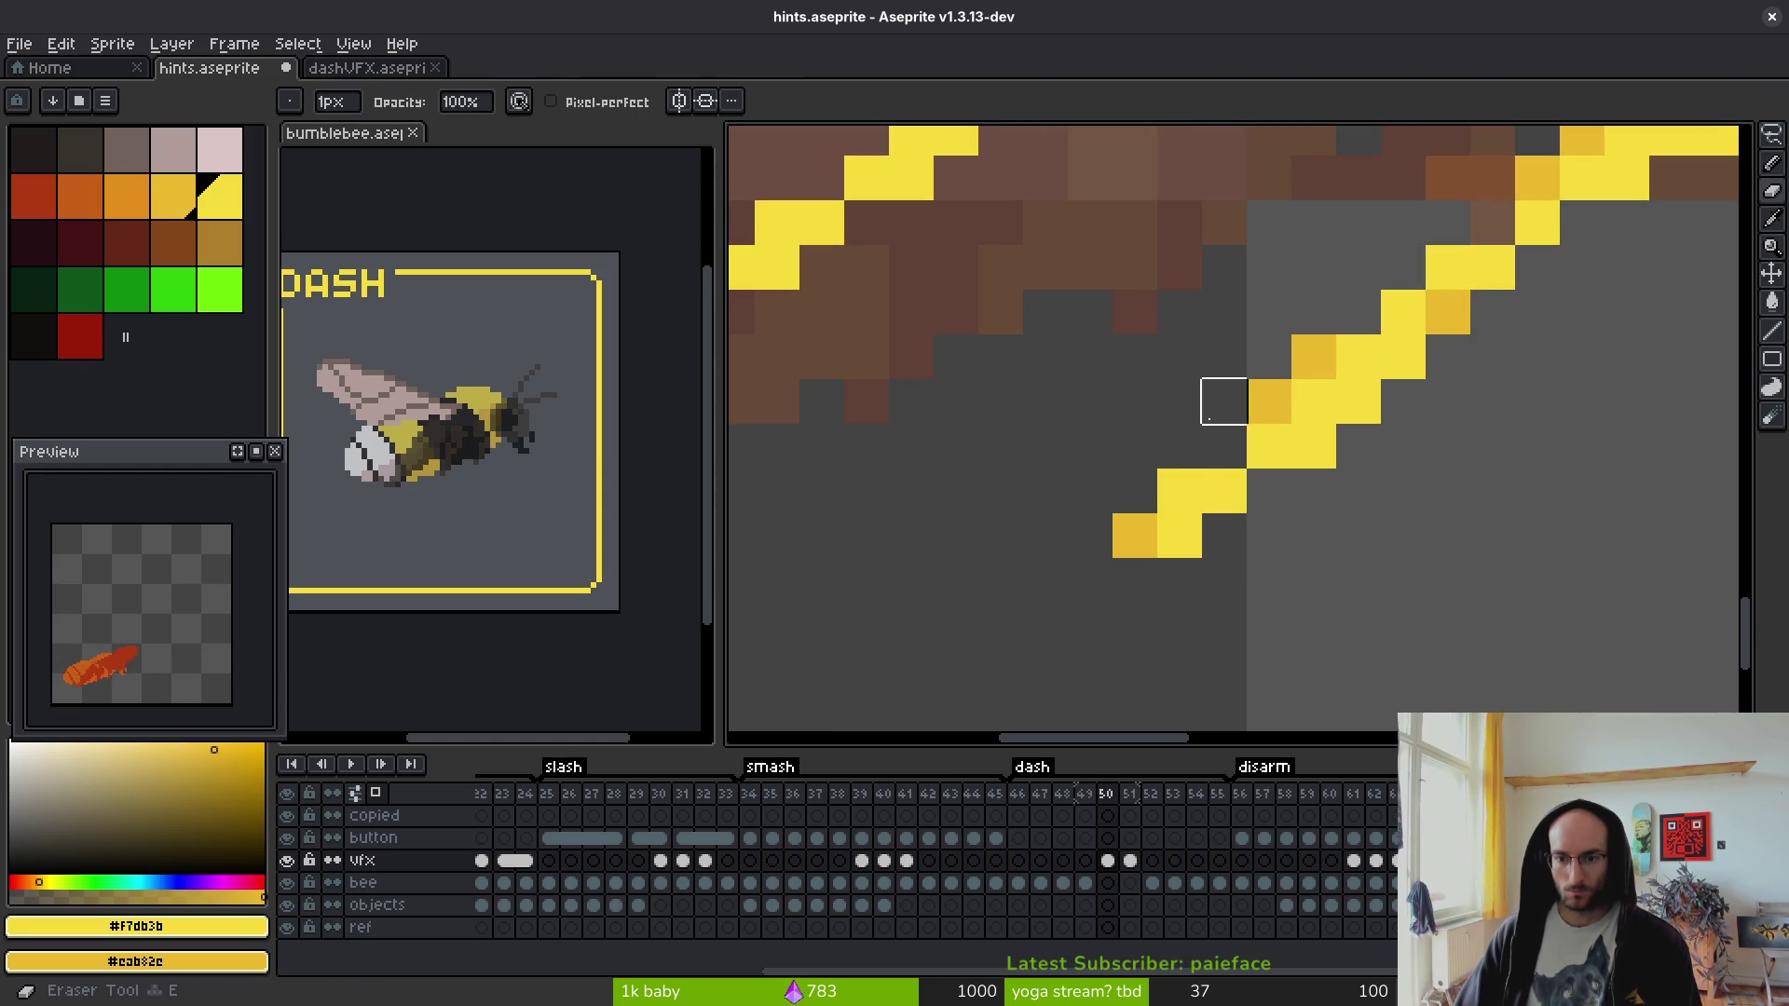
left_click_drag(1179, 489, 1045, 536)
scroll(1493, 312, "up", 1)
left_click_drag(1043, 601, 1105, 543)
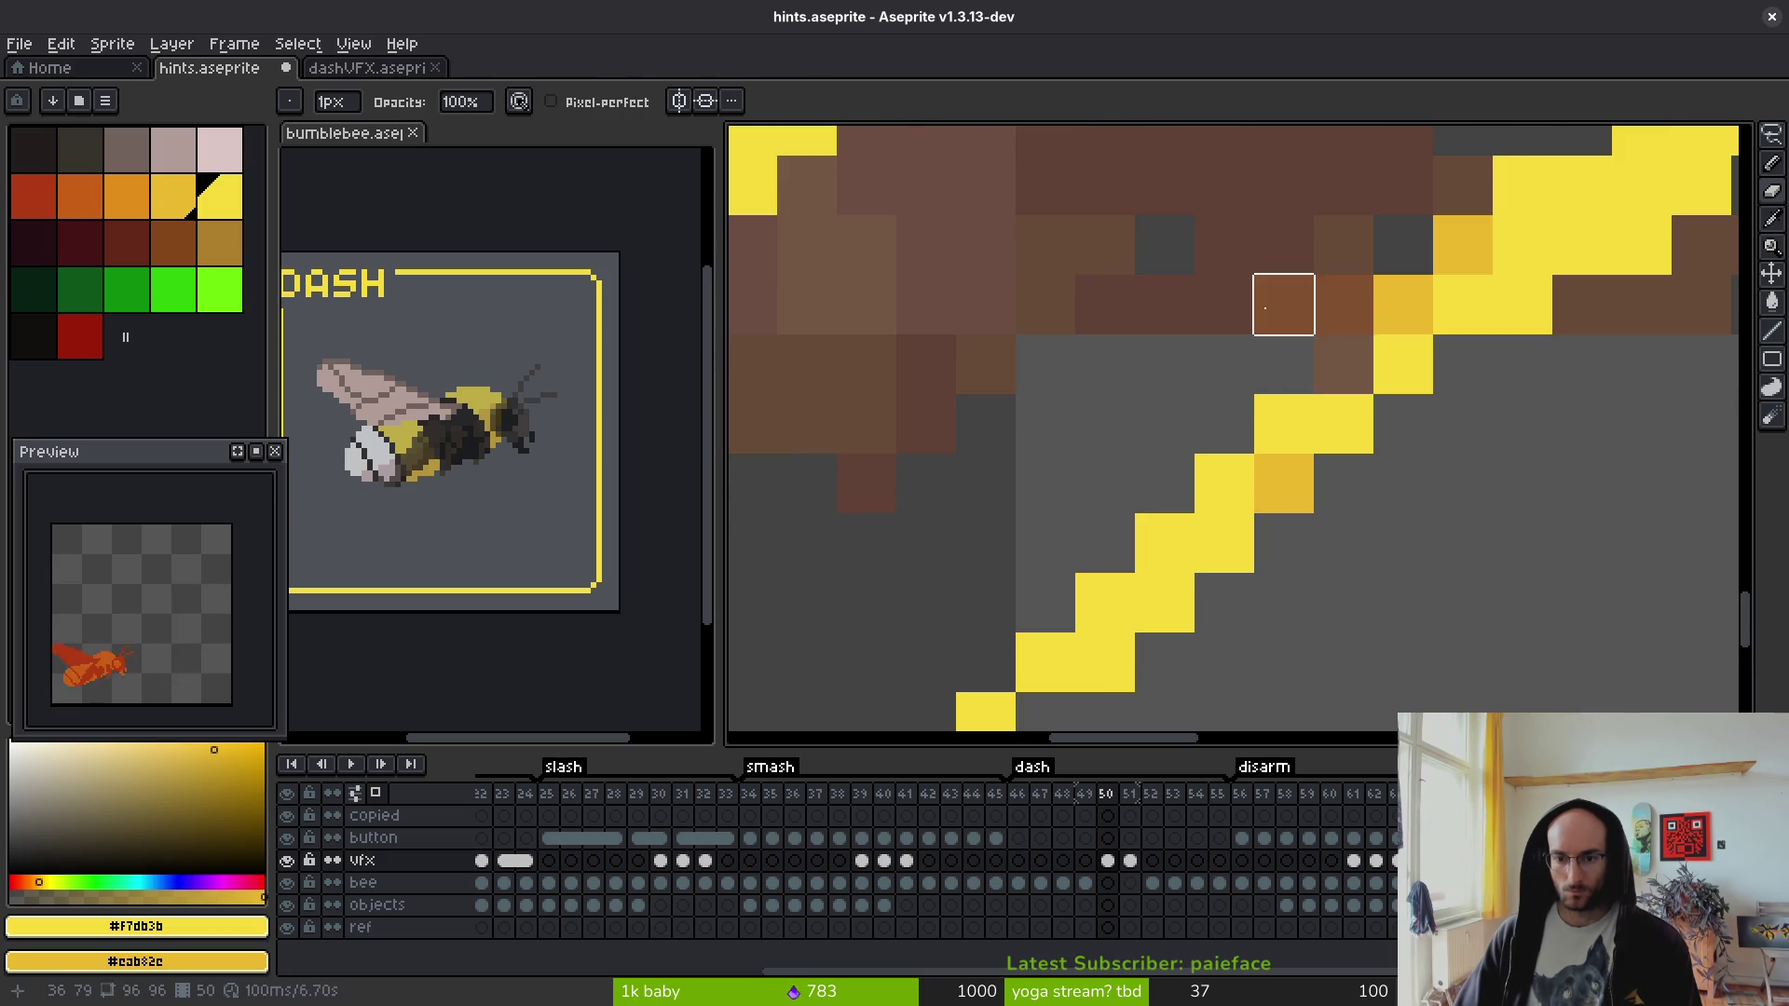
key("b")
left_click(1344, 364)
left_click(1309, 481)
left_click_drag(1318, 482, 1472, 242)
scroll(1476, 438, "down", 3)
scroll(1472, 417, "up", 4)
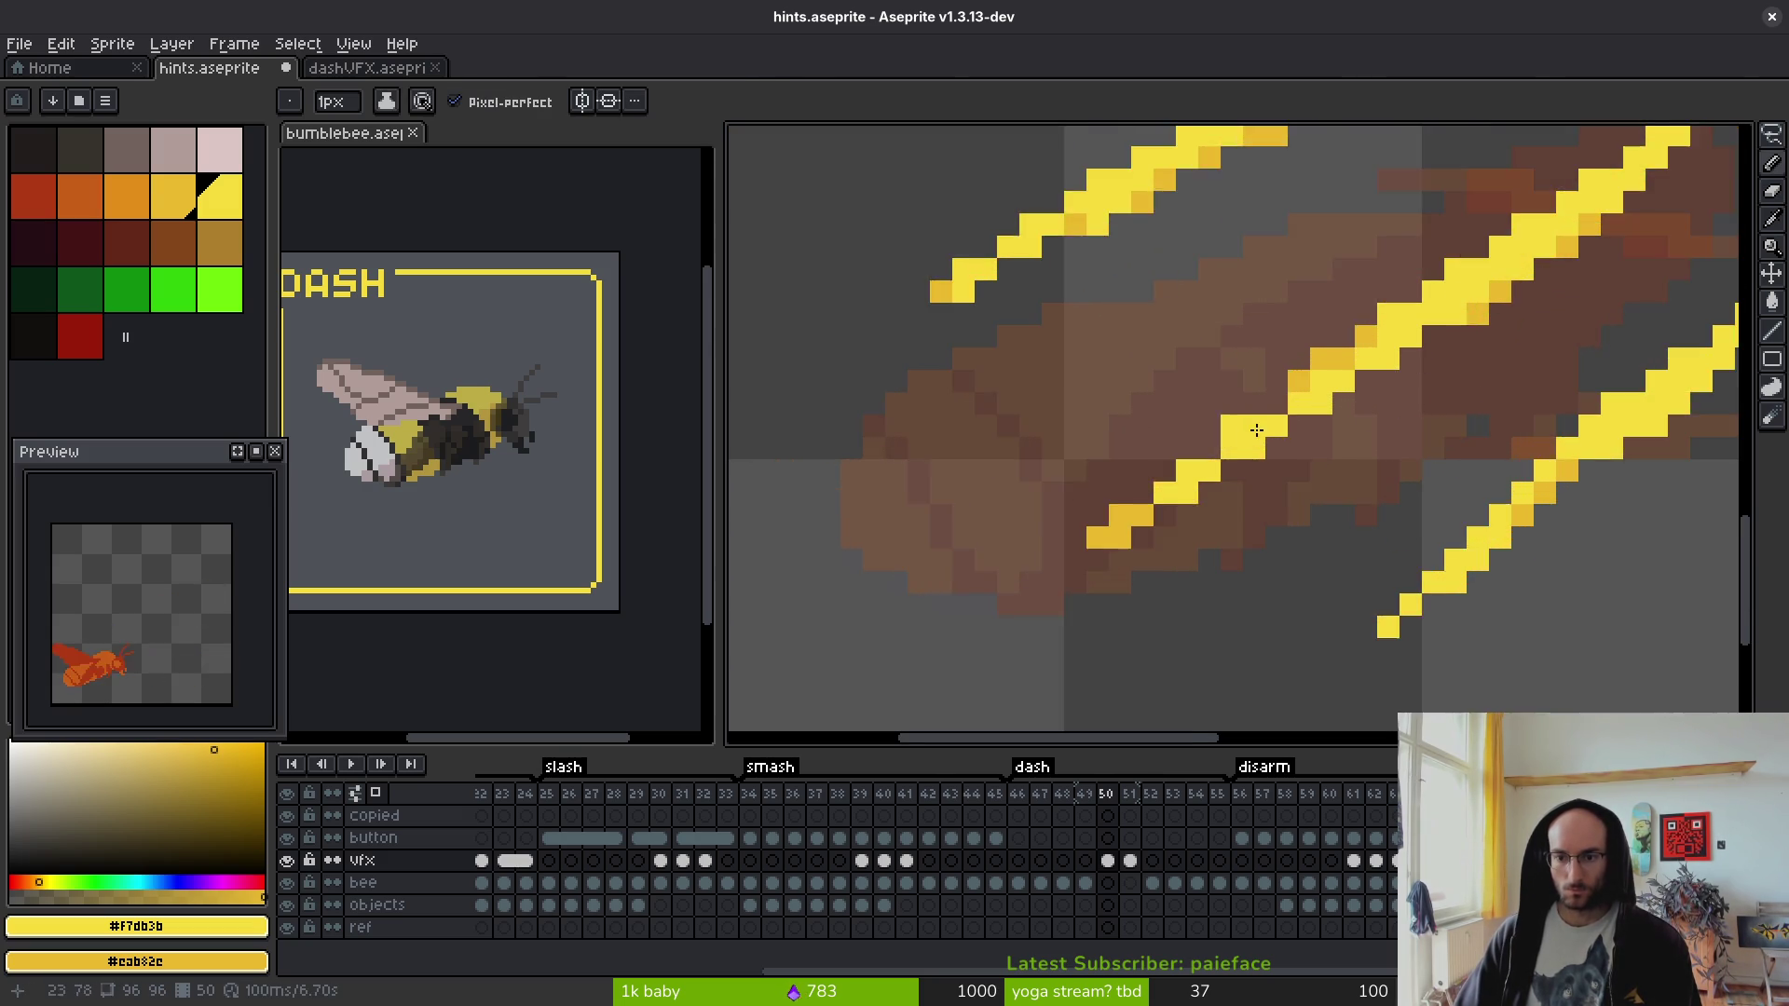
left_click_drag(1400, 295, 1466, 248)
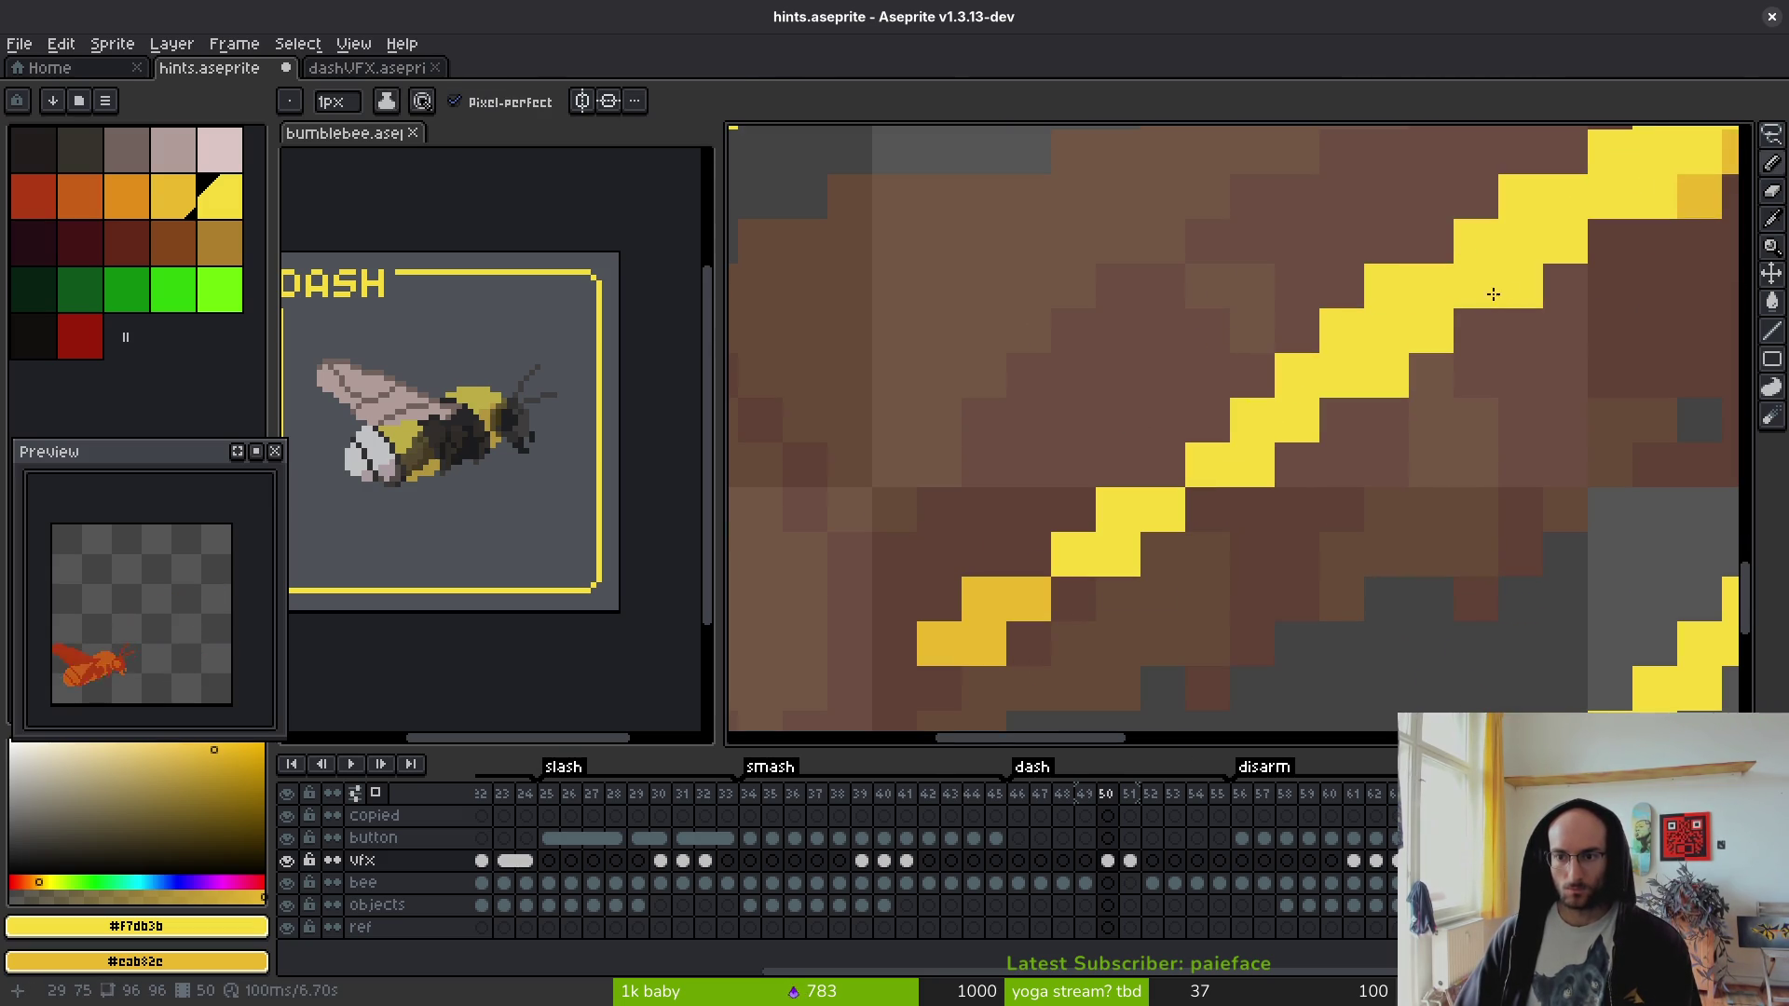
- Shade six edge and stroke pixels darker yellow #cab32c, then save hints.aseprite
right_click(1521, 285)
right_click(1432, 330)
right_click(1386, 374)
right_click(1323, 401)
right_click(1297, 419)
scroll(1385, 359, "down", 2)
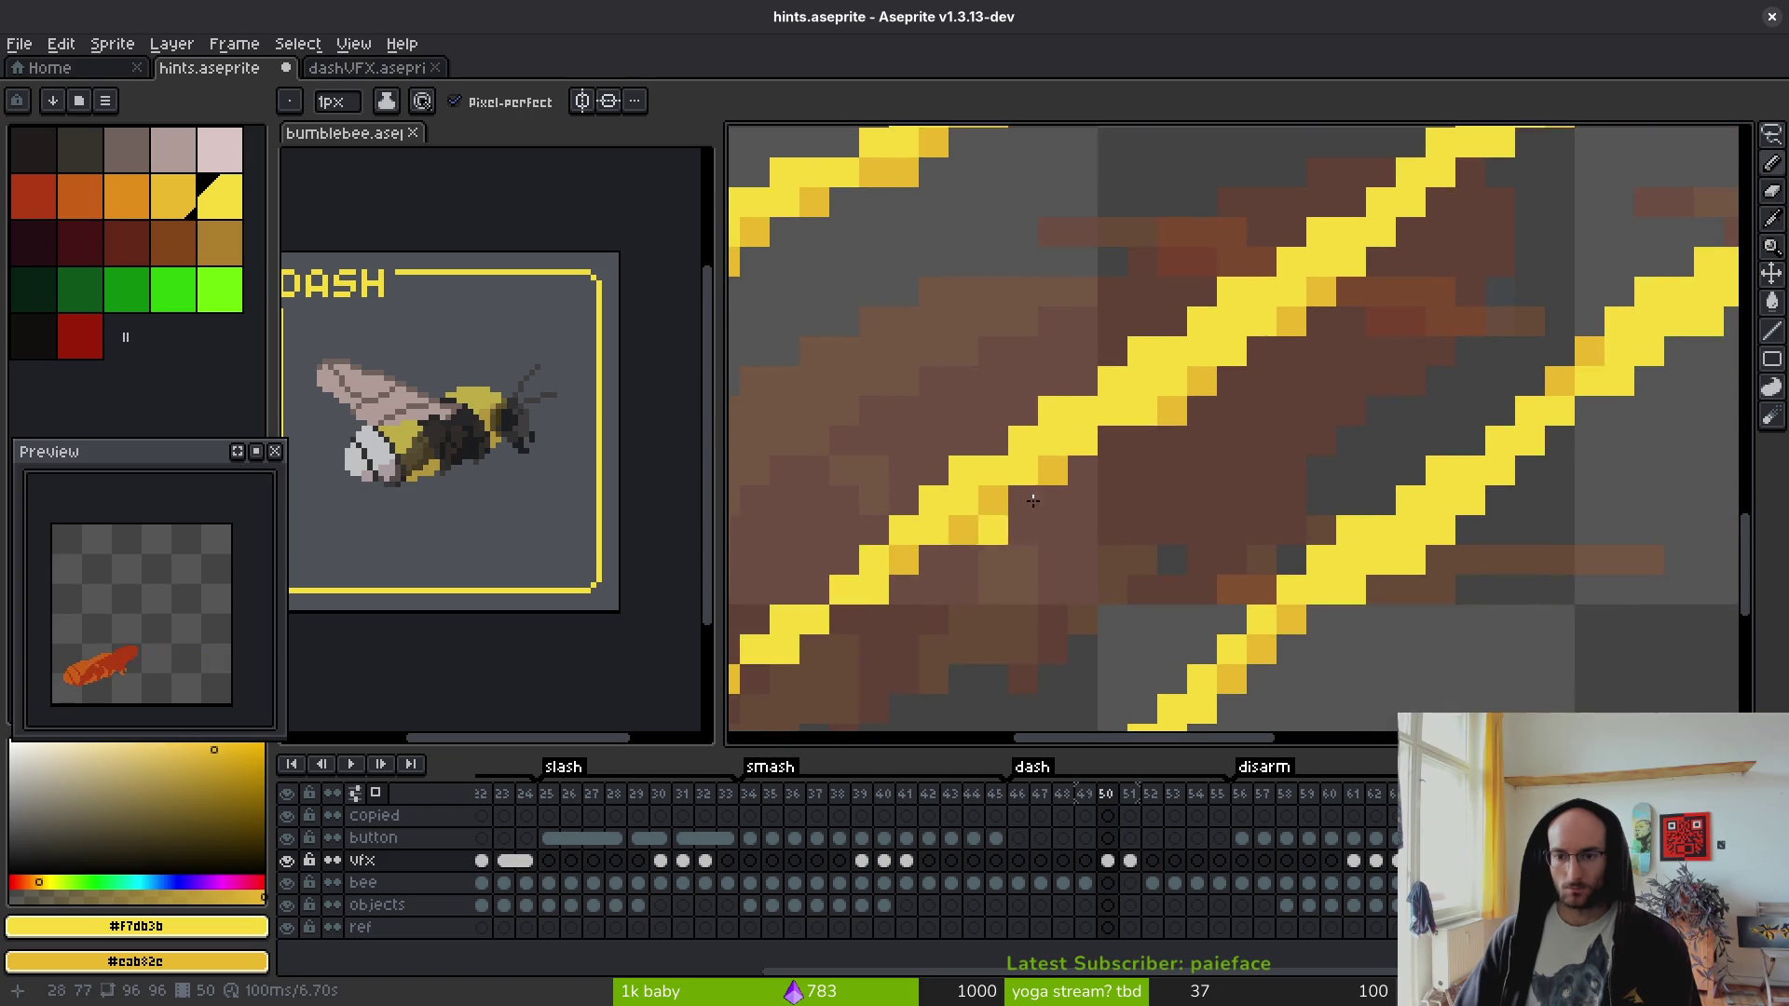
scroll(1186, 380, "up", 3)
right_click(1029, 482)
scroll(1377, 503, "down", 3)
scroll(1285, 466, "up", 2)
scroll(1330, 470, "down", 2)
scroll(1330, 470, "down", 4)
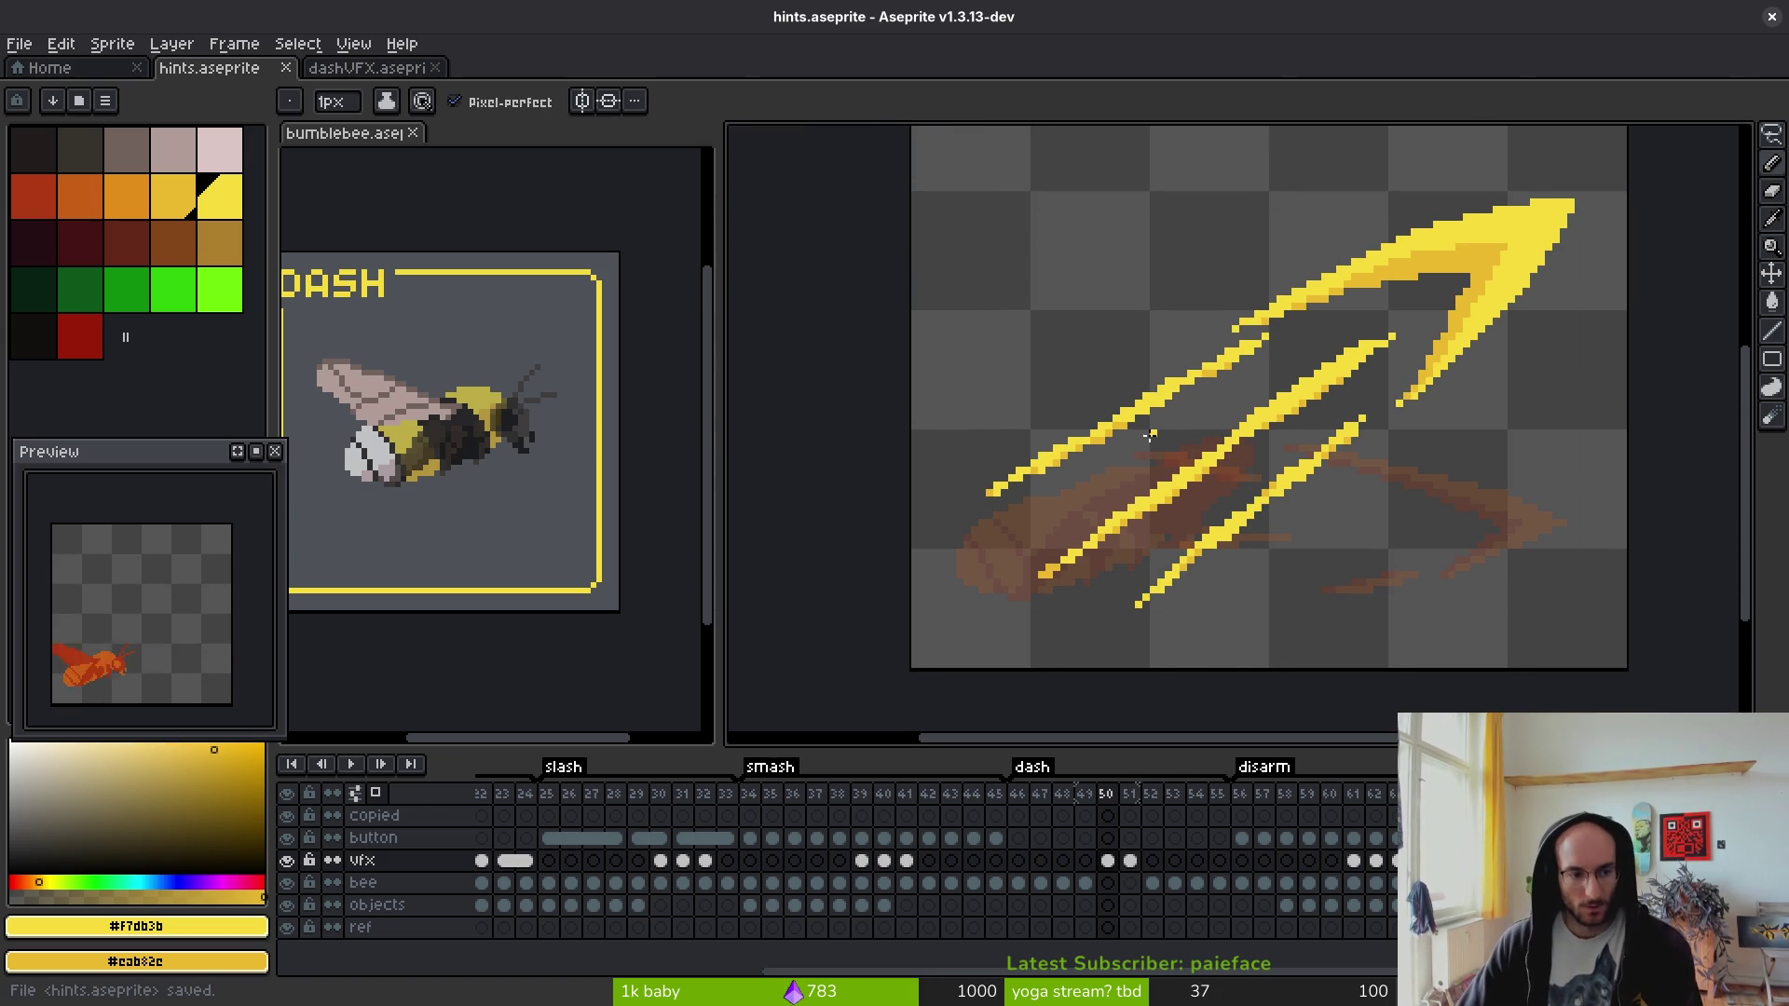
key("ctrl+s")
- On frame 51's vfx cel, lasso the orange strokes, rotate about 35° and shift them onto the yellow diagonal
left_click(1130, 860)
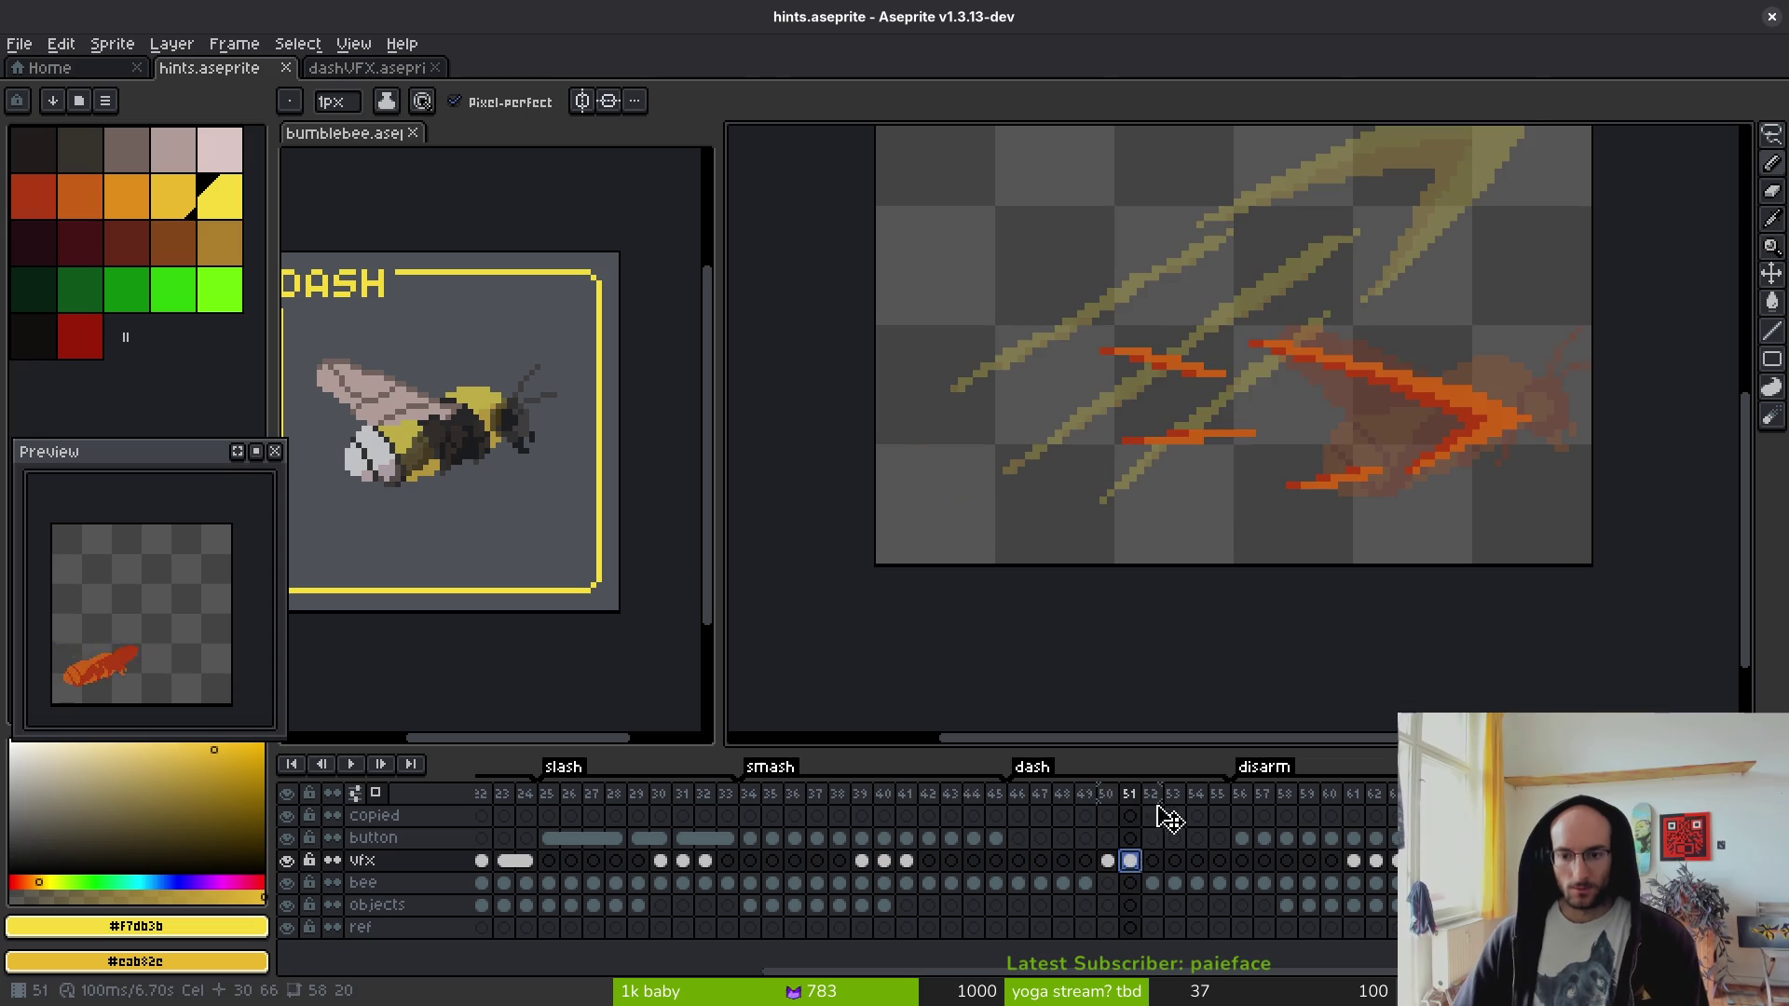
key("shift+w")
mouse_move(1408, 381)
left_mouse_down()
mouse_move(1584, 391)
mouse_move(1416, 308)
left_mouse_up()
mouse_move(1397, 431)
left_mouse_down()
mouse_move(1318, 560)
mouse_move(1245, 480)
mouse_move(1208, 323)
left_mouse_up()
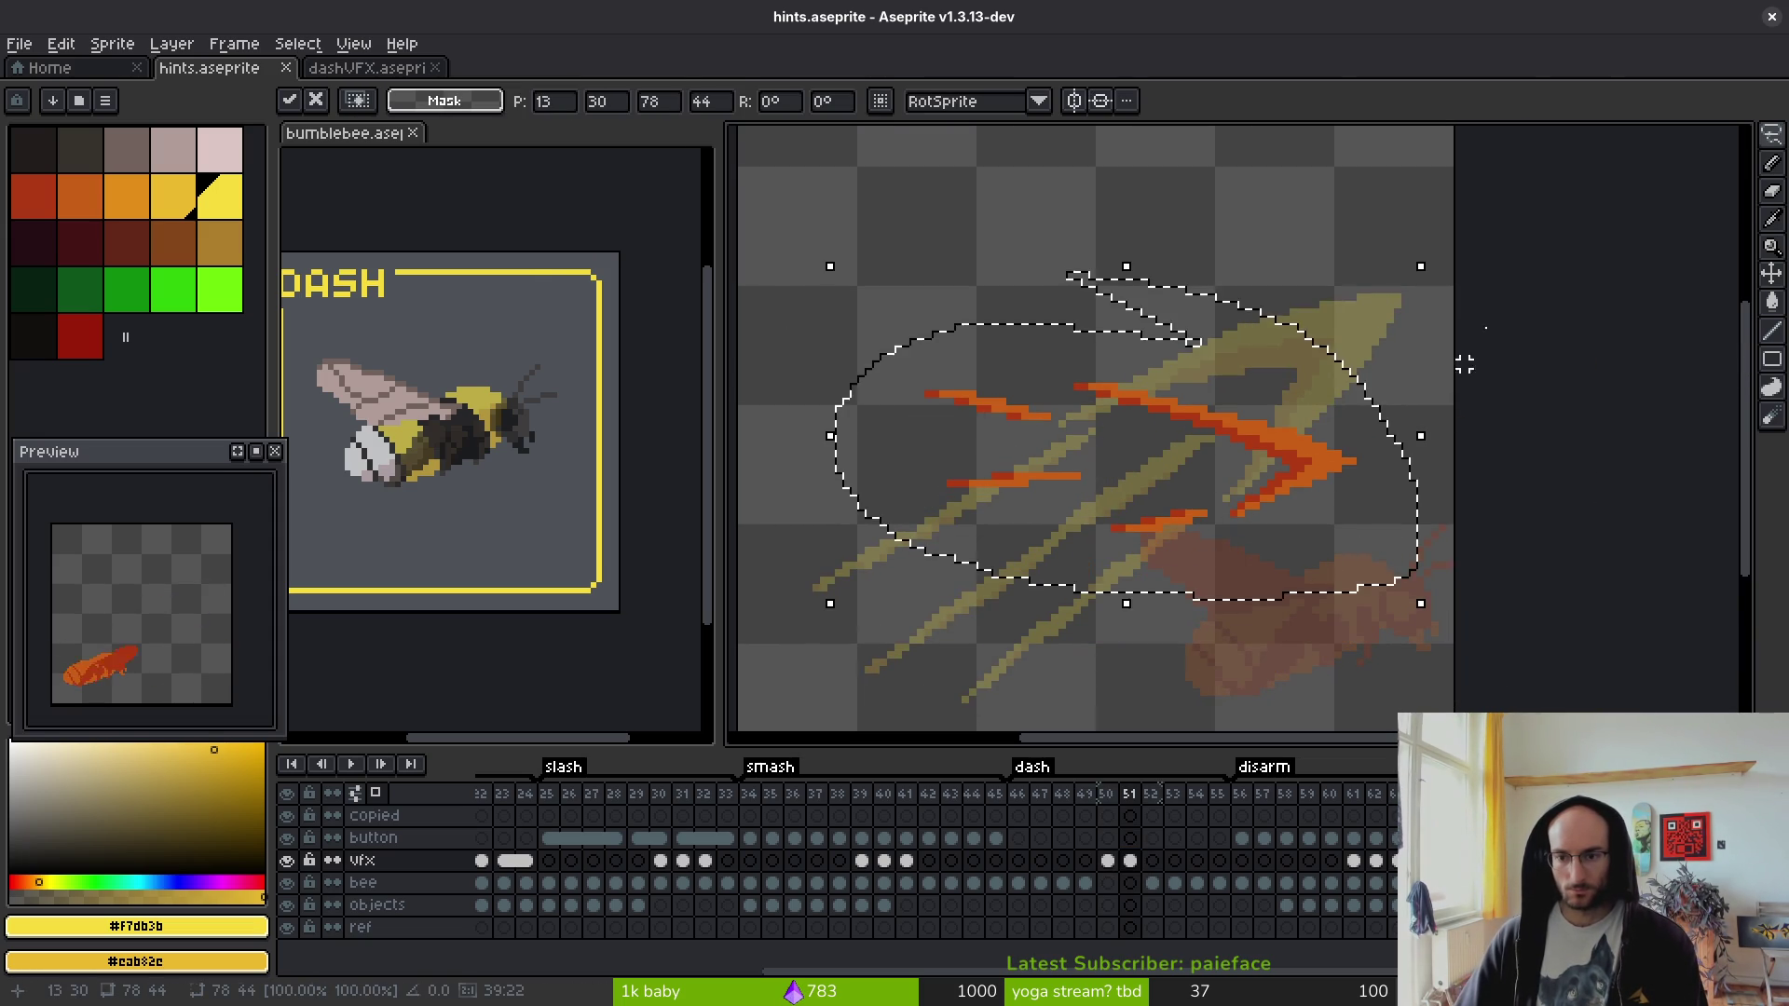
mouse_move(1425, 250)
left_mouse_down()
mouse_move(1216, 165)
mouse_move(1244, 203)
mouse_move(1234, 187)
left_mouse_up()
left_click_drag(1261, 367, 1314, 357)
key("Return")
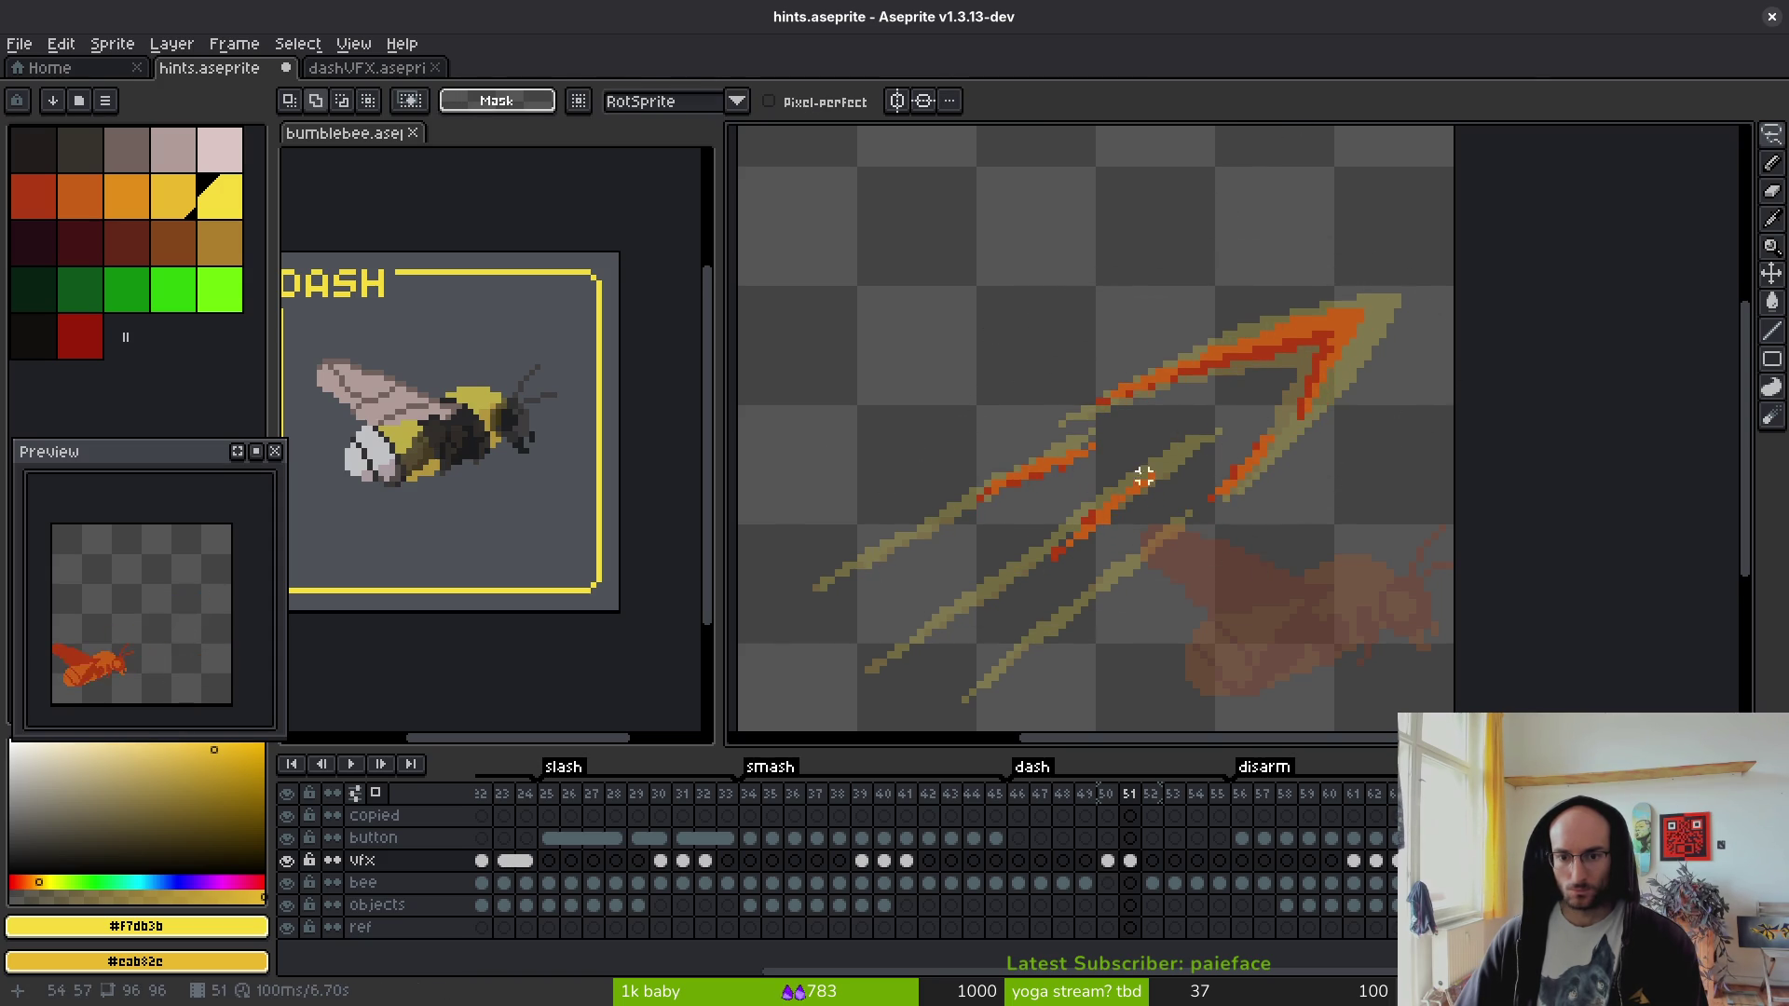
scroll(1286, 471, "up", 5)
- Eyedrop orange #c96016, redraw the upper stroke thinner, and move it down-right
key("b")
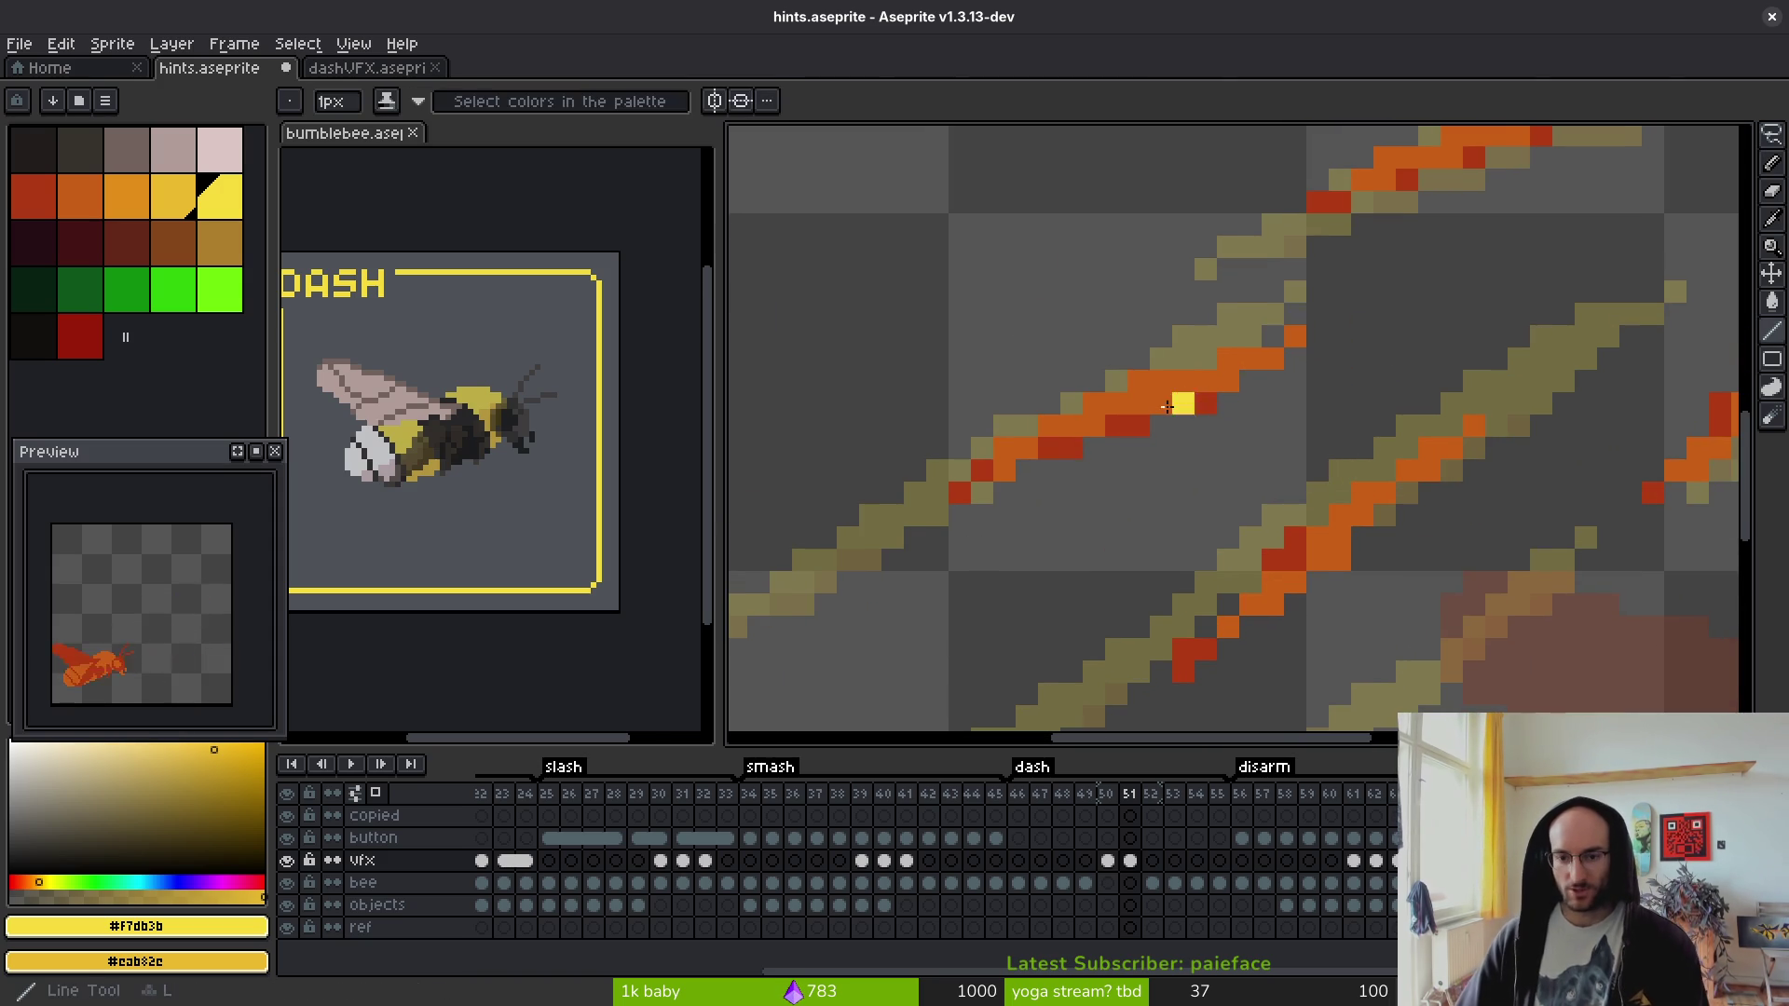
left_click(1134, 387, "alt")
left_click_drag(1286, 434, 1401, 467)
left_click_drag(1409, 342, 1078, 519)
key("e")
key("b")
mouse_move(1160, 471)
left_mouse_down()
mouse_move(1366, 347)
mouse_move(1385, 388)
mouse_move(1454, 391)
mouse_move(1071, 550)
mouse_move(1085, 559)
left_mouse_up()
key("shift+w")
left_click_drag(1345, 411, 1378, 460)
key("b")
- Draw an orange diagonal line with dark red #af3a13 shading, then touch up its pixels
key("l")
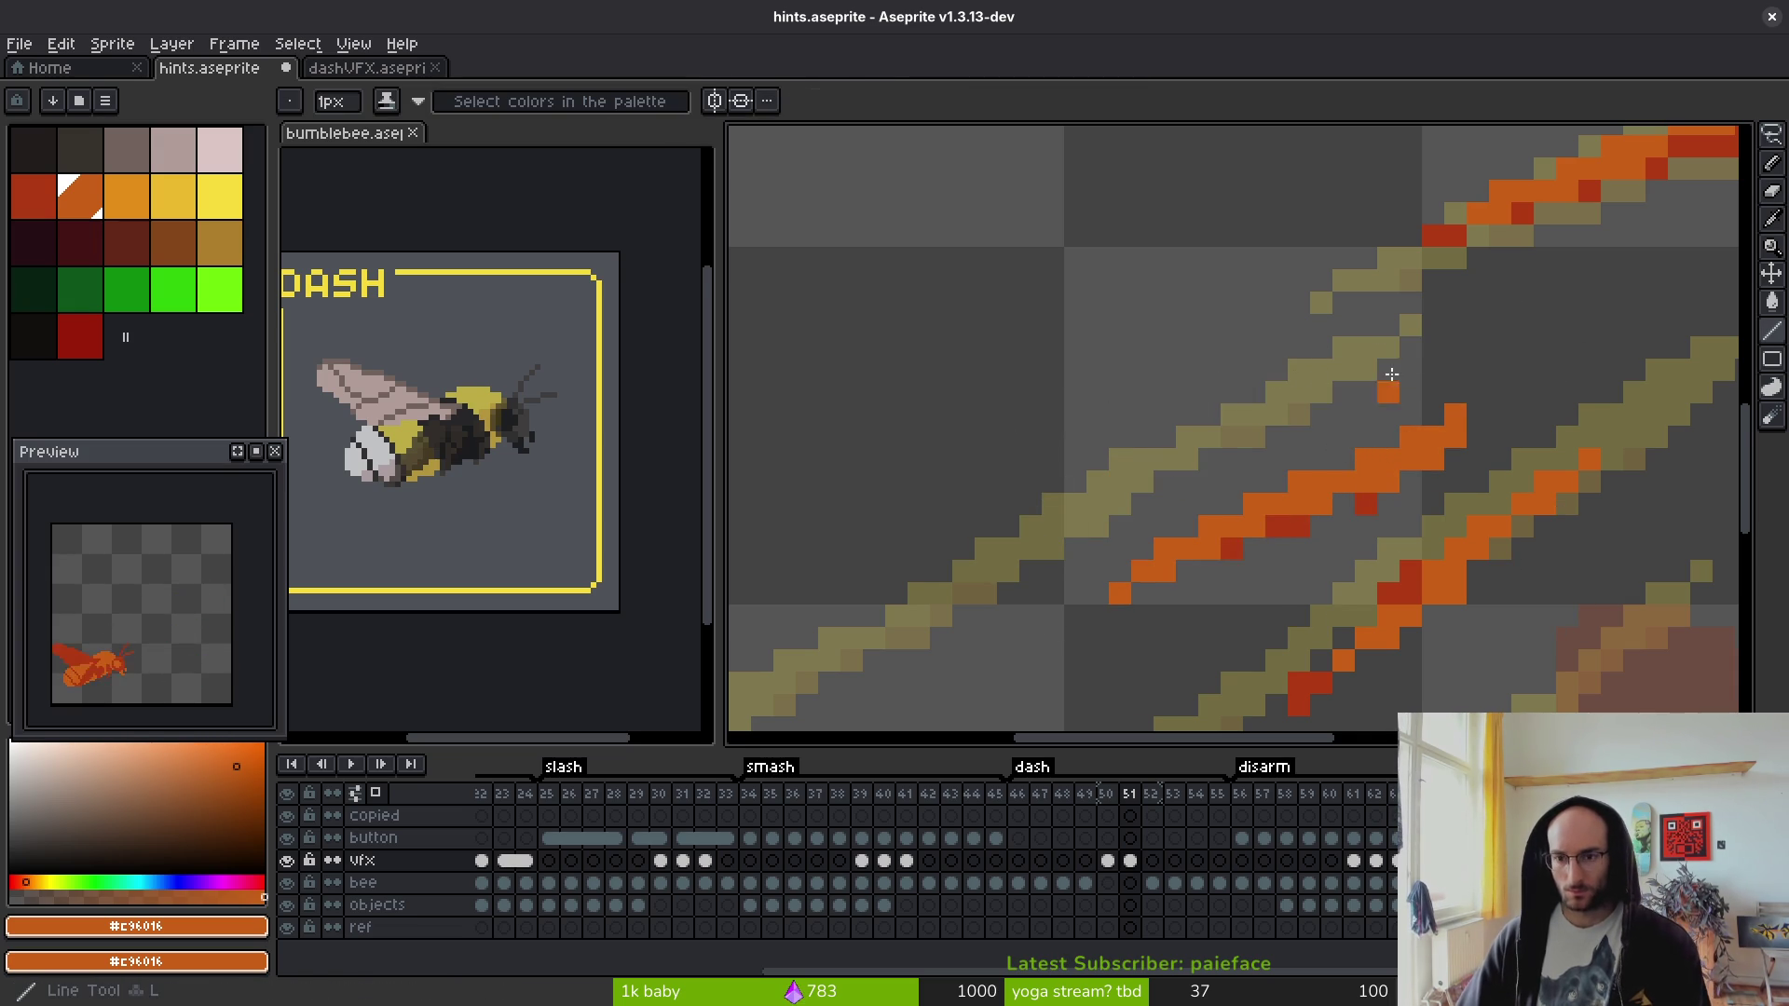
mouse_move(1396, 348)
left_mouse_down()
mouse_move(1063, 526)
mouse_move(1422, 357)
mouse_move(1198, 471)
mouse_move(1221, 480)
mouse_move(1165, 481)
left_mouse_up()
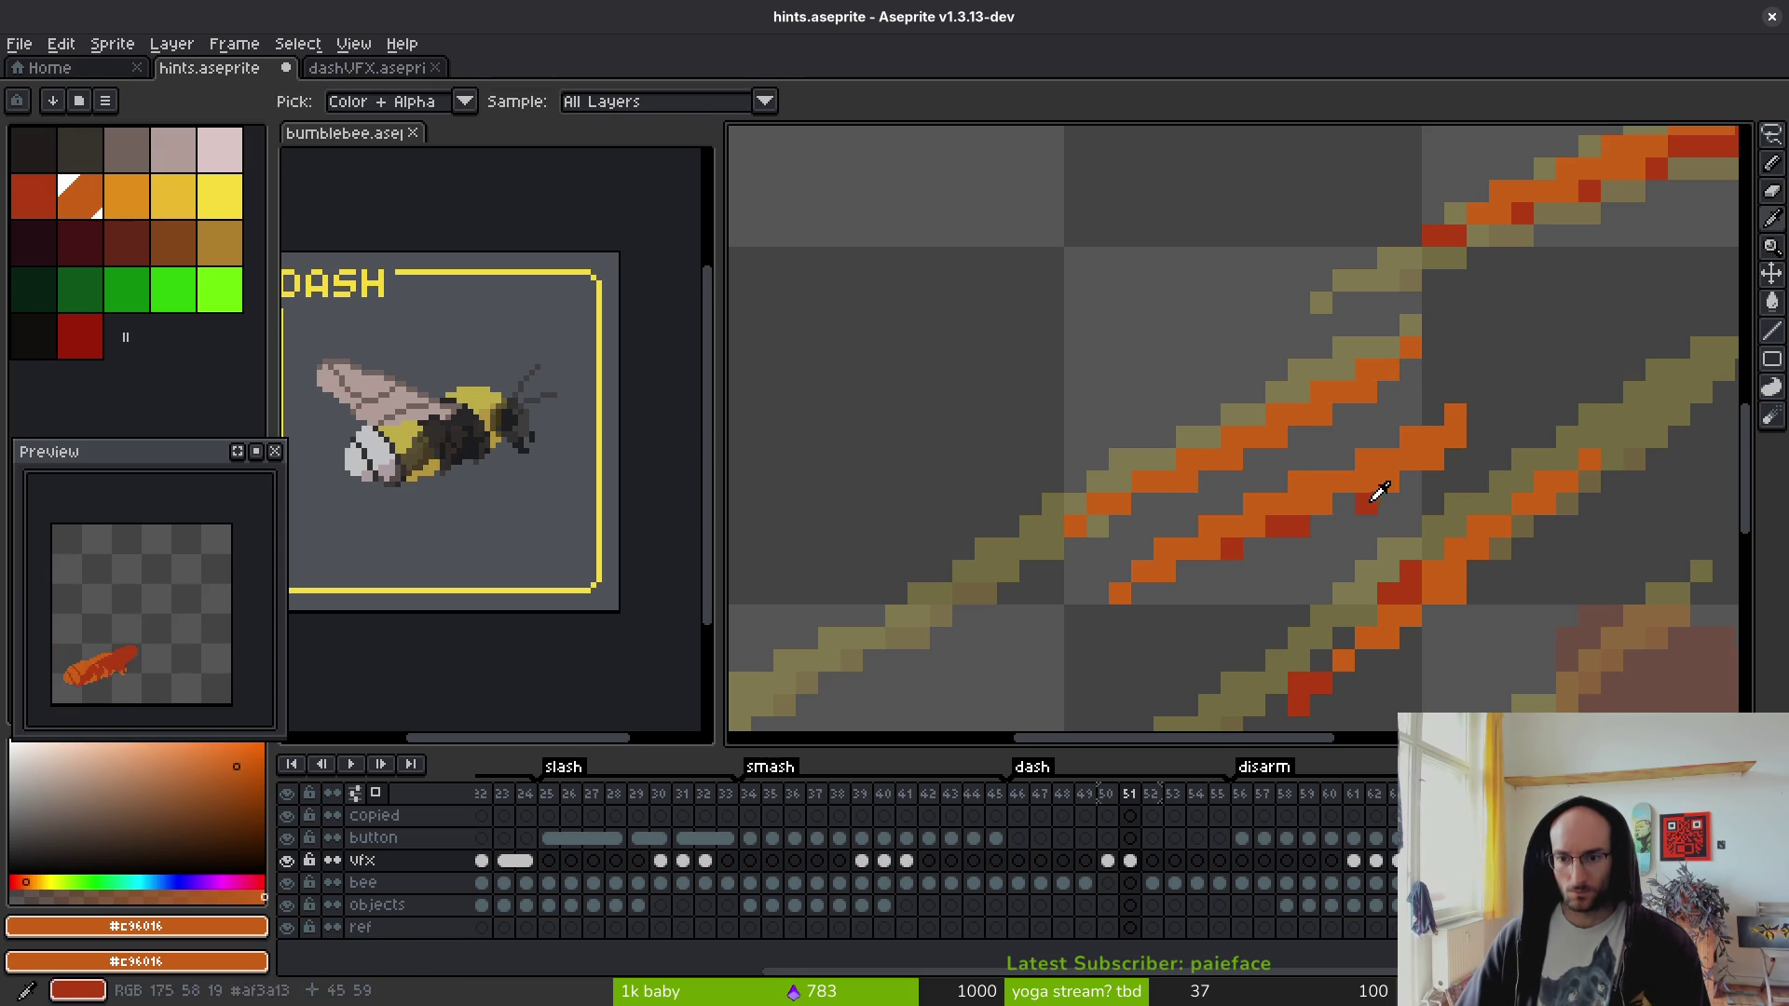
right_click(1366, 504, "alt")
left_click_drag(1417, 349, 1185, 480)
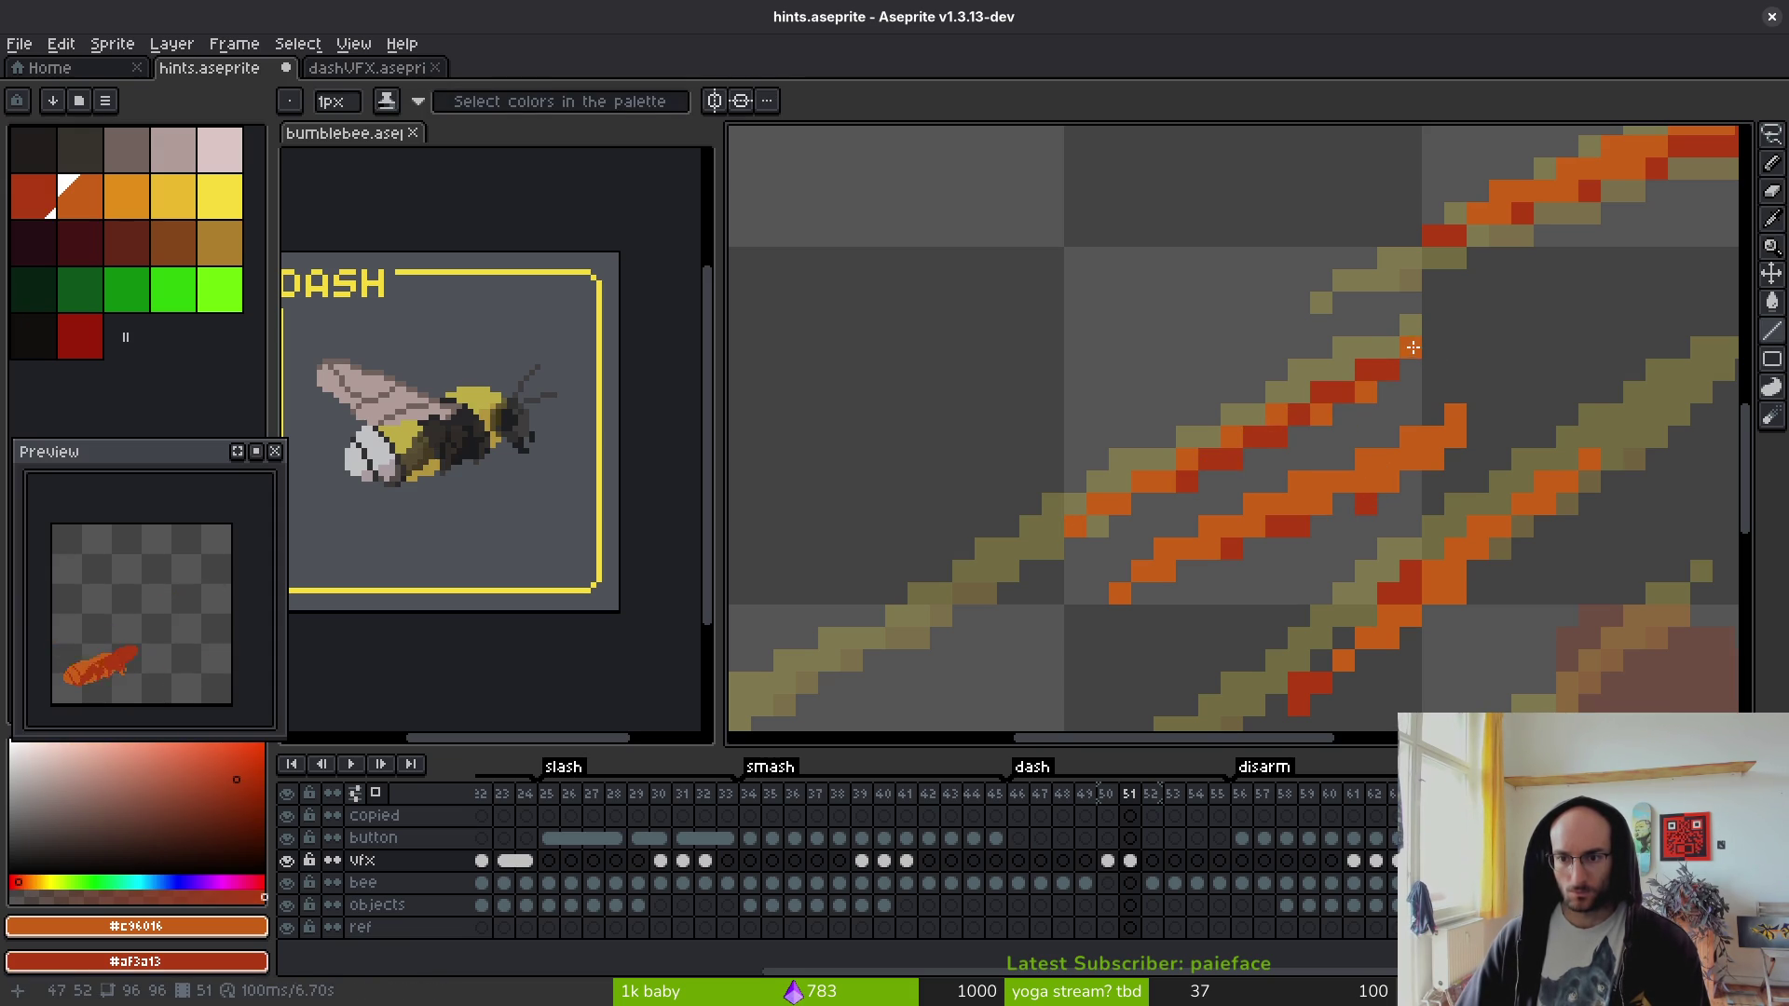
left_click_drag(1412, 347, 1244, 436)
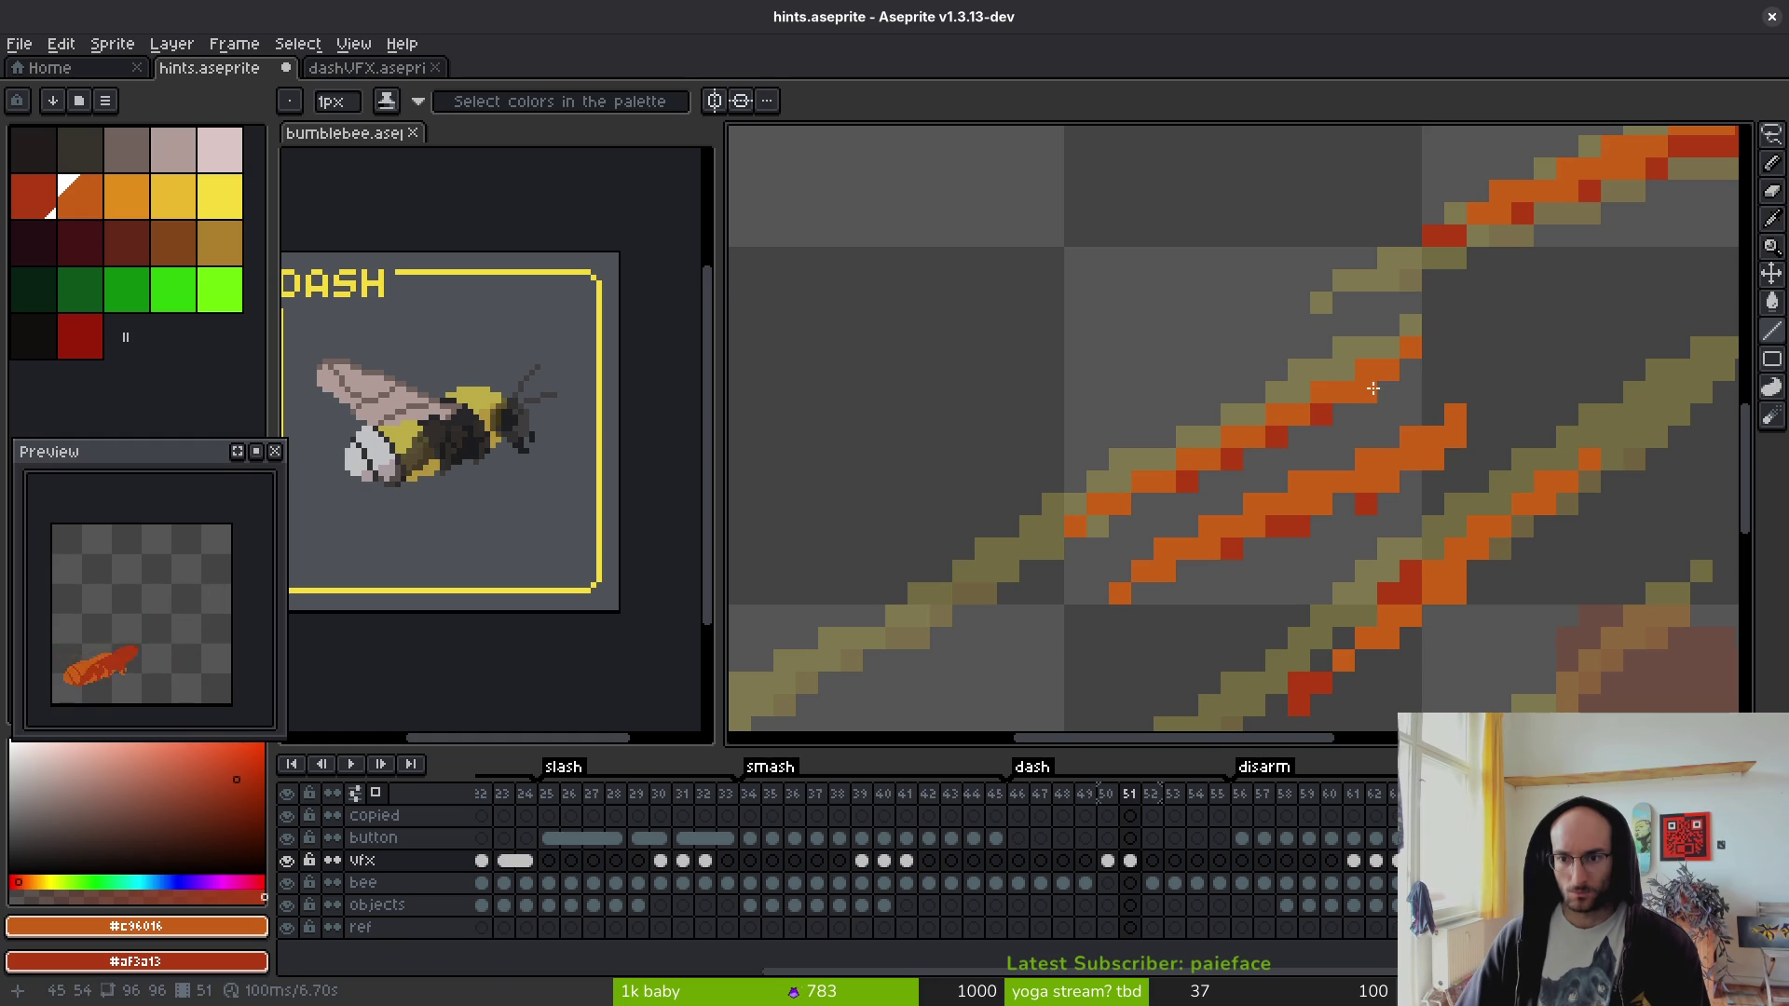
right_click(1269, 438)
left_click(1203, 479)
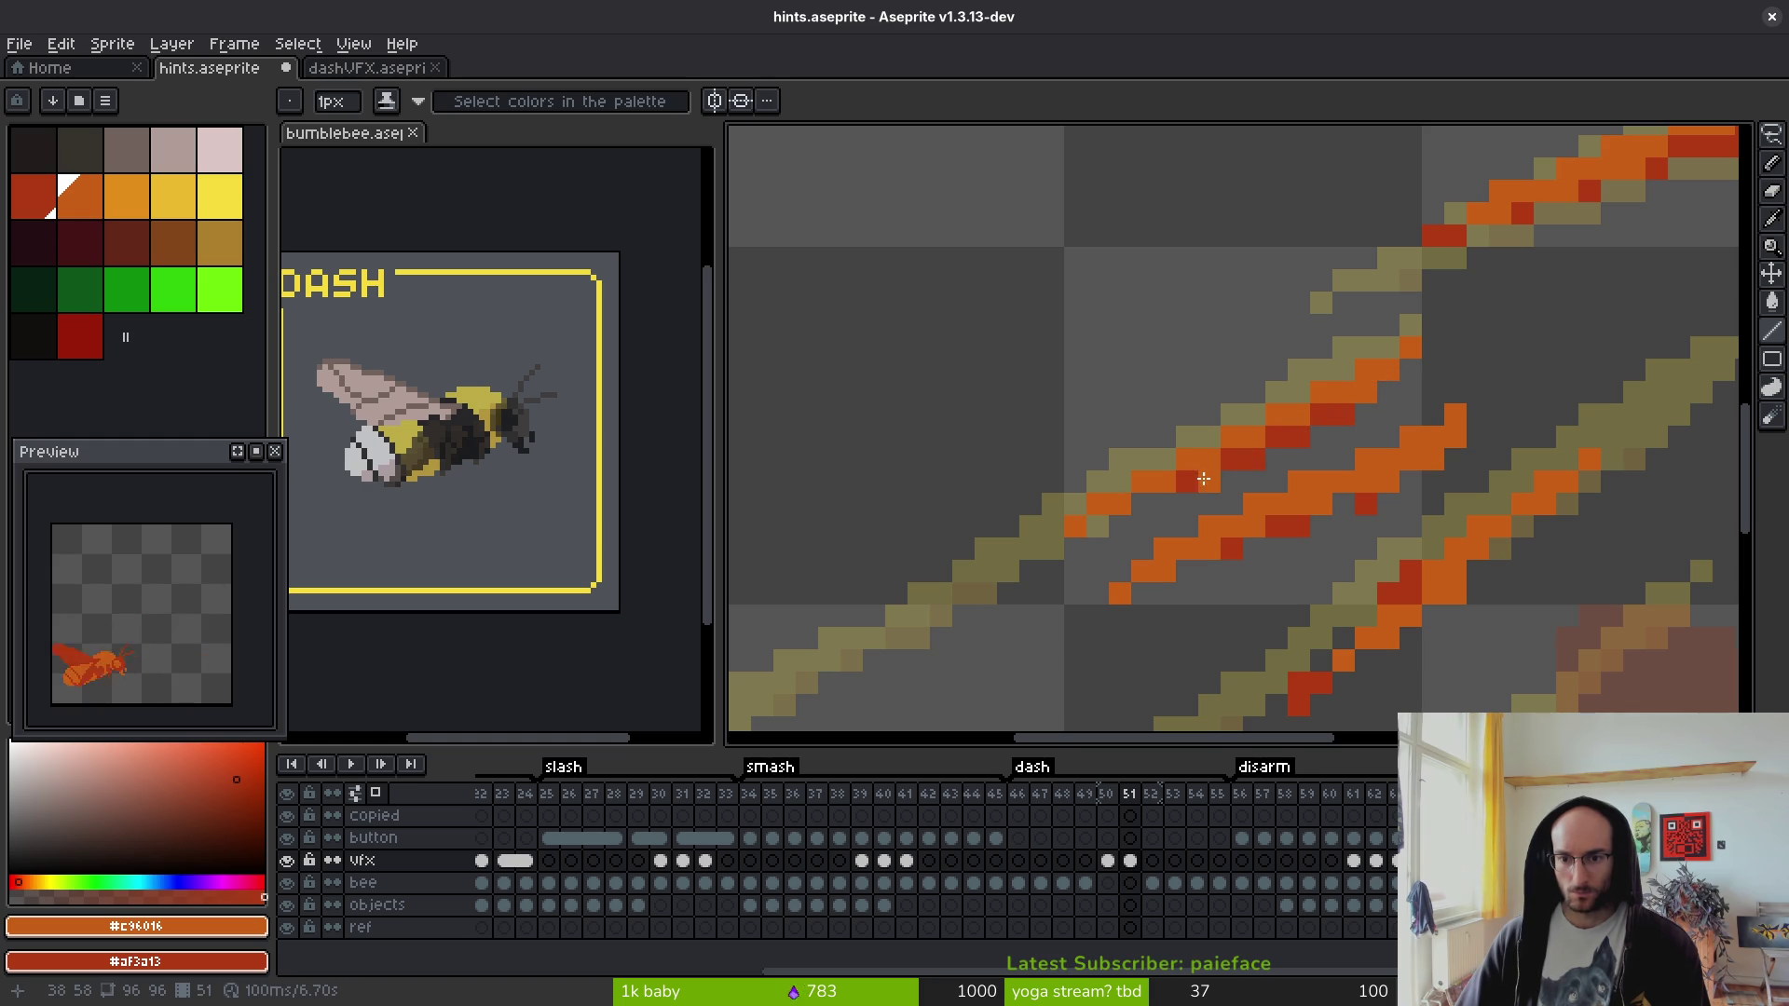
scroll(1121, 525, "down", 5)
scroll(1175, 493, "up", 3)
left_click(1049, 540)
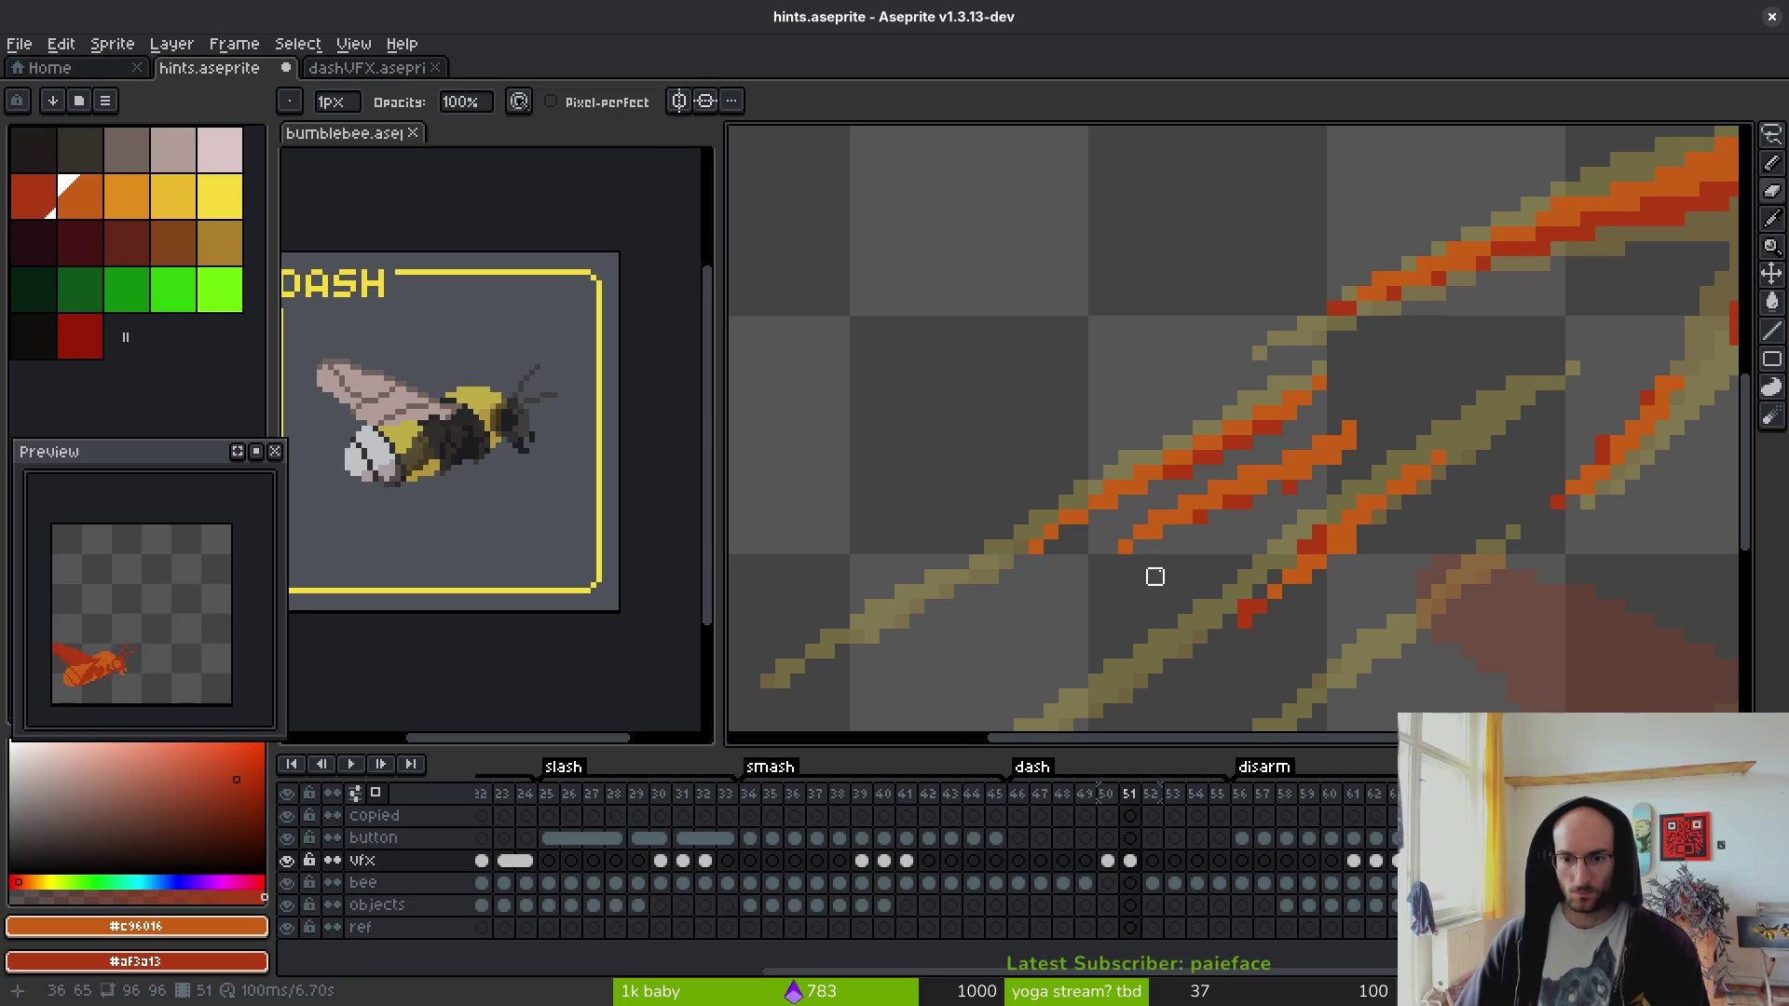
scroll(1154, 570, "up", 2)
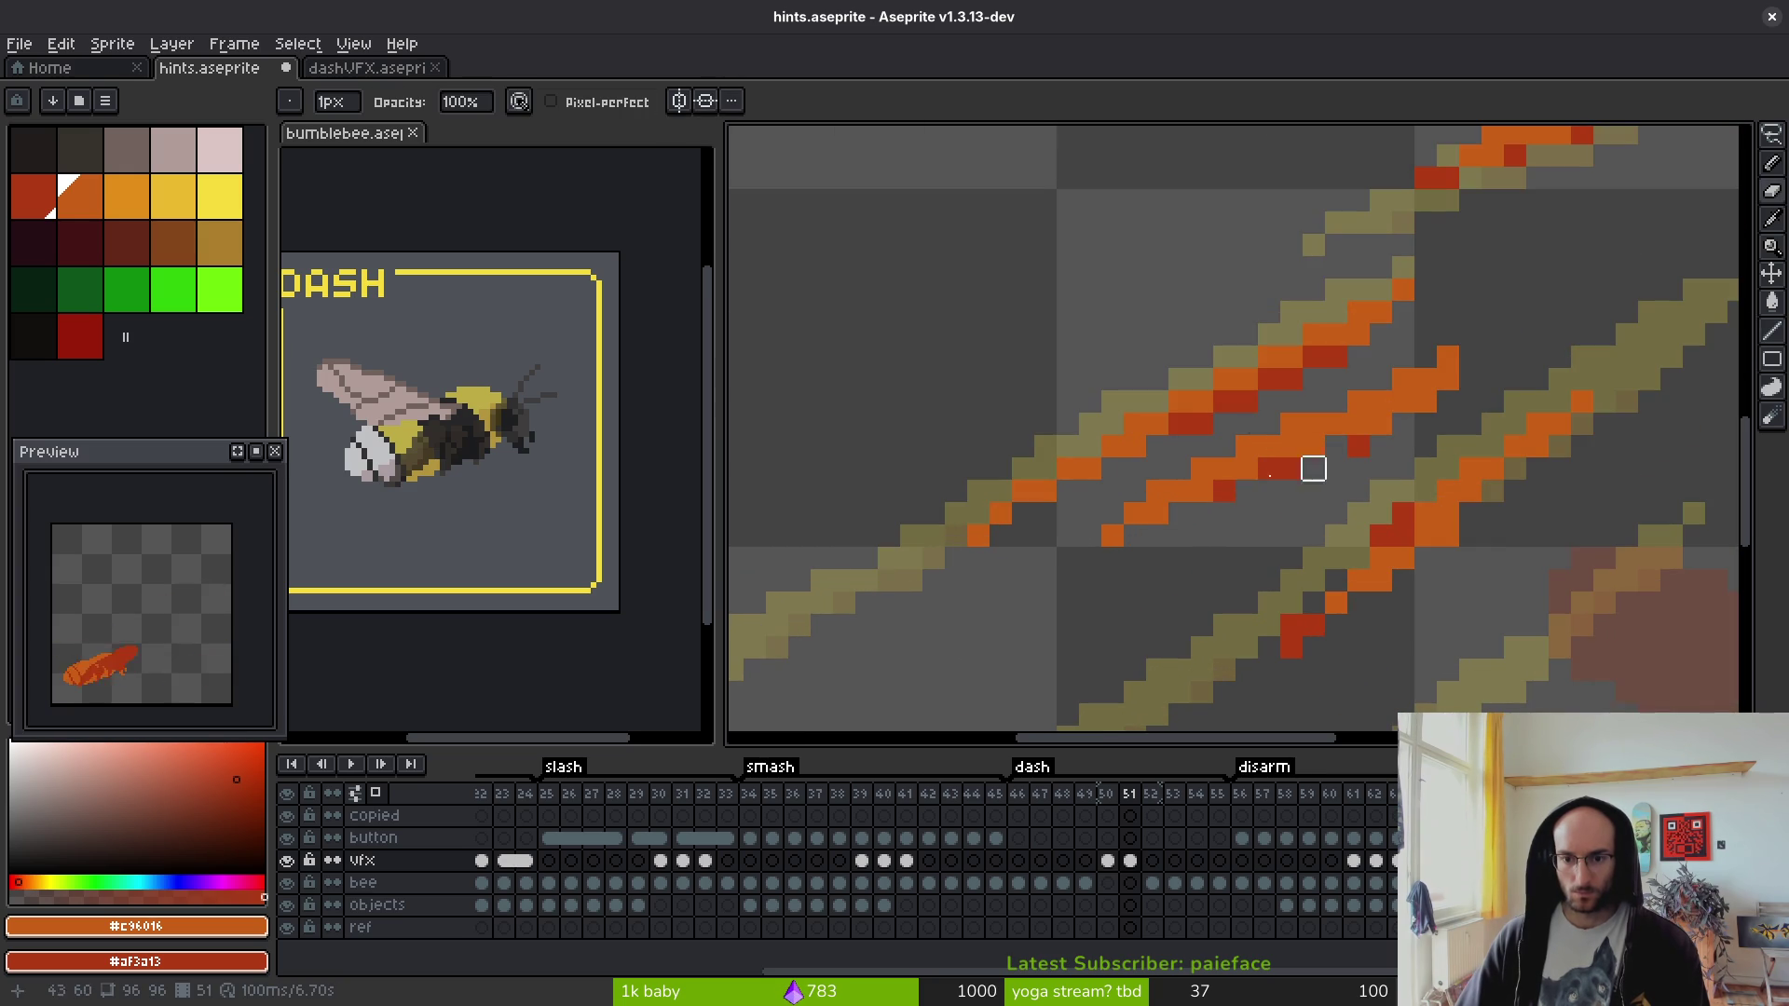
- Lasso and delete stray pixels, then save hints.aseprite
key("q")
mouse_move(1458, 372)
left_mouse_down()
mouse_move(1216, 503)
mouse_move(1084, 601)
mouse_move(1447, 399)
left_mouse_up()
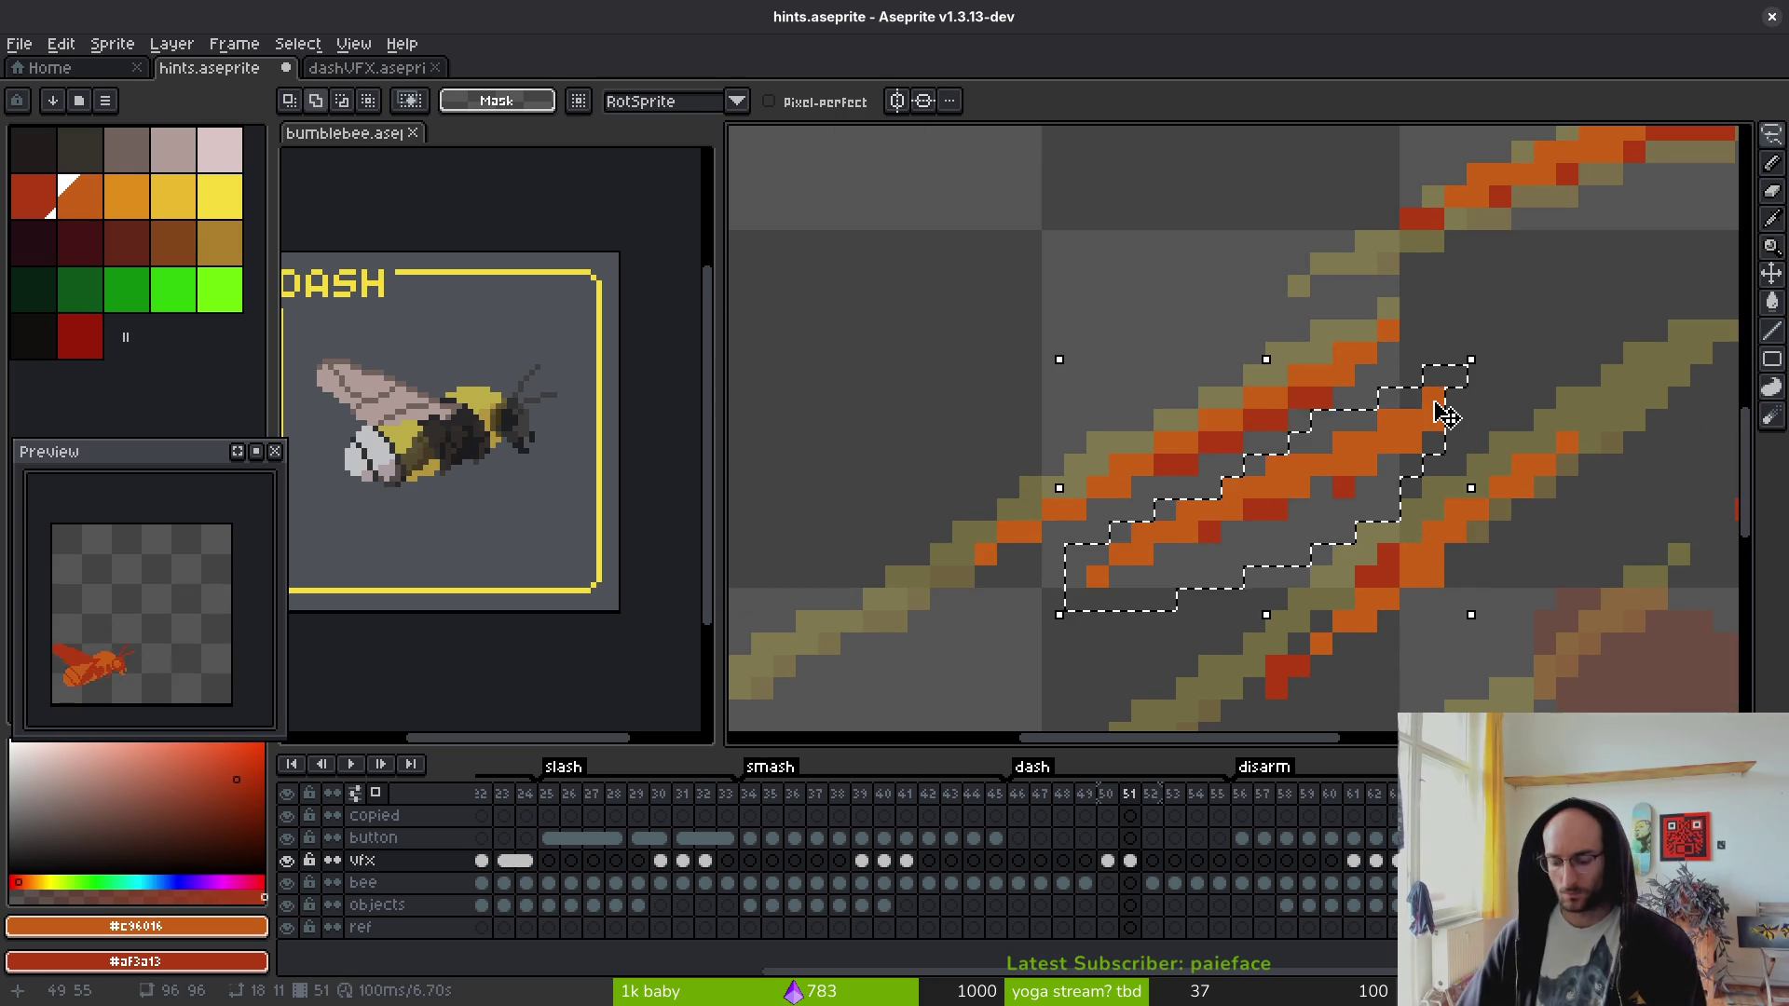
key("Delete")
scroll(1357, 411, "up", 2)
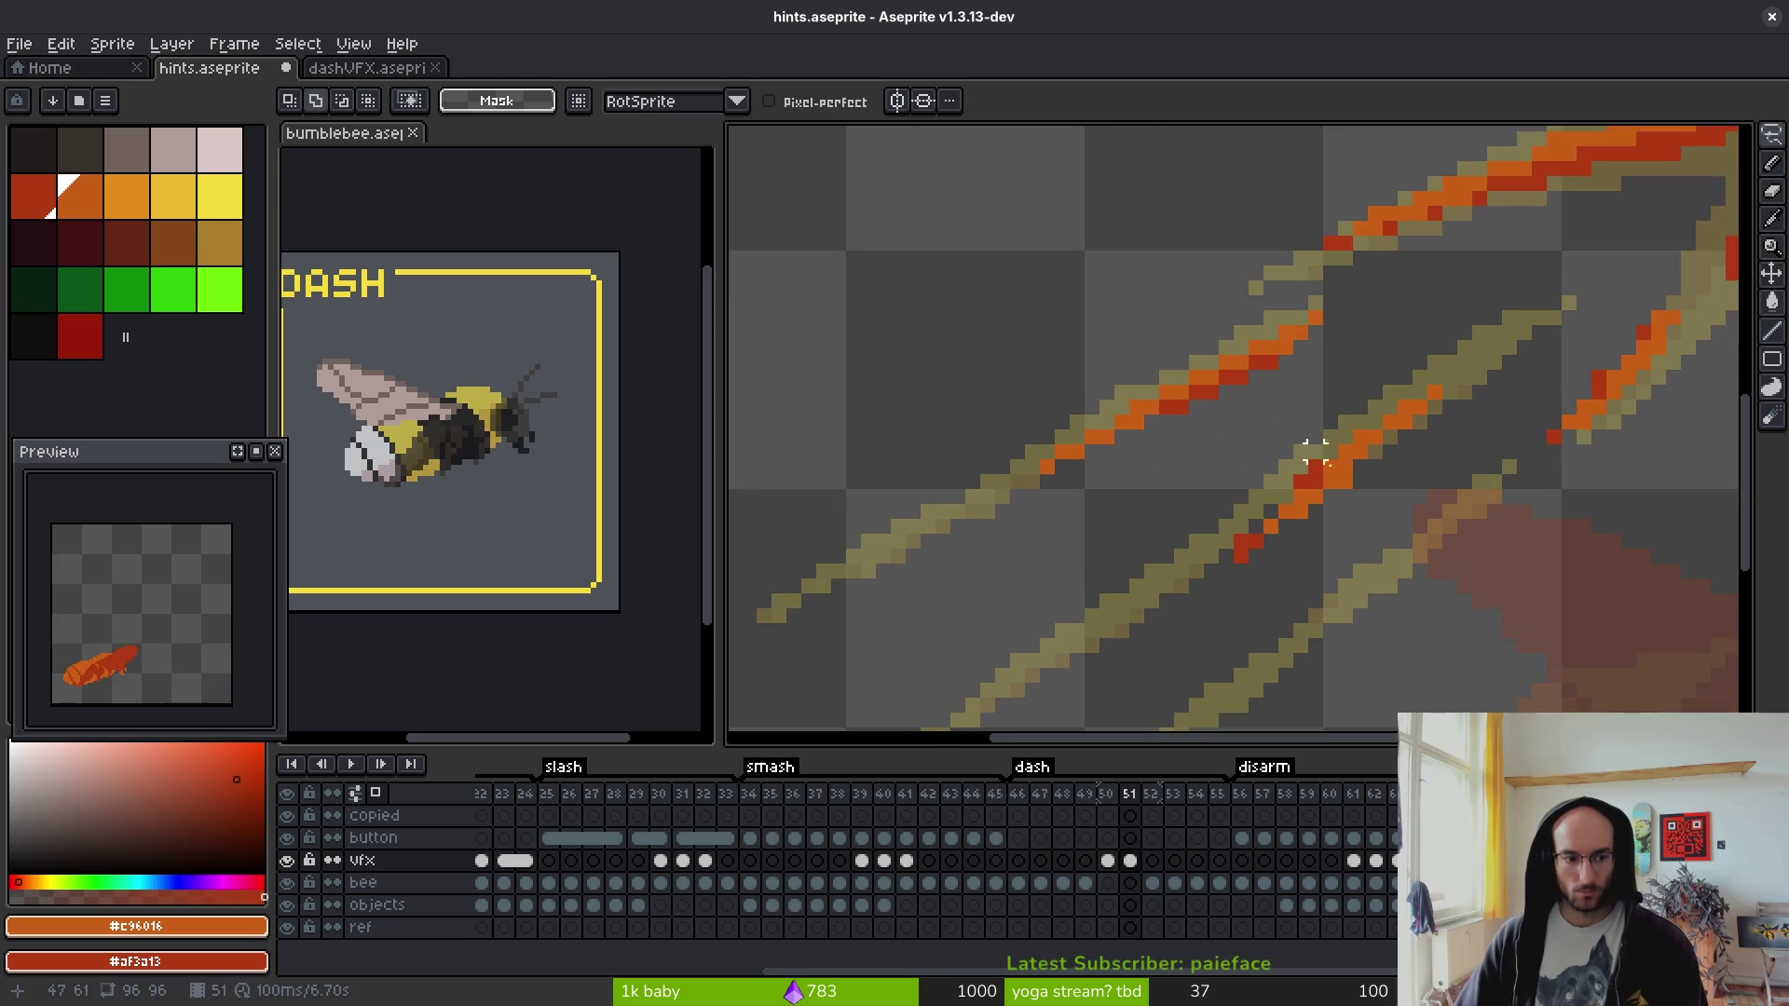
key("ctrl+s")
- Add an orange pixel and dark red shading along the stroke, undoing an extra tip pixel
key("b")
left_click(1252, 426)
mouse_move(1282, 456)
left_mouse_down()
mouse_move(1253, 486)
mouse_move(1401, 336)
left_mouse_up()
left_click(1222, 516)
key("ctrl+z")
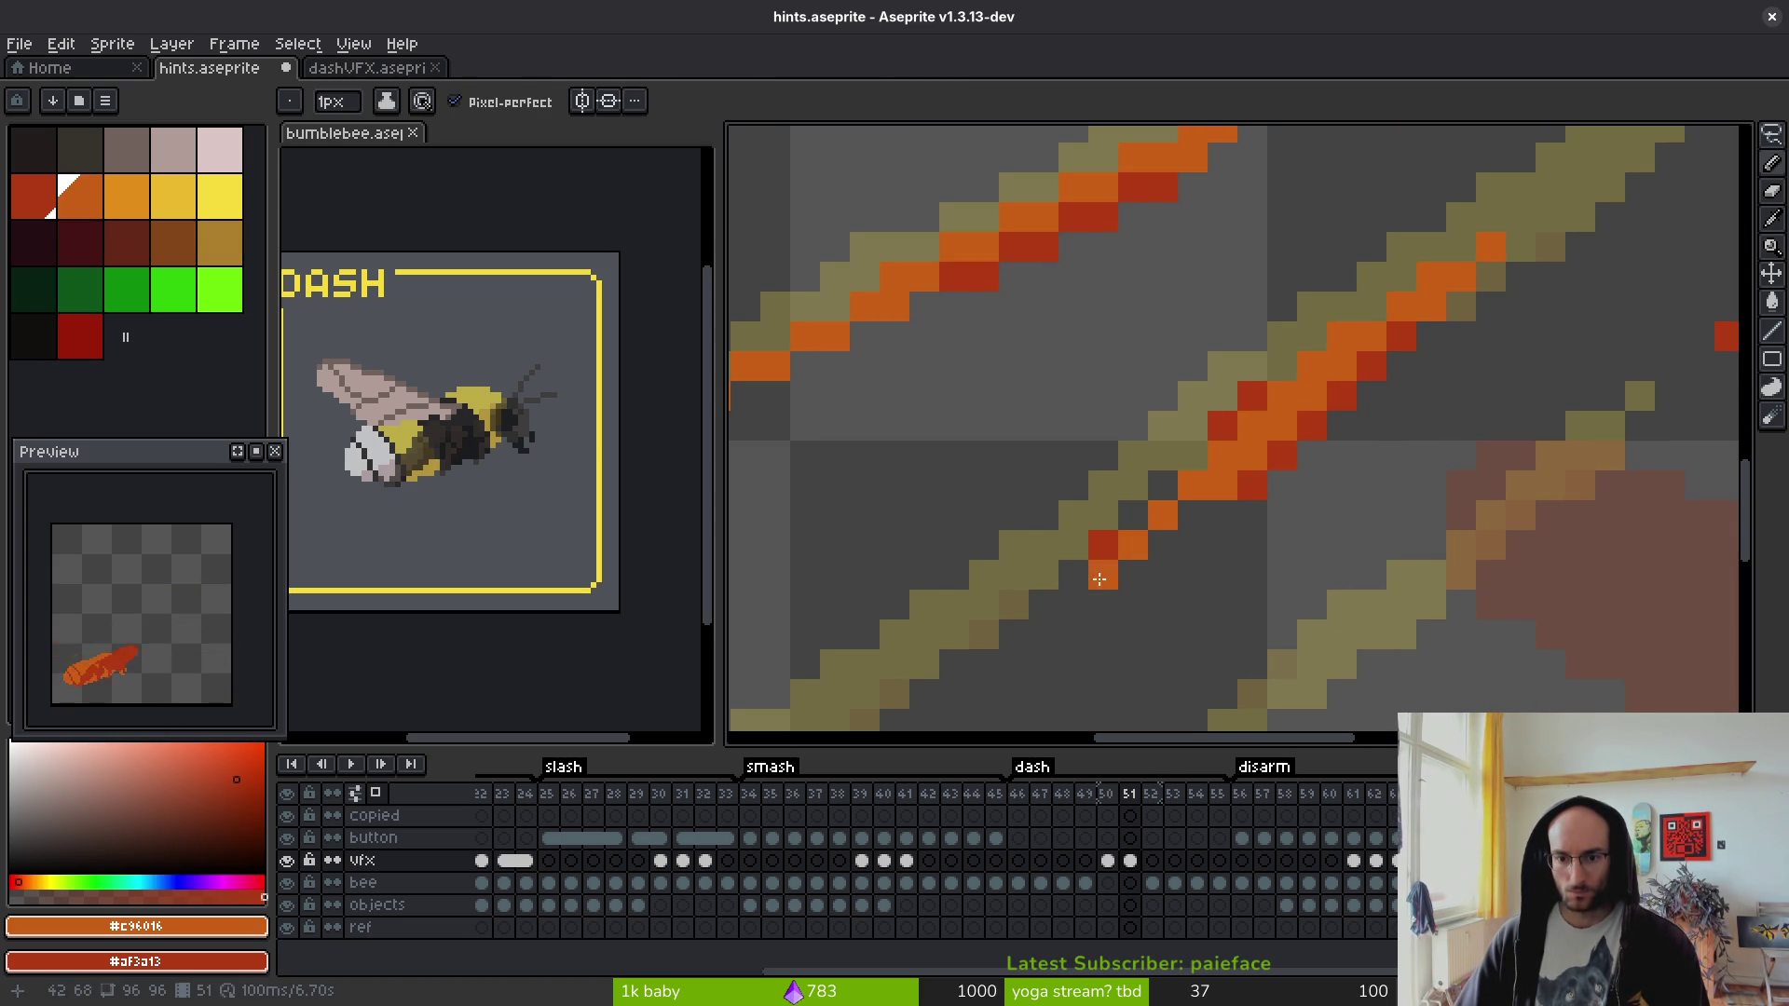
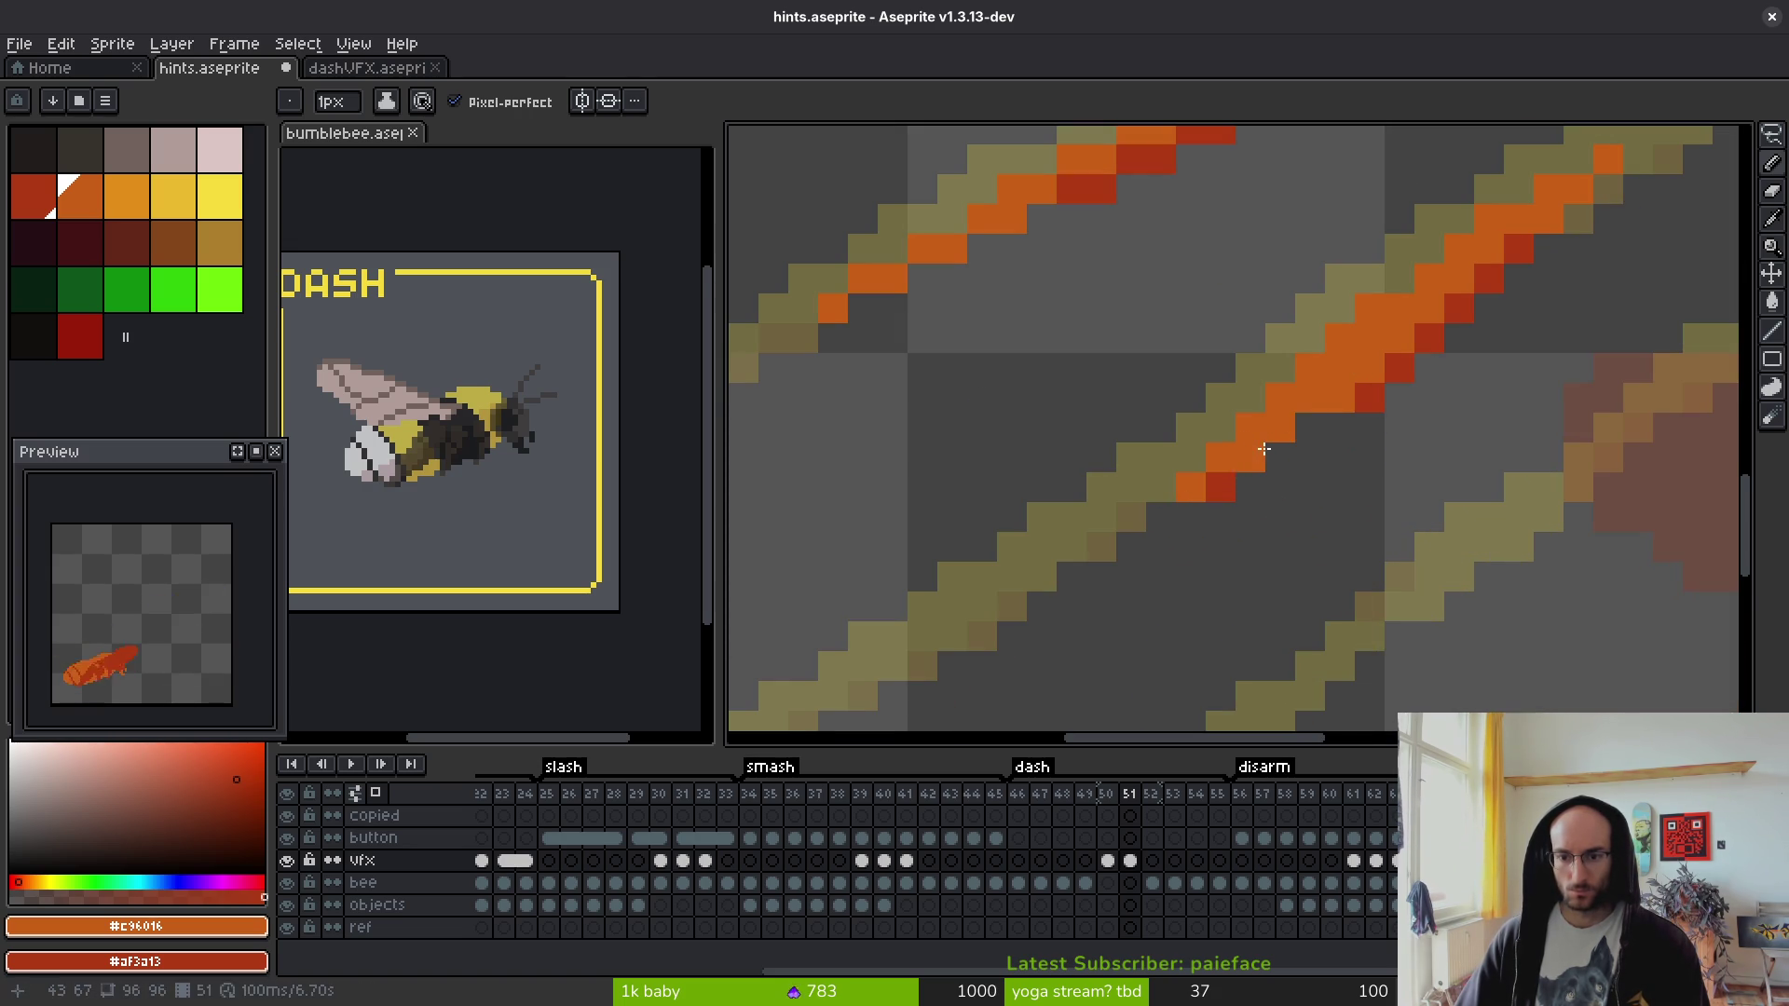
- Recolour pixels along the slash and its tip orange and dark red, erasing a stray pixel
scroll(1453, 480, "down", 1)
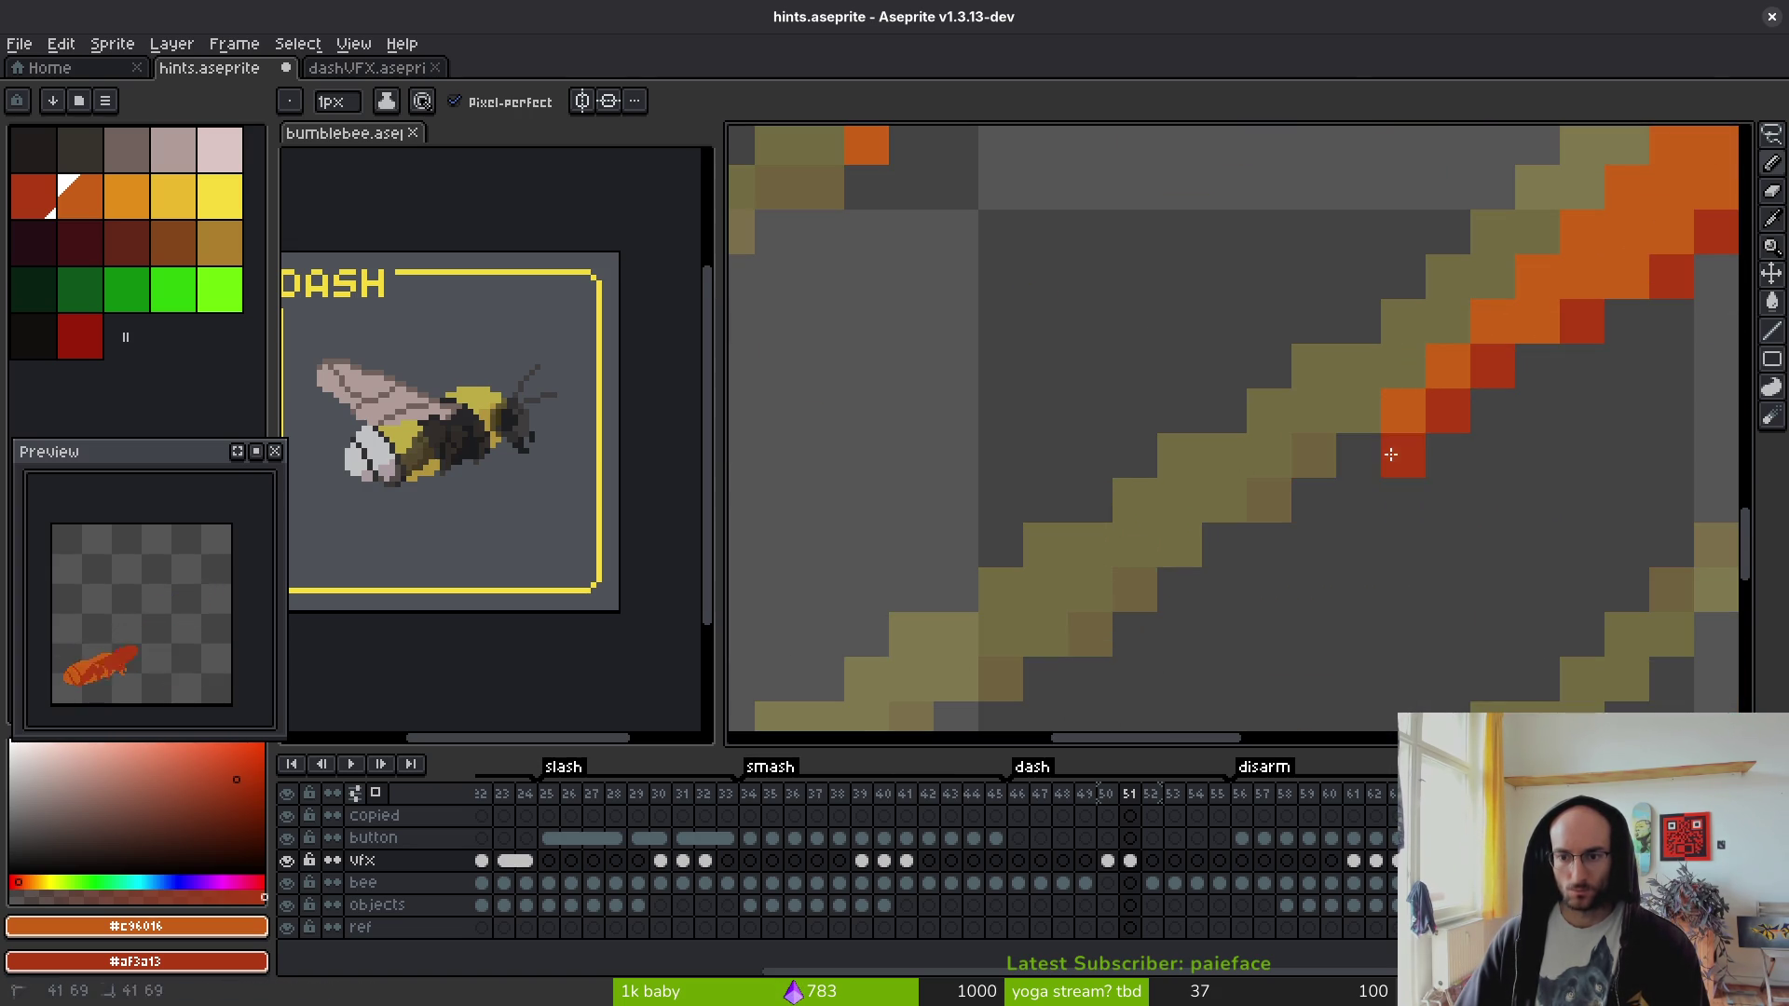
scroll(1532, 404, "down", 1)
scroll(1305, 459, "up", 3)
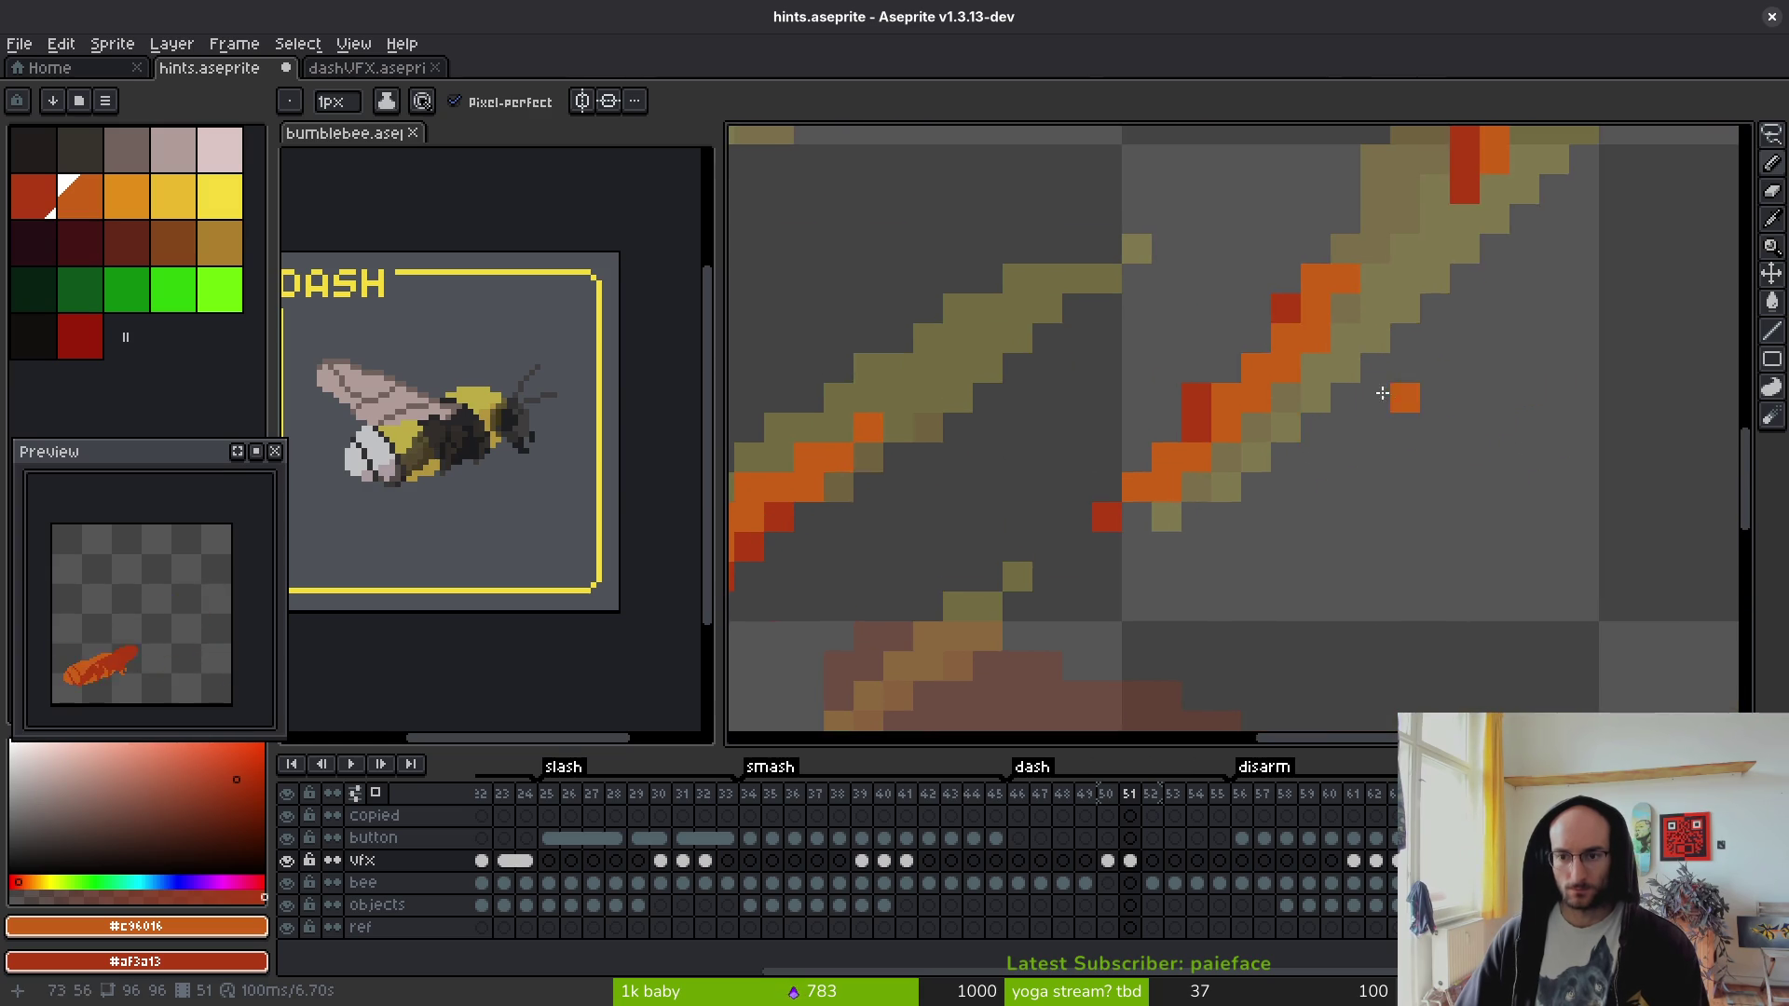
scroll(1284, 486, "down", 4)
scroll(1284, 487, "up", 4)
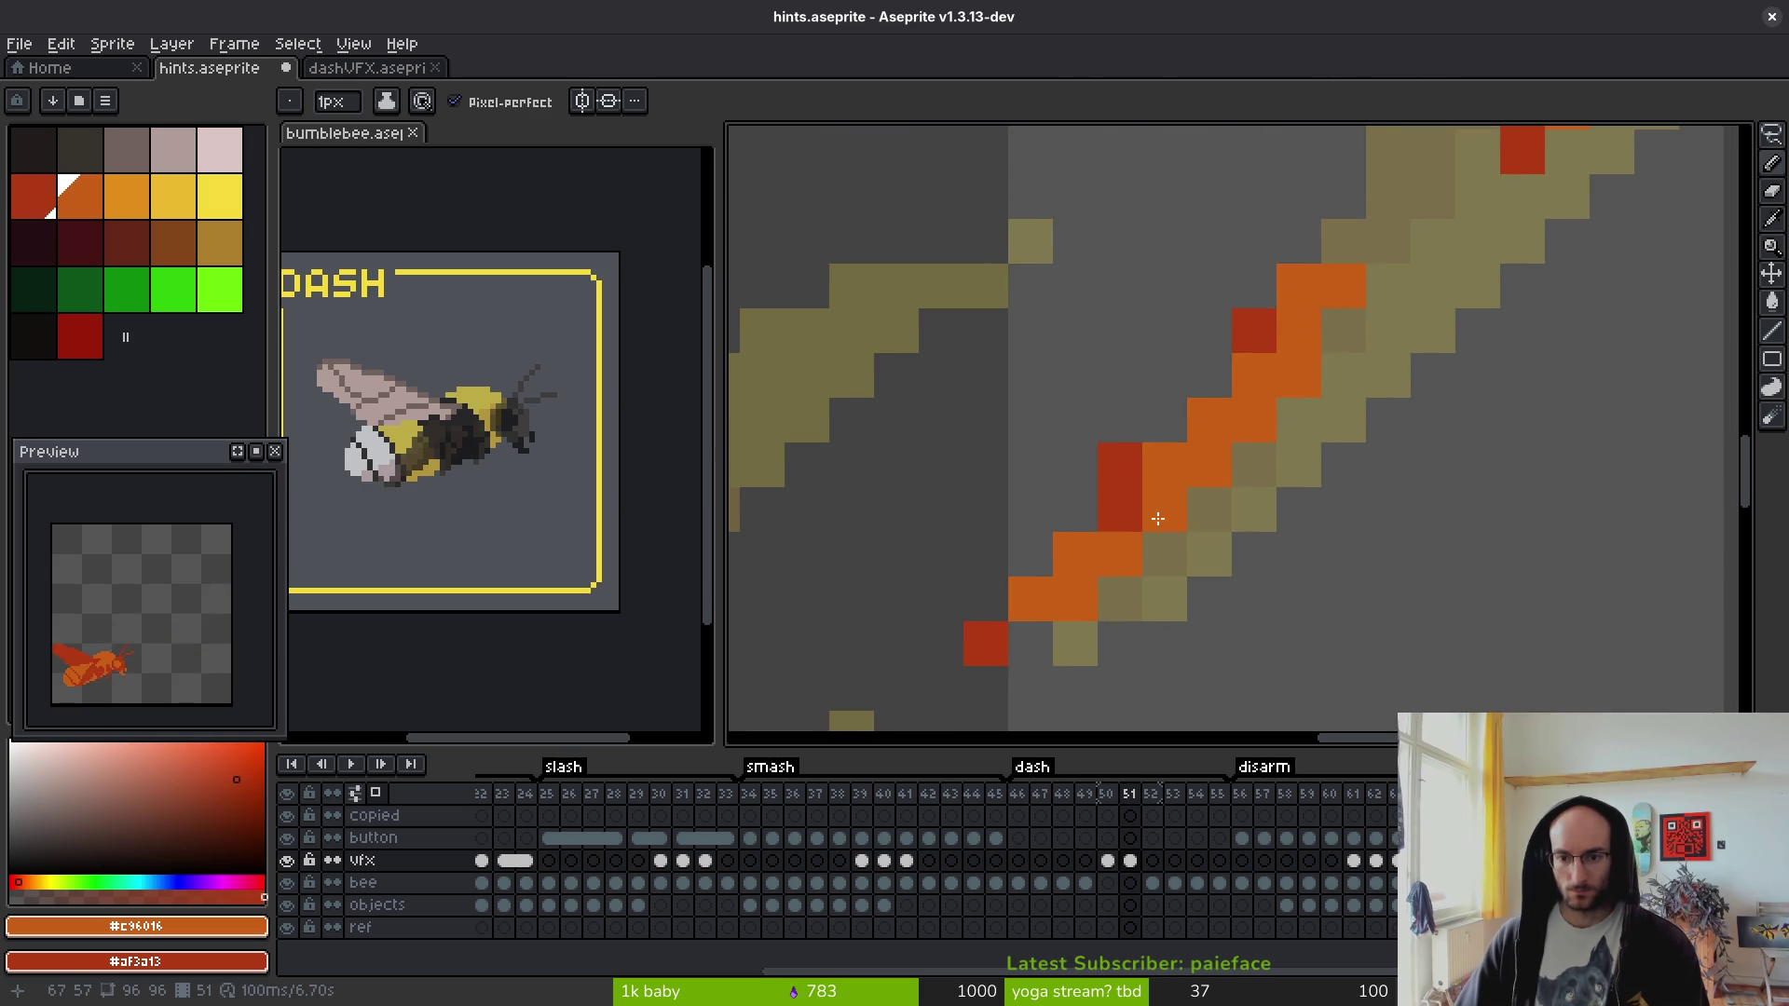
right_click(1157, 518)
left_click(1102, 519)
key("e")
left_click(1118, 463)
key("b")
left_click(1264, 348)
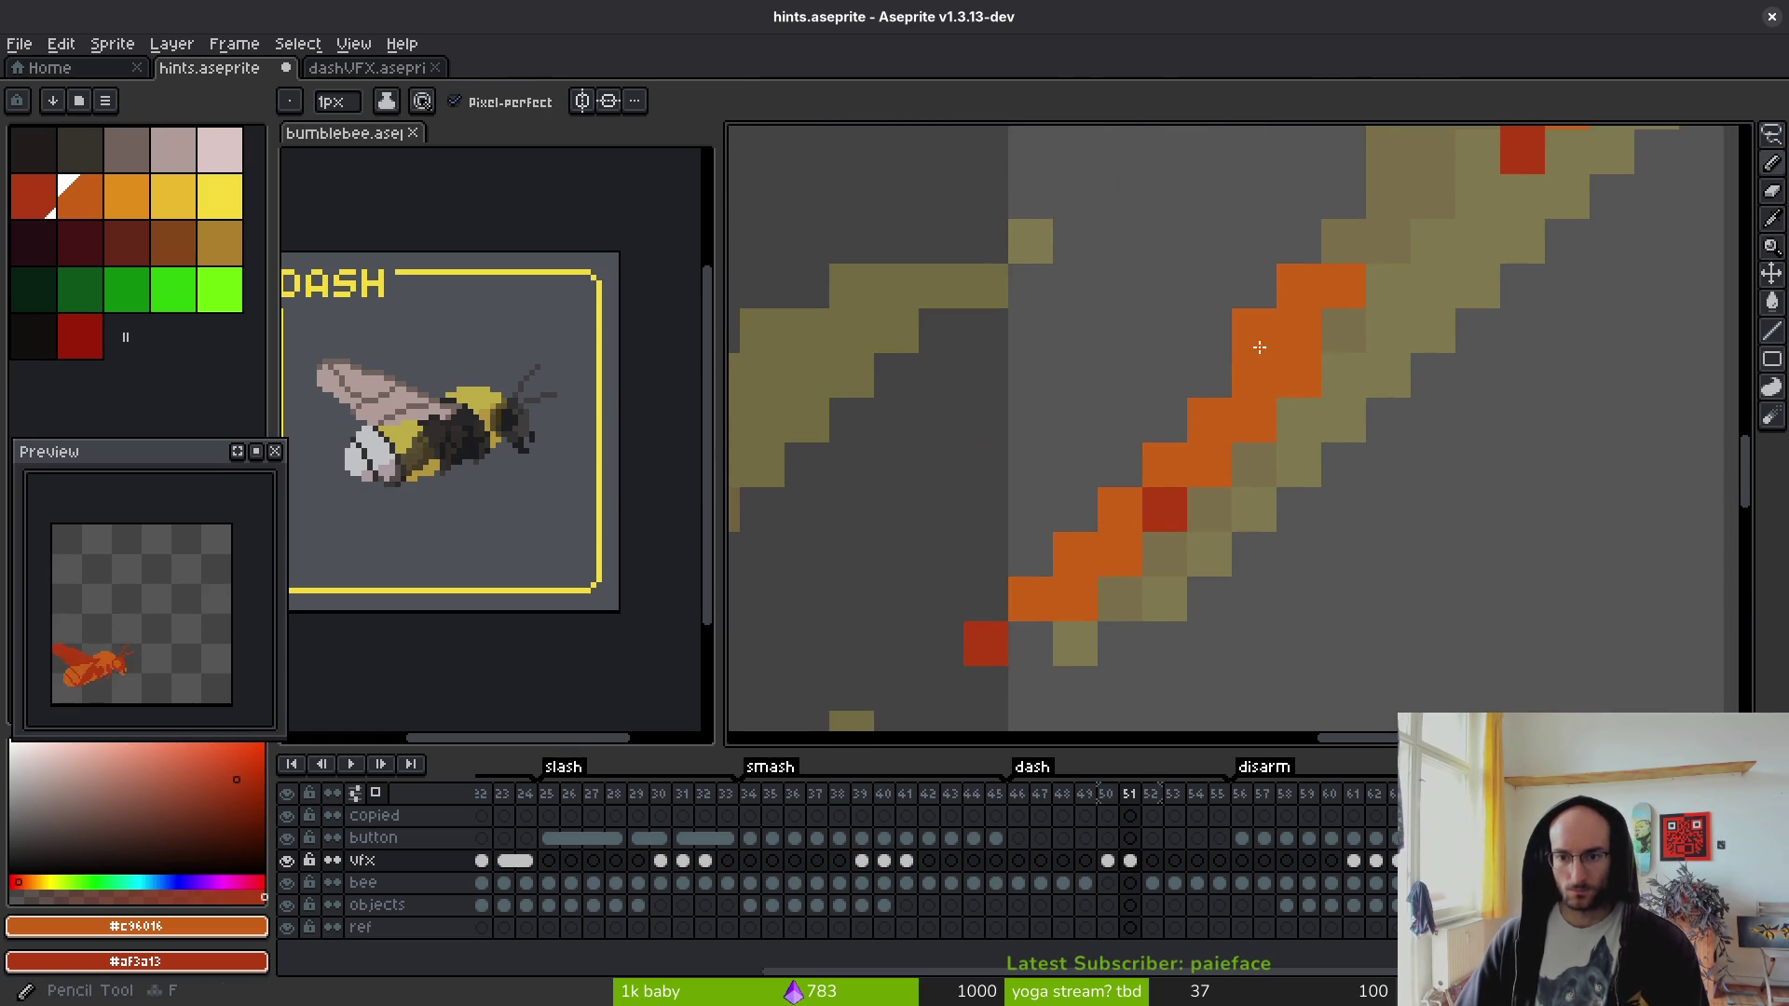
right_click(1303, 356)
right_click(1361, 268)
left_click(1379, 246)
right_click(1384, 244)
- Touch up more stroke pixels on the right side of the slash in orange and dark red
scroll(1388, 419, "down", 3)
scroll(1302, 310, "up", 4)
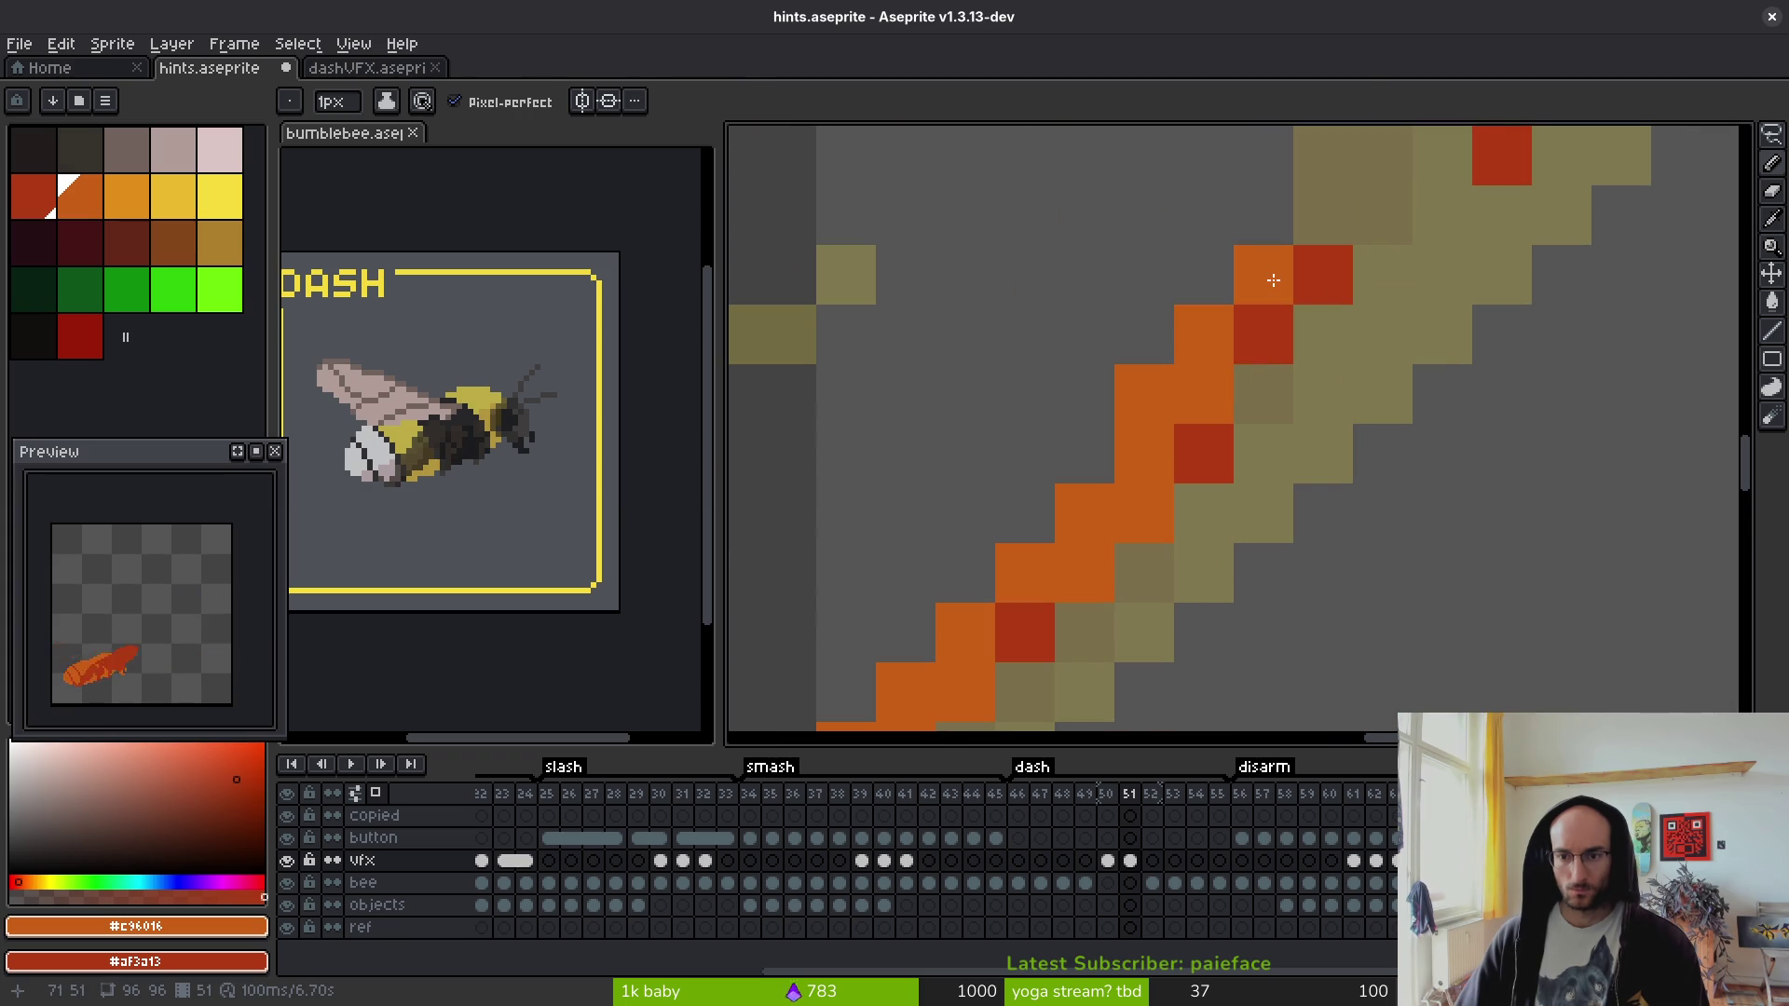
scroll(1273, 279, "down", 3)
scroll(1302, 511, "up", 5)
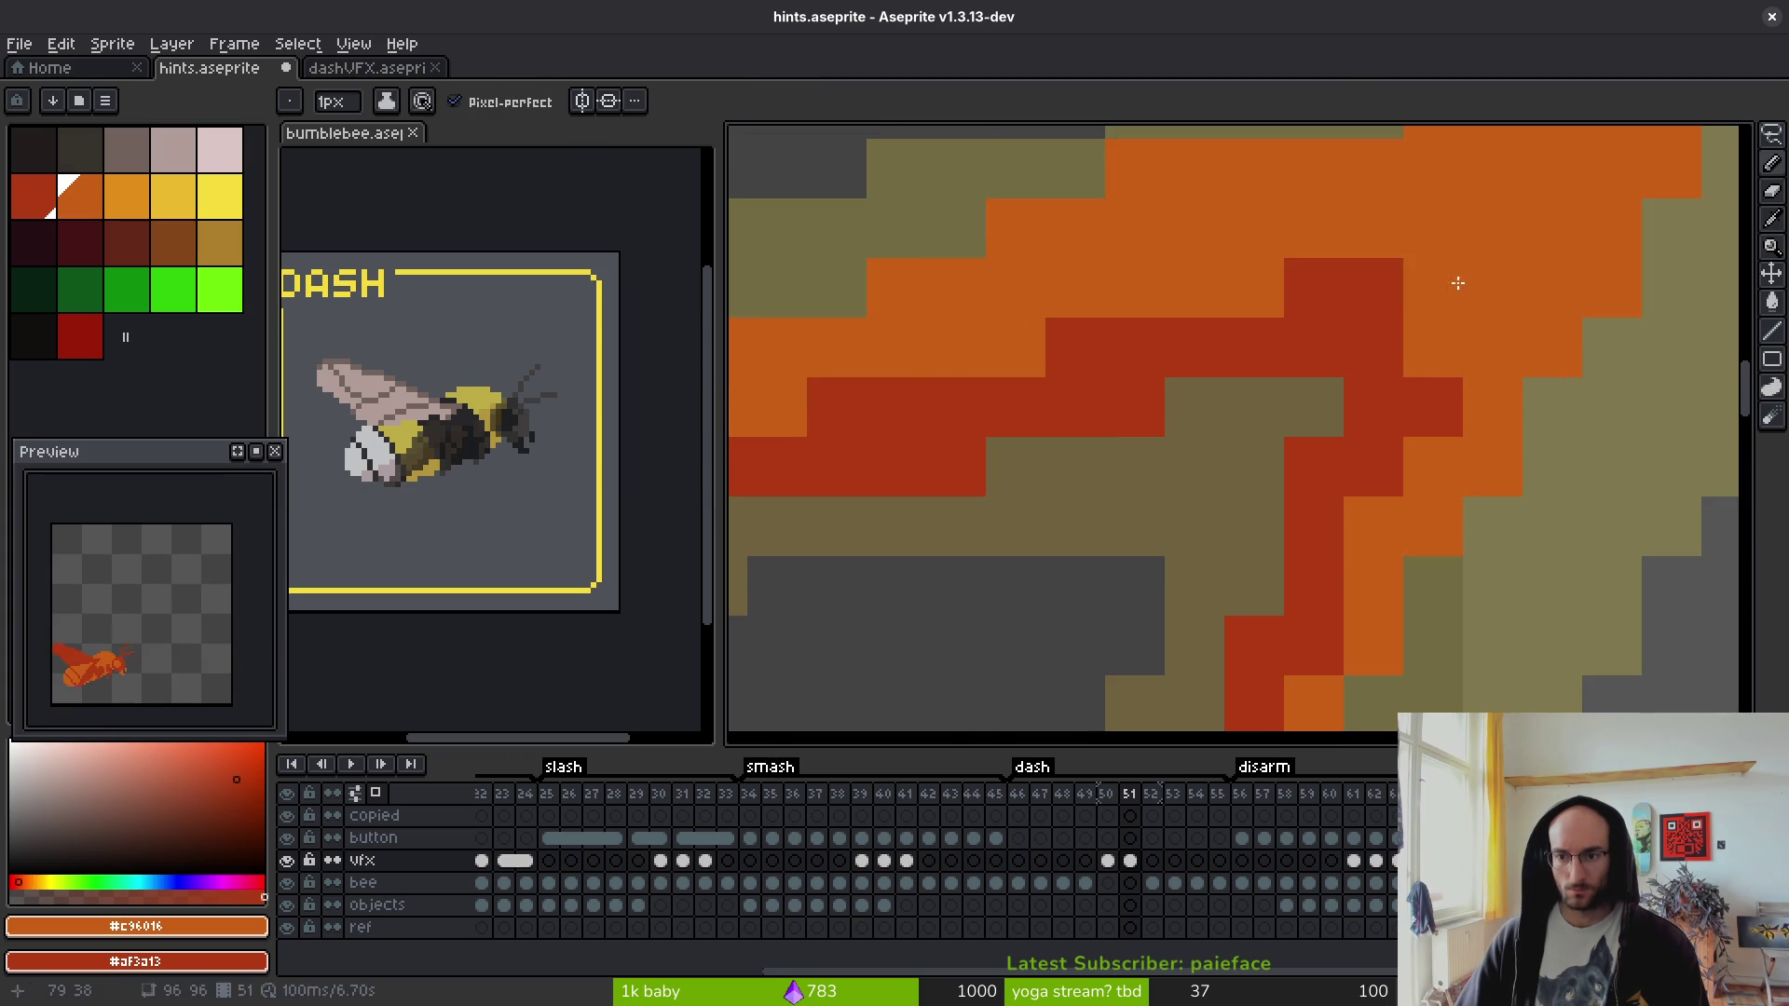
right_click(1435, 347)
left_click(1410, 411)
right_click(1410, 411)
scroll(1373, 531, "down", 3)
scroll(1407, 614, "up", 2)
- Clear a stray pixel, turn lower slash pixels orange and extend the dark red core
right_click(1407, 614)
left_click(1253, 708)
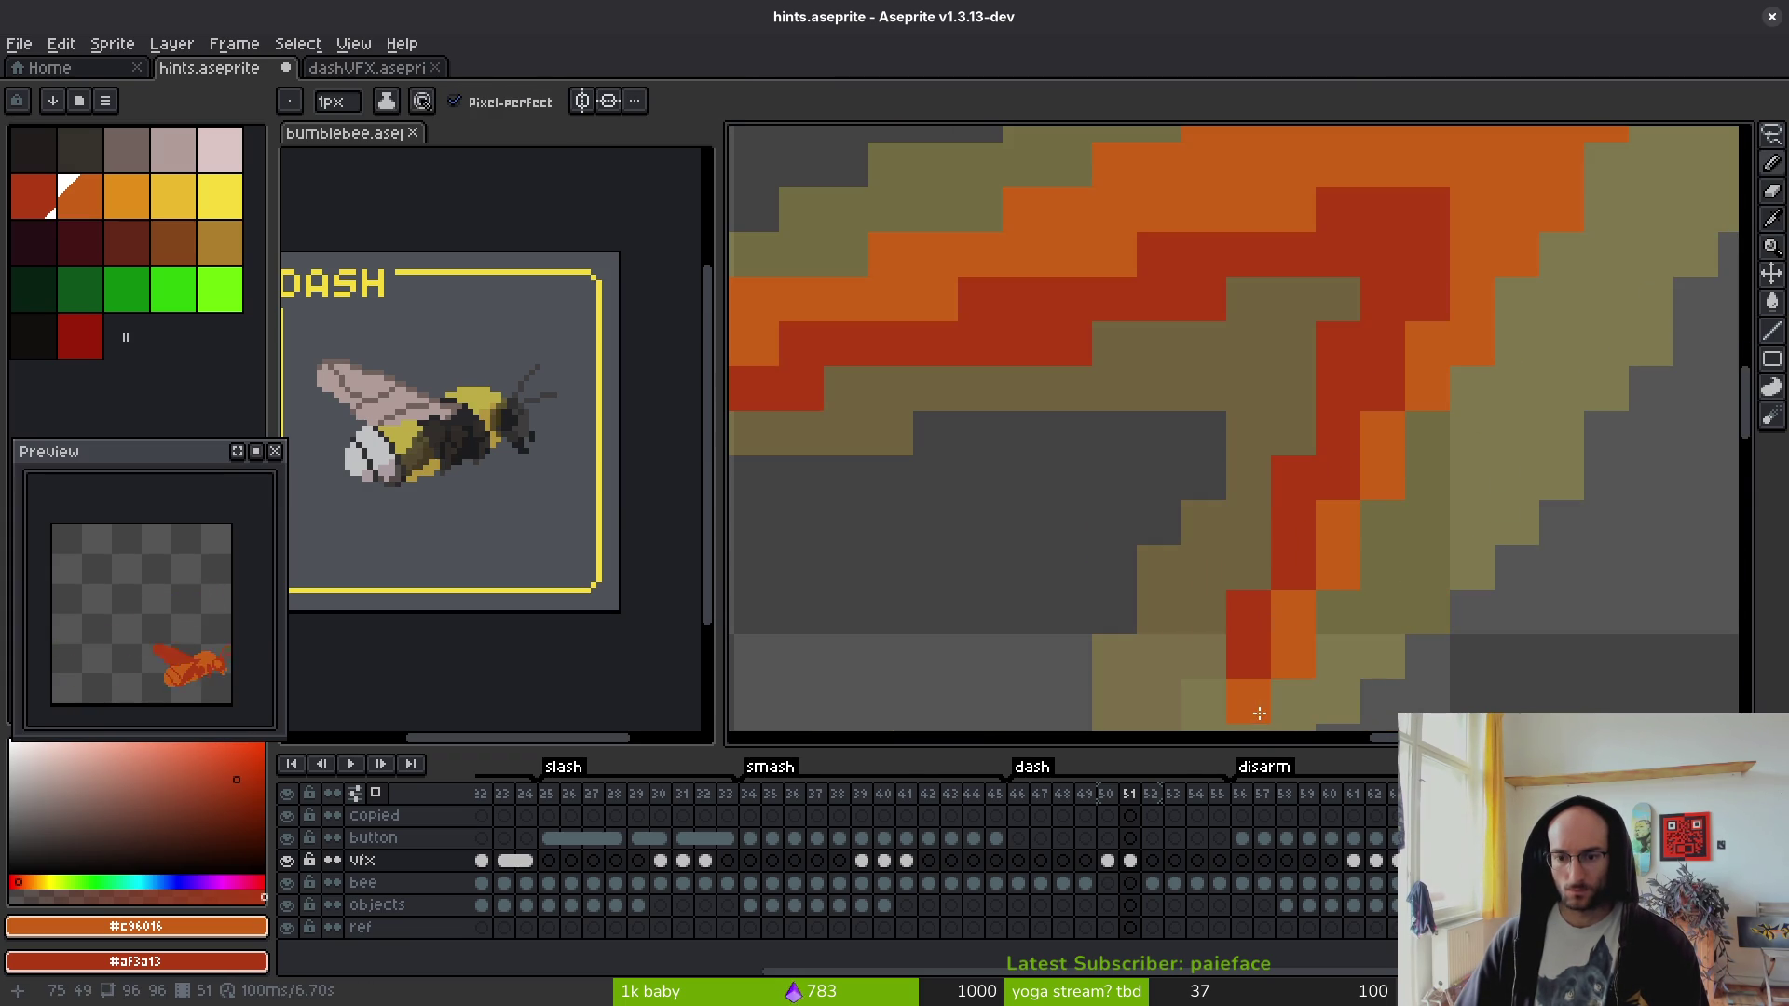
left_click(1426, 299)
left_click(1440, 250)
right_click(1441, 247)
left_click_drag(1450, 207, 1362, 485)
left_click(1323, 488)
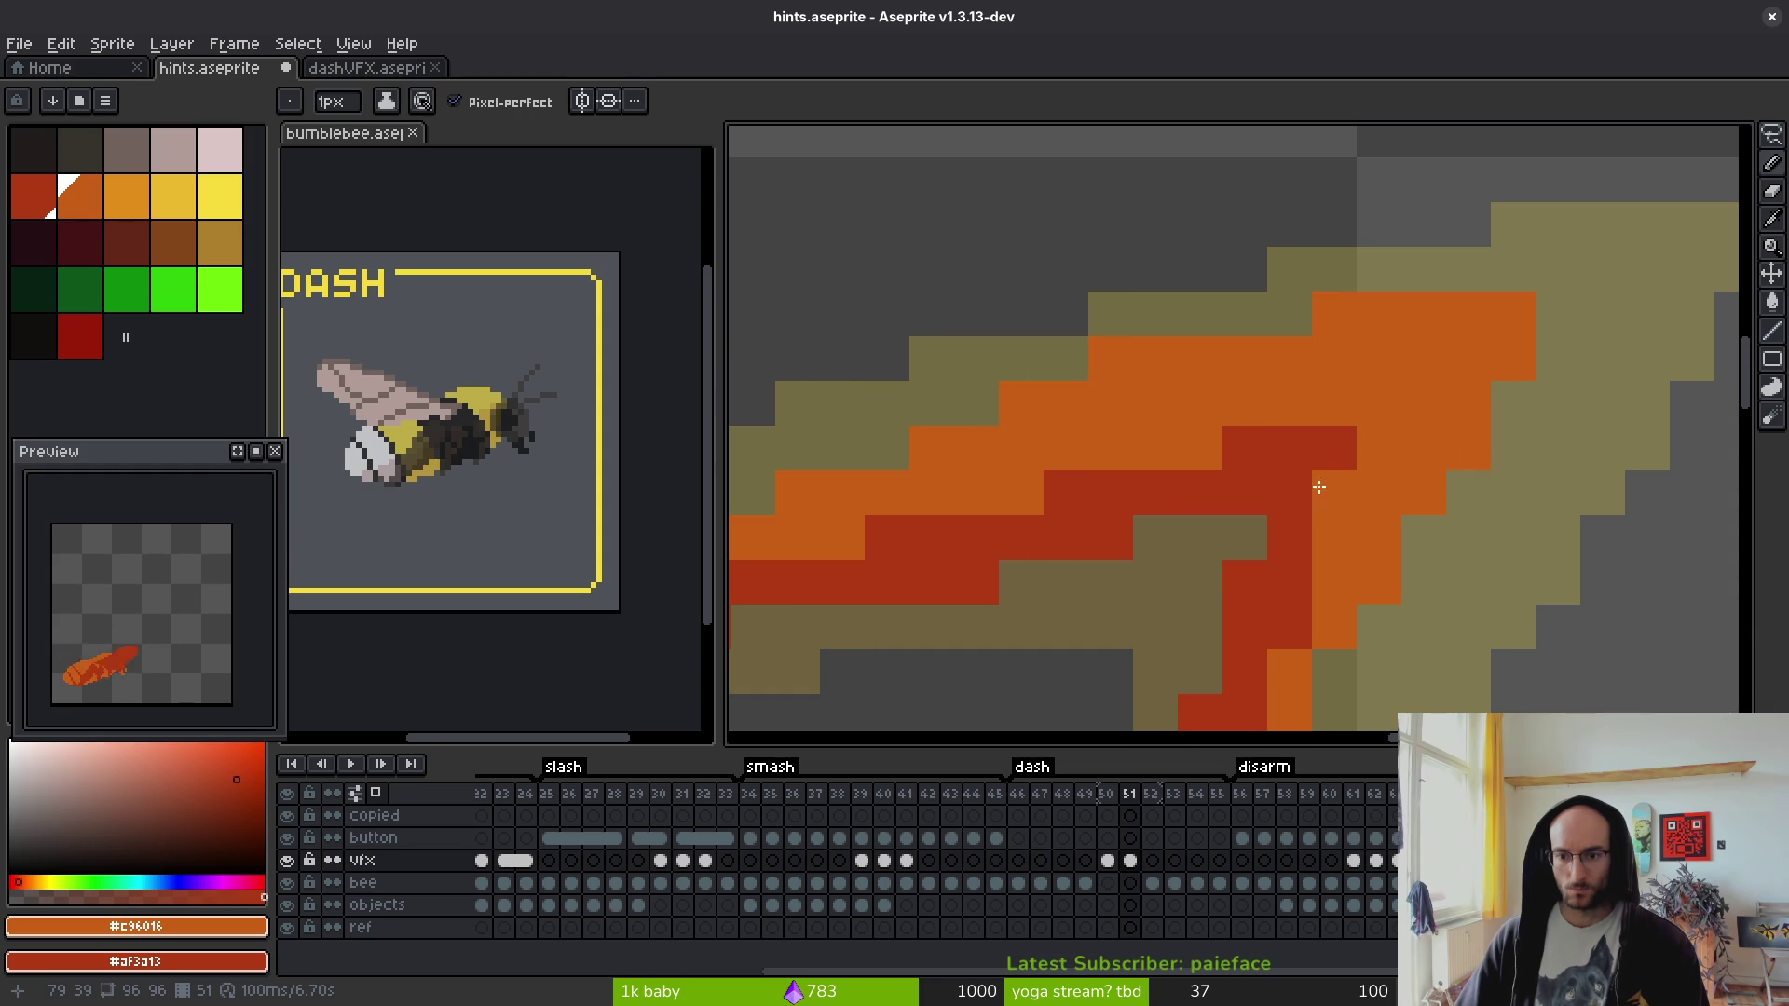
right_click(1341, 489)
right_click(1333, 403)
right_click(1375, 396)
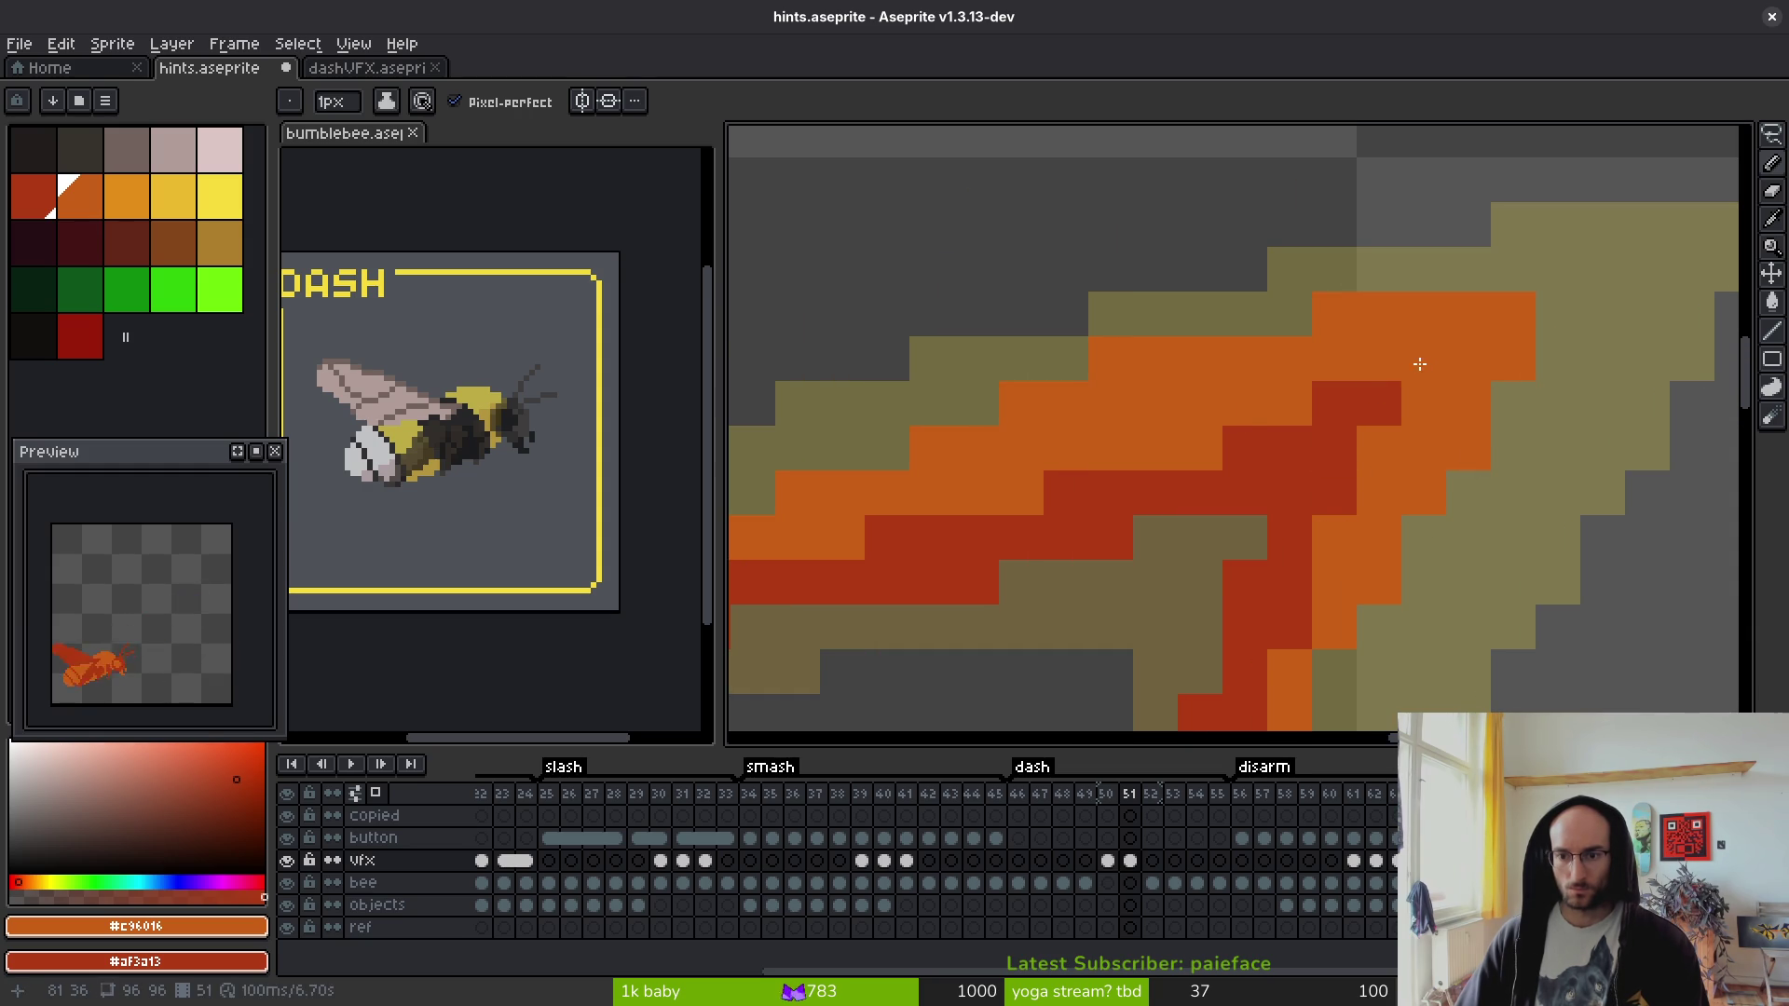
scroll(1407, 456, "up", 1)
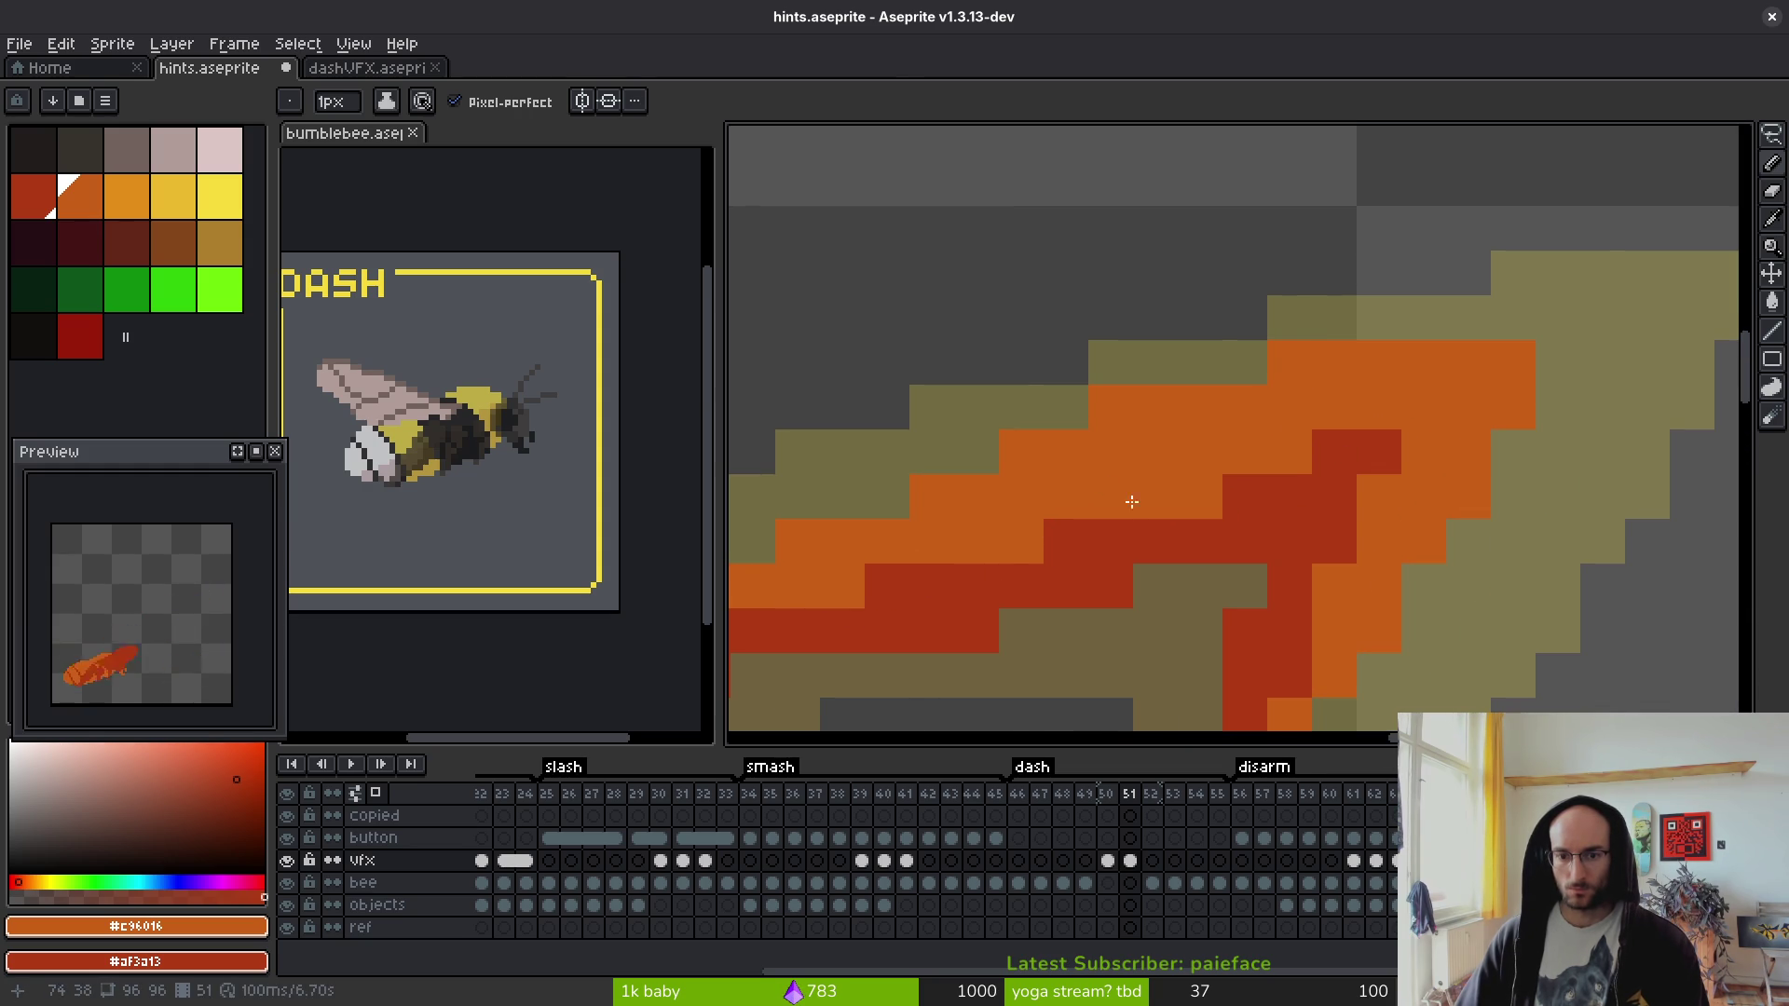
left_click_drag(1120, 506, 1366, 449)
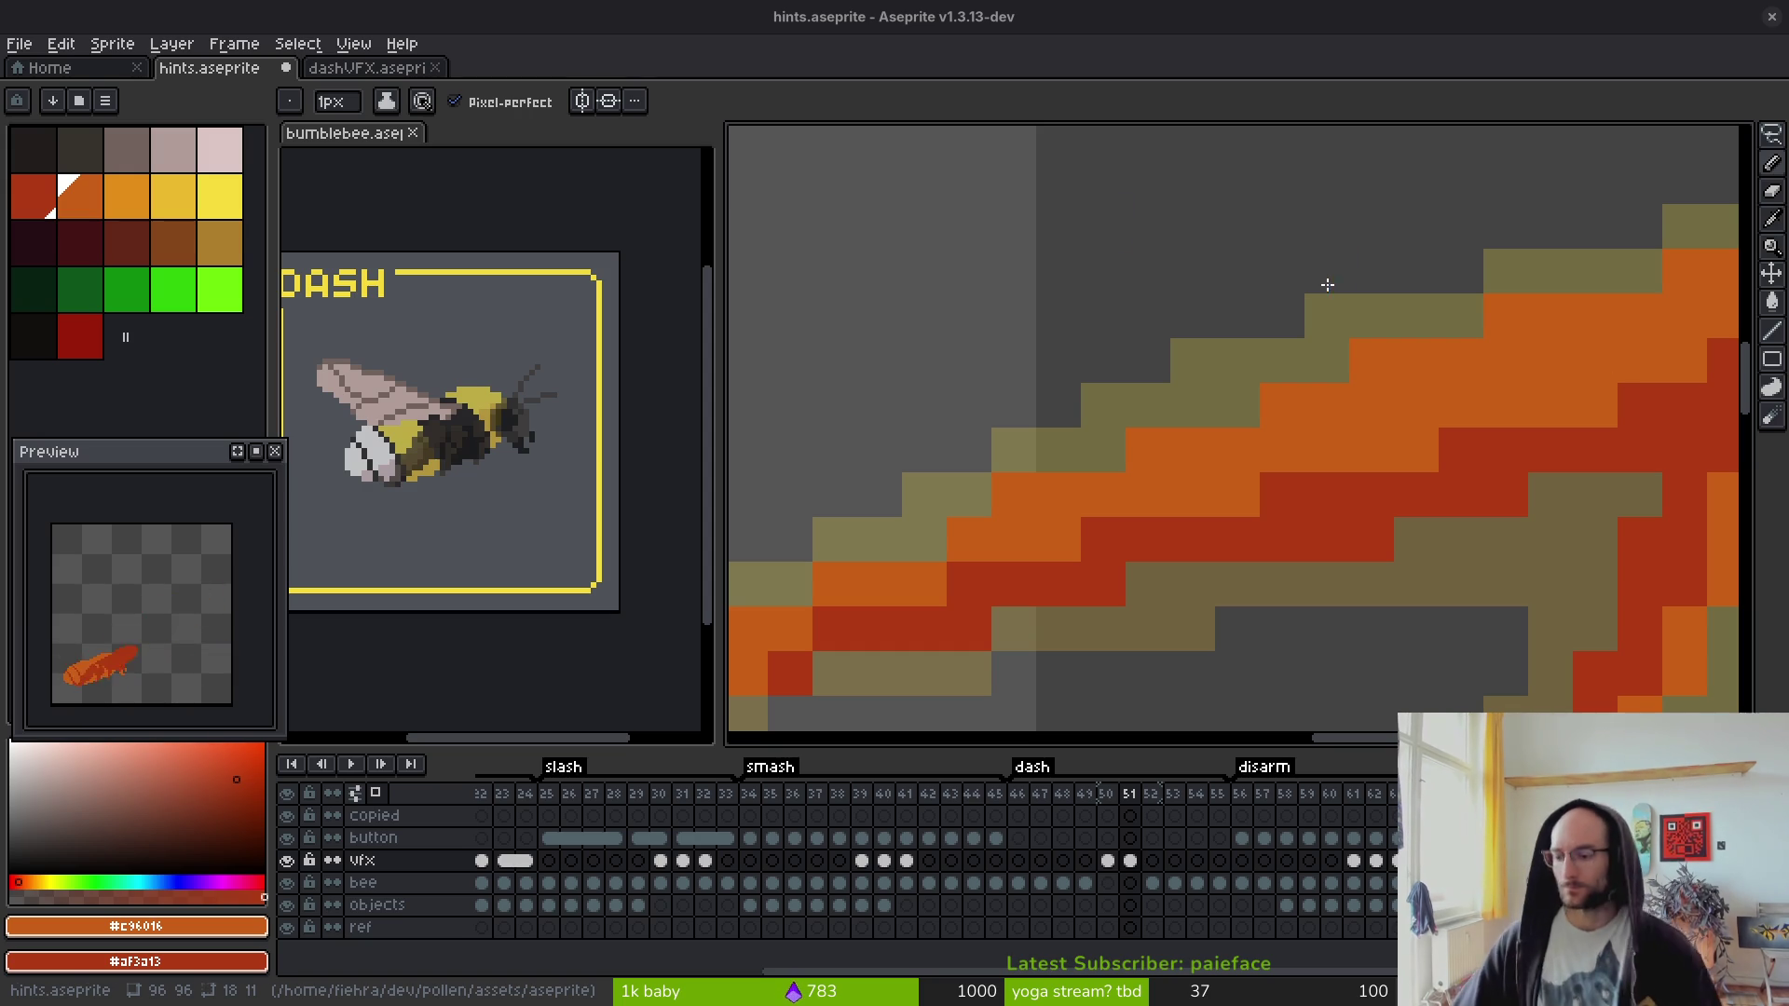
scroll(1417, 479, "down", 3)
- Swap several slash pixels between orange and dark red in the slash's core
scroll(1134, 451, "up", 4)
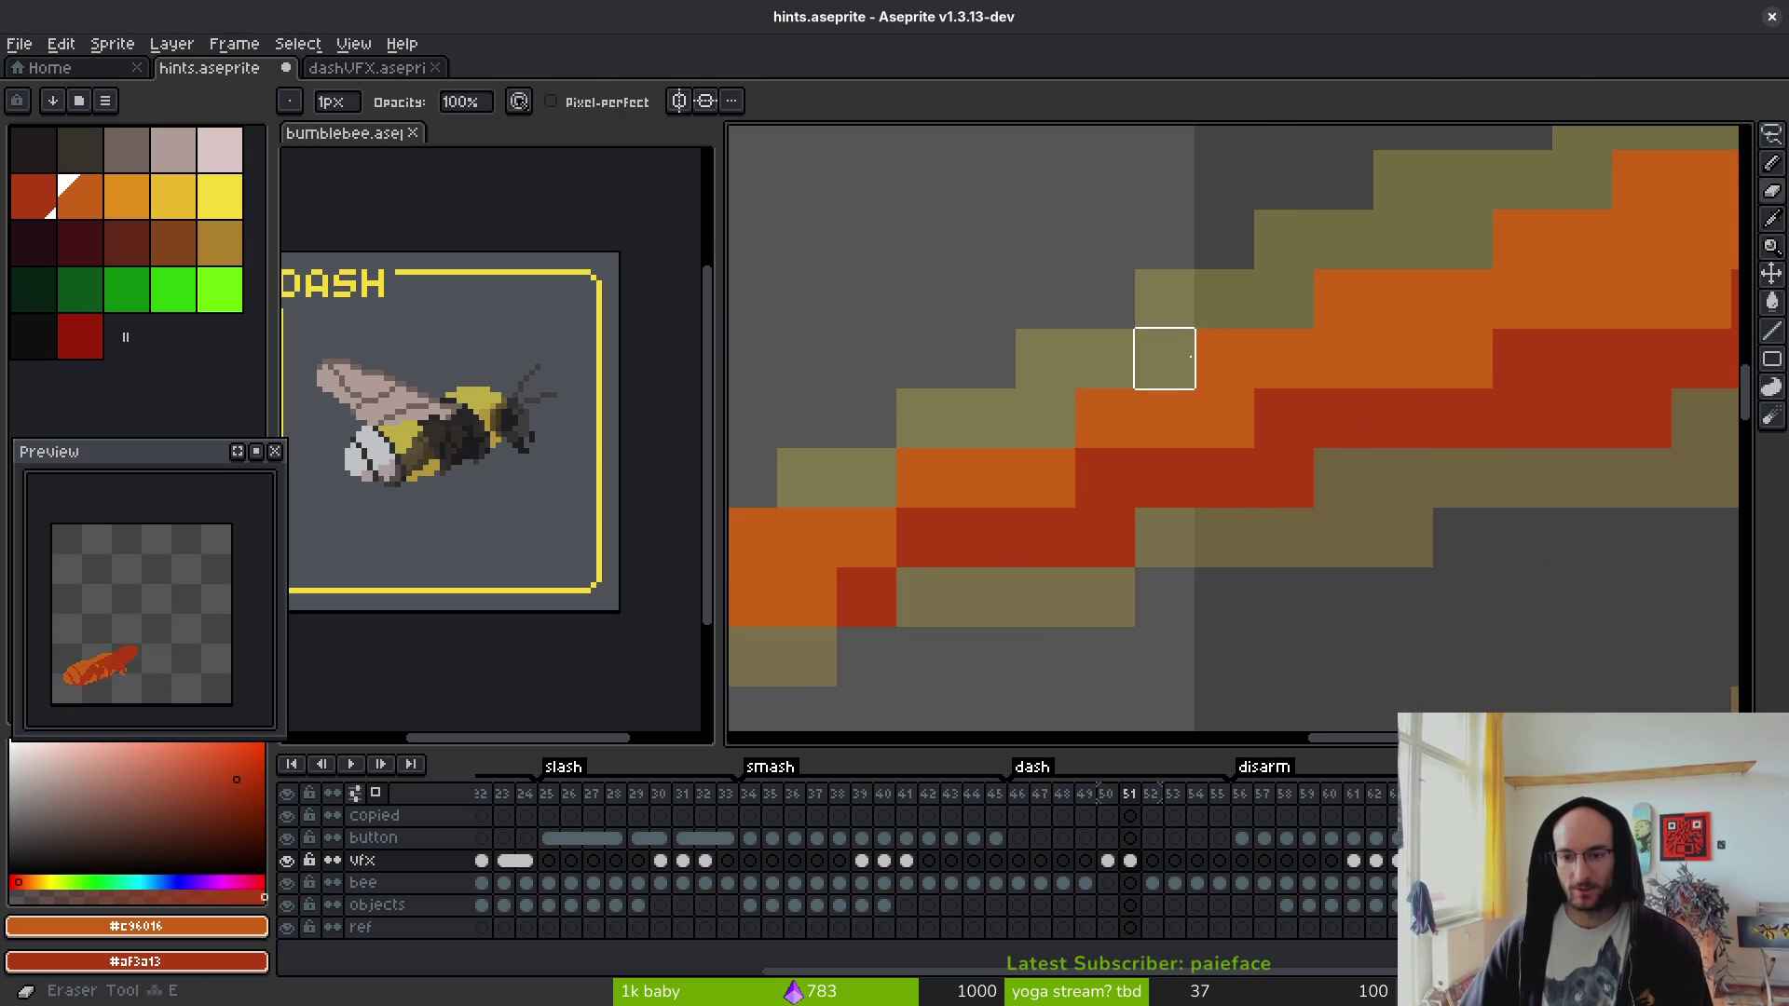
scroll(1162, 360, "down", 3)
scroll(1375, 344, "up", 3)
right_click(1375, 344)
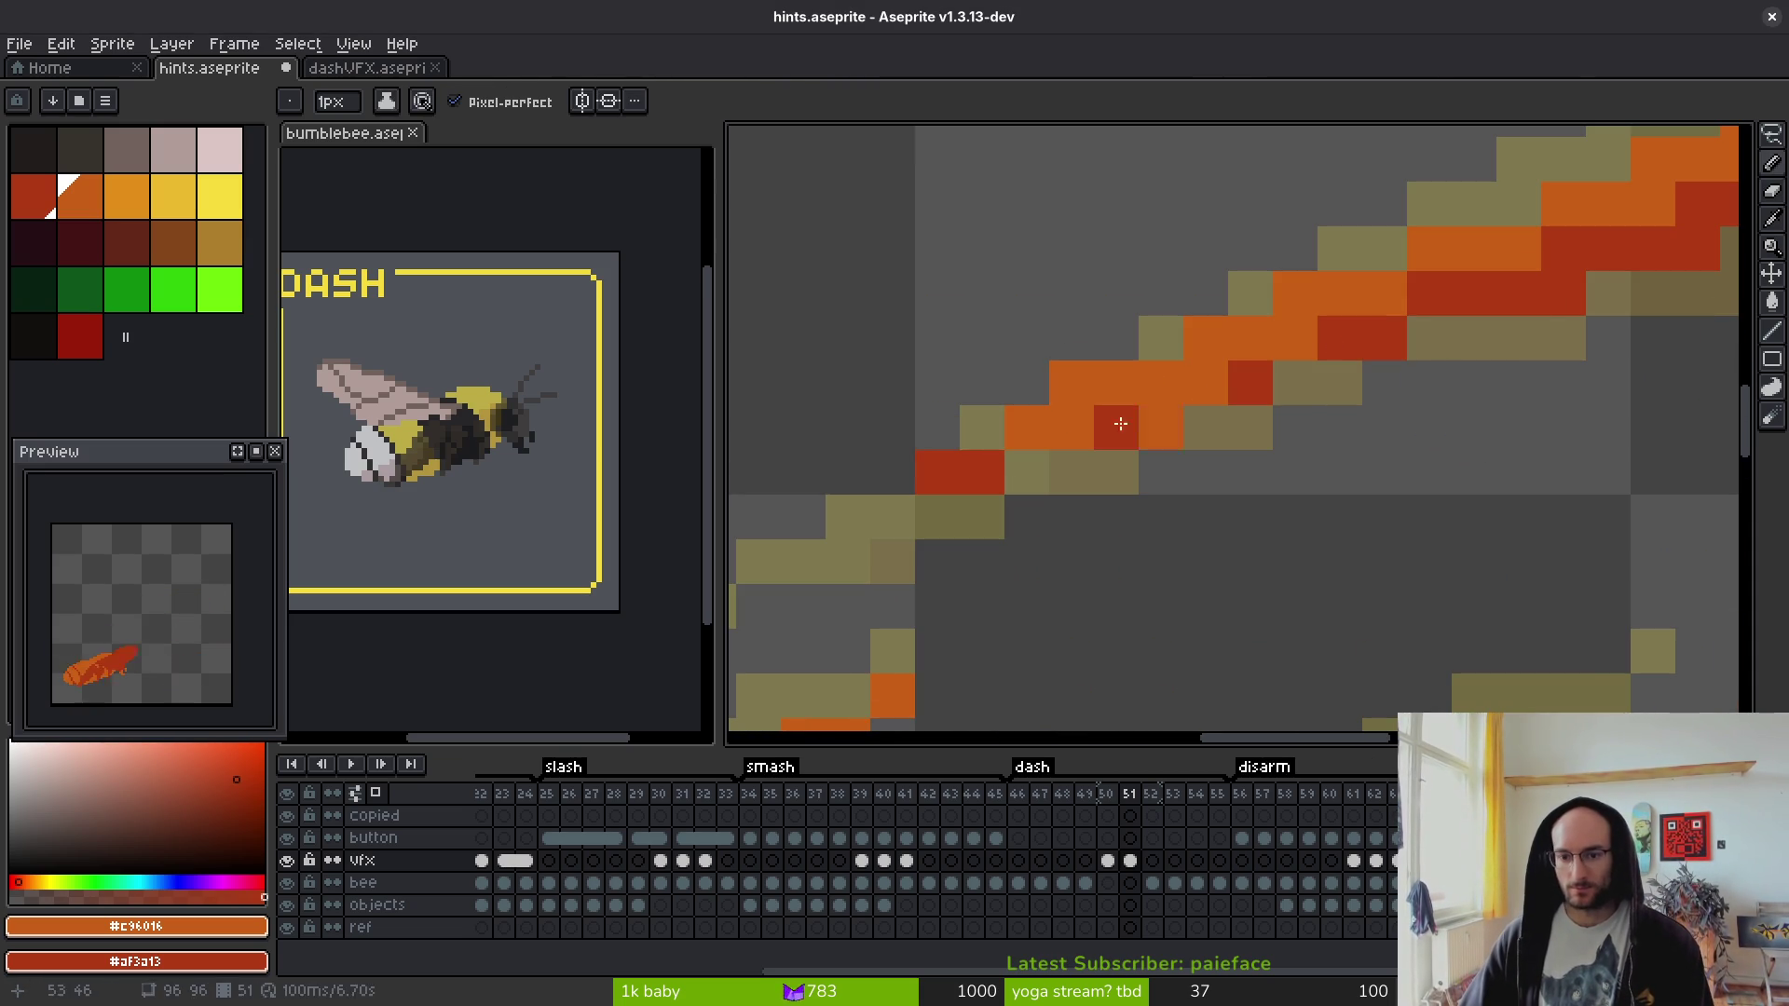
left_click(949, 462)
scroll(1177, 416, "down", 3)
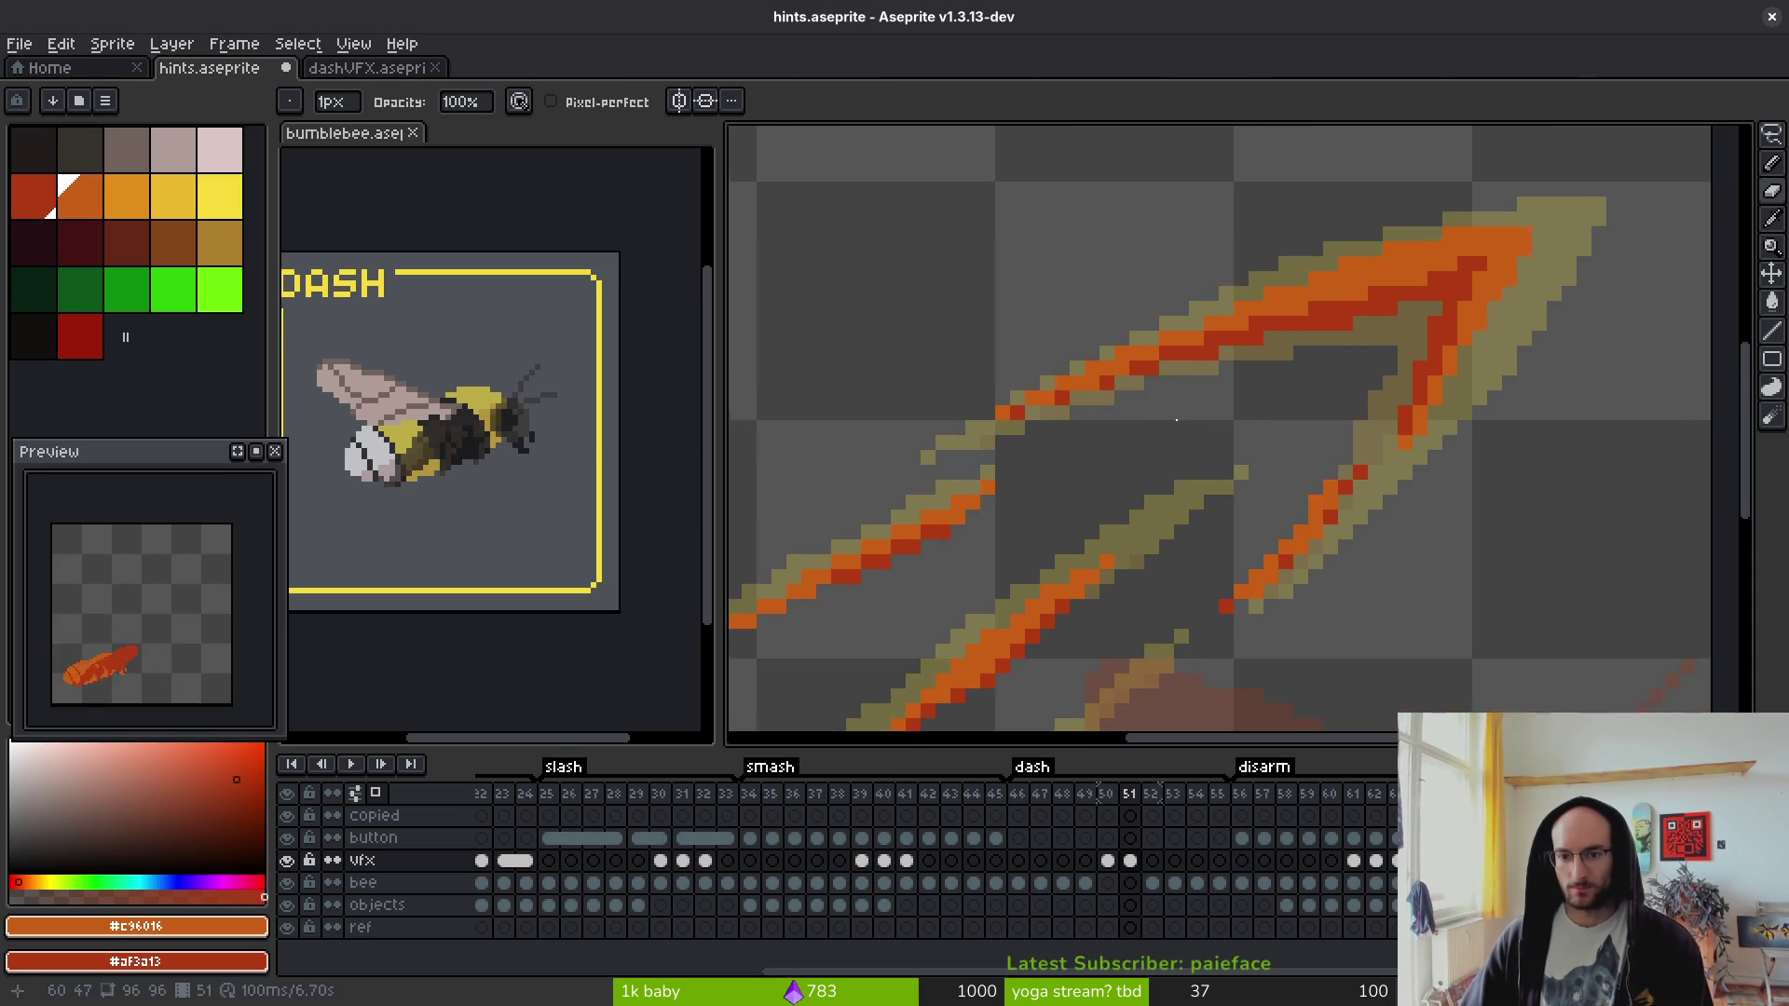
scroll(1326, 356, "up", 3)
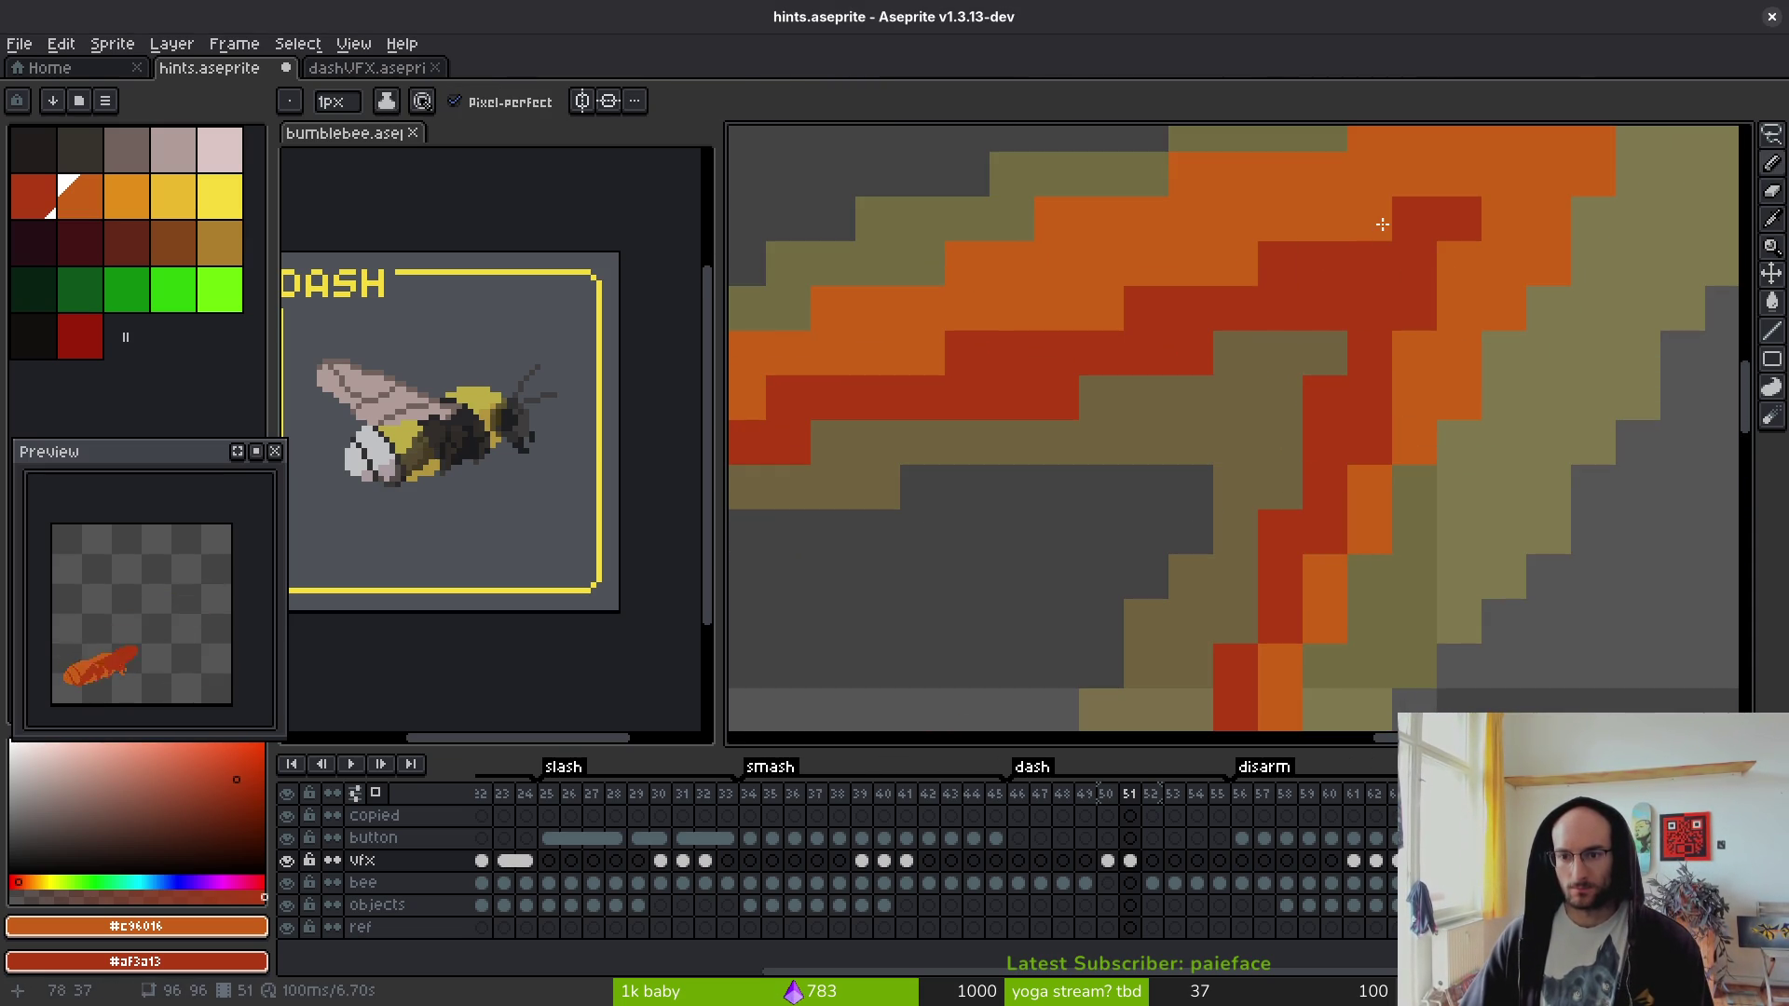
right_click(1113, 316)
left_click(922, 398)
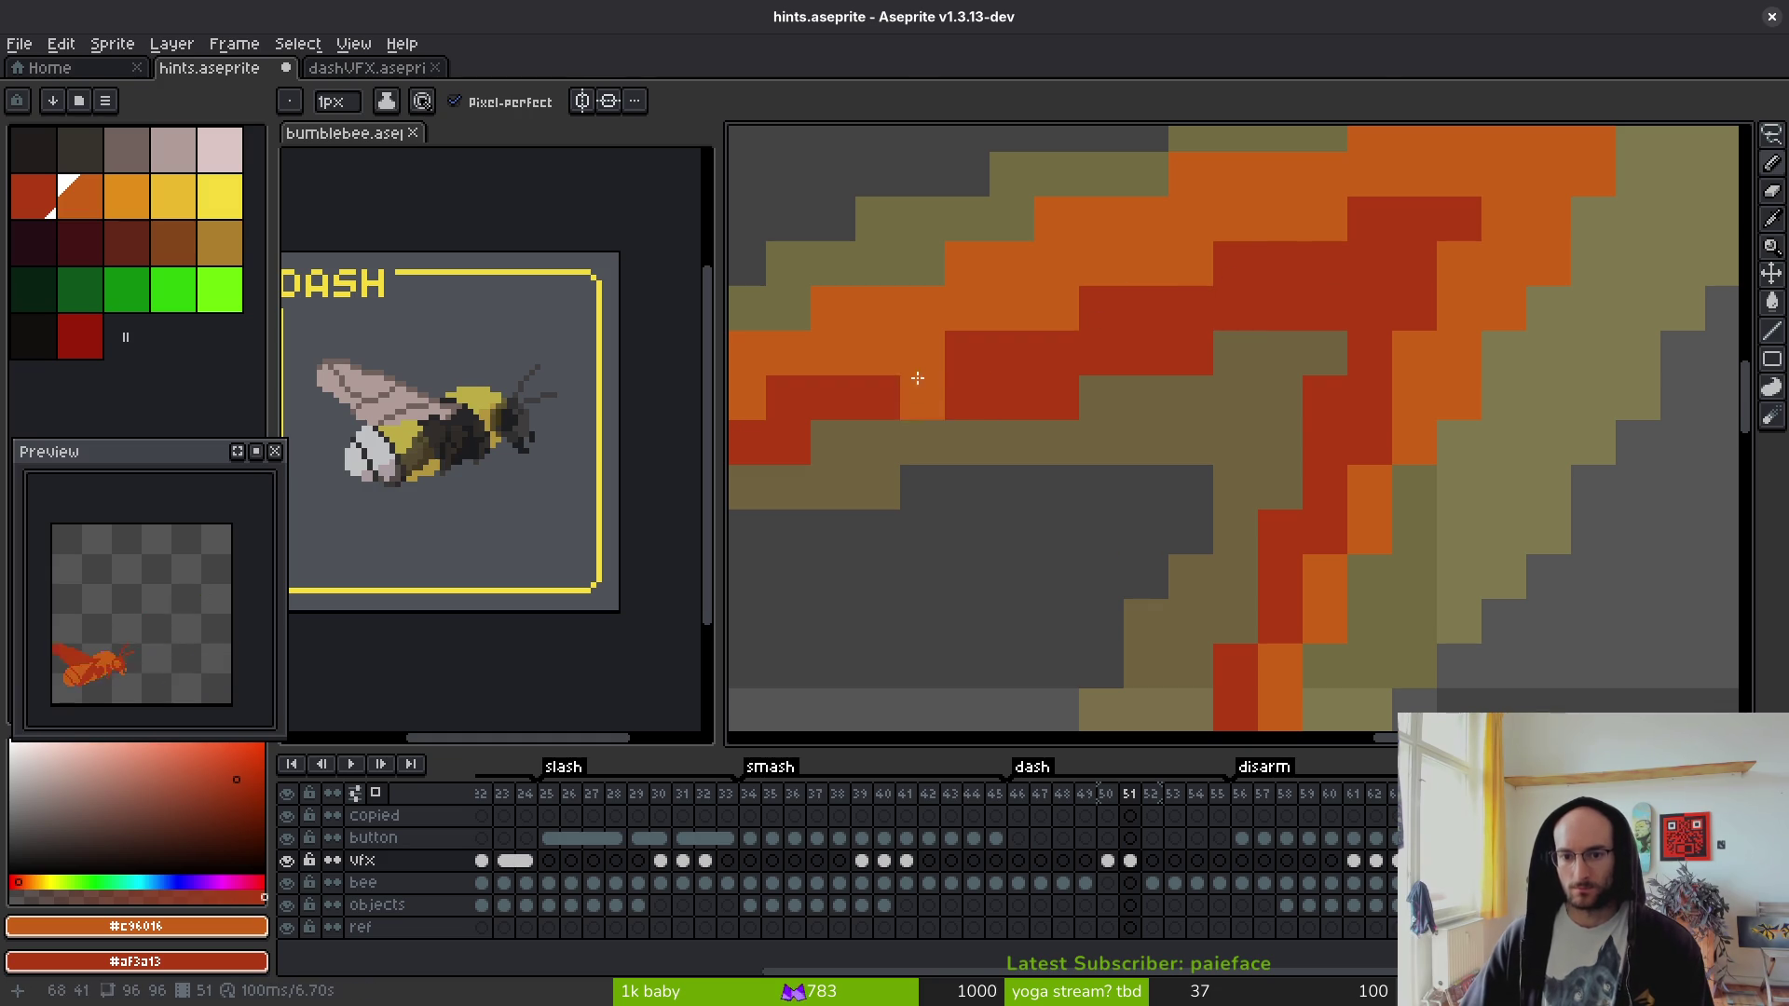
right_click(922, 398)
- Darken a few more core pixels dark red and move to frame 50
scroll(1318, 420, "down", 3)
scroll(914, 367, "up", 3)
left_click(922, 378)
right_click(922, 377)
right_click(931, 349)
scroll(1310, 416, "down", 3)
scroll(1348, 422, "up", 1)
scroll(1358, 447, "down", 2)
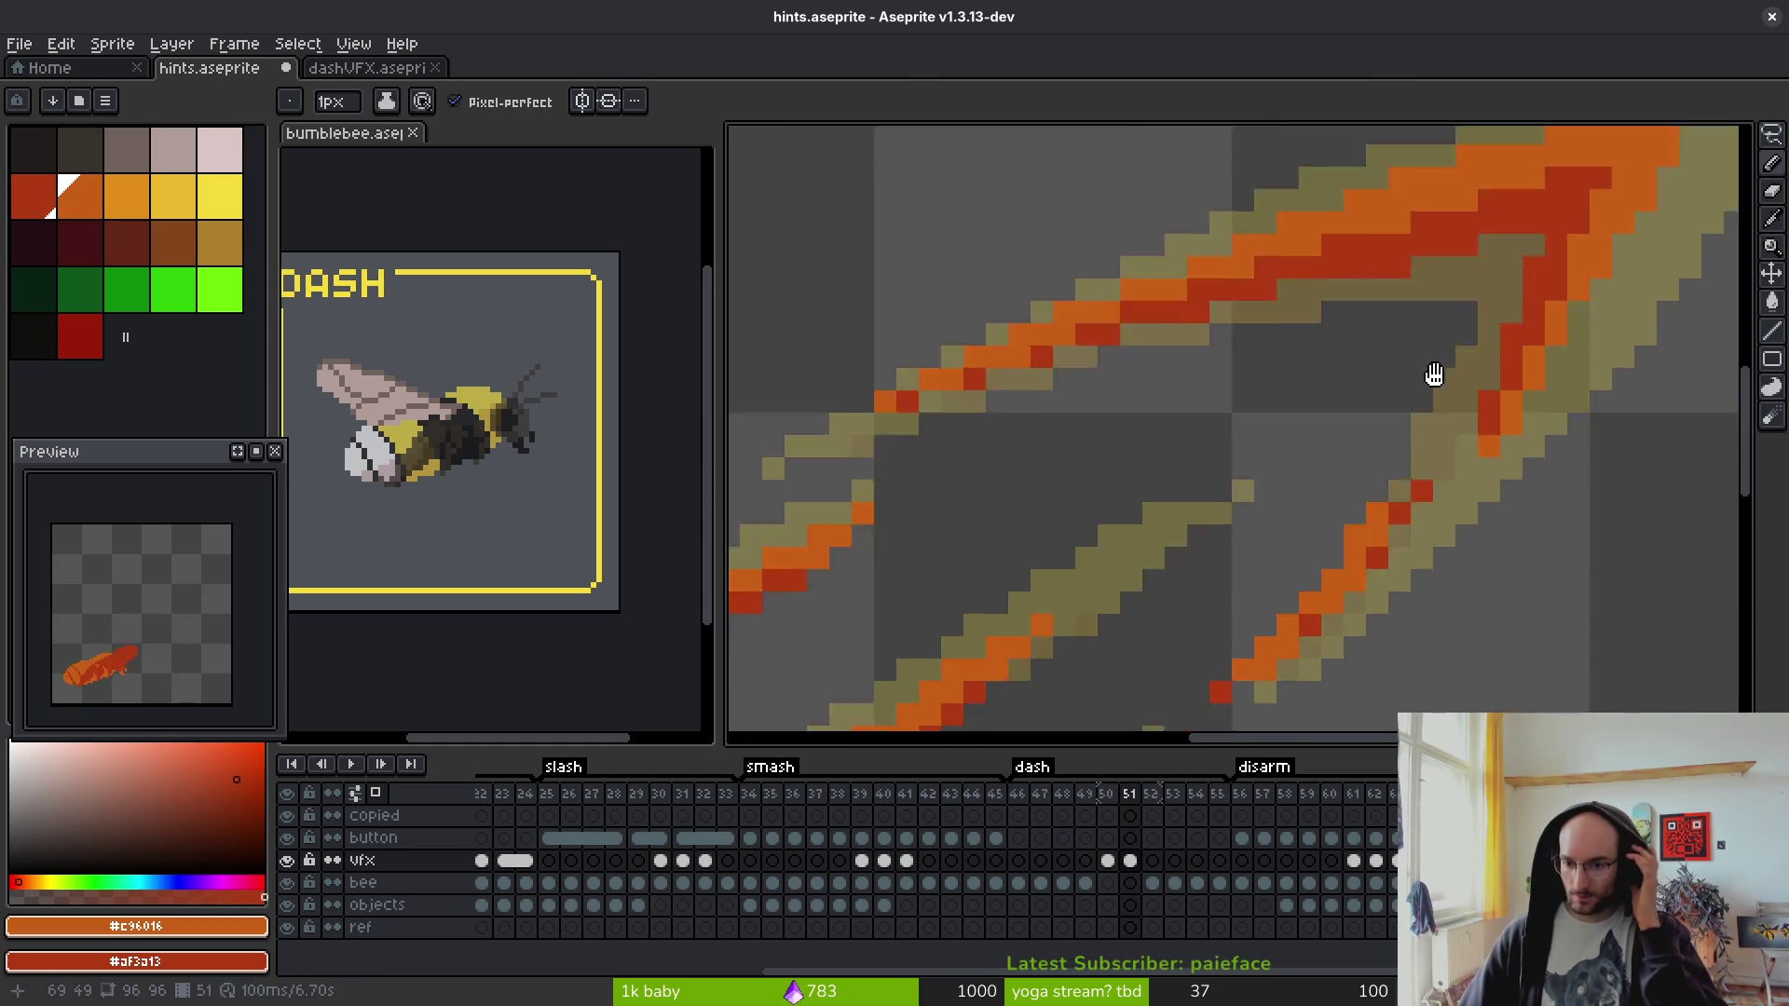
scroll(1563, 269, "up", 2)
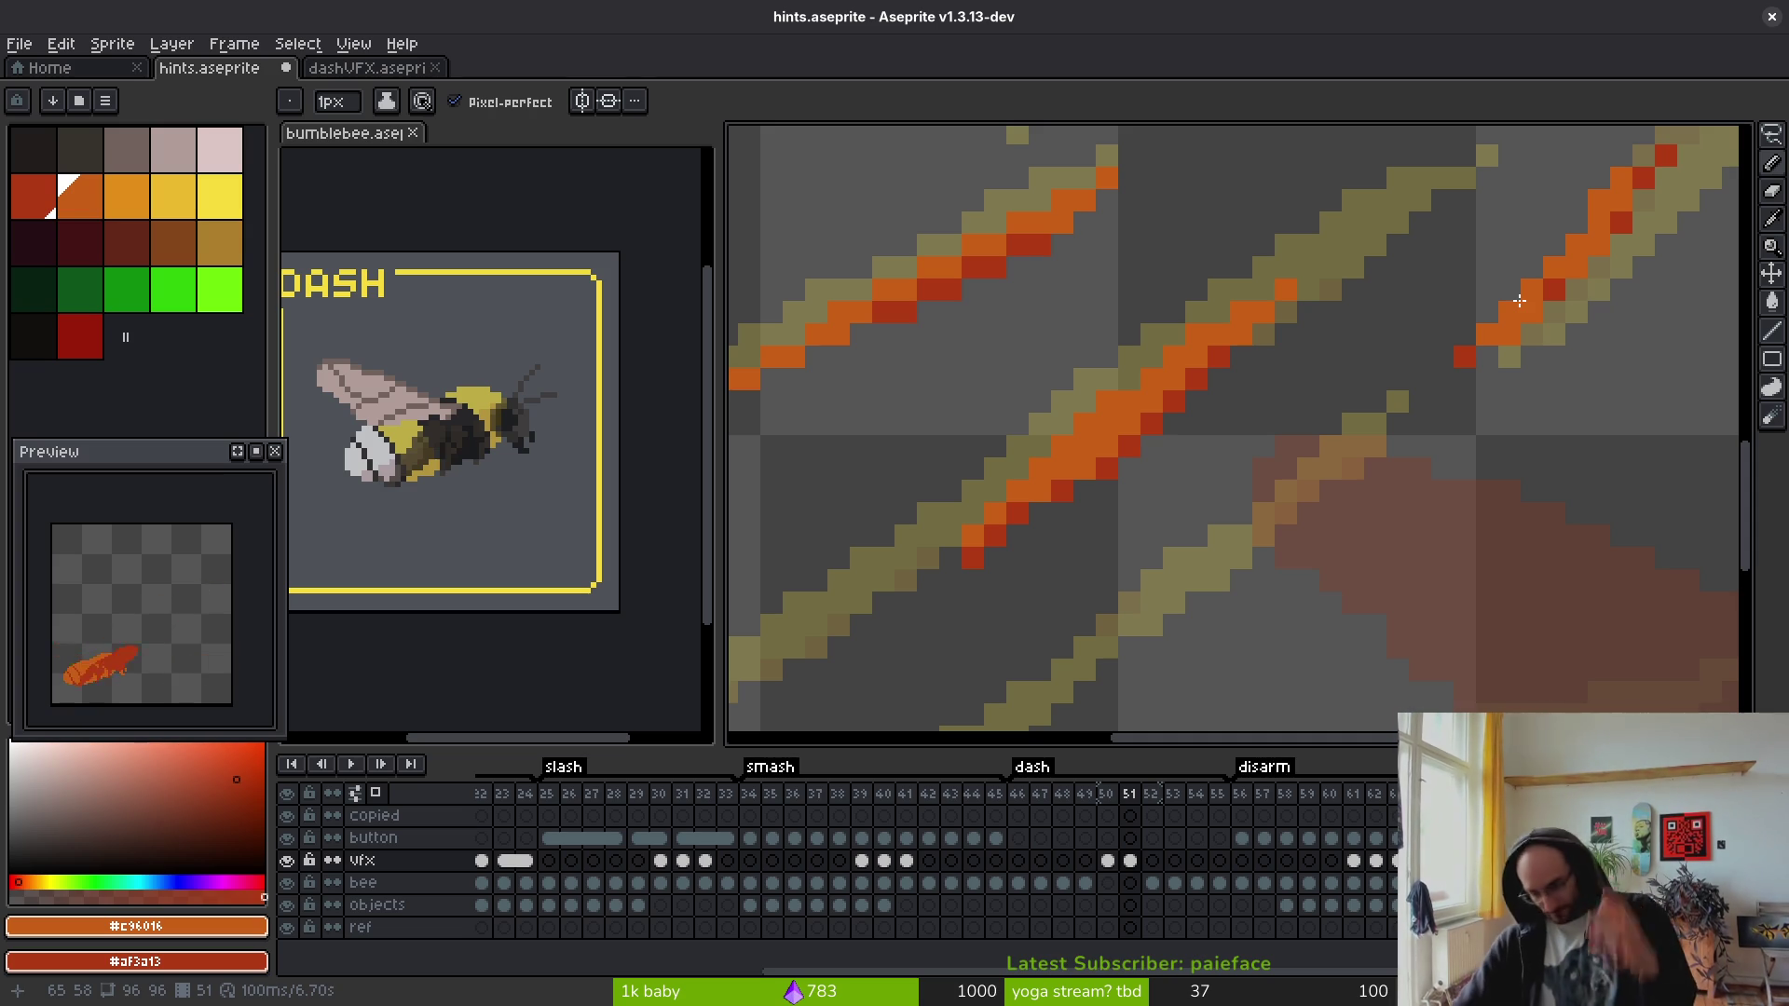
left_click(1109, 857)
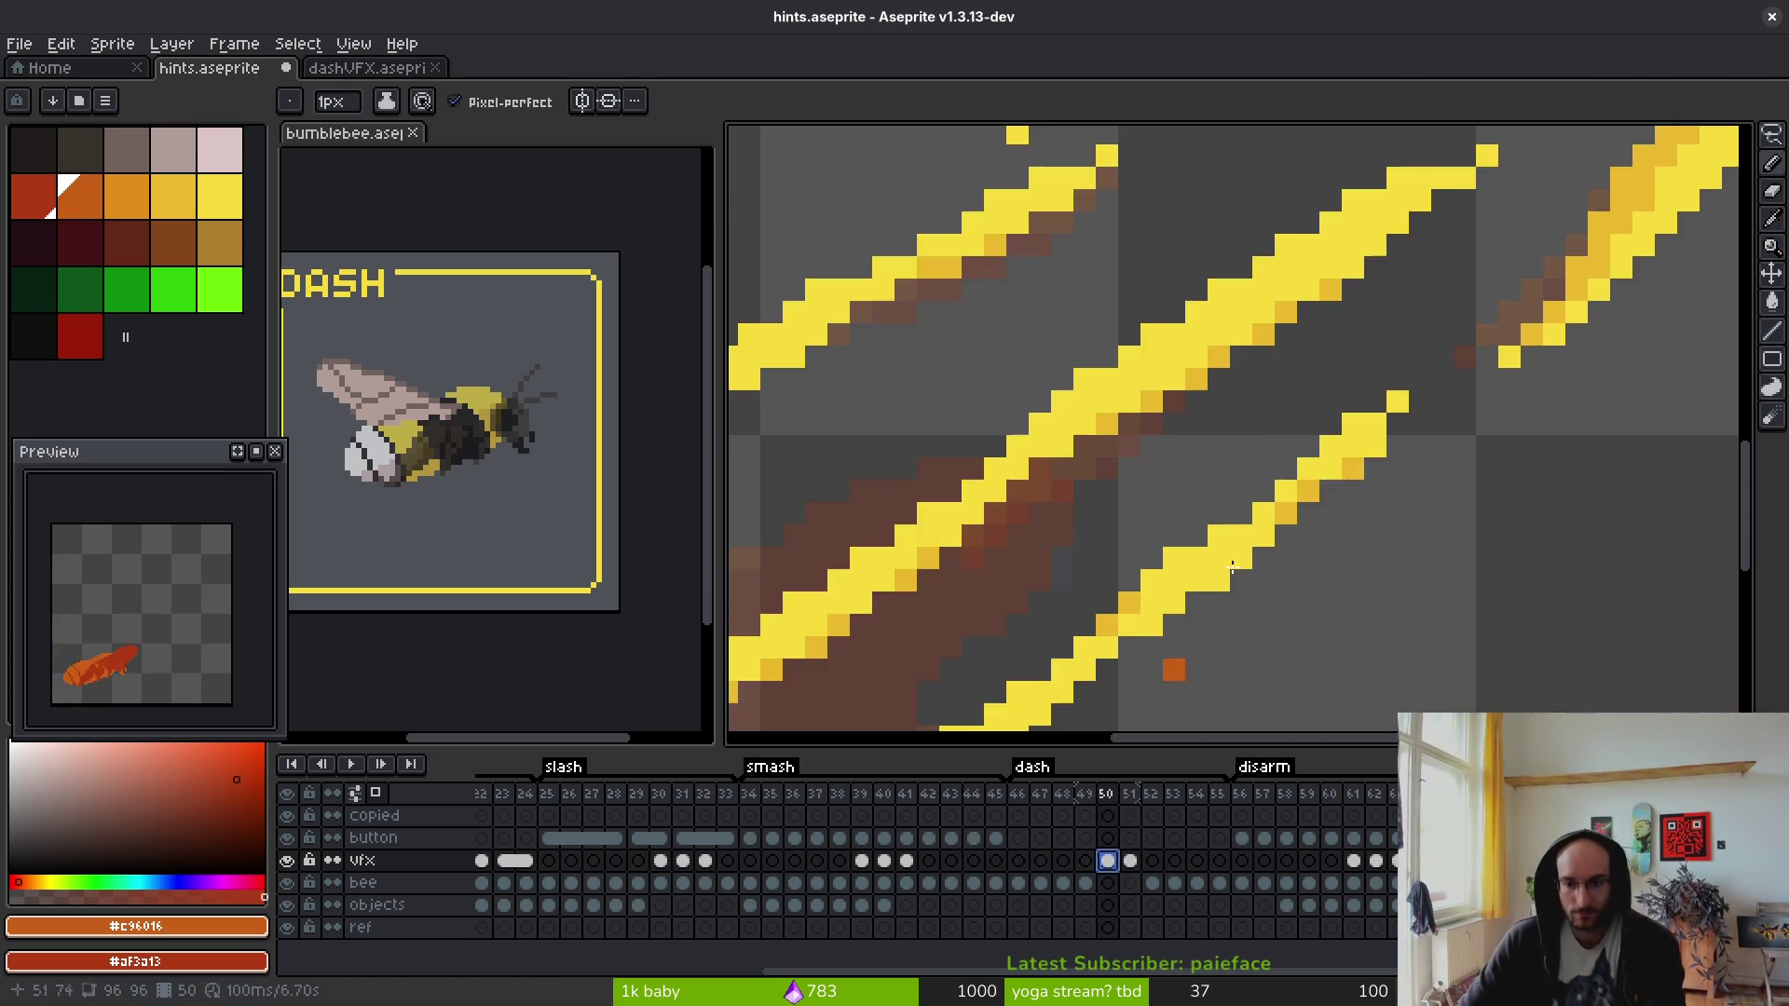
- Compare with frame 49, then blur the middle yellow slash of frame 50 into olive
scroll(1202, 578, "down", 2)
scroll(1277, 424, "up", 2)
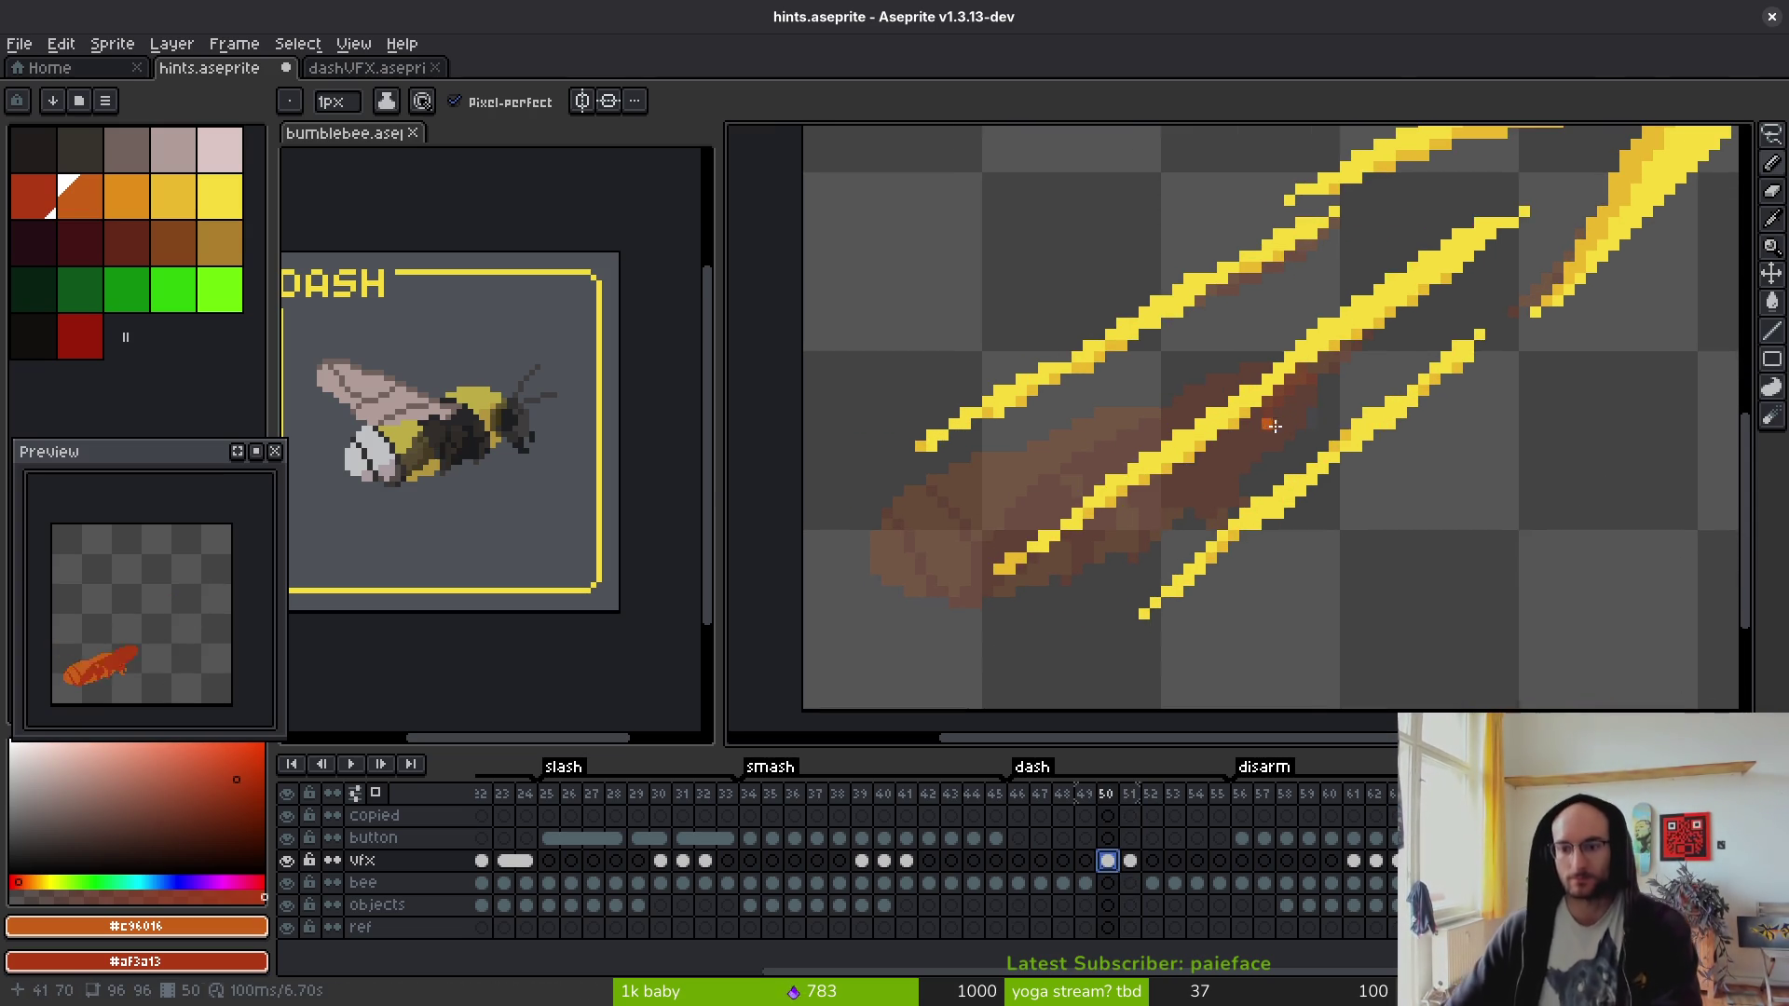
left_click_drag(1250, 354, 1168, 415)
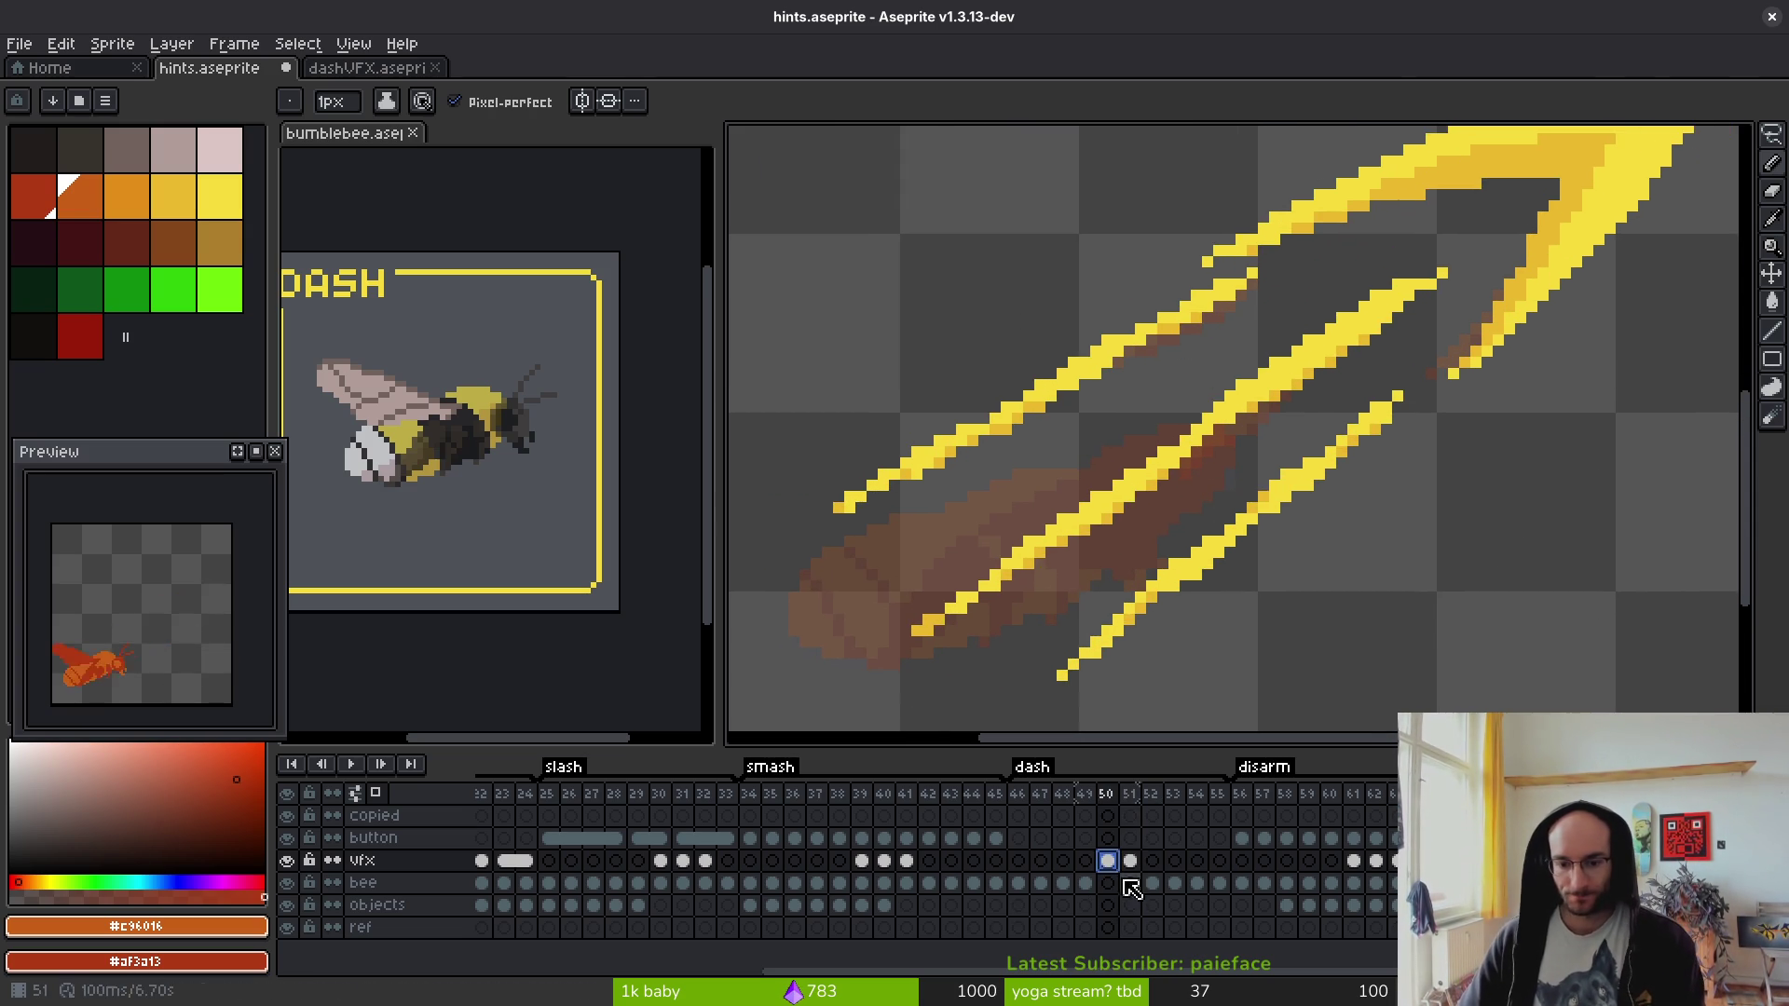
left_click(1086, 860)
left_click(1106, 860)
key("r")
left_click_drag(1439, 272, 977, 569)
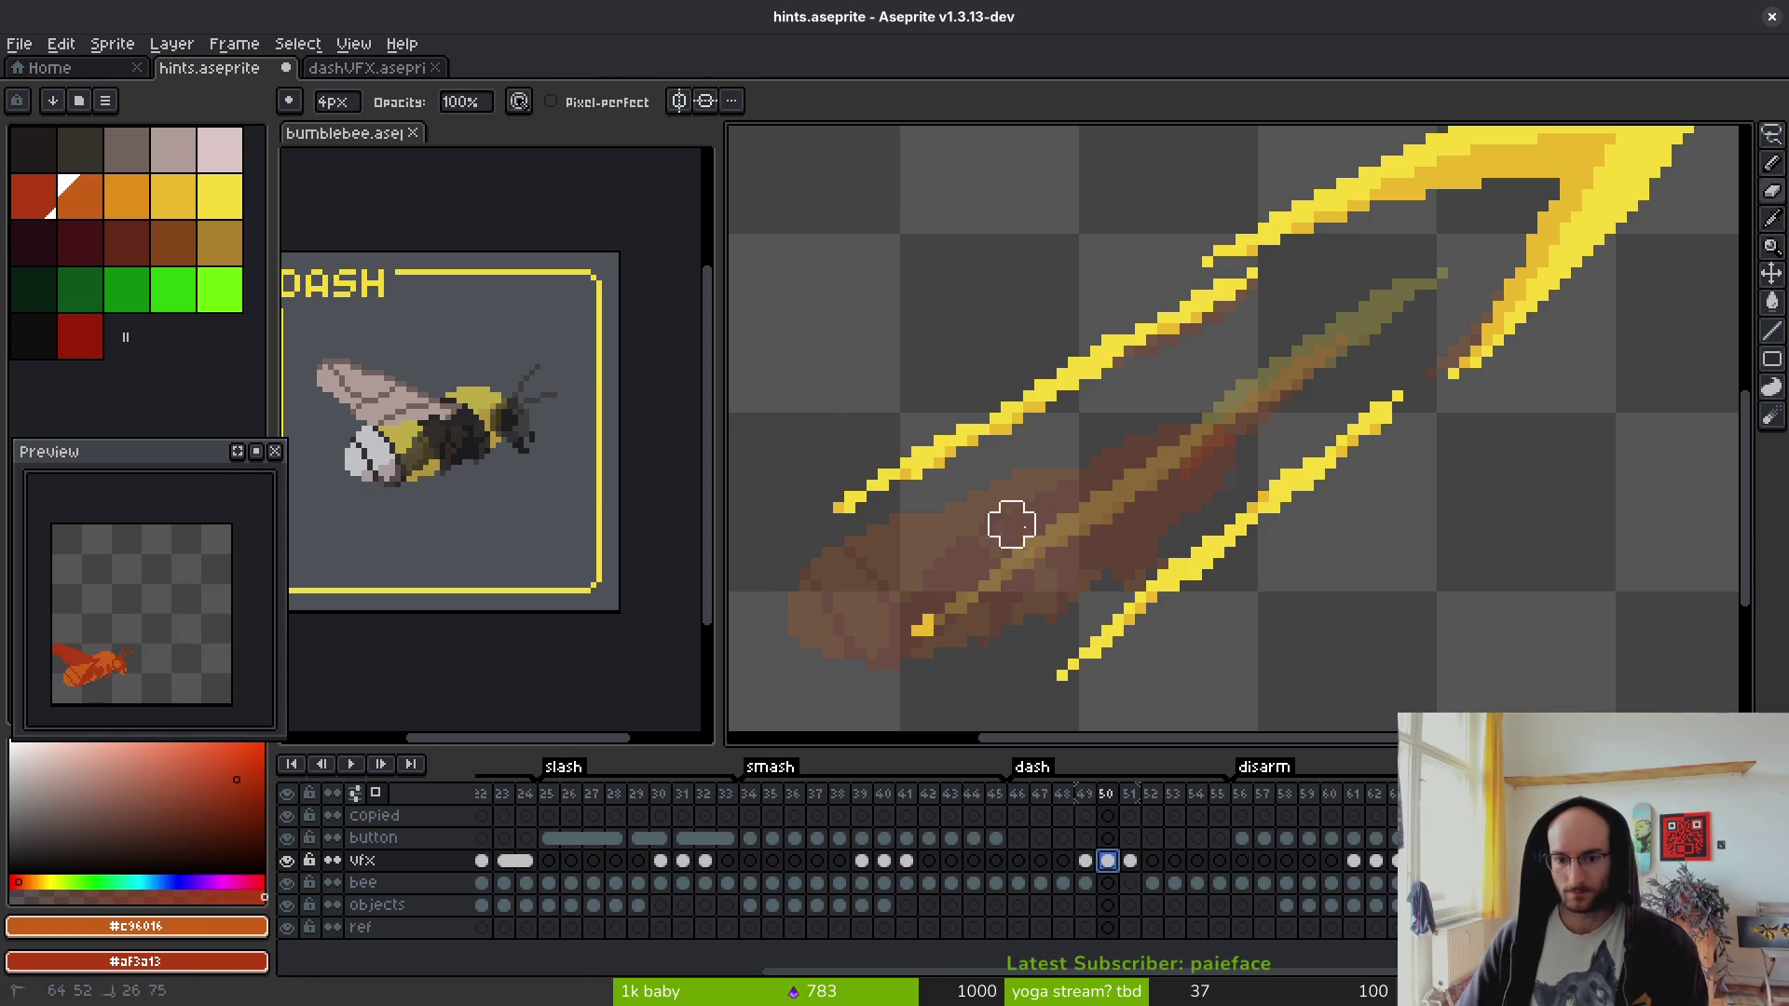
- Sample the bright and darker yellows from the top slash and try a straight line, undoing it
key("i")
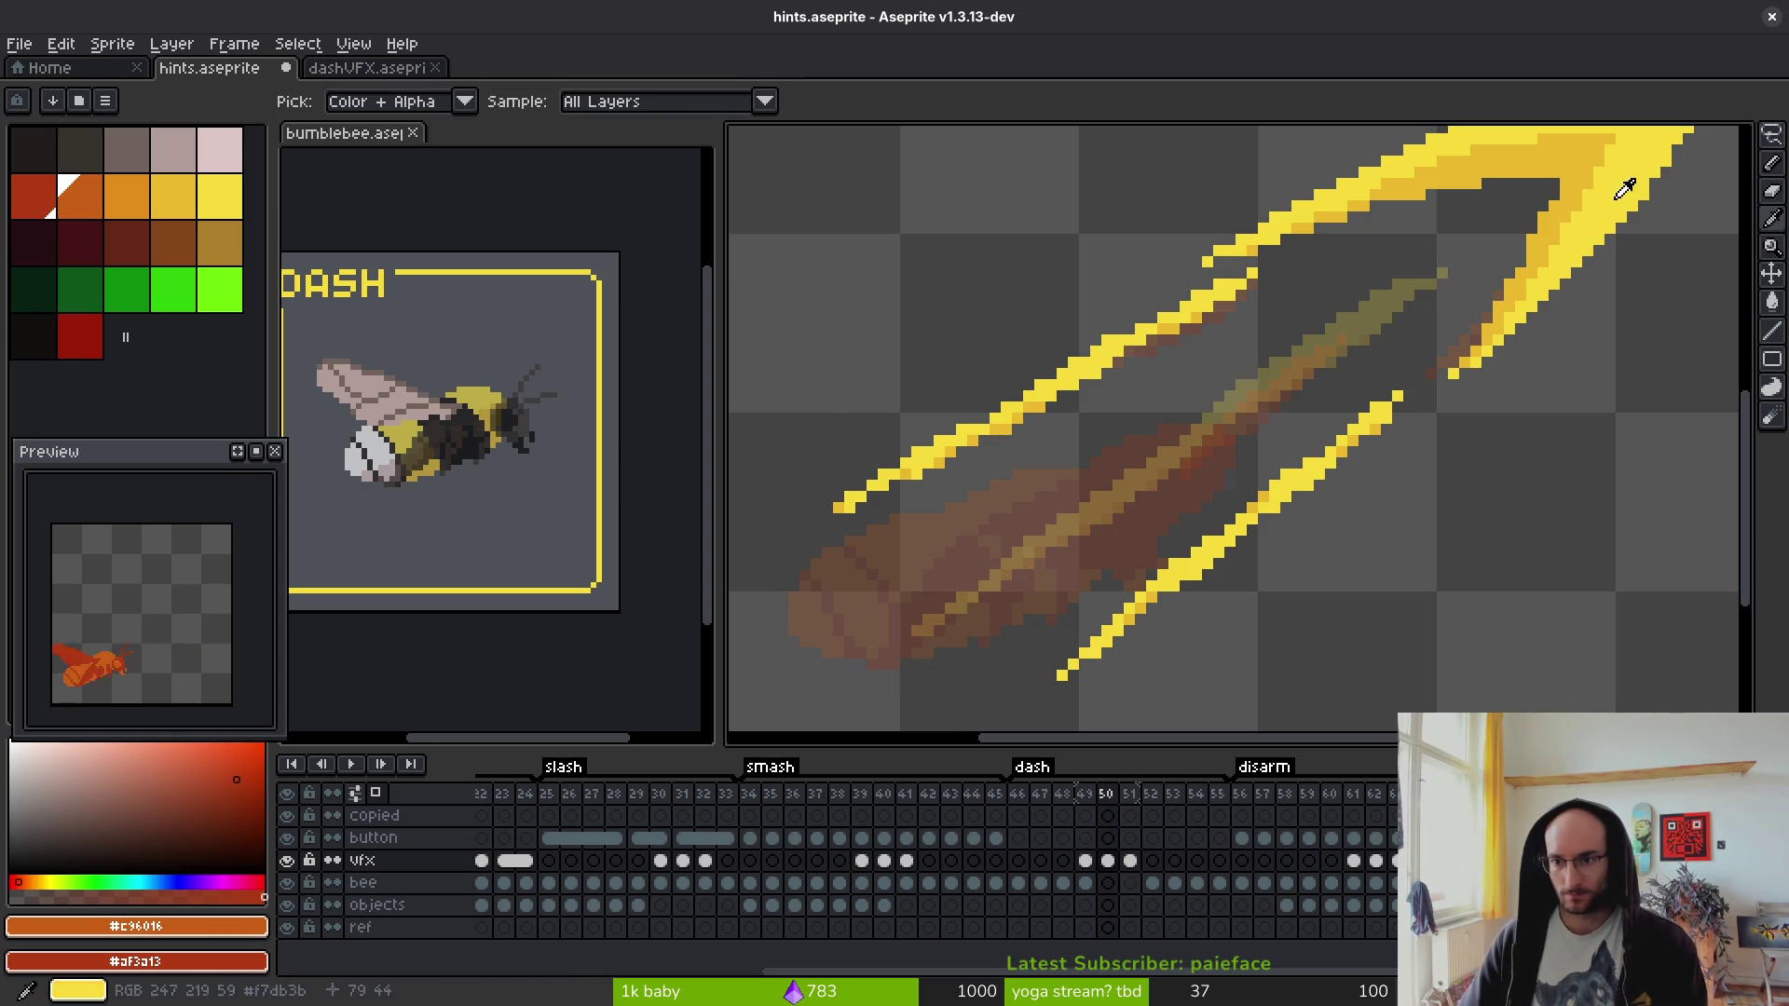
left_click(1625, 163)
right_click(1581, 189)
key("b")
left_click(1439, 272)
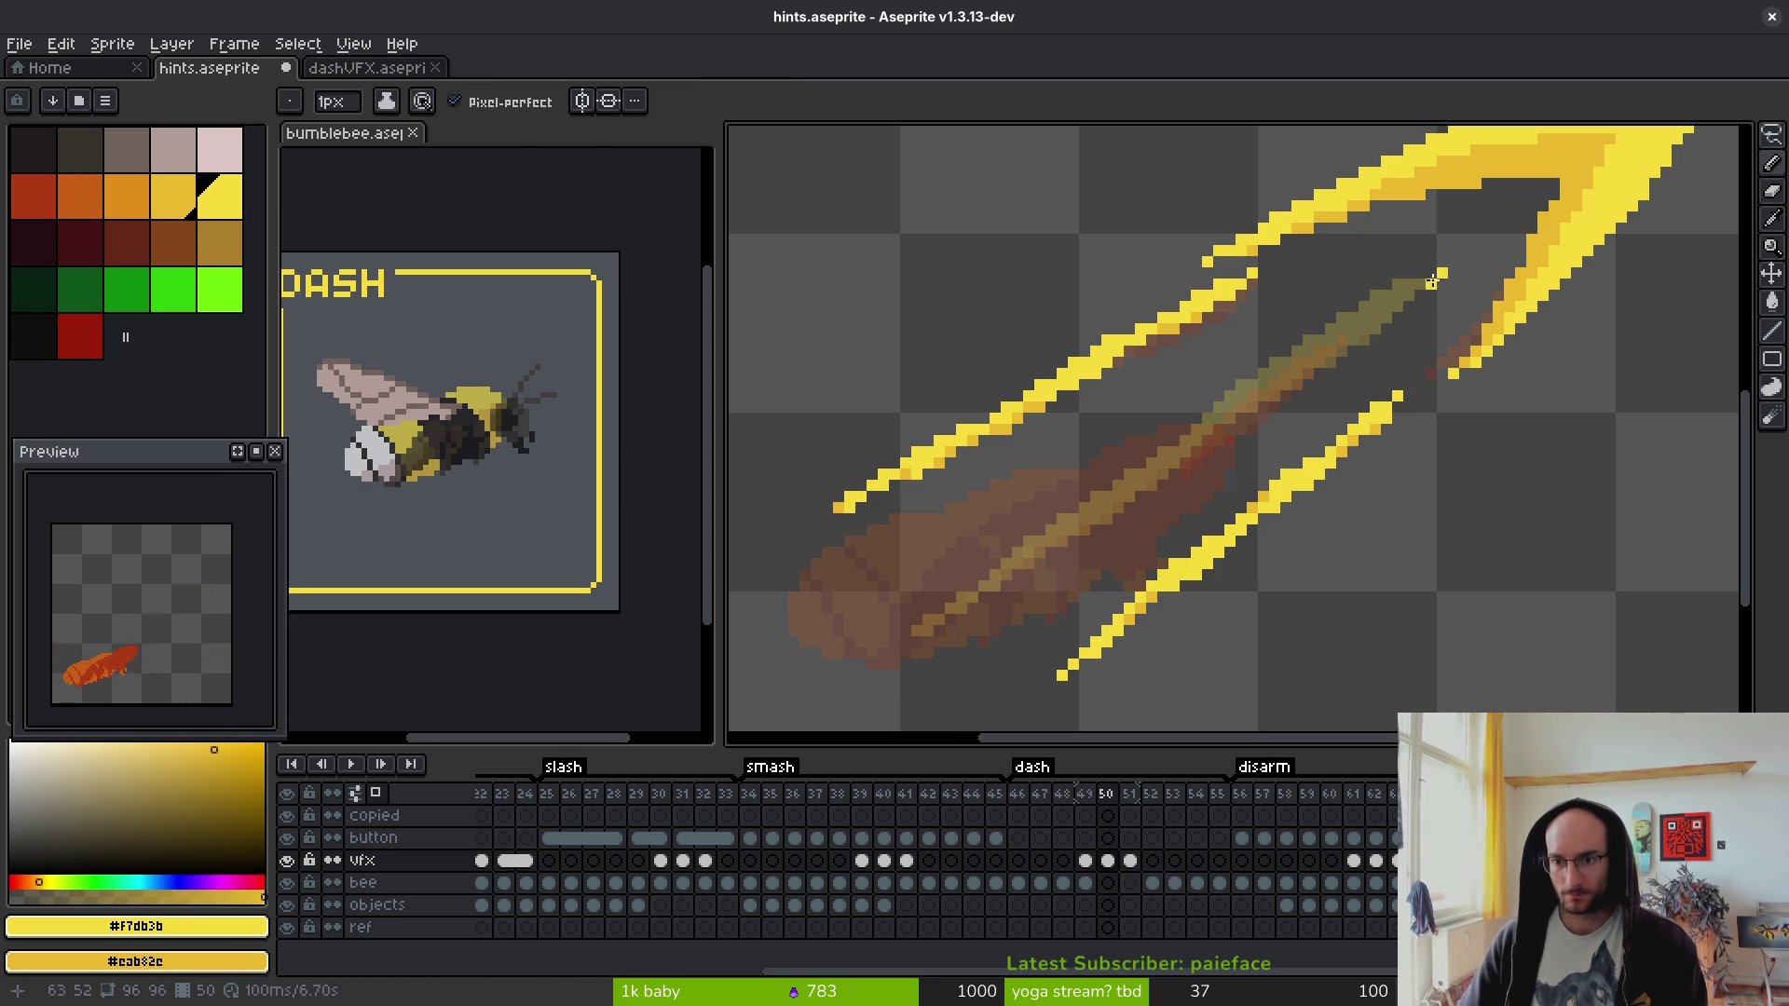
left_click(1053, 488, "shift")
key("ctrl+z")
- Brighten the middle slash and darken the top slash with shading-ink lines
key("l")
mouse_move(1286, 375)
left_mouse_down()
mouse_move(932, 596)
mouse_move(908, 638)
mouse_move(919, 629)
left_mouse_up()
left_click_drag(1416, 285, 1036, 531)
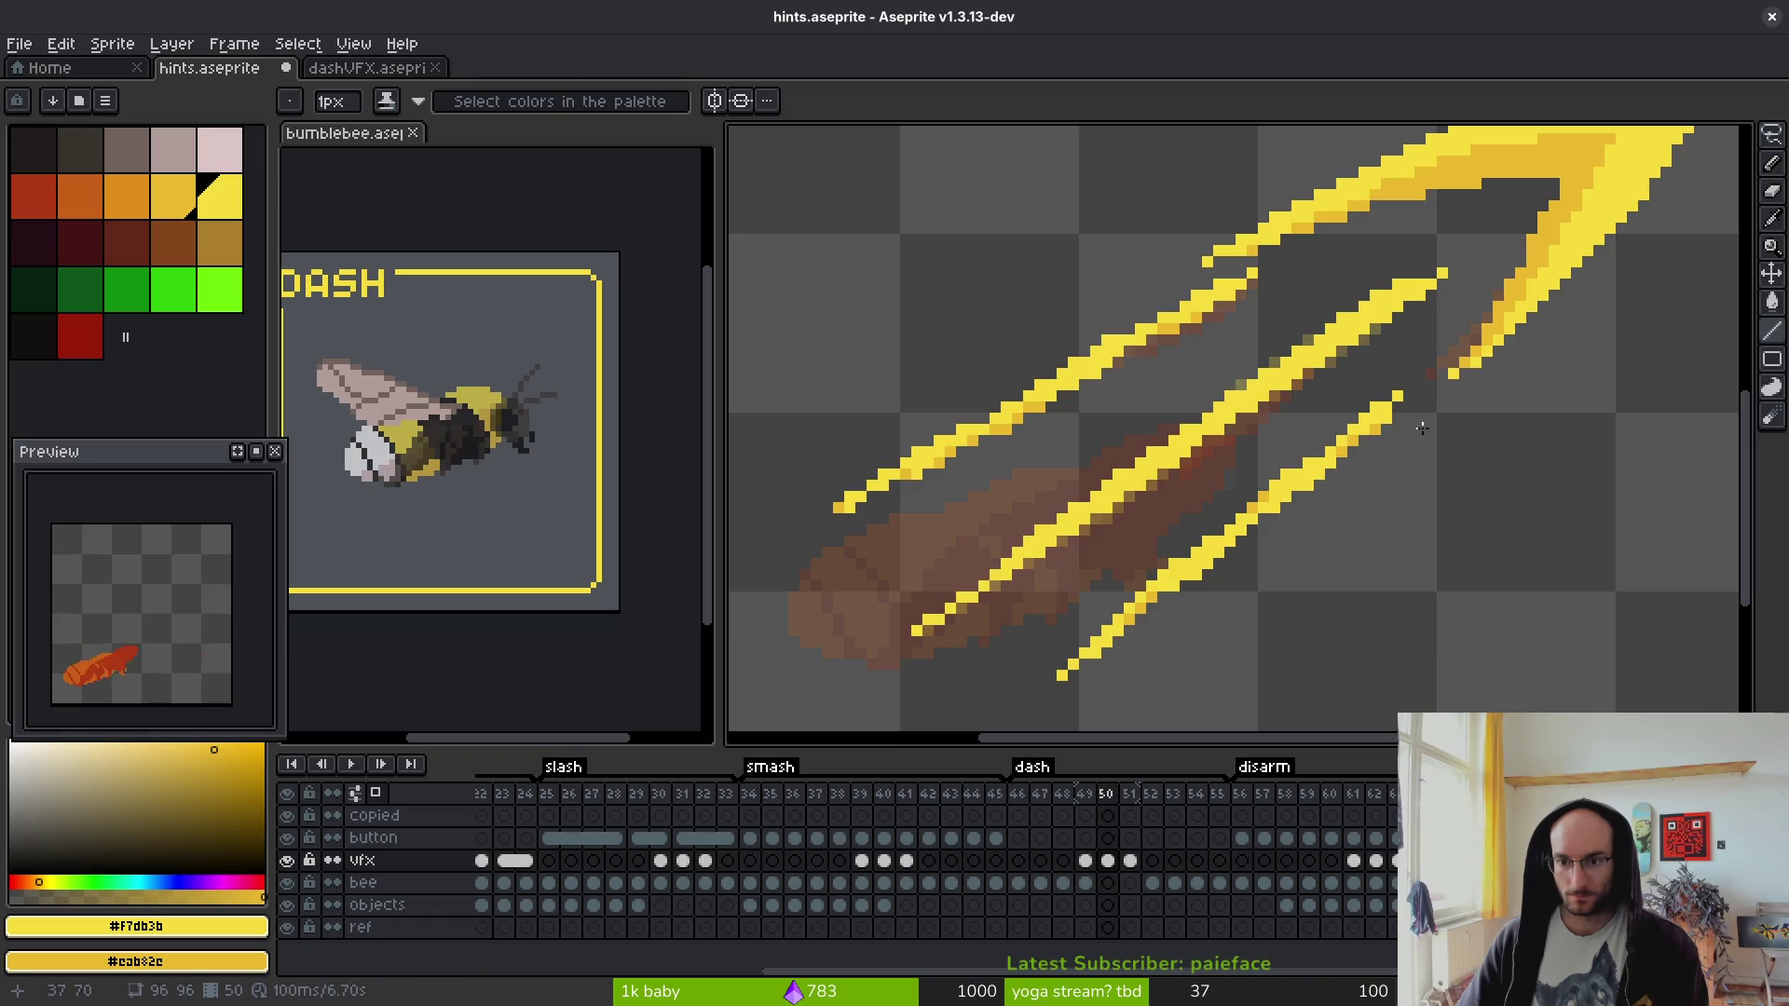
mouse_move(1403, 305)
left_mouse_down()
mouse_move(1032, 552)
mouse_move(1048, 557)
left_mouse_up()
left_click_drag(1119, 411, 1332, 474)
scroll(1466, 327, "up", 1)
mouse_move(1466, 327)
left_mouse_down()
mouse_move(1478, 344)
mouse_move(1024, 569)
mouse_move(915, 648)
left_mouse_up()
- Redraw the middle slash end to end with solid bright yellow lines
key("b")
left_click_drag(1463, 338, 923, 645)
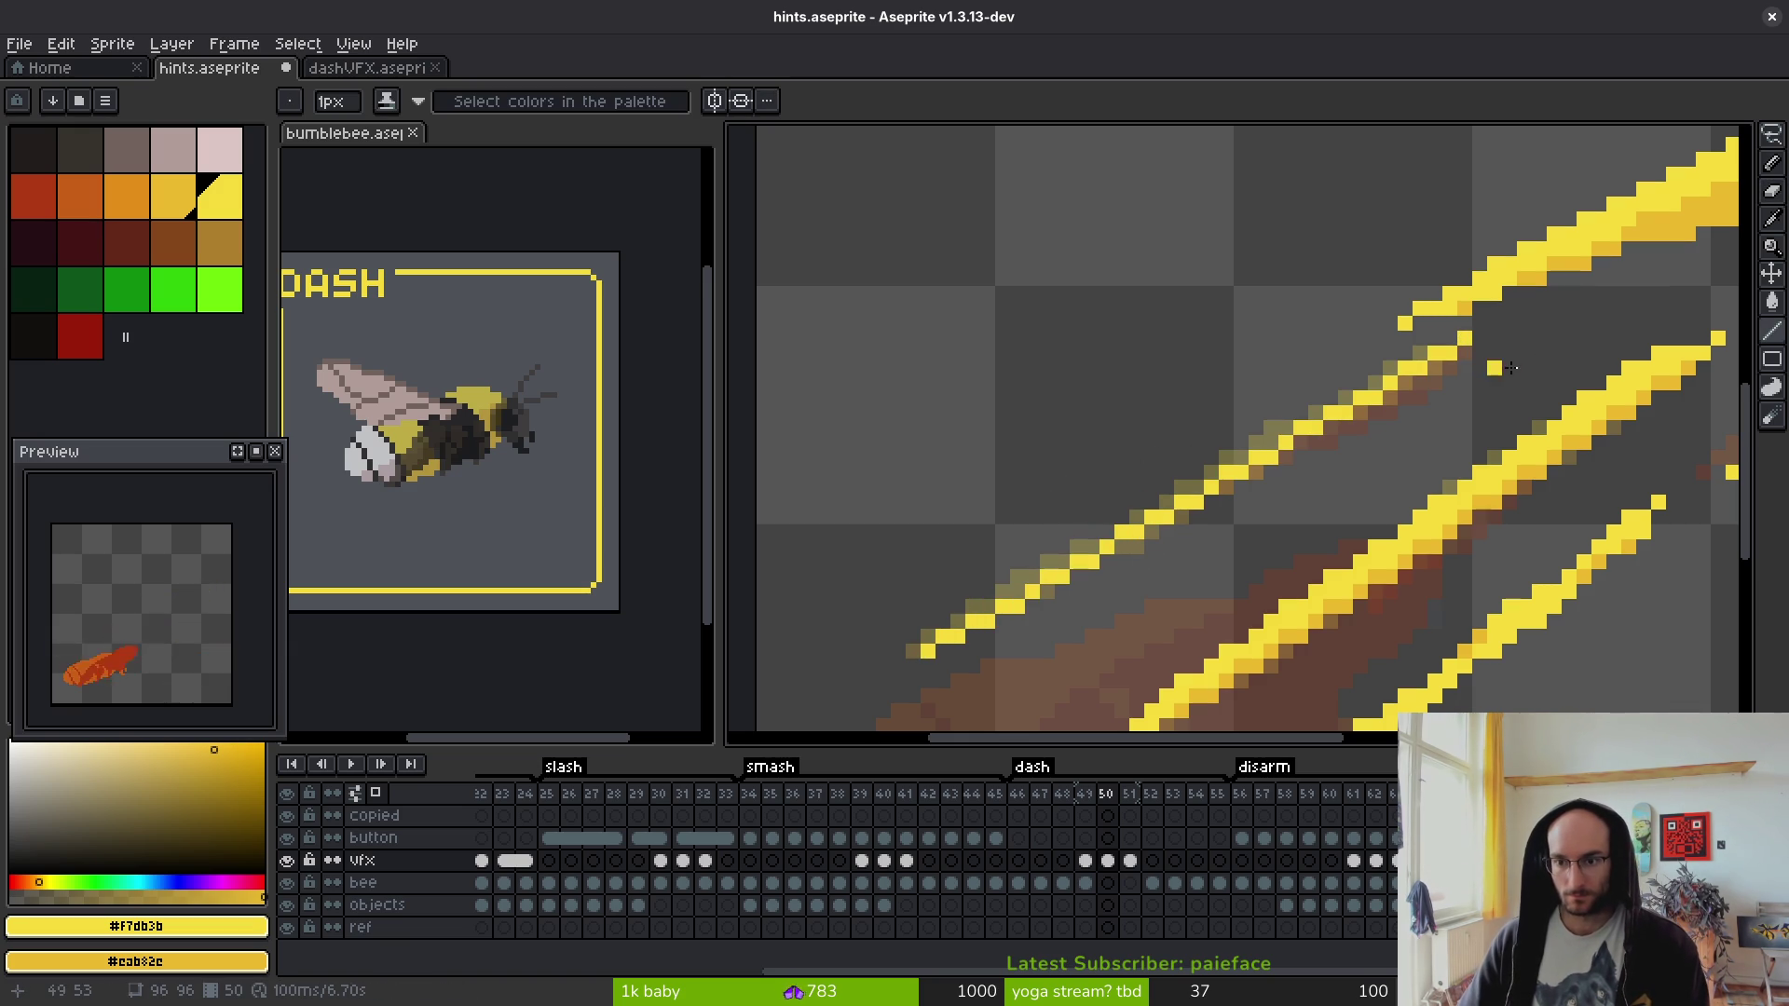
left_click_drag(1466, 352, 1005, 620)
mouse_move(1396, 368)
left_mouse_down()
mouse_move(993, 580)
mouse_move(1007, 601)
mouse_move(980, 607)
left_mouse_up()
scroll(980, 607, "down", 2)
scroll(1470, 379, "up", 3)
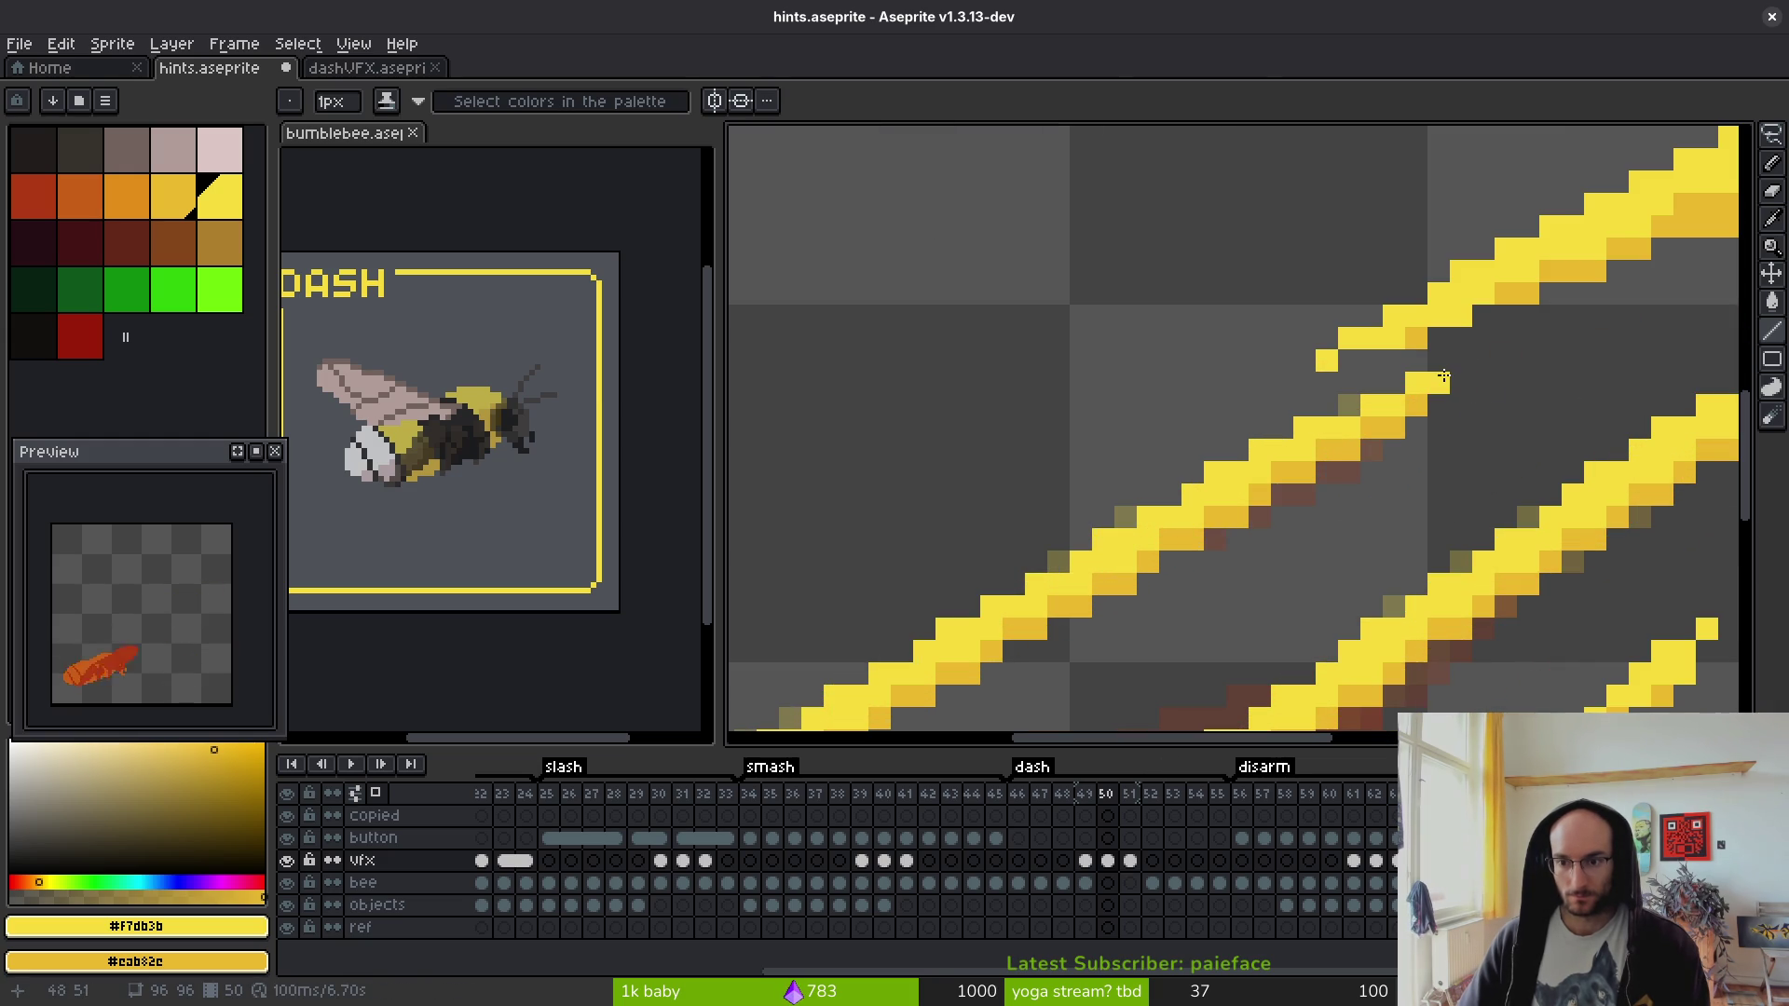
scroll(1568, 368, "down", 4)
scroll(1276, 367, "up", 4)
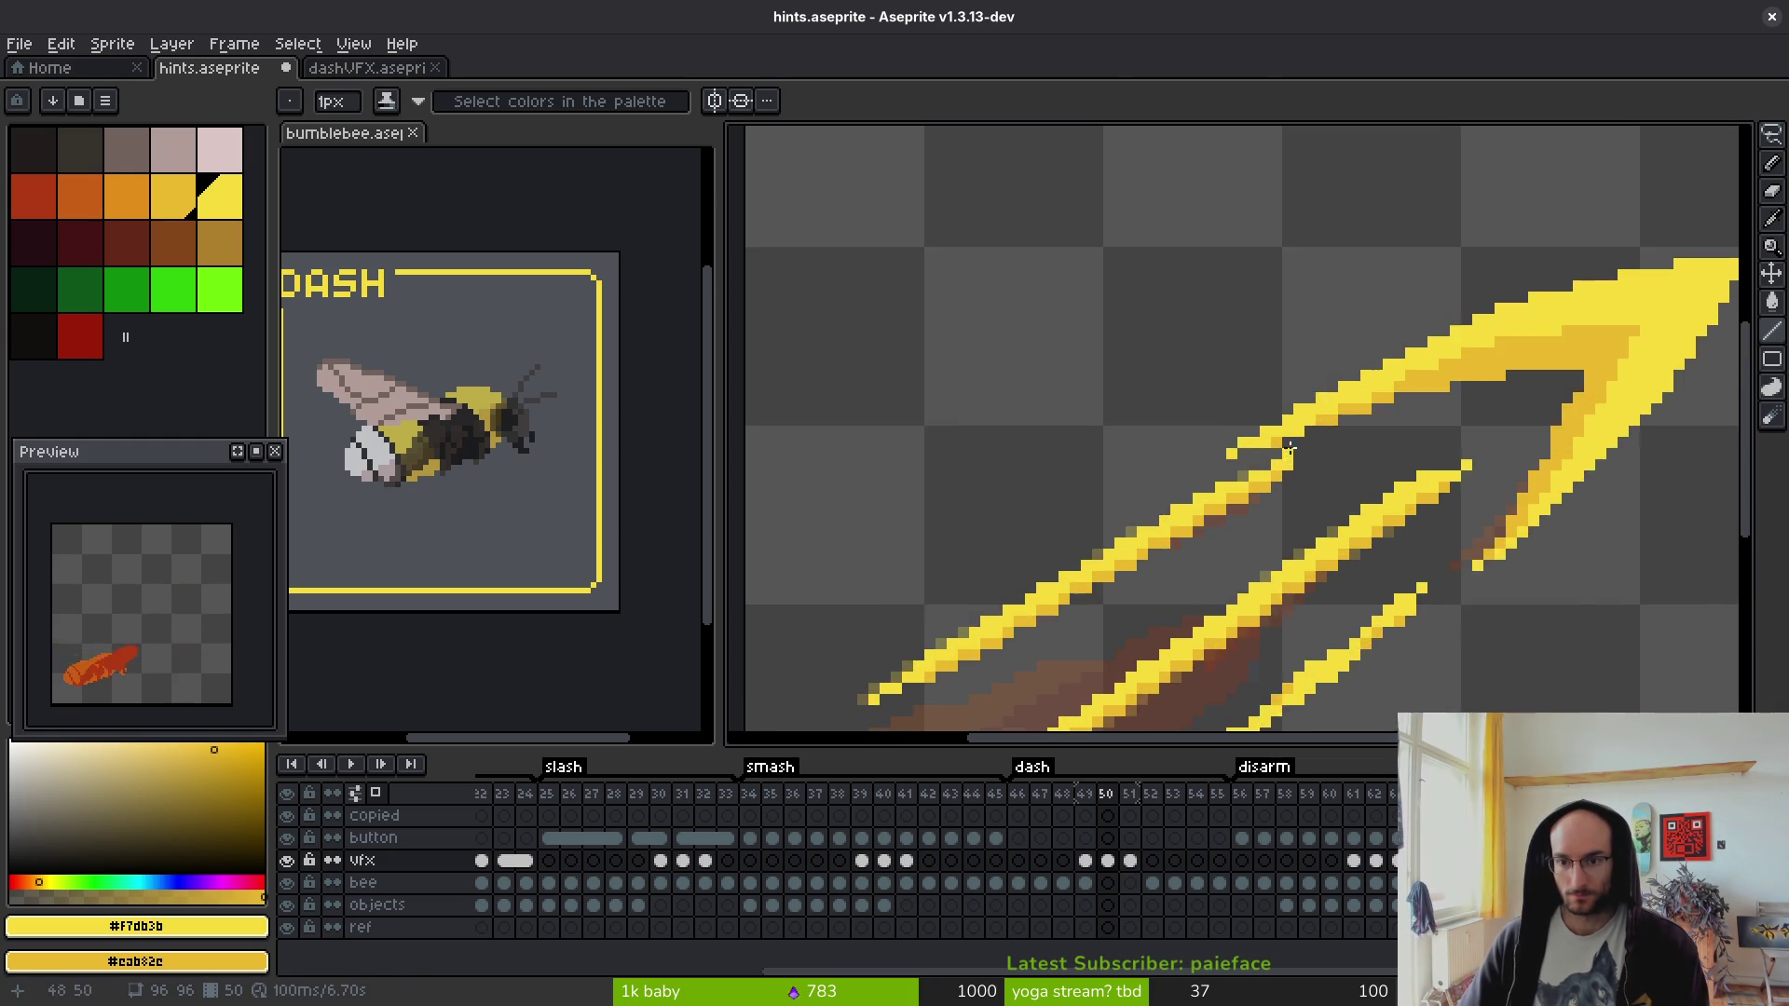
- Paint the slash's olive edge pixels yellow with a smaller brush
key("b")
key("minus")
left_click_drag(1295, 489, 1281, 436)
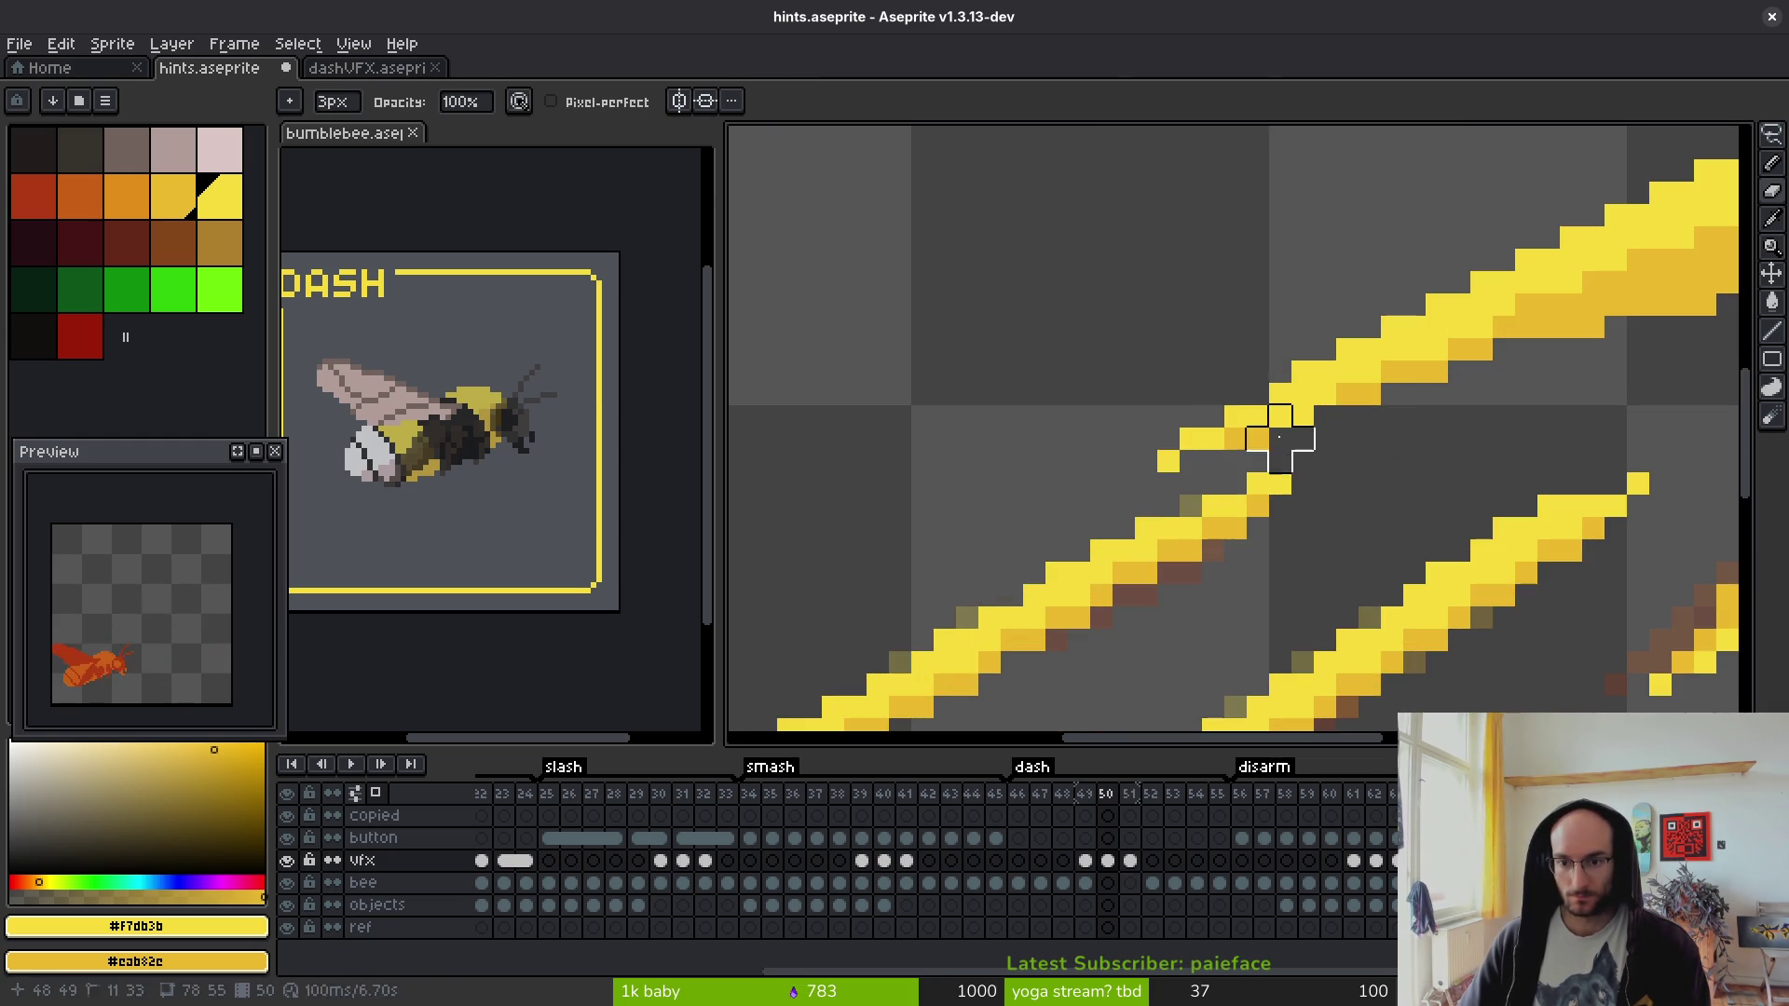
scroll(1257, 438, "down", 3)
scroll(1118, 419, "up", 4)
key("b")
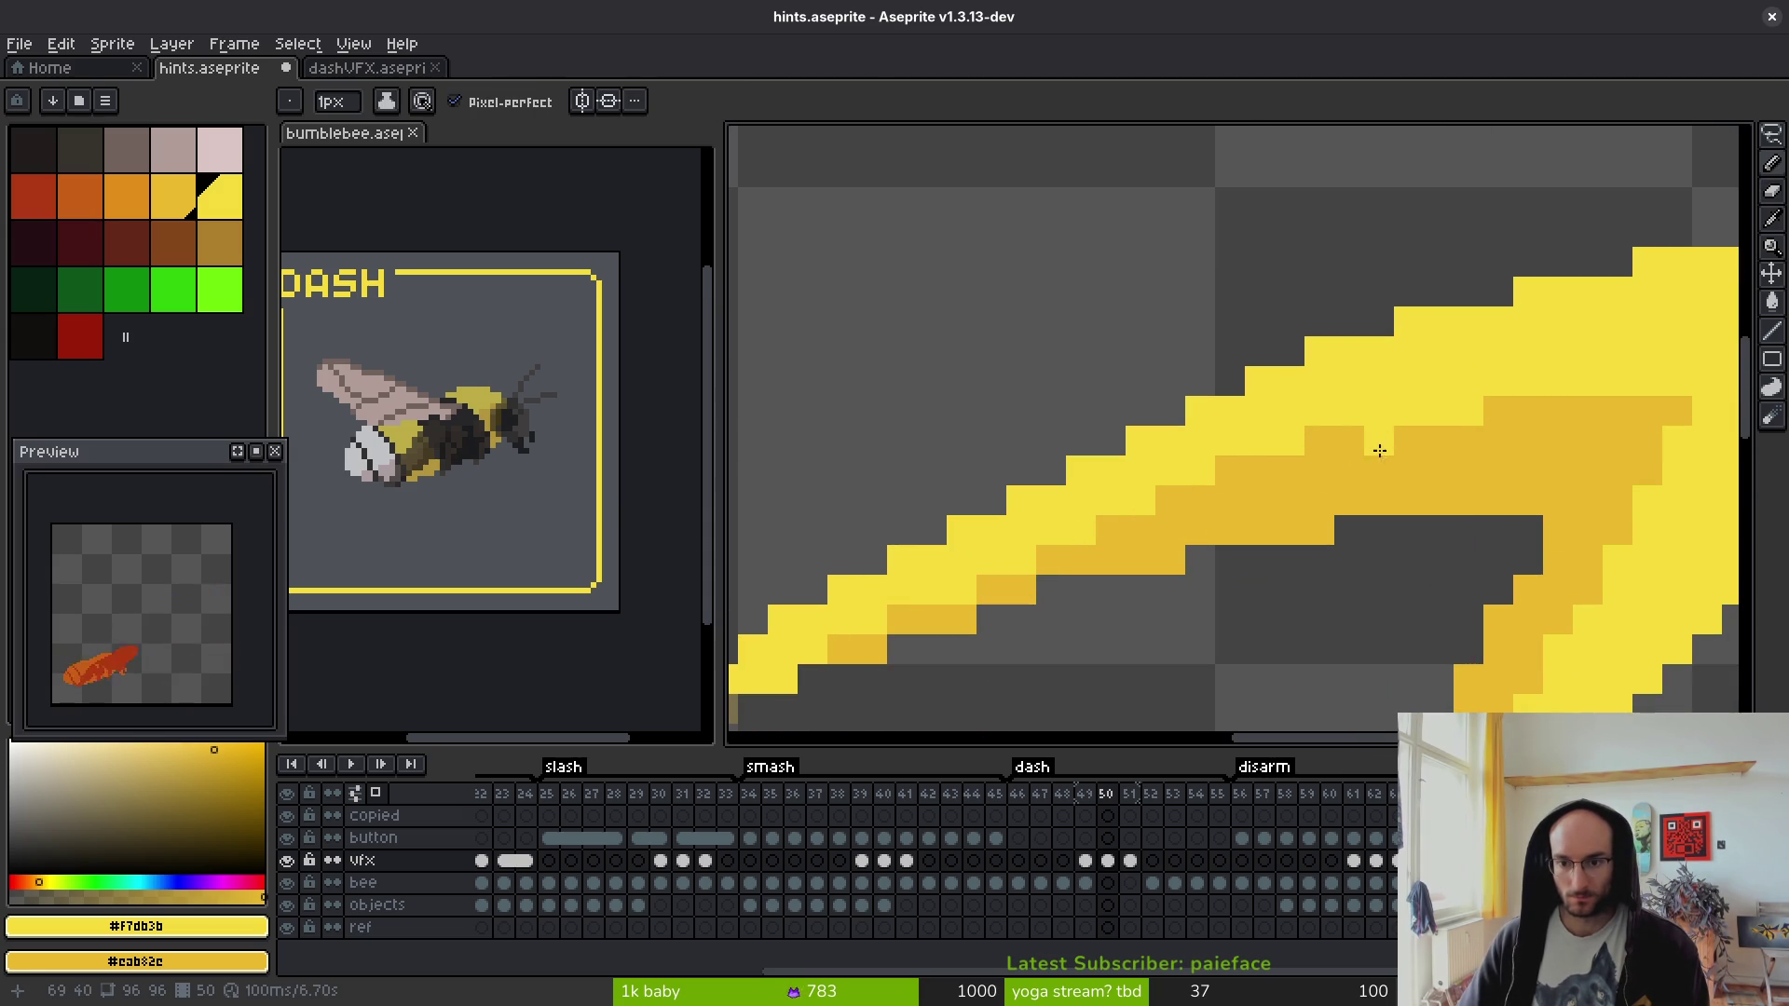
- Add light-yellow highlight pixels on the slash and save hints.aseprite
left_click(1529, 430)
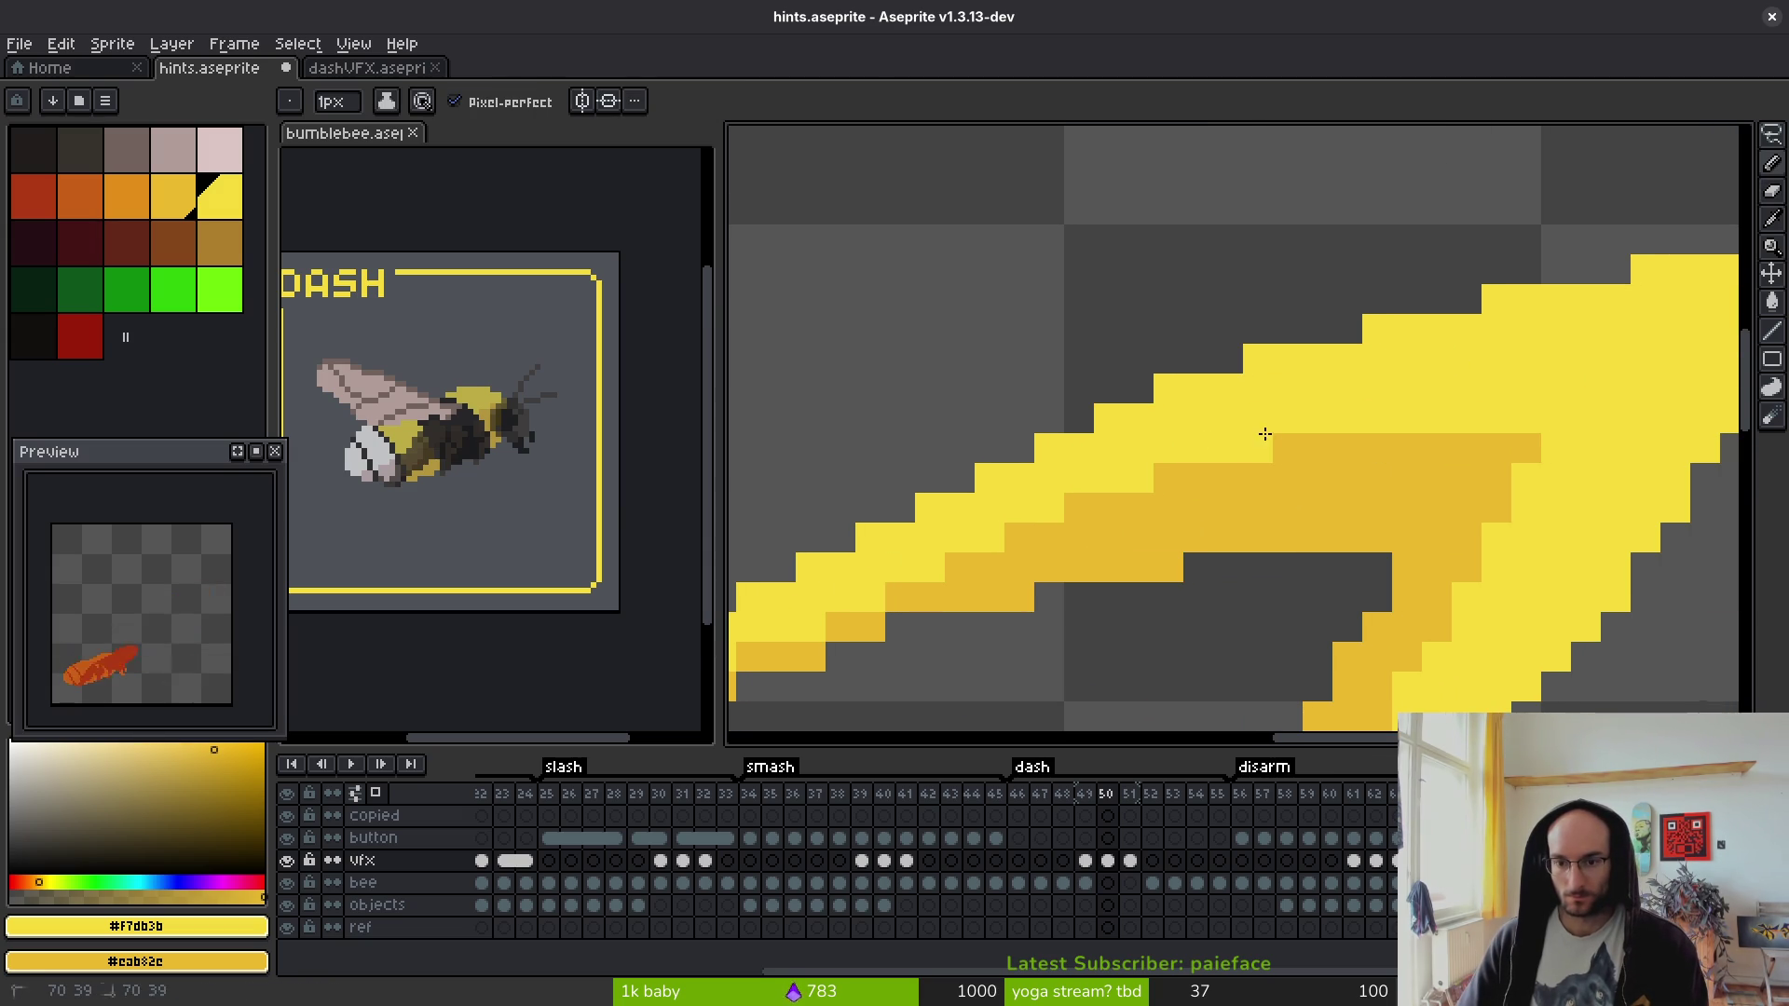
scroll(1592, 457, "down", 3)
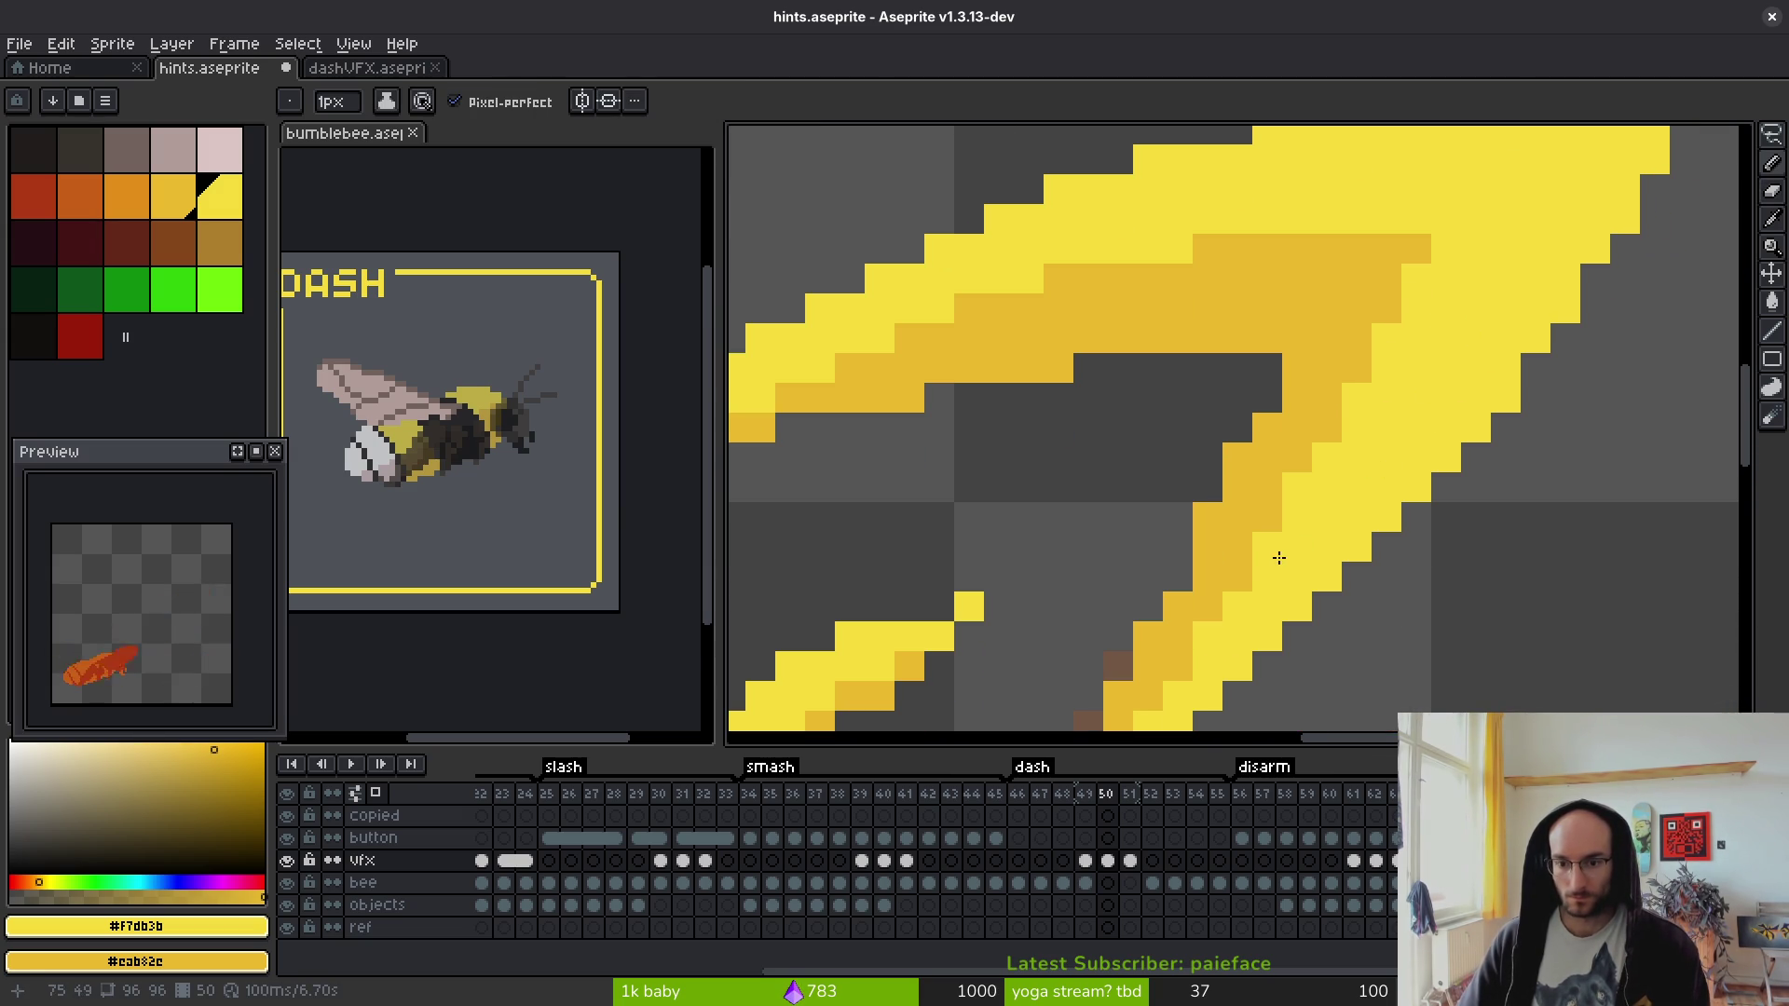
scroll(1305, 571, "down", 2)
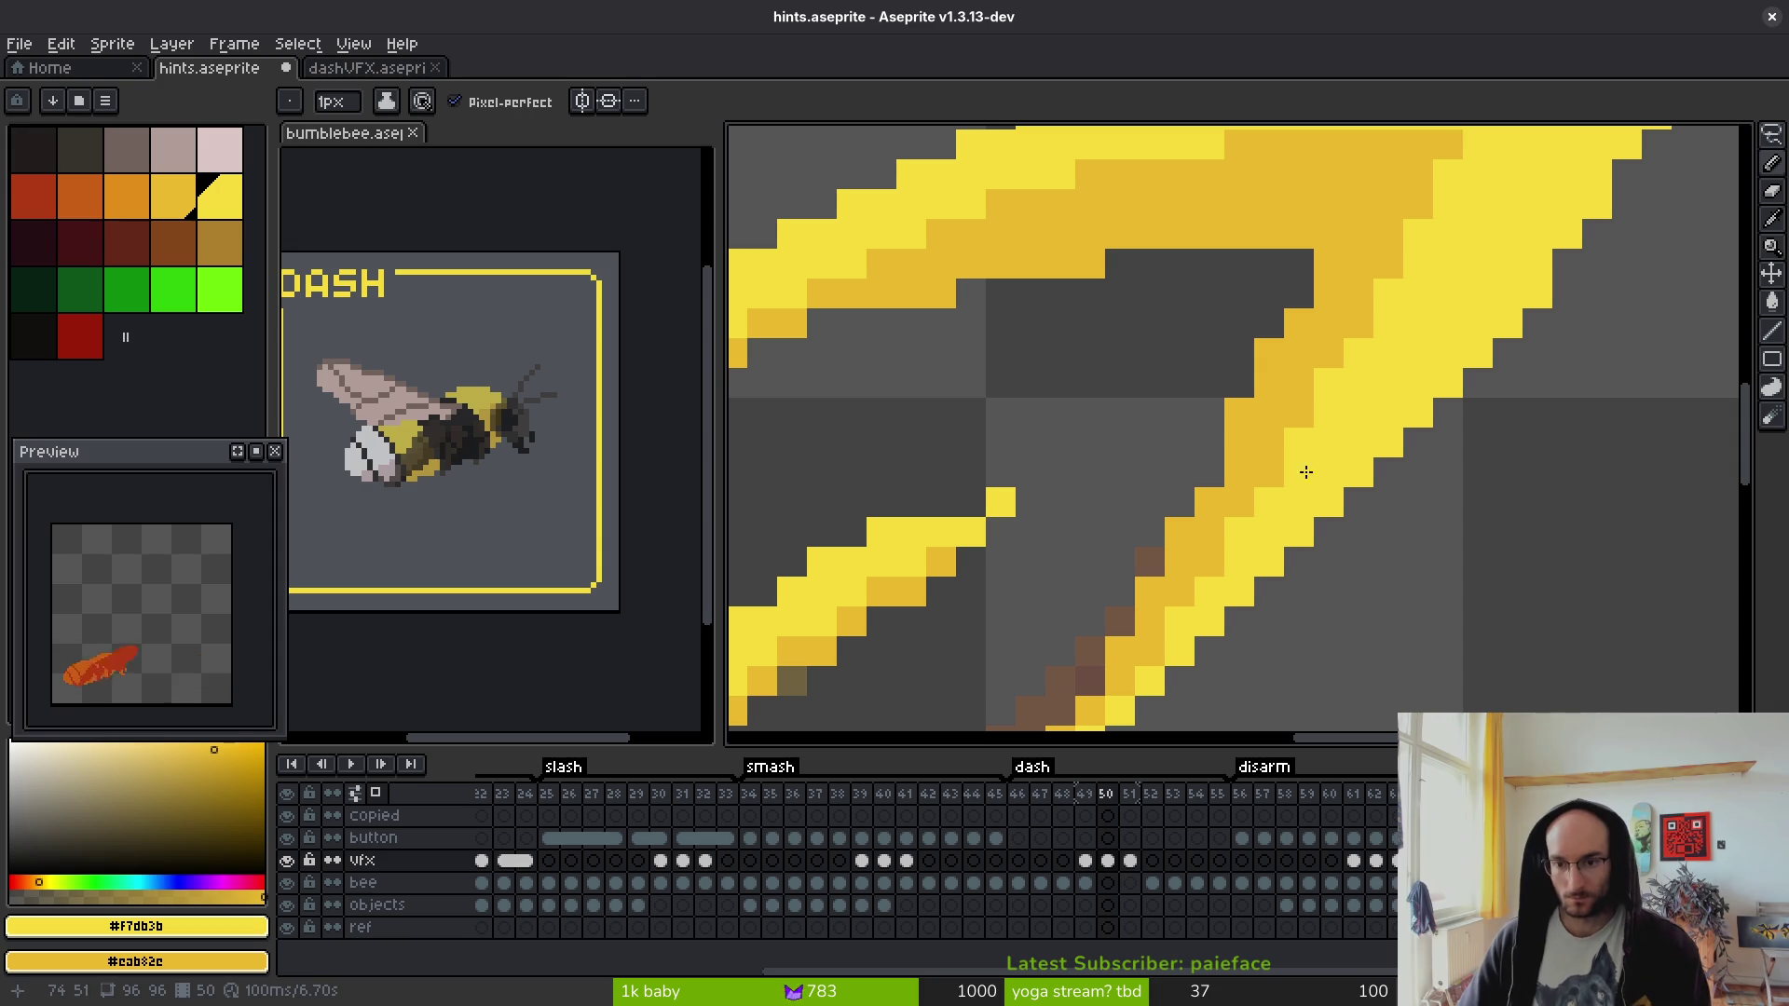
left_click(1299, 323)
scroll(1295, 348, "up", 1)
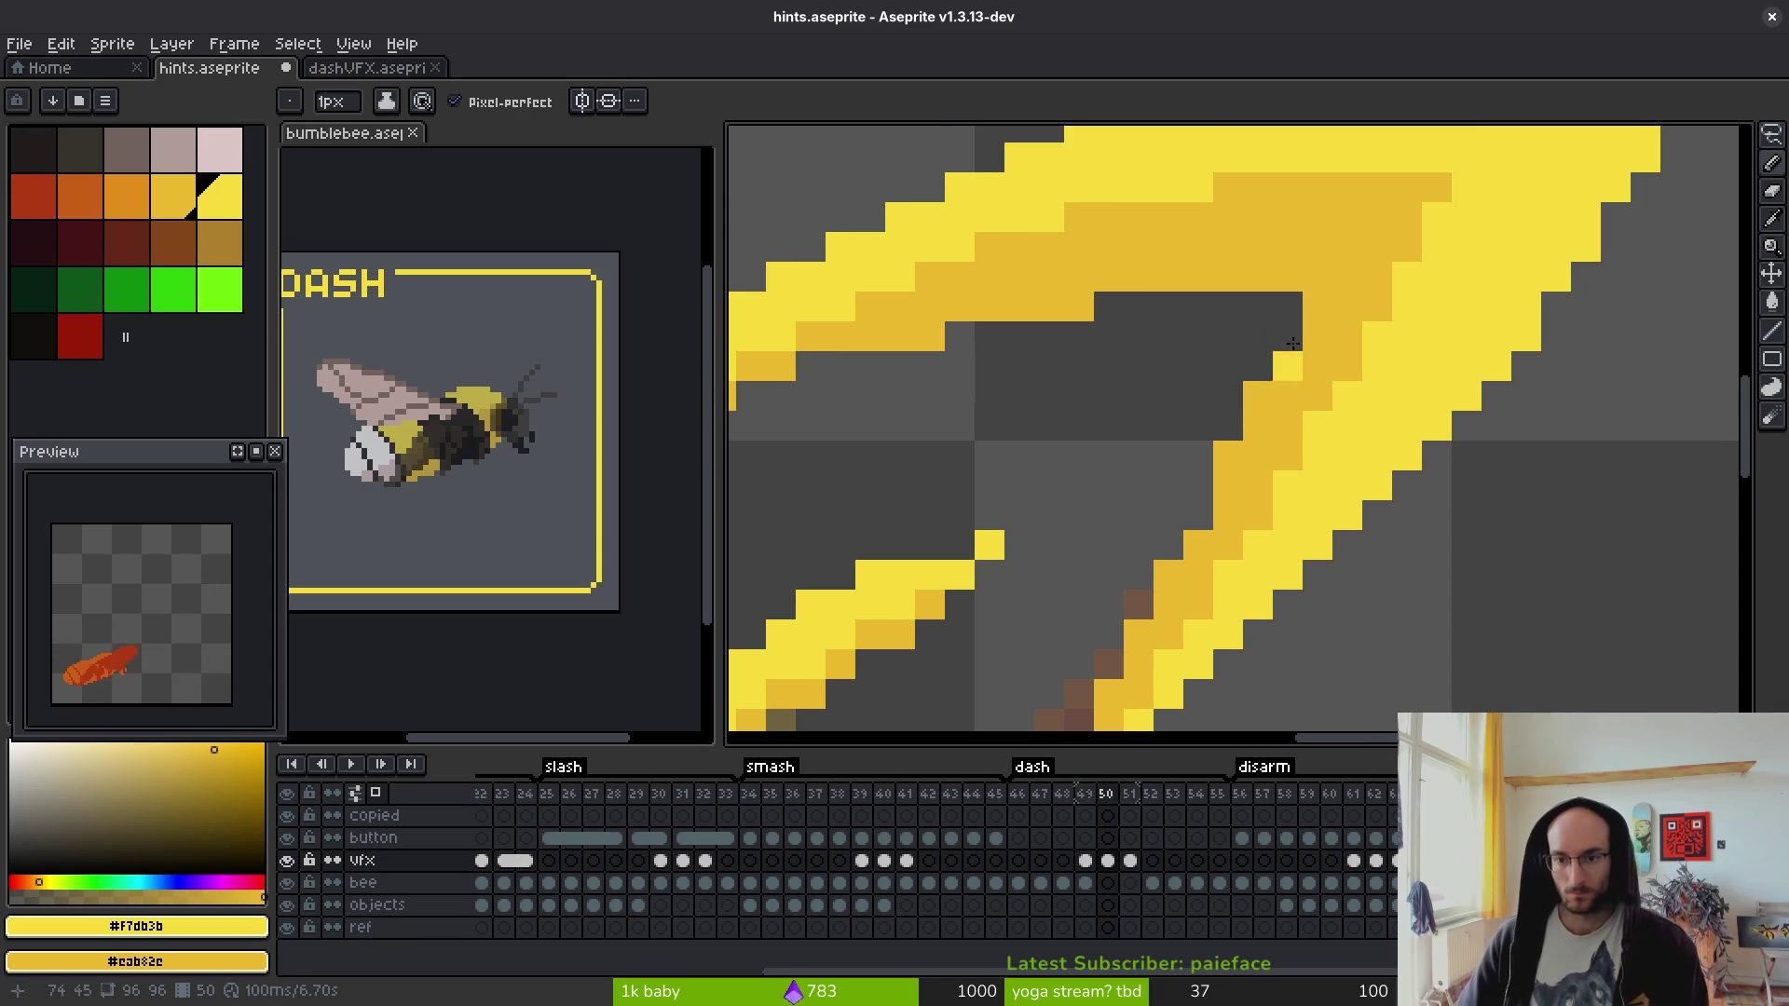
scroll(1301, 382, "down", 3)
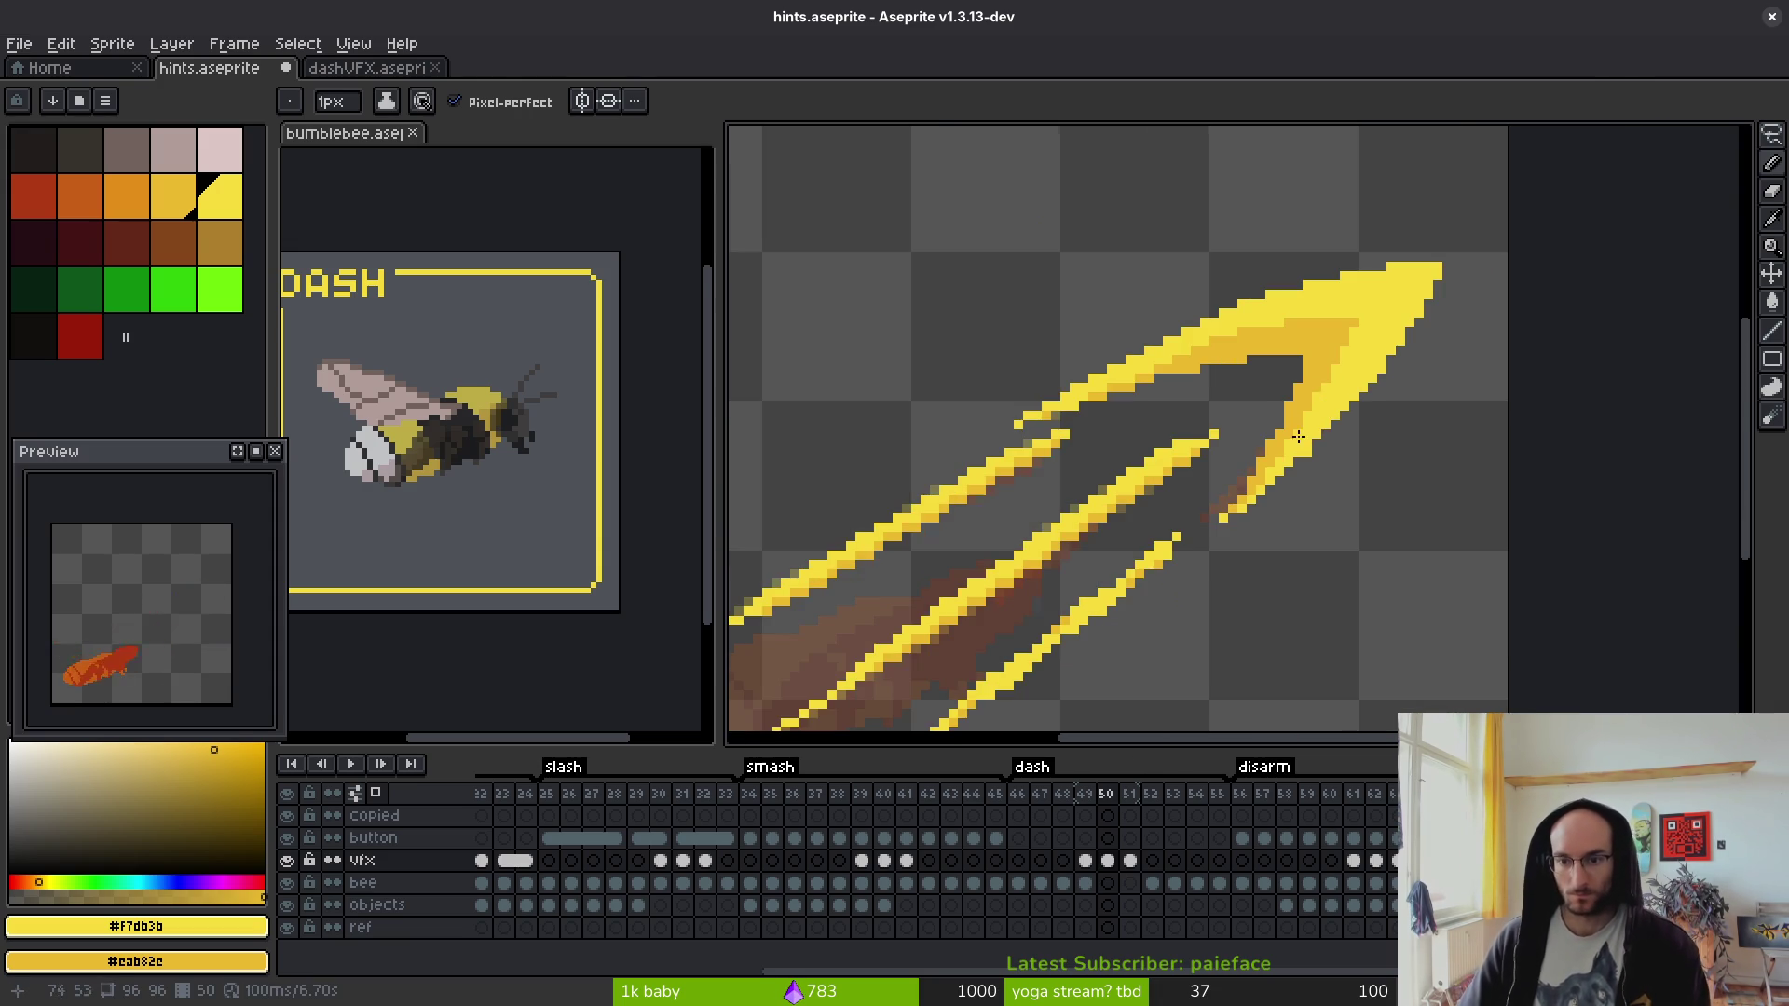
scroll(1302, 446, "up", 3)
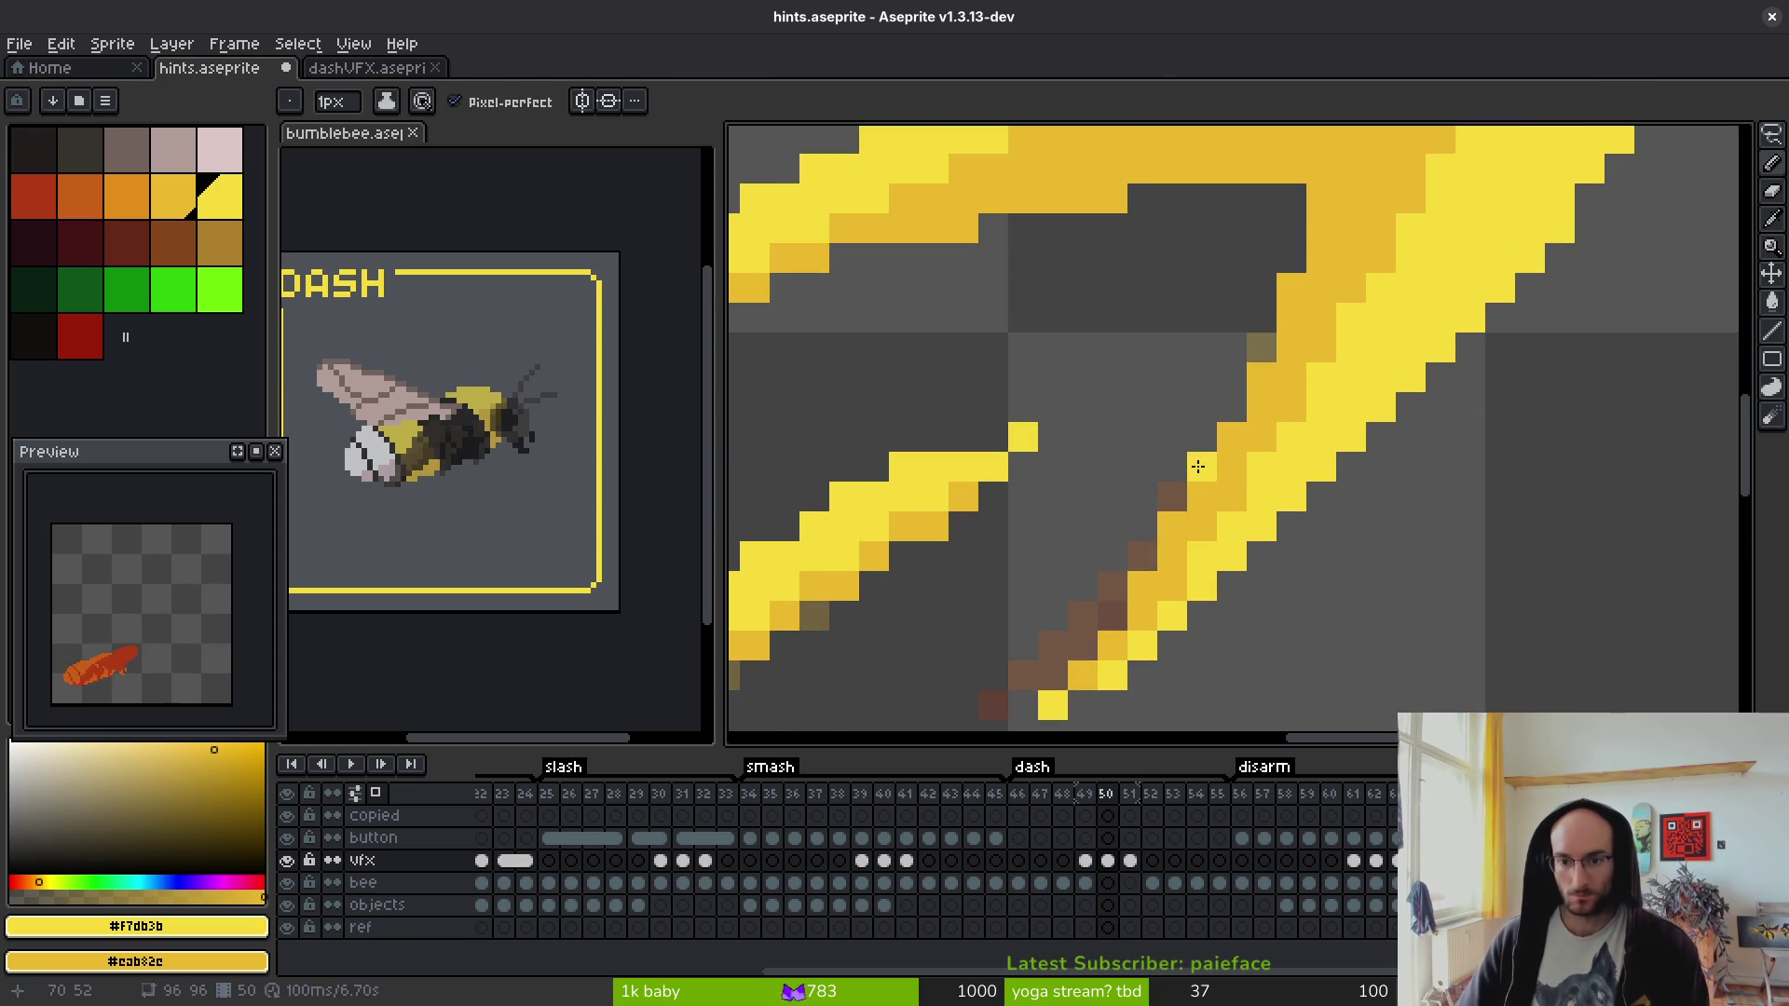
scroll(1394, 411, "down", 3)
scroll(1249, 514, "up", 3)
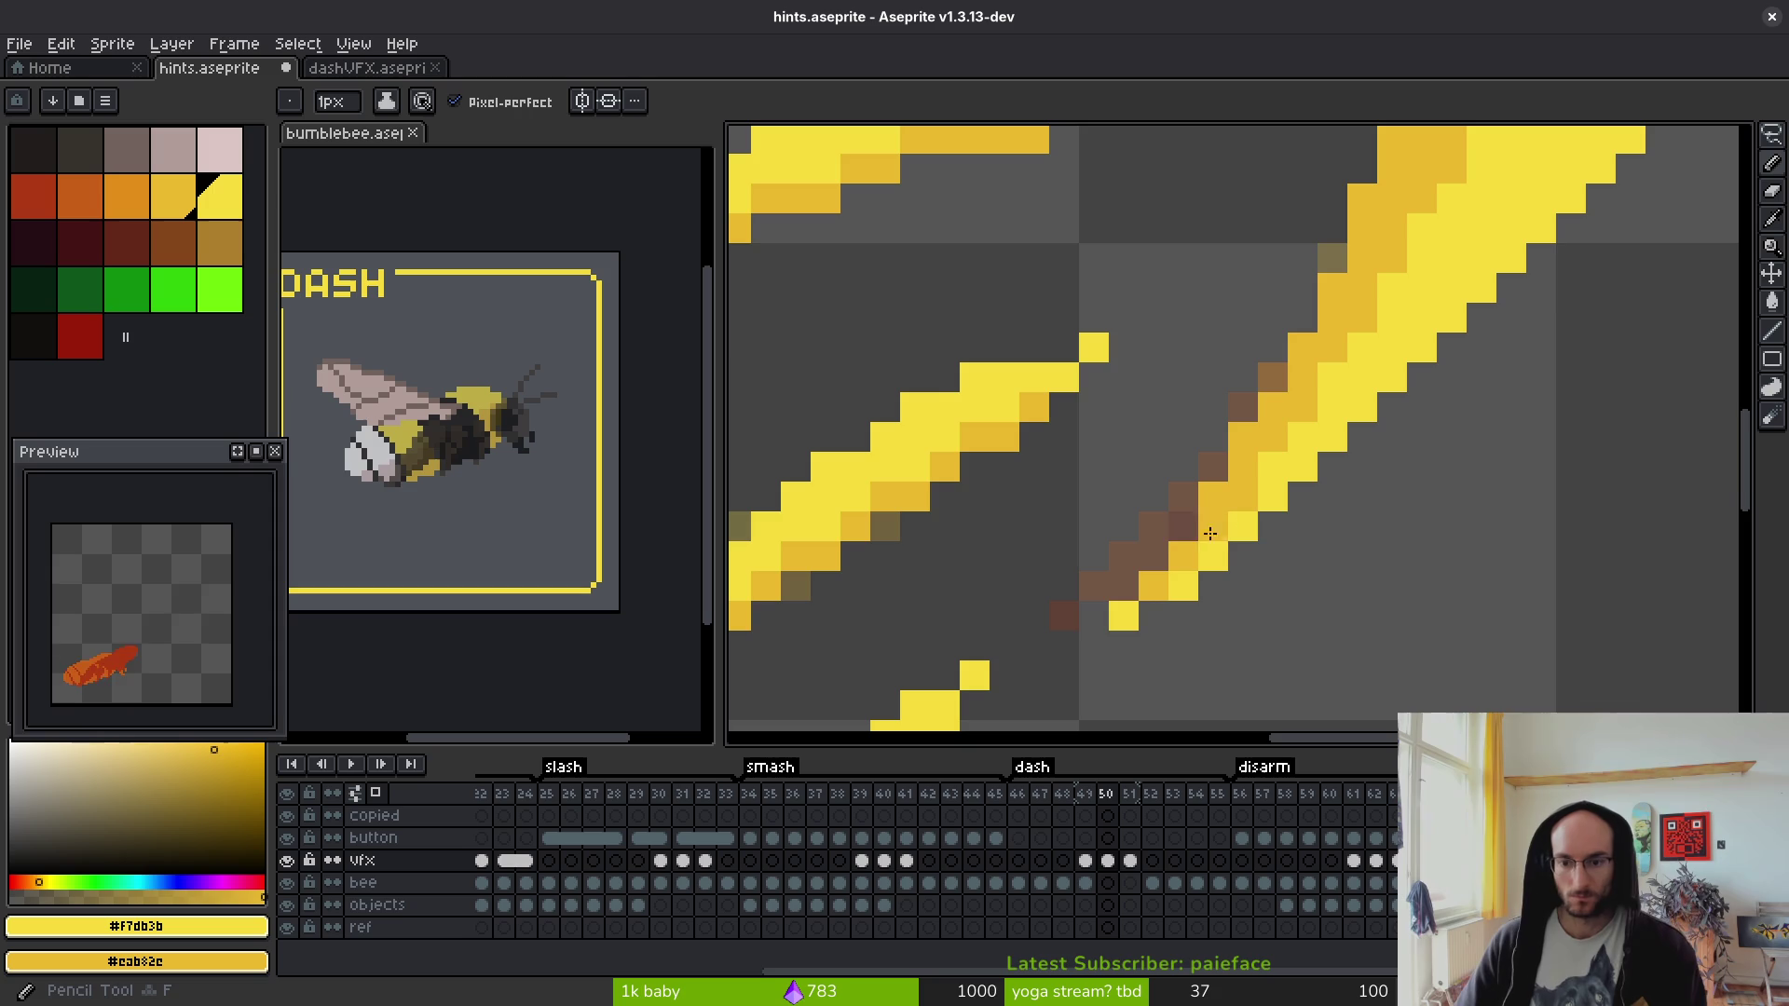
scroll(1198, 538, "down", 3)
key("ctrl+s")
- Add a yellow pixel to the thin streak's tip and shade its lower edge
scroll(1251, 437, "up", 2)
scroll(1293, 323, "down", 1)
scroll(1412, 367, "up", 1)
left_click(1412, 367)
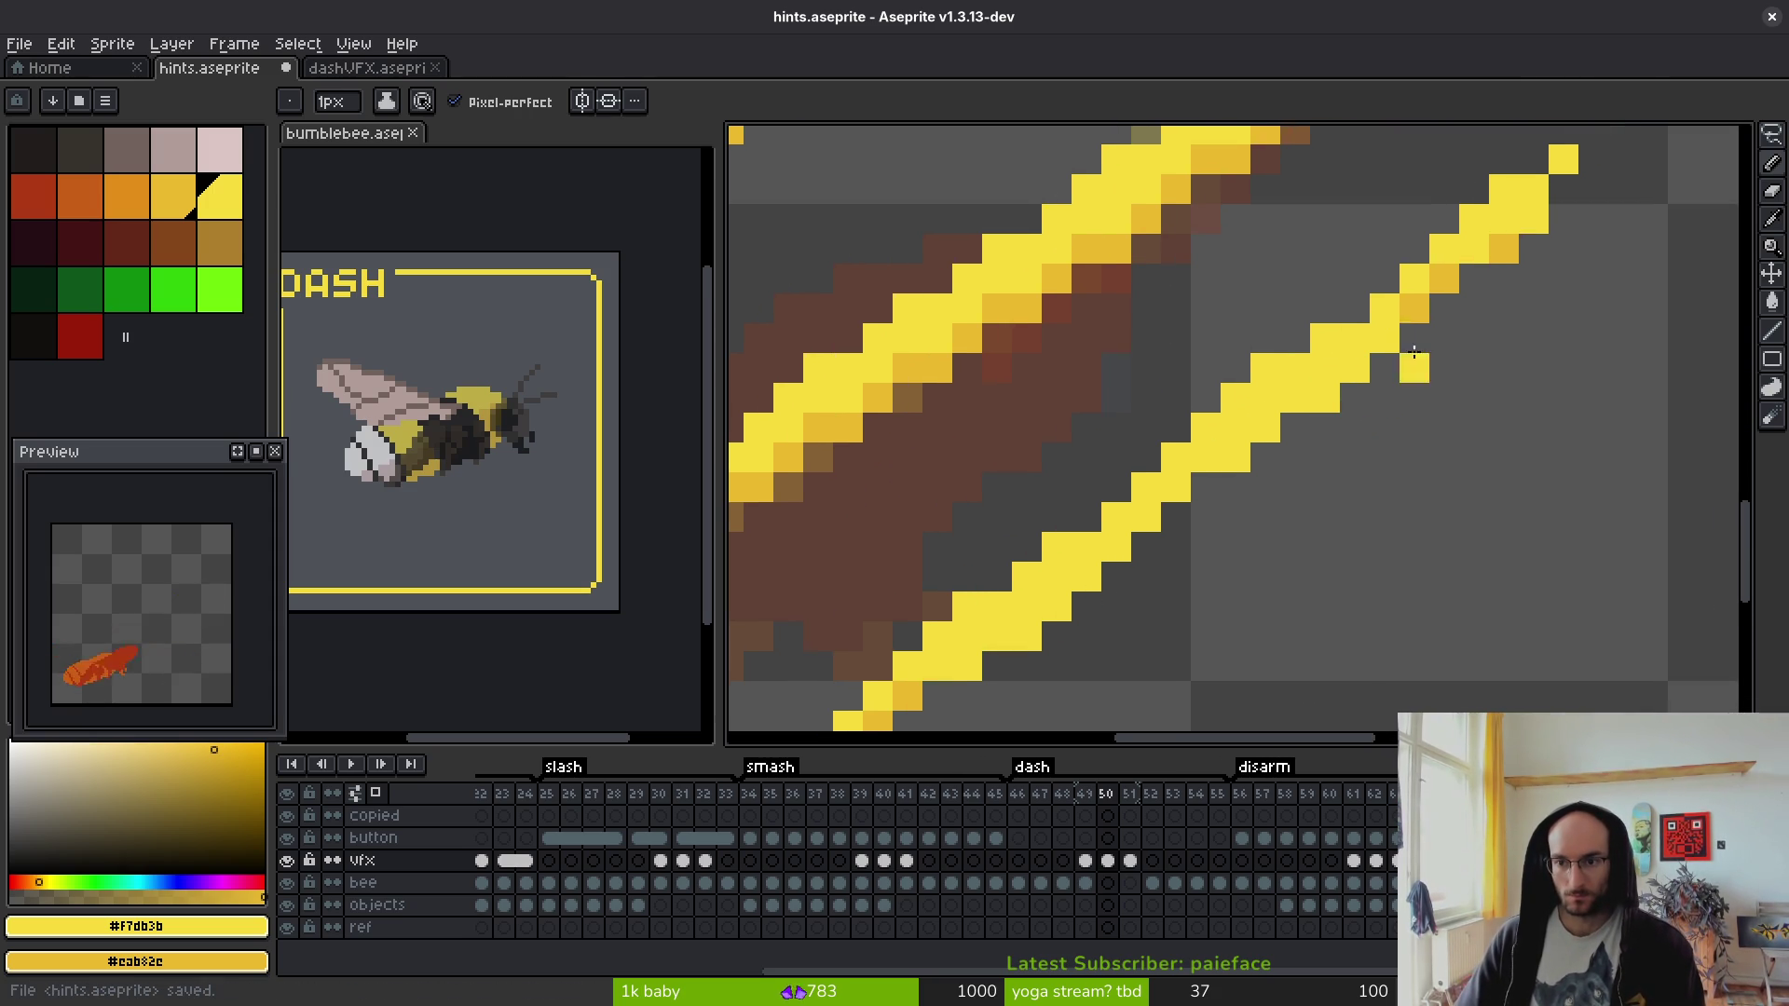
mouse_move(1375, 351)
left_mouse_down()
mouse_move(1288, 415)
mouse_move(1289, 451)
mouse_move(1264, 438)
mouse_move(1244, 459)
left_mouse_up()
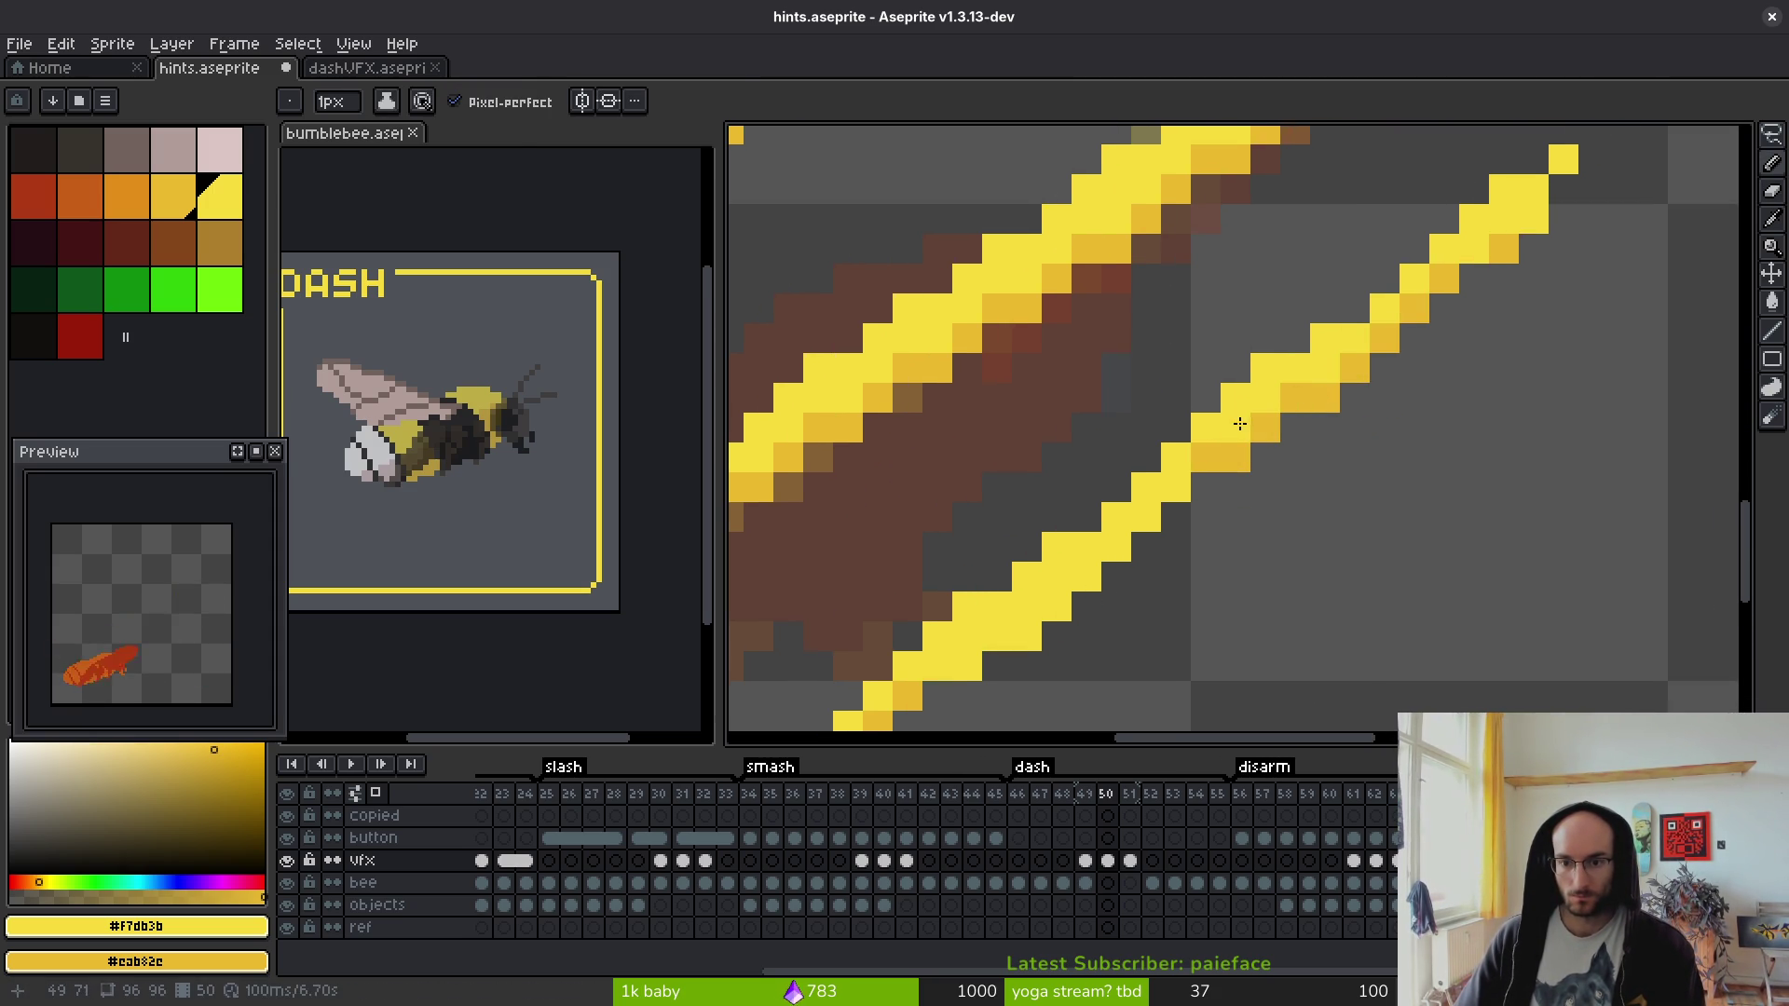
scroll(1427, 370, "down", 4)
scroll(1508, 264, "up", 5)
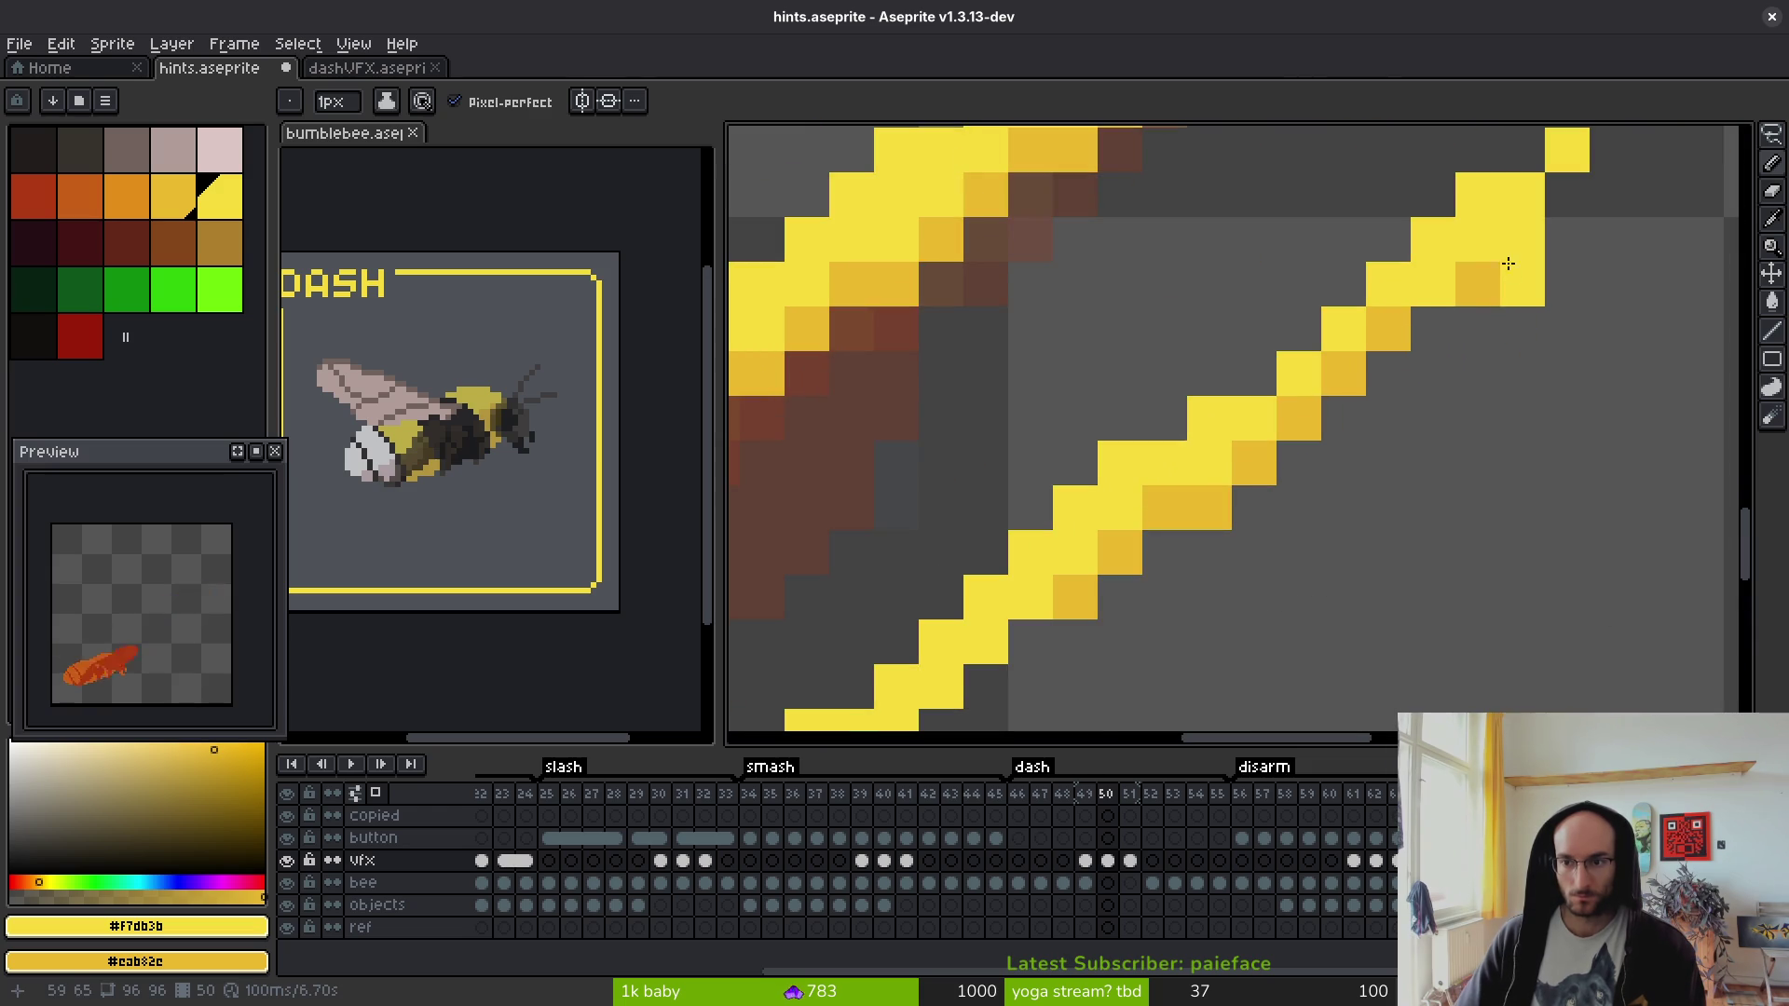
scroll(1505, 276, "down", 4)
scroll(1529, 300, "up", 3)
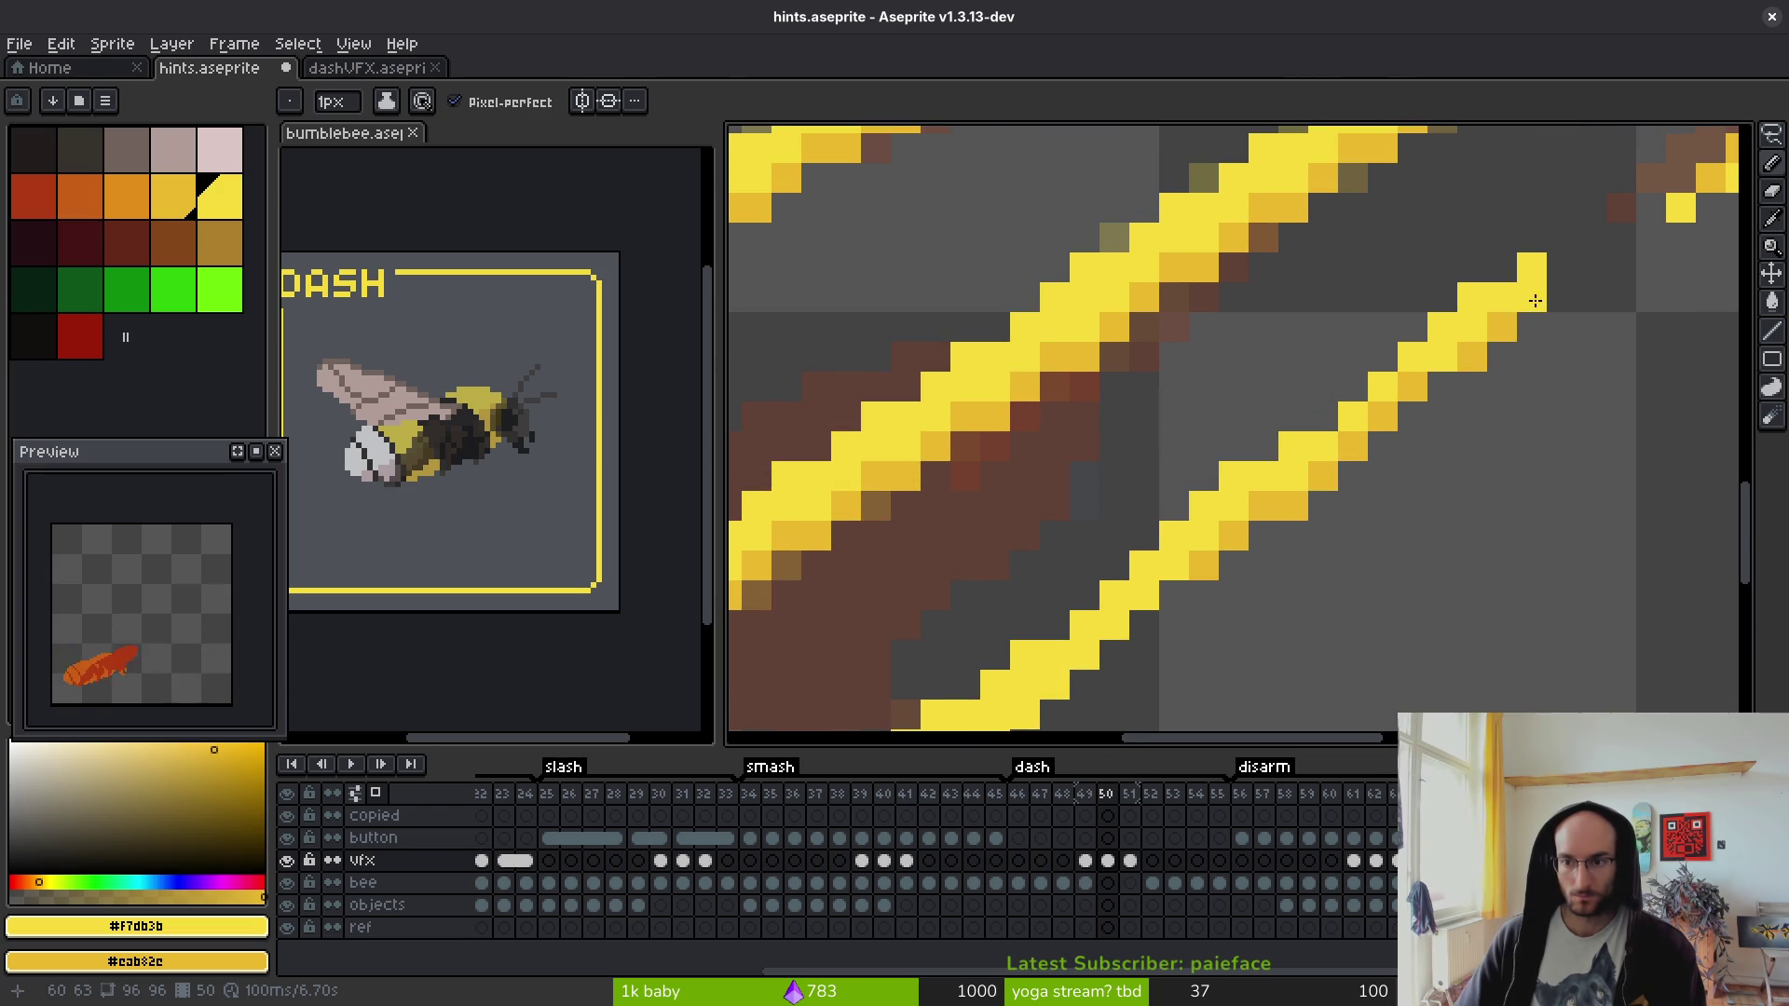
scroll(1534, 300, "down", 4)
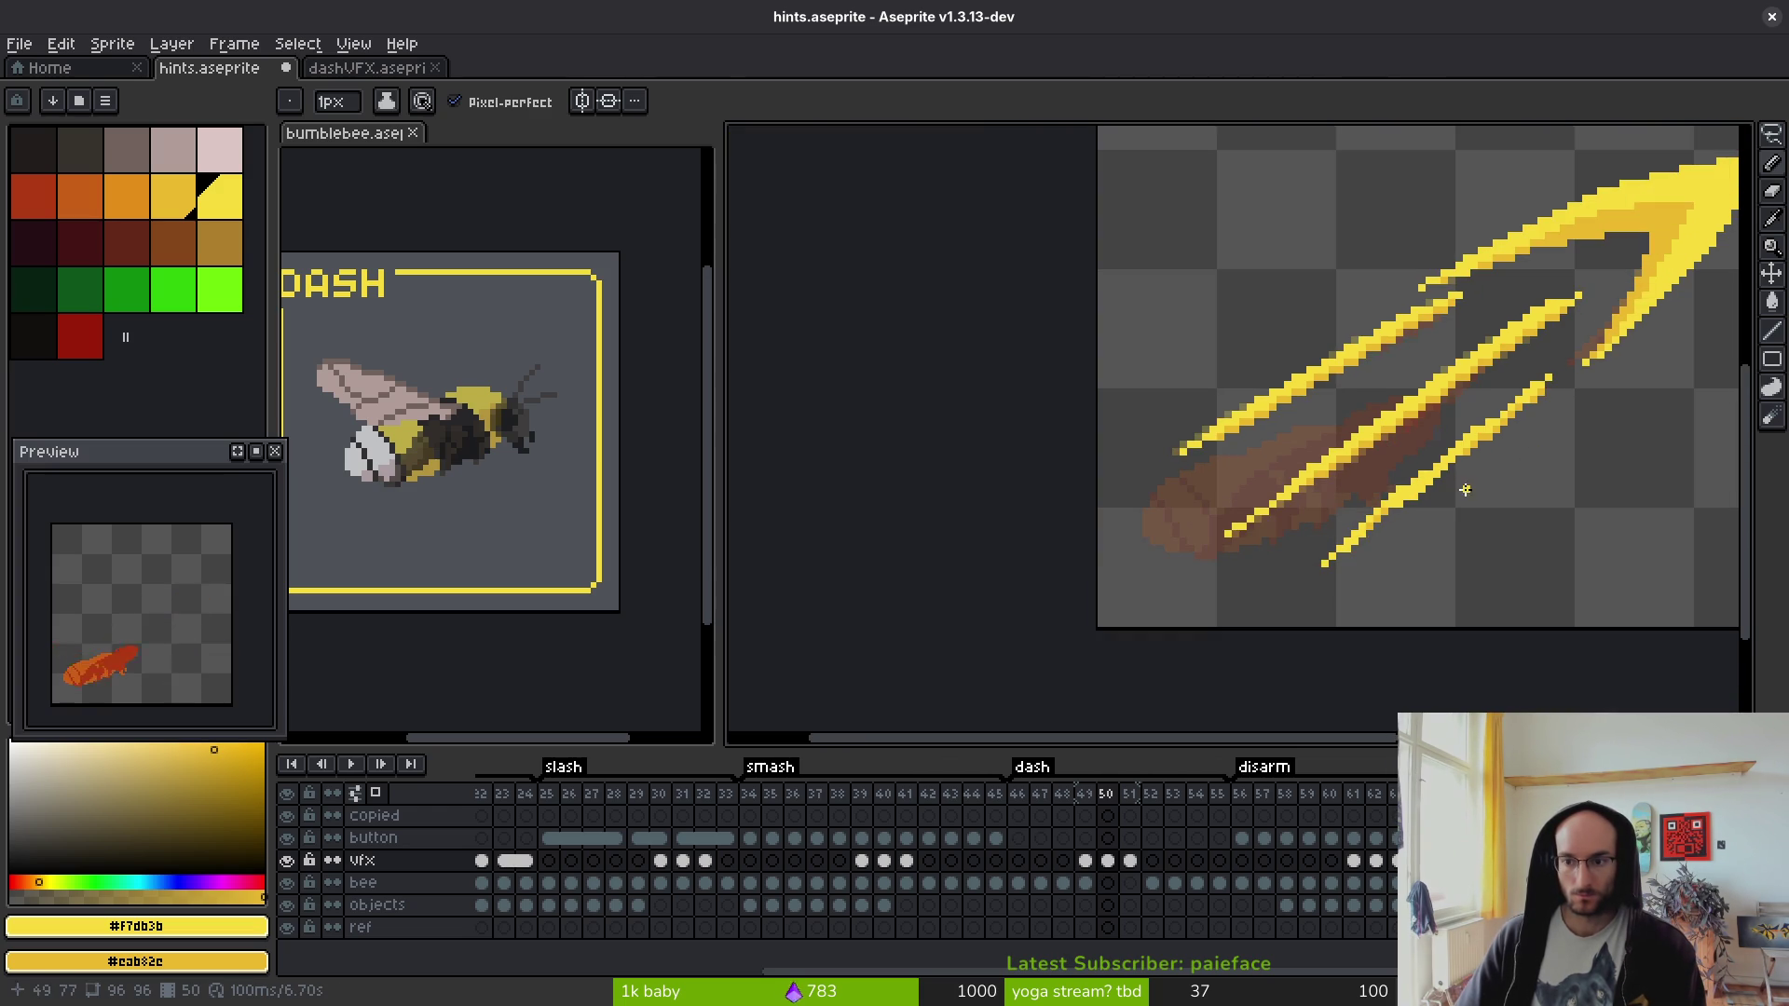
scroll(1395, 420, "down", 2)
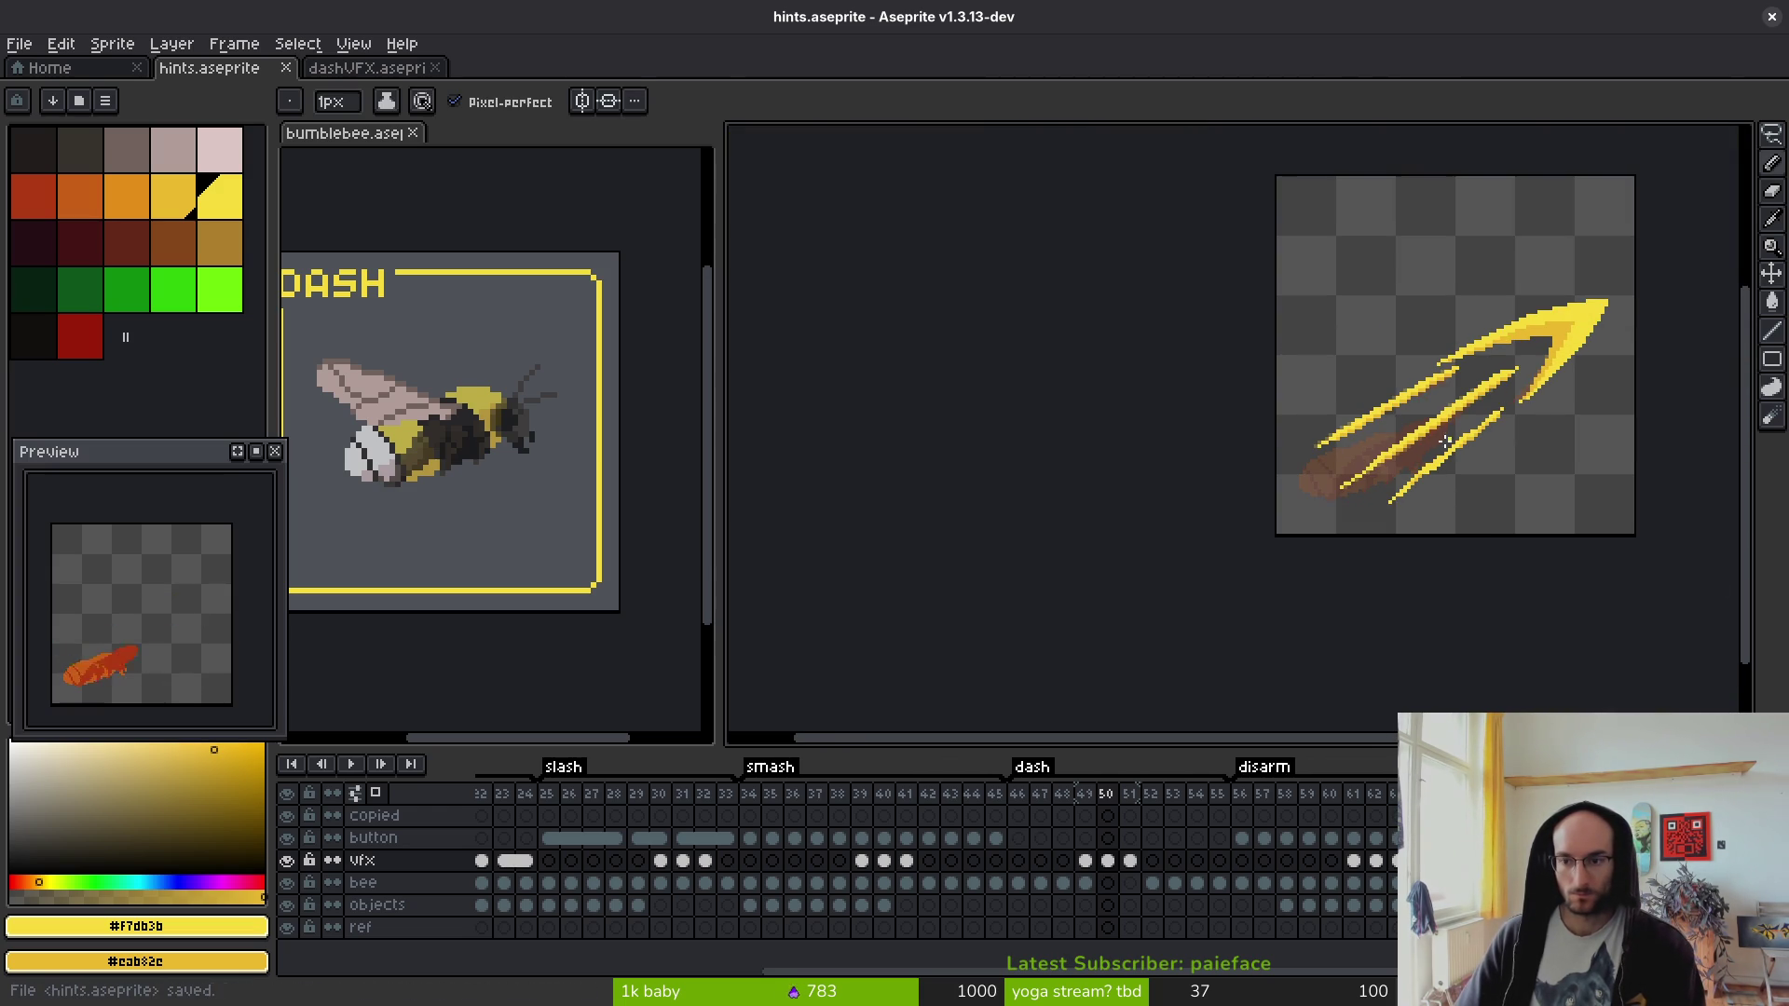
scroll(1443, 412, "up", 5)
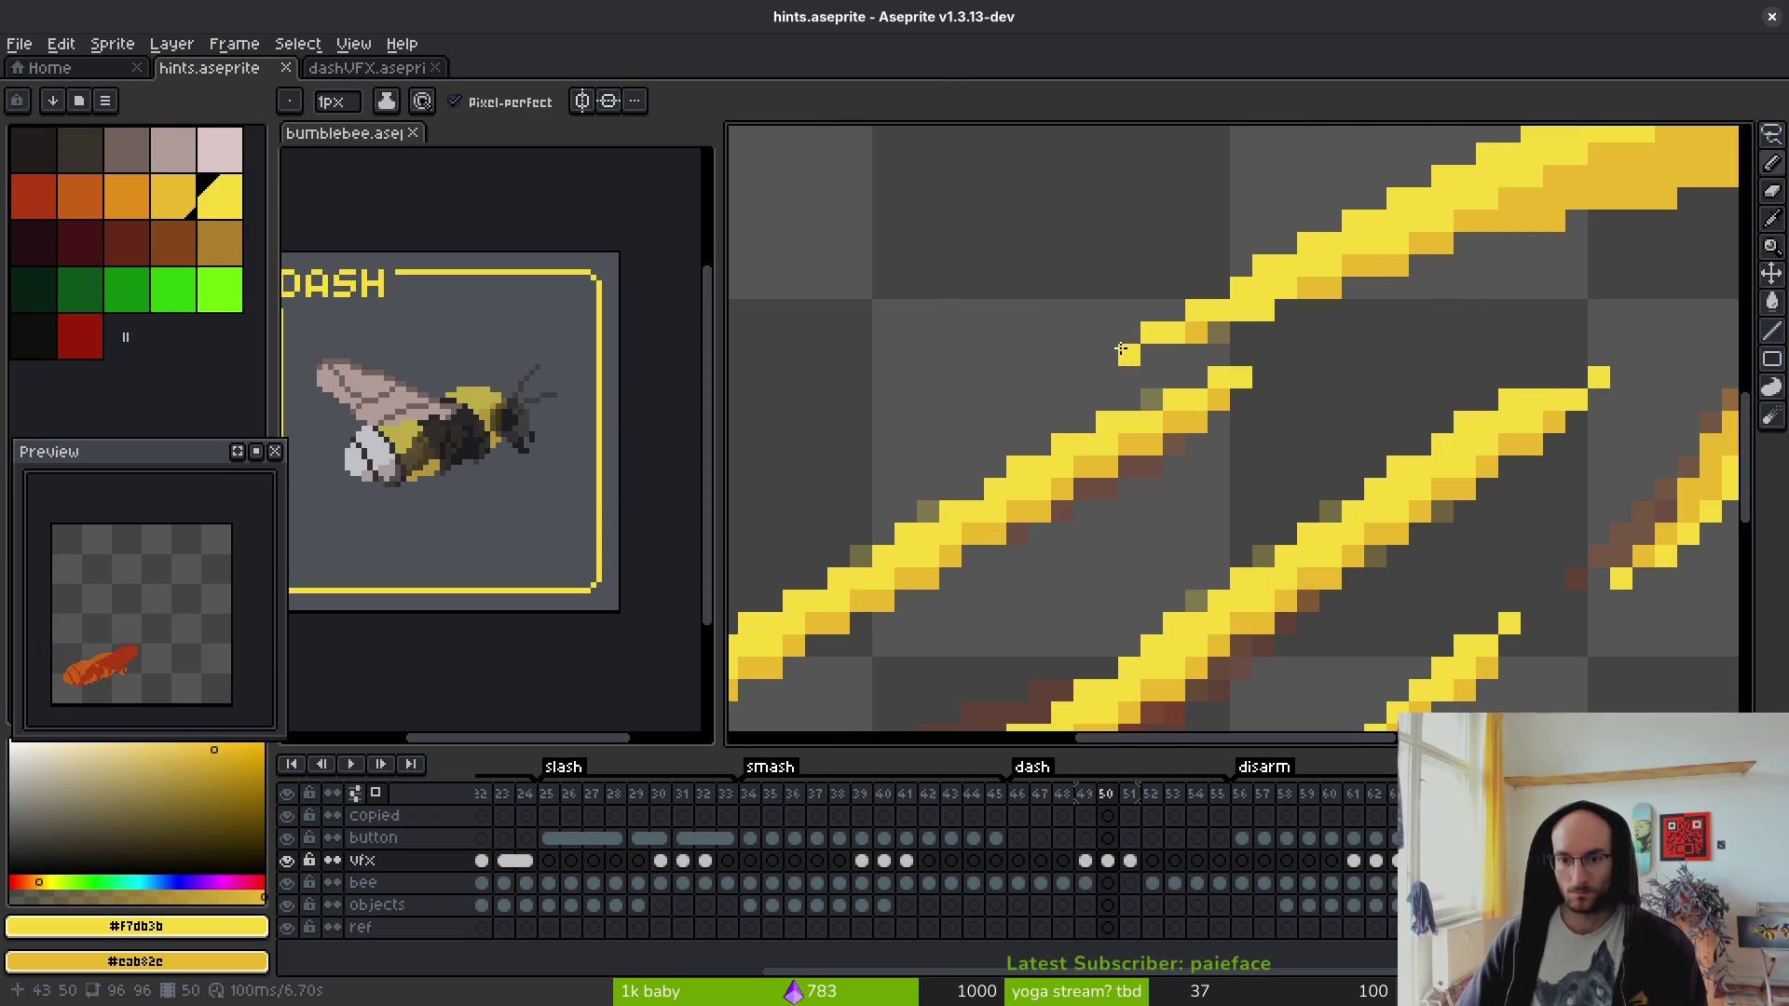
scroll(1439, 431, "down", 4)
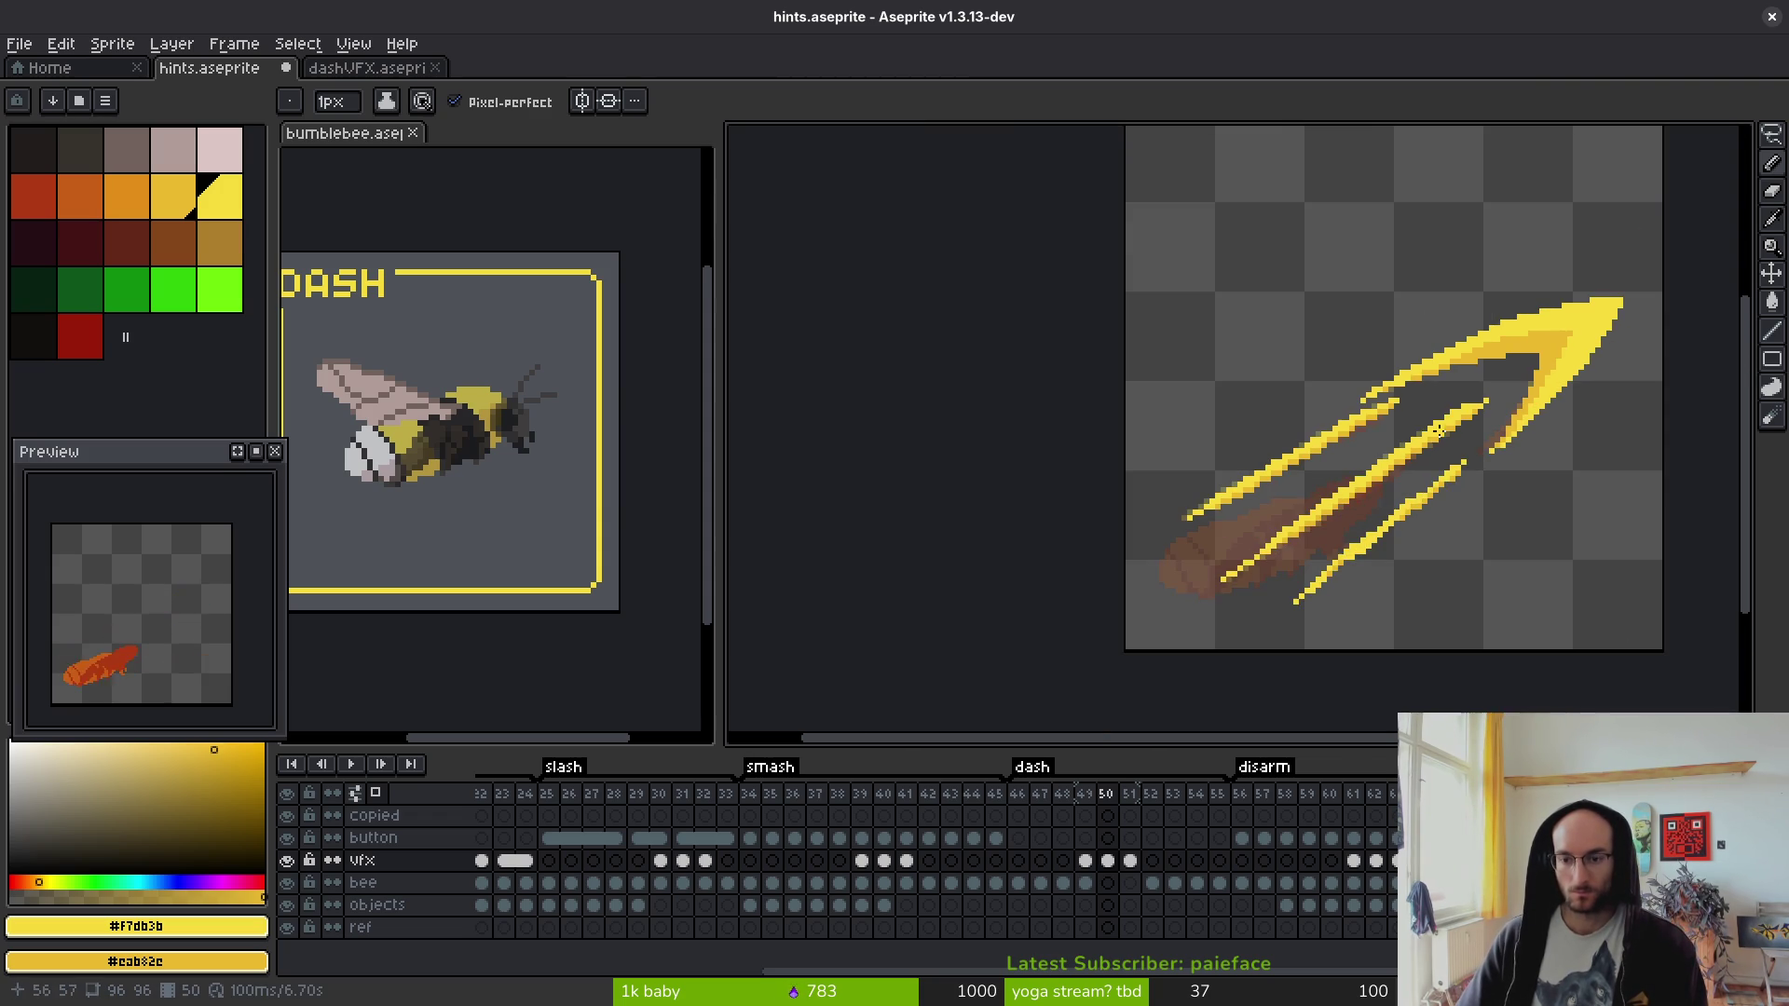
scroll(1426, 428, "up", 2)
- Erase stray pixels around the streaks and go to the vfx cel at frame 49
key("e")
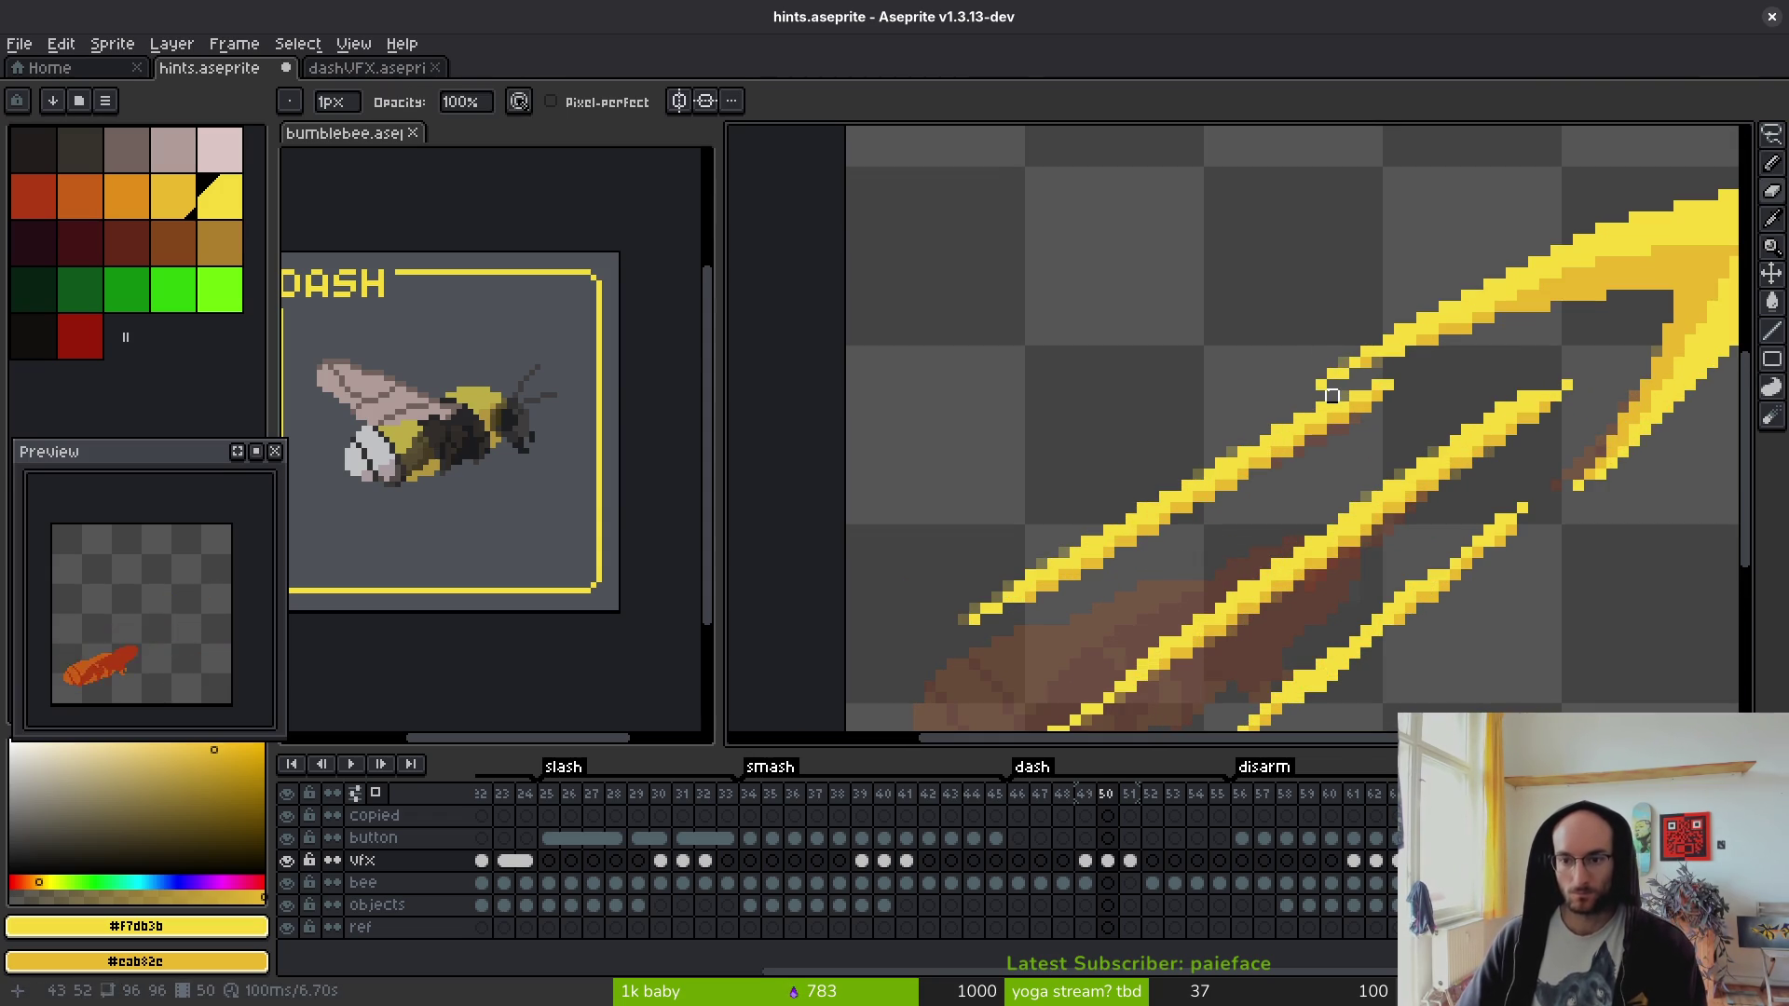
scroll(1321, 385, "down", 3)
scroll(1364, 366, "up", 4)
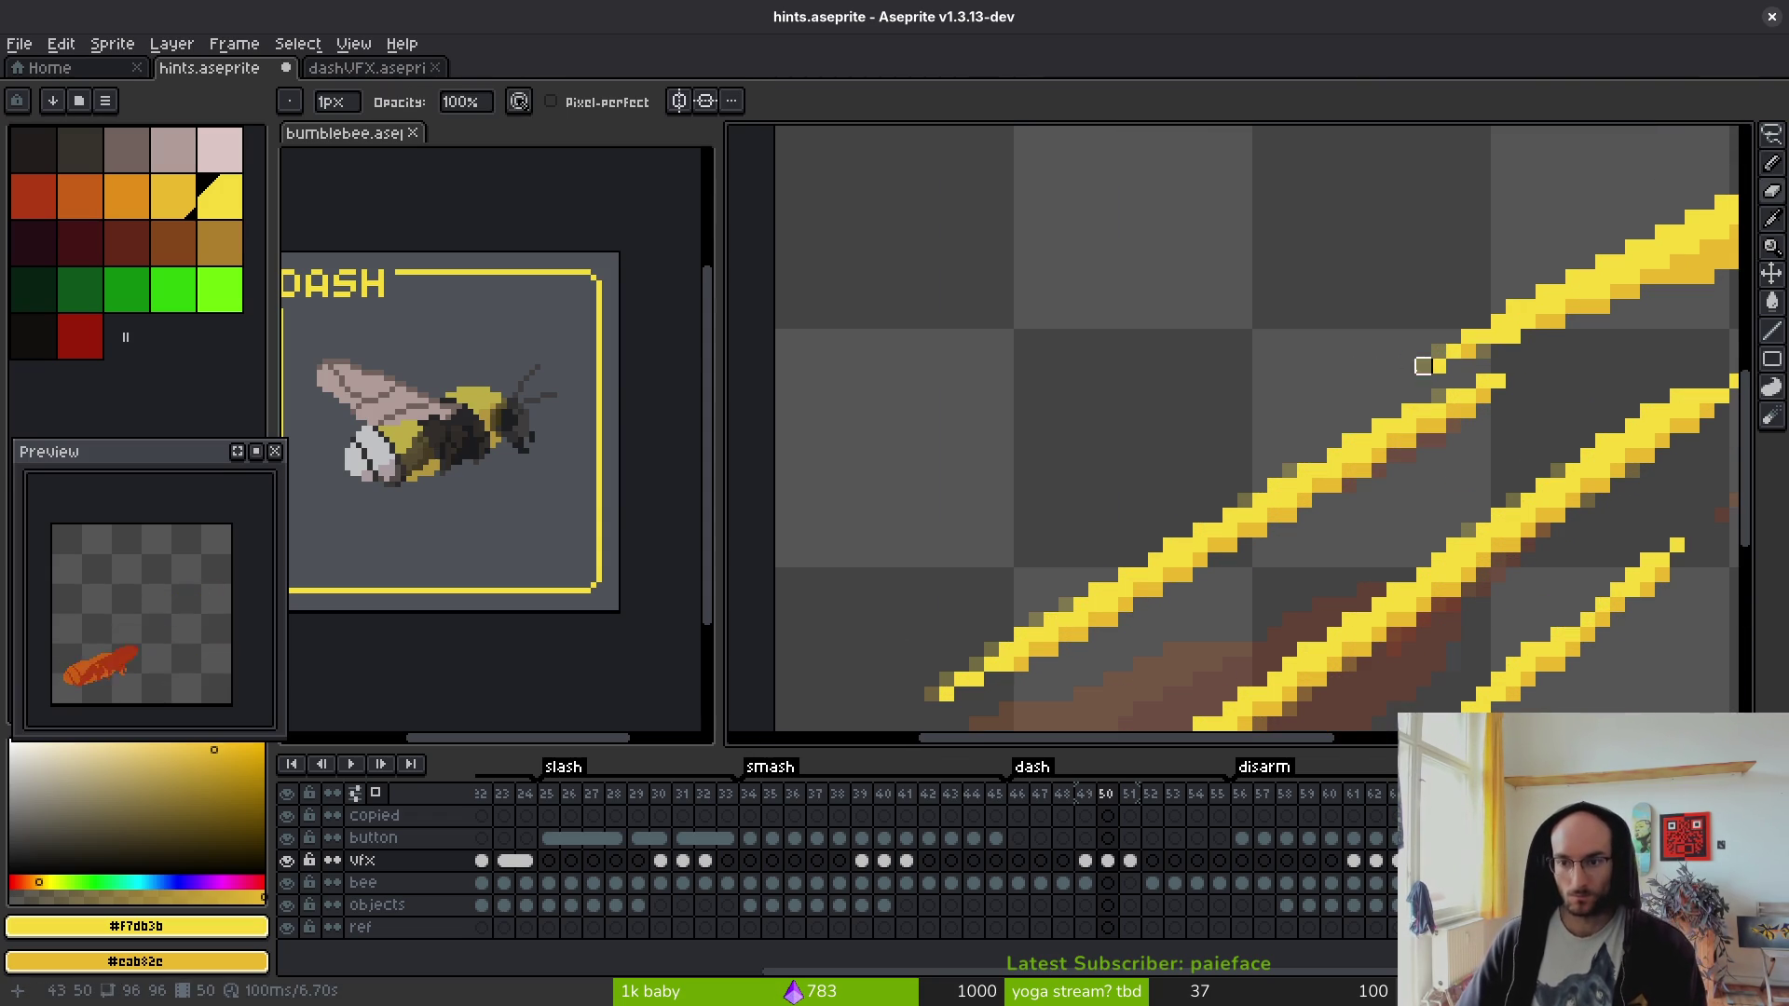
scroll(1423, 366, "down", 3)
key("b")
scroll(1285, 504, "up", 2)
scroll(1285, 504, "up", 4)
key("e")
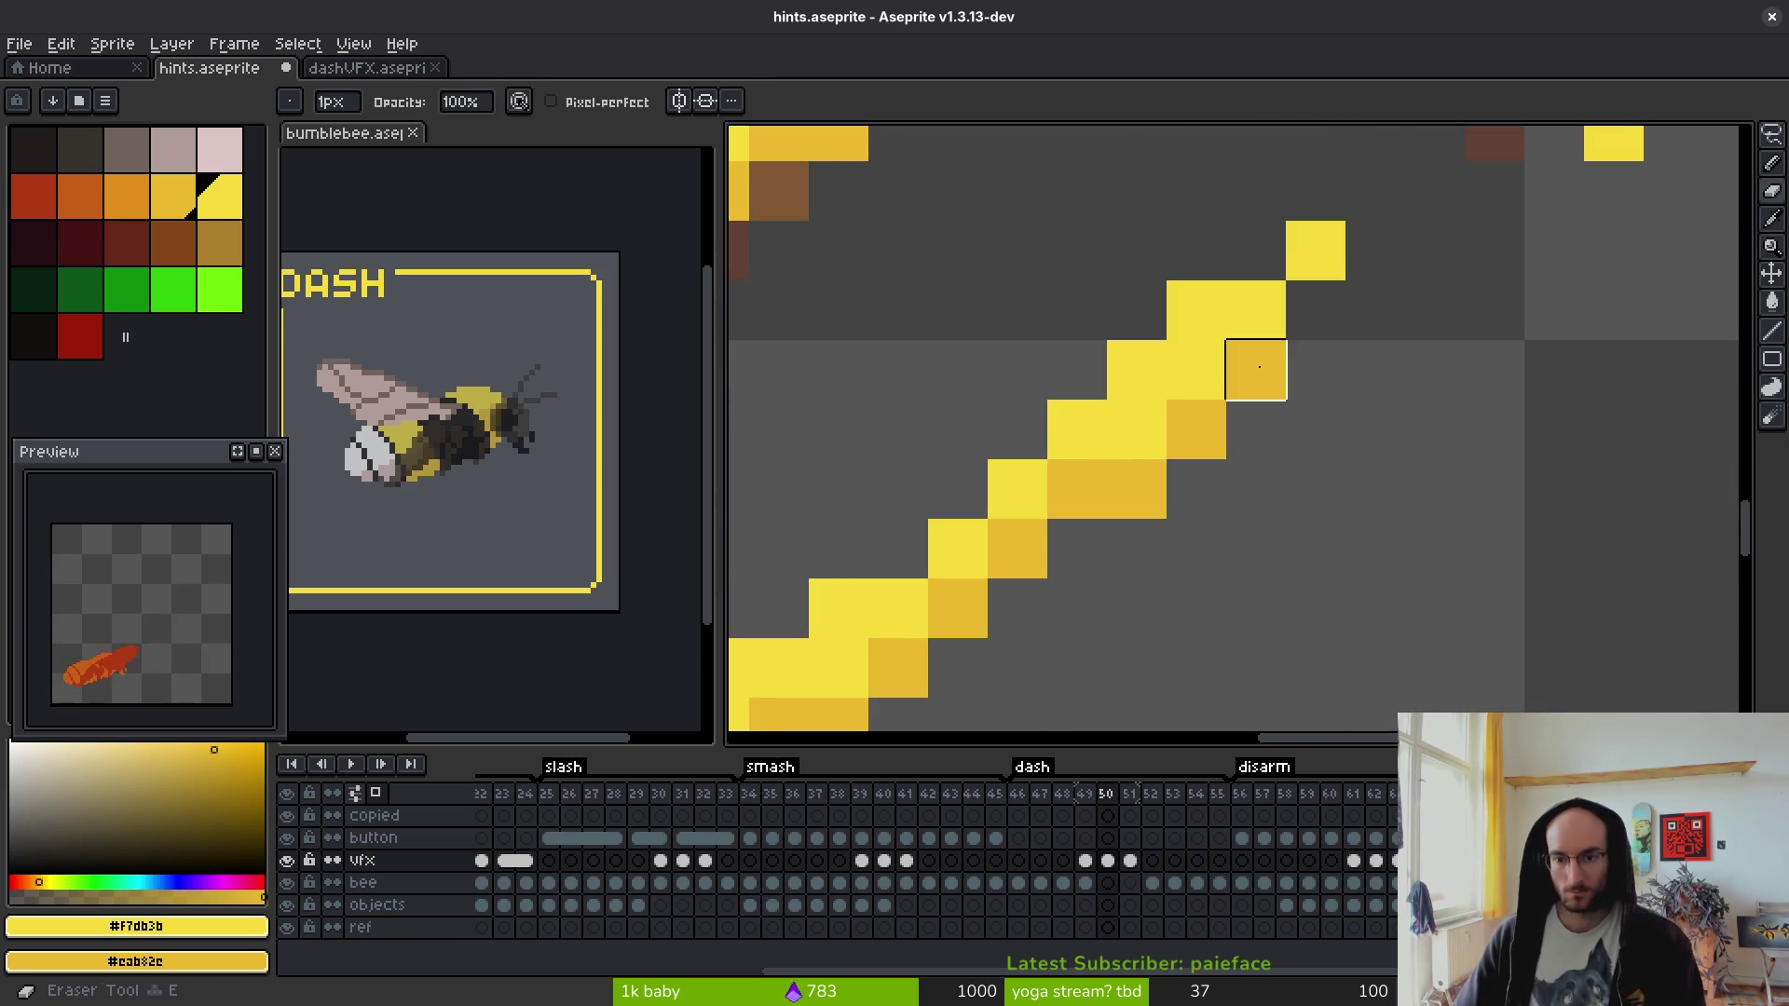
scroll(1375, 429, "down", 4)
key("b")
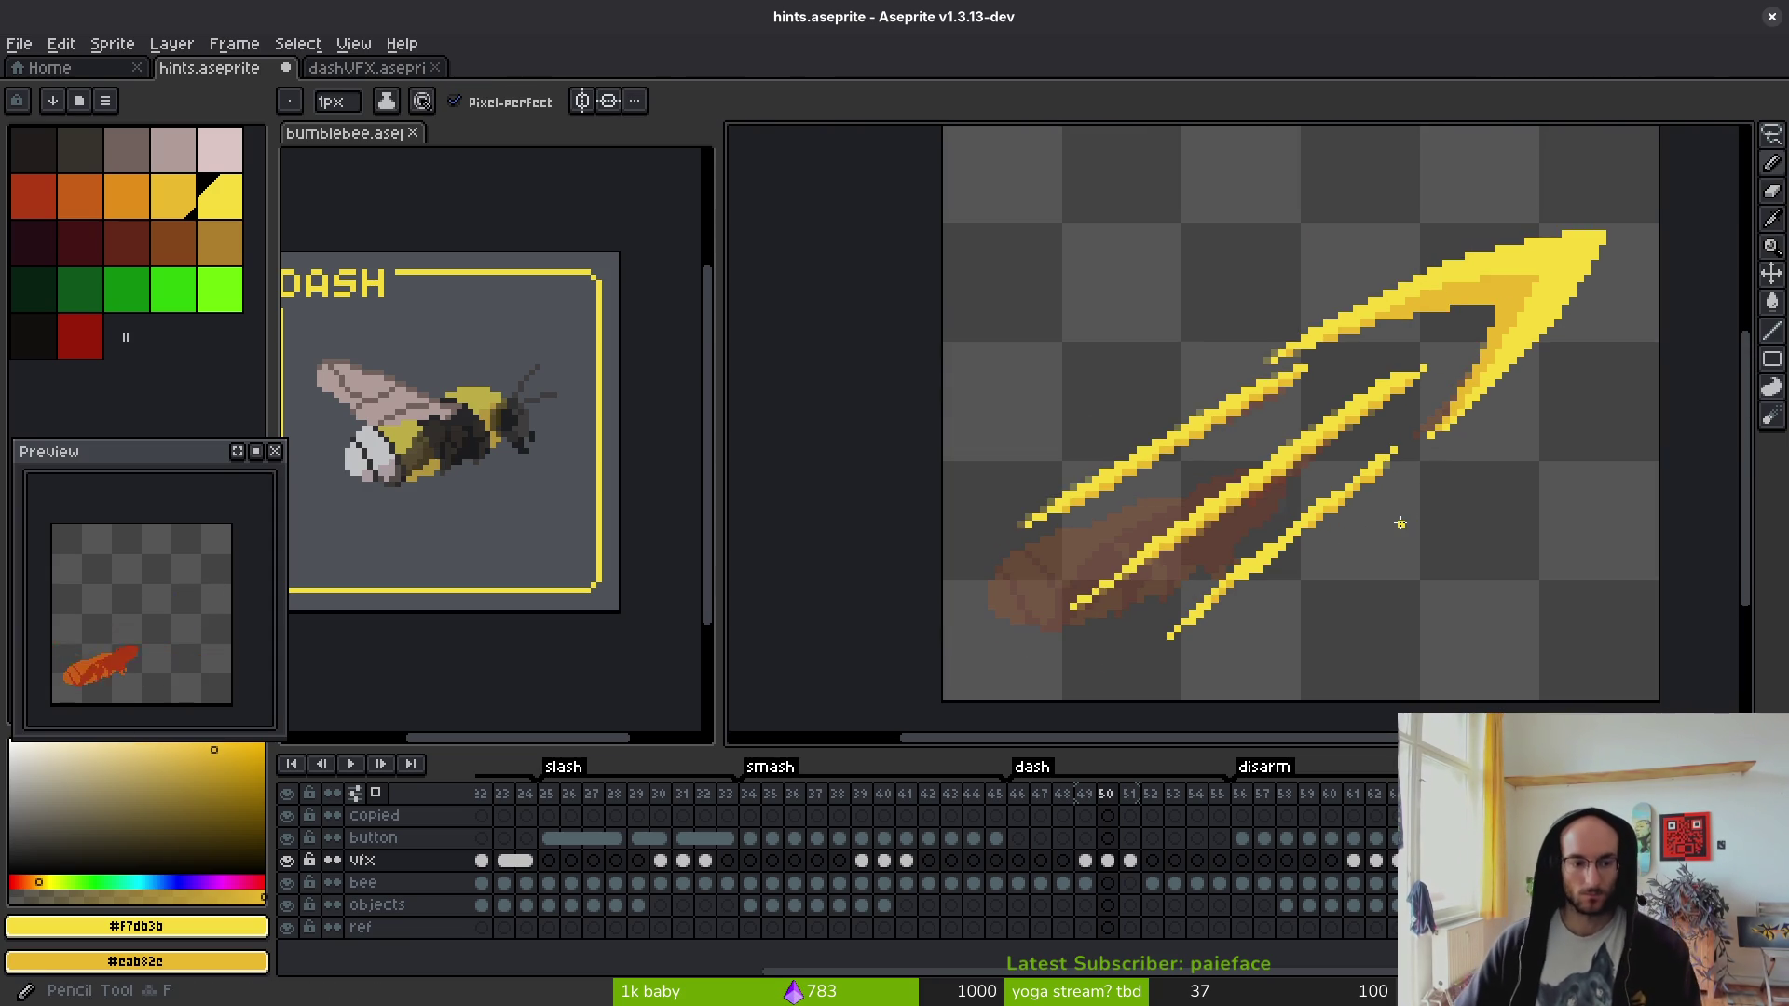
left_click(1088, 861)
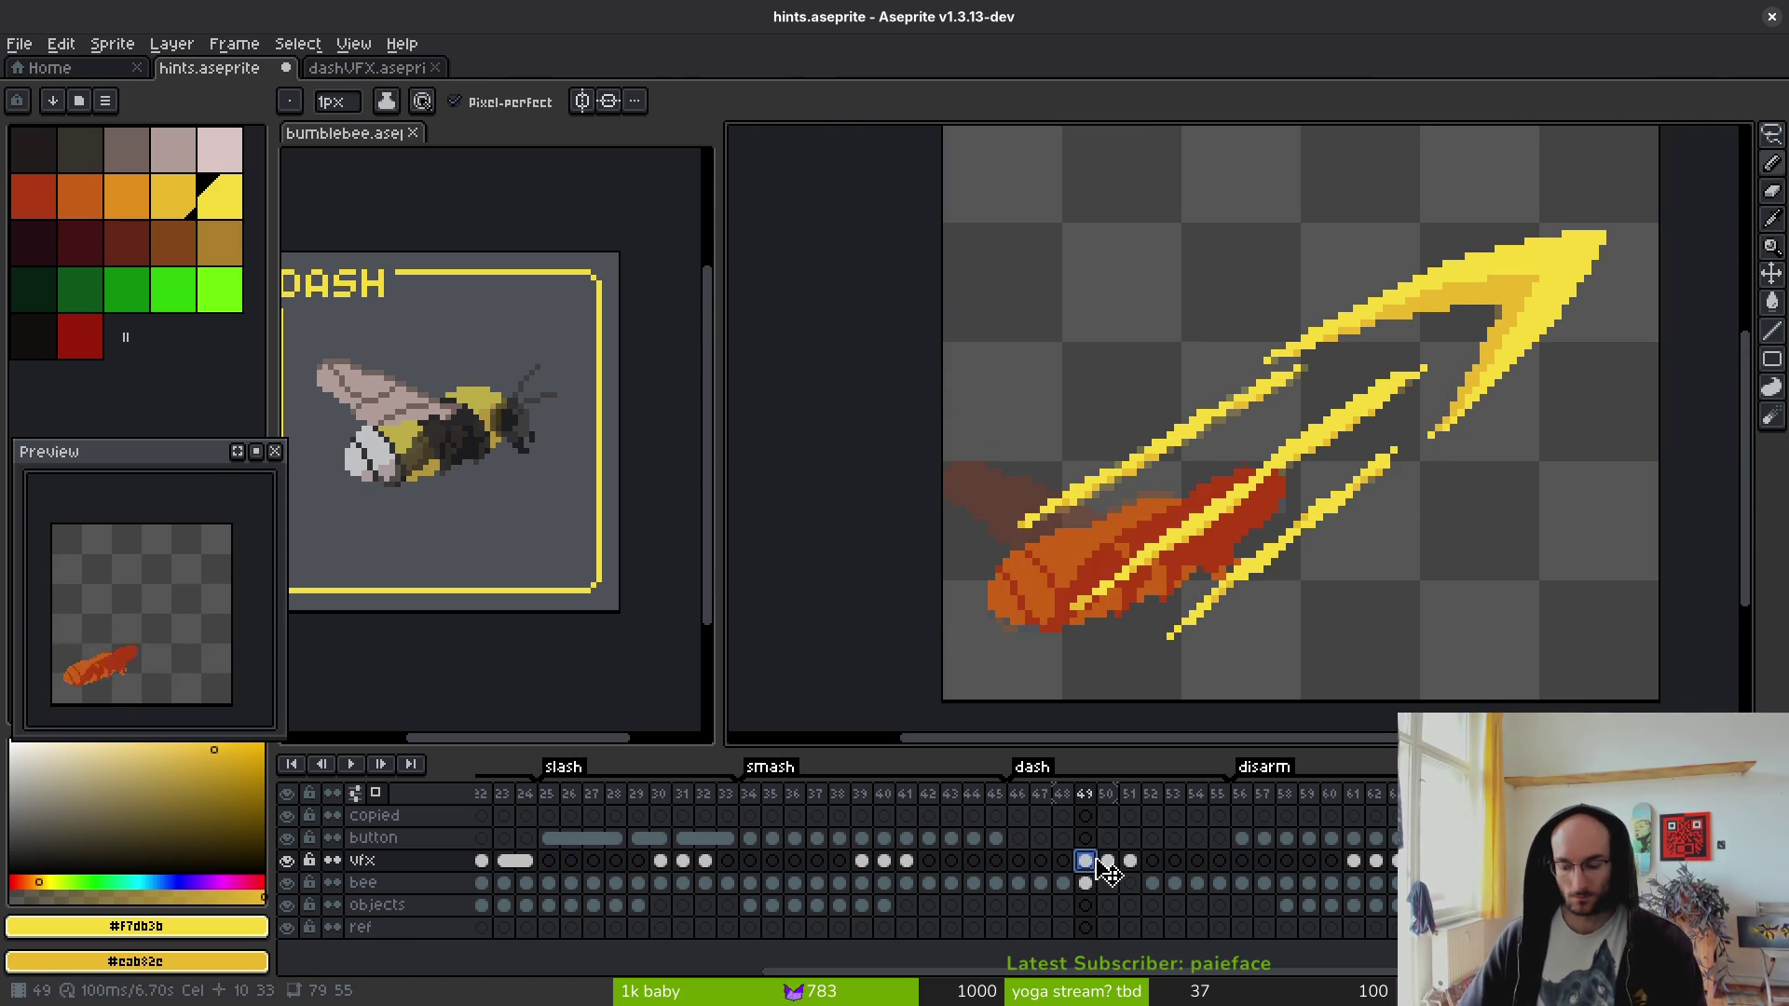
- Delete the slash from frame 49's vfx cel and move the bee higher in frame 52
key("Delete")
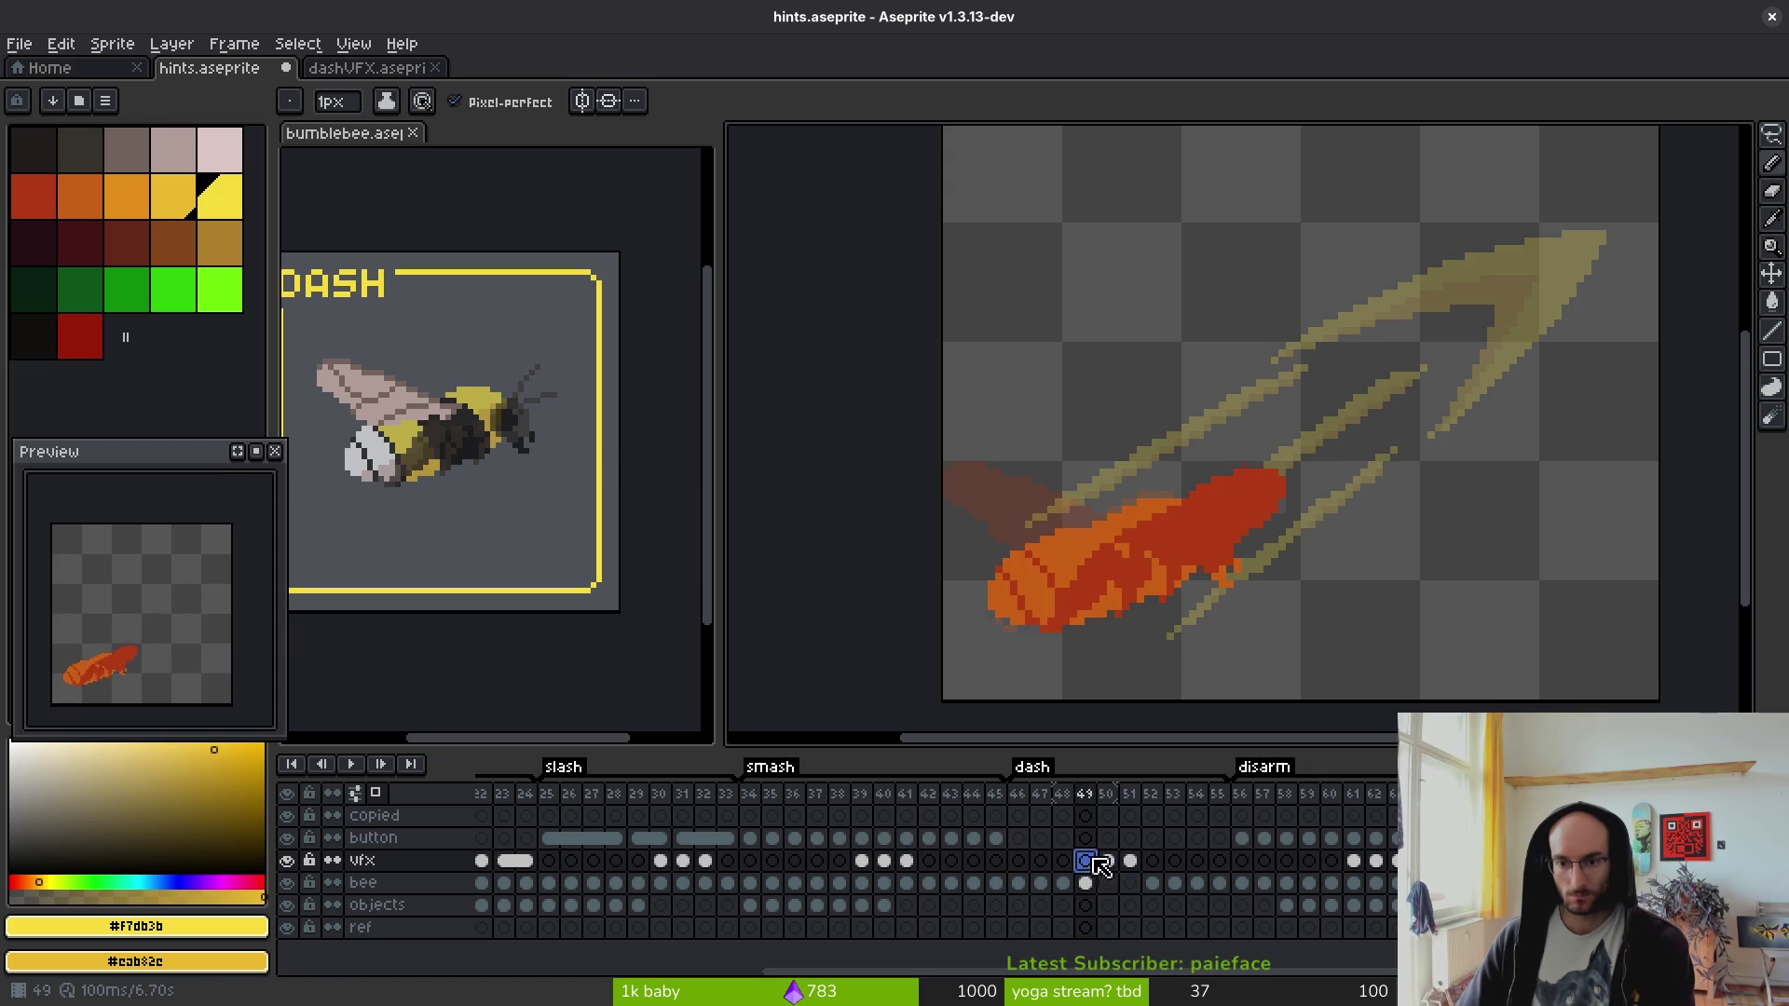
left_click(1152, 883)
scroll(1160, 412, "right", 3)
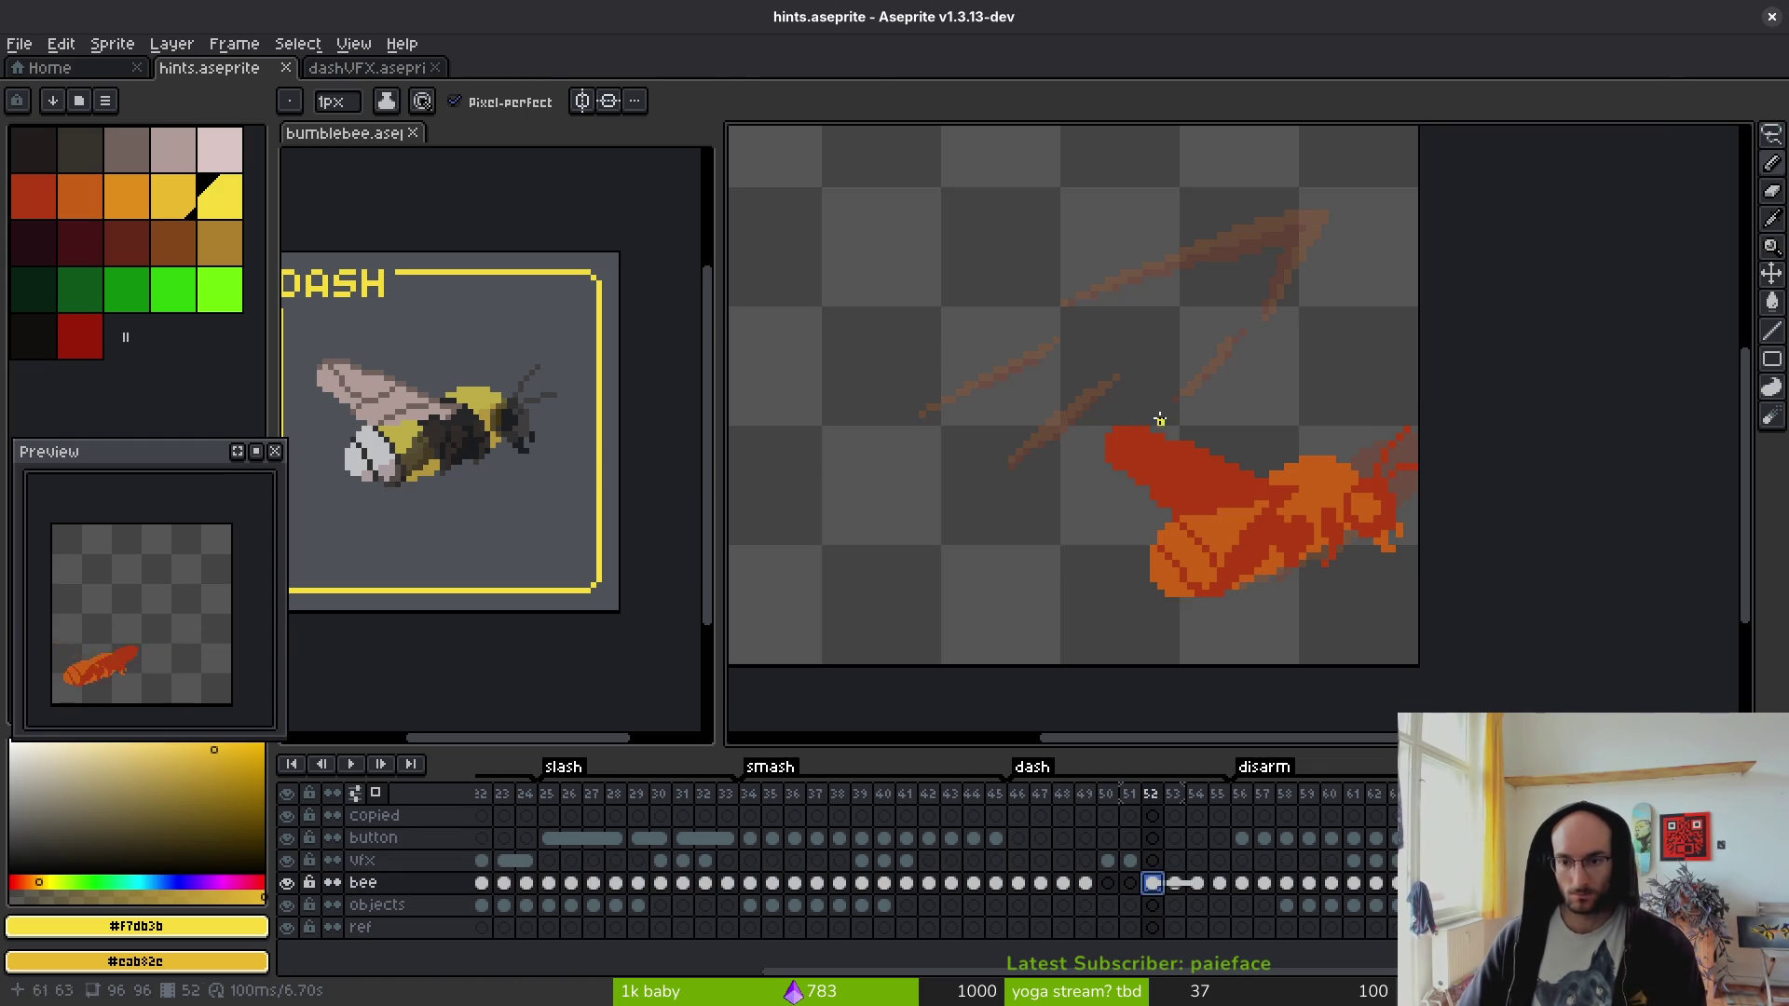
key("shift+w")
mouse_move(1158, 656)
left_mouse_down()
mouse_move(1390, 368)
mouse_move(1370, 596)
left_mouse_up()
mouse_move(1270, 571)
left_mouse_down()
mouse_move(1274, 318)
mouse_move(1242, 299)
mouse_move(1269, 304)
mouse_move(1254, 307)
mouse_move(1264, 348)
left_mouse_up()
key("Return")
- Lift the bee higher in frame 53, save hints.aseprite, and play back the dash
left_click(1176, 885)
mouse_move(1374, 498)
left_mouse_down()
mouse_move(1370, 695)
mouse_move(1371, 522)
left_mouse_up()
mouse_move(1266, 599)
left_mouse_down()
mouse_move(1272, 335)
mouse_move(1234, 317)
left_mouse_up()
key("b")
scroll(1114, 376, "up", 5)
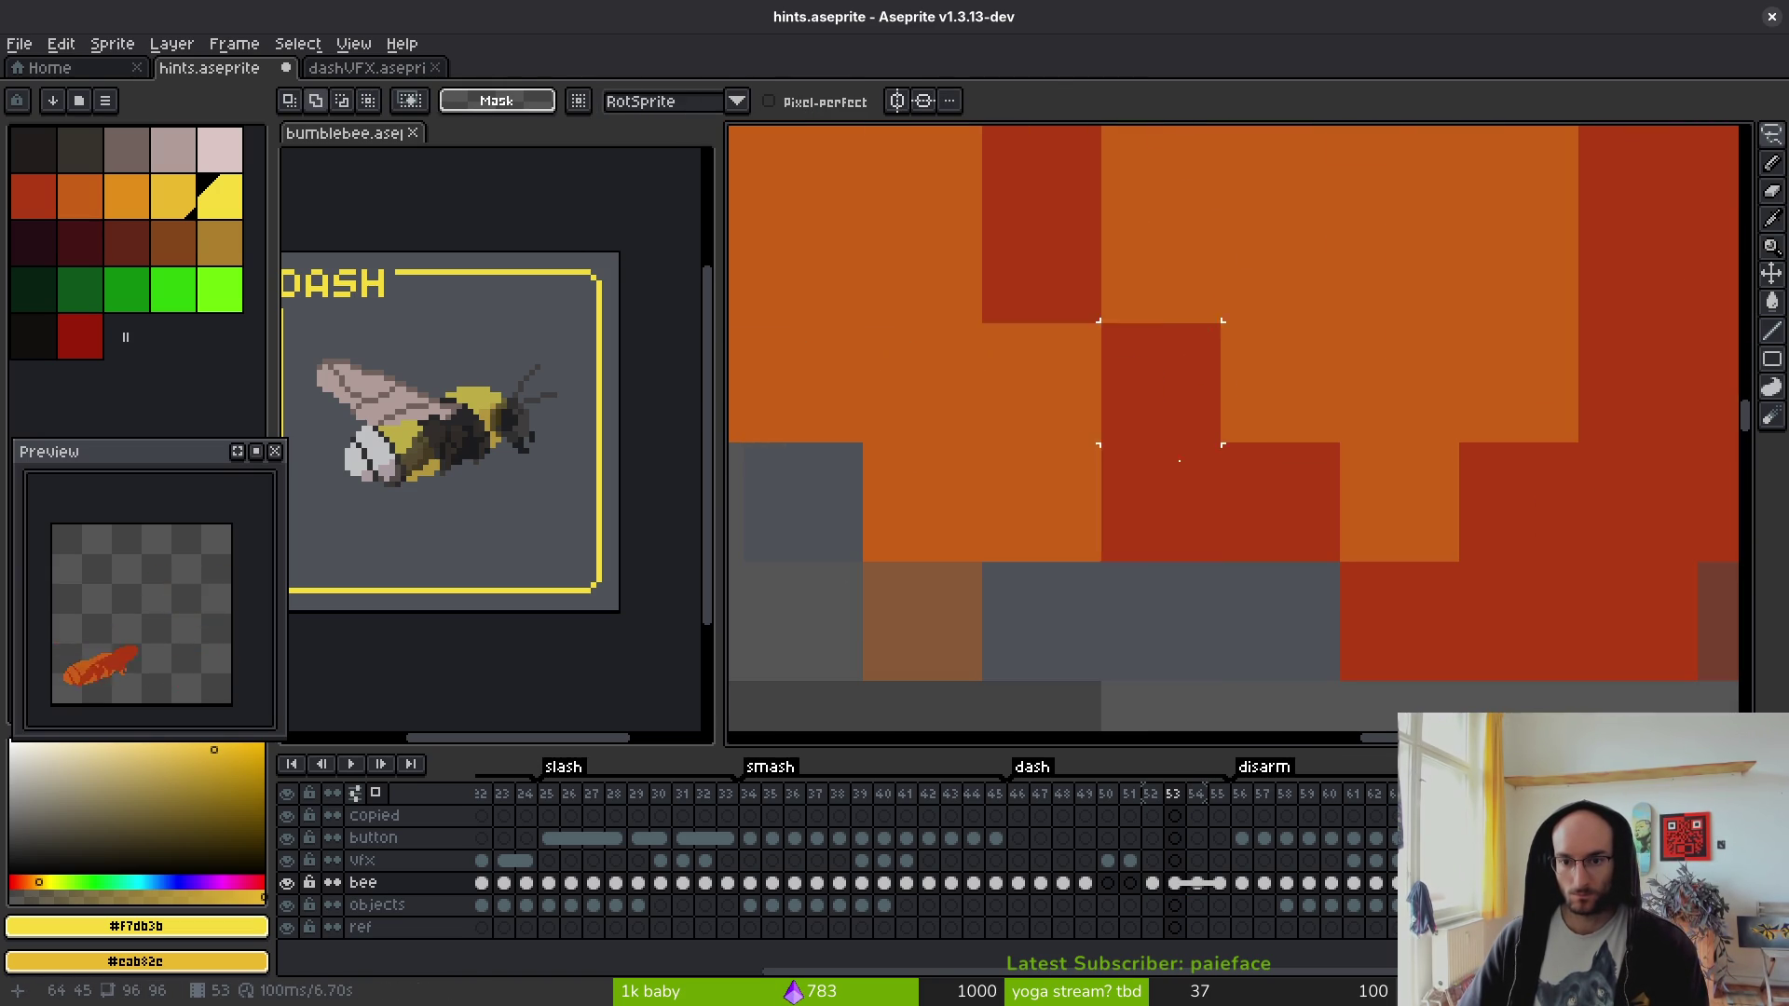
scroll(1261, 553, "down", 5)
key("ctrl+s")
scroll(1261, 552, "down", 1)
key("Return")
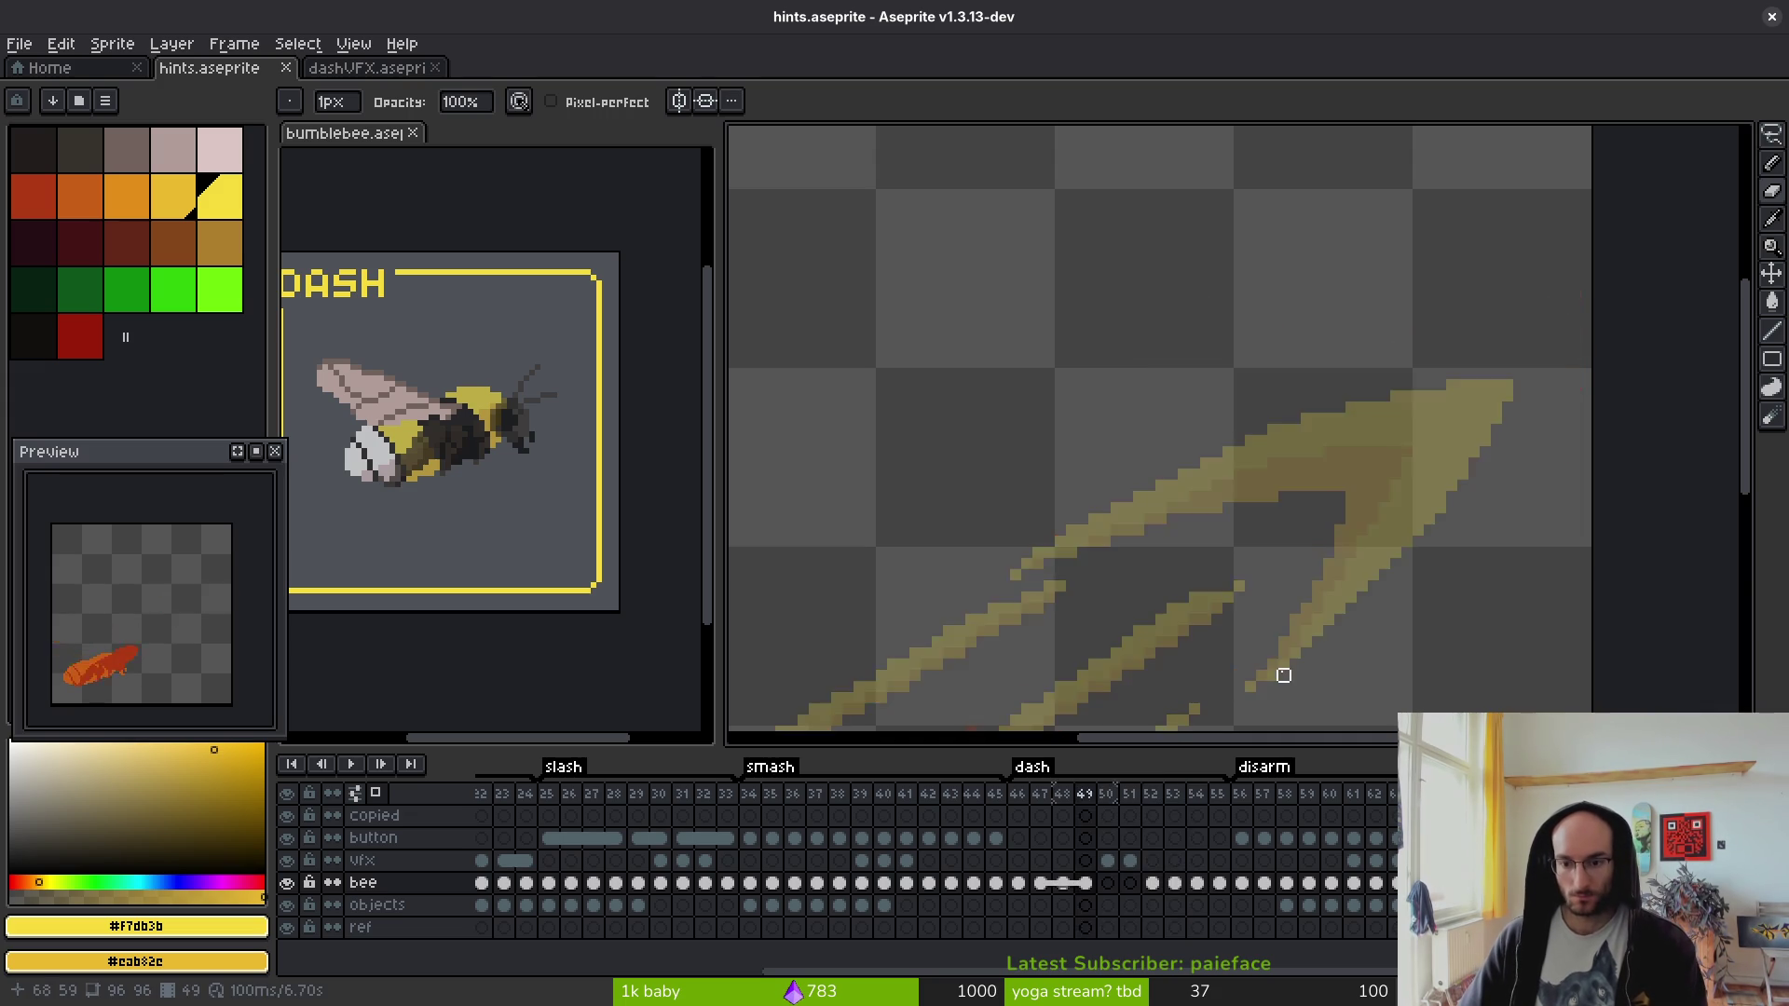
- Paint brown shading along the bee's bottom edge on frame 47
scroll(953, 535, "up", 2)
scroll(953, 536, "up", 1)
mouse_move(1034, 576)
left_mouse_down()
mouse_move(942, 575)
mouse_move(852, 531)
left_mouse_up()
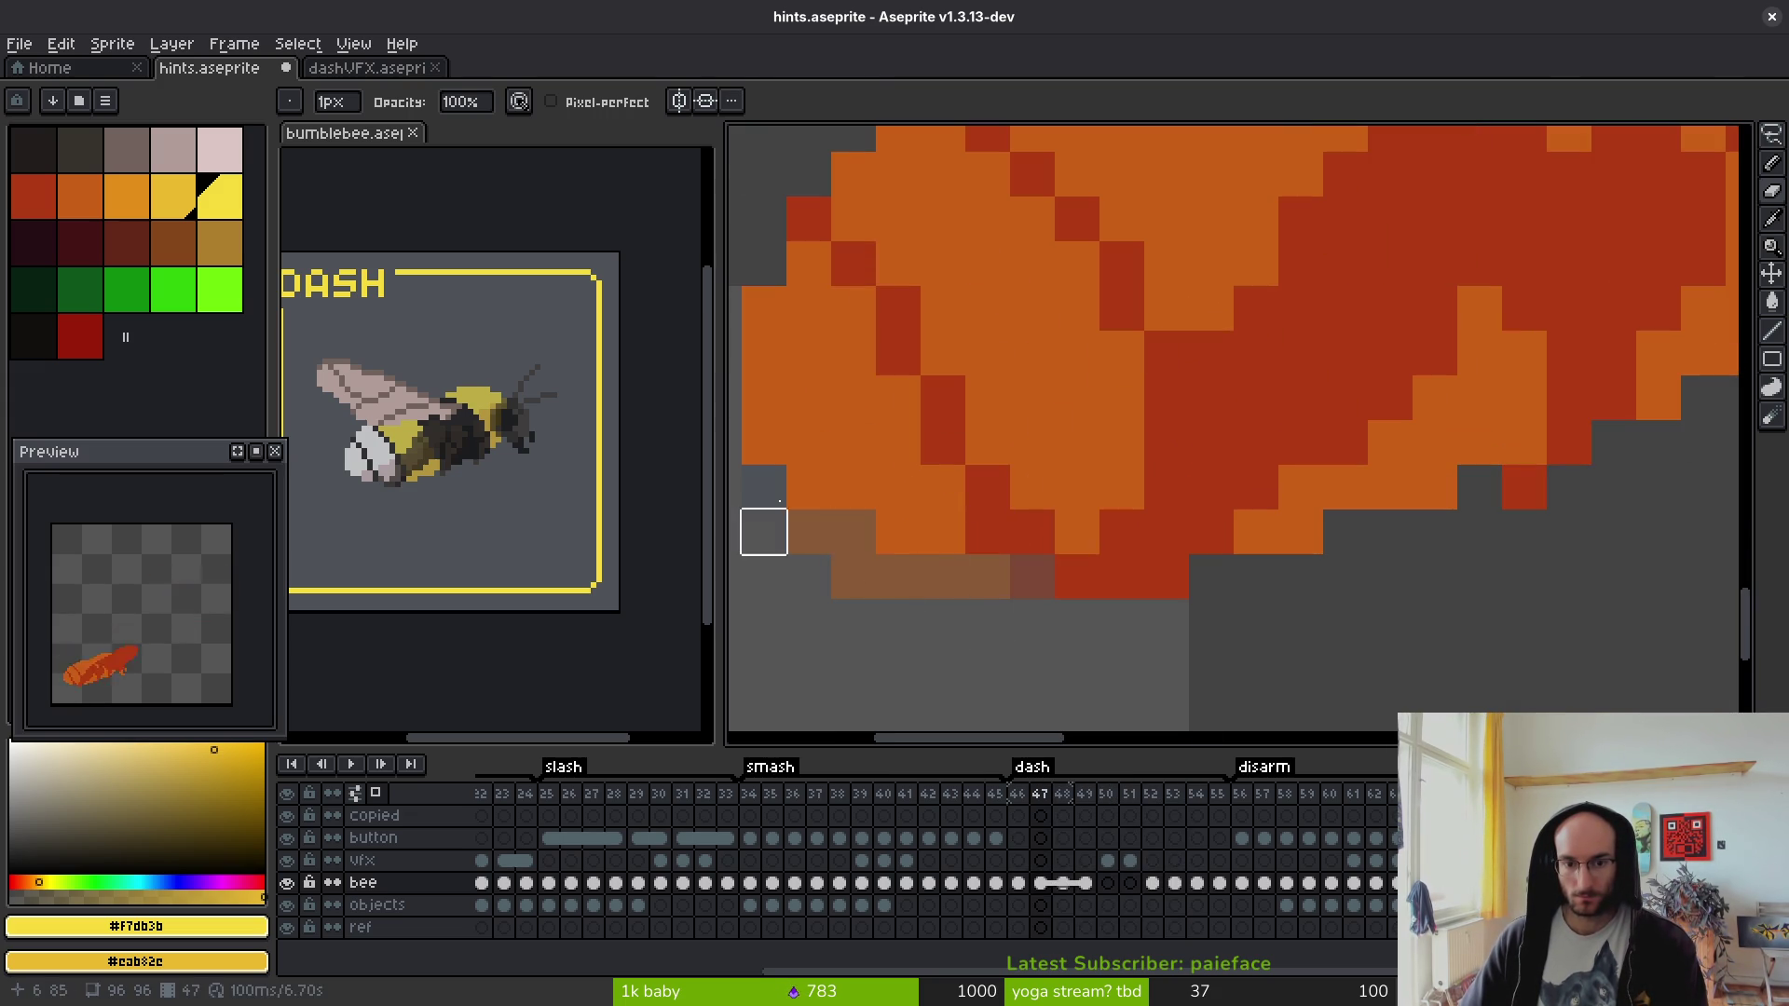
scroll(1075, 567, "down", 5)
- Step through frames 49, 52 and 53 to check the shaded bee
key("Right")
key("Right")
scroll(1035, 517, "up", 5)
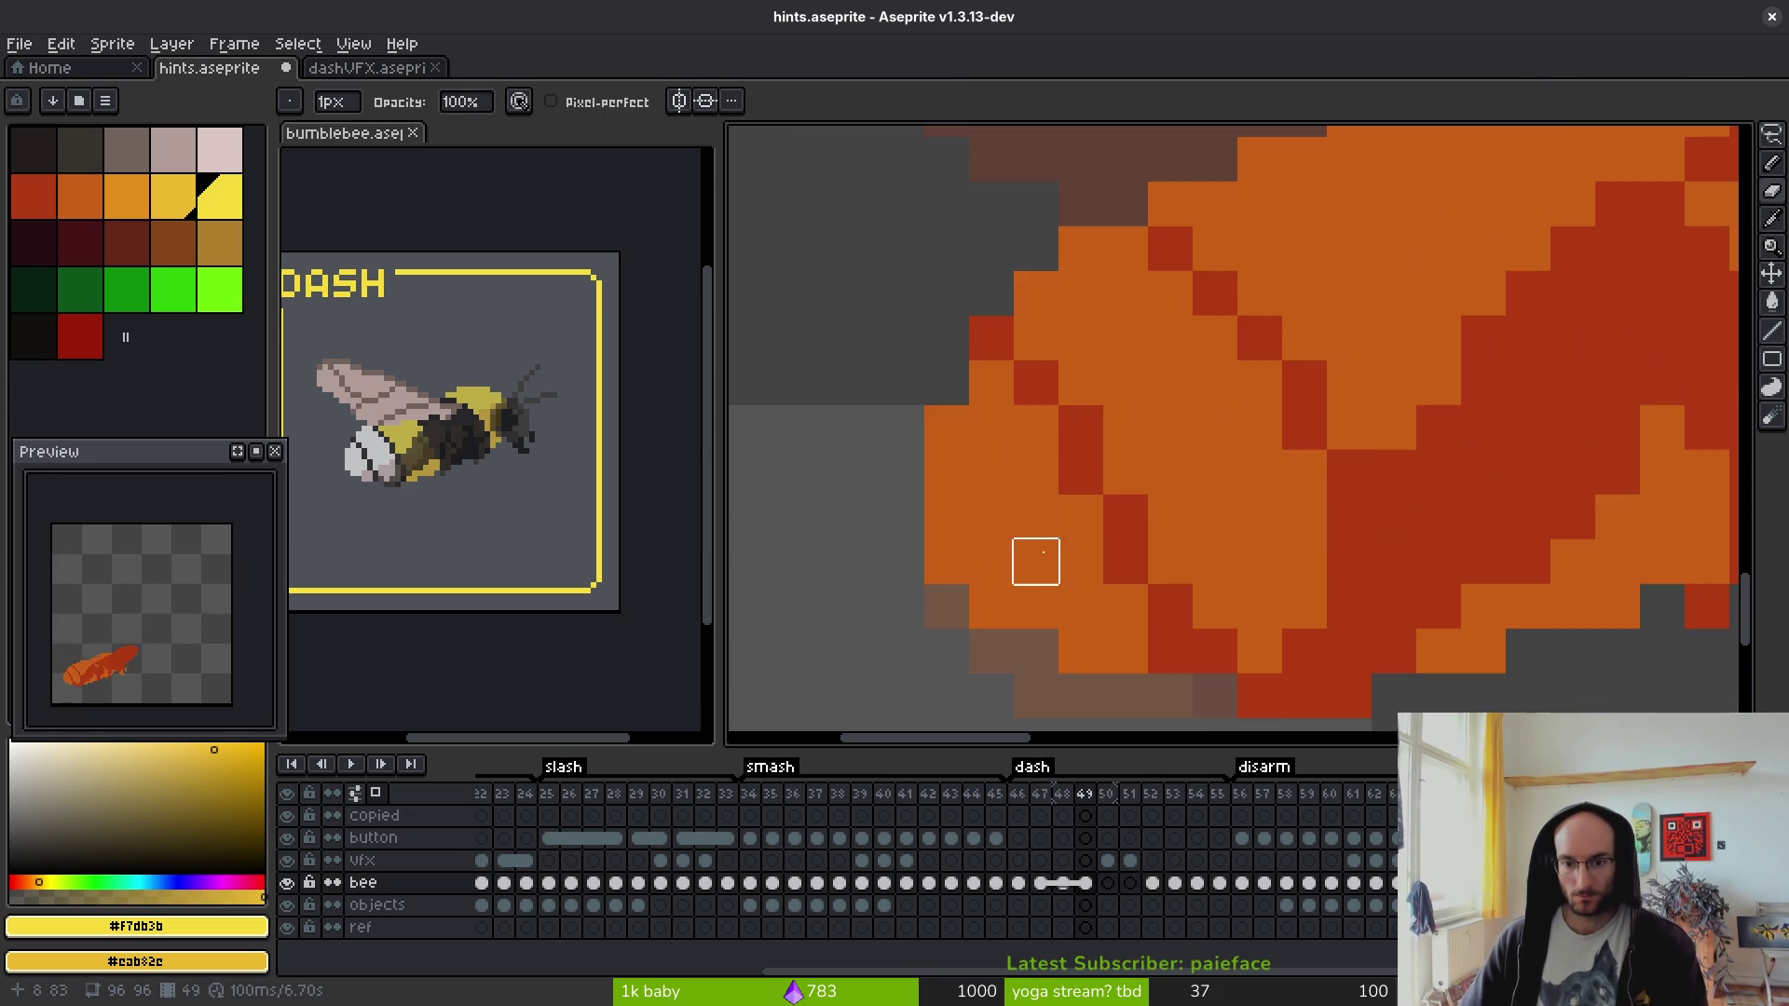
key("Right")
key("Right")
key("Right")
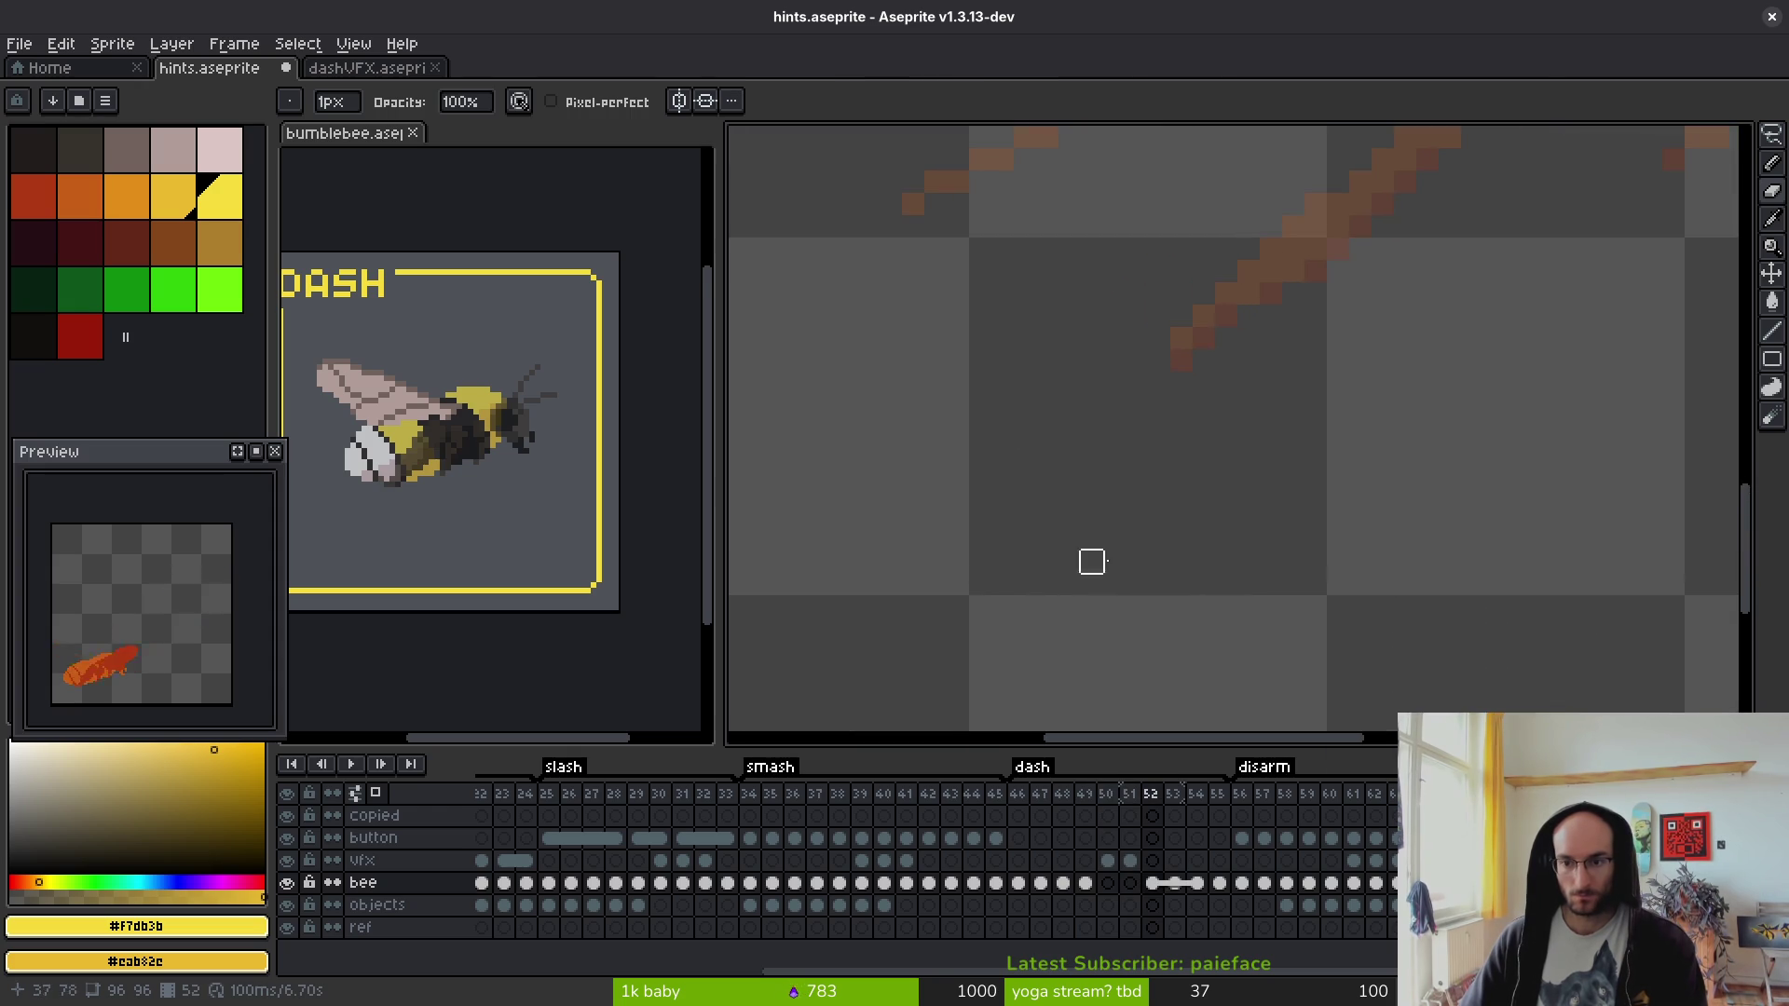
key("Right")
scroll(1305, 431, "down", 1)
scroll(1110, 387, "up", 1)
scroll(1270, 347, "up", 3)
scroll(1295, 500, "down", 5)
- Review the orange bee on frame 56, then select the ref layer's cel at frame 23
key("Right")
key("Right")
key("Right")
scroll(1156, 522, "up", 4)
left_click_drag(1133, 601, 1260, 613)
left_click_drag(1620, 400, 1066, 531)
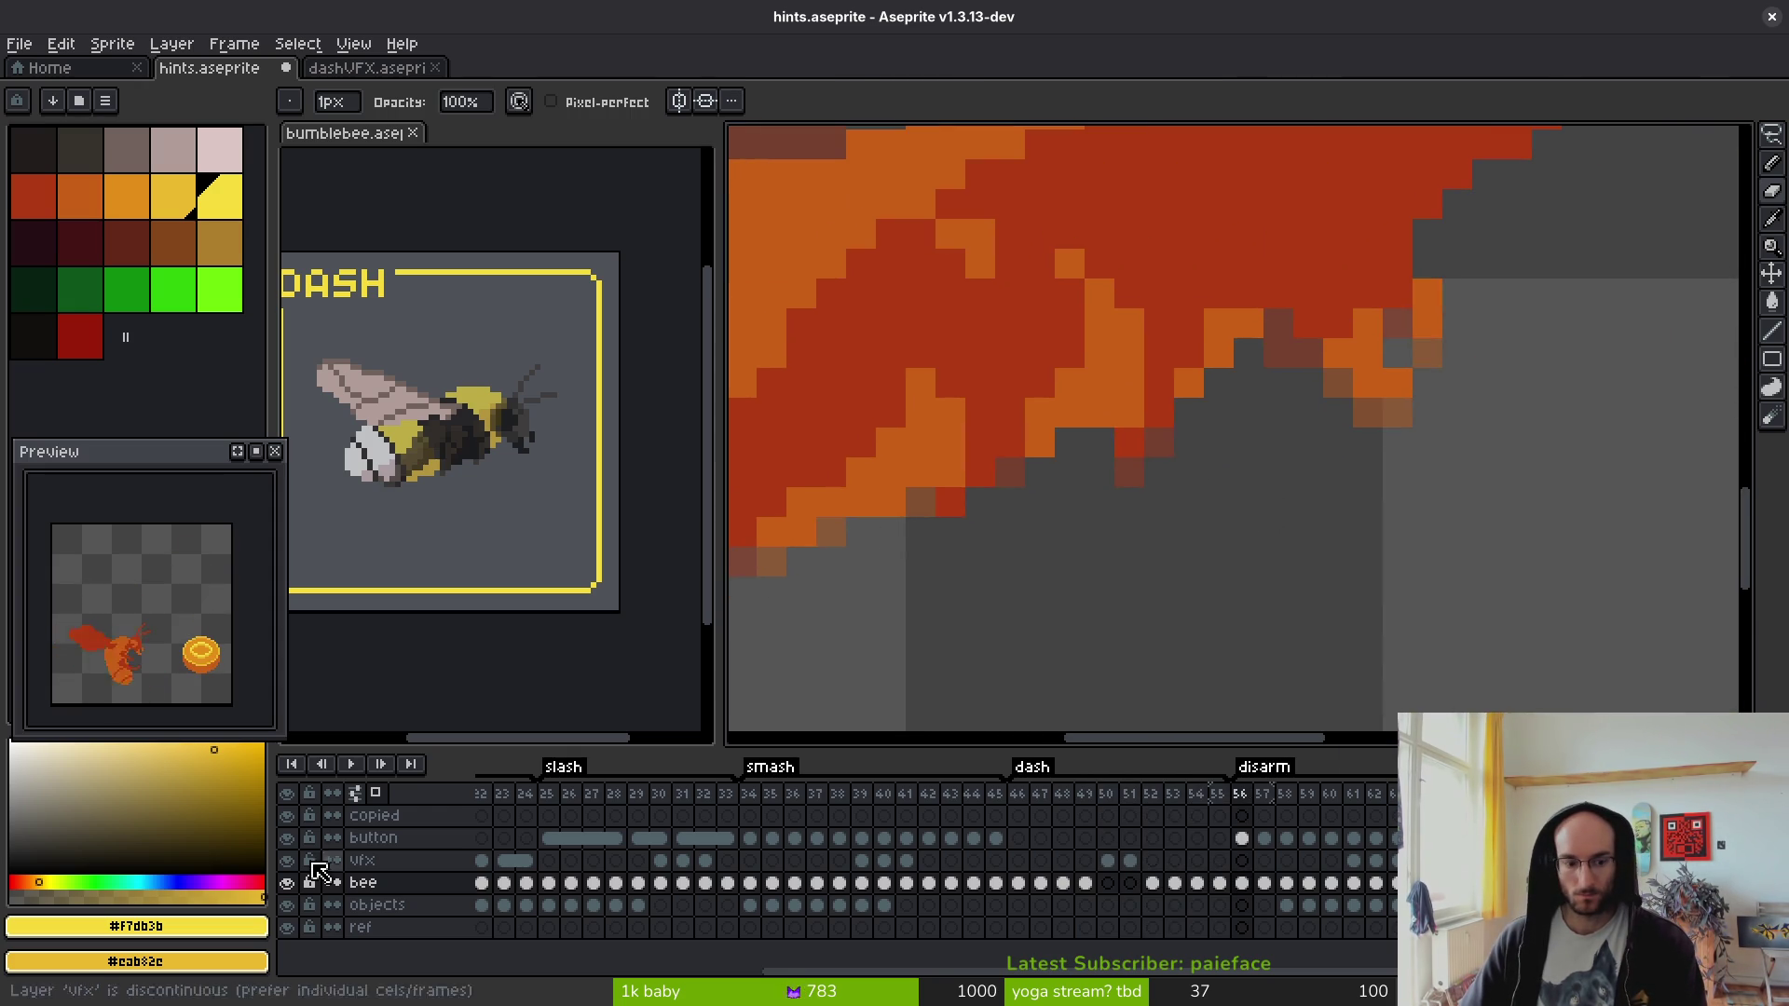
left_click_drag(504, 927, 1342, 950)
left_click(503, 928)
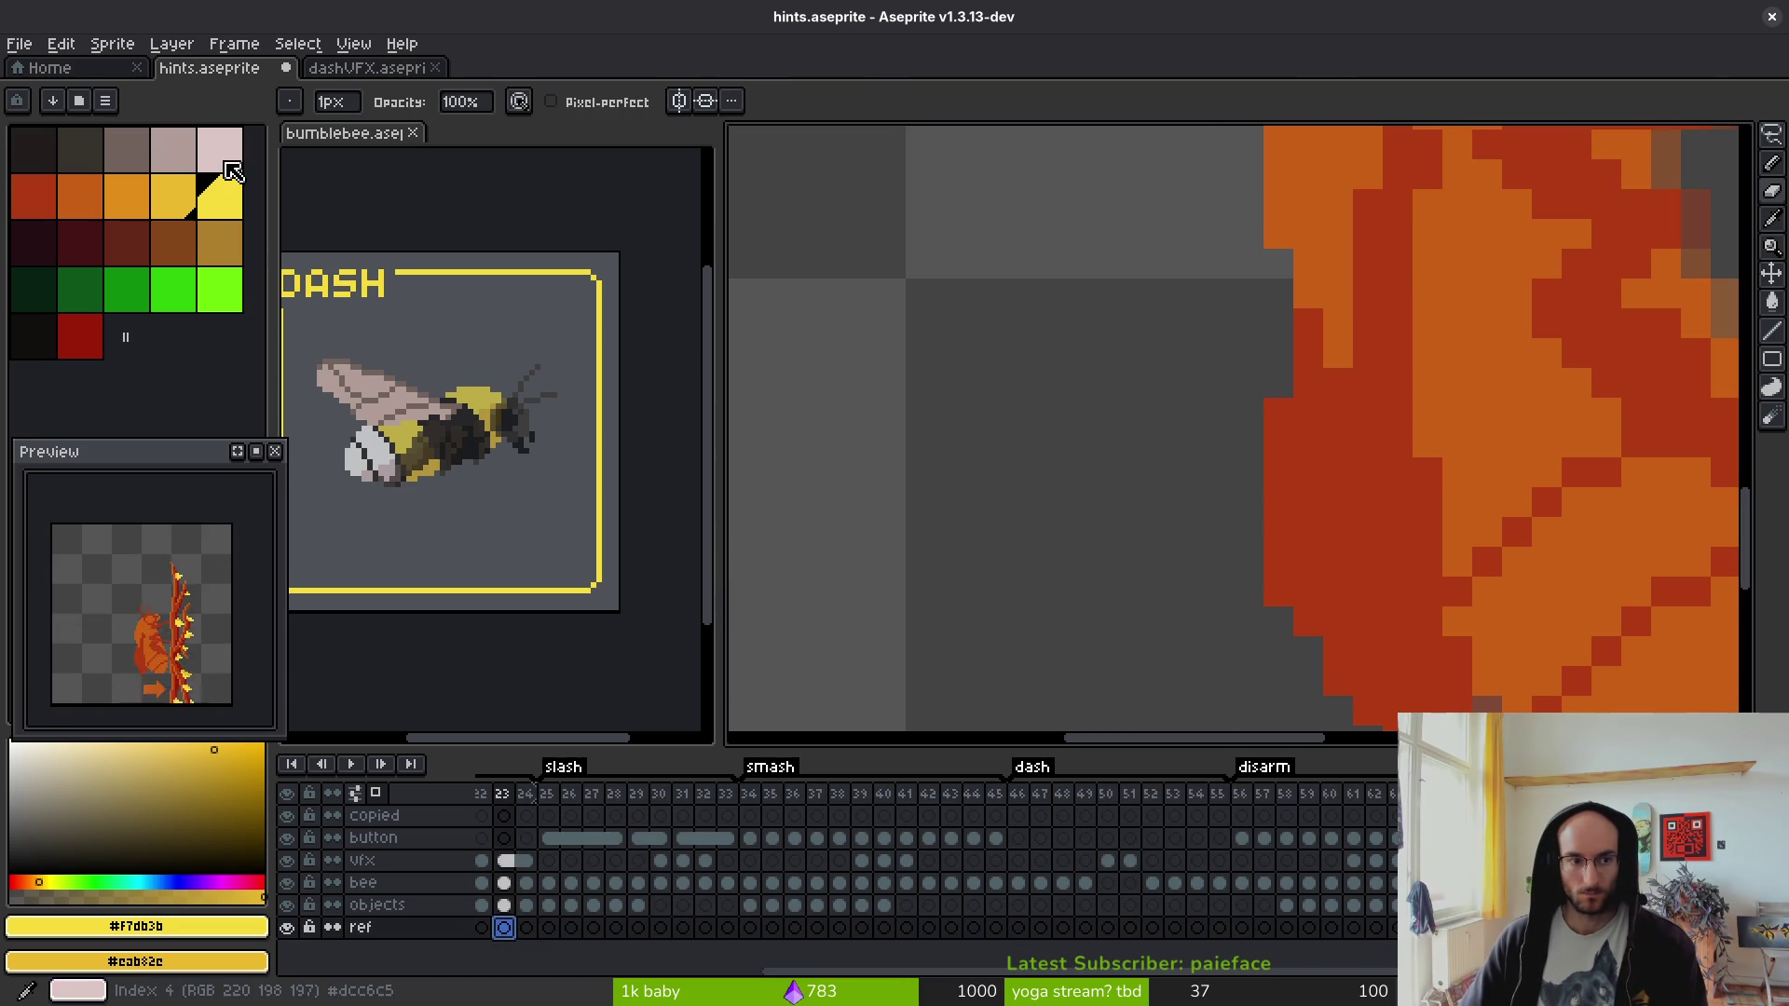
- Flood-fill the ref layer with the pale pink palette colour
left_click(220, 149)
scroll(1006, 508, "down", 3)
key("g")
left_click(884, 593)
scroll(958, 571, "down", 3)
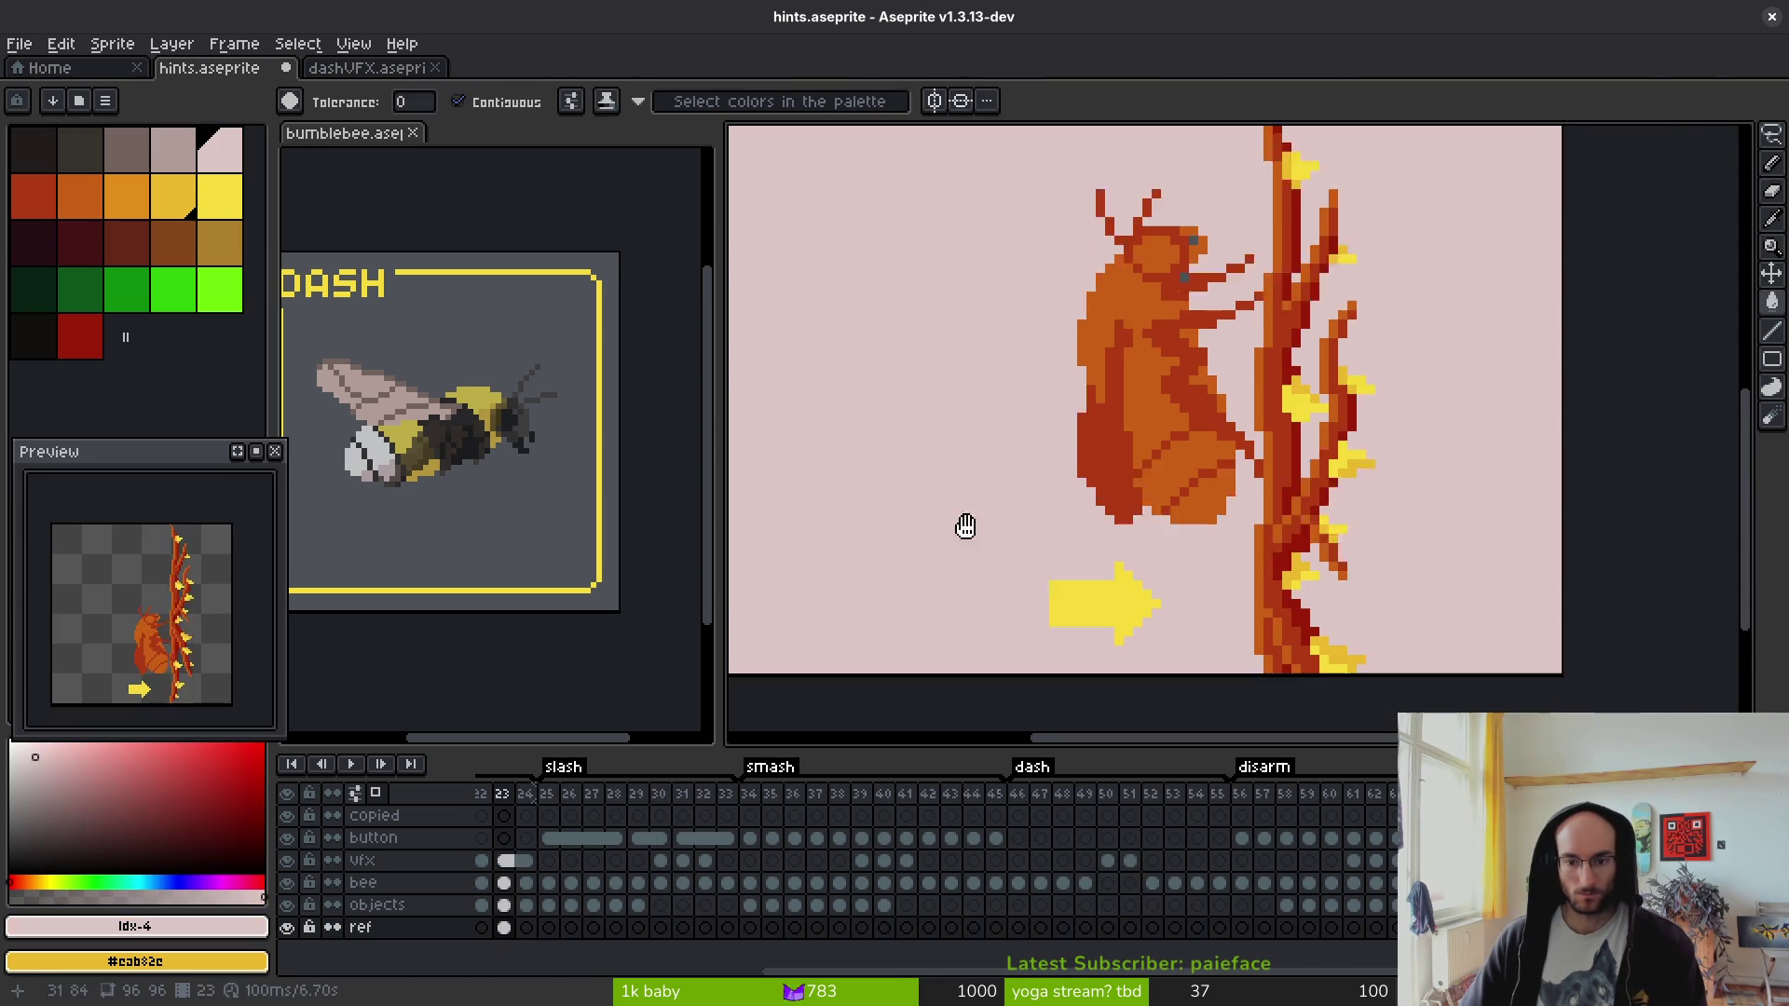
key("Delete")
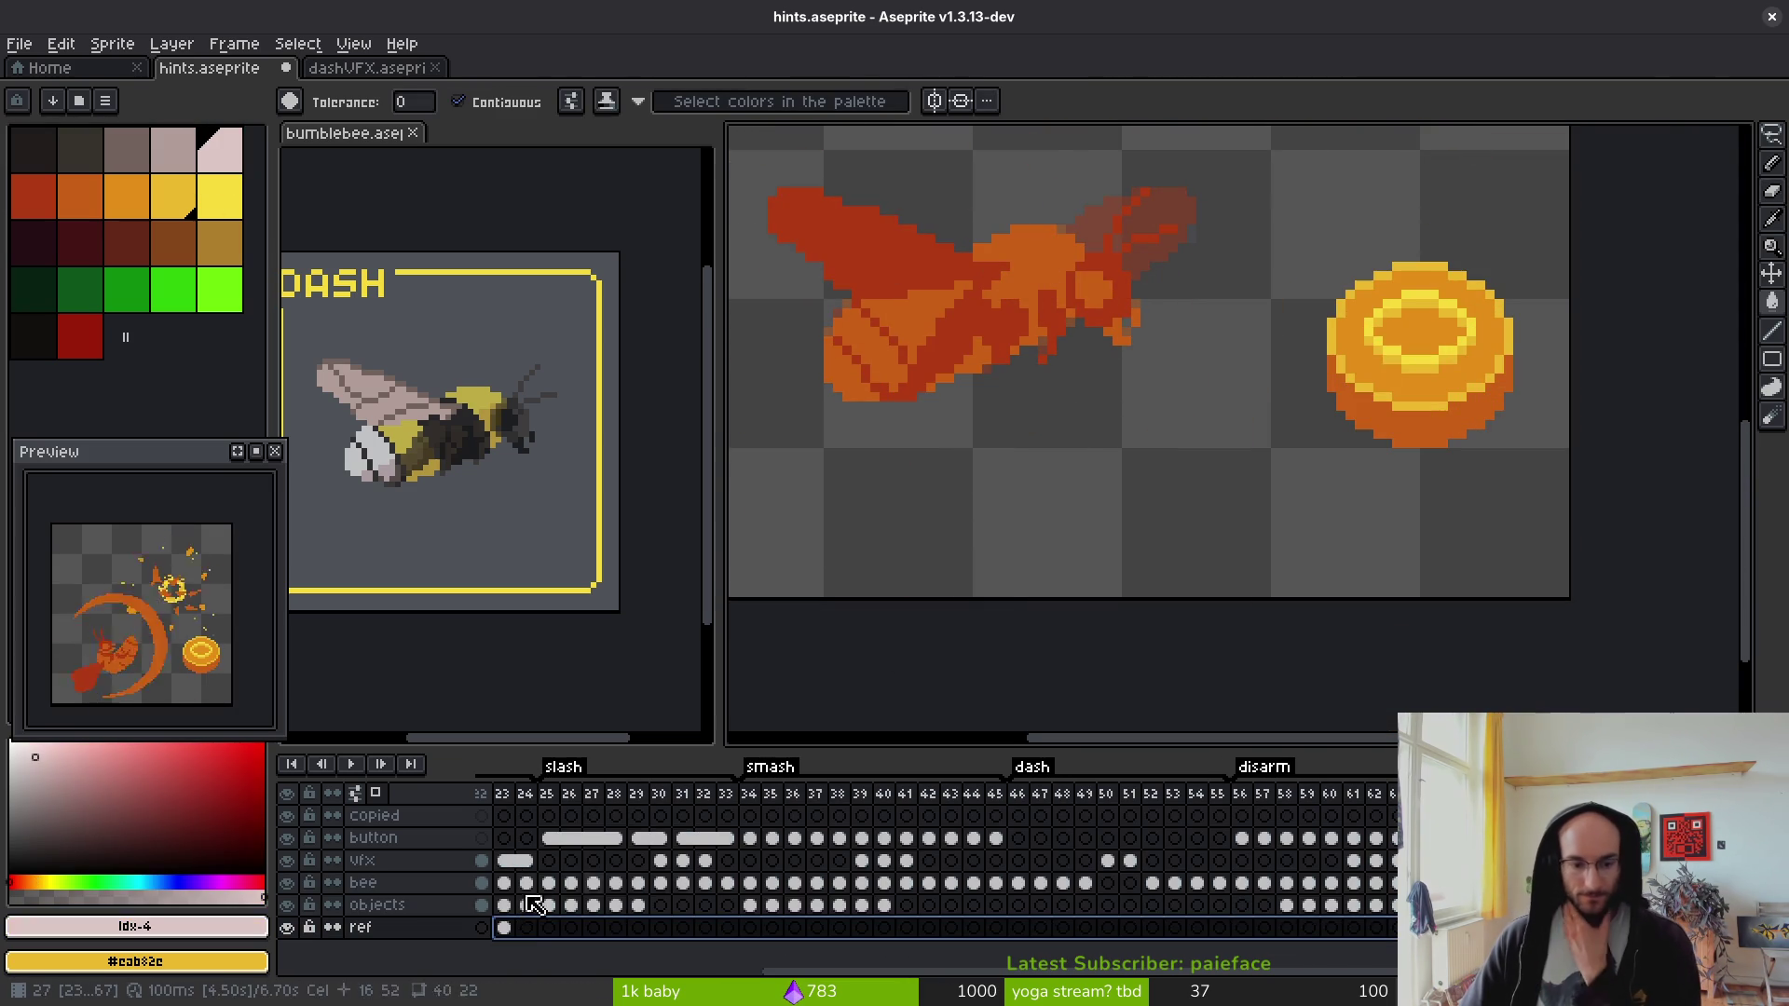
- Link the ref cel across the selected frames
right_click(512, 927)
left_click(585, 964)
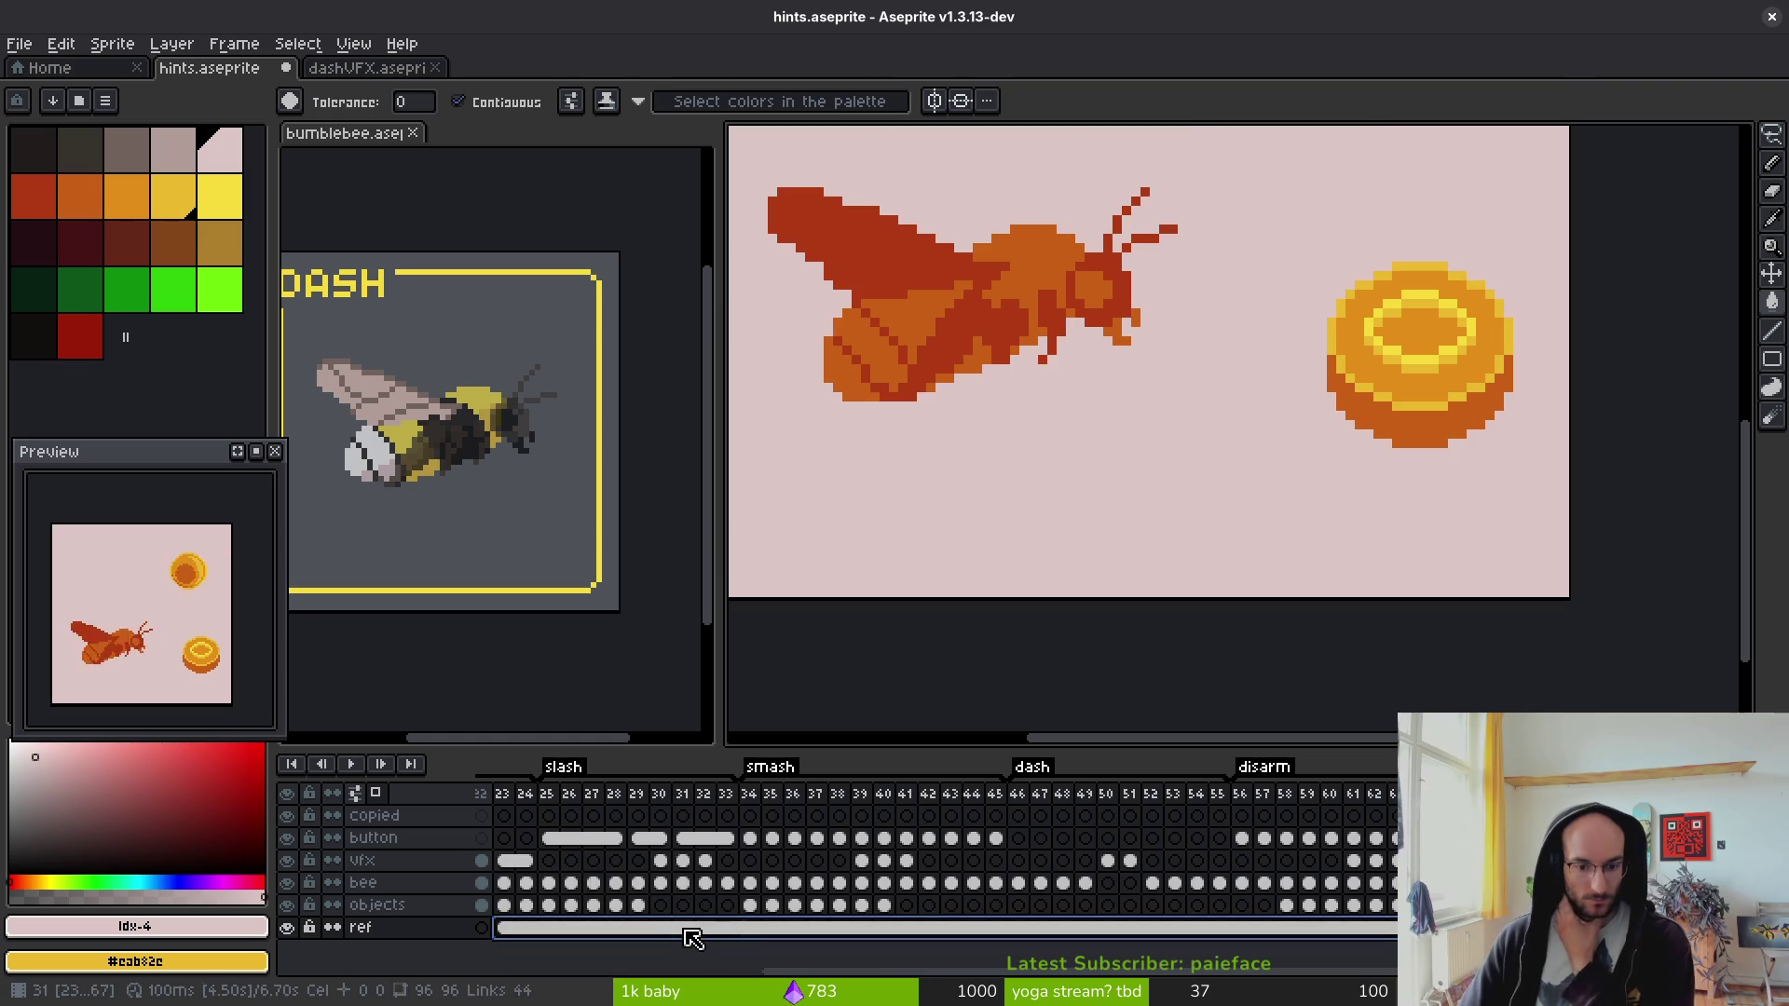
left_click(683, 927)
scroll(1086, 538, "up", 1)
scroll(1086, 538, "down", 1)
- Play and stop the animation to preview it
key("Return")
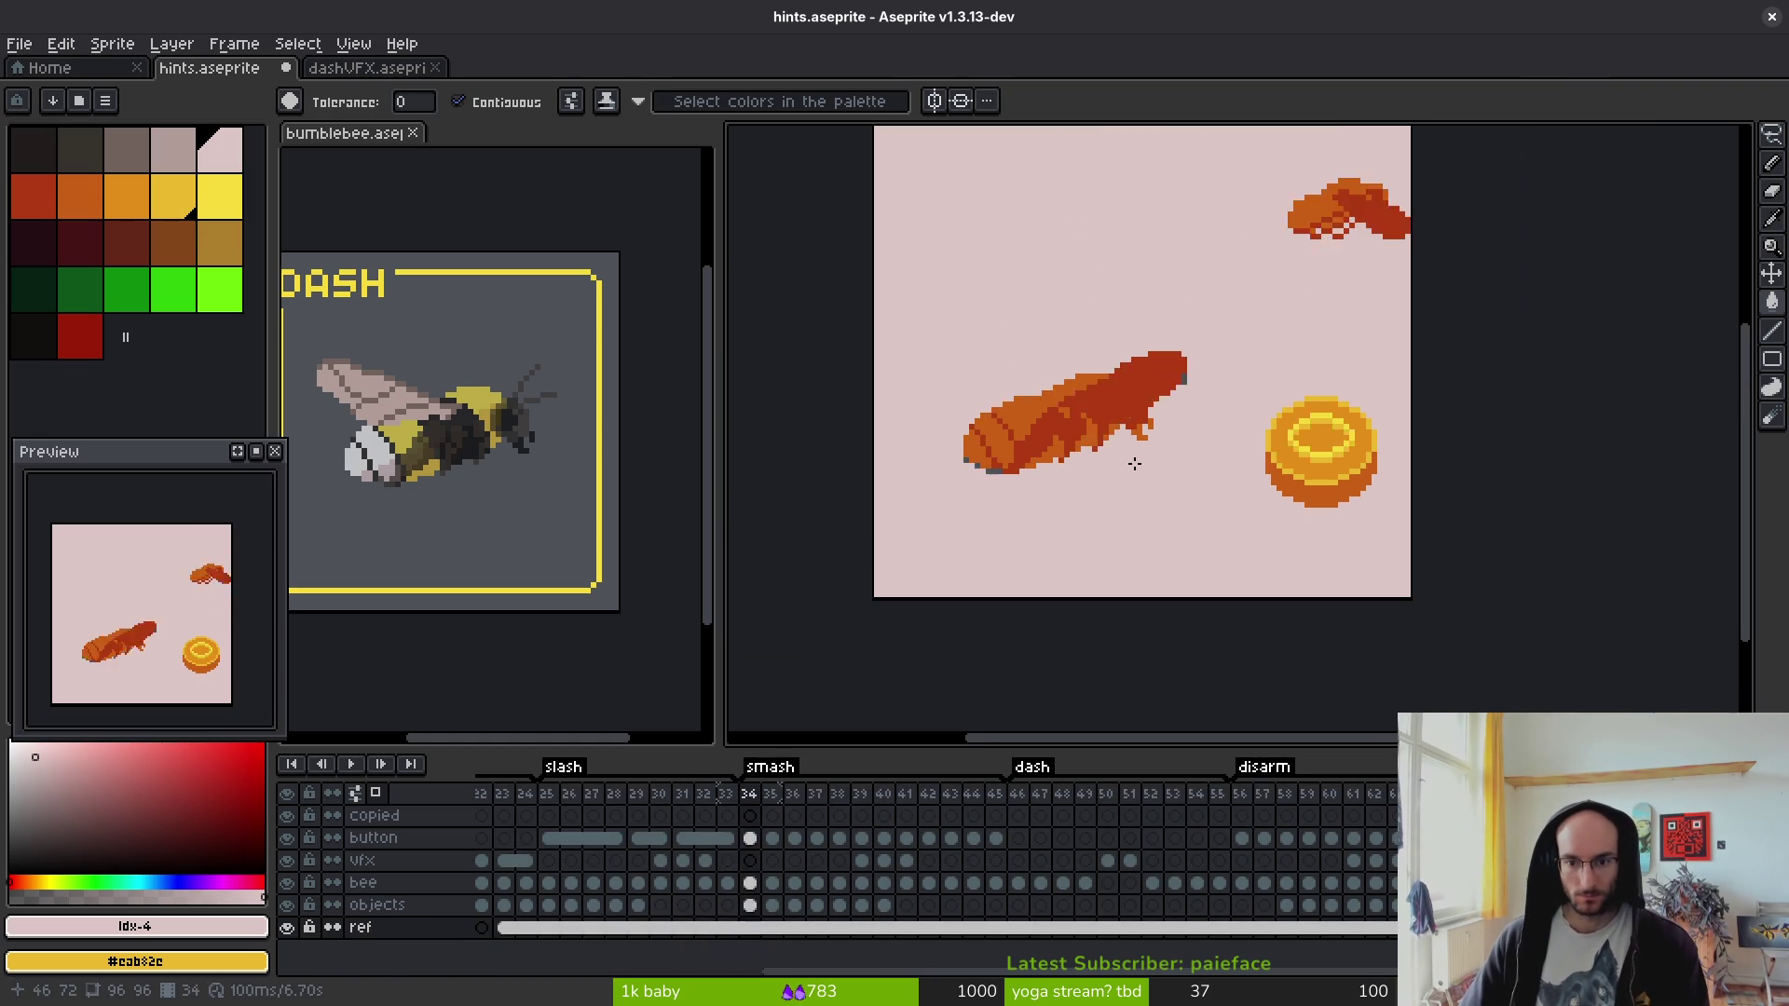
key("Return")
scroll(1188, 398, "up", 2)
scroll(1188, 398, "down", 2)
scroll(1286, 439, "up", 3)
- Clear the stray grey pixel from the bee's head in frame 24
key("e")
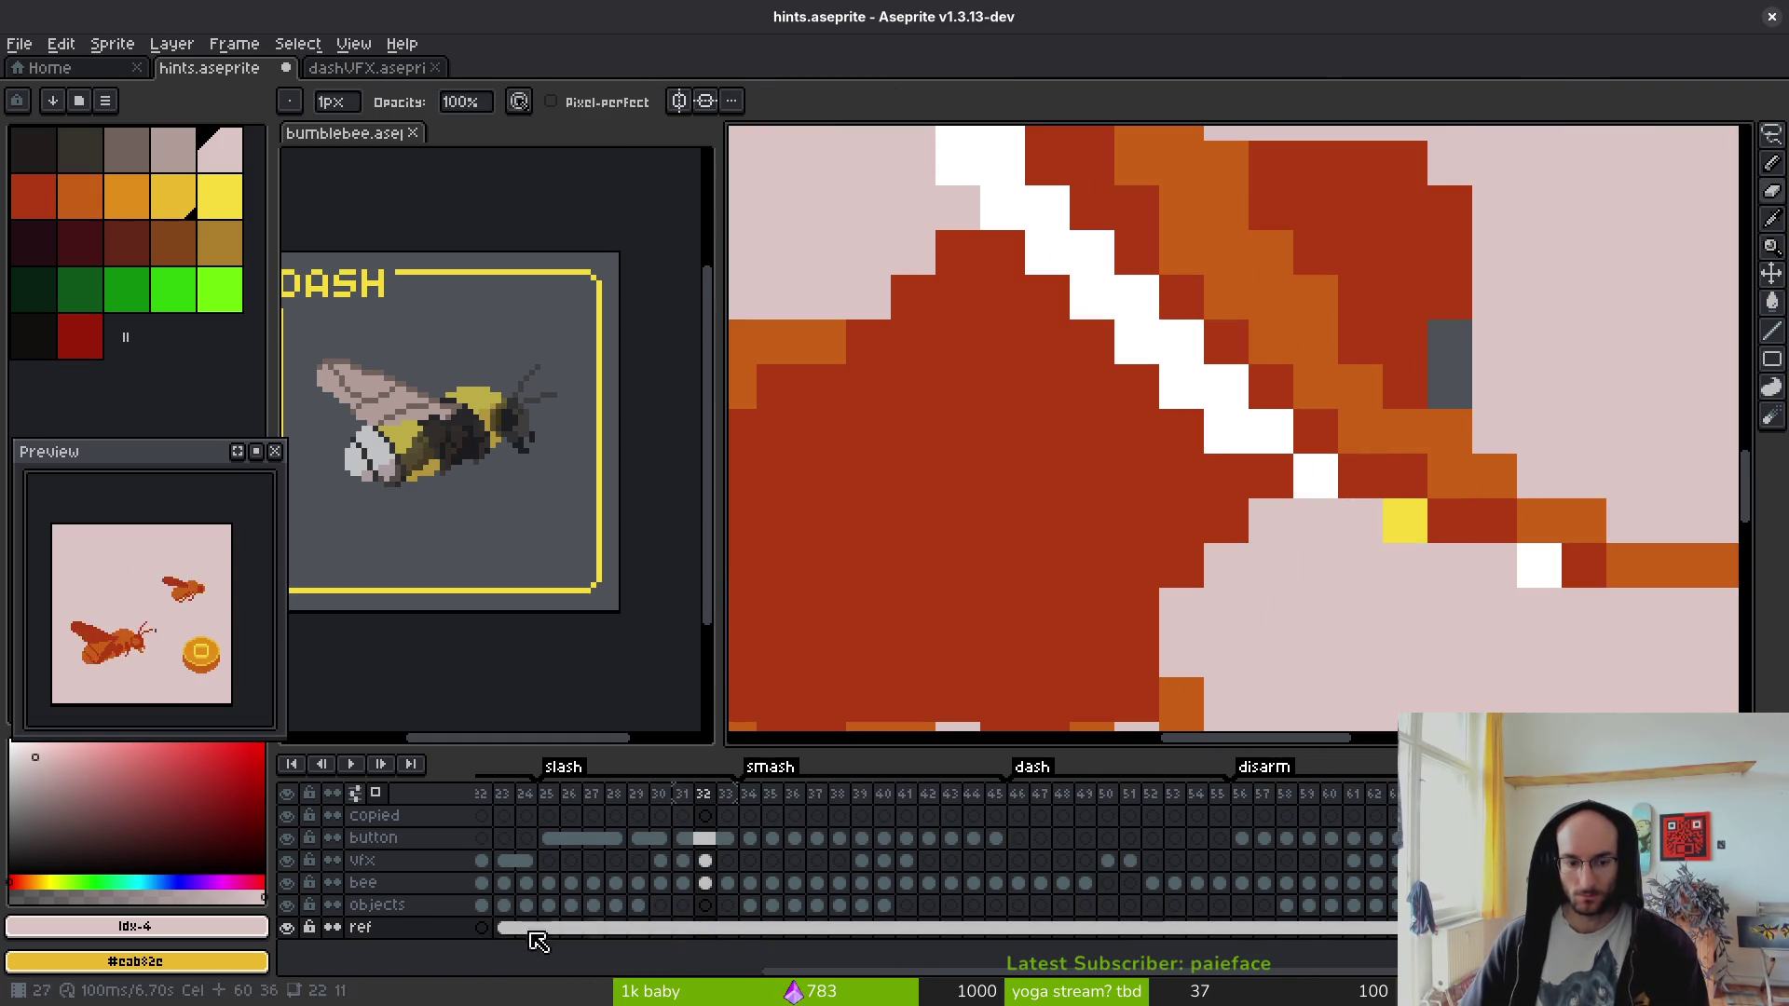
left_click(1155, 885)
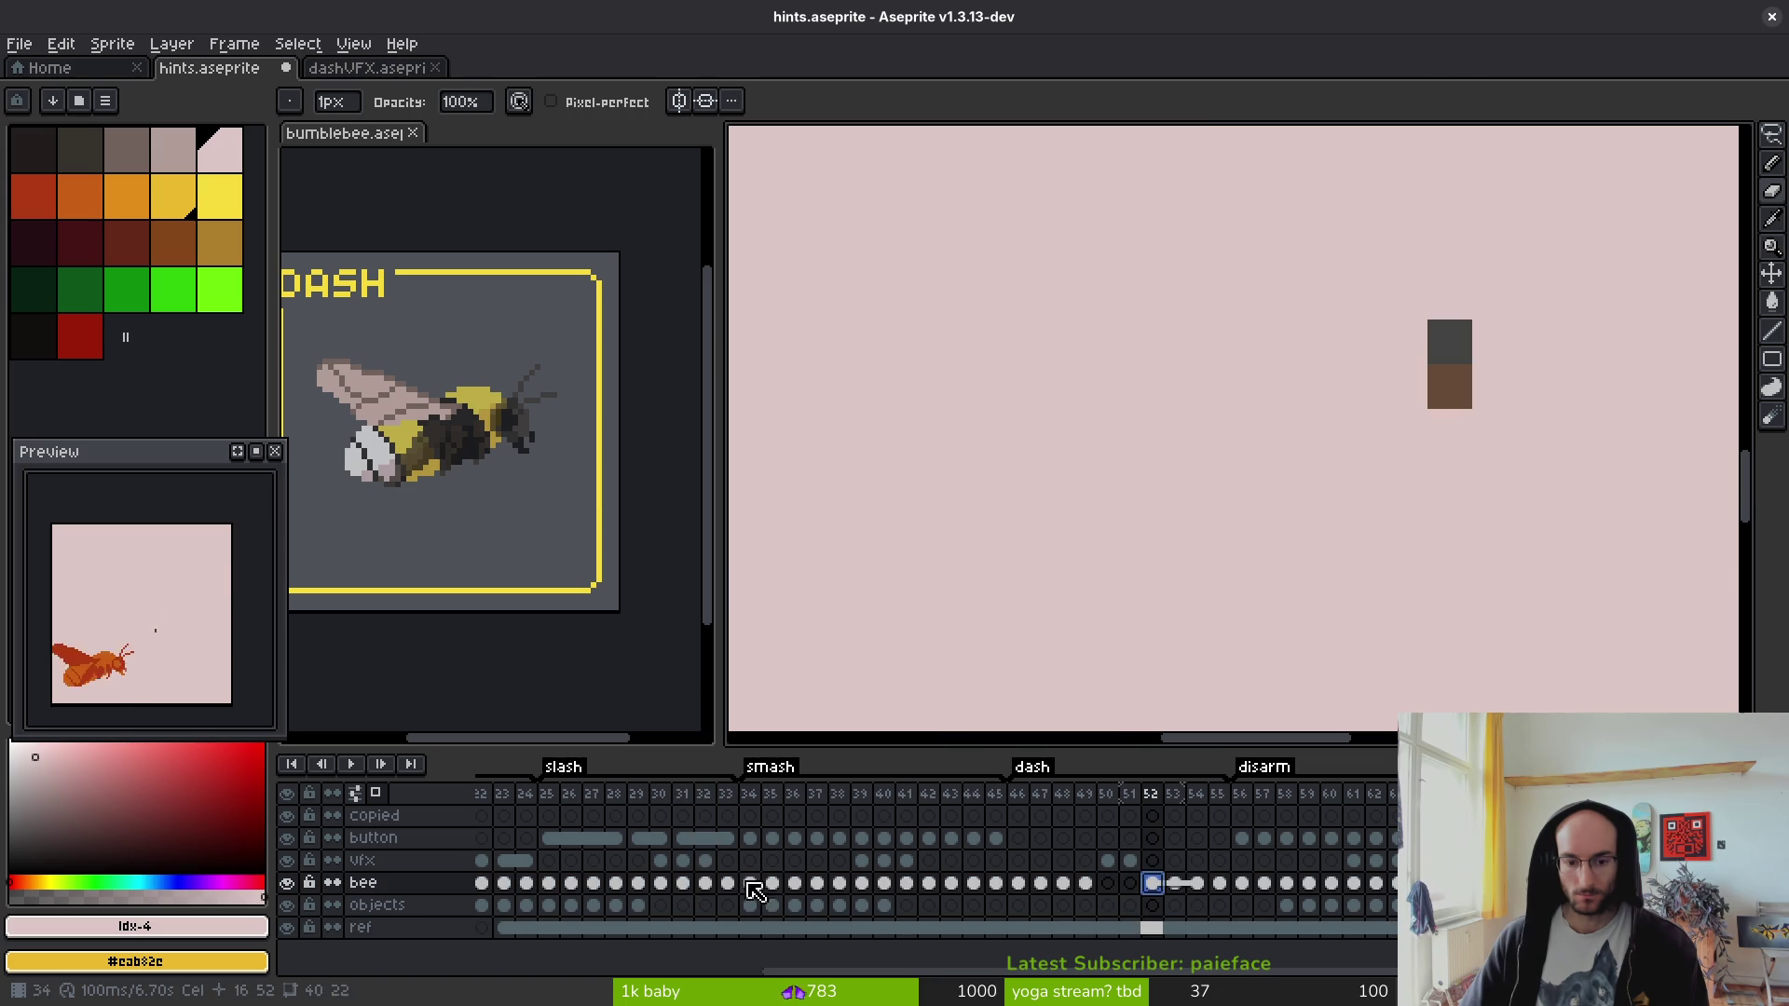
left_click(525, 882)
scroll(1232, 326, "down", 2)
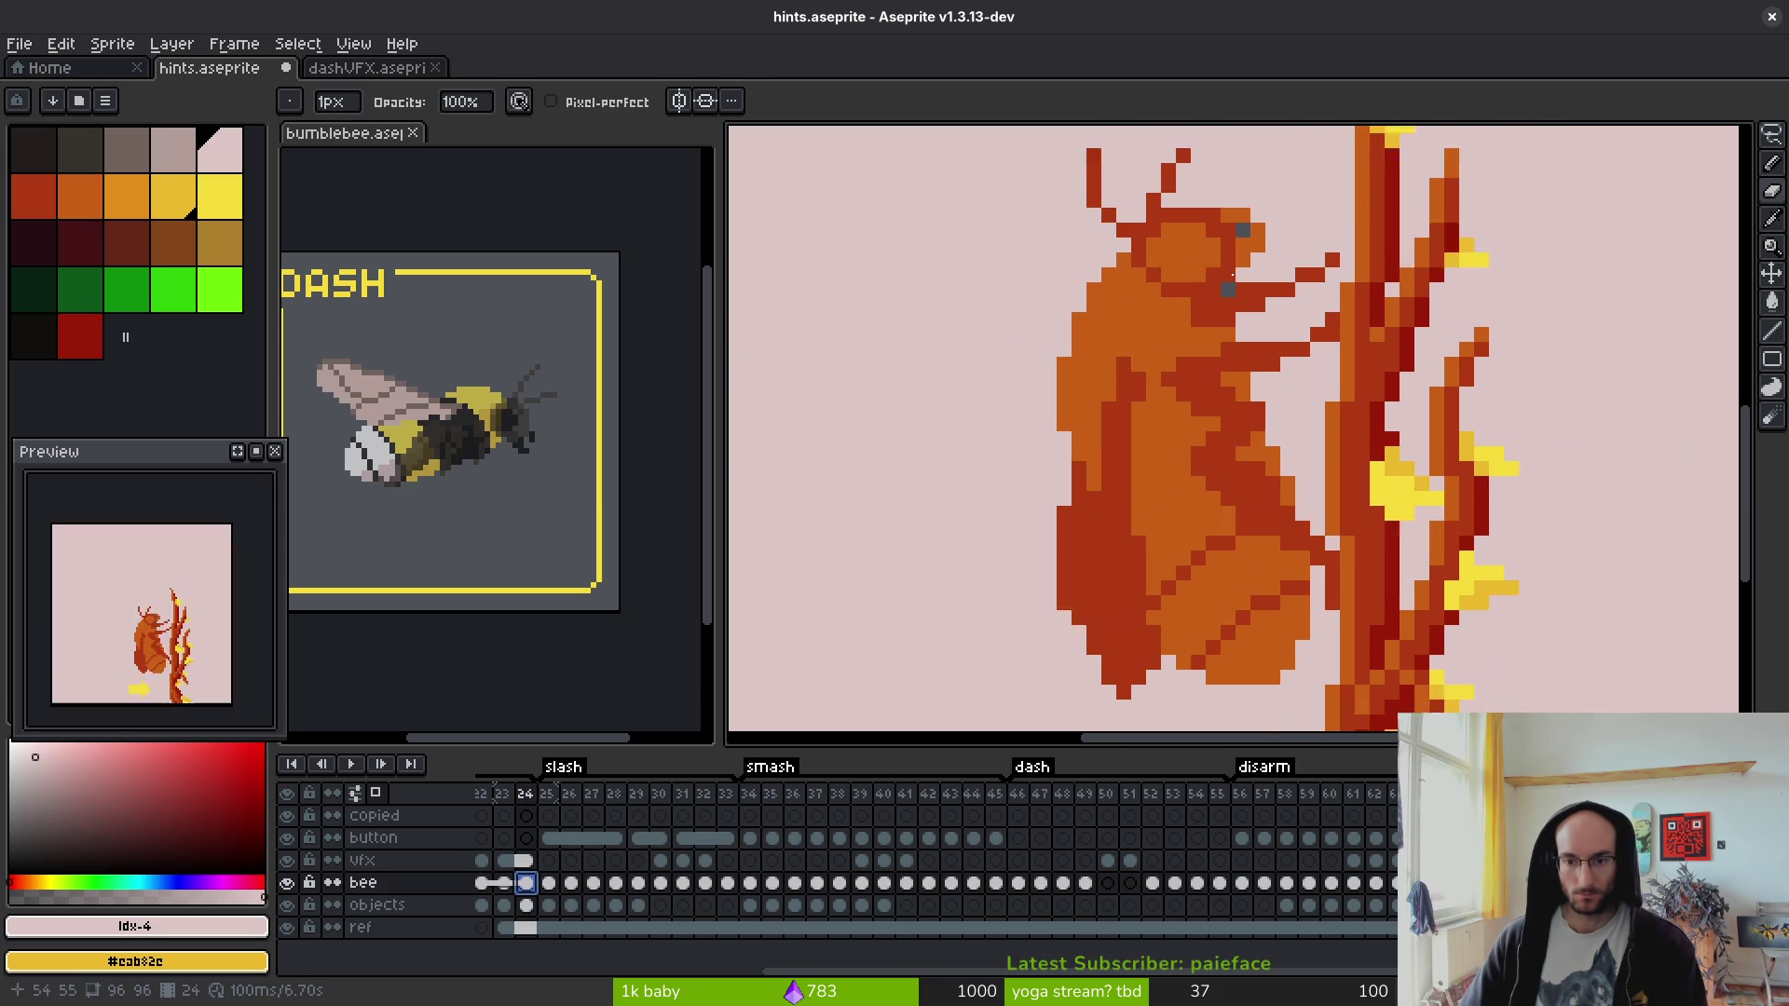
scroll(1264, 193, "up", 5)
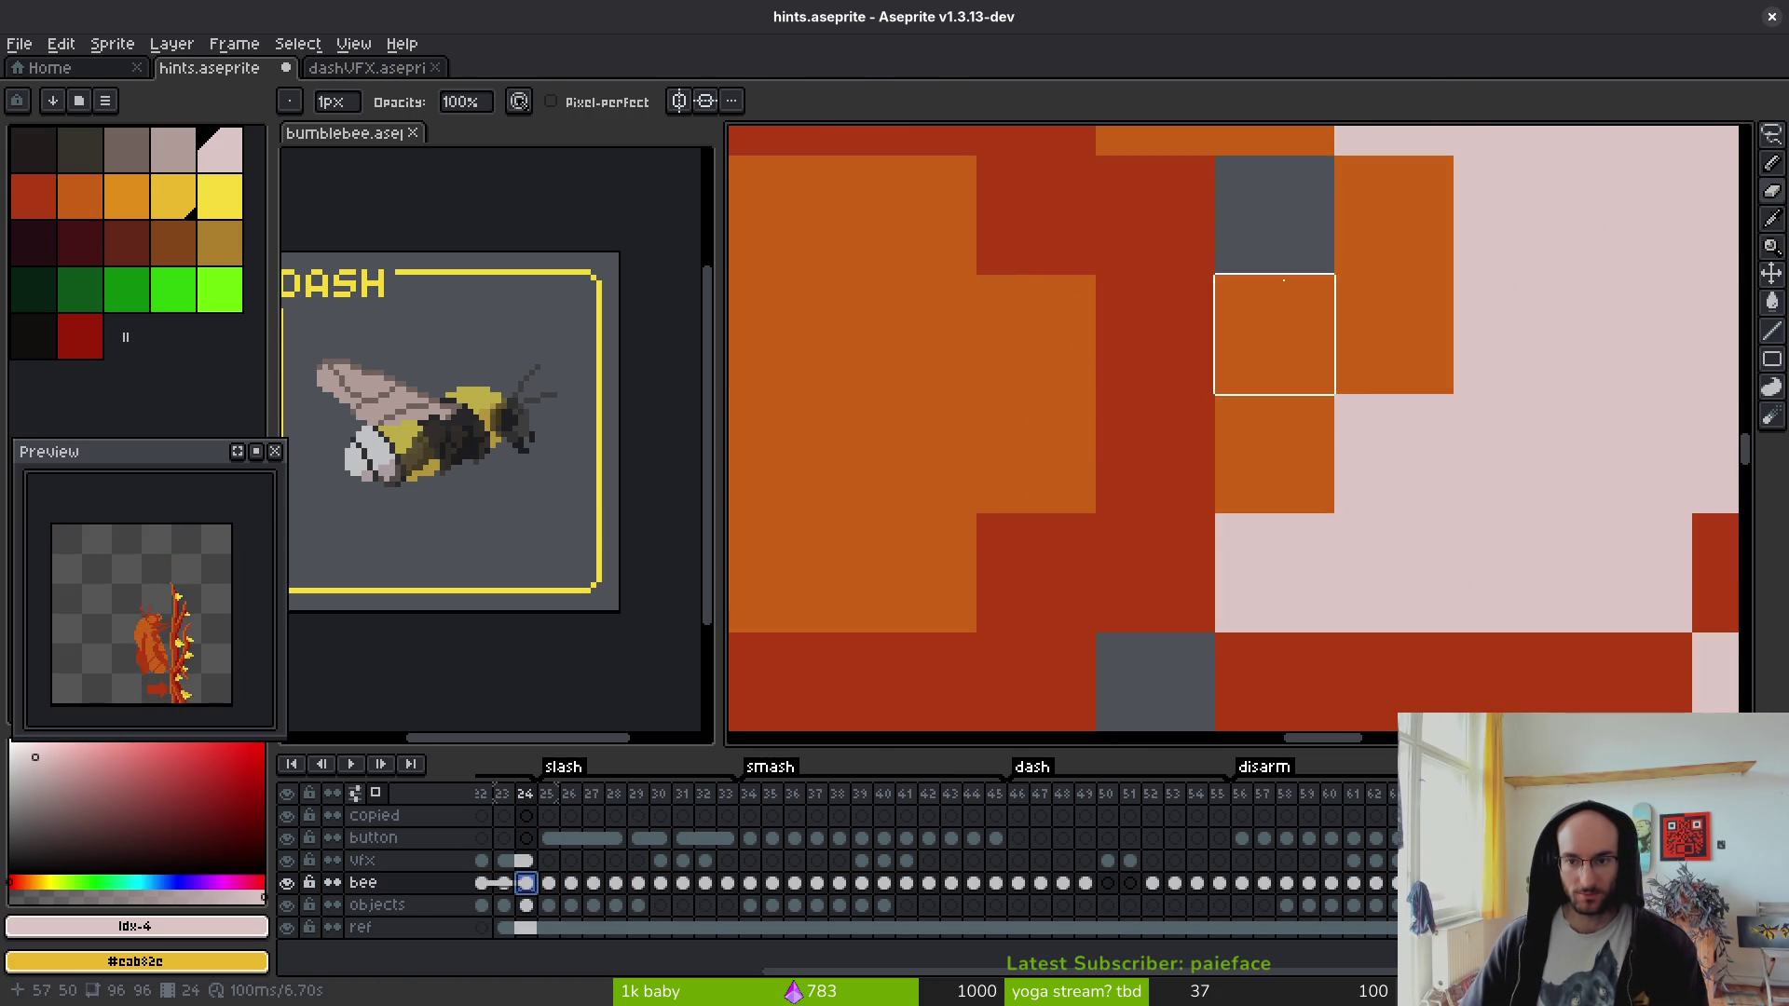
left_click(1262, 199, "alt")
scroll(1291, 269, "down", 3)
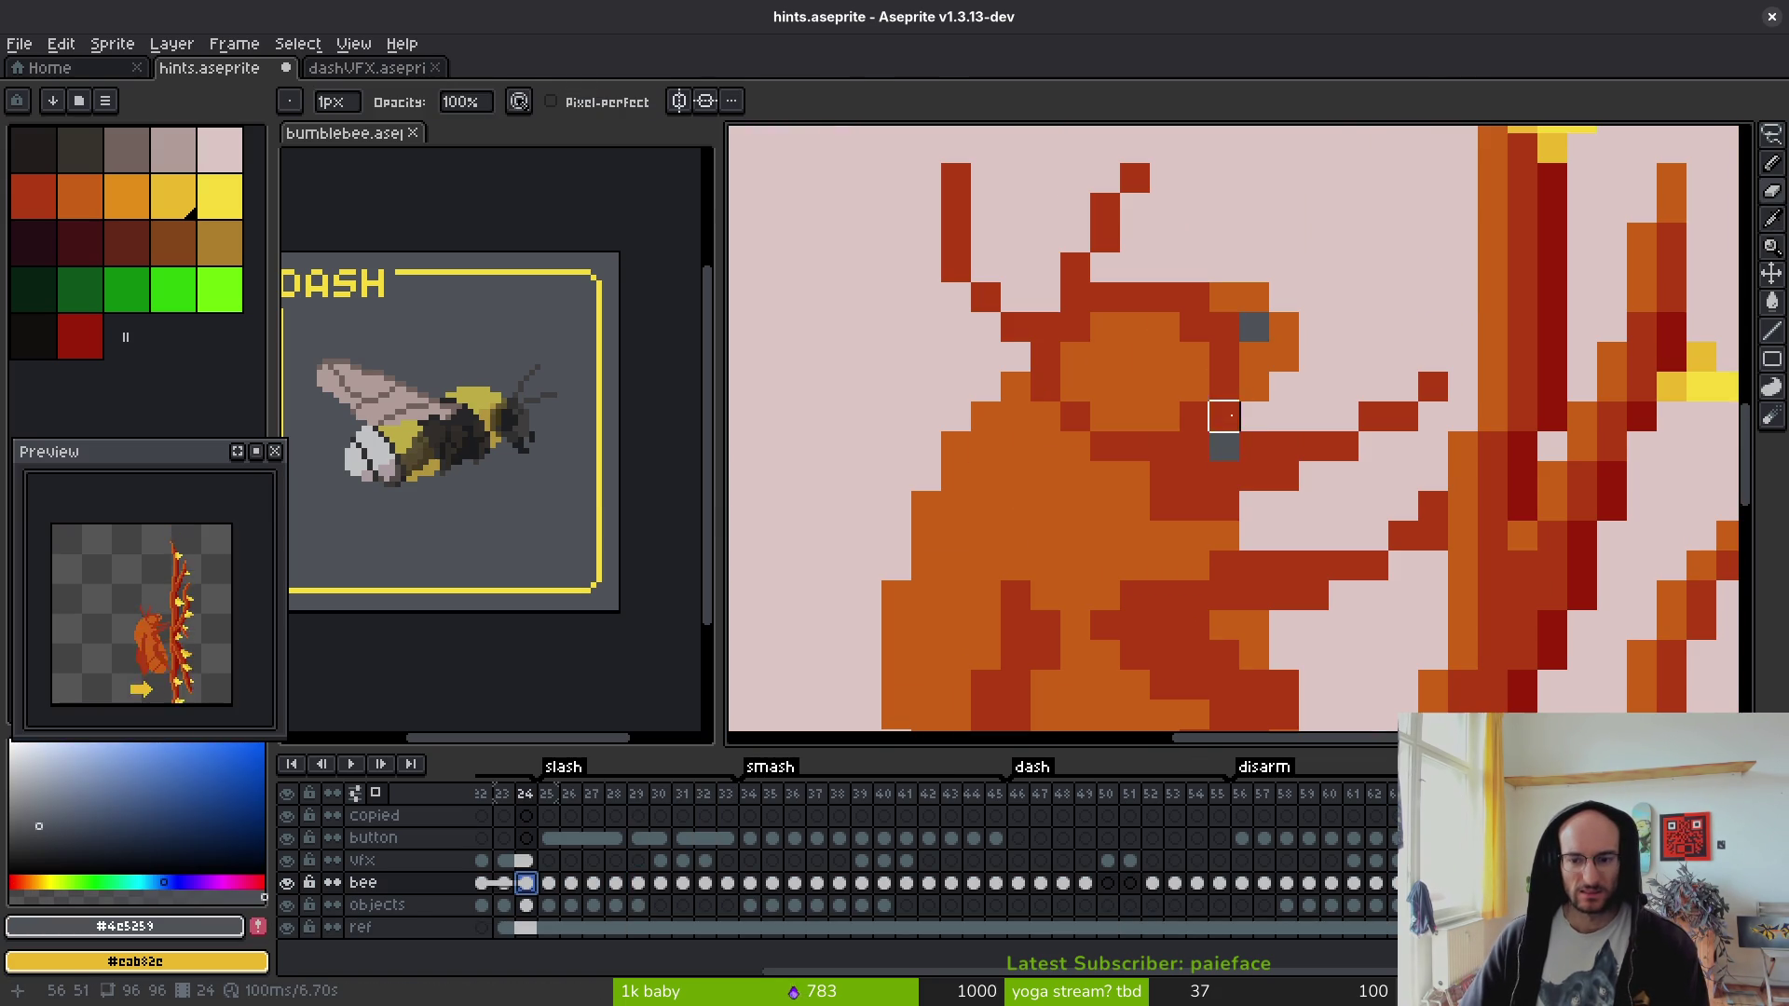
key("alt")
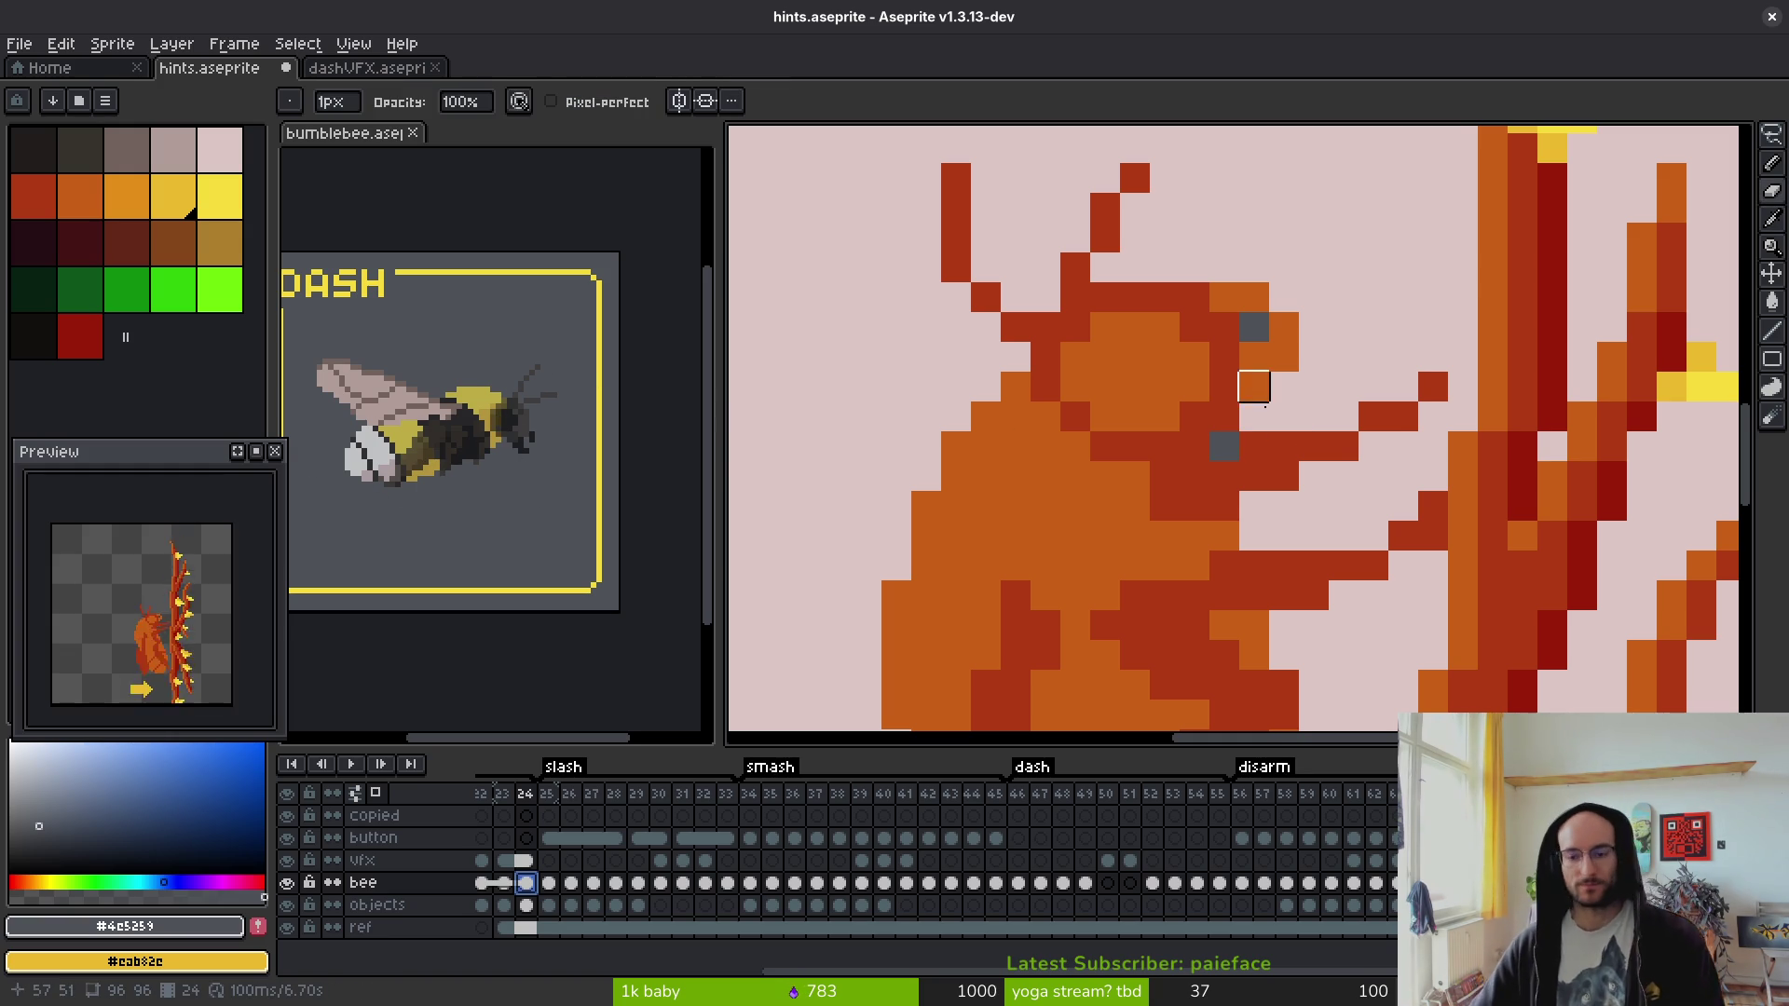
scroll(1189, 383, "up", 2)
right_click(1214, 226)
scroll(1166, 421, "down", 3)
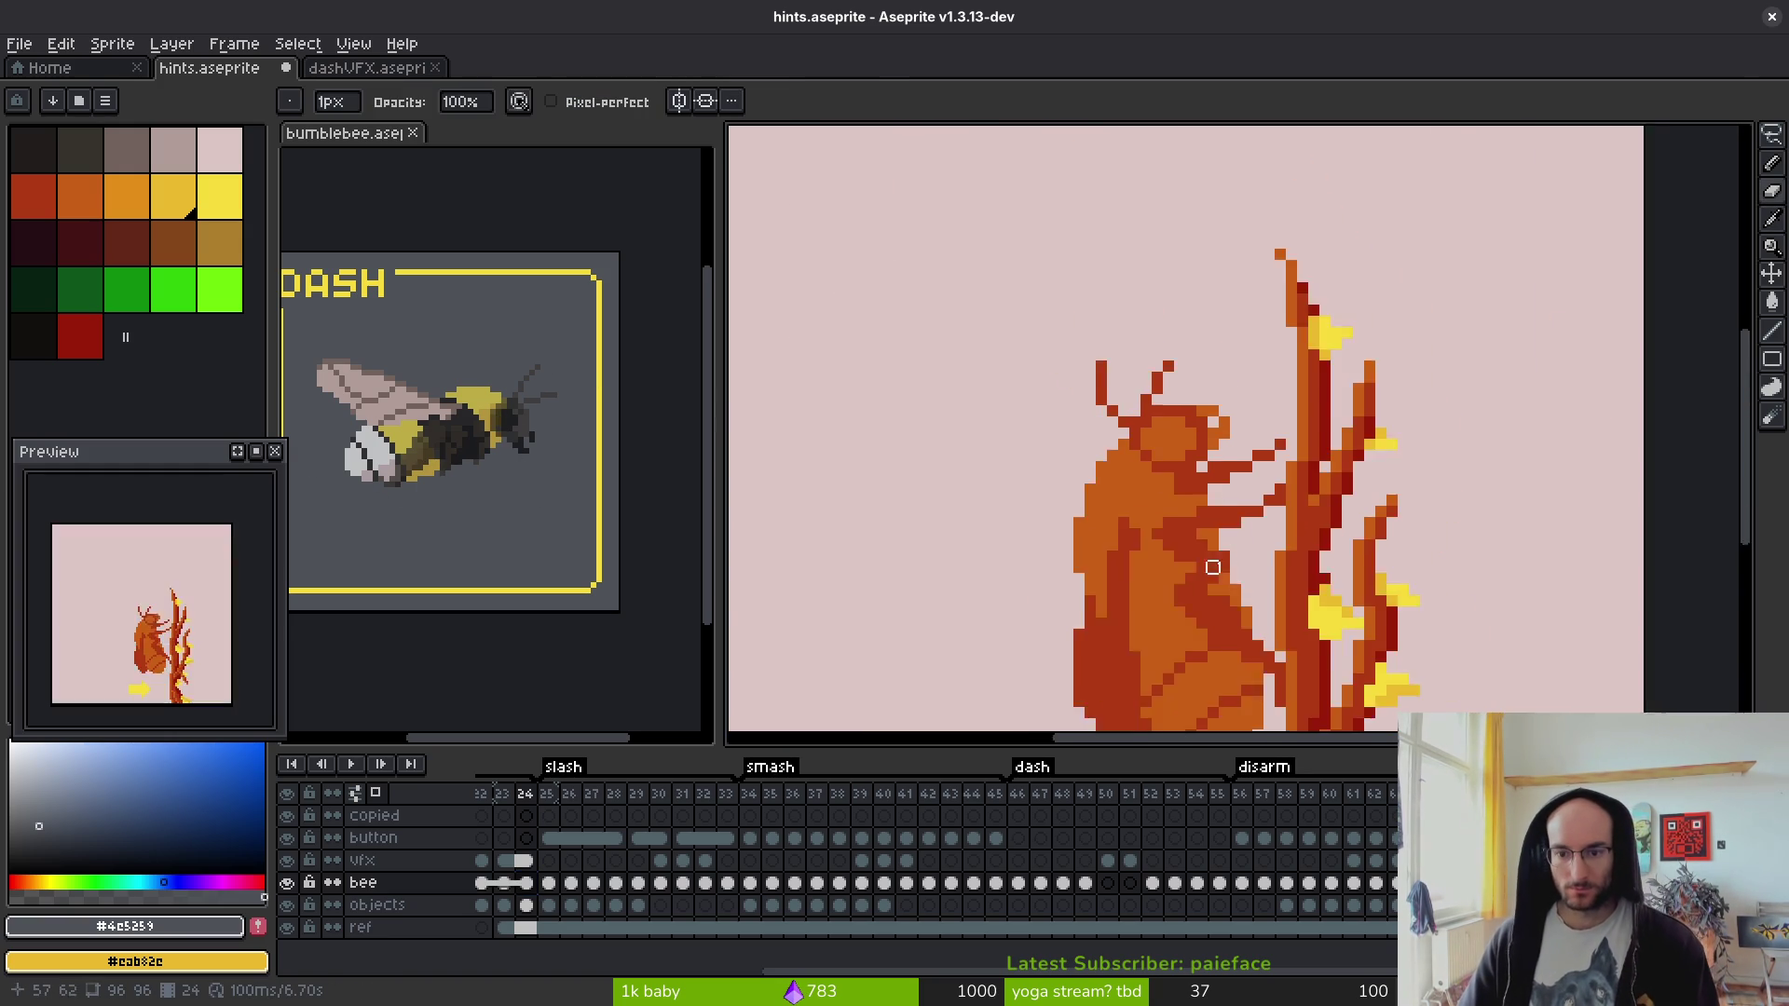
- Select the ref layer cels from frame 1 to 23 for linking
key("Left")
key("Left")
scroll(1172, 281, "up", 1)
scroll(1171, 281, "down", 1)
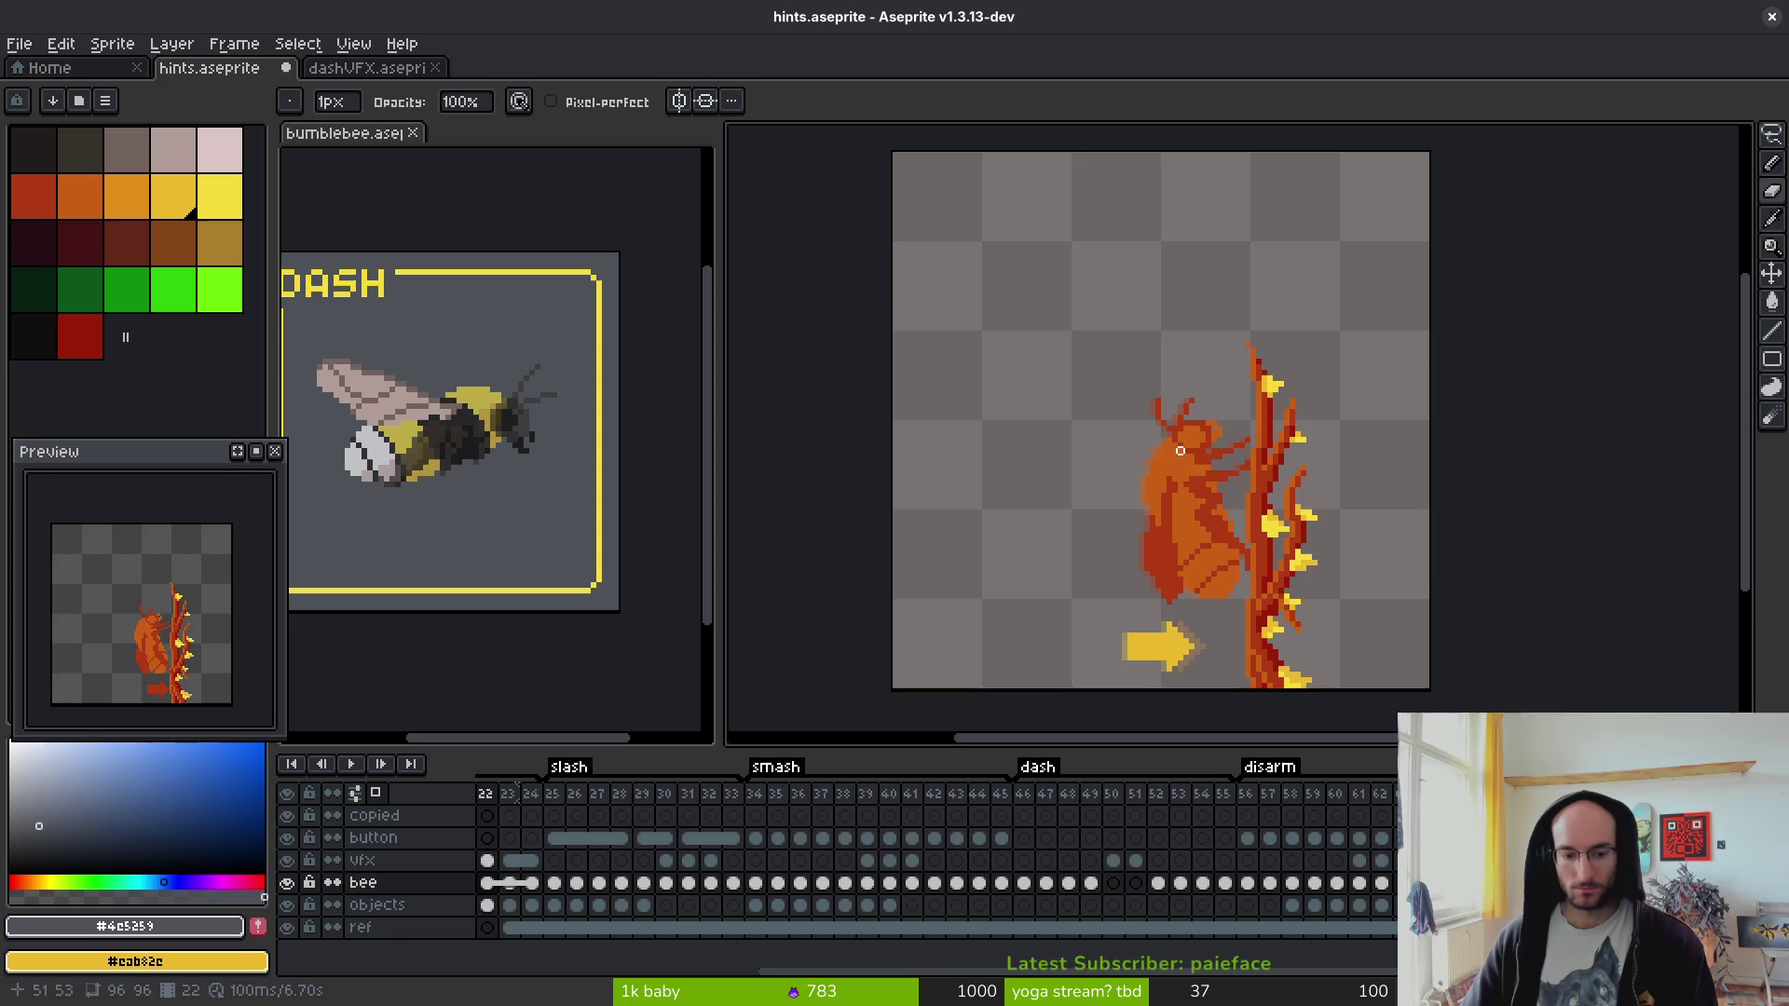
key("Right")
scroll(931, 950, "left", 5)
mouse_move(950, 928)
left_mouse_down()
mouse_move(363, 932)
mouse_move(1023, 932)
left_mouse_up()
right_click(899, 932)
- Link the ref cels across frames 1–25 and go to frame 1
left_click(1023, 952)
left_click(1023, 952)
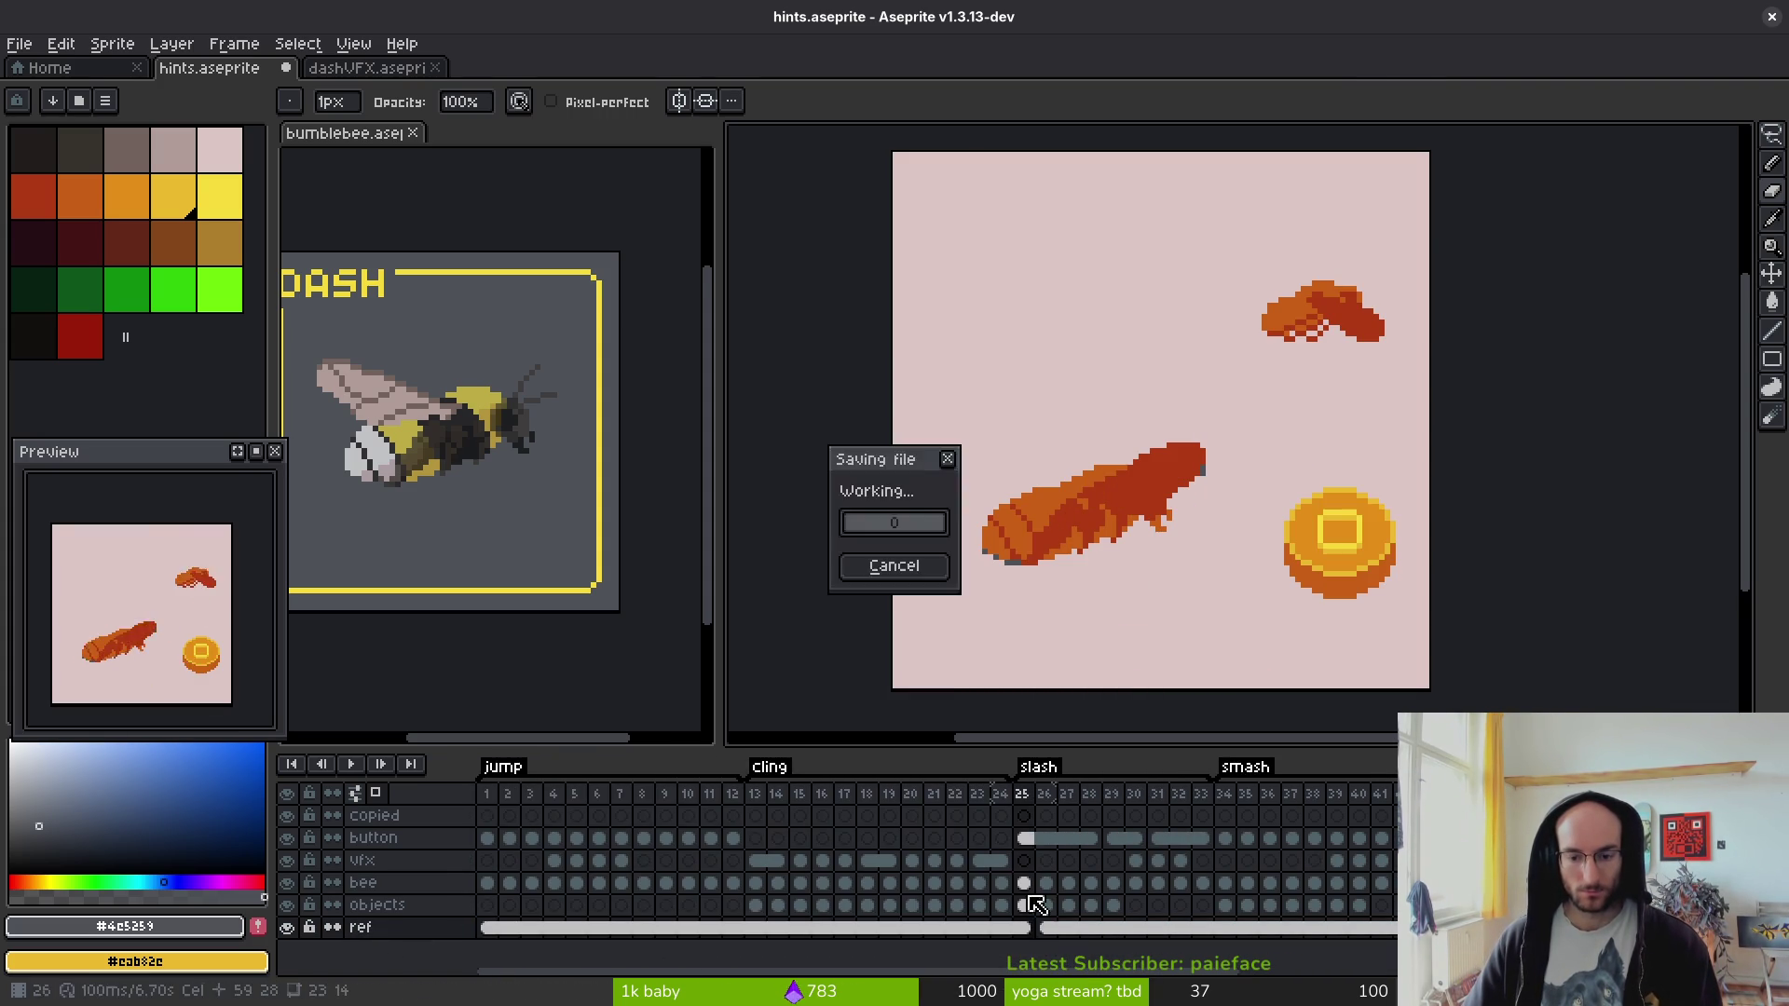
left_click(486, 882)
scroll(1167, 458, "up", 1)
scroll(1155, 438, "down", 2)
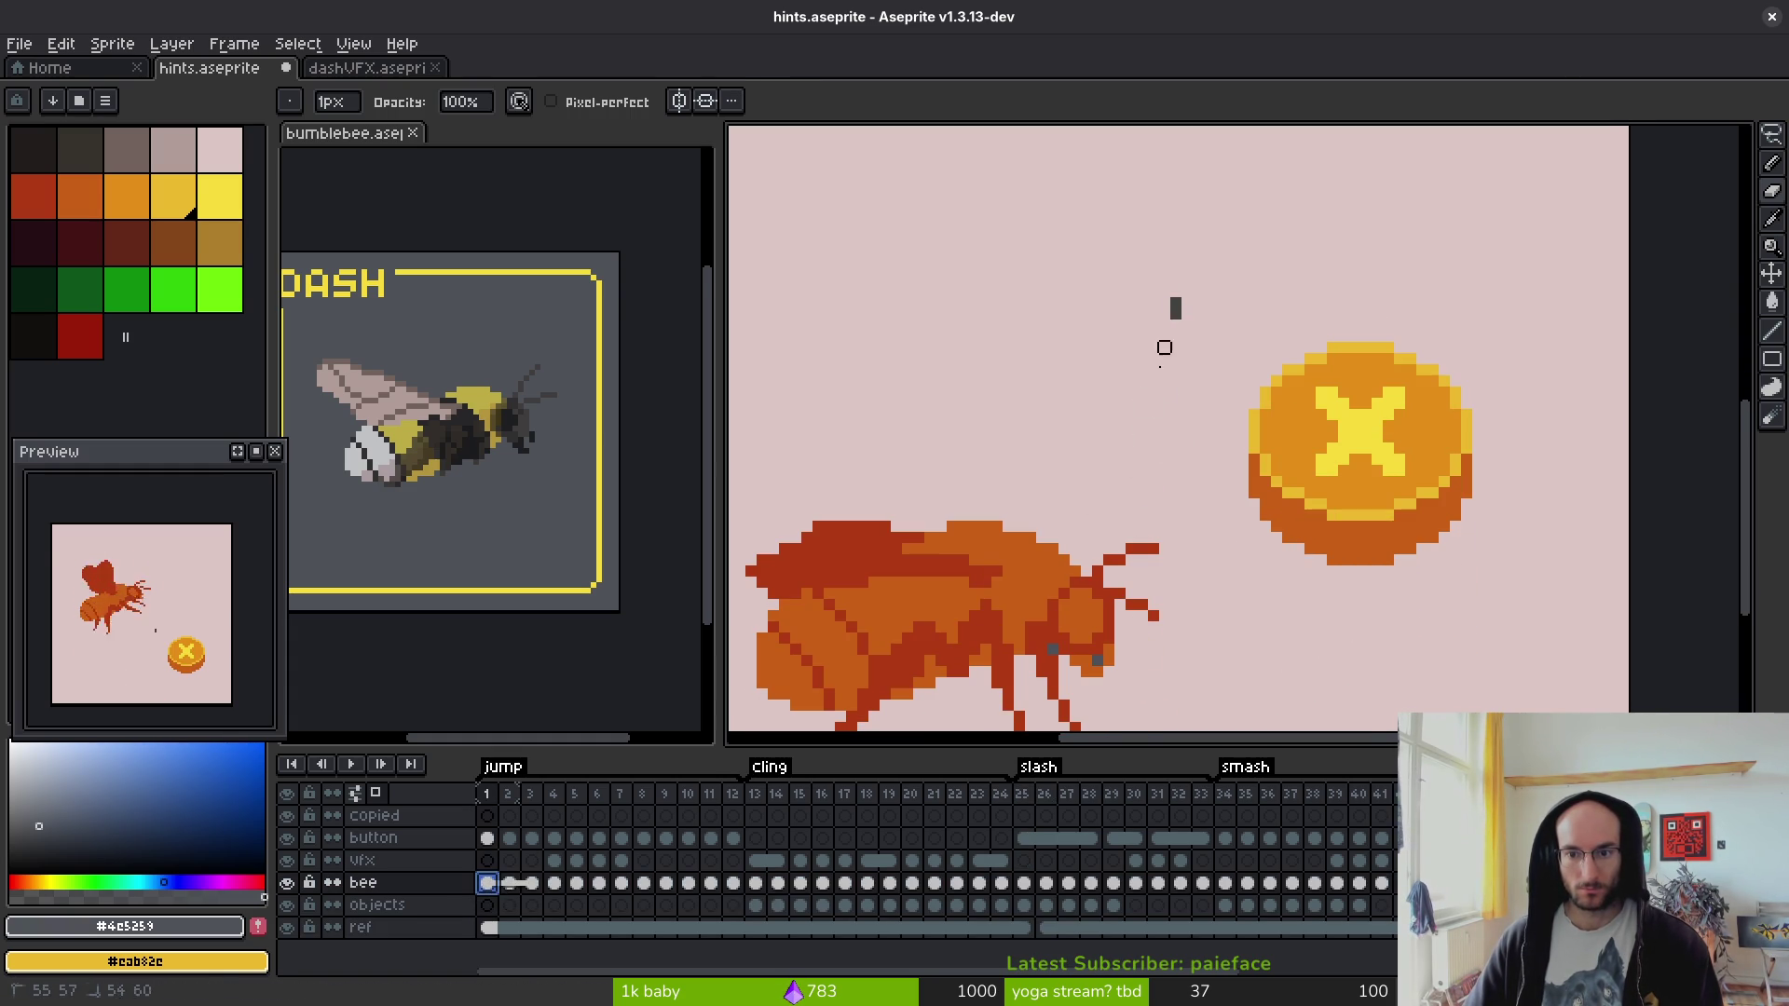
- Toggle the ref layer's visibility and take the background pink as the paint colour
left_click(486, 838)
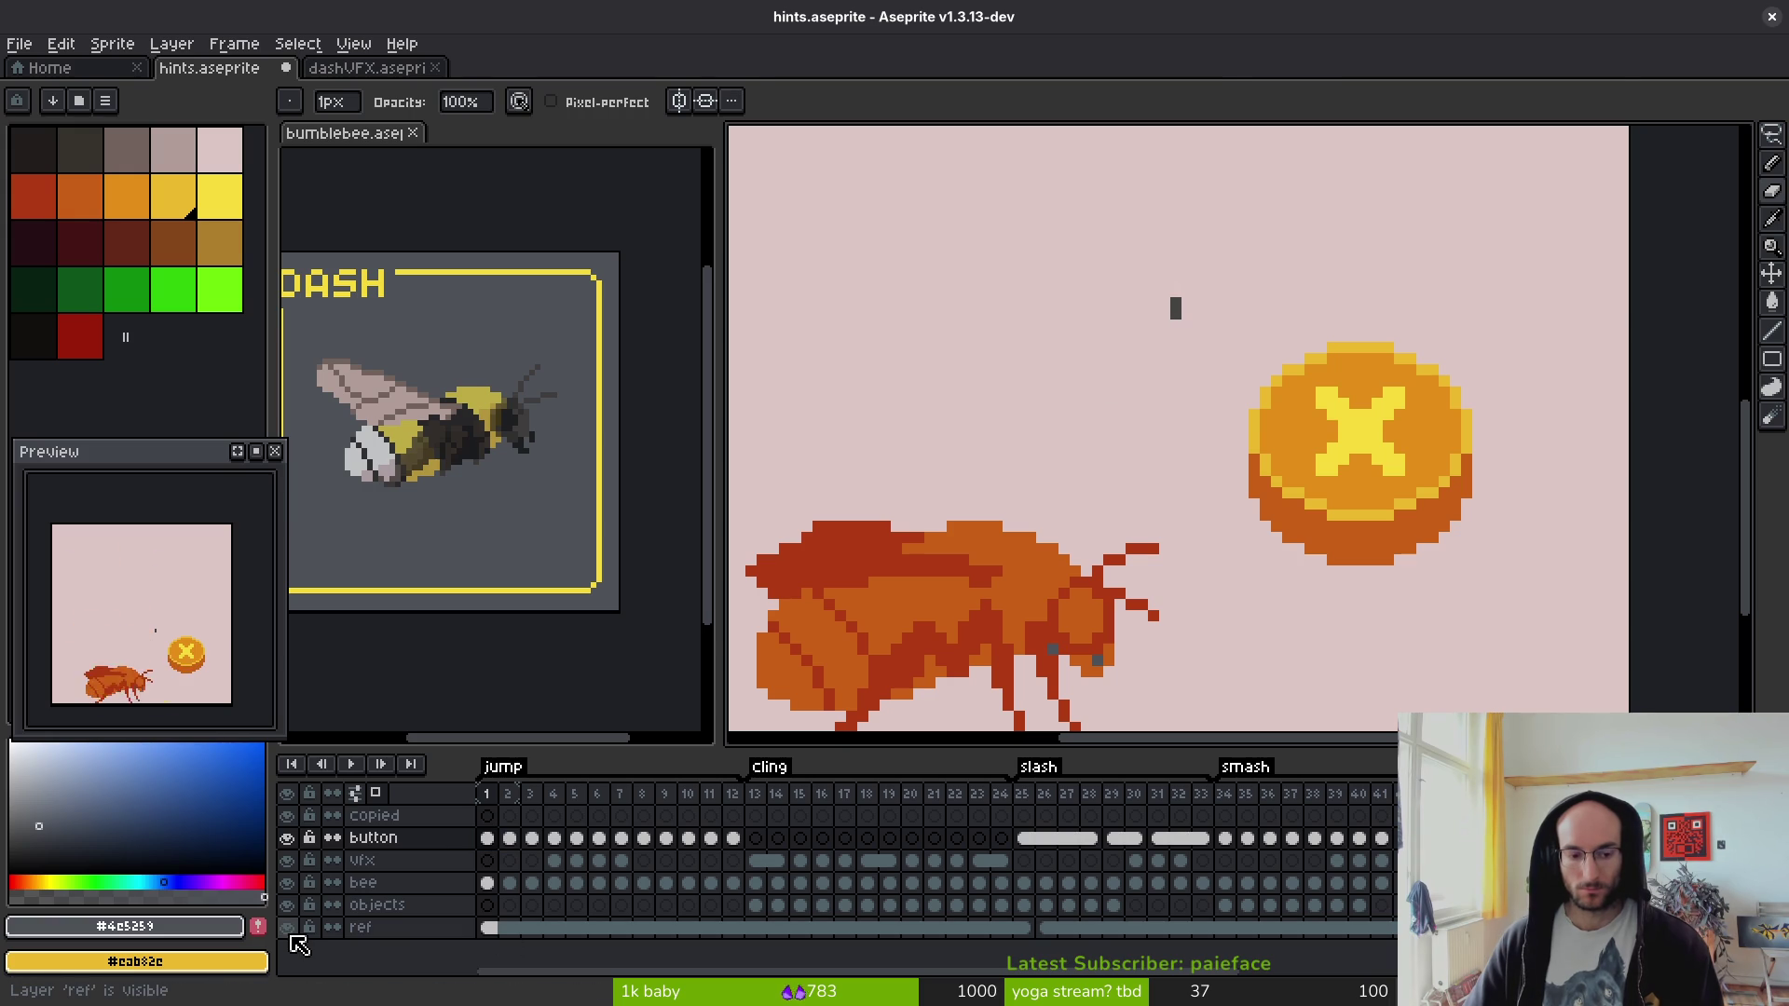
left_click(286, 927)
double_click(286, 927)
left_click(286, 927)
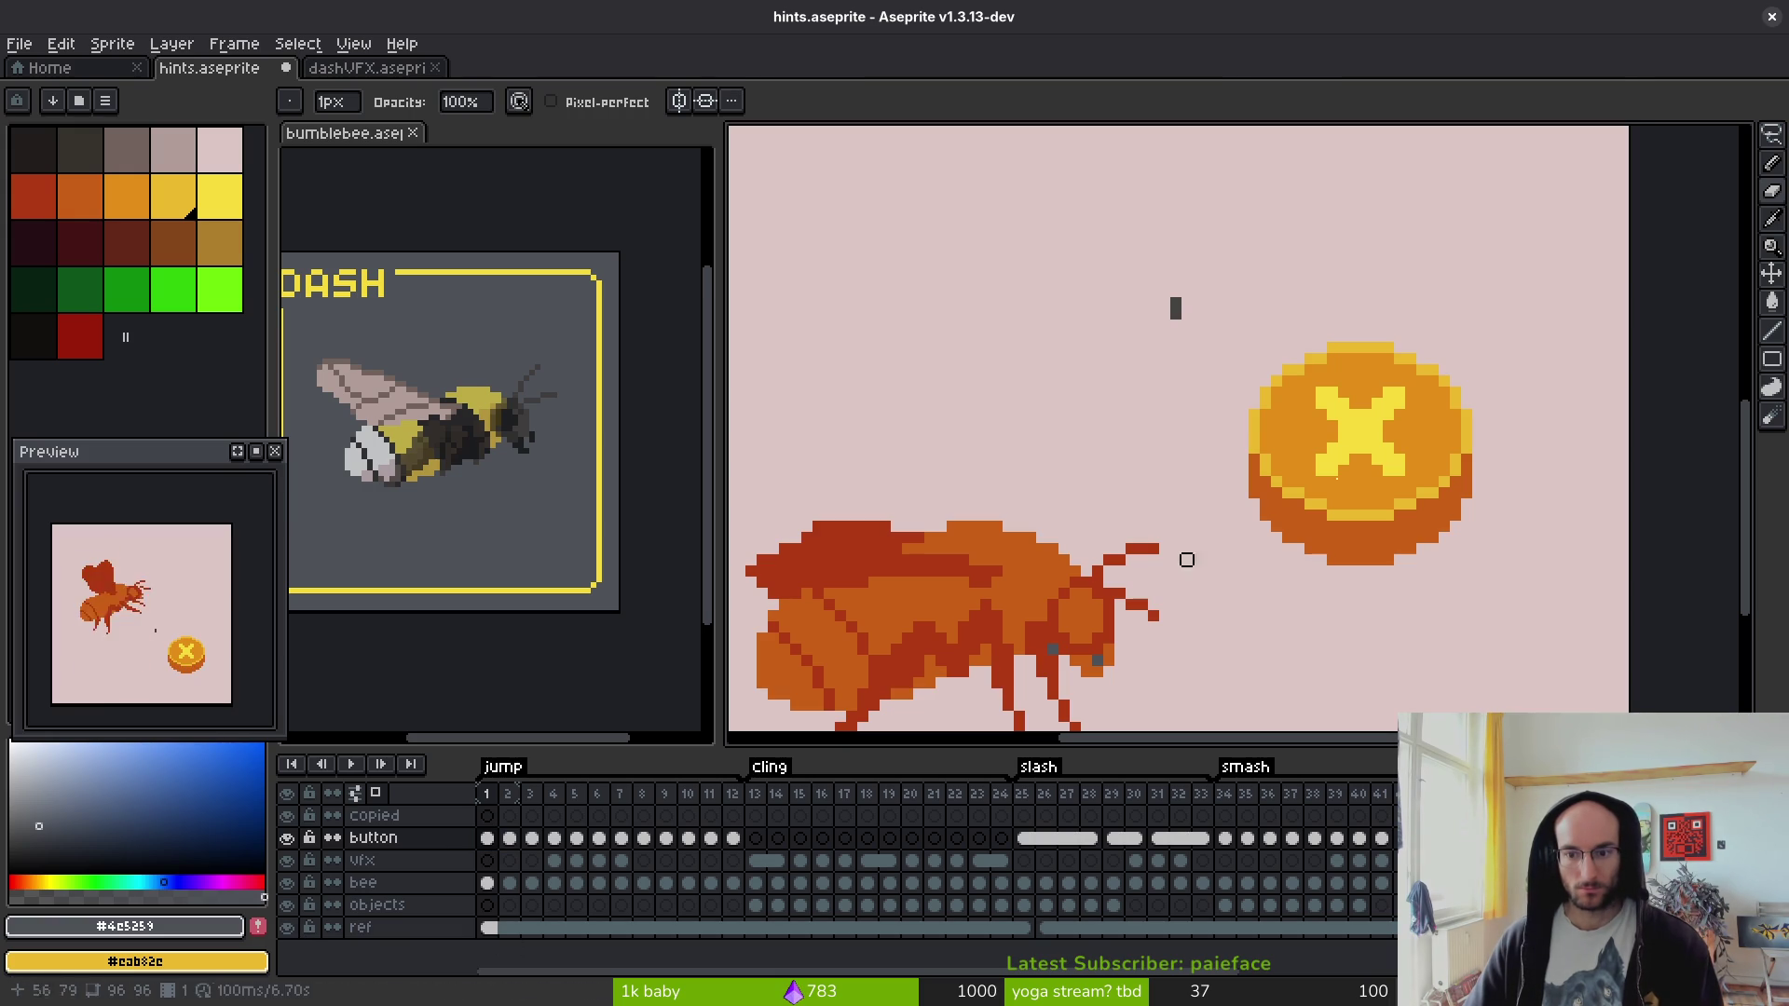
left_click(488, 928)
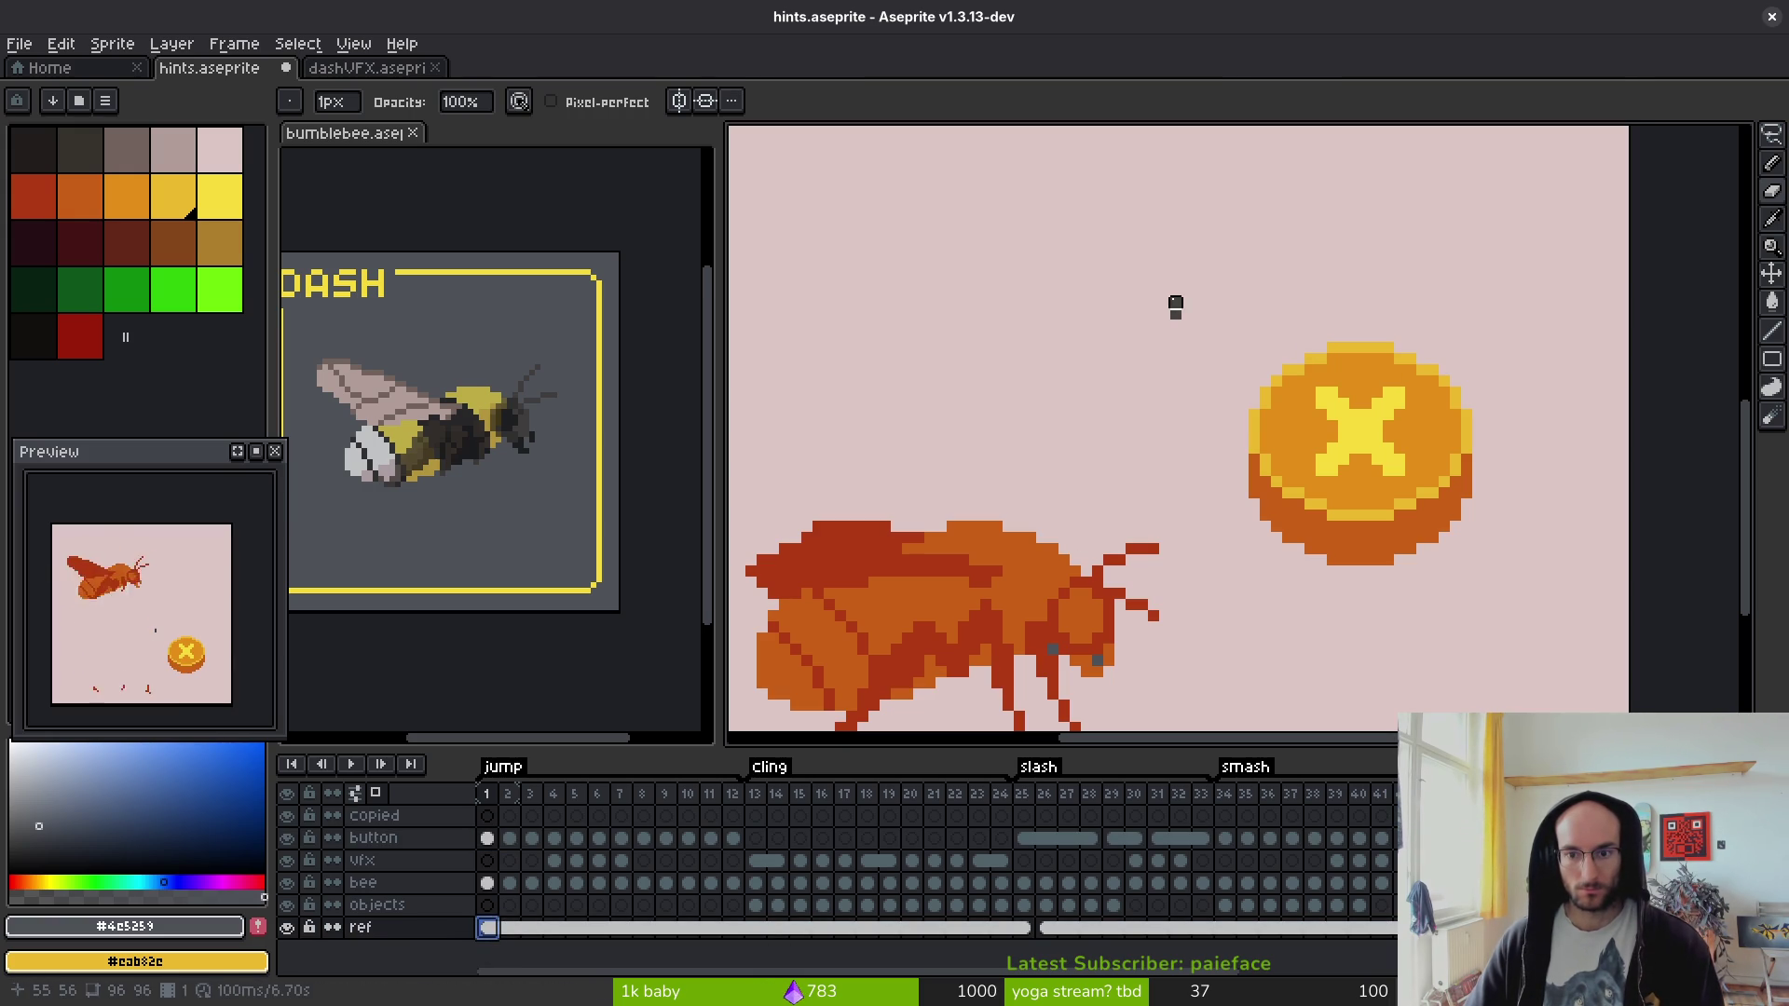
key("g")
left_click(1227, 288, "alt")
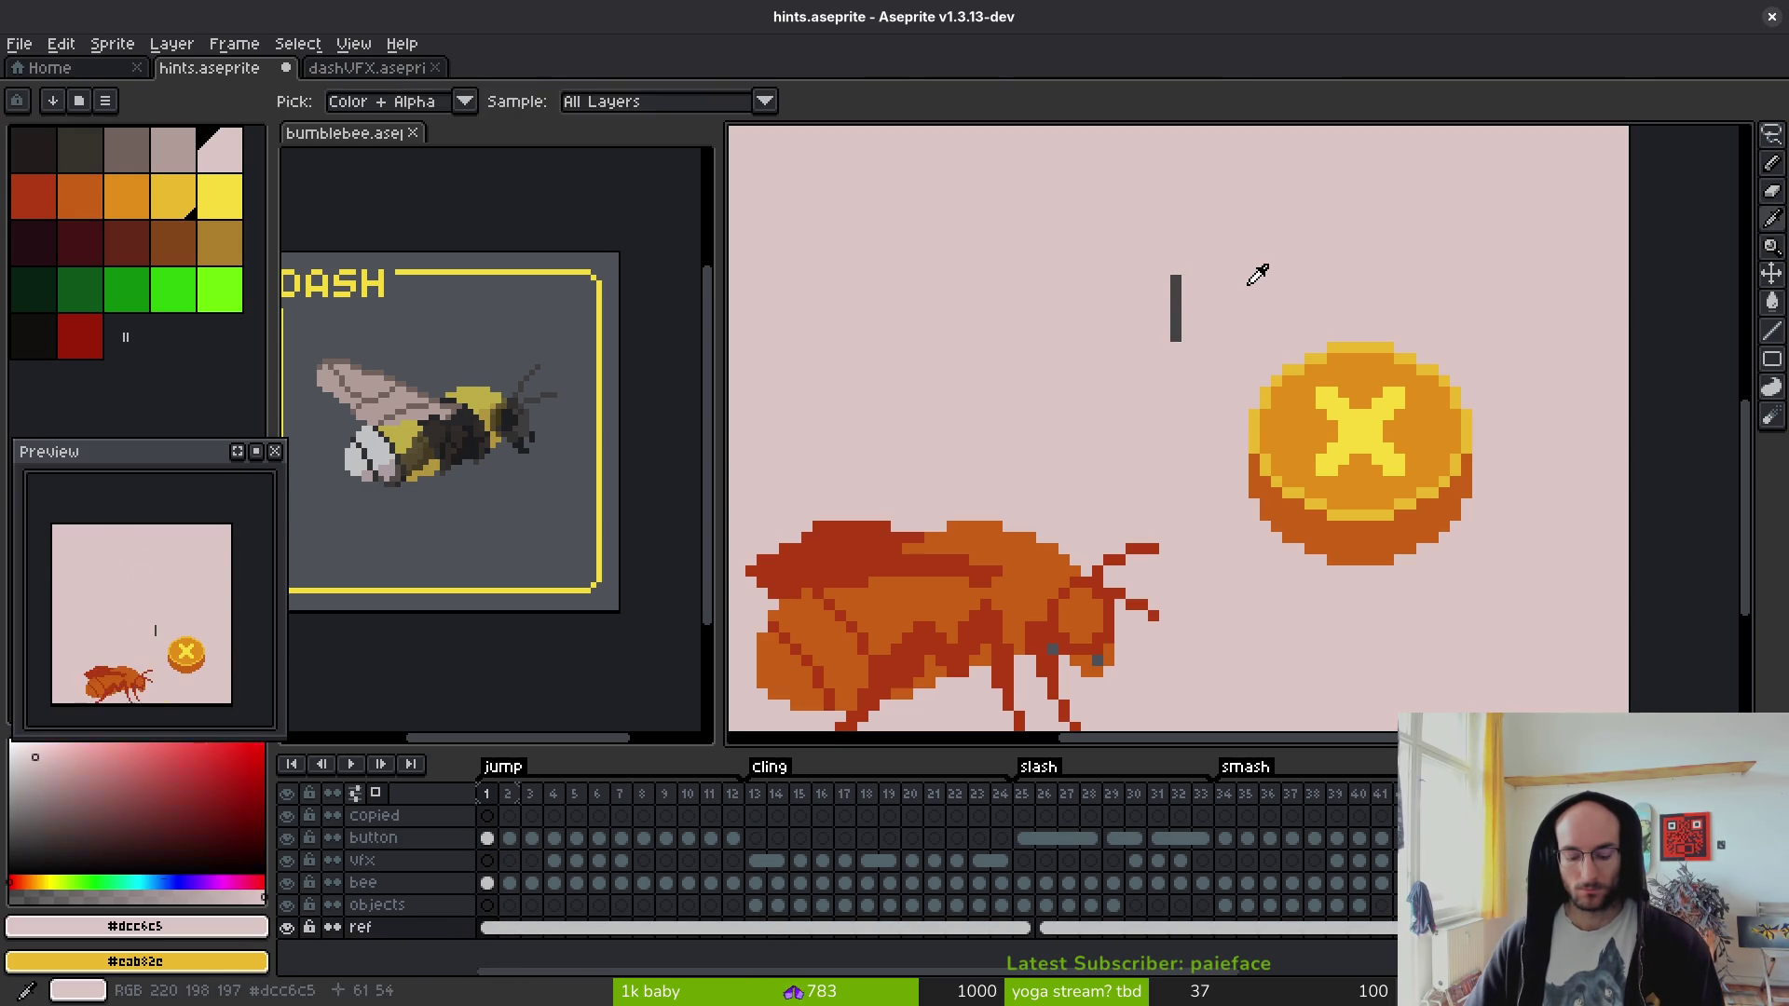
scroll(1204, 366, "down", 2)
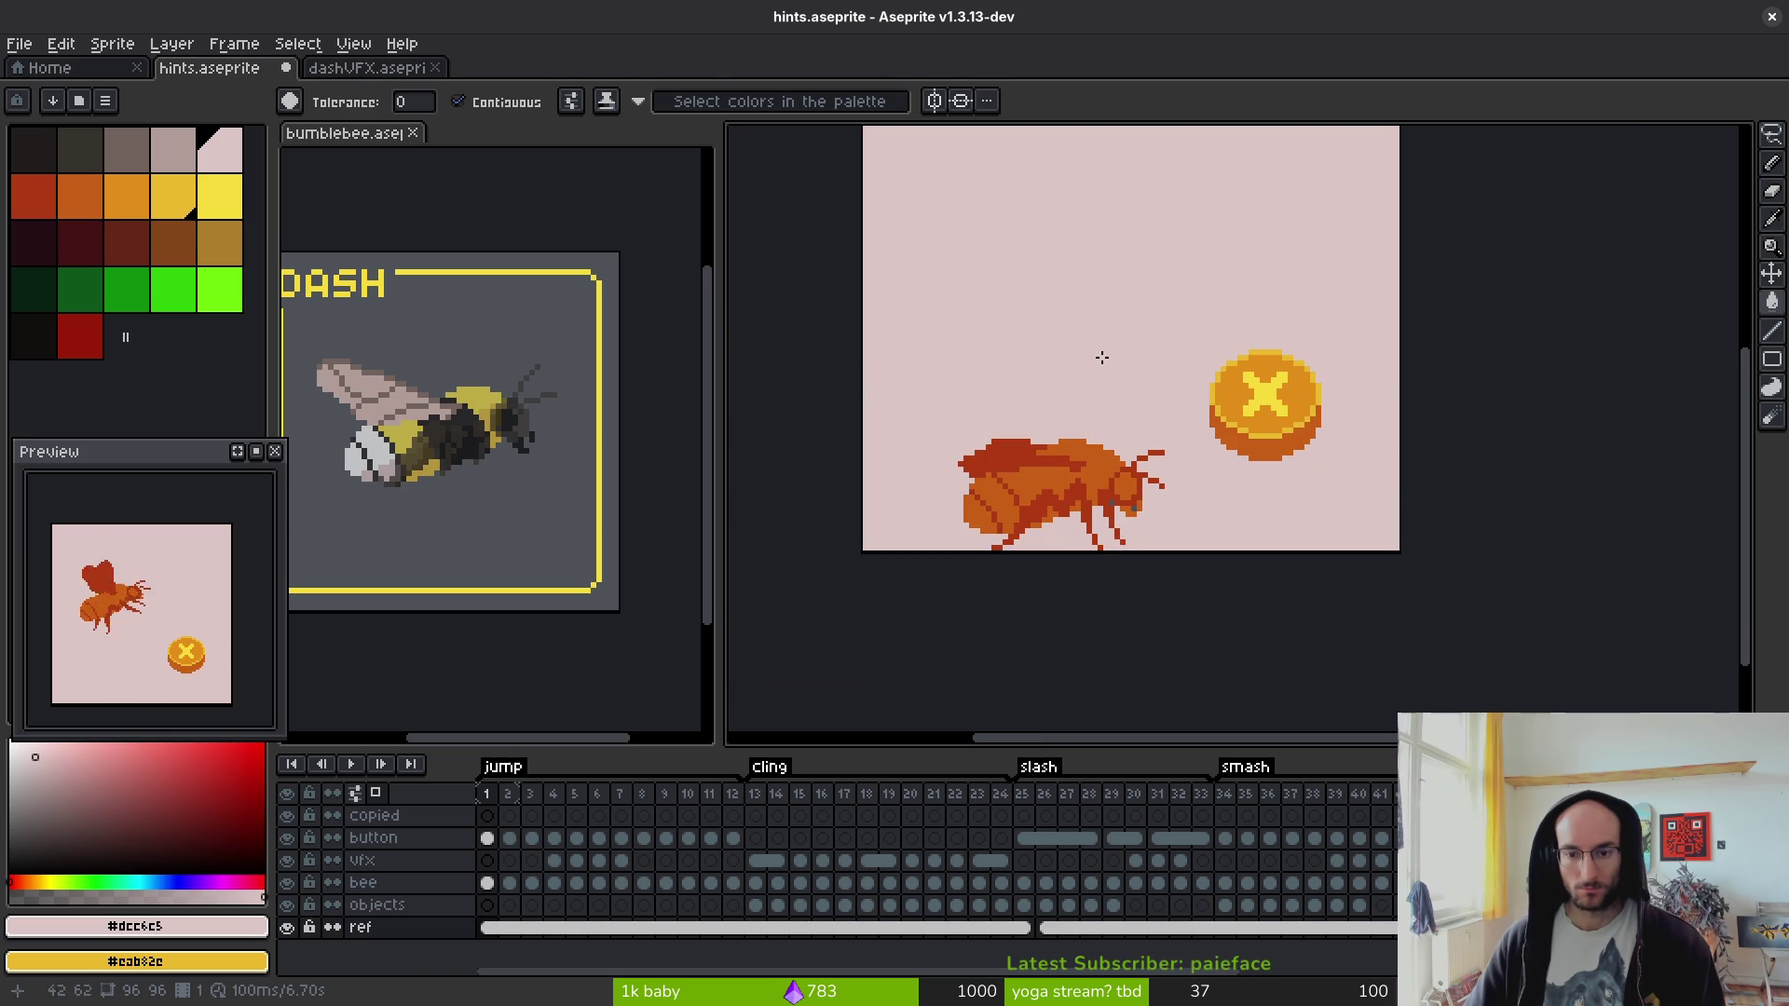
- Erase stray grey pixels around the bee's head in frames 2 through 11
left_click(509, 883)
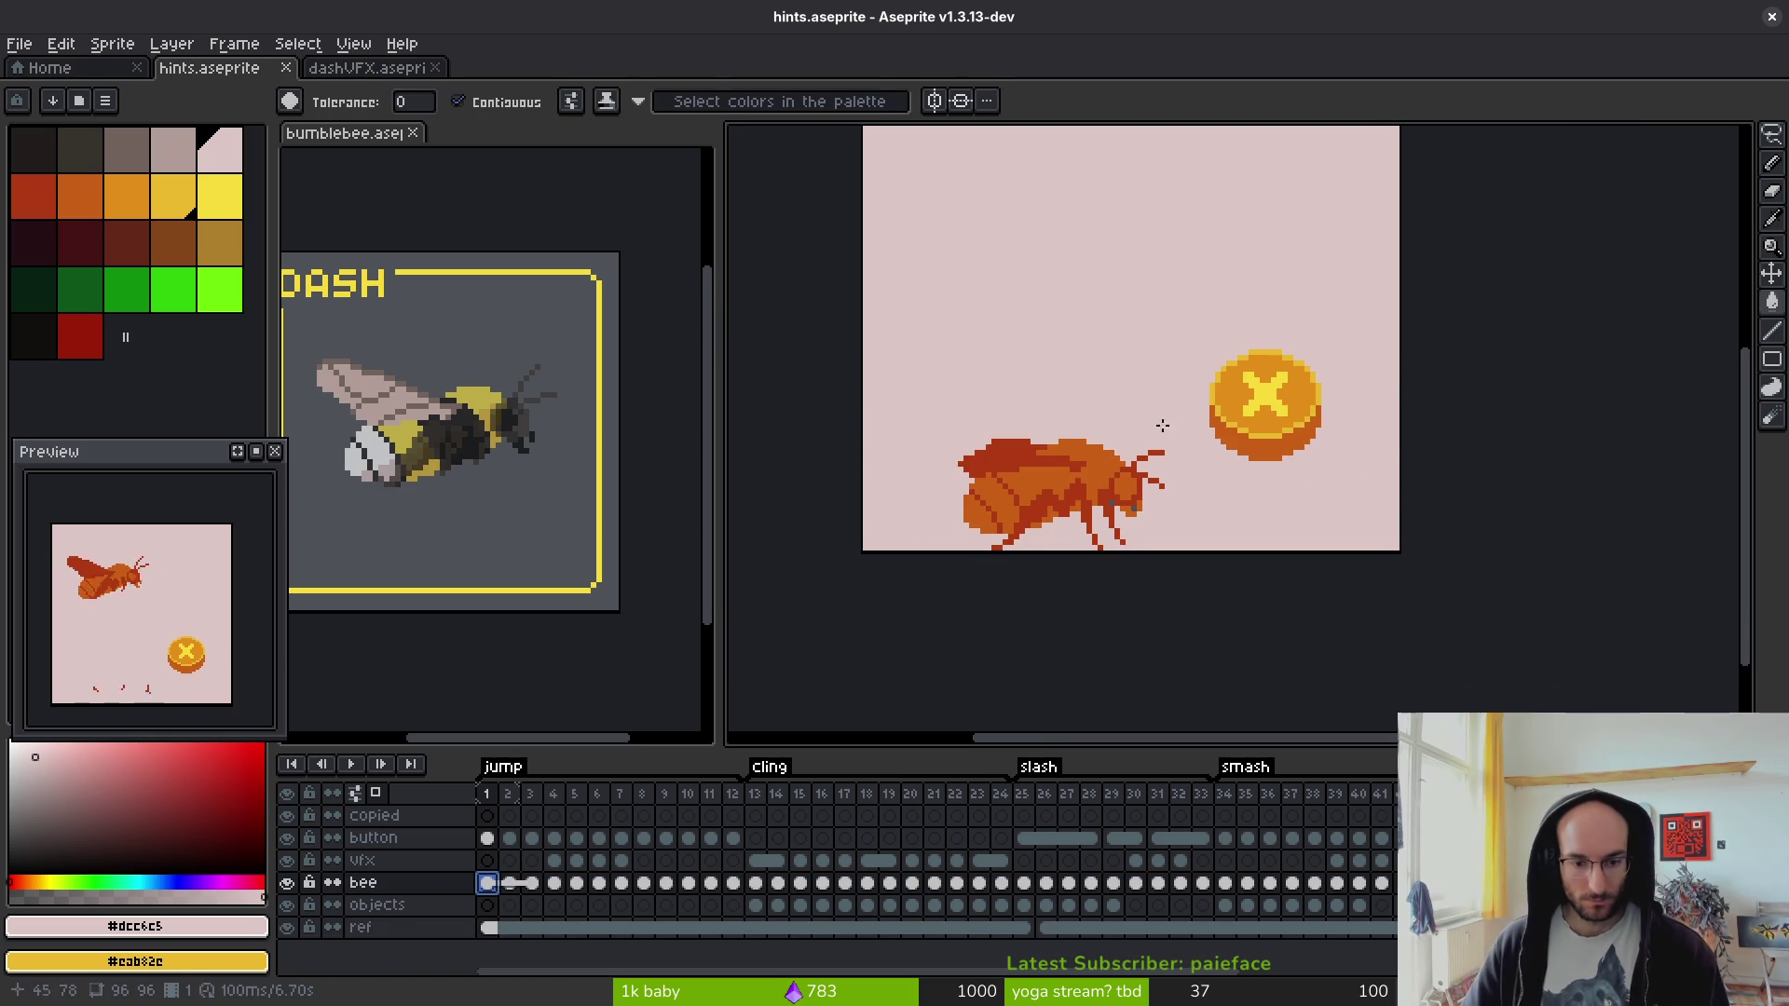
scroll(1135, 469, "up", 4)
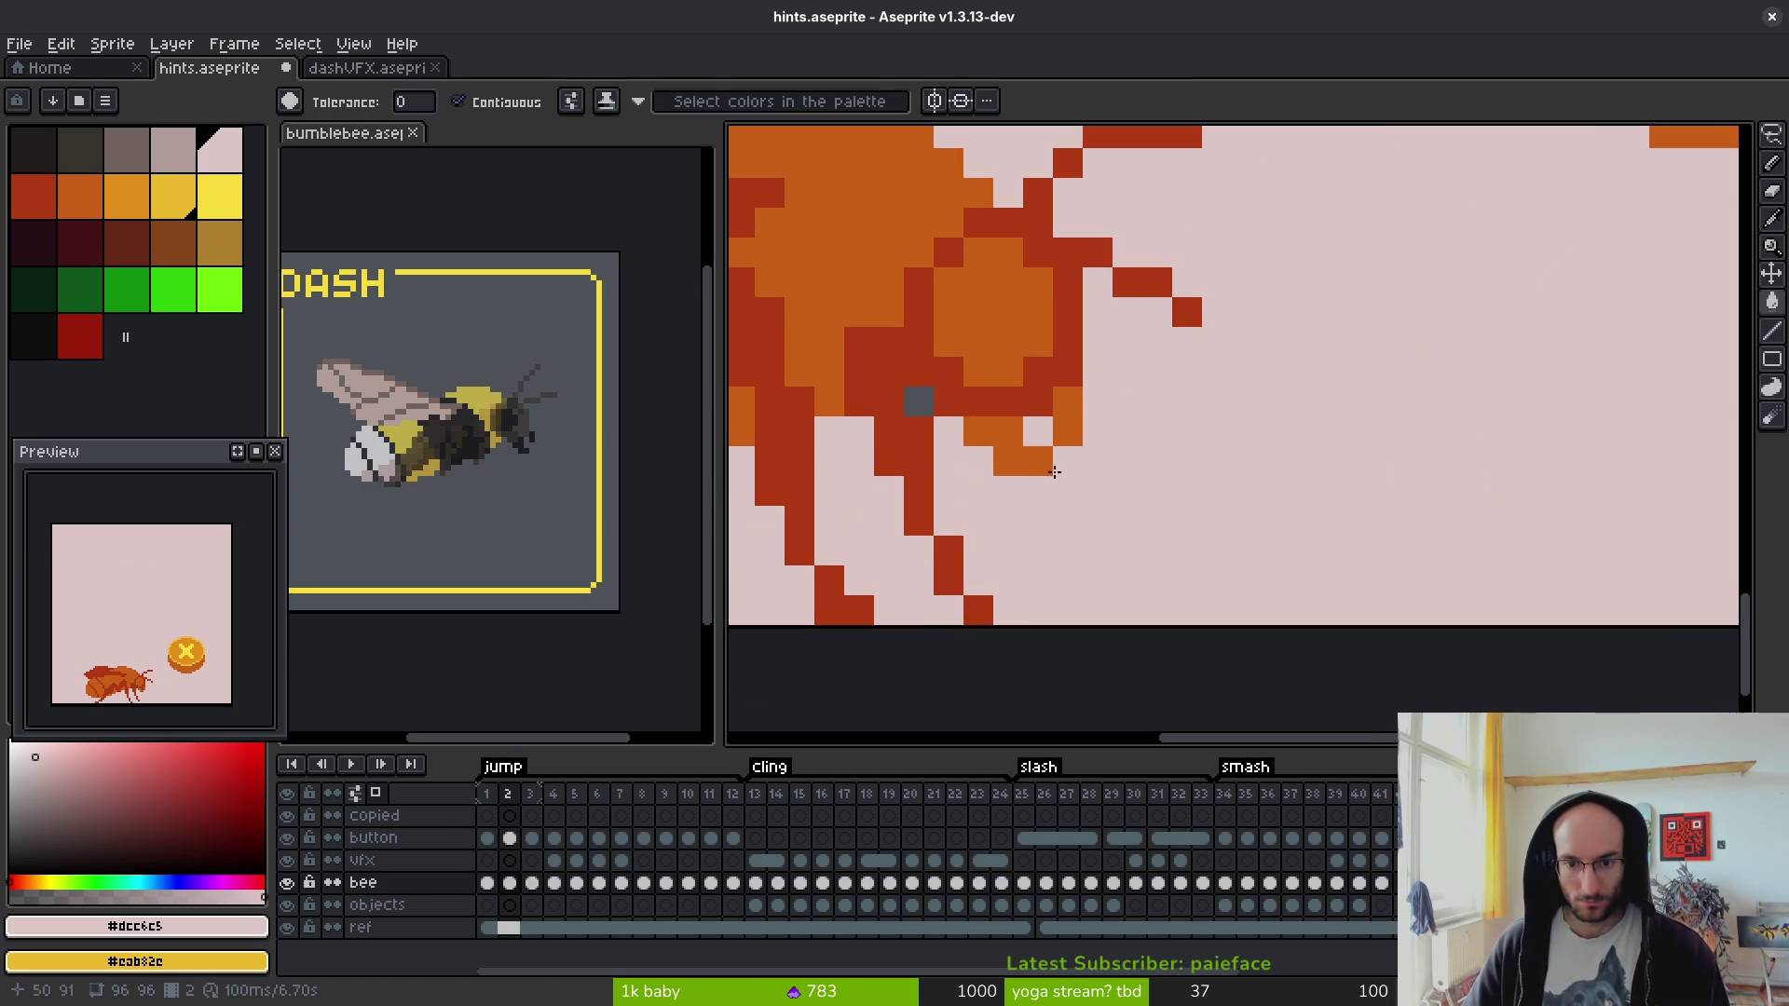
key("e")
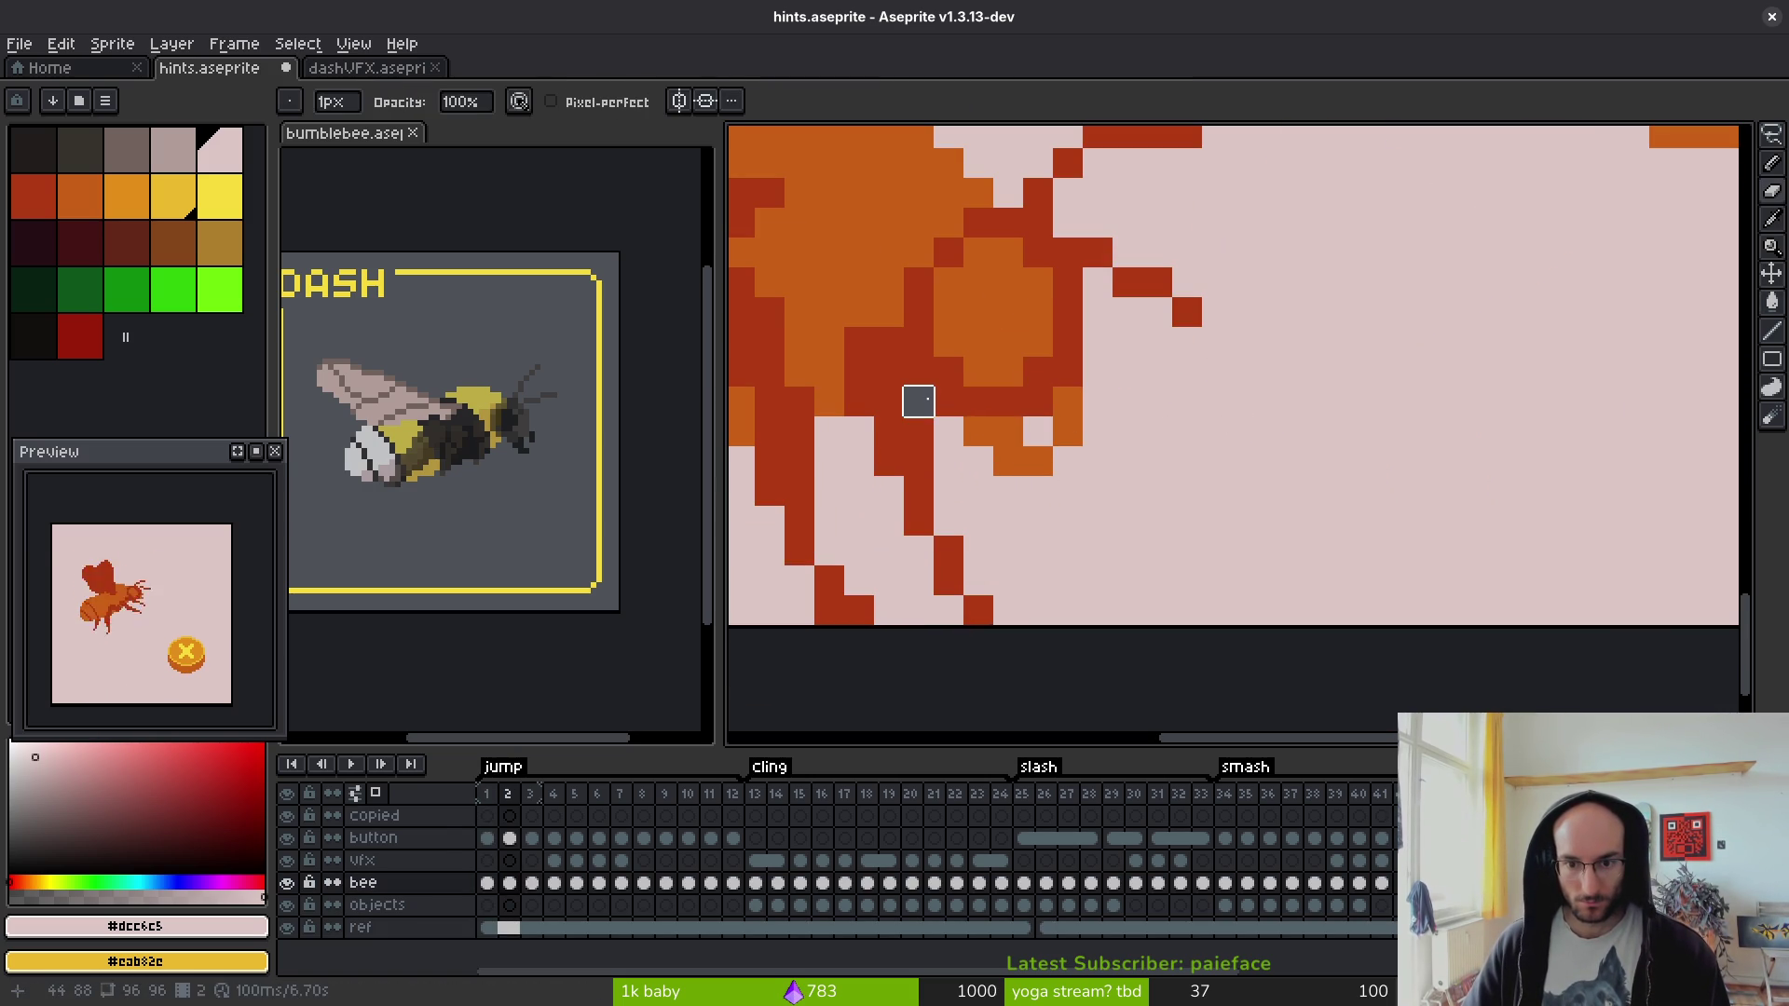
scroll(888, 400, "down", 4)
key("Right")
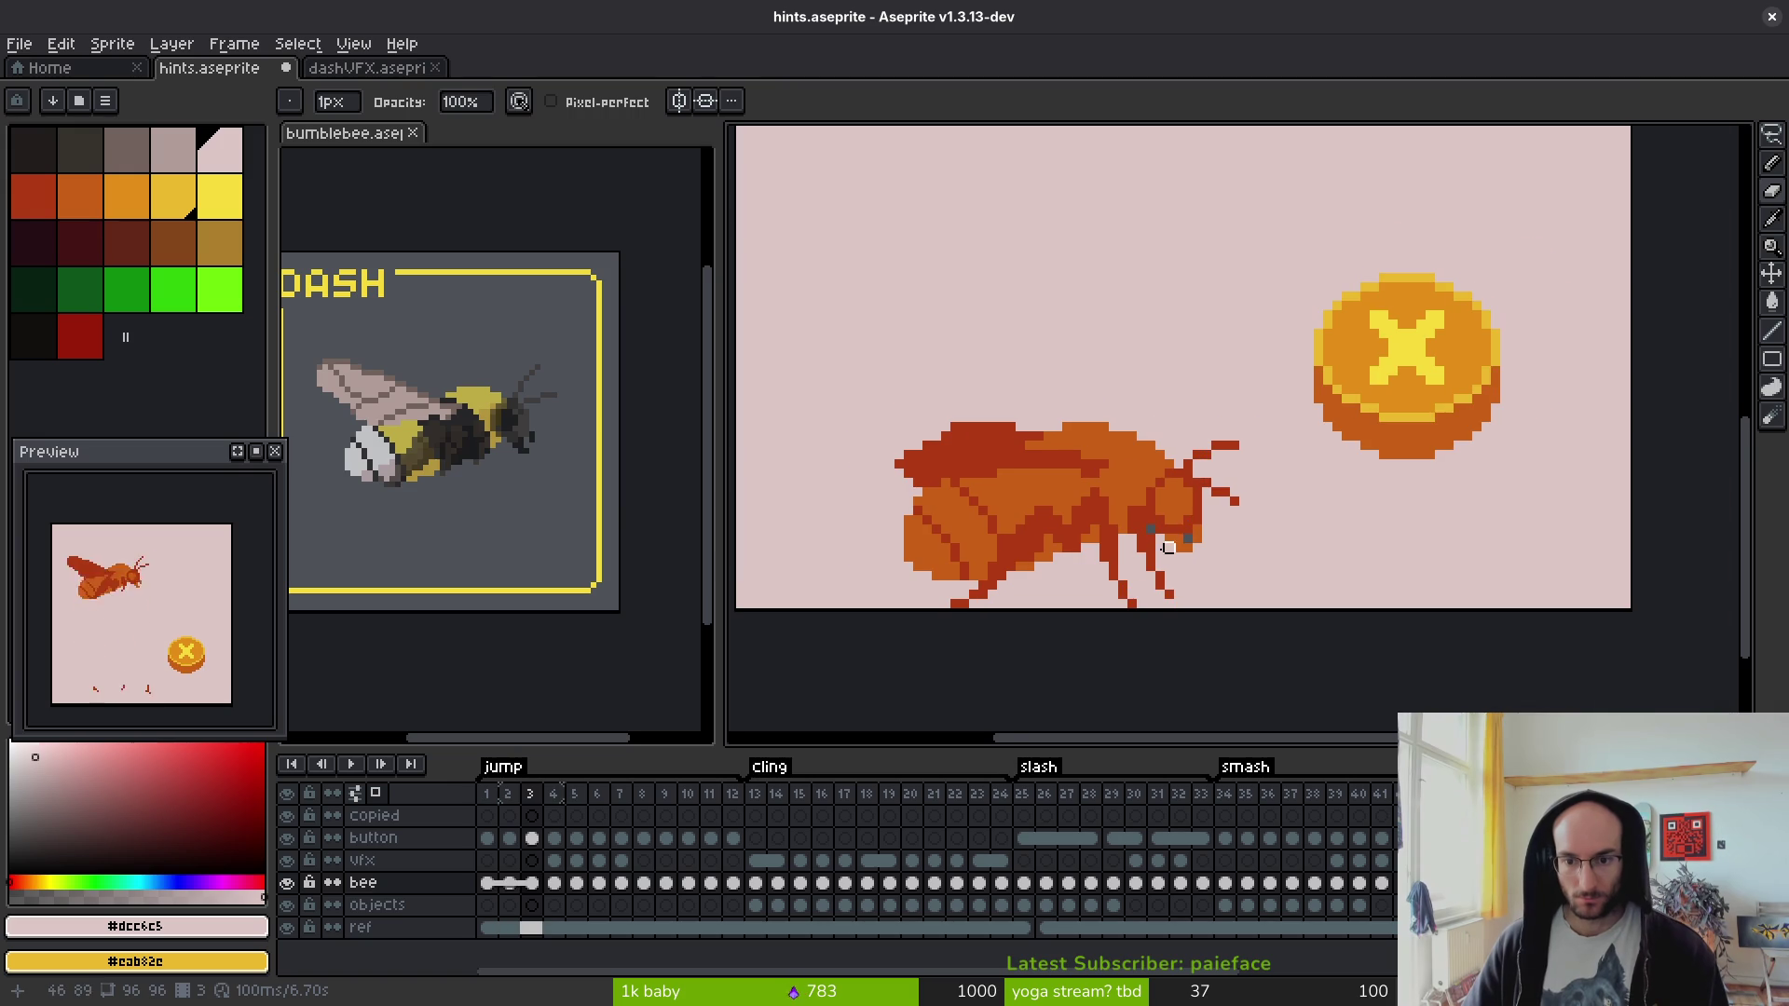
scroll(1168, 548, "up", 2)
scroll(1245, 504, "down", 3)
key("Right")
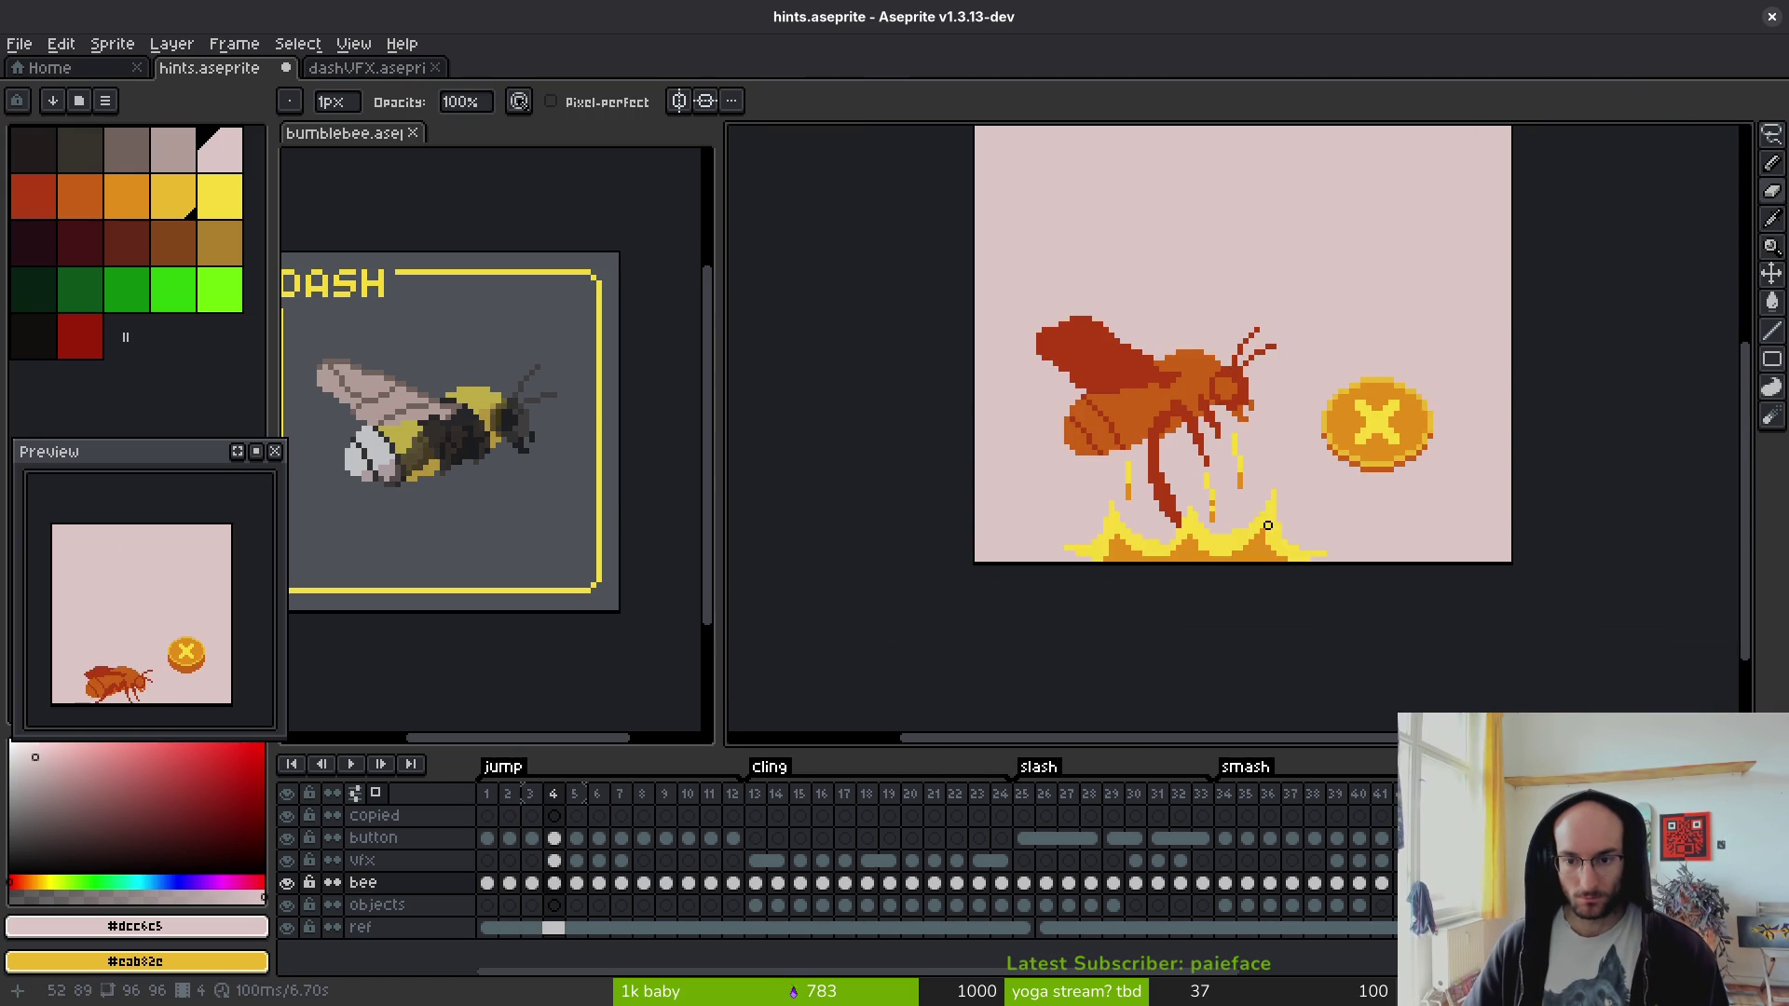
key("Right")
key("Right")
scroll(987, 366, "up", 3)
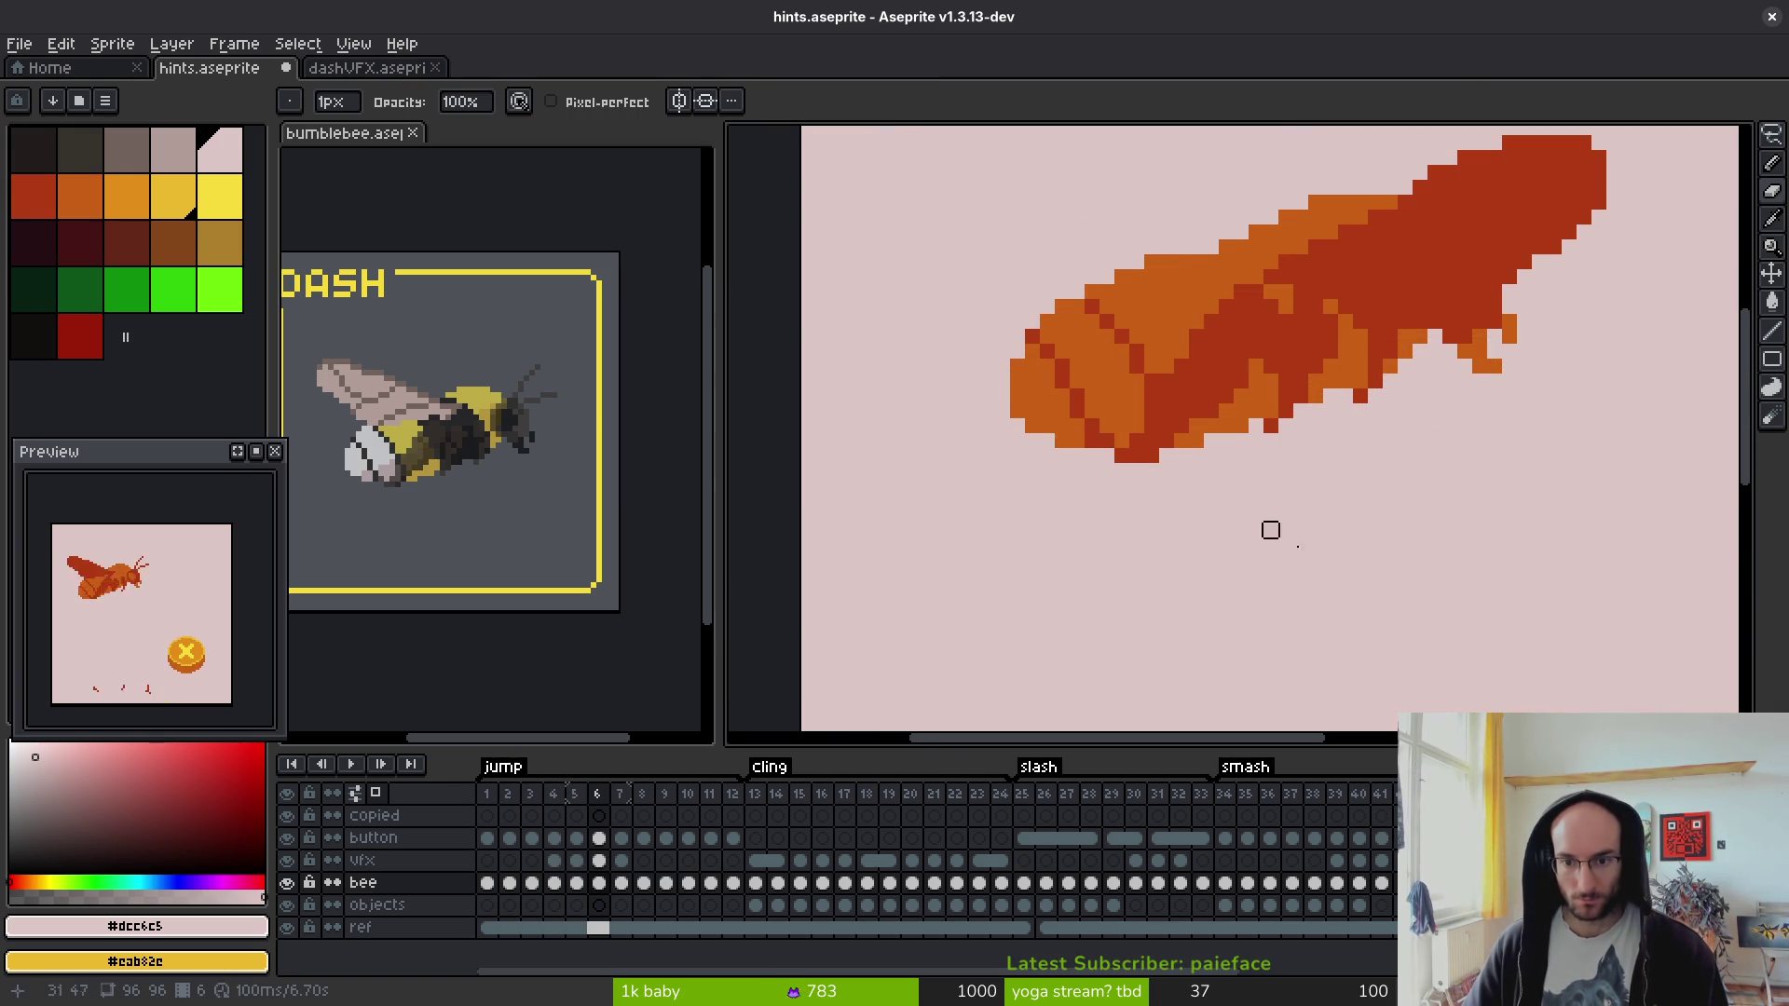
scroll(1197, 515, "down", 1)
key("Right")
scroll(1333, 543, "down", 1)
key("Right")
scroll(1507, 321, "up", 2)
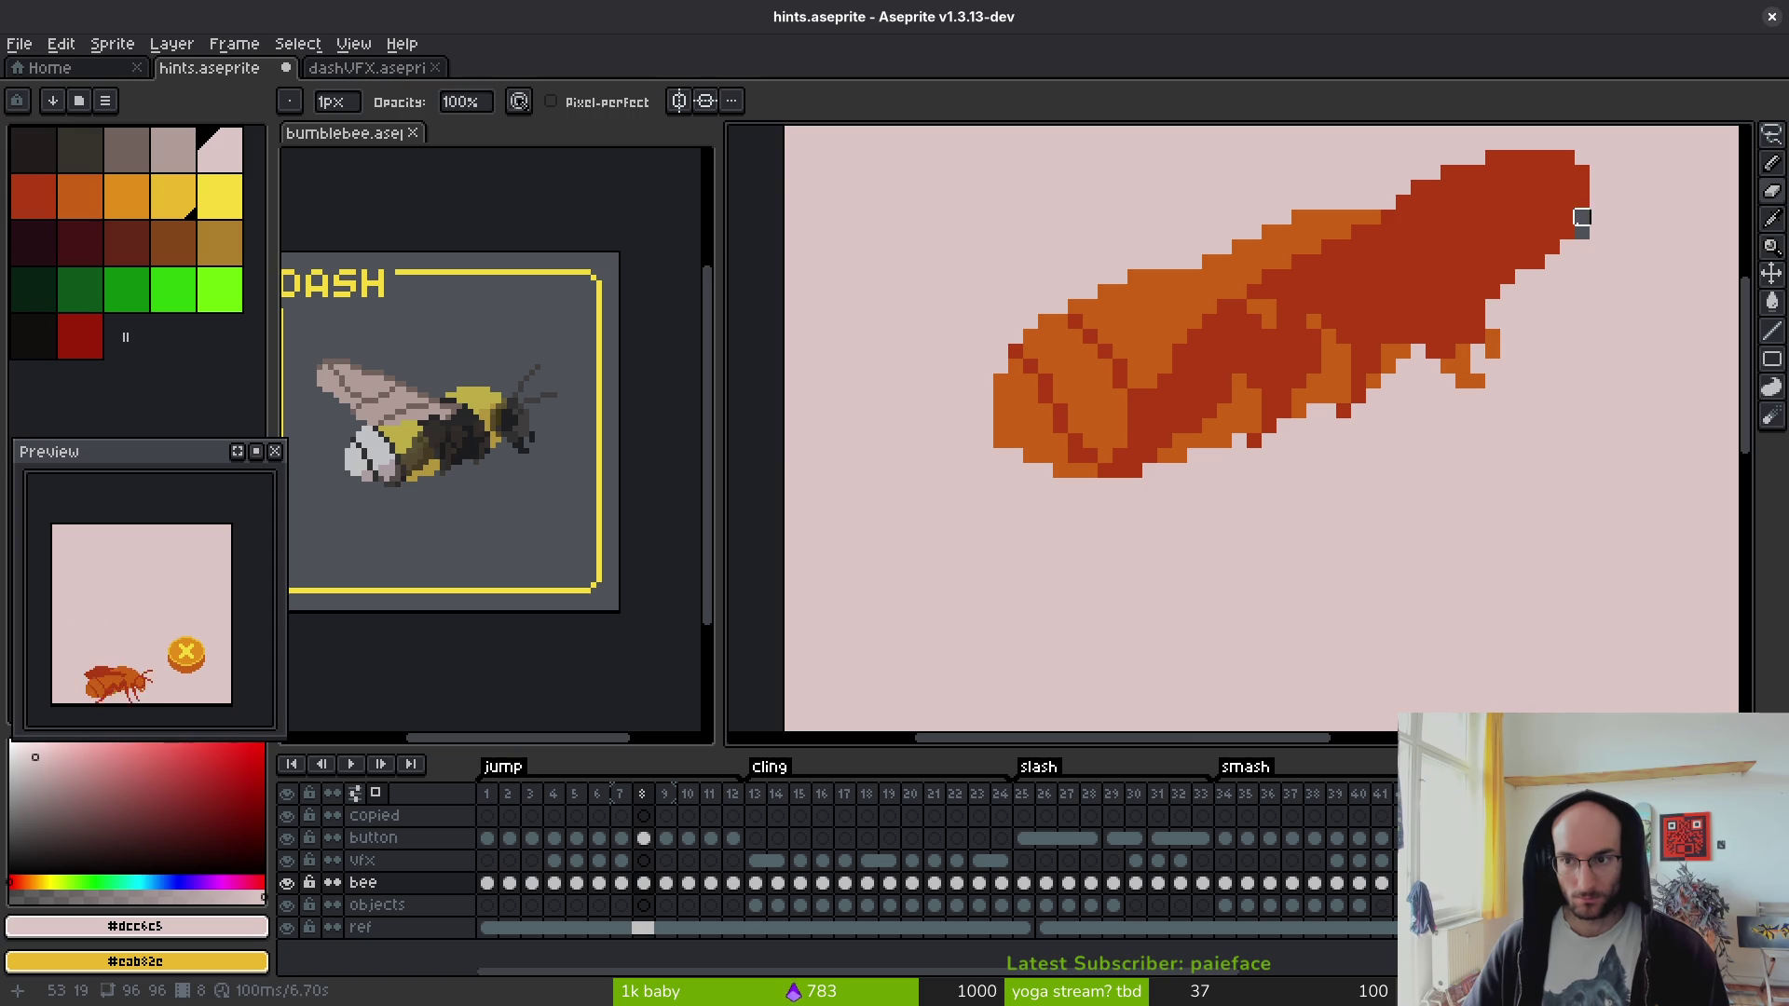
scroll(1584, 428, "down", 2)
key("Right")
scroll(1106, 372, "up", 1)
key("Right")
key("Right")
scroll(1142, 562, "down", 1)
scroll(1211, 466, "up", 1)
- Continue erasing stray head pixels in frames 13 to 24, comparing neighbouring frames
key("Right")
key("Right")
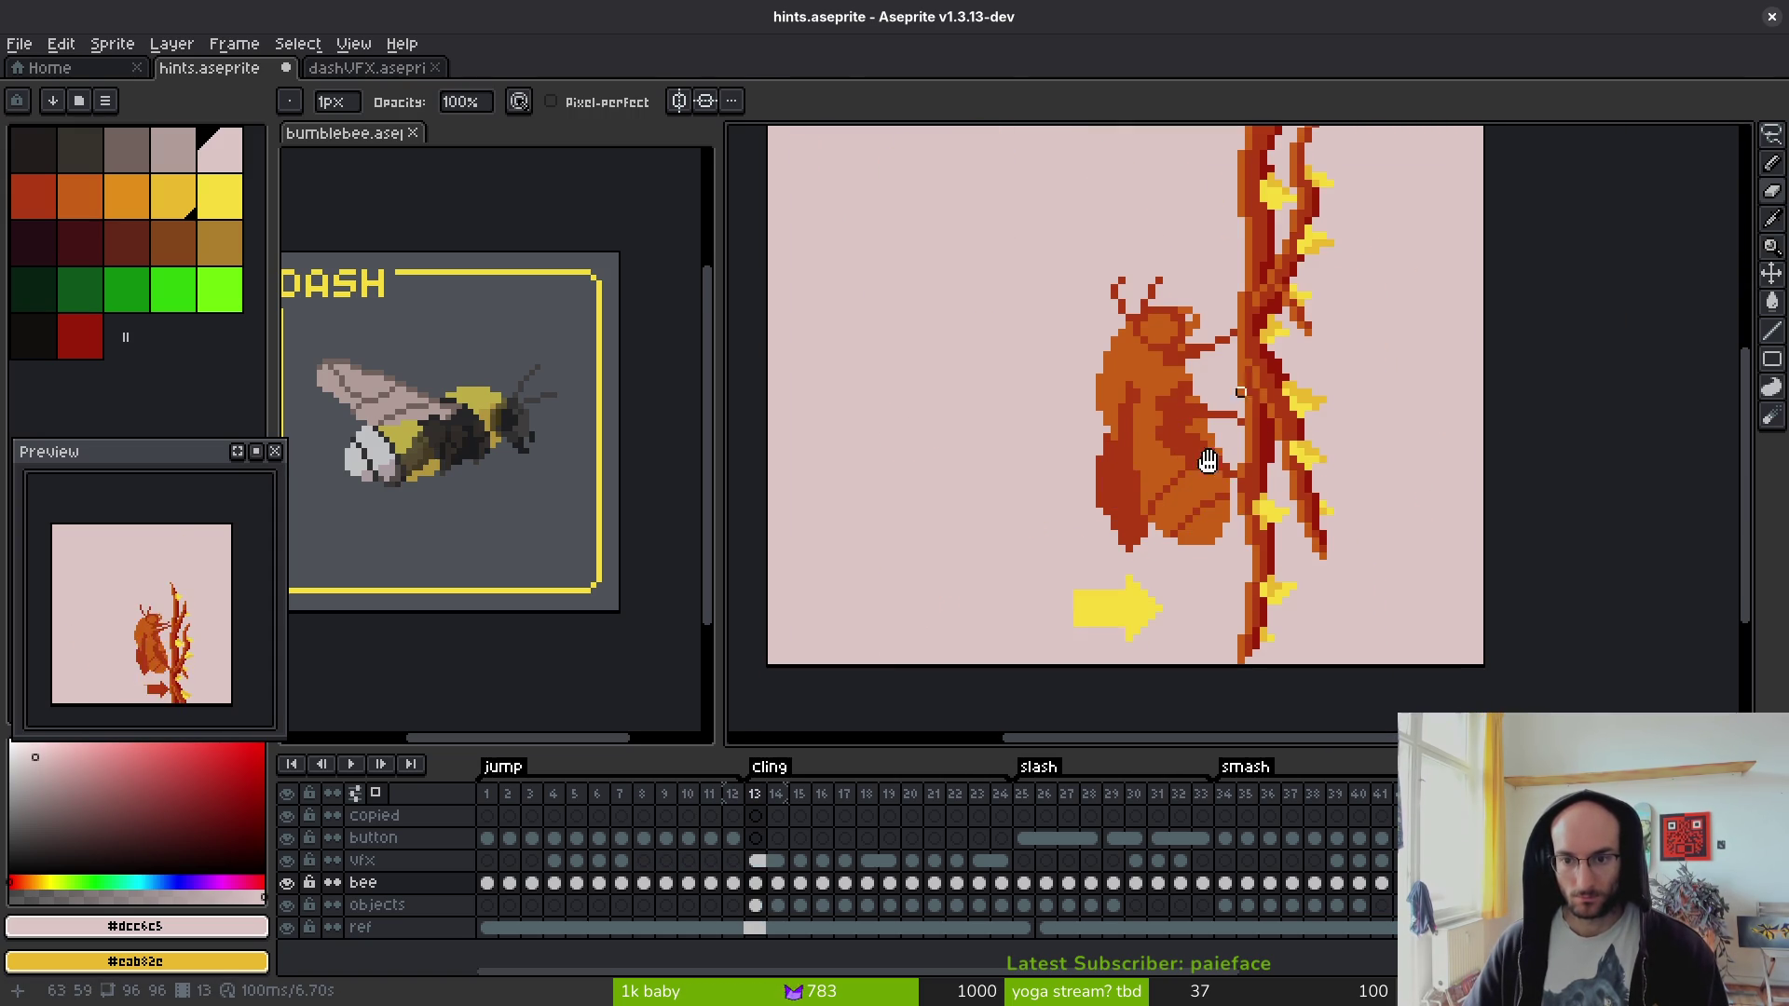
scroll(1247, 393, "down", 3)
key("Right")
scroll(1148, 507, "up", 2)
scroll(1148, 507, "up", 1)
scroll(1148, 508, "down", 1)
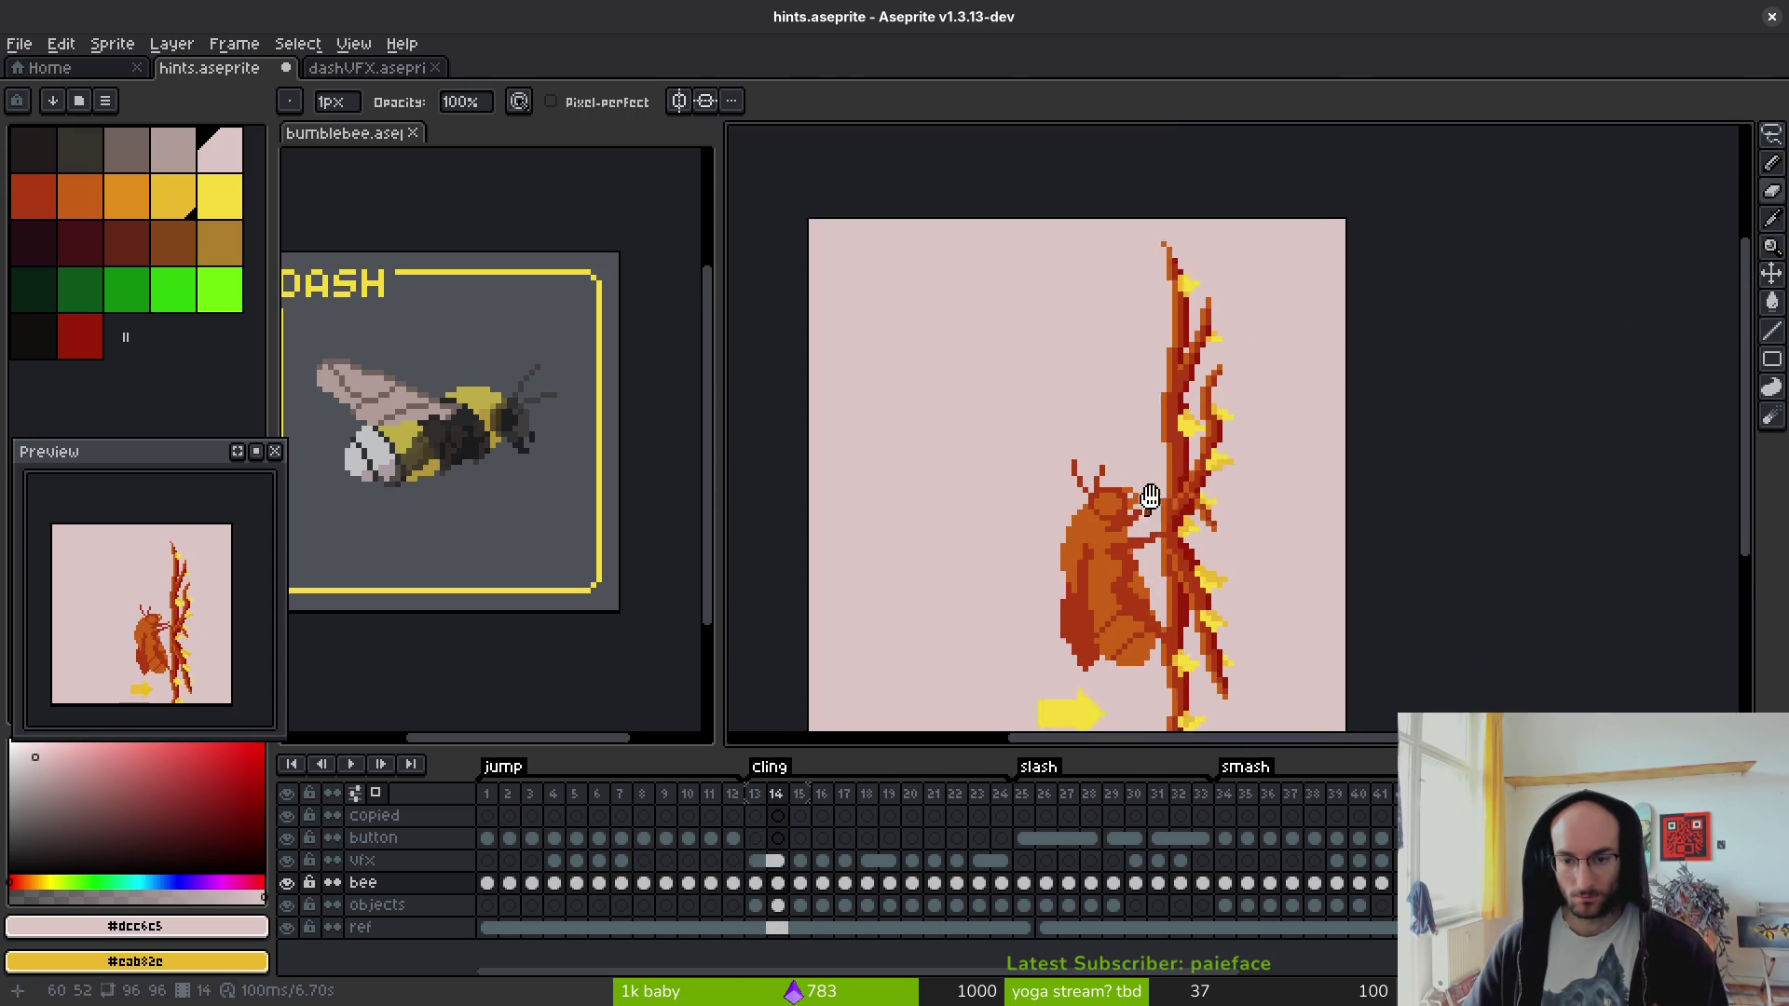
key("Right")
key("Right")
key("Right")
key("Left")
scroll(1176, 440, "up", 2)
scroll(1175, 441, "up", 1)
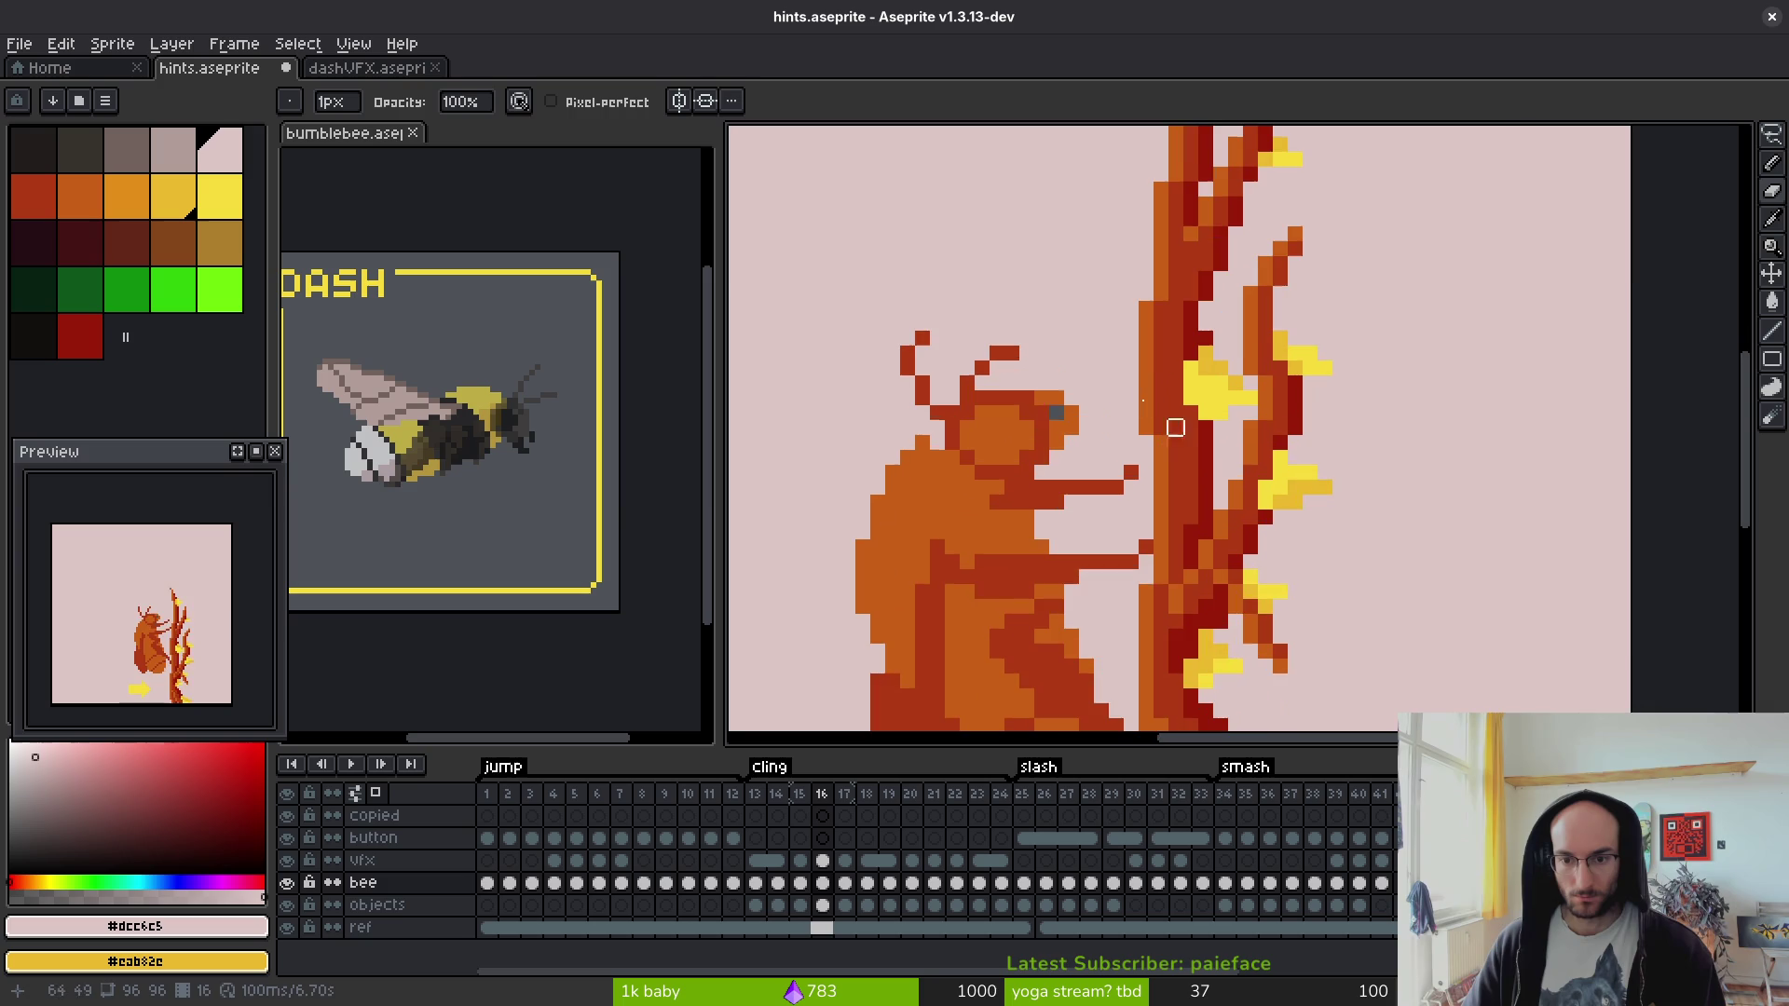
scroll(1056, 413, "down", 3)
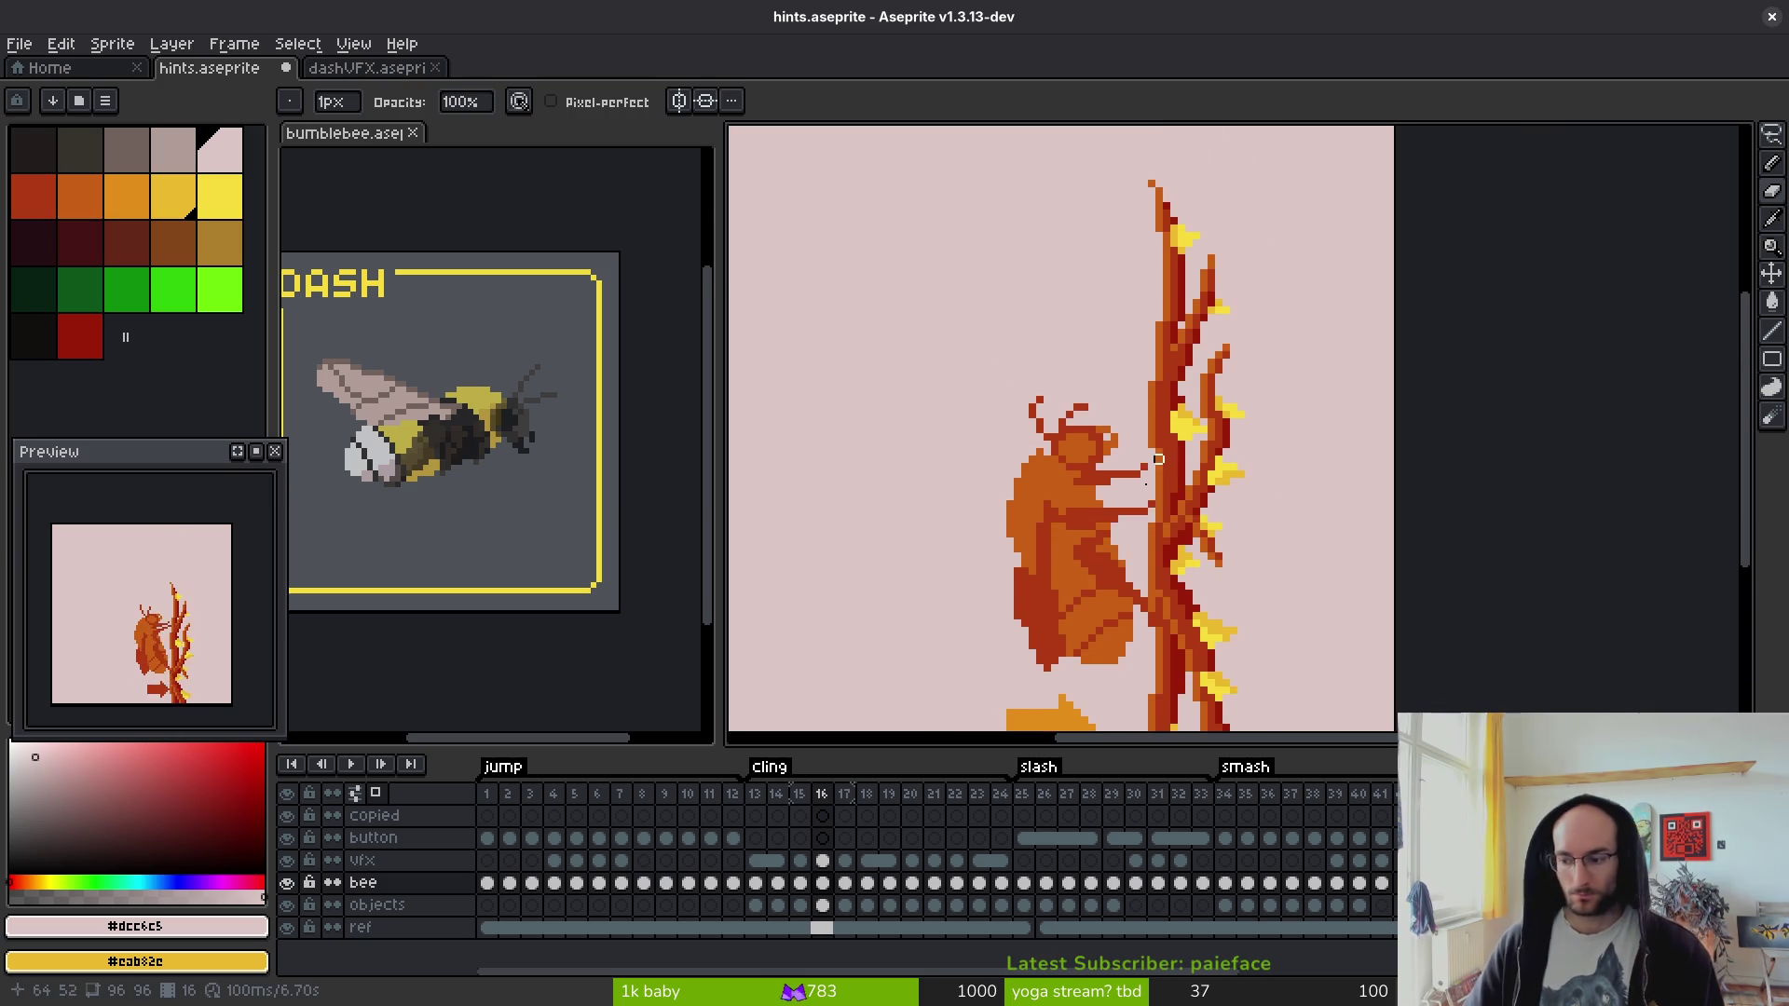
key("Right")
key("Right")
key("Right")
key("Right")
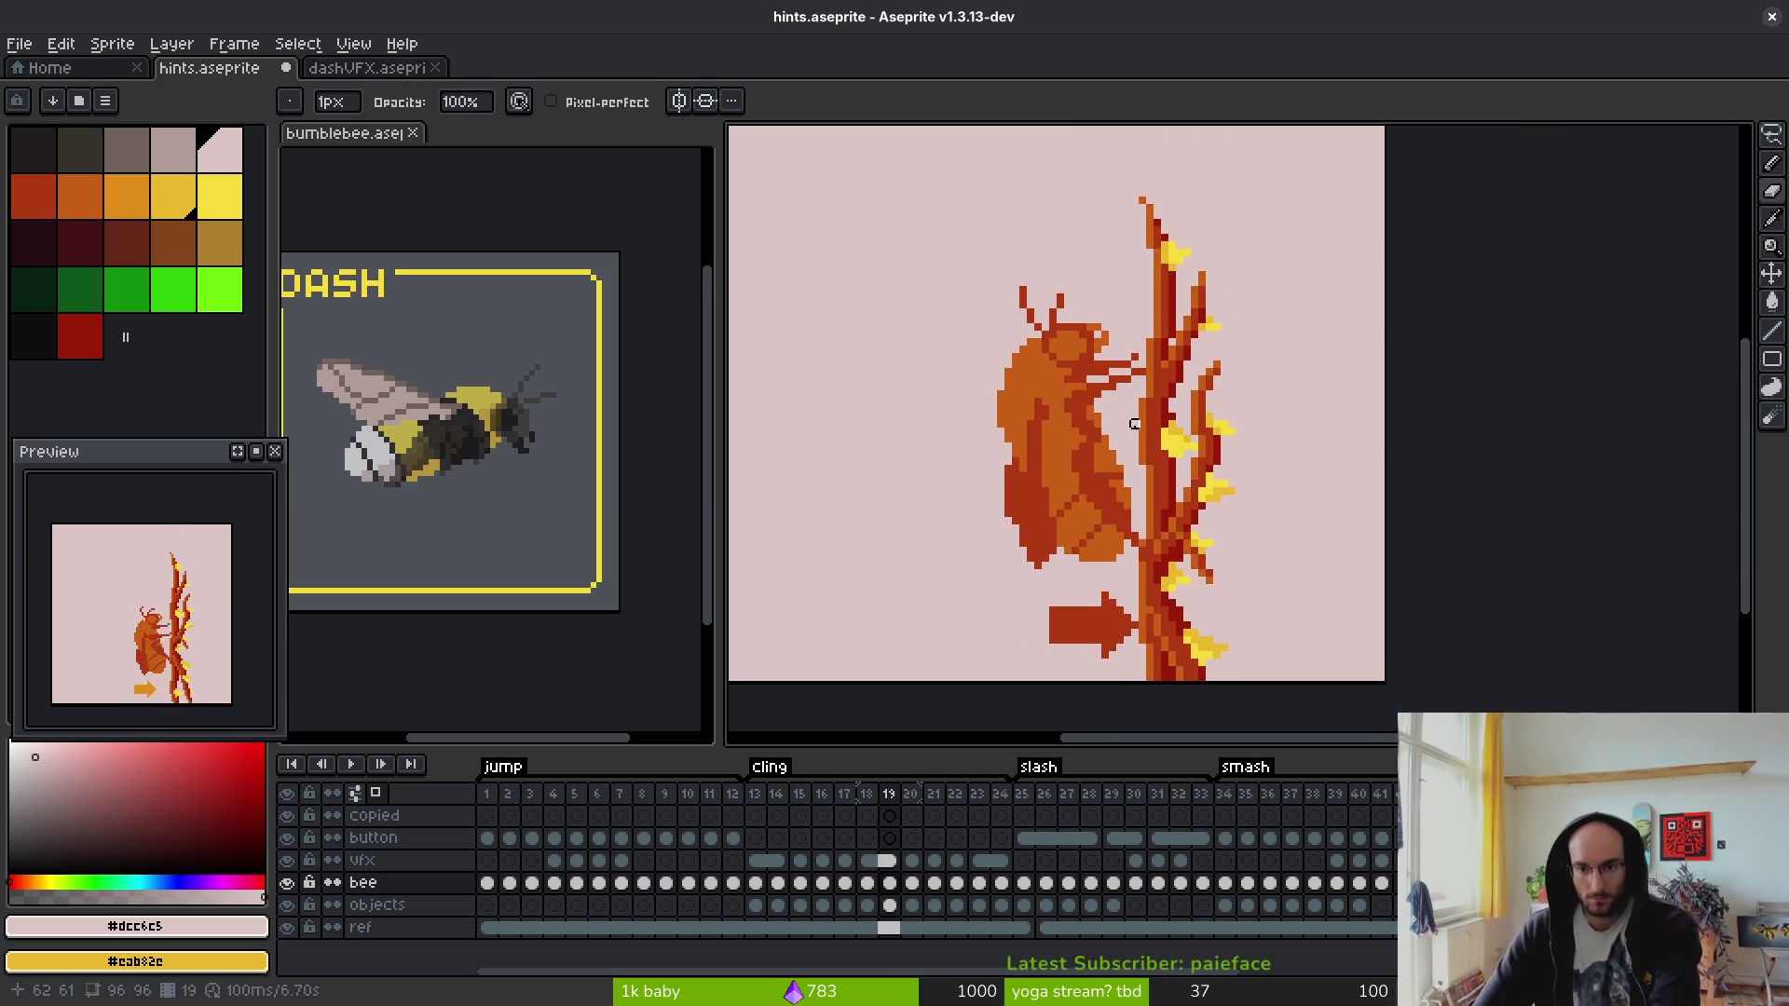
key("Right")
key("Left")
scroll(1054, 317, "up", 2)
key("Right")
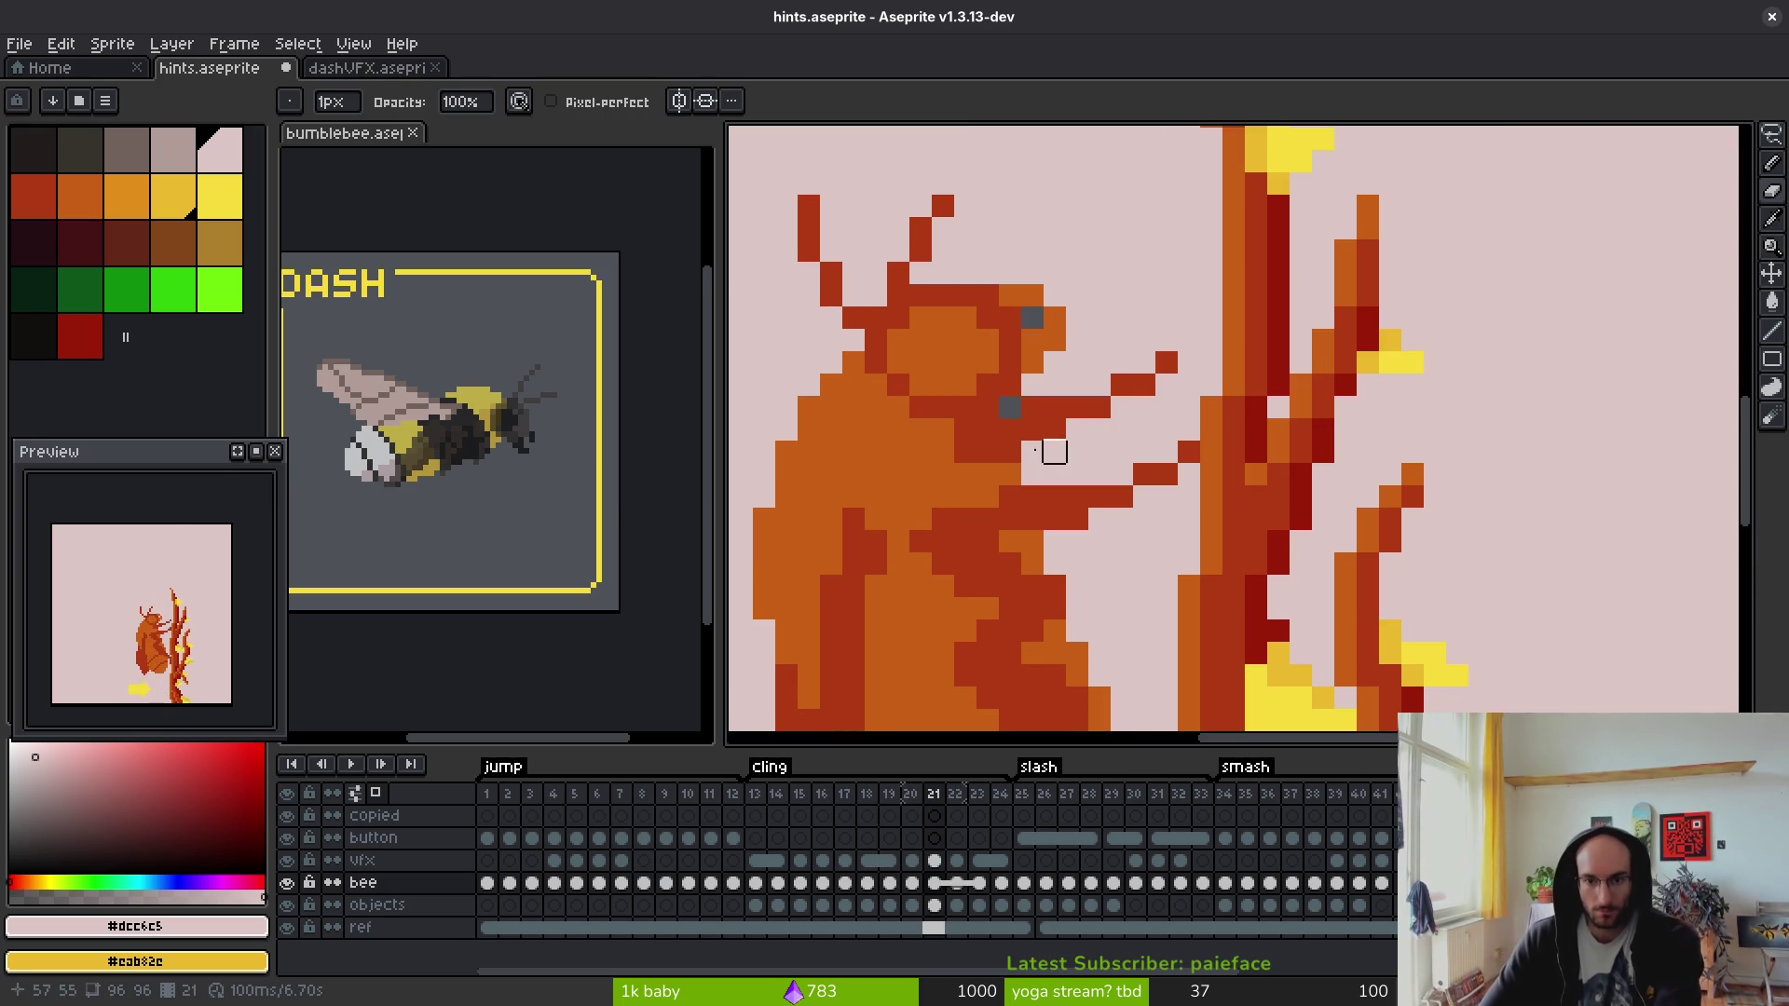
key("Left")
key("Right")
key("Left")
key("Right")
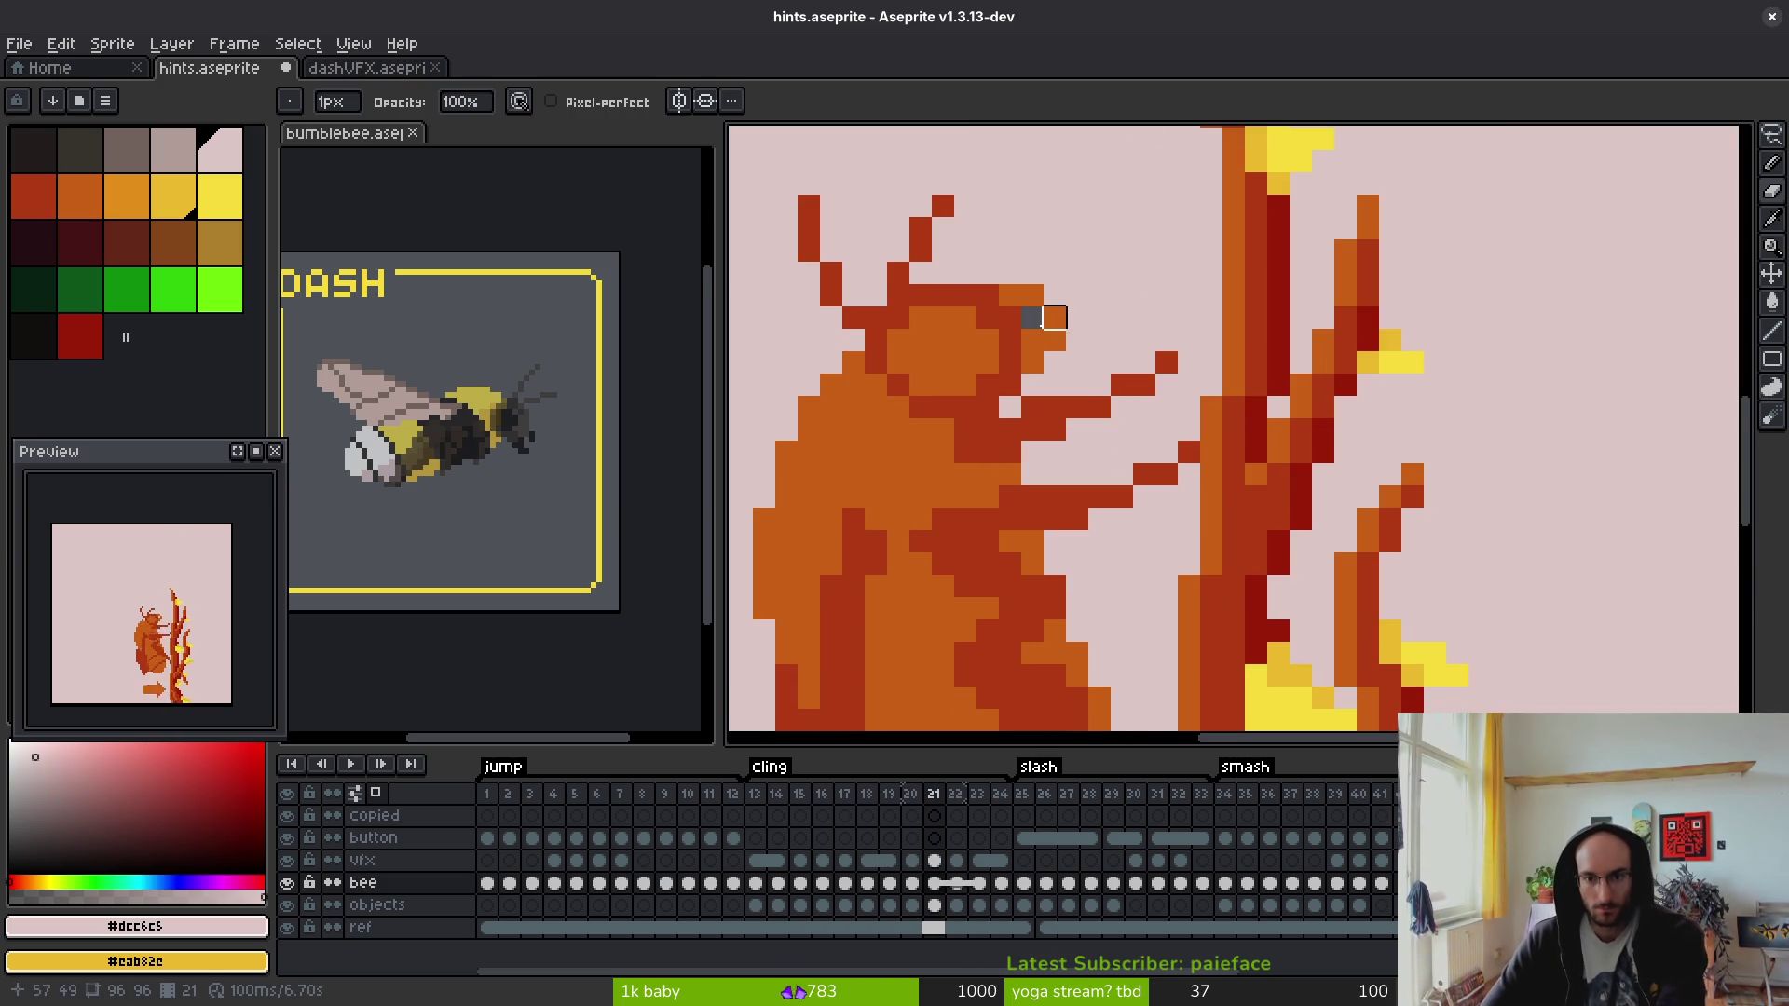
key("Right")
key("Right")
key("Right")
key("Left")
key("Right")
key("Right")
scroll(1171, 491, "down", 1)
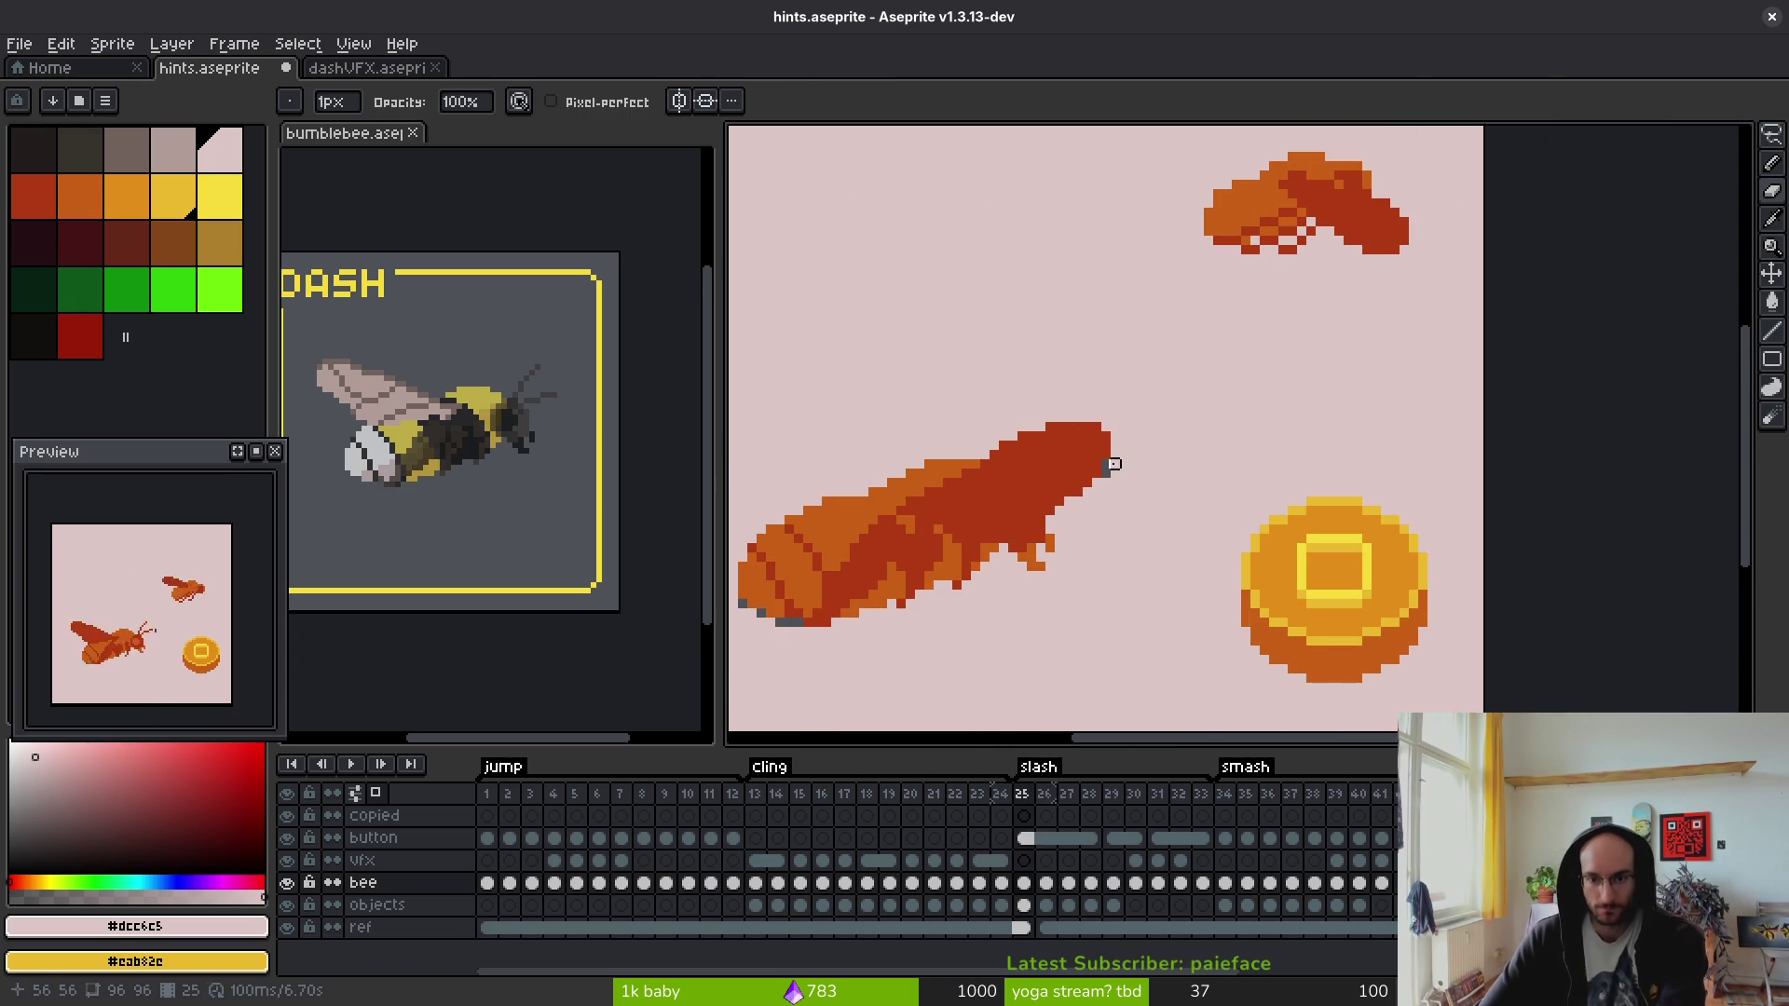
- Paint the grey pixels under the bee pink in frame 25
scroll(1105, 482, "up", 2)
scroll(1118, 475, "up", 1)
scroll(1285, 475, "down", 3)
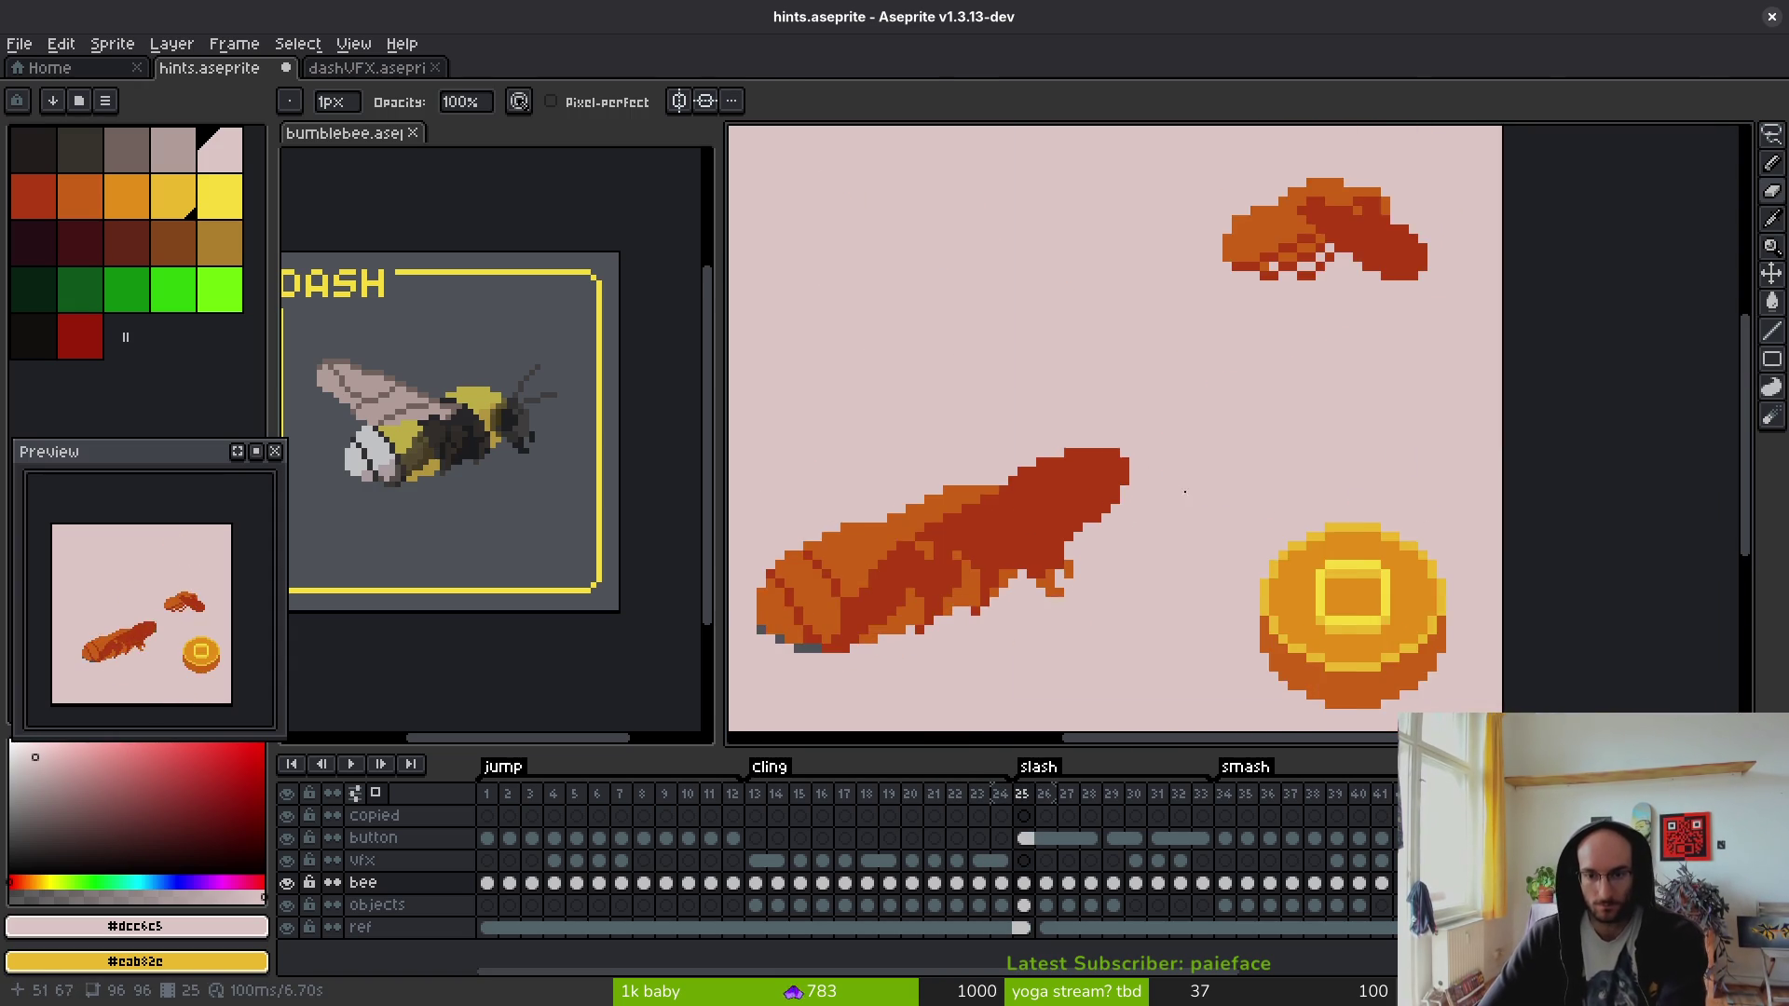
scroll(1316, 512, "up", 4)
scroll(1316, 512, "up", 1)
left_click_drag(1634, 399, 1310, 523)
mouse_move(1312, 436)
left_mouse_down()
mouse_move(1132, 390)
mouse_move(1043, 339)
left_mouse_up()
scroll(1289, 535, "down", 2)
- Compare against the previous frame, then make the bee layer active at frame 26 with the Pencil
key("Left")
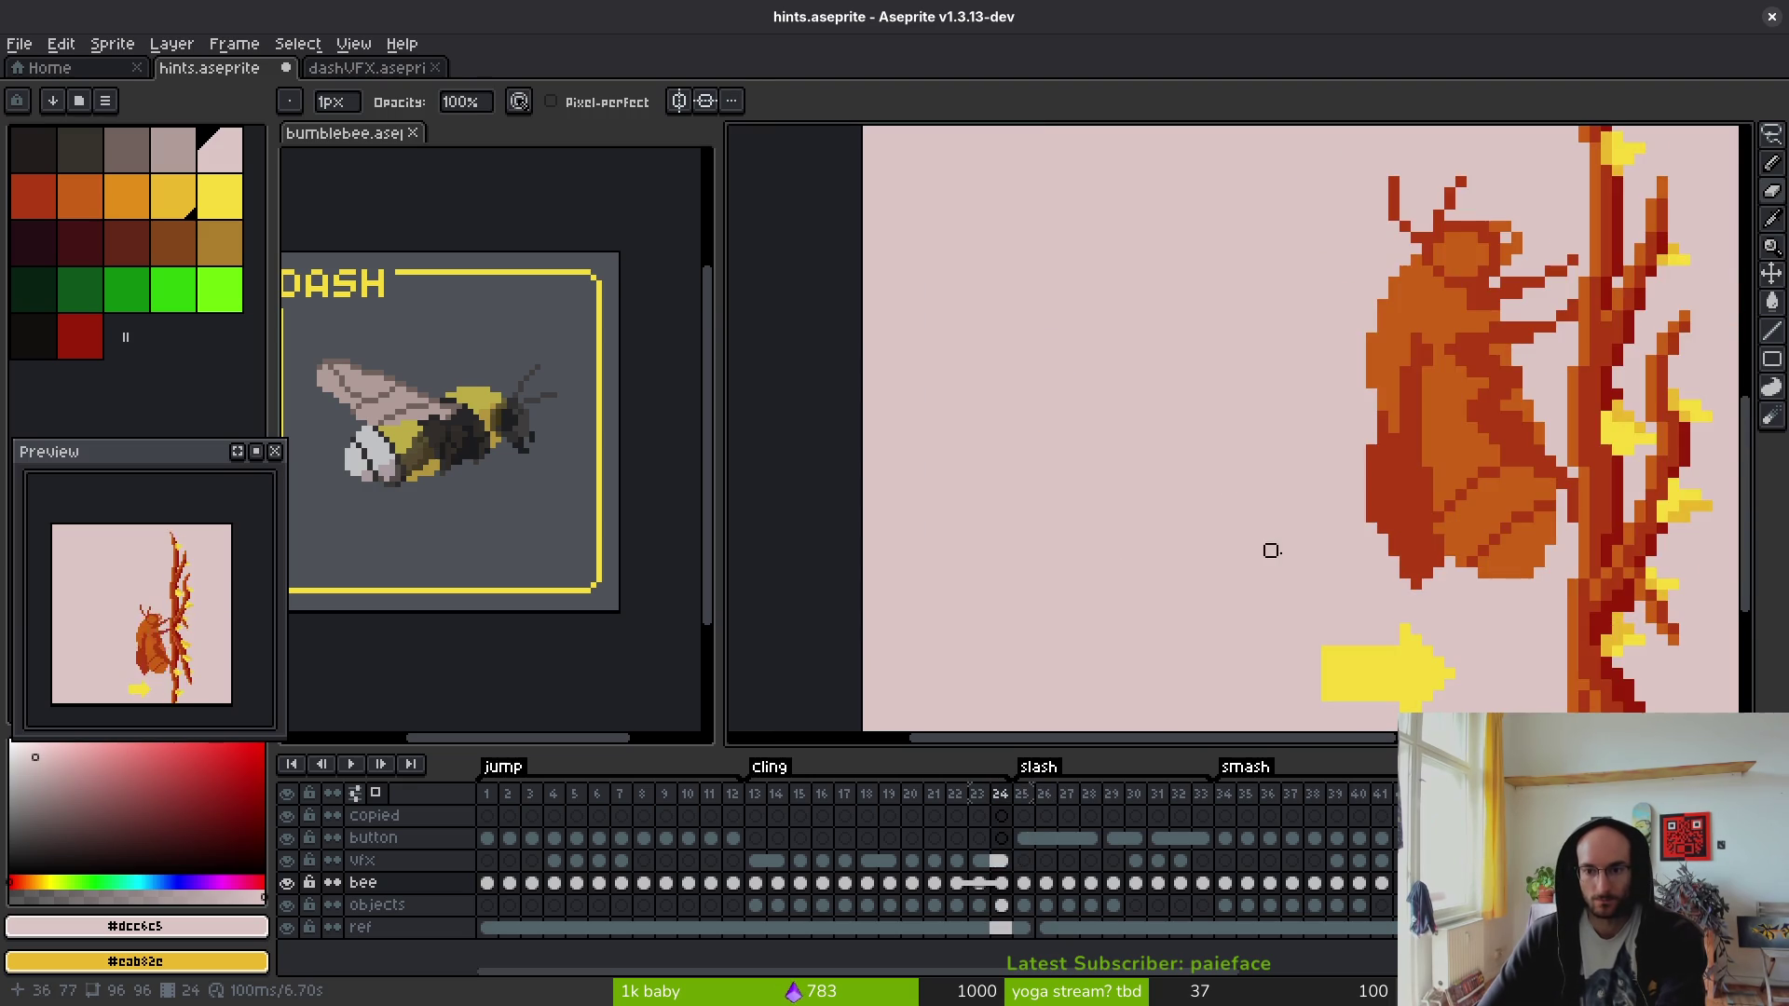
key("Right")
key("Right")
scroll(1387, 585, "down", 2)
scroll(1341, 386, "up", 3)
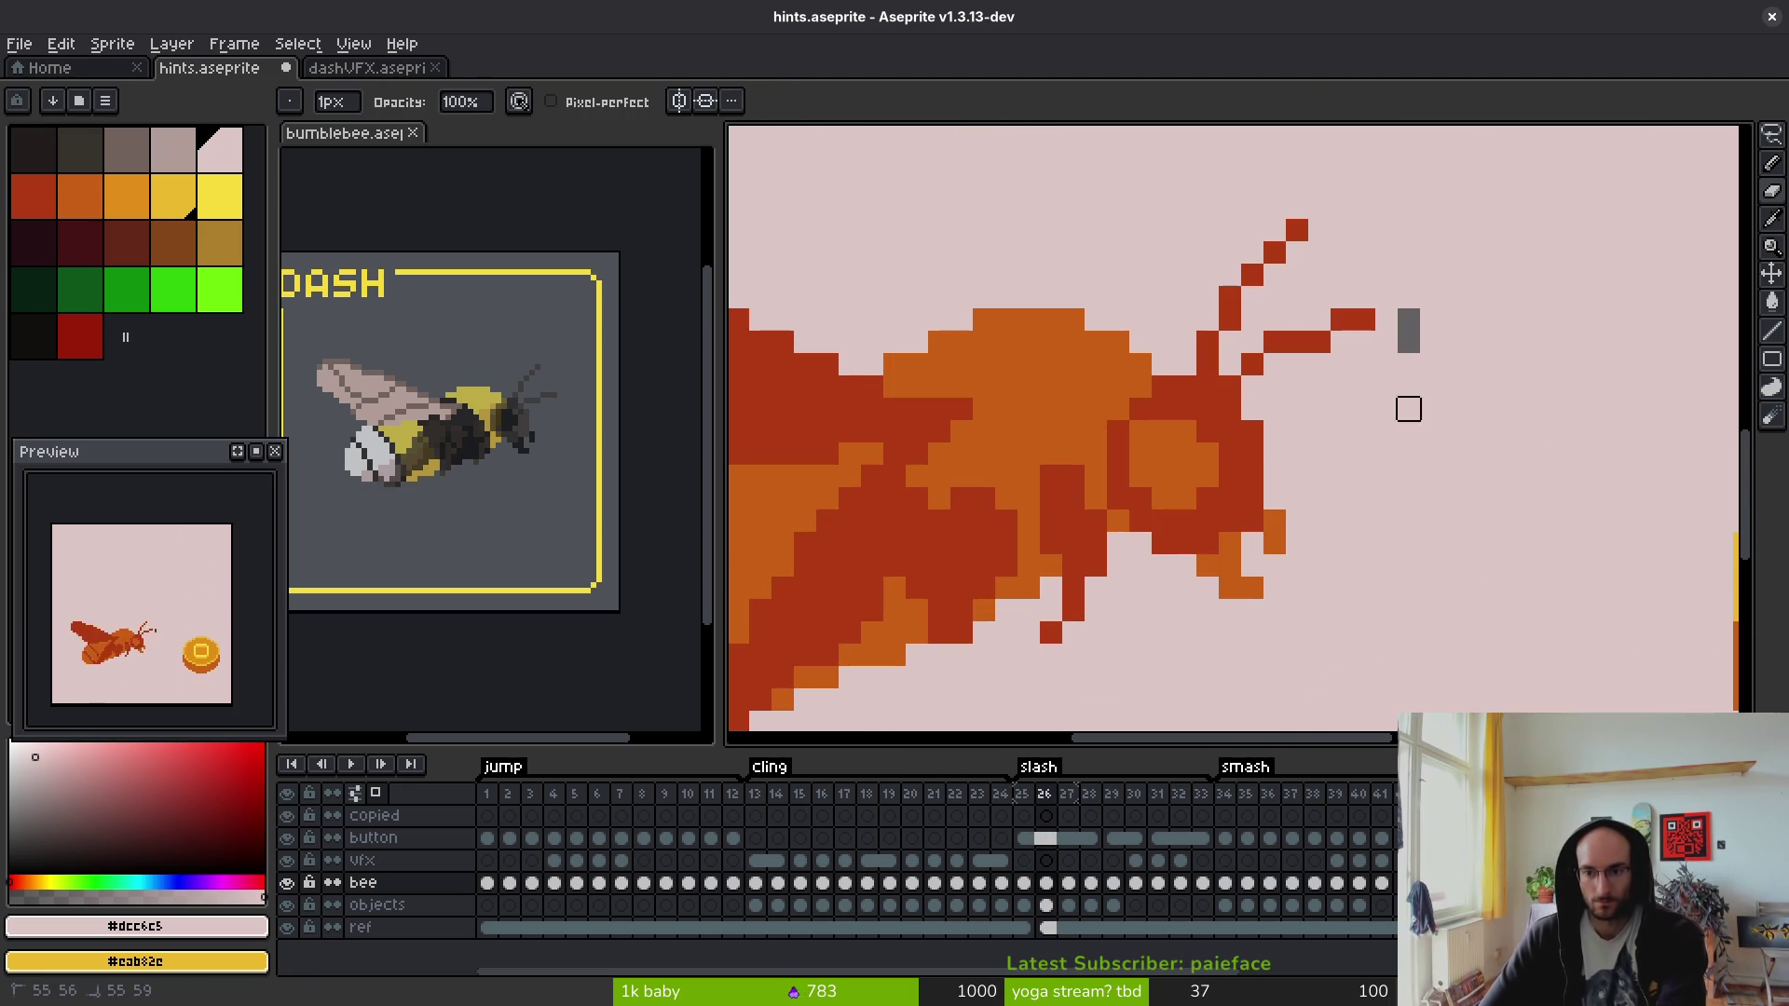
left_click(1046, 927)
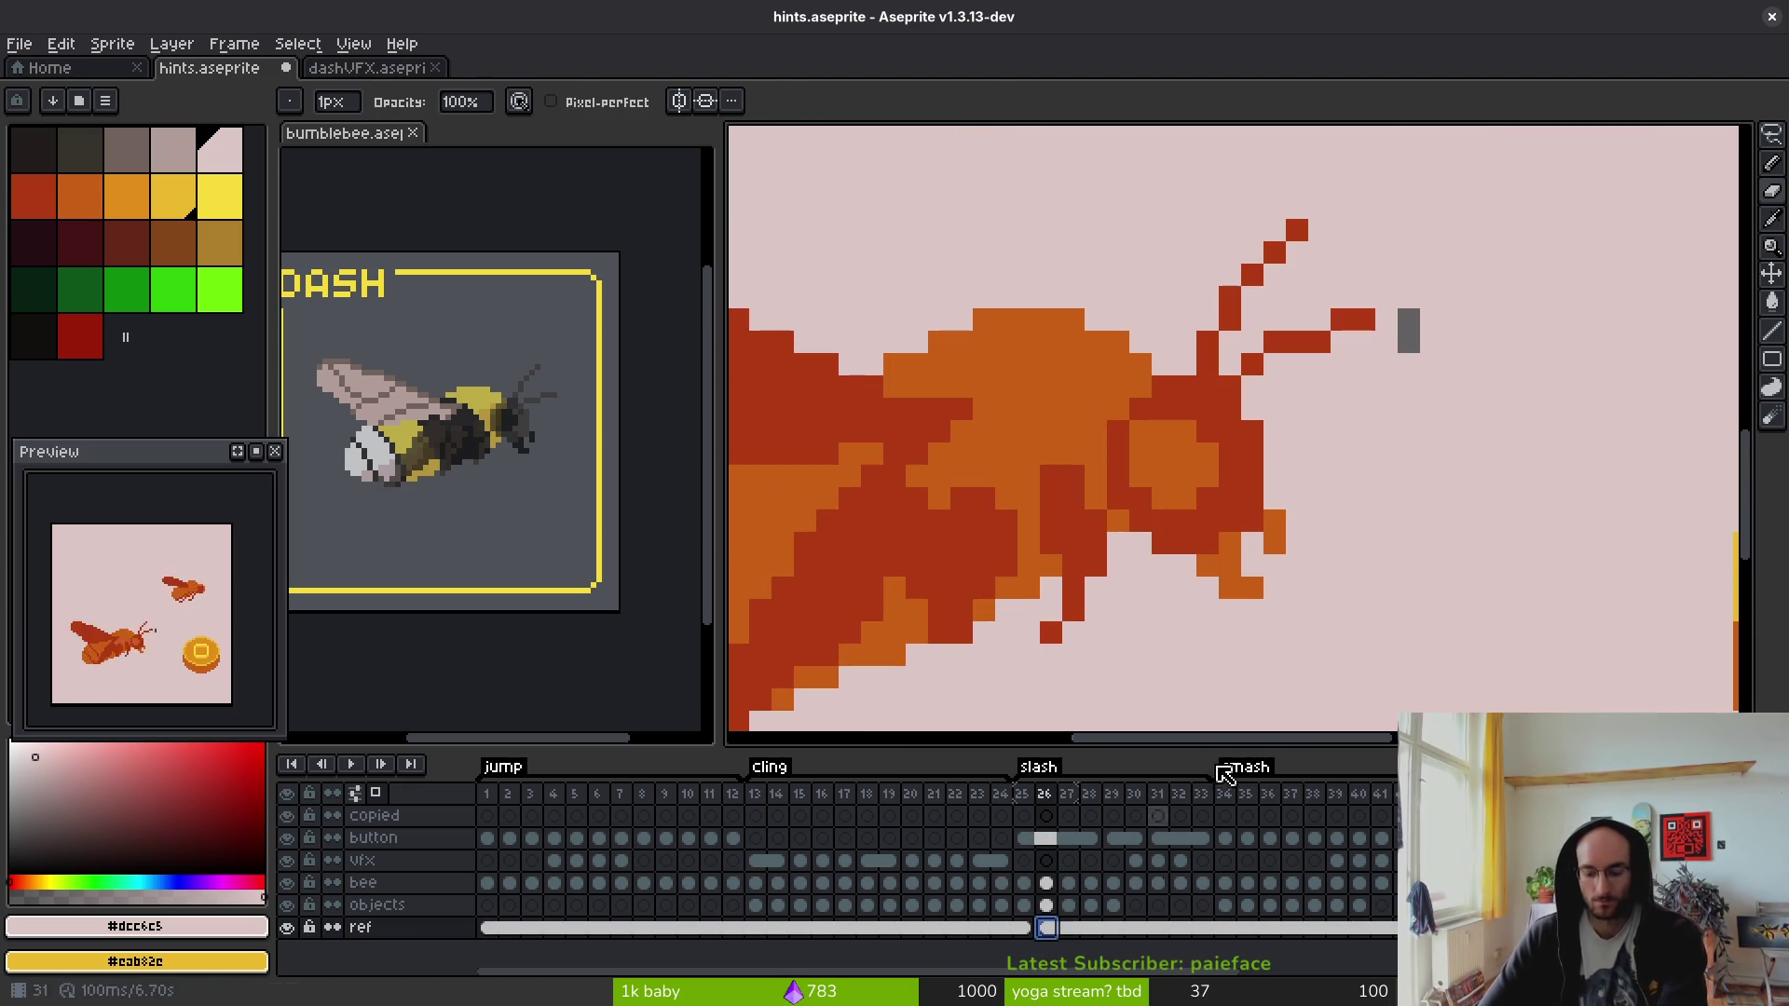
key("g")
key("b")
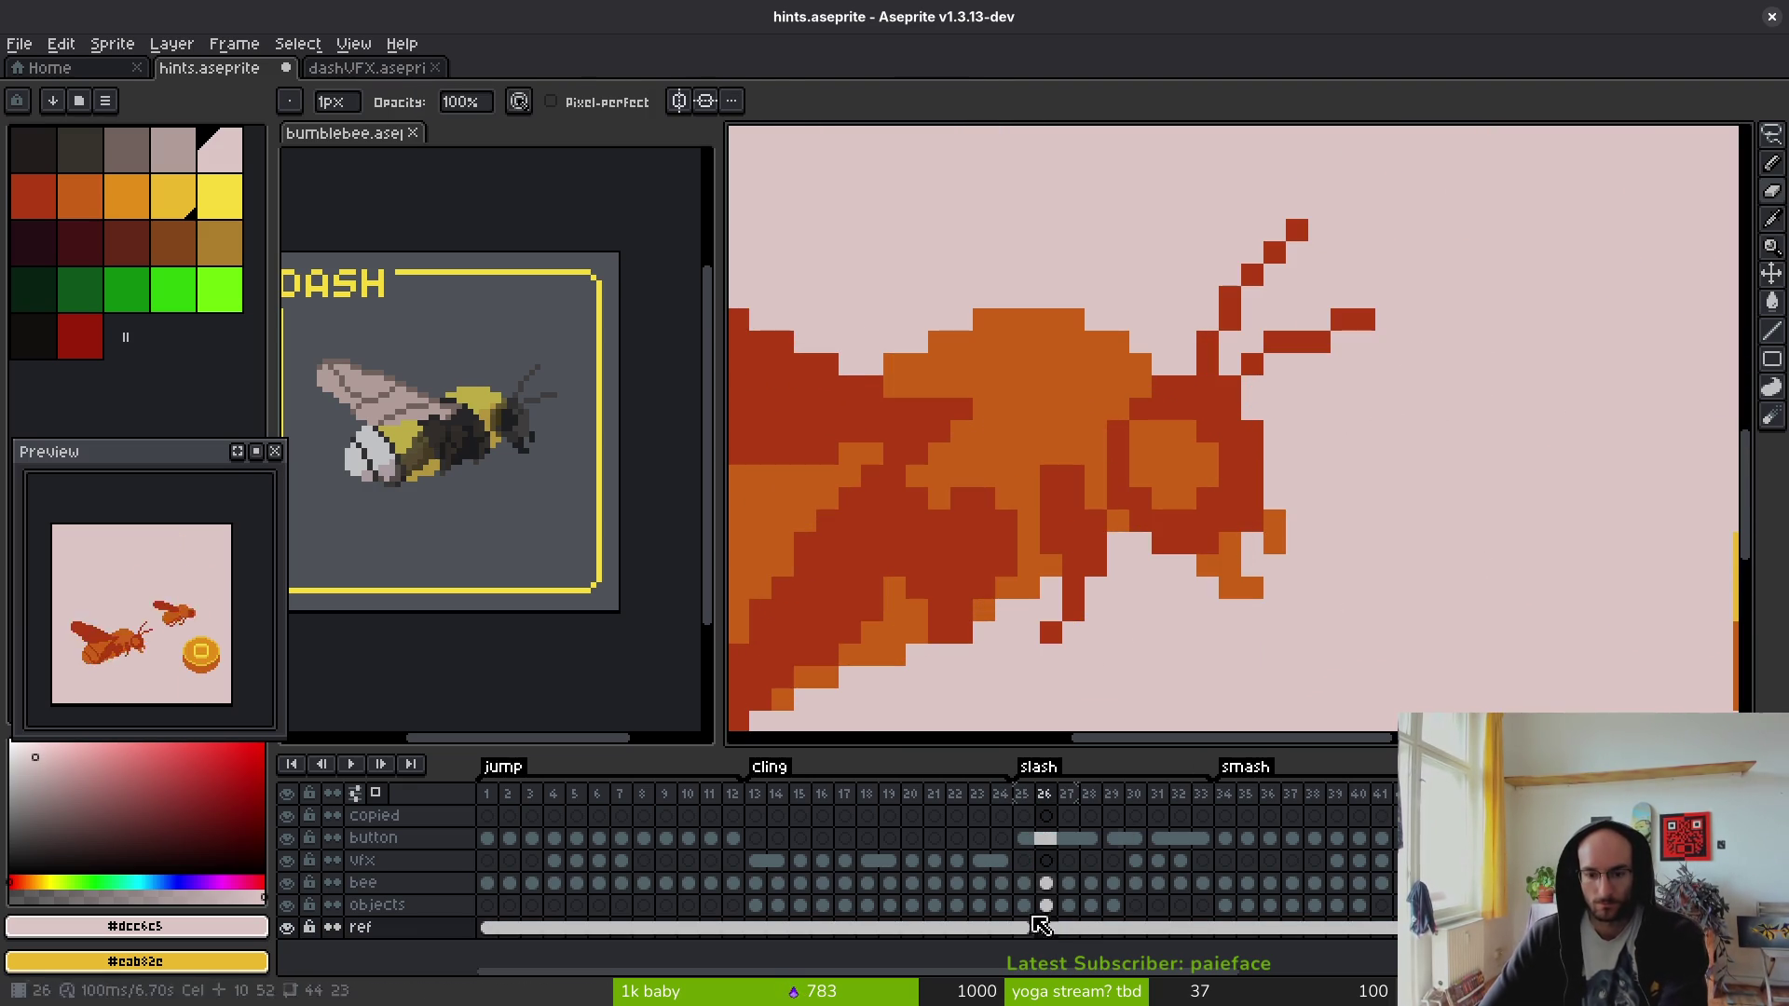
left_click(1044, 884)
scroll(1429, 495, "down", 3)
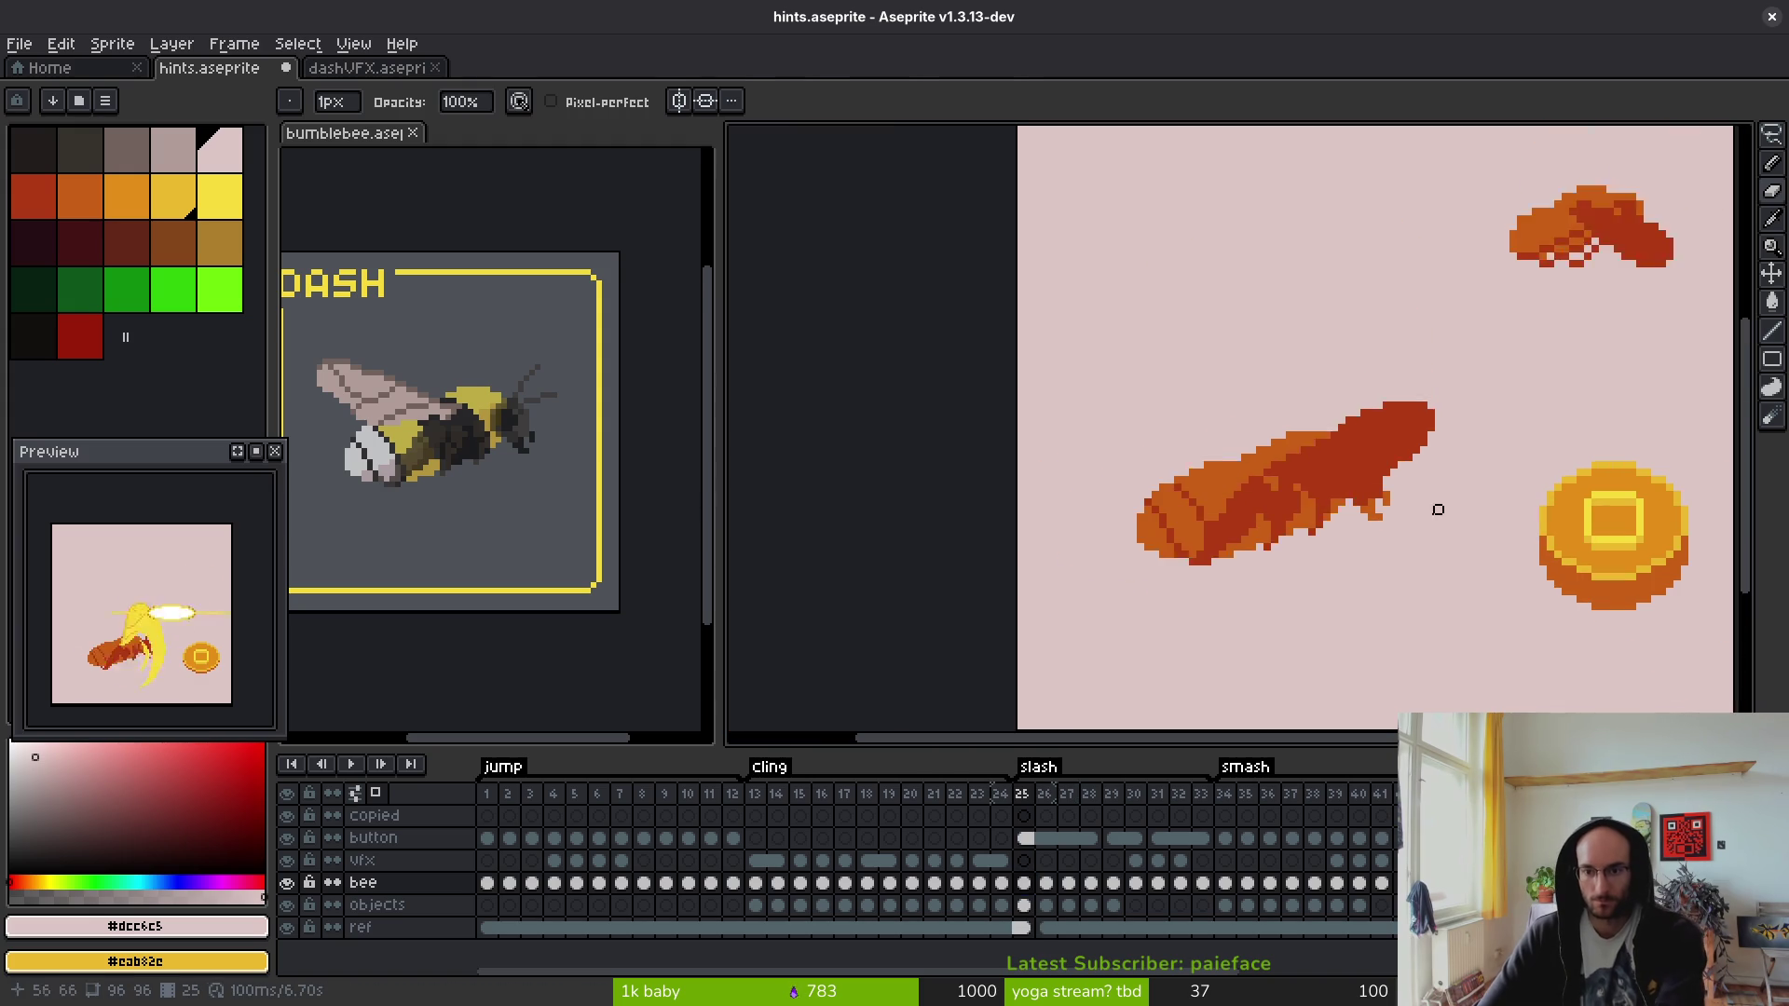
- Step through frames 27–30, zooming in on each bee pose
key(".")
scroll(1438, 426, "up", 3)
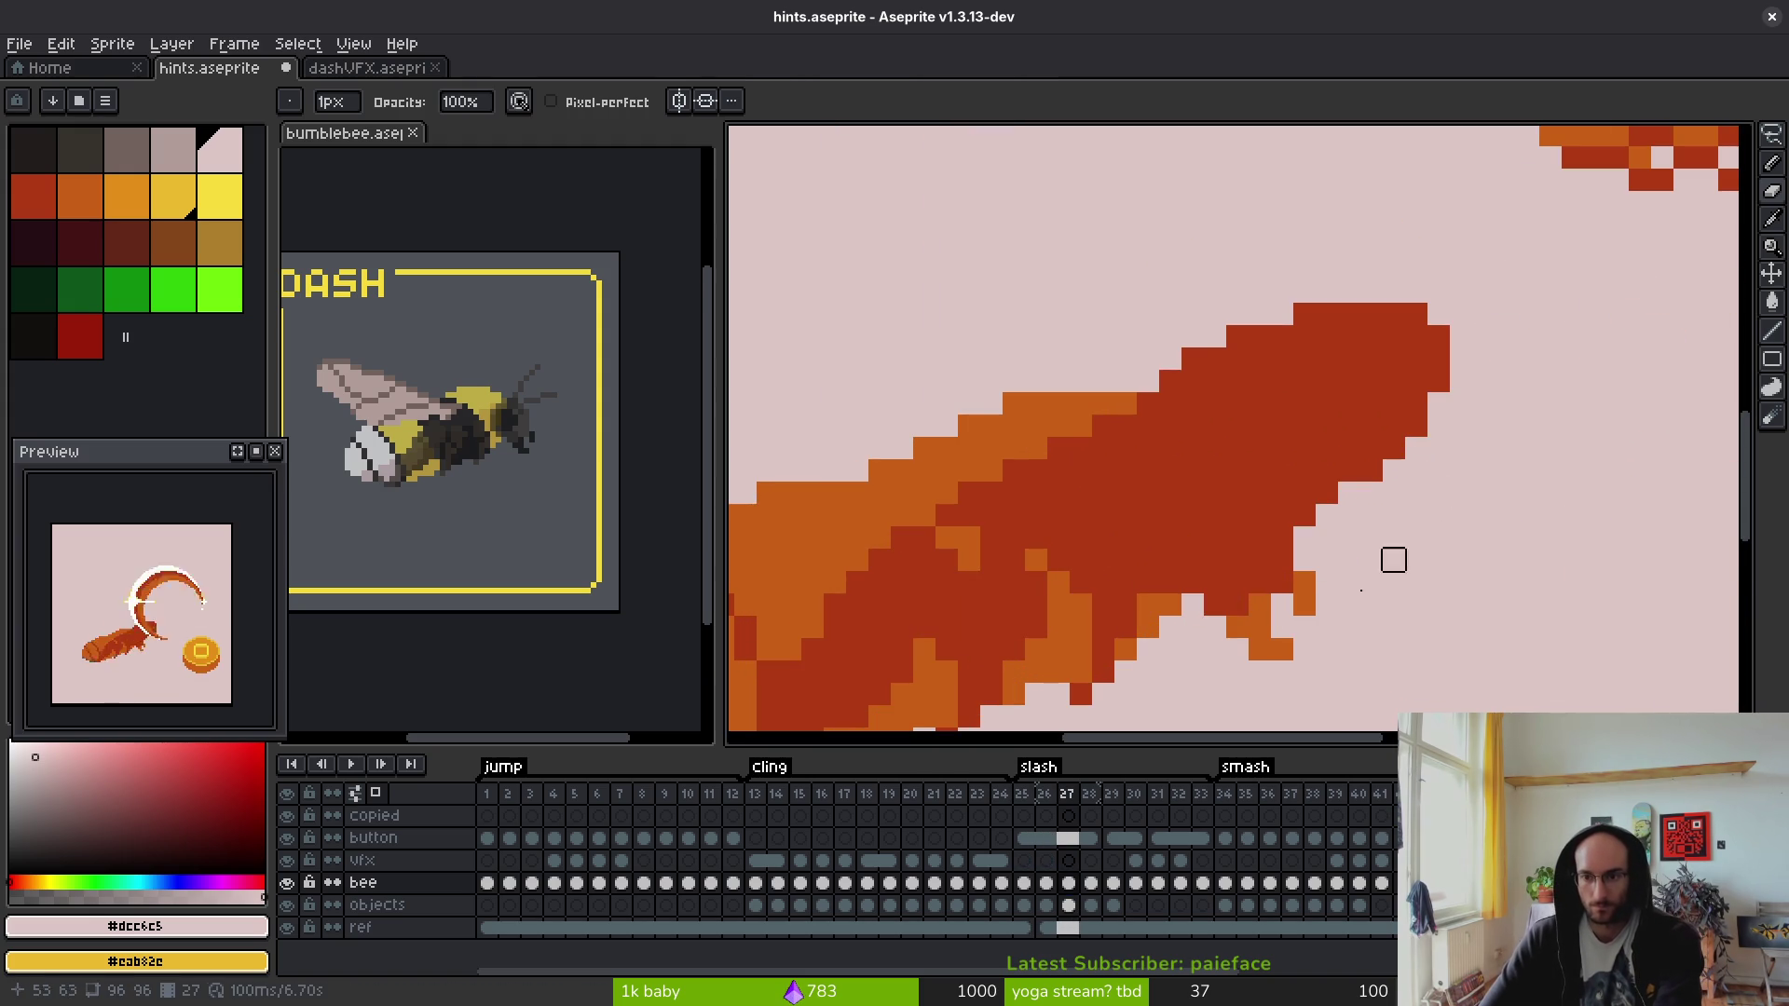
scroll(1438, 538, "down", 3)
scroll(1048, 504, "up", 3)
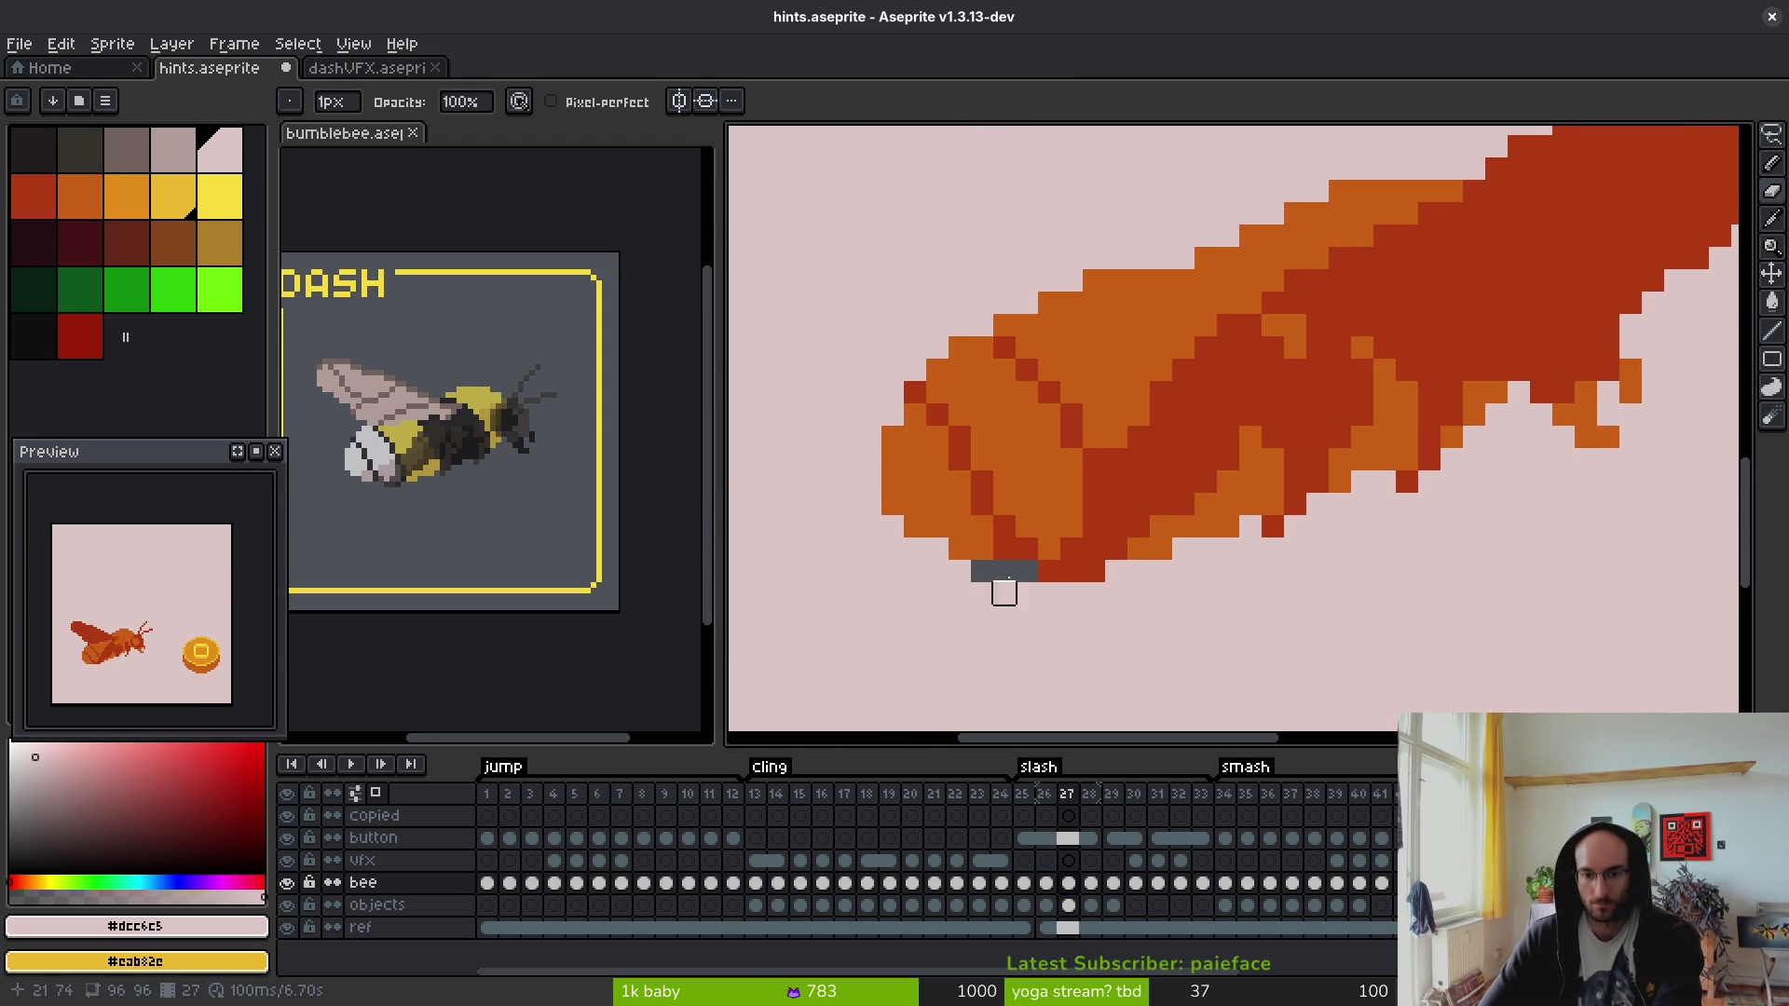
scroll(1026, 571, "down", 2)
key("Right")
scroll(1226, 599, "up", 1)
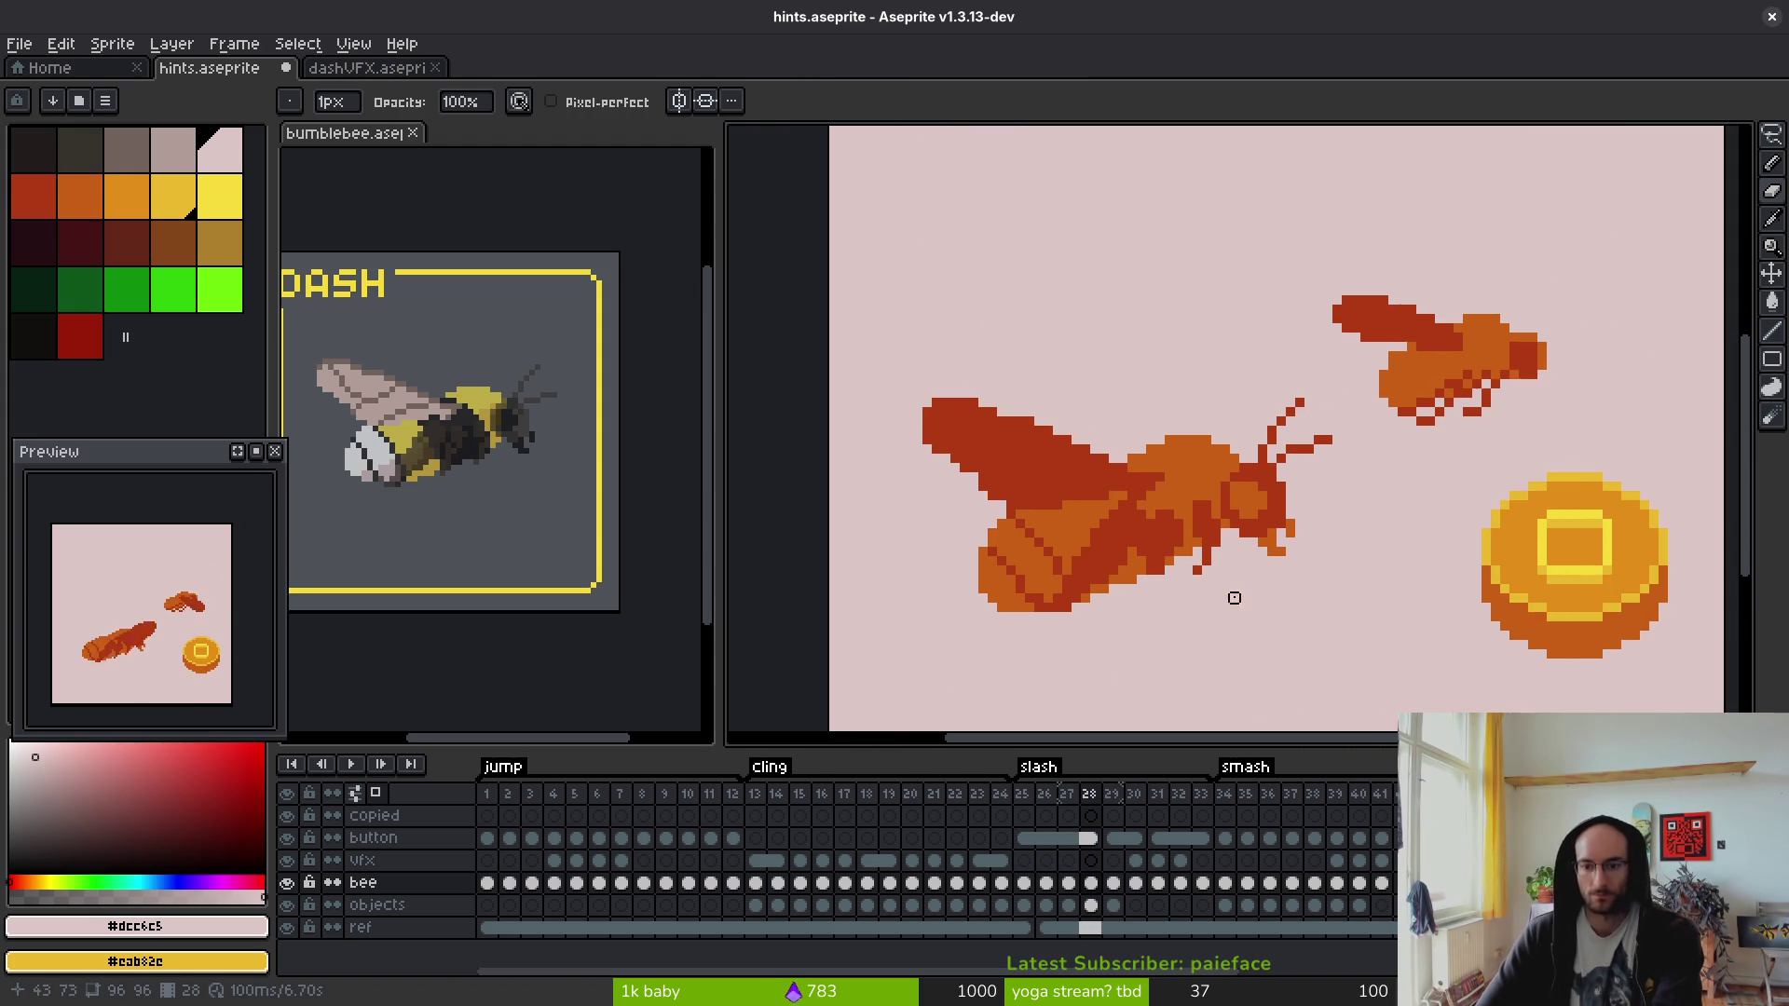
key("Right")
scroll(1171, 519, "up", 2)
key("Right")
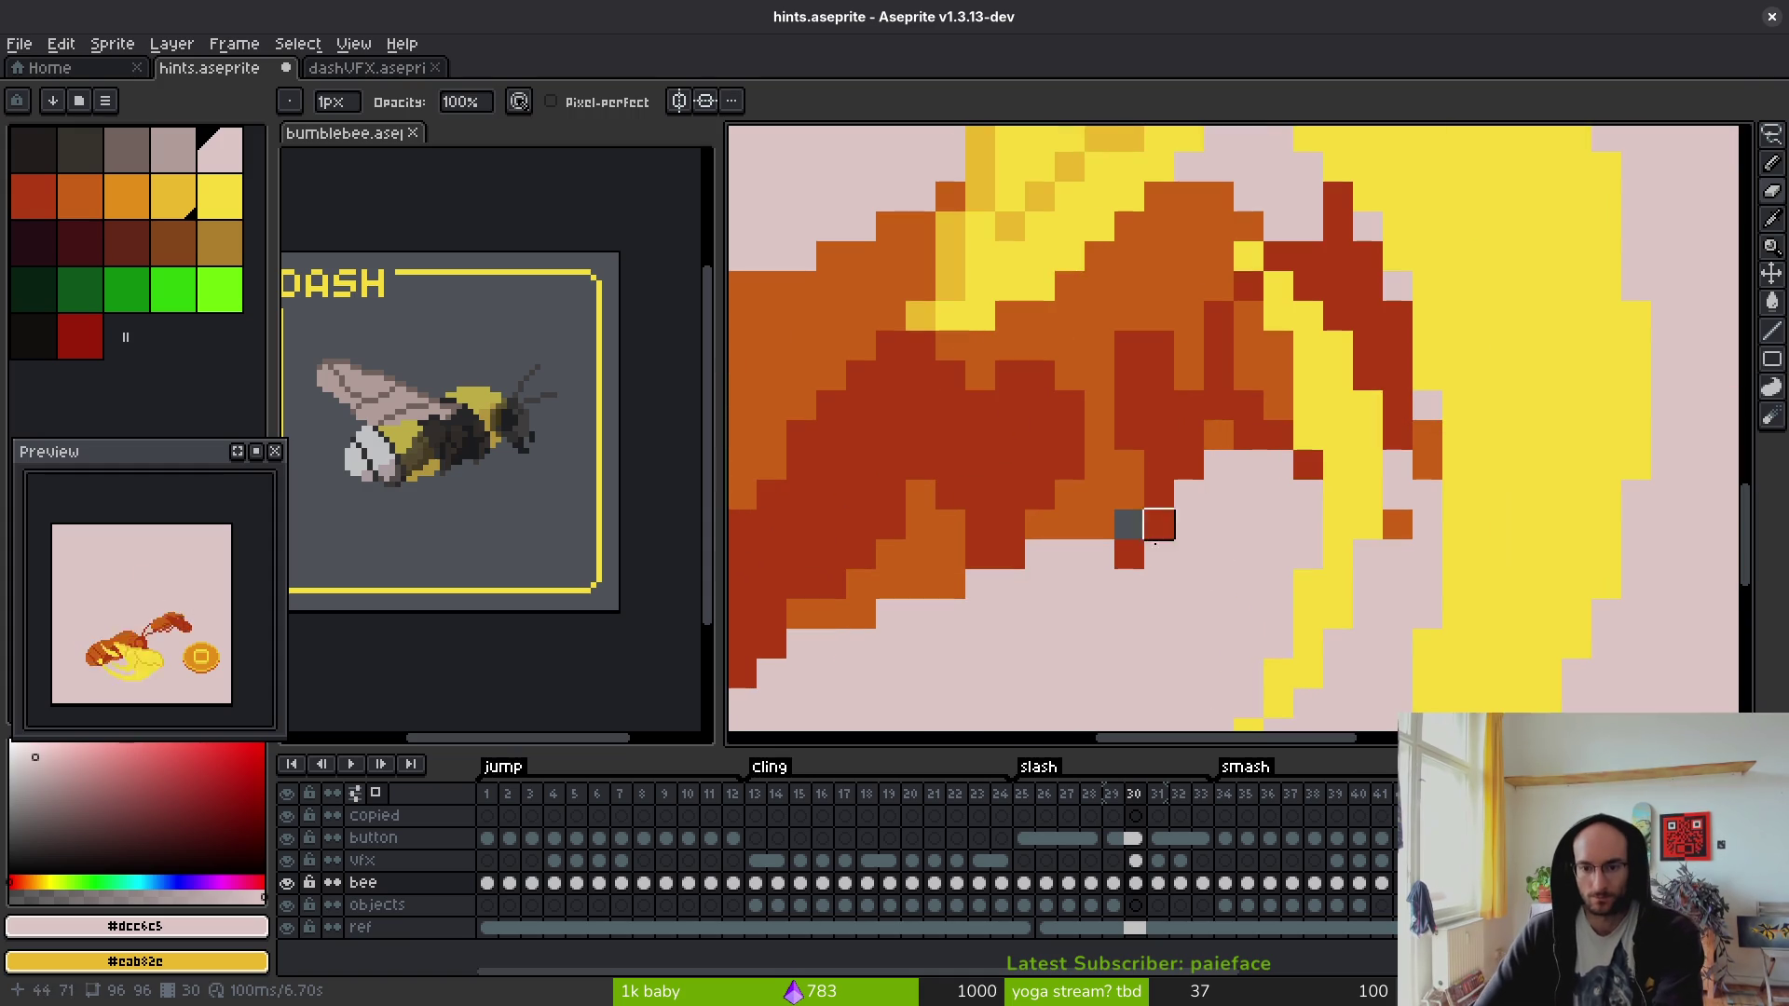
- Continue through frames 31–34, checking each bee pose close up
scroll(1294, 587, "down", 3)
key("Right")
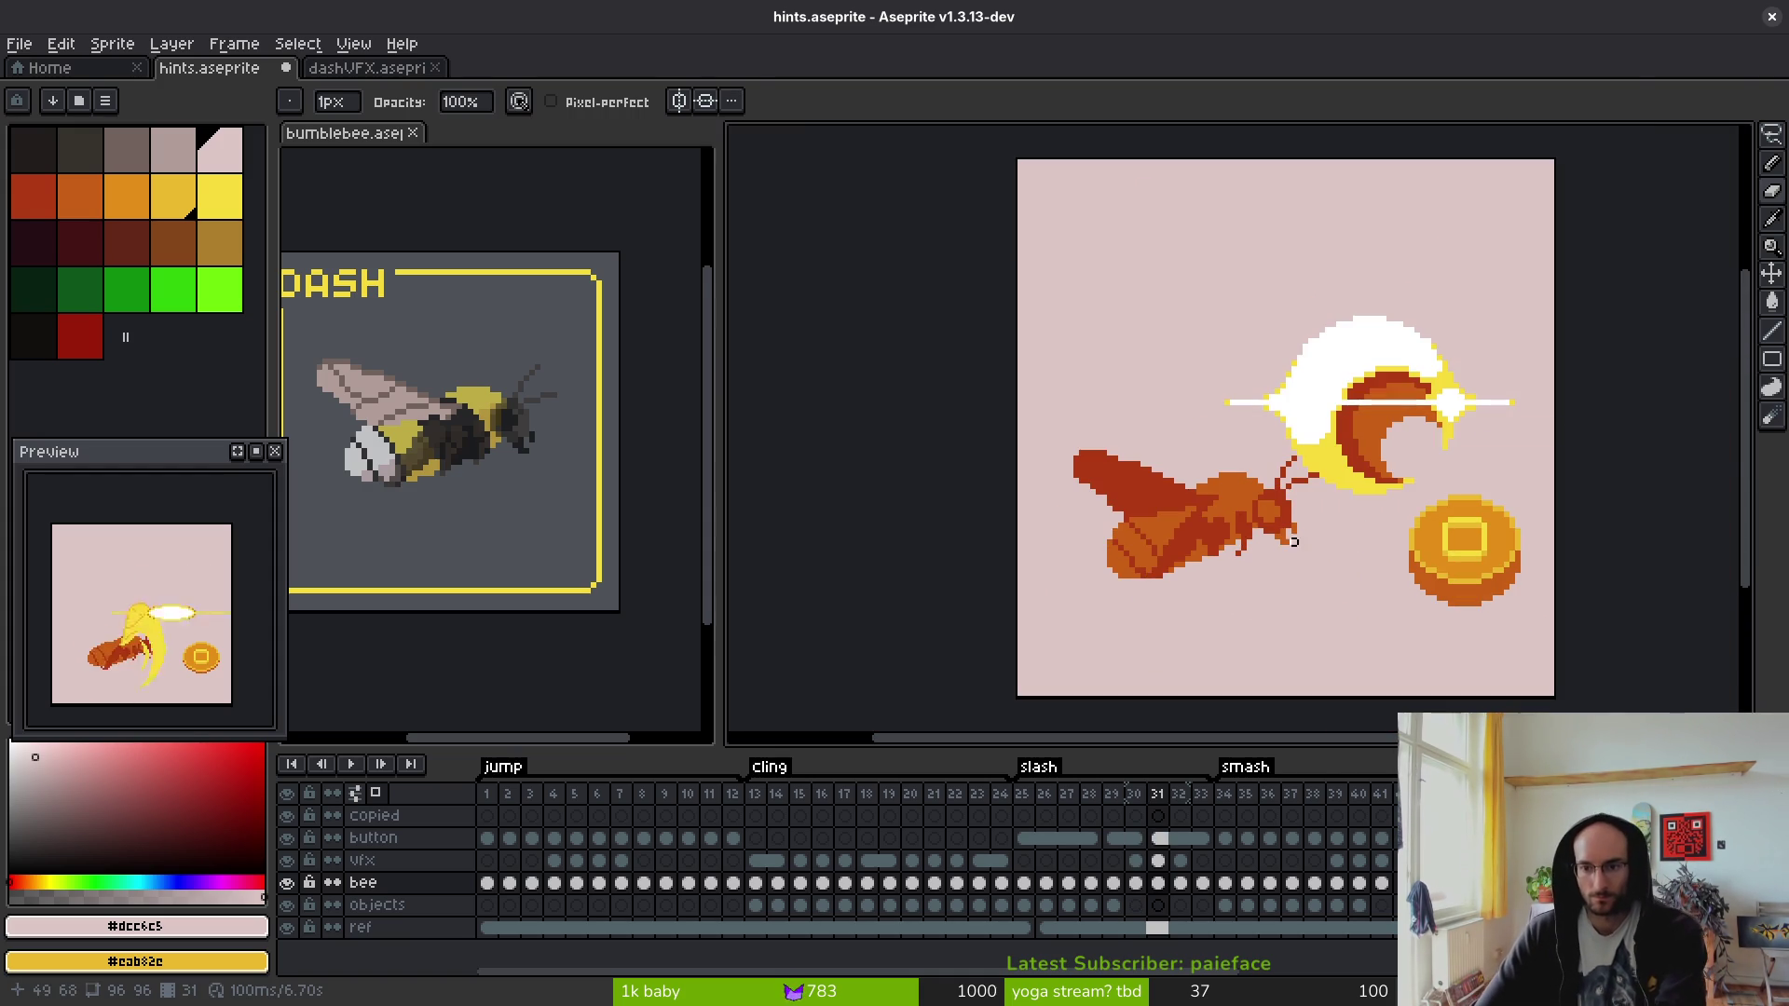
key("Right")
scroll(1320, 508, "up", 3)
scroll(1320, 488, "down", 3)
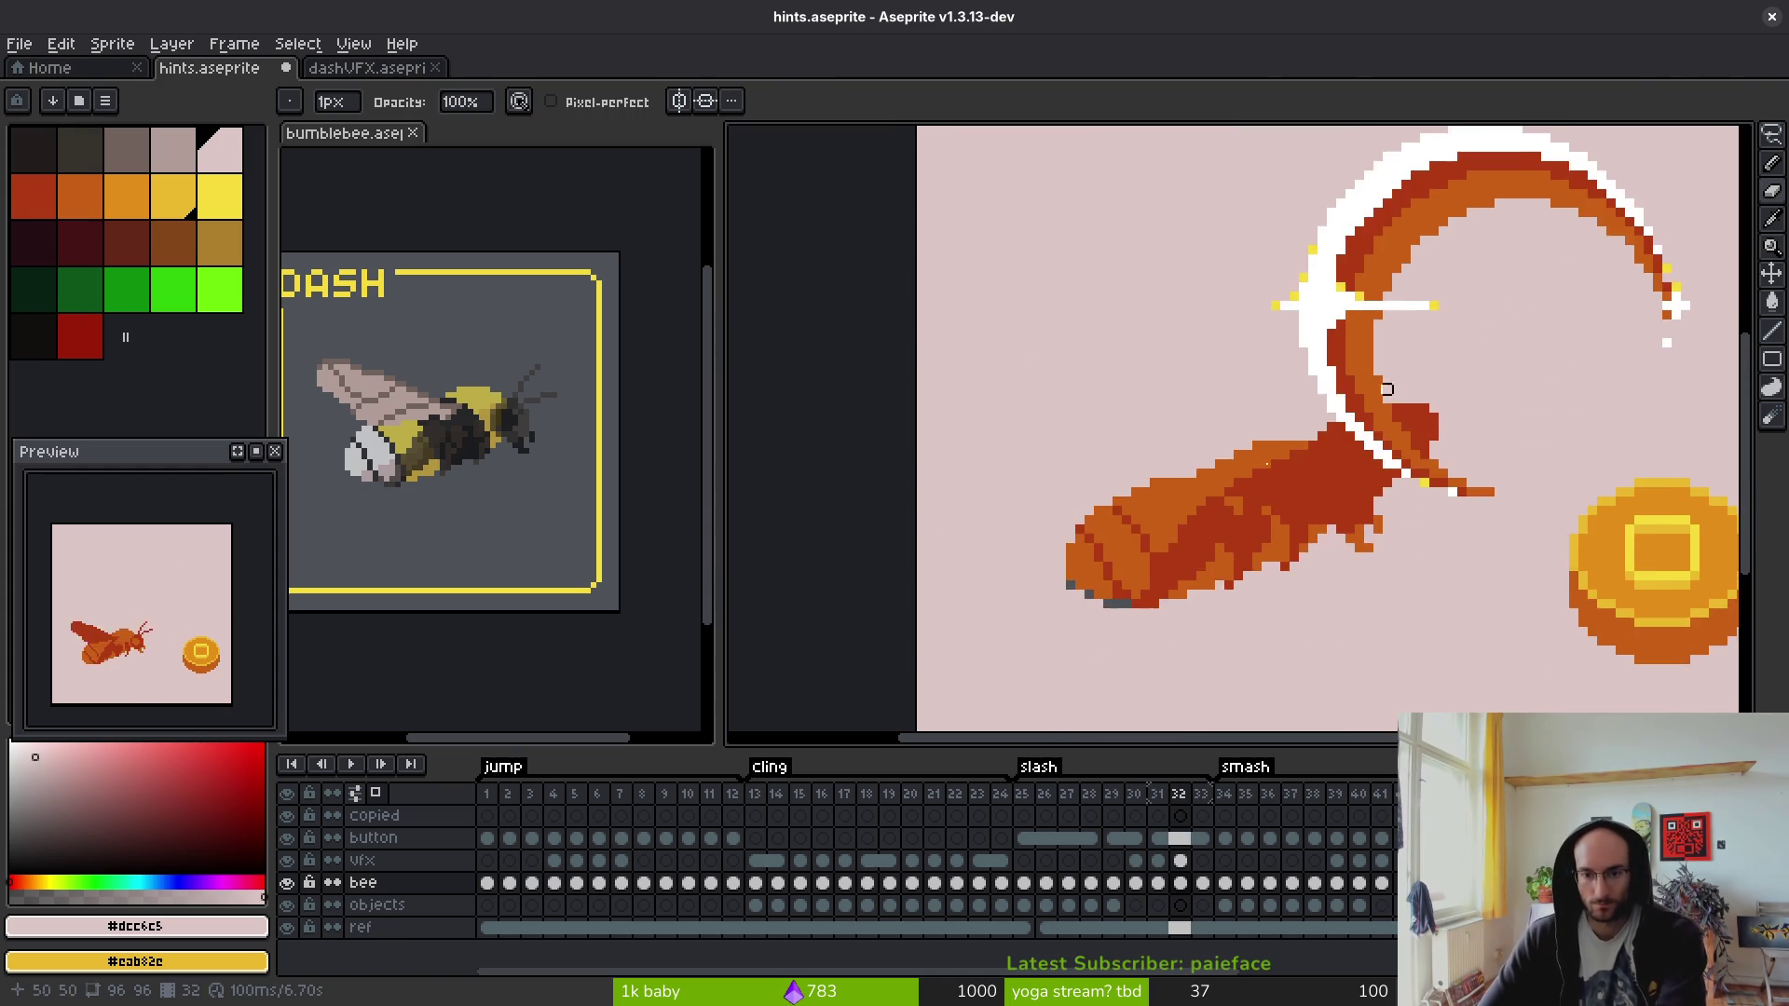
scroll(1048, 671, "up", 2)
scroll(1303, 496, "up", 1)
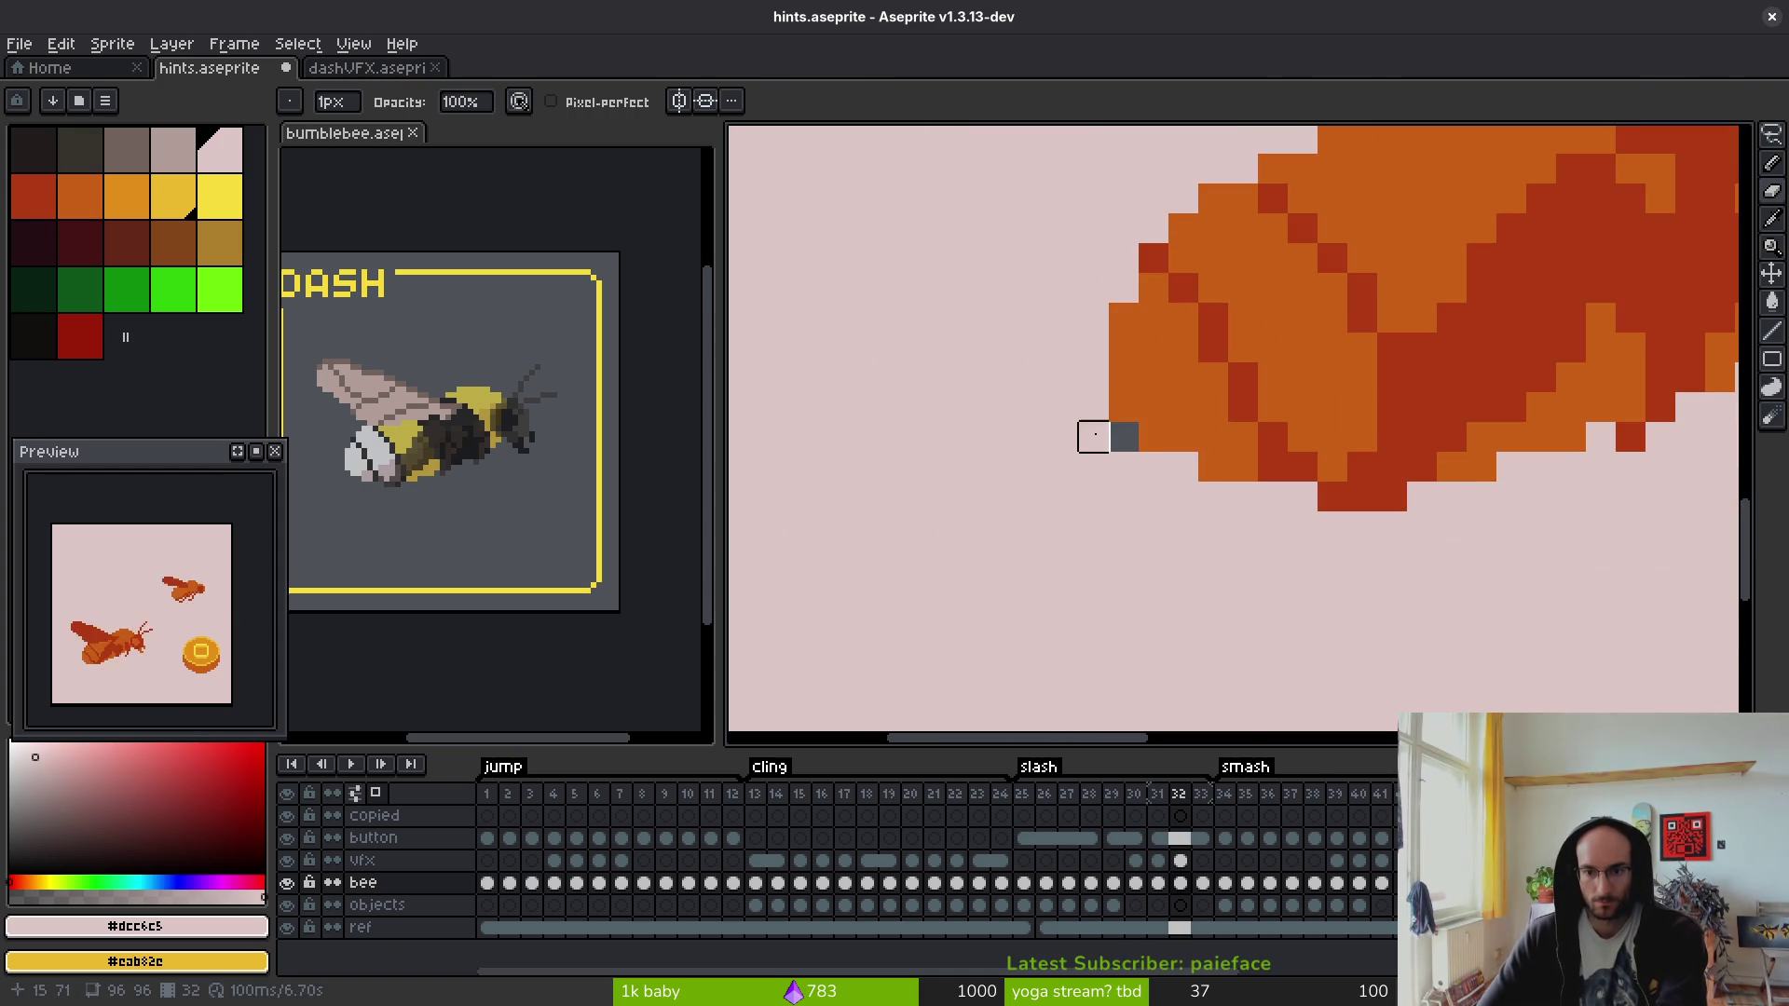
scroll(1147, 466, "down", 3)
key("Right")
key("Right")
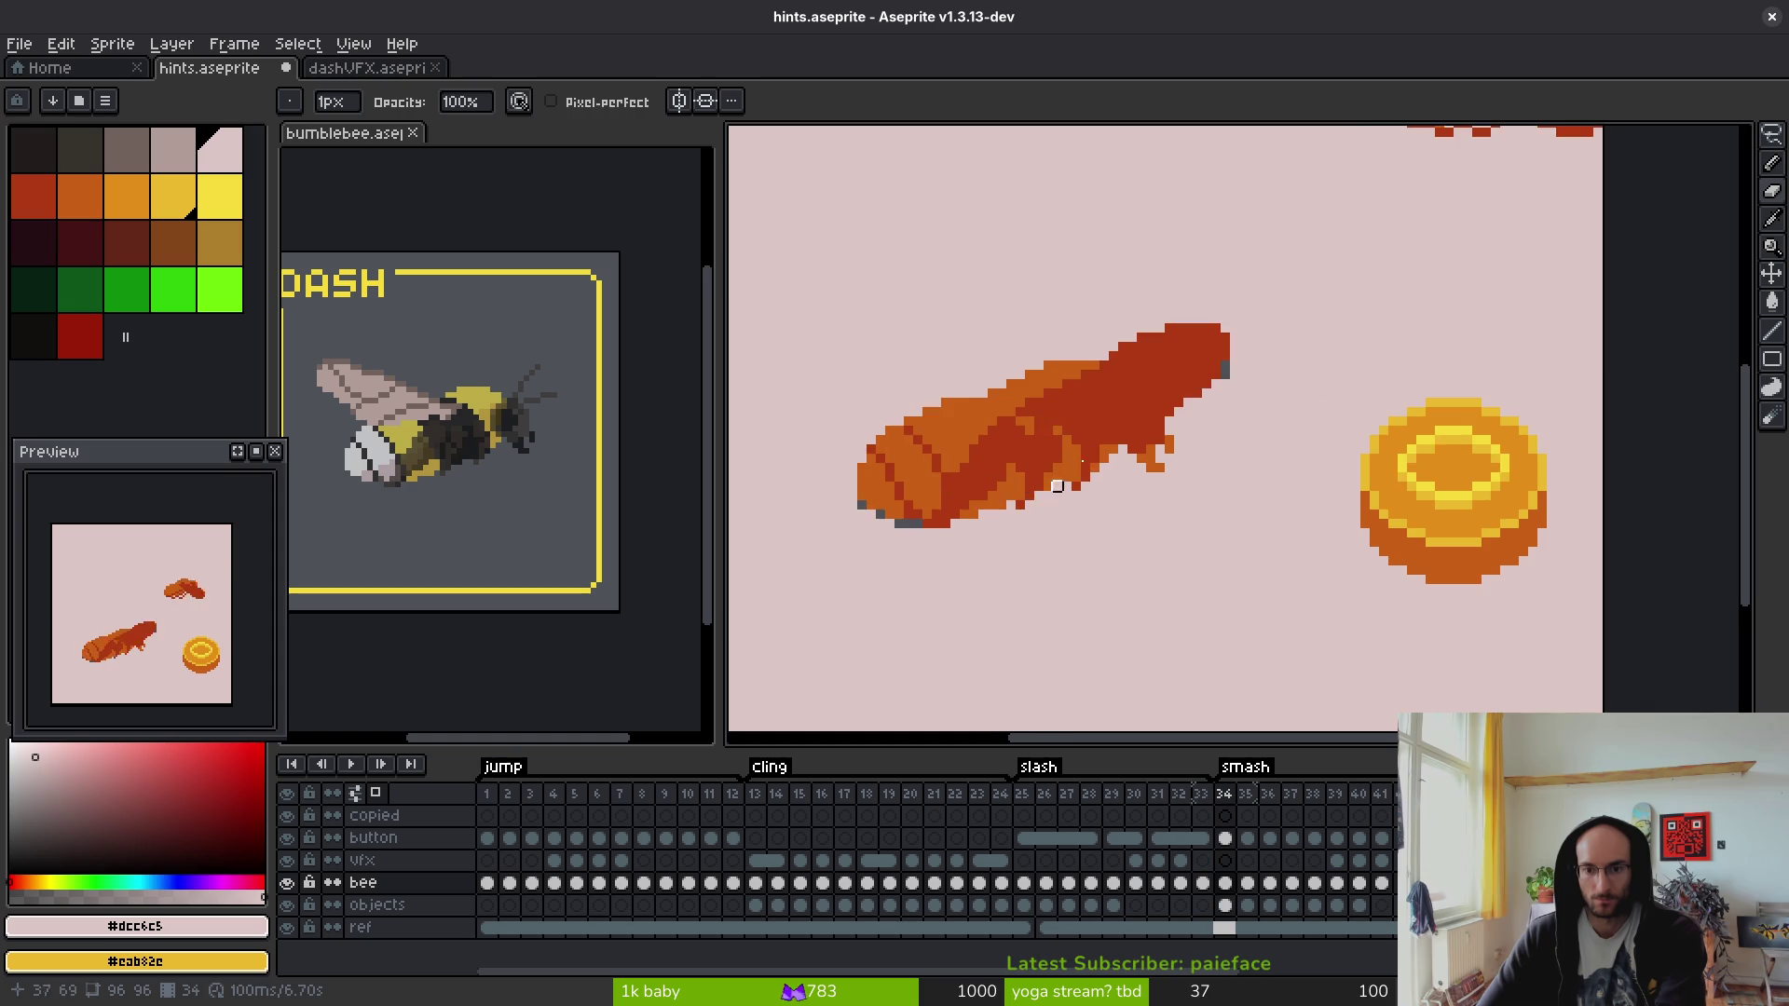
- Paint the grey pixels on the bee's bottom edge and top-right pink in frames 34 and 36
scroll(1242, 372, "up", 2)
scroll(1144, 519, "up", 2)
scroll(1144, 519, "up", 2)
mouse_move(978, 527)
left_mouse_down()
mouse_move(1239, 618)
mouse_move(1118, 622)
left_mouse_up()
scroll(1108, 536, "down", 3)
scroll(1248, 495, "down", 1)
key("Right")
key("Right")
scroll(1097, 552, "up", 3)
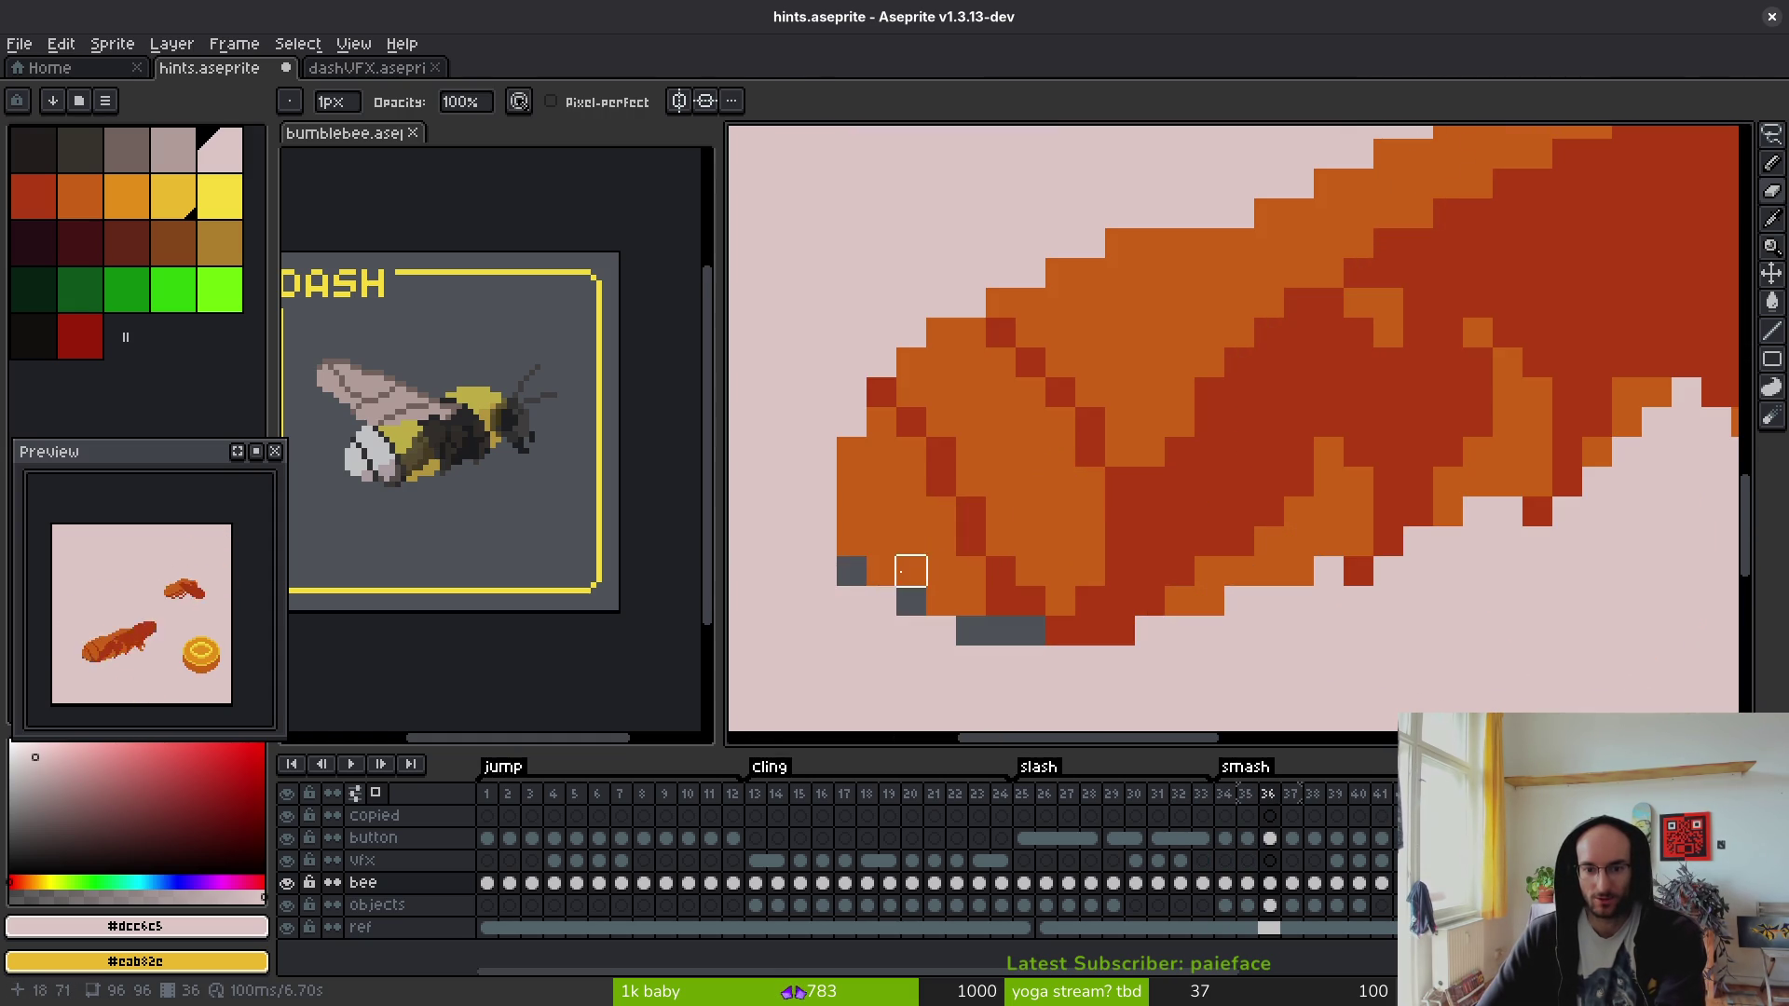
mouse_move(851, 571)
left_mouse_down()
mouse_move(1031, 633)
mouse_move(969, 631)
left_mouse_up()
scroll(1031, 566, "down", 1)
scroll(1429, 295, "up", 1)
left_click(1432, 209)
scroll(1311, 488, "down", 3)
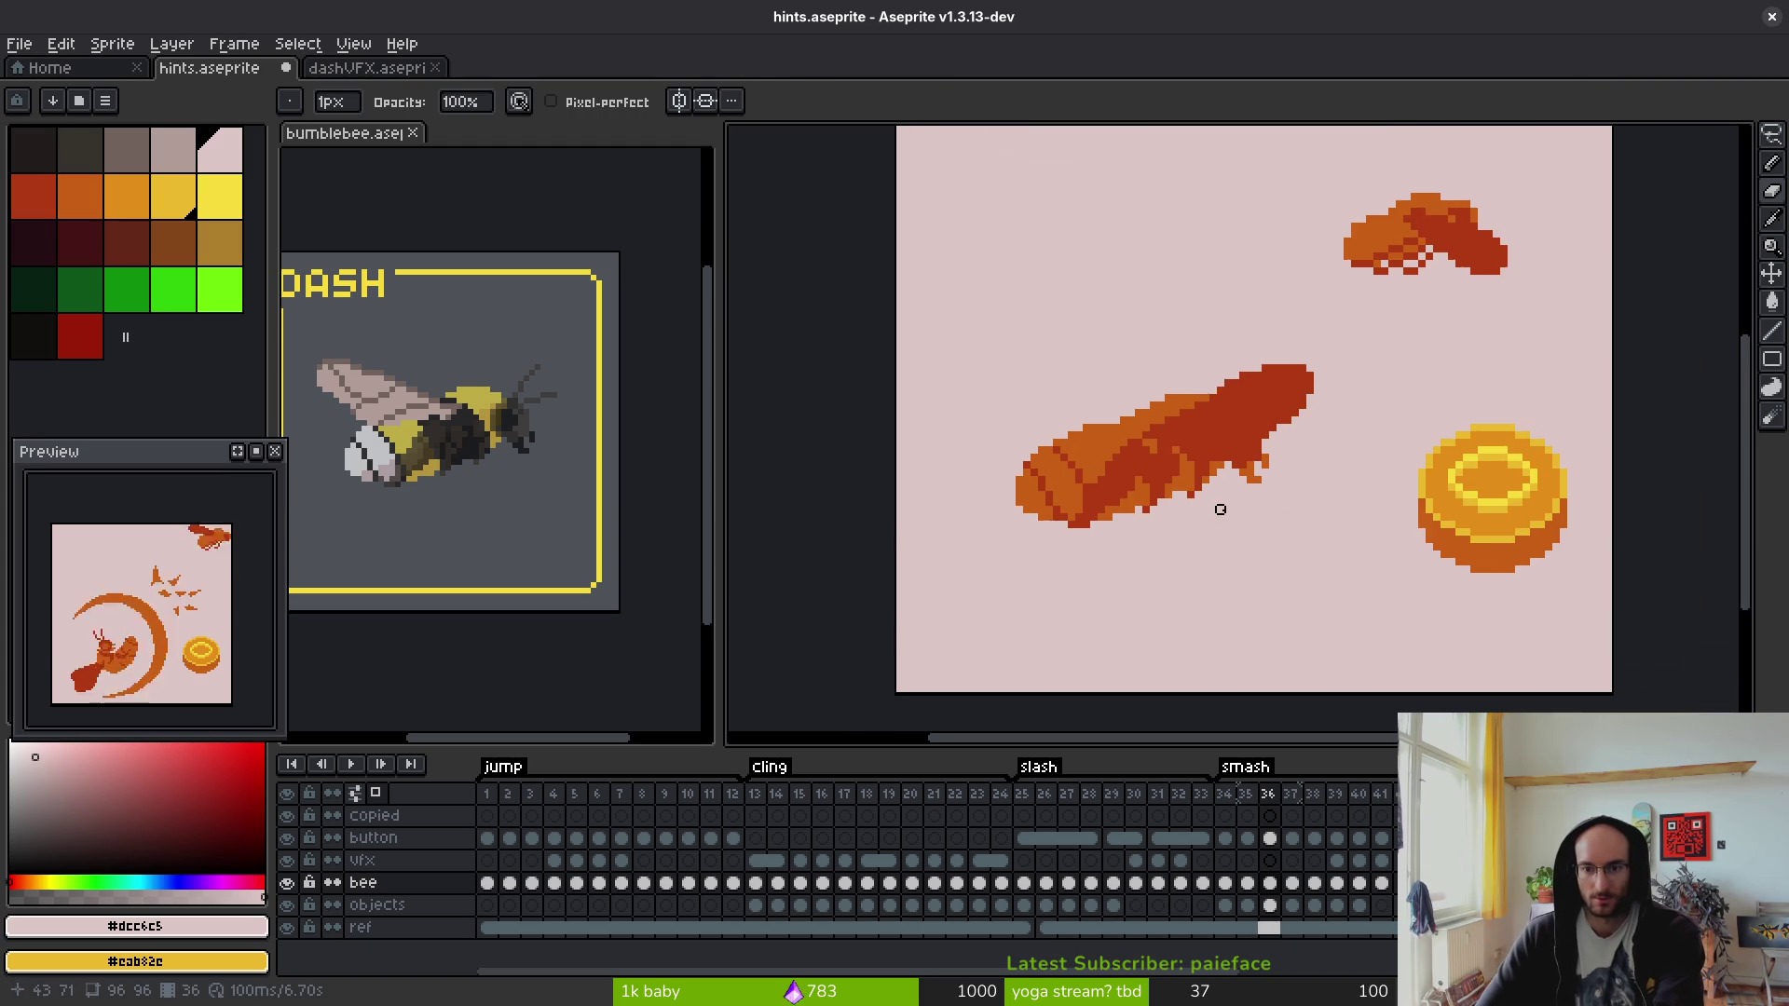
- Step forward through frames 38–44, zooming in on each bee pose
key("Right")
key("Right")
scroll(1280, 525, "up", 3)
key("Right")
scroll(1282, 567, "down", 4)
key("Right")
key("Right")
key("Right")
key("Right")
key("Right")
key("Left")
scroll(1205, 482, "up", 4)
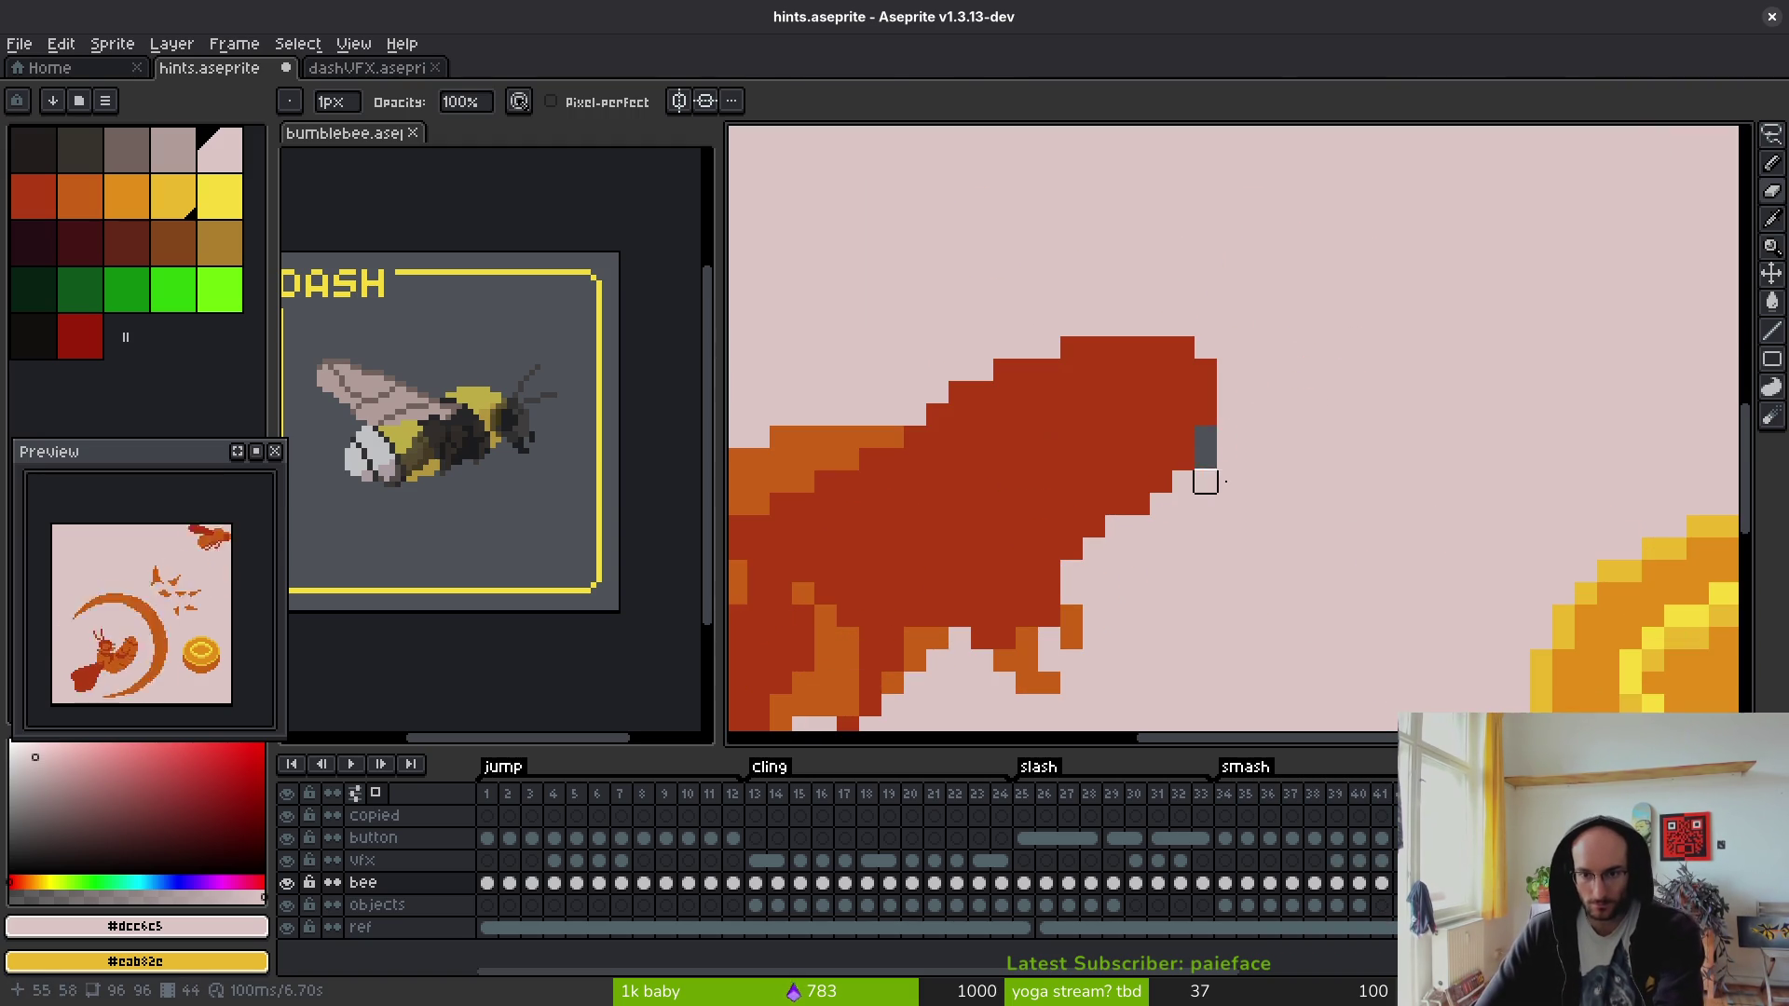
scroll(1358, 427, "left", 5)
- Advance through frames 45–47 and inspect the bee poses
key("Right")
scroll(1190, 507, "down", 3)
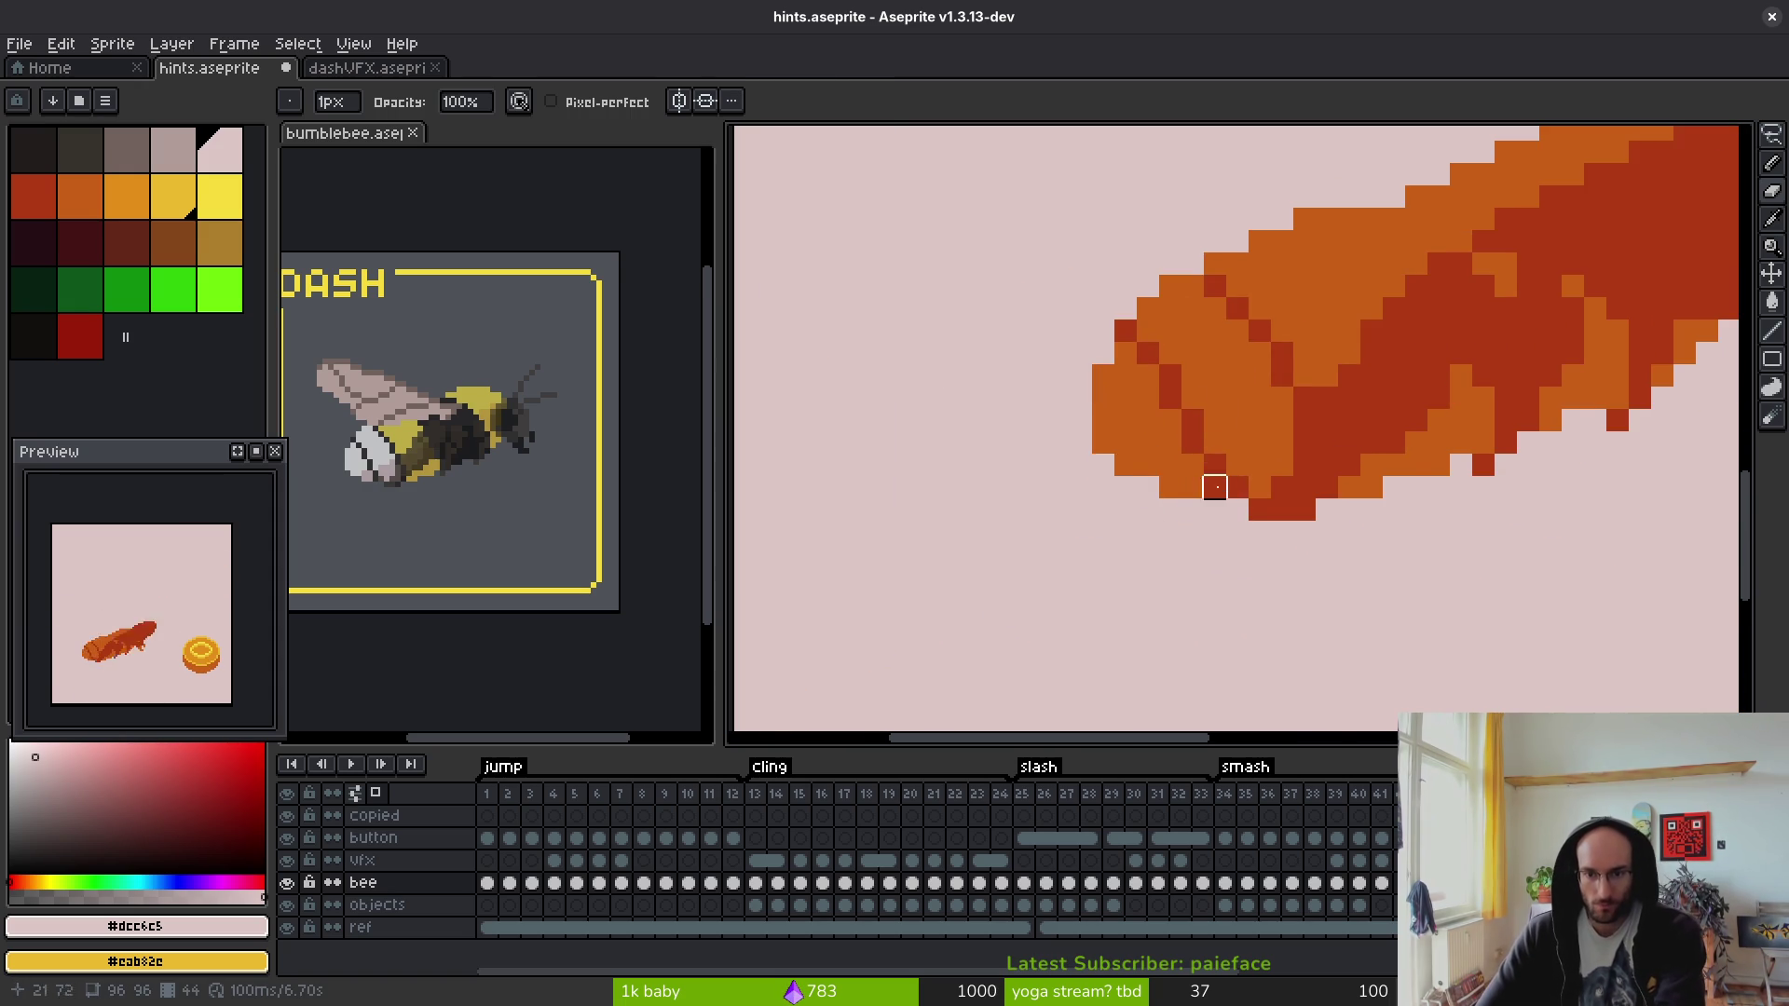
scroll(1170, 463, "down", 5)
scroll(1184, 544, "up", 2)
key("Right")
key("Right")
scroll(1257, 553, "up", 1)
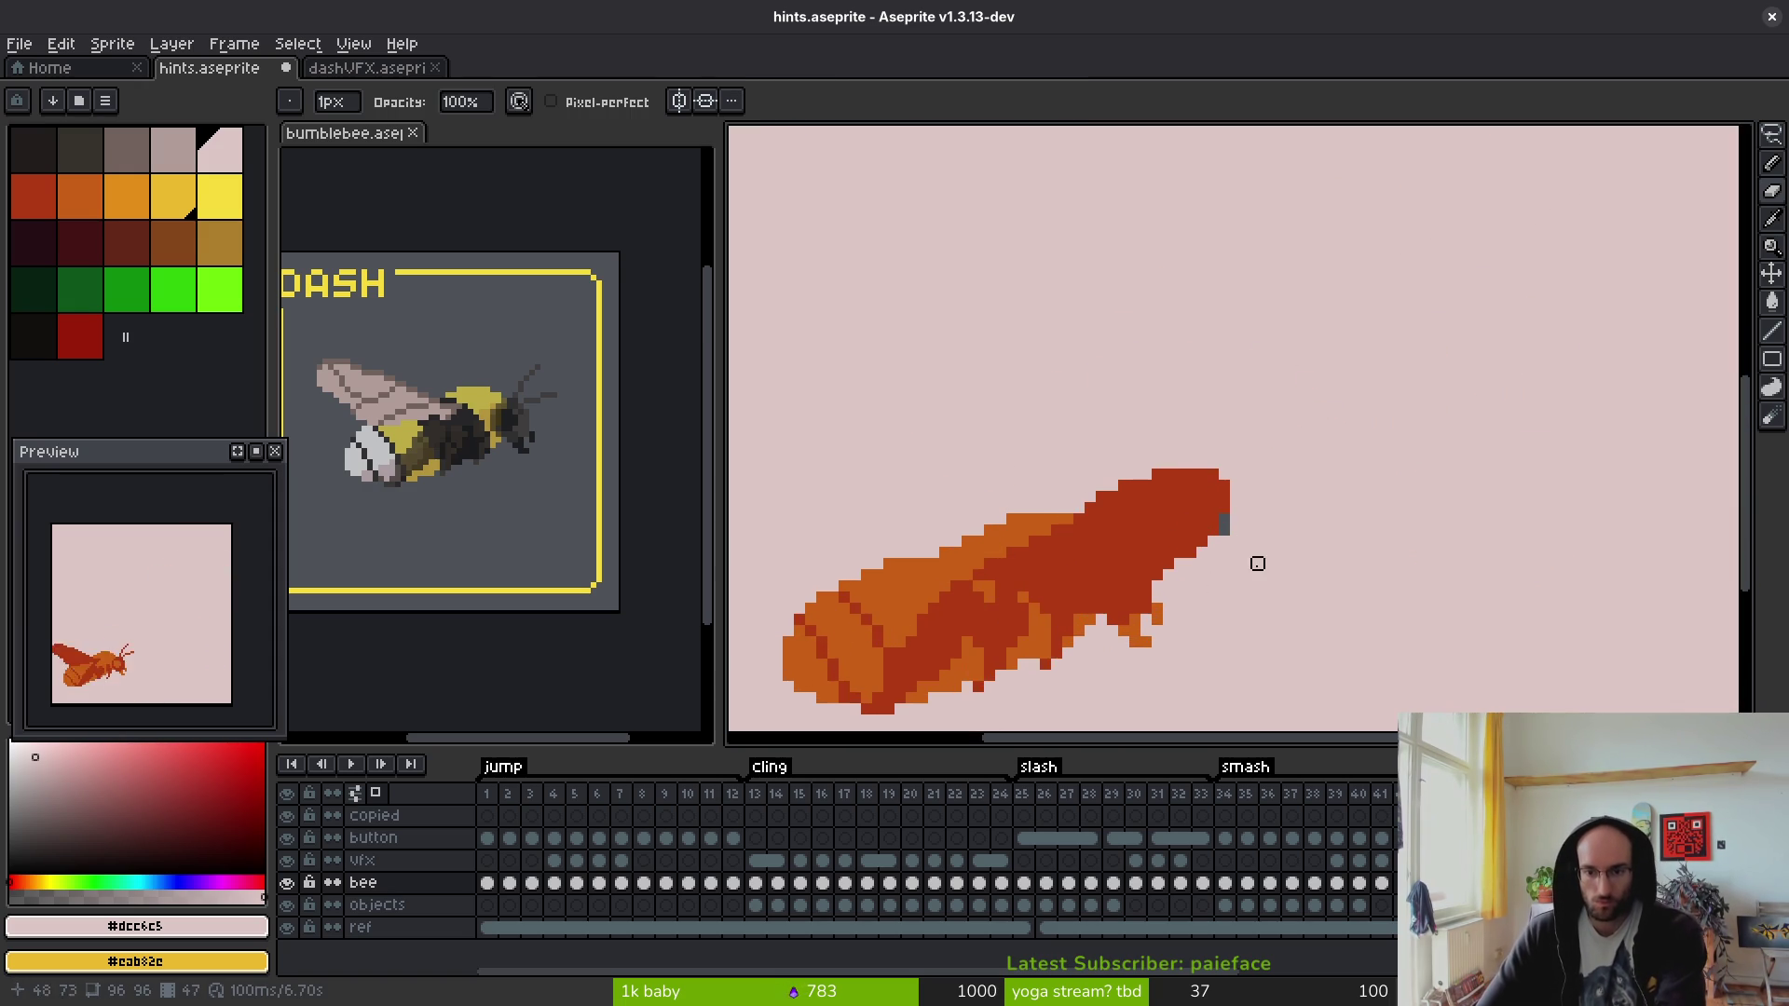
scroll(1248, 592, "down", 3)
- Check frames 50–55, flipping between frames 53 and 54 to compare
key("Right")
key("Right")
key("Right")
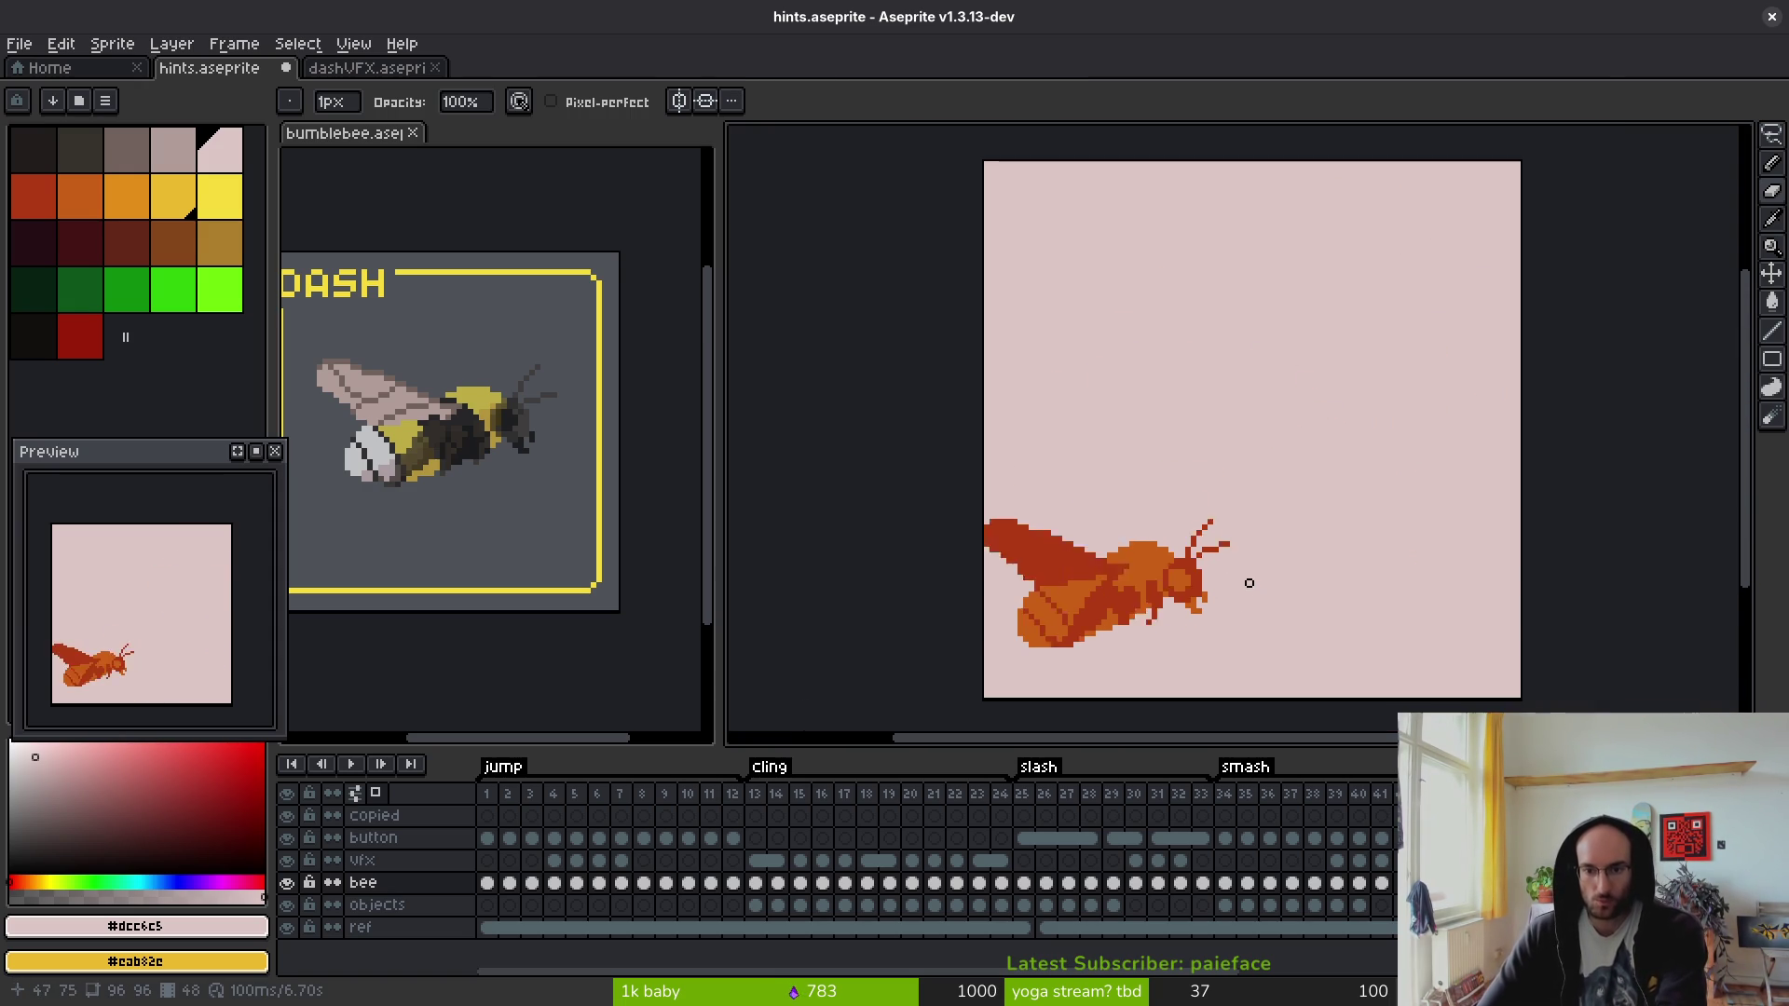
key("Right")
key("Right")
key("Right")
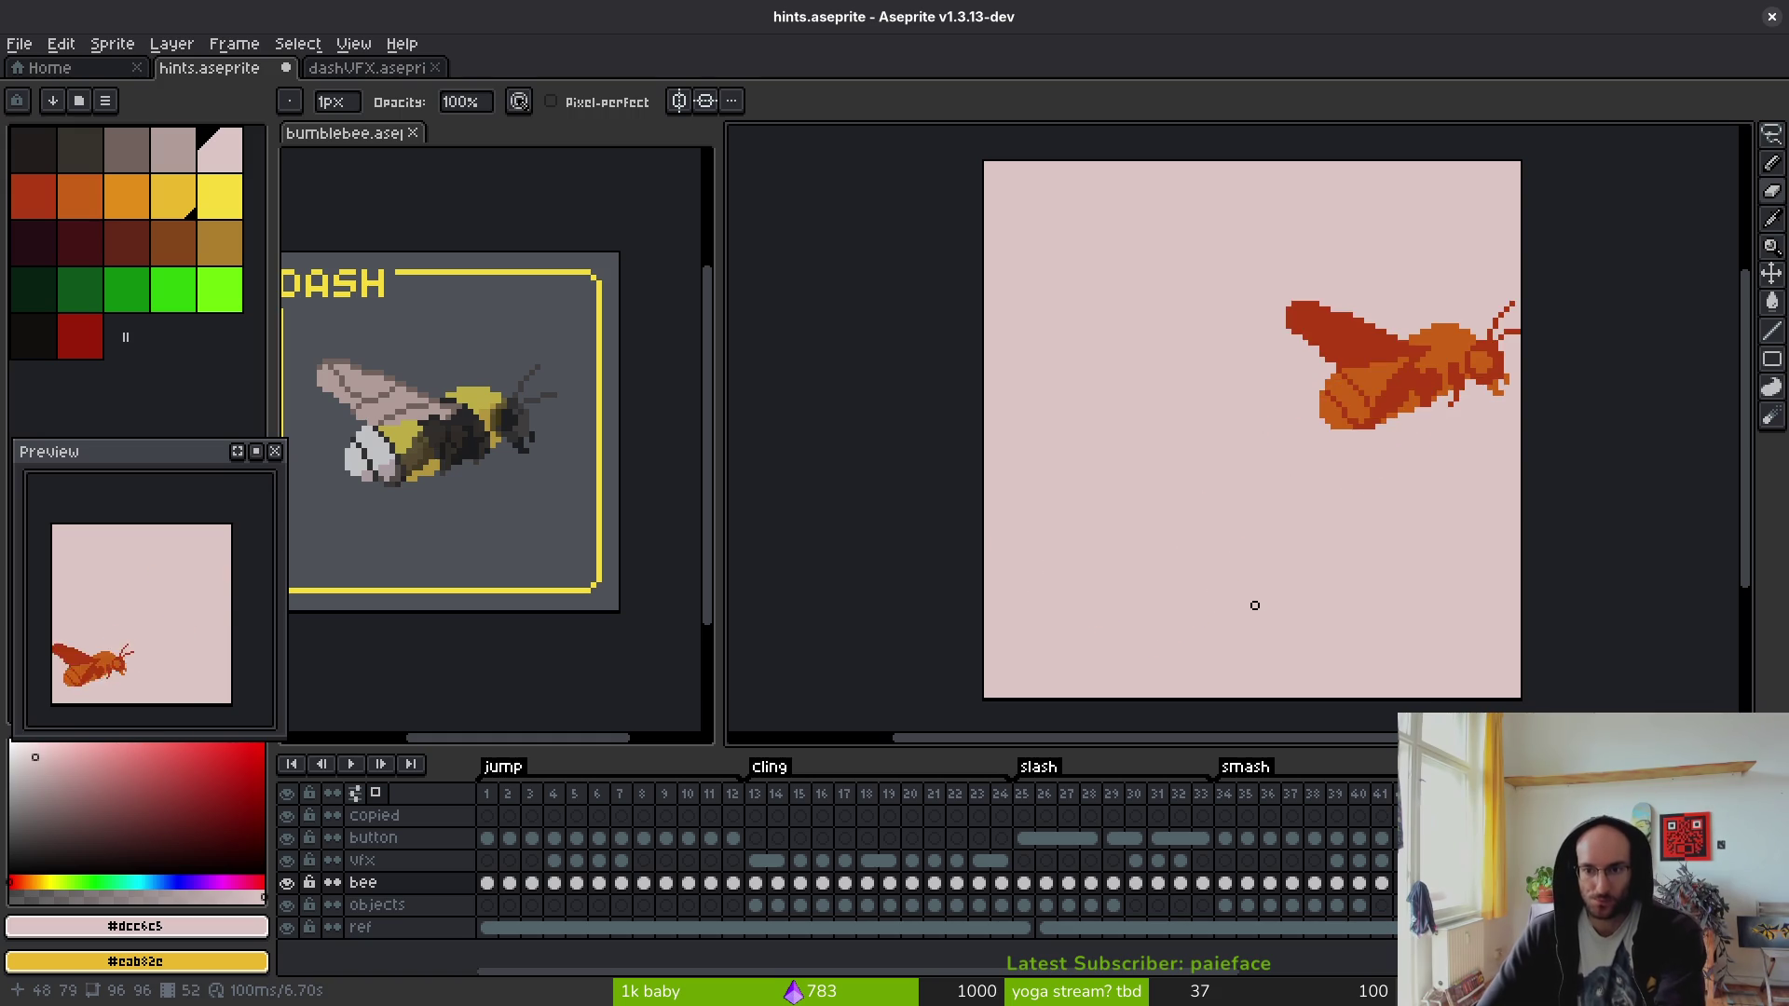
key("Left")
scroll(1351, 466, "up", 3)
key("Right")
key("Left")
key("Right")
key("Left")
key("Right")
key("Right")
scroll(1445, 448, "down", 2)
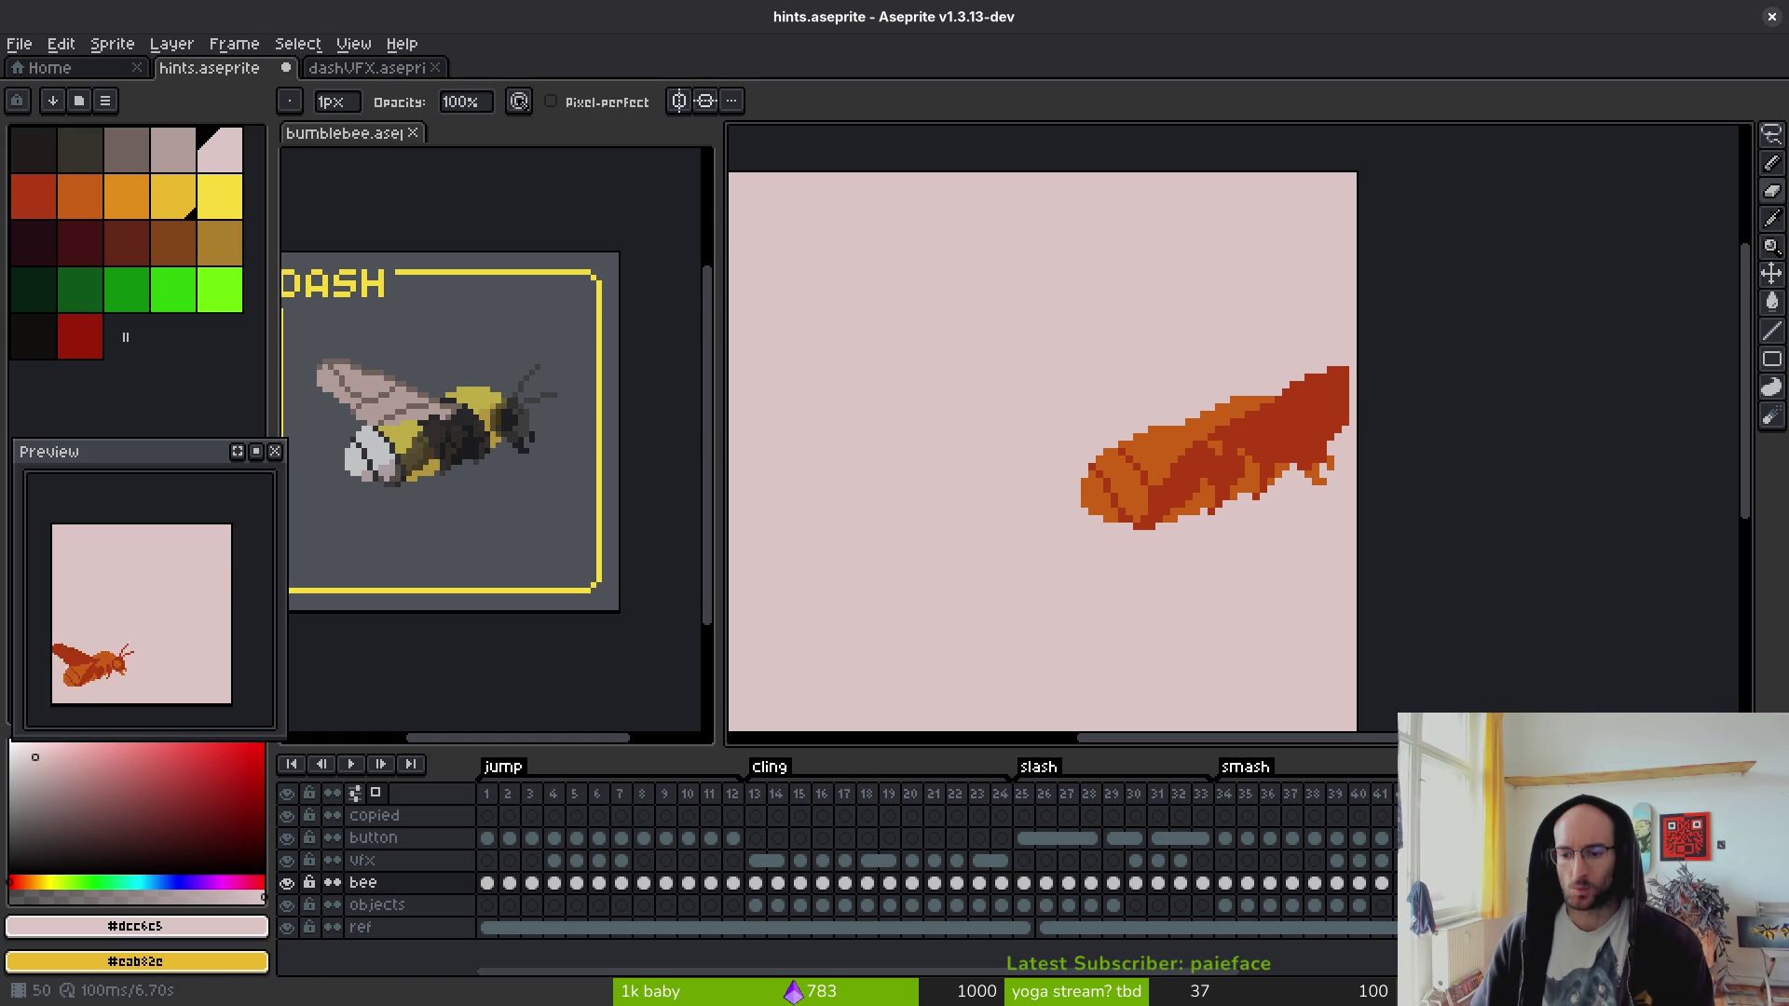
scroll(1099, 659, "up", 1)
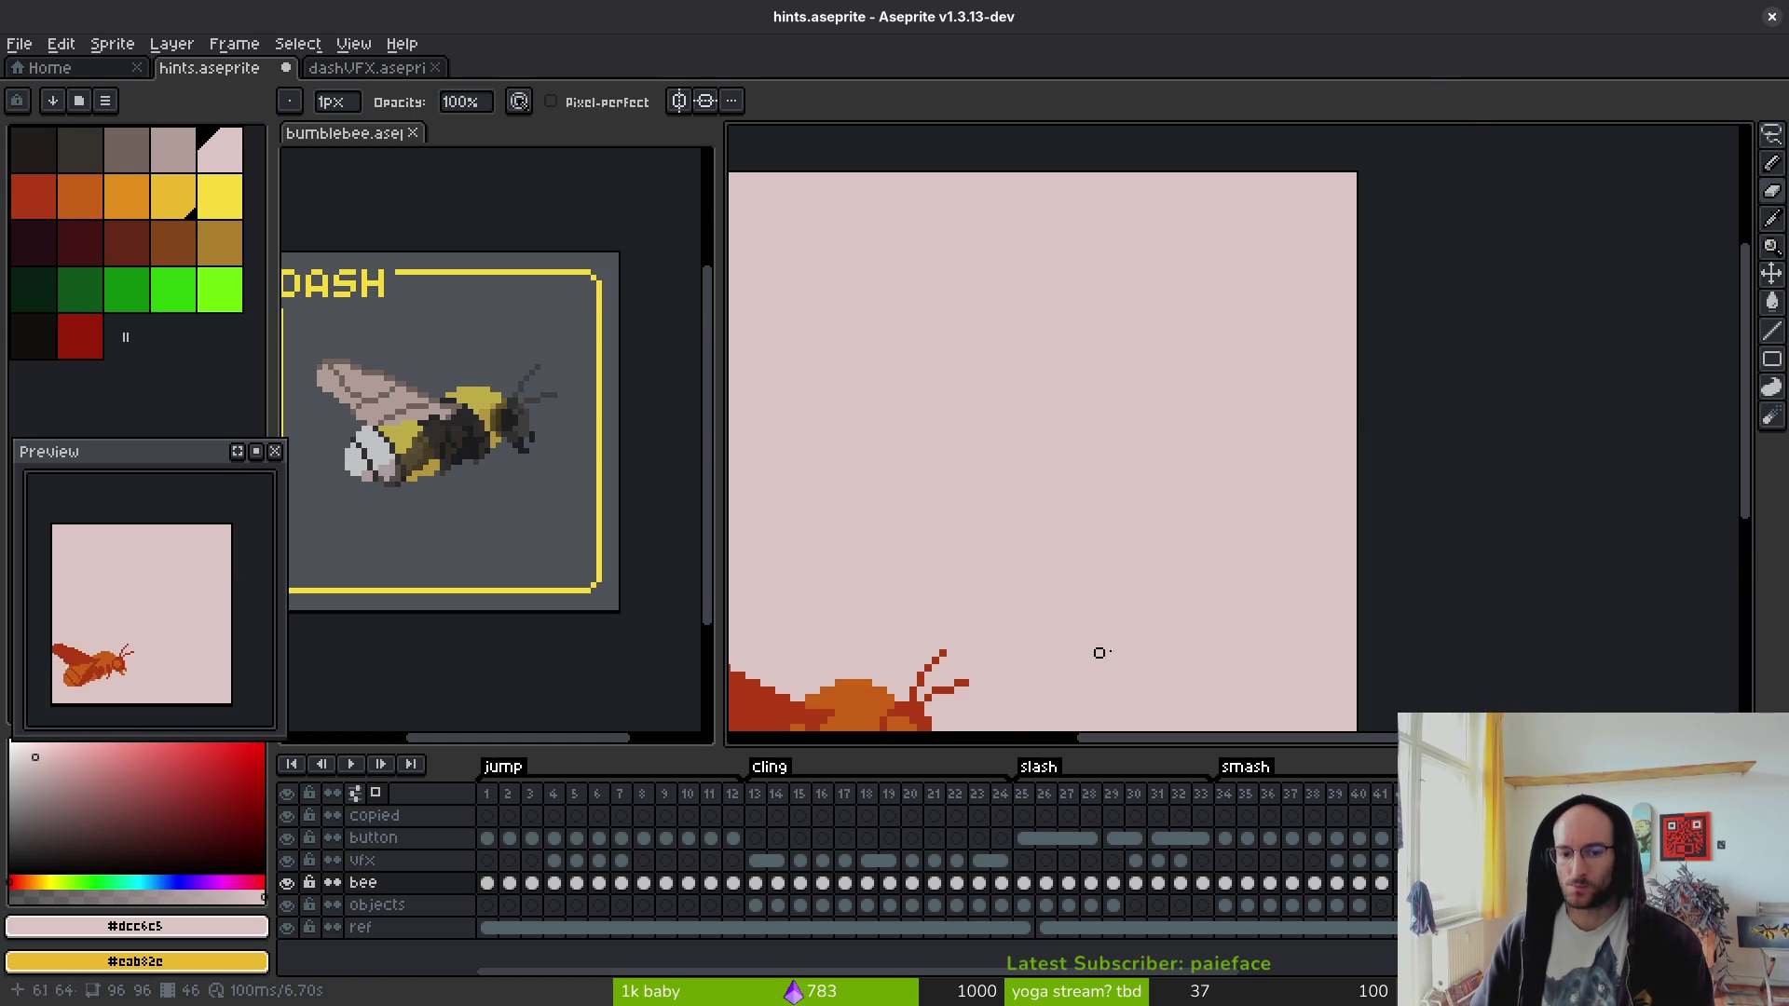
- Lasso-select the bee streak in frame 47
key("Right")
key("q")
mouse_move(1150, 419)
left_mouse_down()
mouse_move(851, 631)
mouse_move(1042, 411)
left_mouse_up()
- Copy the bee streak and paste it onto the bee in frame 53
key("ctrl+d")
left_click_drag(1224, 523, 1029, 502)
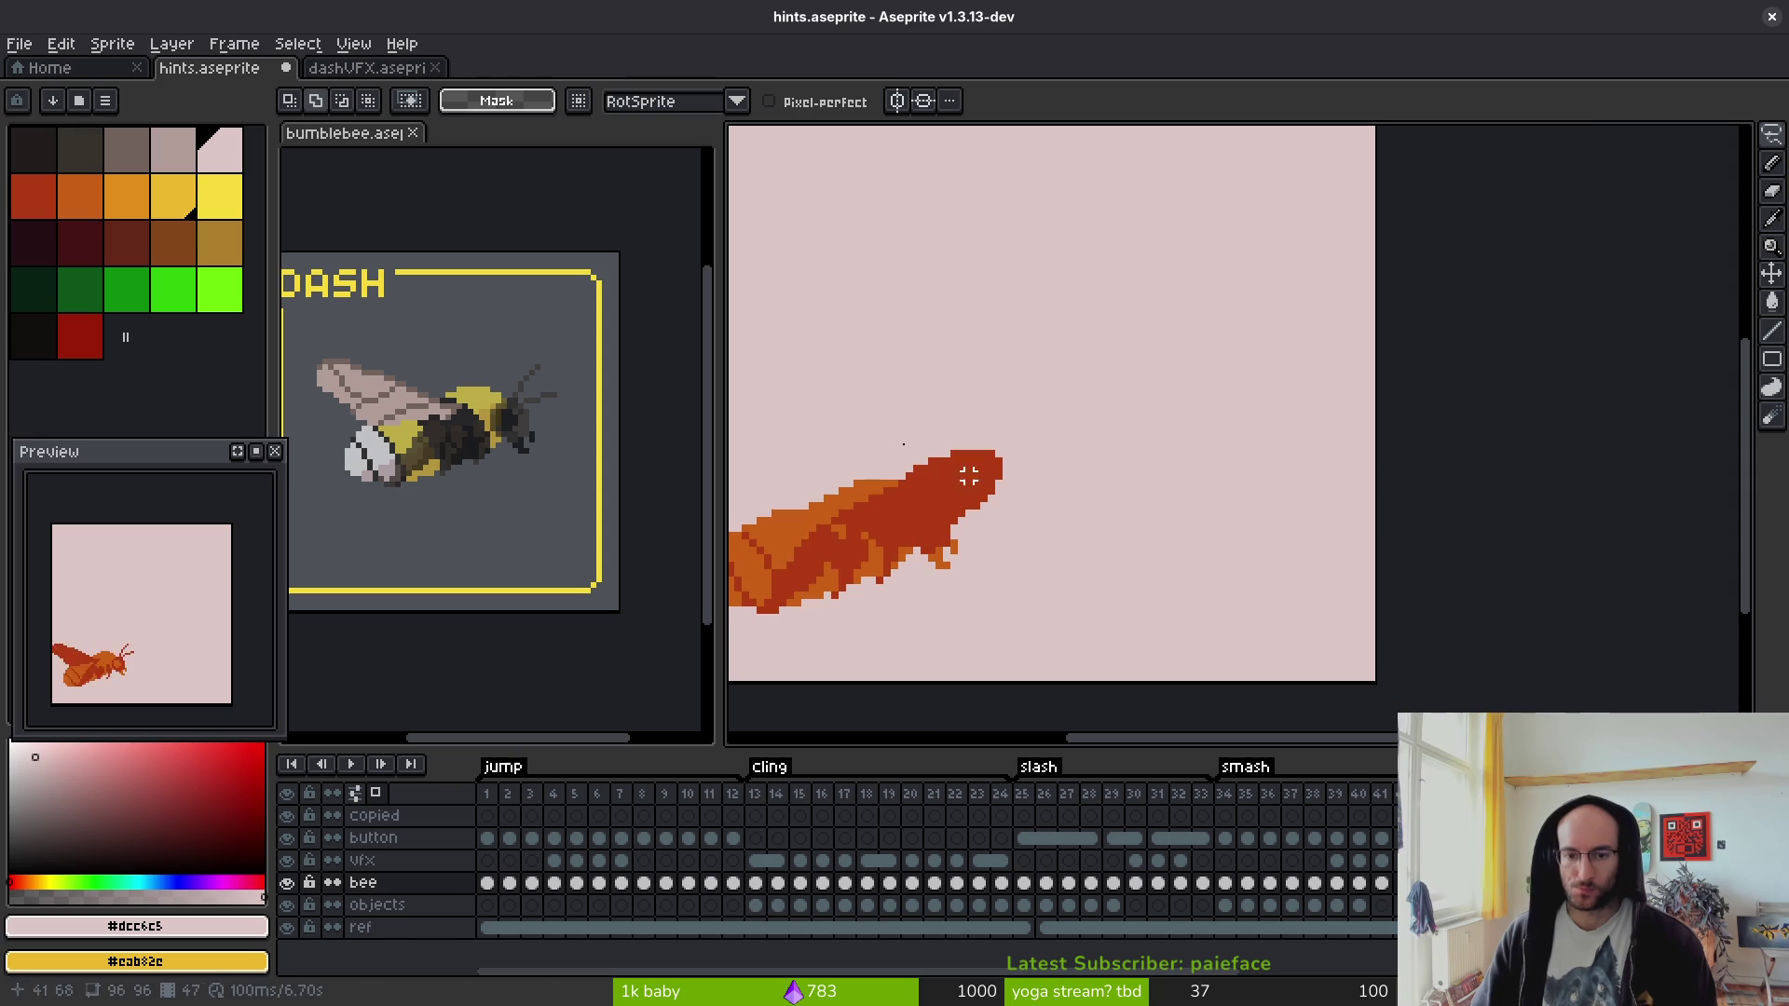
scroll(1024, 876, "right", 12)
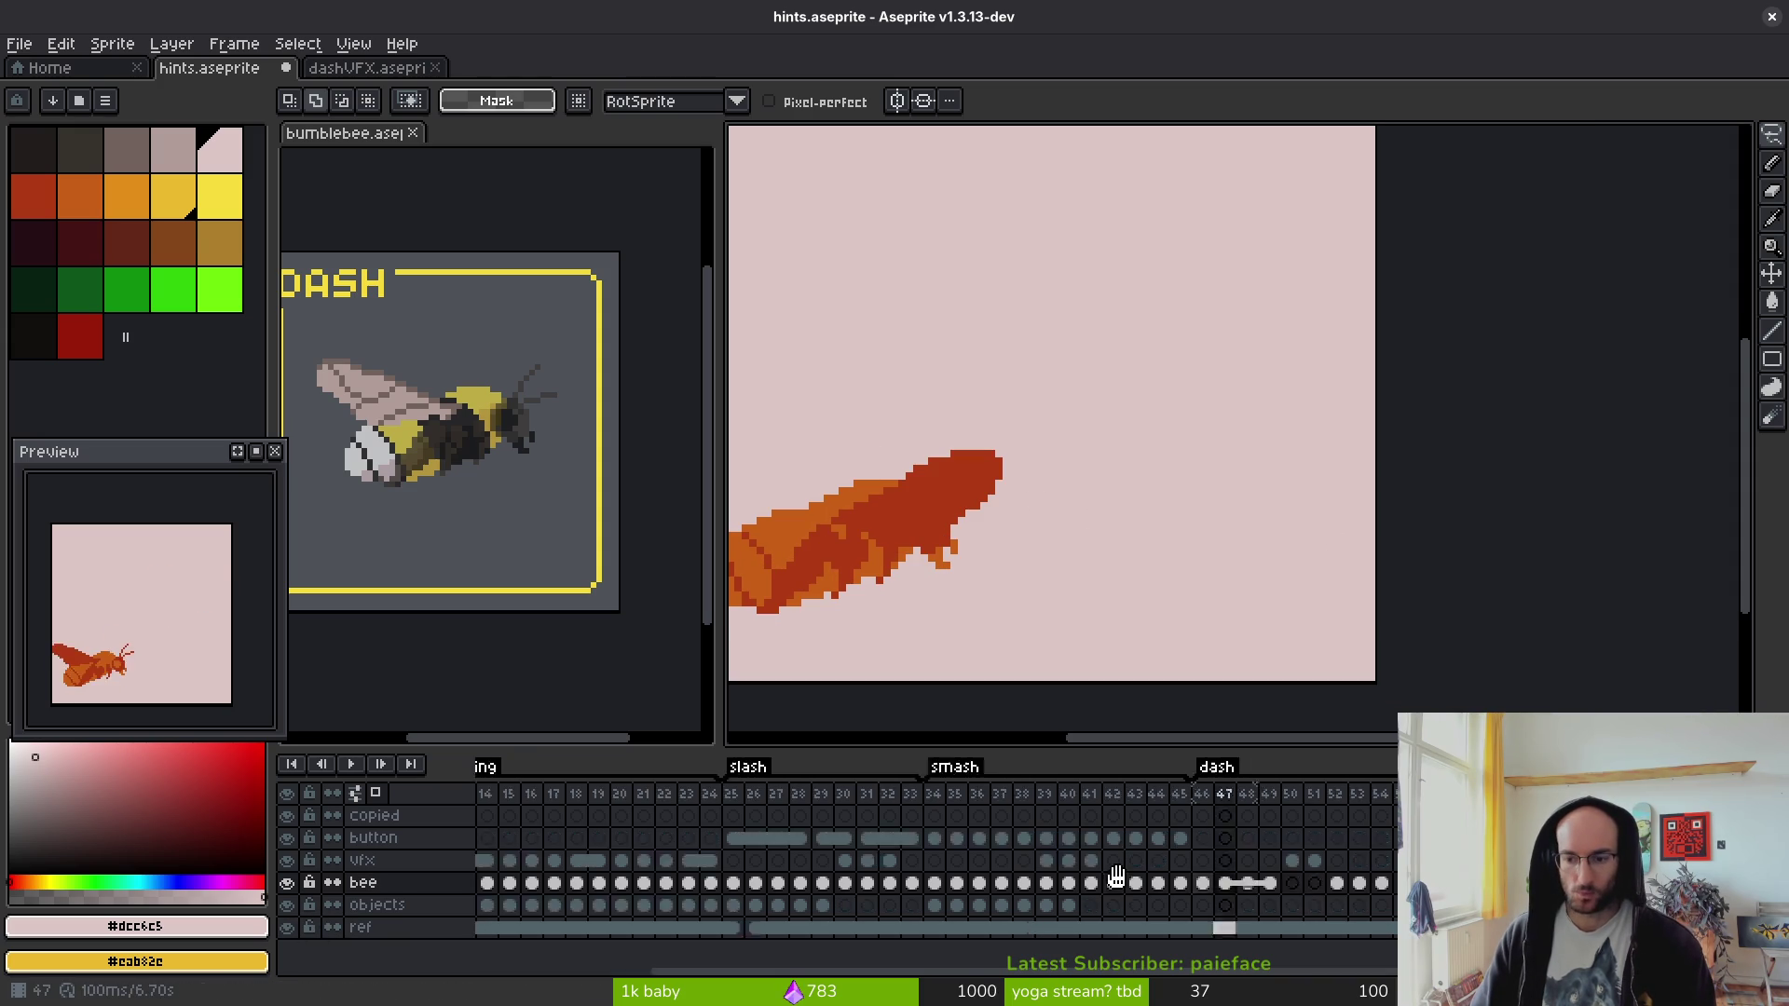
left_click(809, 886)
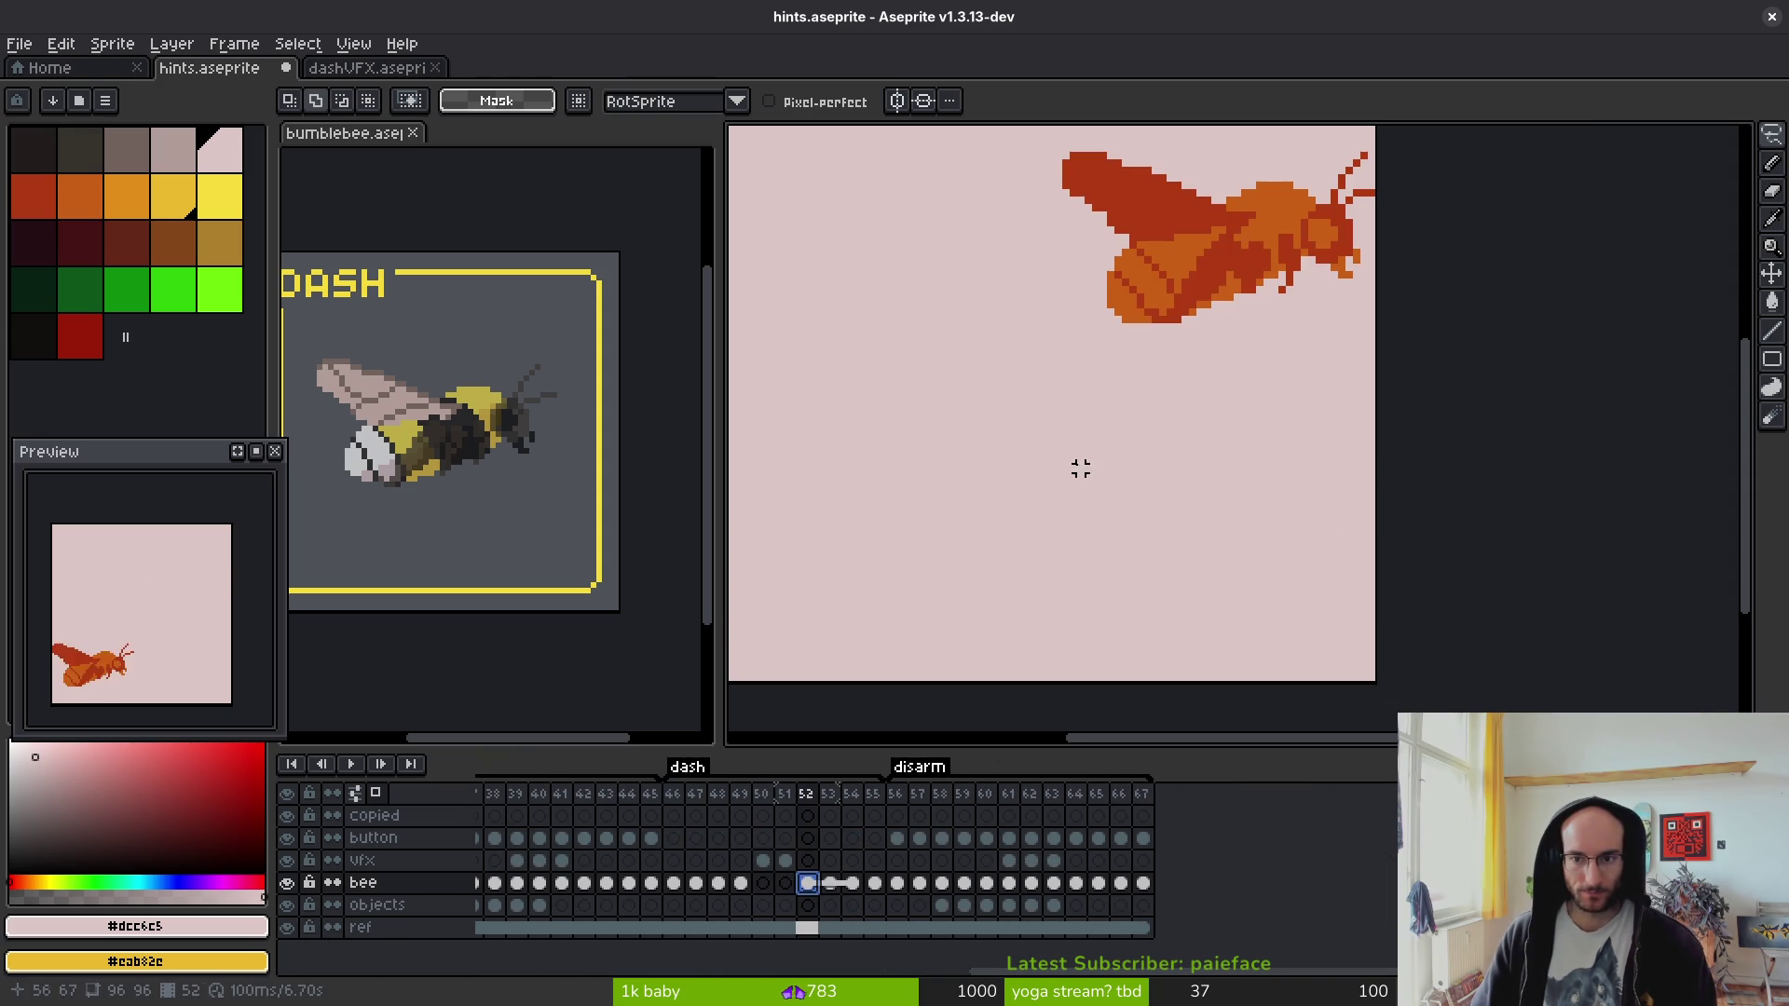
left_click_drag(1102, 468, 1214, 559)
left_click(832, 883)
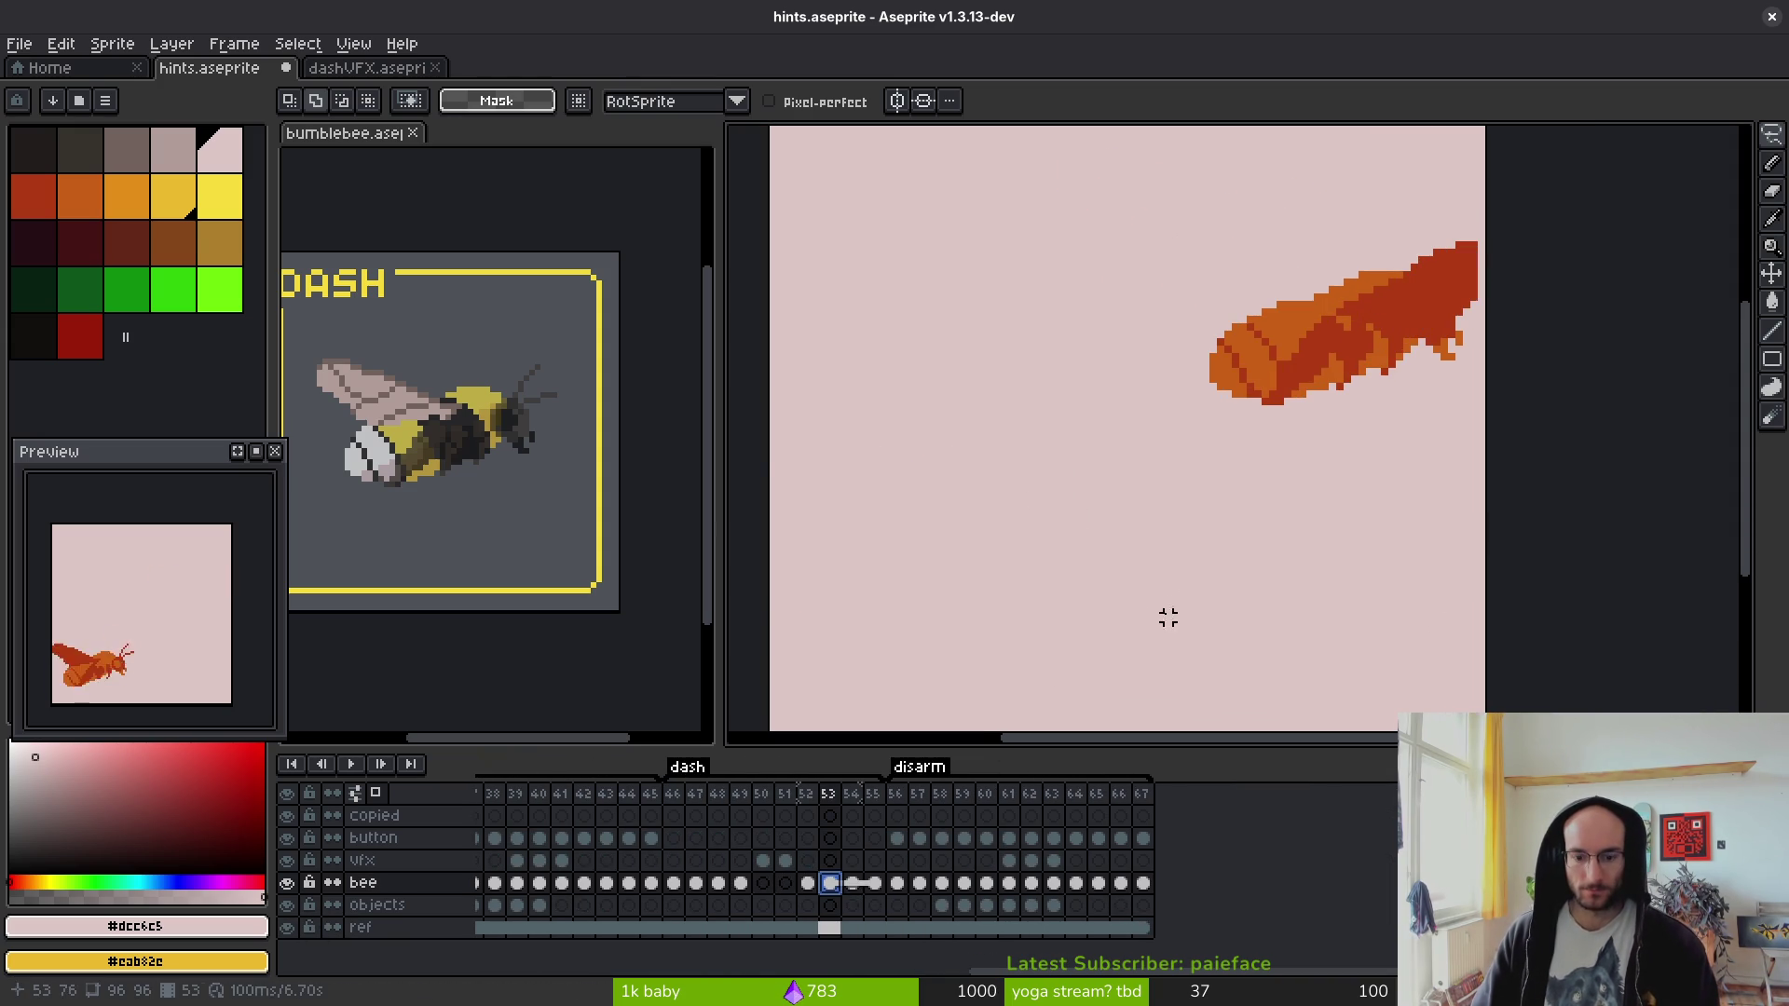
key("ctrl+v")
mouse_move(969, 629)
left_mouse_down()
mouse_move(1298, 344)
mouse_move(1338, 327)
mouse_move(1352, 343)
left_mouse_up()
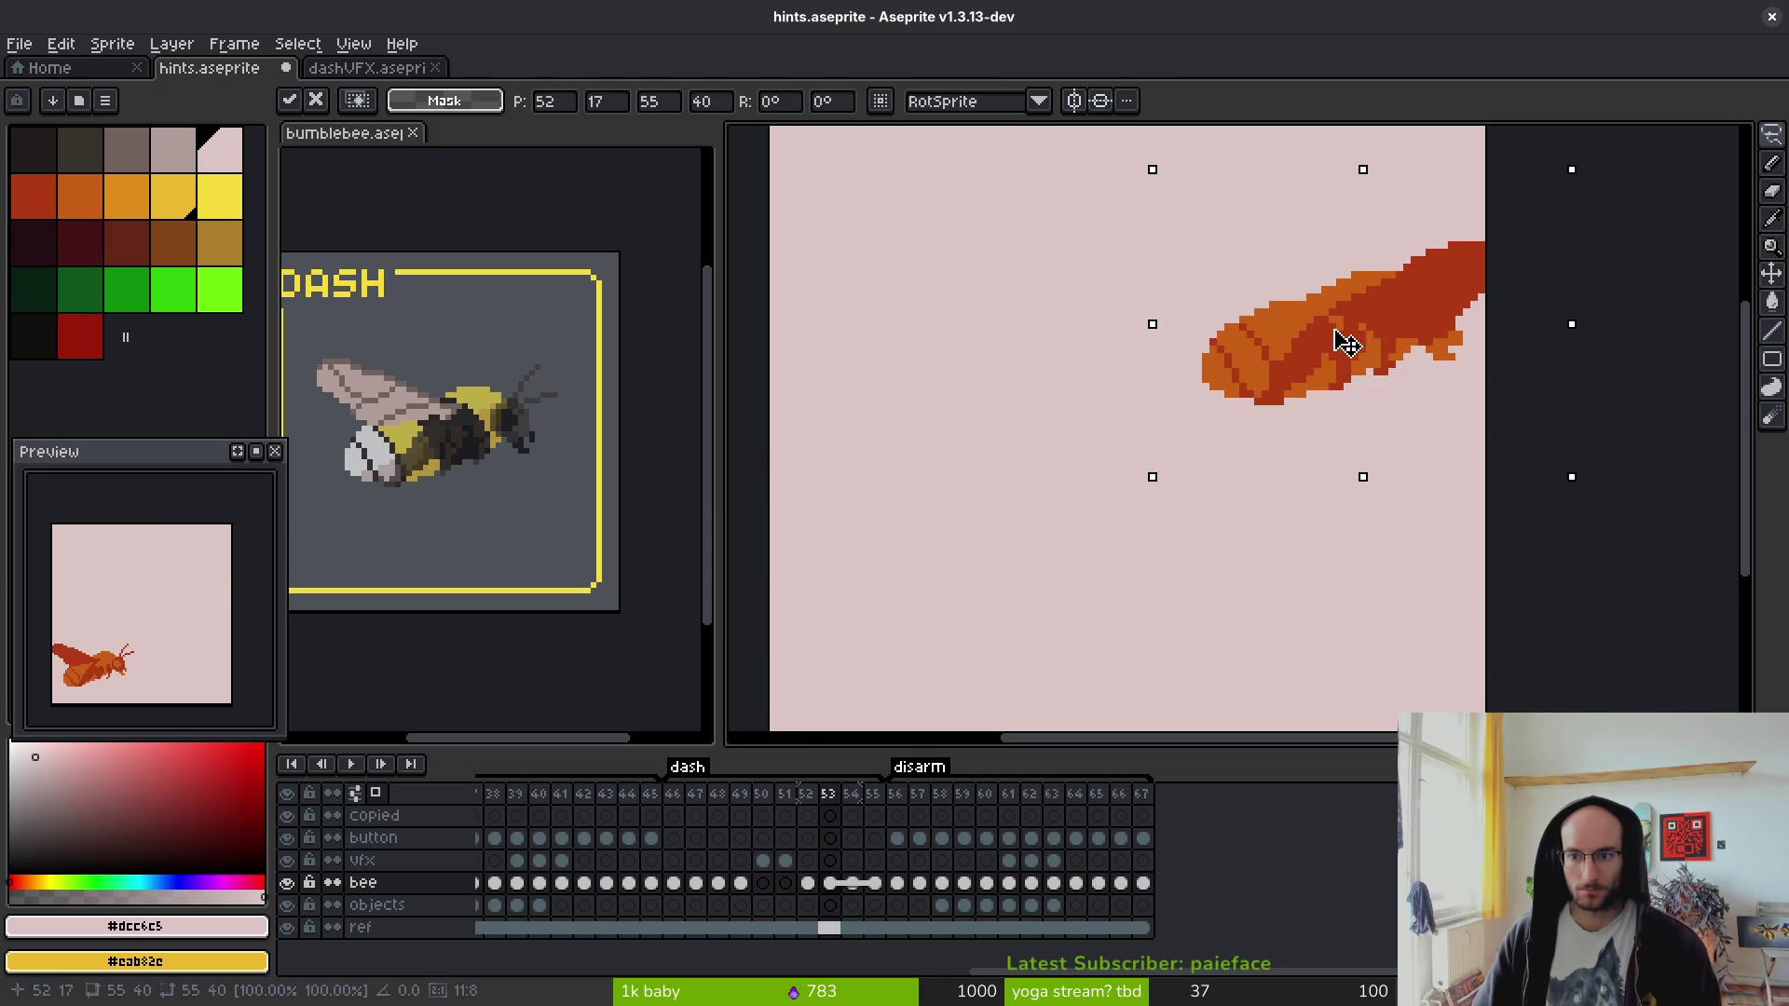
key("Return")
- Trim the left part of the joined streak and clear the bee image from frame 55
left_click_drag(1175, 424, 1217, 459)
key("Delete")
mouse_move(1338, 188)
left_mouse_down()
mouse_move(1190, 471)
mouse_move(1211, 480)
left_mouse_up()
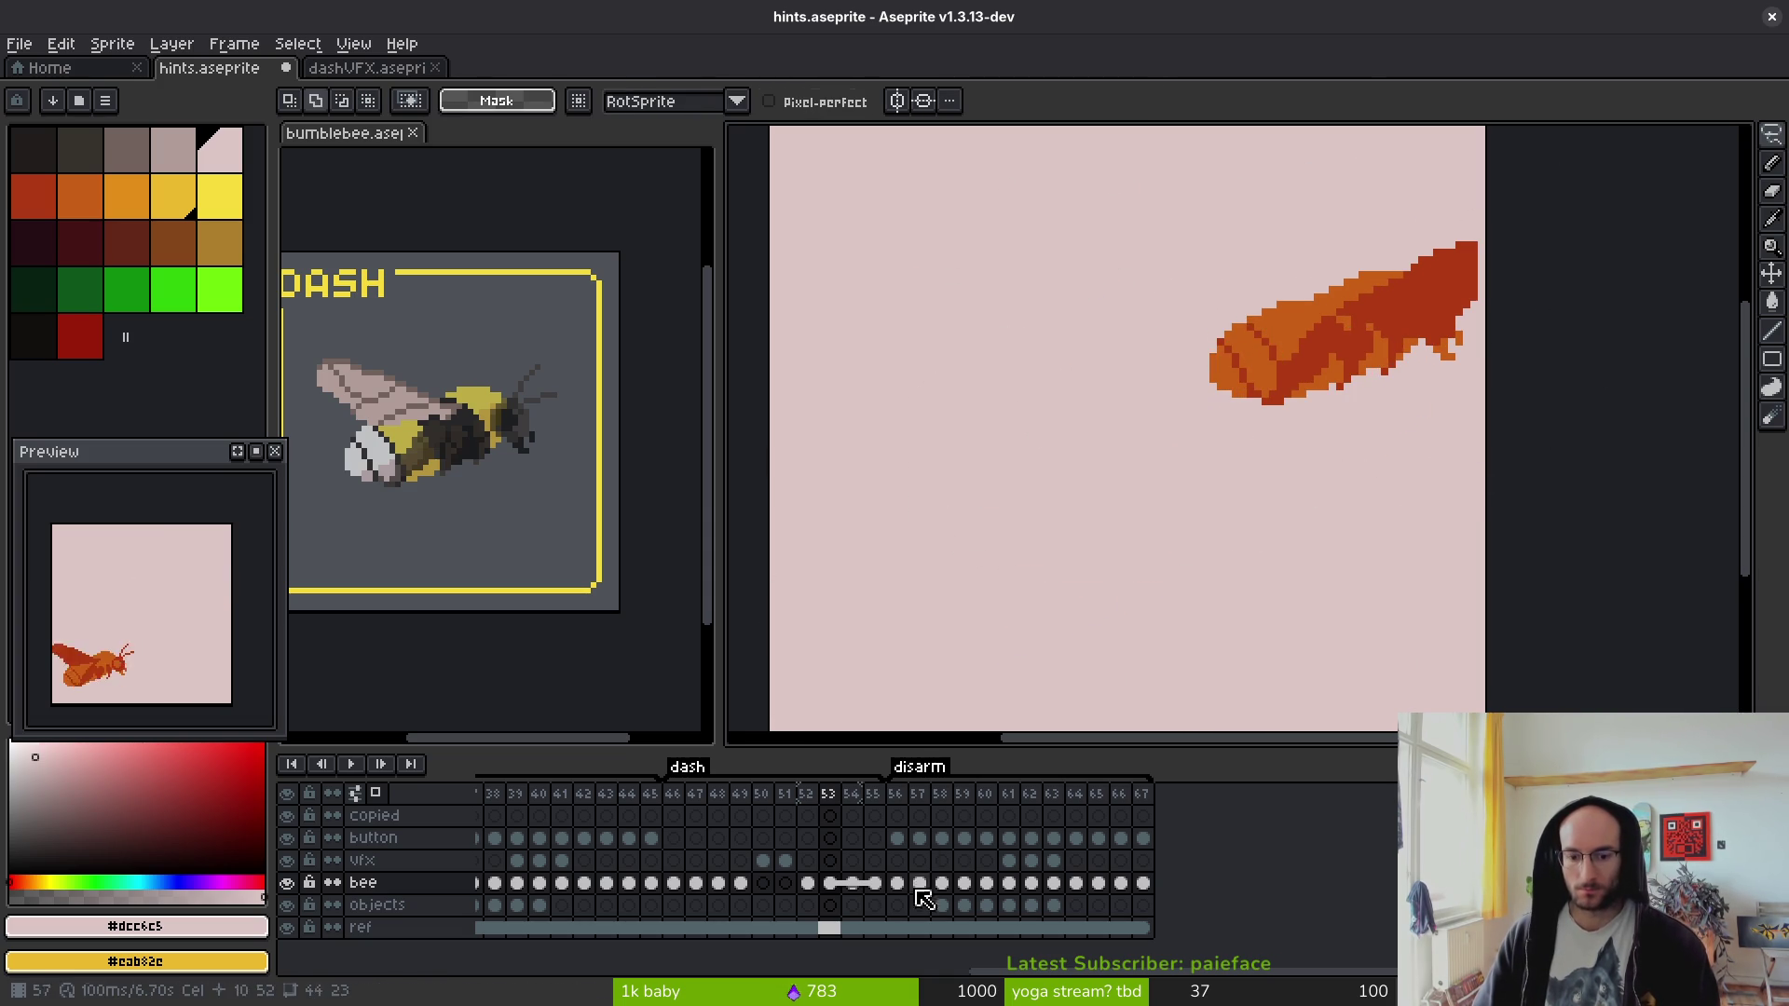
left_click(852, 887)
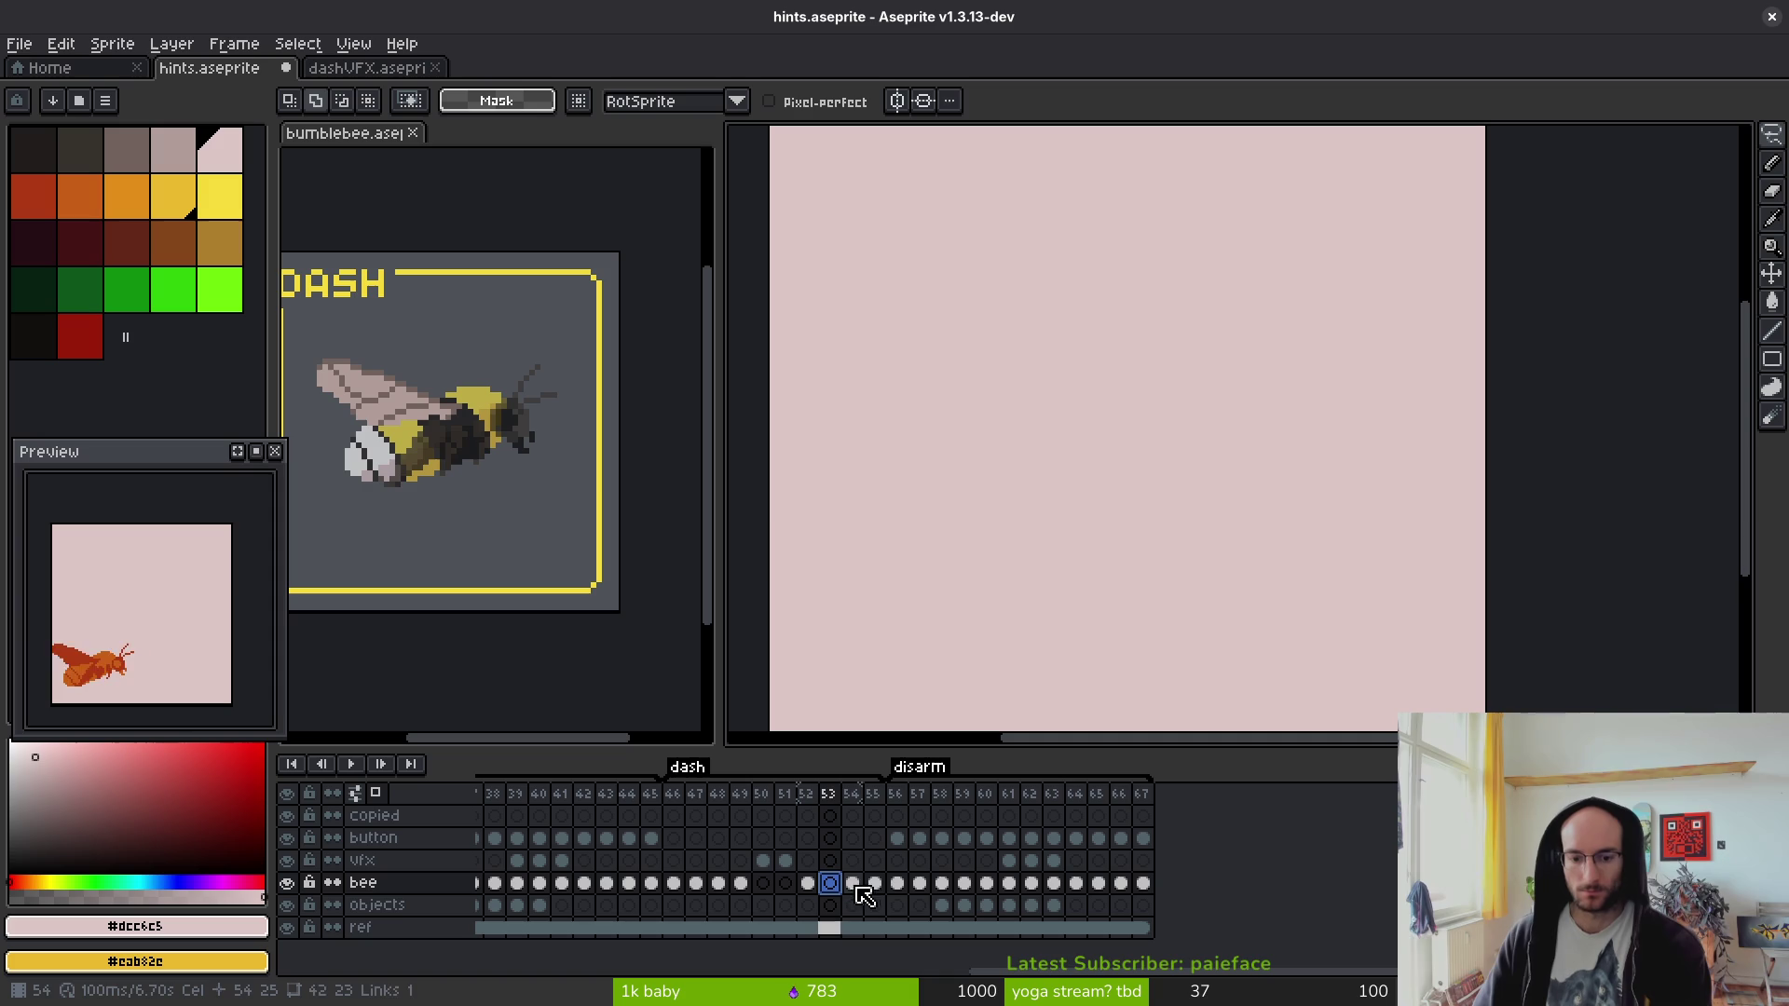
left_click(880, 890)
key("Delete")
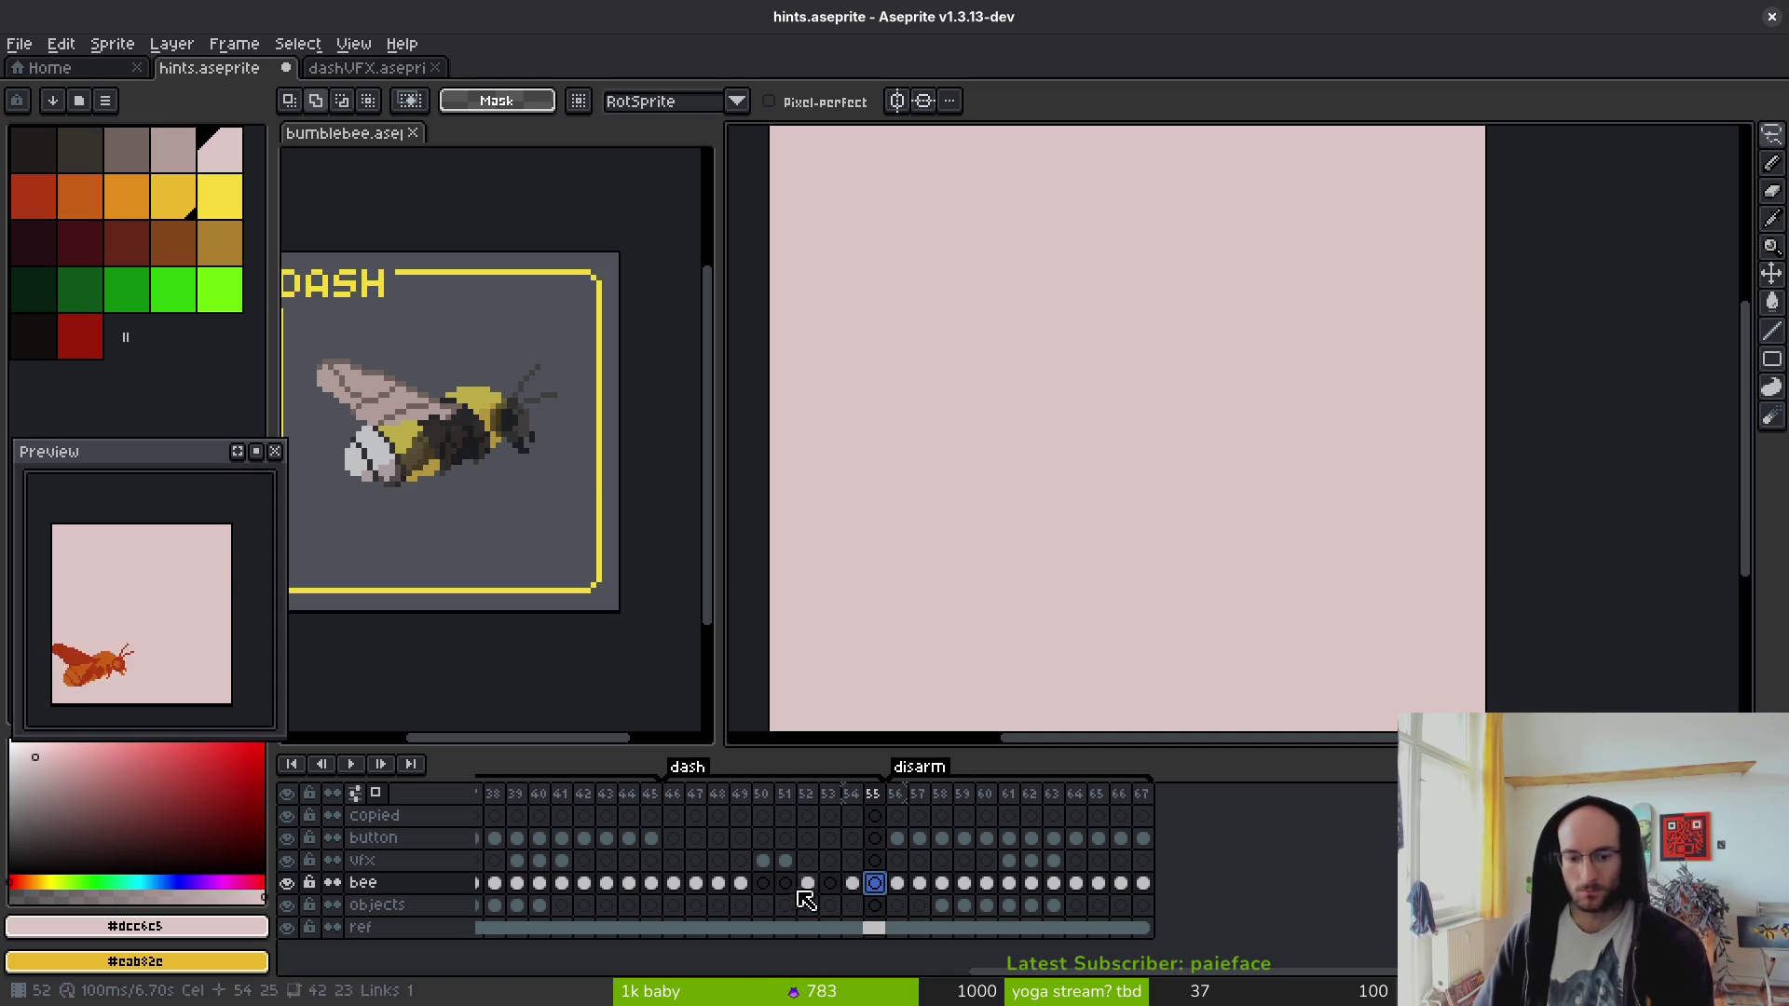
- Link the bee cels in frames 53–55 so they share one image
left_click(740, 883)
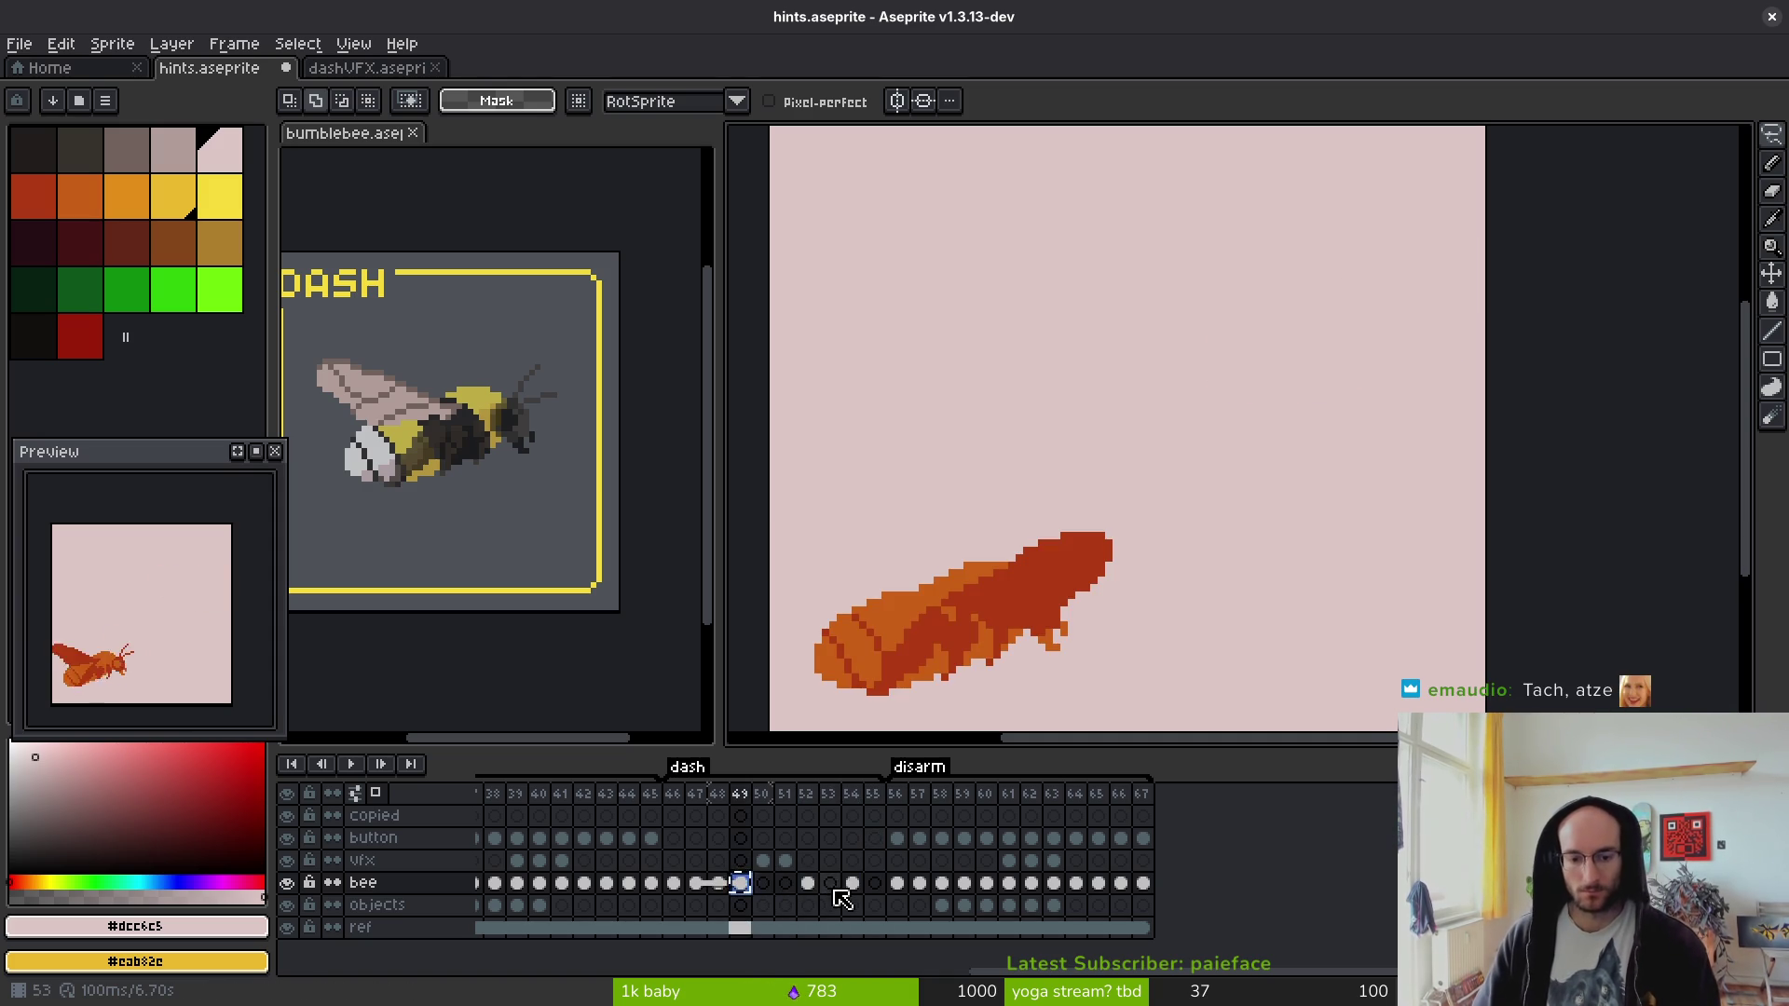
left_click(830, 884)
key("ctrl+v")
left_click_drag(829, 884, 874, 883)
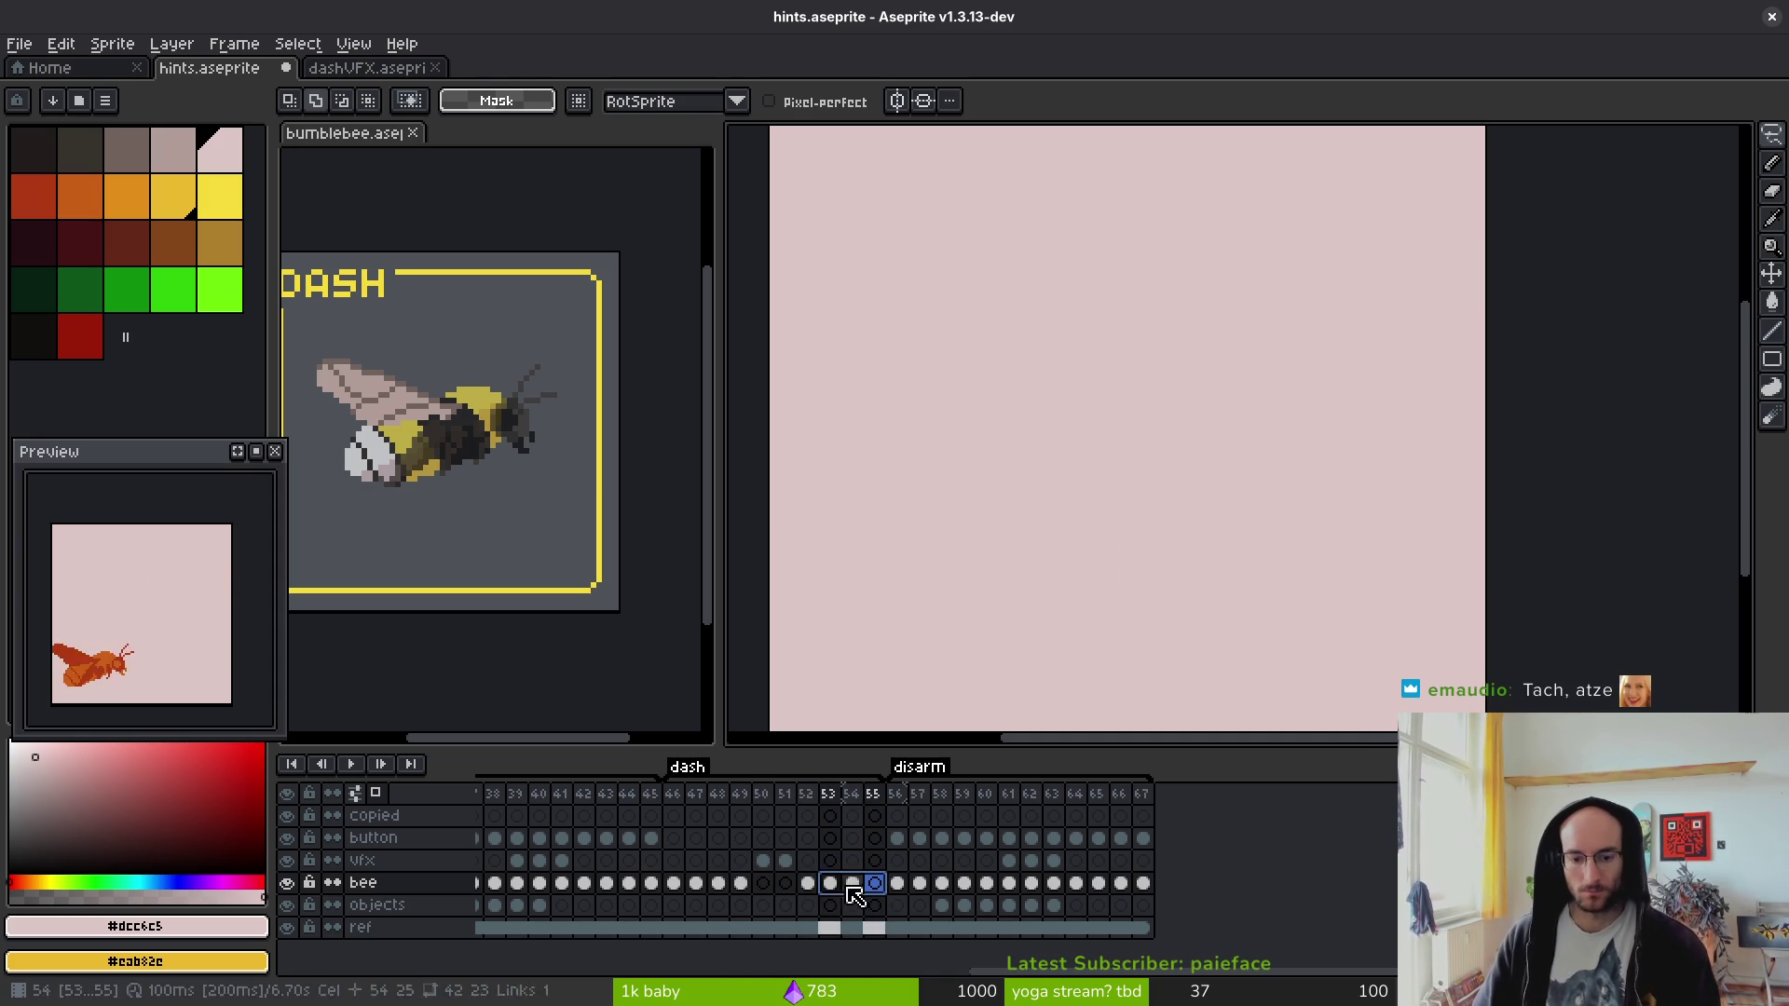
right_click(830, 883)
left_click(909, 930)
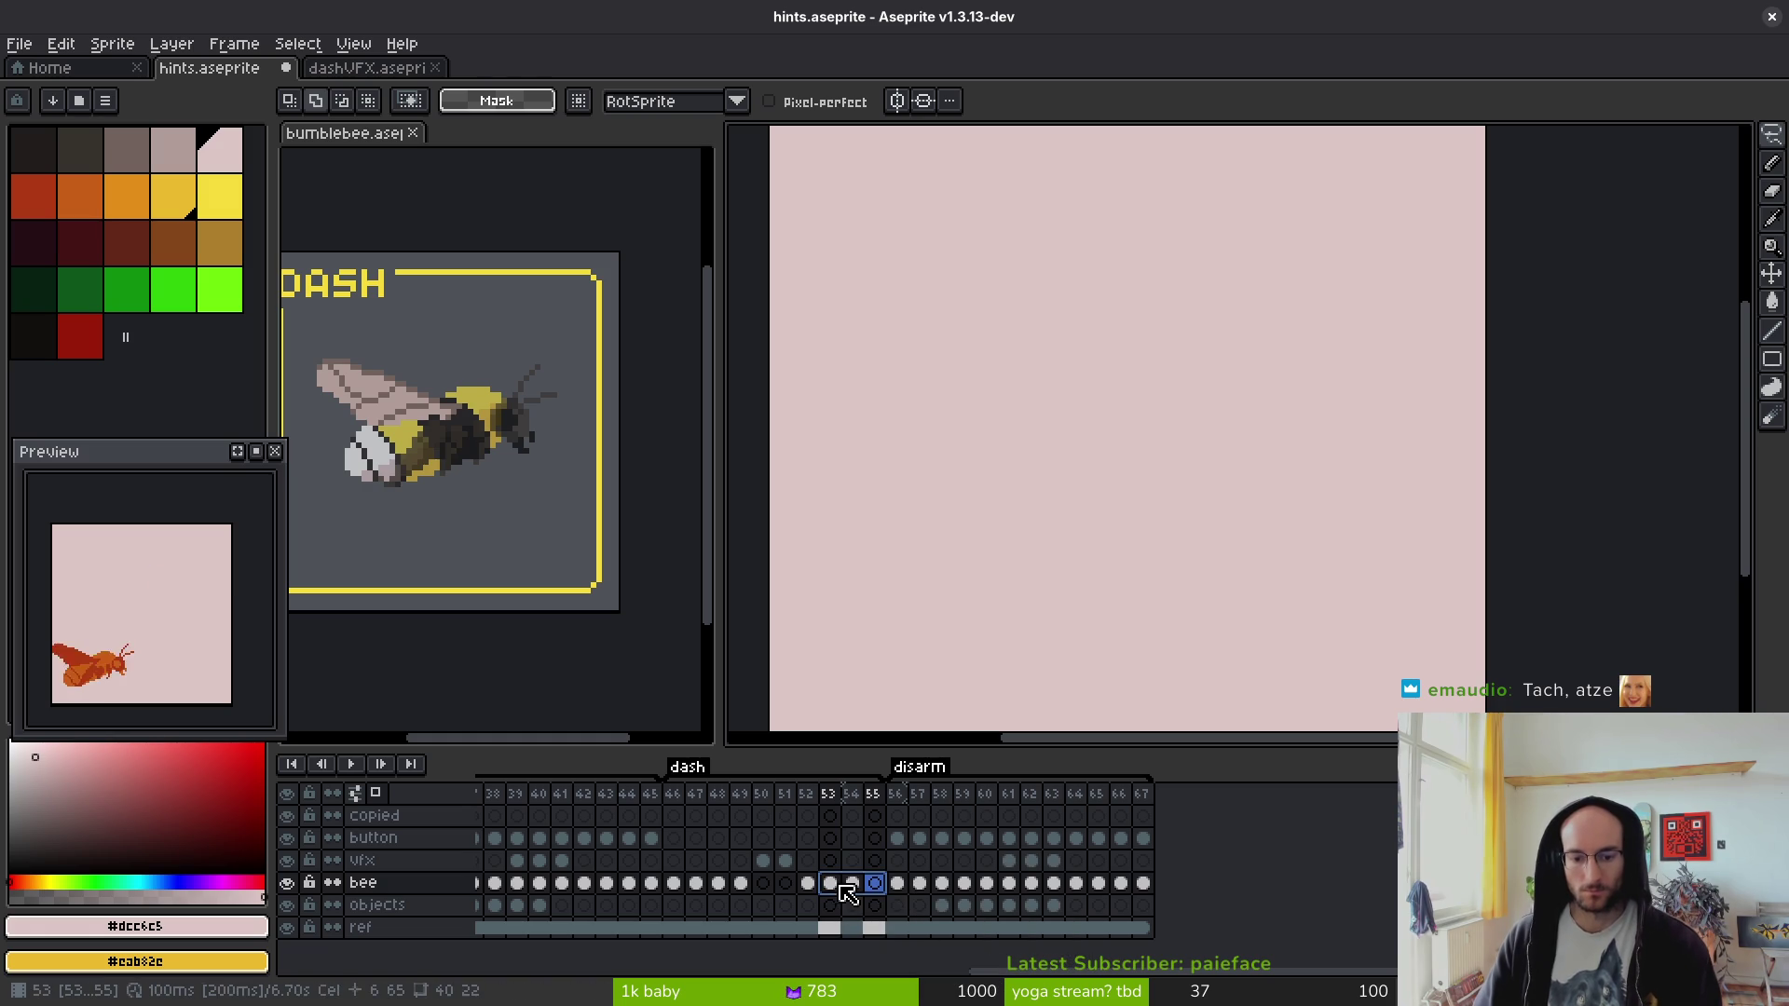
right_click(832, 883)
left_click(885, 941)
- Hide the pink reference layer and move frame 53's bee up and to the right
mouse_move(1123, 511)
left_mouse_down()
mouse_move(755, 640)
mouse_move(989, 491)
left_mouse_up()
left_click_drag(991, 625, 1341, 372)
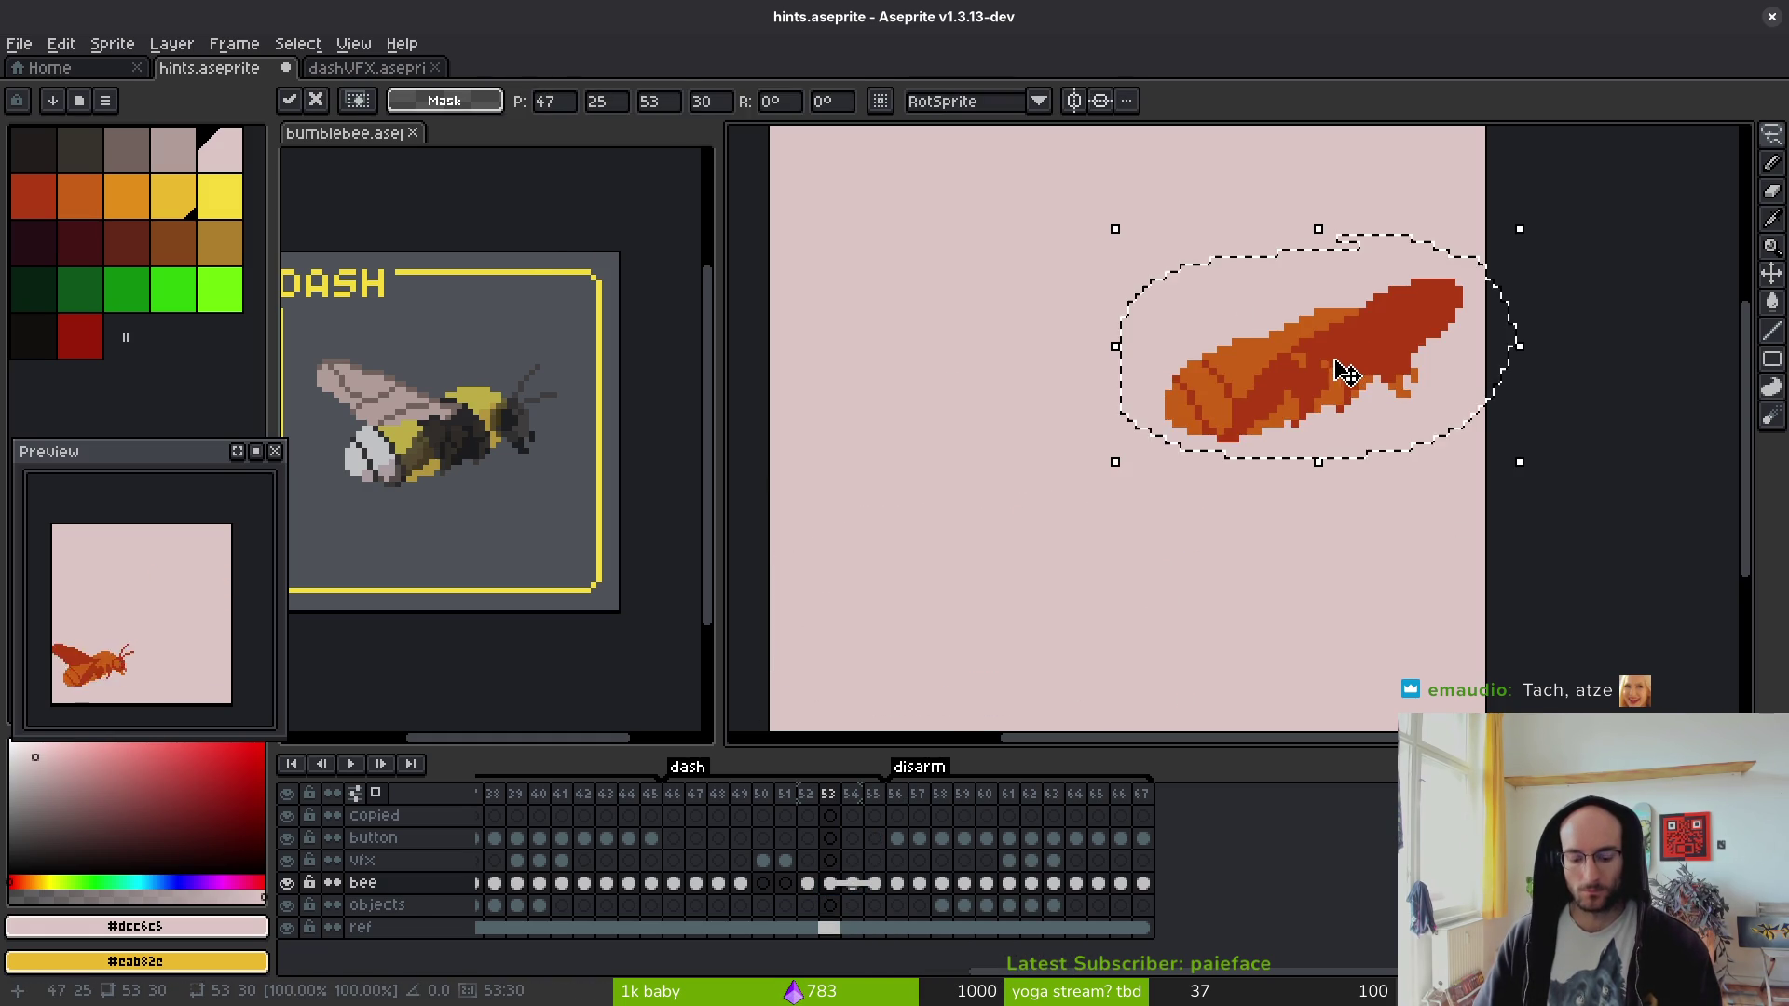
left_click(287, 927)
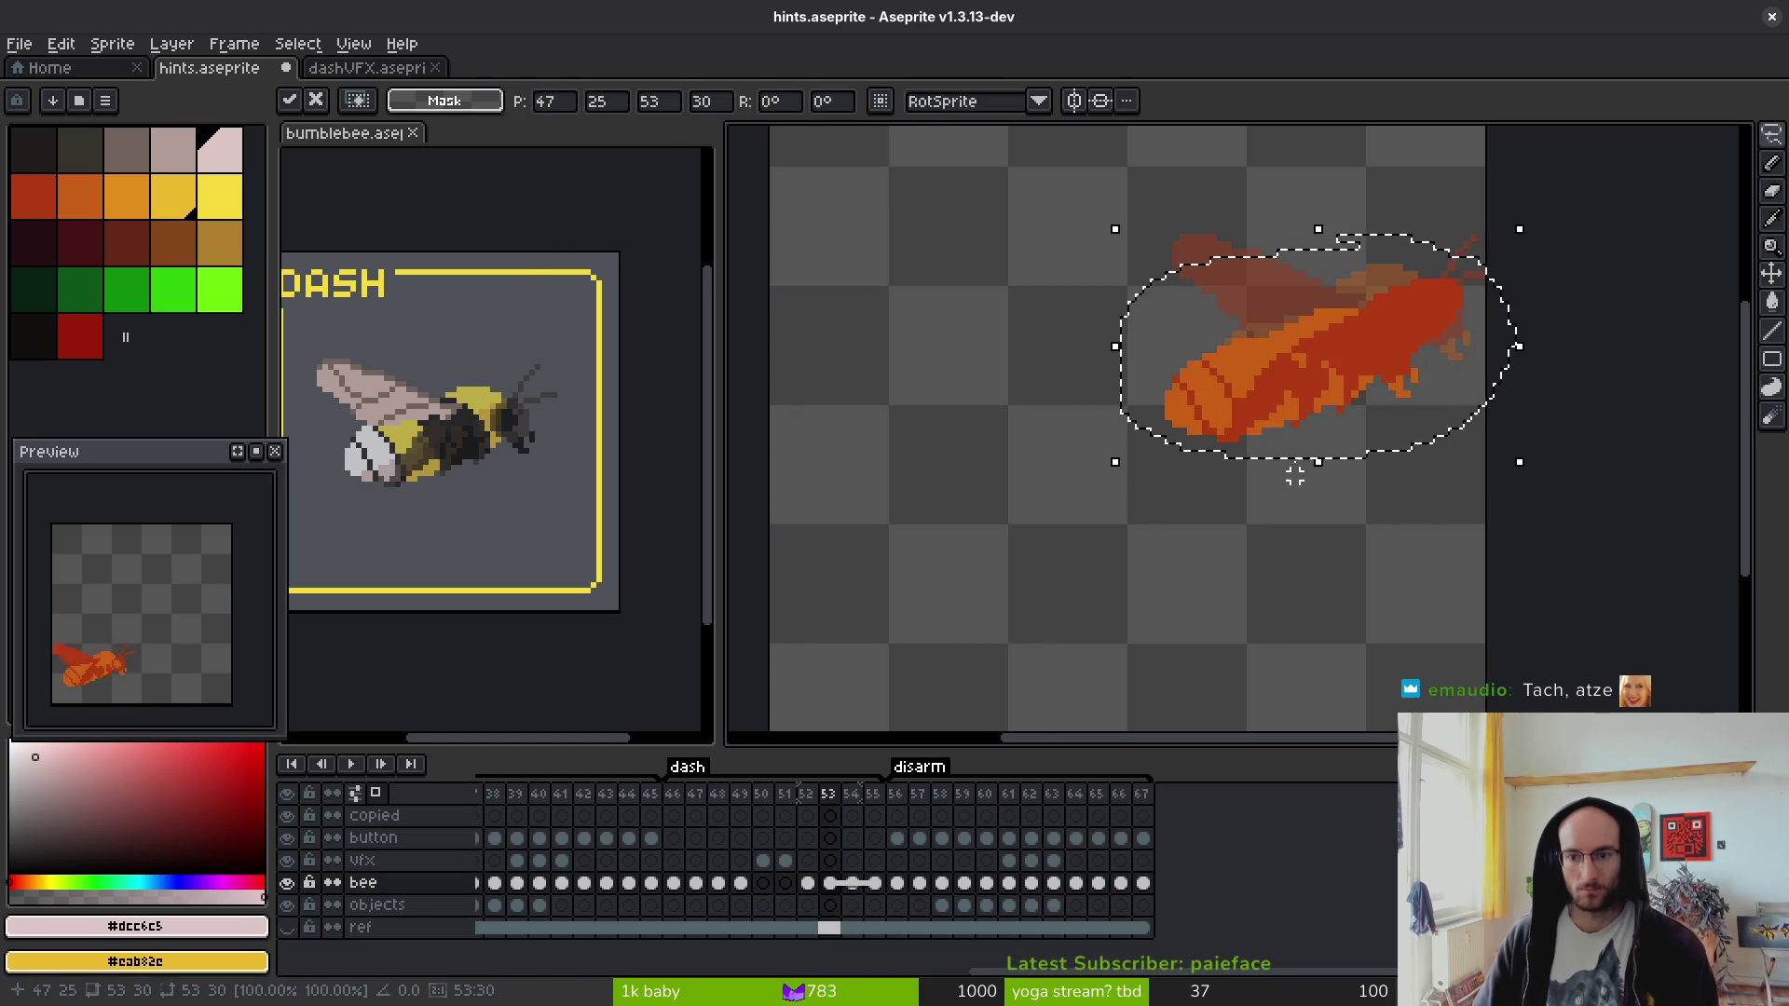
scroll(1272, 494, "up", 2)
scroll(1272, 494, "right", 2)
mouse_move(1262, 473)
left_mouse_down()
mouse_move(1210, 411)
mouse_move(1317, 455)
mouse_move(1284, 463)
left_mouse_up()
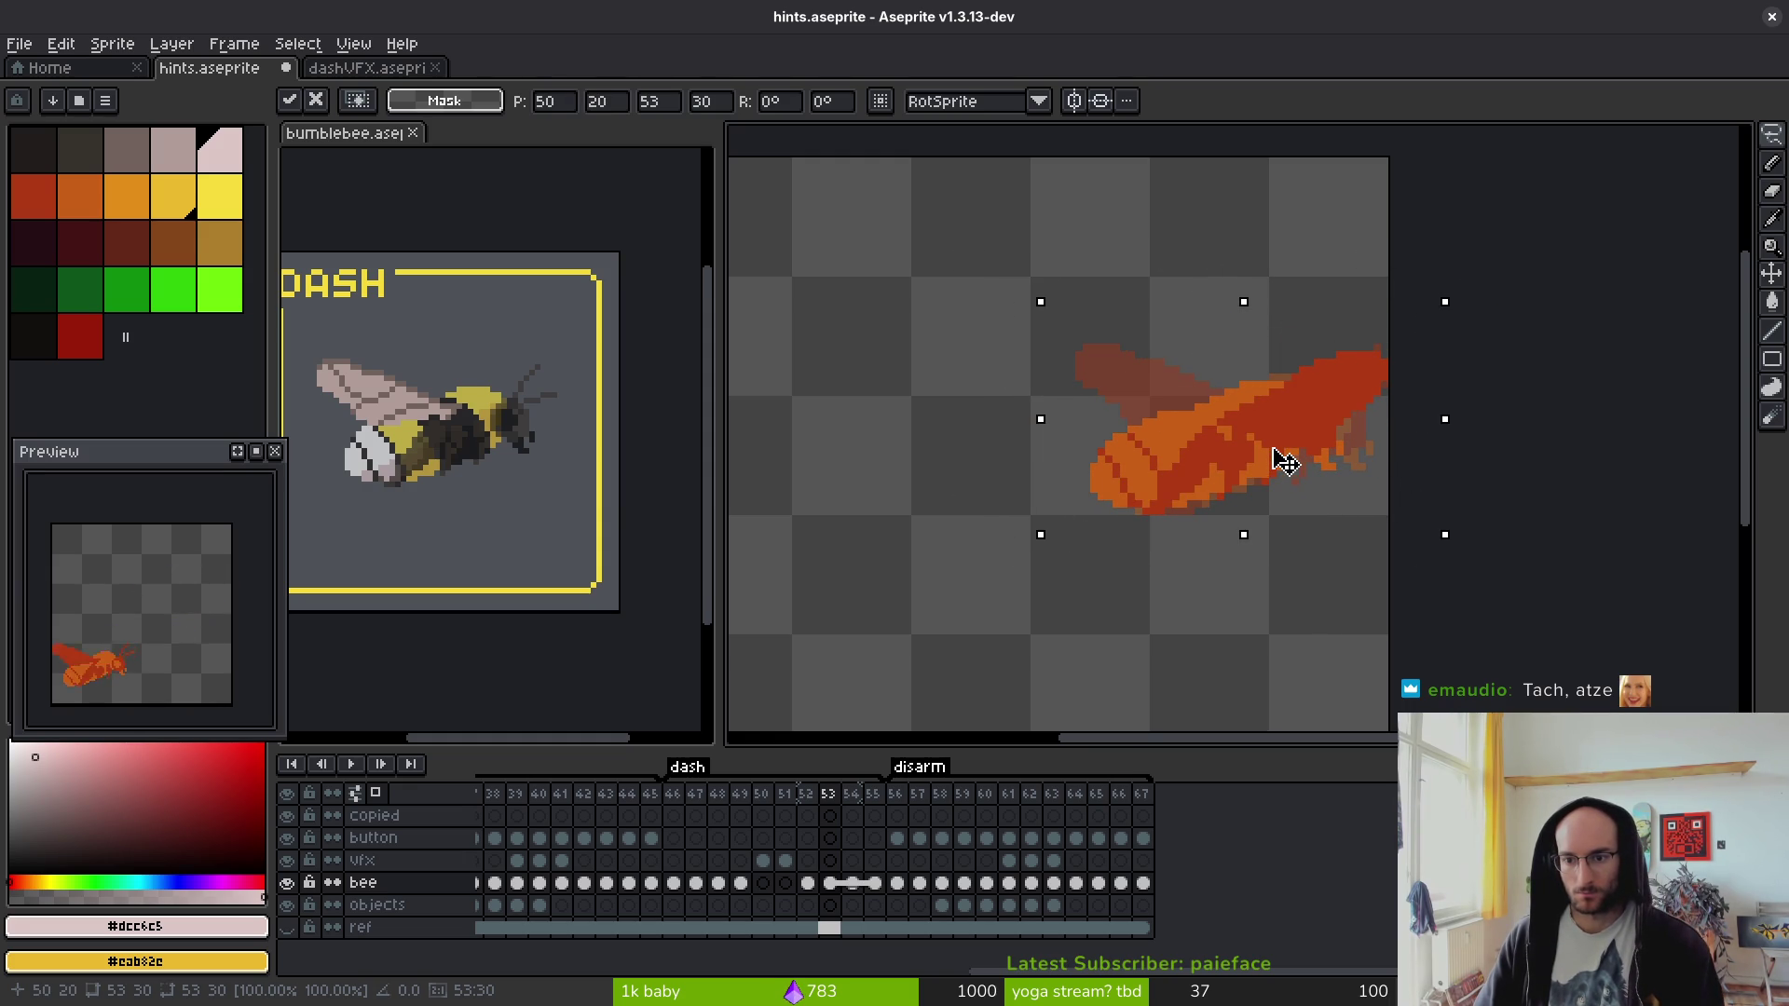
key("Return")
- Shift the bee in frame 52 about 32 pixels left
key("Left")
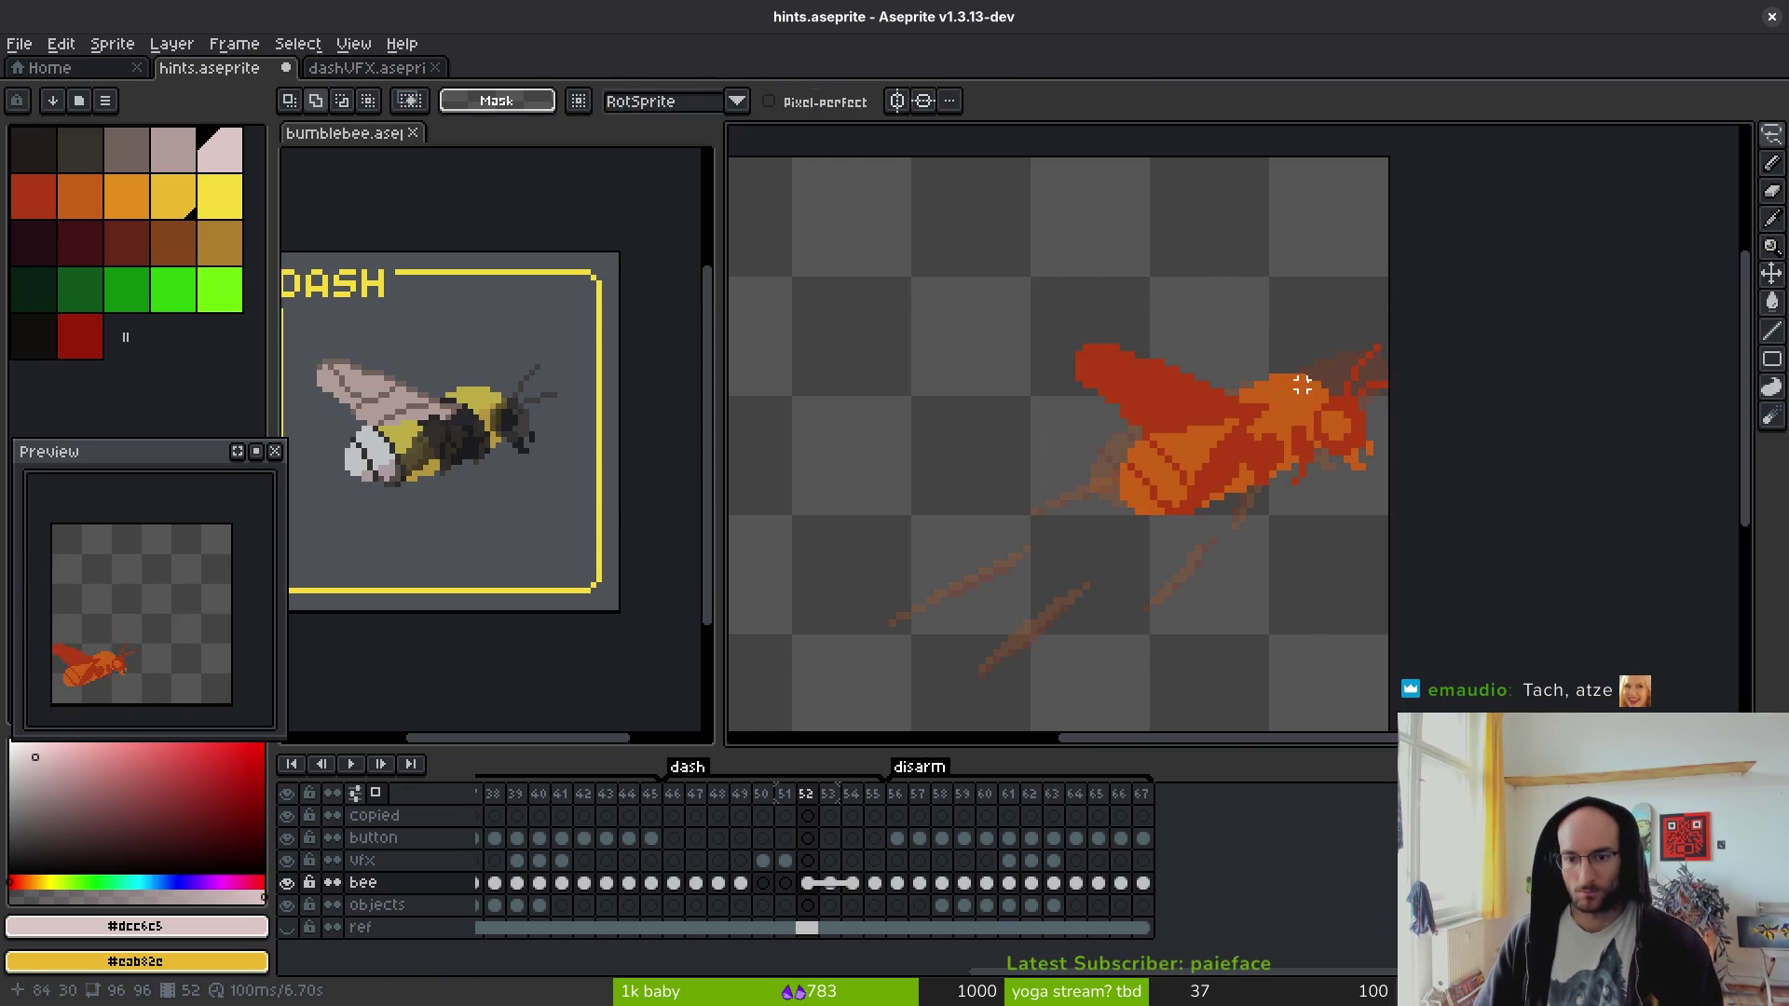
mouse_move(1369, 300)
left_mouse_down()
mouse_move(1413, 347)
mouse_move(1390, 315)
left_mouse_up()
mouse_move(1260, 463)
left_mouse_down()
mouse_move(1031, 411)
mouse_move(1206, 439)
mouse_move(1191, 435)
left_mouse_up()
key("ctrl+d")
- Save hints.aseprite, then make the vfx cel at frame 50 active
key("ctrl+s")
scroll(1234, 438, "down", 2)
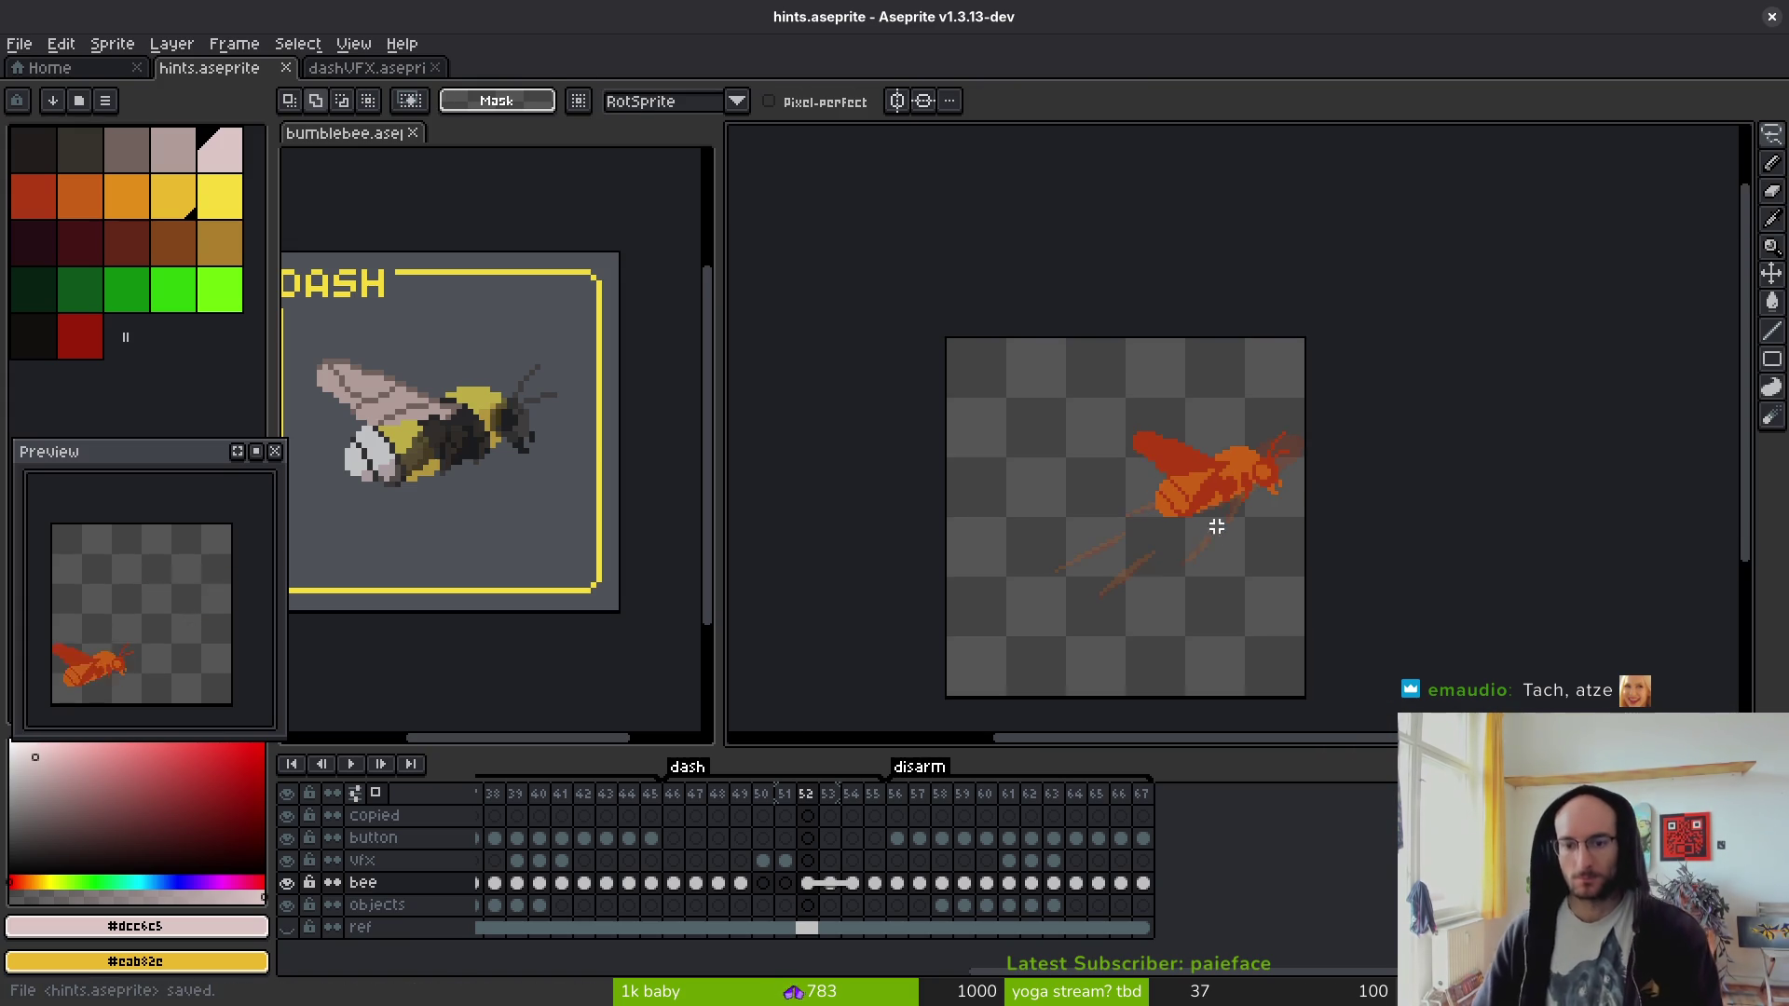
key("Left")
key("Left")
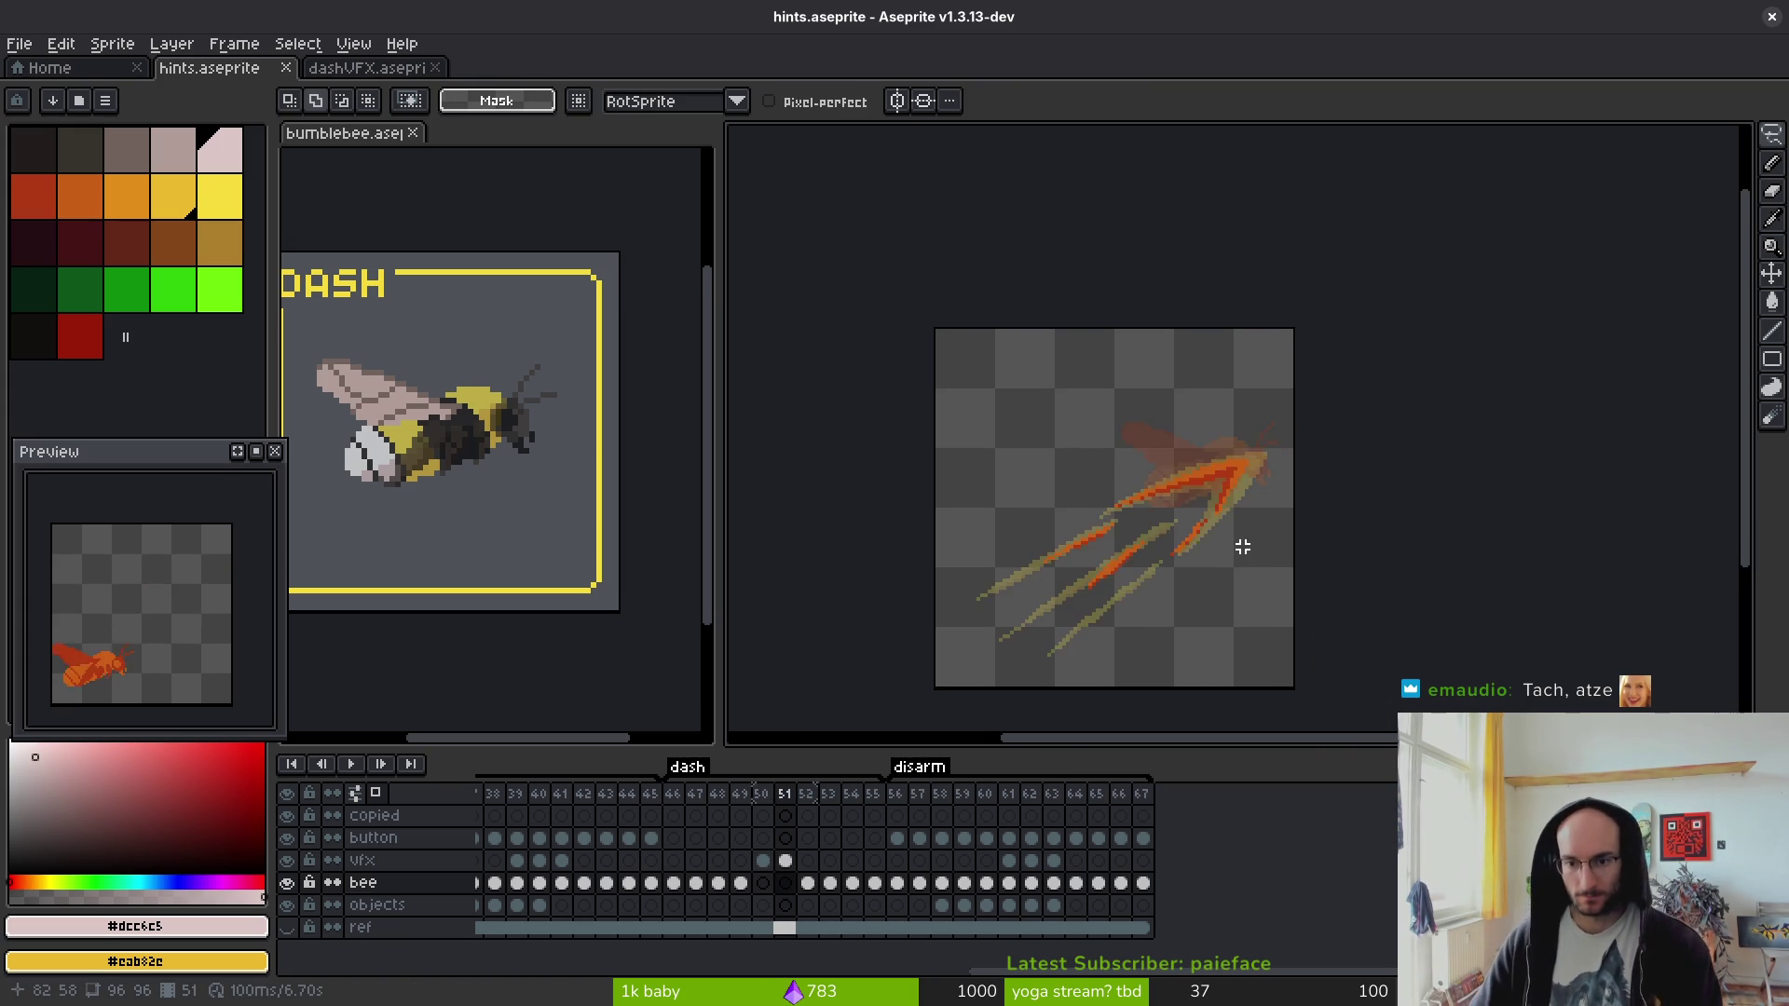
mouse_move(1290, 439)
left_mouse_down()
mouse_move(902, 671)
mouse_move(1144, 427)
left_mouse_up()
scroll(1144, 426, "up", 2)
left_click(1144, 479)
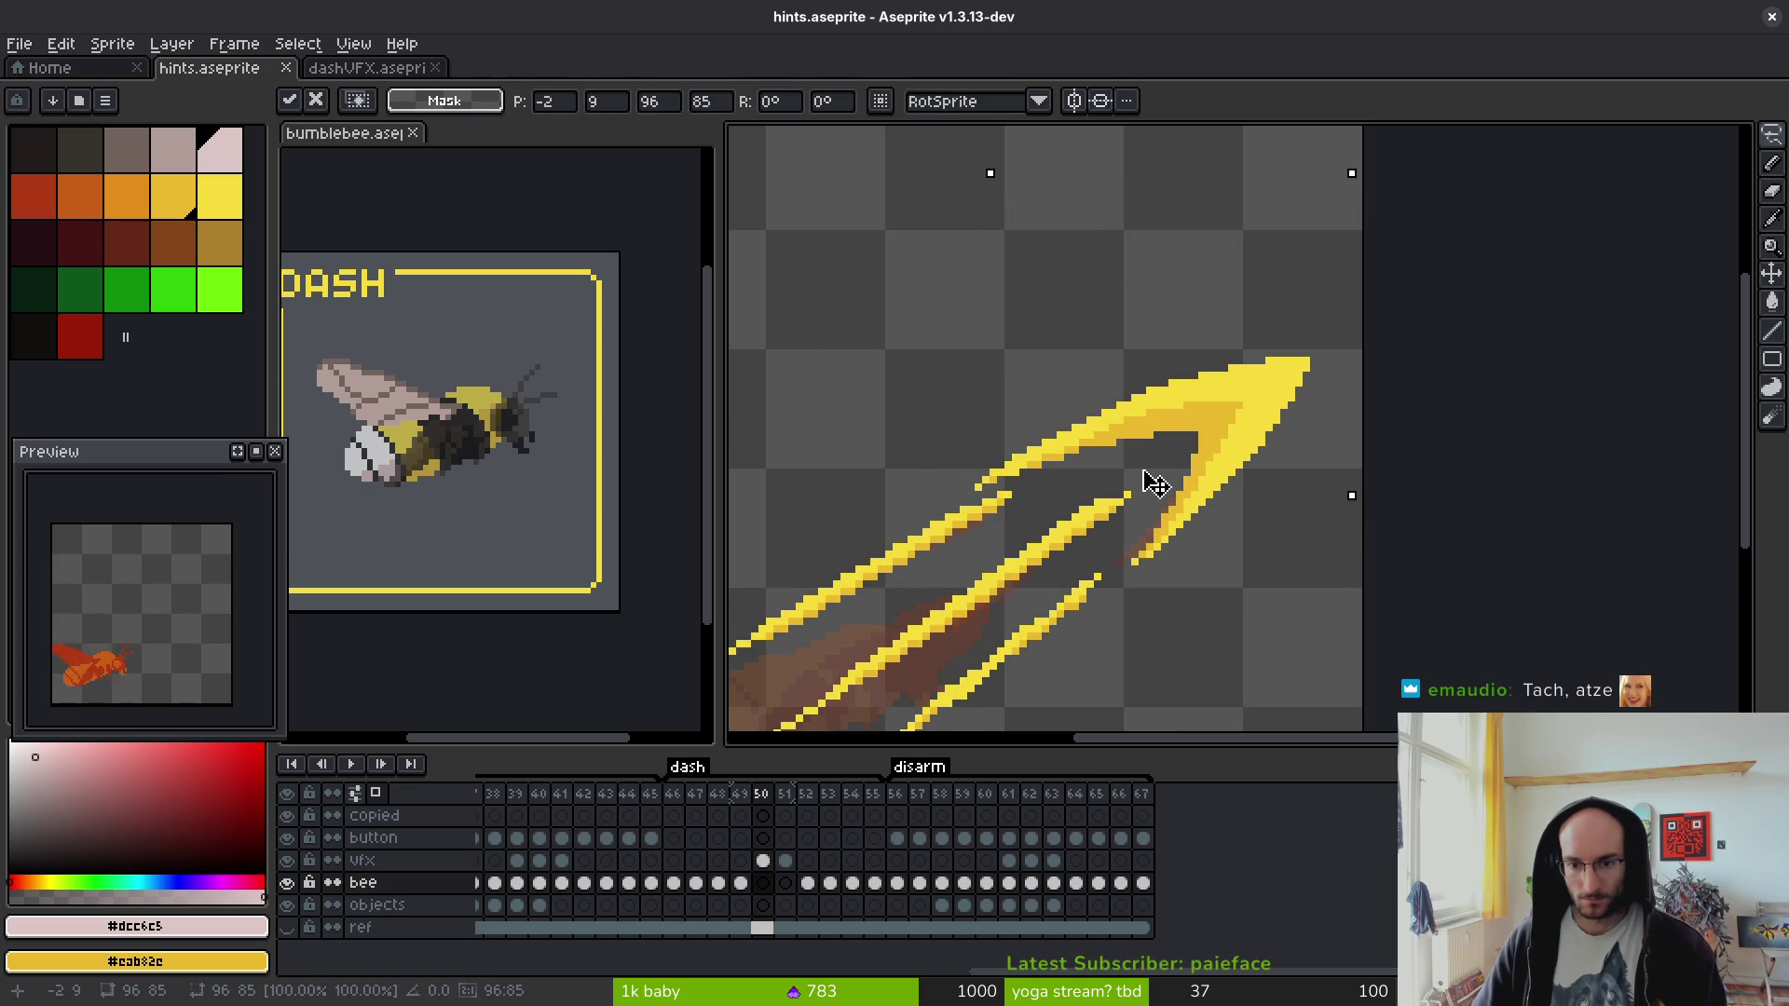
key("Return")
left_click(763, 860)
mouse_move(1133, 571)
left_mouse_down()
mouse_move(1348, 465)
mouse_move(1335, 474)
left_mouse_up()
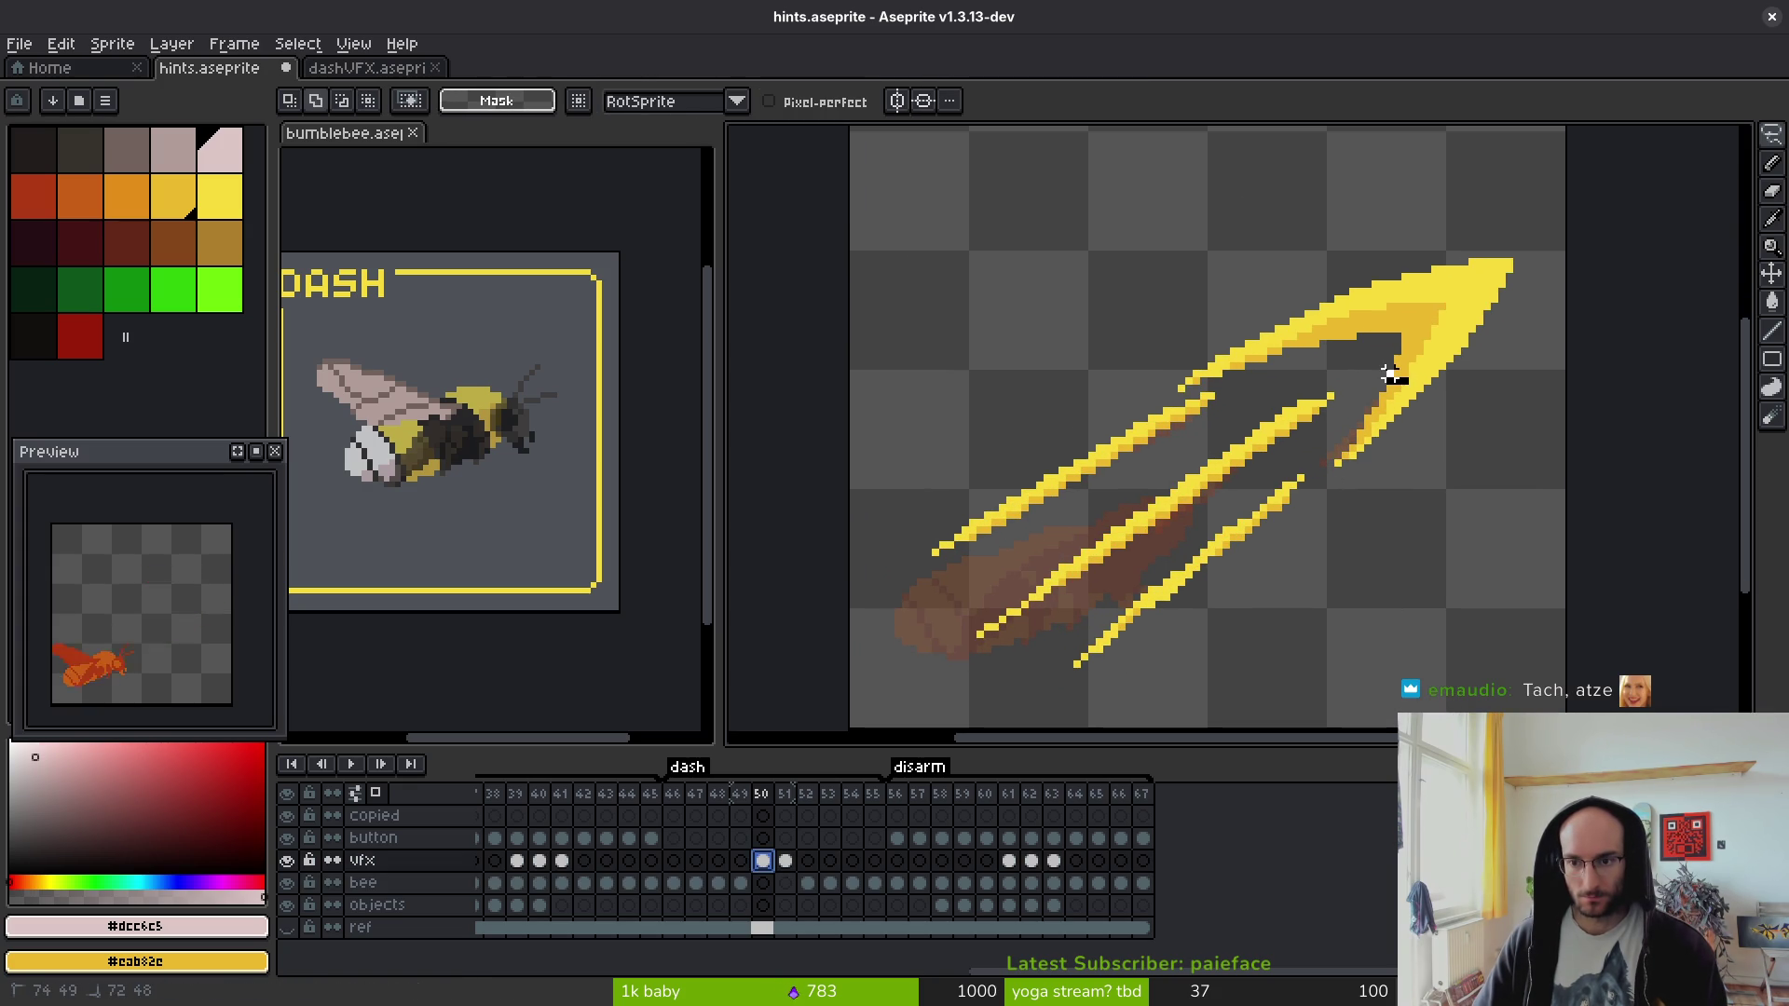
- Nudge frame 50's yellow dash arrow strokes one pixel right and up
mouse_move(1445, 210)
left_mouse_down()
mouse_move(911, 663)
mouse_move(1565, 245)
mouse_move(1389, 183)
left_mouse_up()
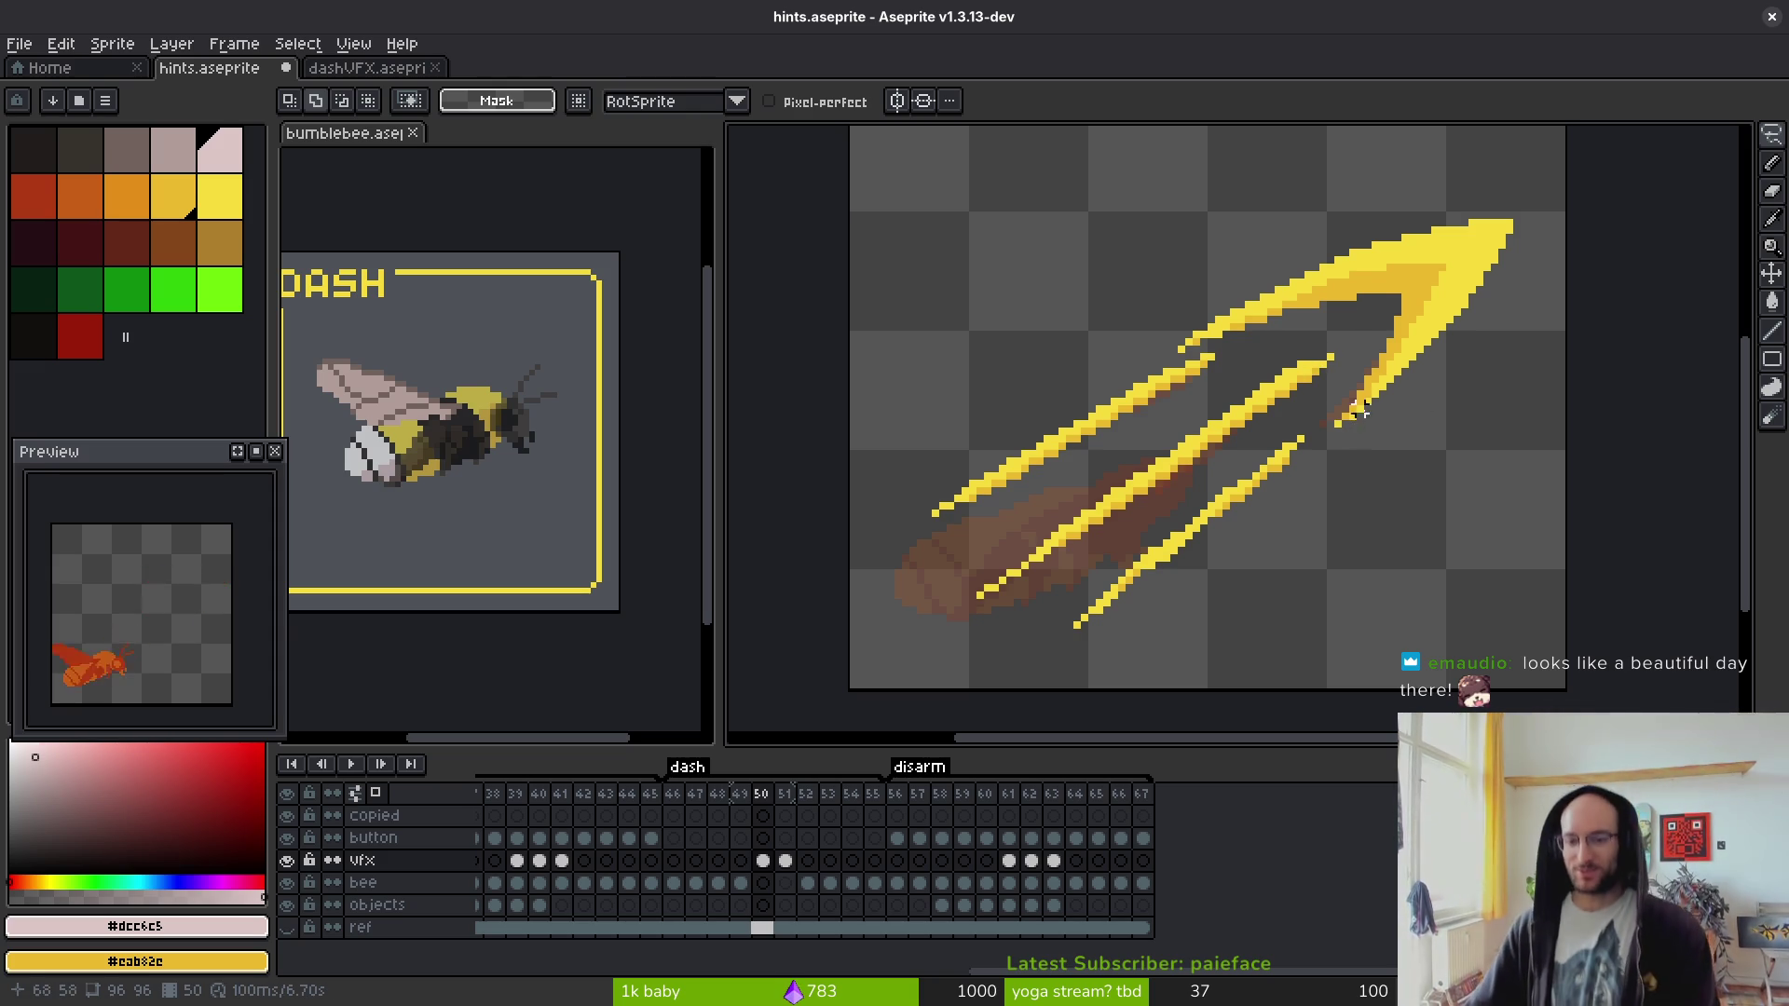
scroll(1361, 415, "left", 1)
mouse_move(1486, 165)
left_mouse_down()
mouse_move(1201, 685)
mouse_move(1598, 680)
mouse_move(1490, 140)
mouse_move(1356, 321)
left_mouse_up()
scroll(1303, 309, "down", 3)
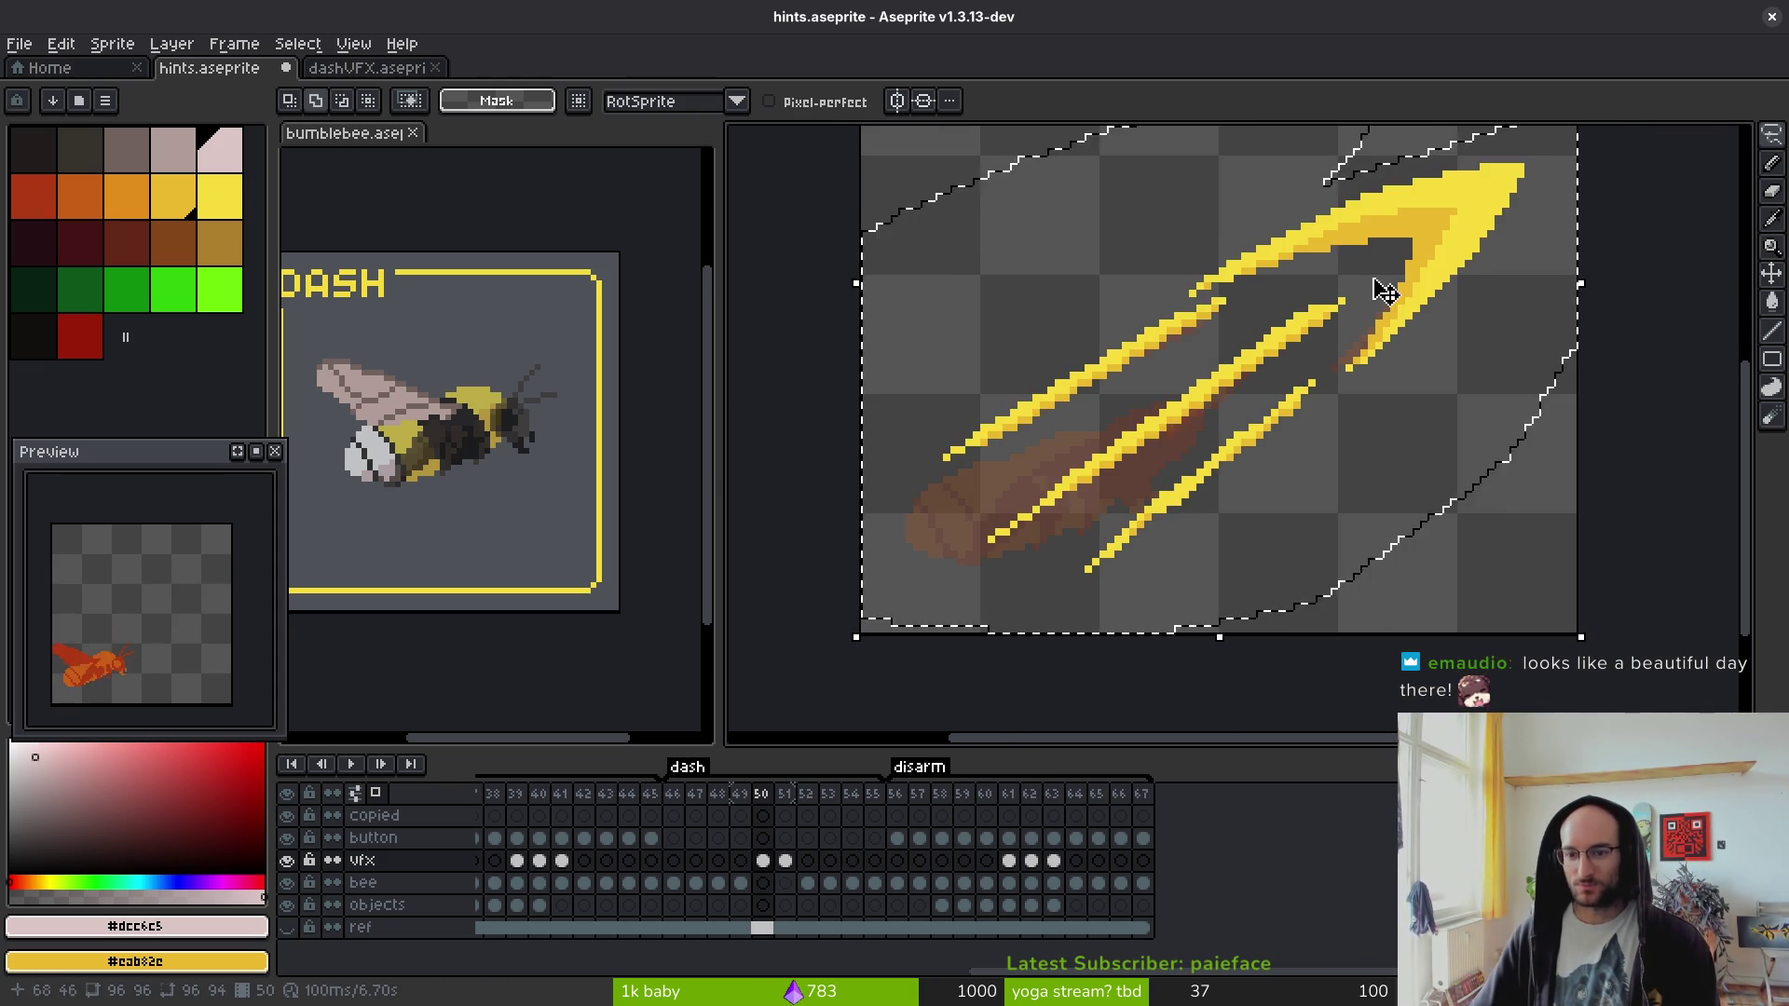
left_click(1377, 410)
key("Right")
key("Right")
key("Up")
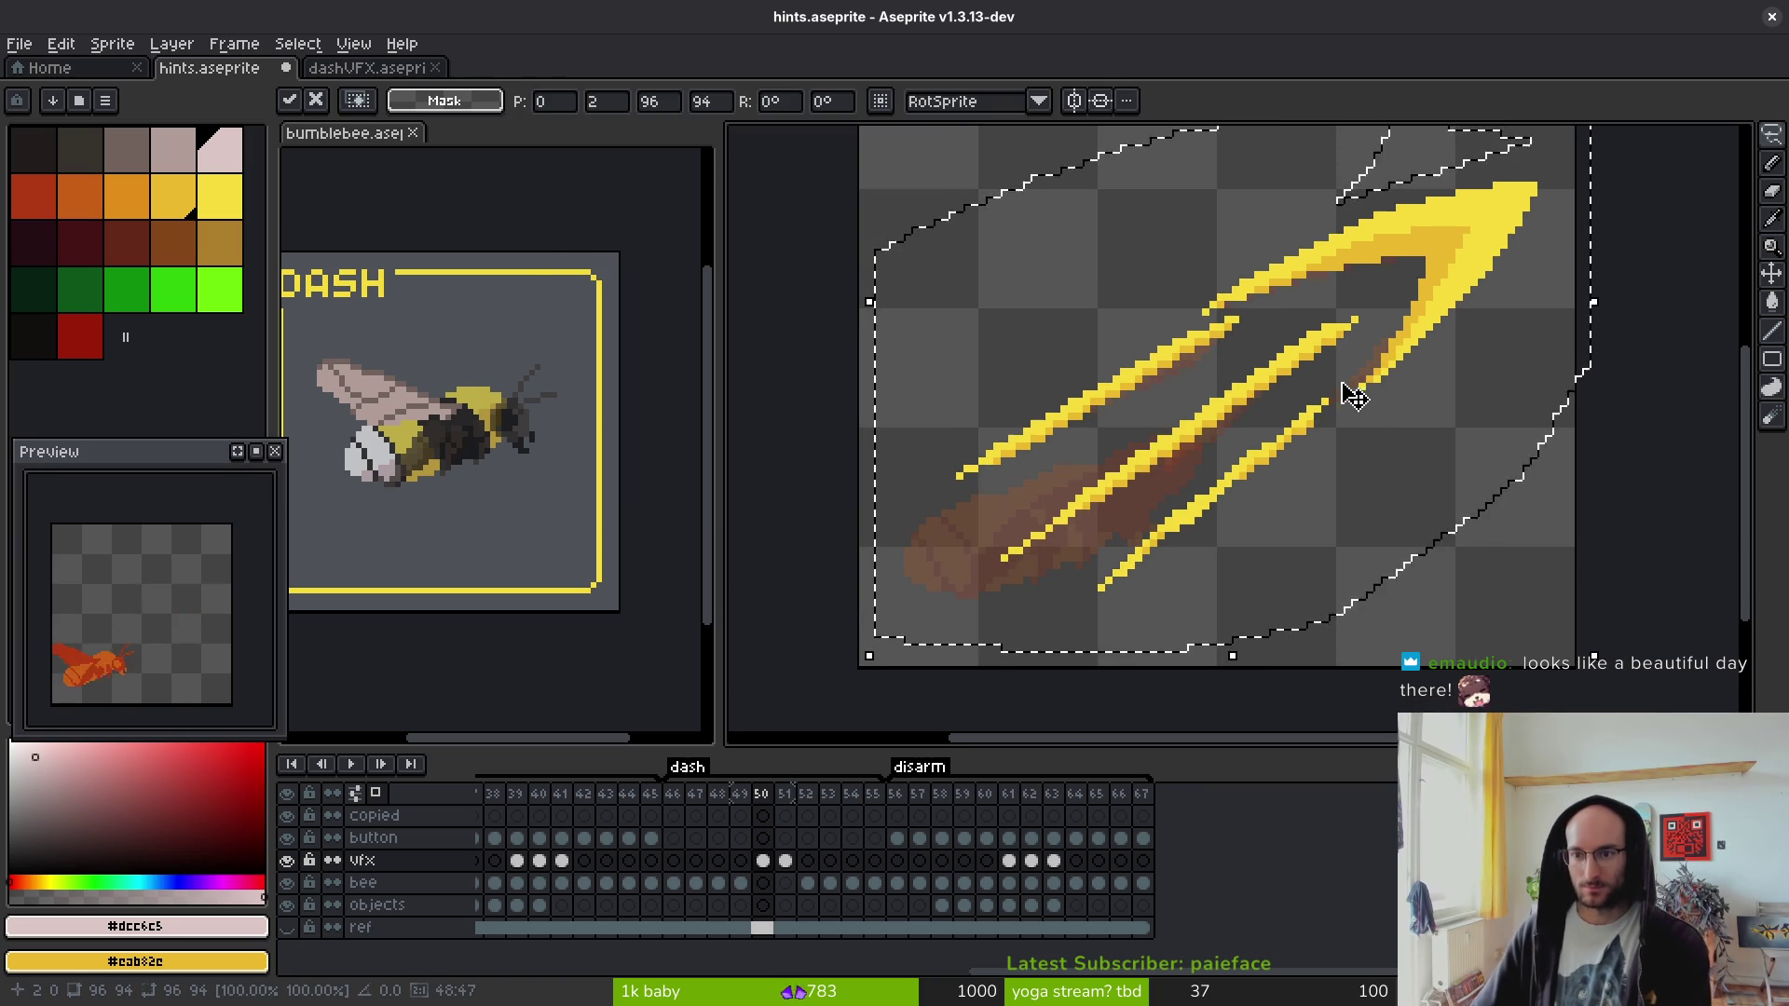
key("Return")
- Nudge frame 51's arrow strokes one pixel right and save hints.aseprite
key("period")
mouse_move(1379, 232)
left_mouse_down()
mouse_move(1407, 232)
mouse_move(1517, 319)
mouse_move(1457, 327)
left_mouse_up()
key("Right")
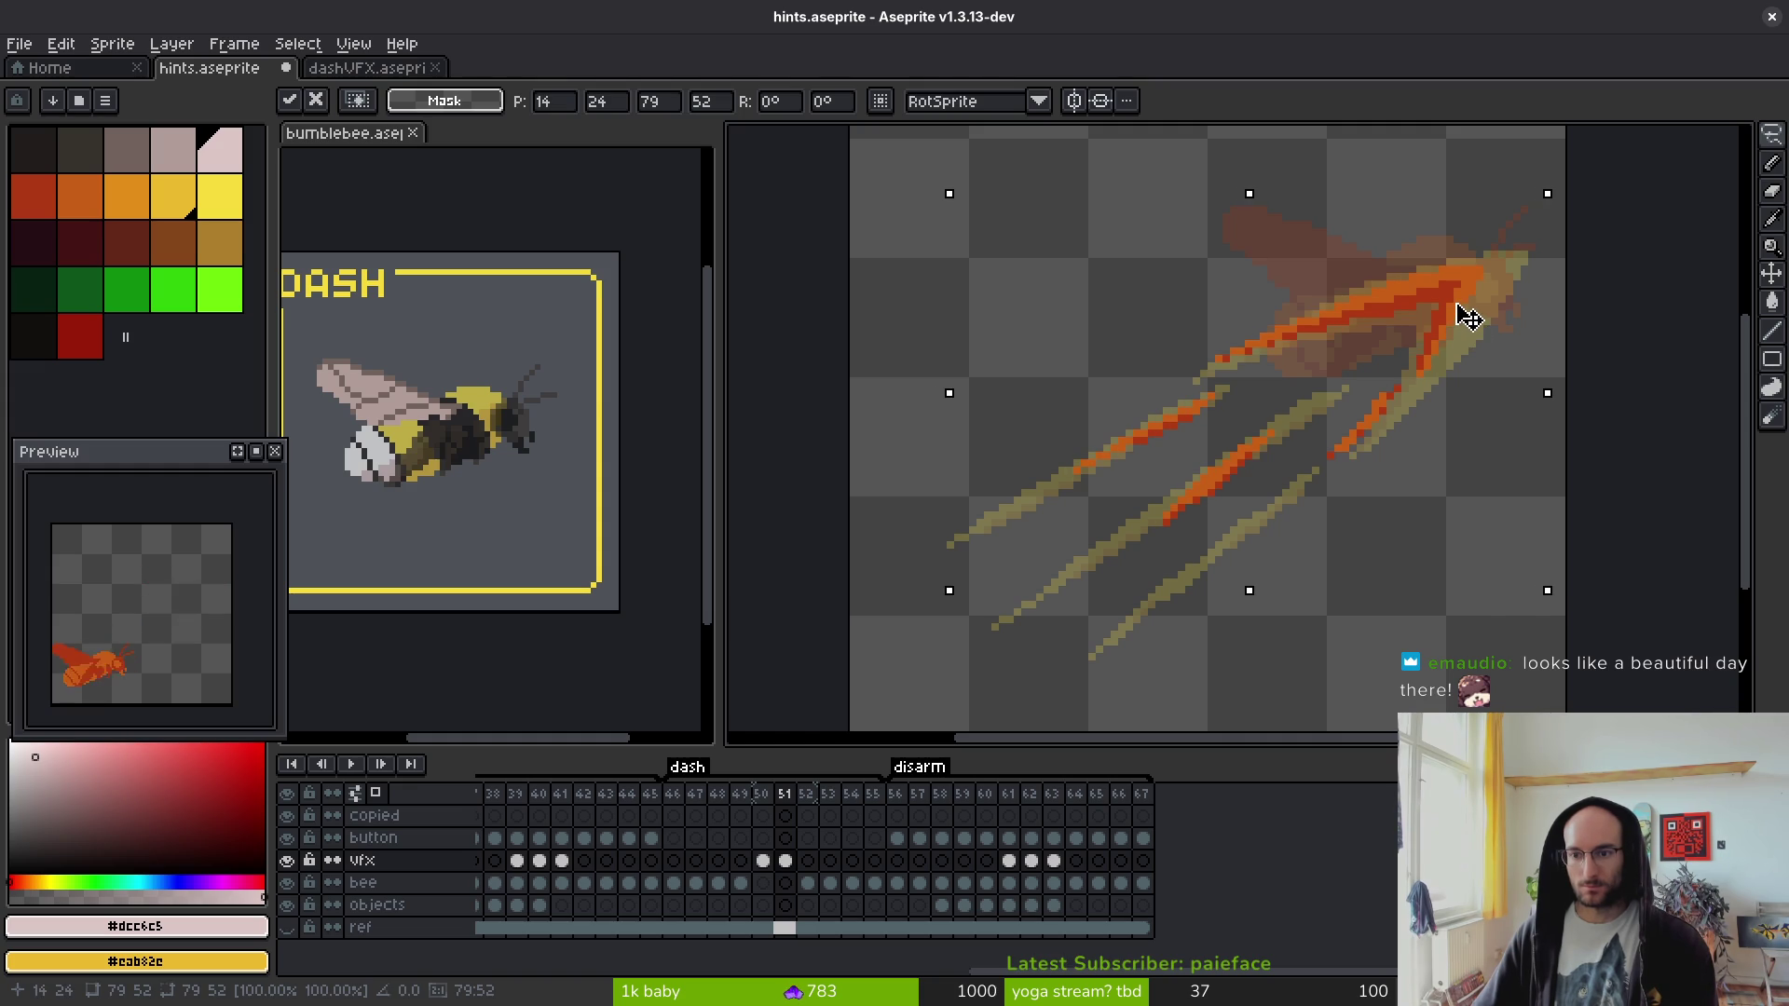
key("Return")
key("ctrl+s")
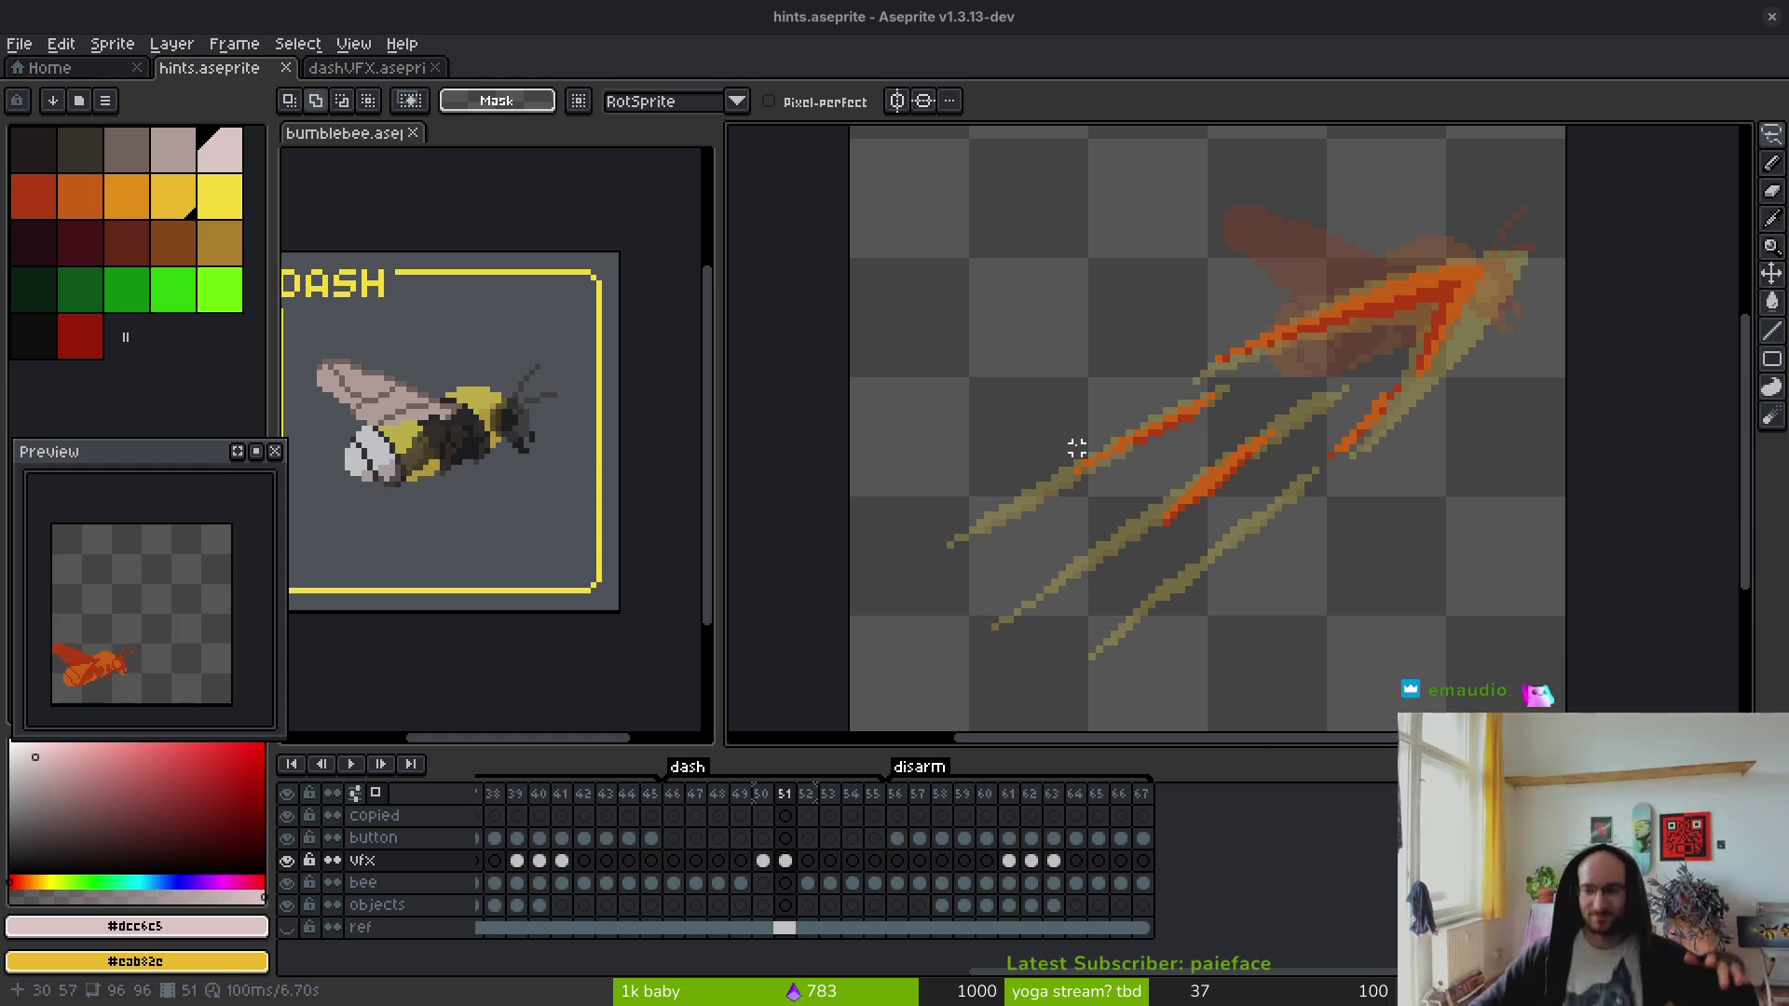
- Select frames 56 and 57 on the button layer and save hints.aseprite
scroll(1227, 467, "right", 2)
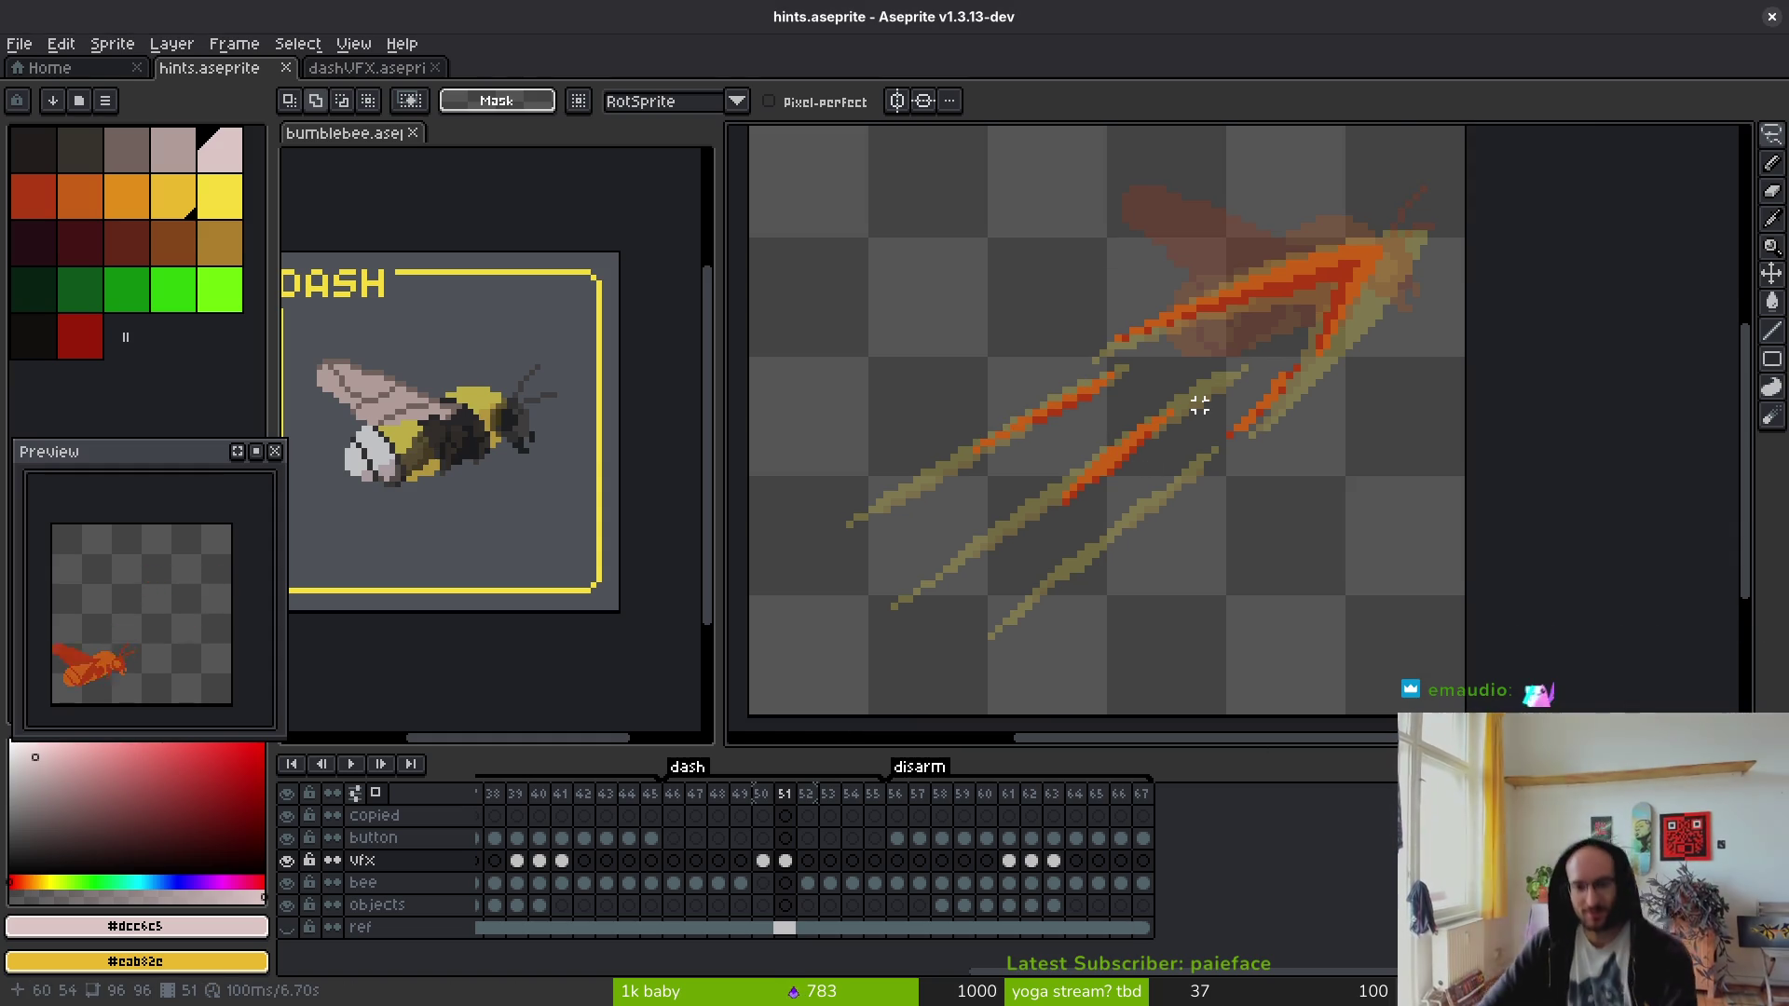
left_click_drag(919, 839, 900, 839)
key("ctrl+s")
- Show the pink reference layer again, switch to the Pencil, and compare frames 55 and 56
scroll(1199, 436, "up", 1)
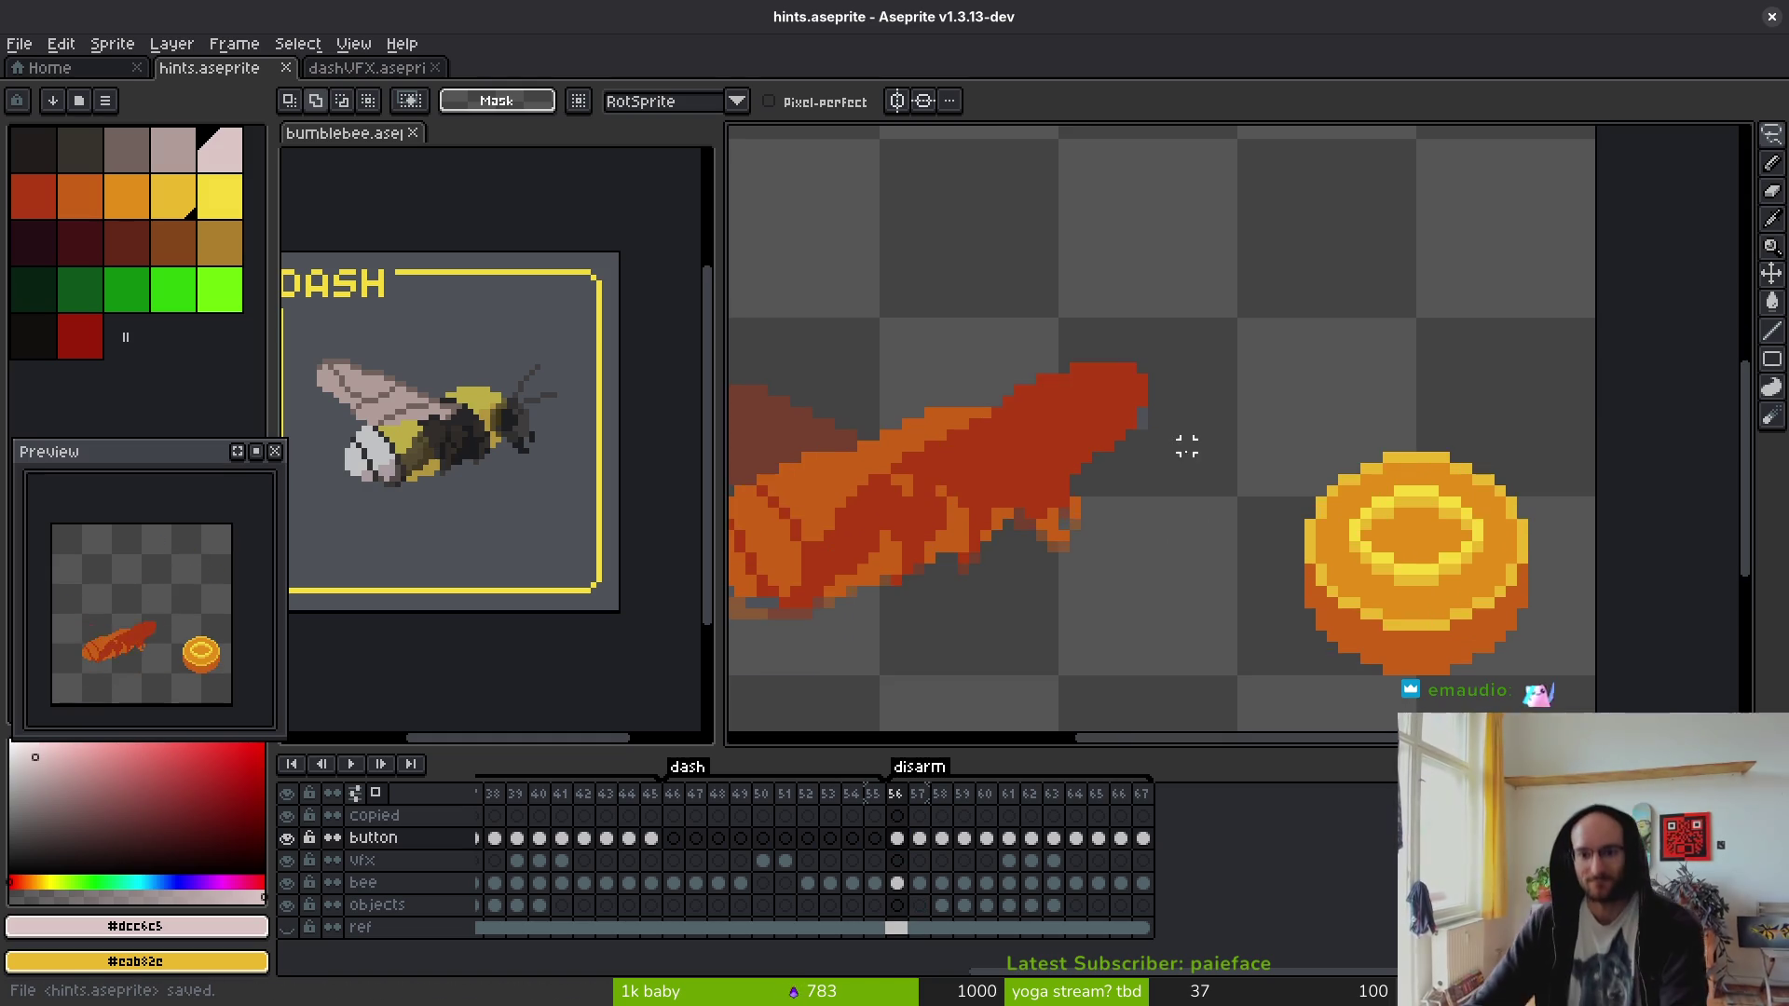
scroll(1122, 411, "up", 1)
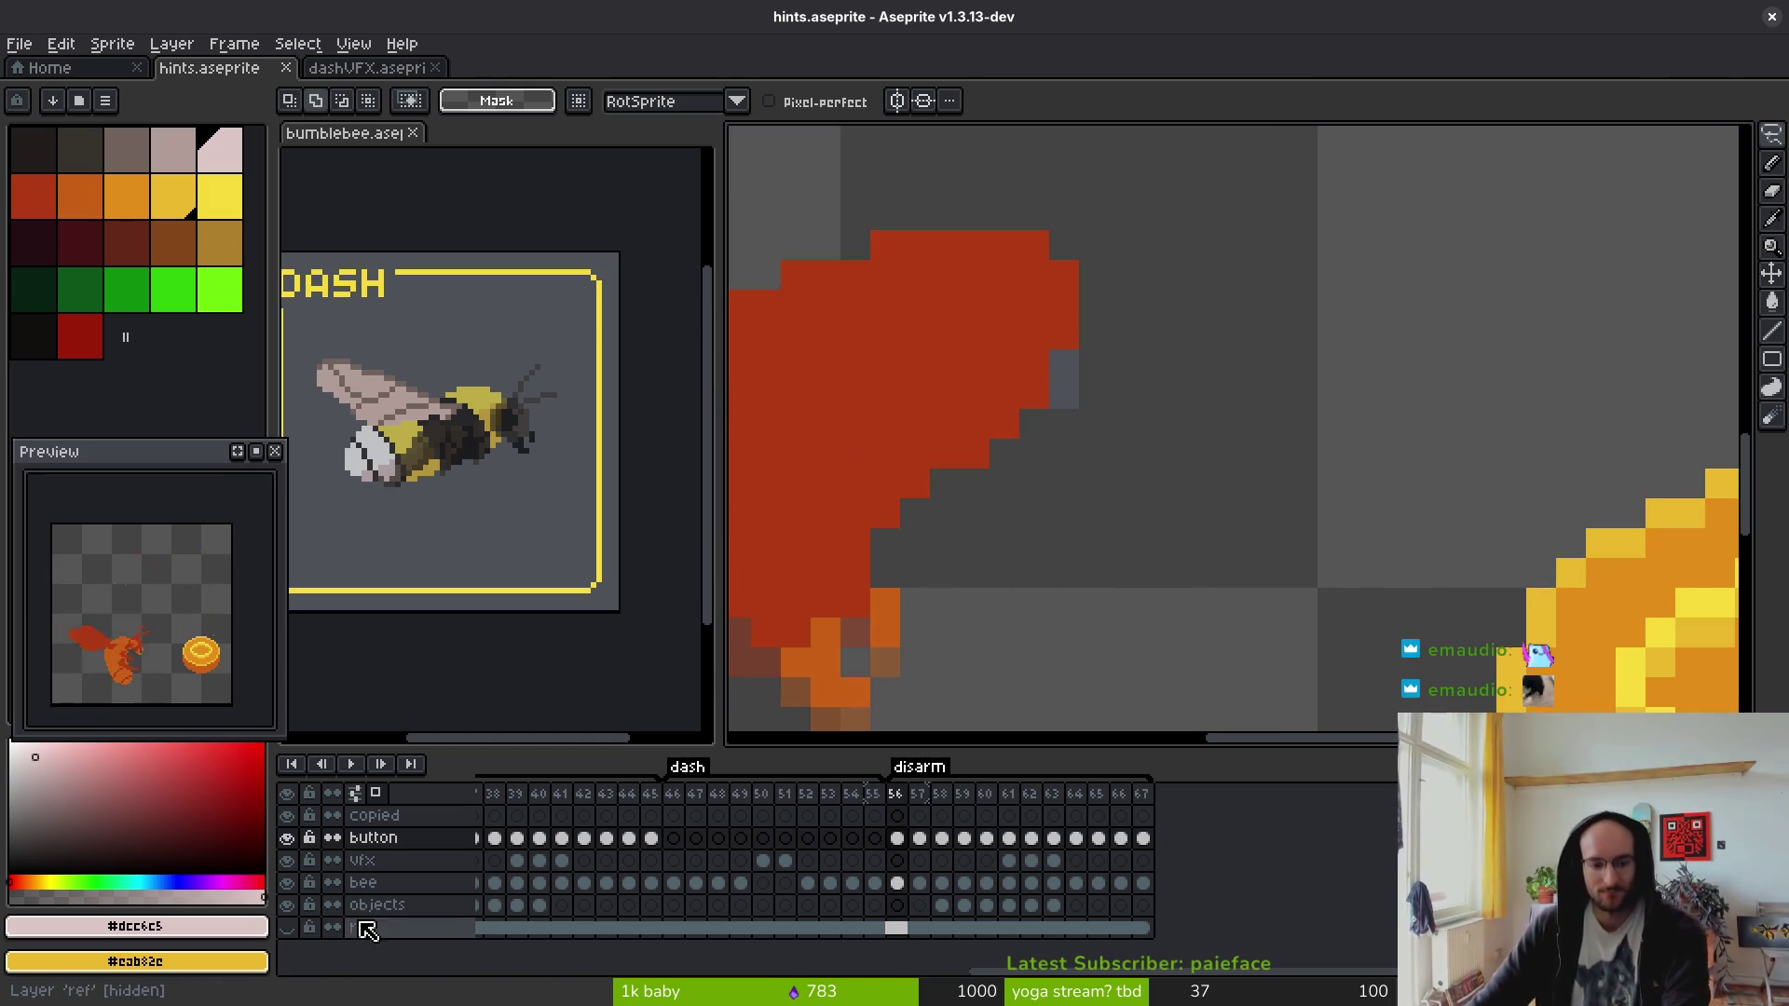
left_click(287, 927)
scroll(1377, 407, "down", 2)
key("Left")
scroll(1357, 521, "up", 2)
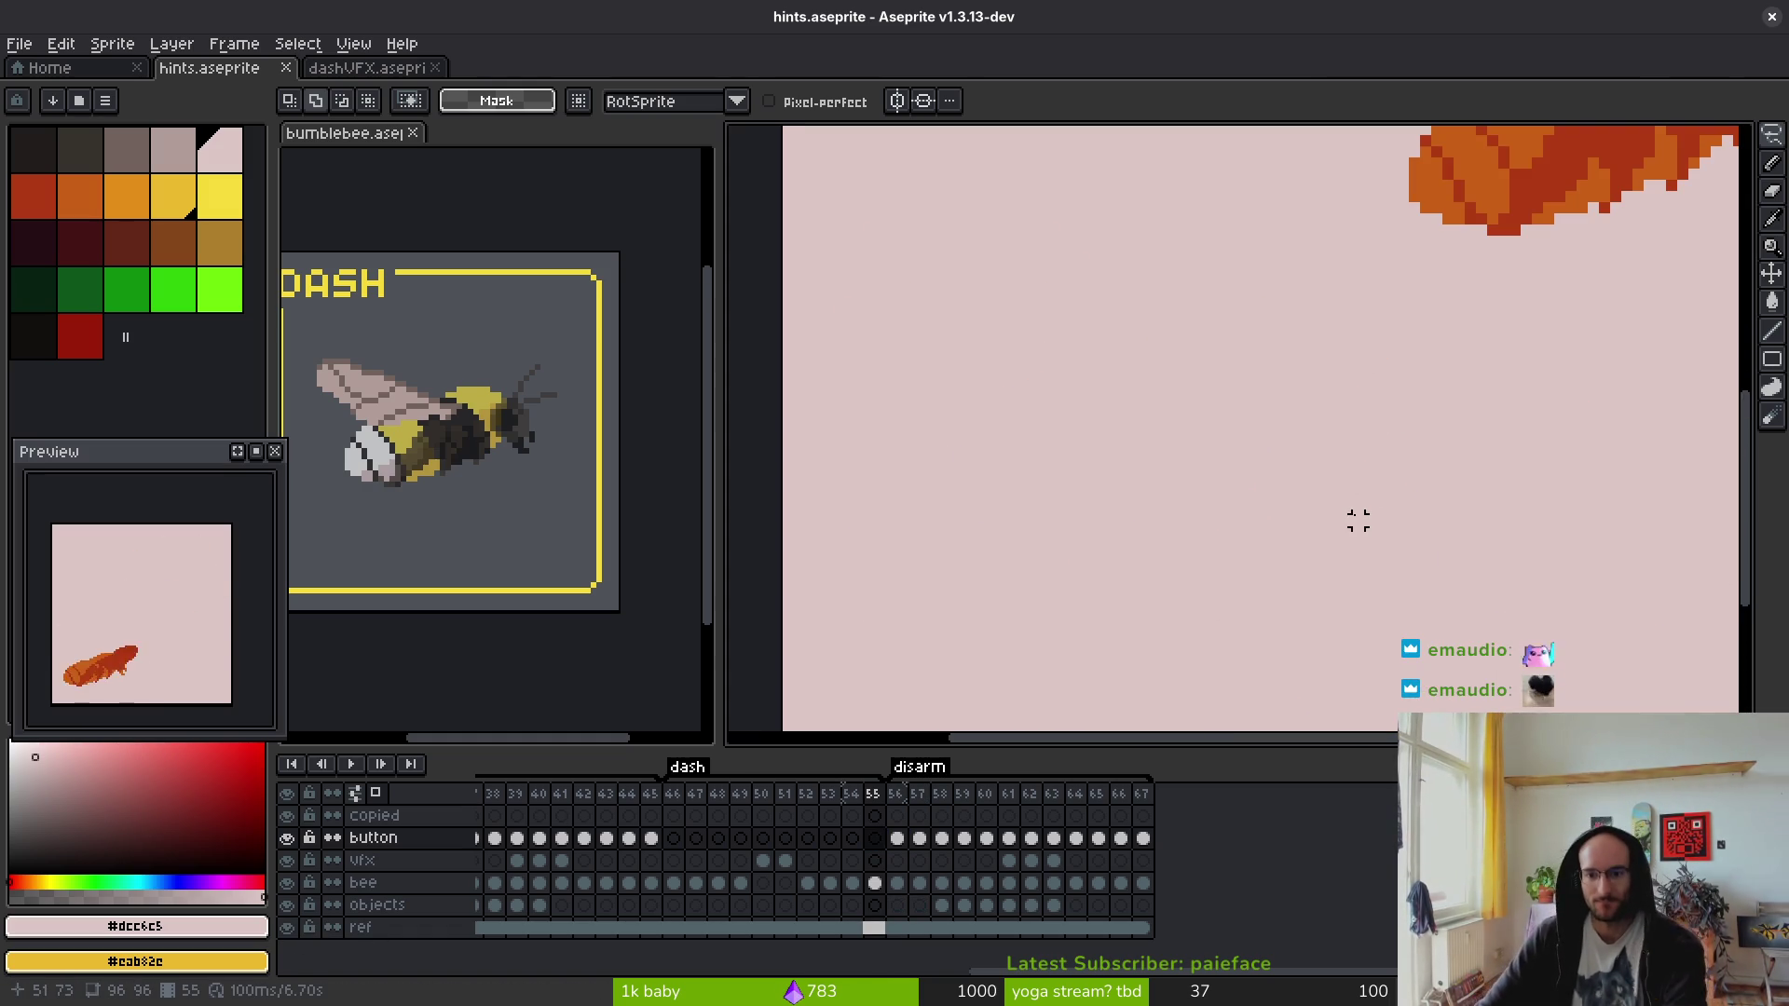
key("b")
scroll(1317, 495, "down", 2)
key("Left")
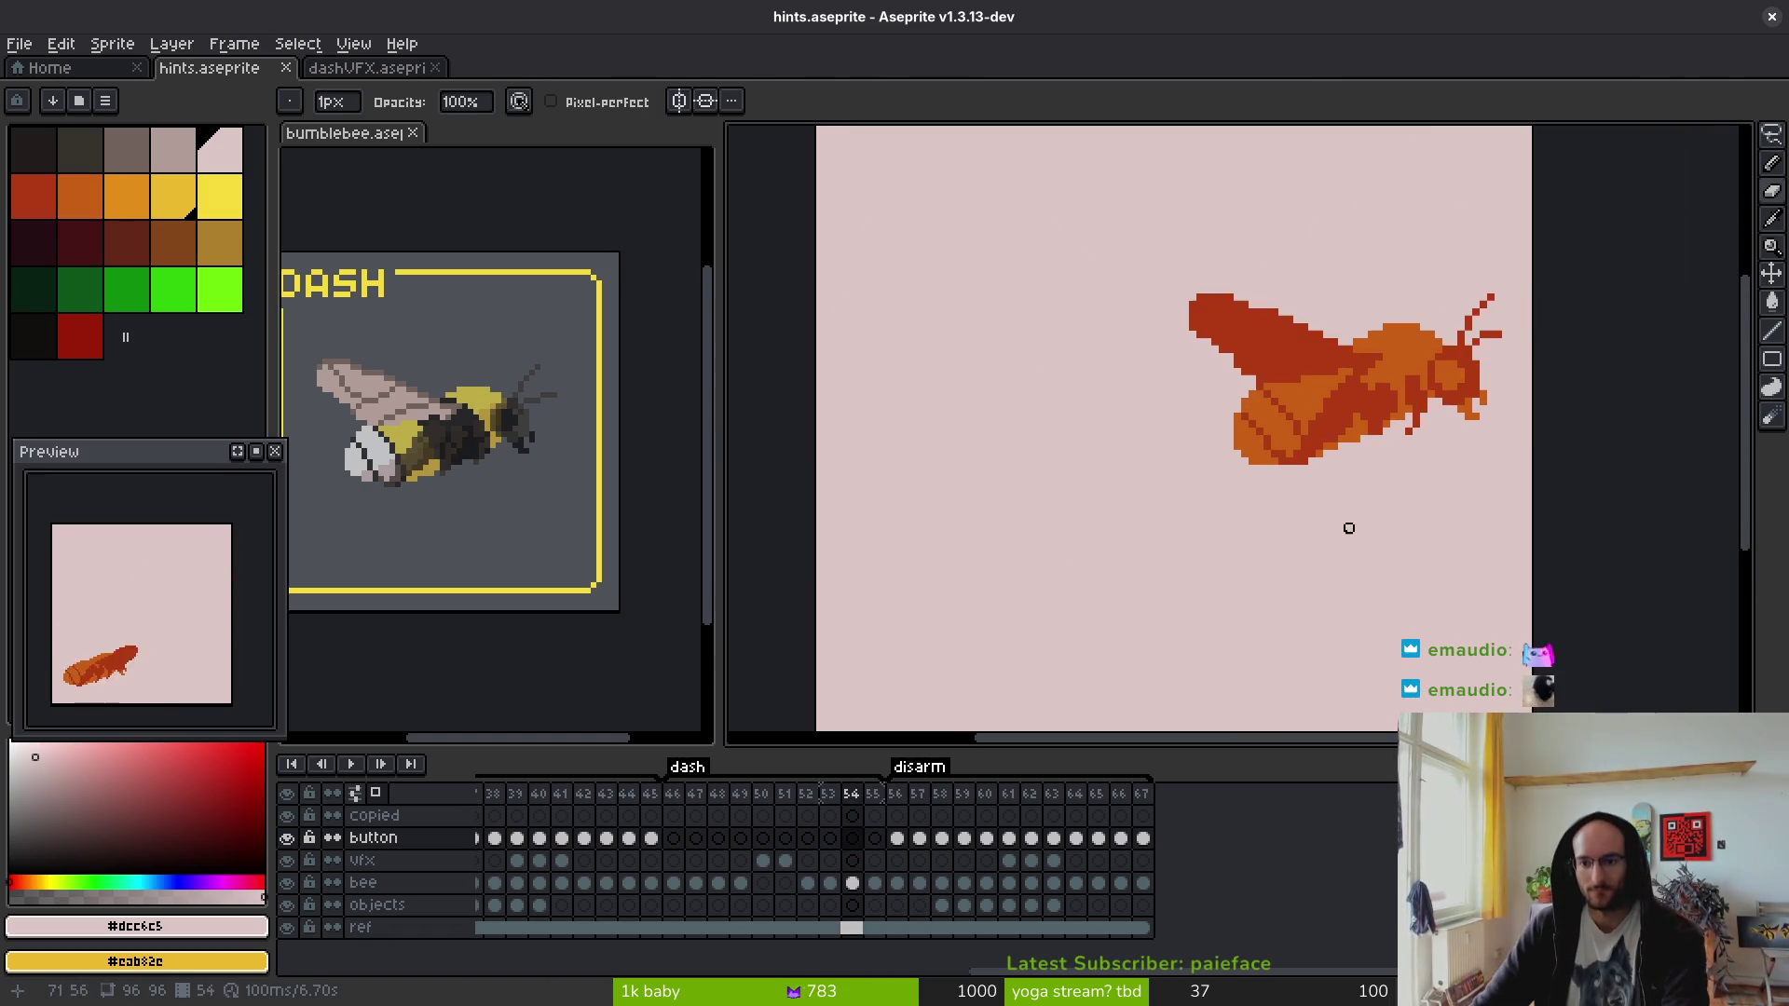
key("Right")
key("Right")
key("Left")
key("Right")
scroll(983, 643, "up", 6)
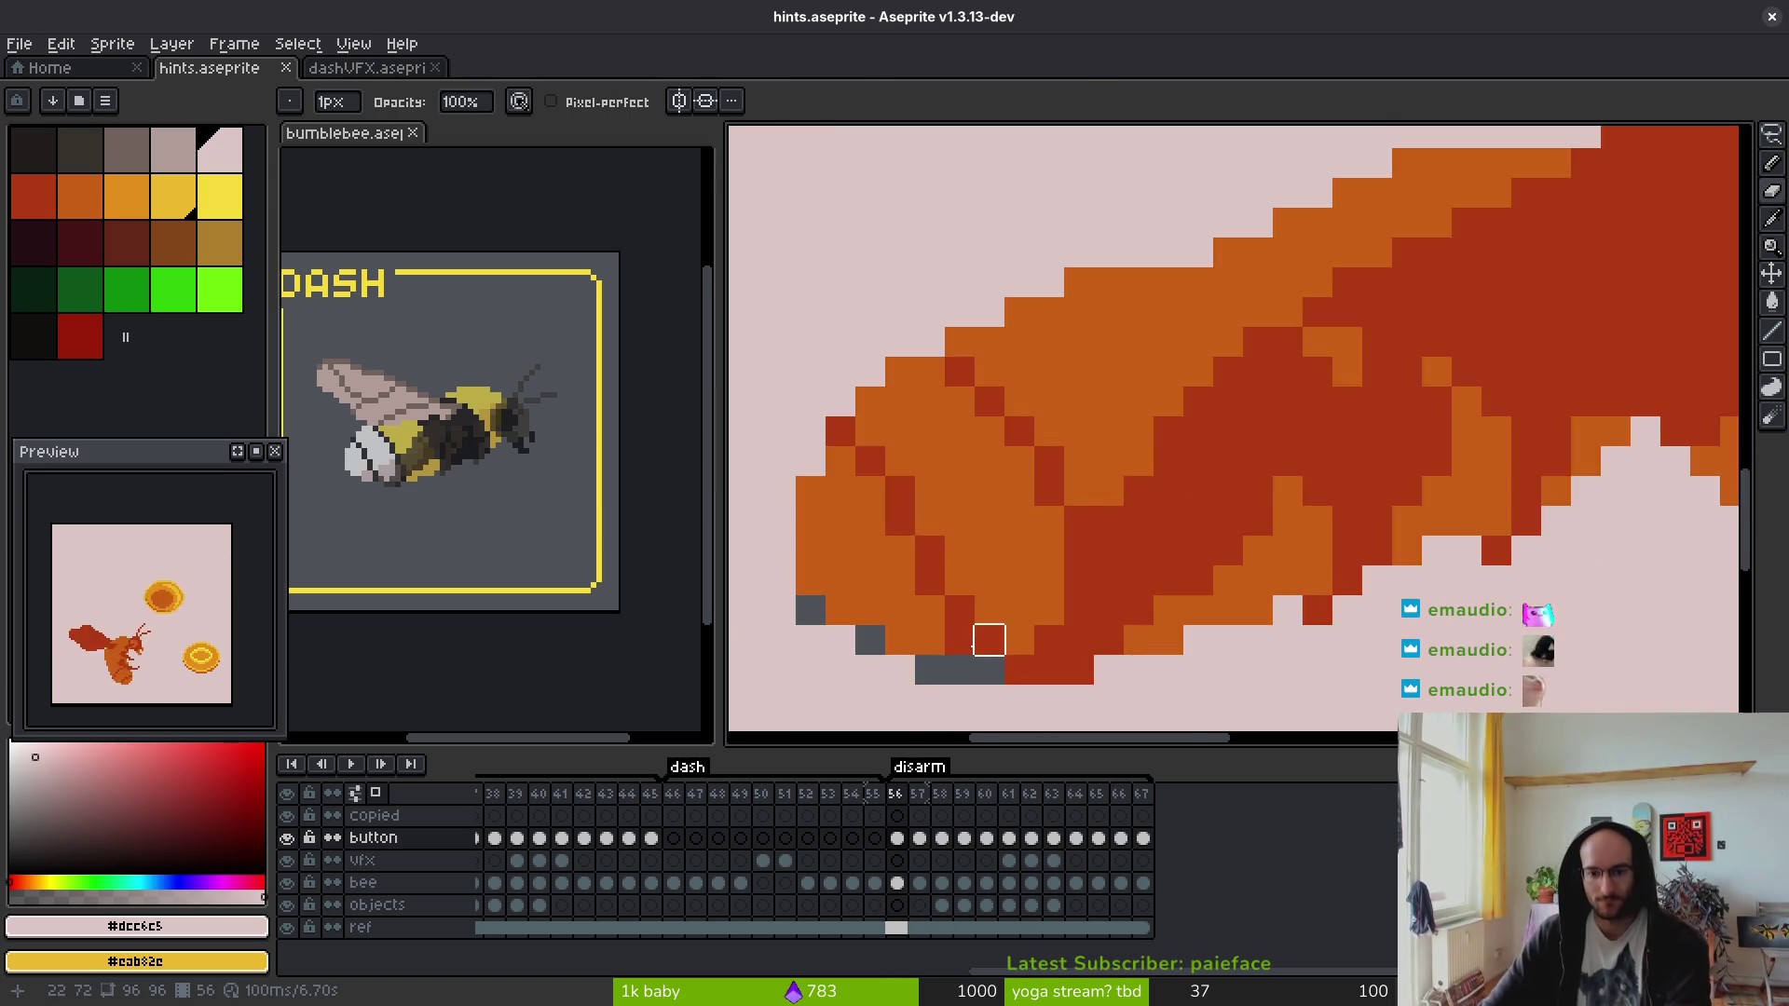
left_click_drag(987, 639, 1174, 446)
- Paint over the stray grey pixels around the bee on frame 56 in pink
left_click(1174, 447)
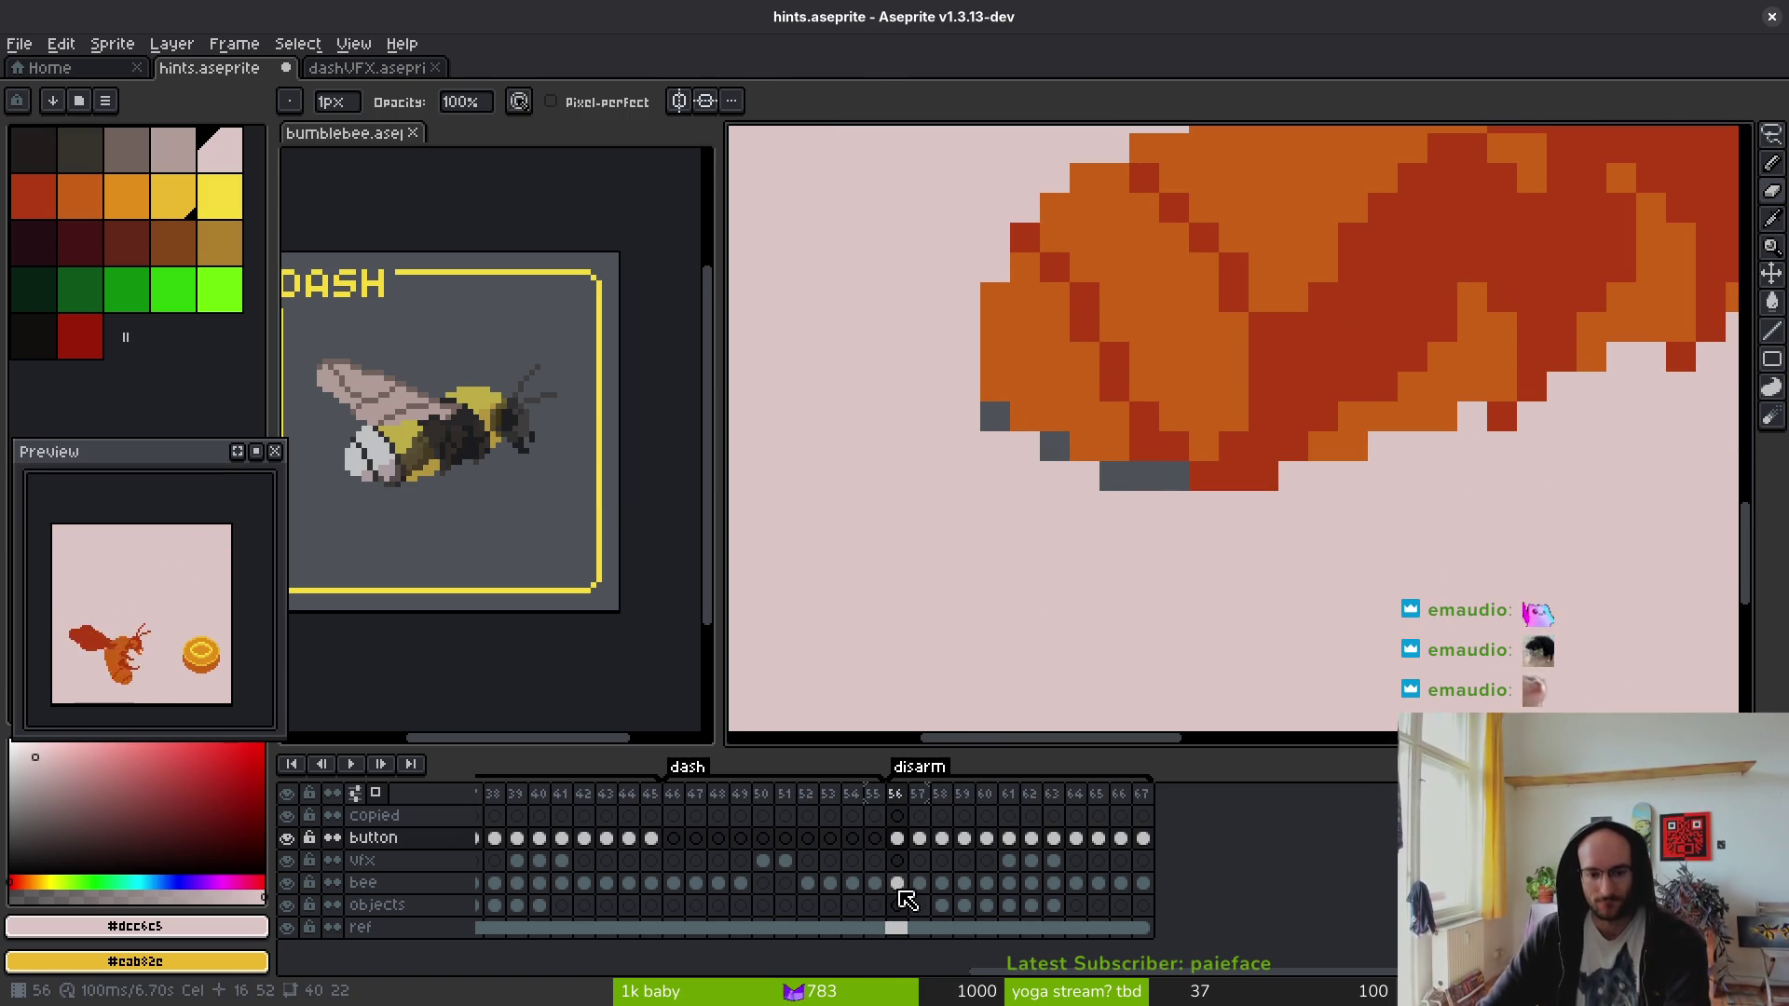
left_click(900, 891)
left_click_drag(1144, 476, 1114, 476)
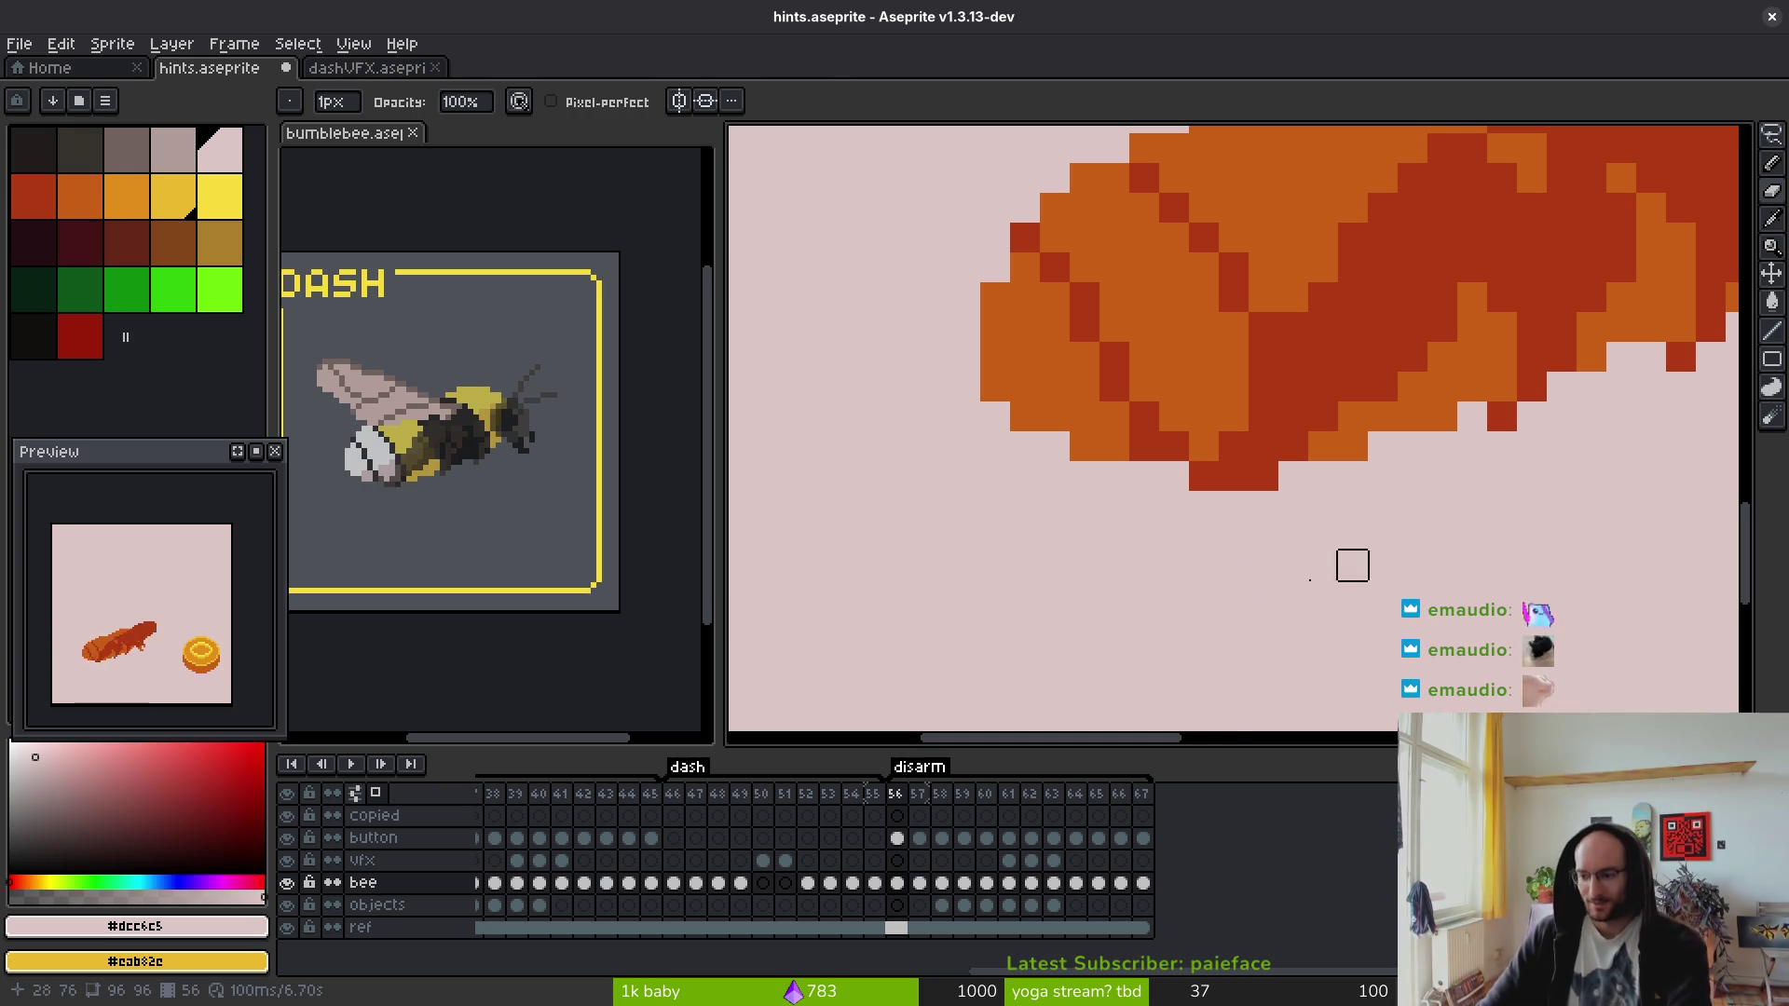
left_click_drag(1352, 565, 1002, 562)
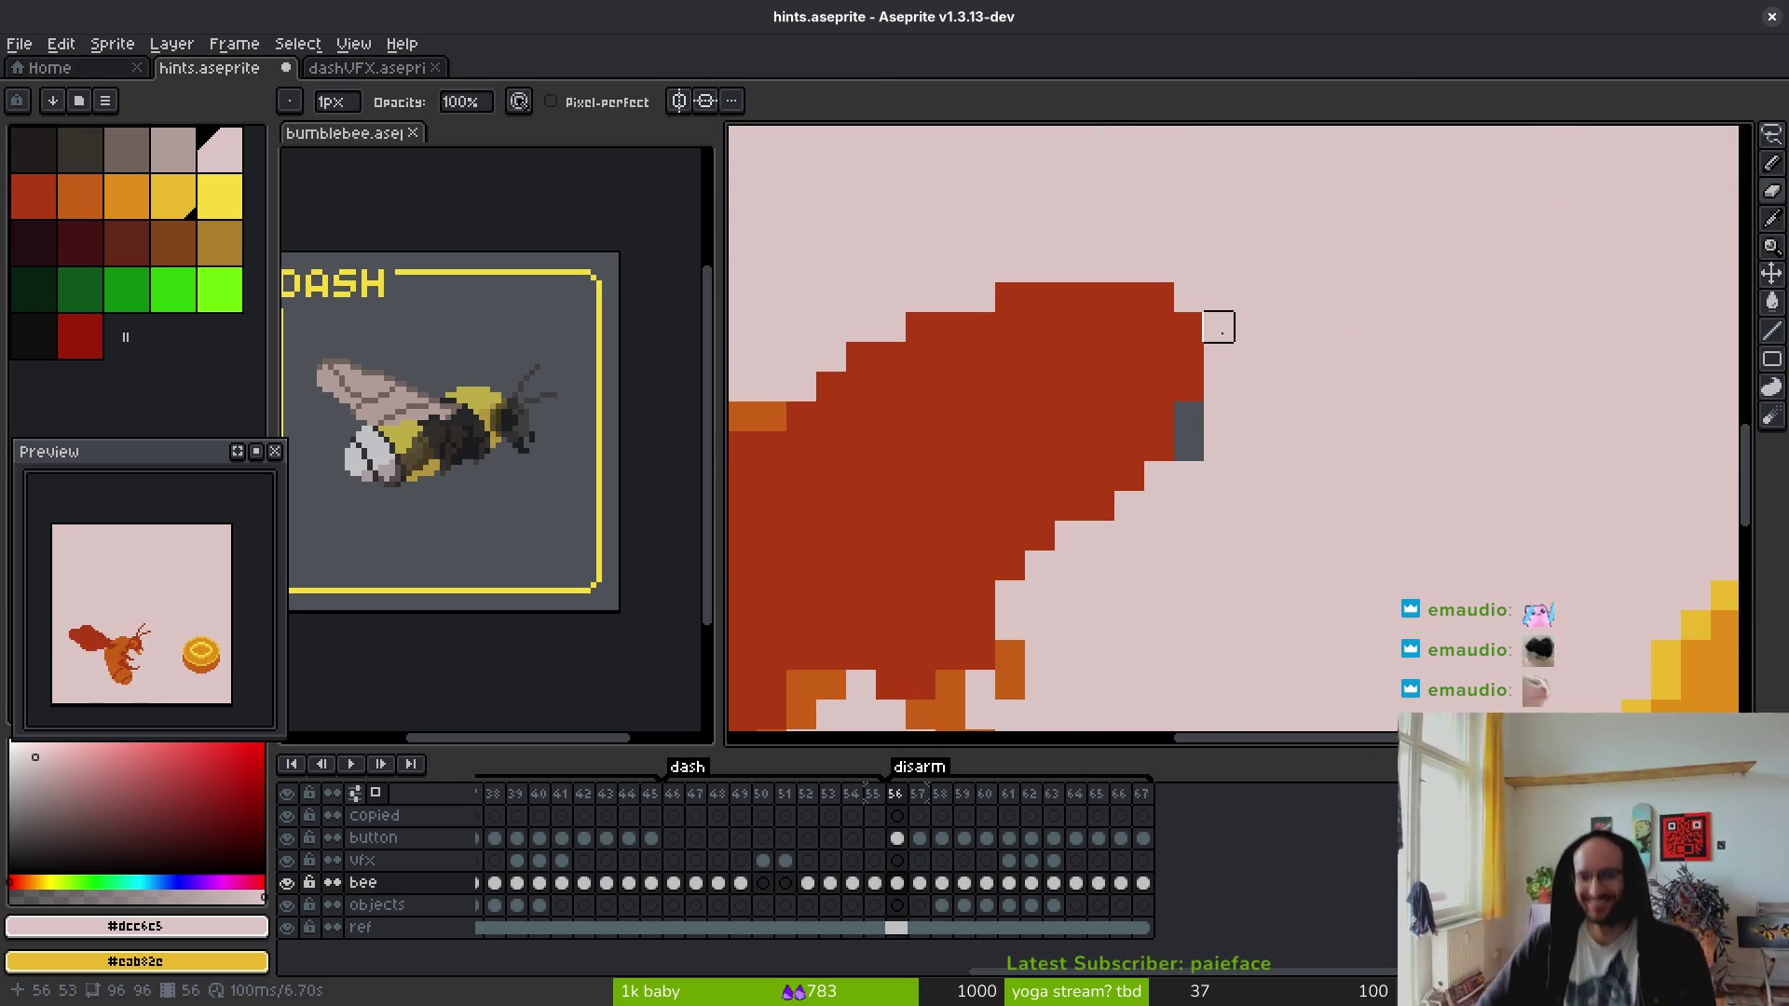
- On frame 58, paint out the three grey pixels under the bee and one remaining stray pixel
key("Right")
scroll(1211, 517, "down", 5)
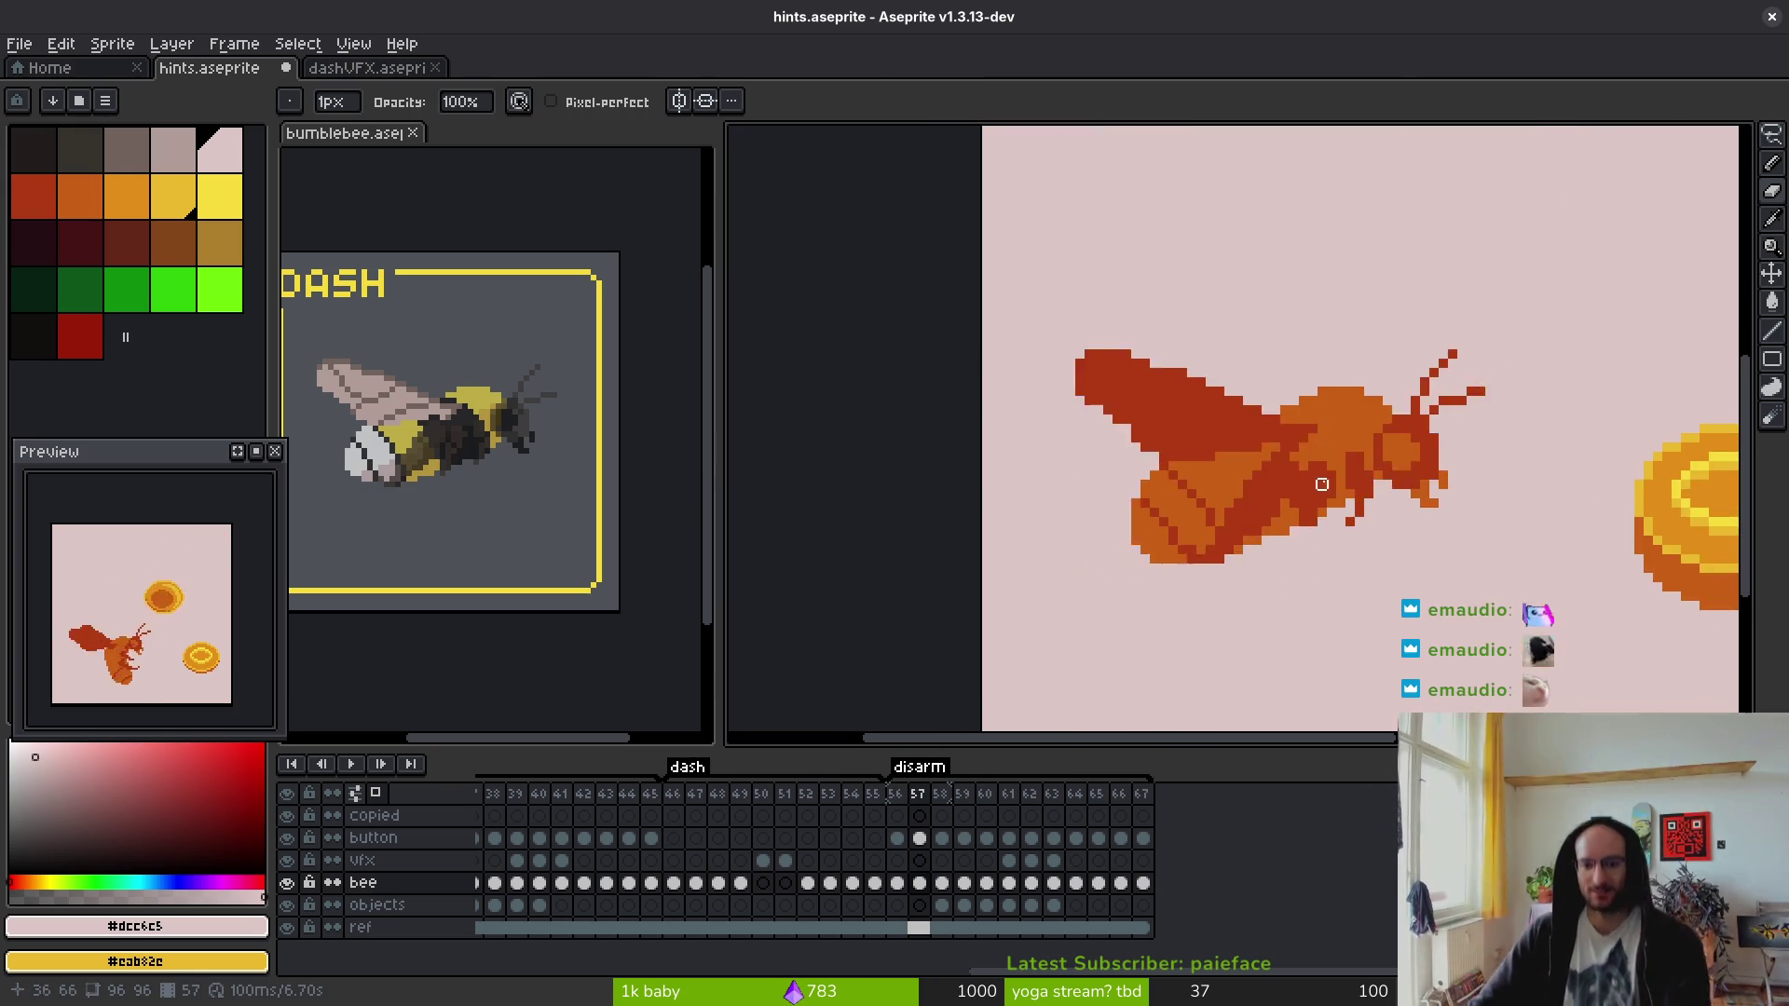
key("Right")
scroll(1387, 452, "up", 4)
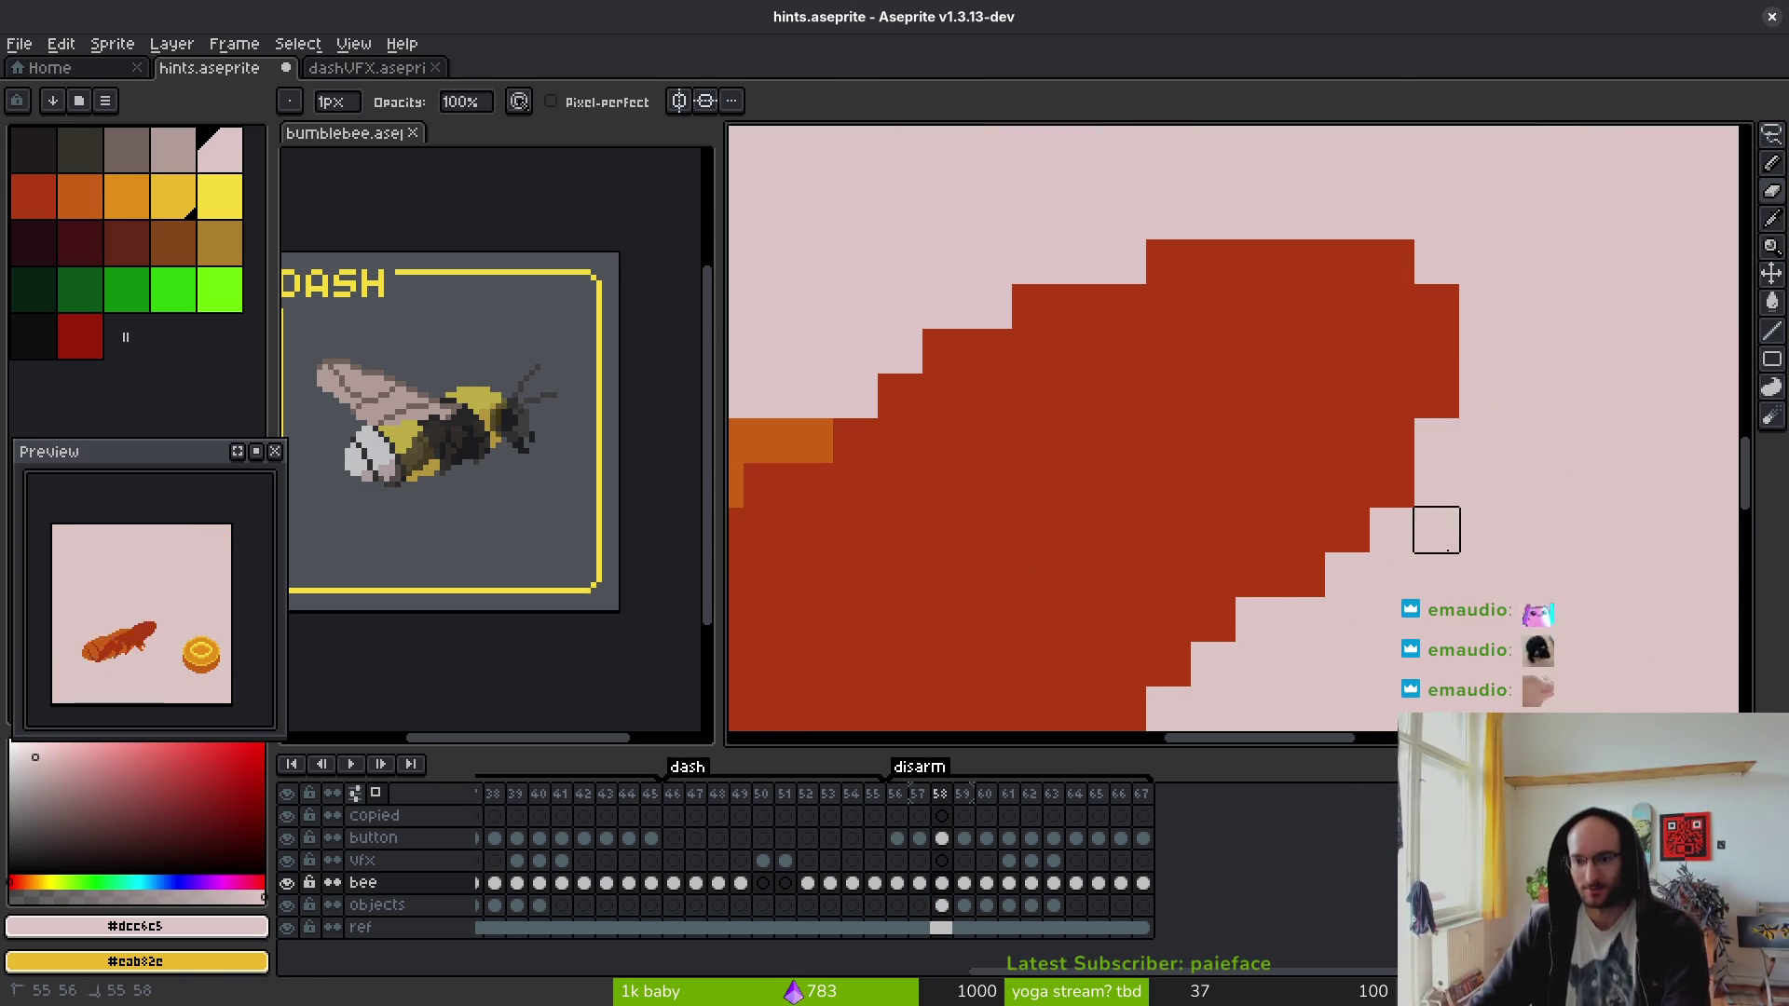
scroll(1435, 530, "down", 5)
scroll(1200, 539, "left", 8)
left_click_drag(1146, 475, 1113, 487)
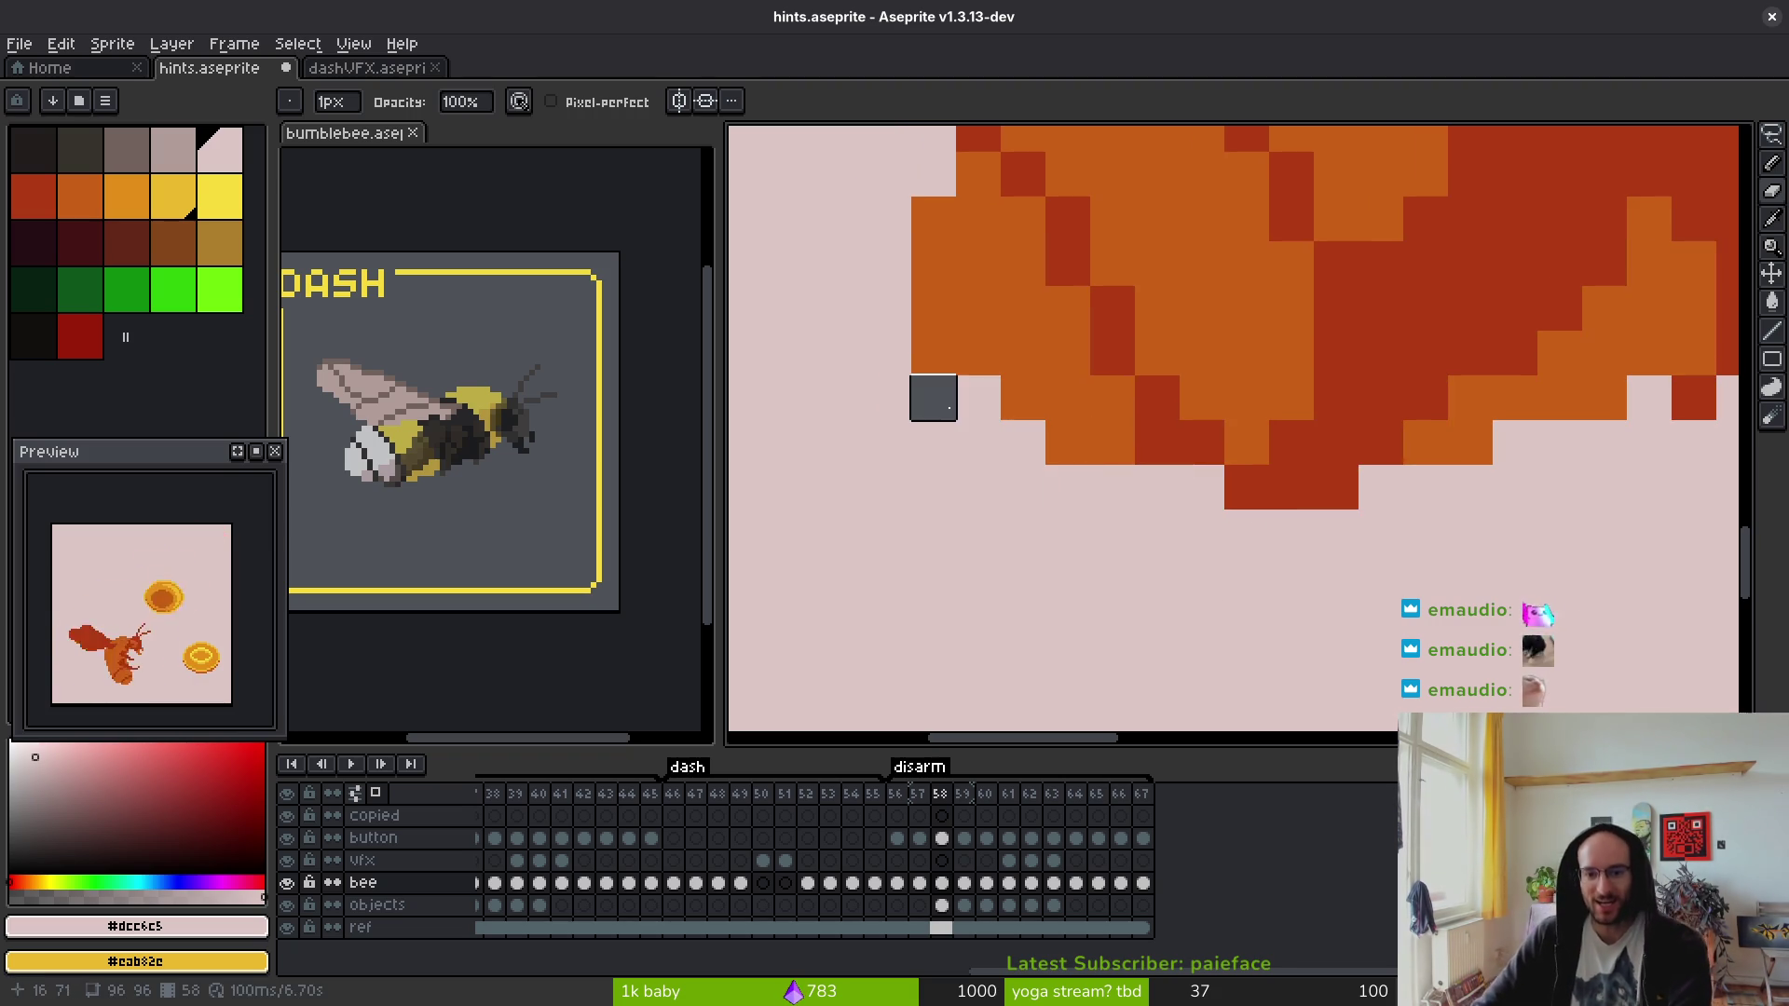
left_click(932, 397)
scroll(1174, 459, "down", 2)
scroll(1172, 476, "down", 3)
- Check frames 61 and 67, touch up frame 66, and save hints.aseprite
key("Right")
key("Right")
key("Right")
scroll(1084, 475, "up", 2)
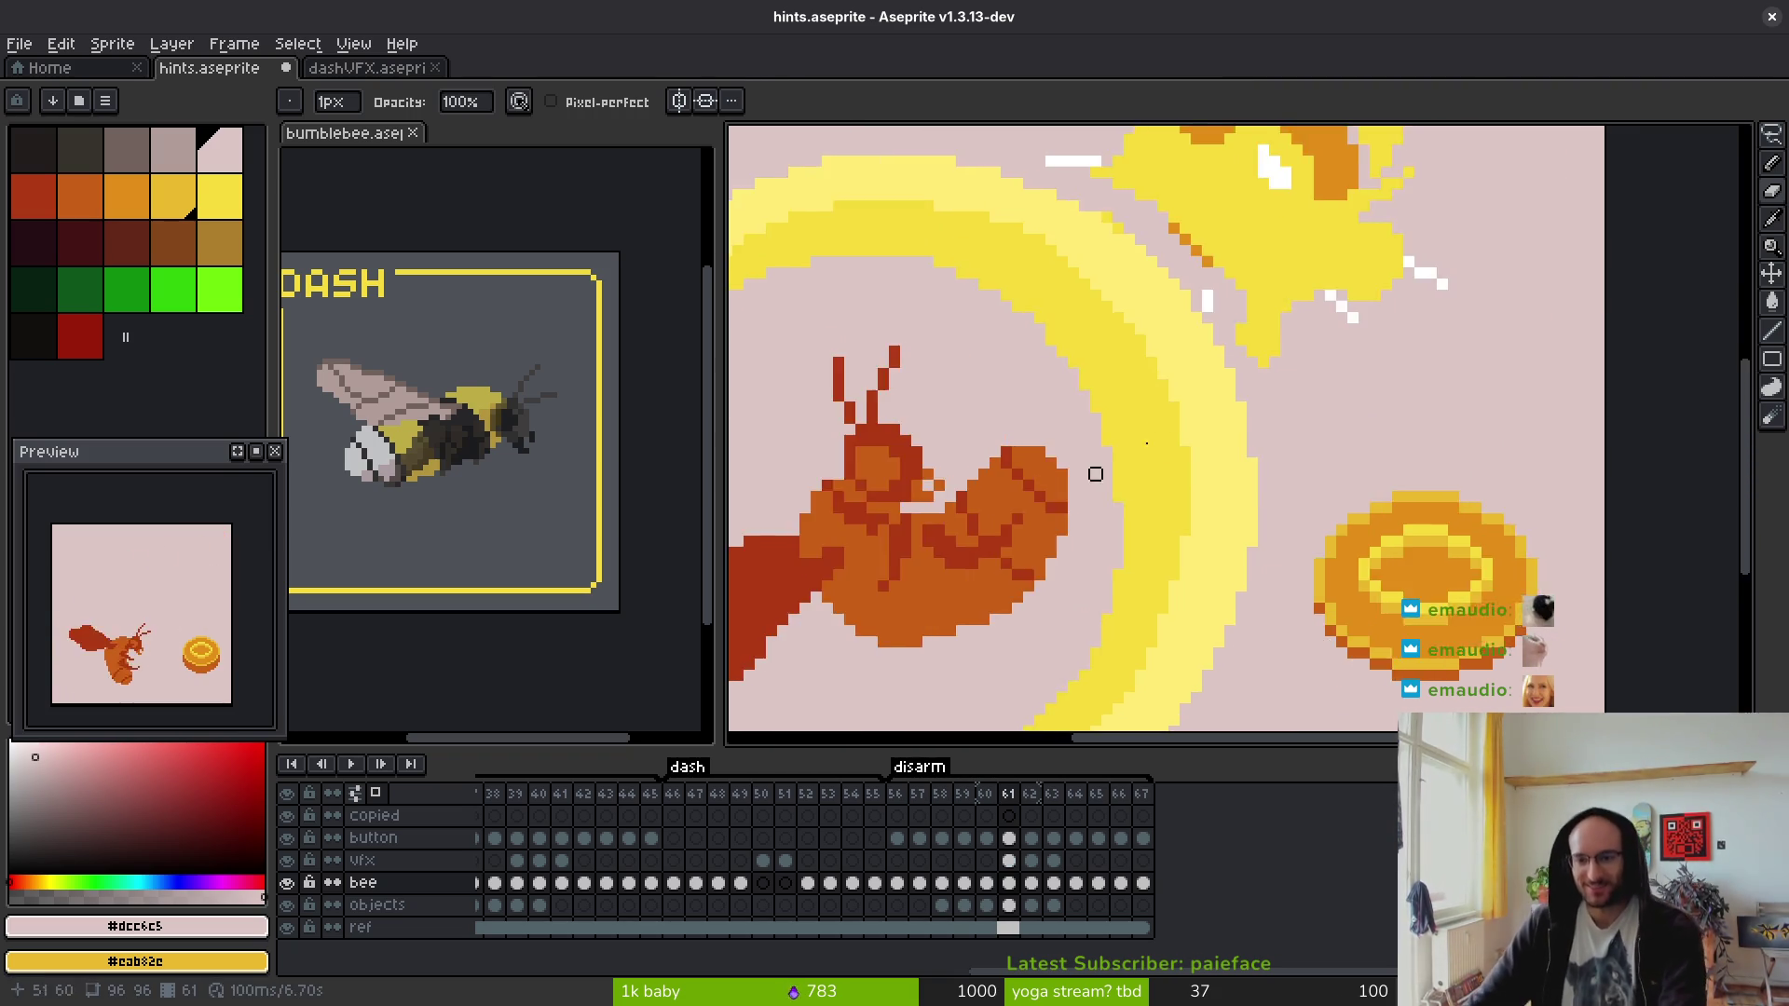
scroll(1084, 475, "down", 4)
key("Right")
key("Right")
key("Right")
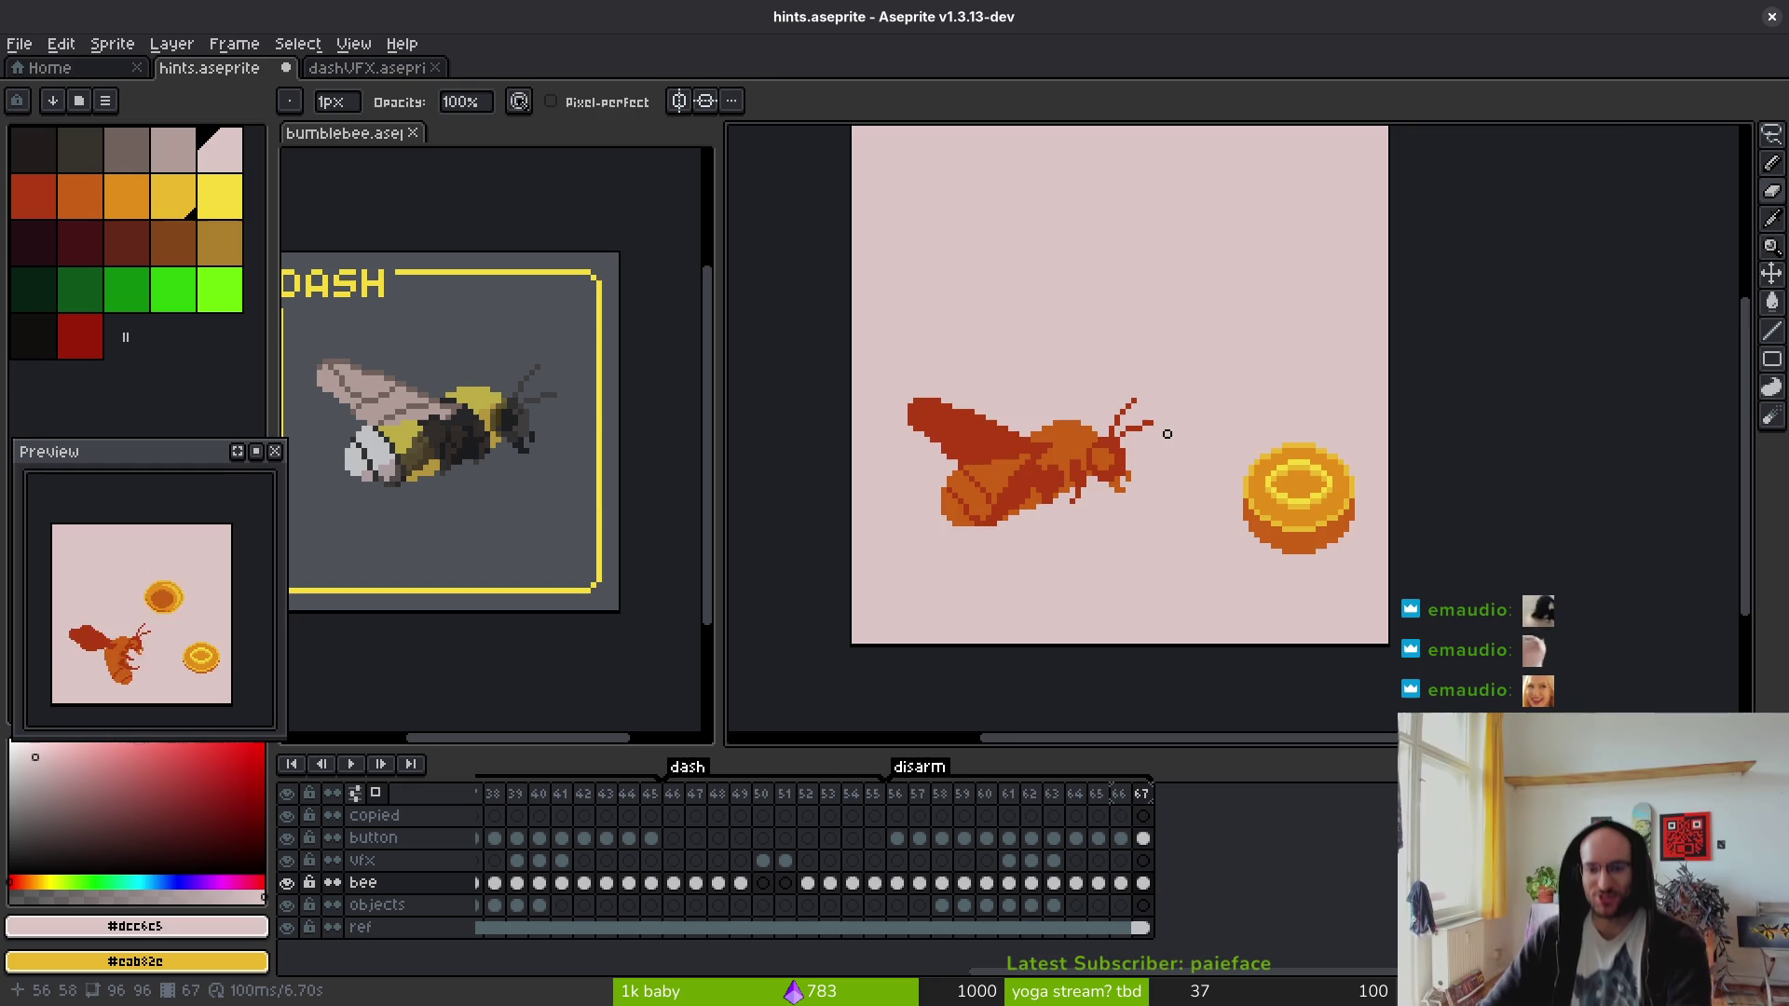
key("Left")
scroll(1167, 434, "up", 5)
left_click_drag(1130, 444, 1541, 489)
mouse_move(977, 581)
left_mouse_down()
mouse_move(1188, 576)
mouse_move(950, 486)
left_mouse_up()
key("ctrl+s")
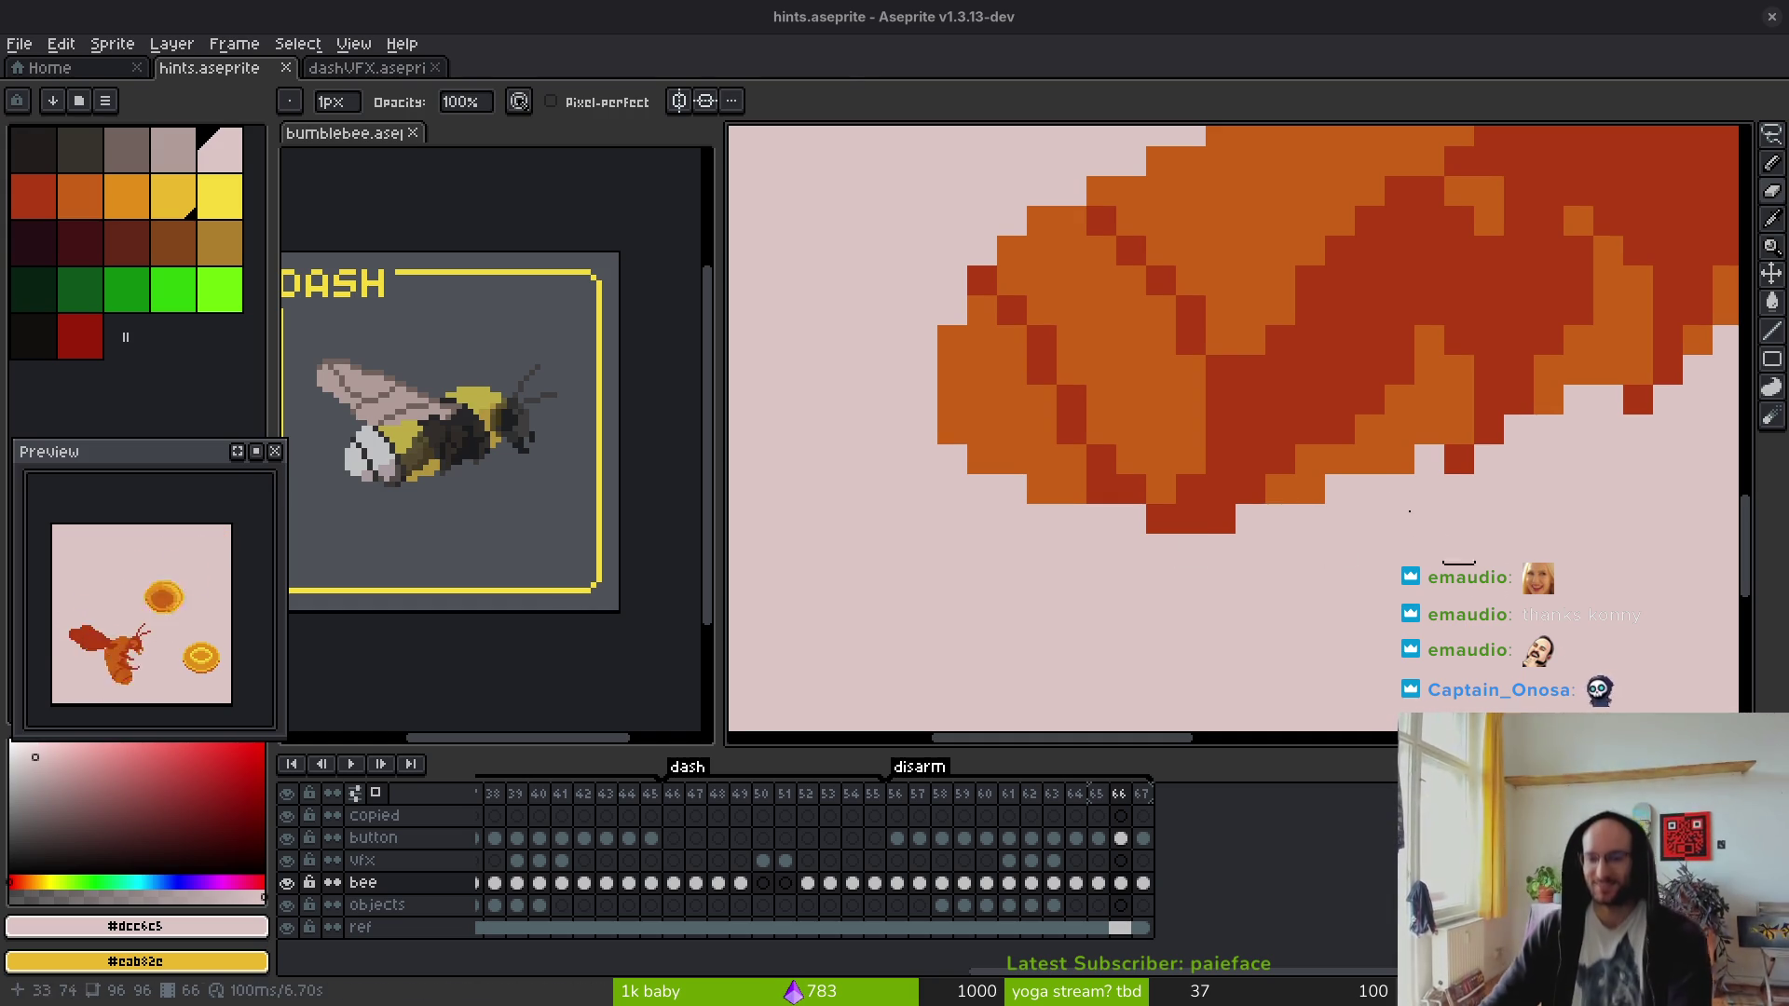
- Step back through the earlier bee frames
scroll(1227, 379, "down", 5)
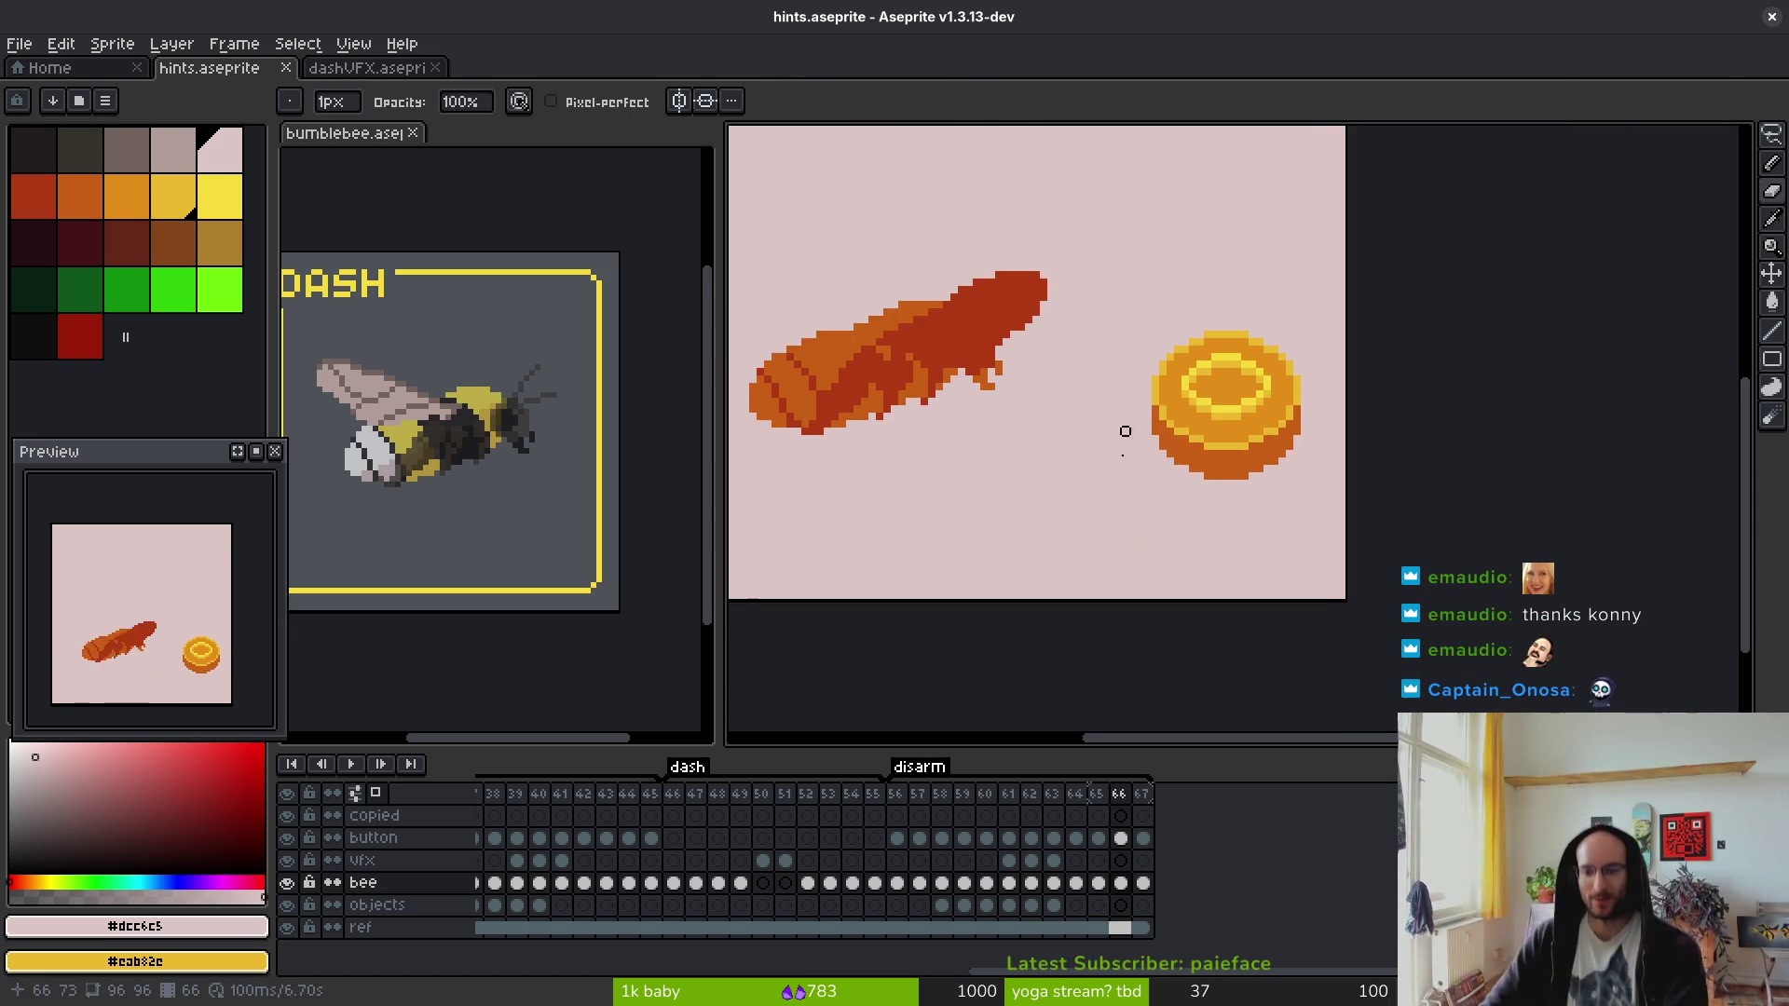
scroll(1209, 551, "down", 1)
key("Left")
key("Left")
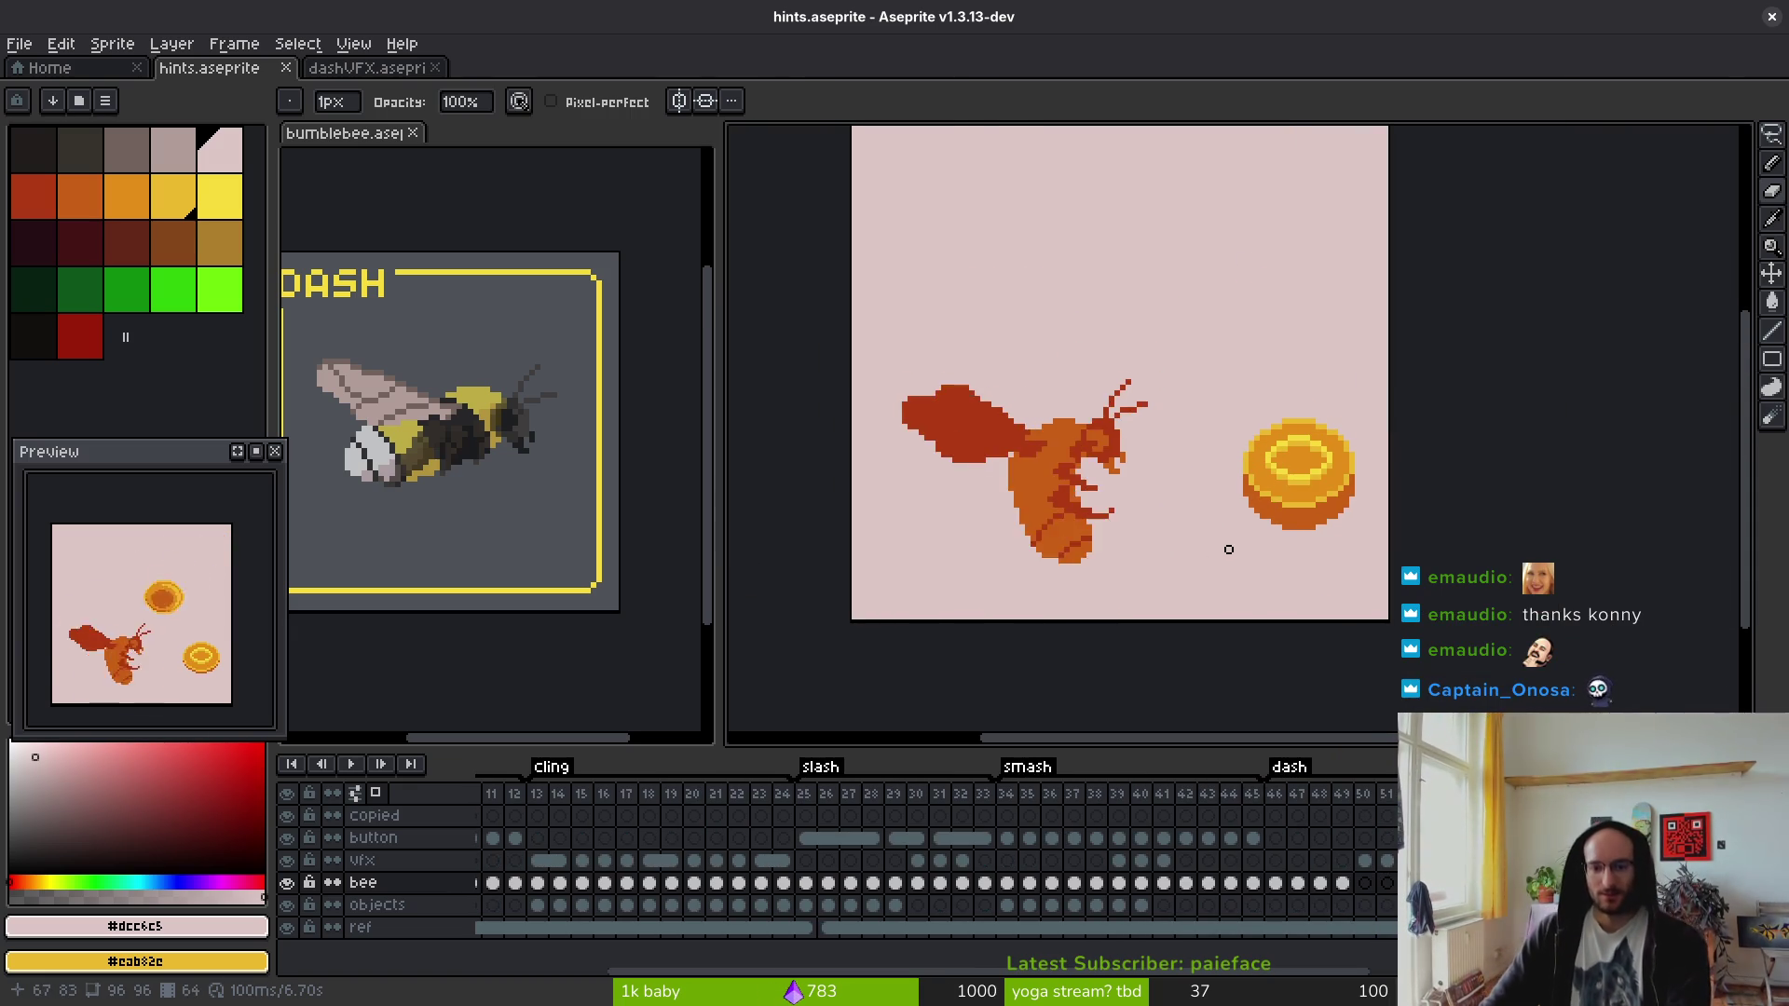
- Hide the pink reference layer and look at frame 50 on the bee layer
key("Left")
key("Left")
key("Left")
left_click(287, 927)
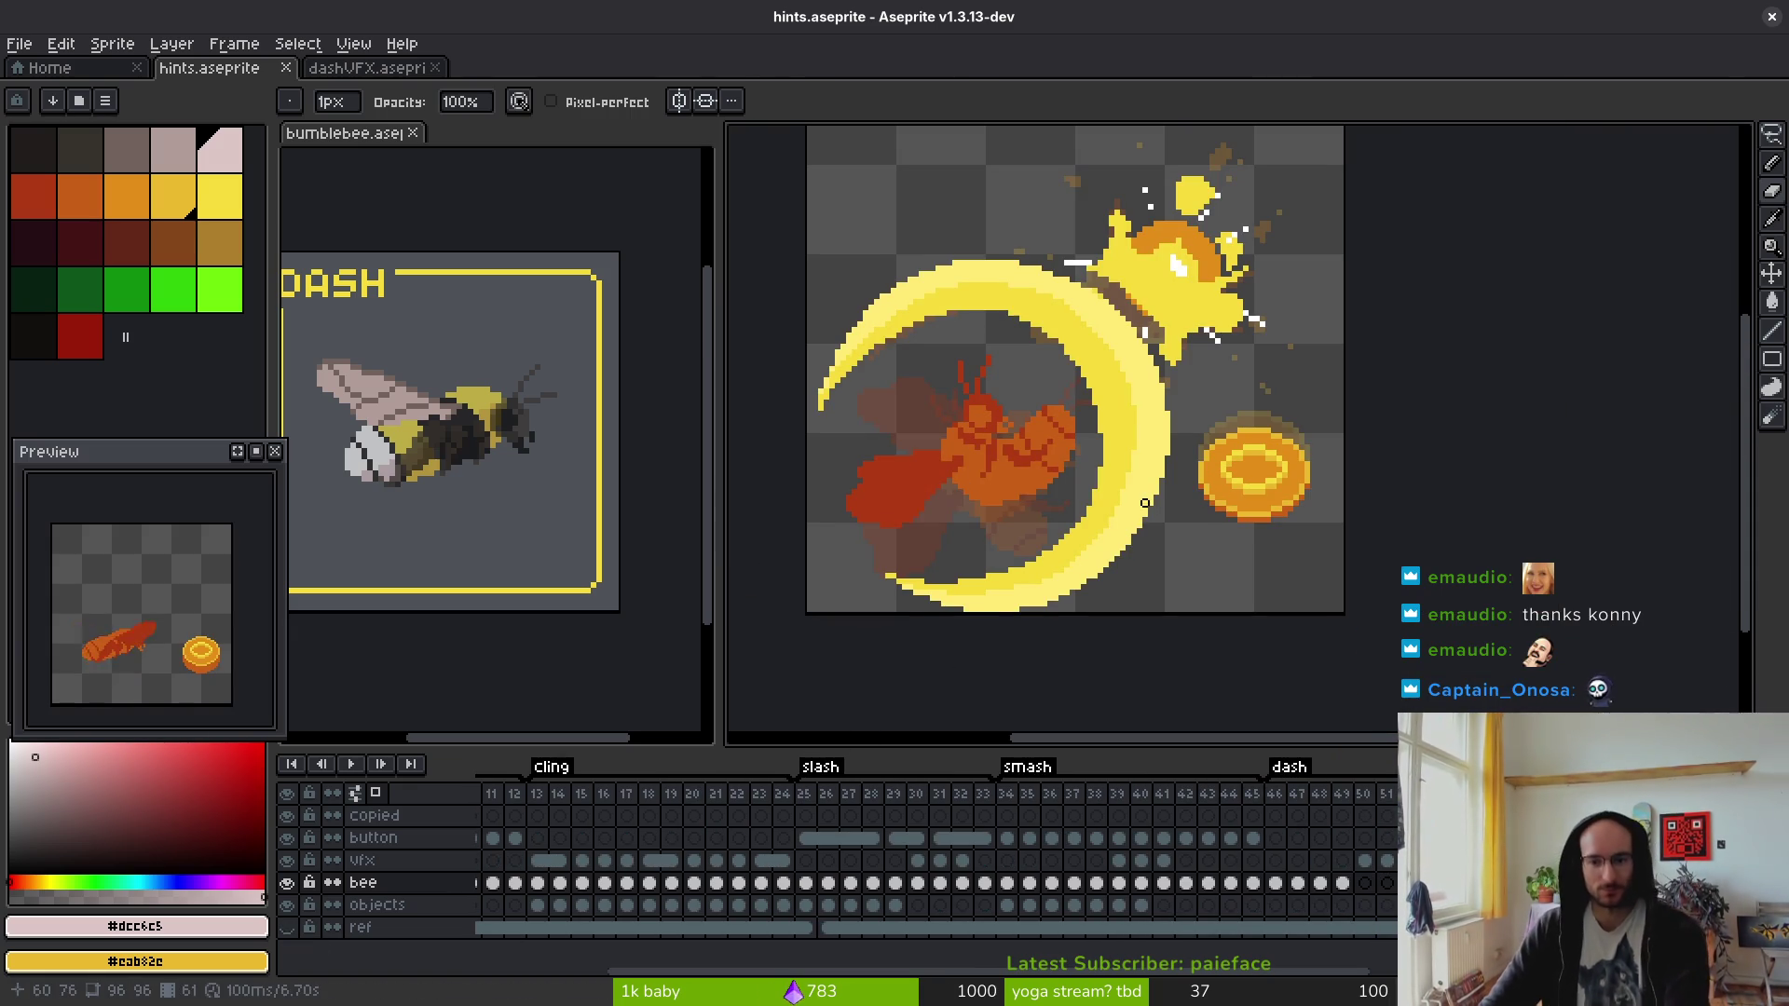
left_click(1290, 868)
left_click(1361, 890)
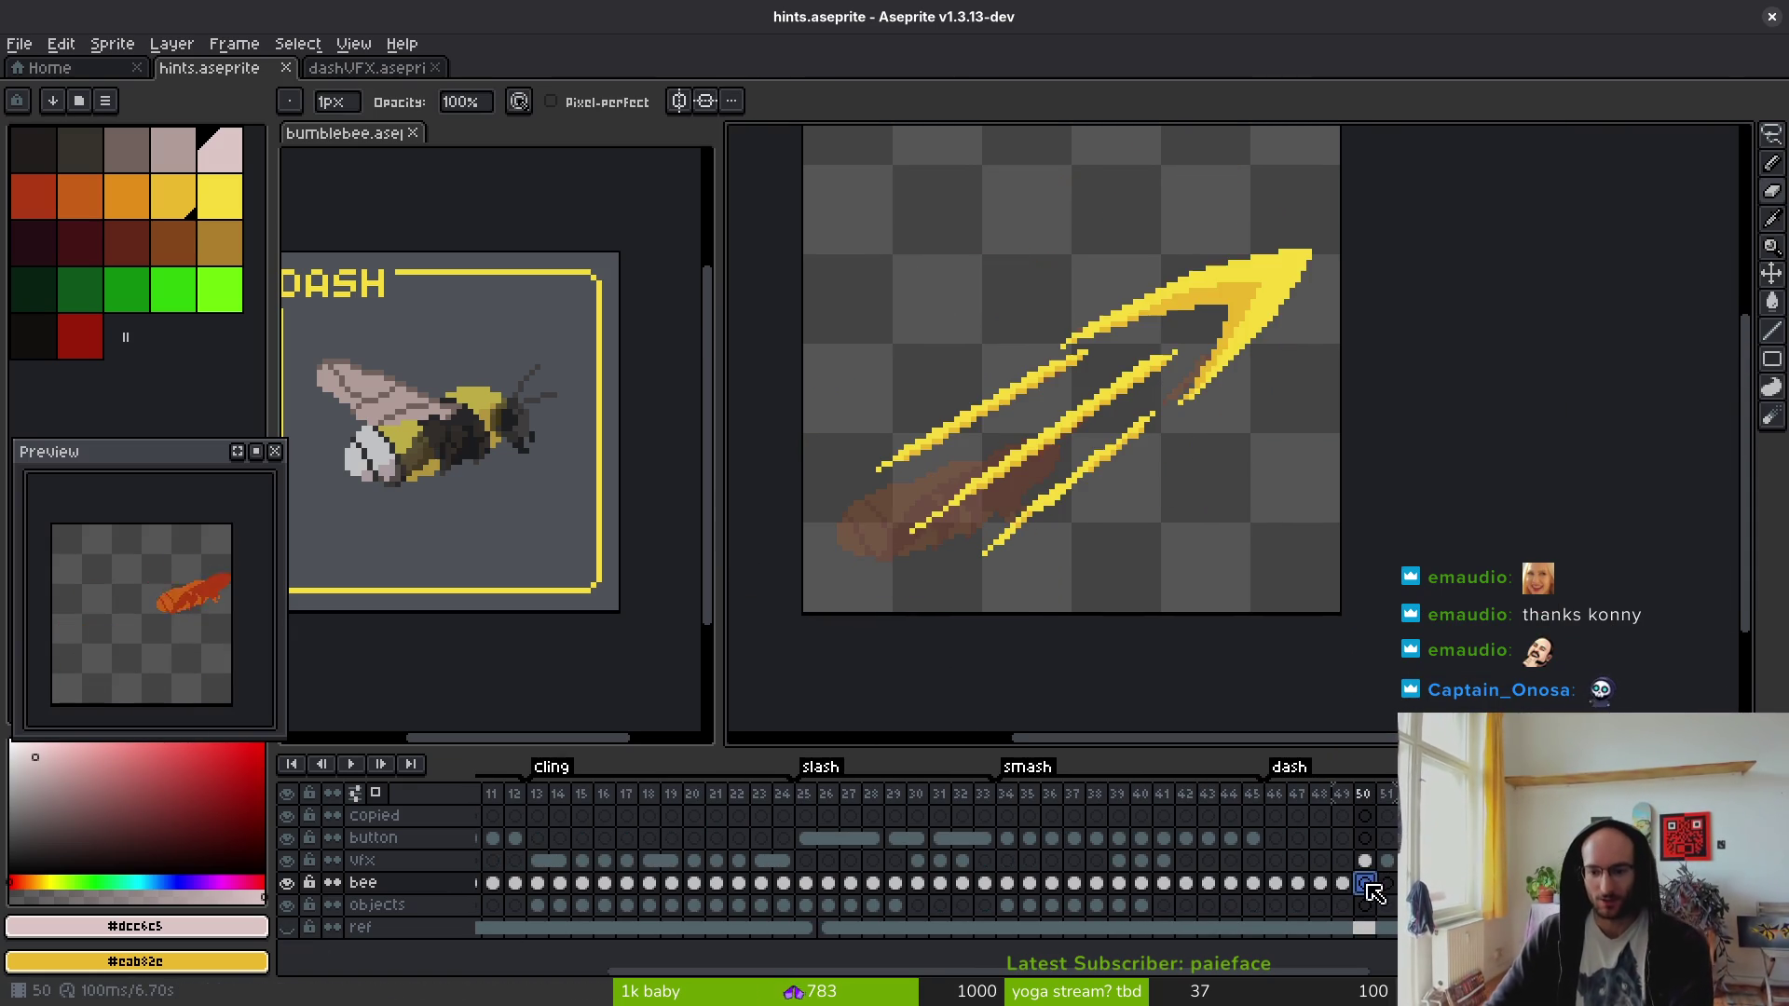
mouse_move(1115, 599)
left_mouse_down()
mouse_move(1043, 495)
mouse_move(1013, 549)
mouse_move(1165, 627)
mouse_move(1144, 633)
left_mouse_up()
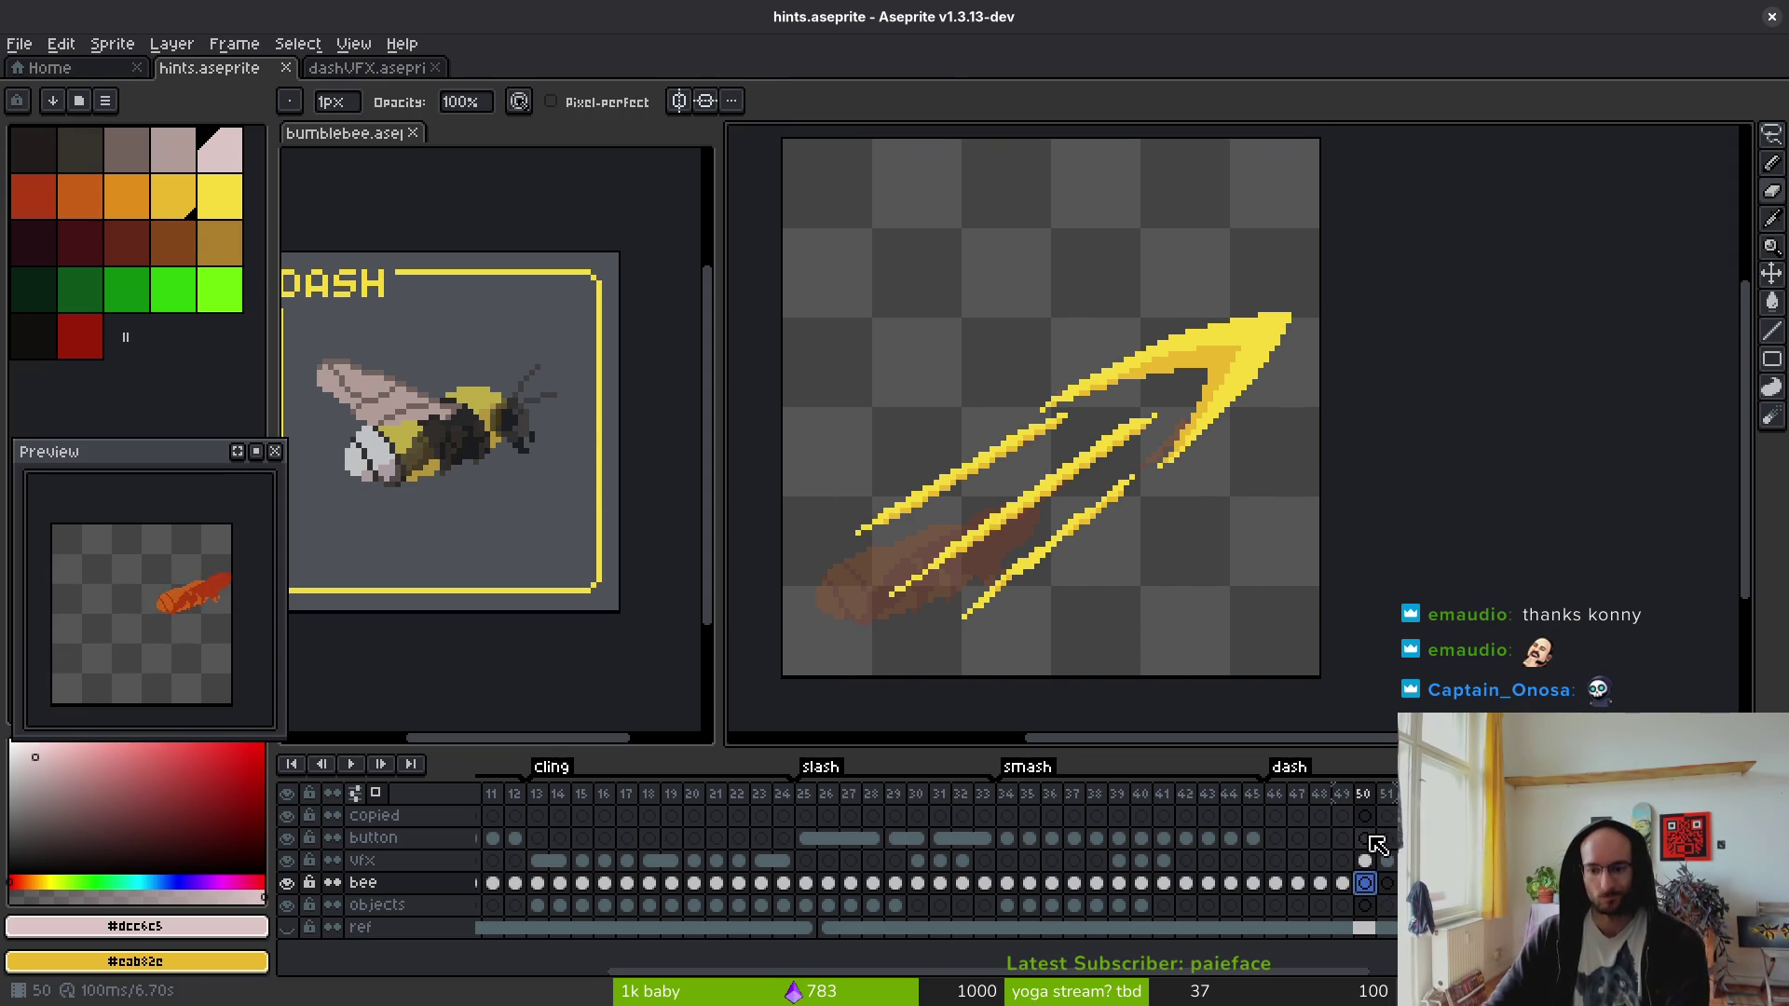
- Switch to frame 46 of the button layer and pick red as the drawing colour
left_click(1276, 839)
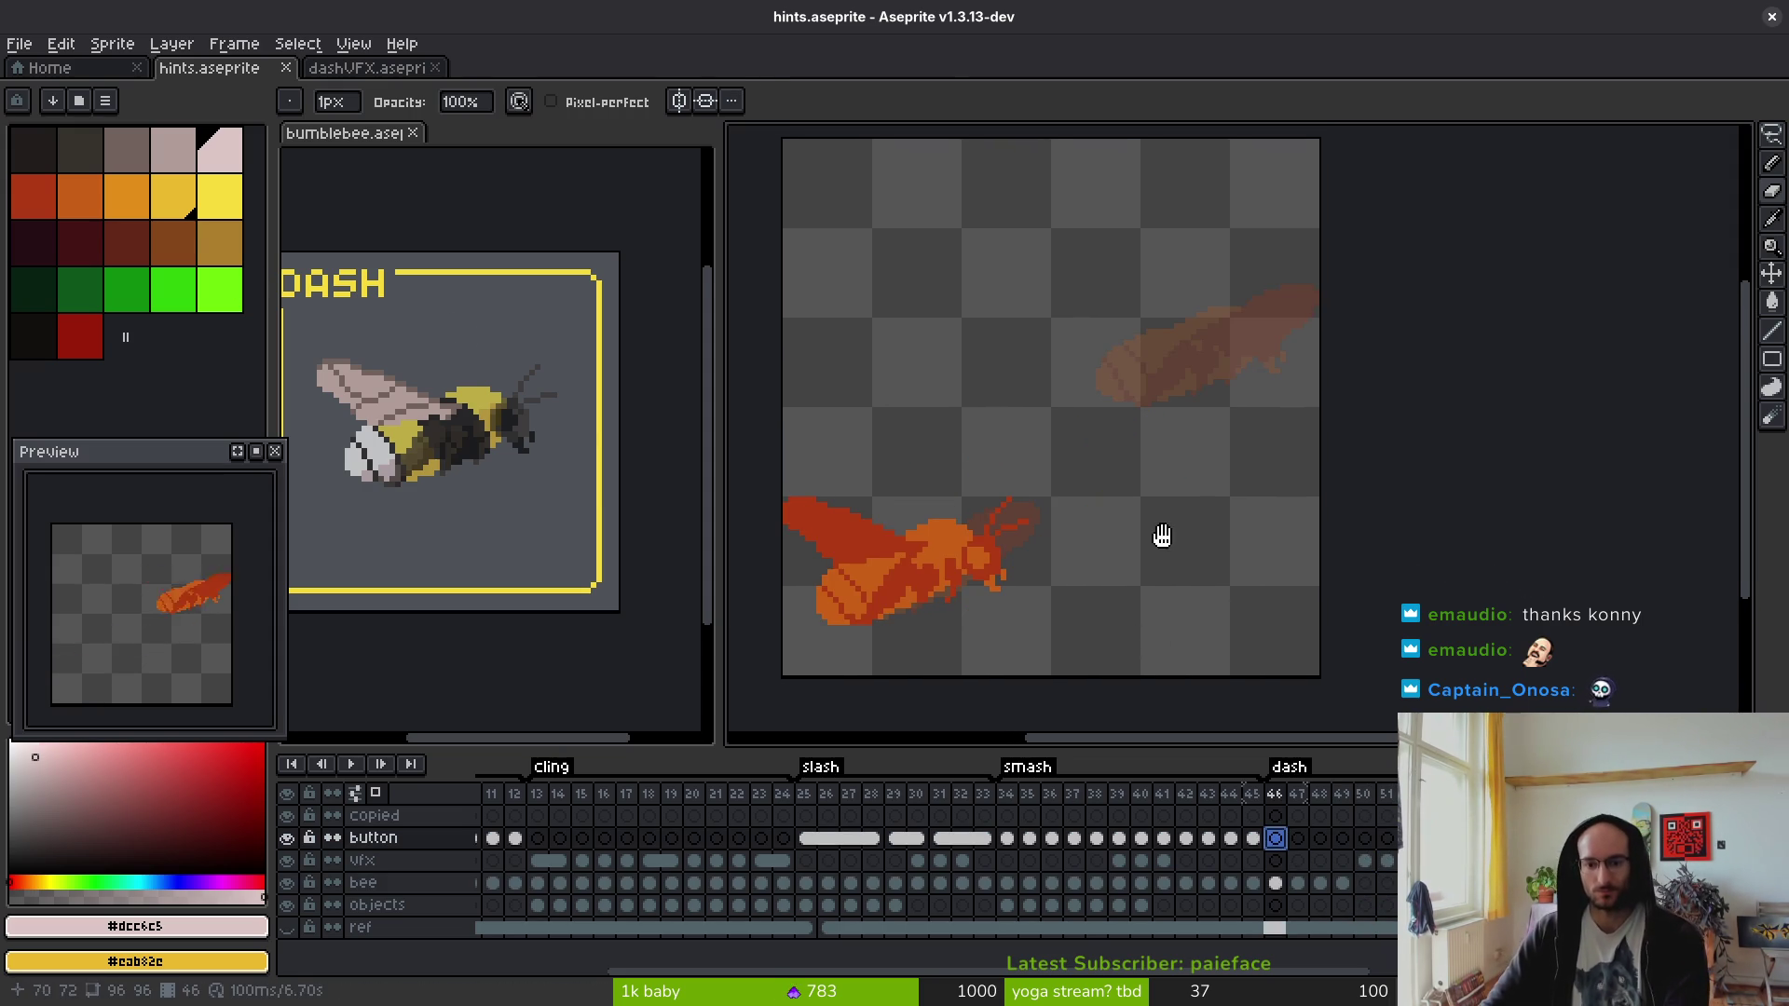
left_click_drag(1173, 540, 1154, 535)
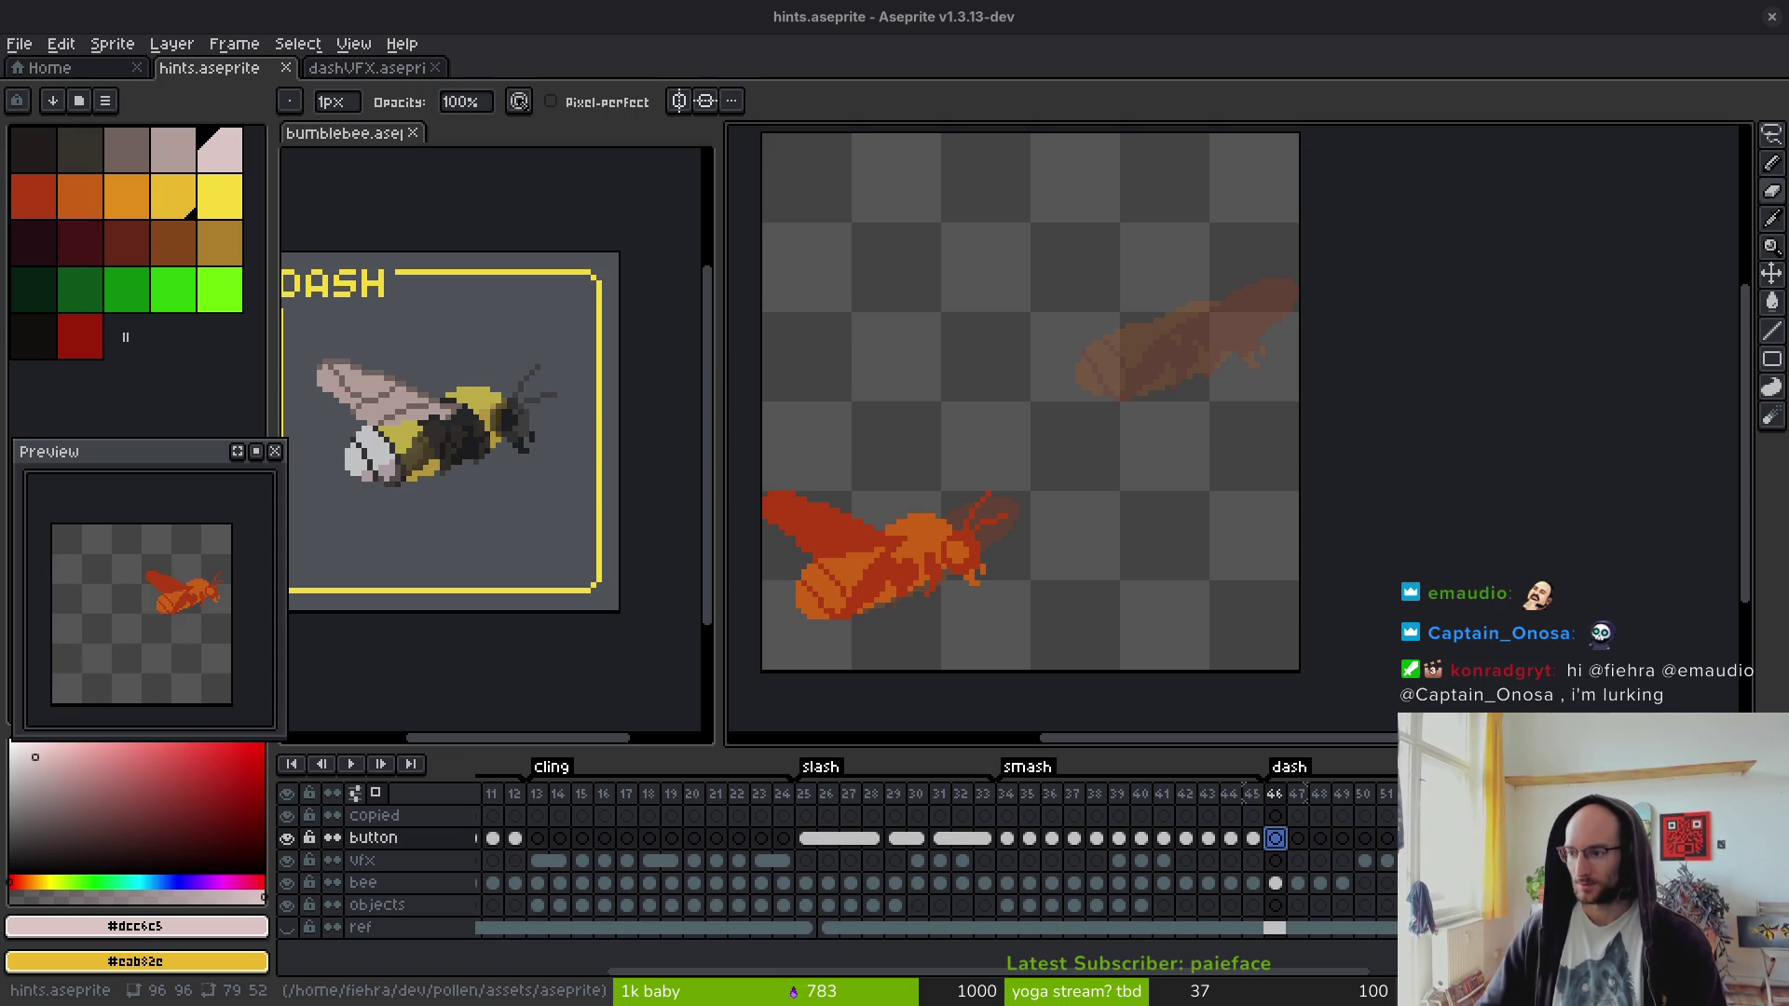
left_click_drag(1074, 360, 1056, 354)
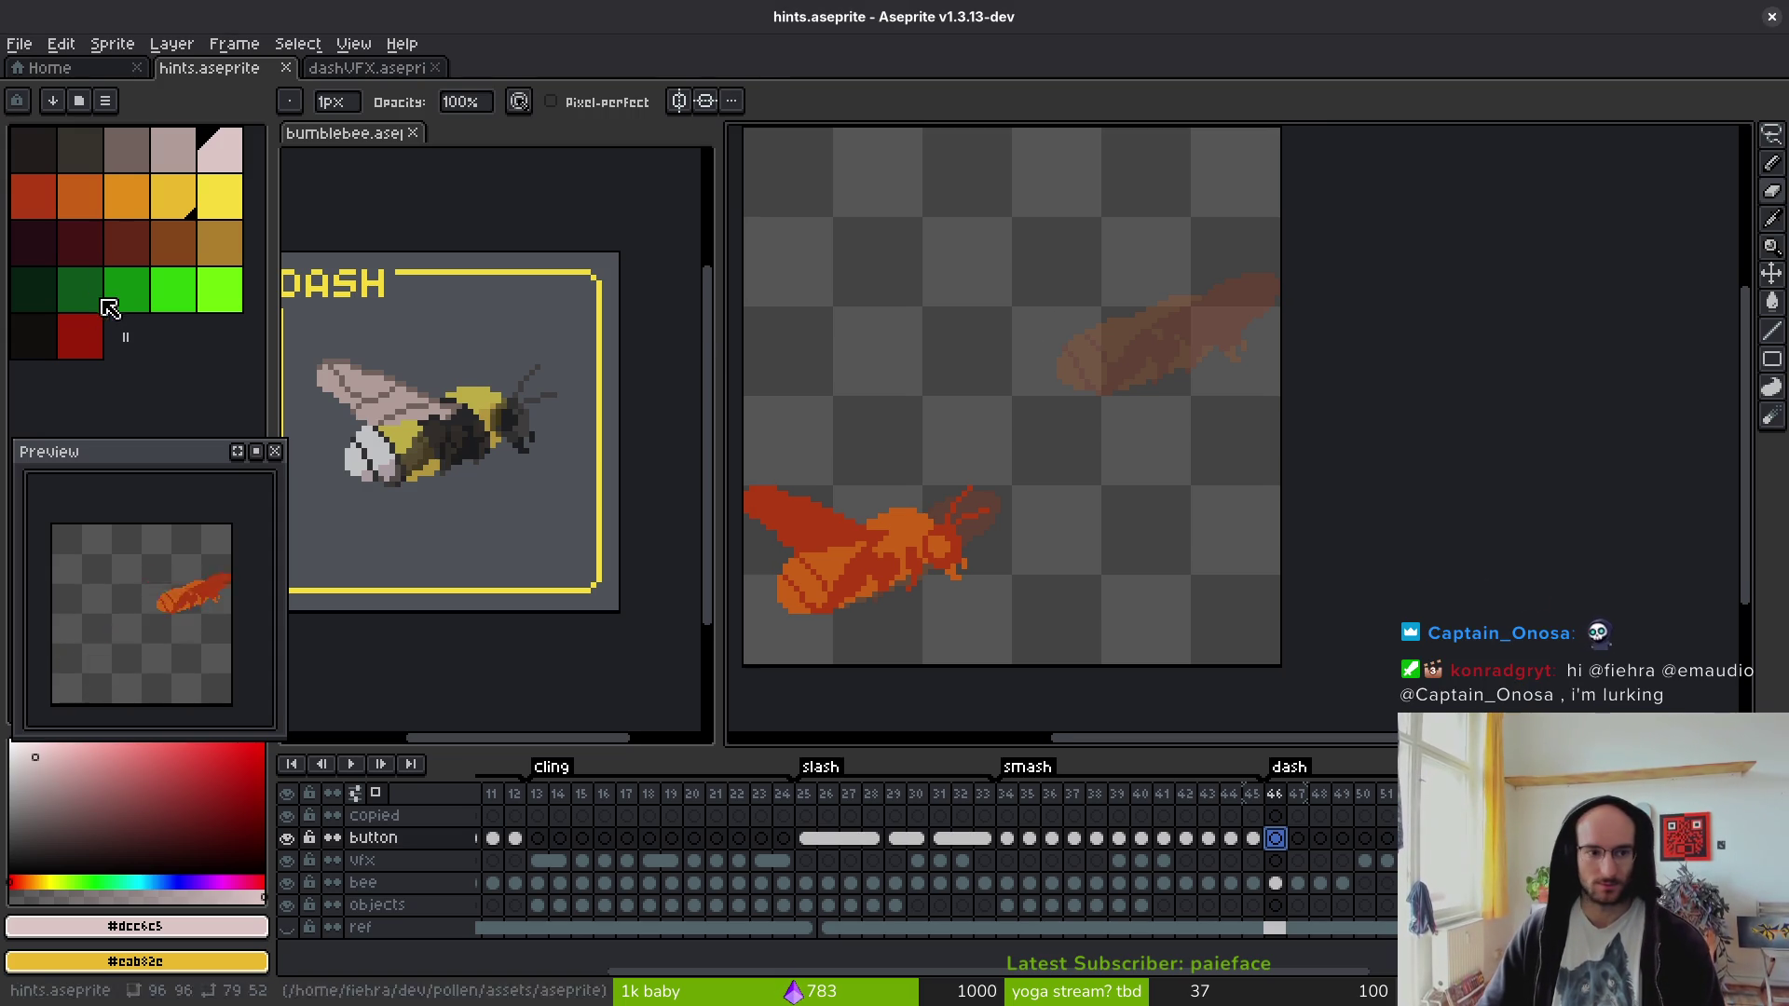
left_click(37, 195)
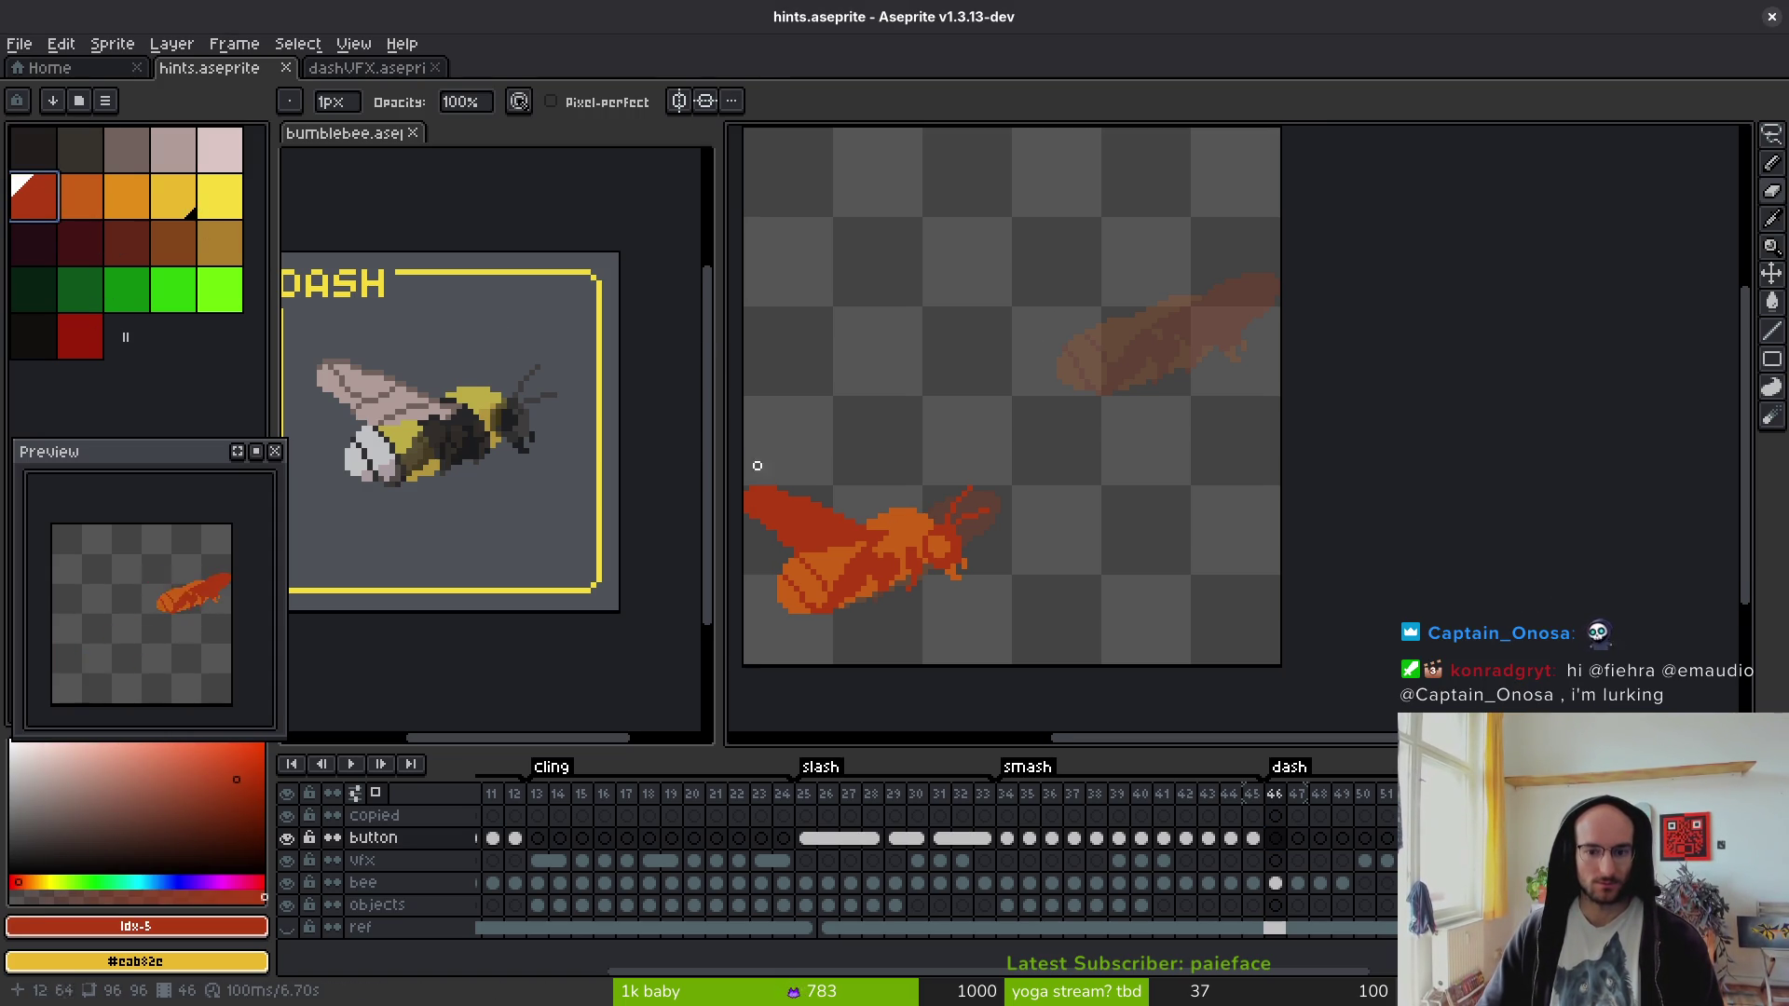
- Sample the coin's dark and light oranges on frame 45 as the two drawing colours
left_click_drag(1050, 535, 1030, 527)
left_click(1255, 841)
scroll(1186, 668, "up", 2)
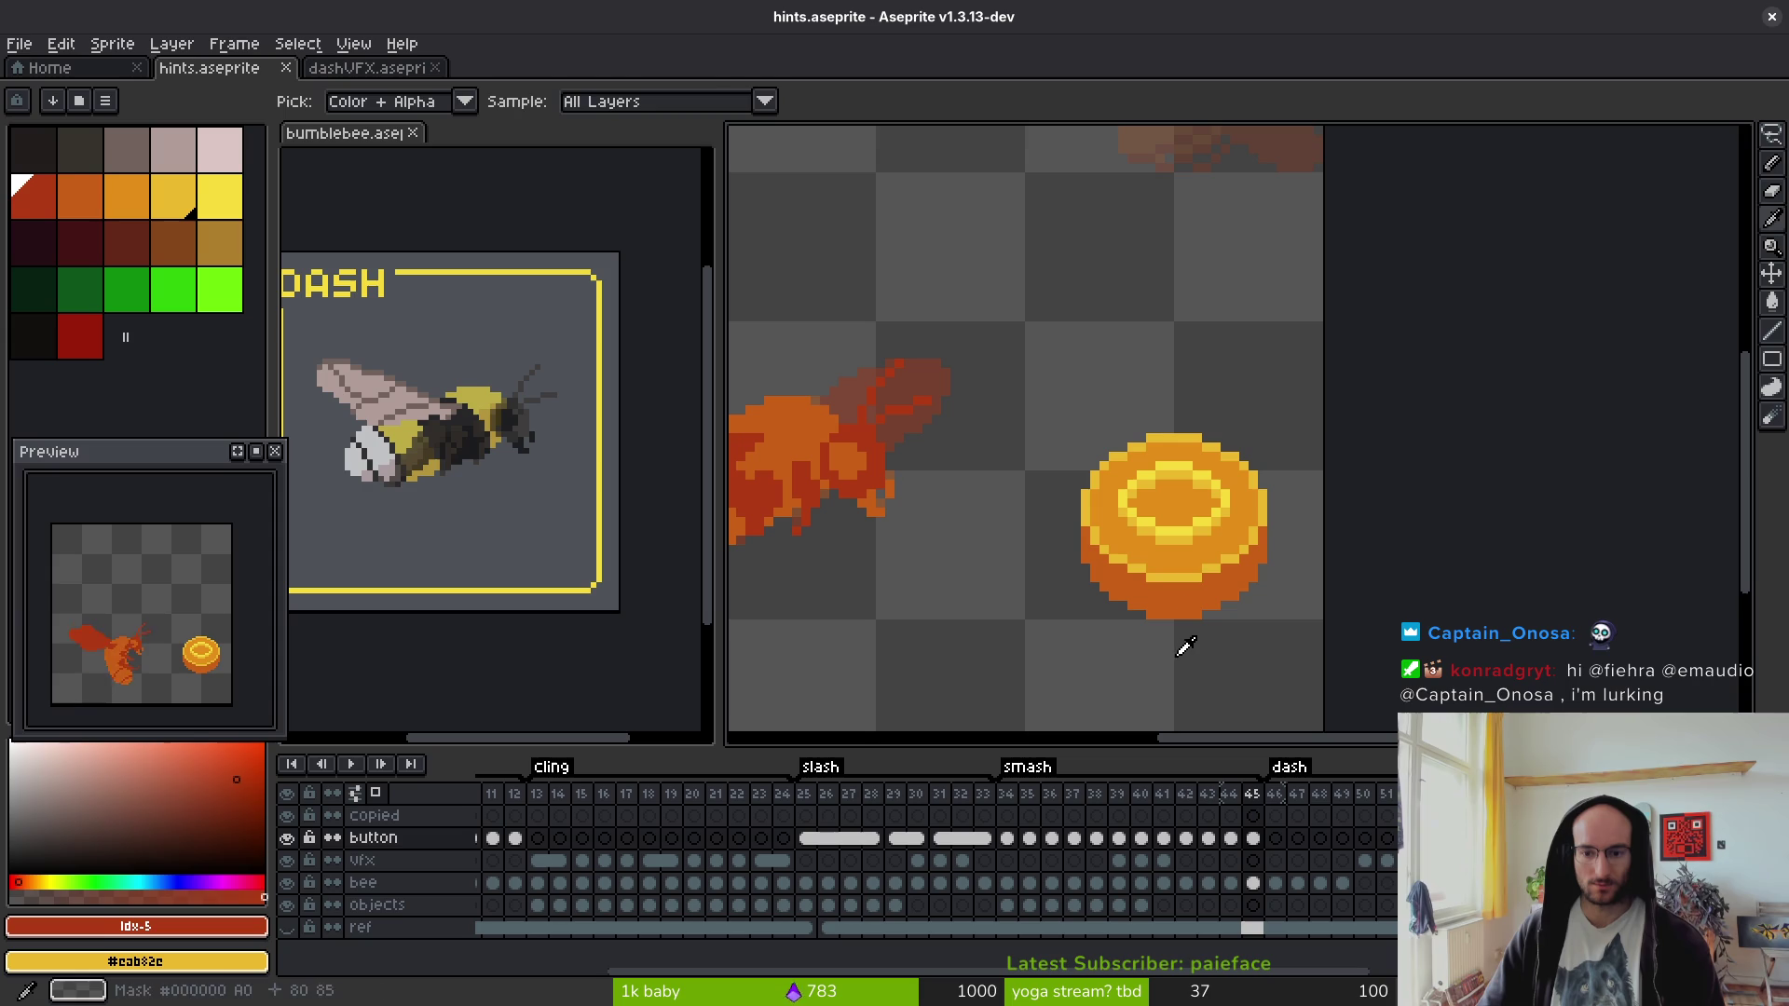
left_click(1190, 535, "alt")
right_click(1226, 568)
key("period")
scroll(1118, 503, "up", 2)
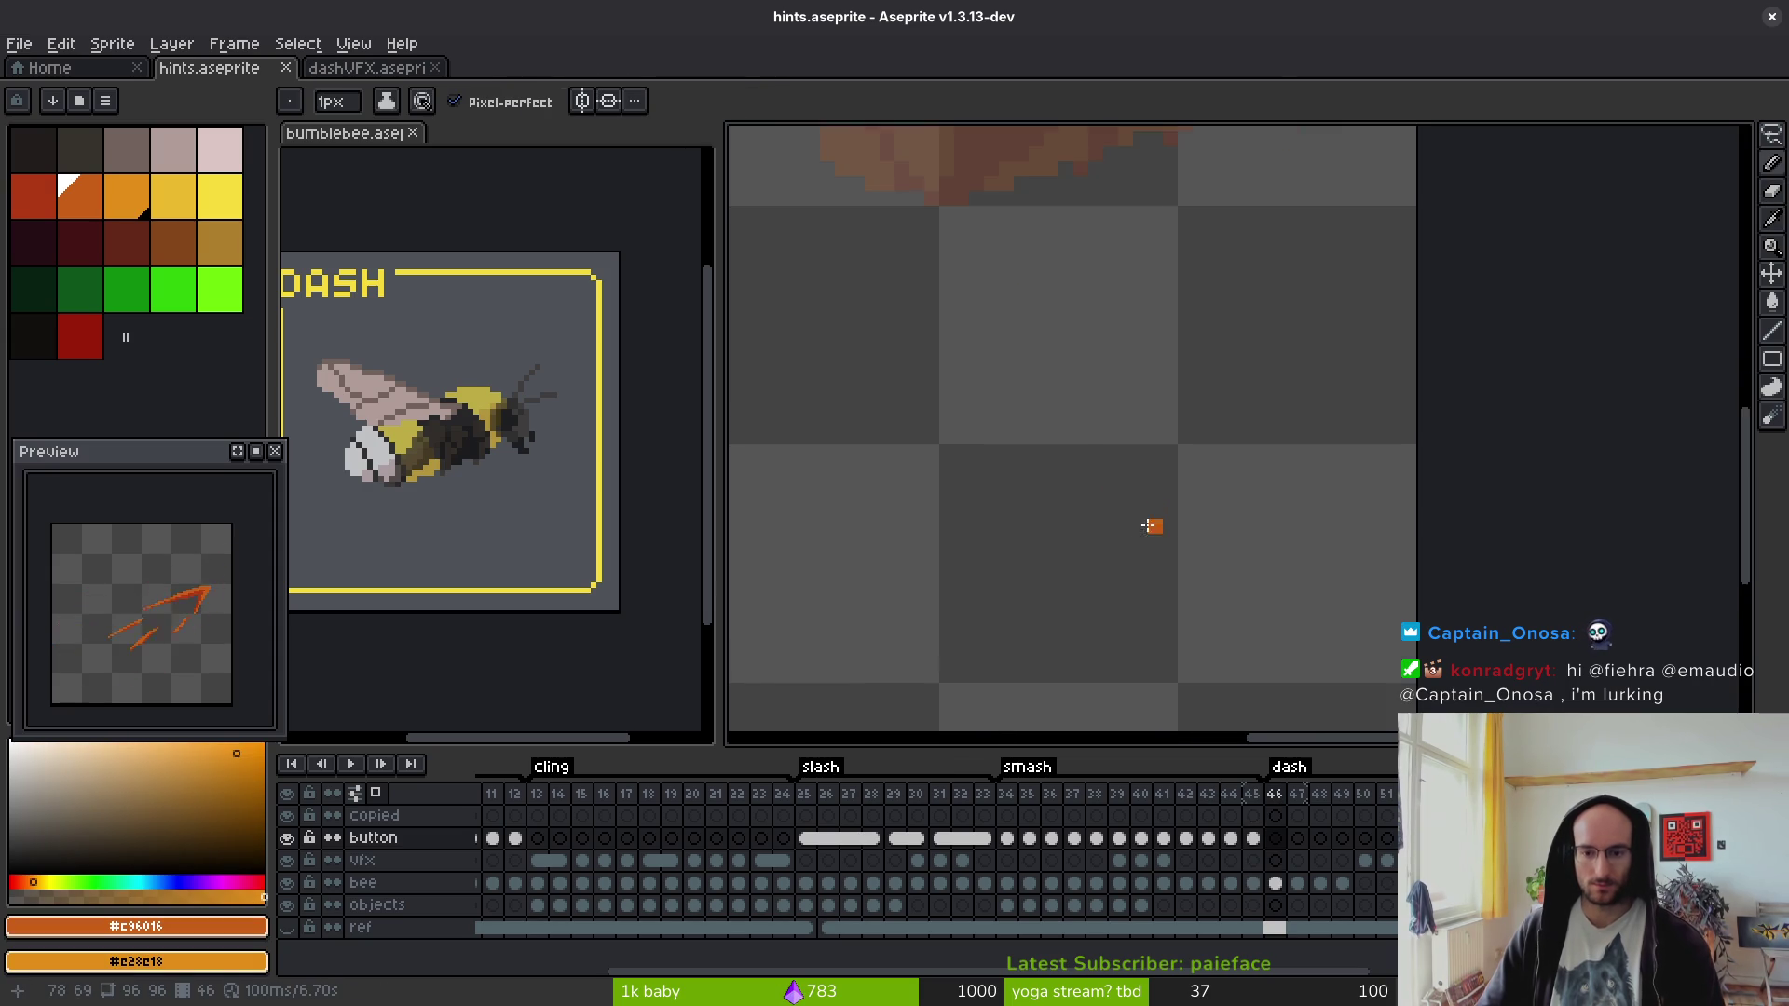
- On frame 46, draw the button with a dark orange bottom edge and light orange strokes, bucket-filling the gaps
left_click_drag(1022, 586, 1252, 569)
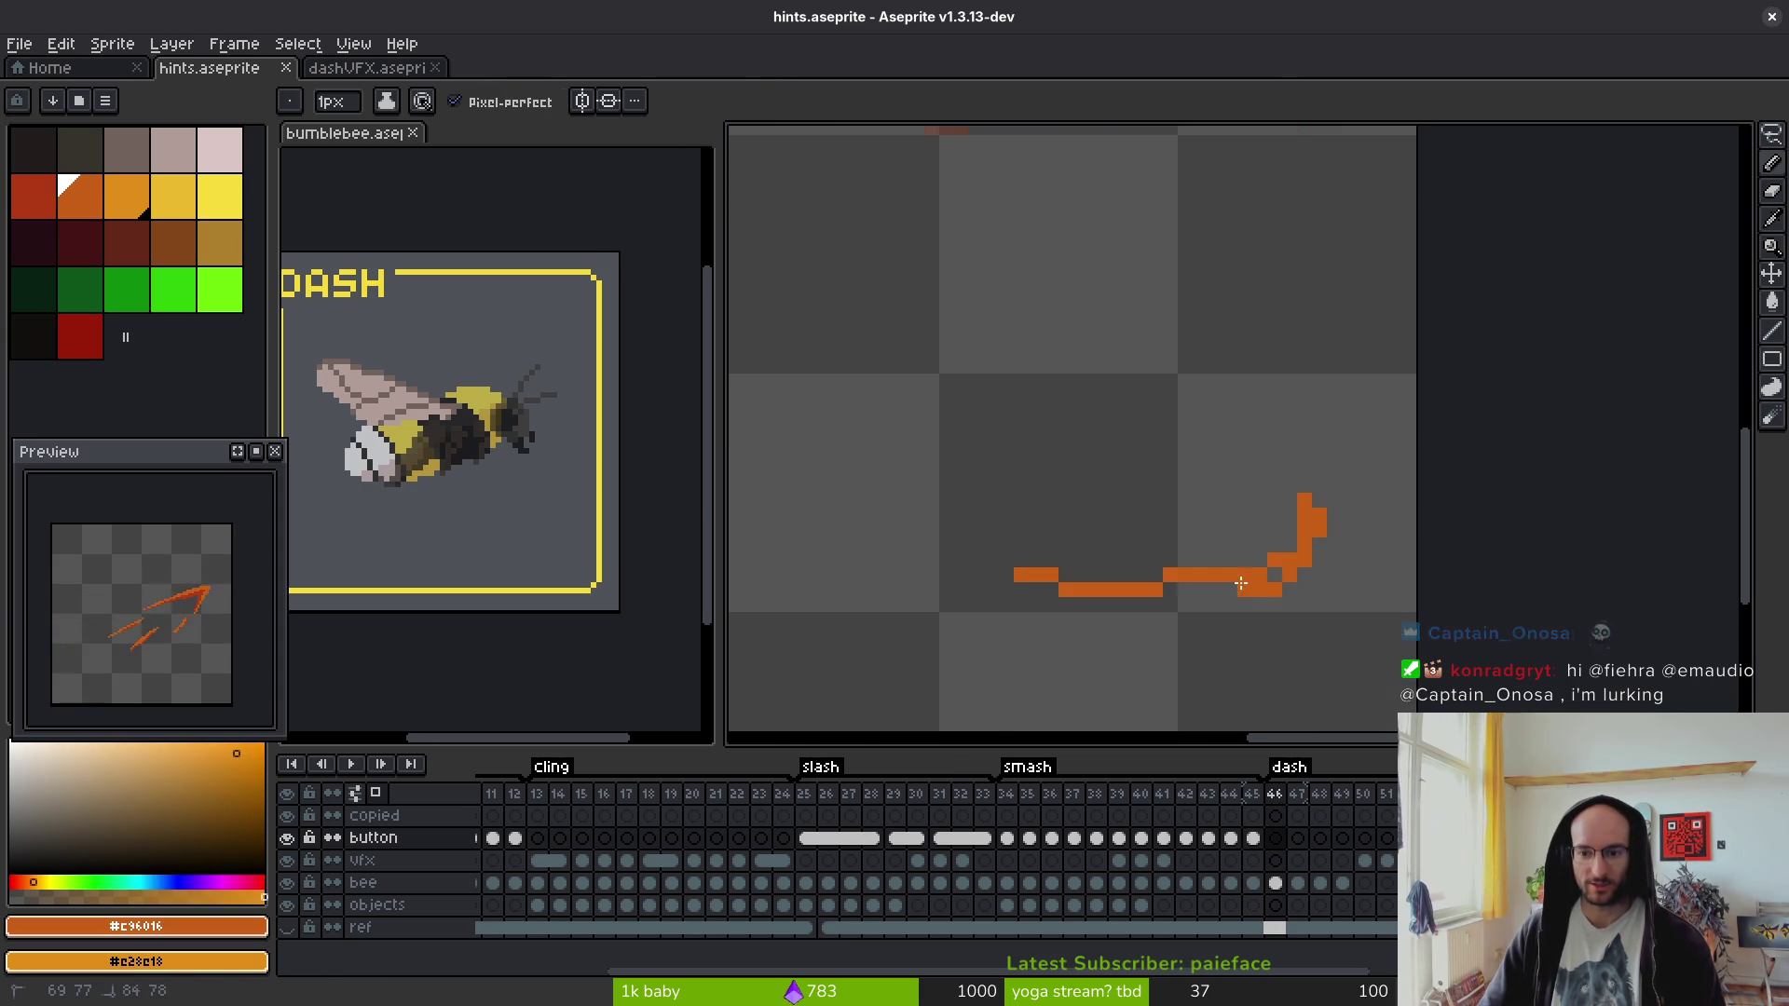
left_click_drag(1039, 491, 1259, 499)
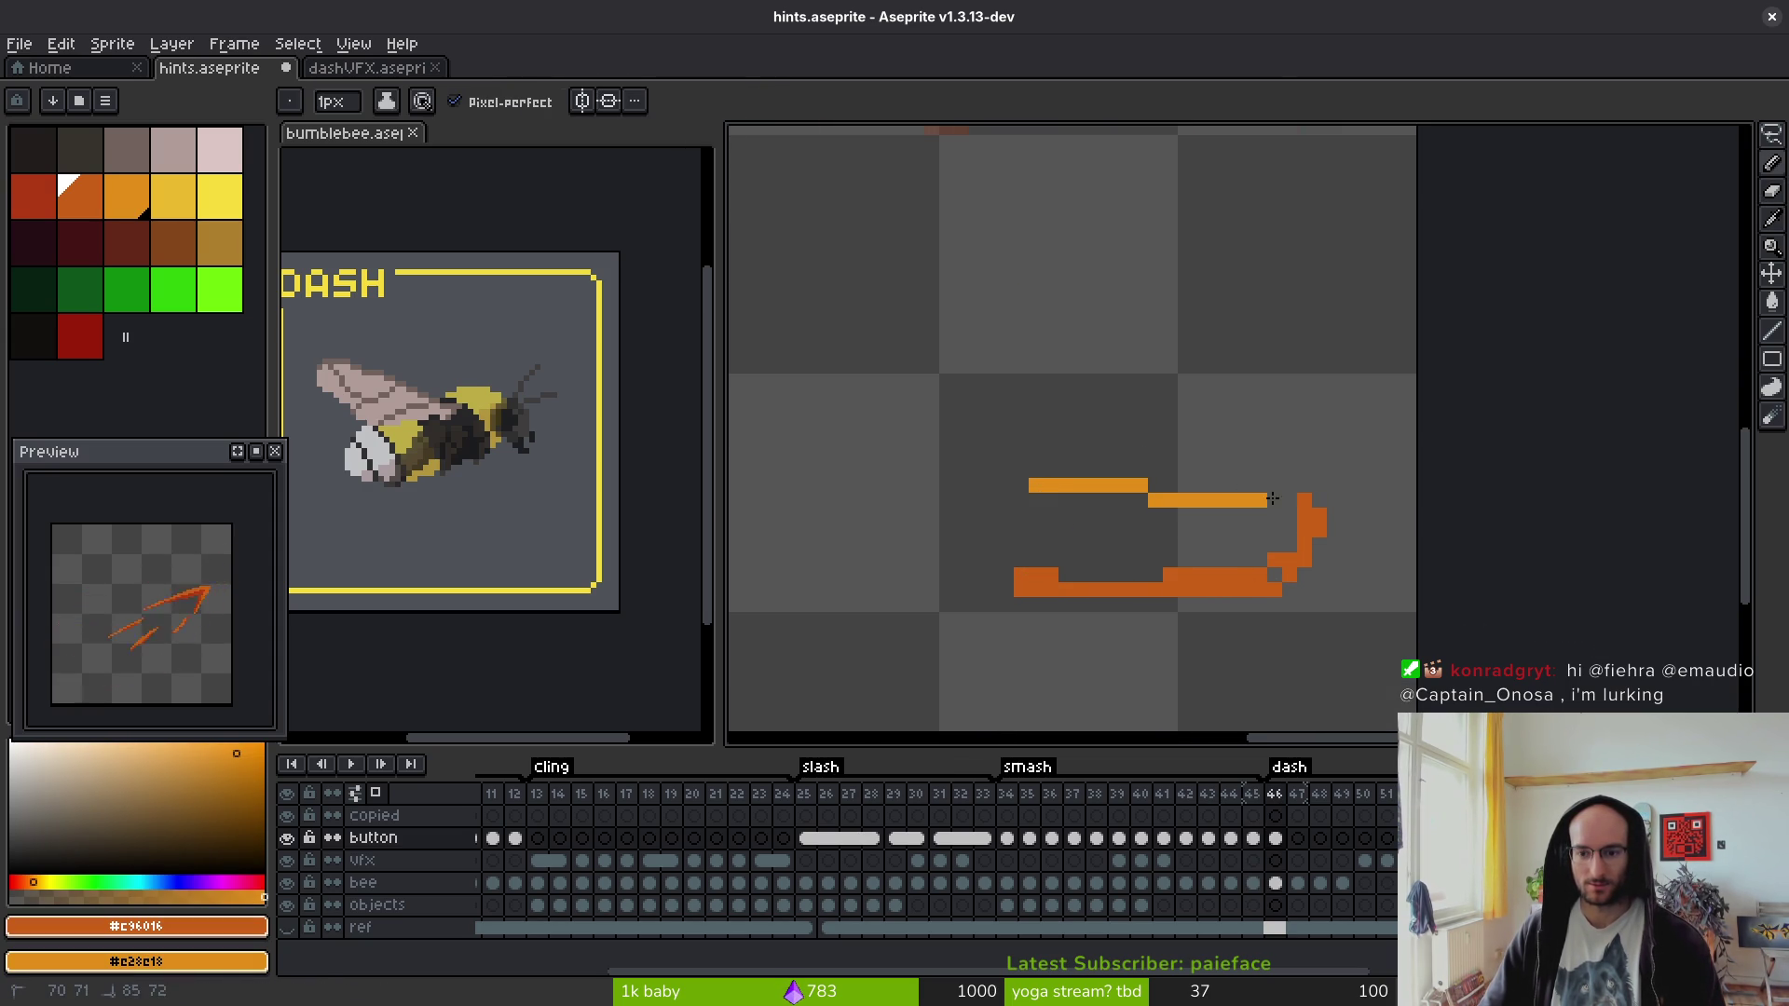
left_click_drag(1238, 560, 1012, 561)
left_click_drag(1280, 505, 1093, 518)
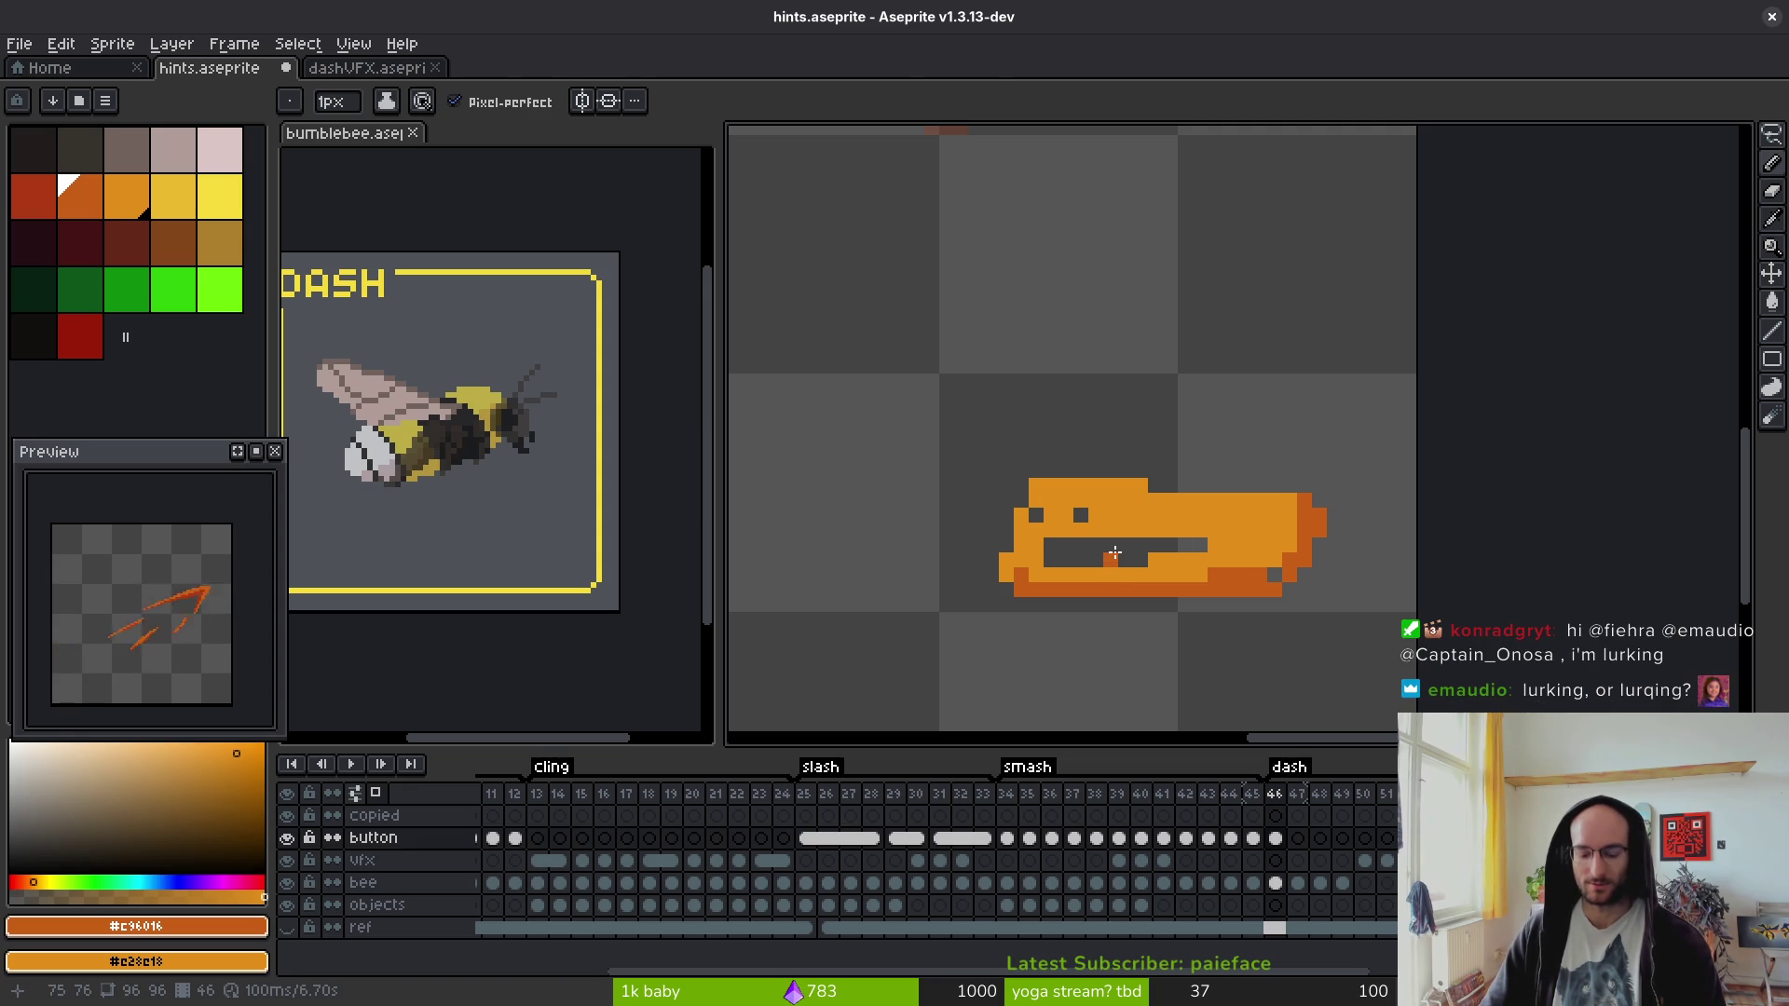
key("g")
left_click(1109, 556)
left_click(1078, 520)
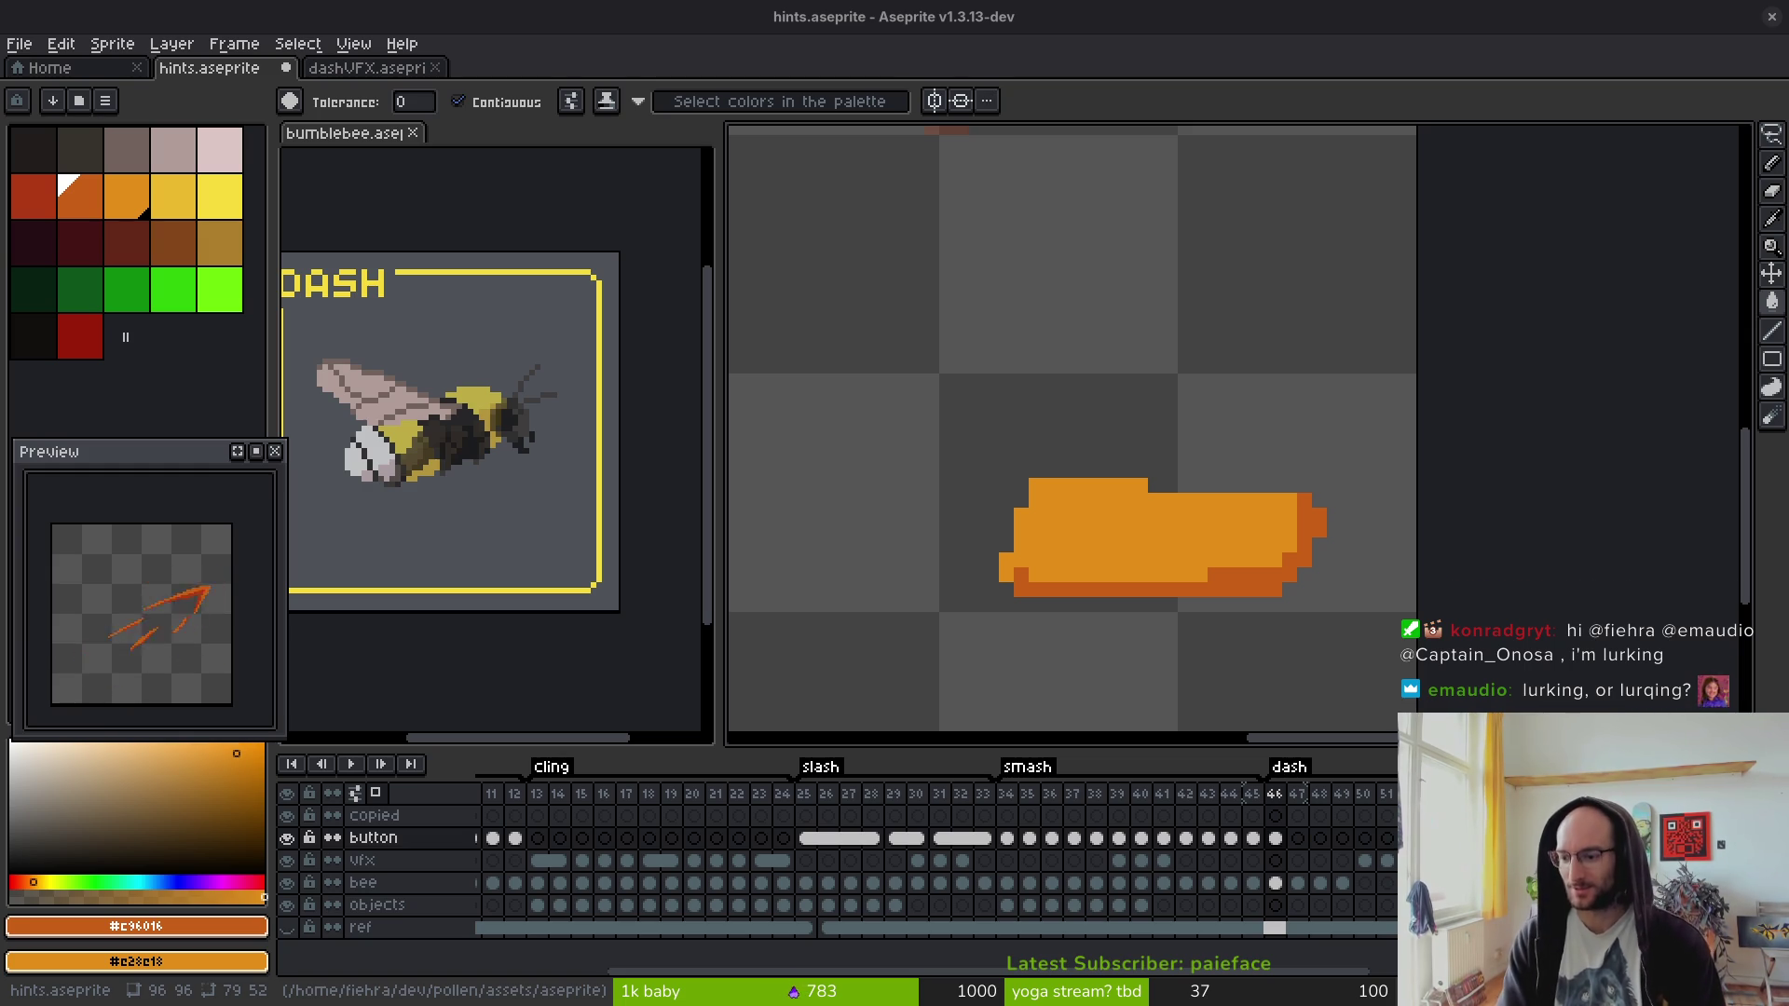
- Undo the stray dark pixel on the button's top edge and save the sprite
left_click_drag(1178, 507, 1125, 474)
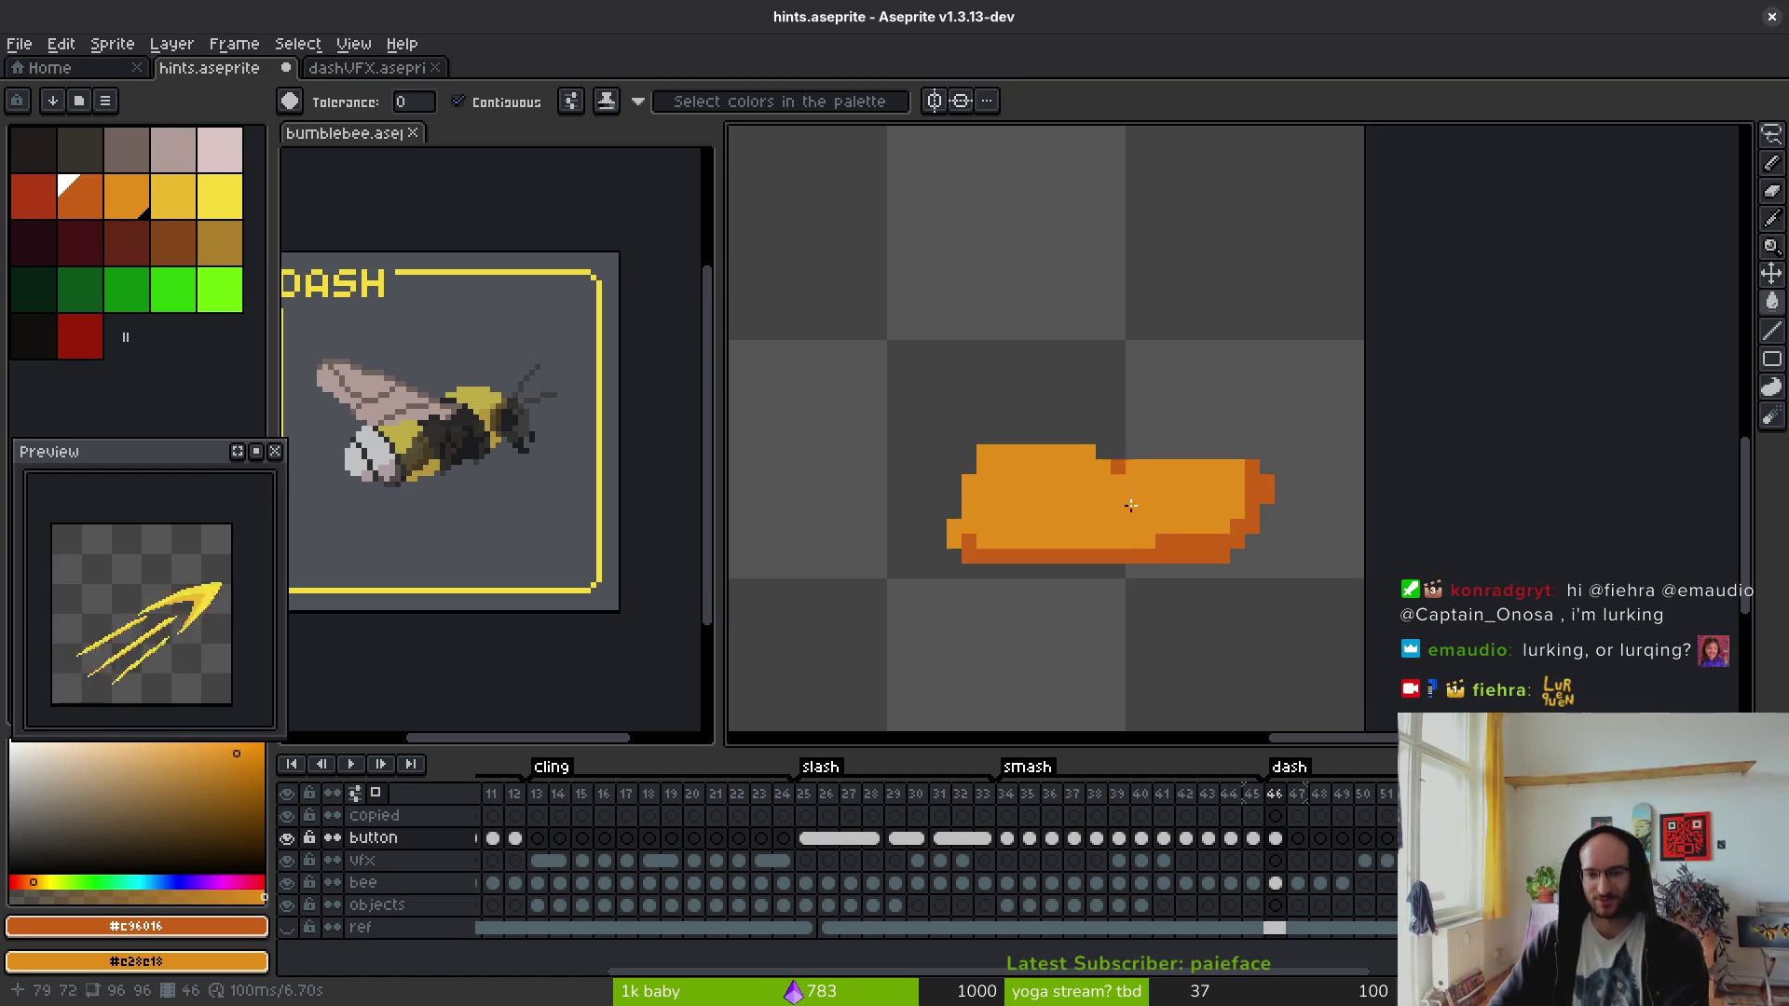
key("ctrl+z")
key("i")
key("ctrl+s")
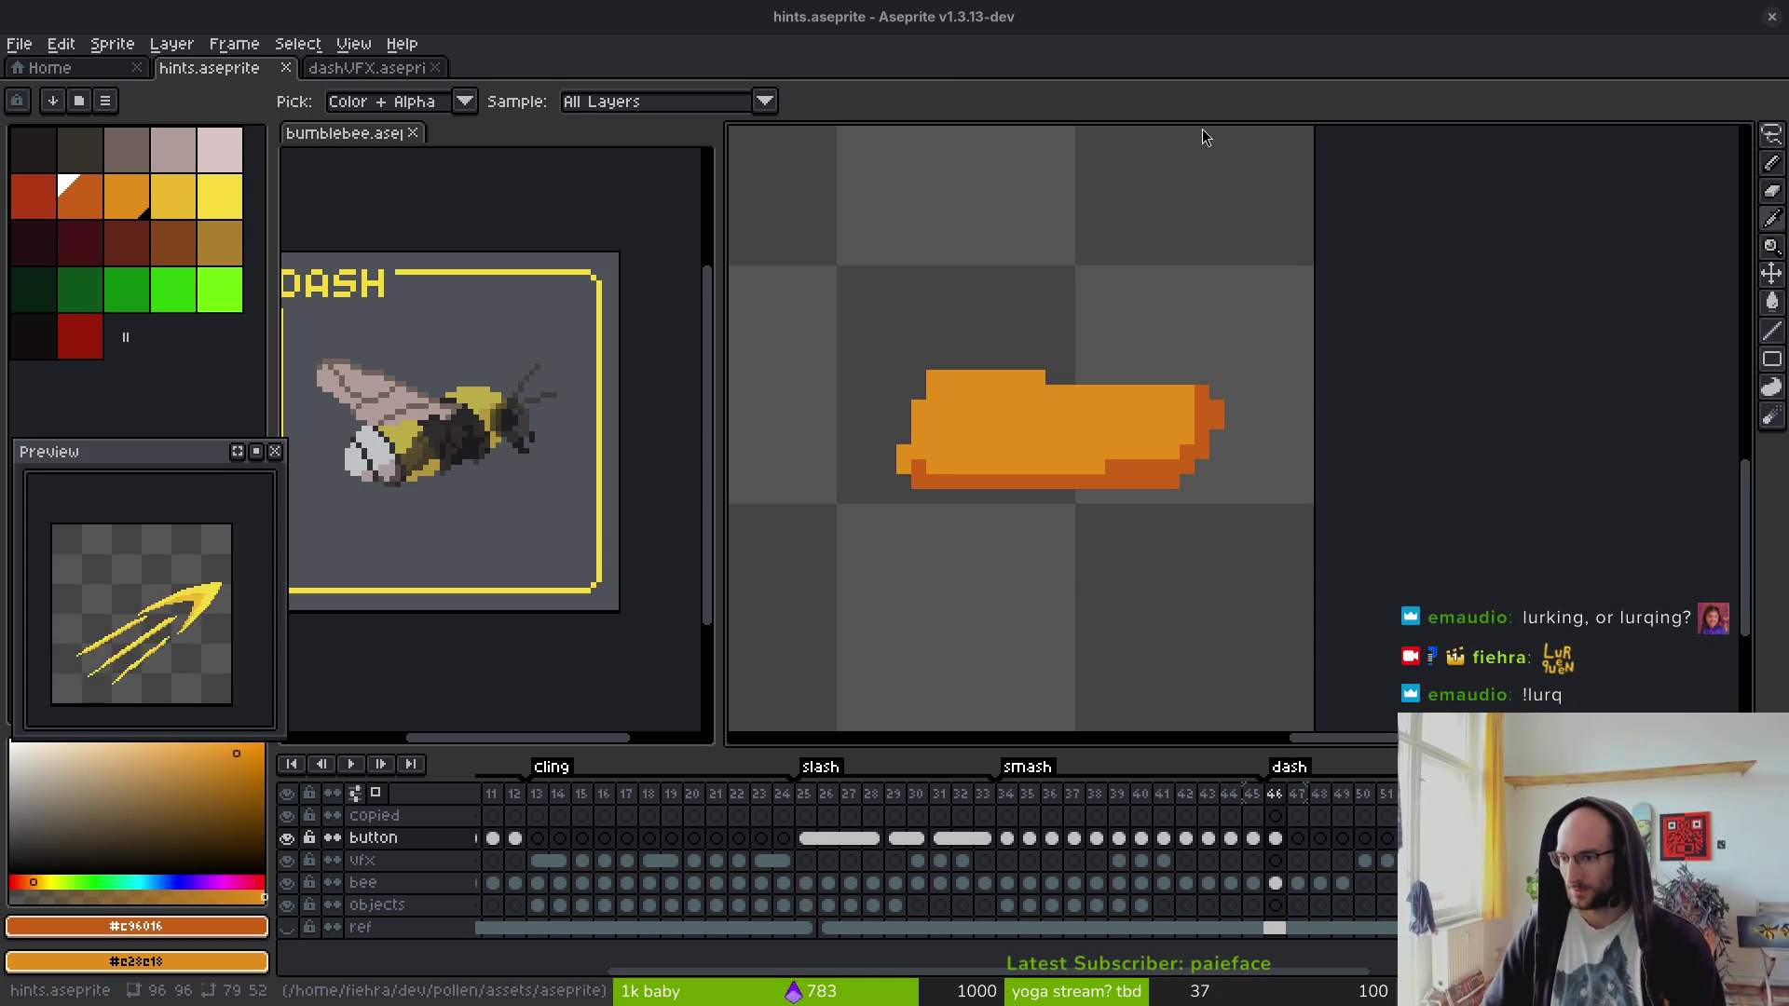
- Open the itch.io Controller and Pixel Art listing and browse the Gamepad UI / Controller Prompts Pack
key("alt+Tab")
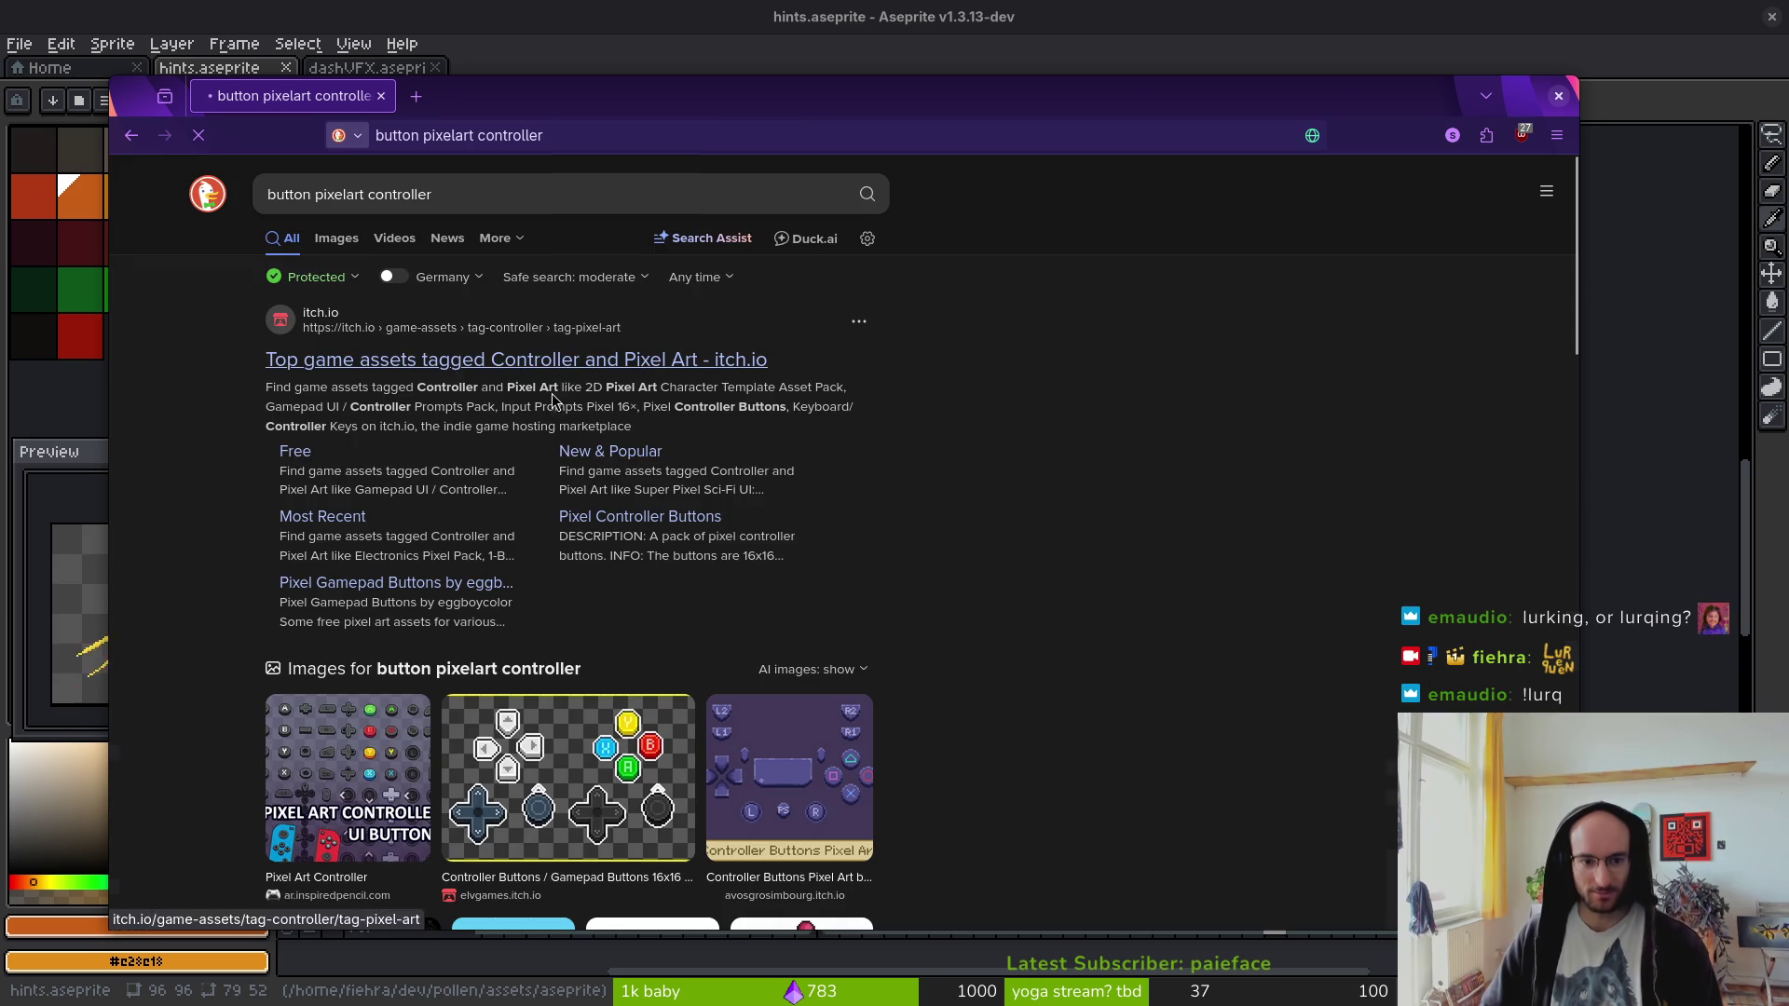
left_click(552, 401)
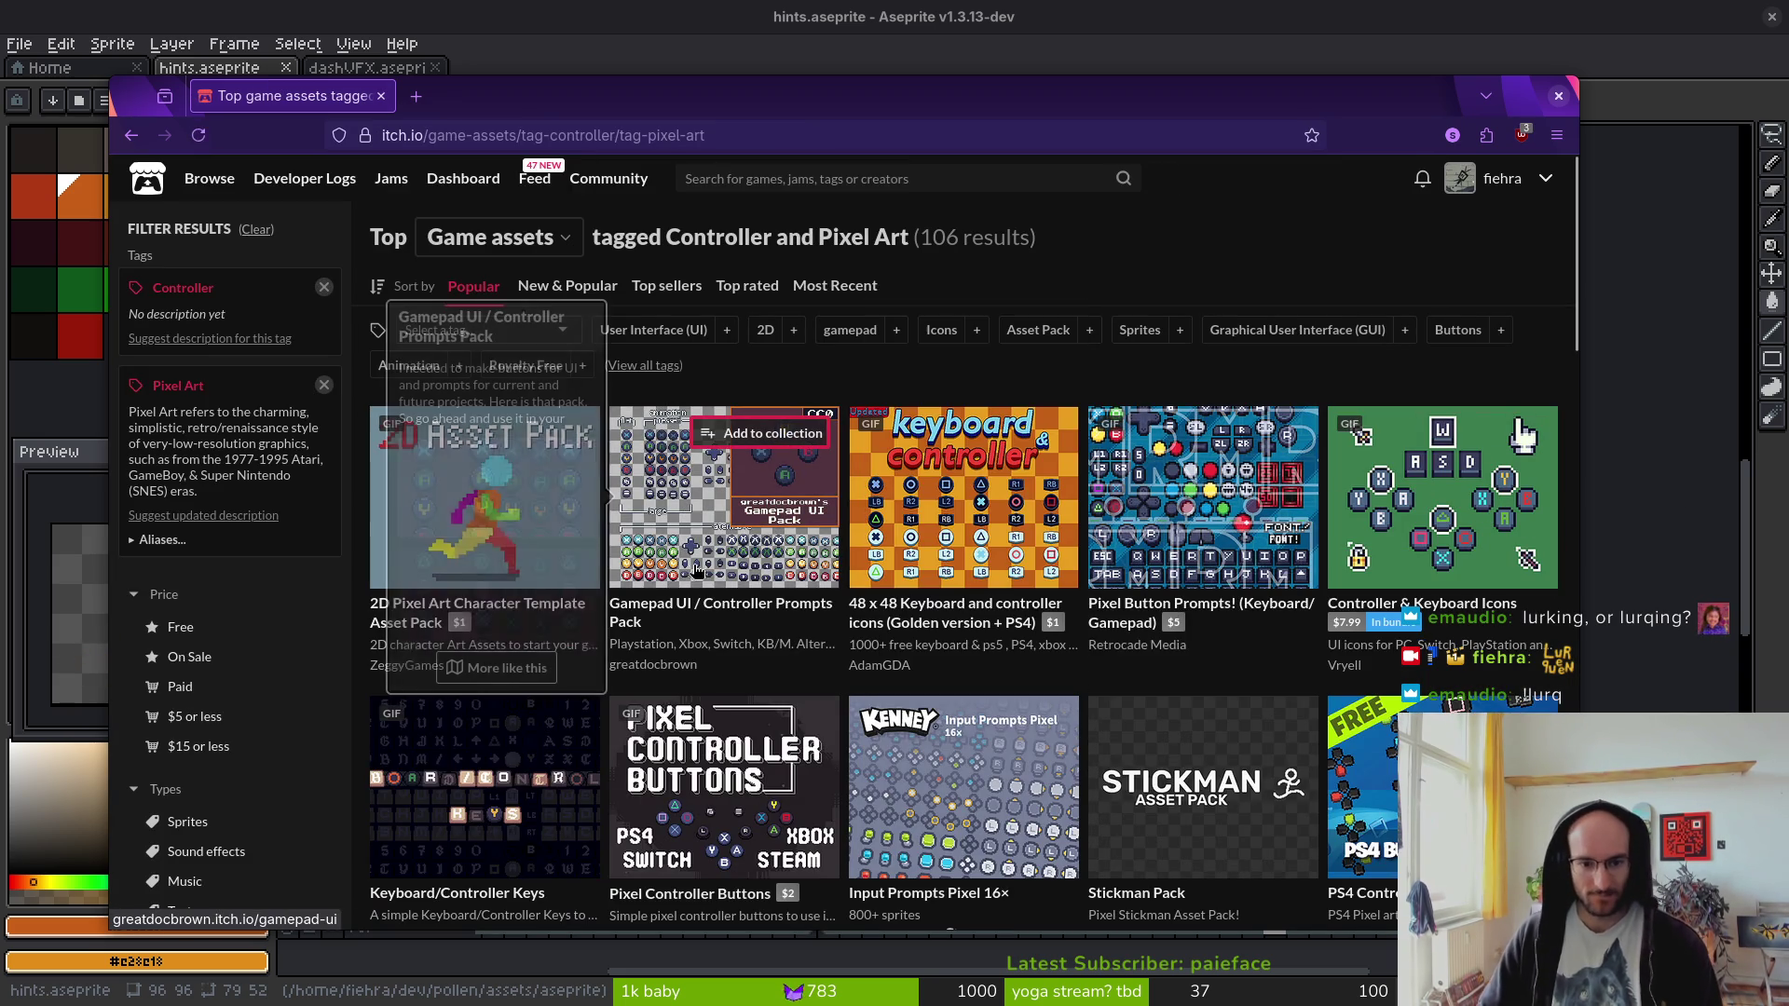
left_click(785, 472)
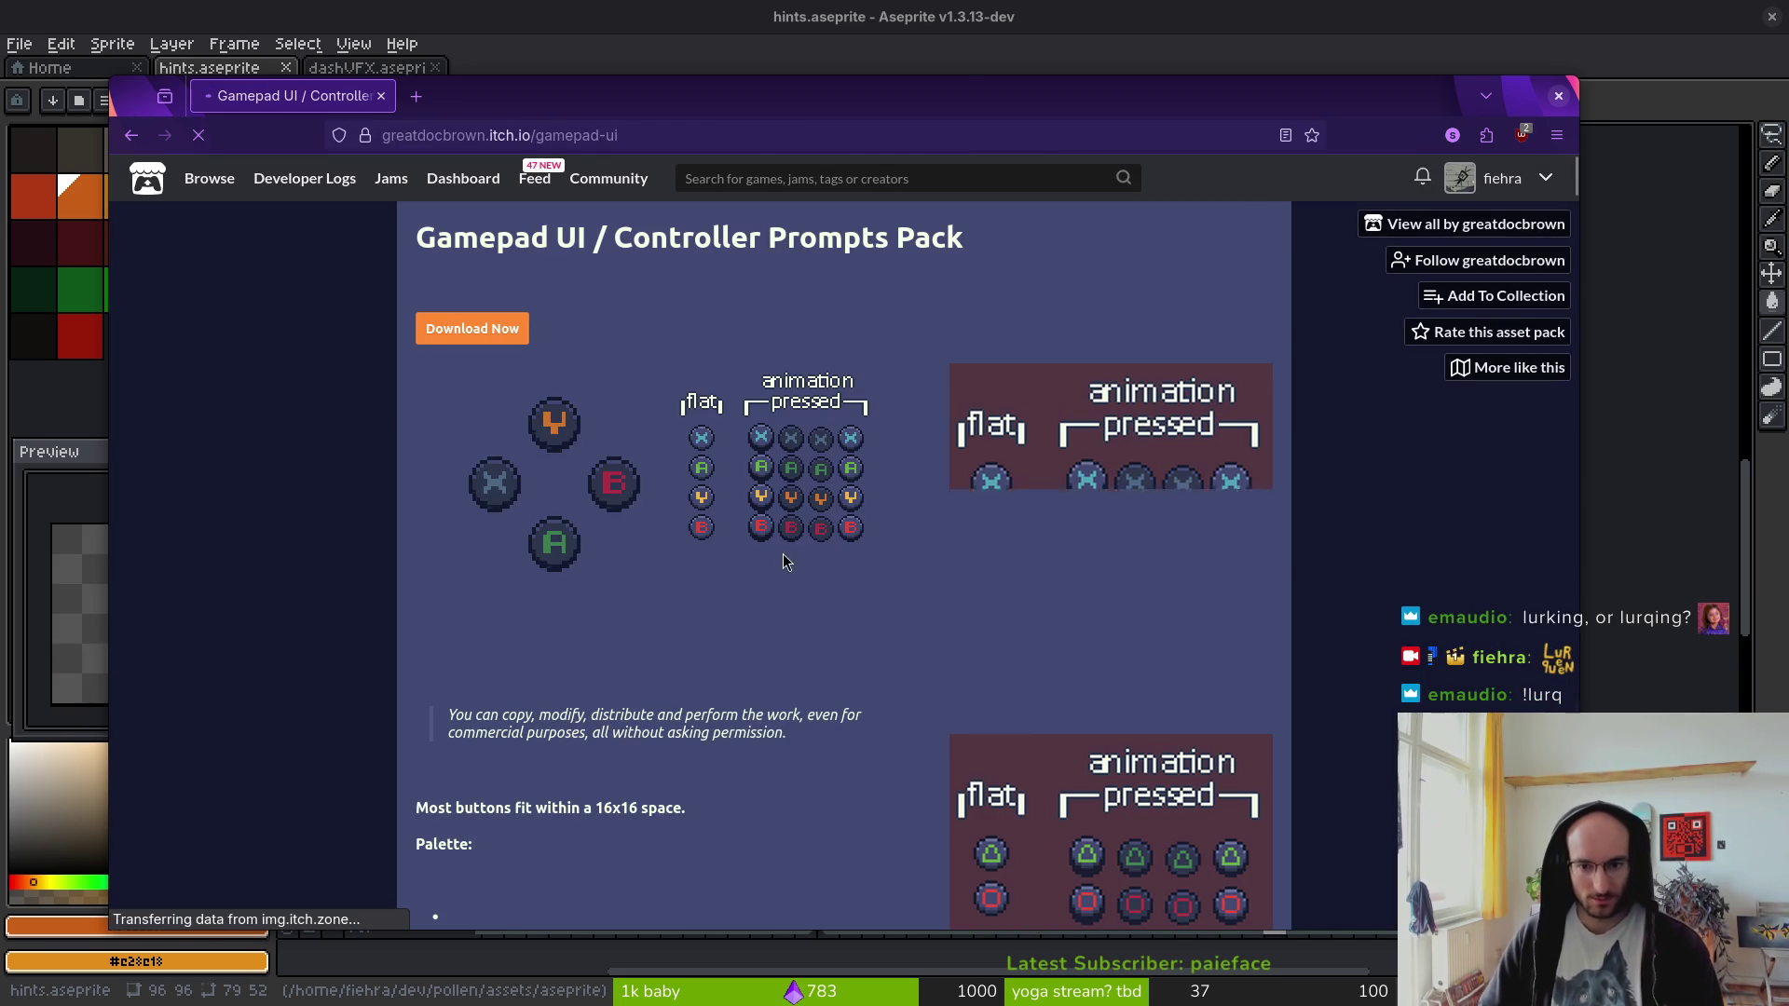
scroll(974, 647, "down", 7)
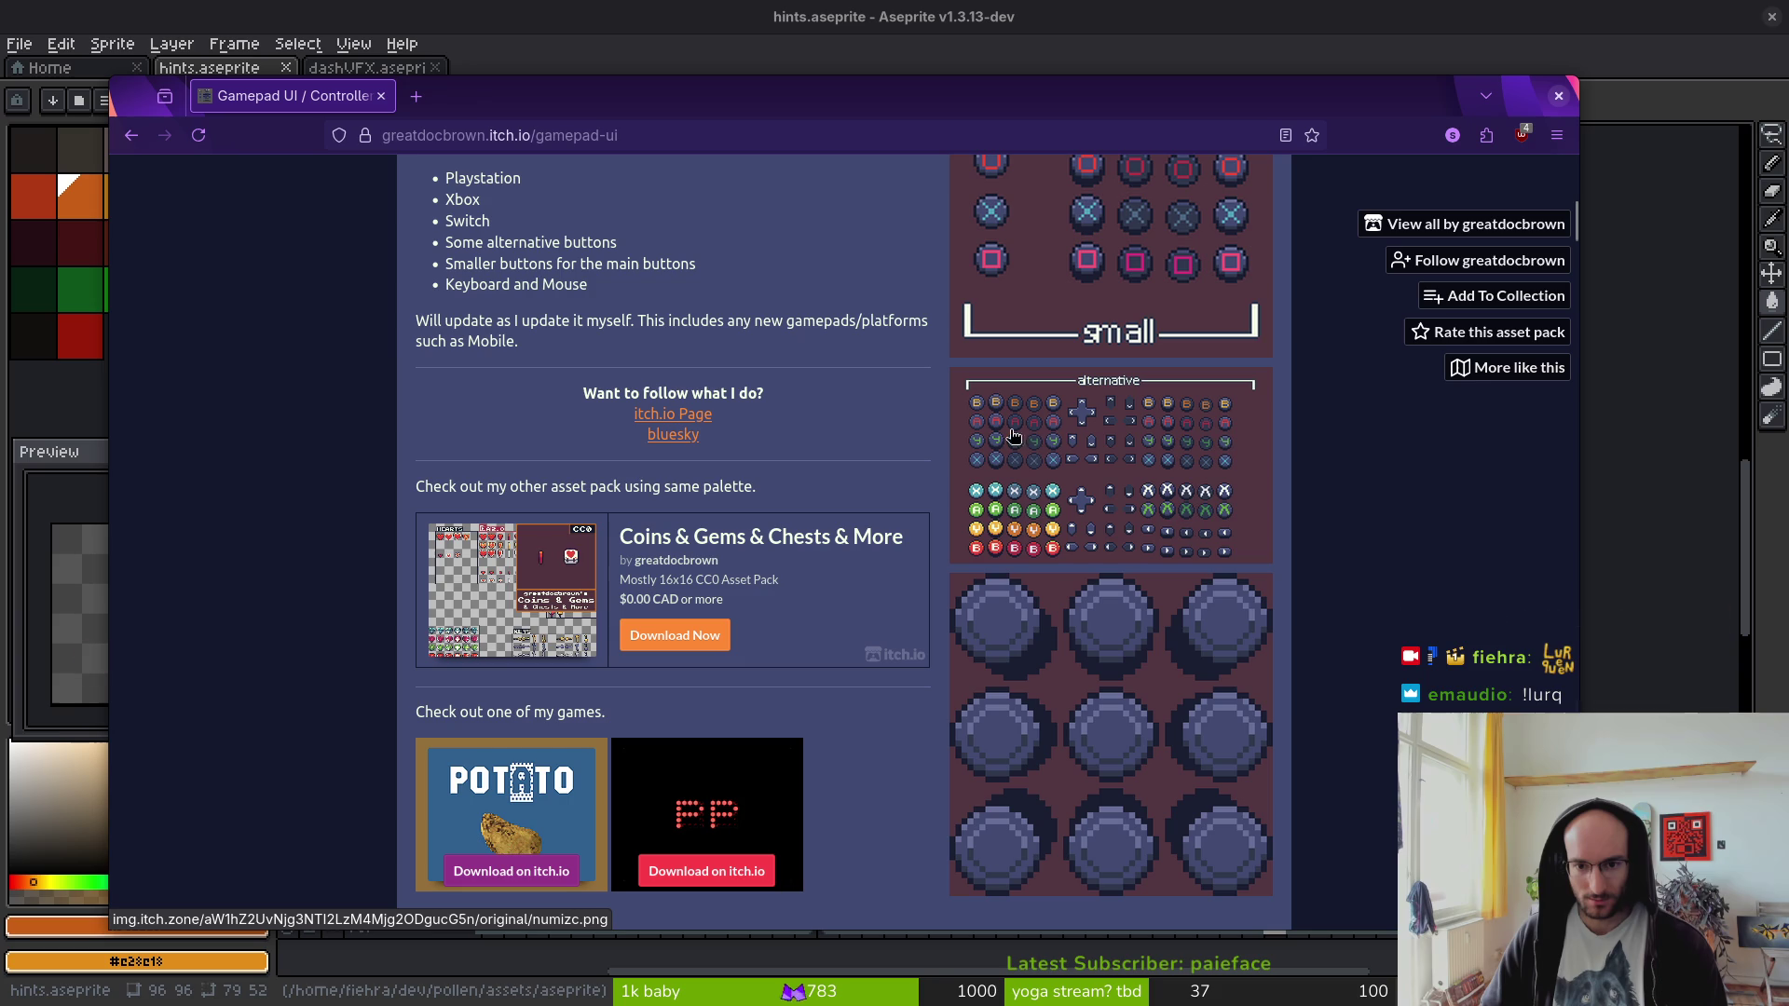
scroll(1193, 486, "down", 6)
scroll(1161, 574, "up", 7)
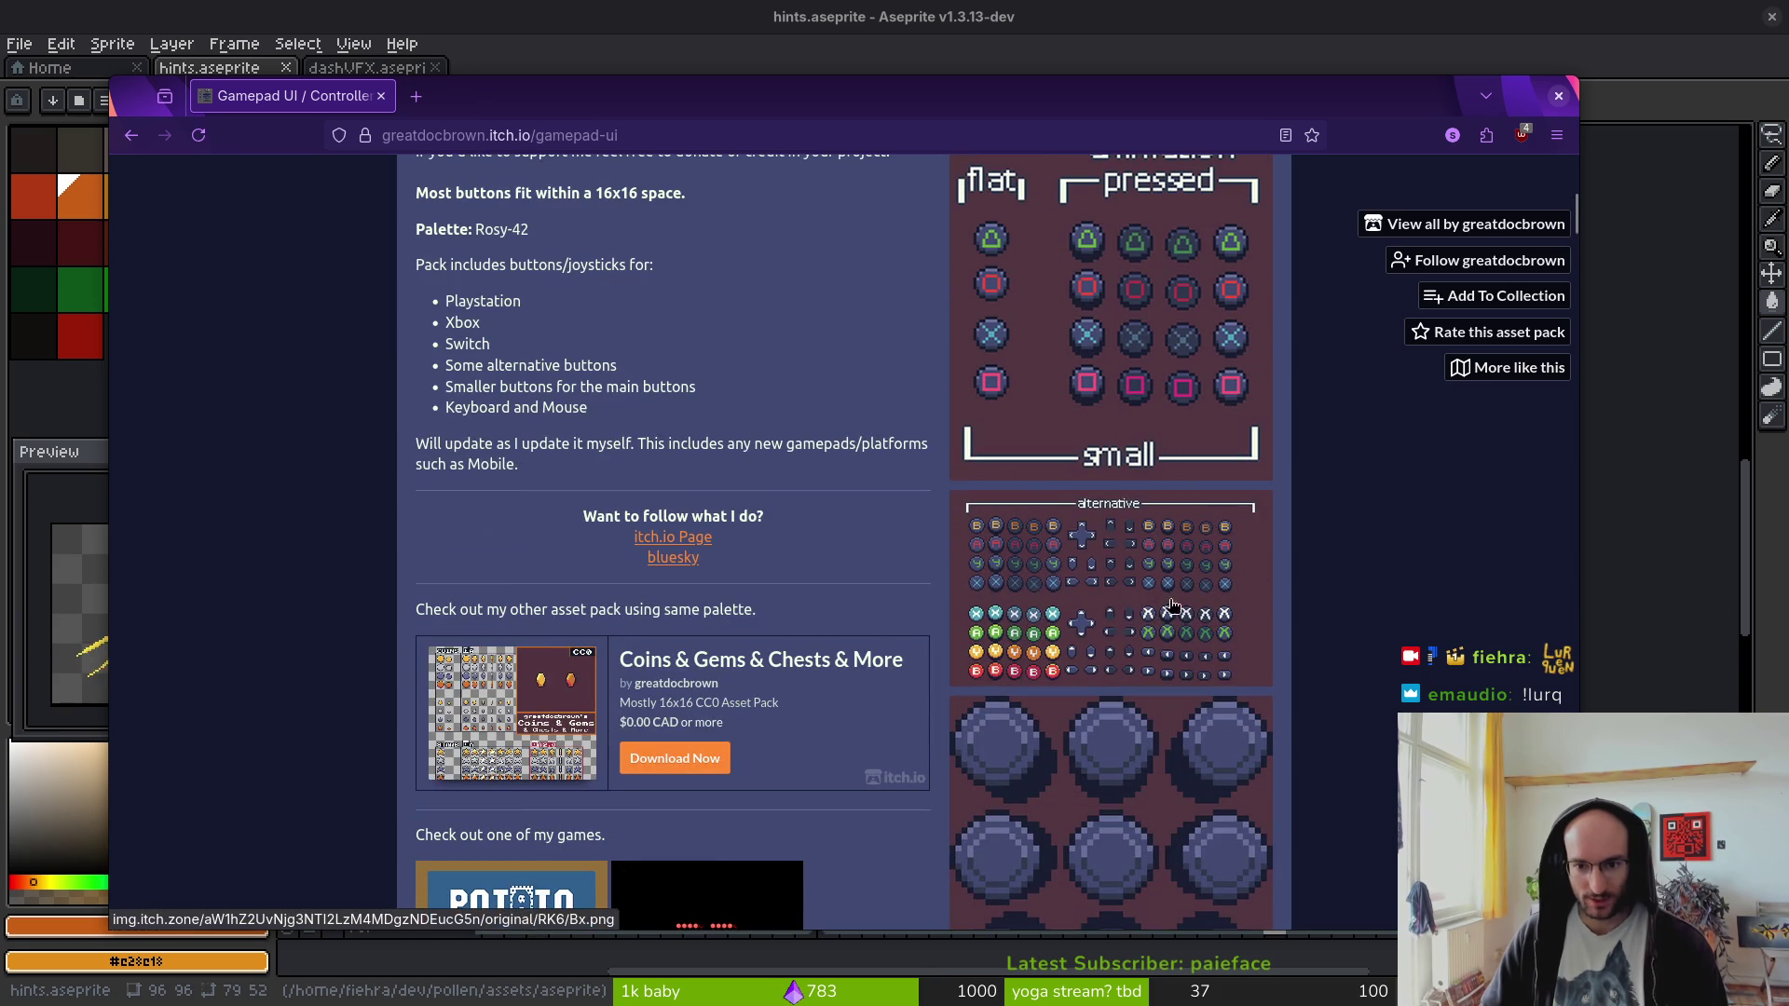
key("alt+Left")
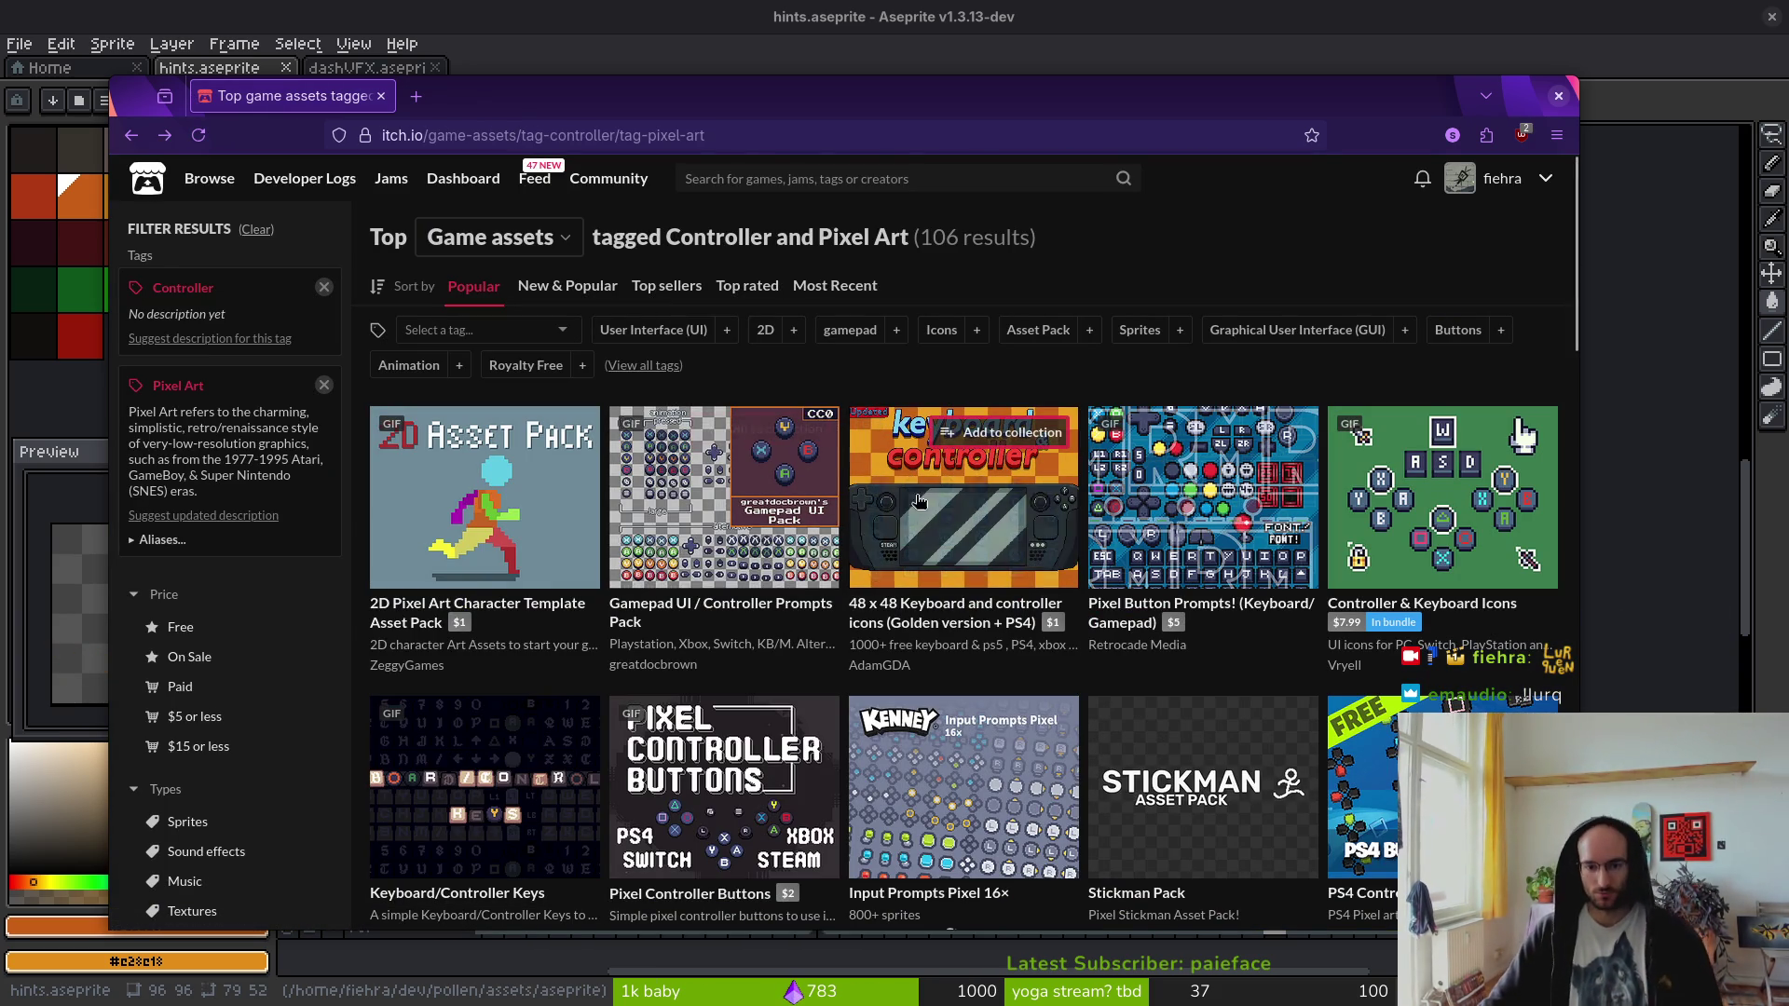
- Browse the keyboard and controller icons pack, then scan more packs on the listing
left_click(941, 520)
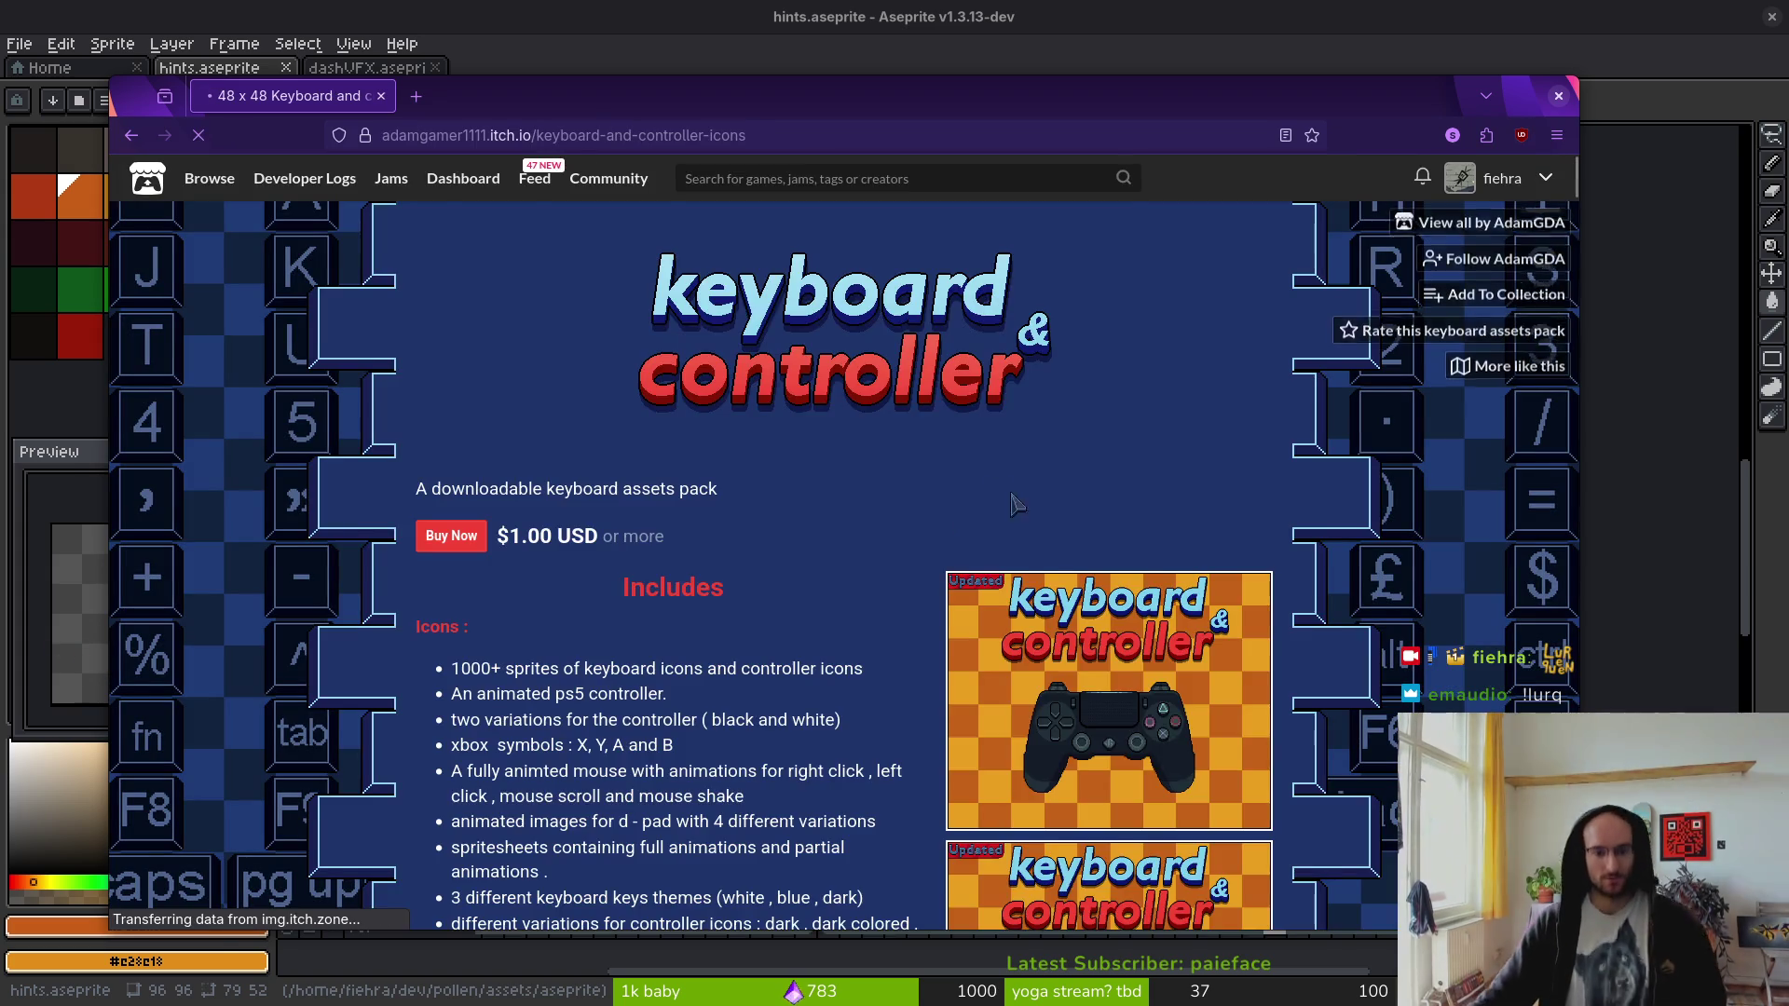
scroll(950, 521, "down", 10)
scroll(838, 575, "down", 15)
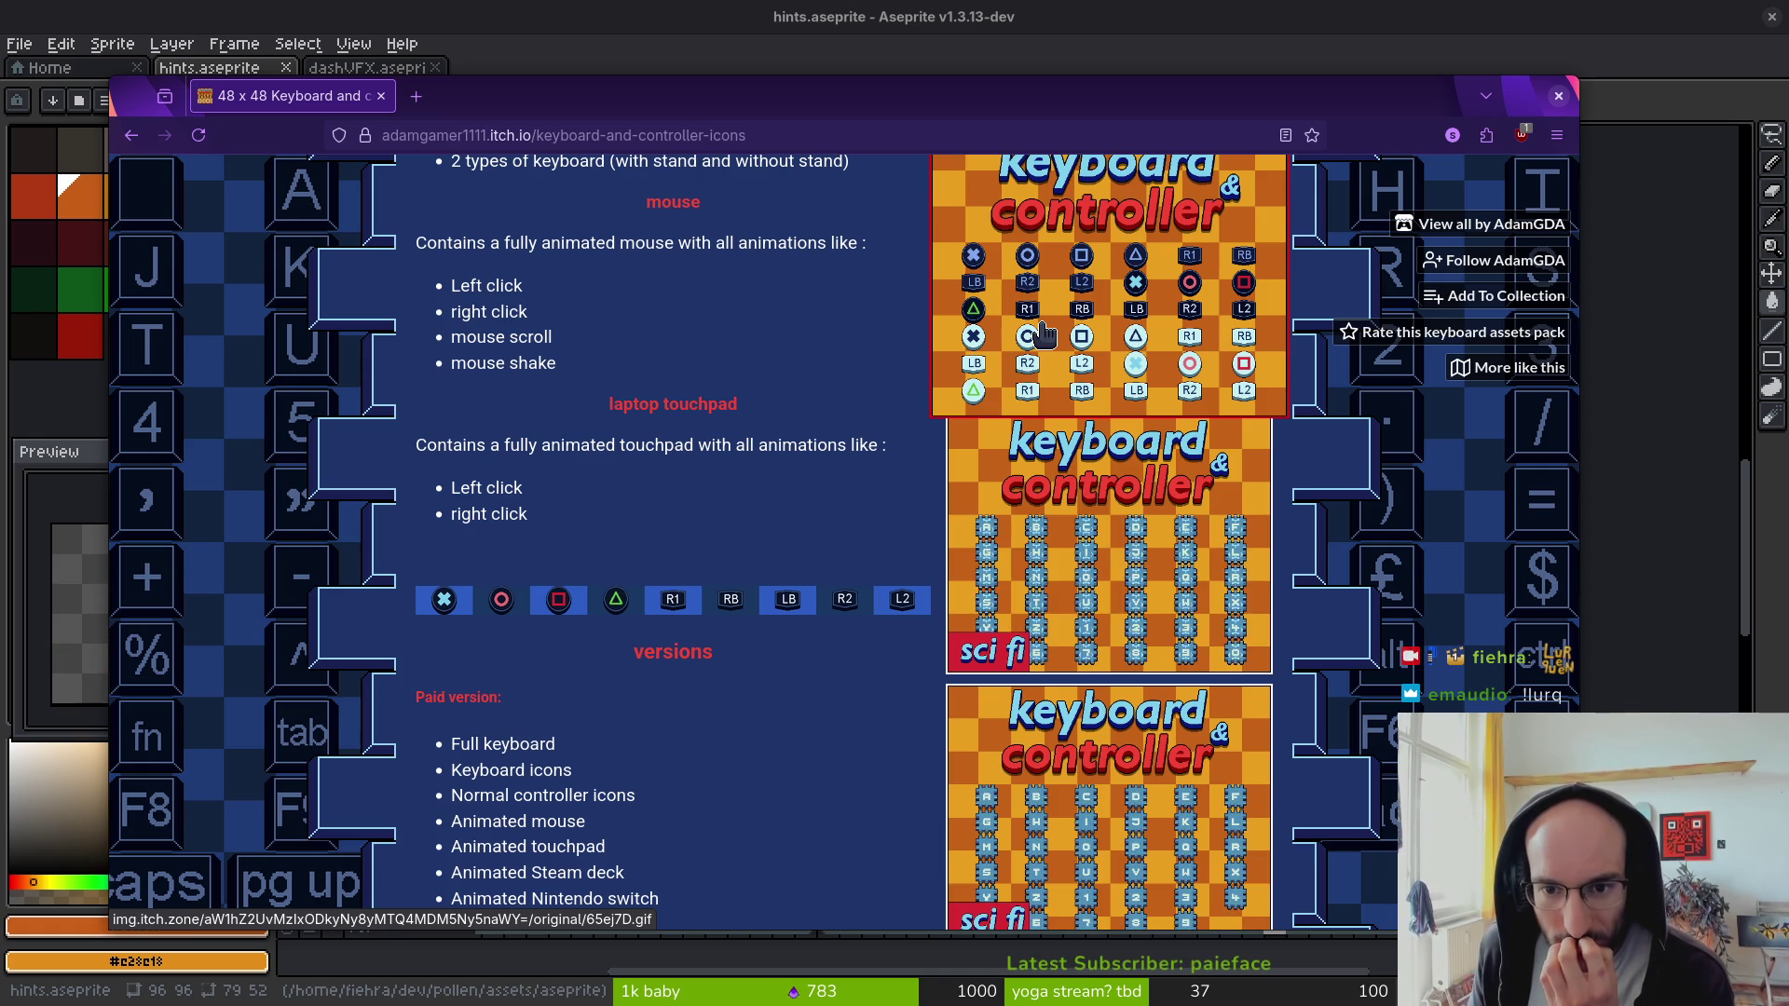
left_click(1043, 333)
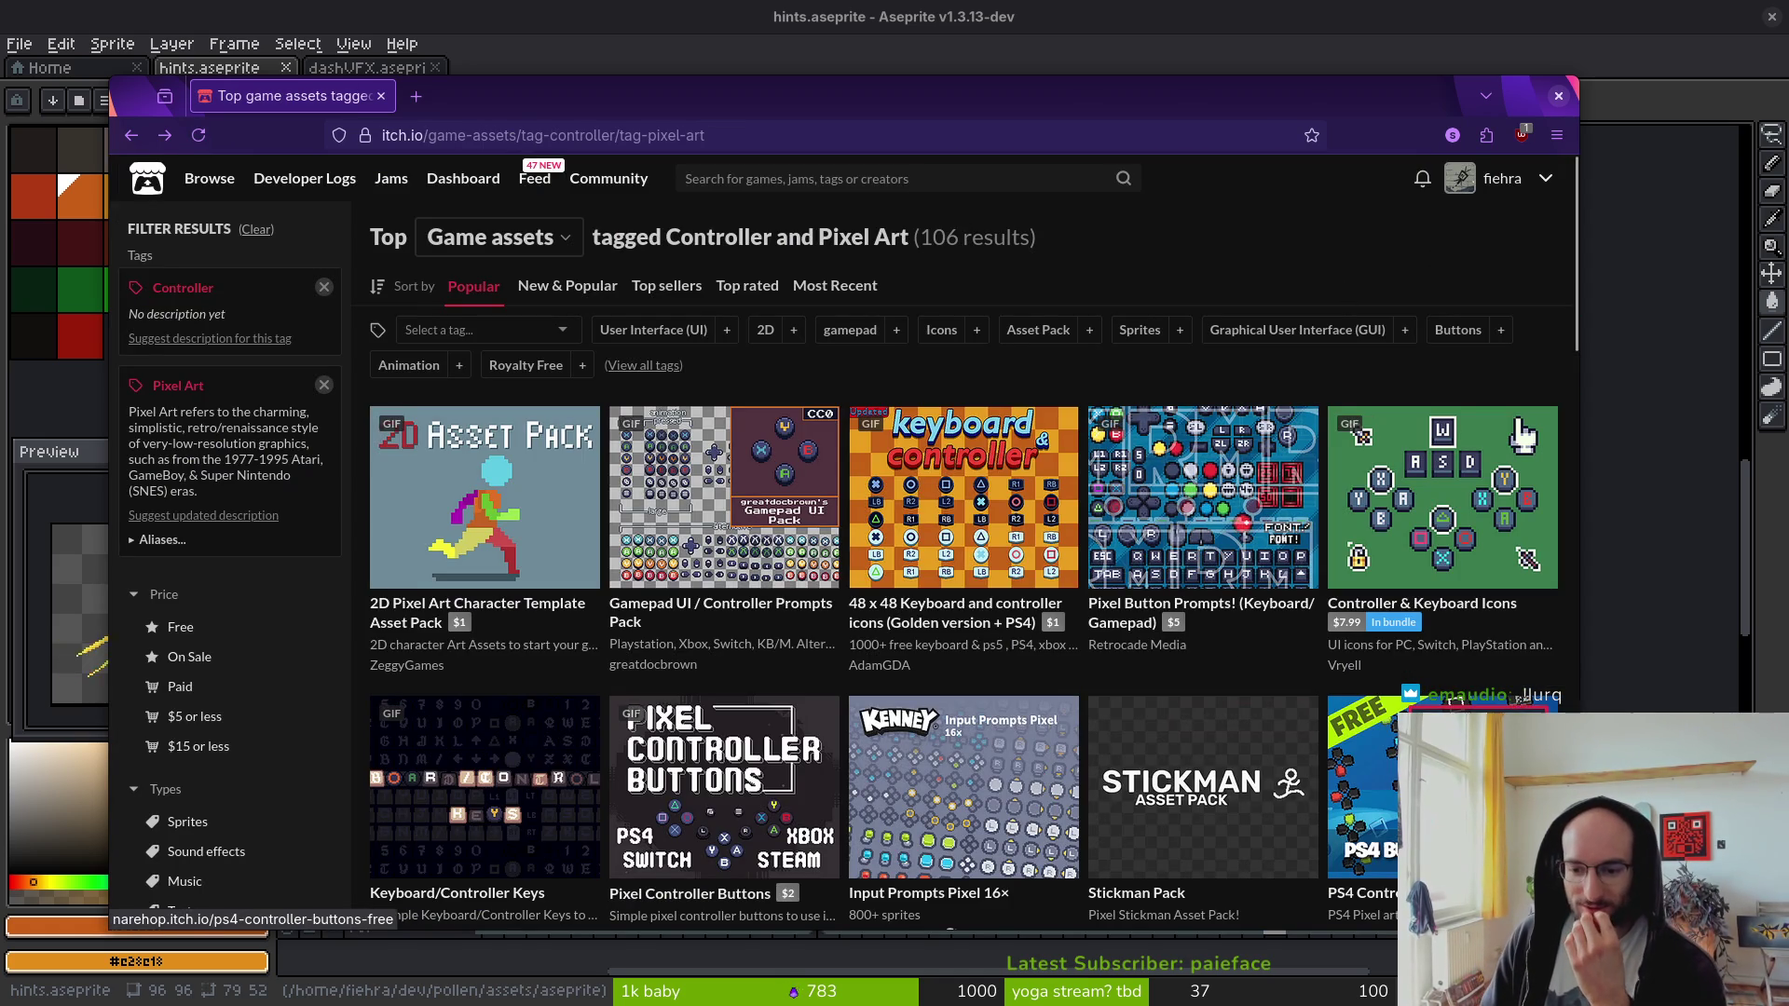
scroll(1329, 806, "down", 5)
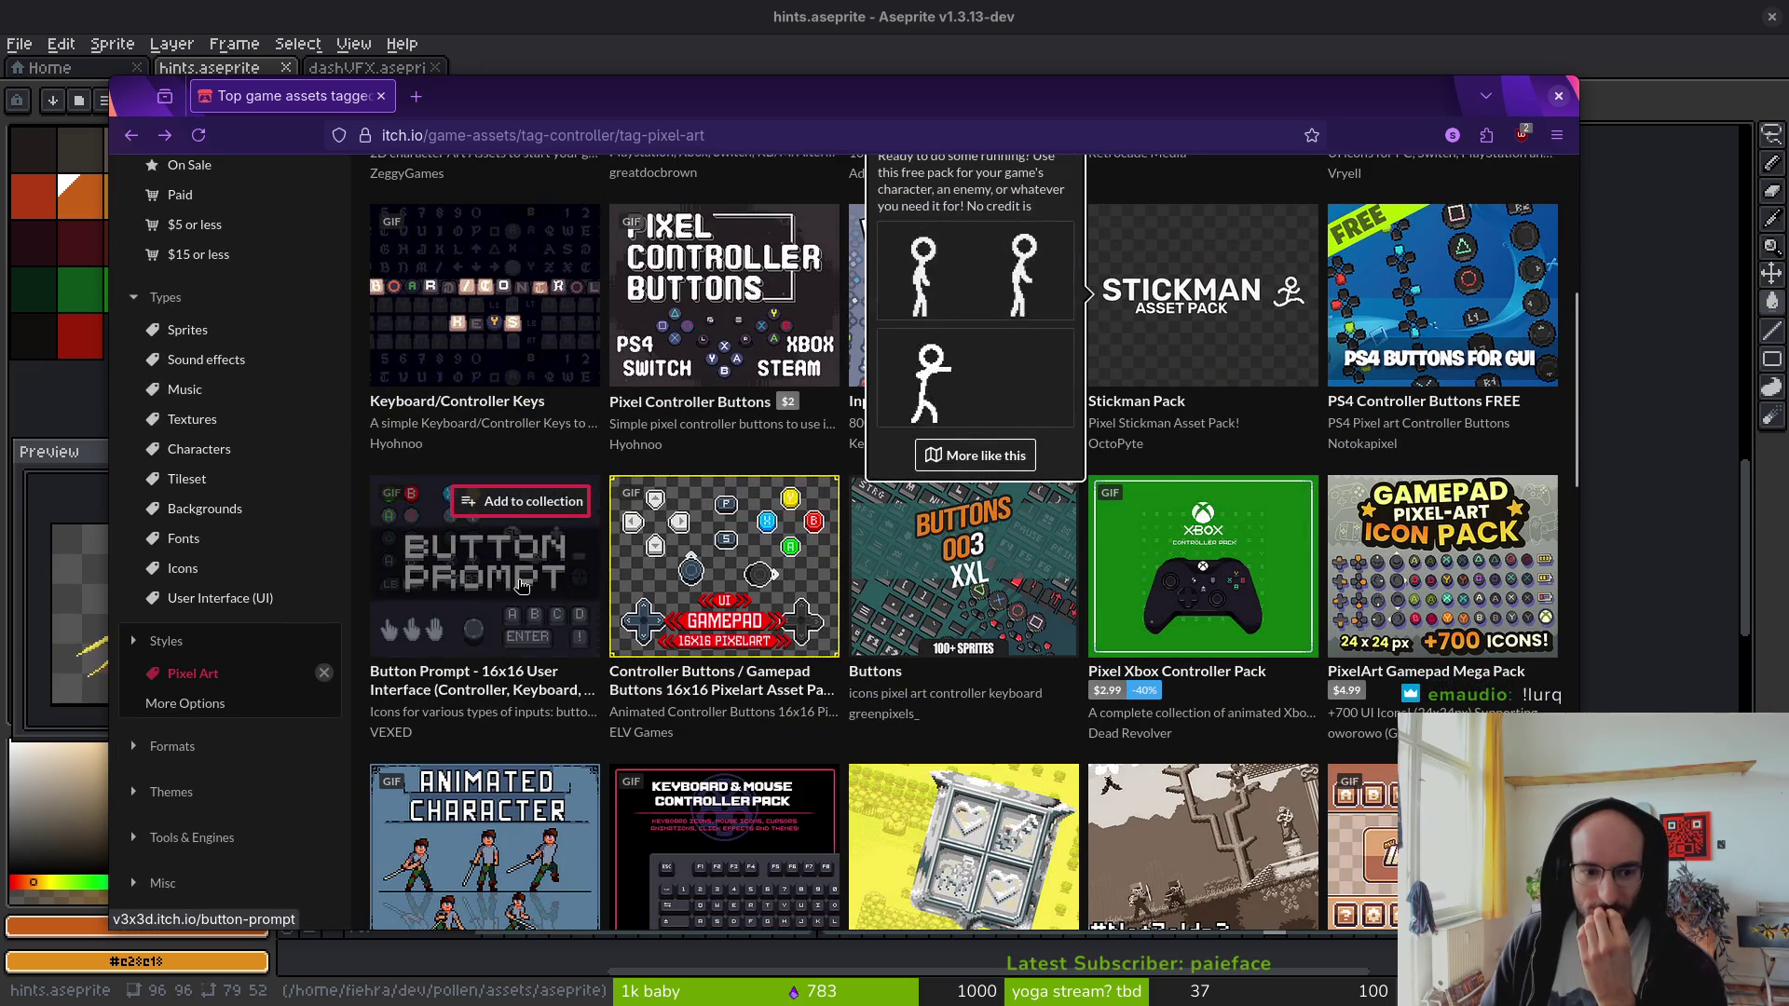
mouse_move(531, 617)
mouse_move(660, 788)
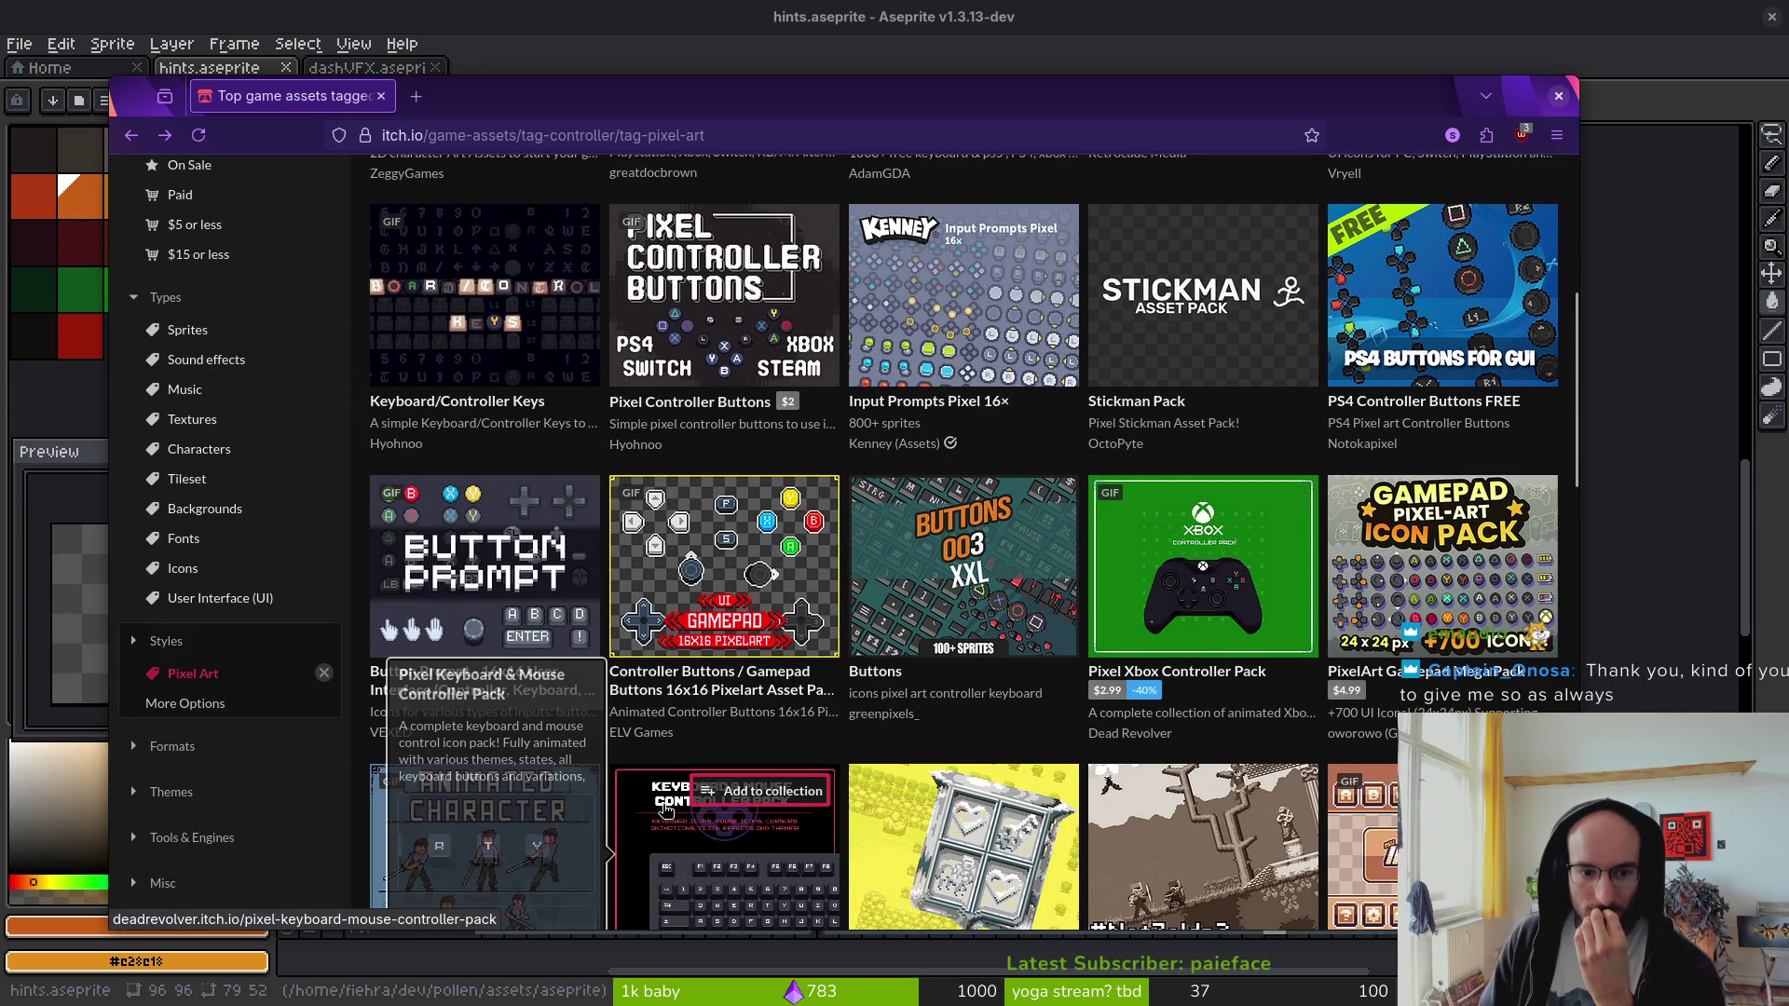
mouse_move(769, 576)
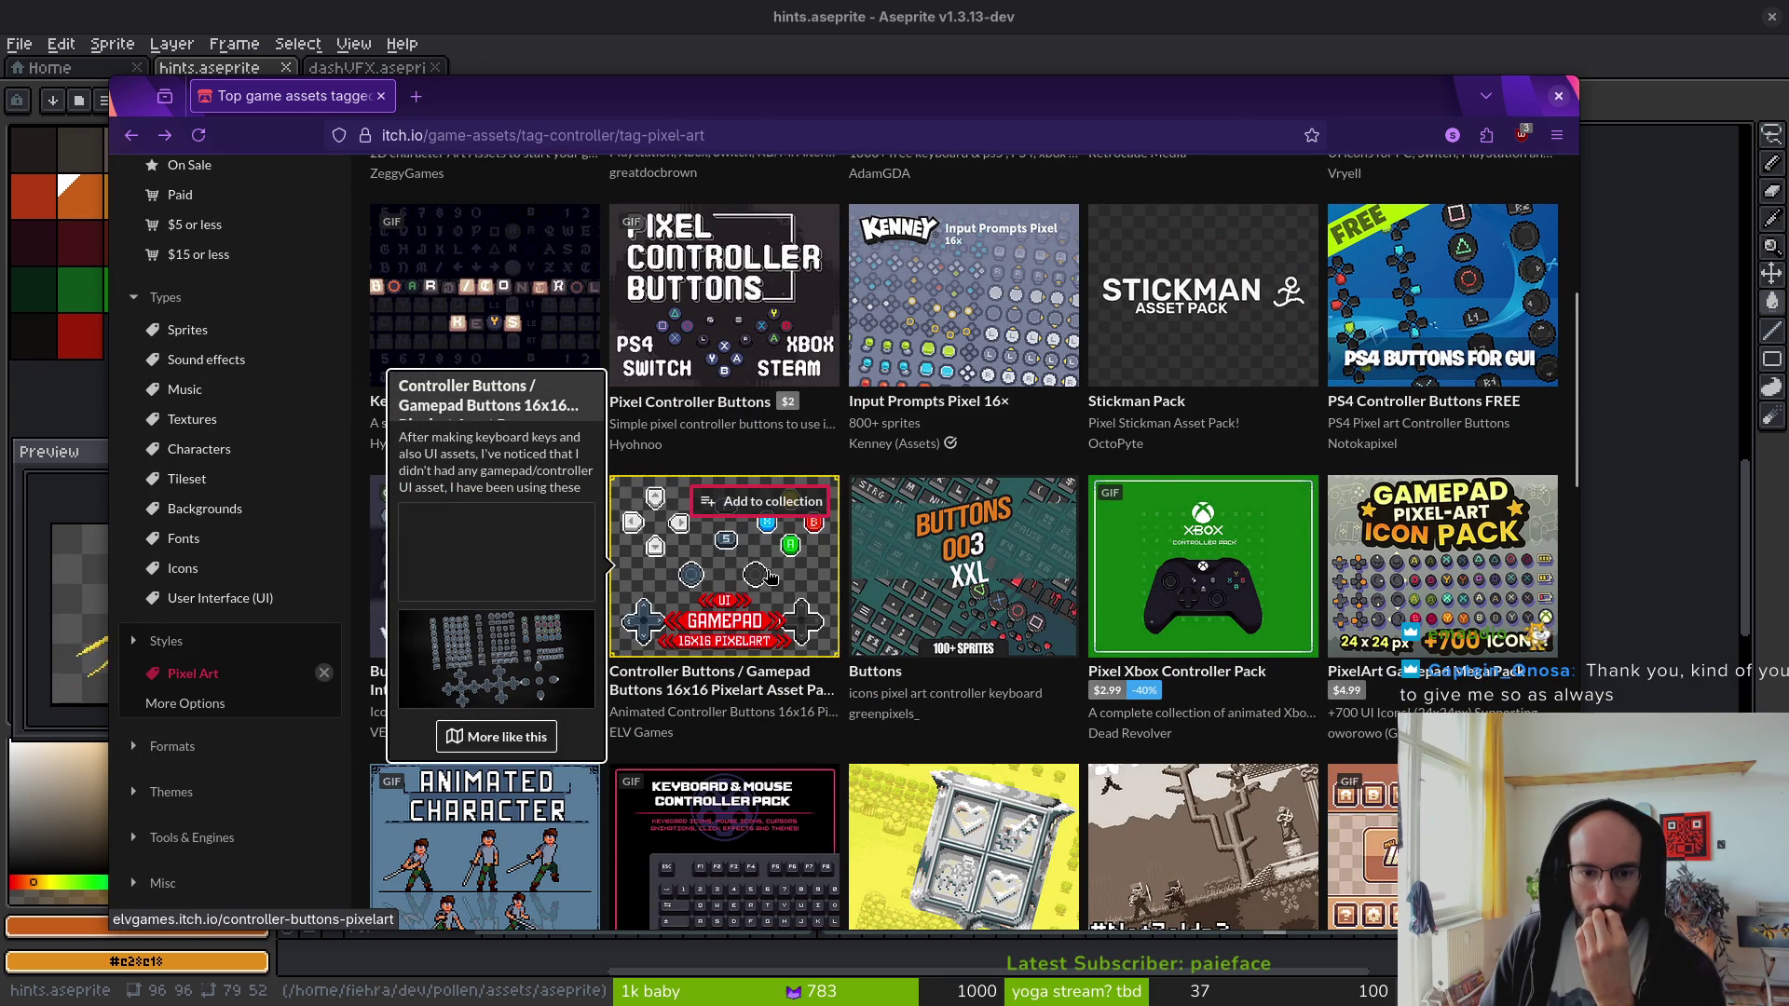
mouse_move(1458, 630)
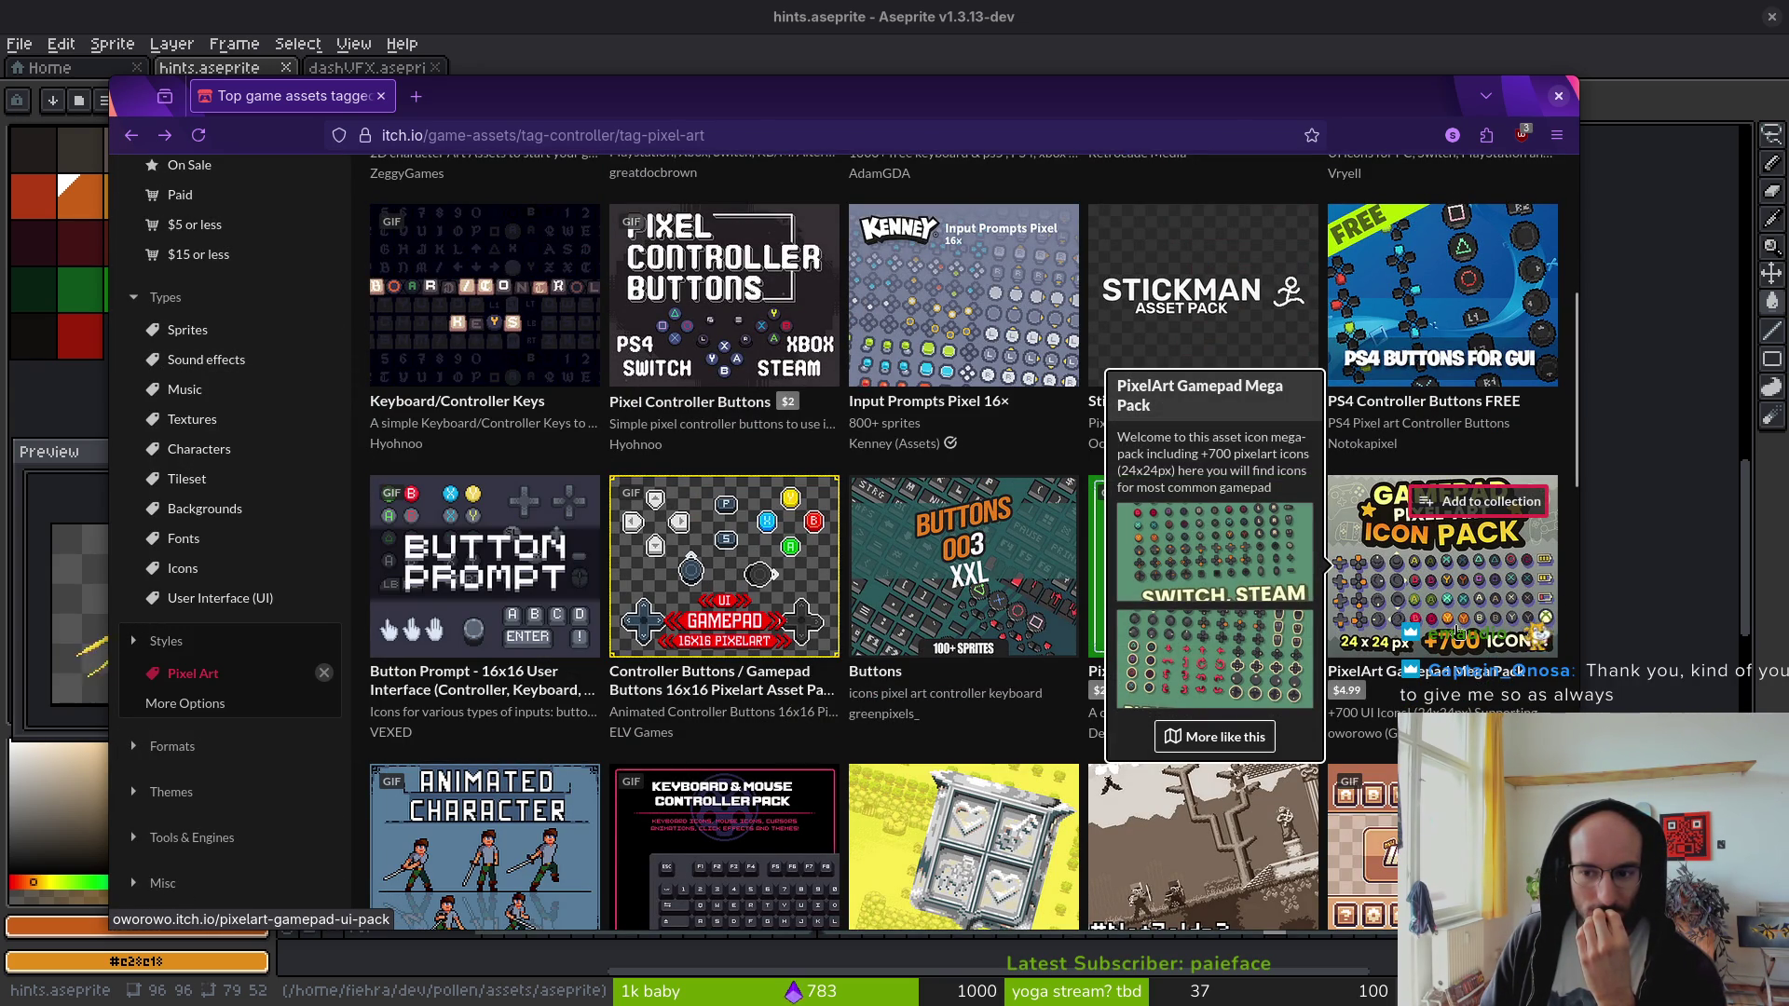
- Look through the PixelArt Gamepad Mega Pack page and return to the listing
left_click(1356, 566)
scroll(1201, 556, "down", 5)
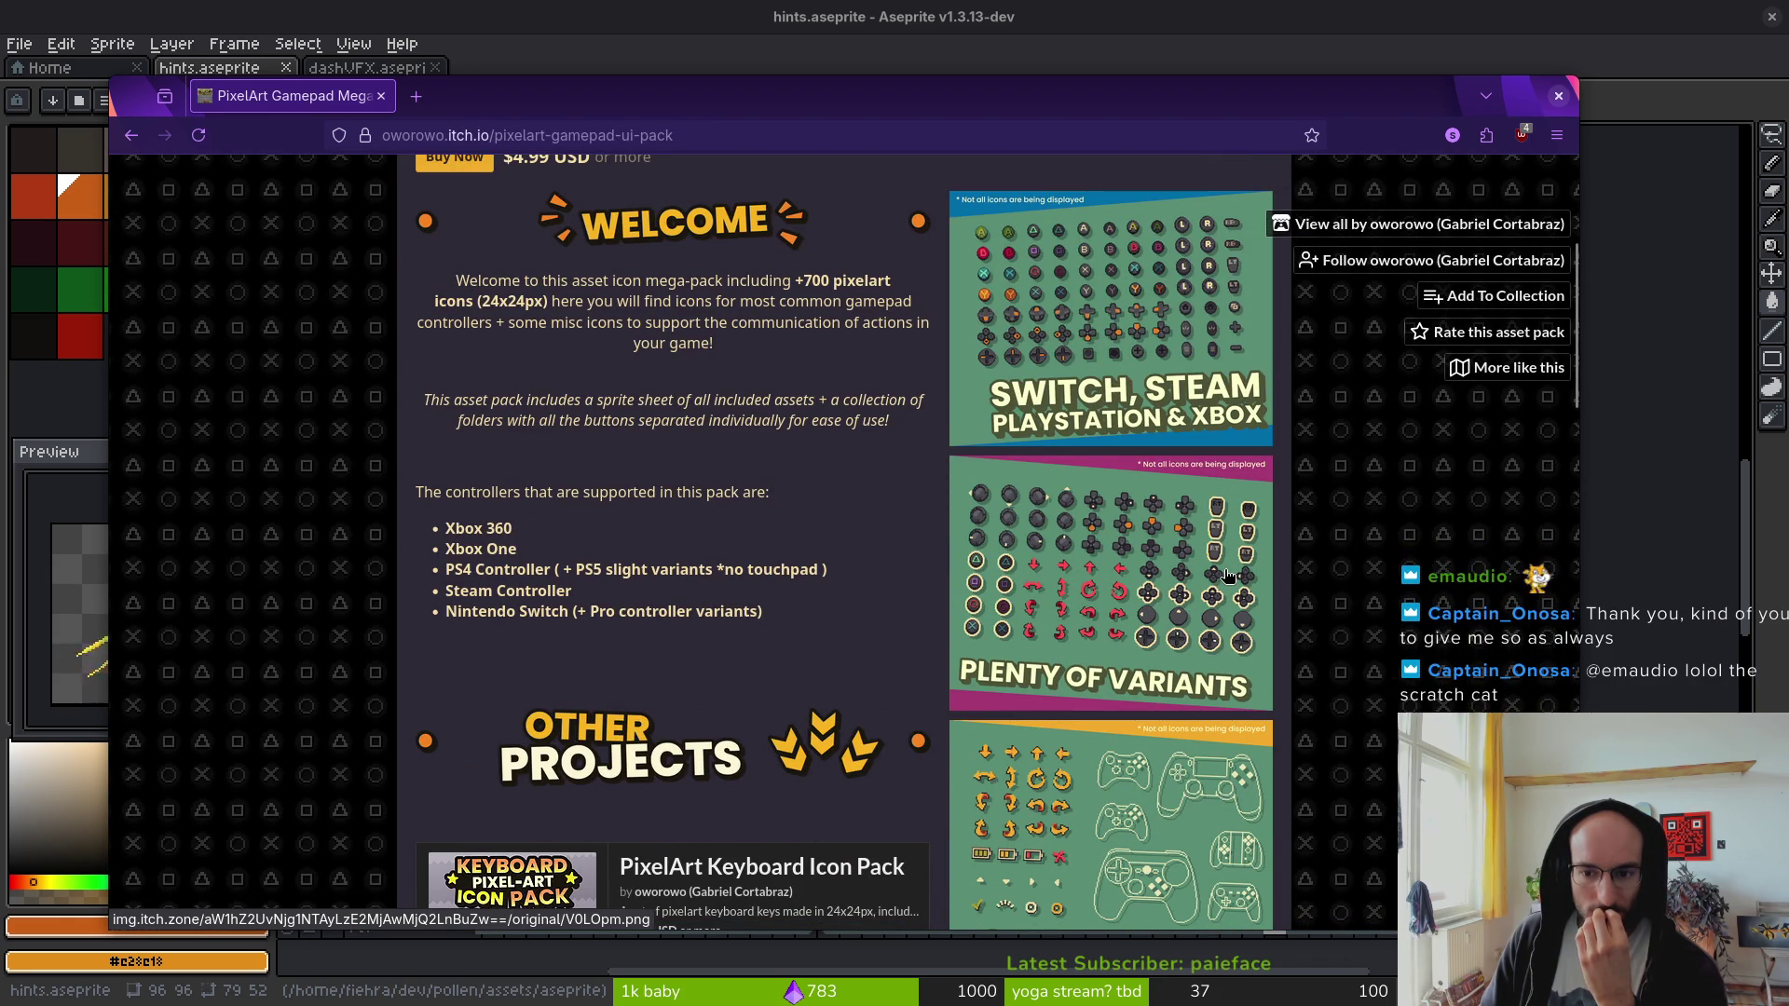
scroll(1218, 571, "down", 5)
key("alt+Left")
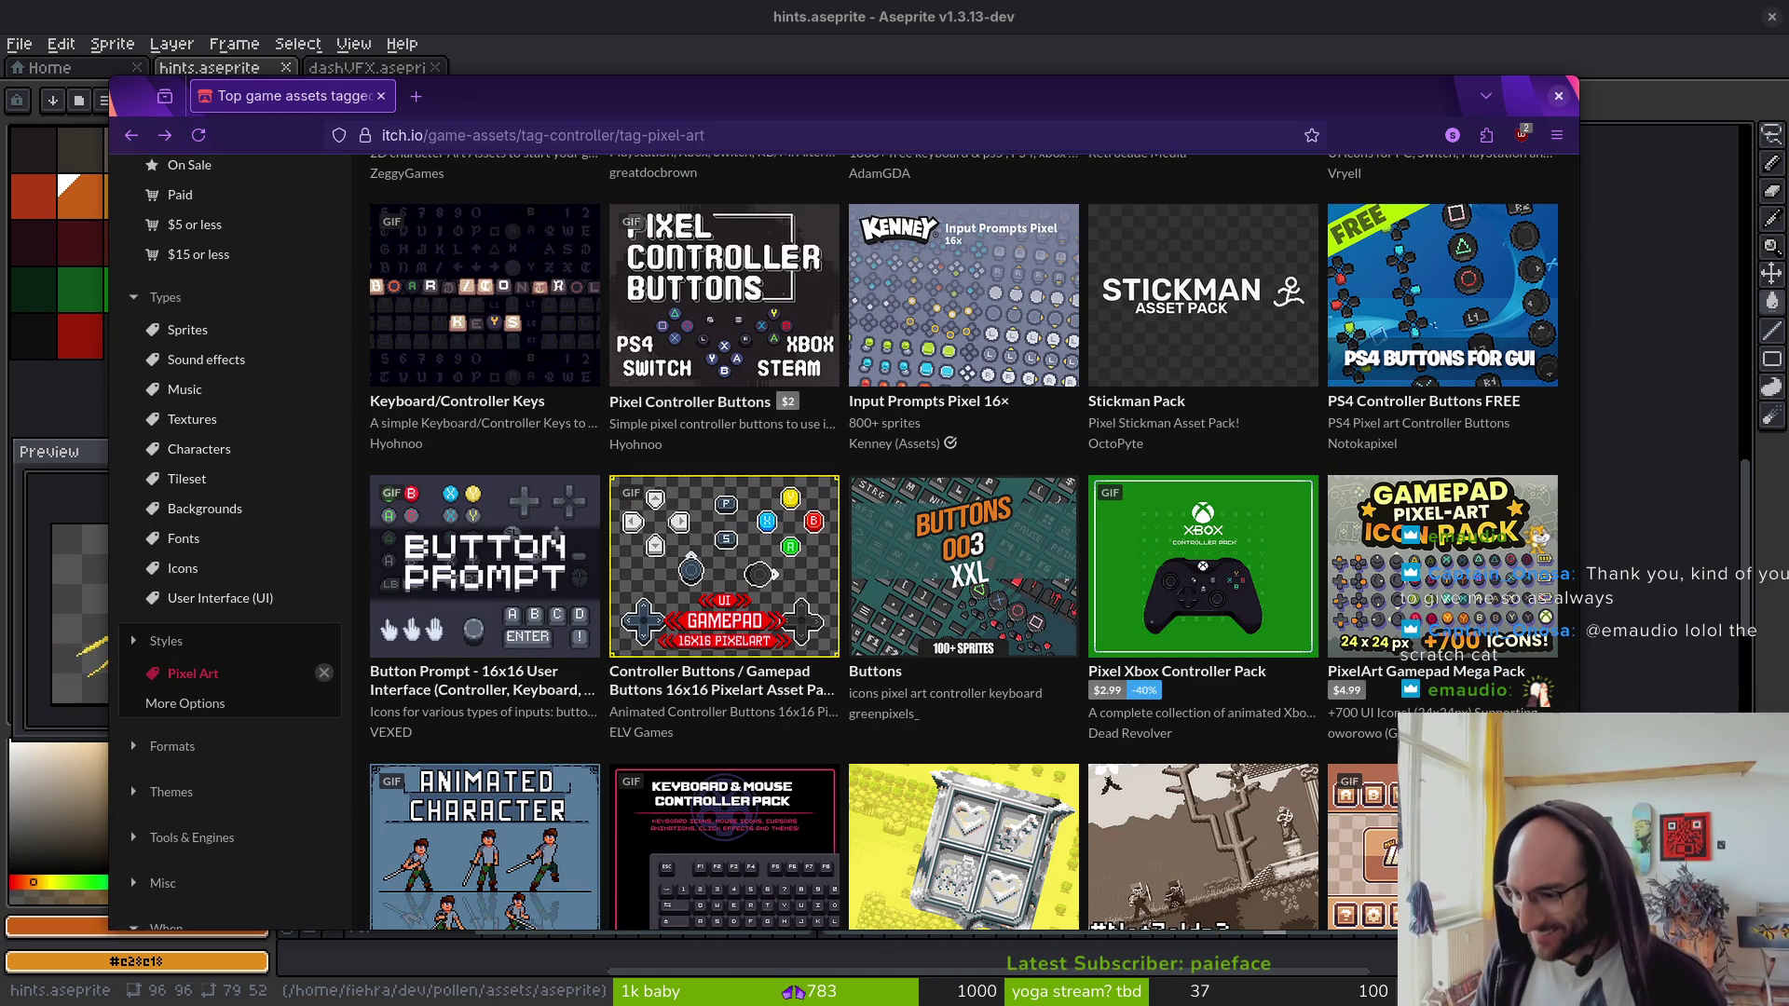
- Browse the Button Prompt asset pack page, then switch back to Aseprite
scroll(1202, 652, "down", 3)
scroll(738, 751, "down", 4)
scroll(978, 559, "up", 6)
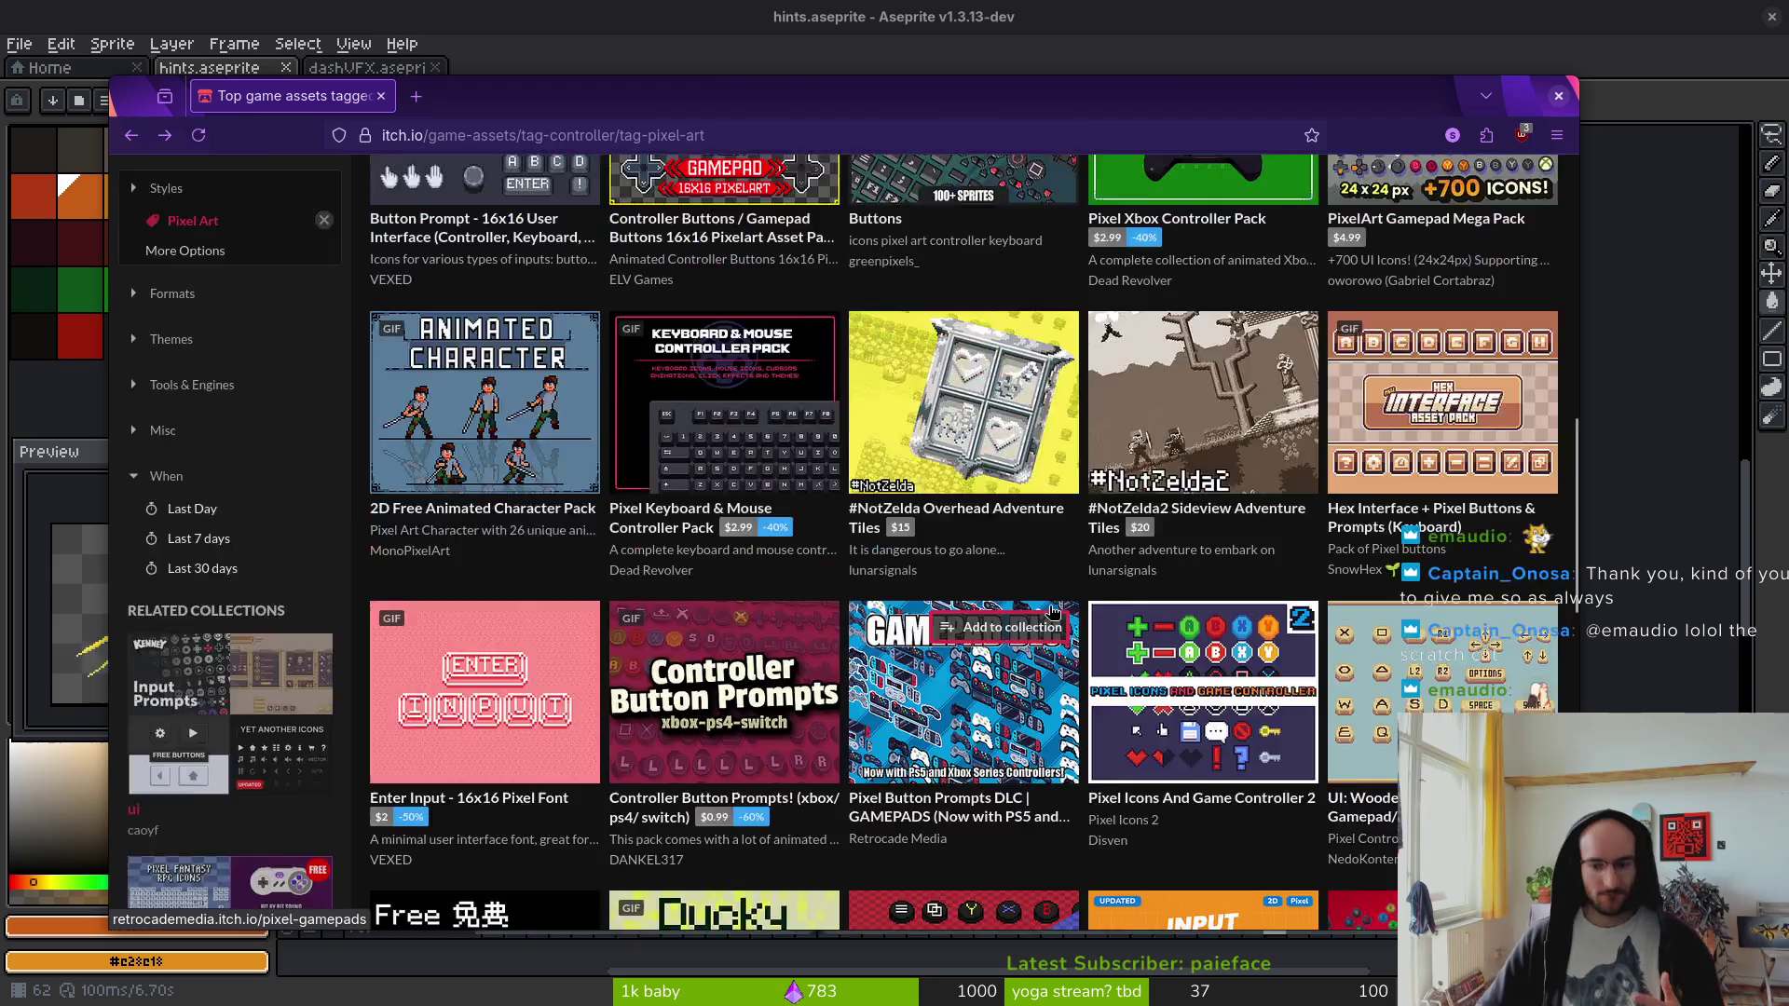
left_click(568, 562)
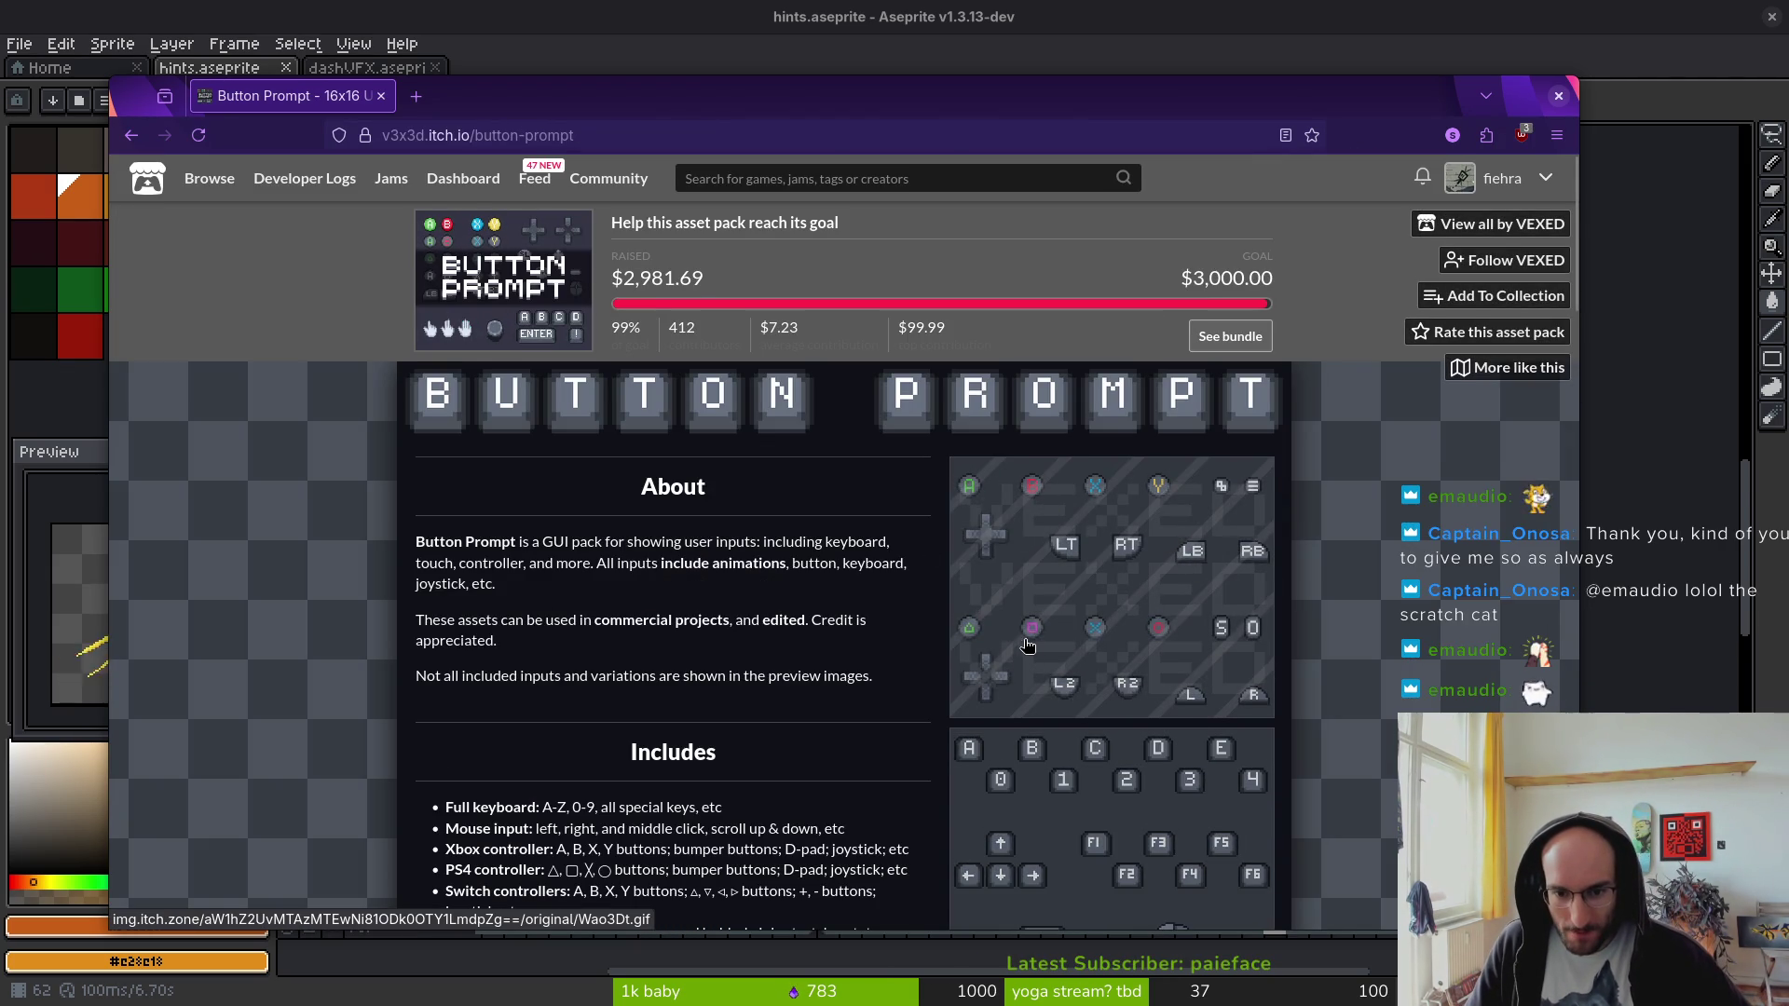
scroll(1034, 657, "down", 4)
scroll(1049, 655, "down", 3)
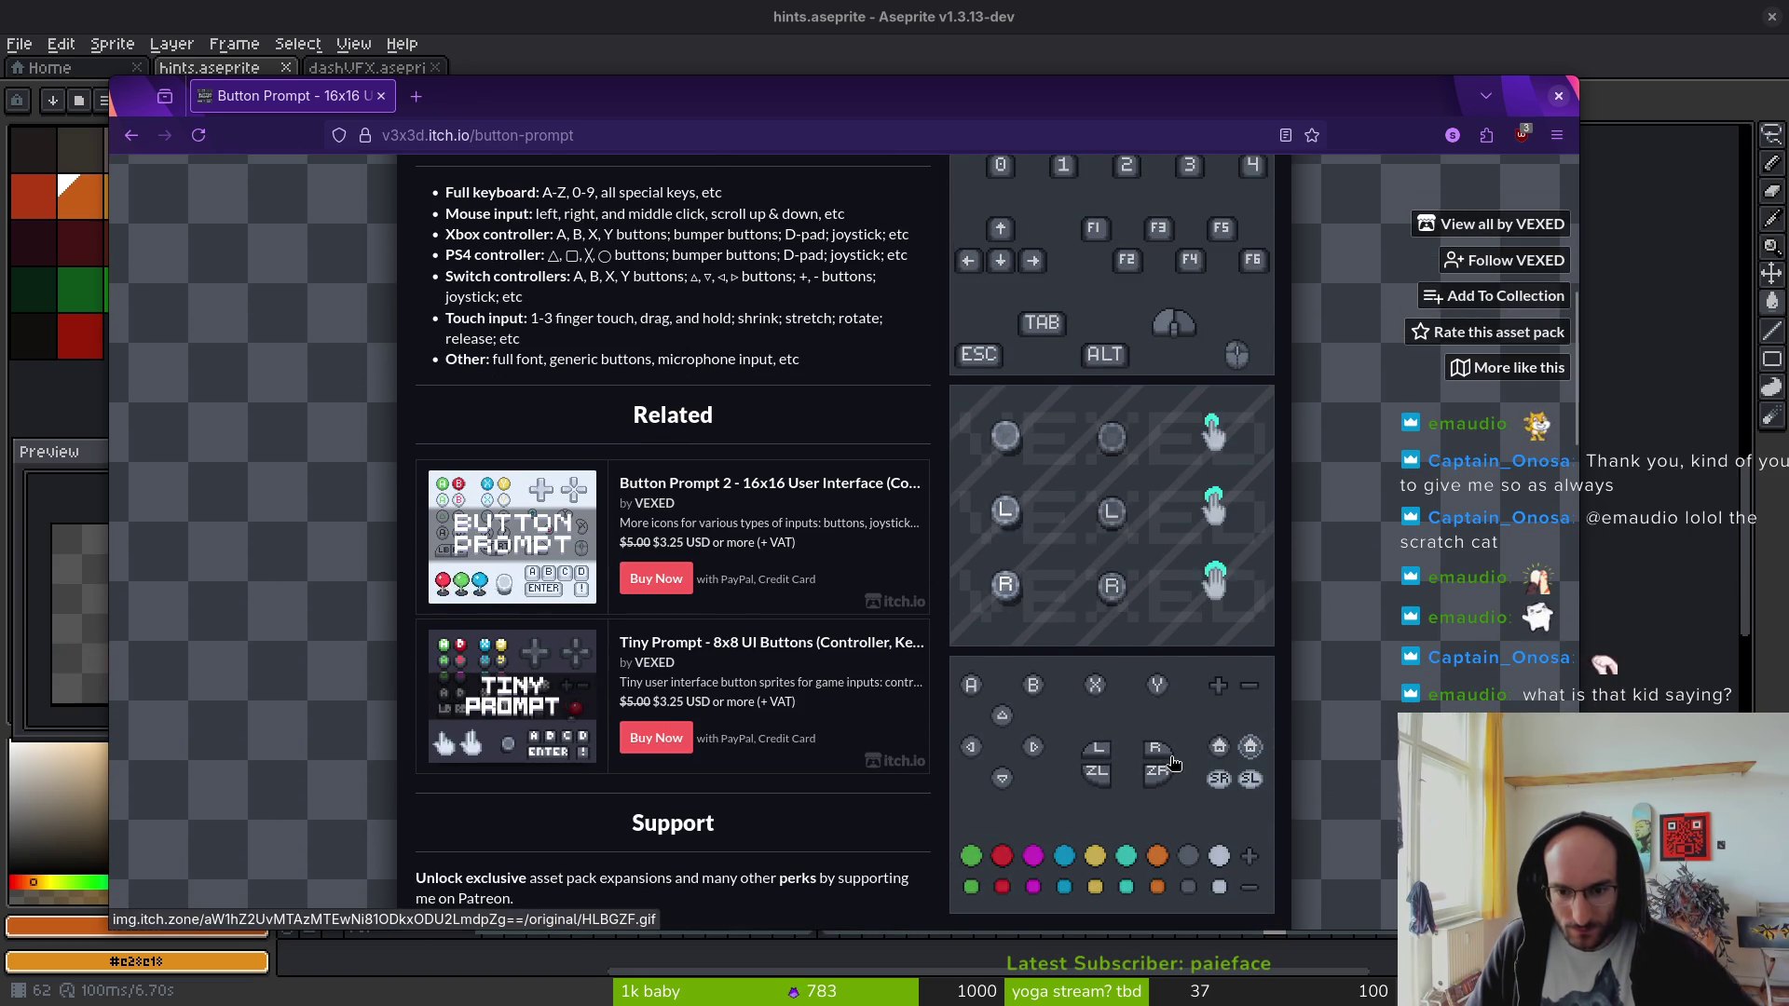
scroll(1199, 681, "up", 5)
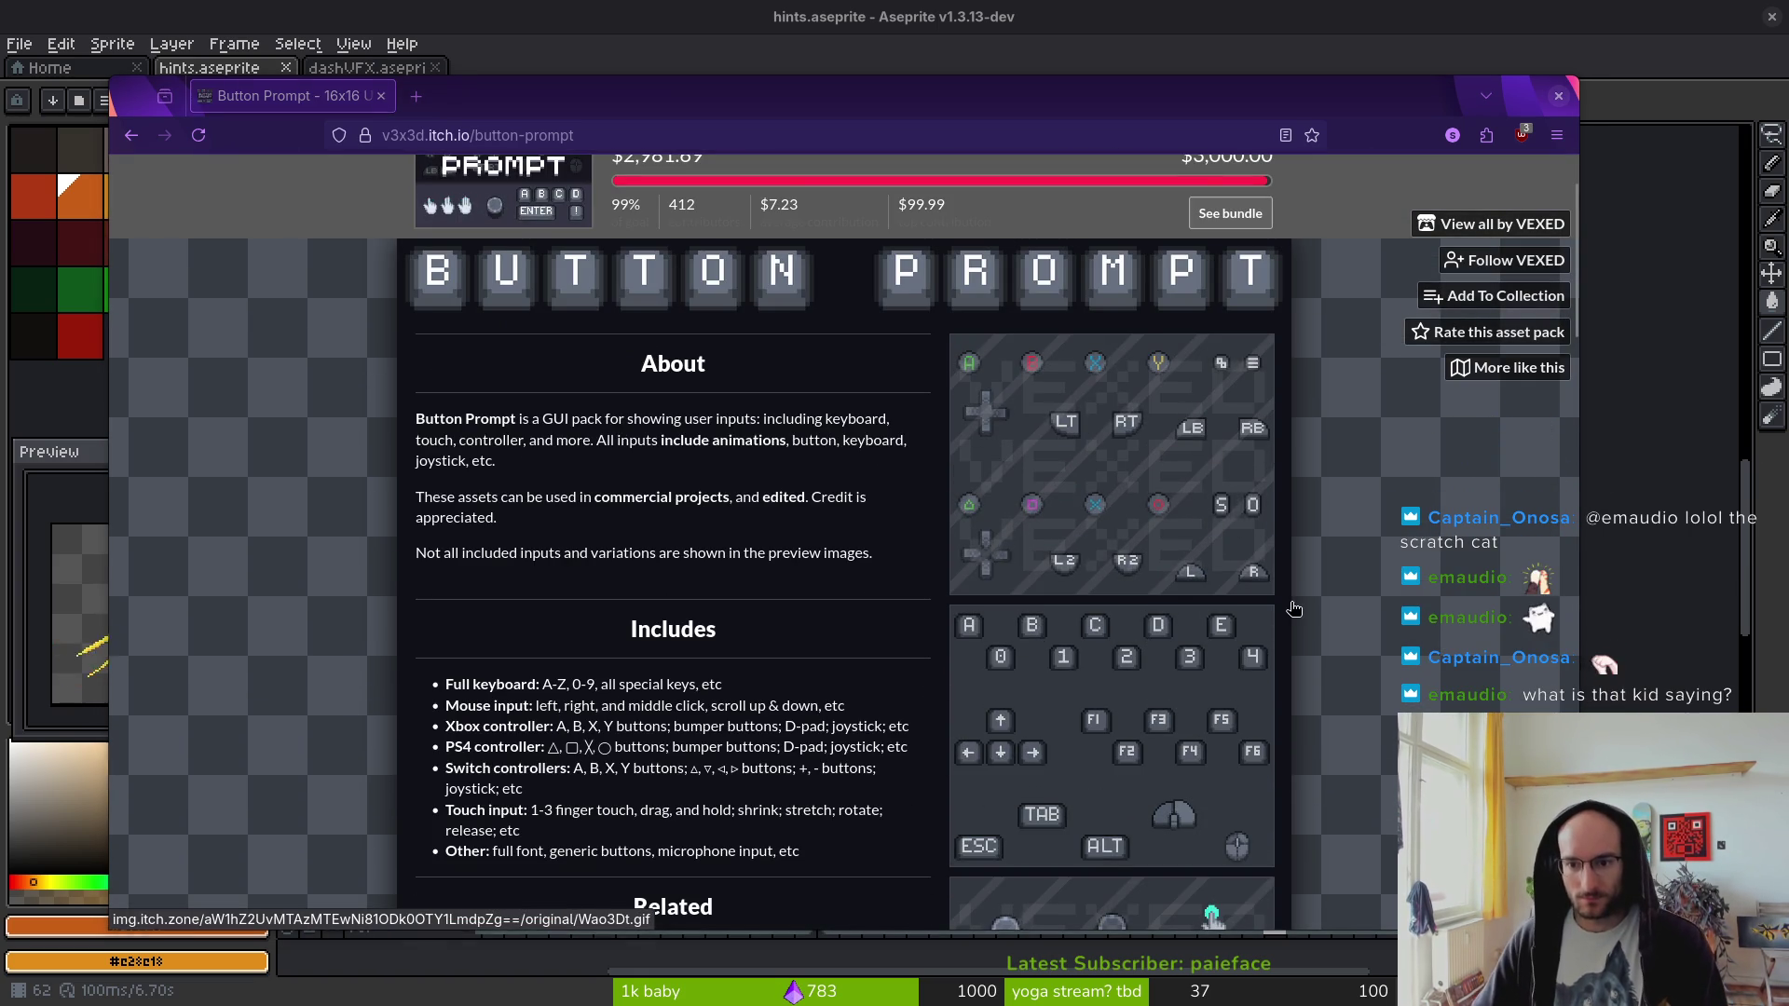
key("alt+Tab")
left_click_drag(1141, 438, 1205, 506)
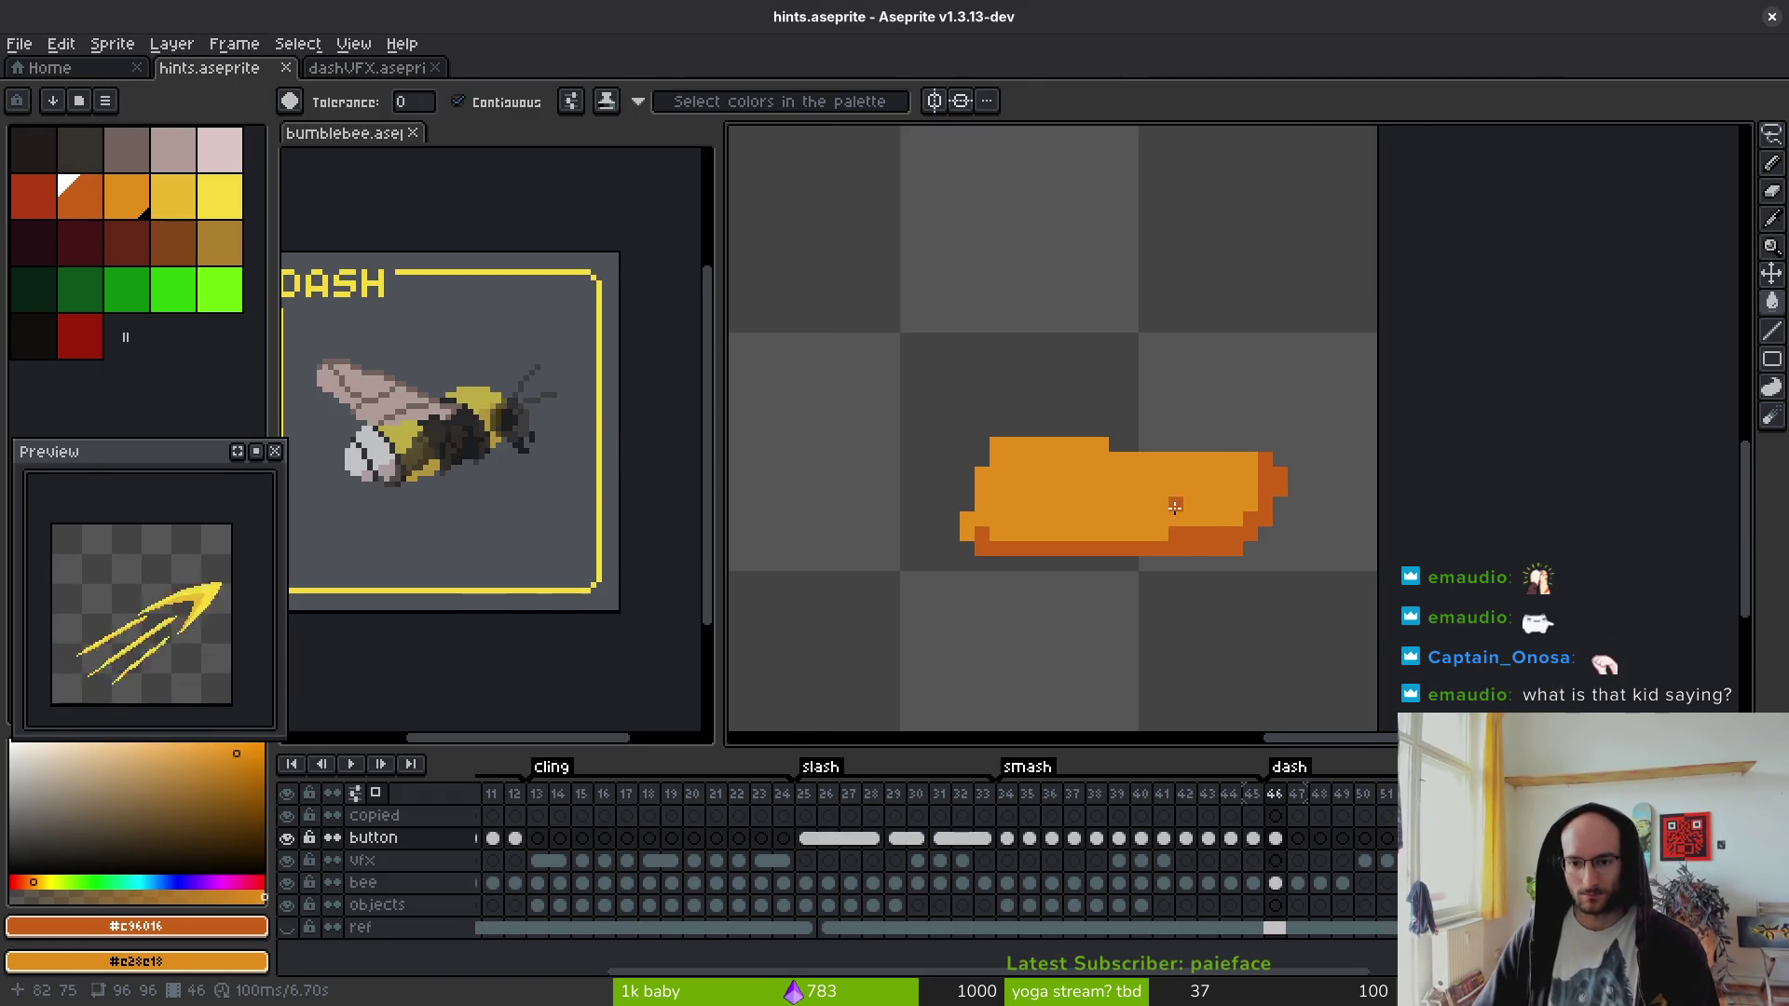
- Undo the accidental orange background fill after checking the button prompt reference
key("alt+Tab")
key("alt+Tab")
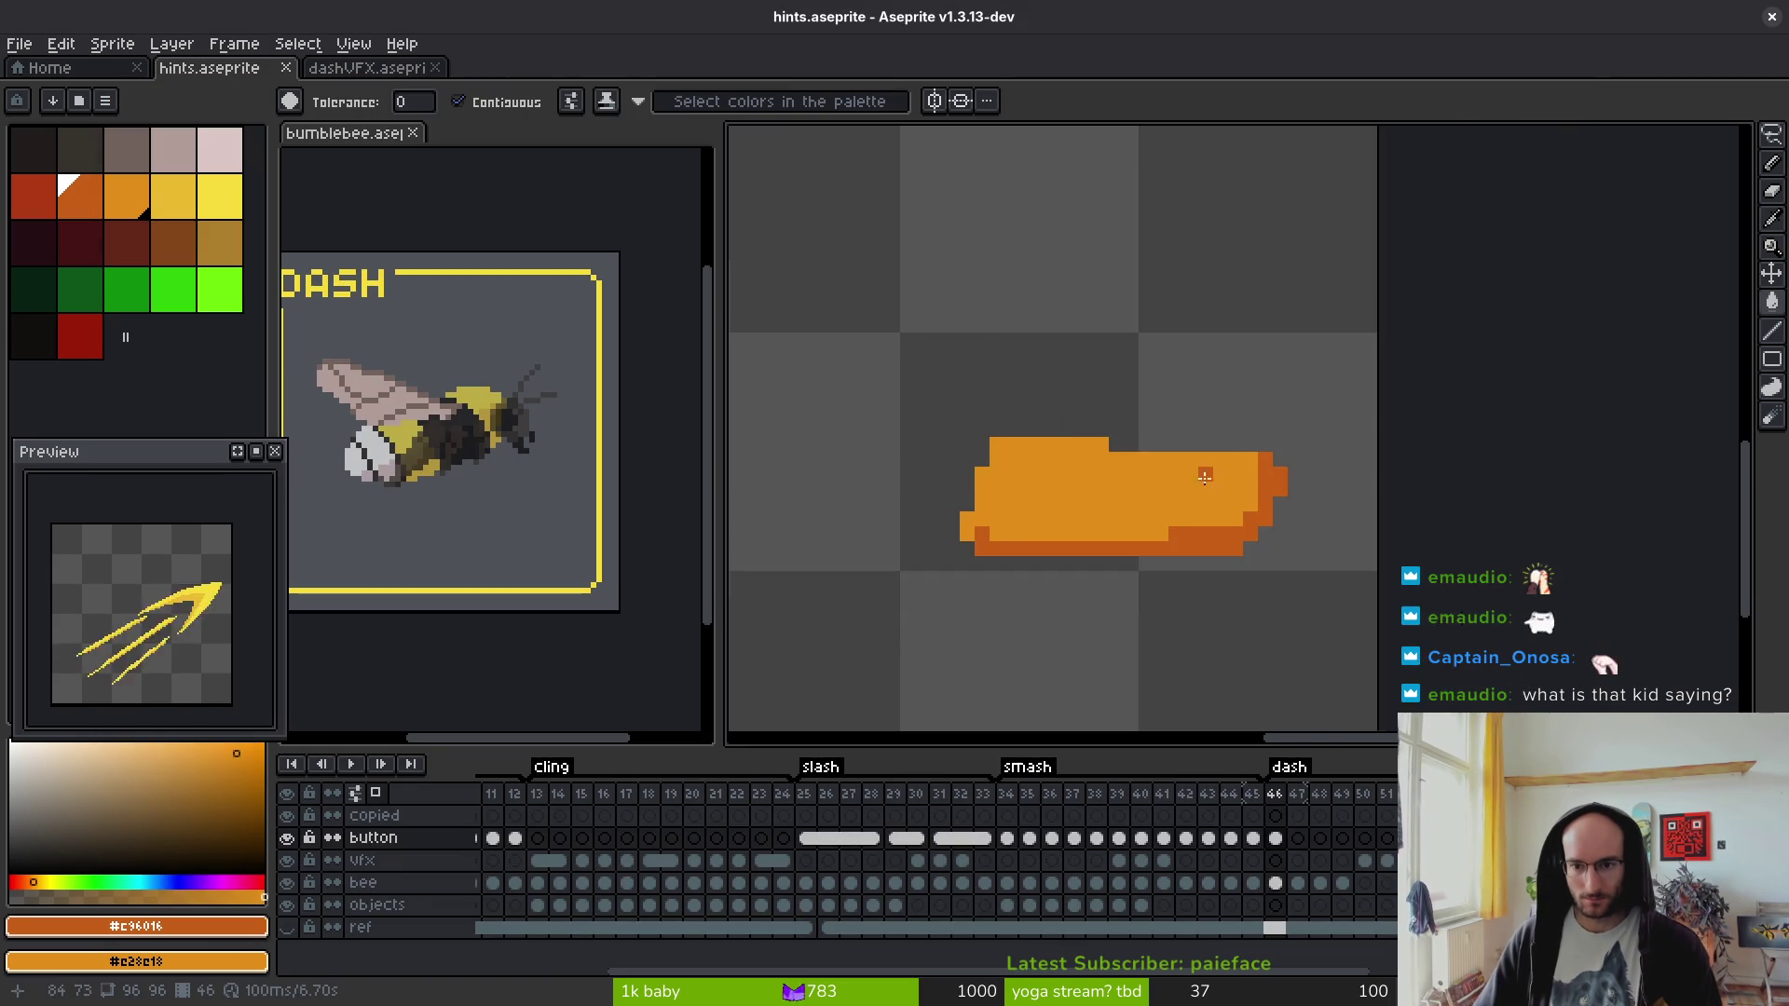
left_click(1166, 408)
key("ctrl+z")
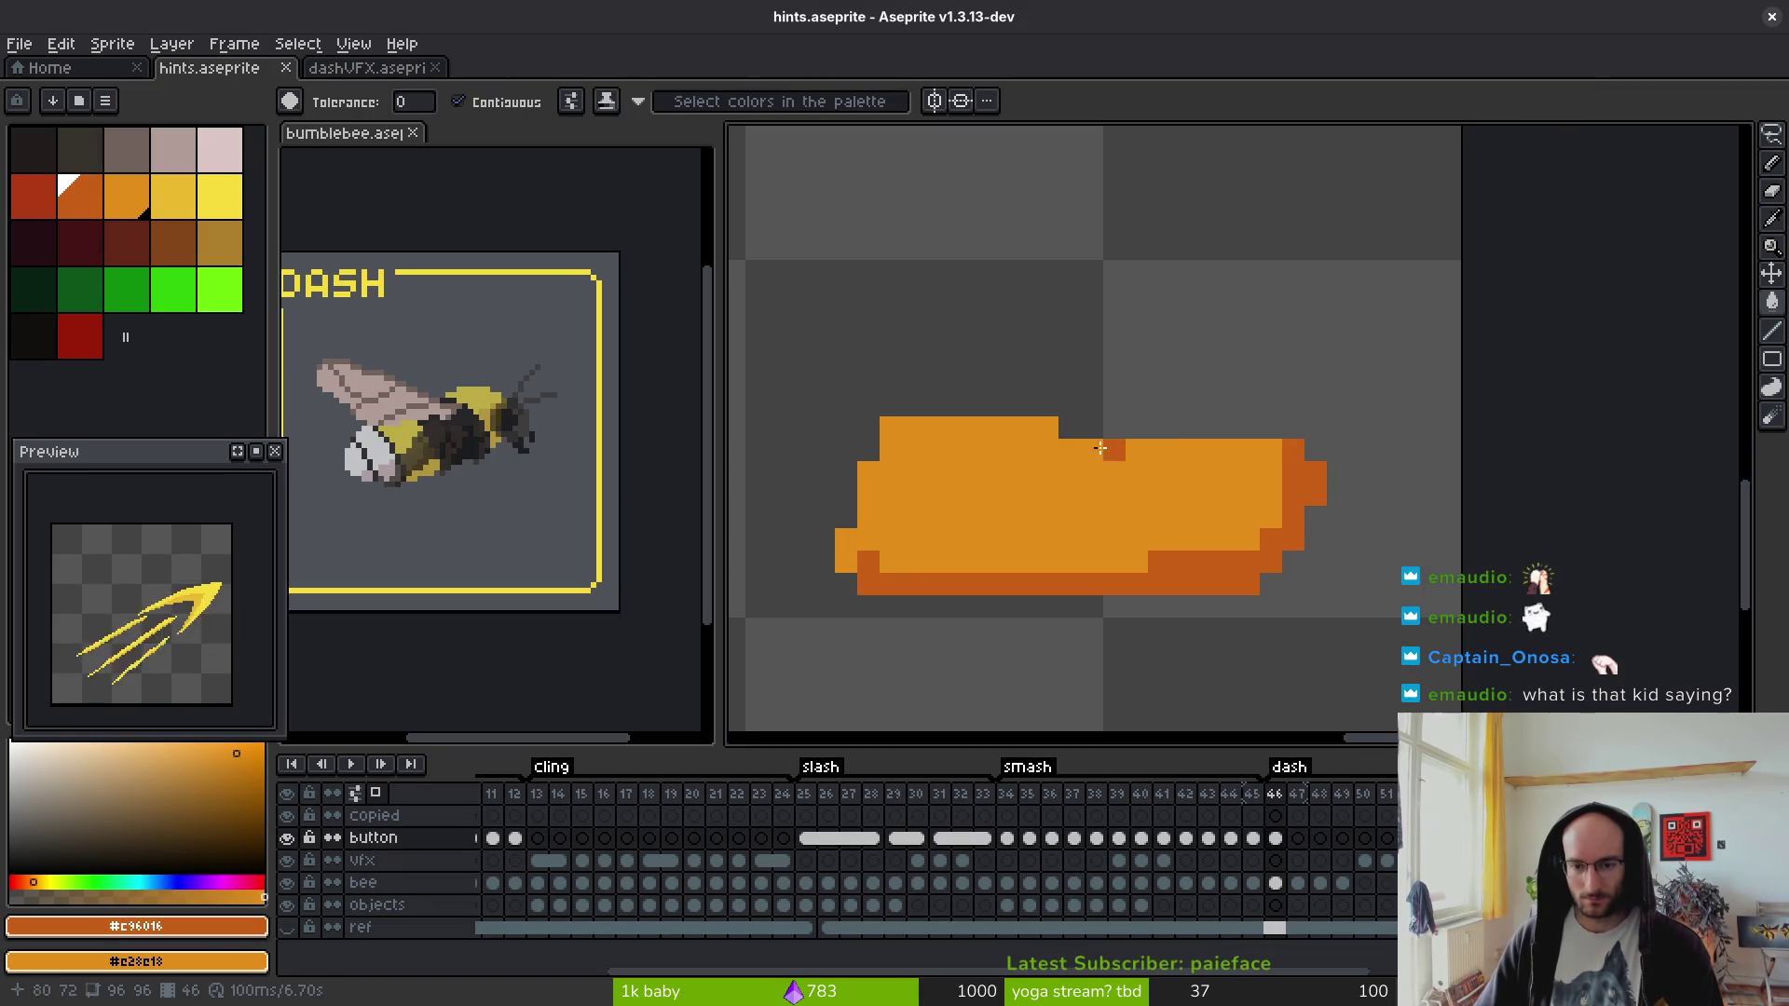
key("b")
left_click(1151, 437)
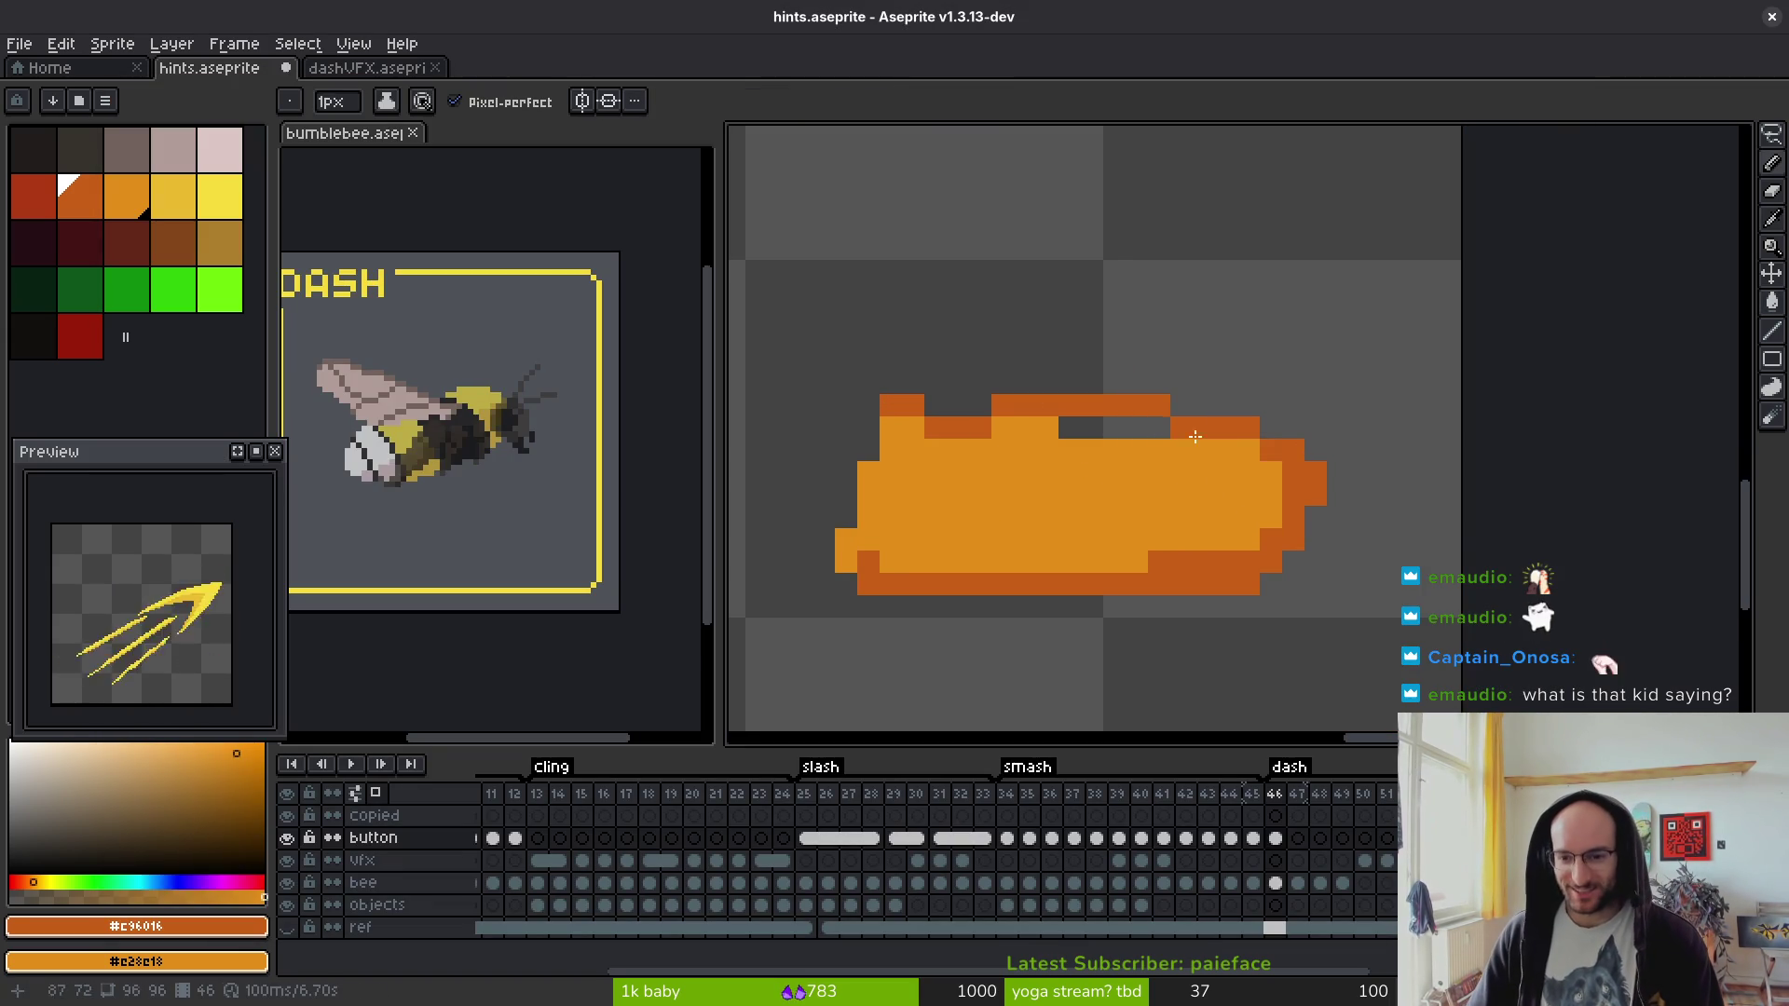
- Redraw the button's top and right edges as a stepped dark orange outline
mouse_move(880, 405)
left_mouse_down()
mouse_move(1062, 411)
mouse_move(1295, 463)
left_mouse_up()
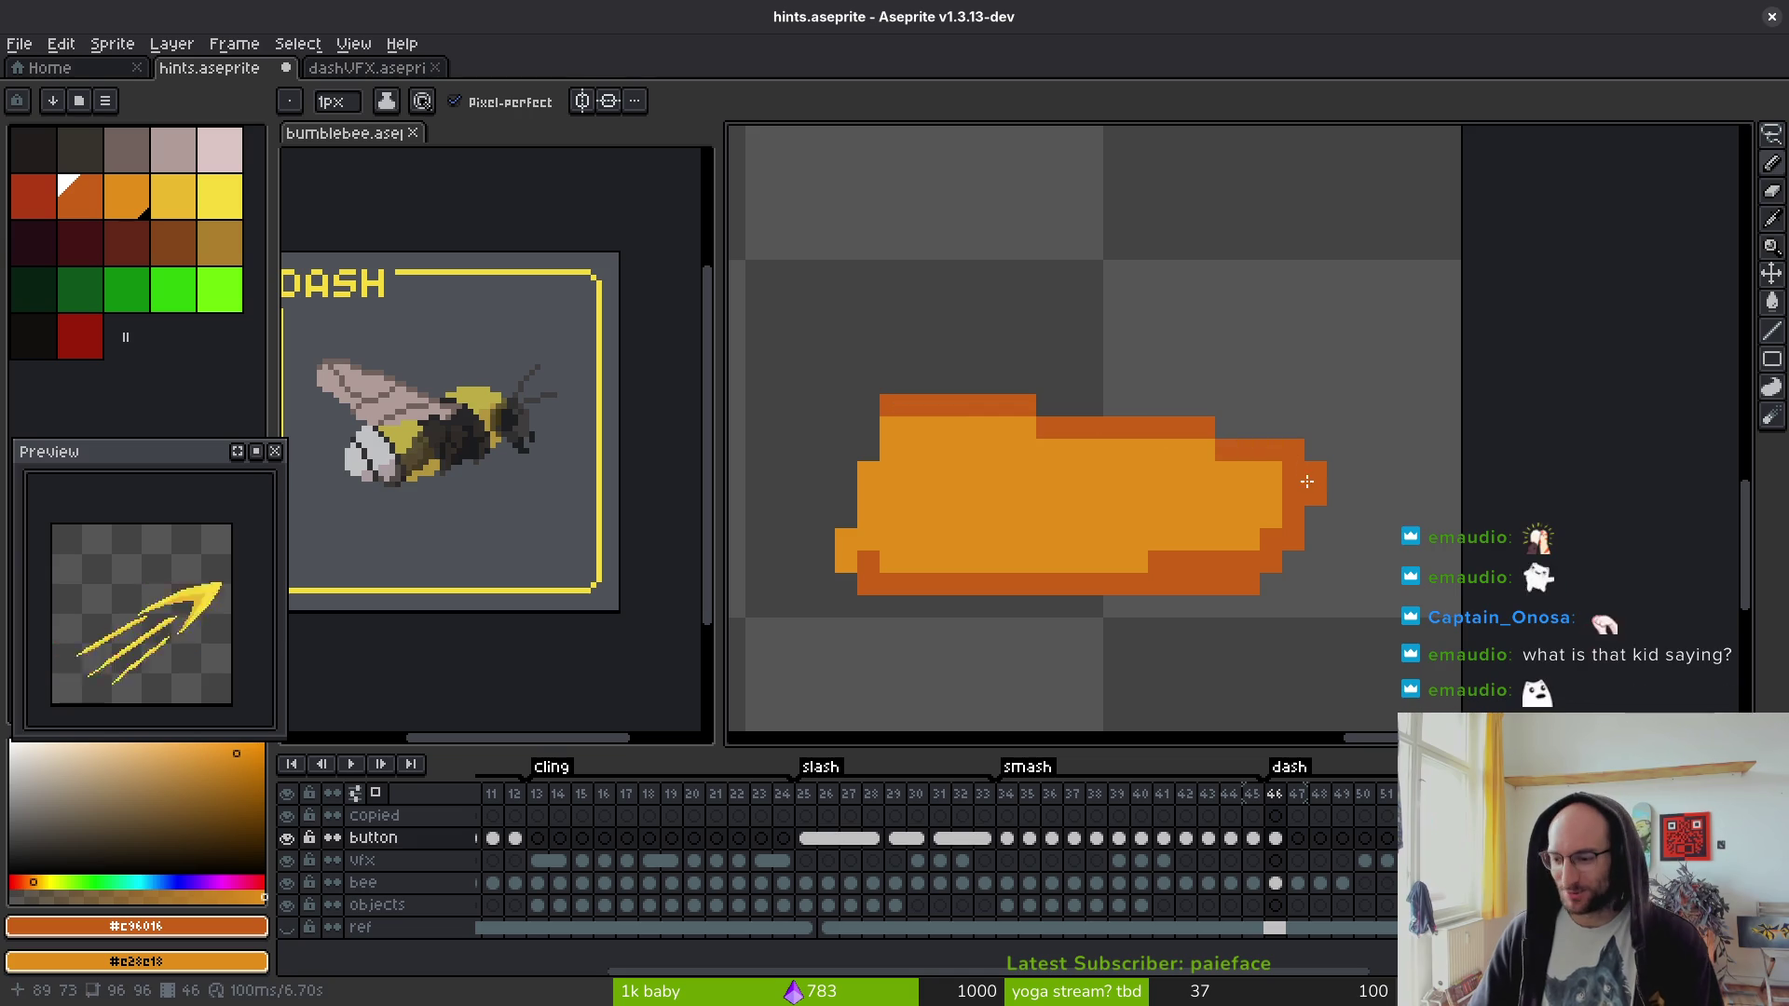
left_click(801, 428)
key("ctrl+z")
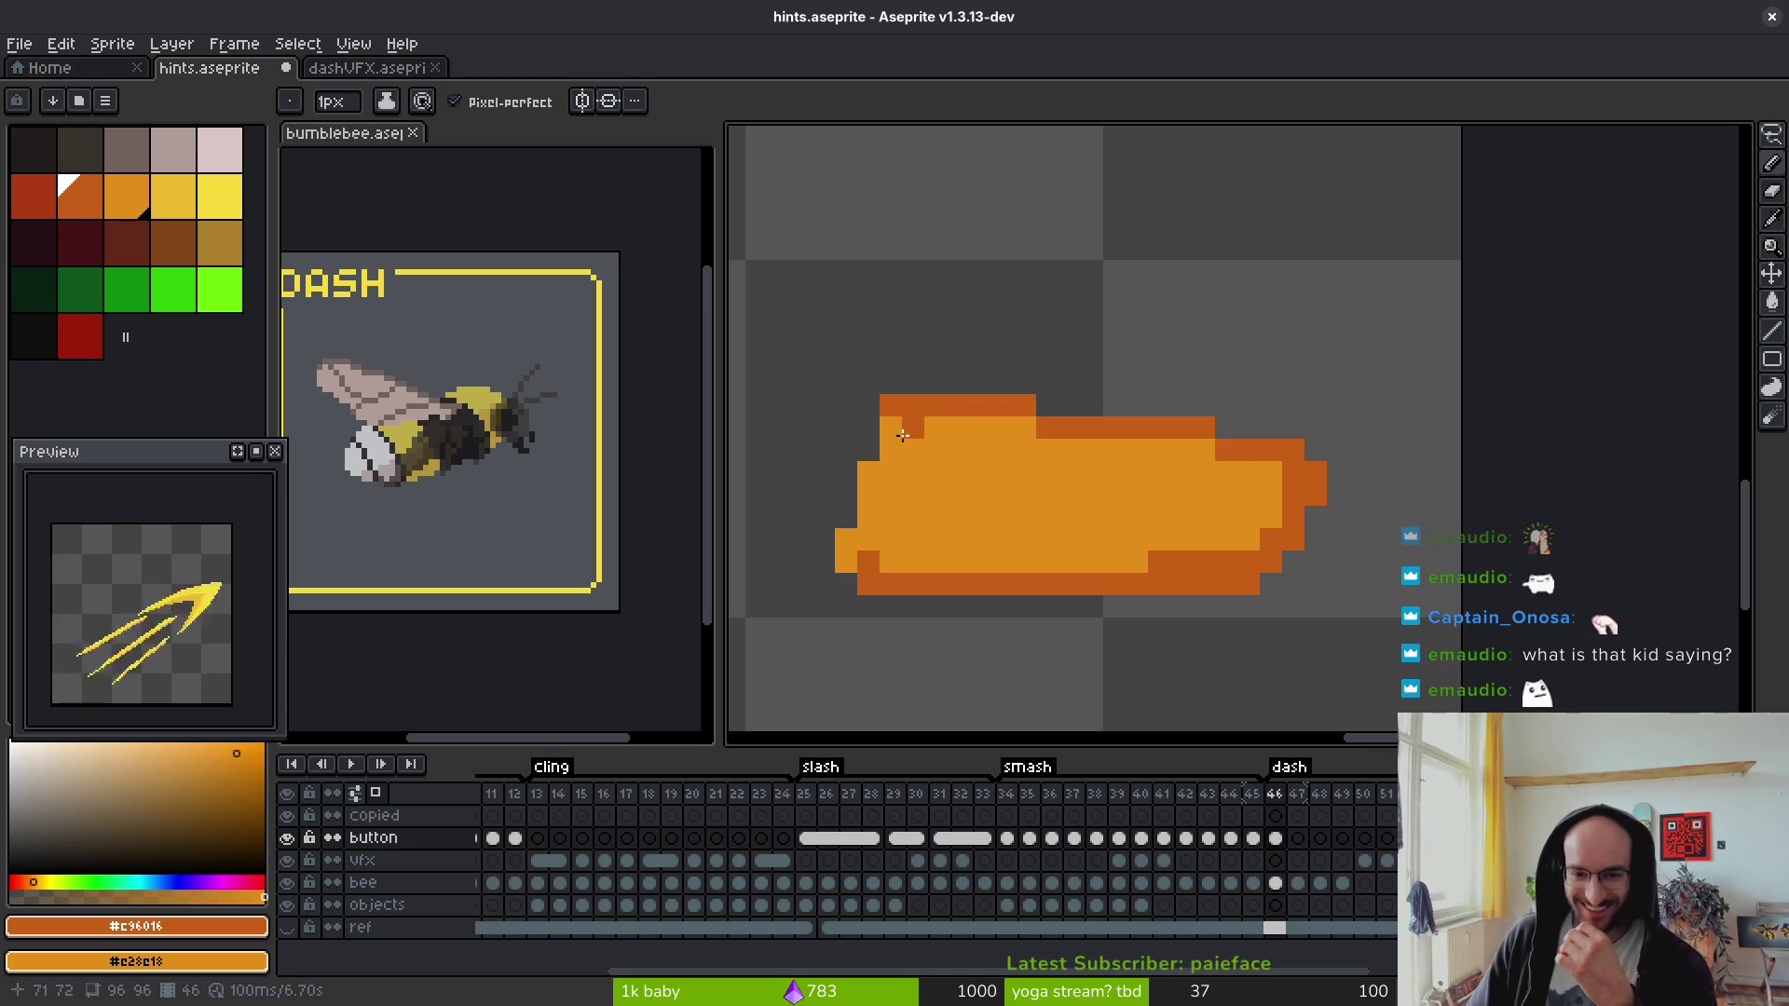
mouse_move(884, 428)
left_mouse_down()
mouse_move(1230, 427)
mouse_move(1234, 406)
mouse_move(1293, 427)
left_mouse_up()
mouse_move(1315, 517)
left_mouse_down()
mouse_move(1293, 548)
mouse_move(1053, 582)
left_mouse_up()
left_click_drag(1211, 559, 1106, 566)
left_click_drag(1293, 561, 1270, 584)
- Erase protruding tip pixels and outline the button's upper-left edge in dark orange
key("e")
left_click(1338, 494)
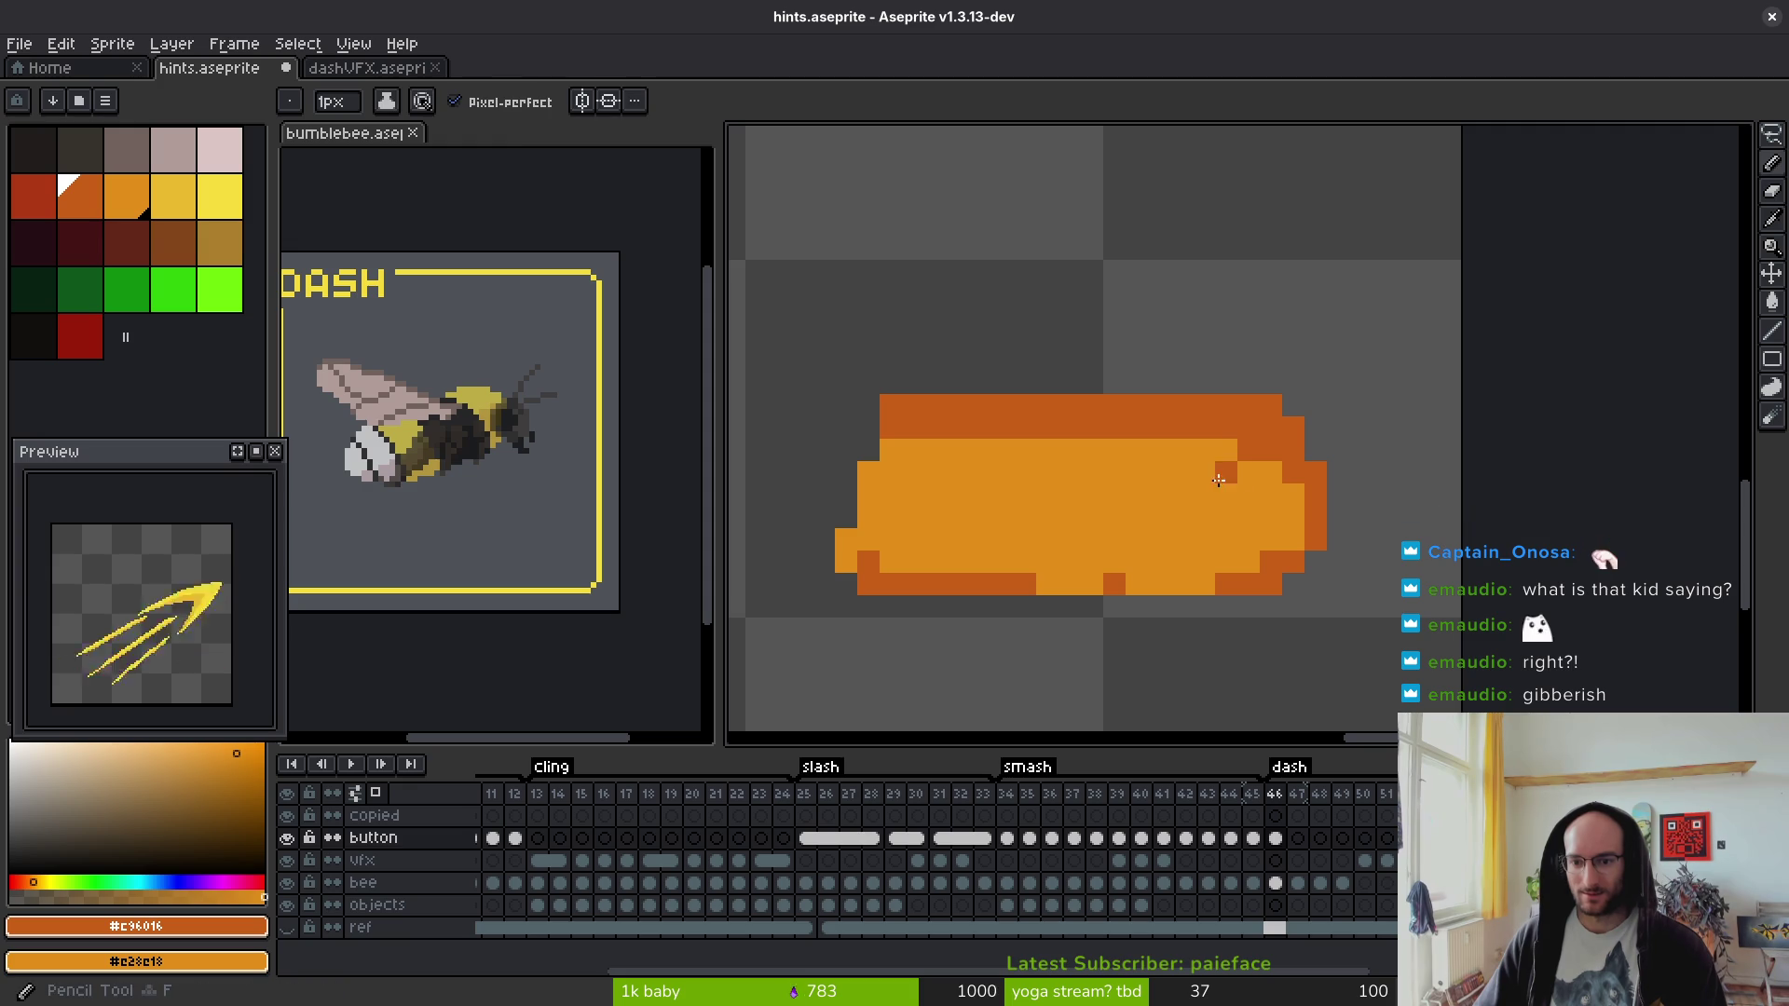
key("e")
key("b")
left_click_drag(892, 472, 868, 450)
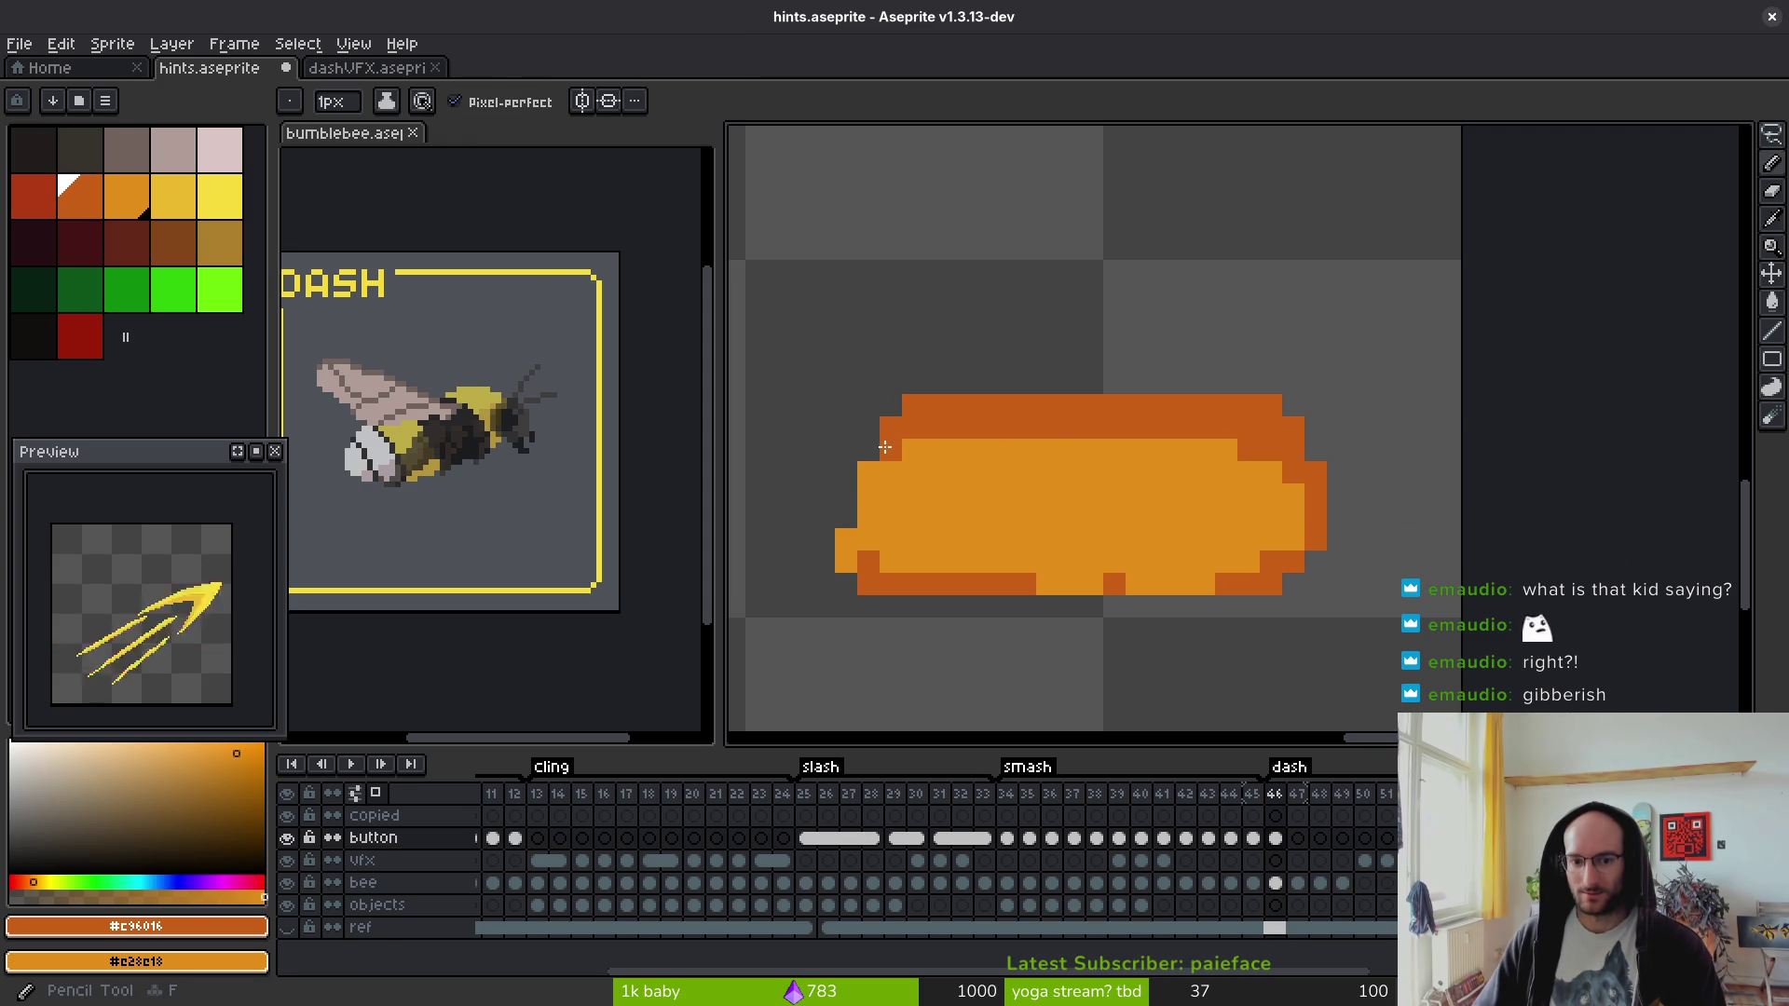
left_click_drag(868, 550, 859, 491)
key("e")
left_click(846, 550)
key("b")
left_click(868, 464)
key("e")
key("b")
right_click(891, 461)
- Complete the dark orange bottom outline row, lightening one bottom-right pixel
scroll(896, 500, "down", 2)
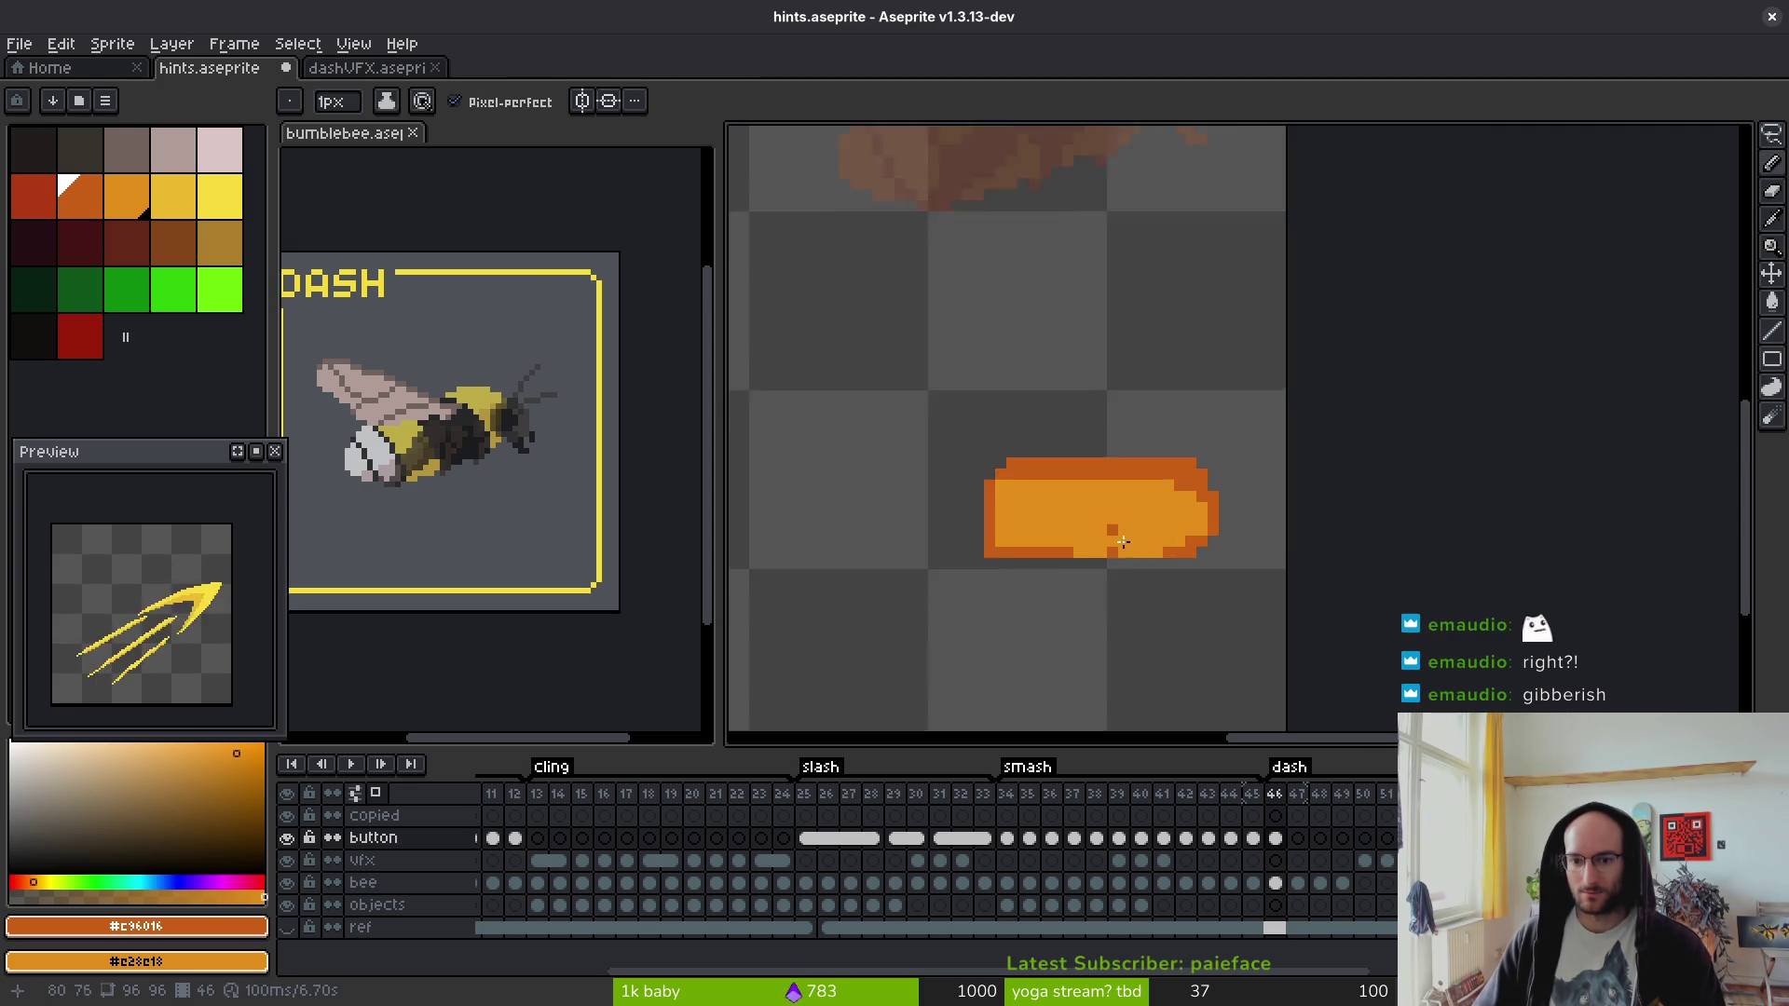
scroll(1118, 559, "up", 3)
left_click_drag(1043, 559, 1282, 550)
right_click(1353, 530)
- Begin the 'P' inside the button with its dark orange vertical stroke
scroll(1313, 515, "down", 6)
scroll(1282, 509, "up", 6)
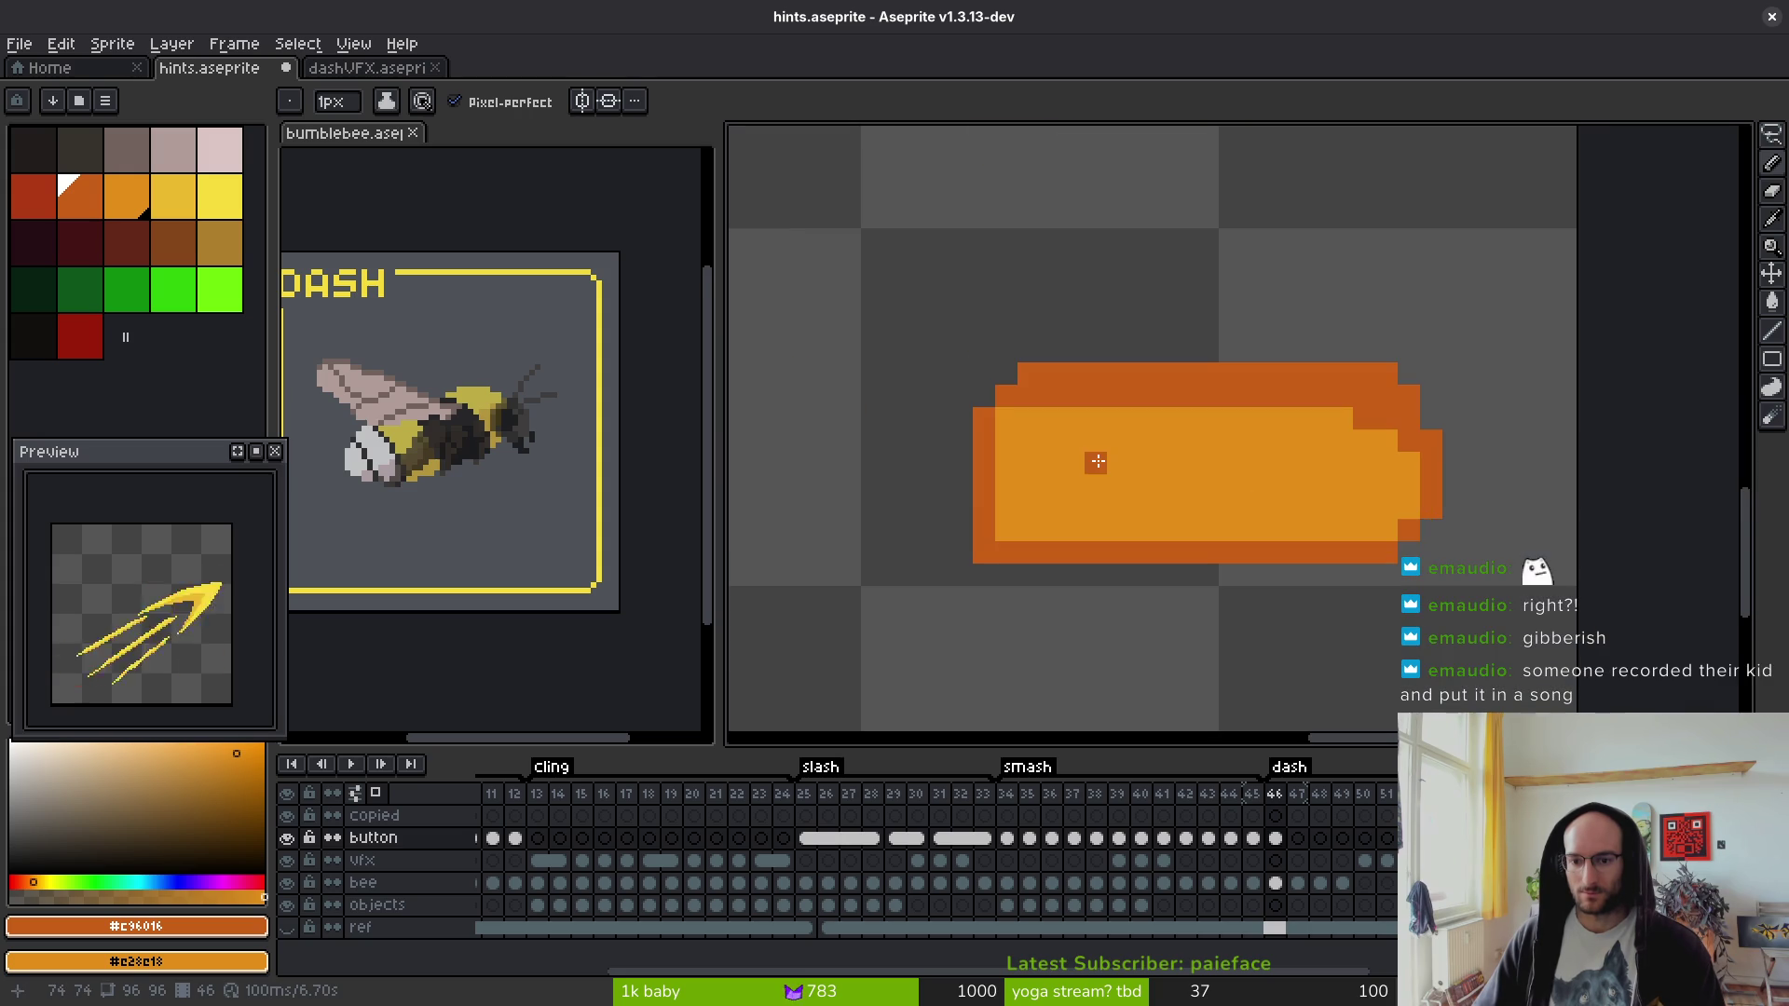
mouse_move(1014, 426)
left_mouse_down()
mouse_move(1023, 551)
mouse_move(1058, 425)
mouse_move(1081, 426)
mouse_move(1103, 471)
mouse_move(1060, 505)
left_mouse_up()
- Tidy the pixels beside the letter's lower bowl and draw its right leg in dark orange
left_click(1103, 559)
right_click(1103, 559)
left_click(1103, 514)
right_click(1104, 514)
scroll(1132, 448, "down", 3)
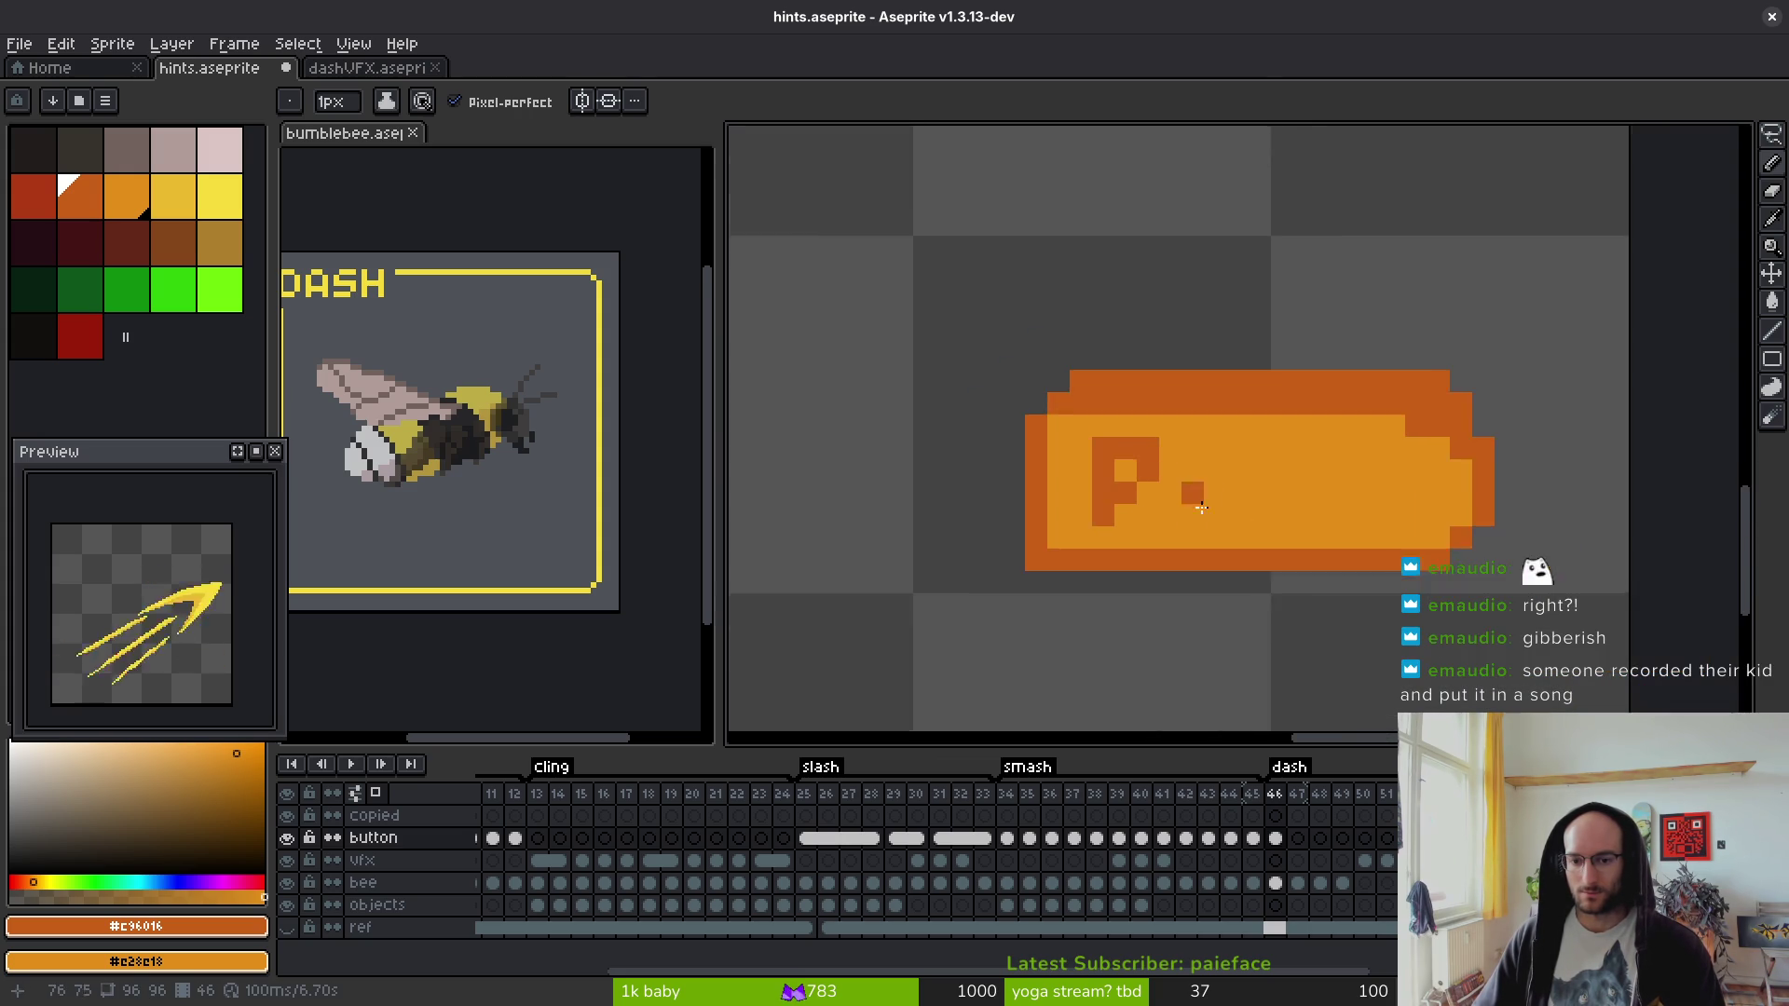
scroll(1130, 463, "up", 3)
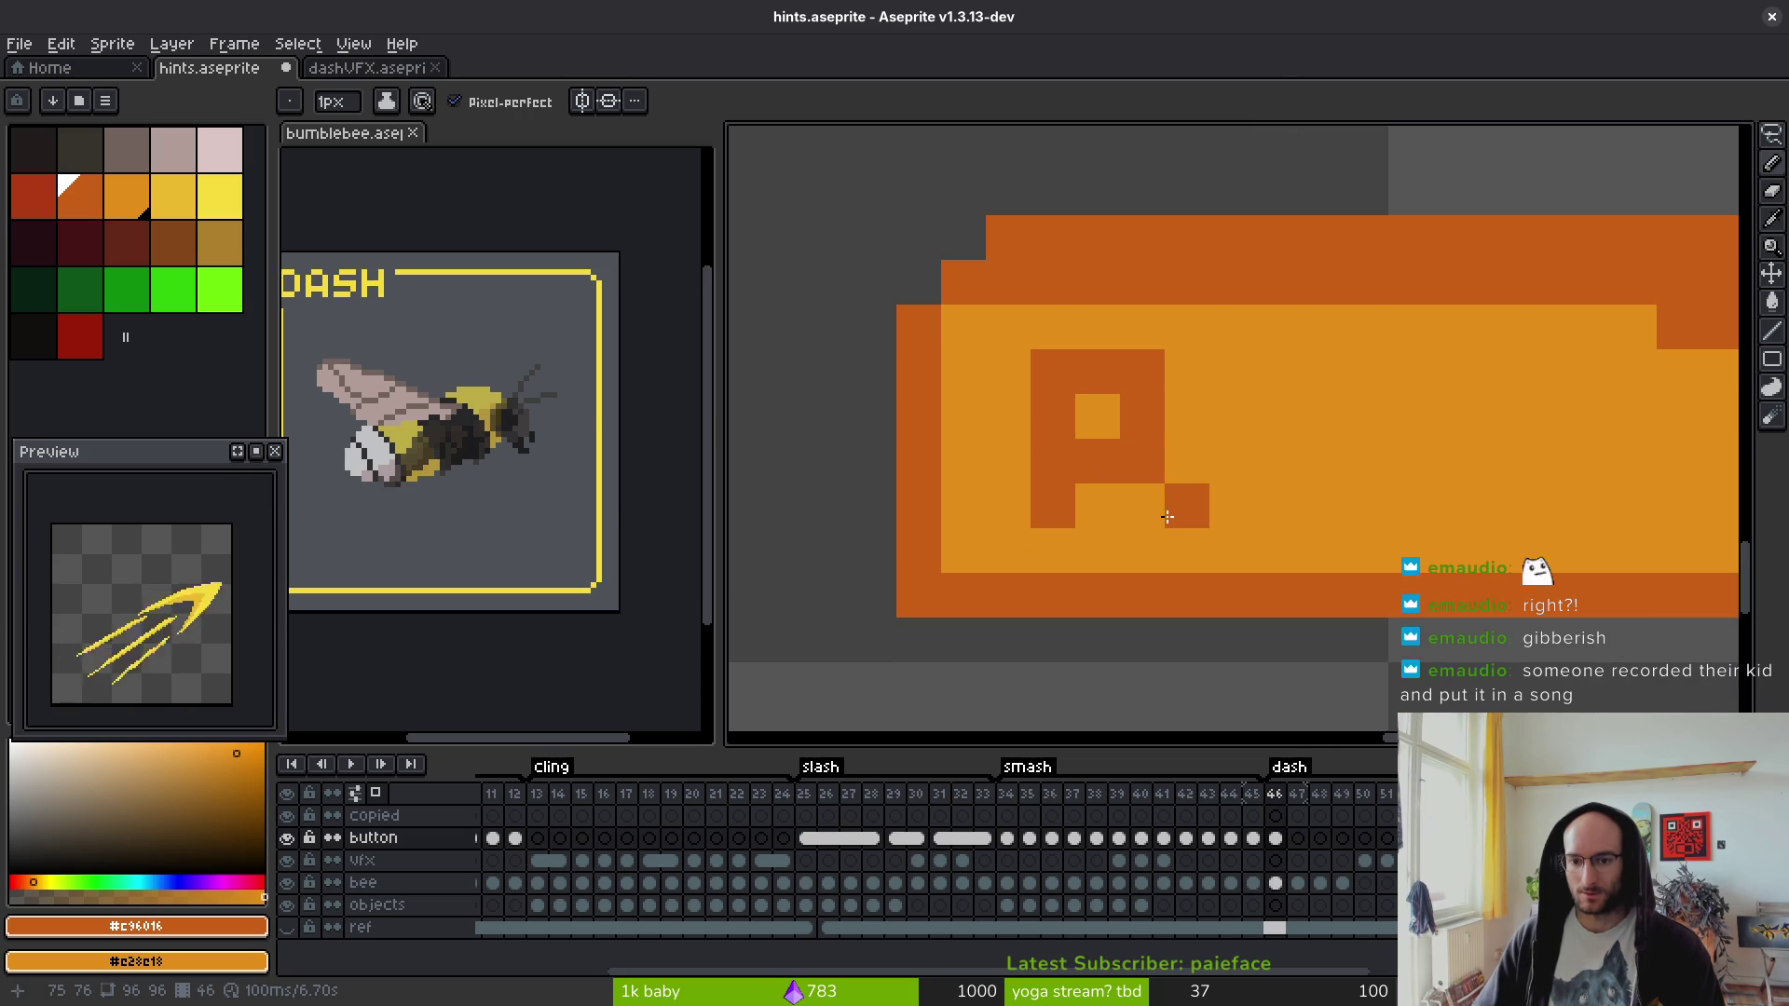
left_click(1139, 508)
left_click(1172, 545)
key("ctrl+z")
scroll(1167, 515, "down", 3)
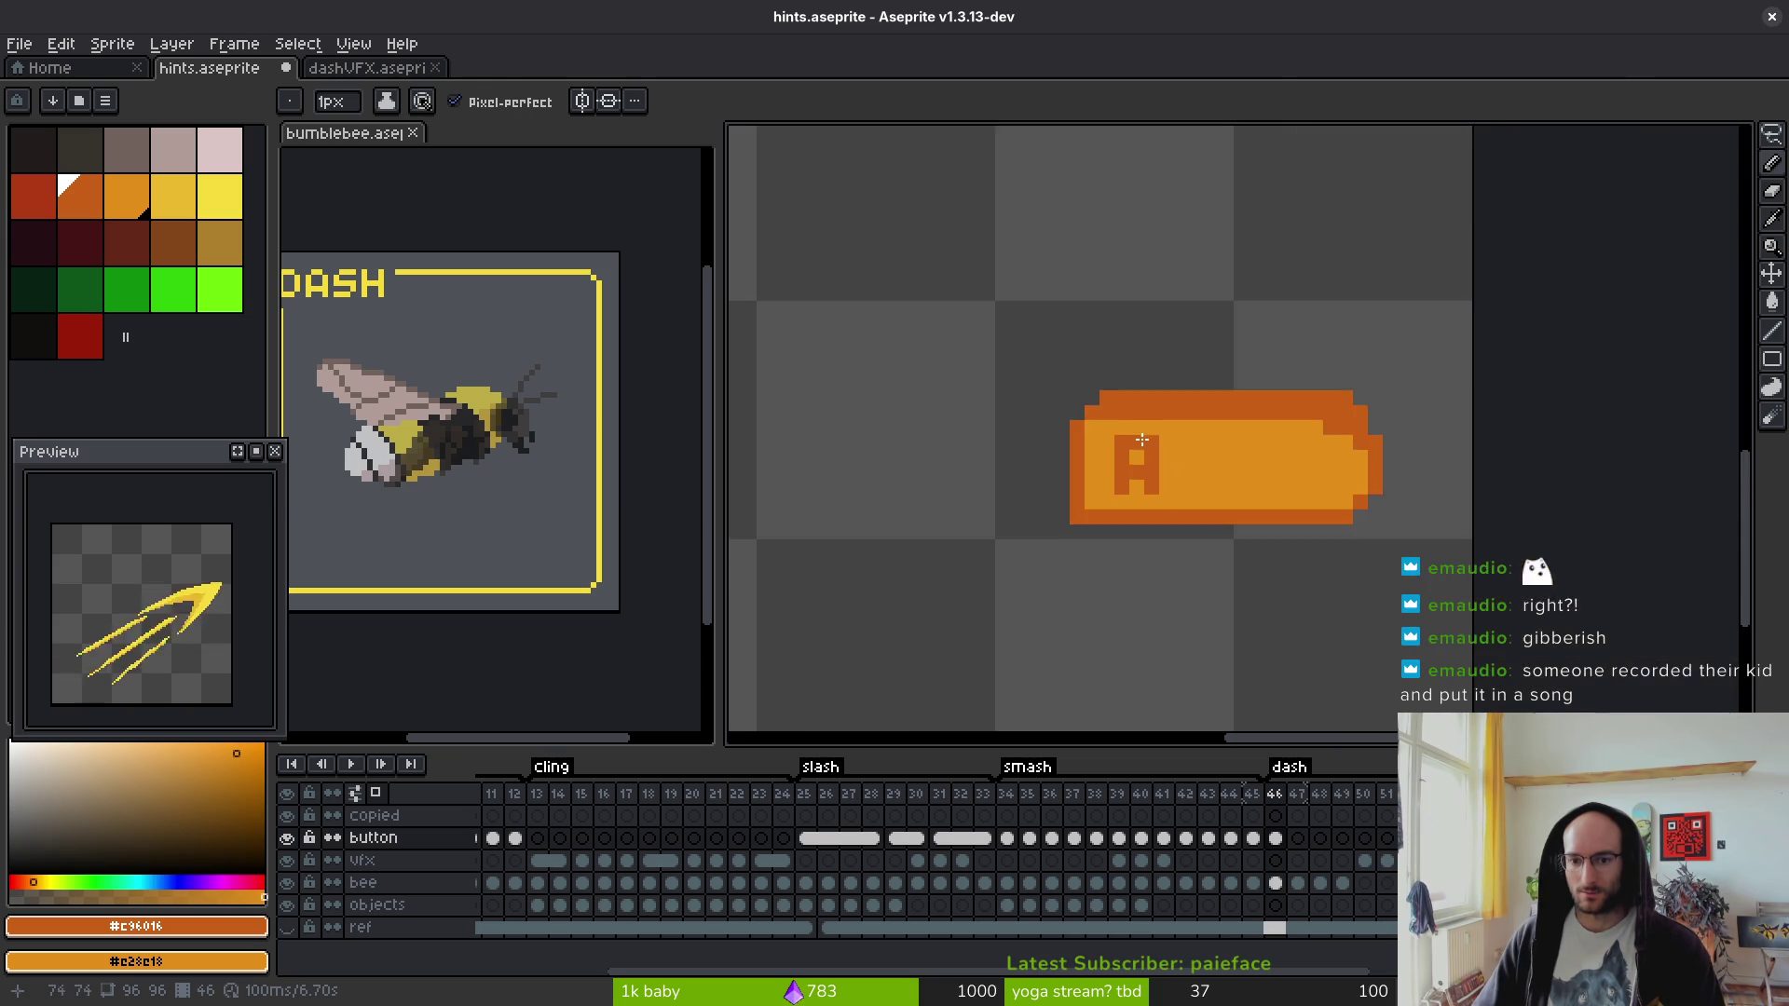
scroll(1160, 475, "up", 3)
- Clear the top-right and crossbar pixels to turn the A into an R, removing stray pixels
key("e")
left_click(1167, 450)
key("b")
right_click(1166, 450)
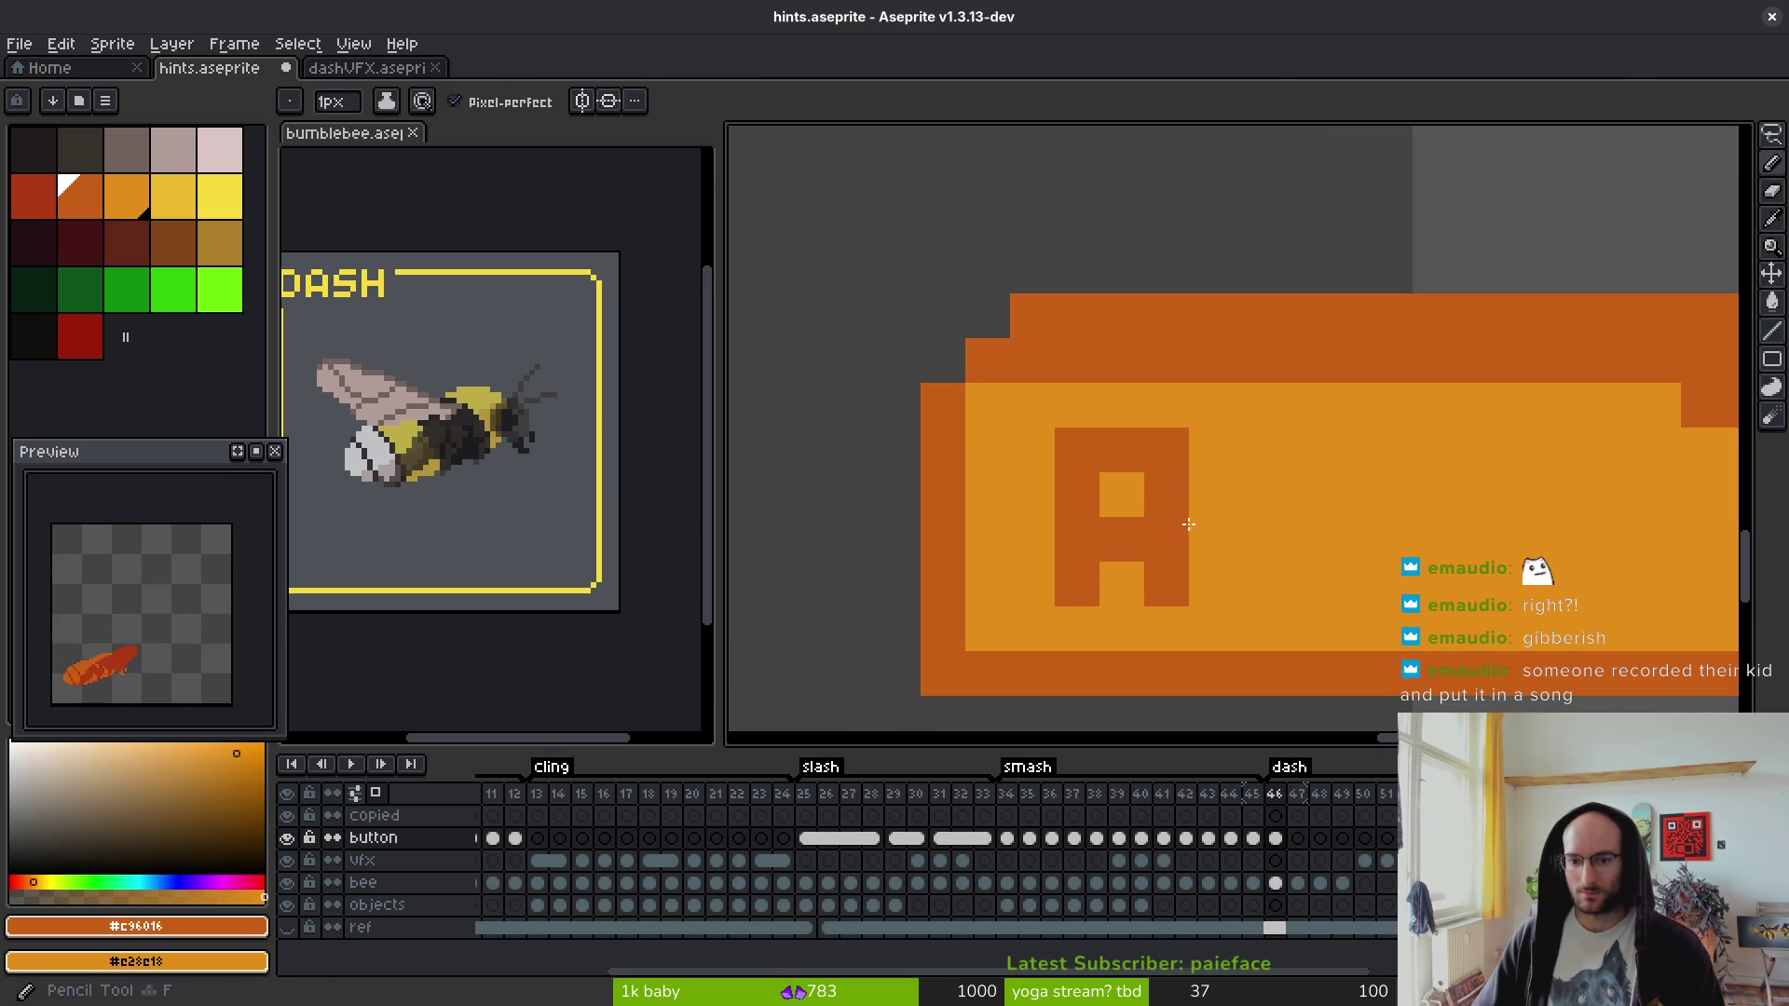
right_click(1166, 540)
scroll(1323, 541, "down", 3)
scroll(1155, 450, "up", 3)
left_click(1086, 405)
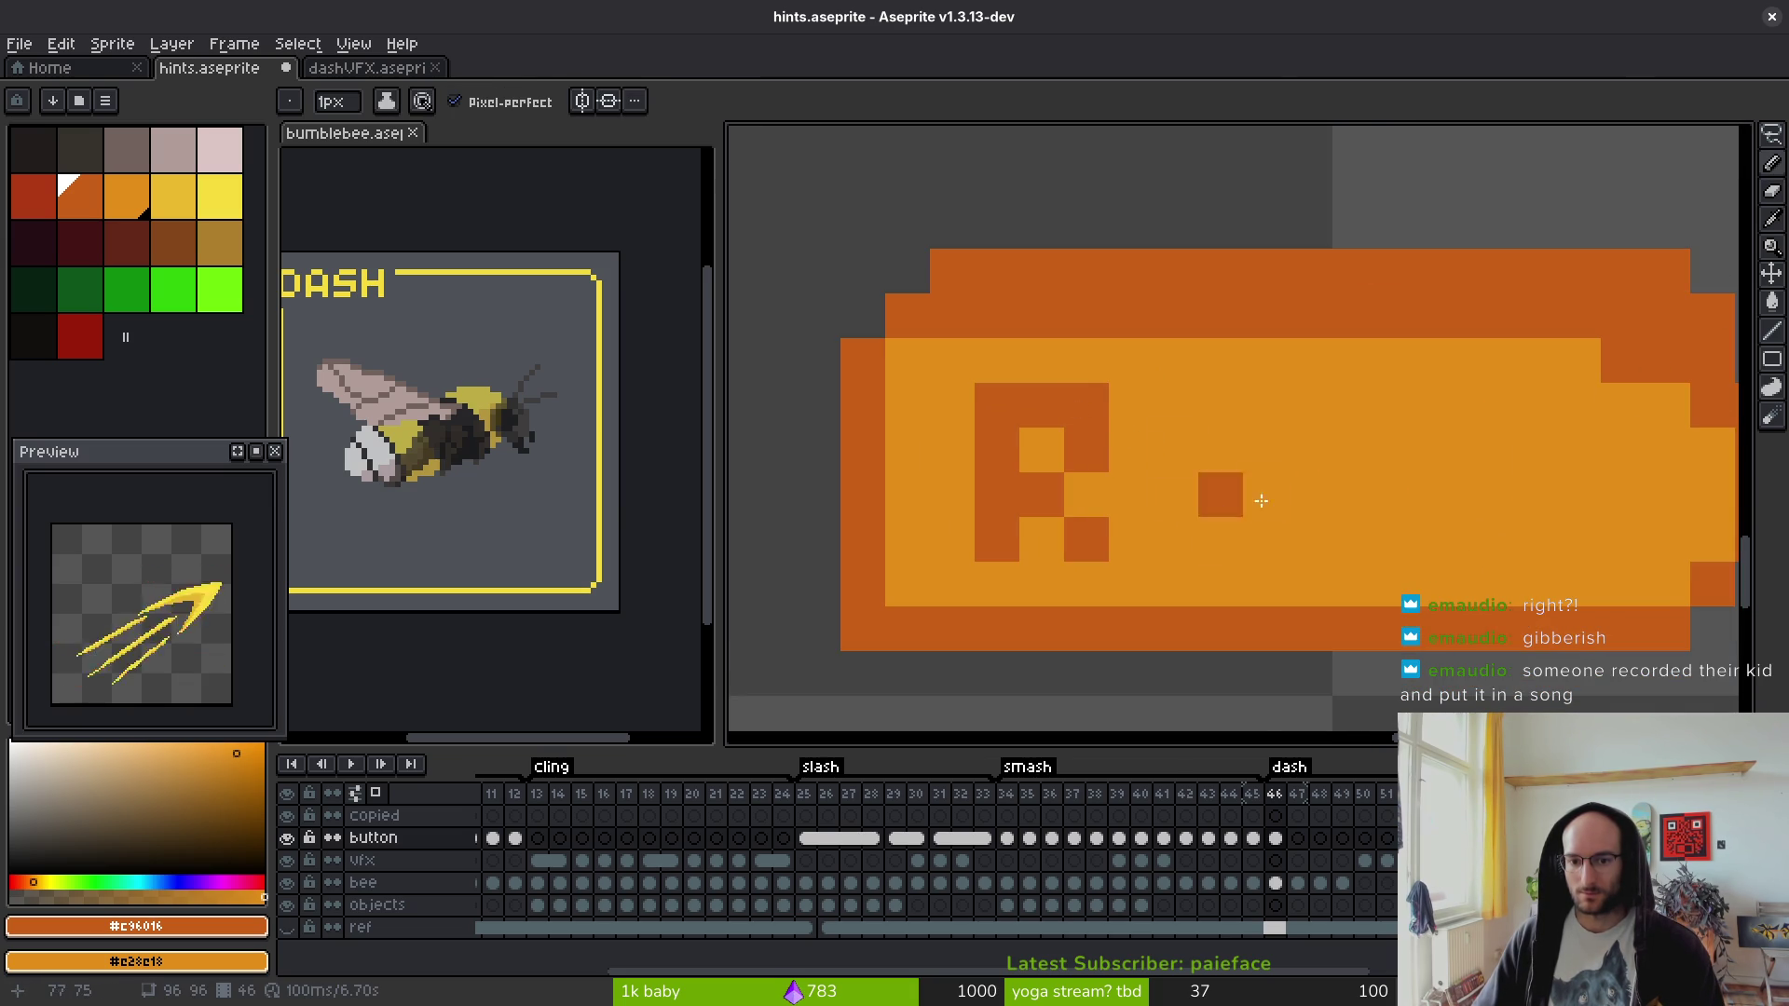
scroll(1258, 532, "down", 3)
scroll(1211, 494, "up", 2)
right_click(1176, 471)
- Draw the digit 1 in dark orange to the right of the R
left_click(1206, 443)
left_click_drag(1236, 443, 1236, 543)
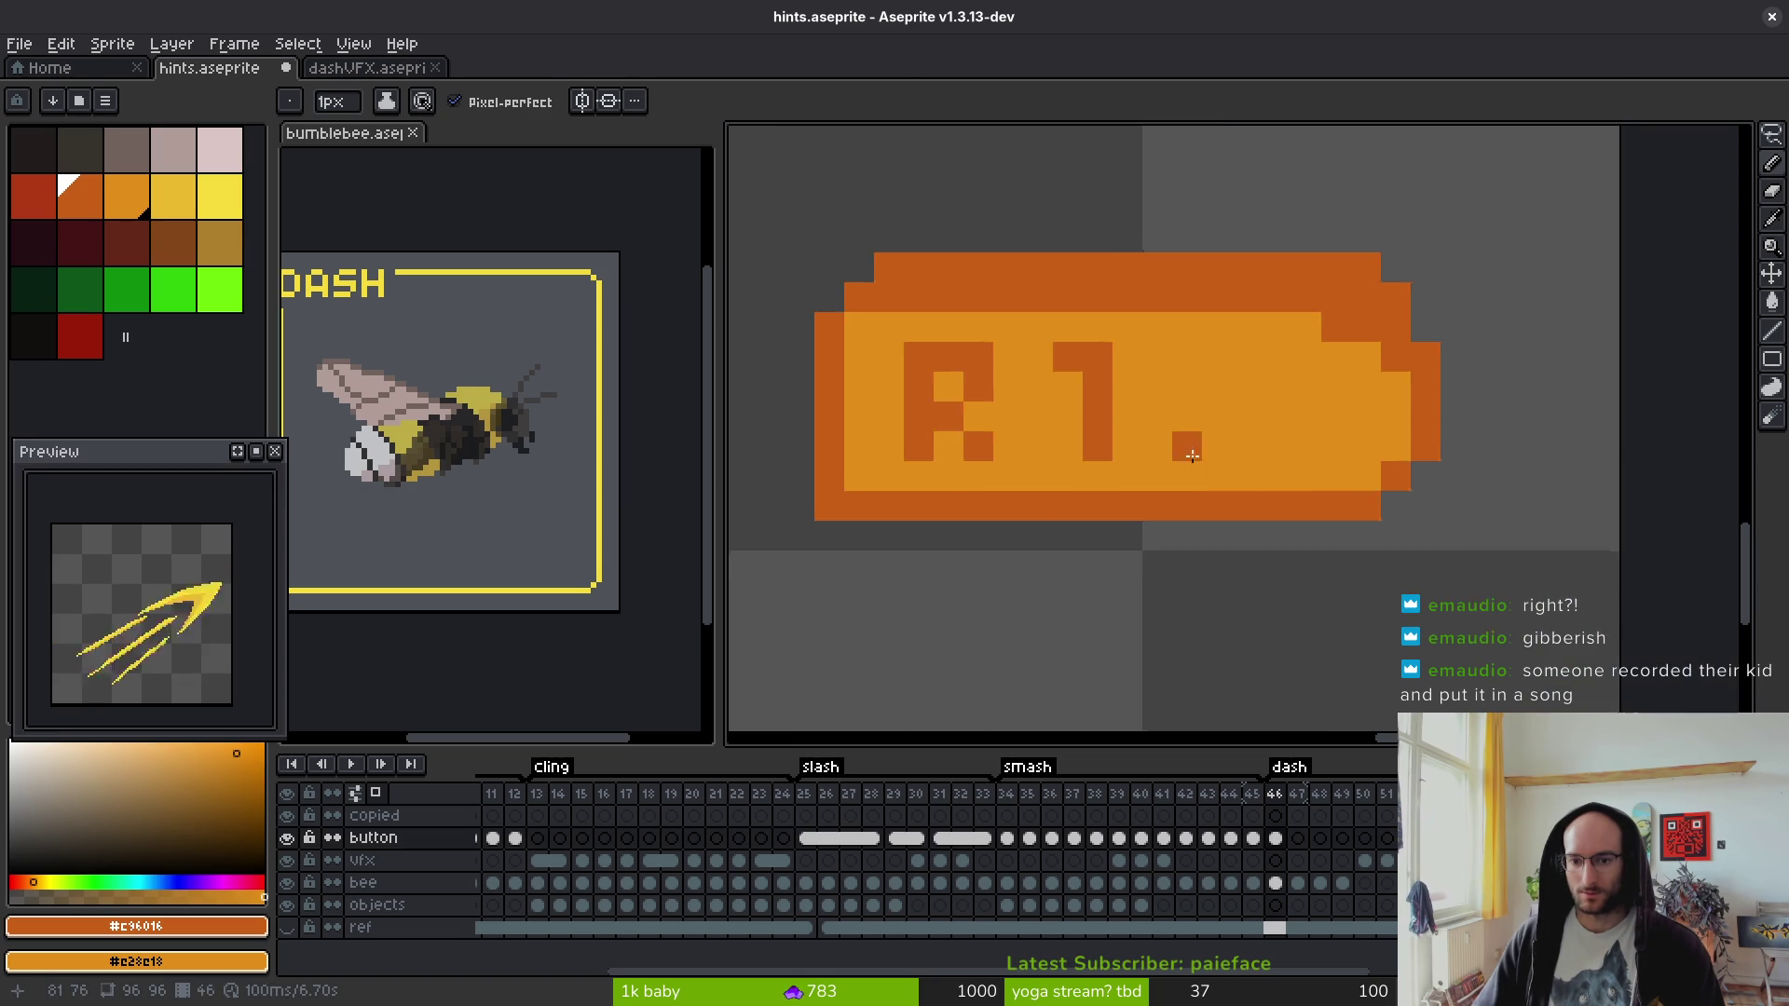
scroll(1186, 451, "down", 2)
- Select the R1 lettering and shift it a few pixels right
key("m")
scroll(1181, 368, "up", 2)
mouse_move(1181, 368)
left_mouse_down()
mouse_move(960, 438)
mouse_move(1249, 438)
mouse_move(1197, 382)
mouse_move(1275, 436)
left_mouse_up()
key("Return")
- Paint the top-row gap orange and bucket-fill the two holes left by the move
key("b")
left_click_drag(1062, 368, 1156, 368)
key("g")
left_click(1017, 442)
left_click(1137, 517)
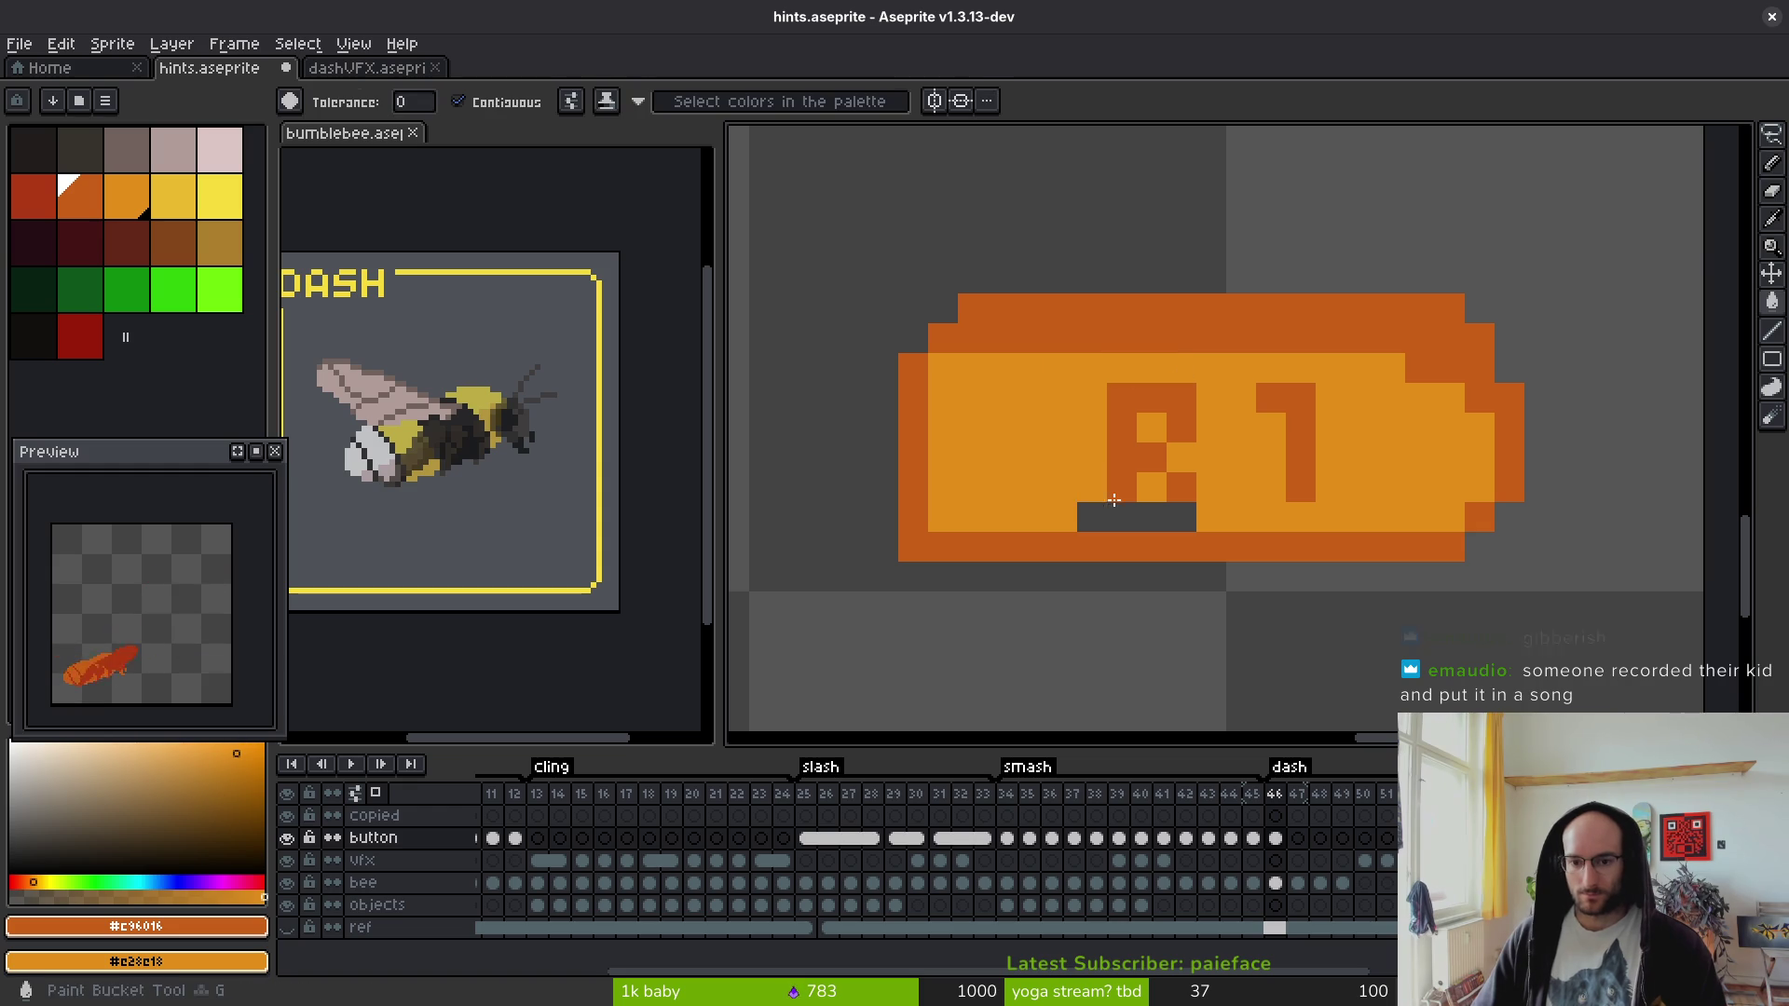
key("b")
- Repaint the bottom row light orange, redraw the dark bottom outline, and extend the R's leg
mouse_move(969, 493)
left_mouse_down()
mouse_move(1389, 494)
mouse_move(1428, 463)
left_mouse_up()
left_click(1457, 463)
left_click(1428, 494)
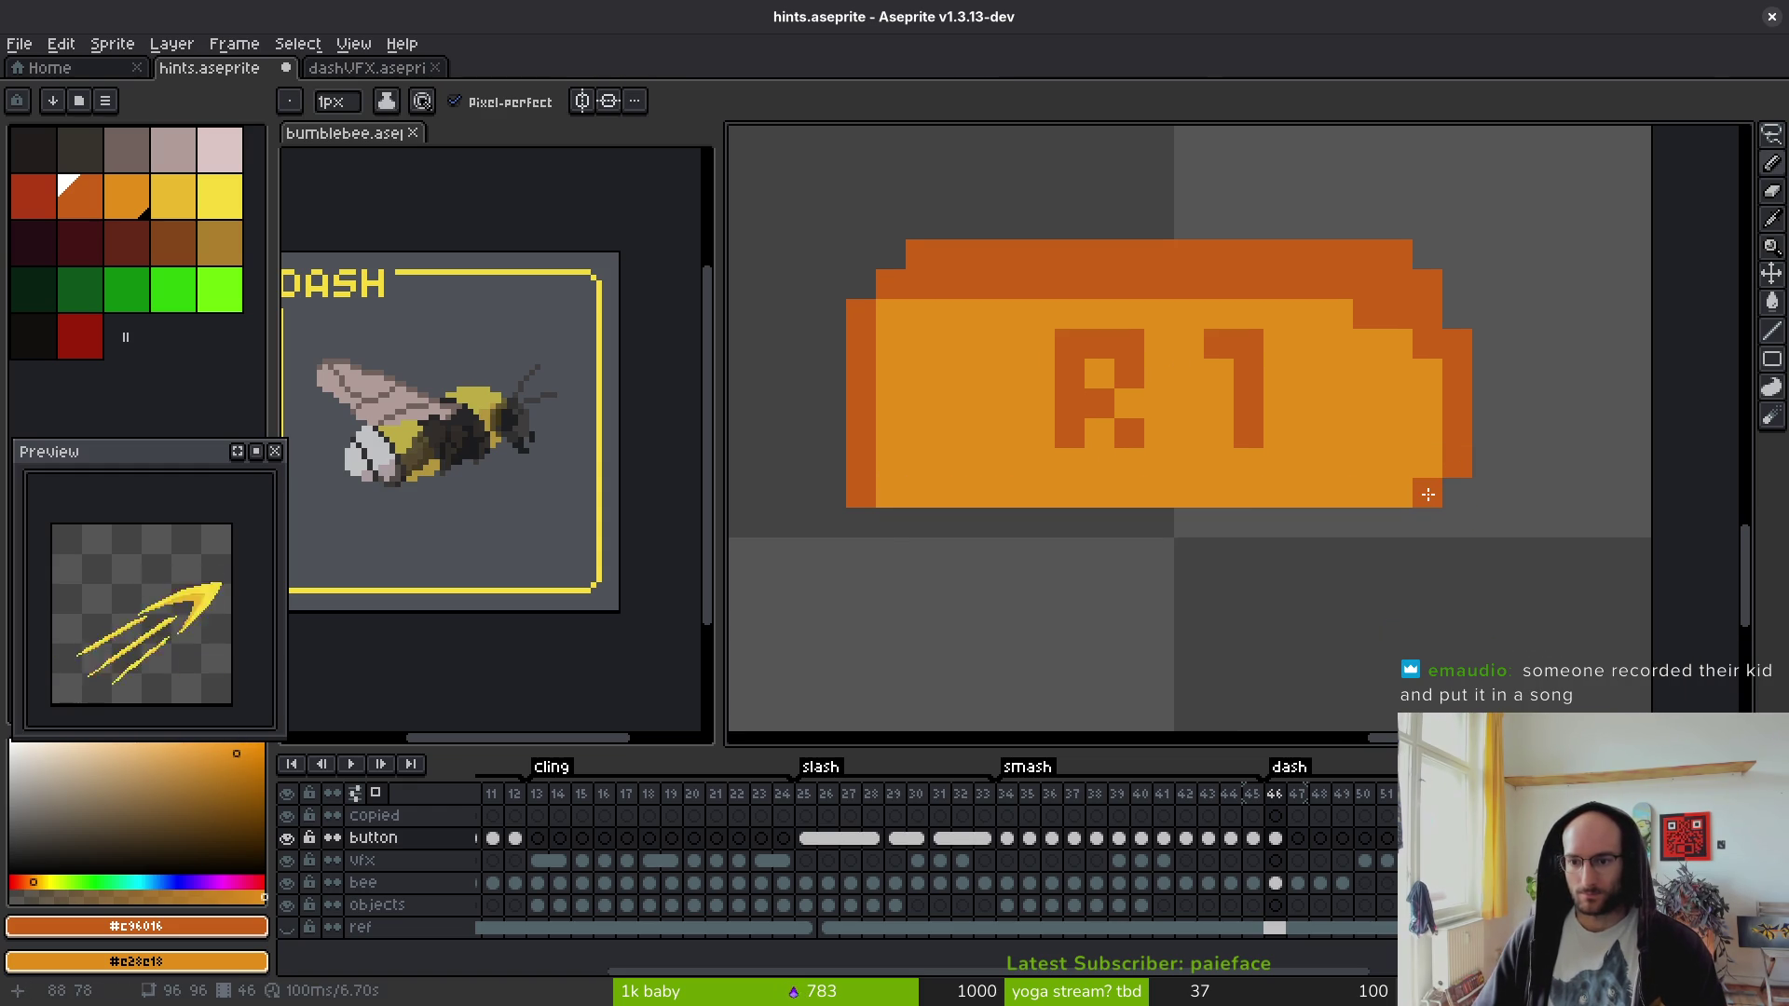
left_click_drag(1402, 522, 880, 521)
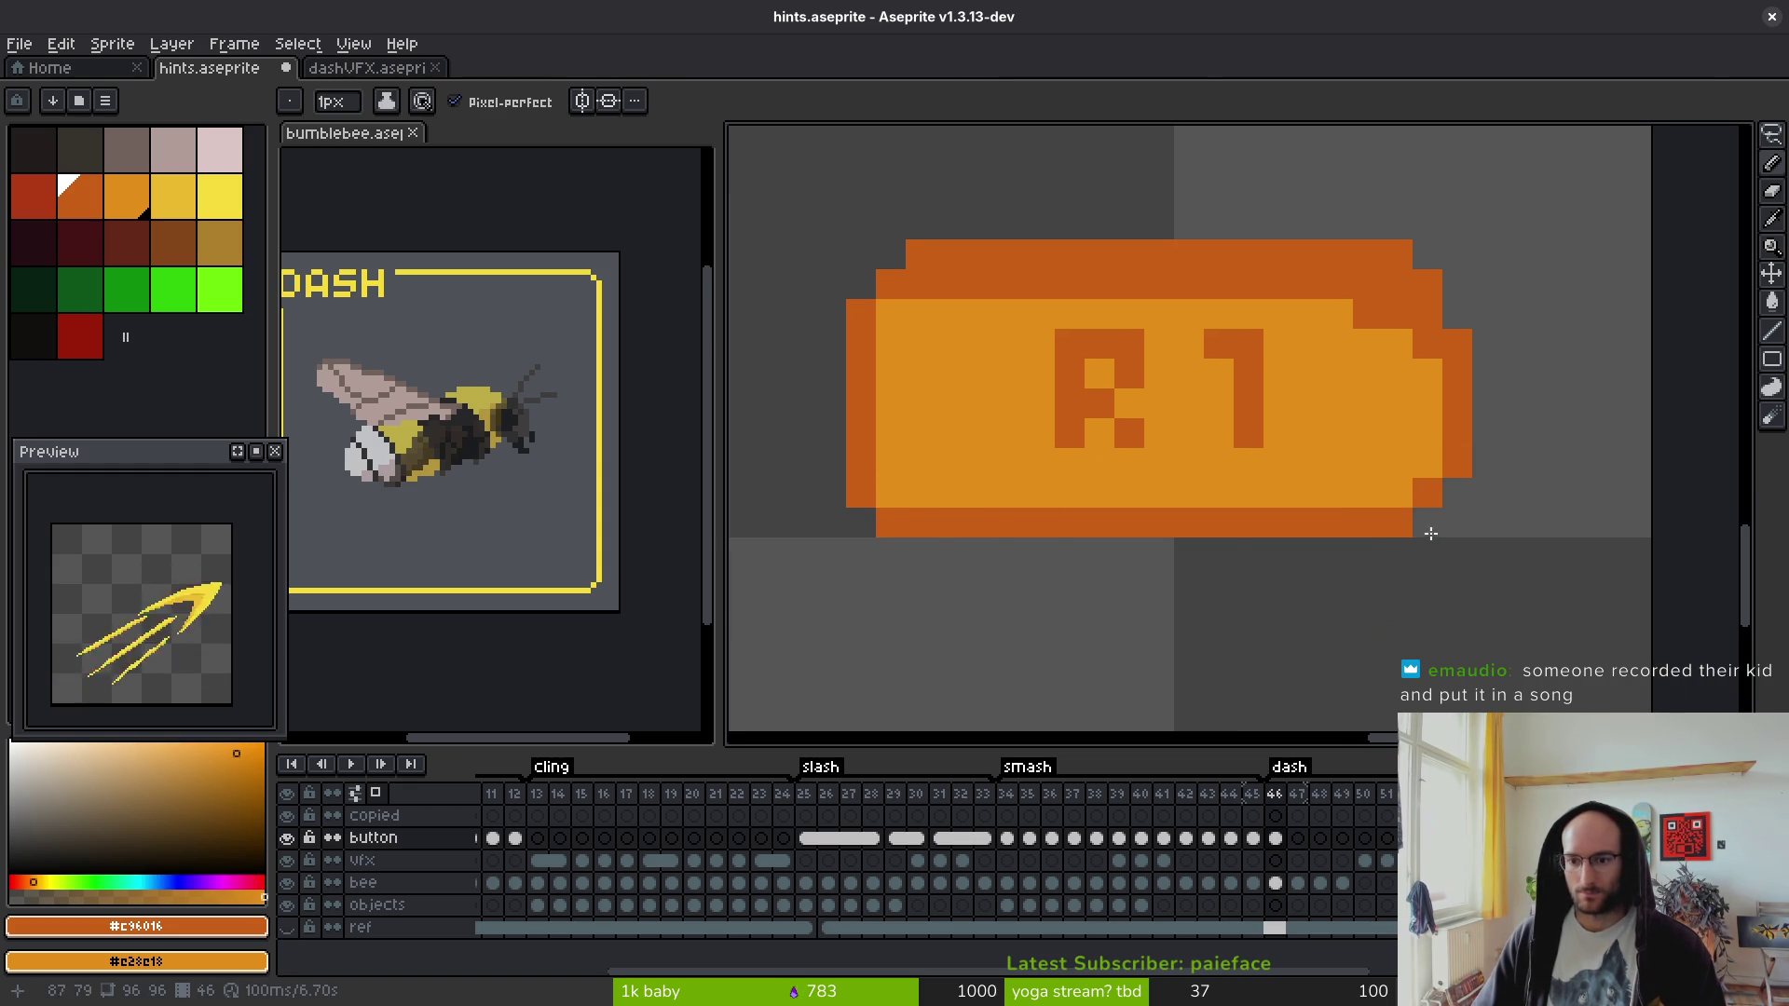
scroll(1414, 533, "down", 3)
scroll(1414, 533, "up", 8)
scroll(1072, 466, "down", 2)
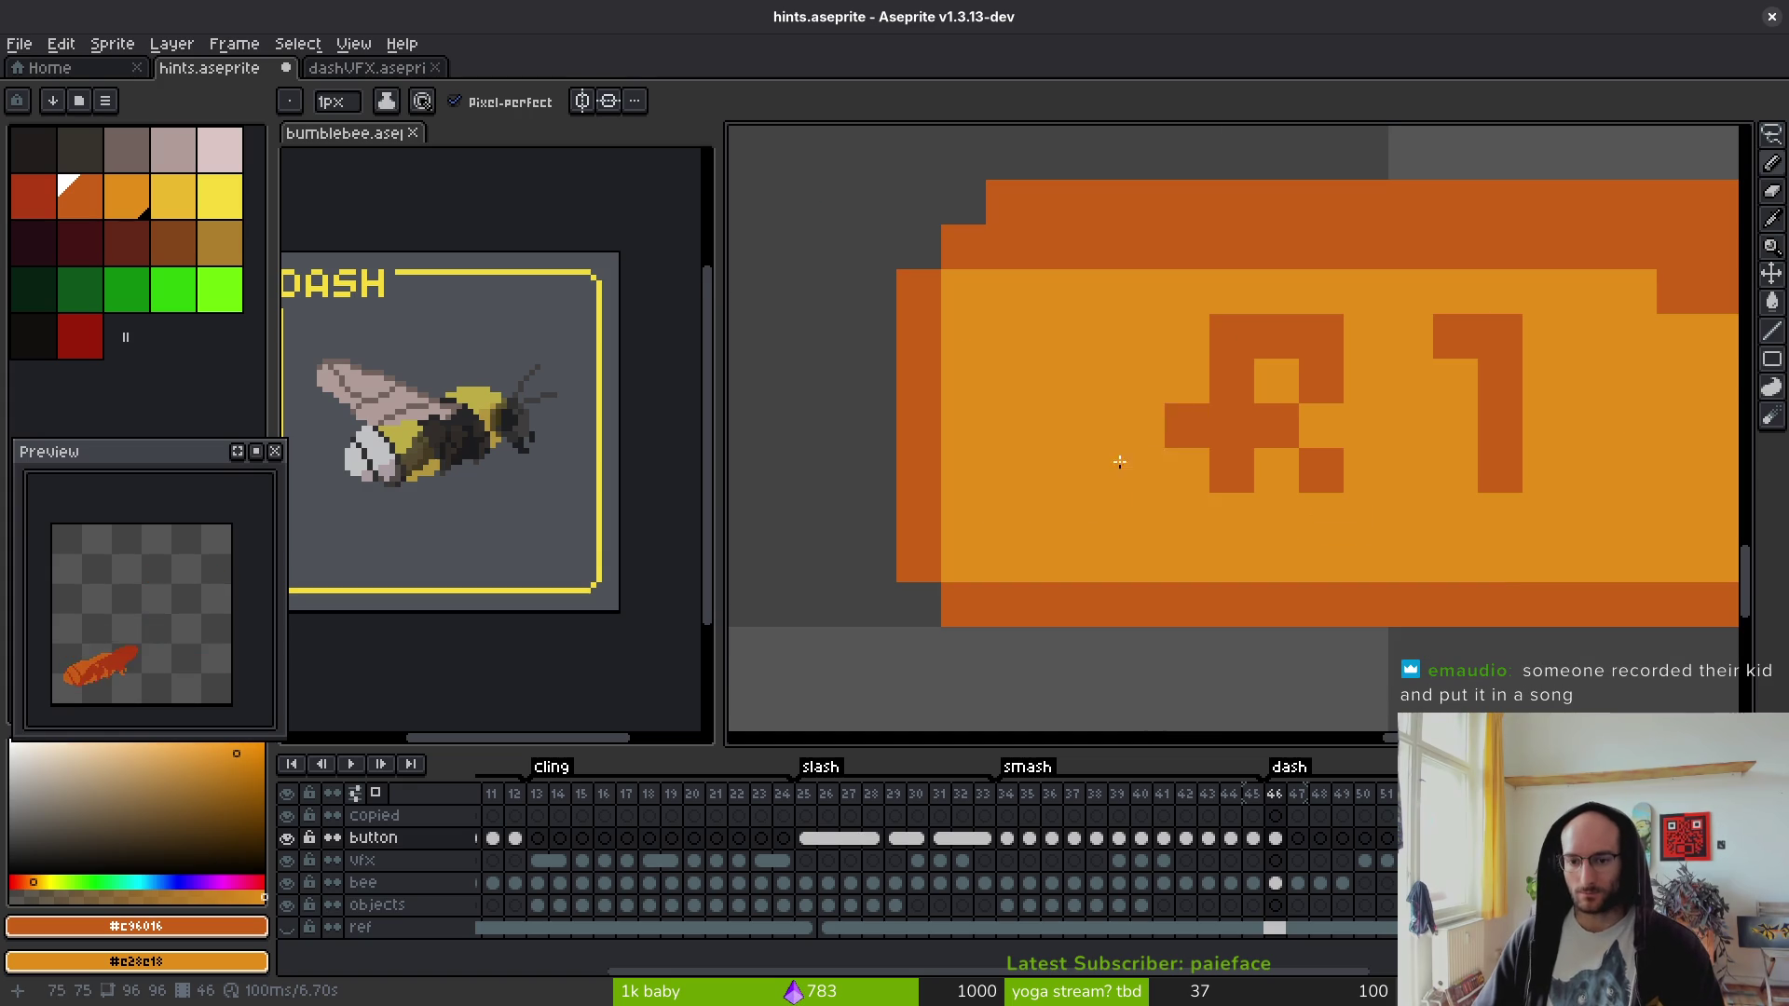
left_click(1230, 517)
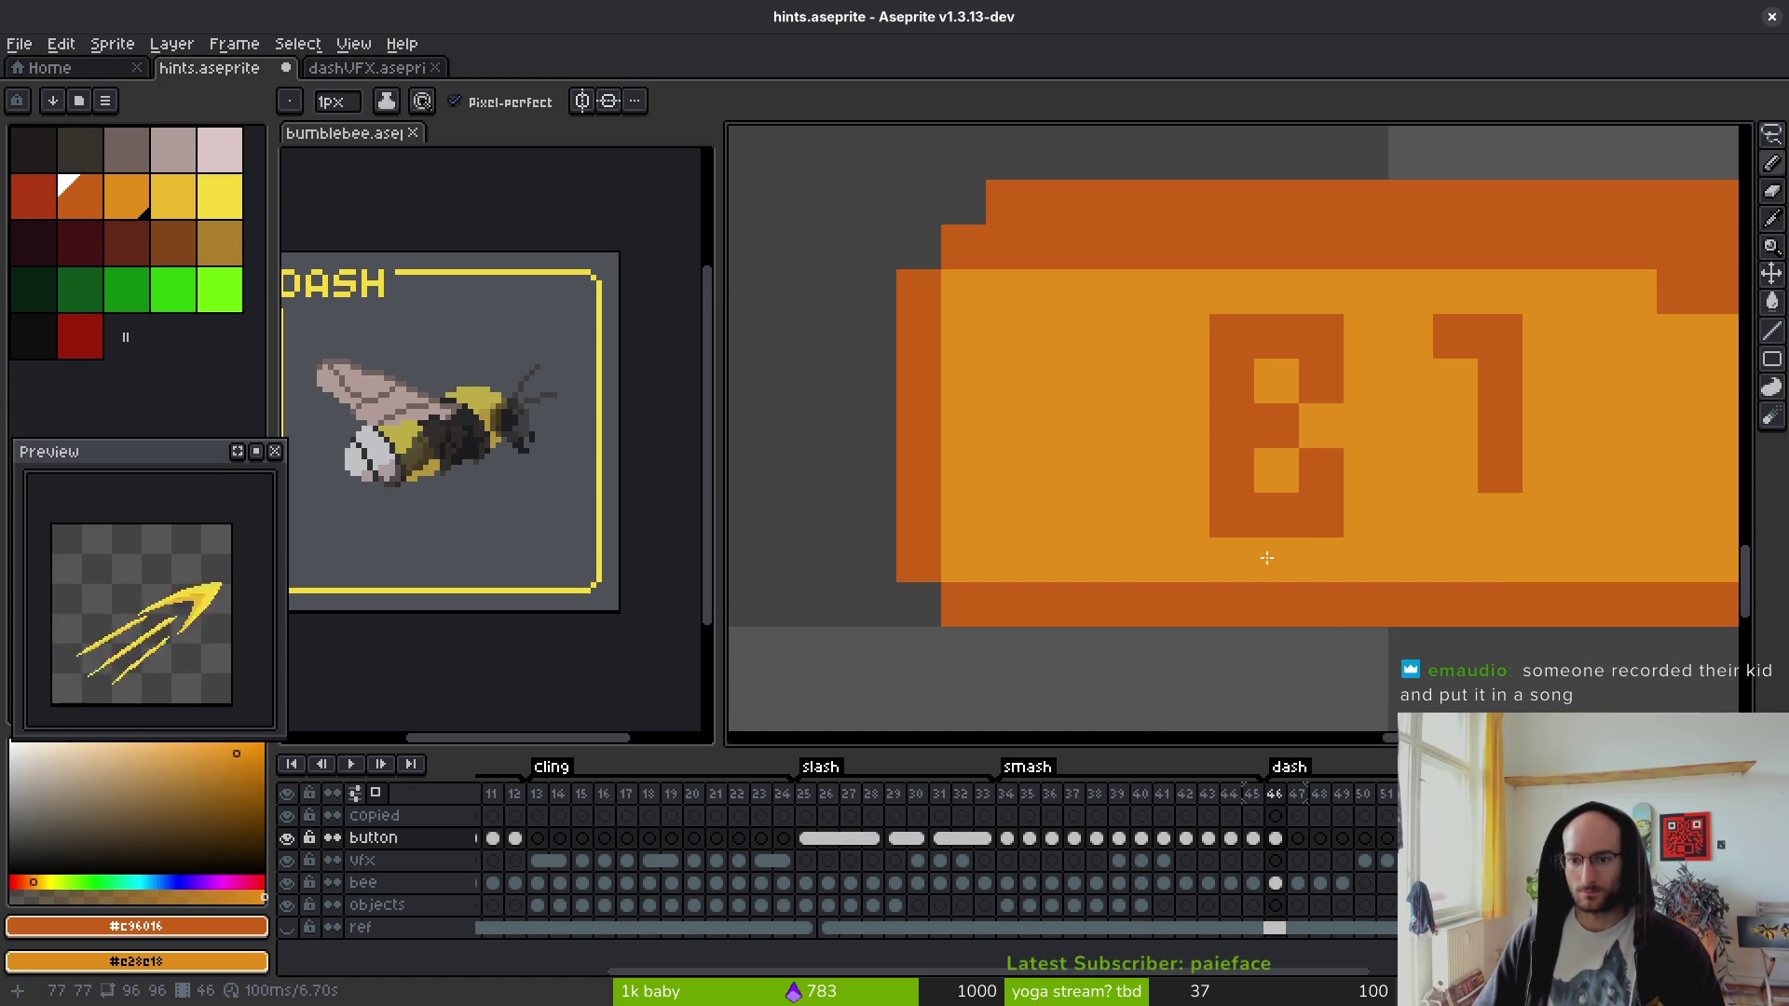
scroll(1410, 486, "down", 3)
scroll(1411, 485, "up", 2)
- Show frame 68, the HOVER→FLY frame, in the bumblebee sprite view
key("m")
left_click(416, 422)
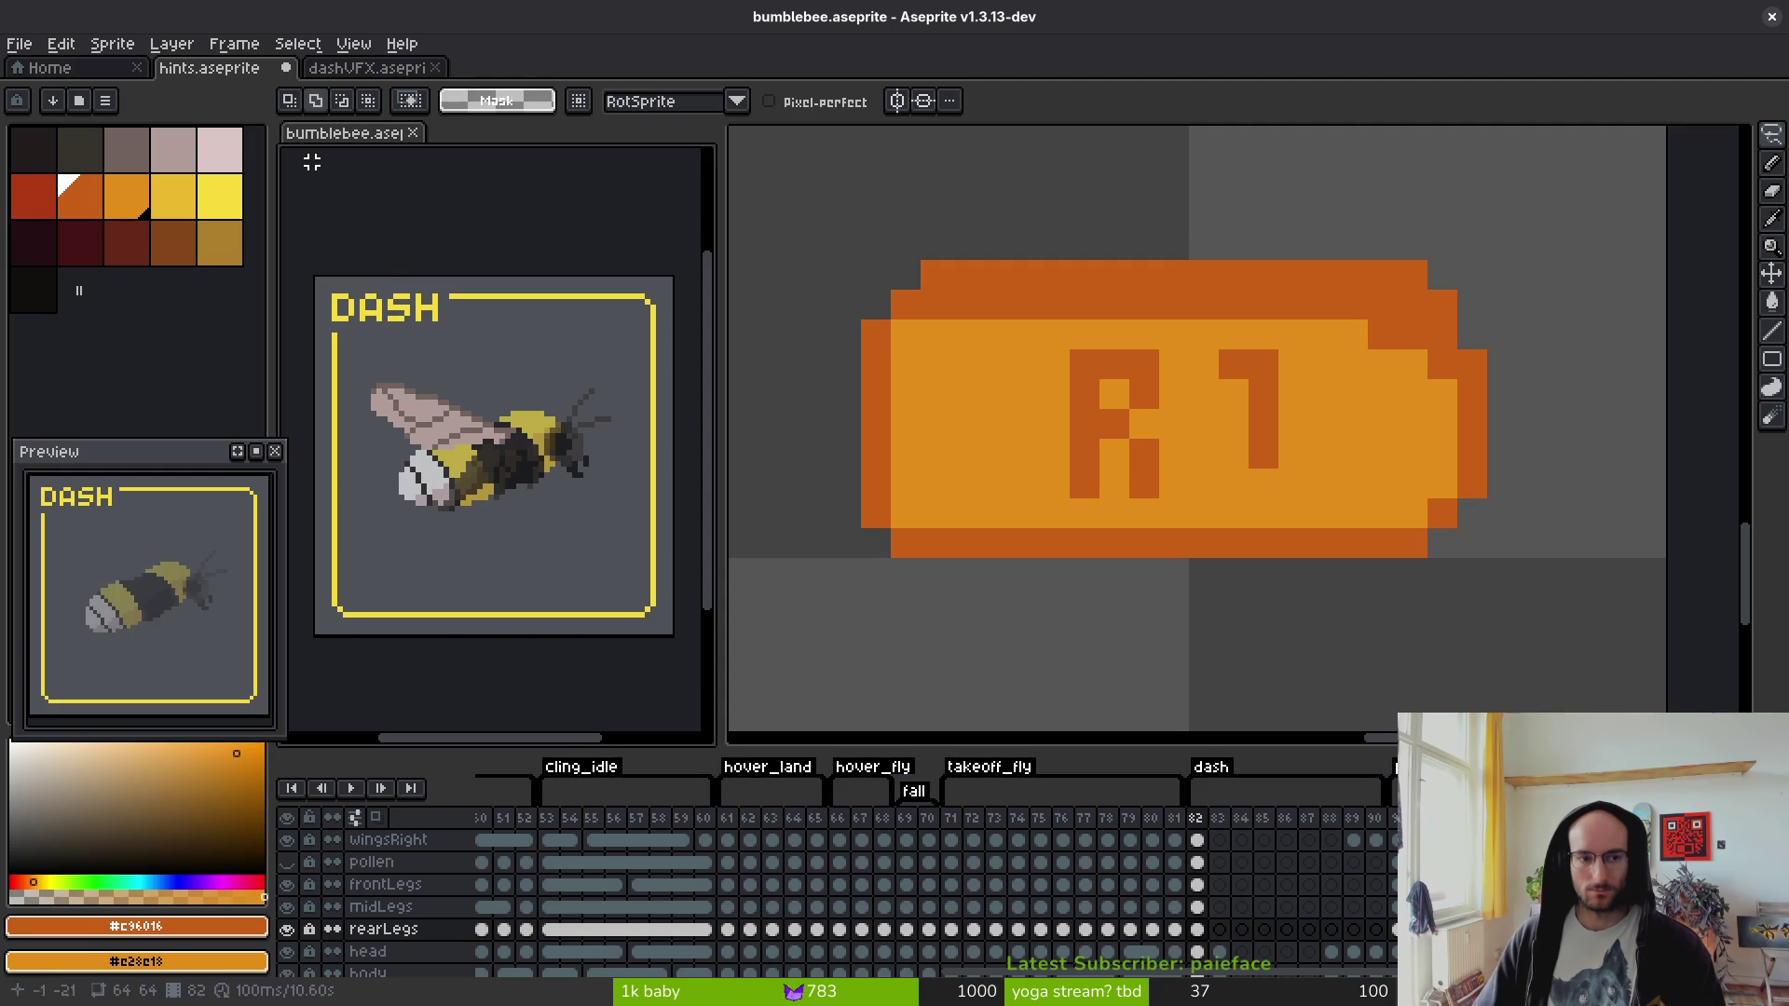
scroll(876, 894, "left", 5)
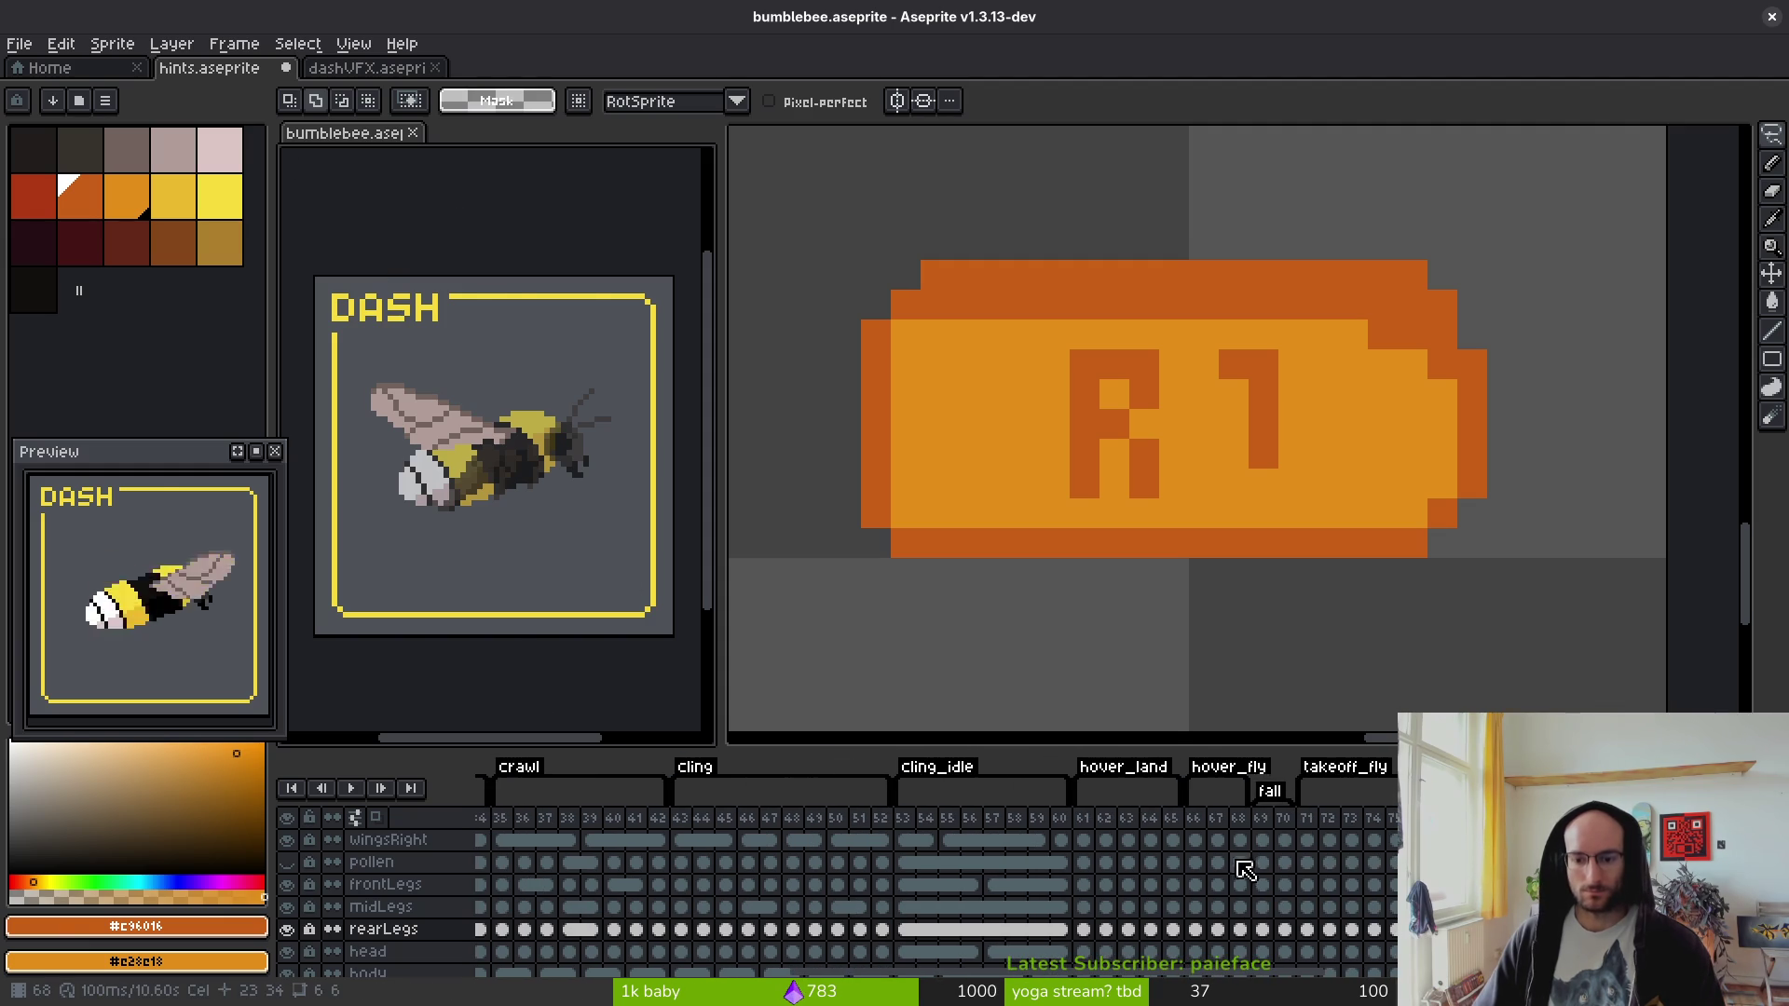
left_click(1239, 865)
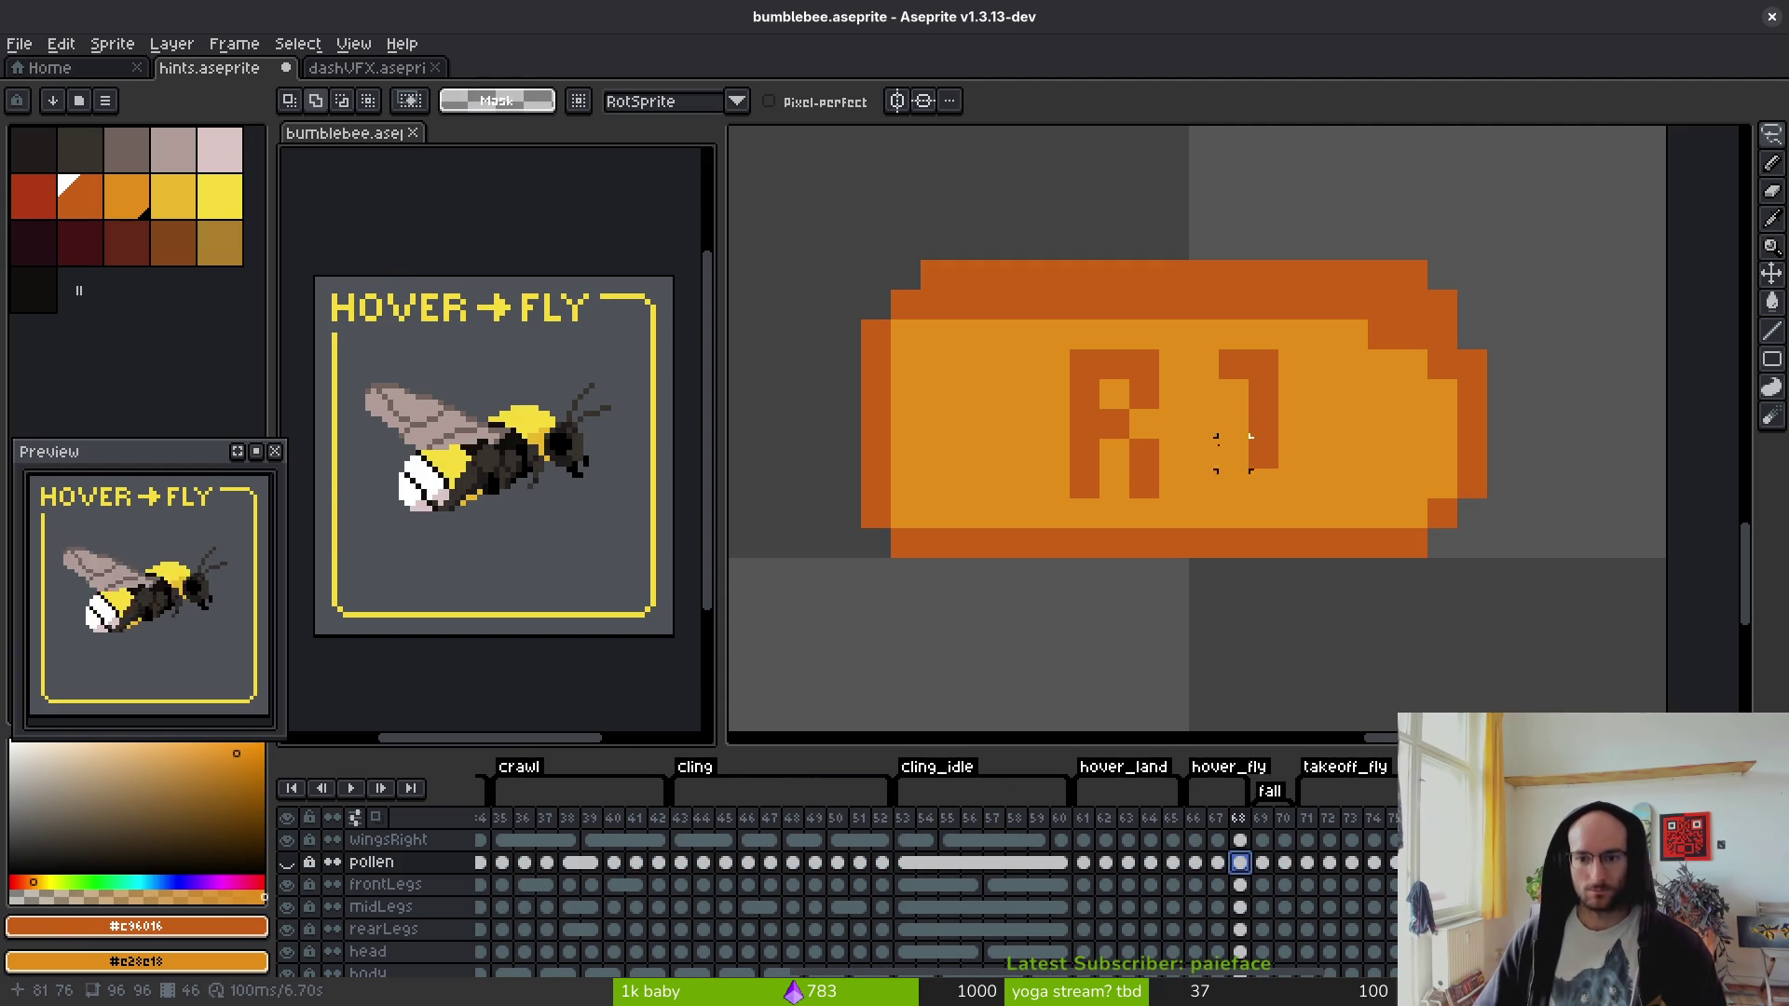
scroll(1172, 483, "up", 3)
- Add a fourth column to the R, clear its top-right pixel, and adjust its middle pixels
key("b")
left_click(1133, 511)
left_click(1165, 587)
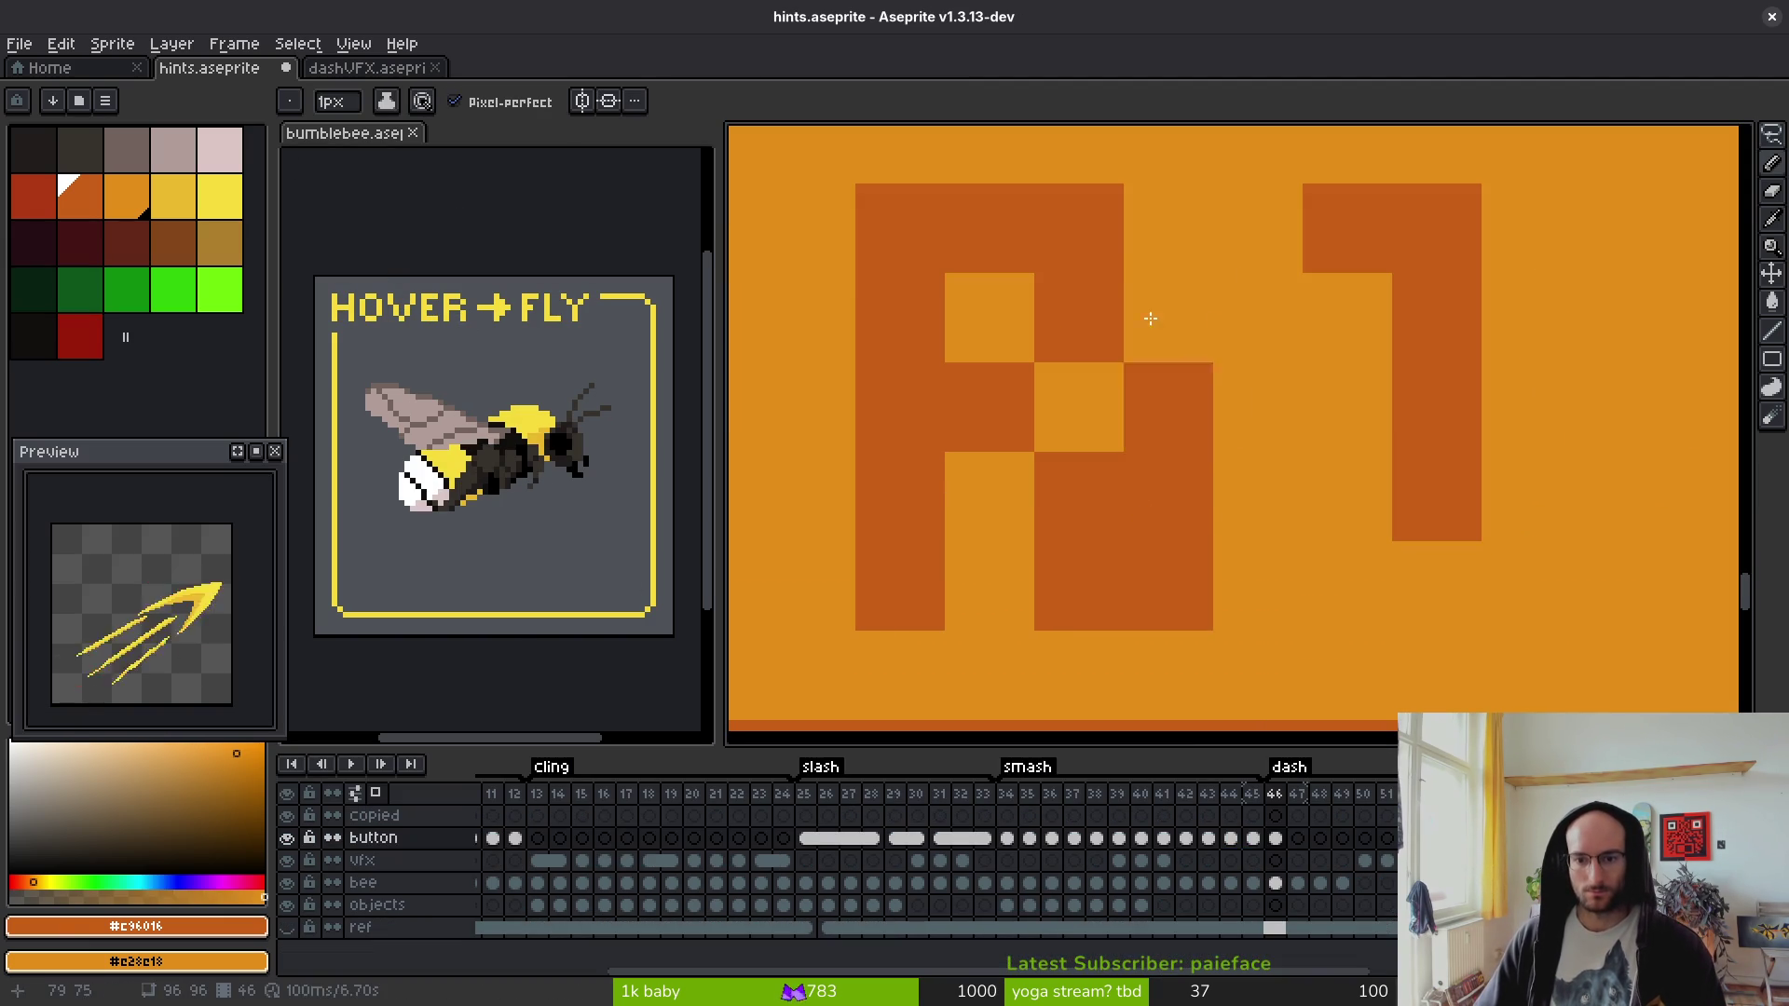
left_click(1155, 317)
left_click(1141, 231)
left_click(1081, 400)
key("e")
left_click(1164, 224)
key("b")
right_click(1079, 497)
right_click(1079, 586)
scroll(1137, 559, "down", 2)
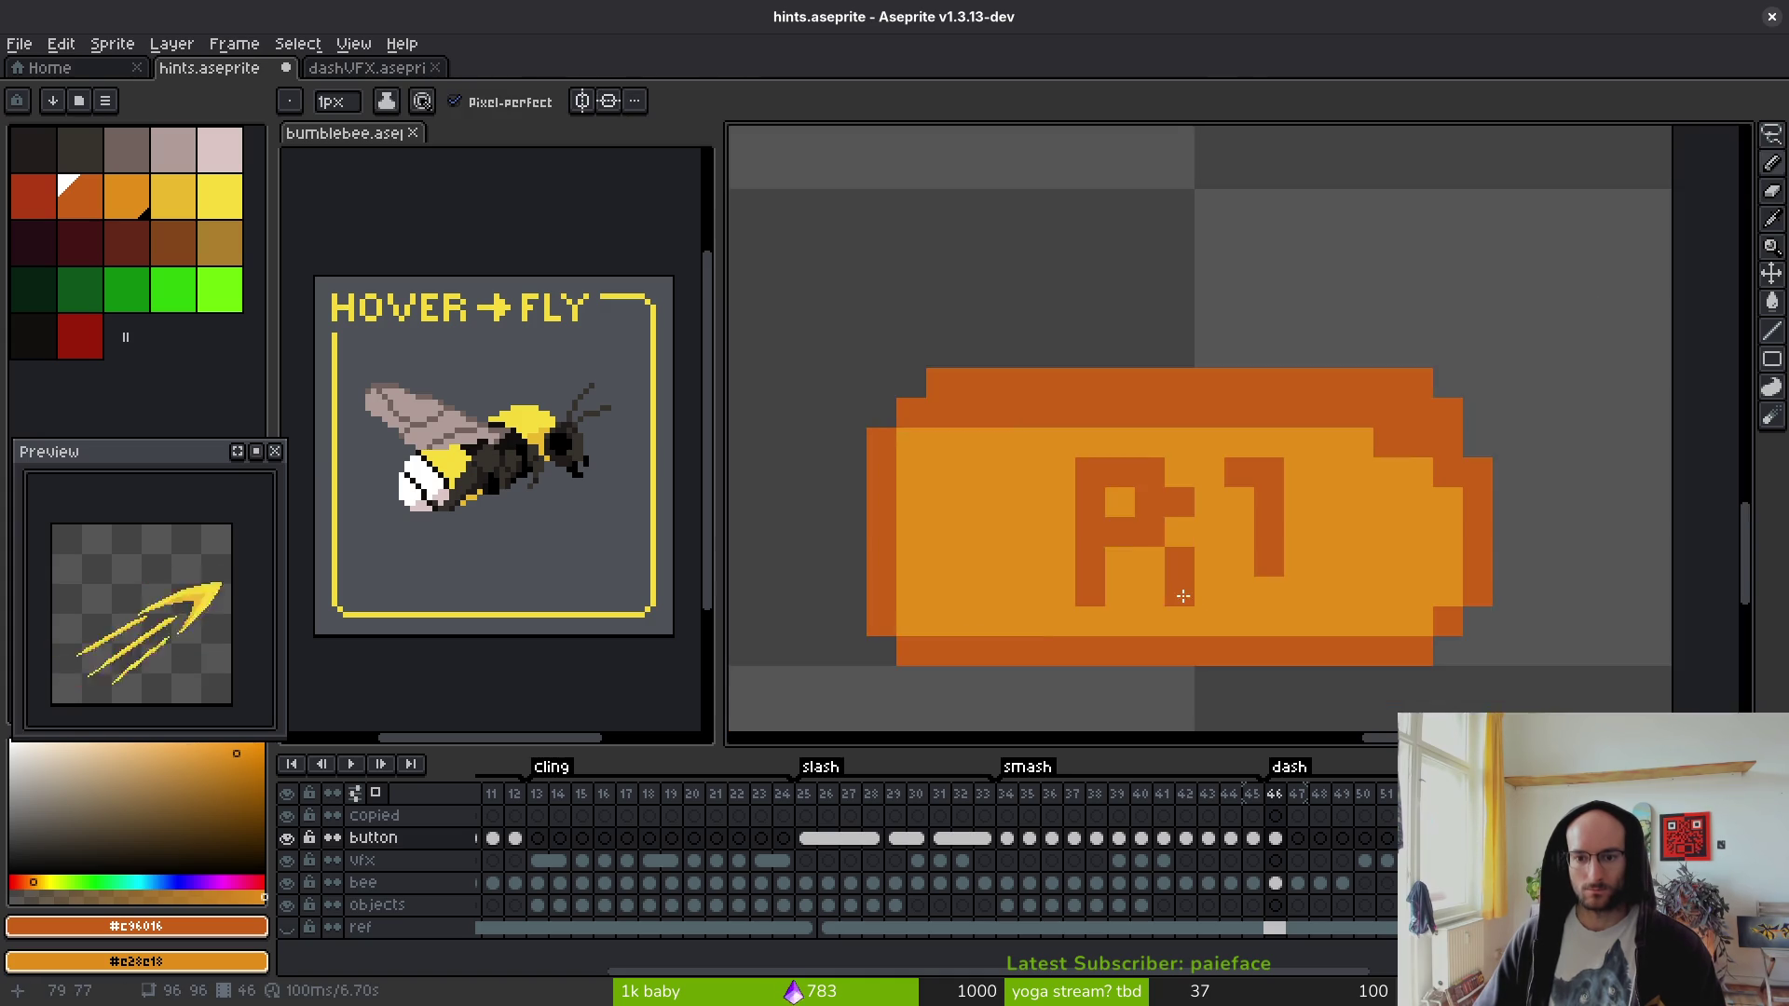
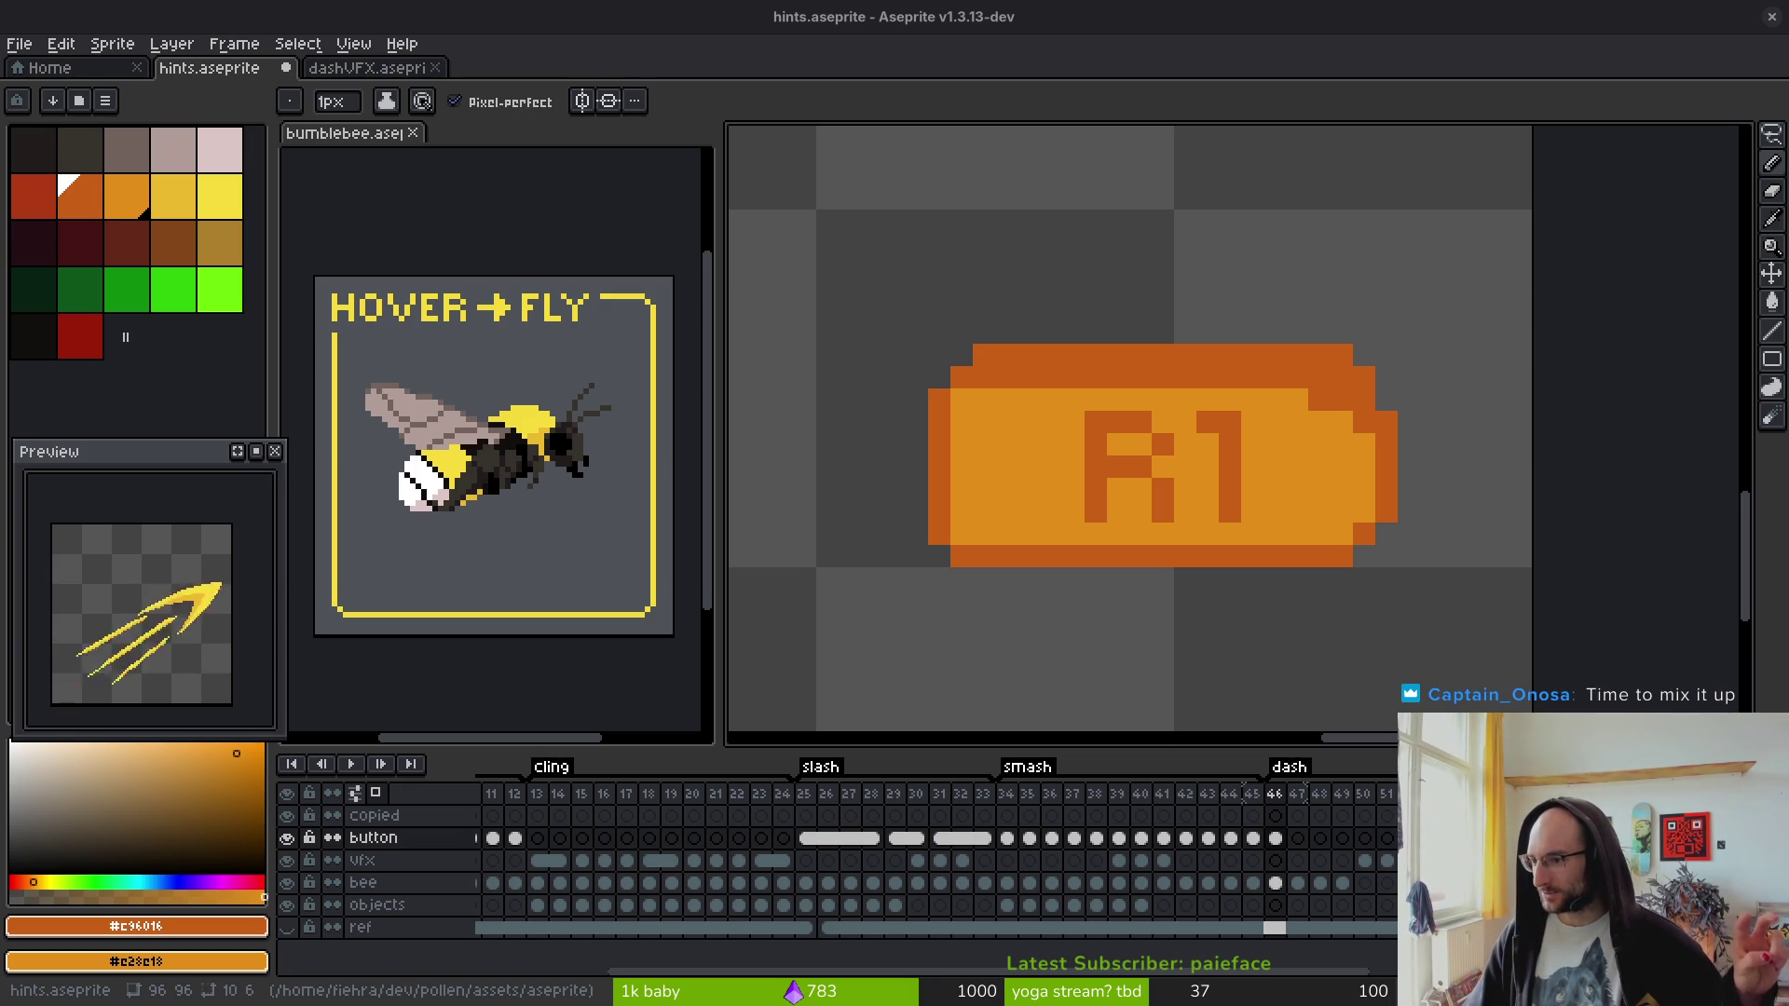
- From Stream Manager, open the Alerts page listing Alerts Box 1 (enabled) and Alerts Box 2 (disabled)
key("alt+Tab")
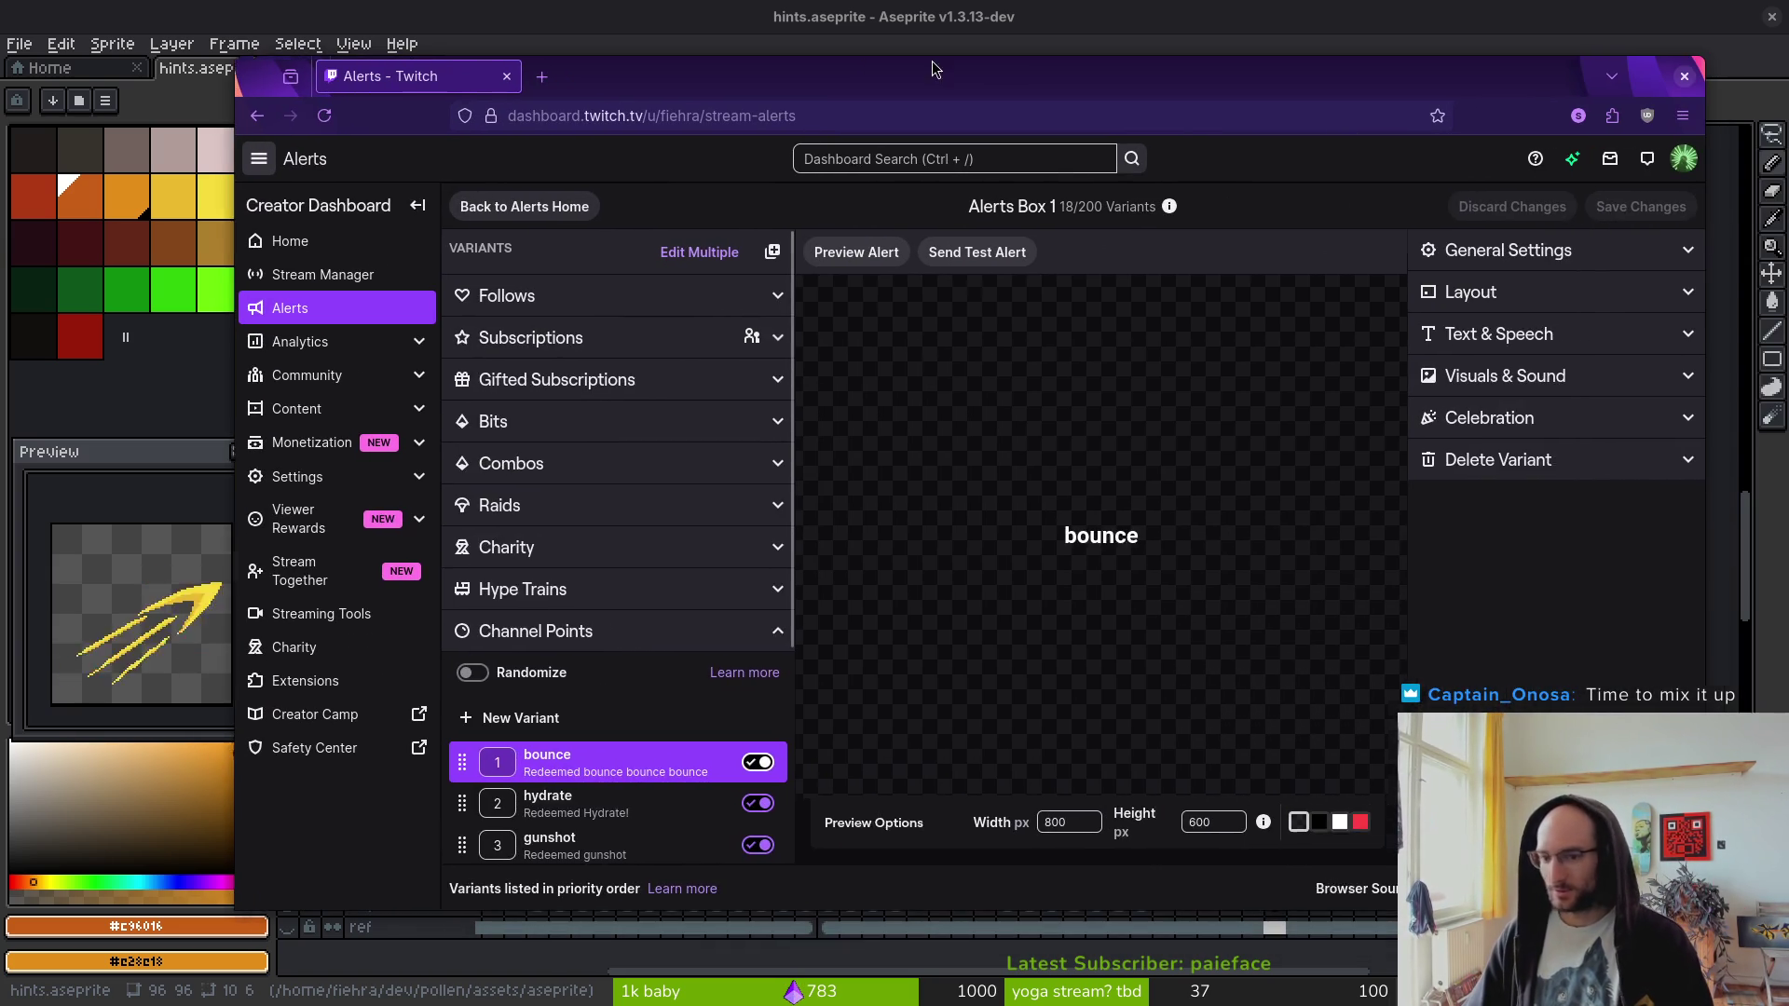
left_click(259, 116)
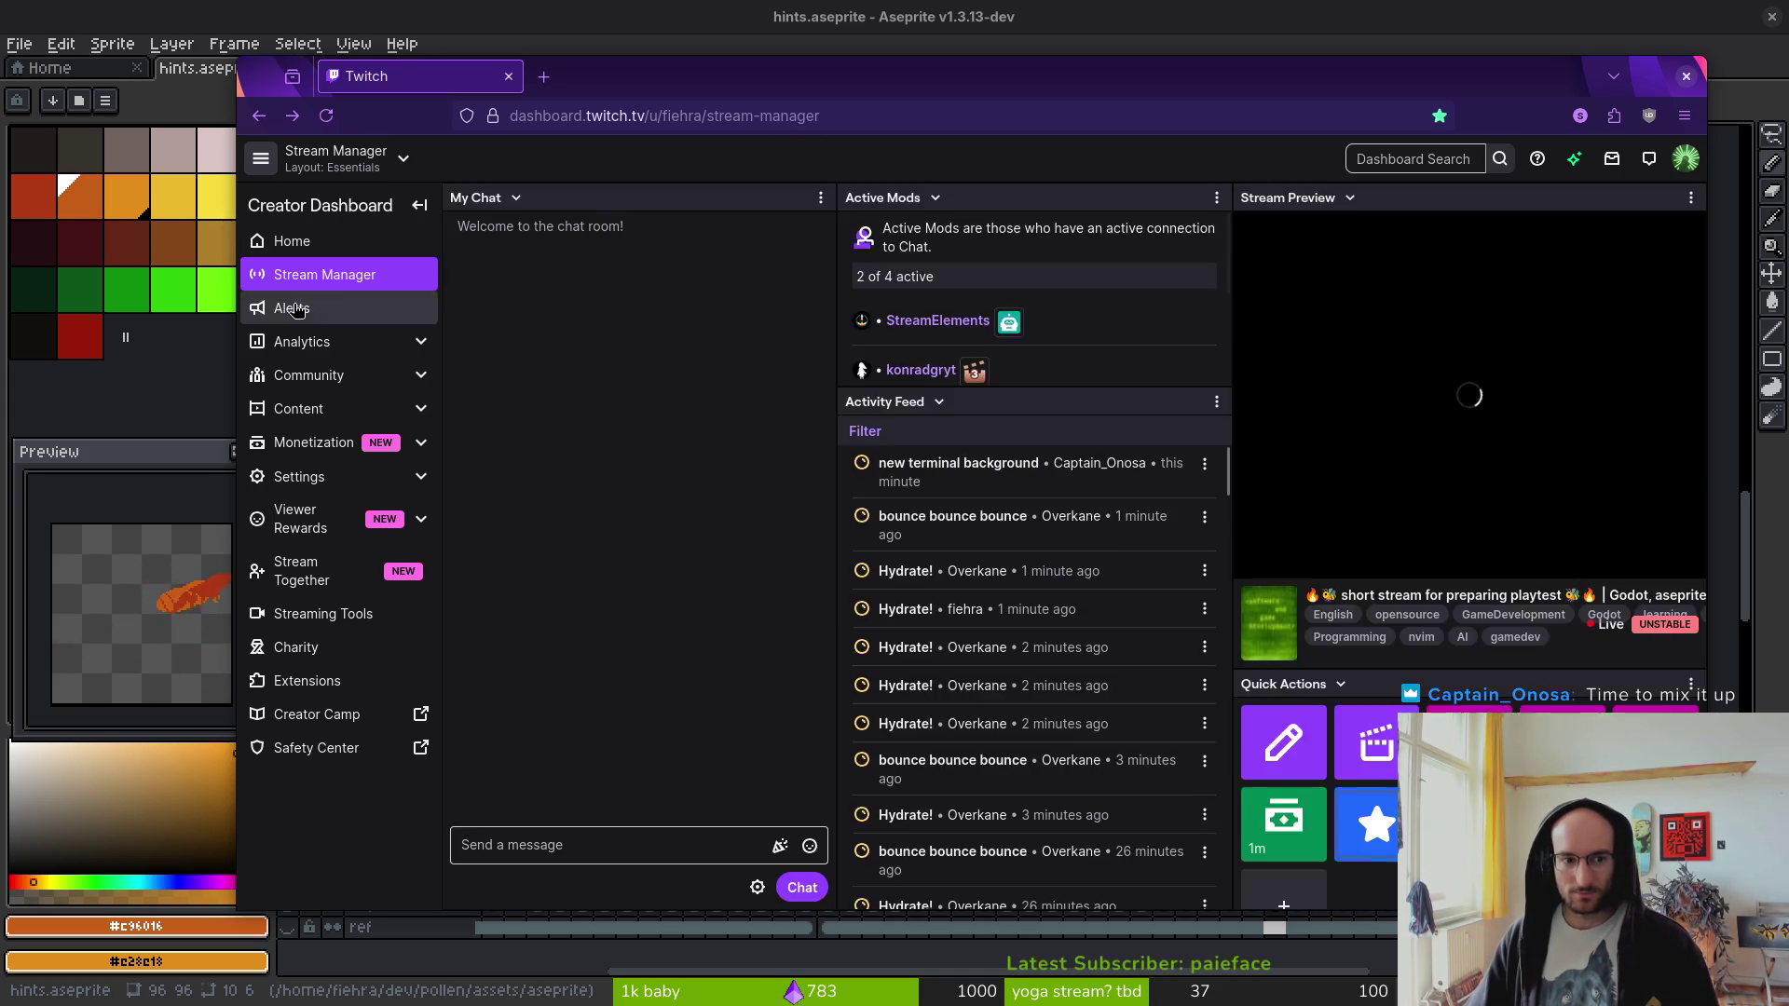
left_click(296, 309)
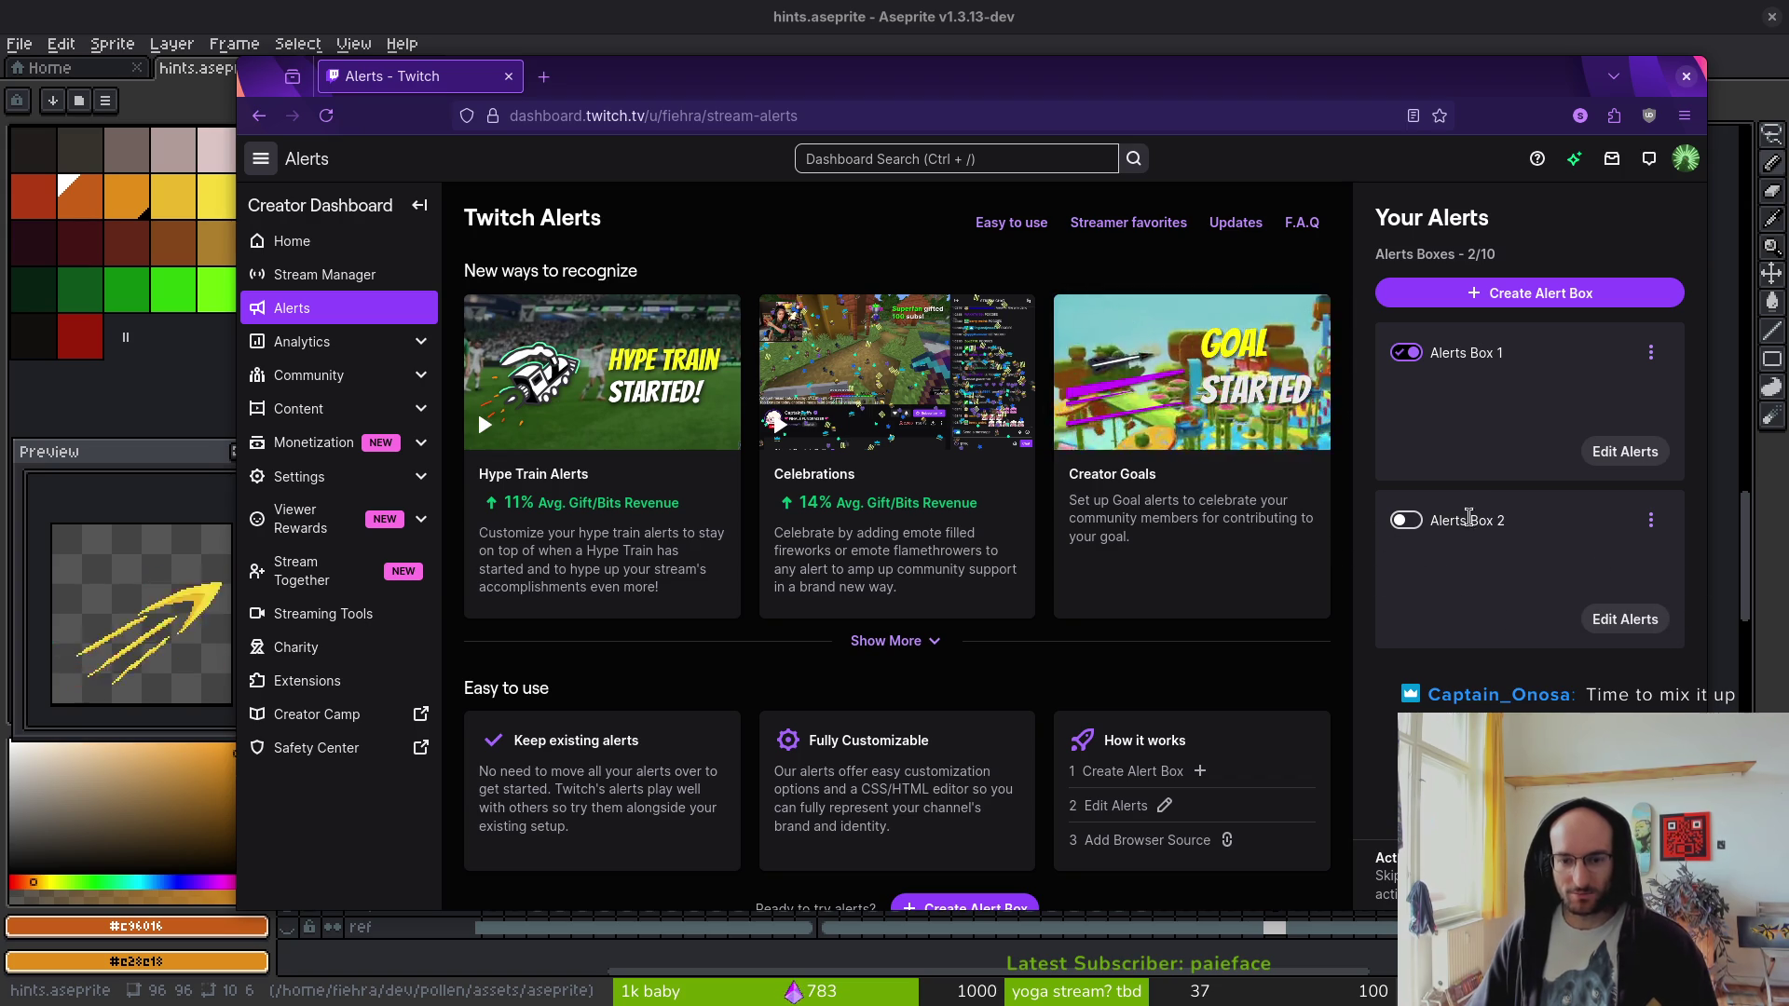
key("alt+Tab")
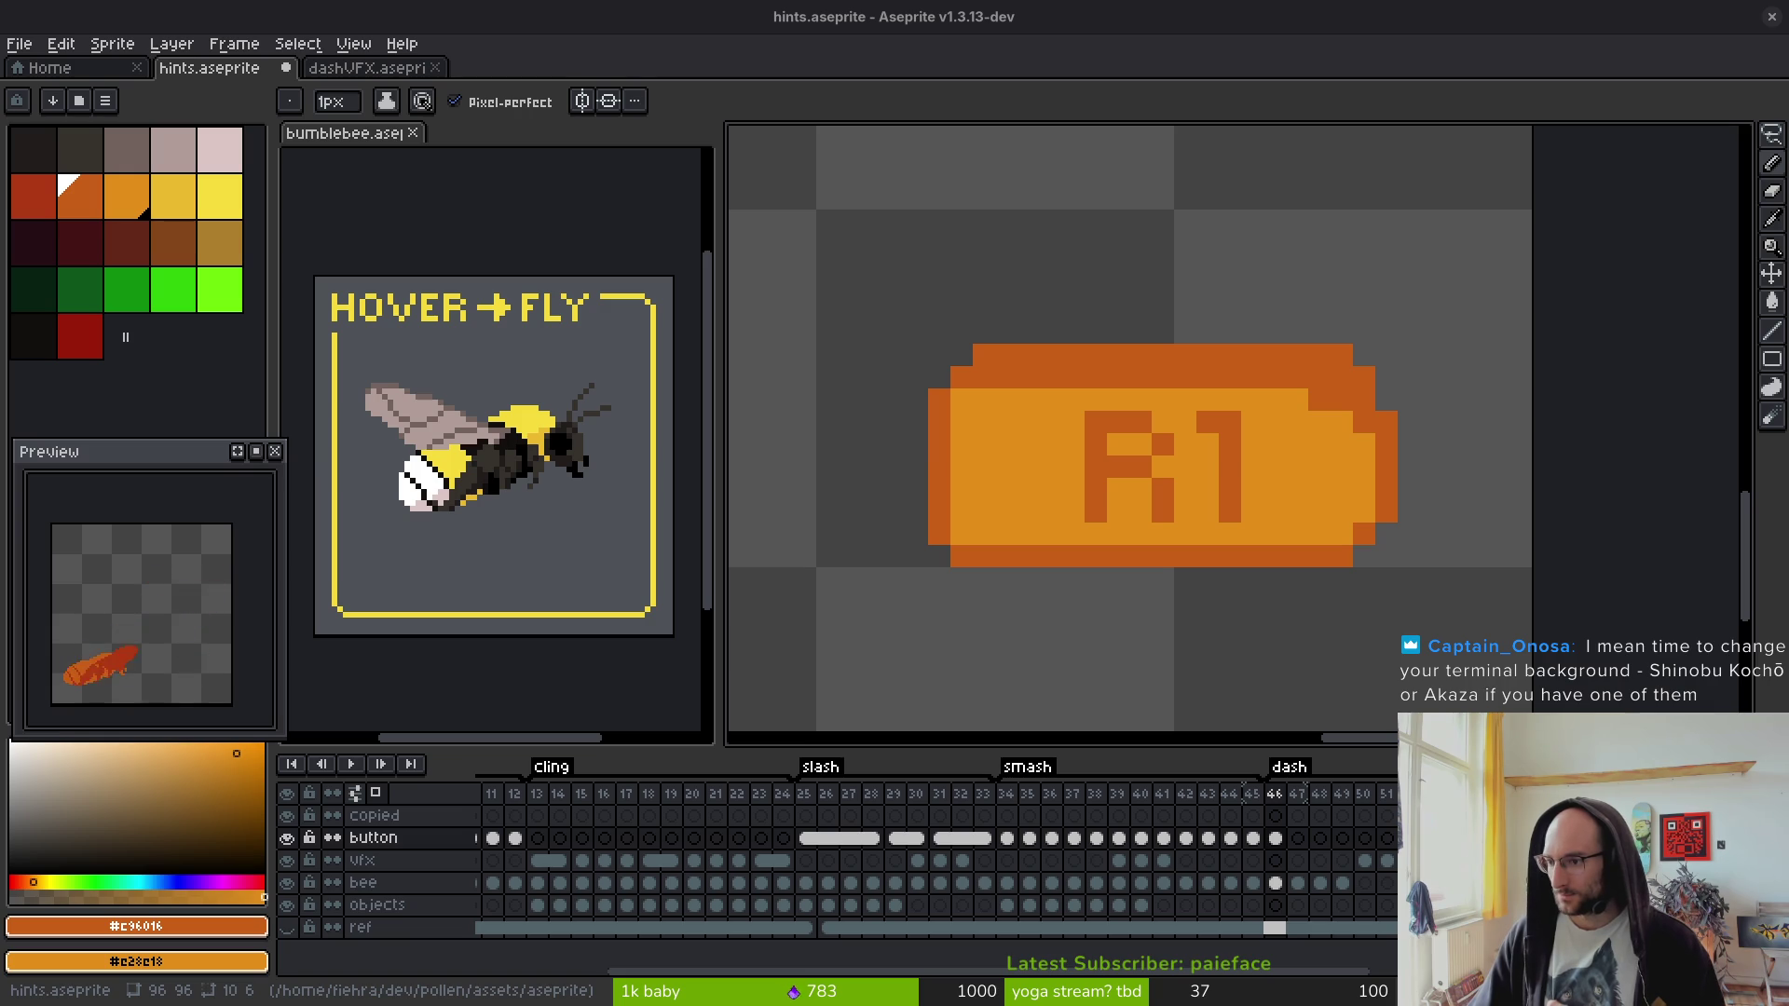
key("alt+Tab")
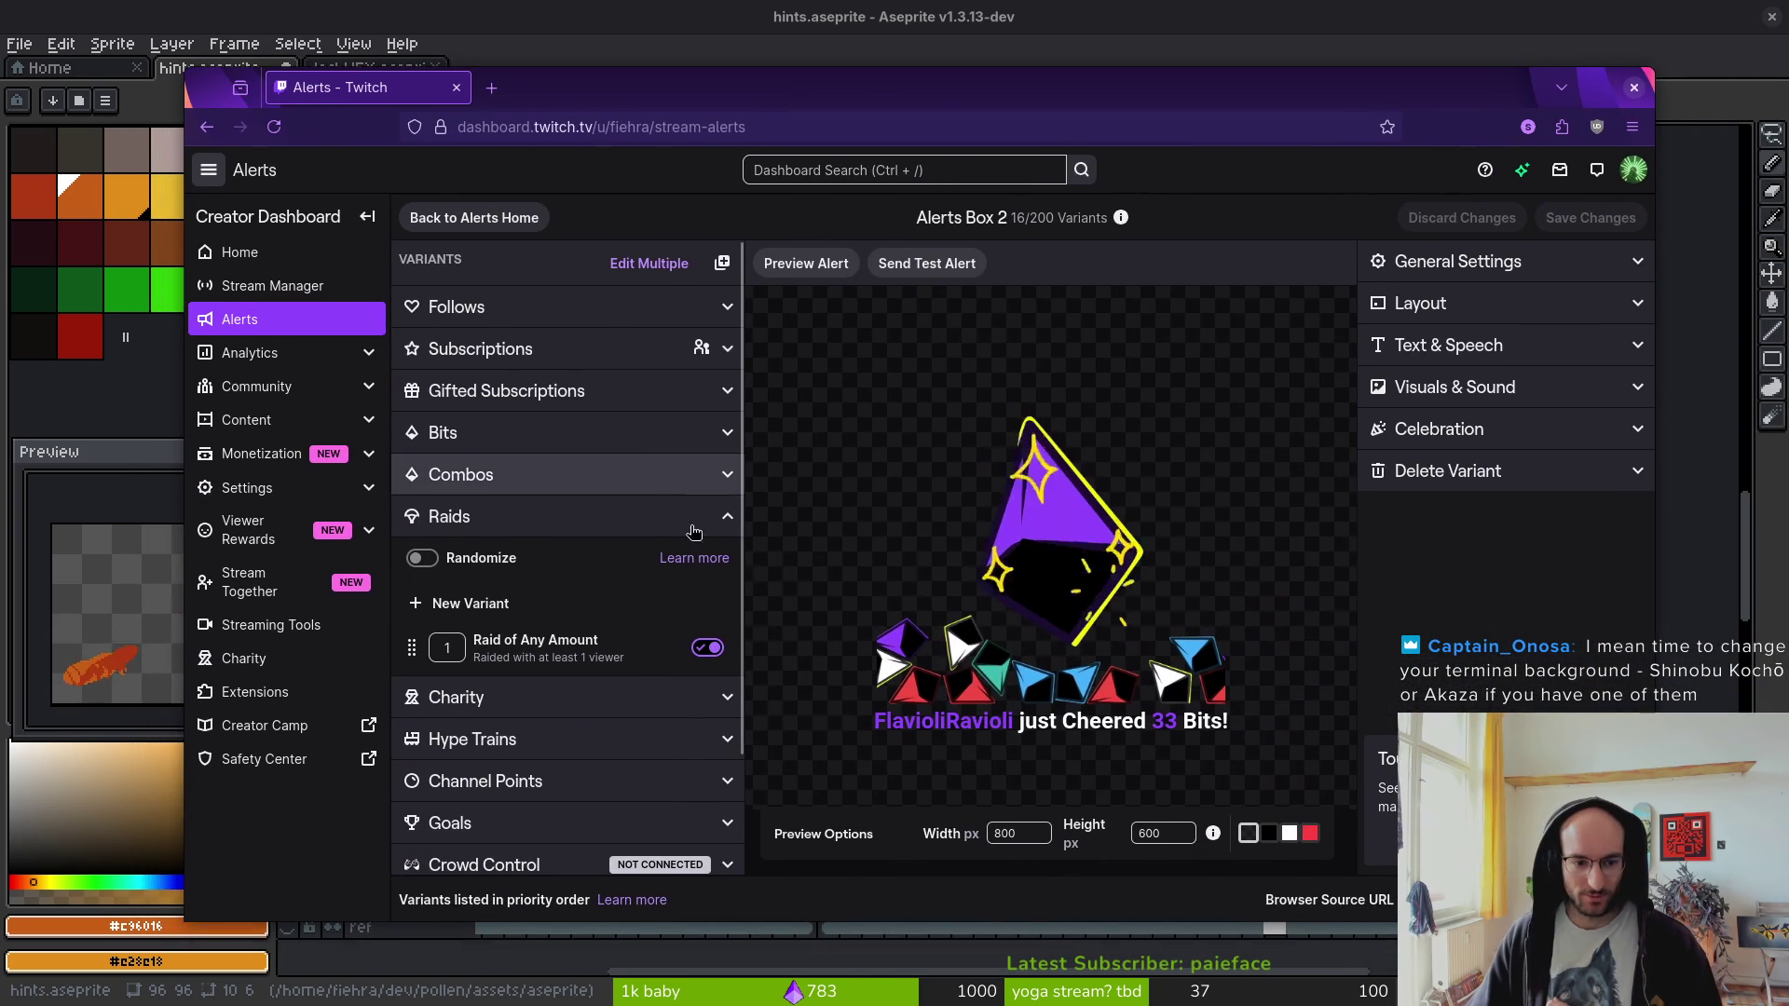
- Preview the Raid of Any Amount, Charity Donation, Combo Started and Combo Level Up alerts
left_click(707, 648)
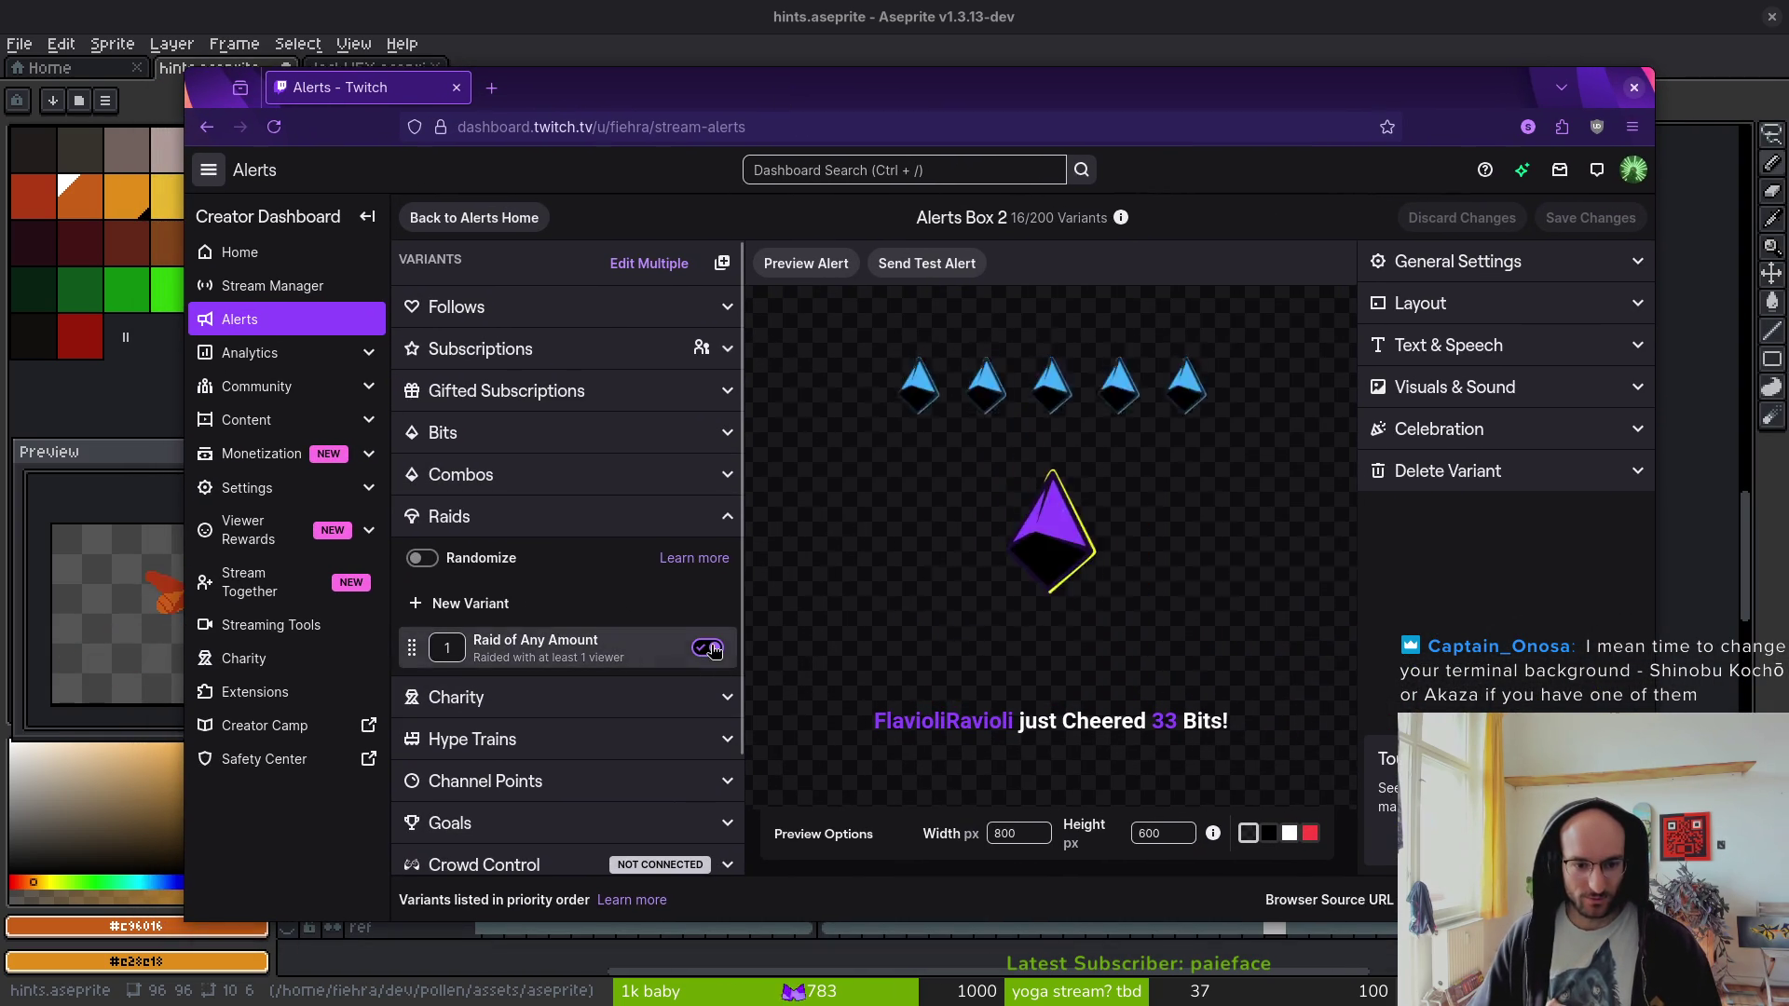
left_click(722, 698)
left_click(714, 821)
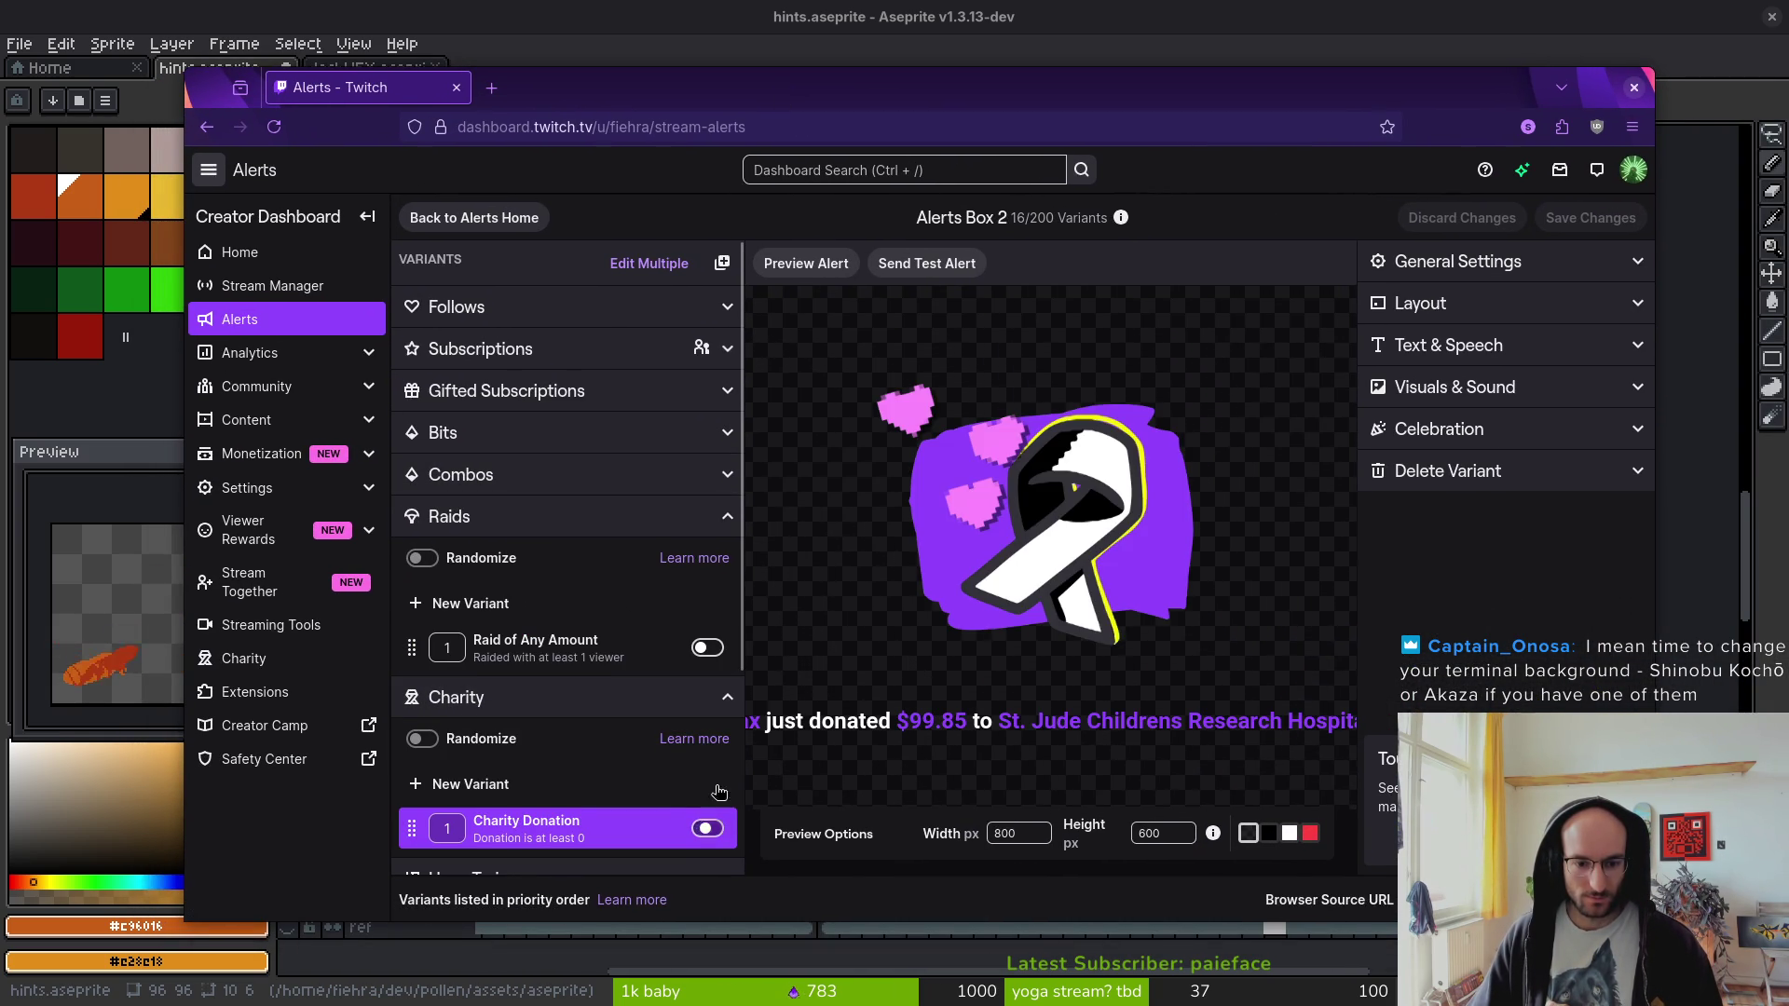
left_click(728, 697)
left_click(727, 516)
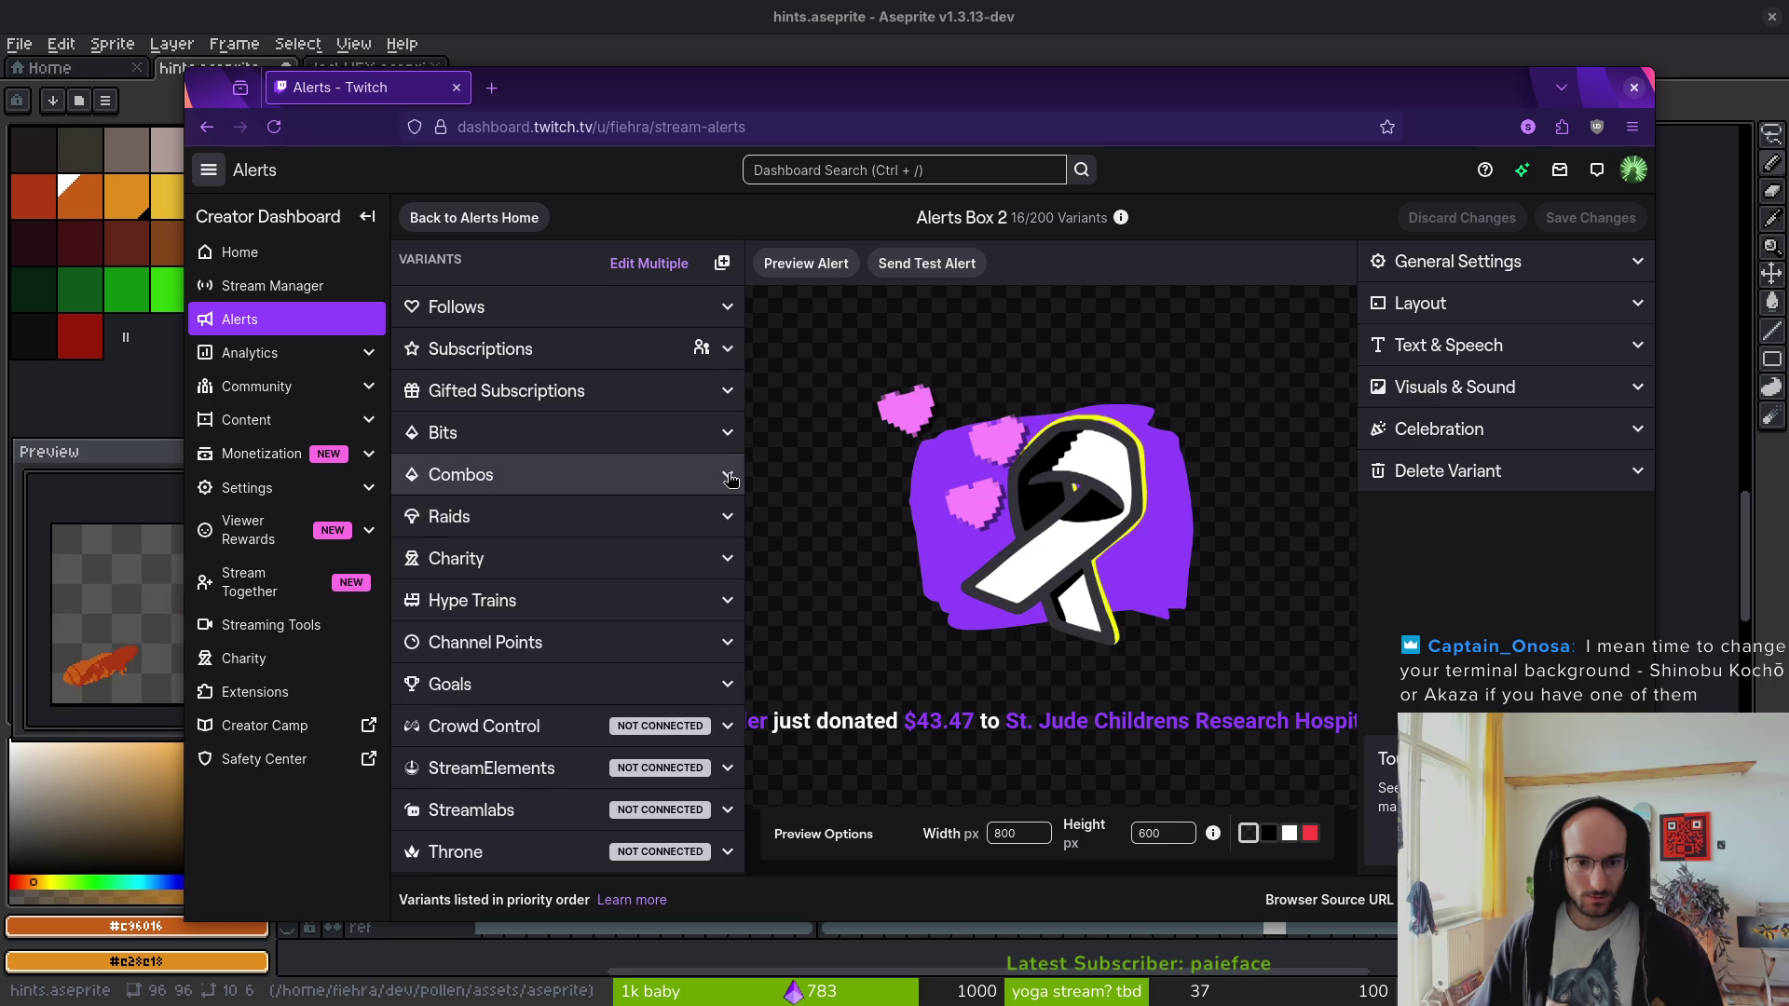
left_click(728, 475)
left_click(710, 610)
left_click(652, 646)
left_click(728, 475)
- Browse the Bits, Combos, Raids, Charity and Hype Trains variants, previewing Hype Train New All Time High
left_click(728, 433)
left_click(726, 436)
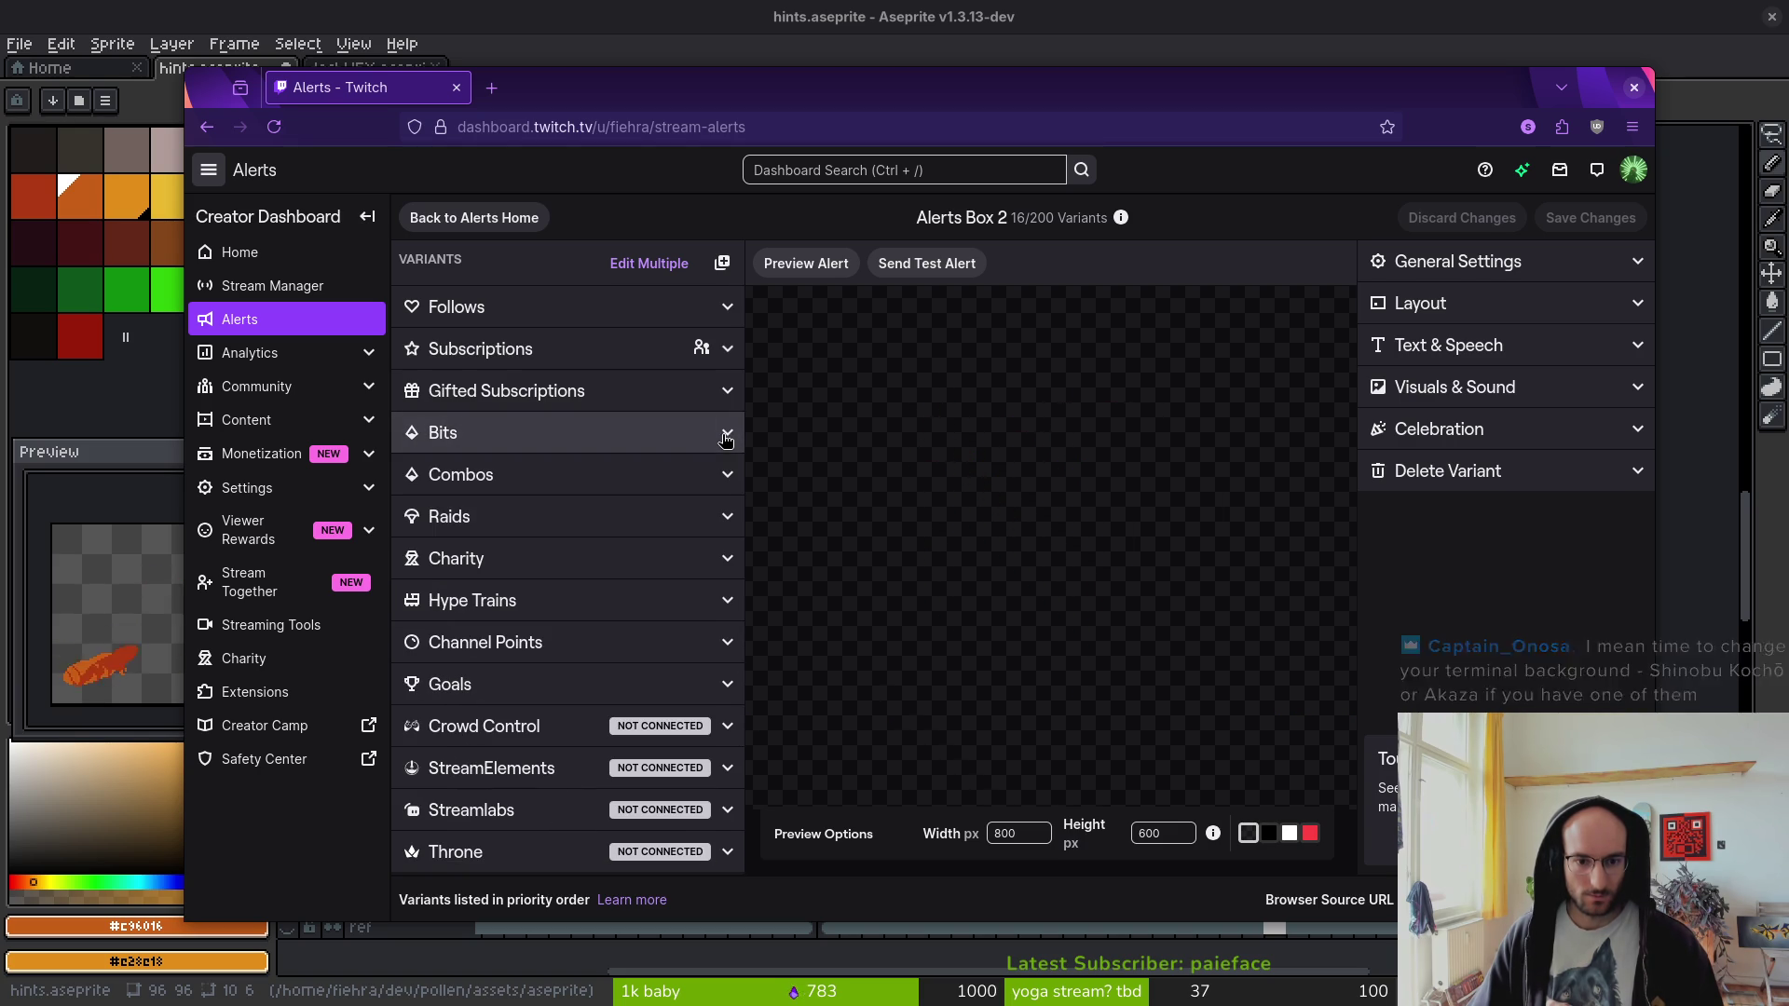
left_click(728, 475)
left_click(728, 475)
left_click(729, 518)
left_click(729, 518)
left_click(730, 559)
left_click(730, 559)
left_click(730, 601)
left_click(730, 601)
left_click(730, 601)
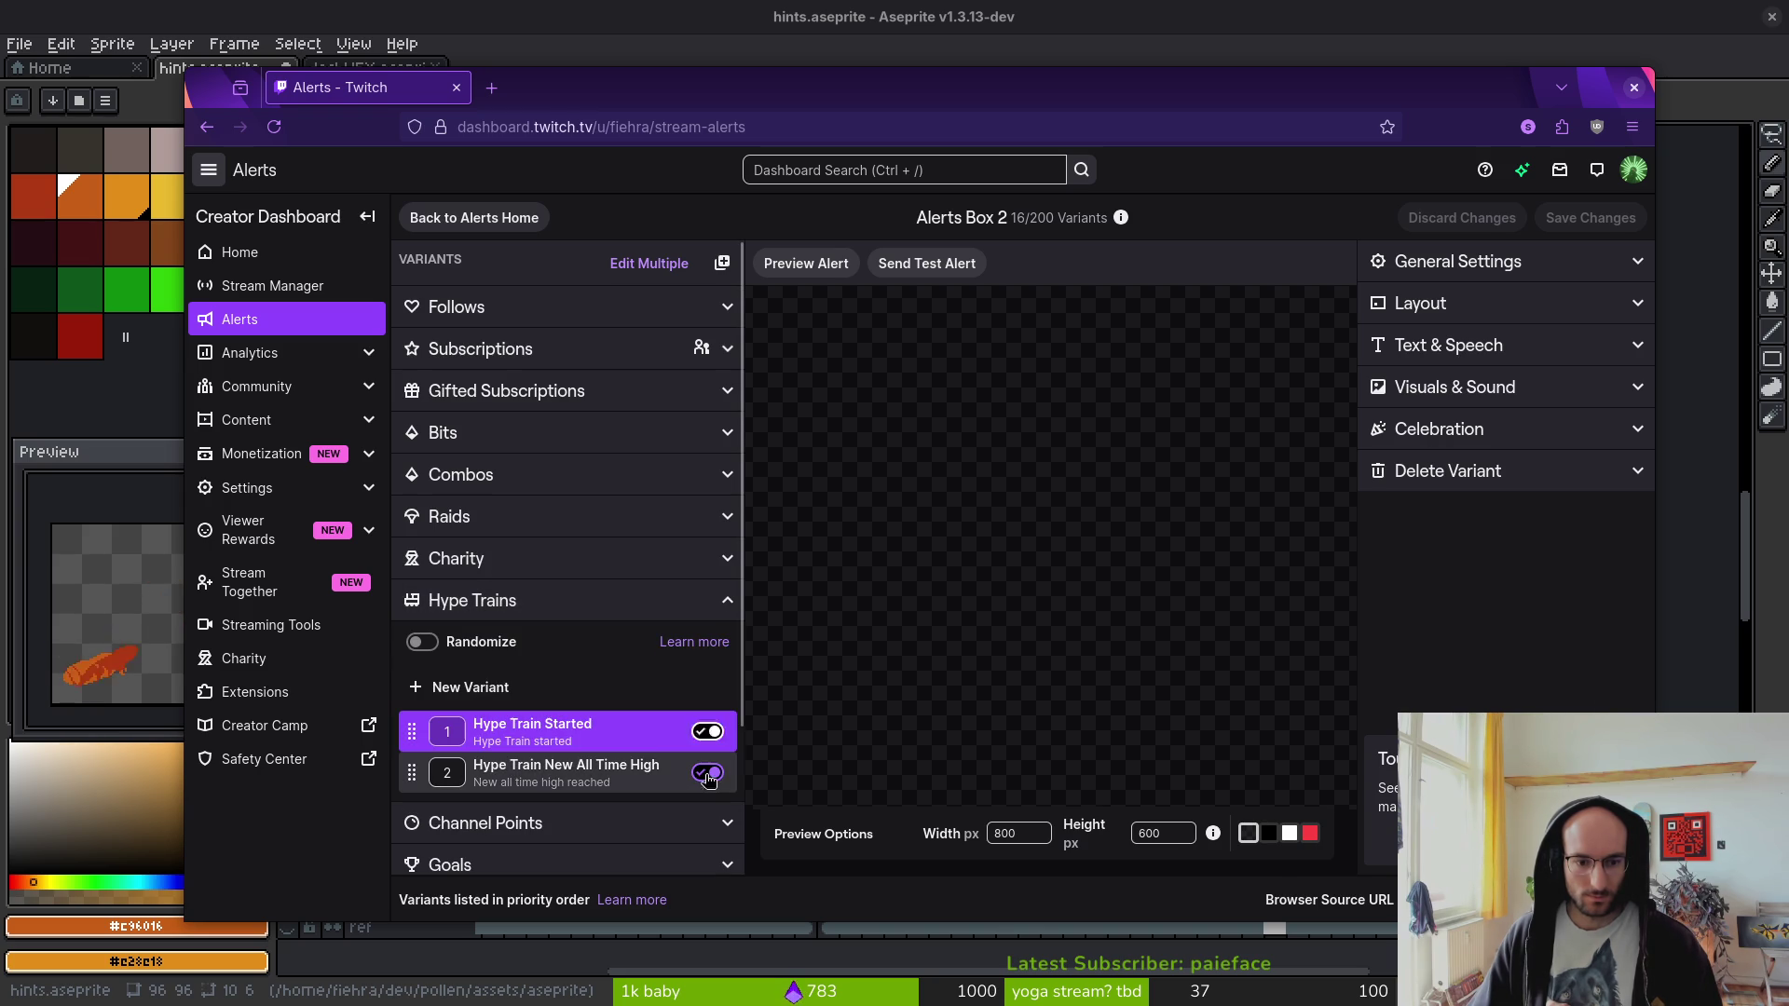
left_click(710, 770)
left_click(727, 600)
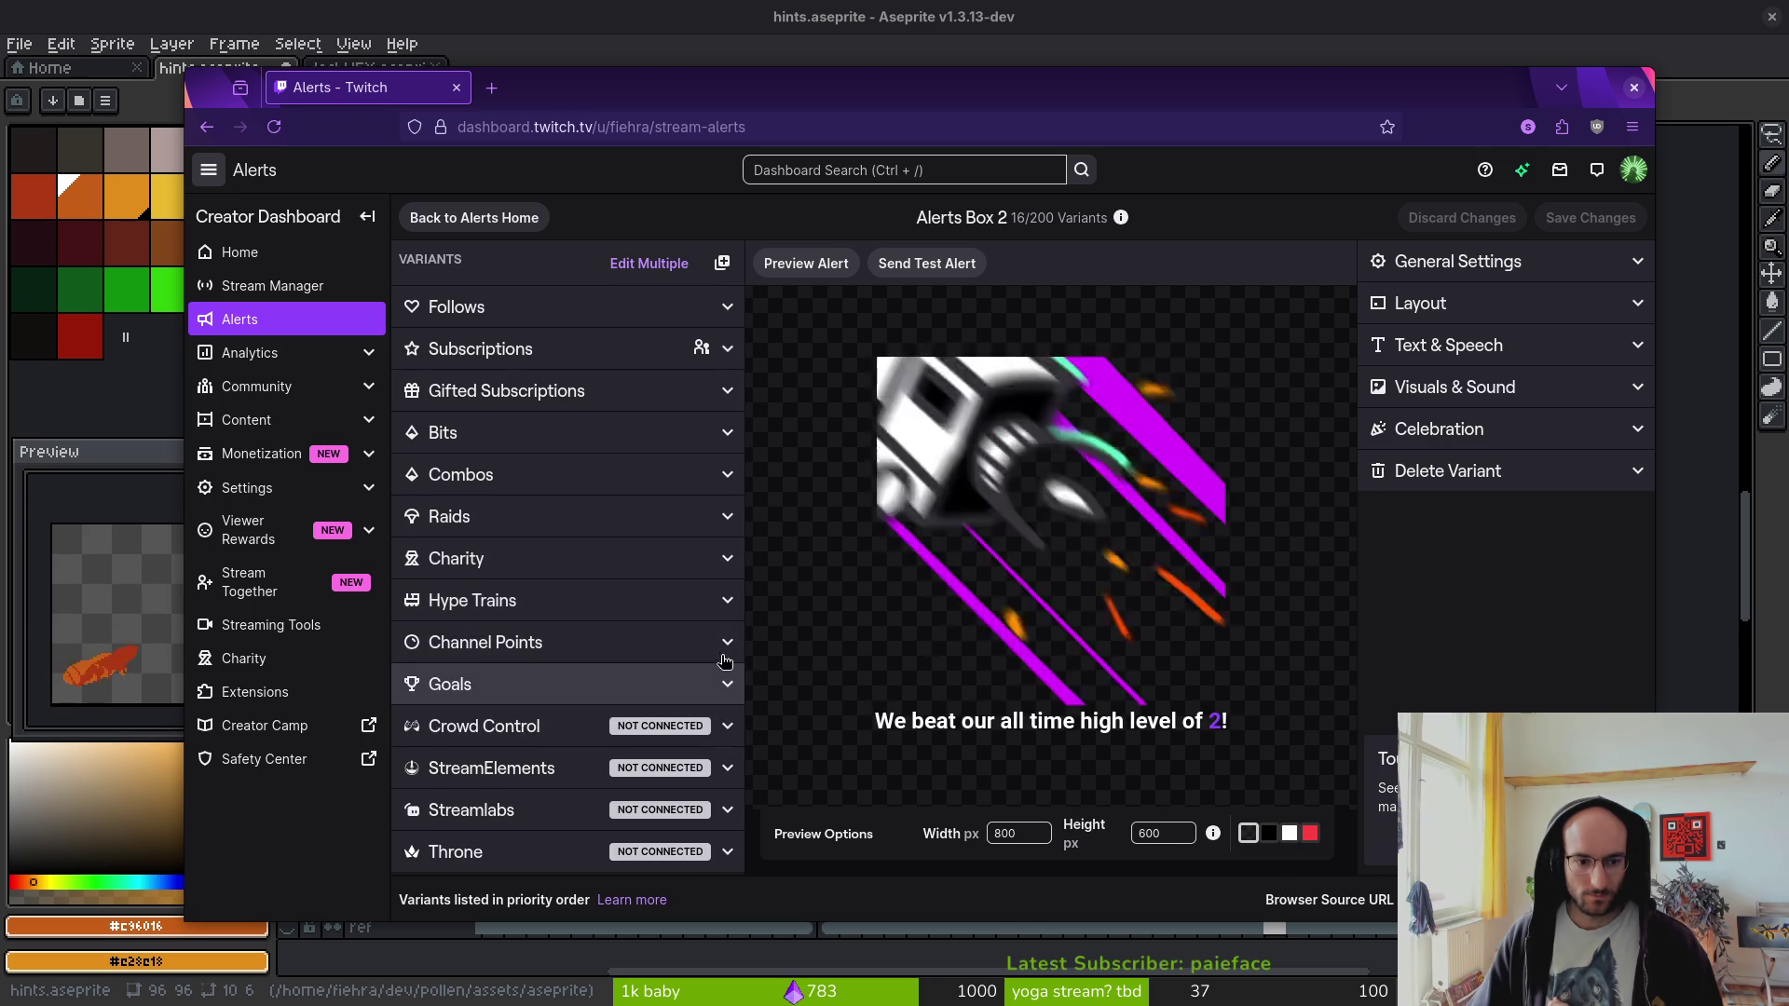
- Expand the Channel Points variants and open the Alerts home page in a second tab
left_click(728, 642)
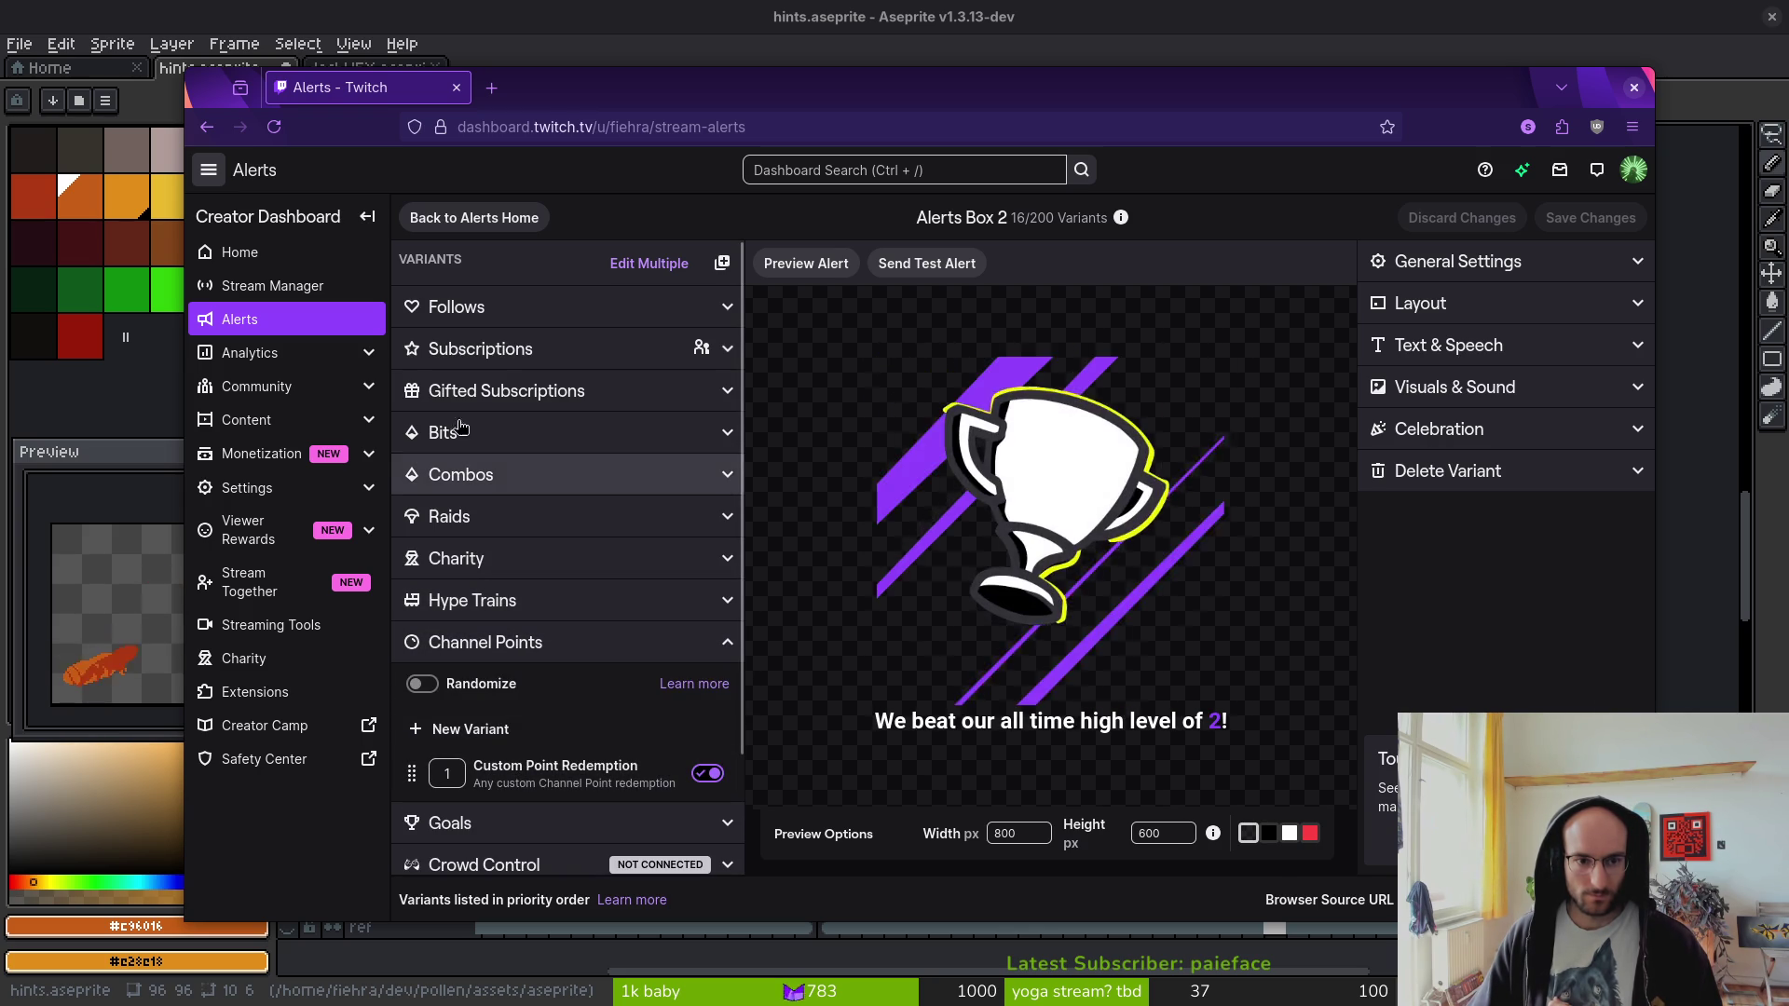
middle_click(239, 319)
left_click(559, 87)
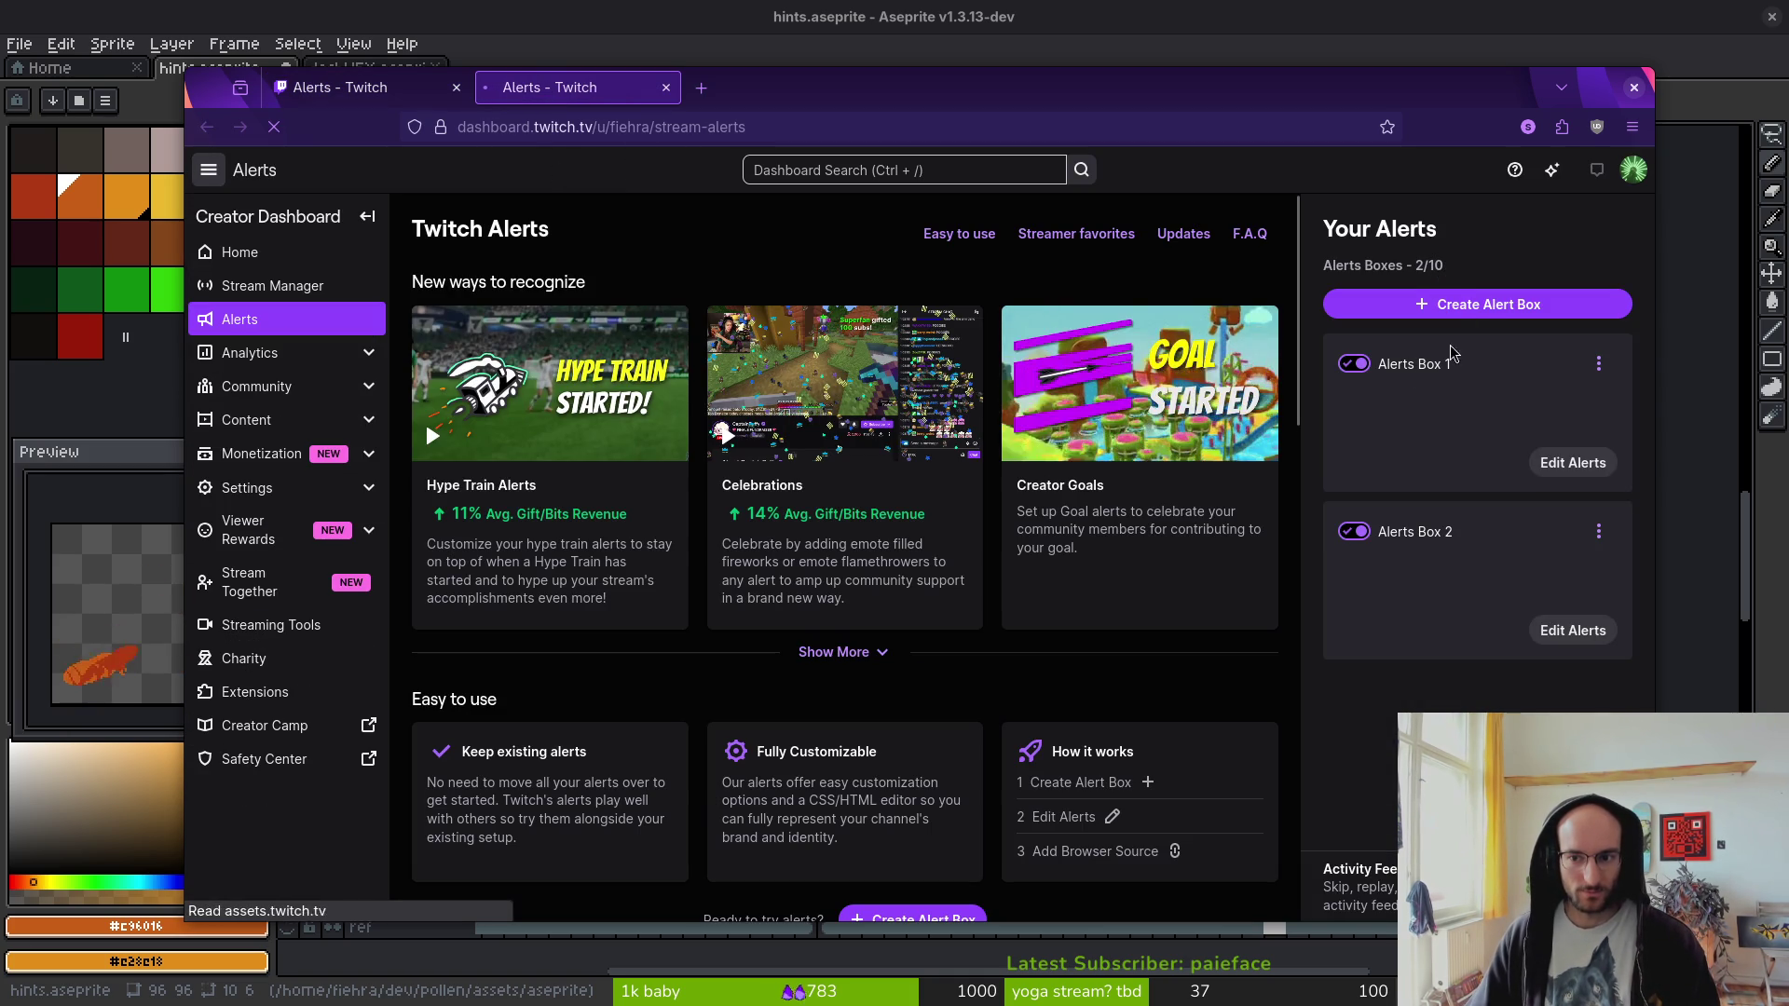
- Open the Alerts Box 1 editor and select the bounce variant under Channel Points
left_click(1573, 463)
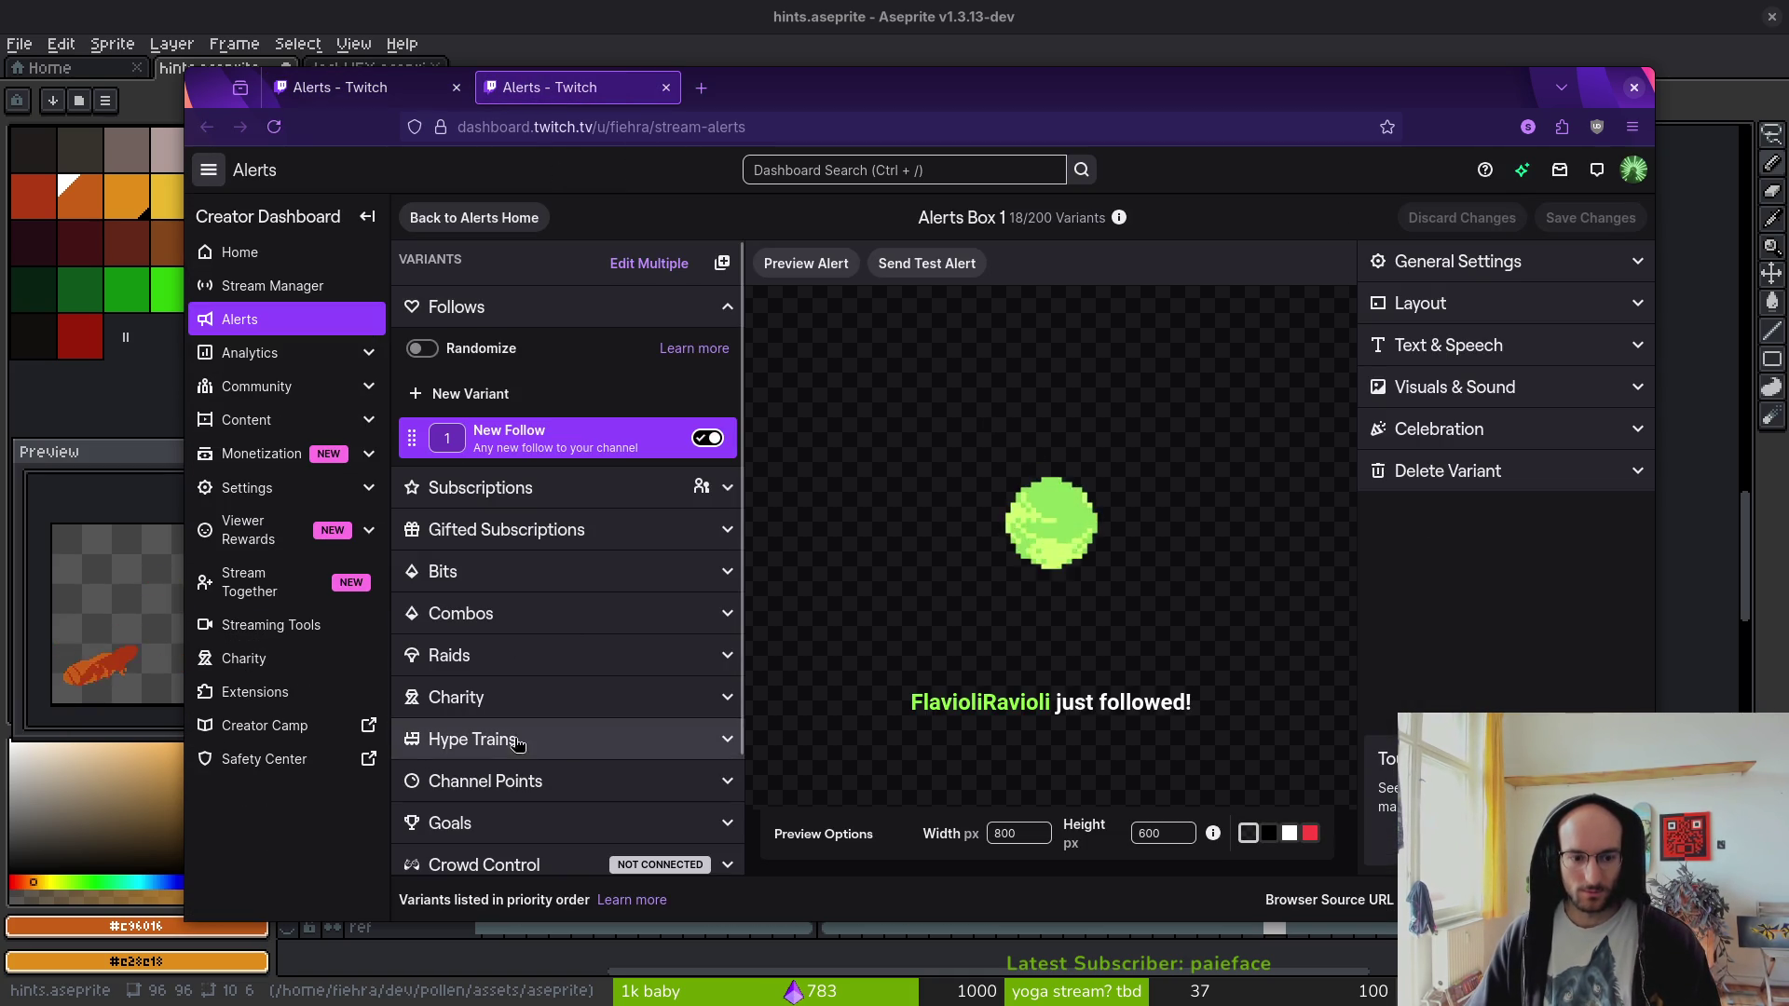
left_click(522, 781)
scroll(531, 694, "down", 3)
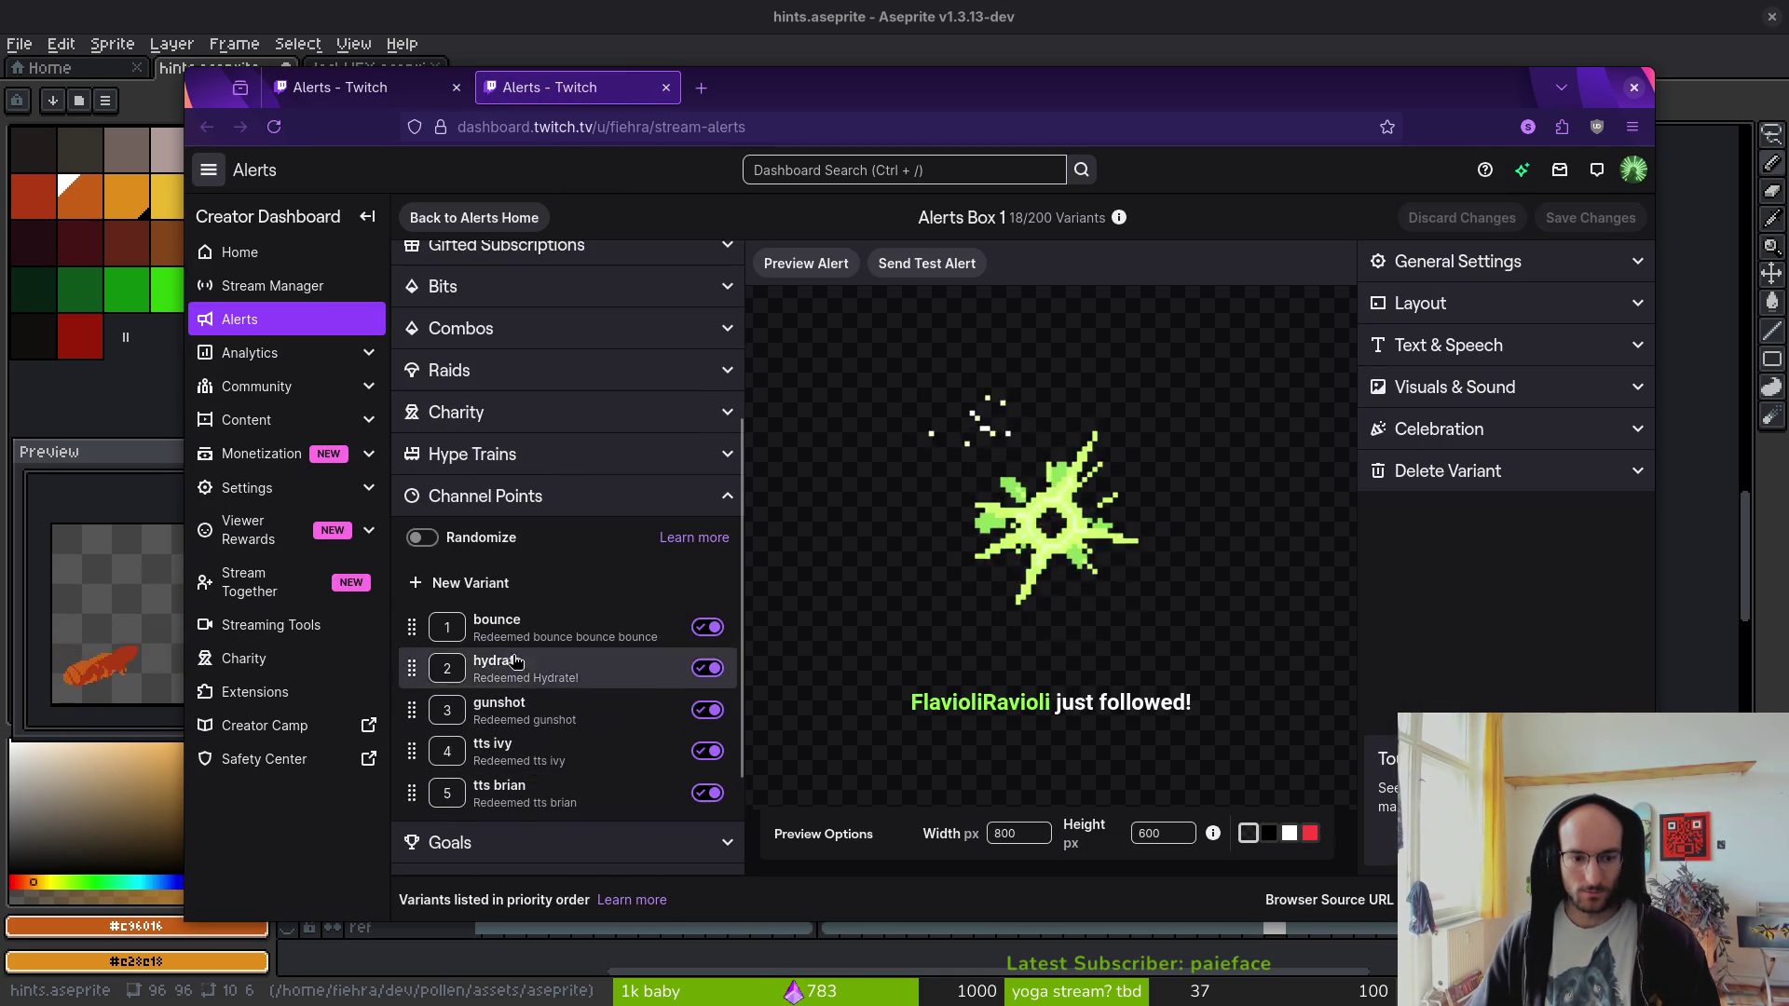
right_click(581, 638)
key("Escape")
left_click(580, 634)
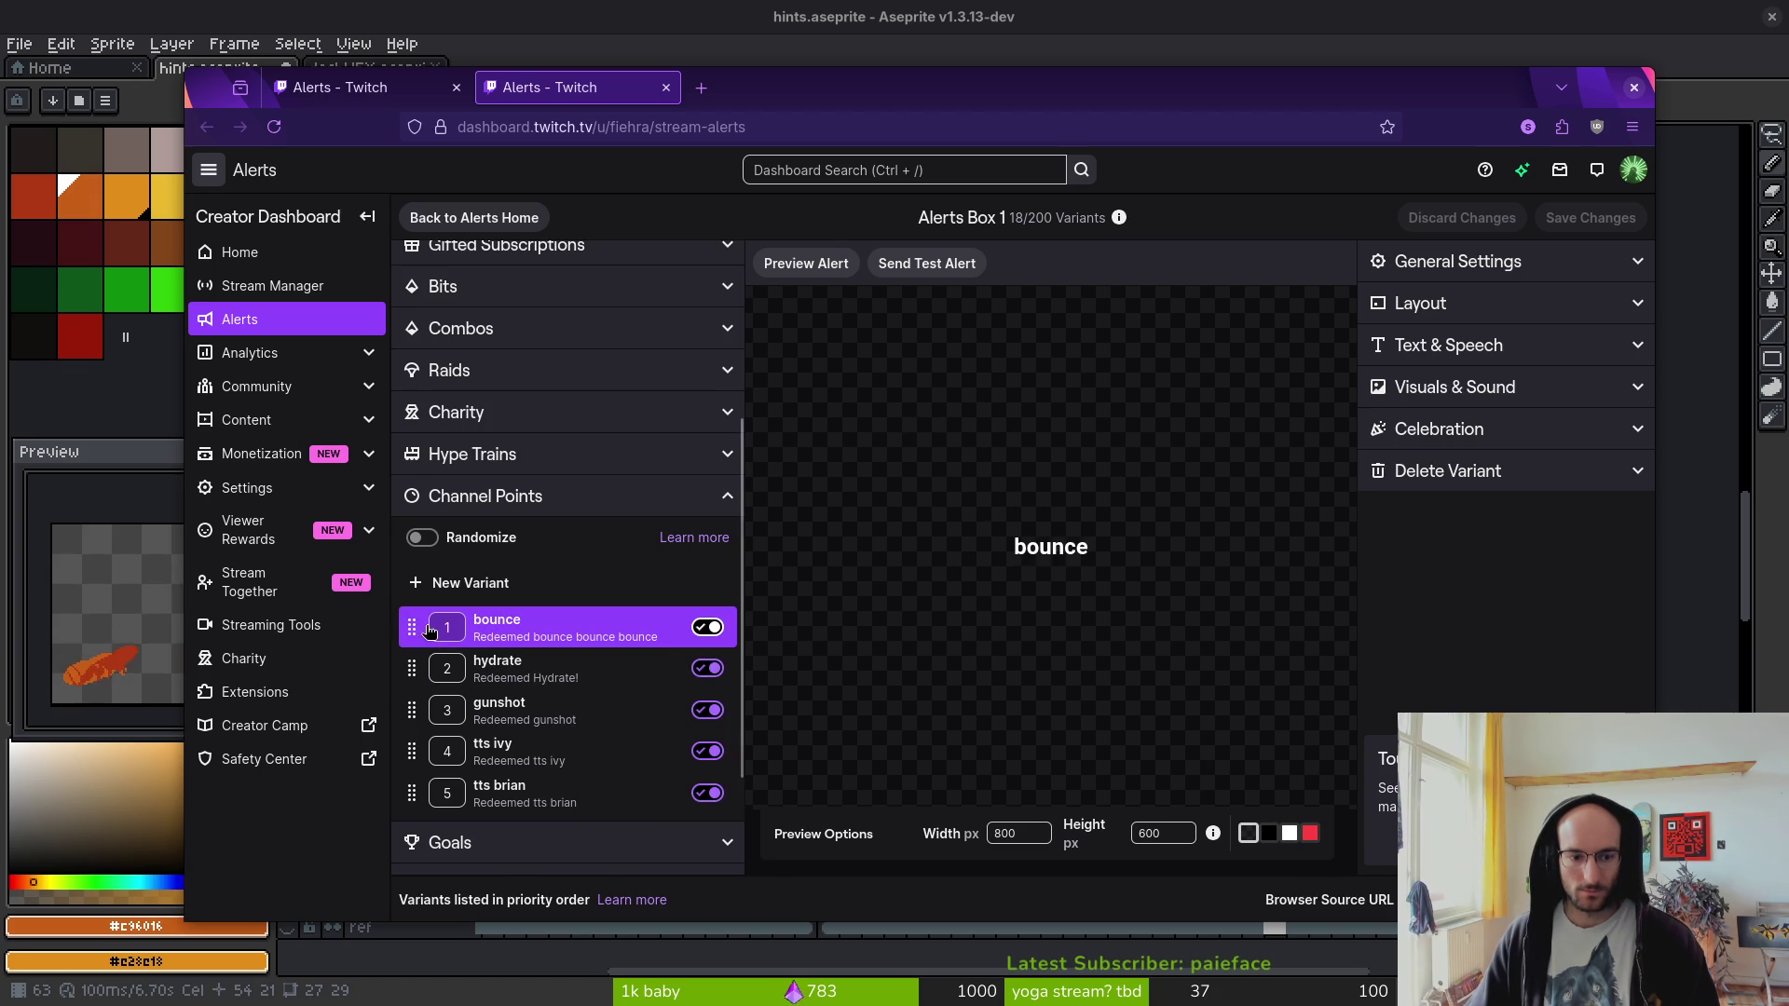
left_click(540, 794)
left_click(550, 641)
- Show bounce's General Settings and detach Alerts Box 1 into its own window beside Box 2
scroll(619, 738, "down", 1)
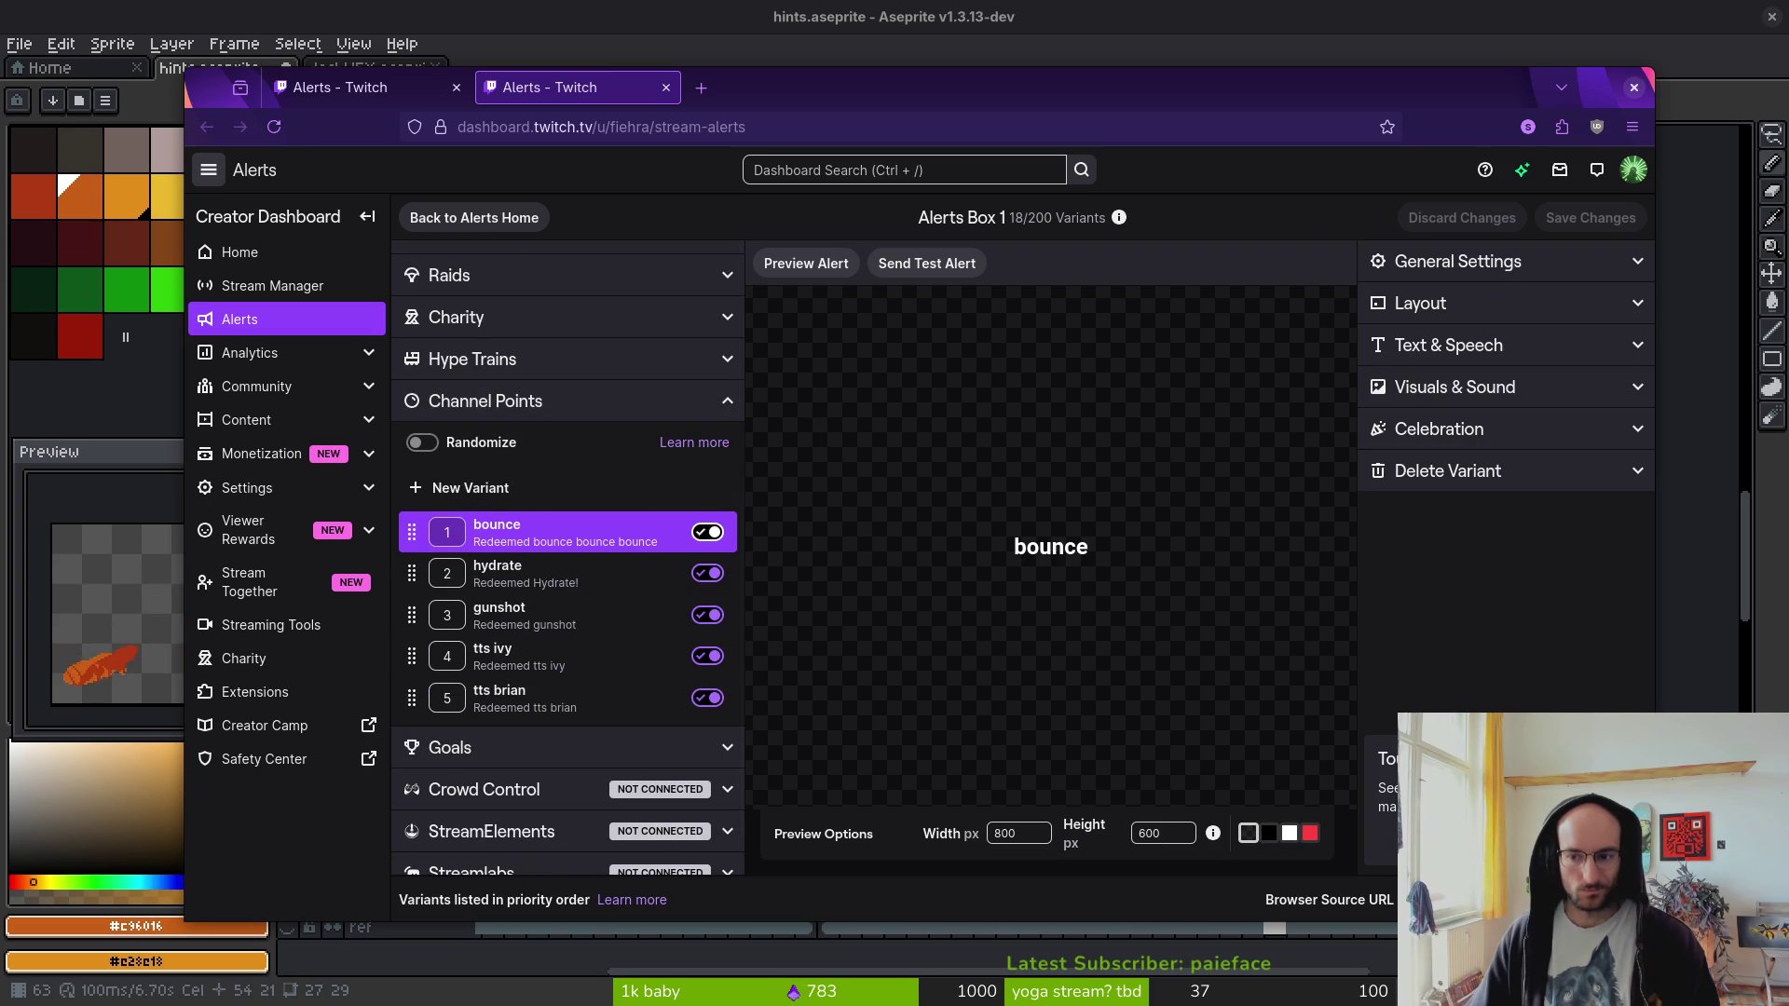
left_click(1491, 266)
scroll(1530, 681, "down", 1)
scroll(1518, 559, "up", 1)
scroll(1514, 526, "down", 1)
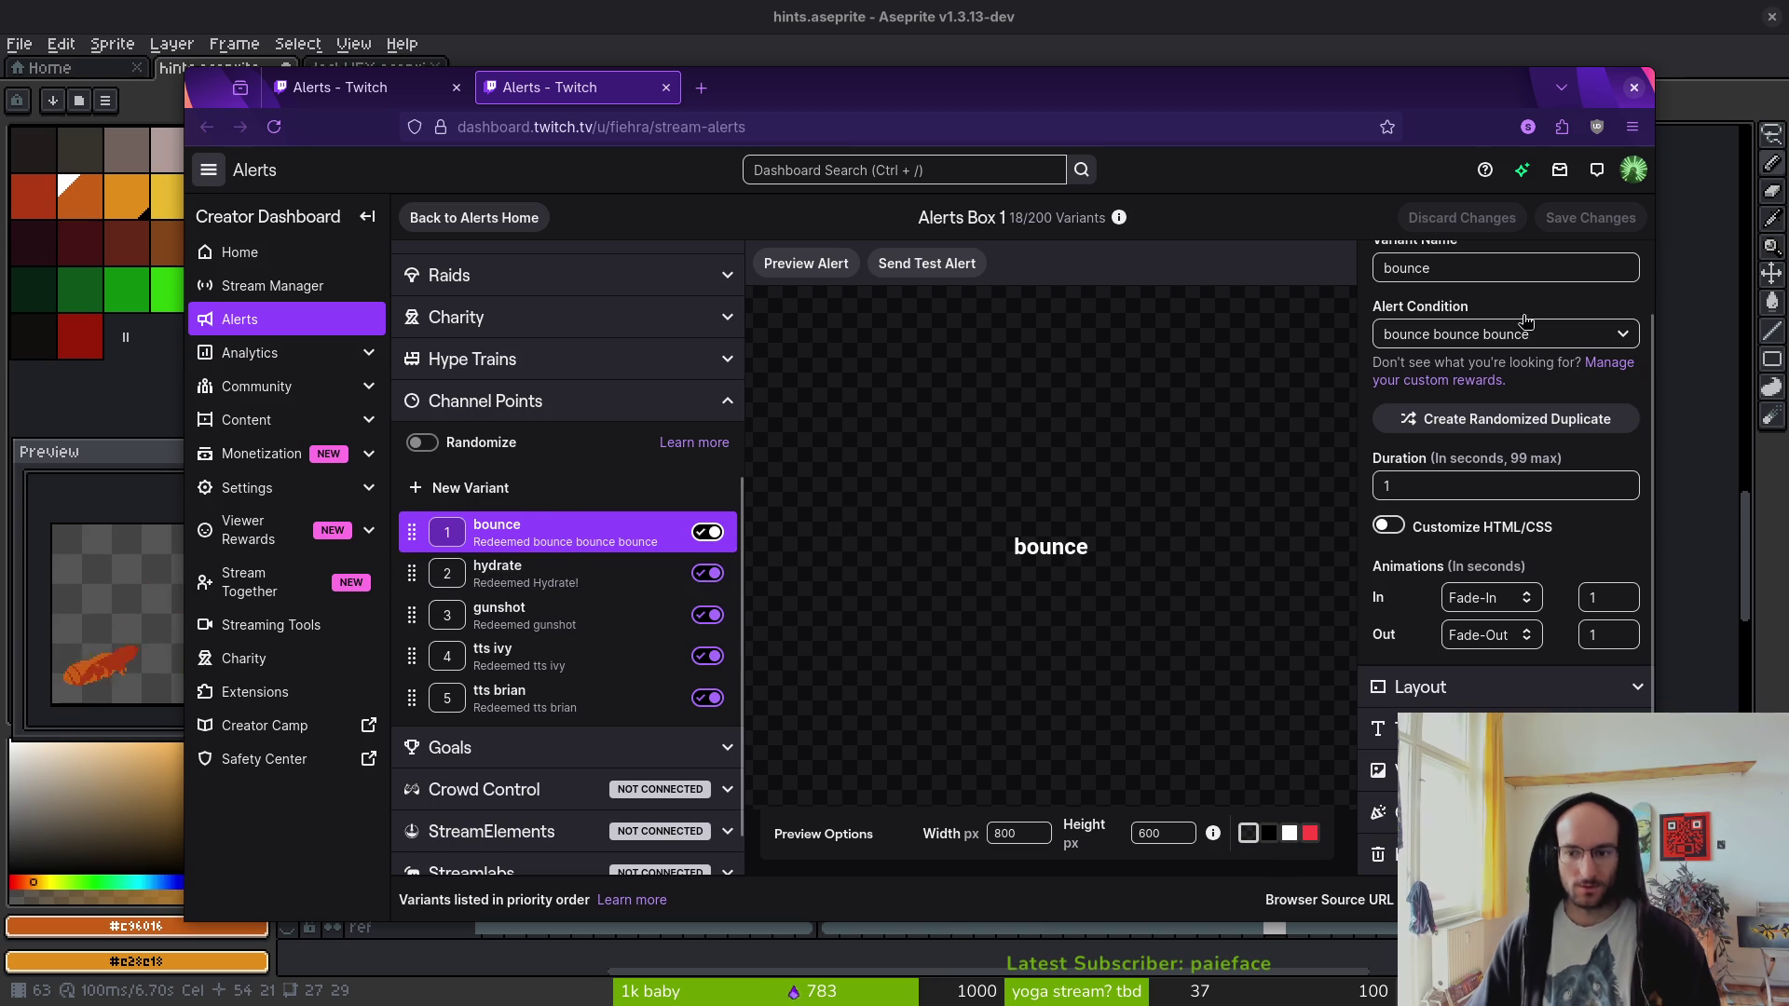
scroll(1543, 338, "up", 1)
mouse_move(576, 87)
left_mouse_down()
mouse_move(708, 108)
mouse_move(316, 84)
mouse_move(347, 89)
left_mouse_up()
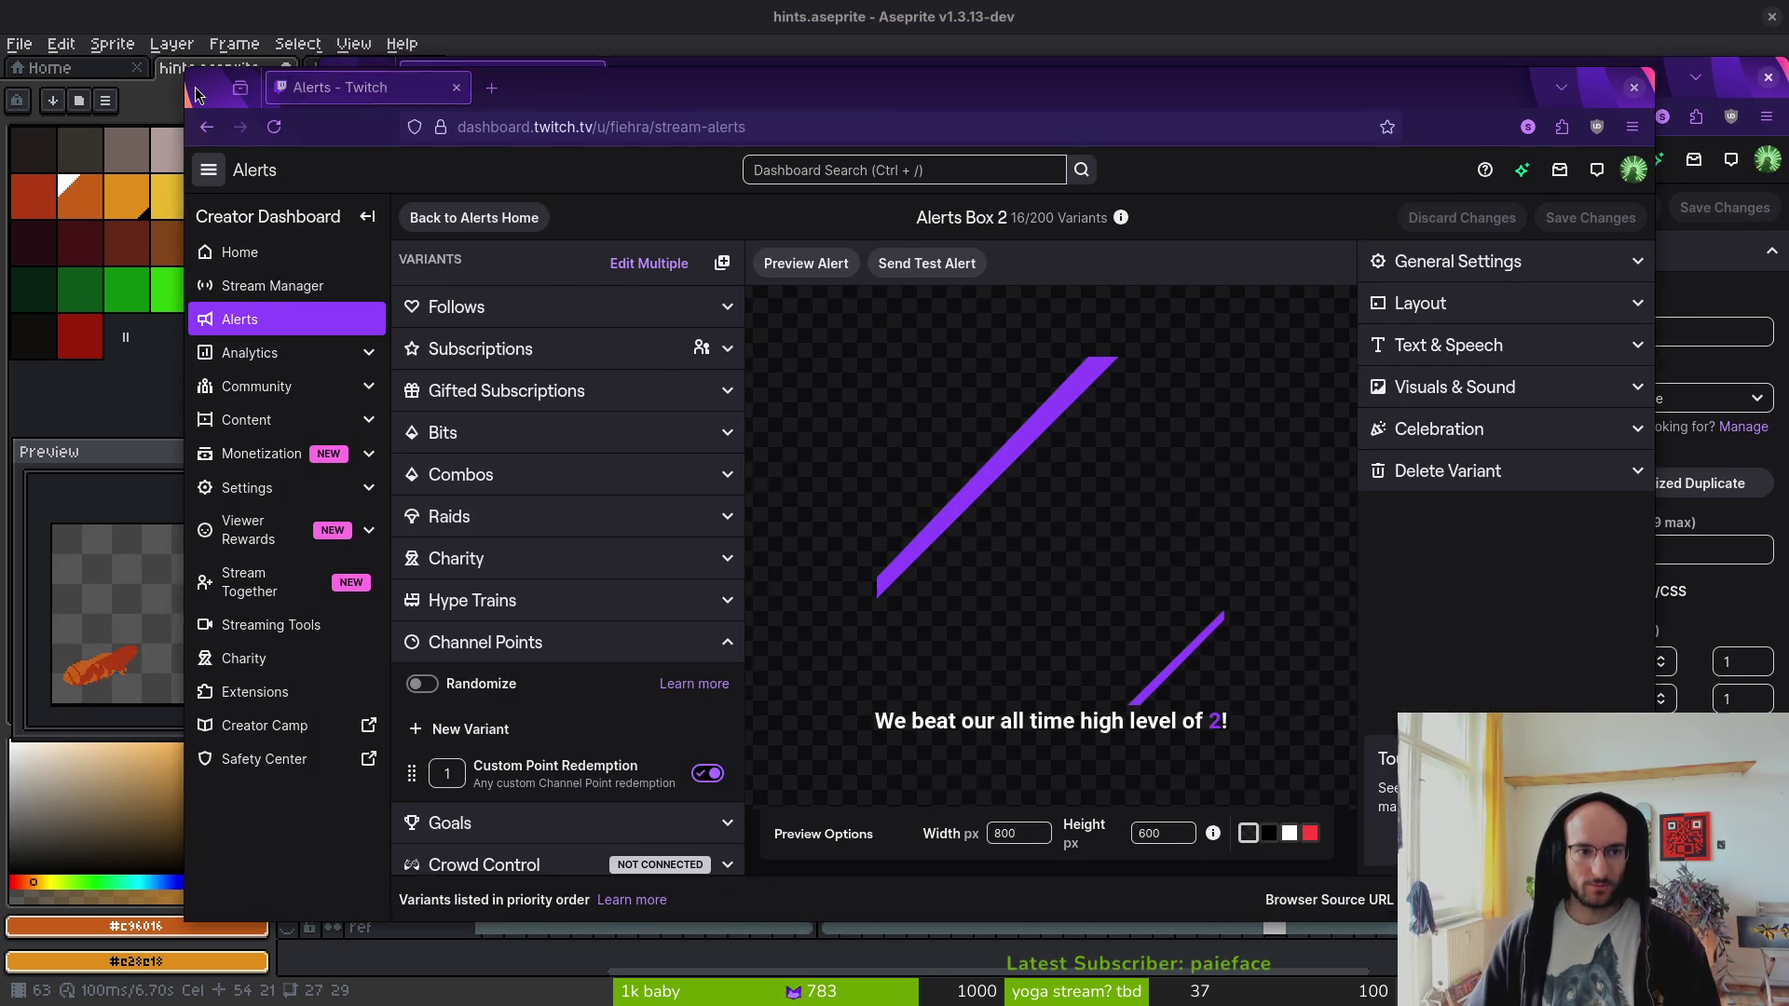
left_click_drag(674, 91, 626, 114)
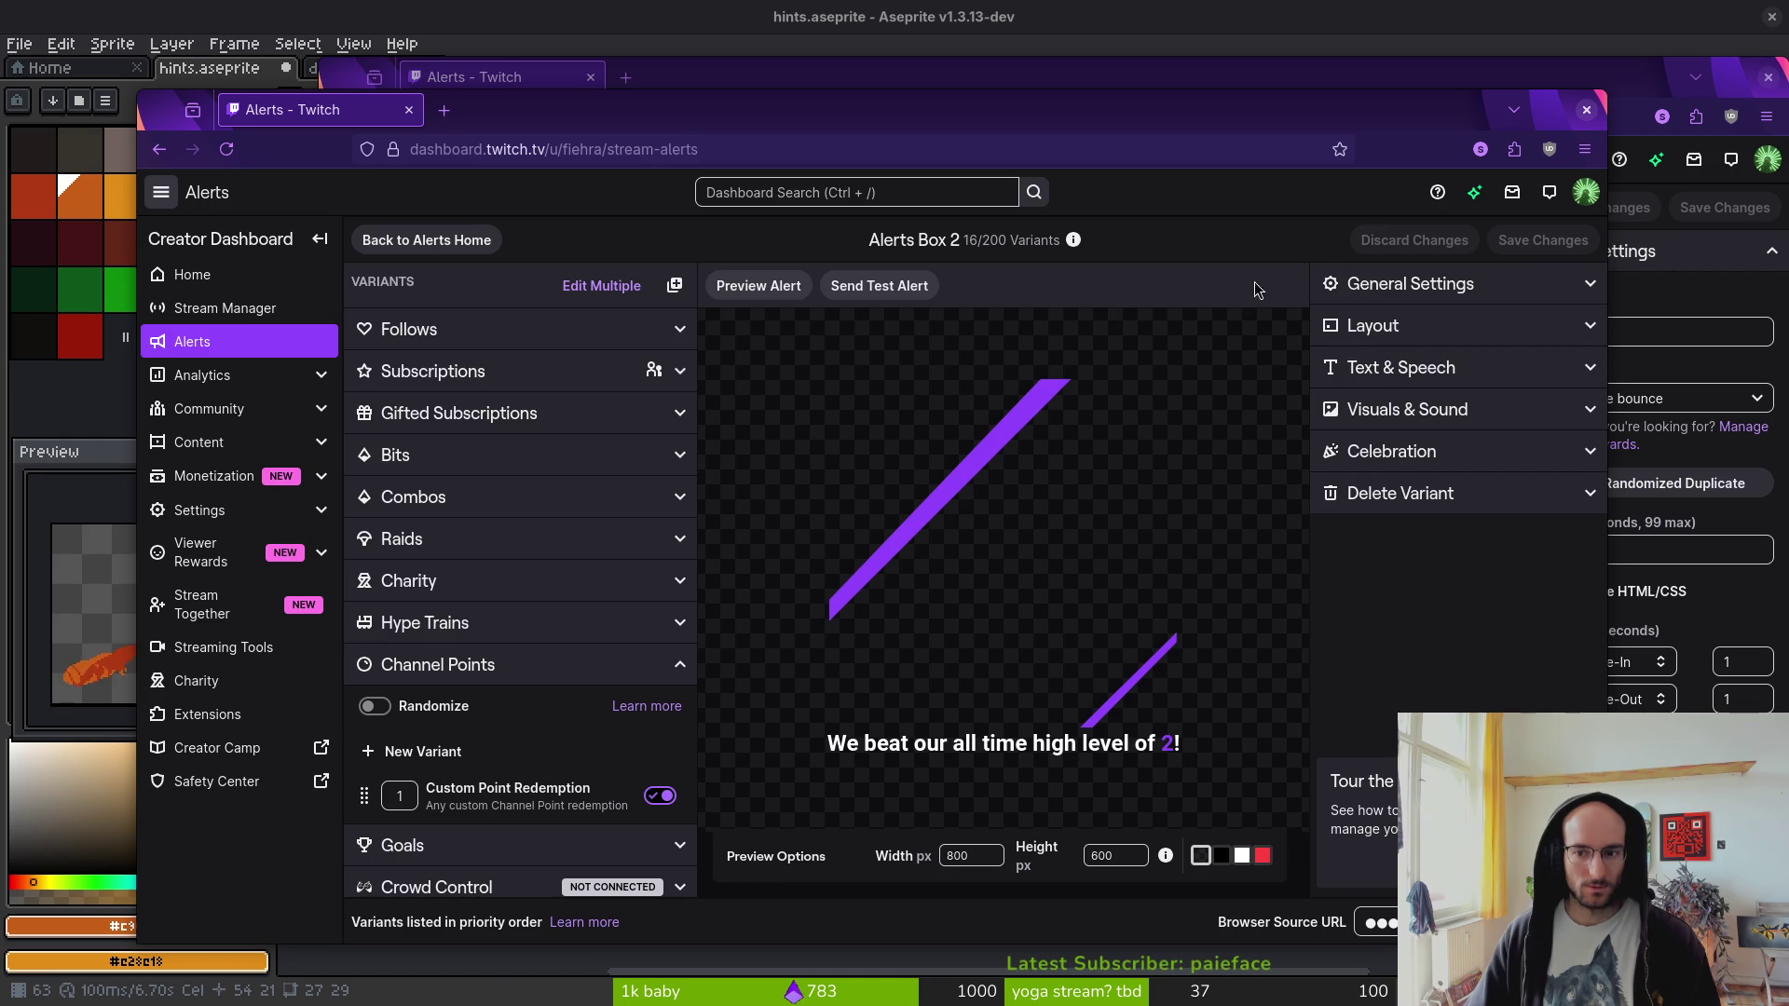
- Select Box 2's Custom Point Redemption variant and rename it bounce
left_click(1458, 284)
left_click(1686, 270)
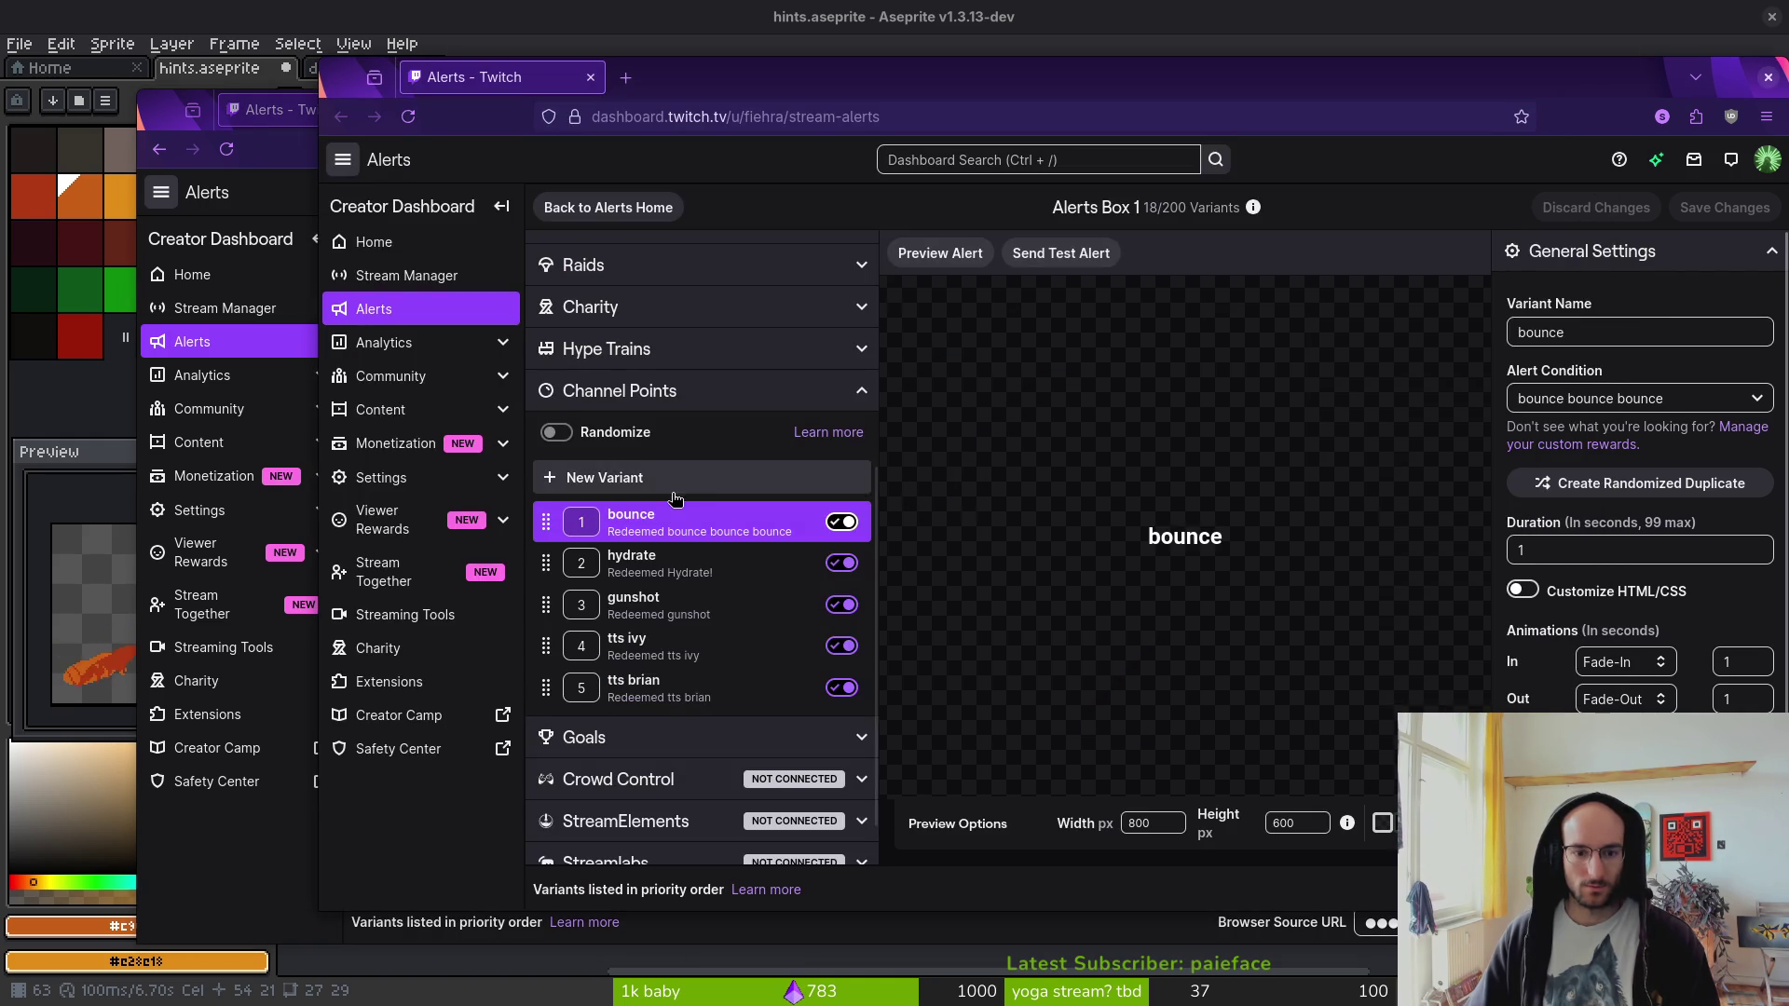
left_click(266, 117)
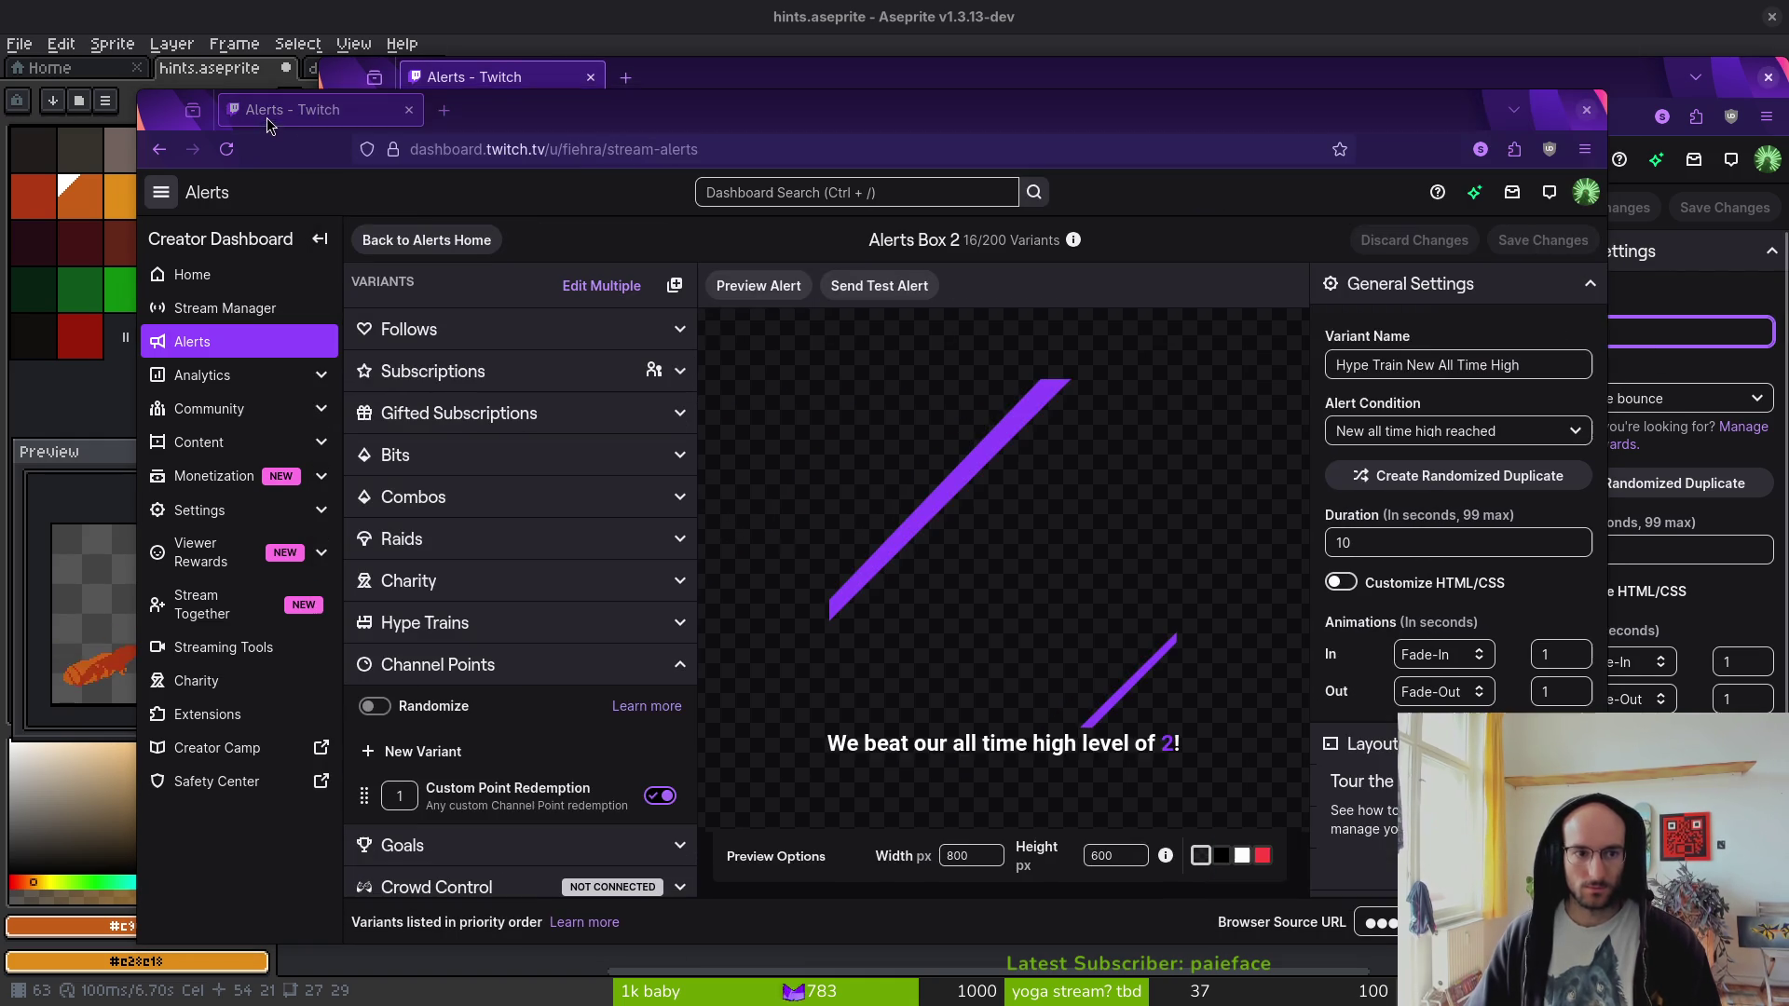
left_click(534, 803)
left_click(1517, 364)
key("ctrl+a")
type("bounce")
- Set Box 2's alert condition to bounce bounce bounce, matching Box 1
left_click(1659, 401)
left_click(1640, 398)
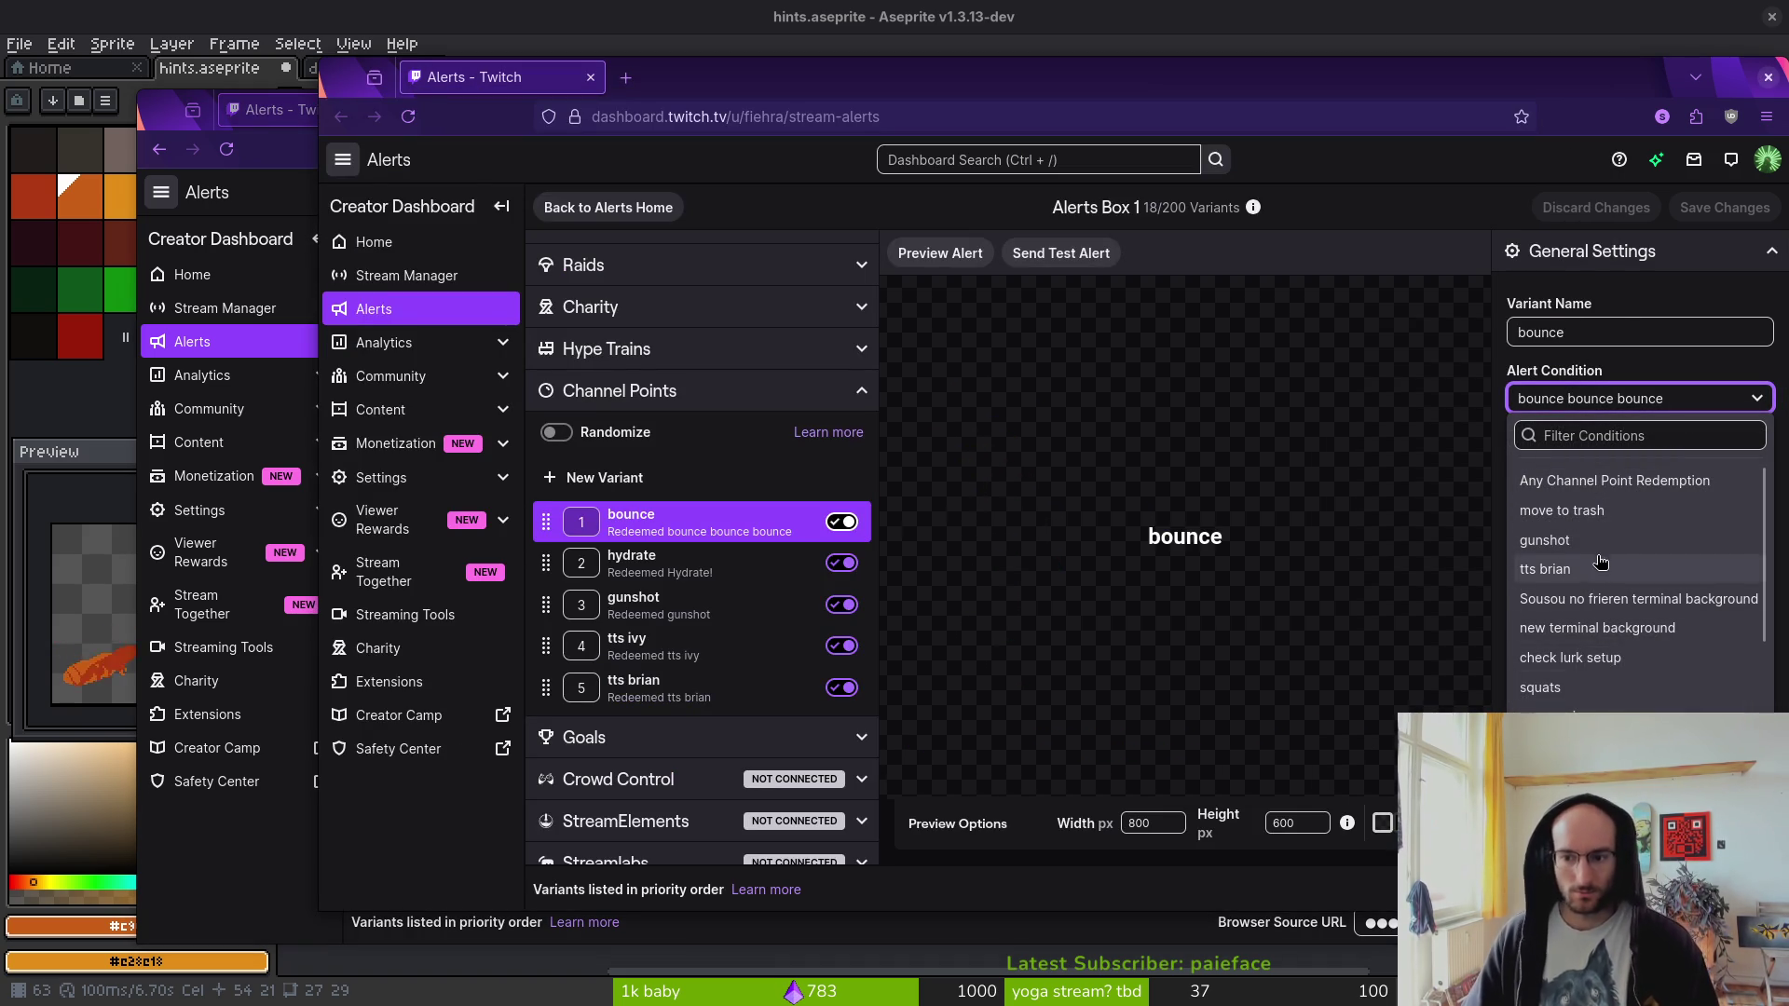
scroll(1606, 561, "down", 2)
scroll(1606, 562, "down", 3)
left_click(1612, 690)
key("alt+Tab")
left_click(1458, 431)
scroll(1458, 606, "down", 5)
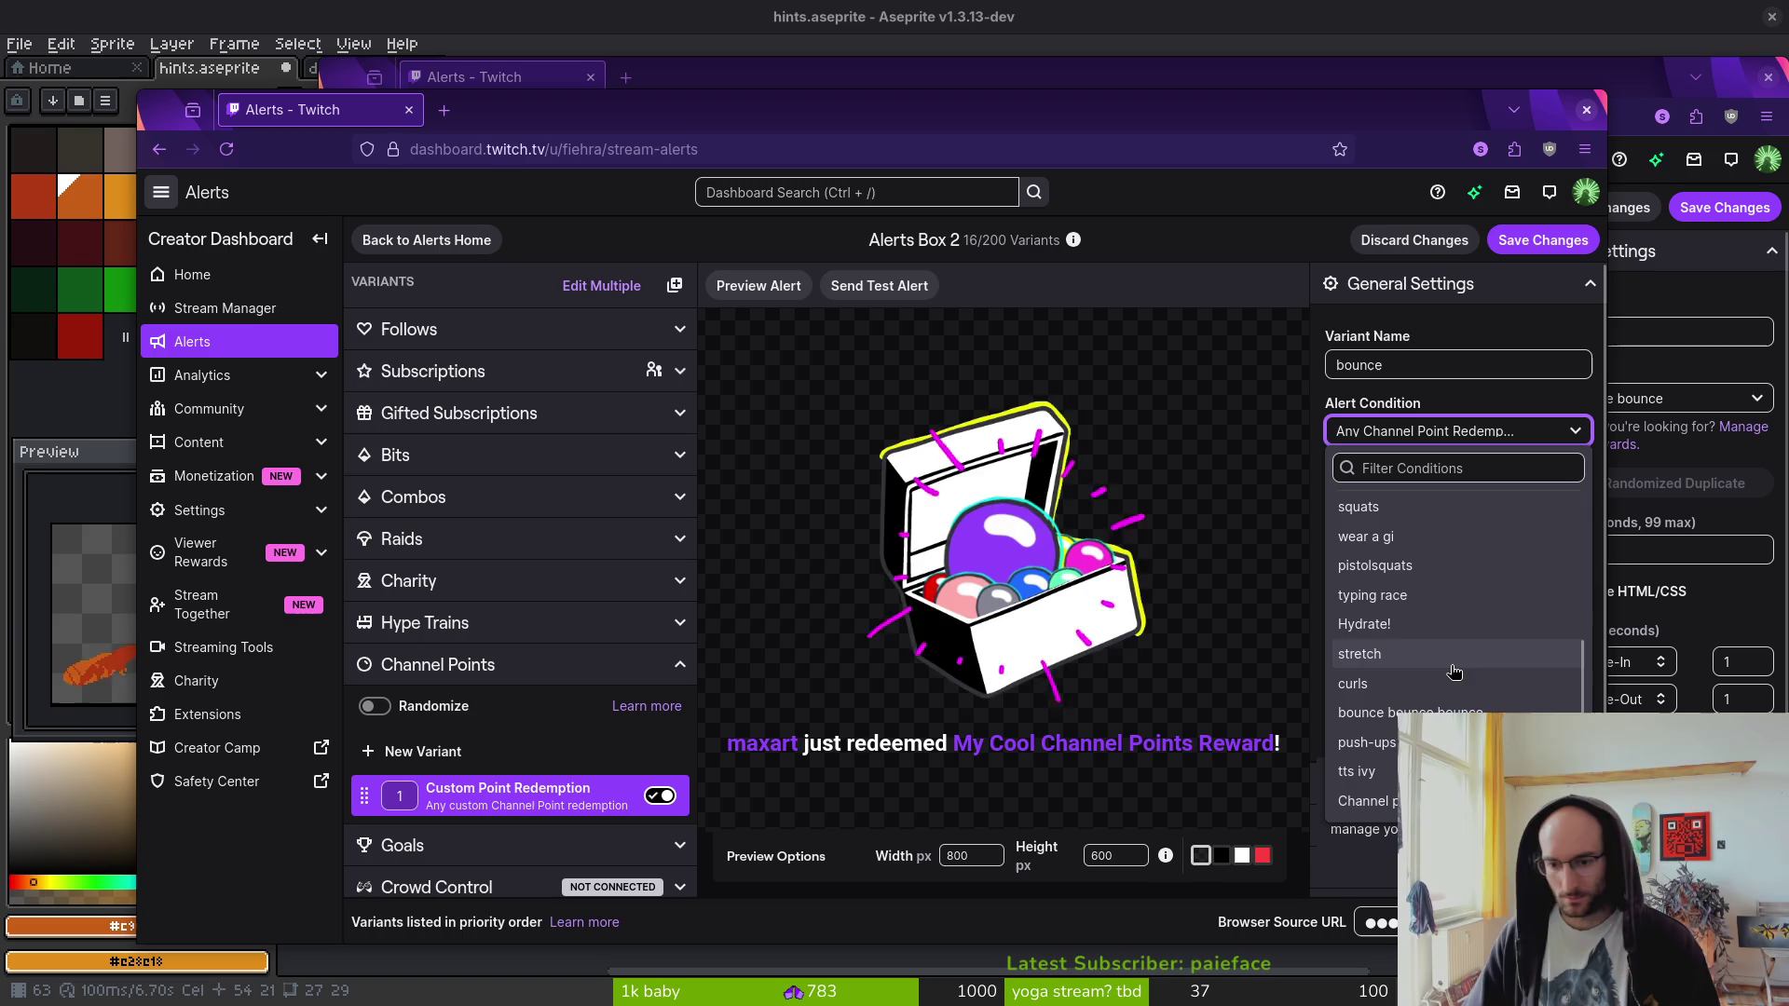
left_click(1454, 712)
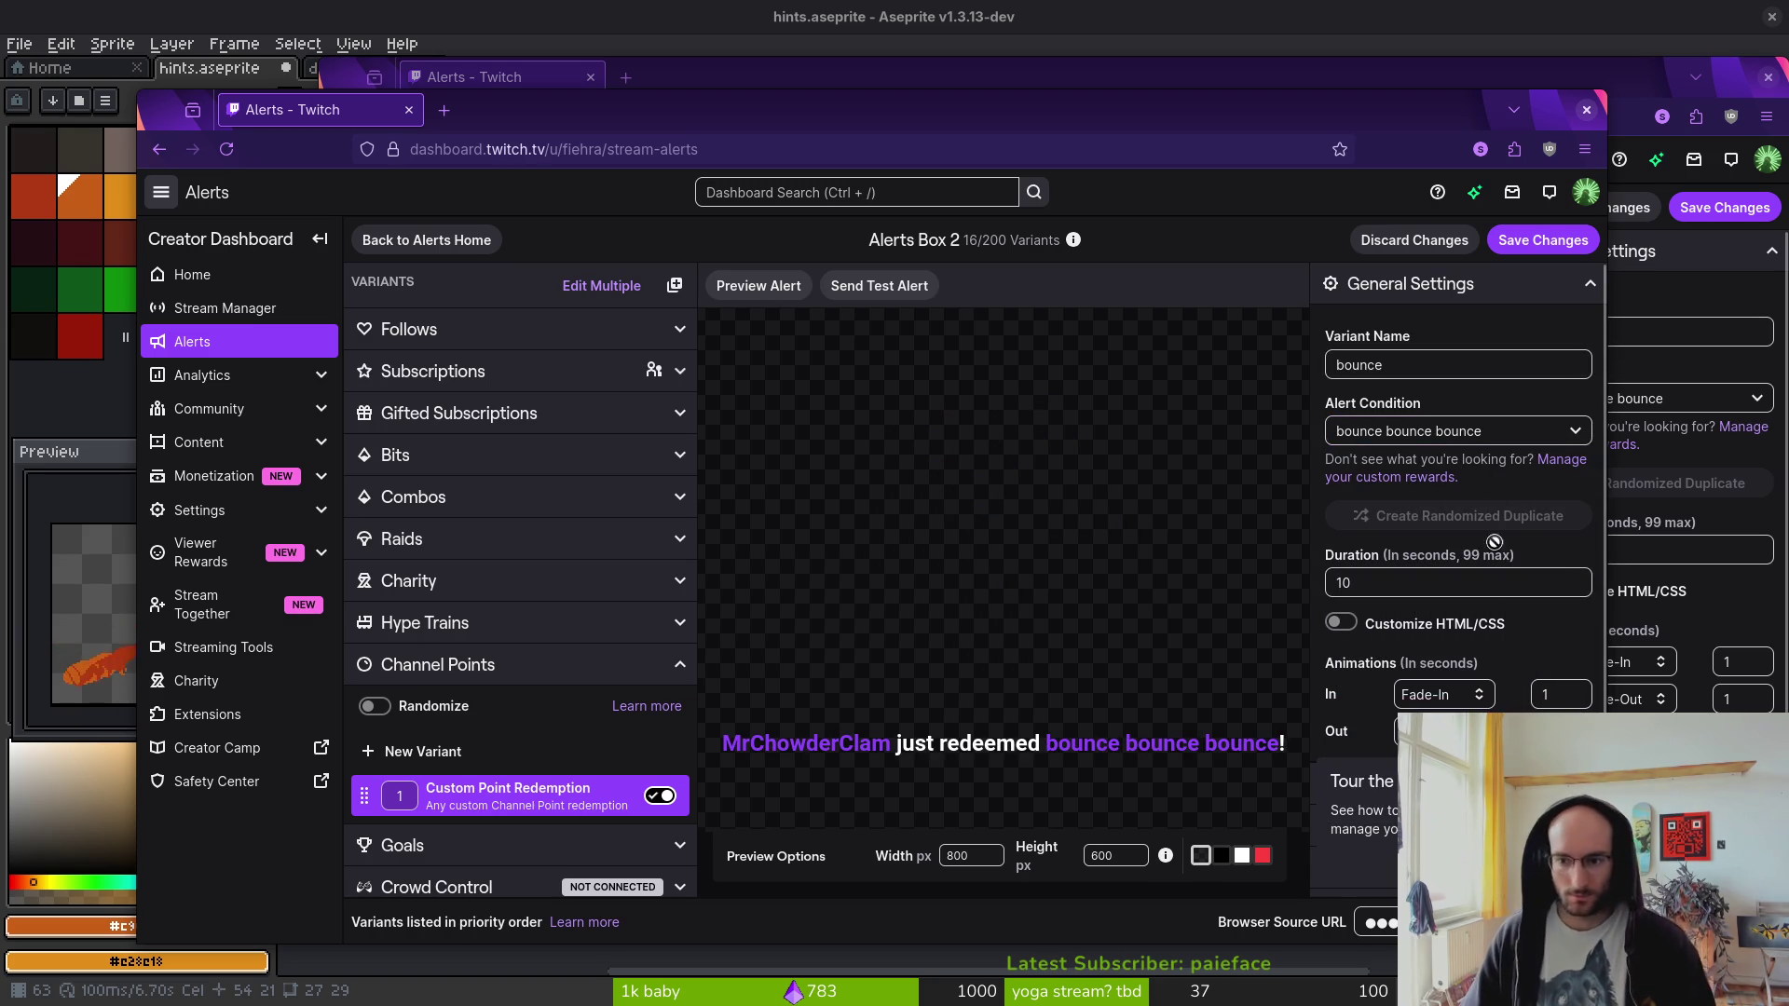
- Check the 1-second duration against Box 1 and move the Box 2 window up and left
key("alt+Tab")
left_click(1578, 556)
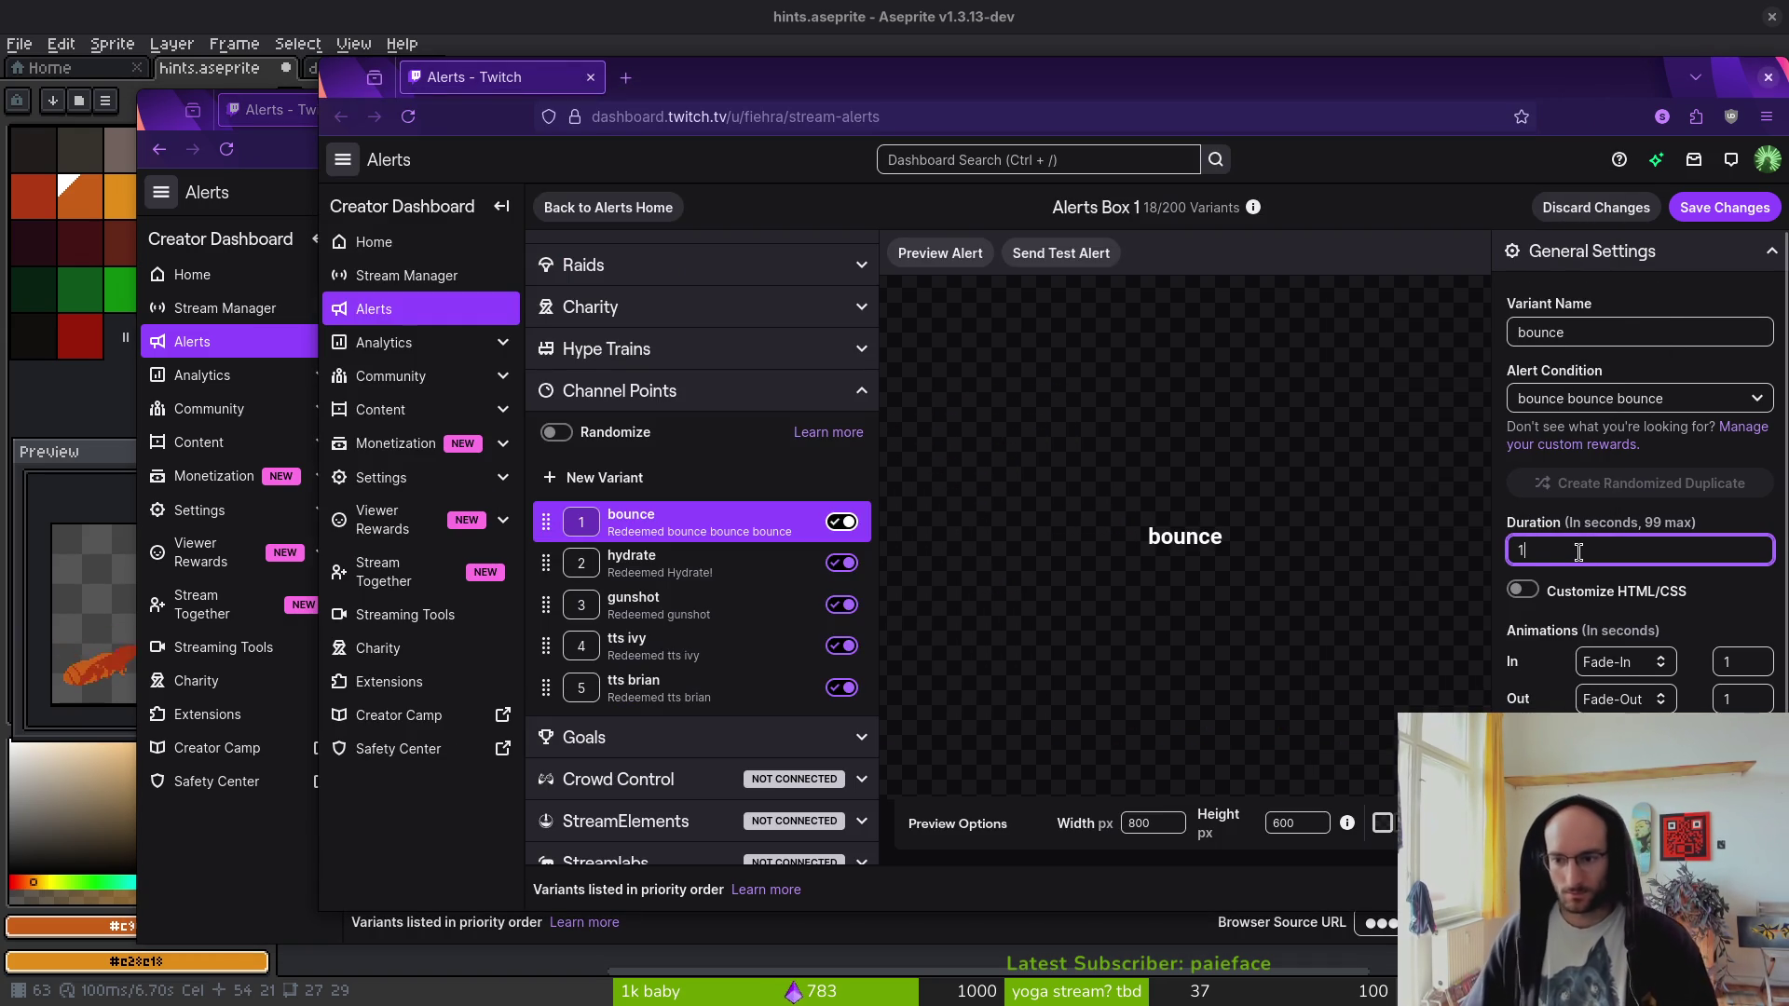
key("alt+Tab")
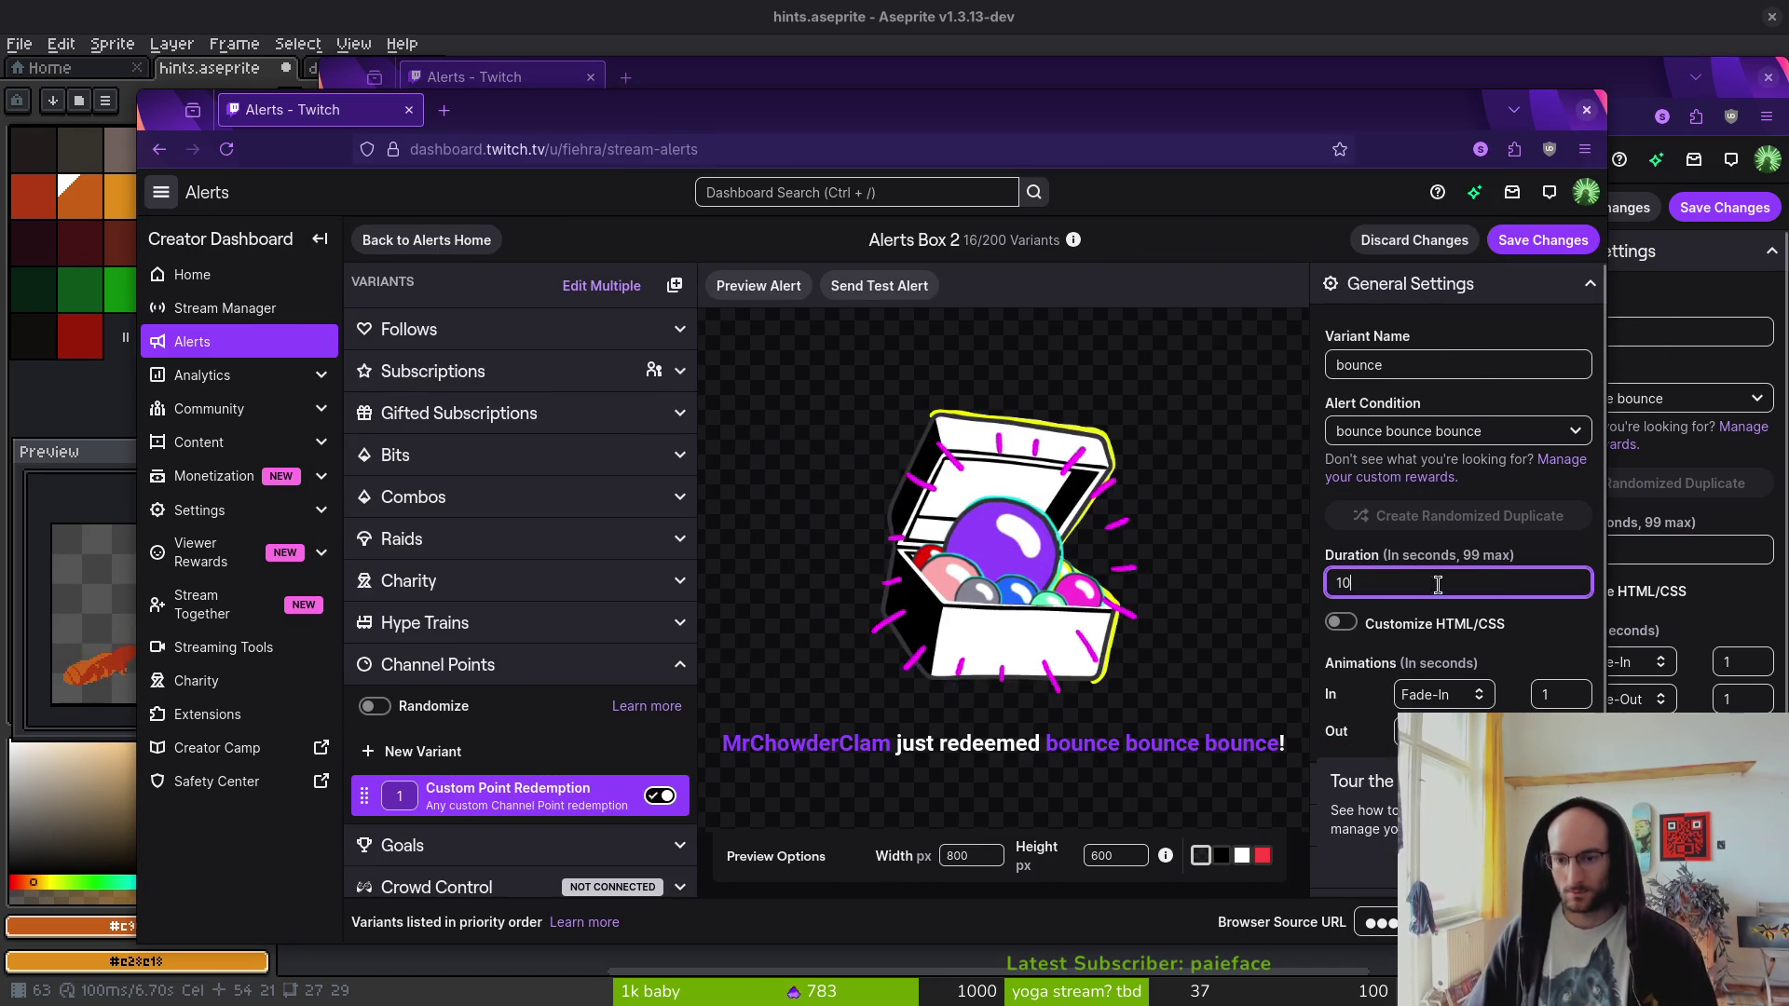
left_click_drag(1094, 106, 974, 80)
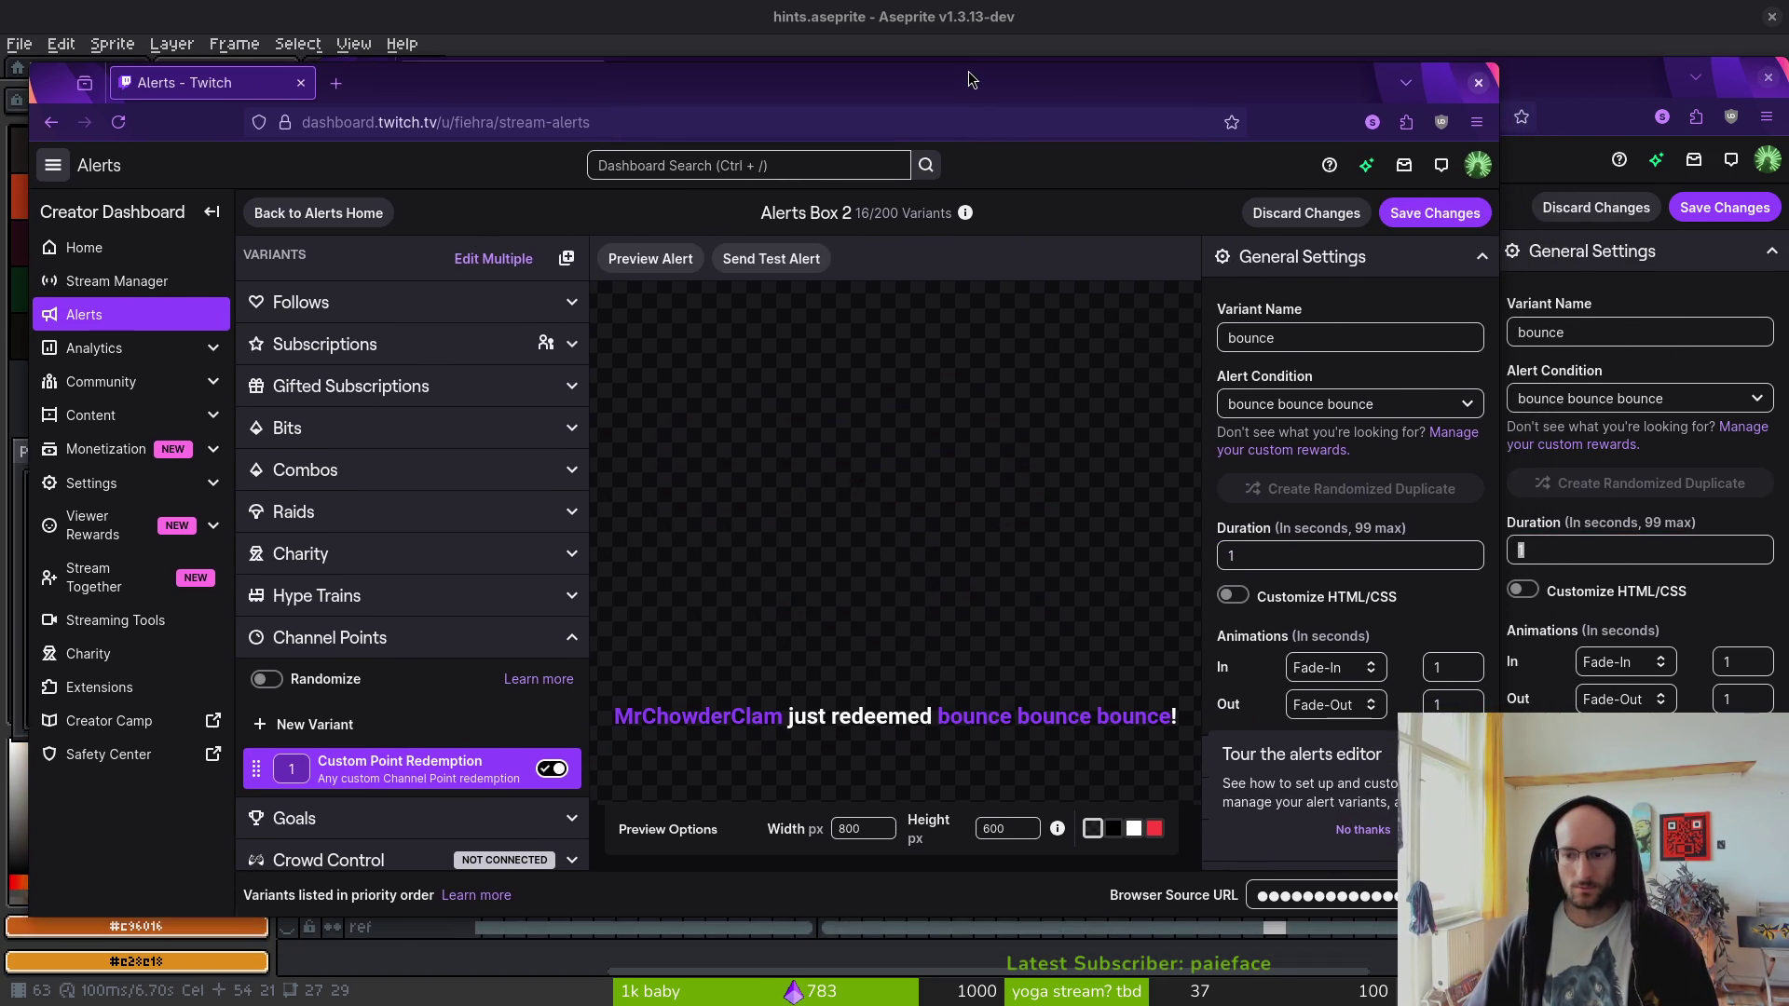
- Review Box 1's bounce layout settings, then dismiss the editor tour in Box 2
left_click(1678, 556)
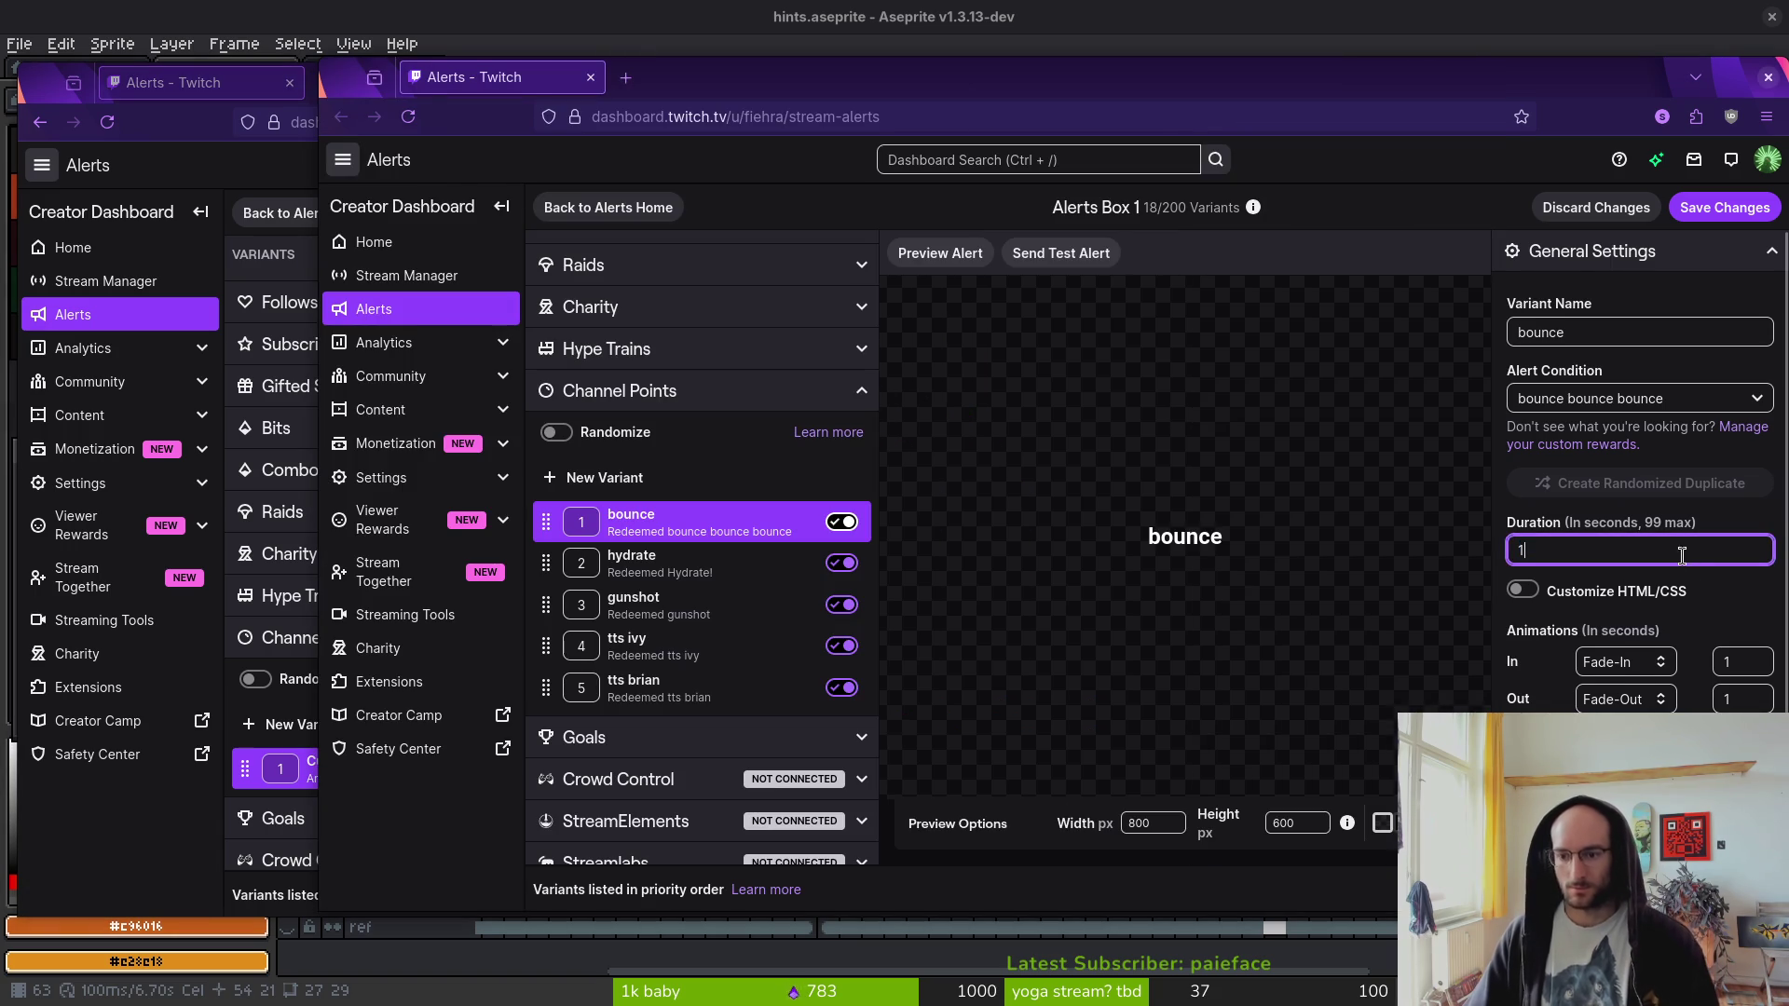
scroll(1696, 626, "down", 2)
left_click(1709, 672)
scroll(1710, 673, "down", 4)
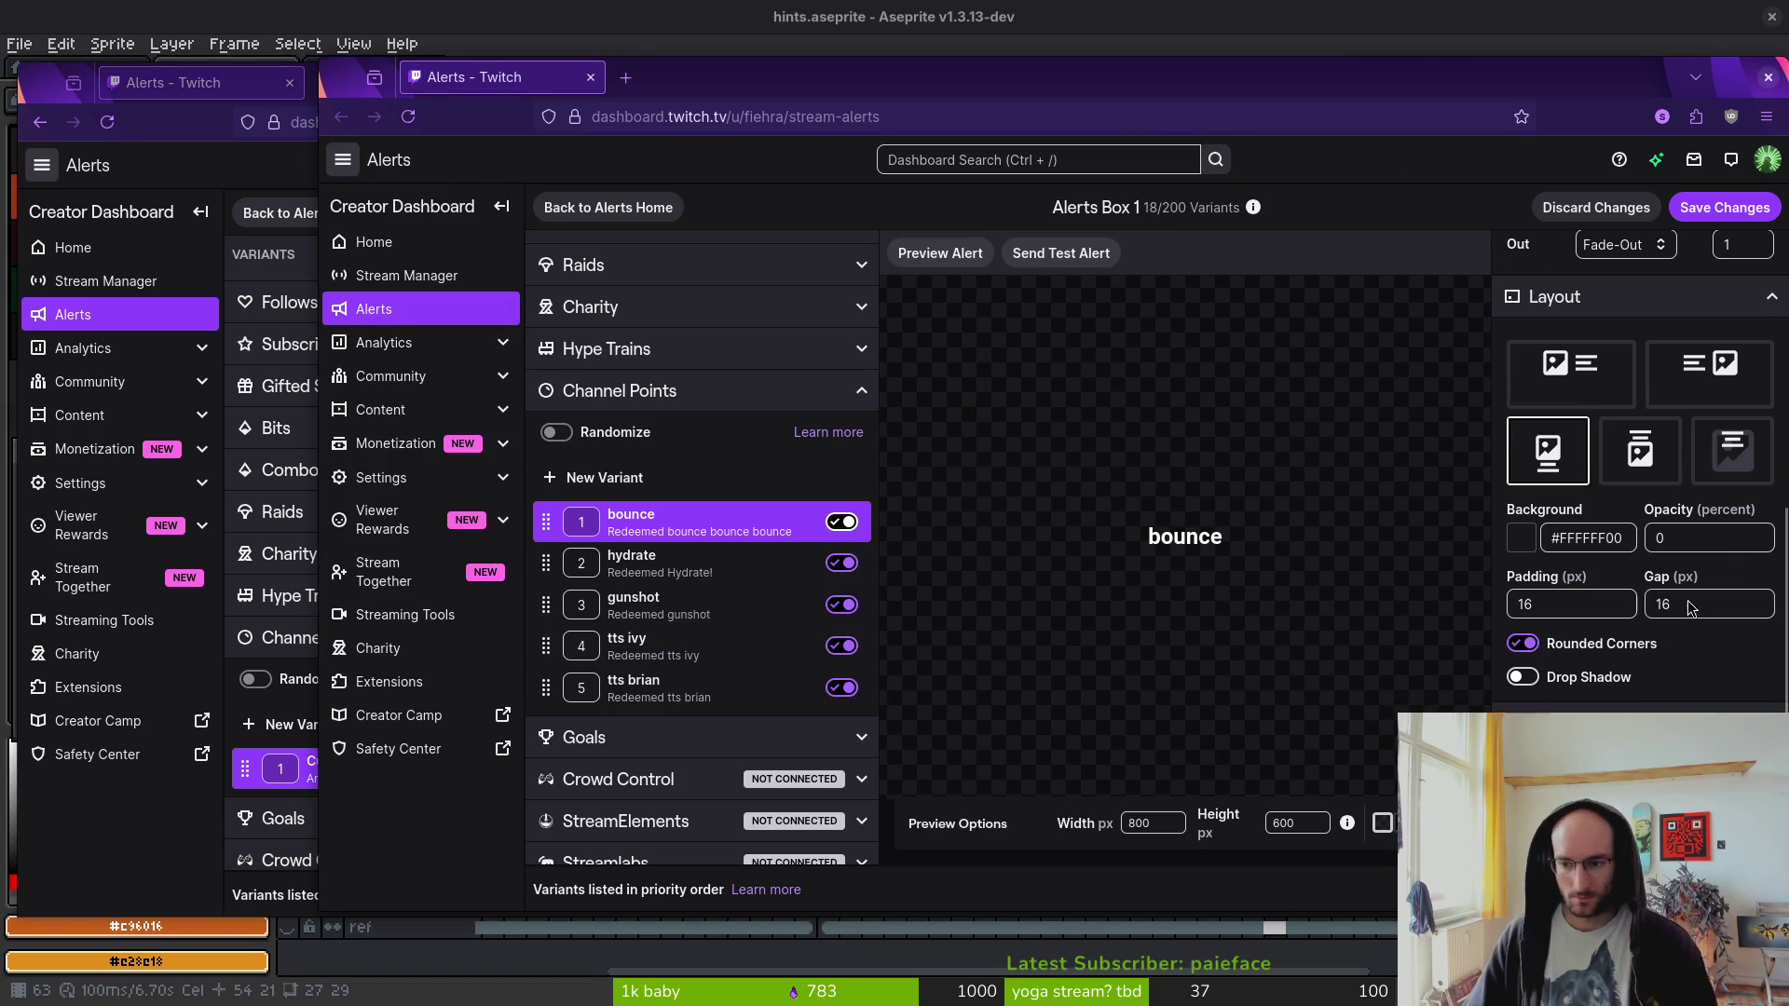
scroll(1690, 701, "down", 4)
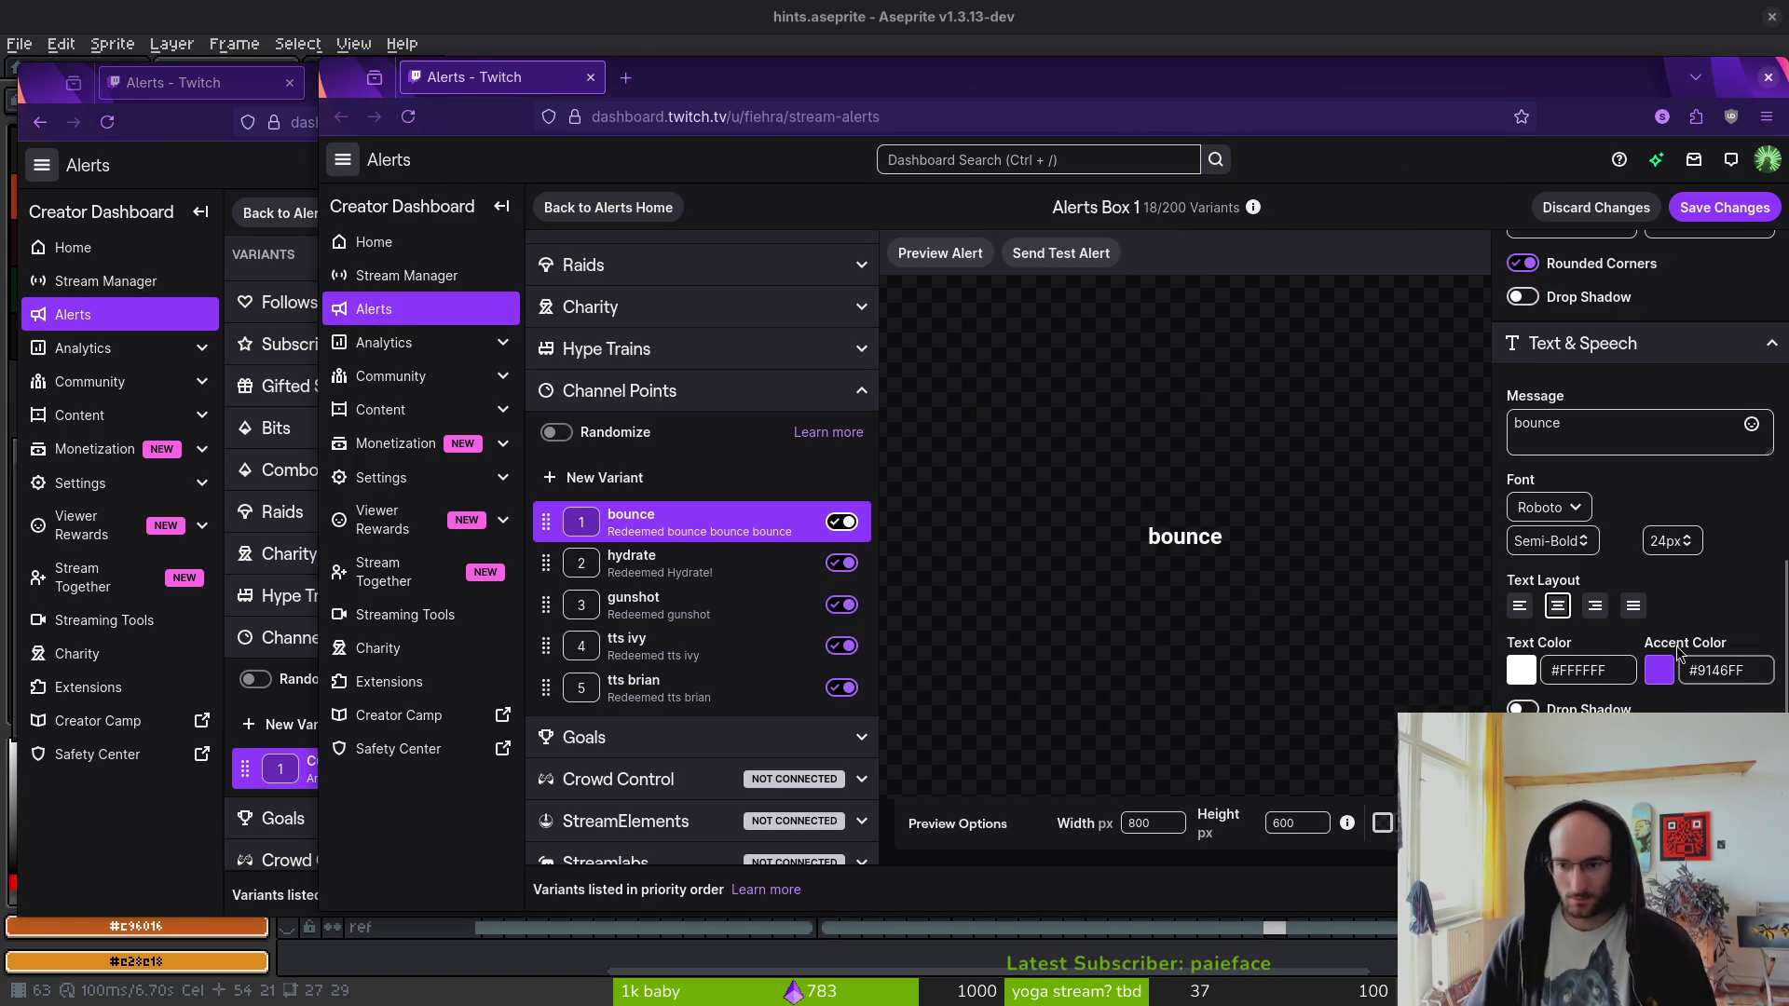
key("alt+Tab")
left_click(1382, 657)
scroll(1382, 657, "down", 1)
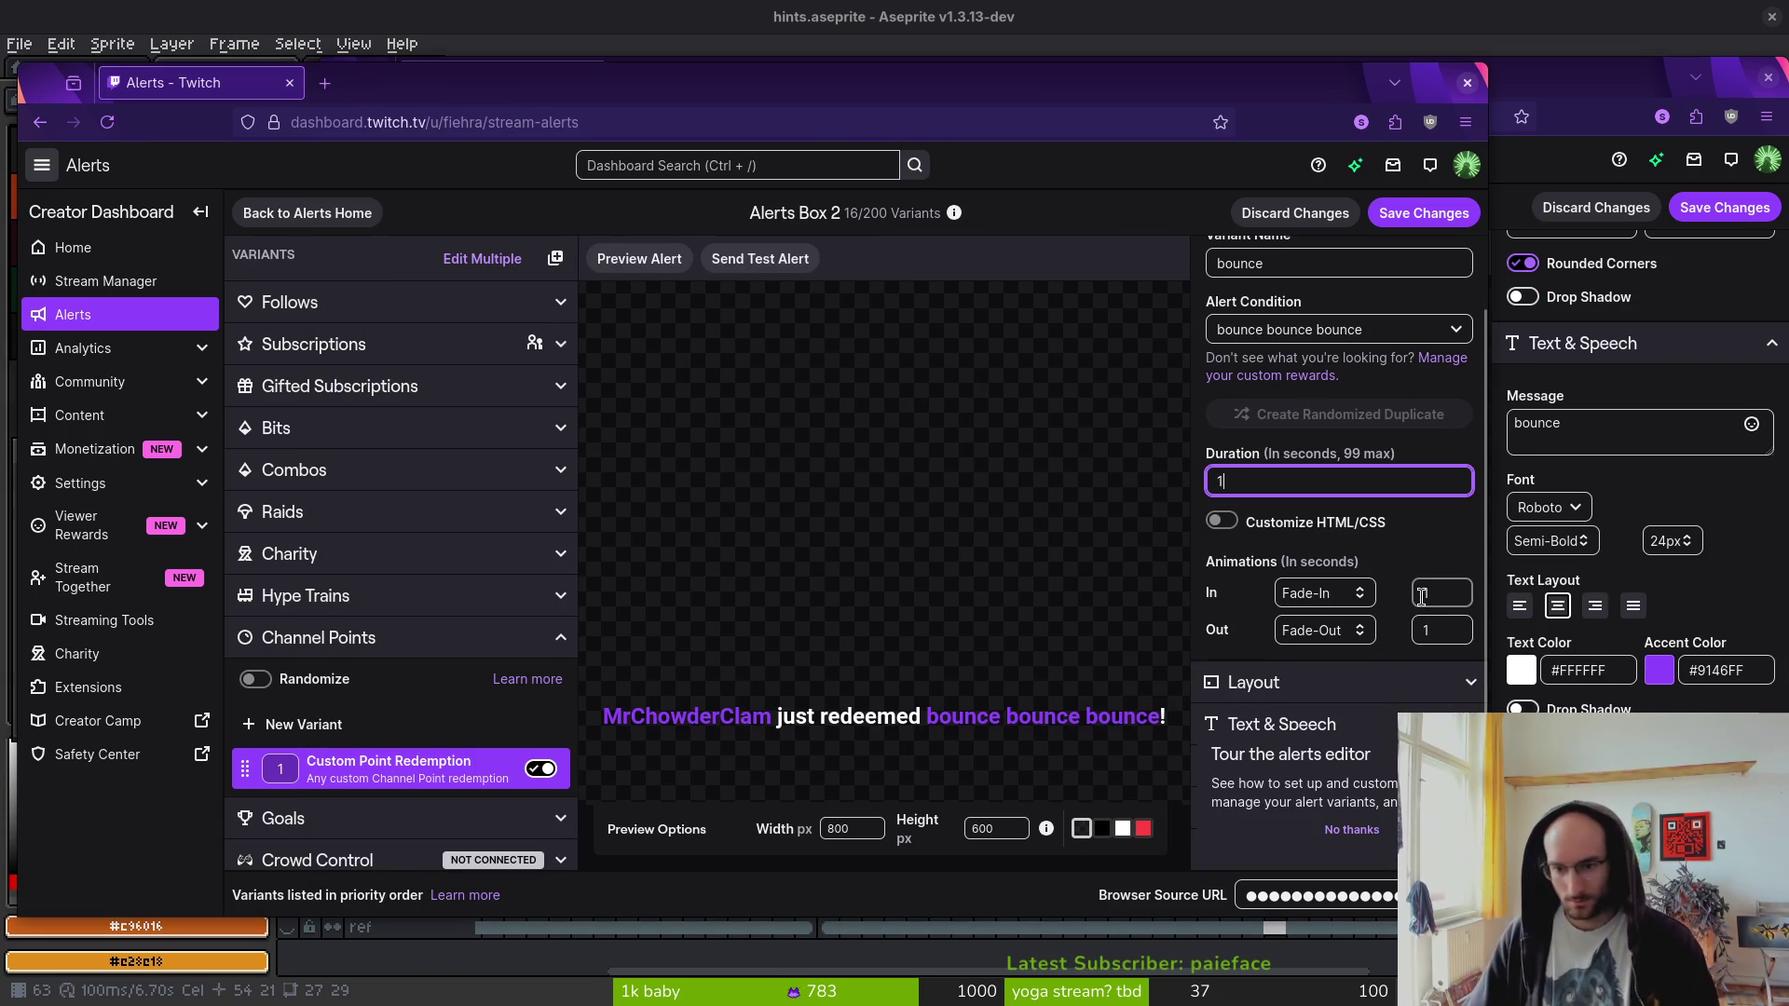
left_click(1351, 829)
- Replace Box 2's alert message with bounce and remove its alert image
left_click(1281, 724)
scroll(1339, 559, "down", 3)
left_click(1323, 522)
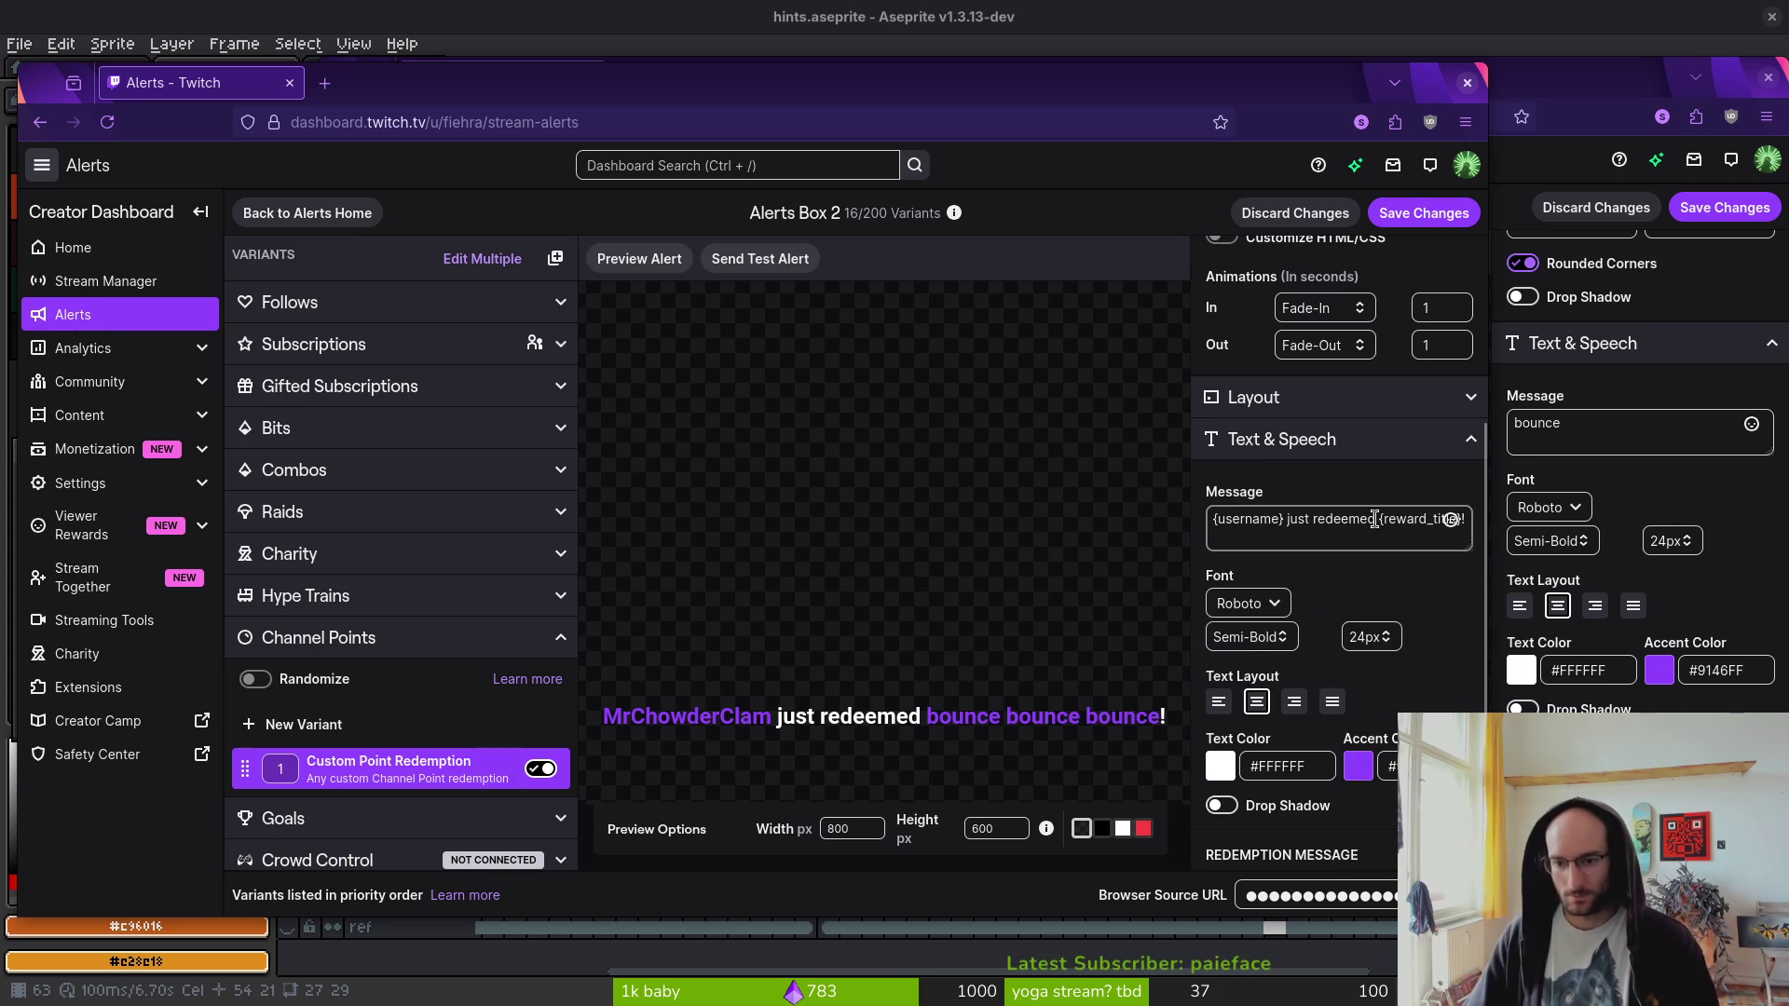
key("ctrl+a")
type("b")
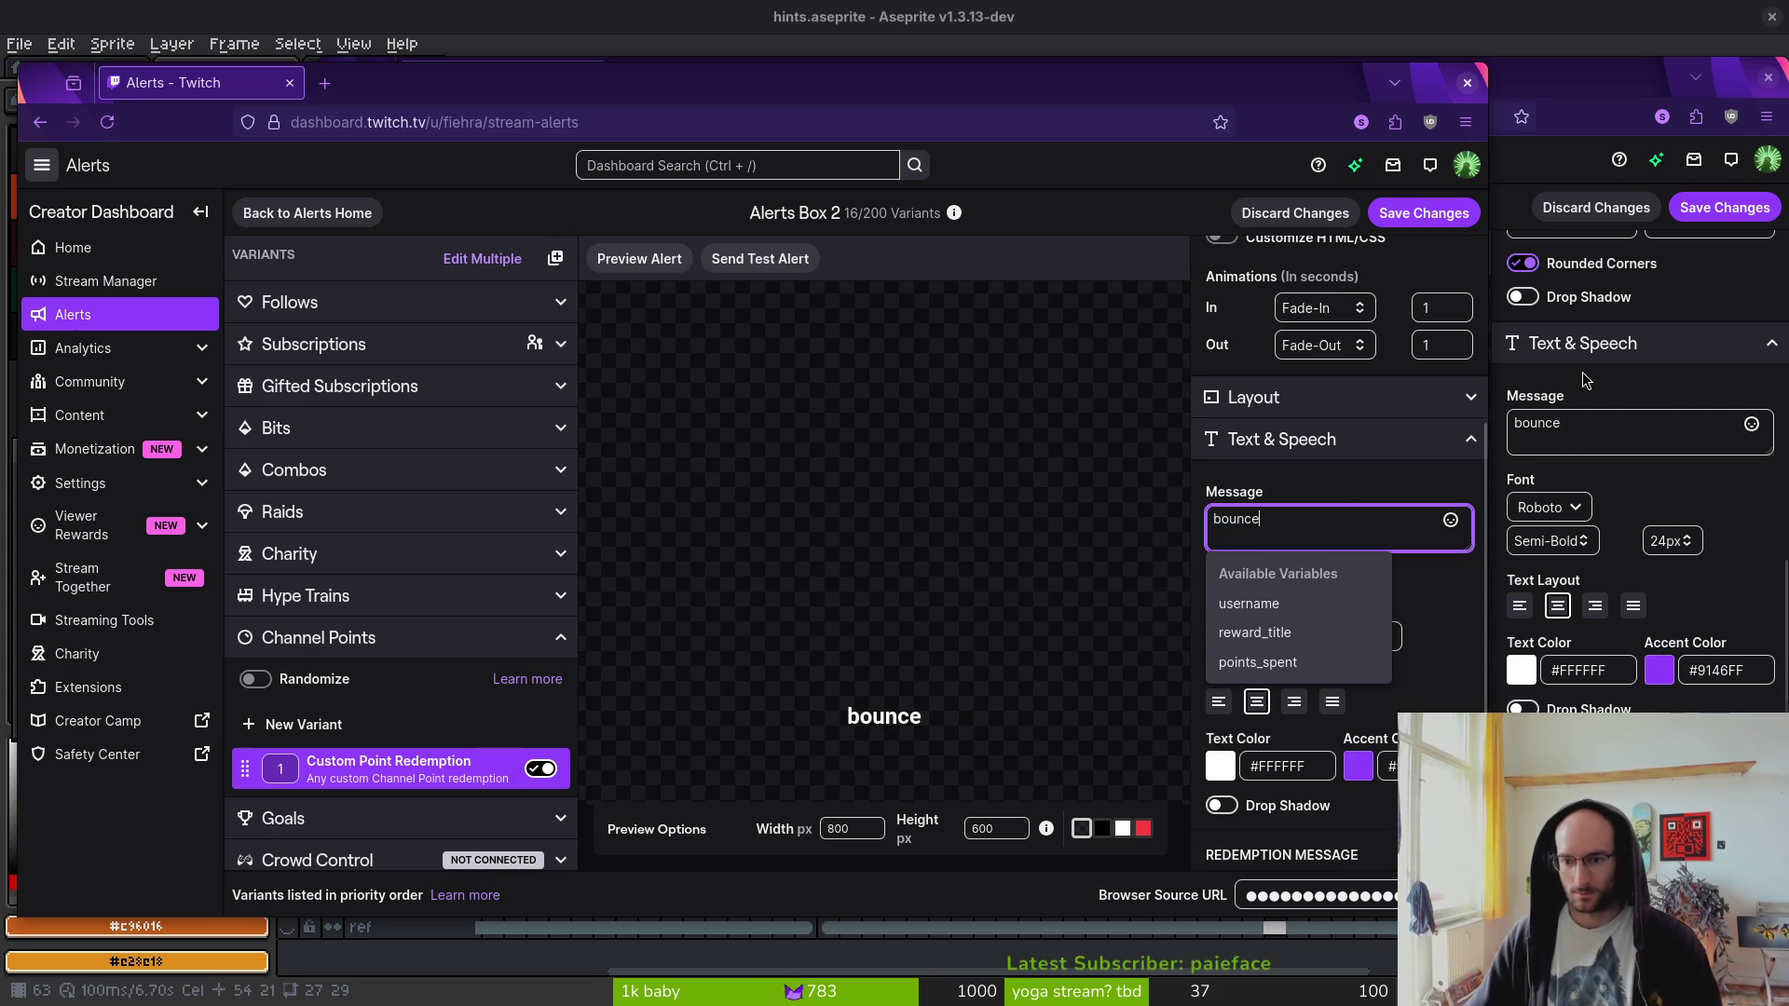
left_click(1342, 482)
scroll(1318, 617, "down", 3)
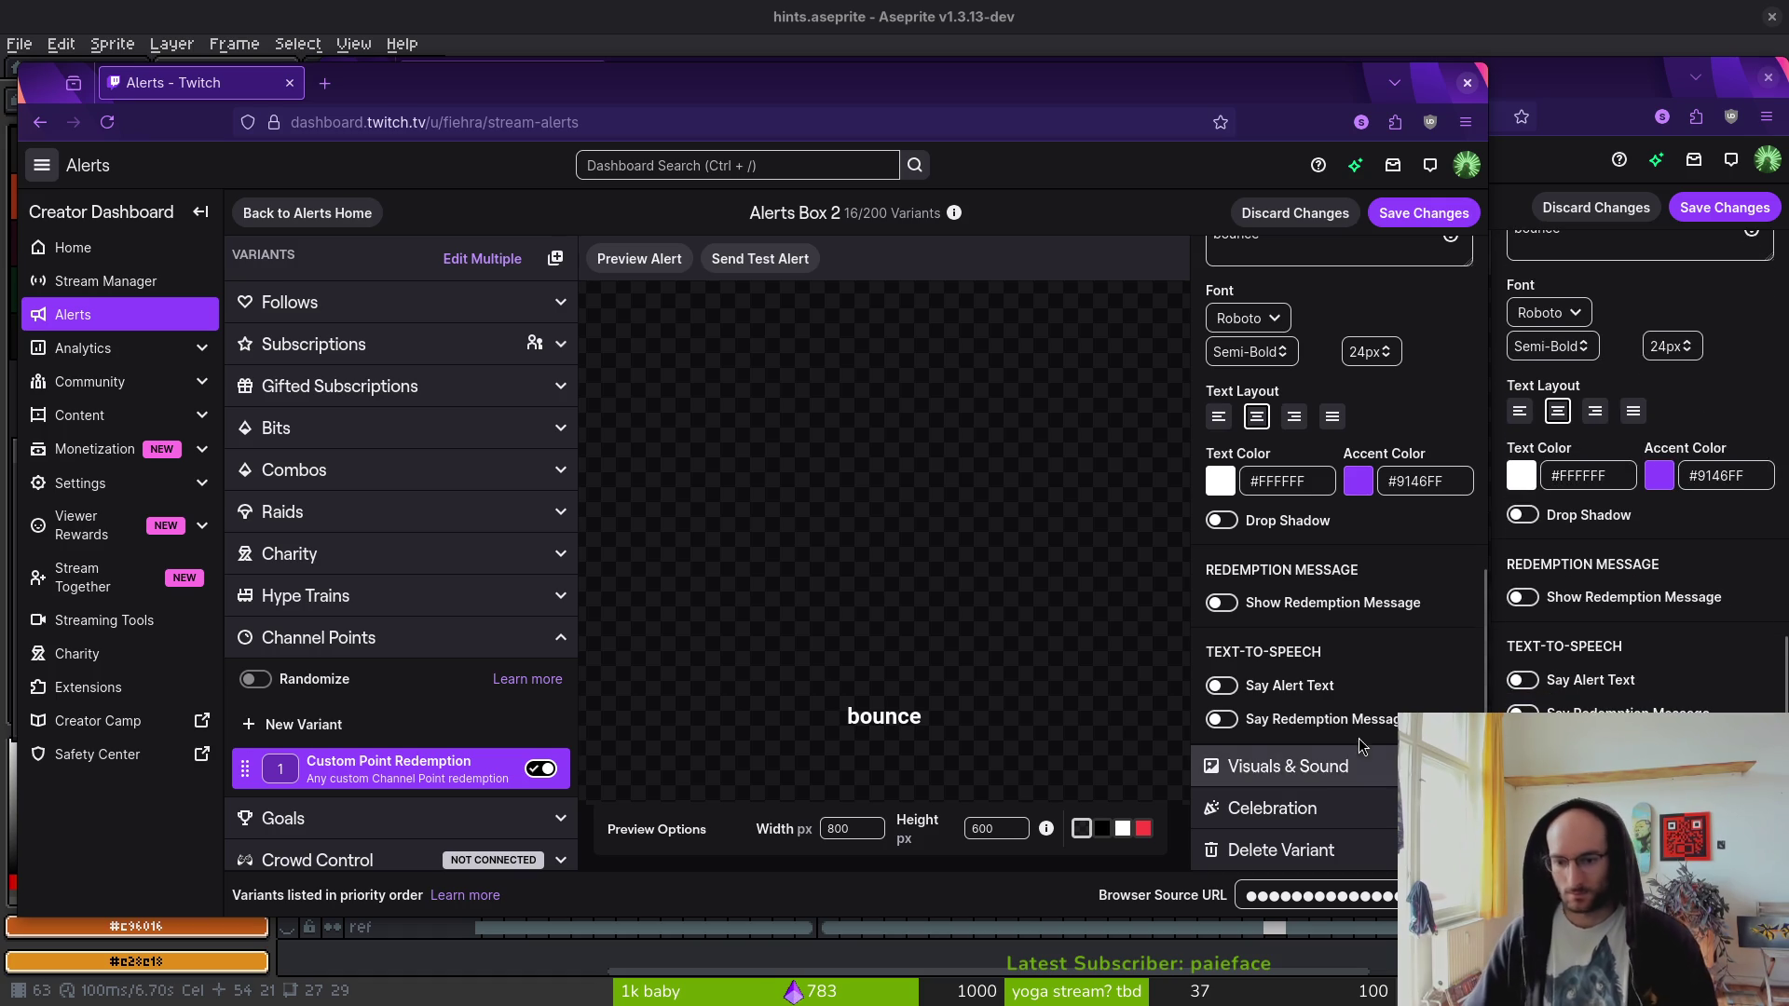
left_click(1391, 780)
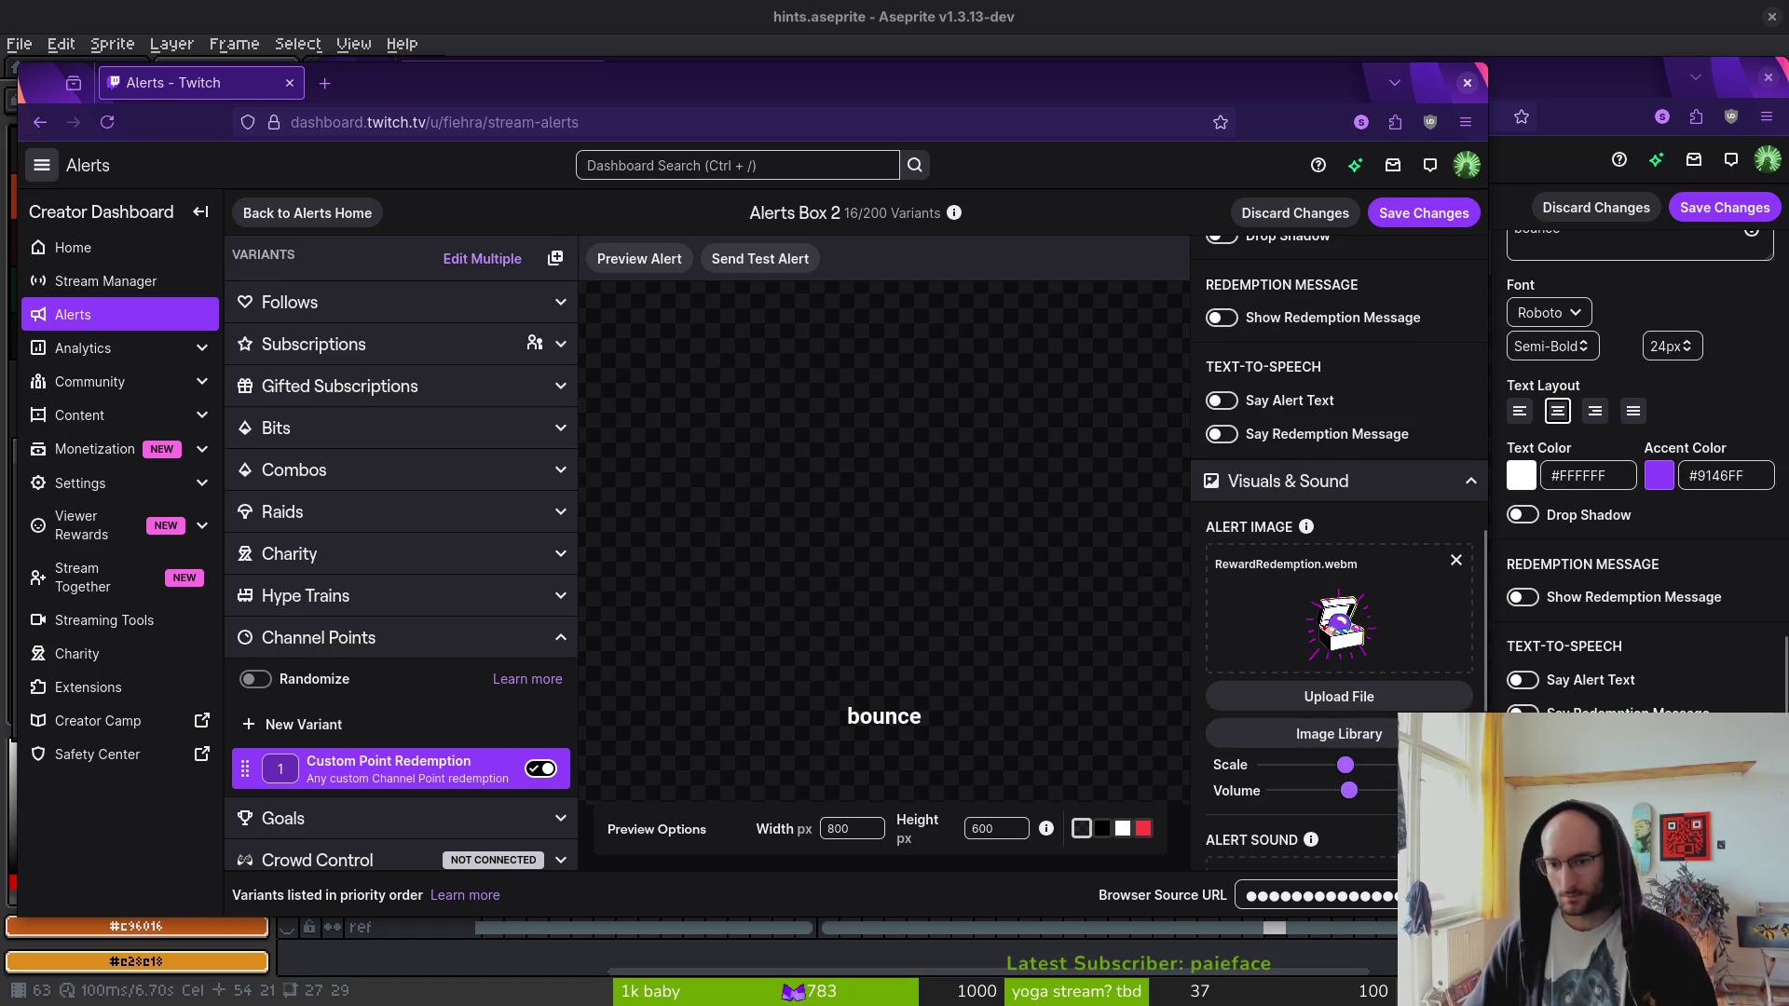
left_click(1455, 560)
- Compare sound settings across both windows and open Box 1's uploaded sound library
left_click(1724, 694)
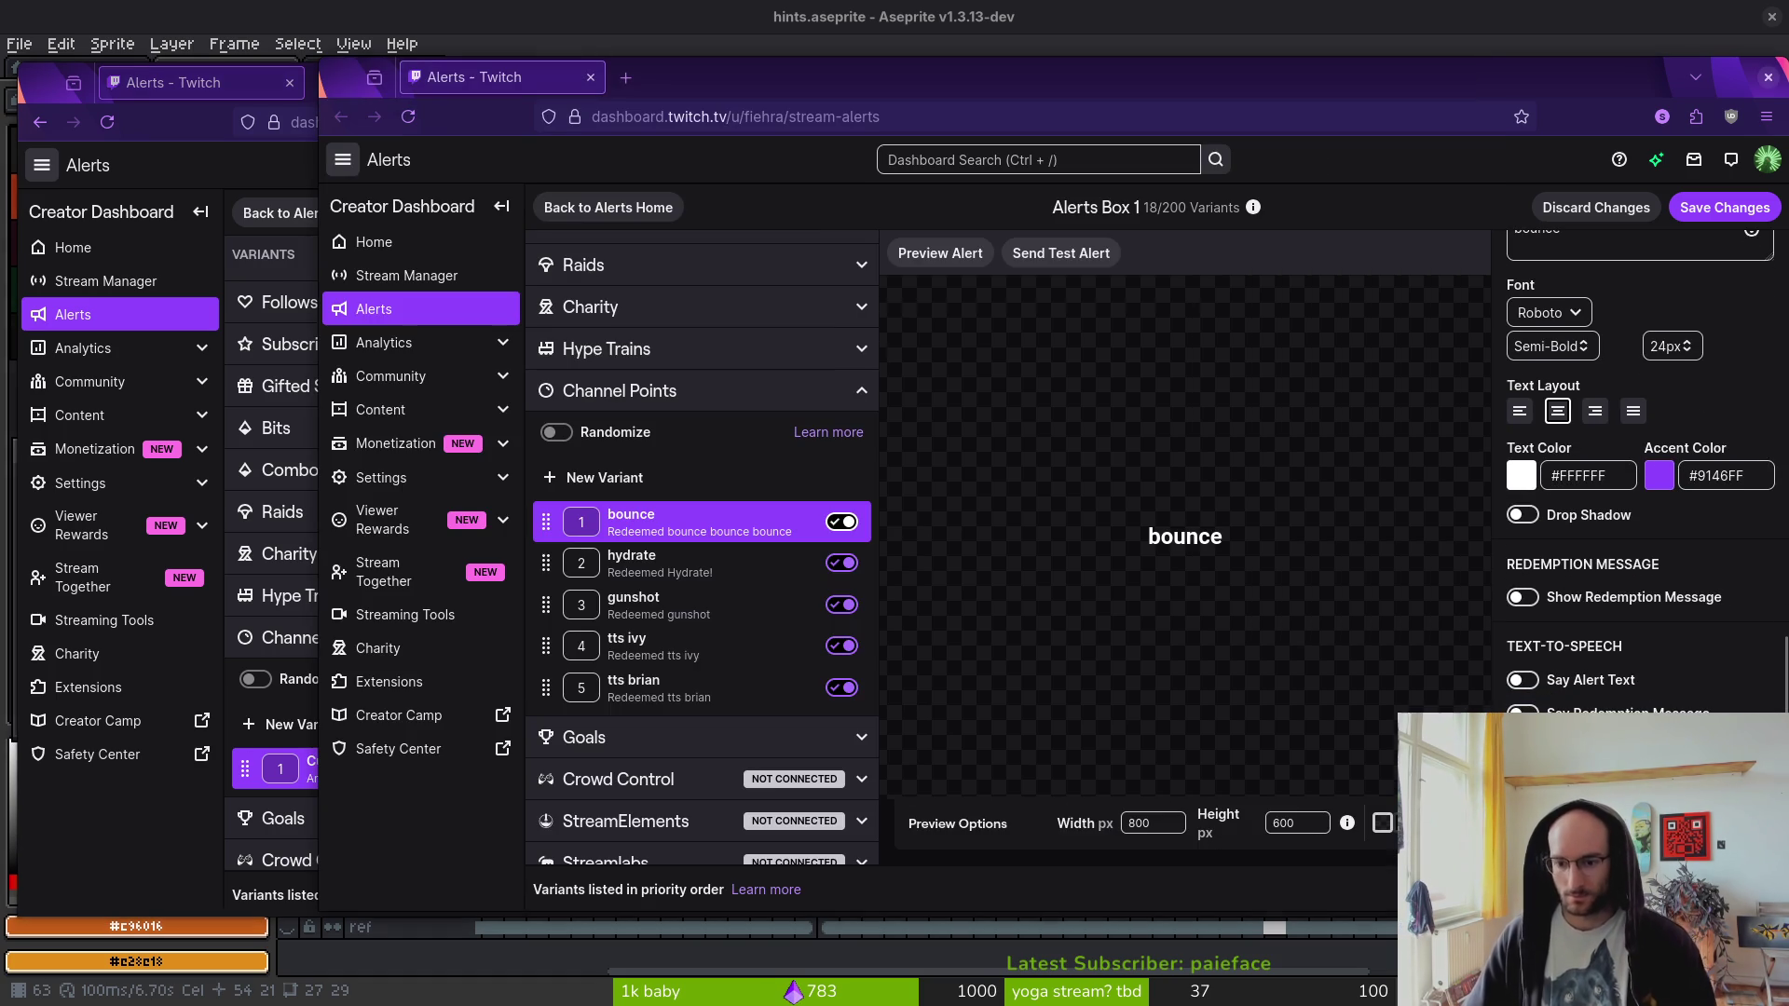
scroll(1724, 694, "down", 4)
key("alt+Tab")
scroll(1407, 659, "down", 2)
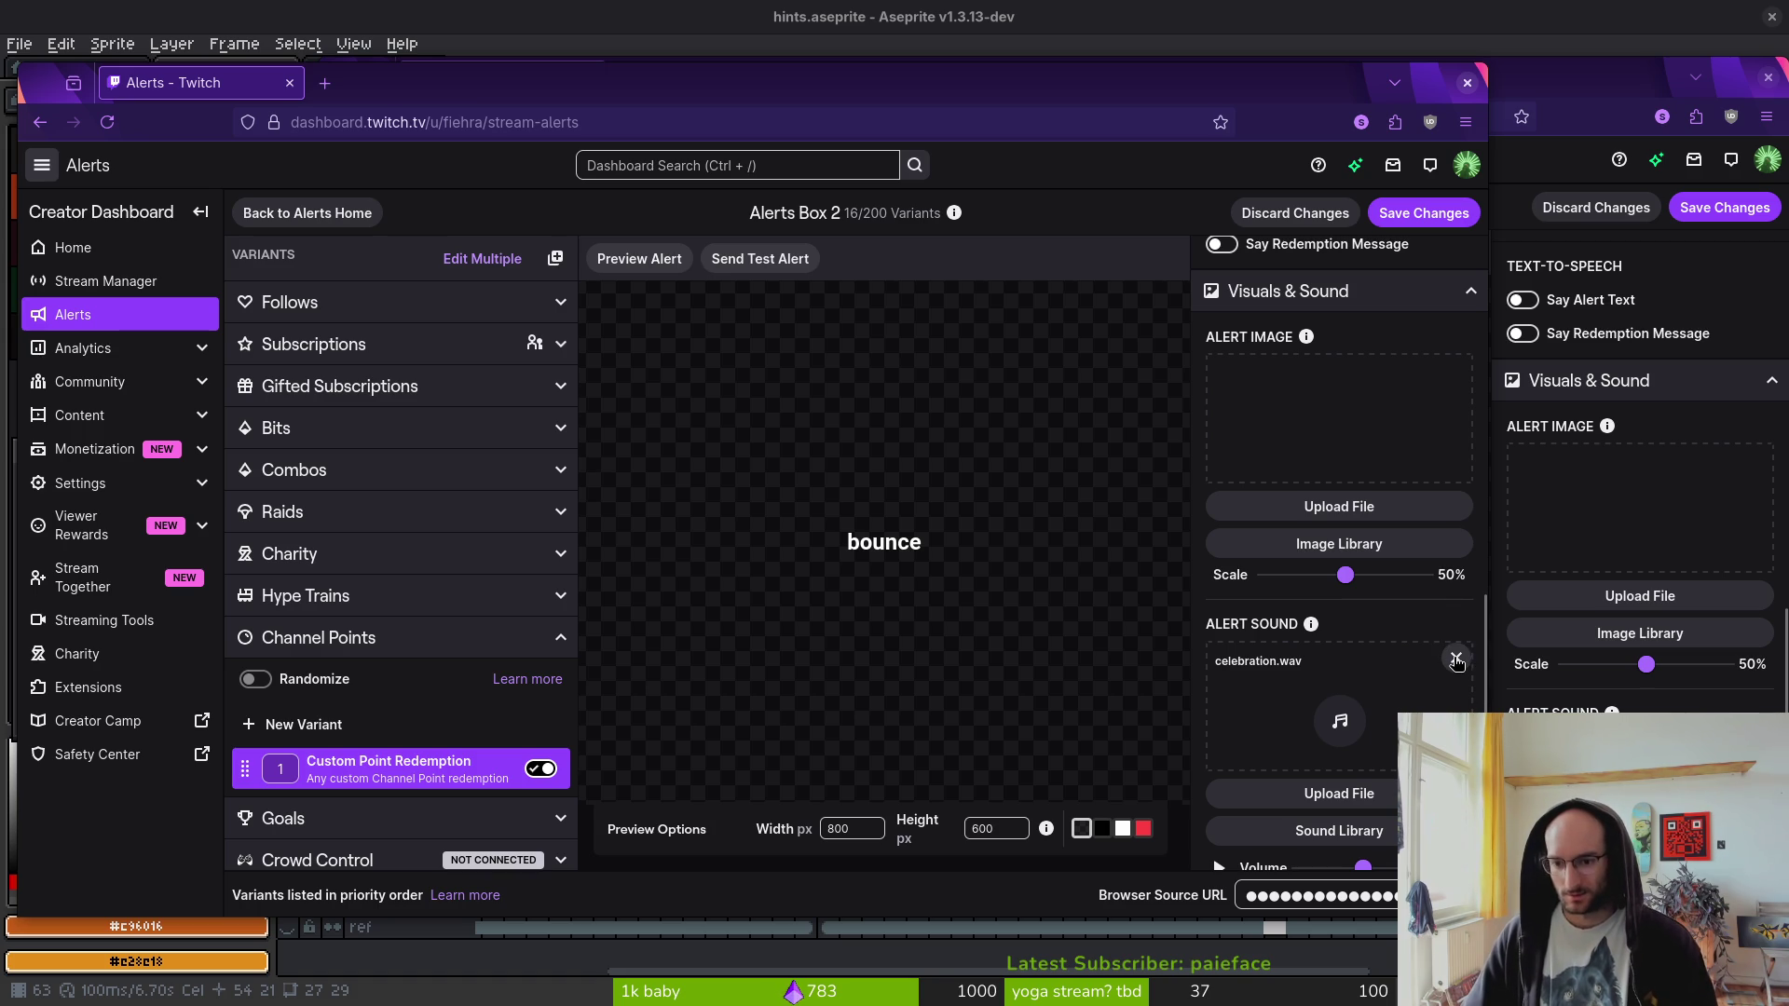
key("alt+Tab")
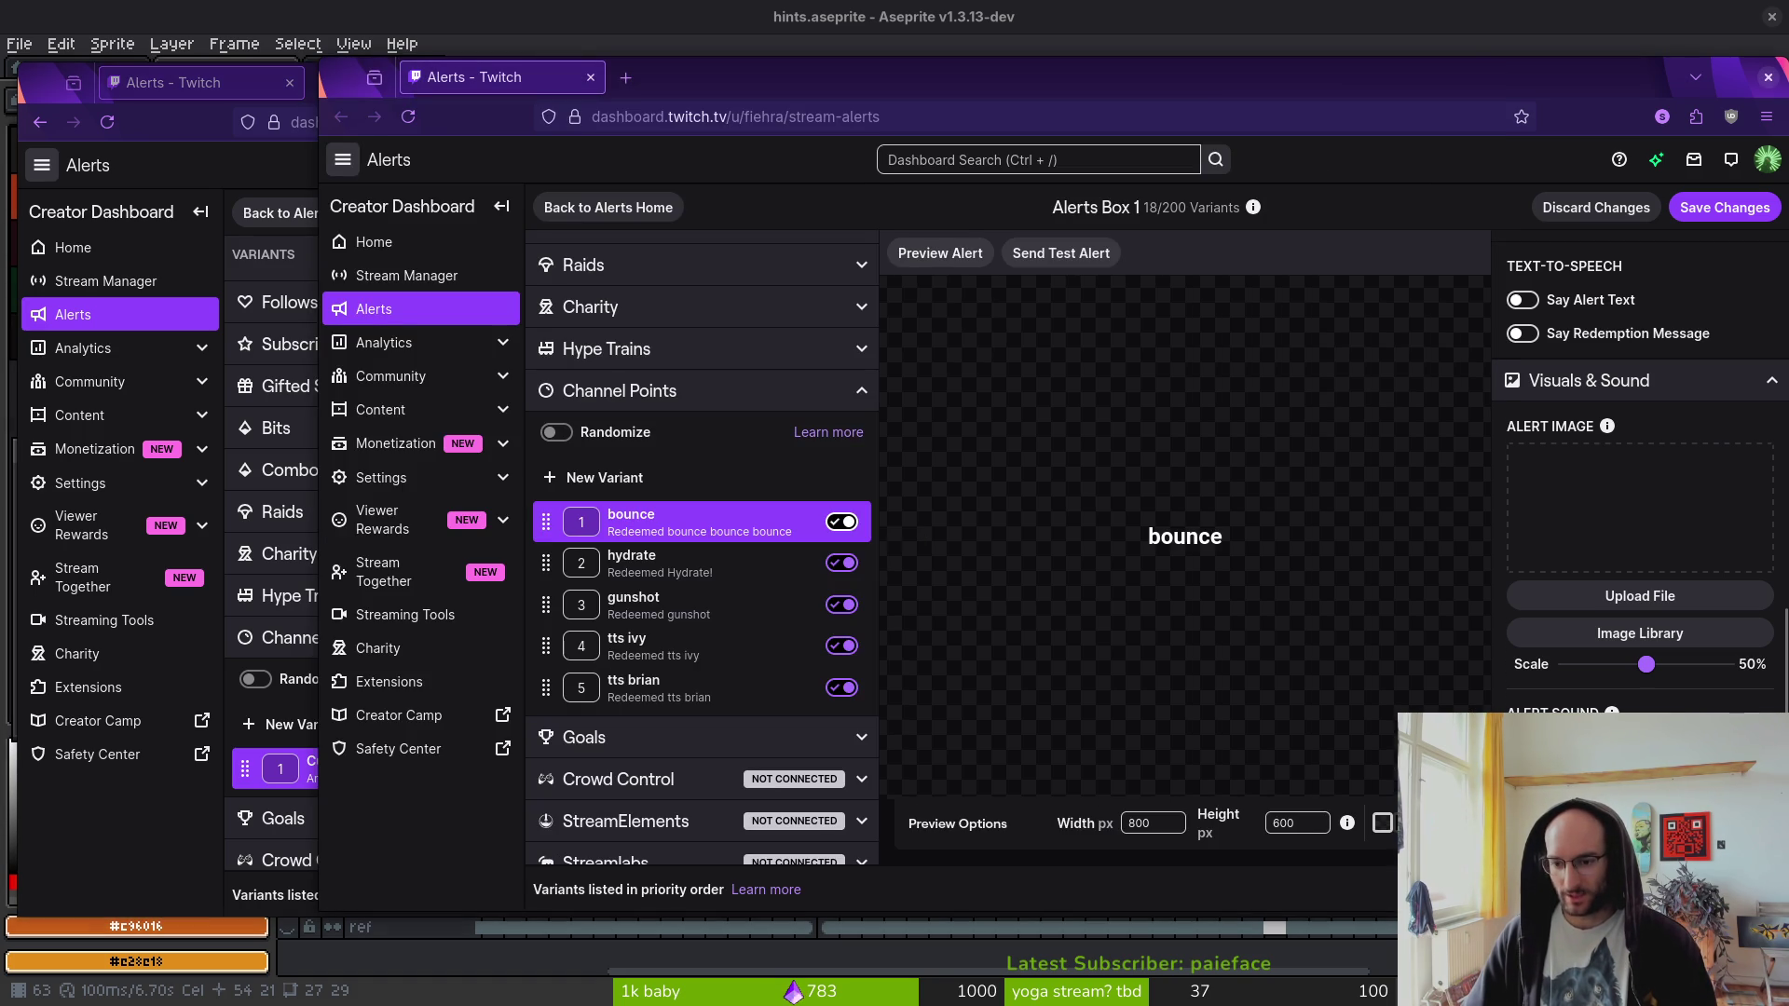
scroll(1562, 519, "down", 4)
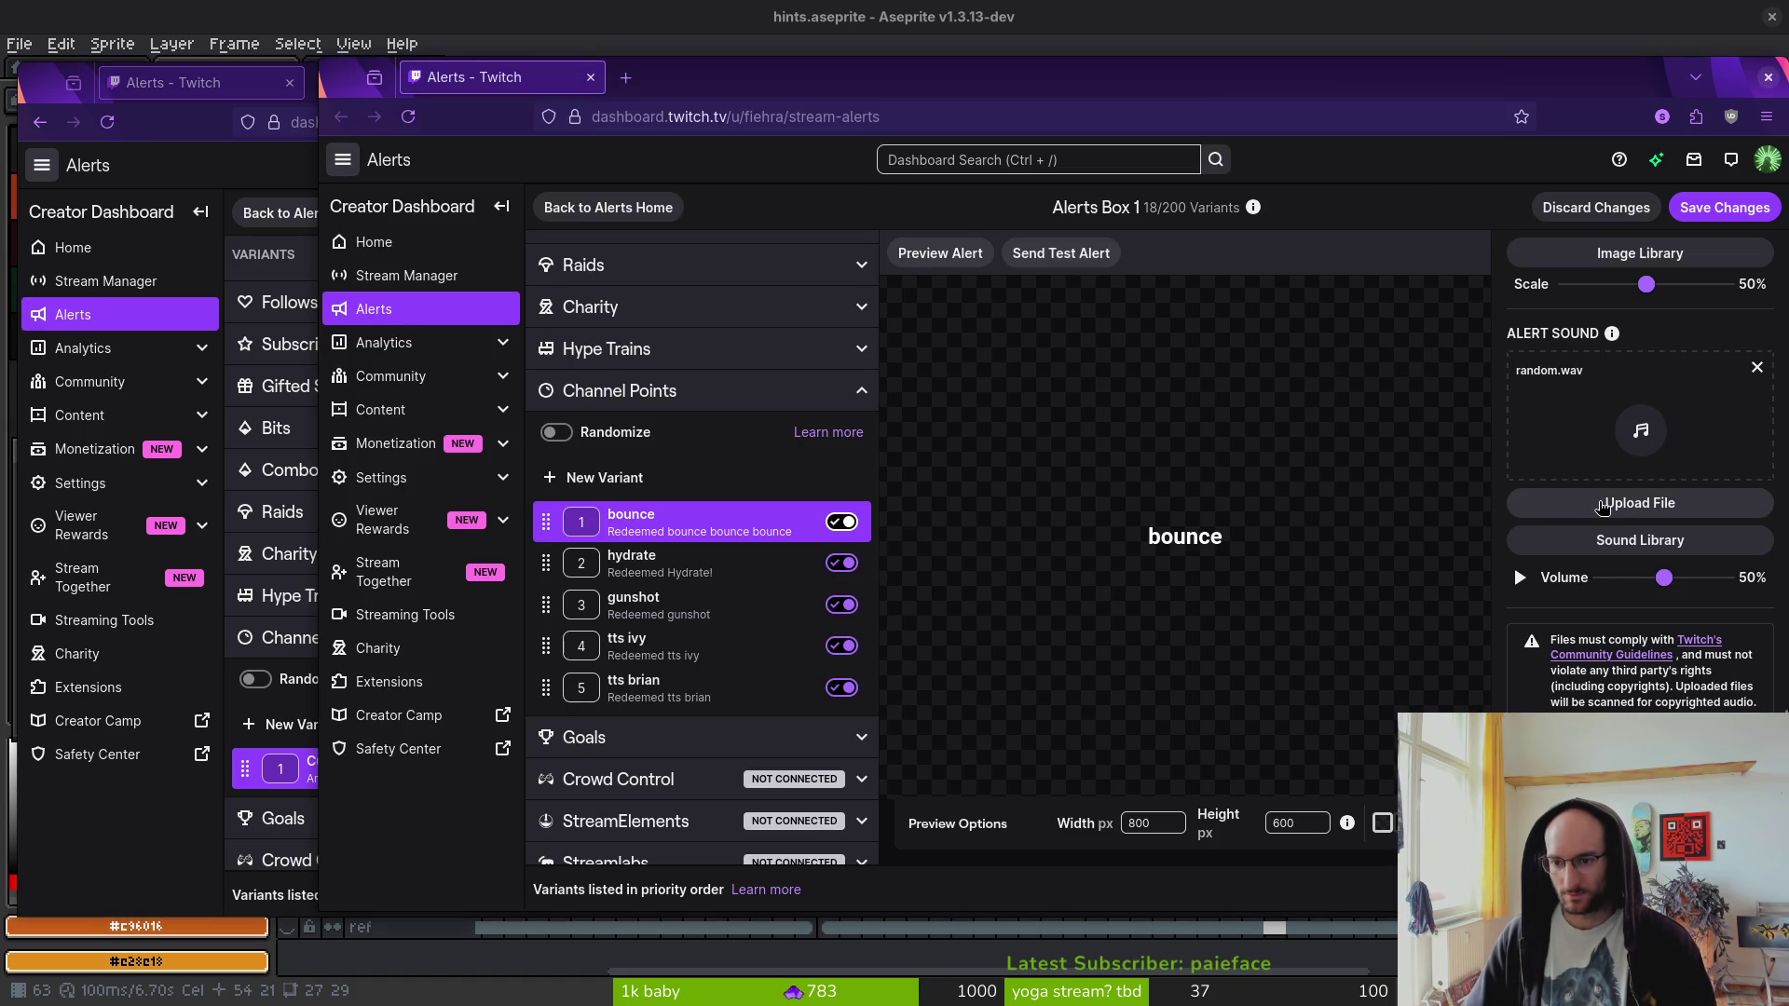
left_click(1614, 553)
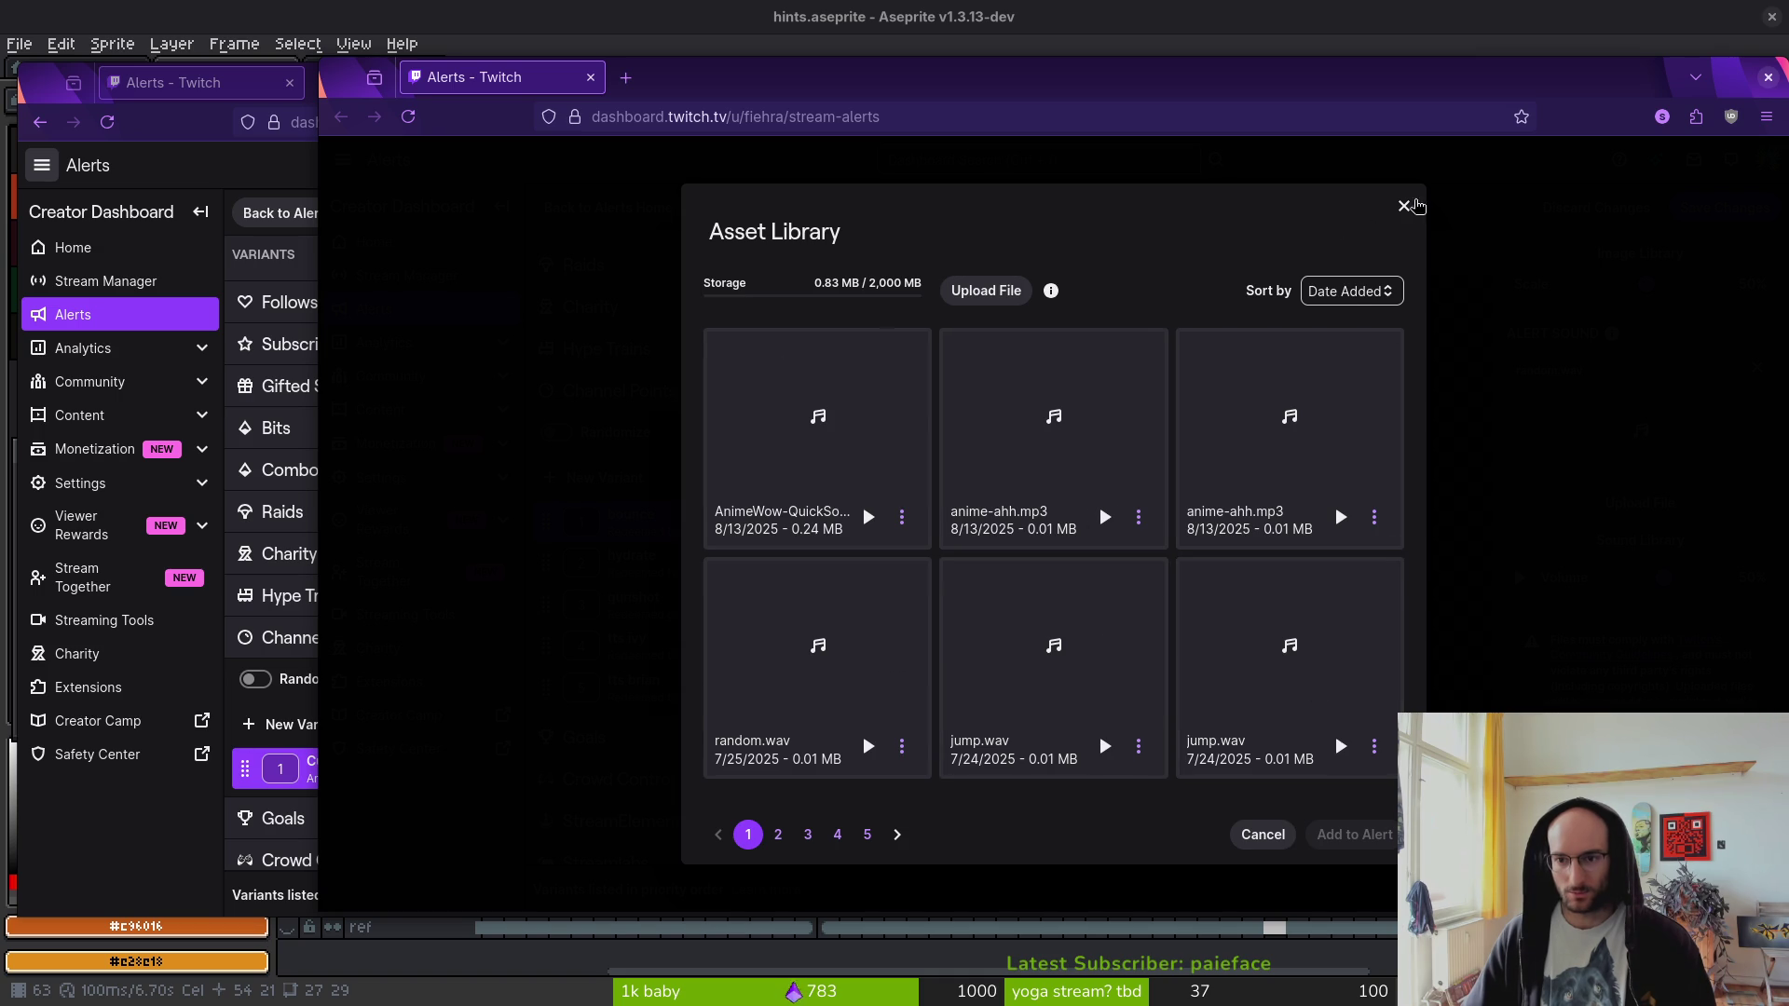
- Swap Box 2's celebration.wav alert sound for random.wav from the Sound Library
left_click(1404, 206)
key("alt+Tab")
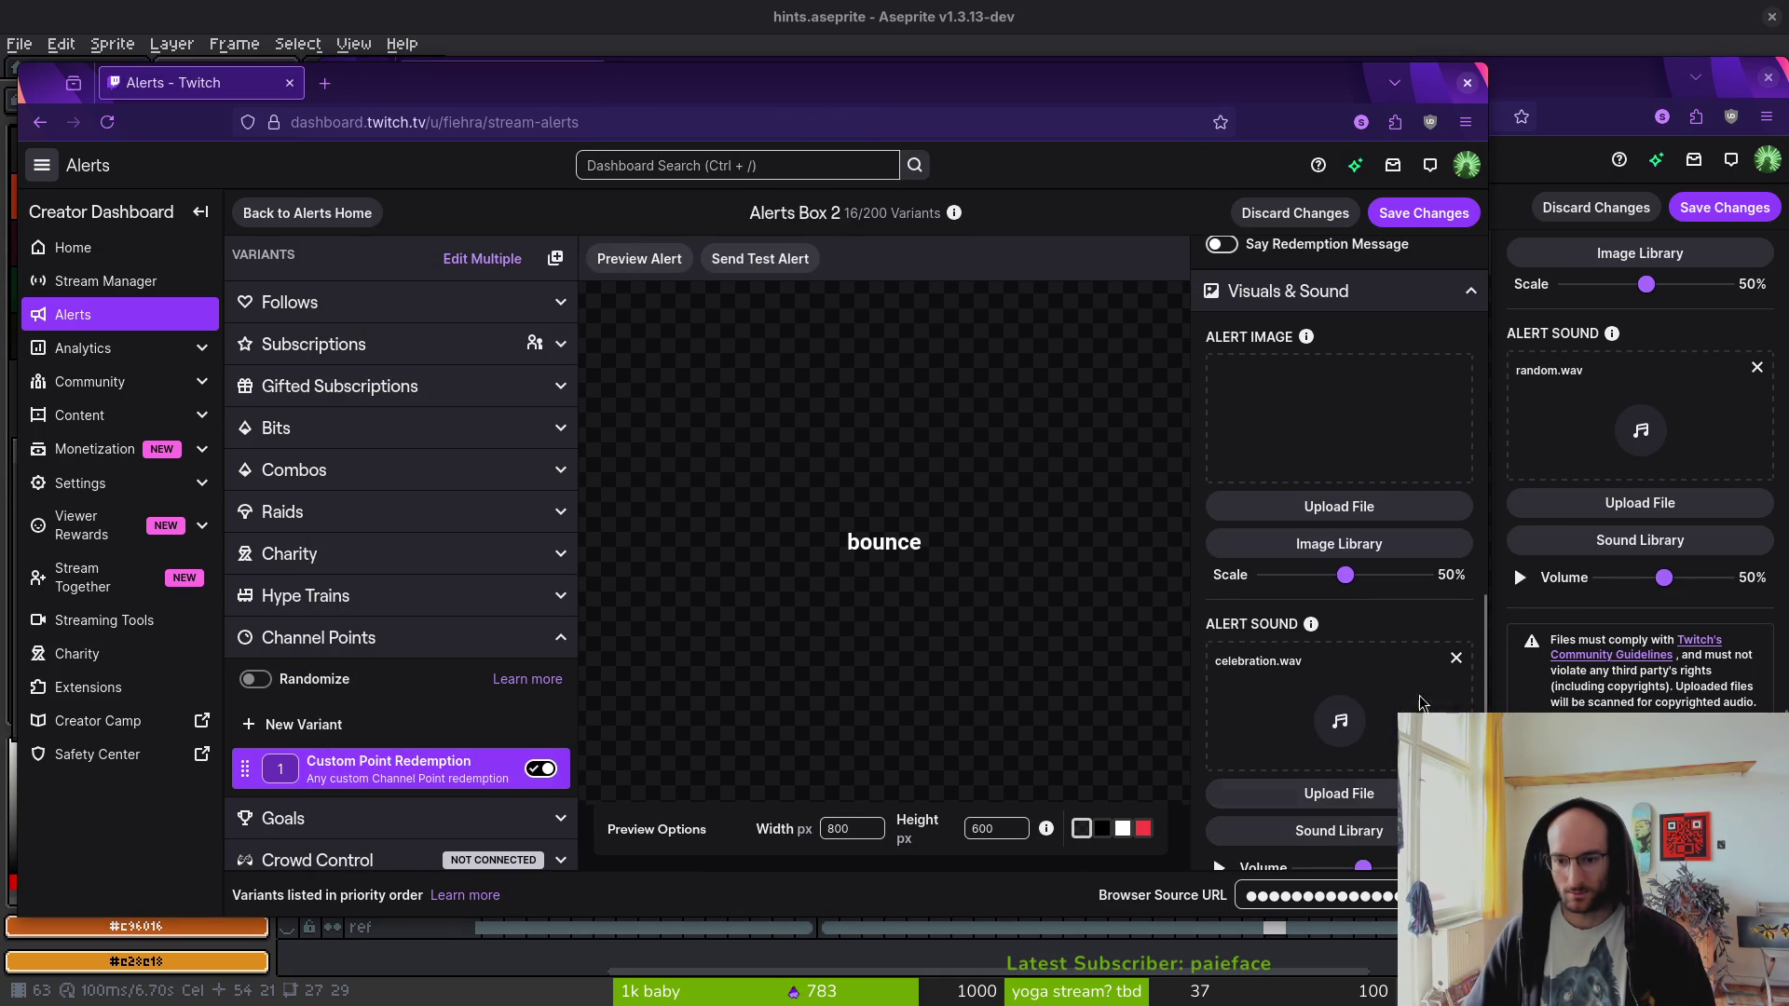
left_click(1455, 658)
left_click(1332, 834)
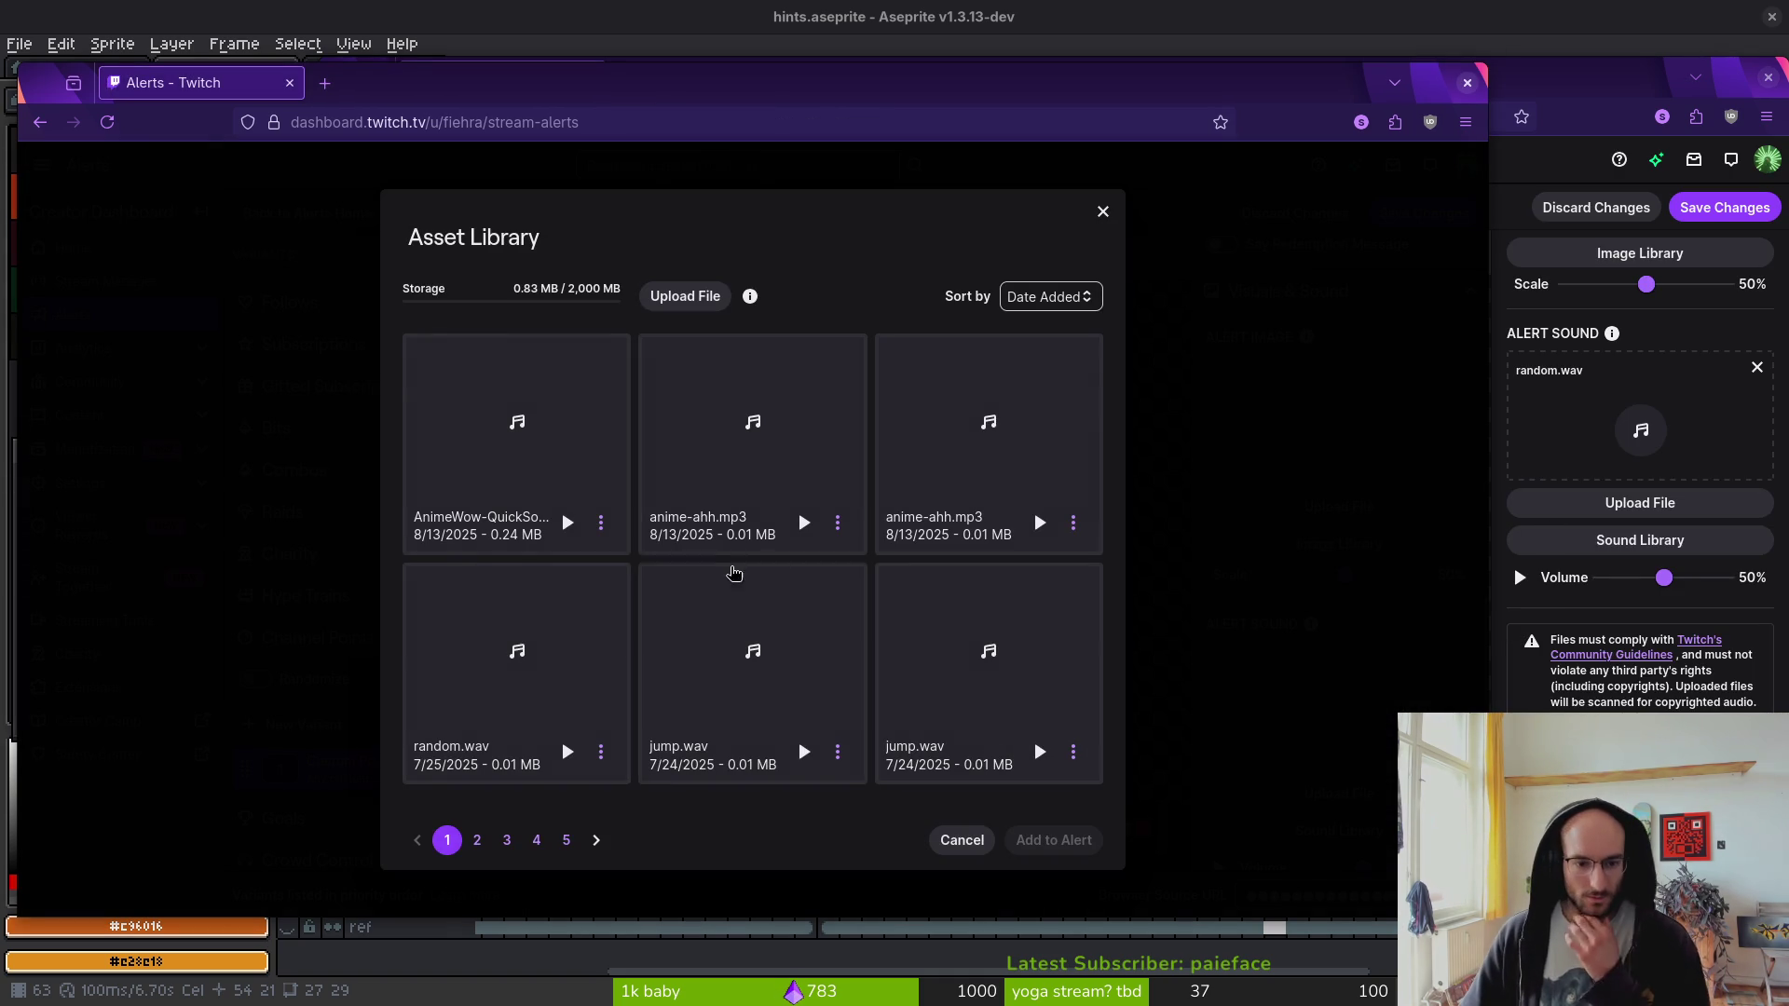
left_click(469, 685)
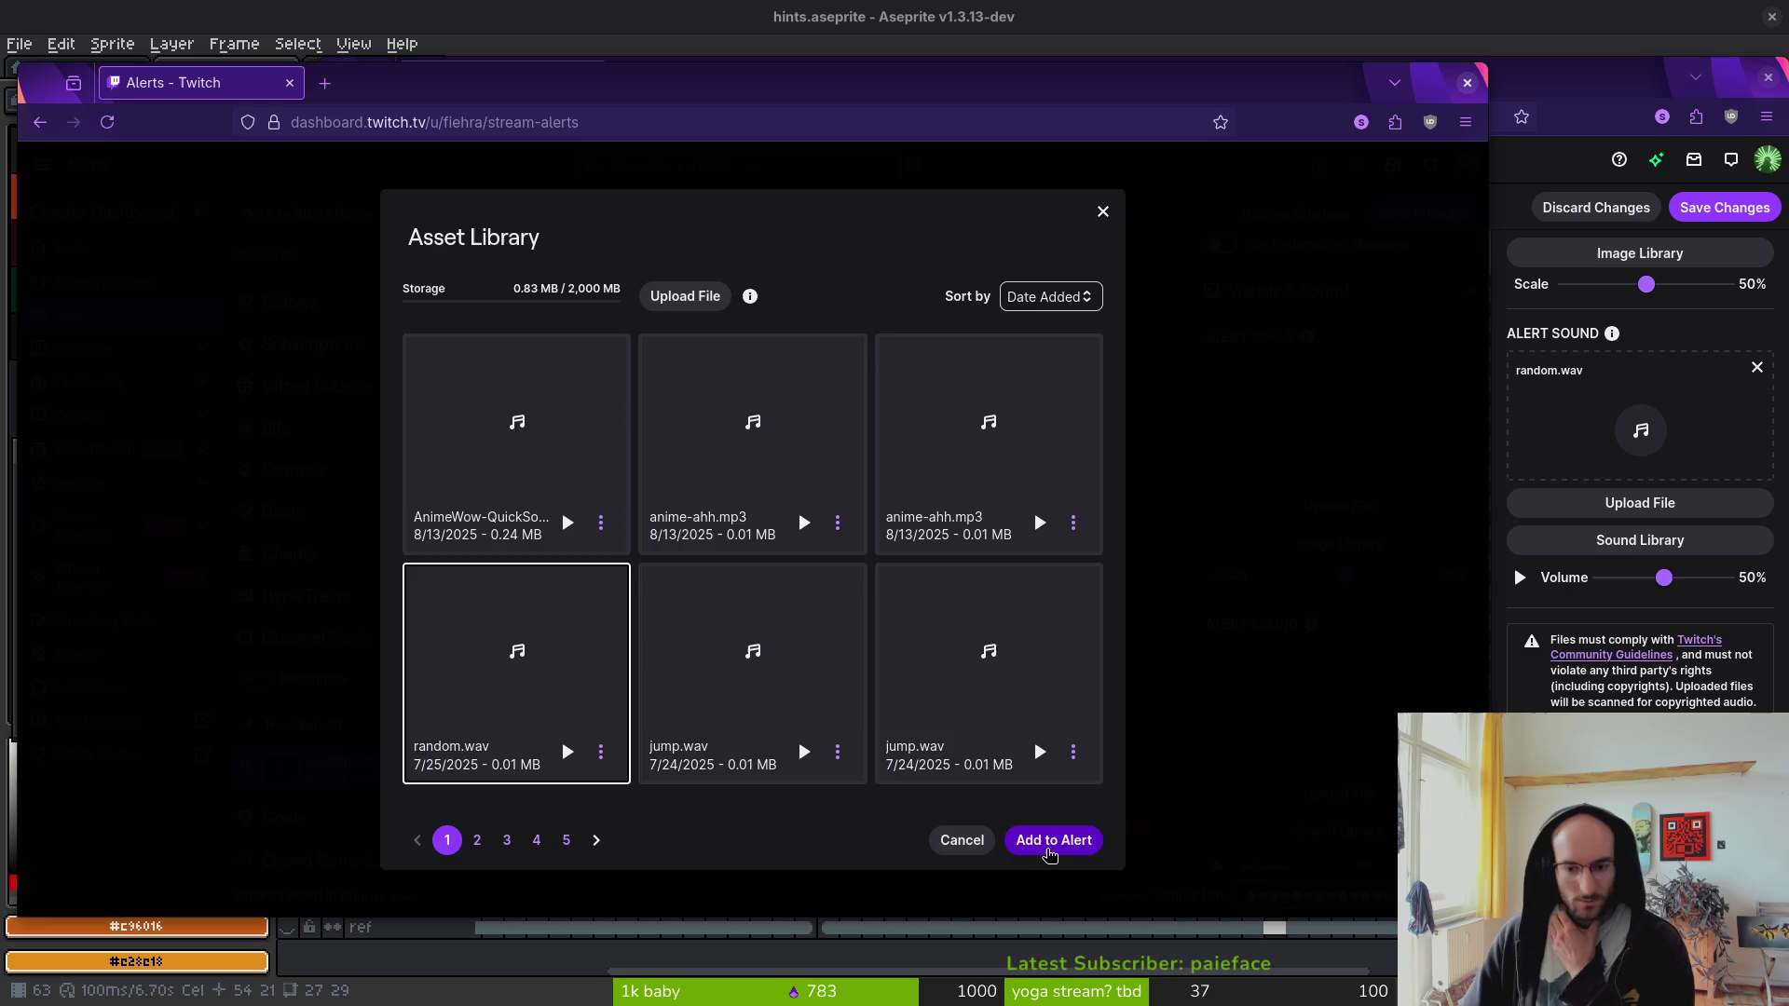
left_click(1048, 844)
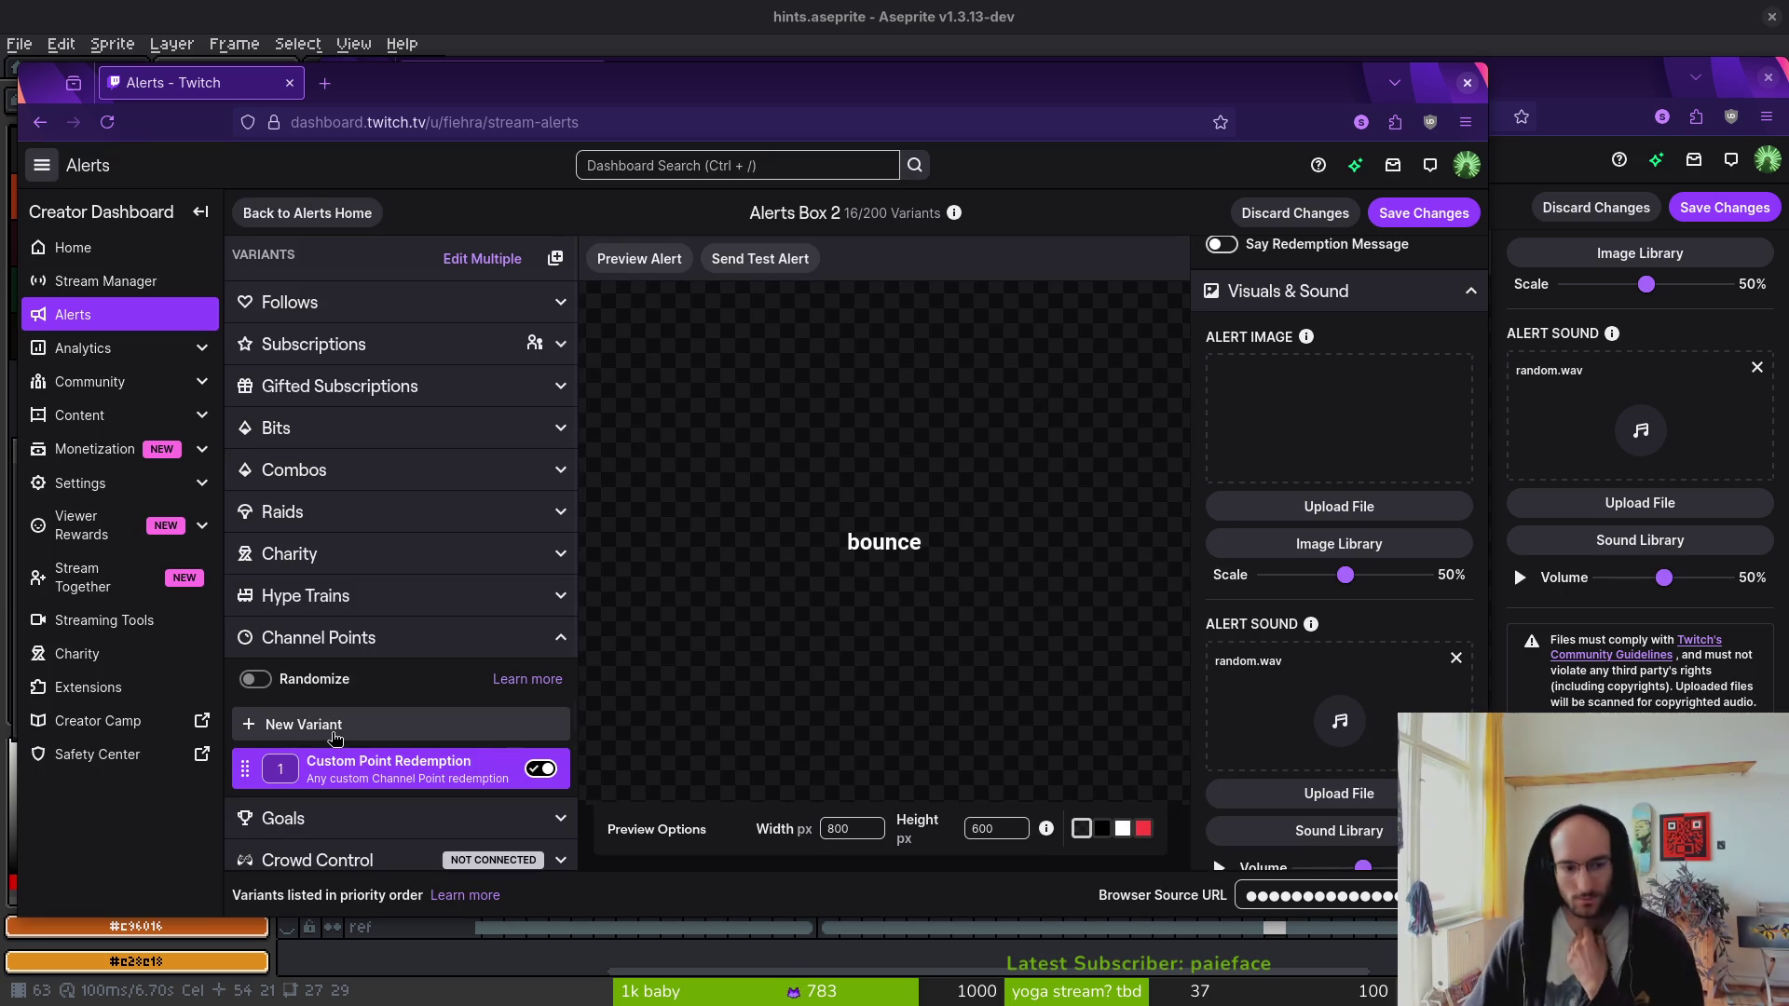
left_click(1551, 76)
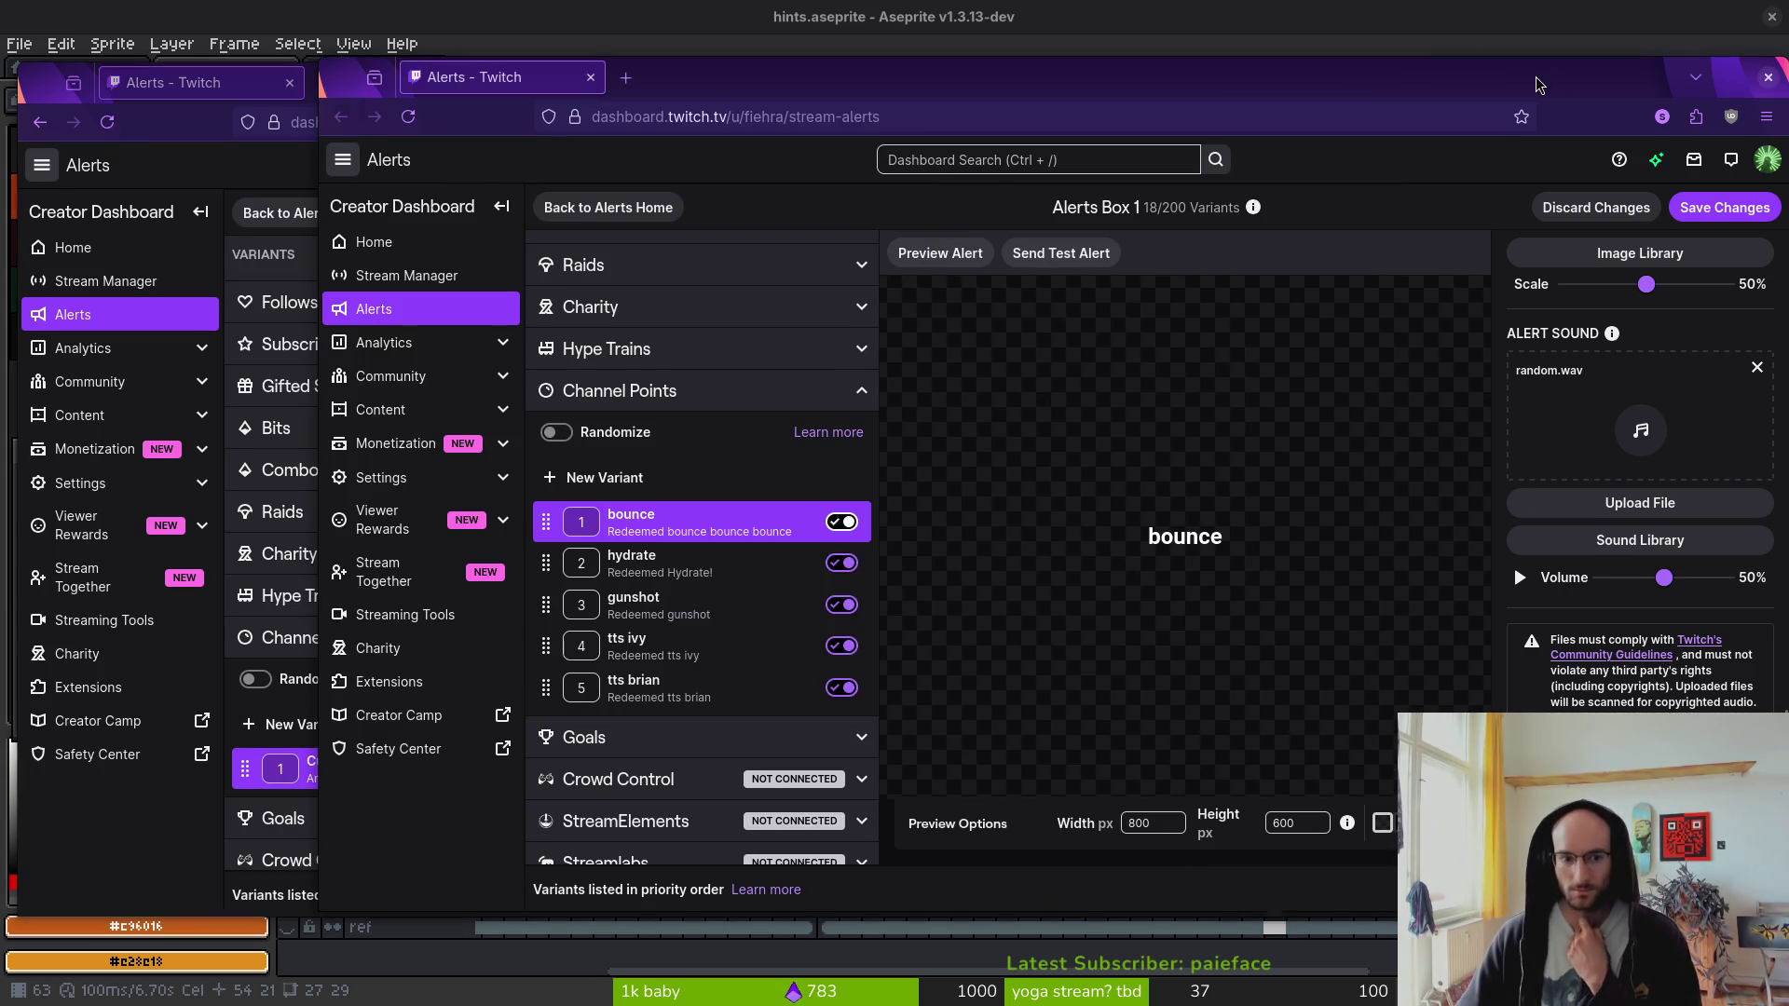
- Save Alerts Box 1's pending bounce changes, compare with hydrate, and reselect bounce
left_click(678, 582)
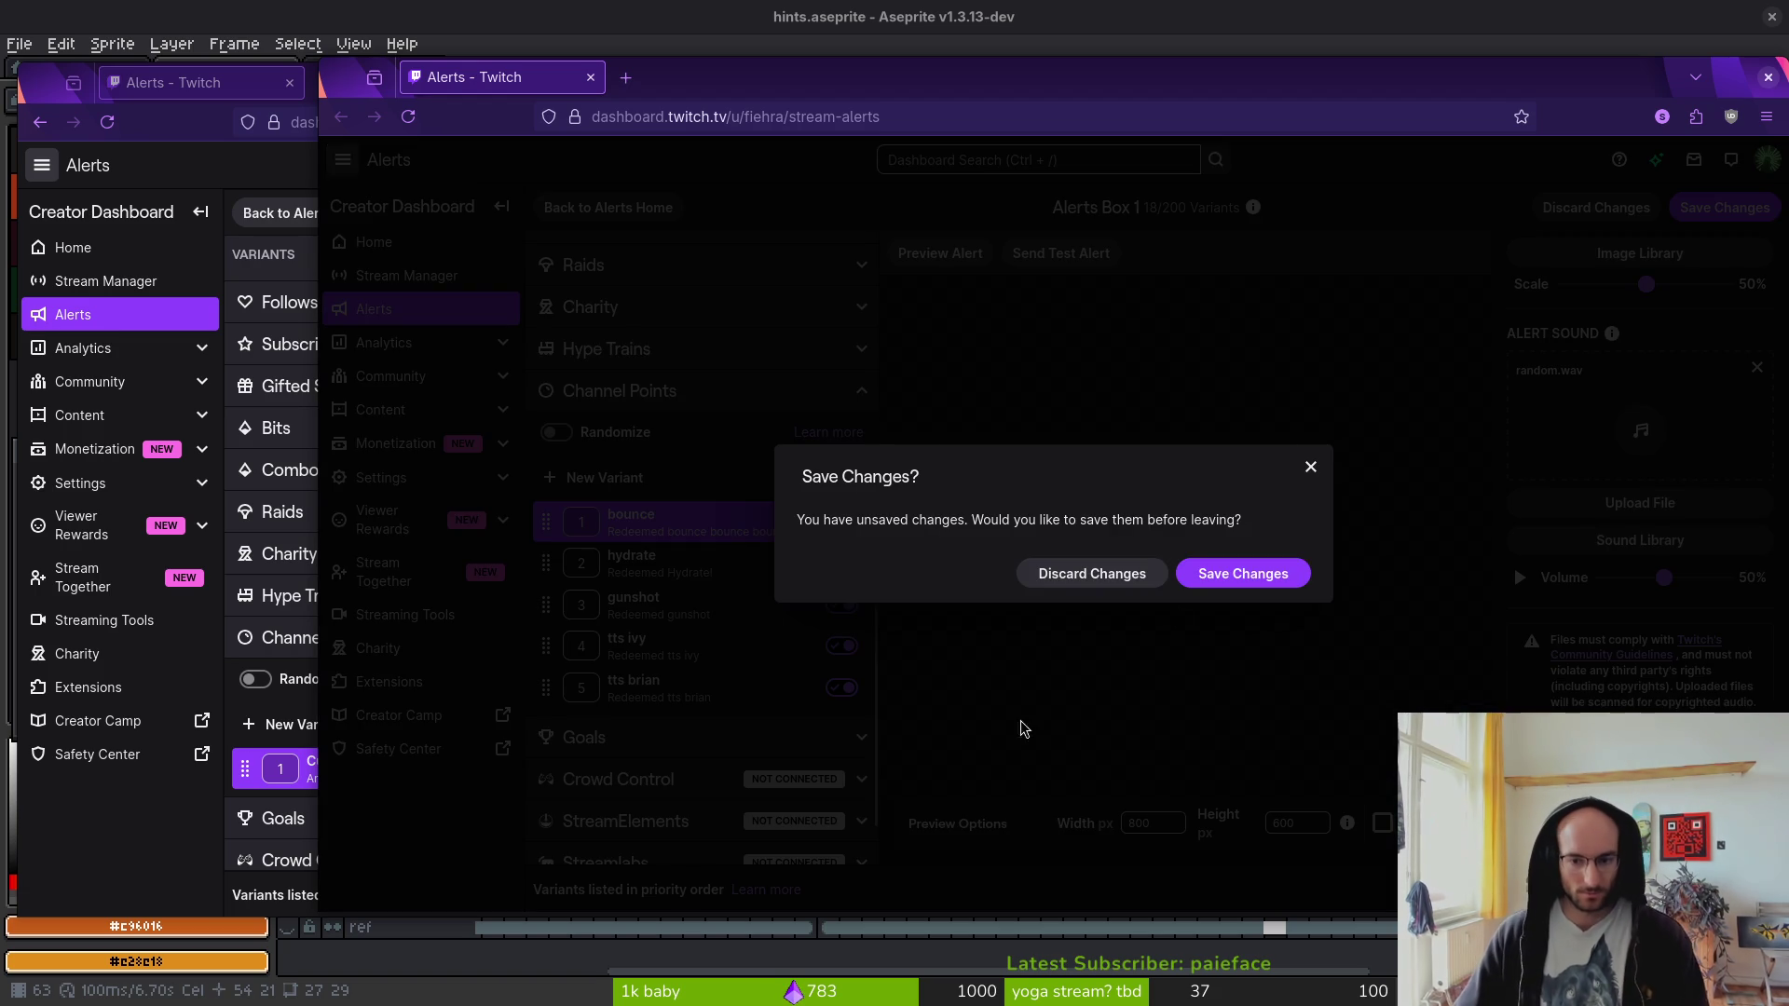
left_click(1311, 469)
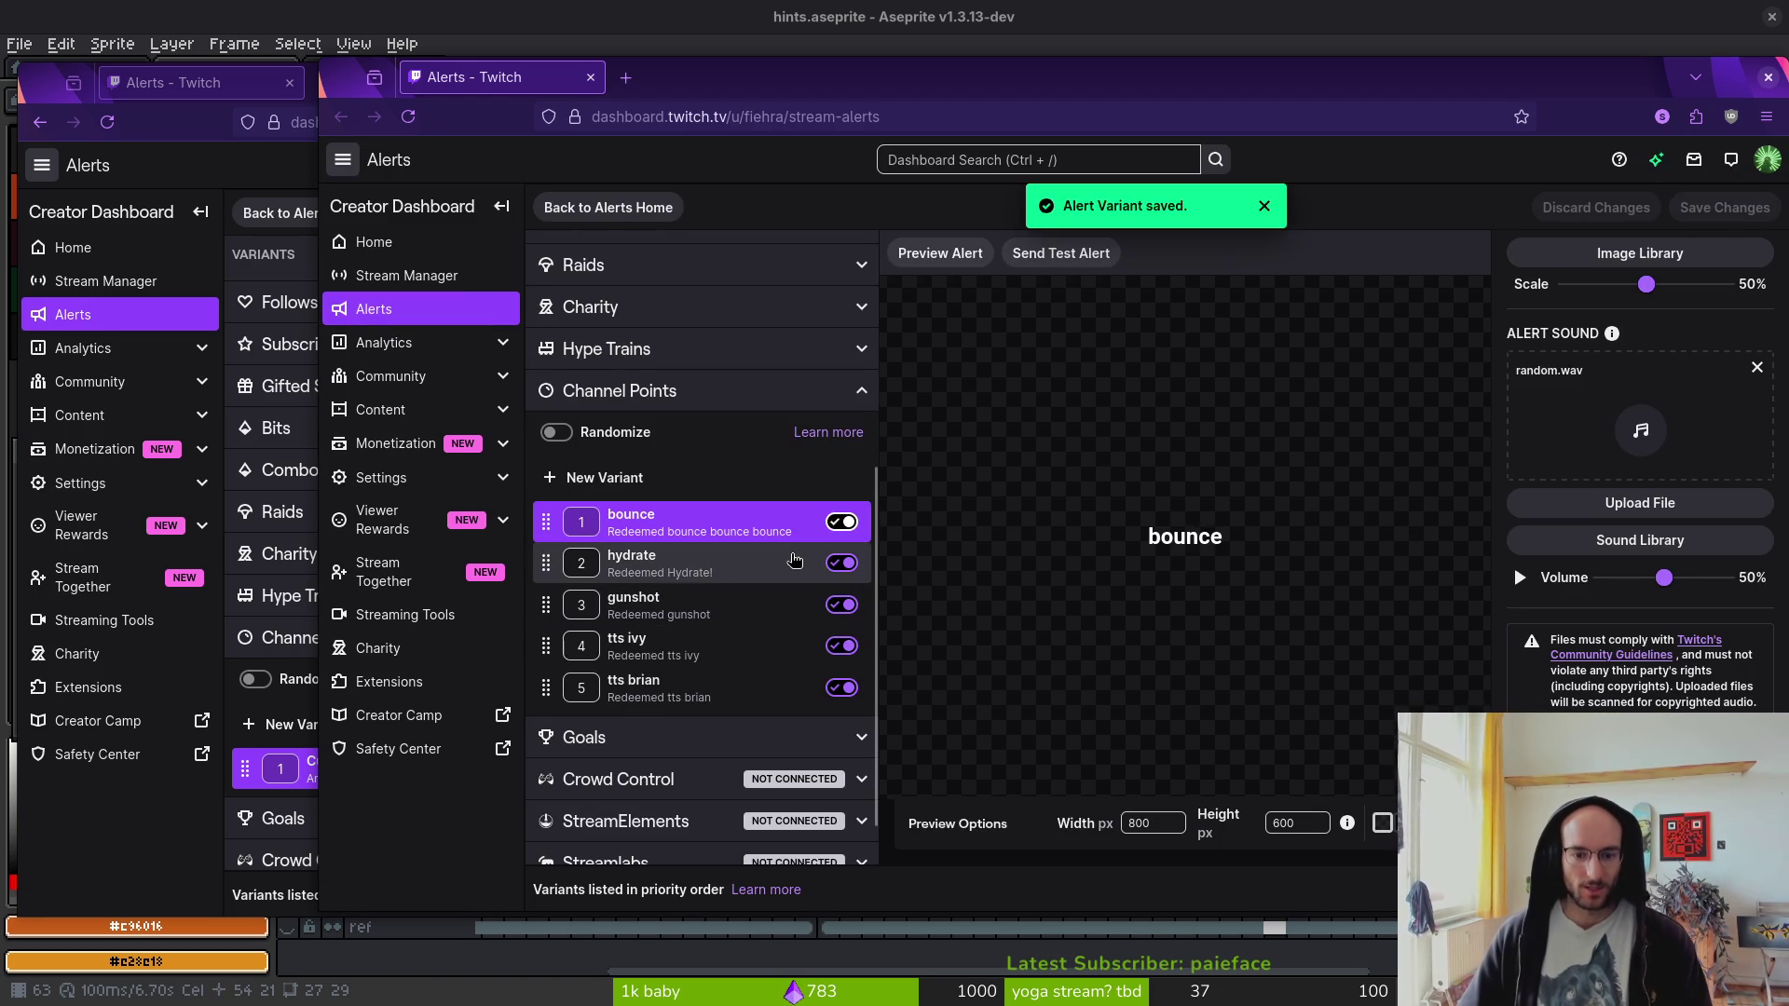
left_click(755, 563)
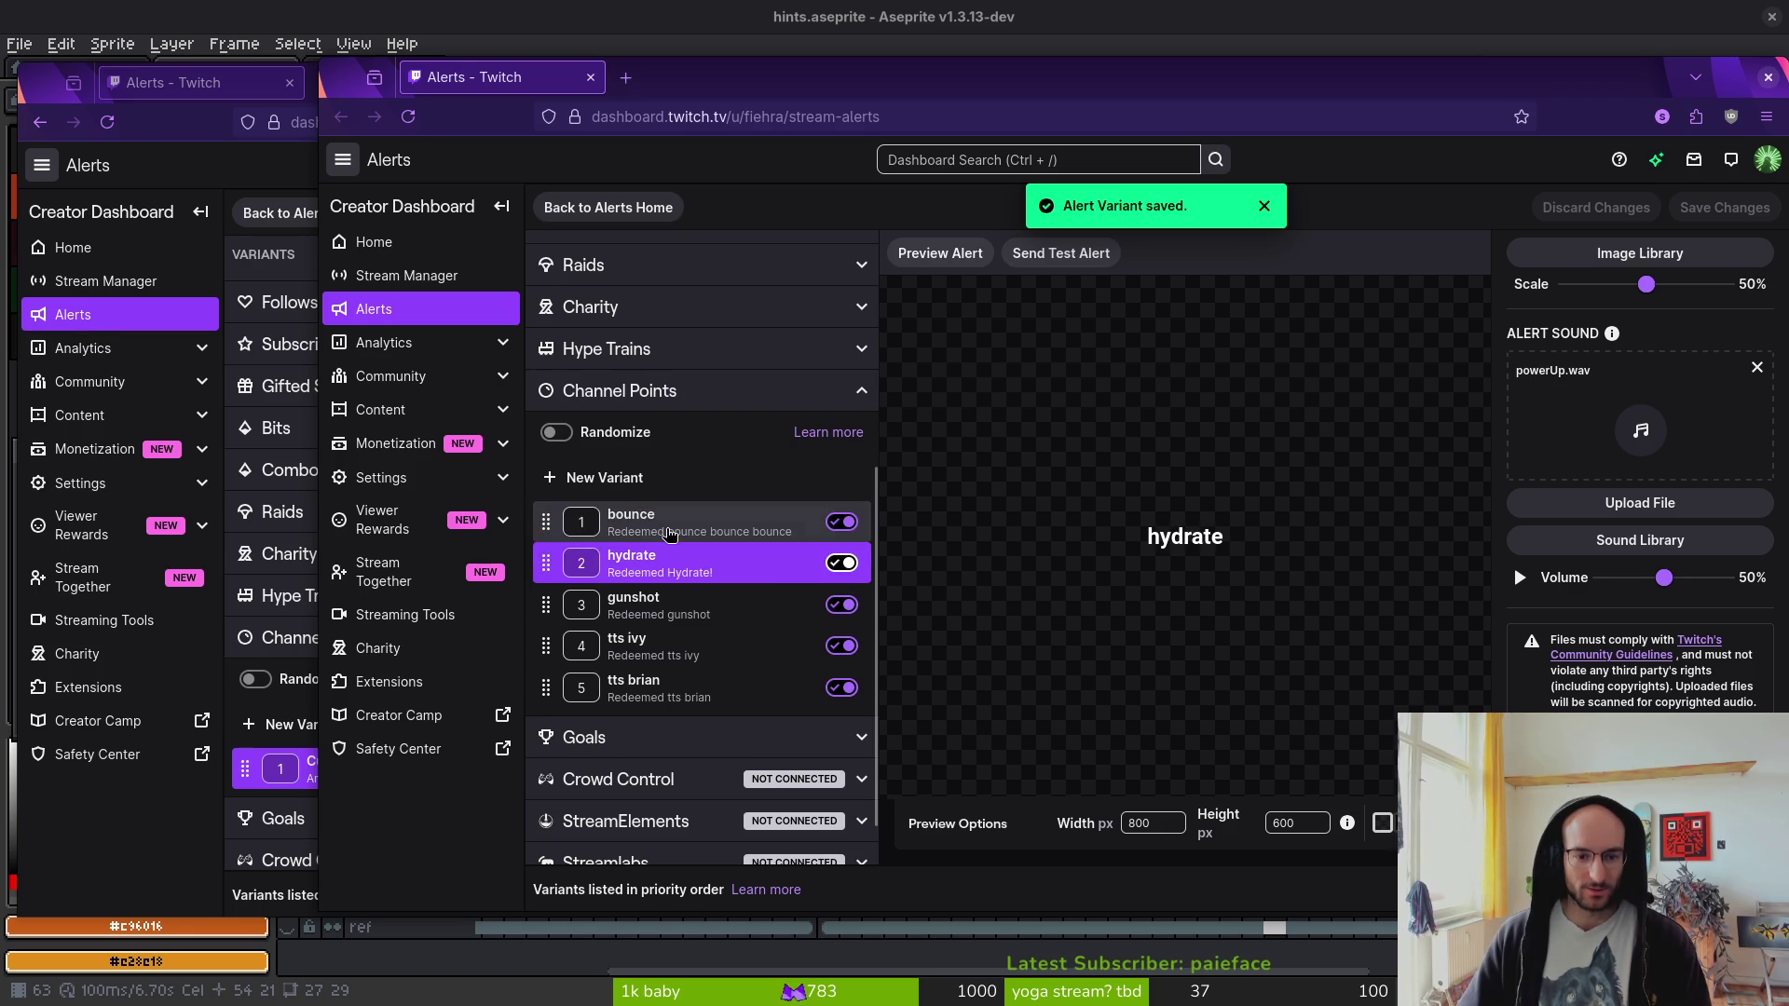
left_click(669, 531)
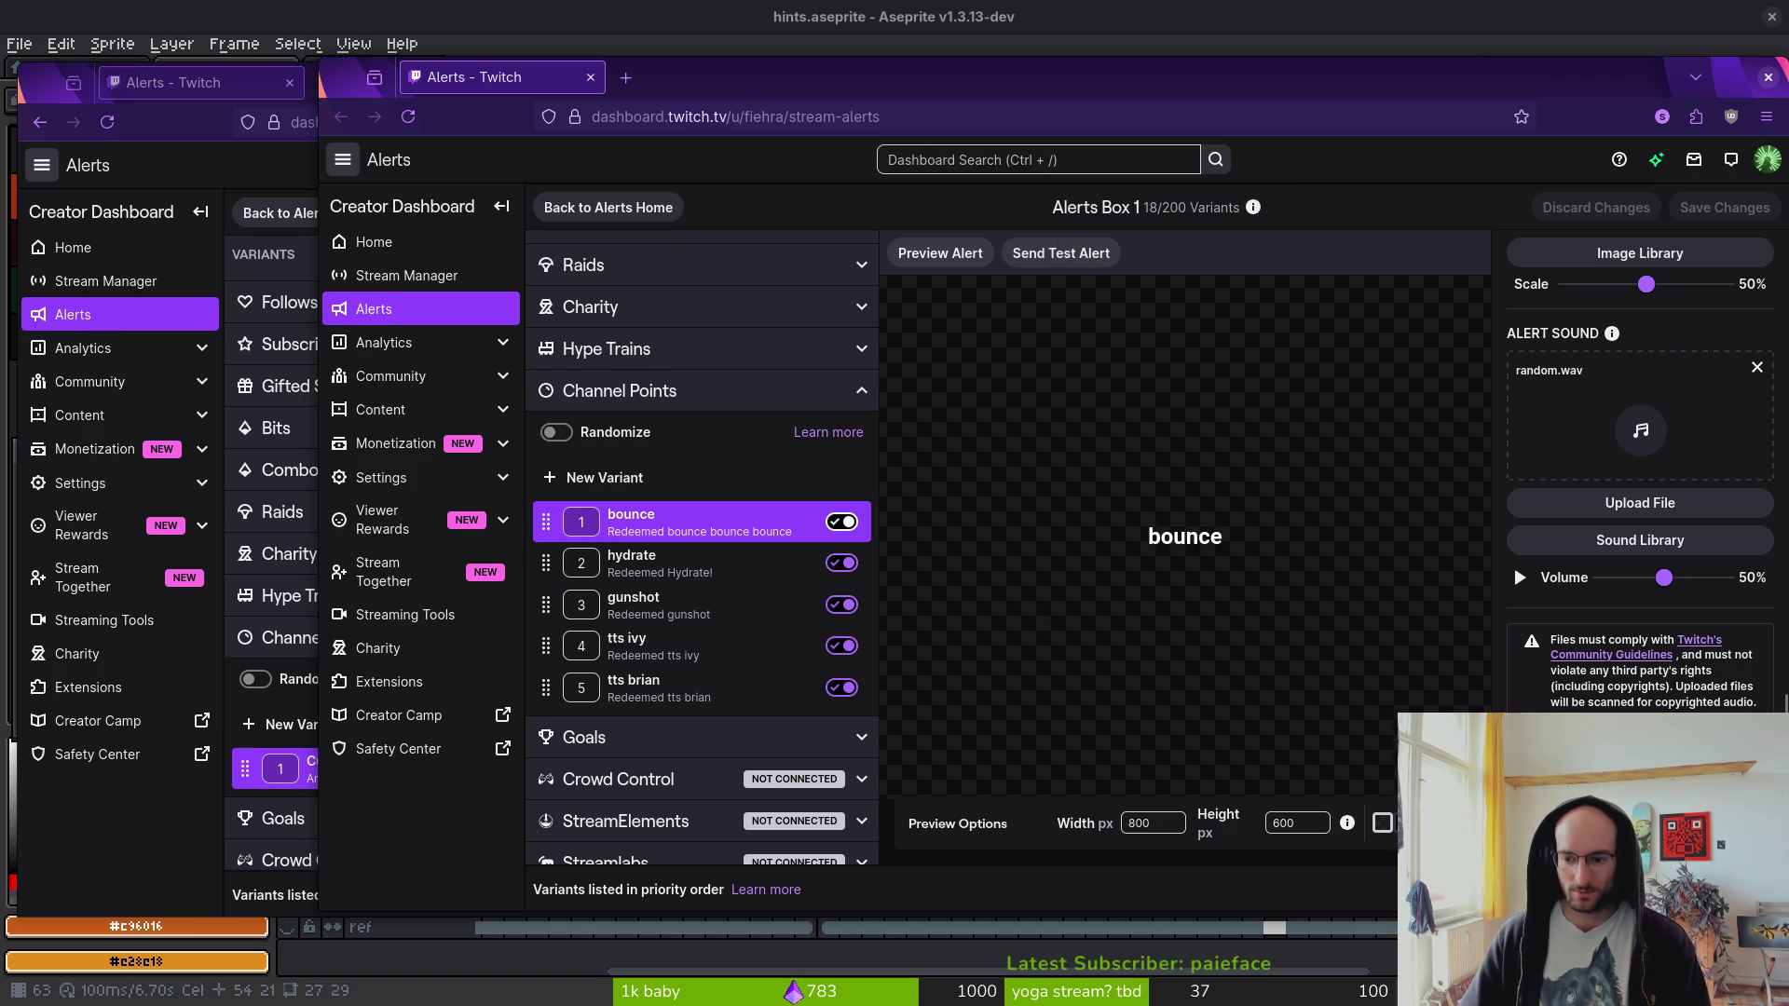
scroll(1640, 473, "down", 2)
scroll(1590, 525, "up", 5)
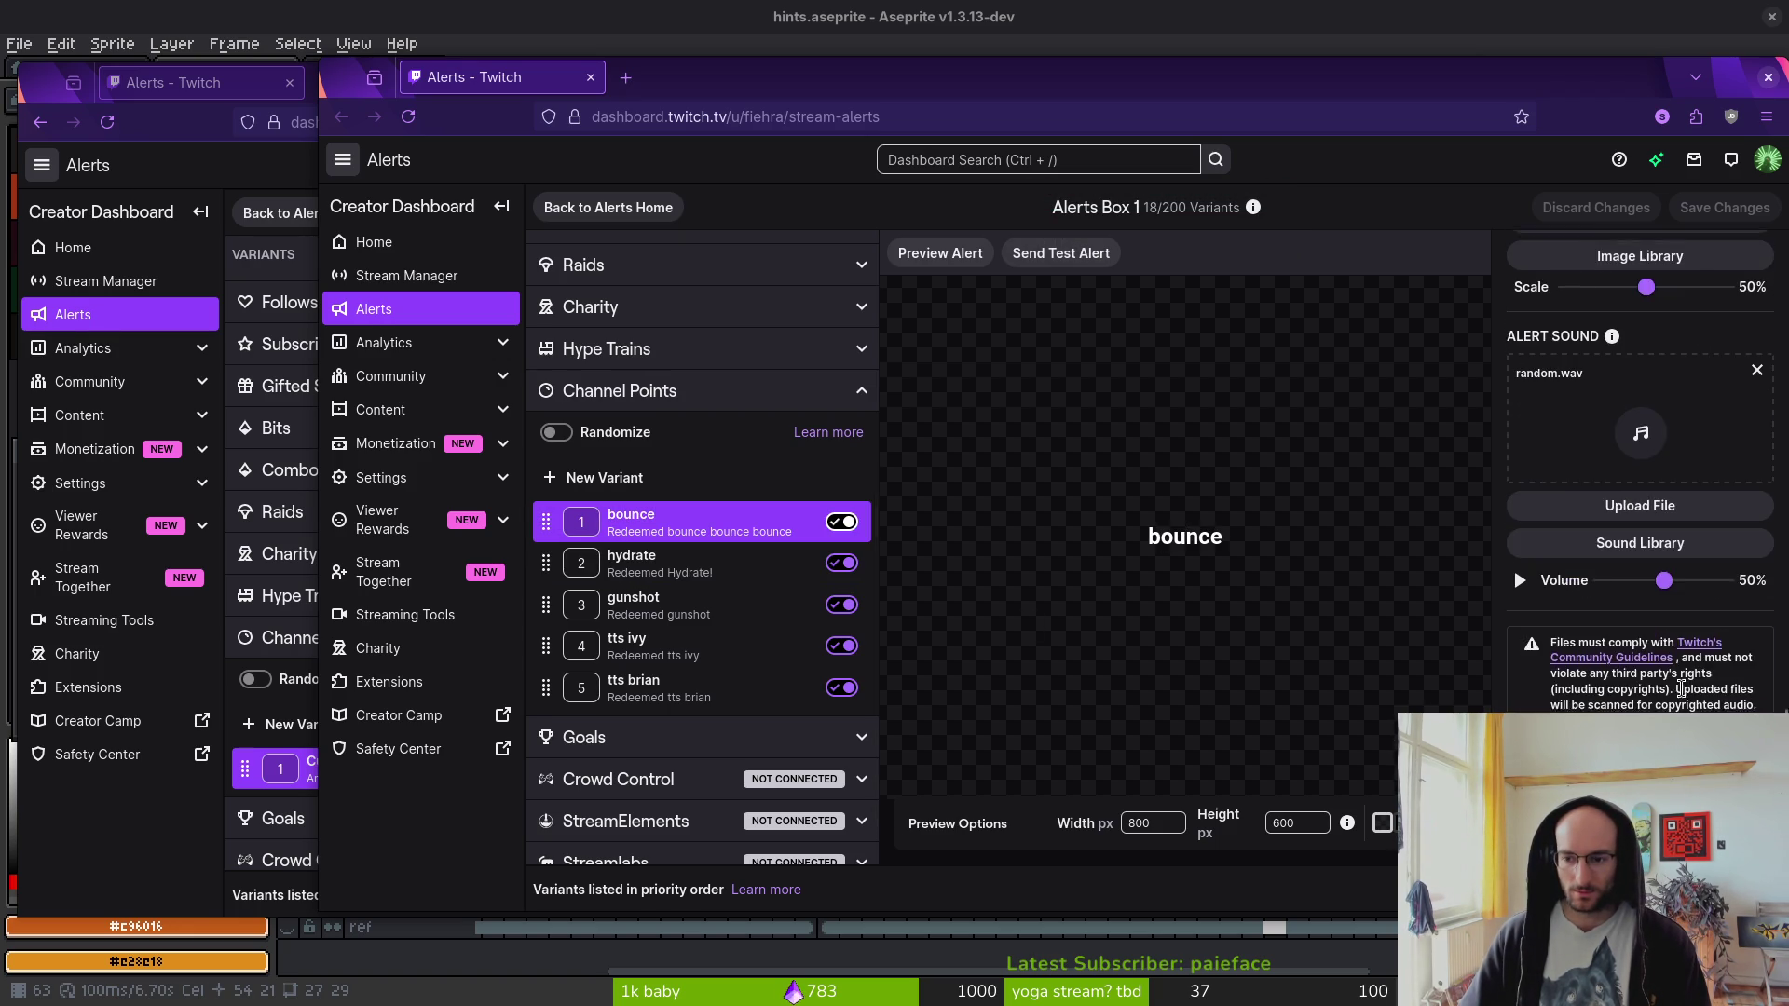
scroll(1659, 413, "up", 12)
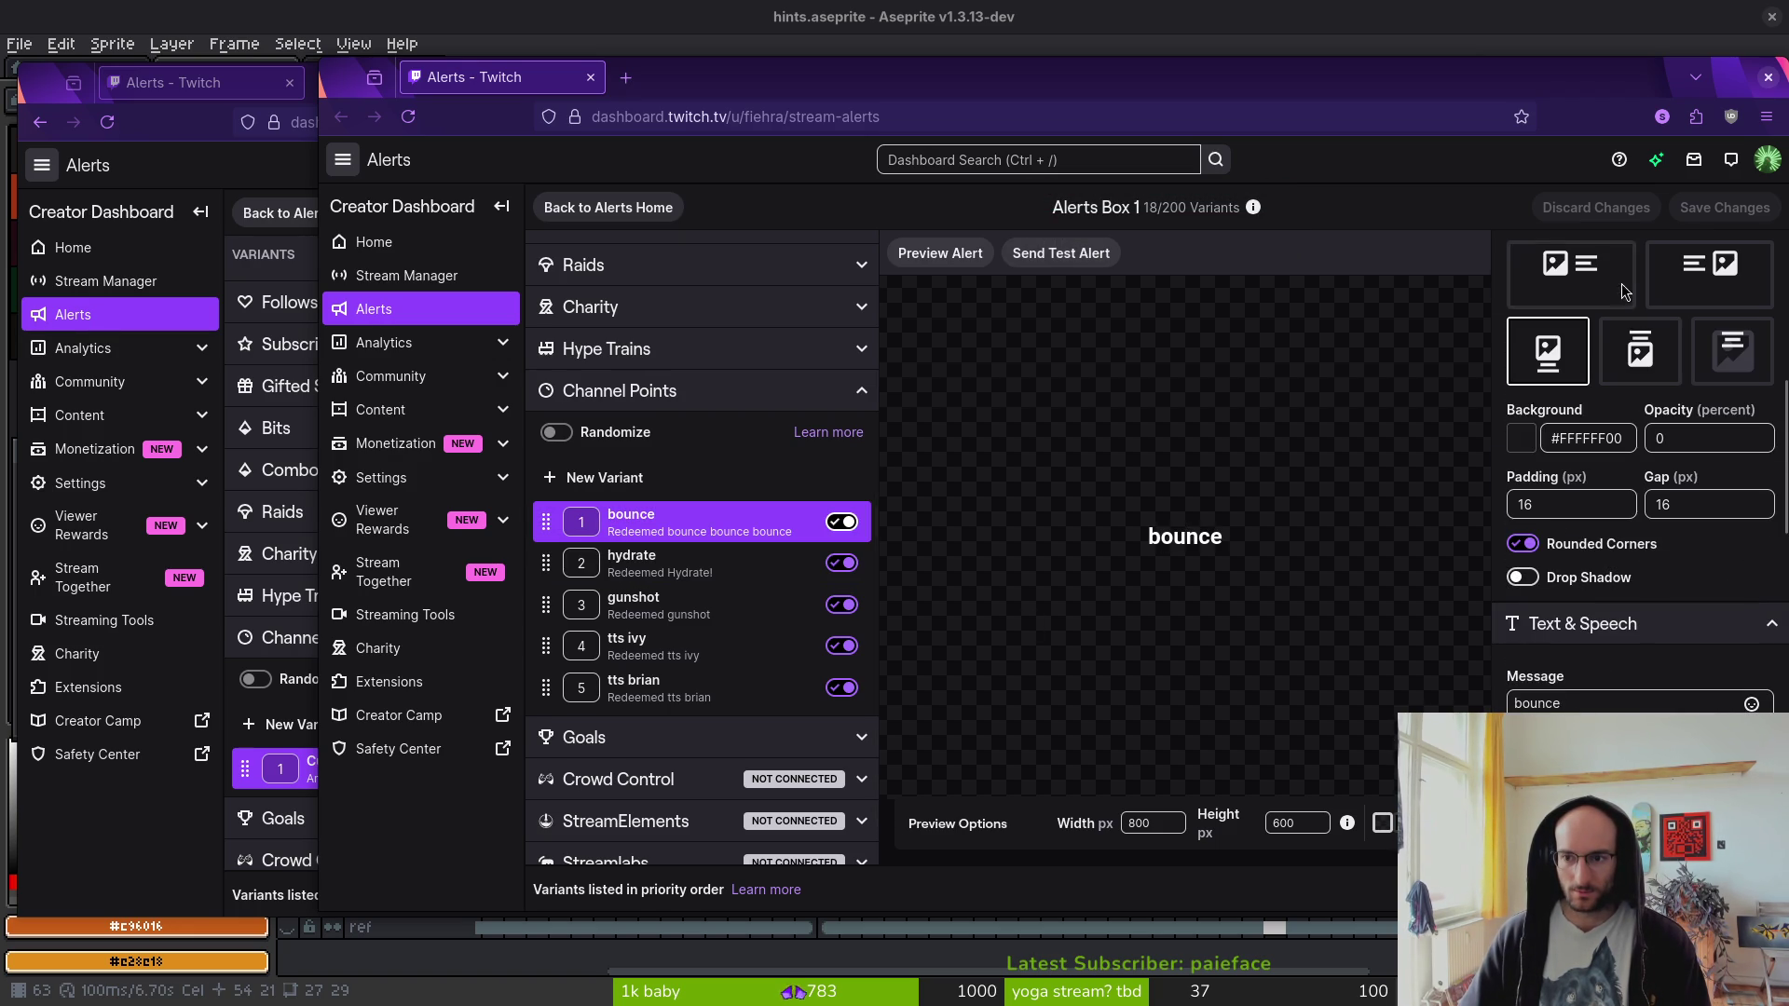
scroll(1639, 522, "up", 8)
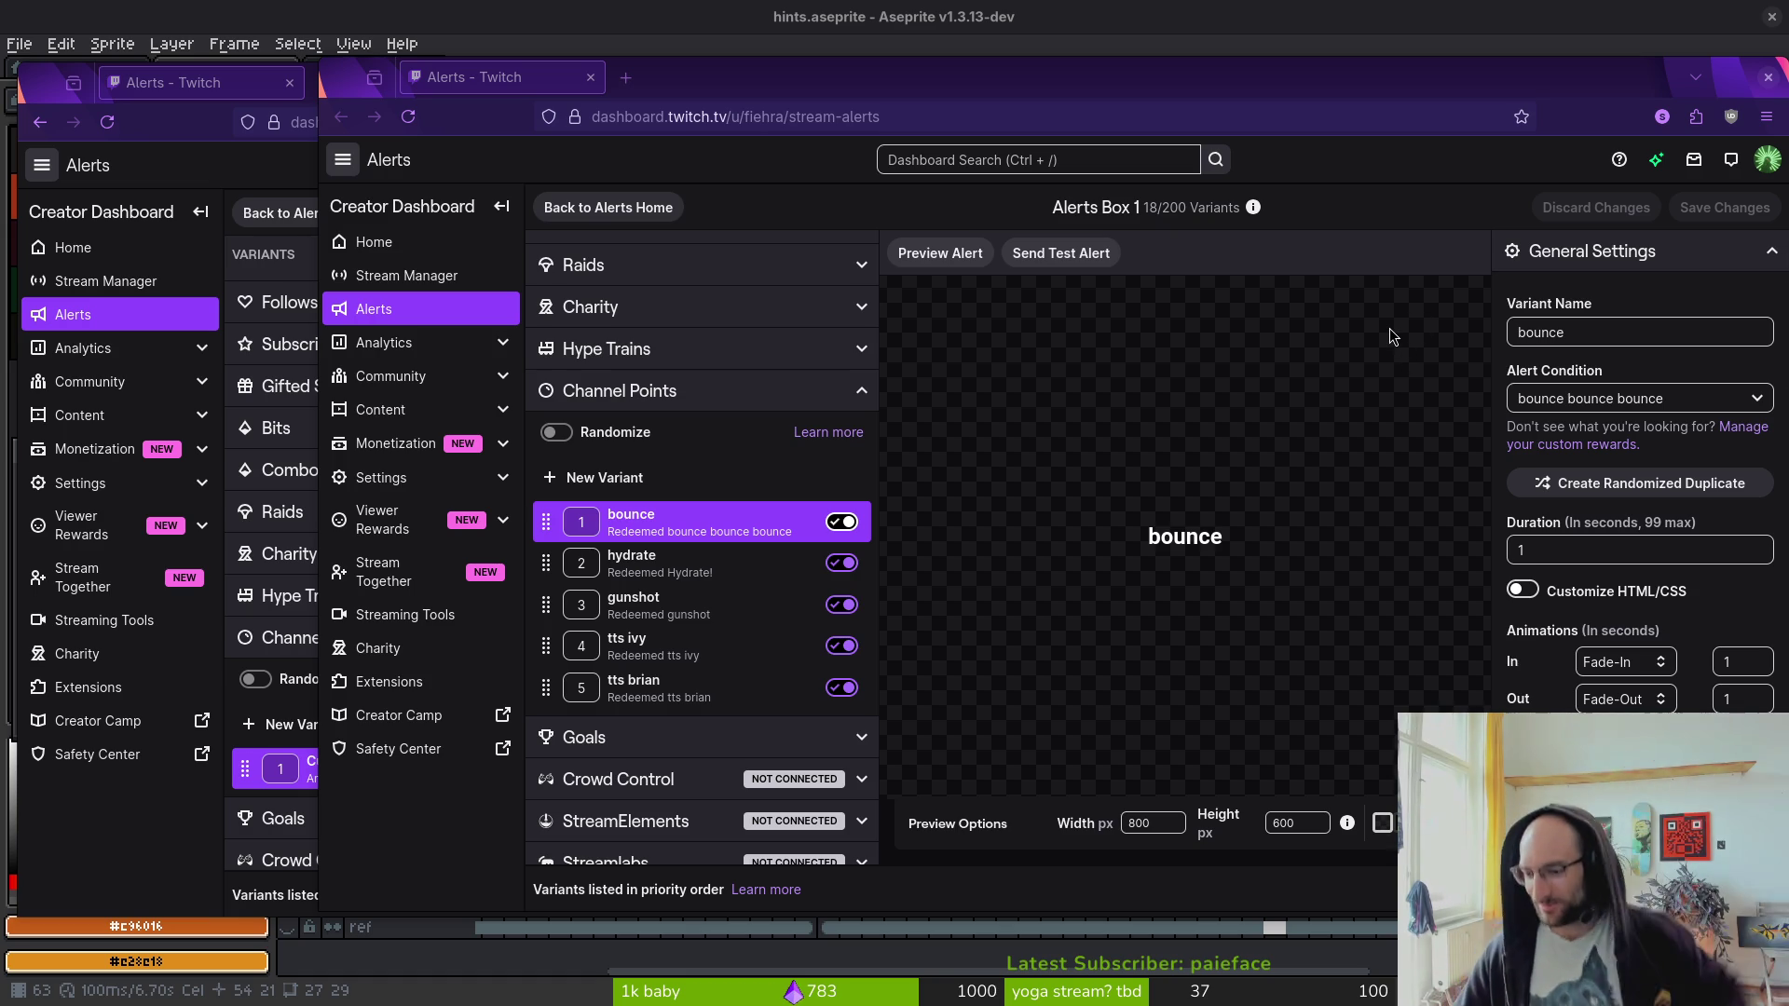
- Search DuckDuckGo images for 'shinobu kocho wallpaper' and maximize the browser
left_click(624, 79)
type("shinobu")
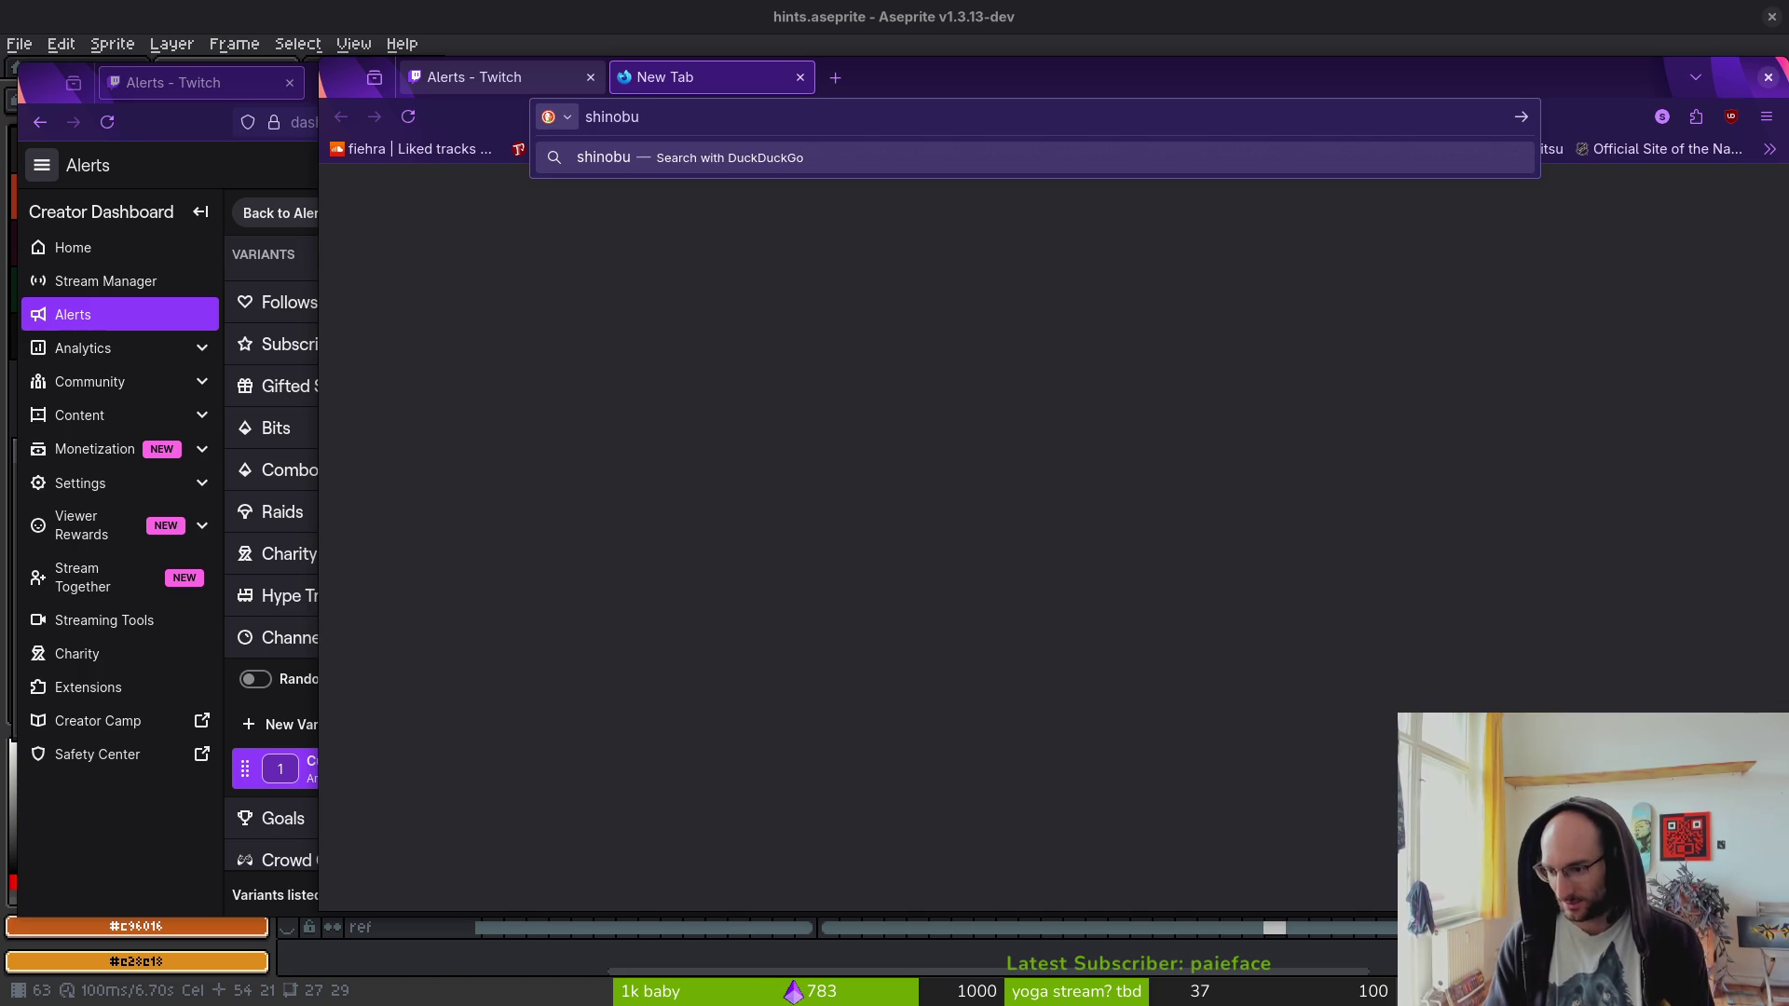
key("Return")
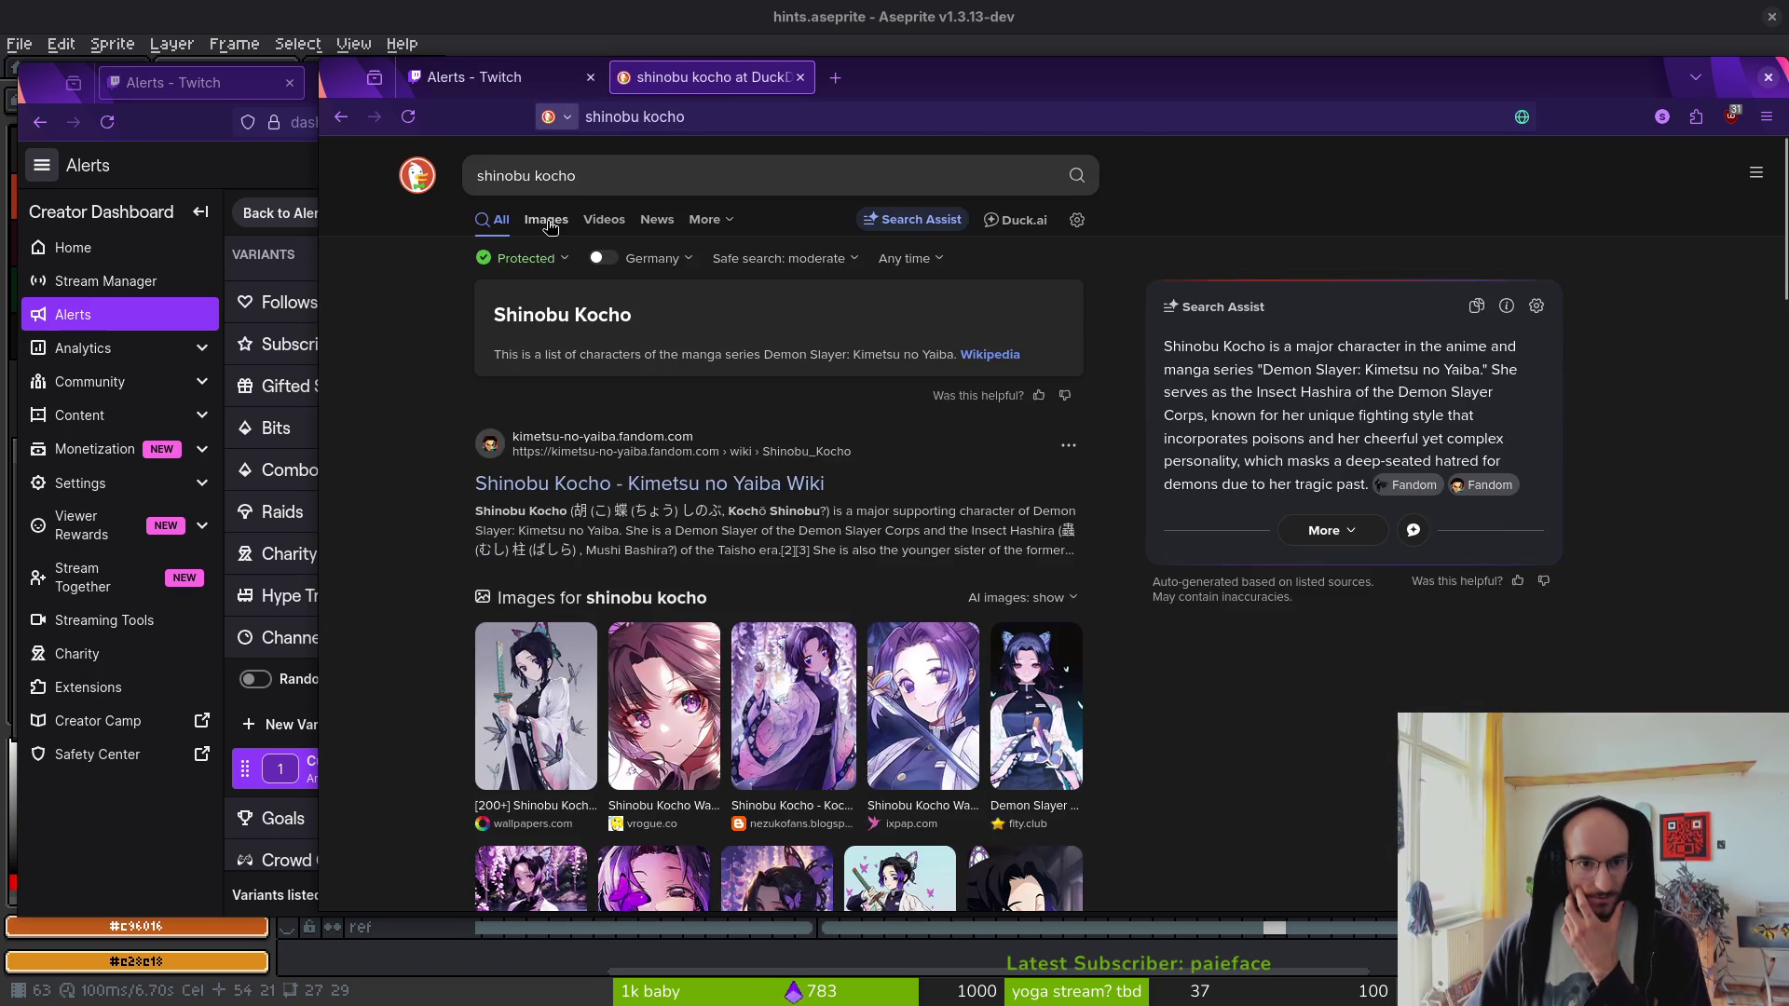
left_click(547, 222)
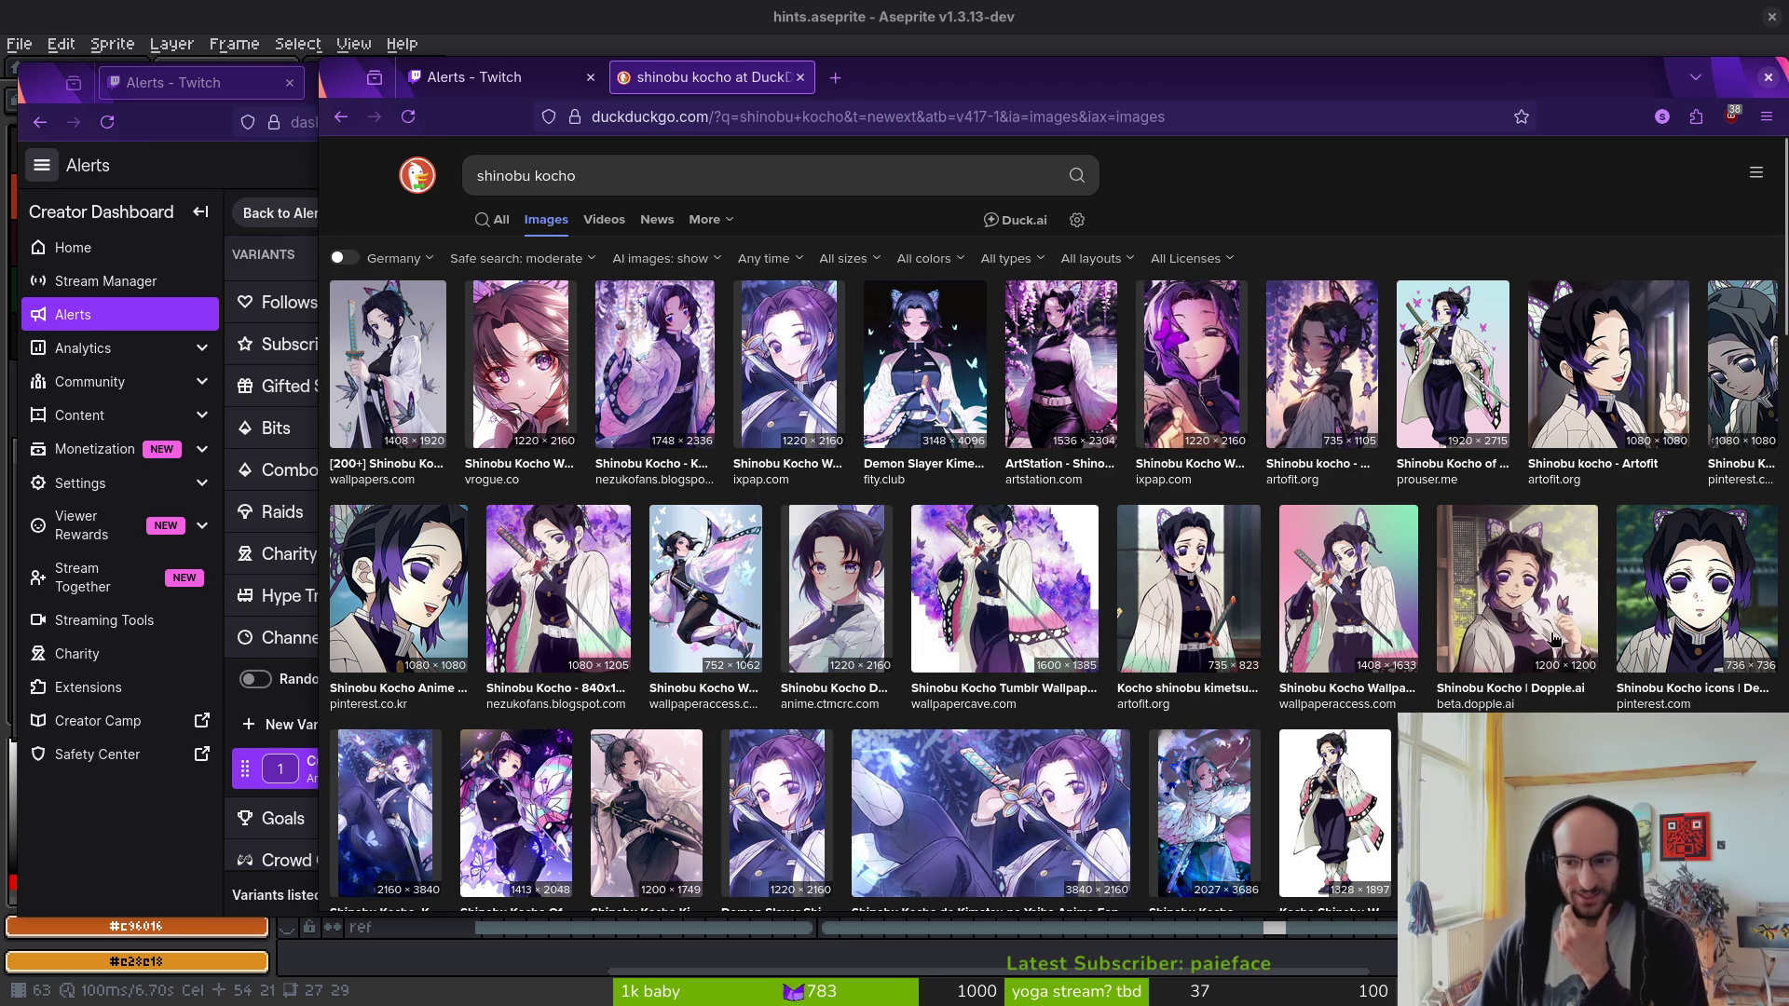
left_click(615, 173)
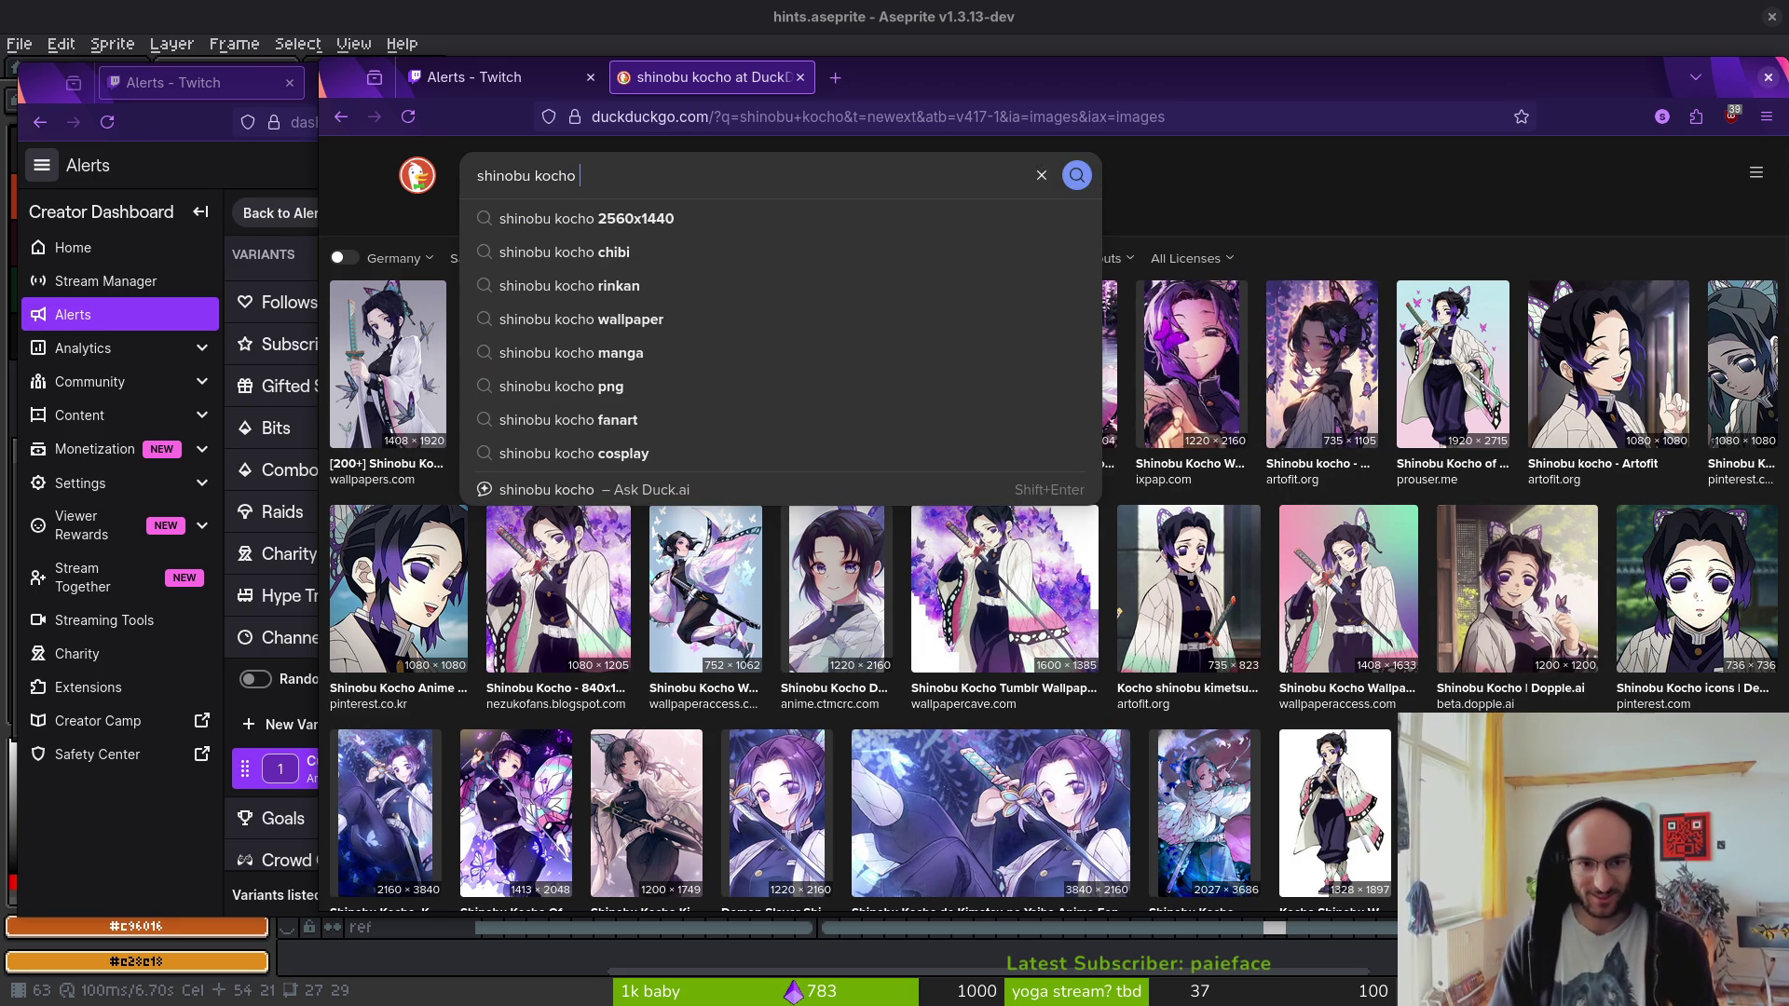
type("wallpaper")
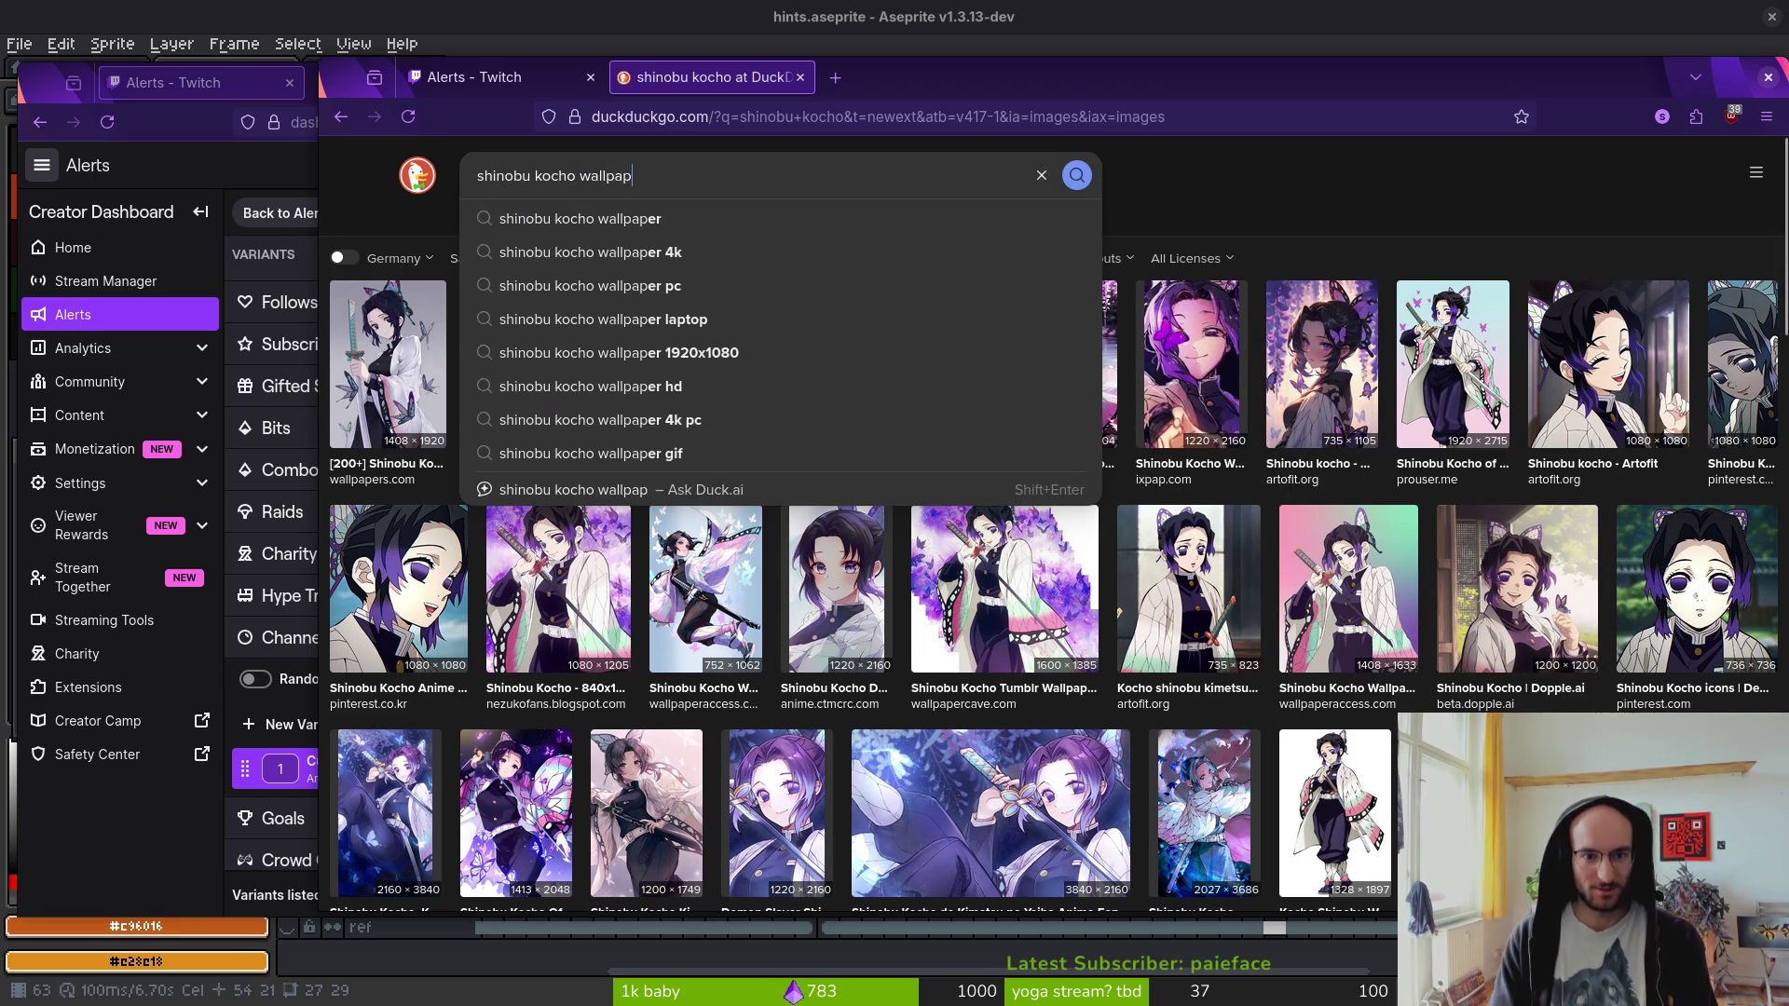
key("Return")
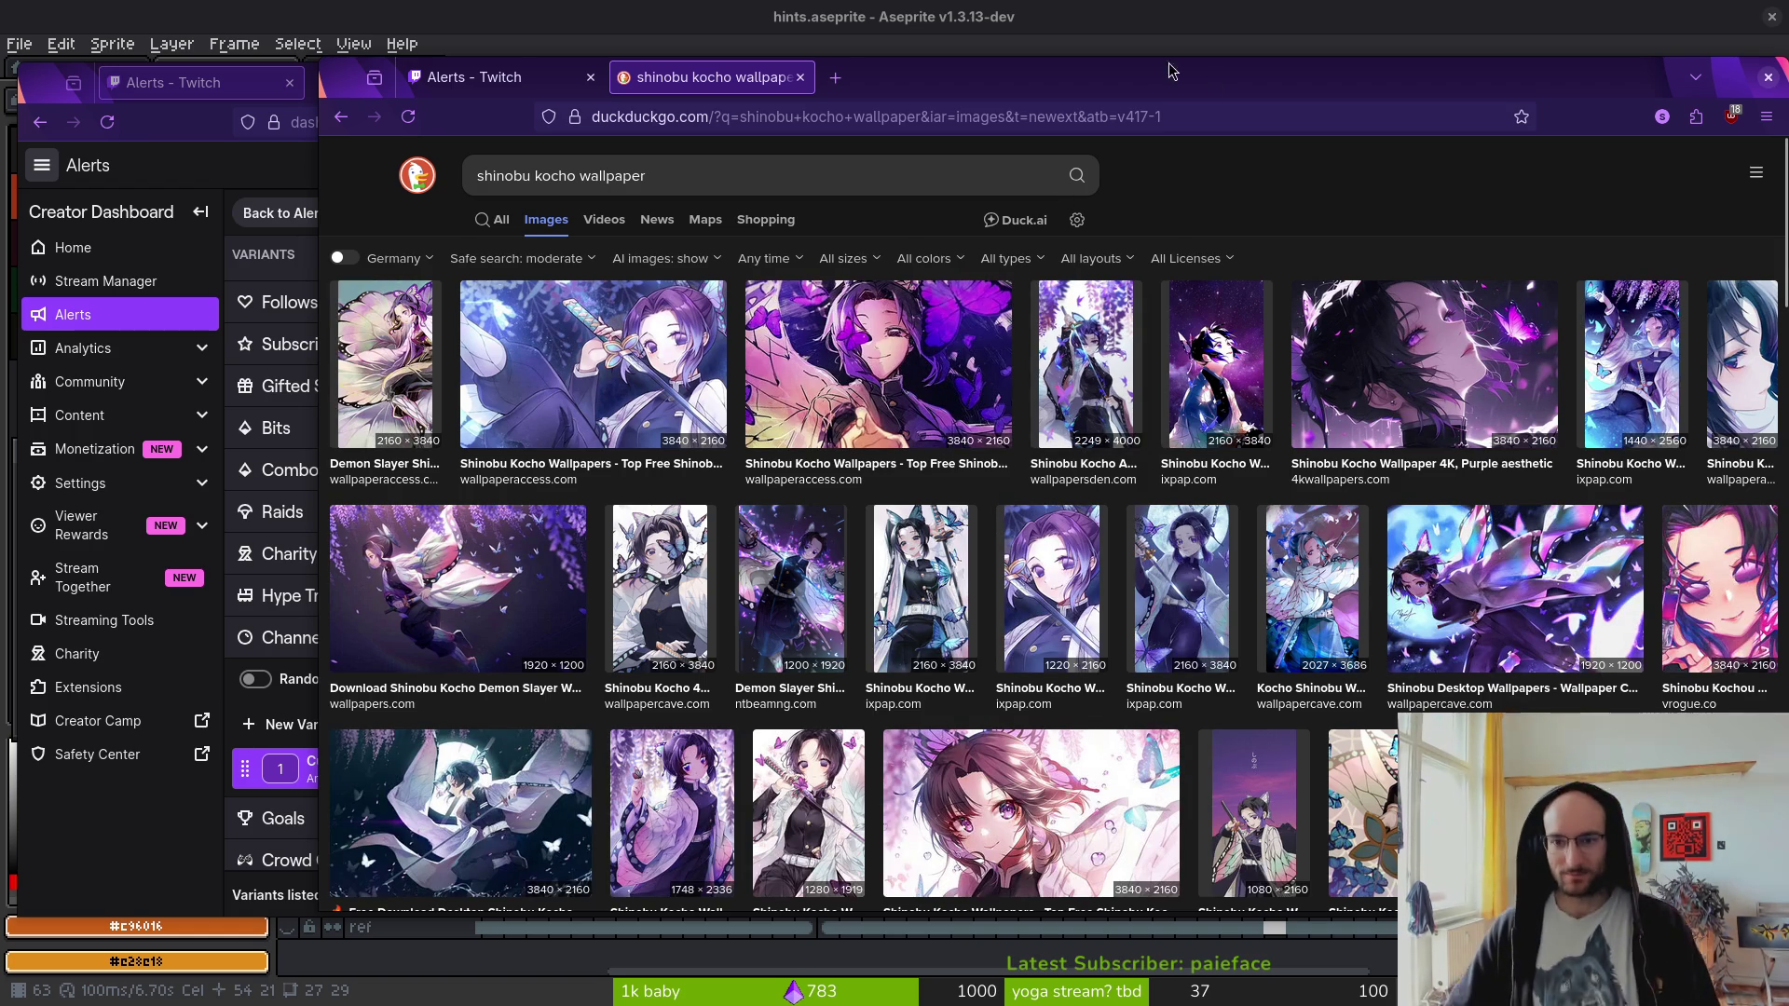
double_click(1143, 89)
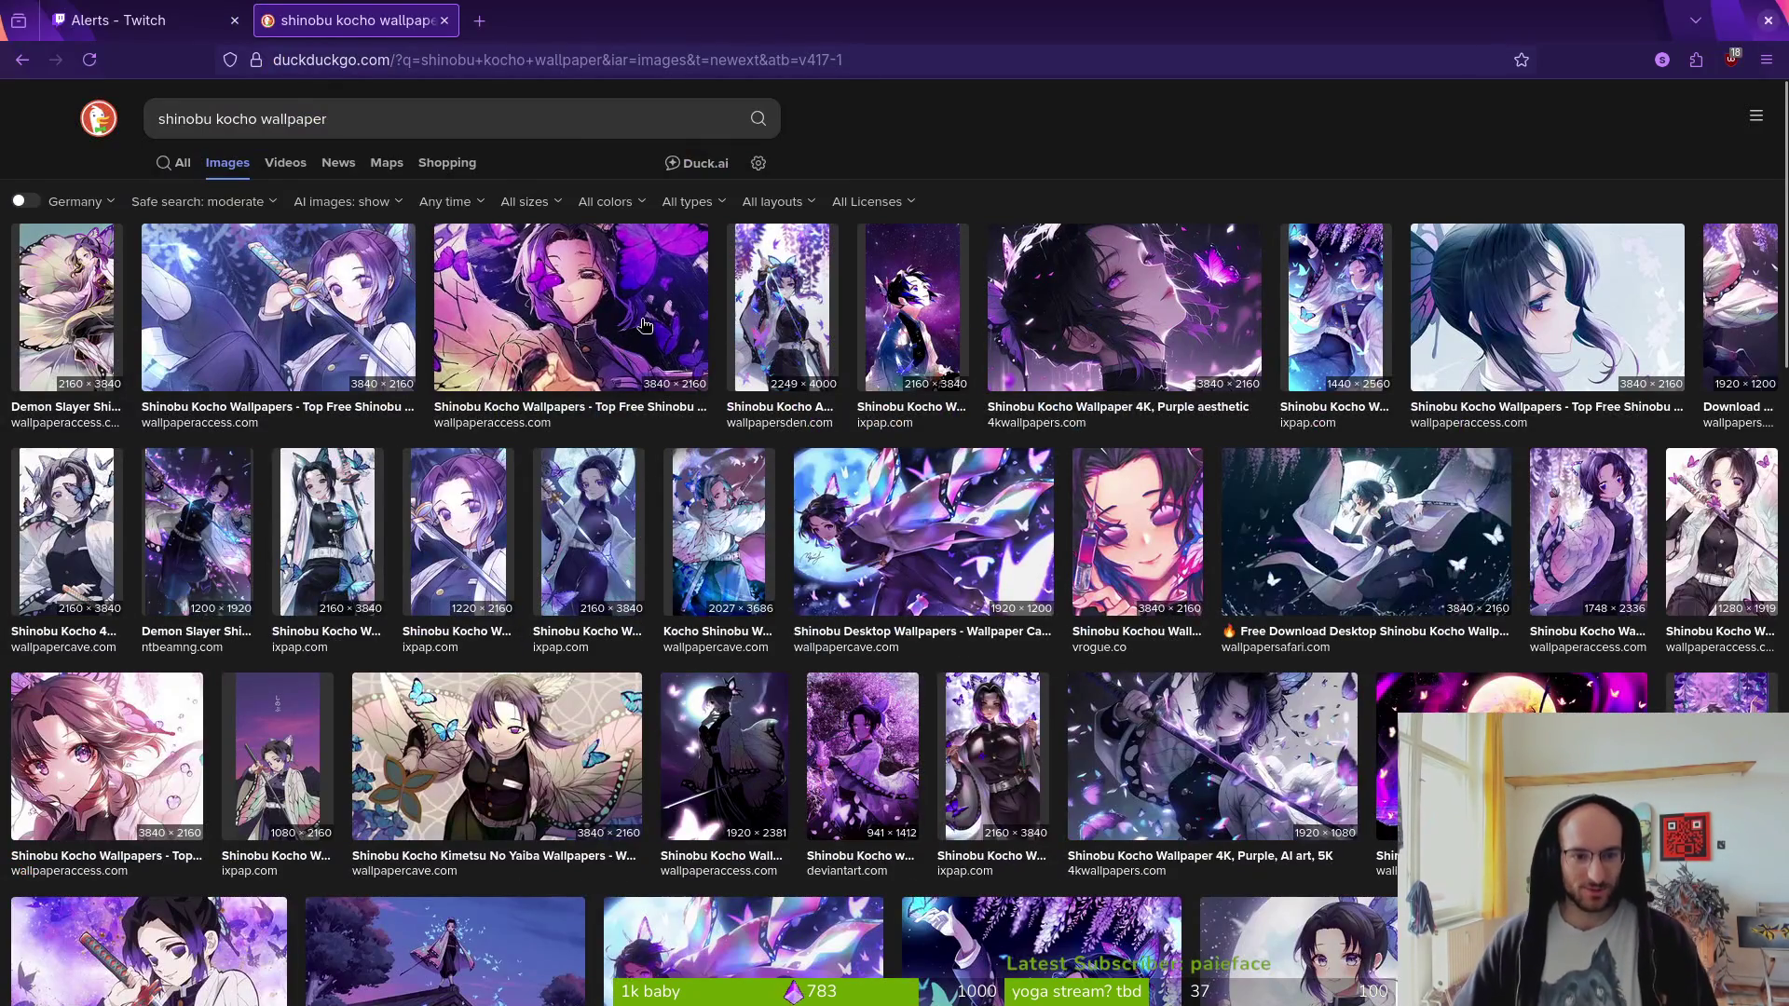
- Open four wallpaper results in their own background tabs, then switch to the first one
middle_click(326, 531)
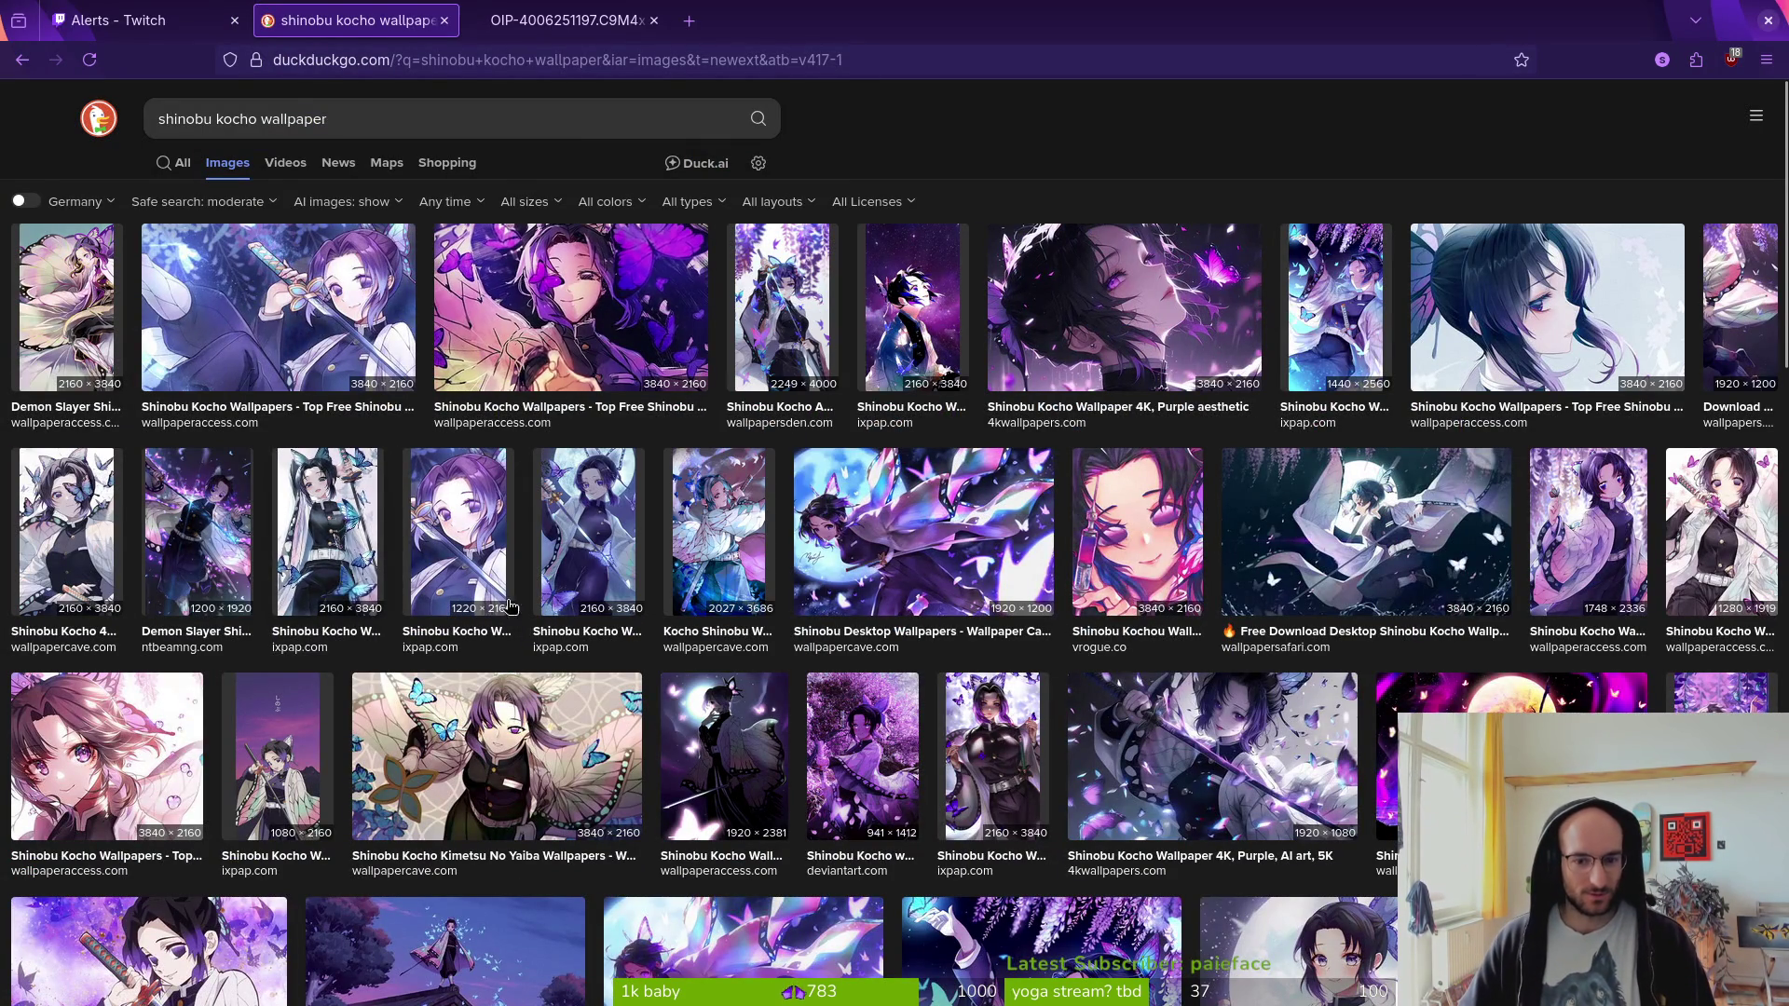
right_click(1366, 562)
left_click(1388, 552)
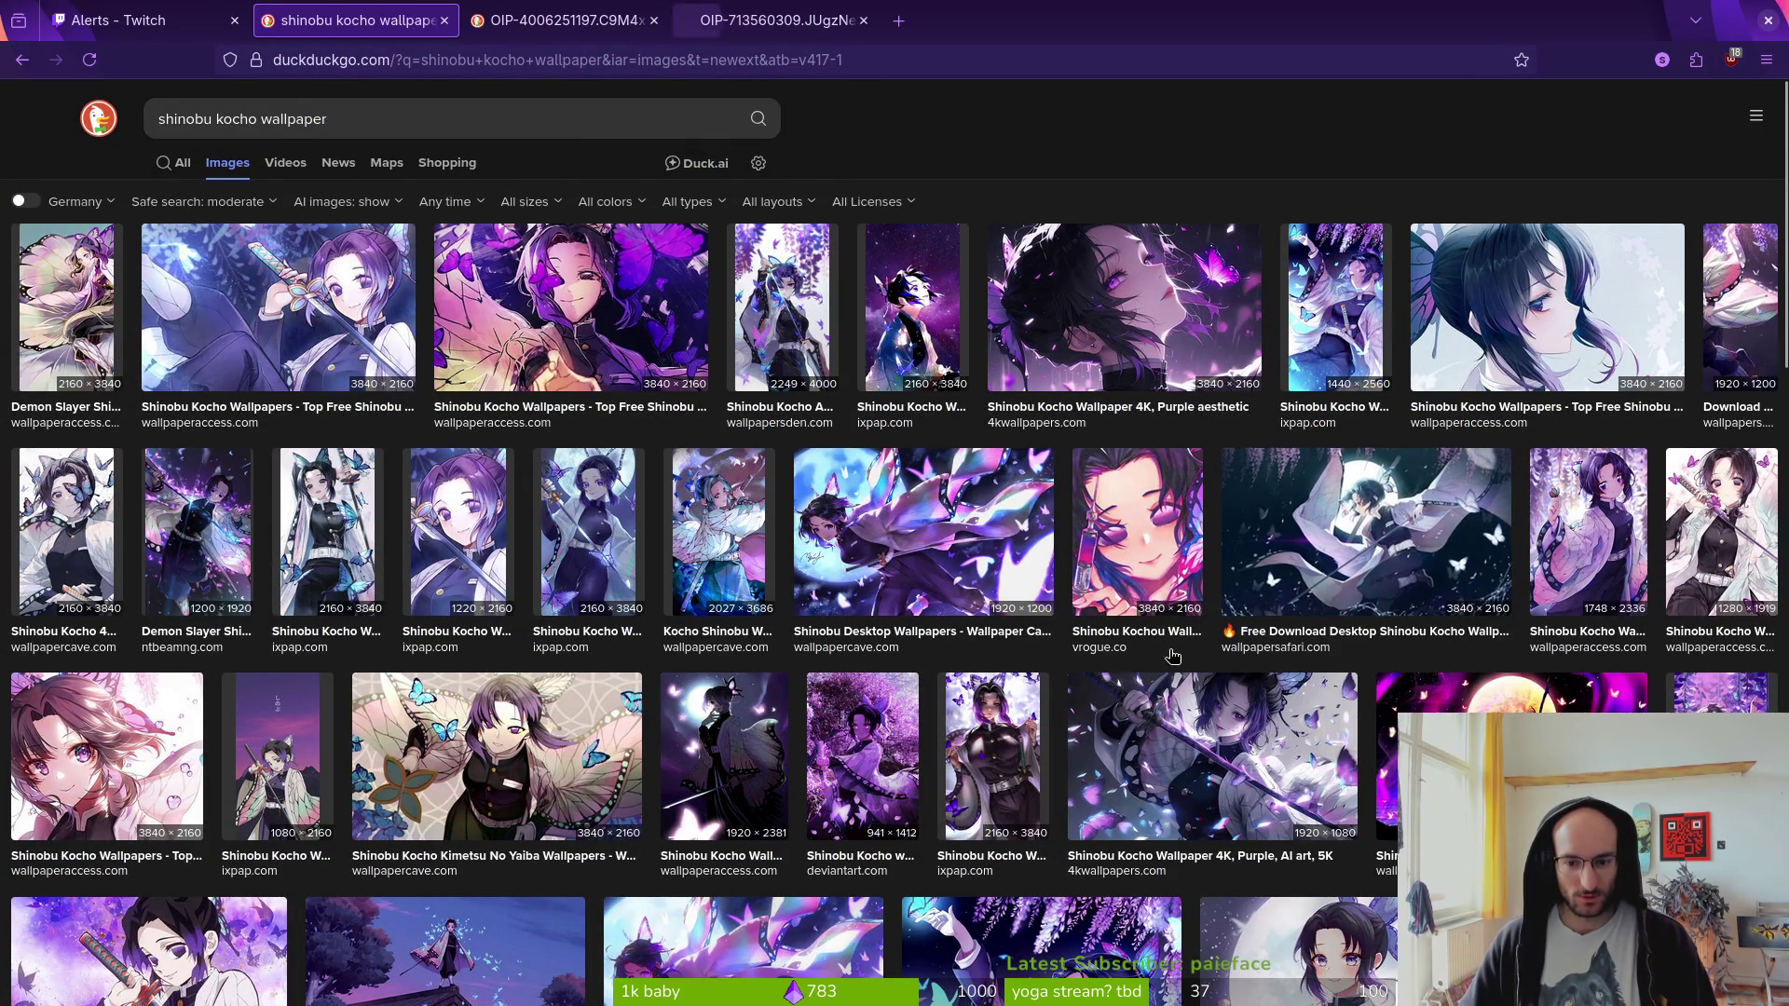
scroll(1202, 681, "down", 3)
scroll(978, 648, "down", 4)
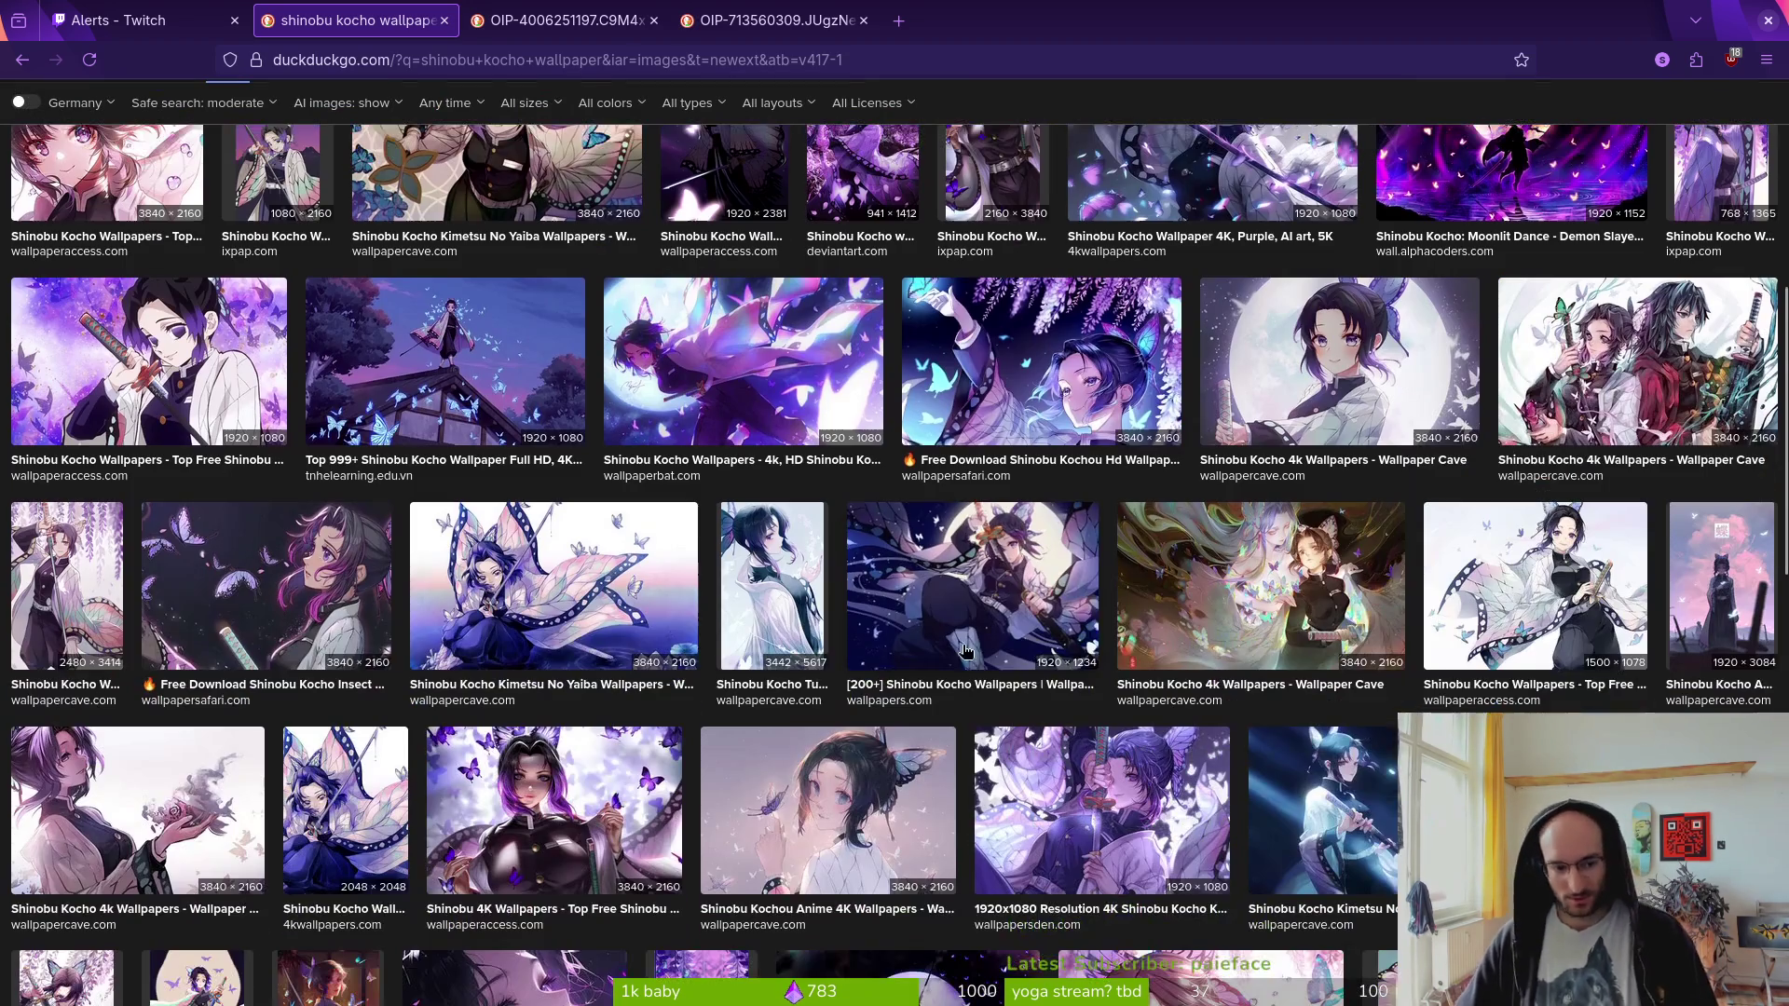
right_click(360, 604)
left_click(431, 613)
scroll(1356, 790, "down", 4)
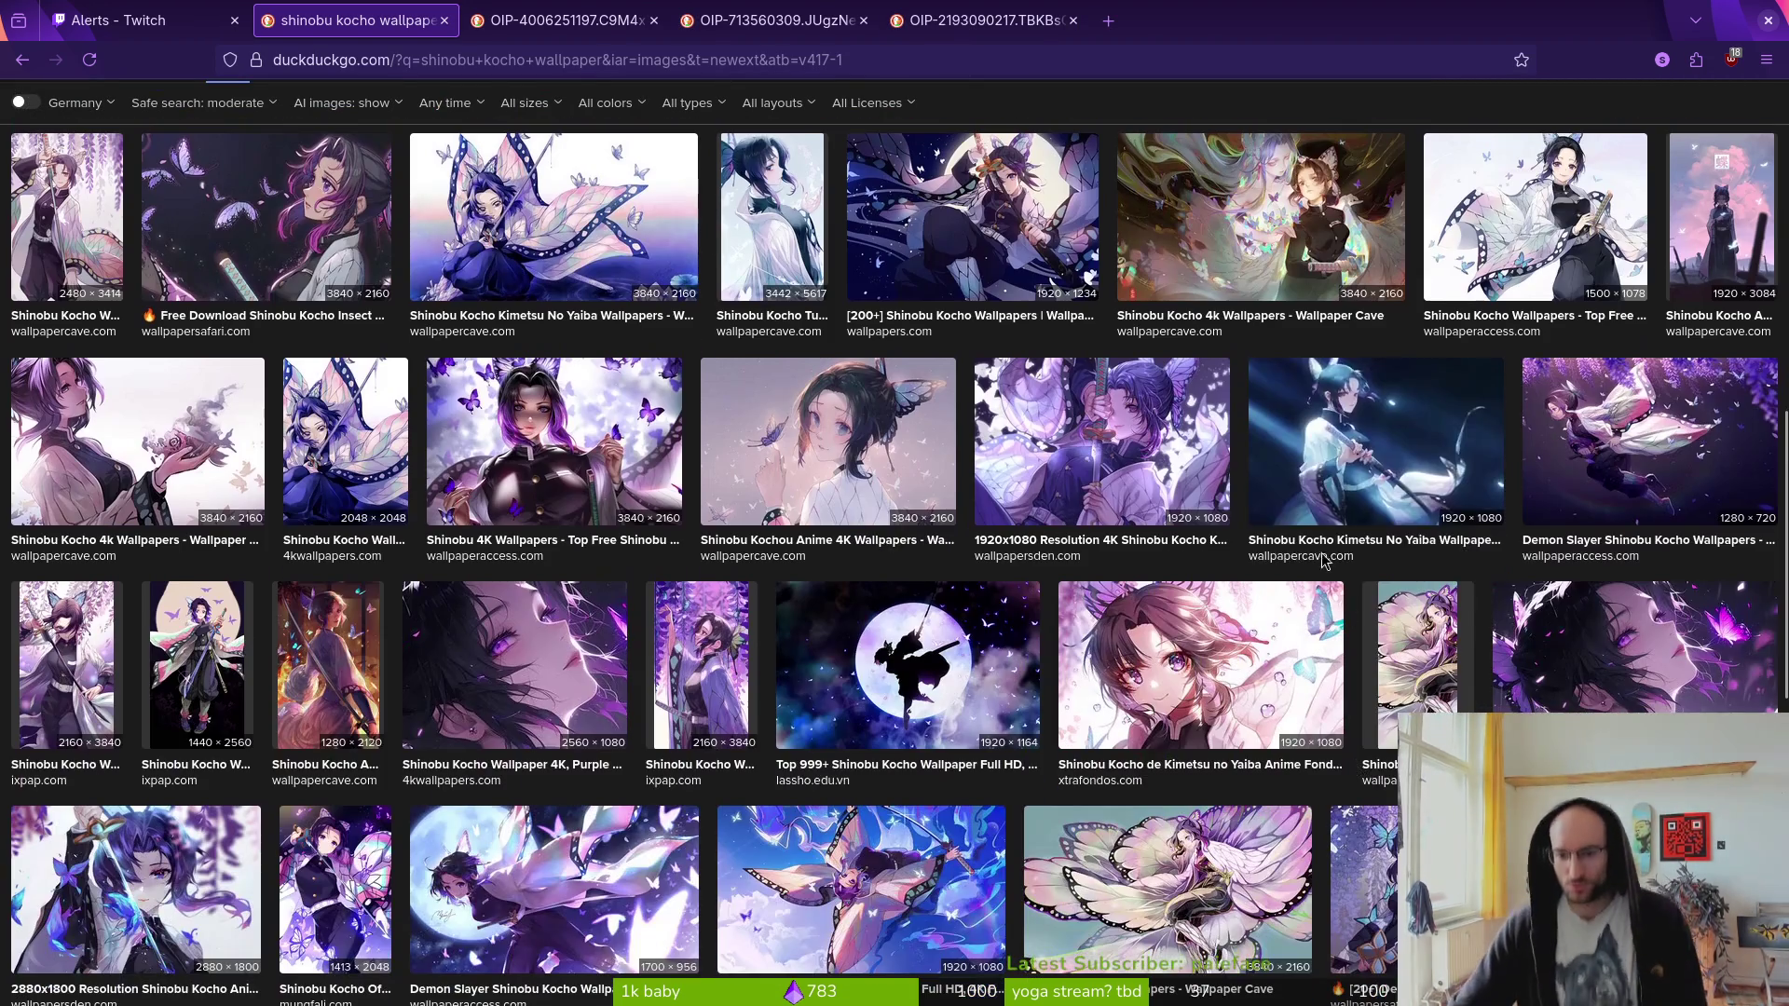
right_click(1258, 352)
key("Escape")
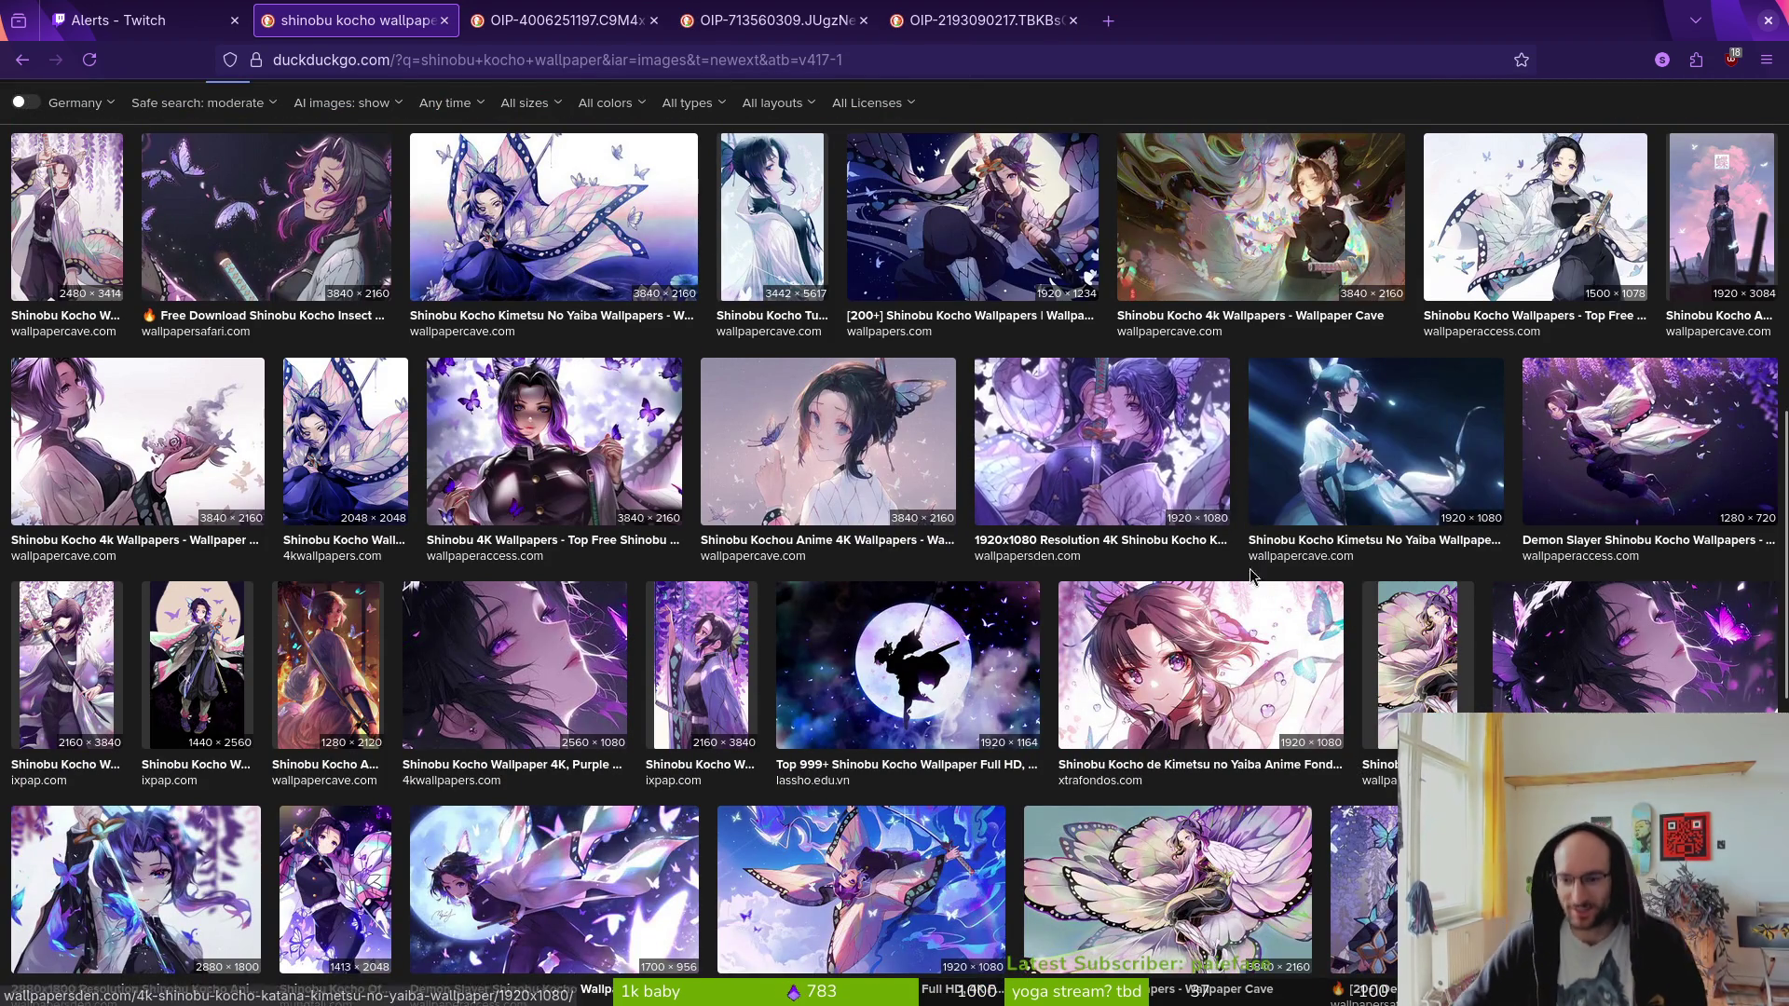
right_click(1251, 379)
left_click(1369, 391)
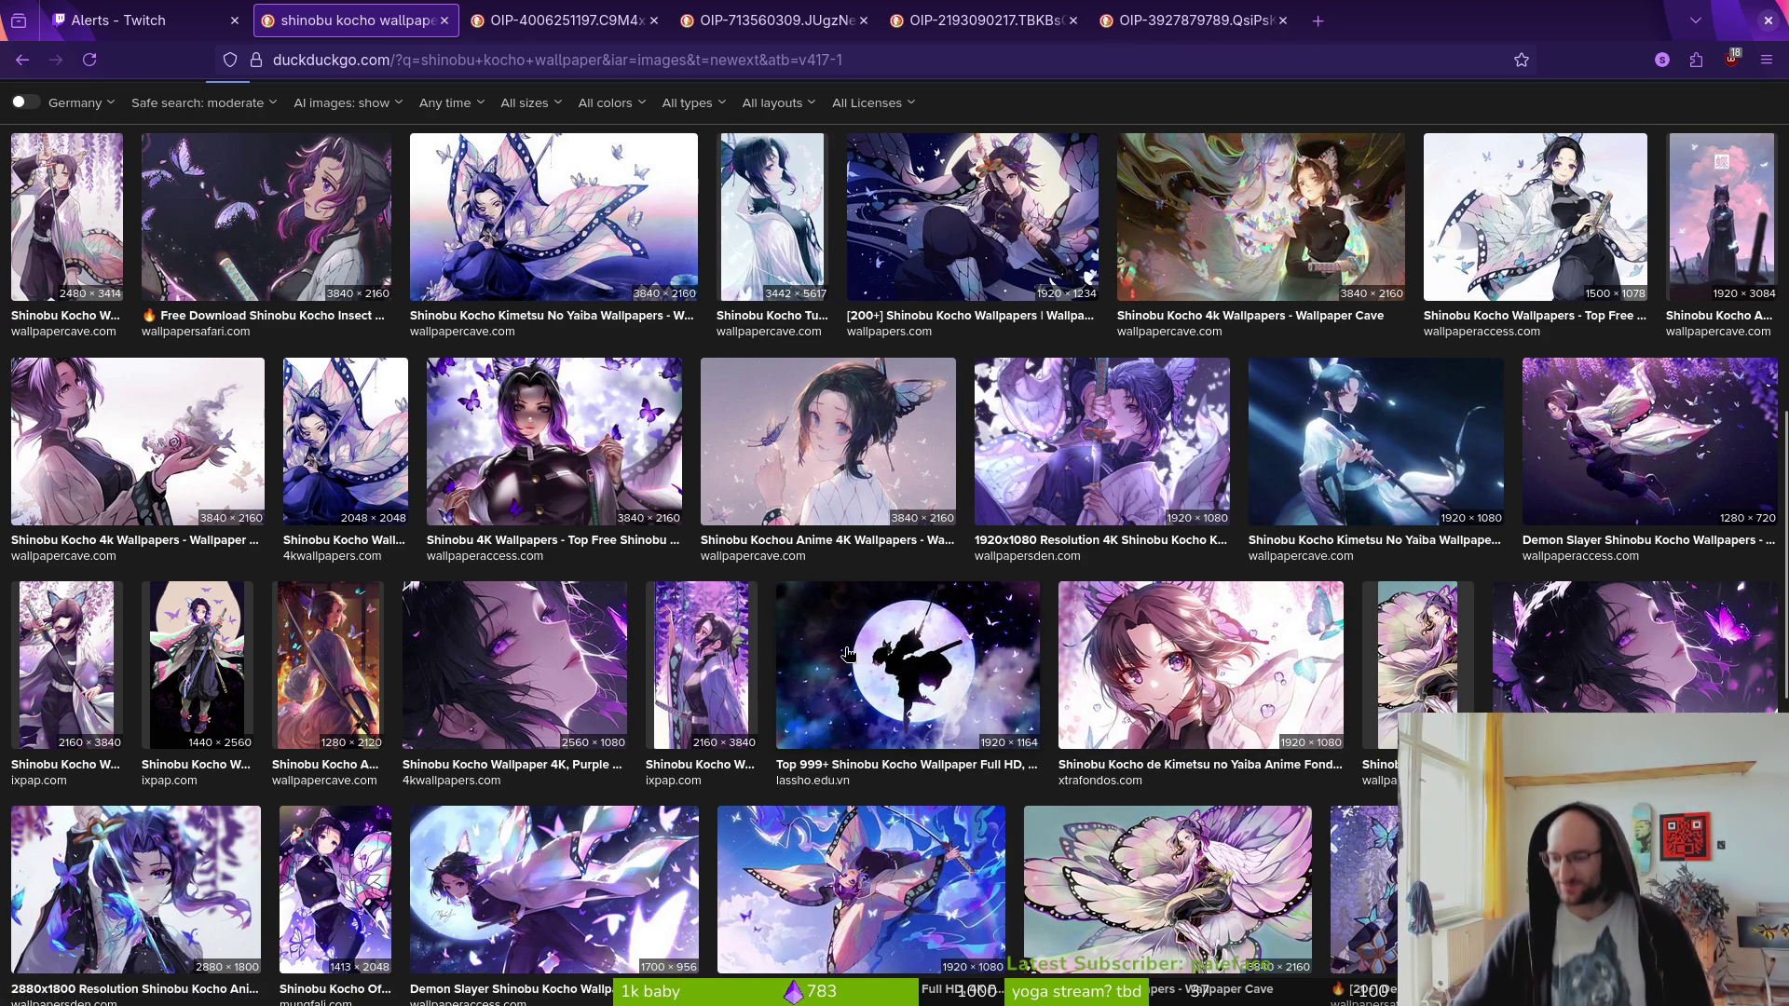
scroll(886, 663, "down", 3)
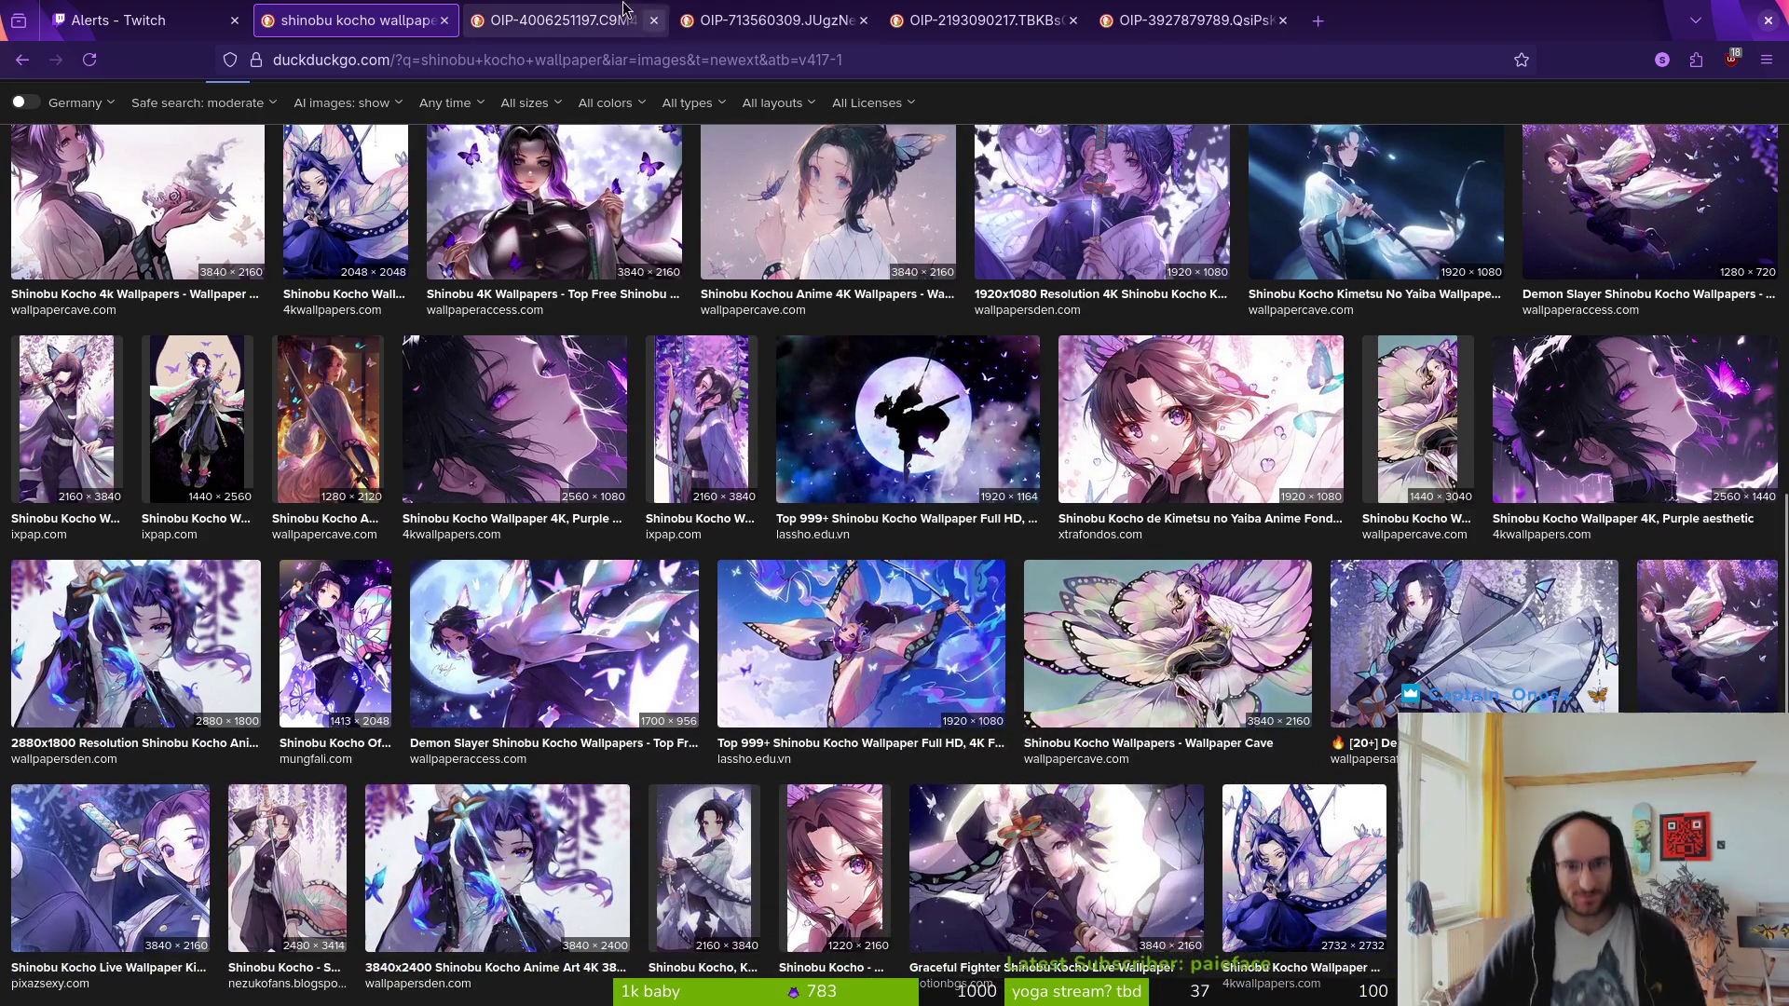
key("ctrl+Tab")
- Save the purple wallpaper as shinobukocho.jpg in Downloads/random pics/anime
right_click(817, 511)
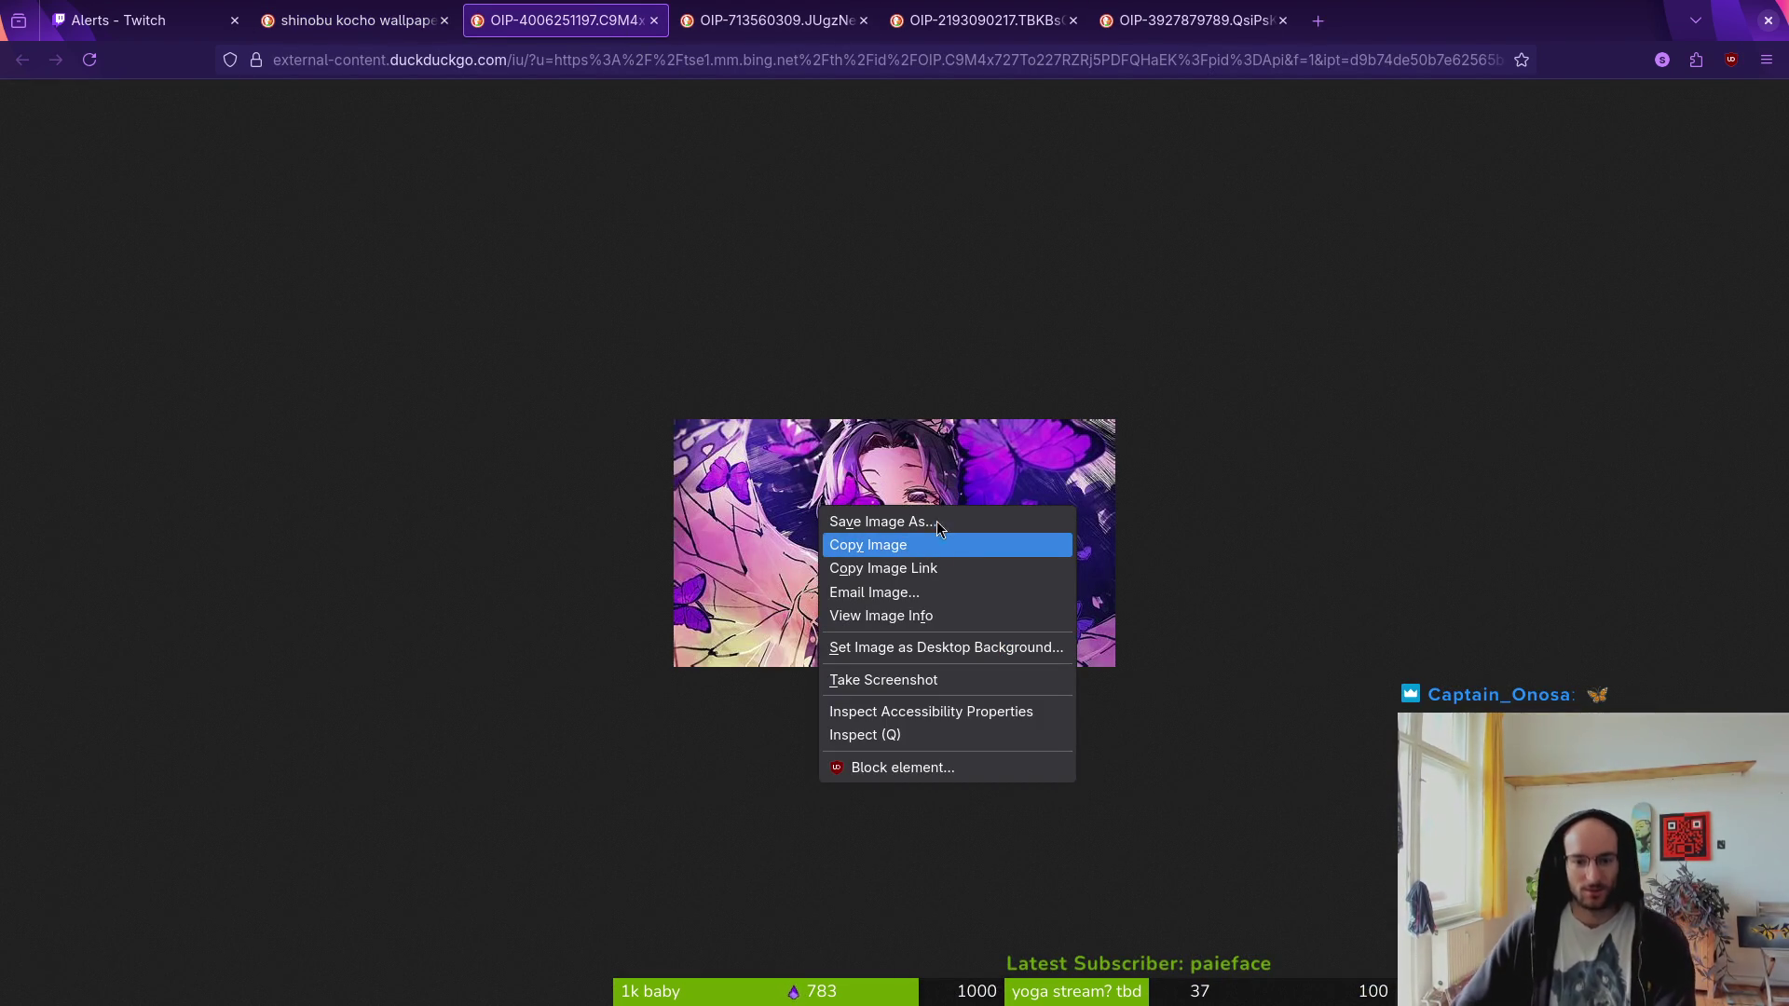
left_click(941, 519)
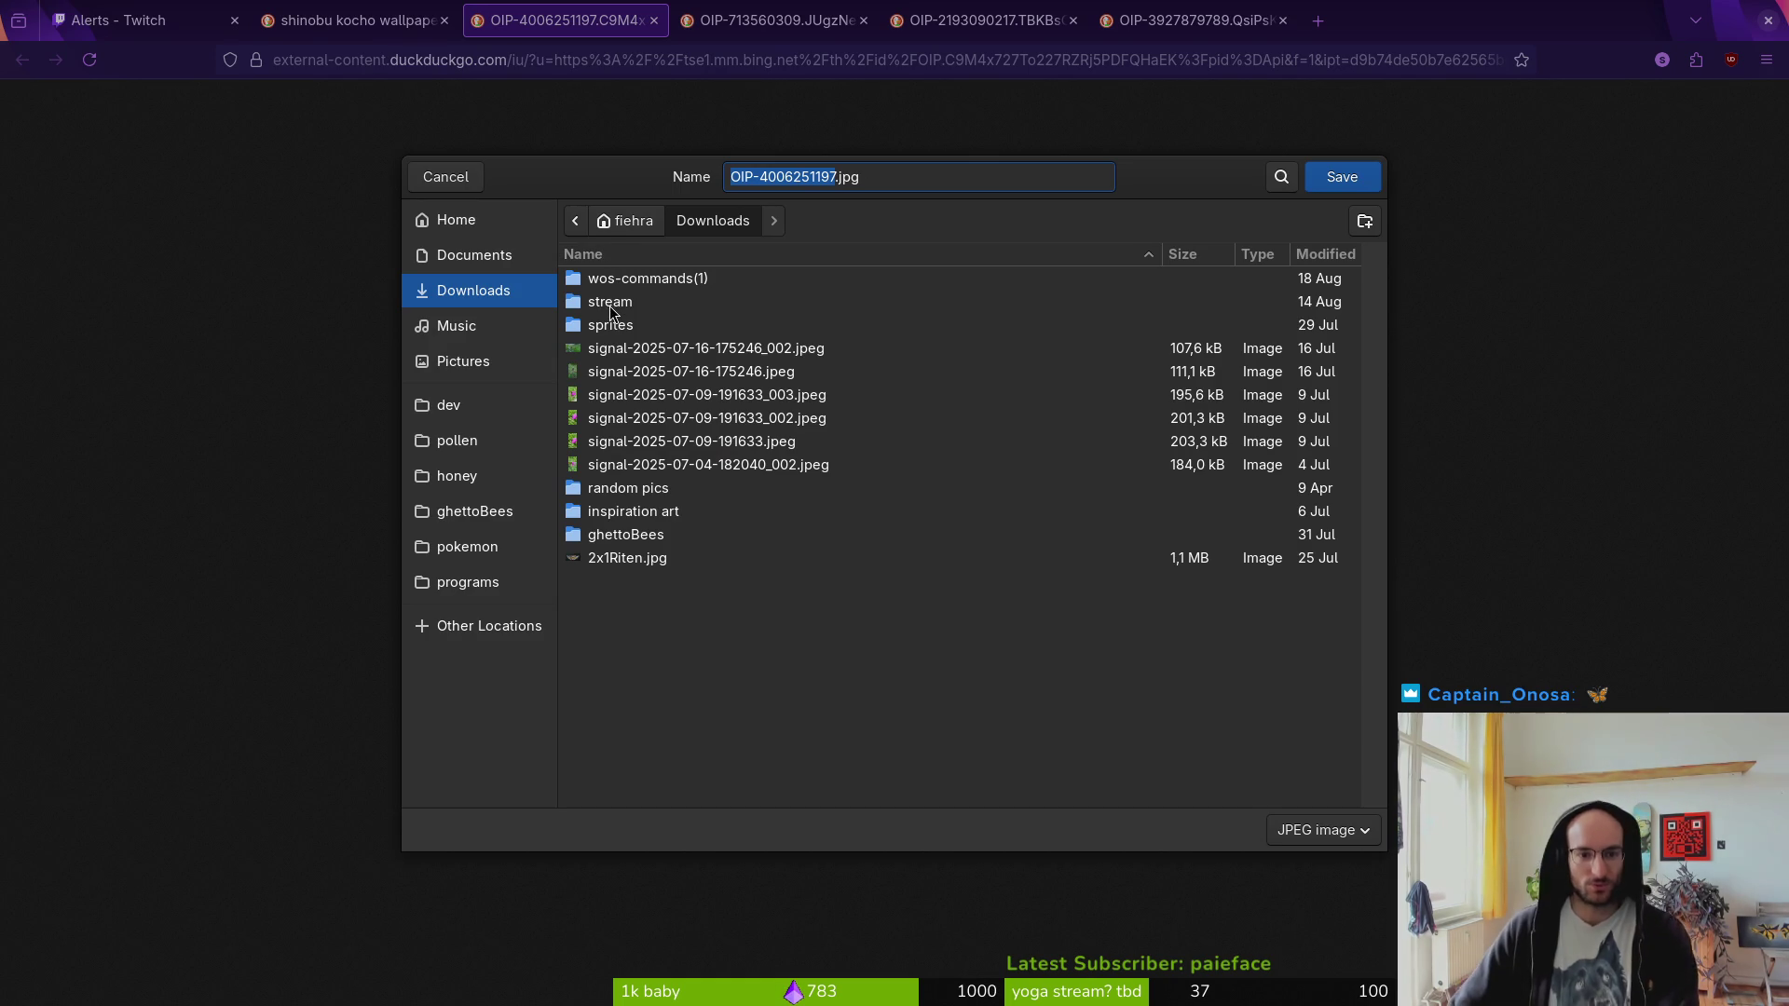
left_click(615, 310)
double_click(652, 491)
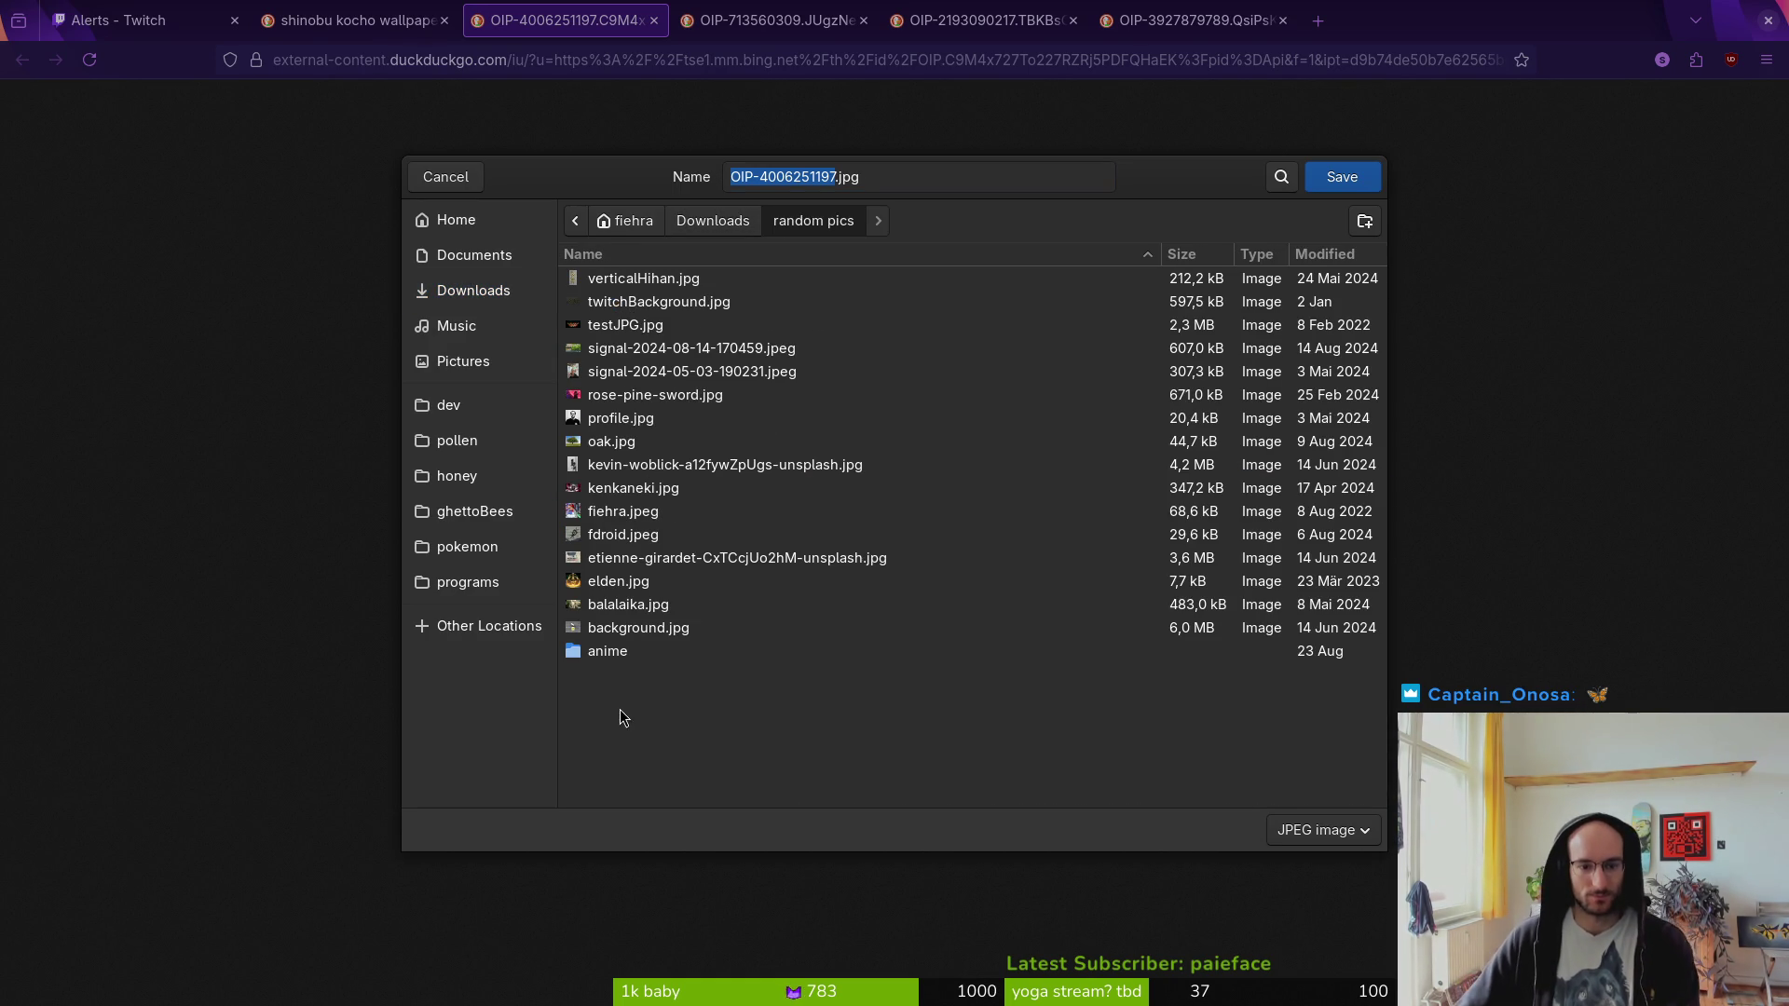
double_click(614, 651)
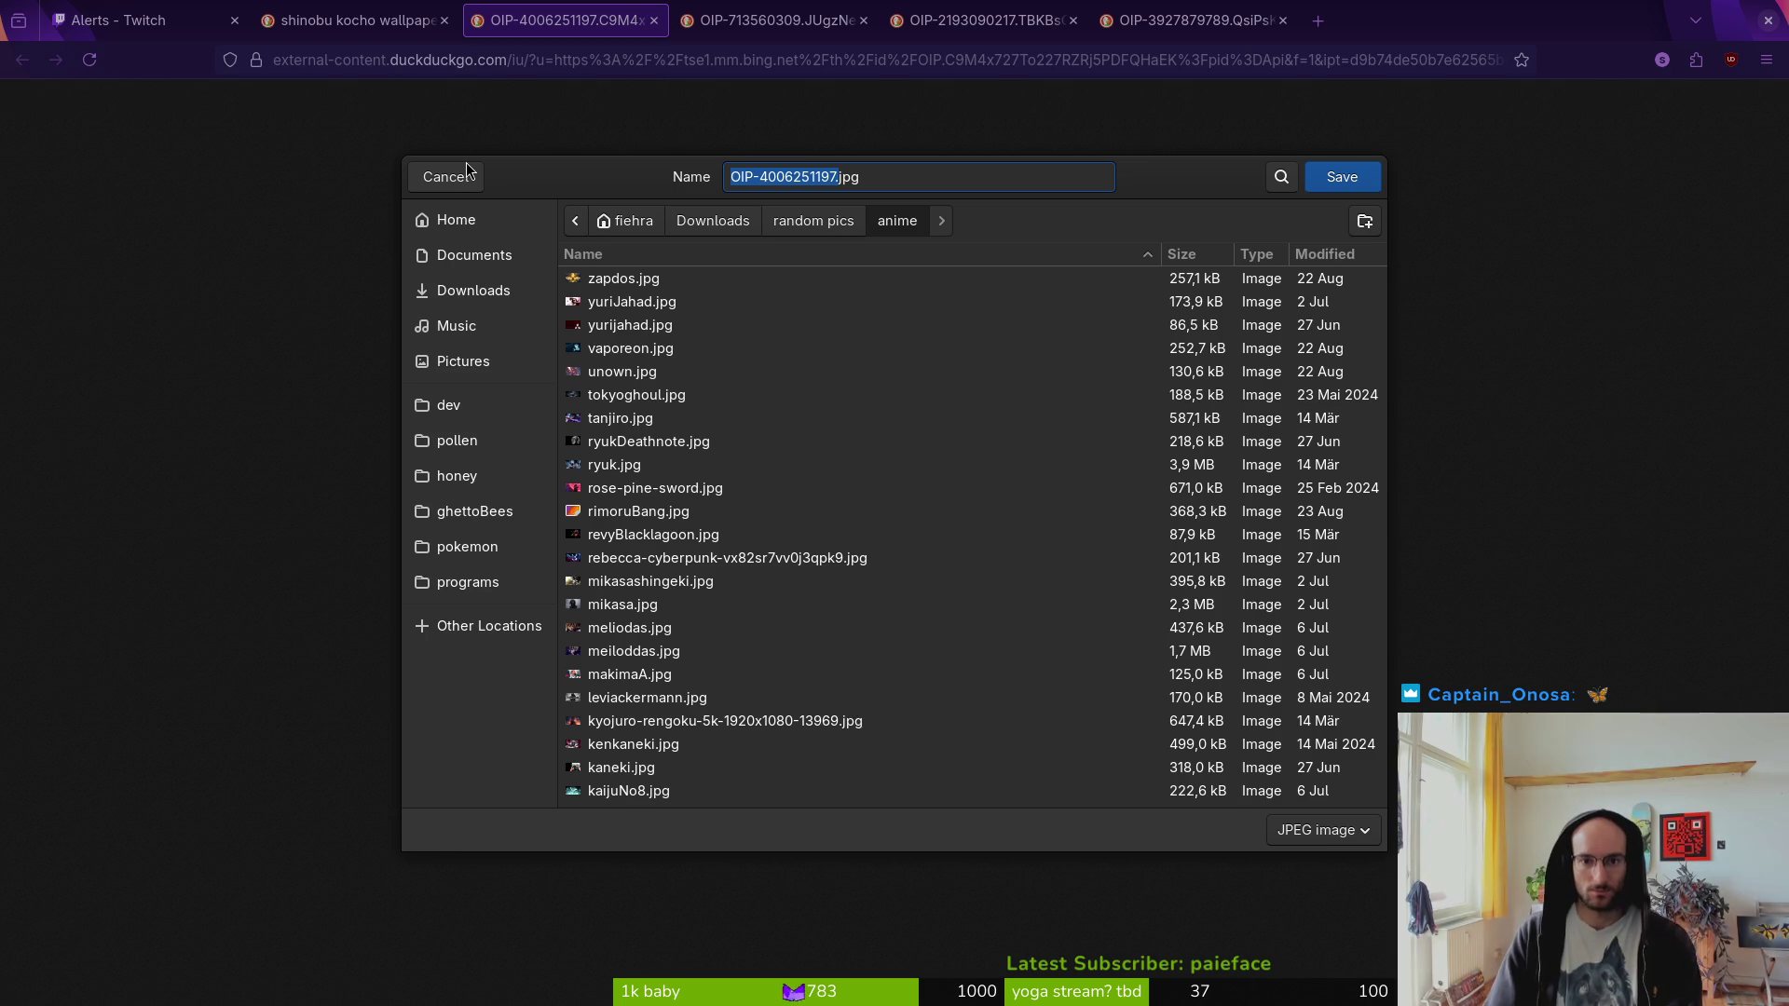
type("sho")
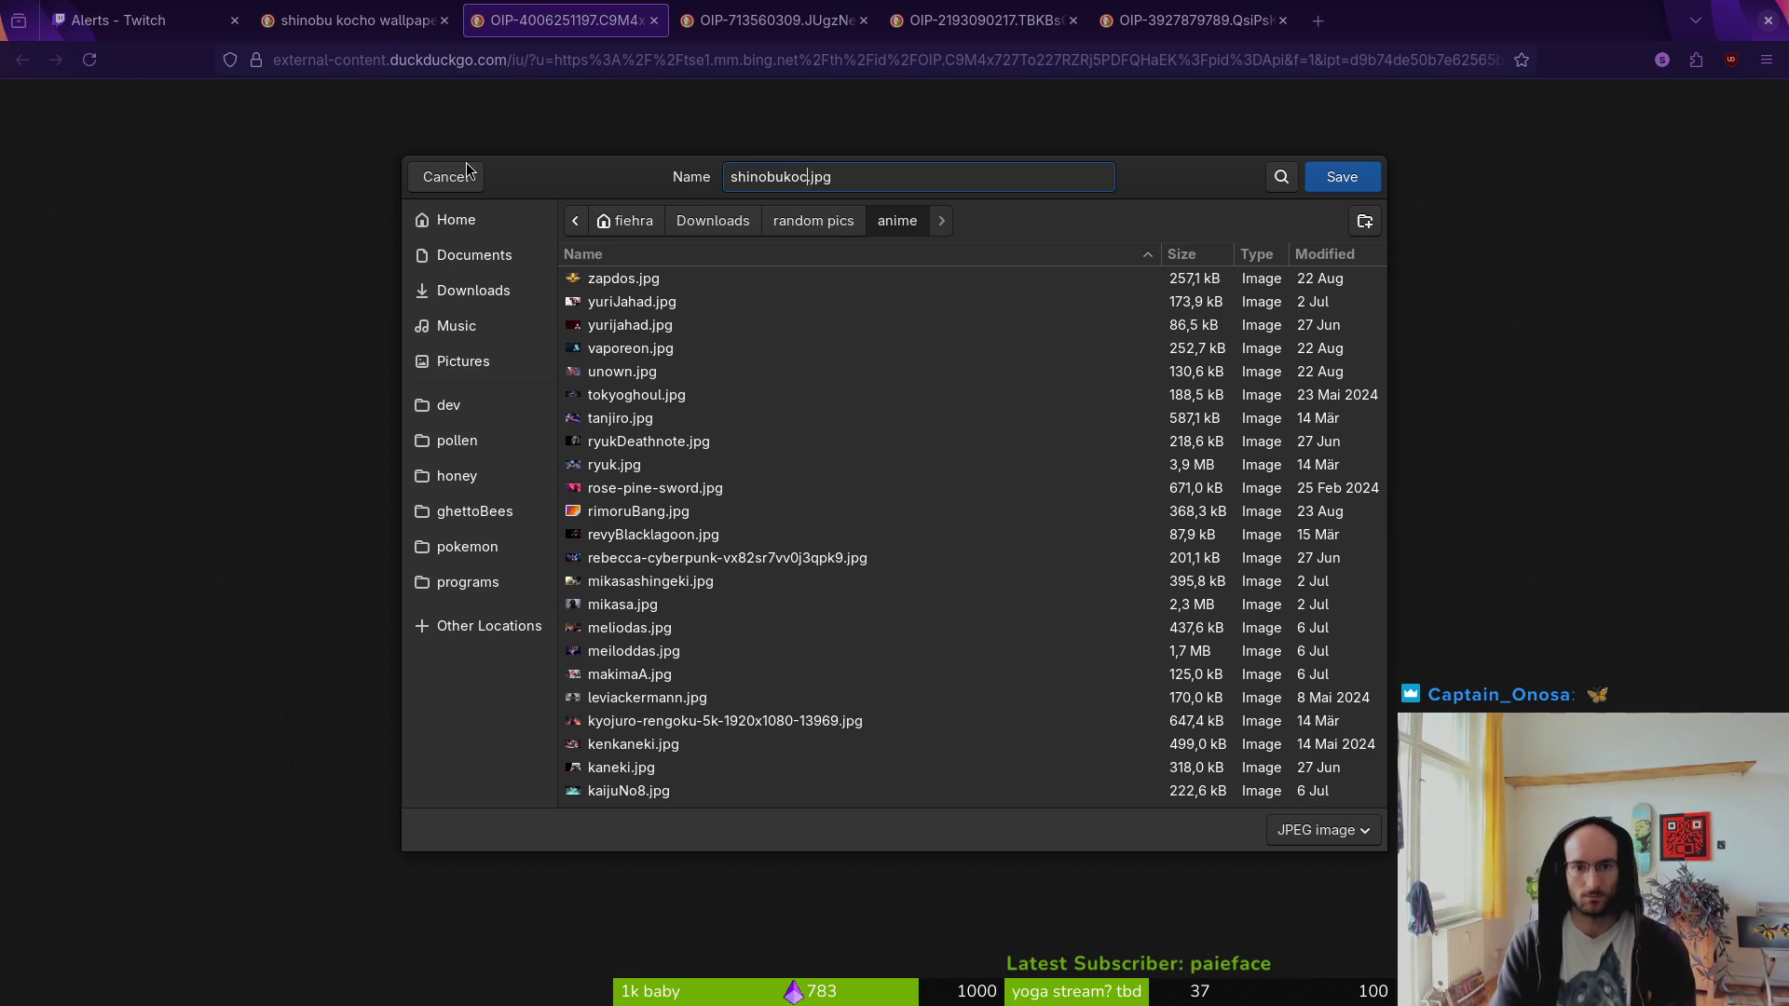
key("Return")
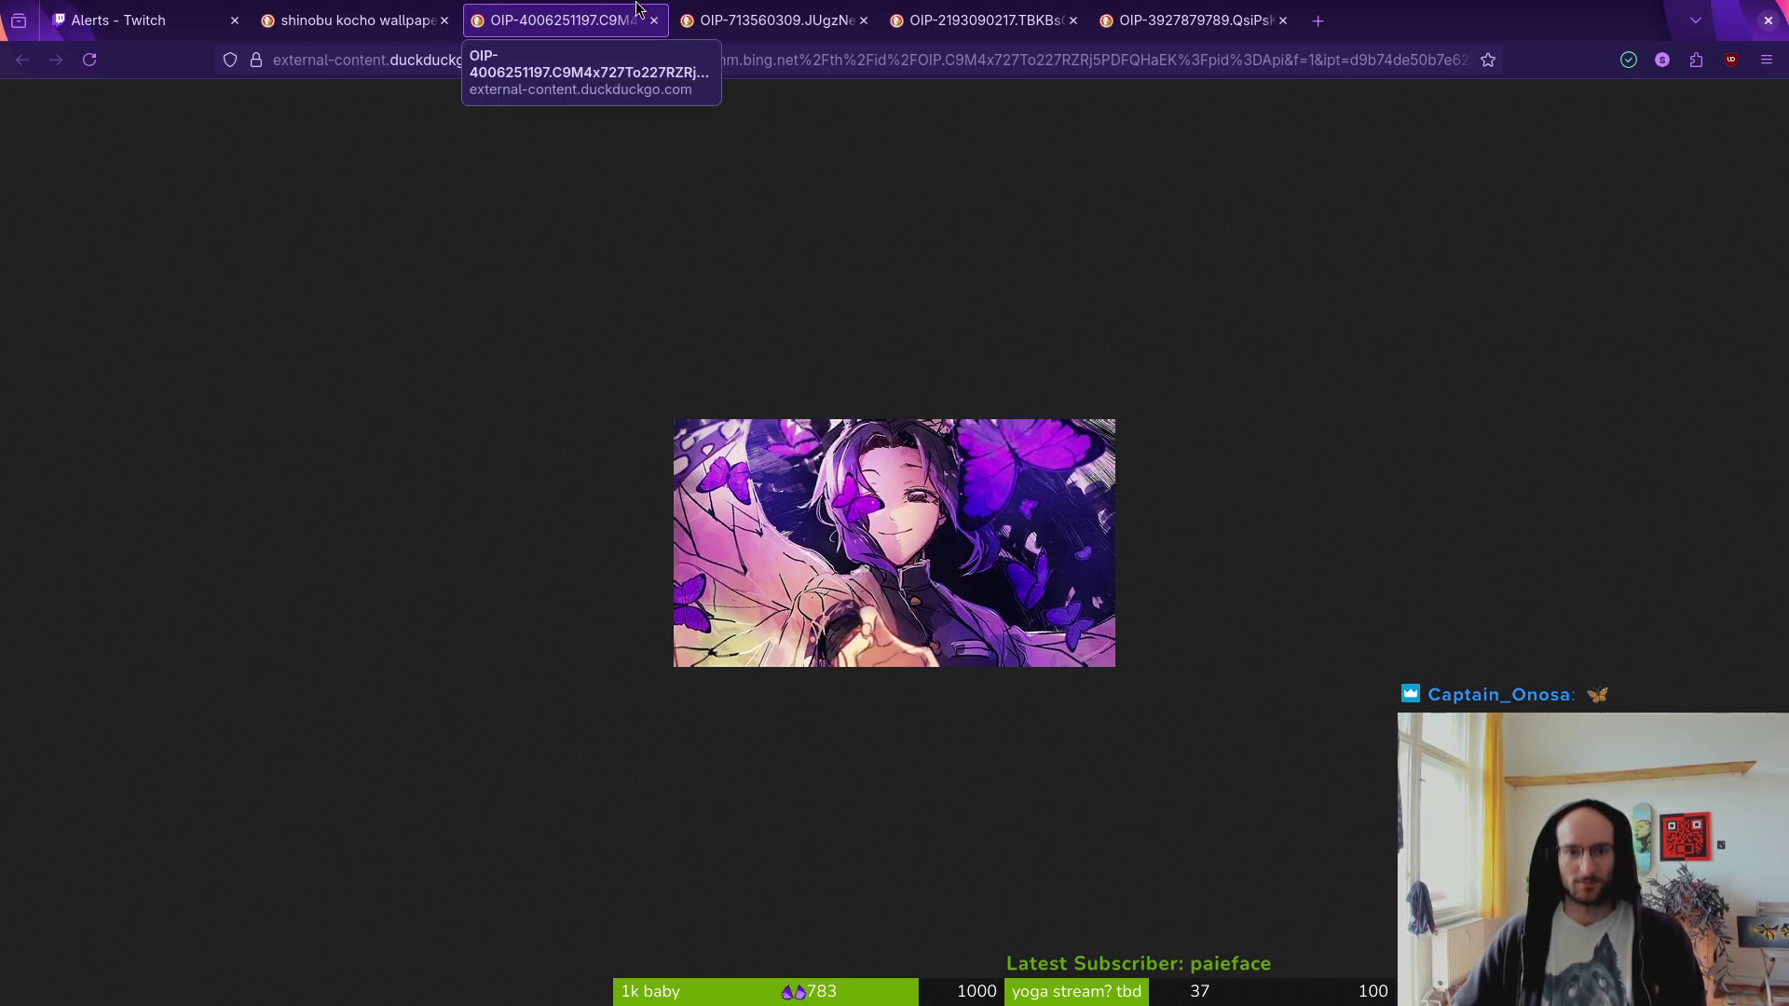
left_click(820, 9)
left_click(559, 20)
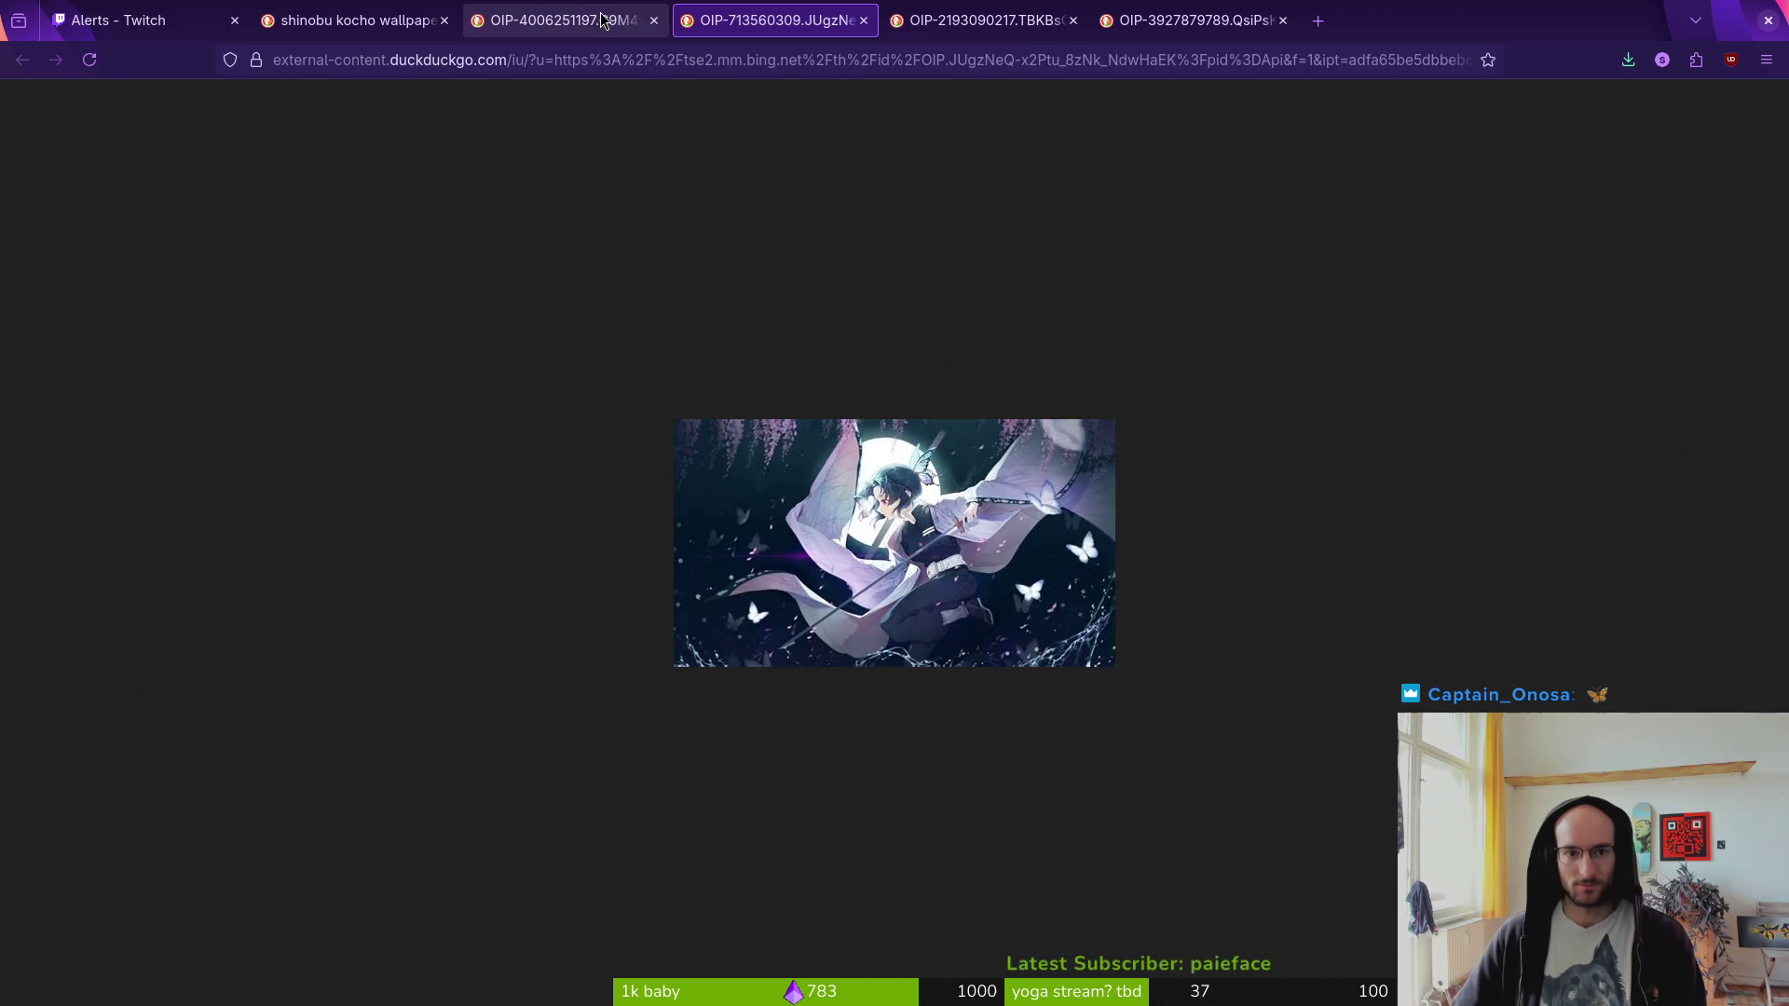
- Preview the purple Shinobu wallpaper from the search results, then close it
right_click(841, 519)
left_click(420, 140)
left_click(354, 21)
scroll(1181, 551, "up", 10)
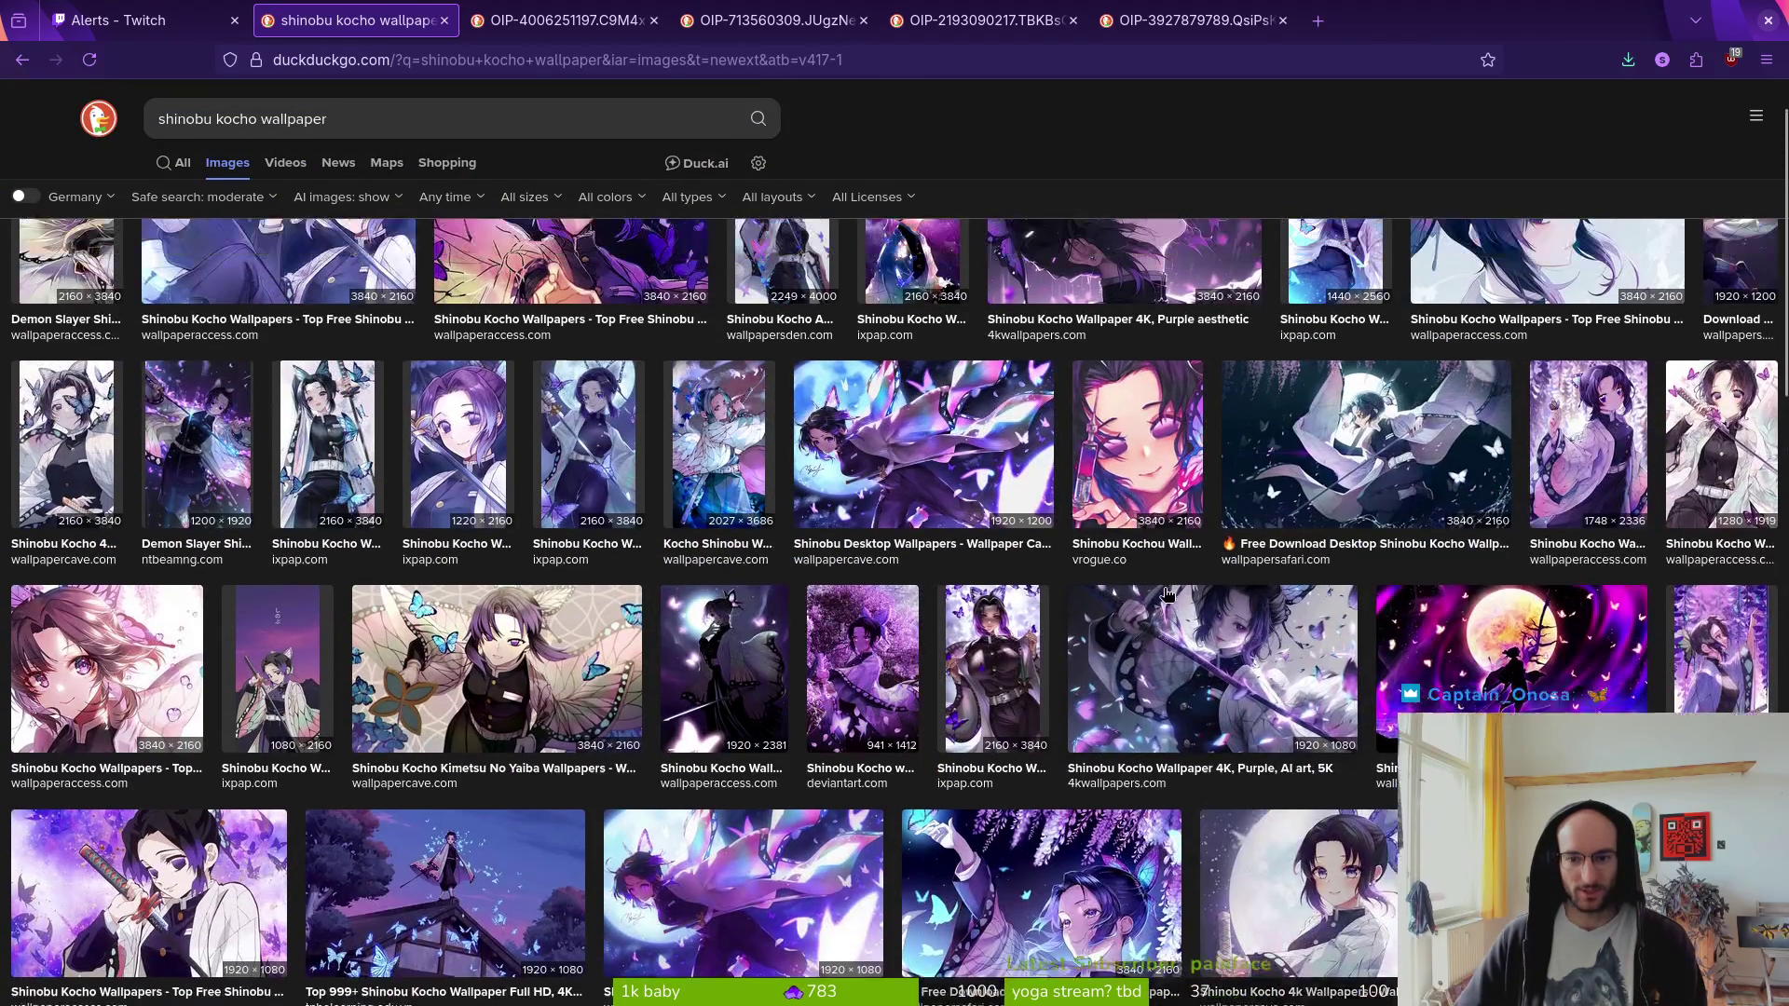
scroll(1181, 550, "up", 2)
left_click(571, 308)
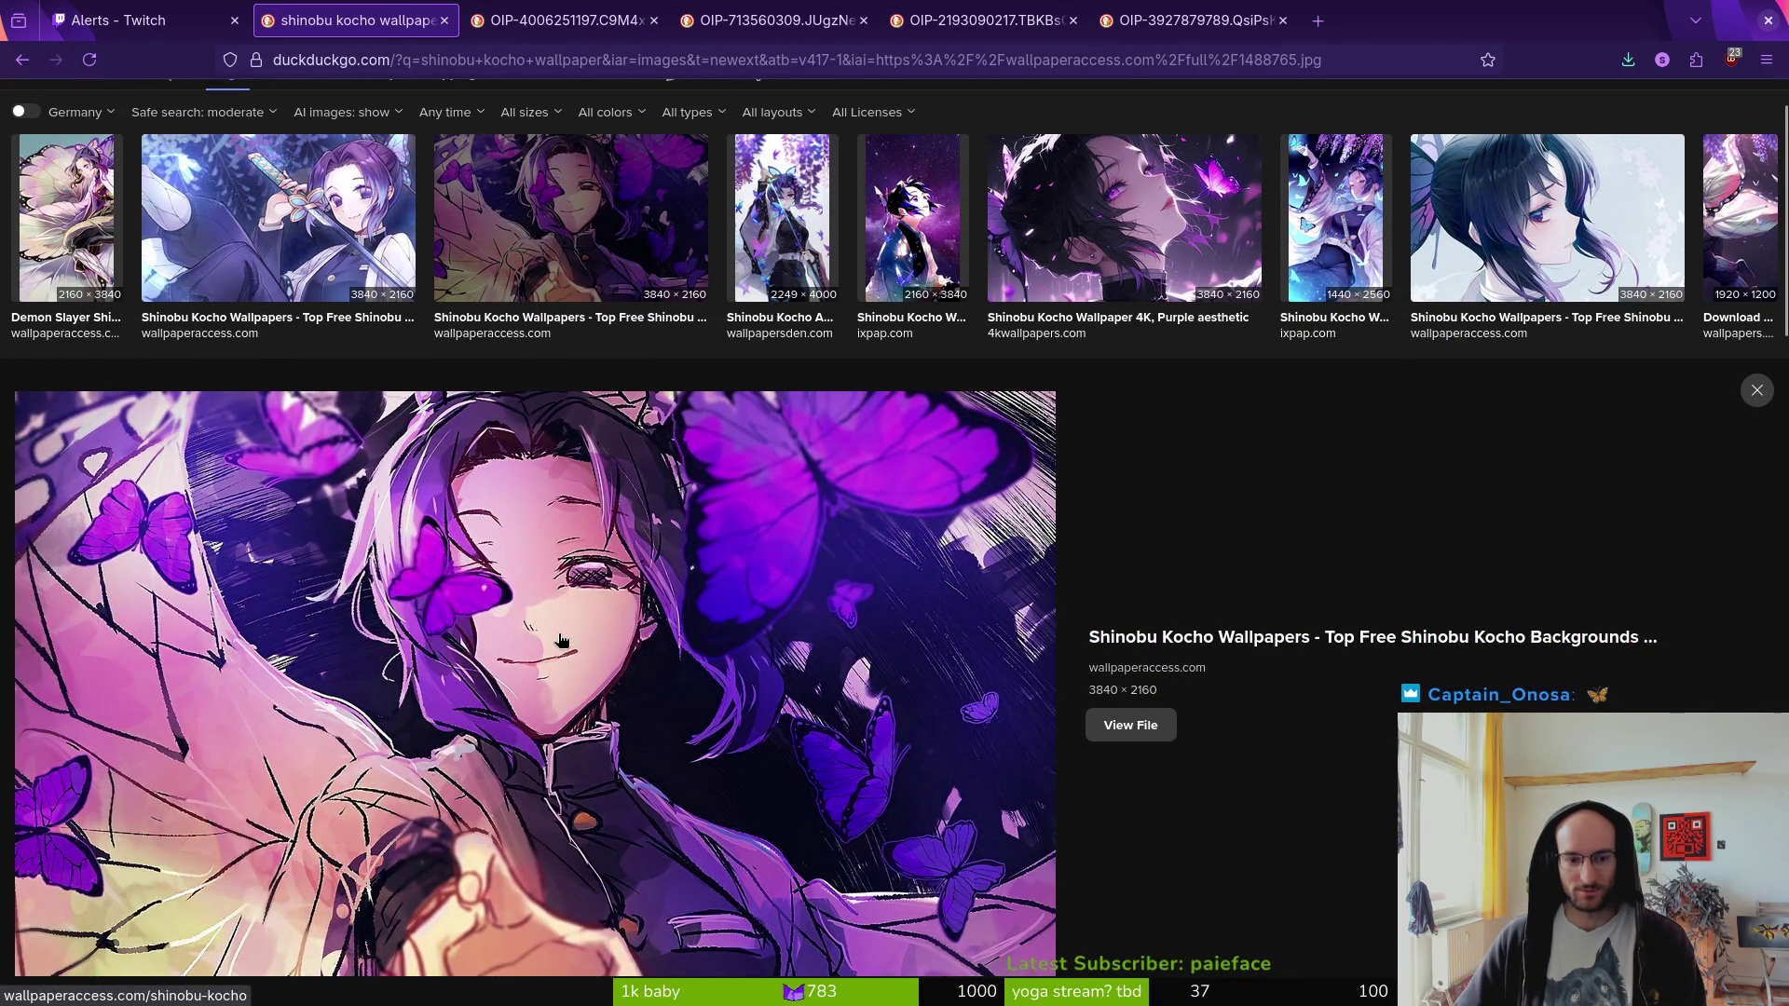
left_click(570, 224)
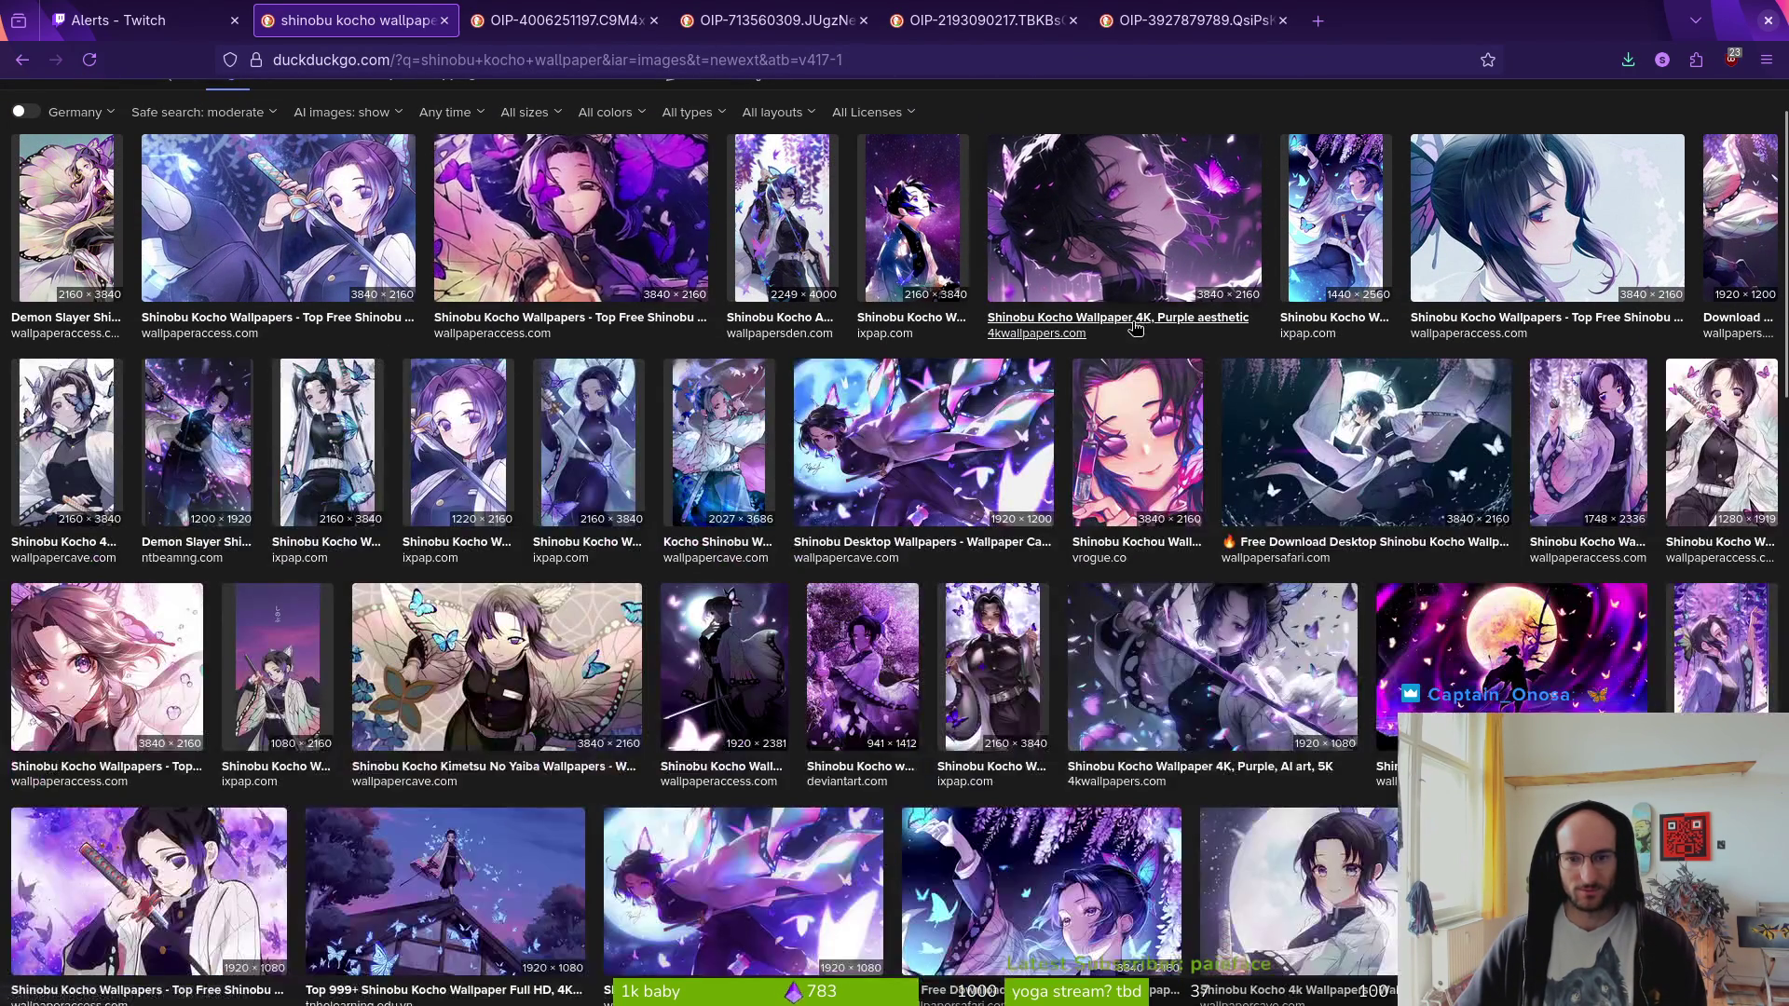
- Save the full-size moonlit Shinobu wallpaper from wallpapersafari over shinobukocho.jpg
left_click(1212, 521)
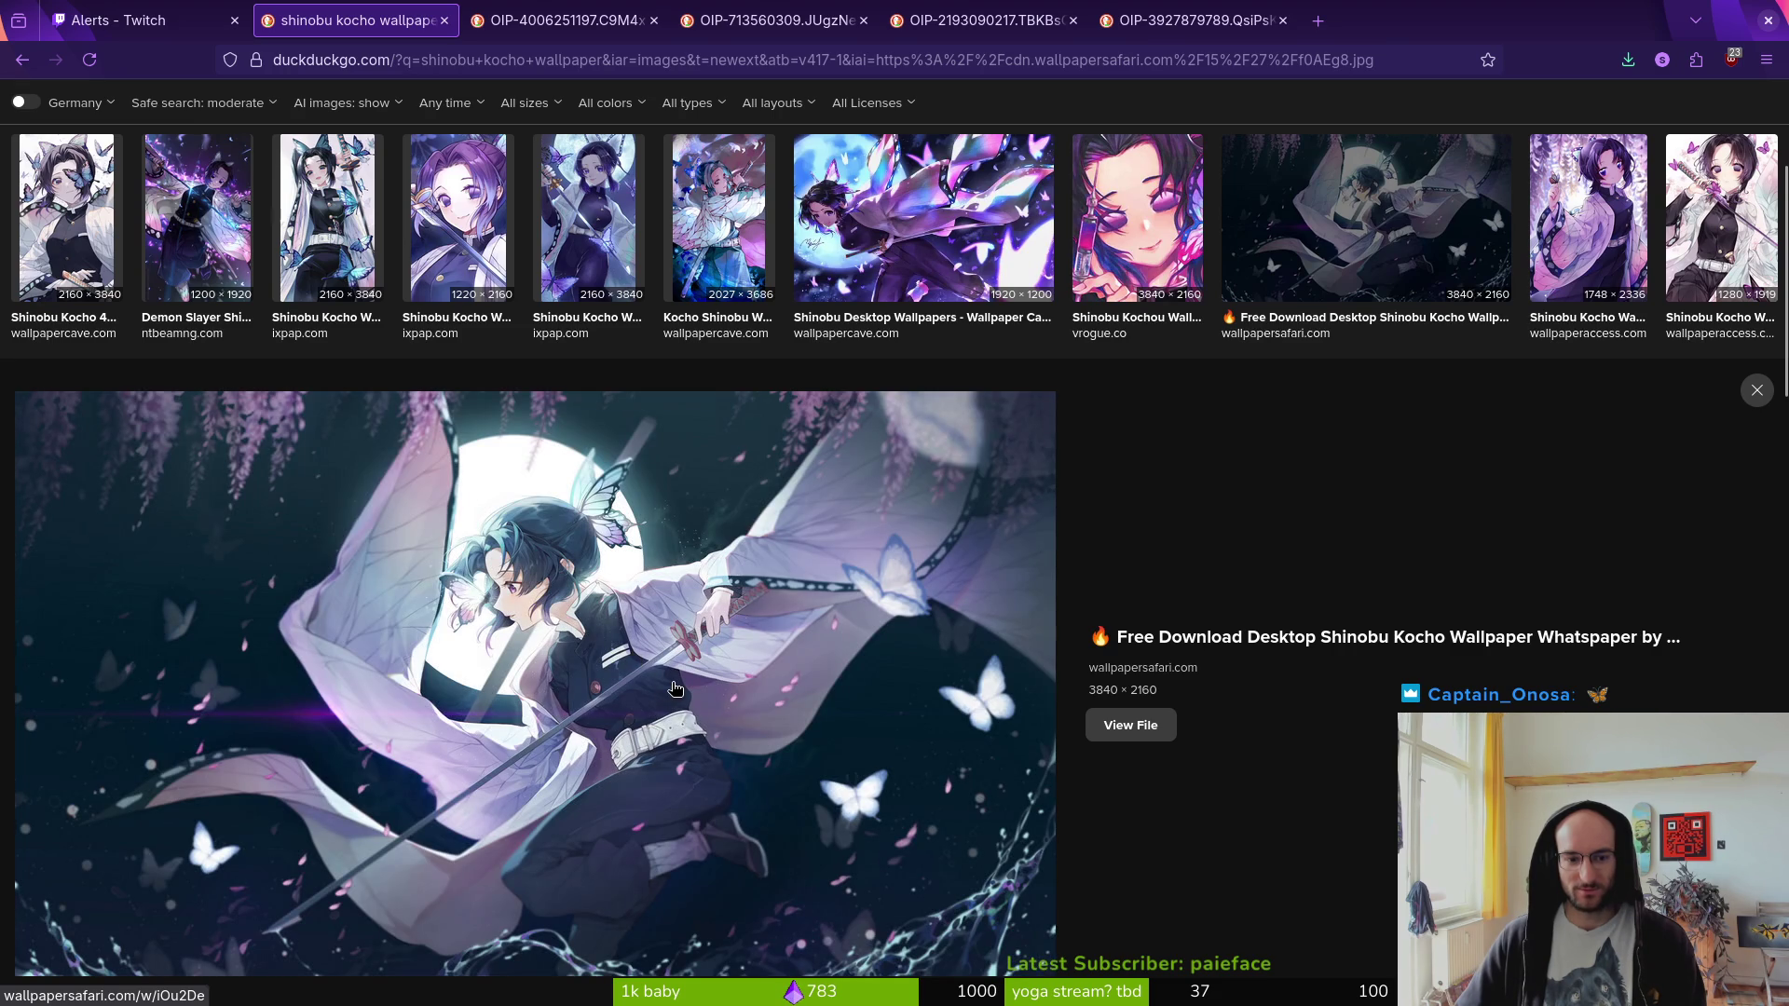
right_click(676, 689)
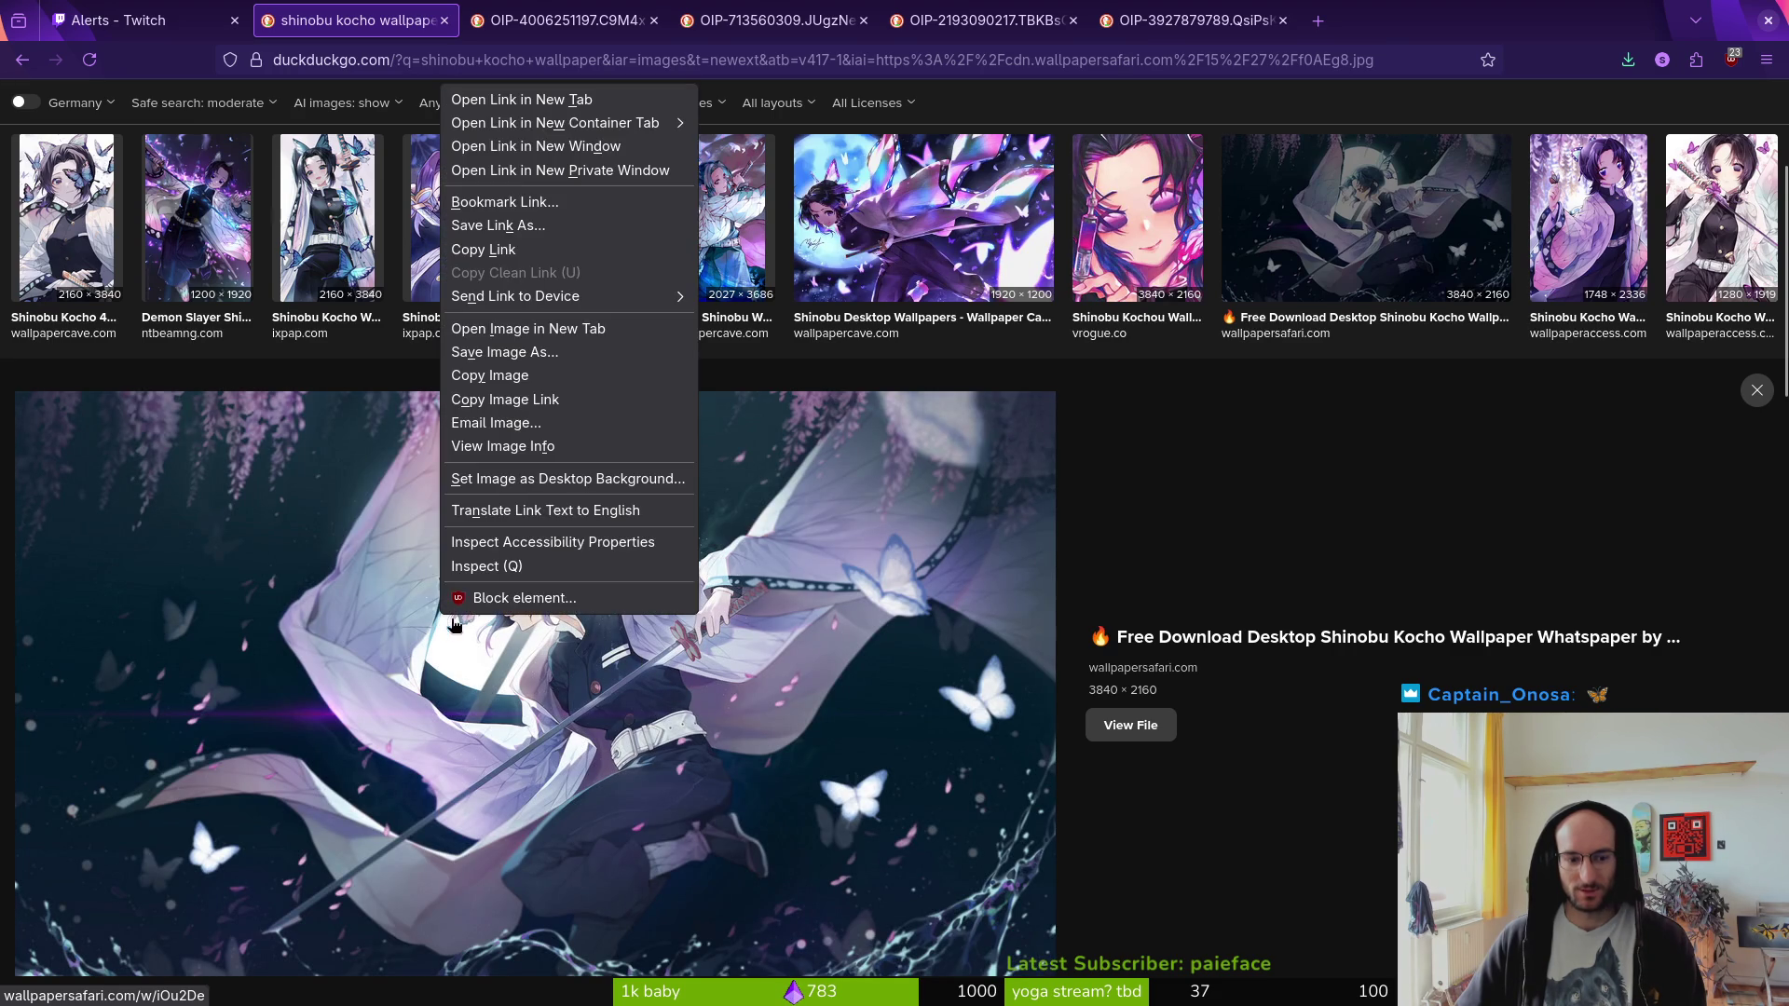
left_click(522, 345)
left_click(568, 20)
right_click(623, 336)
left_click(690, 350)
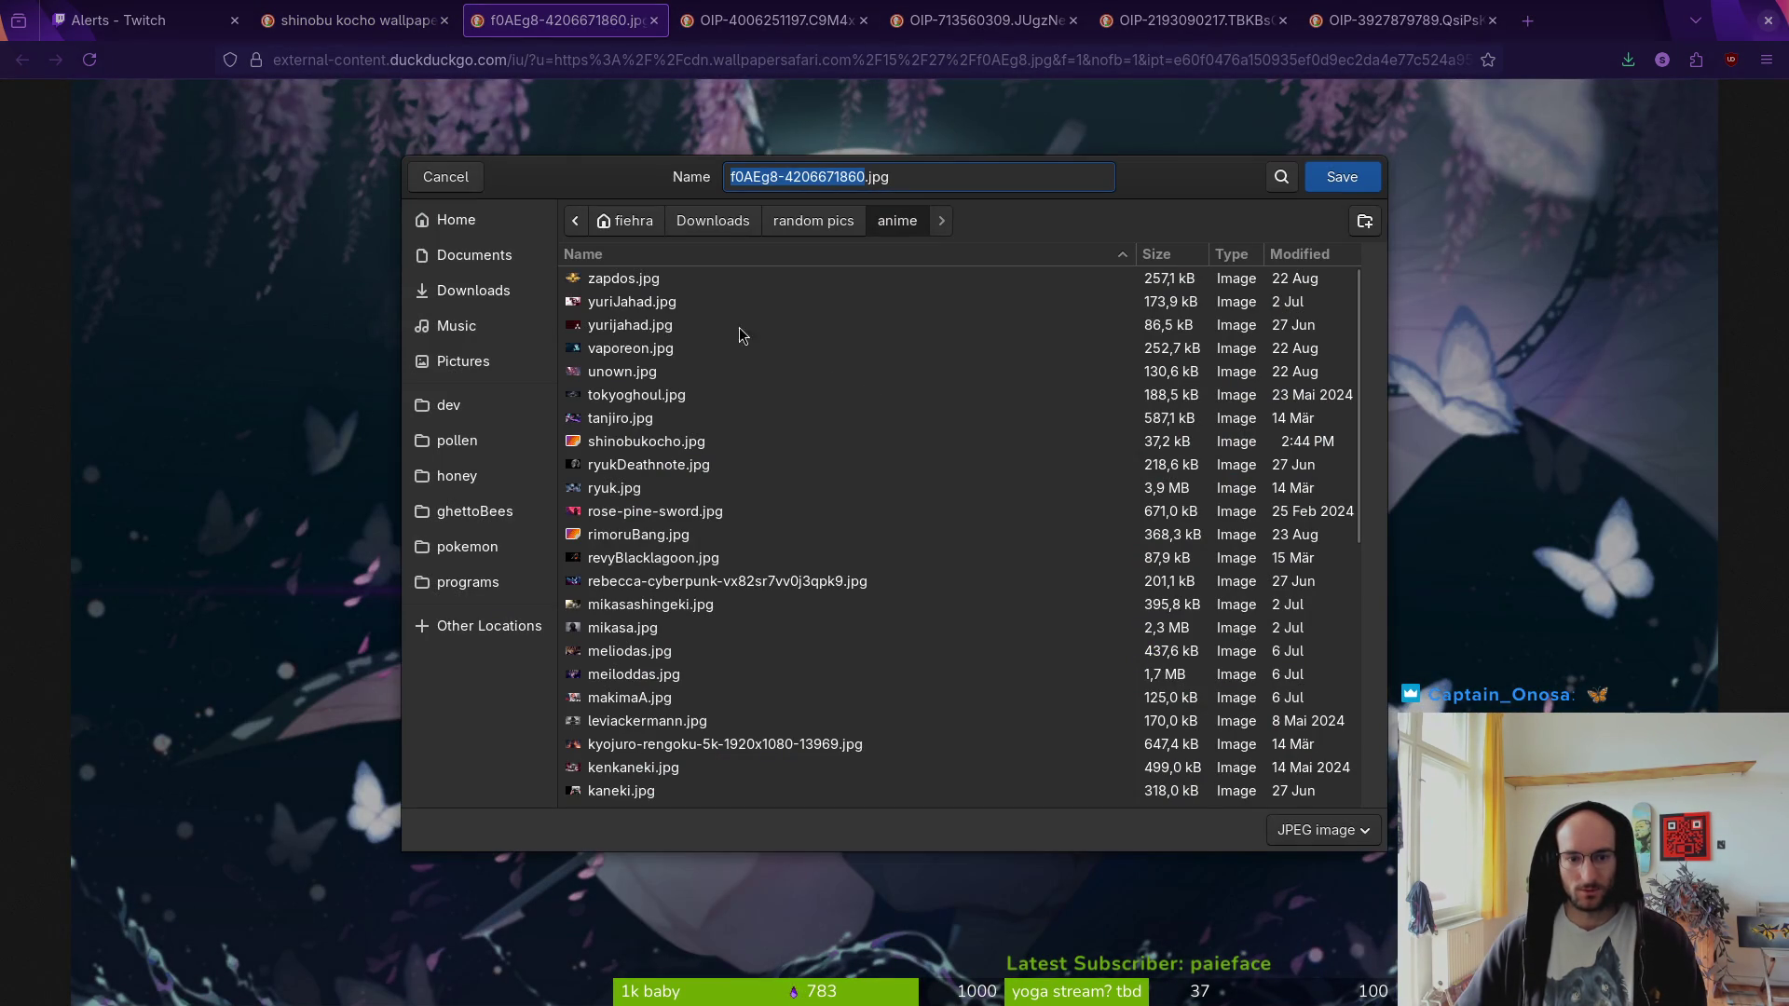
scroll(705, 522, "down", 10)
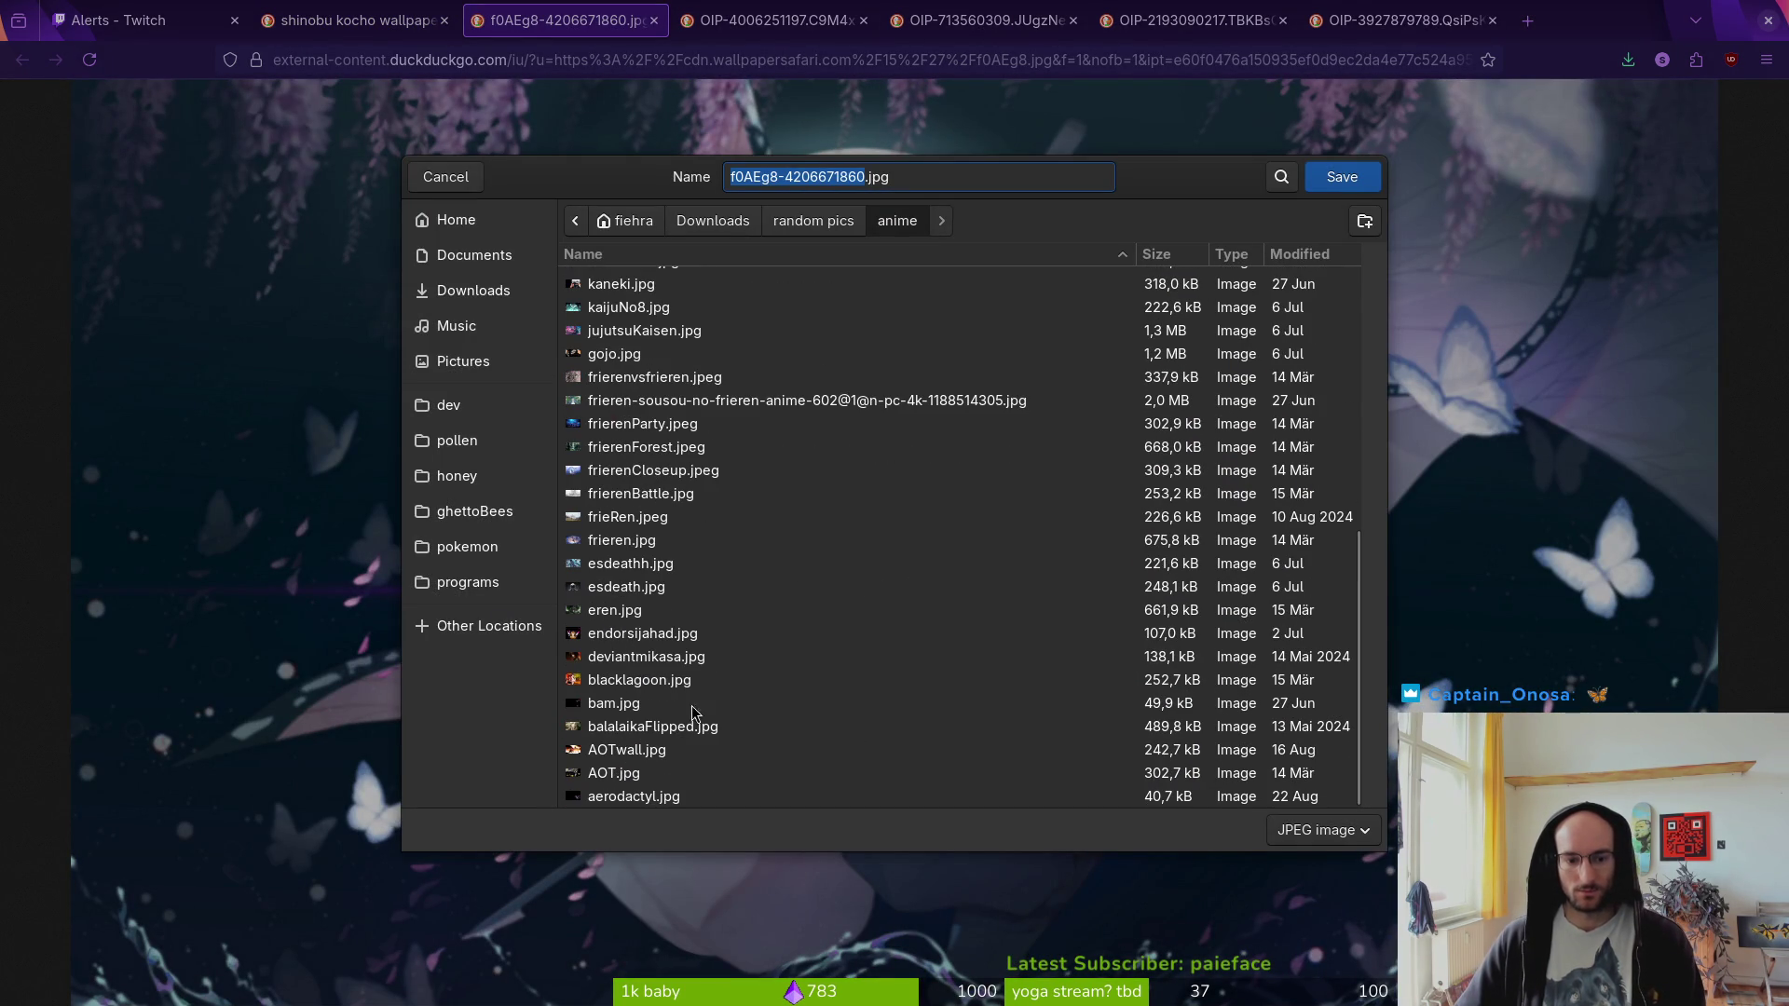
scroll(624, 508, "up", 10)
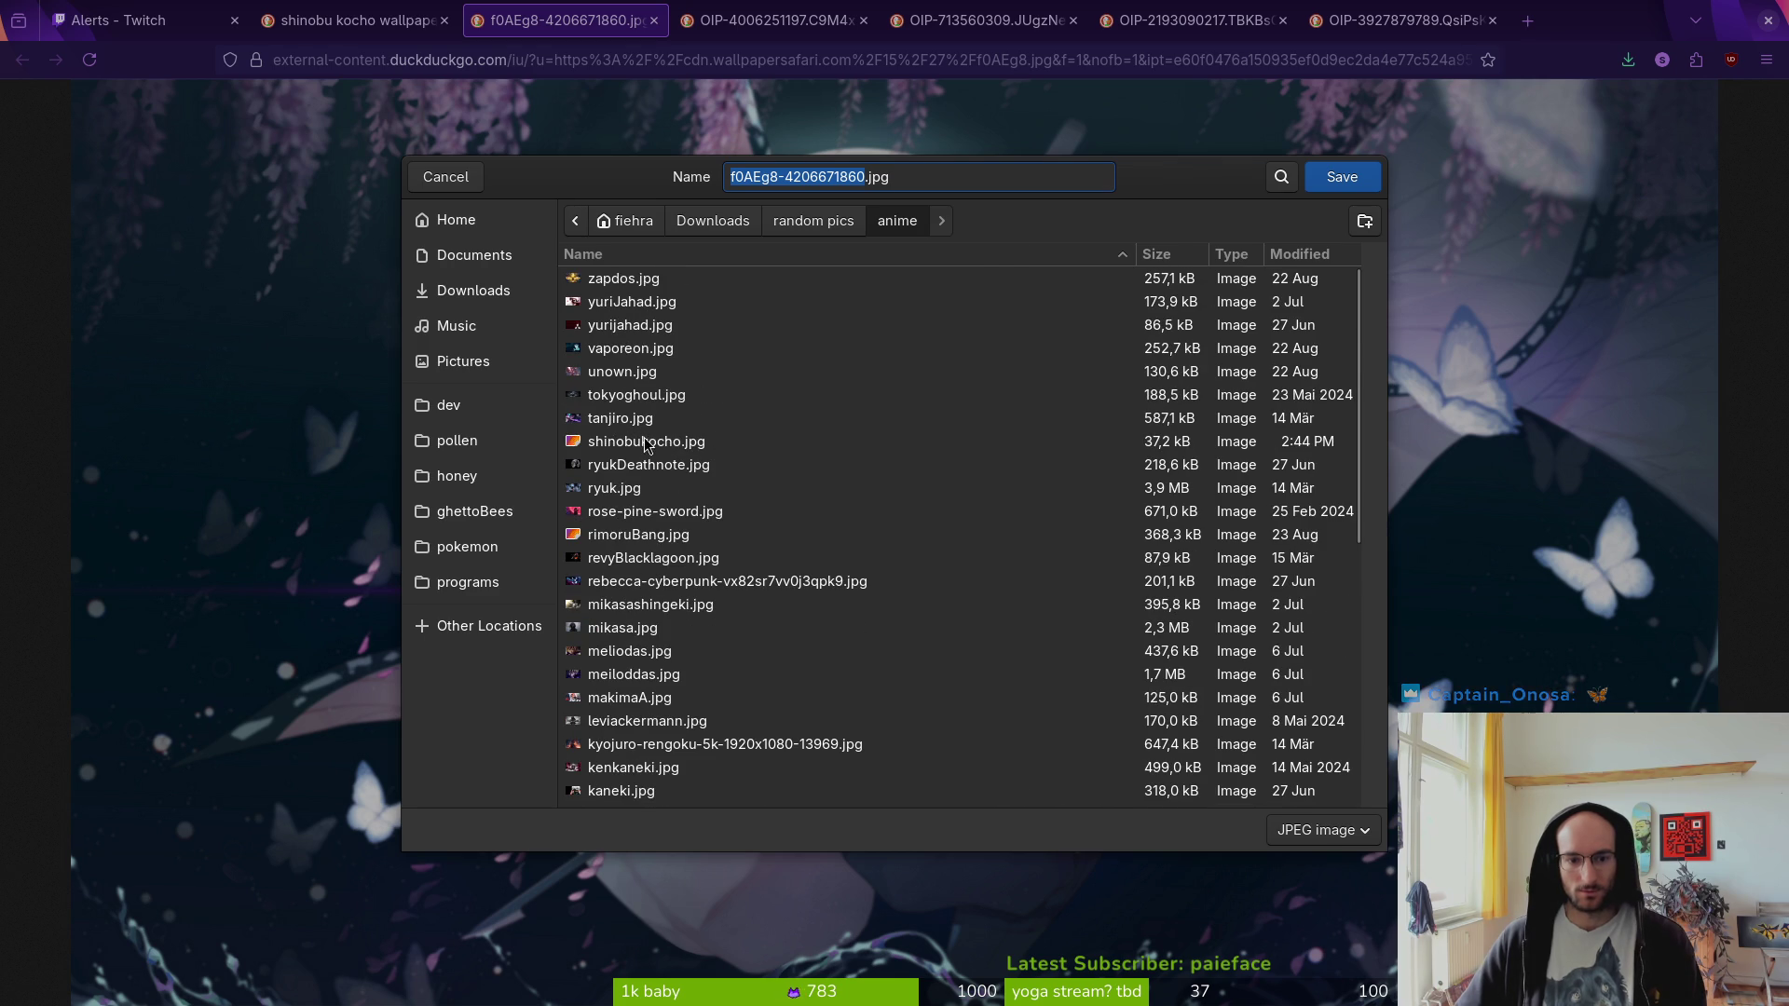
double_click(645, 444)
left_click(1034, 563)
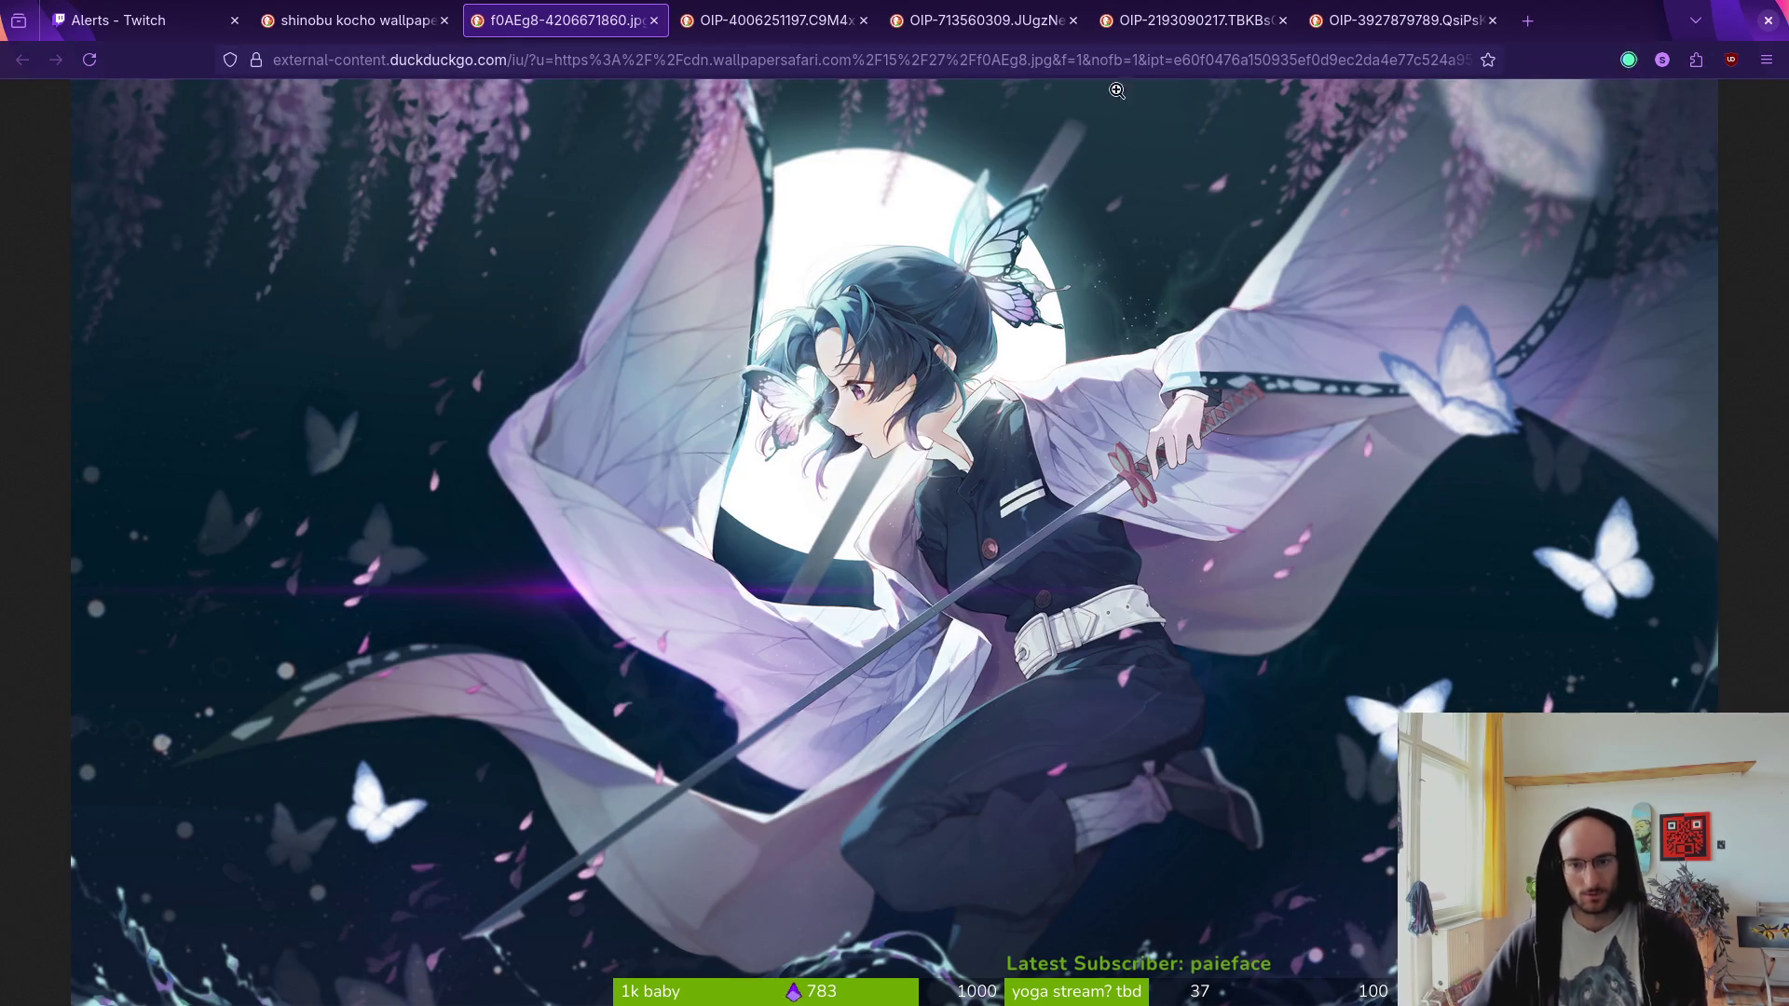
- Close the leftover purple, blue and thumbnail wallpaper tabs and the search tabs
left_click(773, 19)
left_click(978, 20)
middle_click(1048, 28)
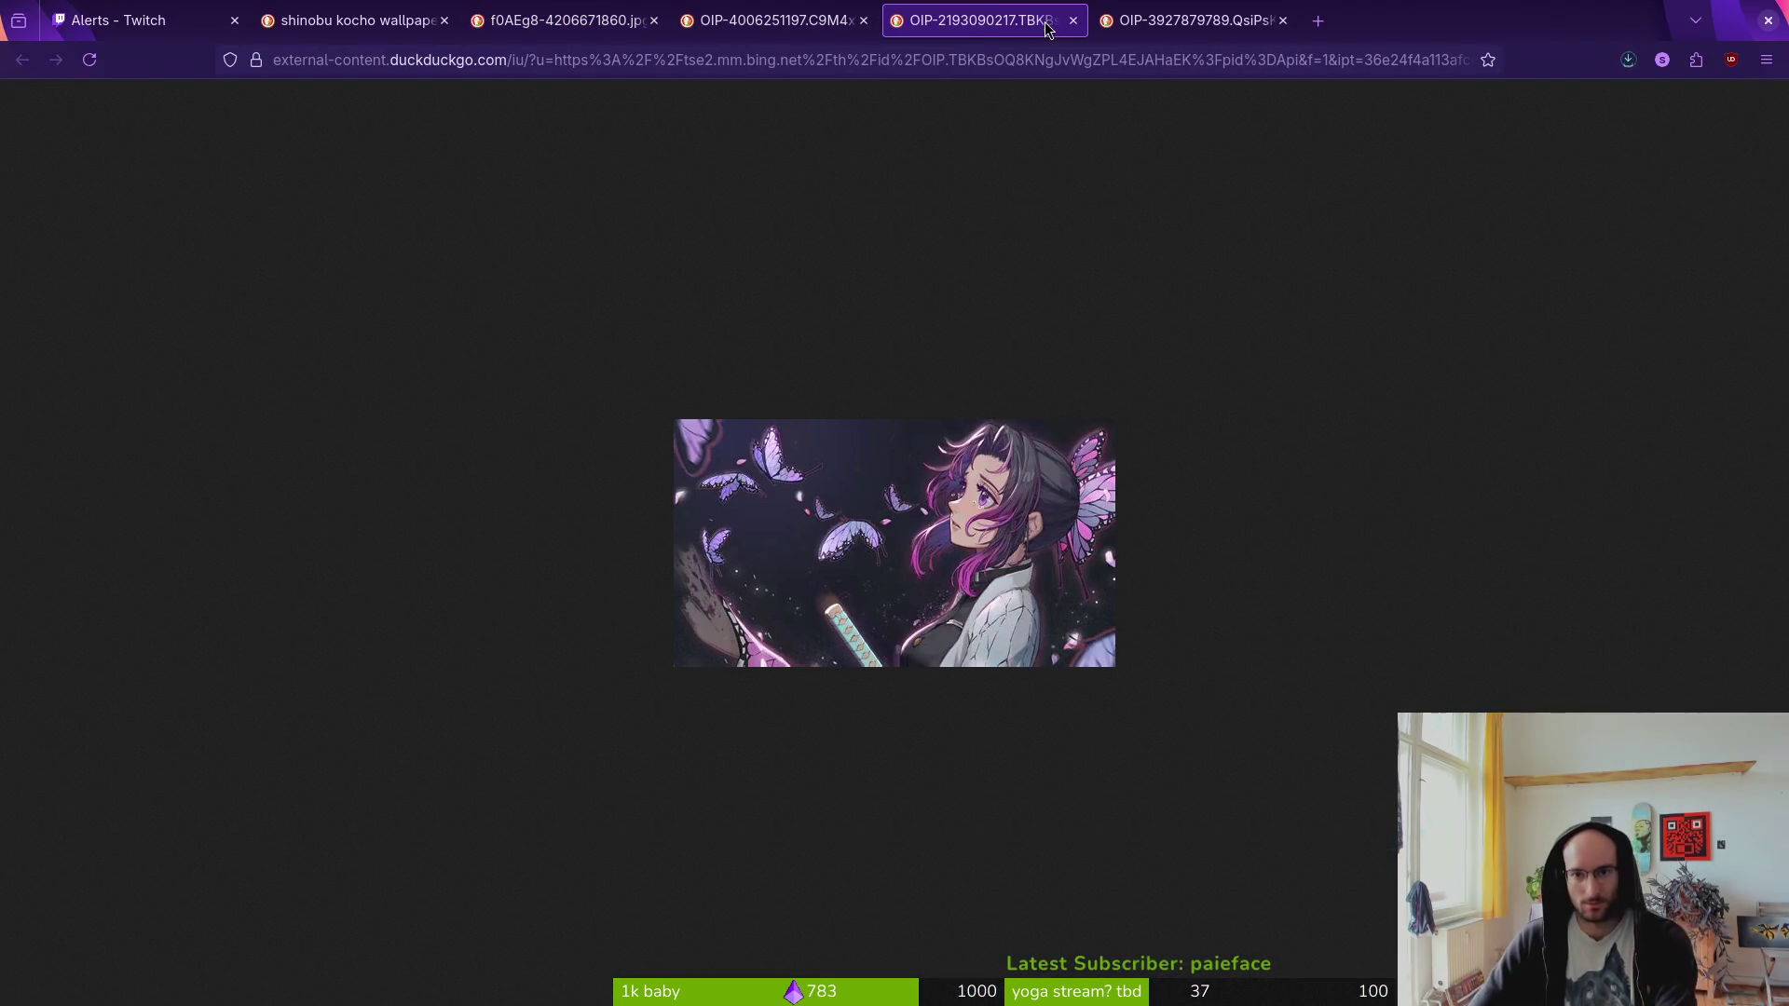
middle_click(1025, 34)
middle_click(1019, 38)
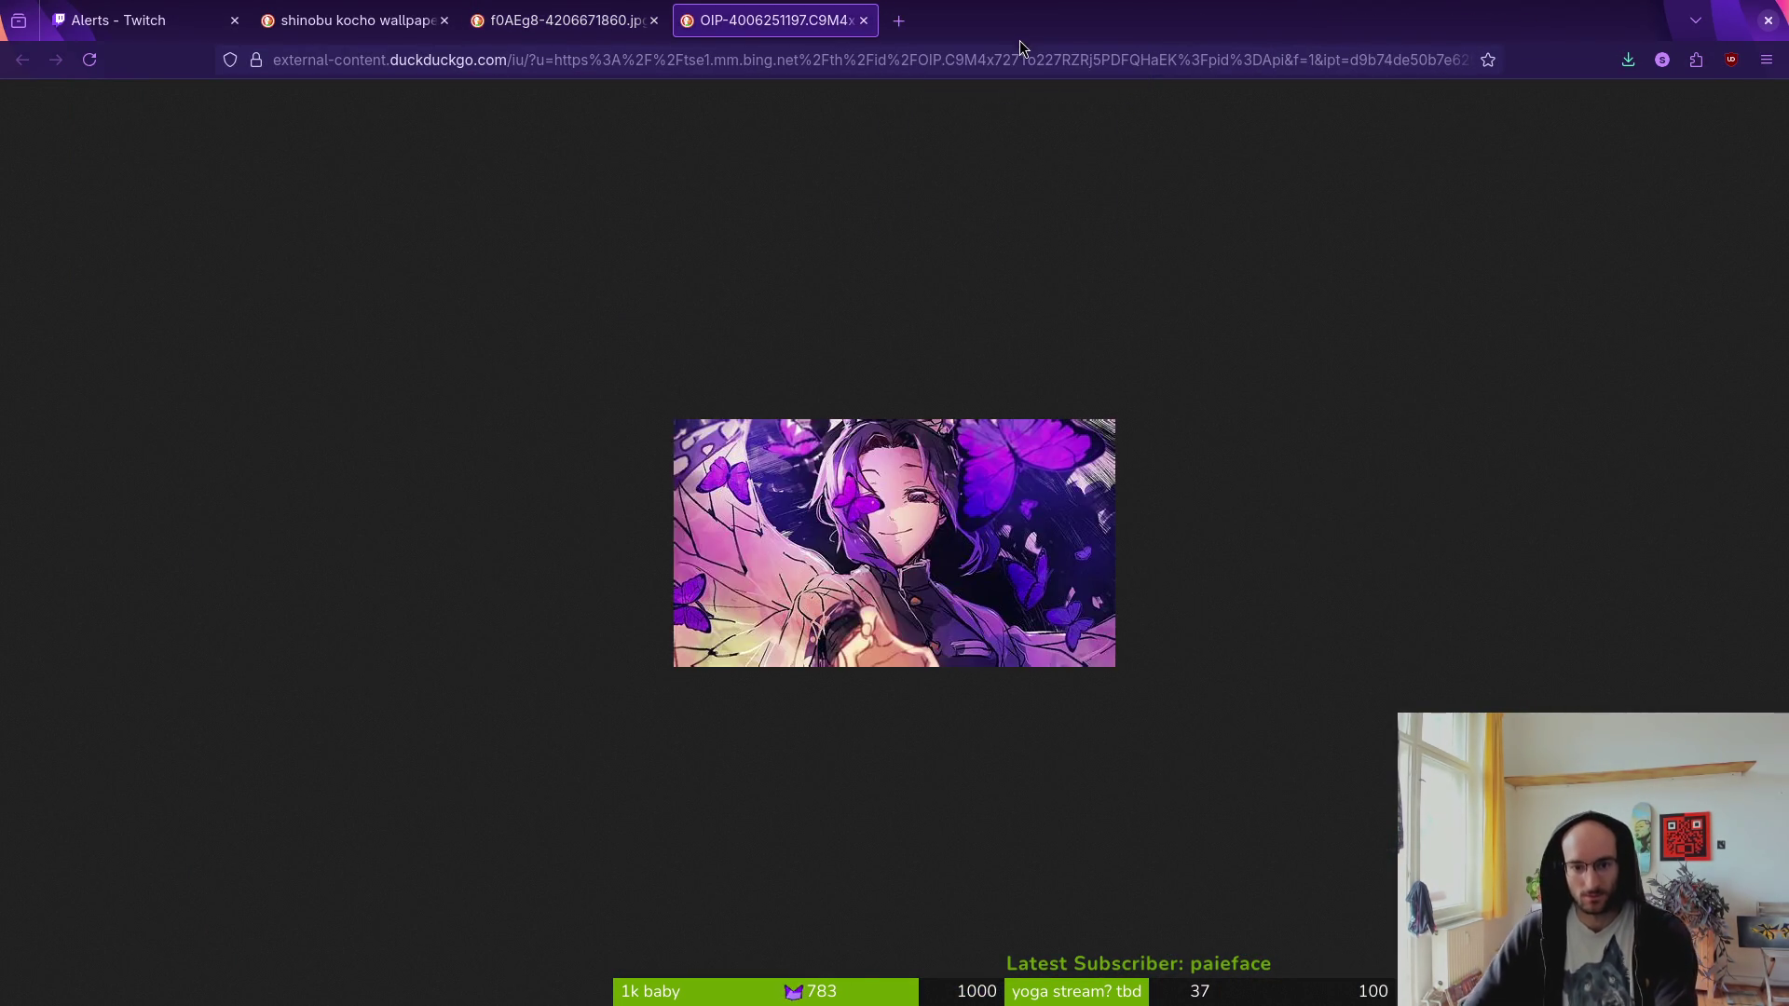
key("ctrl+w")
key("ctrl+w")
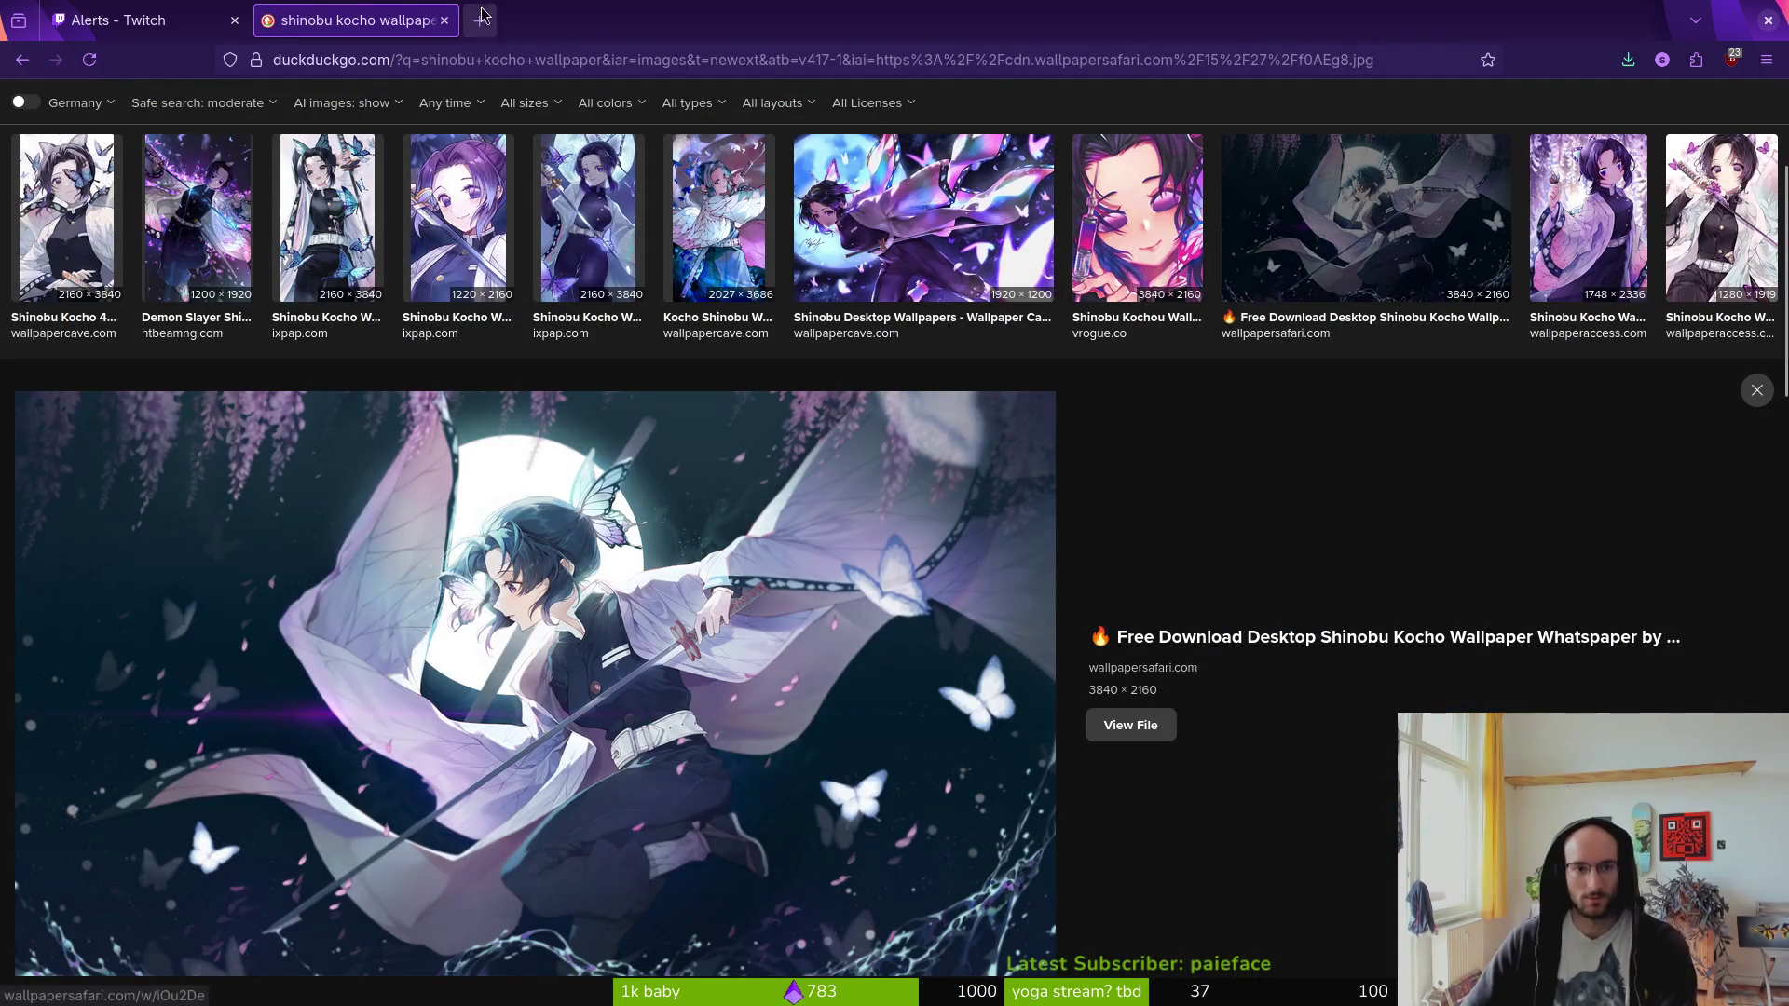
left_click(444, 19)
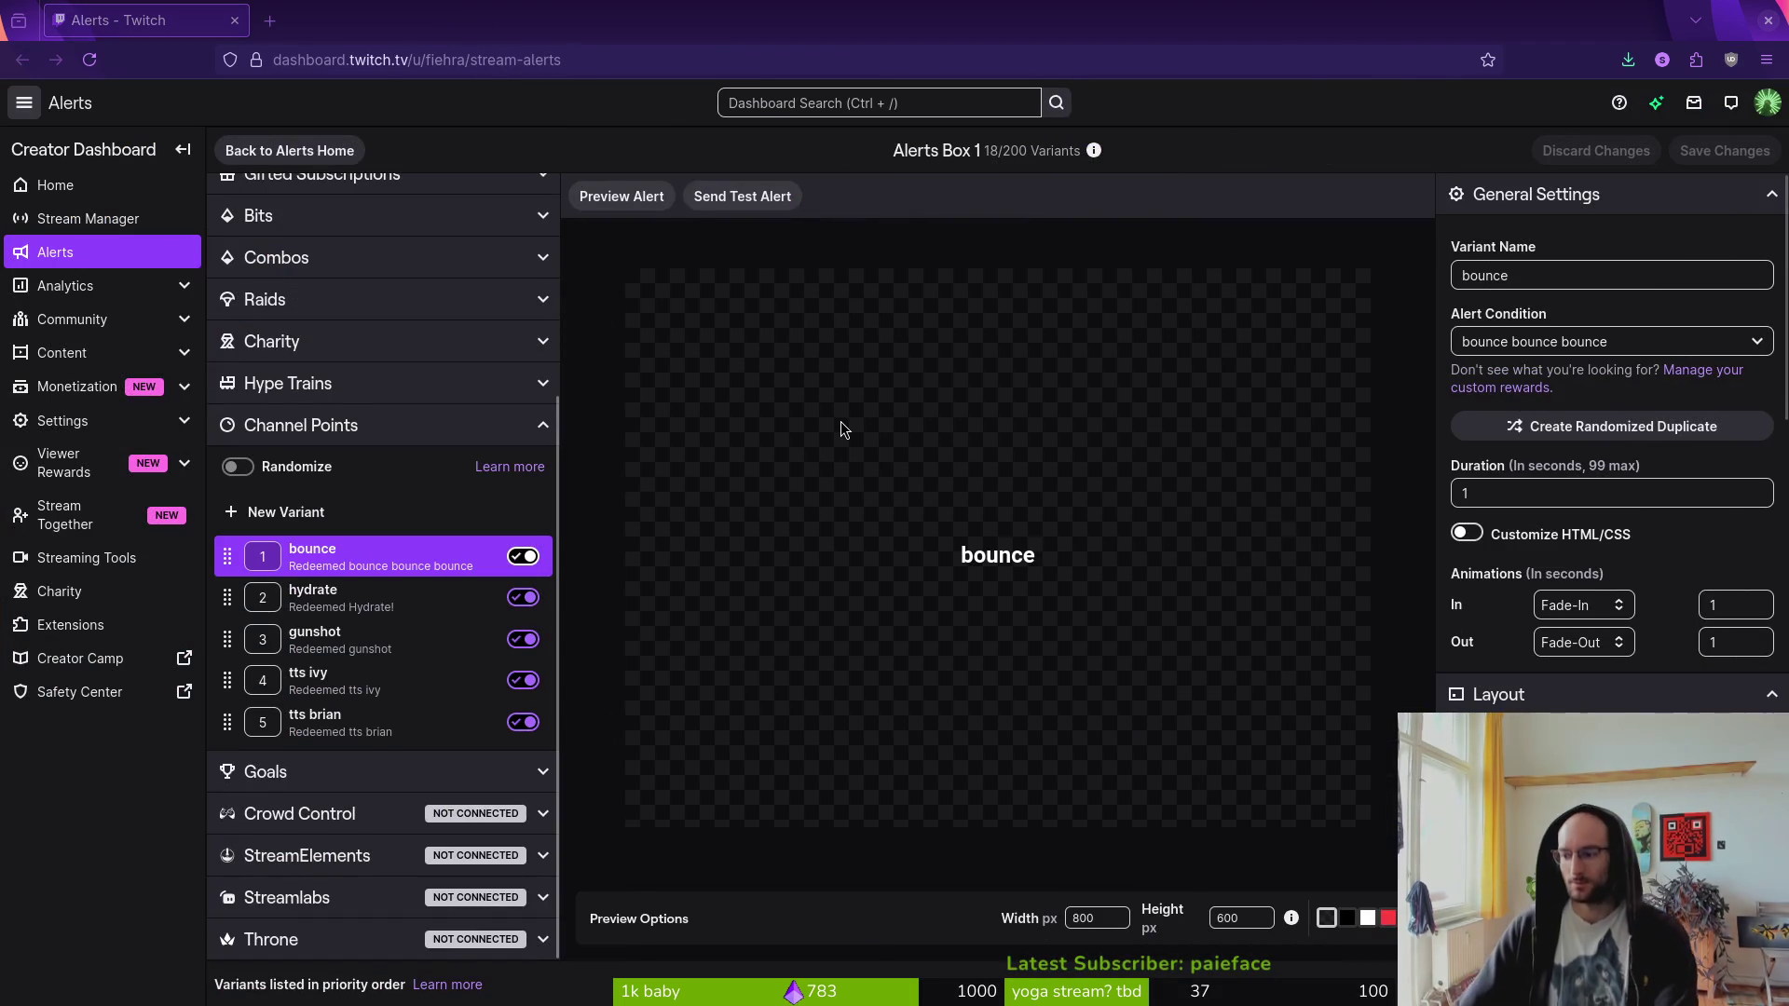
key("super+2")
- Set anime/shinobukocho.jpg as the background image of Terminator's default profile
right_click(386, 308)
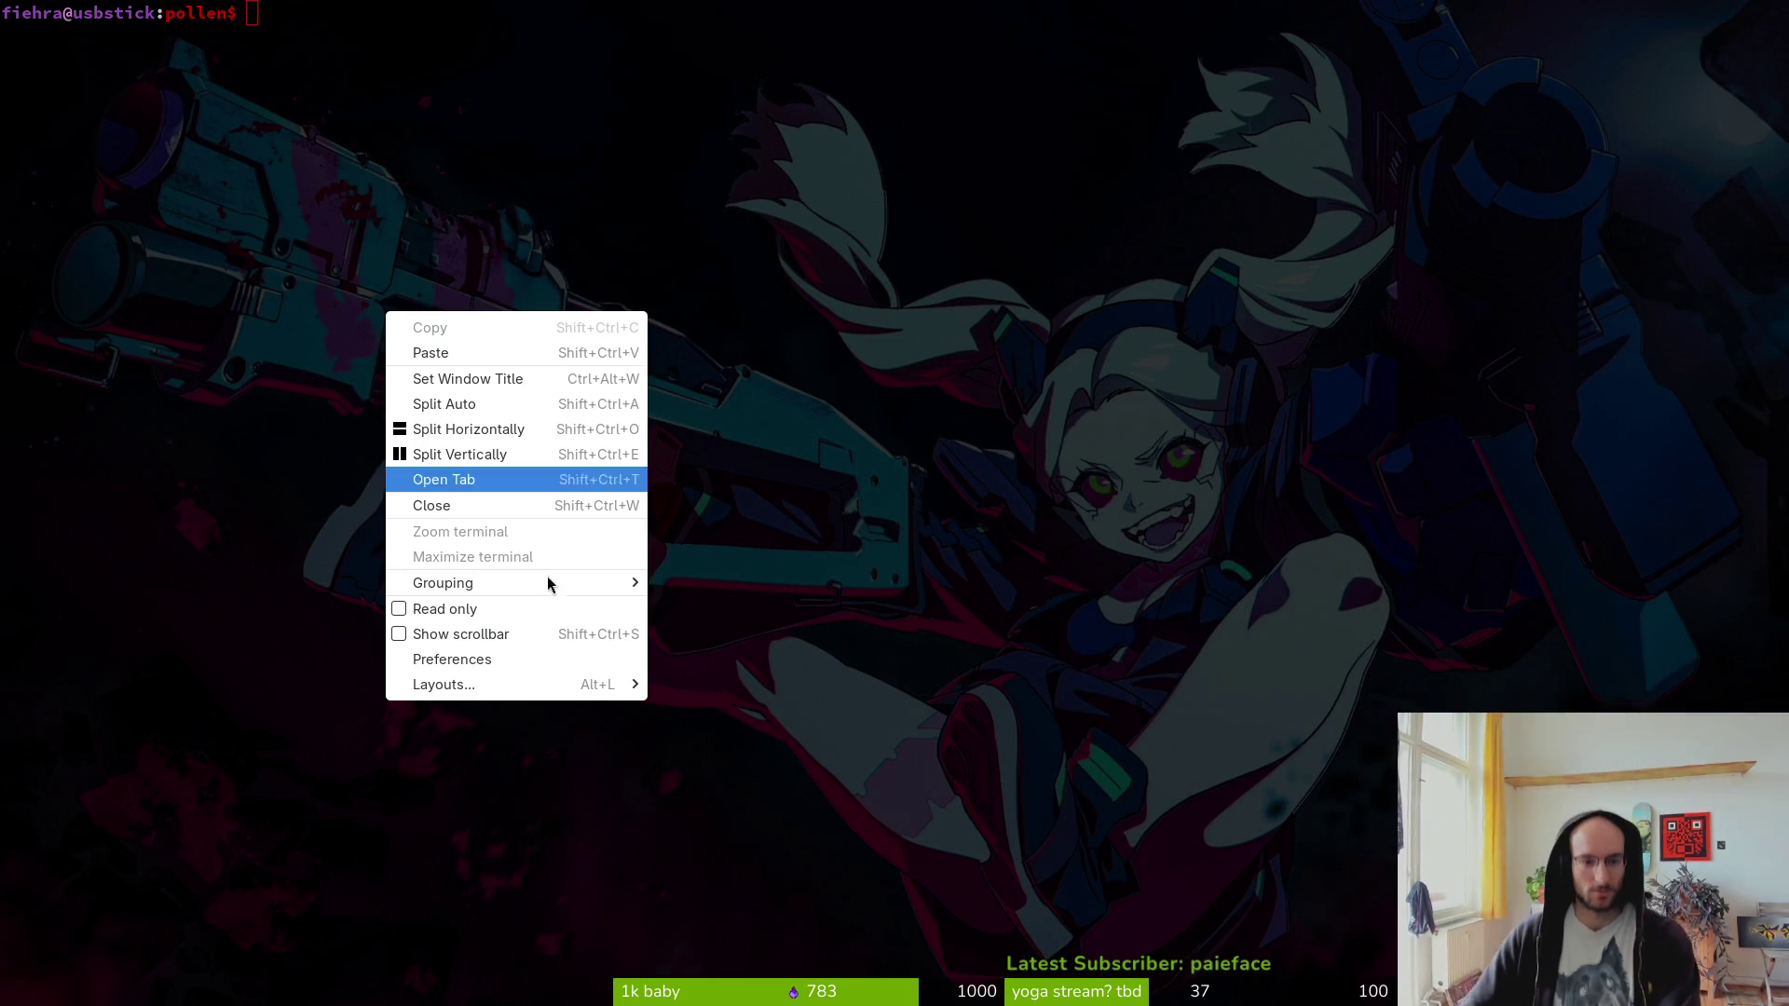
left_click(500, 659)
left_click(561, 200)
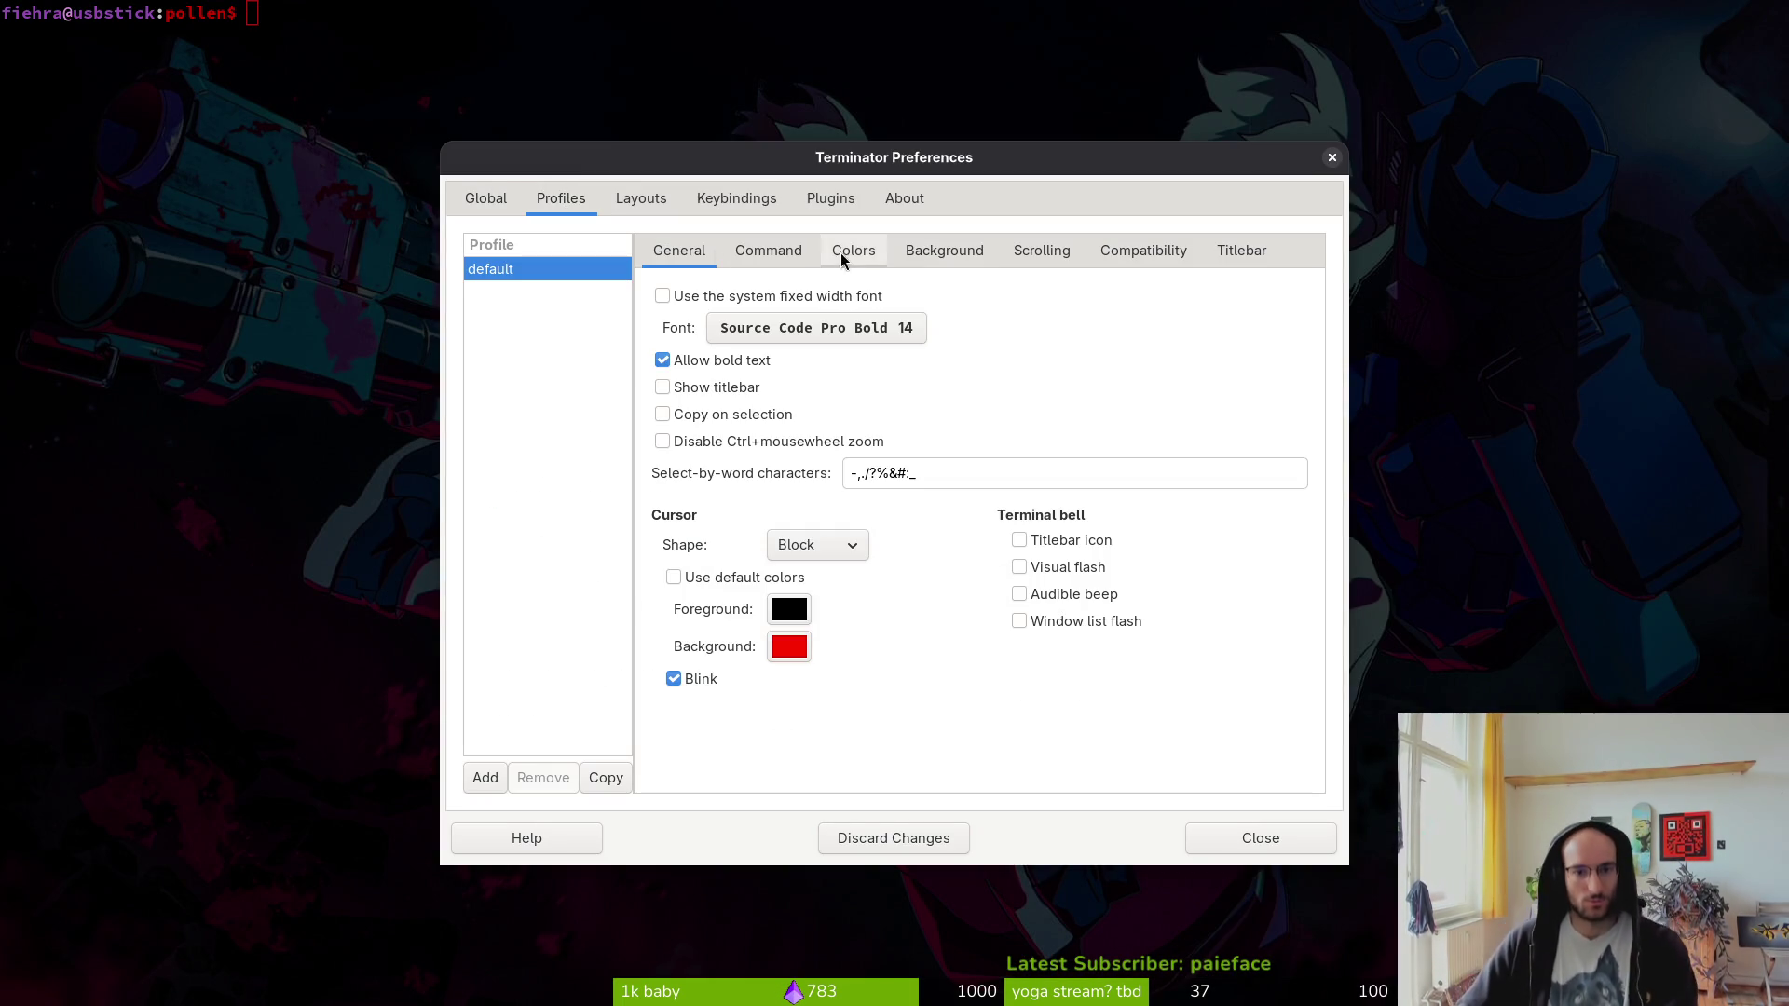
left_click(939, 249)
left_click(1167, 390)
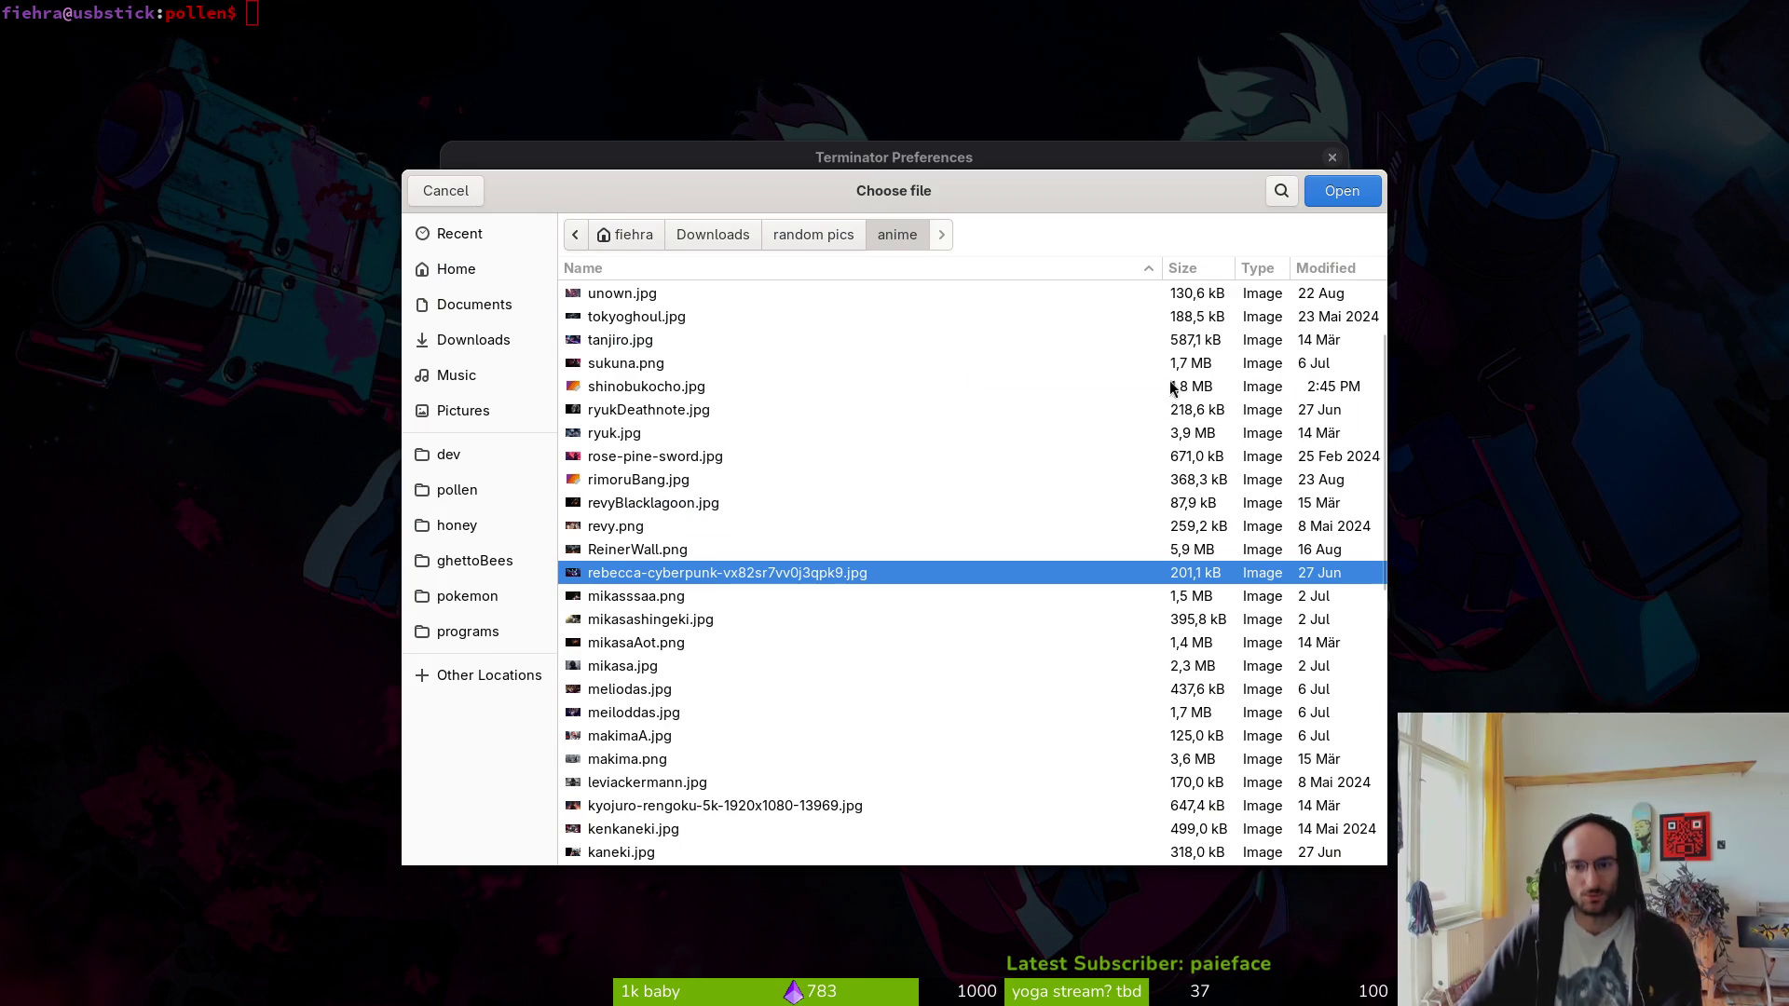
scroll(727, 482, "up", 1)
left_click(646, 456)
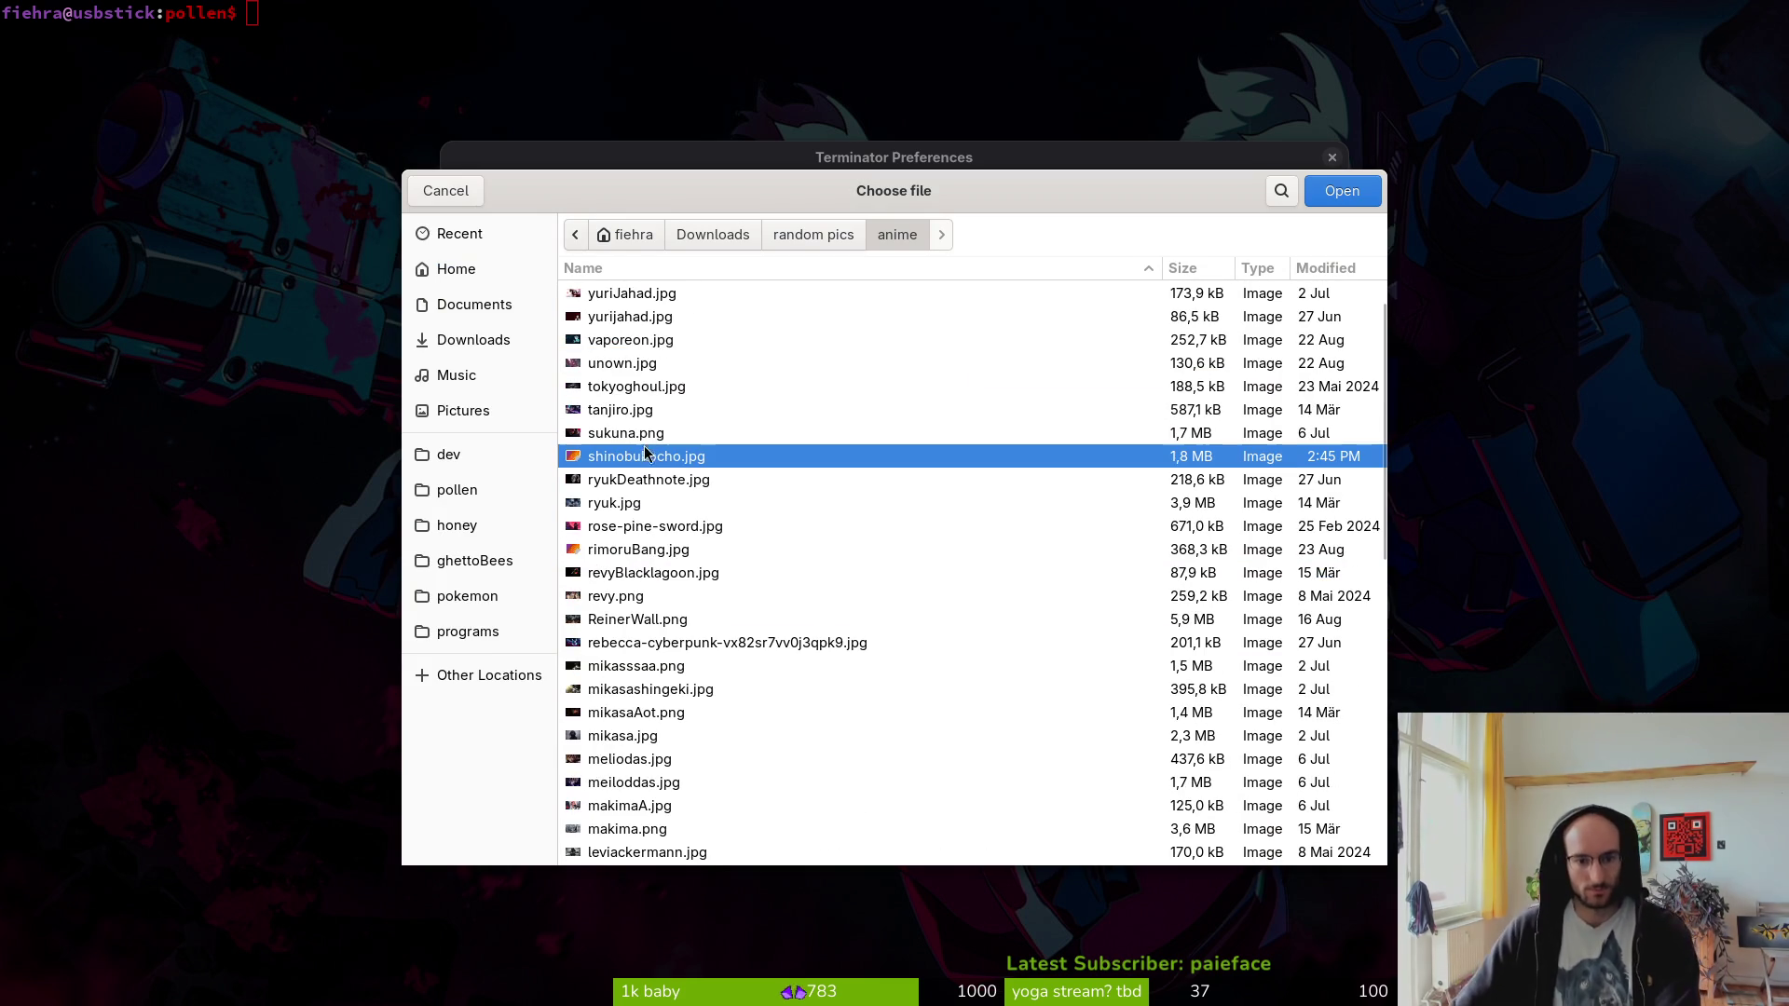
left_click(1334, 196)
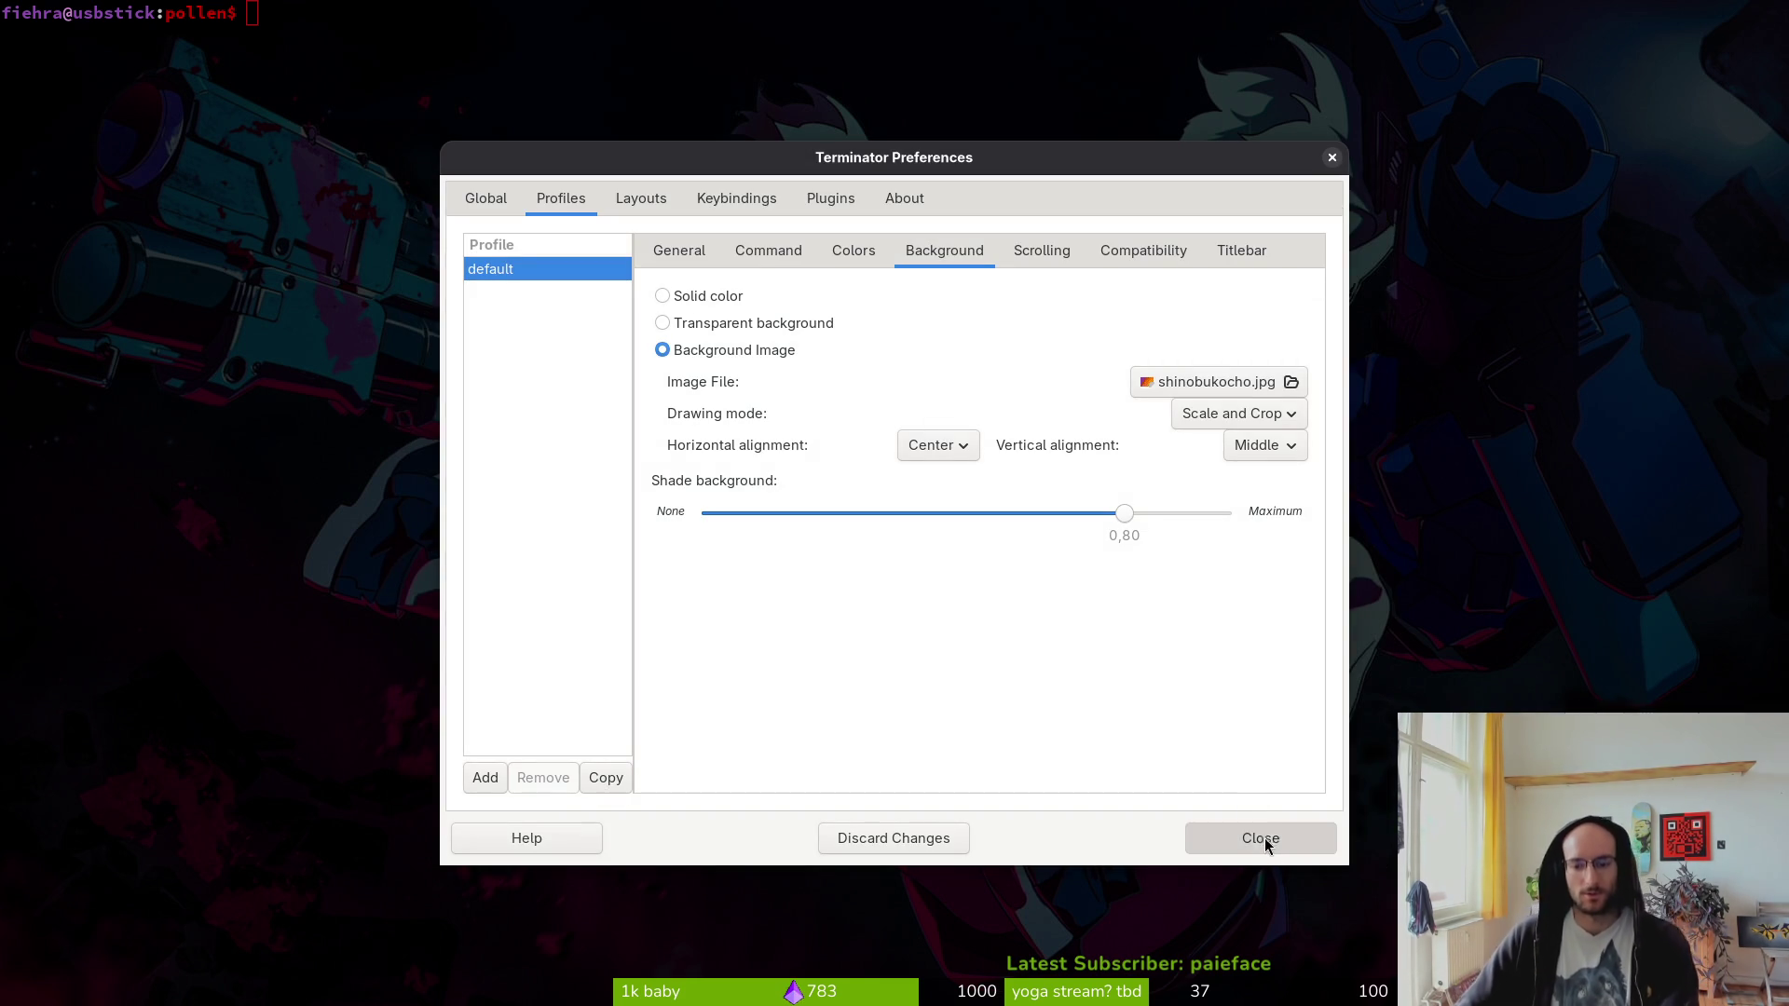
left_click(1261, 836)
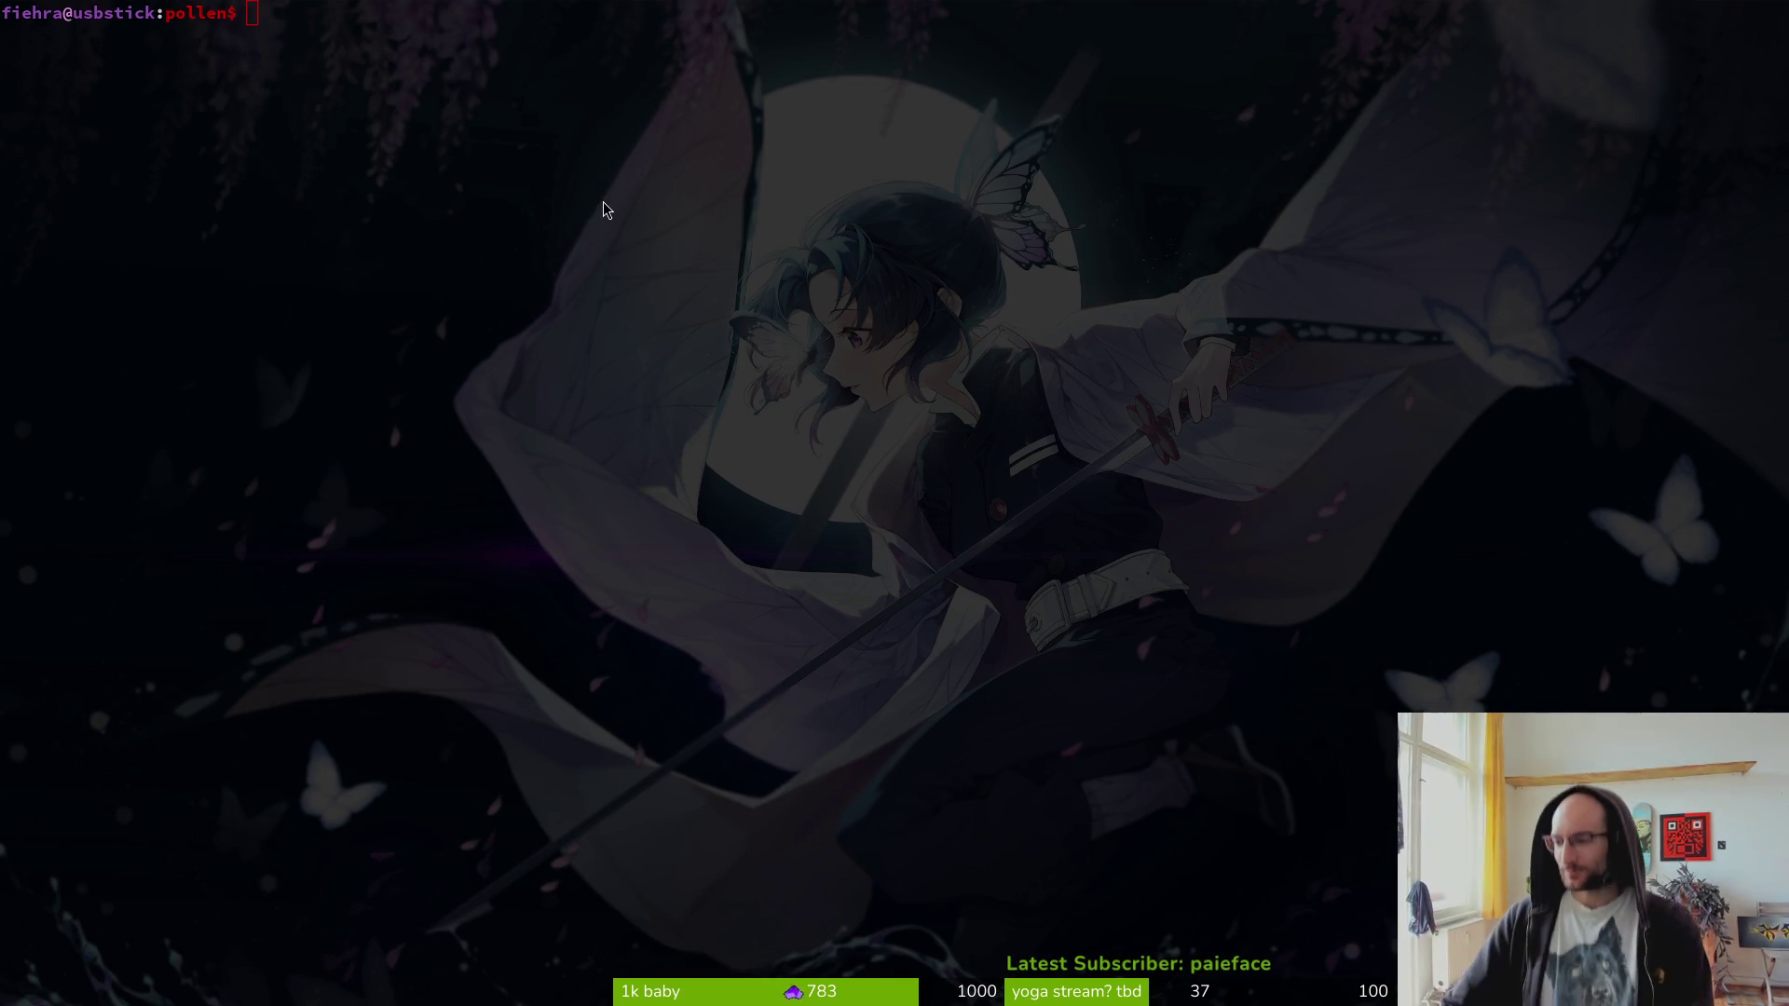
- Save the bounce variant while switching to the Custom Point Redemption variant
key("alt+Tab")
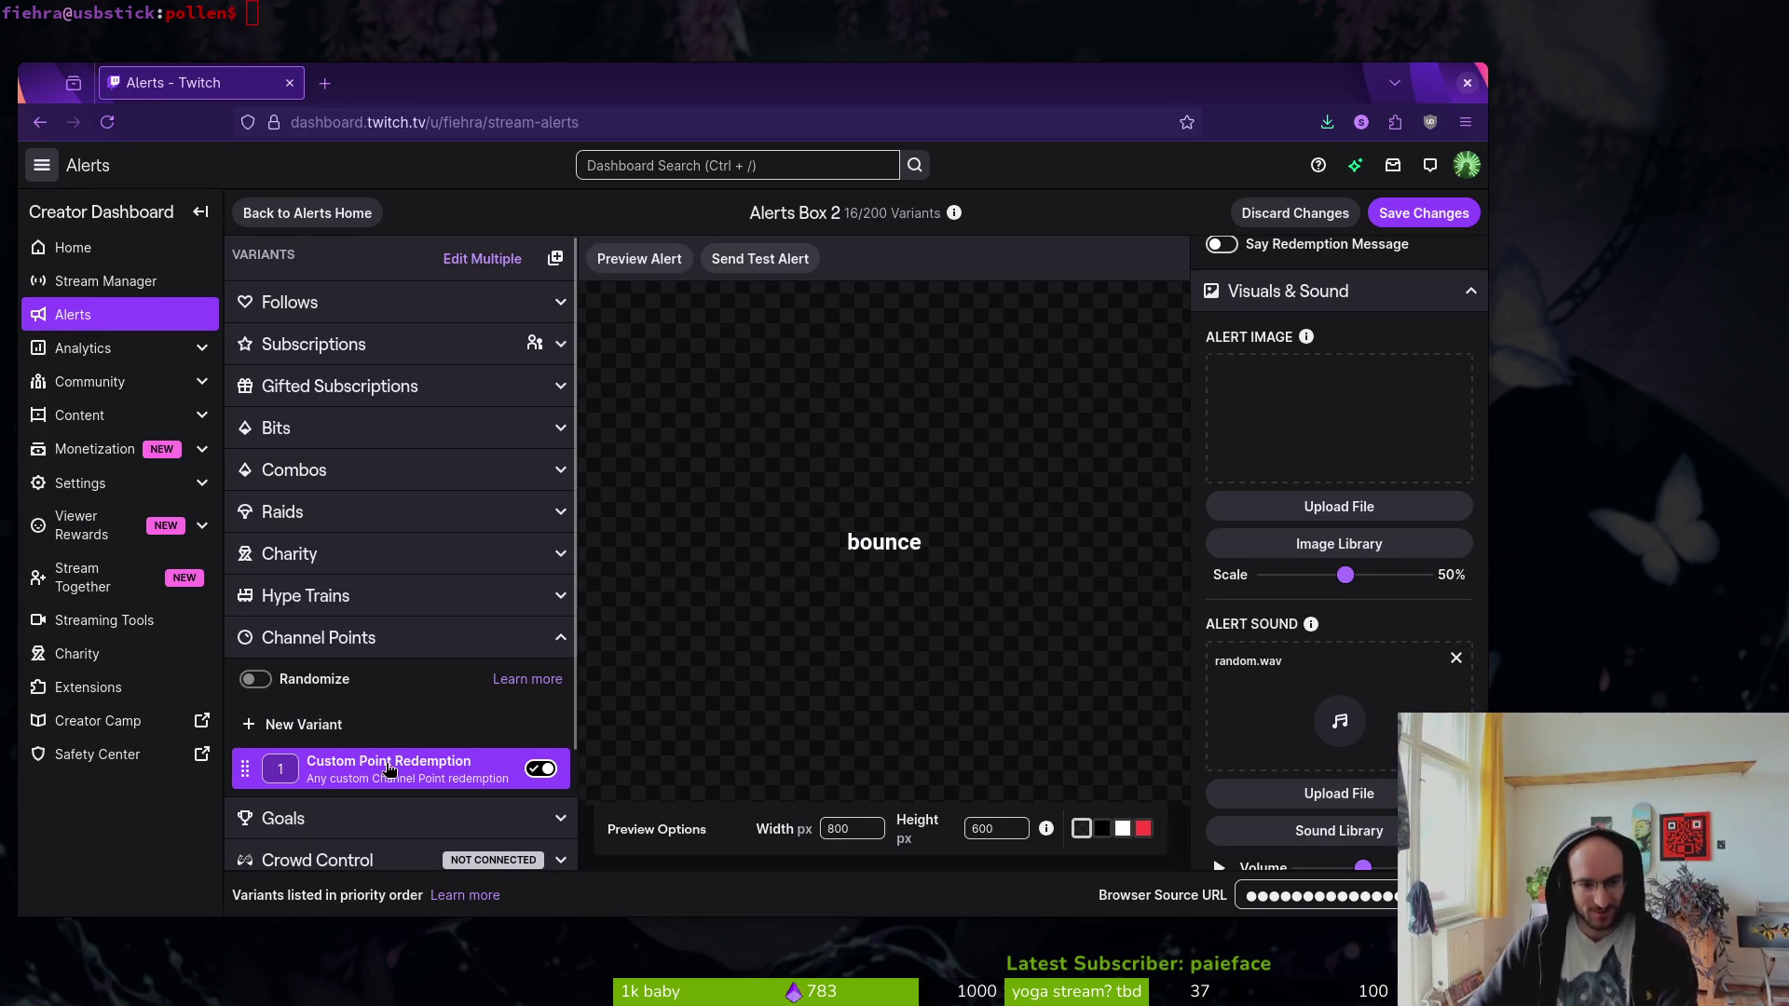
scroll(1366, 363, "up", 10)
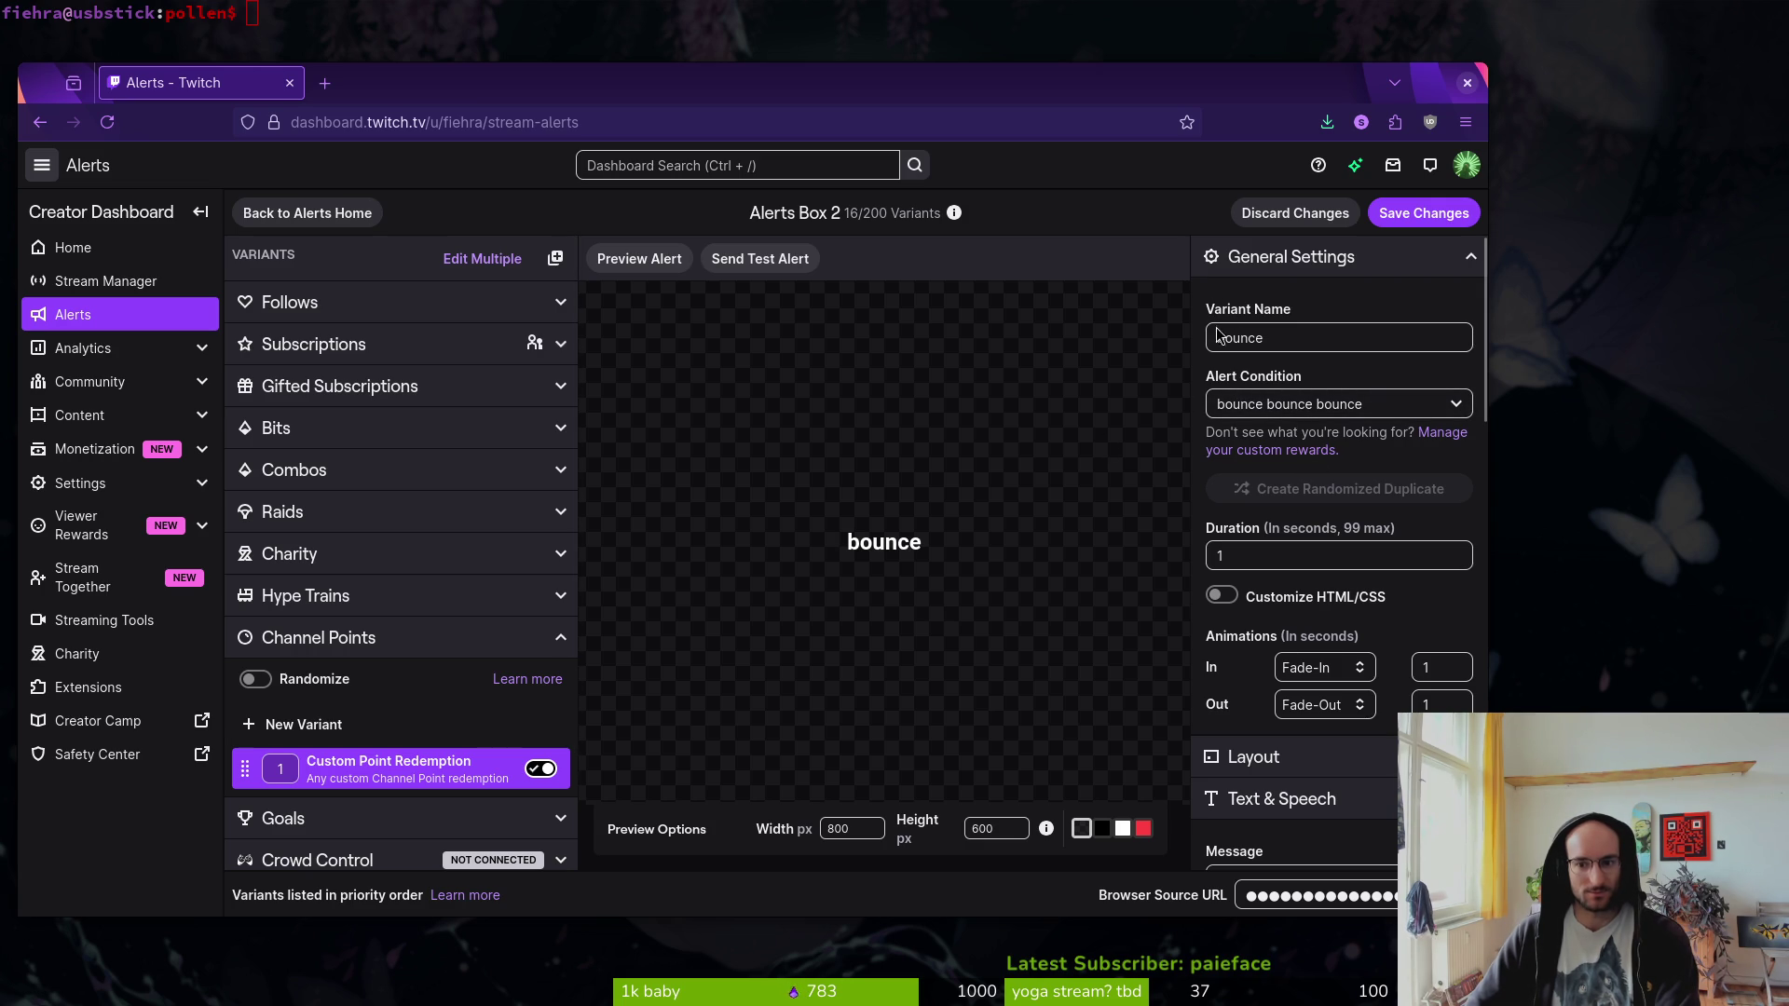
left_click(358, 767)
left_click(920, 571)
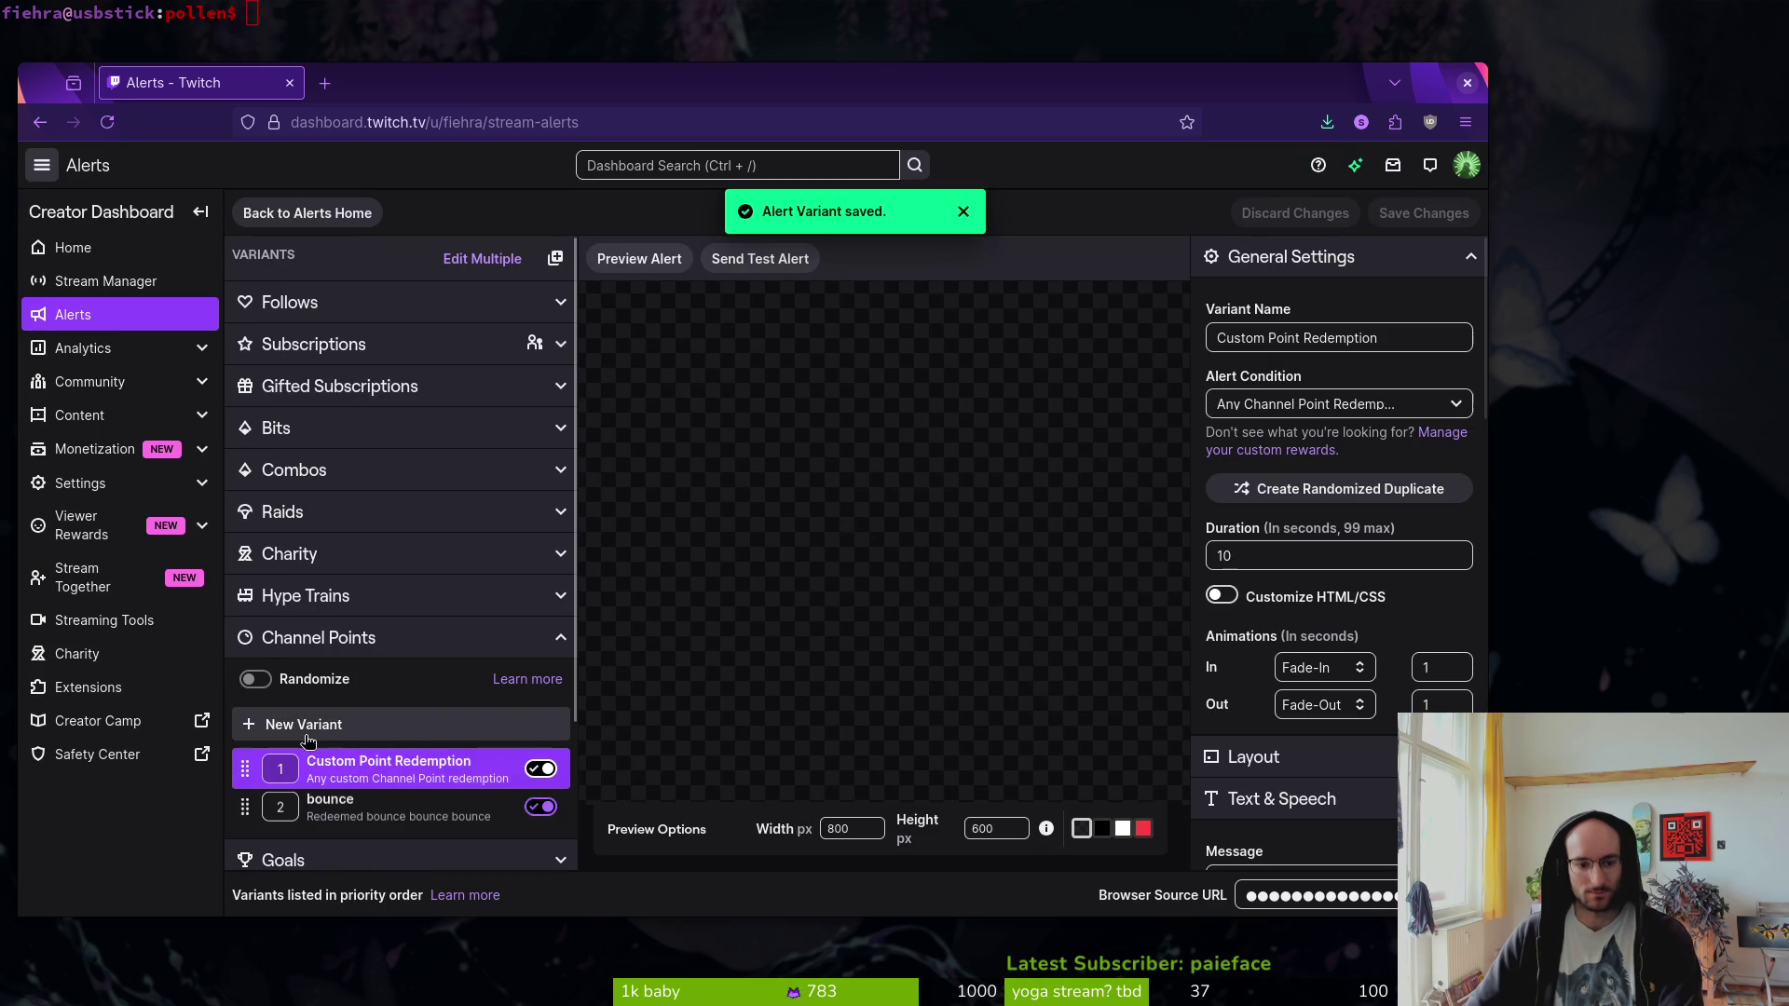
left_click(1397, 338)
- Rename the variant hydrate, trigger it on Hydrate!, and set its duration to 1 second
key("ctrl+a")
type("hydrate")
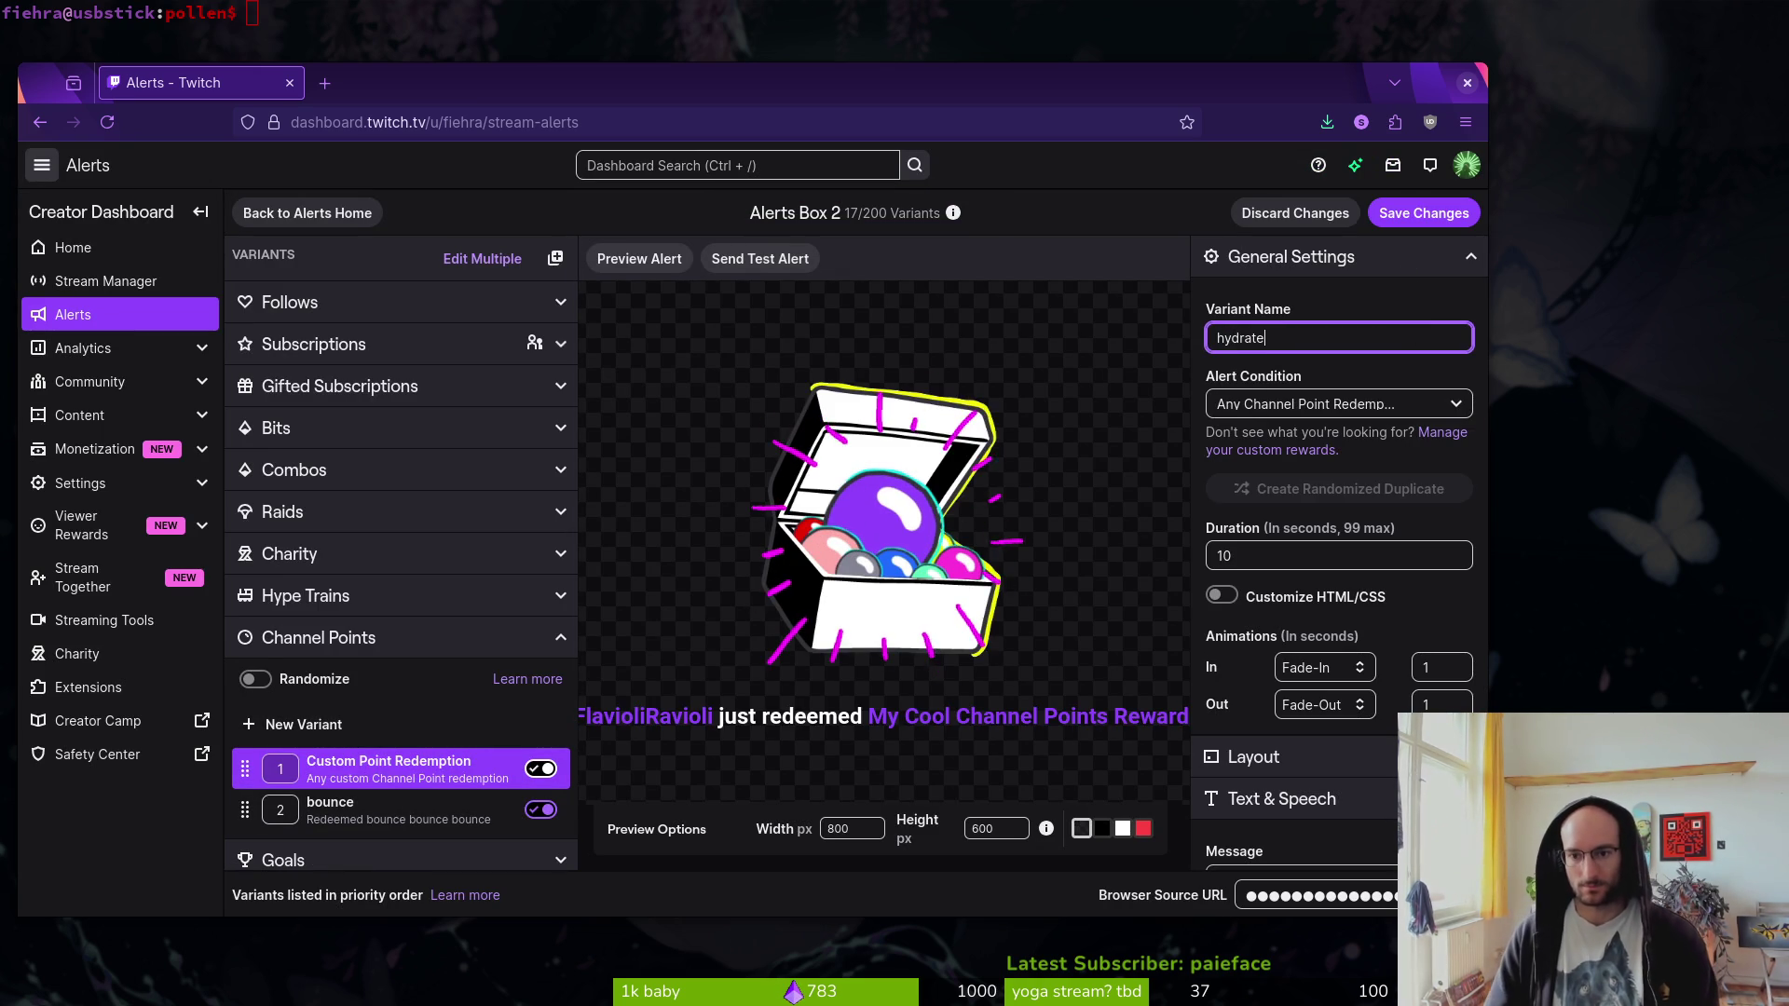
left_click(1332, 404)
scroll(1367, 670, "down", 3)
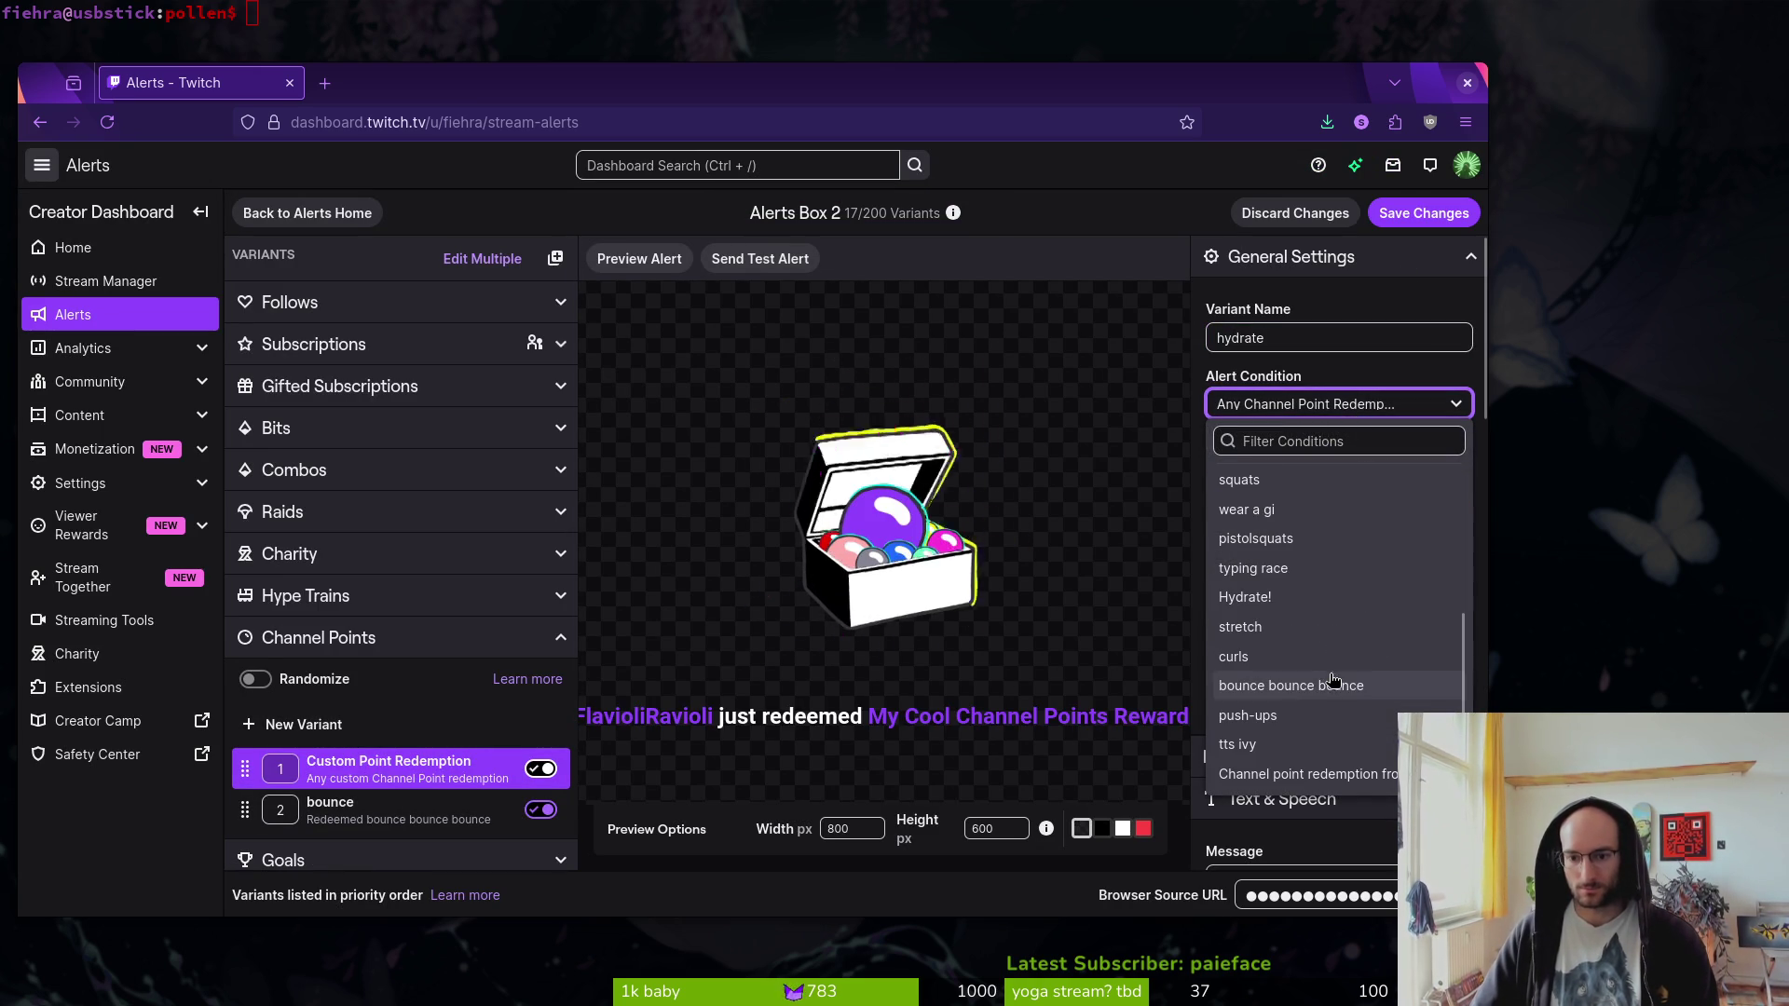
left_click(1318, 655)
double_click(1288, 555)
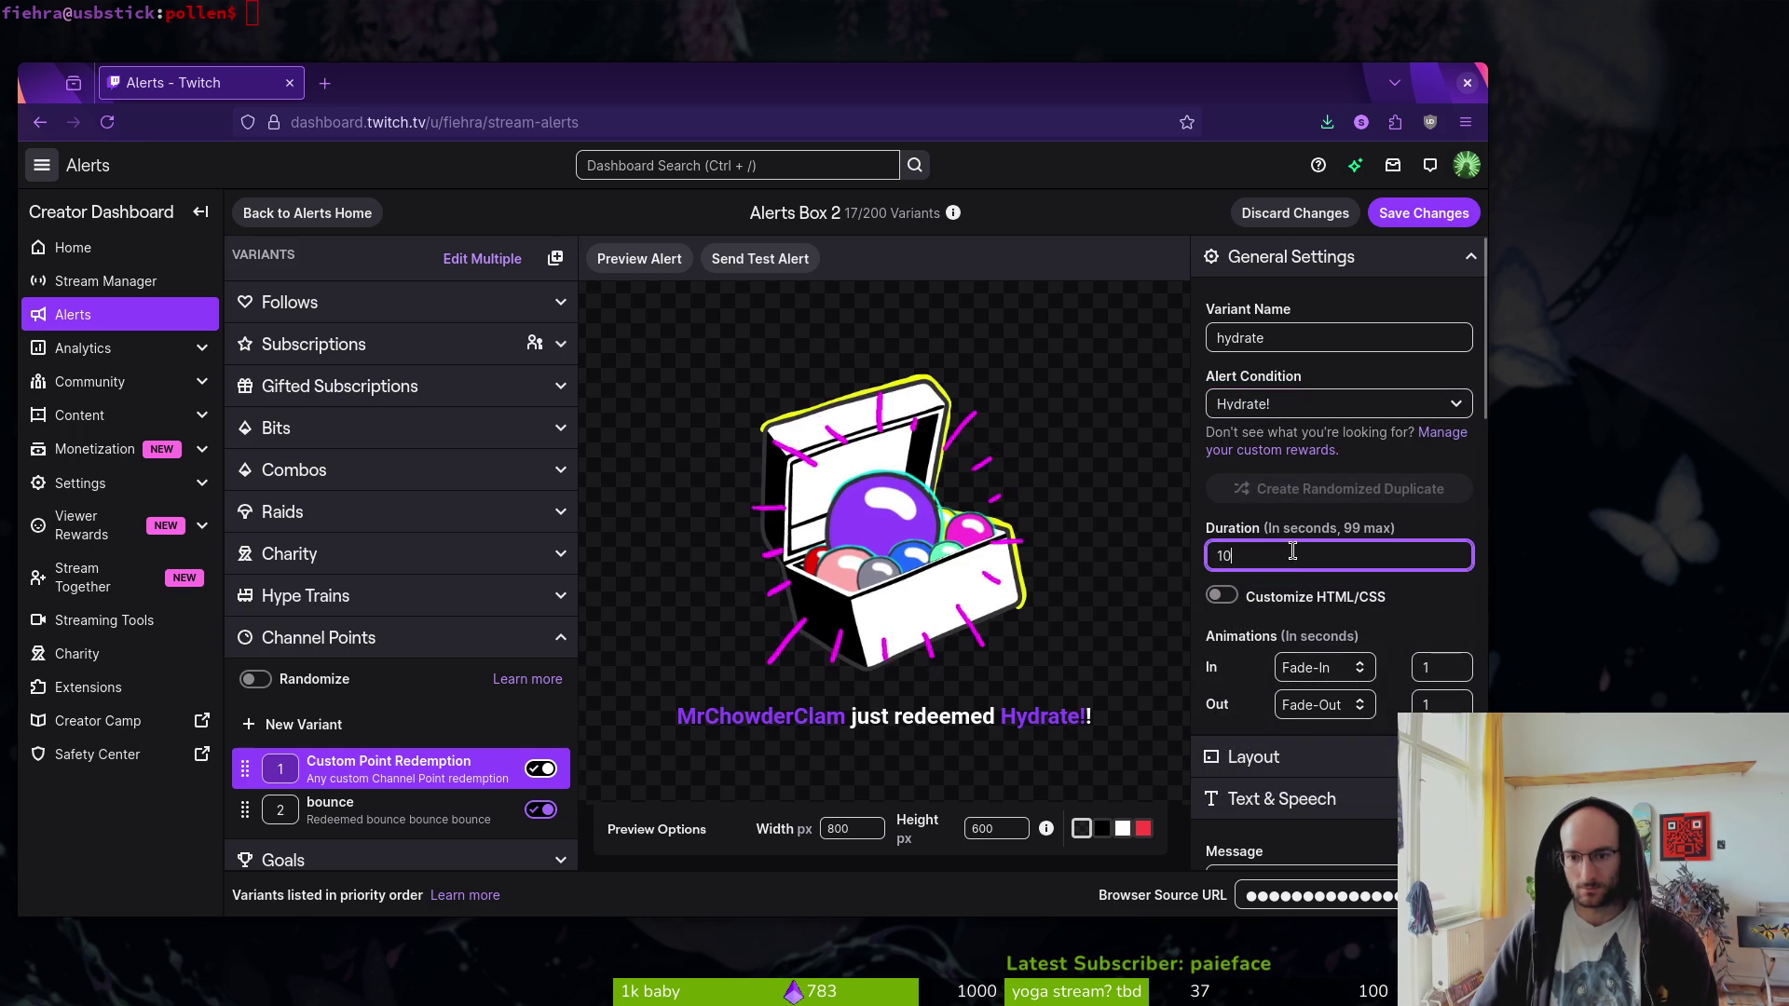
type("99")
left_click_drag(1379, 555, 1090, 559)
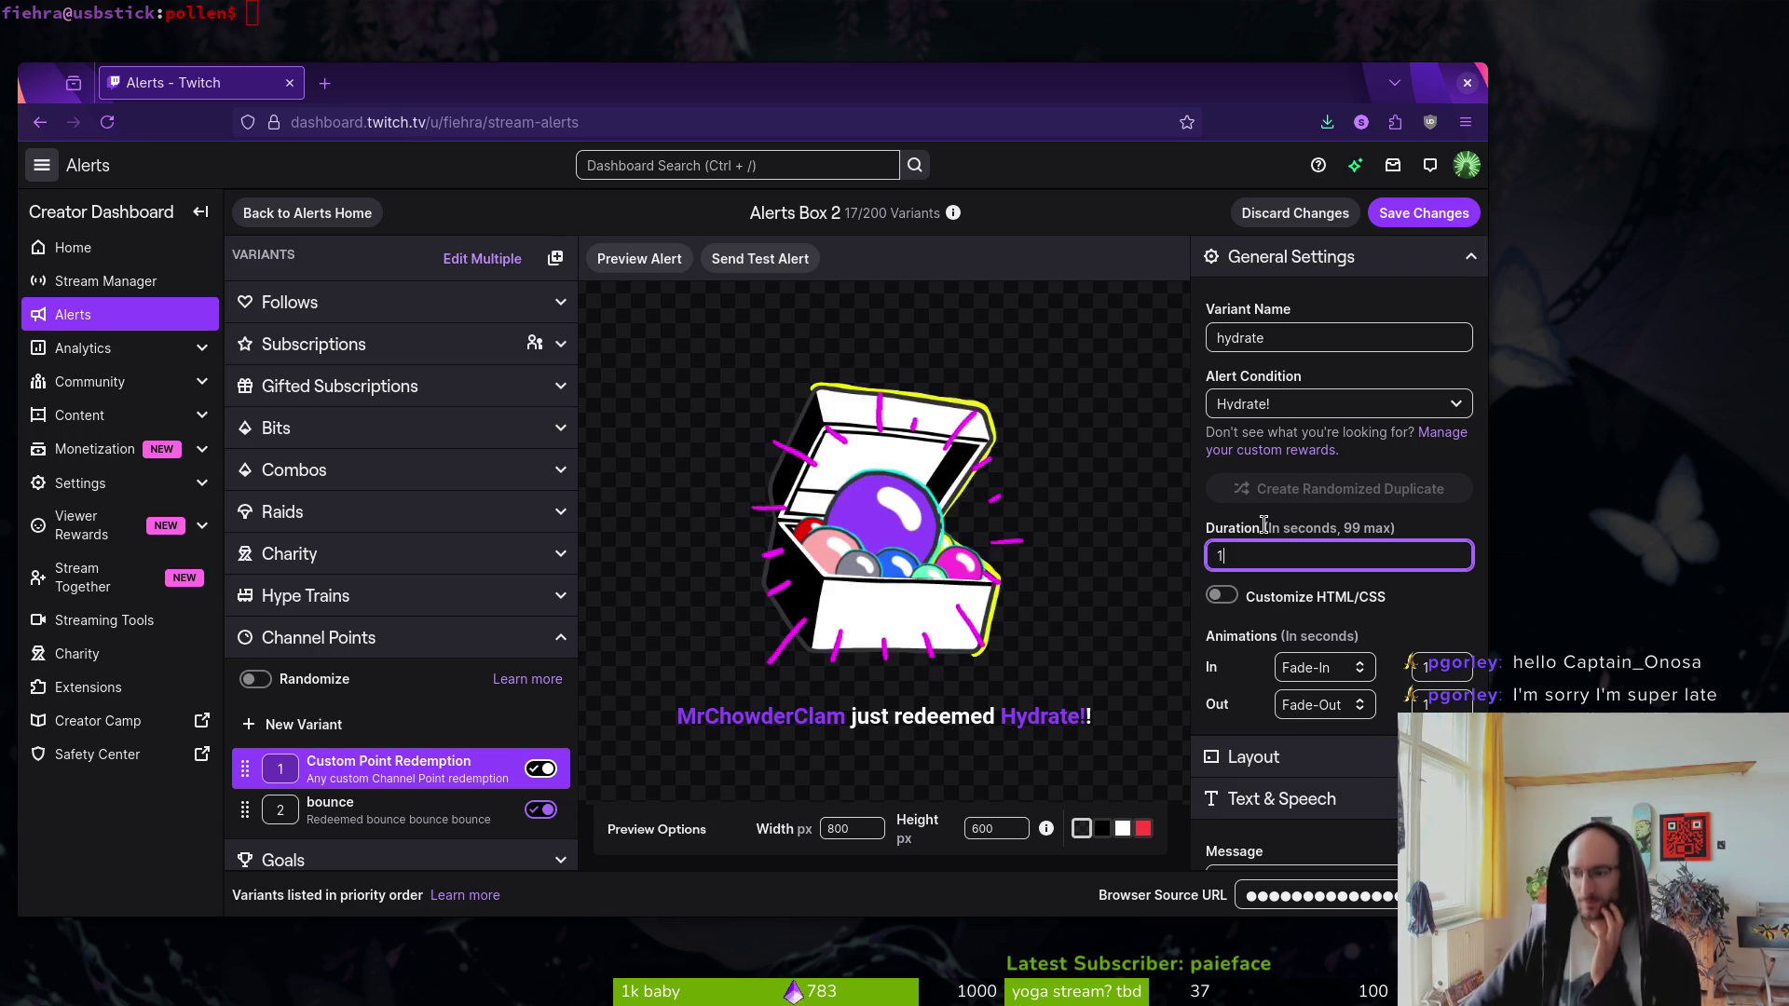
- Expand the alert's image and sound settings and browse the uploaded sounds
scroll(1453, 652, "down", 2)
left_click(1459, 620)
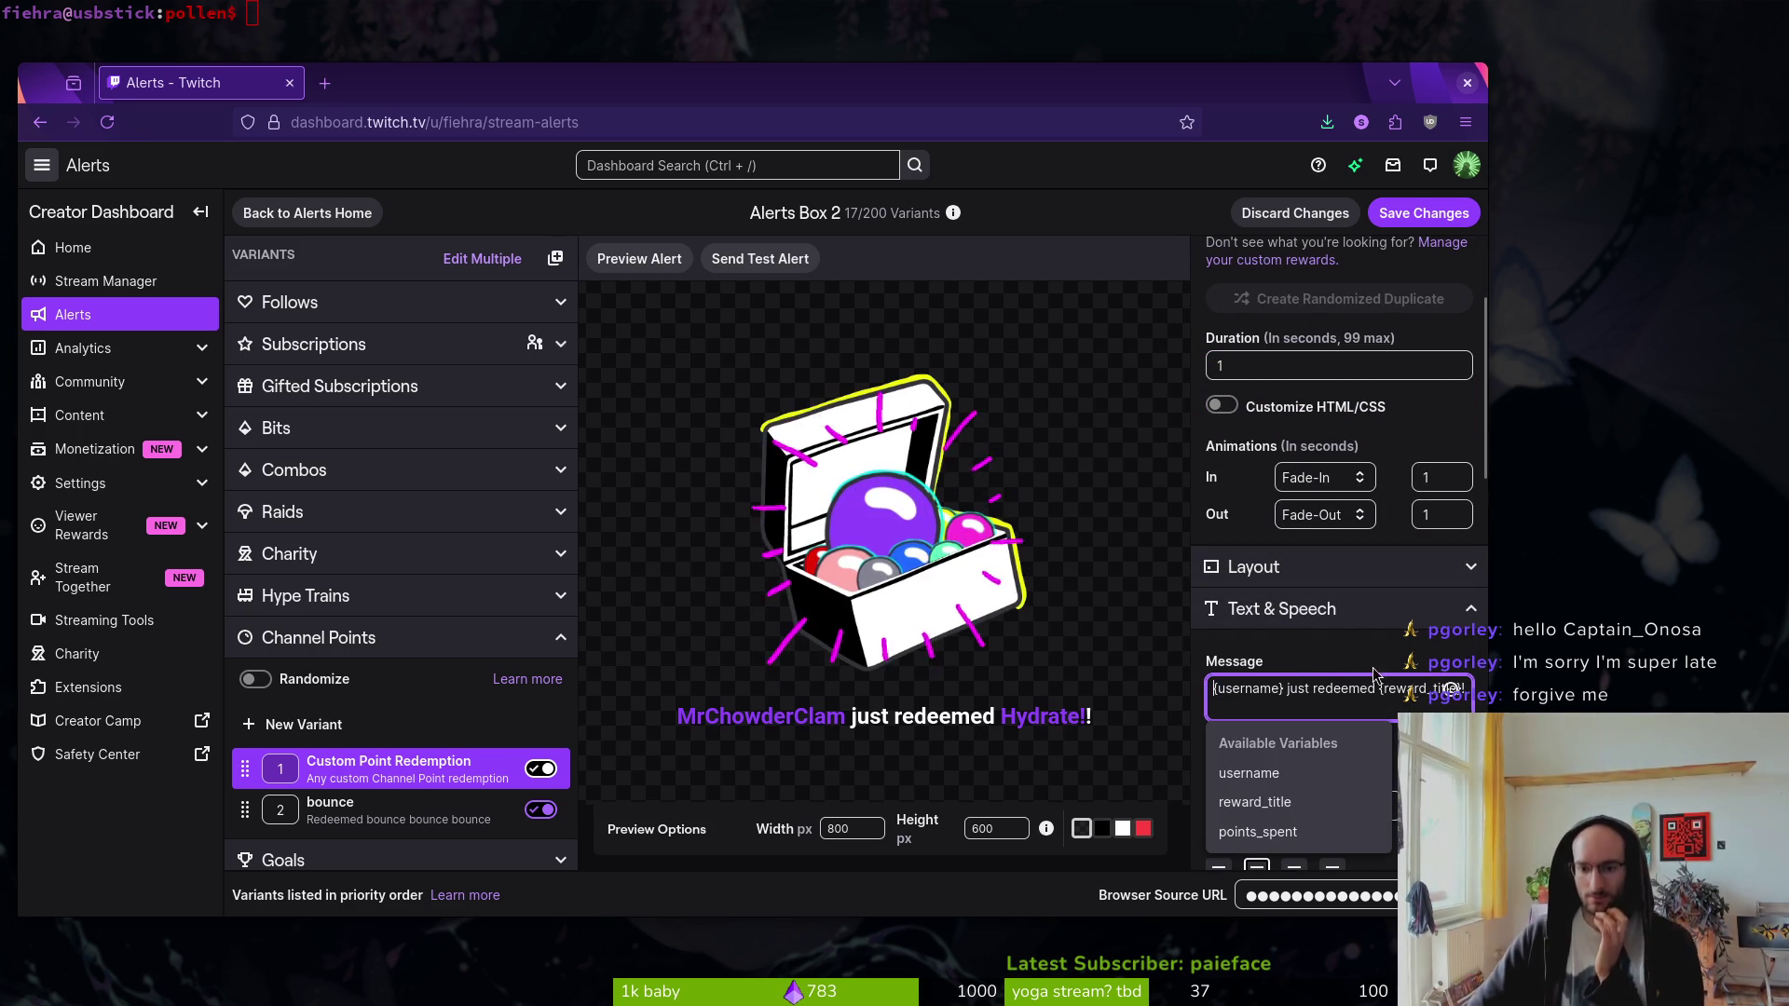
left_click(1458, 612)
left_click(1458, 613)
left_click(1458, 612)
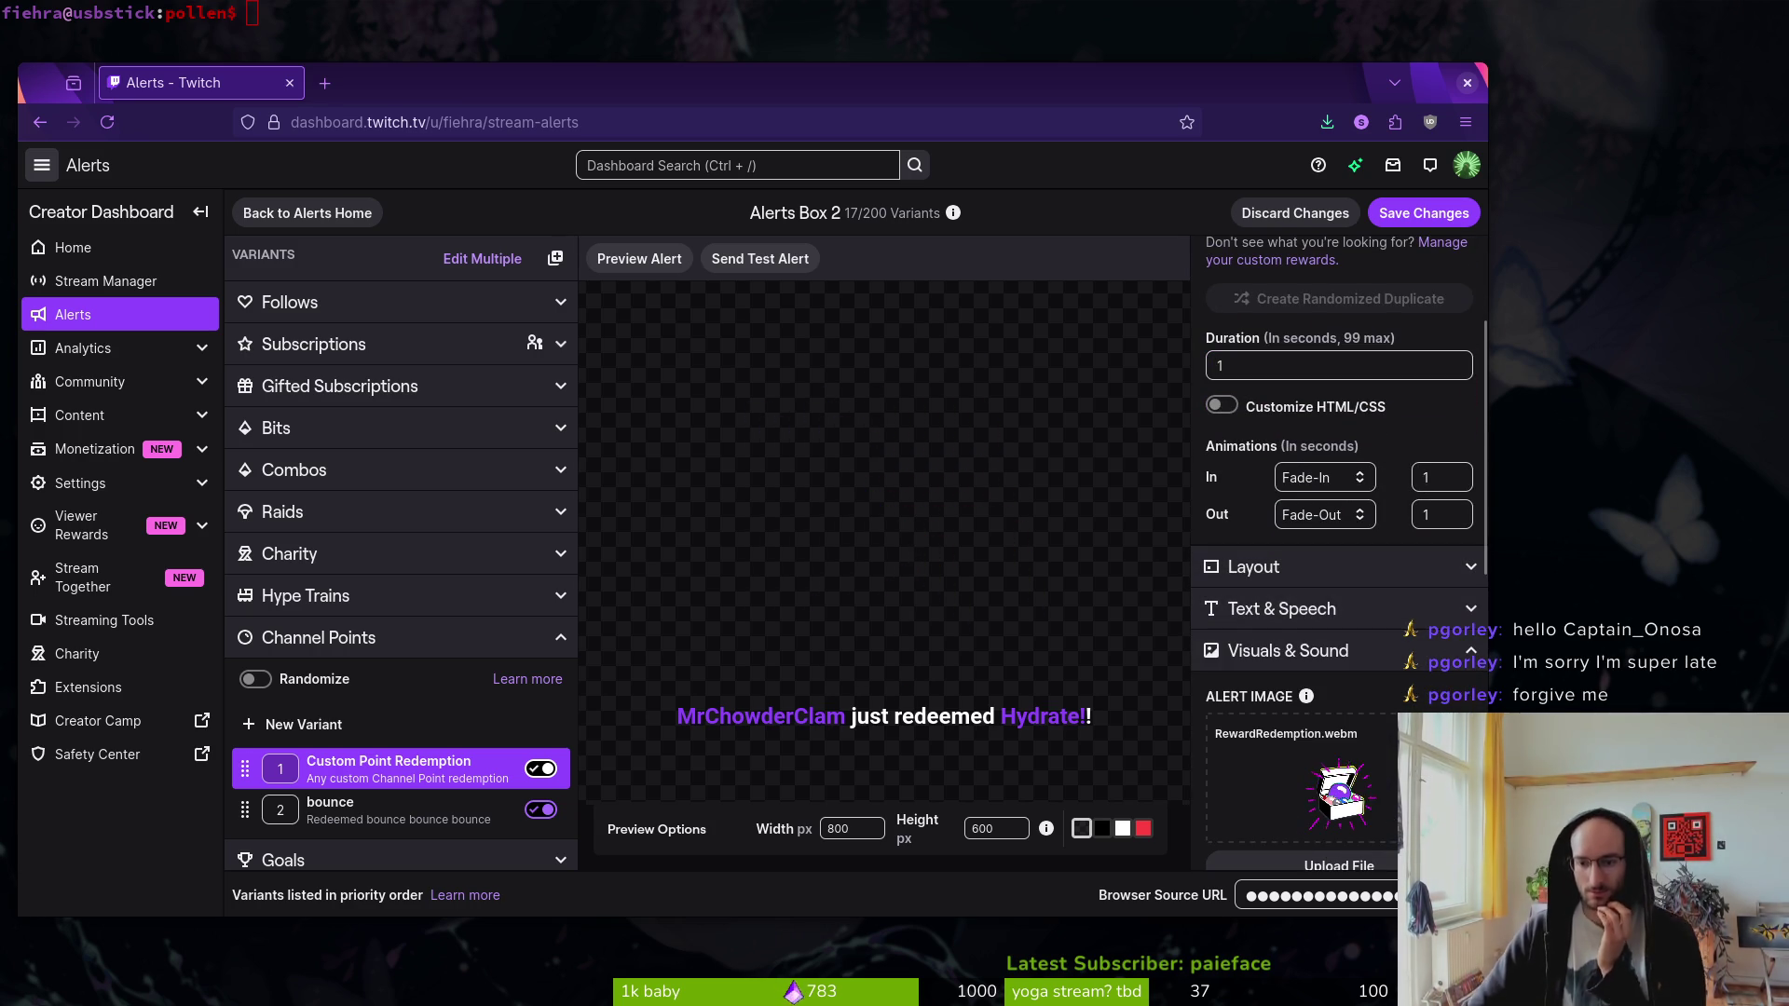
scroll(1381, 618, "down", 3)
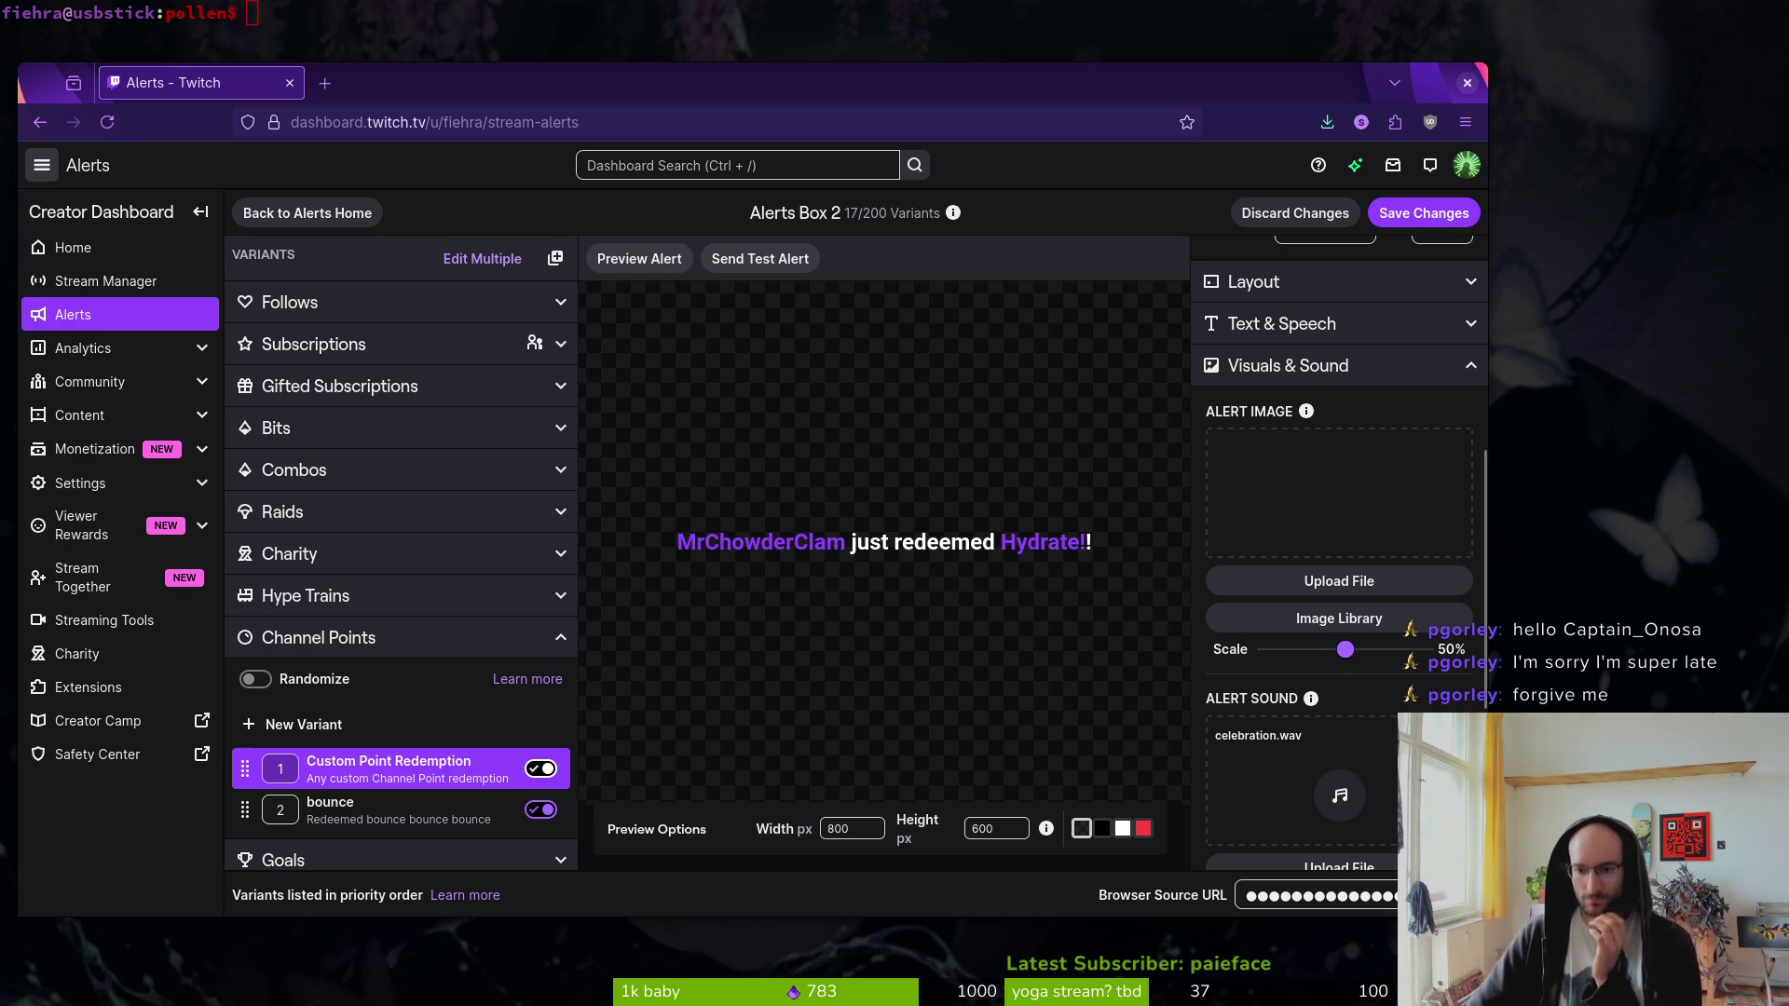
scroll(1365, 766, "down", 4)
left_click(1362, 549)
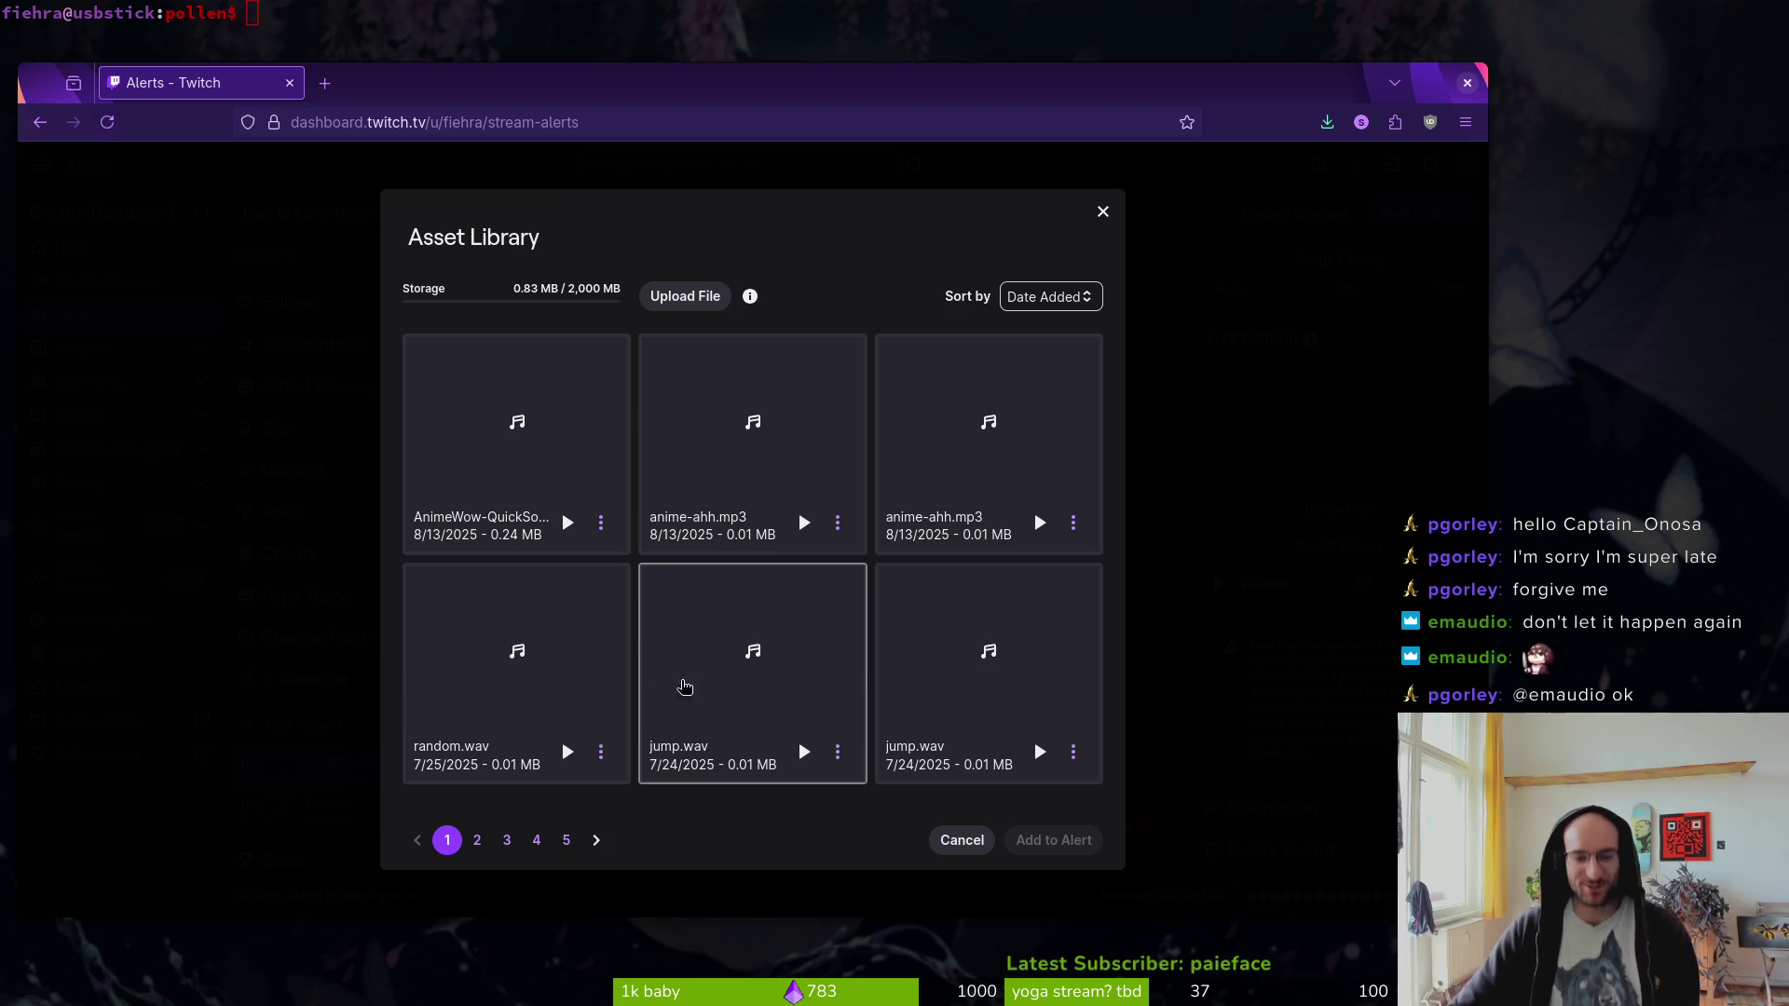
- Audition random.wav and jump.wav, then add powerUp.wav from page 2 as the alert sound
left_click(563, 681)
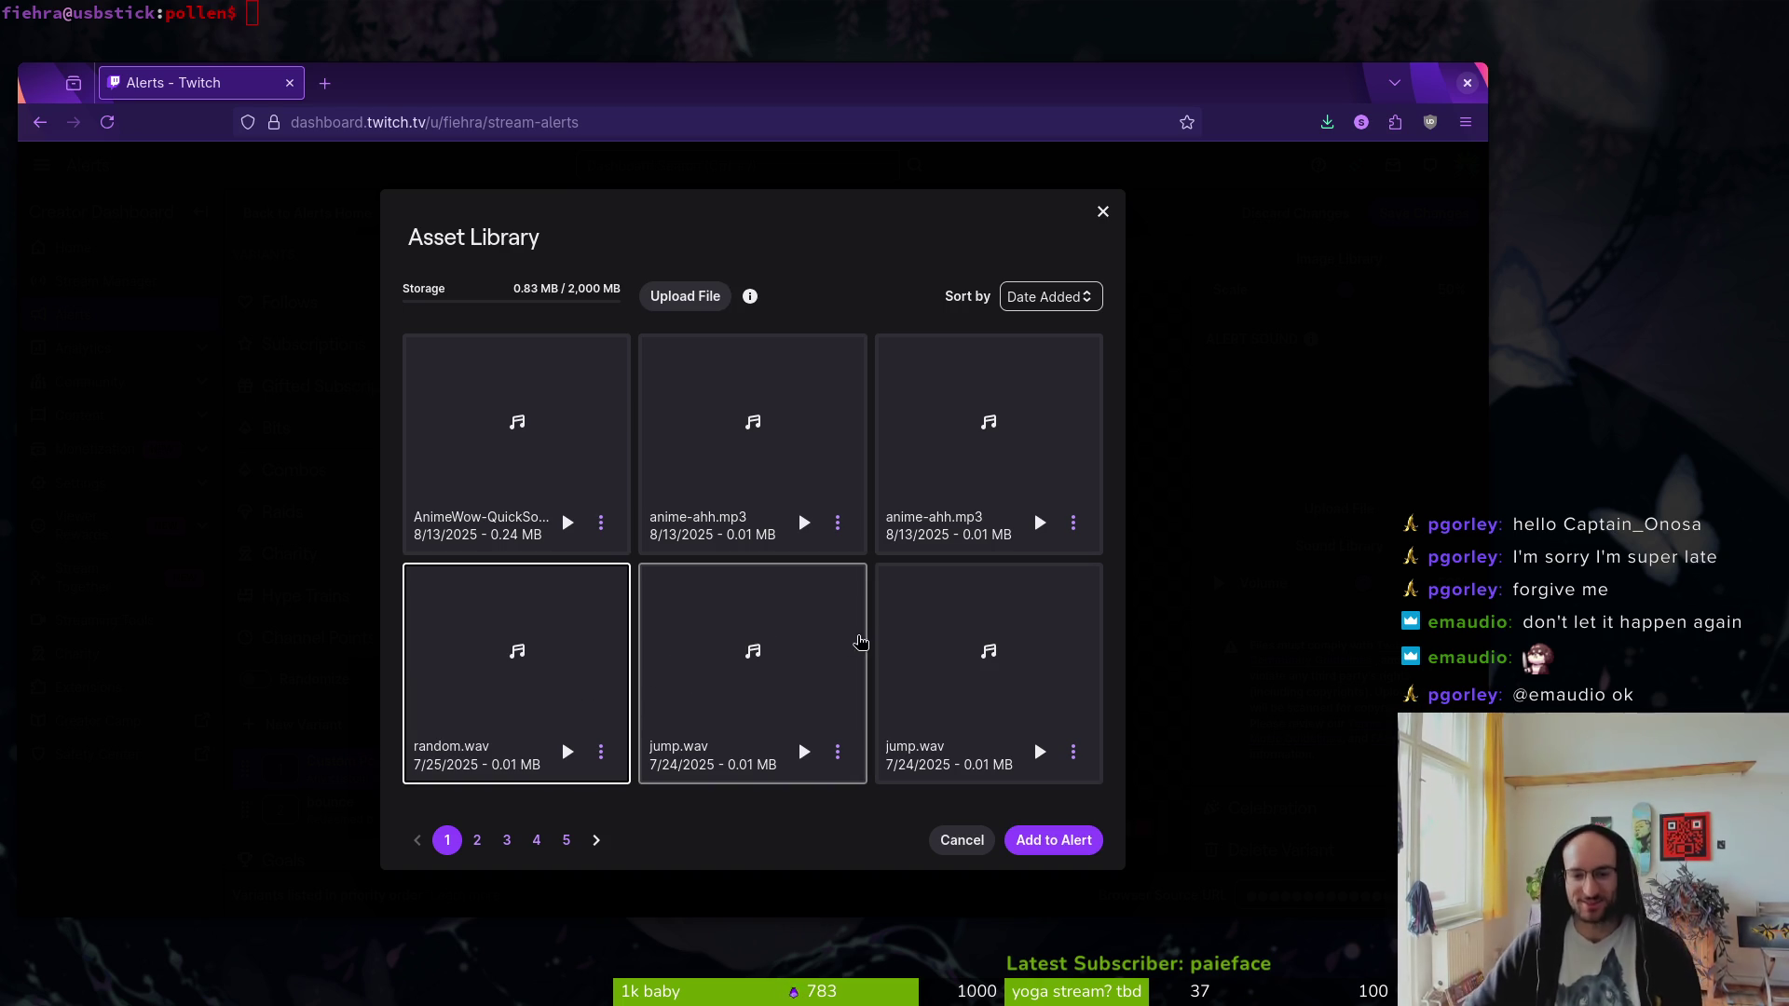
left_click(787, 677)
left_click(804, 752)
left_click(1034, 751)
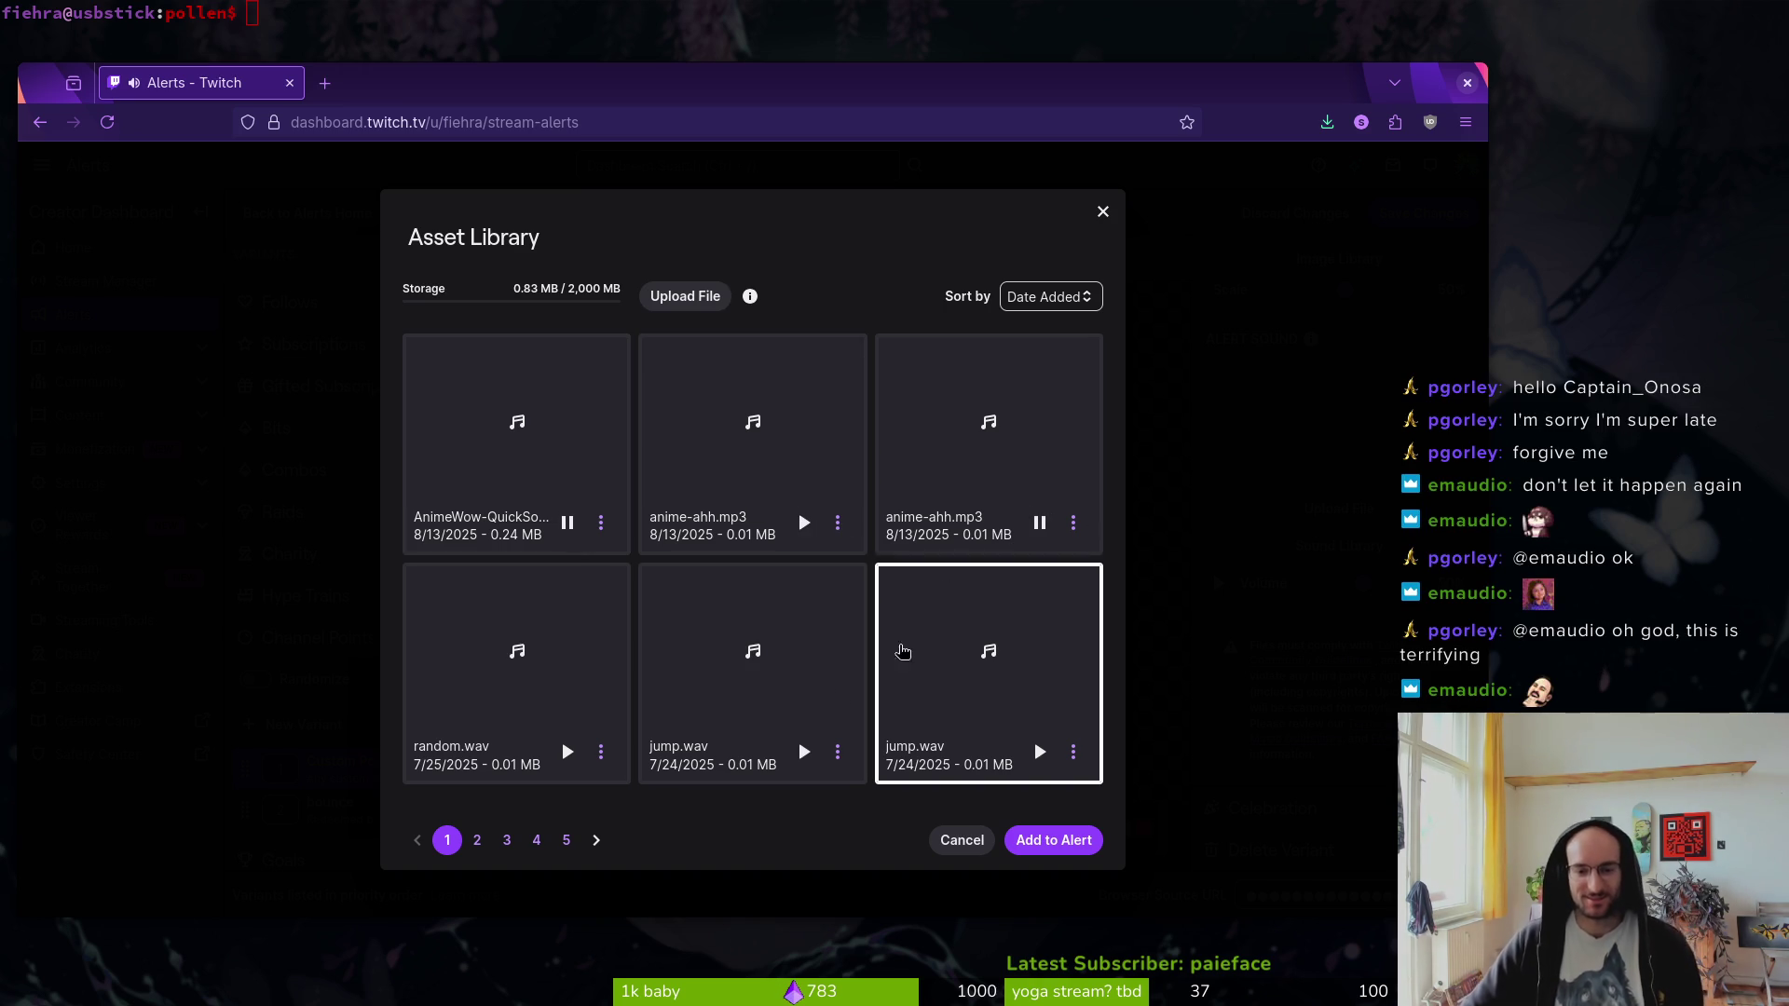
left_click(471, 841)
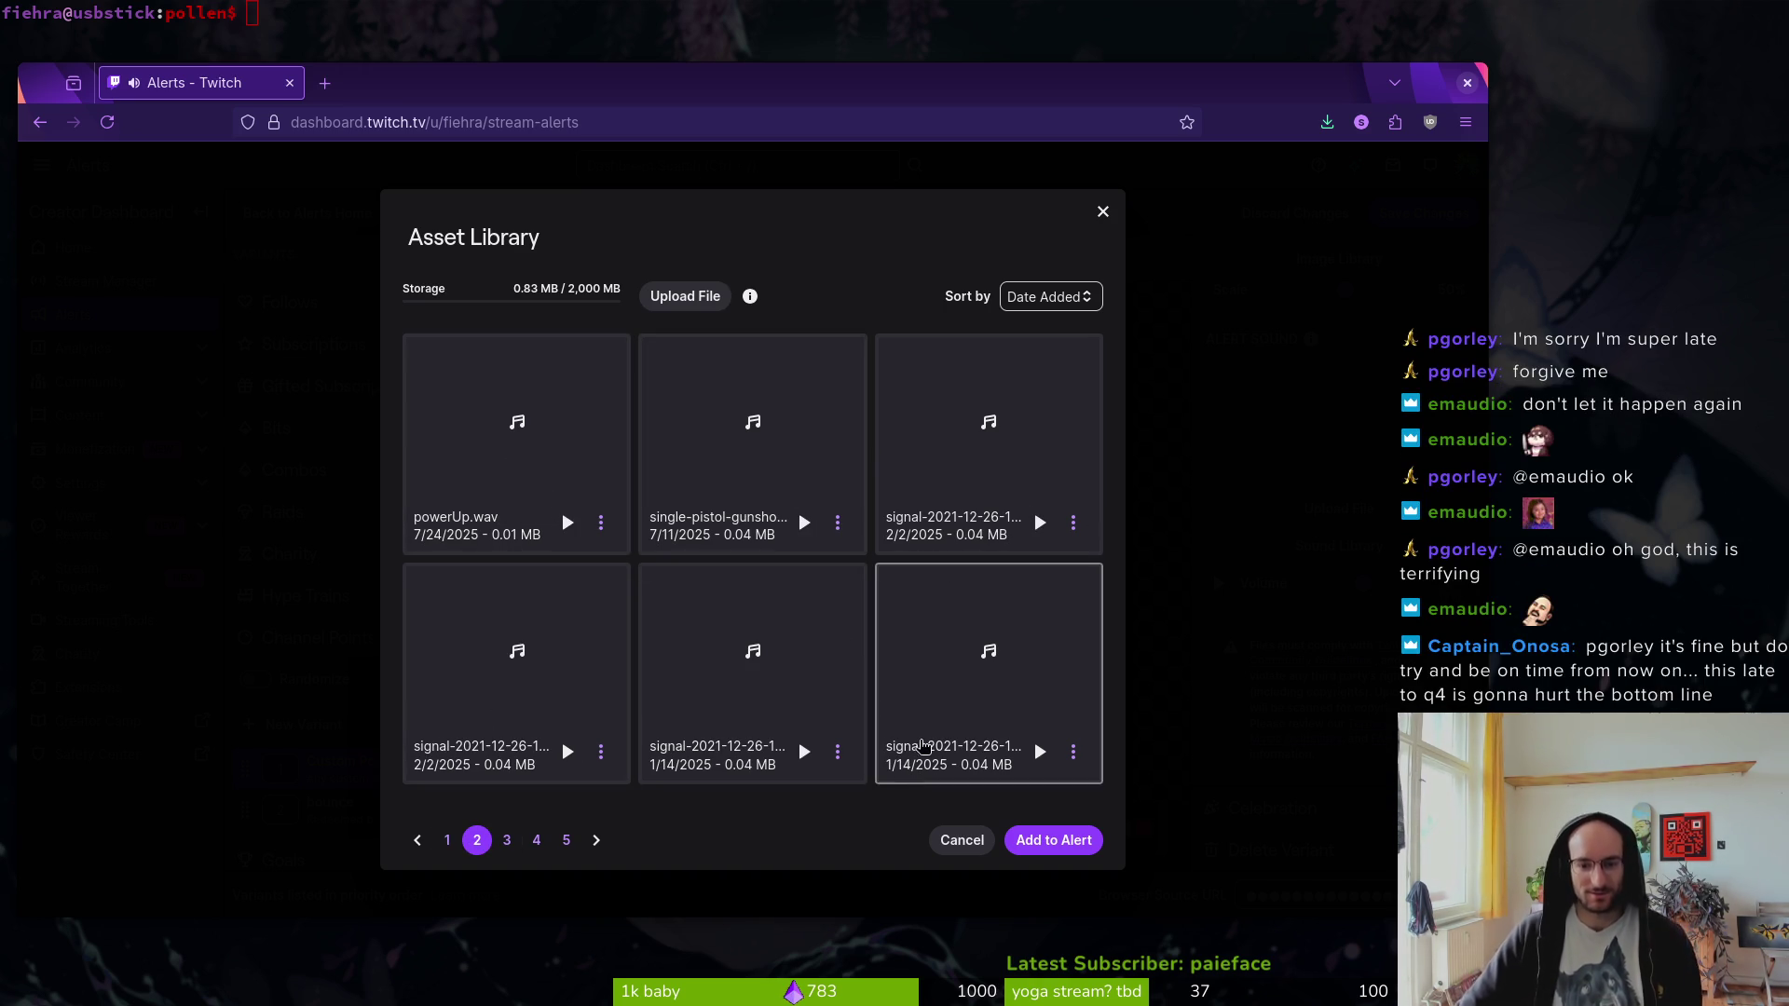
left_click(611, 536)
left_click(1071, 843)
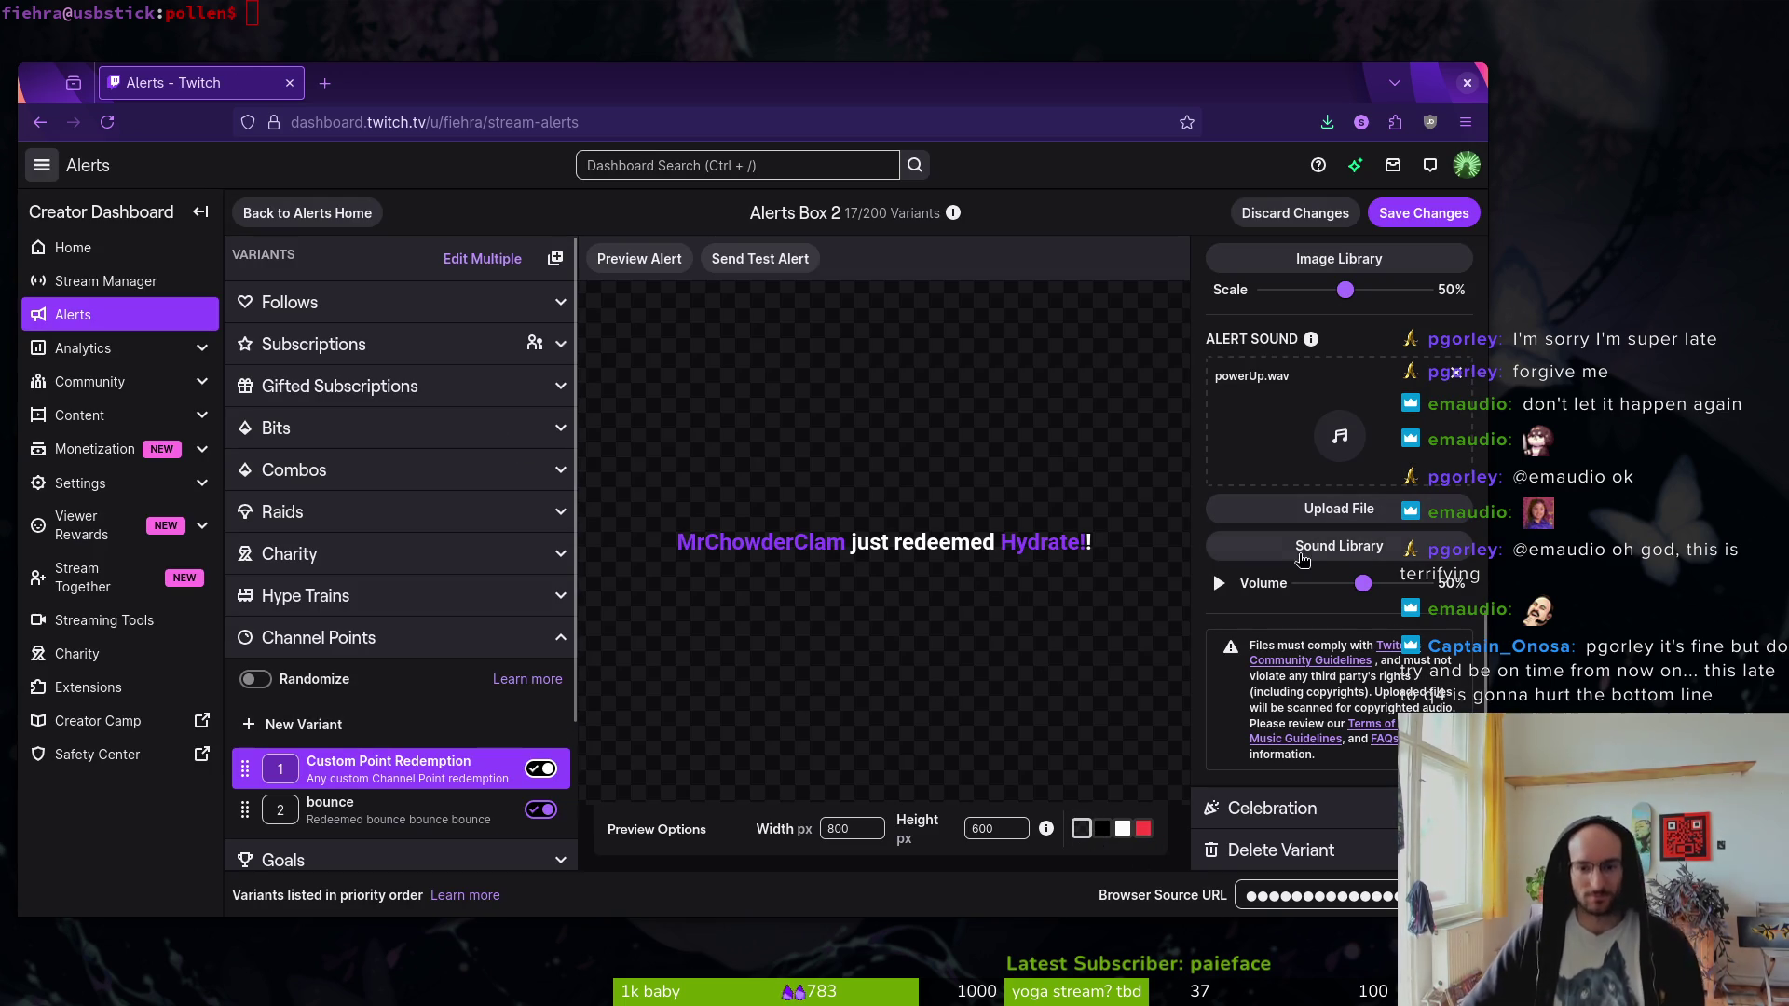
- Replace the hydrate alert message with 'EVERYONE HYDRATE!' and save the variant
scroll(1295, 810, "up", 10)
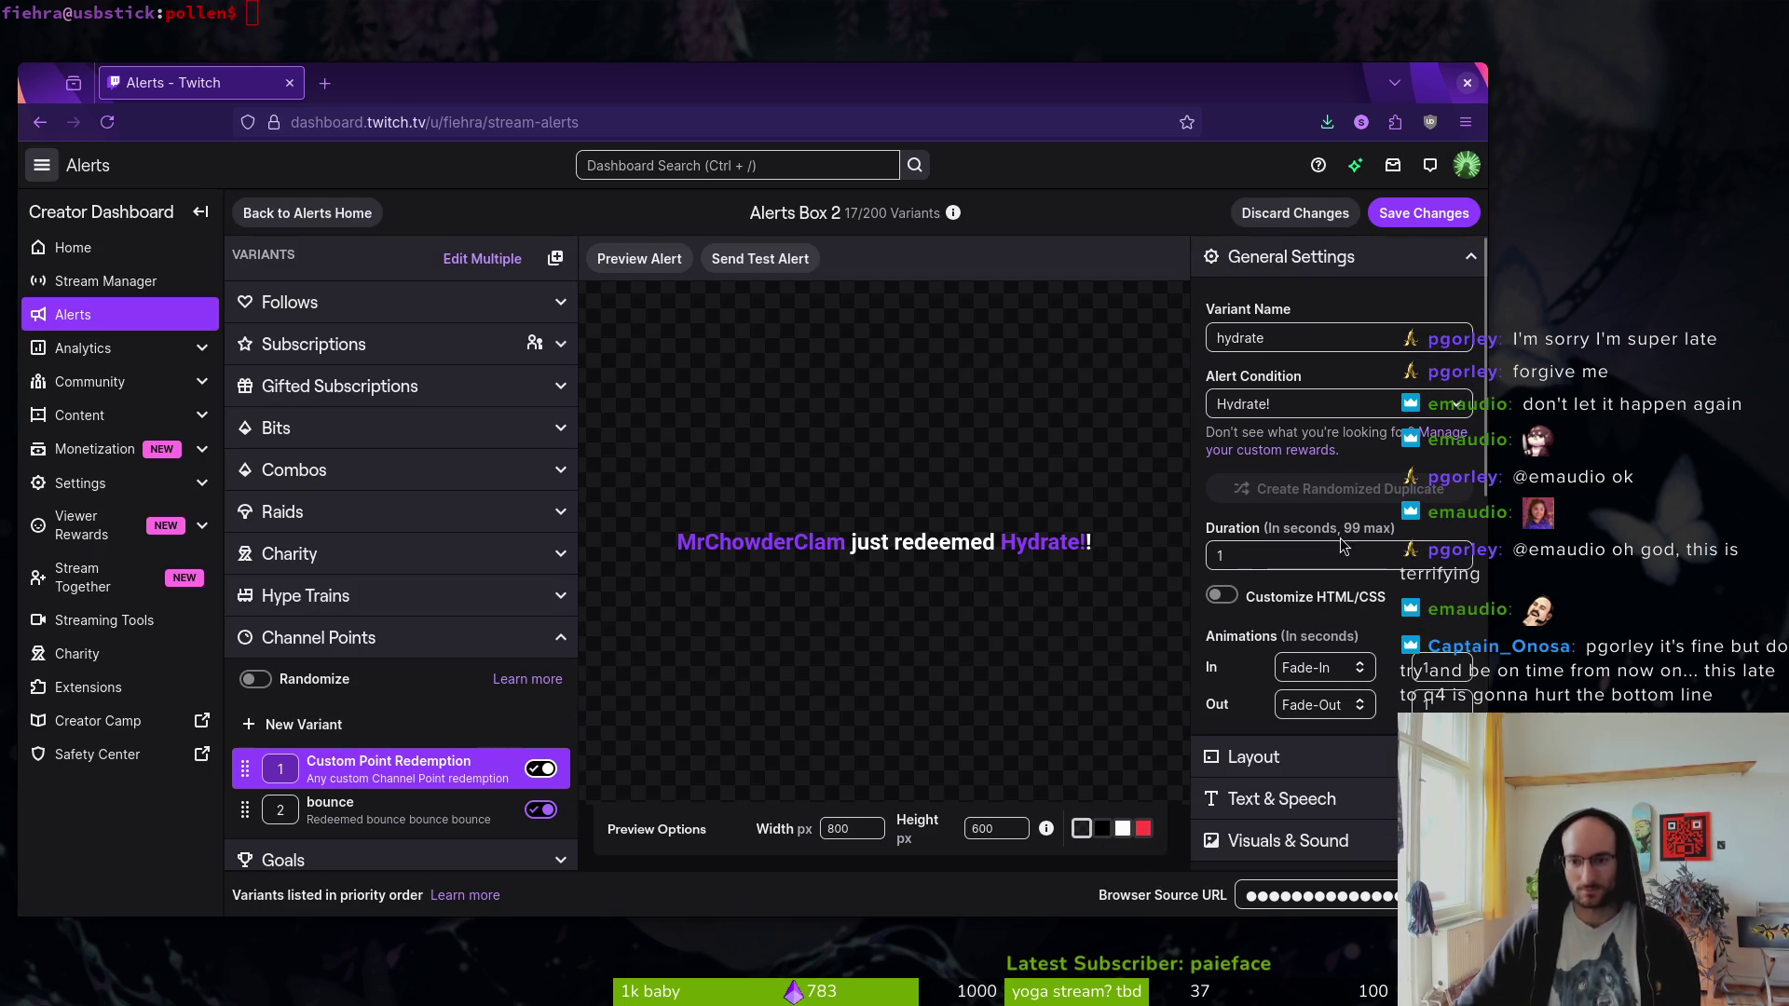
left_click(1288, 798)
scroll(1289, 652, "down", 5)
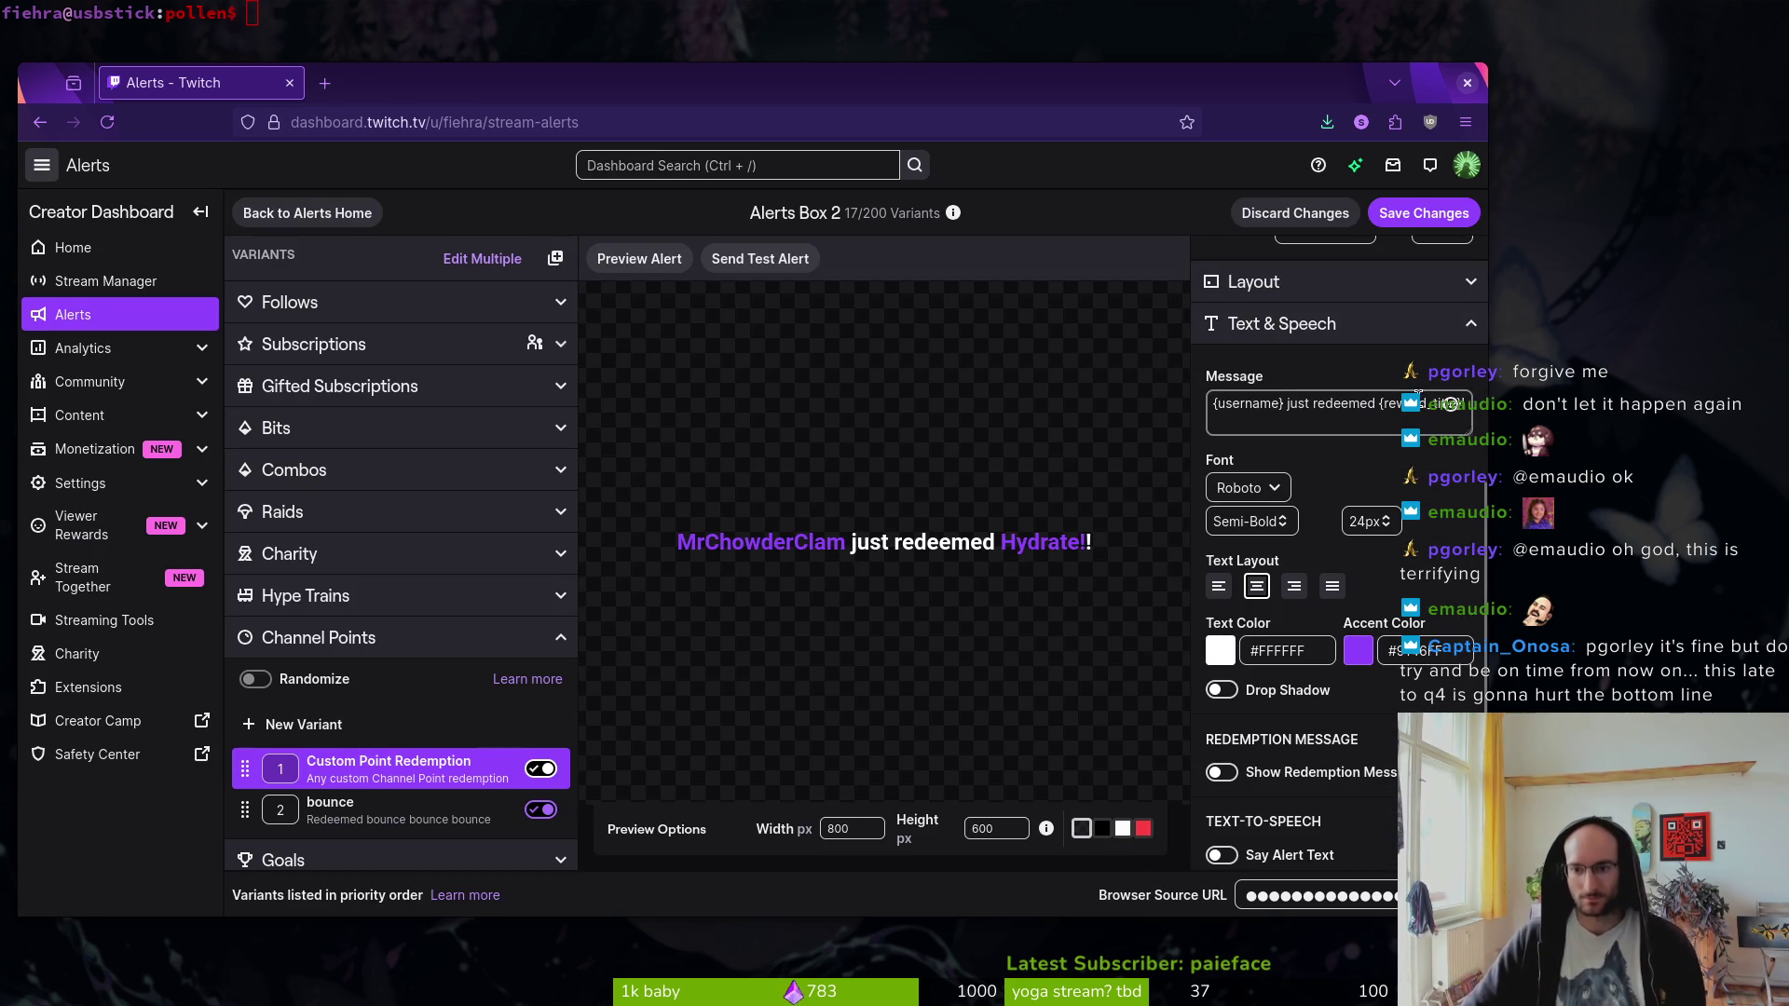
left_click_drag(1463, 406, 972, 346)
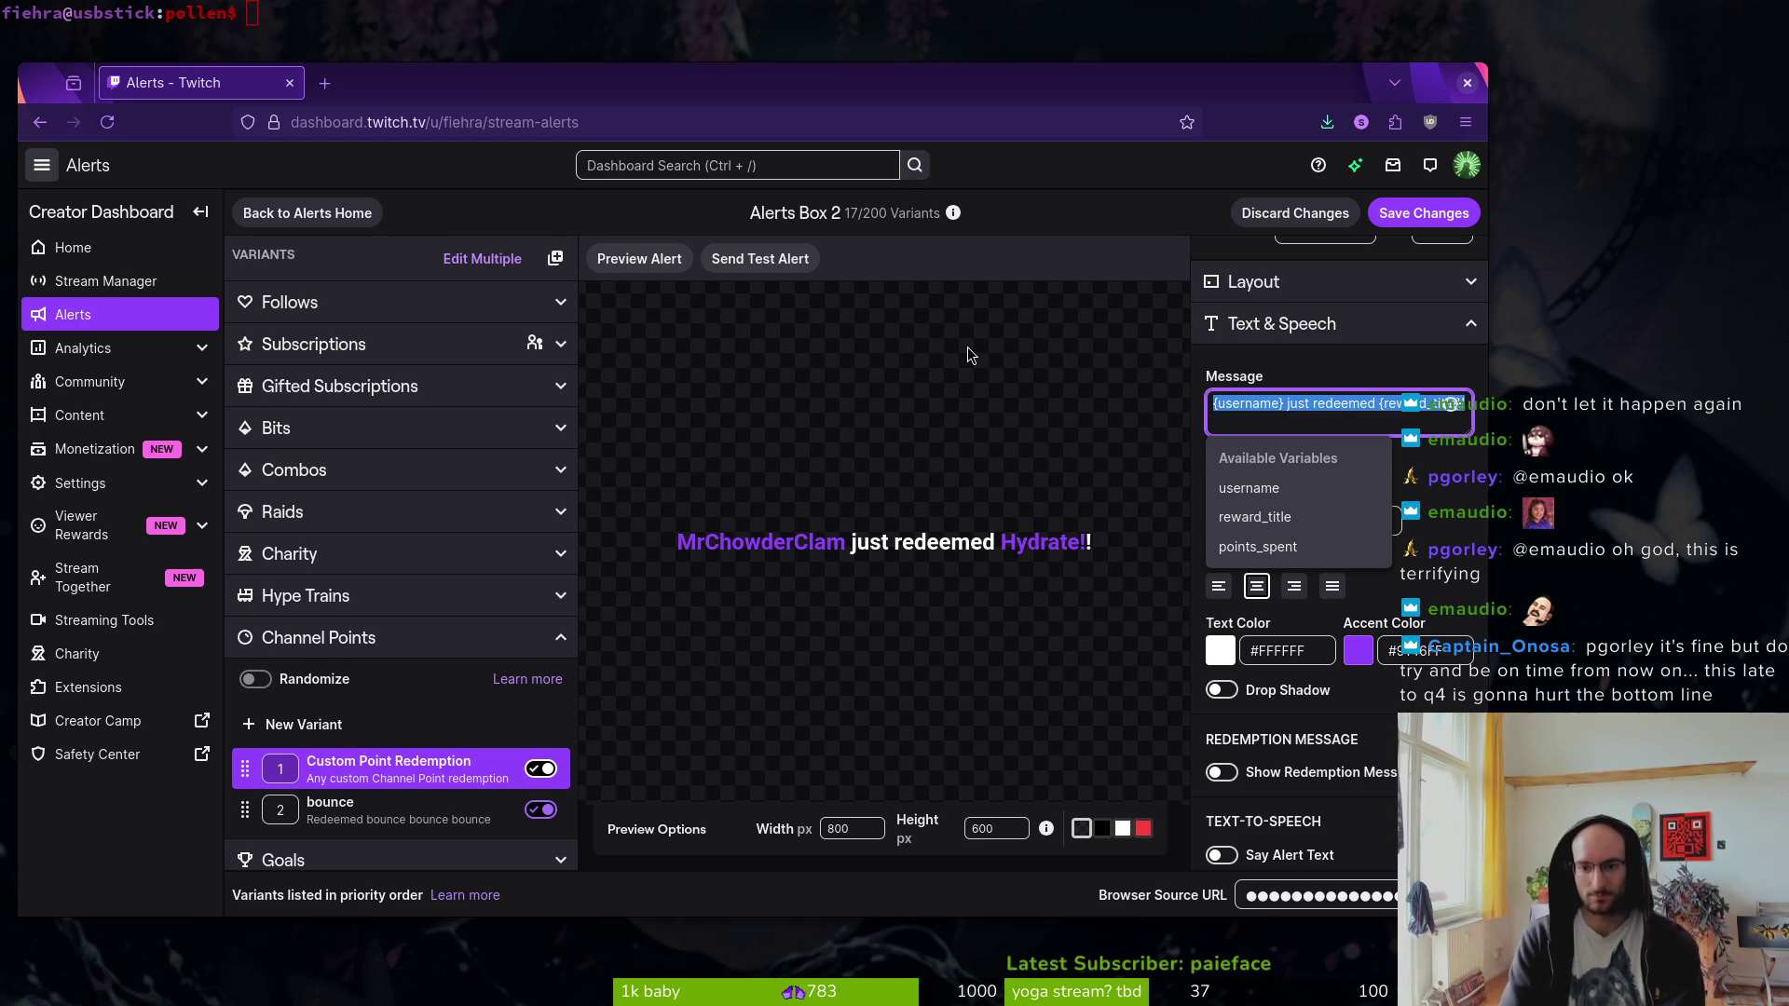
type("EVERYONE")
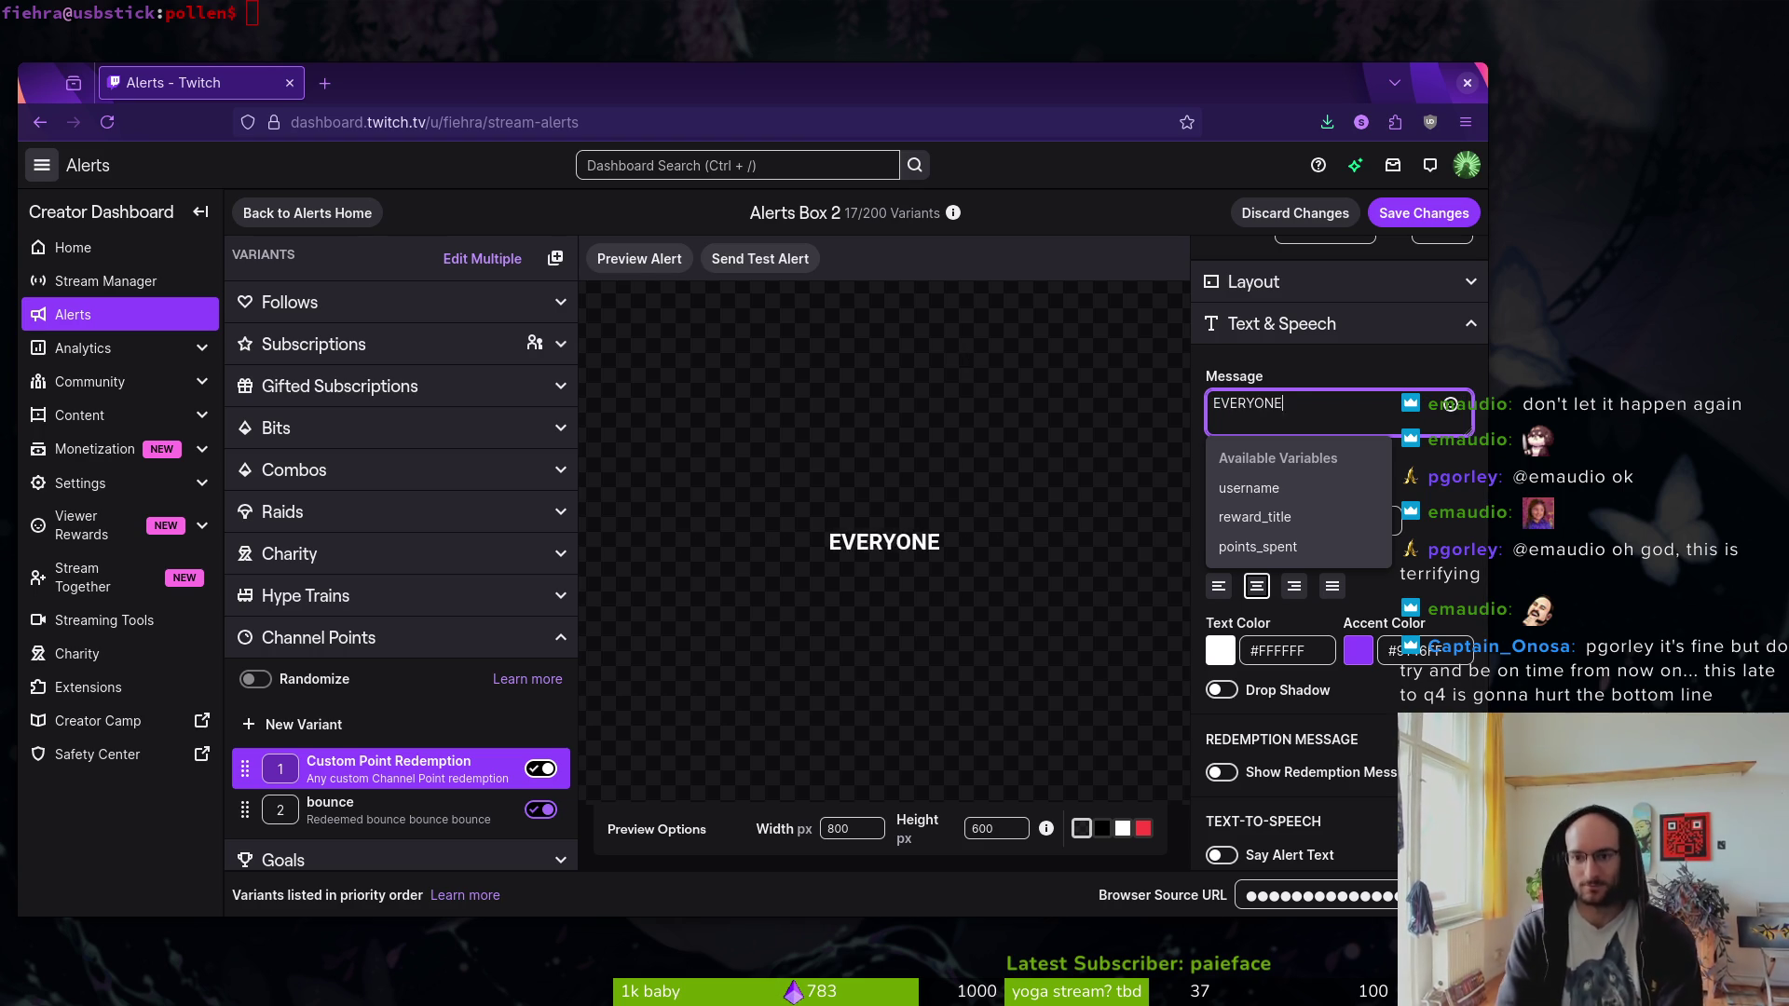
type(" HYDRATE")
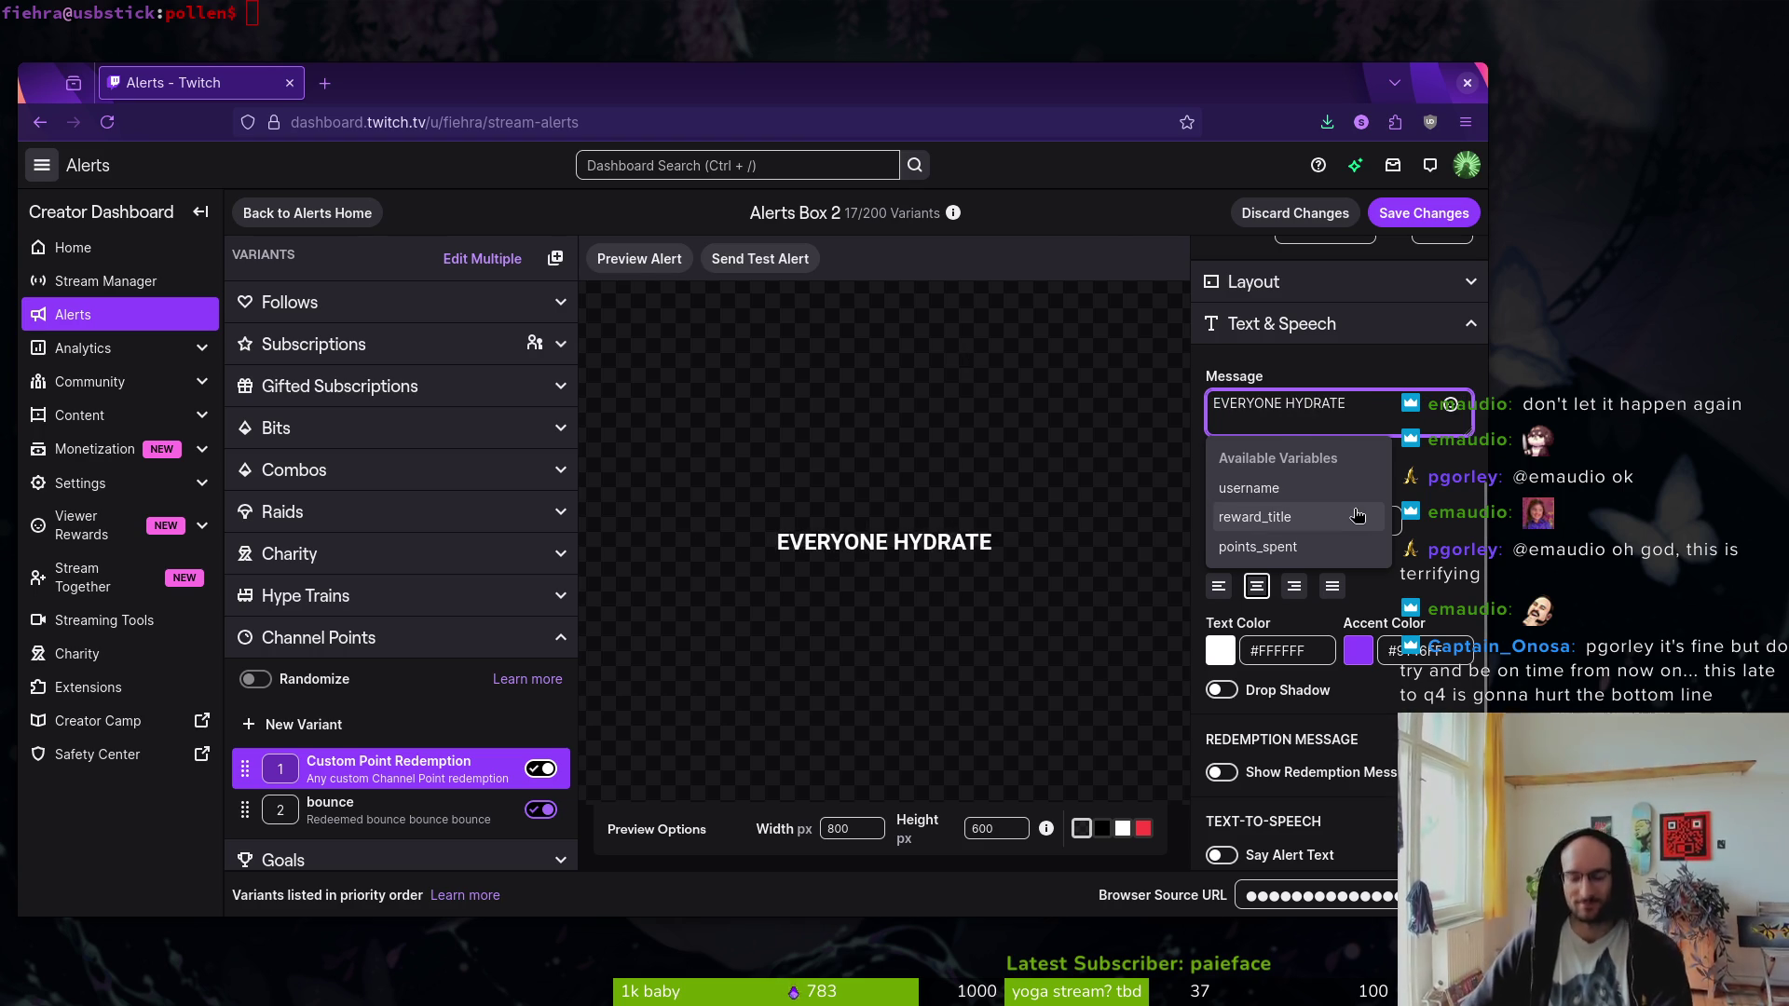
type("!")
left_click(1458, 457)
left_click(1418, 209)
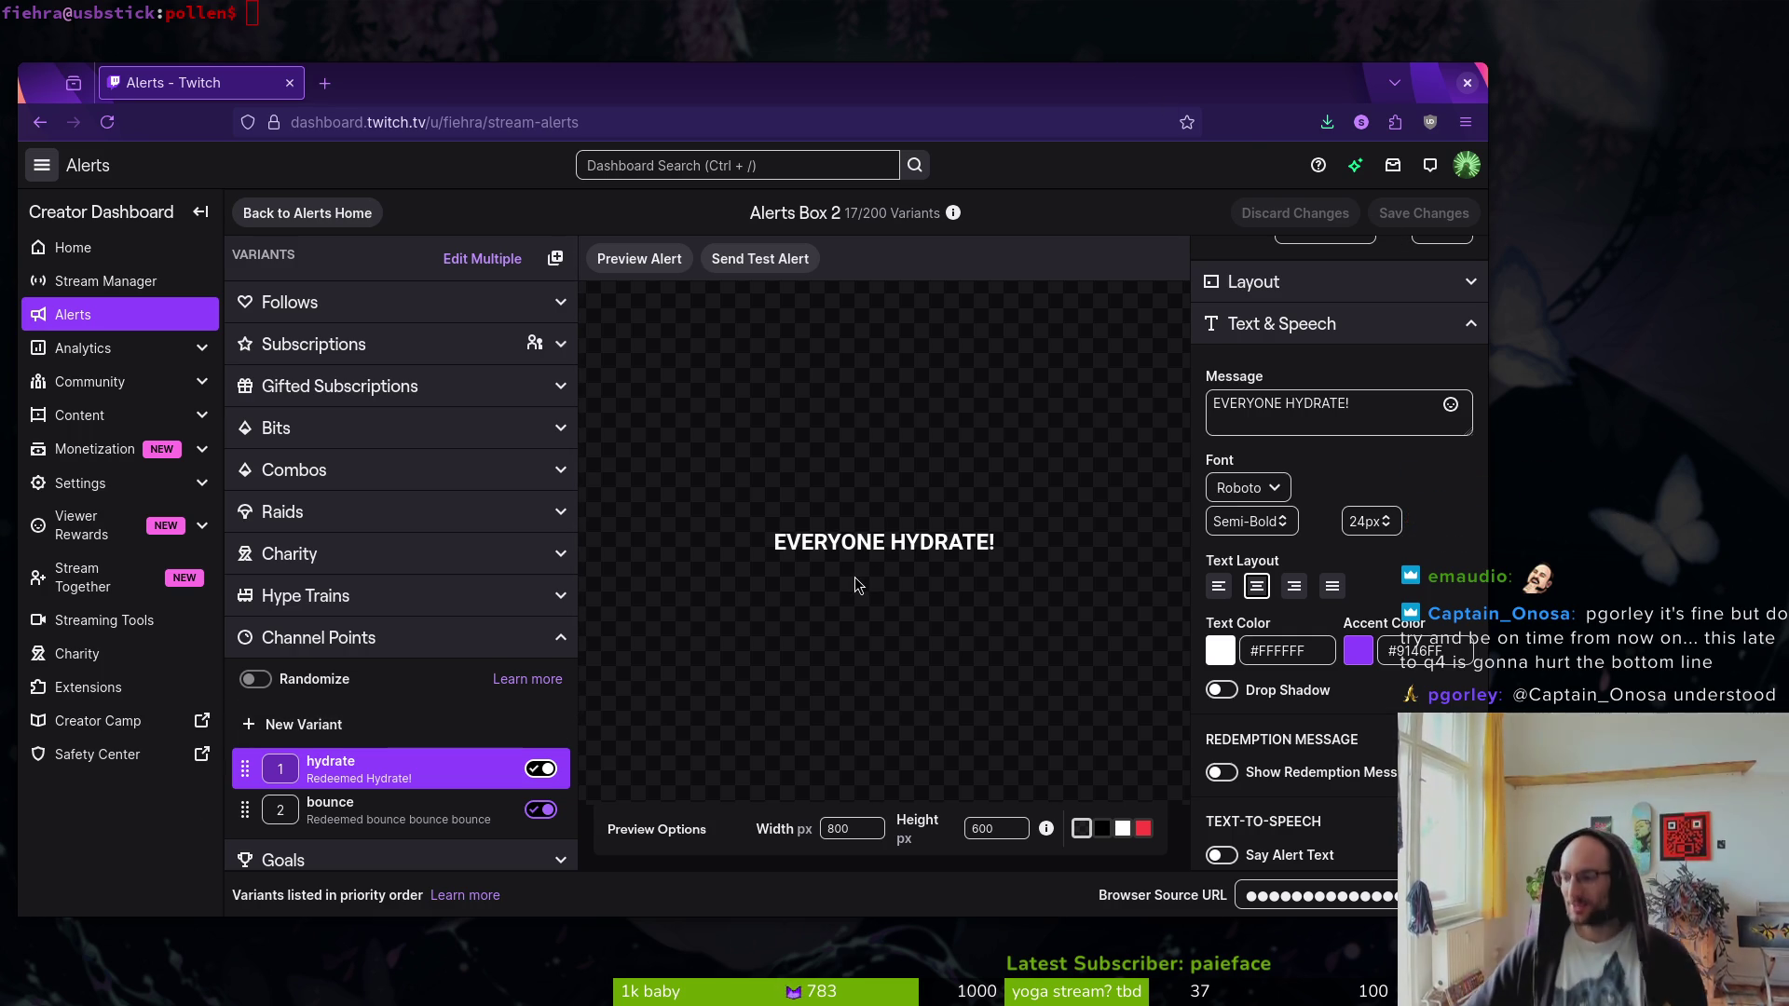
- Add a new Channel Points variant, clear its message and enable text-to-speech
left_click(324, 721)
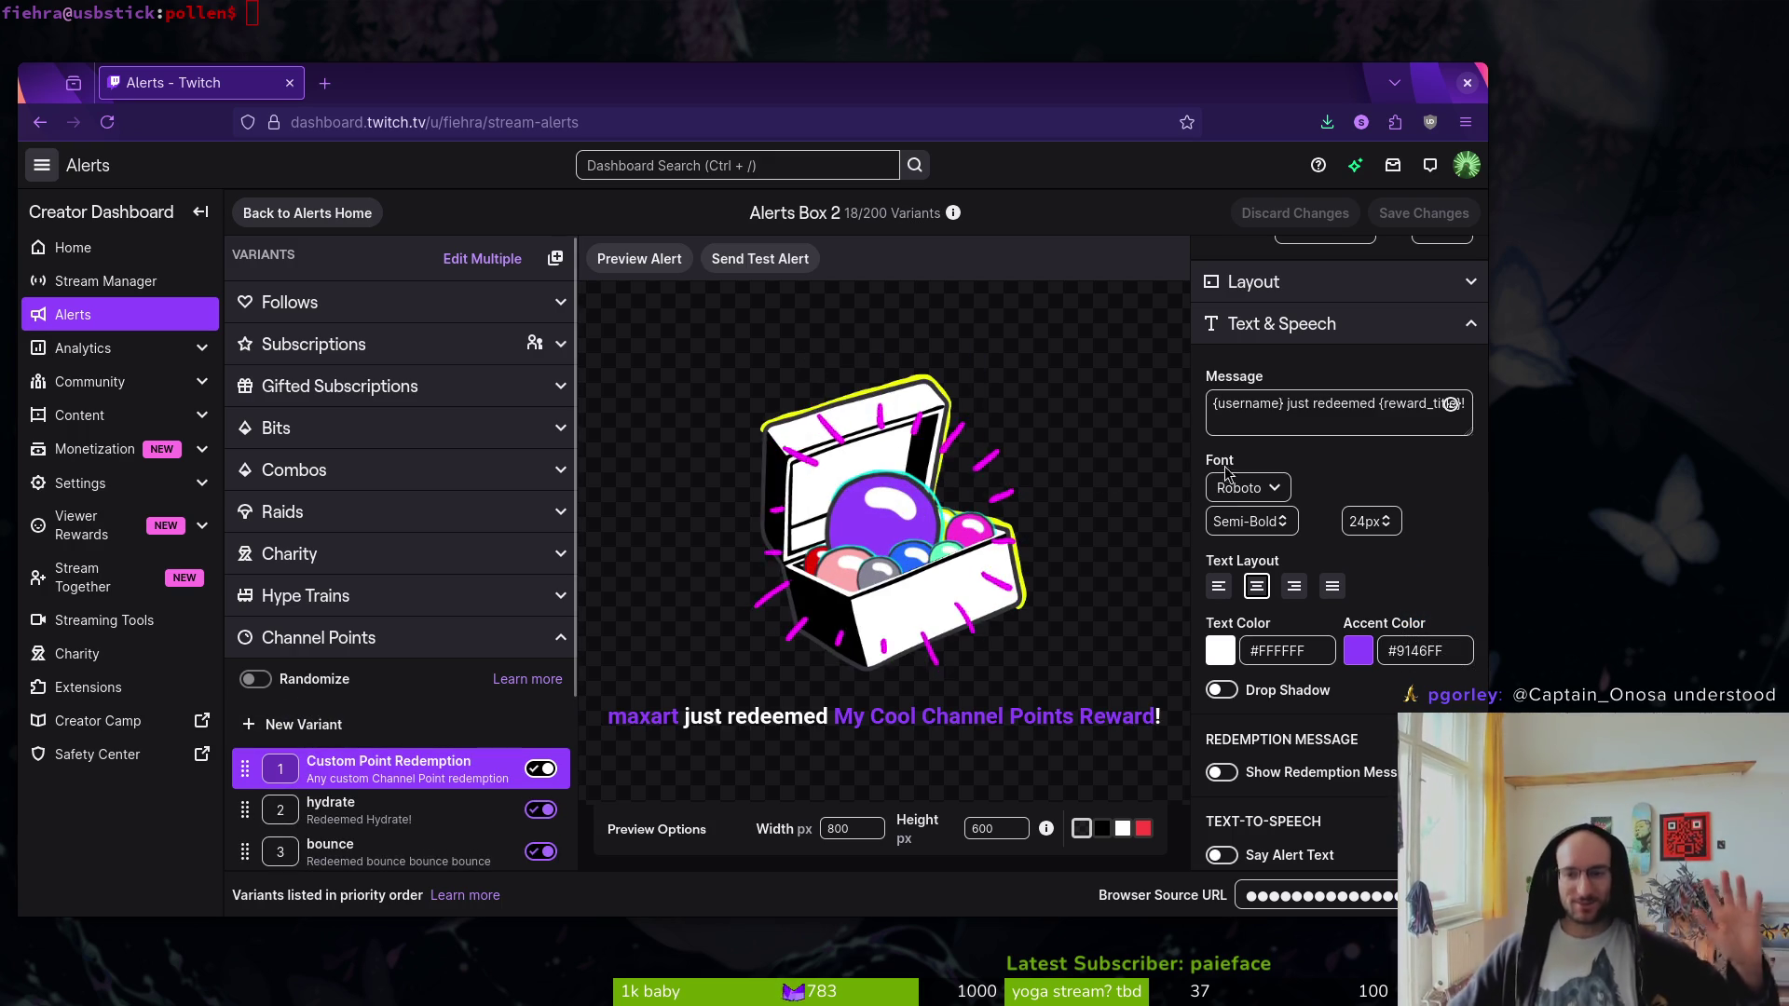
left_click(1284, 423)
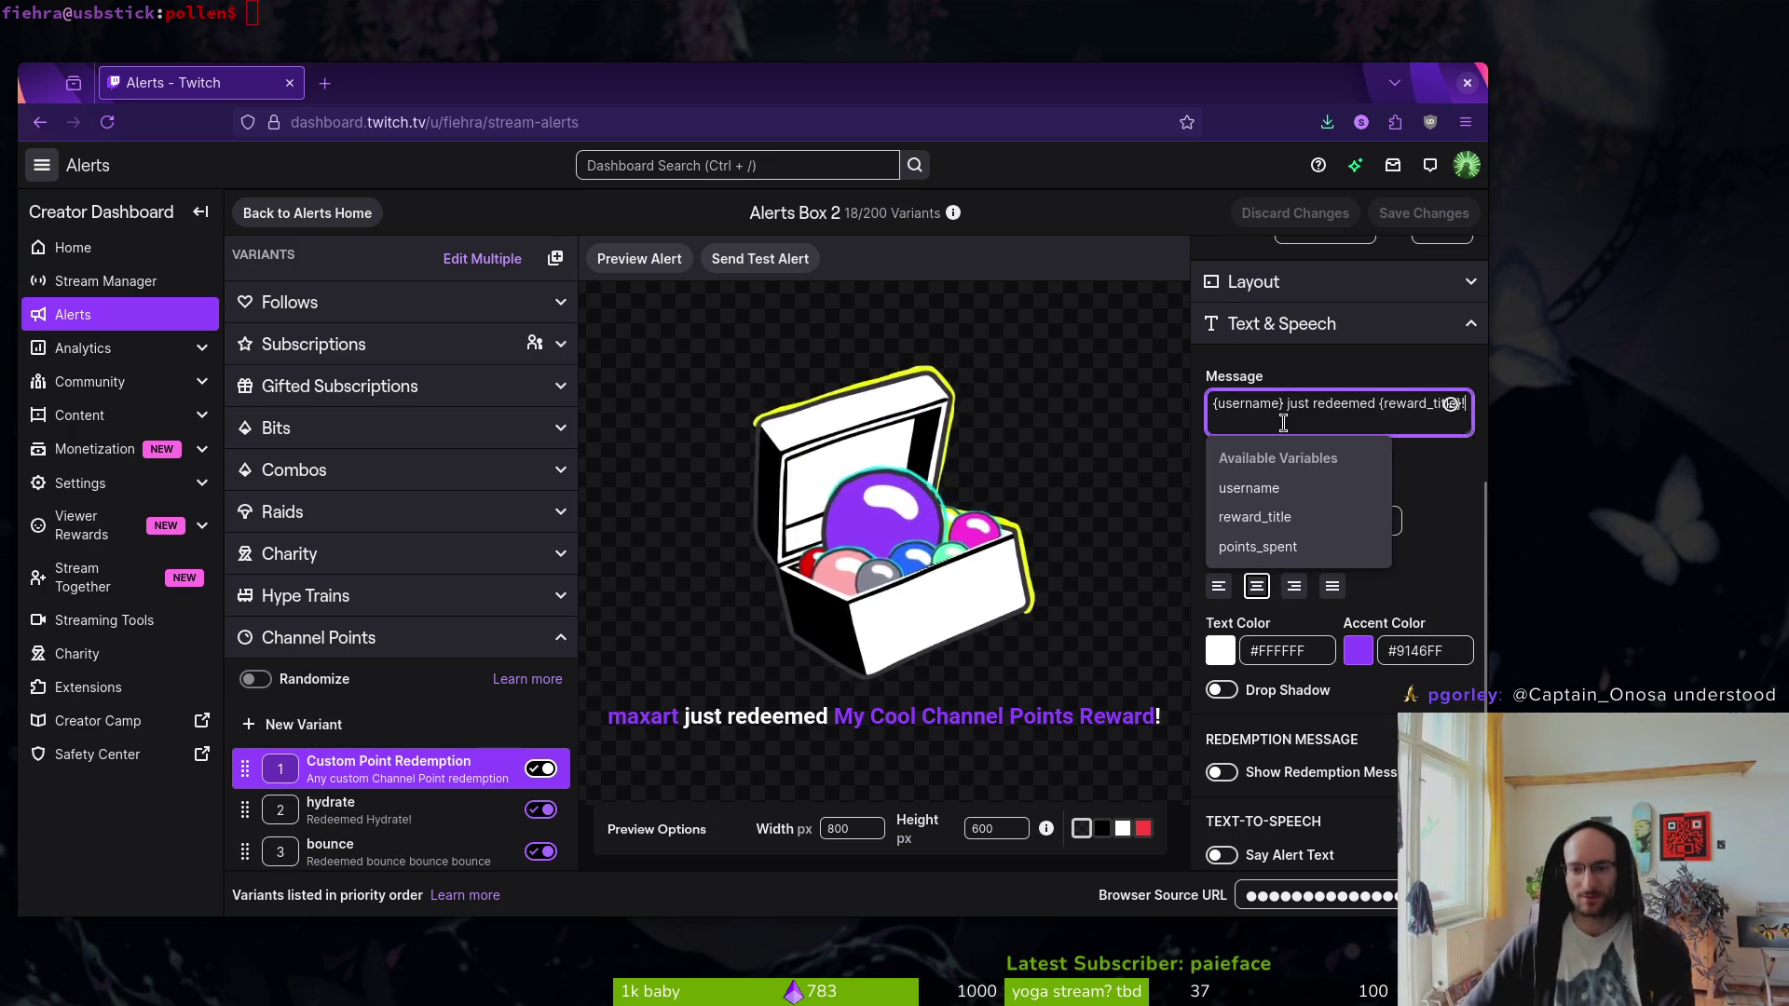
key("ctrl+a")
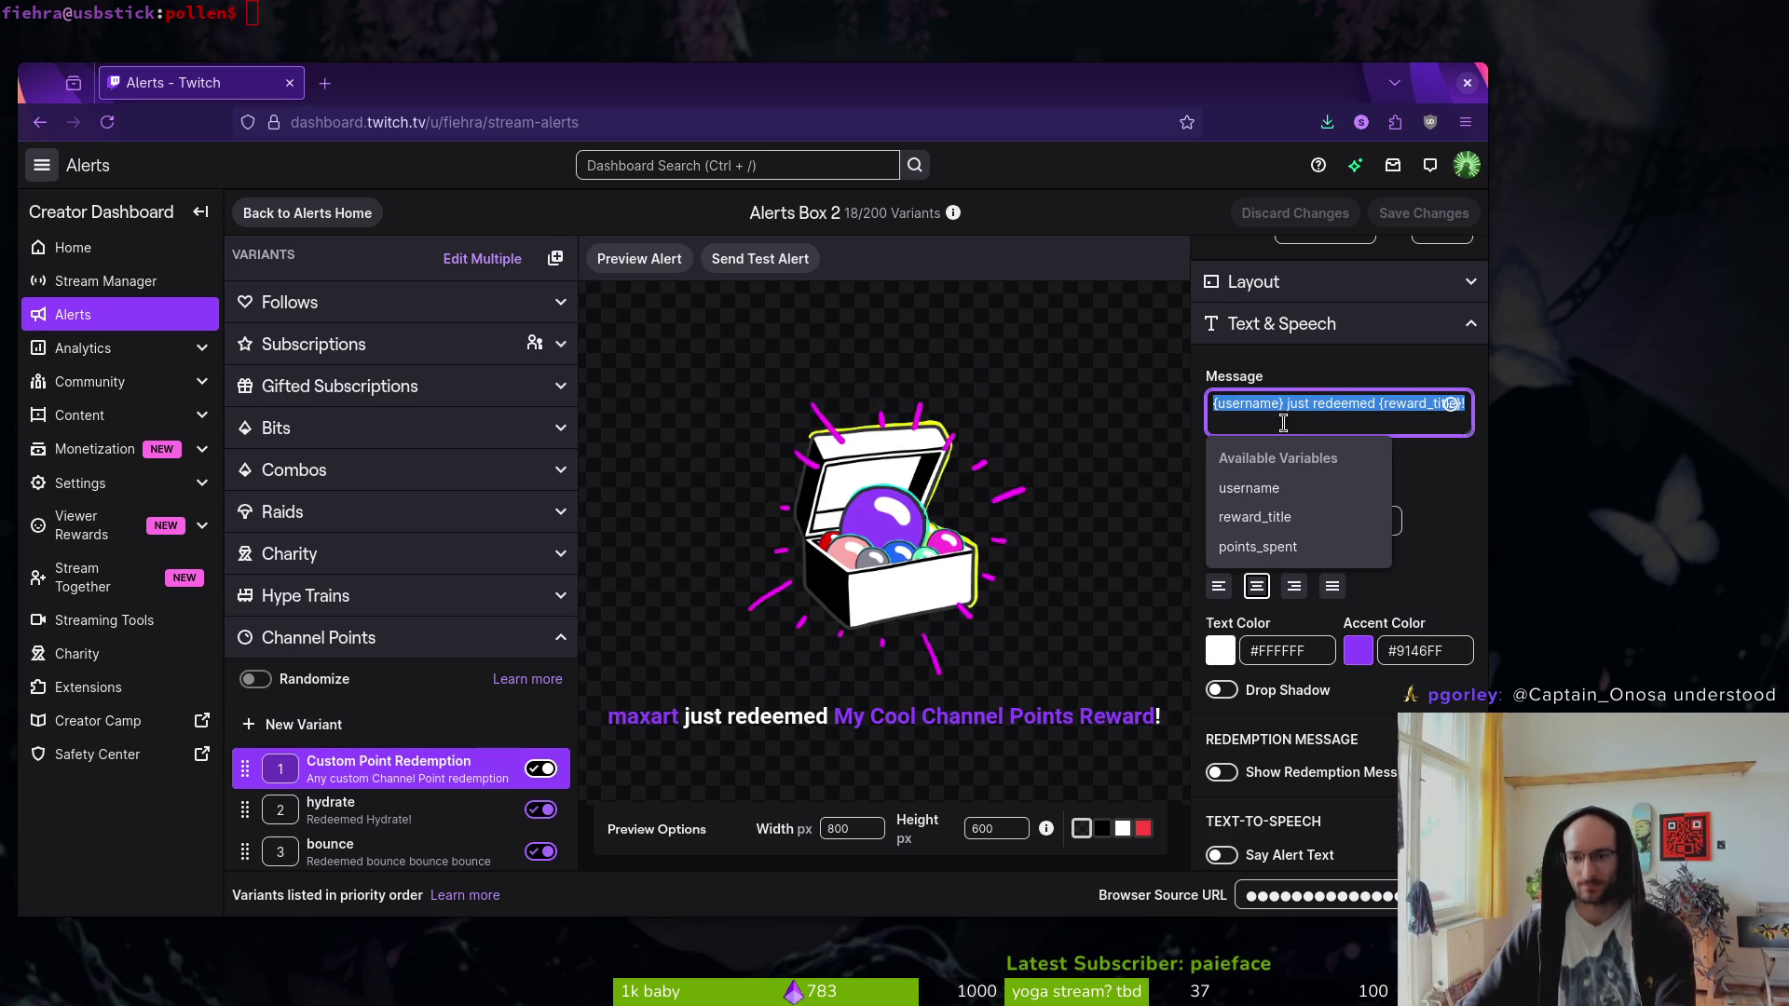
key("BackSpace")
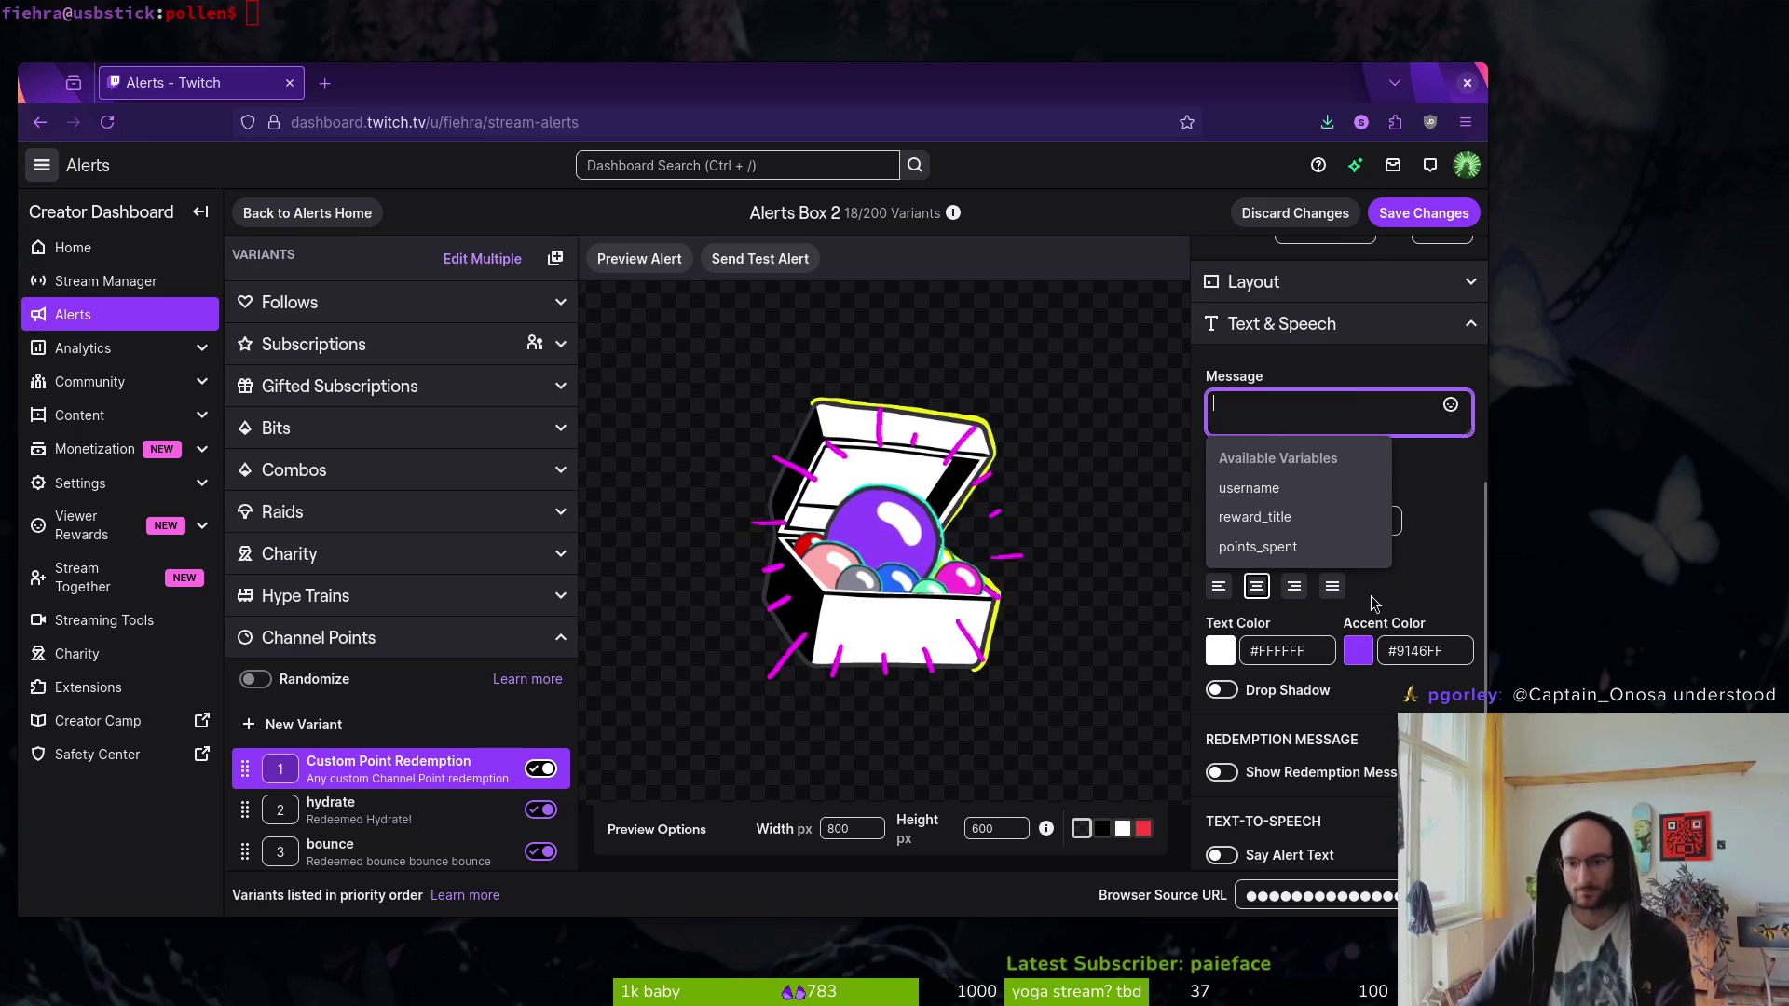
scroll(1330, 797, "down", 2)
left_click(1239, 689)
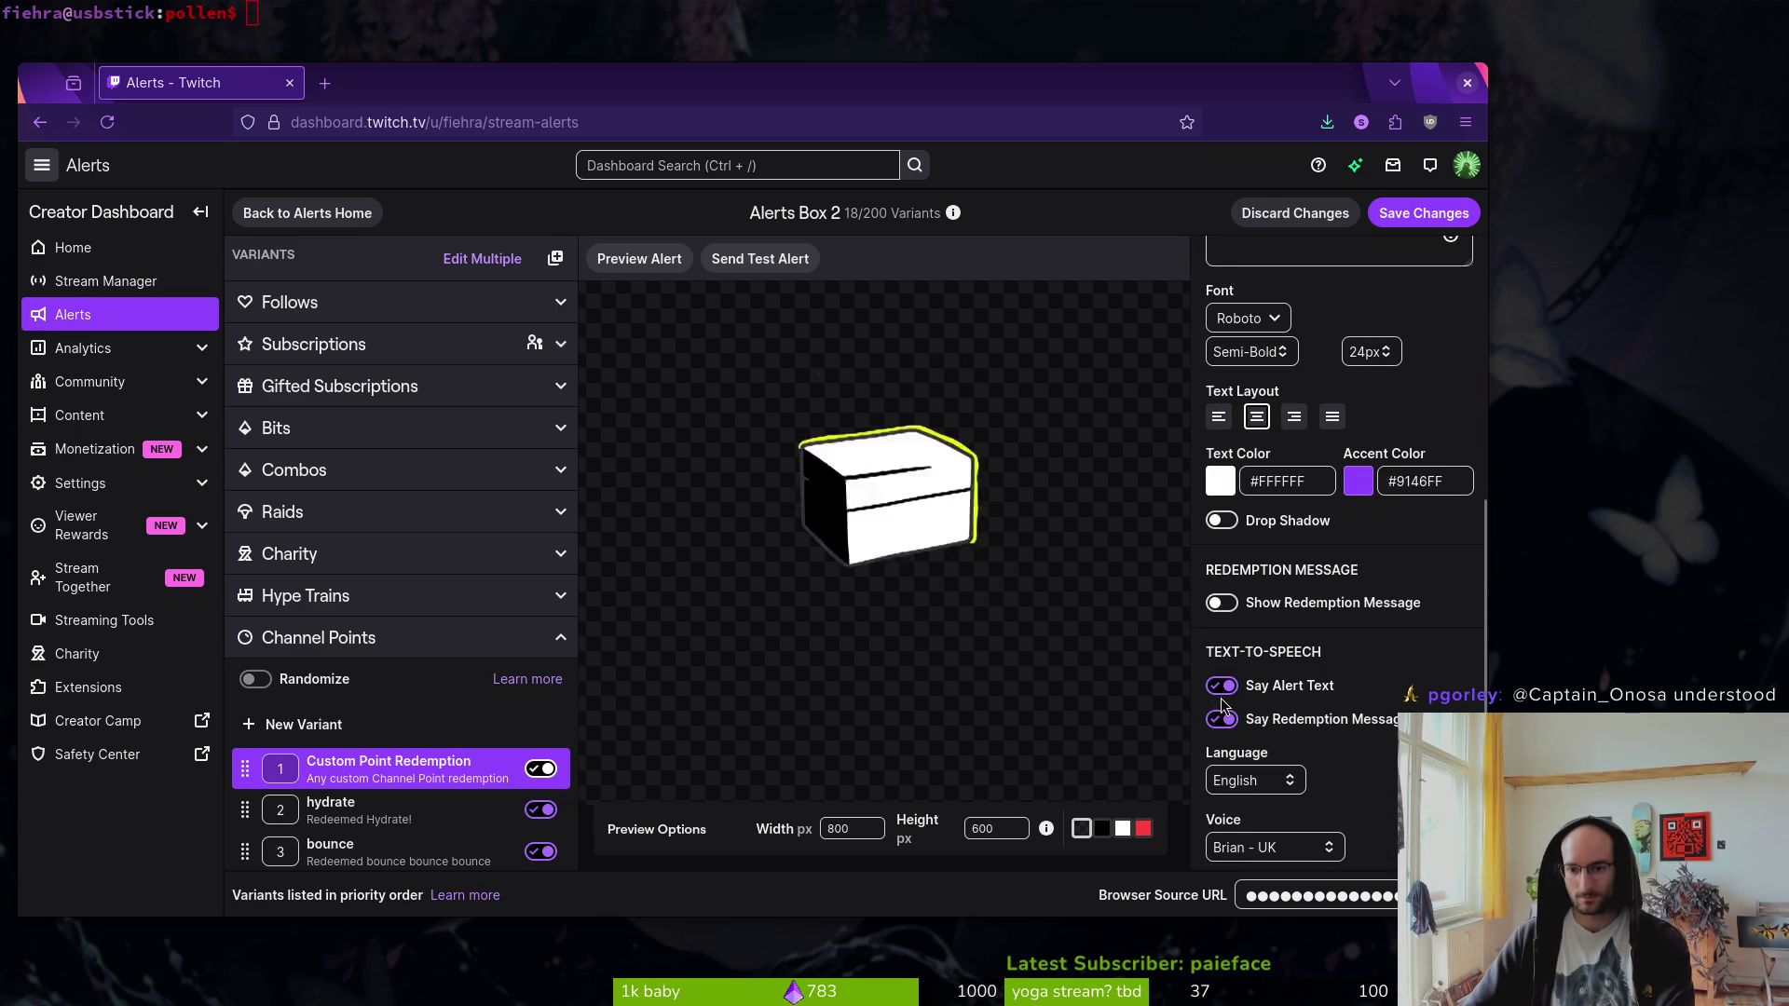
scroll(1239, 652, "down", 3)
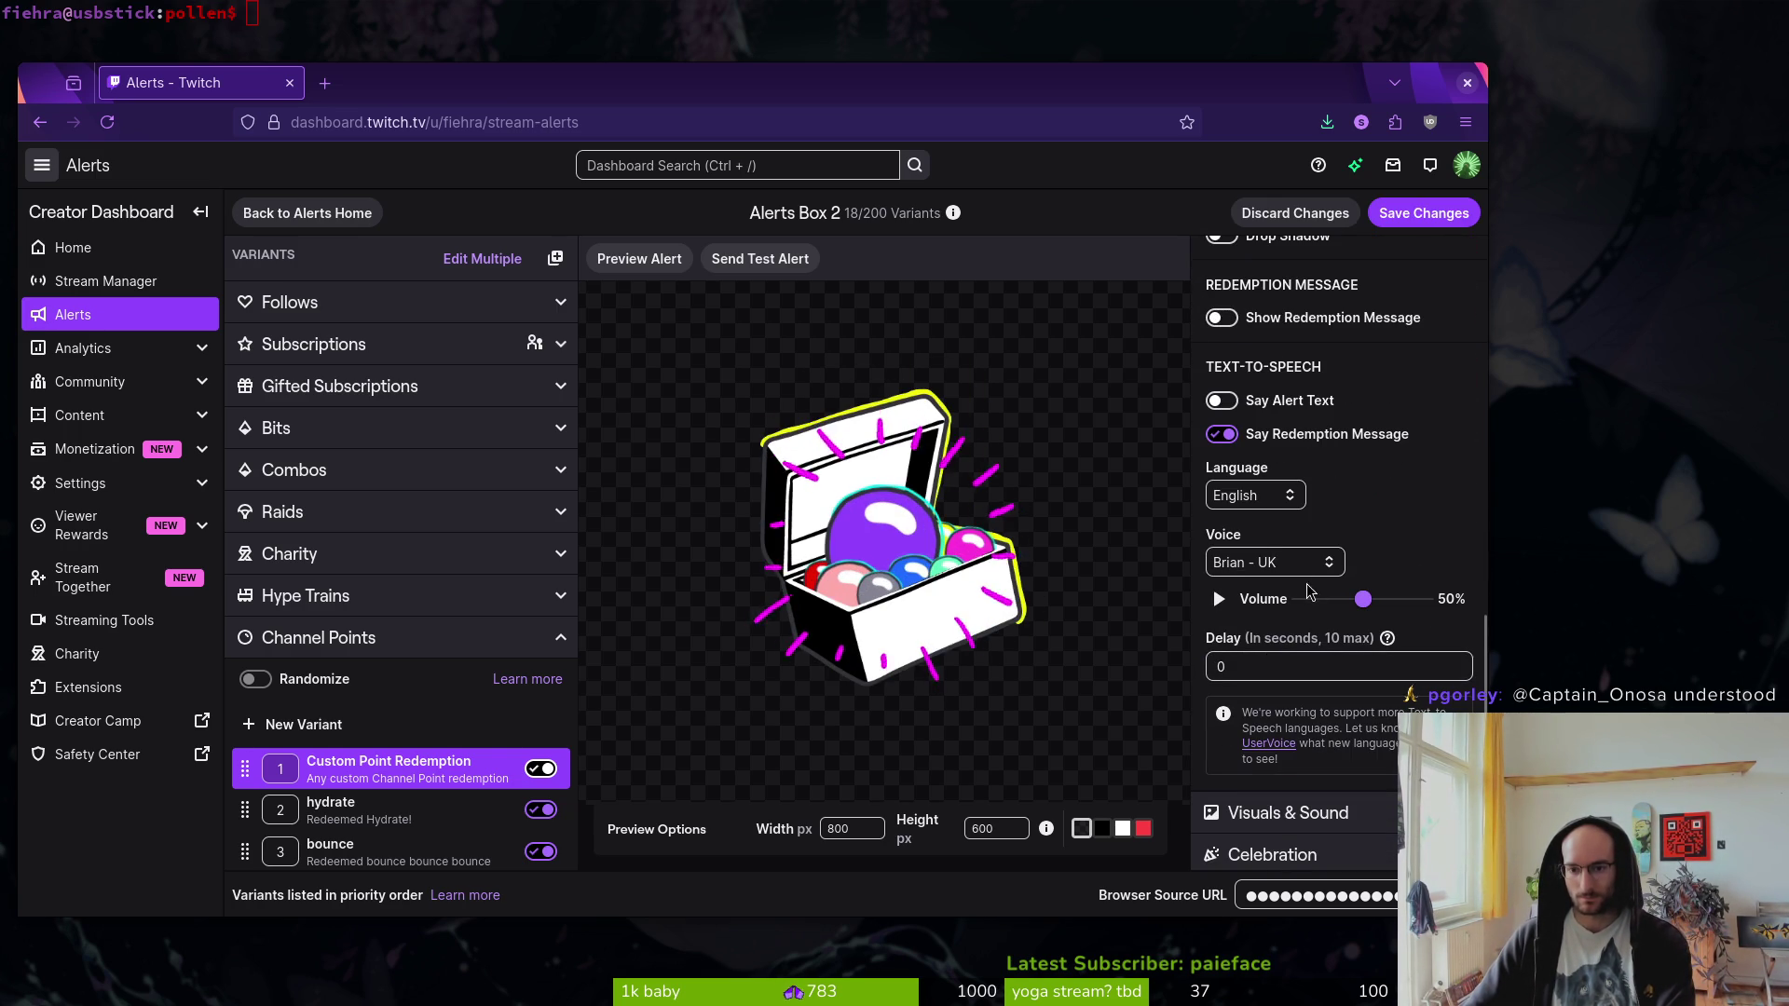
scroll(1304, 419, "up", 10)
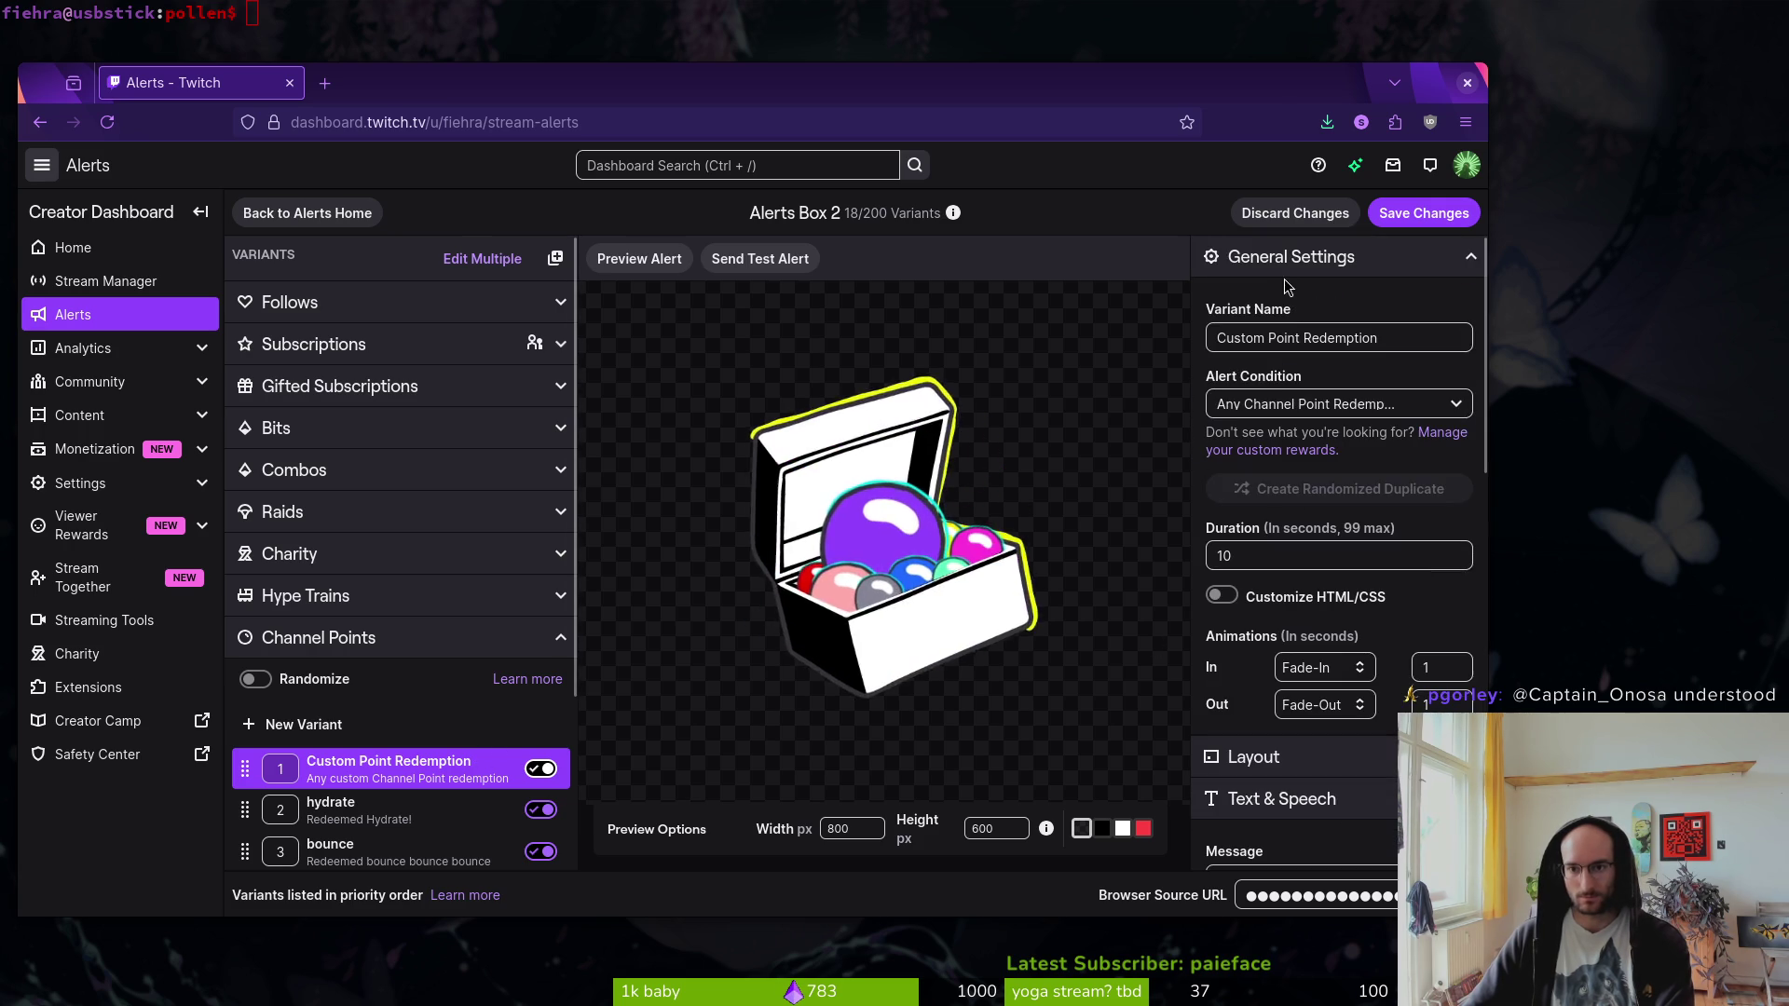
- Name the variant brian and set its alert condition to tts brian
left_click(1388, 338)
key("ctrl+a")
type("br")
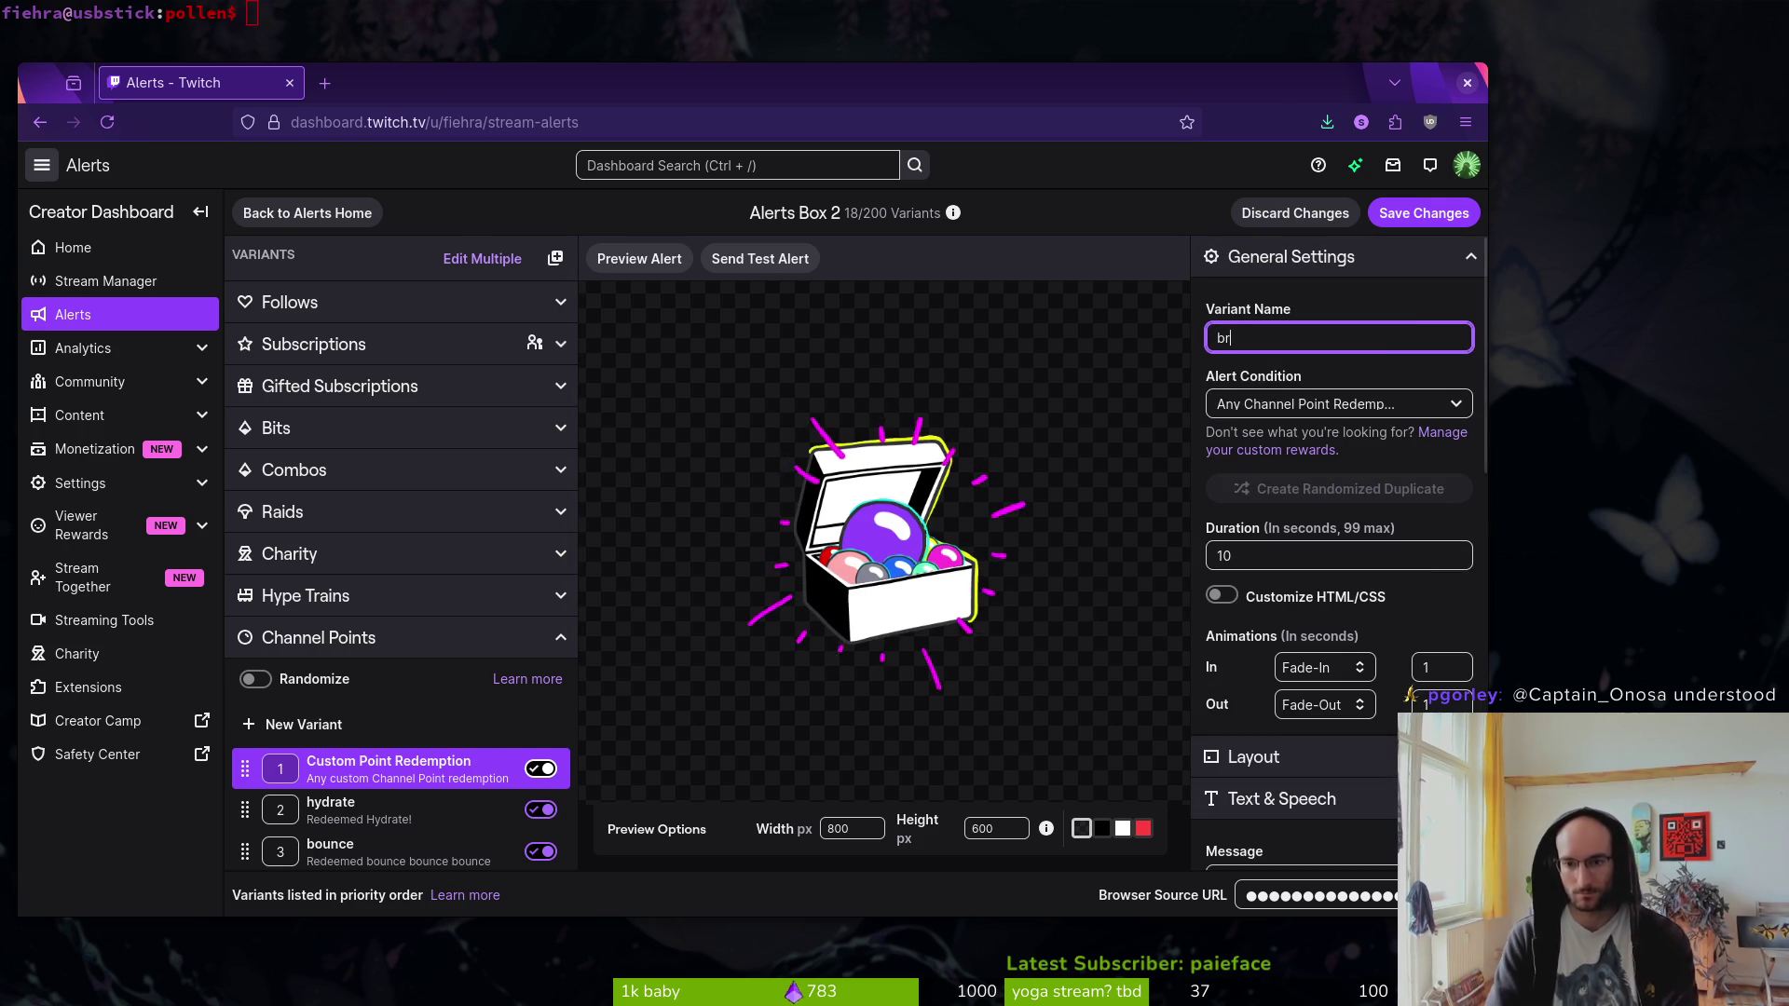
type("ian")
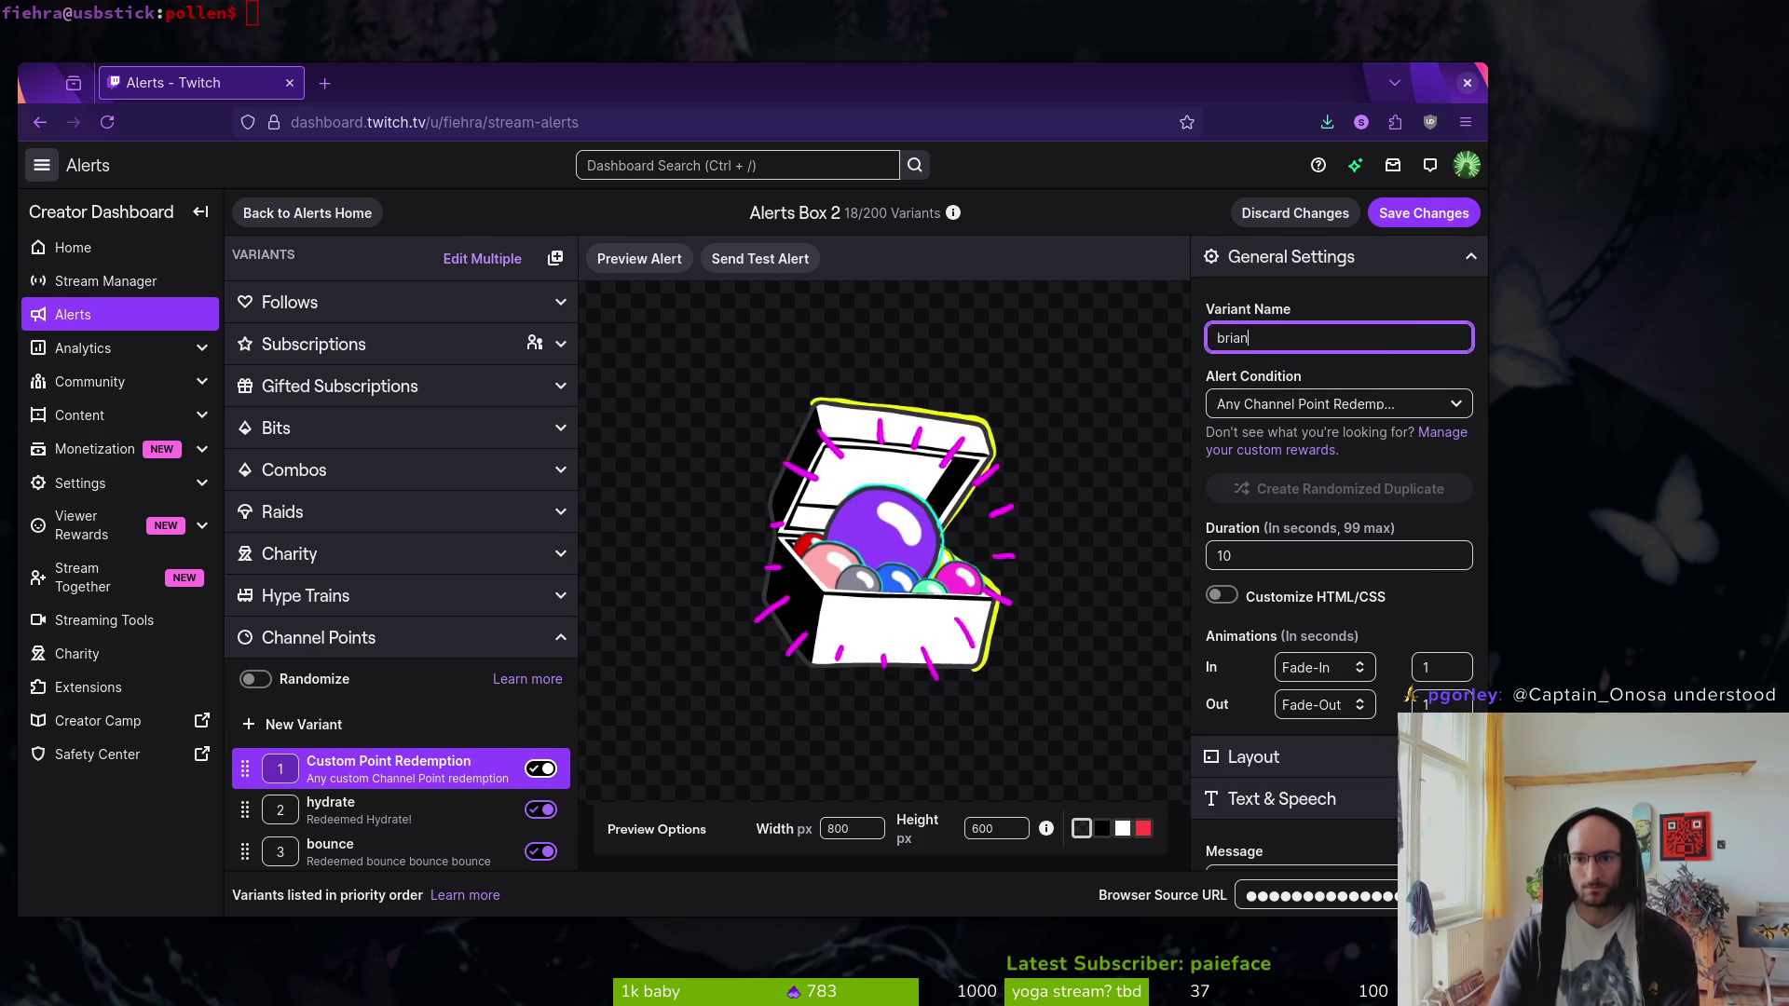
scroll(1392, 541, "down", 1)
scroll(1415, 399, "up", 1)
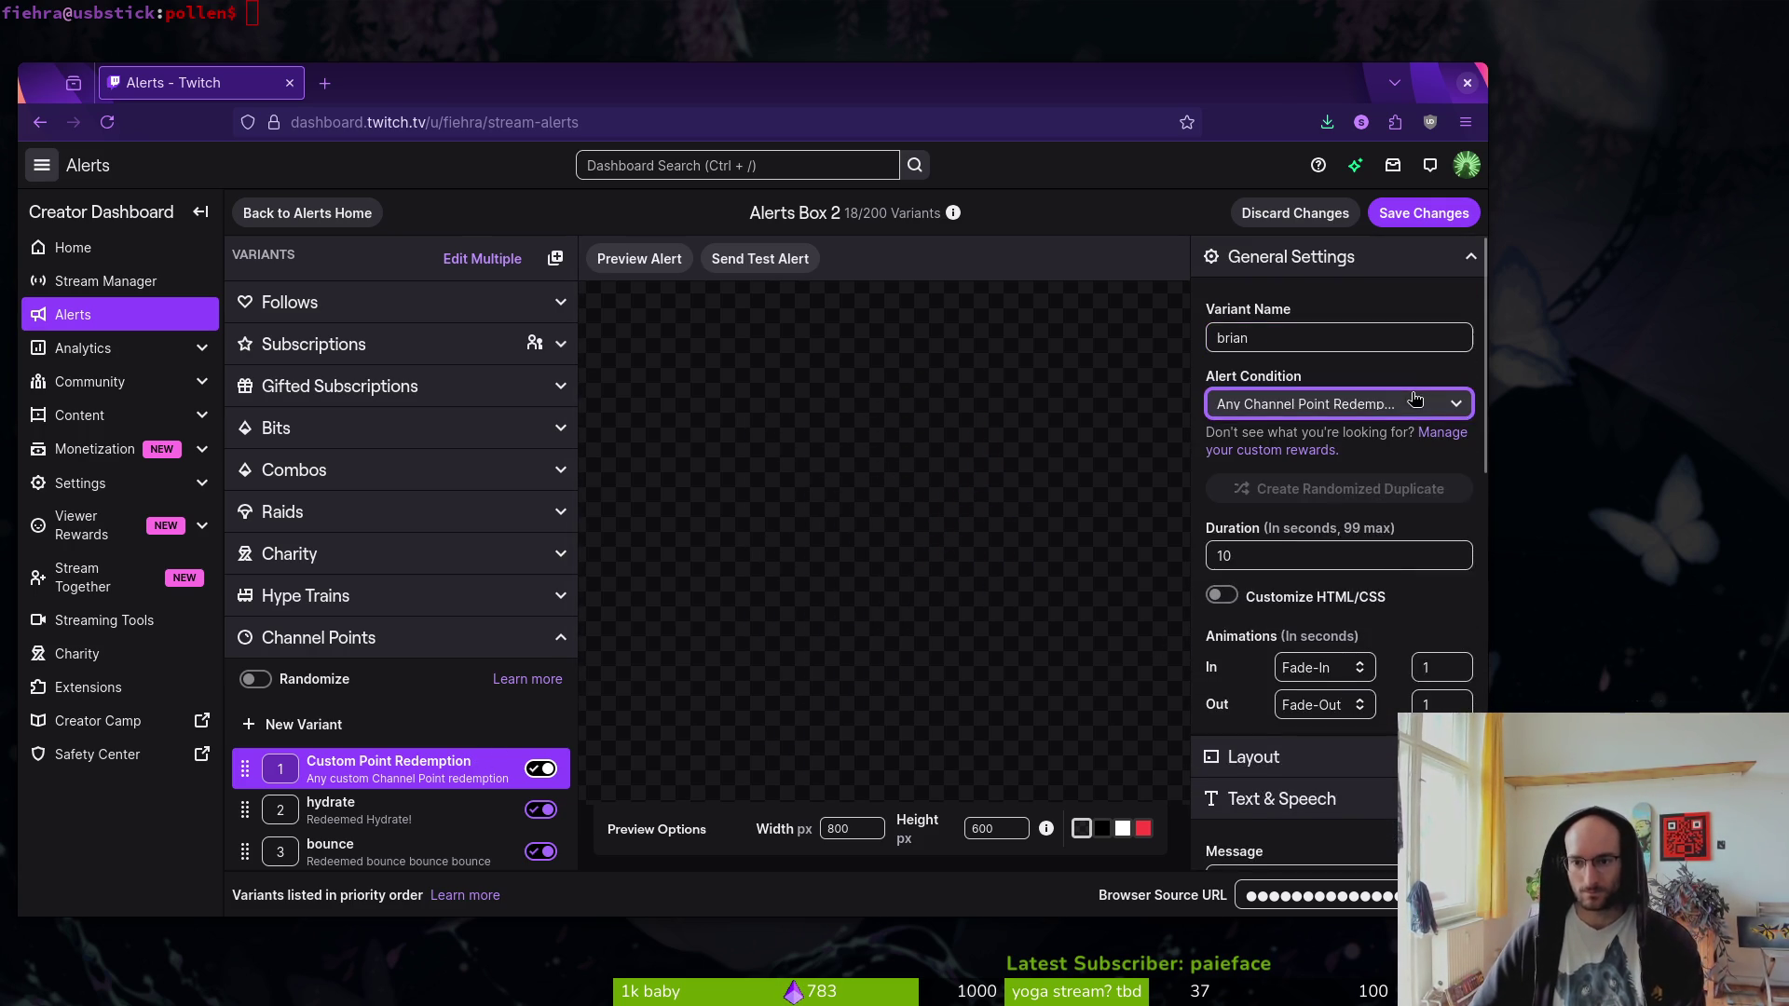
left_click(1414, 399)
left_click(1377, 550)
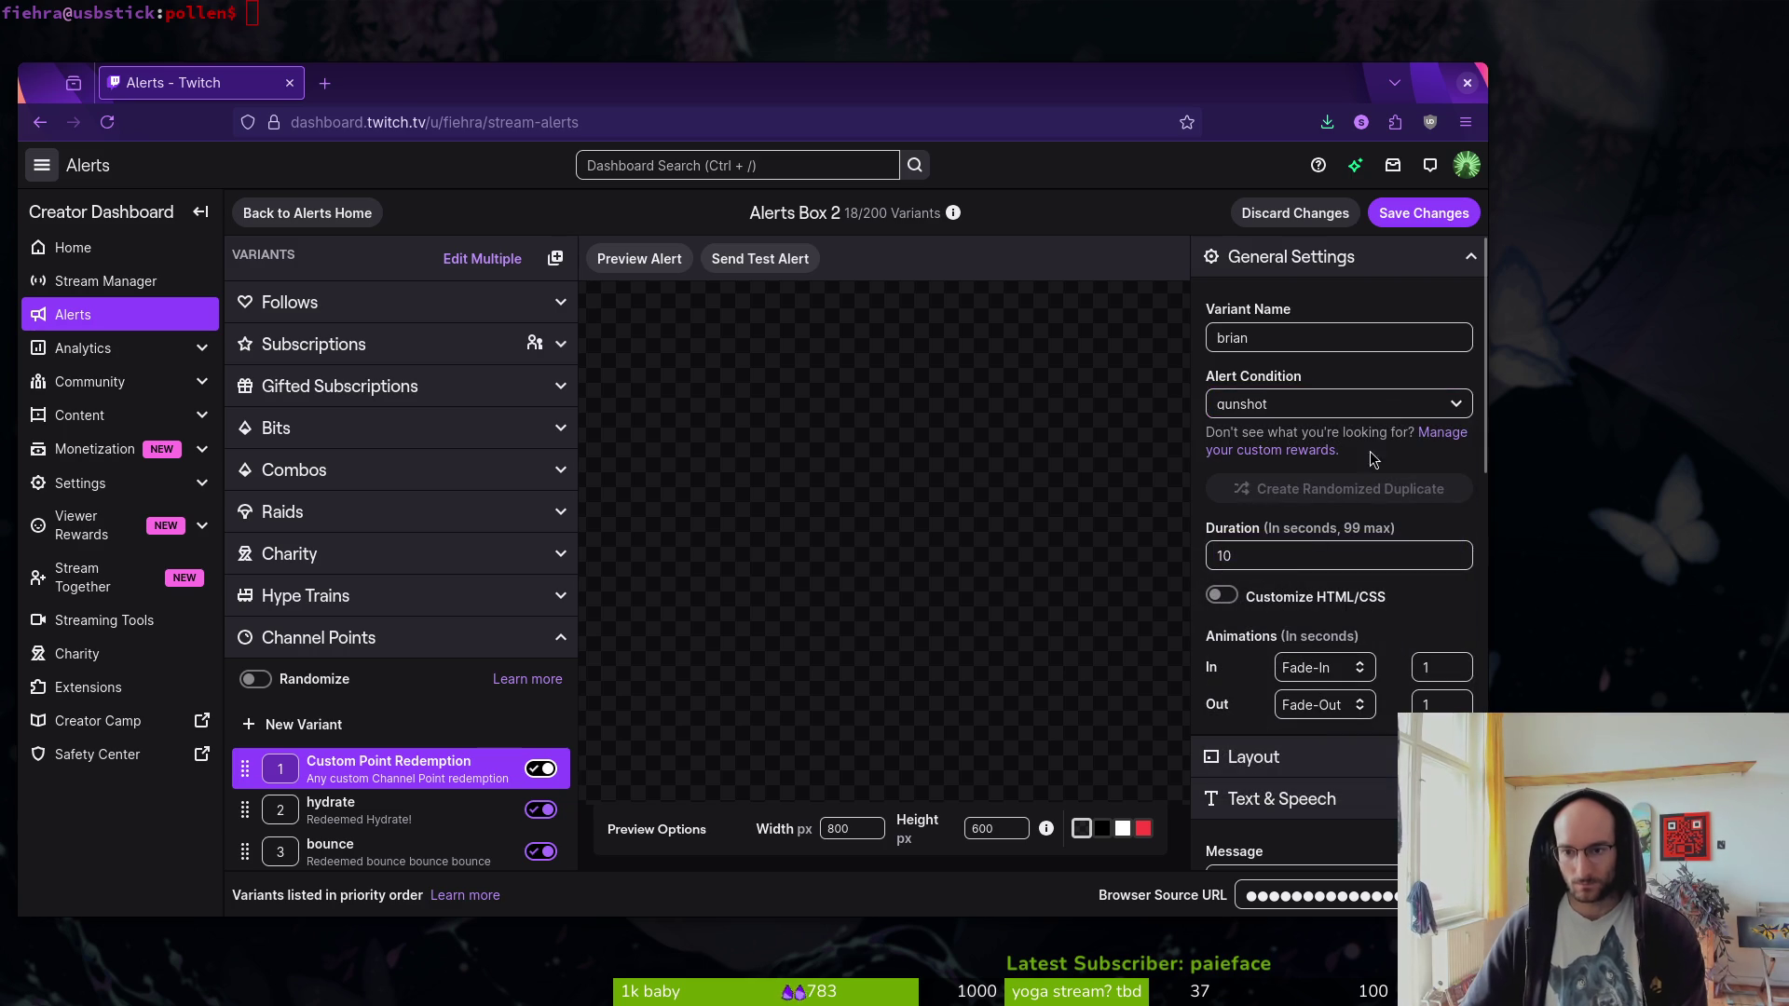
left_click(1392, 406)
left_click(1426, 575)
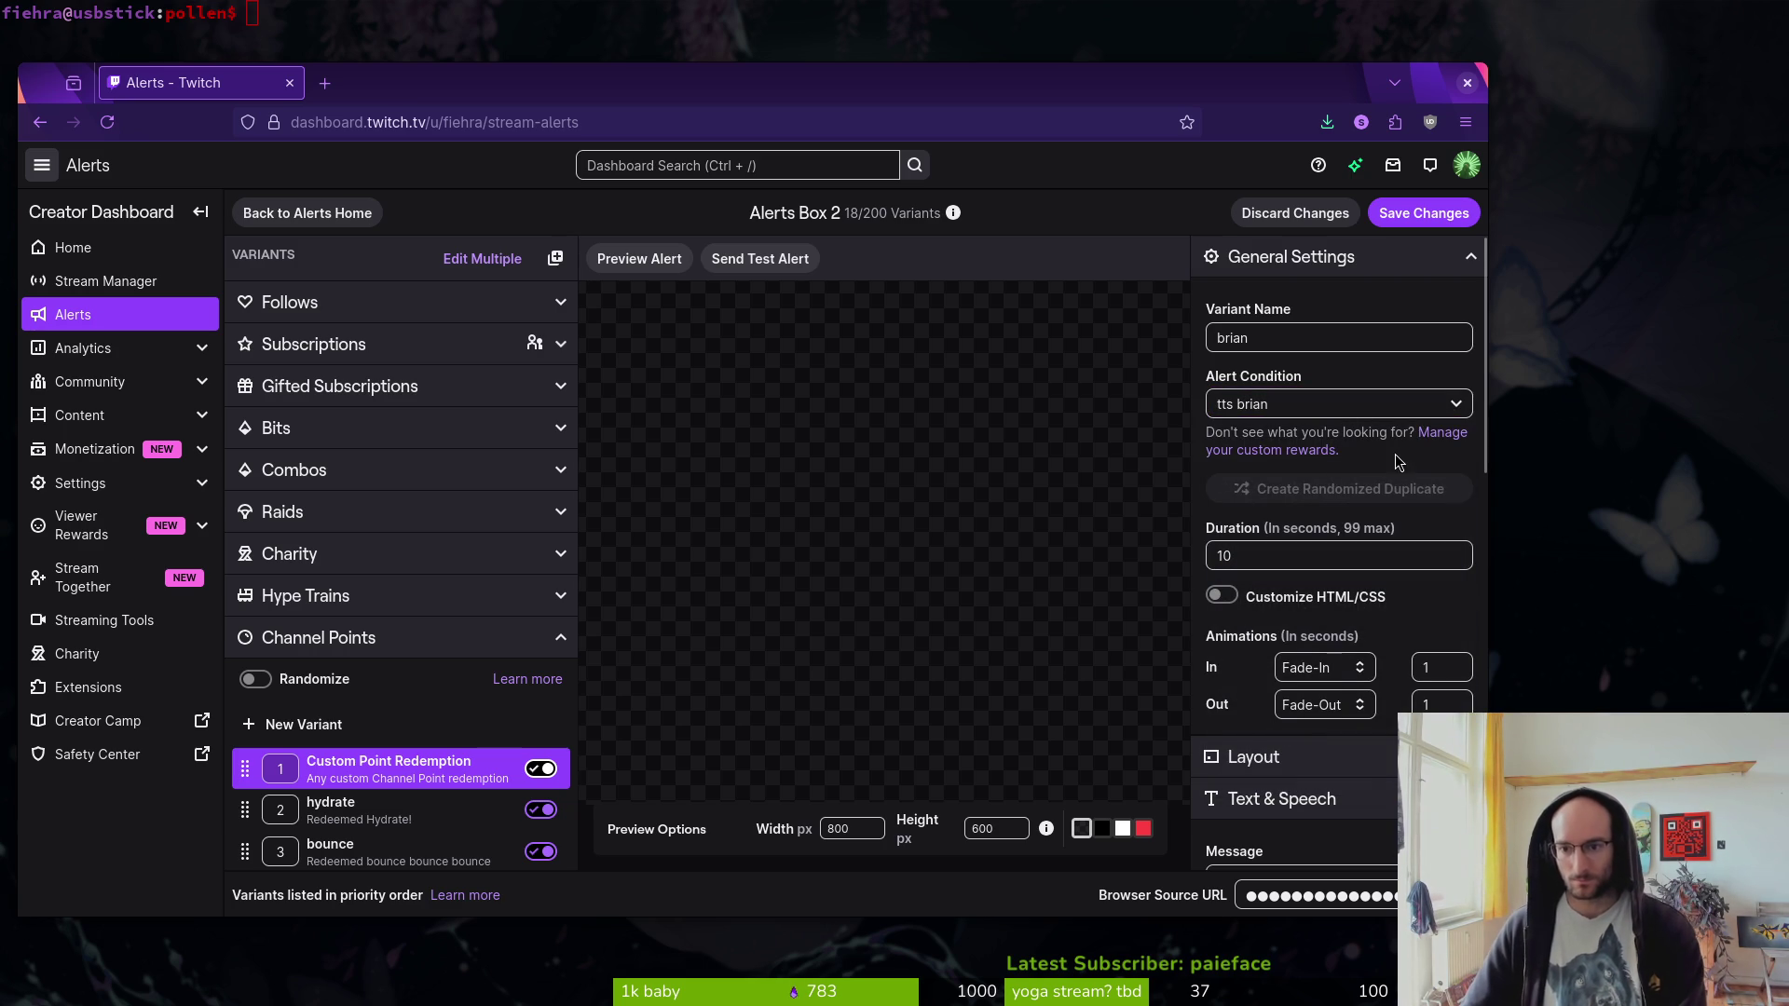
- Remove the RewardRedemption.webm image and celebration.wav sound, then save the brian variant
scroll(1414, 503, "down", 10)
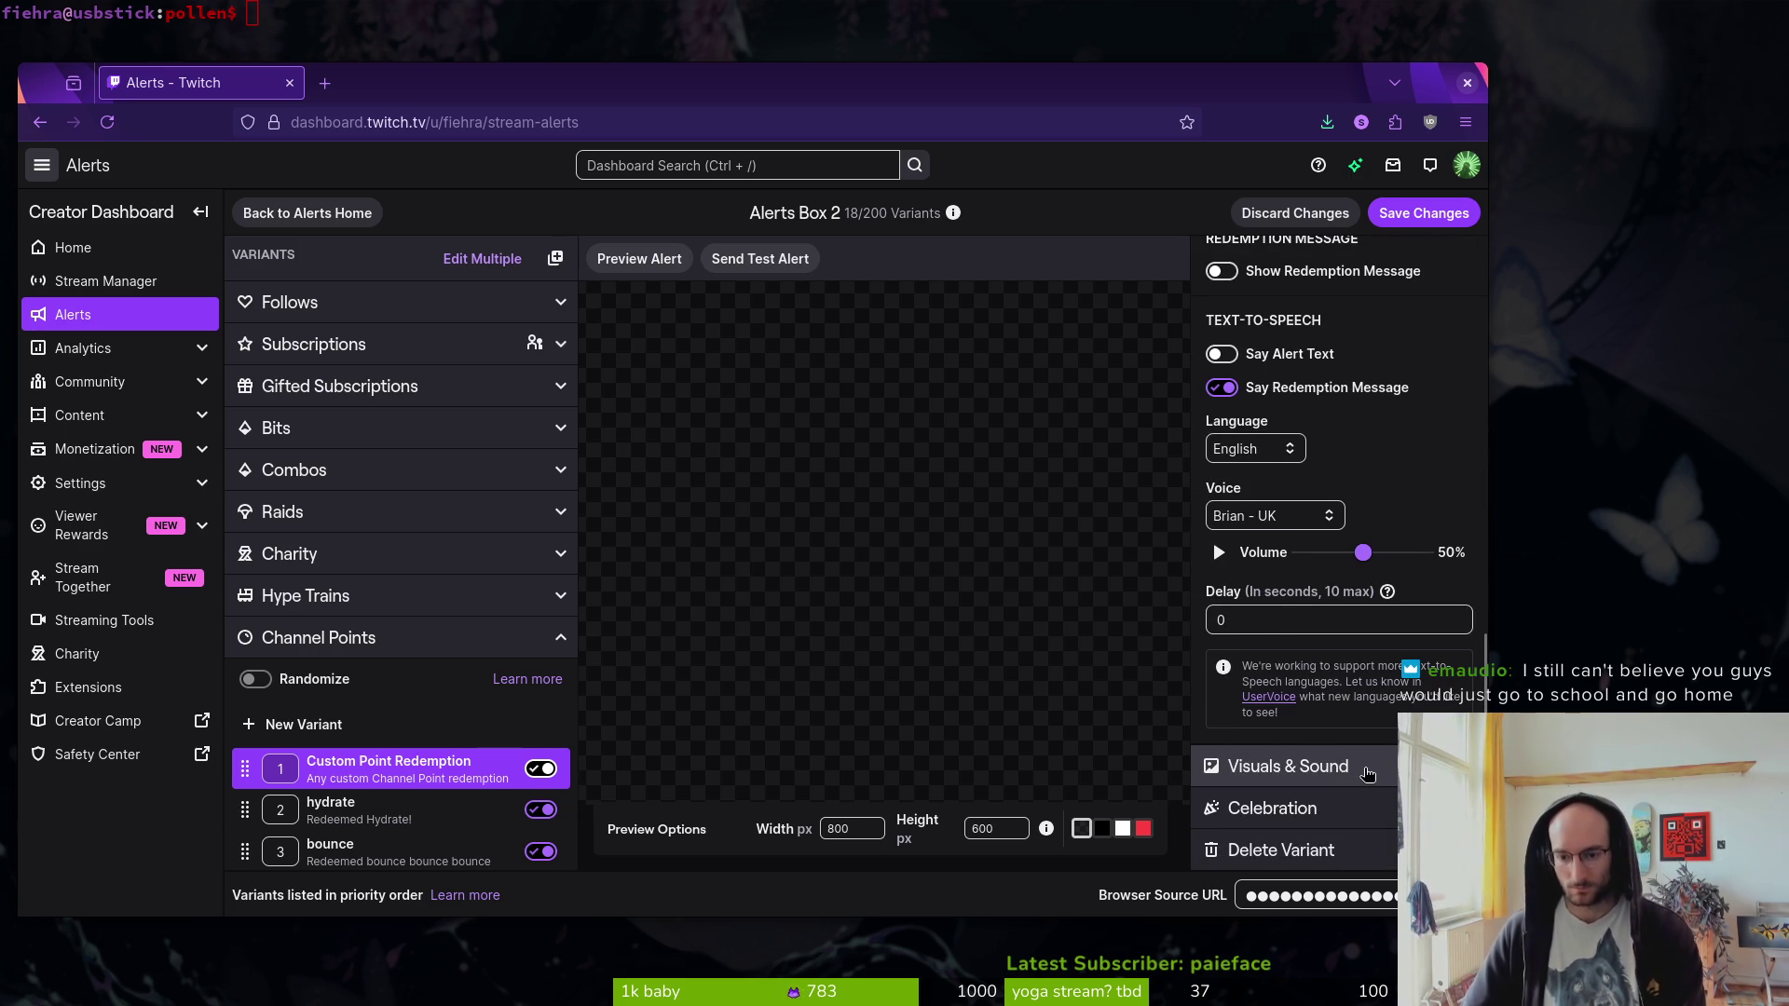
left_click(1360, 774)
scroll(1412, 675, "down", 3)
left_click(1457, 560)
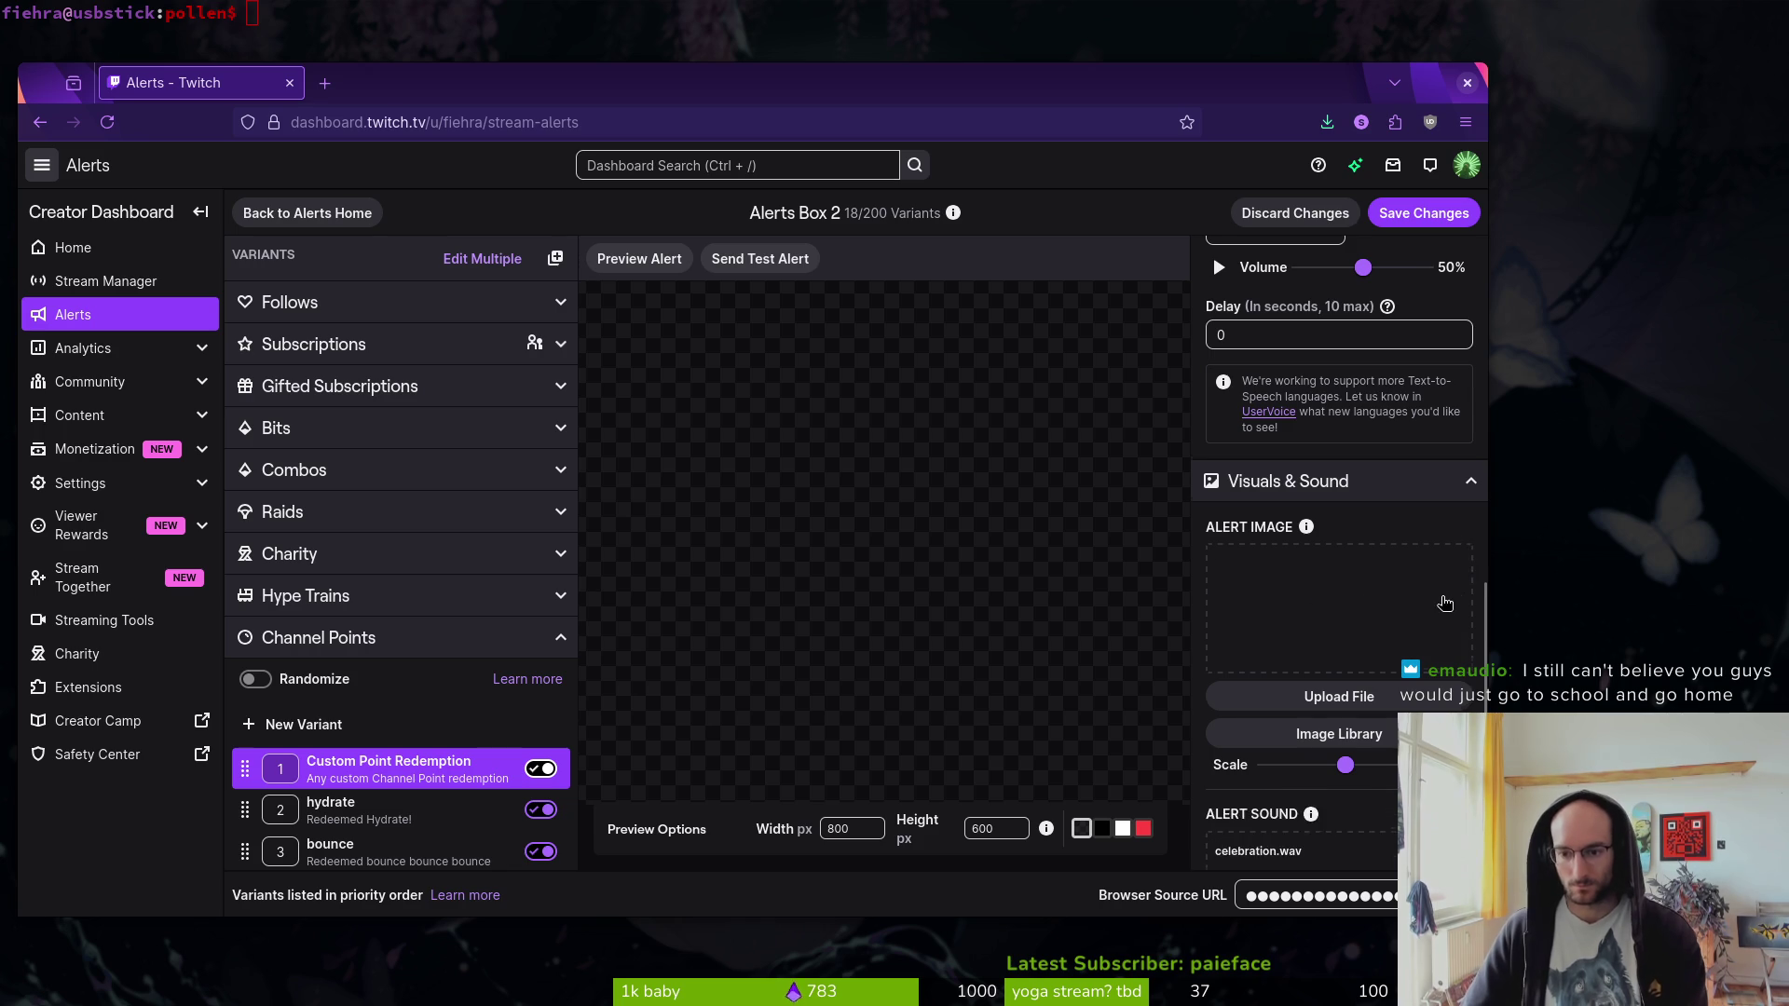
scroll(1425, 624, "down", 3)
left_click(1455, 565)
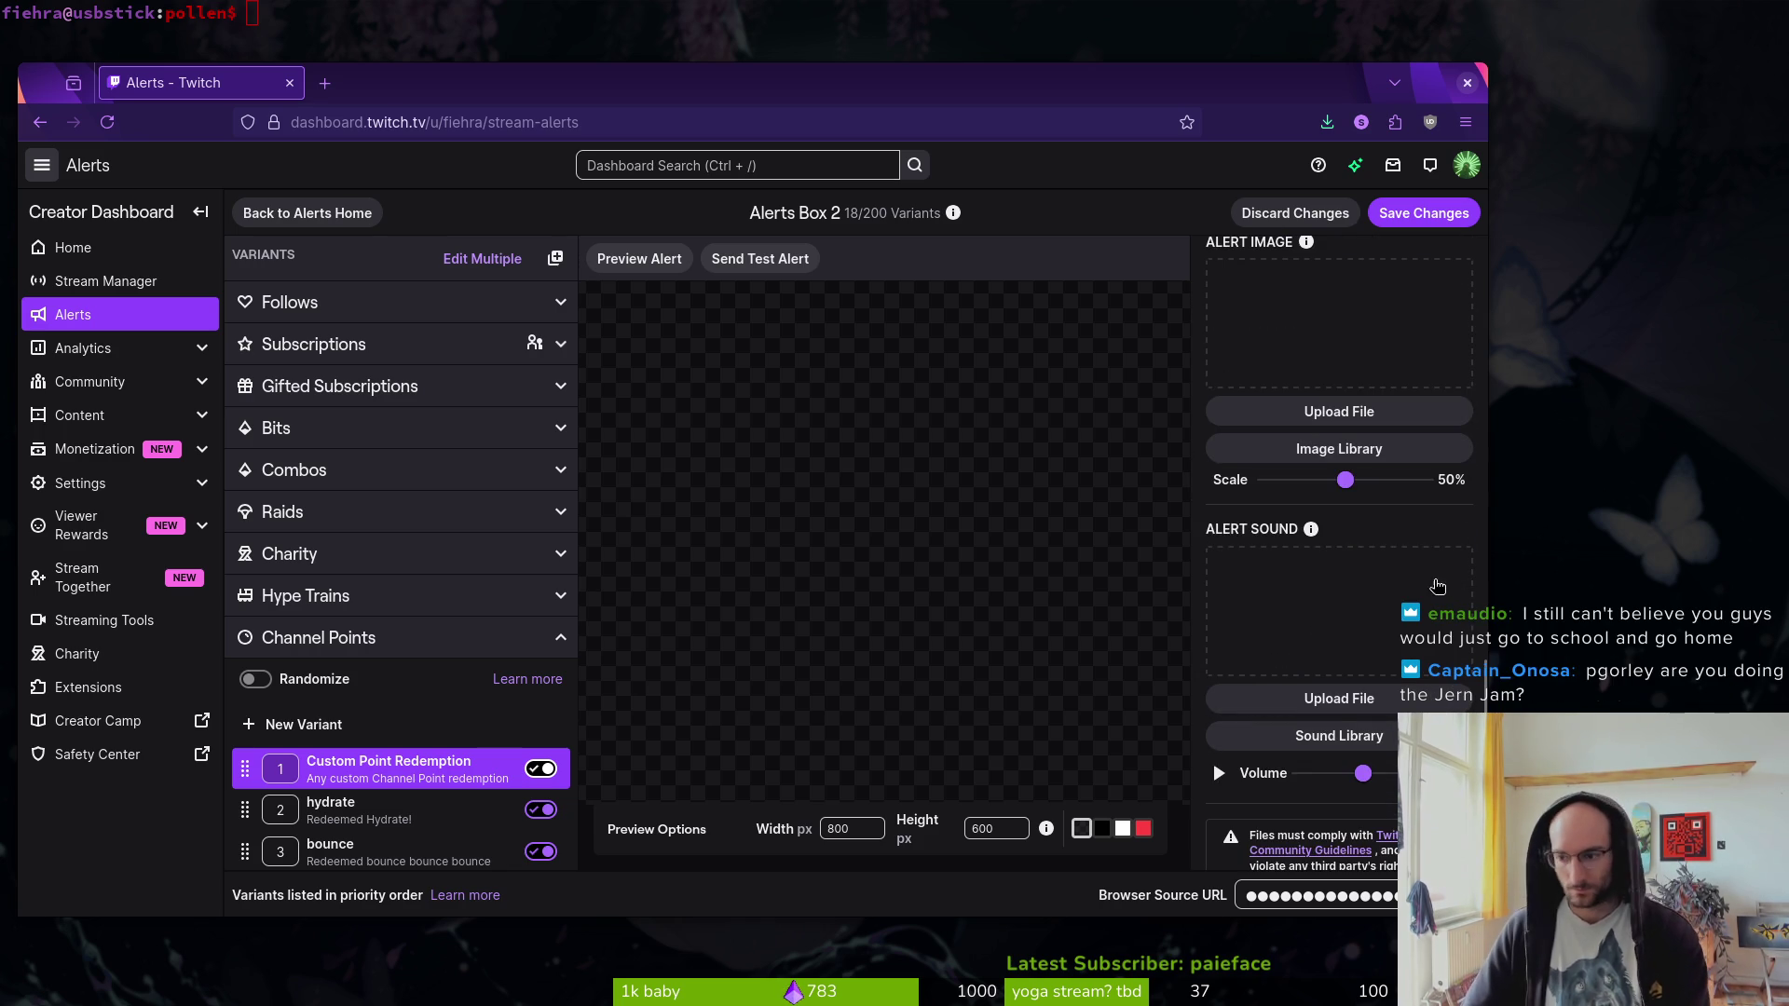
scroll(1362, 594, "down", 2)
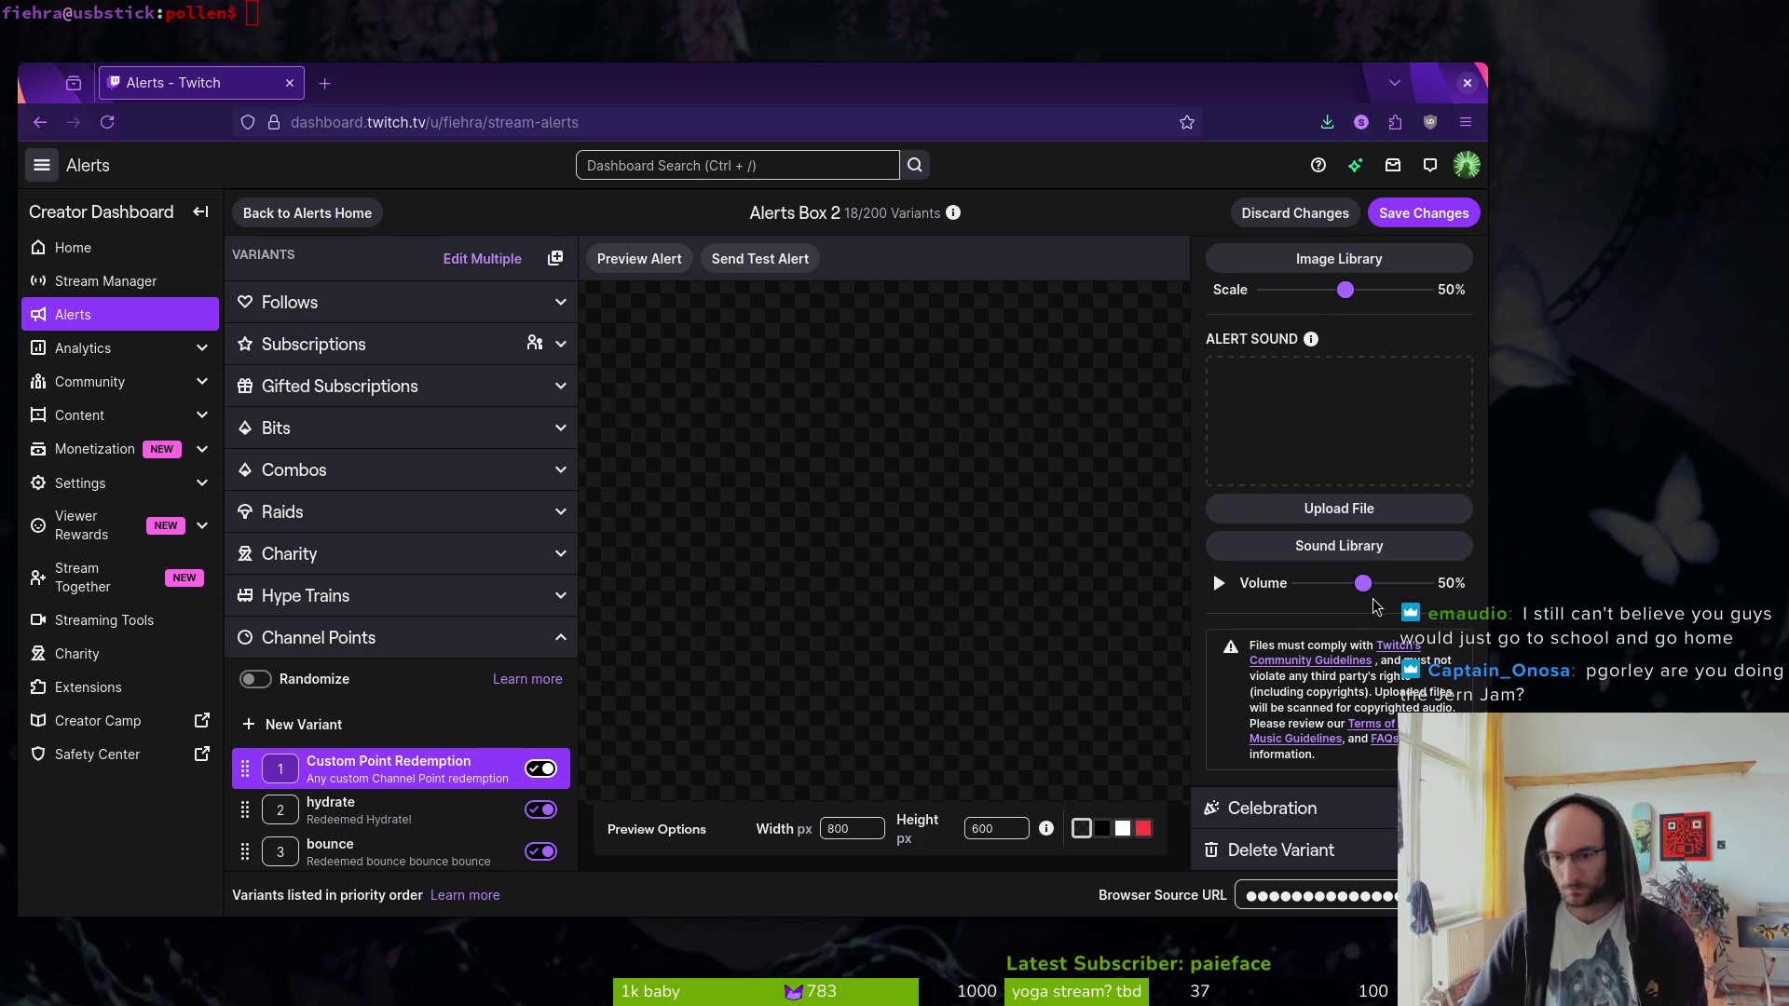
scroll(1339, 616, "up", 6)
left_click(1424, 212)
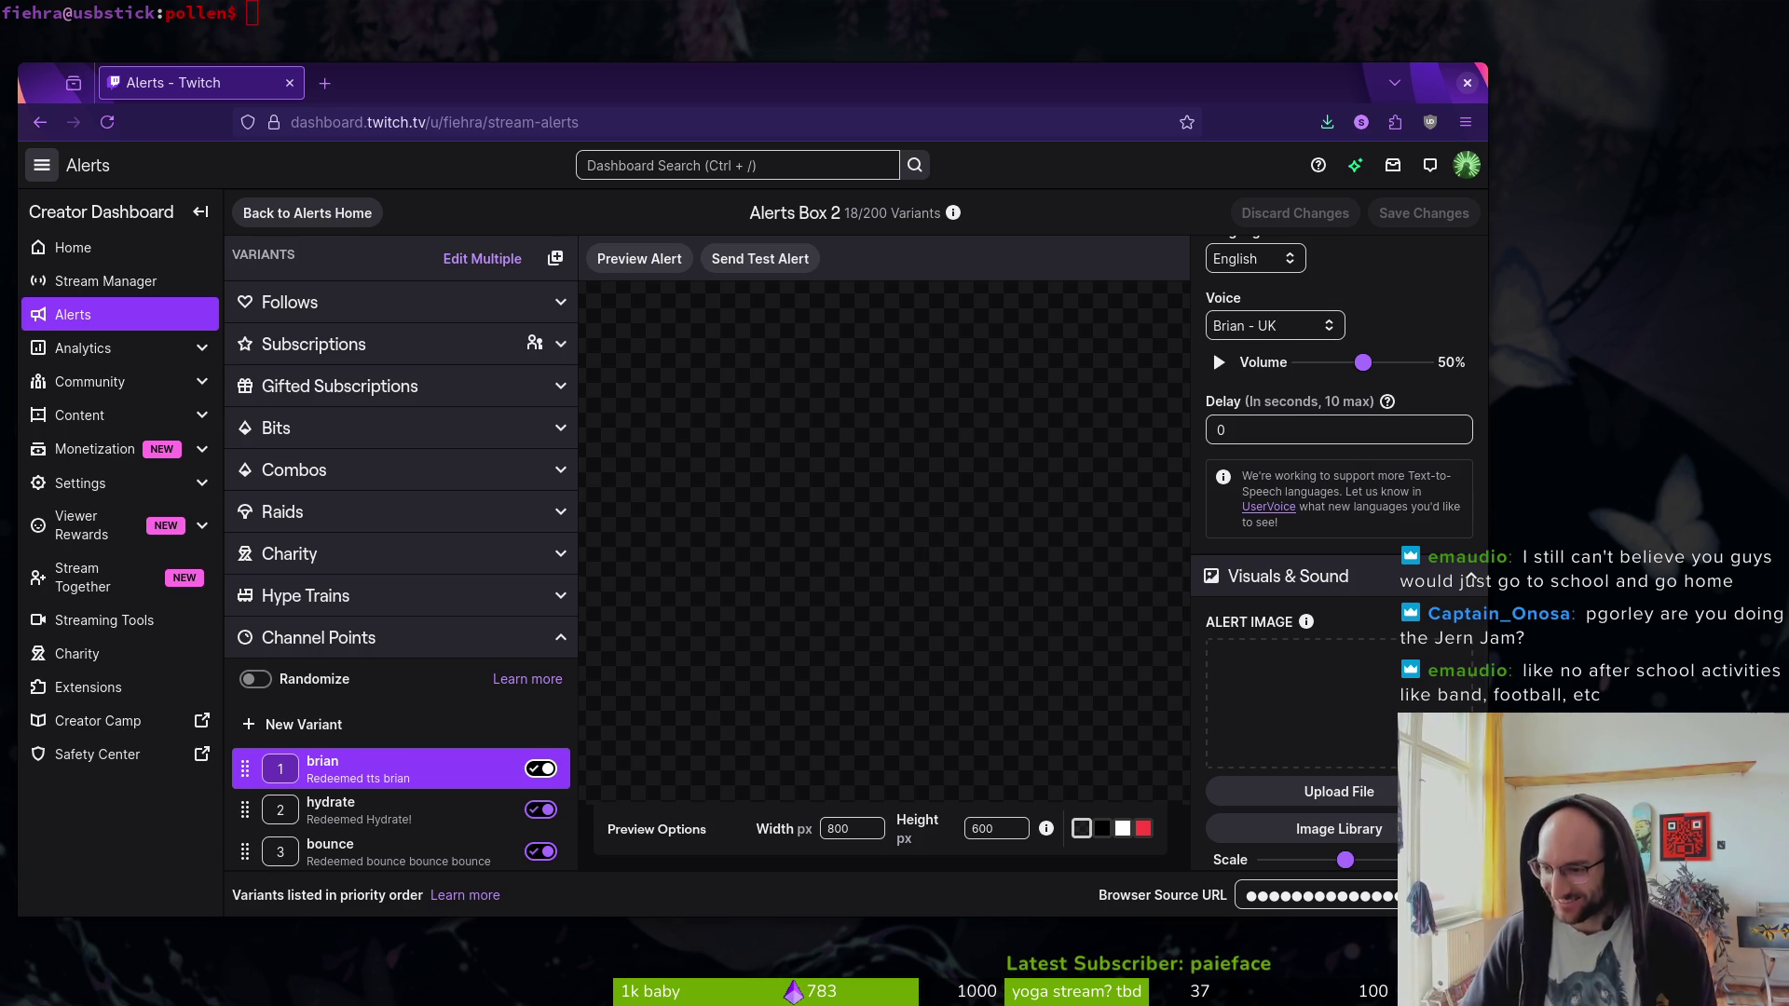
left_click(300, 732)
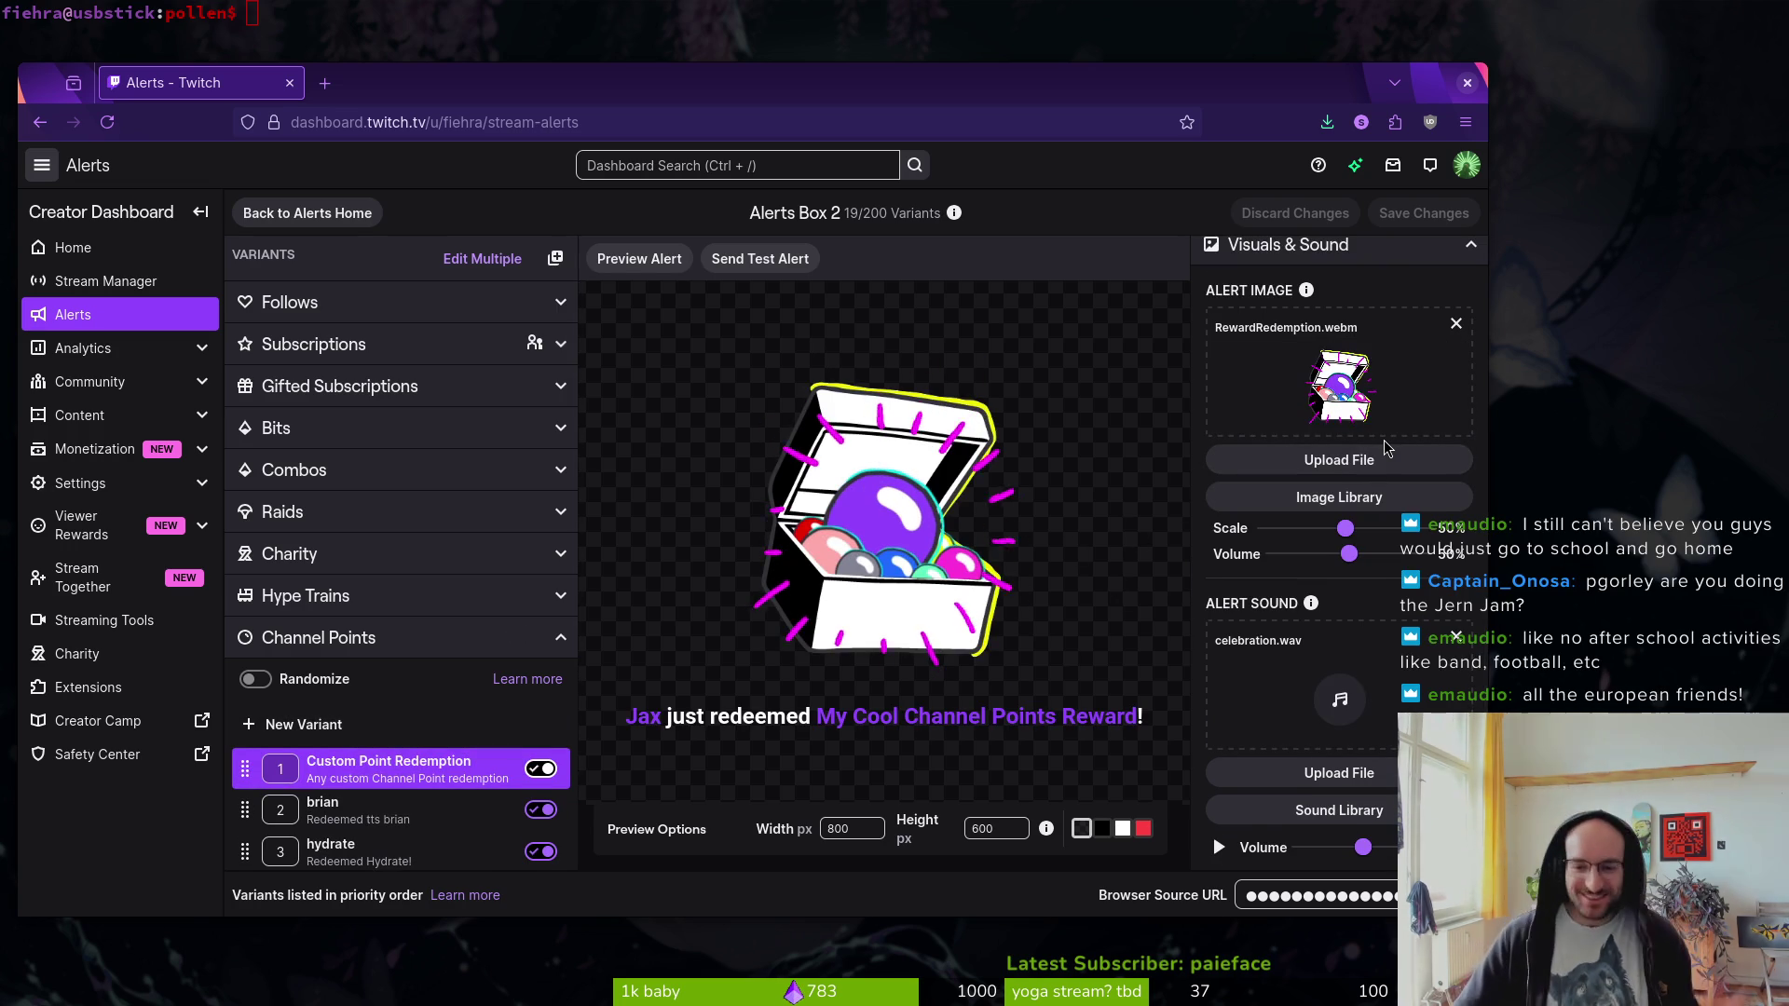
- Remove the celebration.wav sound and RewardRedemption.webm image from the new variant
left_click(1456, 637)
scroll(1410, 675, "down", 2)
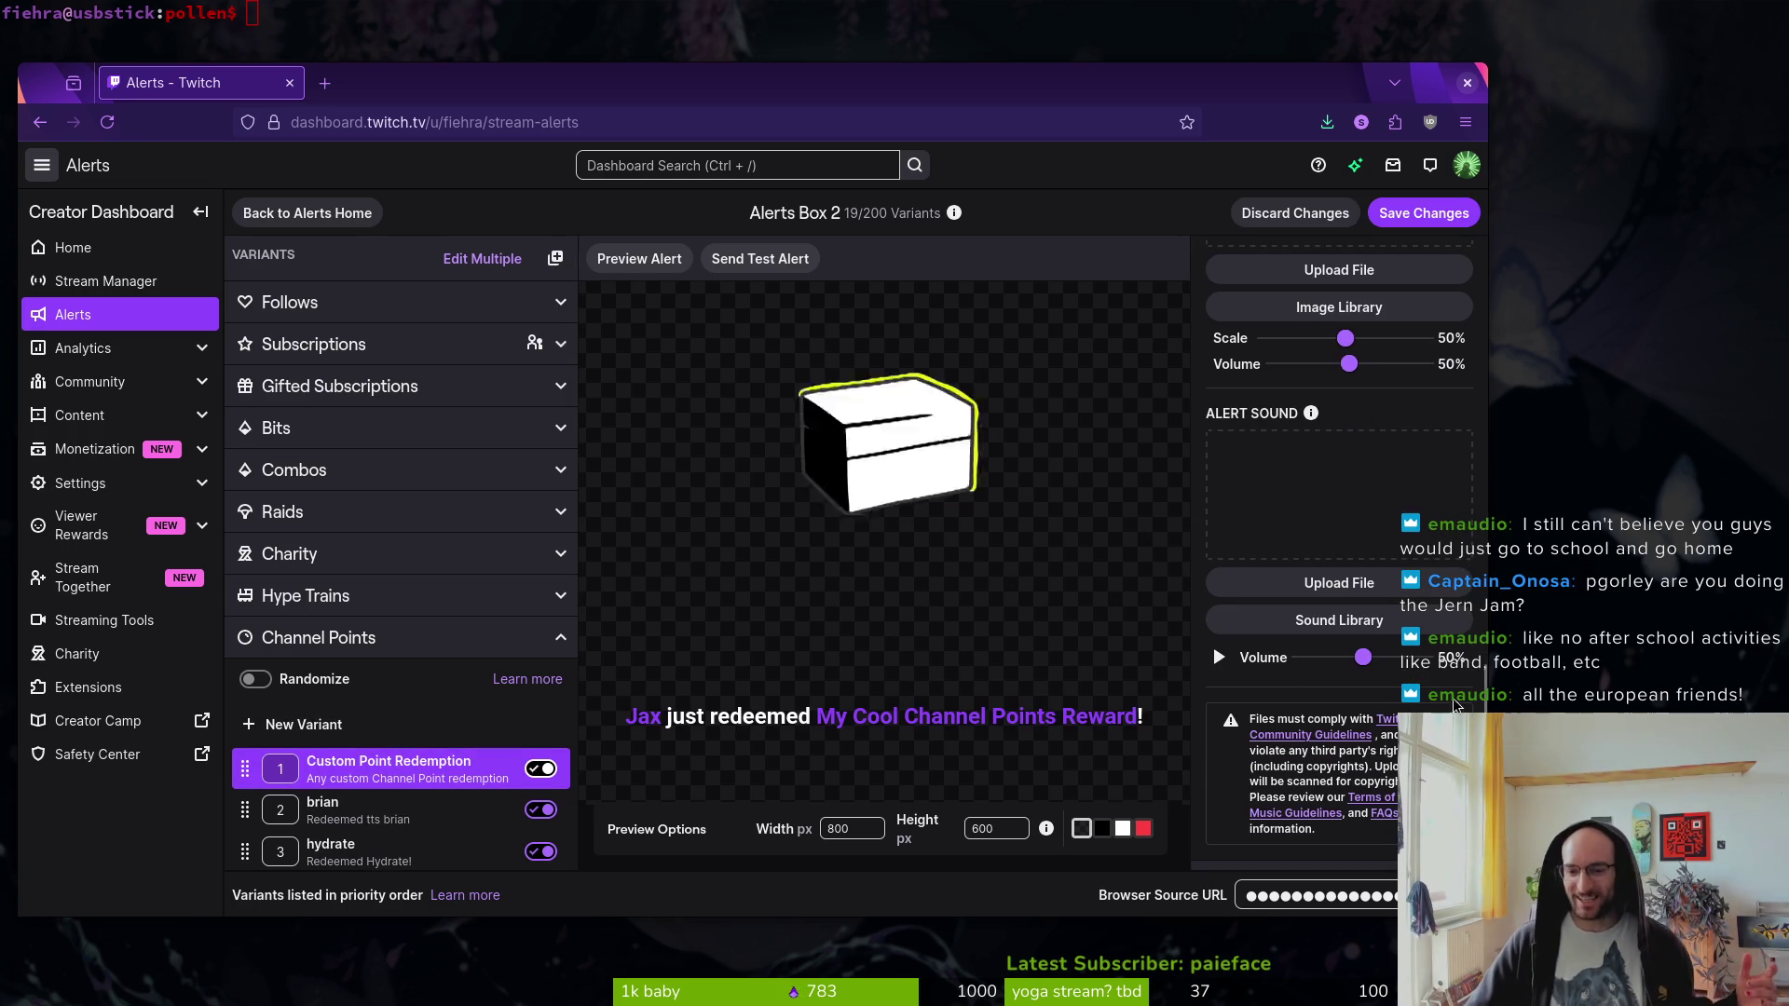
scroll(1453, 522, "up", 4)
left_click(1456, 515)
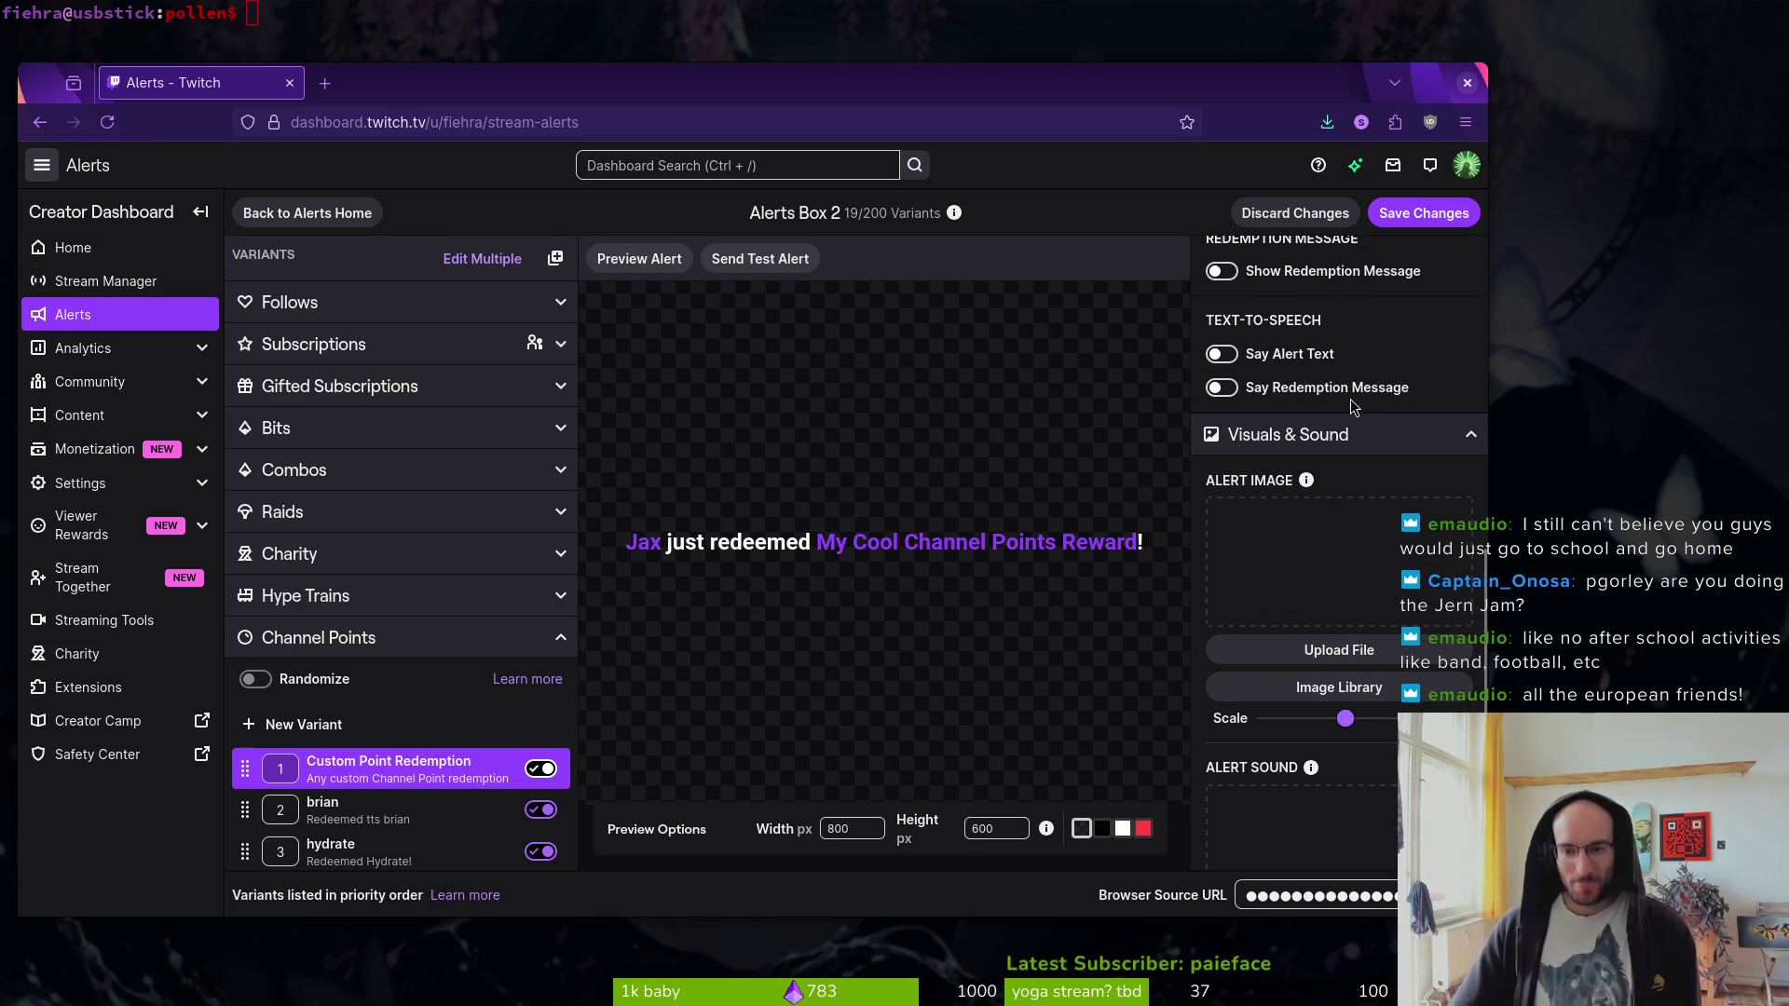
scroll(1352, 407, "up", 6)
scroll(1335, 667, "down", 4)
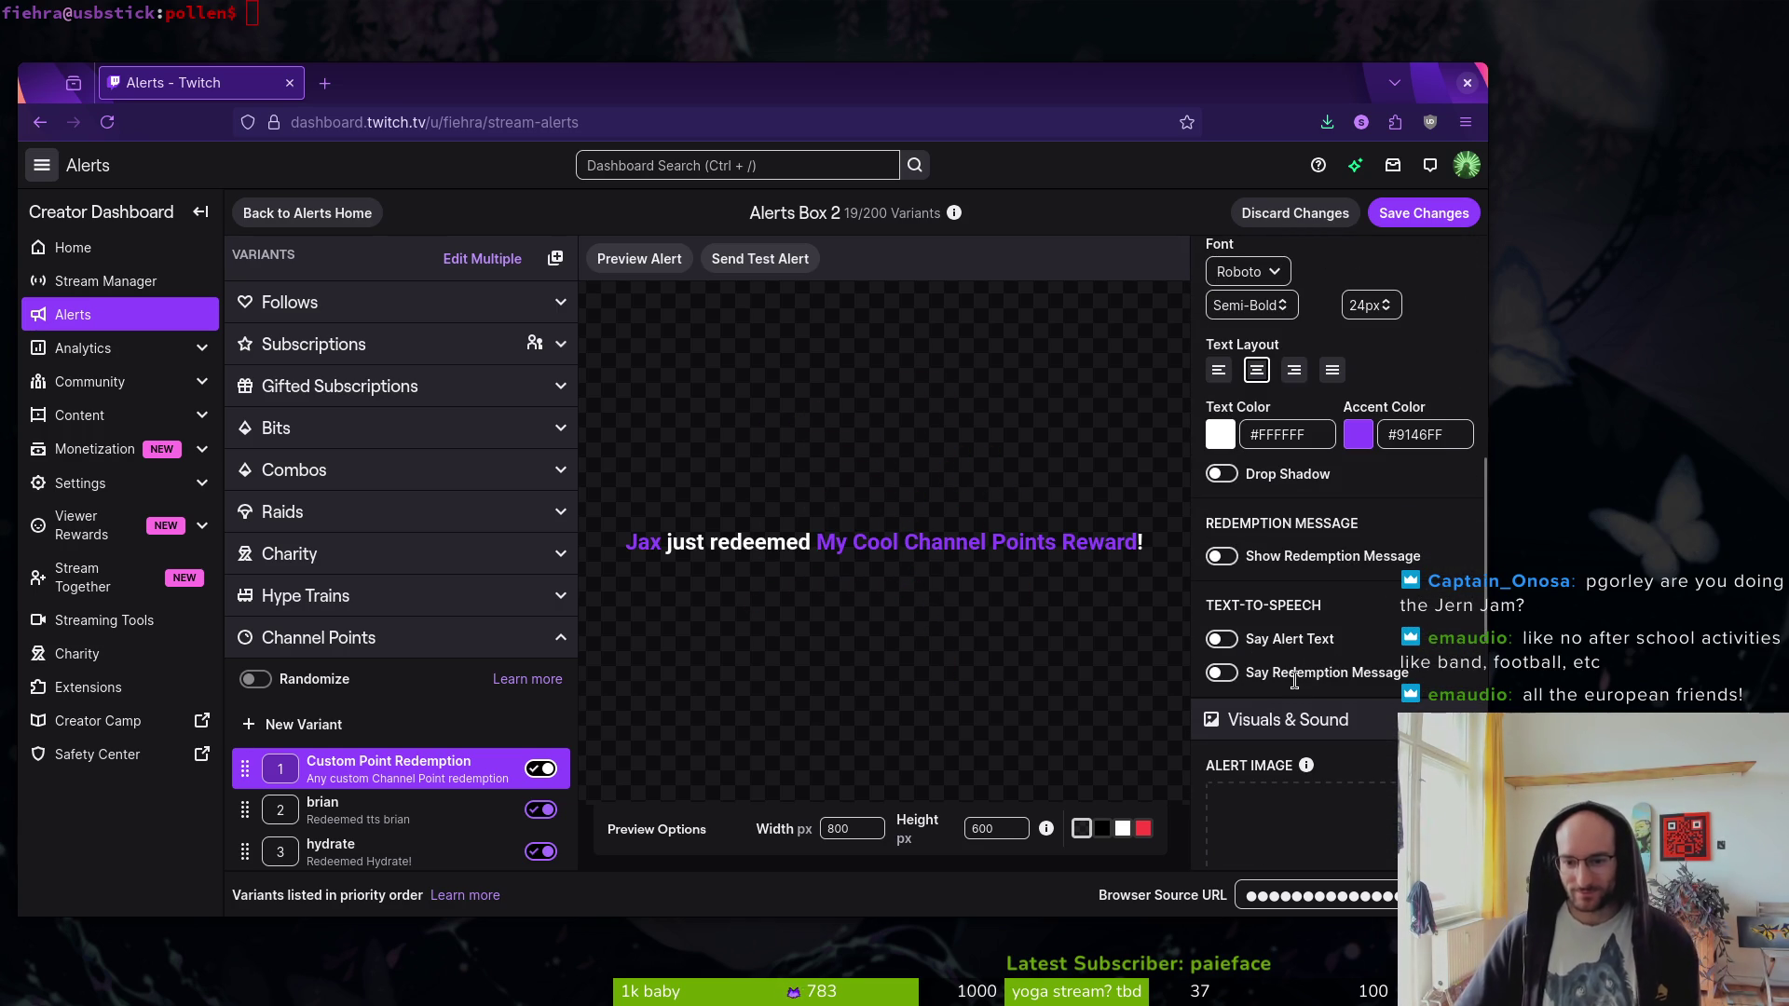
- Have the redemption message read aloud in the Ivy voice
left_click(1223, 676)
left_click(1319, 800)
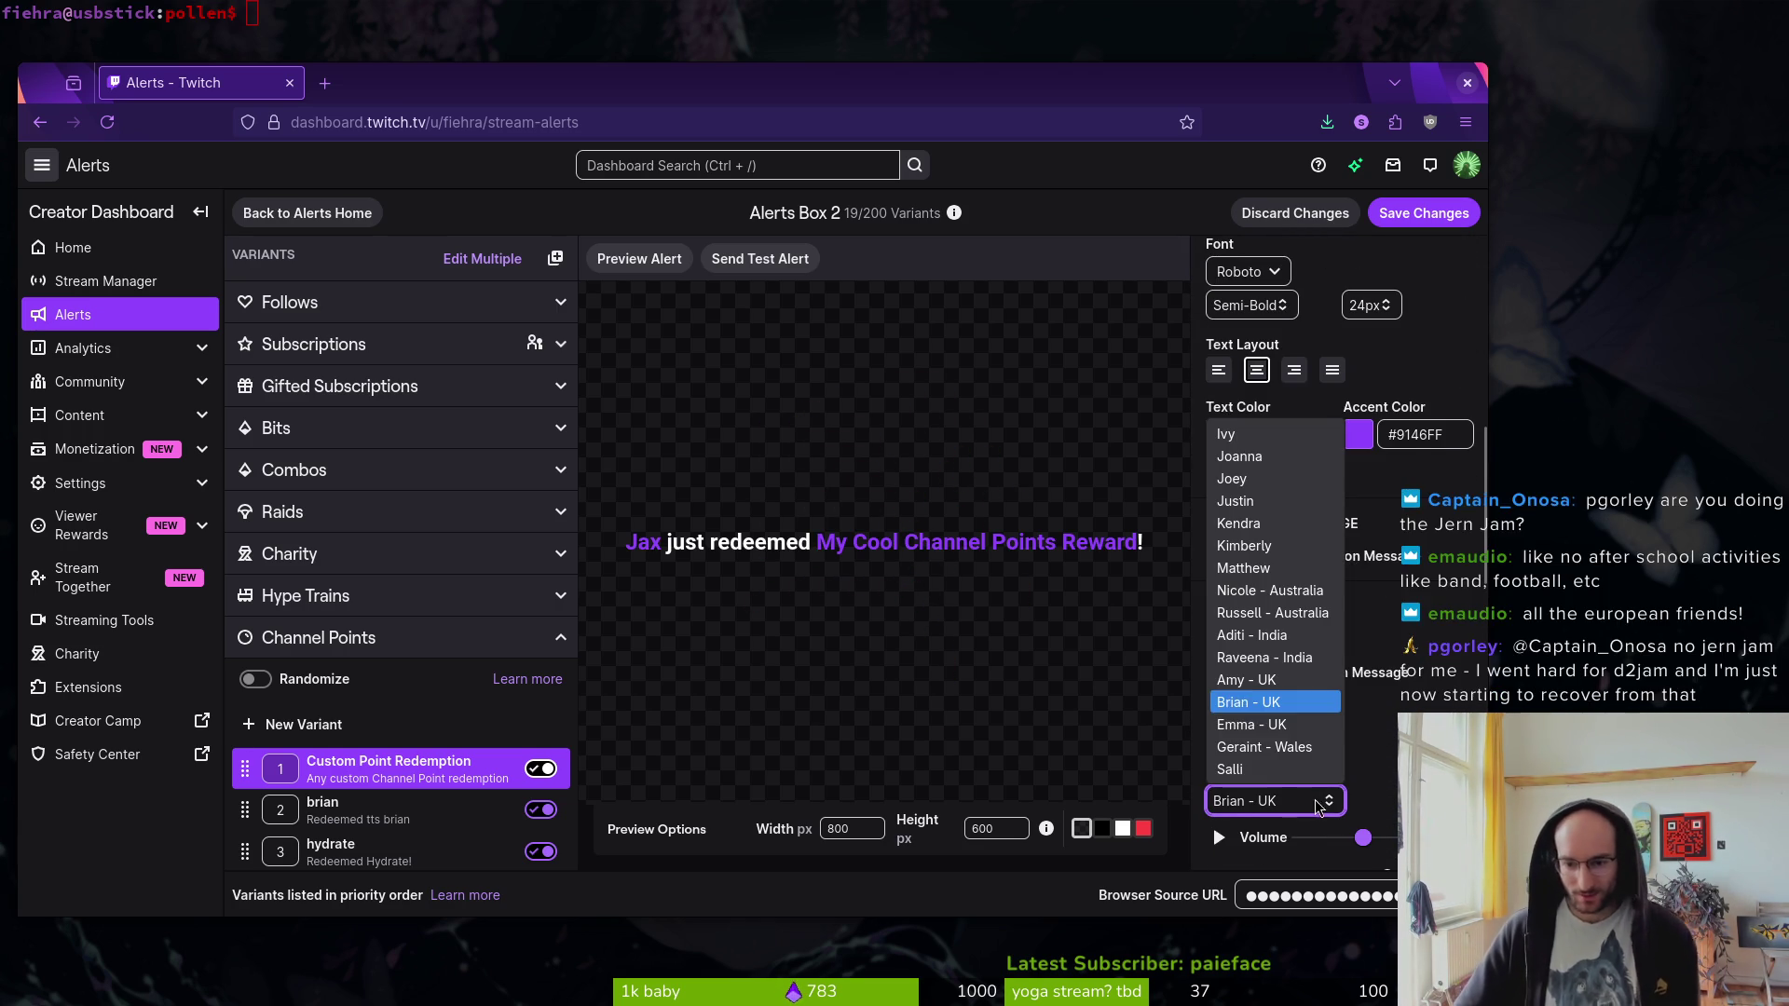
left_click(1254, 441)
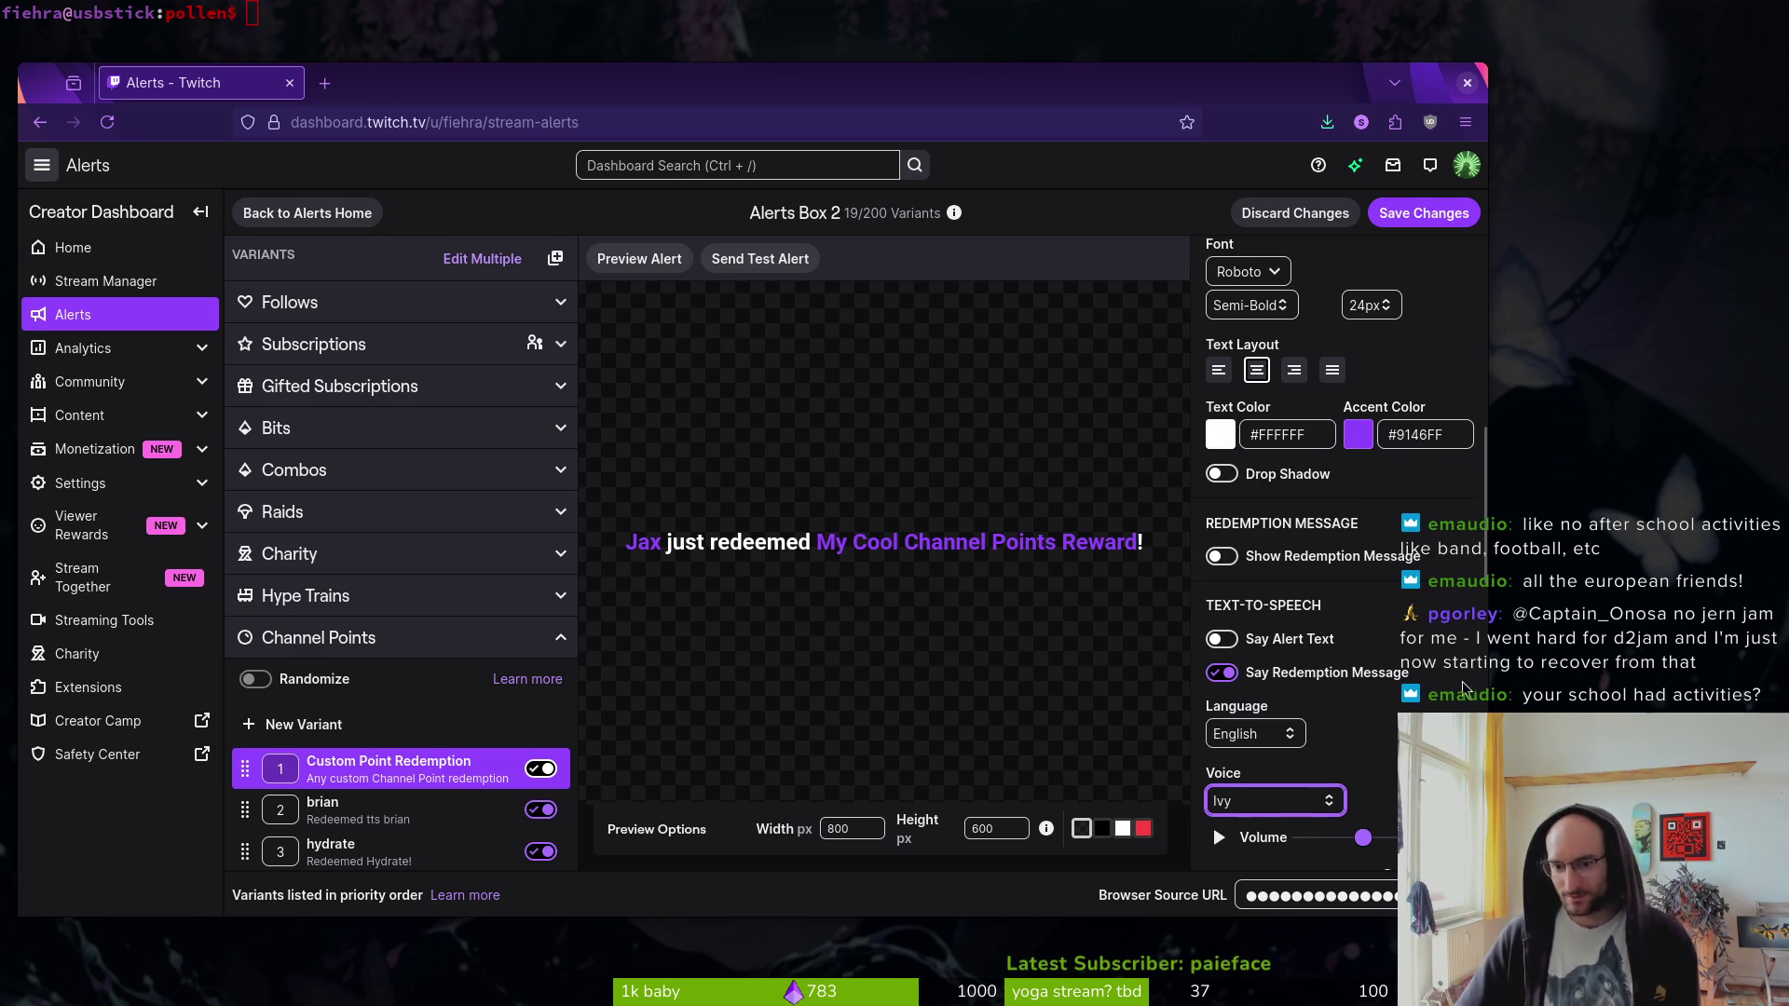
scroll(1341, 559, "down", 2)
scroll(1423, 292, "up", 8)
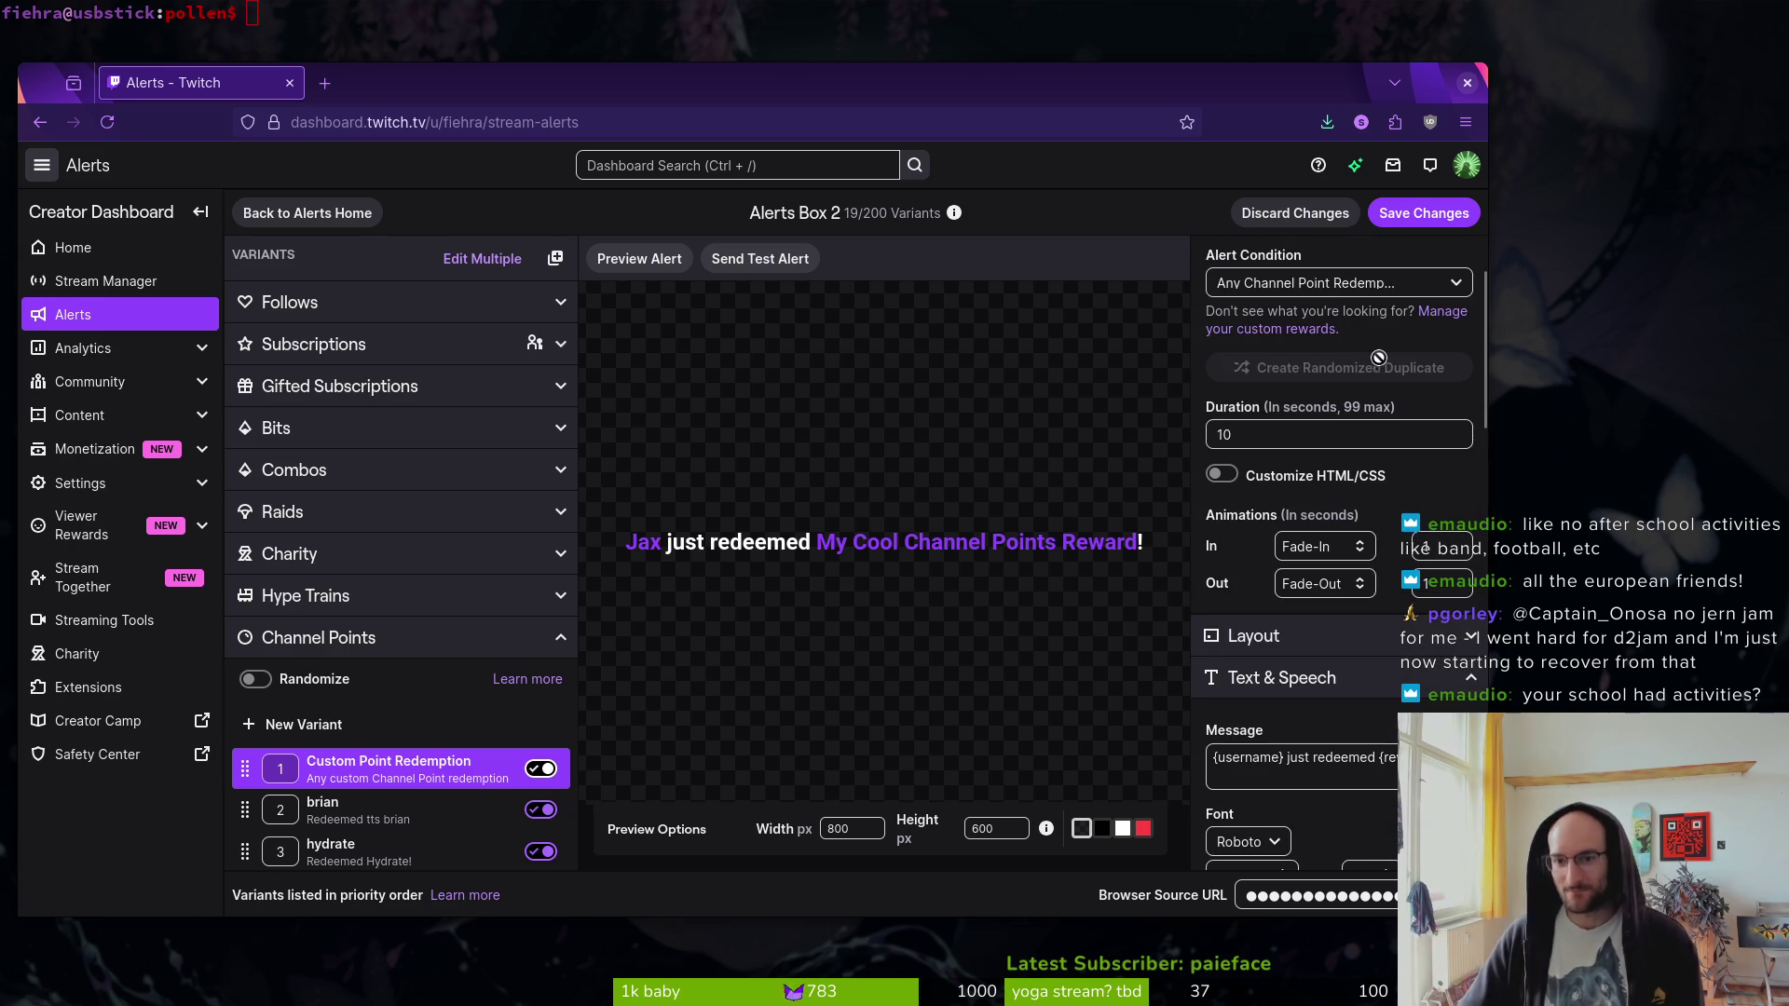
- Set the alert condition to tts ivy and select the variant name for replacement
left_click(1423, 287)
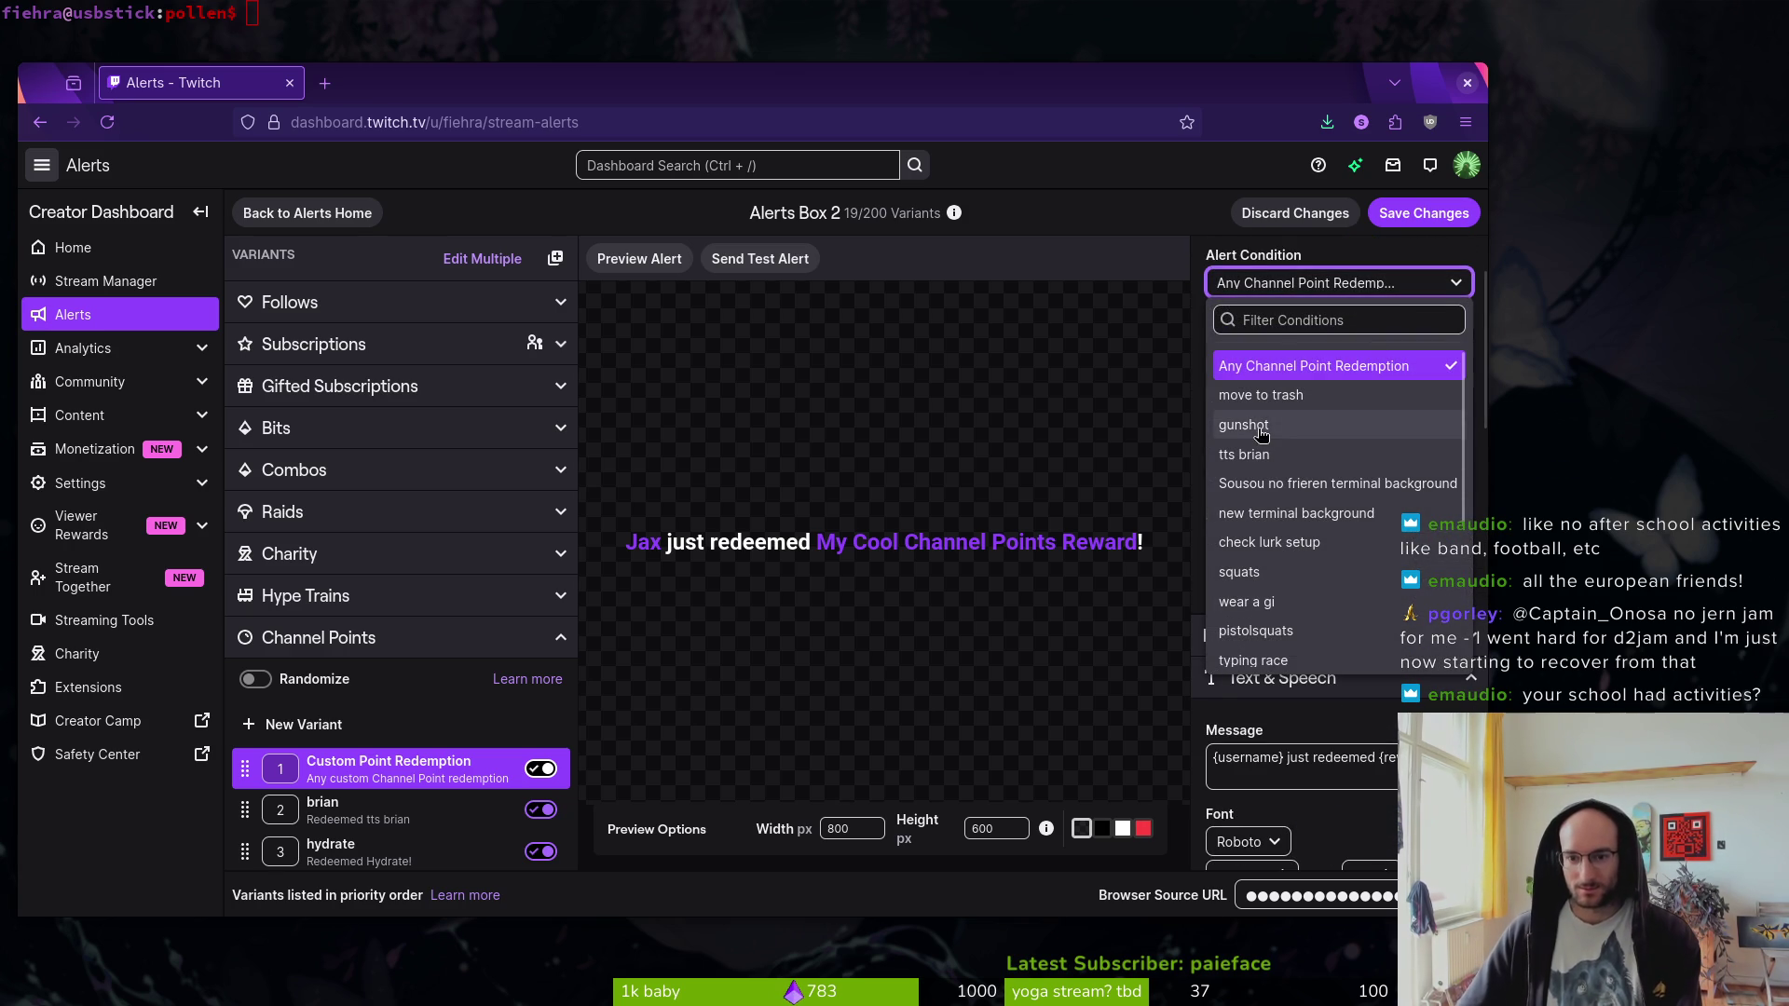
scroll(1311, 501, "down", 3)
left_click(1314, 531)
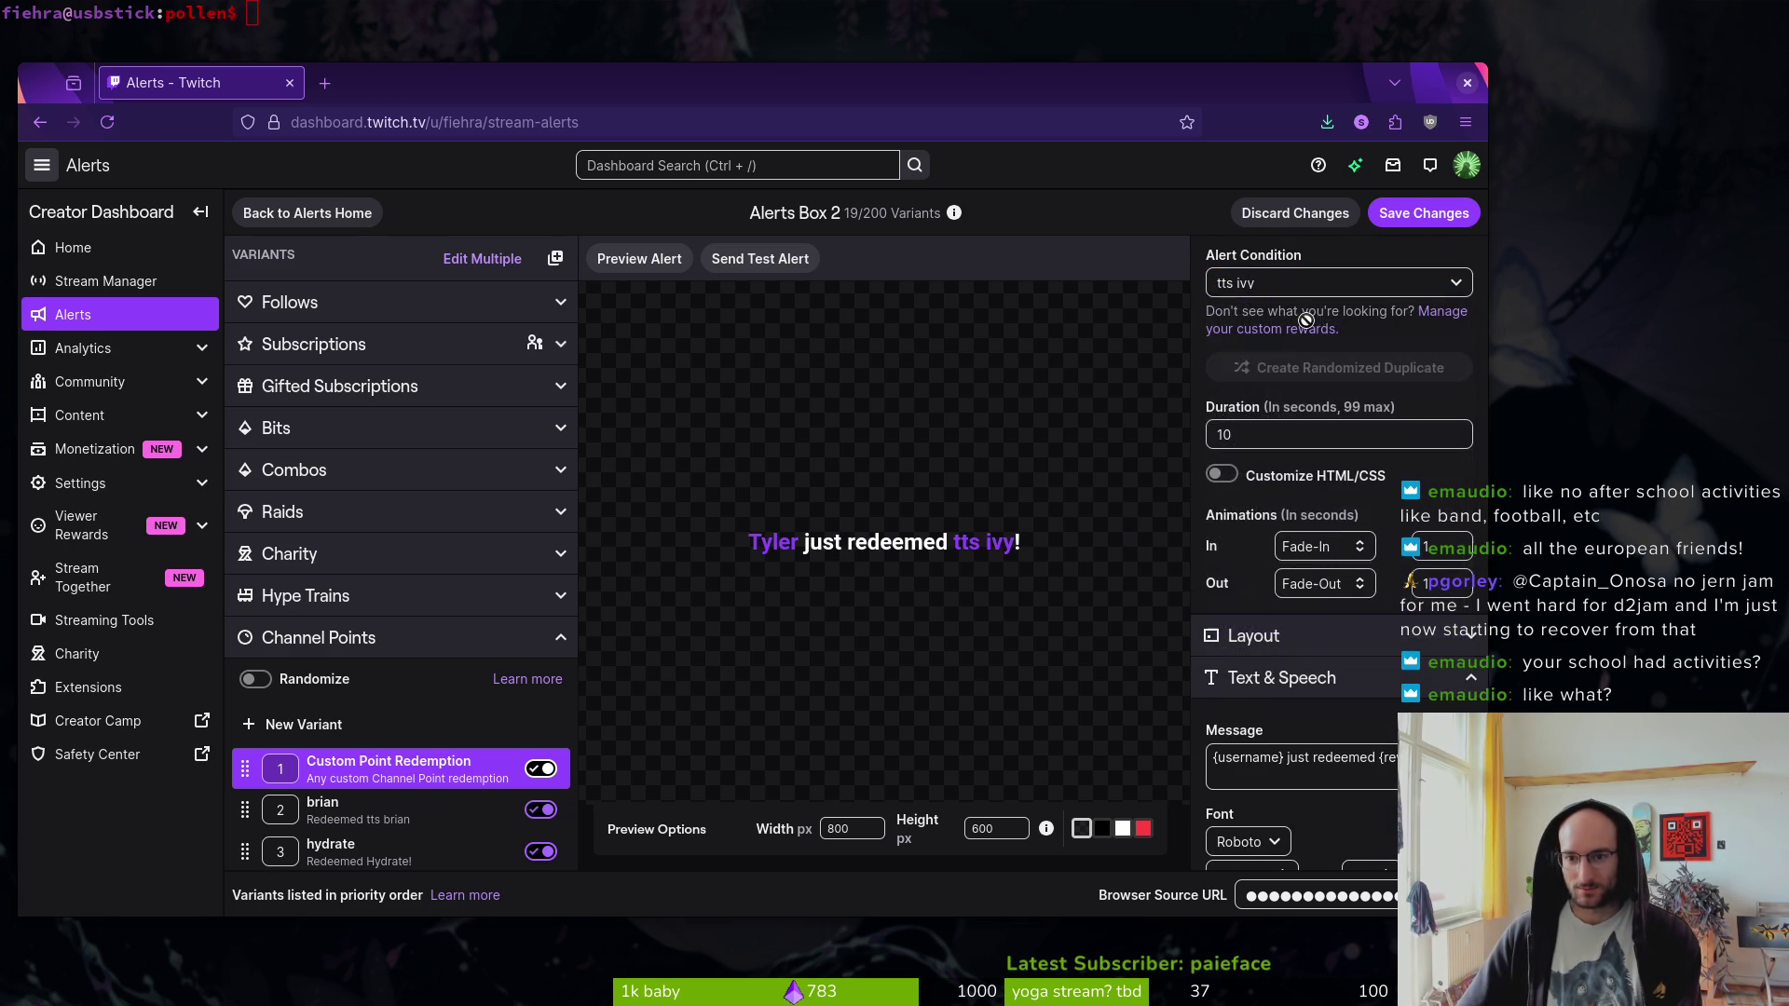
scroll(1313, 284, "up", 1)
left_click(1440, 347)
key("ctrl+a")
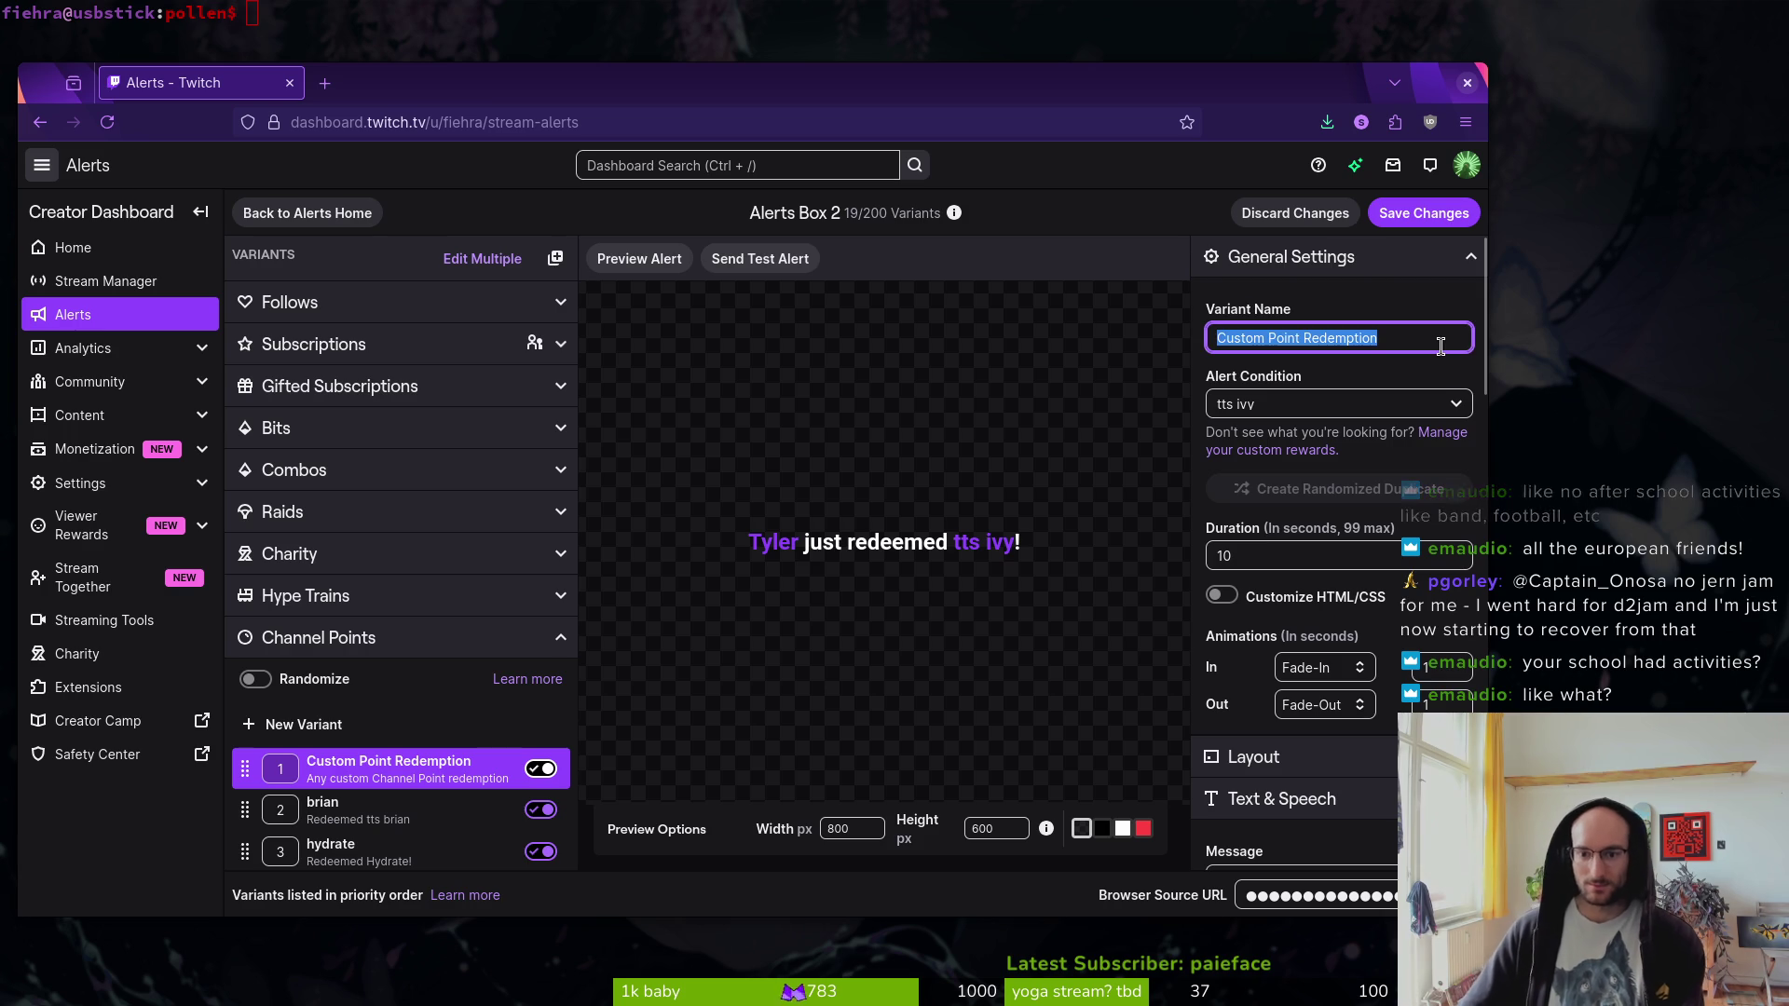
- Name the variant 'tts ivy', save it, and collapse the Channel Points variants
type("tts ivy")
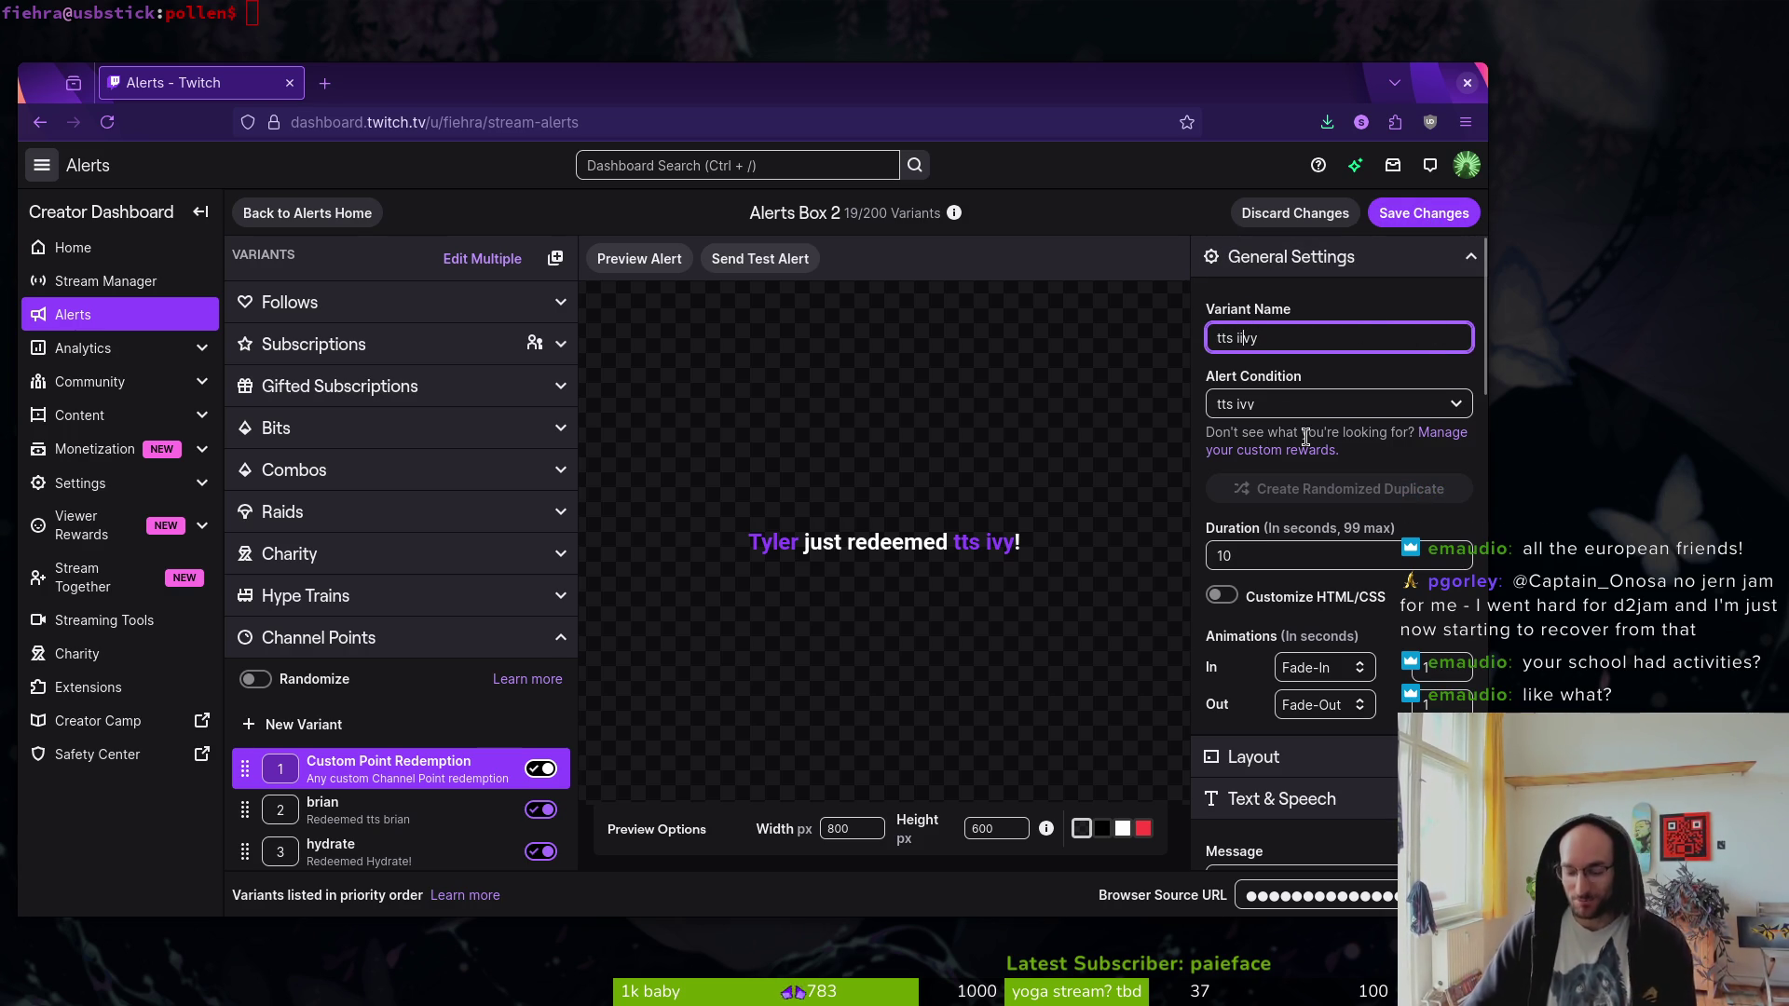
left_click(1415, 217)
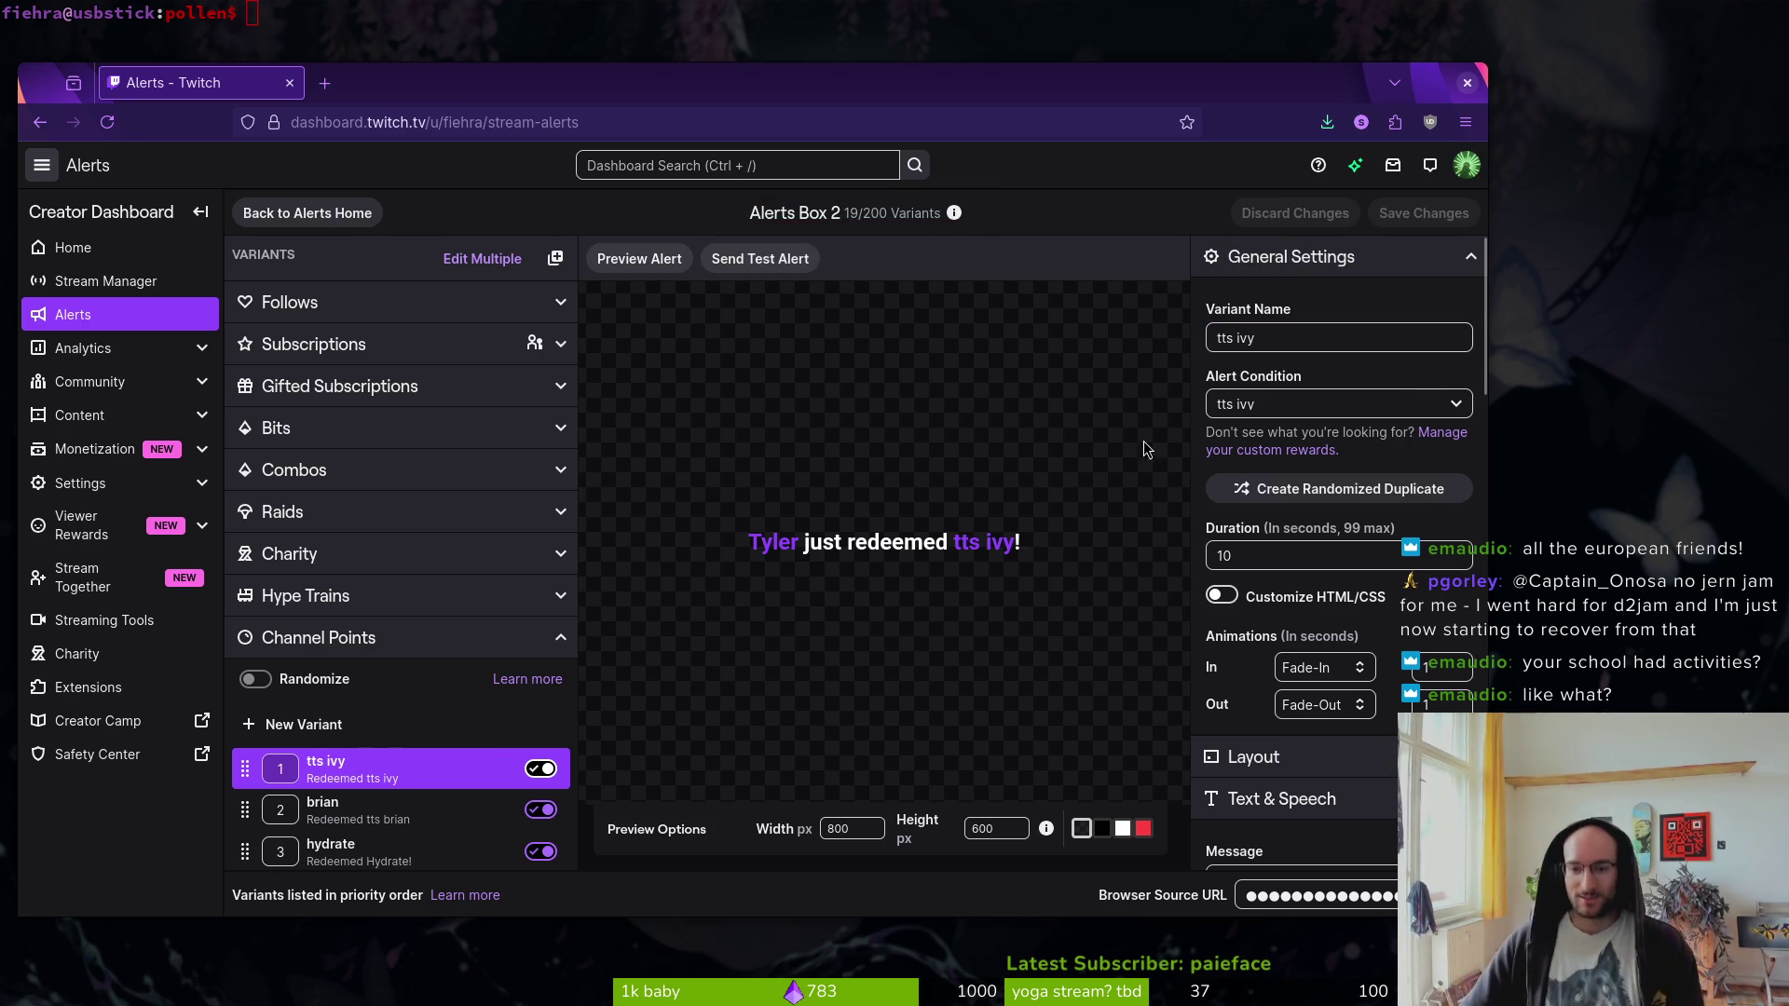
left_click(562, 644)
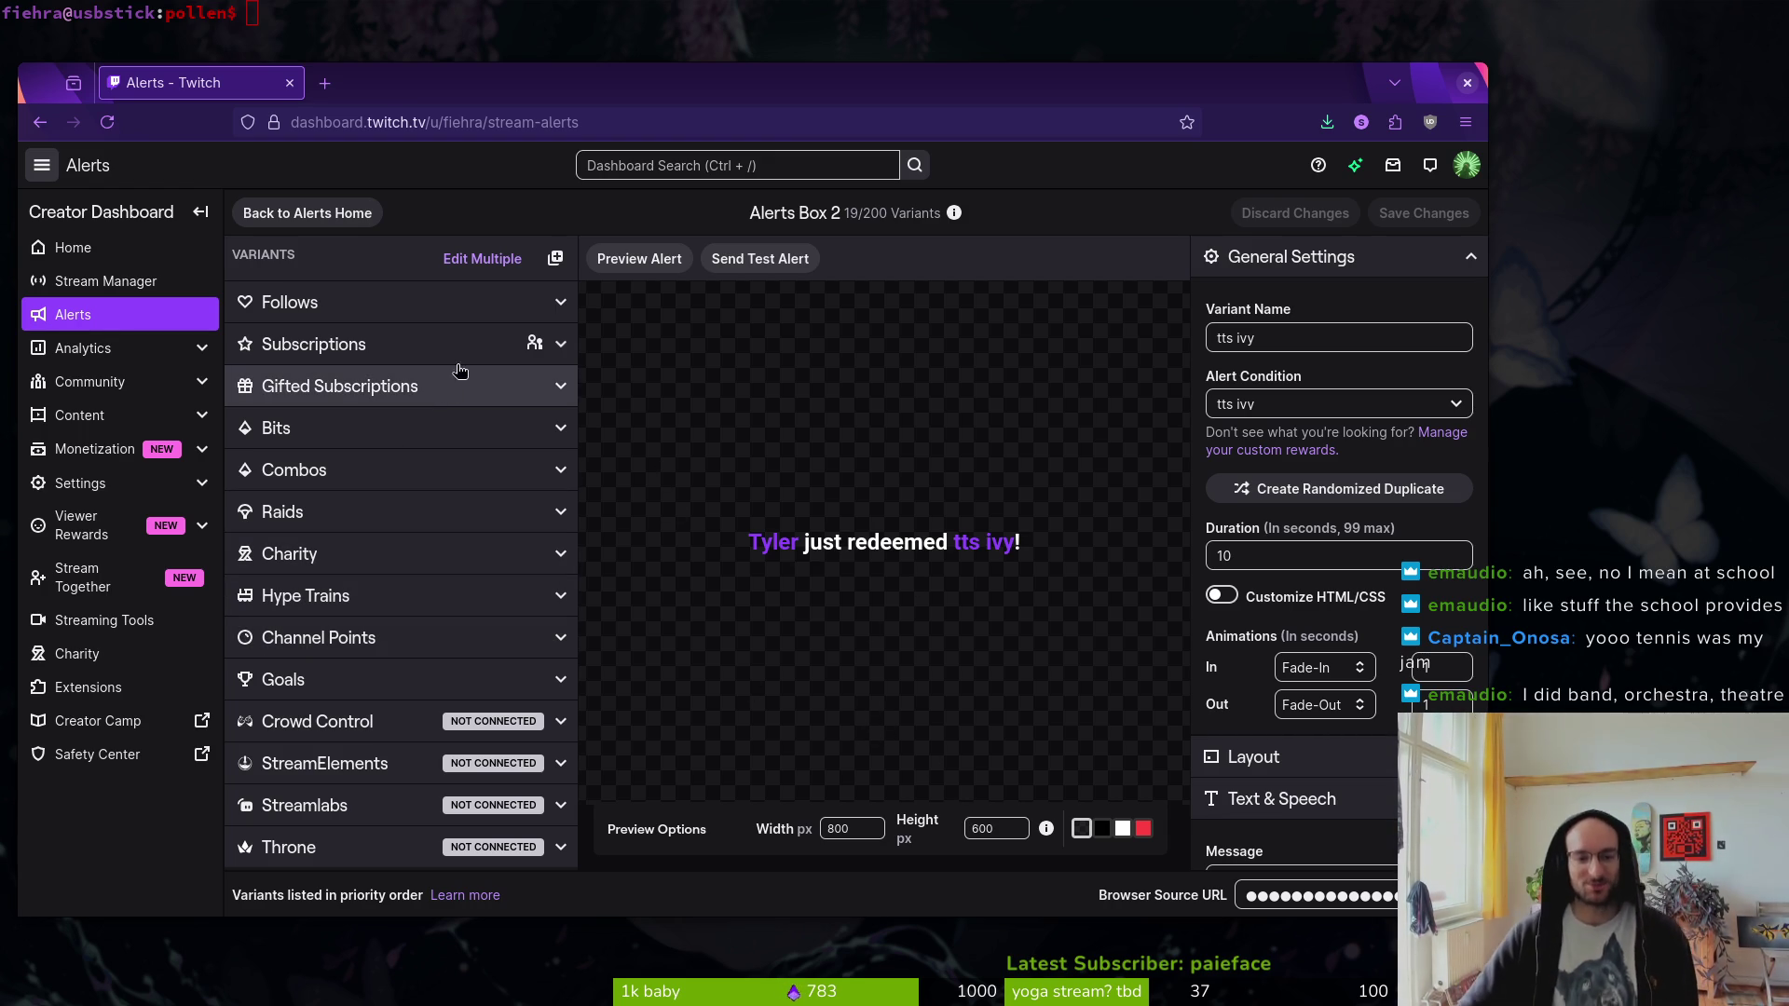
left_click(401, 641)
- Add a new Channel Points variant named gunshot, triggered by the gunshot reward
scroll(413, 776, "down", 2)
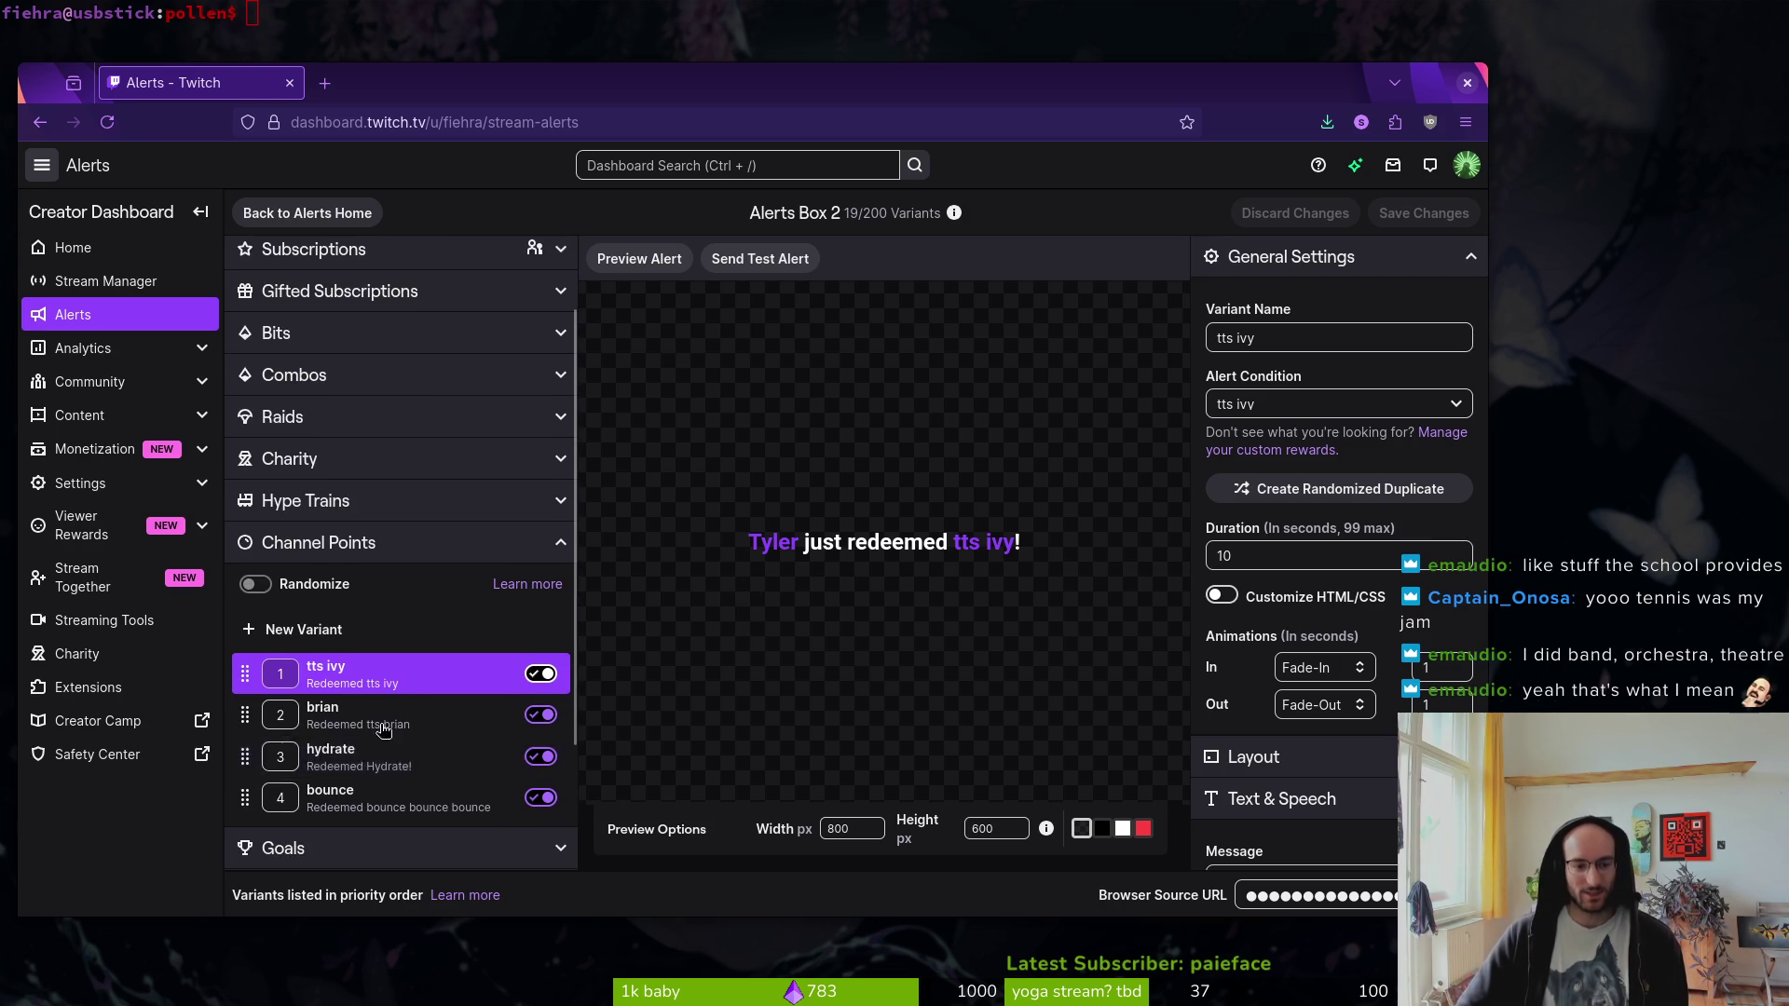
left_click(300, 630)
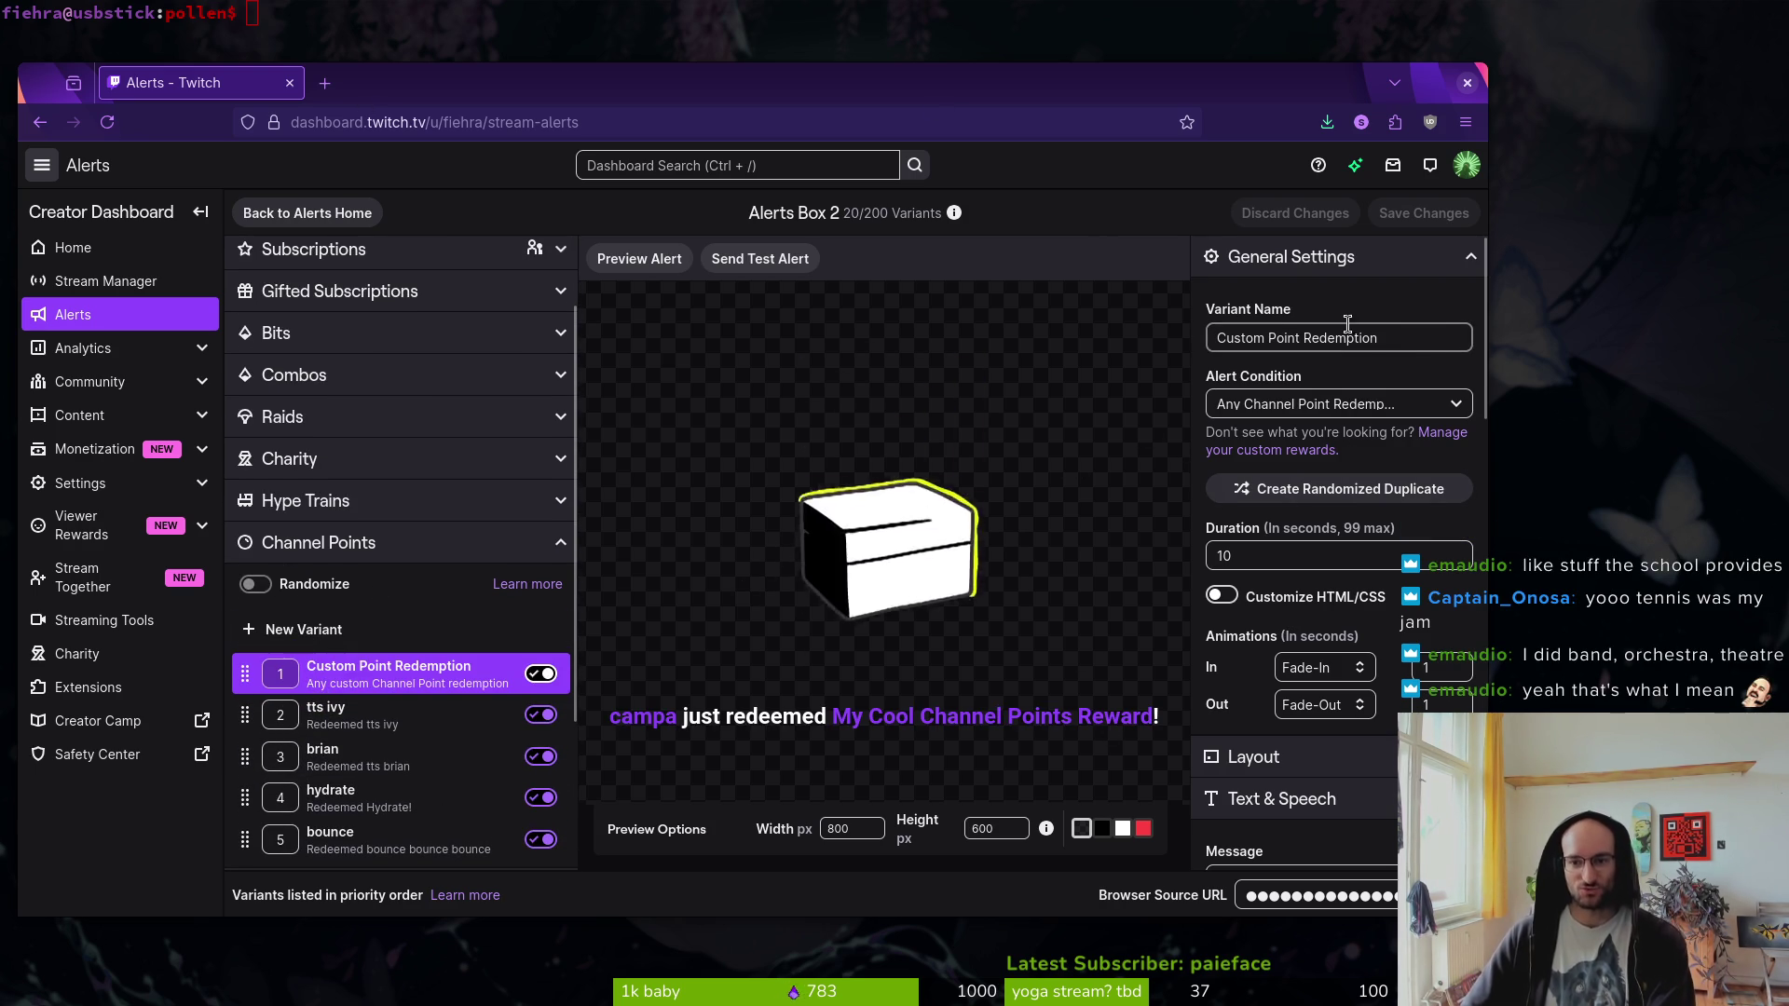
triple_click(1383, 341)
type("gunshot")
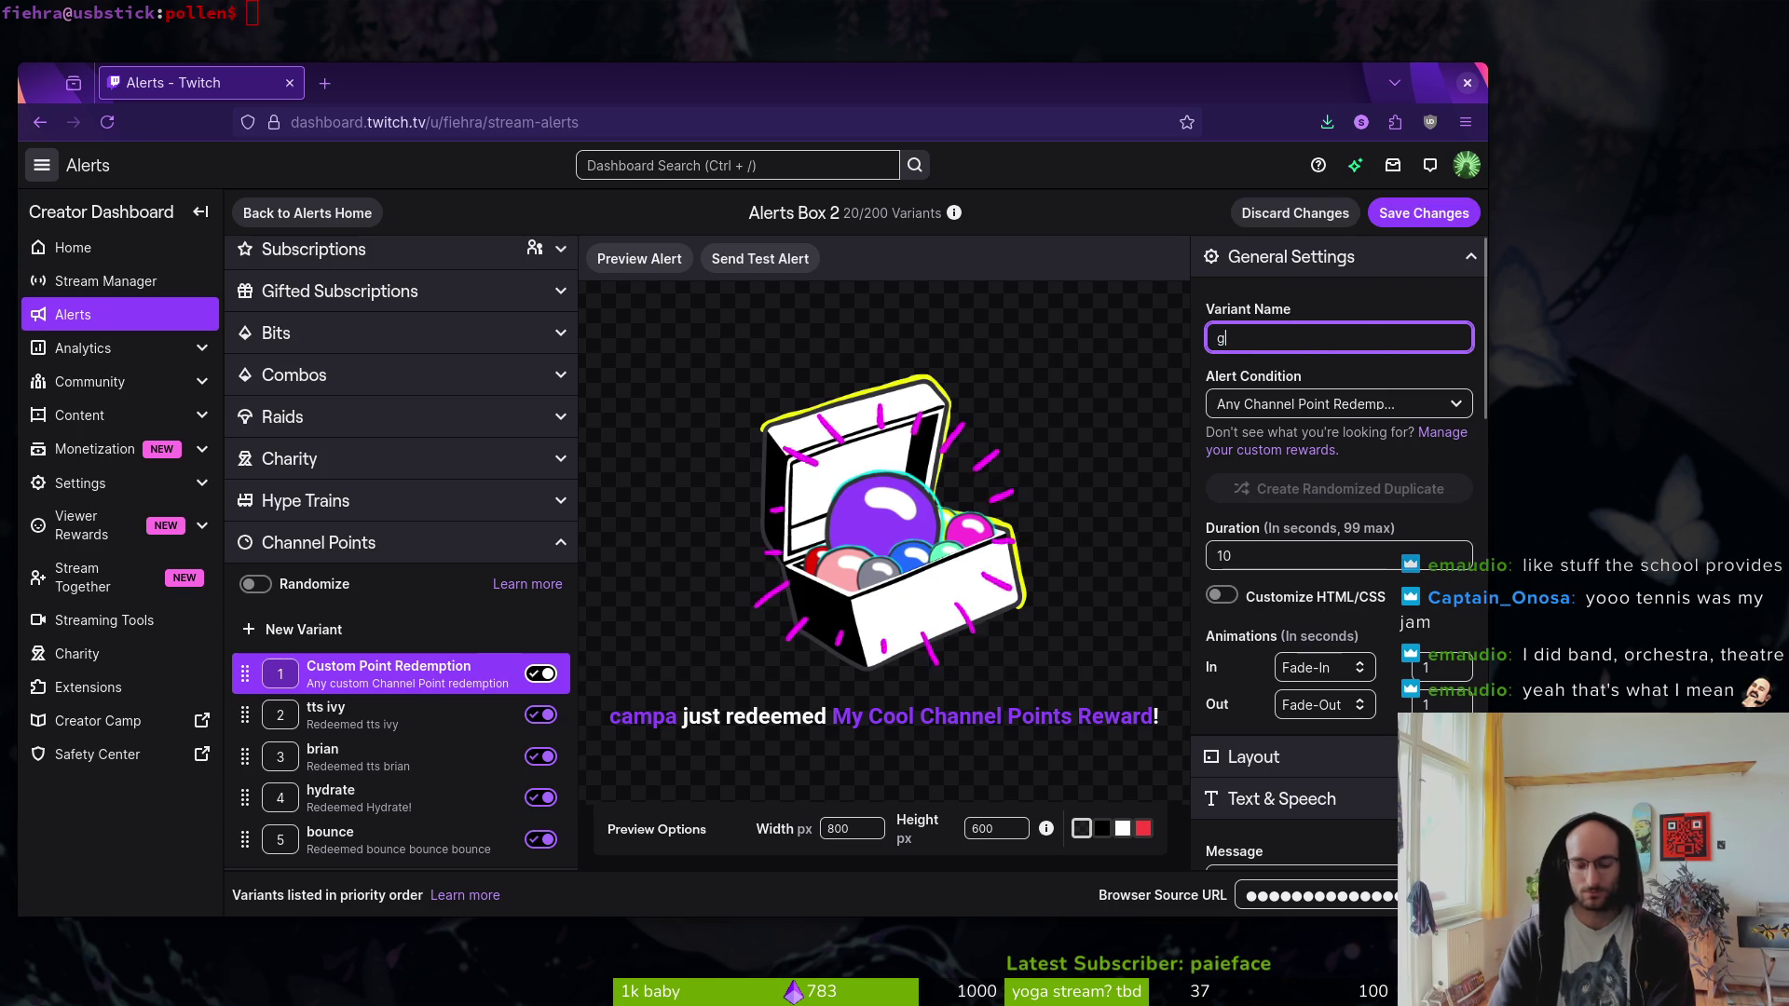
left_click(1291, 403)
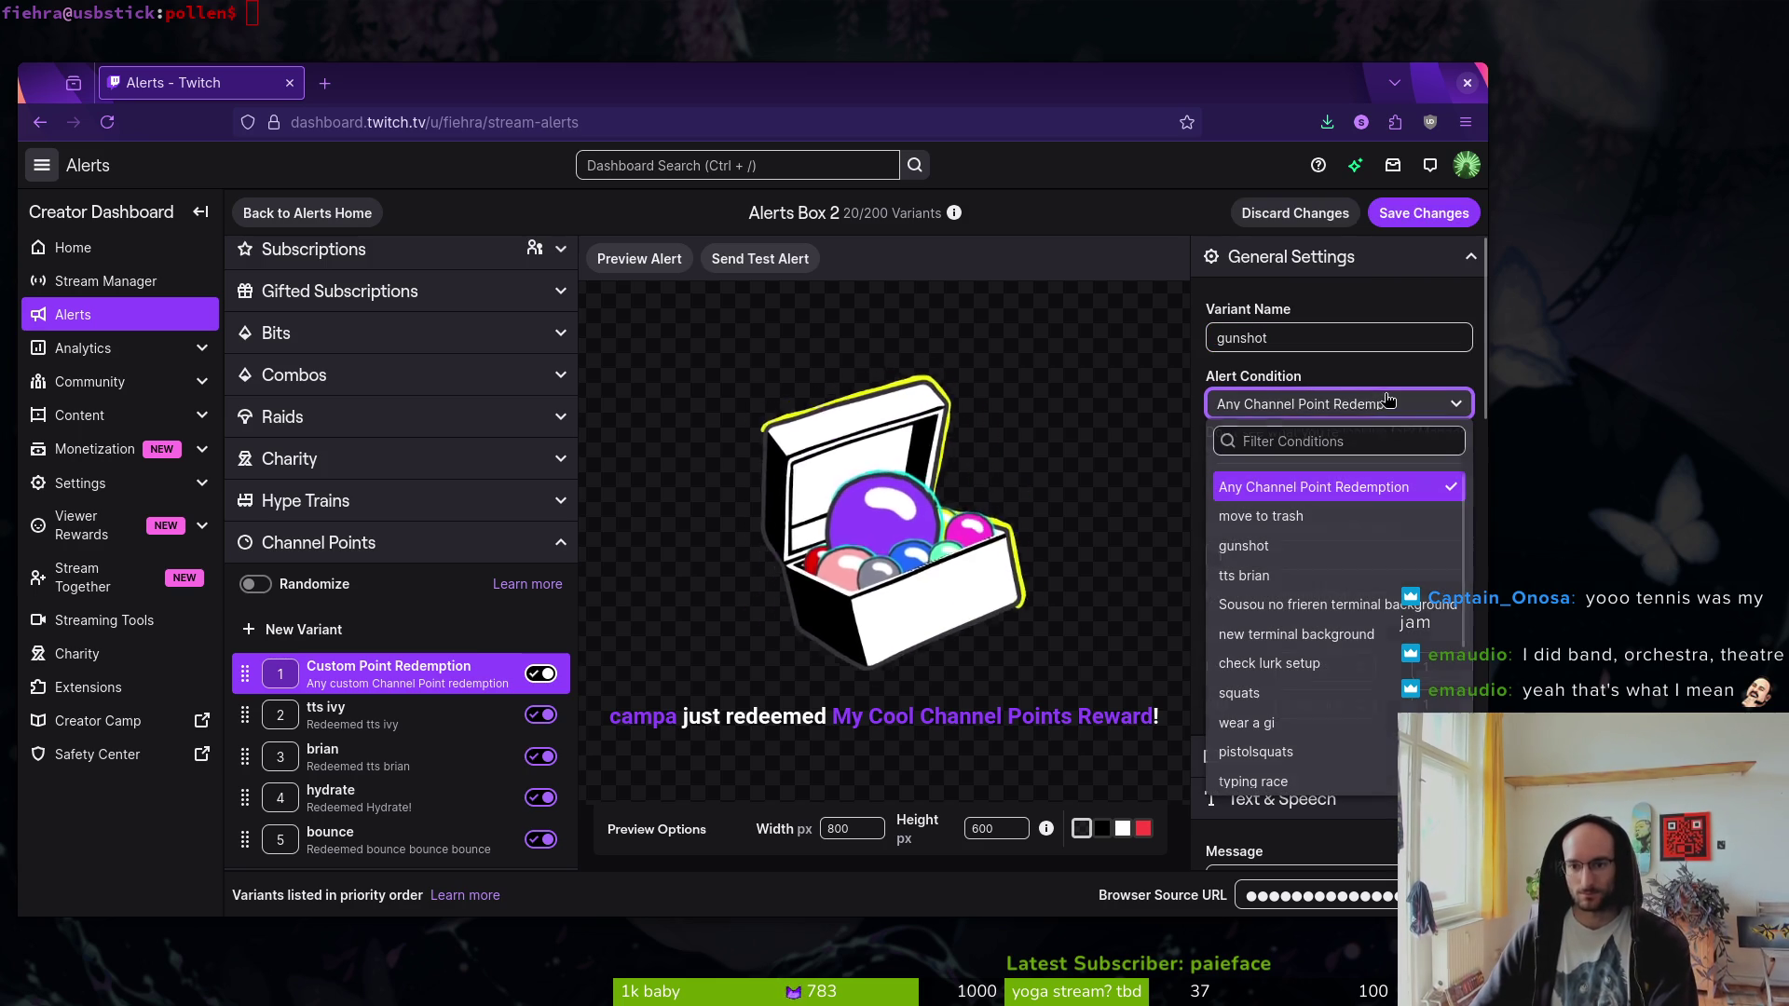
left_click(1336, 550)
- Set the gunshot alert message to BOOM and expand the Visuals & Sound settings
scroll(1336, 554, "down", 2)
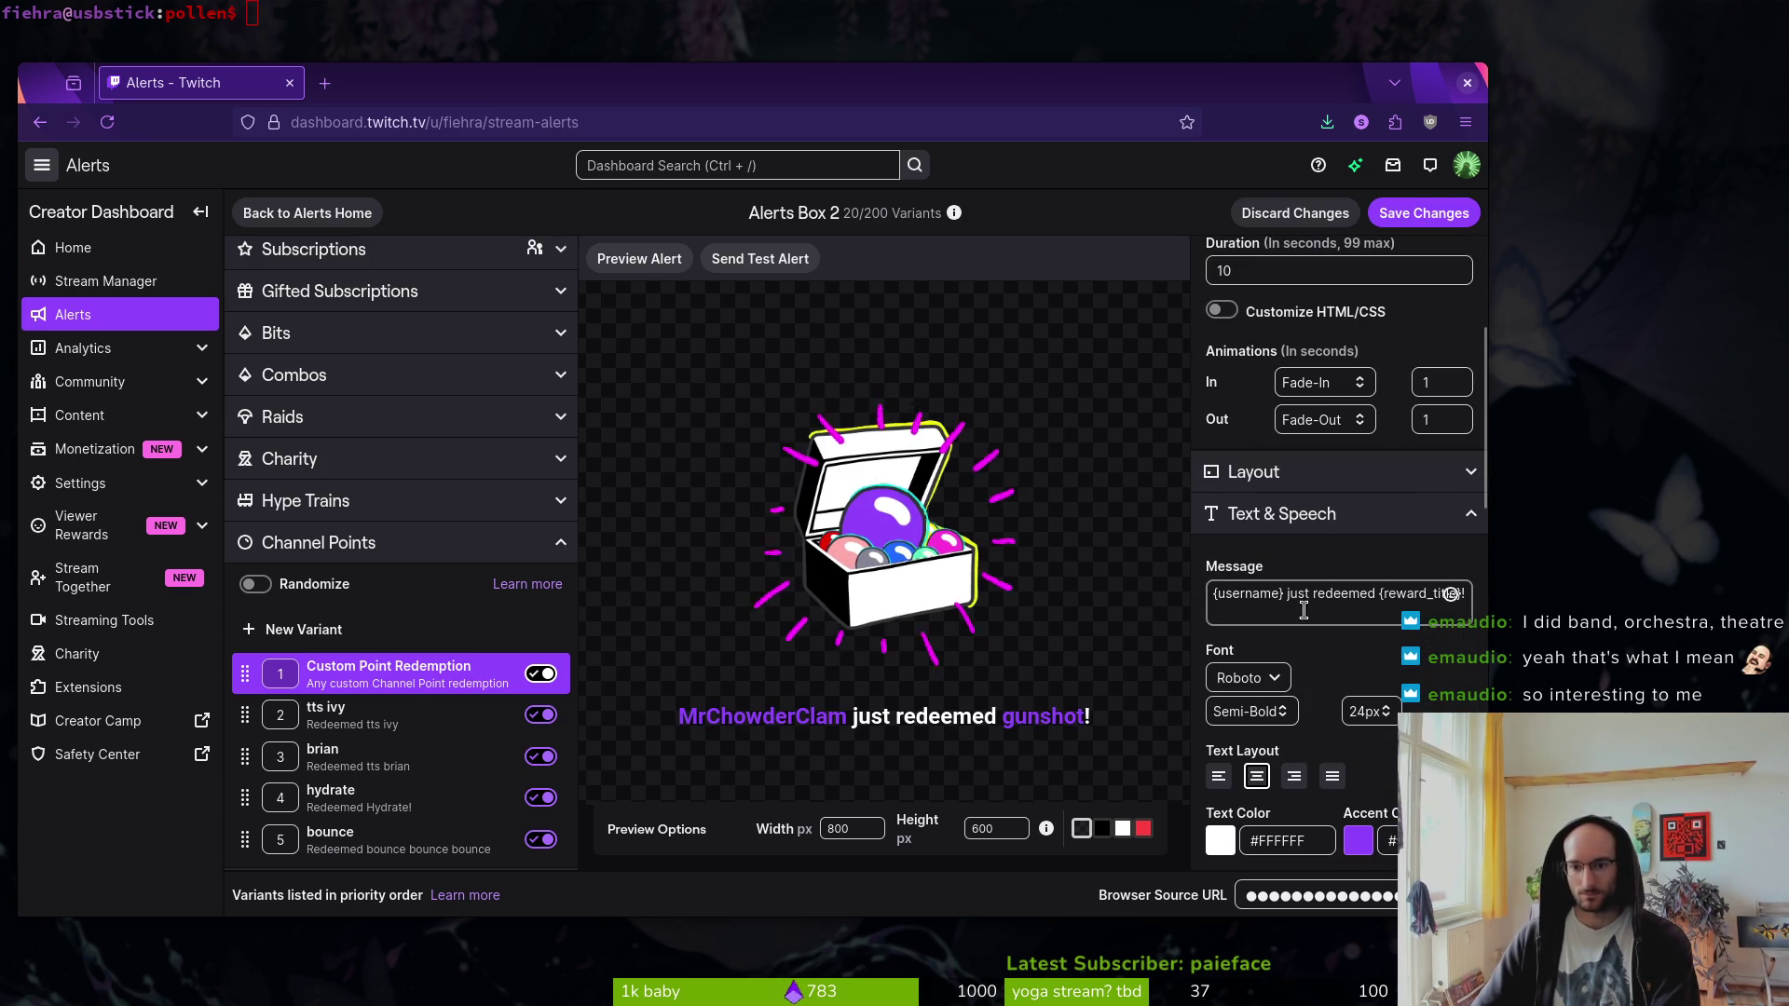
triple_click(1332, 593)
type("BOOM")
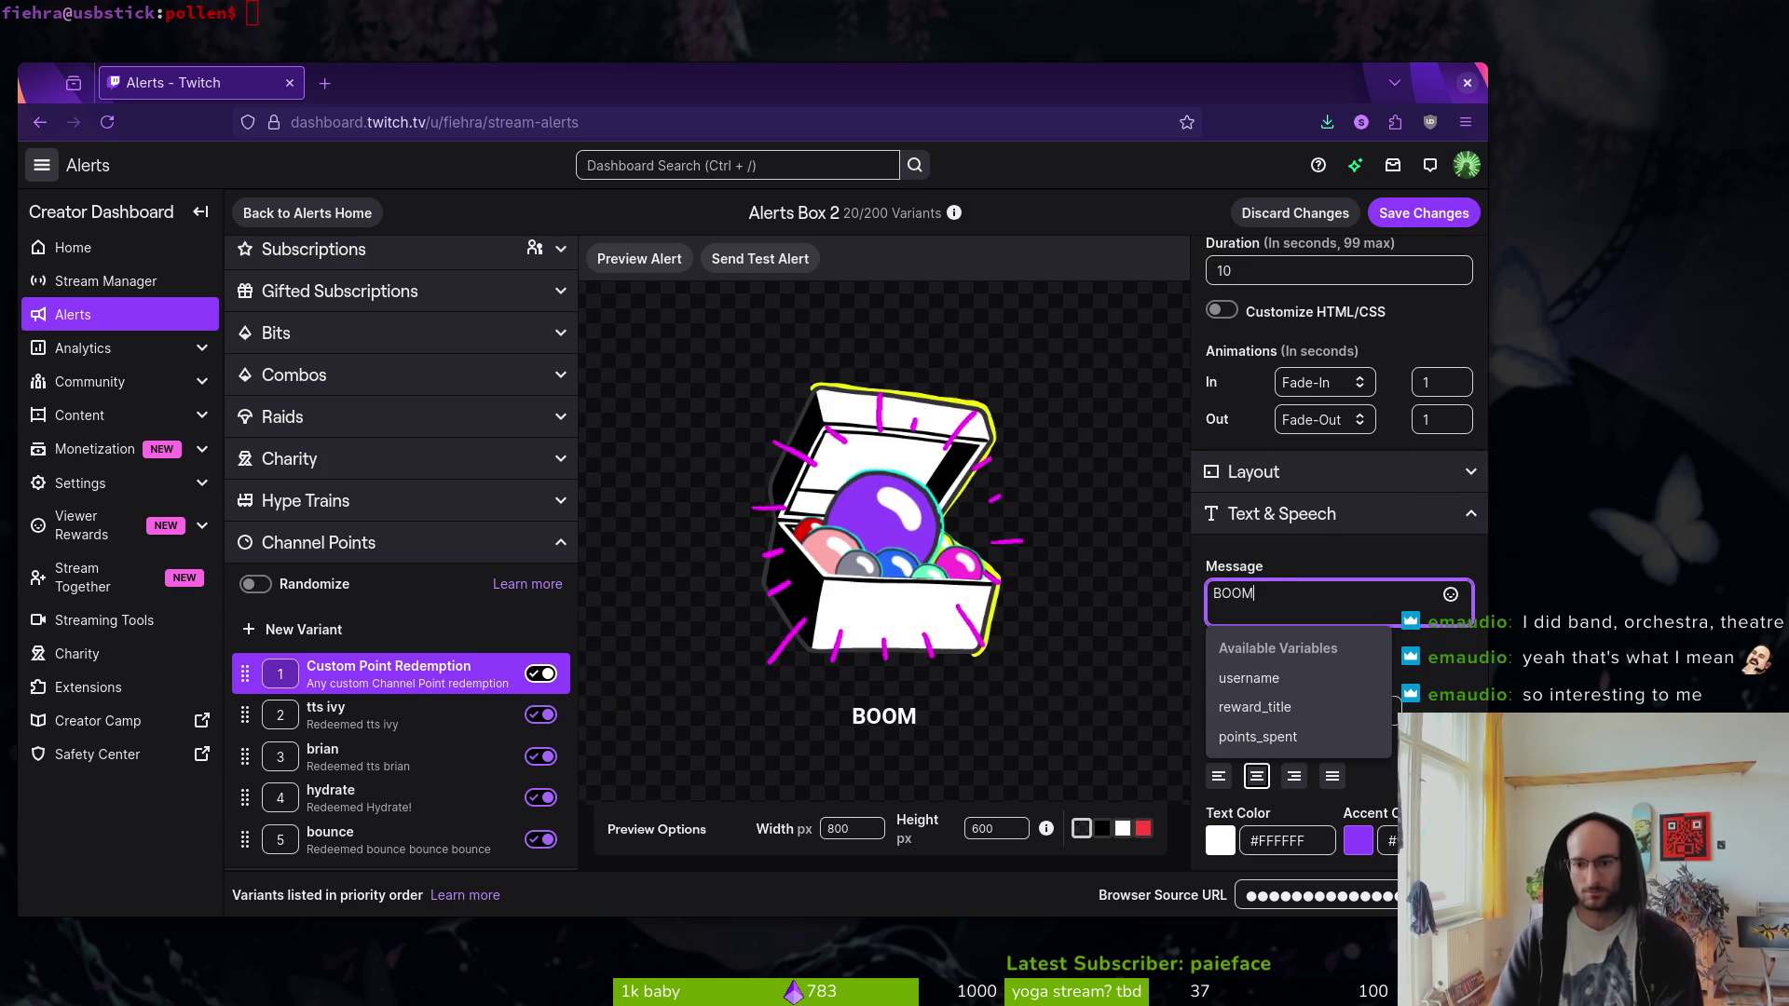
left_click(1439, 559)
left_click(1467, 515)
left_click(1467, 556)
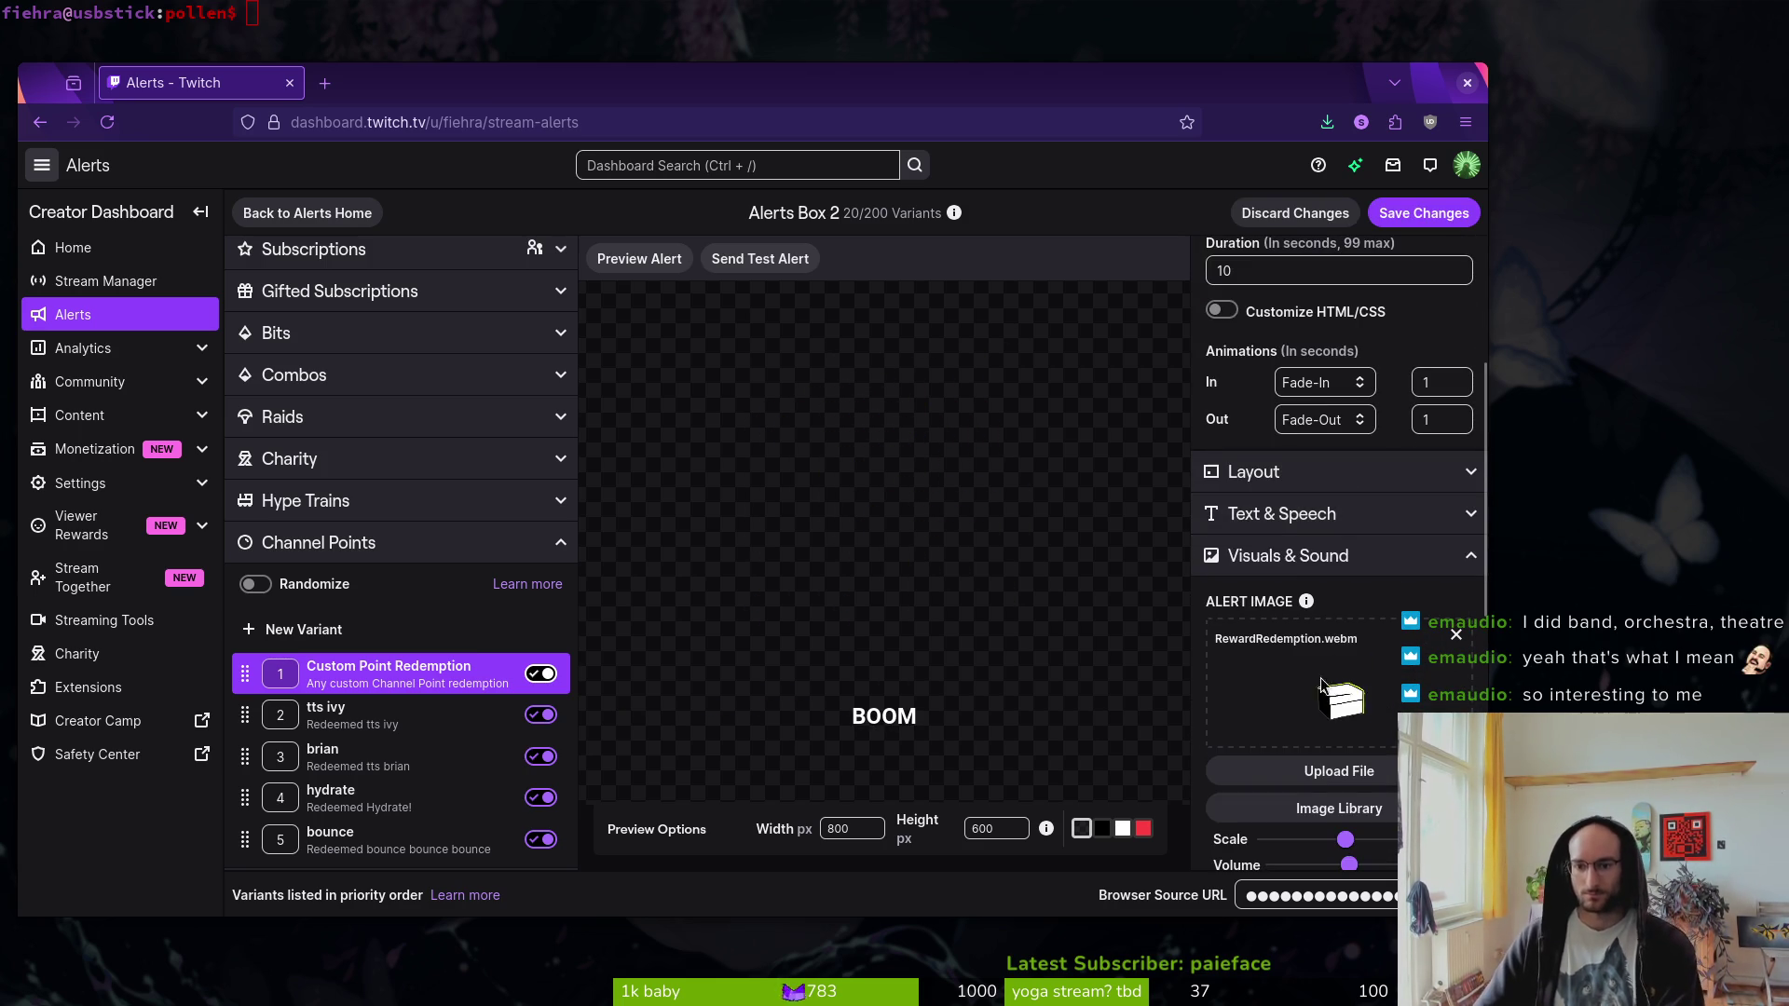
- Cancel an alert sound upload and view the gunshot variant in the Alerts Box 1 window
scroll(1468, 556, "down", 2)
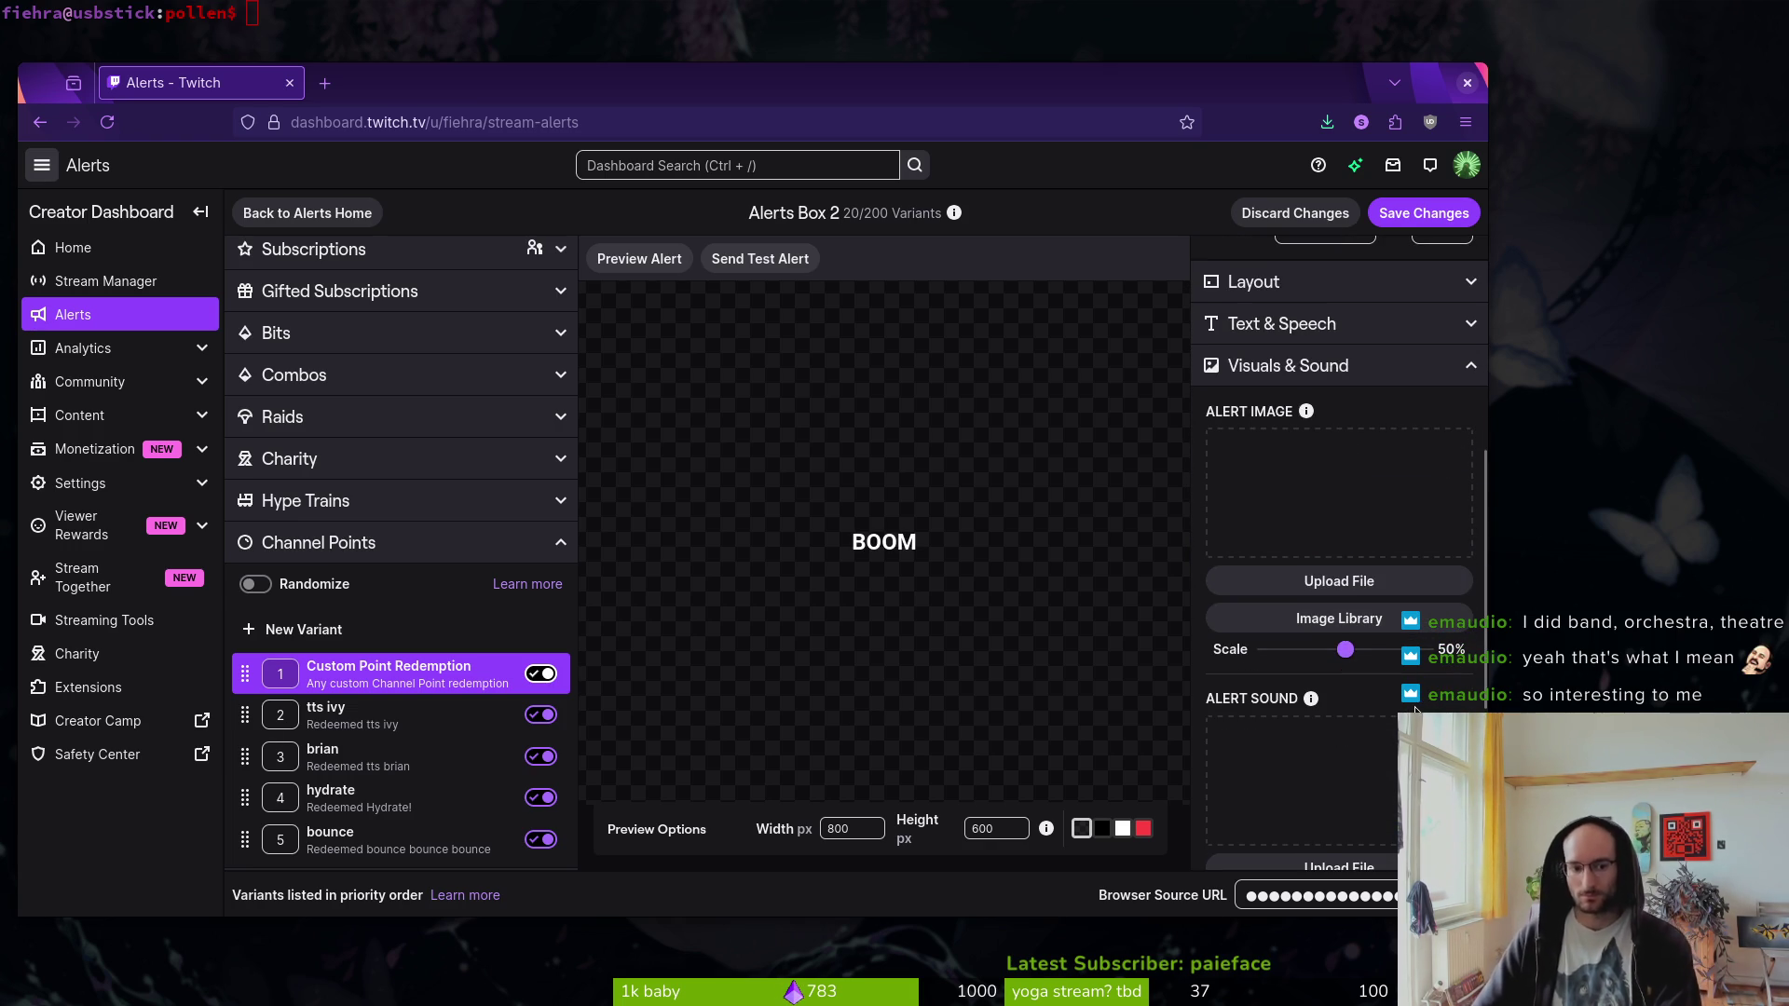
scroll(1400, 709, "down", 2)
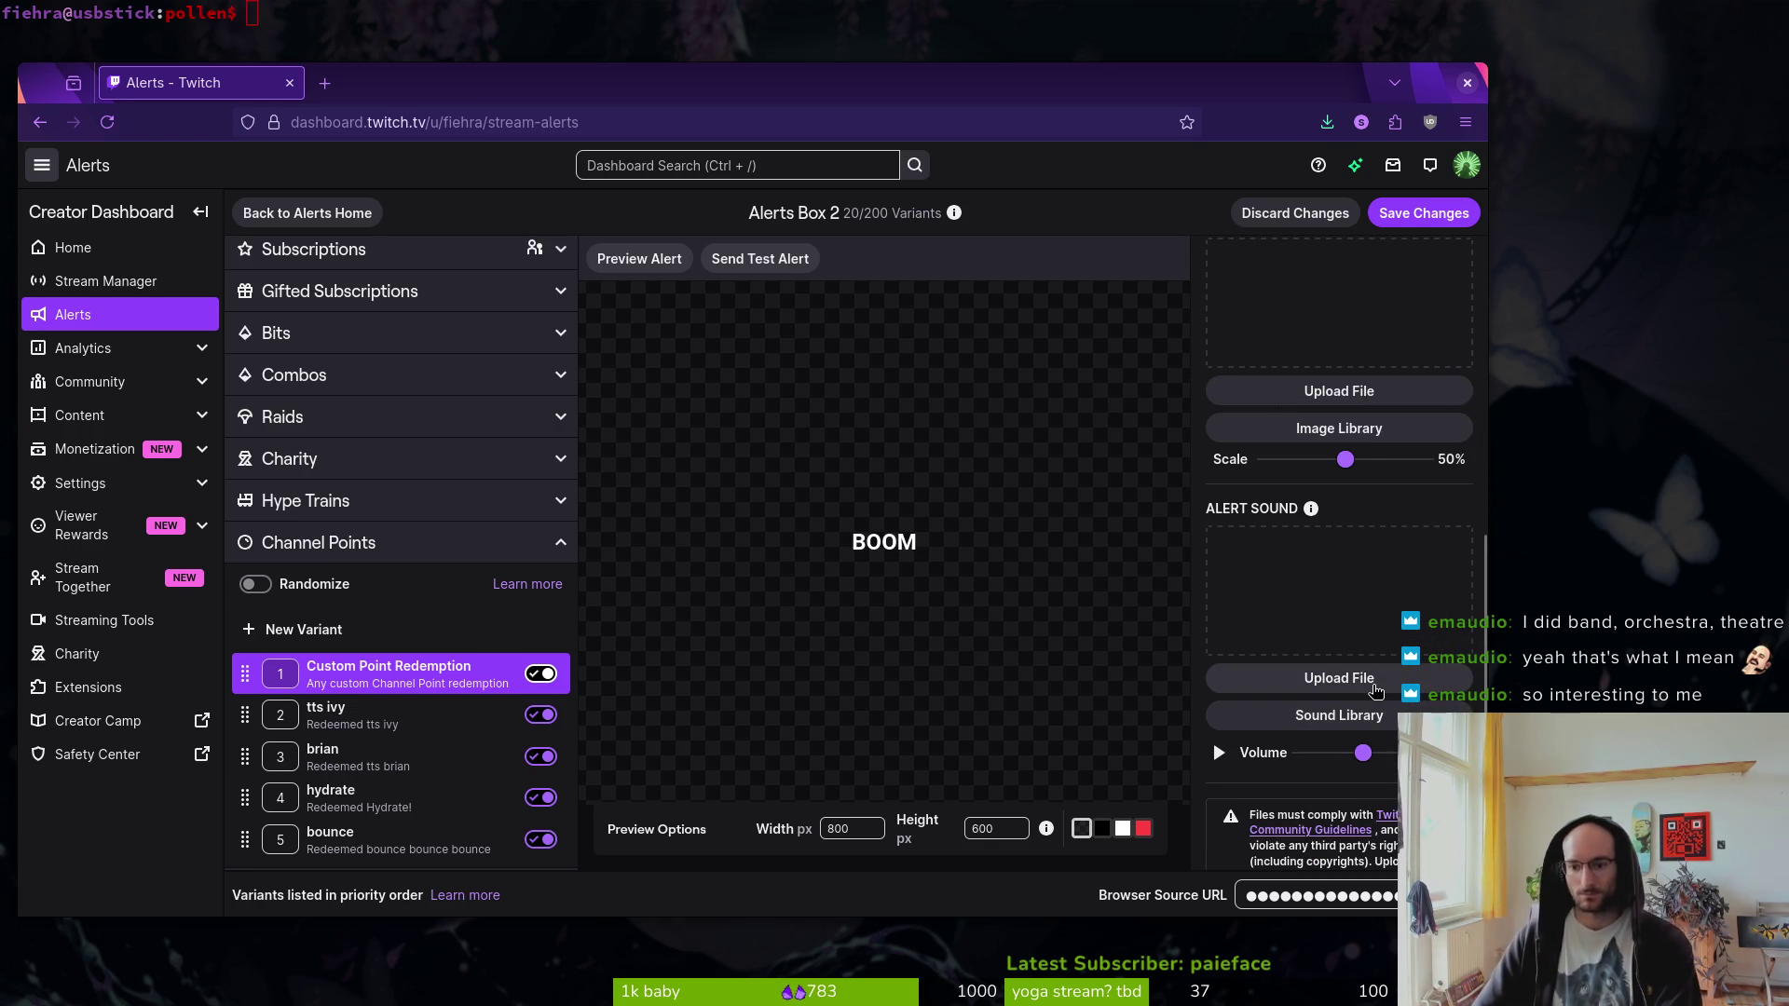
left_click(1376, 690)
key("Escape")
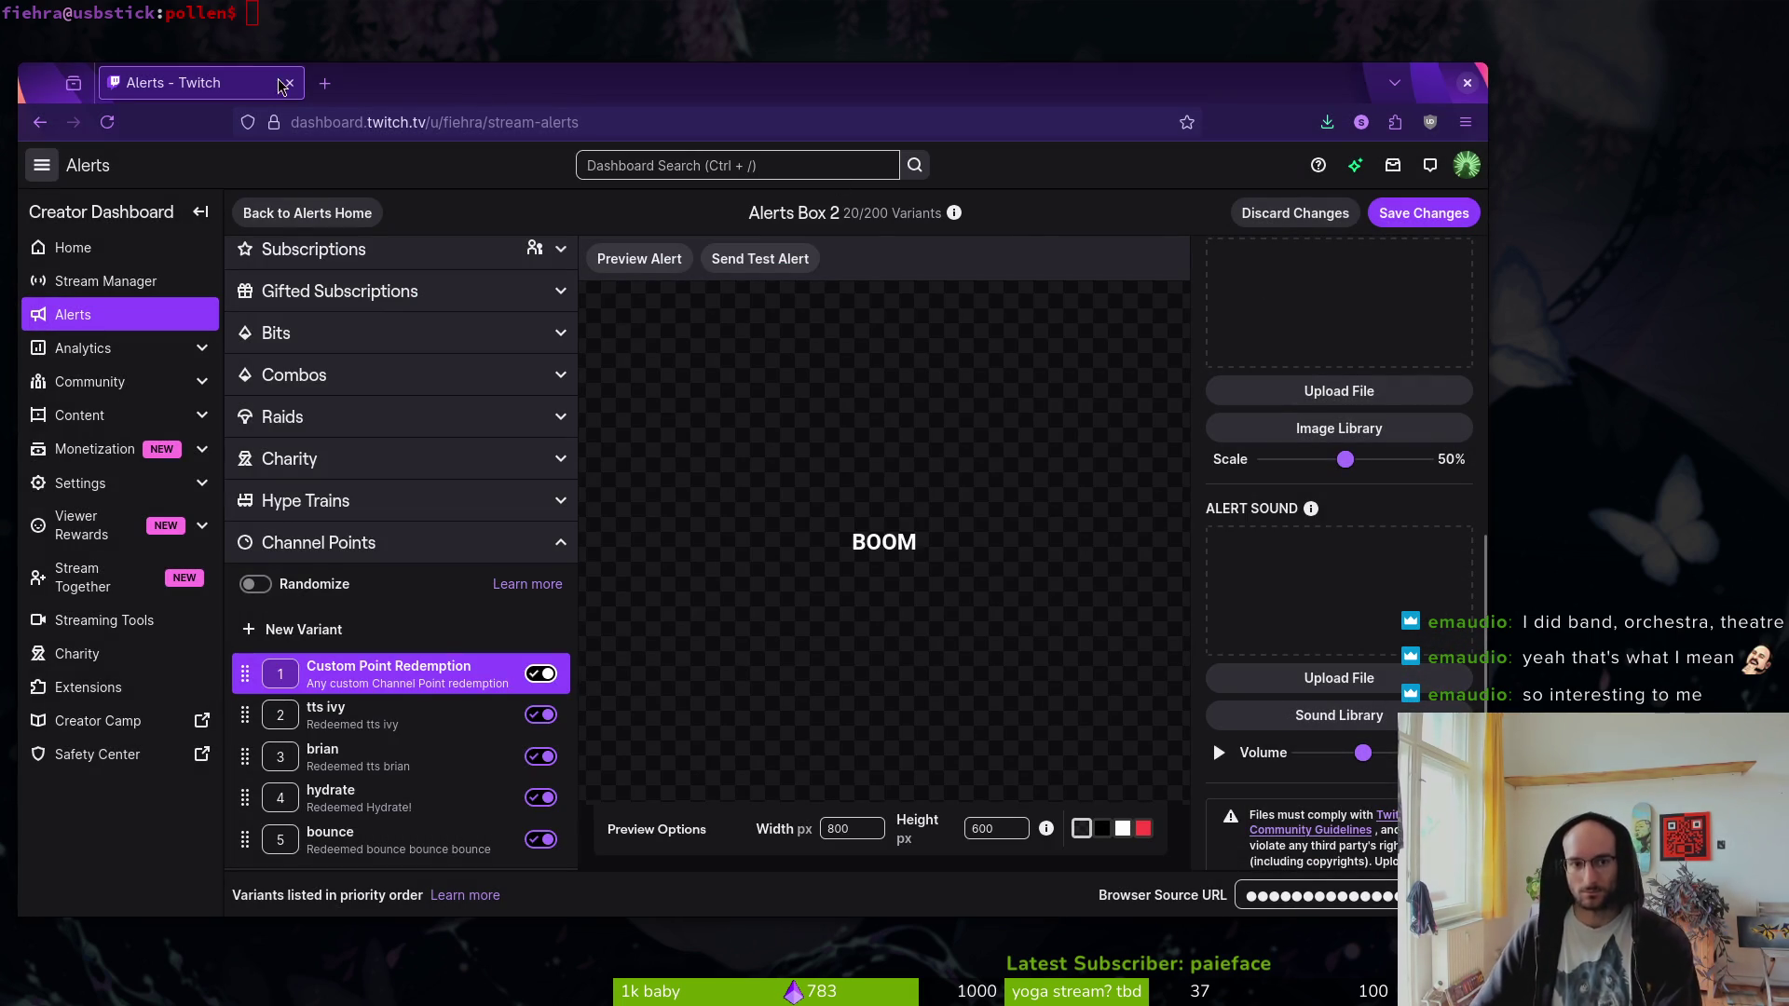
key("alt+Tab")
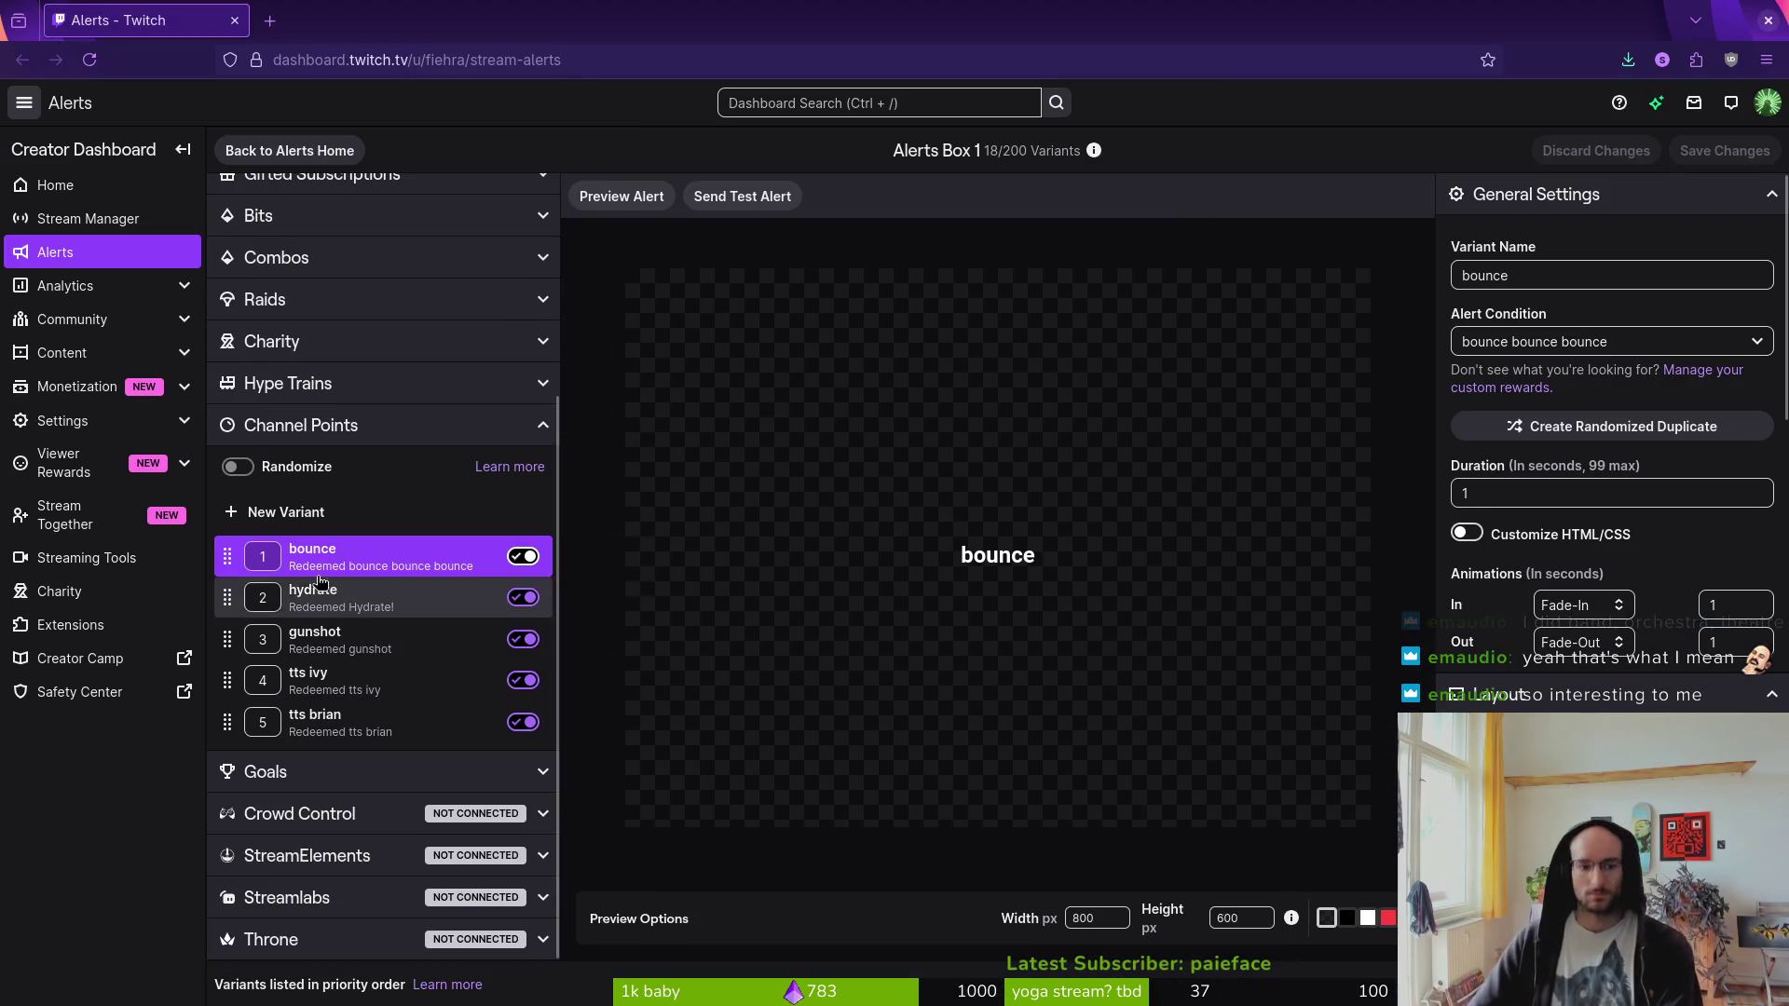
left_click(404, 639)
- Add single-pistol-gunshot-3-101923.mp3 from Sound Library page 2 at 100% volume, then save
scroll(1662, 684, "down", 5)
scroll(1662, 685, "up", 5)
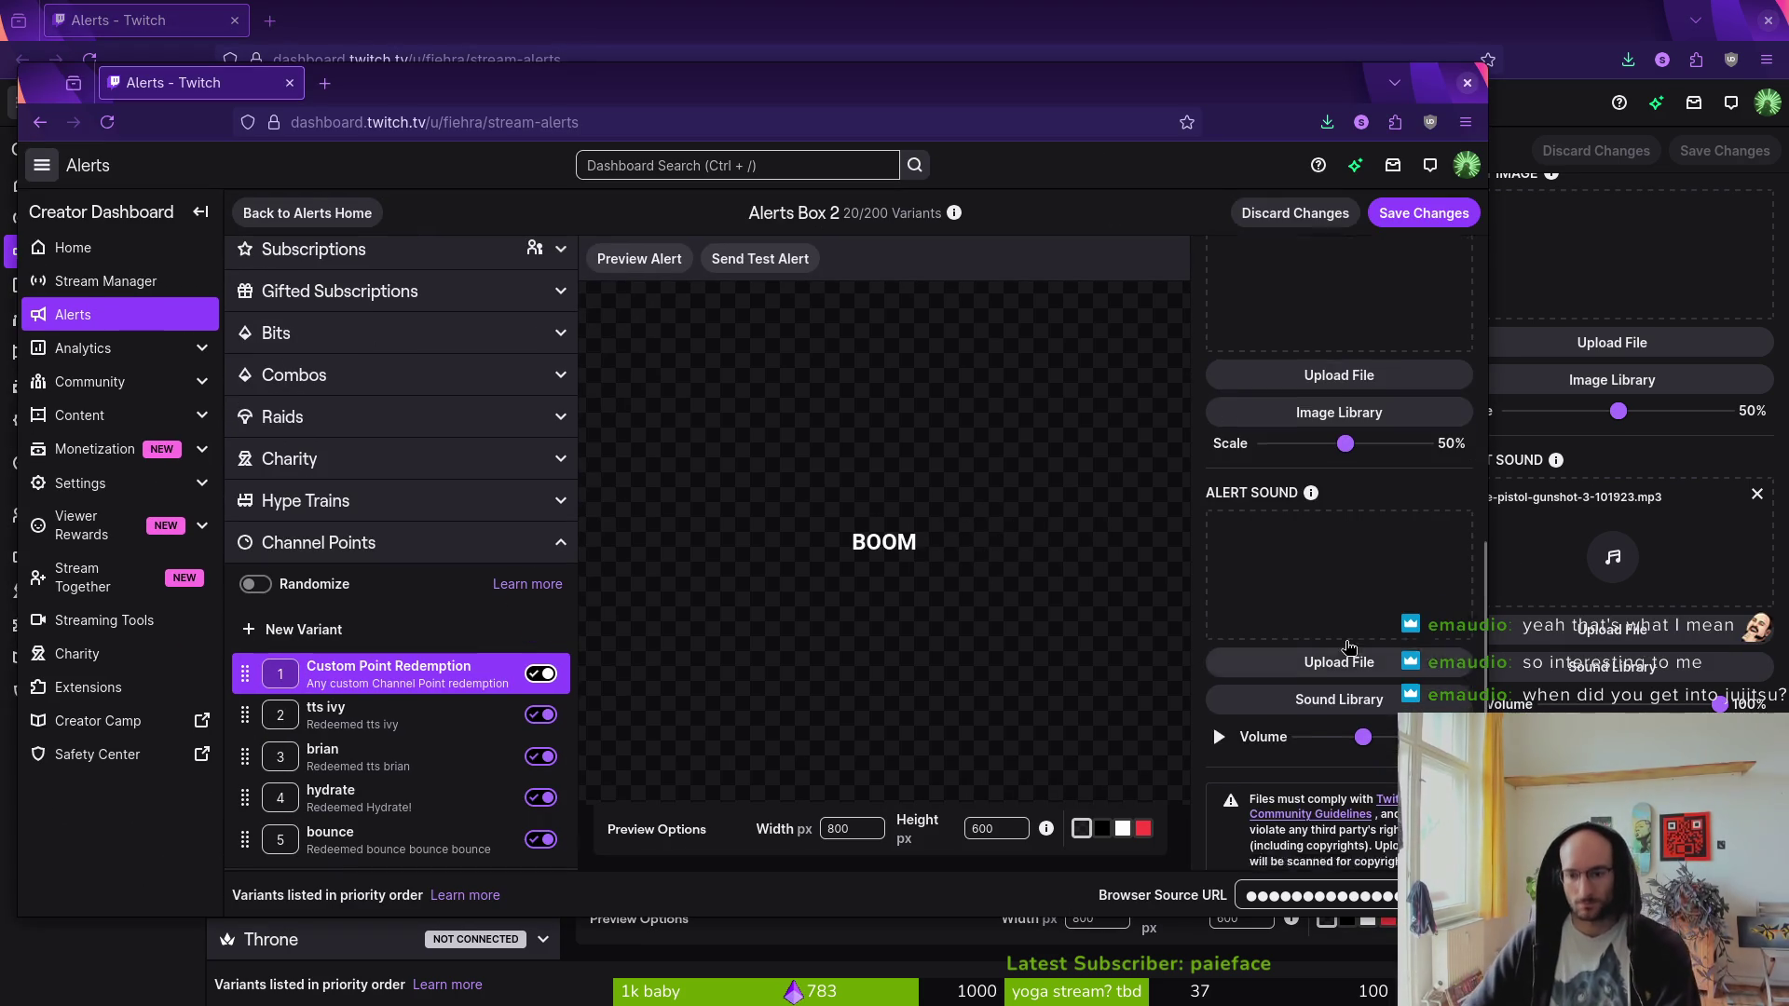
left_click(1356, 554)
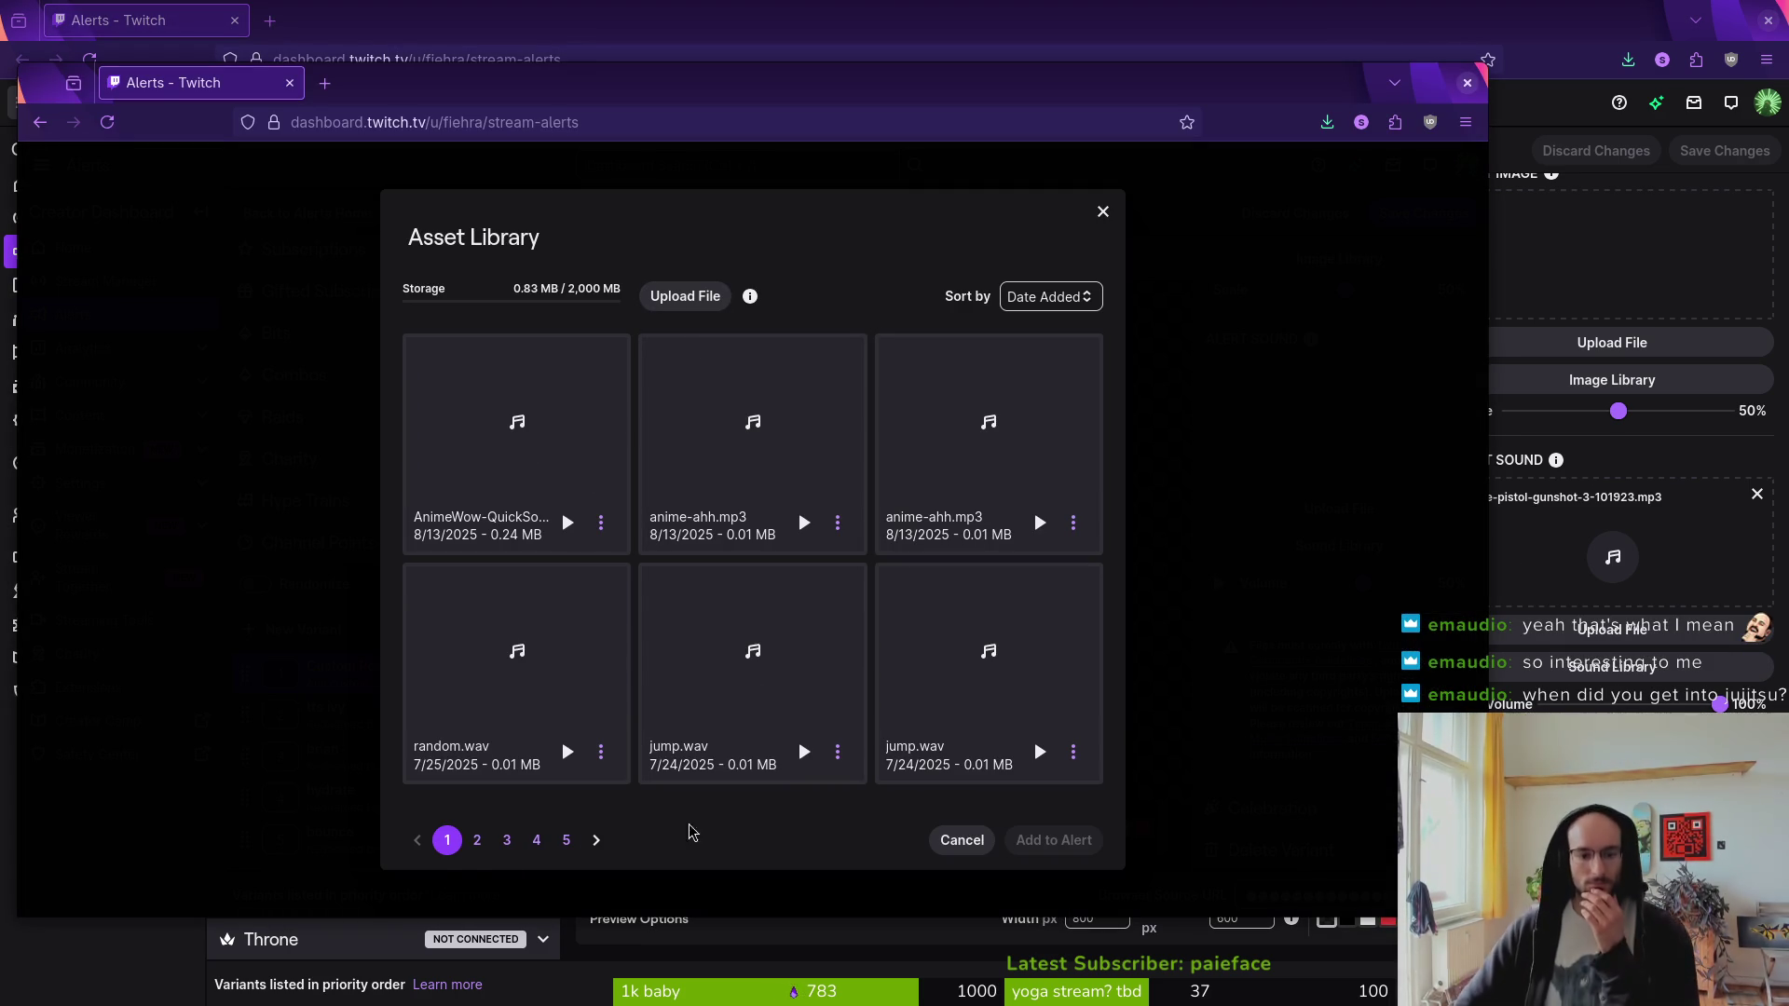
left_click(475, 839)
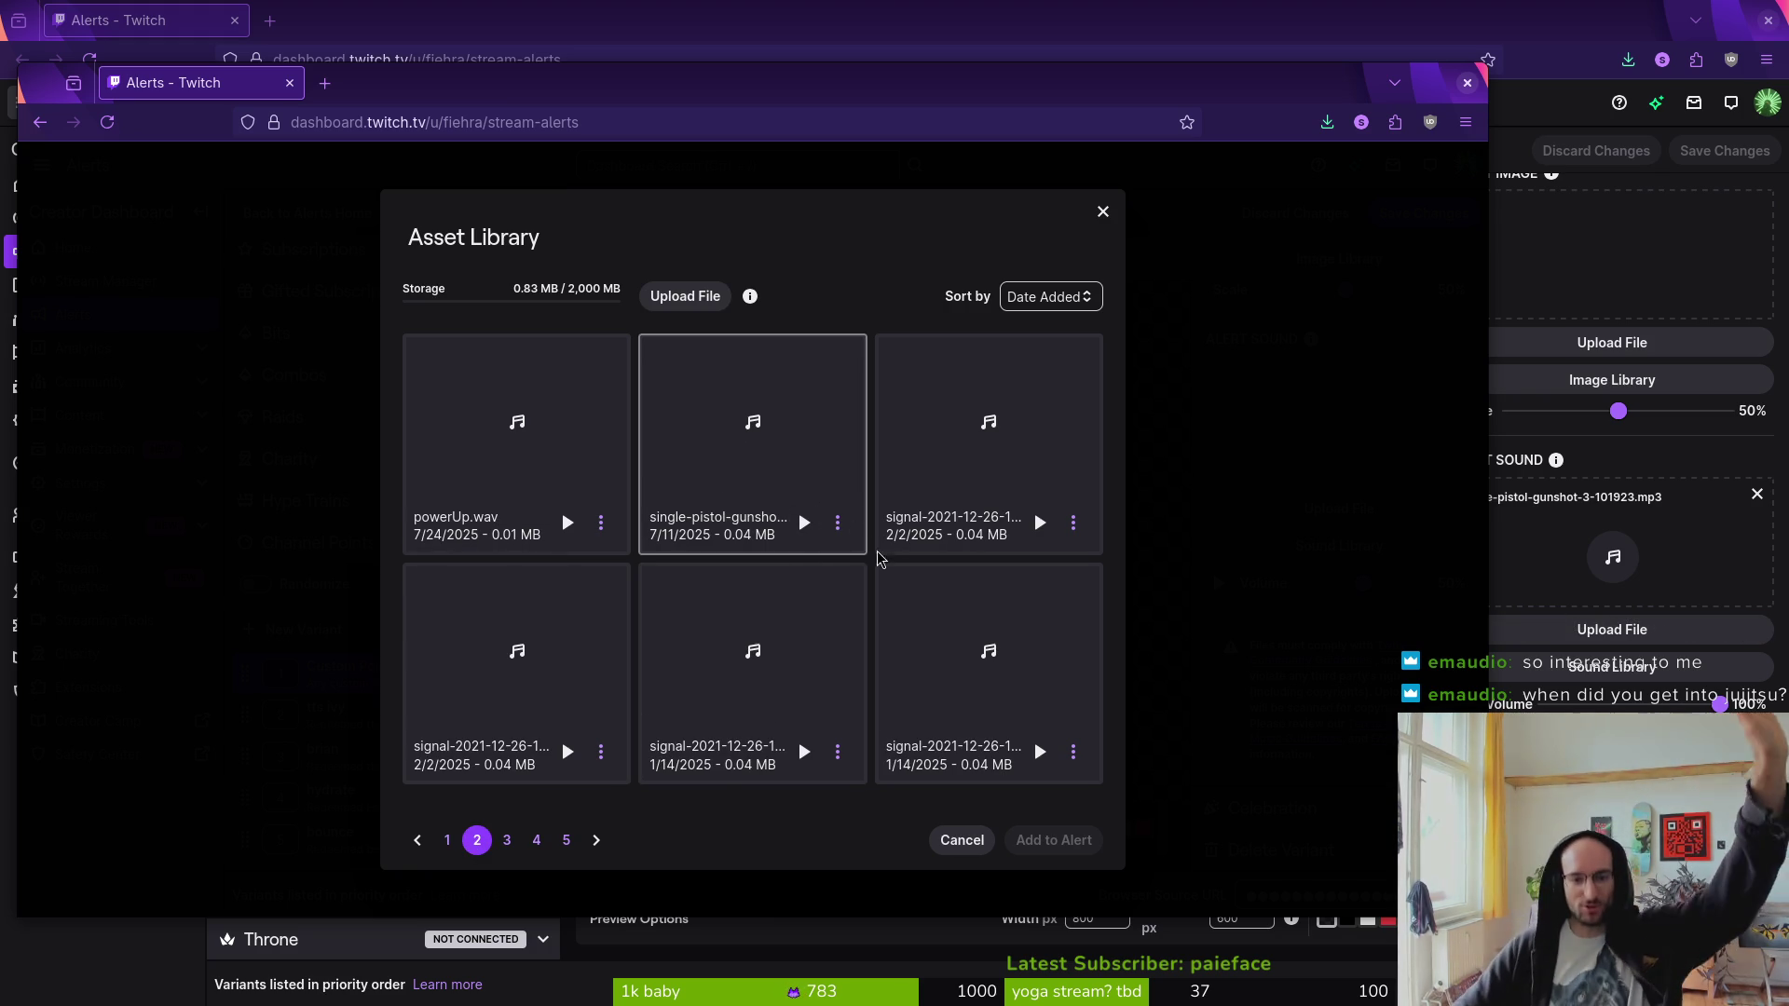
left_click(804, 524)
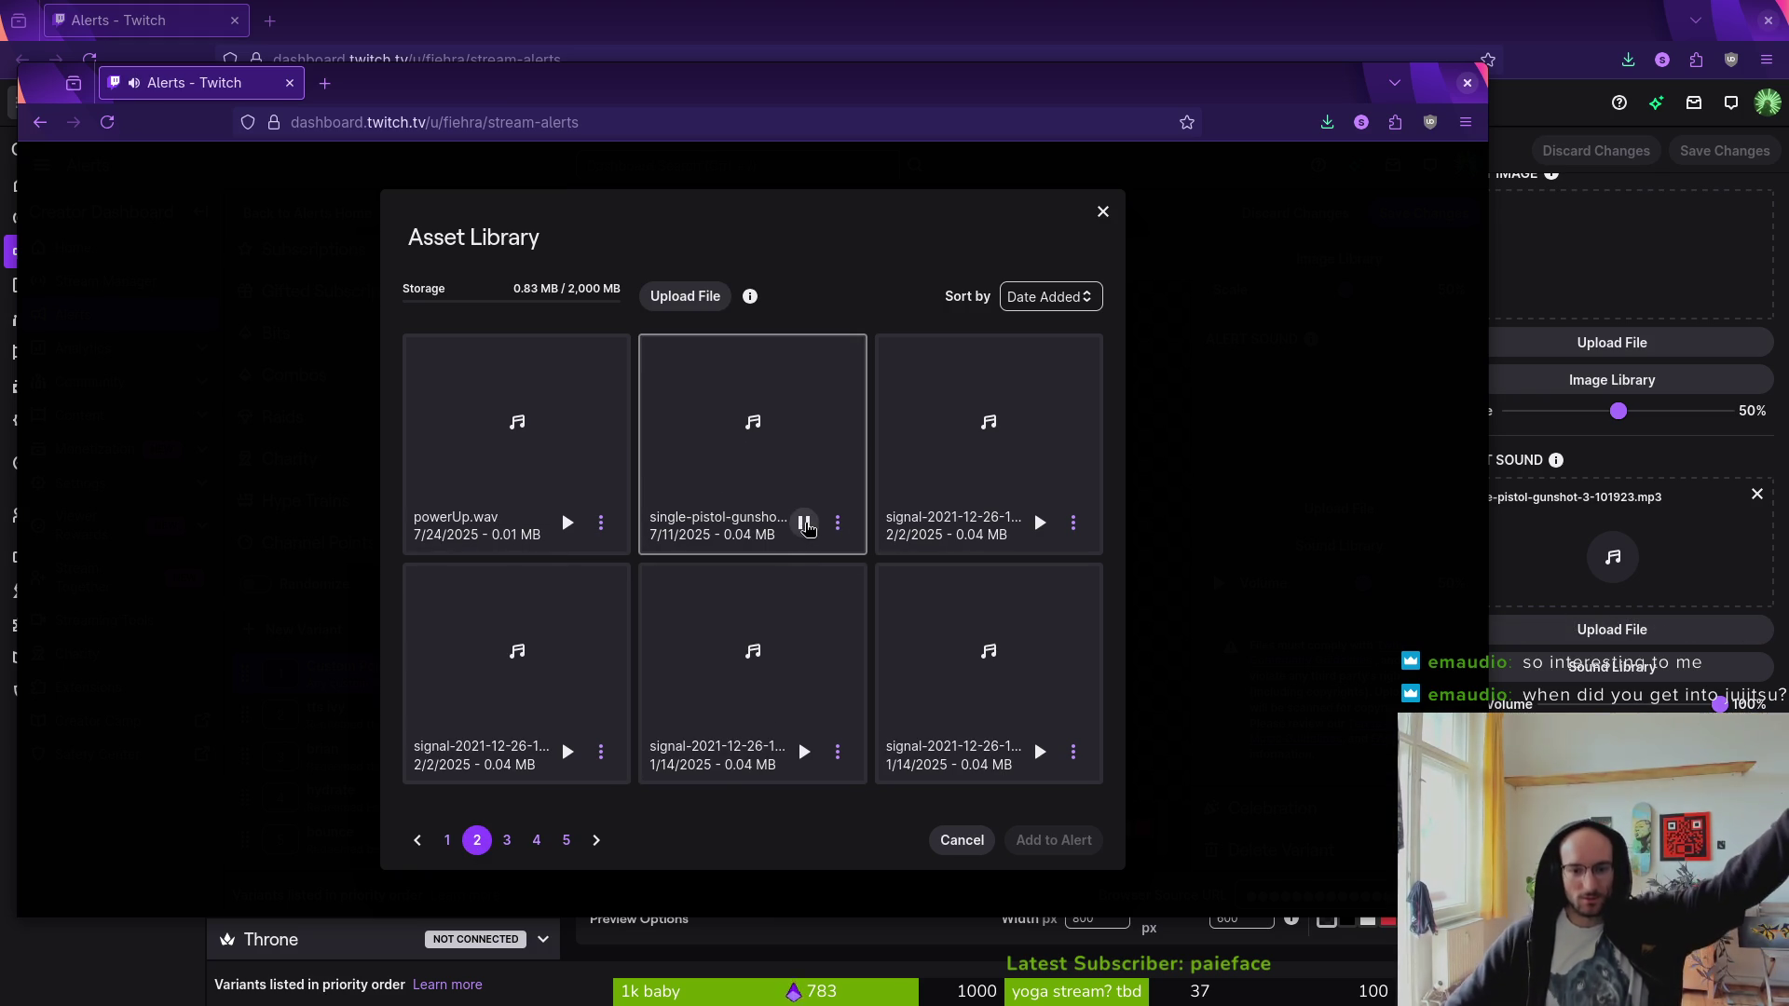
left_click(761, 399)
left_click(1034, 841)
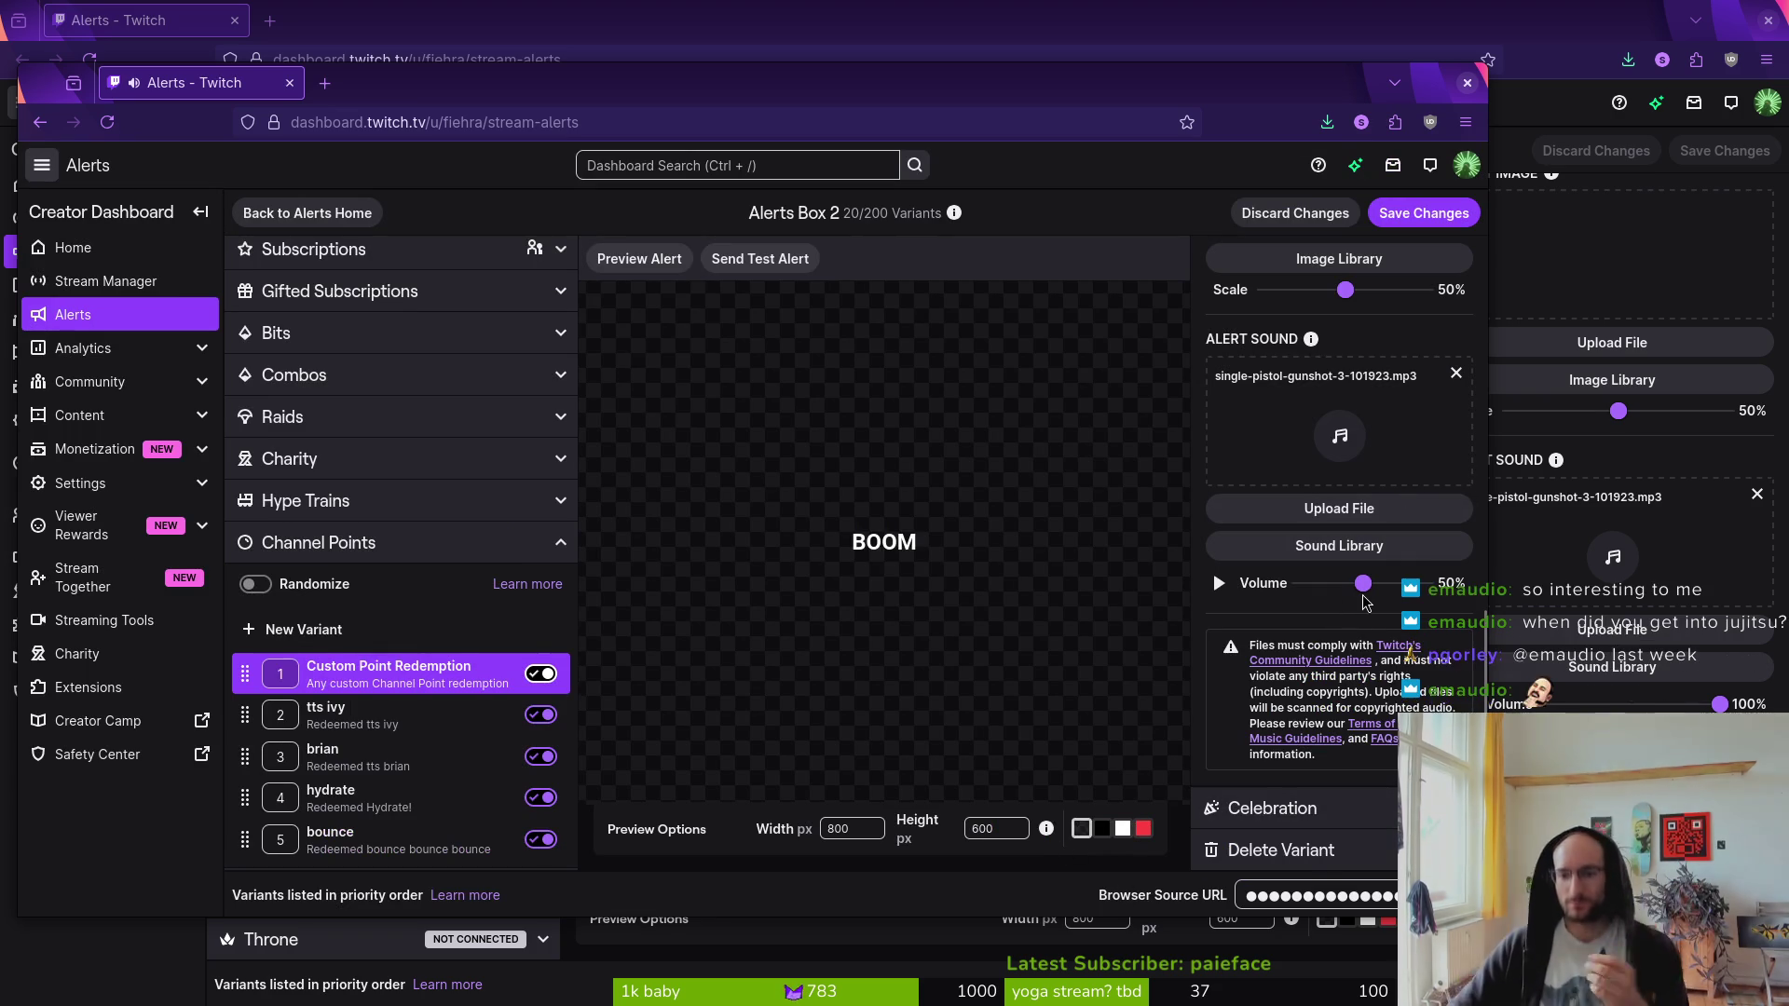
left_click_drag(1362, 584, 1482, 603)
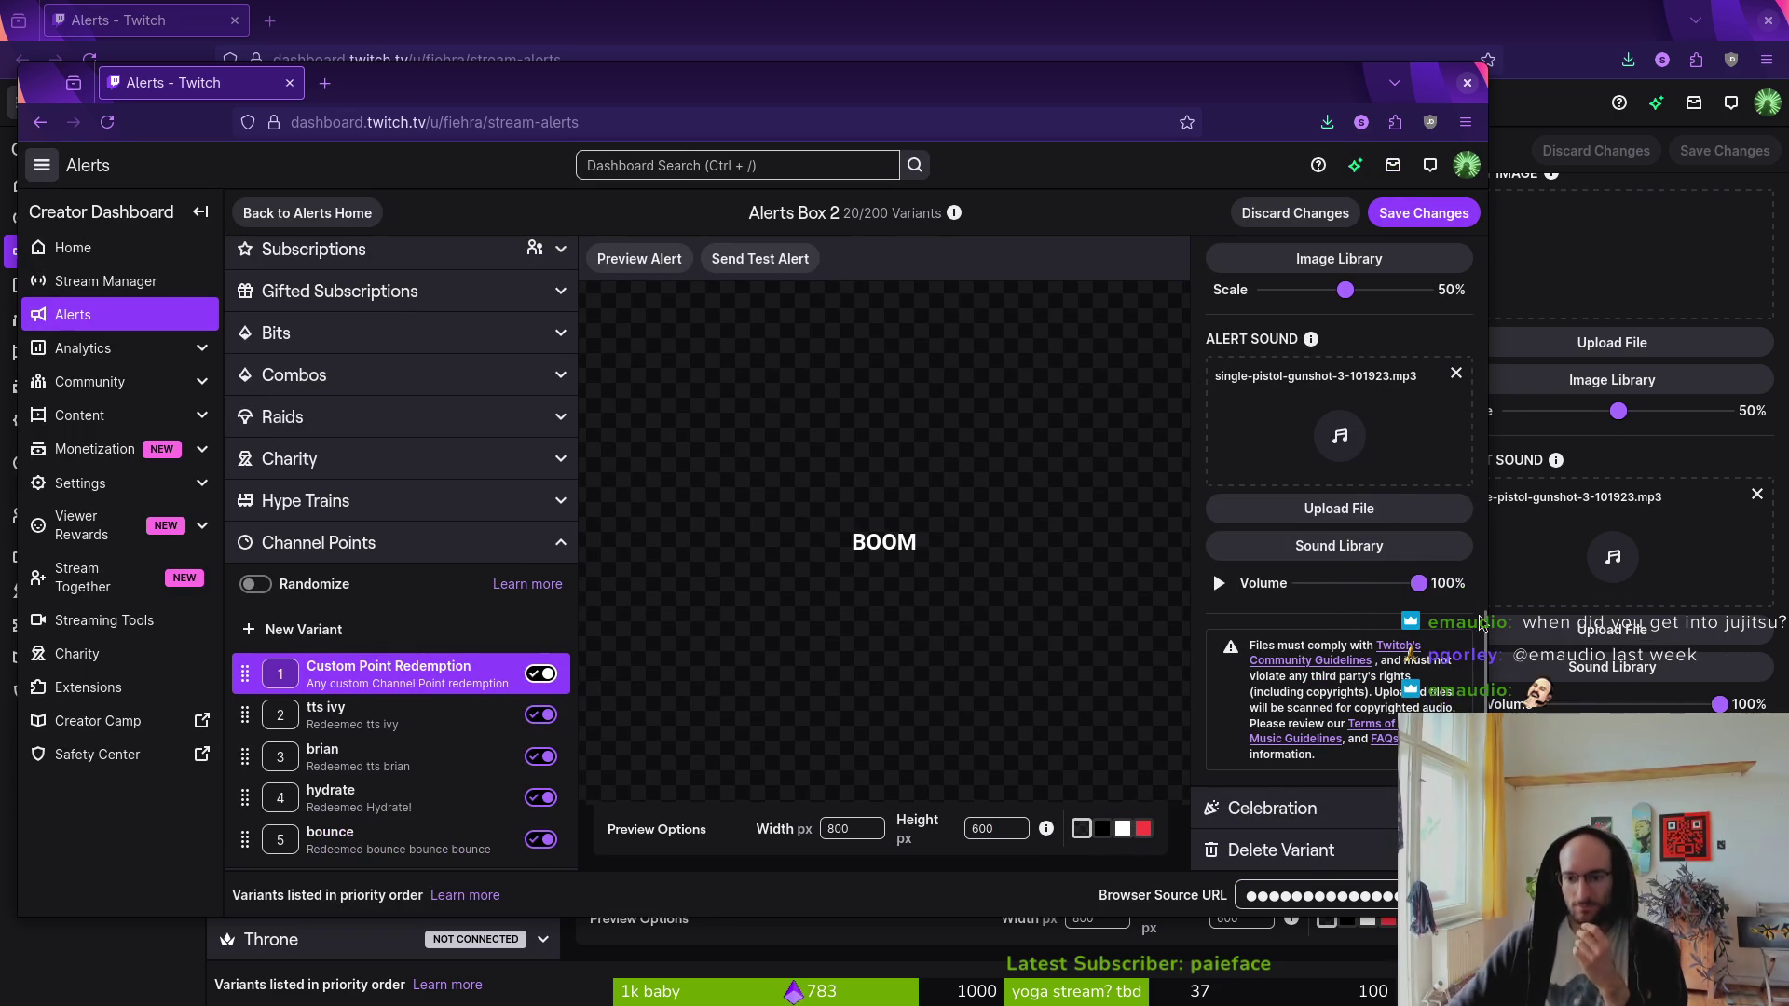
left_click(1467, 206)
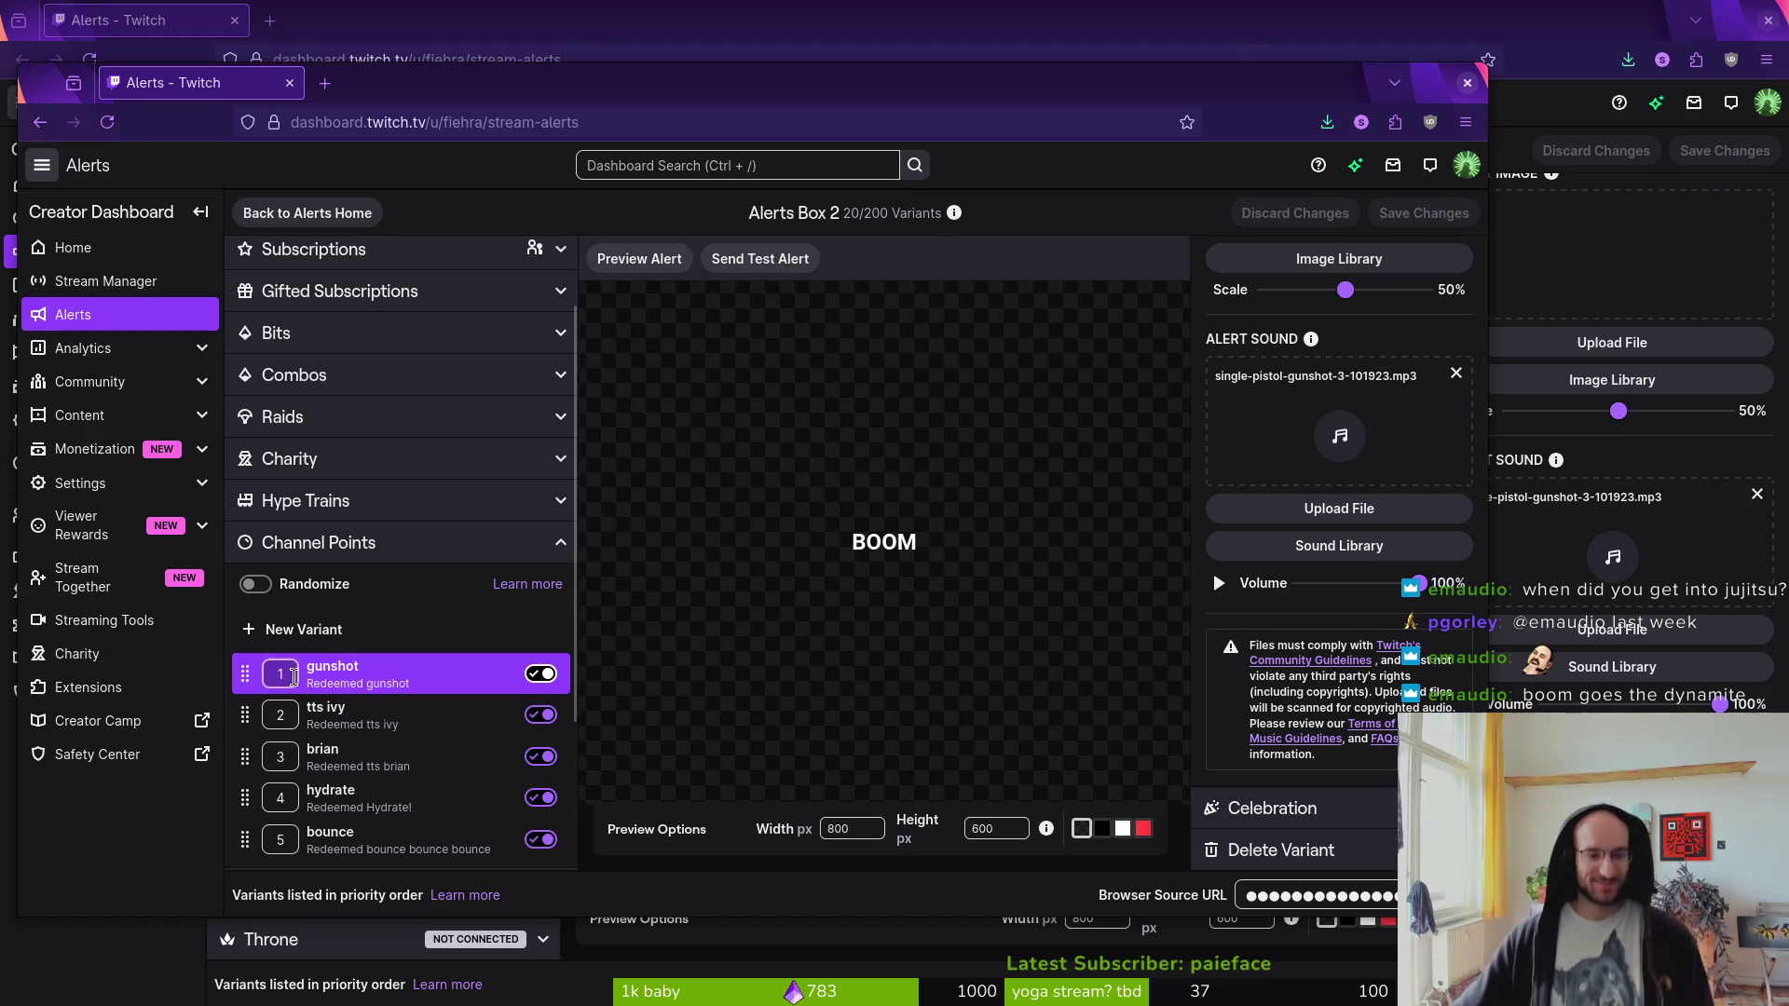
- Expand the Goals alerts and switch off the Goal Reached variant
scroll(401, 755, "down", 3)
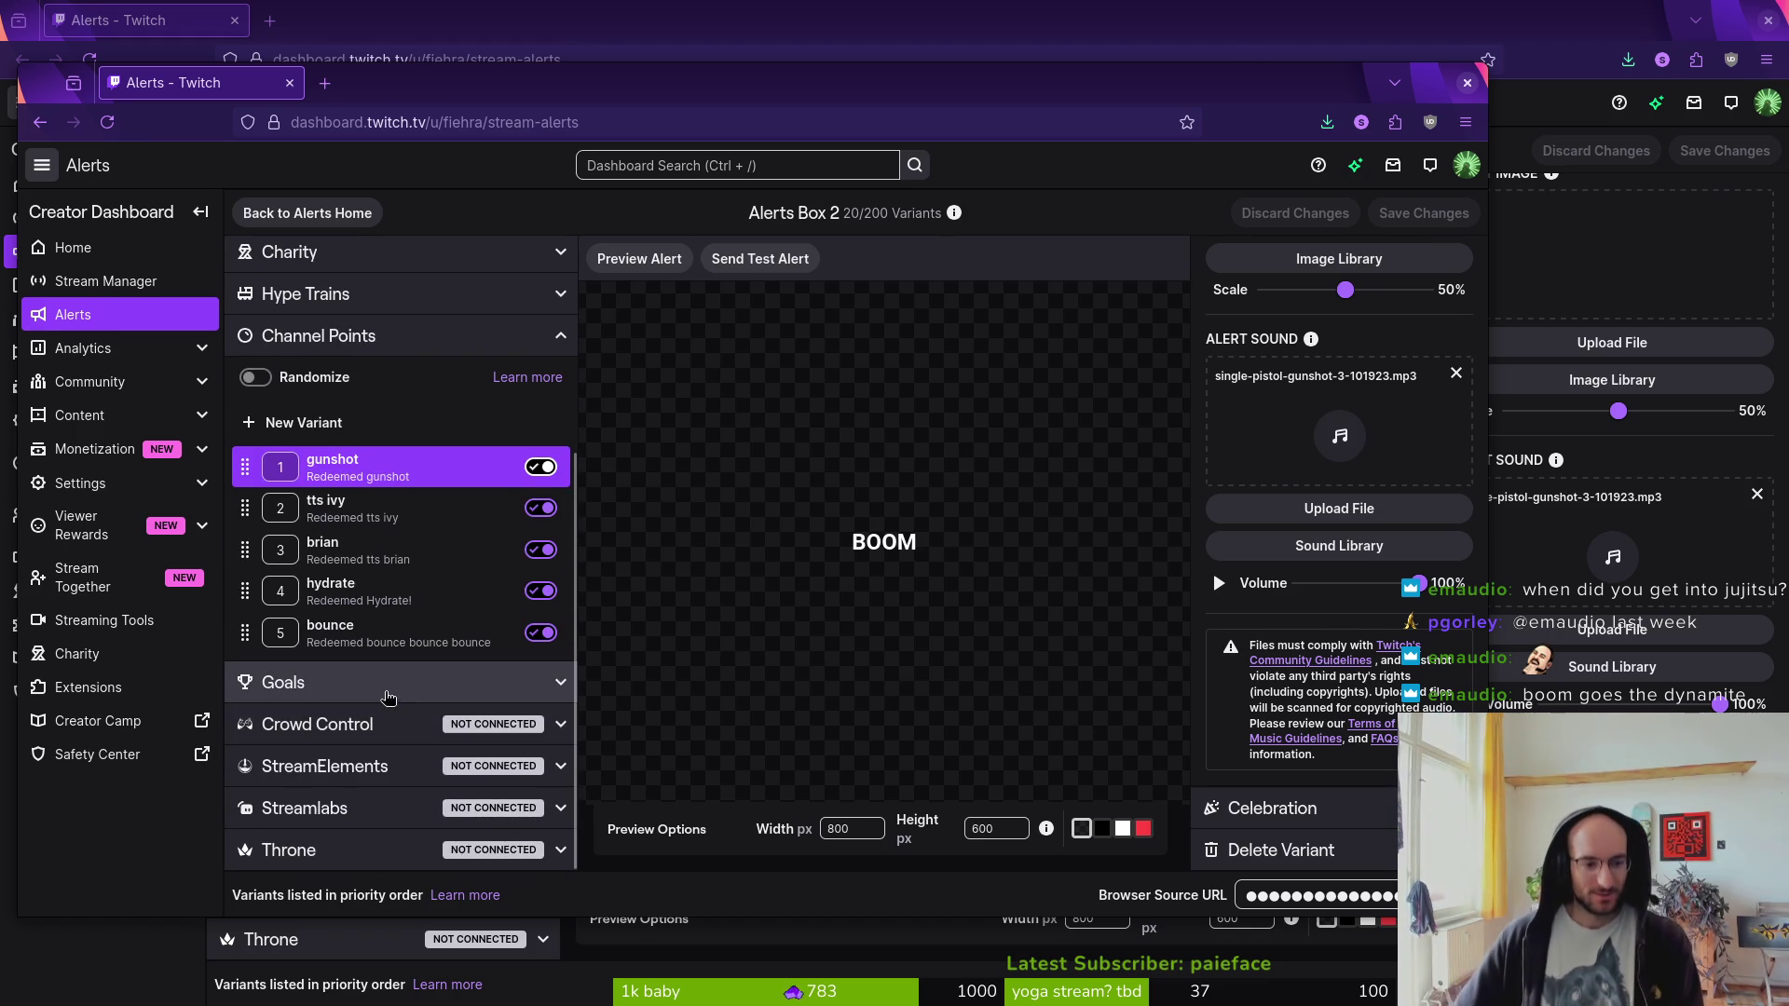
left_click(555, 683)
scroll(553, 689, "down", 2)
left_click(552, 692)
left_click(540, 674)
left_click(401, 633)
left_click(401, 674)
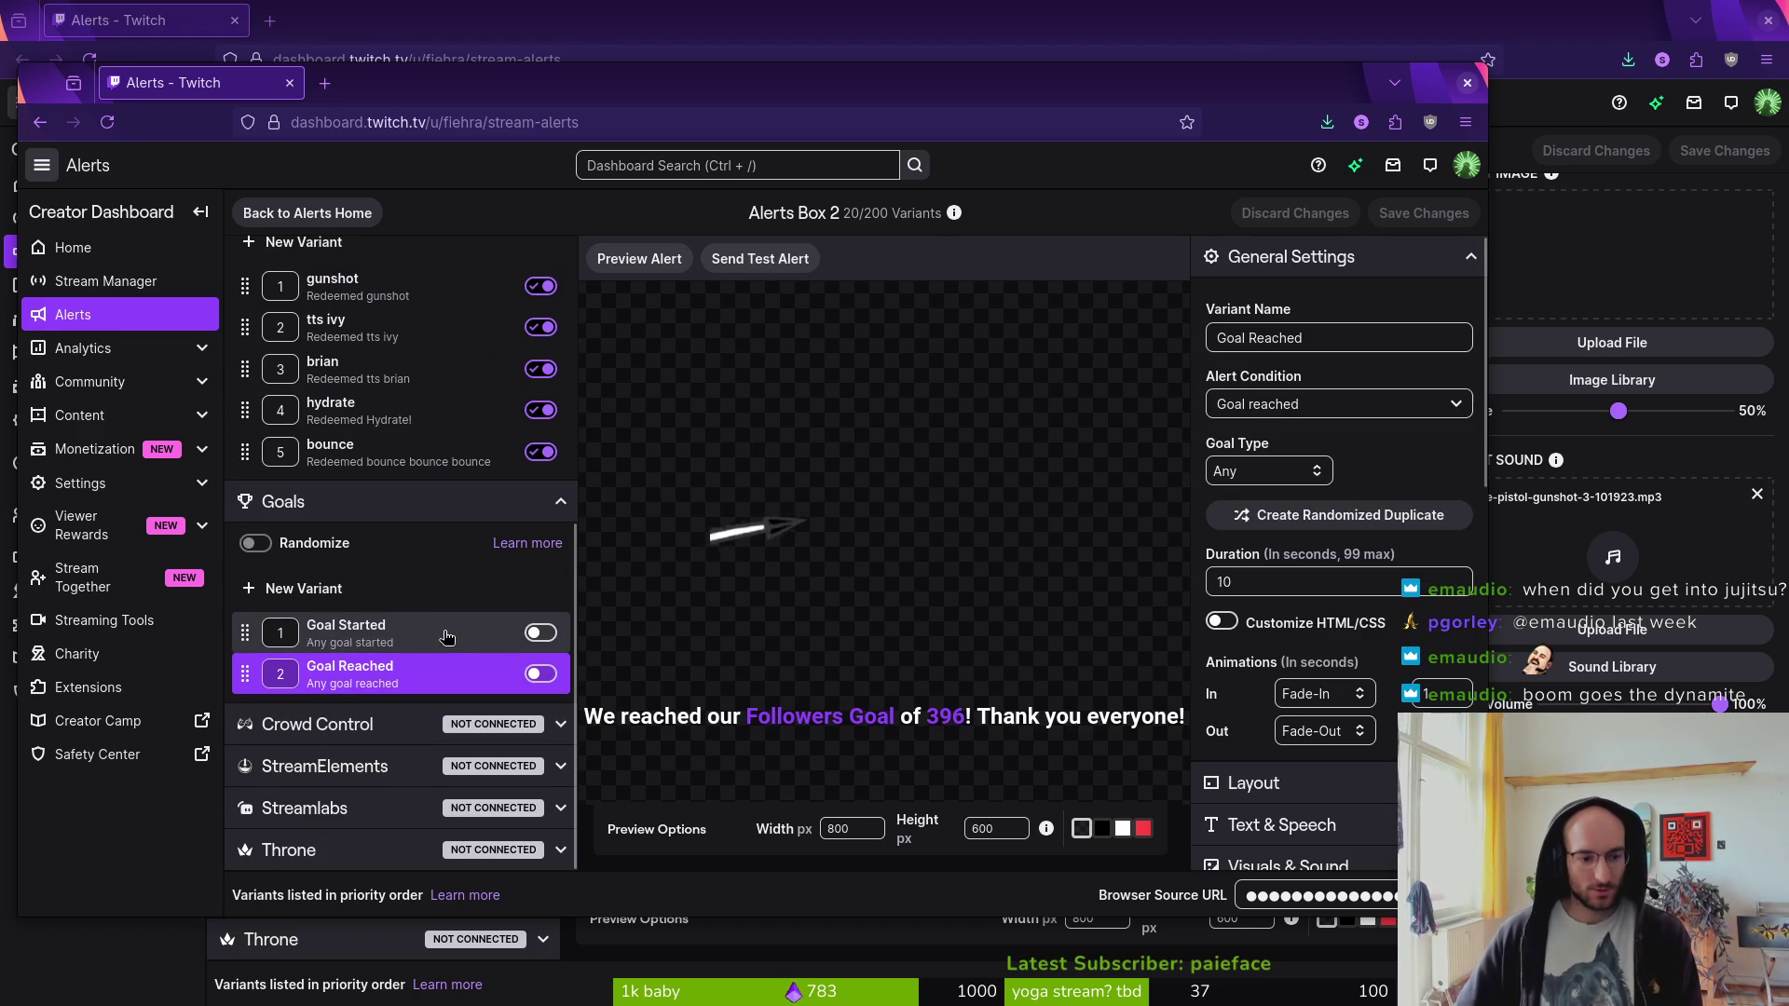
scroll(447, 634, "up", 3)
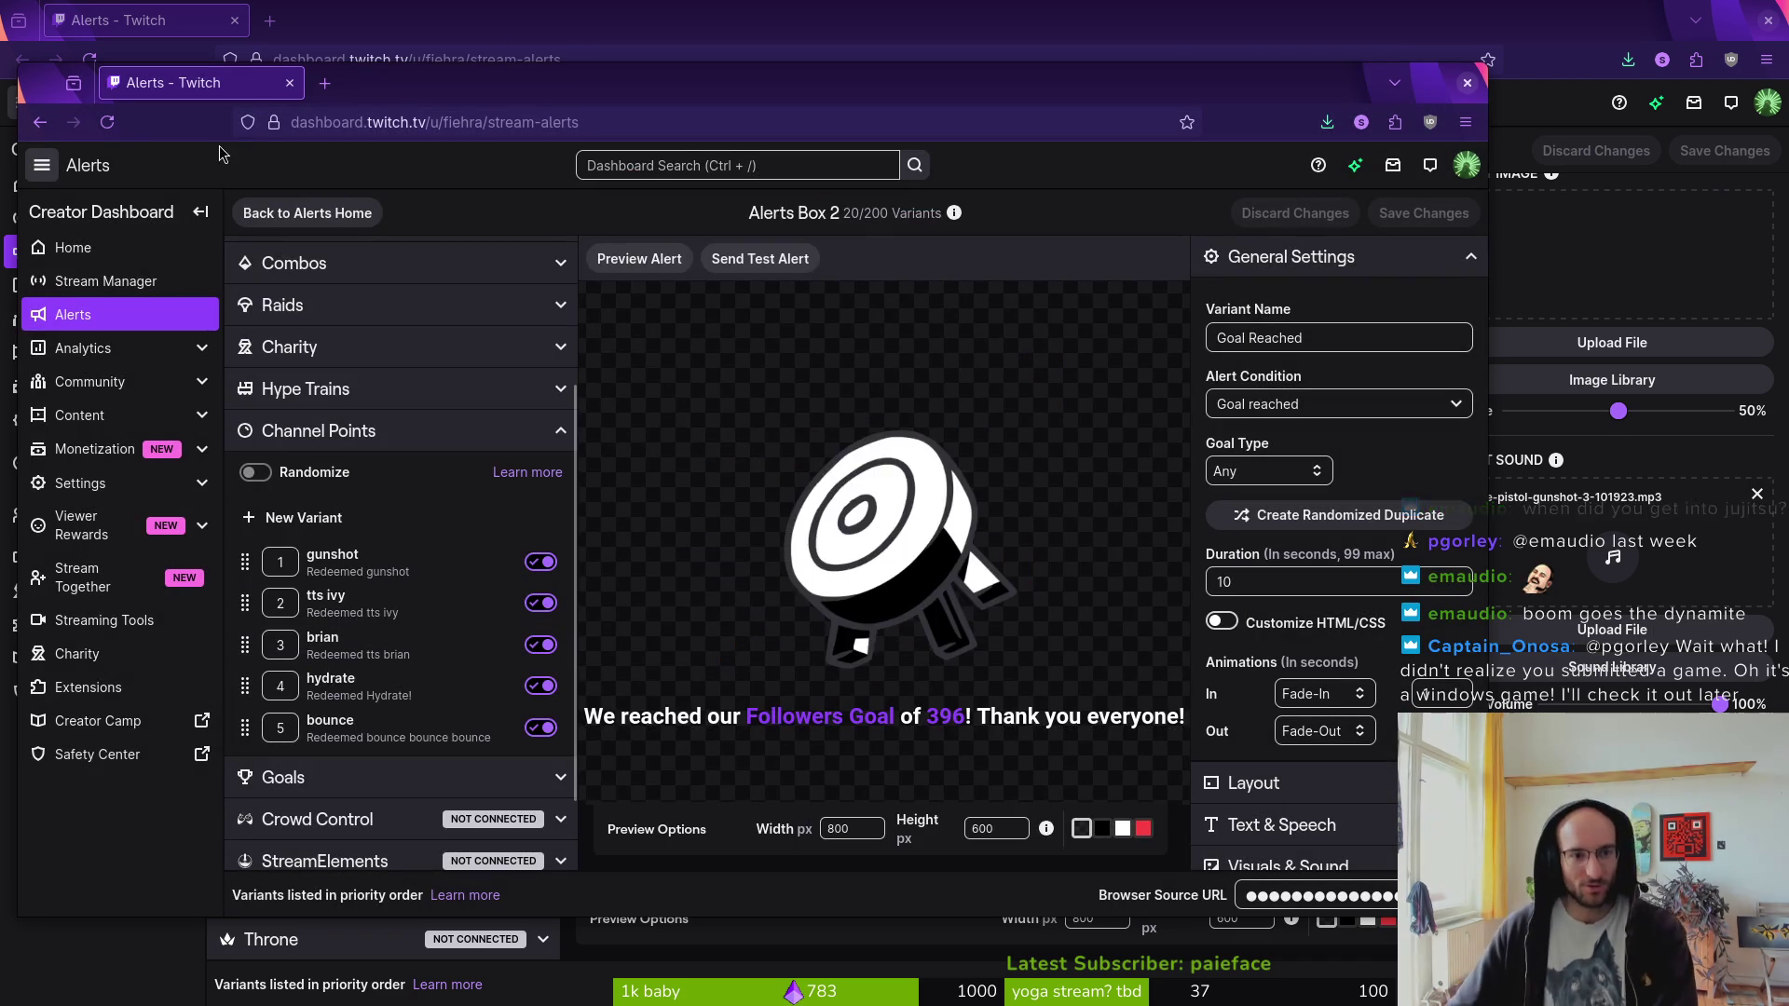
- Rearrange the alerts browser windows so the Alerts Box 2 editor is in front
mouse_move(198, 88)
left_mouse_down()
mouse_move(759, 82)
mouse_move(910, 170)
left_mouse_up()
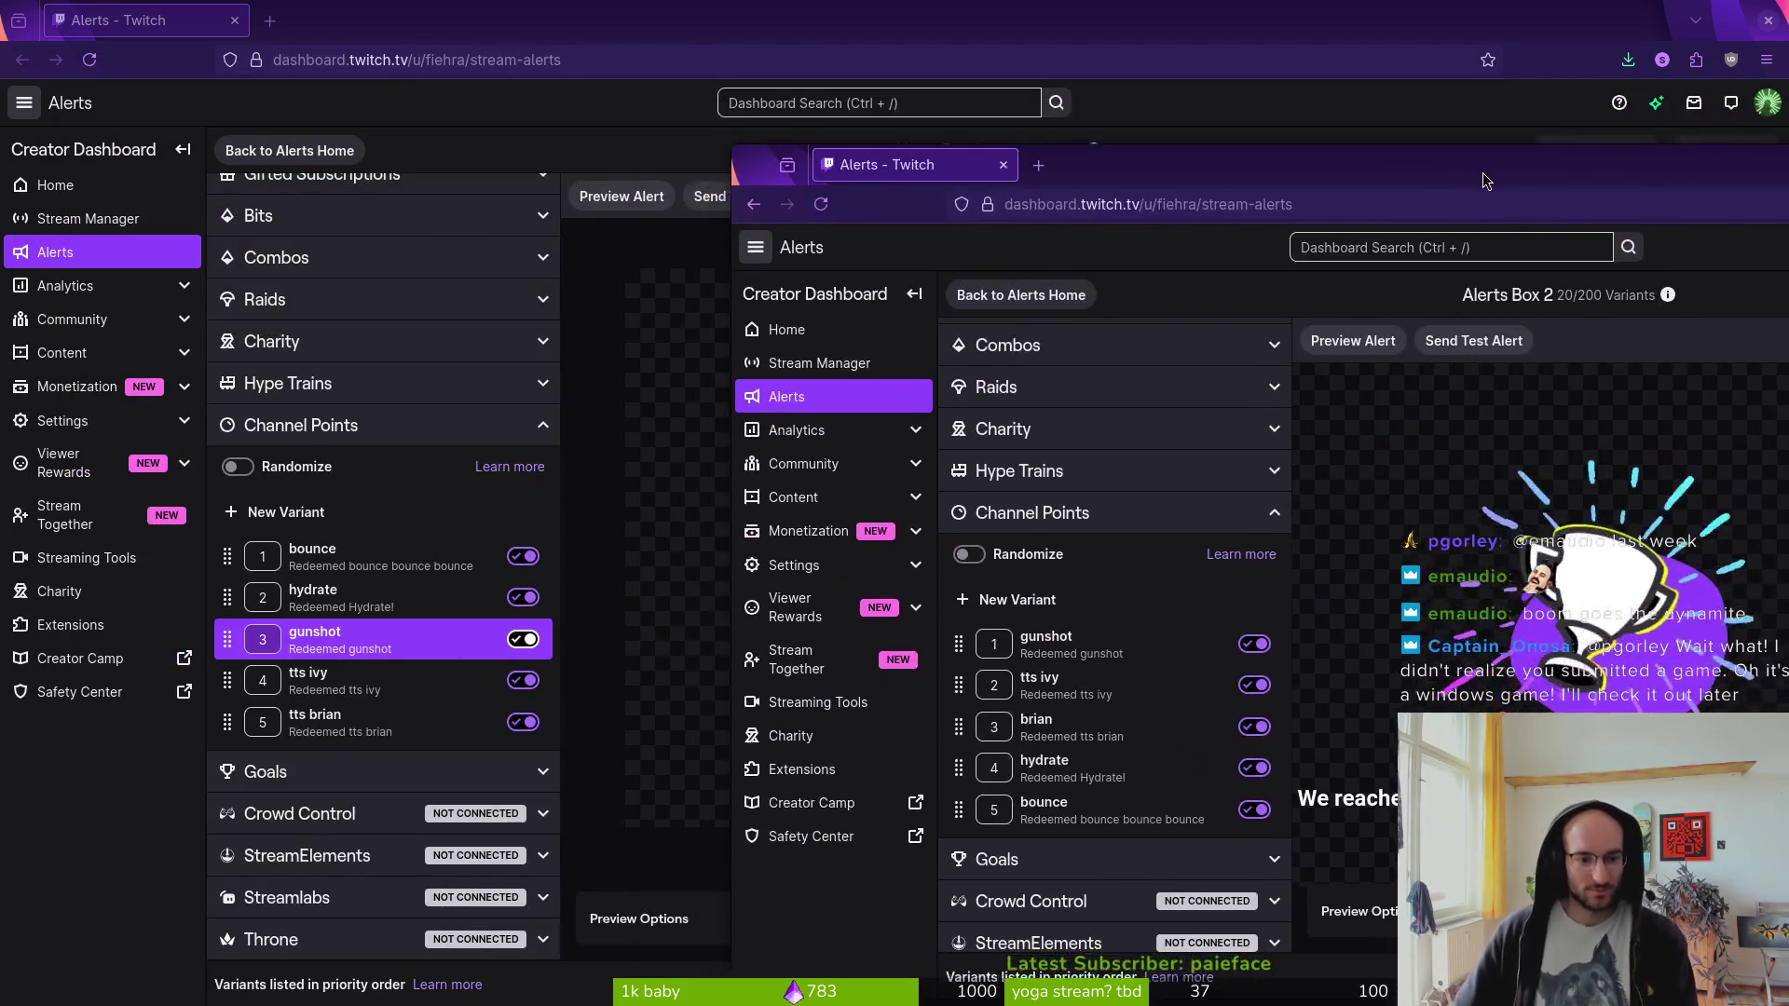
mouse_move(1486, 180)
left_mouse_down()
mouse_move(713, 119)
mouse_move(696, 91)
left_mouse_up()
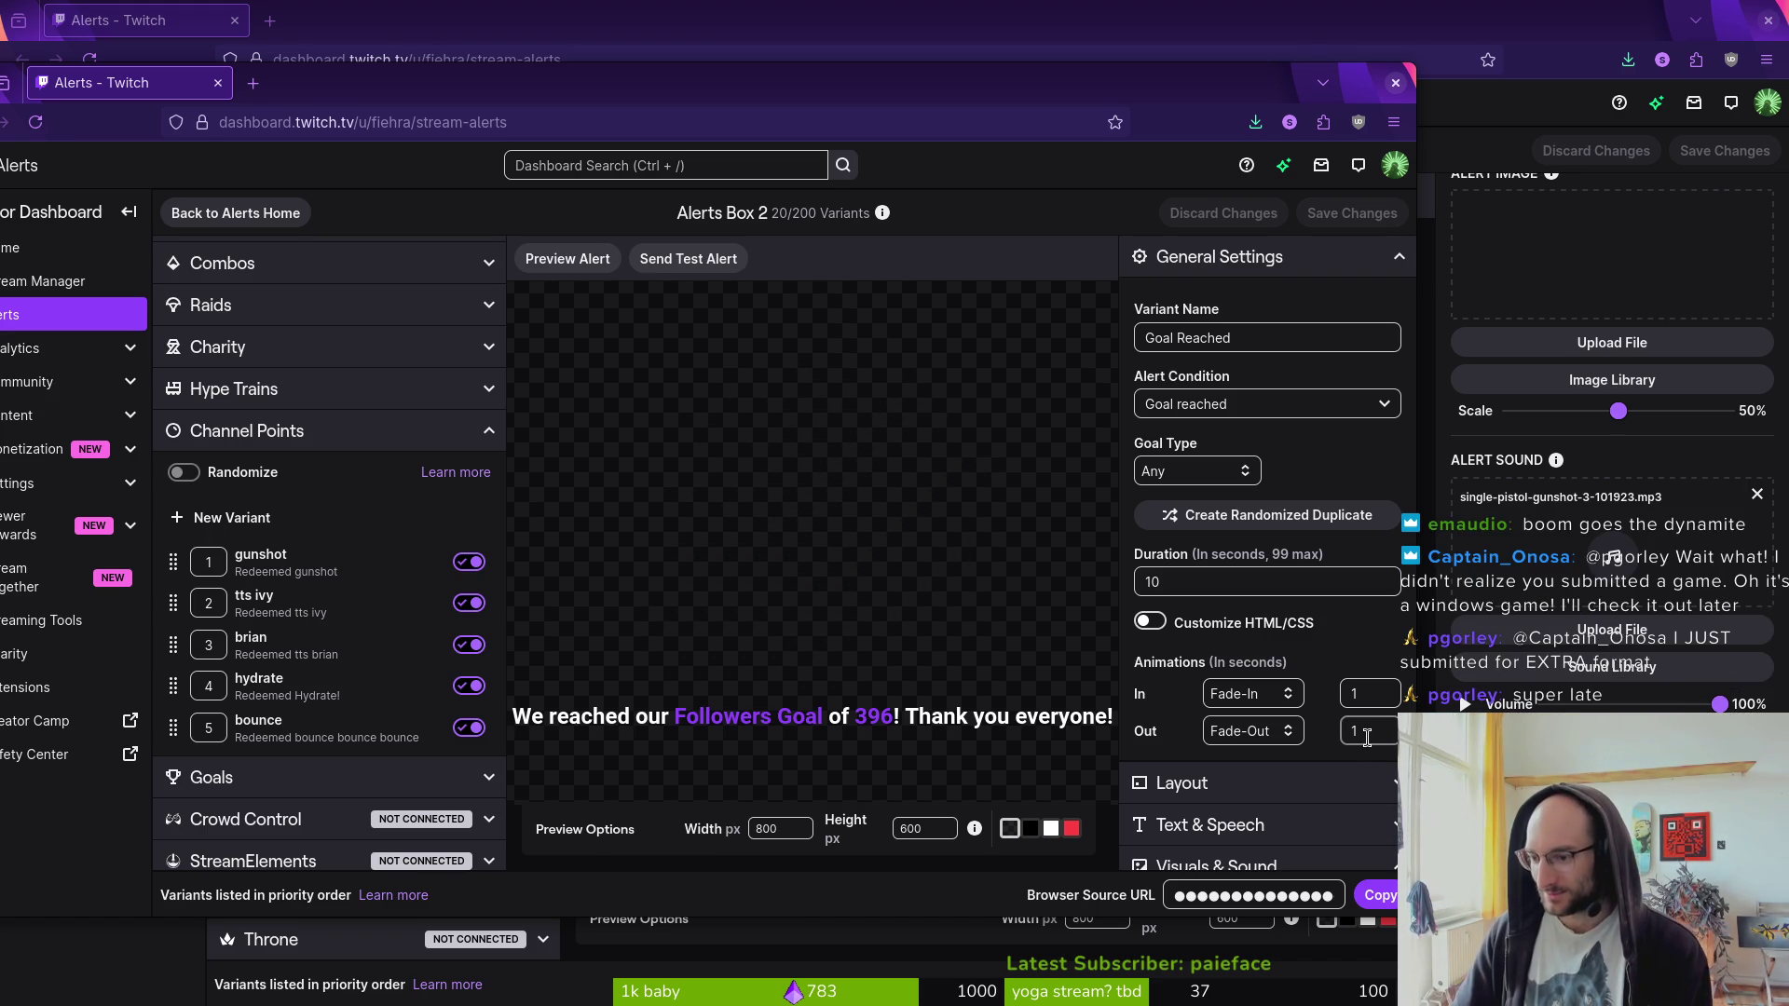
left_click_drag(608, 95, 801, 84)
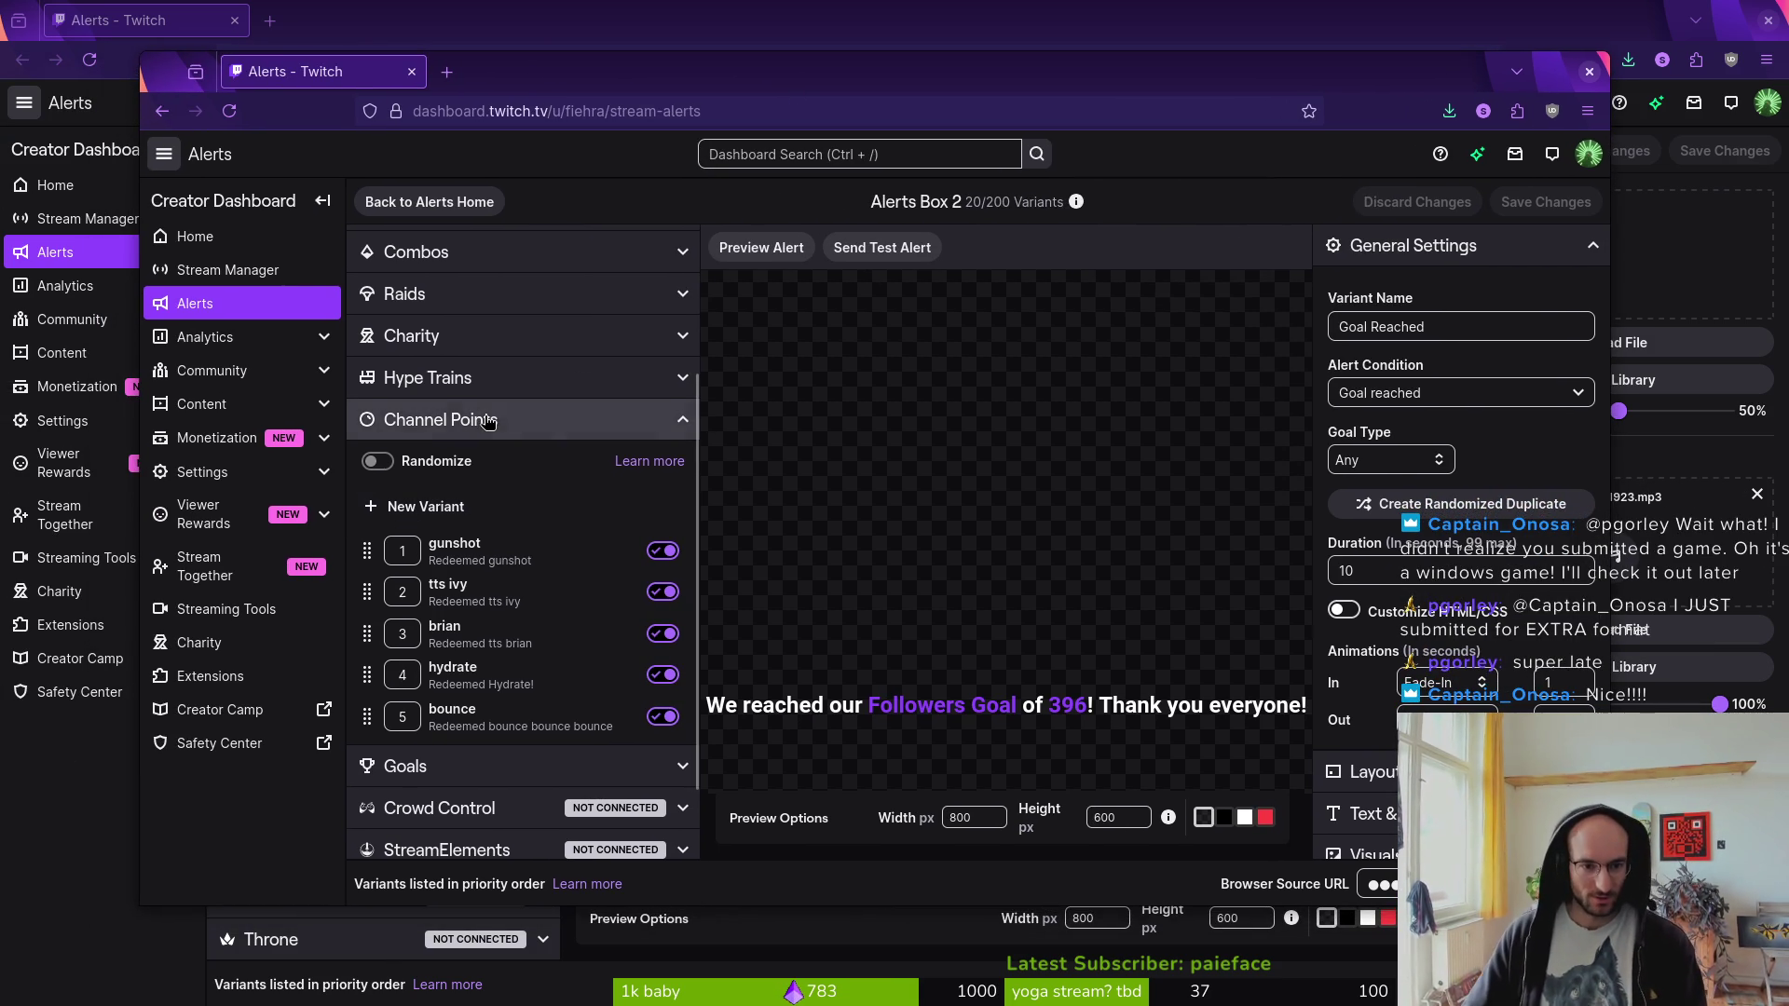
- Collapse Channel Points so Follows through Throne show, then nudge the browser window
left_click(672, 424)
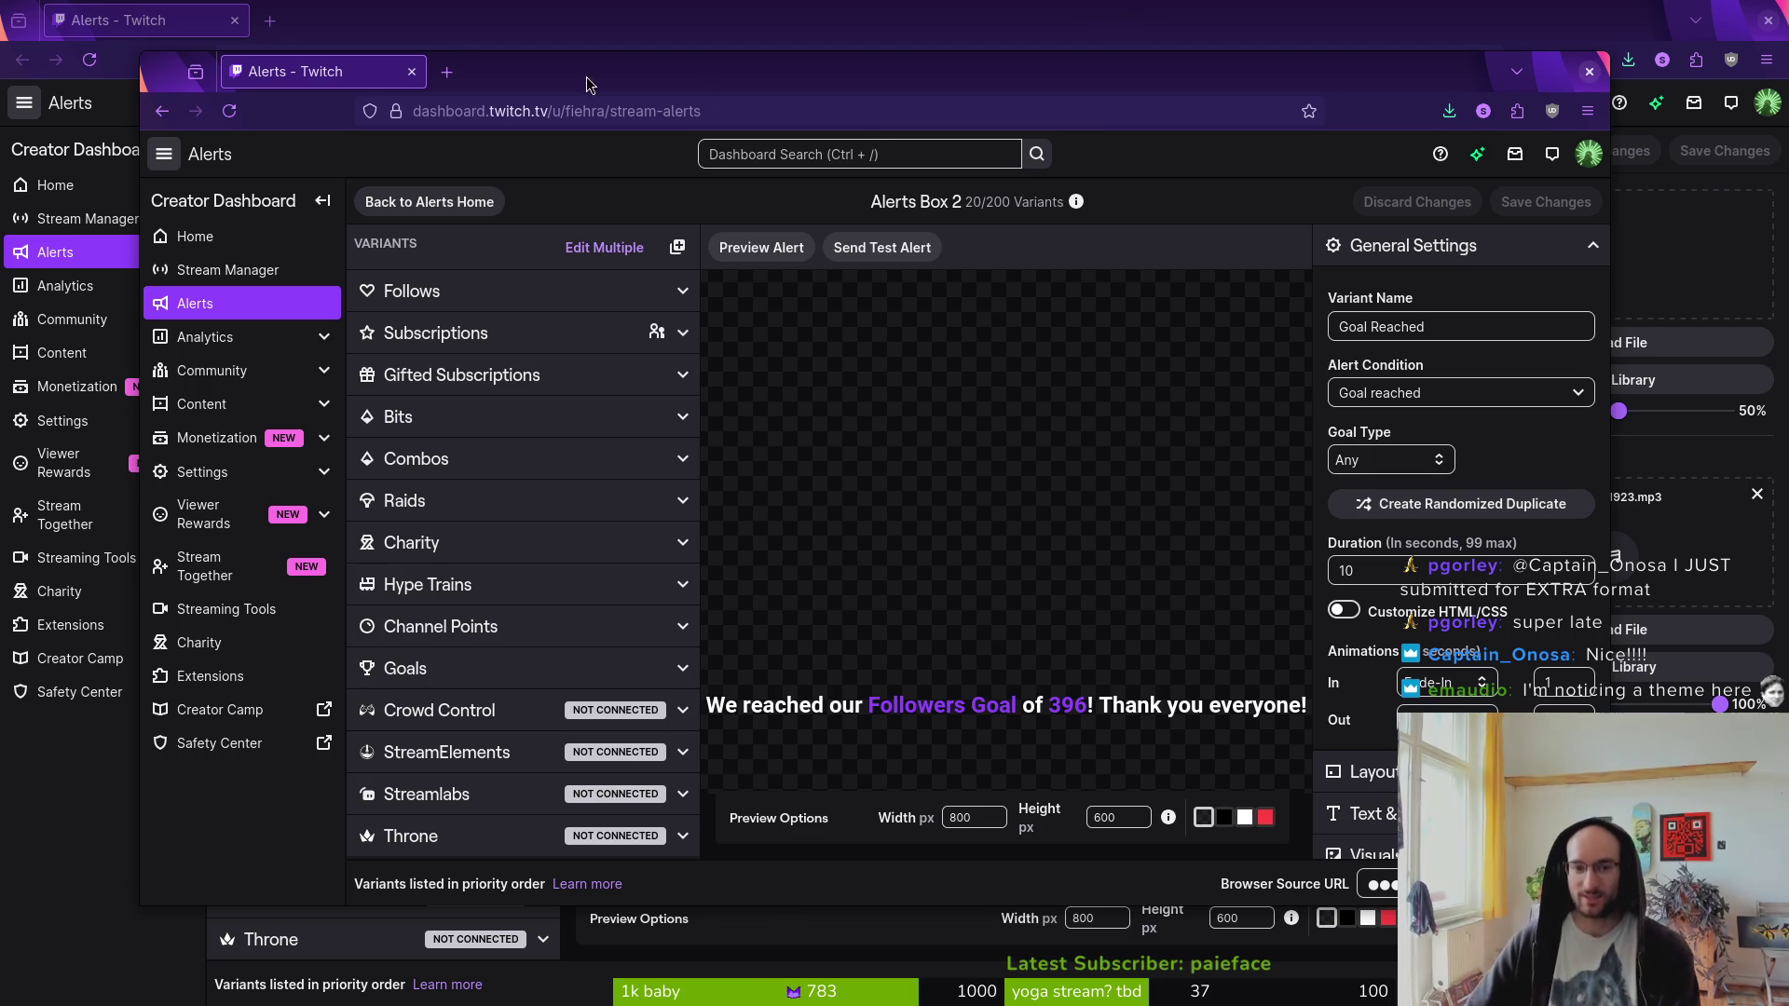
mouse_move(538, 71)
left_mouse_down()
mouse_move(519, 82)
mouse_move(575, 121)
mouse_move(556, 117)
left_mouse_up()
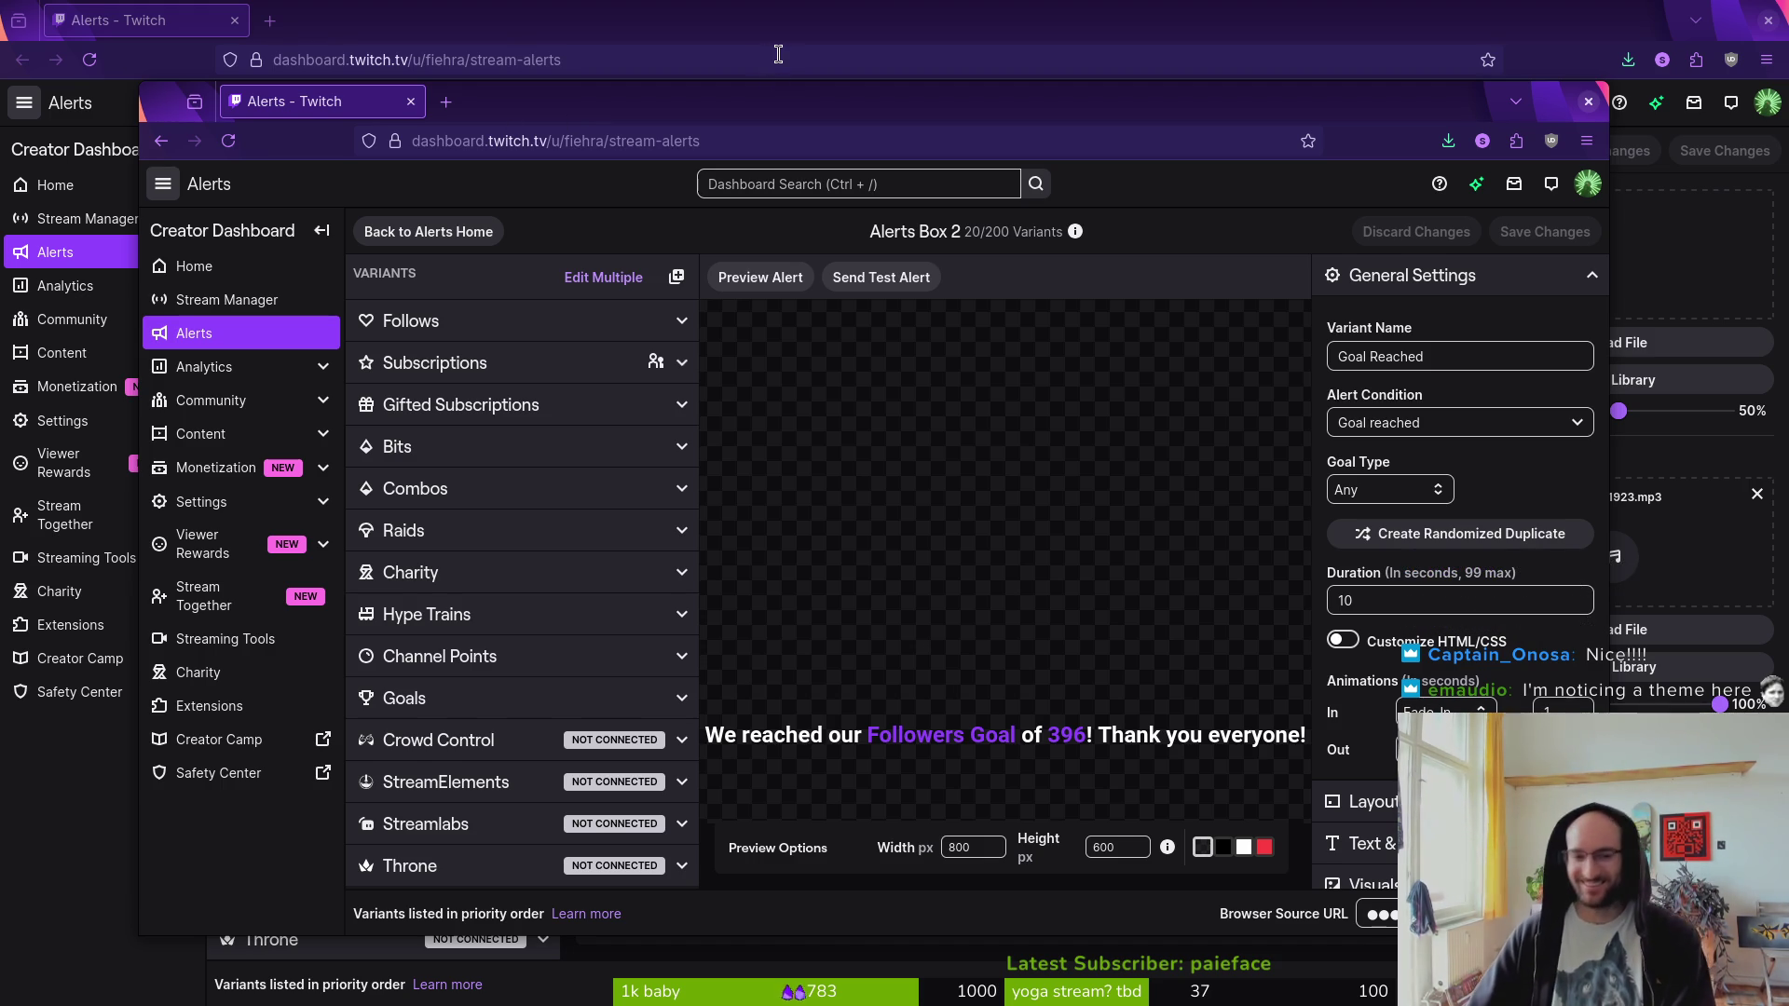
left_click_drag(750, 99, 756, 91)
- Copy Alerts Box 2's browser source URL
key("ctrl+s")
key("Escape")
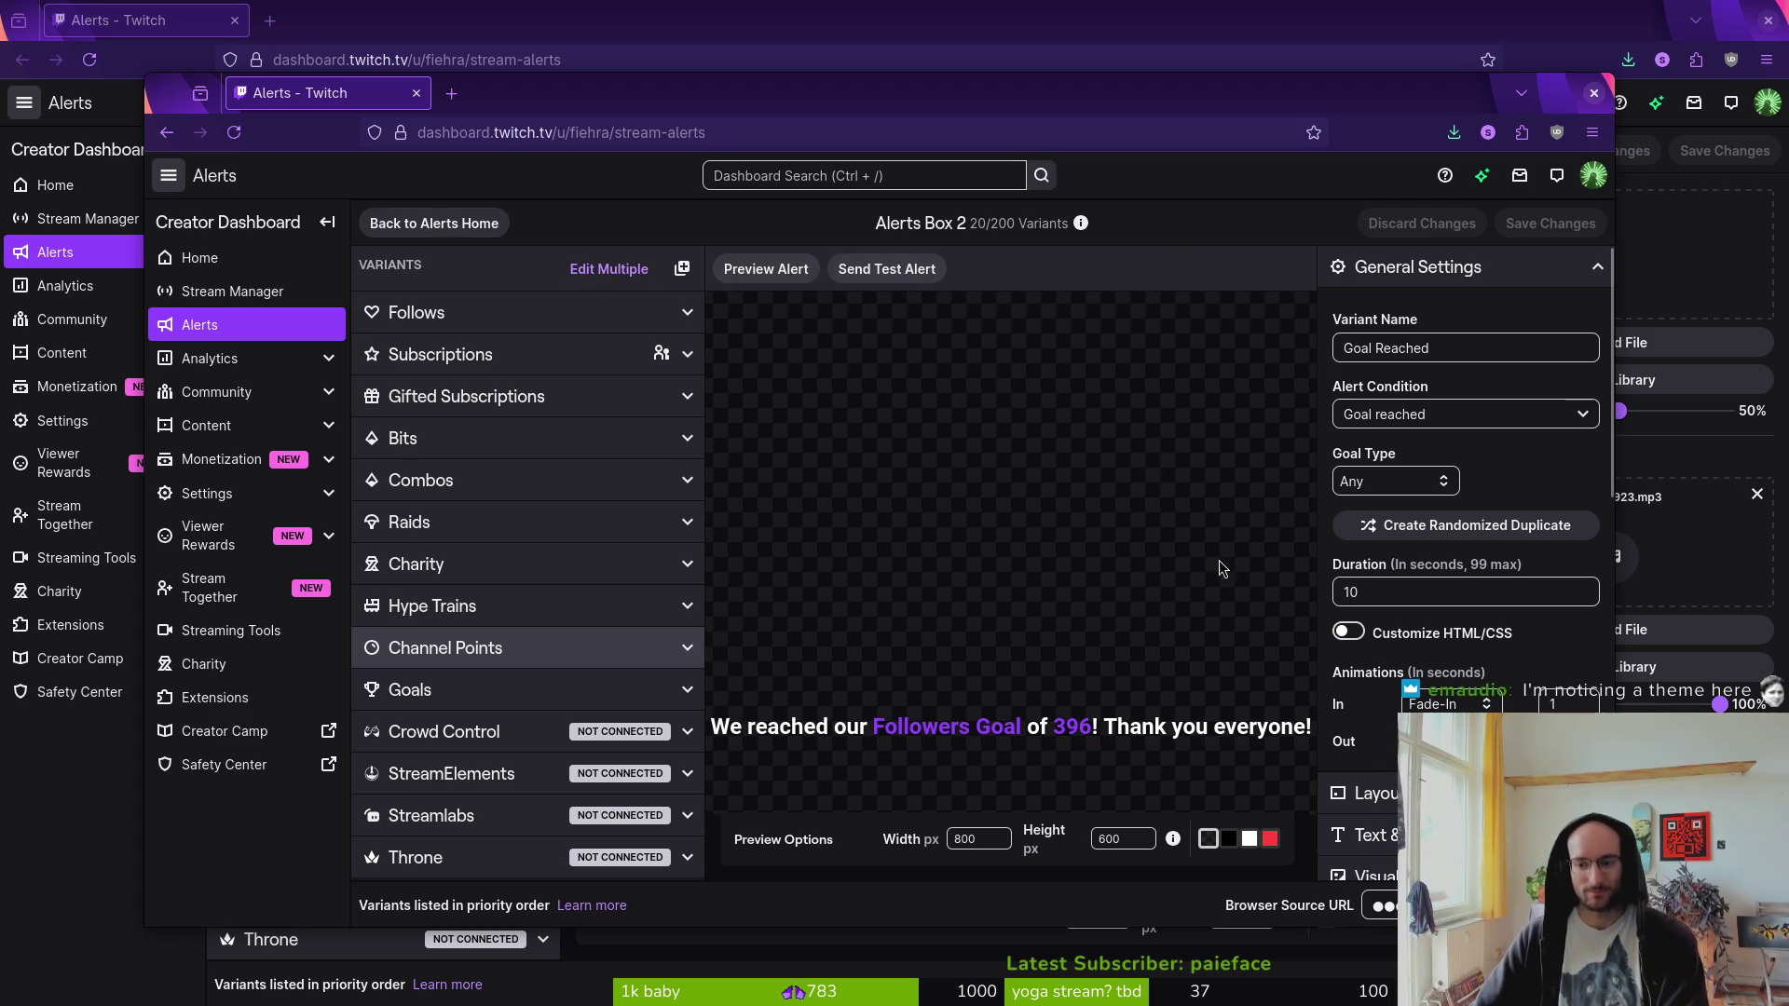
left_click(1566, 904)
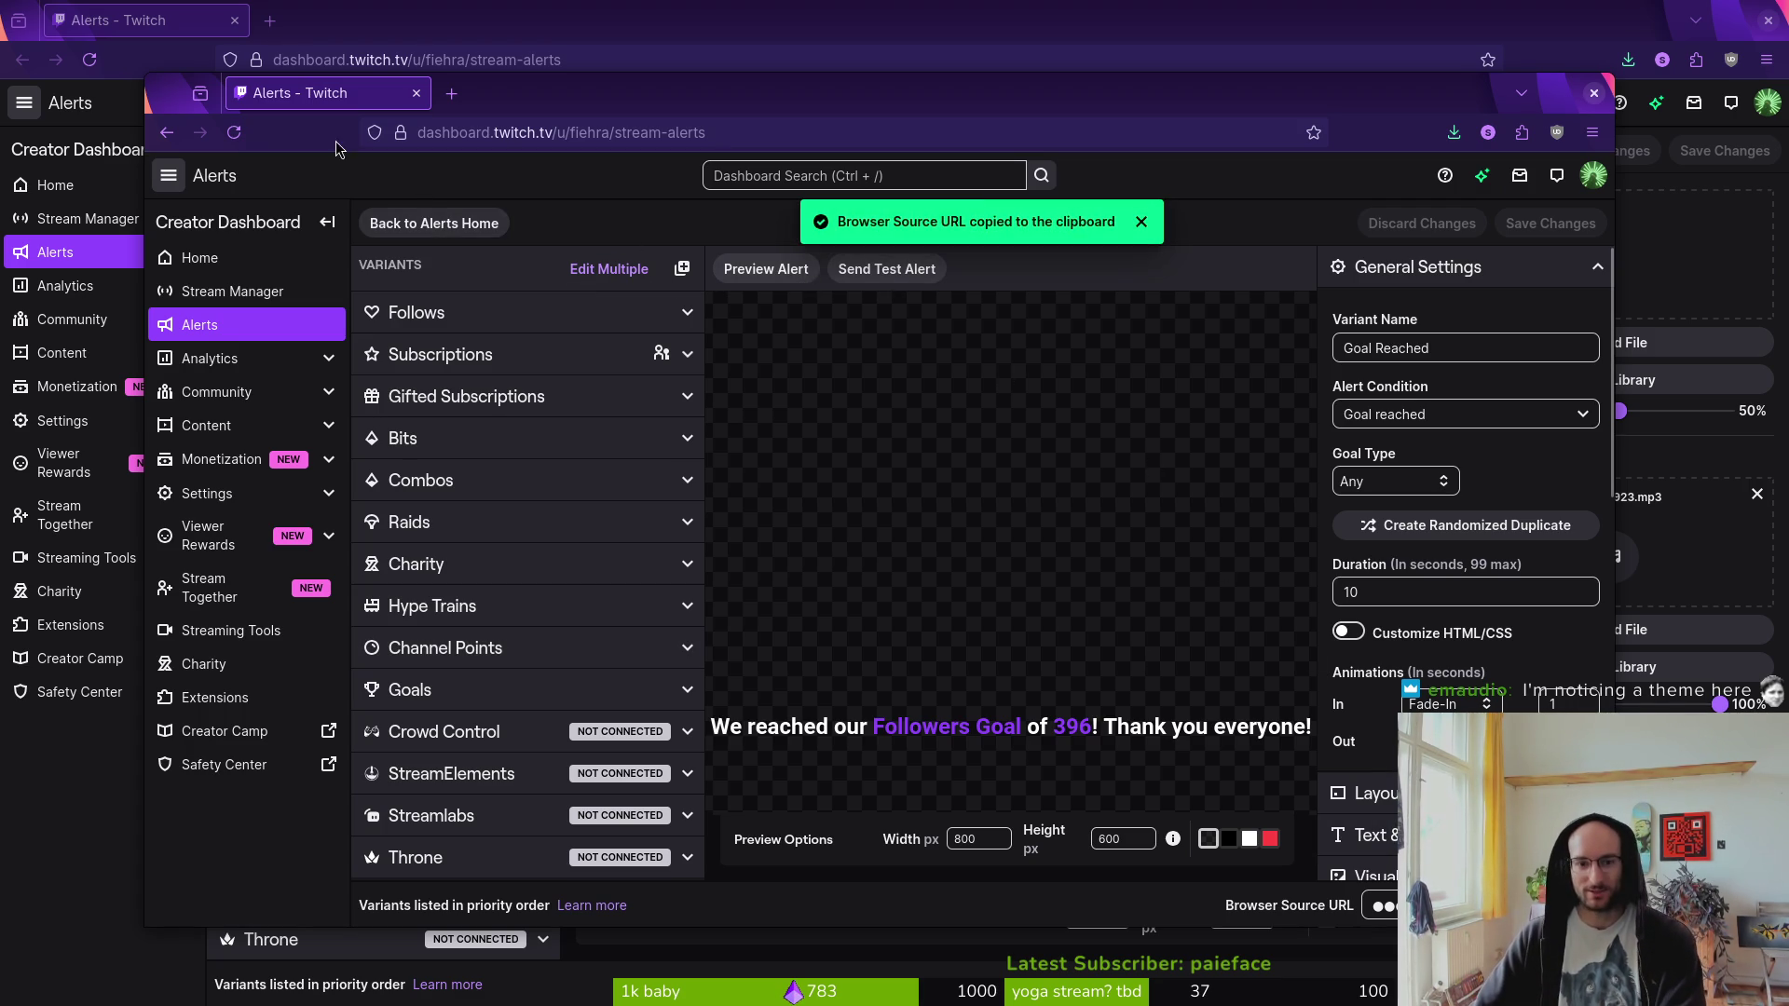
- Rename Alerts Box 2 to 'channelRedeems' from the alerts home page
left_click(426, 225)
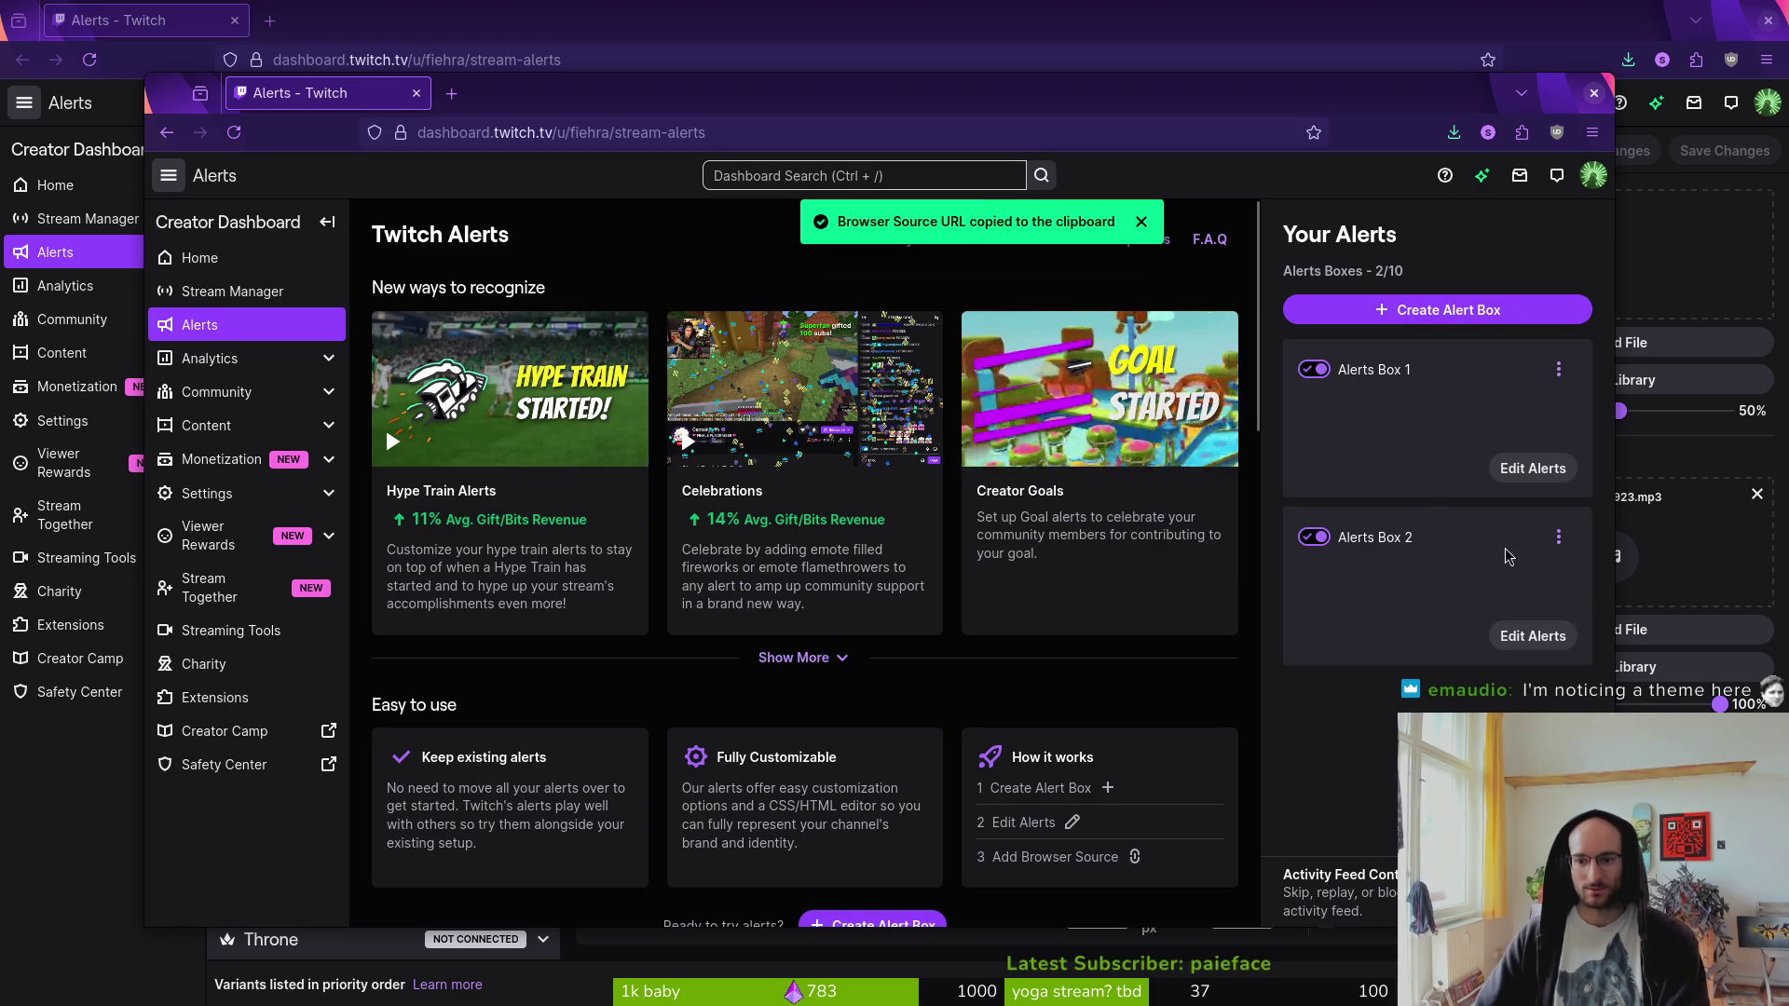
left_click(1558, 536)
left_click(1453, 604)
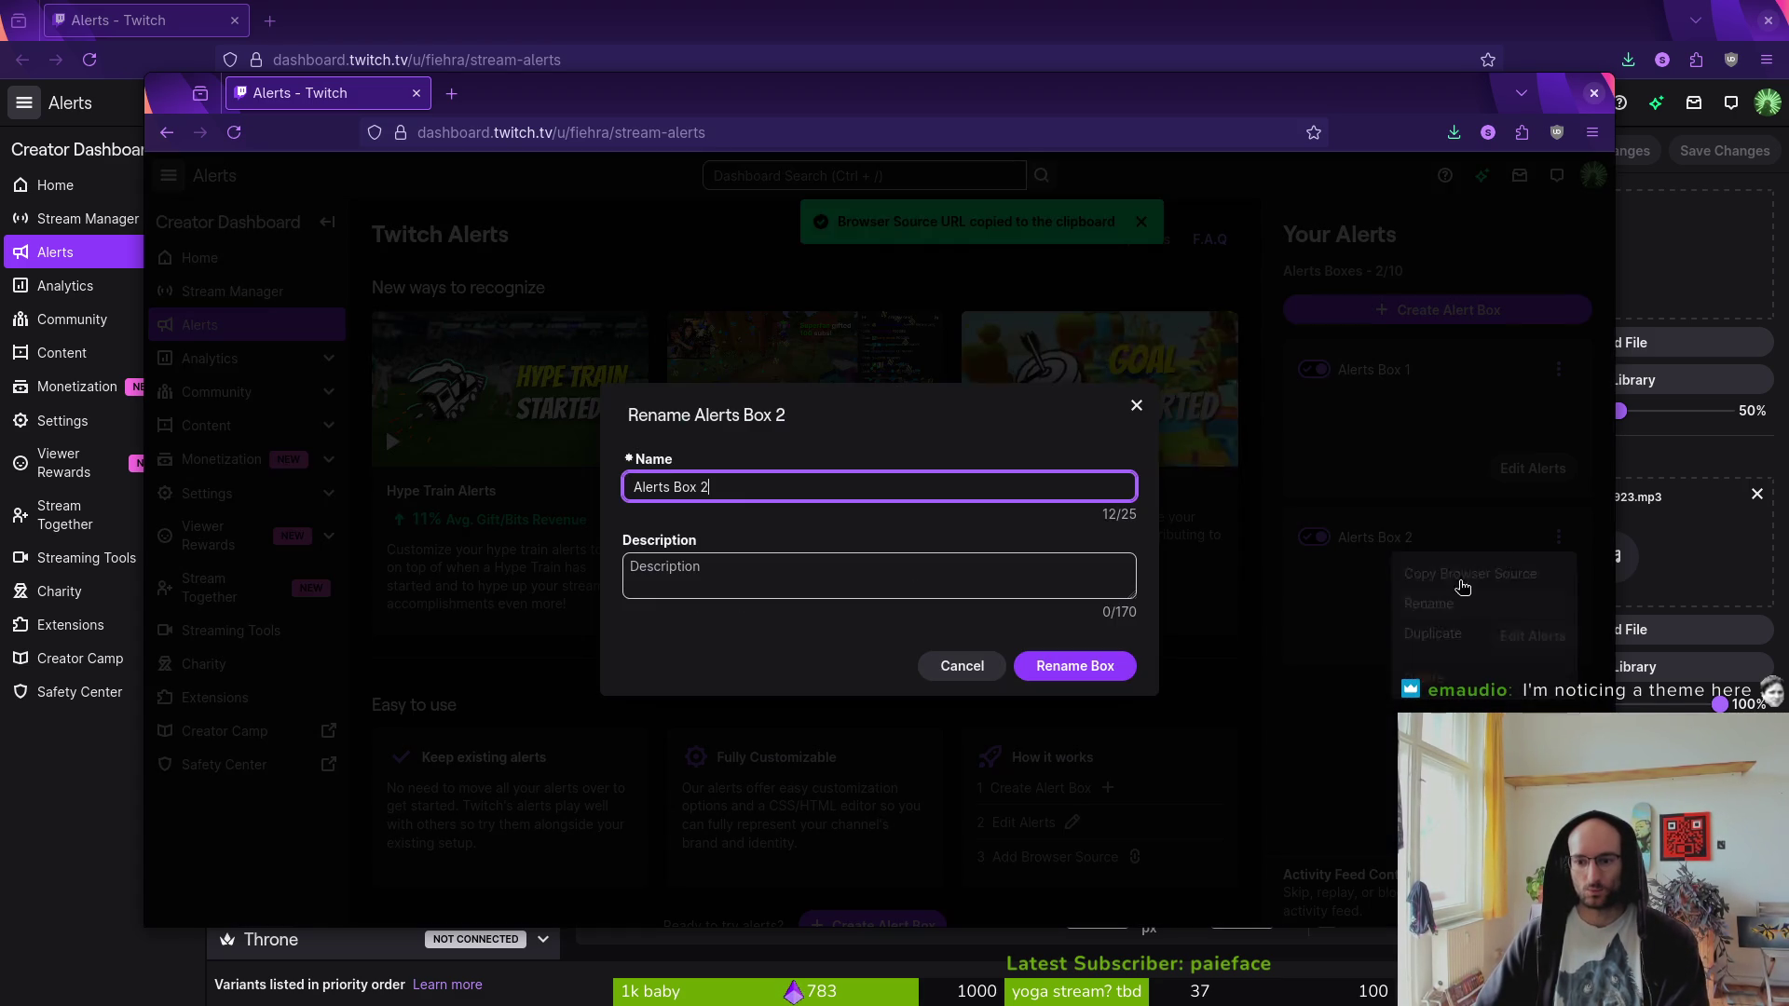
triple_click(752, 493)
type("channelRede")
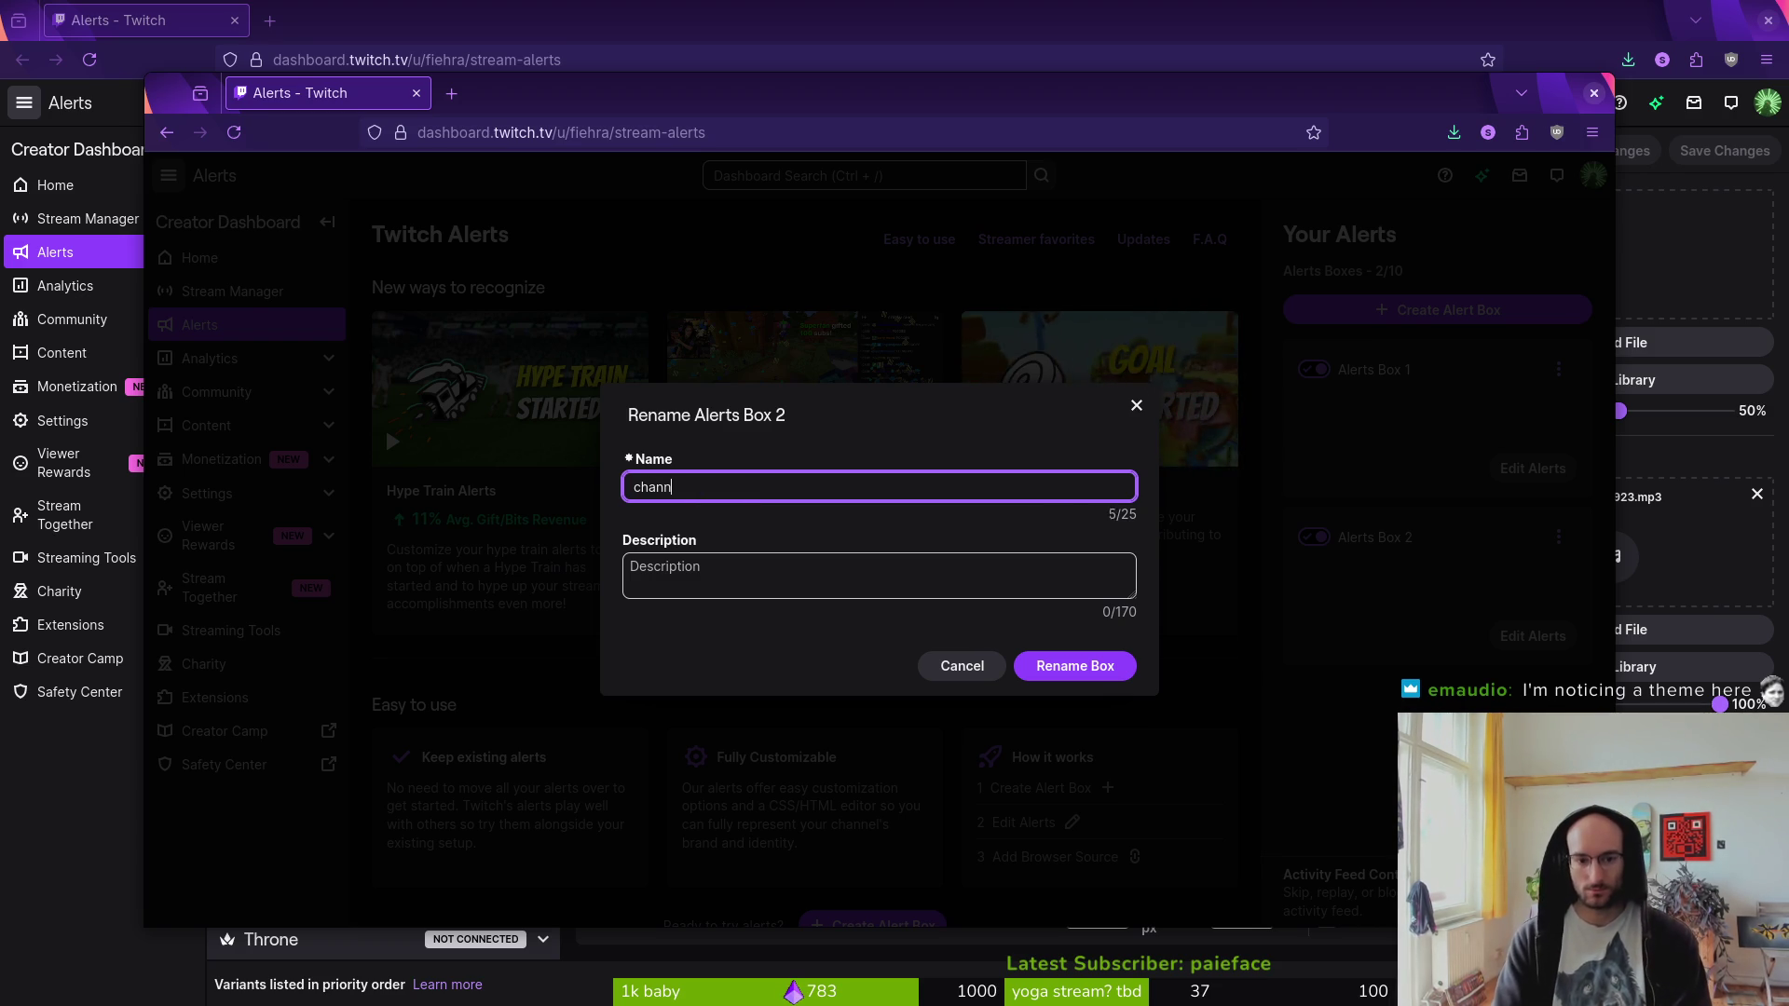
type("ems")
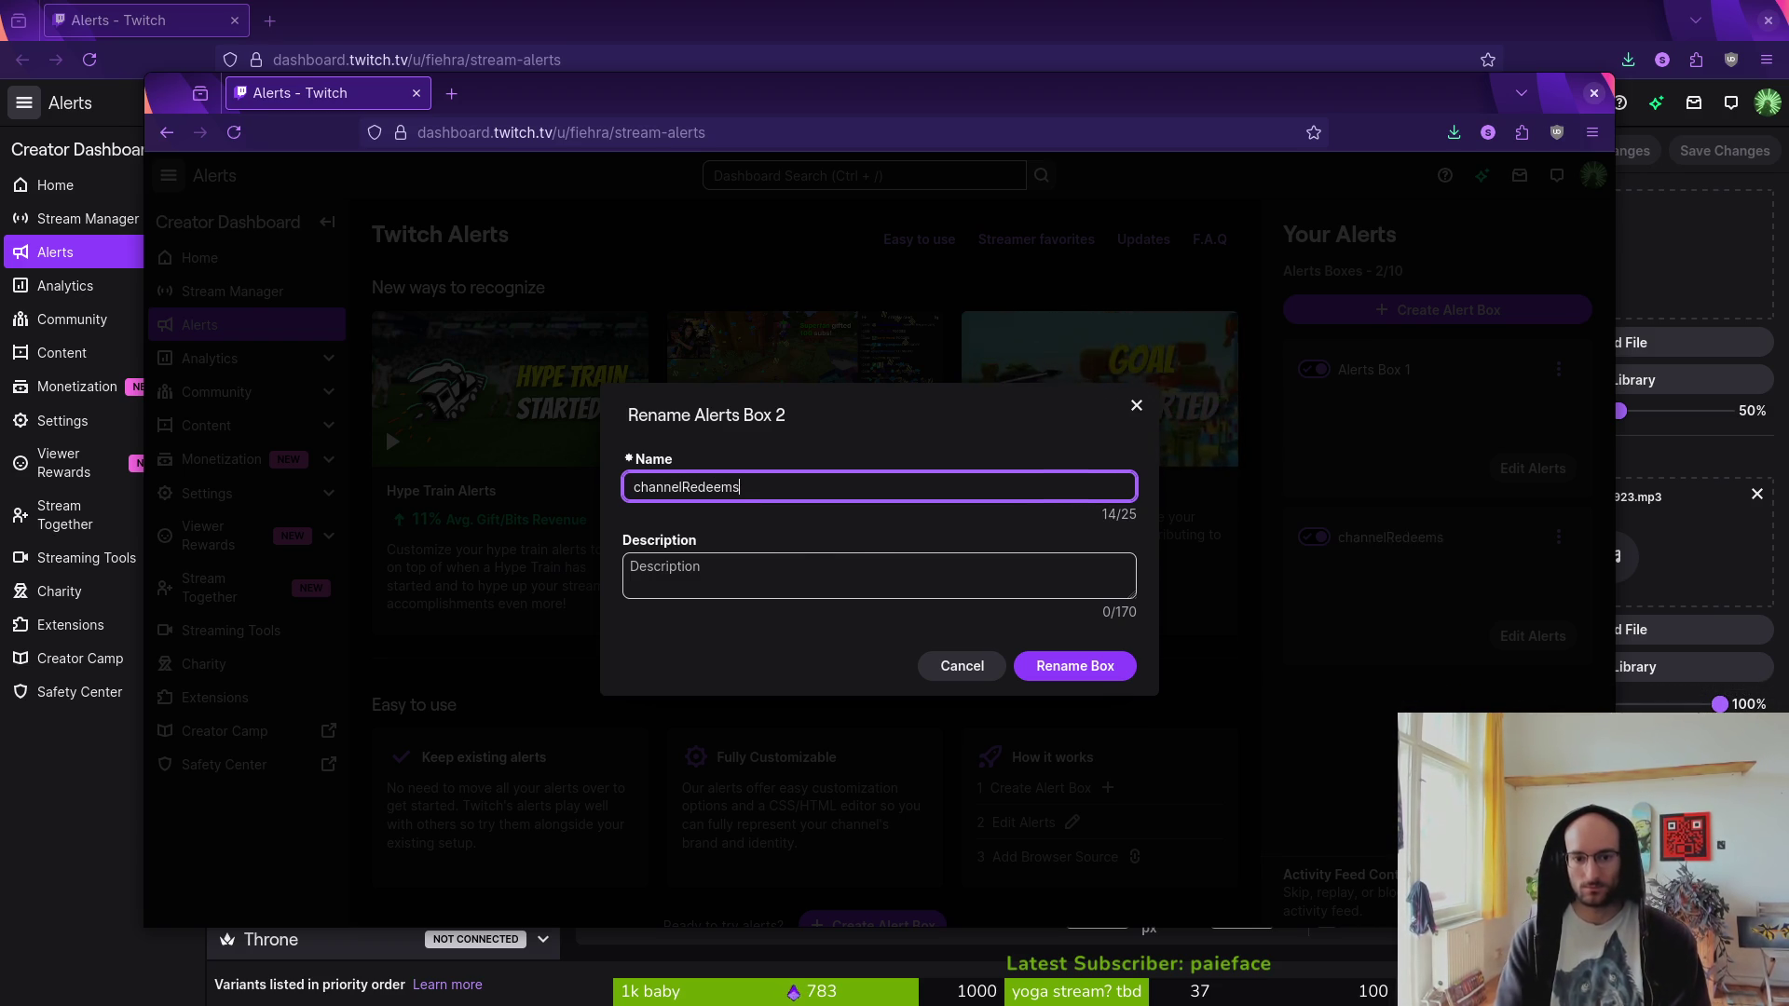
key("Return")
- Open Alerts Box 1's alert editor
left_click(1558, 369)
left_click(1533, 468)
left_click(1533, 468)
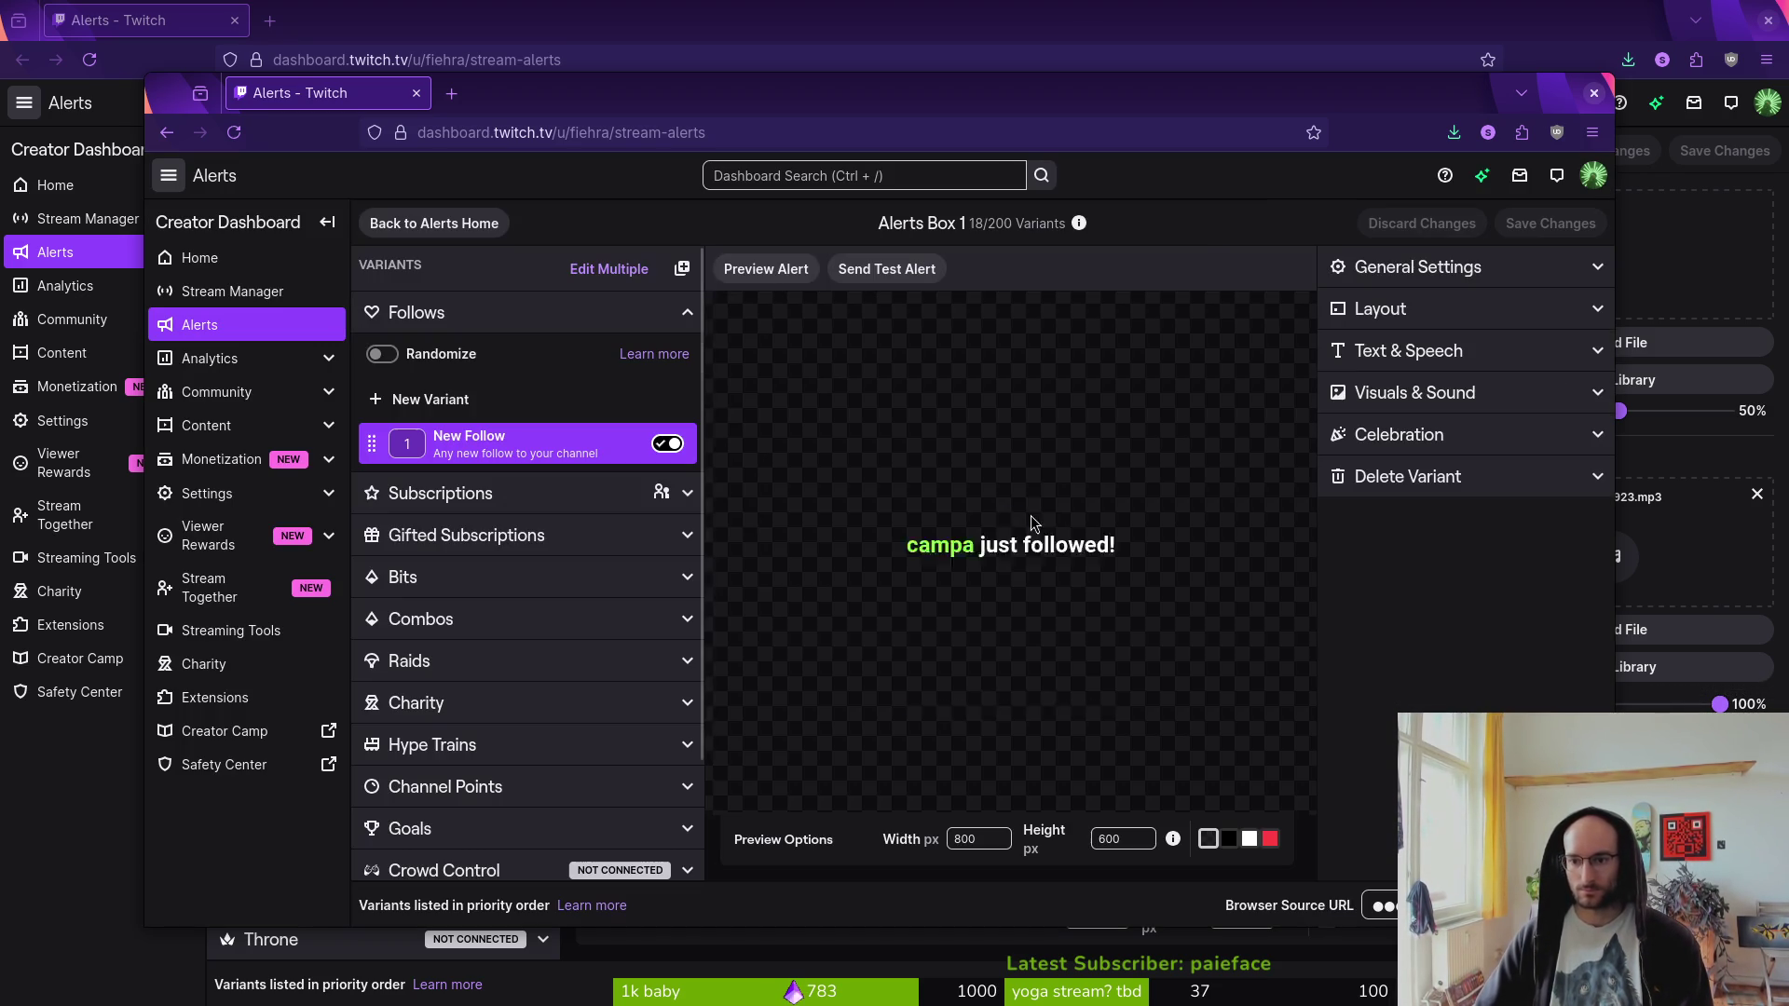
- Turn off the bounce, hydrate, gunshot, tts ivy and tts brian Channel Points variants
left_click(503, 786)
left_click(667, 538)
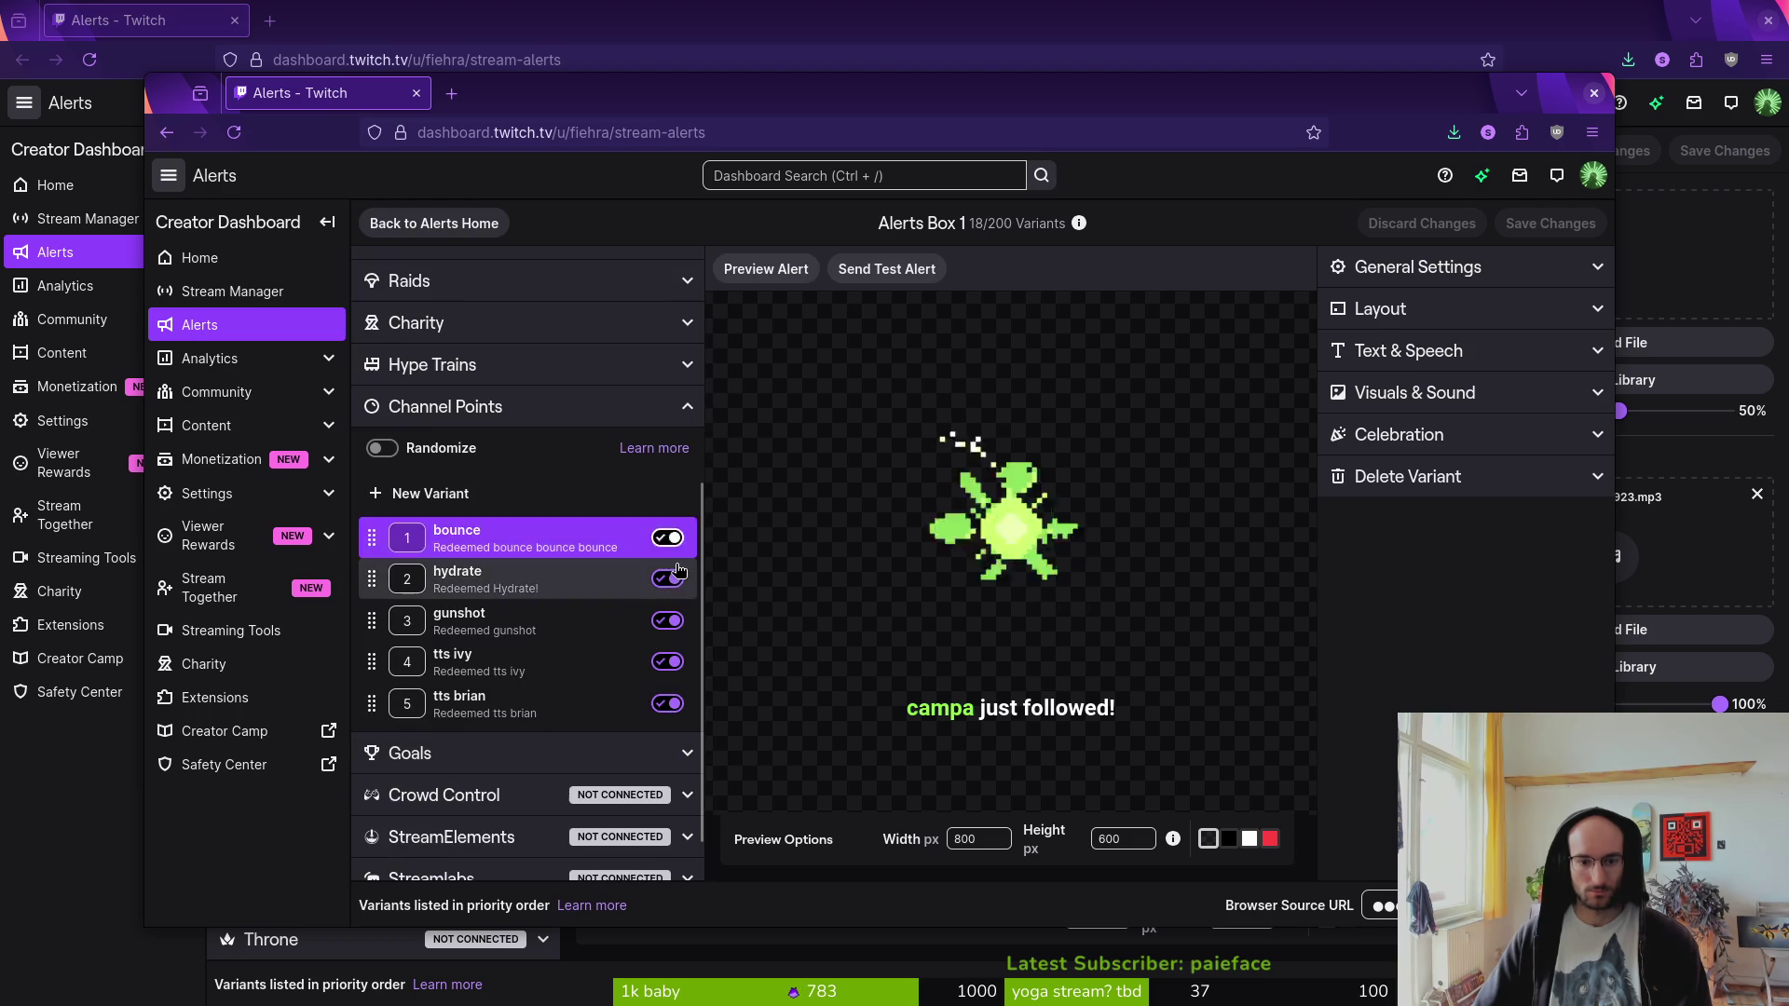
left_click(559, 579)
left_click(559, 537)
left_click(667, 578)
left_click(667, 620)
left_click(668, 662)
left_click(667, 703)
- Recheck each variant, switch tts brian off again, and collapse Channel Points
left_click(566, 550)
left_click(559, 579)
left_click(524, 545)
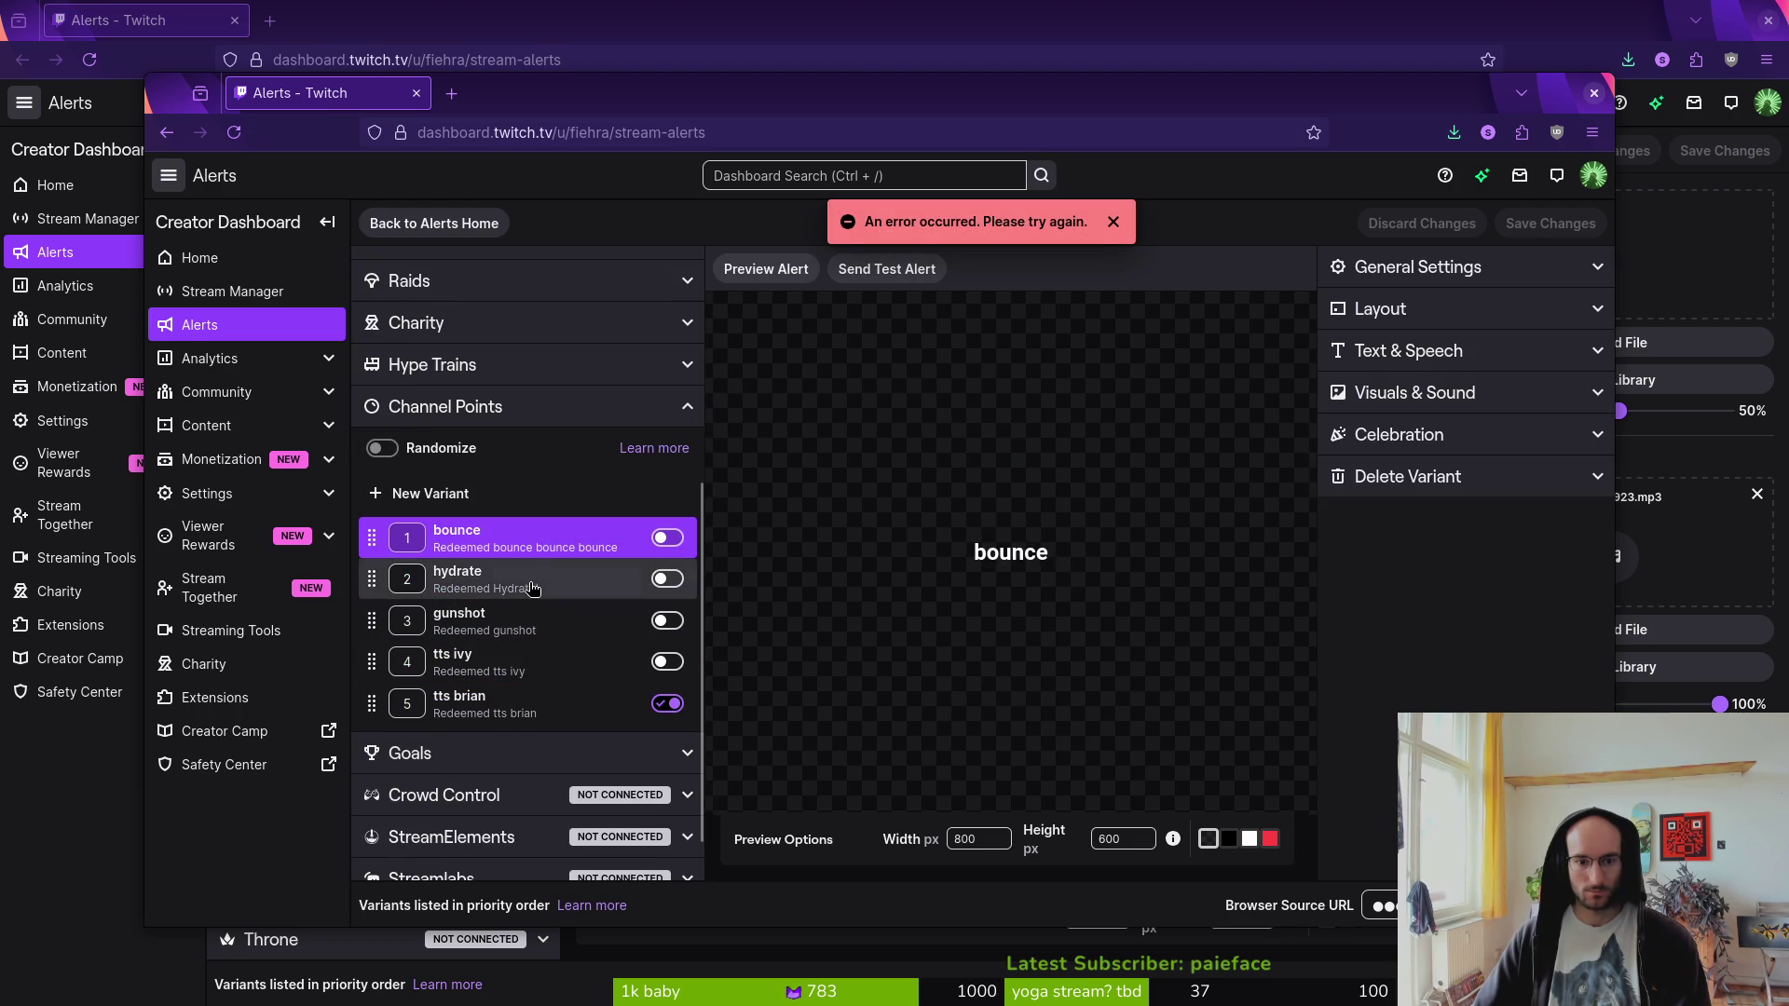
left_click(529, 580)
left_click(535, 622)
left_click(539, 664)
left_click(543, 705)
left_click(670, 705)
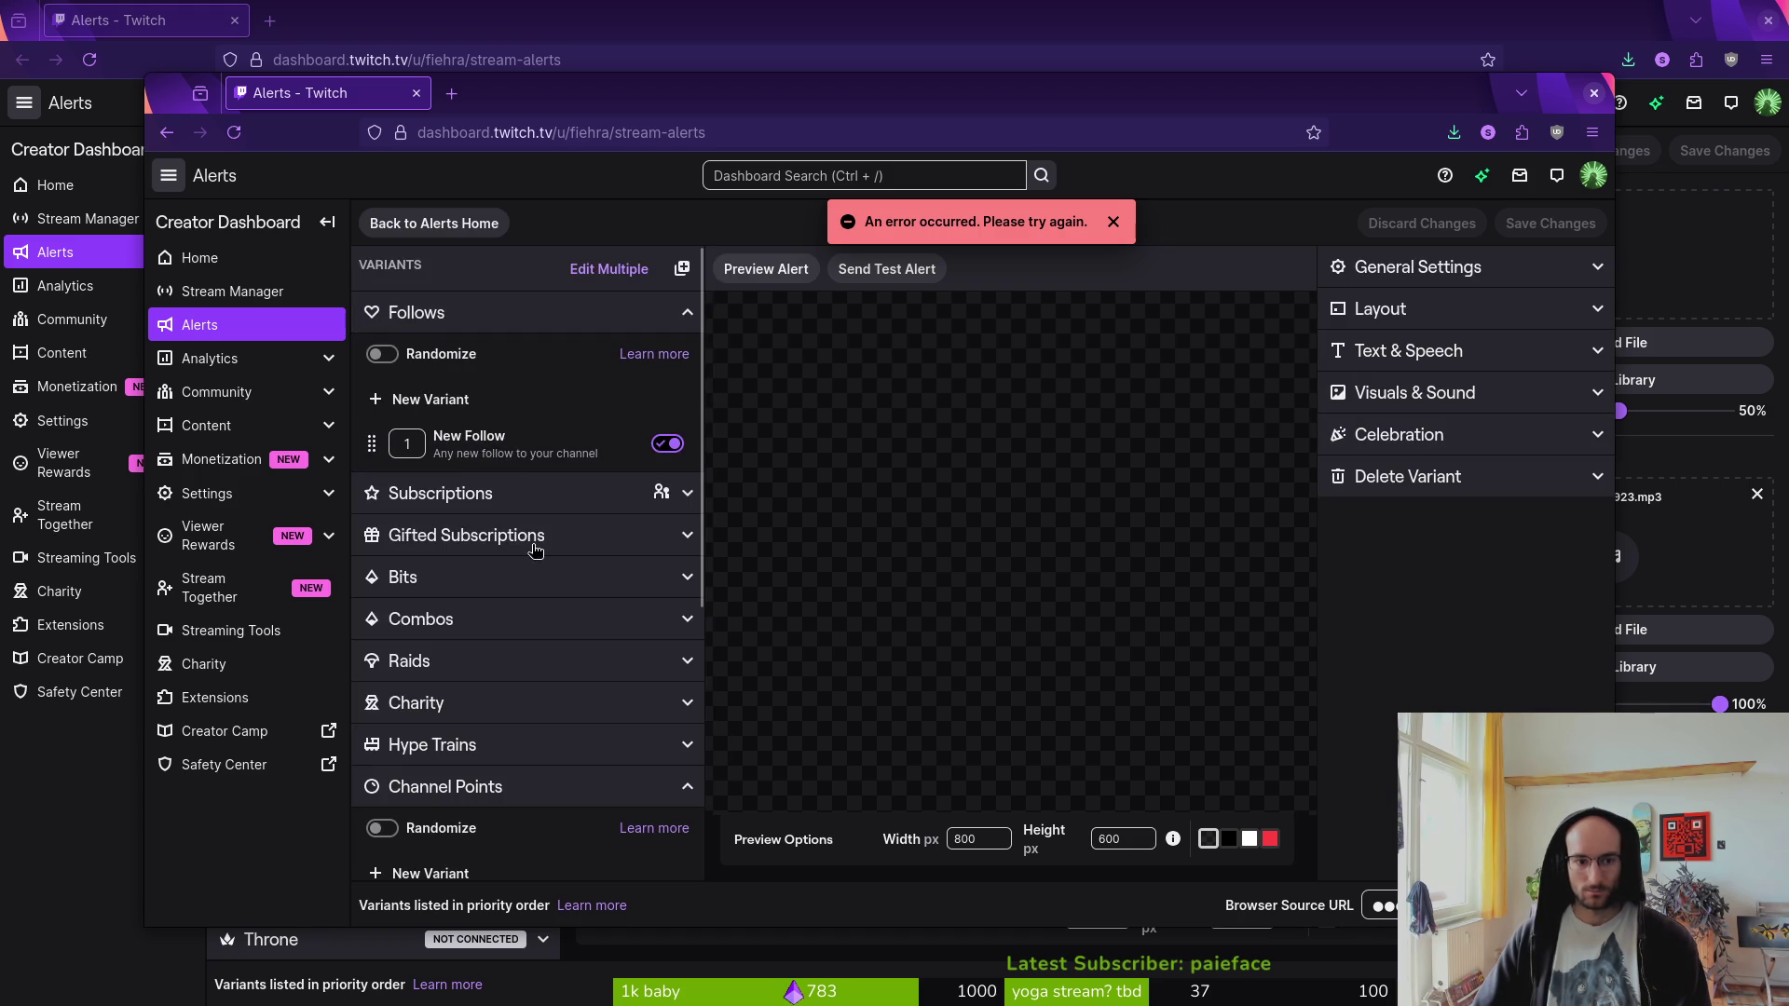
left_click(615, 406)
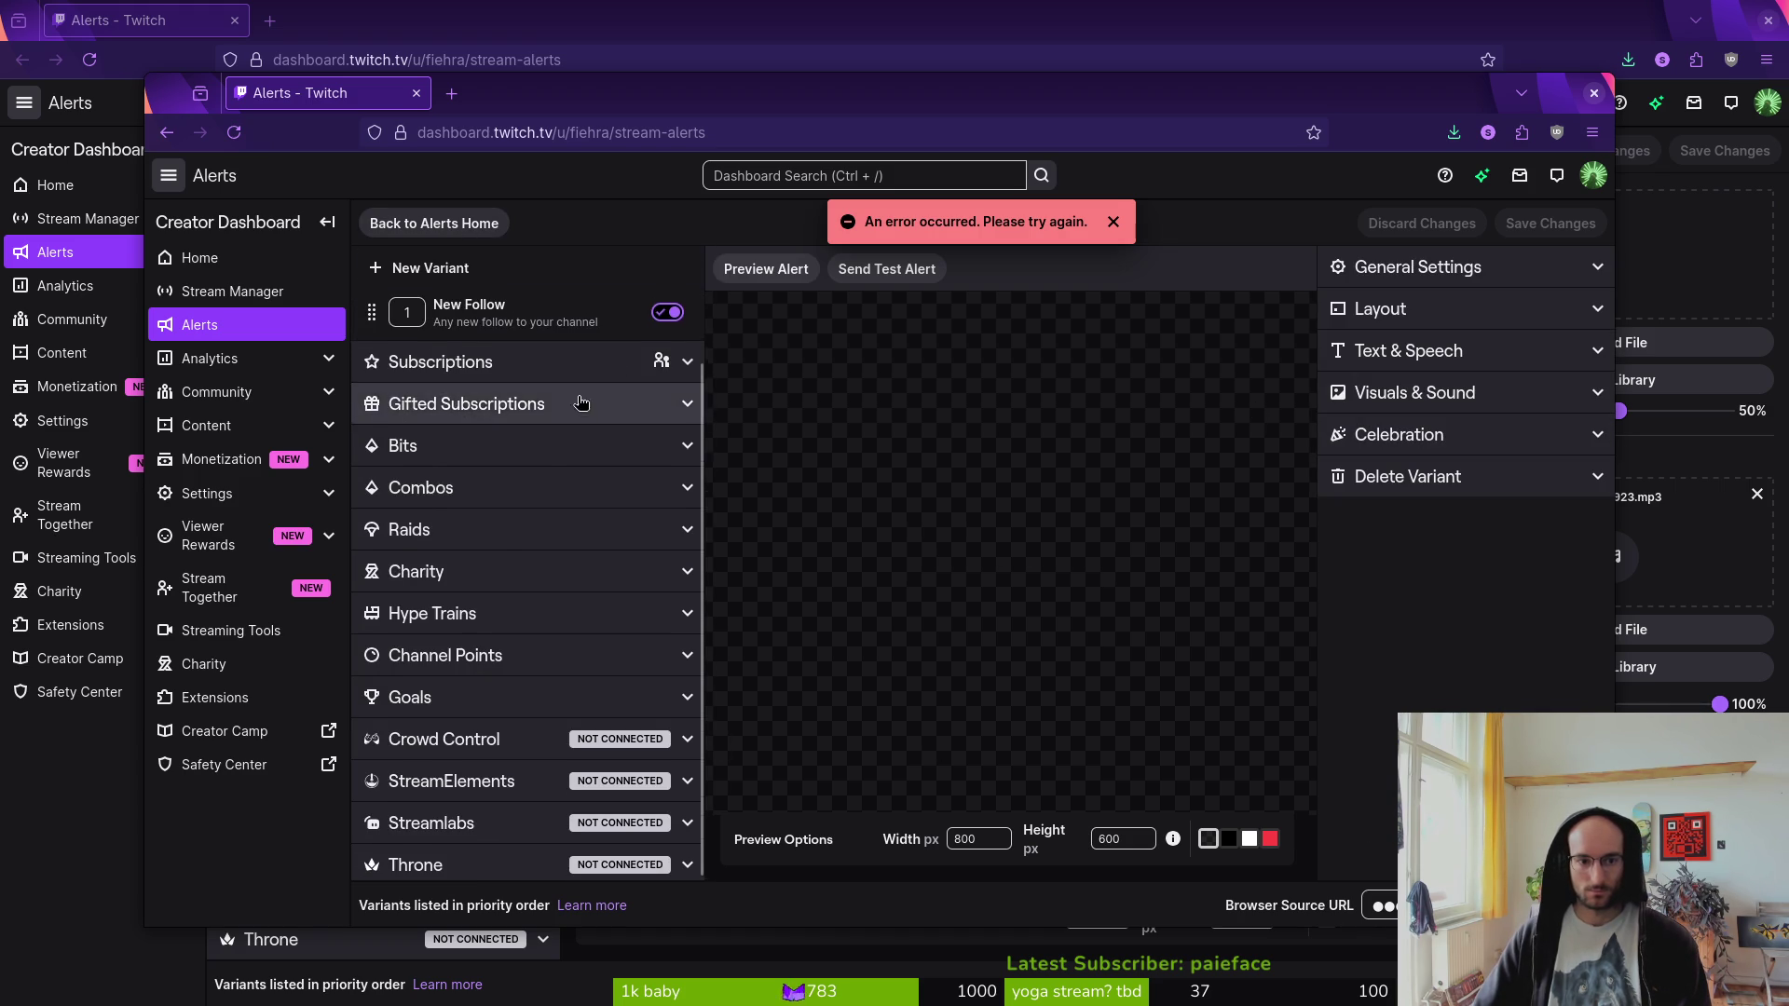
key("ctrl+s")
key("Escape")
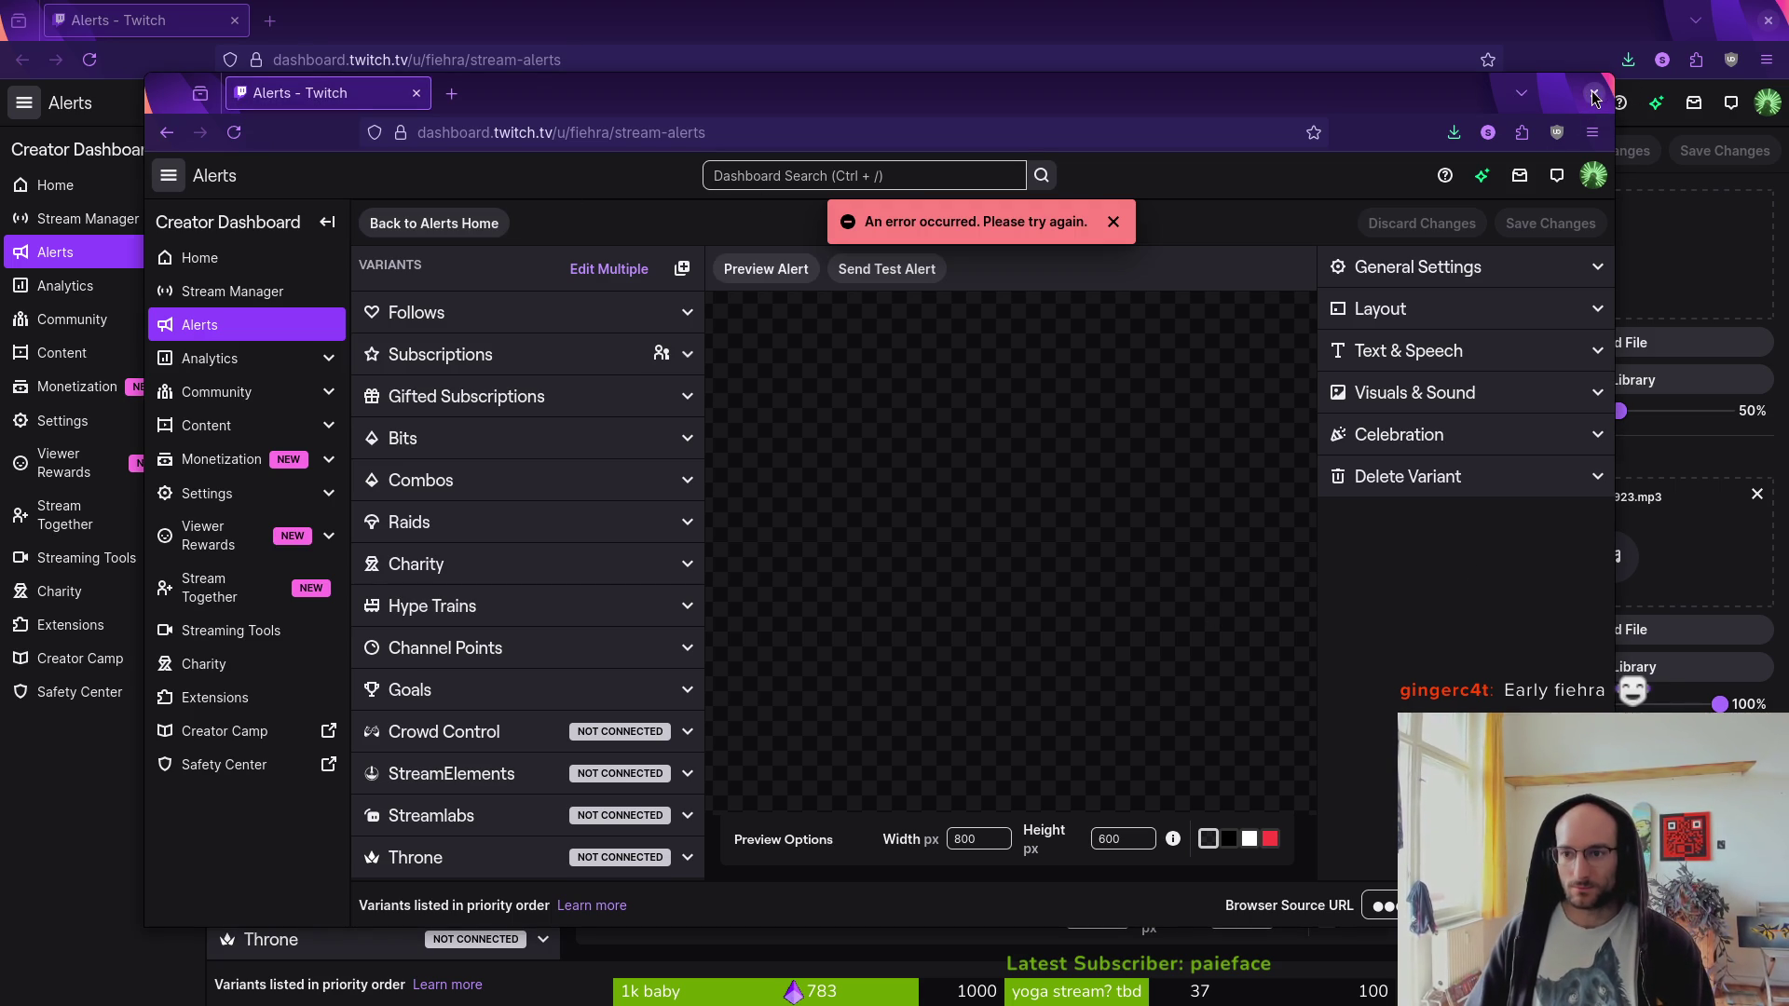
- Close both Alerts browser windows and bring the twitch.tv home page window into view
left_click(418, 93)
left_click(235, 20)
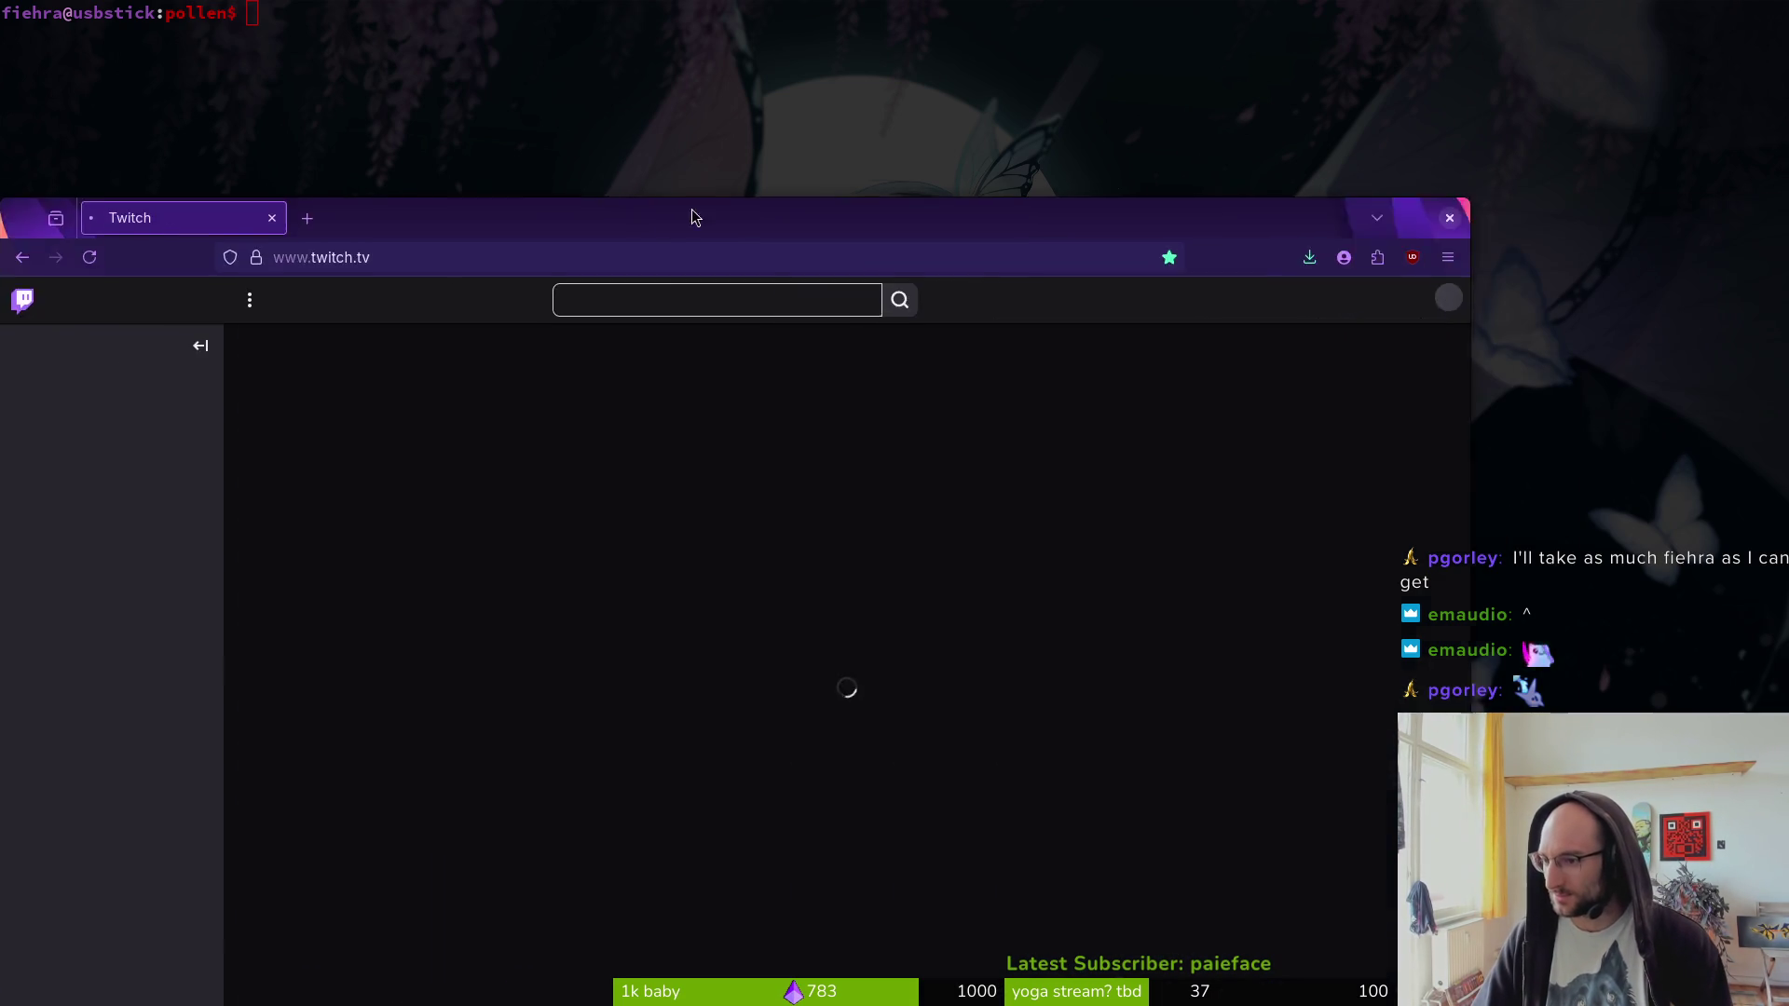
left_click_drag(692, 209, 869, 96)
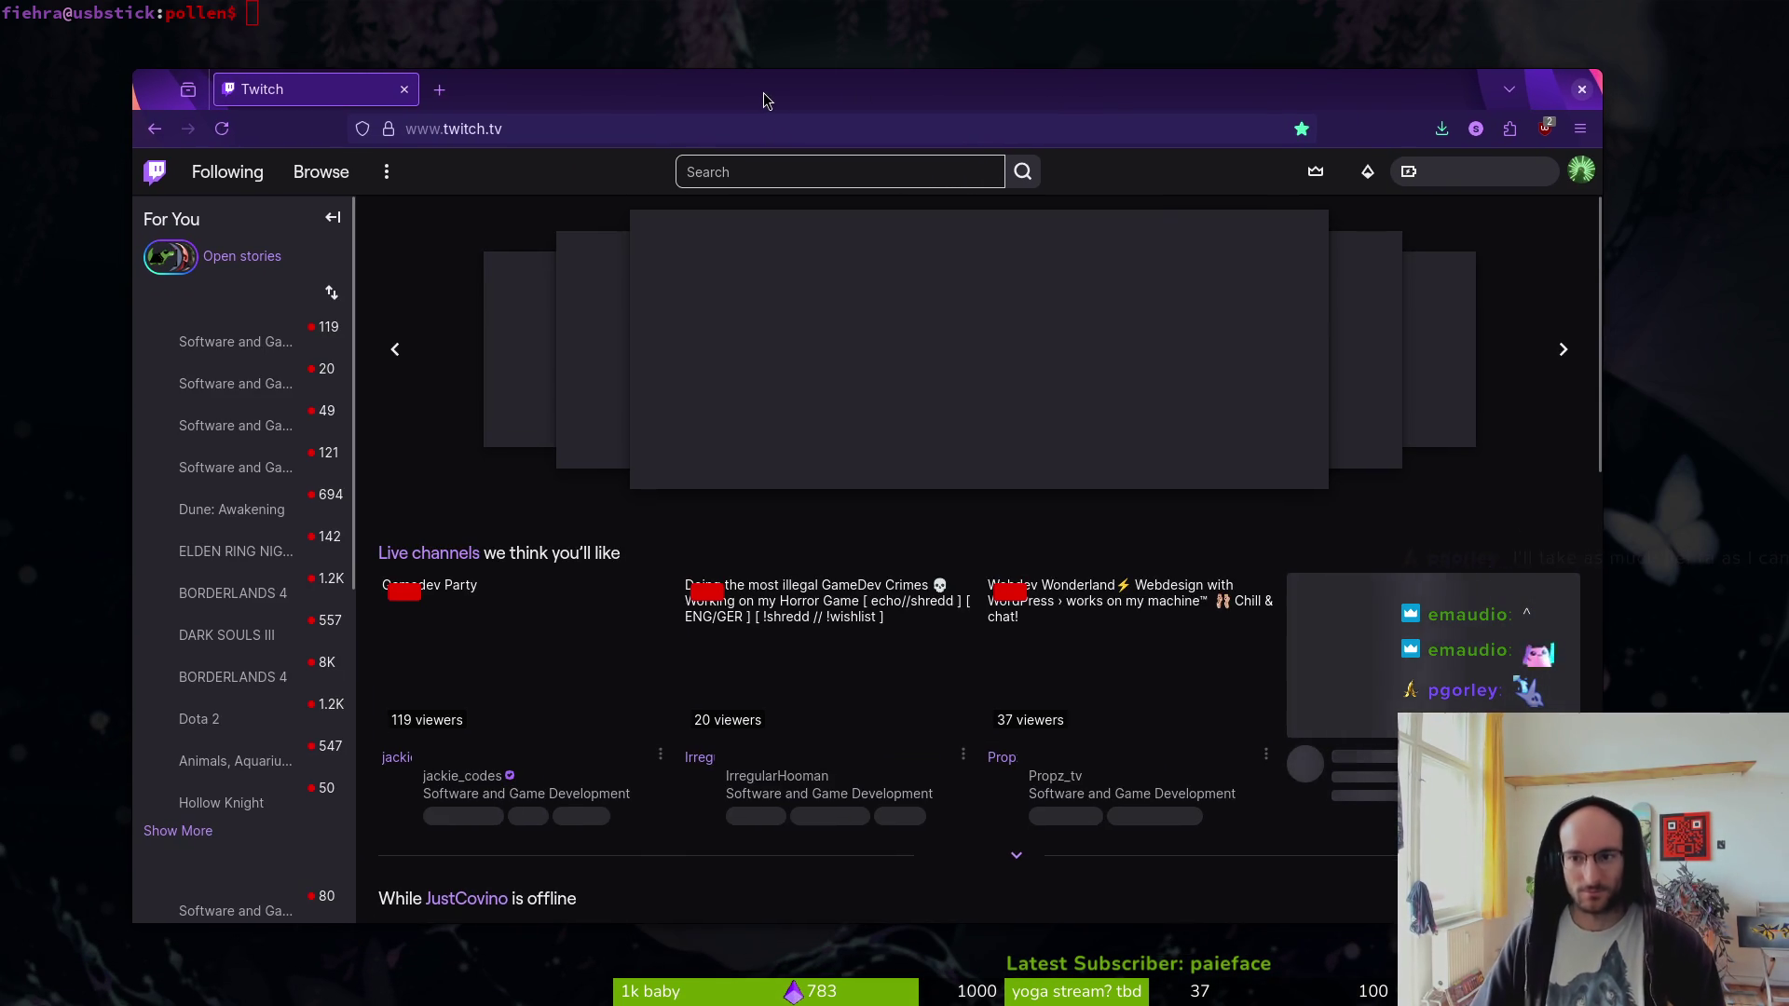
left_click(1066, 126)
type("dashboard.stripe.com/")
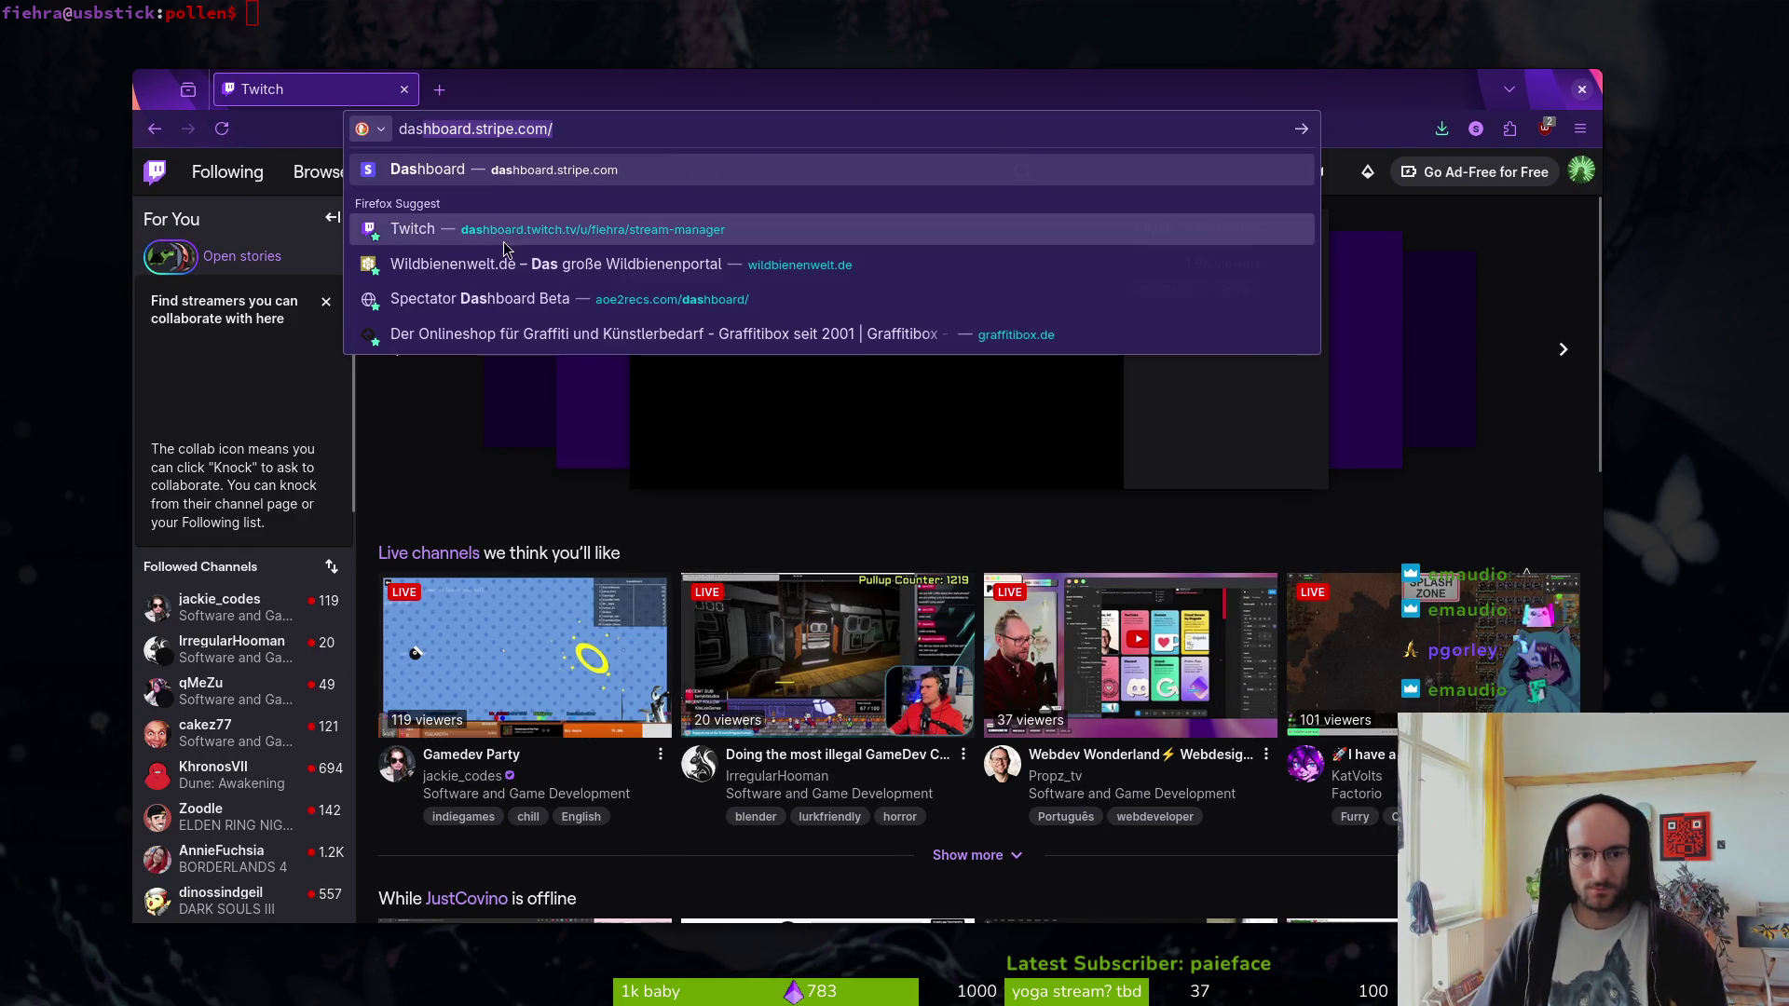
key("Return")
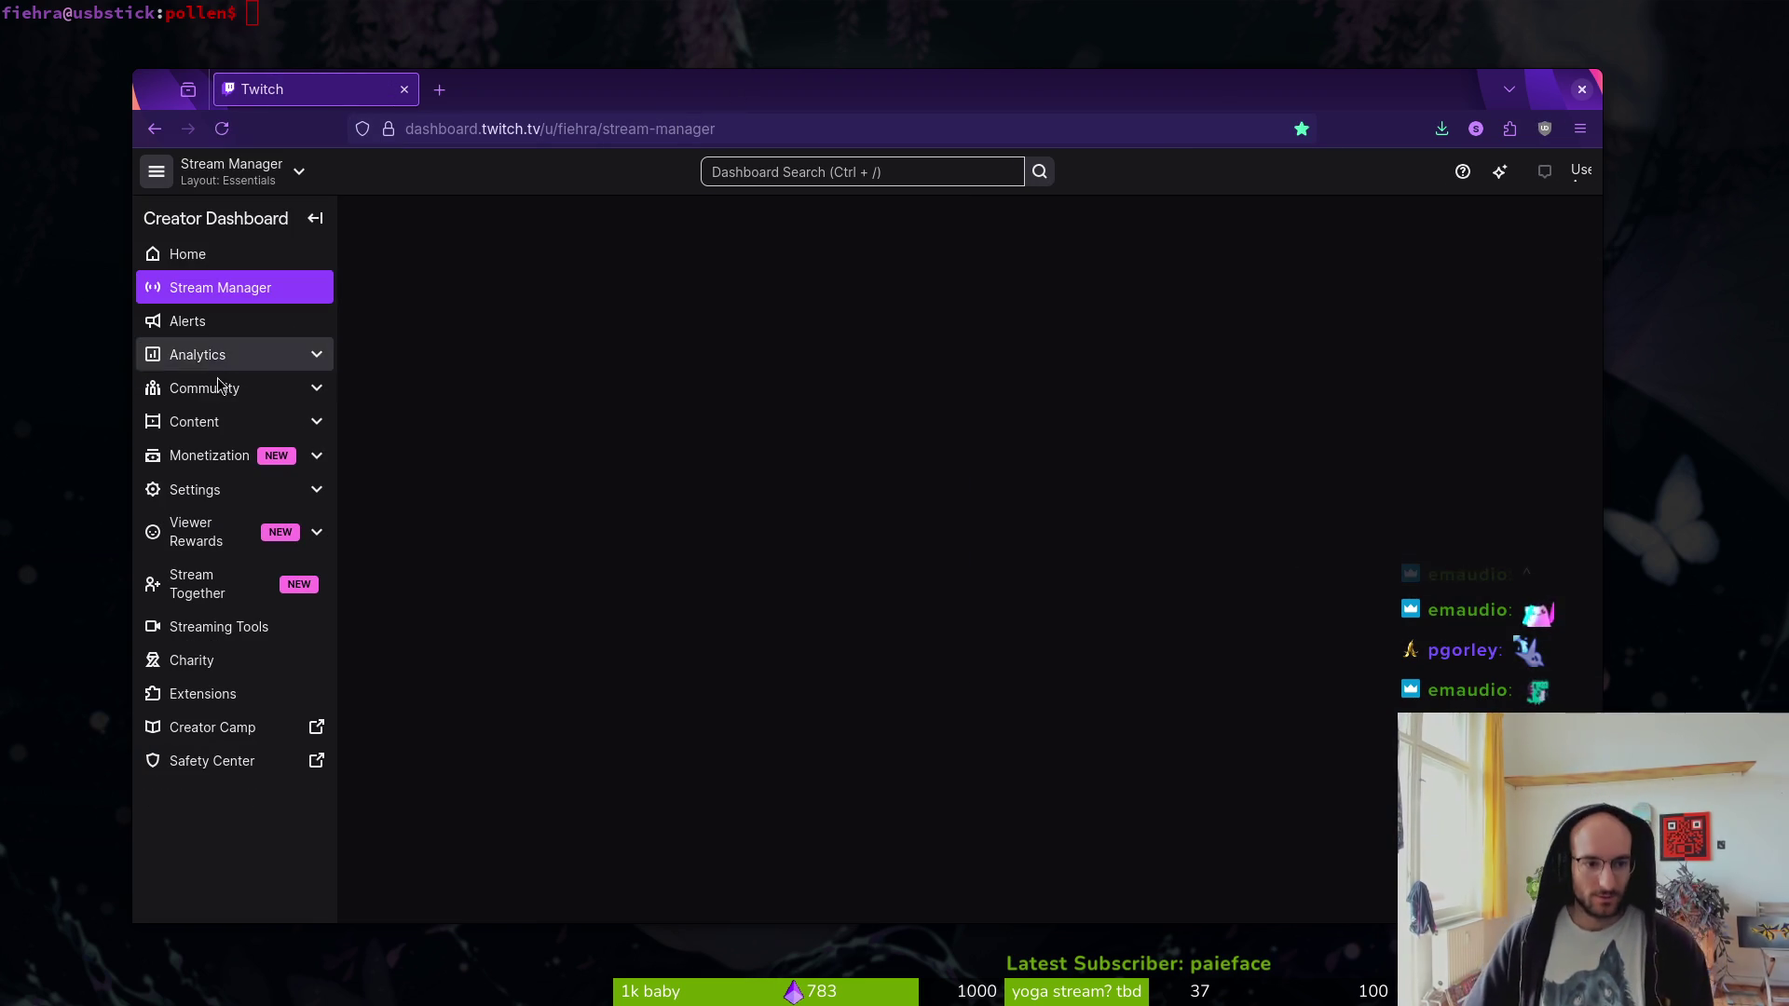
left_click(205, 326)
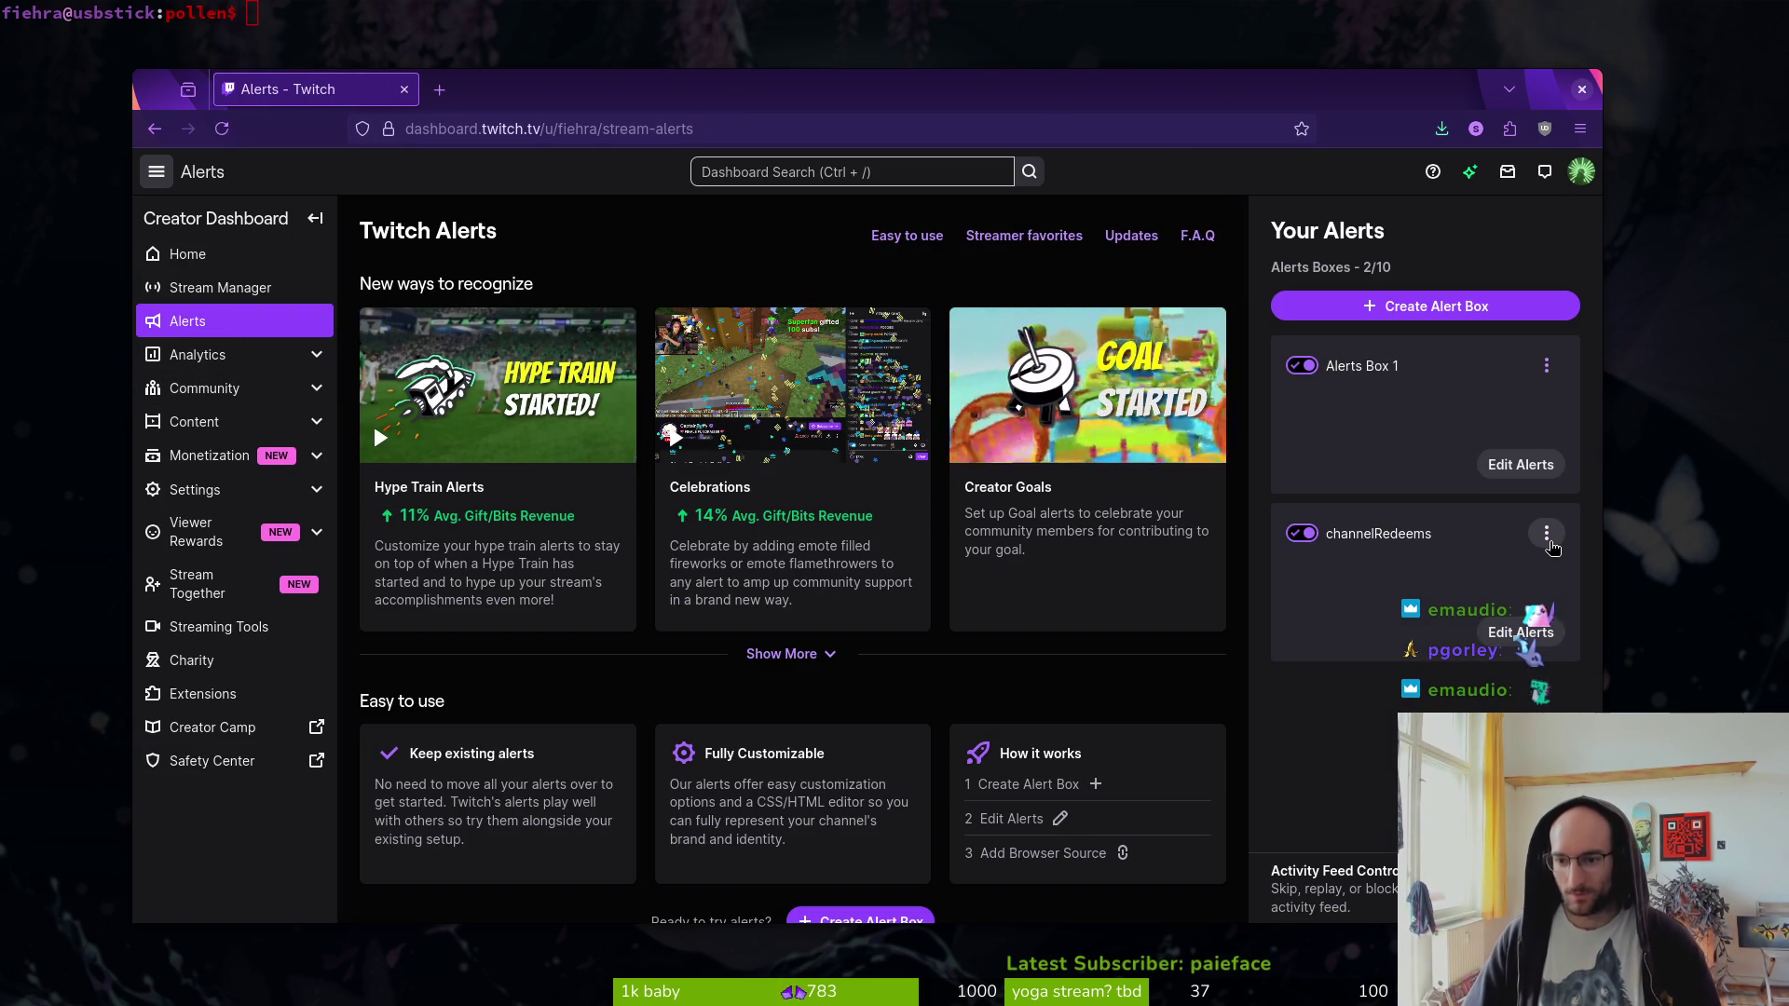
left_click(1520, 632)
left_click(521, 438)
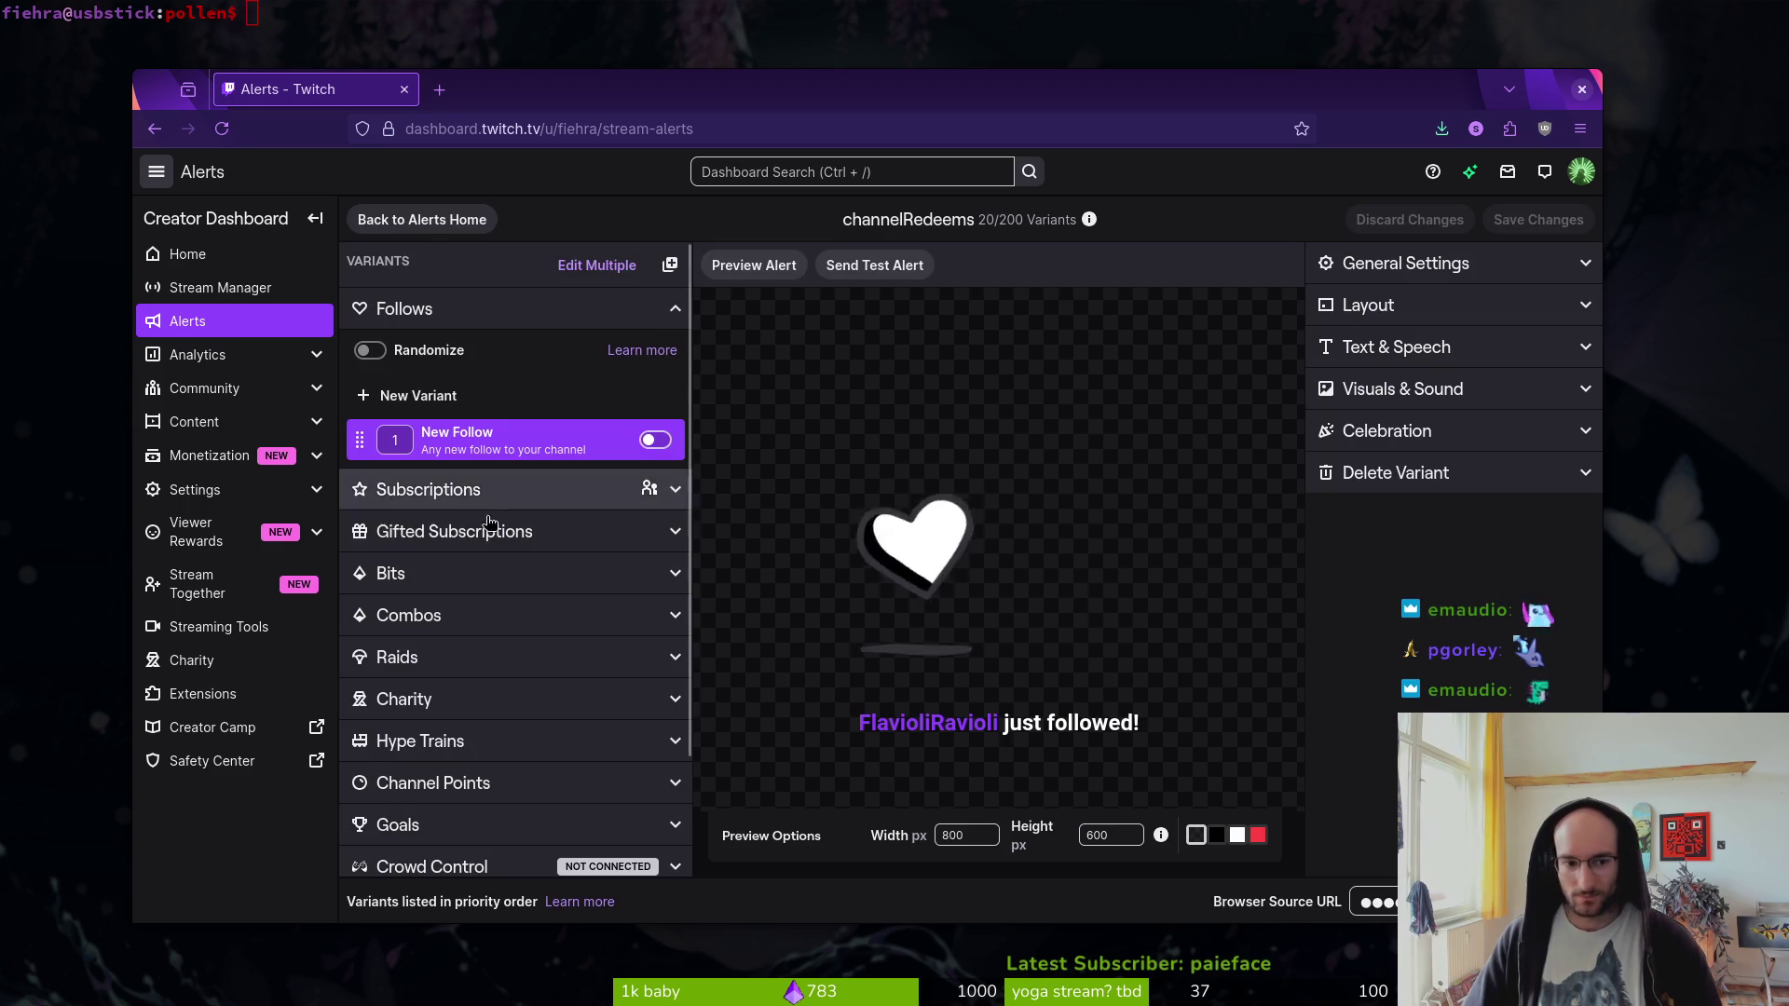
scroll(637, 360, "down", 1)
scroll(637, 361, "up", 1)
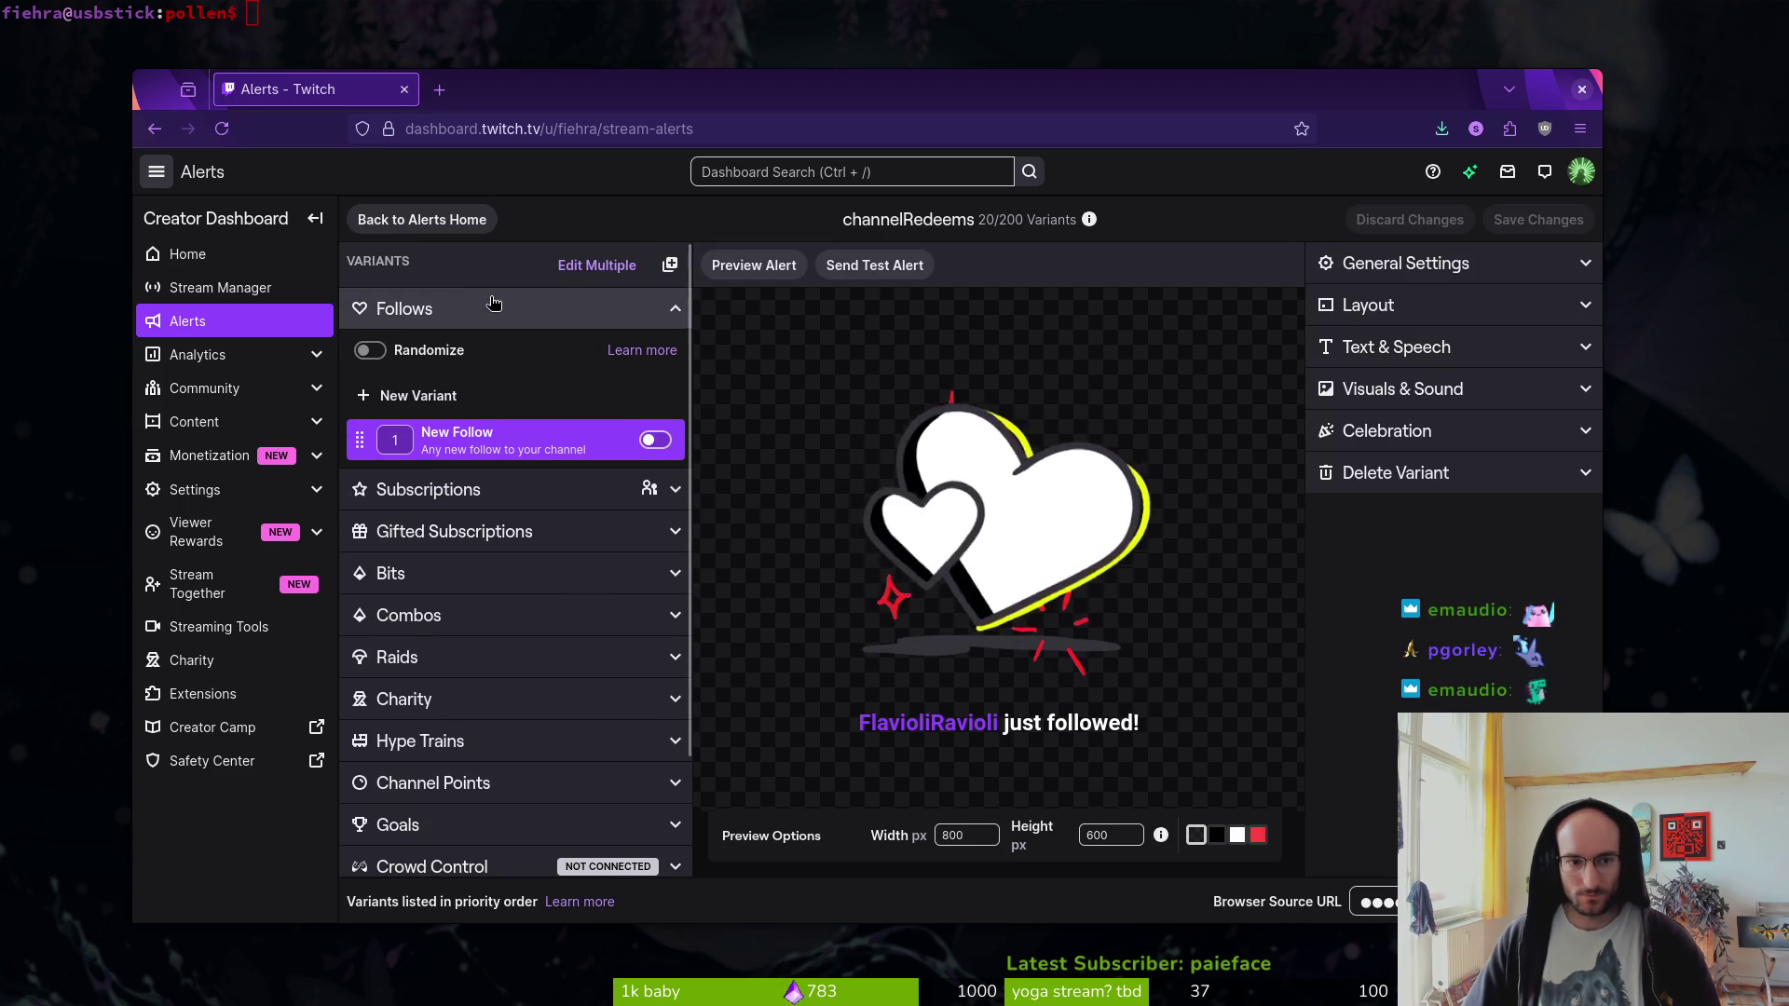
left_click(676, 313)
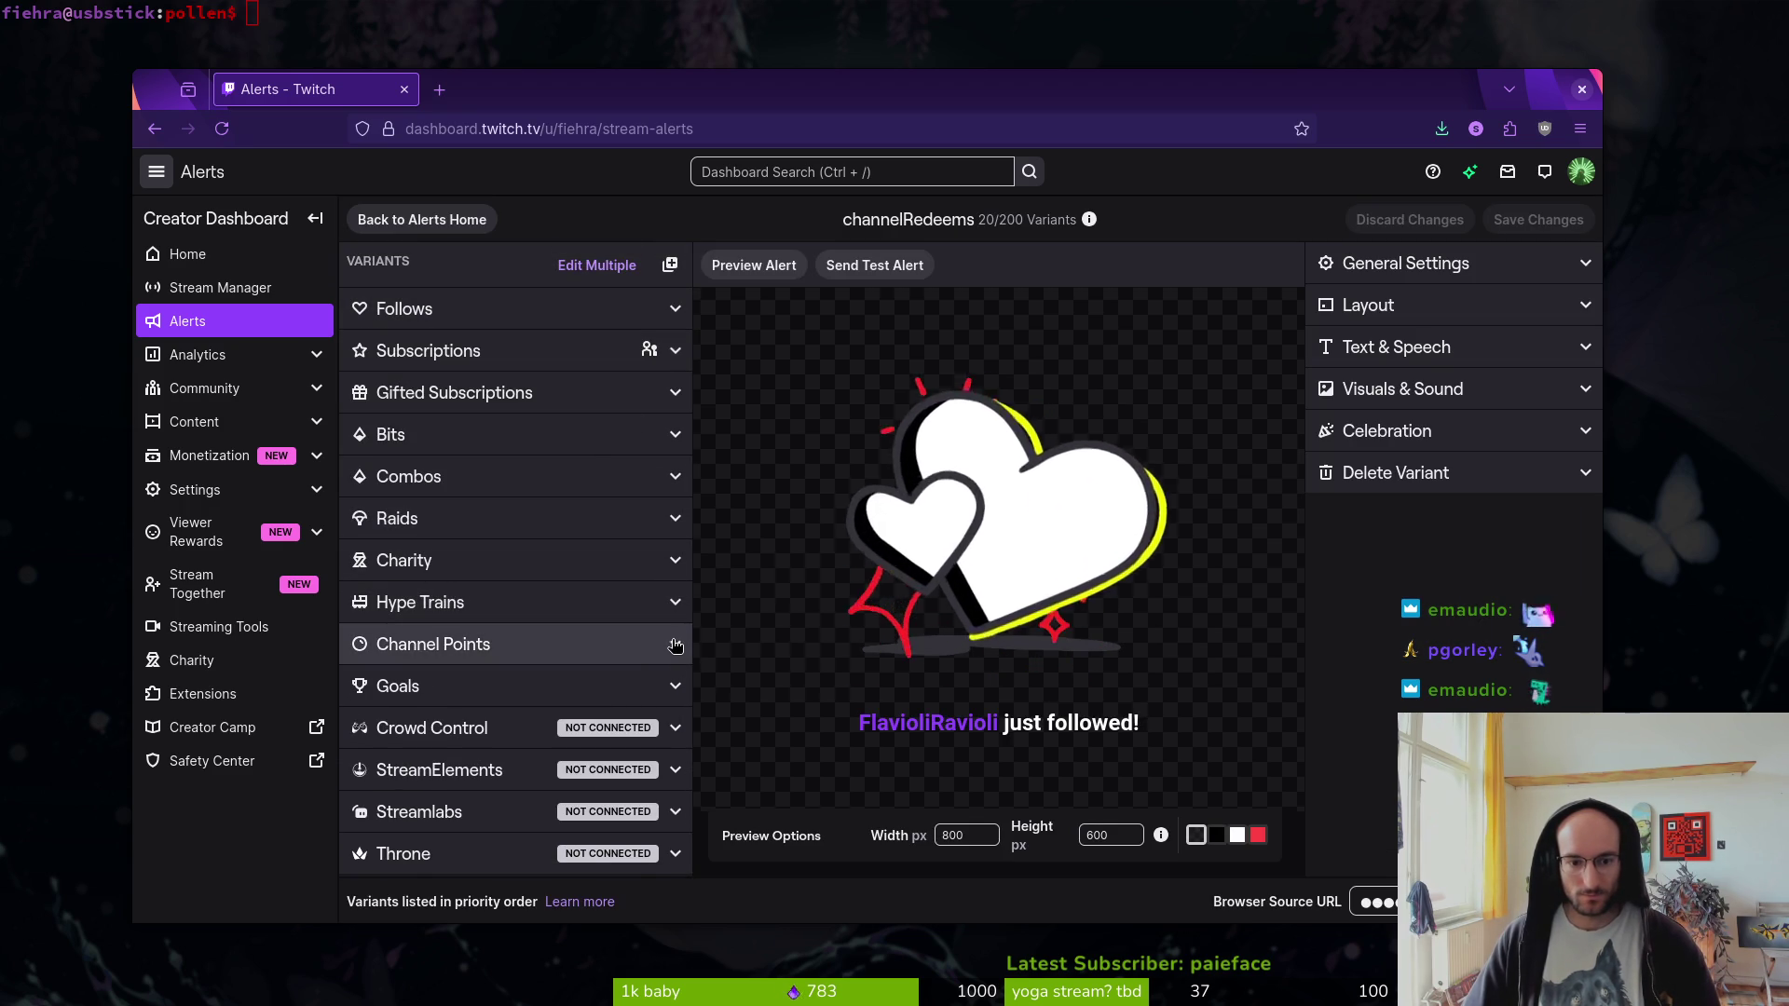
left_click(475, 644)
scroll(501, 776, "down", 2)
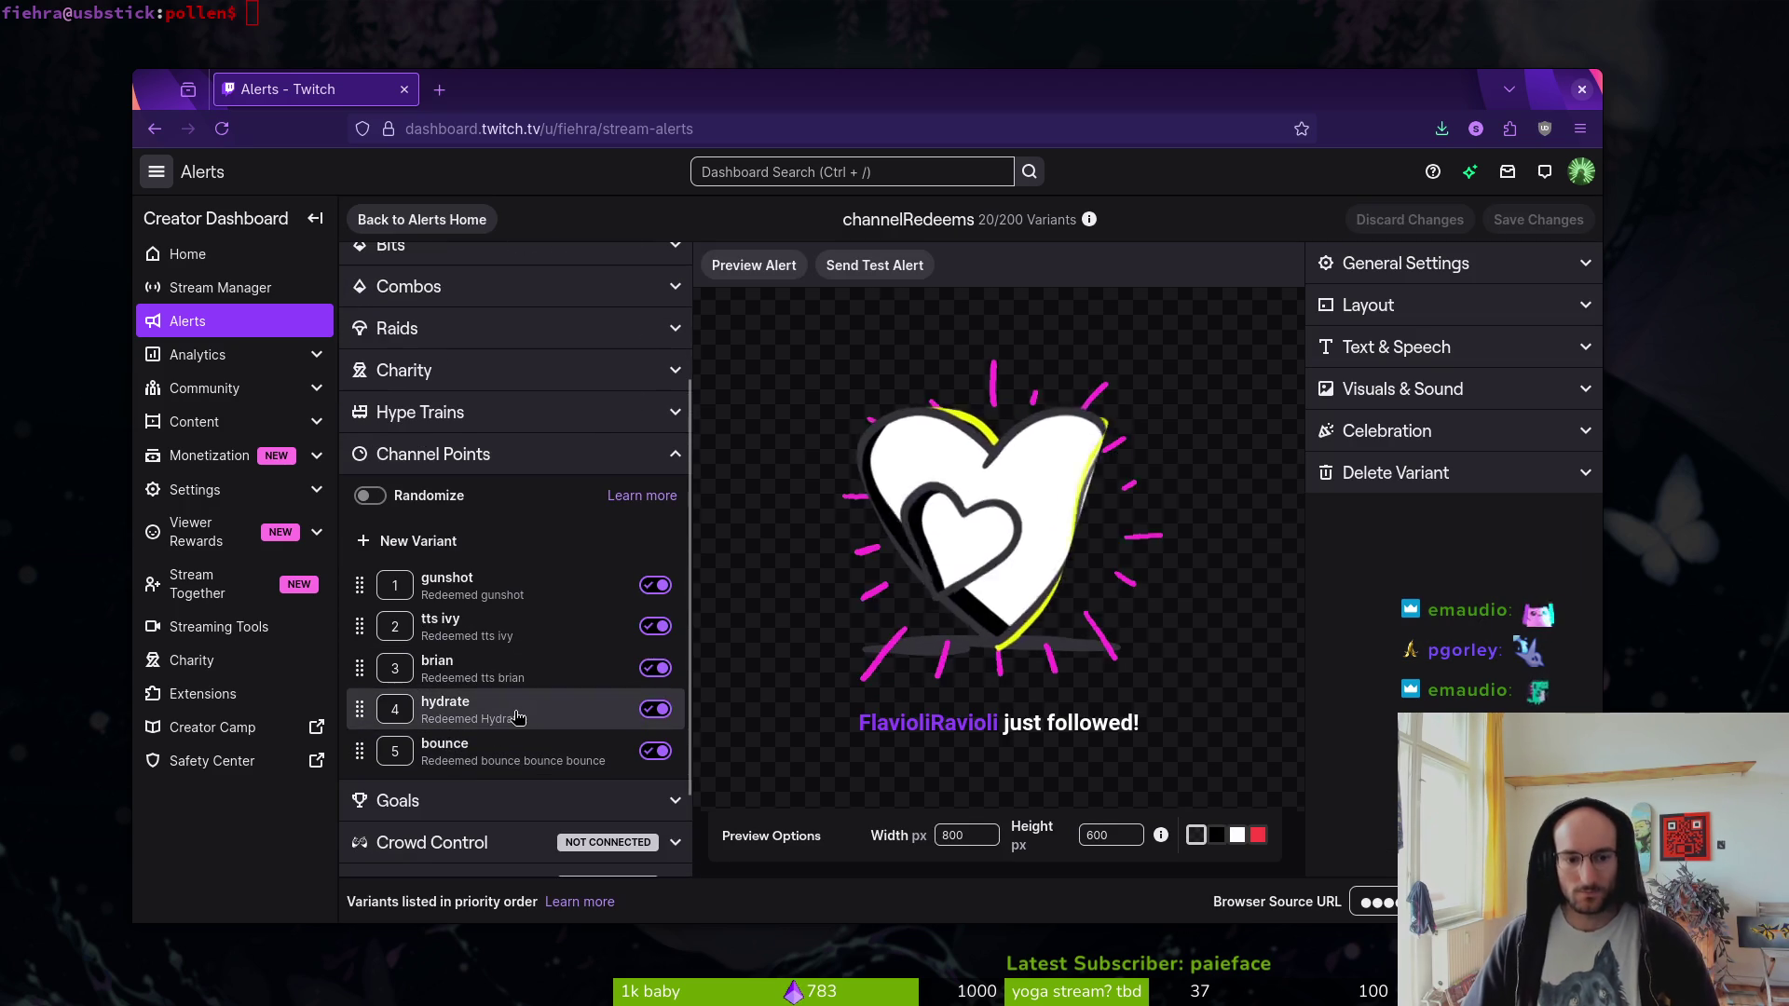
left_click(522, 711)
left_click(1461, 389)
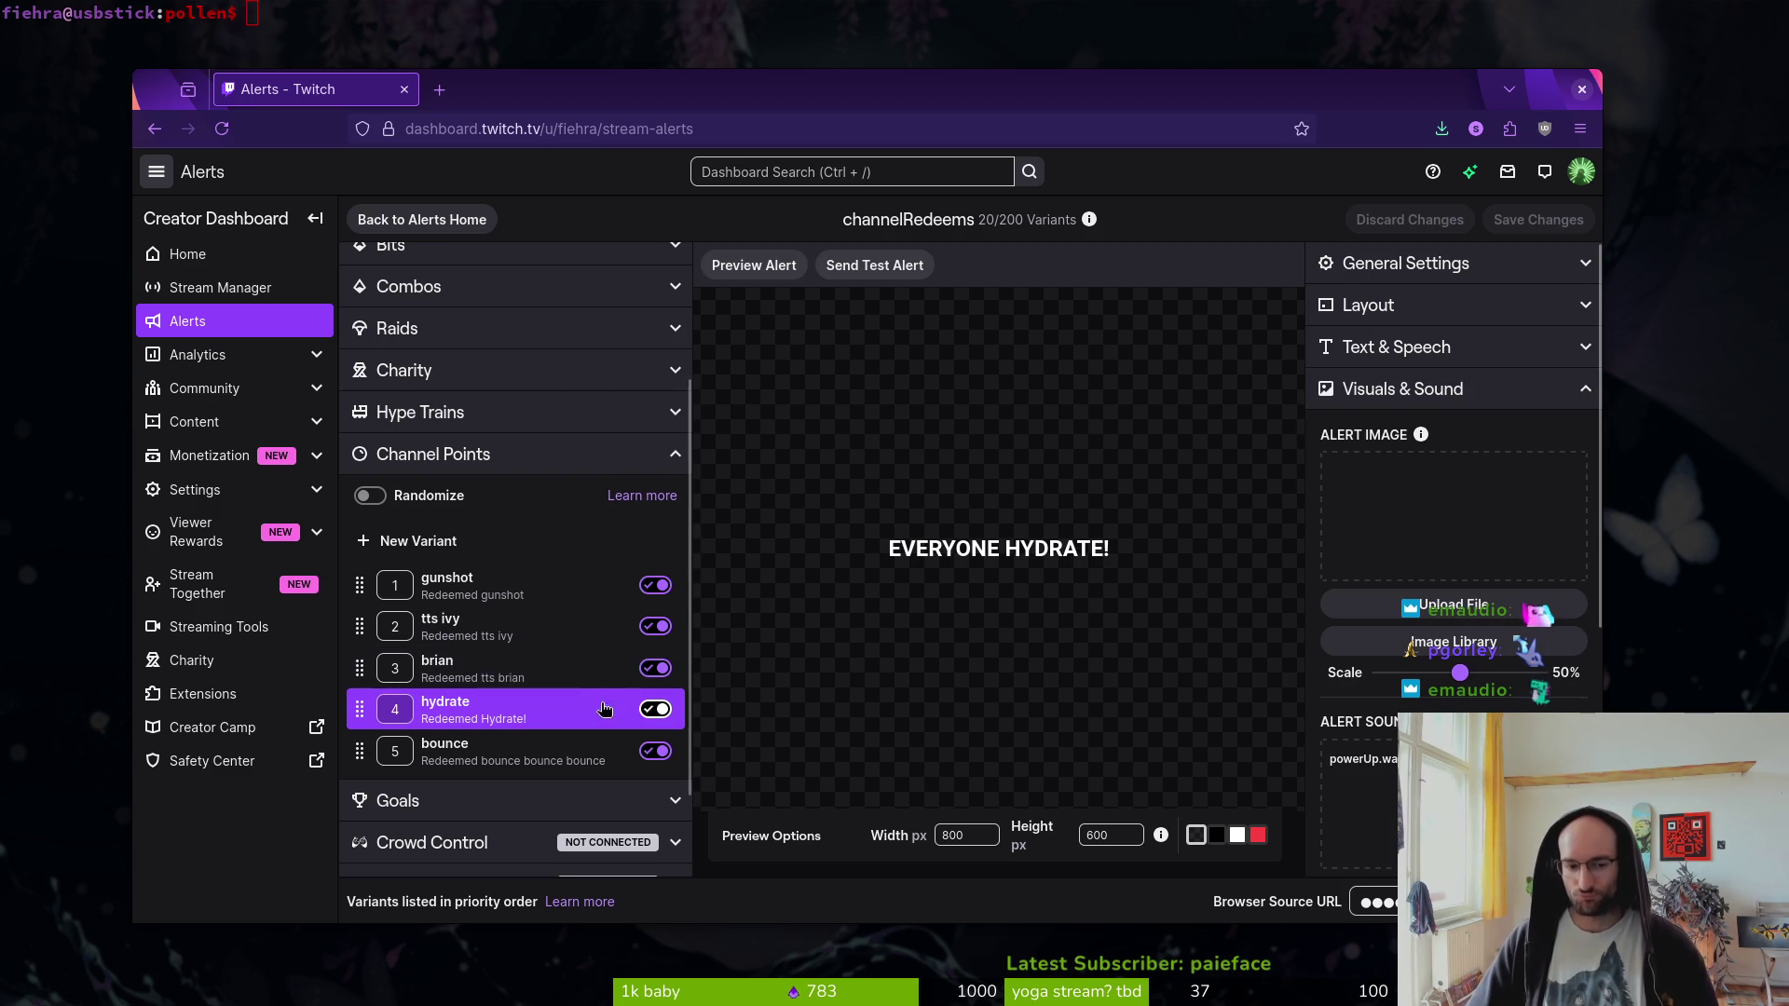
left_click(665, 686)
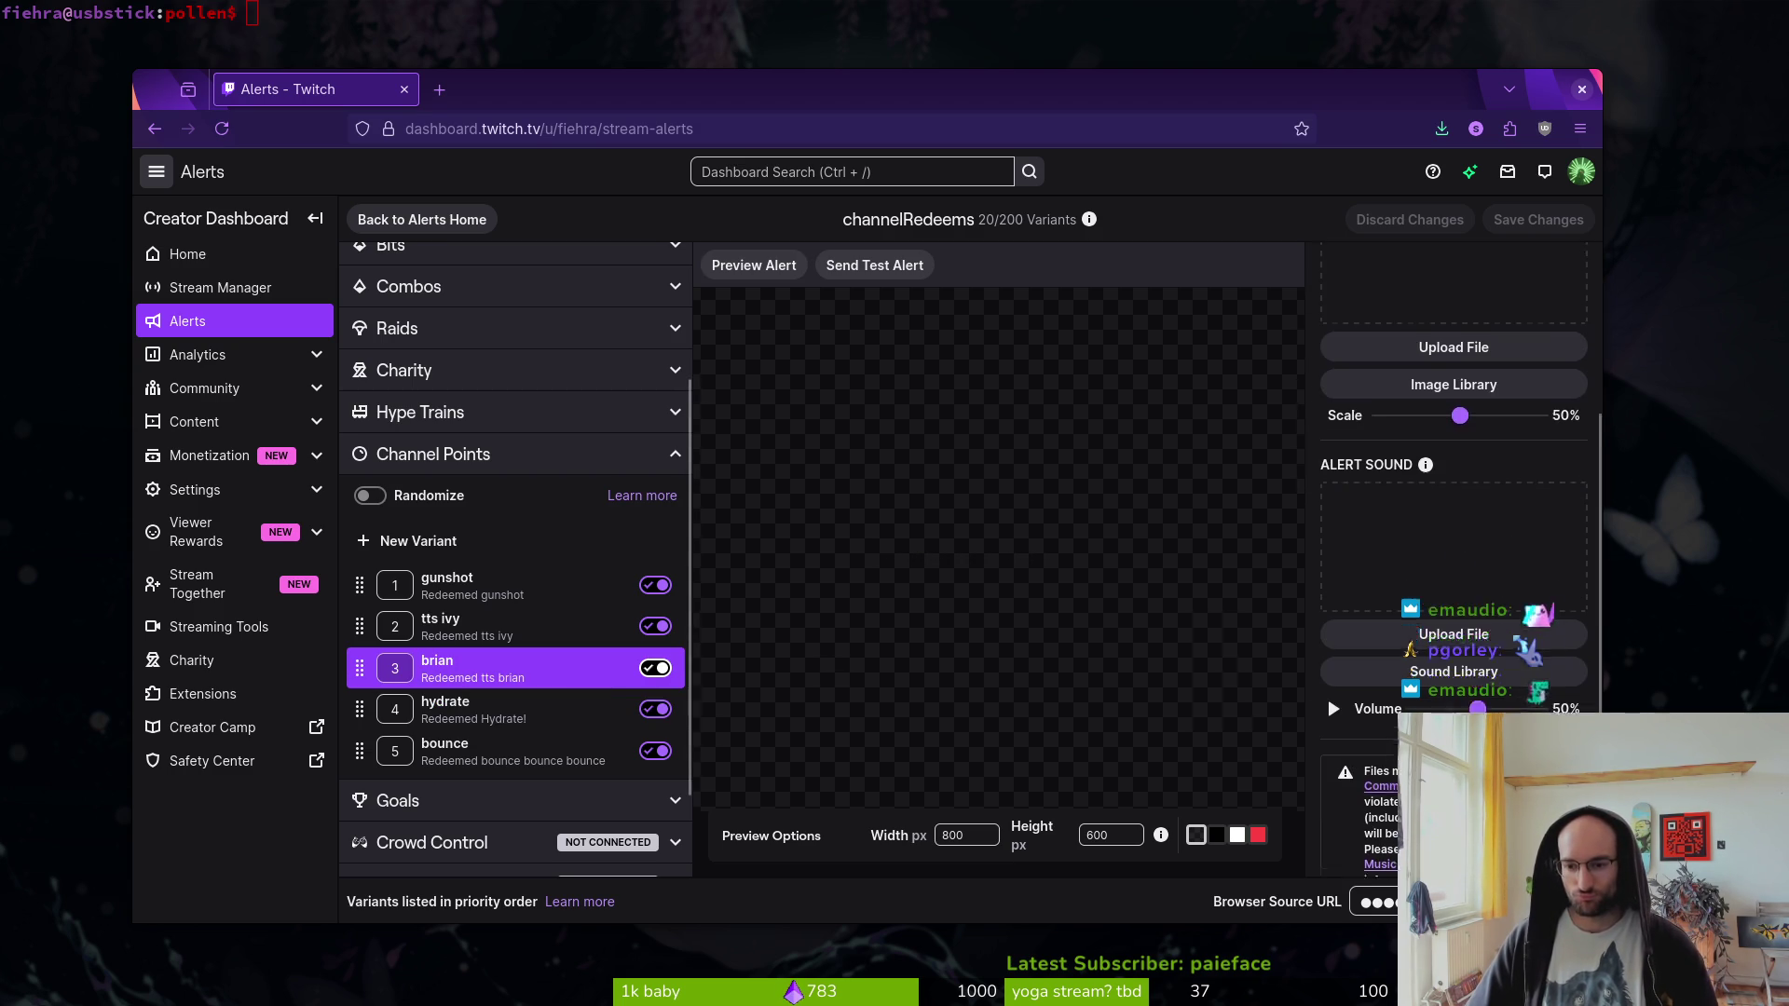
left_click(503, 587)
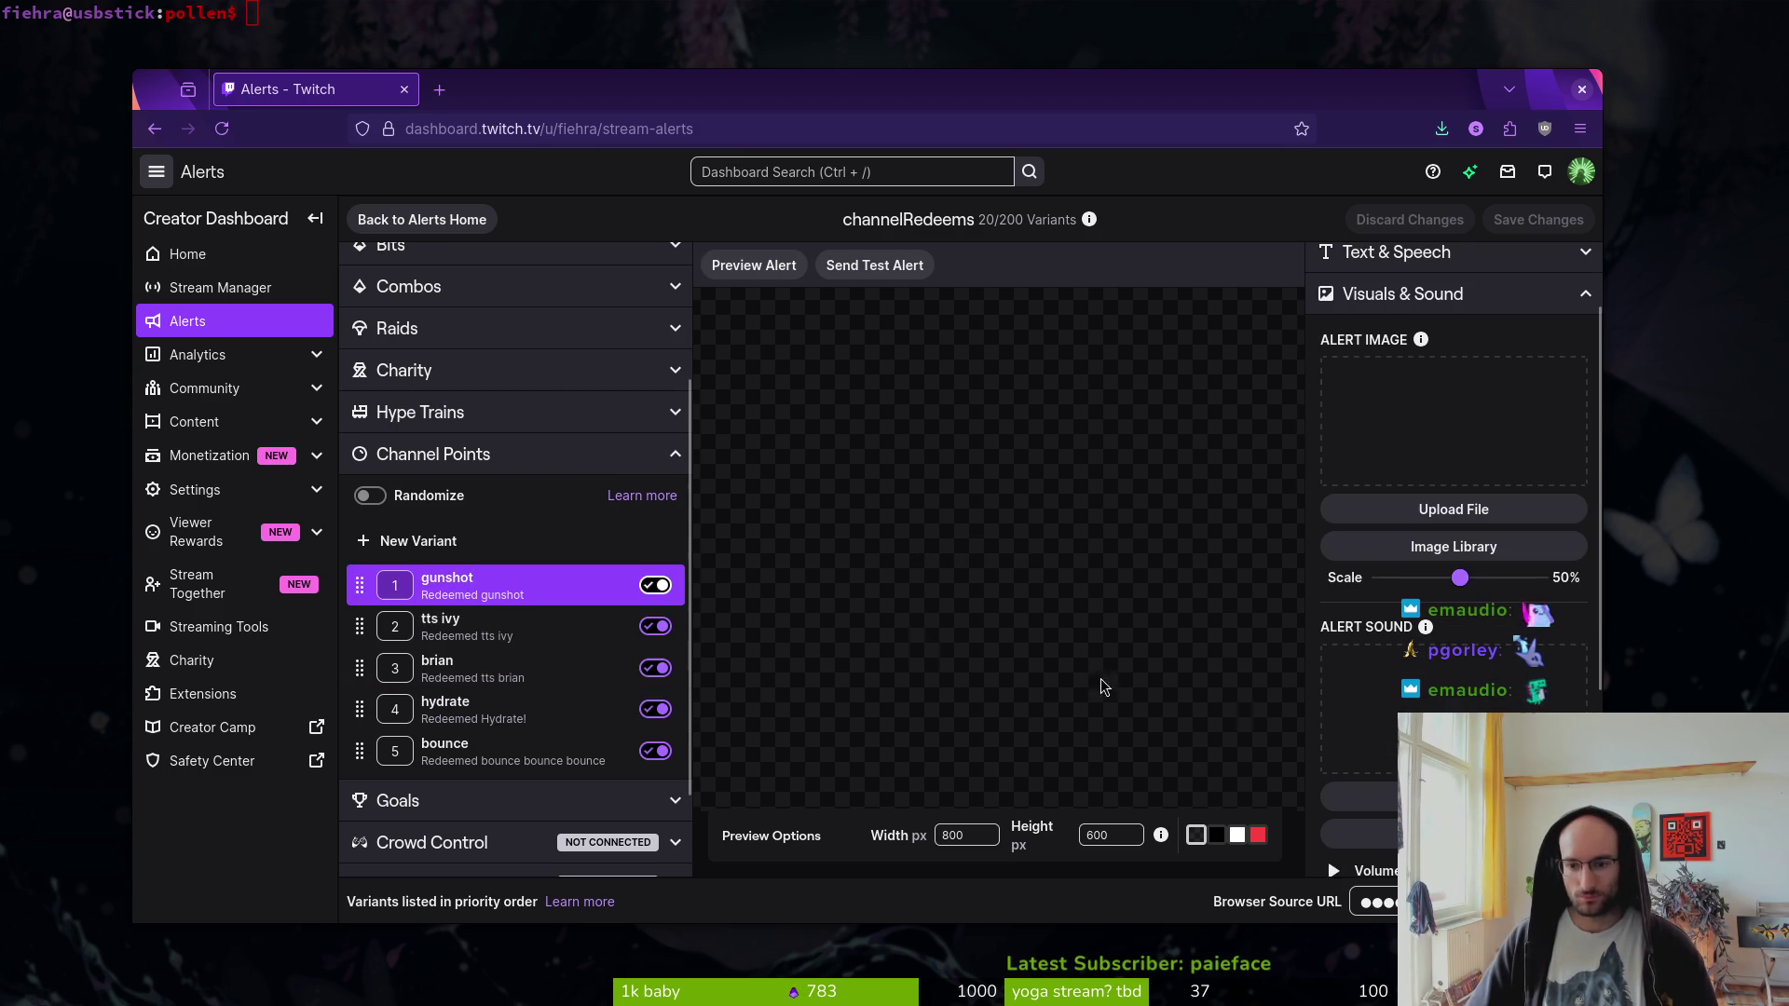
left_click(587, 750)
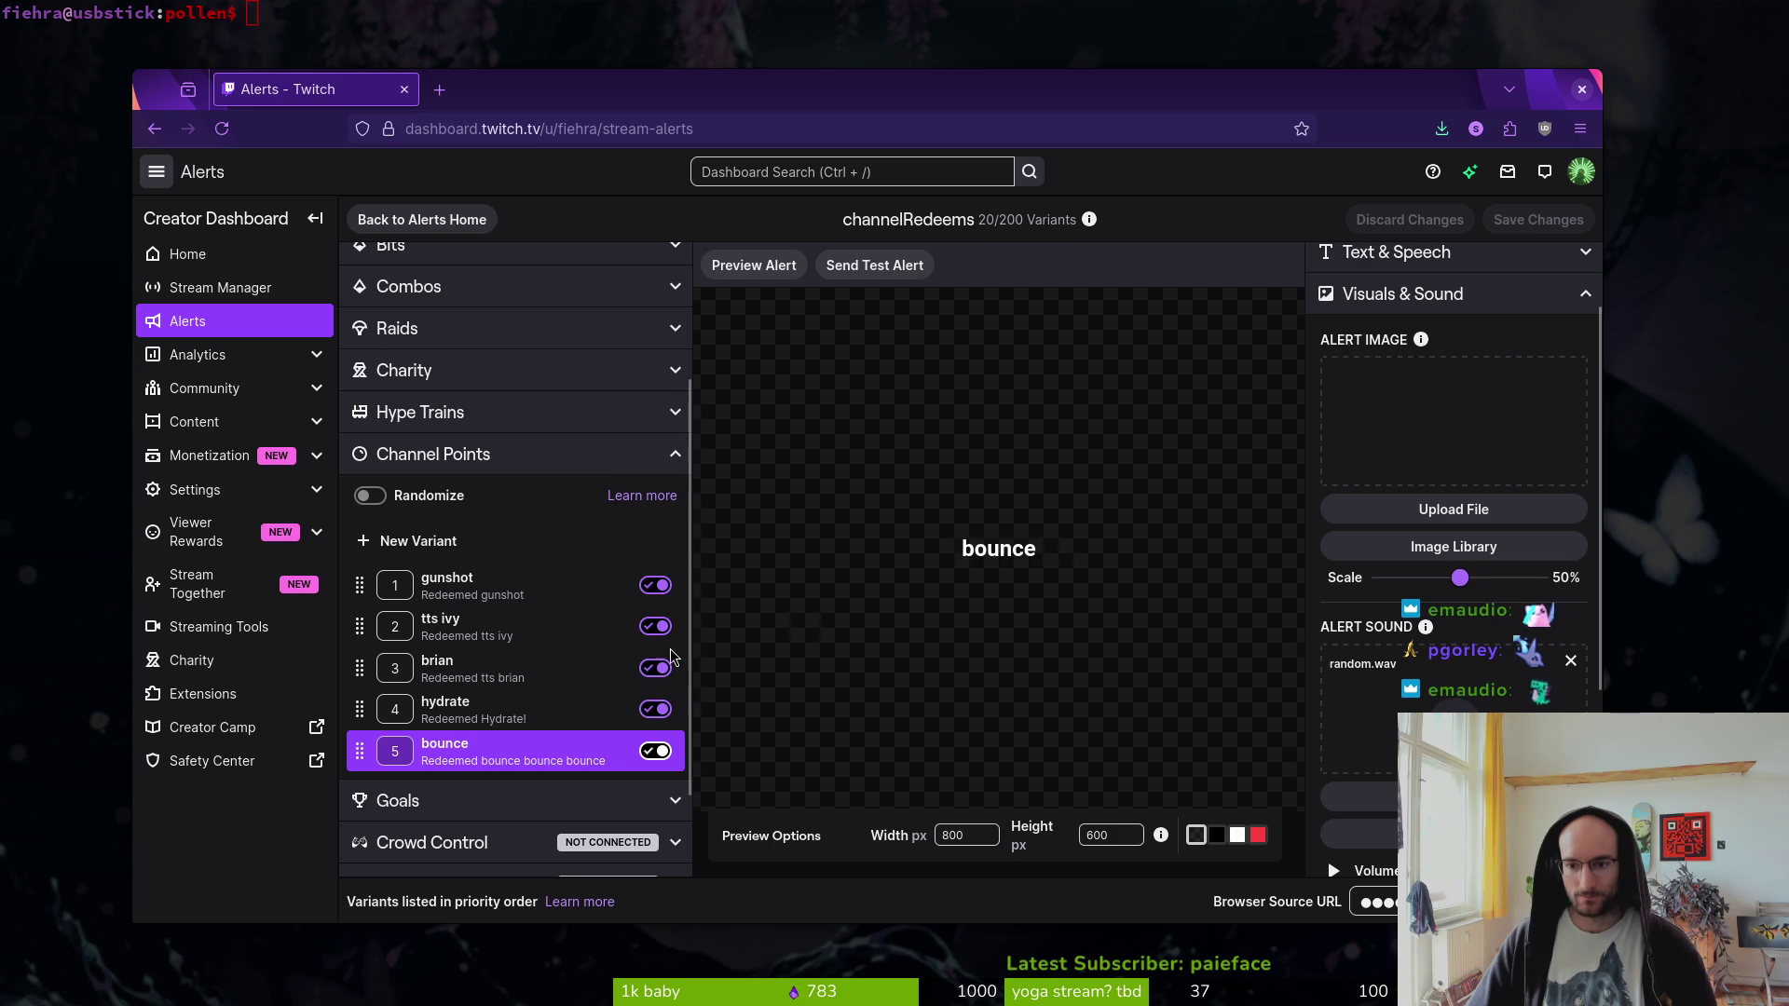
left_click(578, 675)
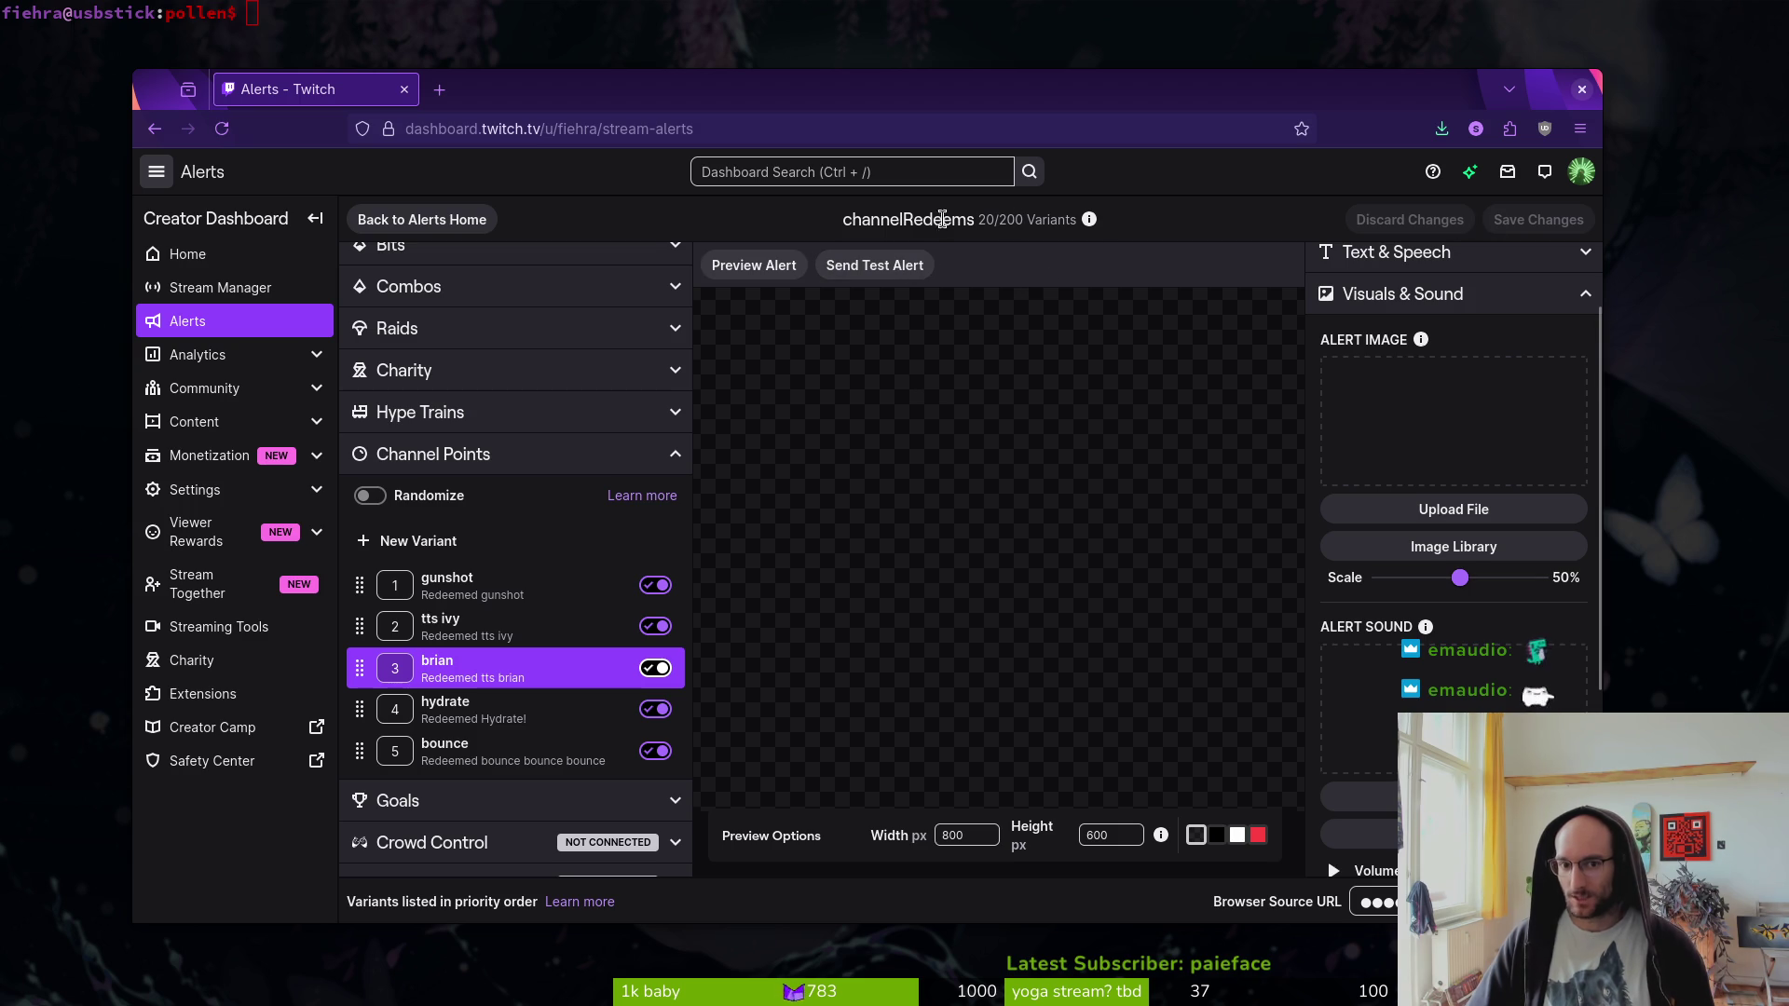
left_click(444, 219)
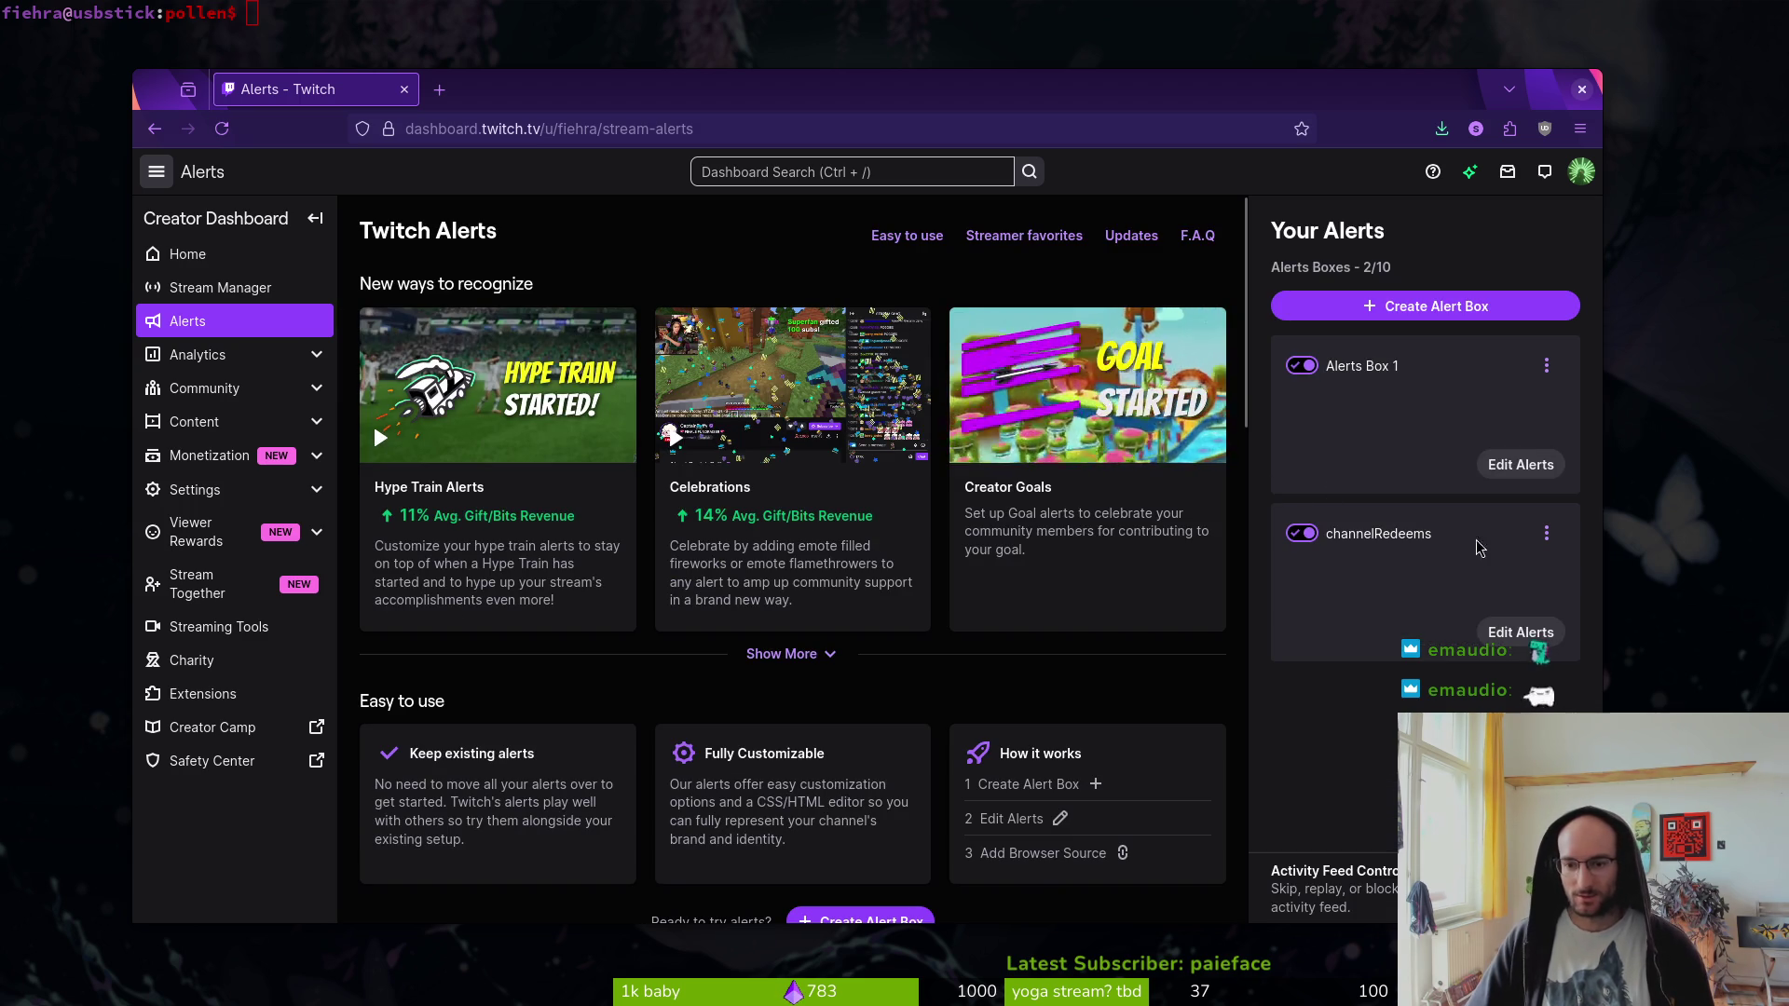
- Copy the channelRedeems alert box's browser source link from its options menu
left_click(1546, 532)
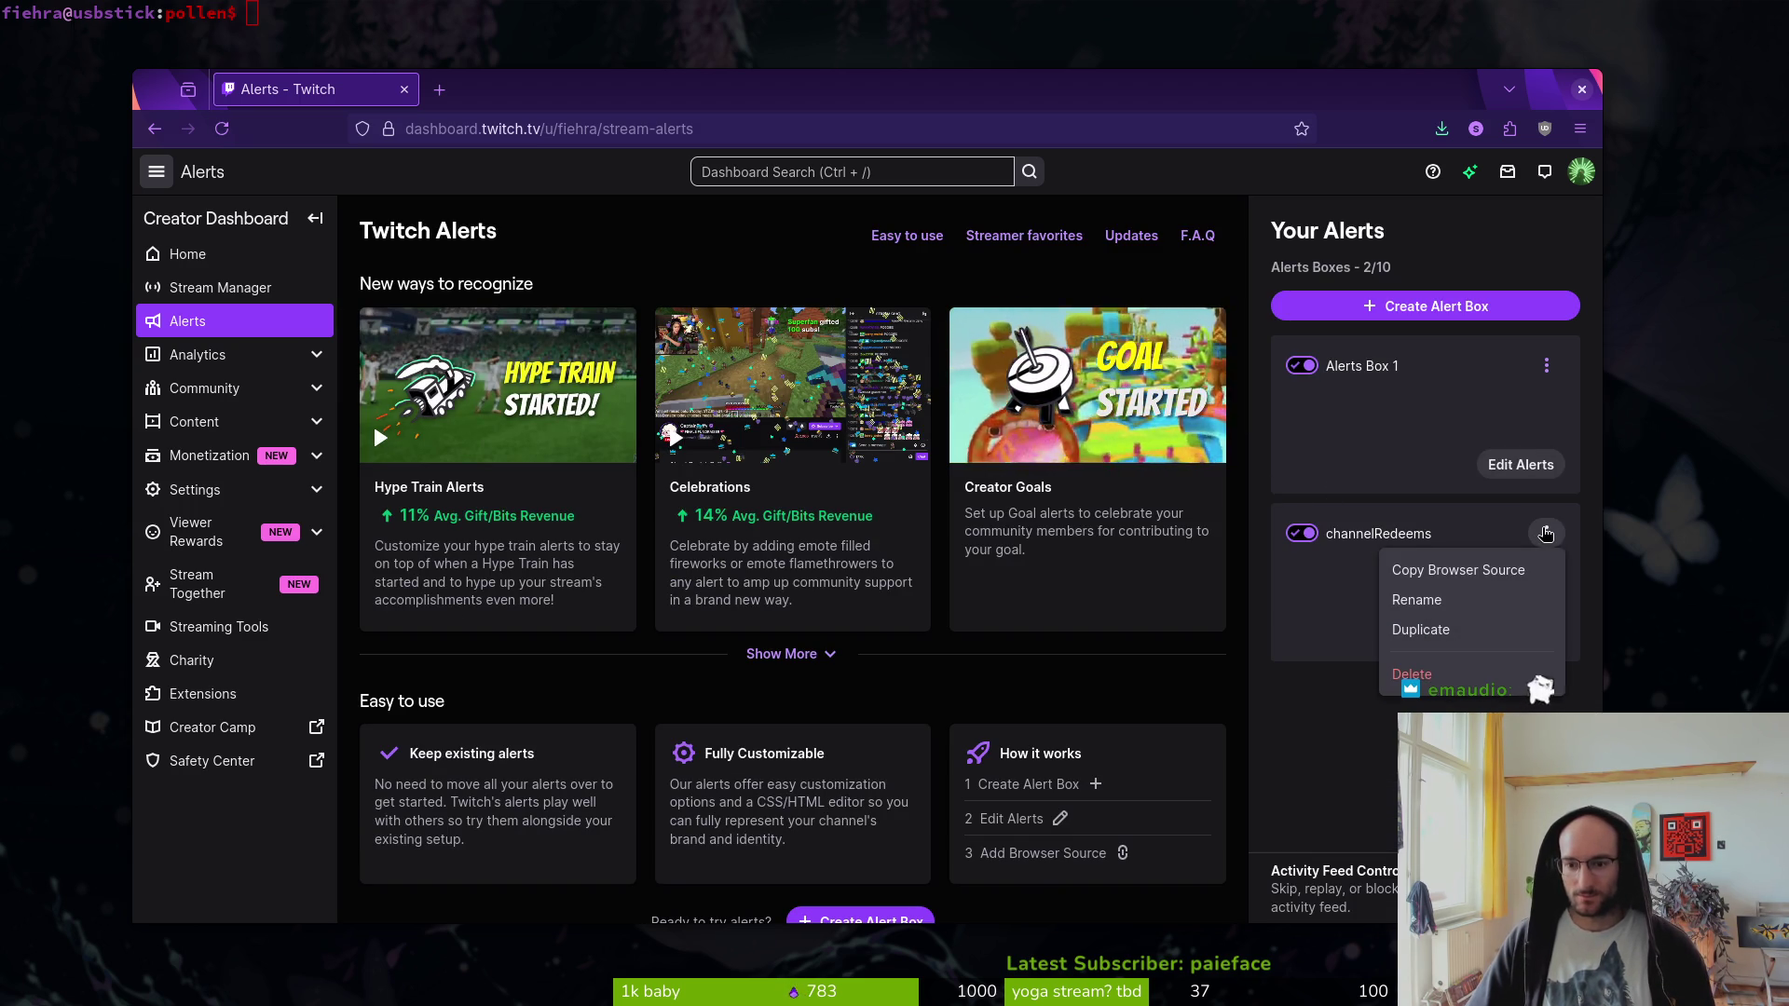
left_click(1489, 570)
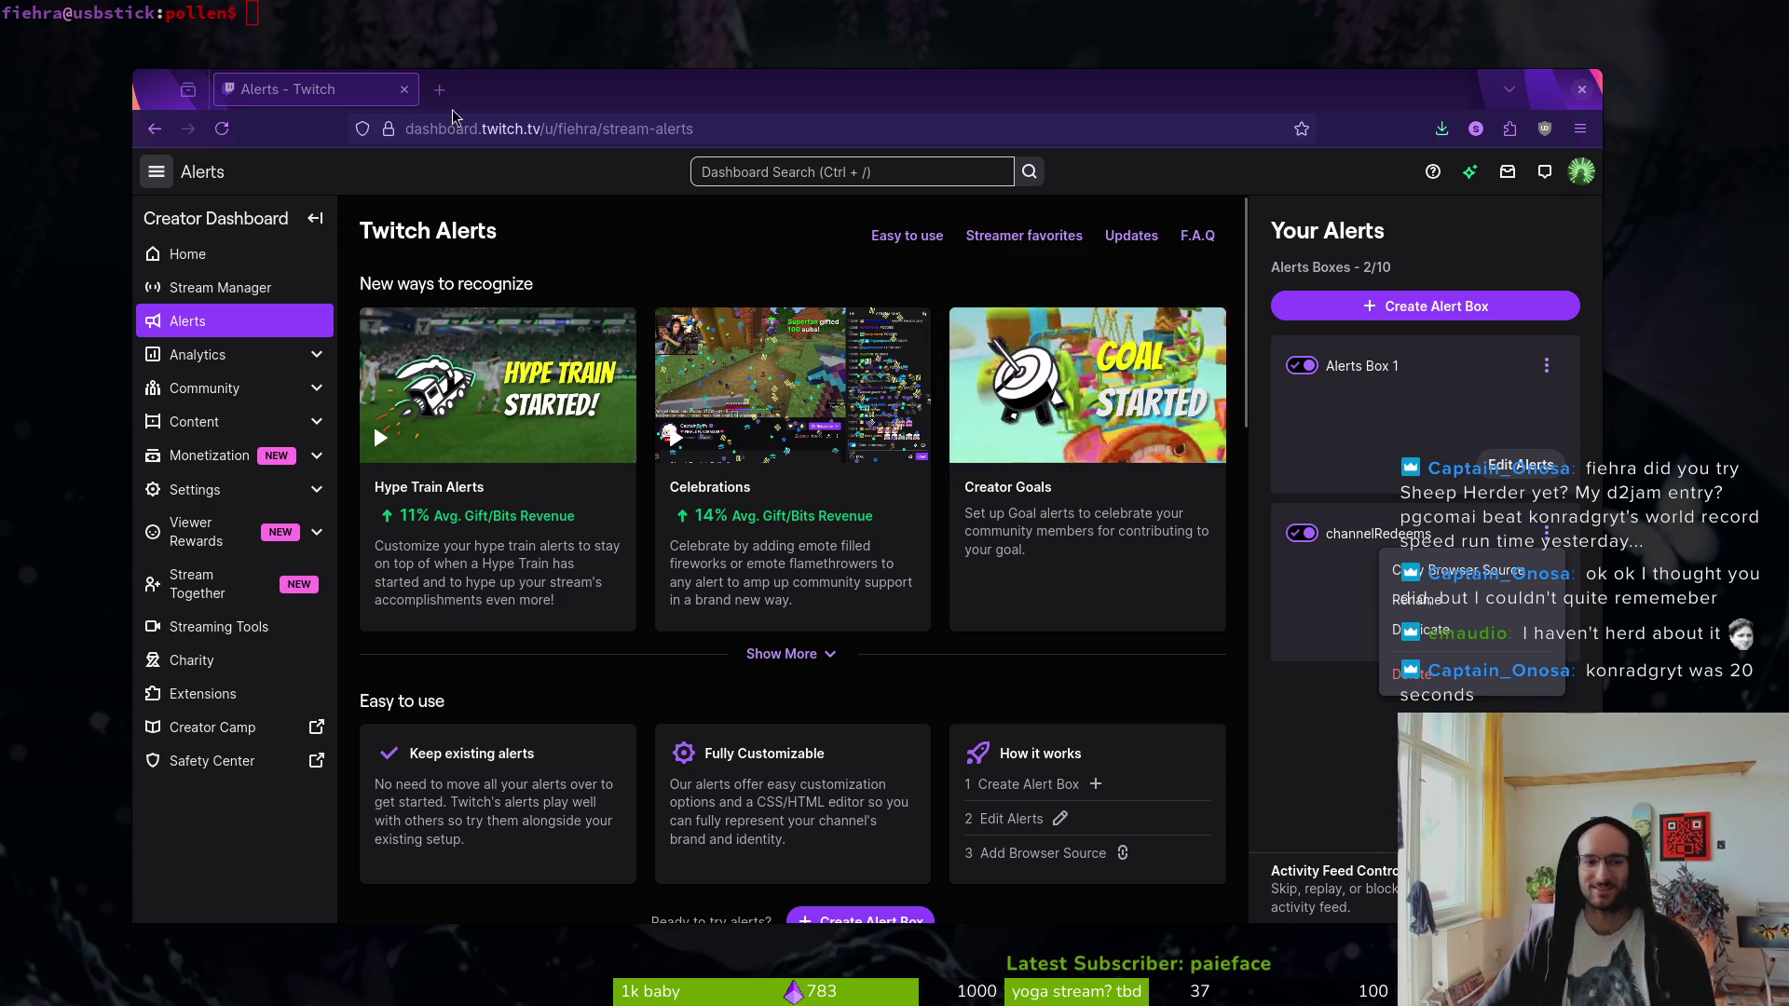
- Hide the Firefox window so the terminal in the pollen directory is showing
key("ctrl+w")
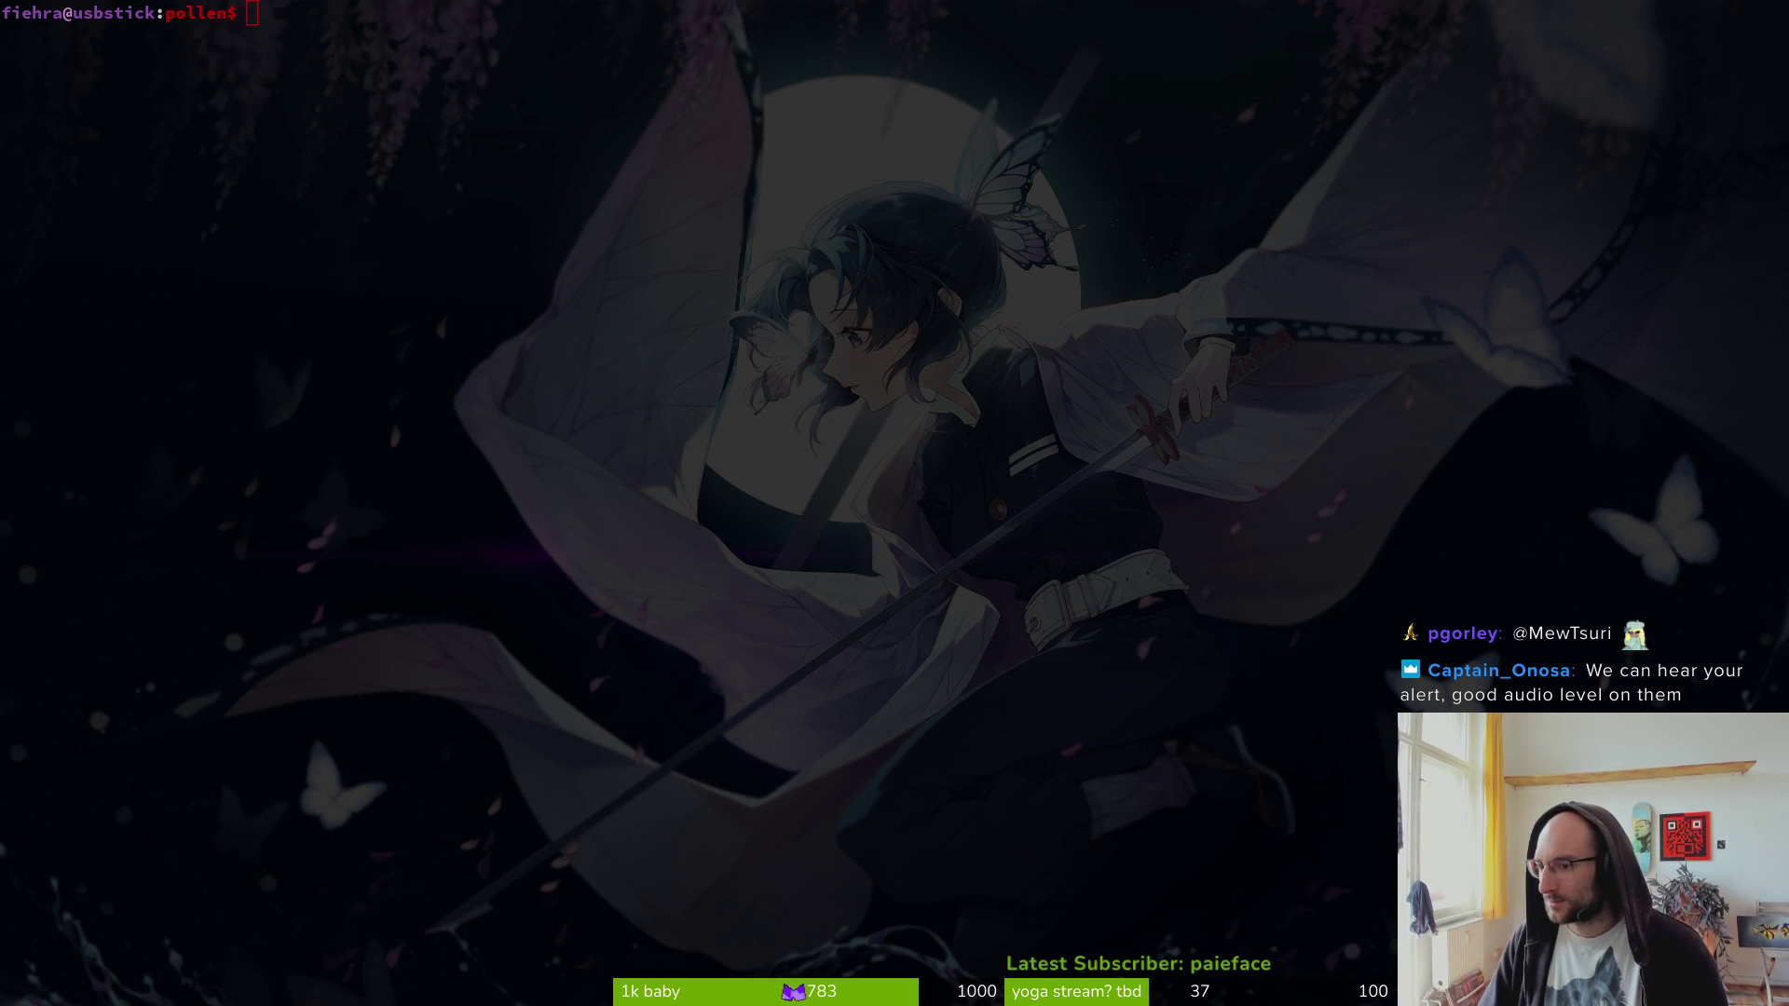
key("super+minus")
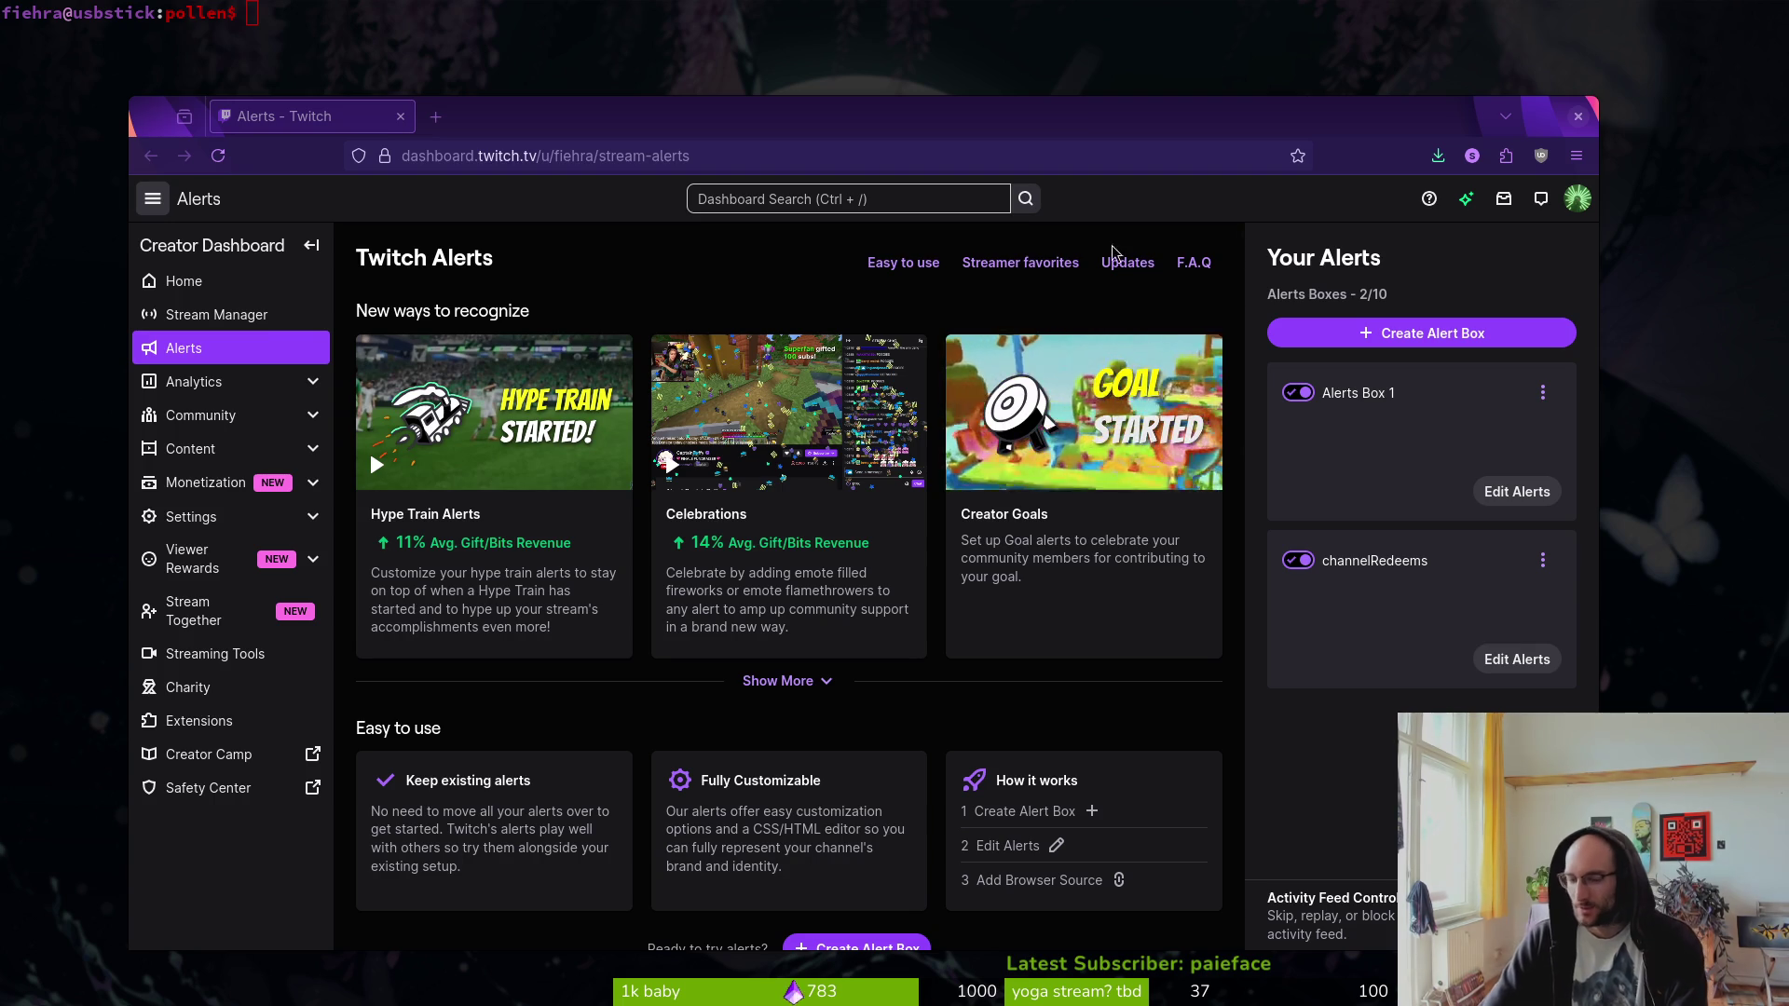
- Switch to the Godot editor, deselect in the feedback scene, and bring up the drop-down terminal
key("super+minus")
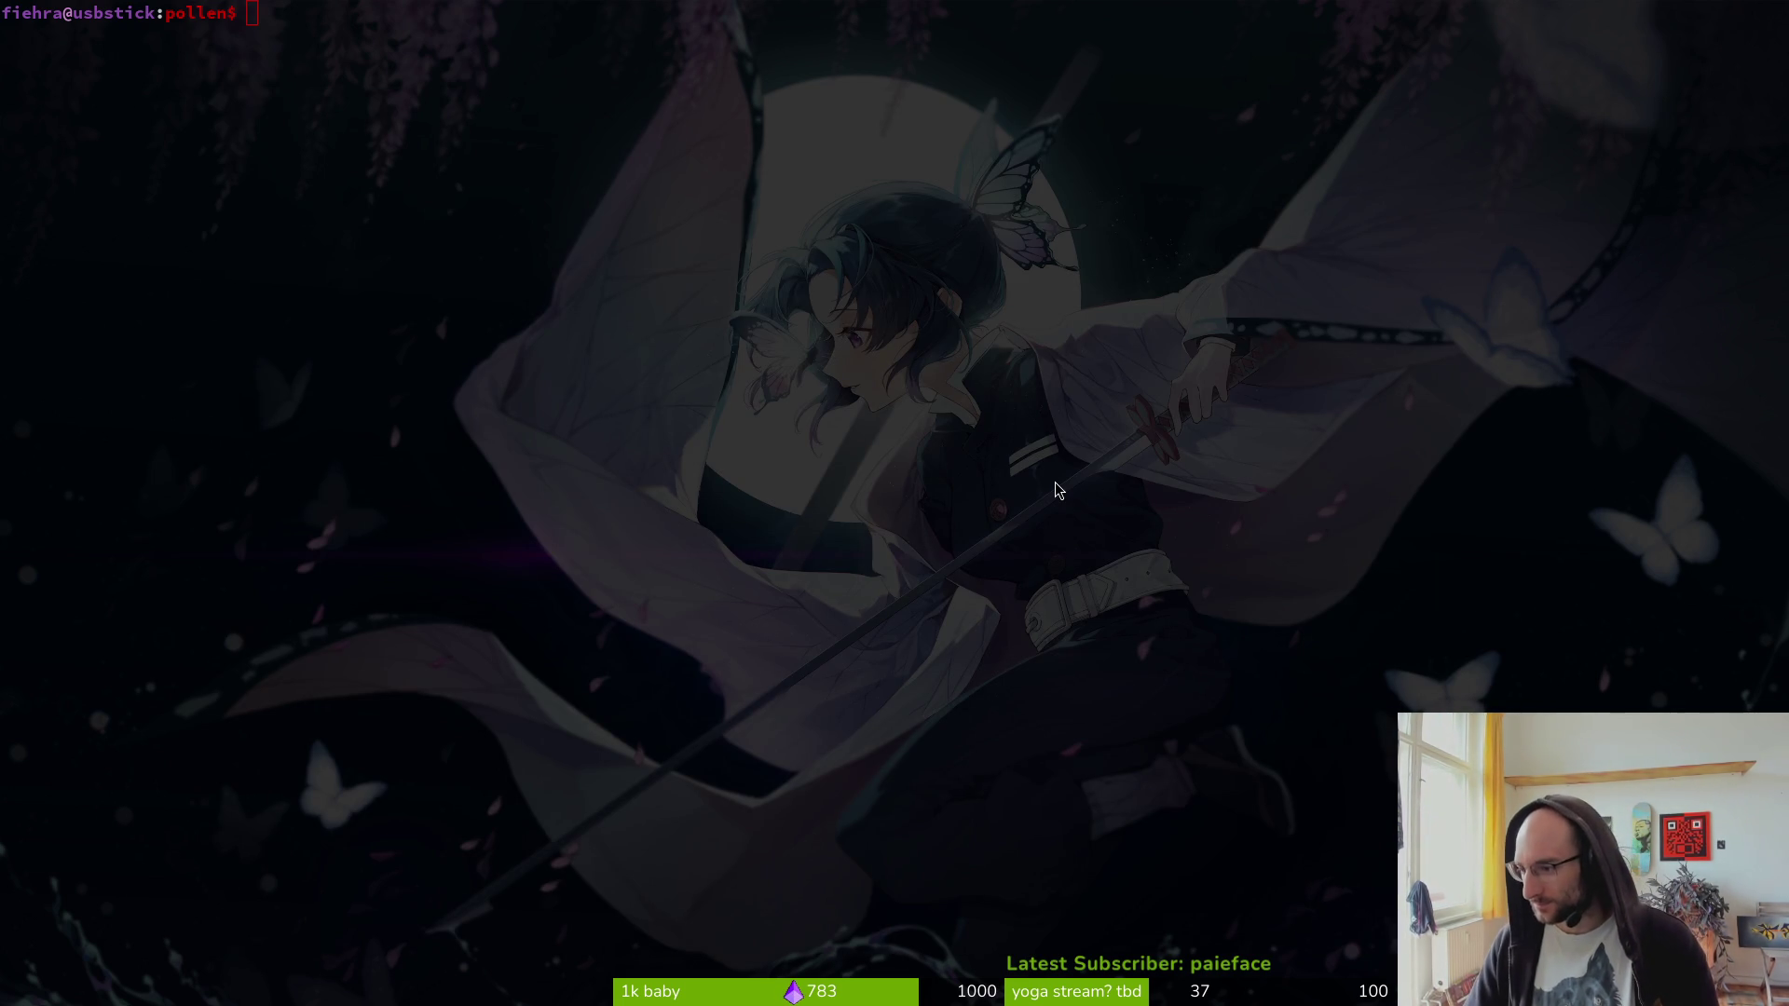
key("super+2")
left_click(156, 445)
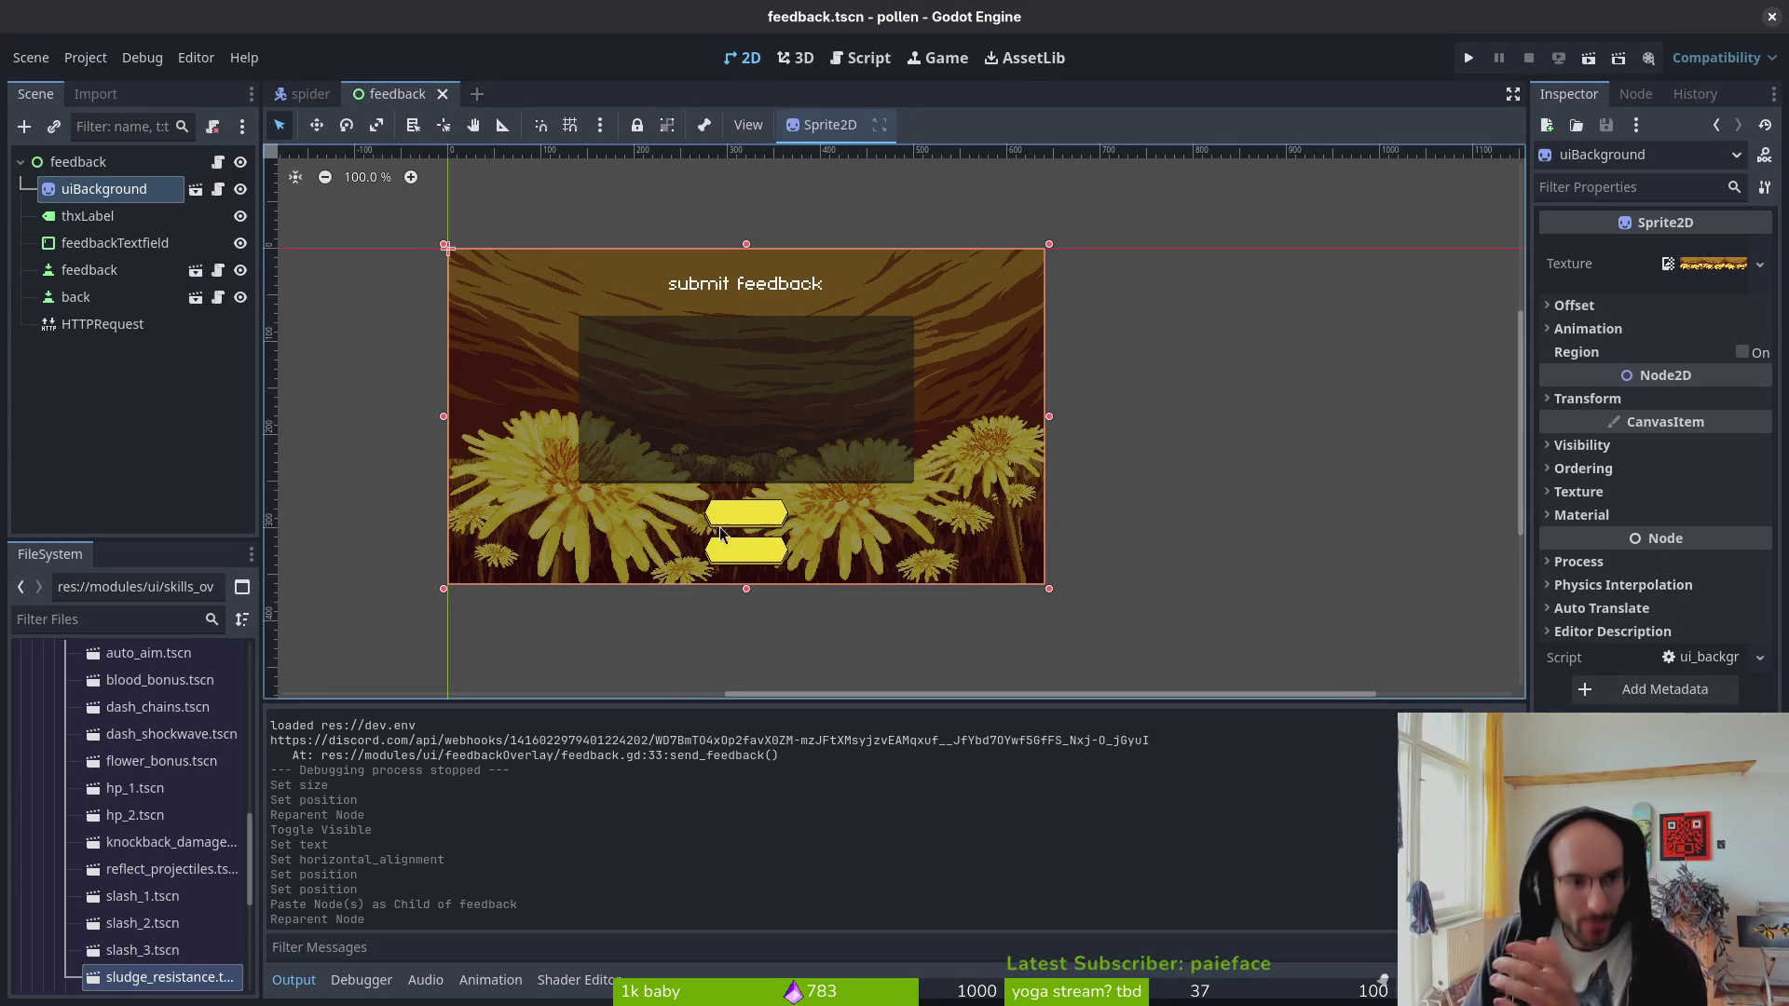
scroll(699, 532, "left", 2)
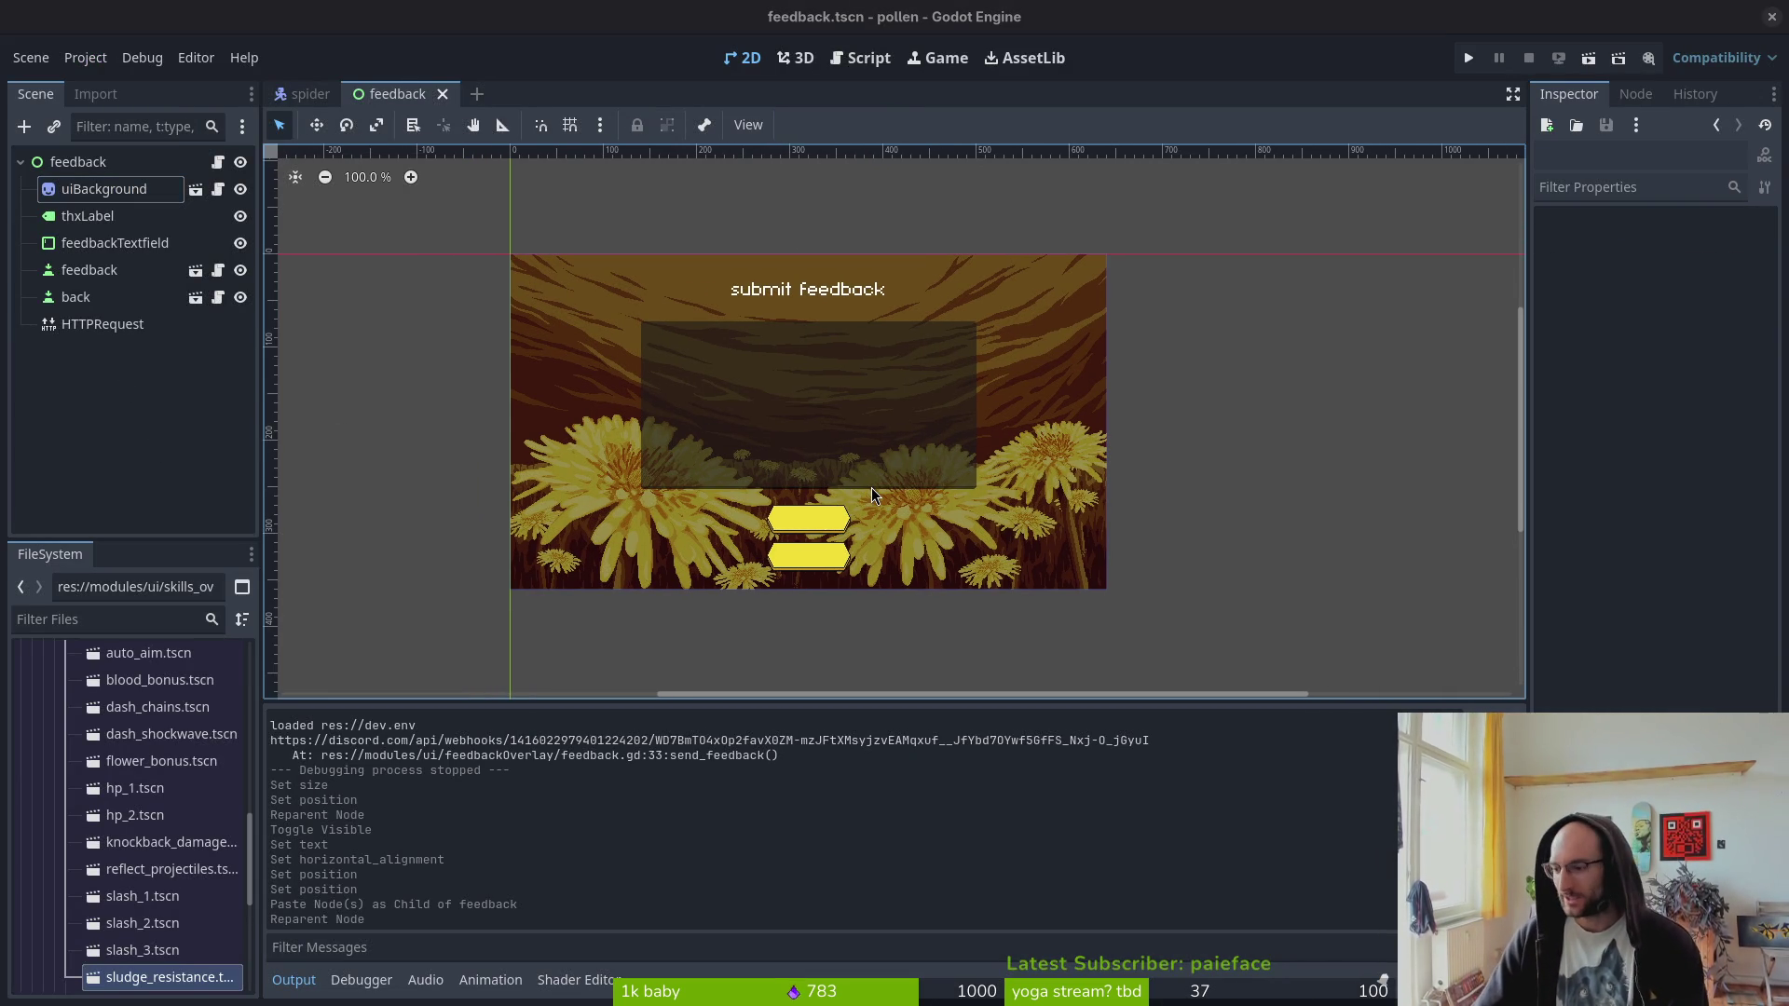
key("super+1")
- Open the repository in tig and browse the changed files
type("ti")
key("Return")
type("tig")
key("Return")
key("Return")
key("Down")
key("Down")
key("Return")
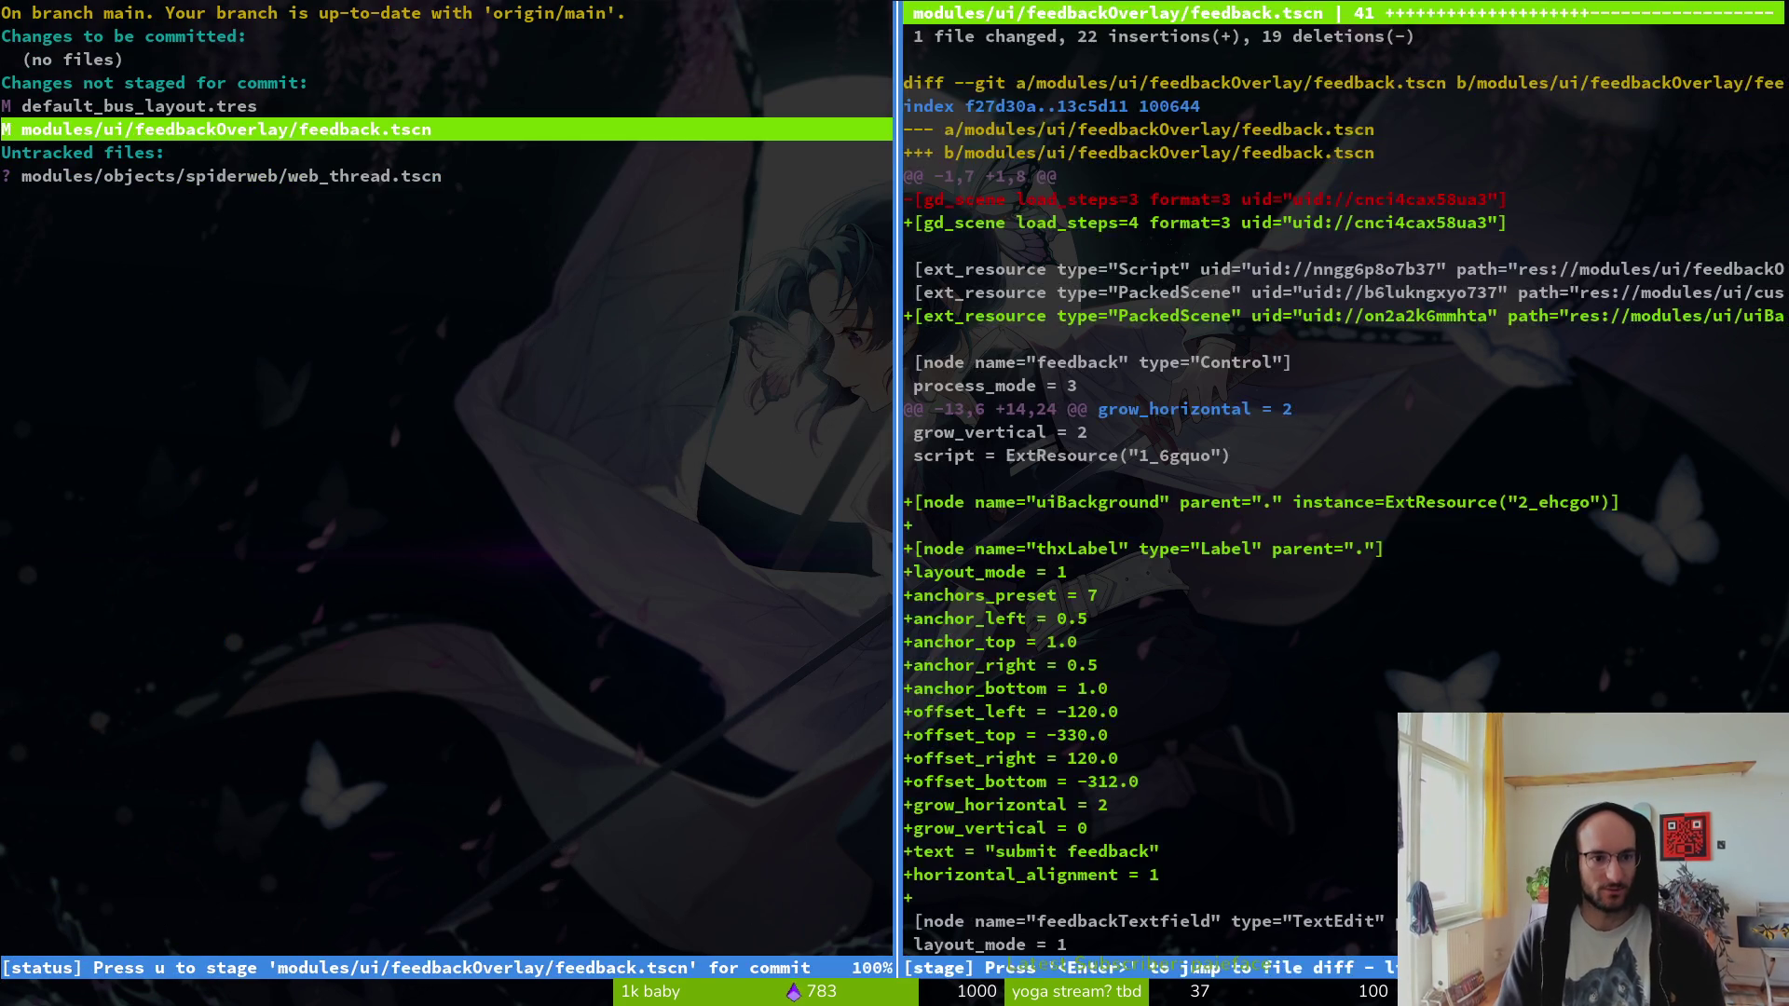
key("Down")
key("Down")
- Stage feedback.tscn in tig status, then hide the terminal and launch the game
type("Qtig status")
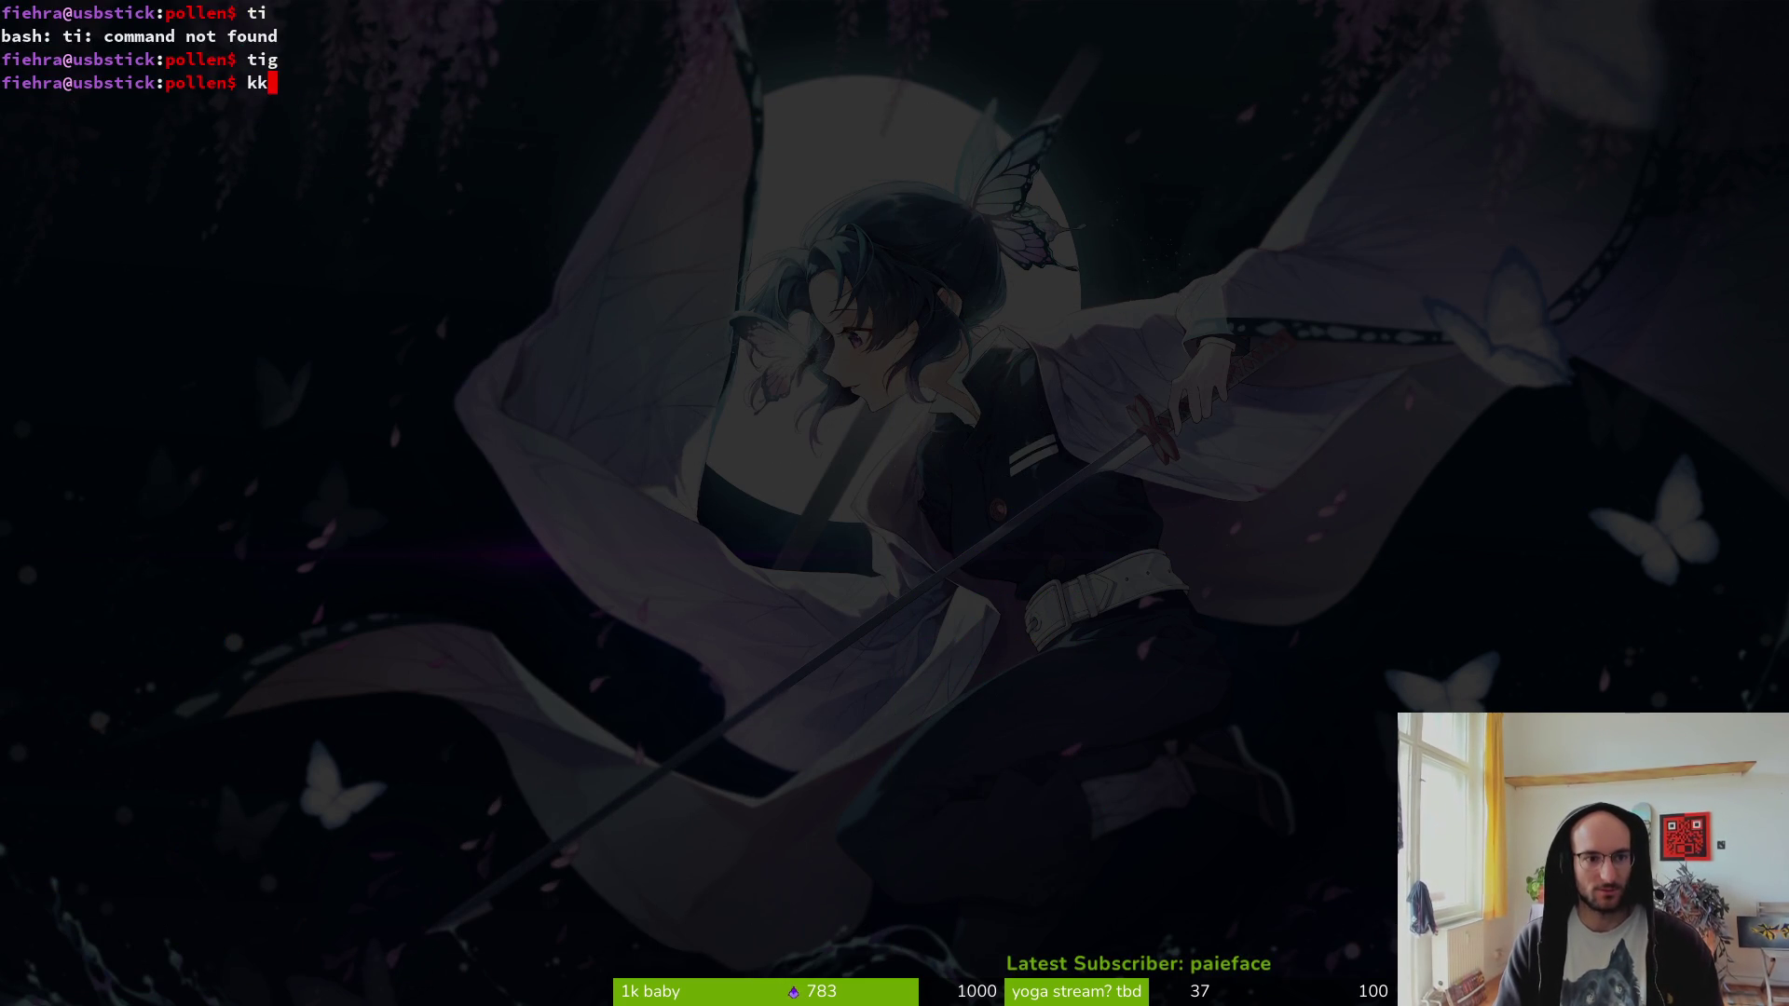
key("Return")
key("Down")
key("Down")
key("Return")
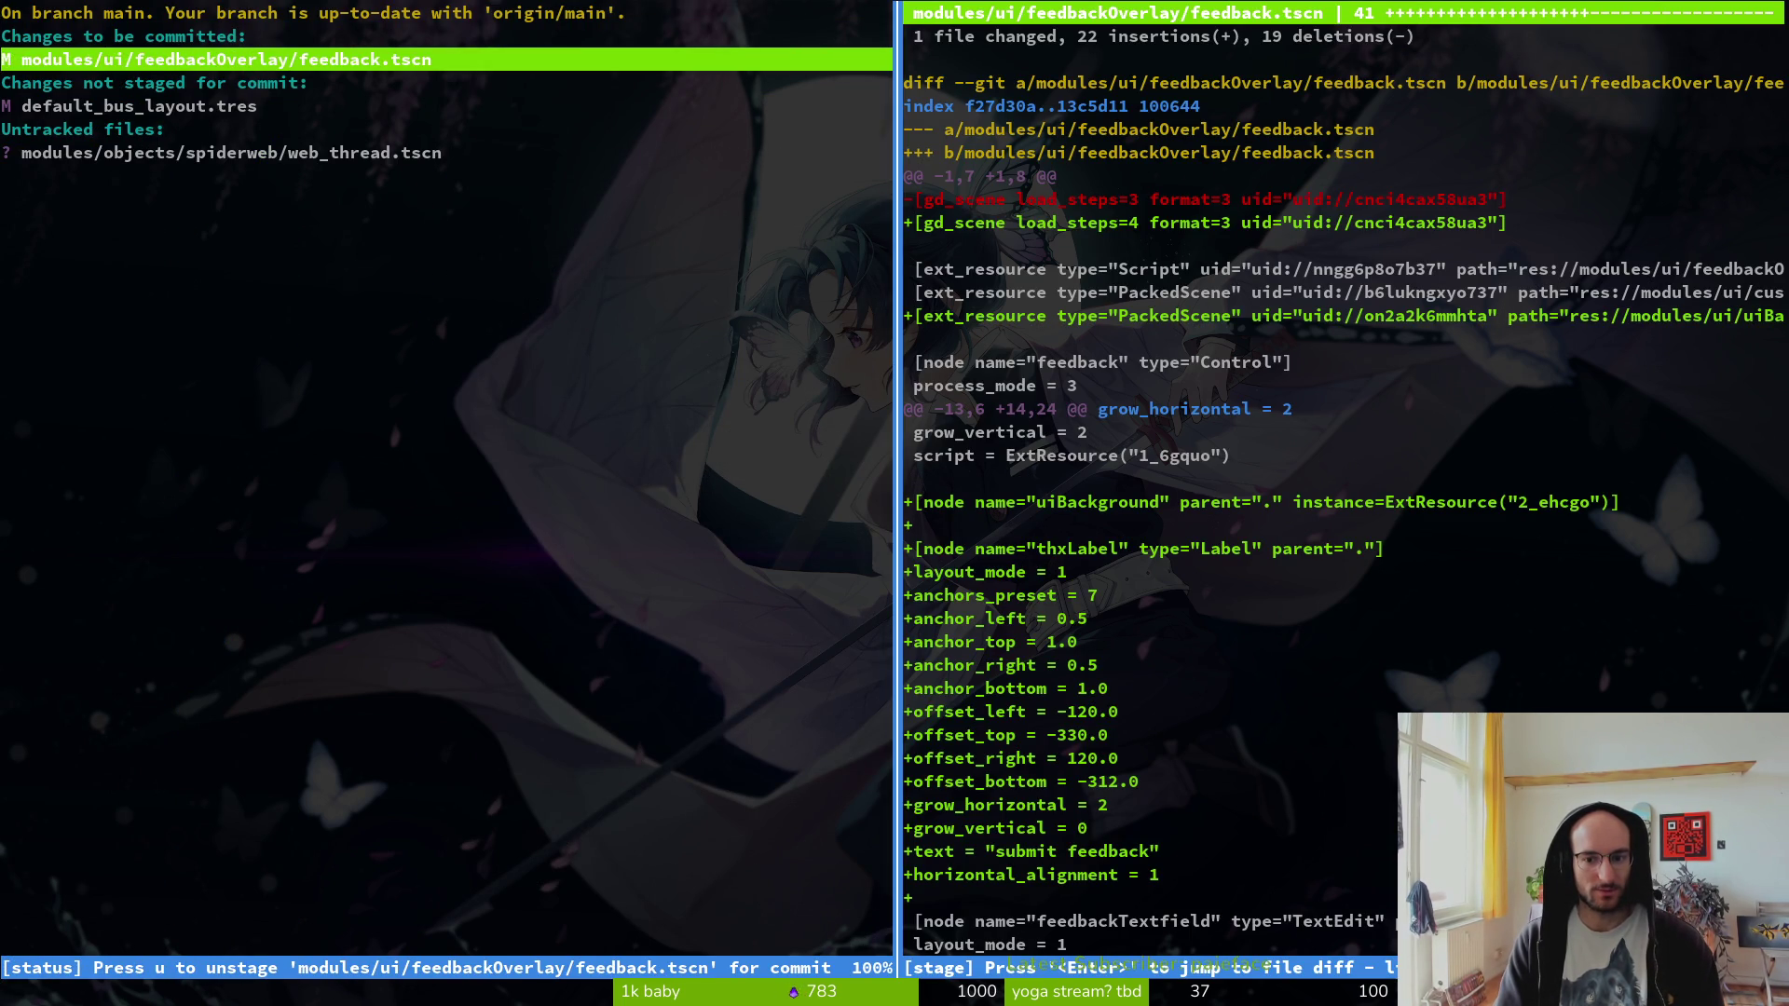
key("Q")
key("F12")
key("F5")
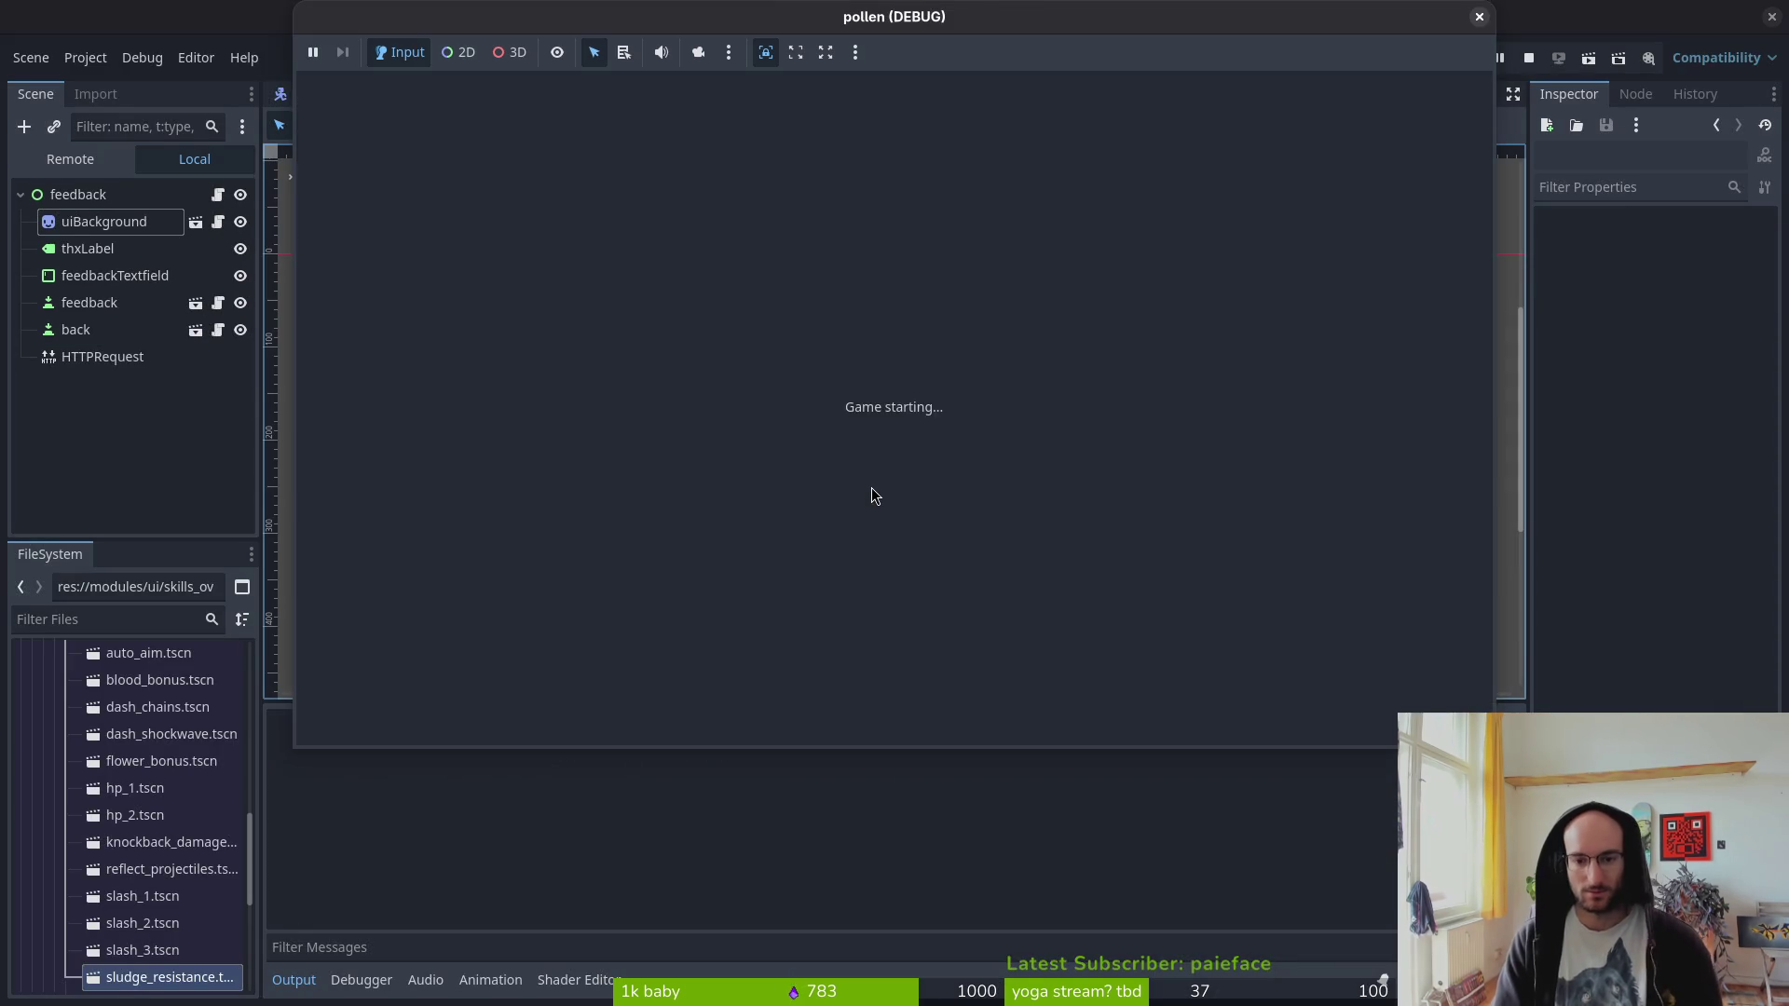
- Start the game from its menu, then close the test run and return to the terminal
key("Return")
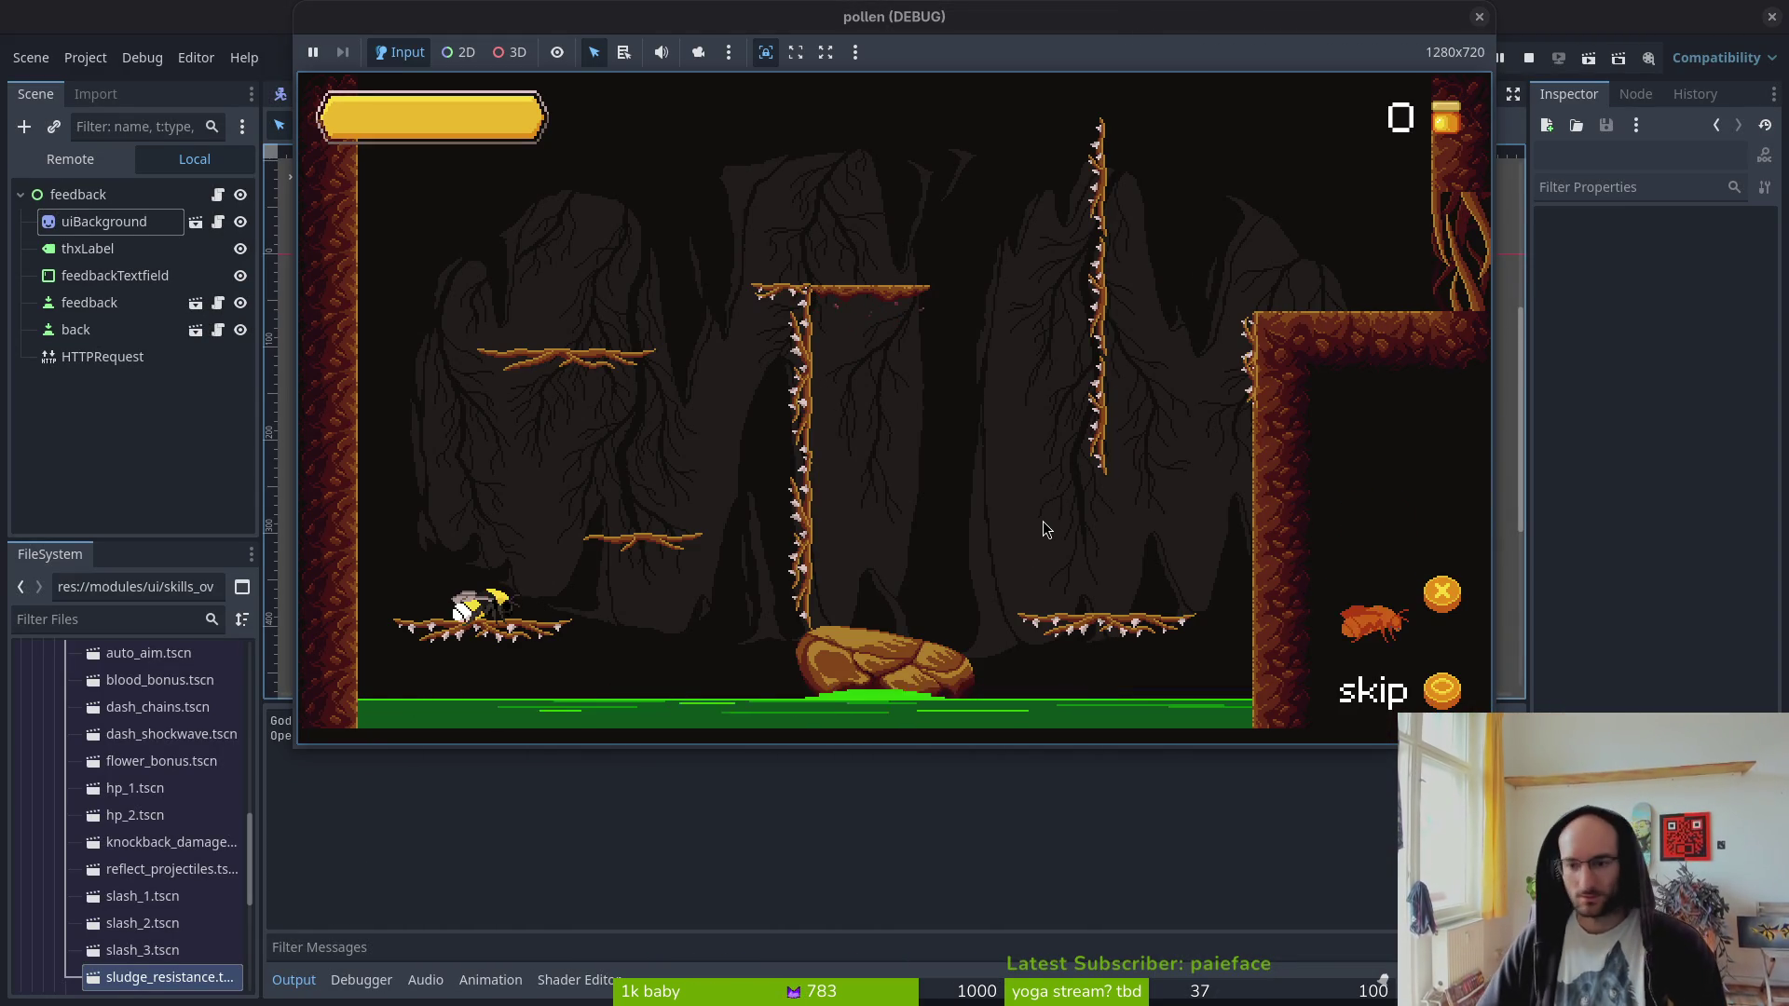
left_click(1479, 17)
key("F12")
- Review the changes in tig's status view, then begin typing a git commit command
type("tig")
key("Return")
type("qgit commit -m\" added thnx label and improved feedback")
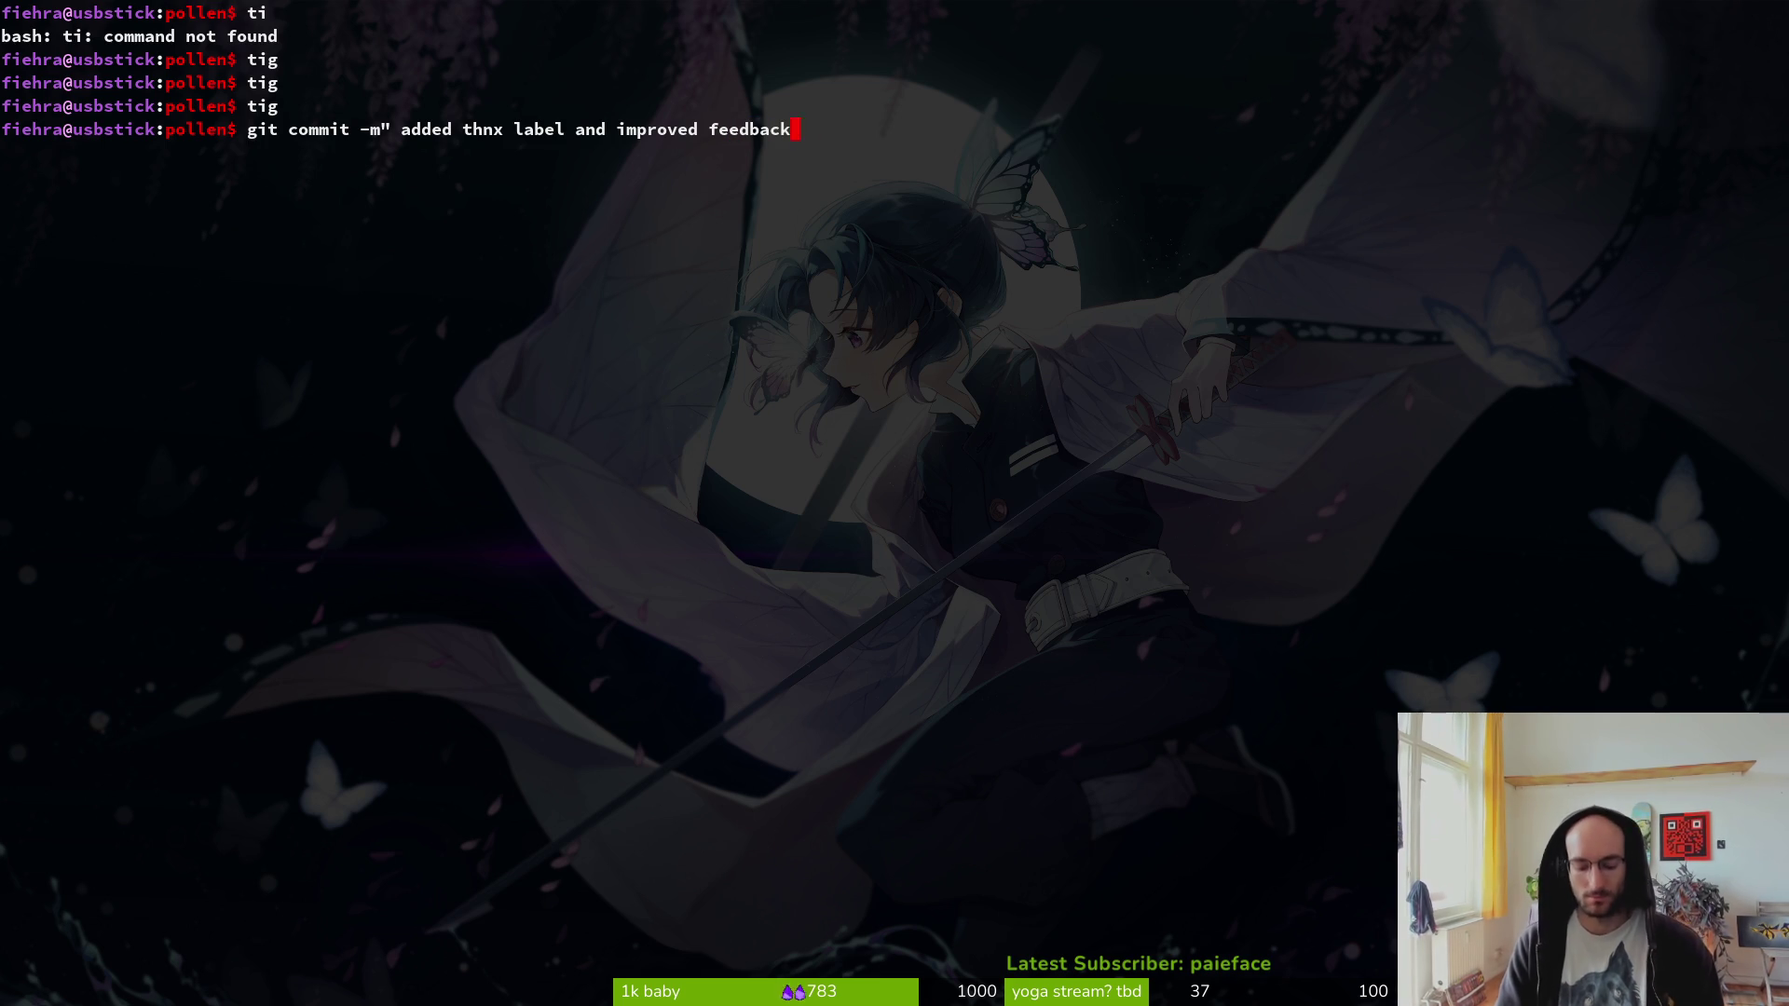
- Push the 'added thnx label and improved feedback layout' commit to main with git push
type("git push")
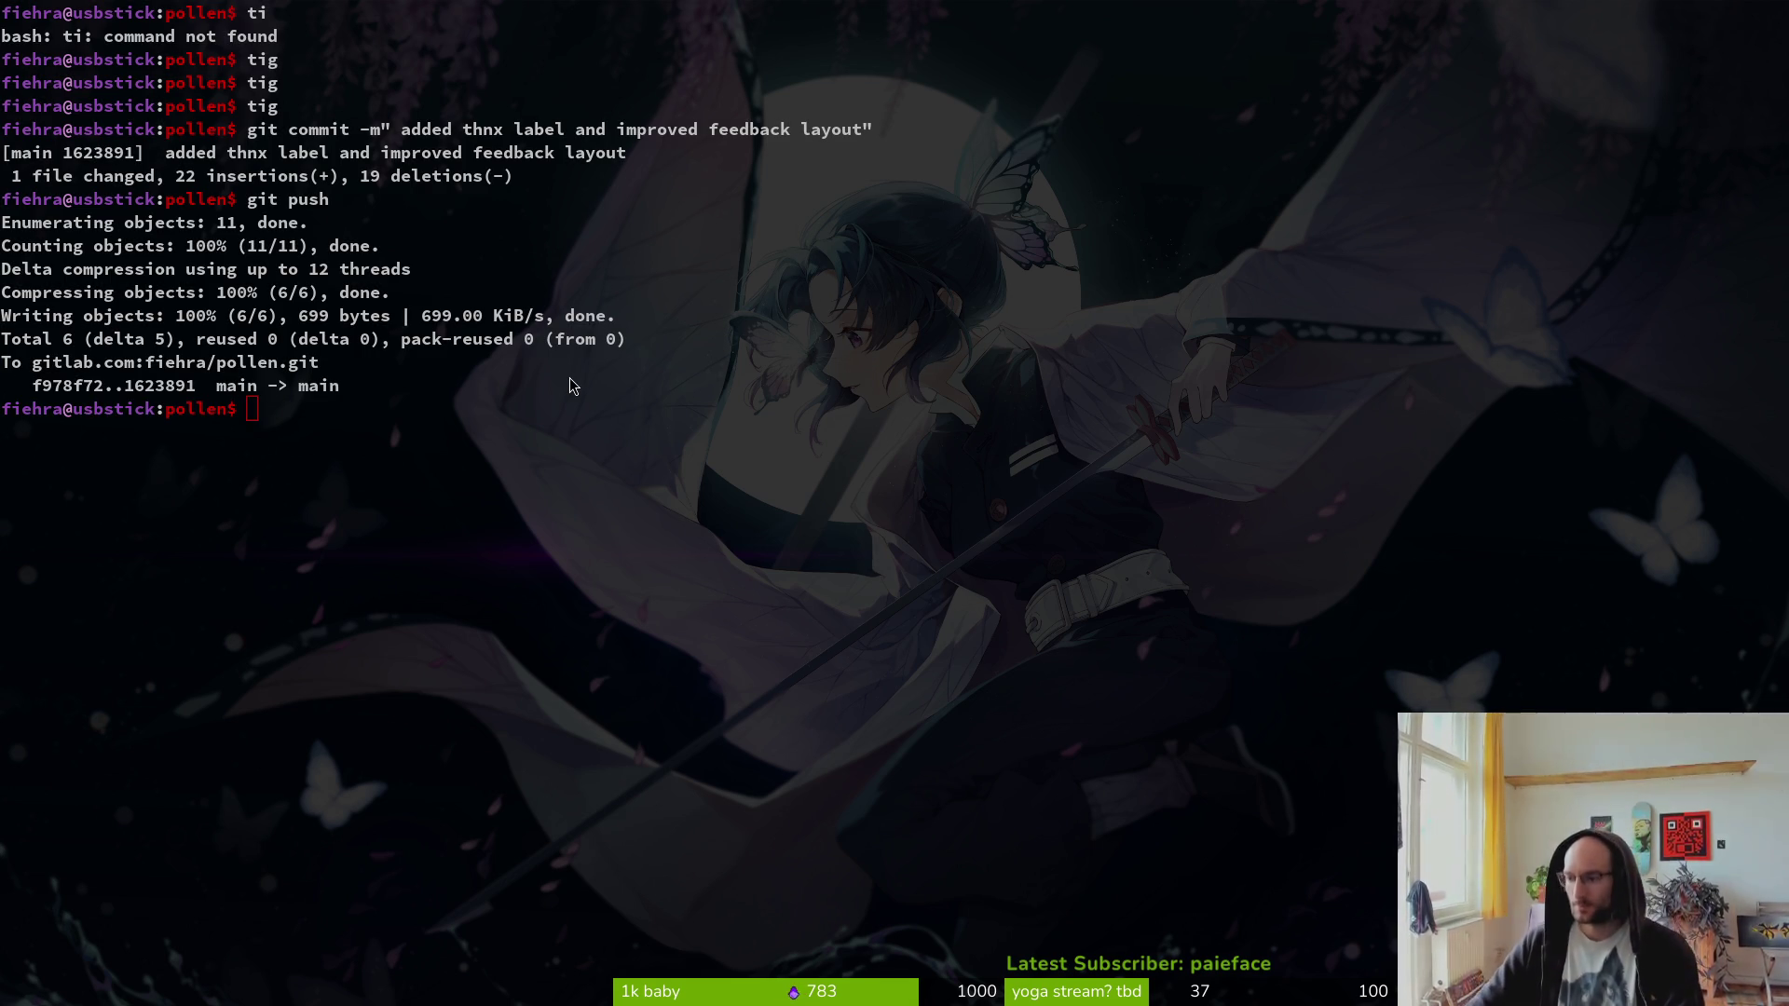
key("alt+Tab")
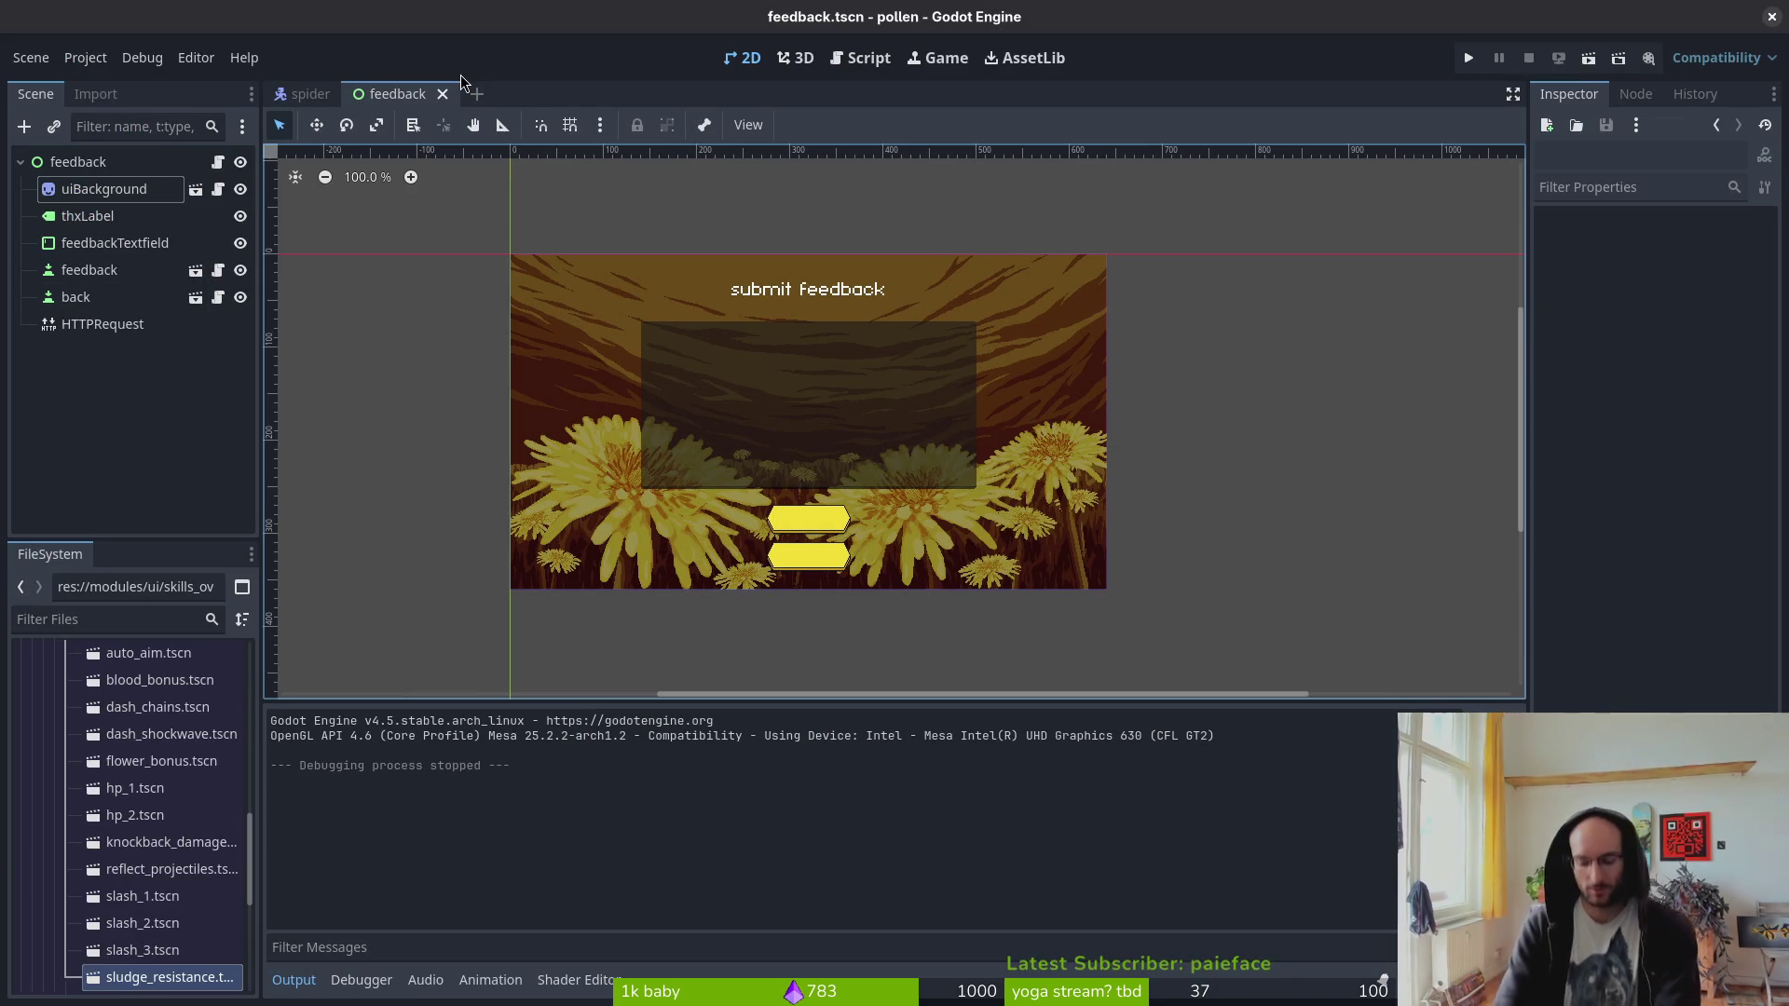
- Open the tutorial_2 scene via quick file search
key("alt+shift+o")
type("tuto2")
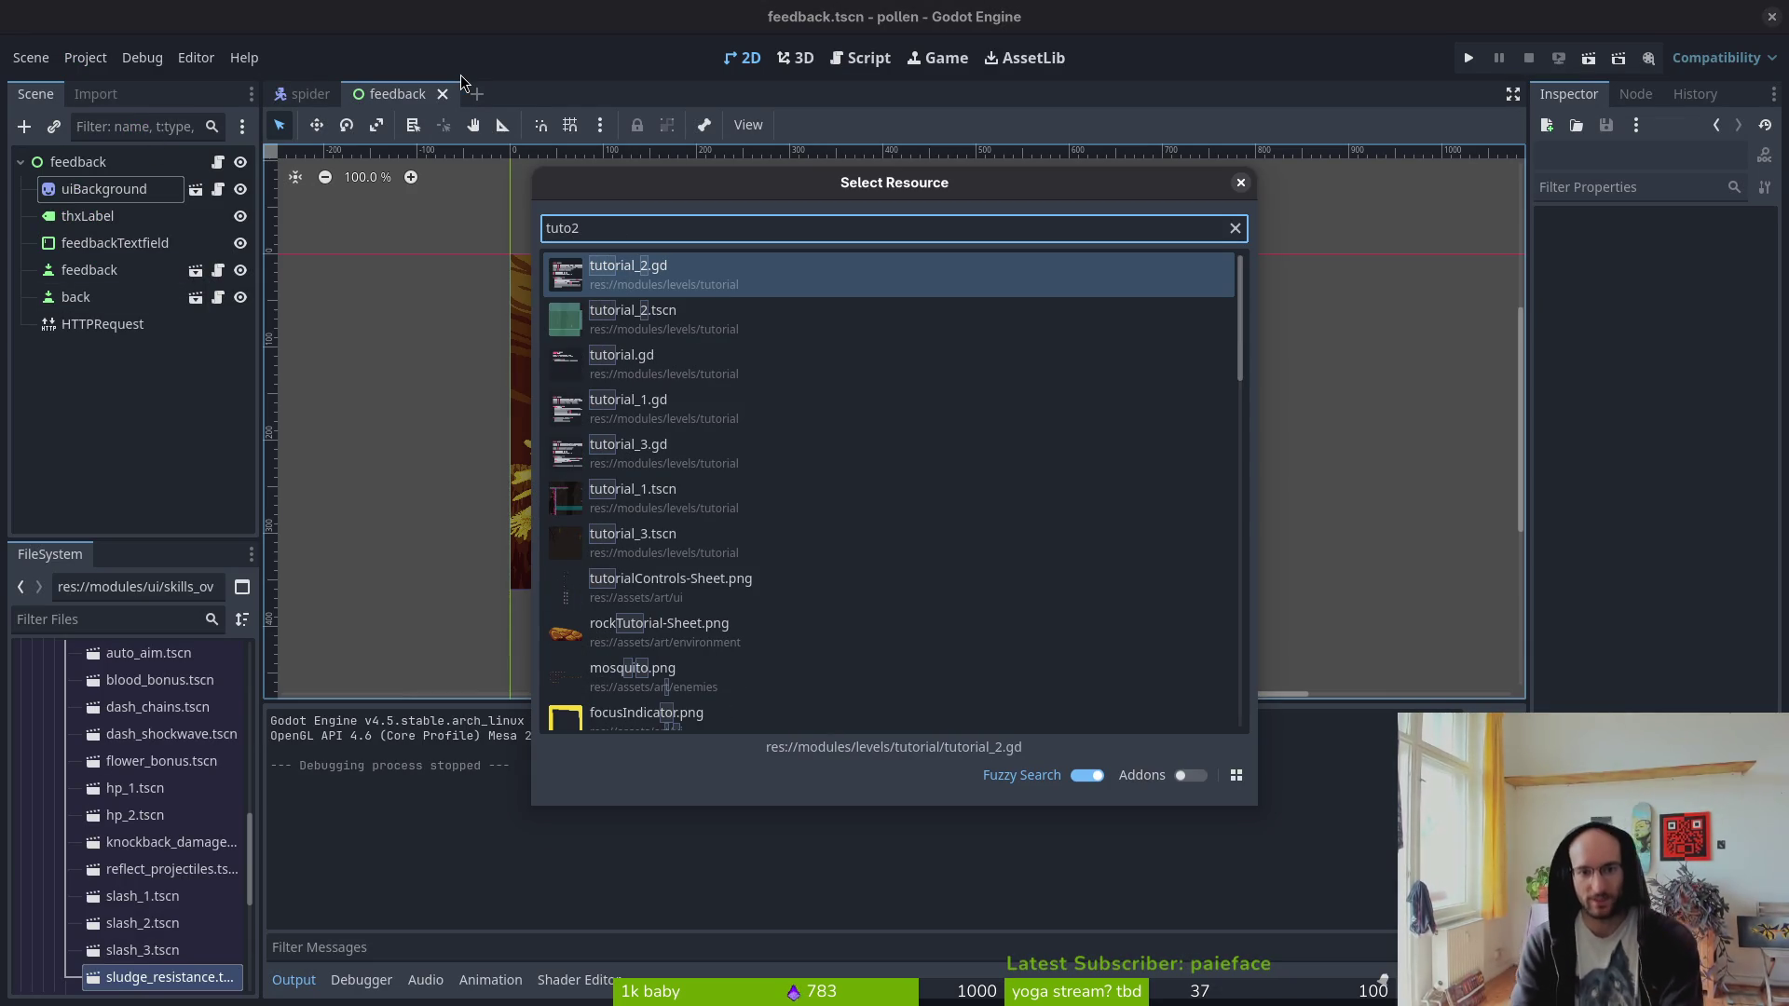
type("tscn")
key("Return")
key("ctrl+s")
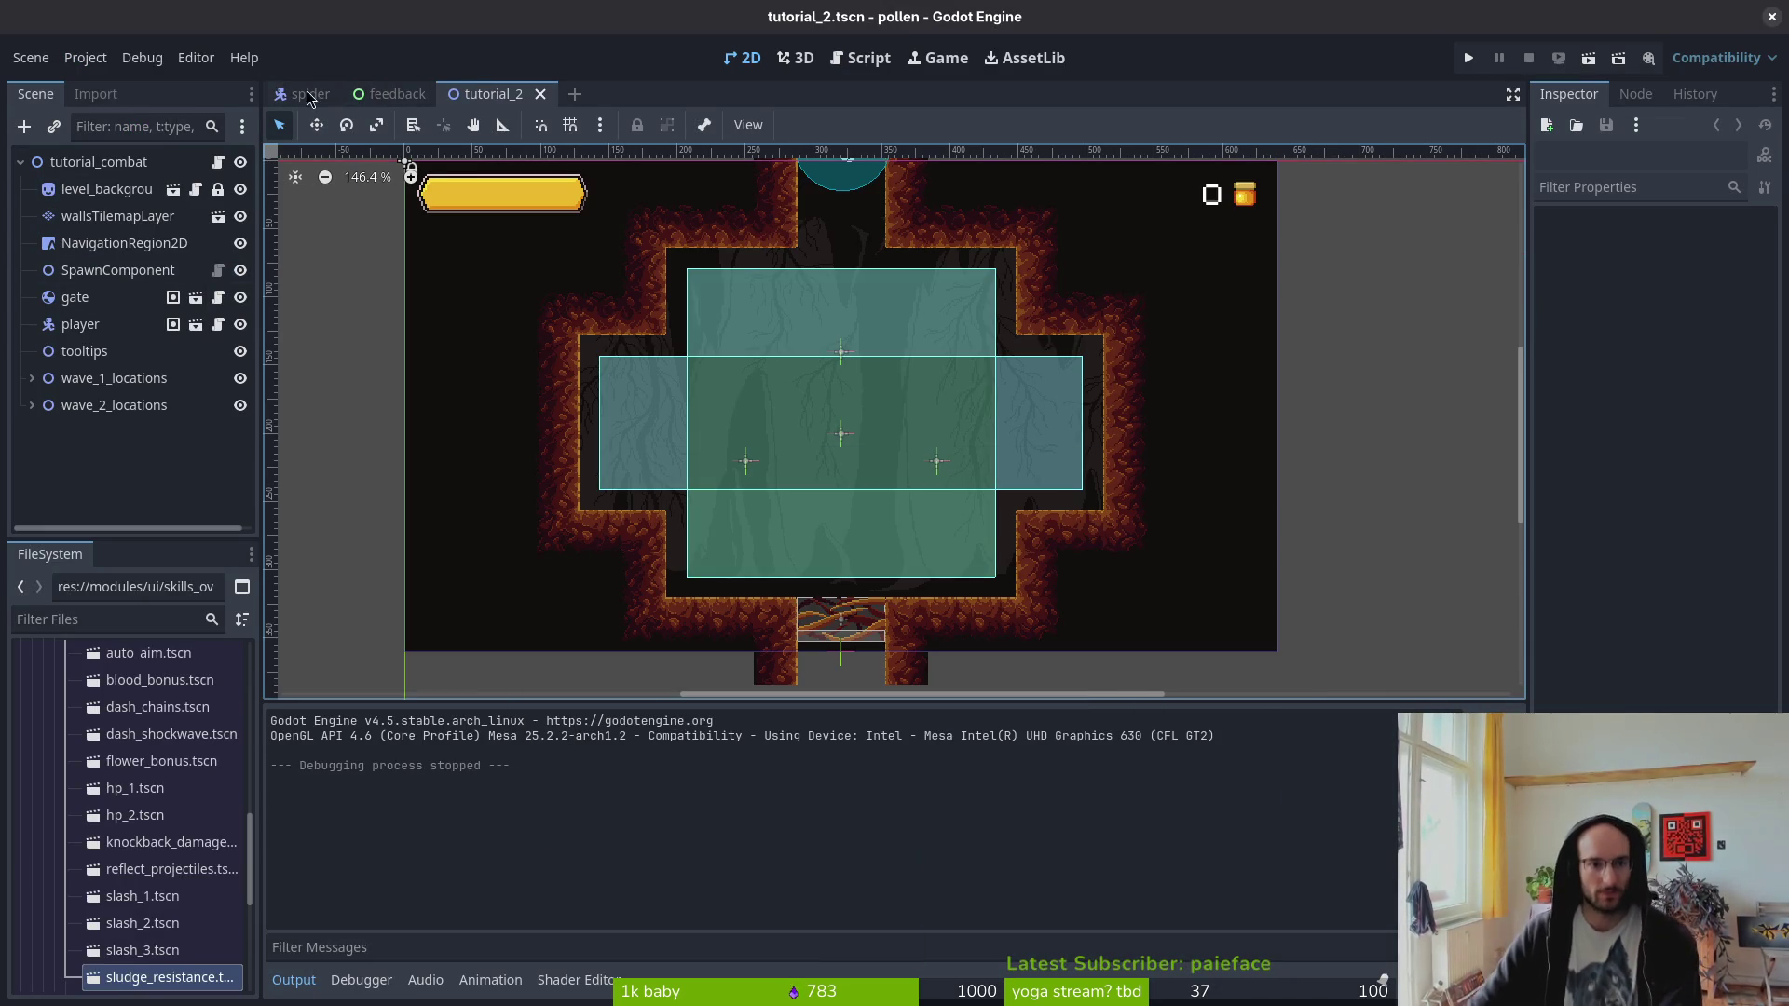
- Open the tutorial_1 scene via quick file search
key("alt+shift+o")
type("tutohi")
key("BackSpace")
key("BackSpace")
type("1")
key("Return")
key("alt+shift+o")
type("tt1")
key("Return")
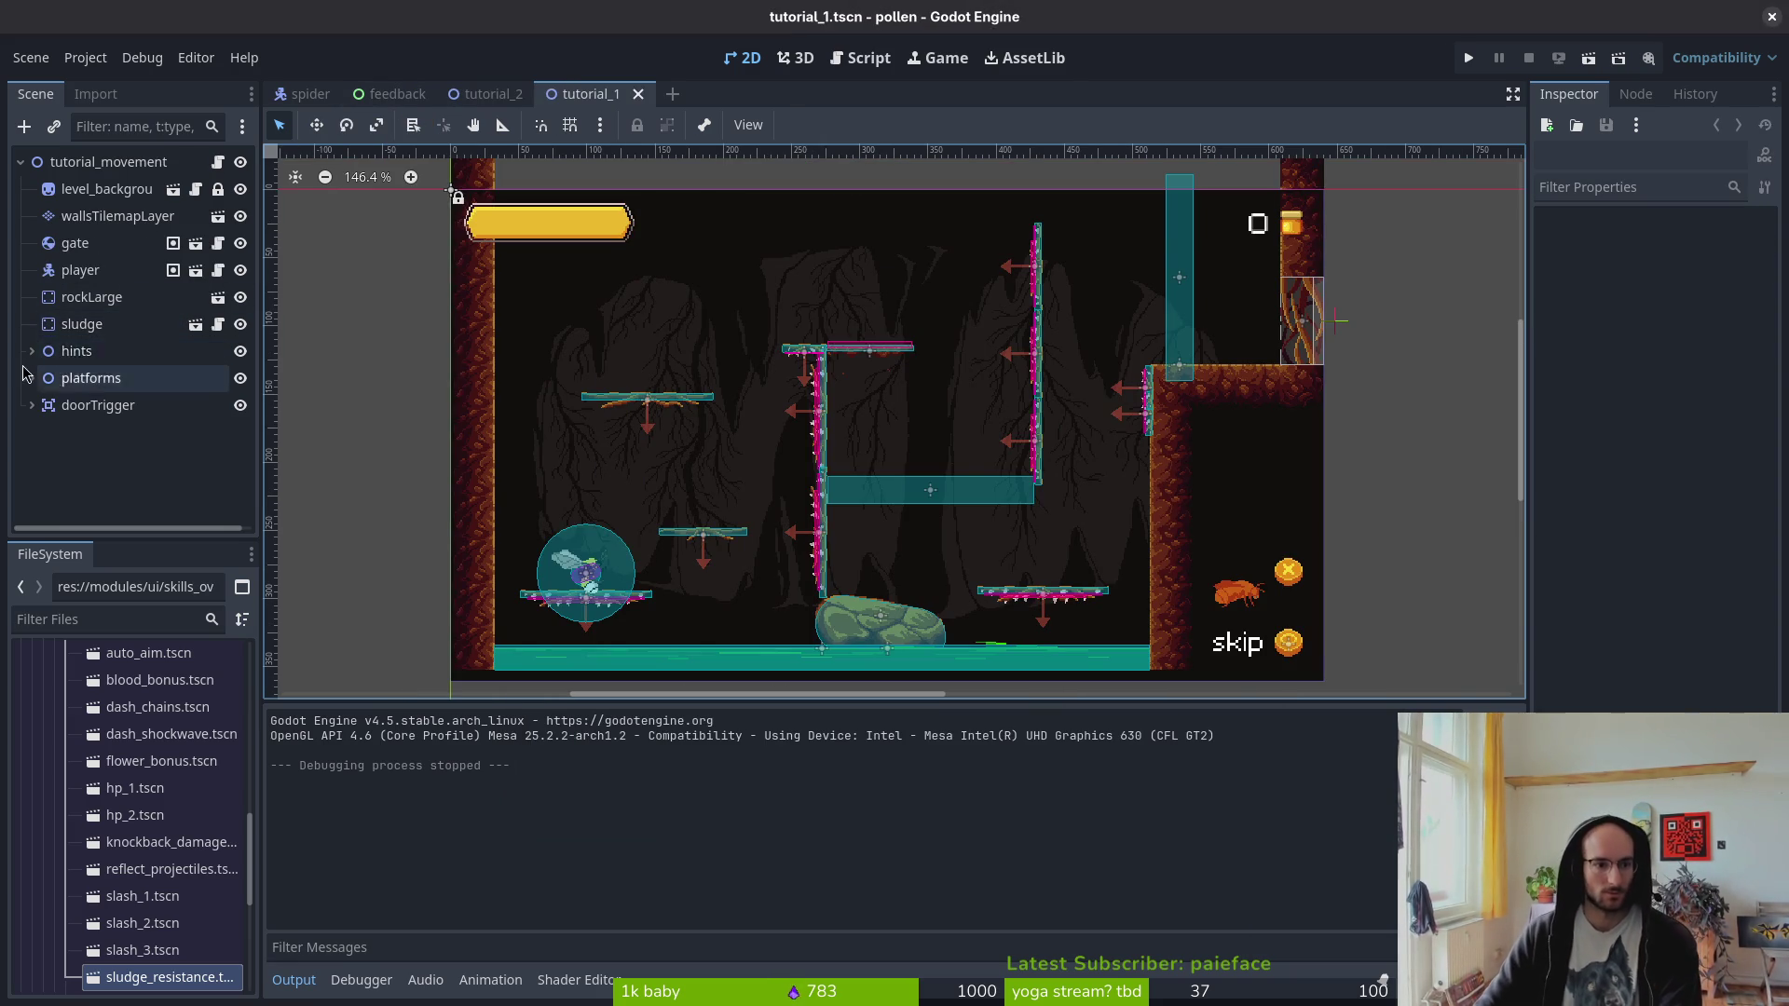
- Copy the jump hint node from tutorial_1 and paste it under tooltips in tutorial_2
left_click(32, 351)
left_click(88, 406)
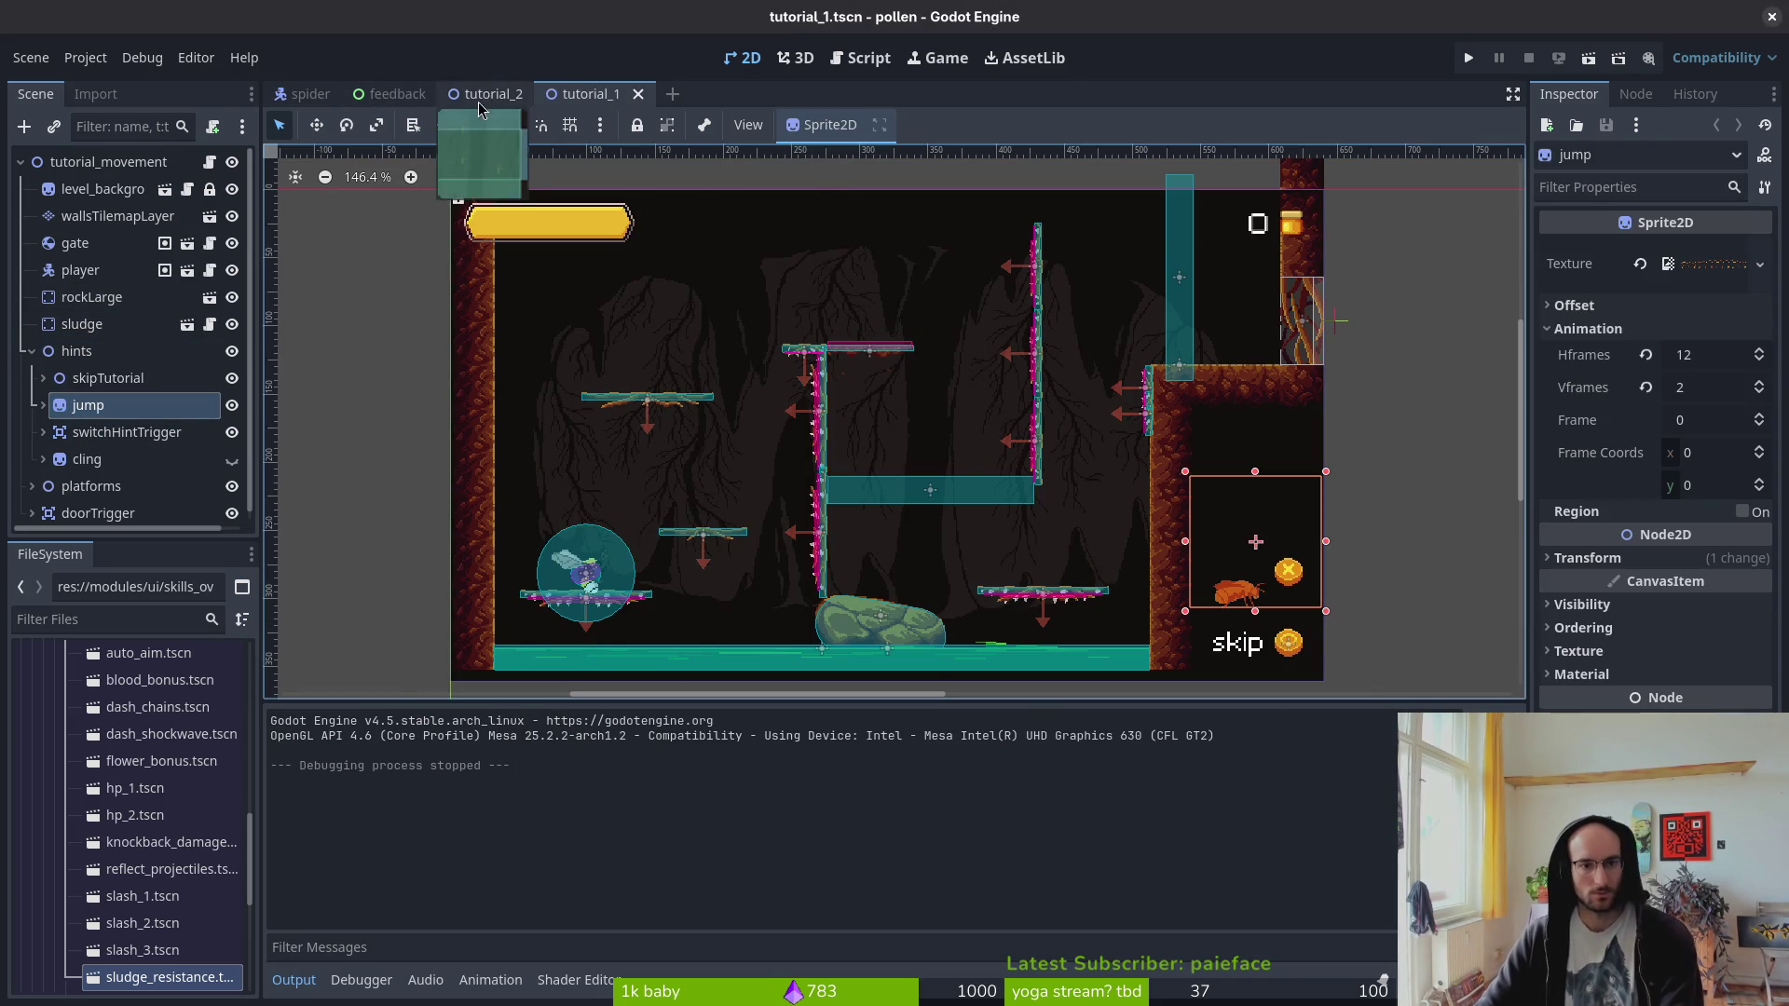
key("ctrl+c")
left_click(494, 94)
left_click(84, 351)
key("ctrl+v")
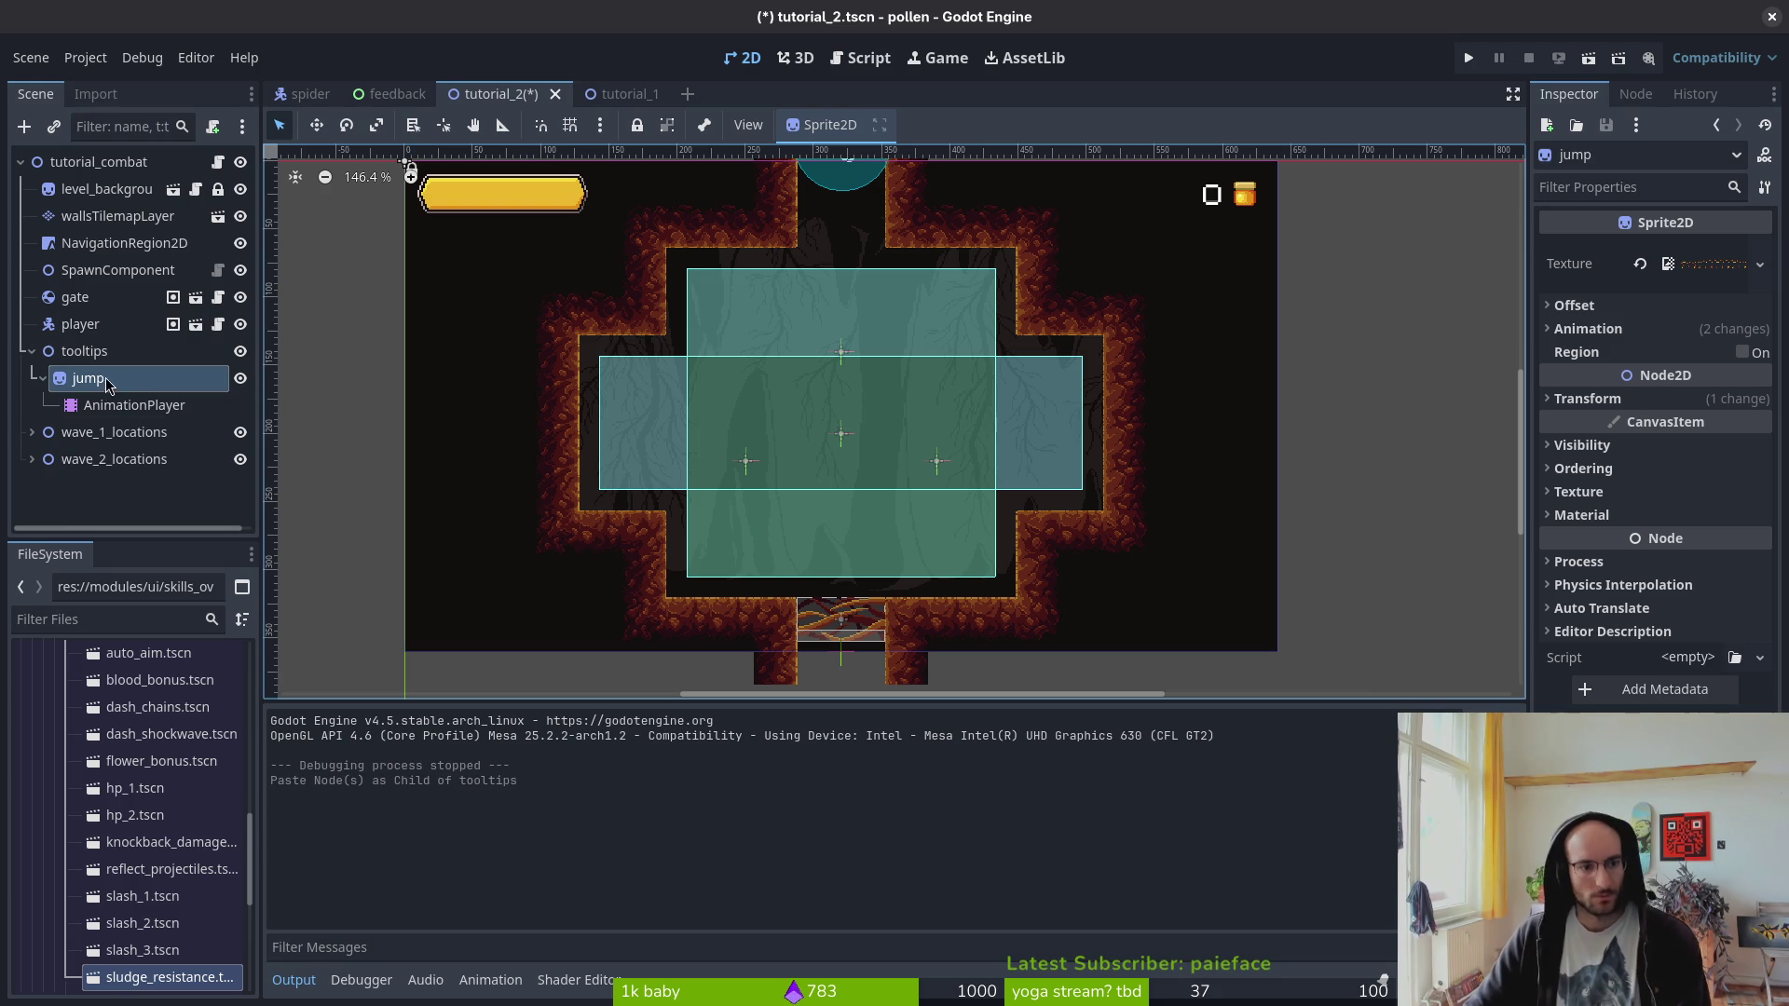
- Clear the pasted jump sprite's texture, leaving it empty without loading a new file
left_click(1639, 263)
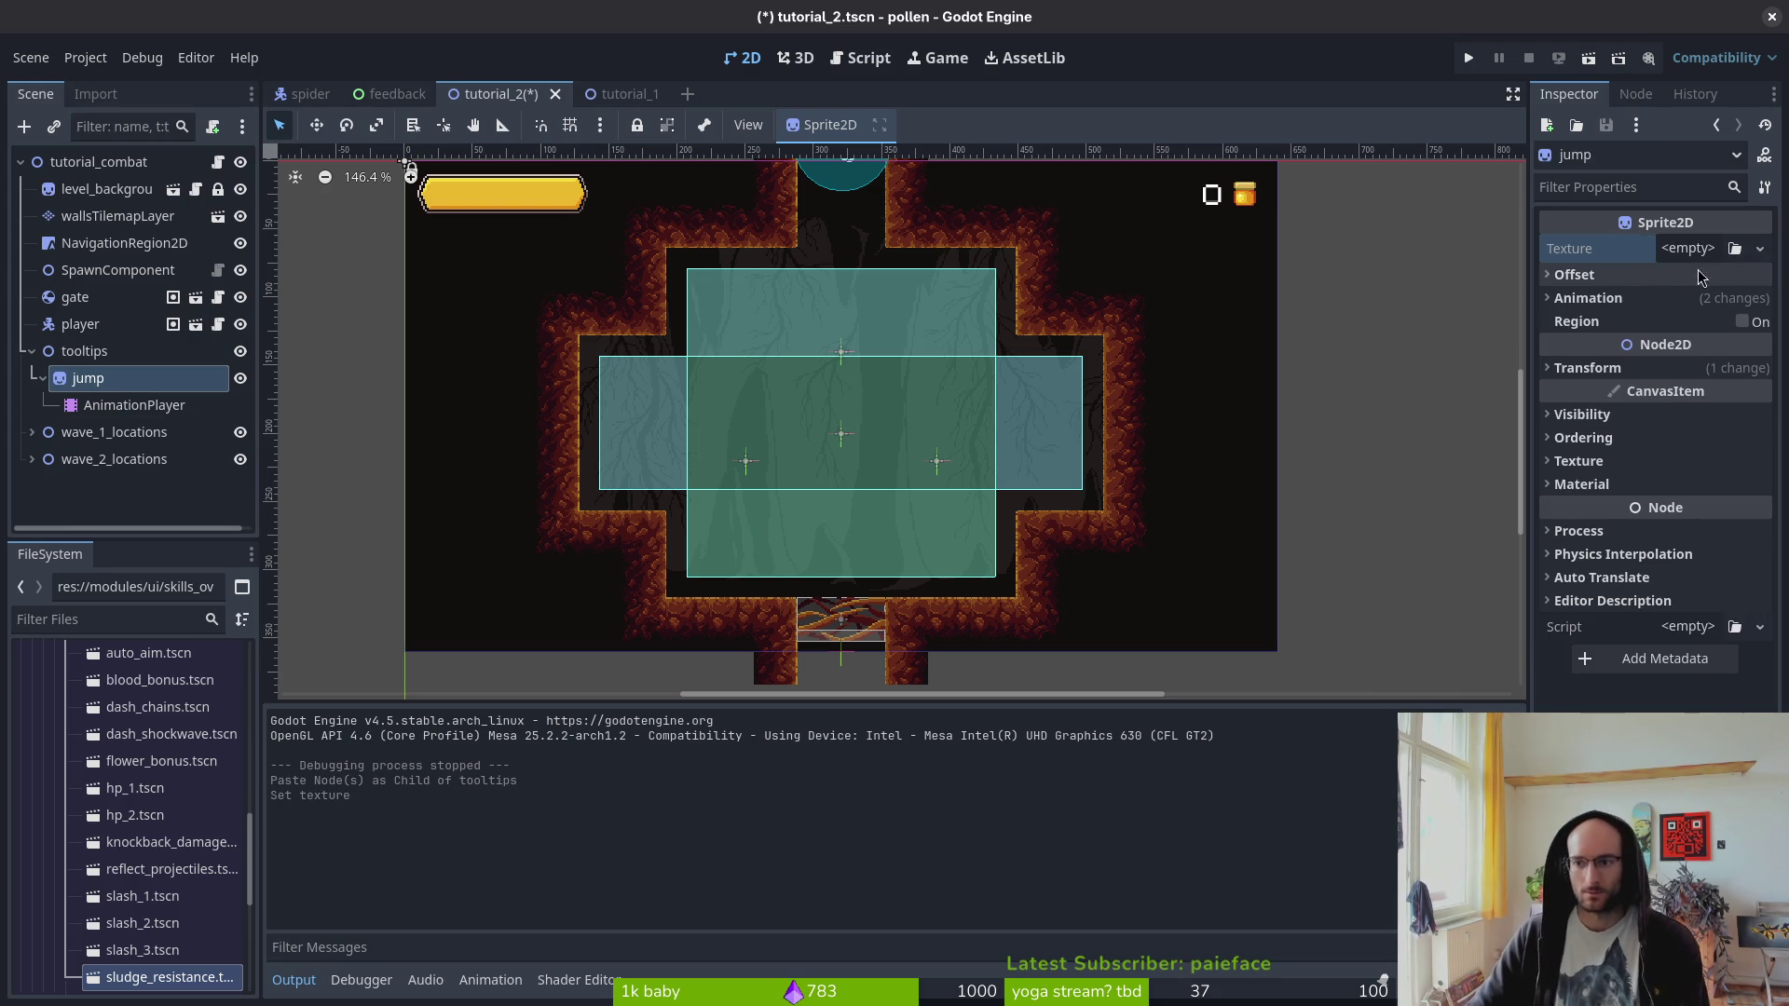
left_click(1687, 248)
left_click(1631, 692)
key("Escape")
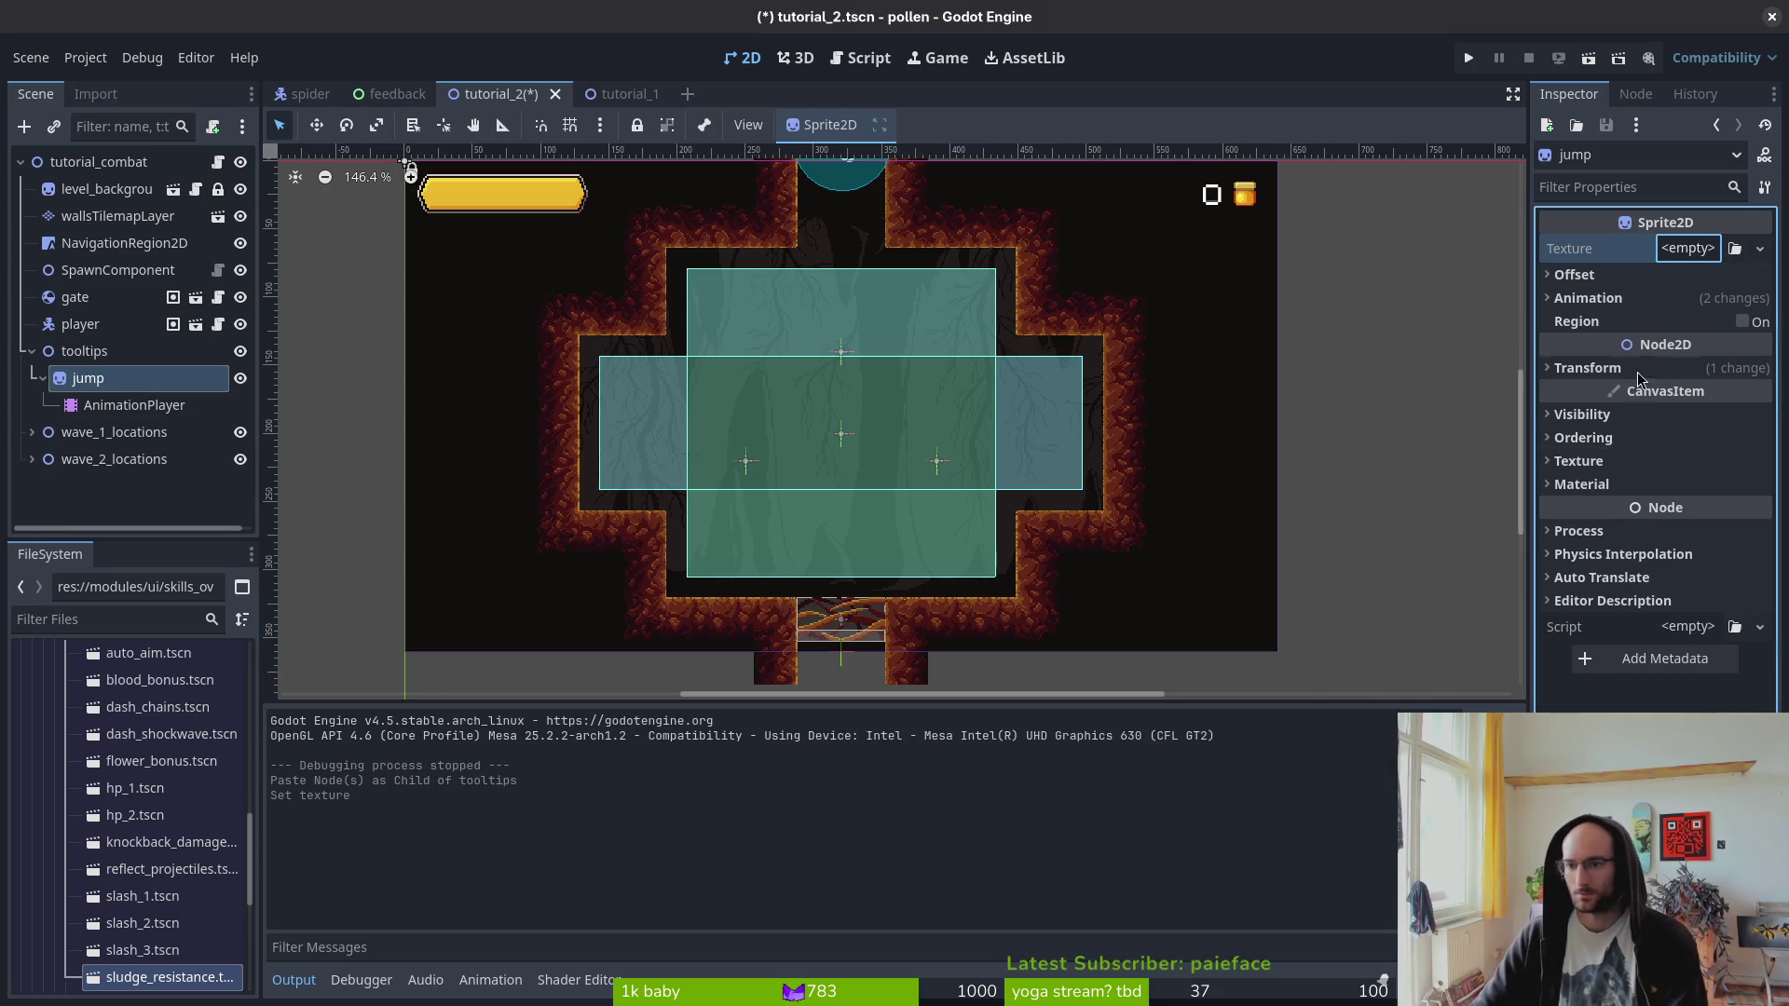
key("alt+Tab")
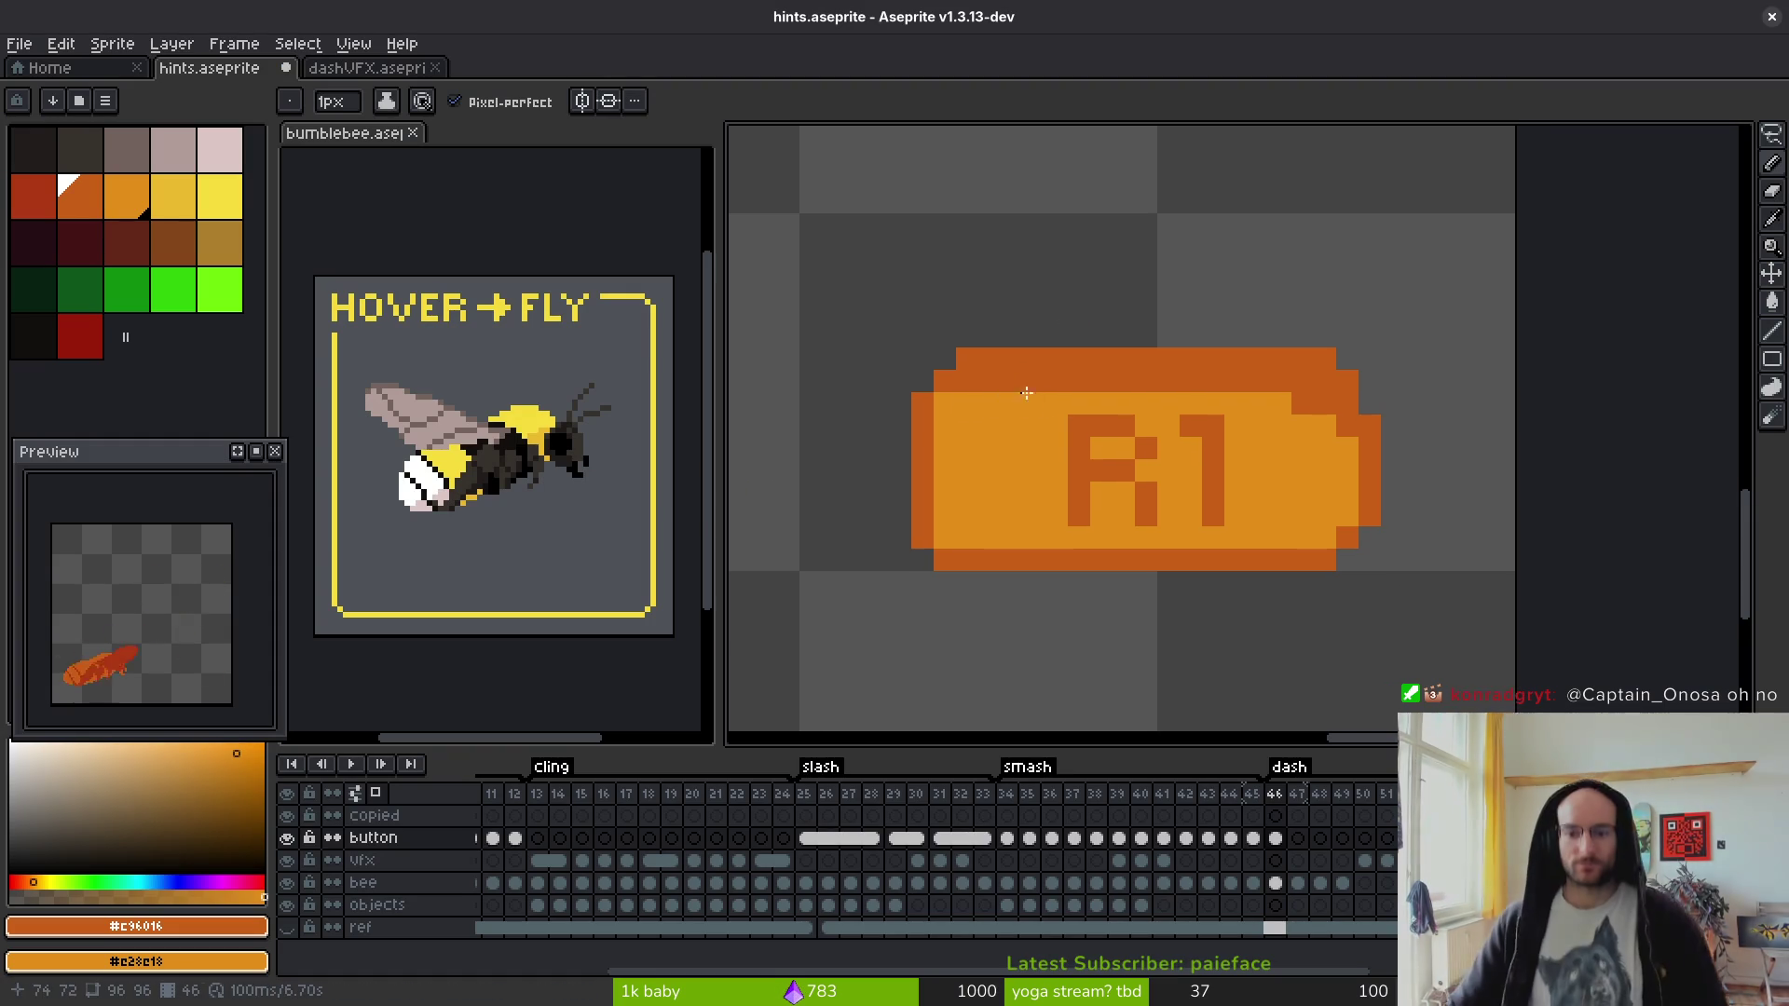
- Zoom in and out on the R1 button sprite and switch to the eyedropper
scroll(1123, 517, "down", 2)
scroll(1078, 457, "up", 3)
scroll(1078, 457, "down", 4)
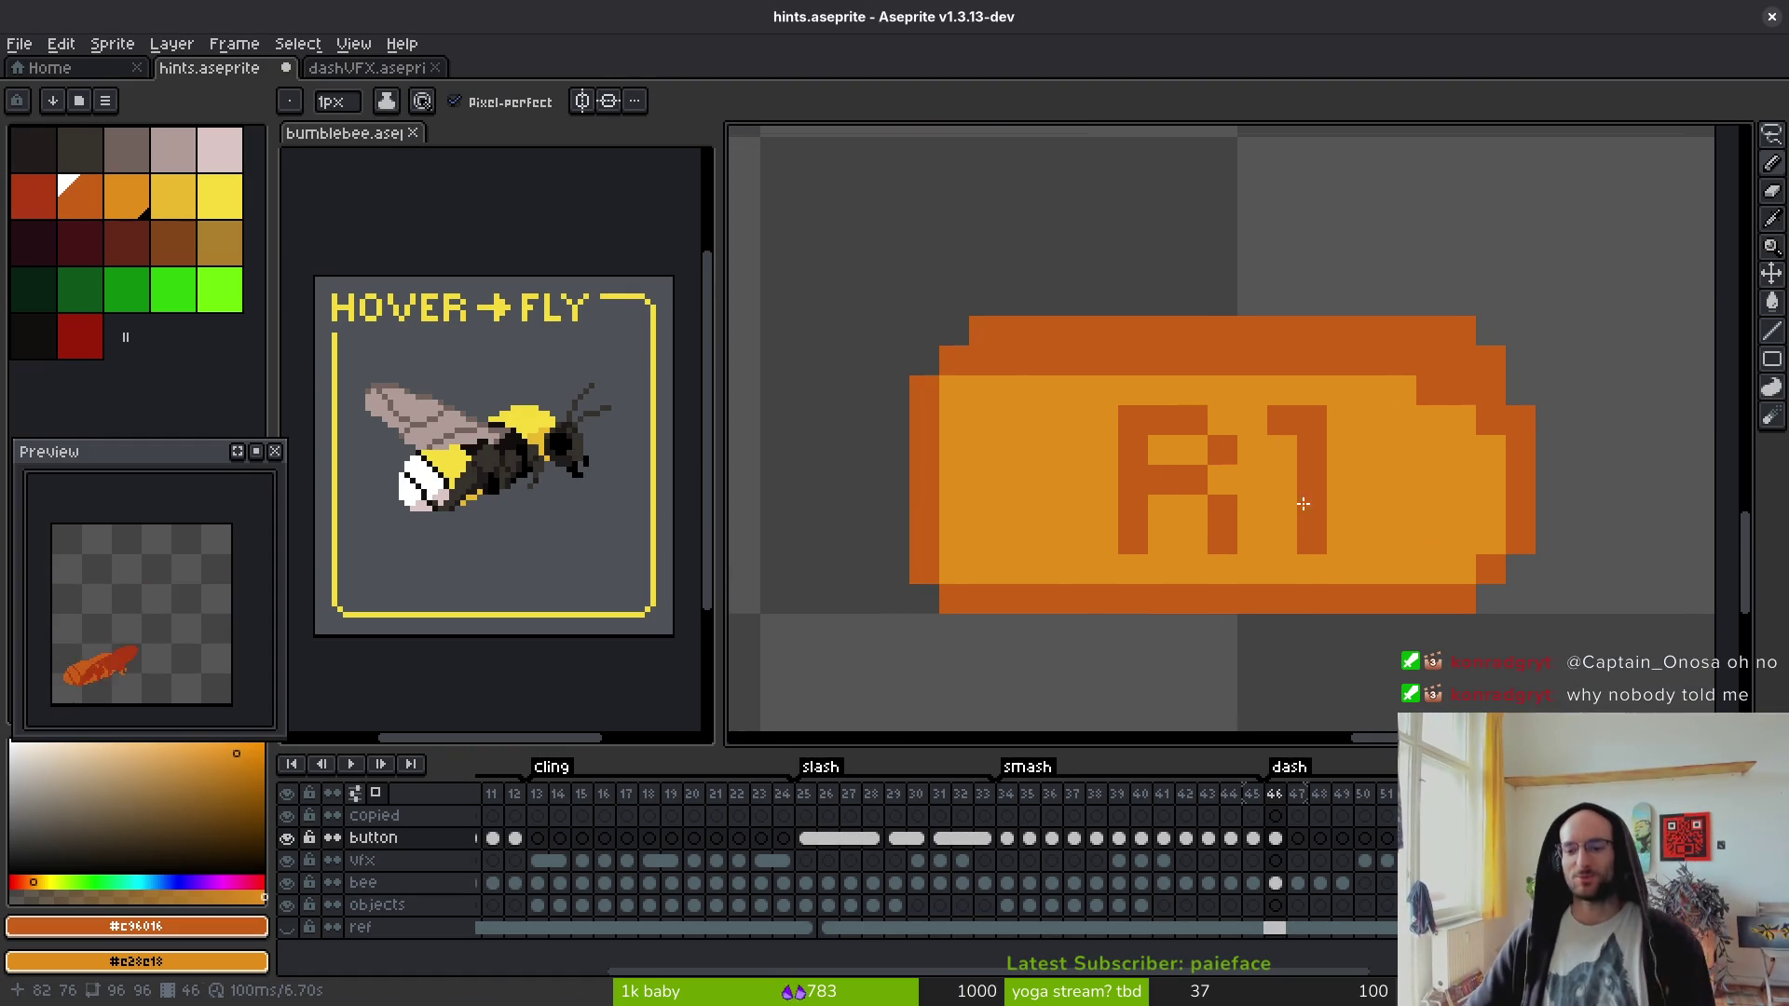
scroll(1246, 546, "down", 2)
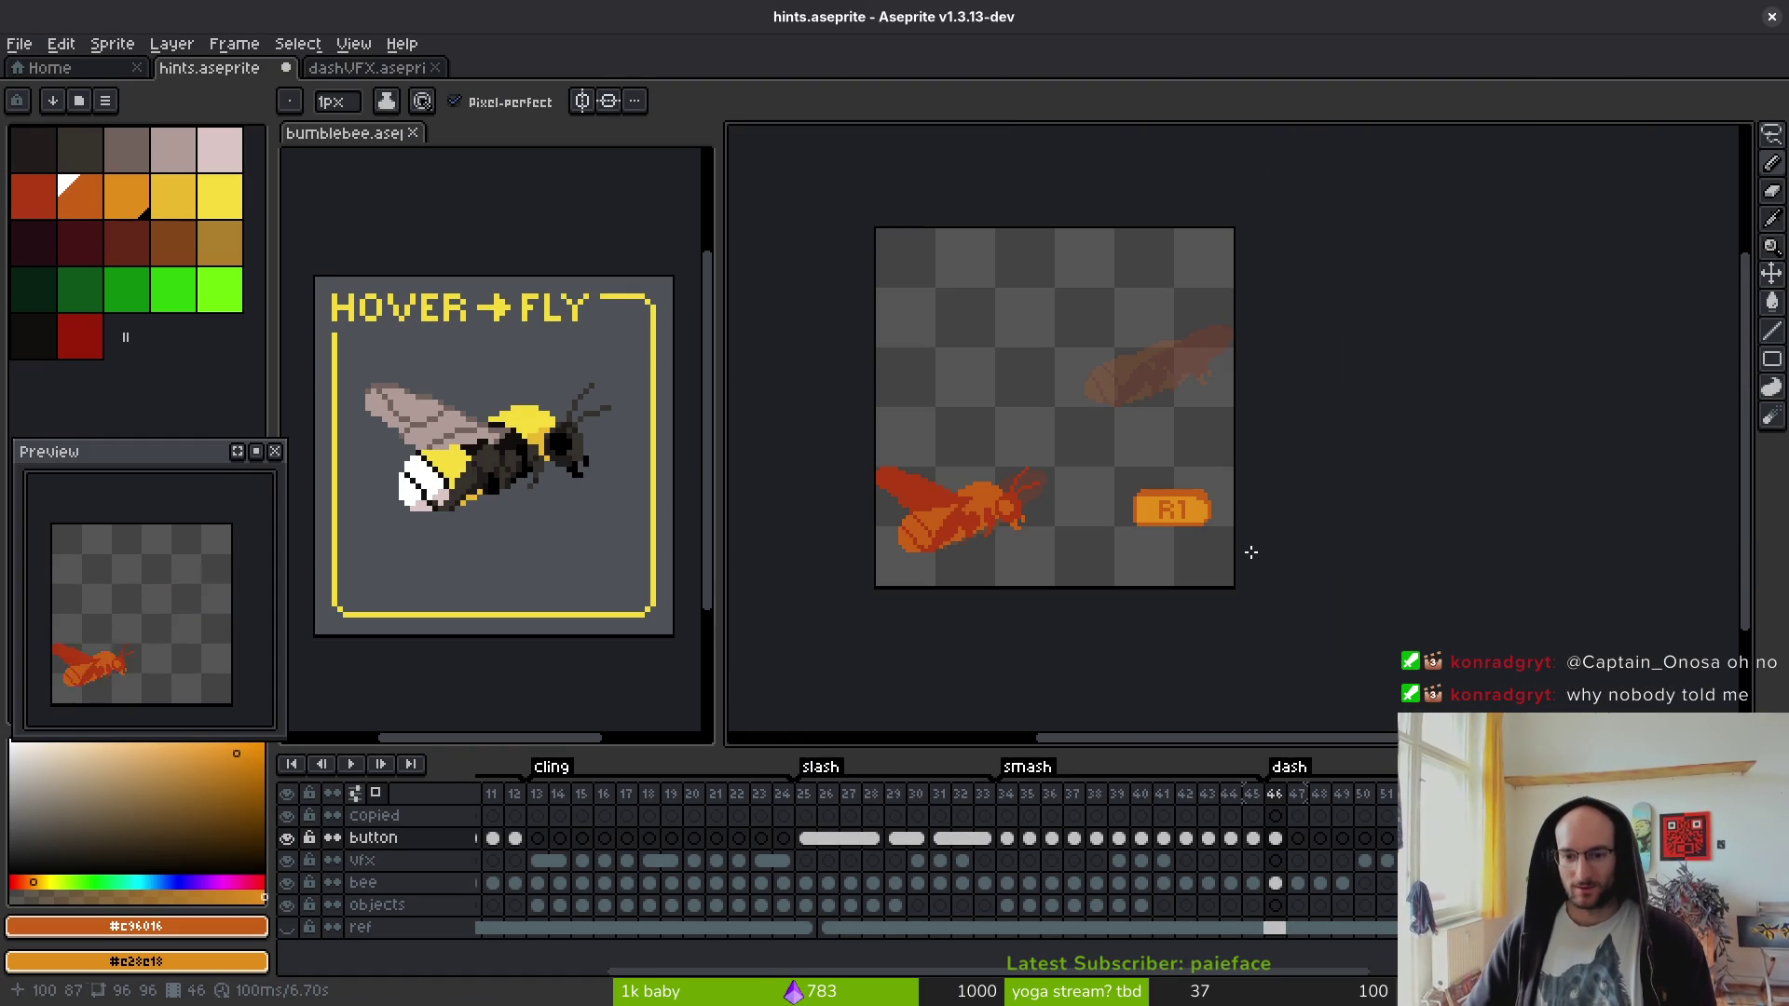
scroll(1214, 559, "up", 4)
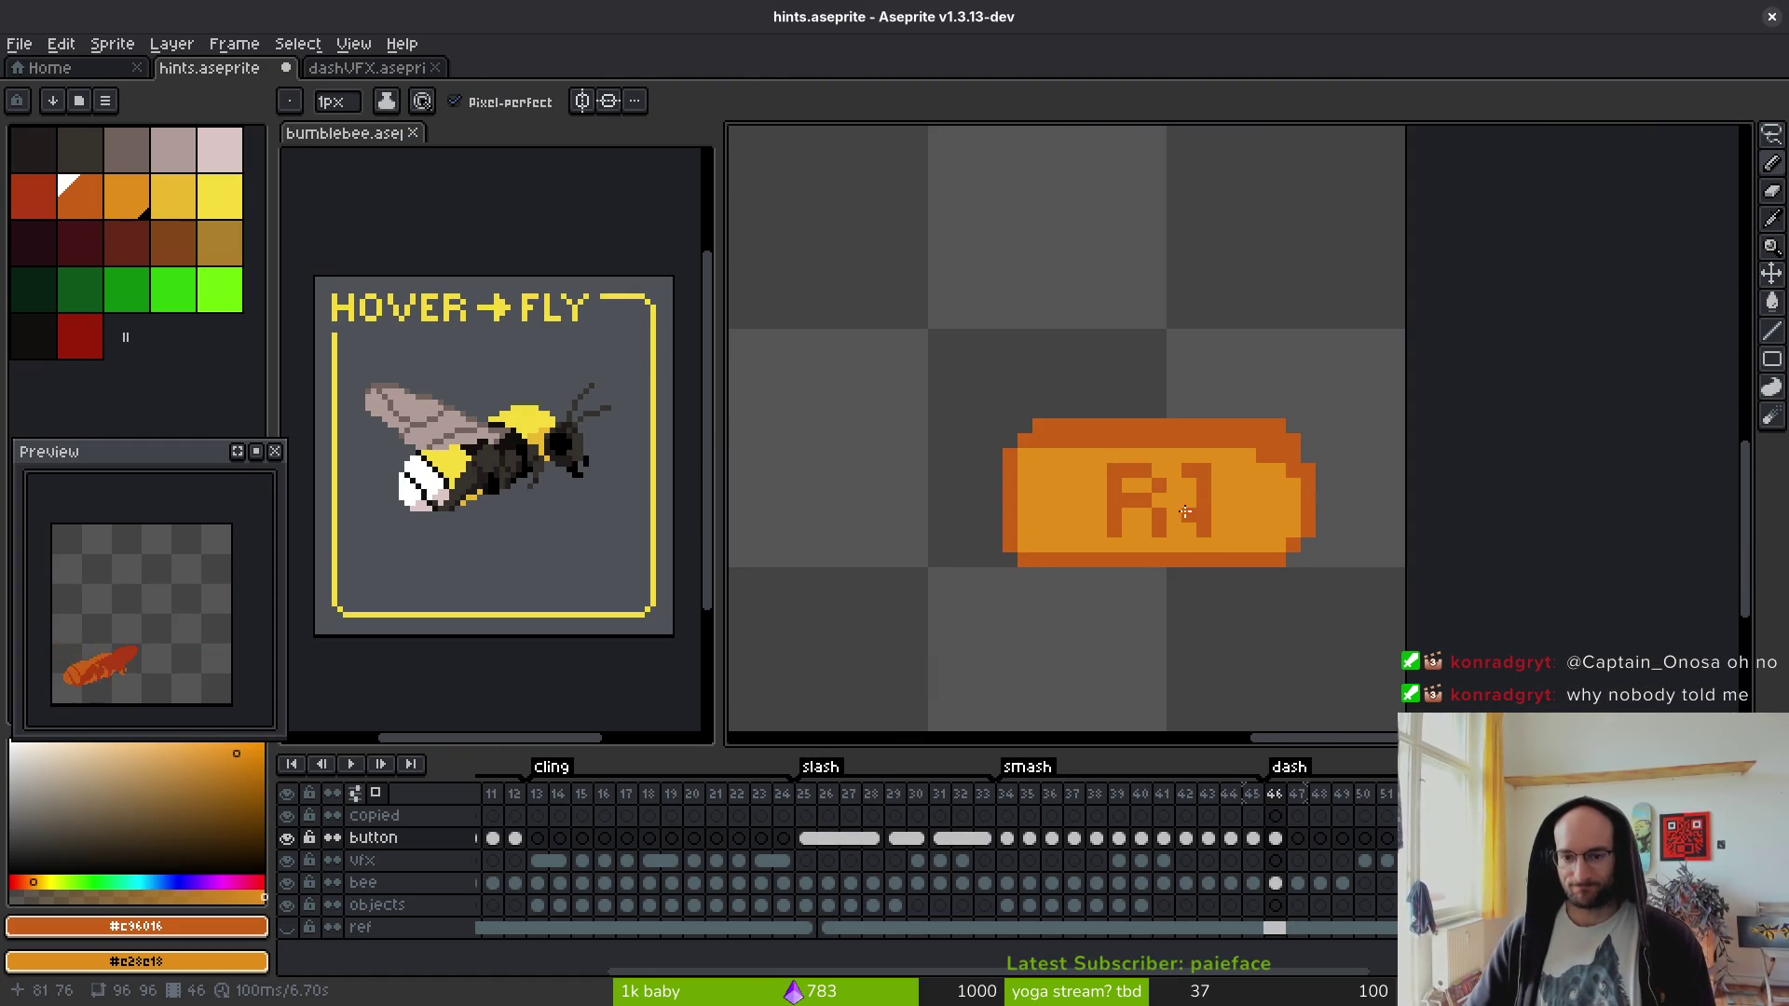
key("i")
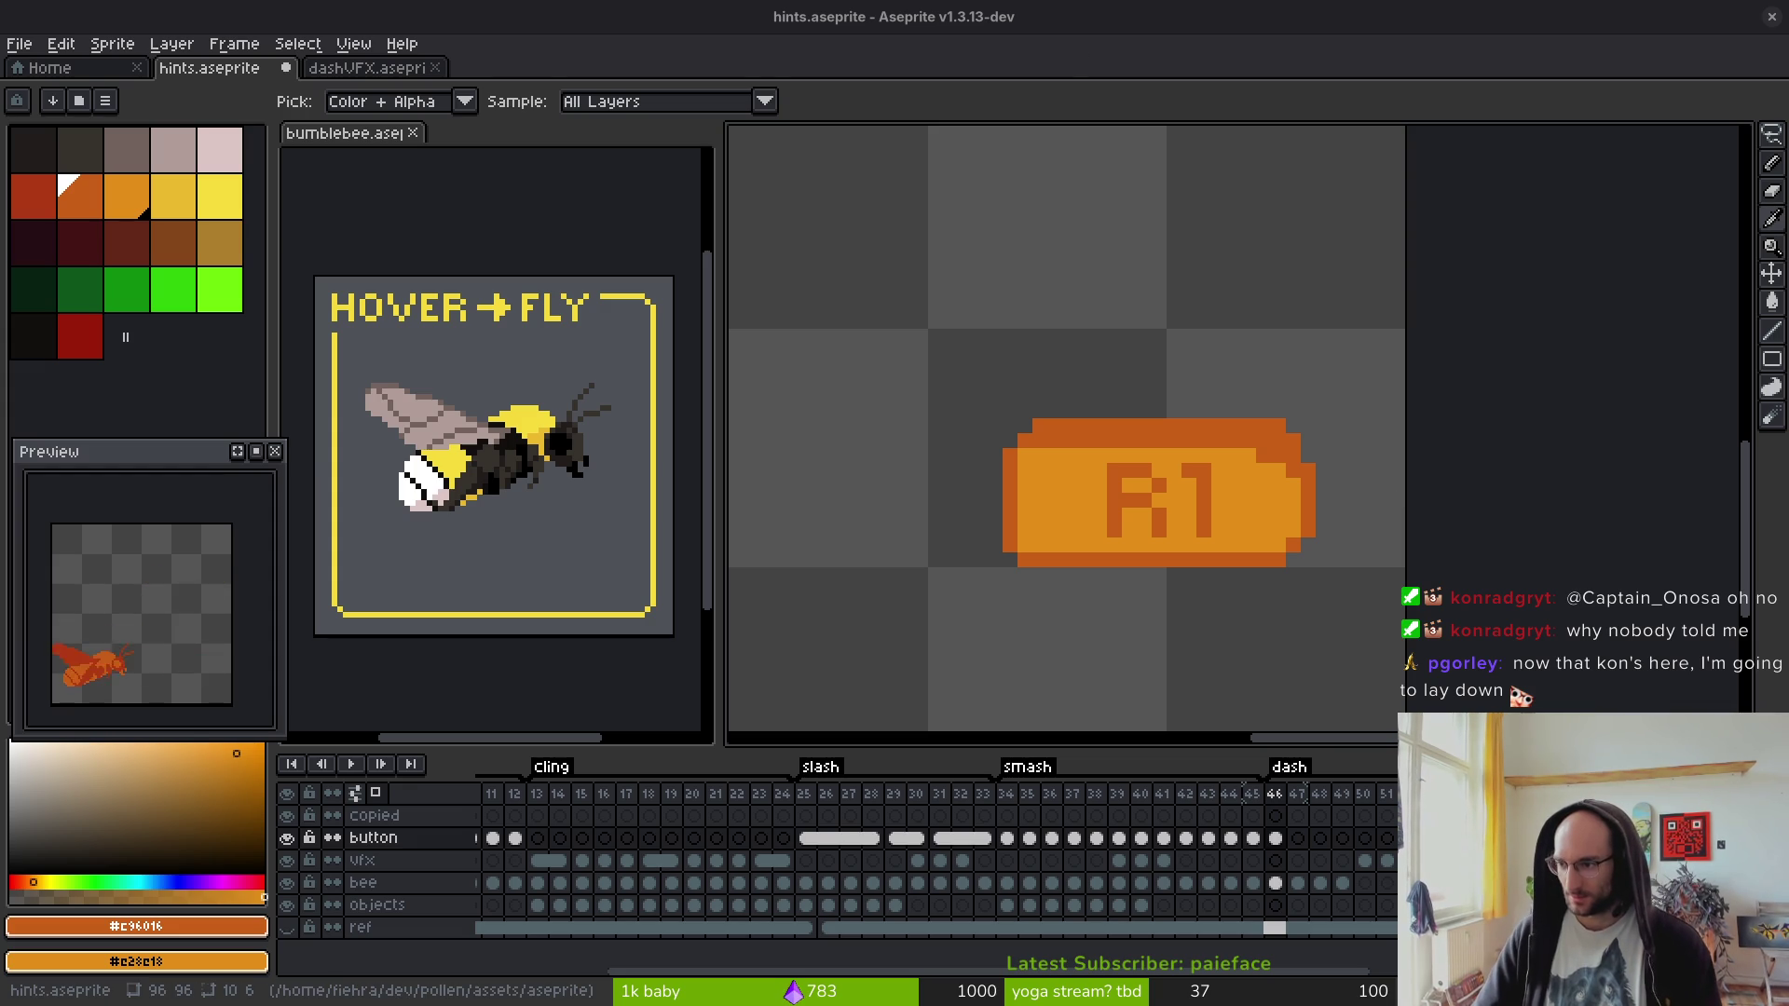
key("alt+Tab")
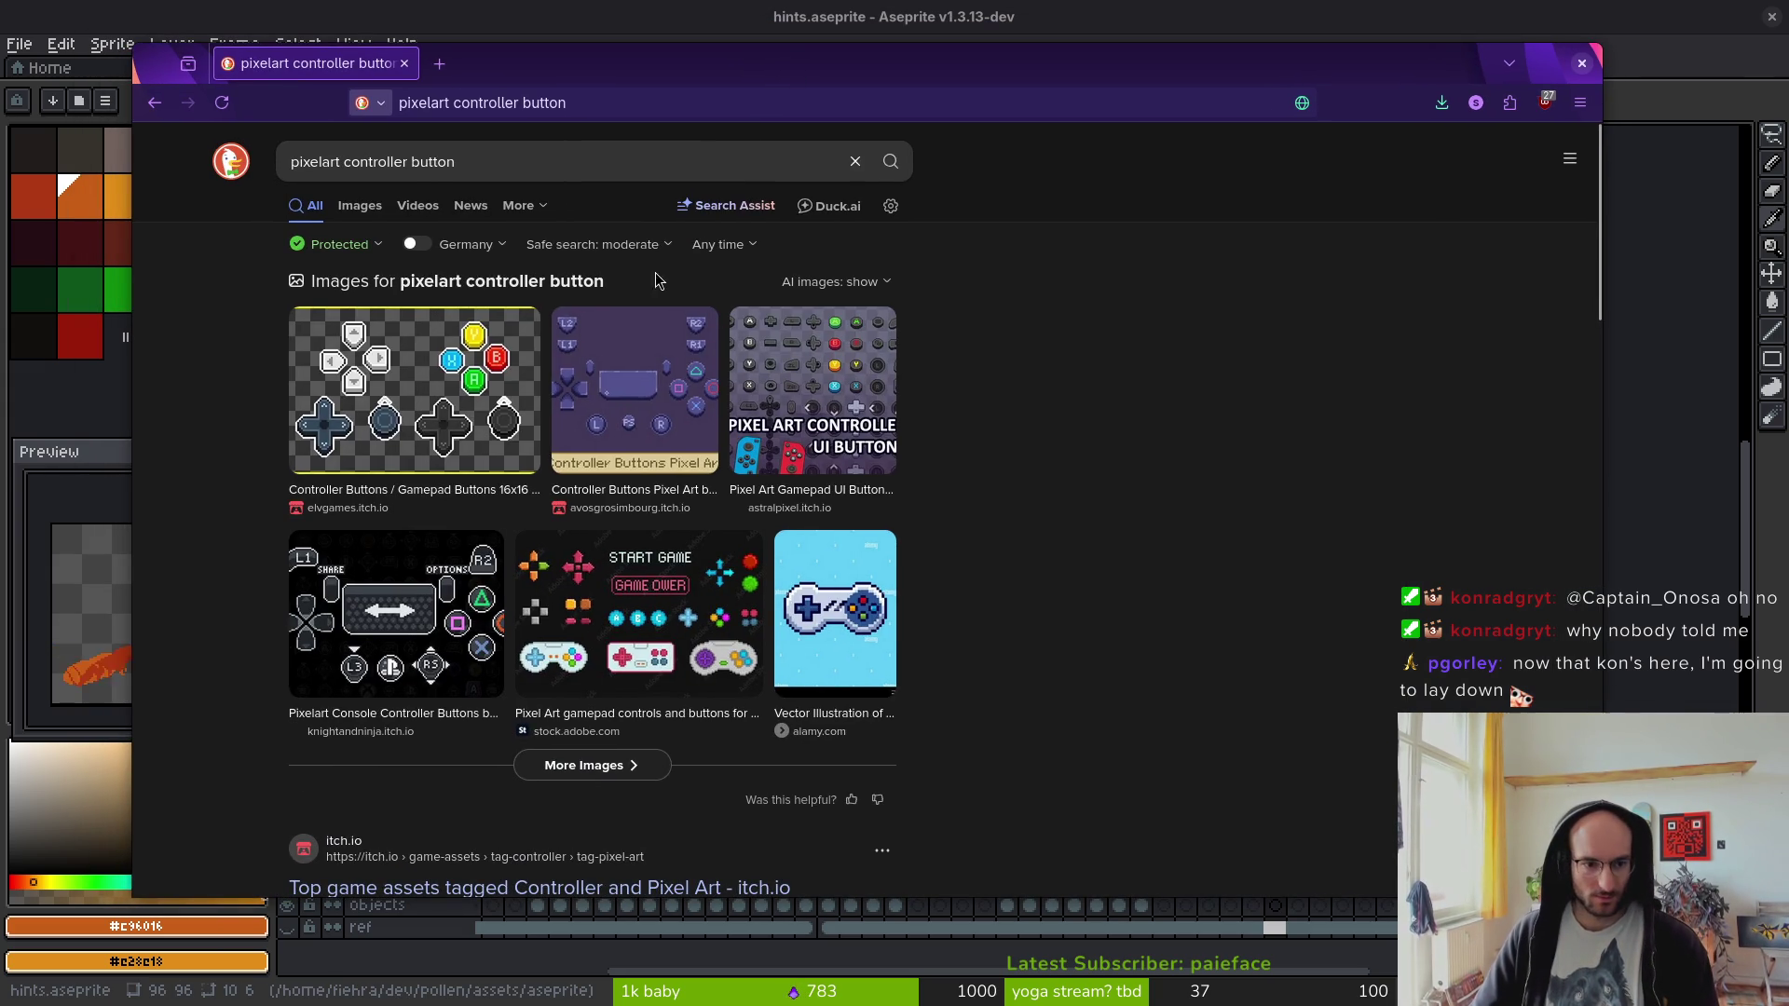
- Show image results and view the Astral Pixel 'Pixel Art Gamepad UI Buttons' image
left_click(369, 217)
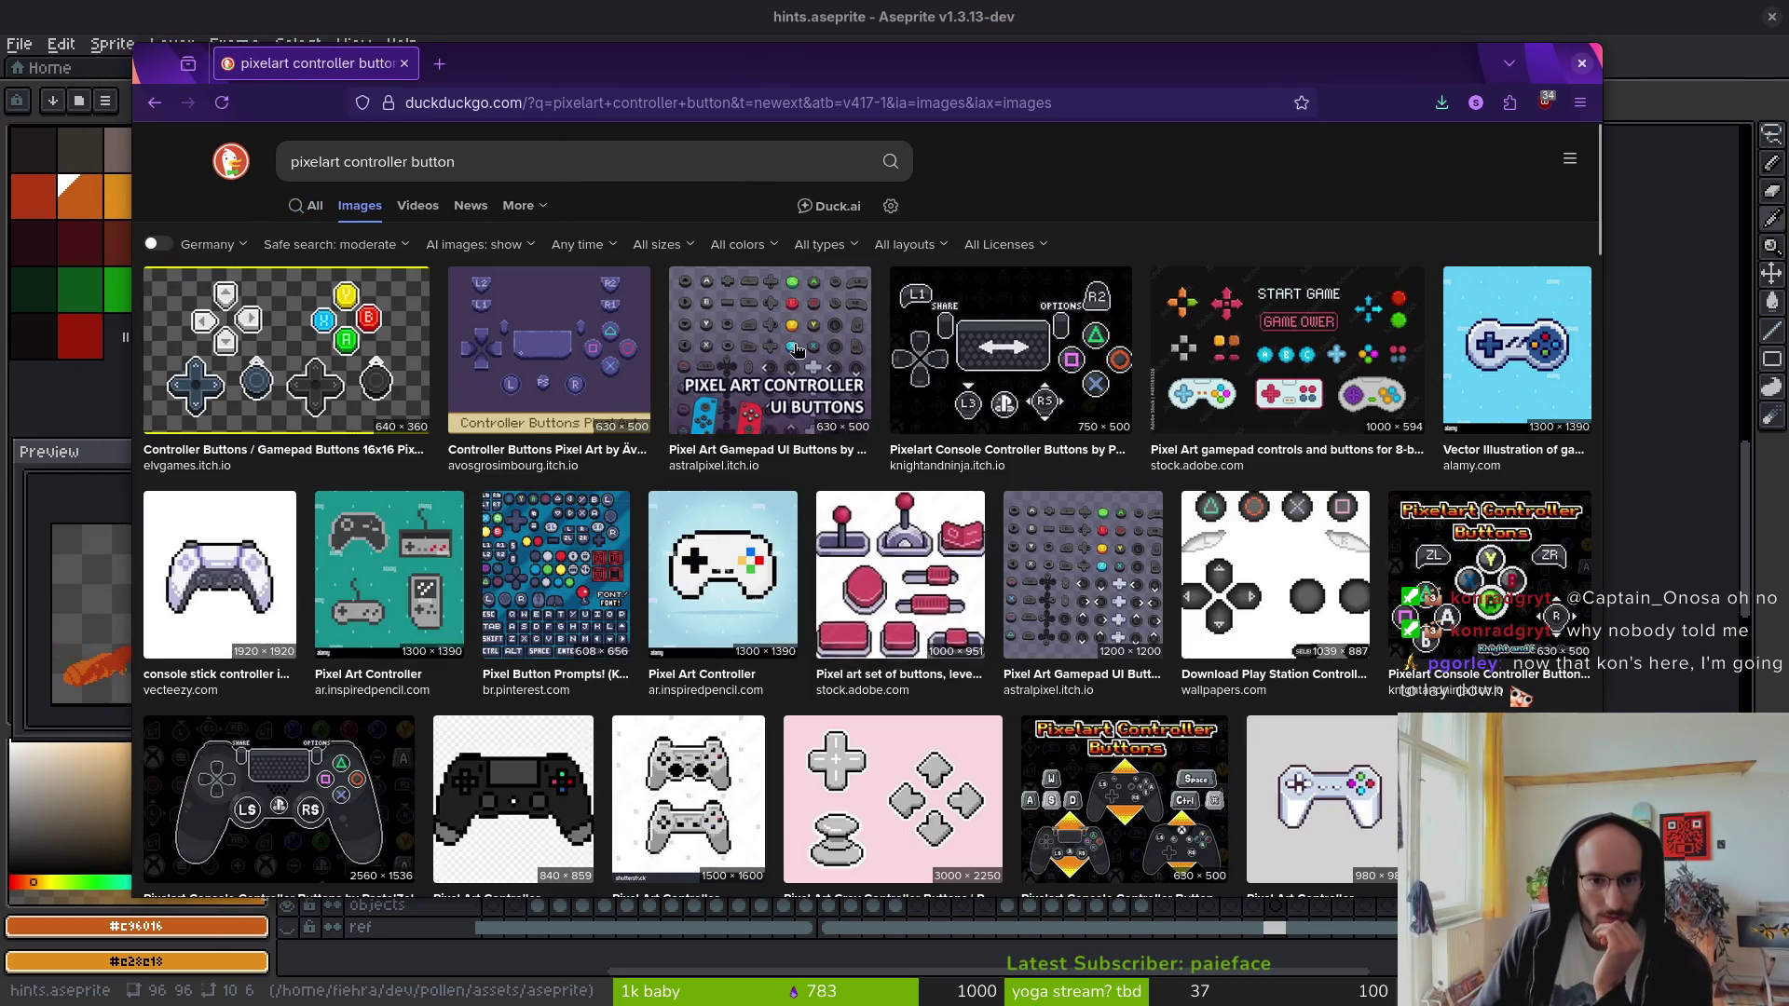
left_click(795, 361)
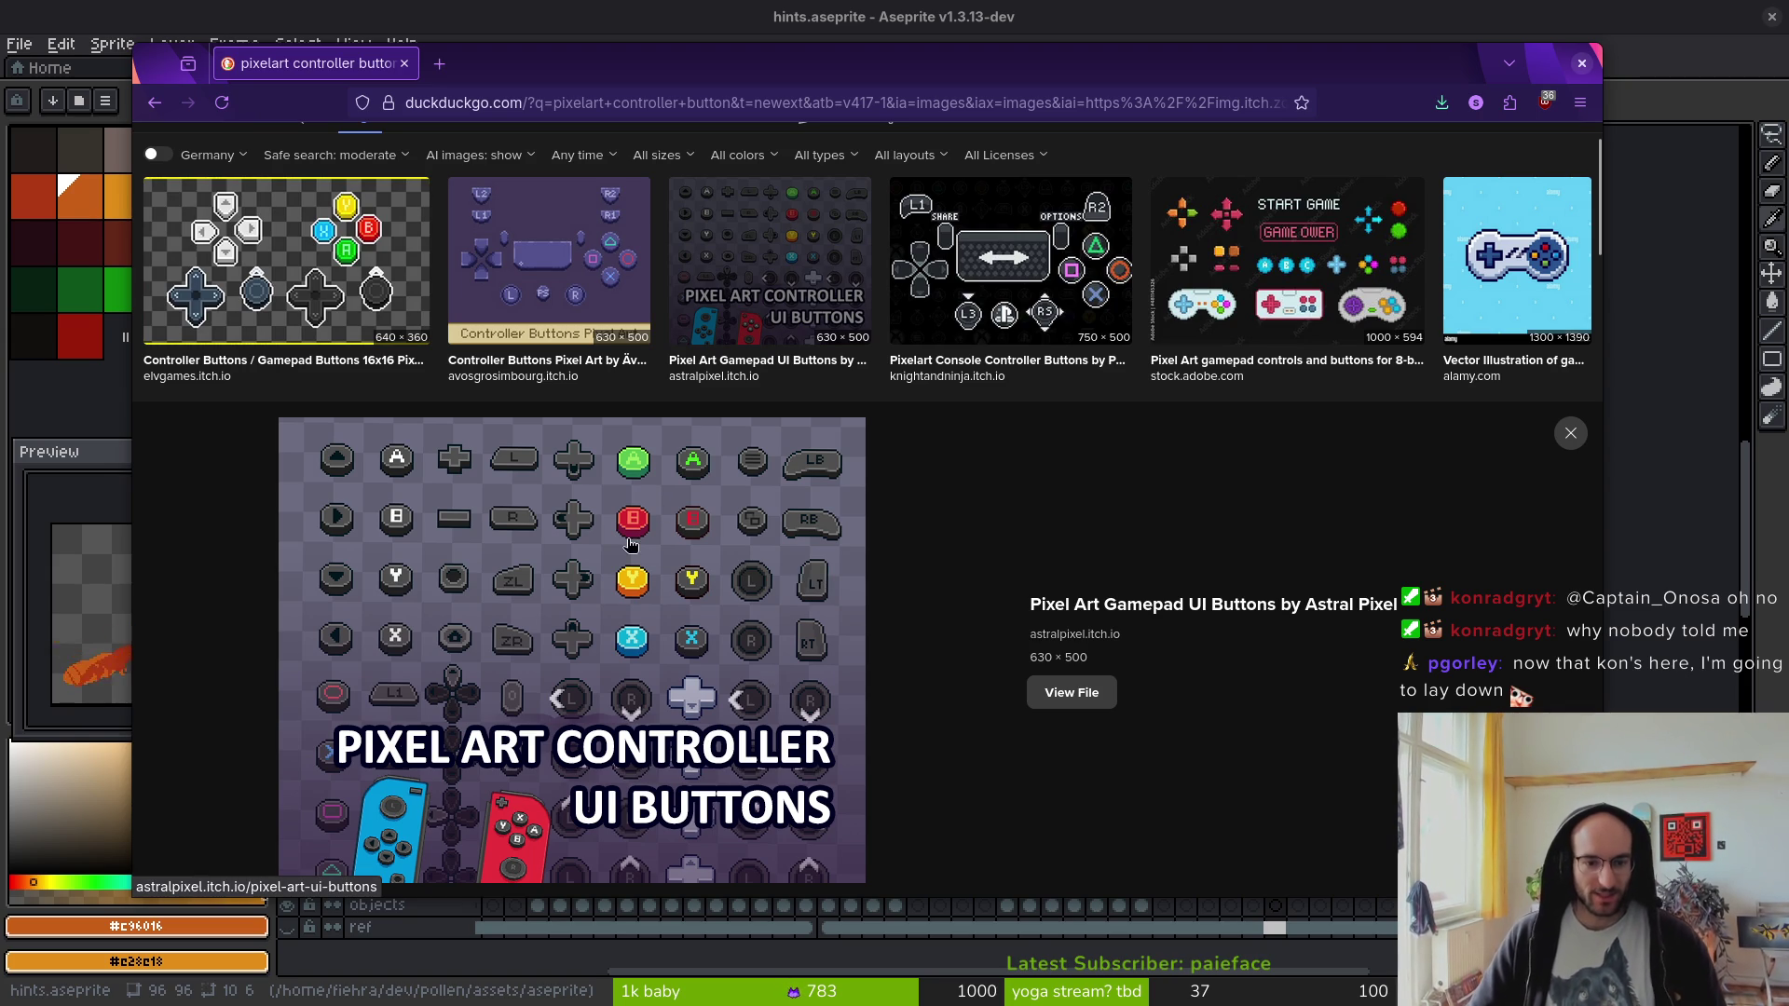
scroll(652, 673, "down", 4)
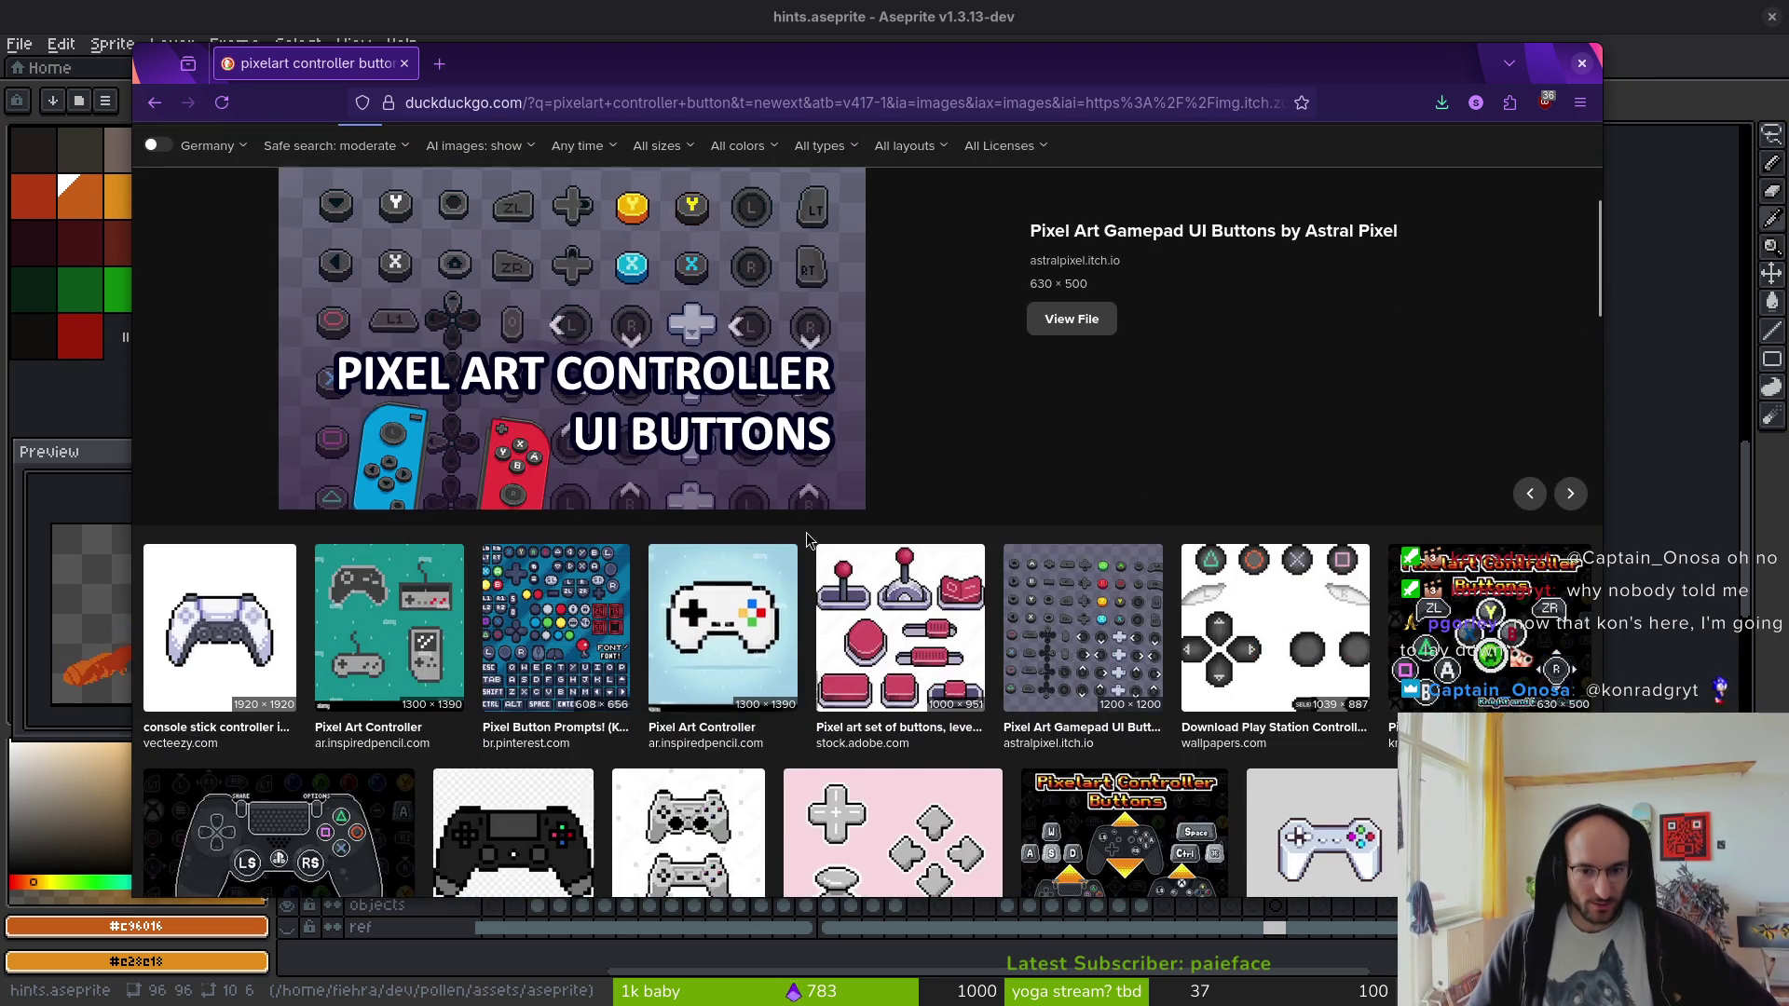
scroll(689, 414, "up", 4)
left_click(799, 243)
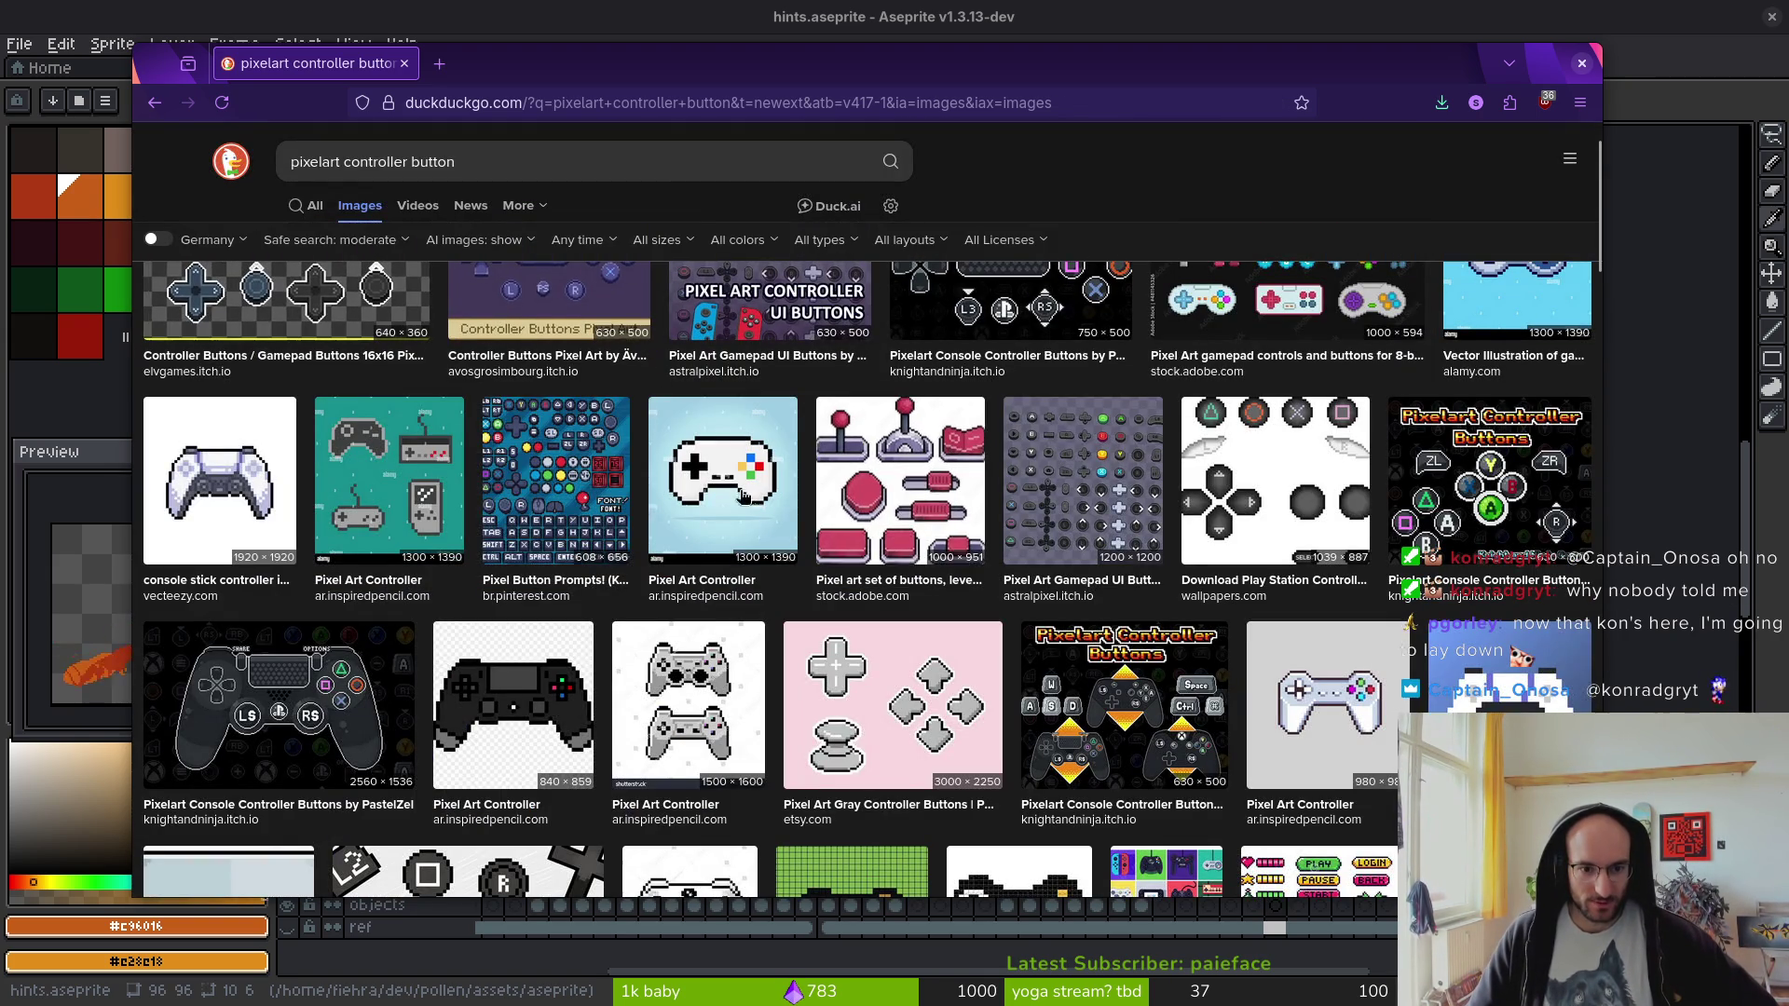
- Glance at the Pixel Button Prompts image, then study the Astral Pixel gamepad sheet again
left_click(590, 247)
left_click(590, 247)
left_click(1080, 270)
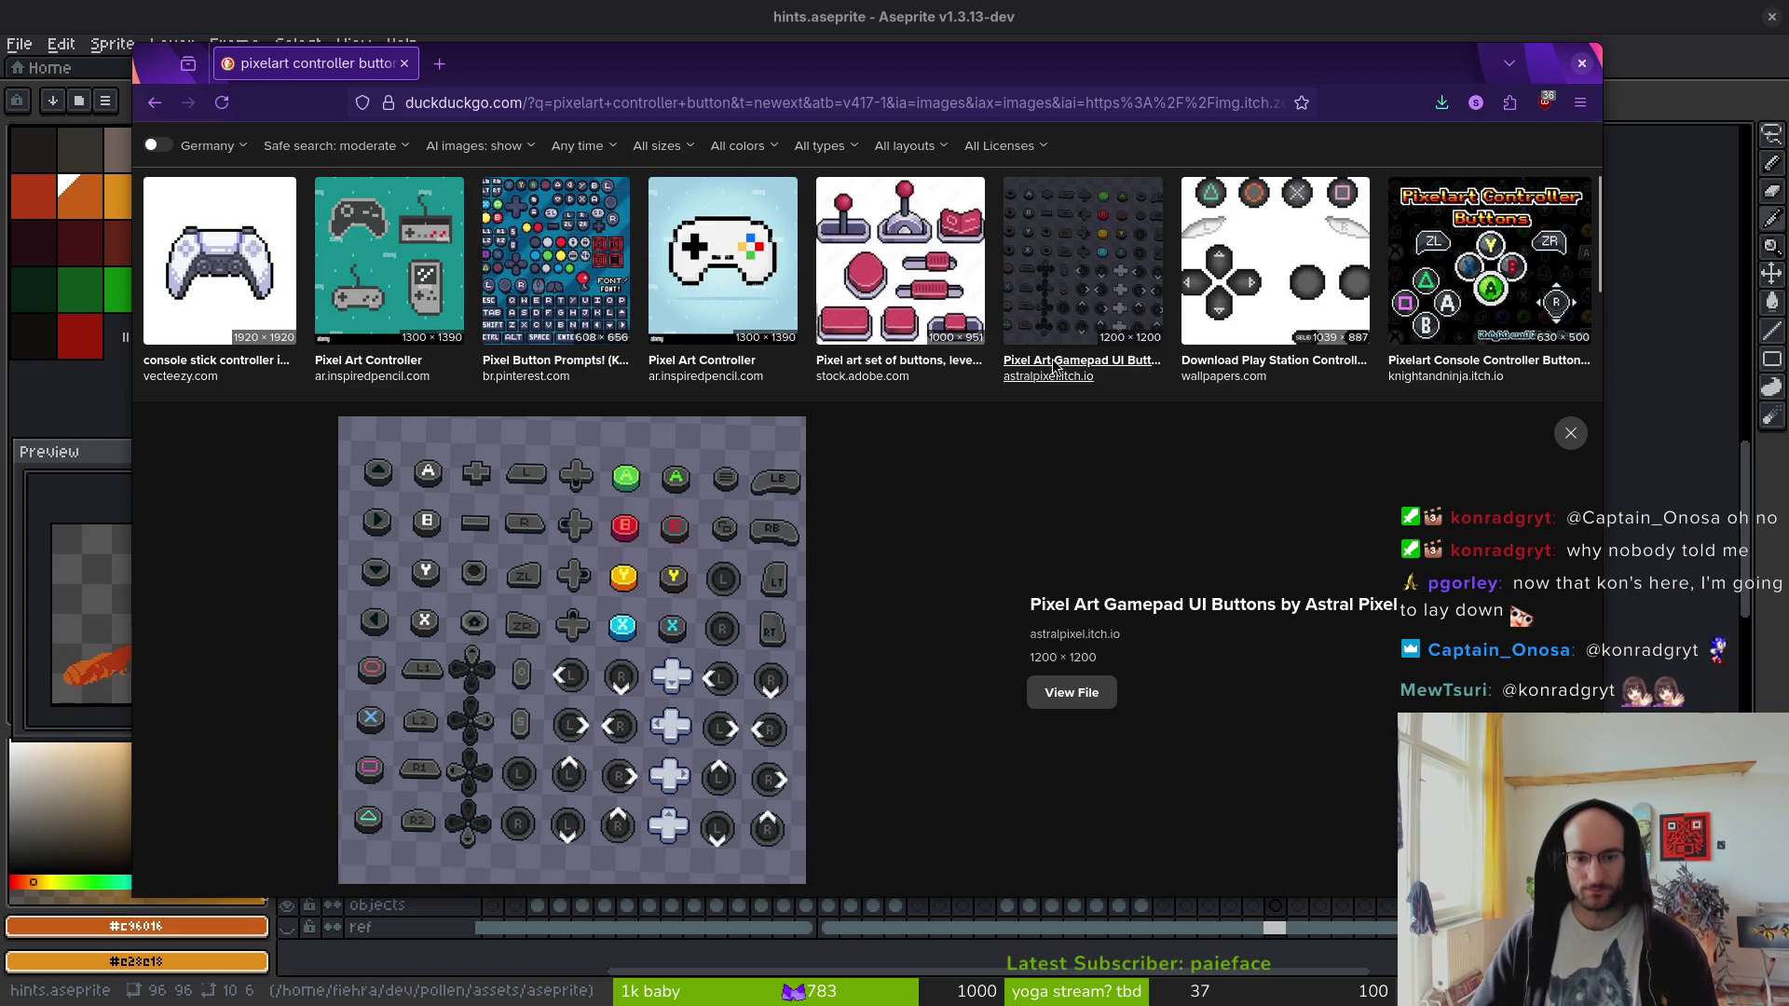
scroll(816, 361, "up", 1)
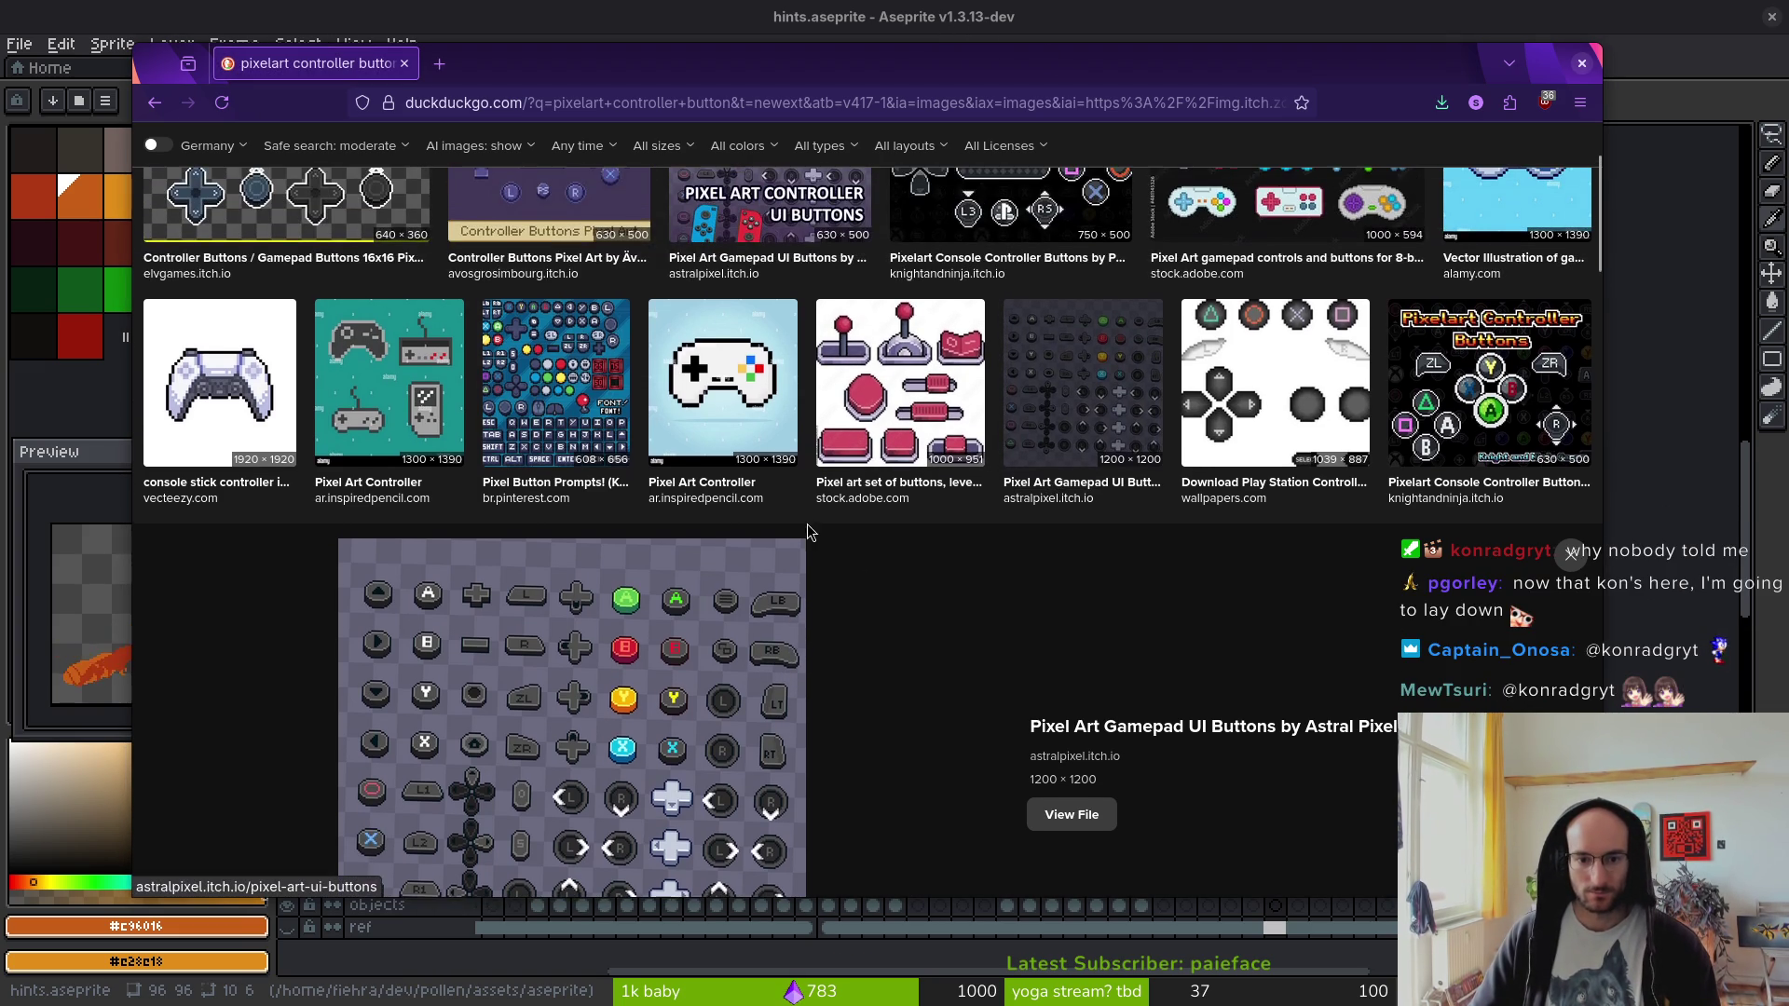
left_click(598, 17)
scroll(1440, 453, "up", 3)
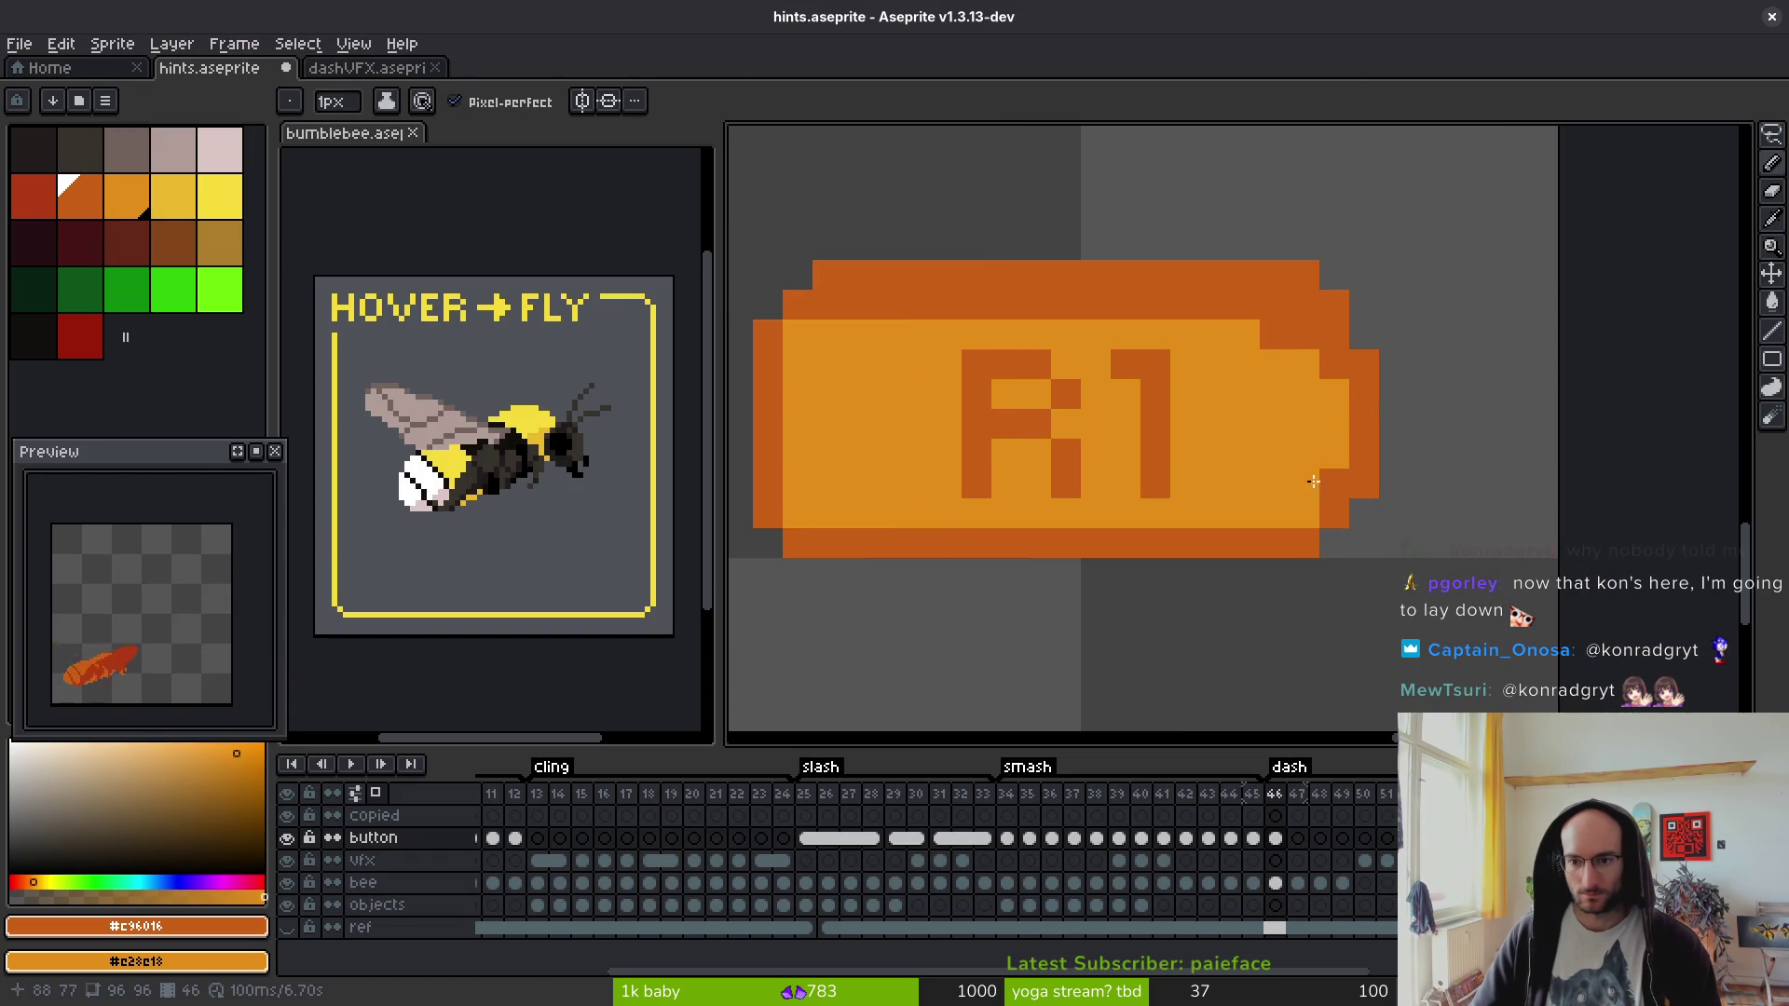
- Paint dark and light orange pixels along the R1 button's right edge, undoing a stray outline stroke
scroll(1425, 457, "down", 3)
scroll(1402, 434, "up", 3)
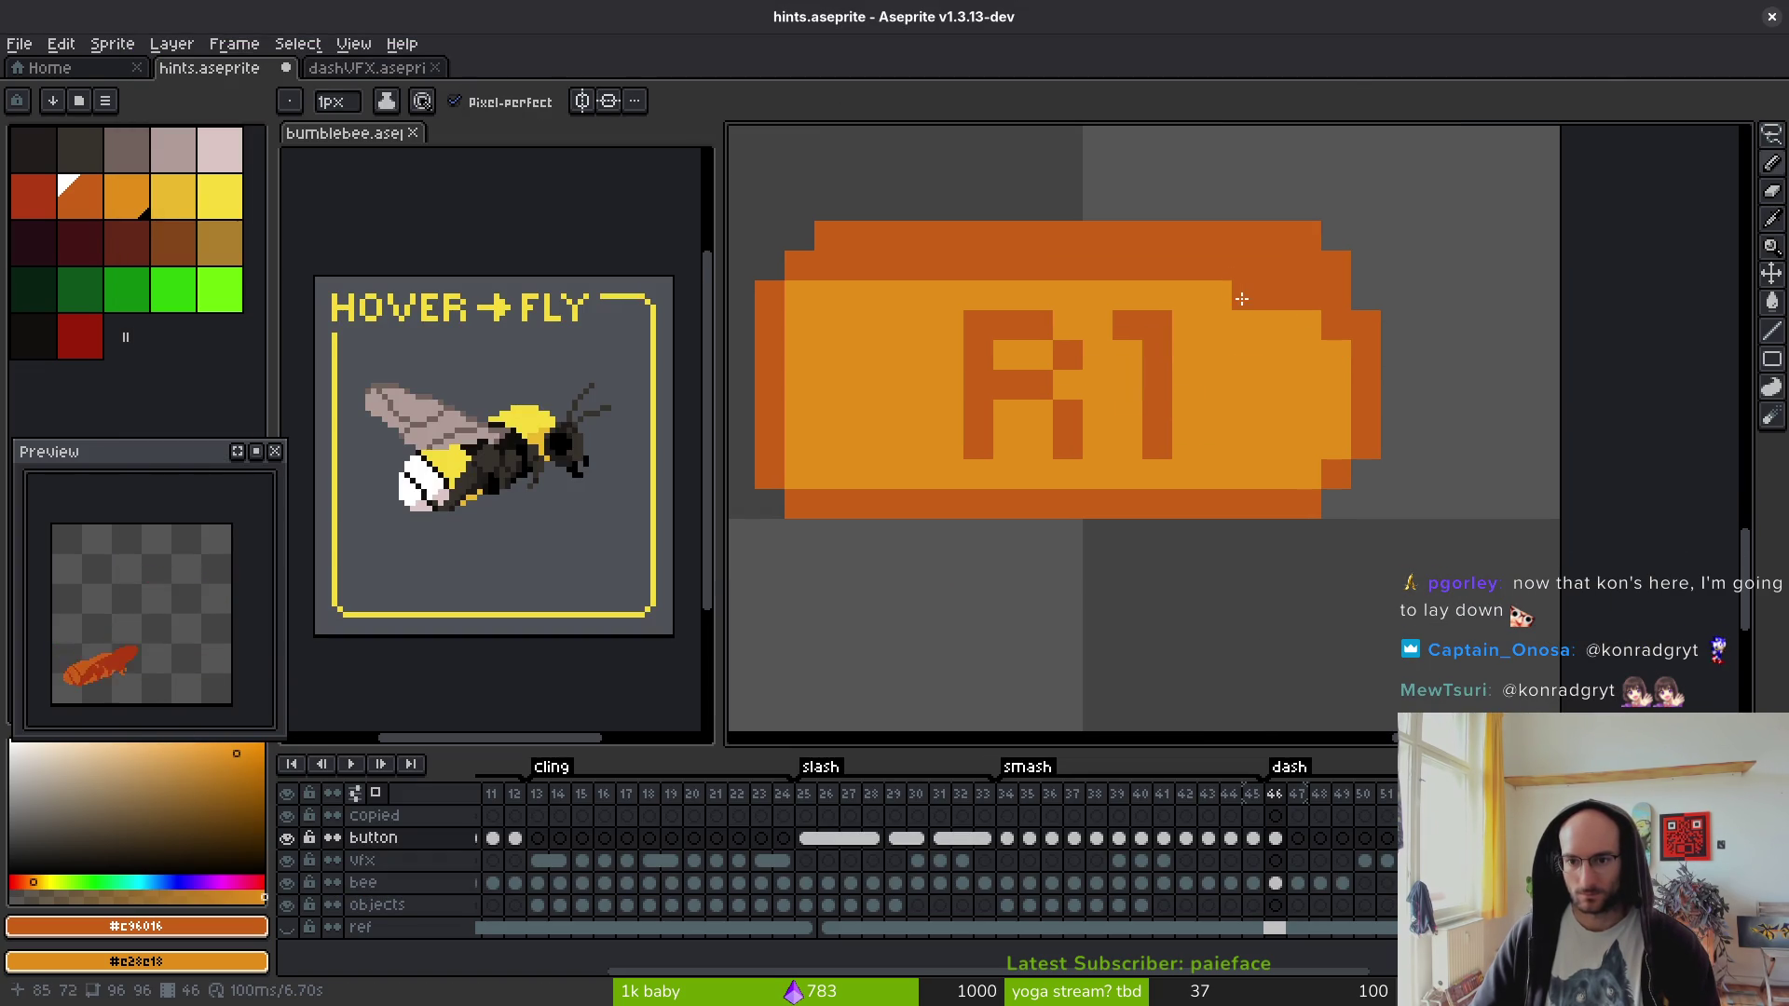
left_click_drag(1323, 332, 1346, 366)
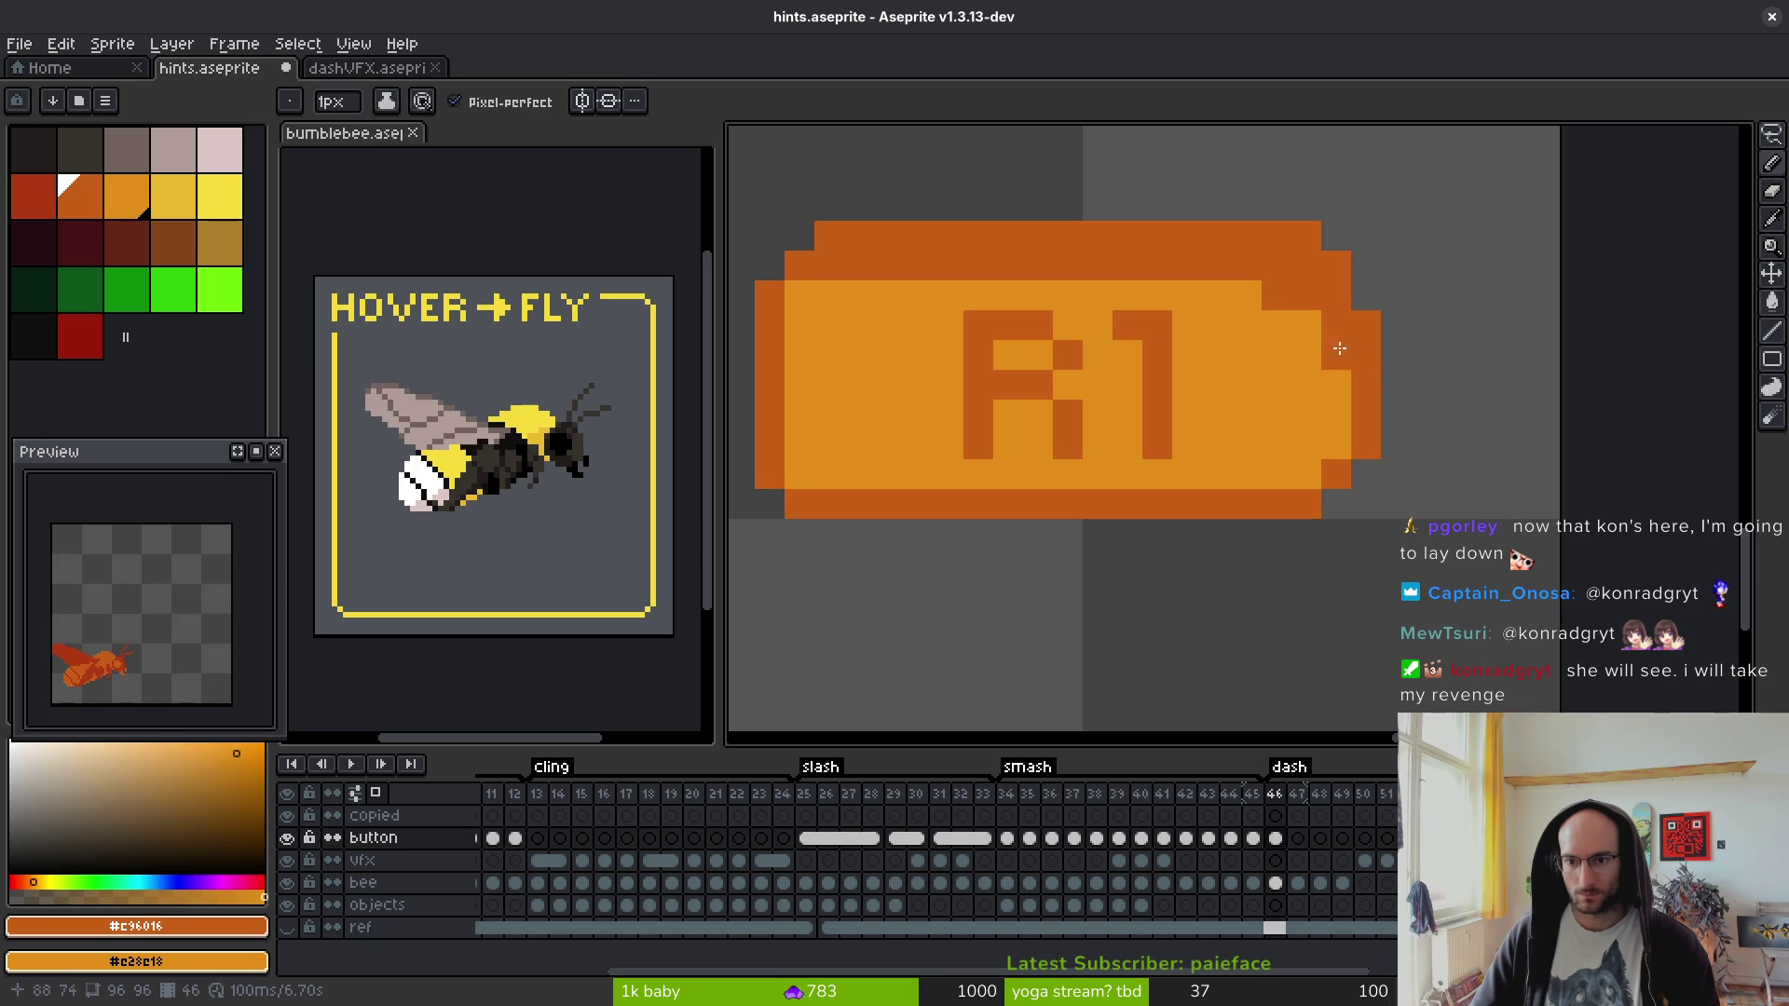
mouse_move(1326, 326)
left_mouse_down()
mouse_move(1362, 353)
mouse_move(1365, 411)
left_mouse_up()
mouse_move(1402, 326)
left_mouse_down()
mouse_move(1450, 436)
mouse_move(1444, 533)
mouse_move(813, 563)
left_mouse_up()
scroll(1361, 528, "down", 4)
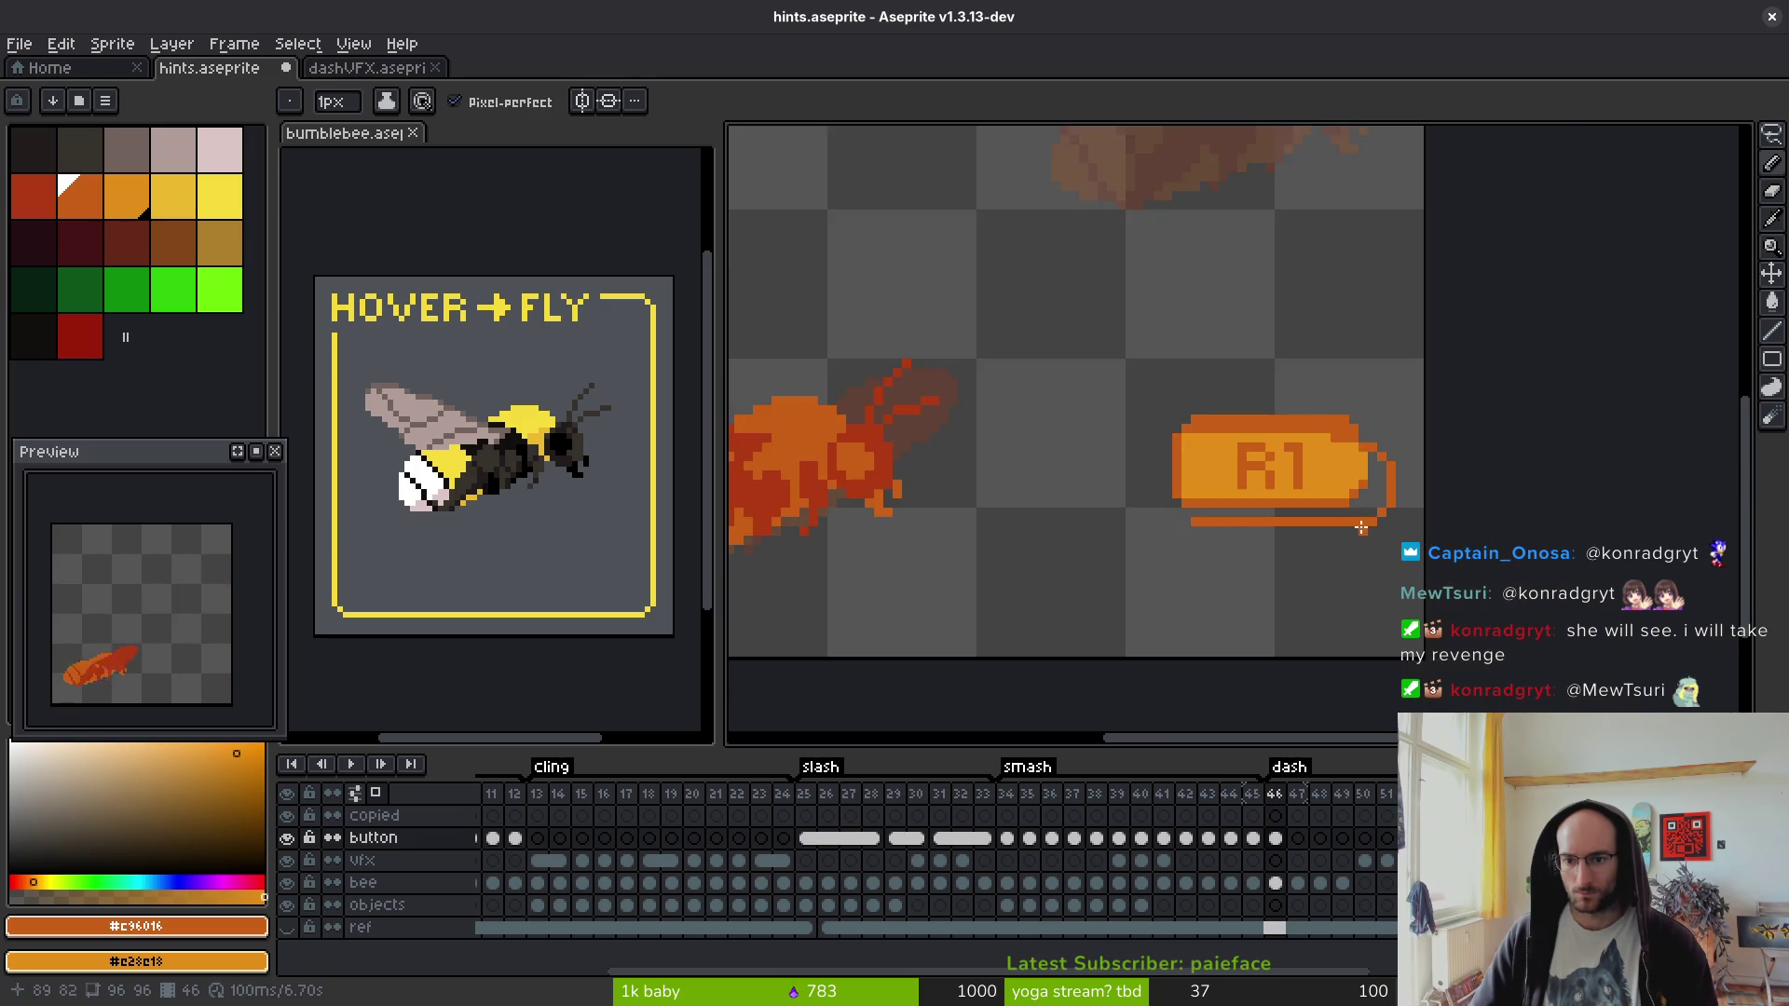
scroll(1361, 527, "up", 4)
key("ctrl+z")
key("ctrl+z")
key("ctrl+z")
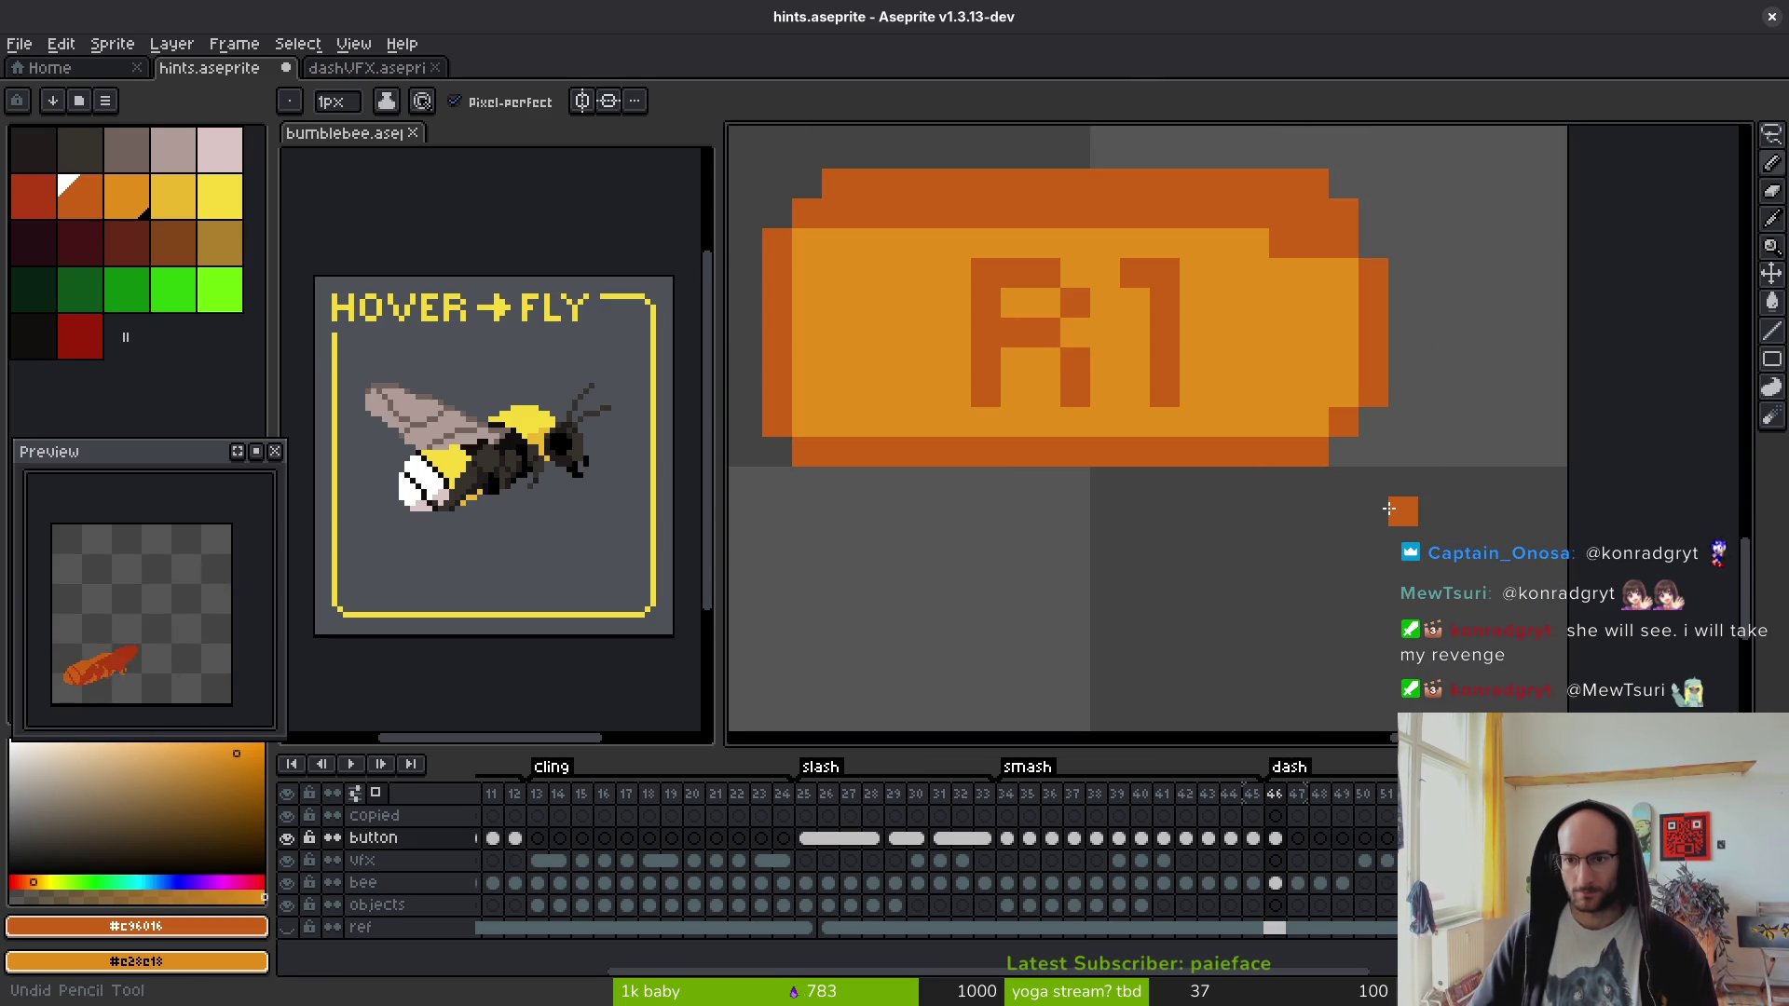
scroll(1404, 444, "down", 3)
- Compare with the reference images, then erase pixels to trim the button's top-right corner
key("alt+Tab")
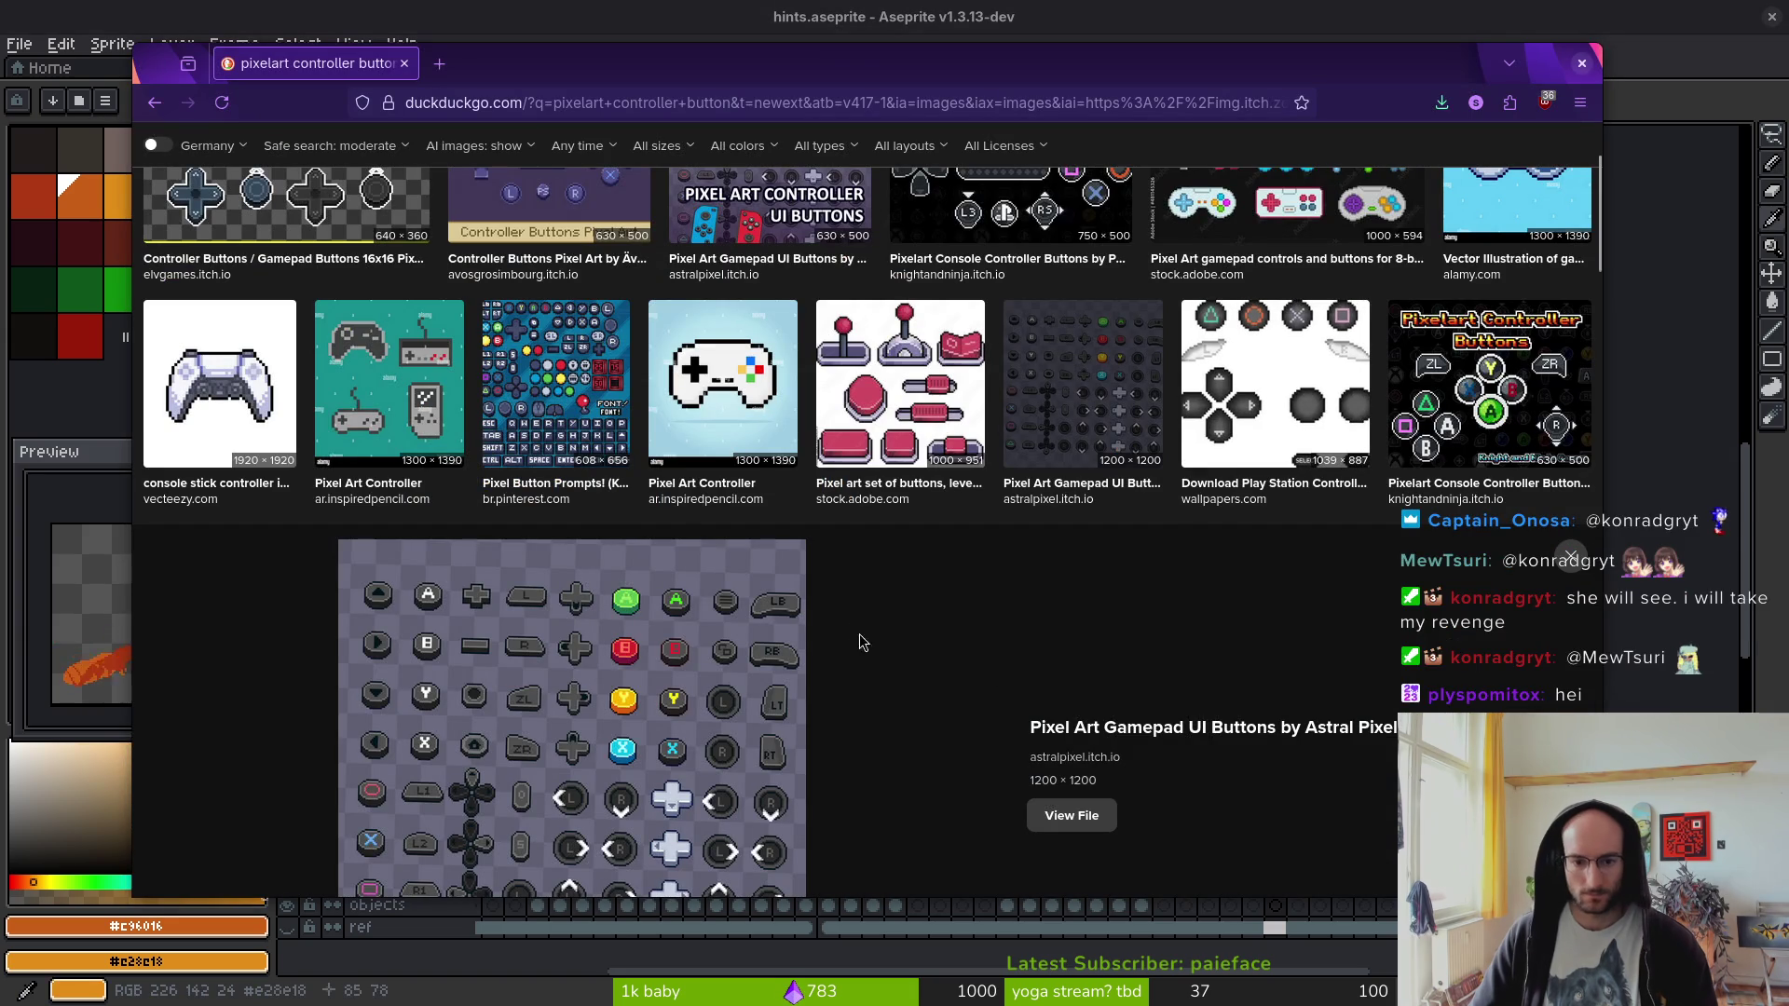
key("alt+Tab")
scroll(1361, 373, "up", 2)
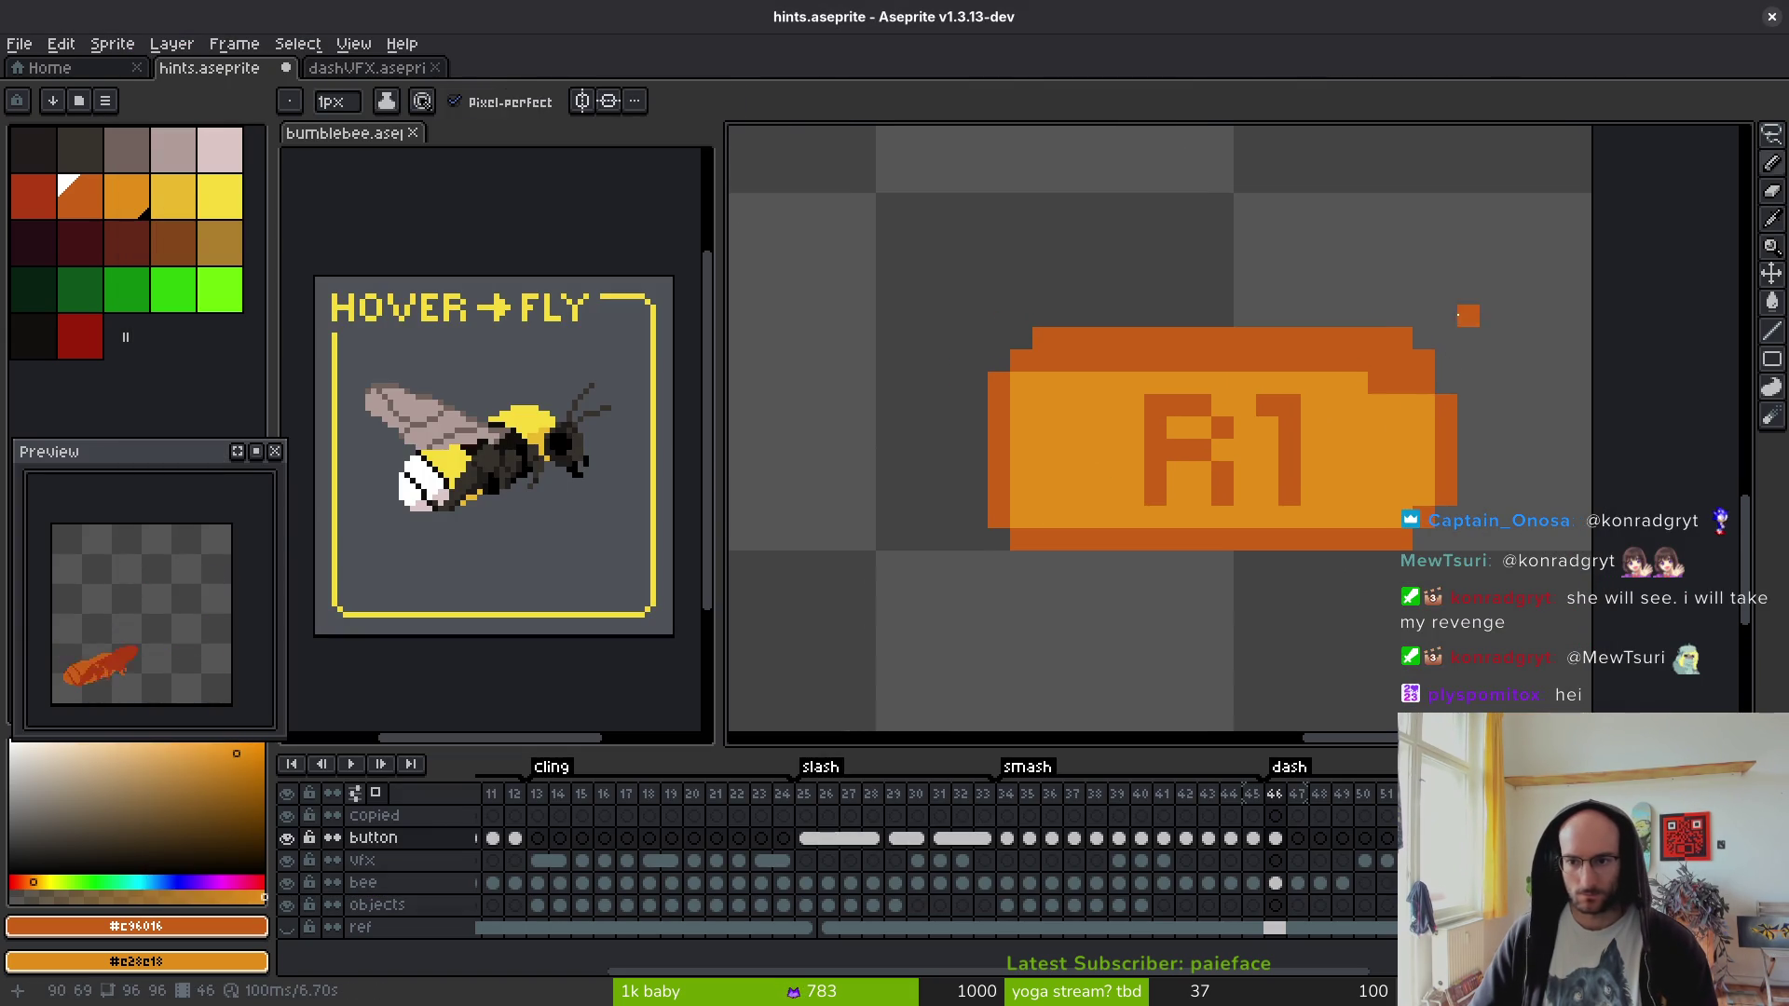
key("e")
left_click(1447, 405)
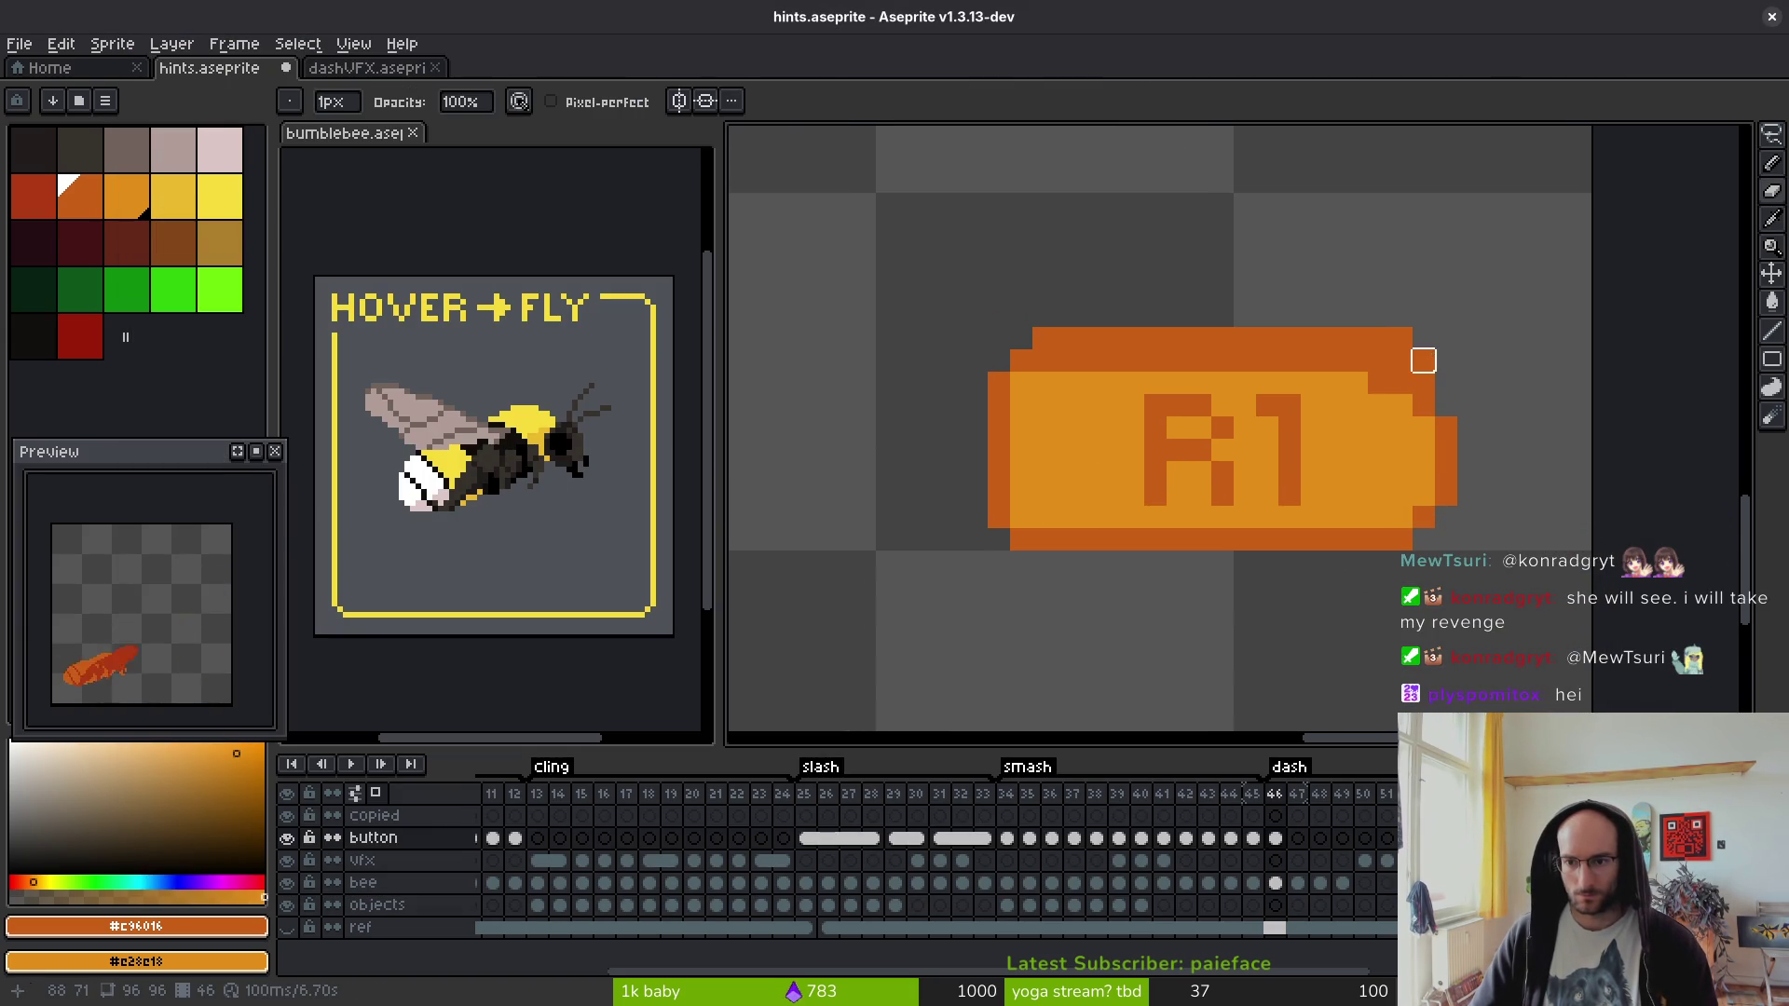
mouse_move(1423, 384)
left_mouse_down()
mouse_move(1334, 339)
mouse_move(1046, 337)
left_mouse_up()
key("ctrl+z")
key("ctrl+z")
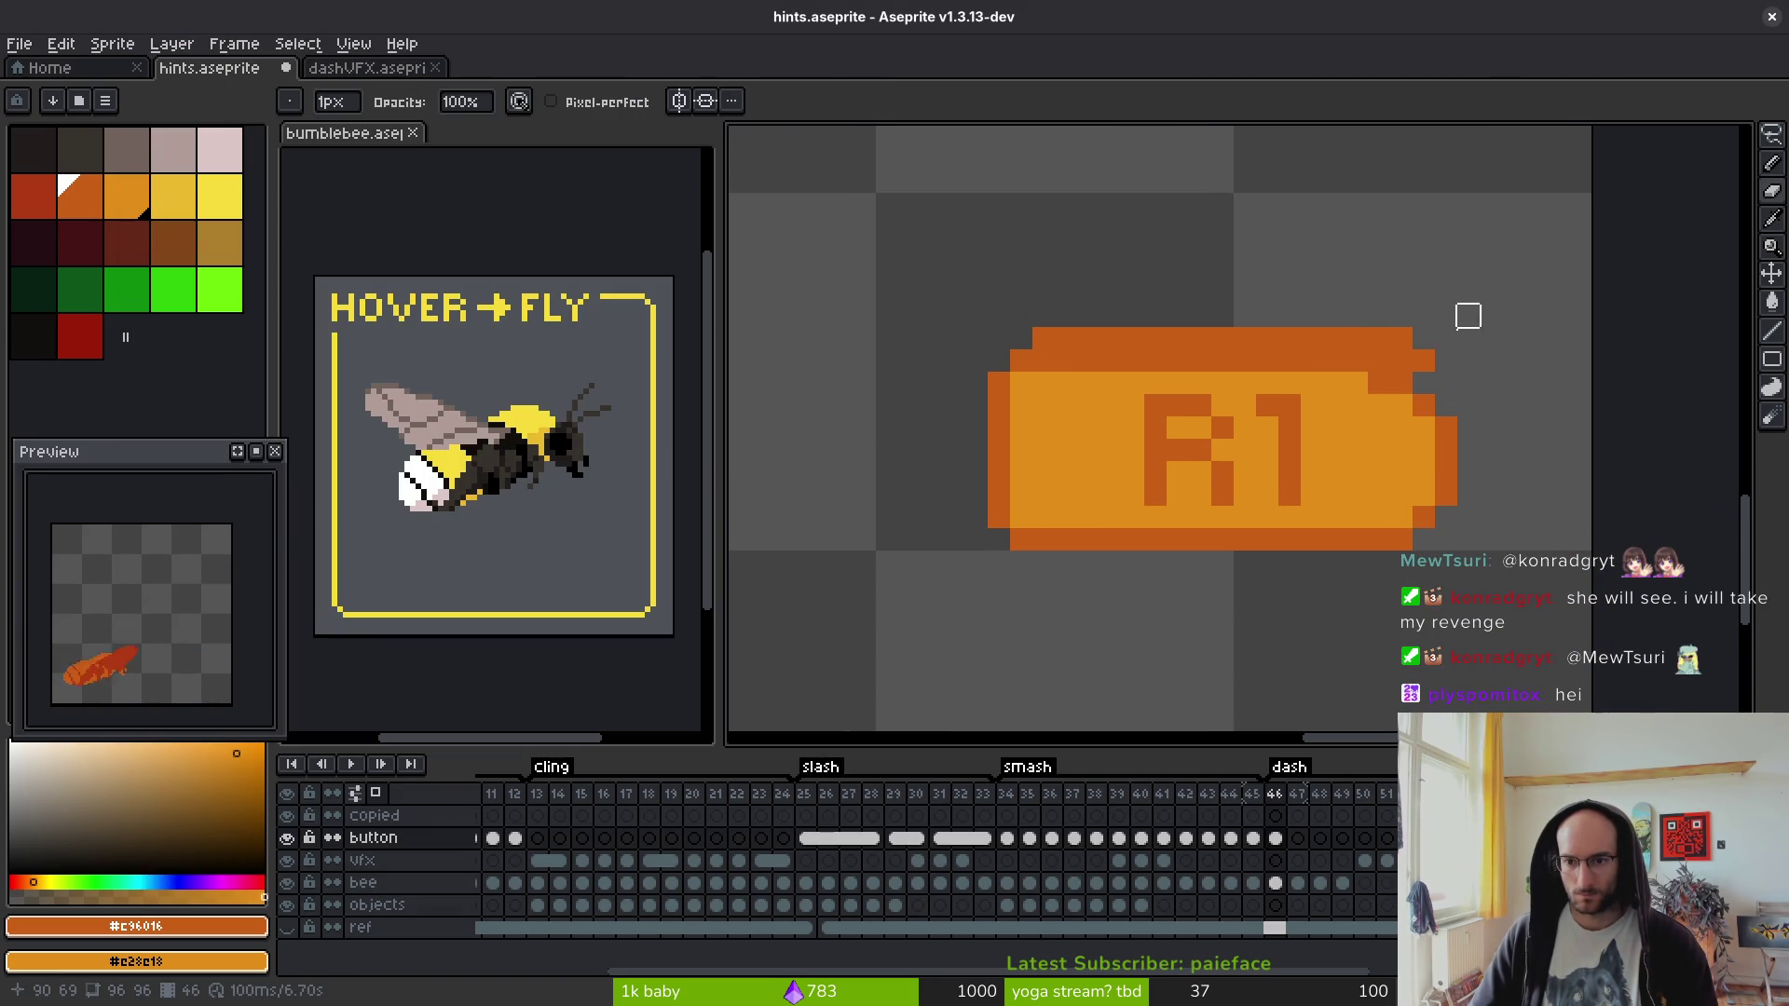
mouse_move(1445, 361)
left_mouse_down()
mouse_move(1389, 335)
mouse_move(906, 335)
left_mouse_up()
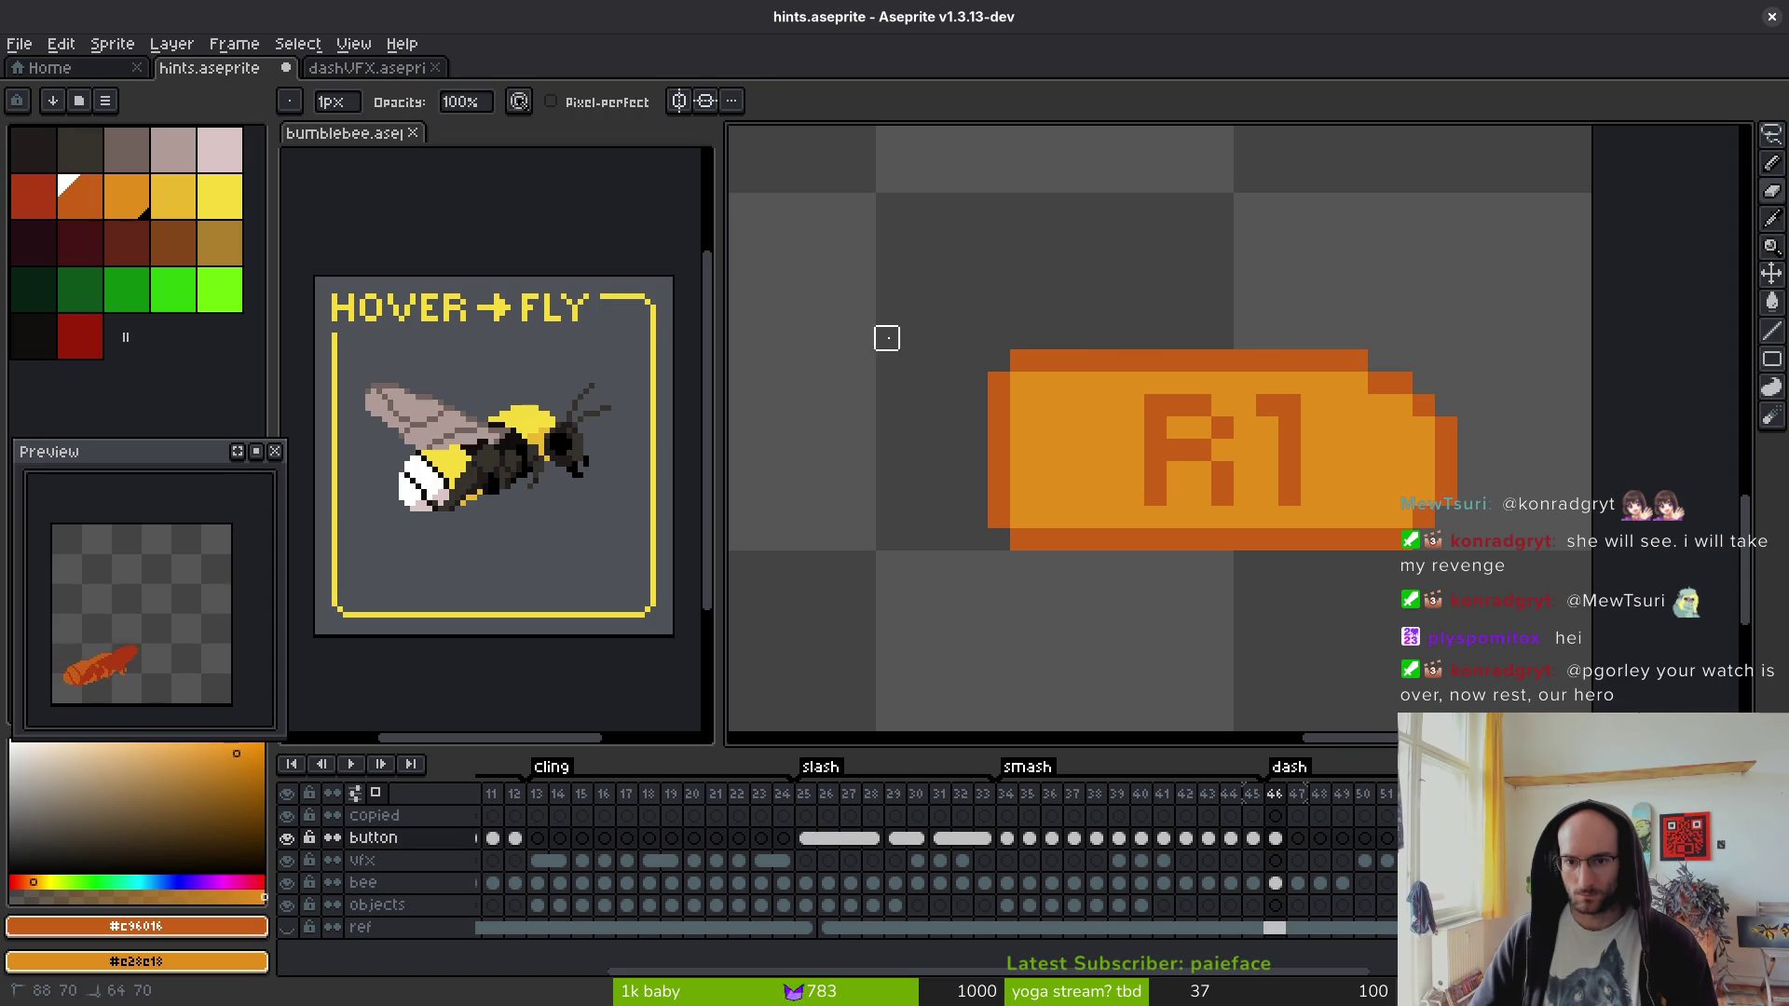
scroll(1426, 388, "down", 3)
scroll(1394, 387, "up", 6)
- Redraw a single pixel on the button's right edge with the pencil
key("b")
left_click(1485, 344)
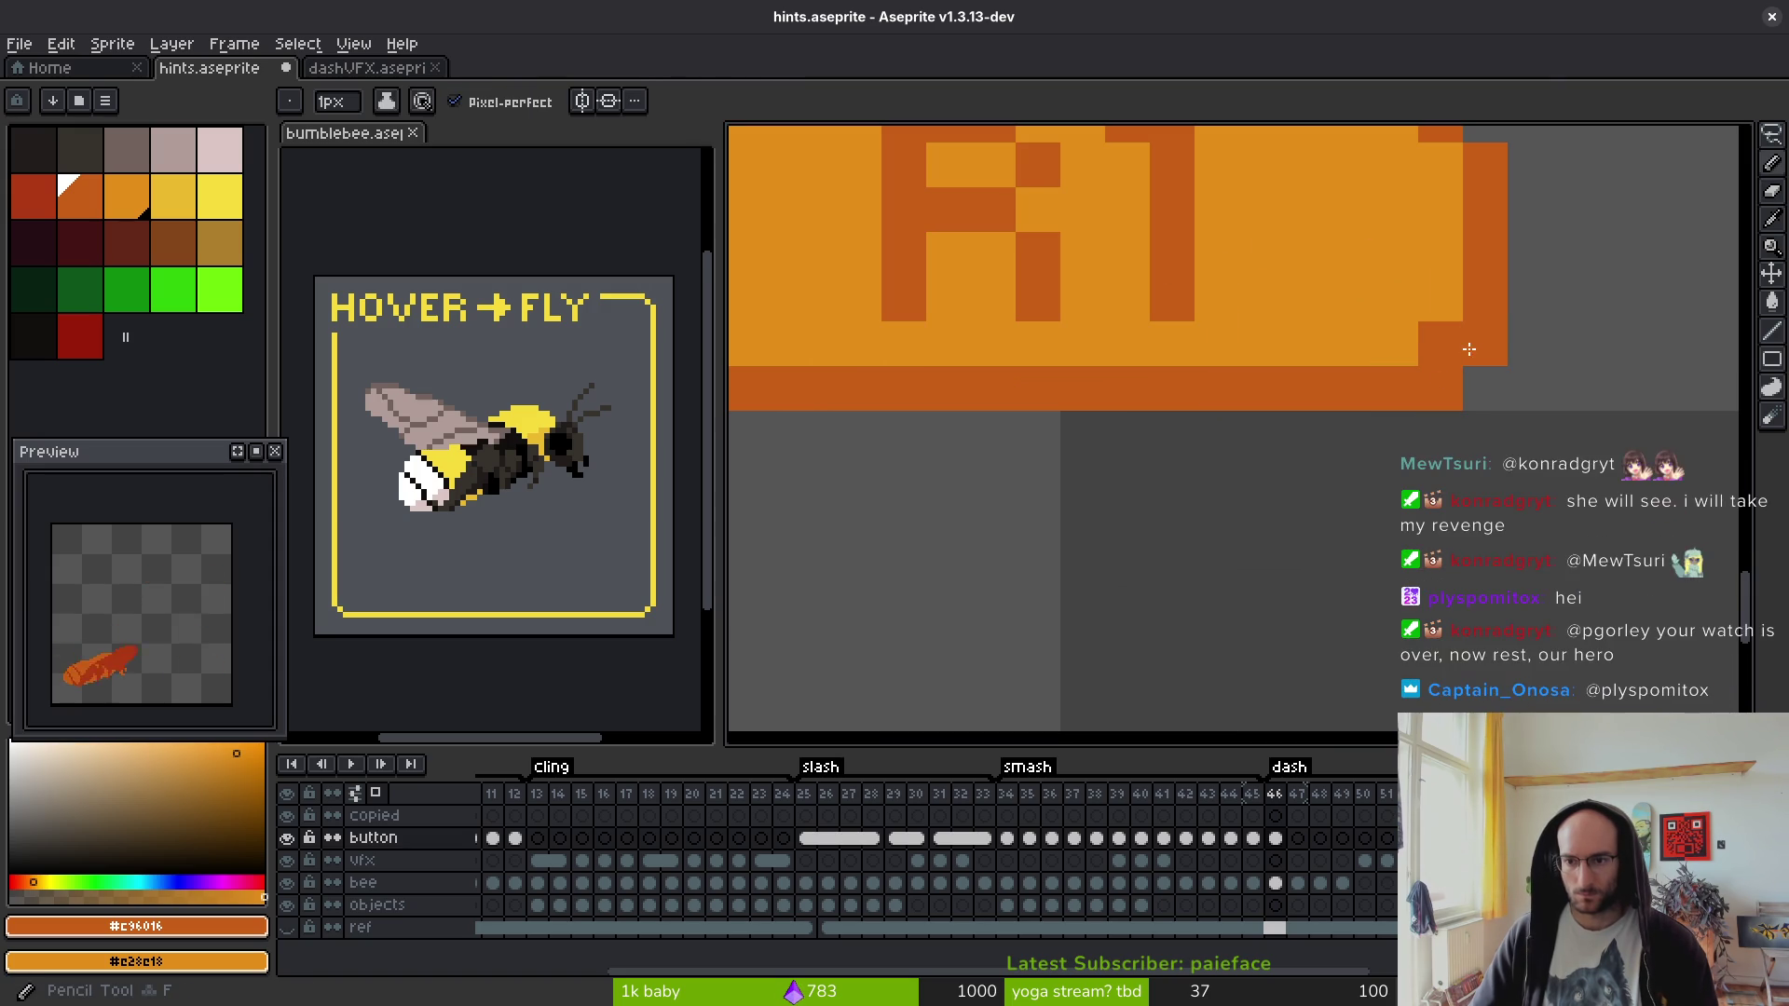
scroll(1351, 210, "down", 5)
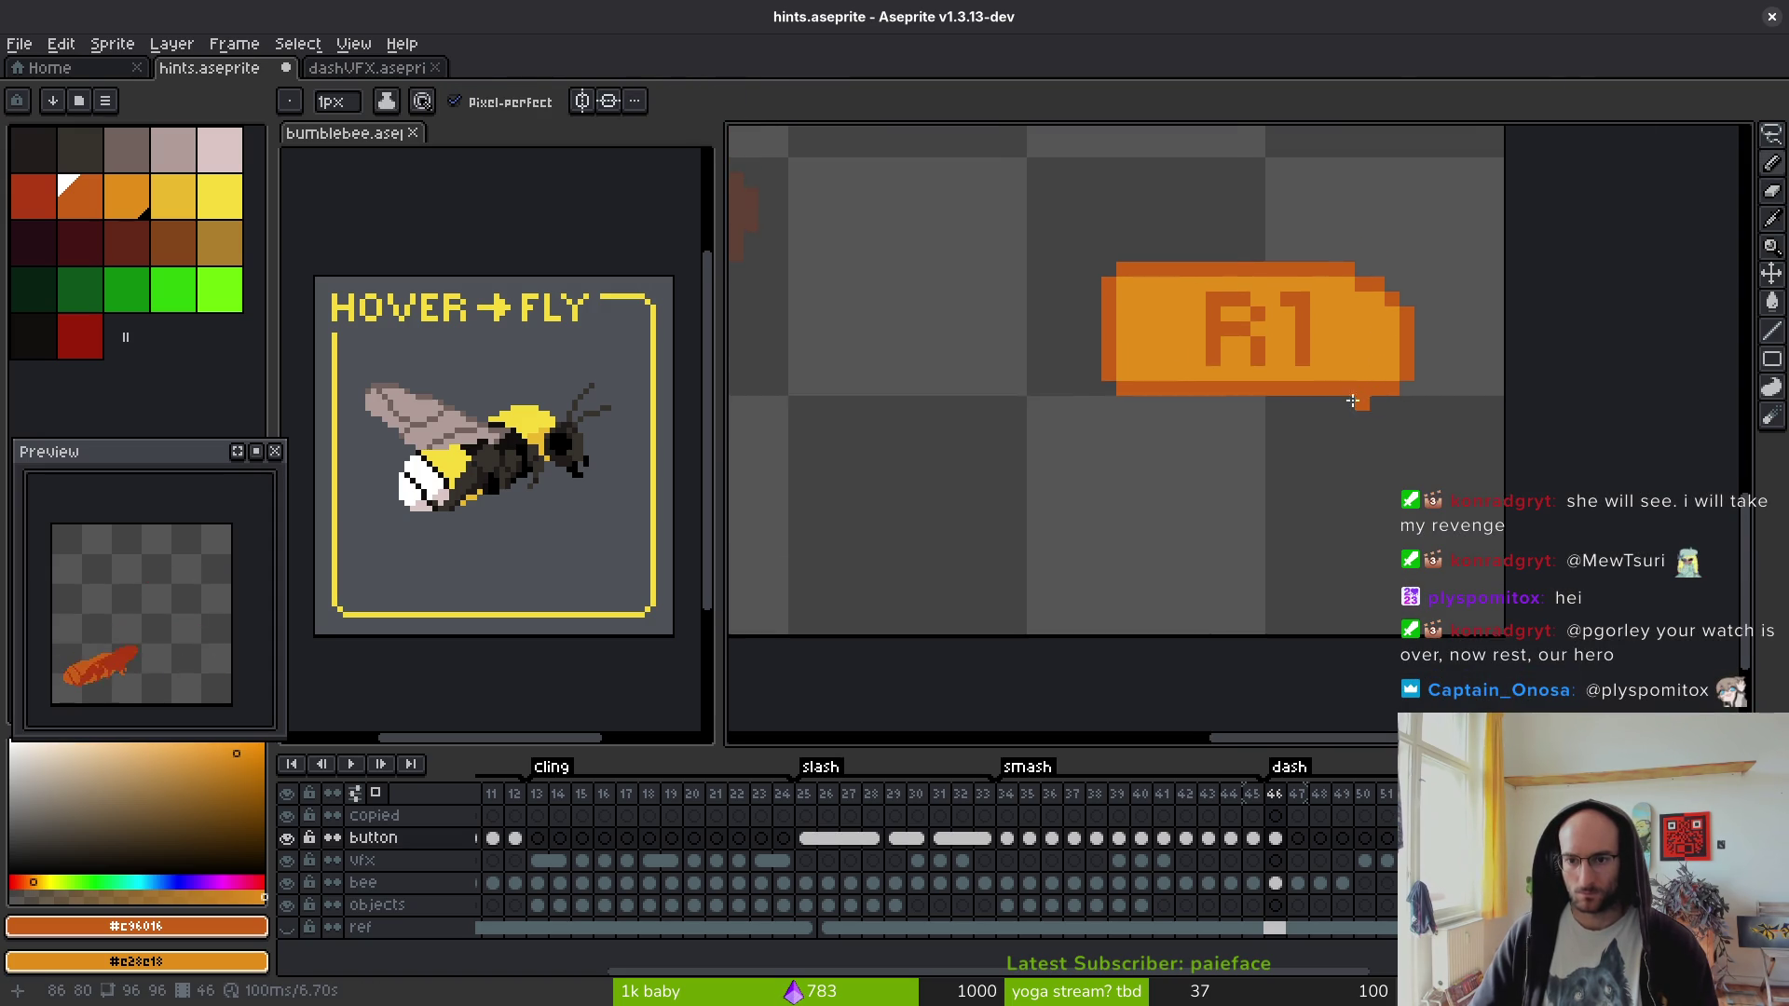
scroll(1339, 407, "up", 3)
key("alt+Tab")
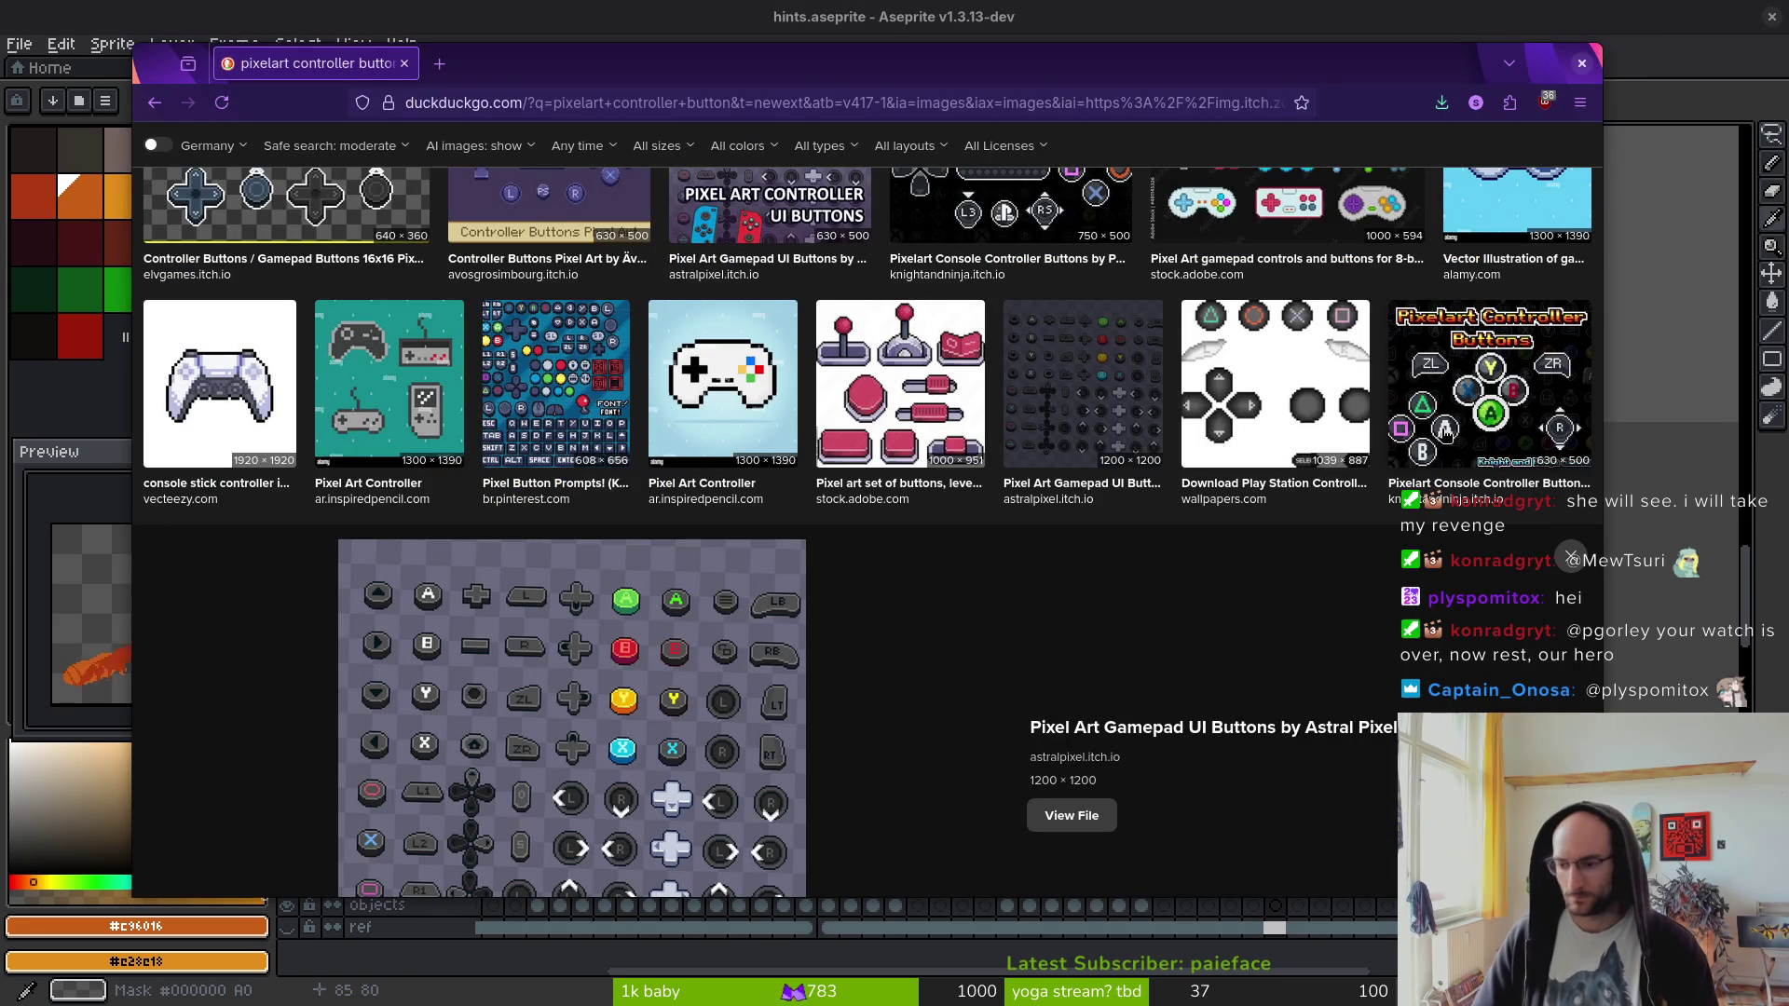
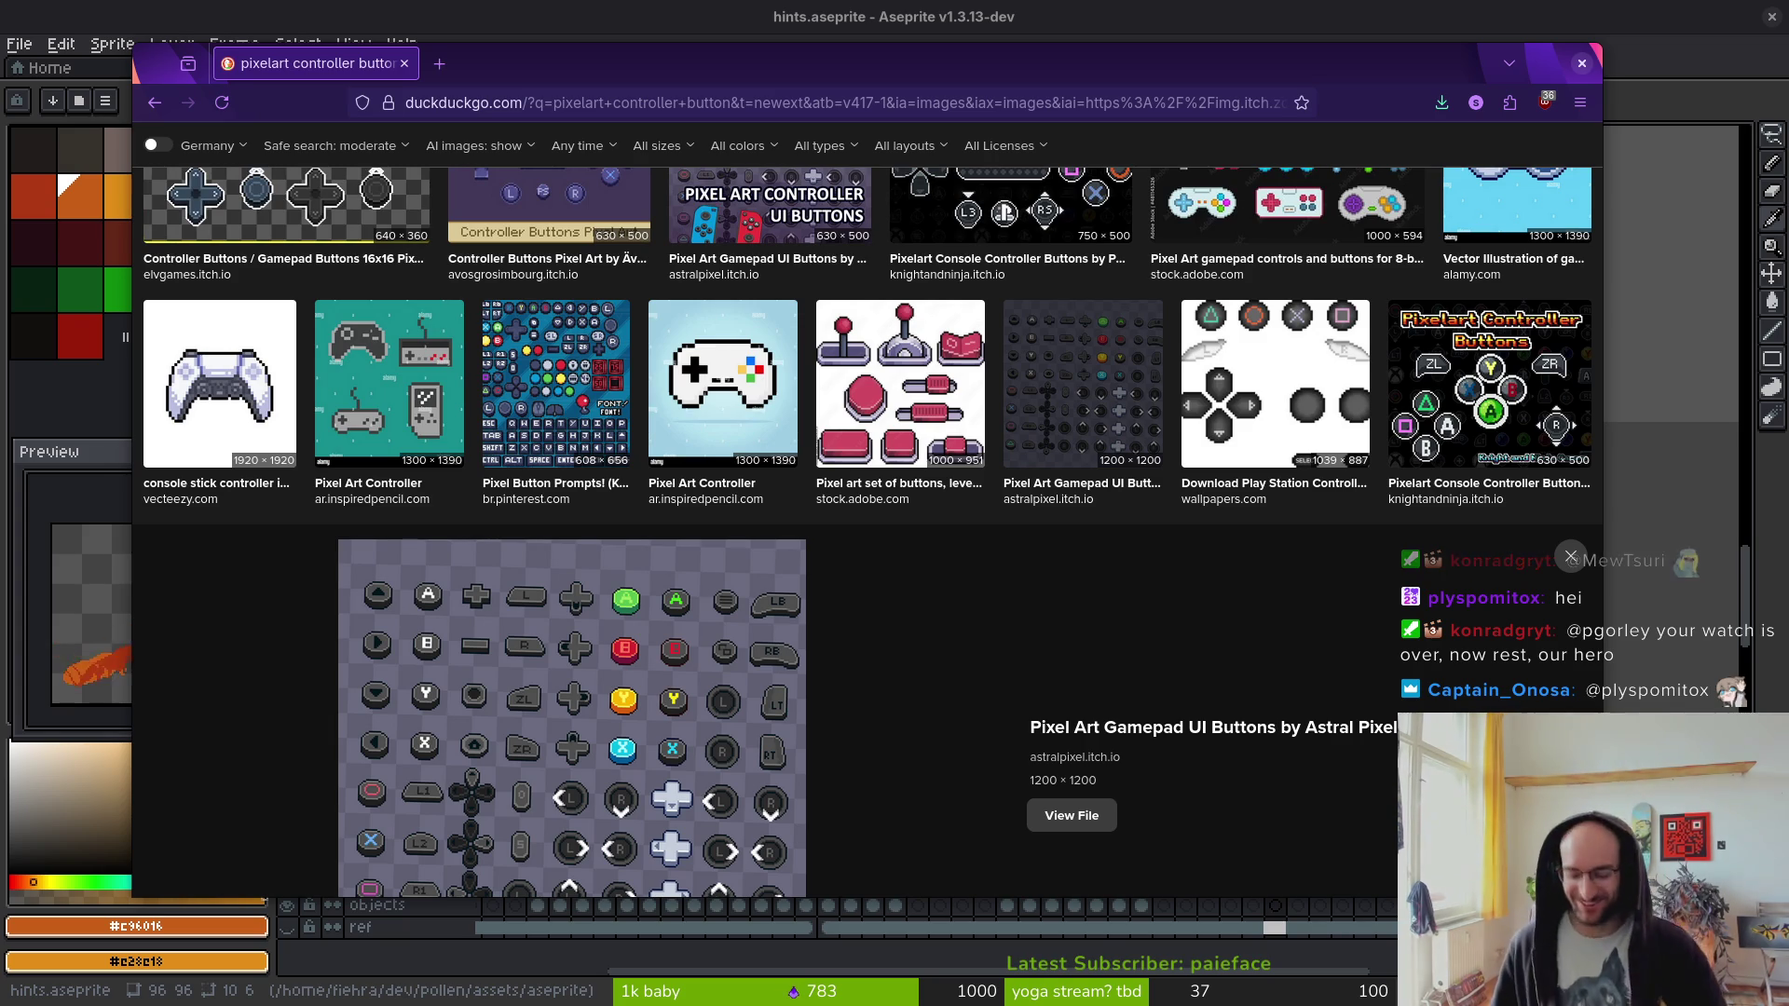
- Leave the DuckDuckGo pixel-art controller image results and return to hints.aseprite
key("alt+Tab")
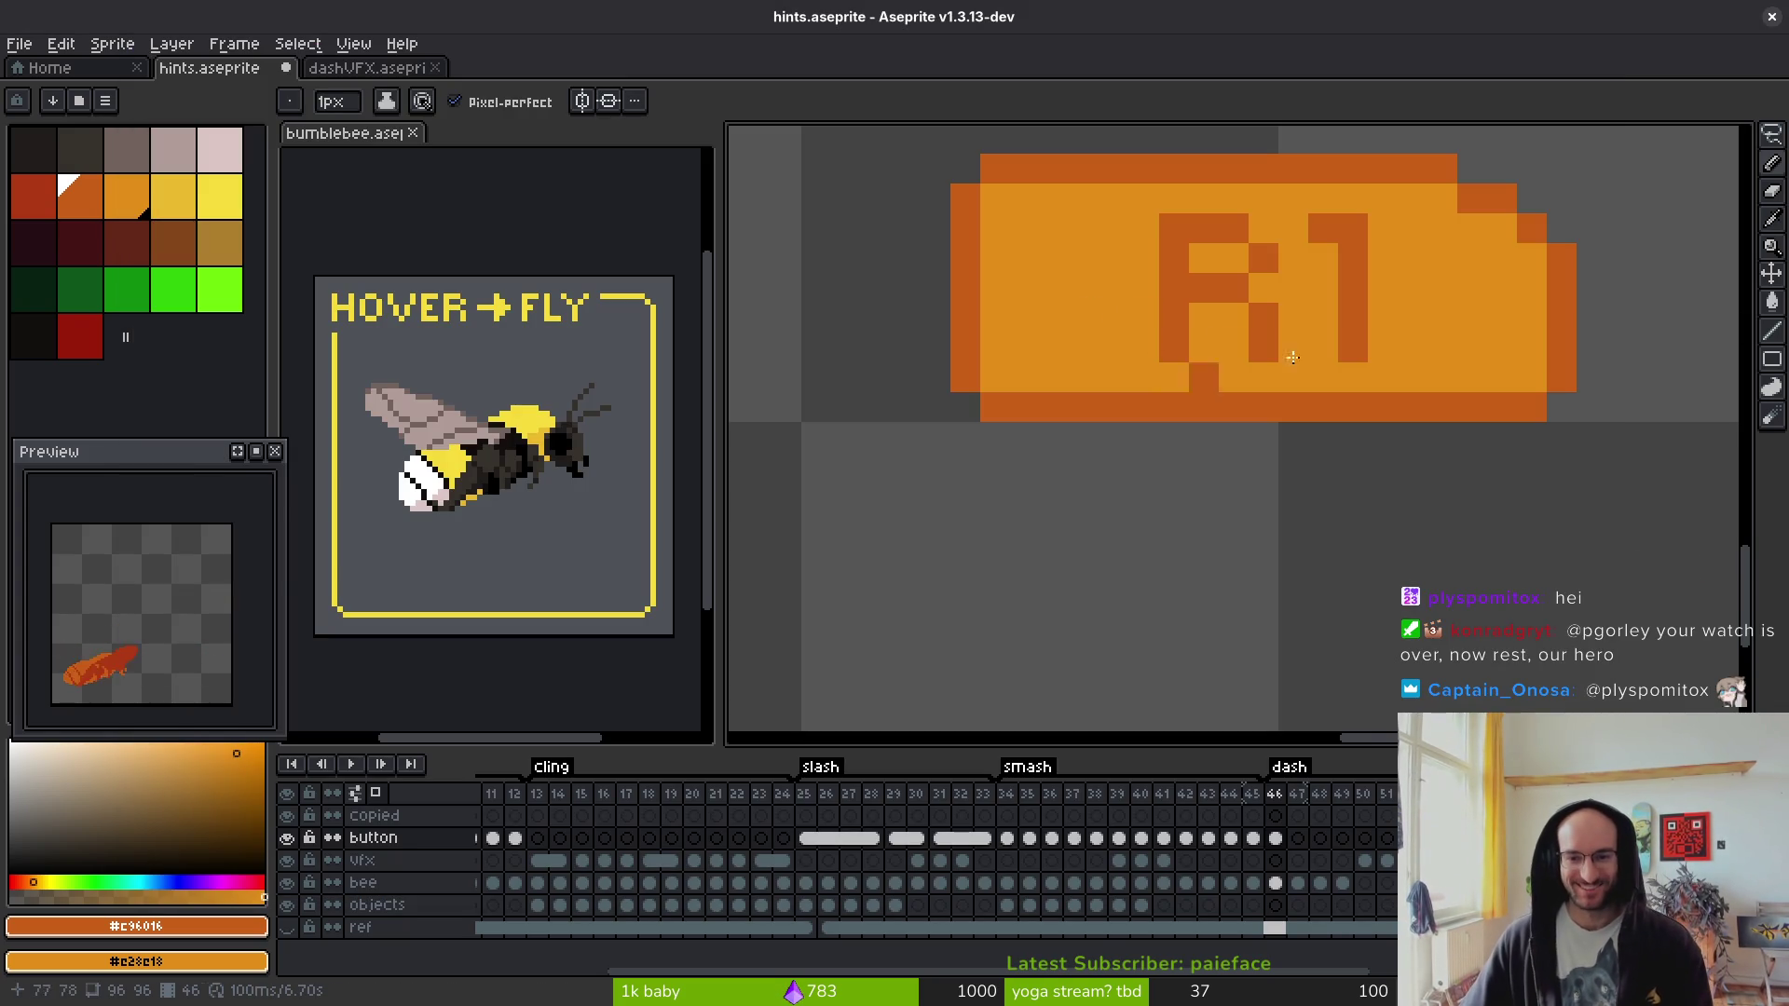
- Reshape the R letter with dark and light orange pencil pixel touch-ups
scroll(1233, 358, "down", 2)
scroll(1140, 368, "up", 2)
mouse_move(1086, 322)
left_mouse_down()
mouse_move(1071, 332)
mouse_move(1090, 438)
left_mouse_up()
right_click(1118, 359)
right_click(1171, 382)
left_click(1178, 354)
right_click(1178, 389)
left_click_drag(1179, 410, 1179, 443)
right_click(1209, 410)
right_click(1210, 440)
right_click(1120, 410)
right_click(1120, 440)
left_click(1209, 382)
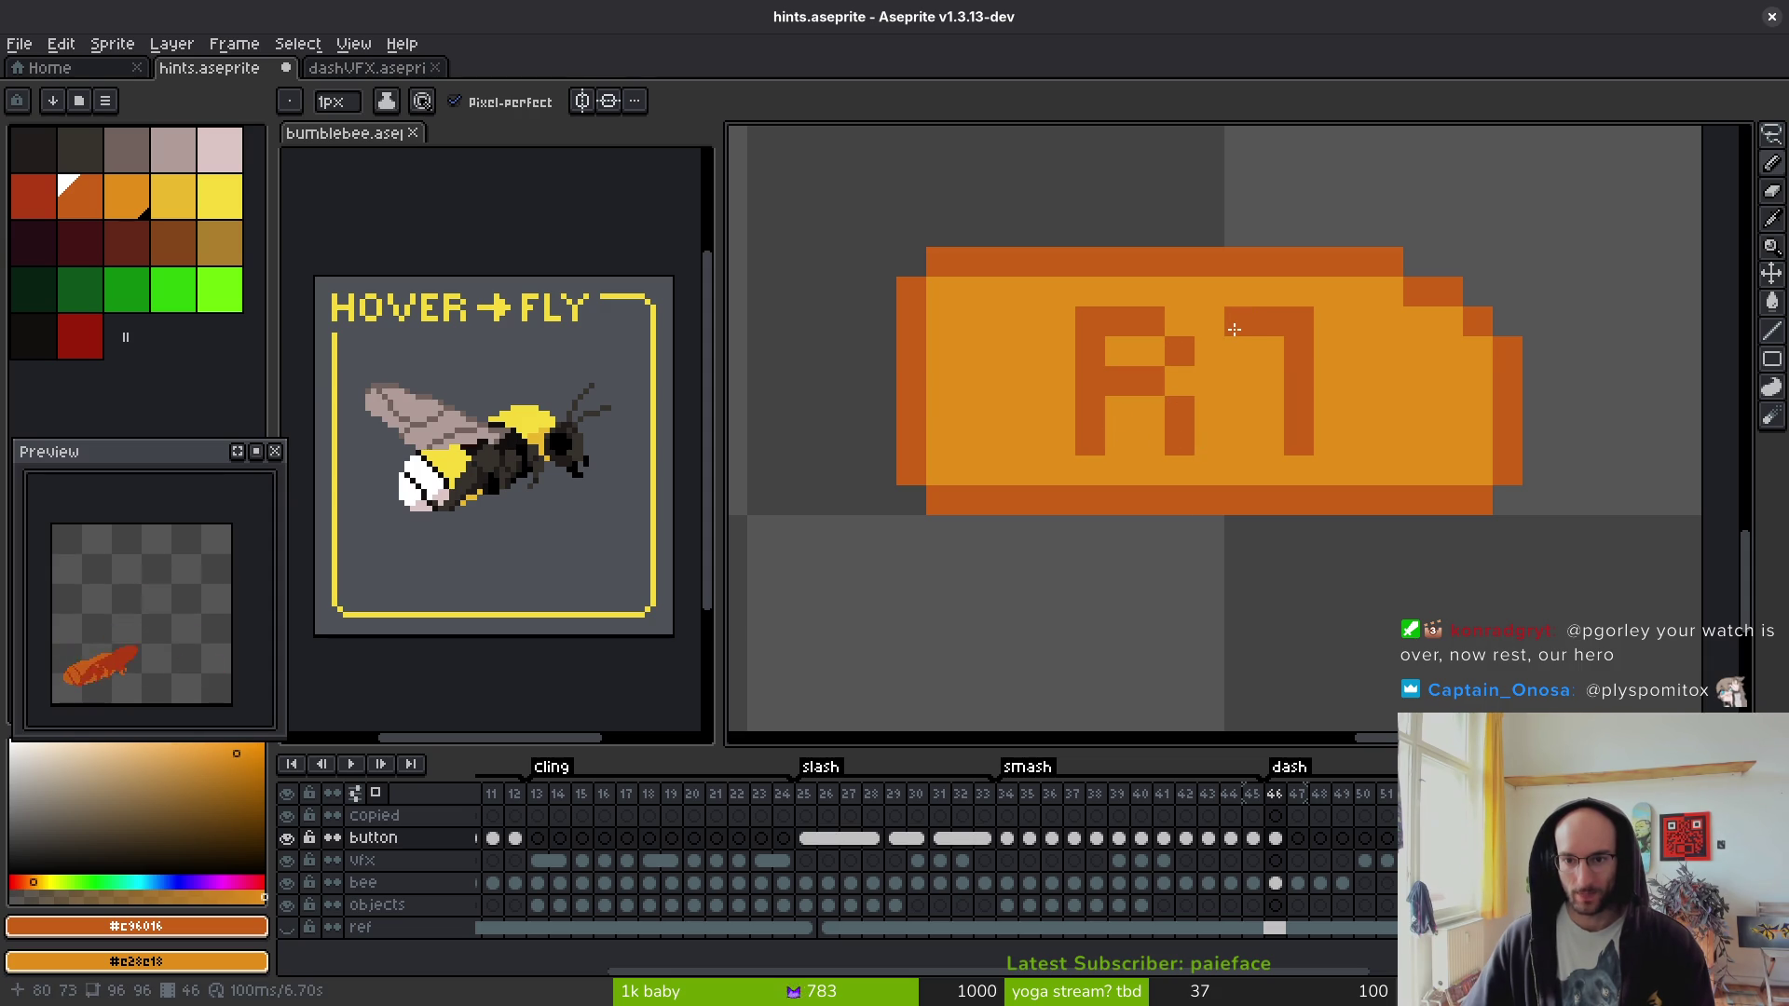
scroll(1236, 354, "down", 3)
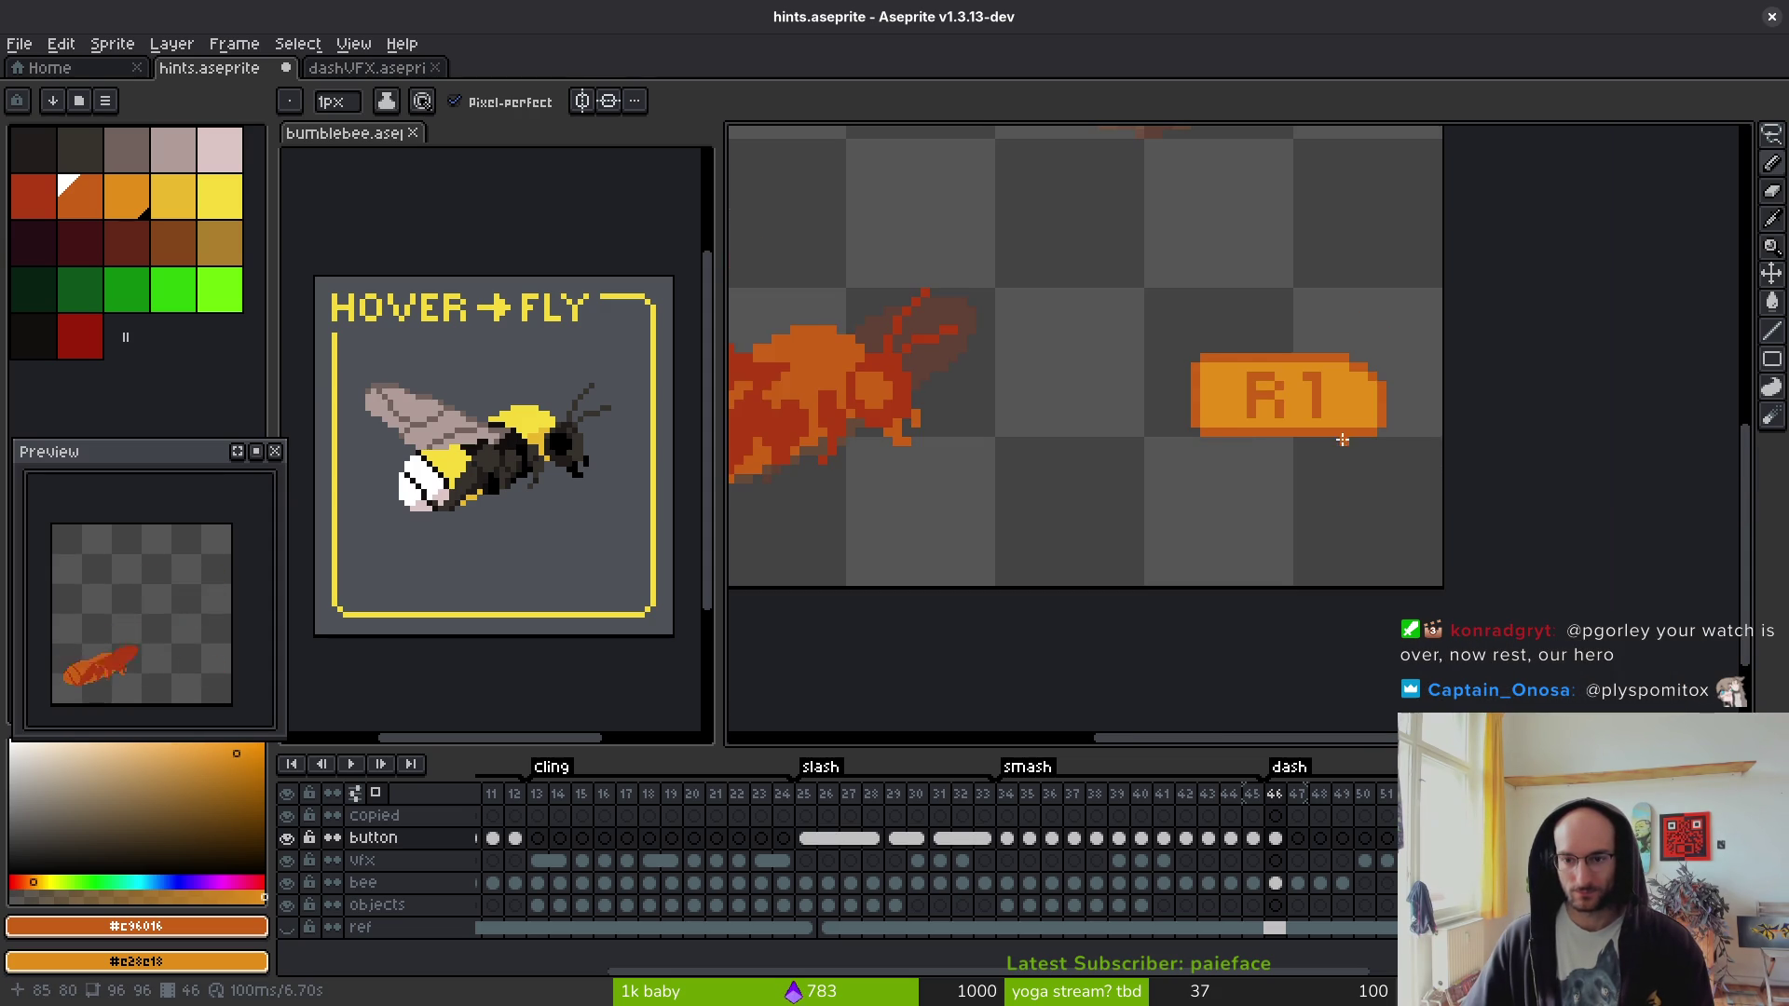
scroll(1202, 410, "up", 3)
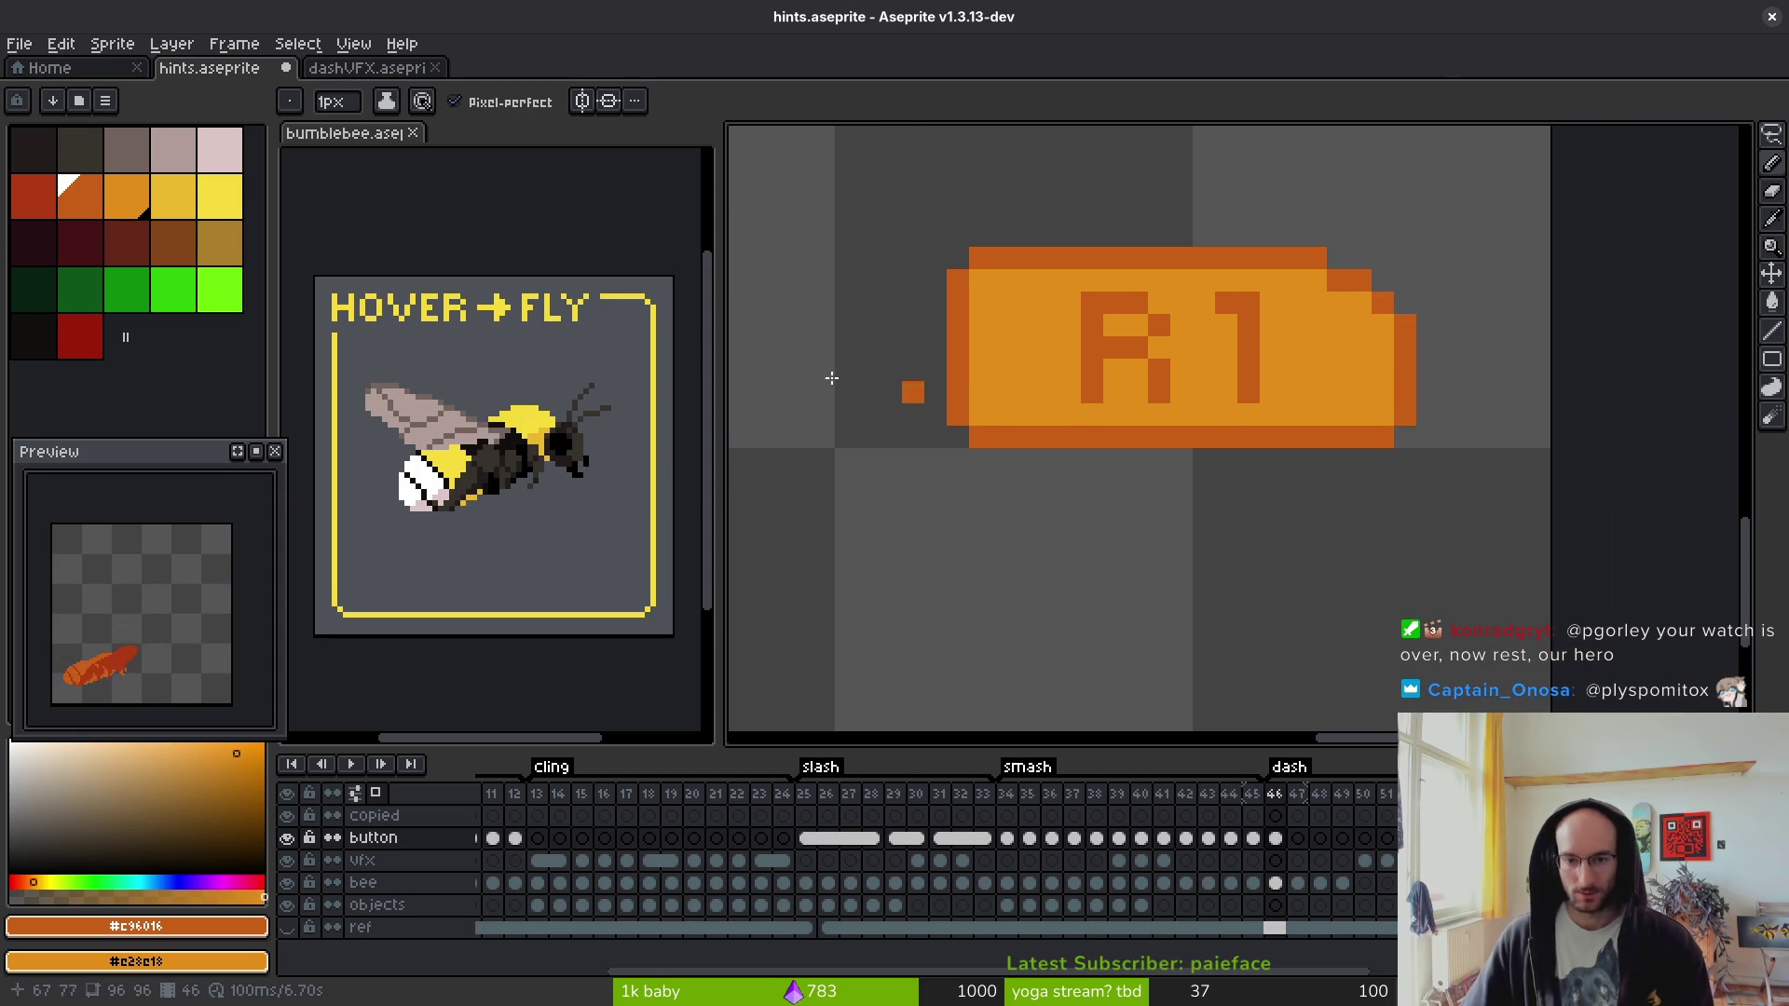
- Paint Bucket-fill the R and the 1 in bright yellow
left_click(220, 195)
scroll(1252, 321, "up", 2)
left_click(917, 294)
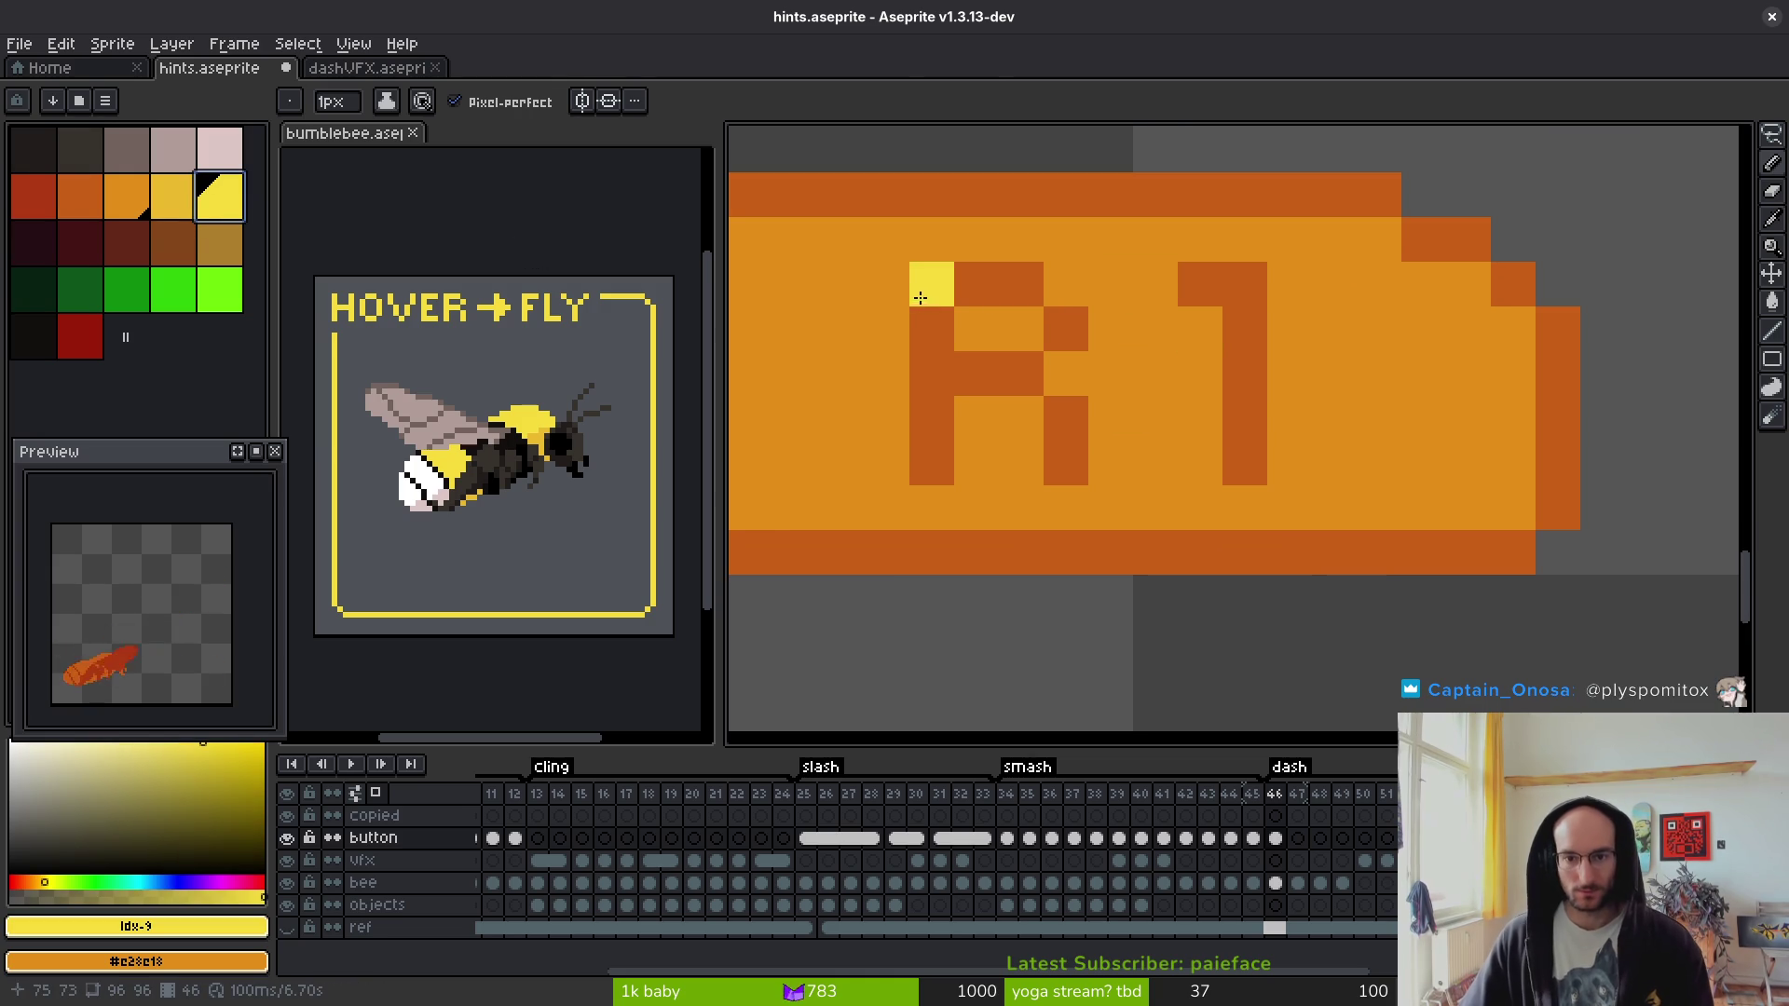
key("g")
left_click(930, 372)
left_click(1065, 328)
left_click(1065, 438)
left_click(1109, 372)
key("ctrl+z")
left_click(1239, 363)
- Shade four pixels inside the R in darker yellow with the Pencil
scroll(1246, 379, "down", 4)
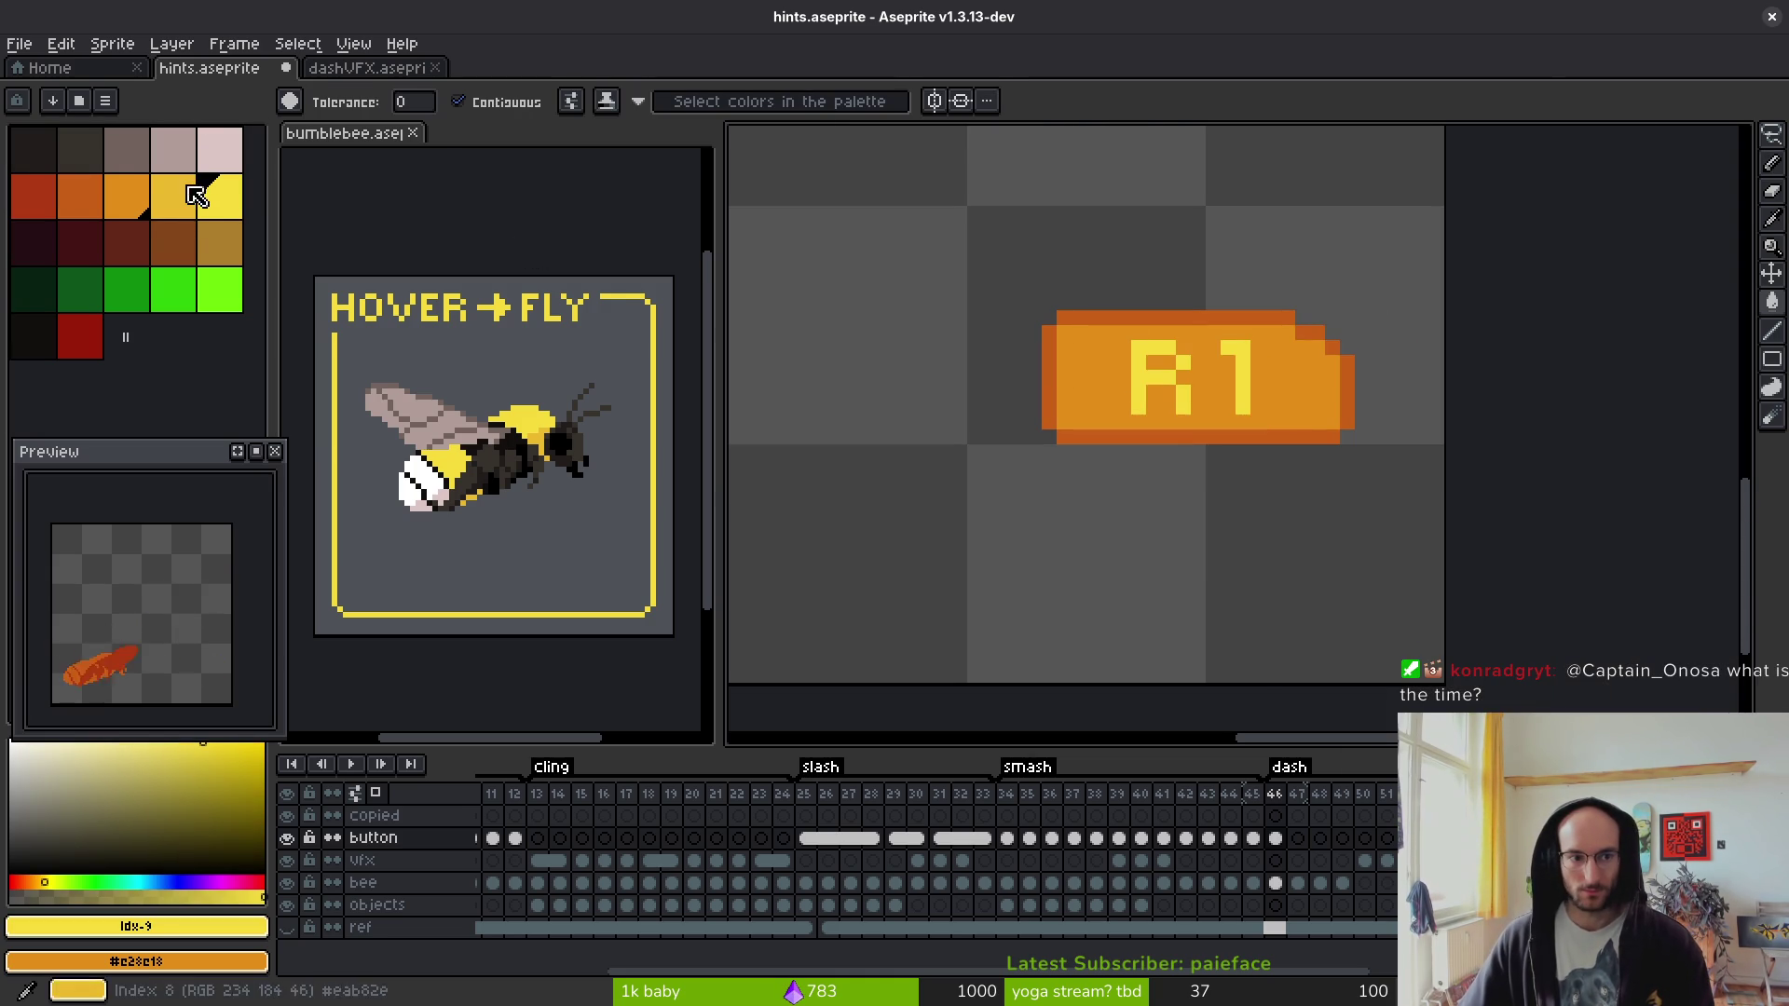
left_click(196, 196)
scroll(1247, 354, "up", 3)
key("b")
left_click(959, 380)
left_click(1004, 379)
left_click(1005, 469)
left_click(960, 469)
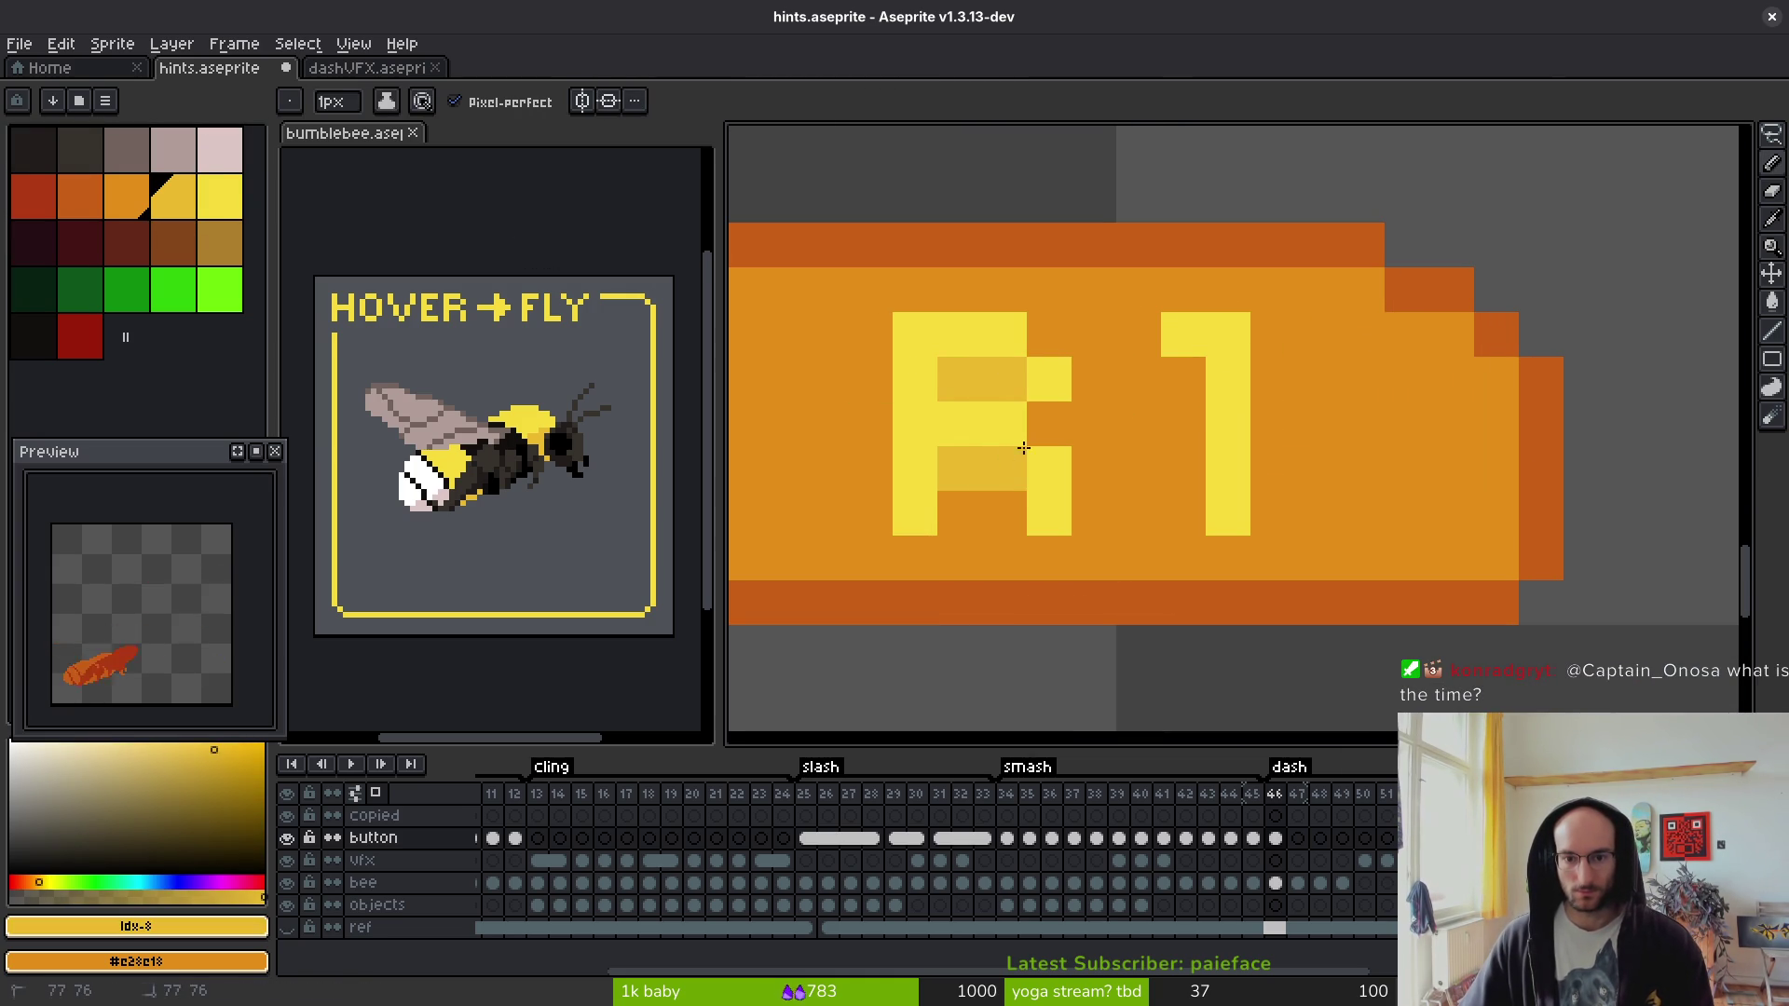
- Sample the bright yellow from the letters and add a yellow pixel to the 1
scroll(1359, 526, "down", 4)
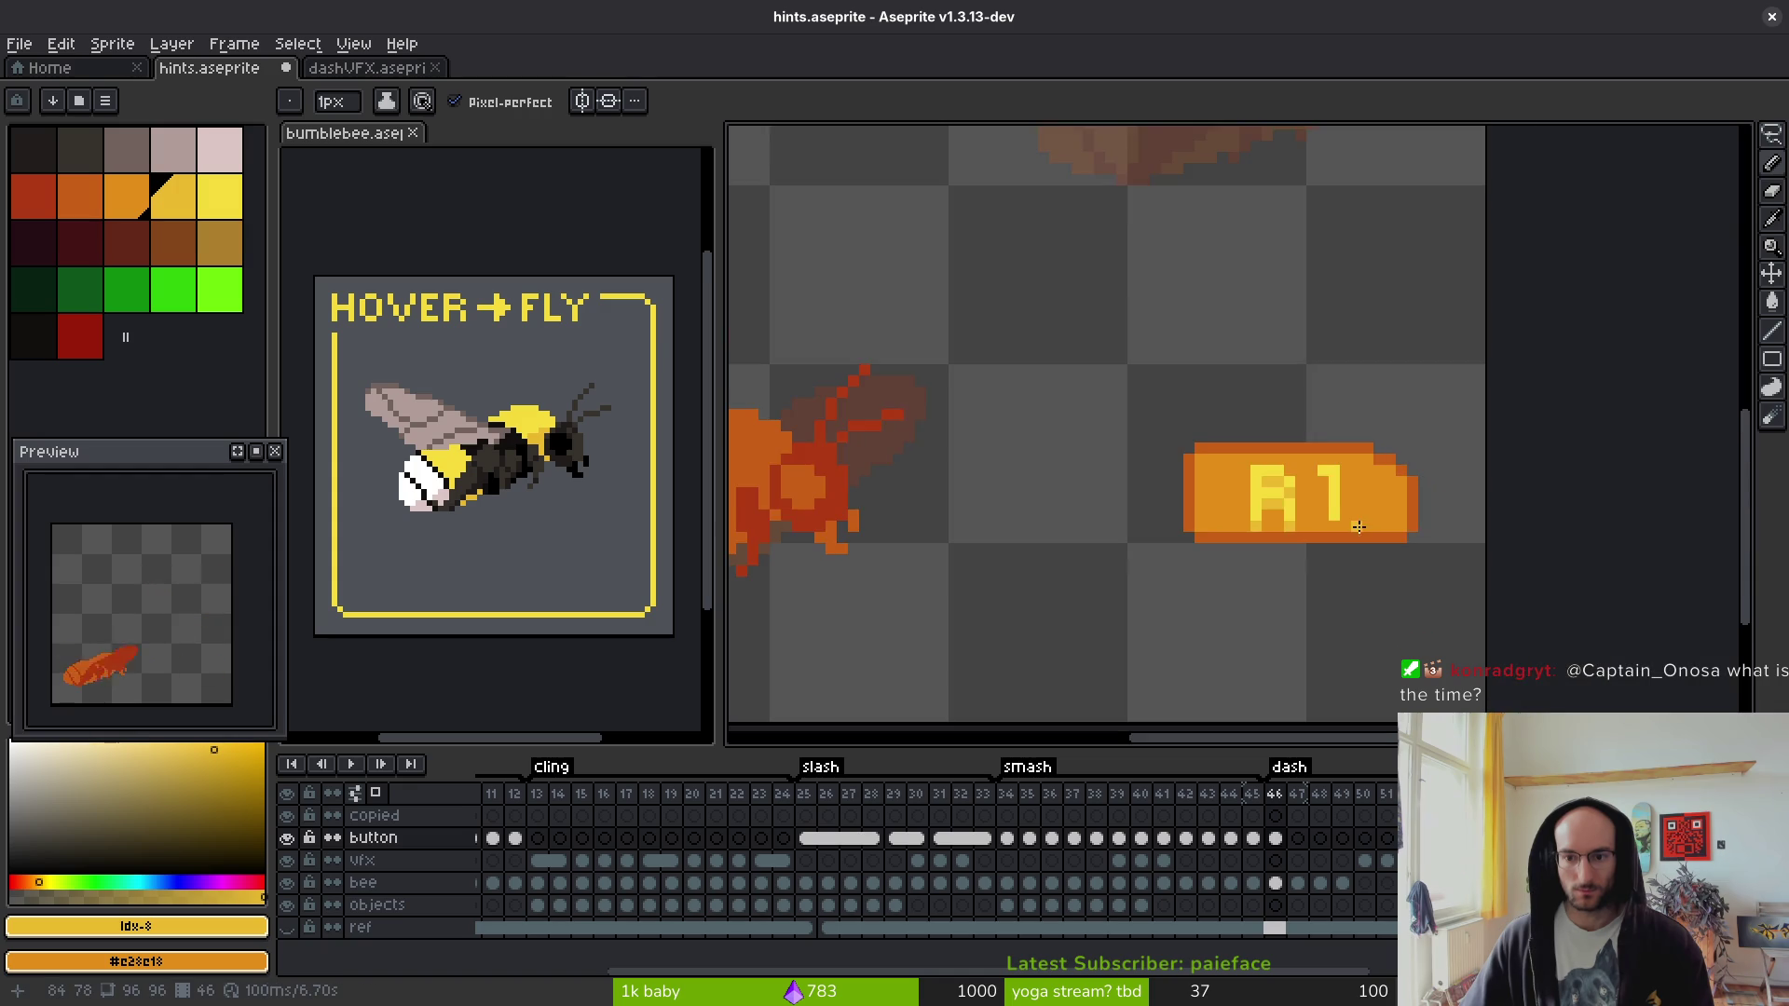
scroll(1359, 527, "up", 5)
scroll(1230, 500, "down", 5)
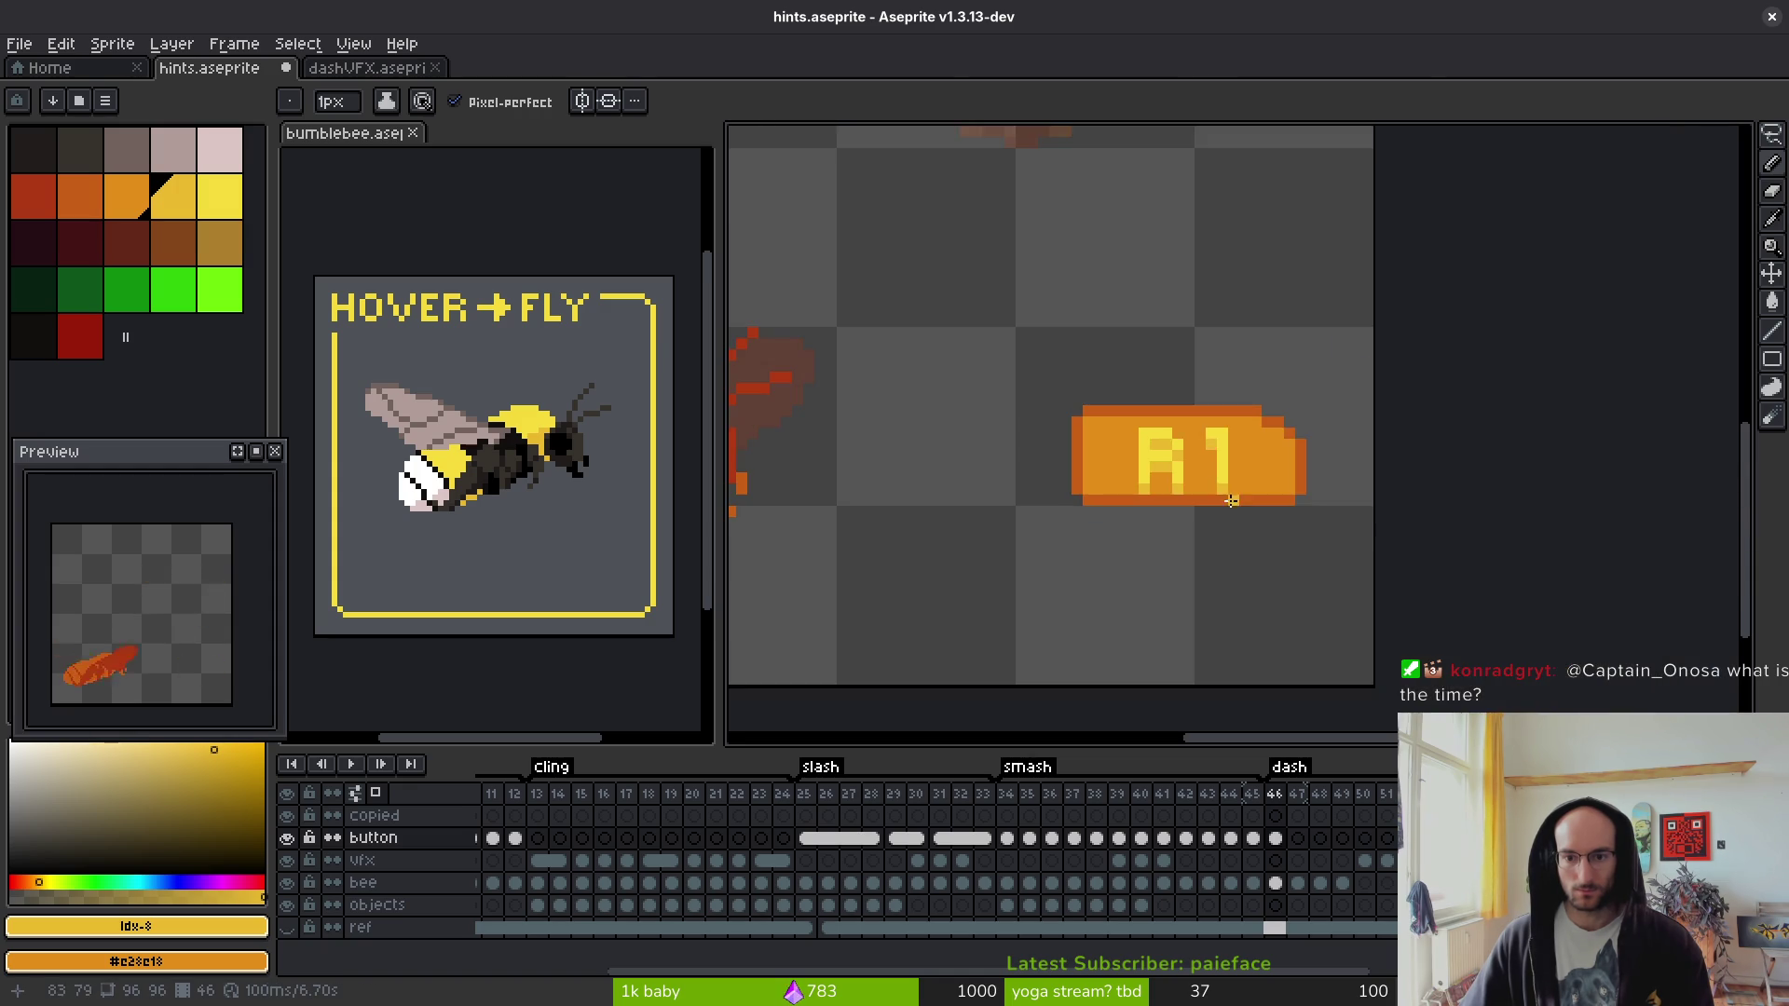
scroll(1175, 470, "up", 5)
scroll(1334, 513, "down", 5)
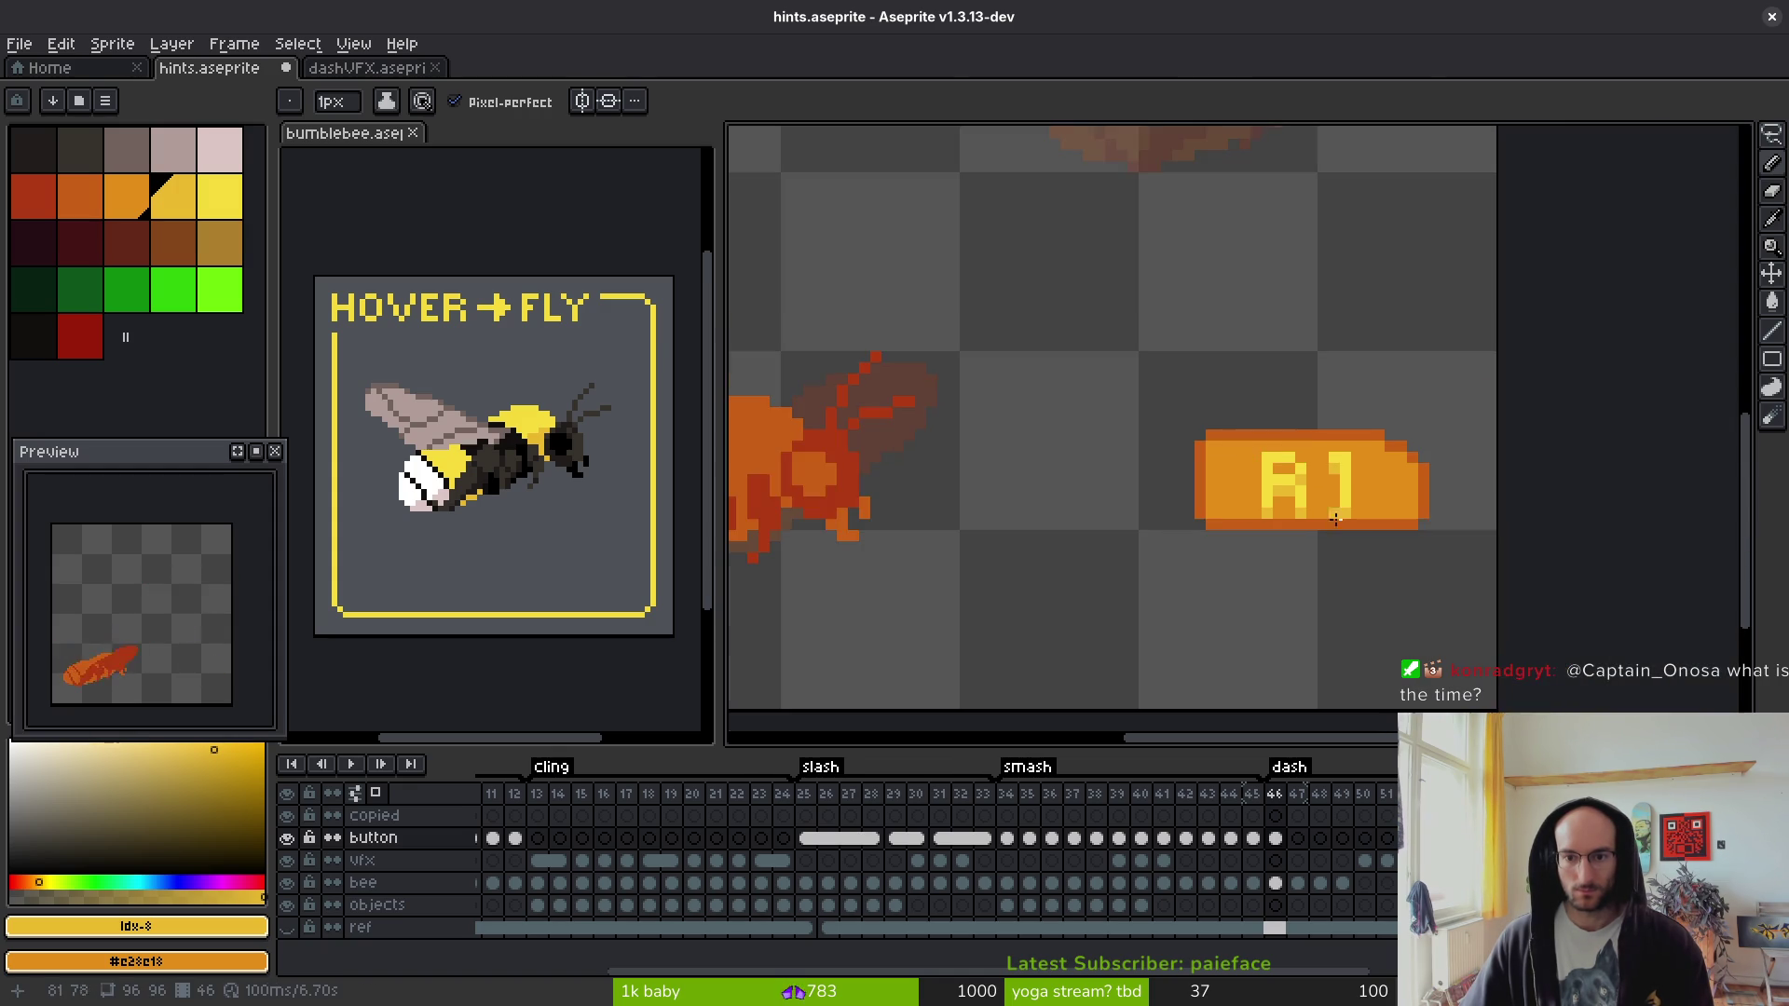
scroll(1319, 519, "up", 5)
scroll(1069, 171, "down", 5)
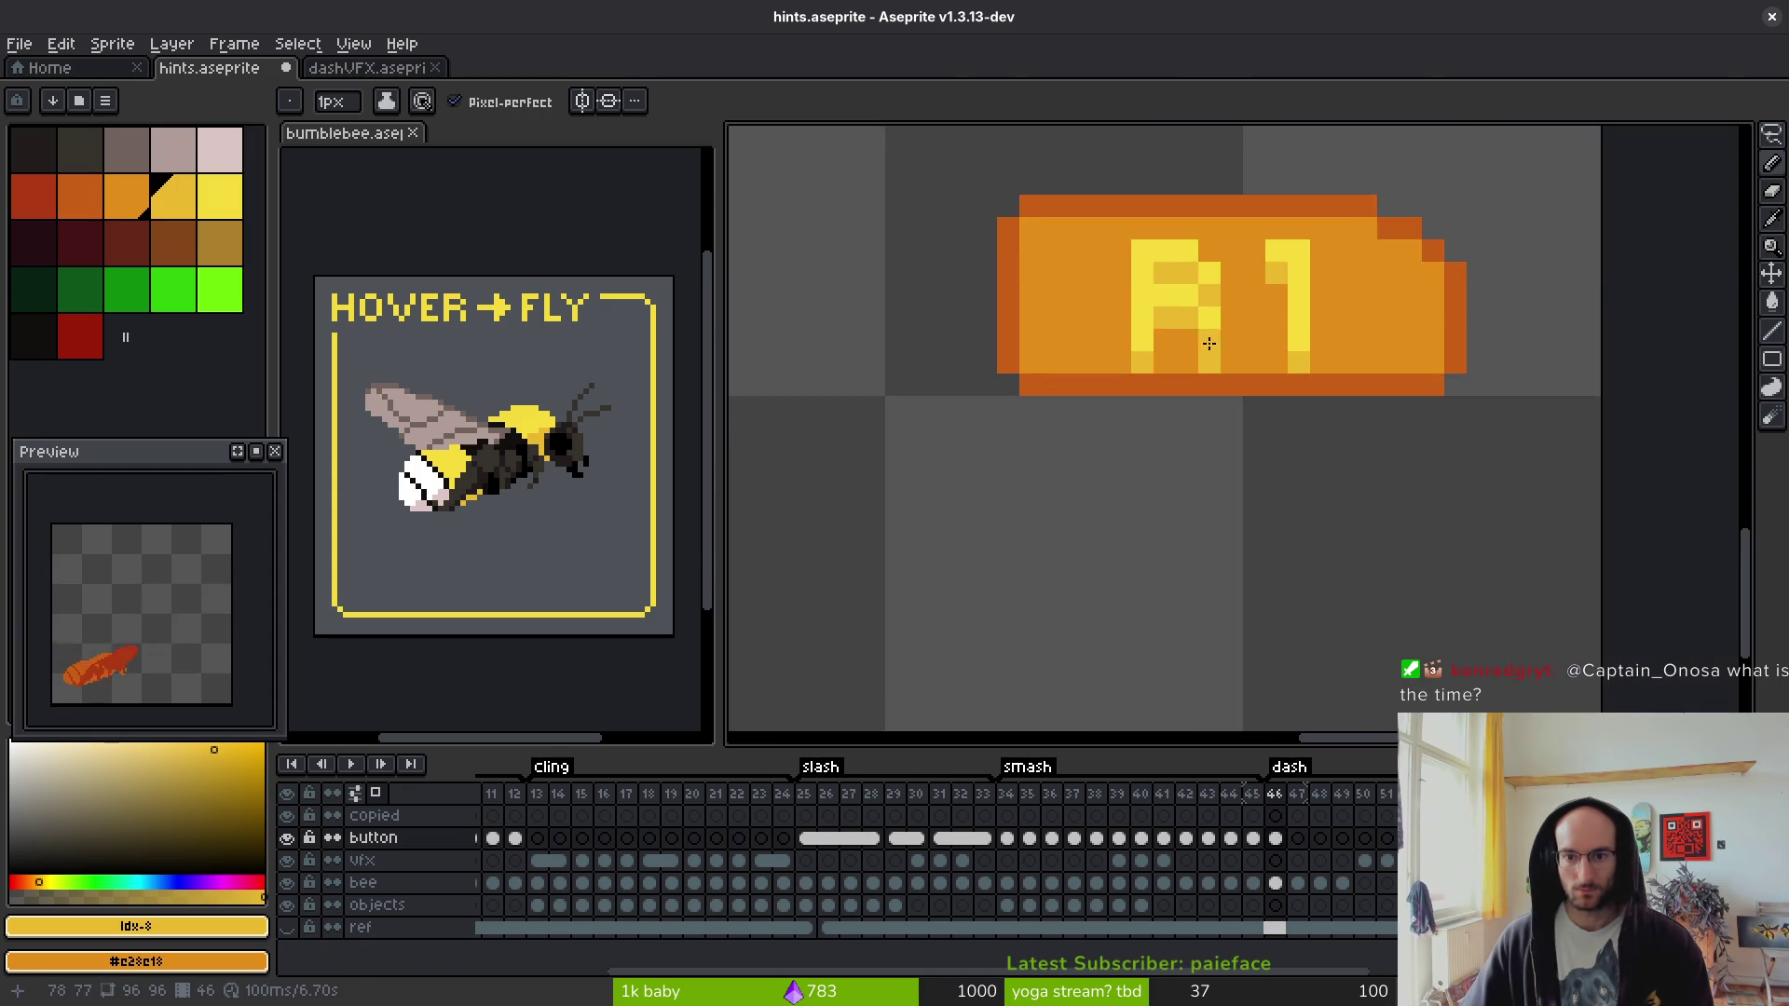
scroll(1218, 348, "up", 5)
left_click(1081, 415, "alt")
left_click(1316, 369)
scroll(1348, 459, "down", 5)
scroll(1249, 453, "up", 4)
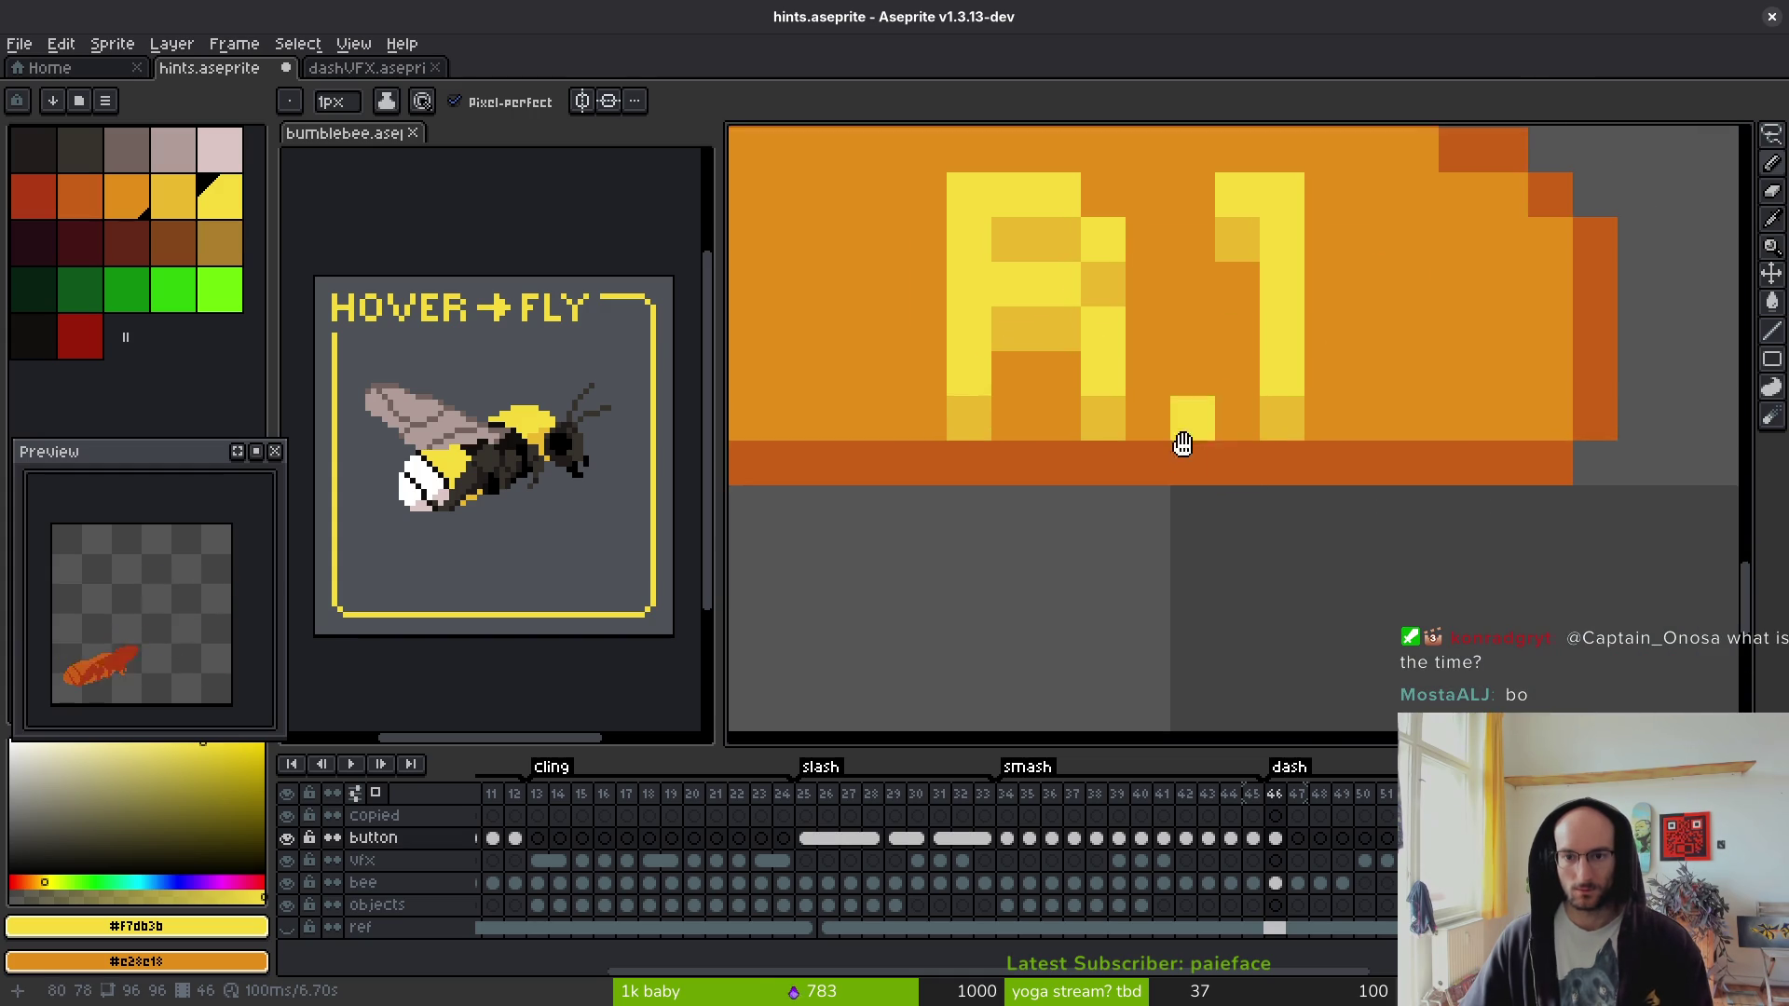
- Repaint the button's bottom row orange and draw a dark orange outline line along it
left_click(1218, 460, "alt")
left_click_drag(926, 571, 1653, 575)
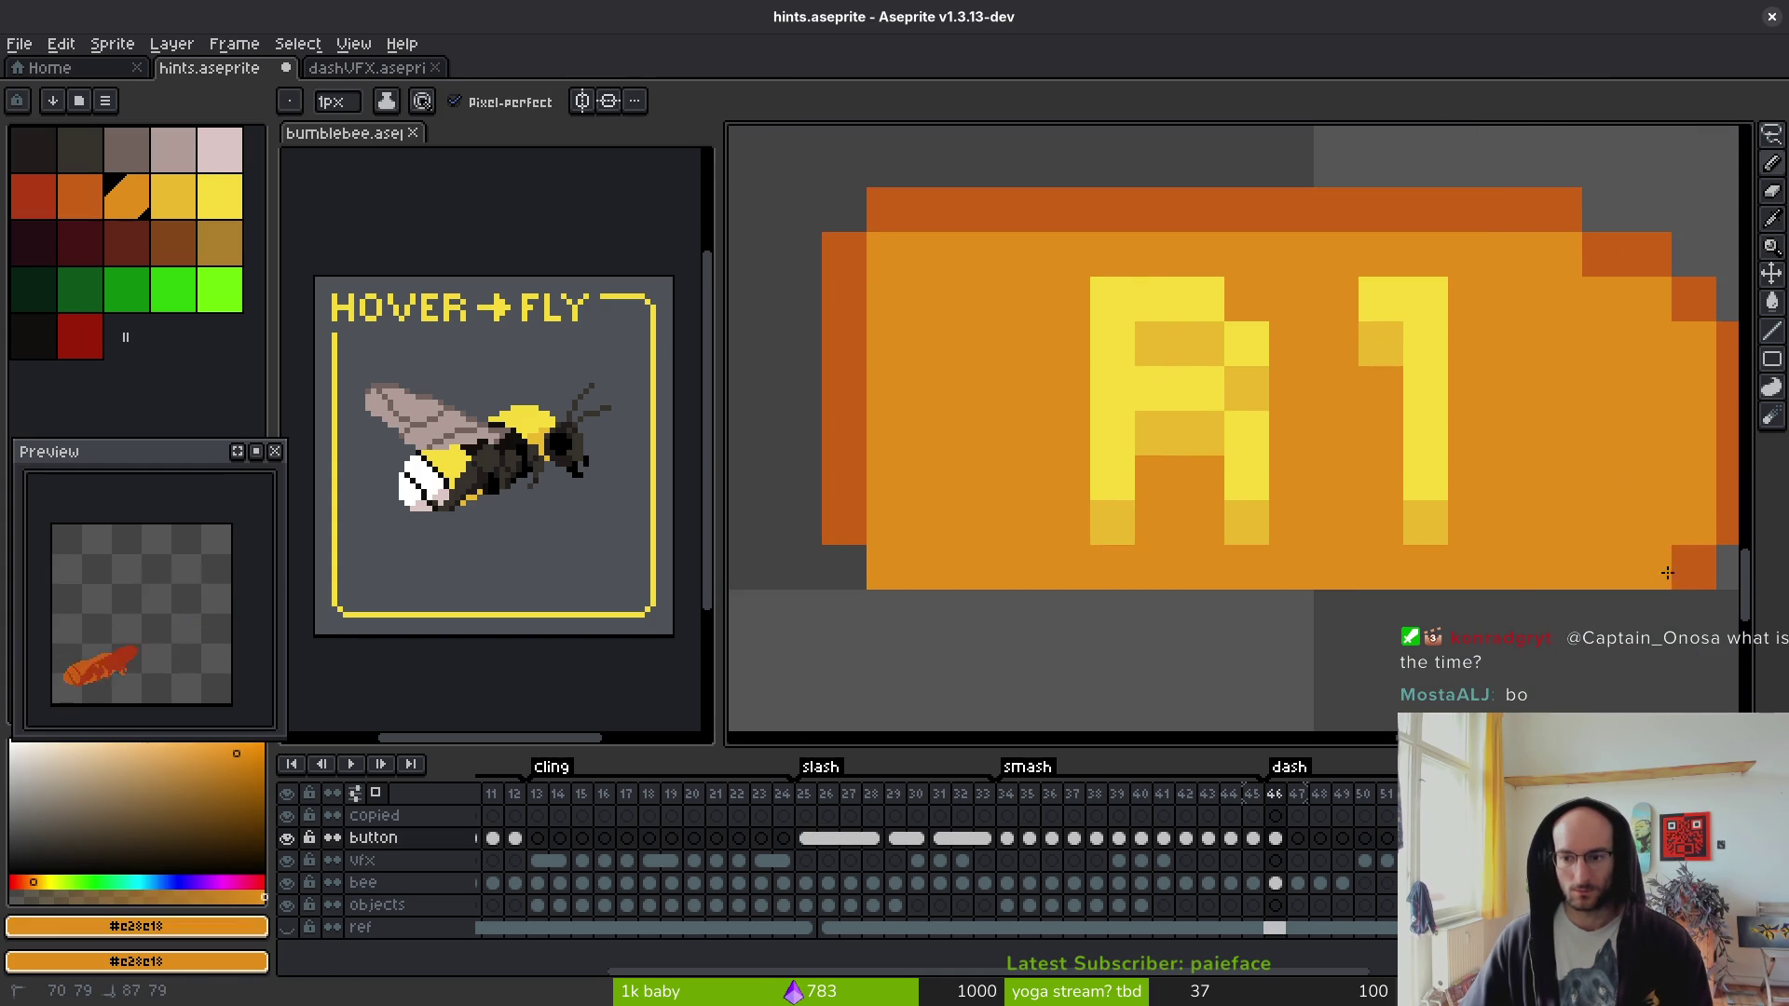
left_click_drag(1476, 550, 1164, 493)
left_click_drag(1426, 513, 1528, 466)
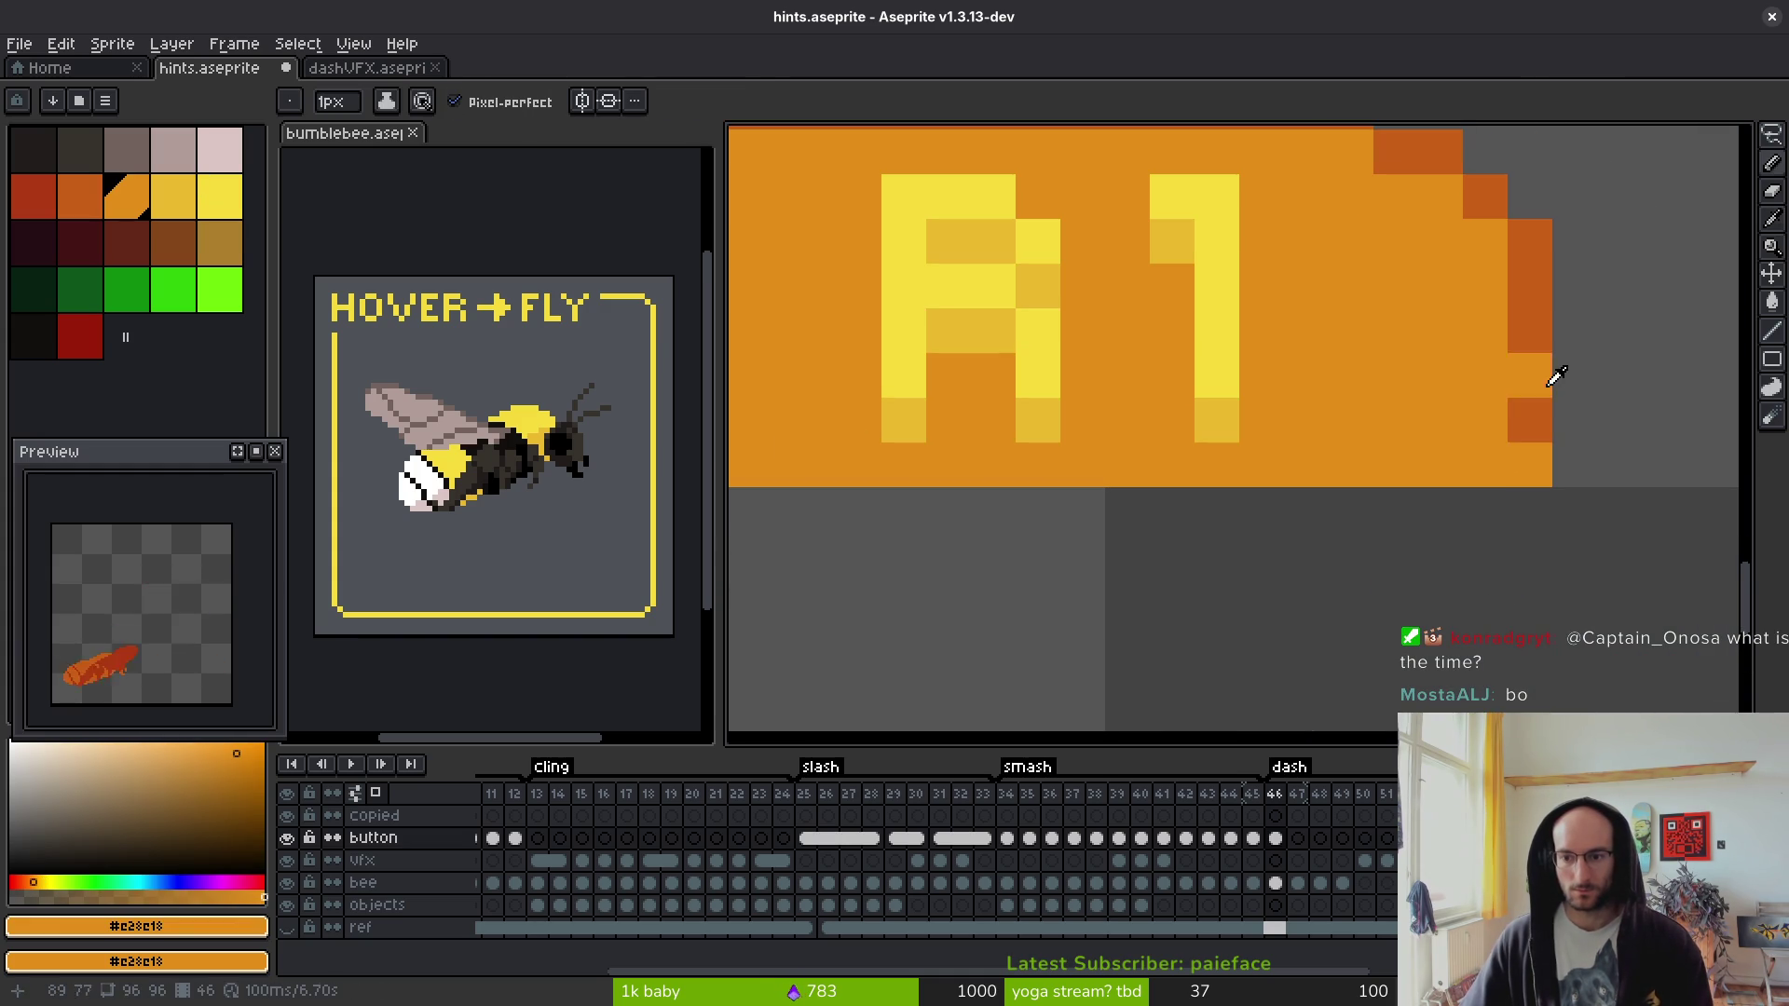
right_click(1527, 463)
left_click_drag(1439, 509, 1569, 494)
right_click(1612, 494)
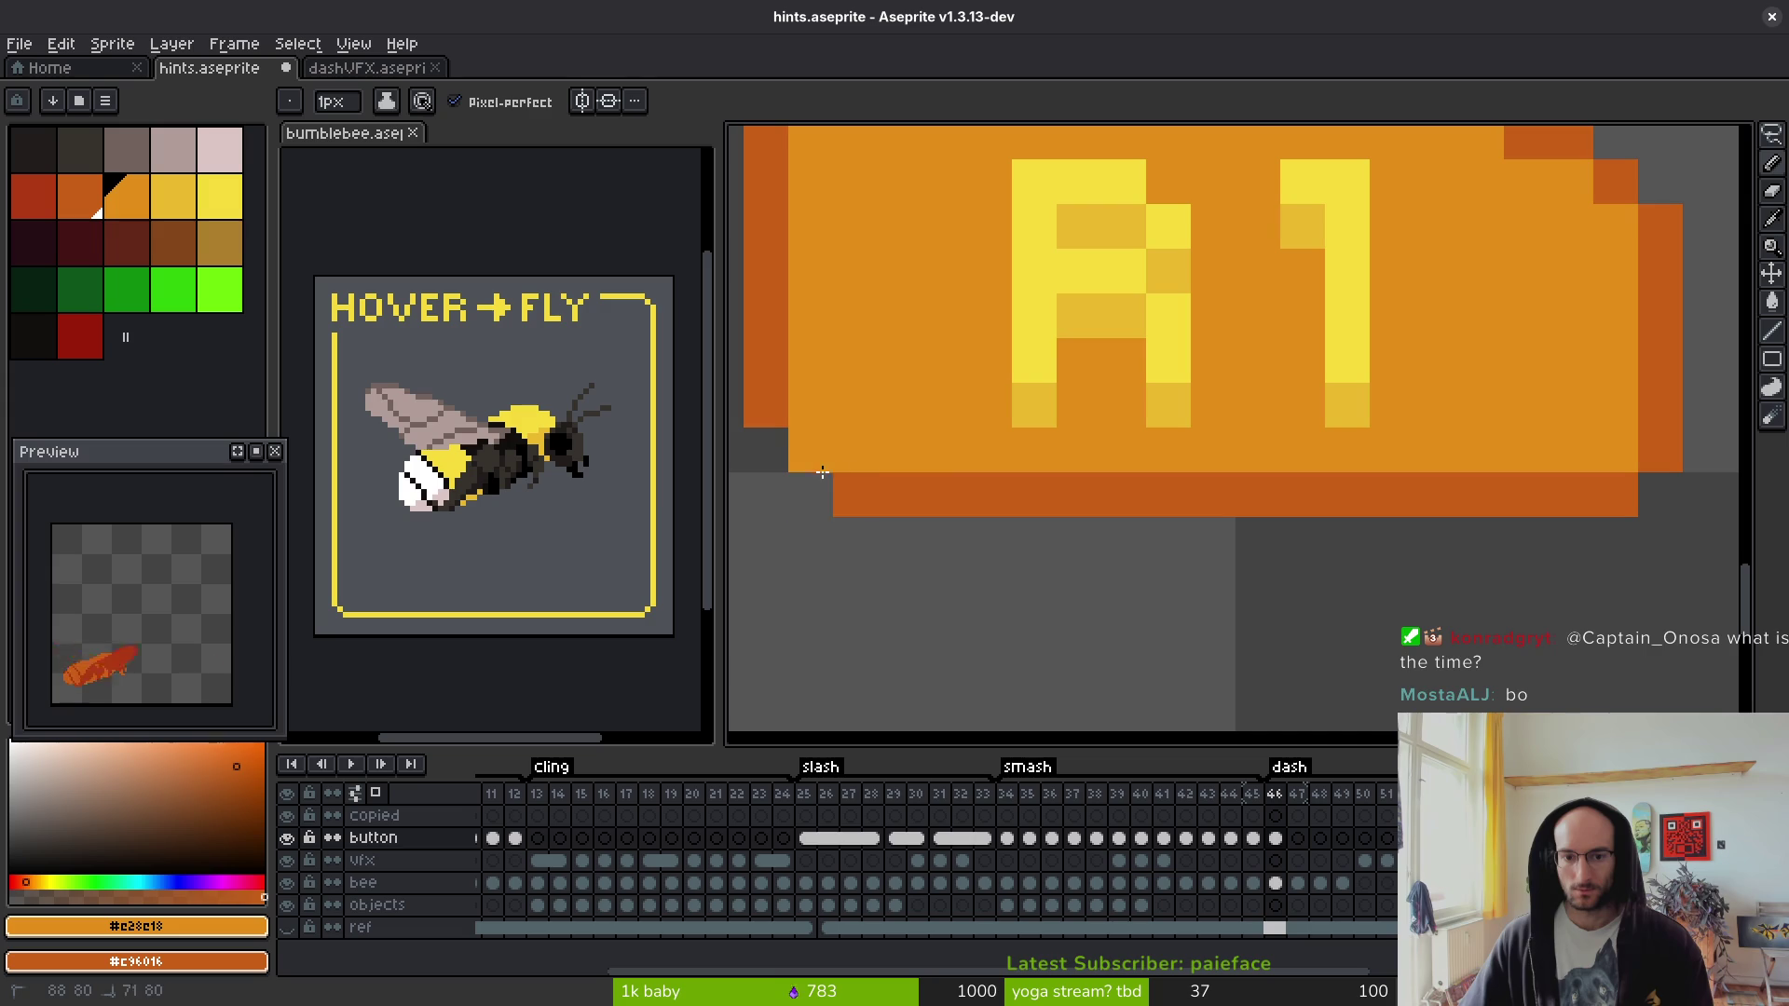
- Touch up the button's bottom edge with the Eraser
scroll(1024, 510, "down", 5)
scroll(1031, 501, "up", 4)
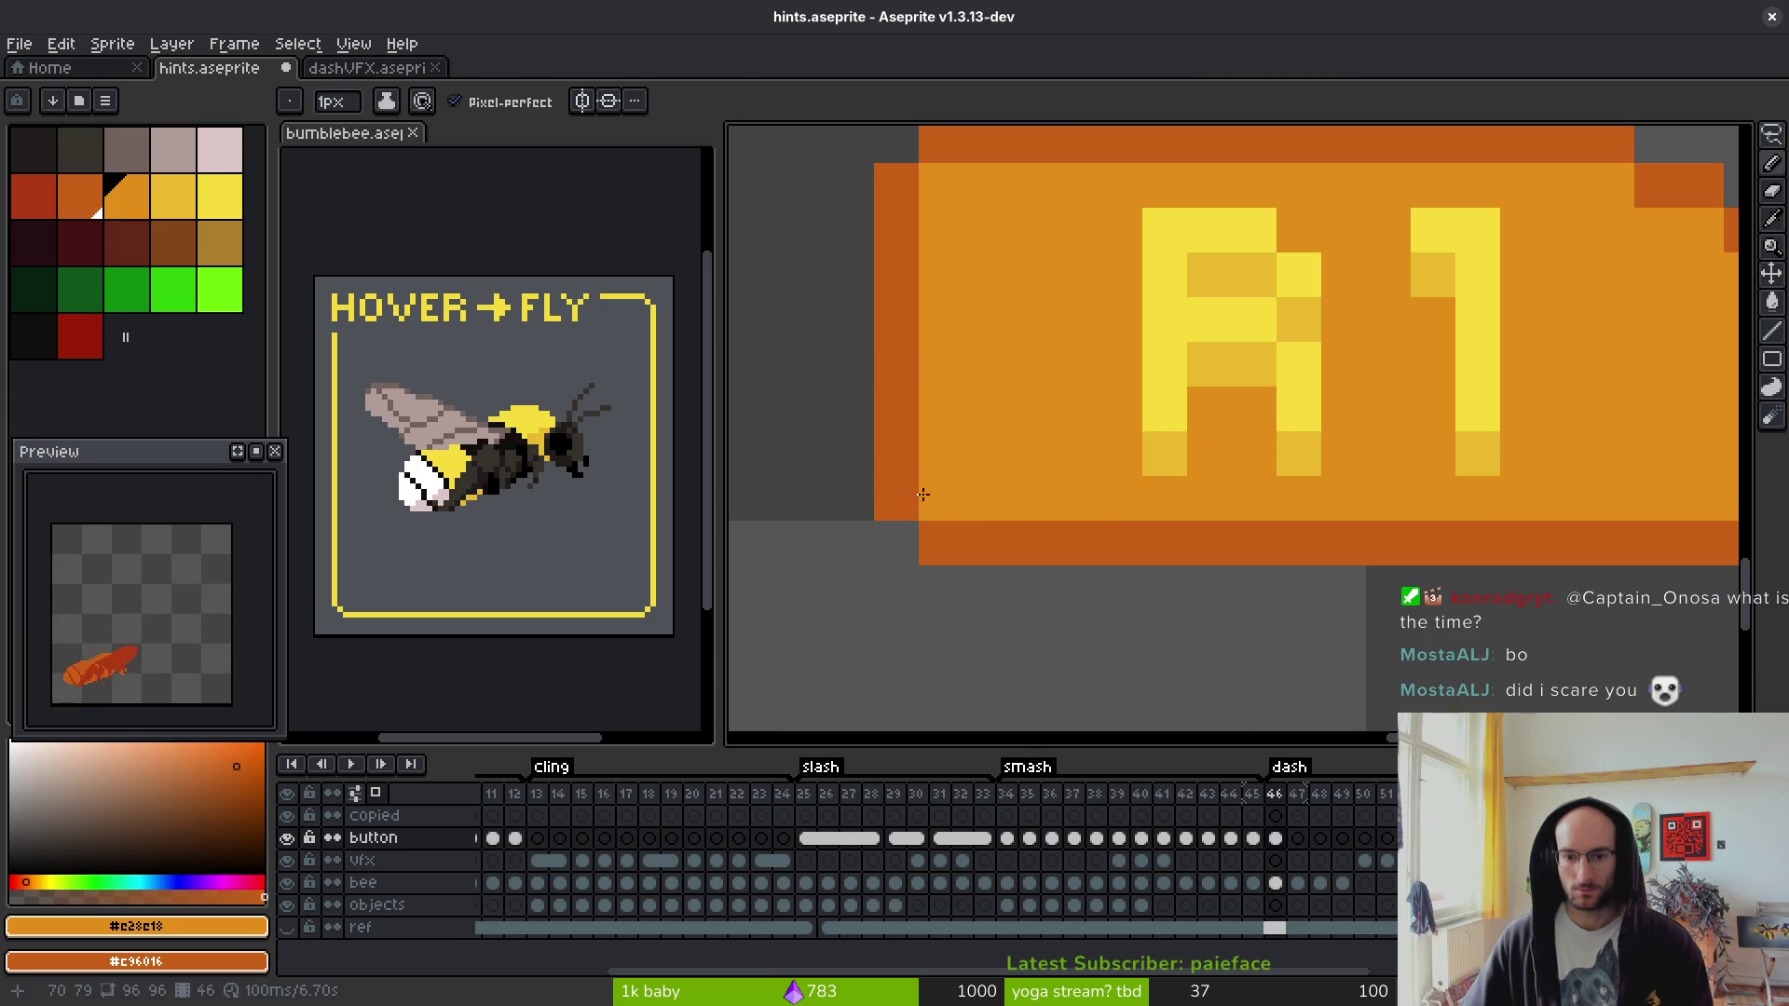
key("e")
scroll(939, 531, "down", 2)
scroll(1249, 592, "down", 1)
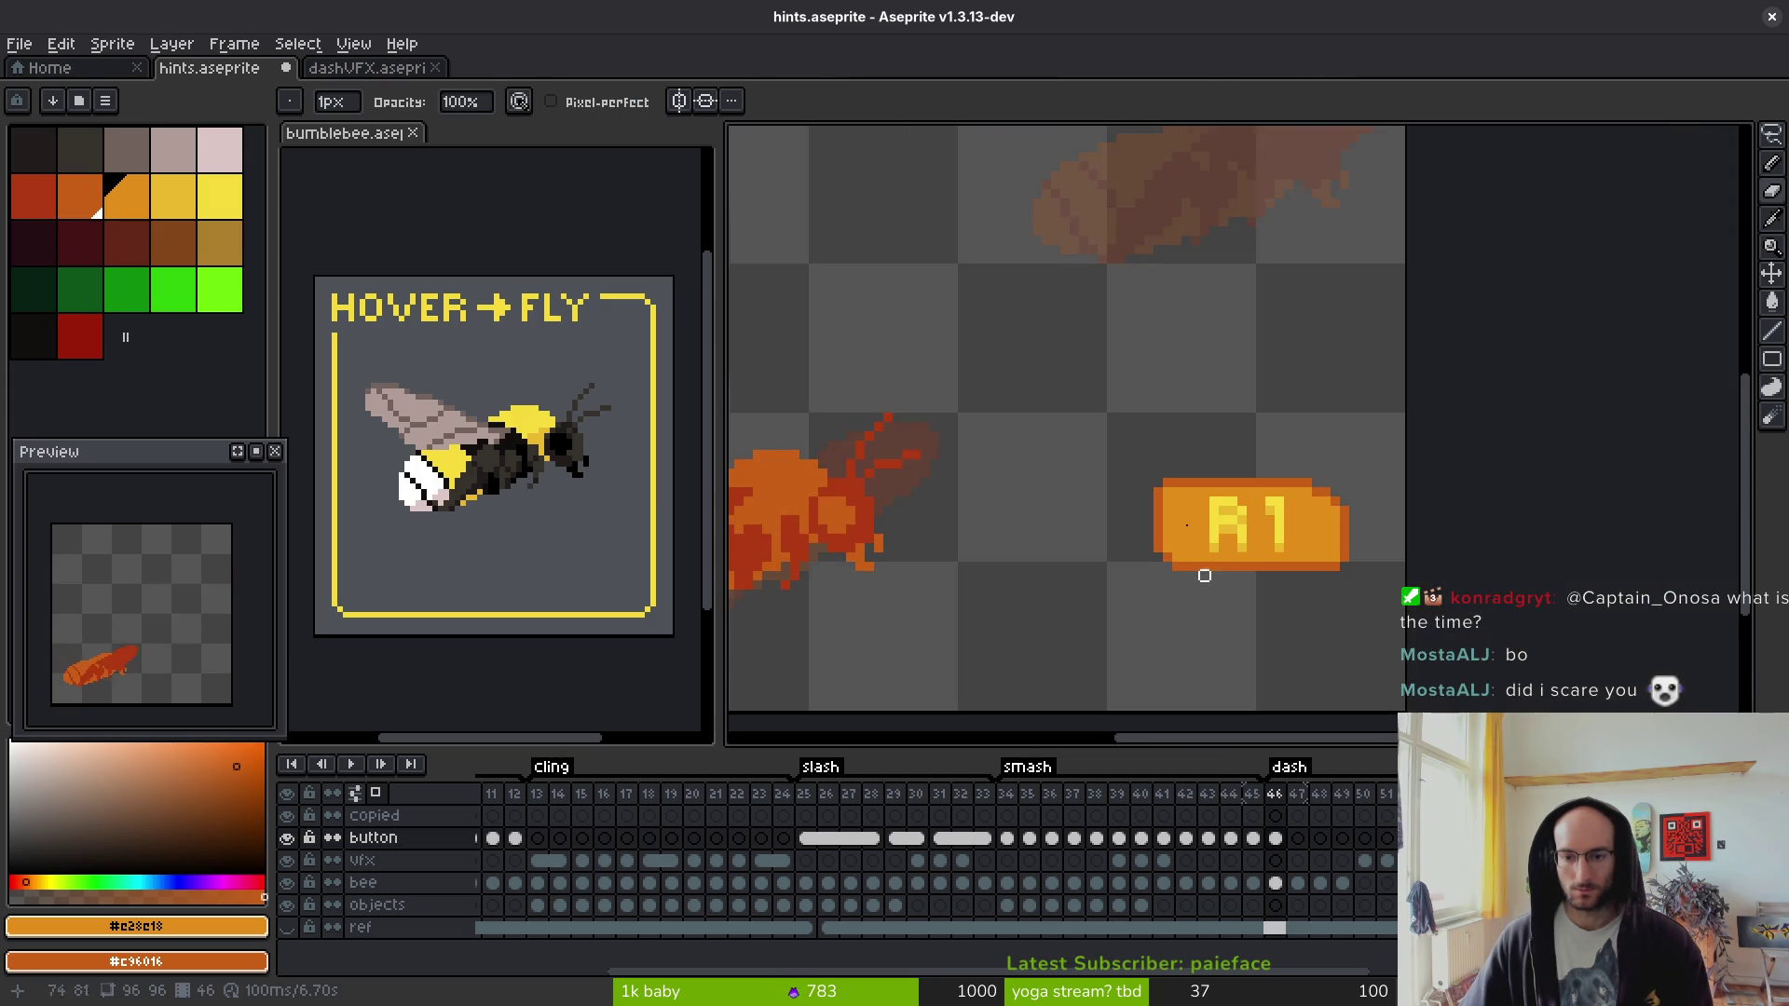
scroll(1109, 373, "up", 3)
key("e")
scroll(1249, 448, "down", 3)
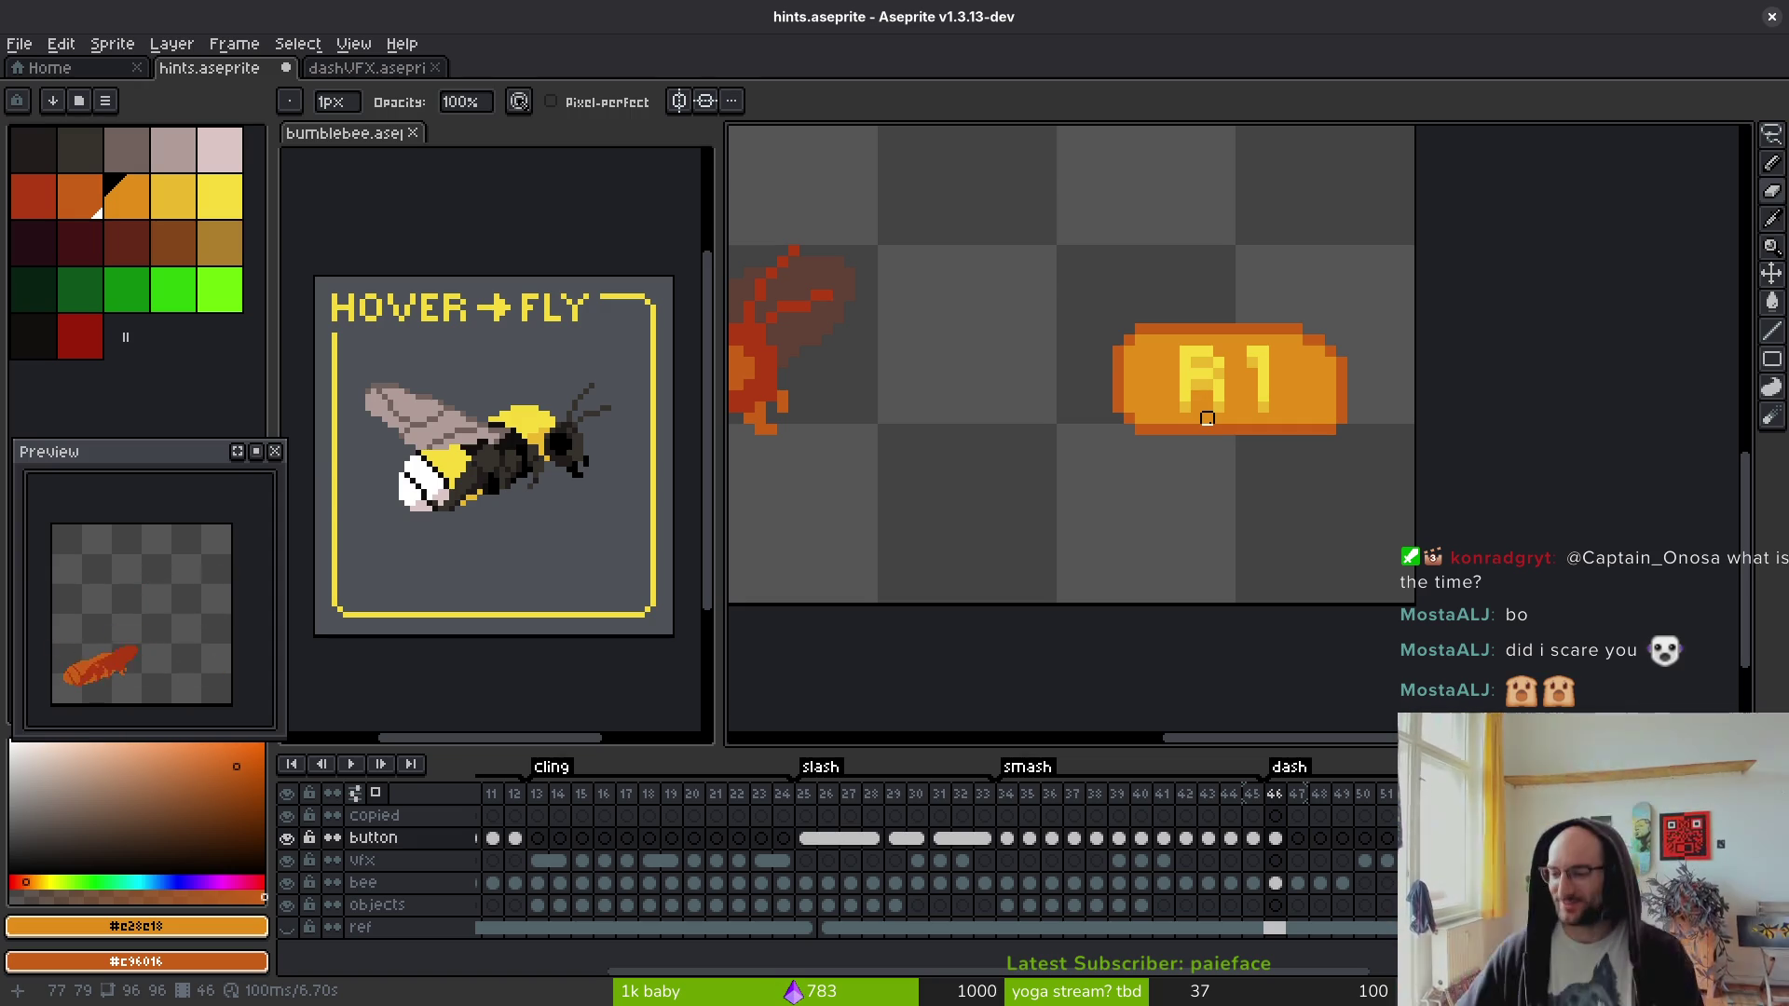
key("e")
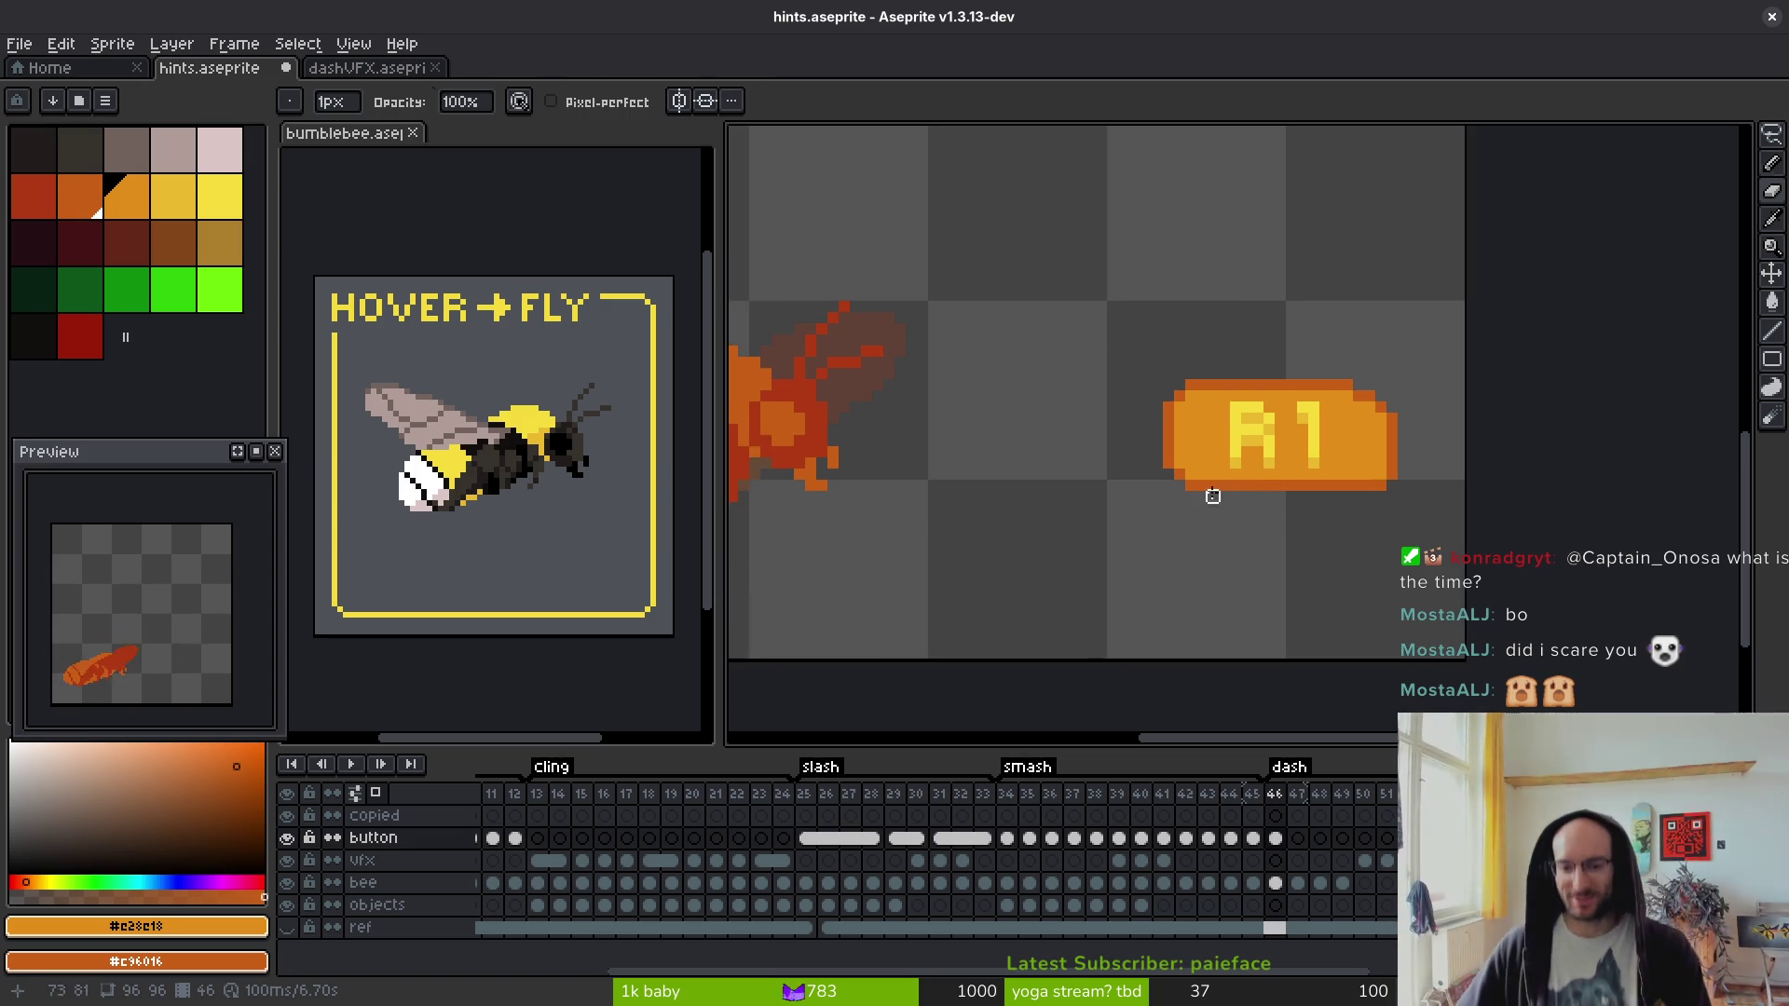
scroll(1211, 475, "up", 4)
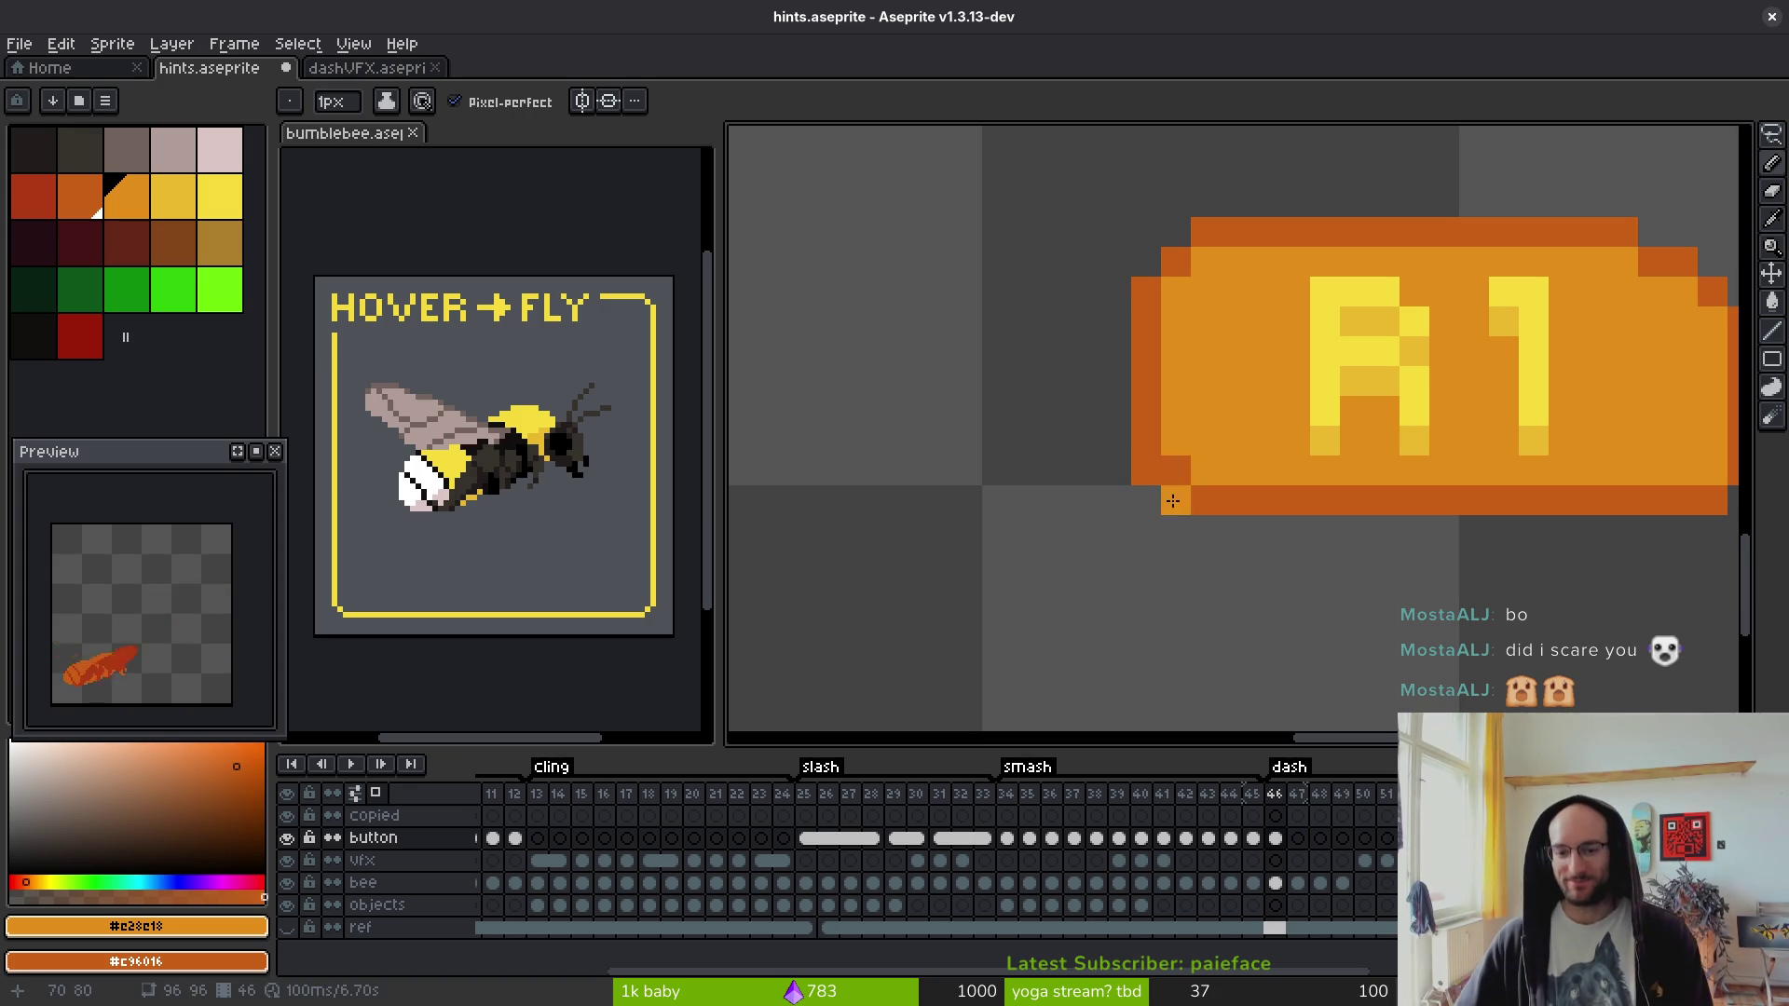
scroll(1180, 476, "down", 5)
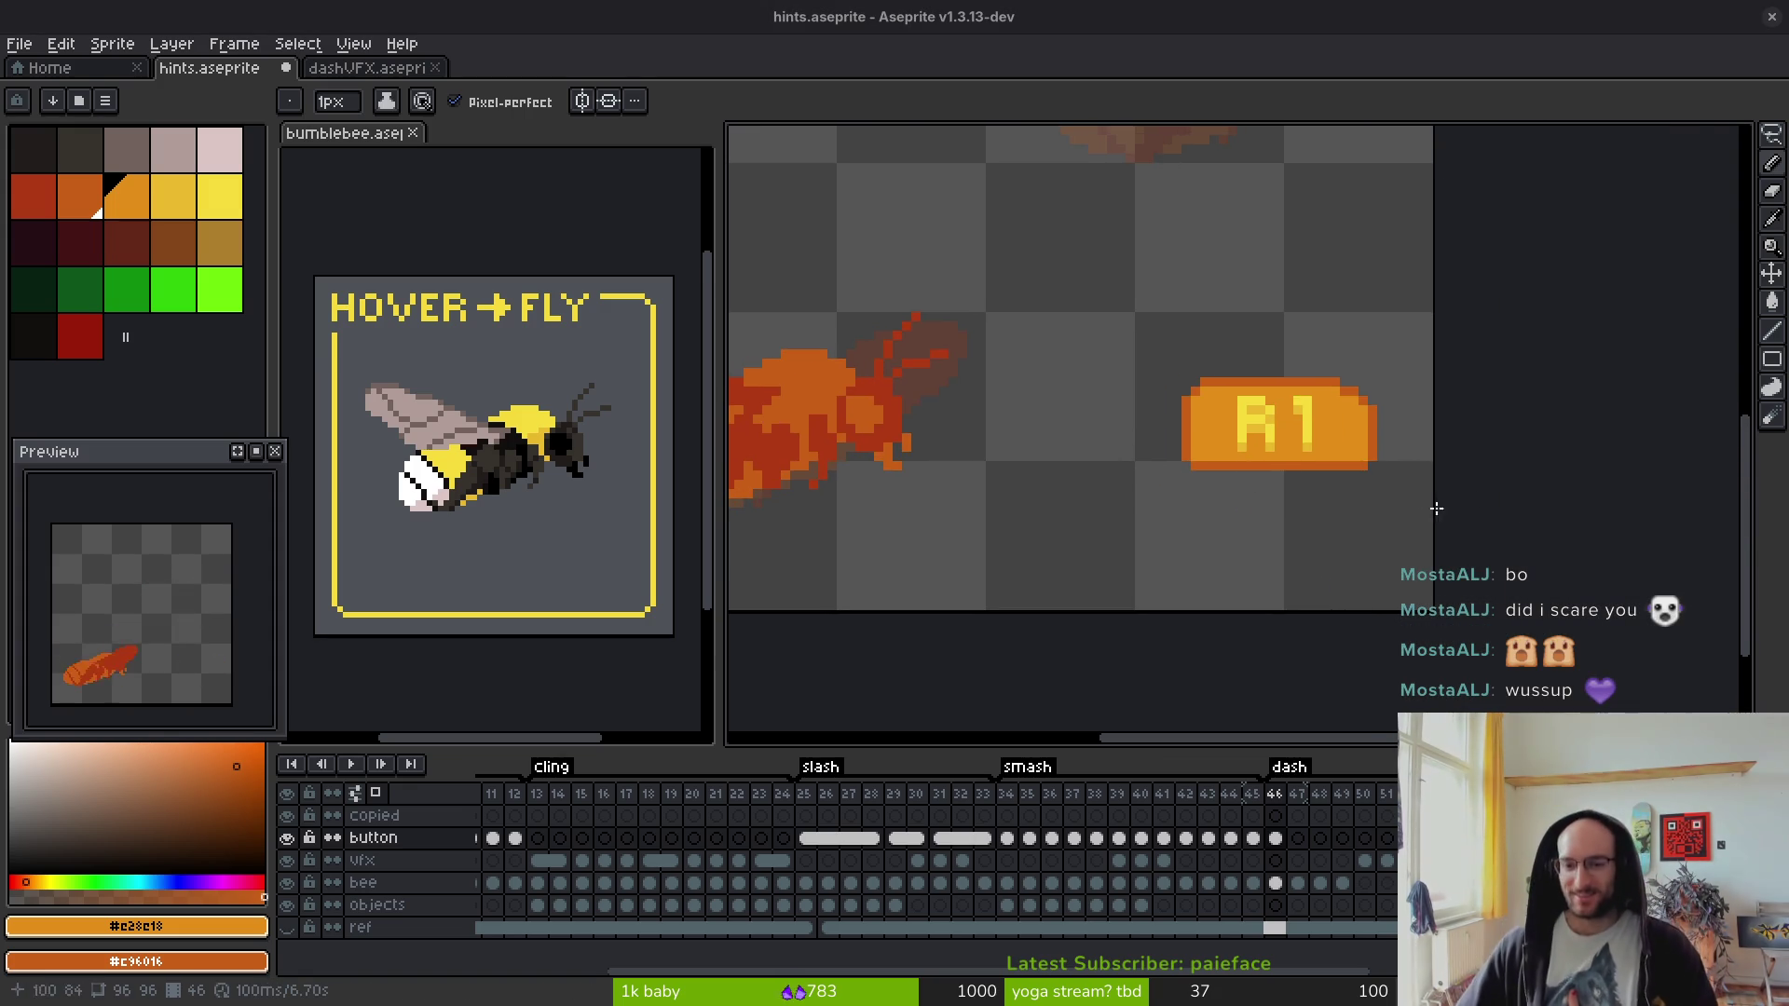
scroll(1477, 499, "up", 3)
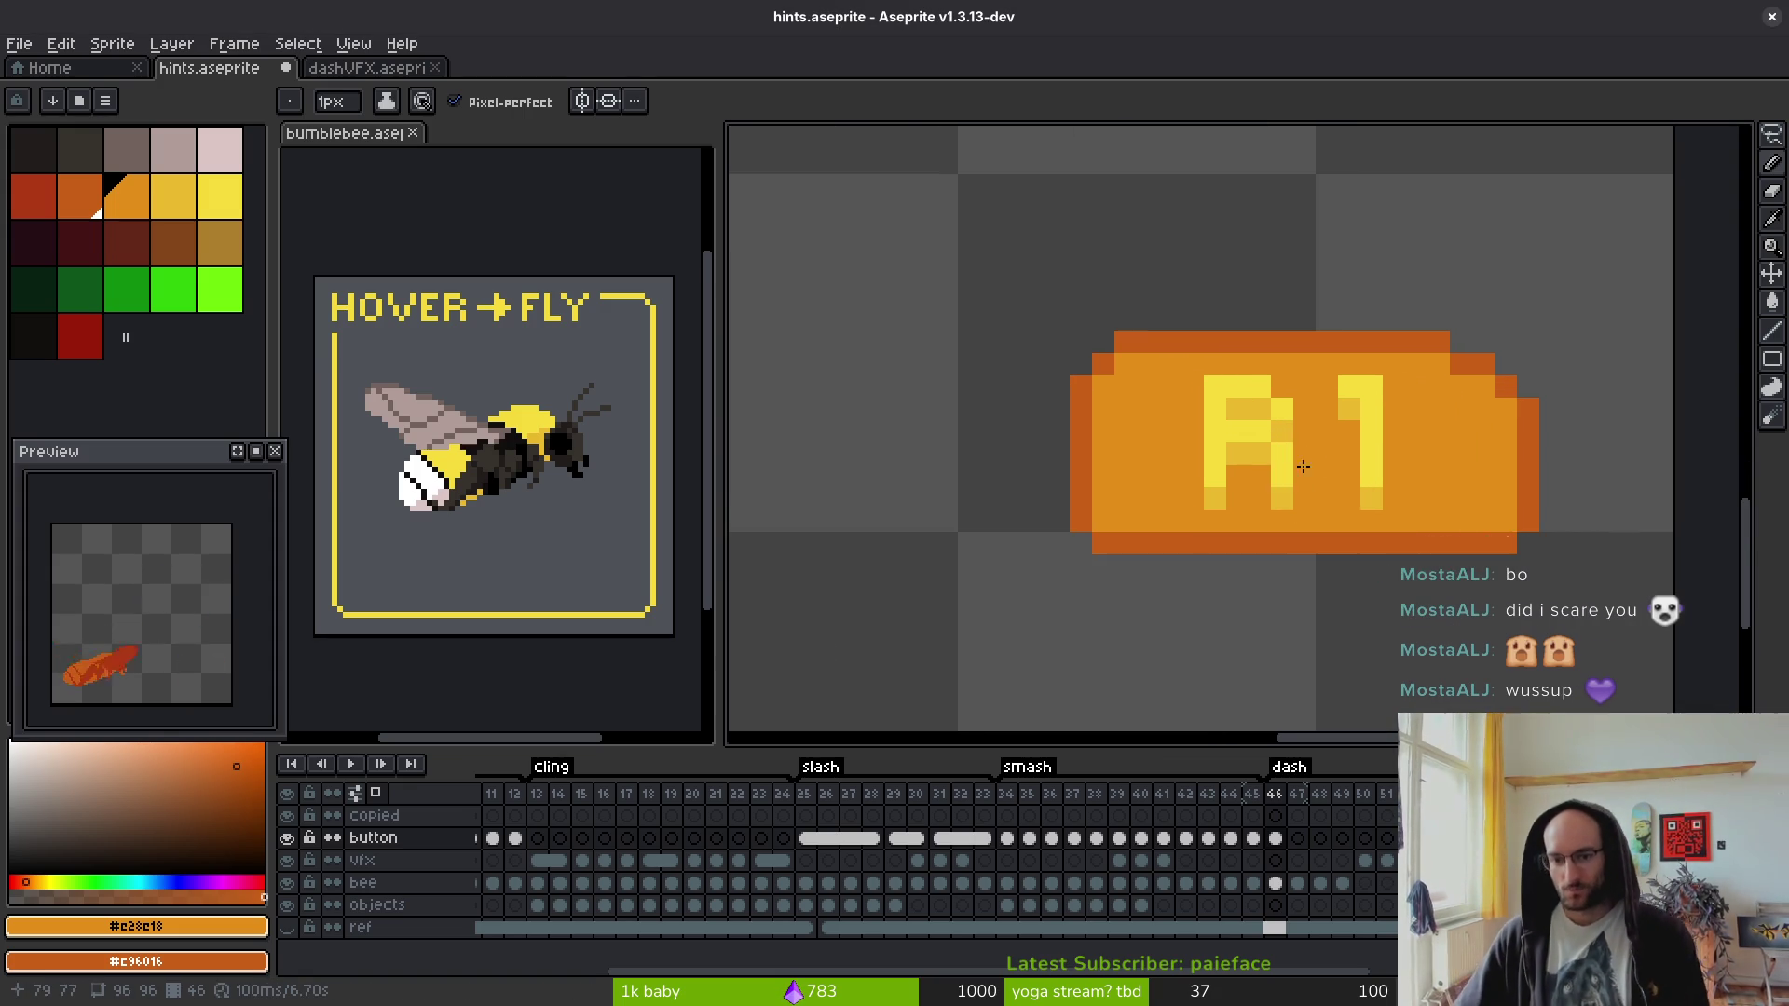
scroll(1300, 459, "down", 5)
scroll(1291, 515, "up", 3)
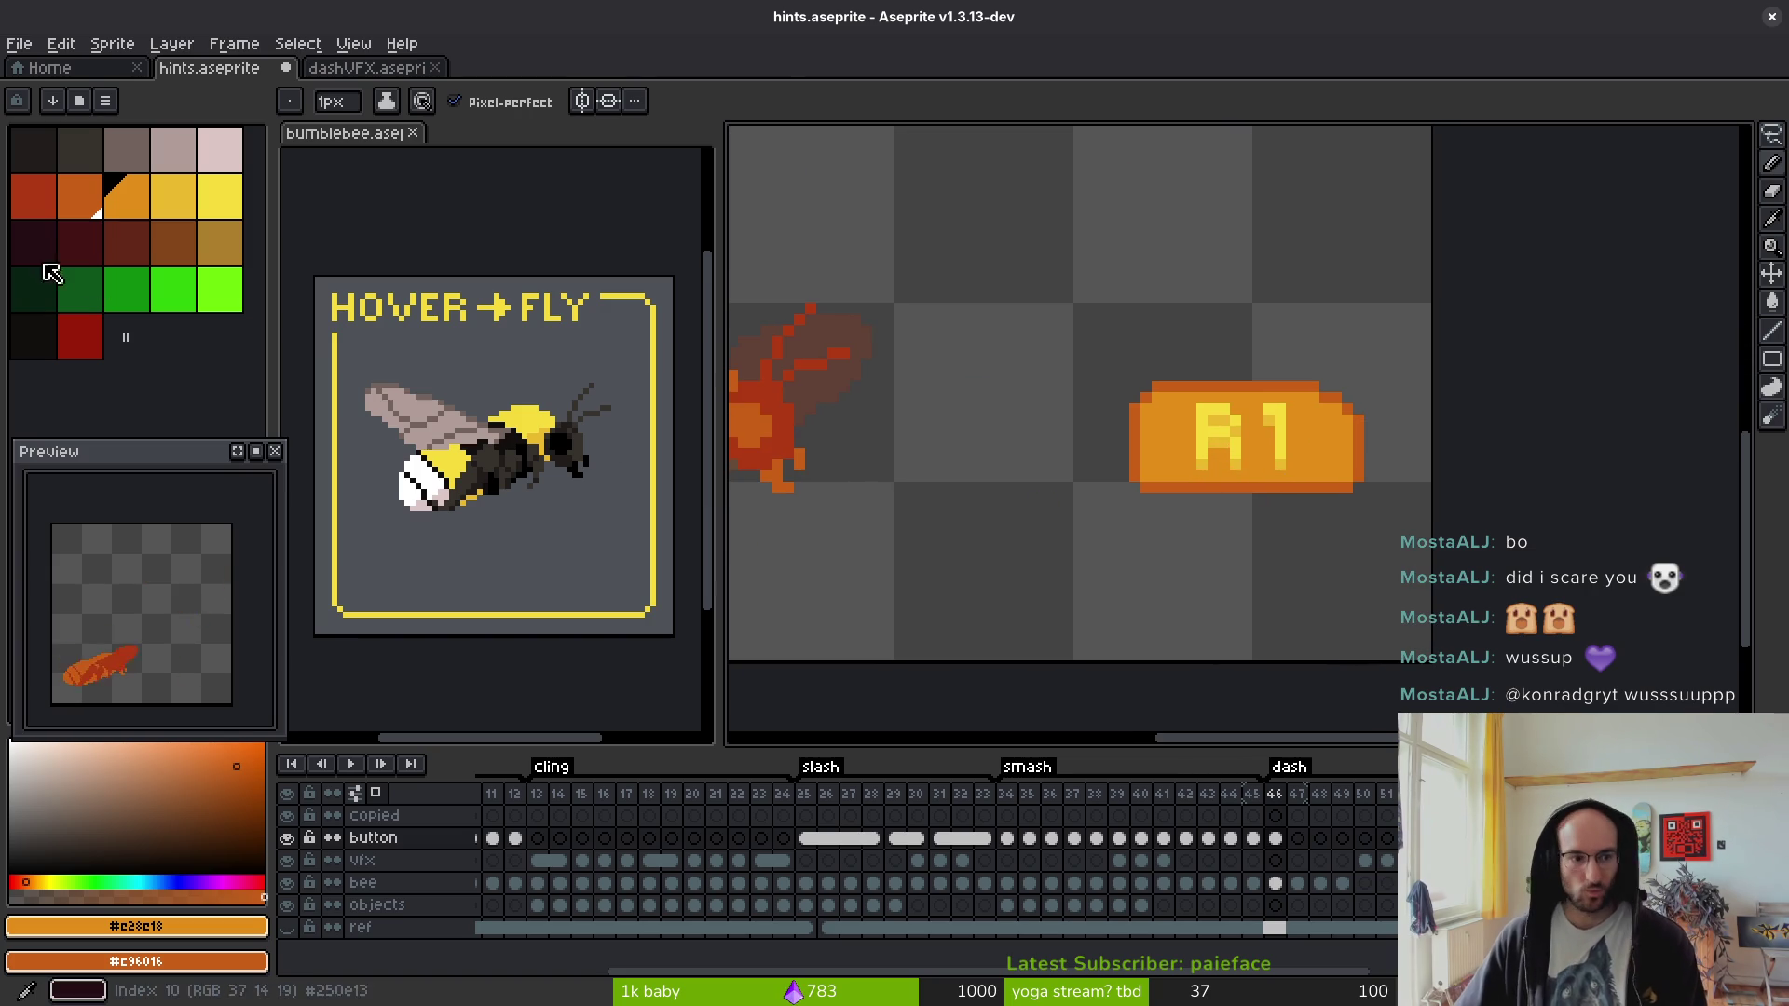
- Draw a red line along the button's bottom edge with a lower-right corner pixel
left_click(44, 193)
scroll(1151, 508, "up", 2)
left_click_drag(1163, 478, 1619, 479)
left_click(1697, 454)
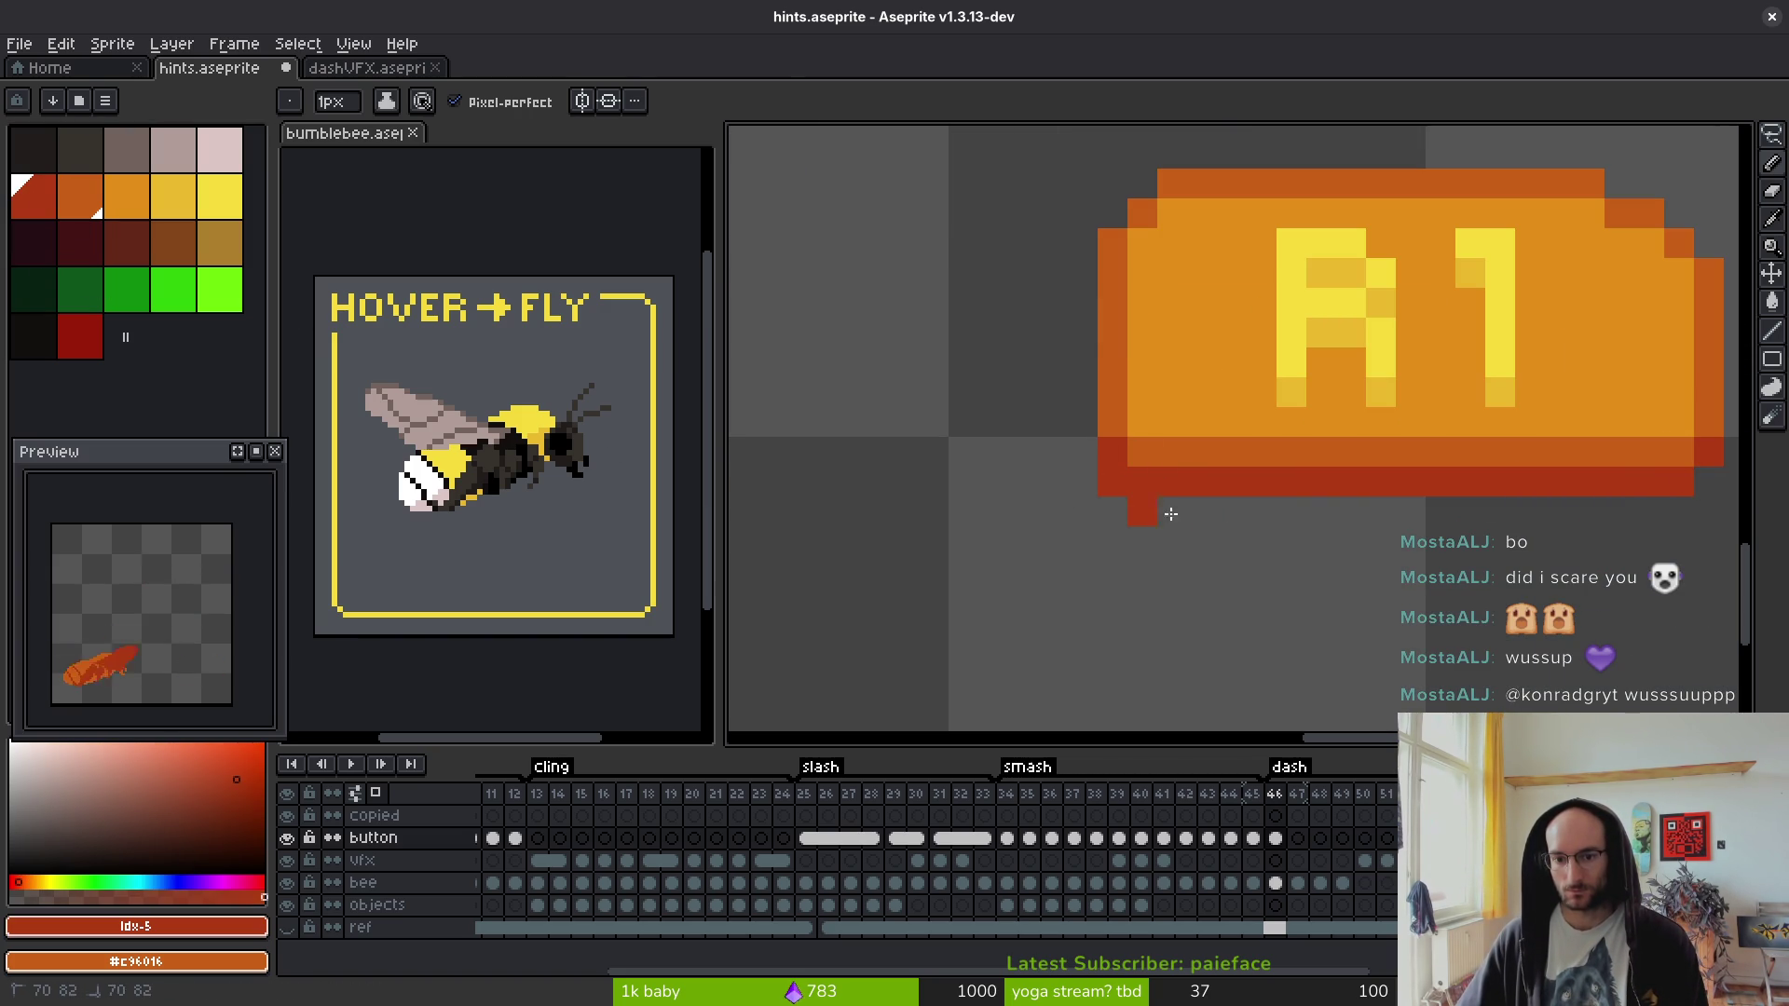
left_click_drag(1154, 515, 1677, 512)
left_click(1696, 483)
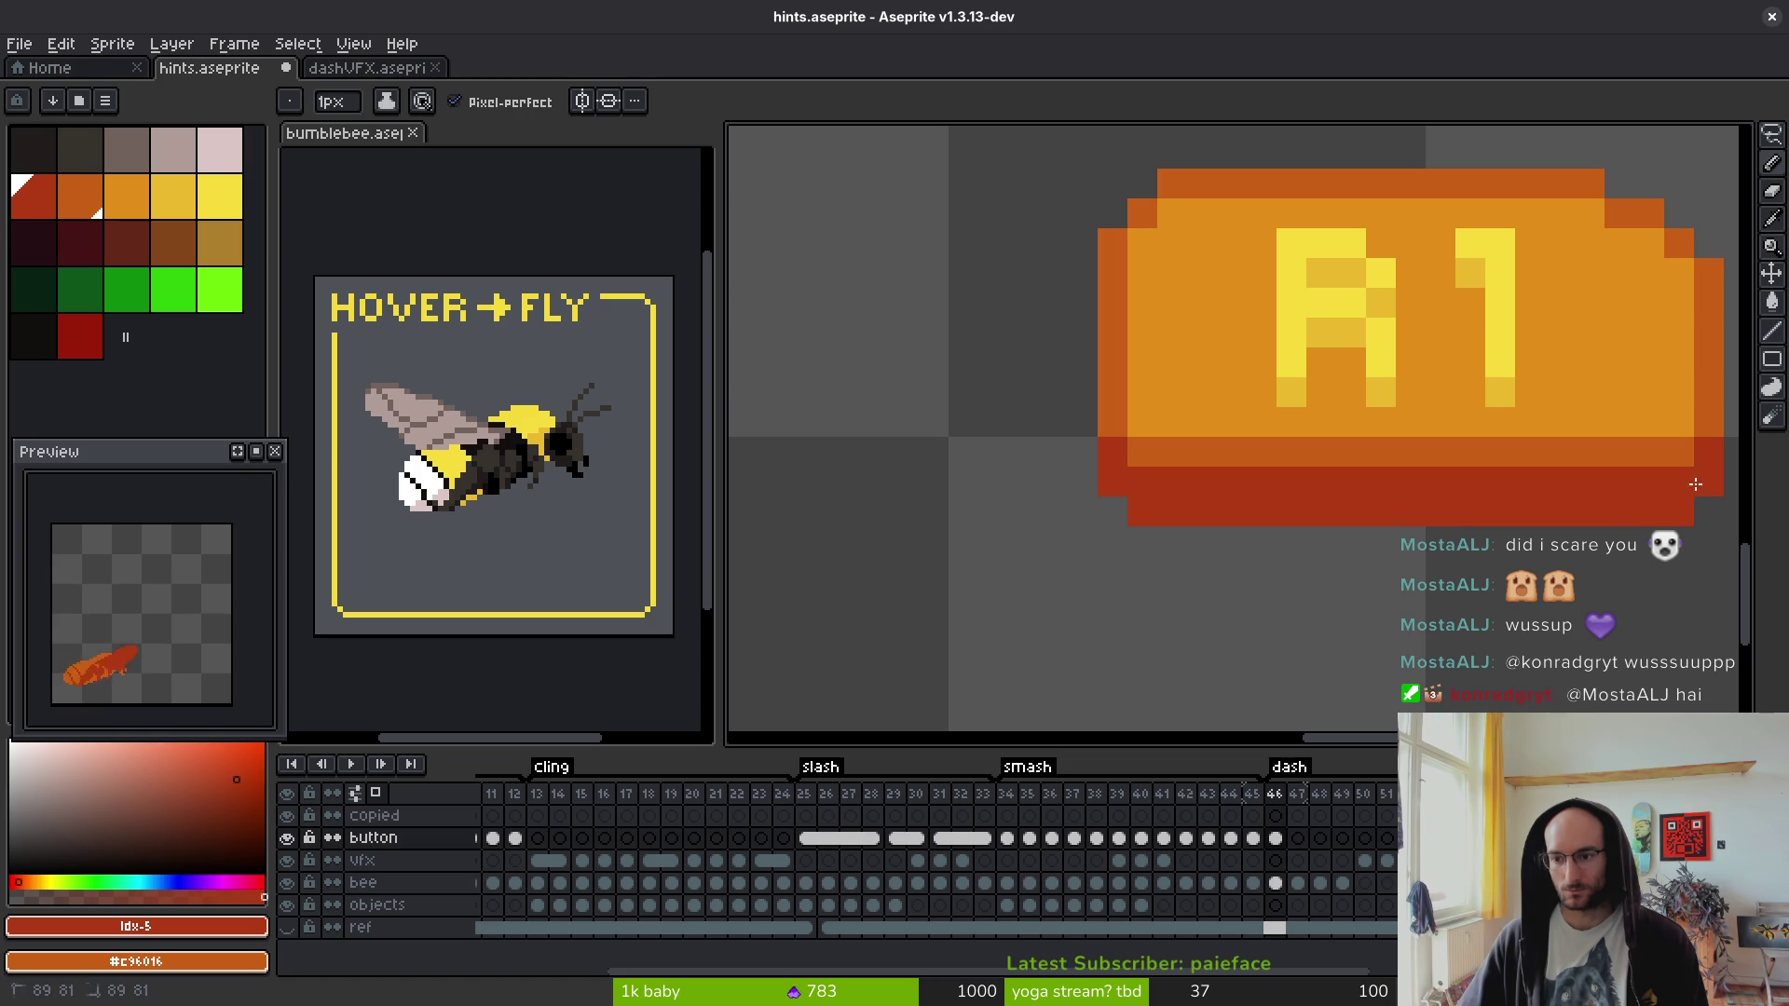
- Extend the red base band across the full width, adding corner pixels at both ends
scroll(1696, 483, "down", 1)
scroll(1118, 494, "up", 2)
scroll(1118, 494, "down", 1)
left_click(958, 500)
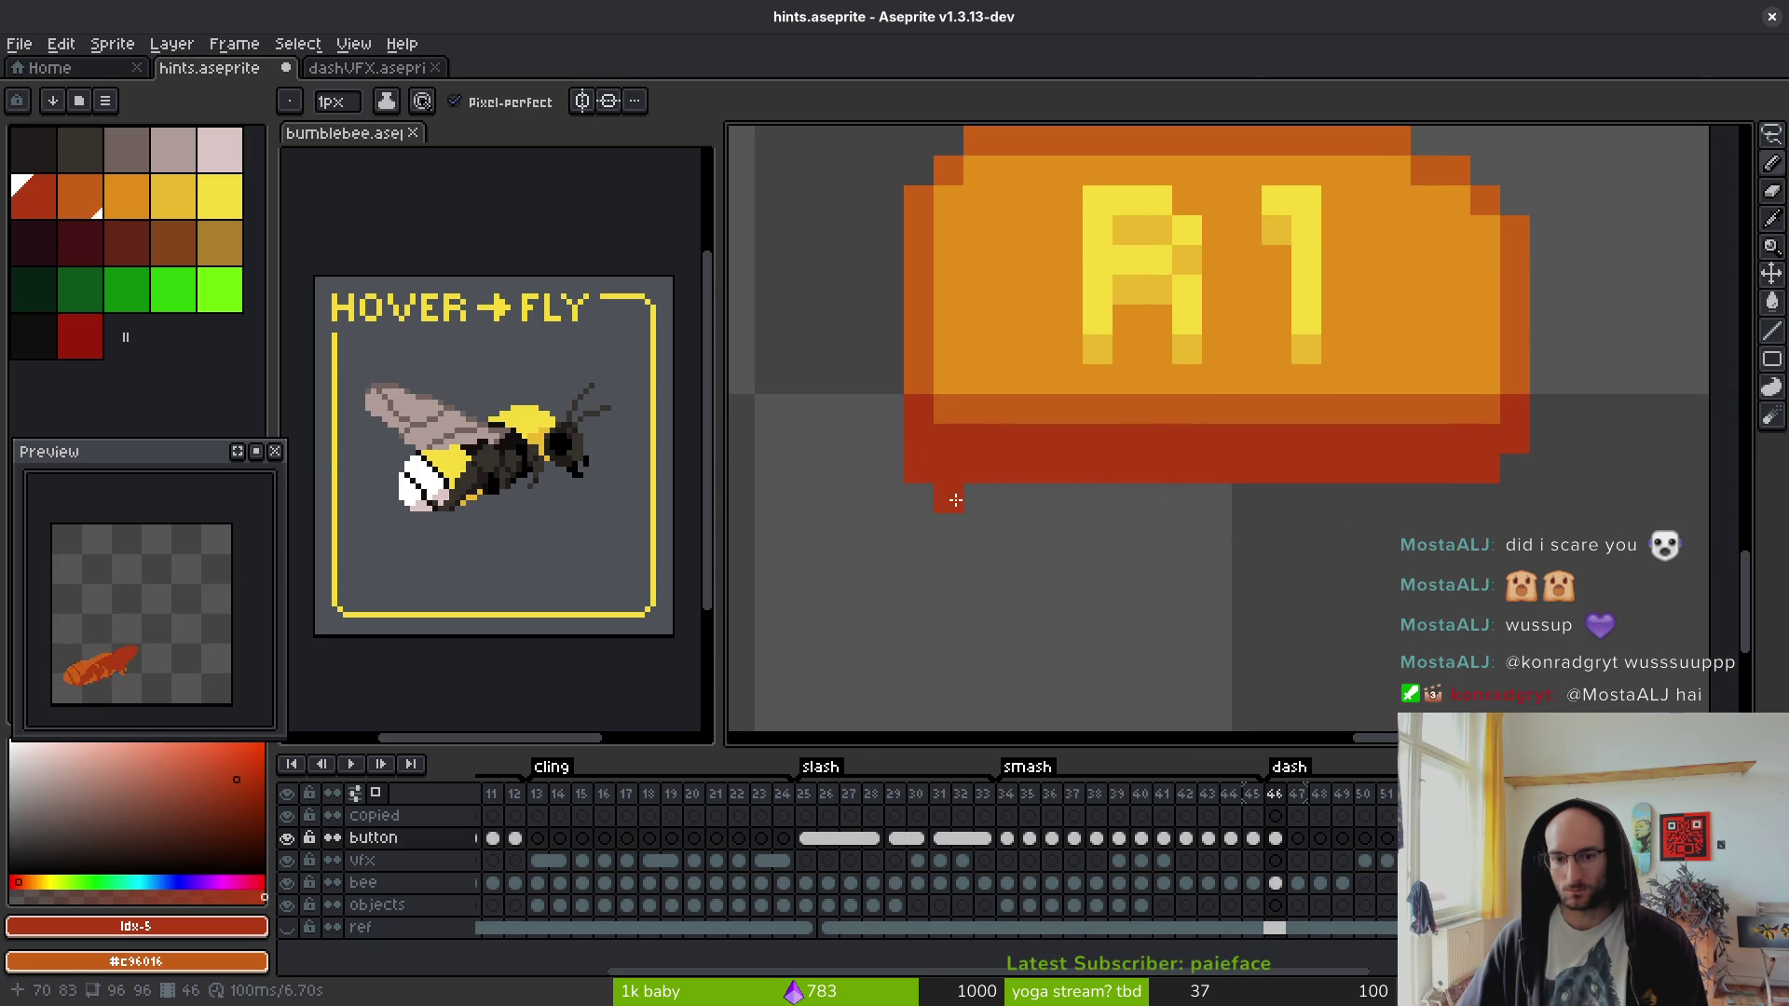
left_click_drag(1281, 495, 1486, 496)
left_click(1513, 469)
scroll(1502, 570, "down", 2)
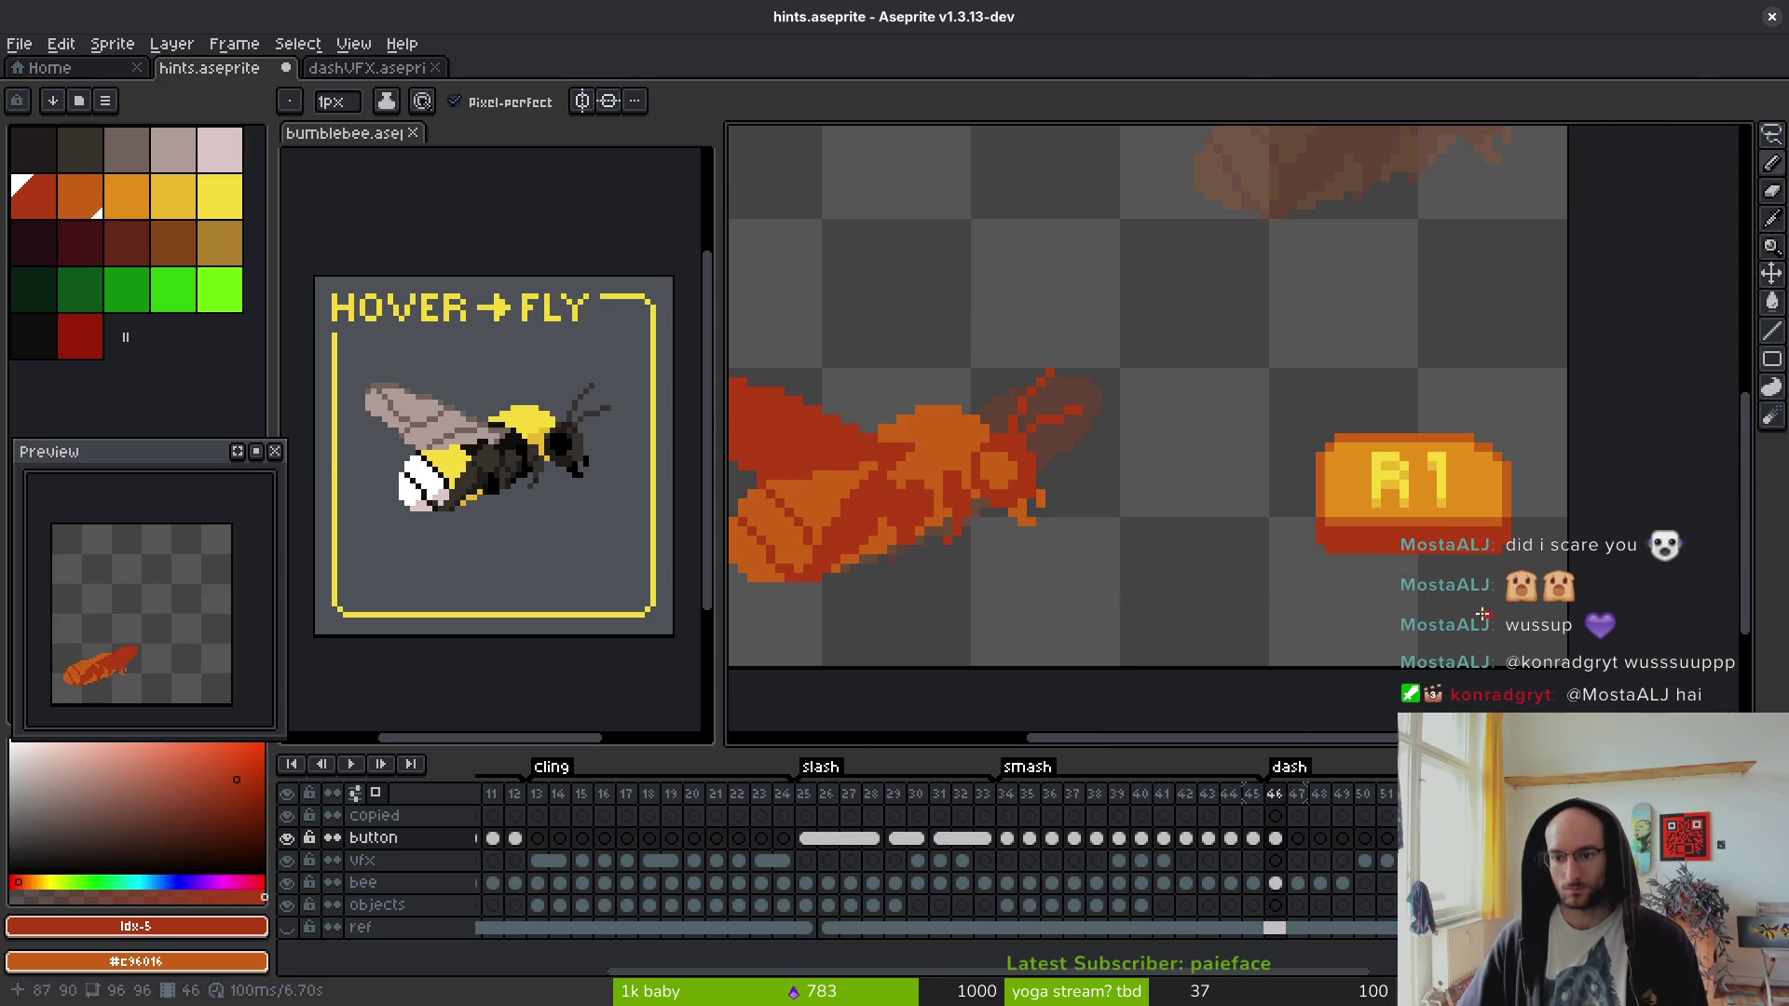
scroll(1382, 565, "down", 3)
left_click_drag(1402, 592, 1259, 585)
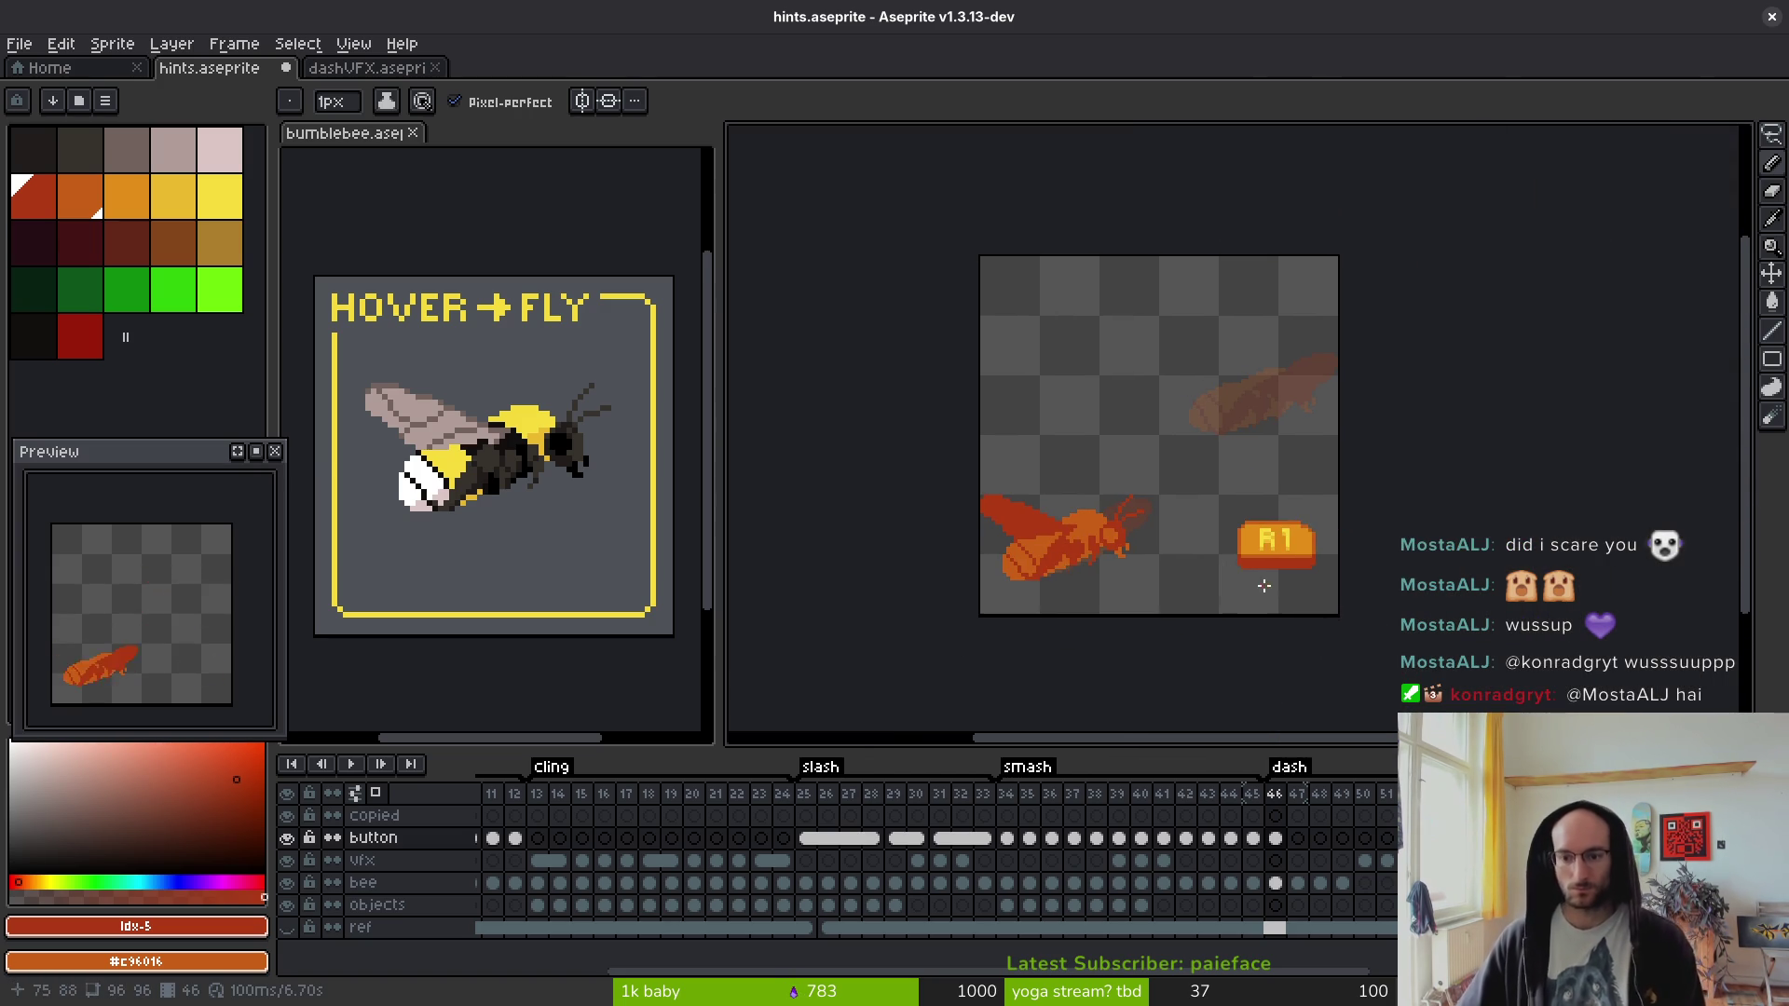
scroll(1288, 566, "up", 4)
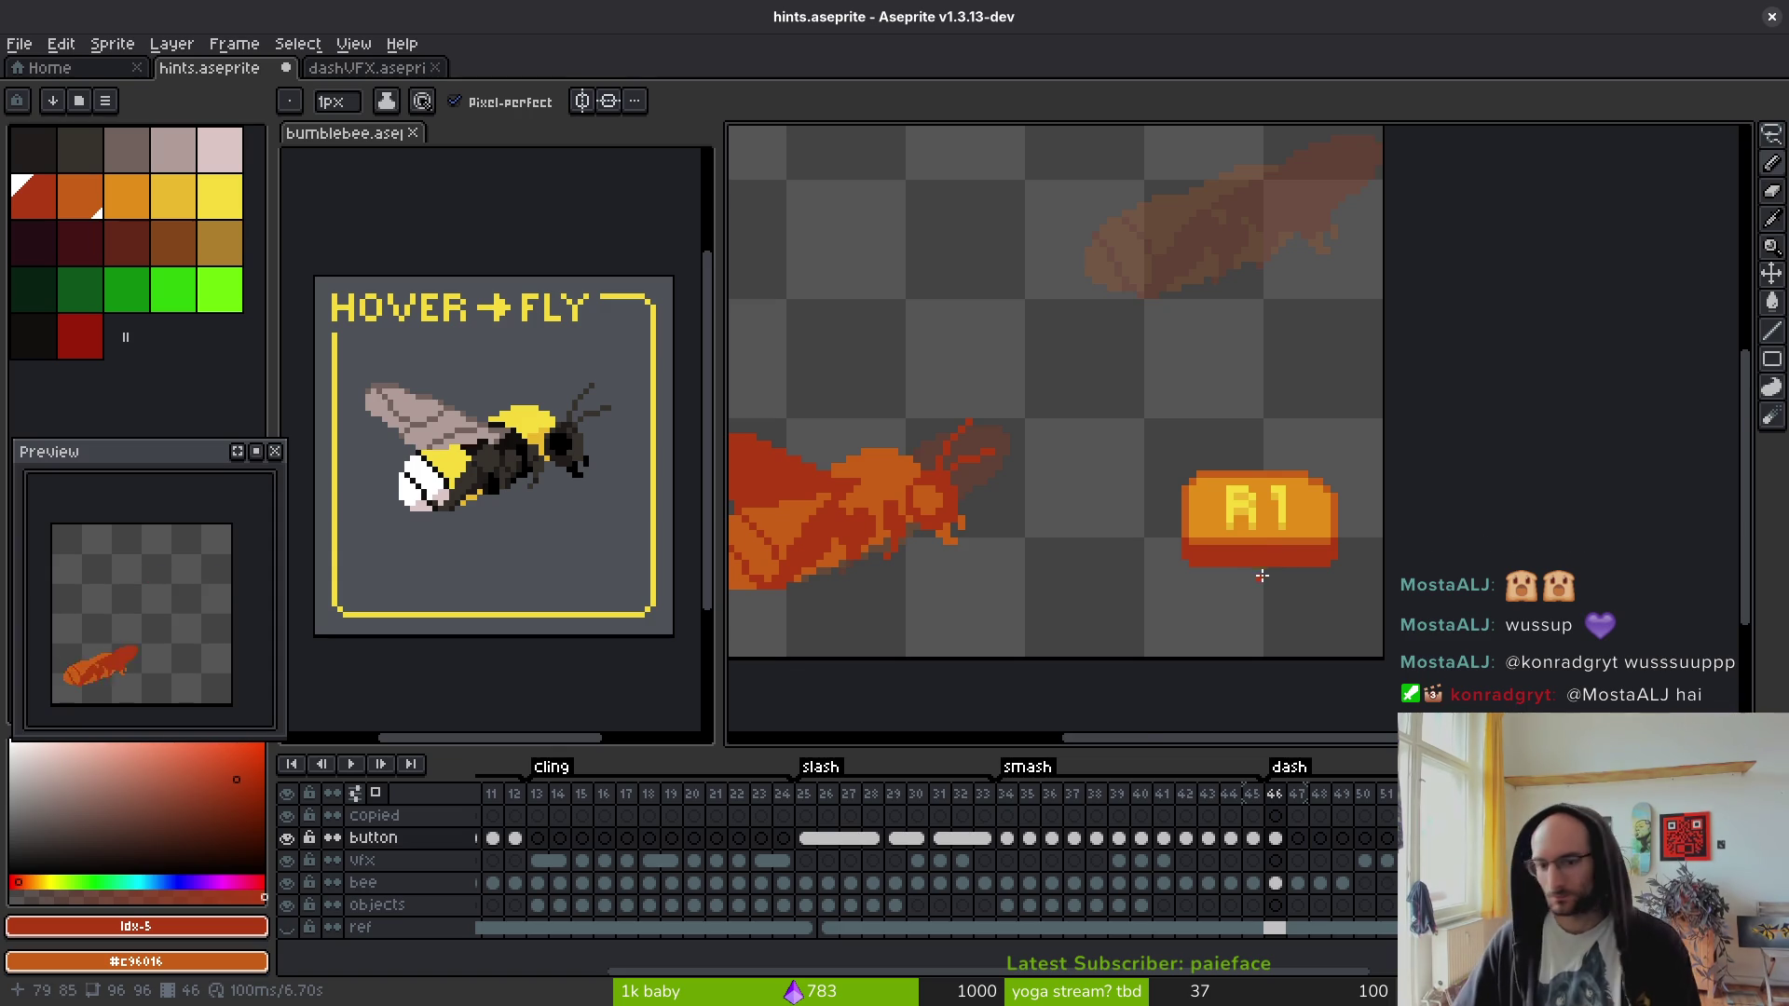
scroll(1327, 504, "up", 1)
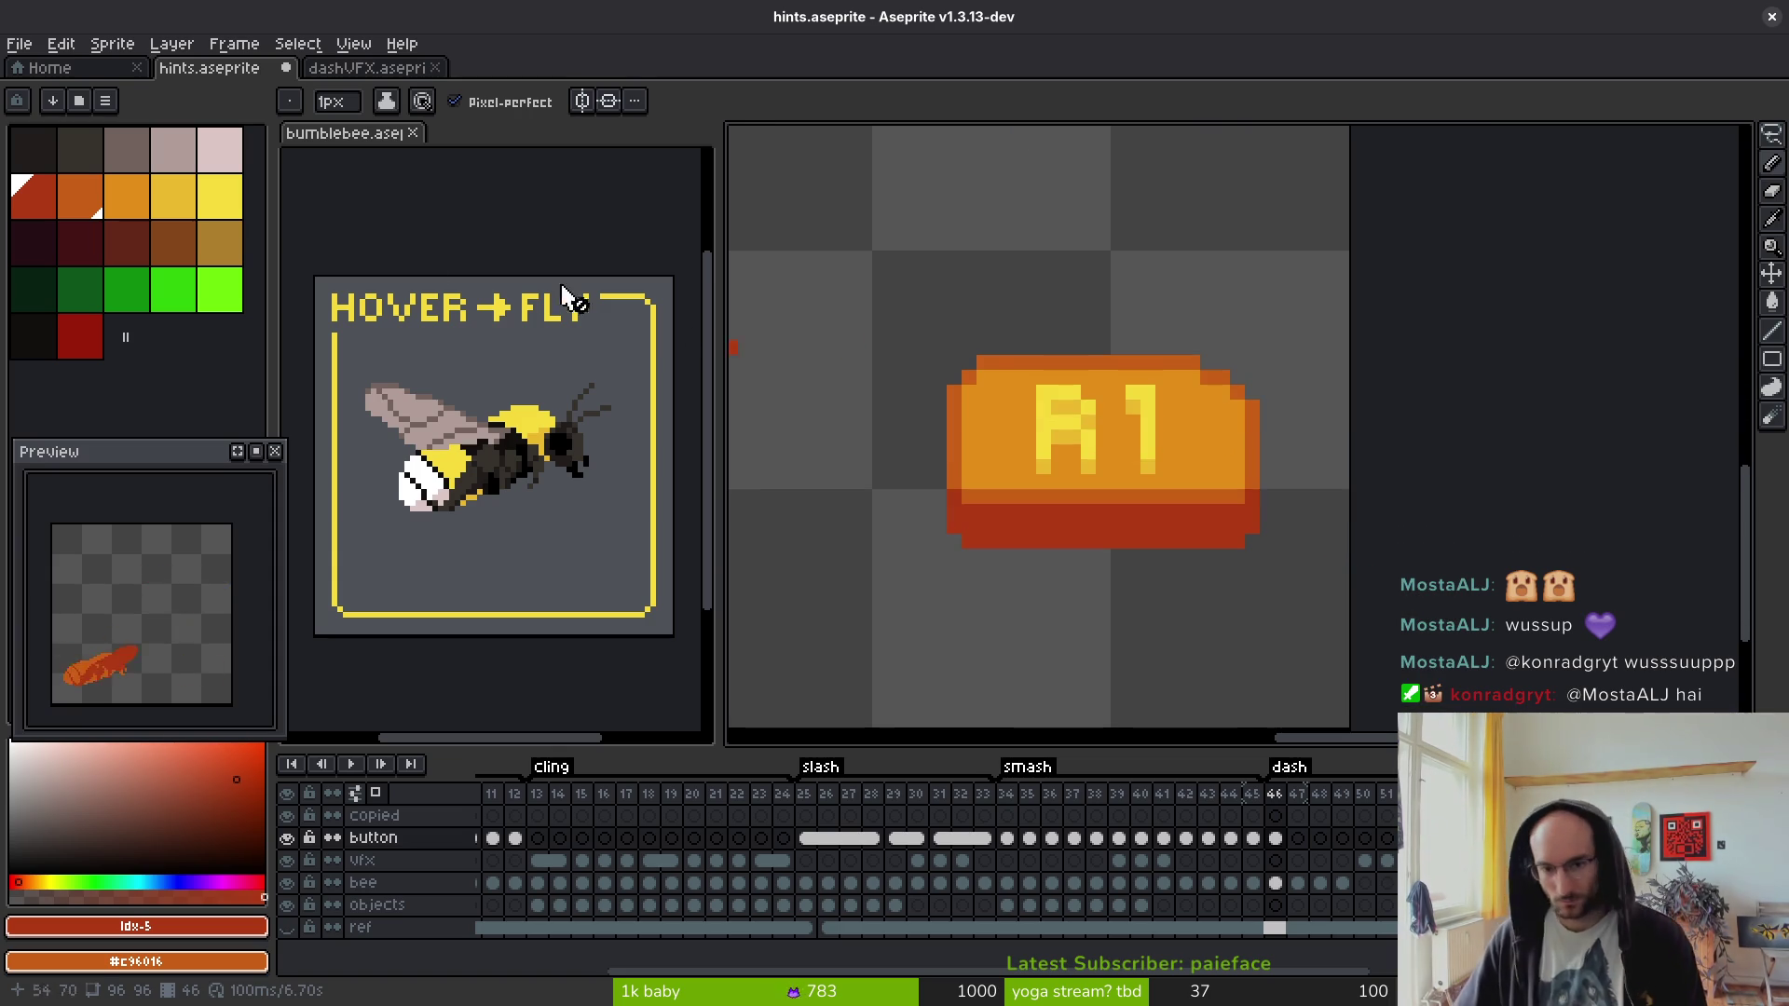
- Choose yellow from the palette as the drawing colour
left_click(137, 206)
left_click(172, 197)
scroll(1066, 350, "up", 1)
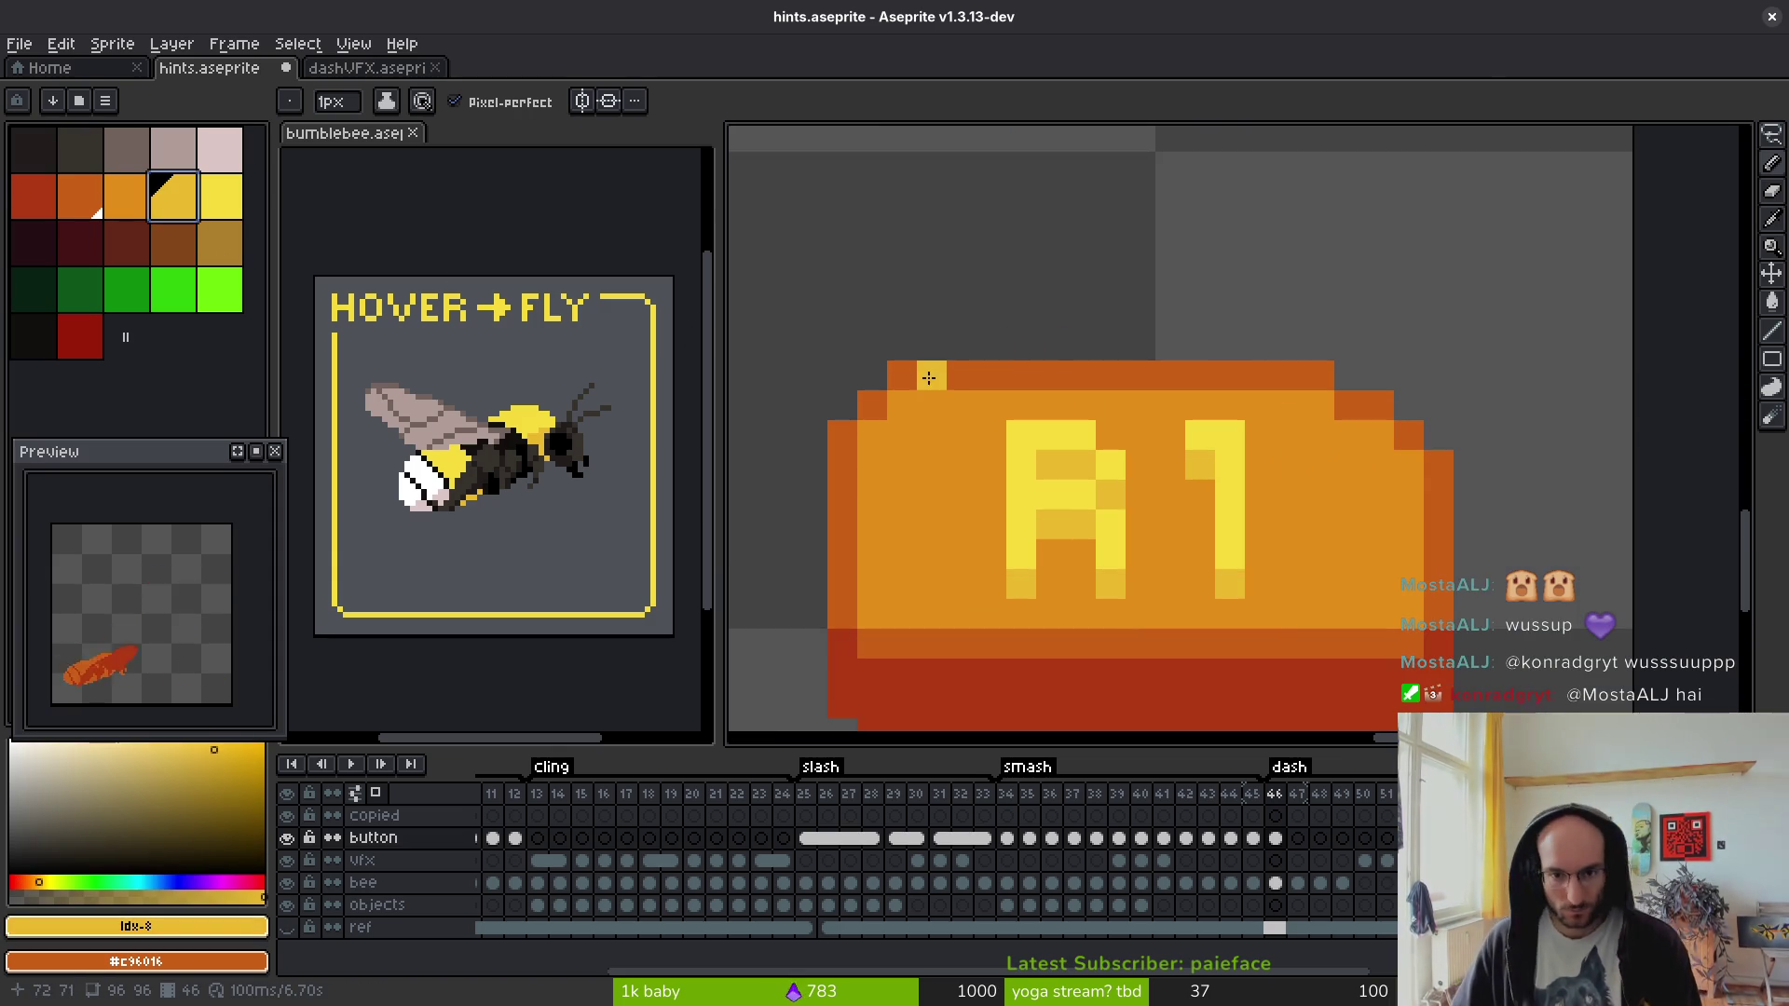
- Flood-fill the button's top, left, lower and right edges yellow
key("g")
left_click(908, 378)
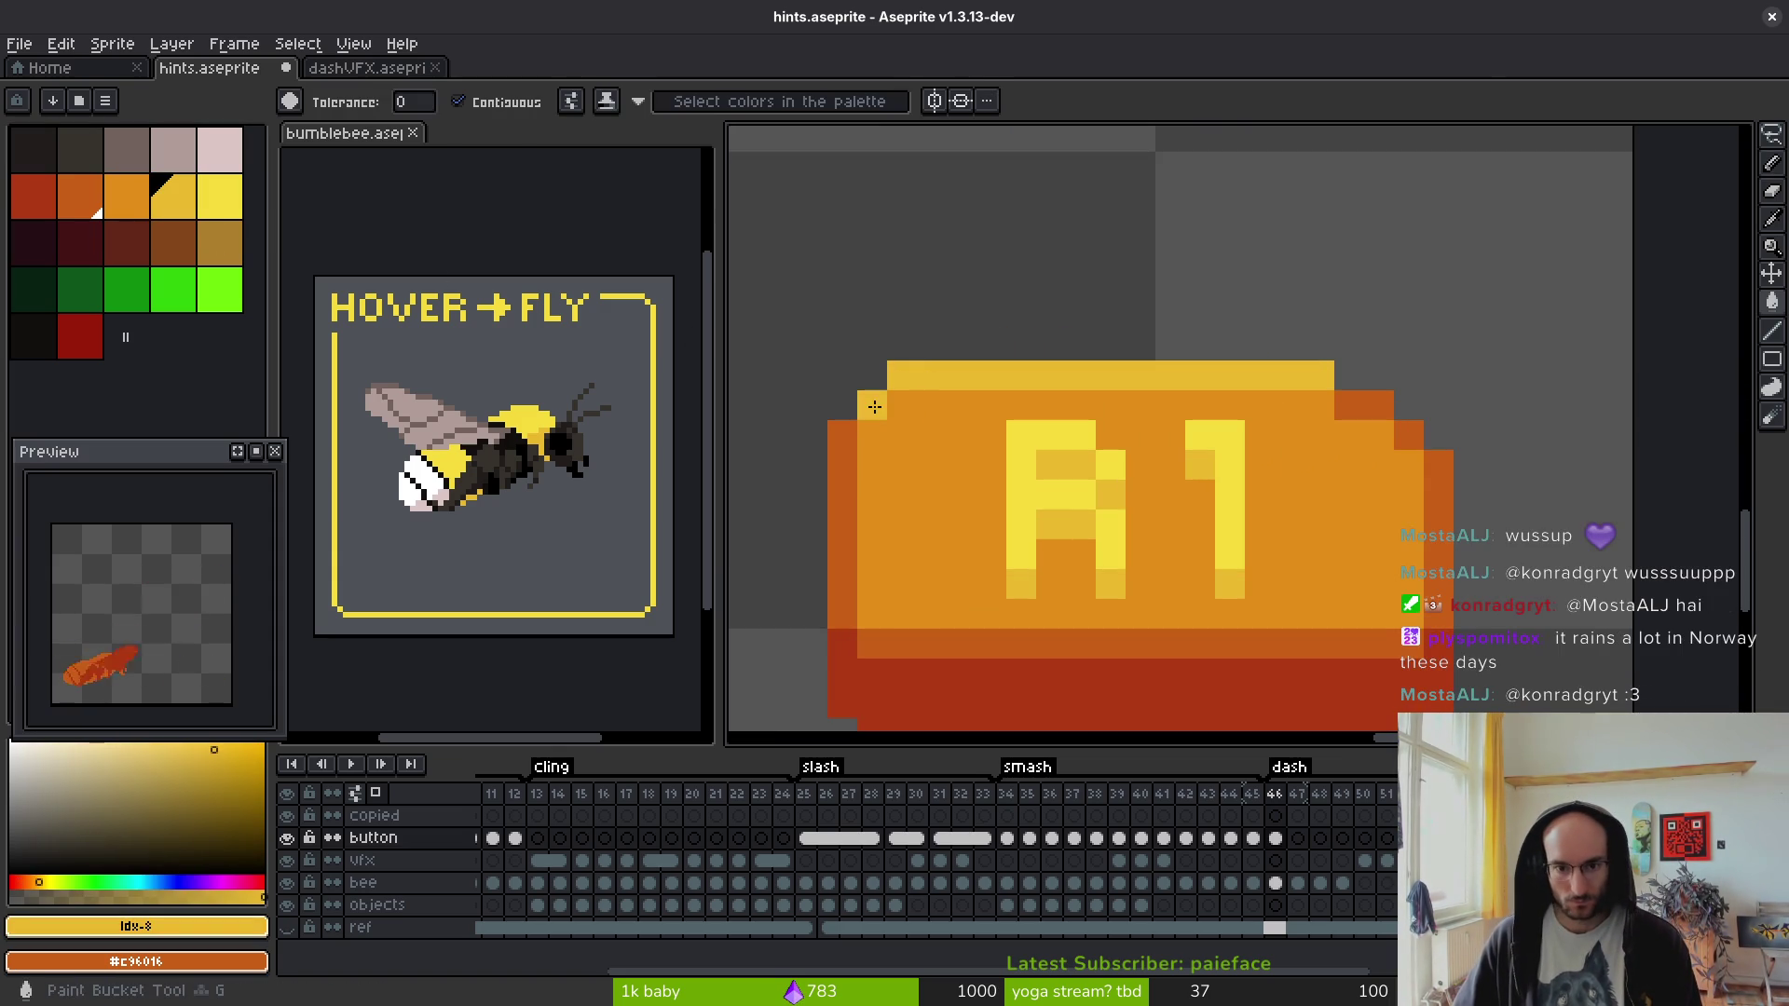
left_click(842, 466)
left_click(1183, 635)
left_click(1429, 593)
left_click(1405, 438)
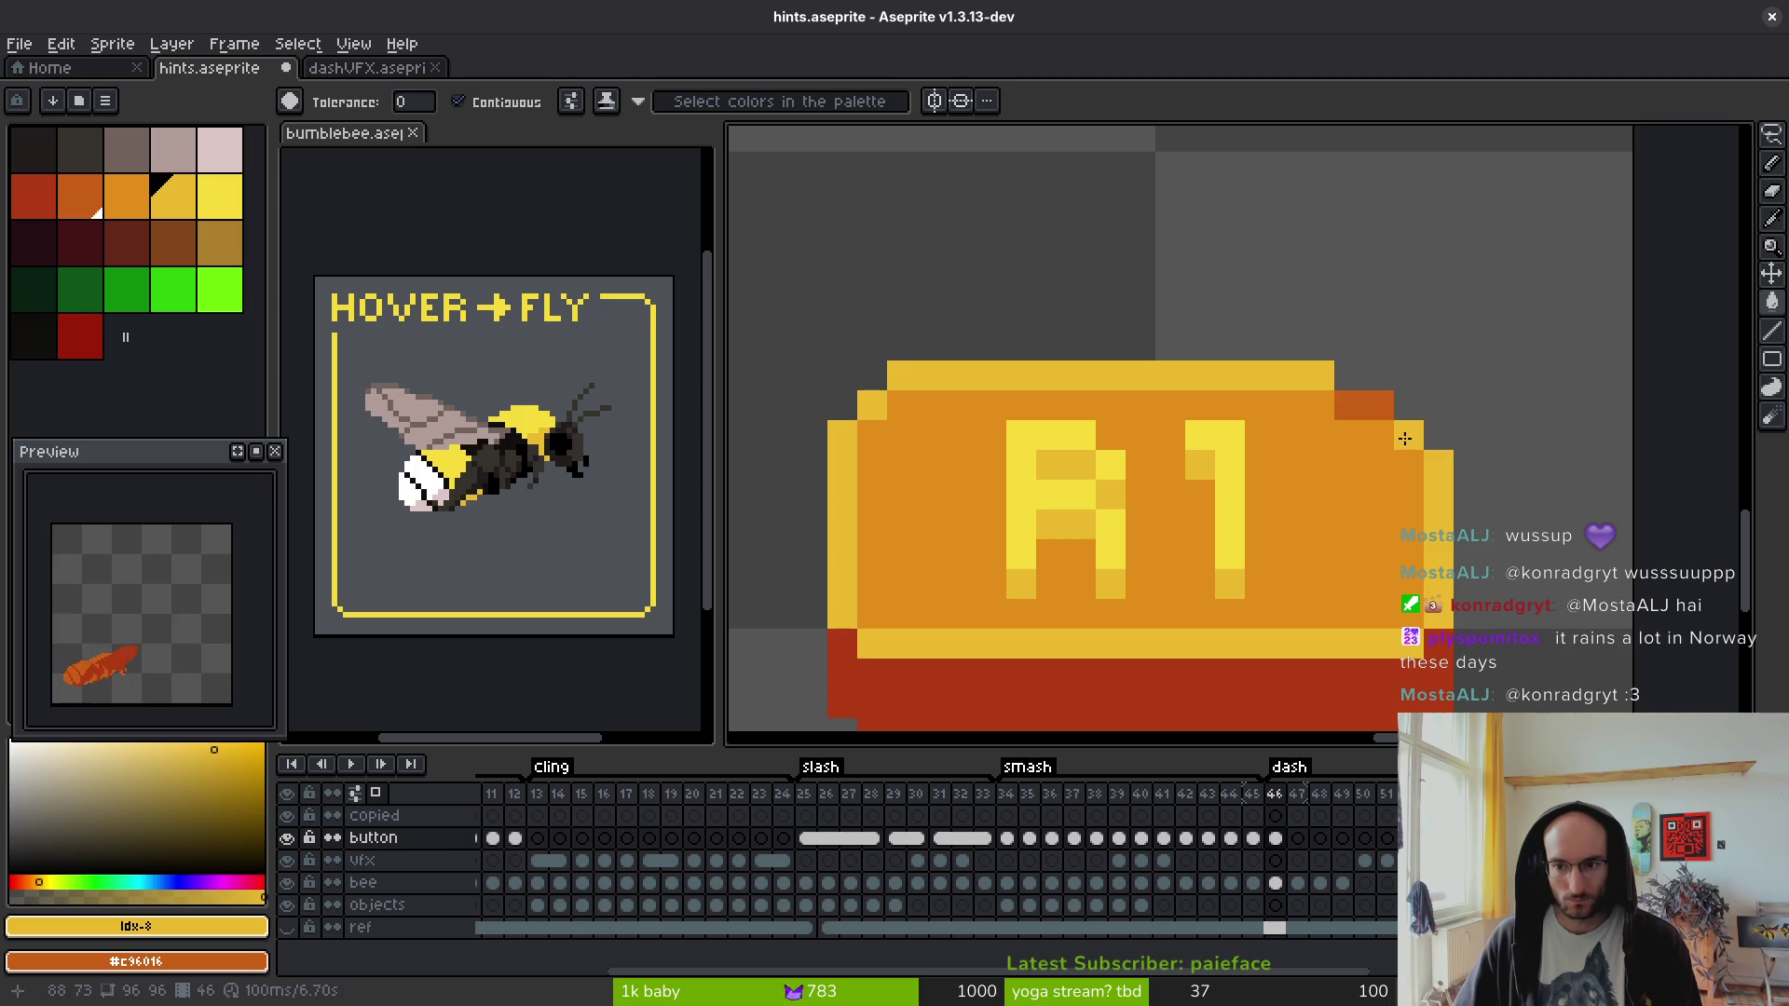
left_click_drag(1288, 520, 1204, 294)
- Fill the red bottom band with orange
left_click(79, 195)
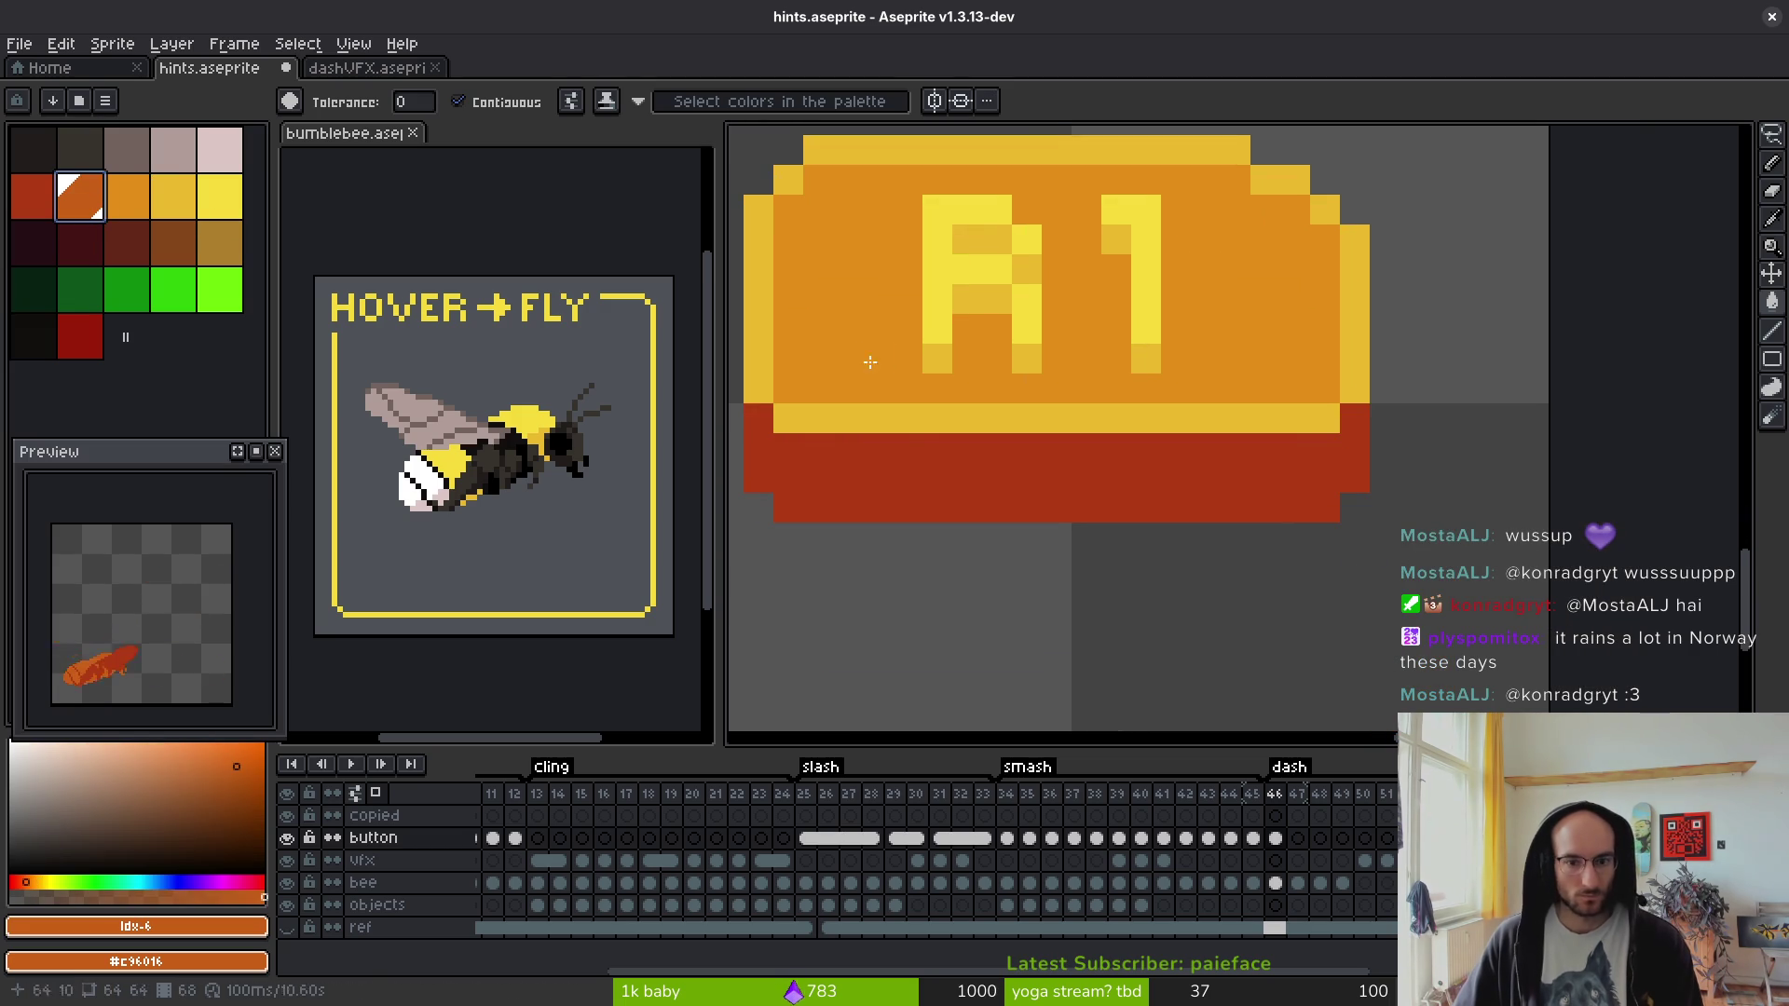
left_click(962, 471)
scroll(1071, 489, "down", 4)
key("b")
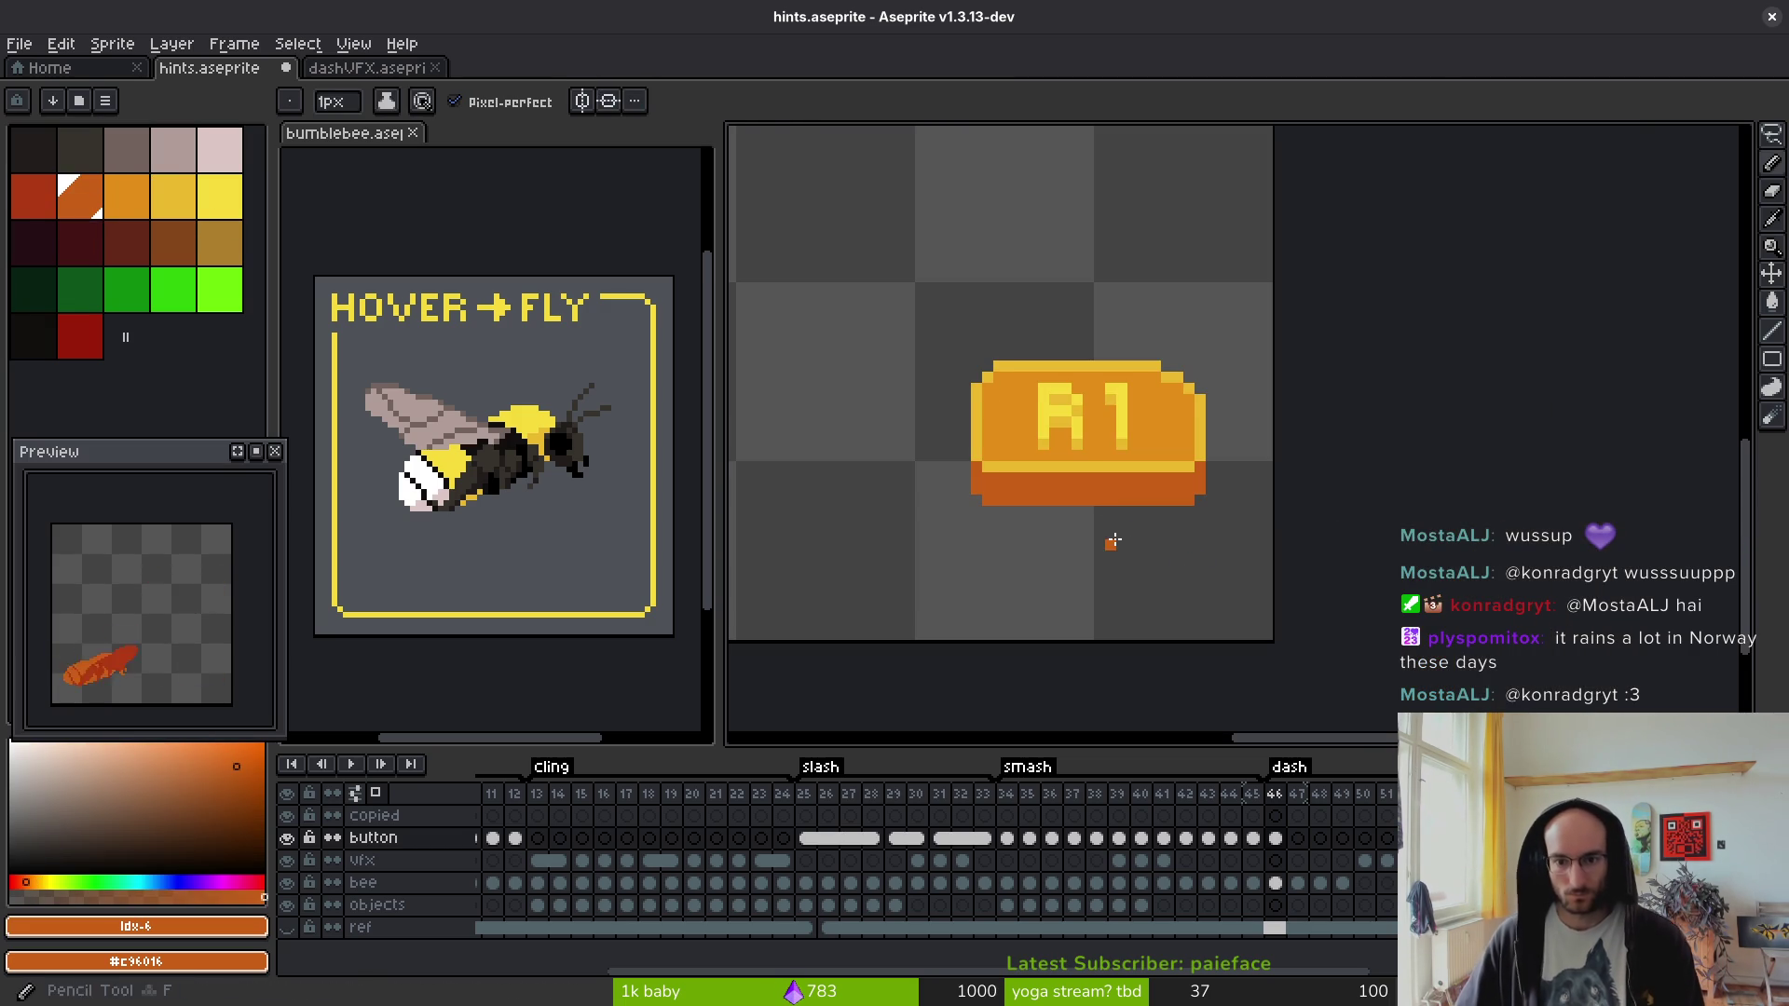
left_click(1043, 545)
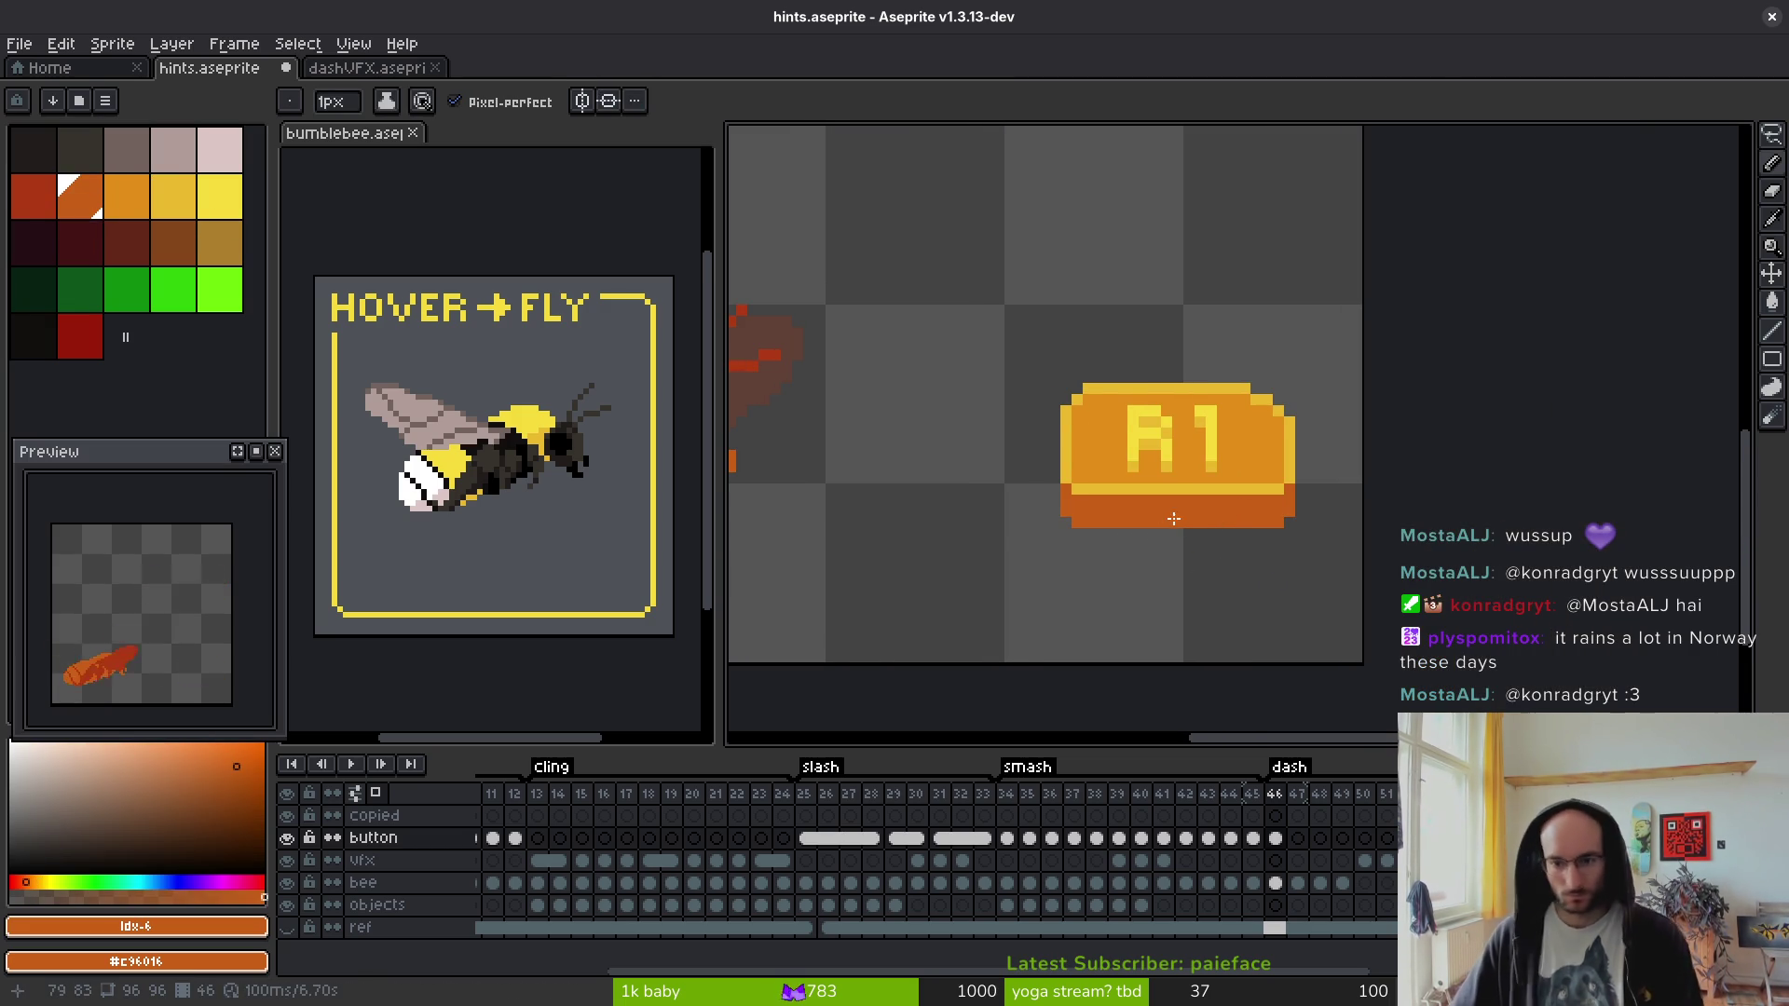
scroll(1173, 519, "down", 1)
scroll(1146, 526, "down", 2)
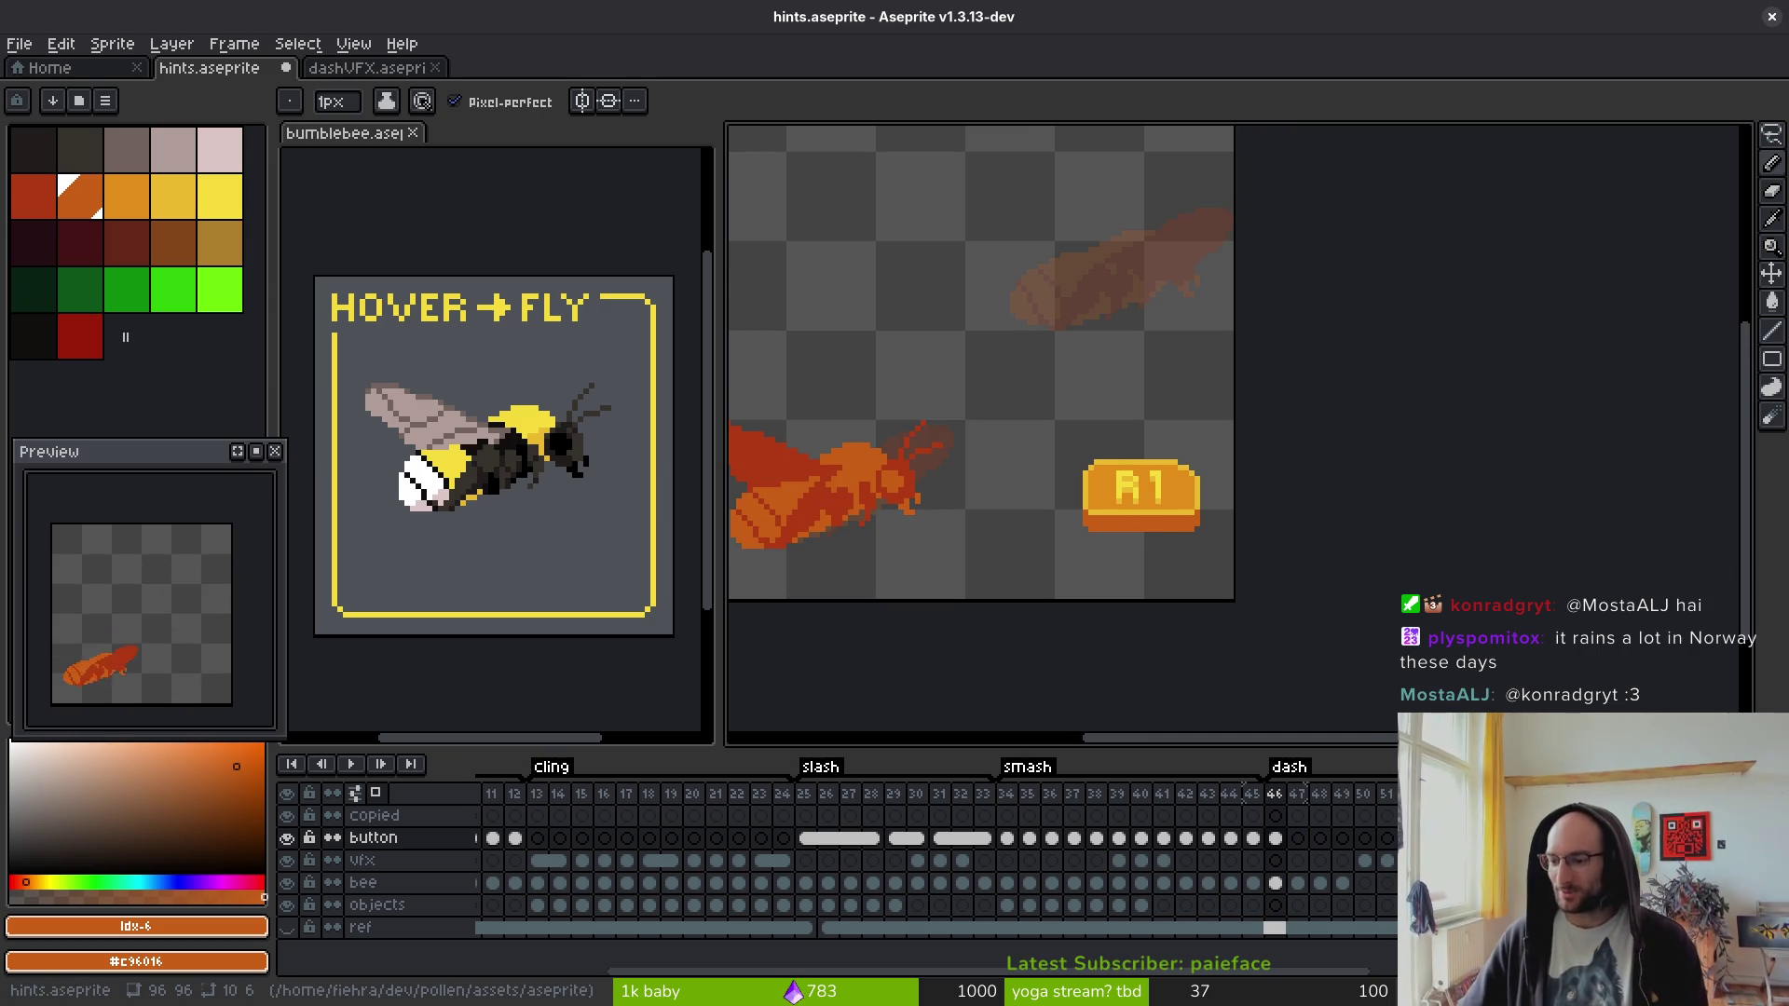
- Save the sprite, lasso the R1 button, move it up and left, and save again
key("ctrl+s")
scroll(1166, 519, "up", 2)
key("q")
mouse_move(1275, 349)
left_mouse_down()
mouse_move(1030, 578)
mouse_move(1305, 372)
left_mouse_up()
left_click_drag(1310, 475, 1254, 451)
key("ctrl+s")
- In frame 46, lasso the R1 button and move it down and right
scroll(1287, 456, "down", 4)
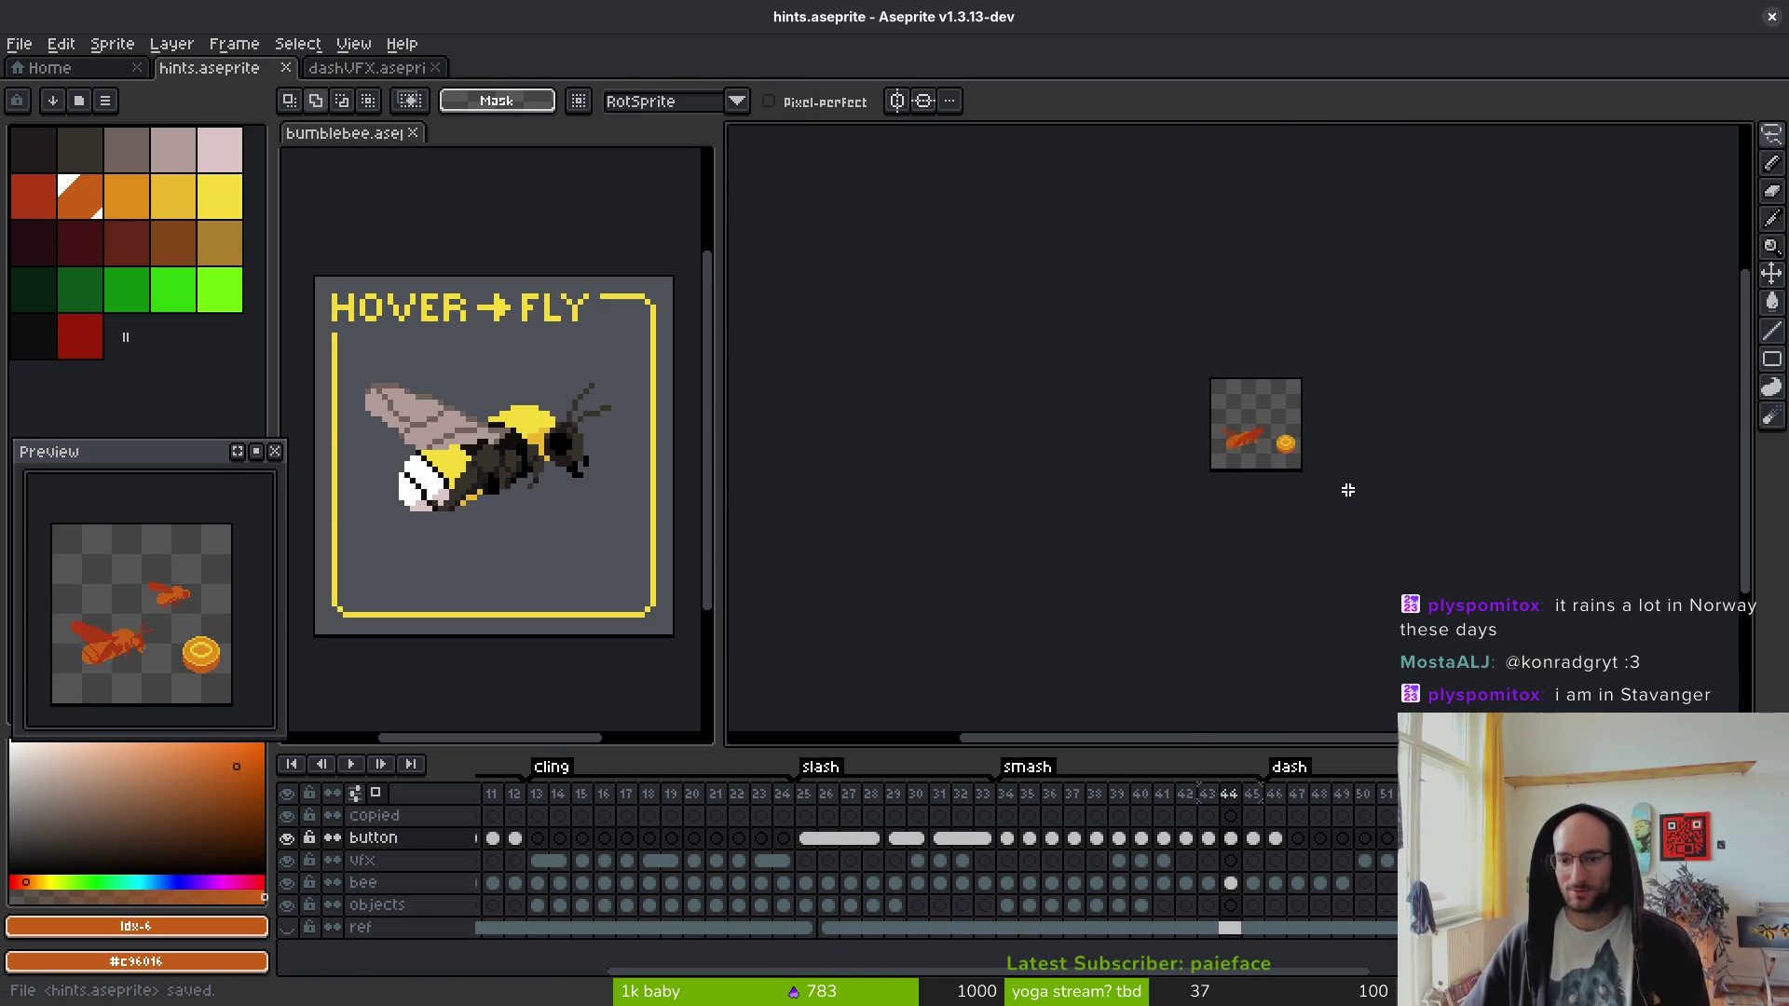
scroll(1325, 487, "up", 5)
scroll(1362, 492, "down", 5)
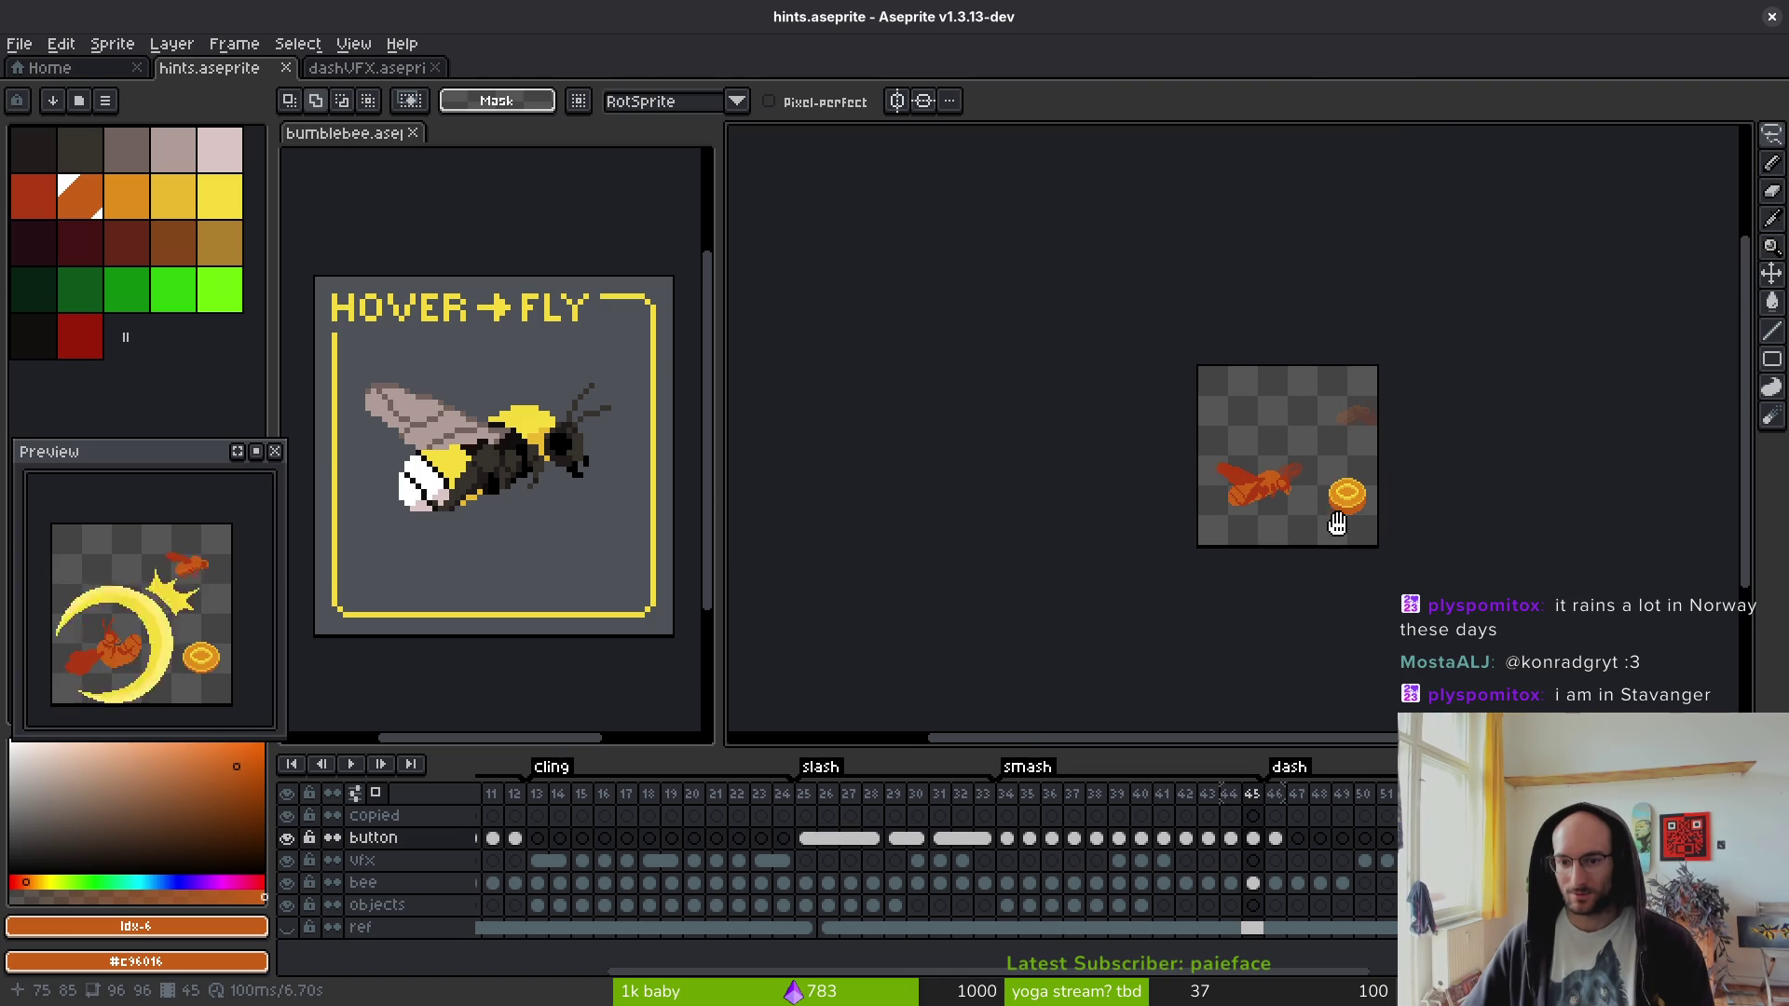
key("Right")
scroll(1366, 535, "up", 4)
mouse_move(1211, 347)
left_mouse_down()
mouse_move(1318, 332)
mouse_move(1270, 344)
left_mouse_up()
left_click_drag(1290, 413, 1302, 436)
- Commit the moved R1 button in frame 46 and deselect it with Ctrl+D
scroll(1323, 475, "up", 2)
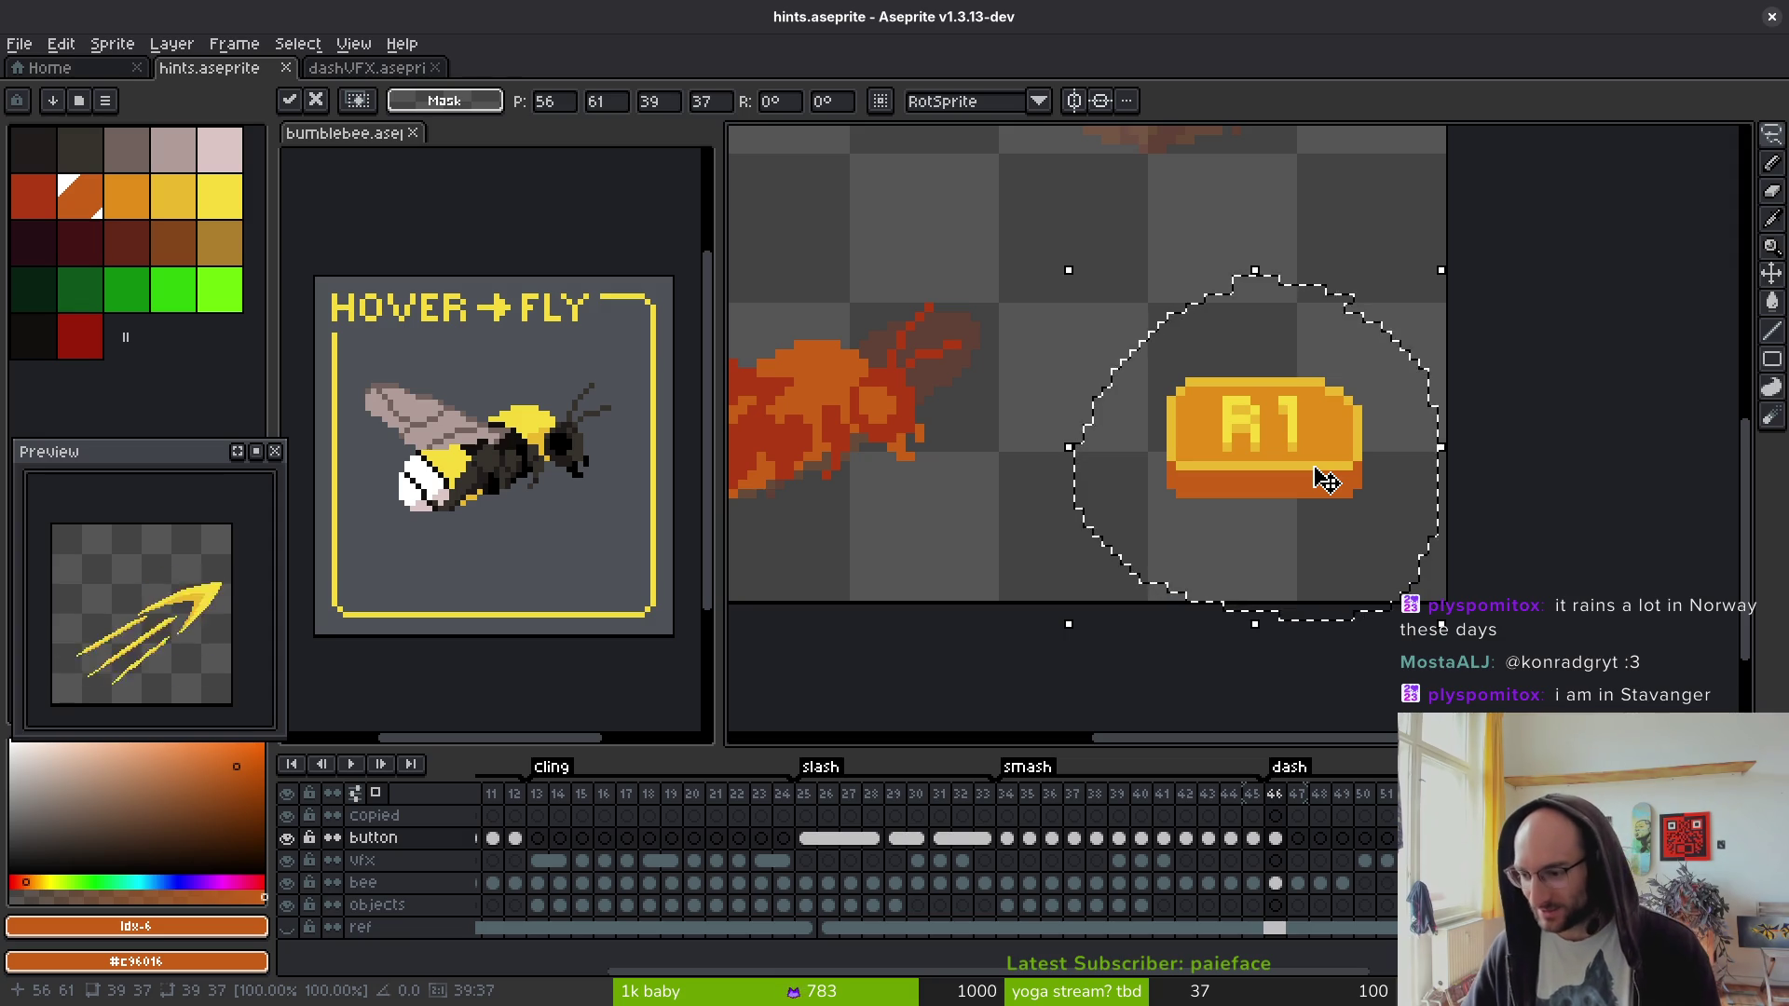
key("ctrl+d")
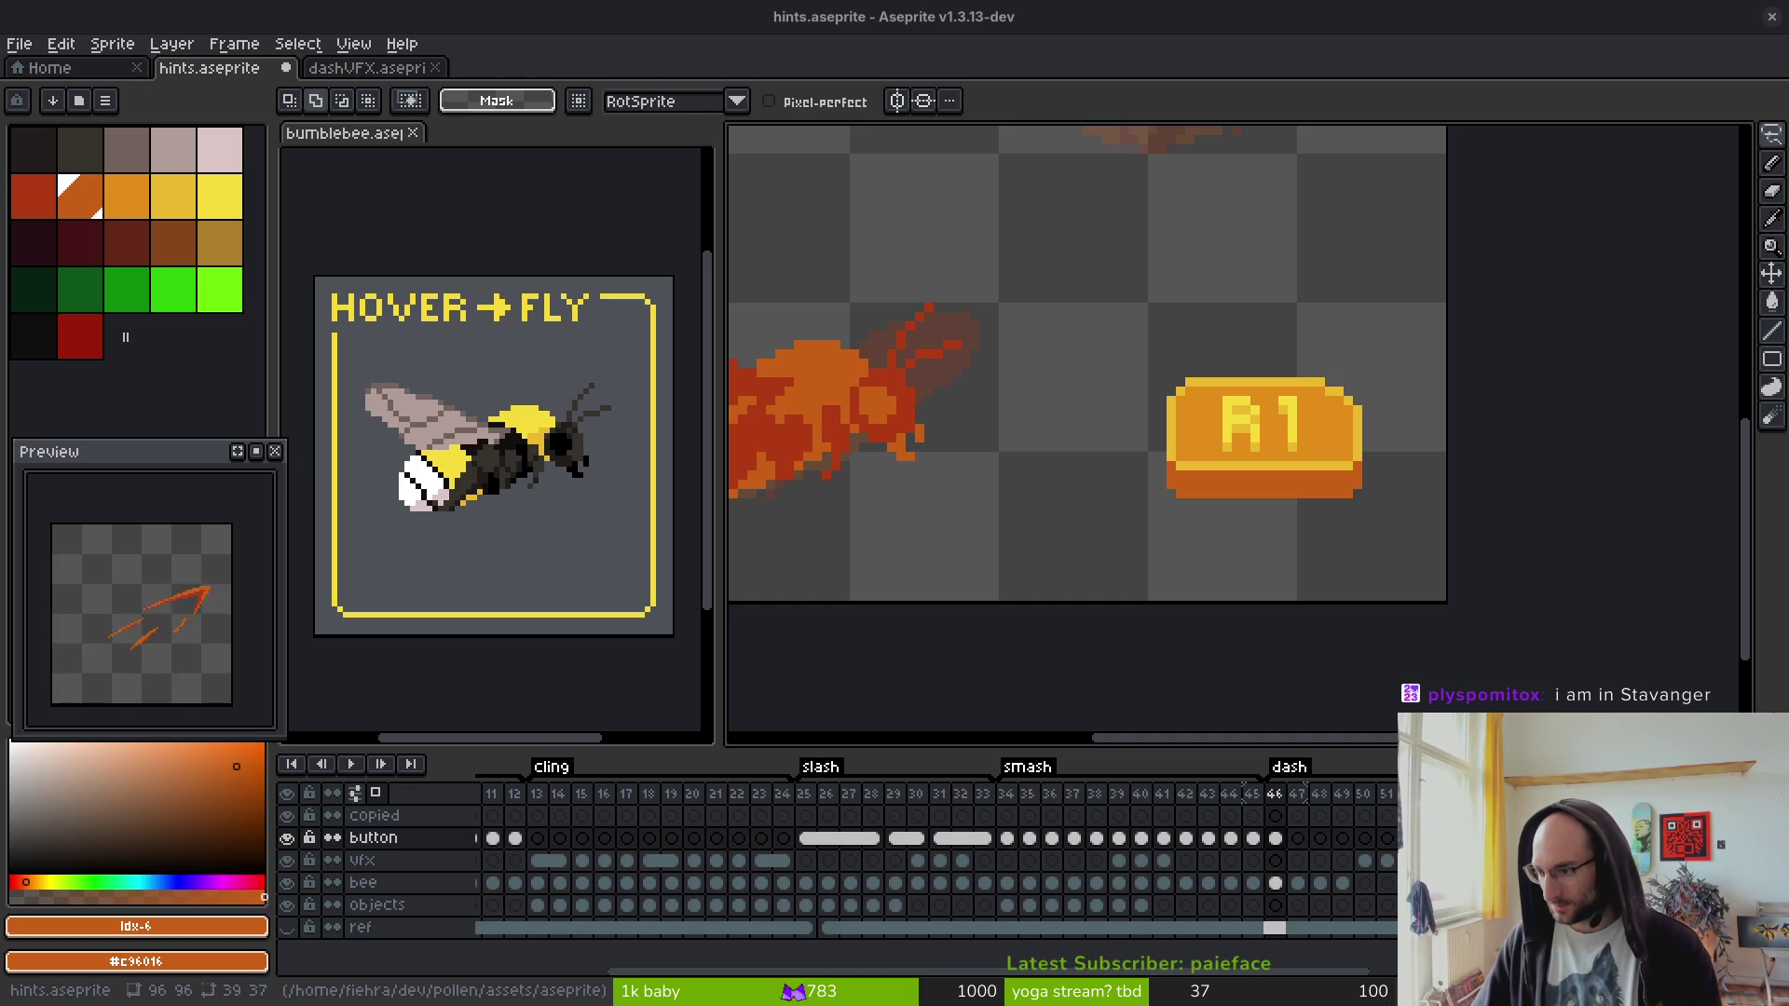
- Zoom and pan Google Maps north of Stavanger and switch to satellite imagery
key("alt+Tab")
scroll(1149, 555, "down", 3)
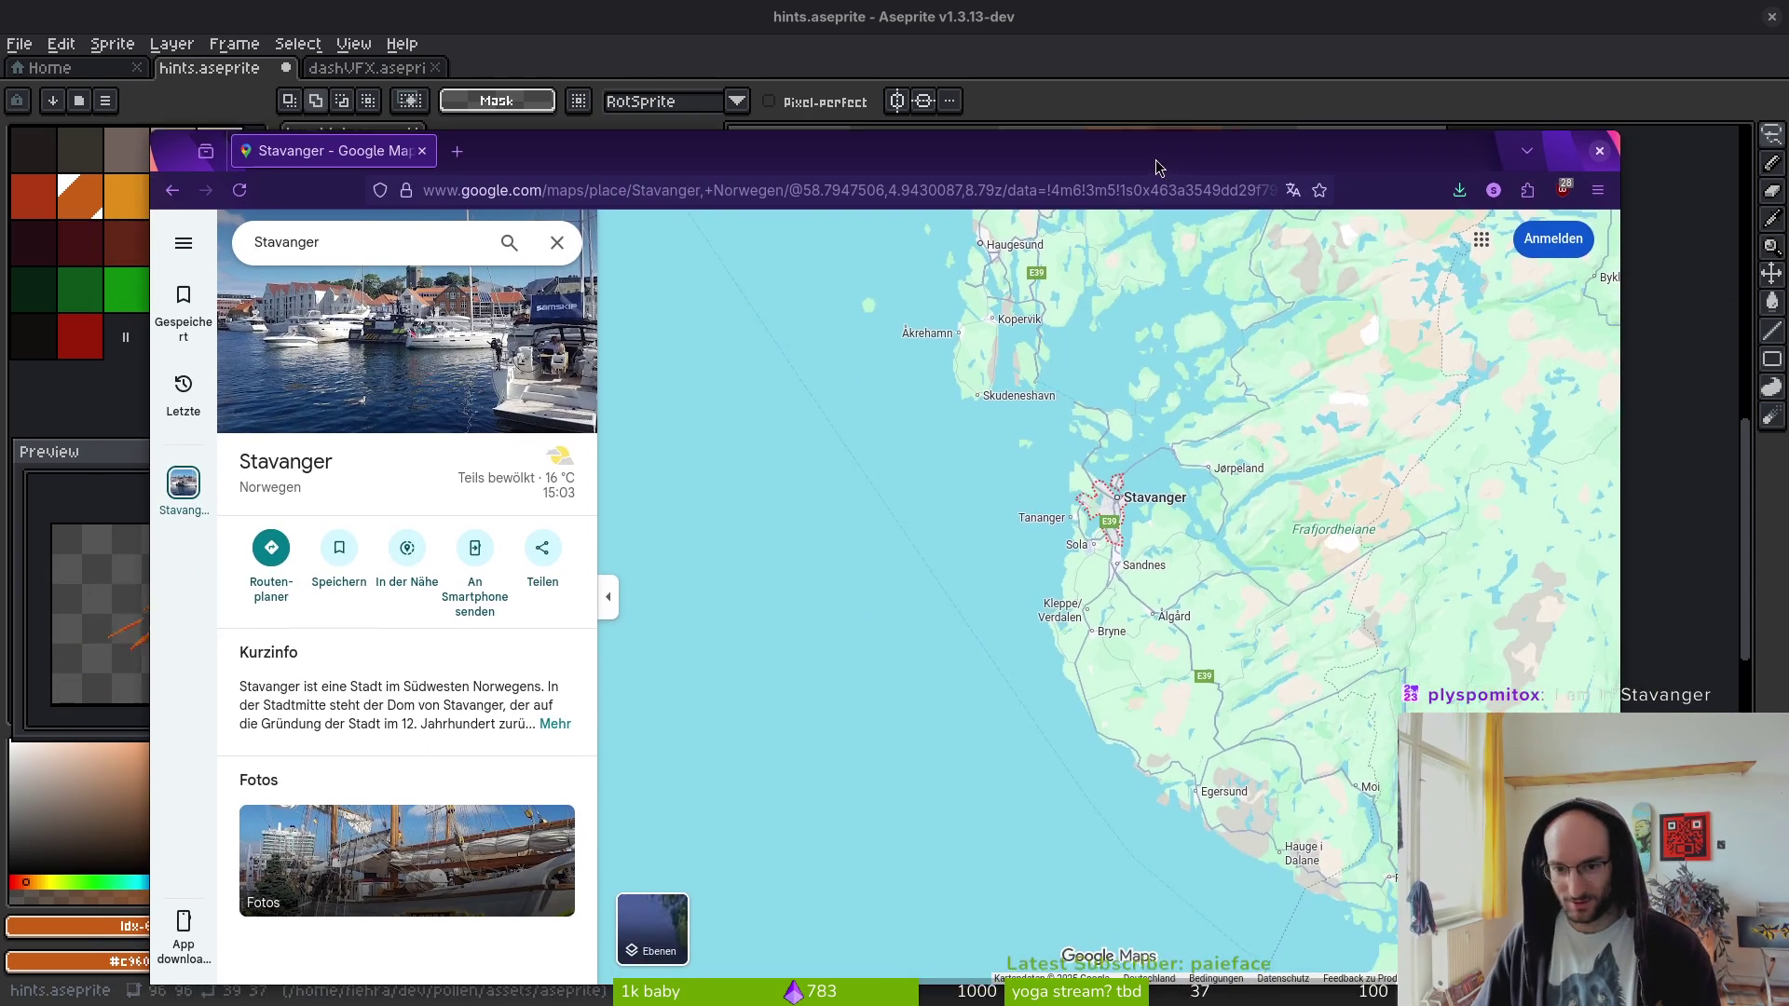
scroll(1150, 555, "down", 2)
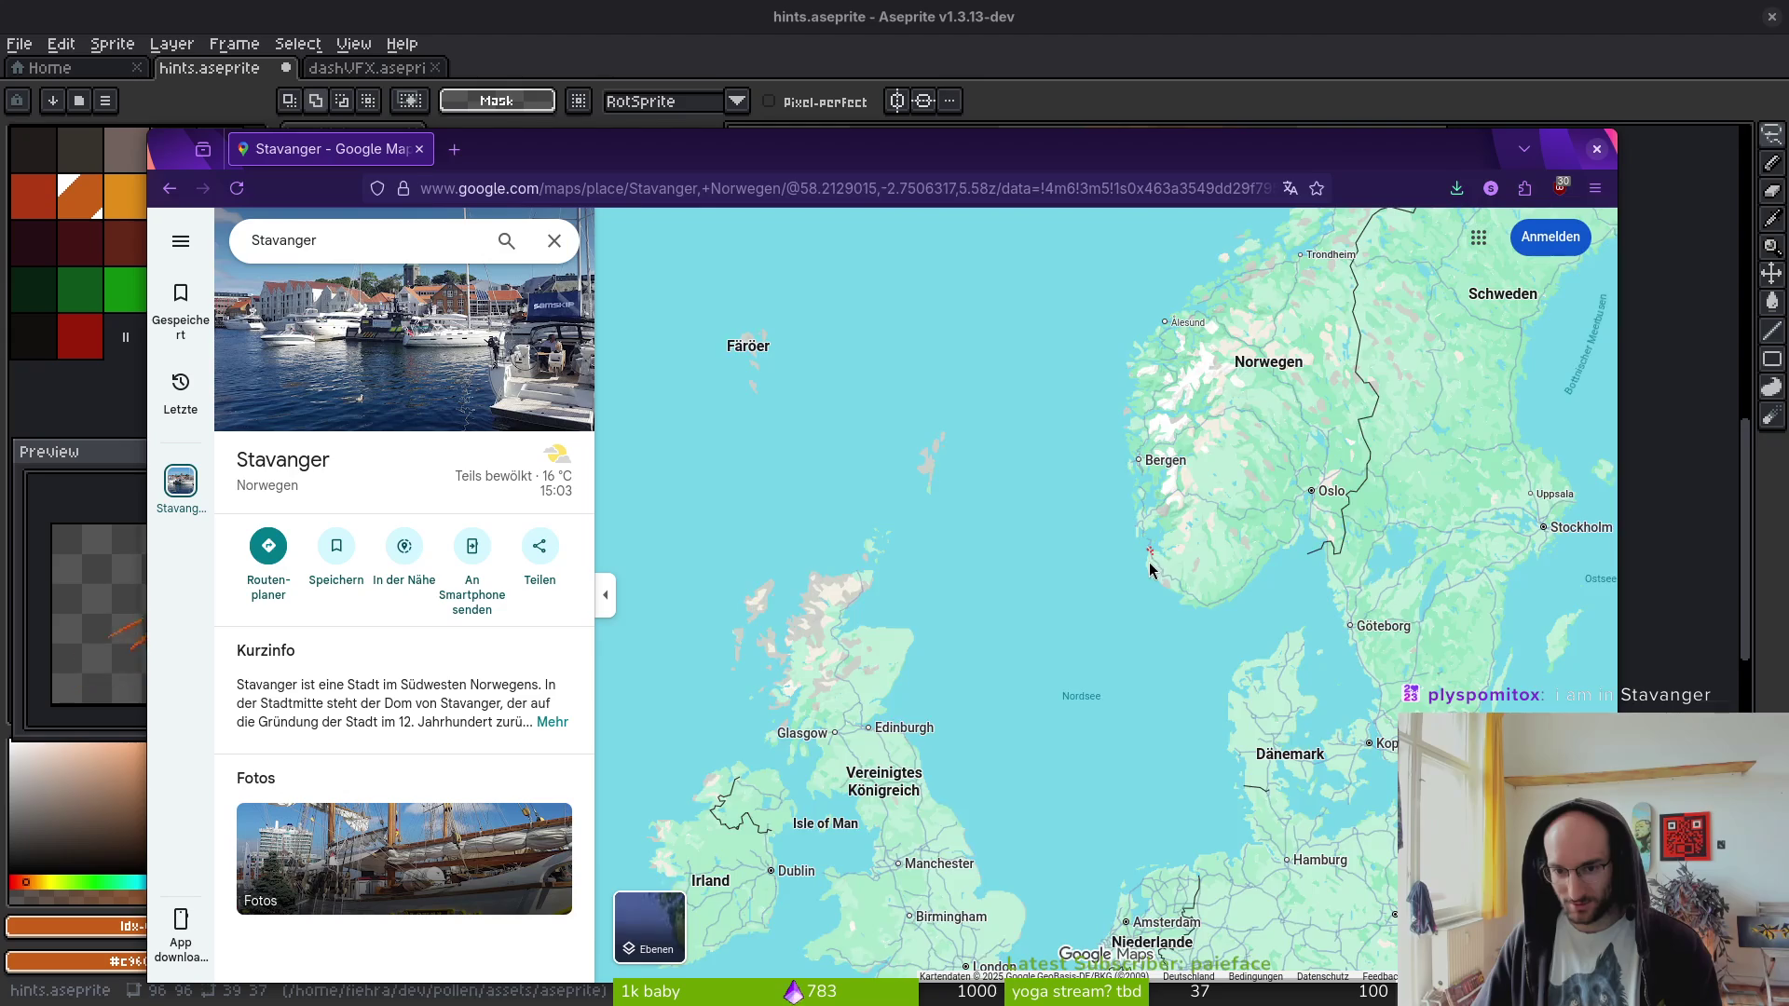
scroll(1155, 554, "up", 4)
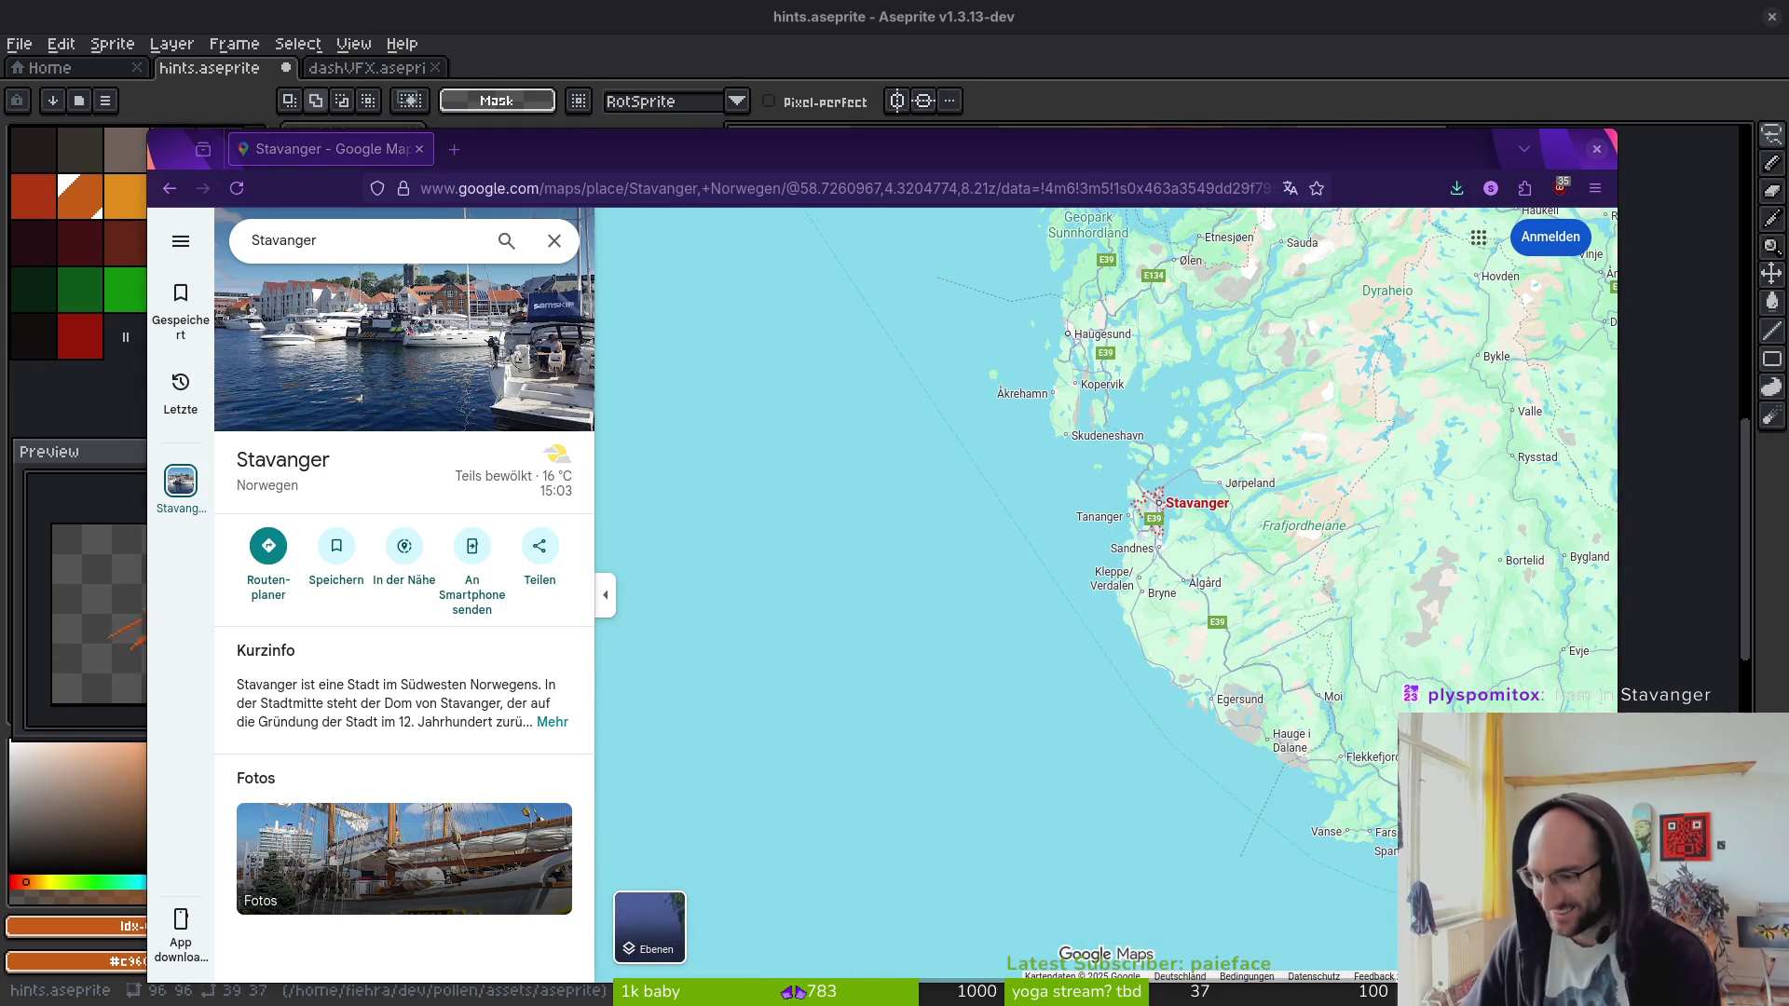
scroll(1142, 572, "up", 2)
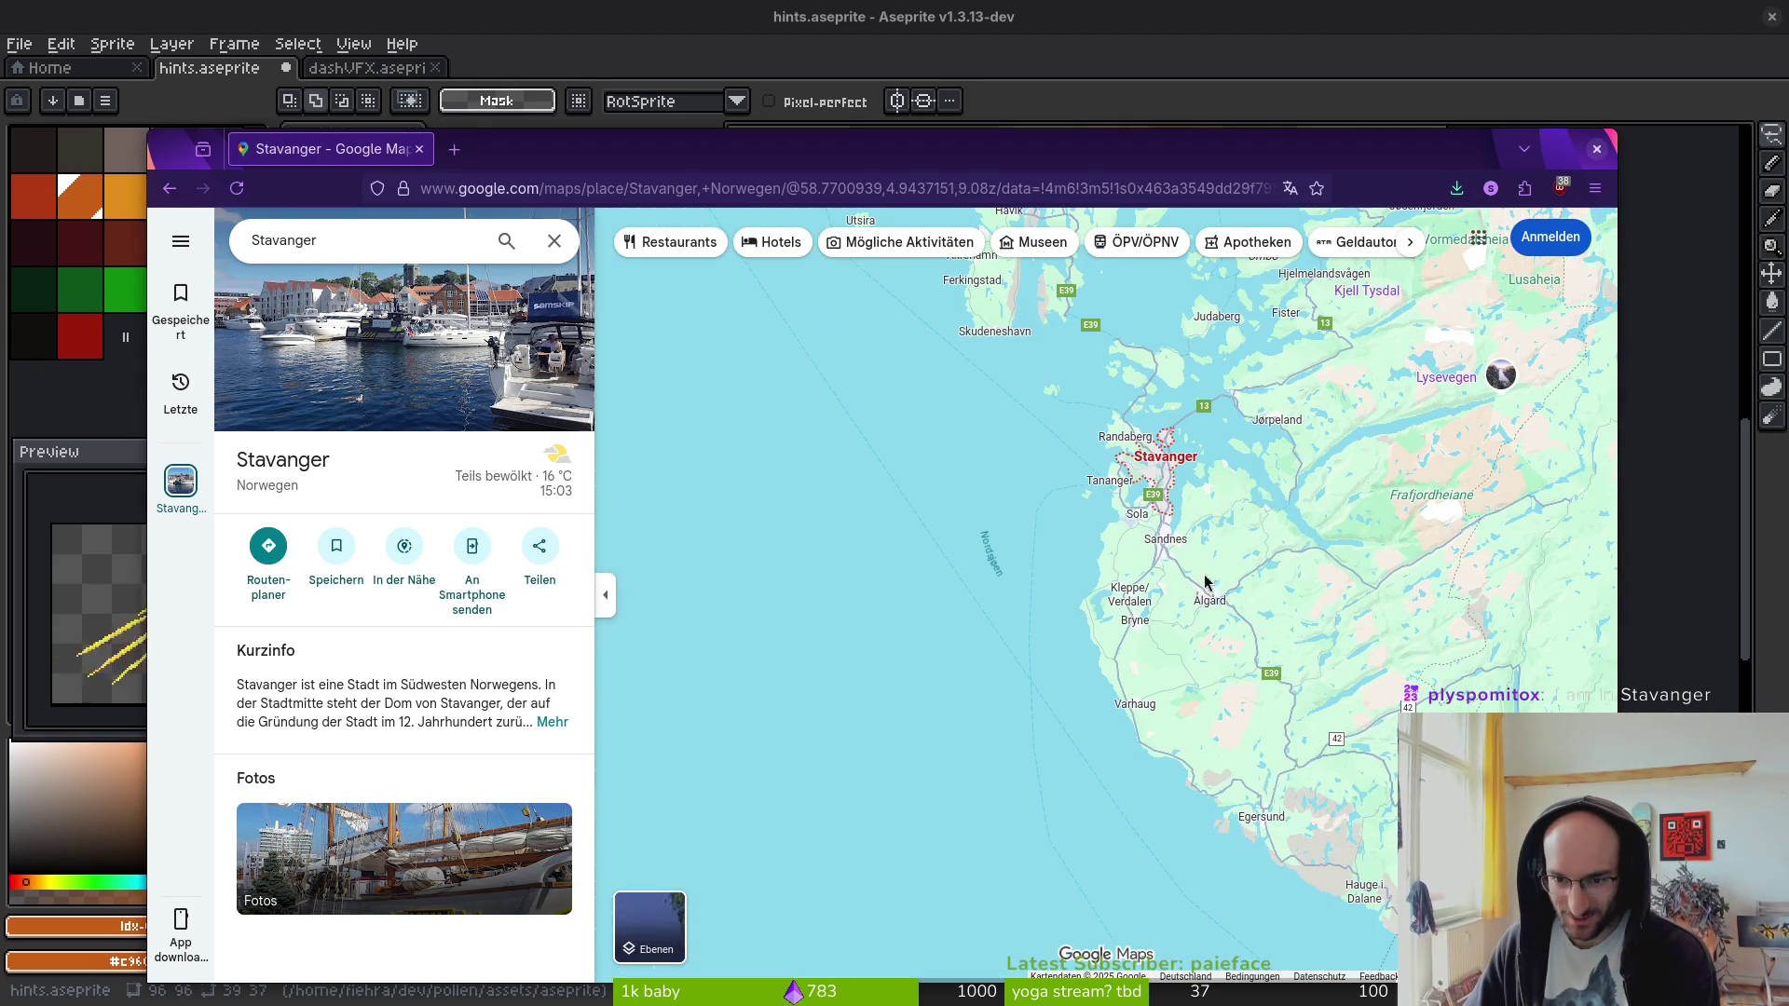
left_click_drag(1298, 491, 1121, 654)
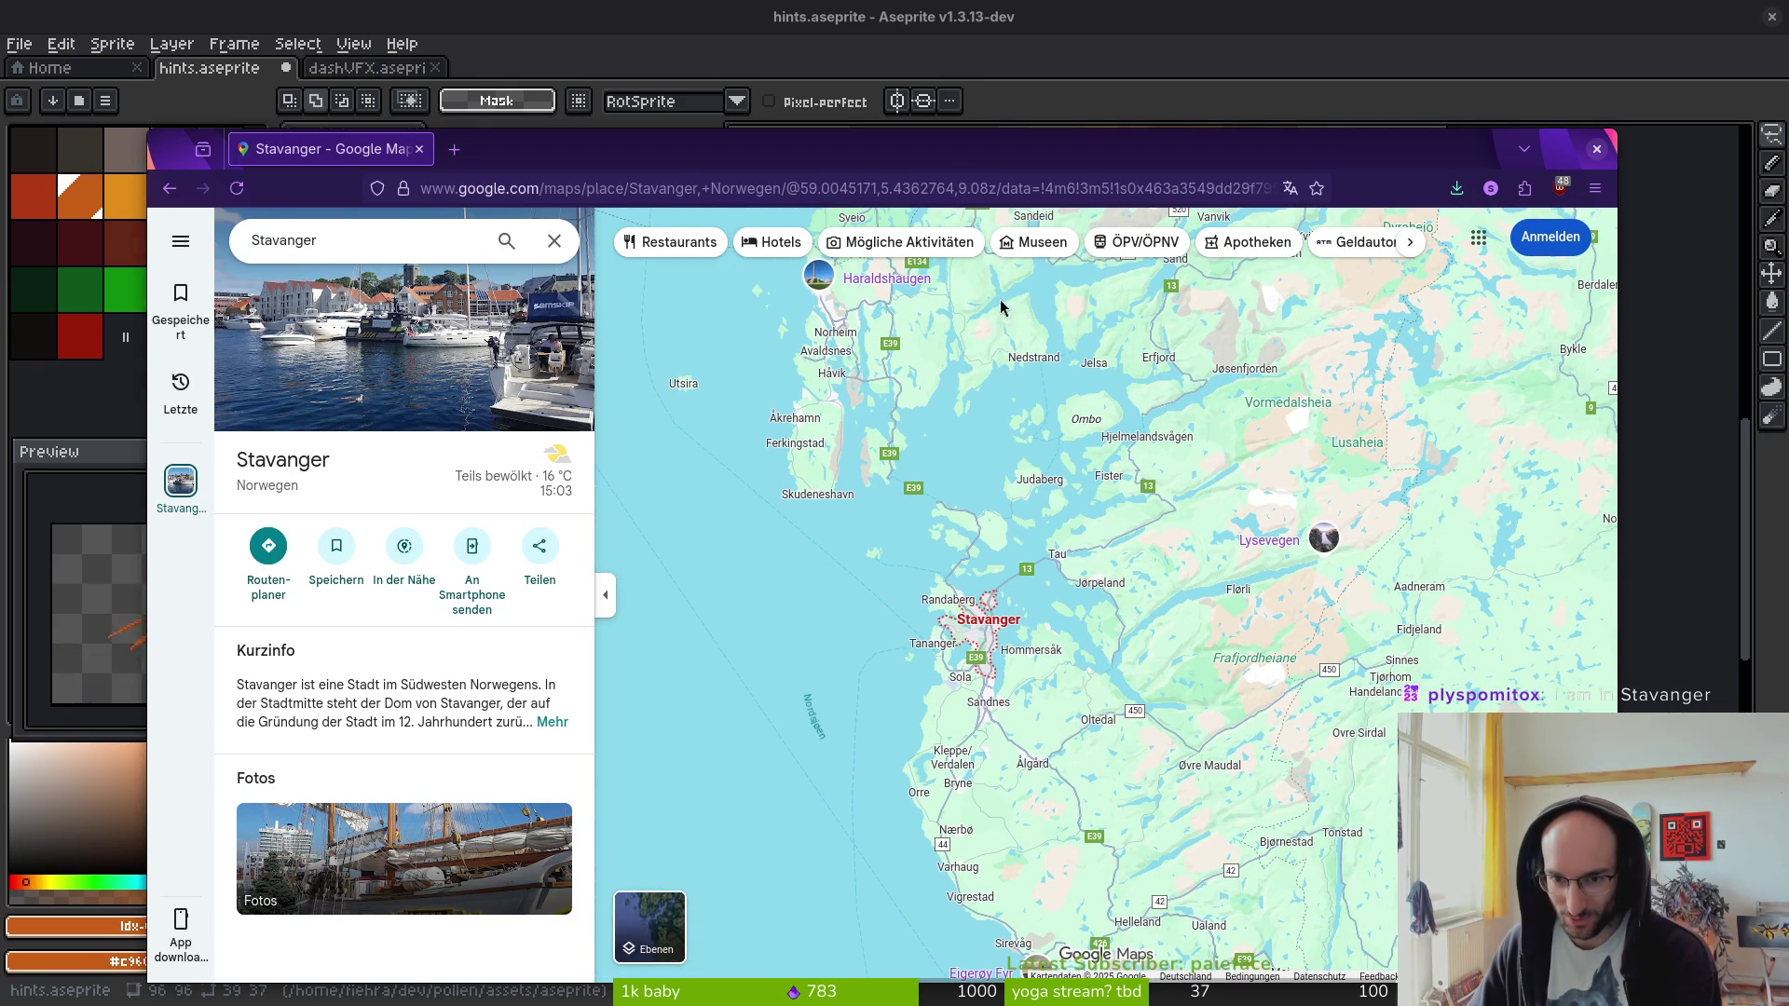
left_click(655, 935)
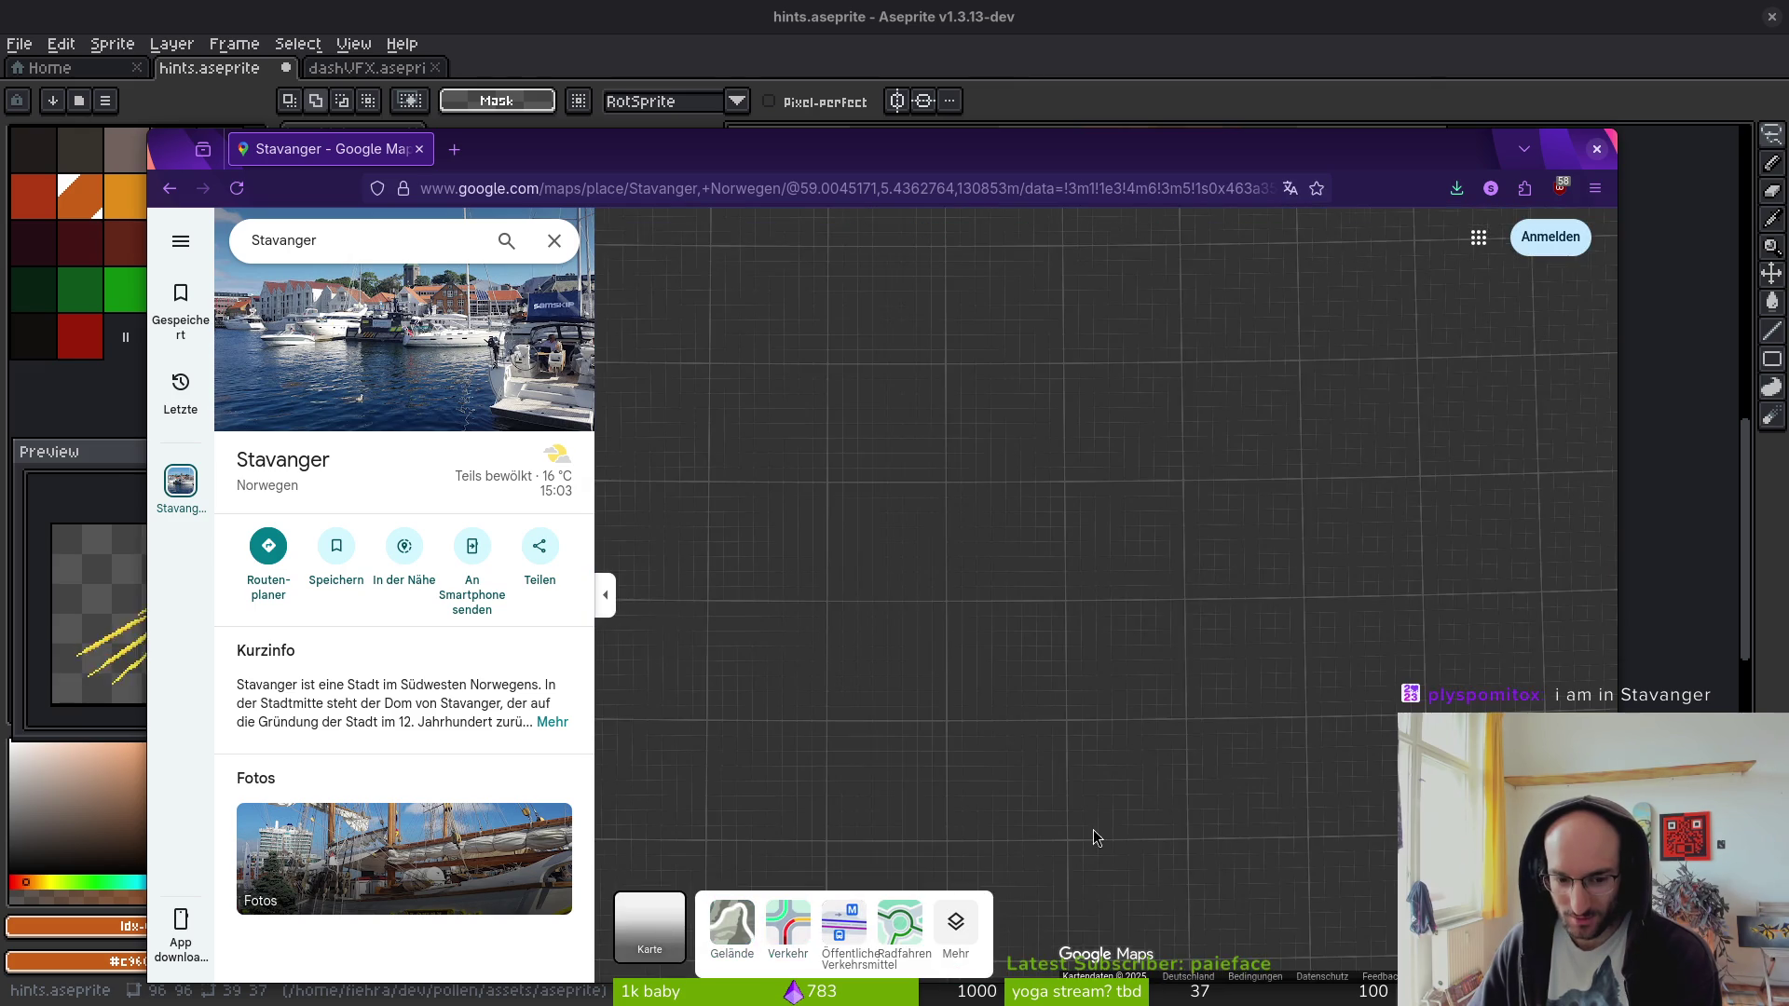
scroll(1013, 548, "up", 2)
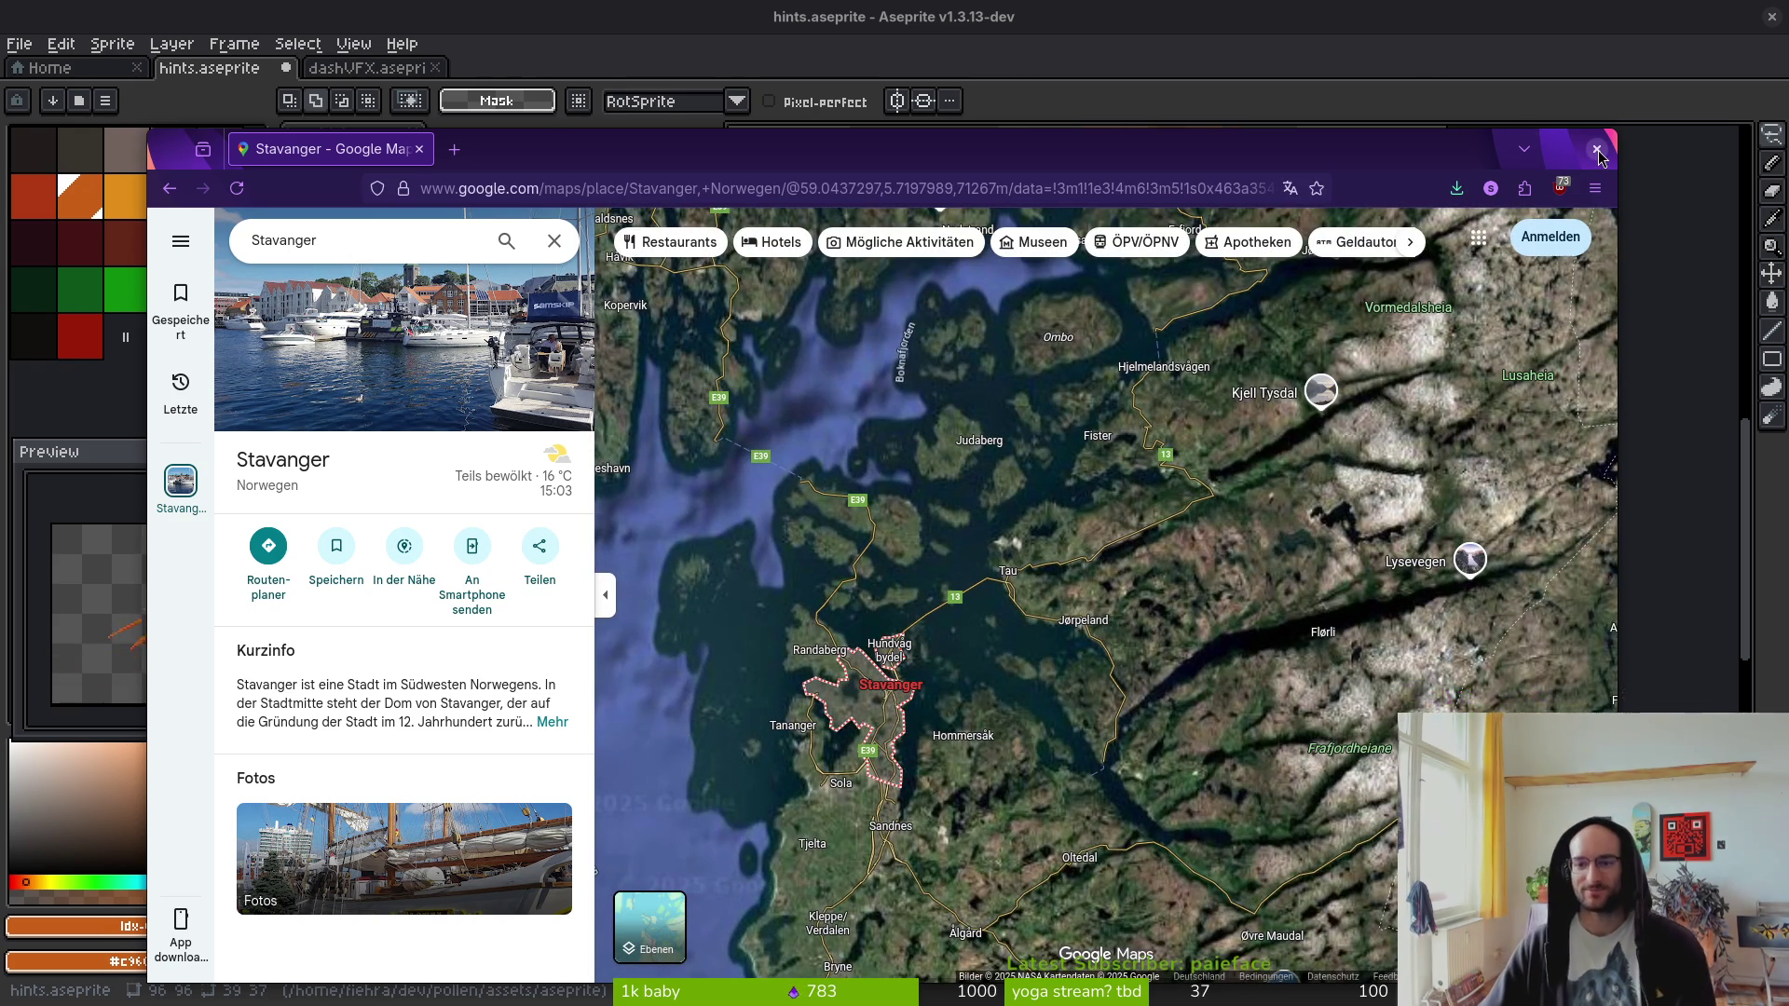
- Close the map window and save hints.aseprite
key("alt+Tab")
scroll(1169, 494, "down", 1)
key("ctrl+s")
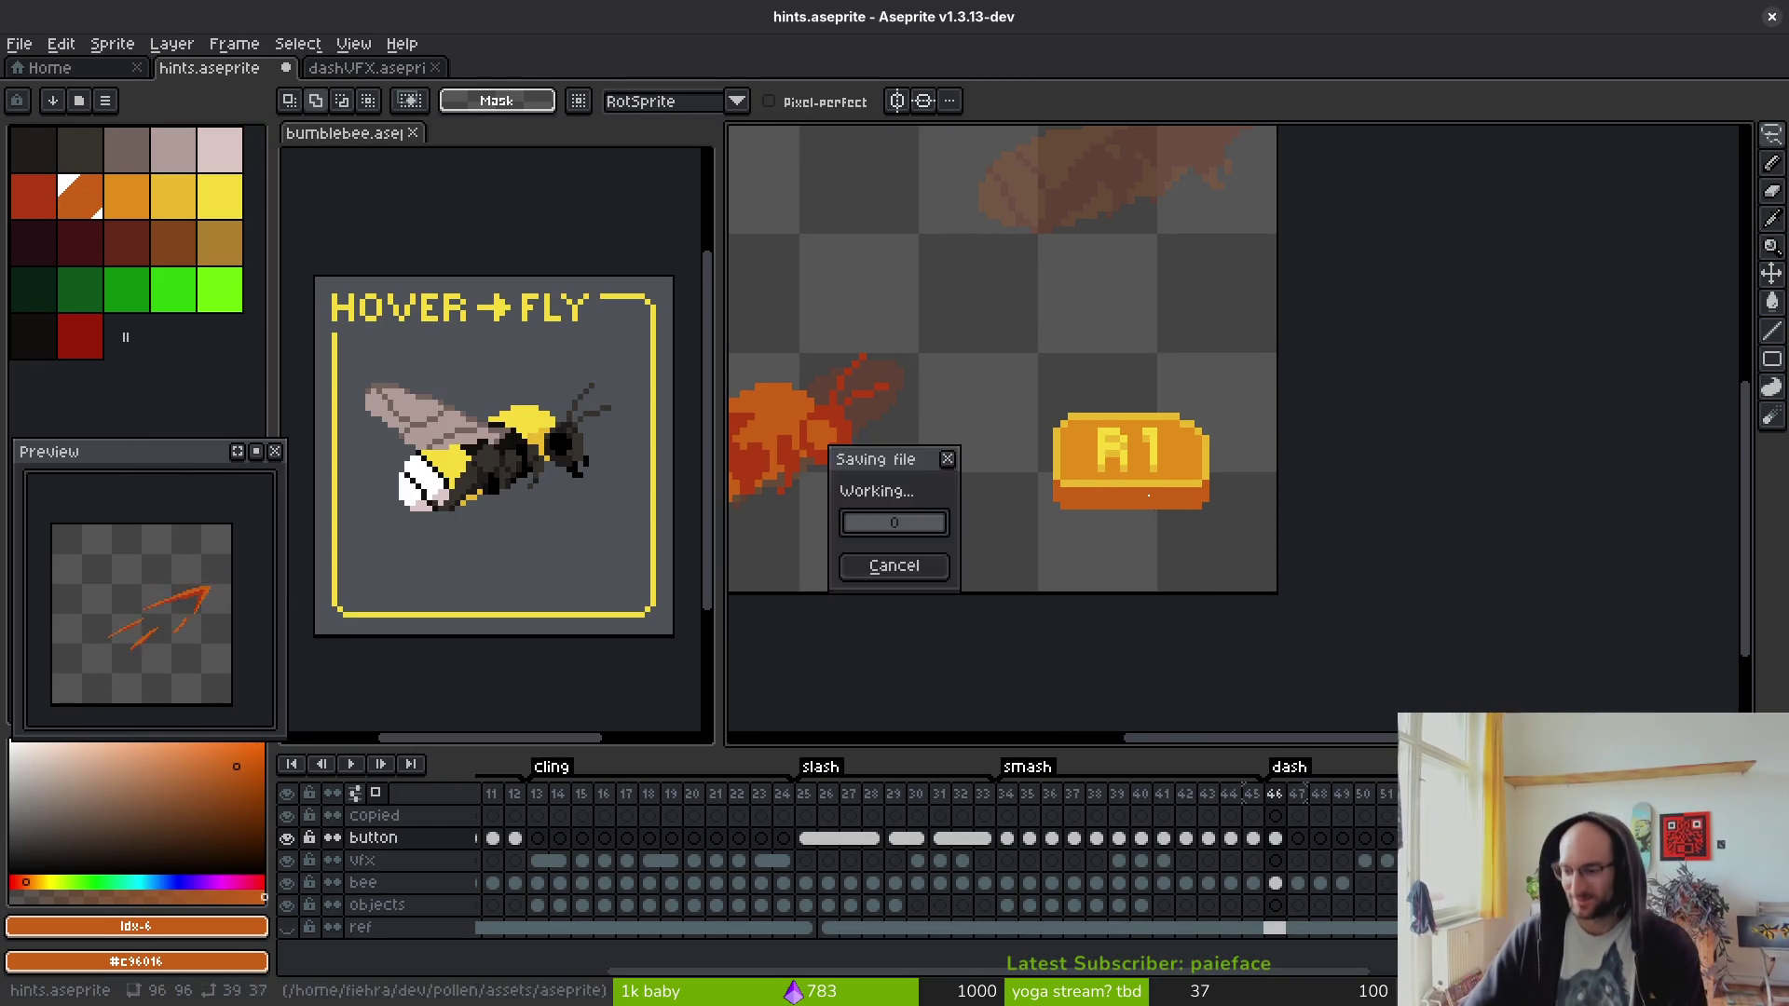
- Copy the frame-46 R1 button cel into frame 47
scroll(1169, 493, "up", 3)
left_click(959, 399, "alt")
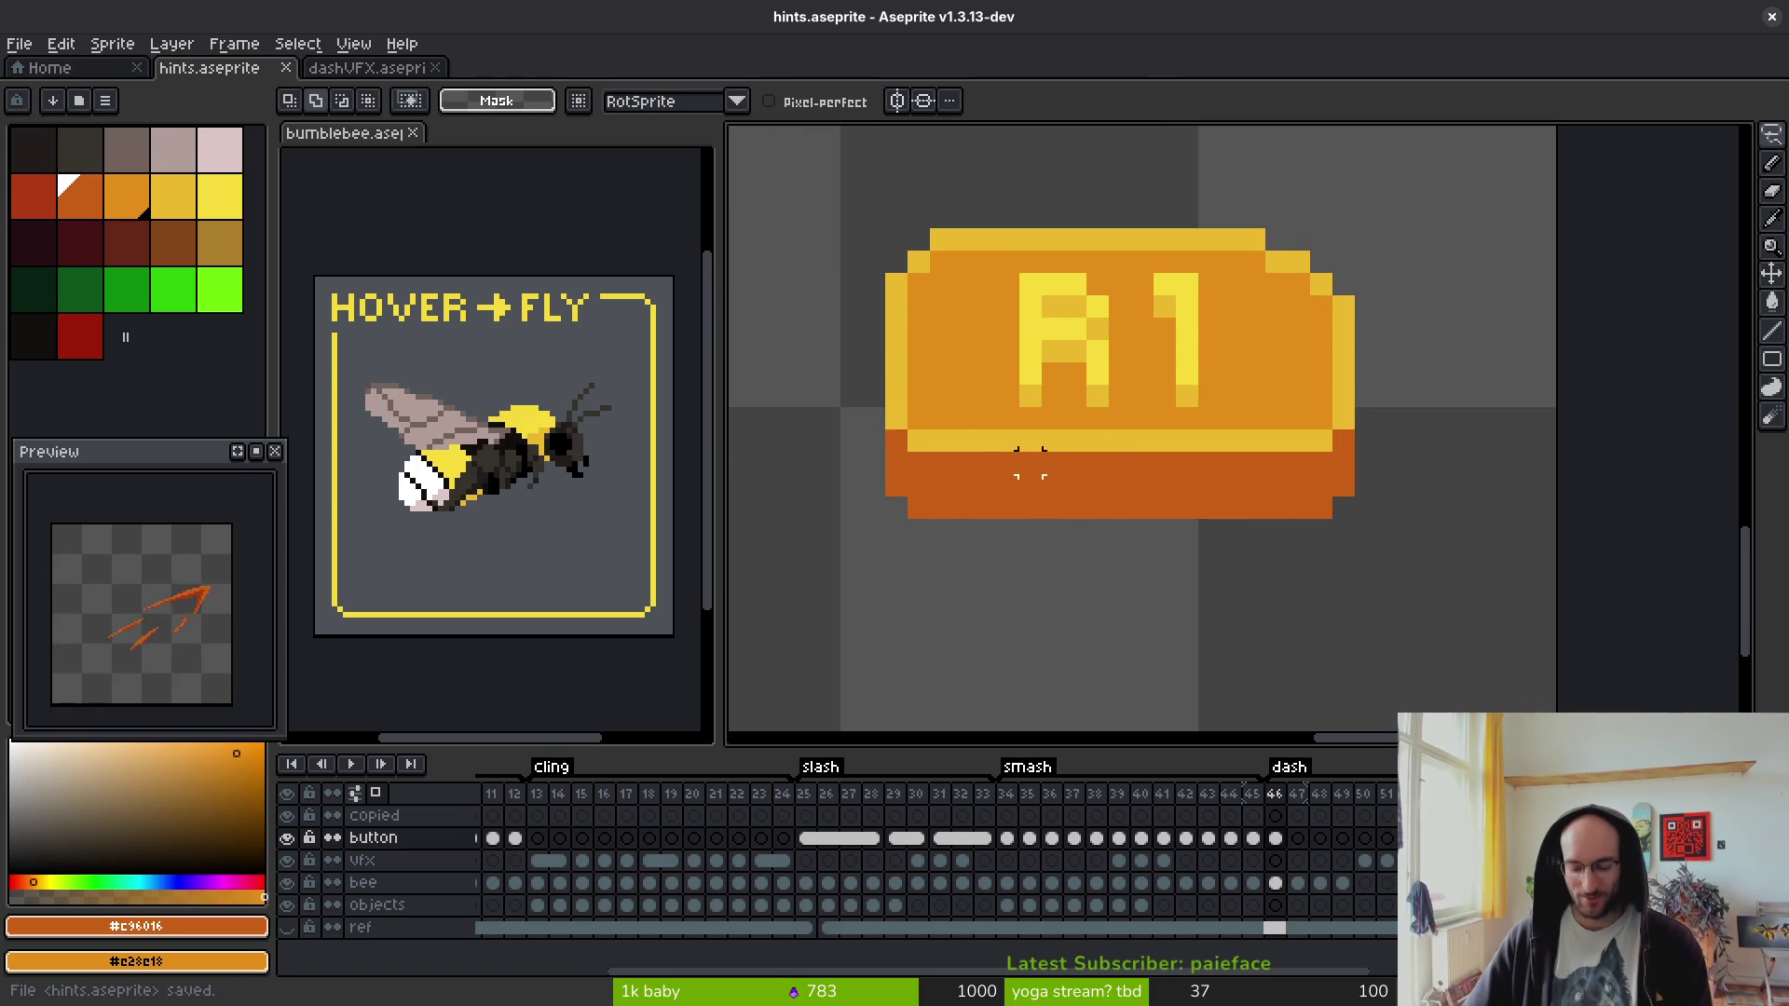
scroll(1031, 467, "down", 2)
left_click_drag(1275, 838, 1297, 838)
- Erase the bottom row of the frame-47 button to slim its lower edge
key("shift+w")
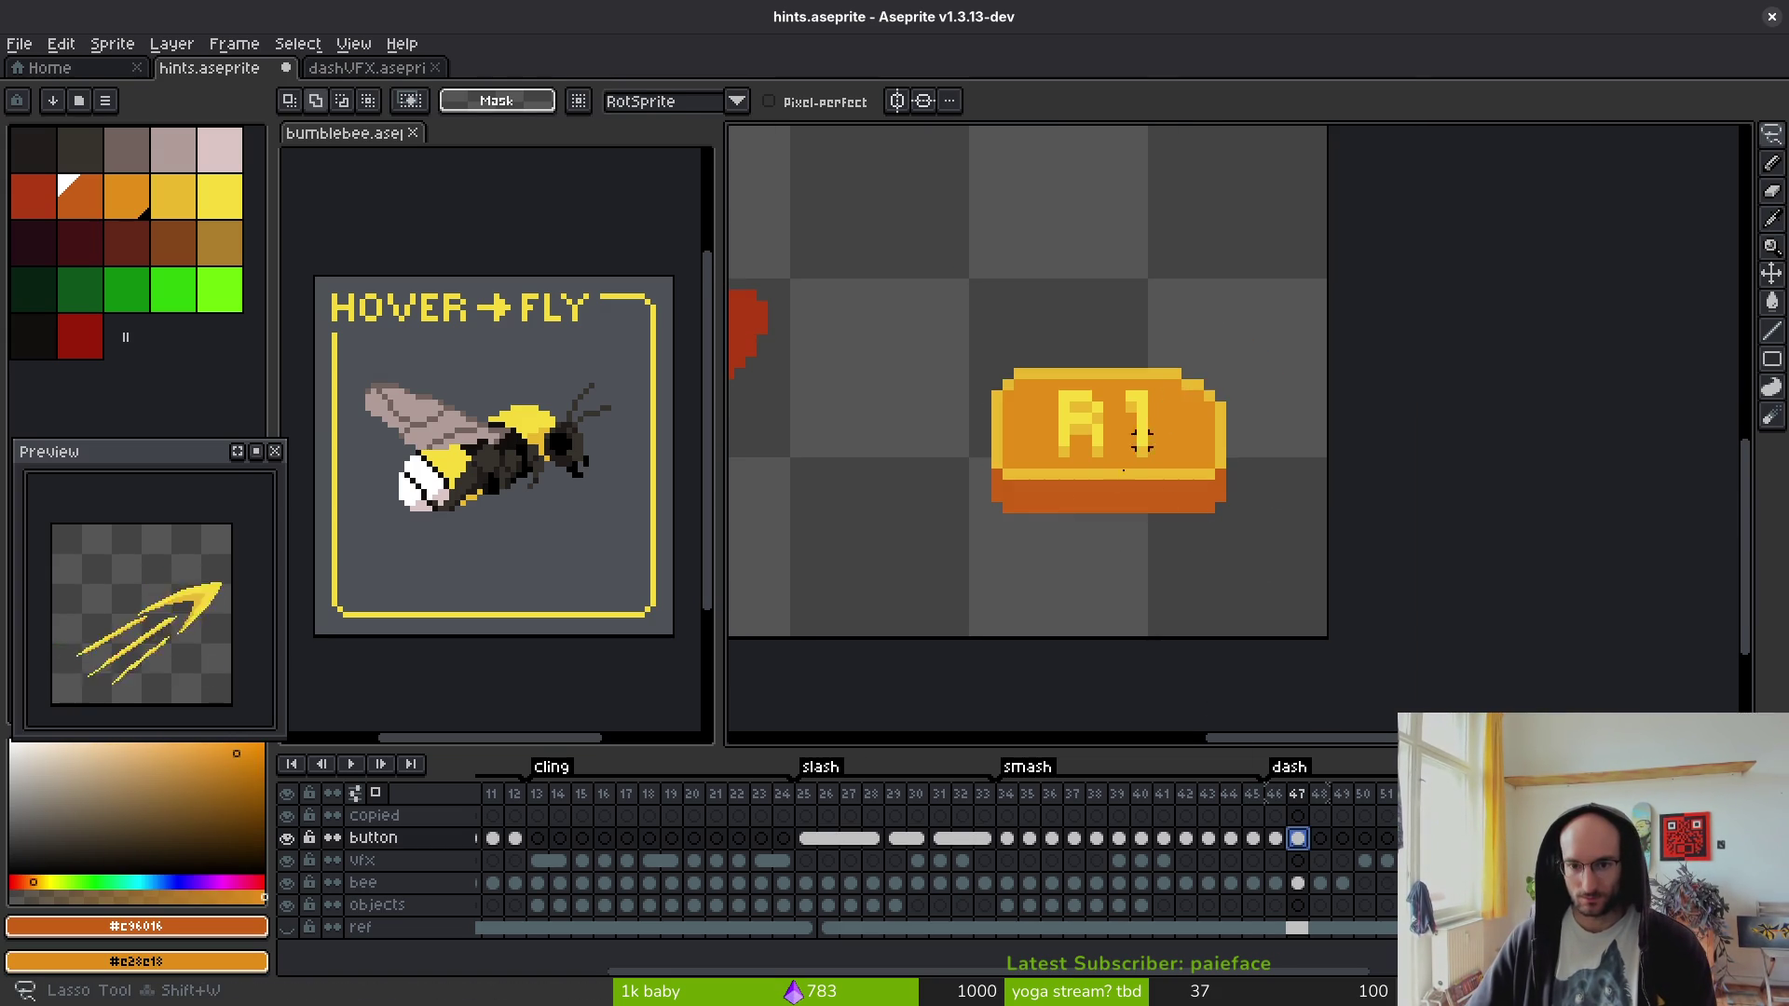
key("e")
scroll(1022, 511, "up", 2)
left_click_drag(919, 399, 962, 439)
scroll(1294, 525, "down", 2)
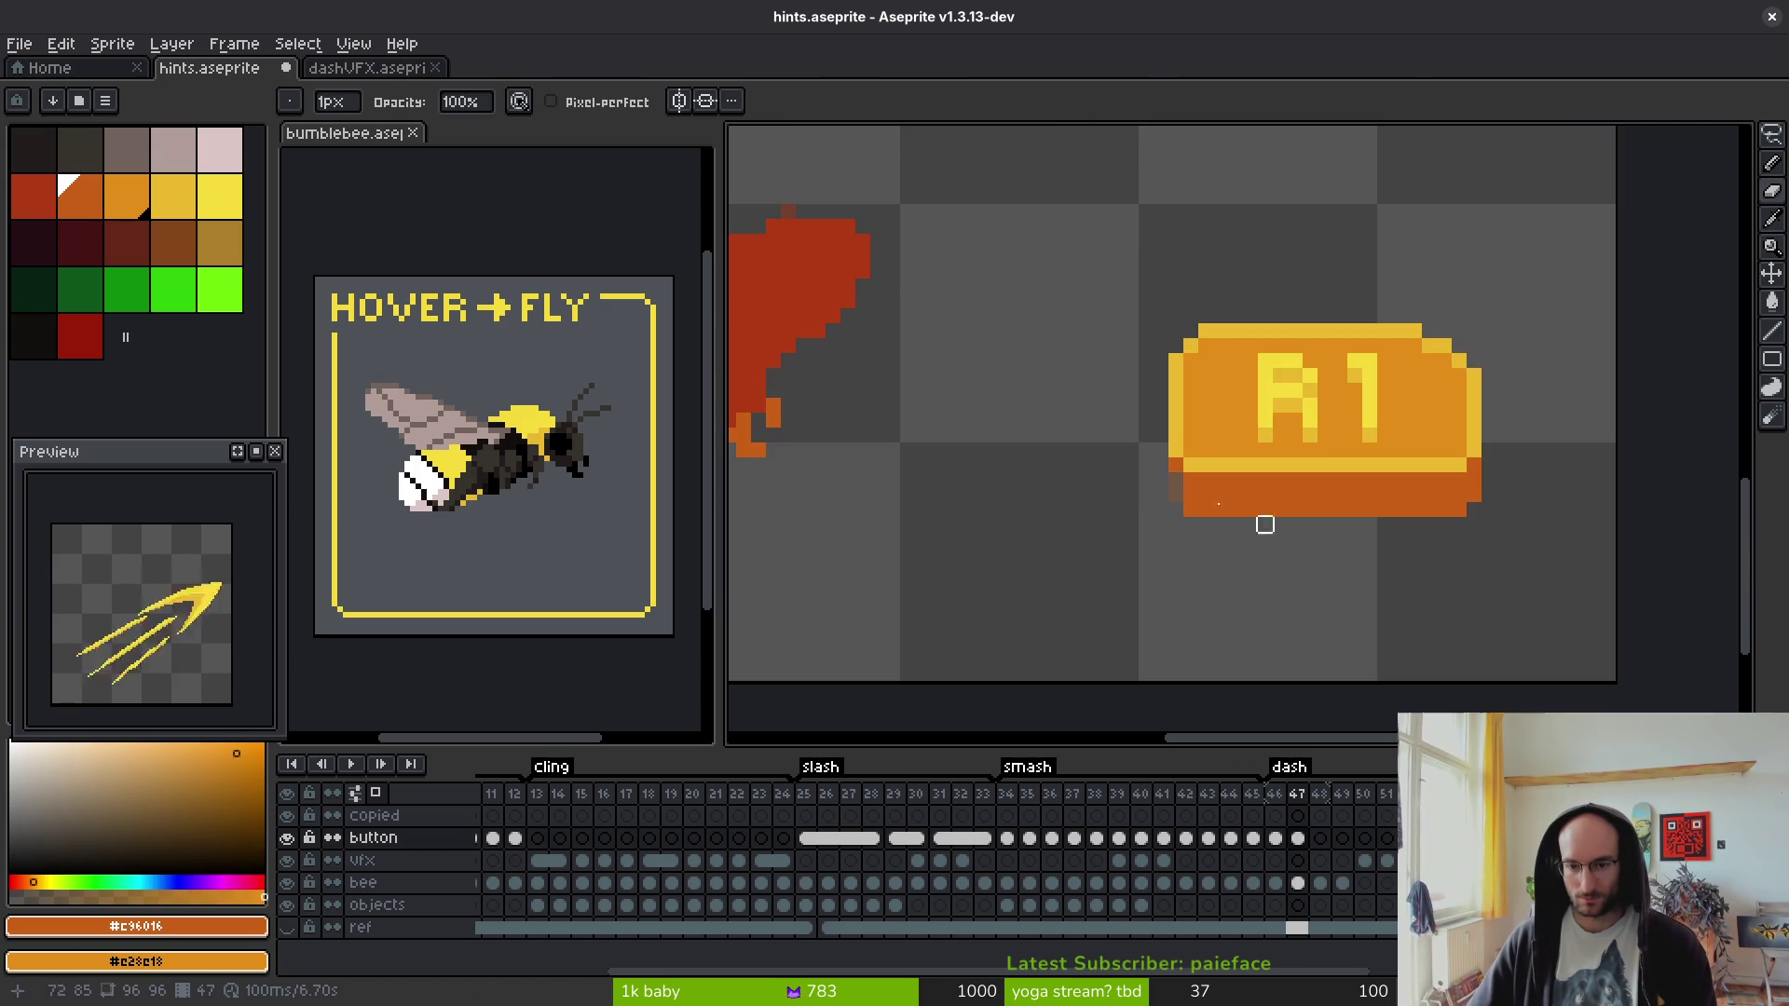
mouse_move(1189, 494)
left_mouse_down()
mouse_move(1482, 495)
mouse_move(1010, 507)
left_mouse_up()
- Lasso the whole R1 button and nudge it down so it looks pressed
key("q")
mouse_move(1397, 280)
left_mouse_down()
mouse_move(959, 344)
mouse_move(1183, 327)
mouse_move(1198, 308)
left_mouse_up()
key("Down")
key("Down")
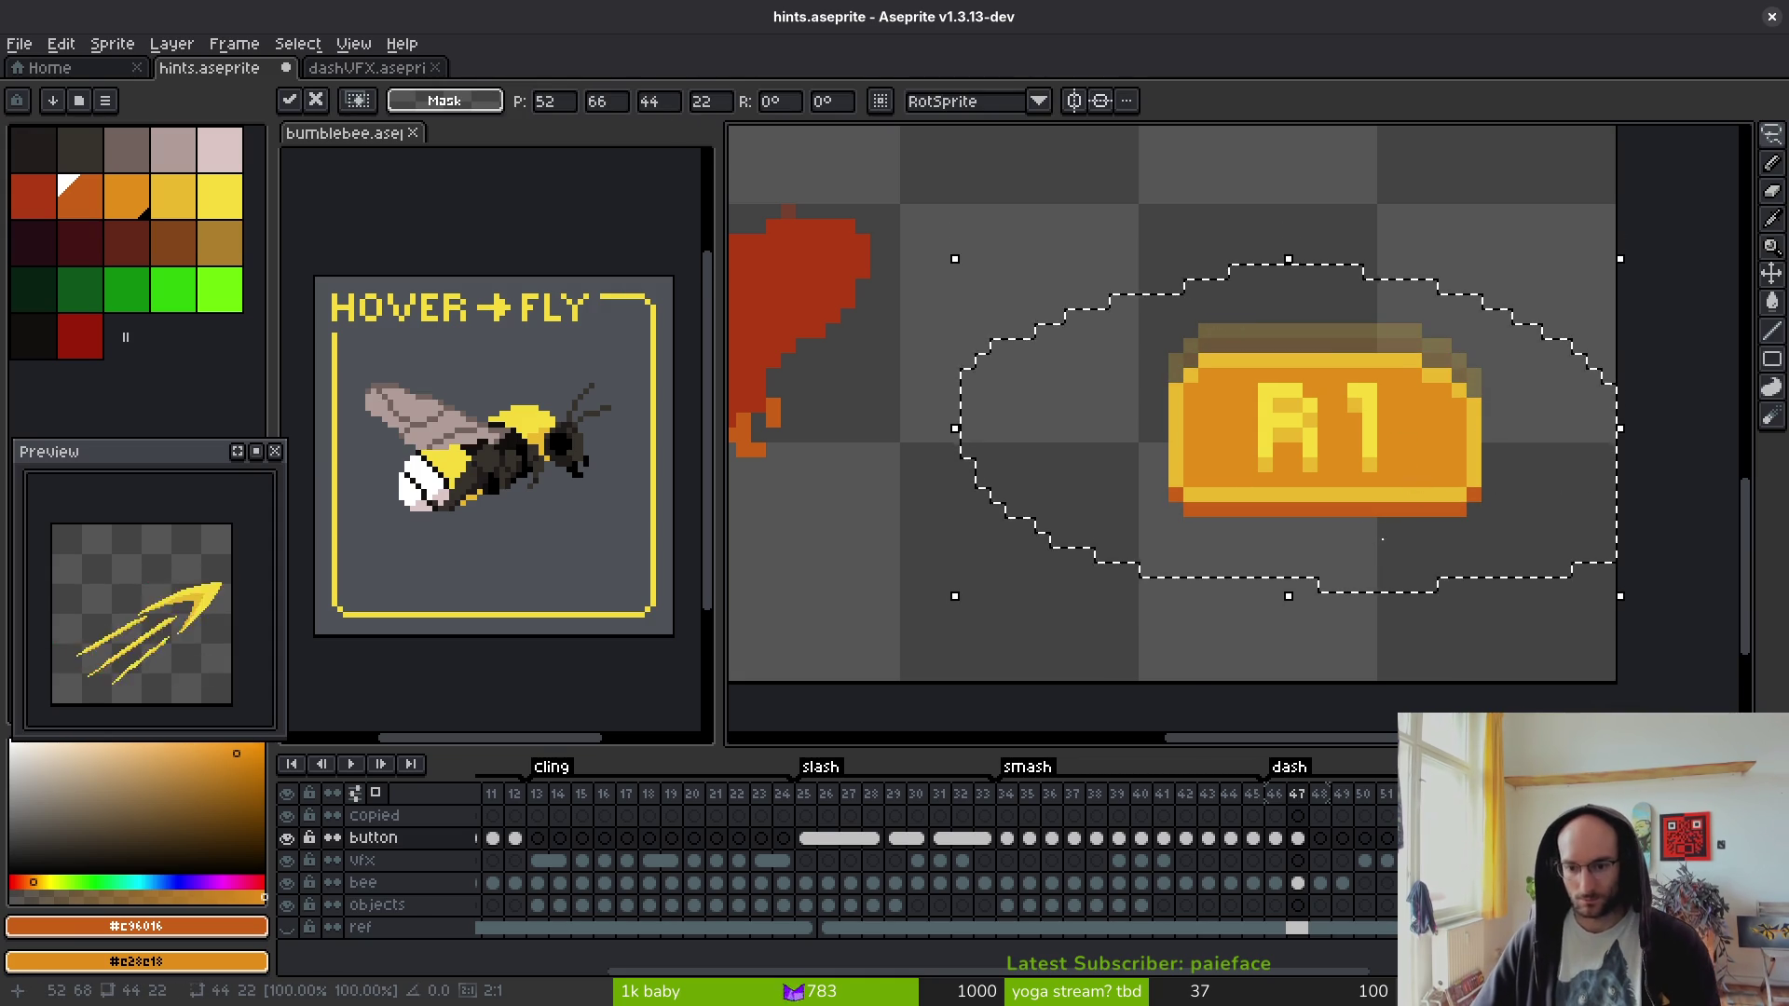
key("ctrl+d")
- Check frames 47 and 50, play the animation to review the press, and save
left_click(1297, 837)
left_click(1366, 840)
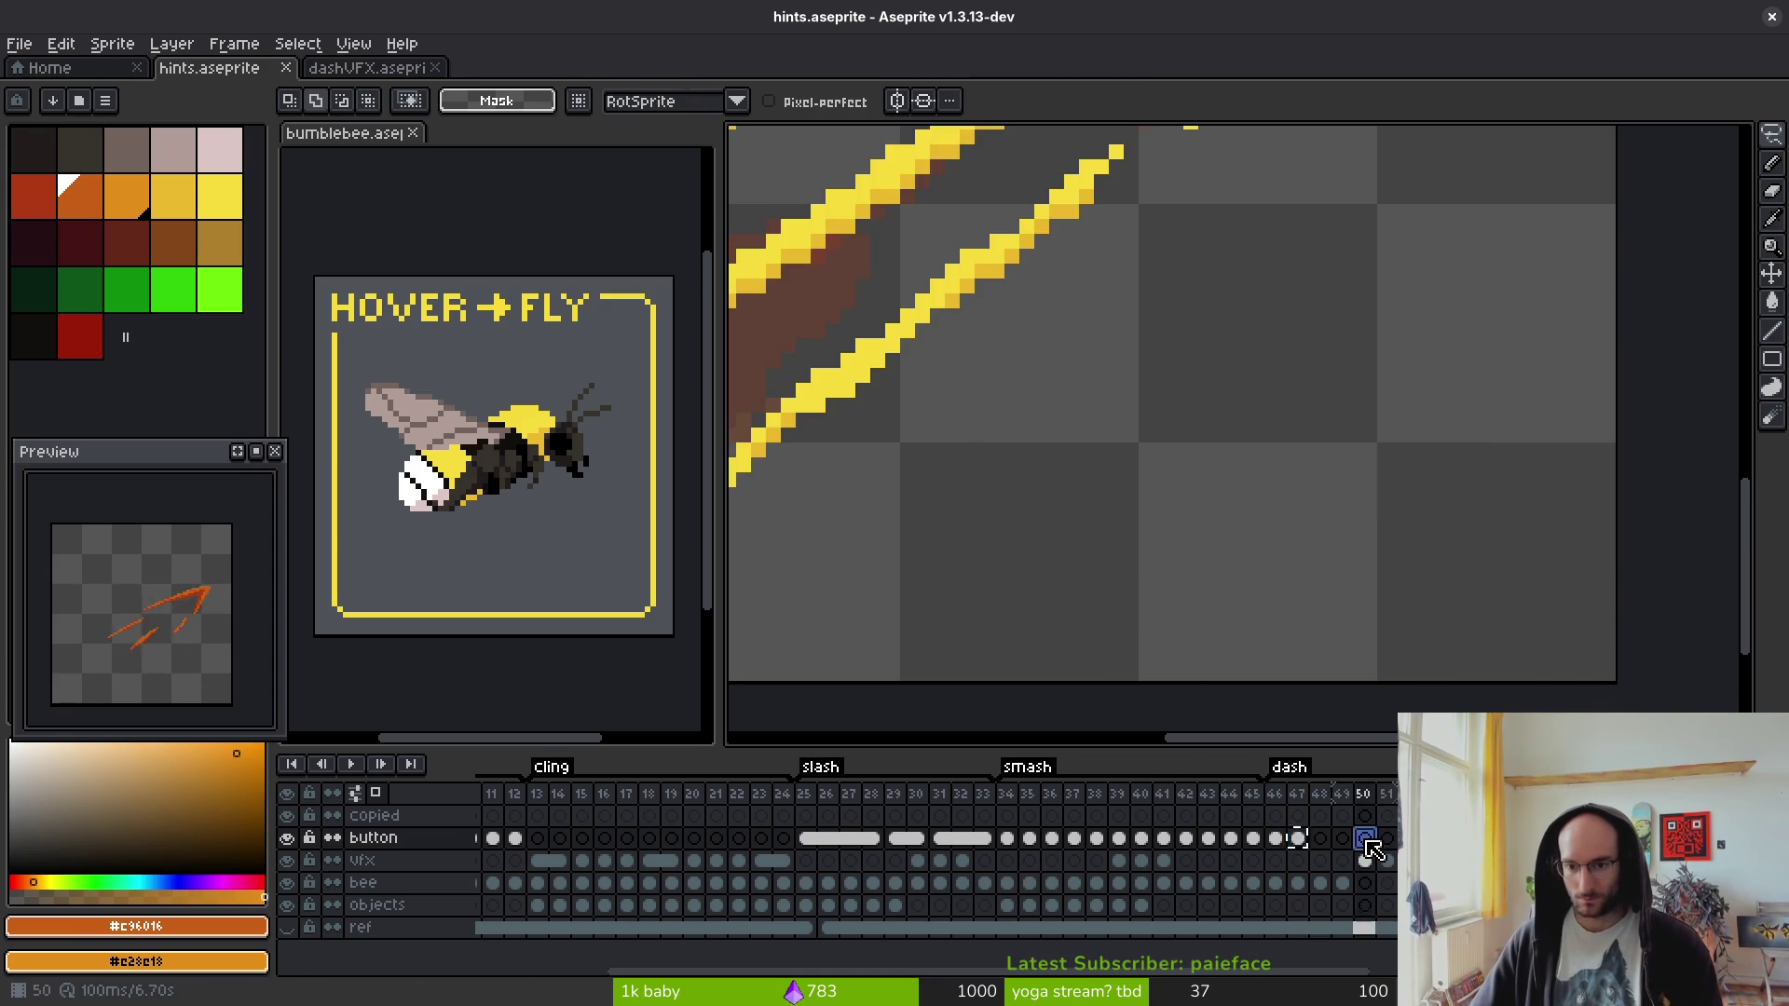
left_click(1297, 838)
key("Return")
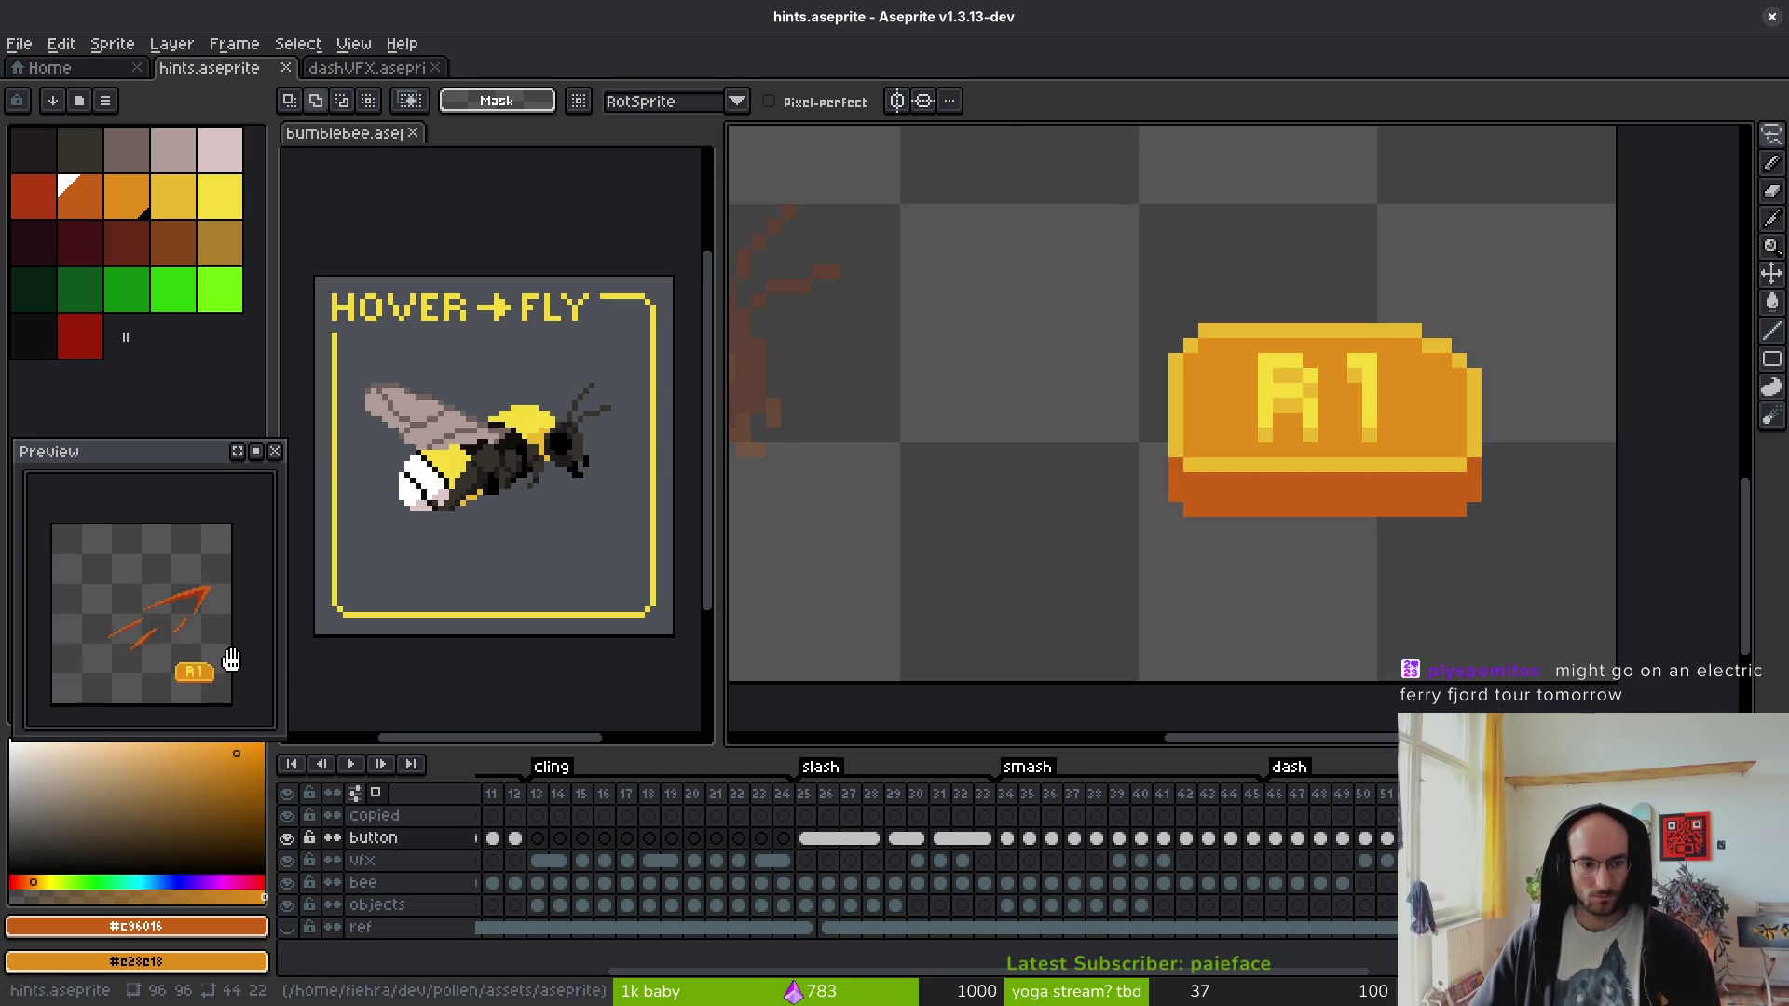
scroll(1078, 441, "down", 2)
key("ctrl+s")
left_click_drag(1078, 456, 1276, 493)
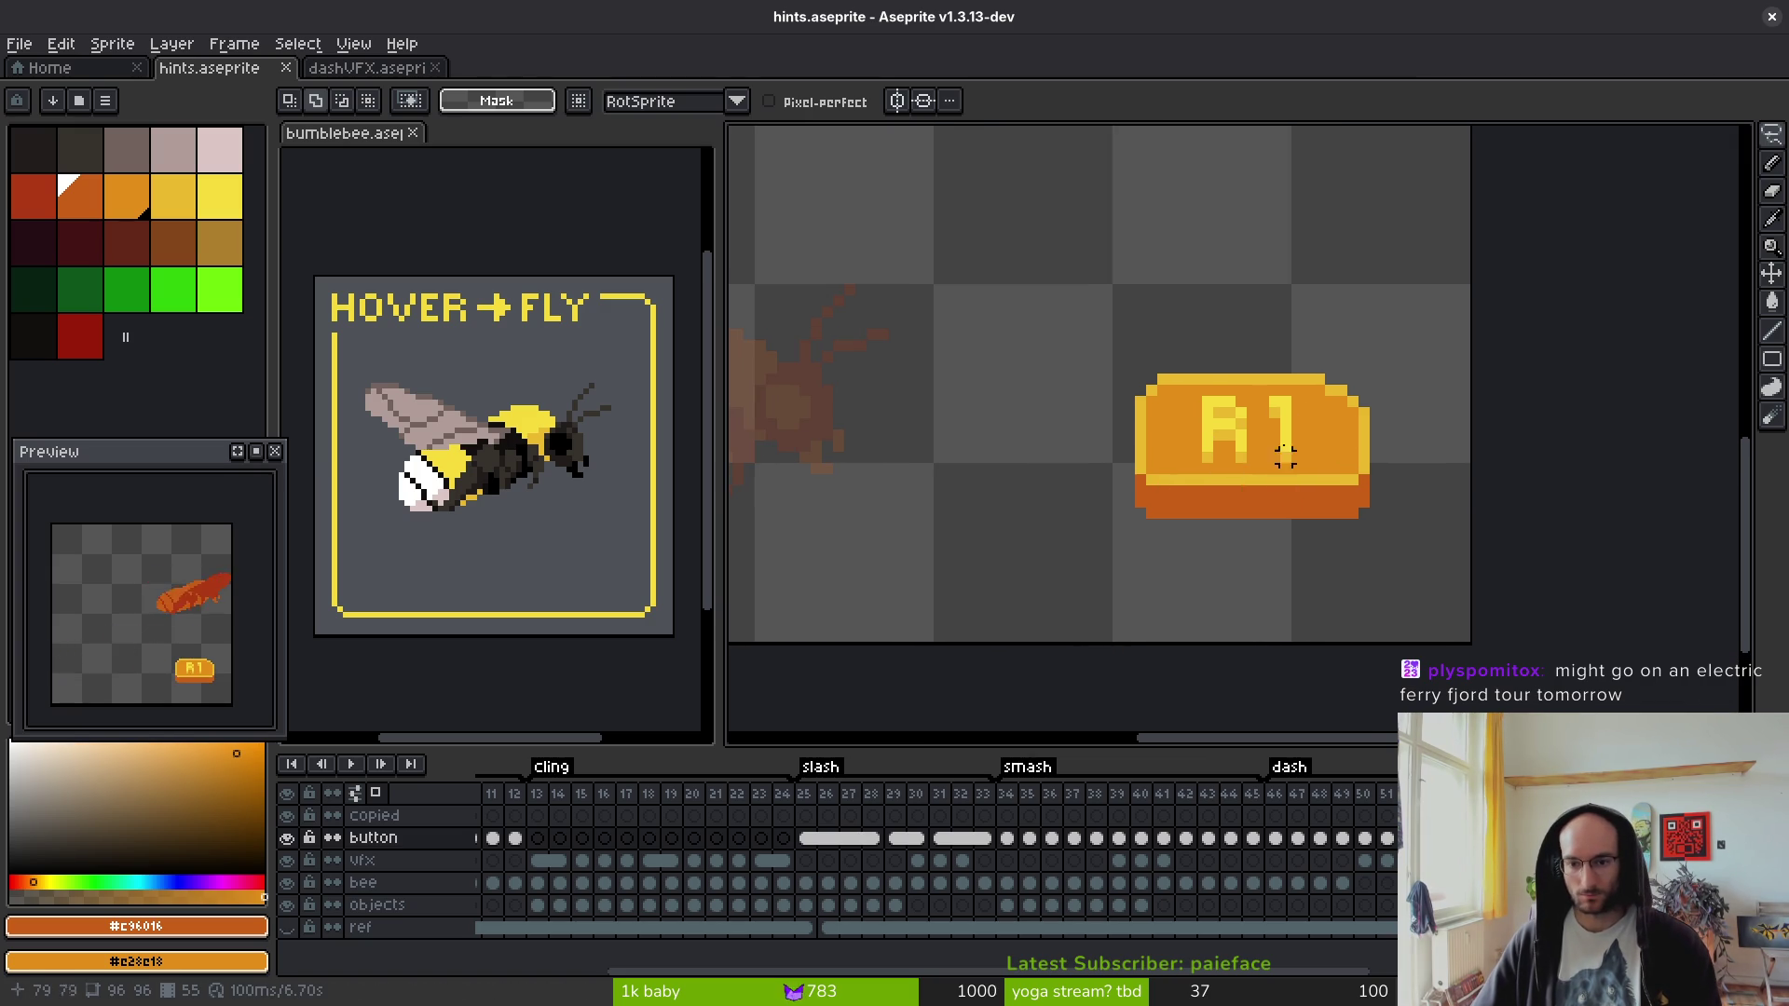
- Select the button-layer cels from frame 34 onward and link cels 34–37 into one
left_click(1278, 840)
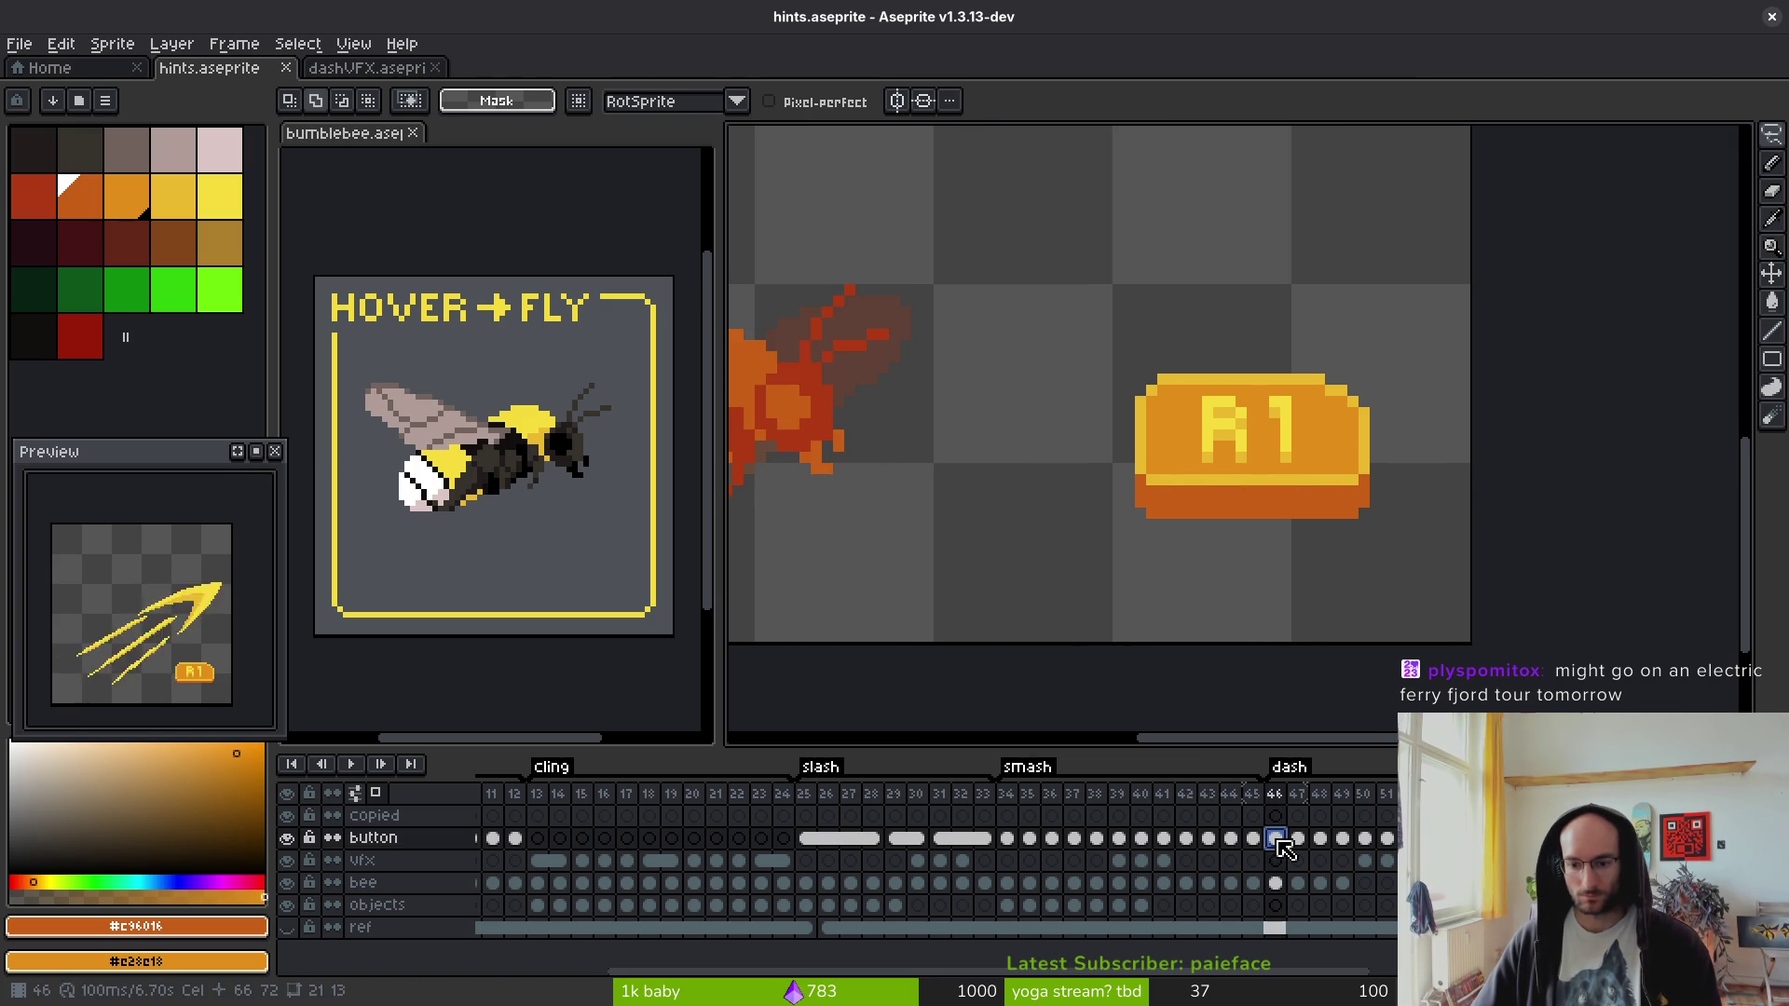
left_click(1028, 840)
left_click(1007, 839)
left_click(966, 851)
left_click(1011, 848)
left_click_drag(1023, 845, 1267, 848)
right_click(1012, 843)
left_click(1081, 924)
- Link button cels 38–39 and 40–45 into shared cels
right_click(1105, 844)
left_click(1122, 925)
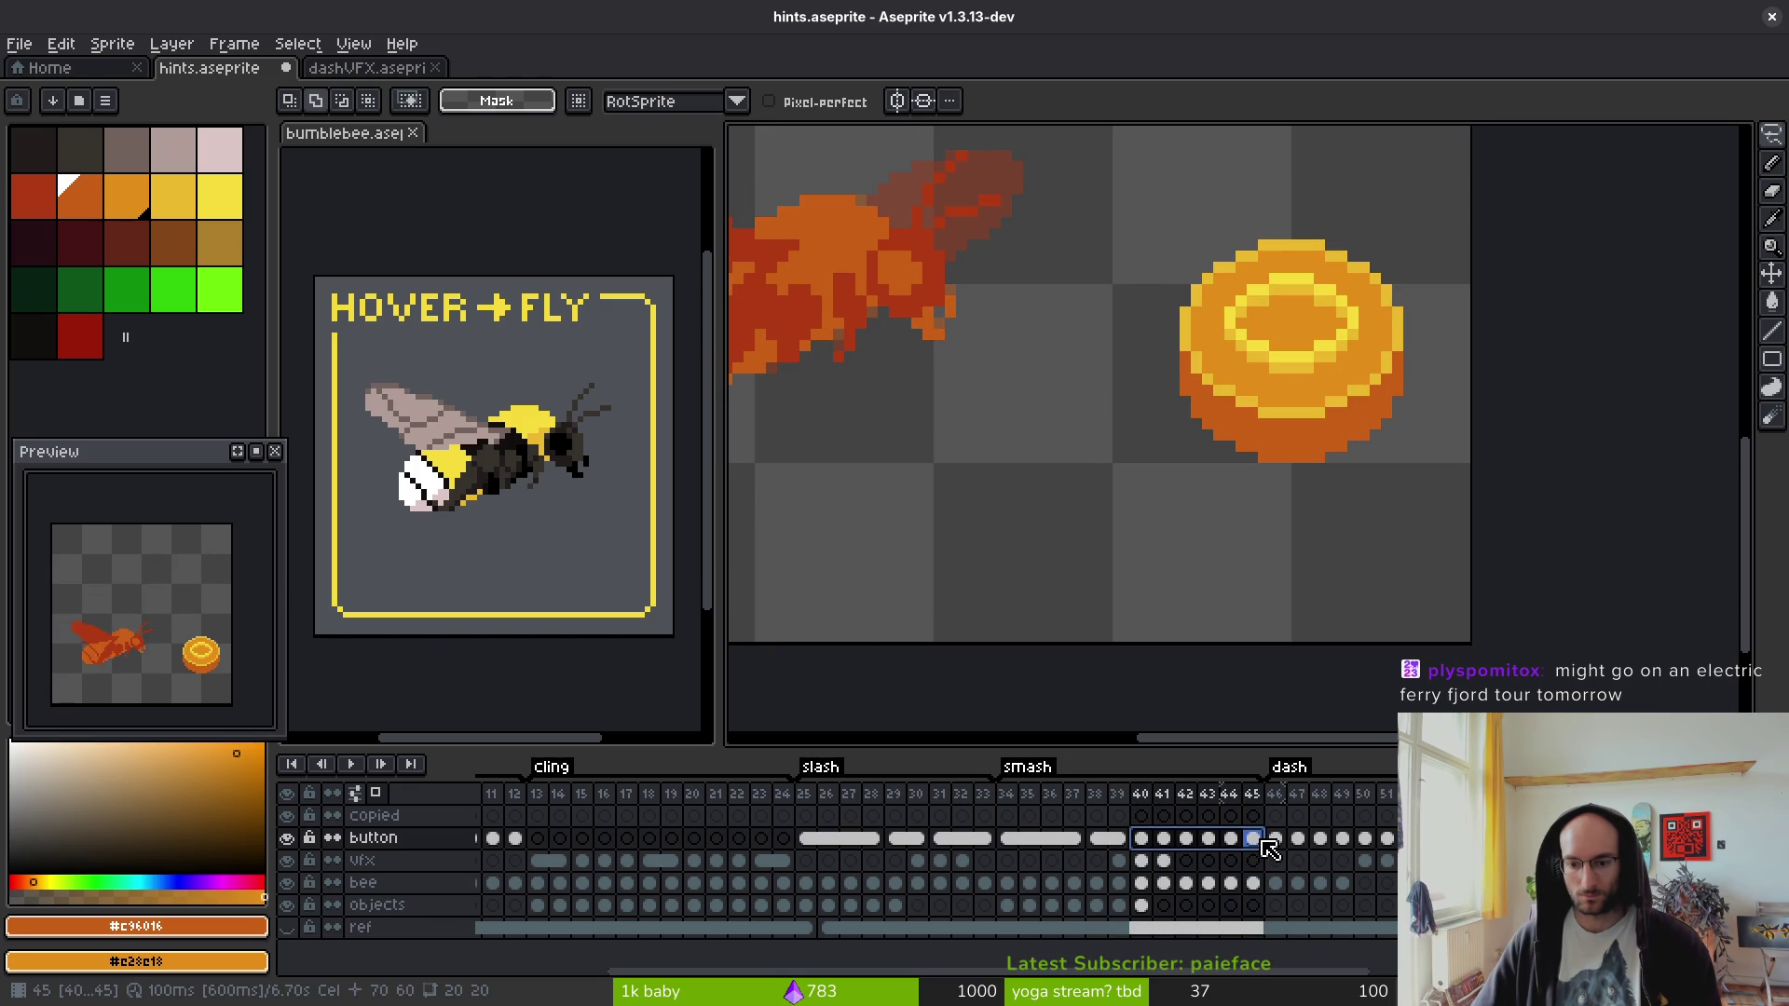
right_click(1257, 843)
left_click(1225, 924)
- Link button cels 46–49, 52–55 and 56–59 into shared cels
scroll(1053, 857, "right", 3)
left_click_drag(1069, 839, 1362, 841)
right_click(1150, 848)
left_click(1202, 923)
right_click(1277, 844)
left_click(1327, 923)
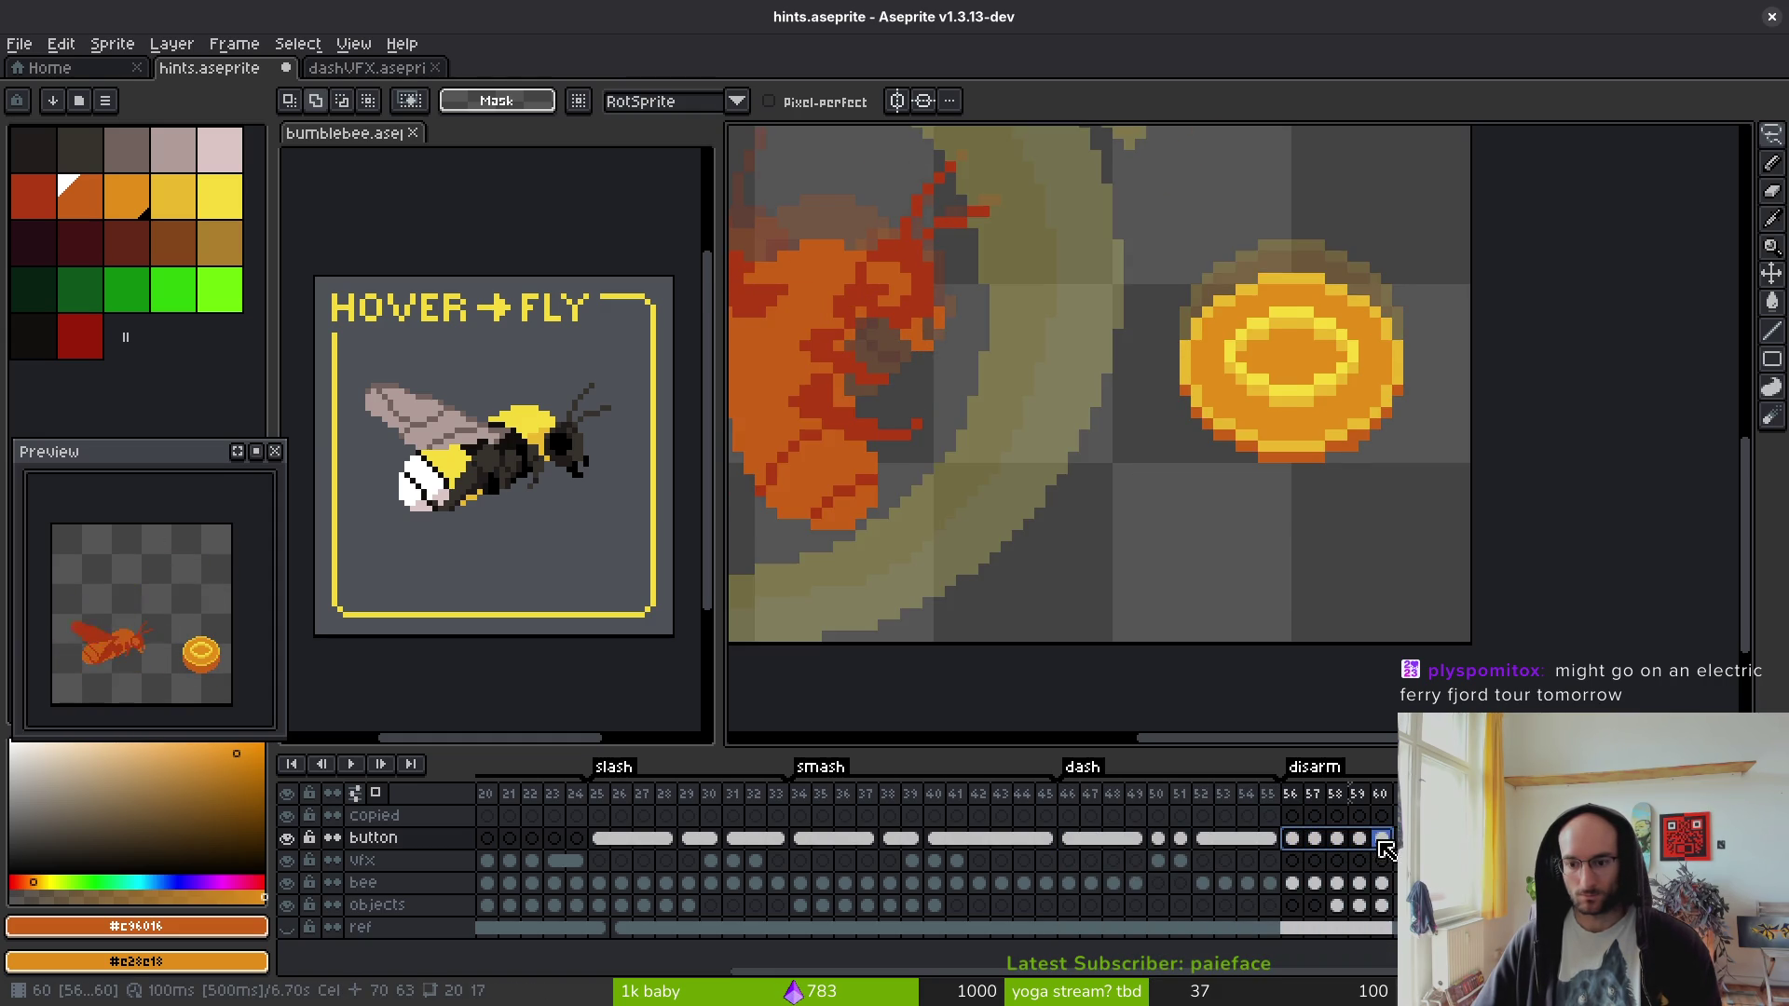
right_click(1363, 843)
left_click(1384, 923)
- Play the hints animation, stop it, and land on the R1 button hint frame
left_click(1382, 839)
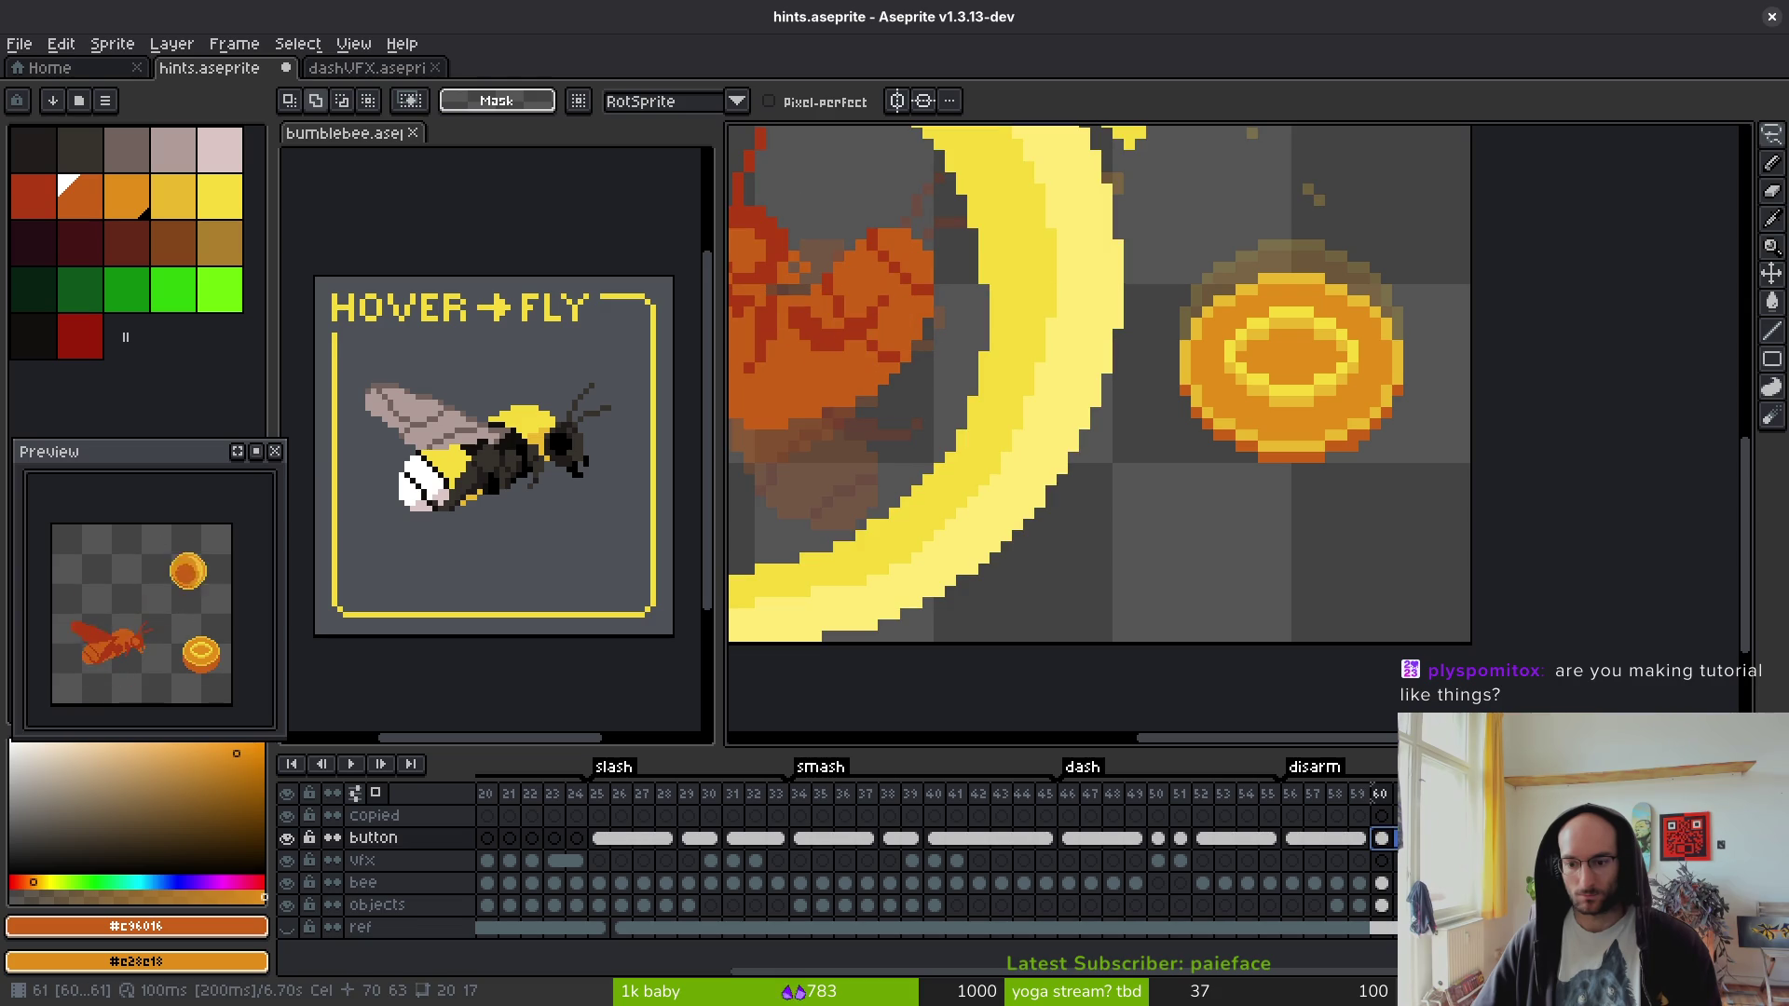
key("Return")
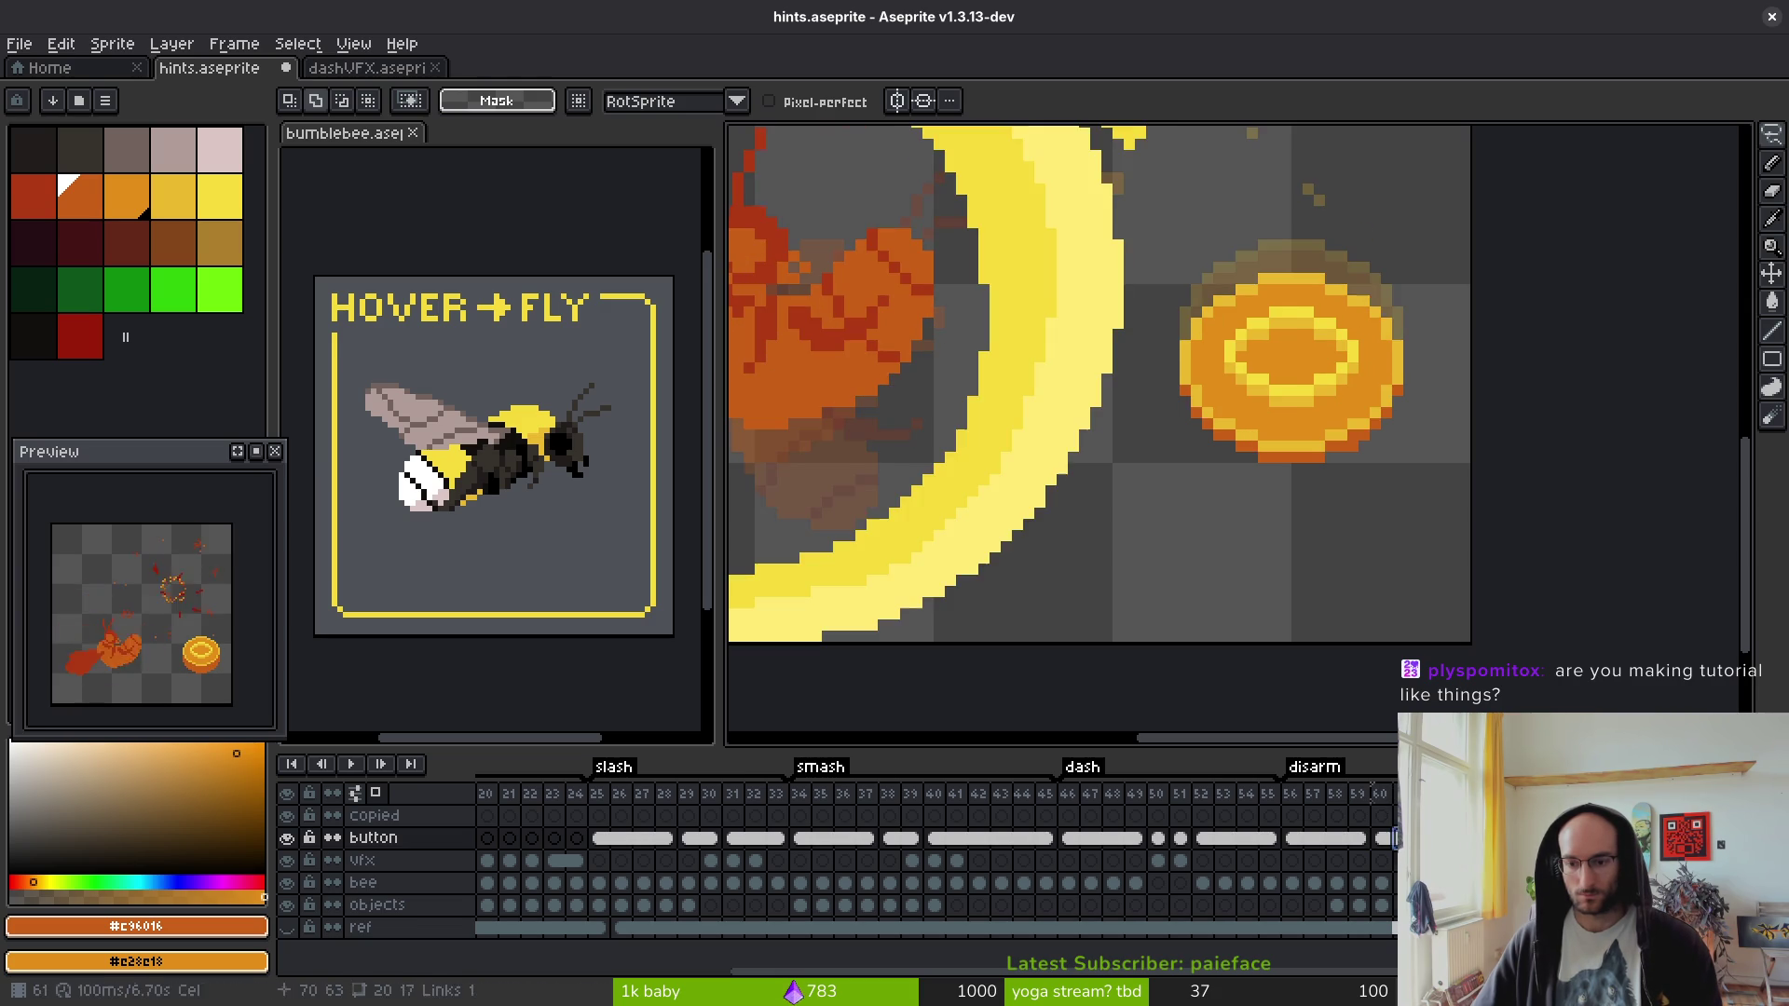
scroll(1219, 460, "down", 2)
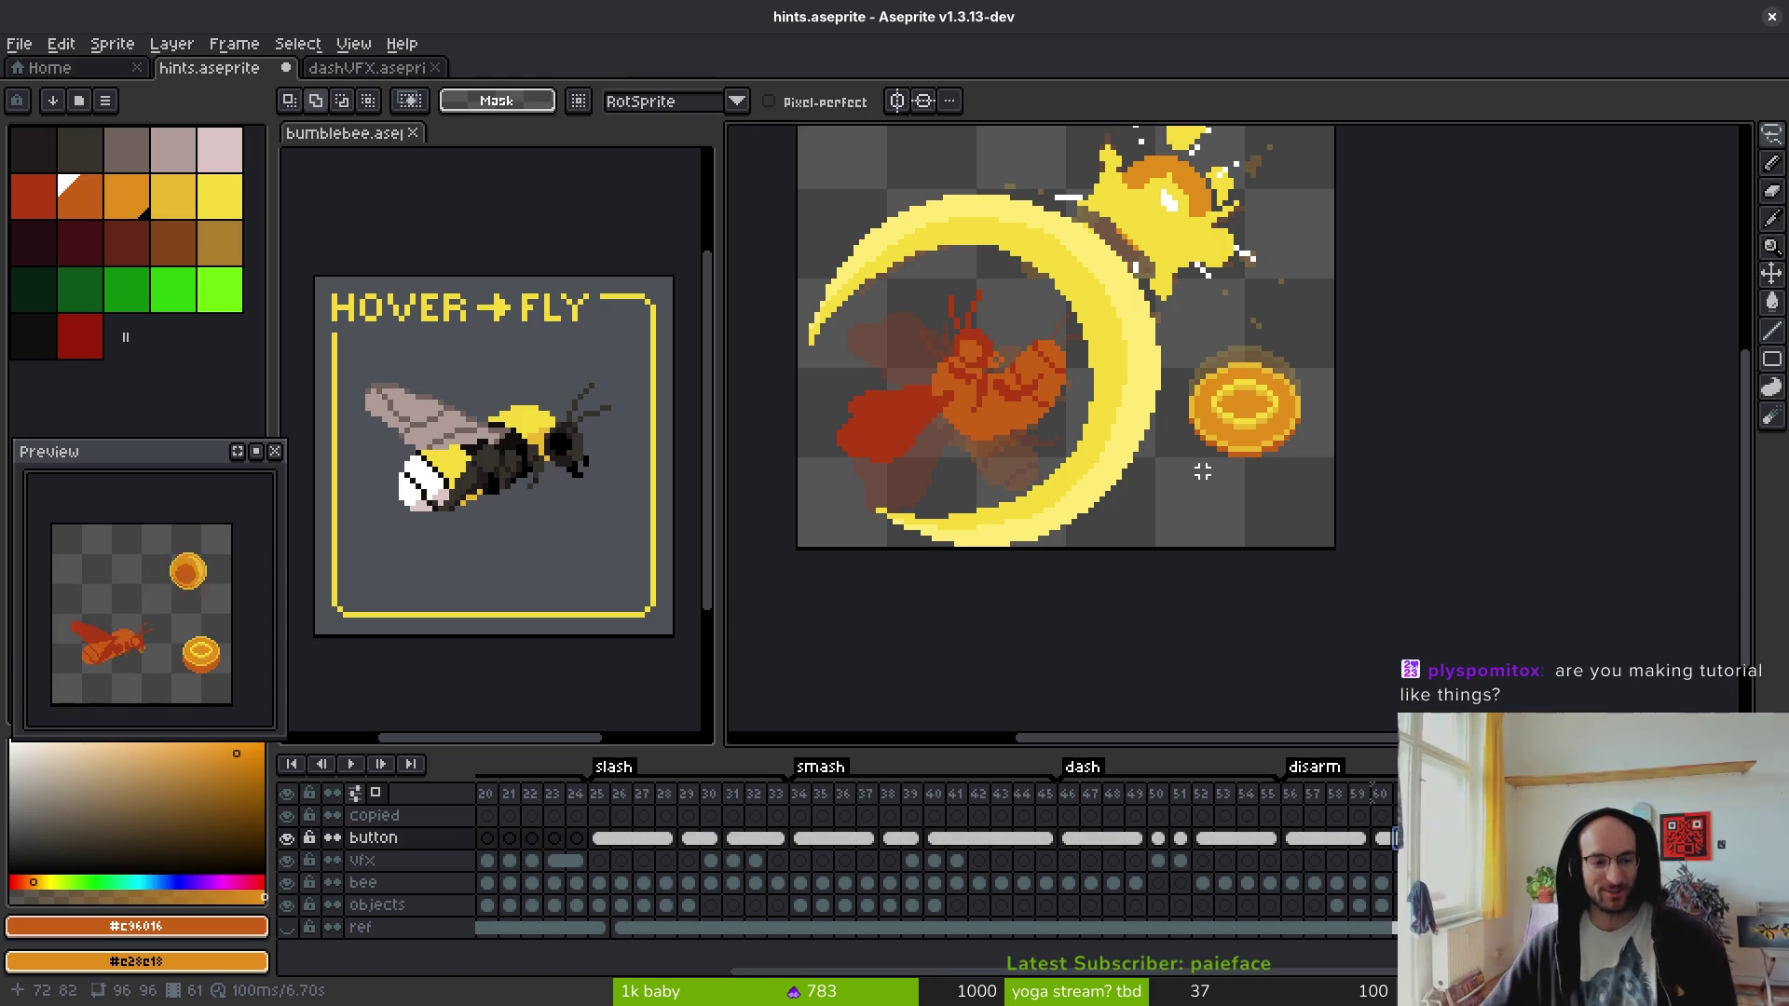
scroll(996, 416, "down", 1)
key("Return")
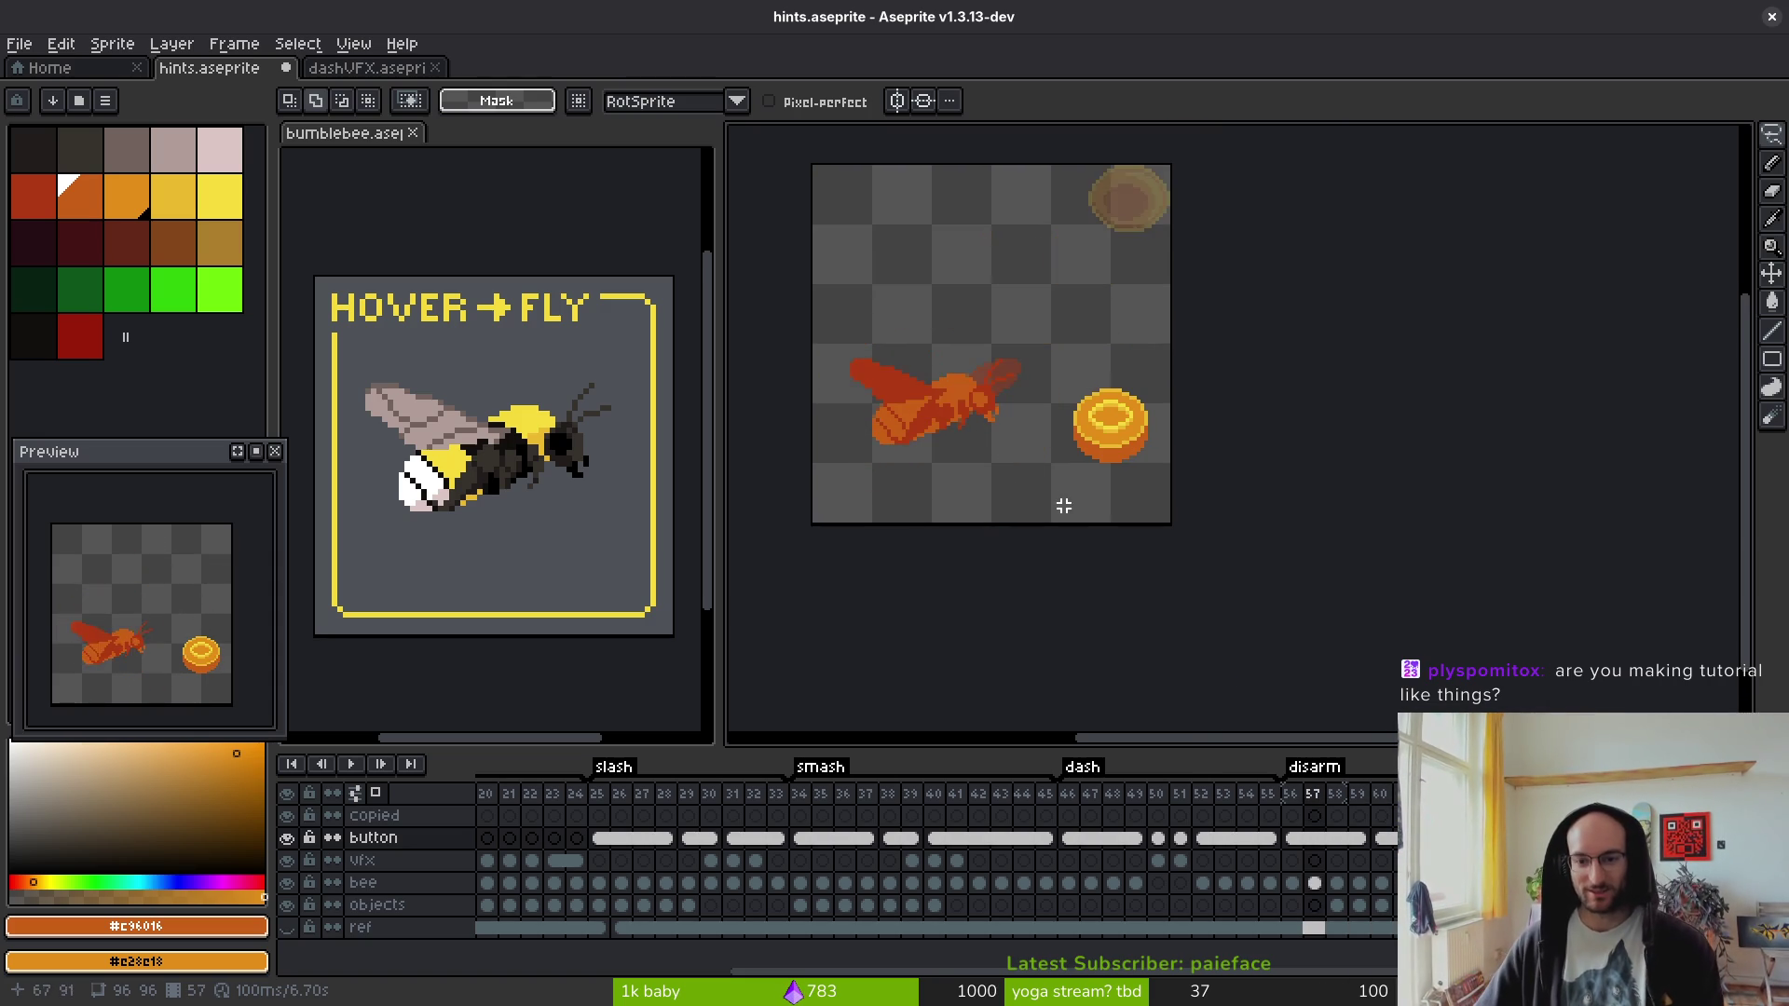
left_click(1225, 882)
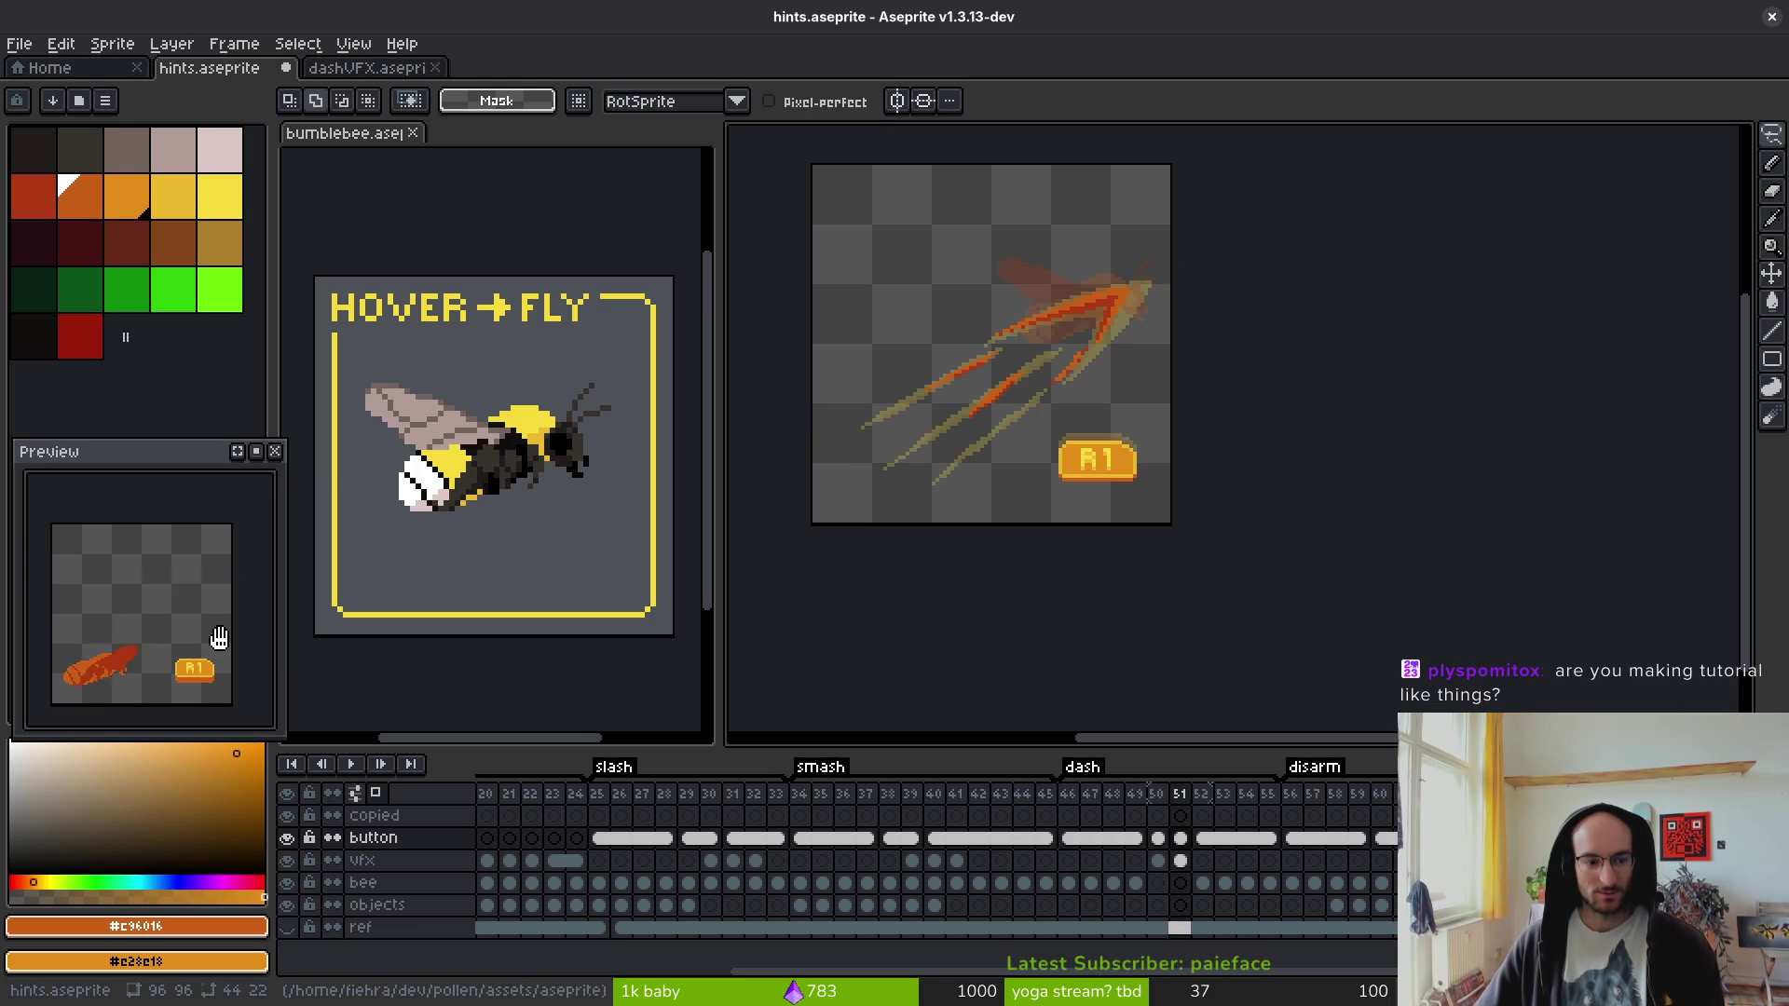
- Try painting two inner letter pixels the button's orange, then undo them
scroll(1024, 456, "up", 5)
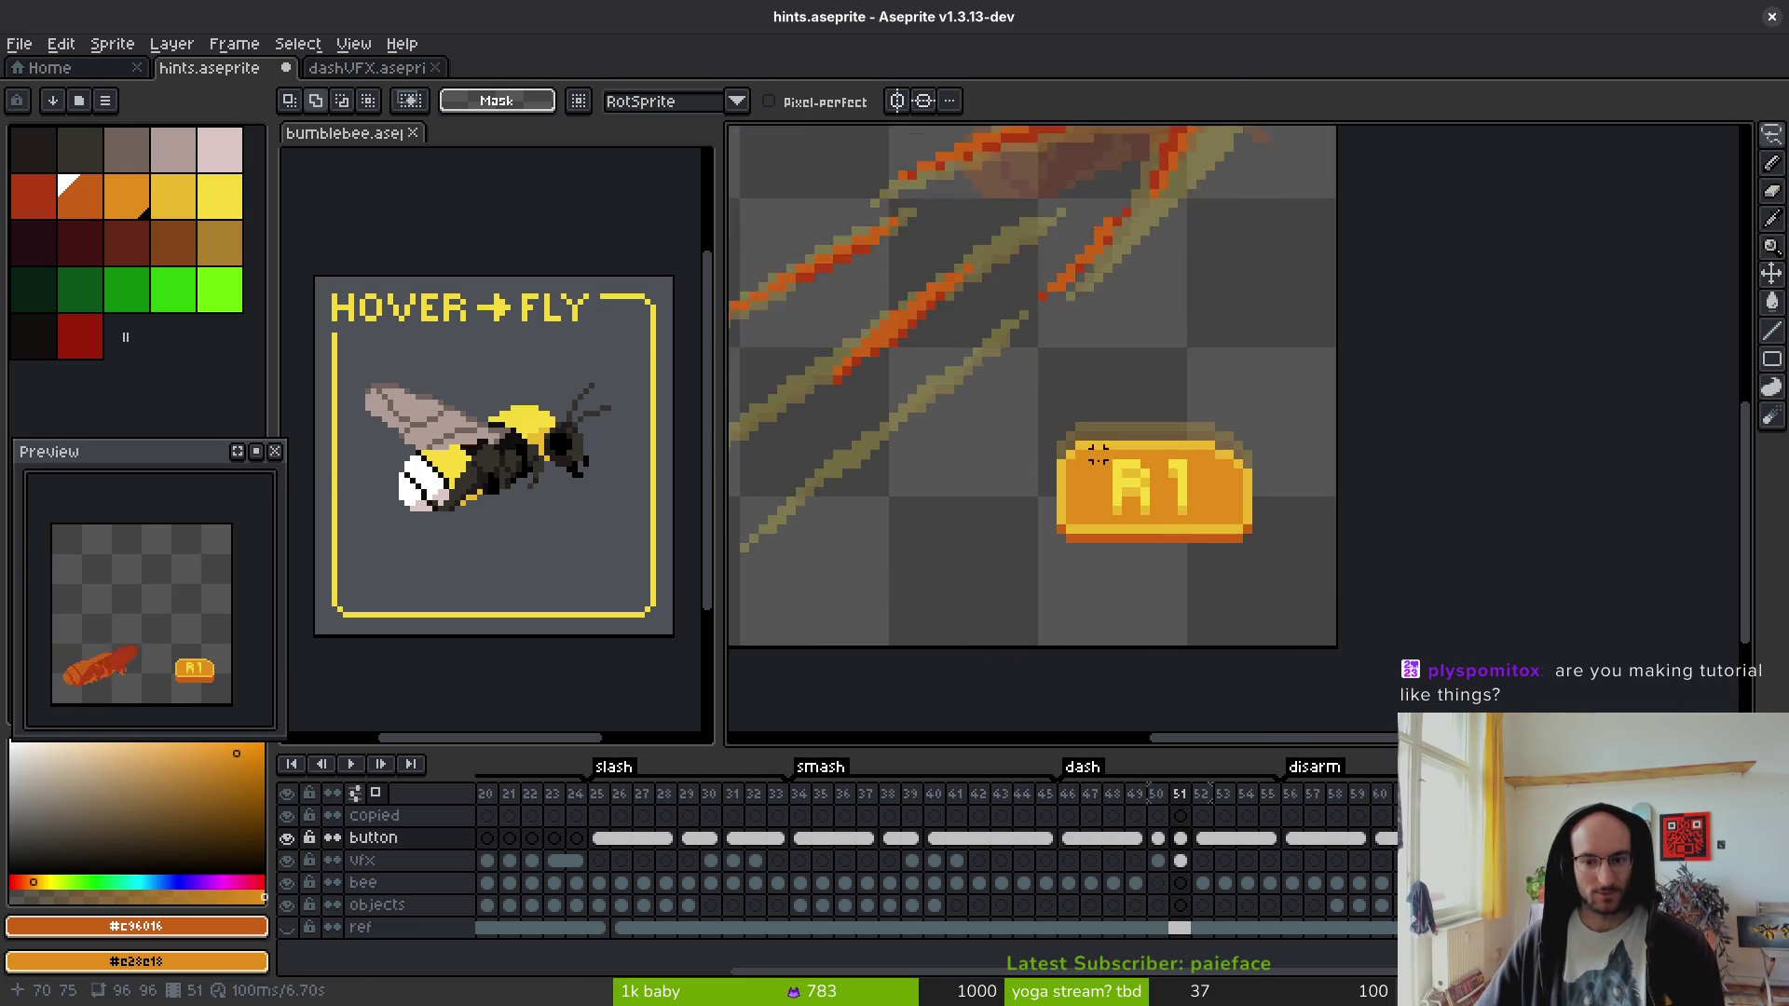
left_click(1022, 455, "alt")
left_click(1034, 437)
left_click(1056, 437)
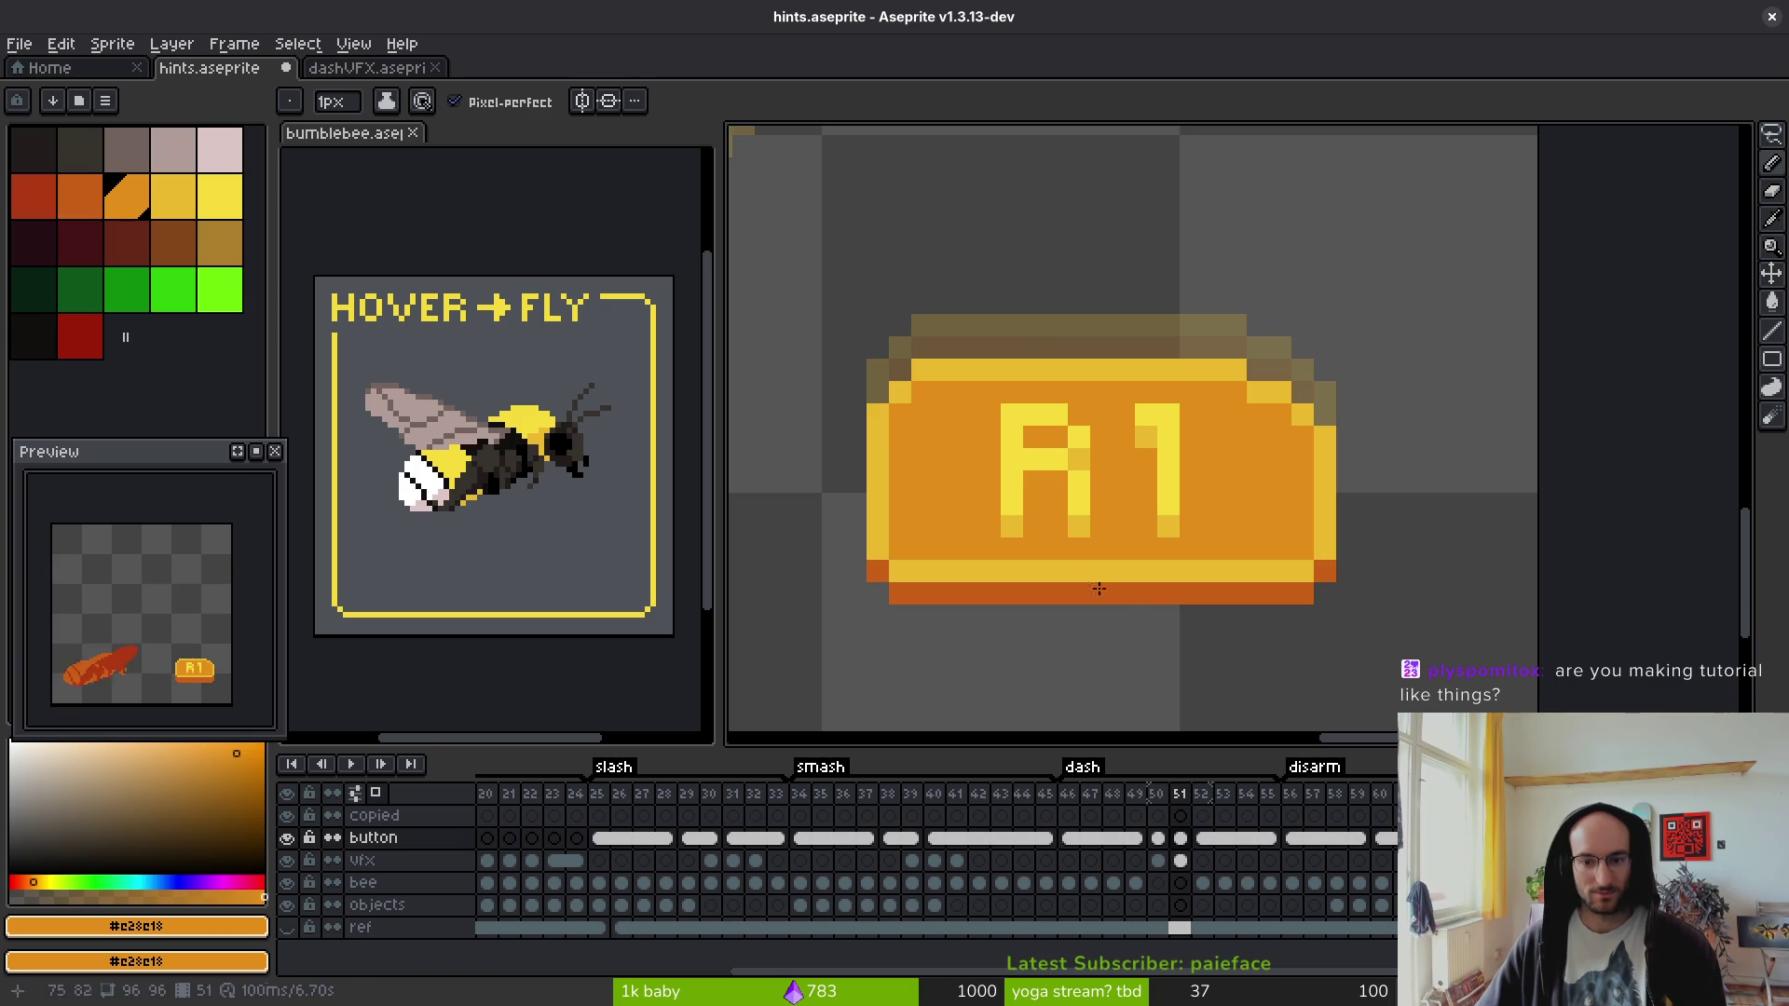
scroll(1141, 519, "up", 1)
key("ctrl+z")
key("ctrl+z")
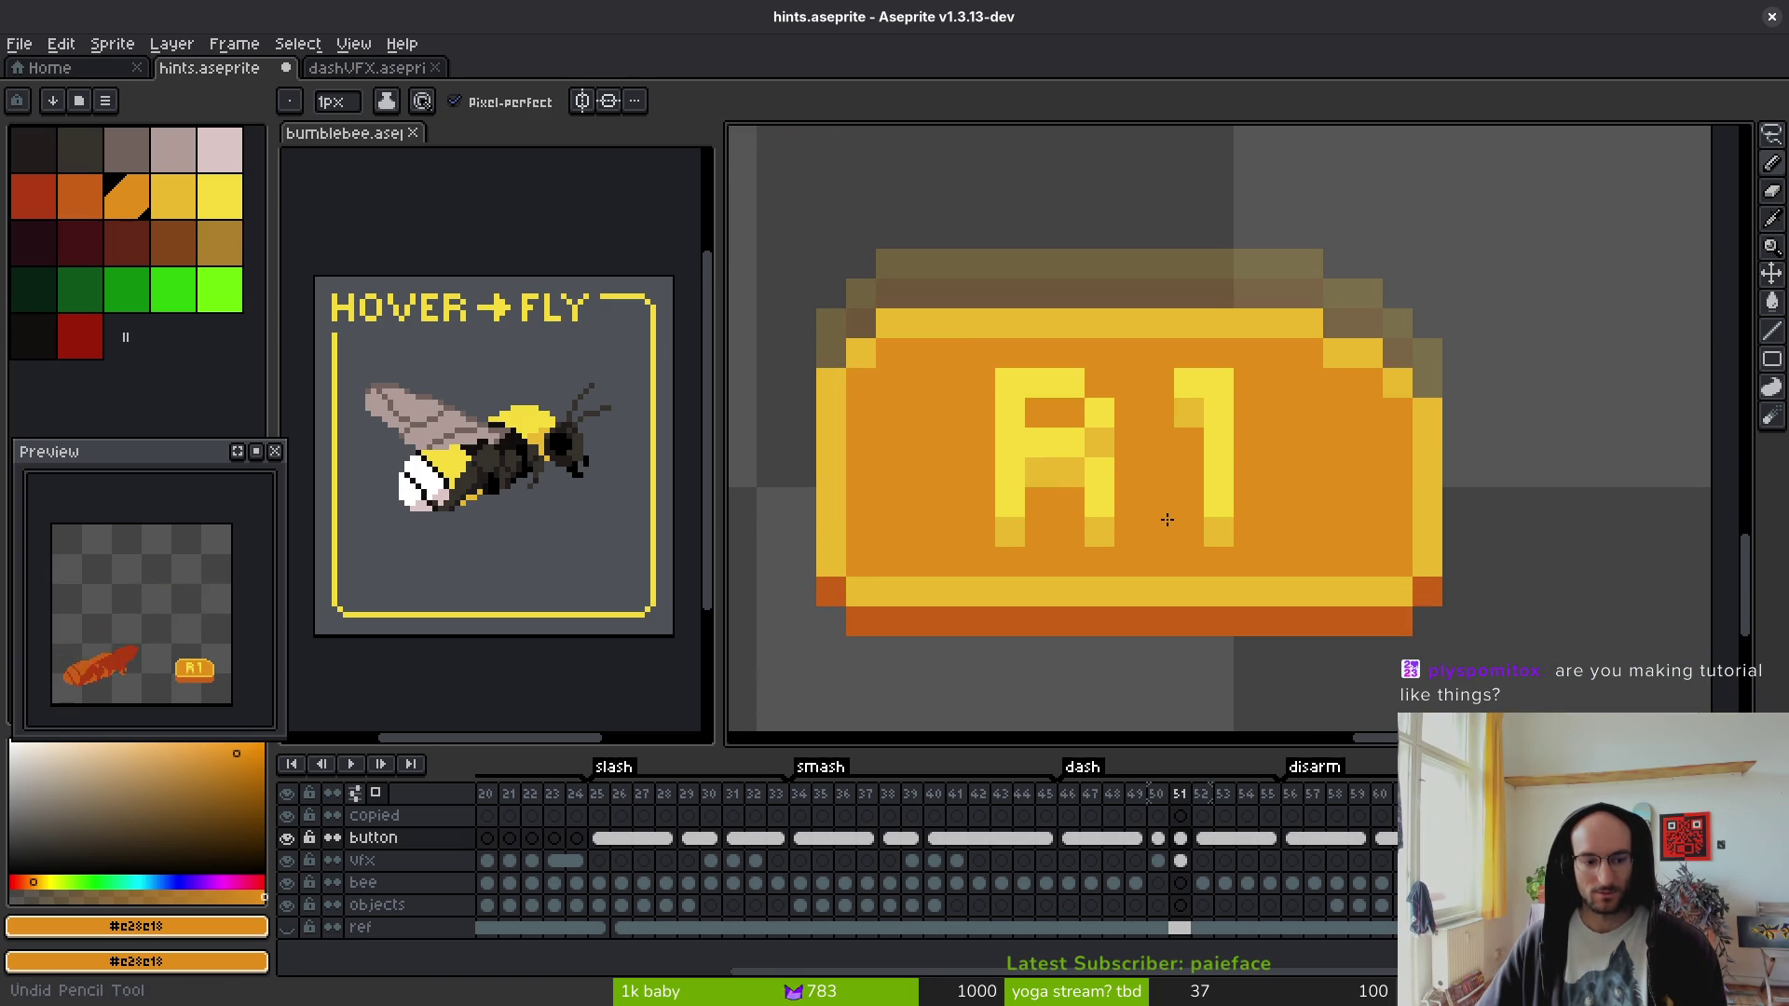
scroll(1149, 522, "down", 3)
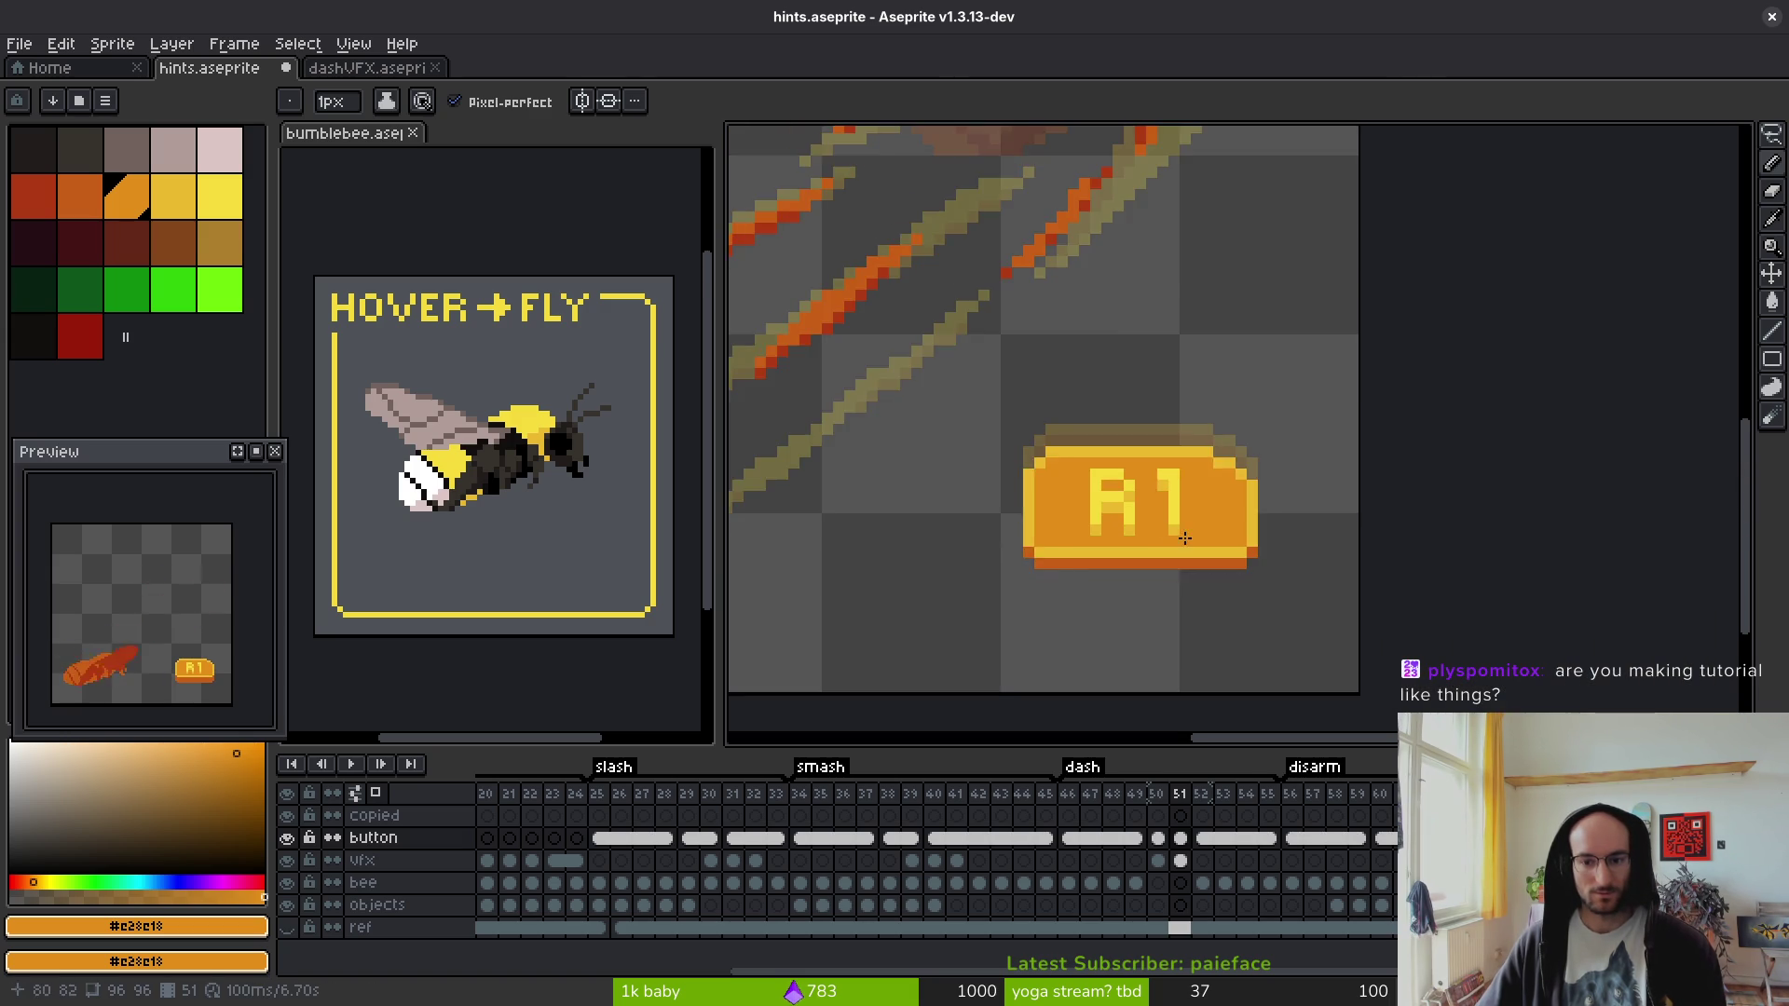
scroll(1176, 546, "up", 3)
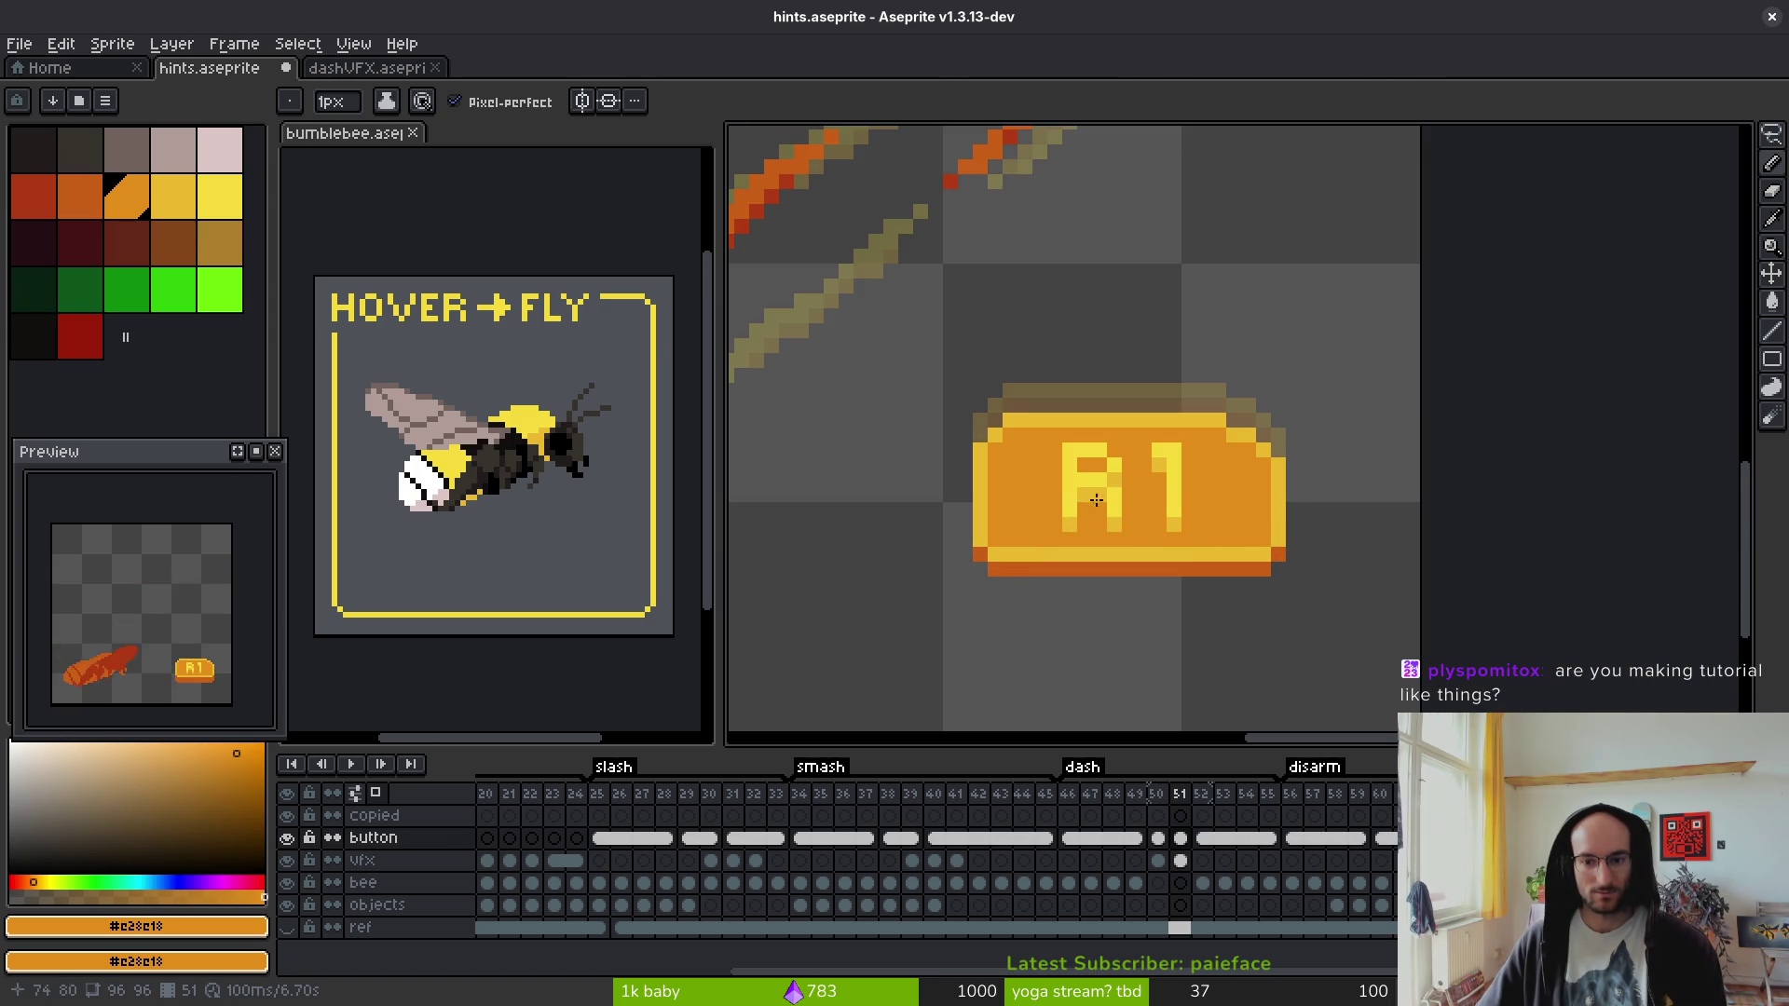
scroll(1113, 494, "up", 2)
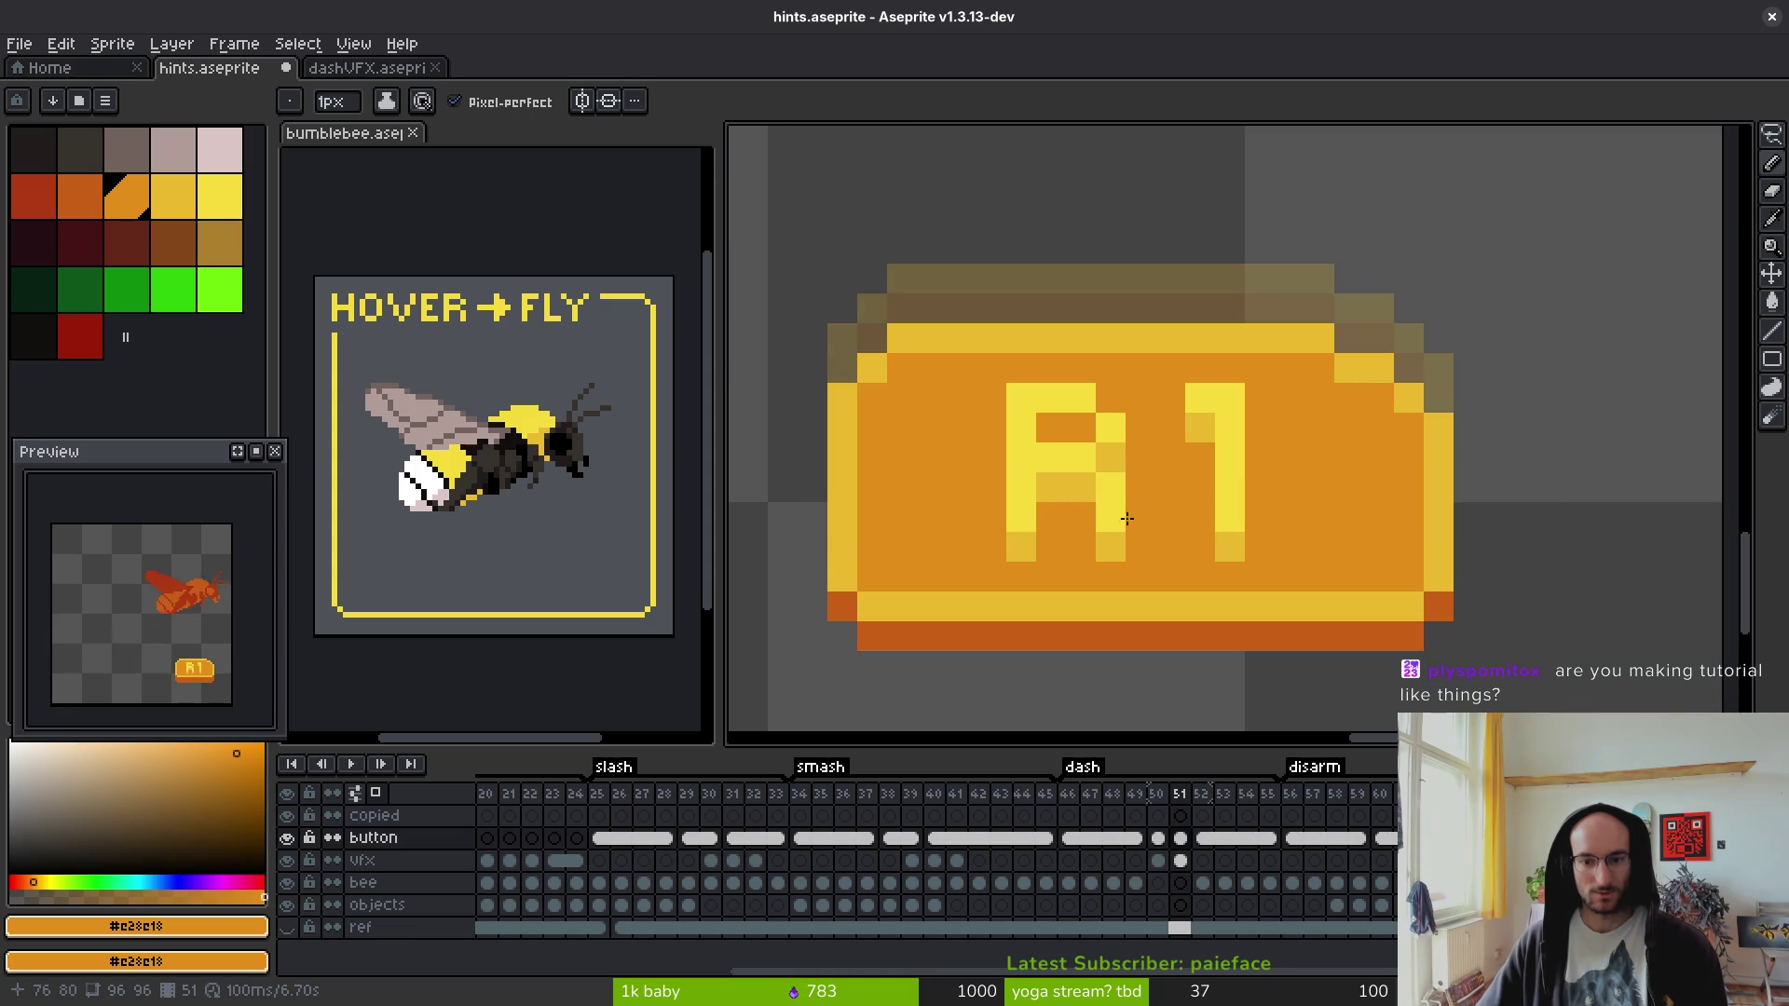
- Repaint individual letter pixels in bright yellow, orange and tan
left_click(1079, 491, "alt")
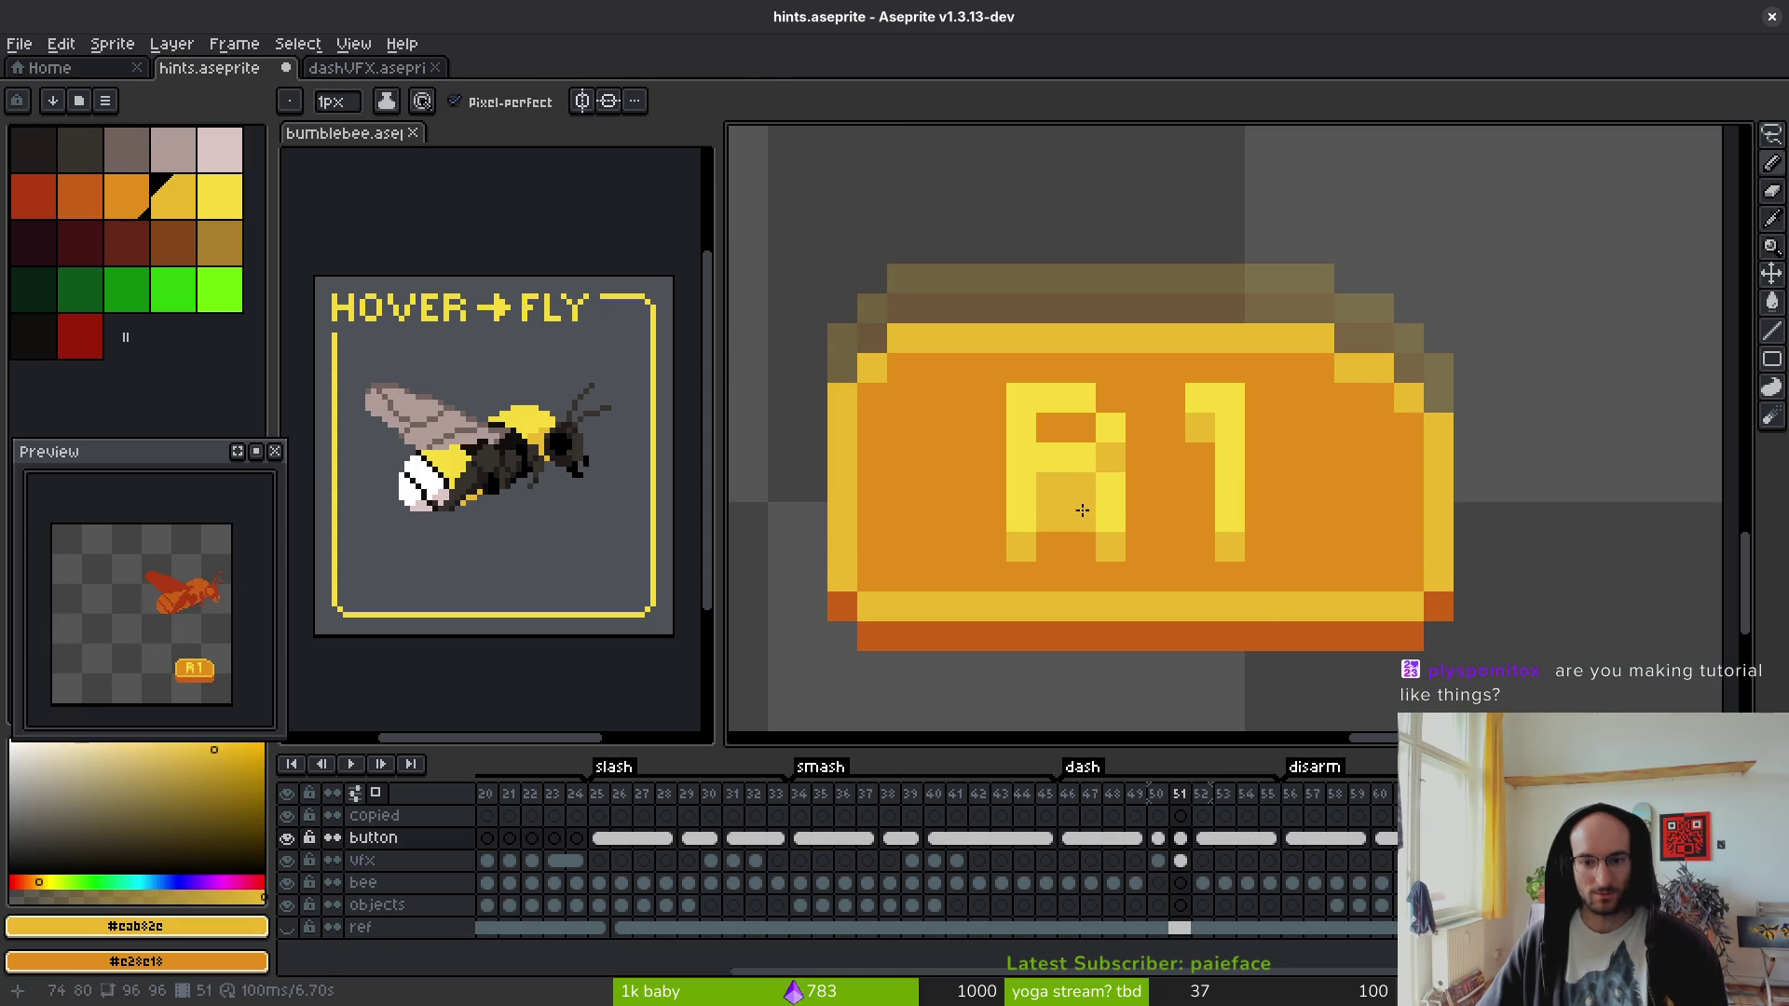
left_click(1061, 444, "alt")
left_click(1085, 484)
right_click(1045, 454)
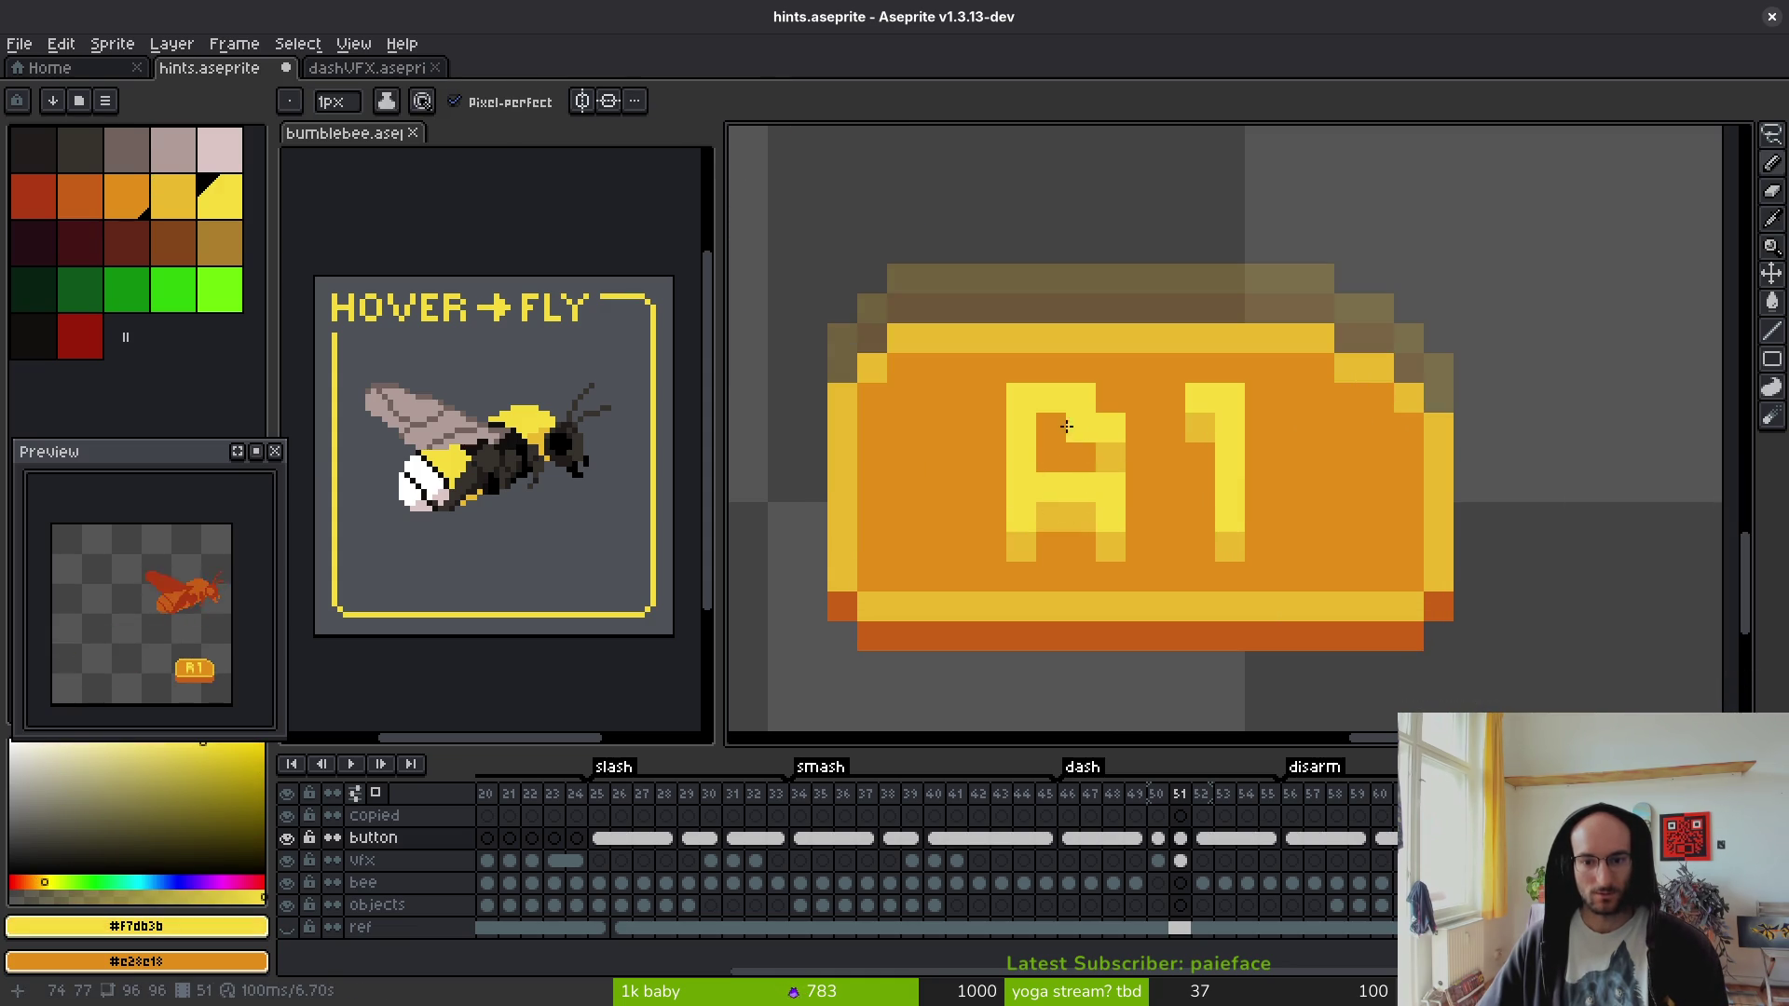
left_click(1051, 506, "alt")
left_click(1081, 428)
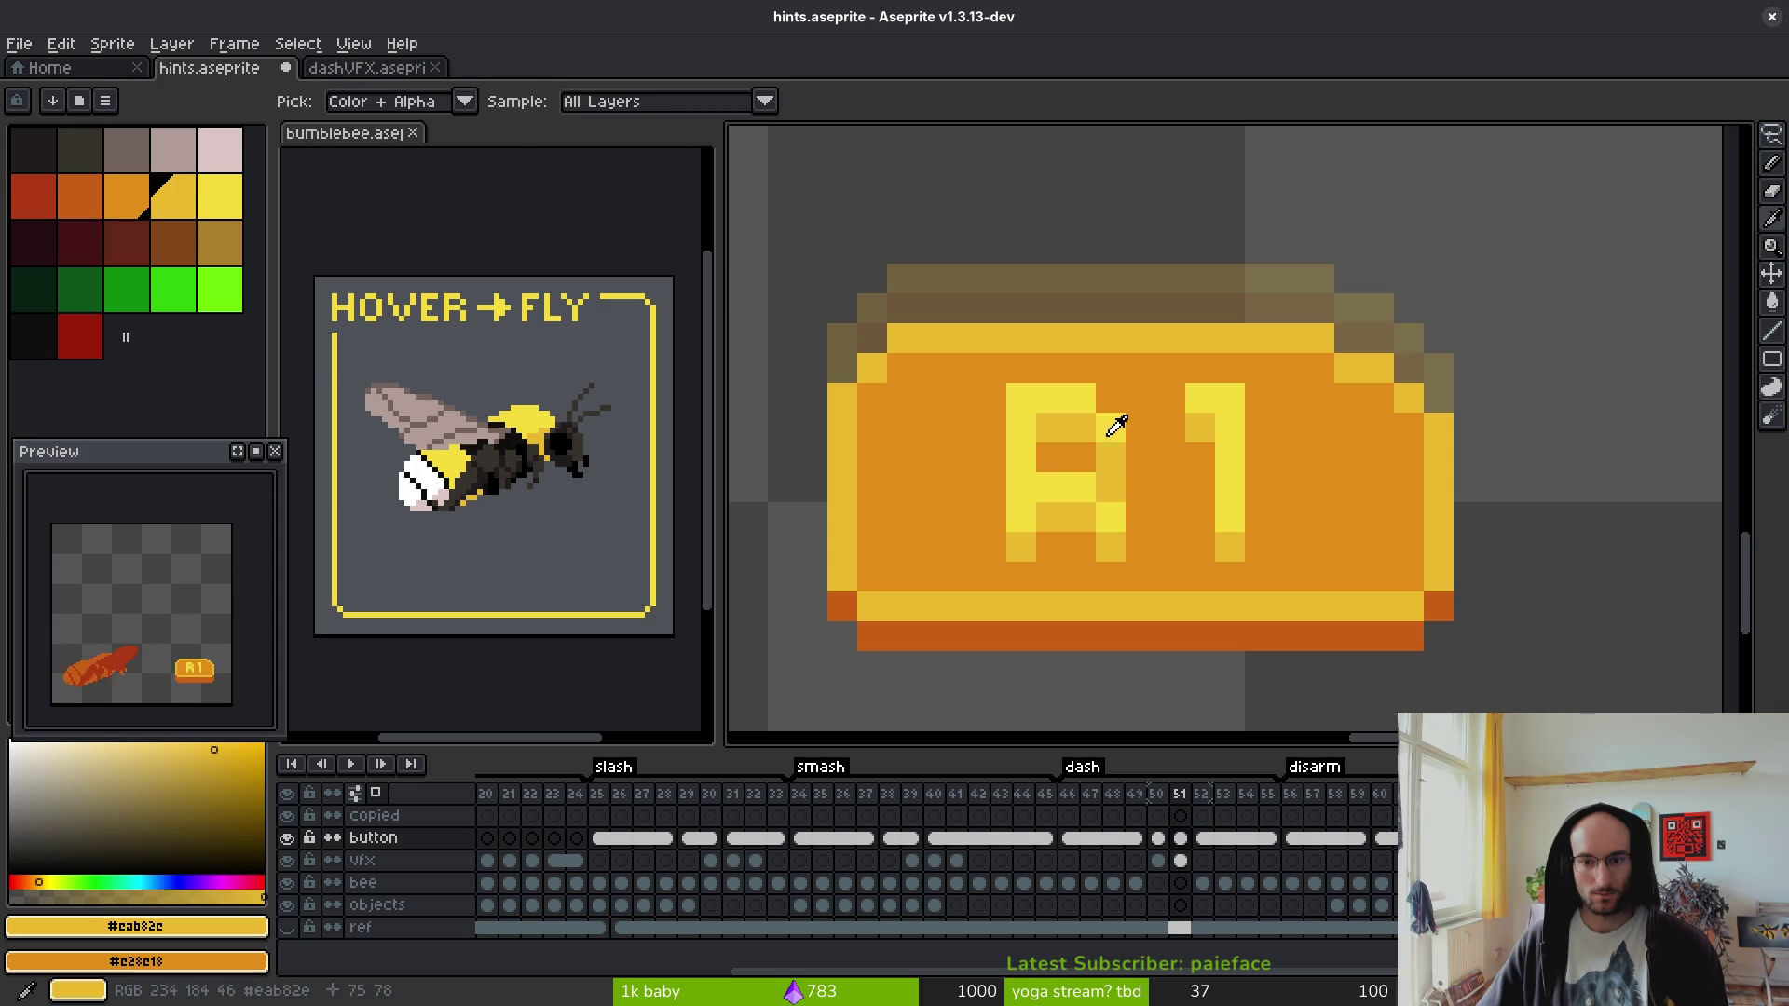
left_click(1110, 427, "alt")
scroll(1225, 526, "down", 3)
scroll(1235, 547, "down", 2)
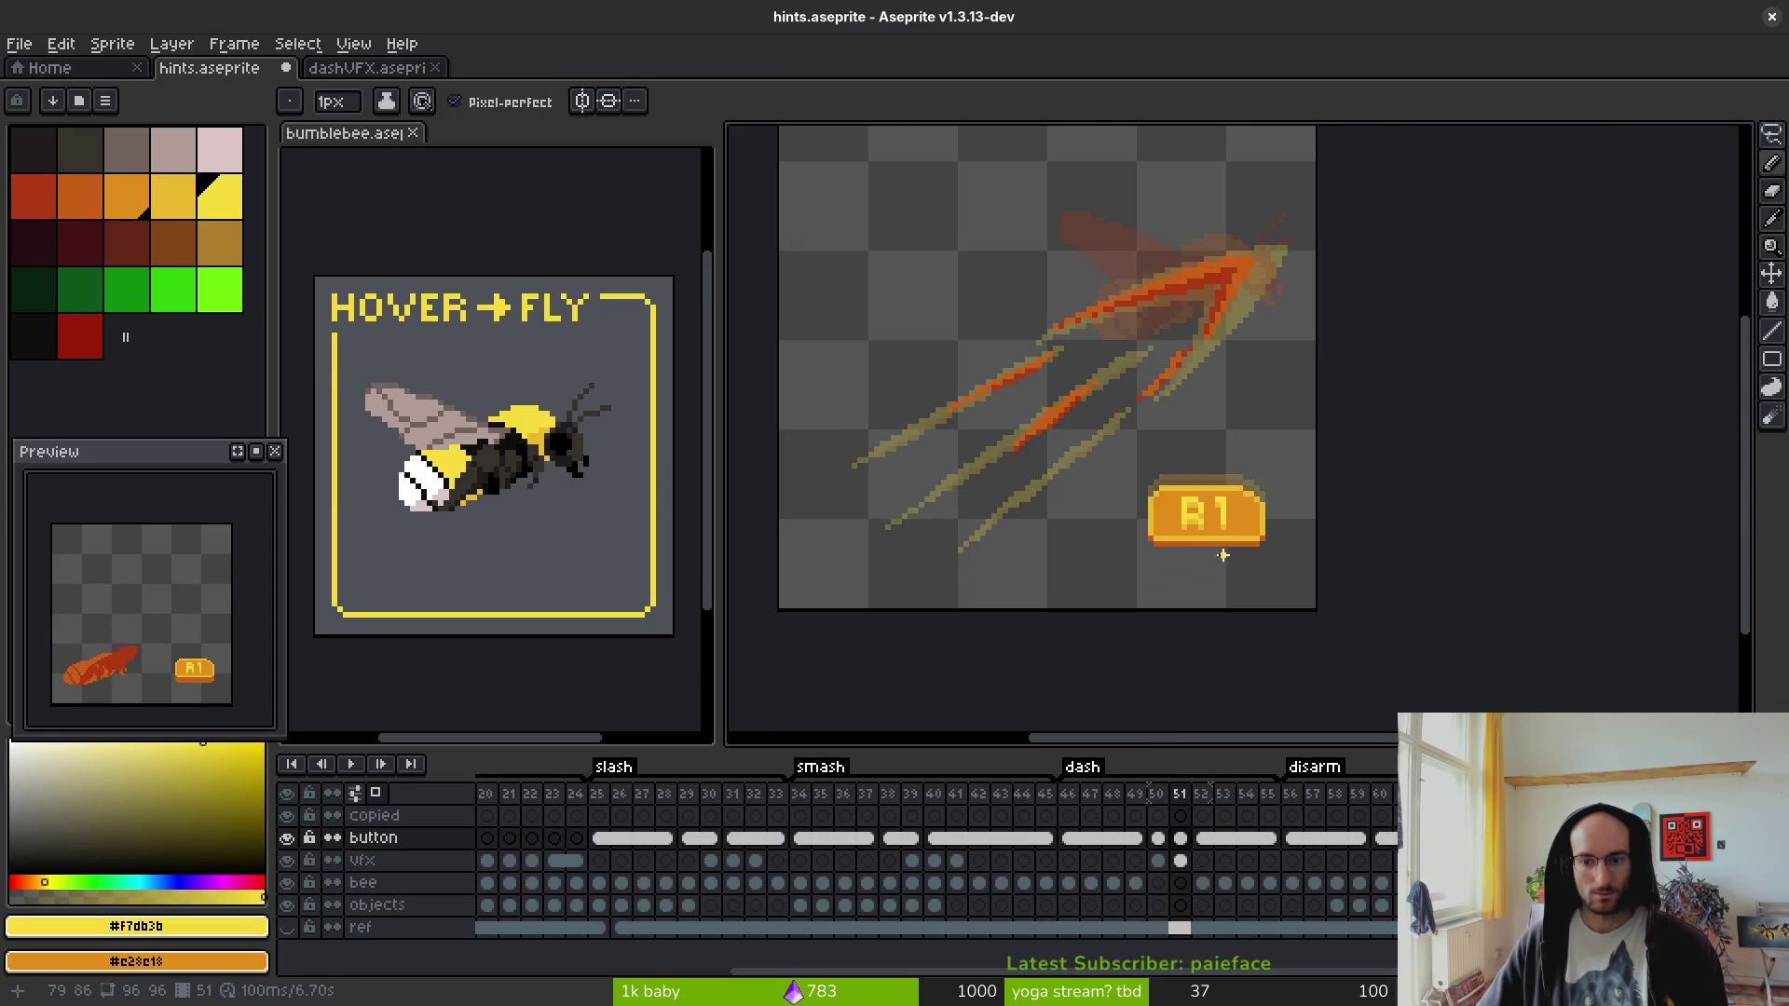
scroll(1202, 517, "up", 3)
scroll(1172, 544, "up", 3)
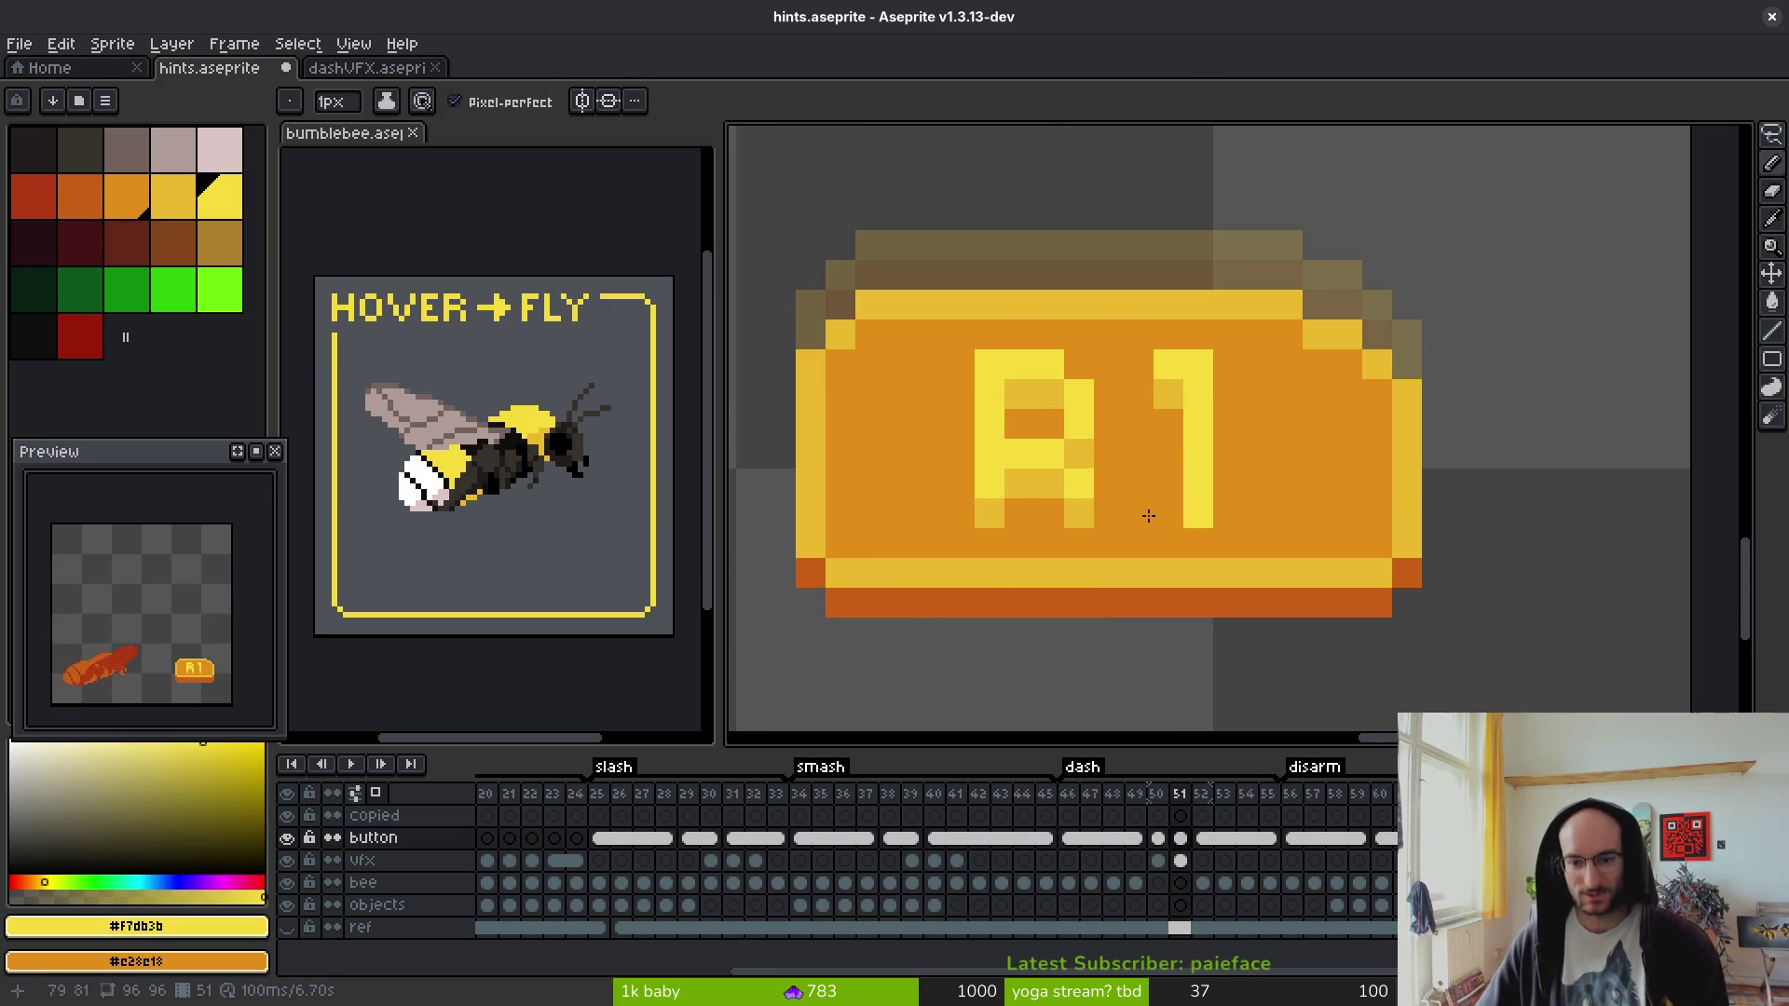
- Repaint a yellow letter pixel and the button's bottom strip orange
key("[")
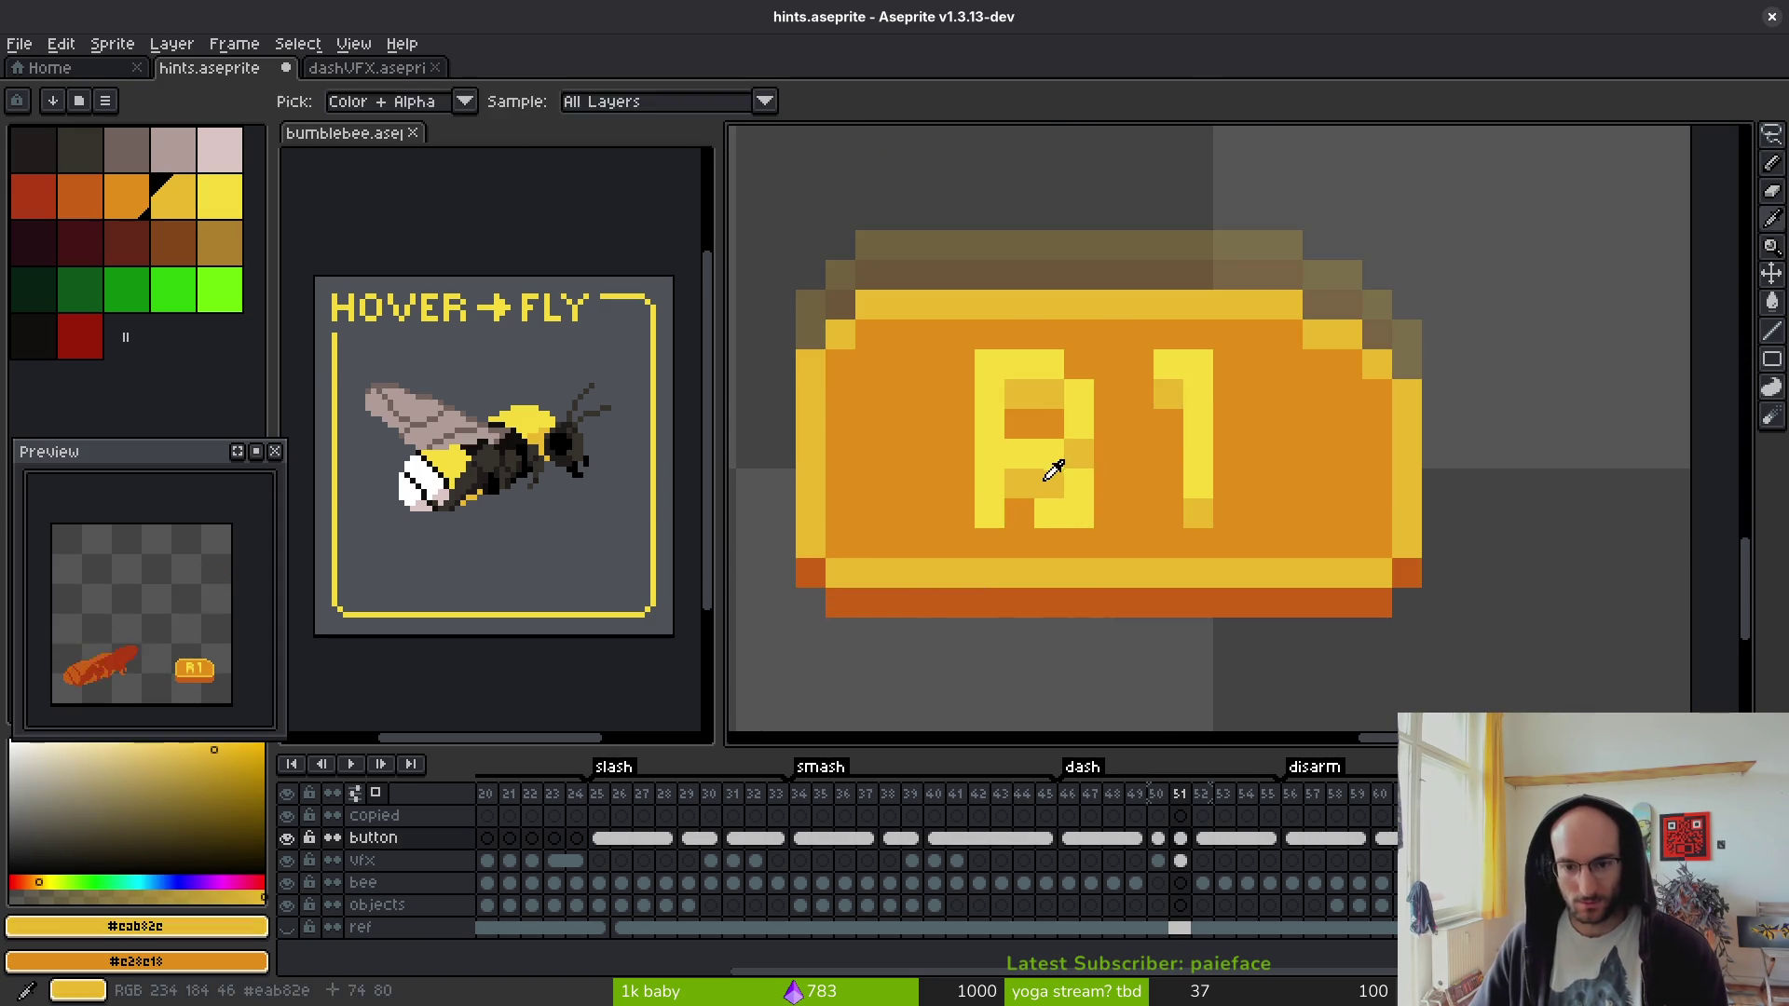
right_click(1049, 514)
key("[")
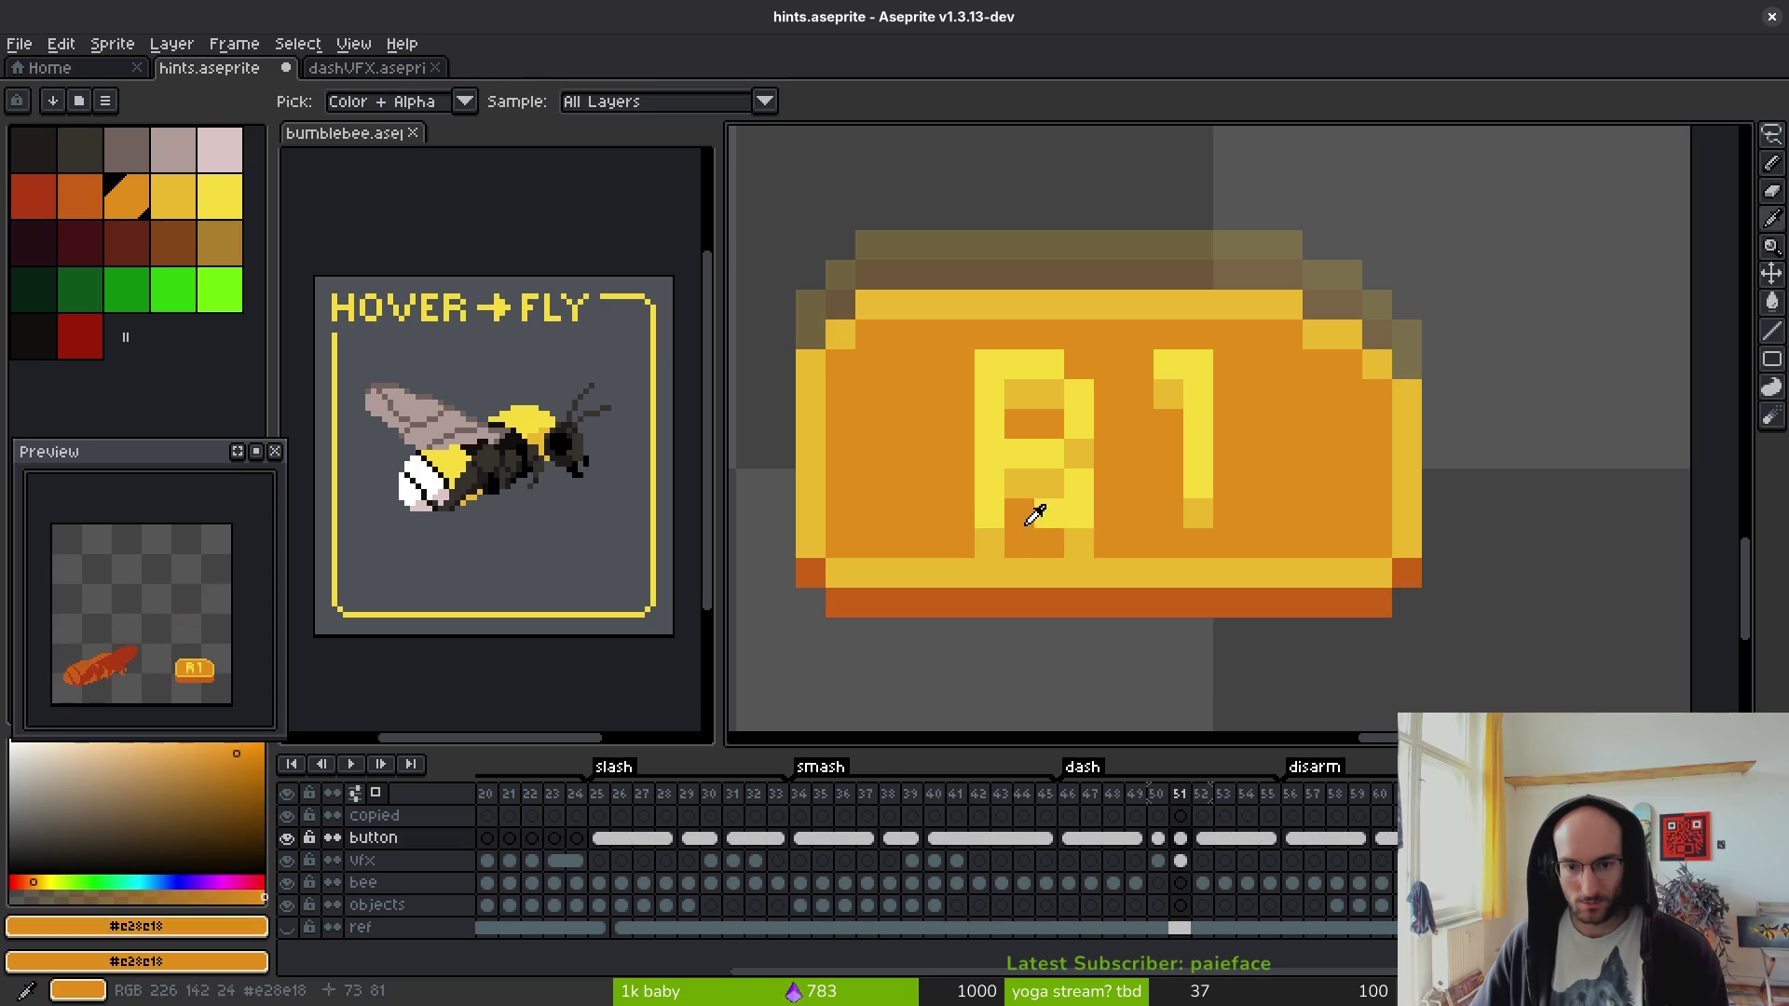
scroll(1155, 519, "down", 3)
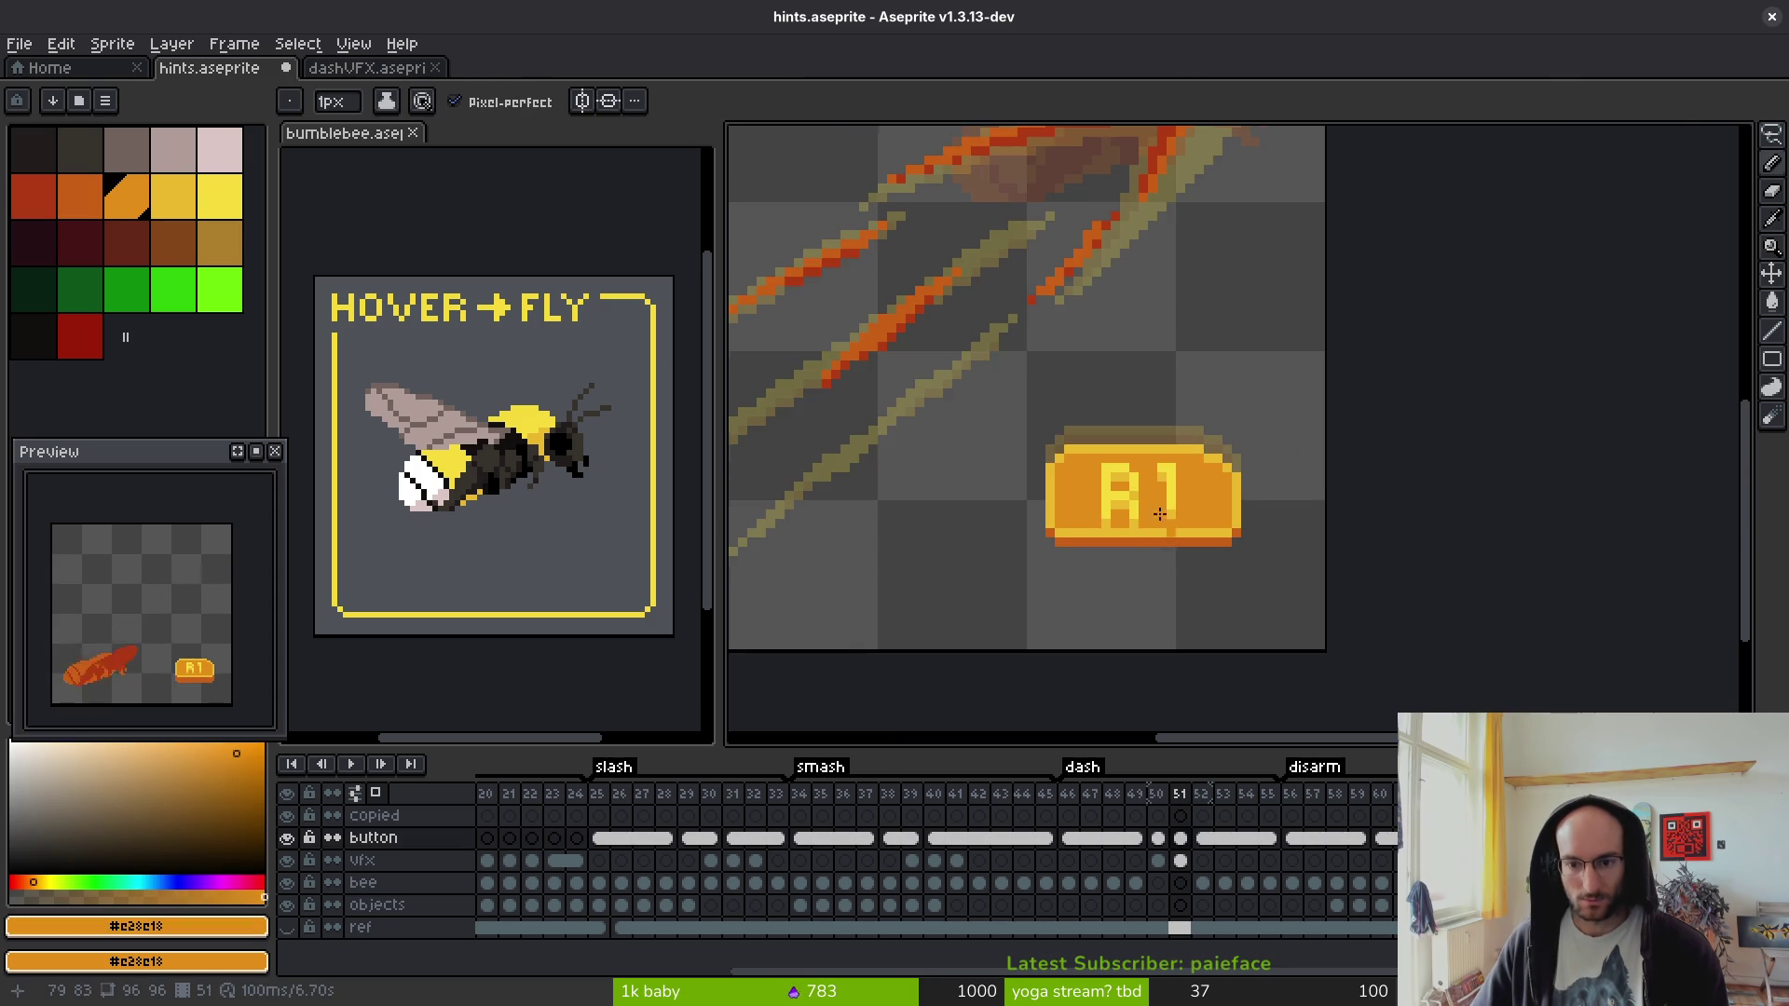
scroll(1164, 530, "up", 3)
left_click(1198, 488, "alt")
key("[")
key("[")
left_click_drag(842, 573, 1346, 569)
scroll(1303, 482, "down", 1)
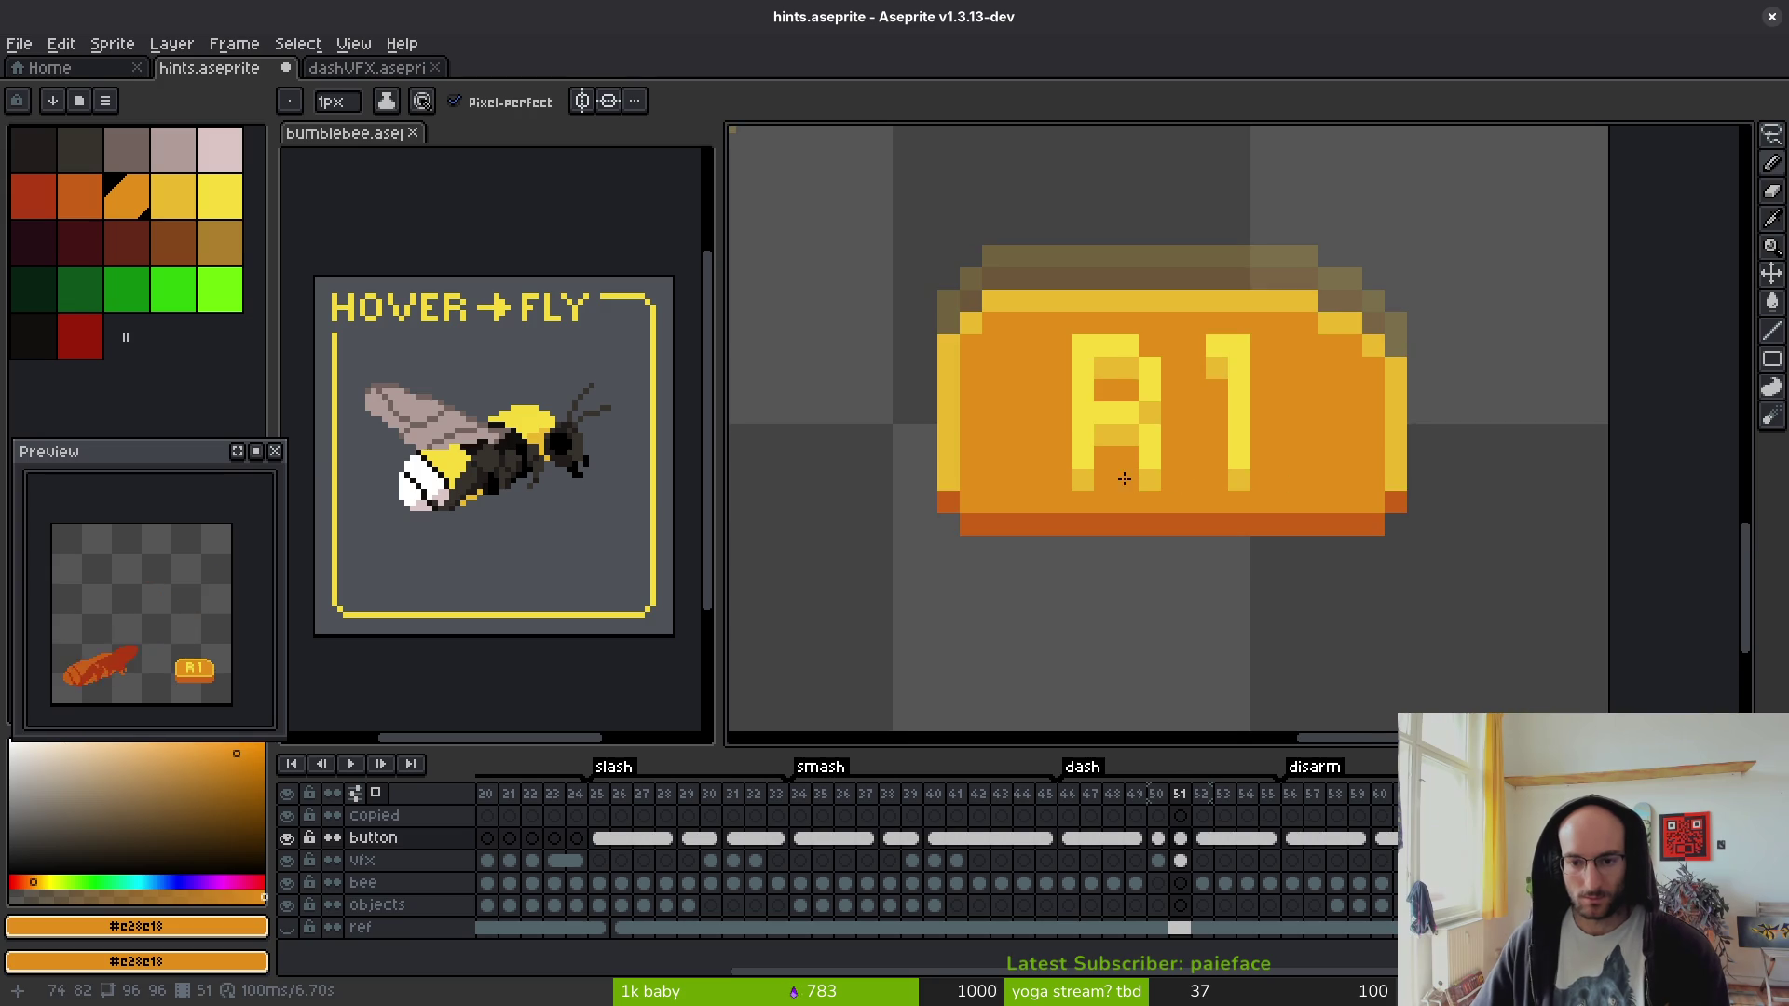
scroll(1125, 478, "down", 3)
scroll(1104, 485, "up", 4)
- Repaint the button's bottom strip back to yellow from its left edge
left_click(890, 500, "alt")
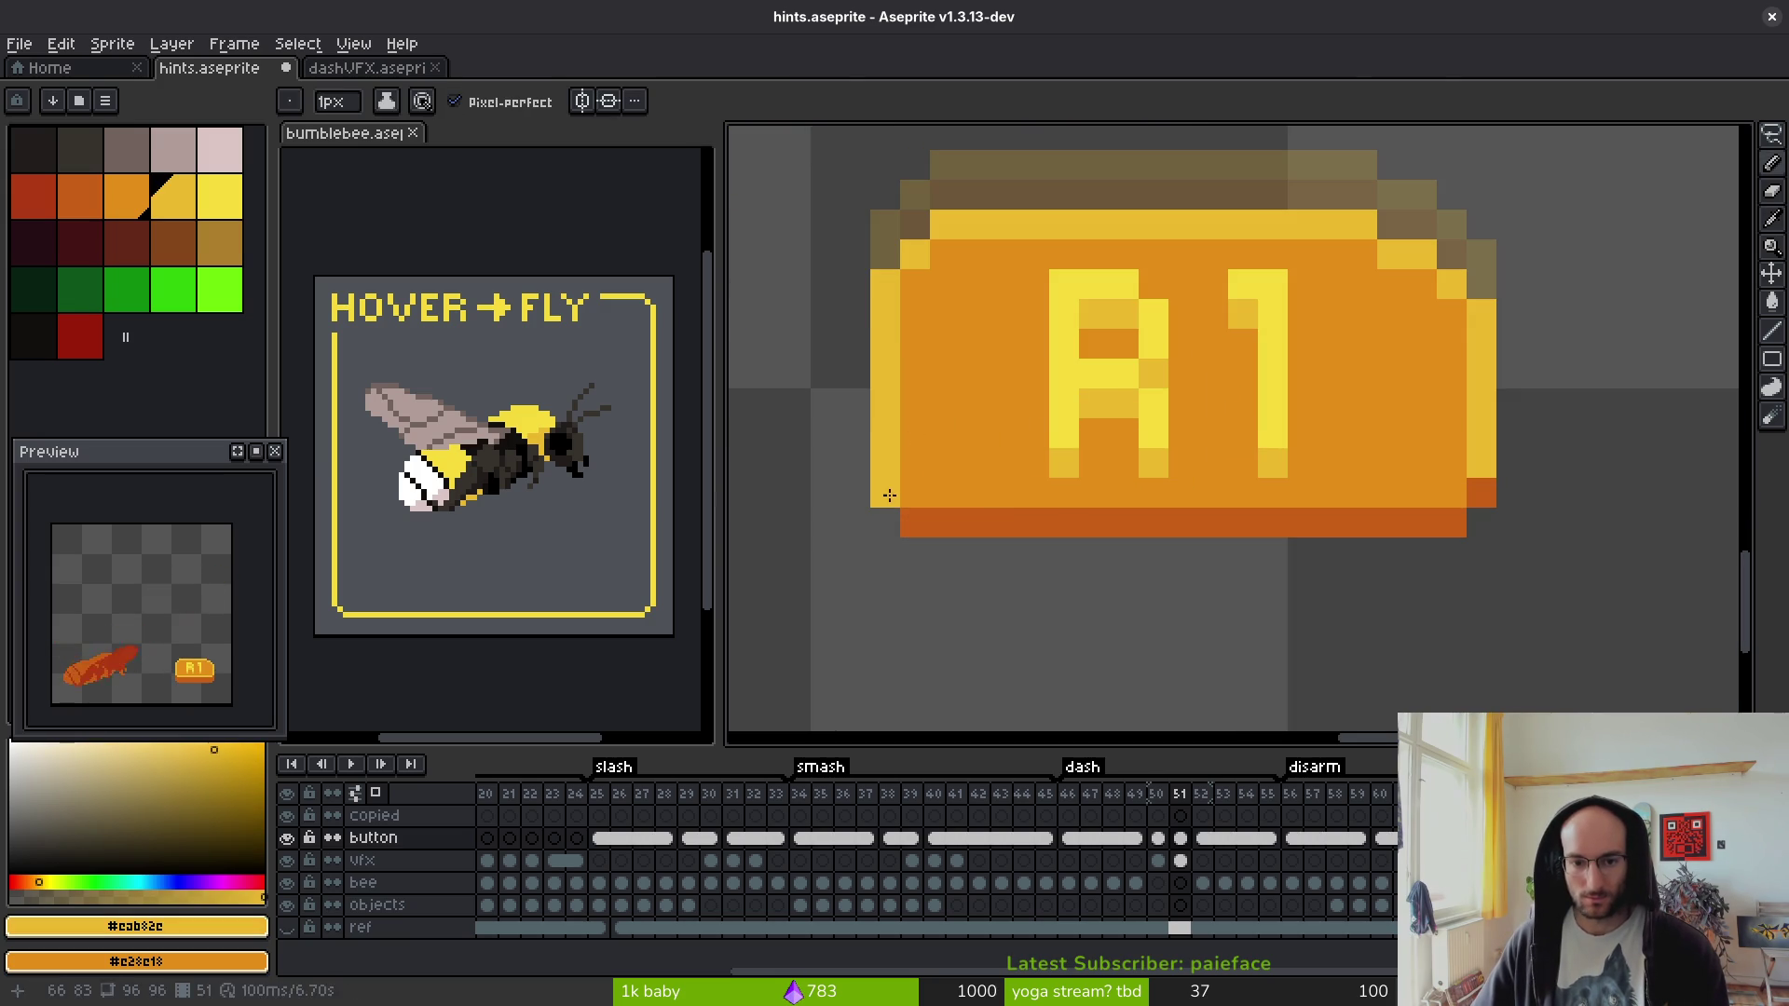
mouse_move(940, 524)
left_mouse_down()
mouse_move(1435, 523)
mouse_move(1481, 494)
left_mouse_up()
scroll(1481, 494, "down", 4)
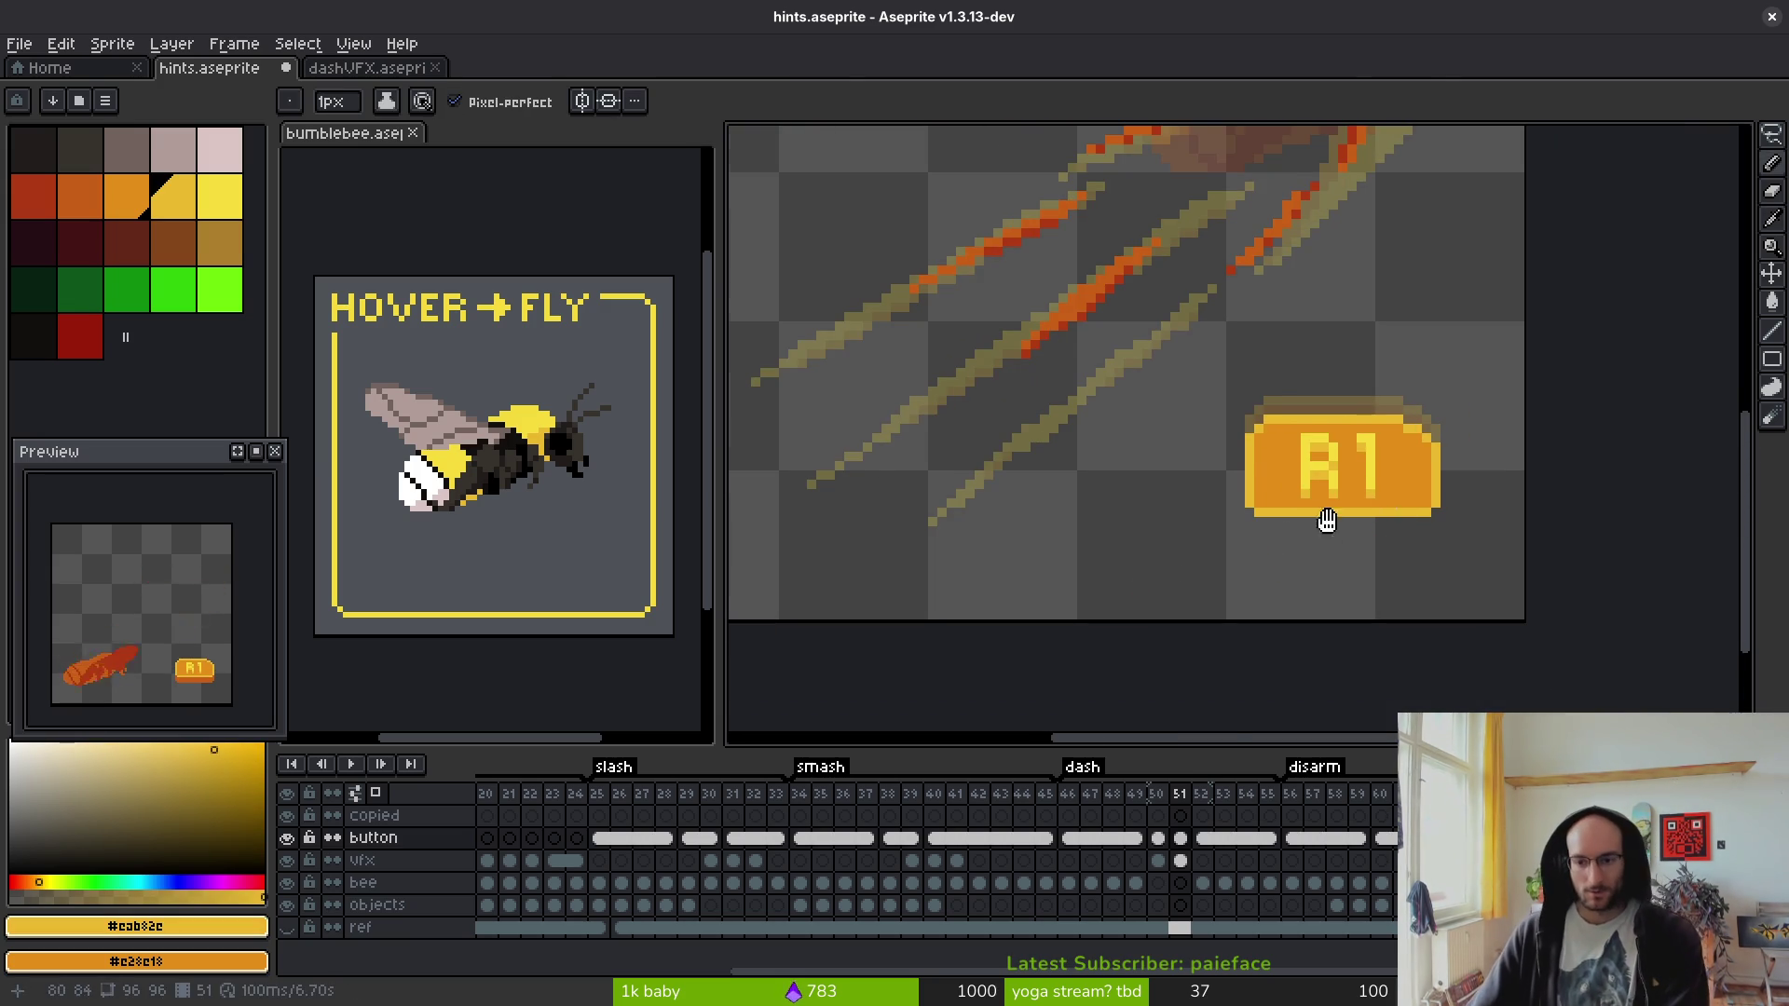
scroll(1366, 514, "up", 2)
scroll(1212, 522, "down", 6)
scroll(1153, 529, "up", 3)
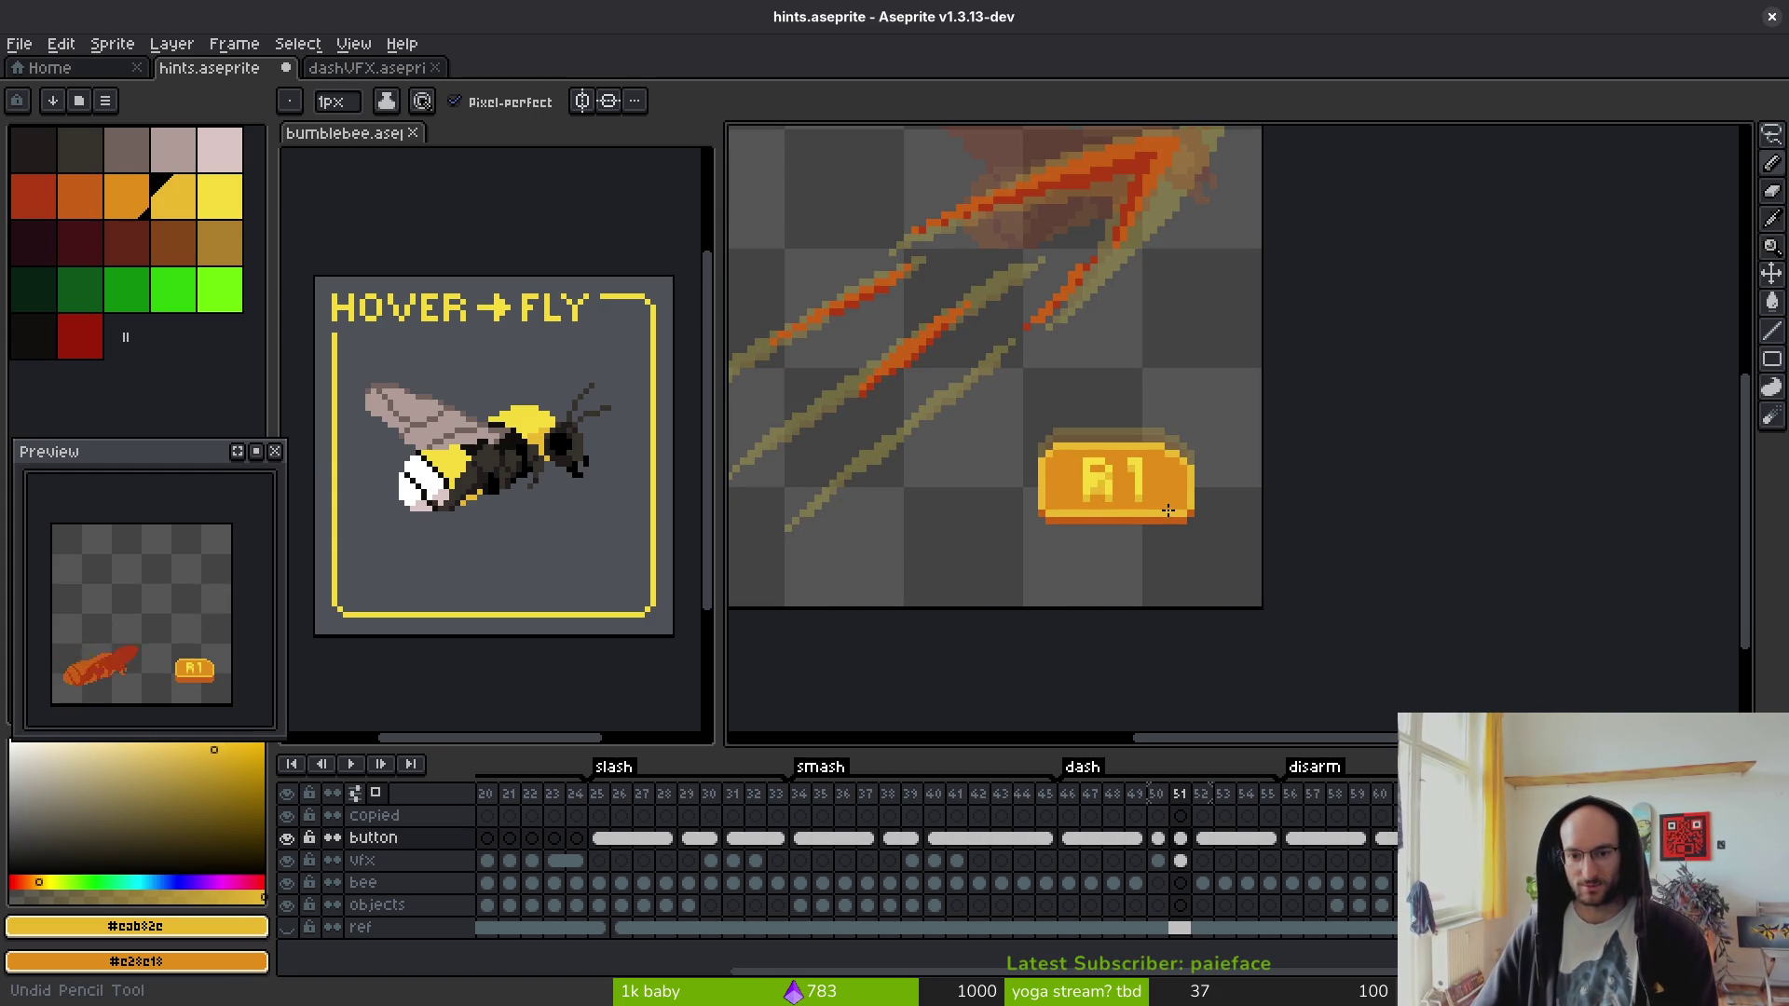
- Compare the edits with undo and redo, then save hints.aseprite
key("ctrl+z")
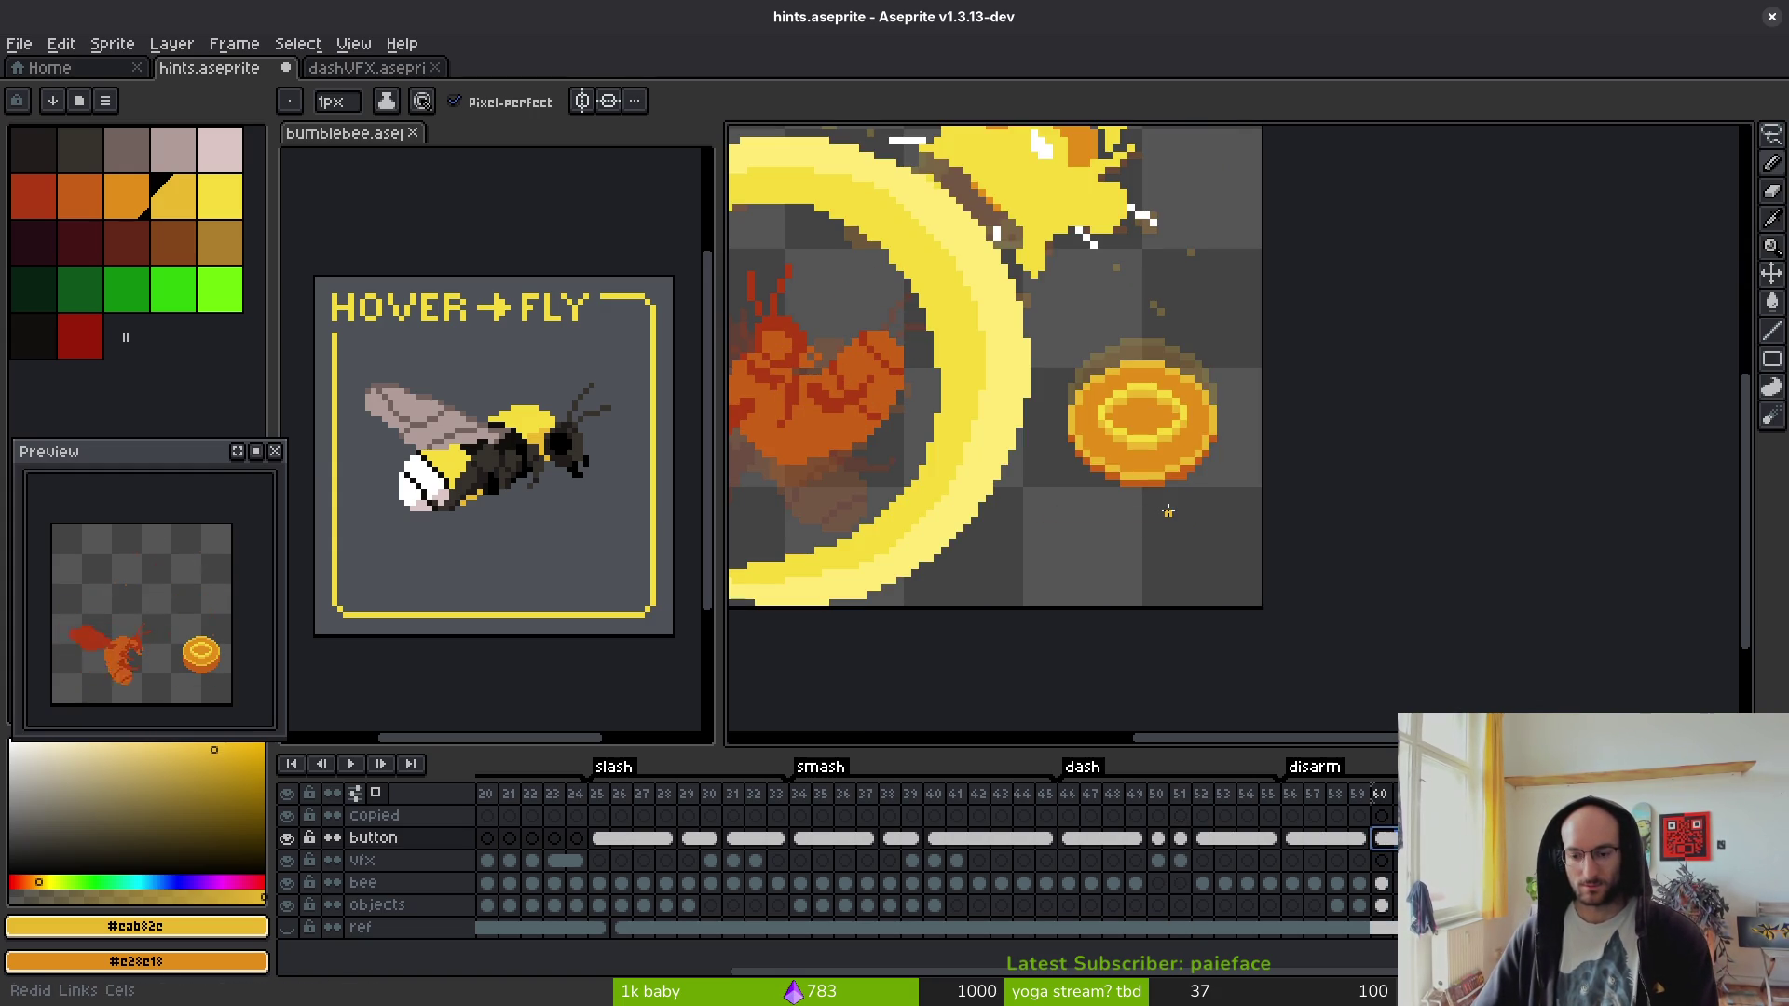
key("ctrl+y")
key("ctrl+y")
key("ctrl+y")
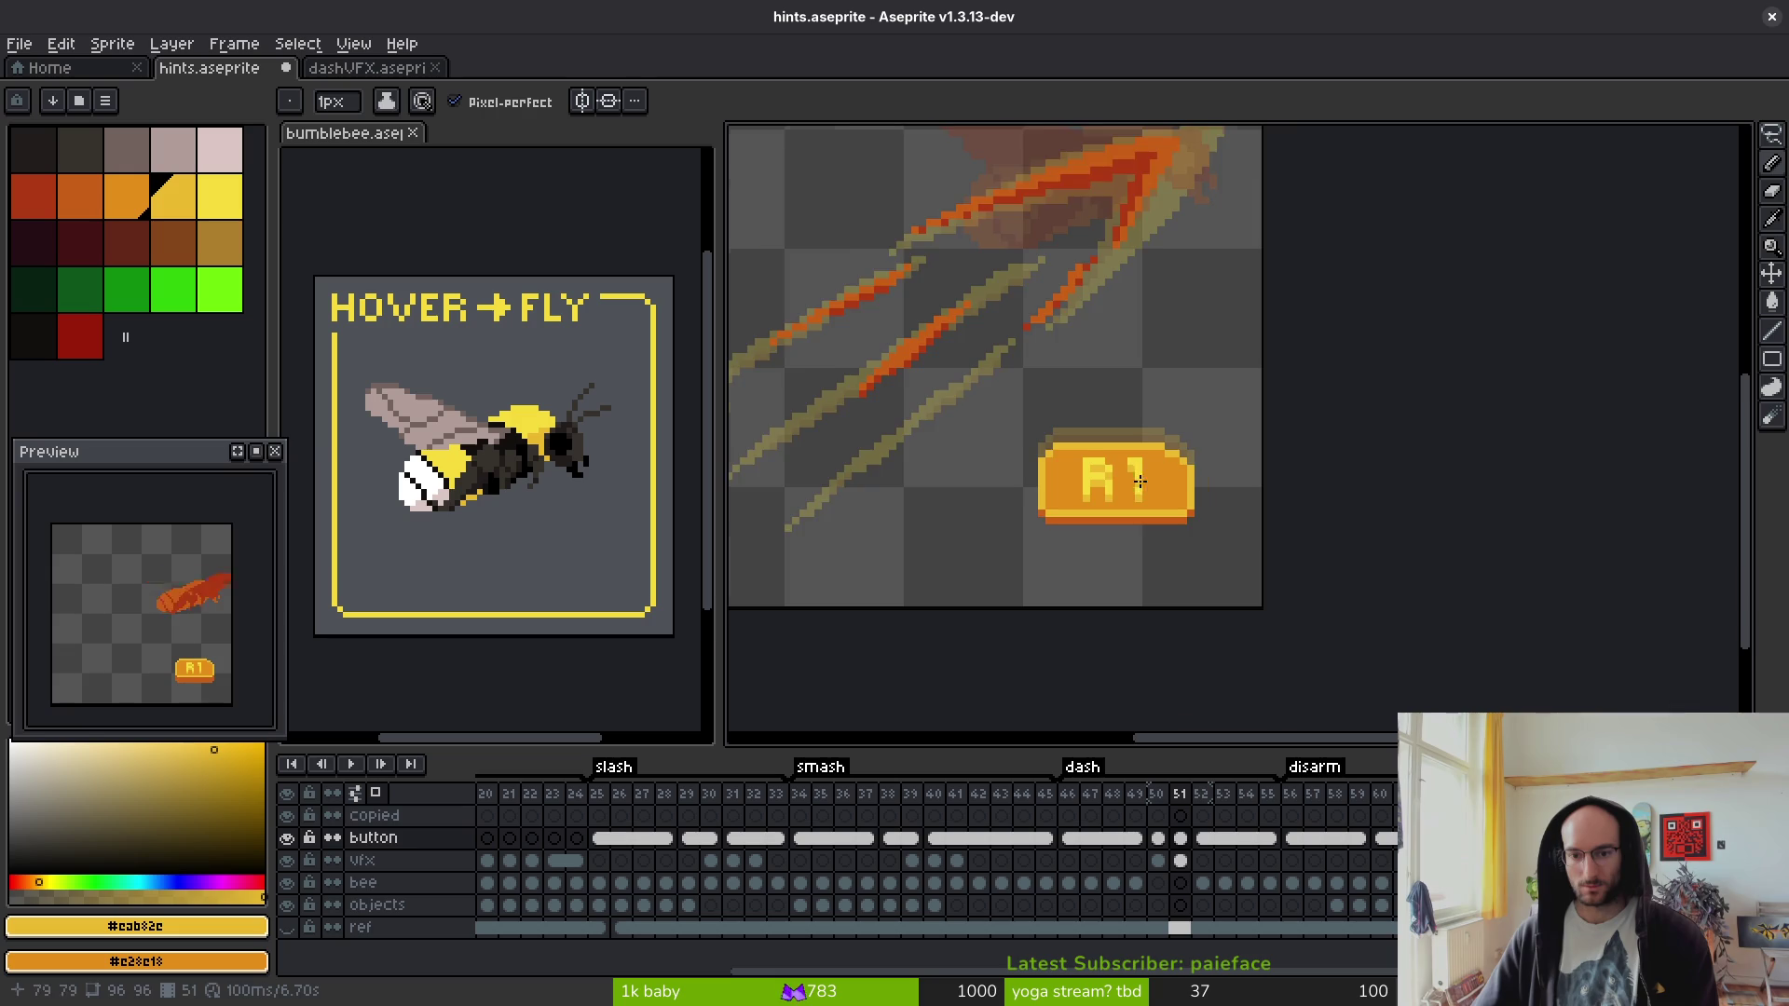
key("ctrl+s")
scroll(1156, 517, "down", 2)
scroll(1152, 521, "up", 5)
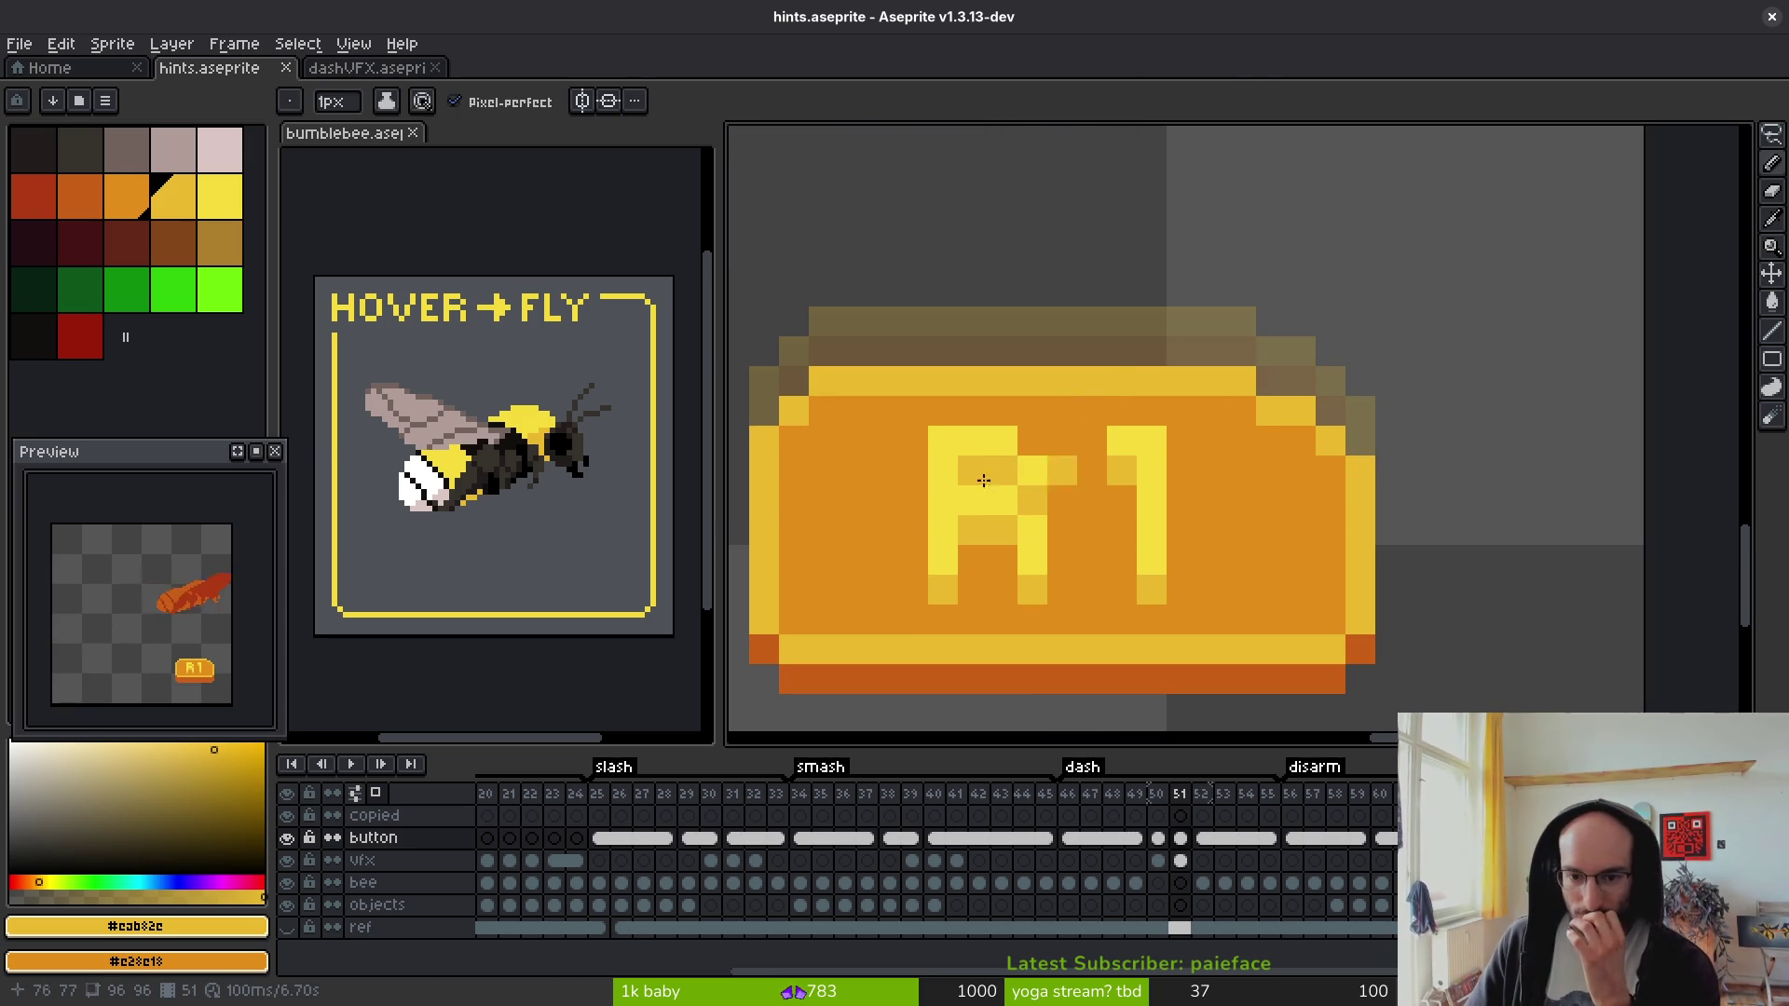
left_click(137, 212)
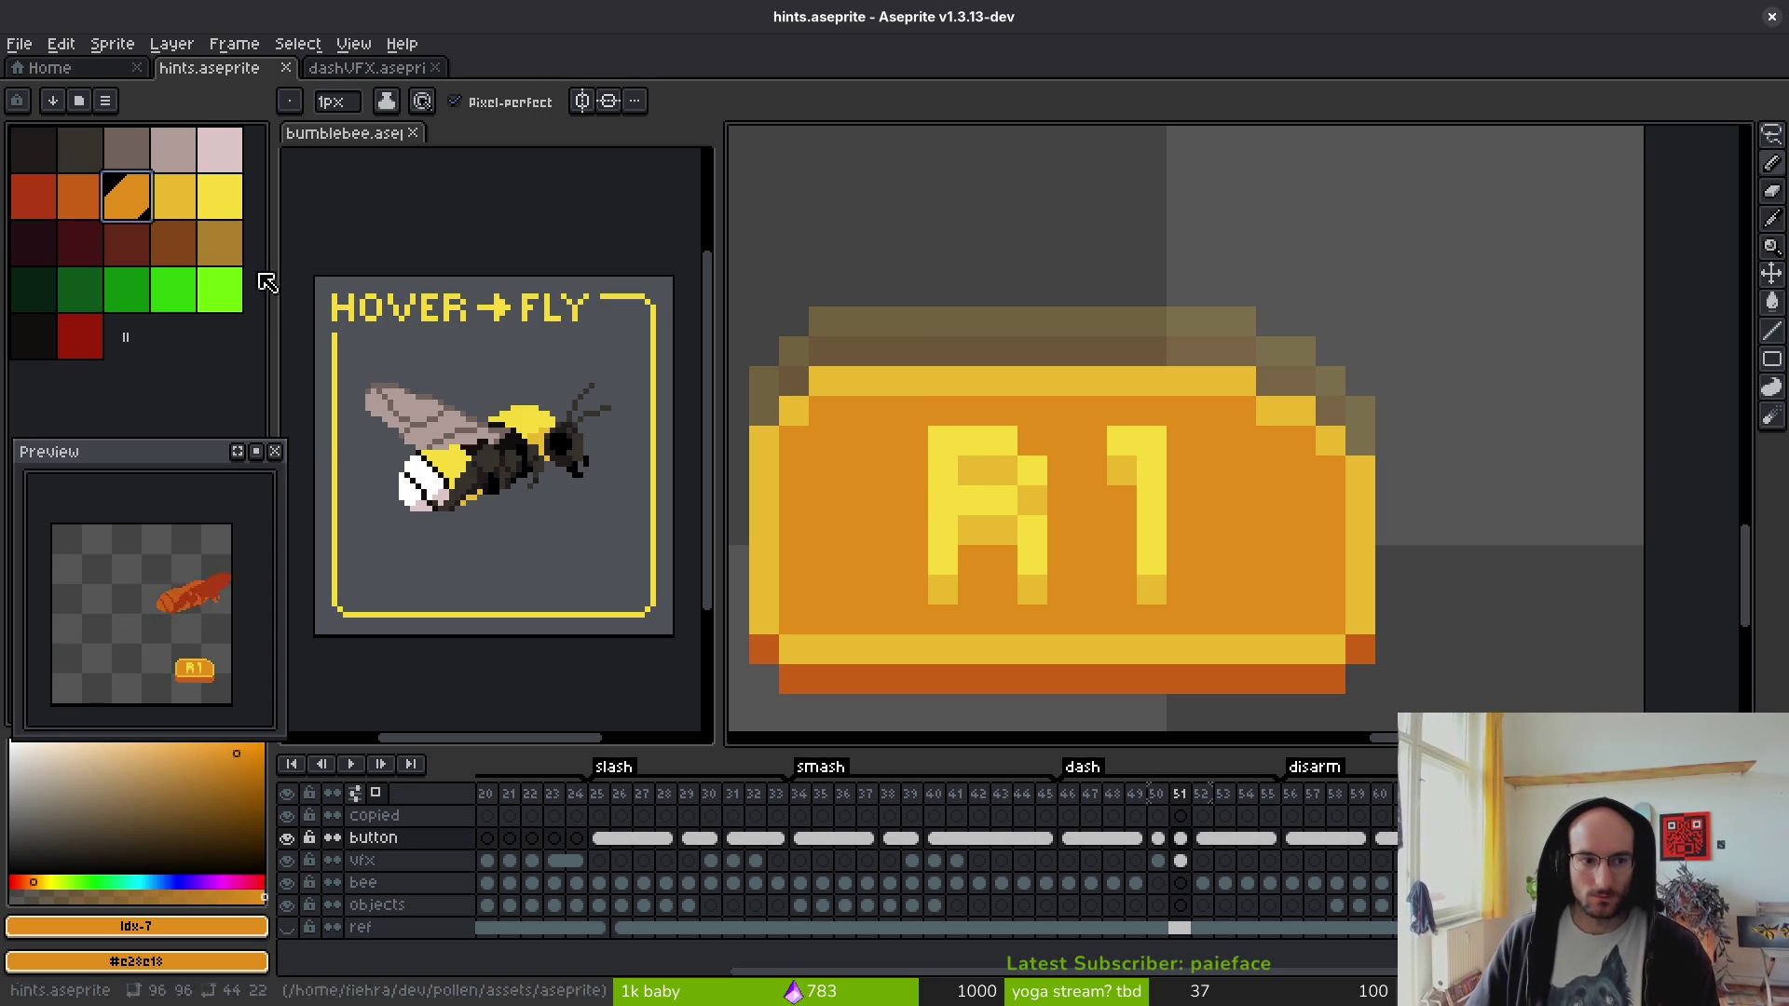
left_click(80, 194)
- Fill the button interior dark orange and repaint letter pixels to shape an R
key("g")
left_click(1072, 522)
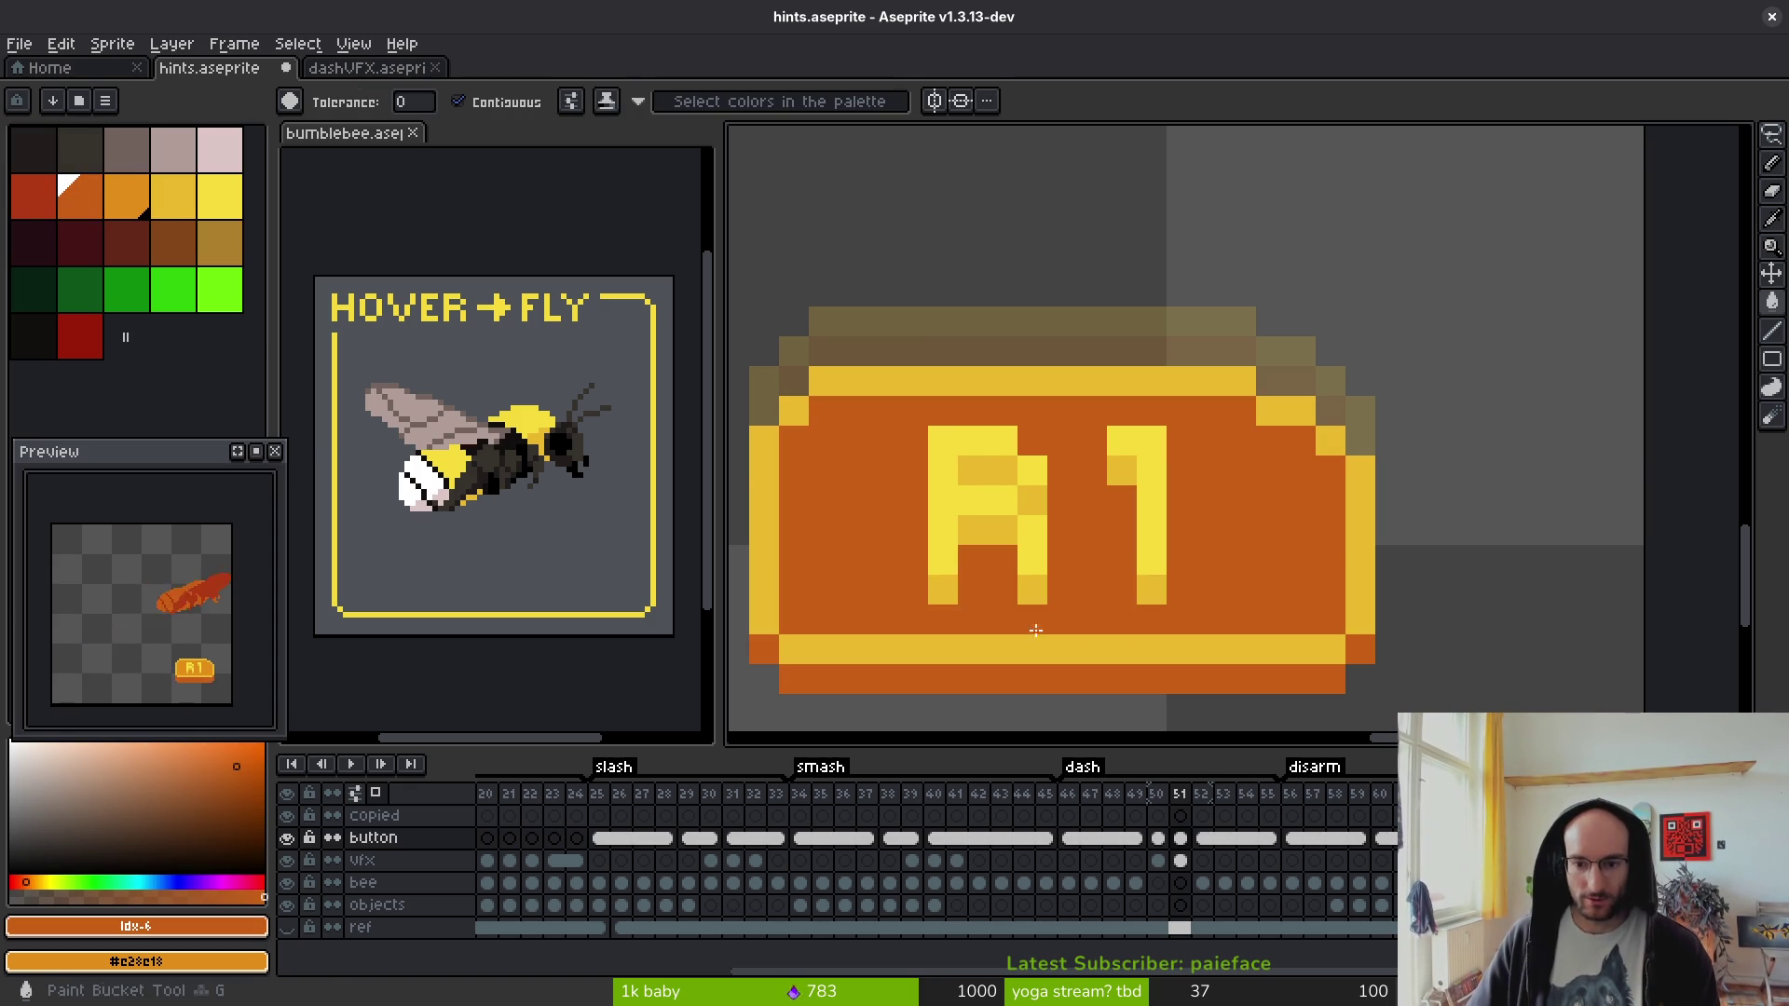
key("0")
key("b")
left_click(992, 476)
left_click(1002, 470)
left_click(1033, 501)
left_click_drag(973, 530, 1002, 530)
left_click(943, 590)
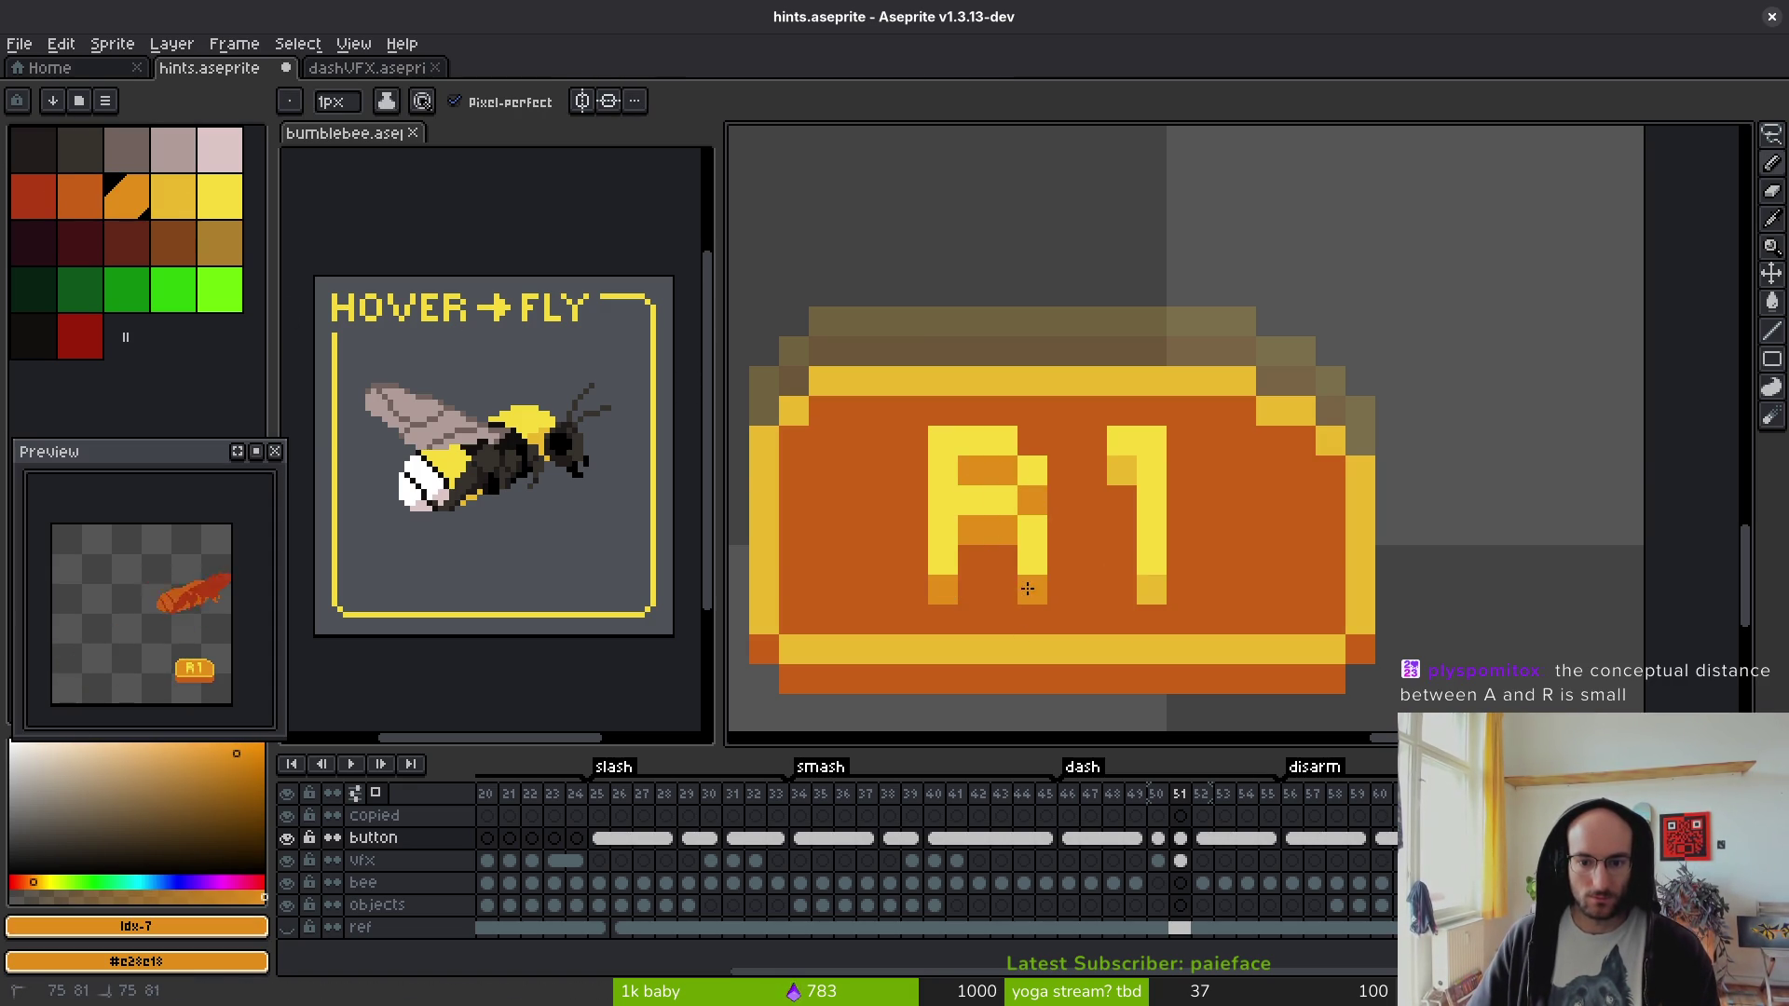
- Restore two letter pixels to yellow, try darker-gold fills on the R and 1, then undo
left_click(943, 451, "alt")
left_click_drag(969, 451, 967, 484)
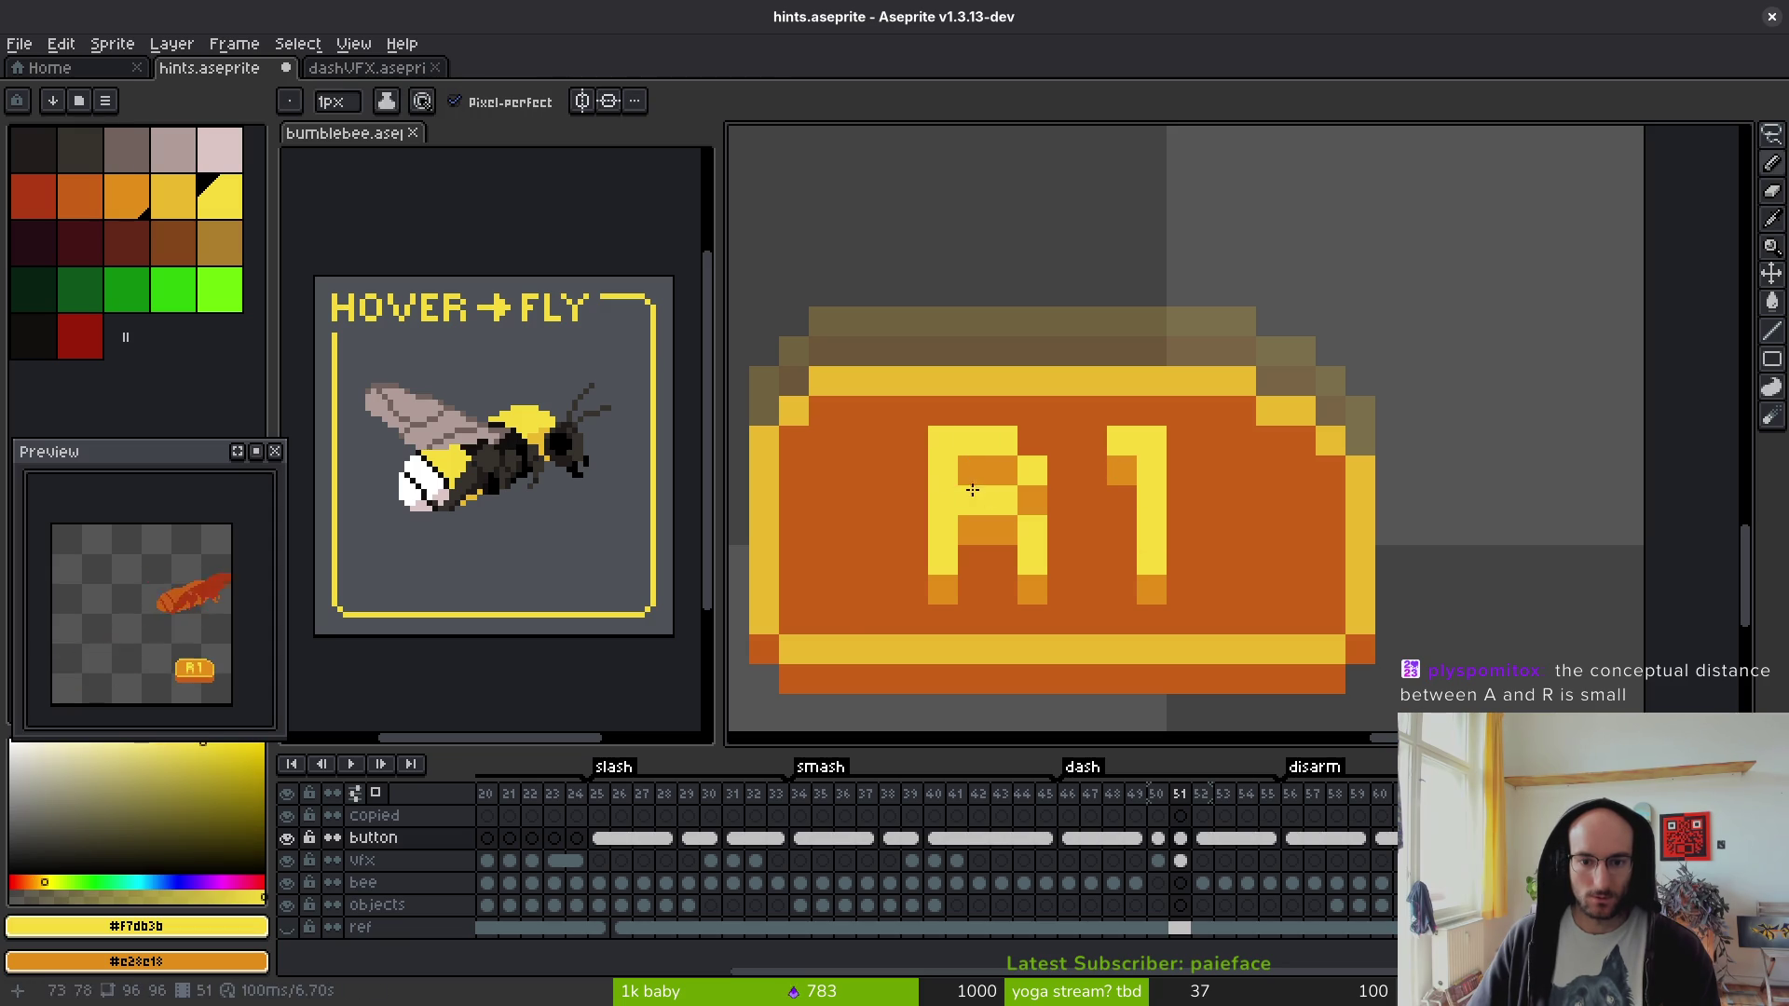
left_click(829, 643, "alt")
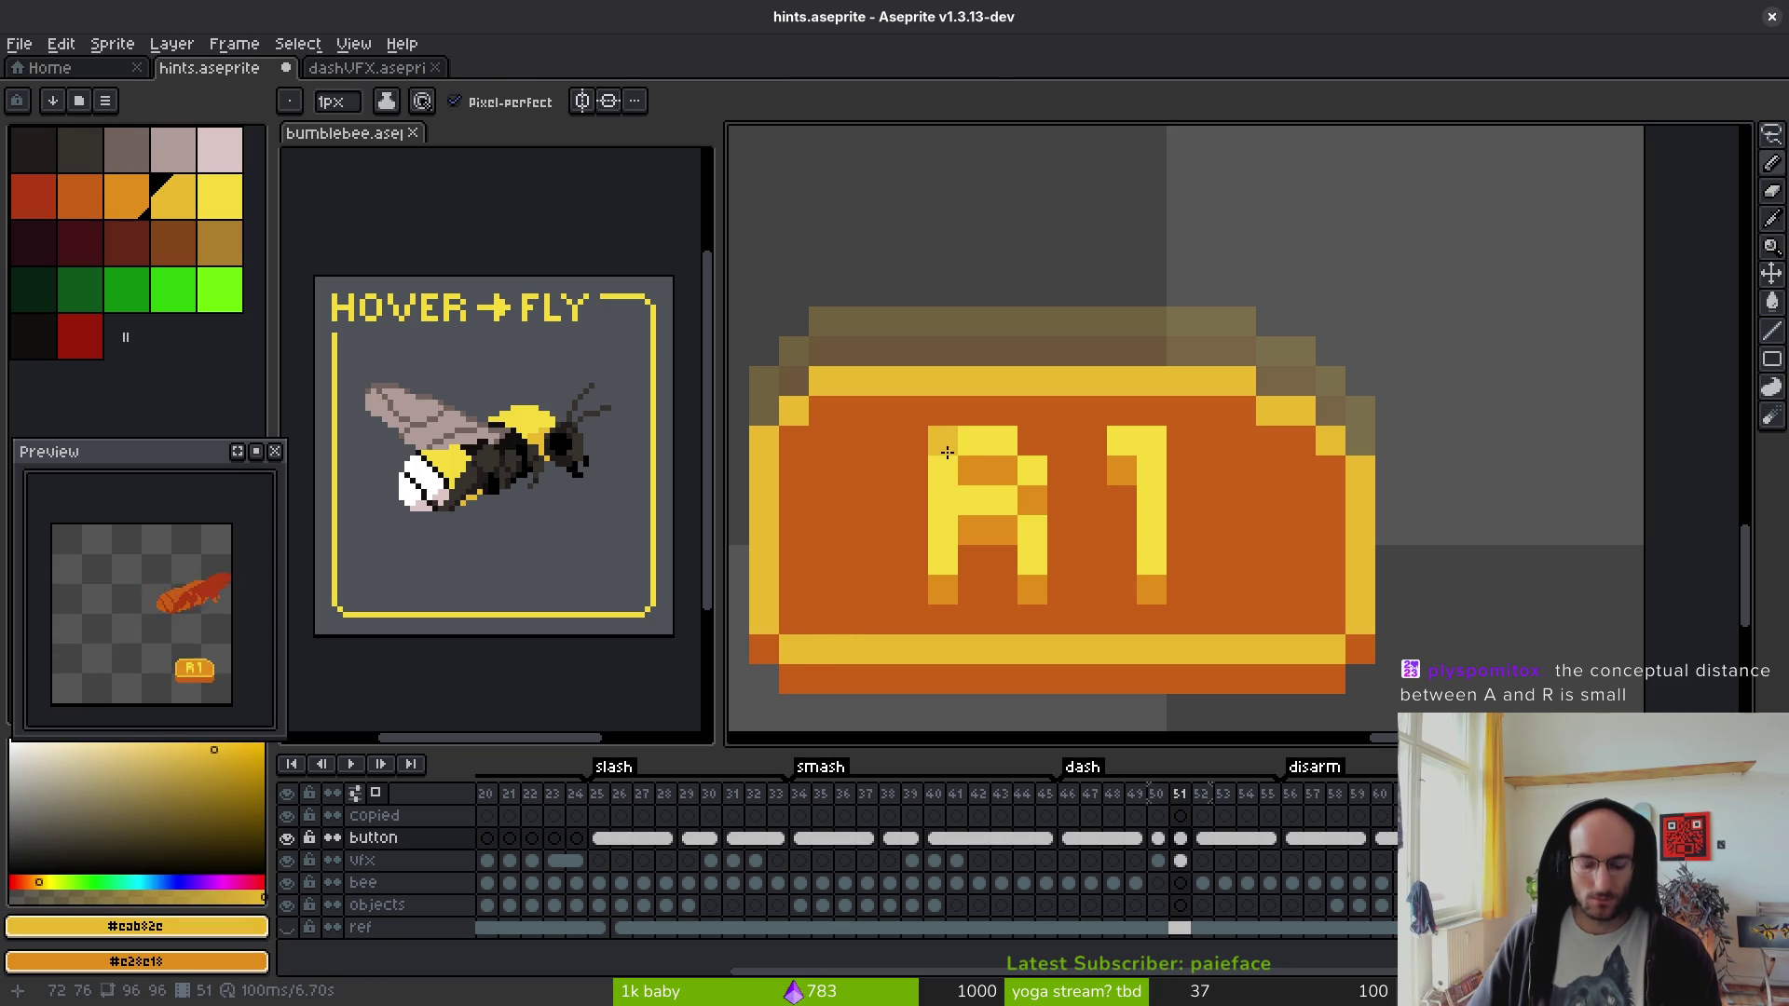
key("g")
left_click(960, 453)
left_click(1163, 530)
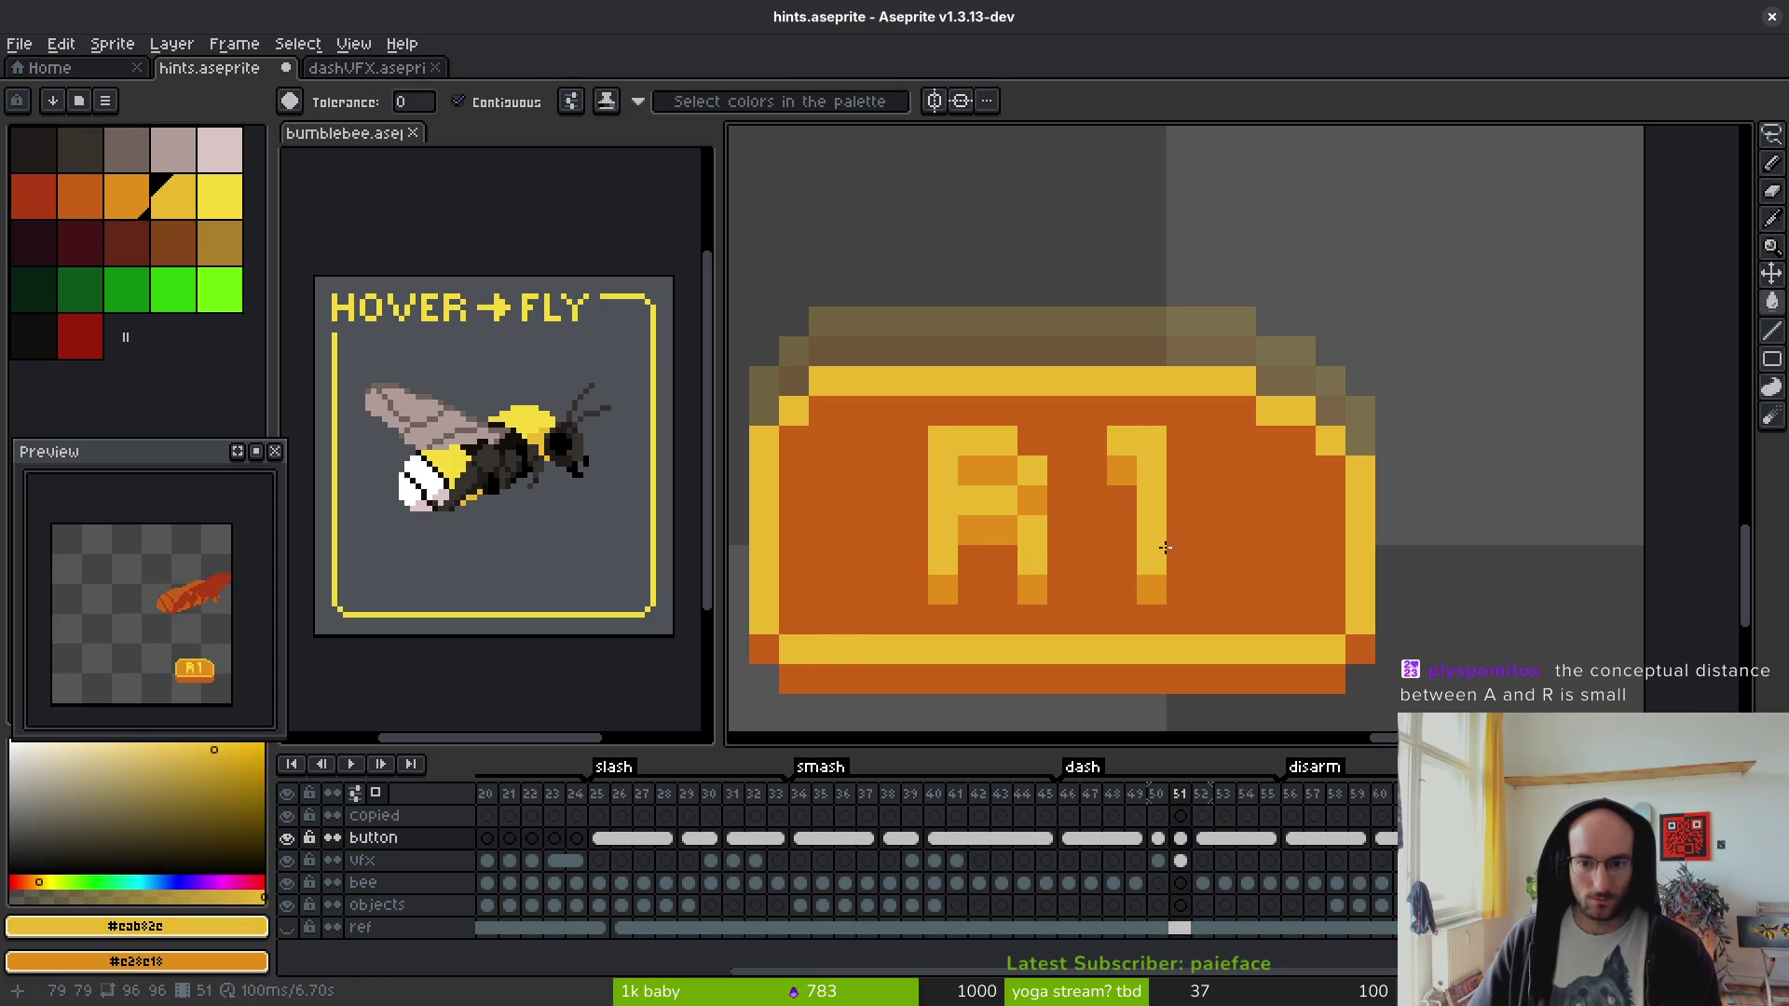
scroll(1164, 530, "down", 5)
scroll(1175, 626, "up", 4)
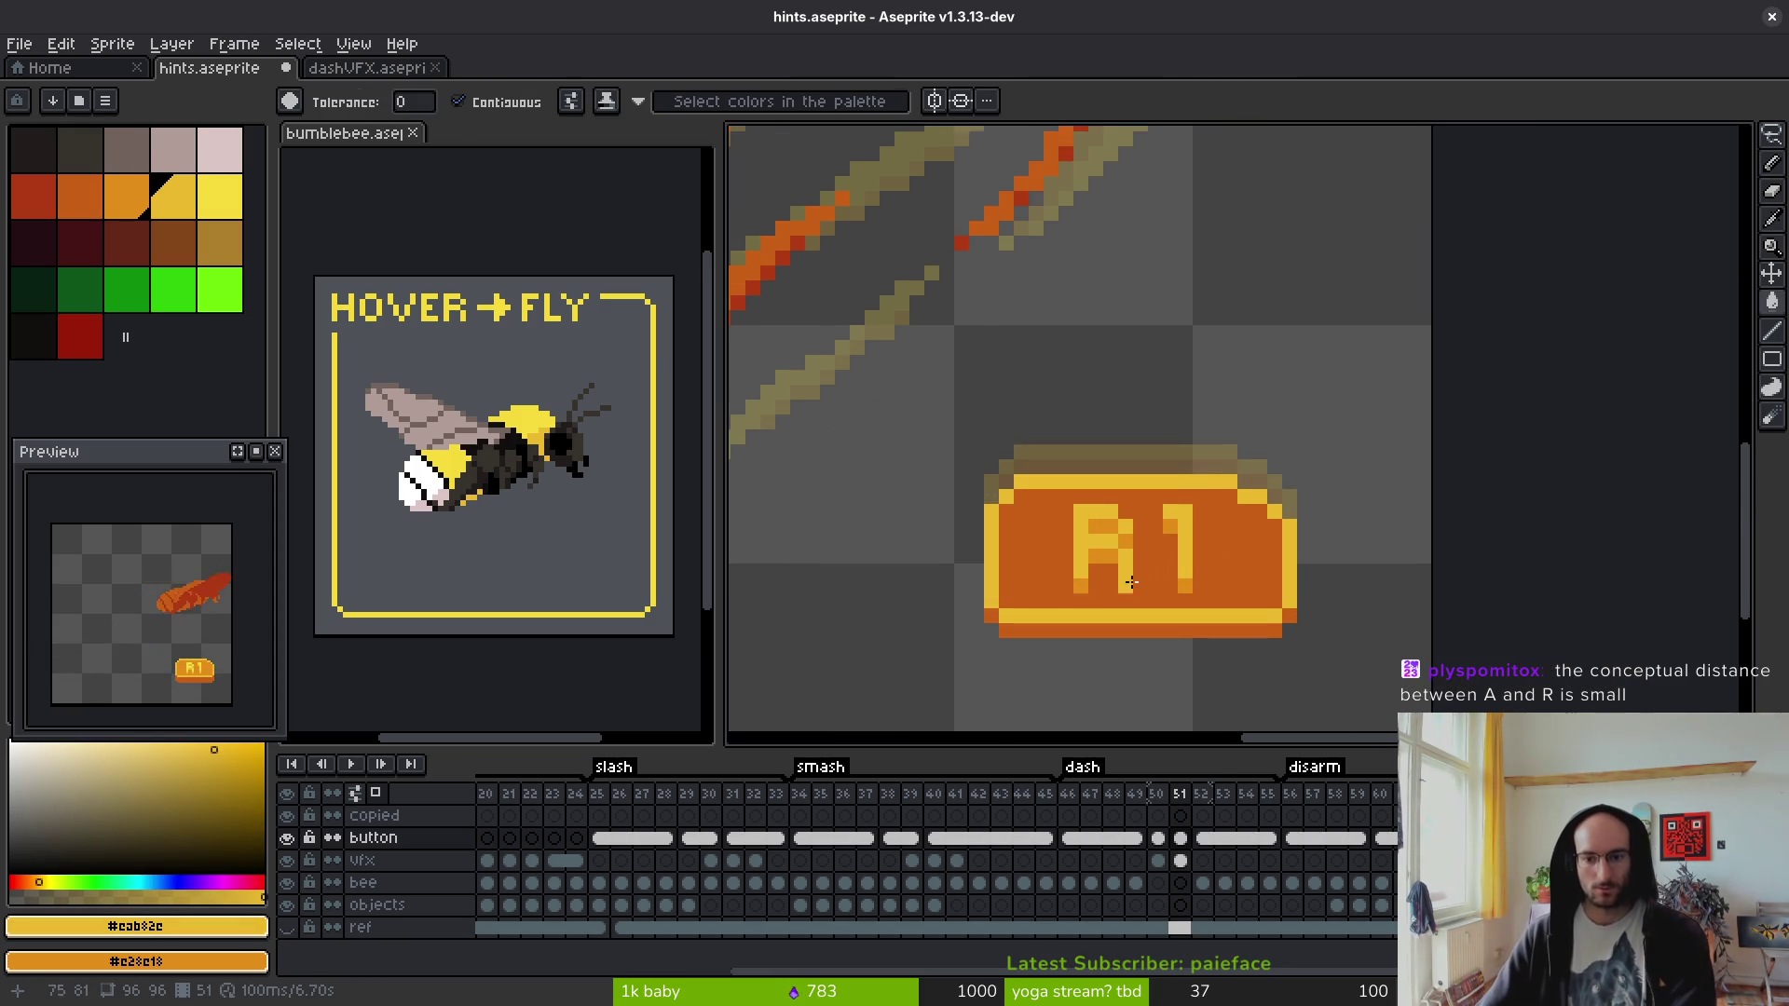
key("ctrl+z")
key("ctrl+z")
key("ctrl+z")
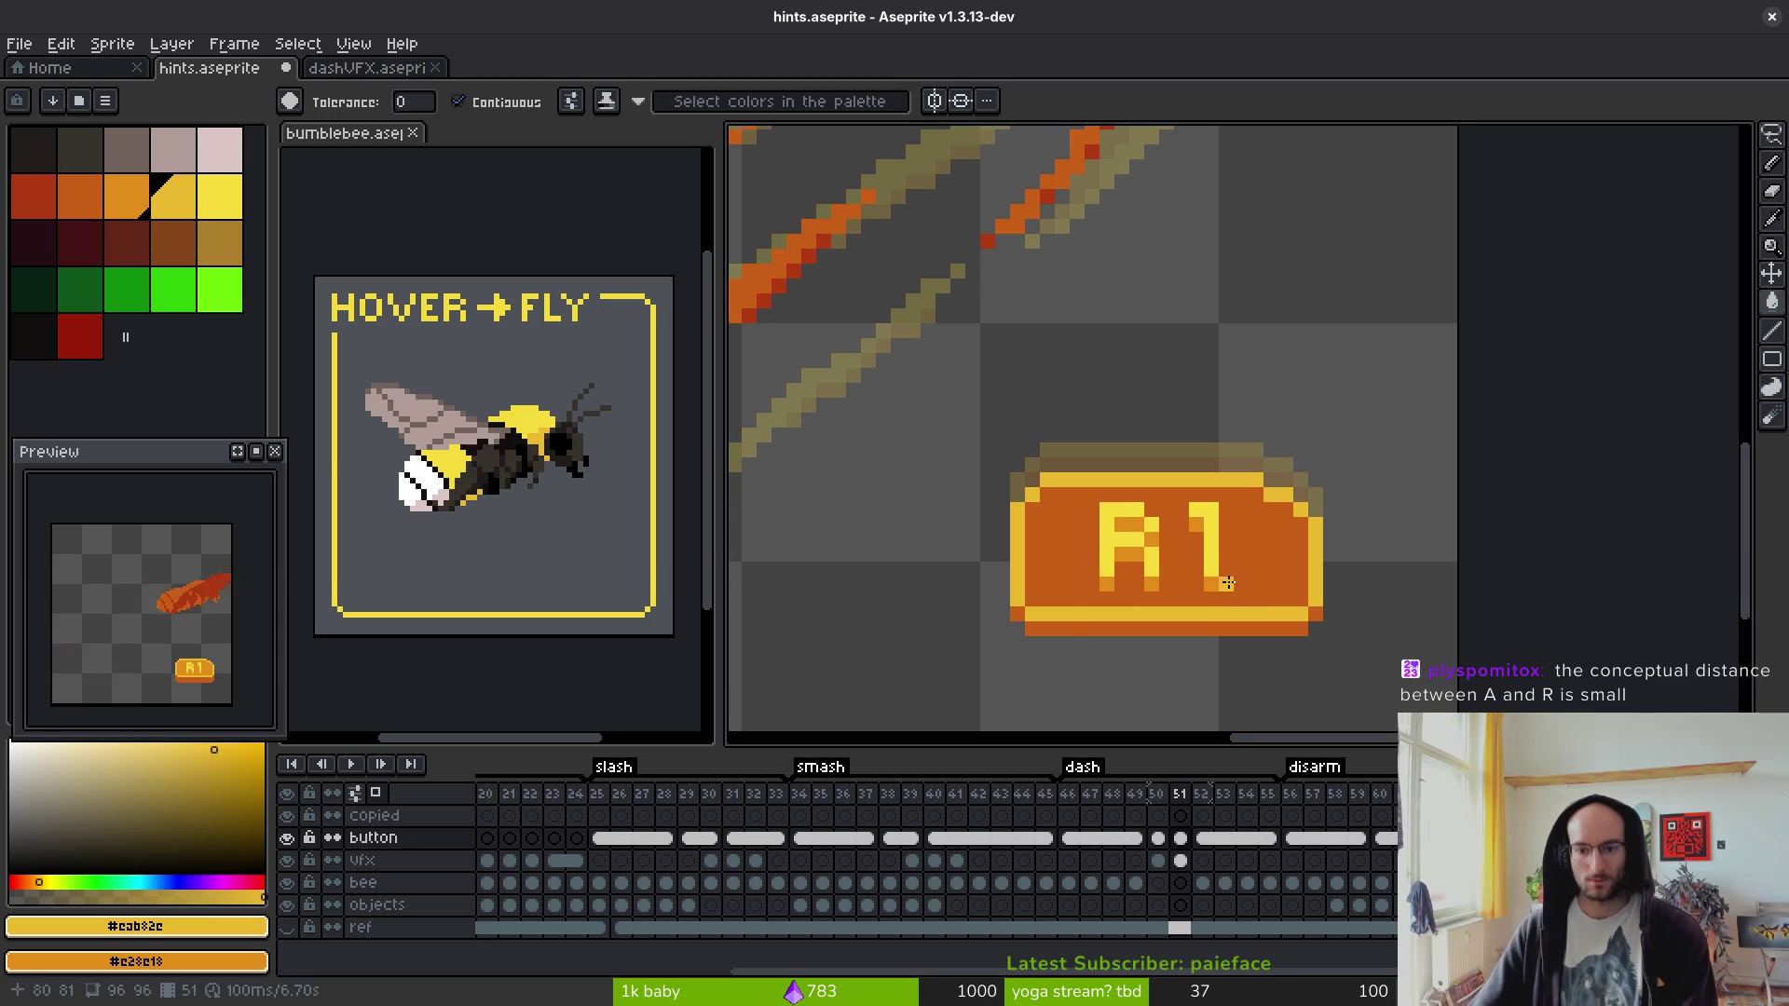
scroll(1228, 582, "down", 3)
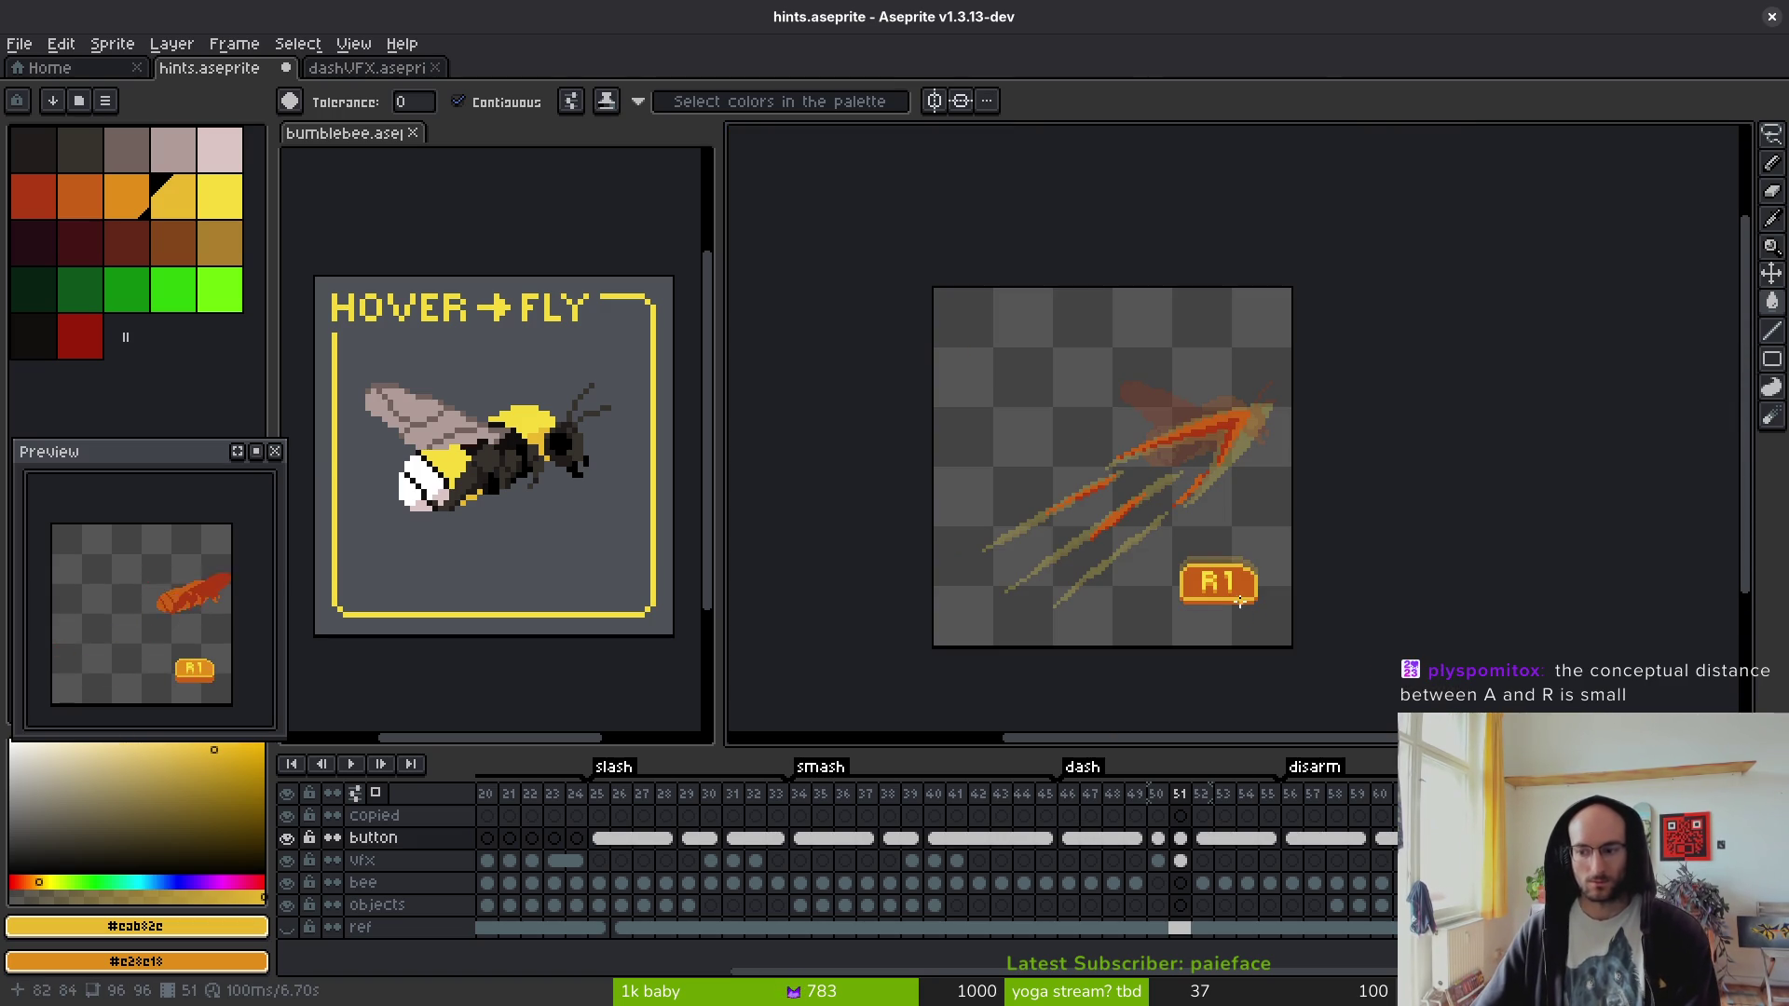
scroll(1240, 602, "up", 2)
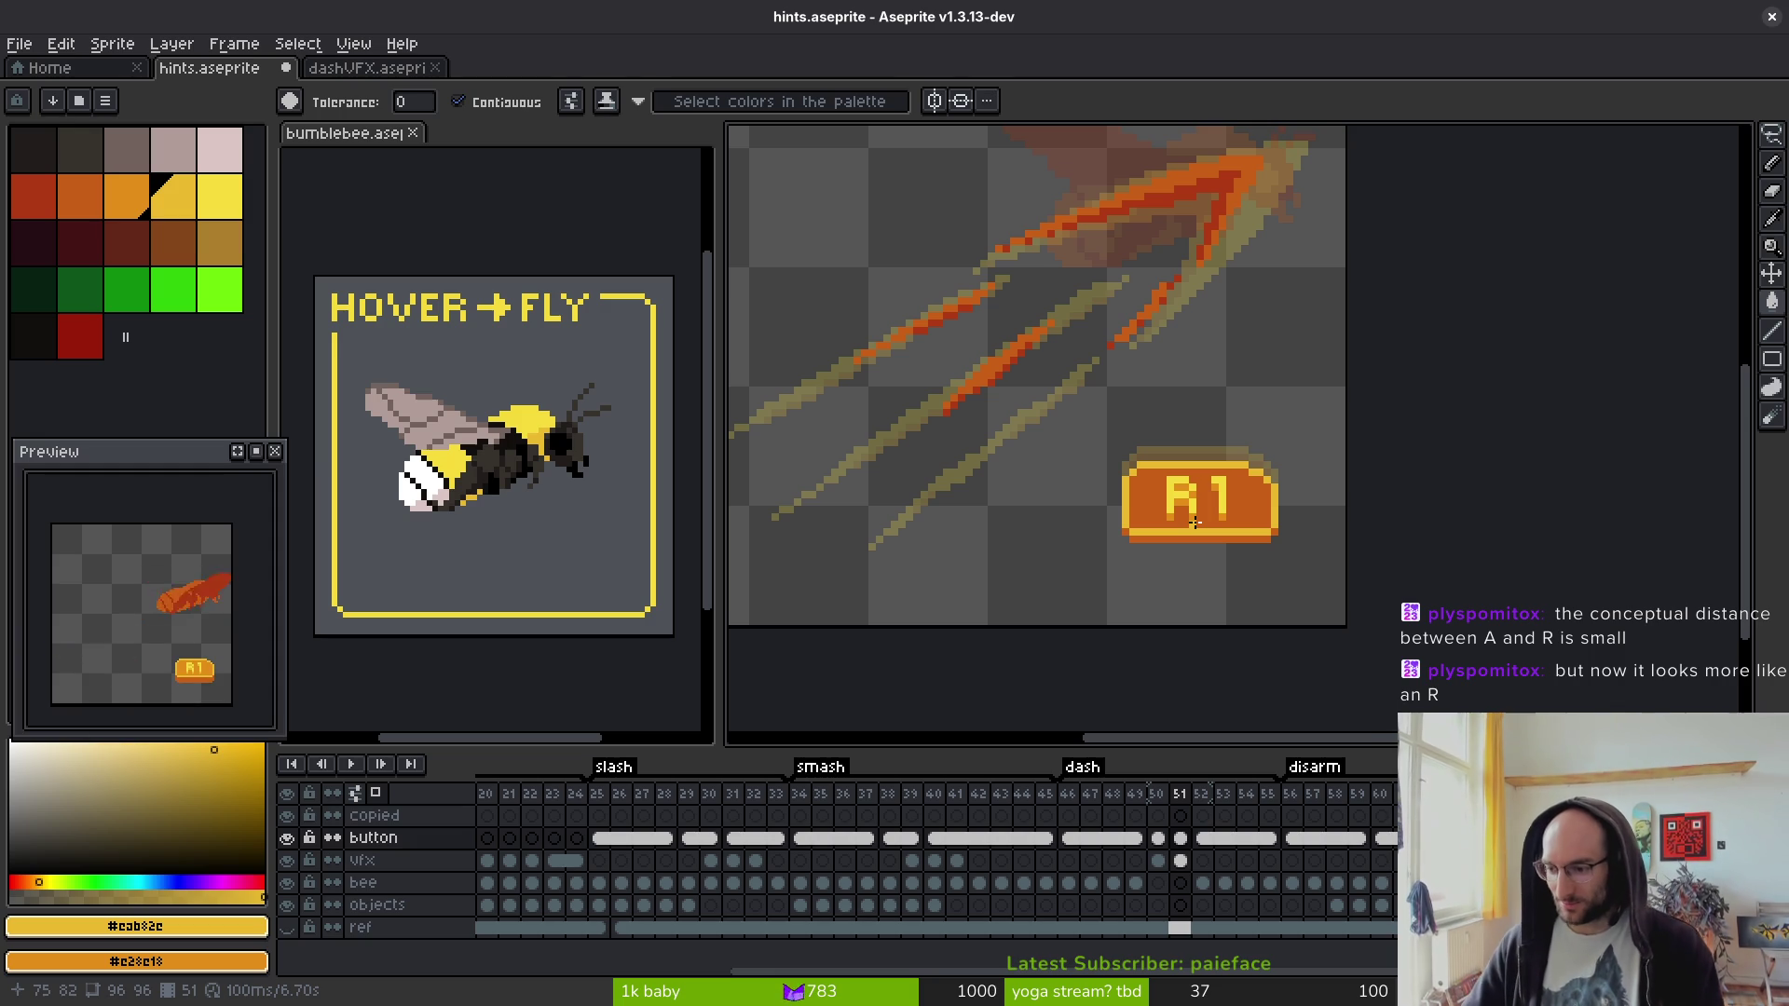
scroll(1214, 505, "down", 2)
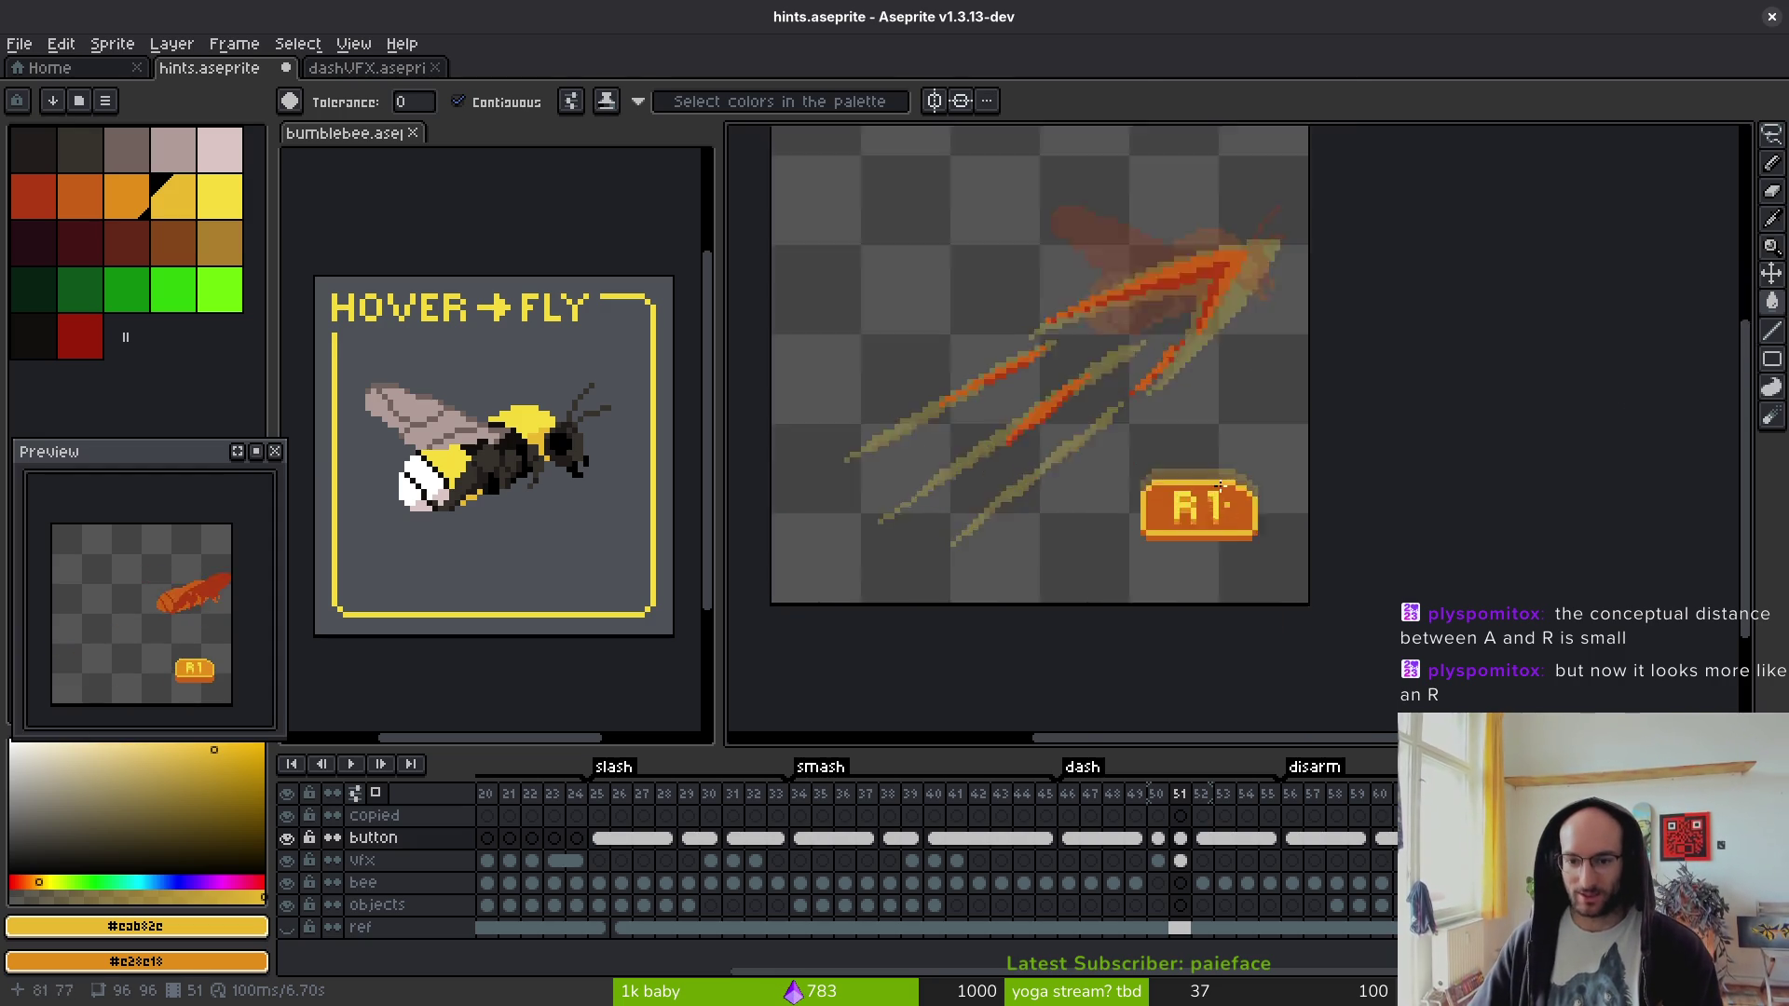
scroll(1174, 484, "up", 8)
scroll(1196, 503, "down", 4)
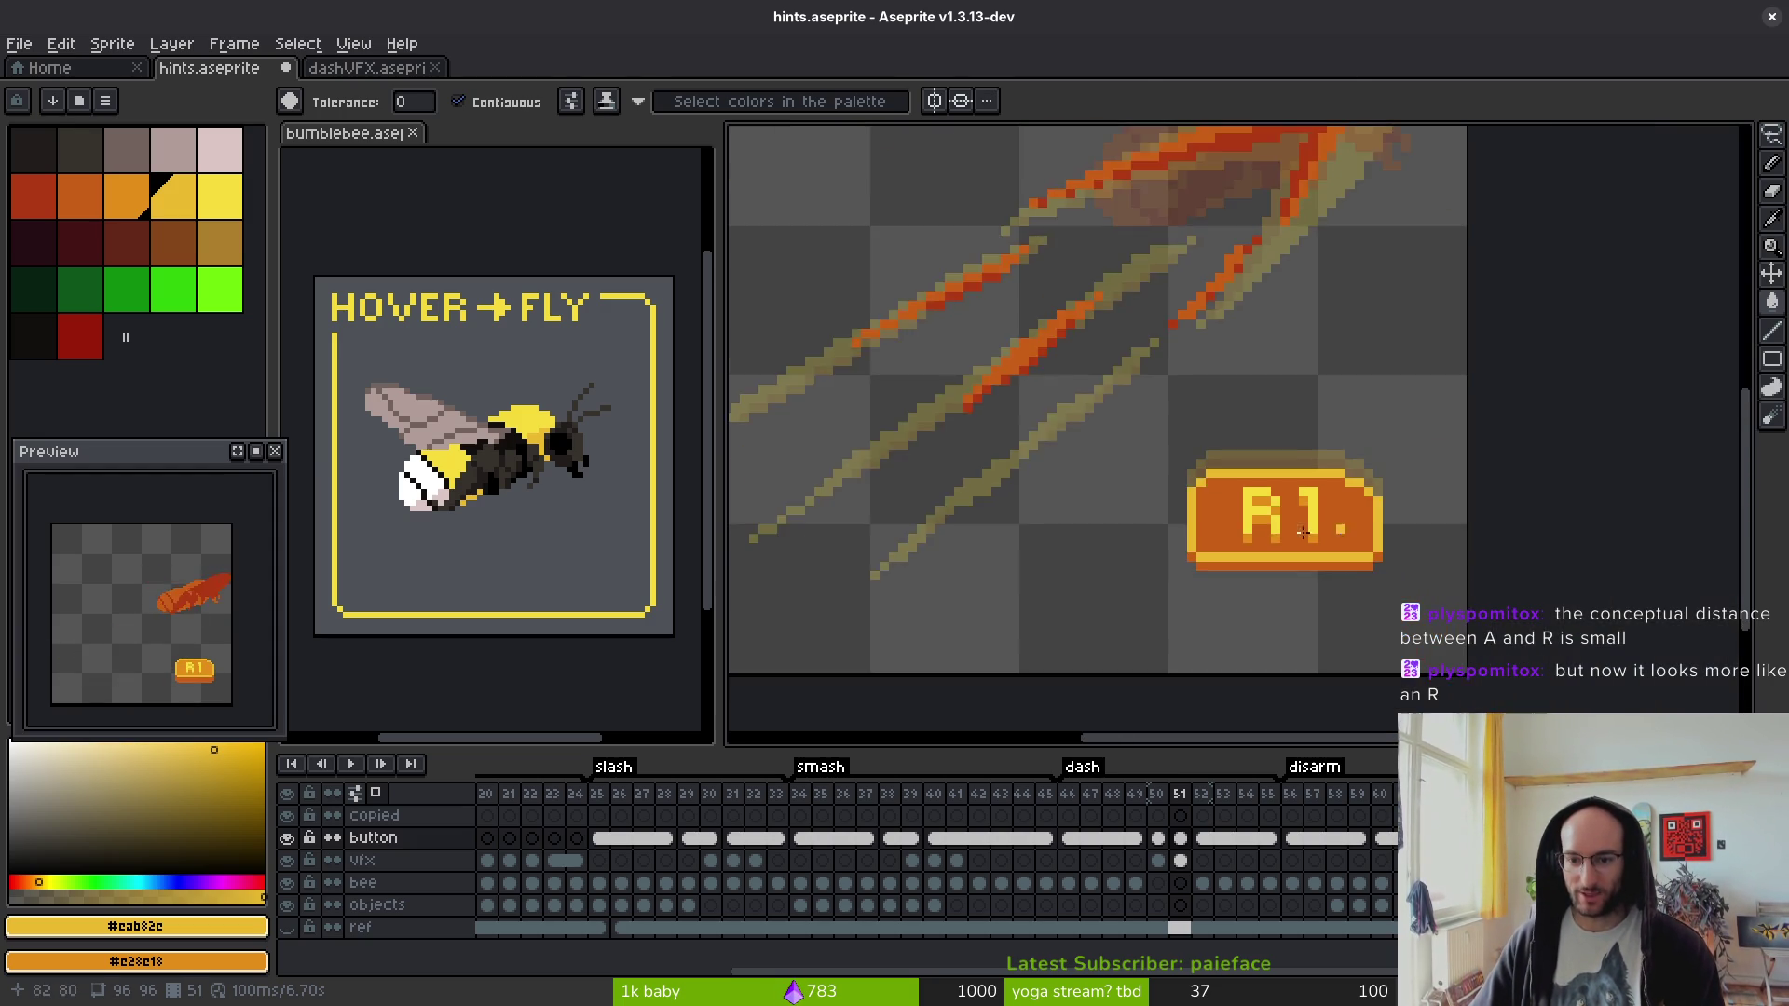
scroll(1201, 494, "up", 4)
- Lighten the R's inner bar, right column and leg bottoms, and fill left of it orange
left_click(1168, 459)
left_click(1213, 490)
left_click(1169, 518)
left_click(1213, 578)
left_click(1124, 578)
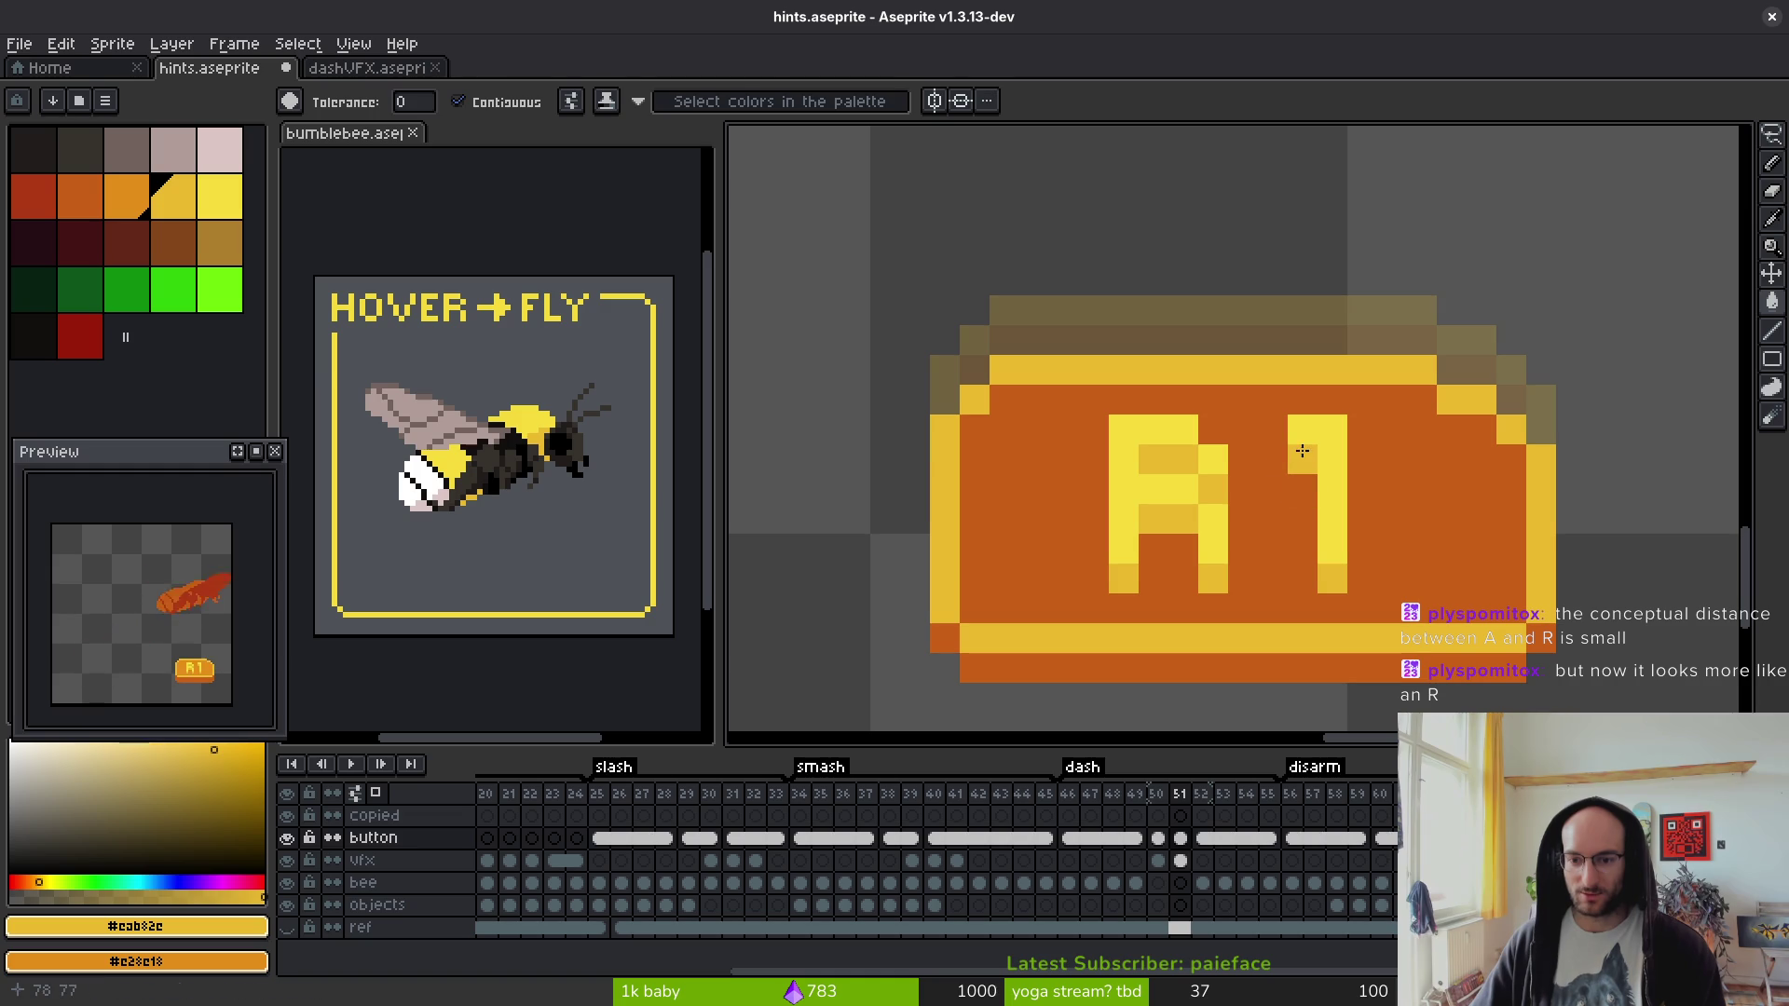
left_click(128, 191)
left_click(1047, 511)
- Save hints.aseprite and redo the last fill
scroll(1046, 511, "down", 5)
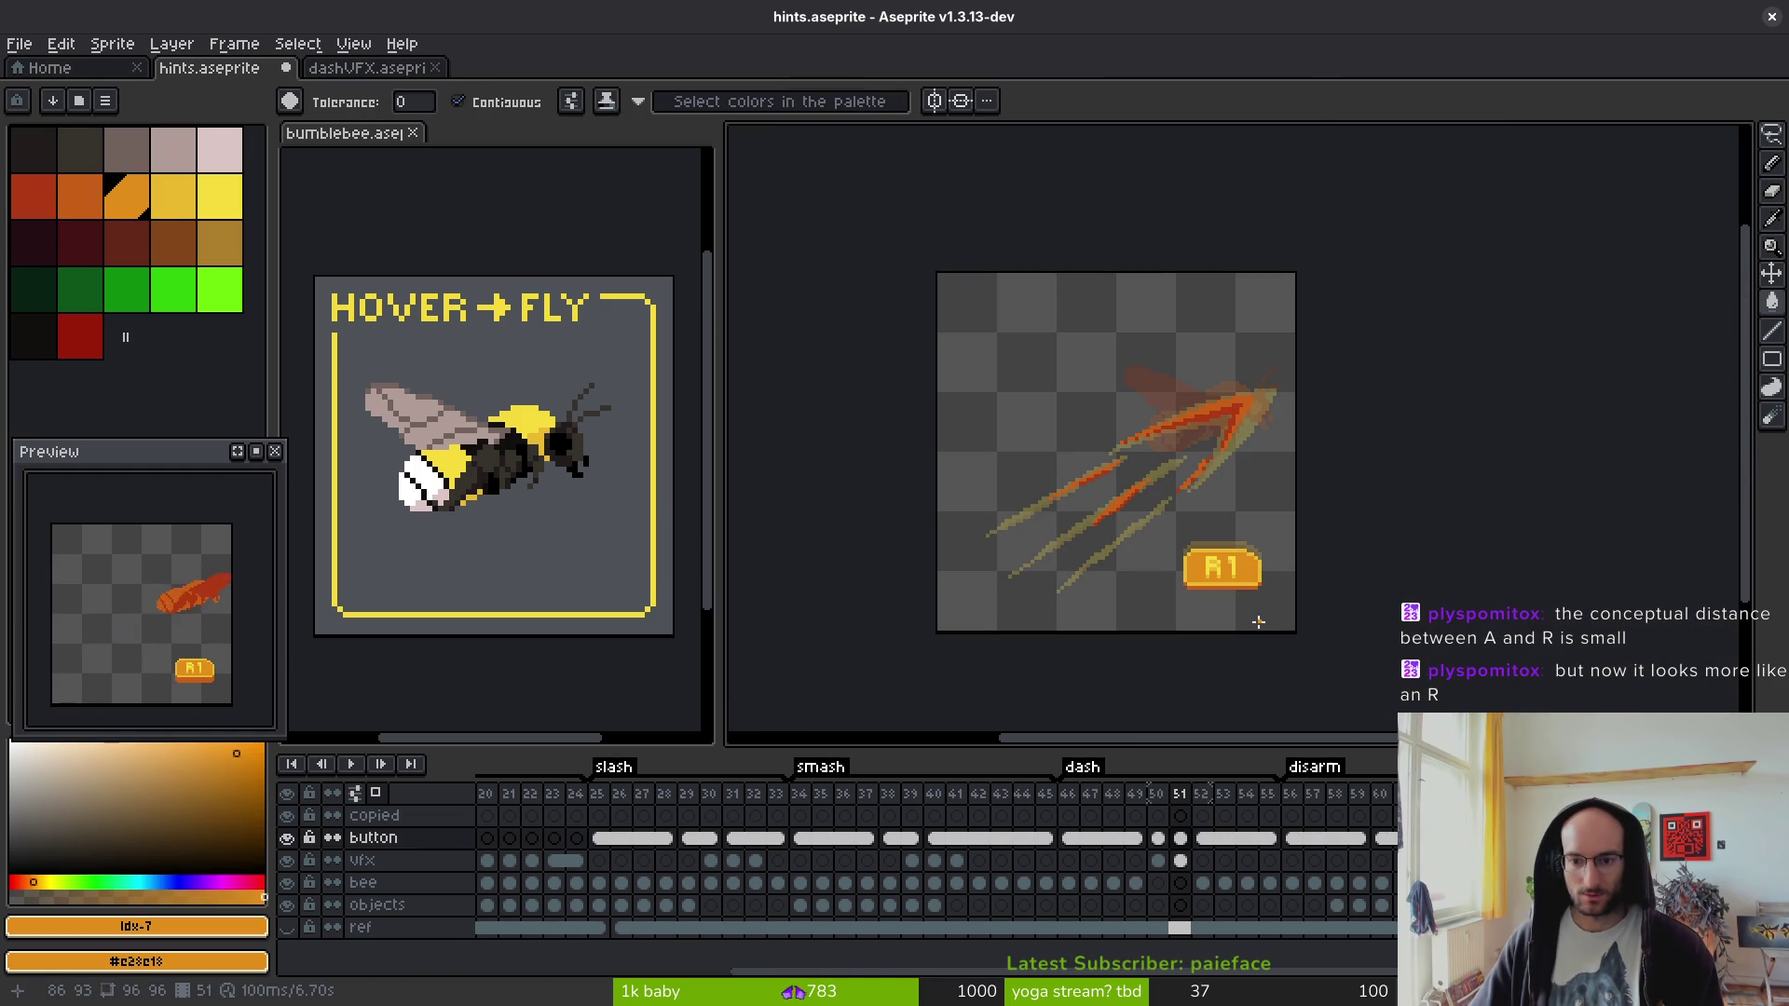
scroll(225, 698, "up", 3)
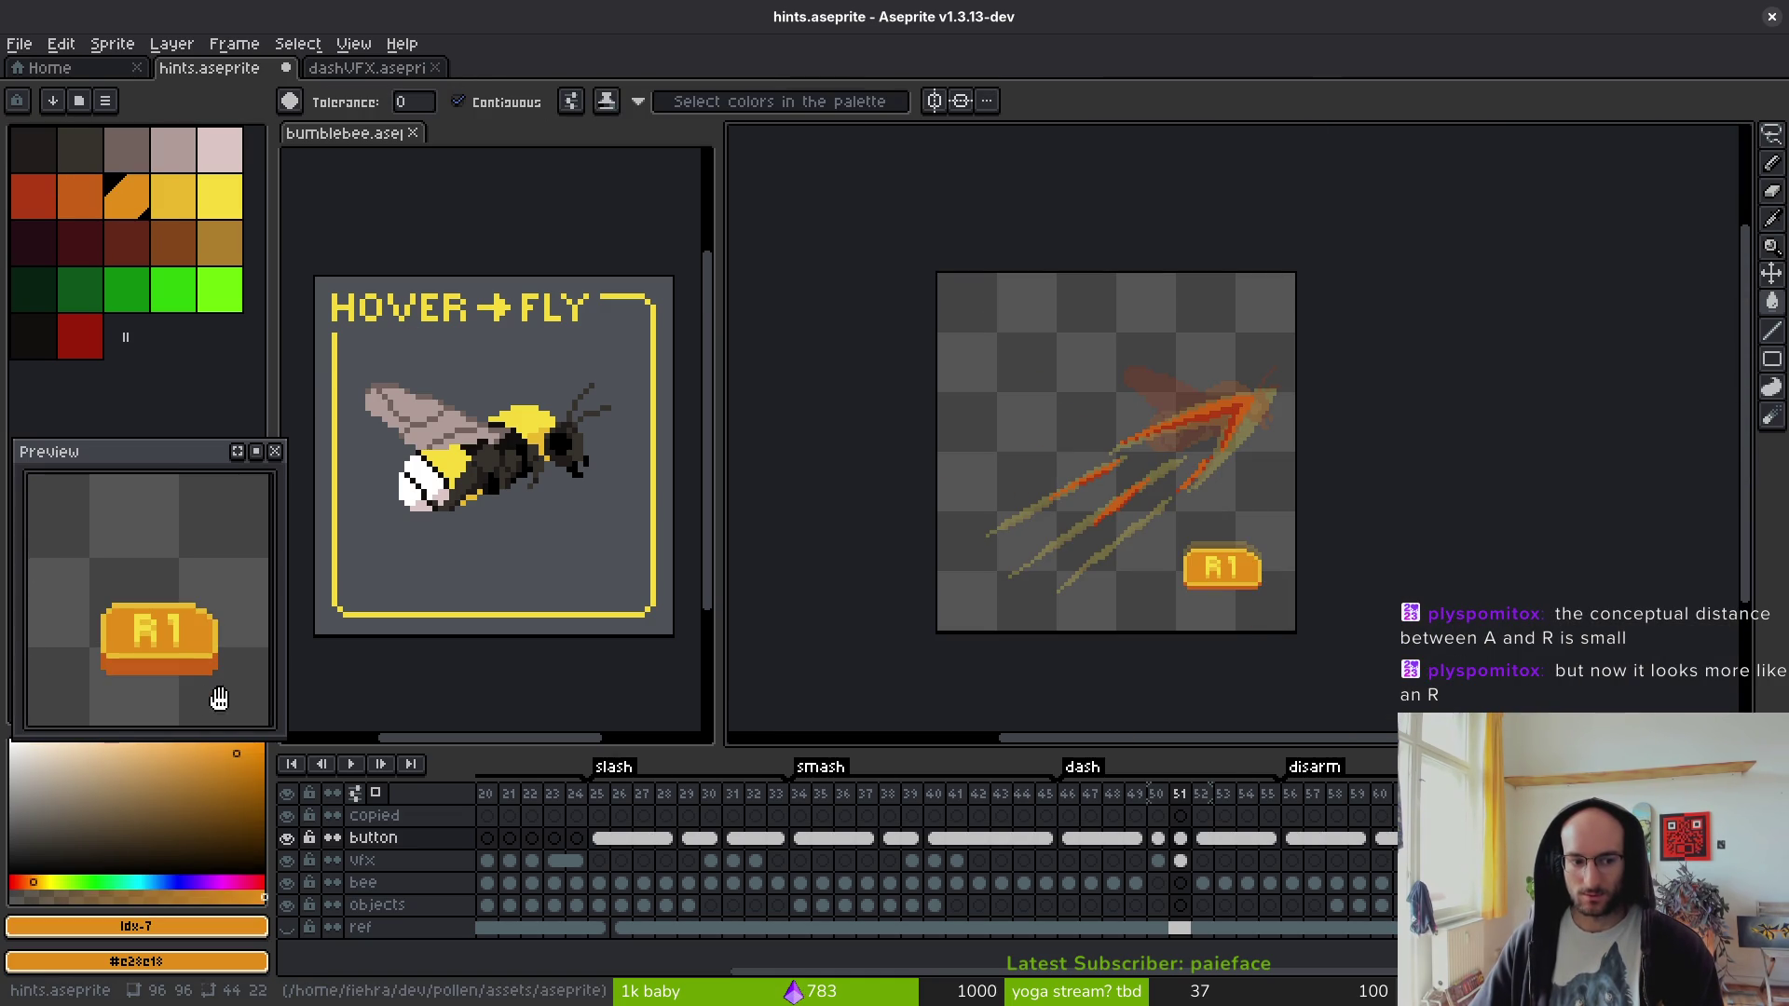
scroll(172, 690, "down", 3)
scroll(1239, 513, "up", 6)
key("ctrl+s")
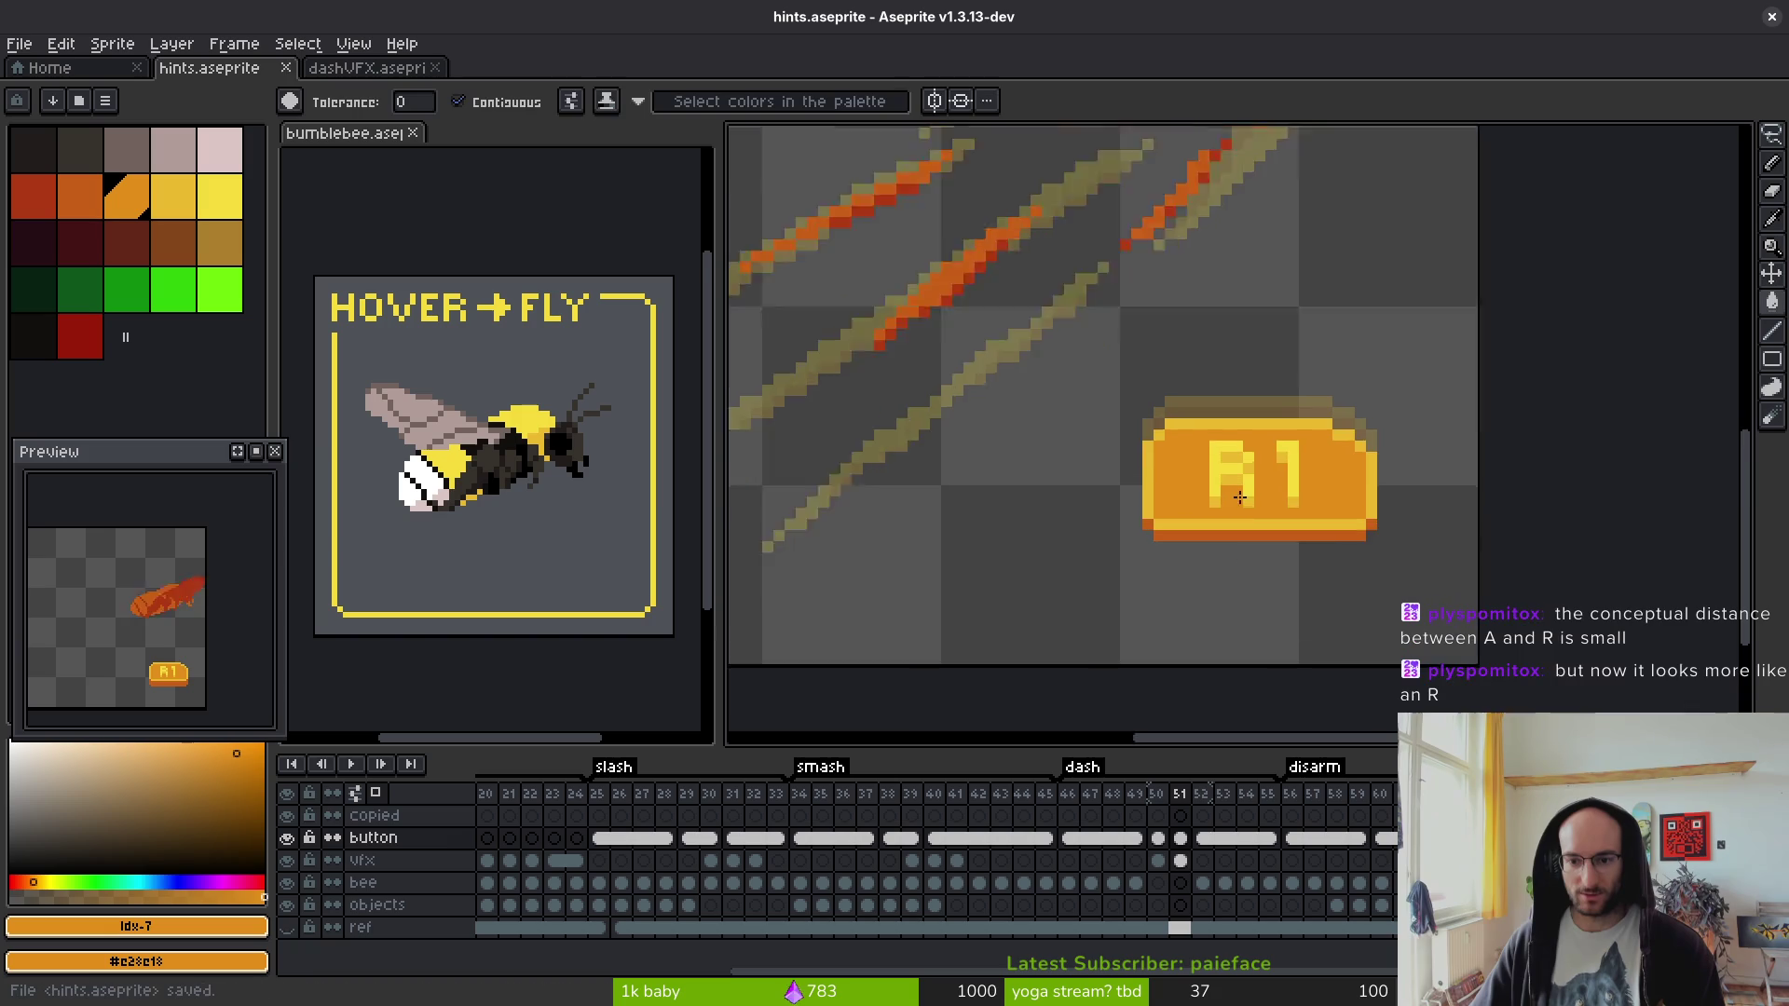
left_click_drag(1133, 516, 1051, 513)
key("ctrl+s")
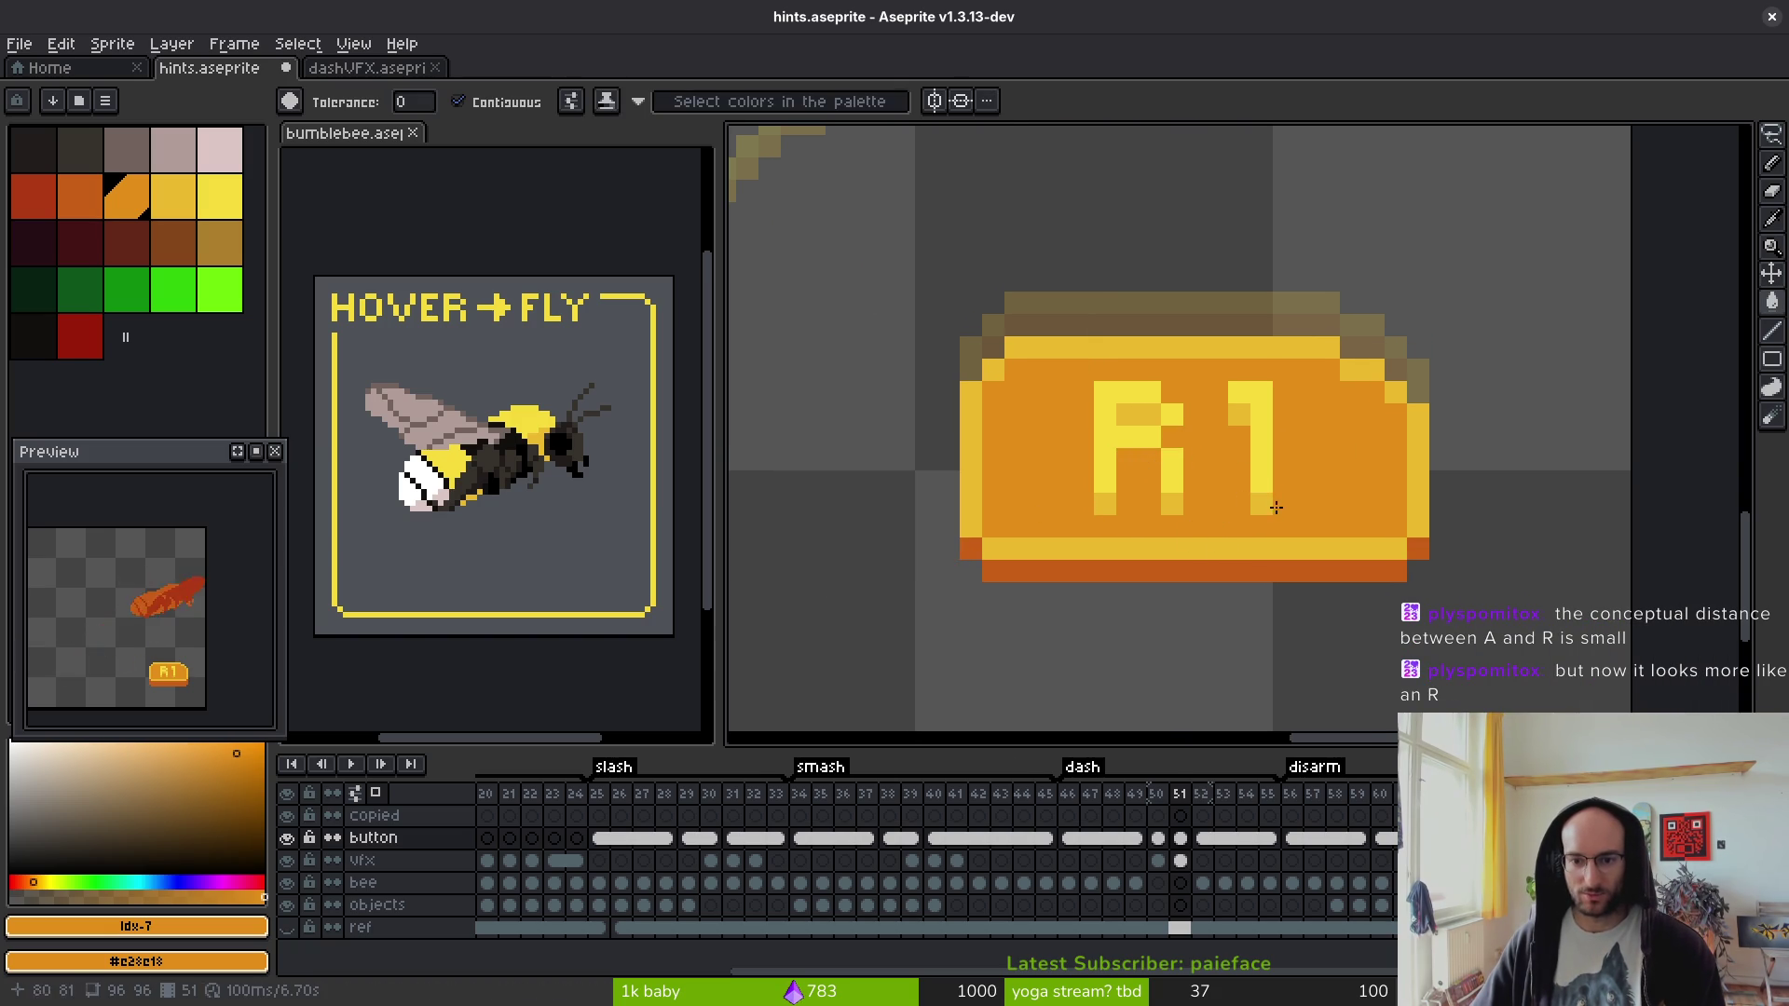
scroll(1174, 448, "down", 4)
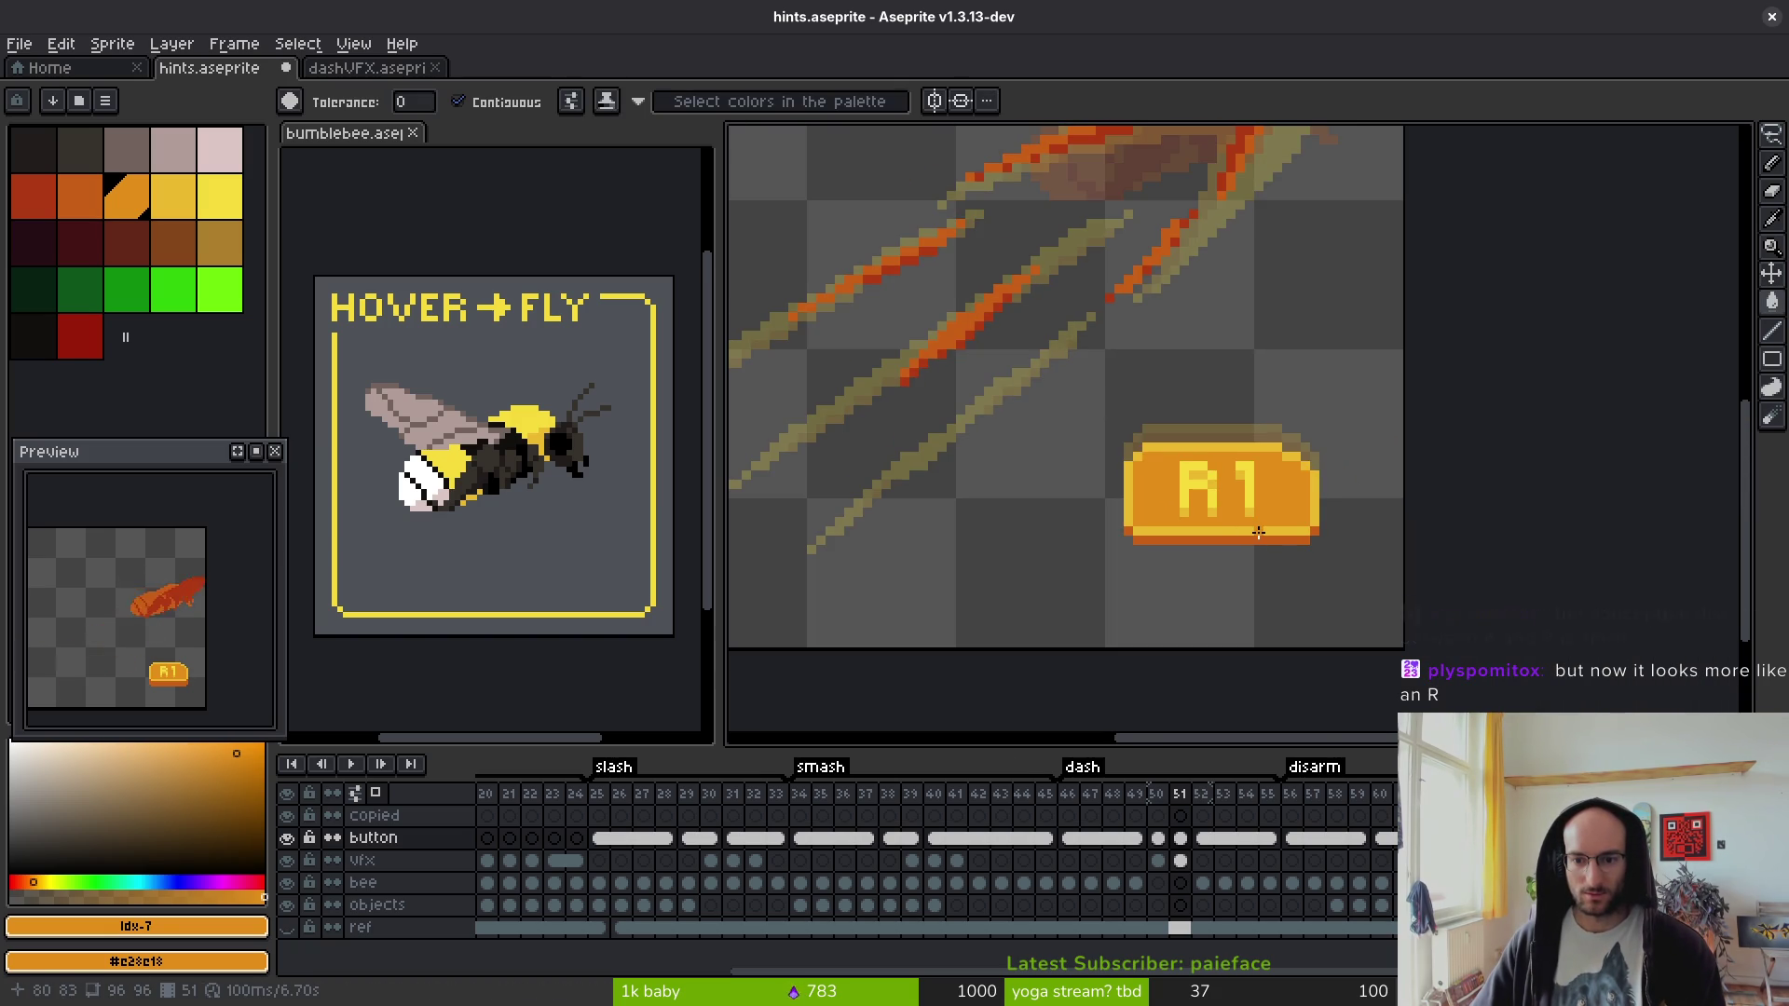
key("ctrl+y")
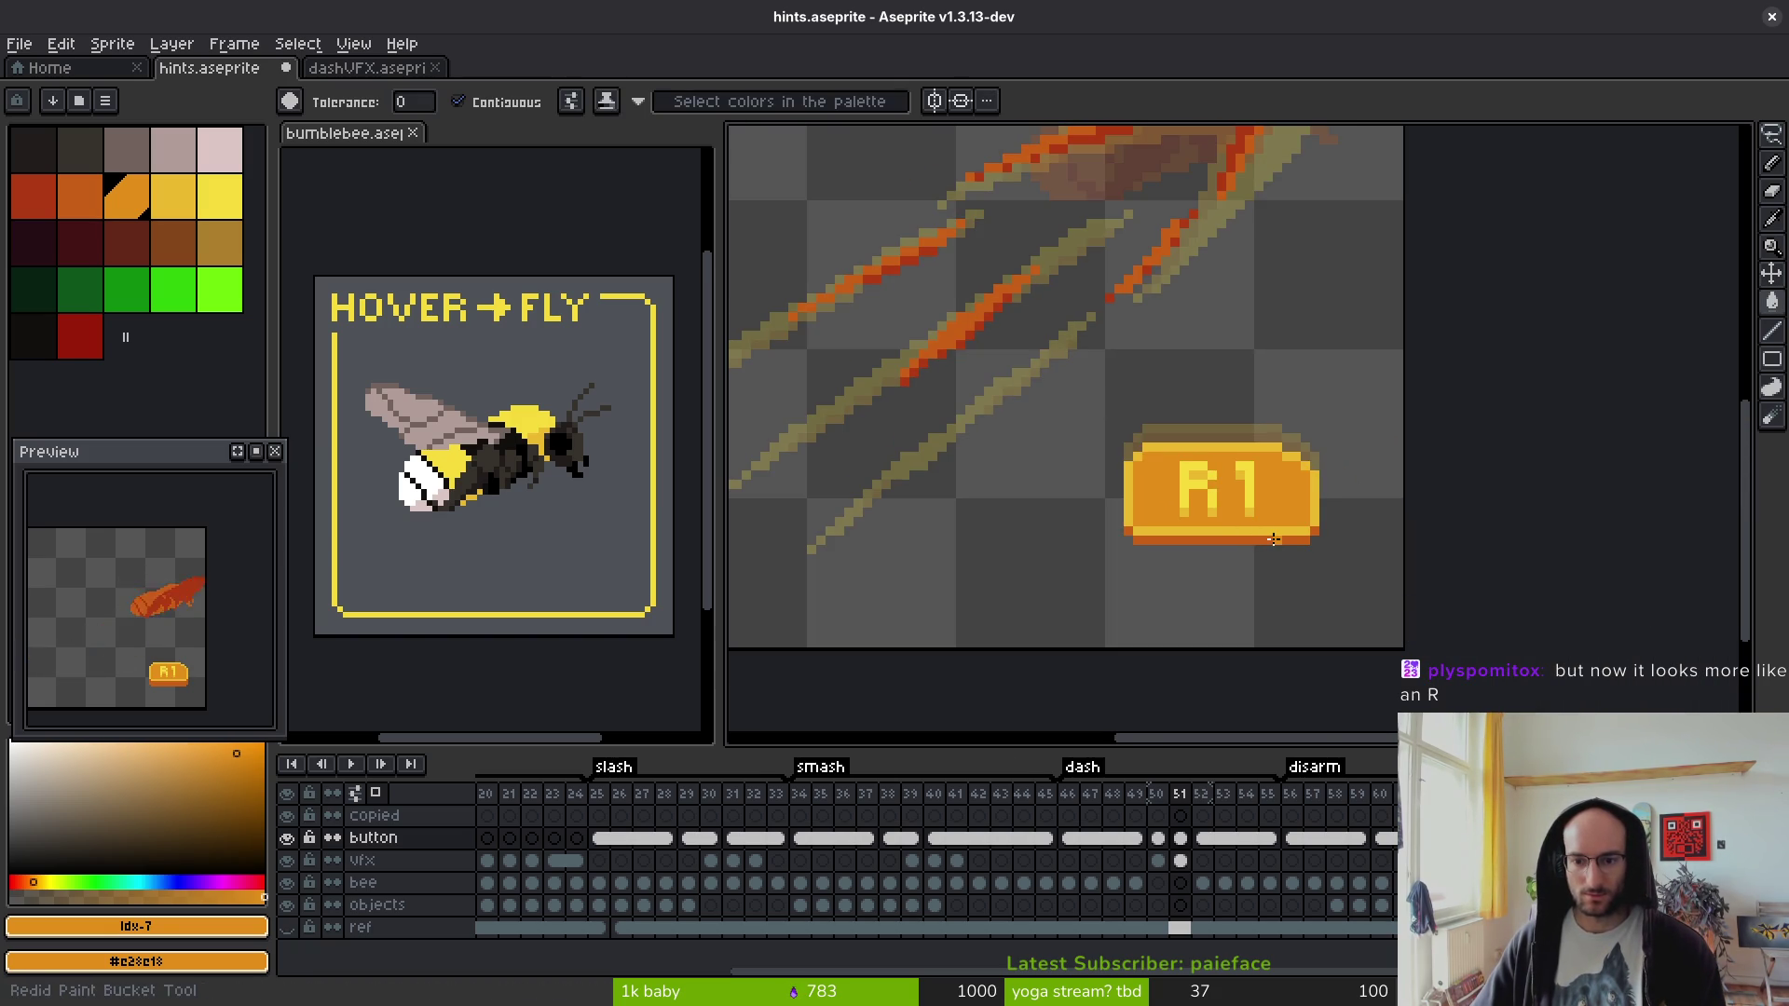
- Select the button-layer cels at frames 50–51 and save hints.aseprite
left_click(1158, 839)
left_click(1181, 838)
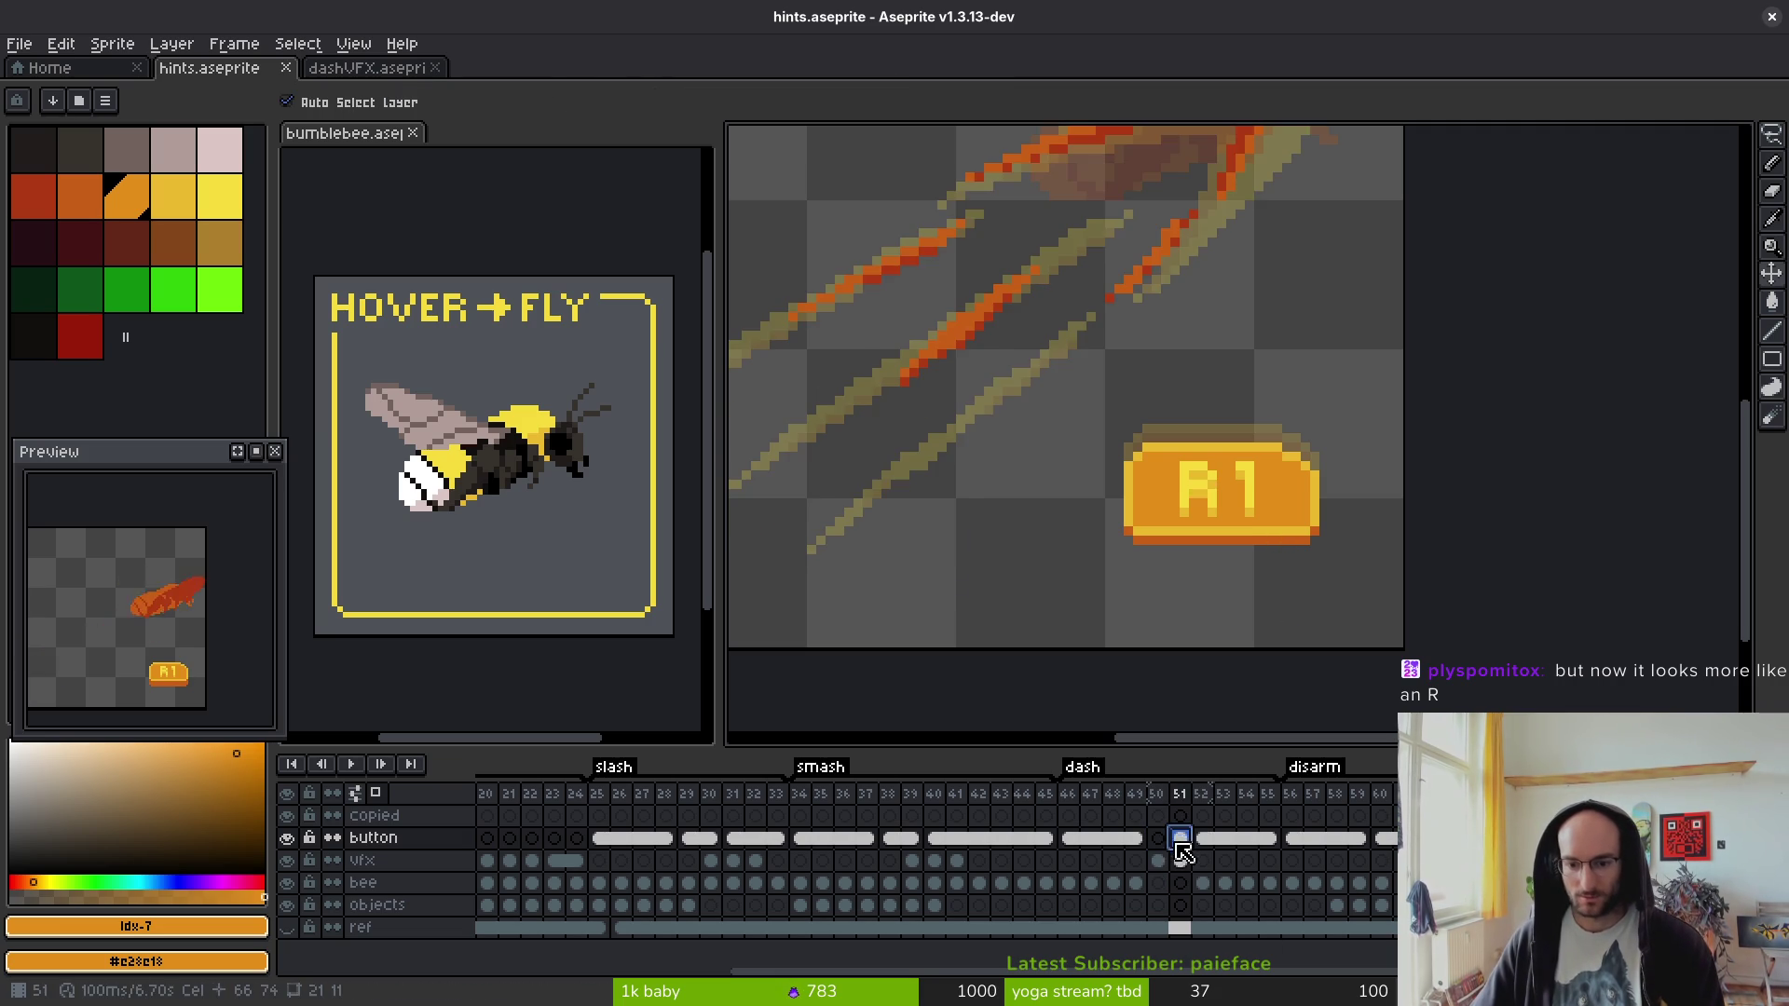
left_click(1159, 838)
left_click(1181, 839, "shift")
right_click(1171, 843)
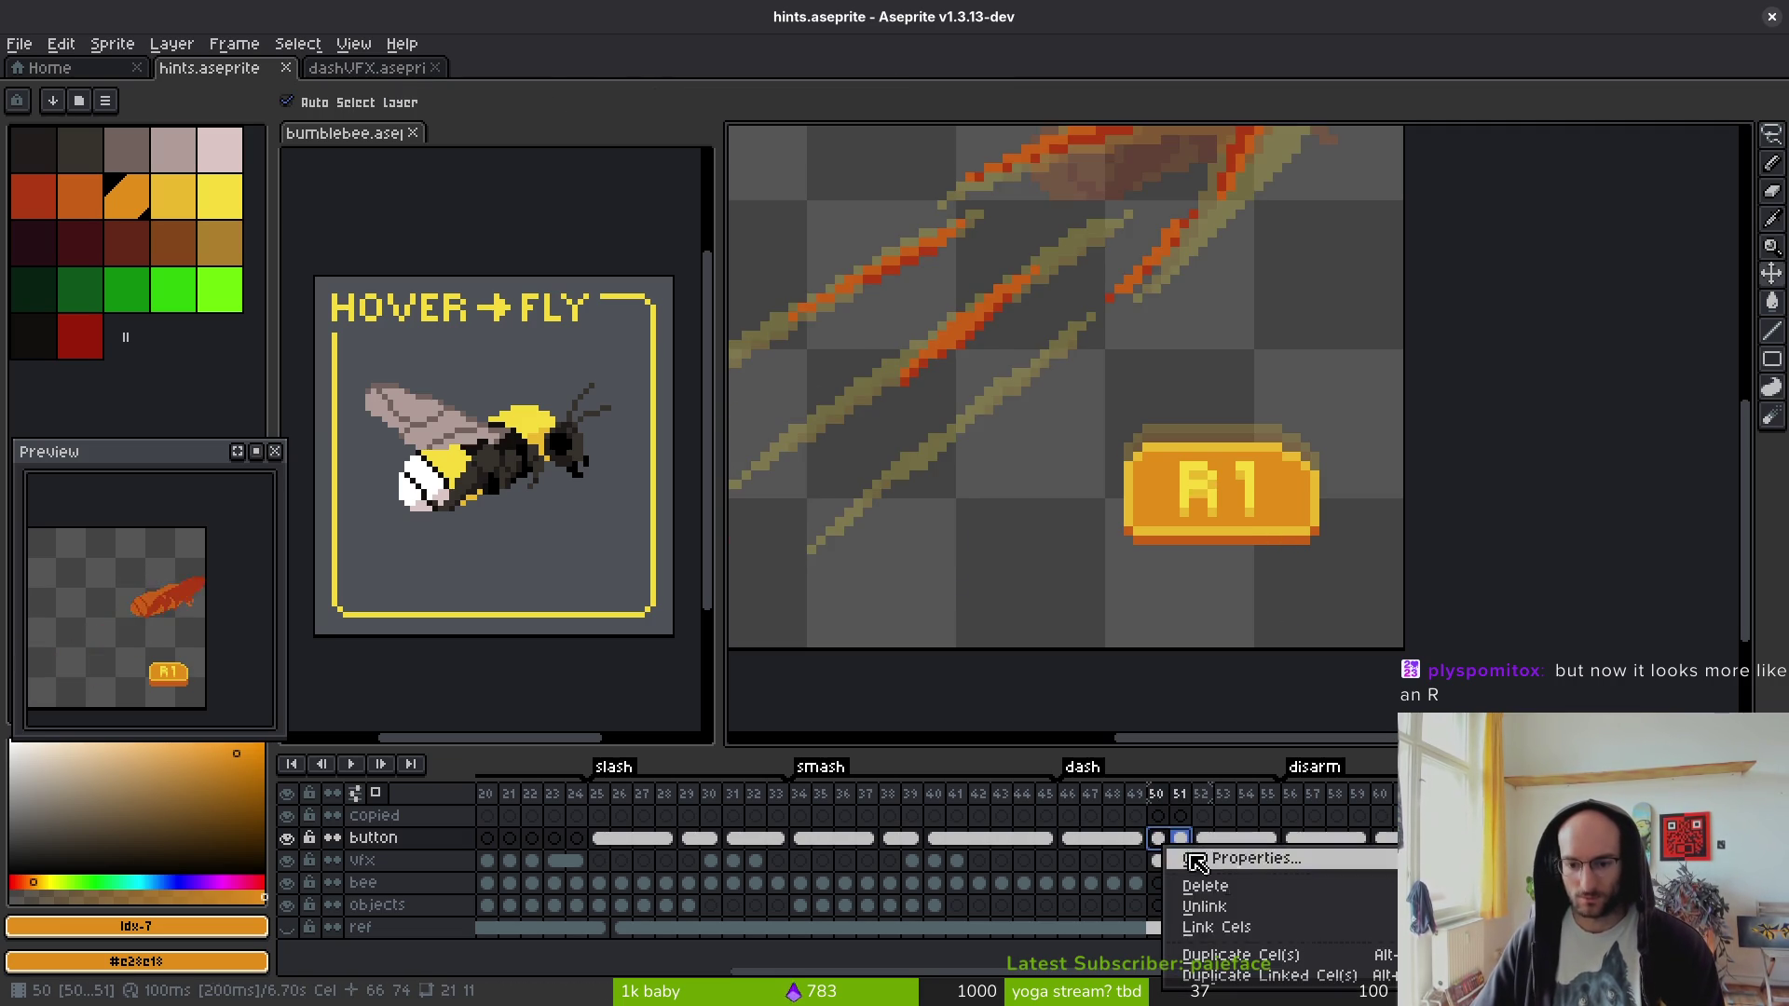
left_click(1216, 927)
key("ctrl+s")
- Link the button layer's cels for frames 1–3, 4–5 and 6–12, then save
scroll(731, 847, "left", 5)
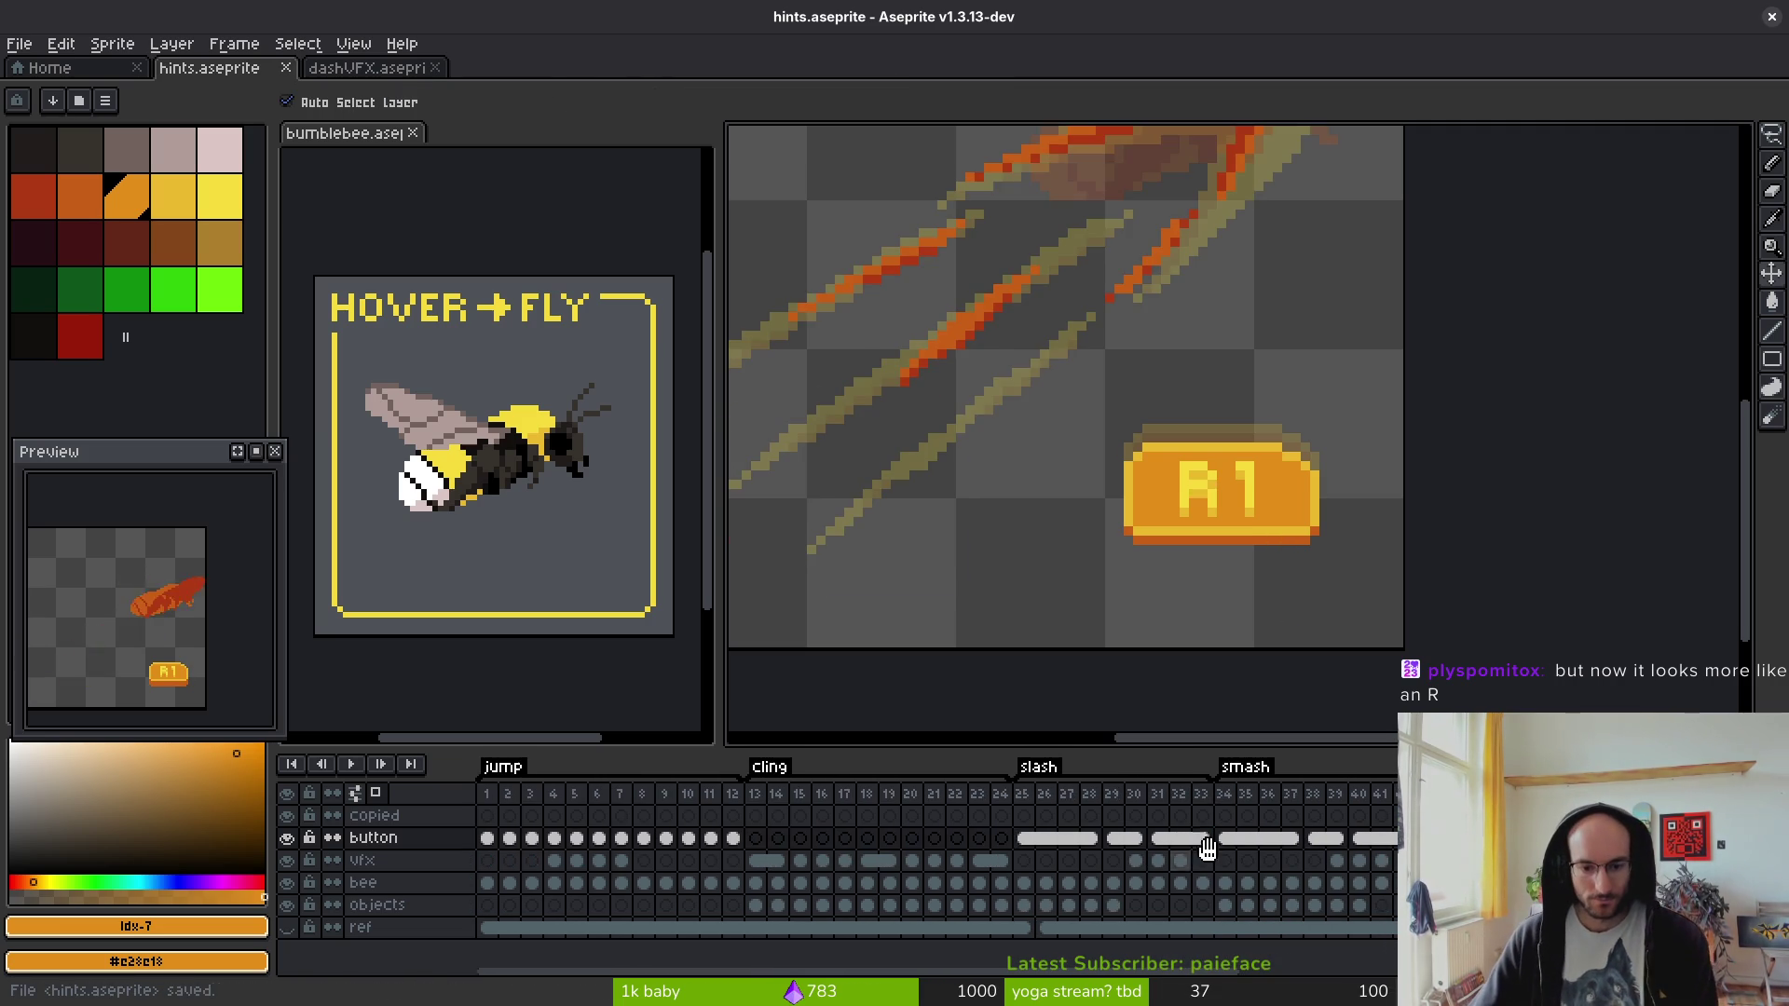
left_click(754, 860)
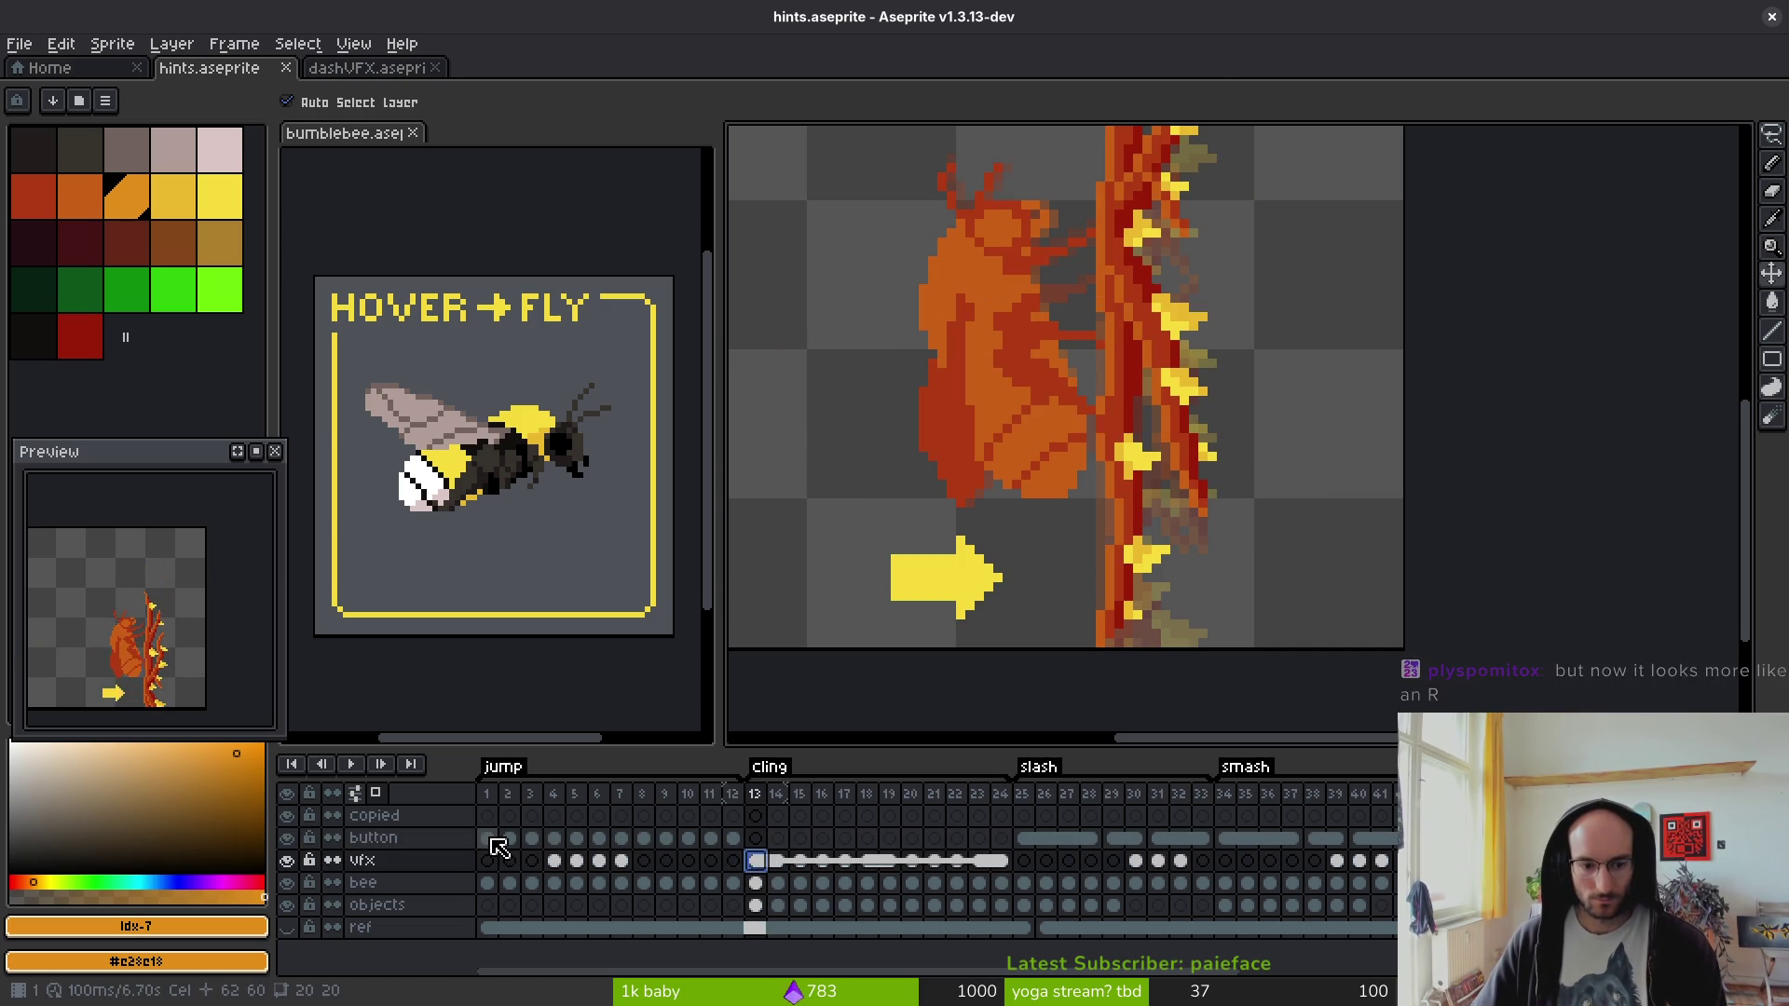
left_click(486, 839)
left_click_drag(499, 850, 733, 842)
right_click(553, 850)
left_click(605, 927)
right_click(581, 842)
left_click(634, 918)
right_click(733, 842)
left_click(823, 924)
scroll(1210, 859, "right", 5)
key("ctrl+s")
- Step through frames 46–49 to check the R1 button beside the dashing bee
left_click(663, 839)
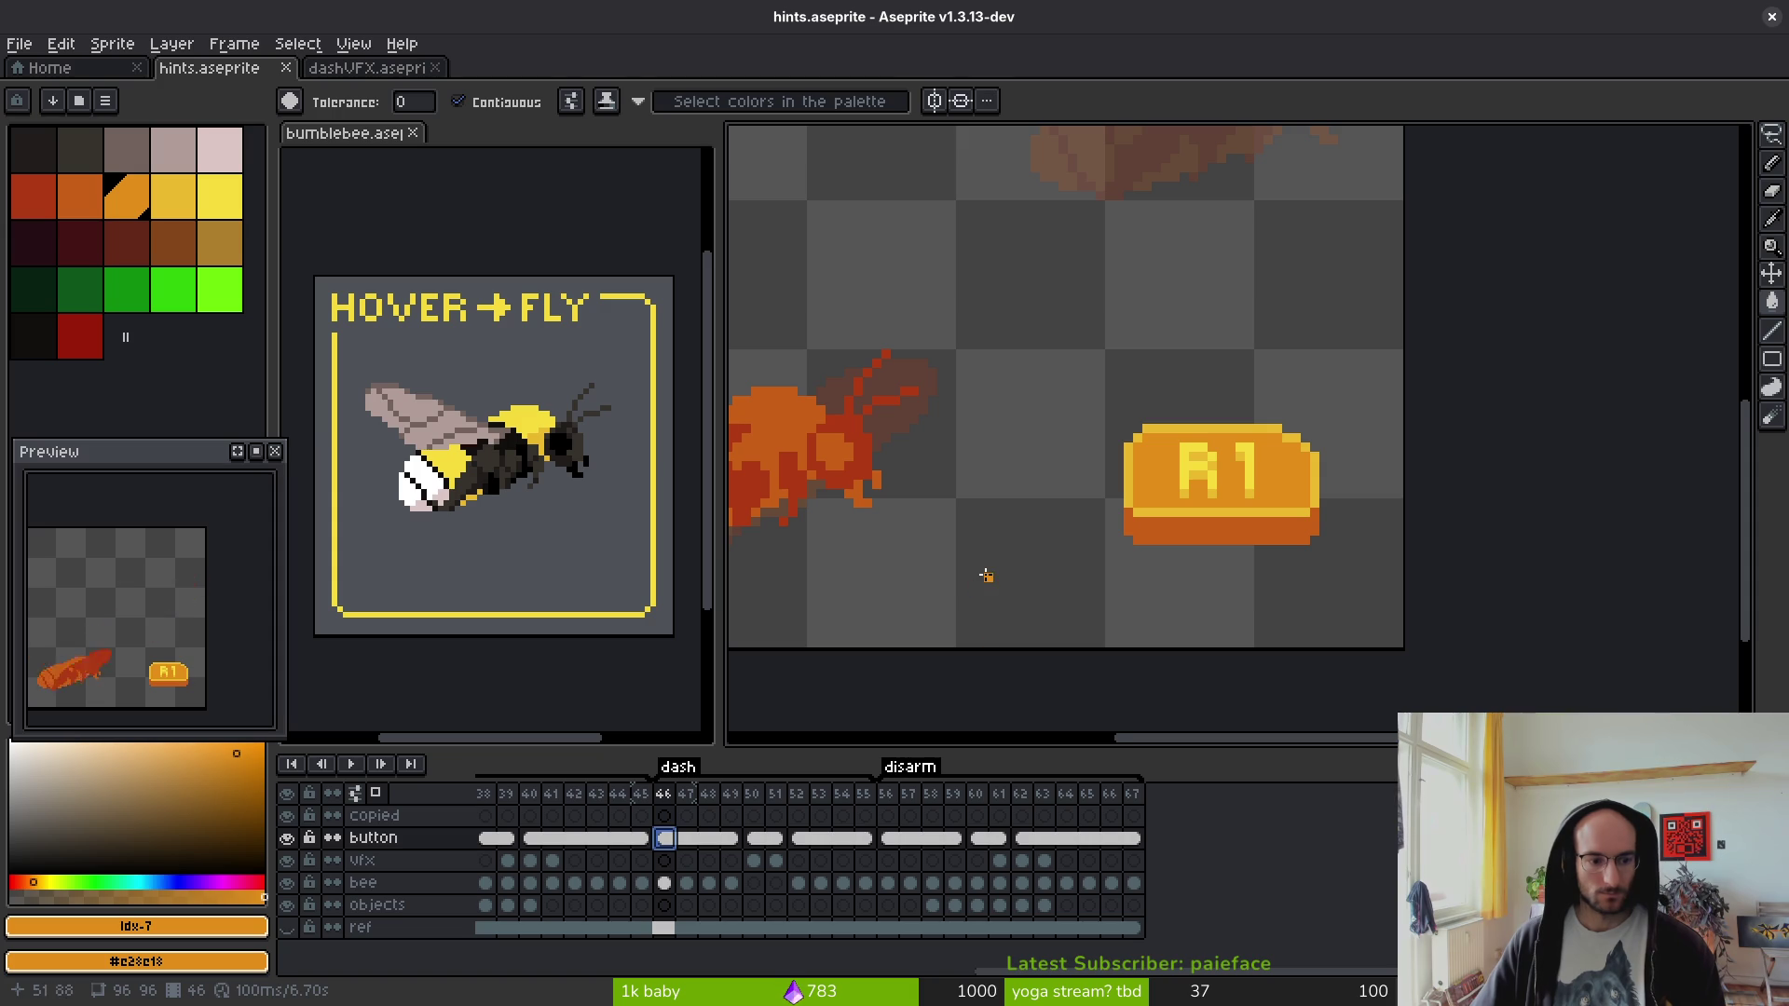
scroll(1112, 568, "left", 5)
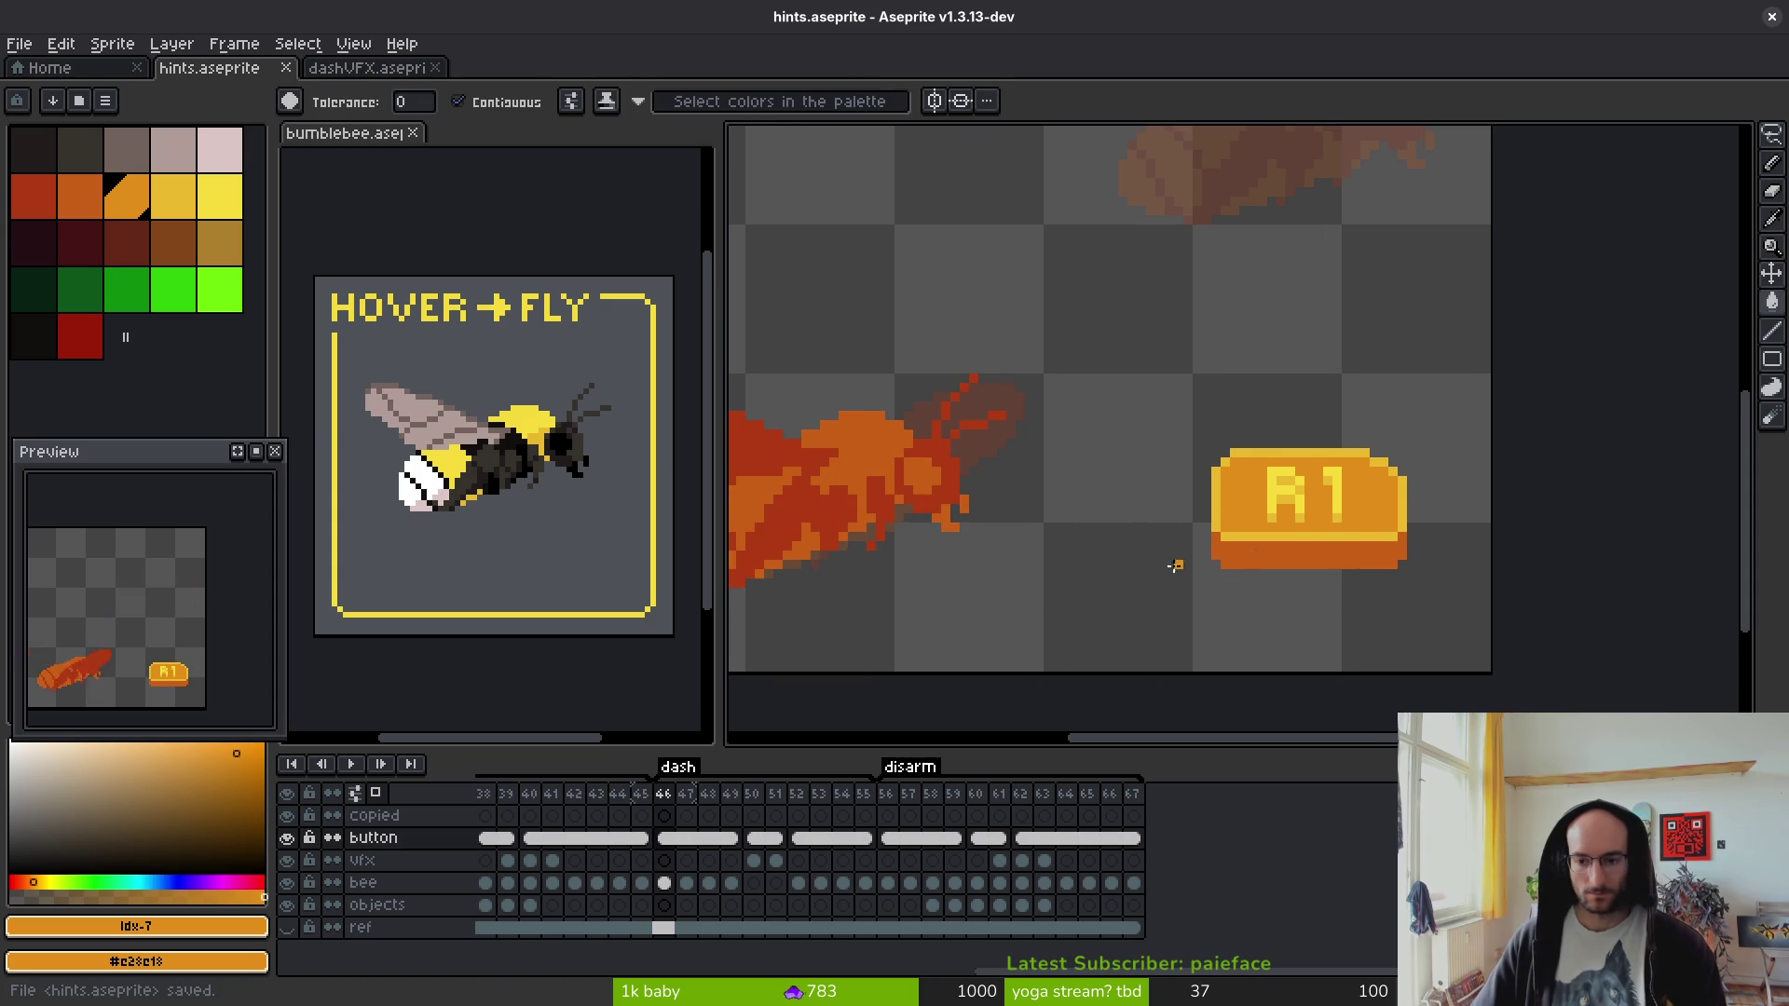
scroll(1240, 567, "down", 1)
left_click_drag(1222, 567, 1291, 599)
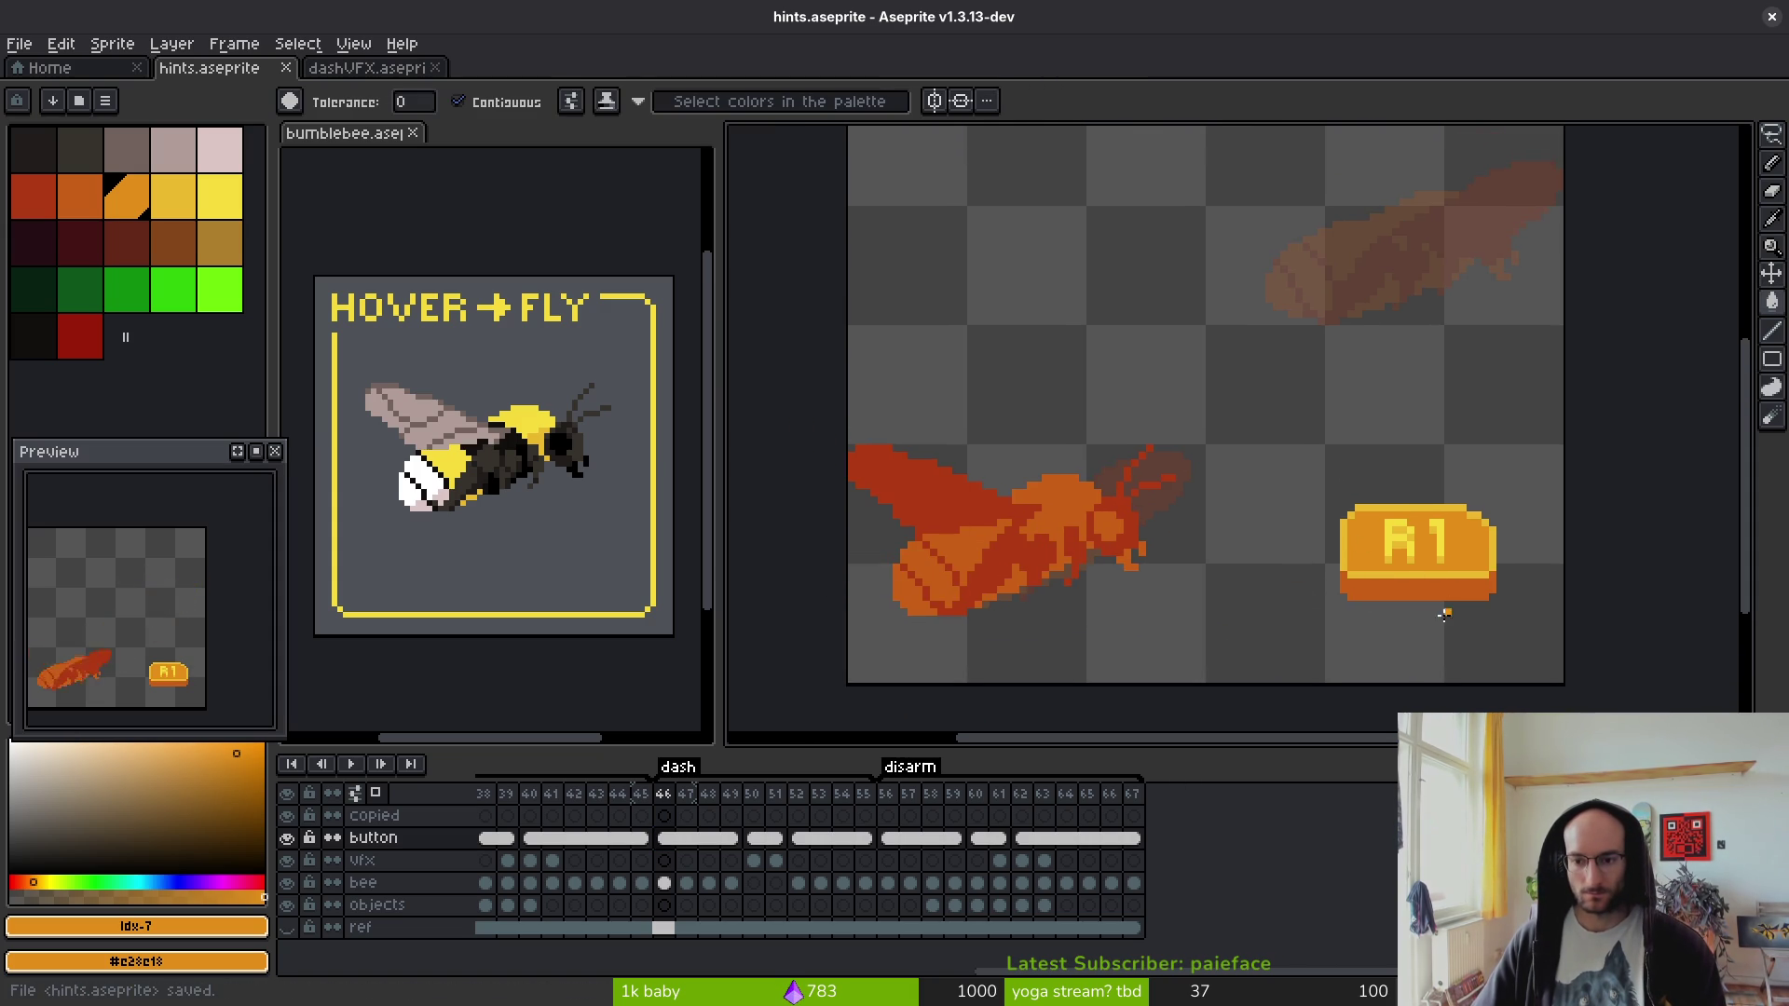
left_click(732, 839)
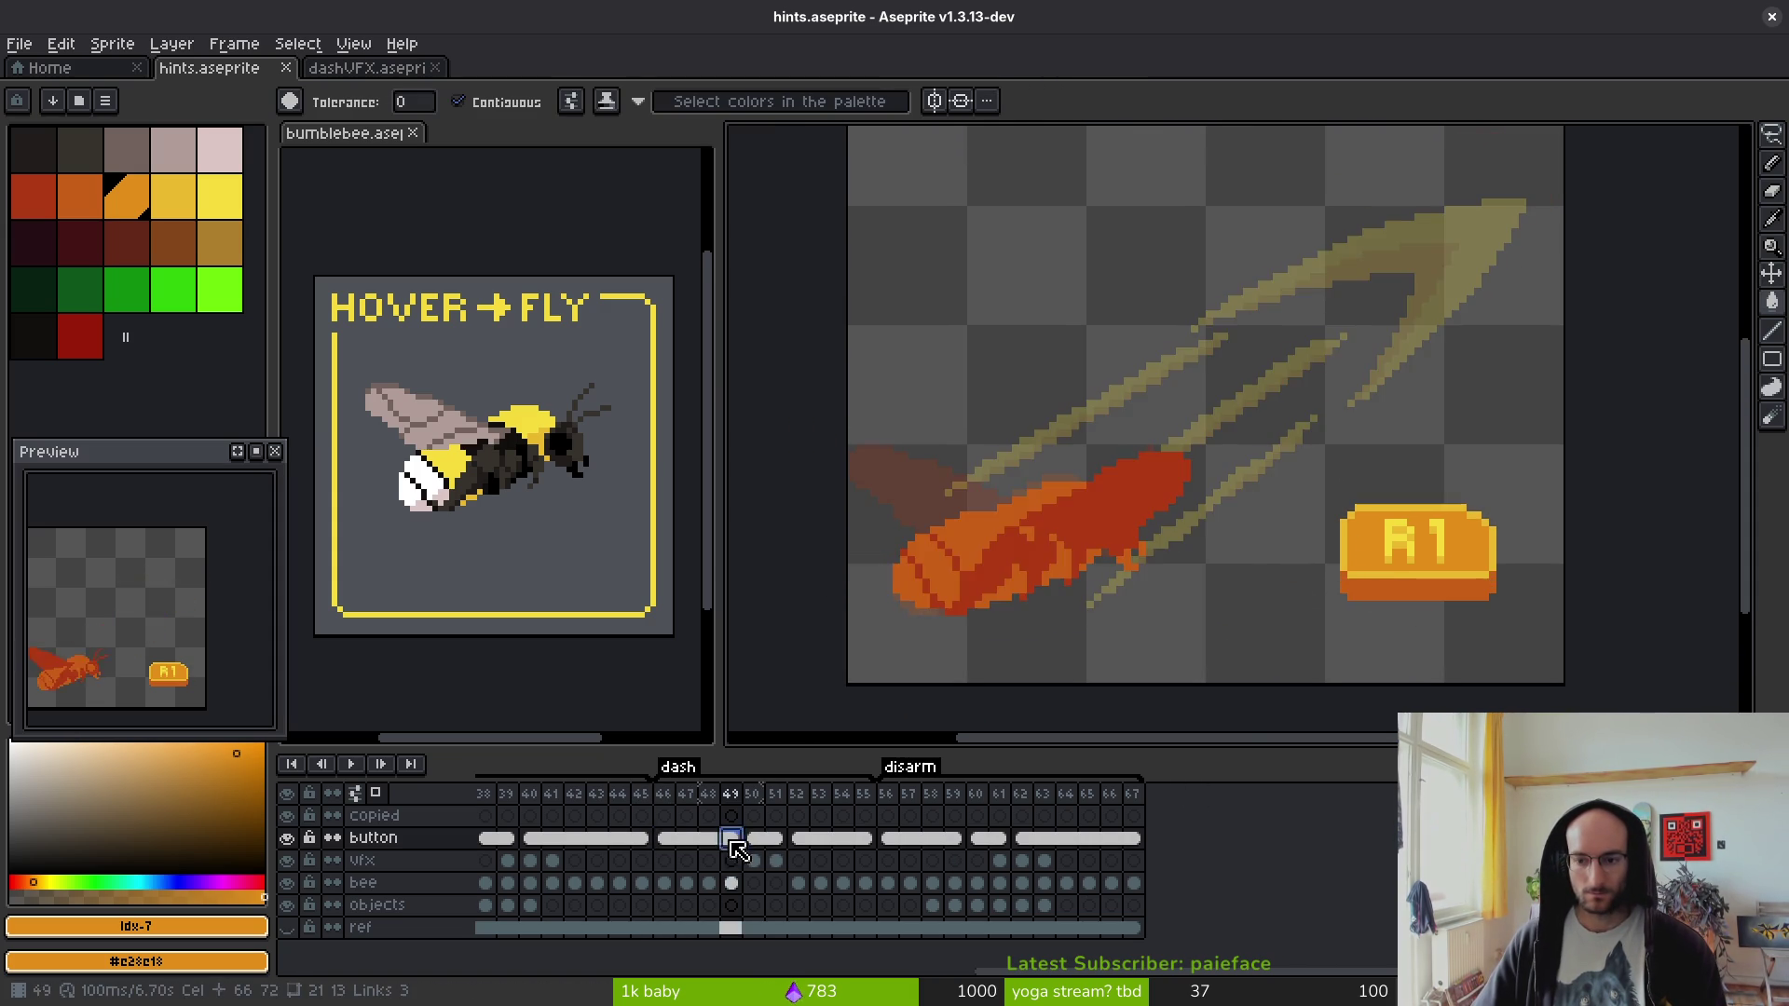
left_click(663, 839)
left_click(708, 839)
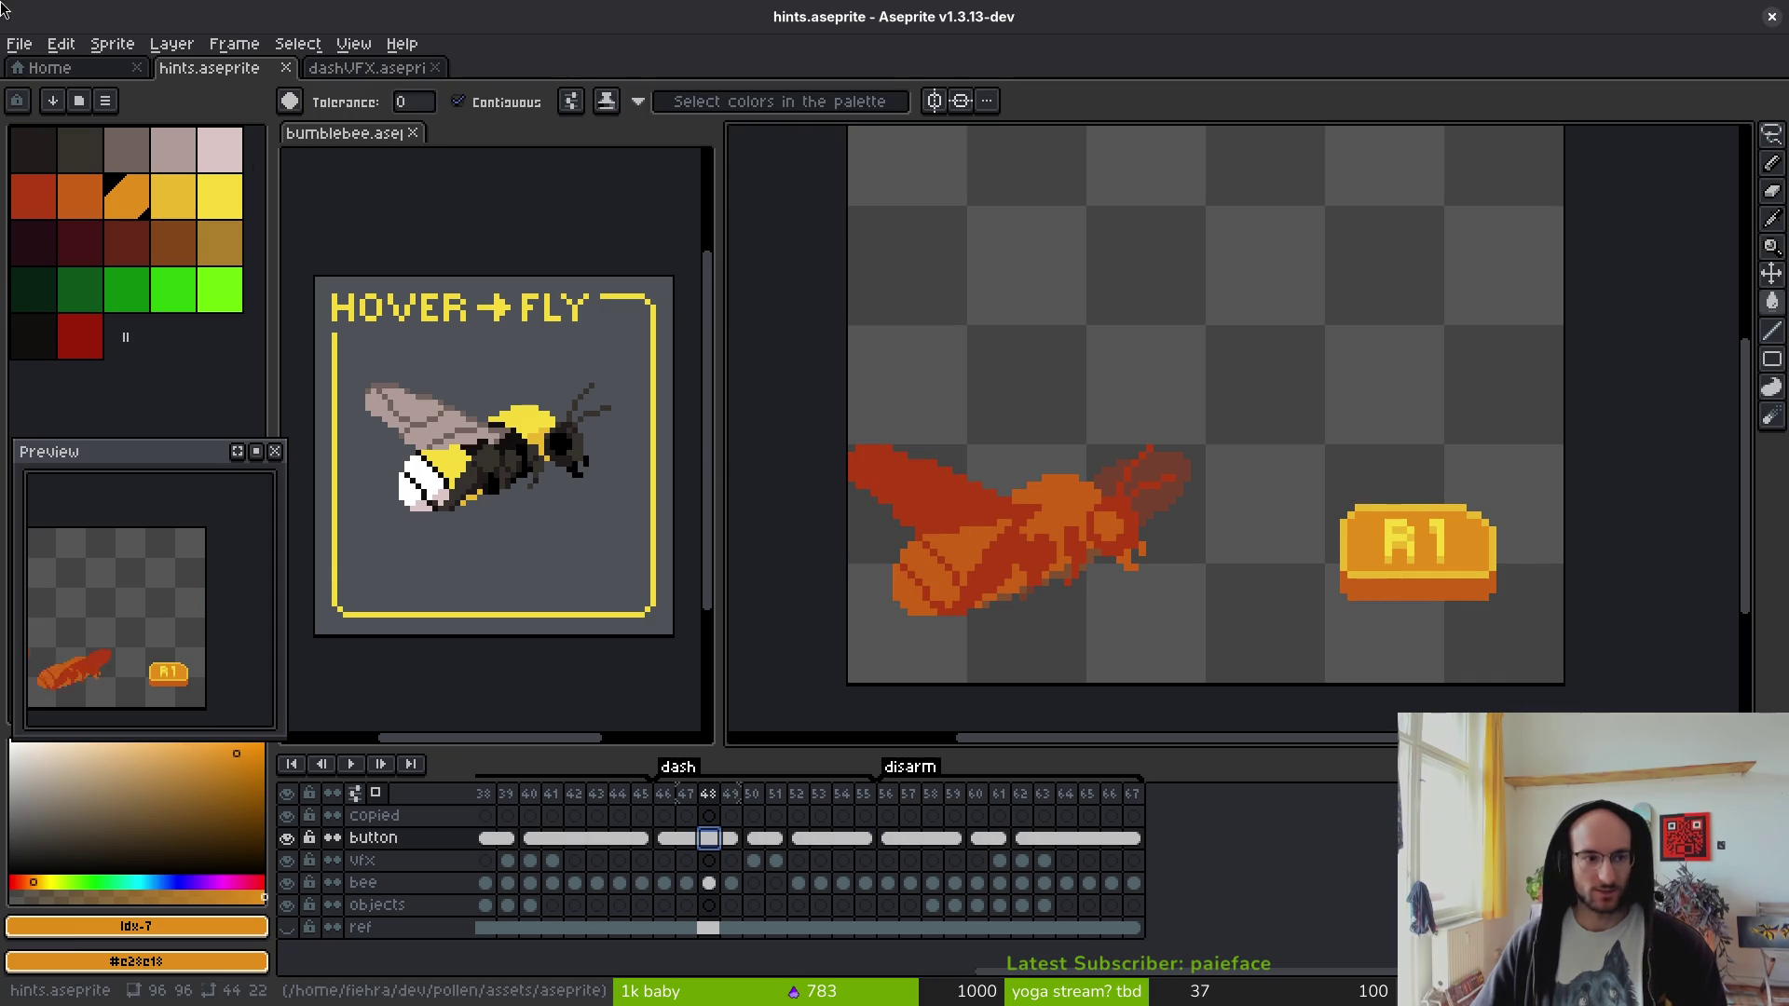
- Set up a sprite sheet export with one row per tag
key("ctrl")
key("ctrl+e")
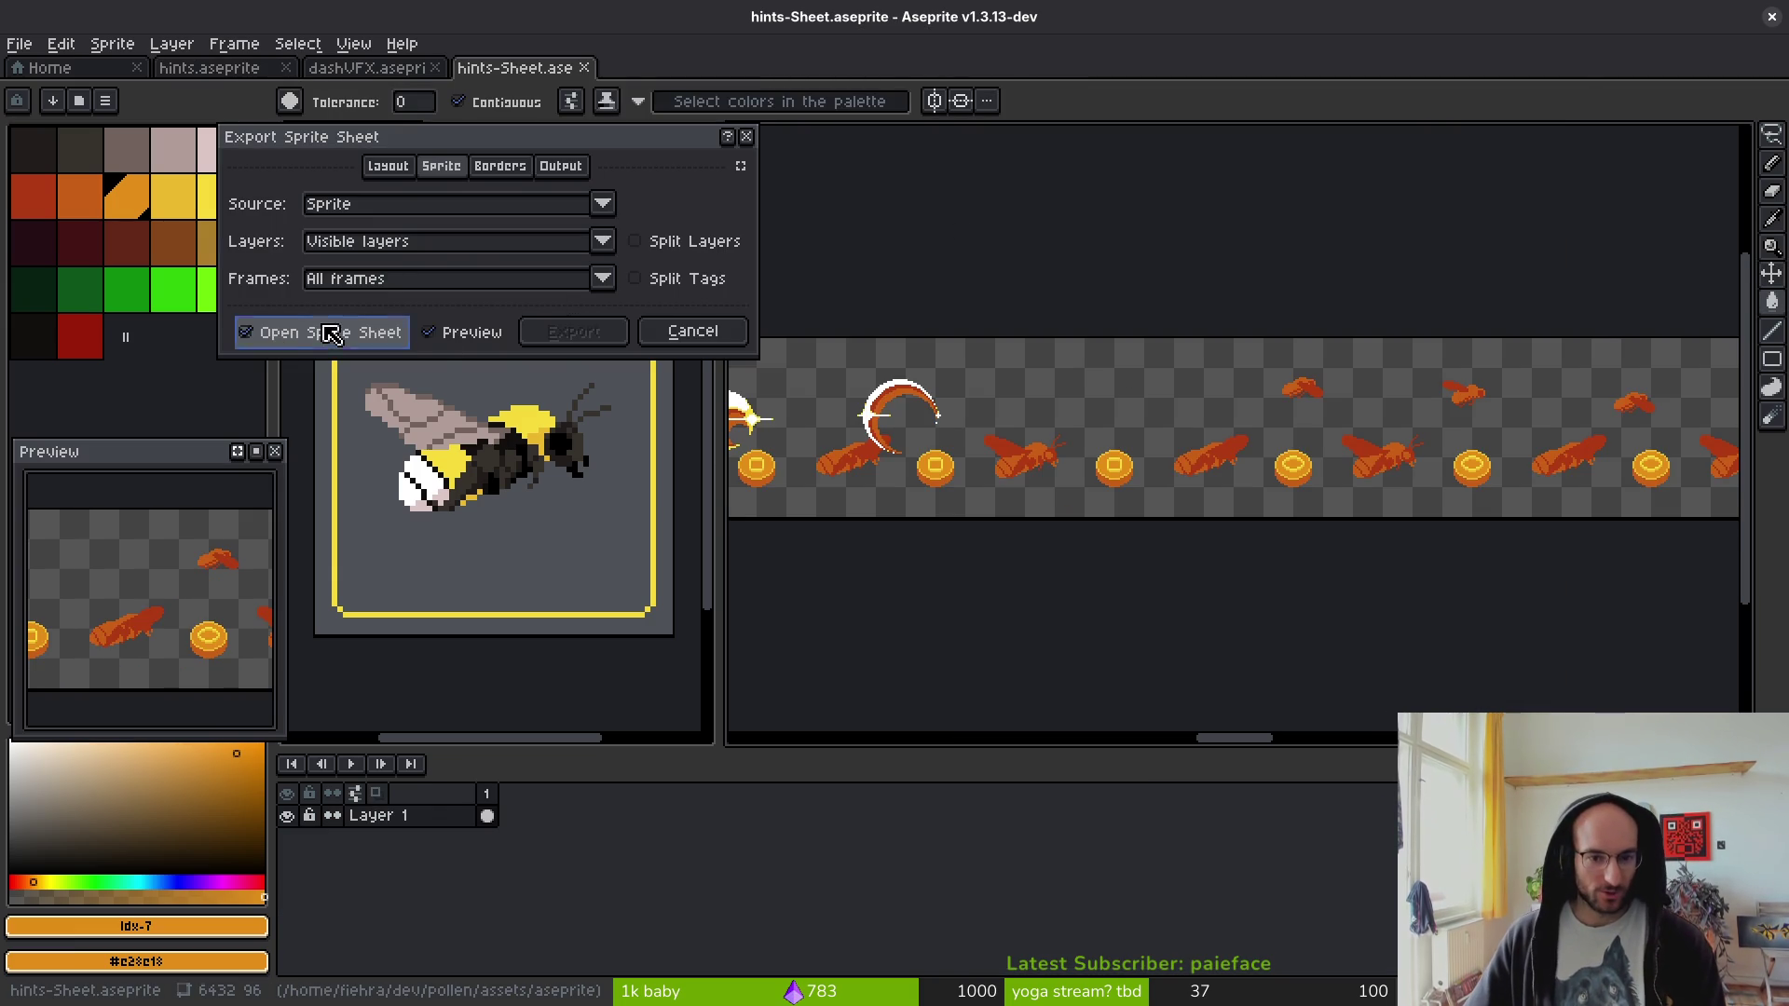
left_click(637, 279)
scroll(1323, 447, "down", 3)
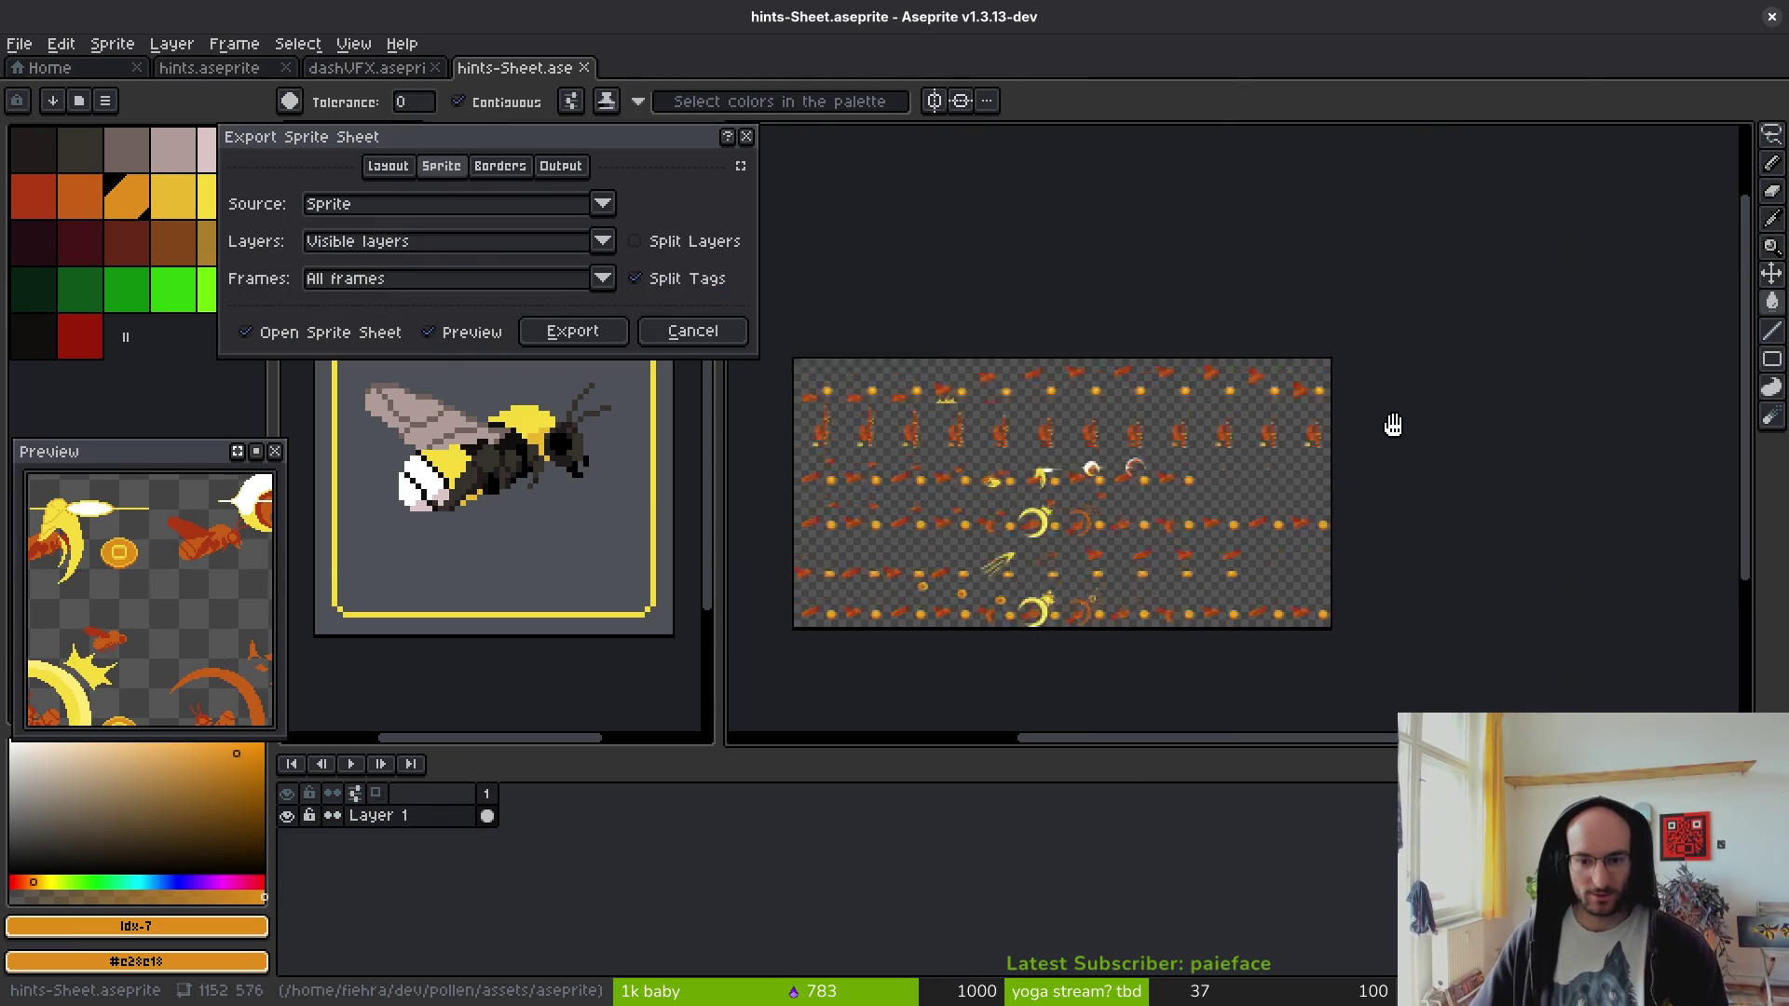
scroll(1270, 489, "up", 1)
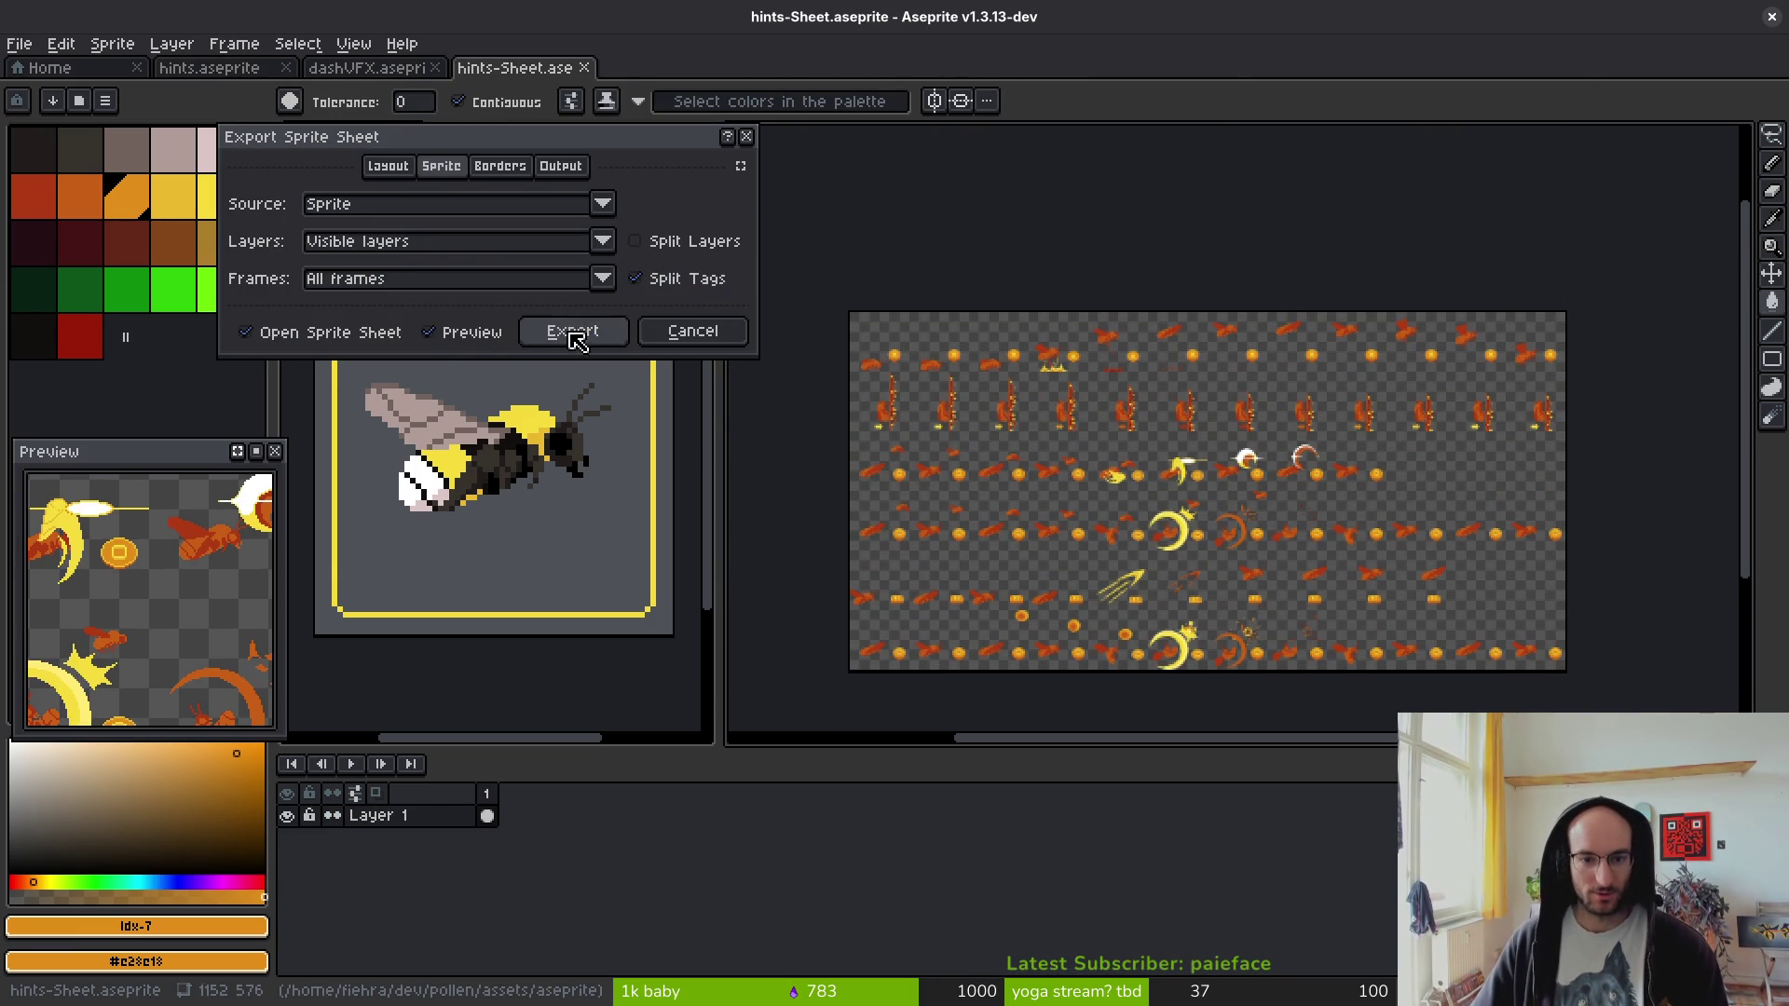
left_click(572, 332)
- Export the sheet to art/ui/hint-Sheet.png, overwriting the existing file
key("ctrl+alt+shift+s")
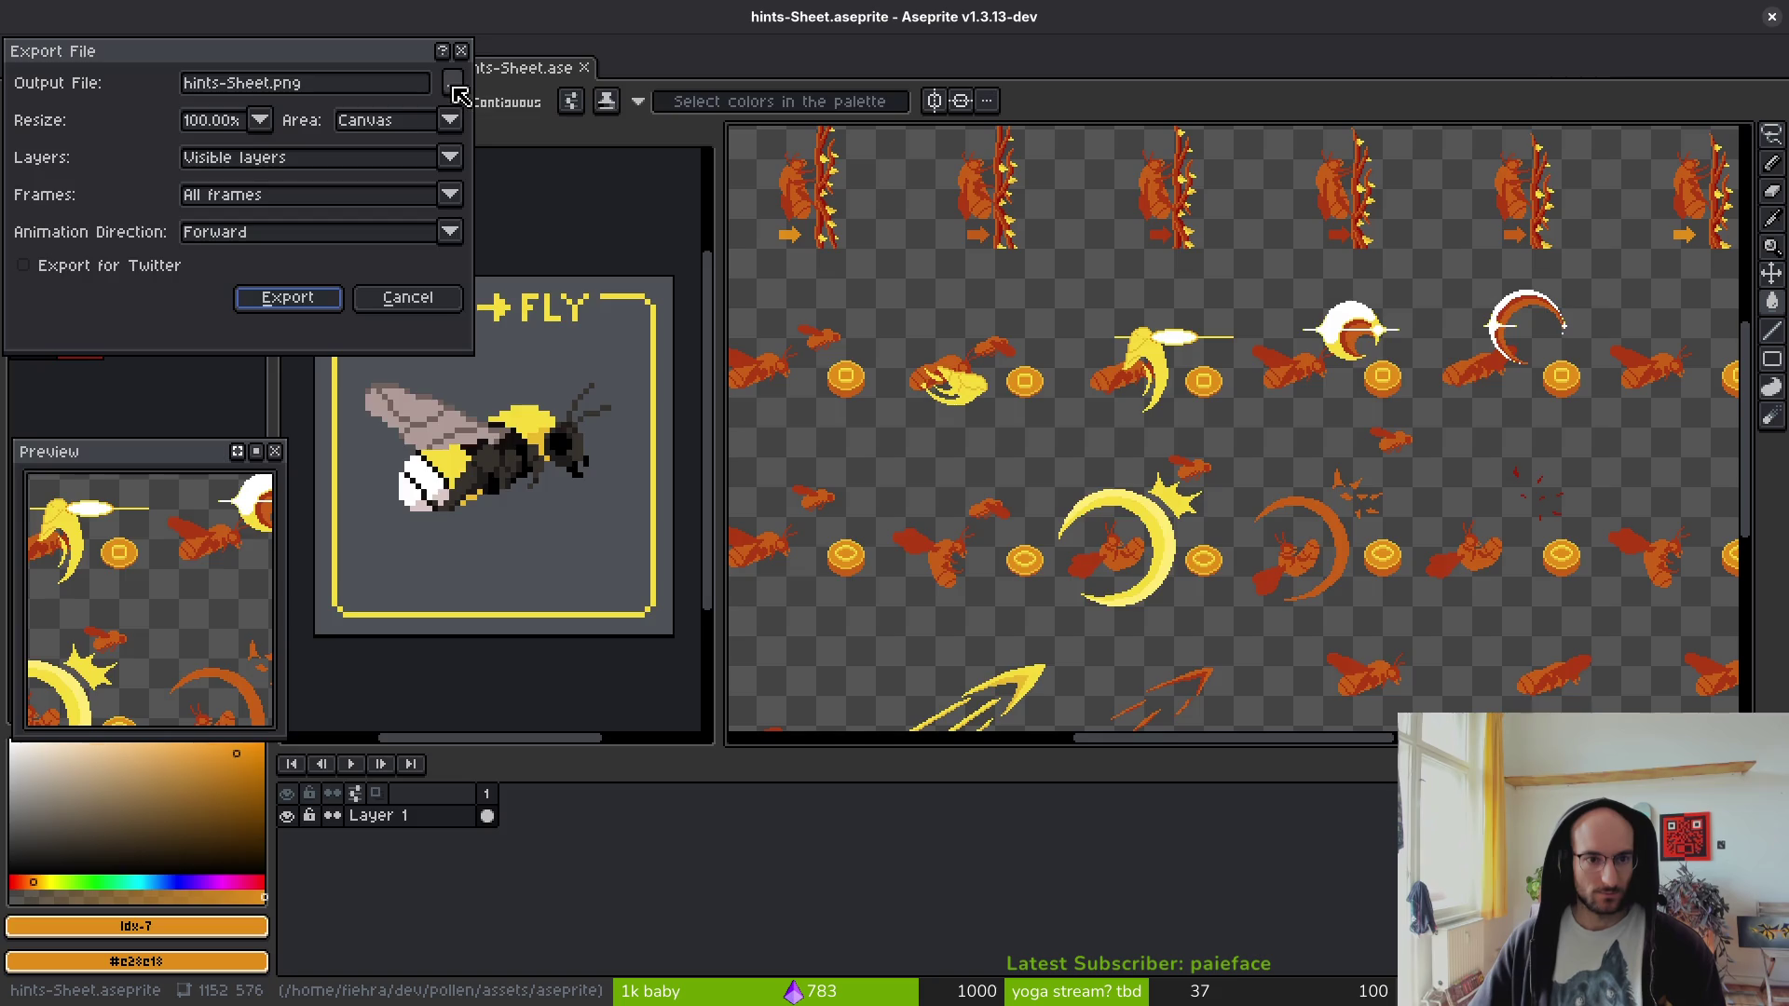
left_click(452, 85)
left_click(97, 108)
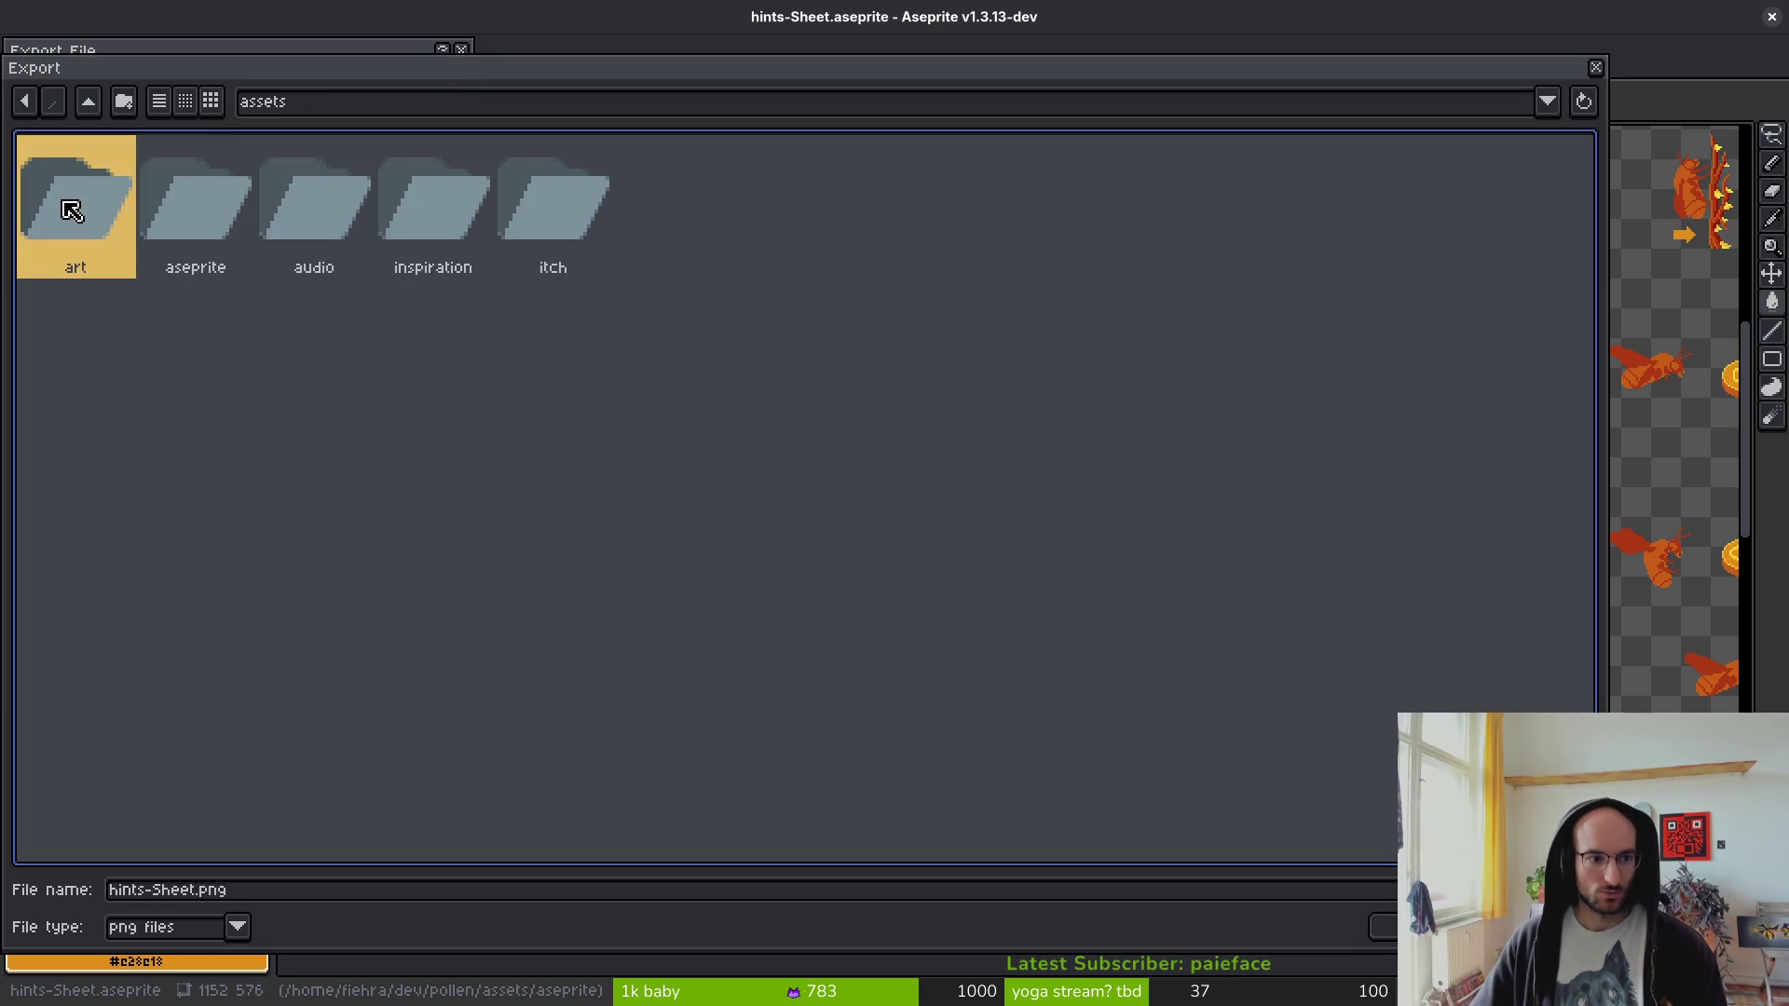
double_click(53, 178)
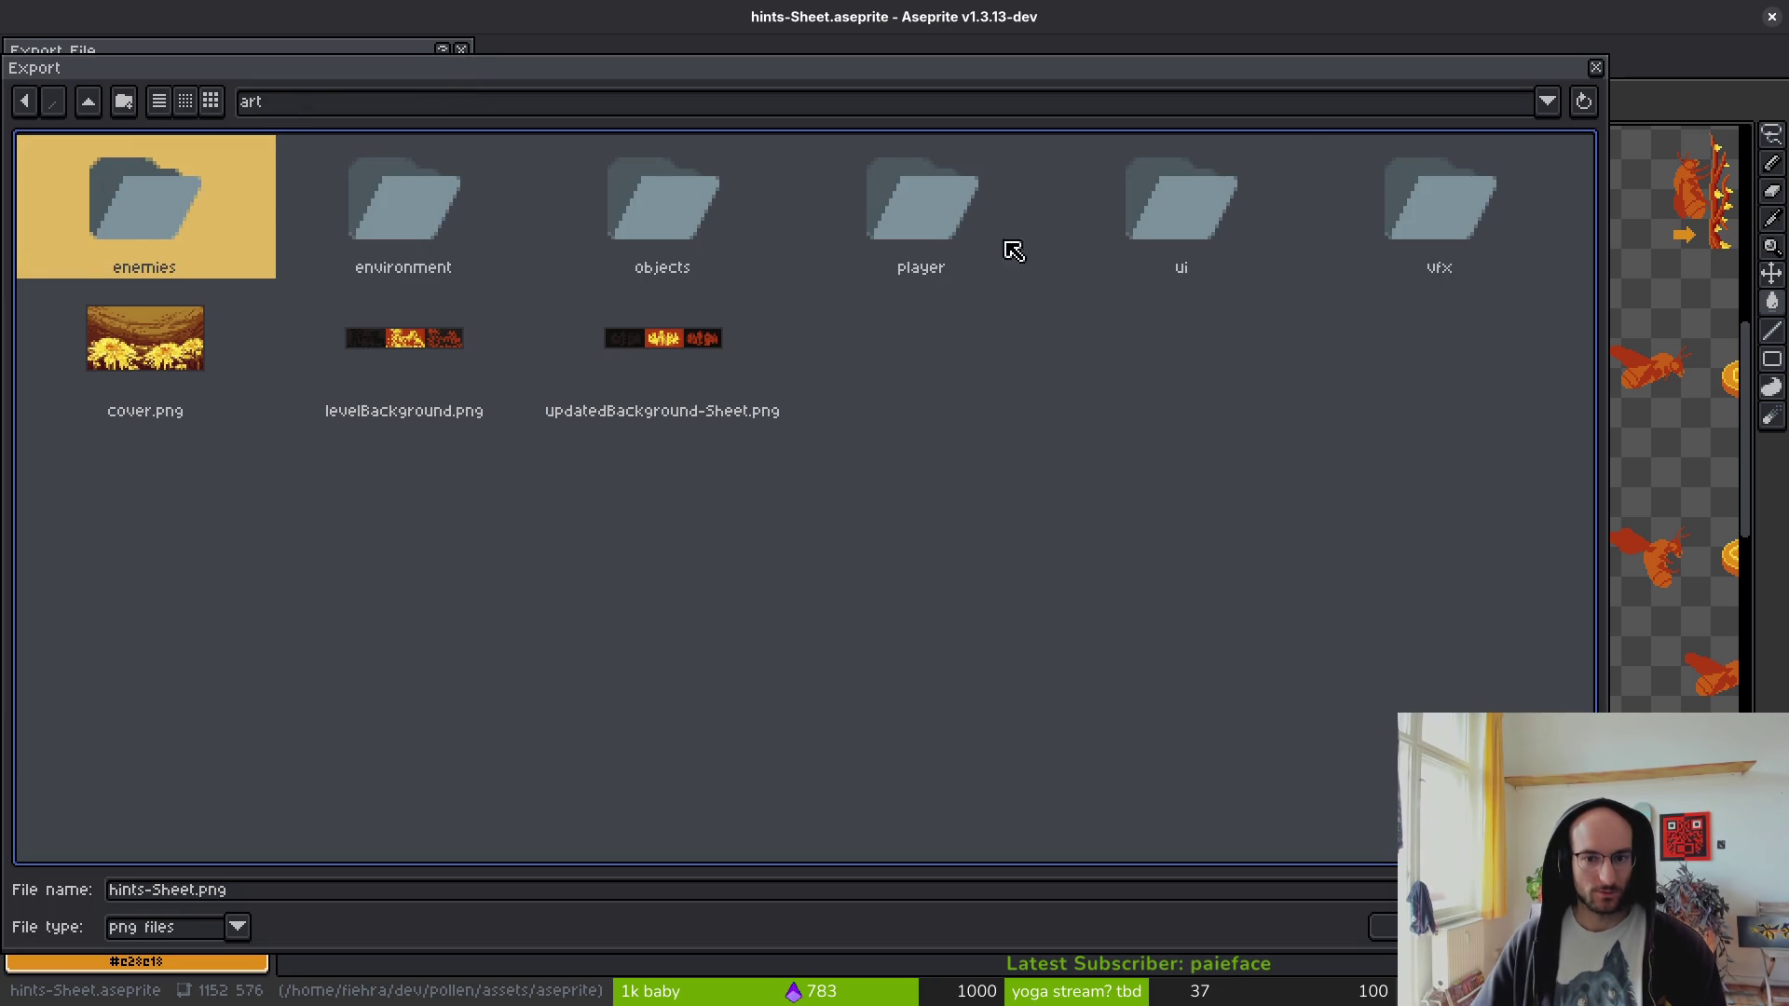
double_click(1185, 218)
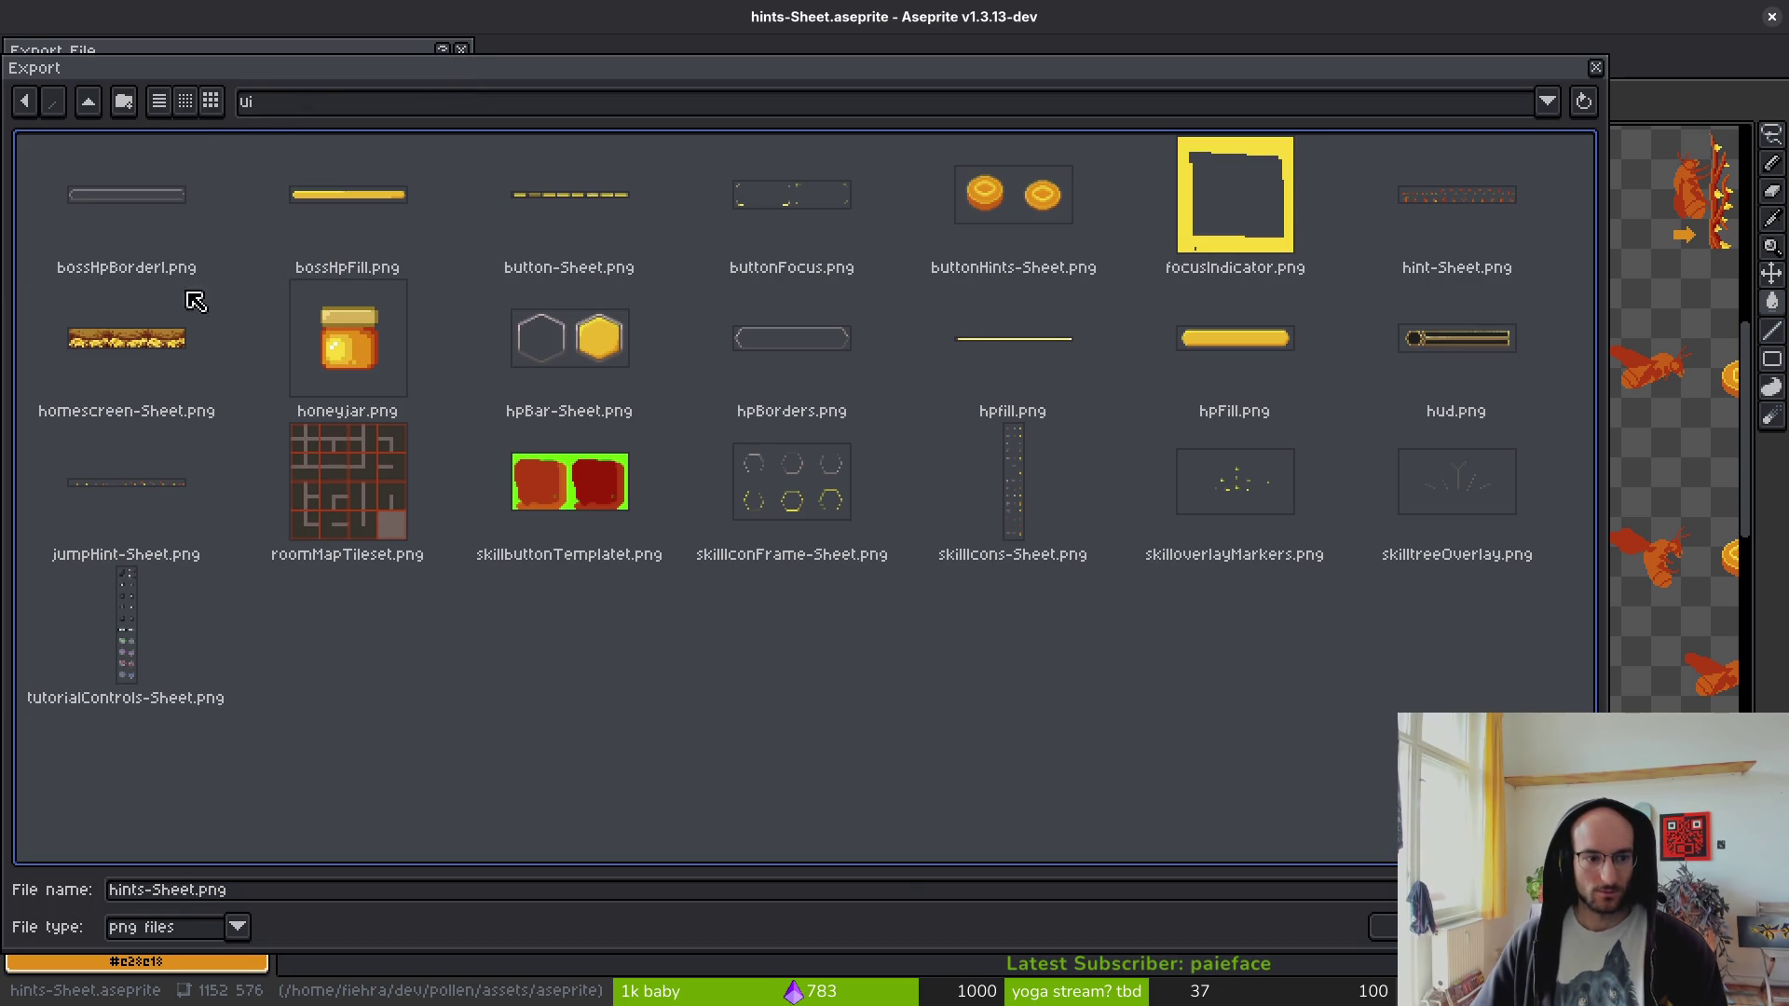
left_click(1537, 190)
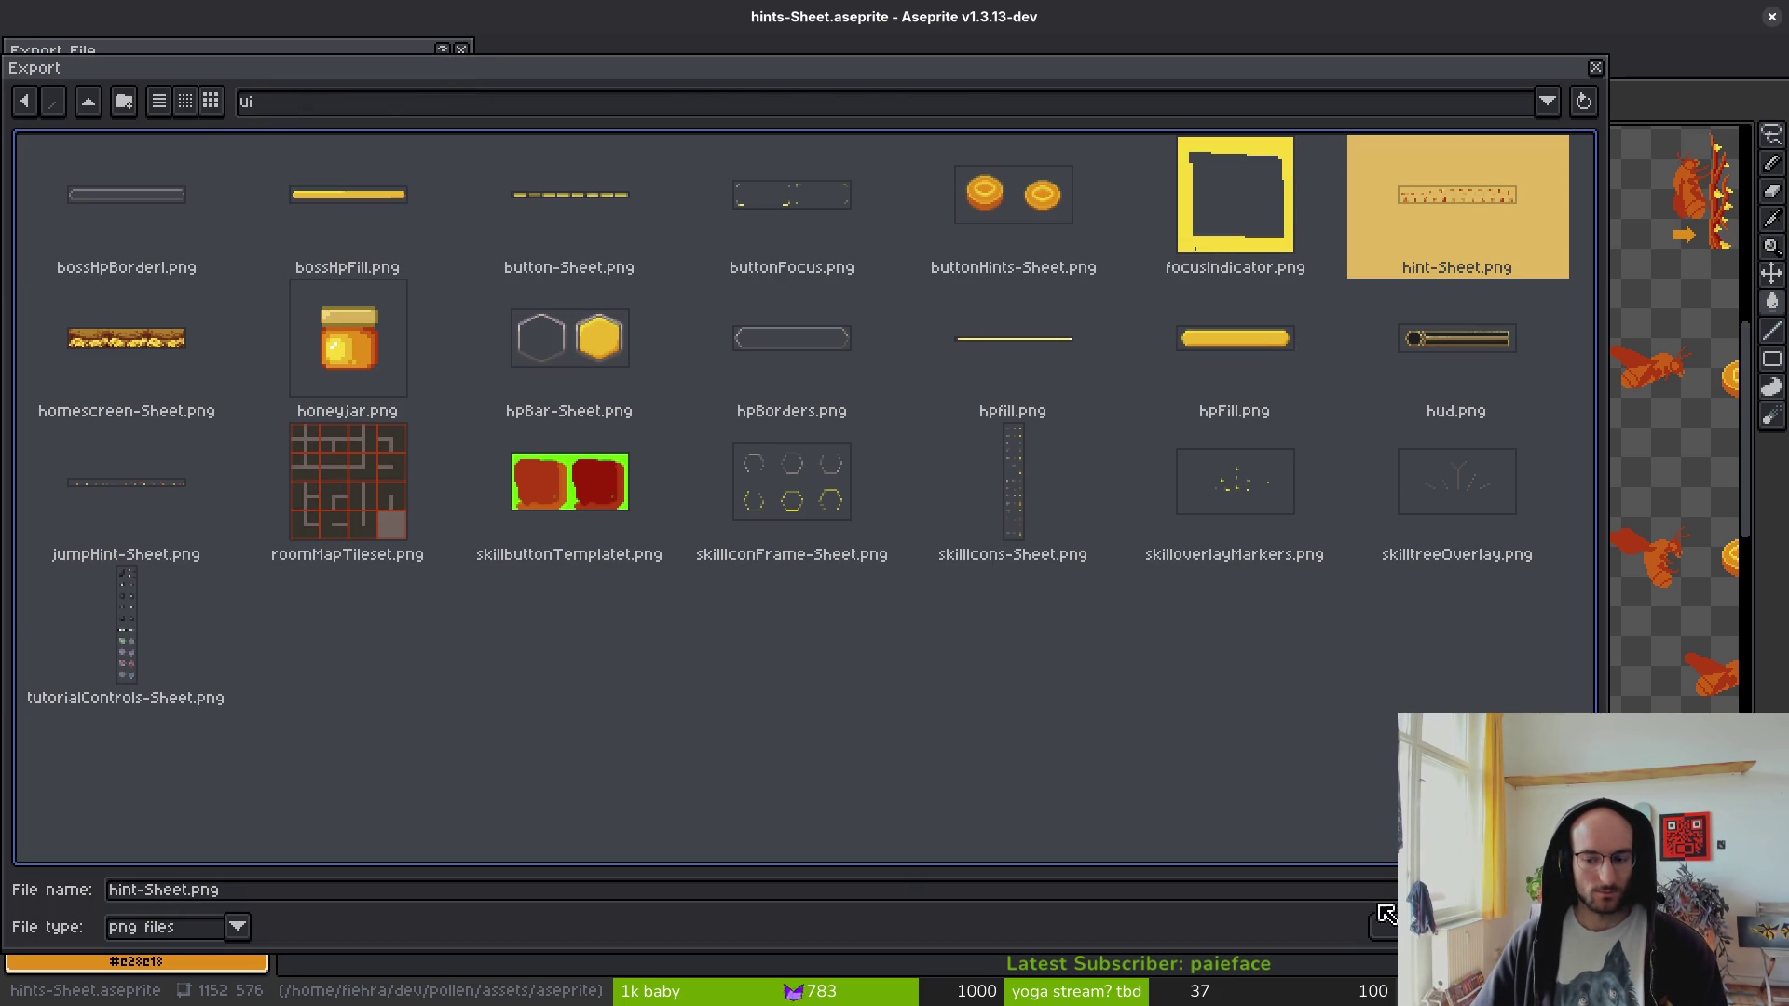
left_click(1380, 910)
left_click(775, 562)
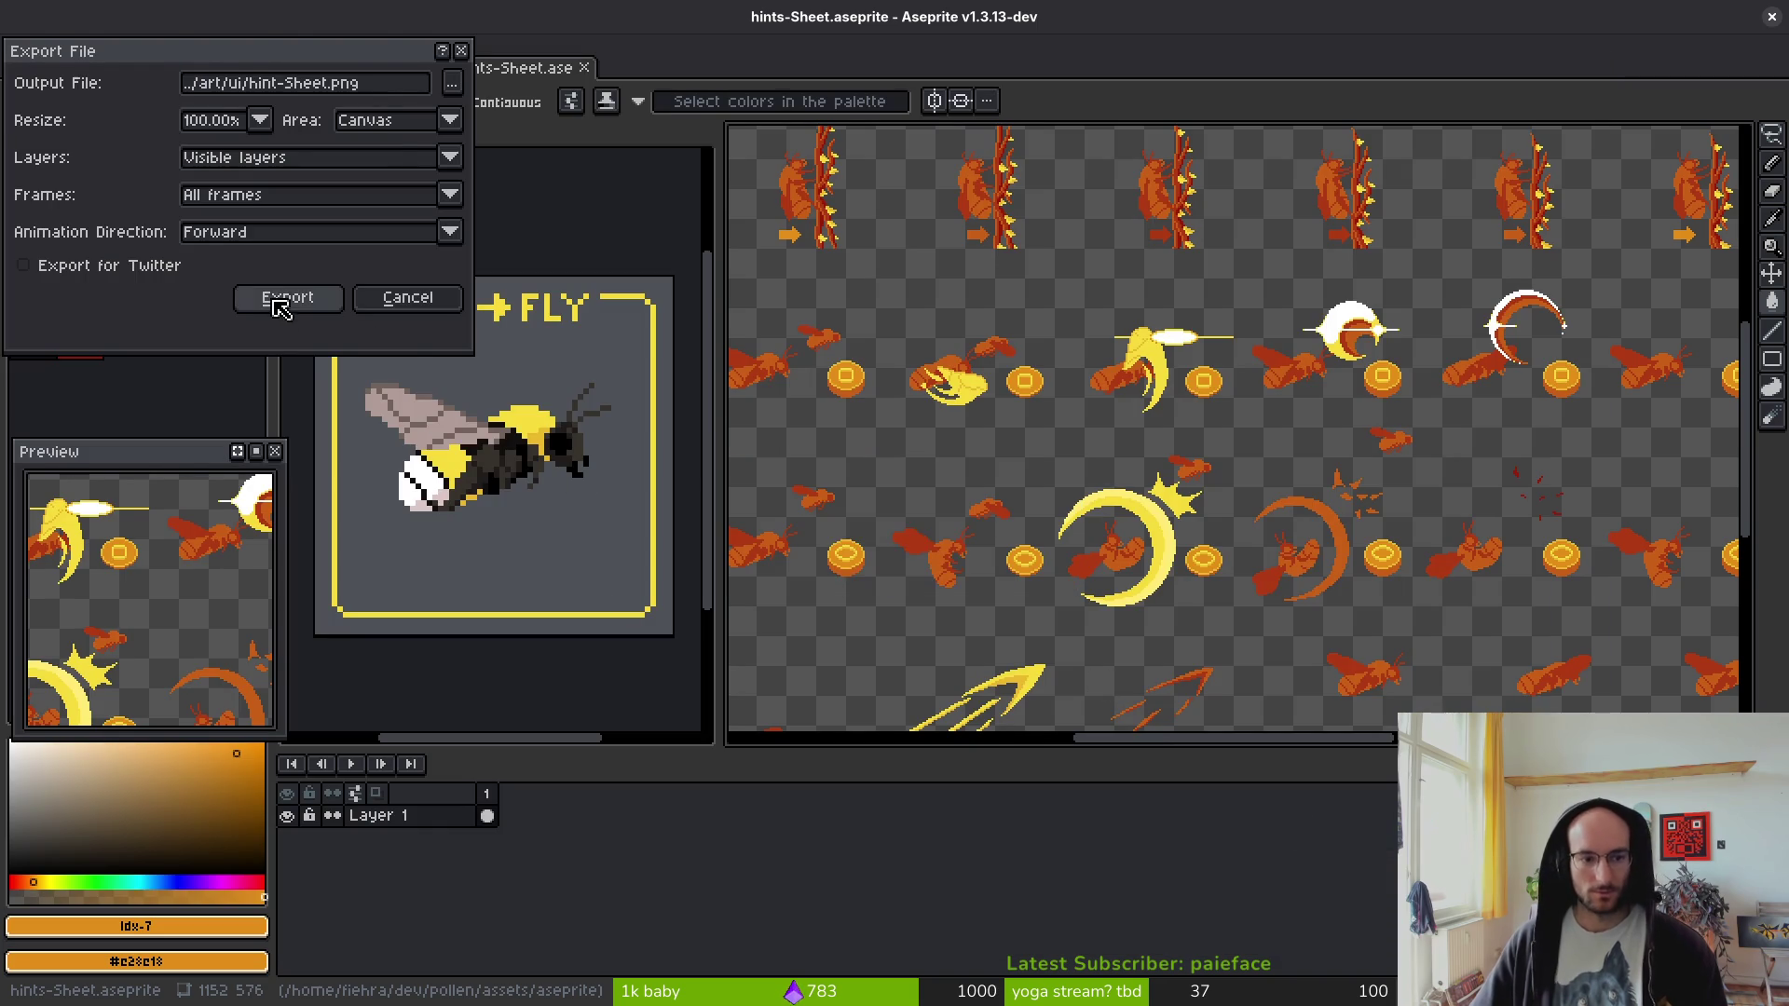
left_click(280, 297)
key("alt+Tab")
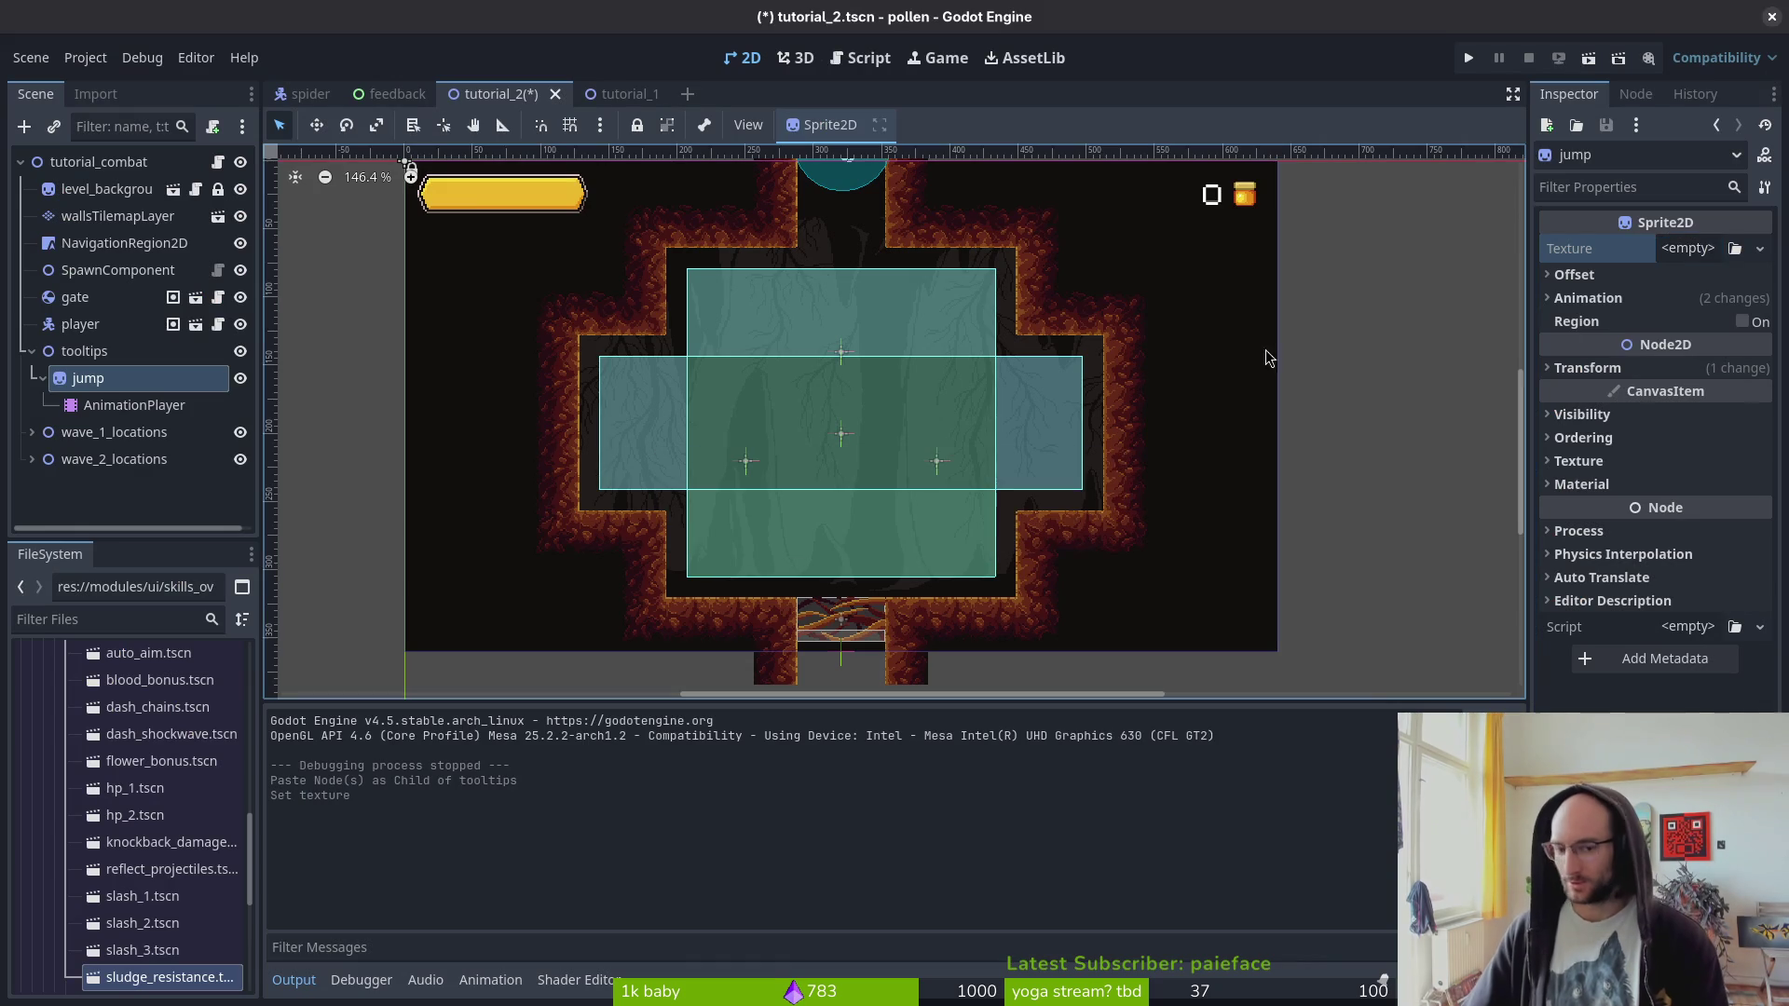
- Save the tutorial_2 scene and give the 2D viewport more room
key("alt+Tab")
key("alt+Tab")
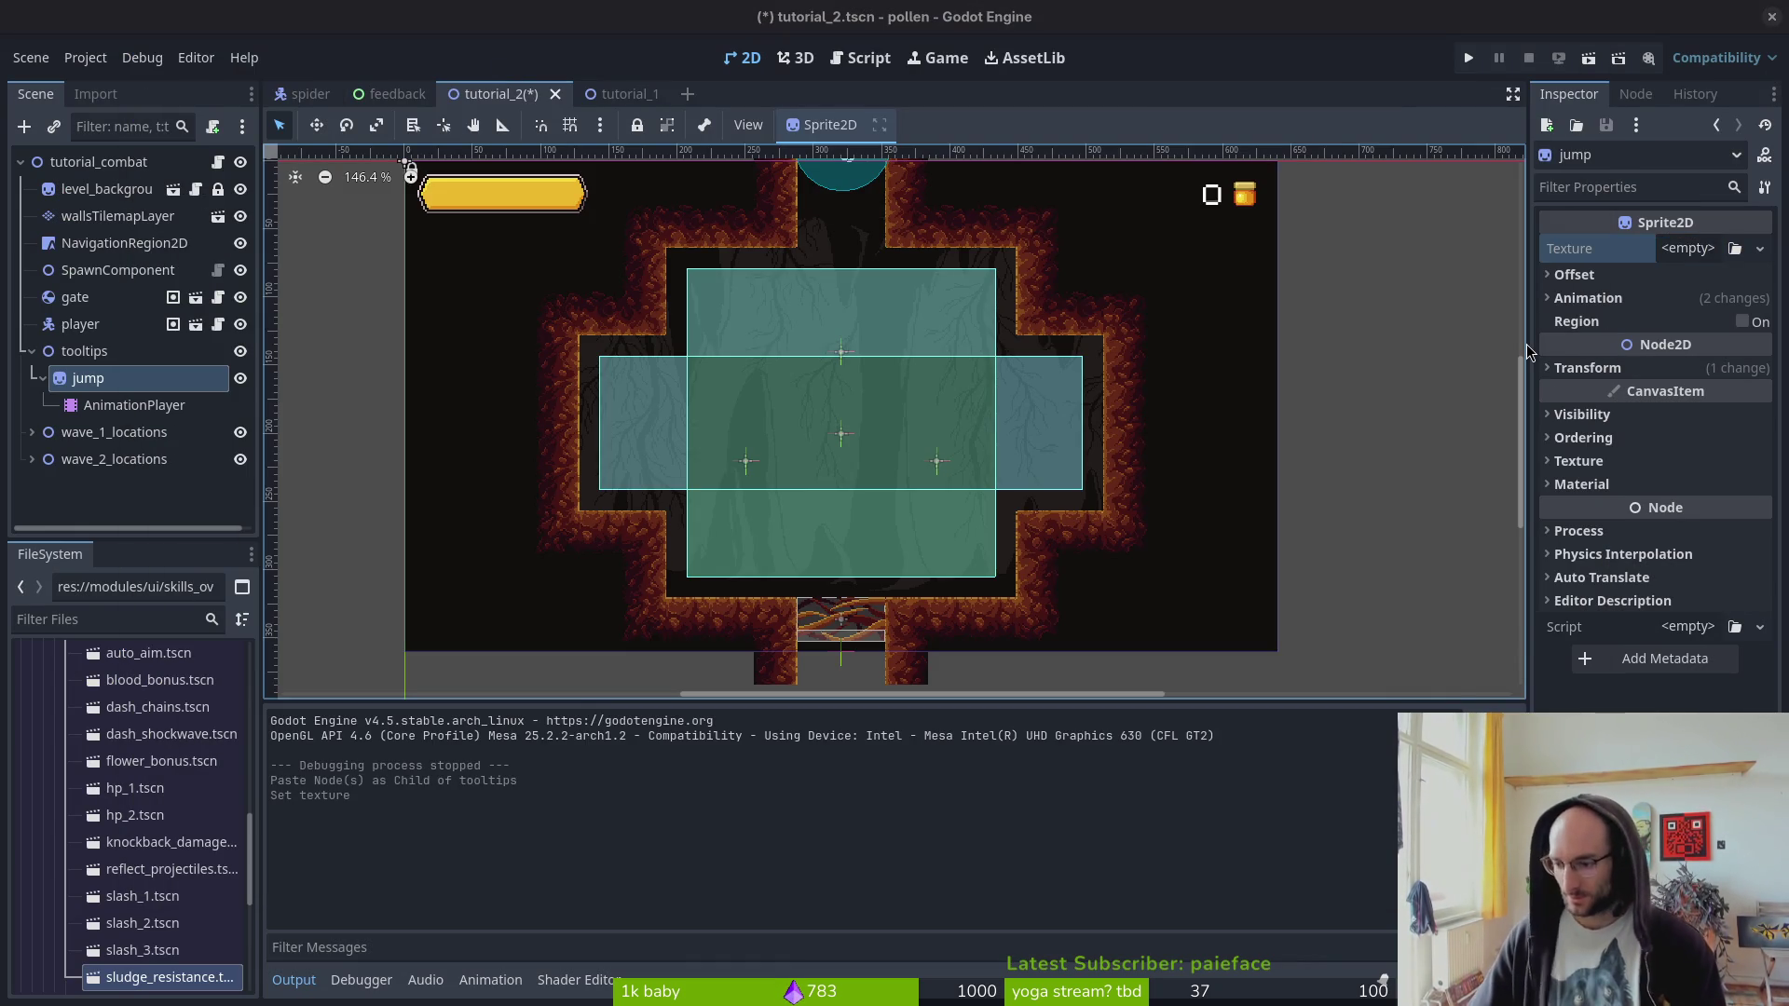
key("ctrl+s")
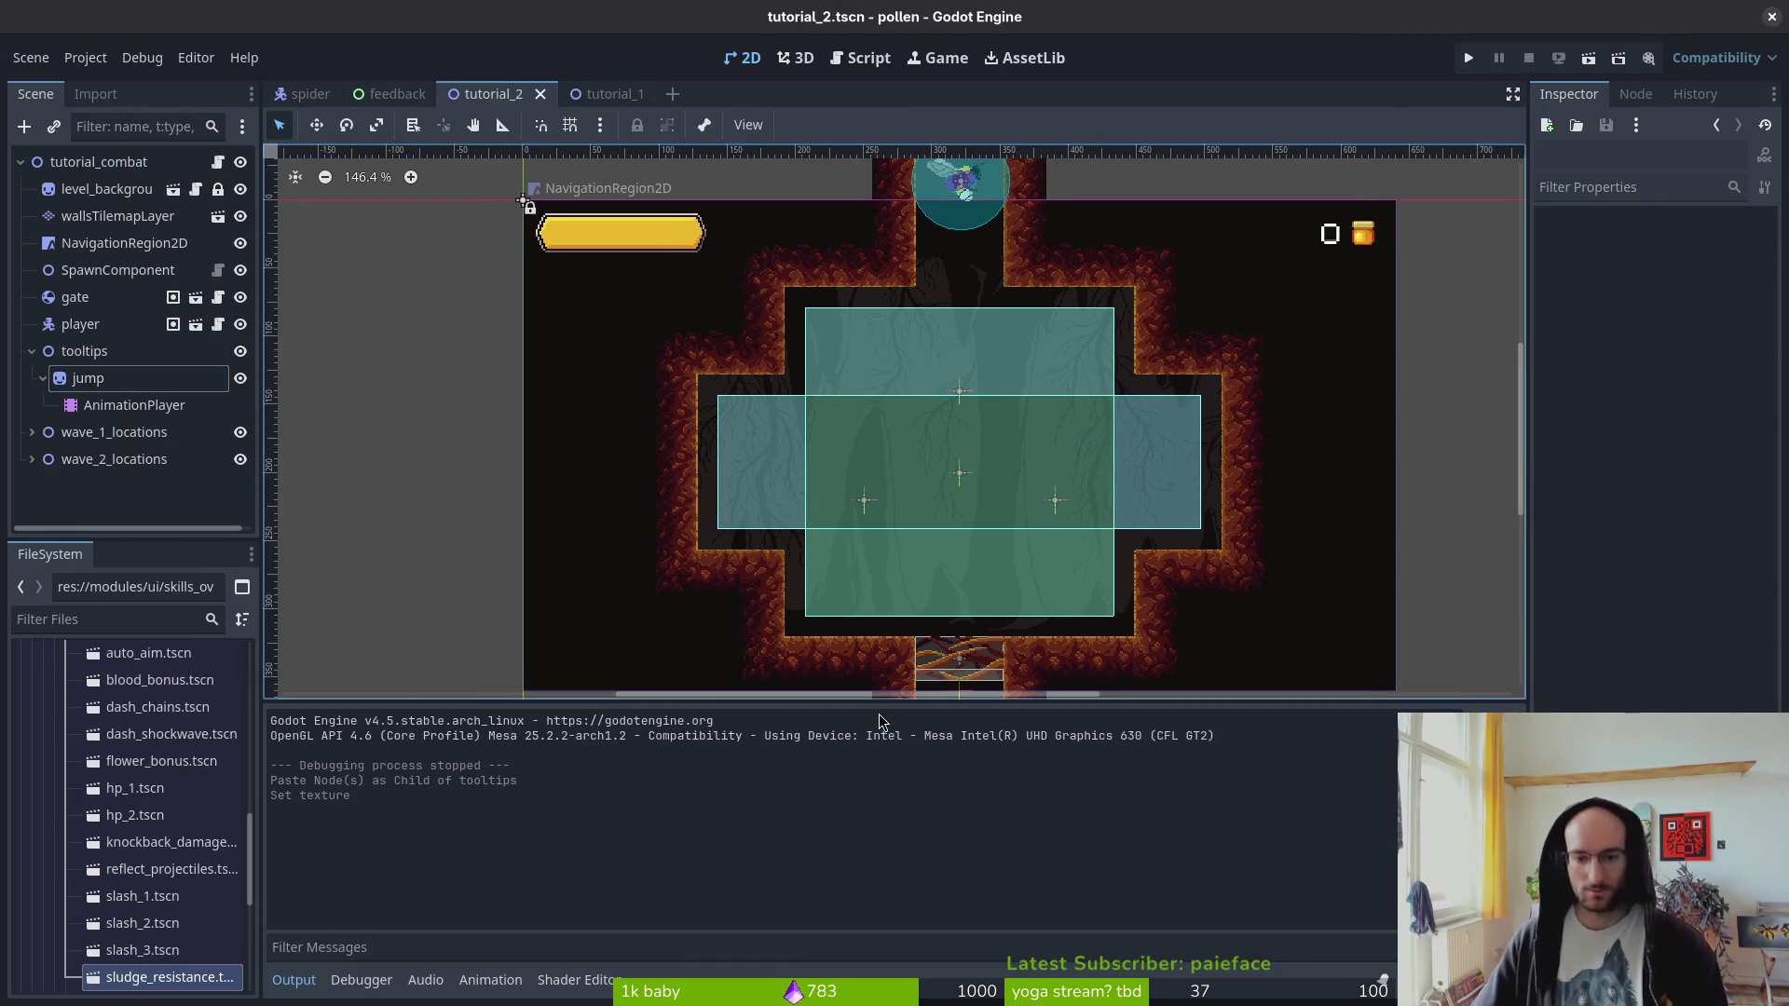
left_click_drag(873, 715, 873, 771)
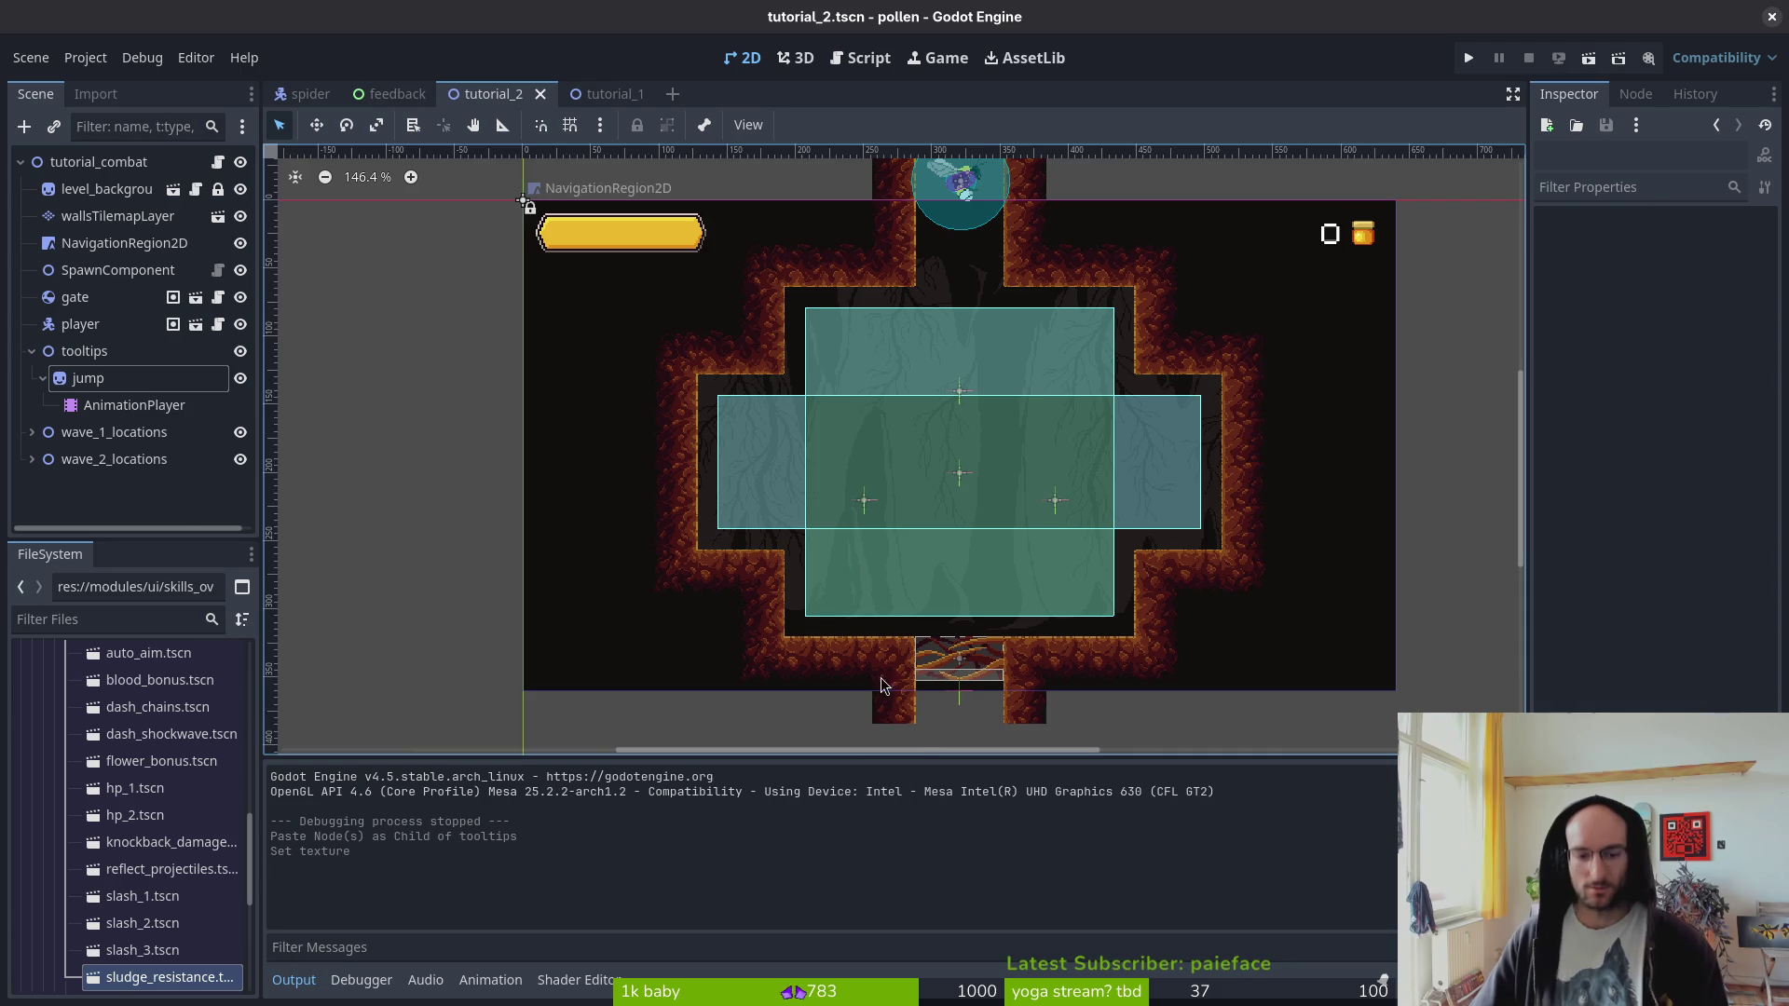
scroll(793, 495, "right", 2)
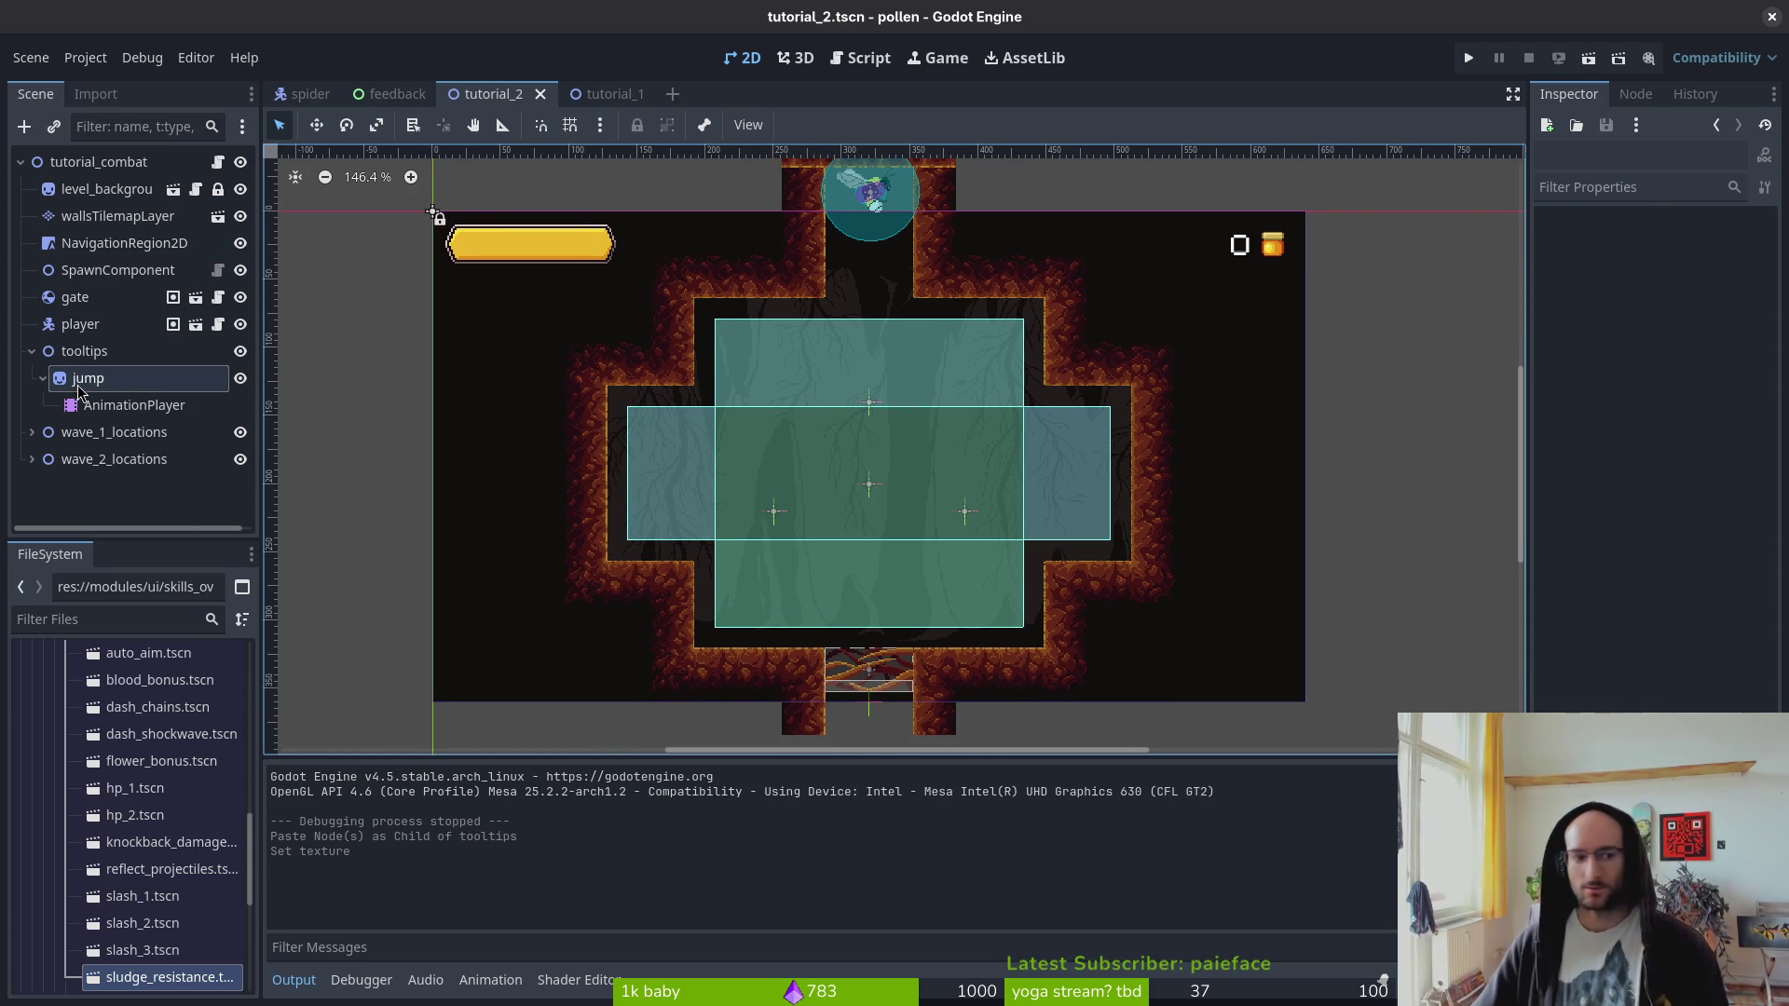
- Assign hint-Sheet.png as the jump sprite's texture and expand its Animation properties
left_click(89, 378)
left_click(1717, 250)
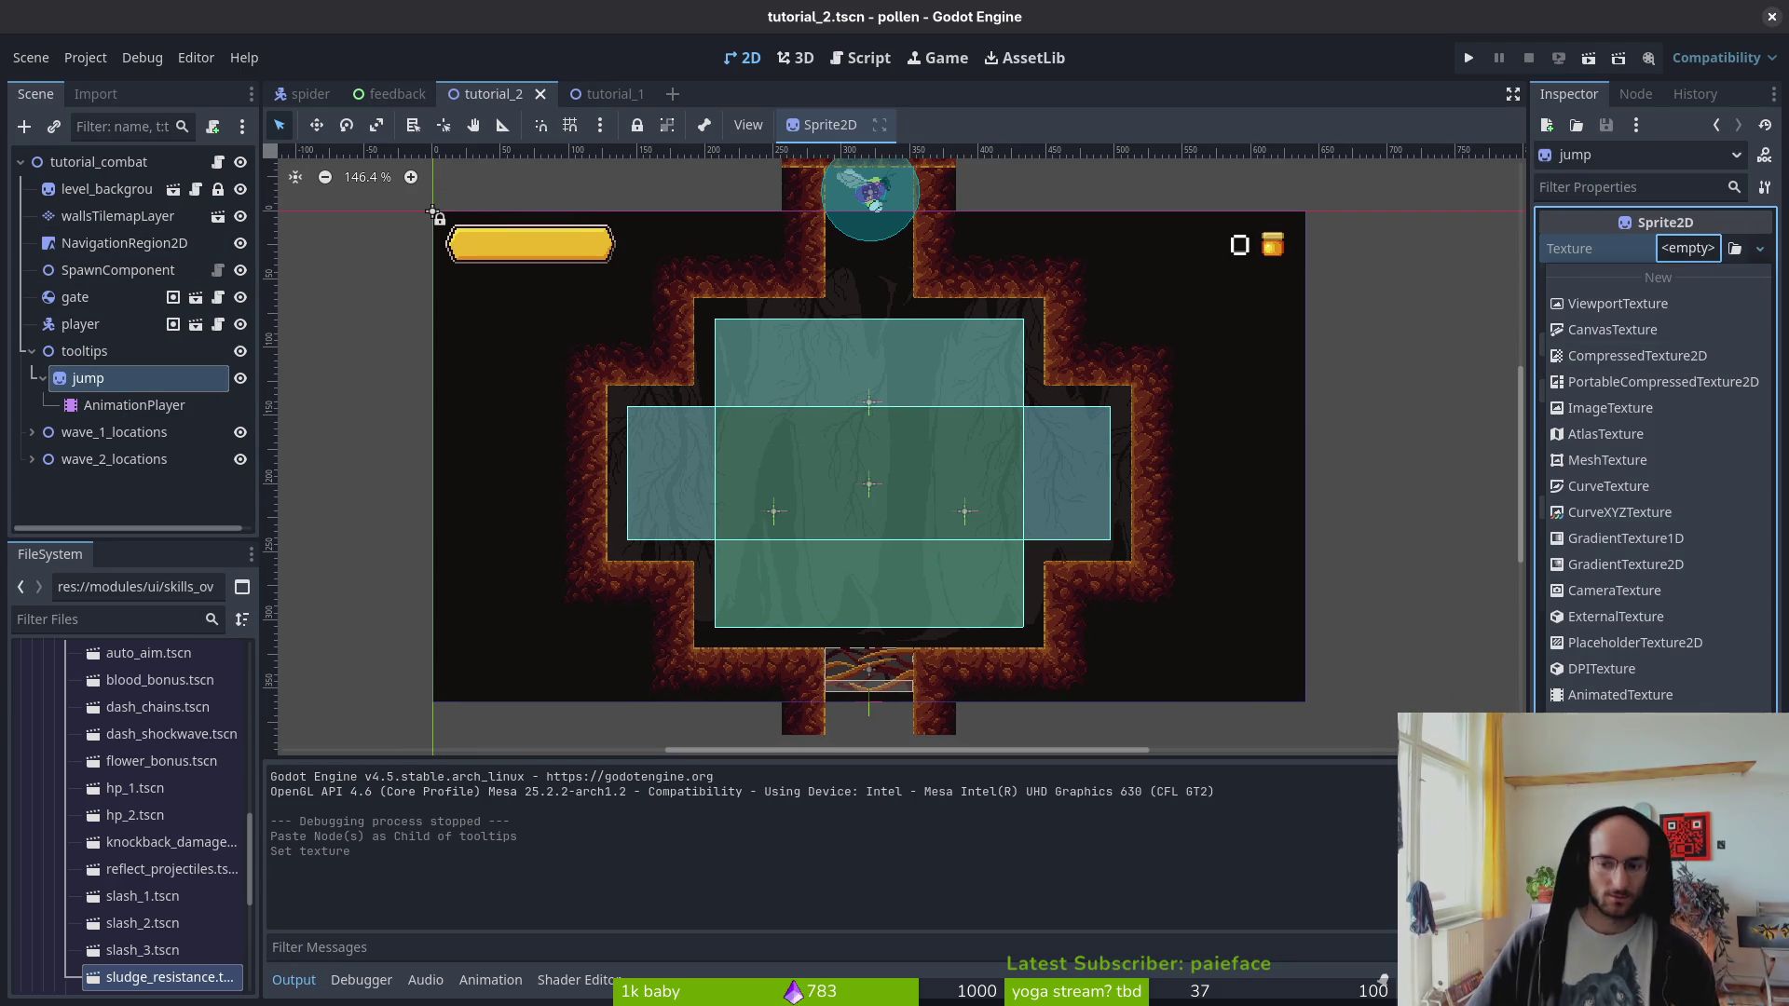
left_click(1735, 248)
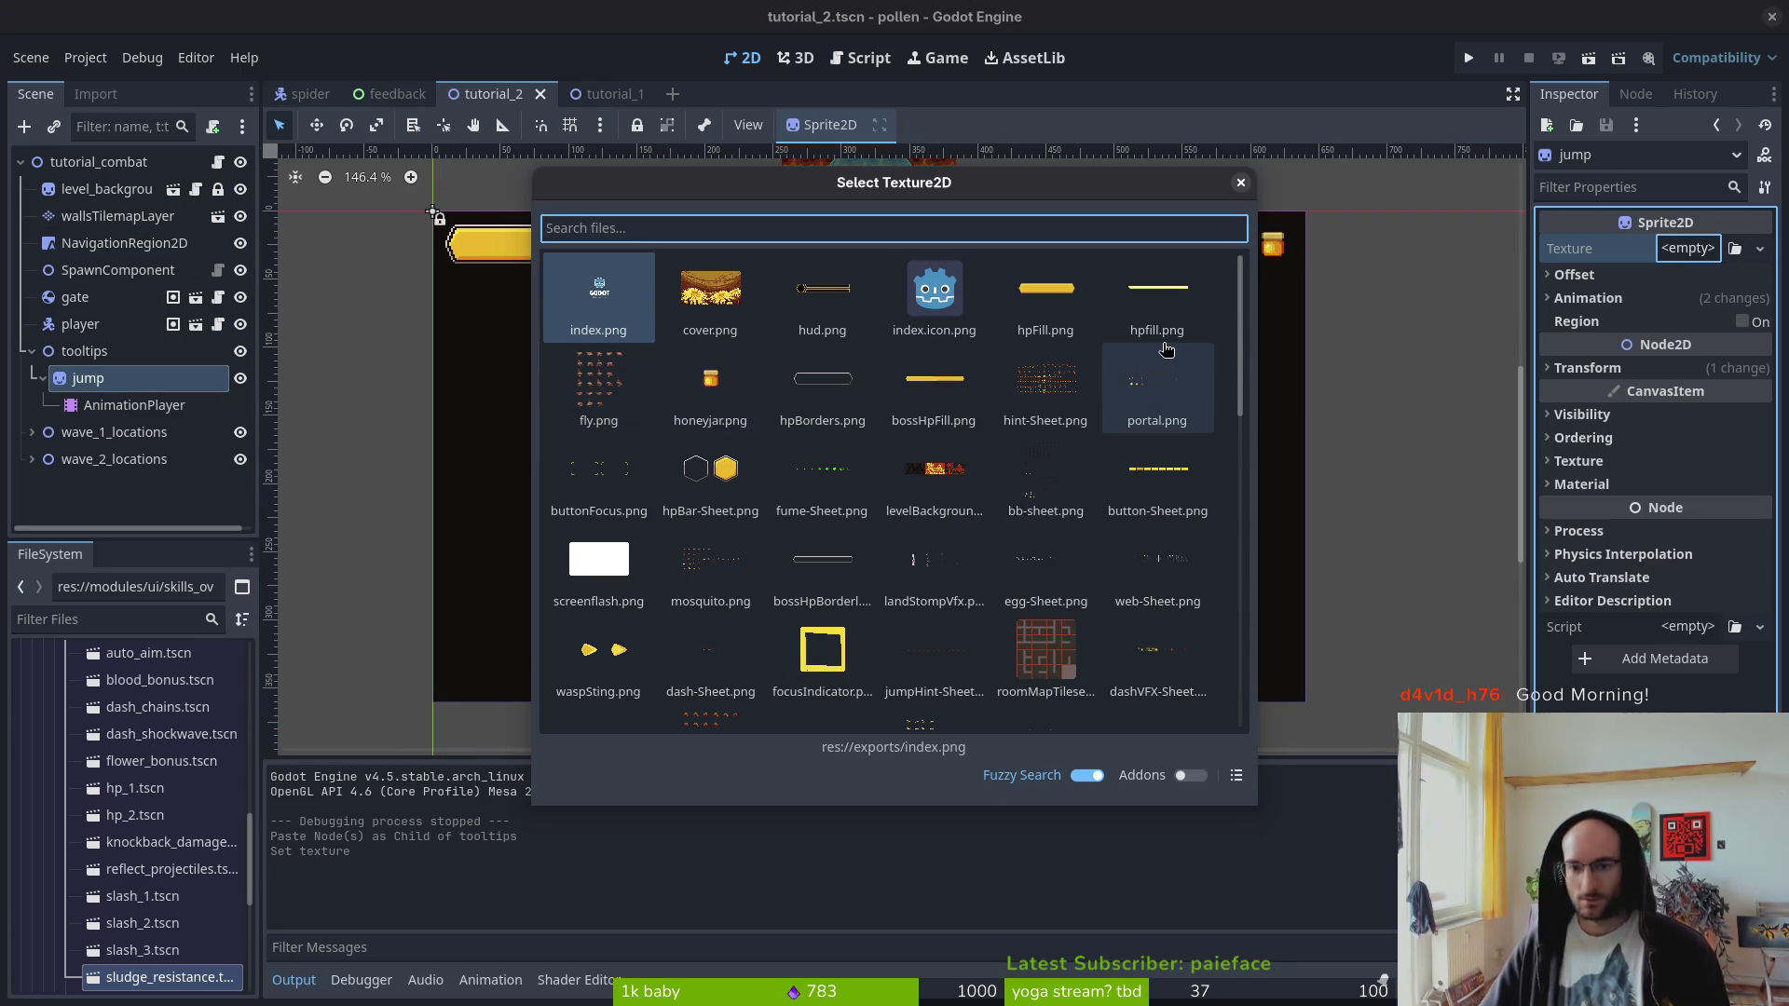
left_click(1081, 377)
left_click(1584, 329)
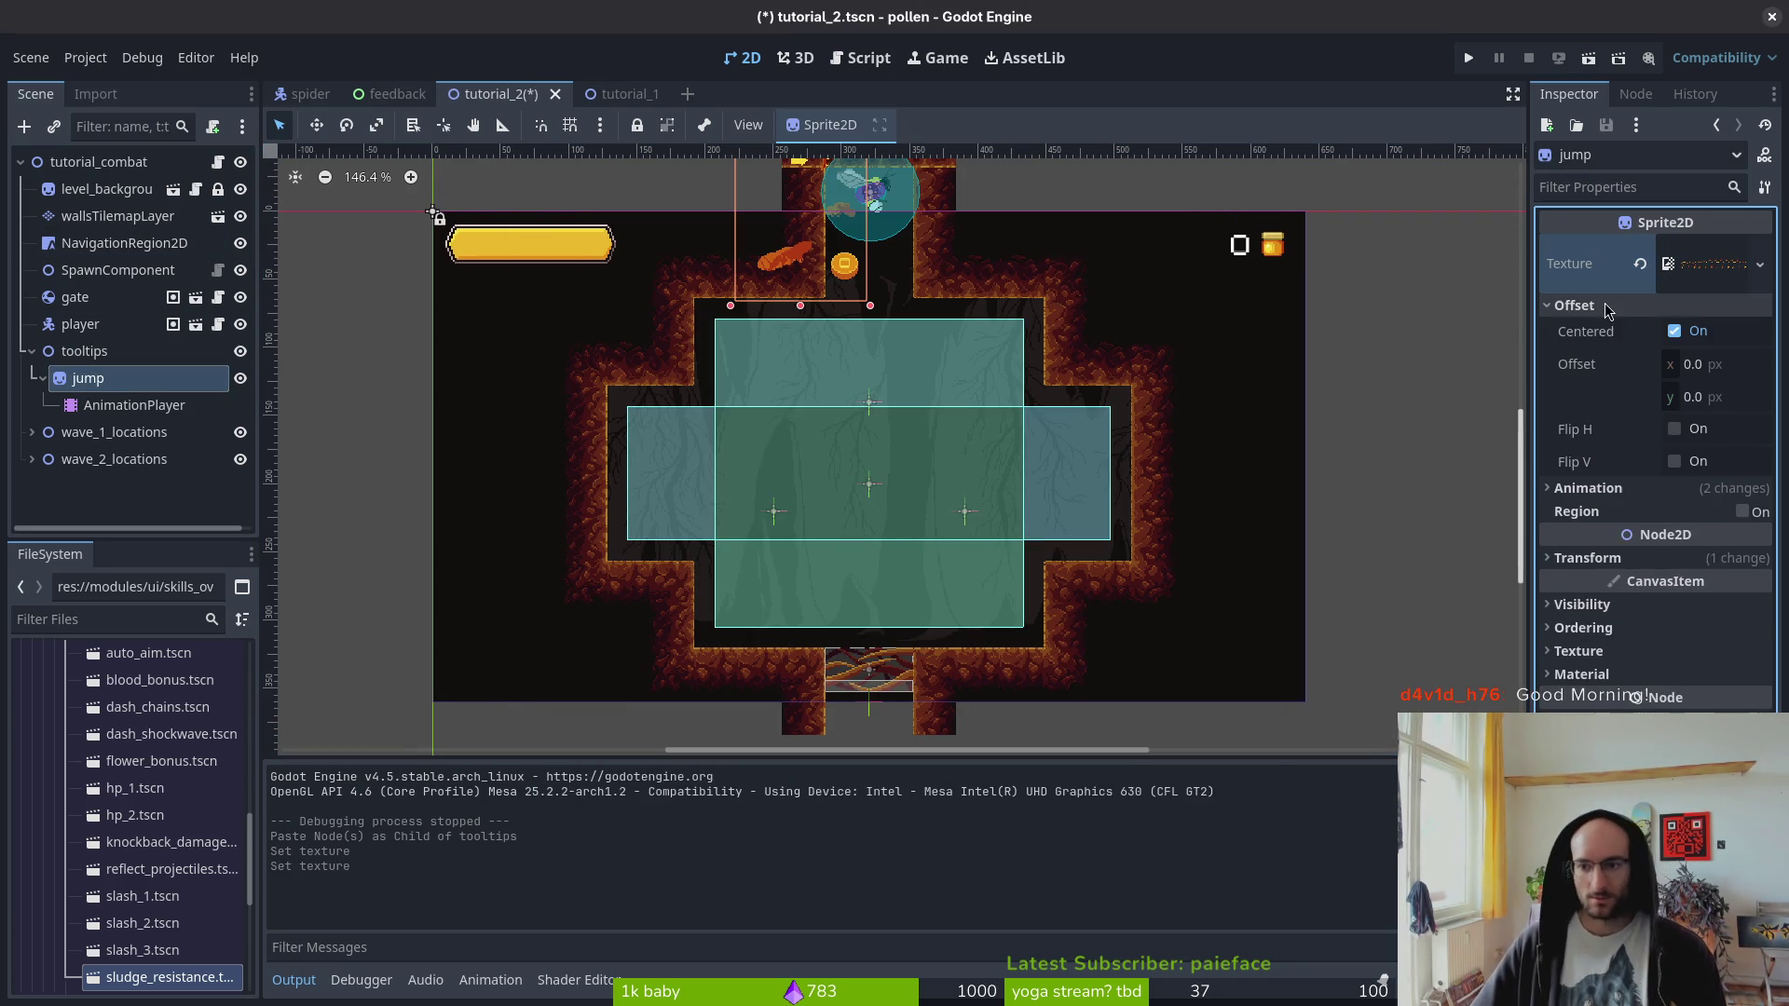
left_click(1584, 329)
left_click(1584, 328)
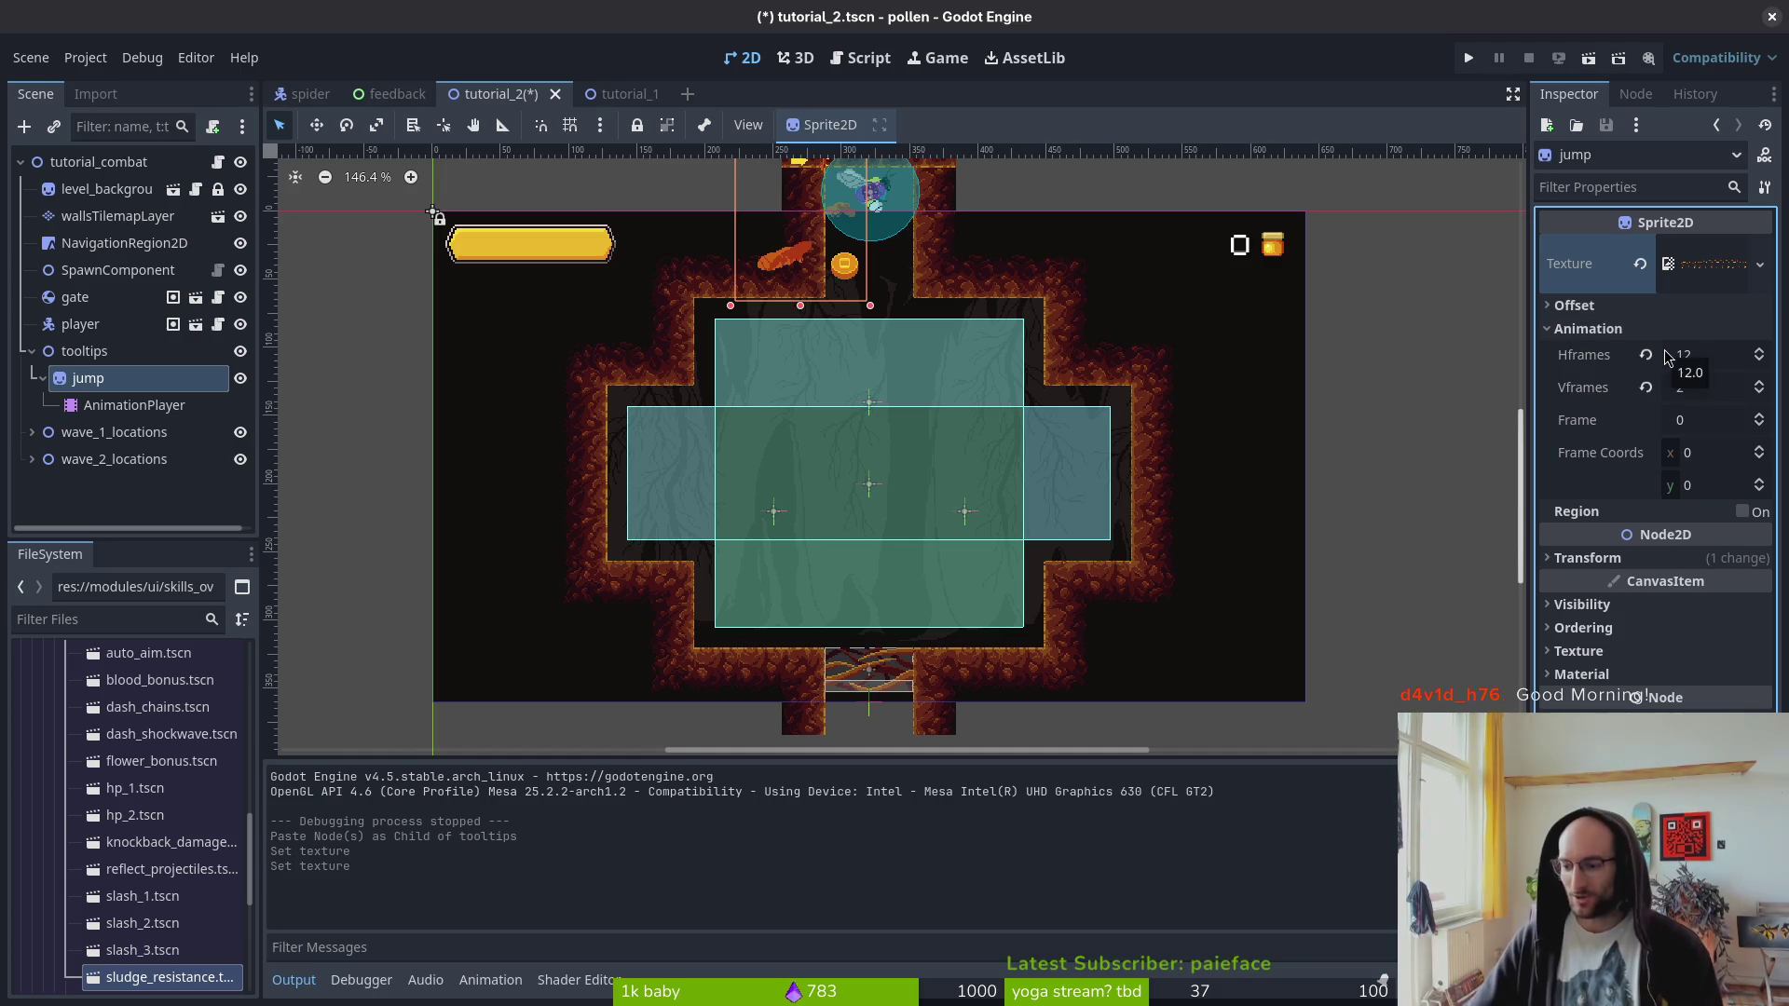
key("alt+Tab")
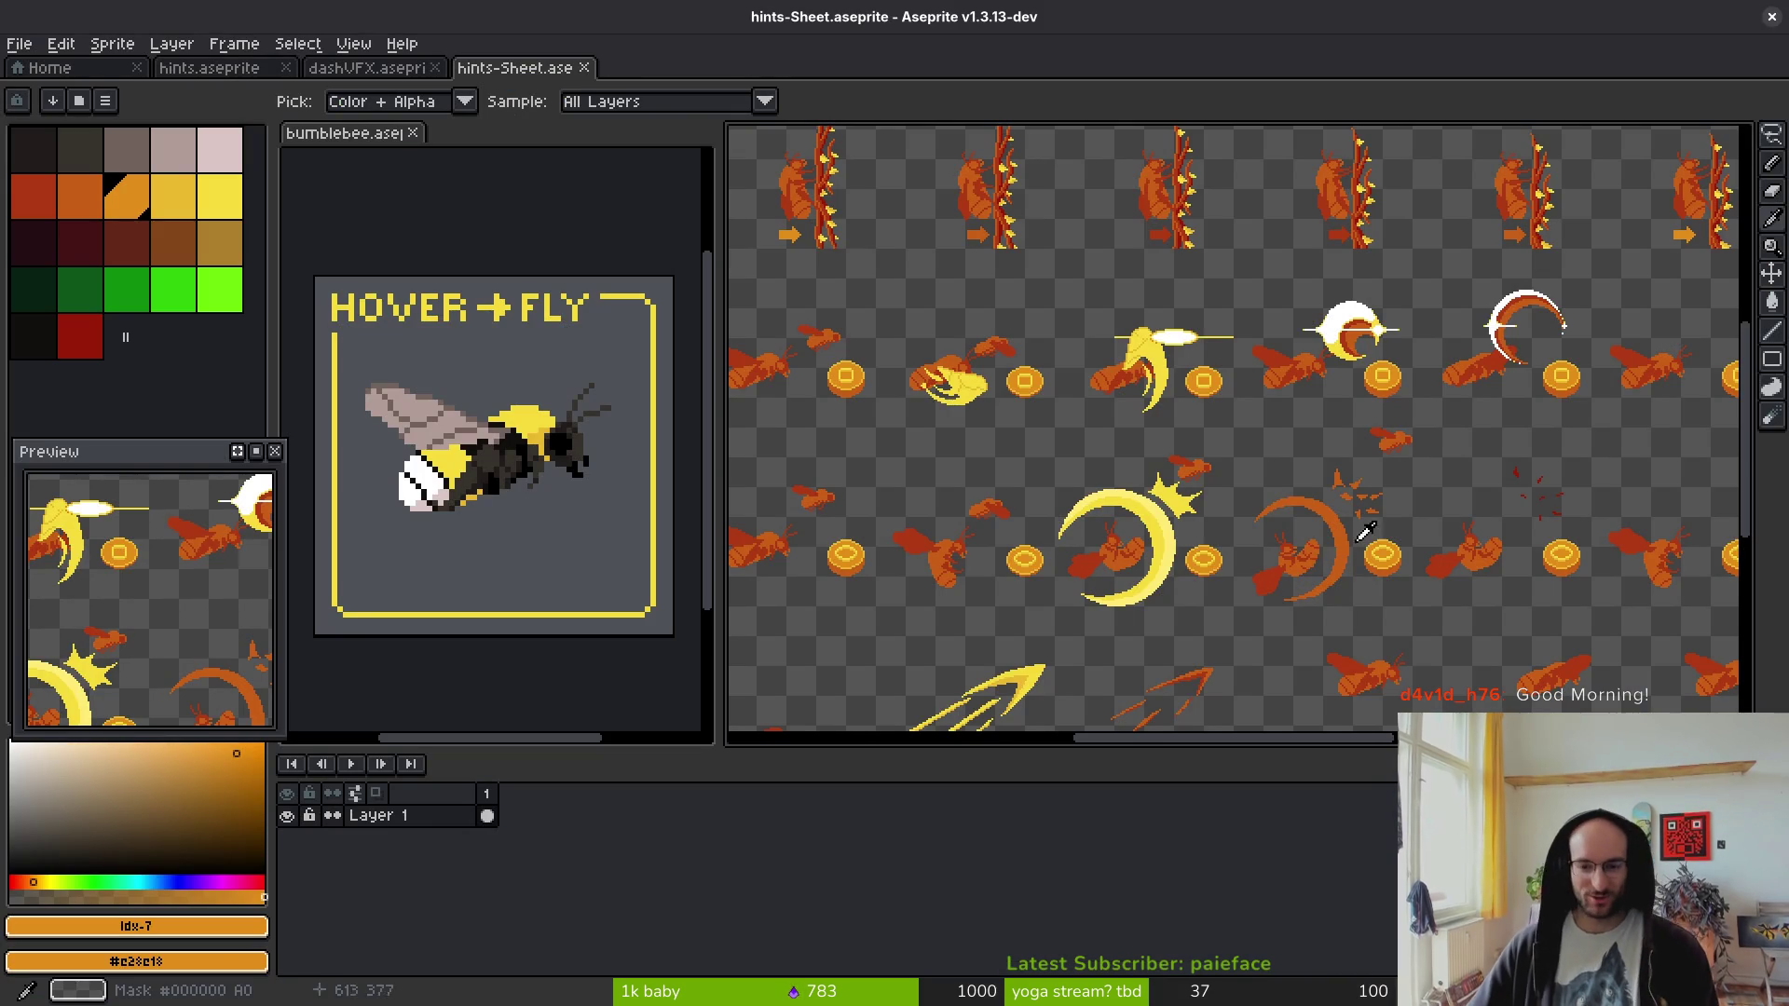
- Close the hints-Sheet, dashVFX and bumblebee files in Aseprite
scroll(1022, 431, "down", 3)
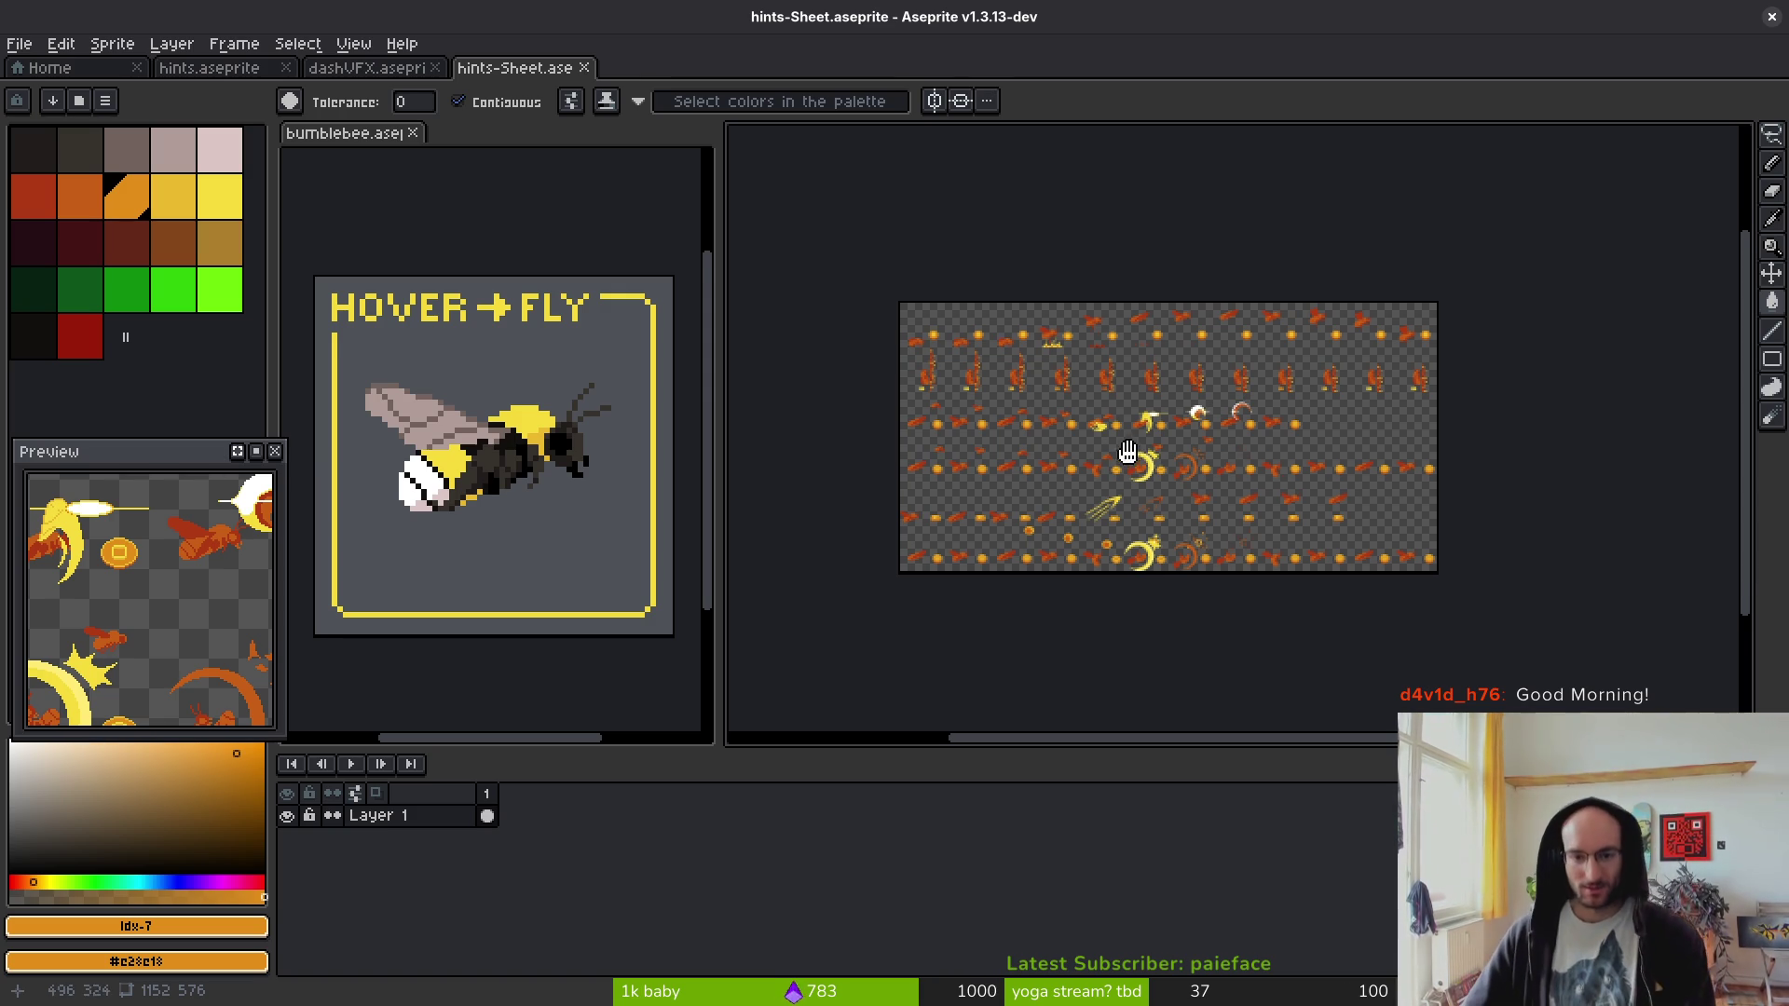
left_click(584, 67)
middle_click(362, 71)
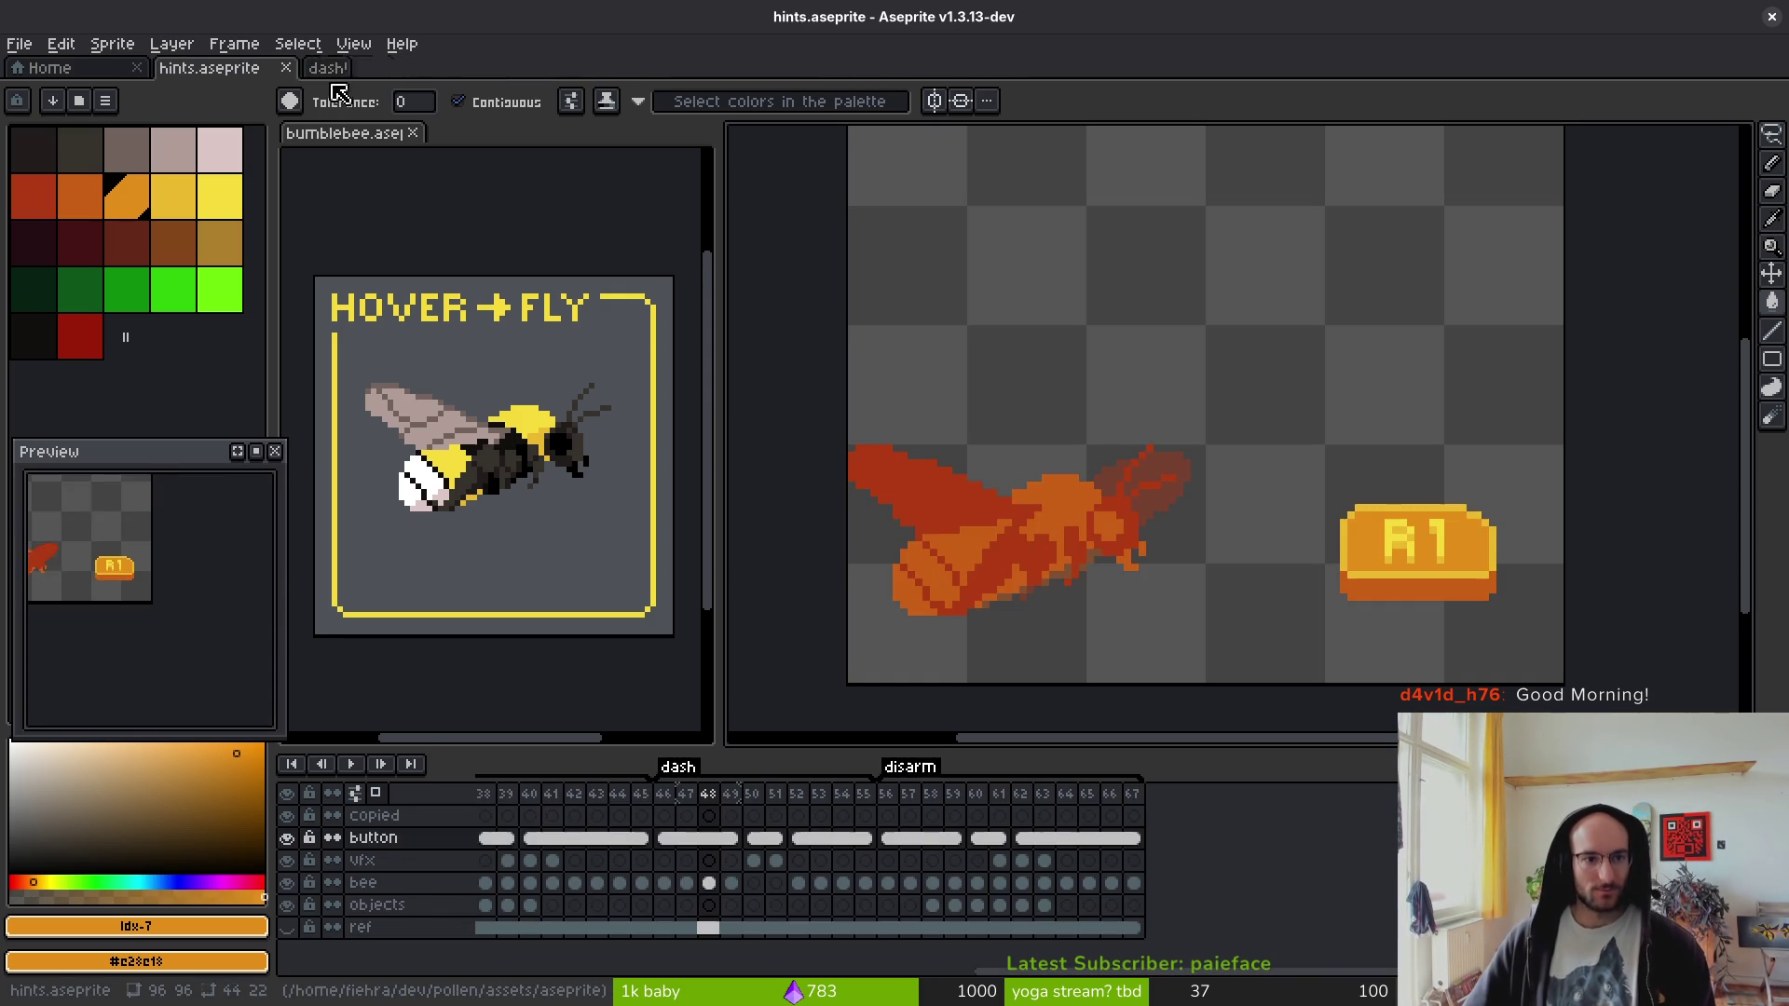
middle_click(339, 133)
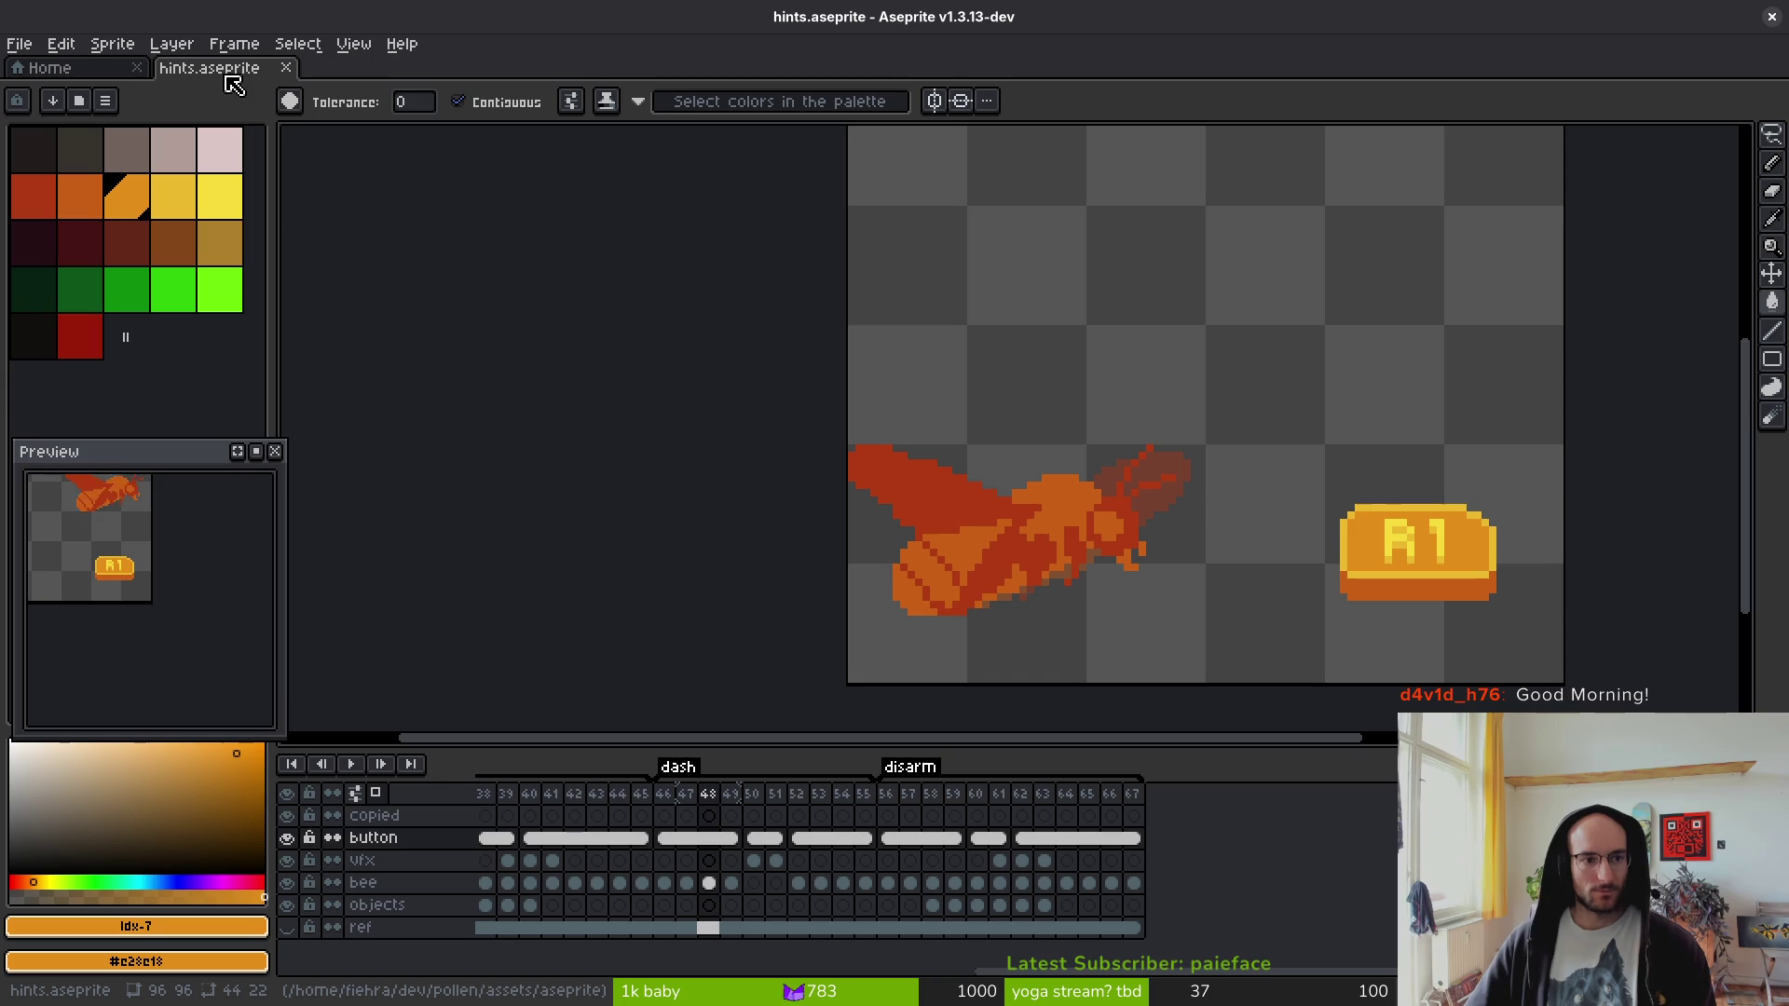
scroll(1034, 832, "left", 10)
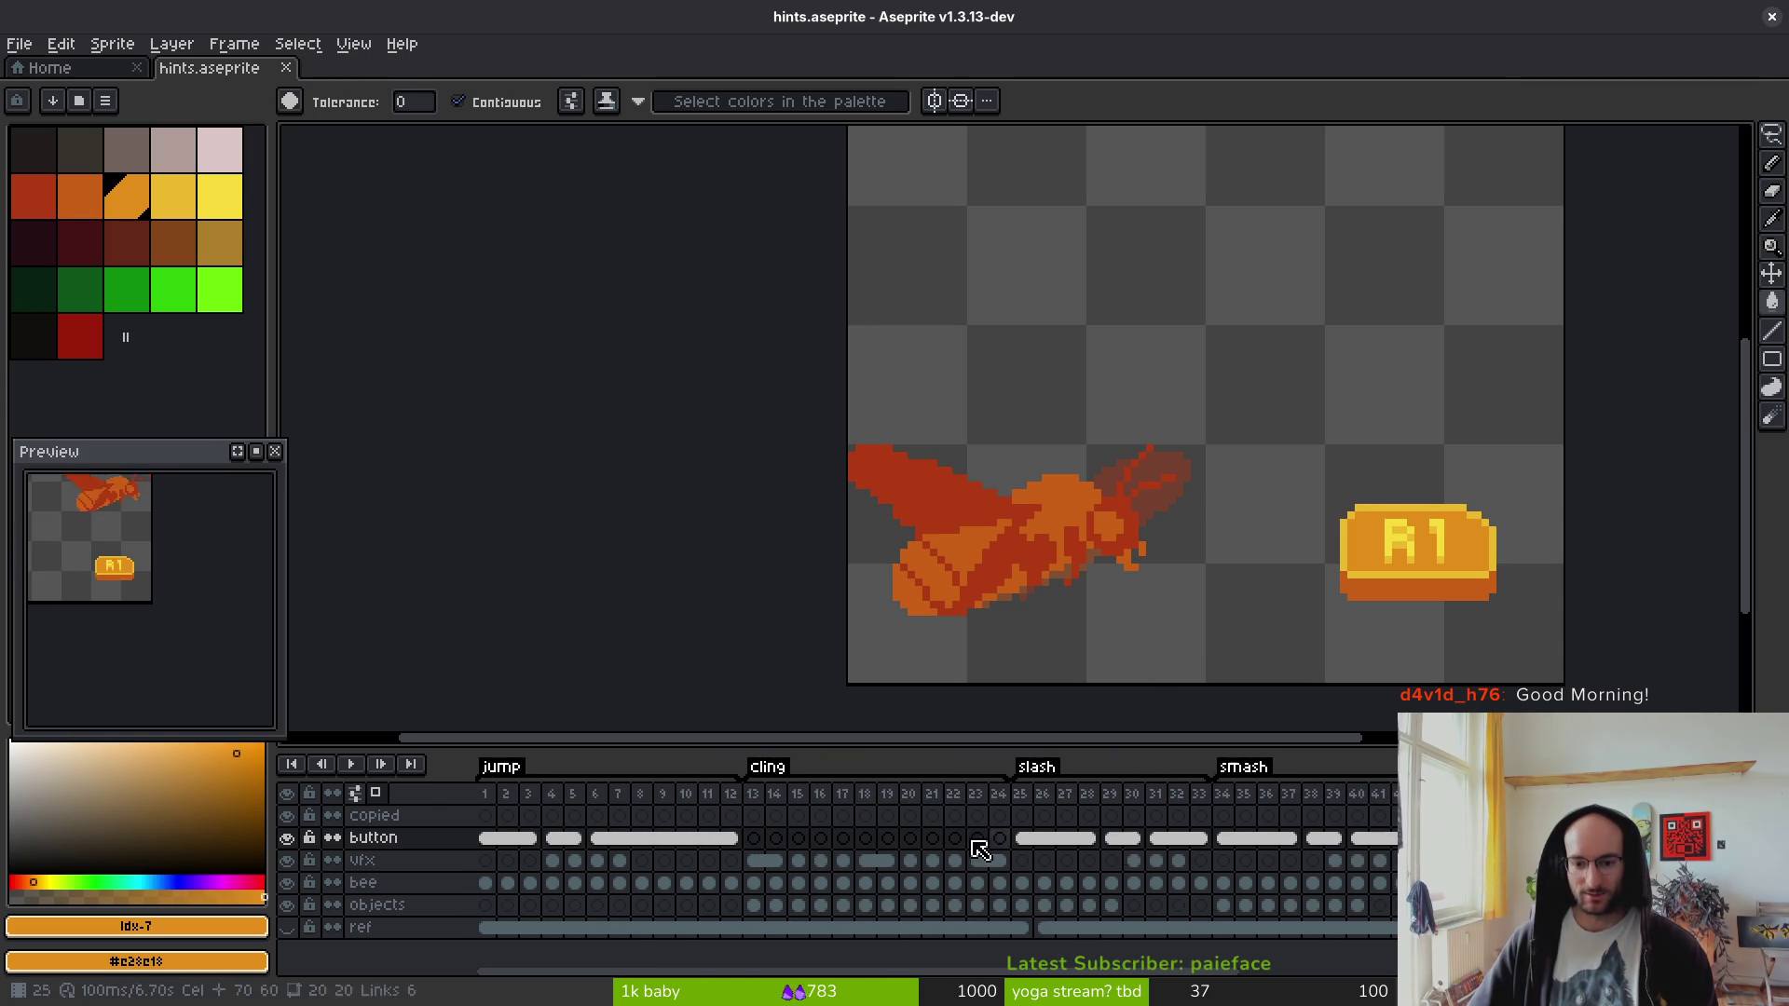
- Set the jump sprite's Vframes to 6 in Godot and save the scene
key("alt+Tab")
left_click(1719, 390)
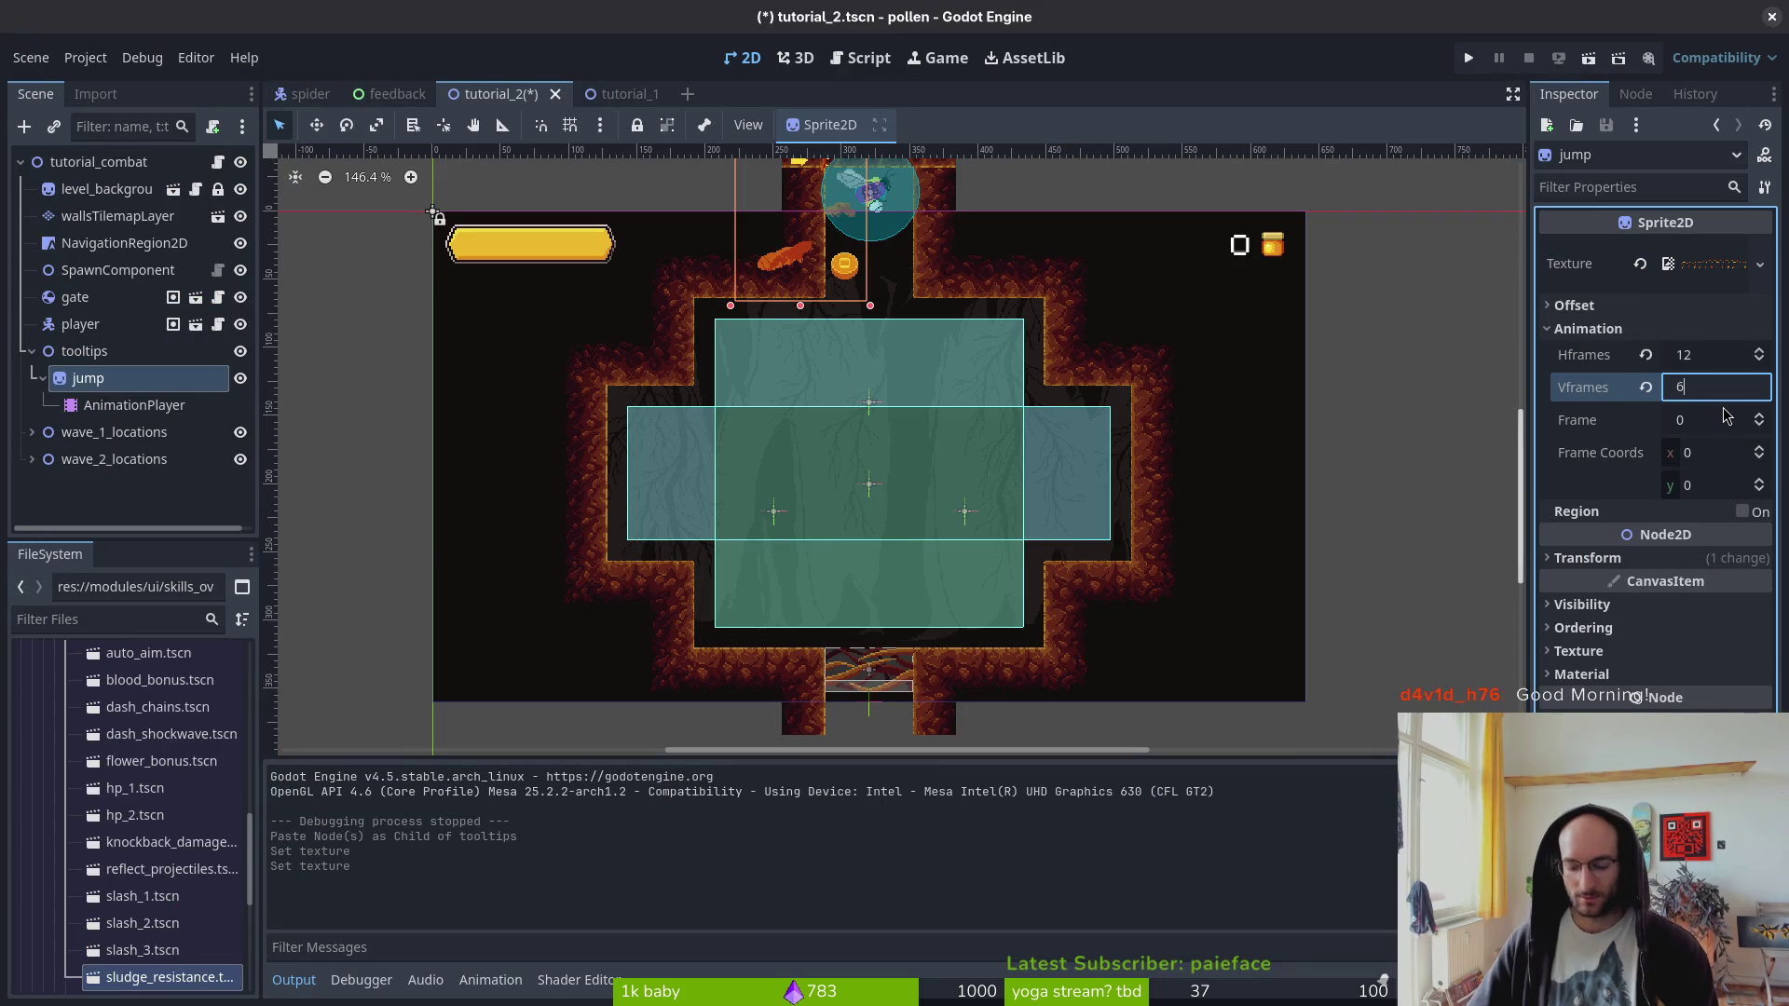
type("6")
key("Return")
key("ctrl+s")
scroll(972, 405, "up", 3)
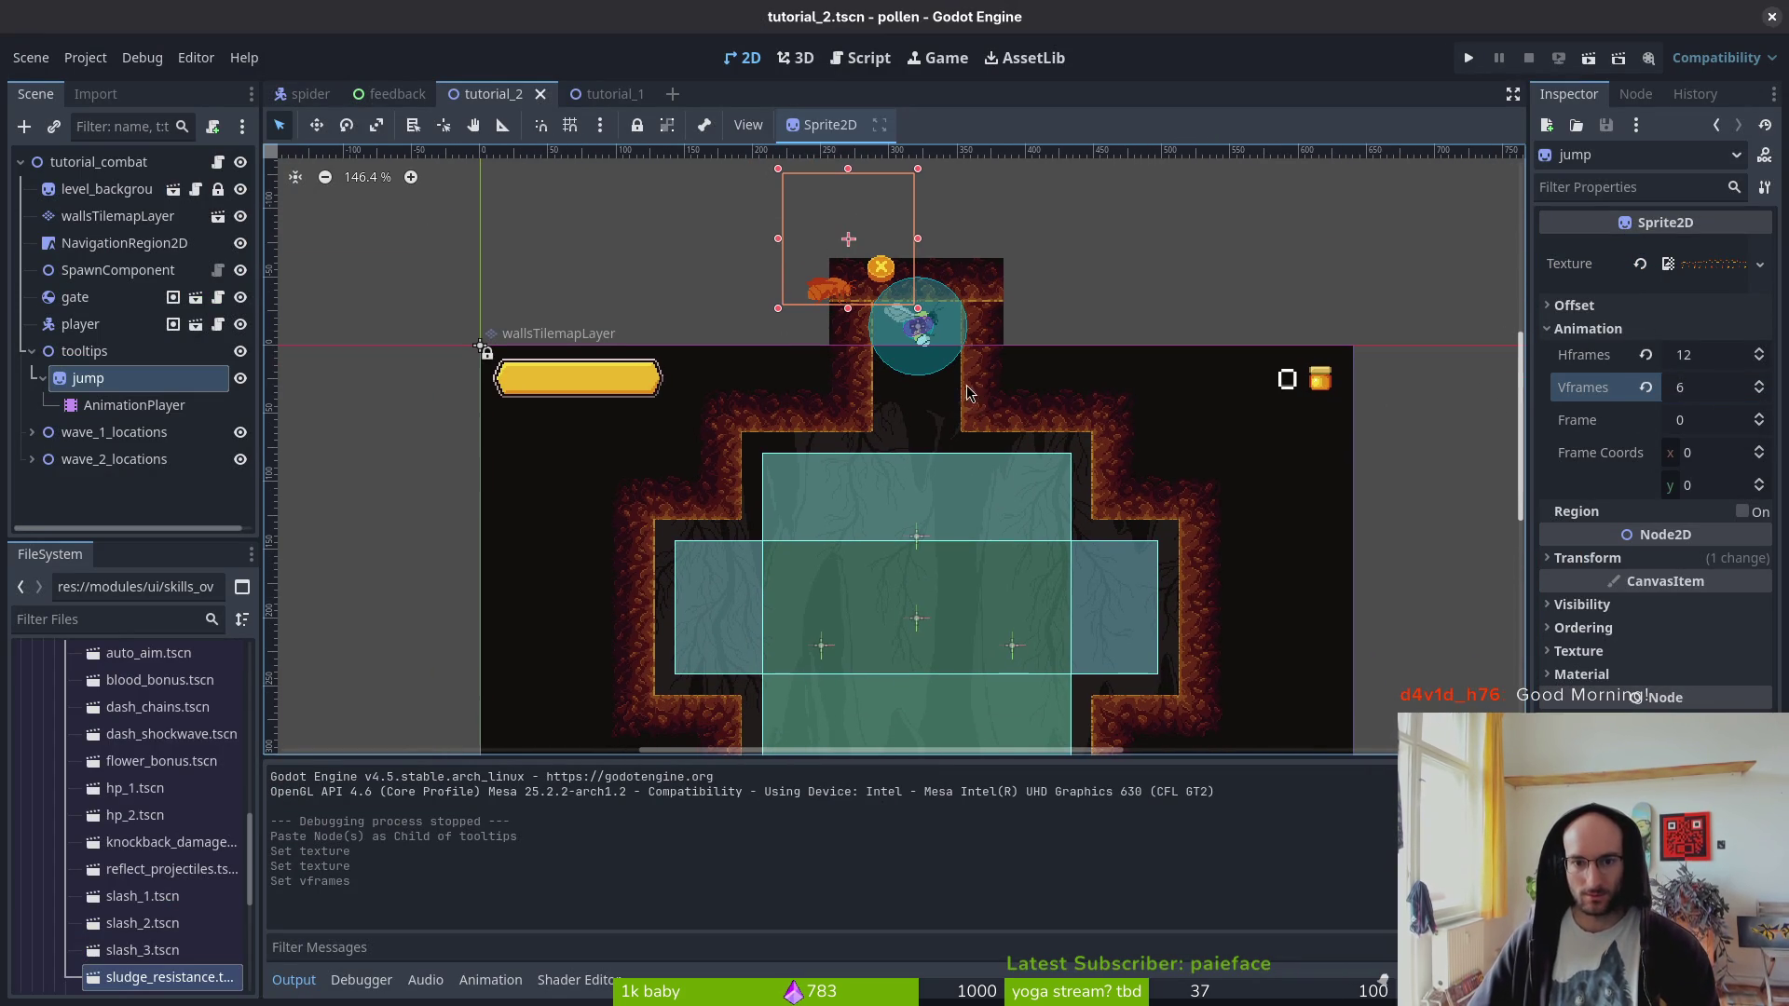
key("alt+Tab")
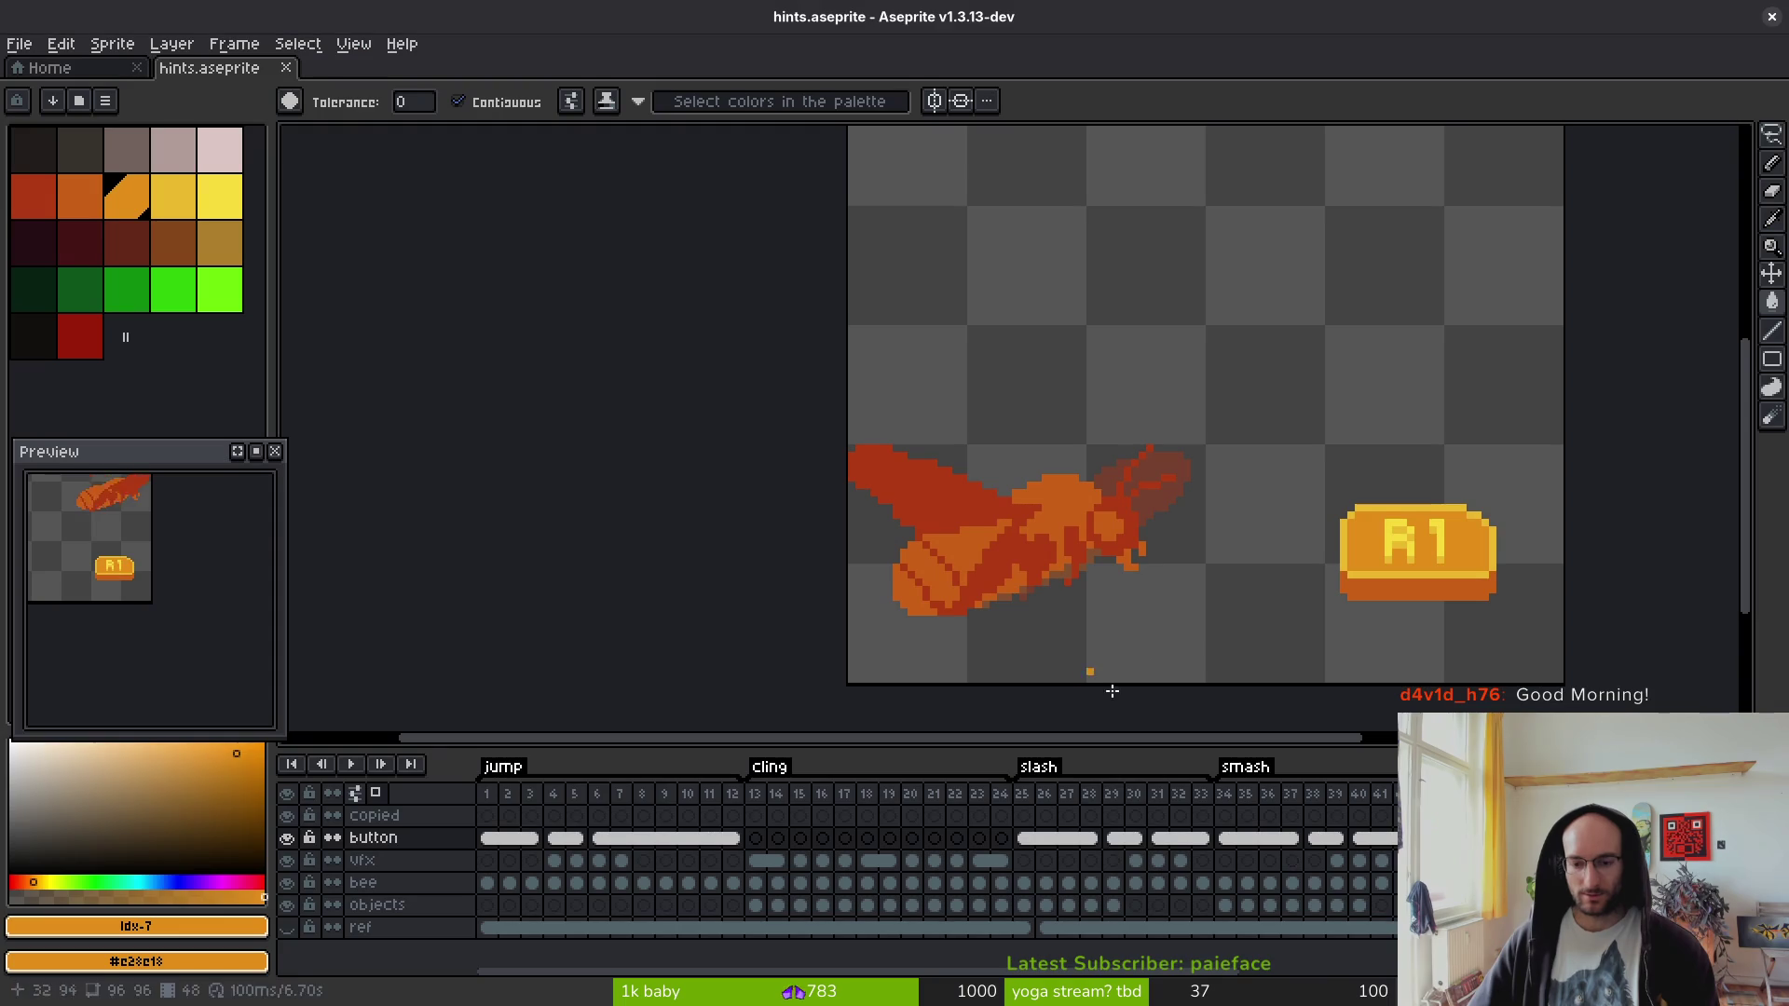
- Select the smash frames 34–37 and save hints.aseprite
left_click_drag(960, 793, 1028, 794)
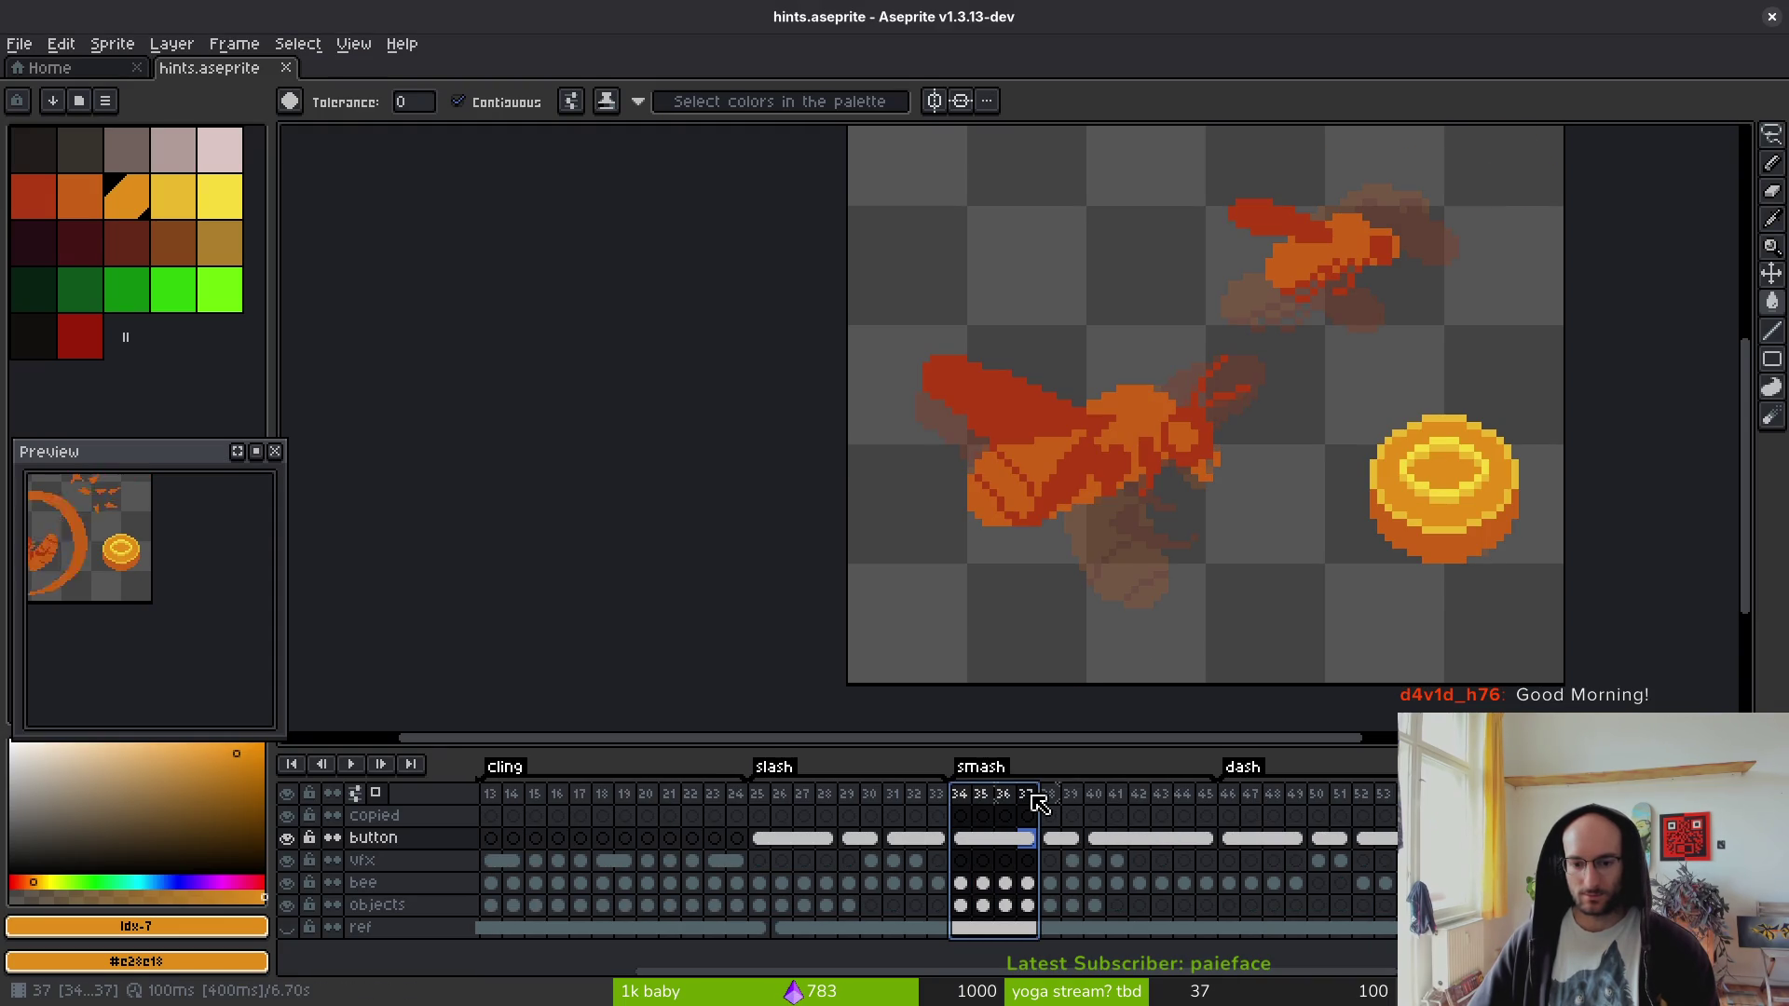
left_click(1056, 792)
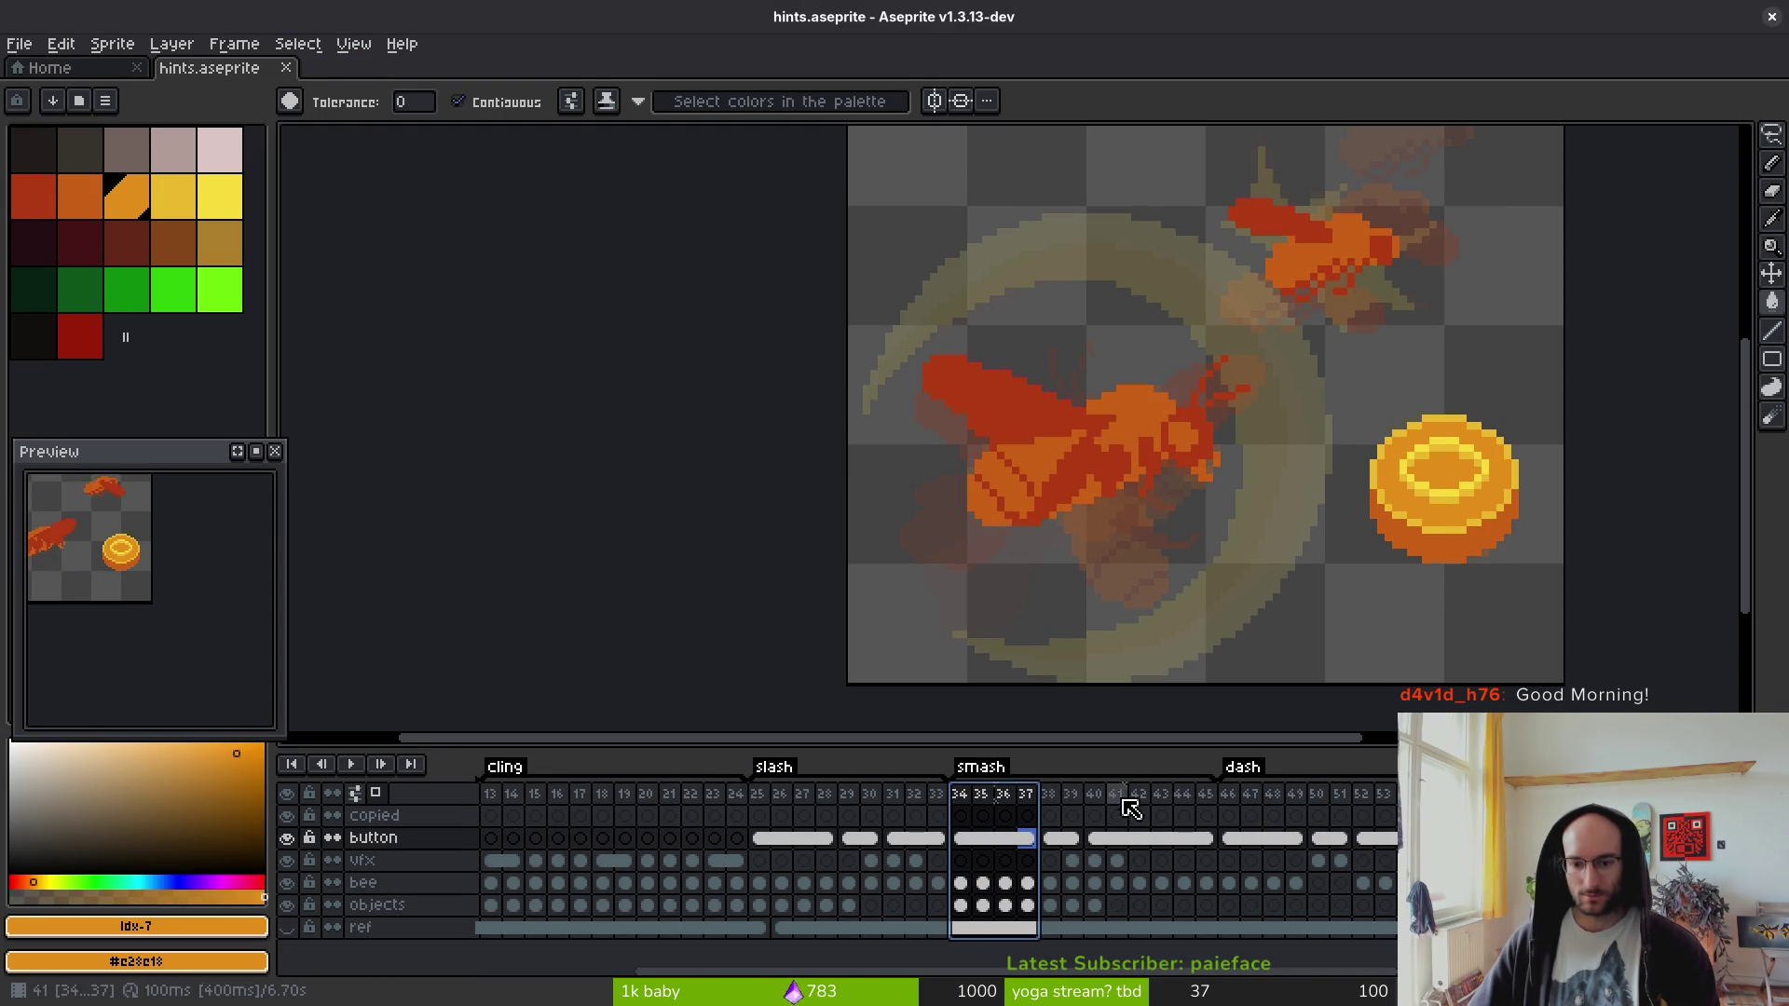
key("Return")
key("ctrl+s")
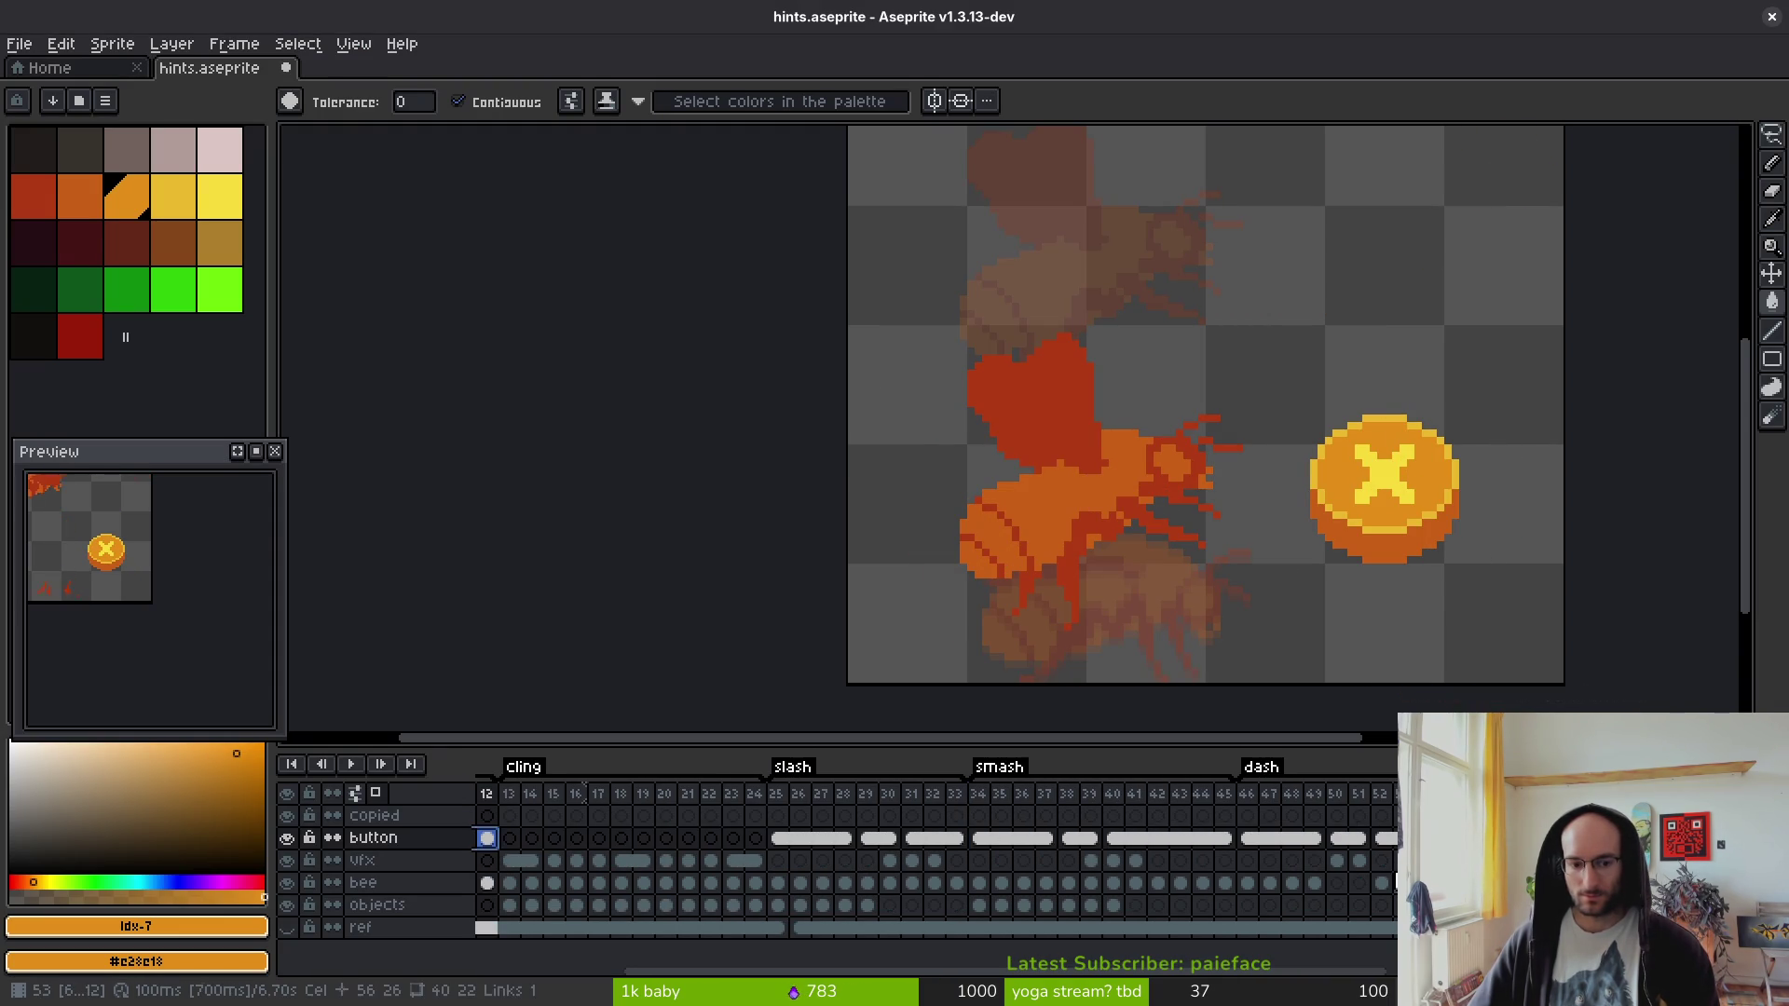
scroll(1145, 885, "up", 5)
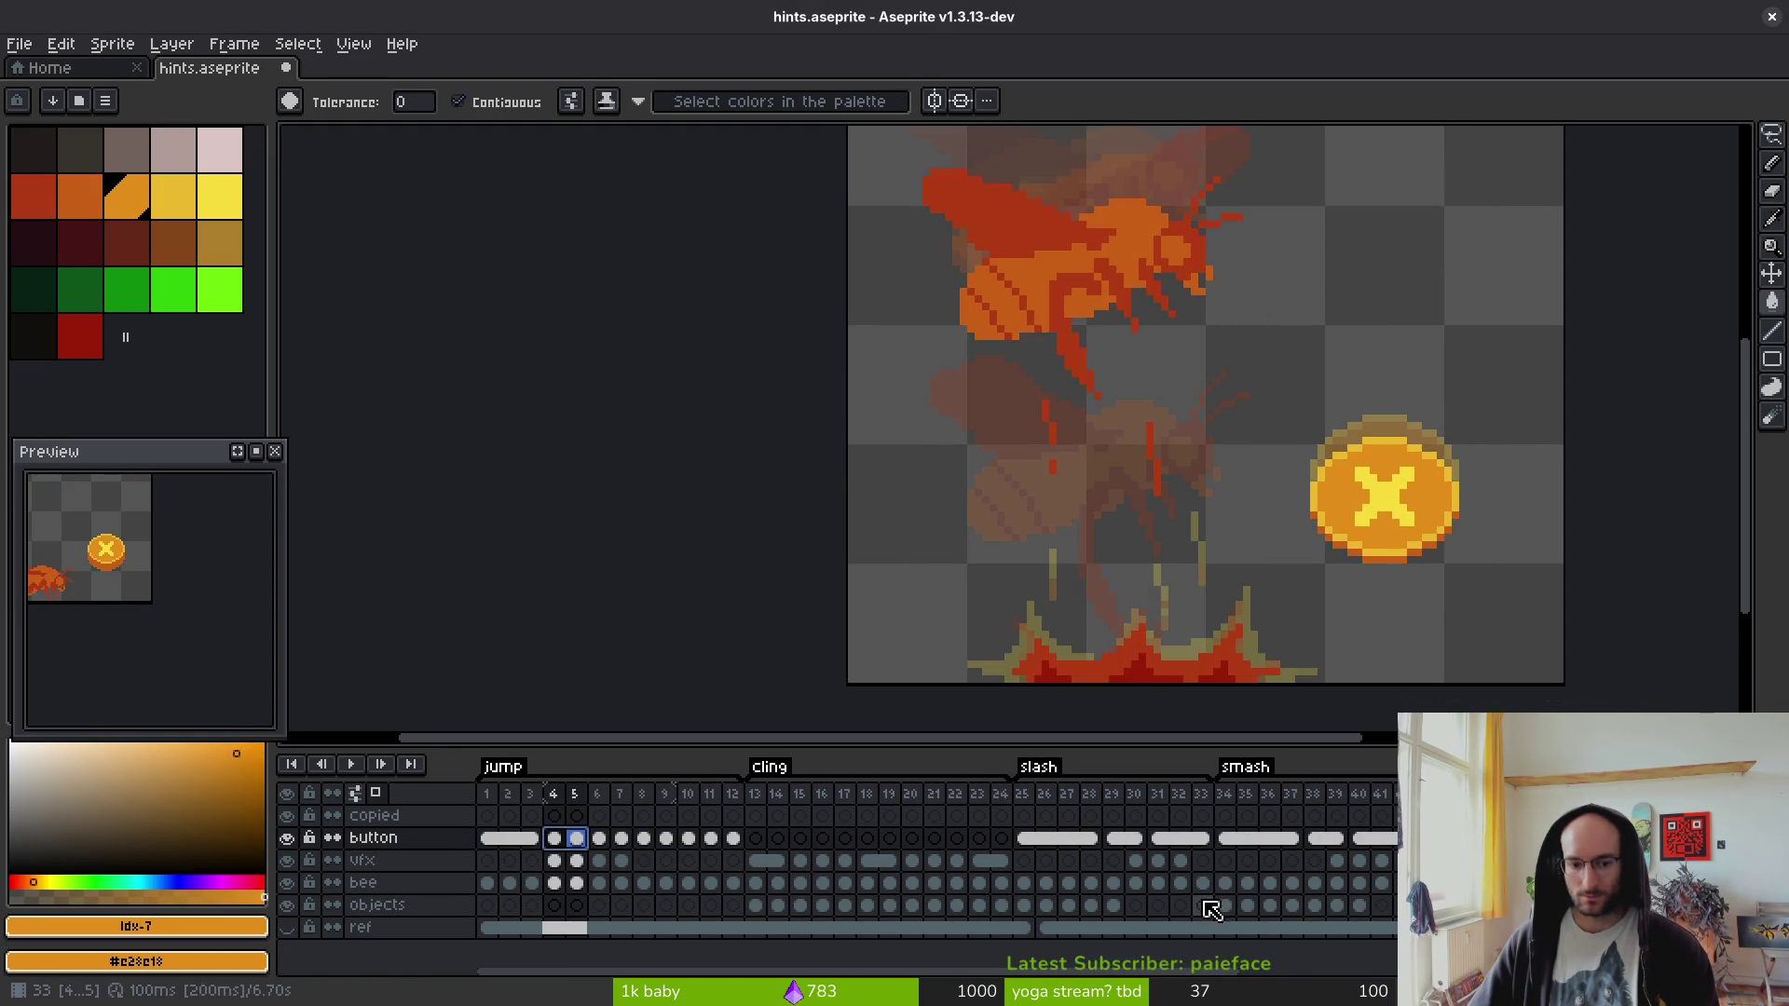
key("ctrl+s")
scroll(1202, 894, "down", 10)
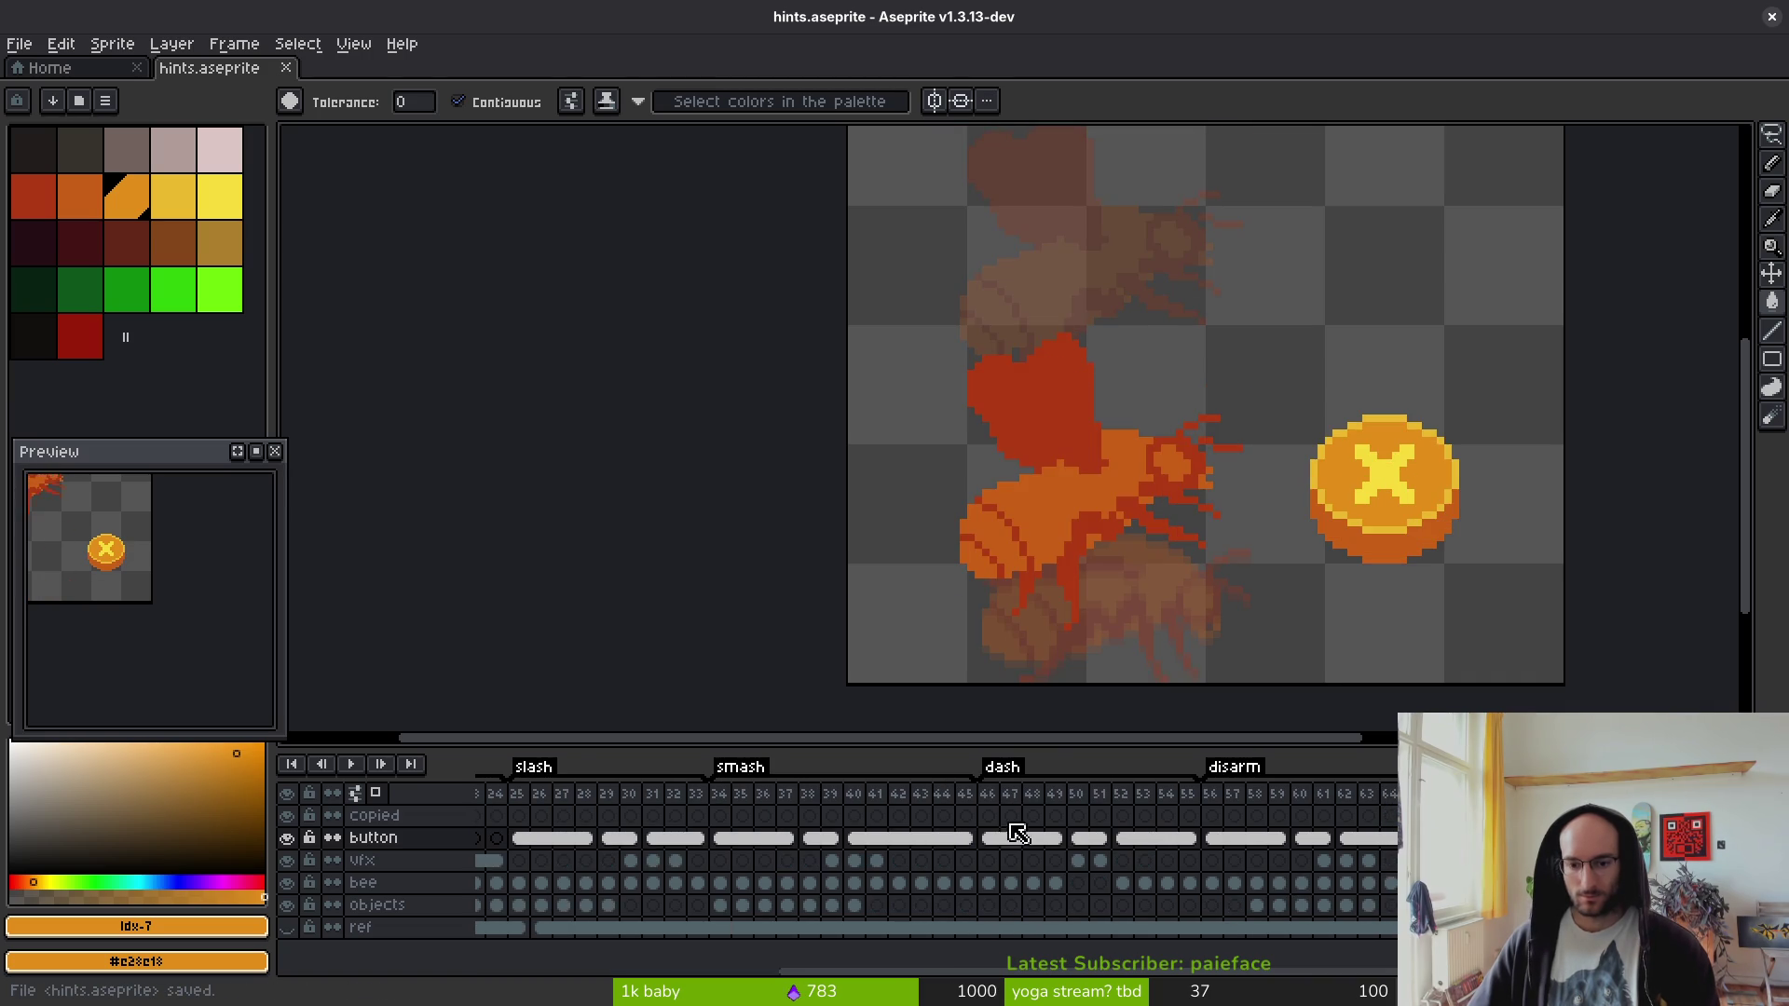
- Review the dash frames 46–54 and the R1 button, recentring and zooming out the canvas
left_click(987, 794)
left_click_drag(1006, 801, 1165, 800)
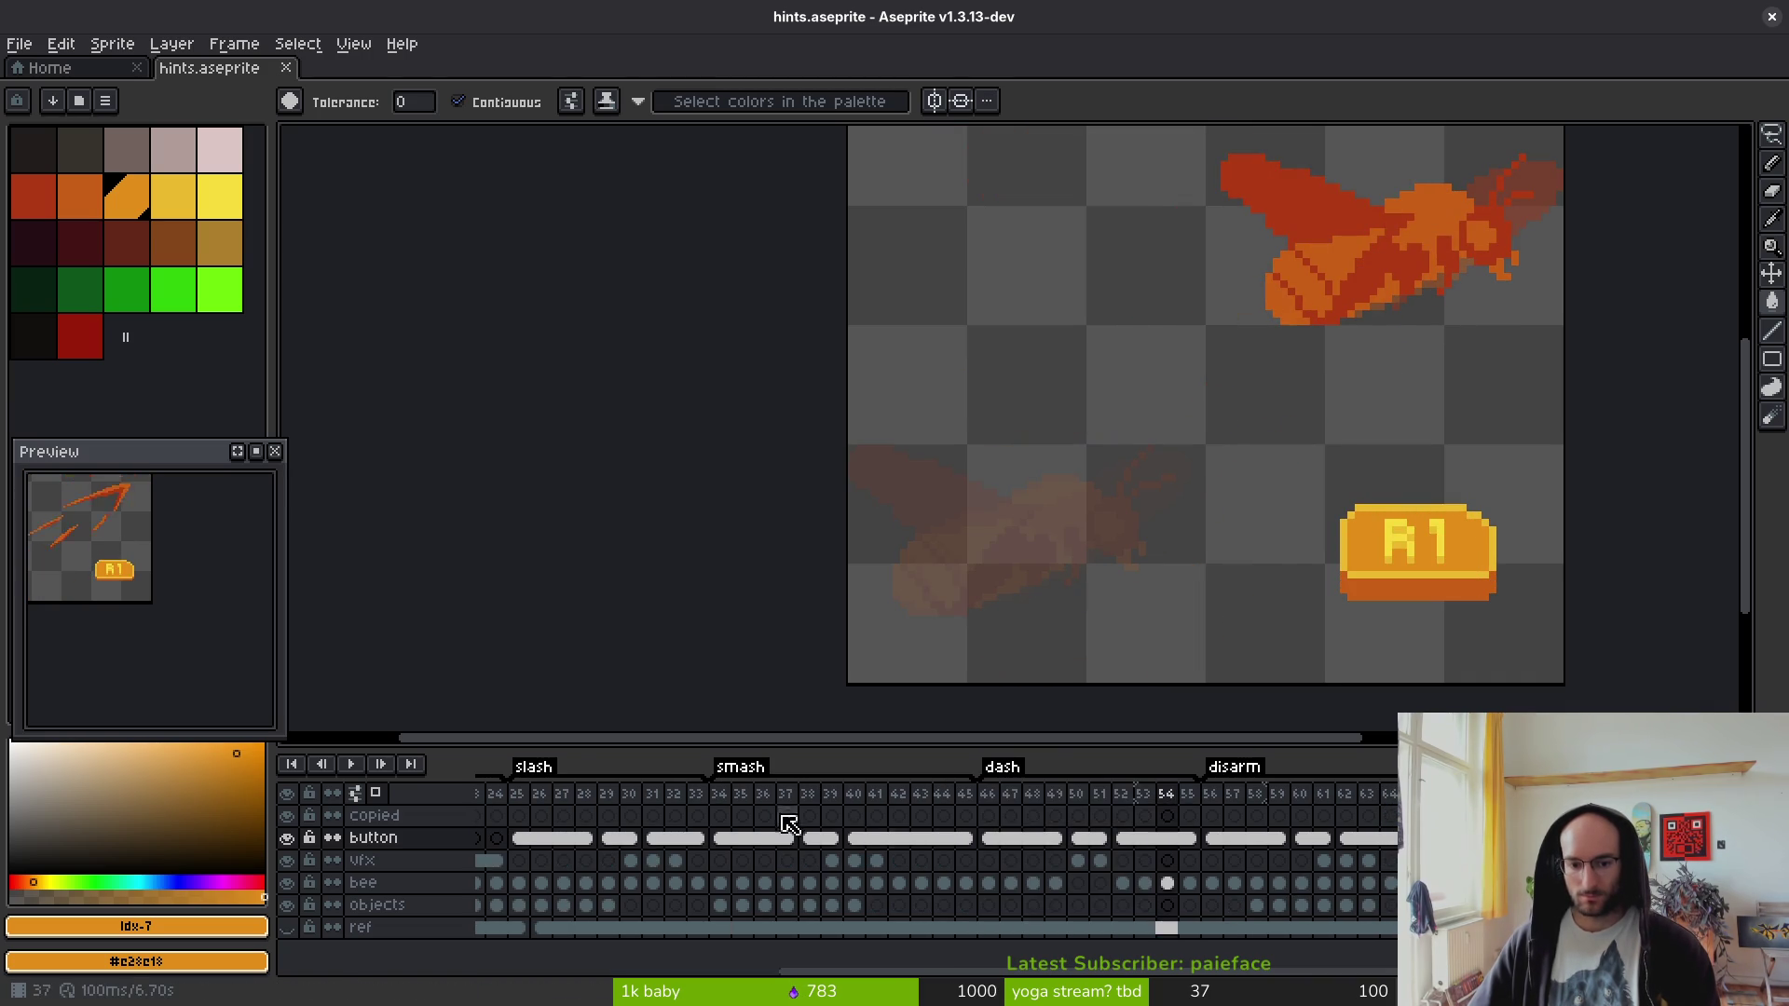
left_click(785, 793)
scroll(1232, 846, "left", 5)
scroll(1232, 846, "left", 3)
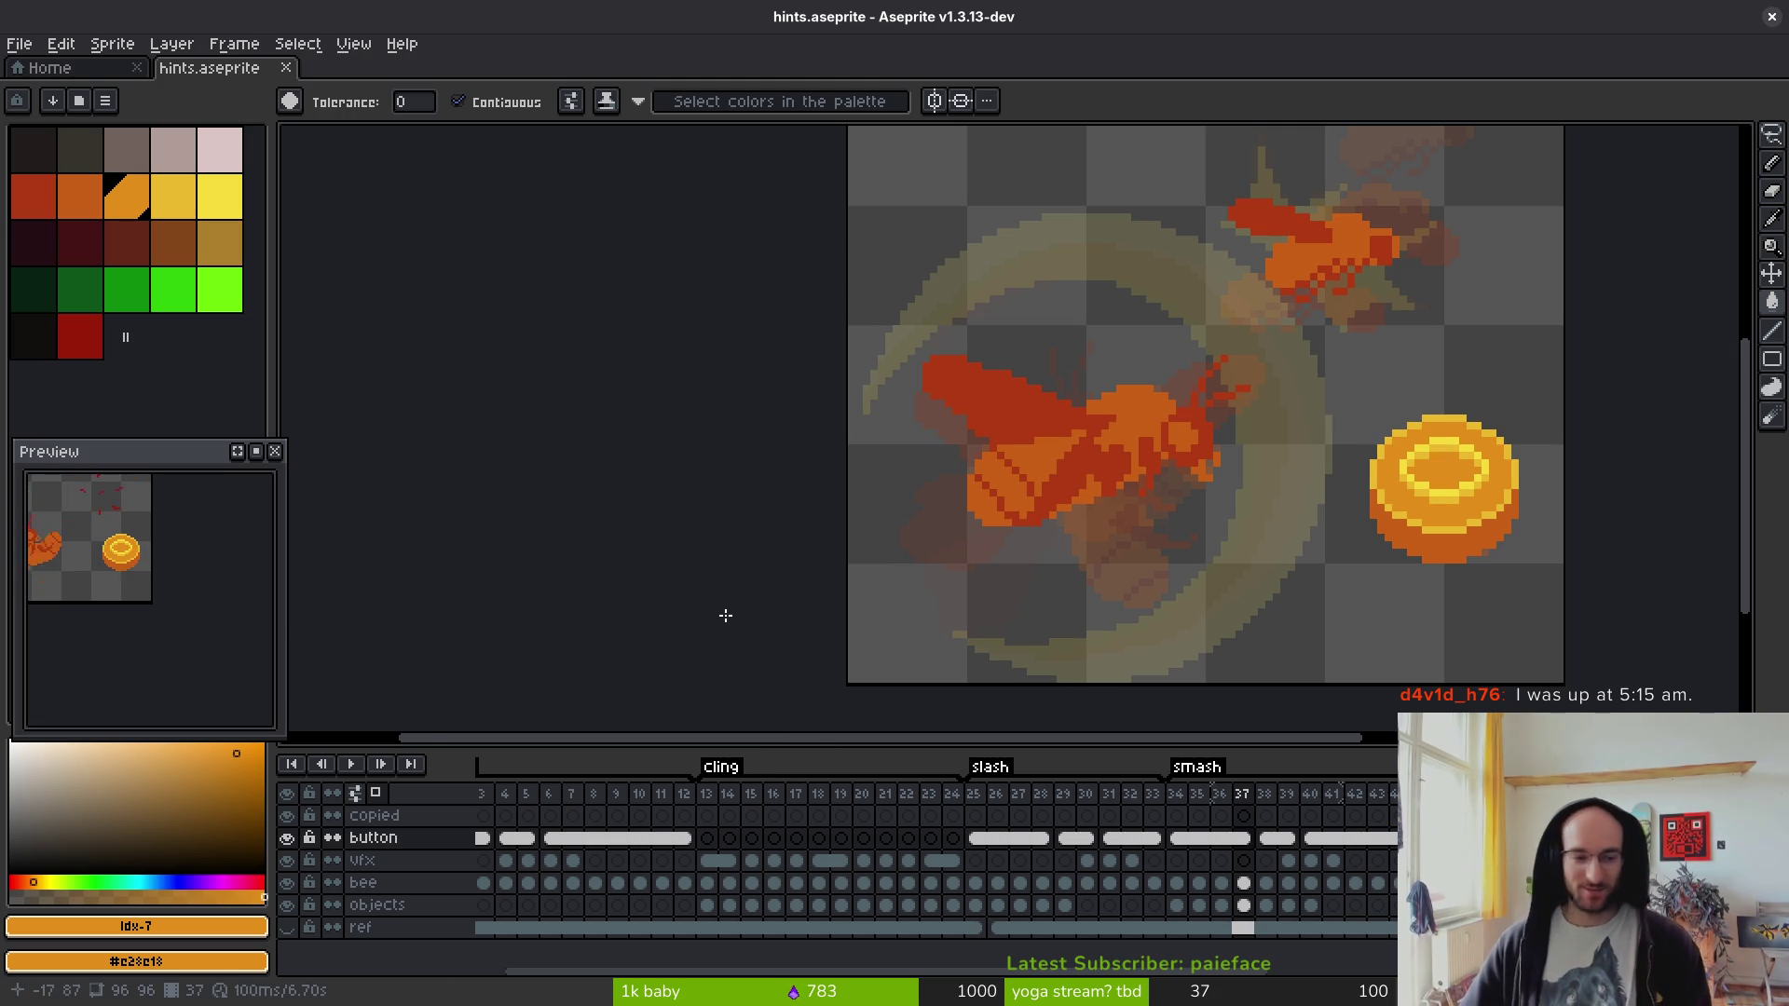
left_click_drag(1031, 583, 972, 575)
scroll(203, 632, "down", 2)
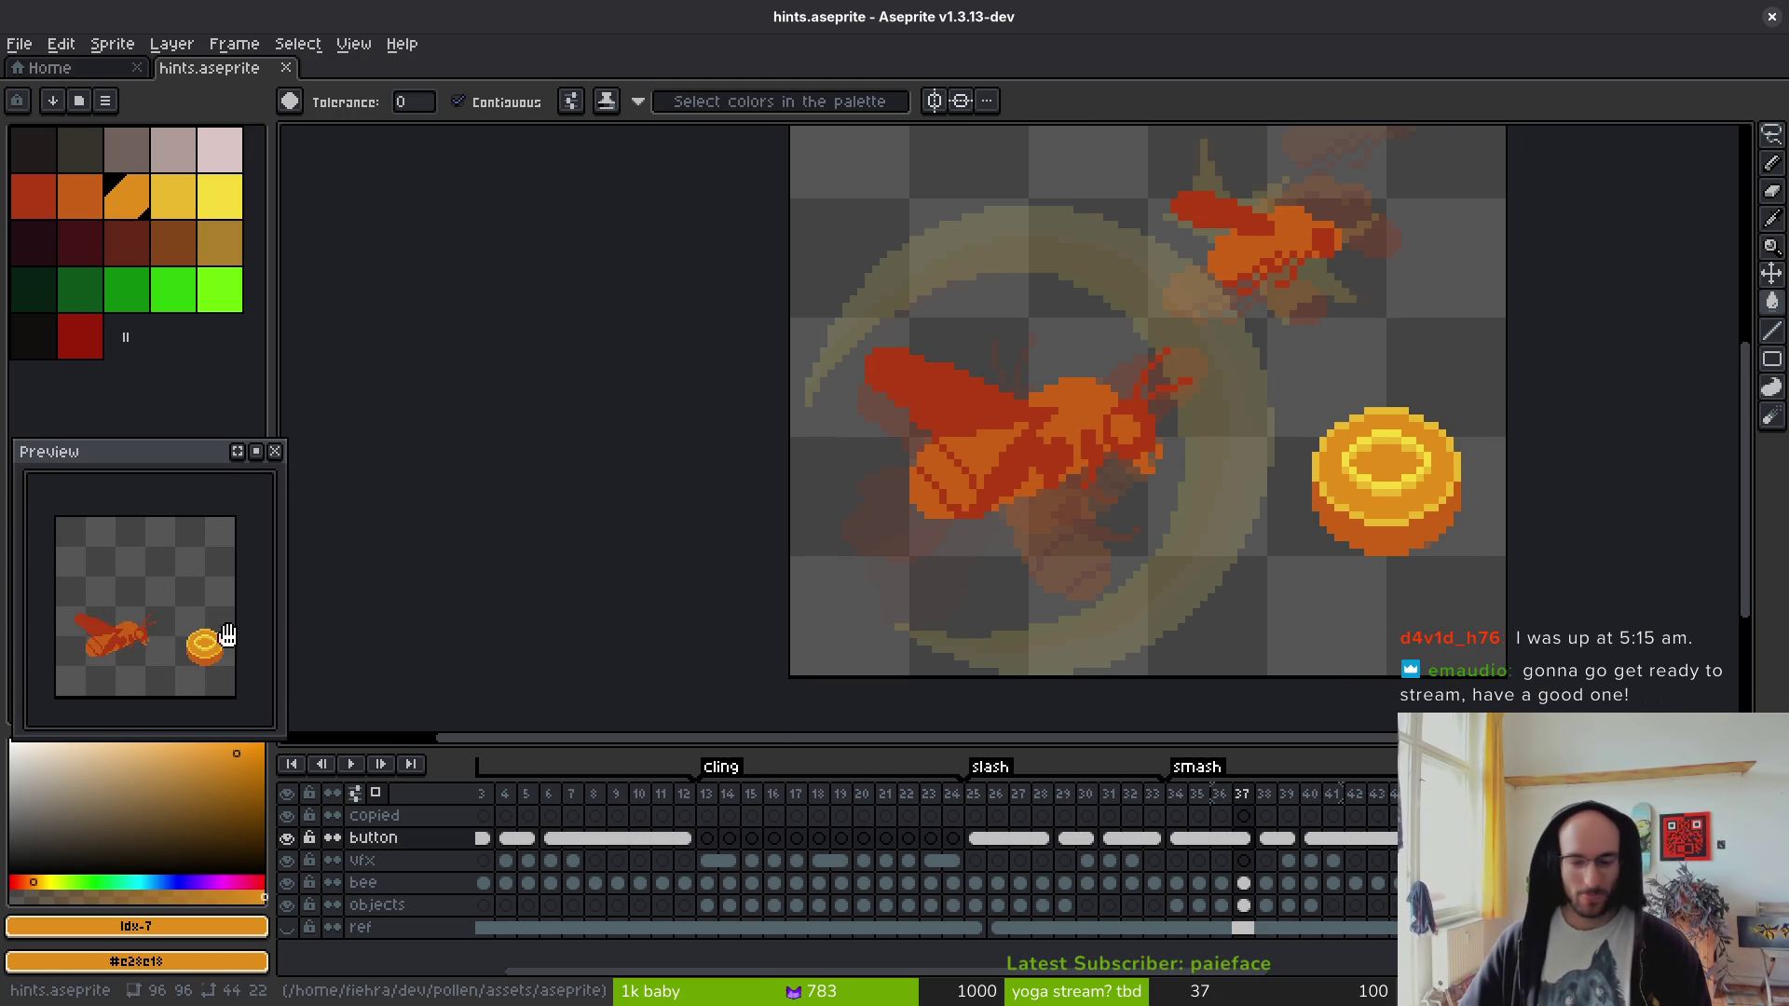
left_click_drag(1021, 489, 976, 492)
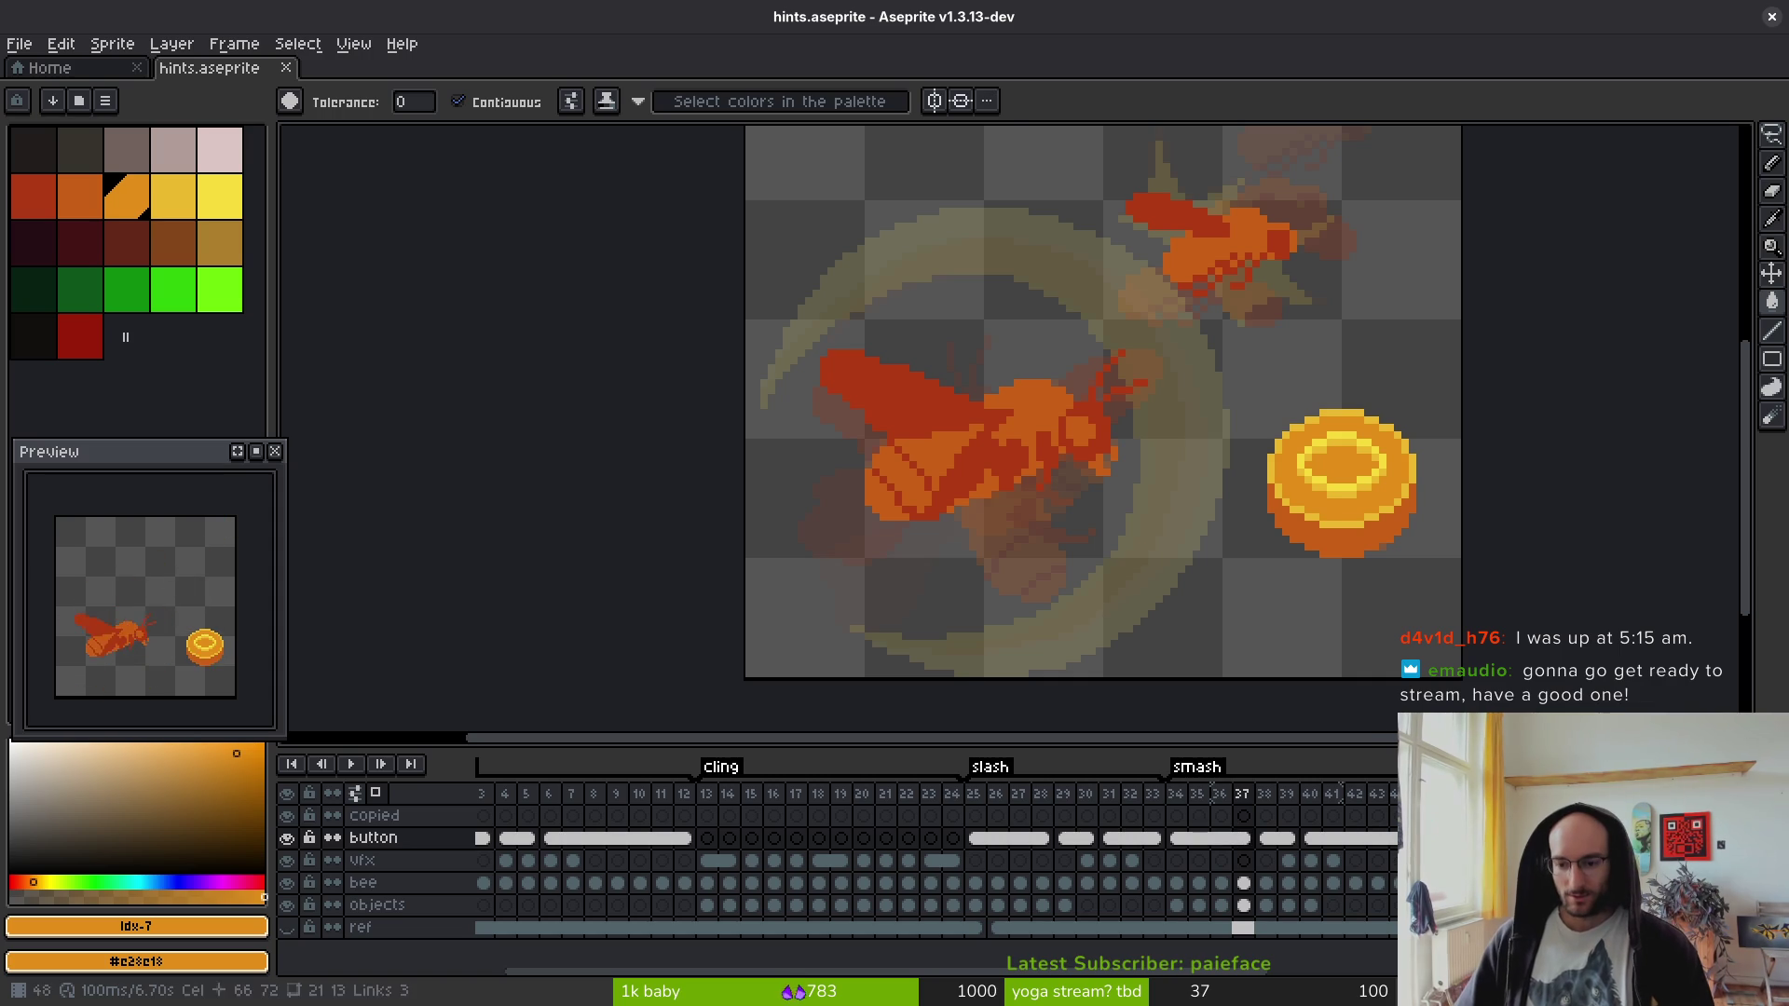
left_click(1387, 850)
key("minus")
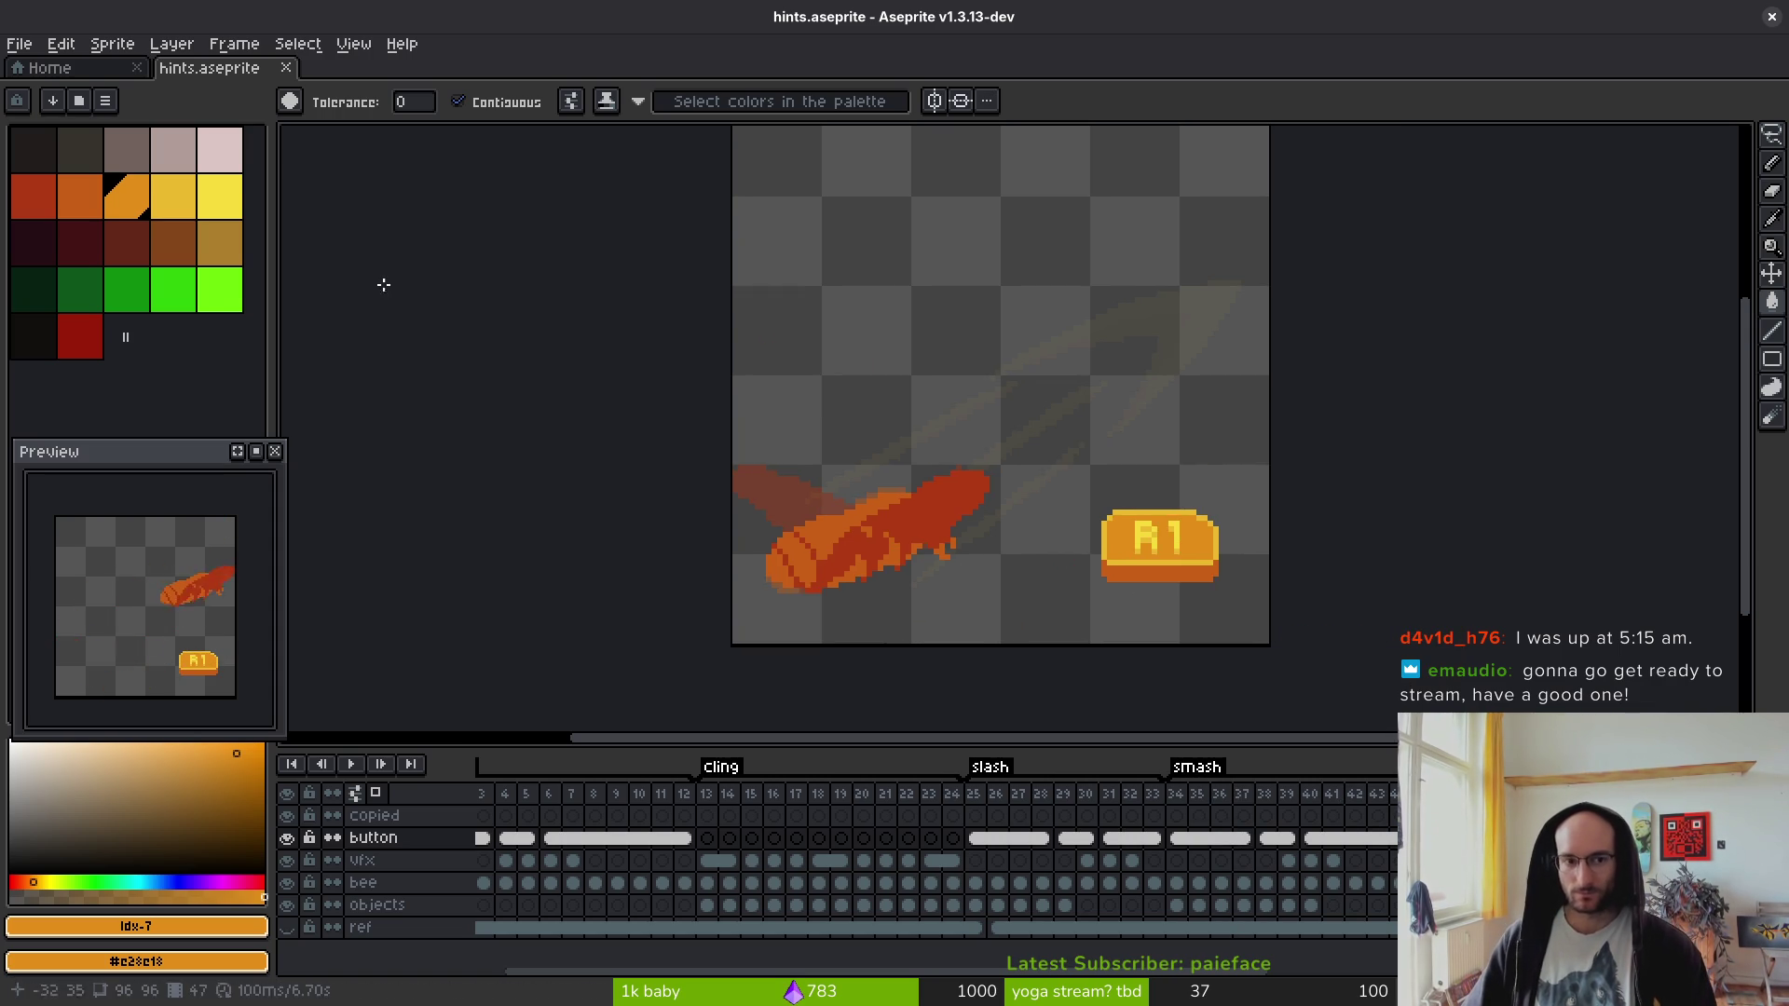
key("alt+Tab")
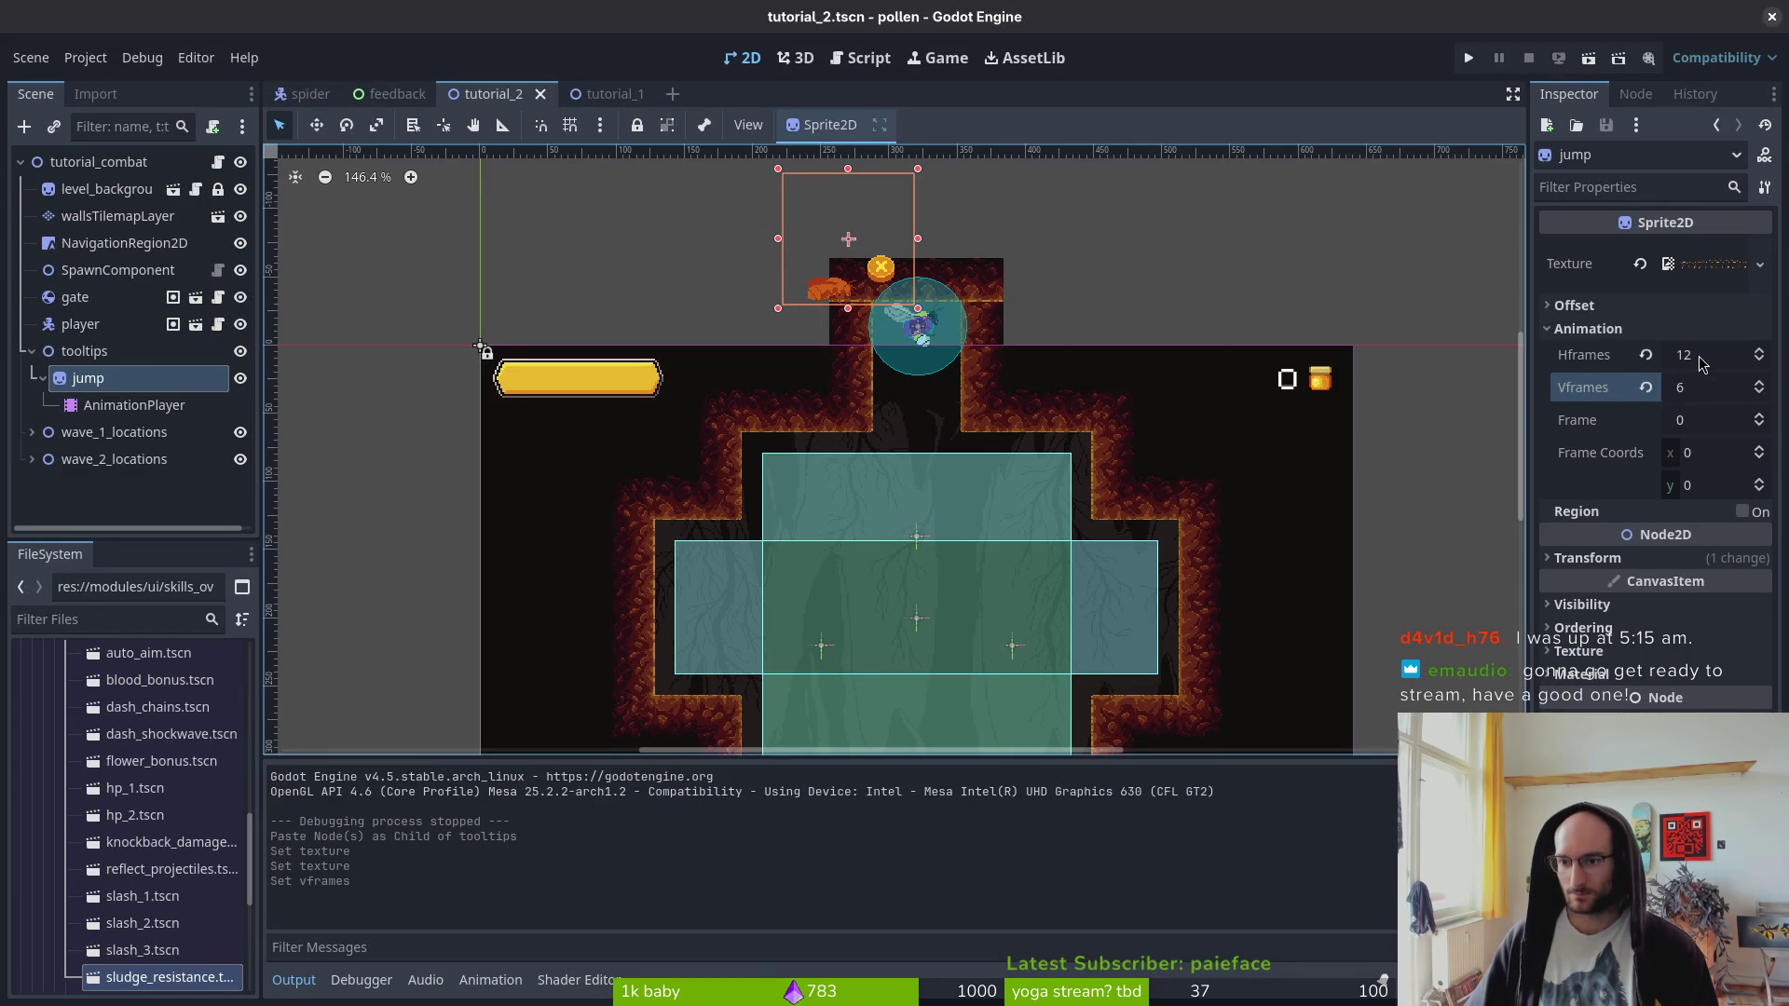
- Rename the jump node to 'slash'
double_click(114, 377)
type("slash")
key("Return")
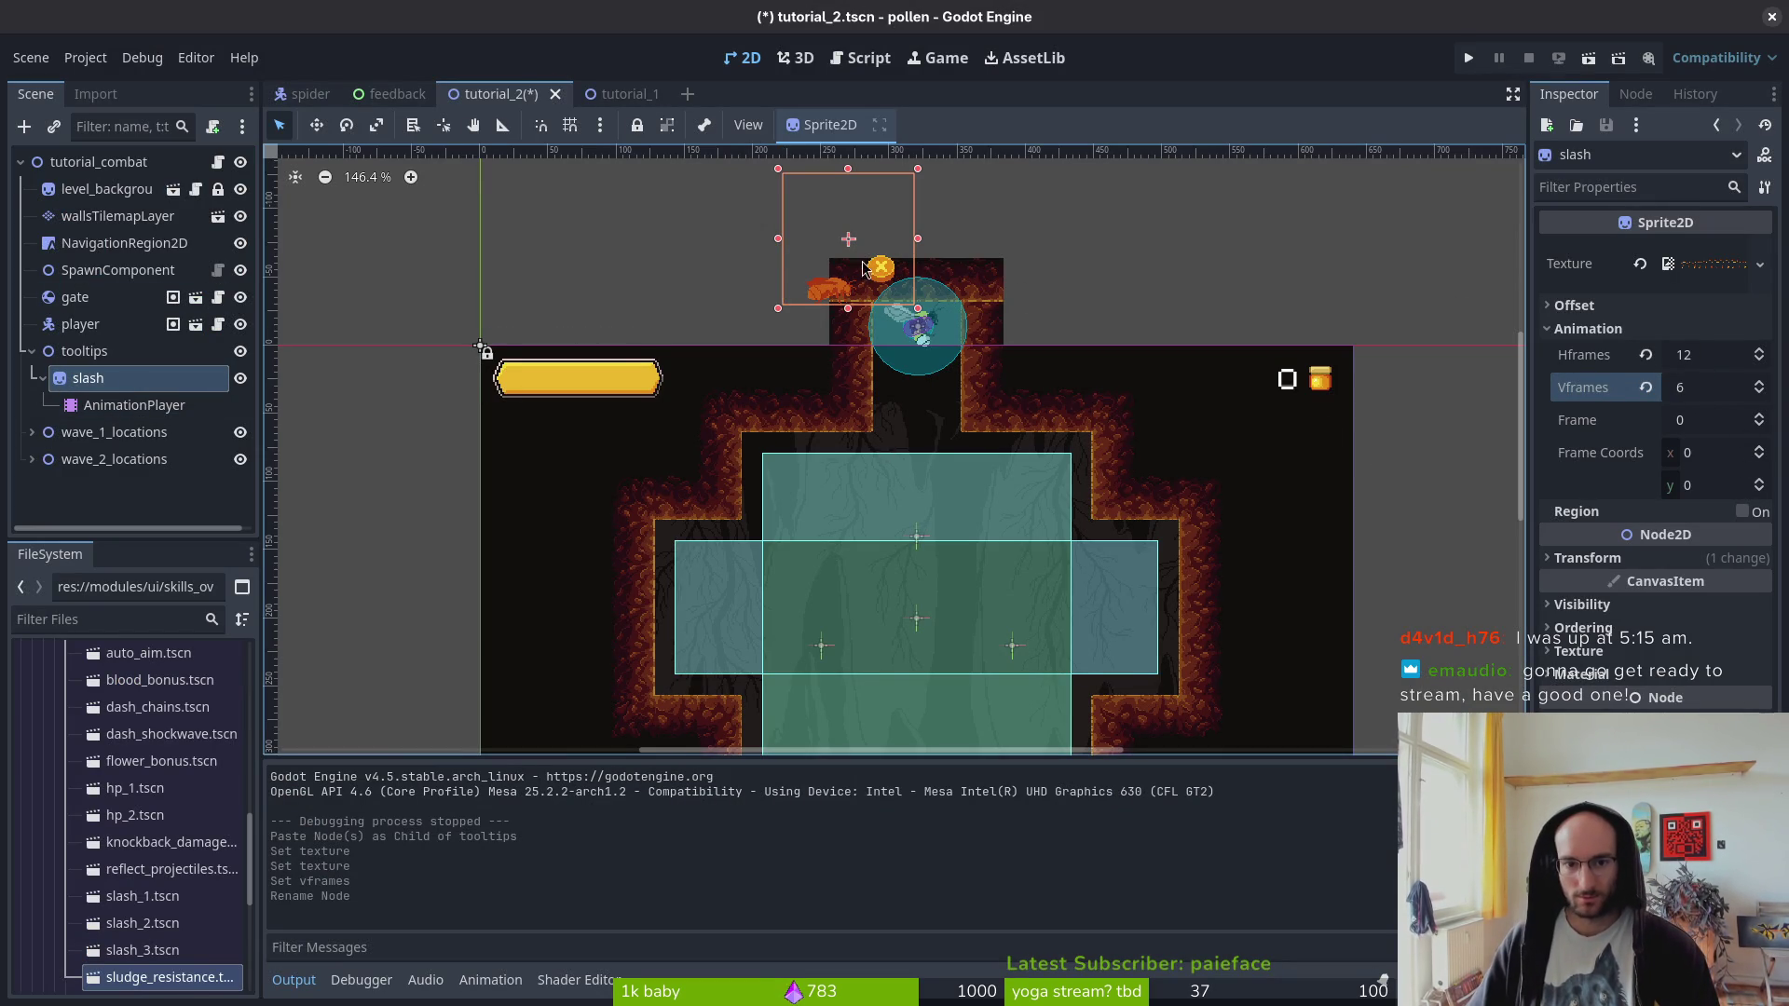
- Move the slash sprite to the room's lower-right corner and save the scene
scroll(876, 252, "down", 2)
scroll(895, 260, "right", 1)
left_click(748, 226)
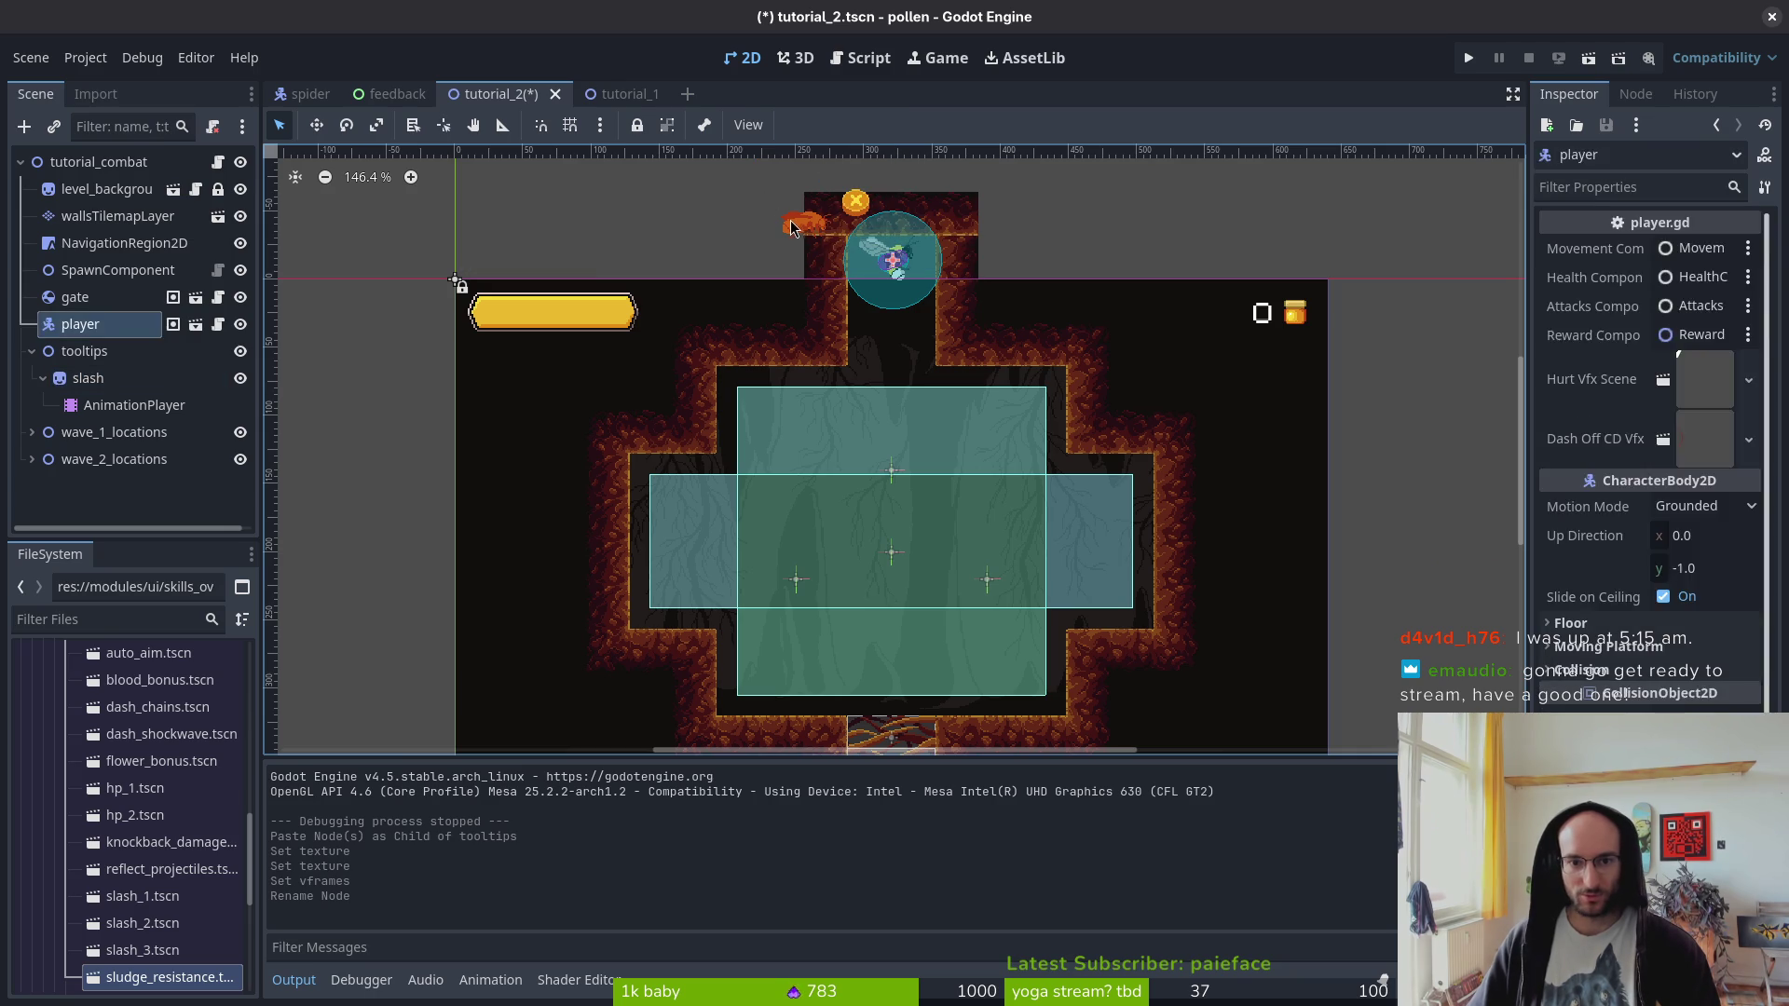
left_click(790, 228)
mouse_move(790, 227)
left_mouse_down()
mouse_move(1379, 675)
mouse_move(1224, 610)
left_mouse_up()
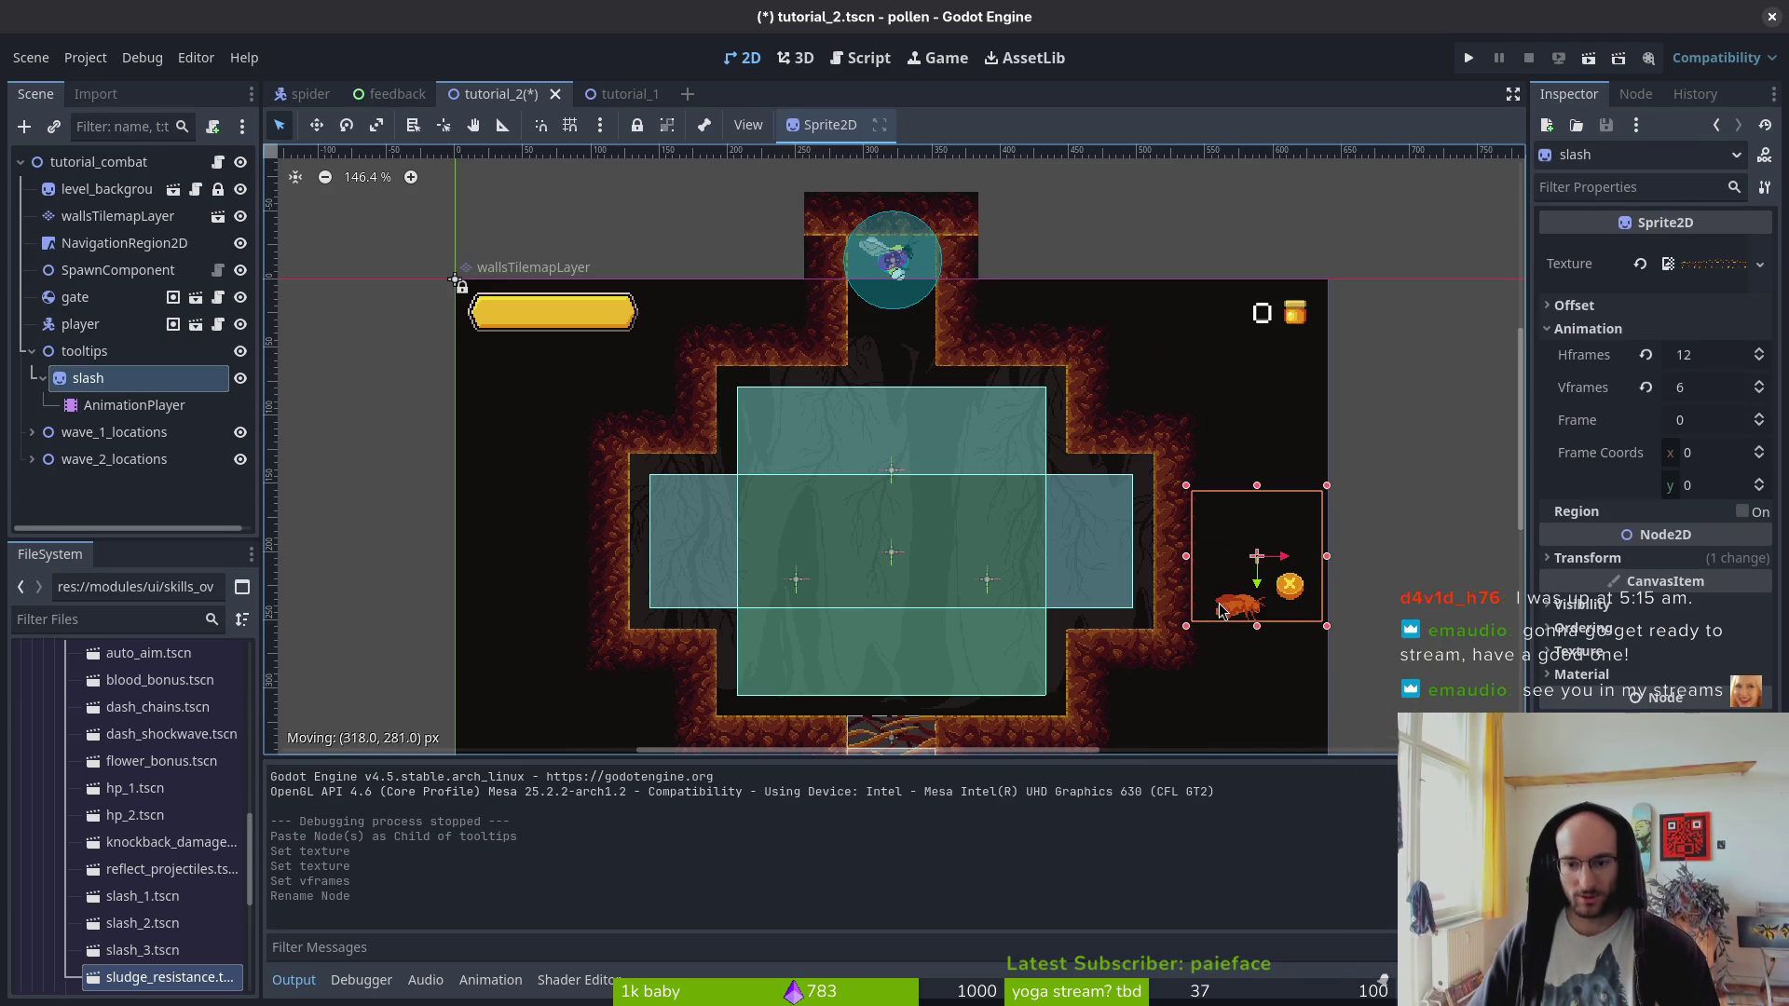
scroll(1121, 595, "down", 3)
left_click_drag(1266, 387, 1266, 523)
left_click(1389, 532)
key("ctrl+s")
- Show the 'hint' animation in slash's AnimationPlayer
left_click(102, 378)
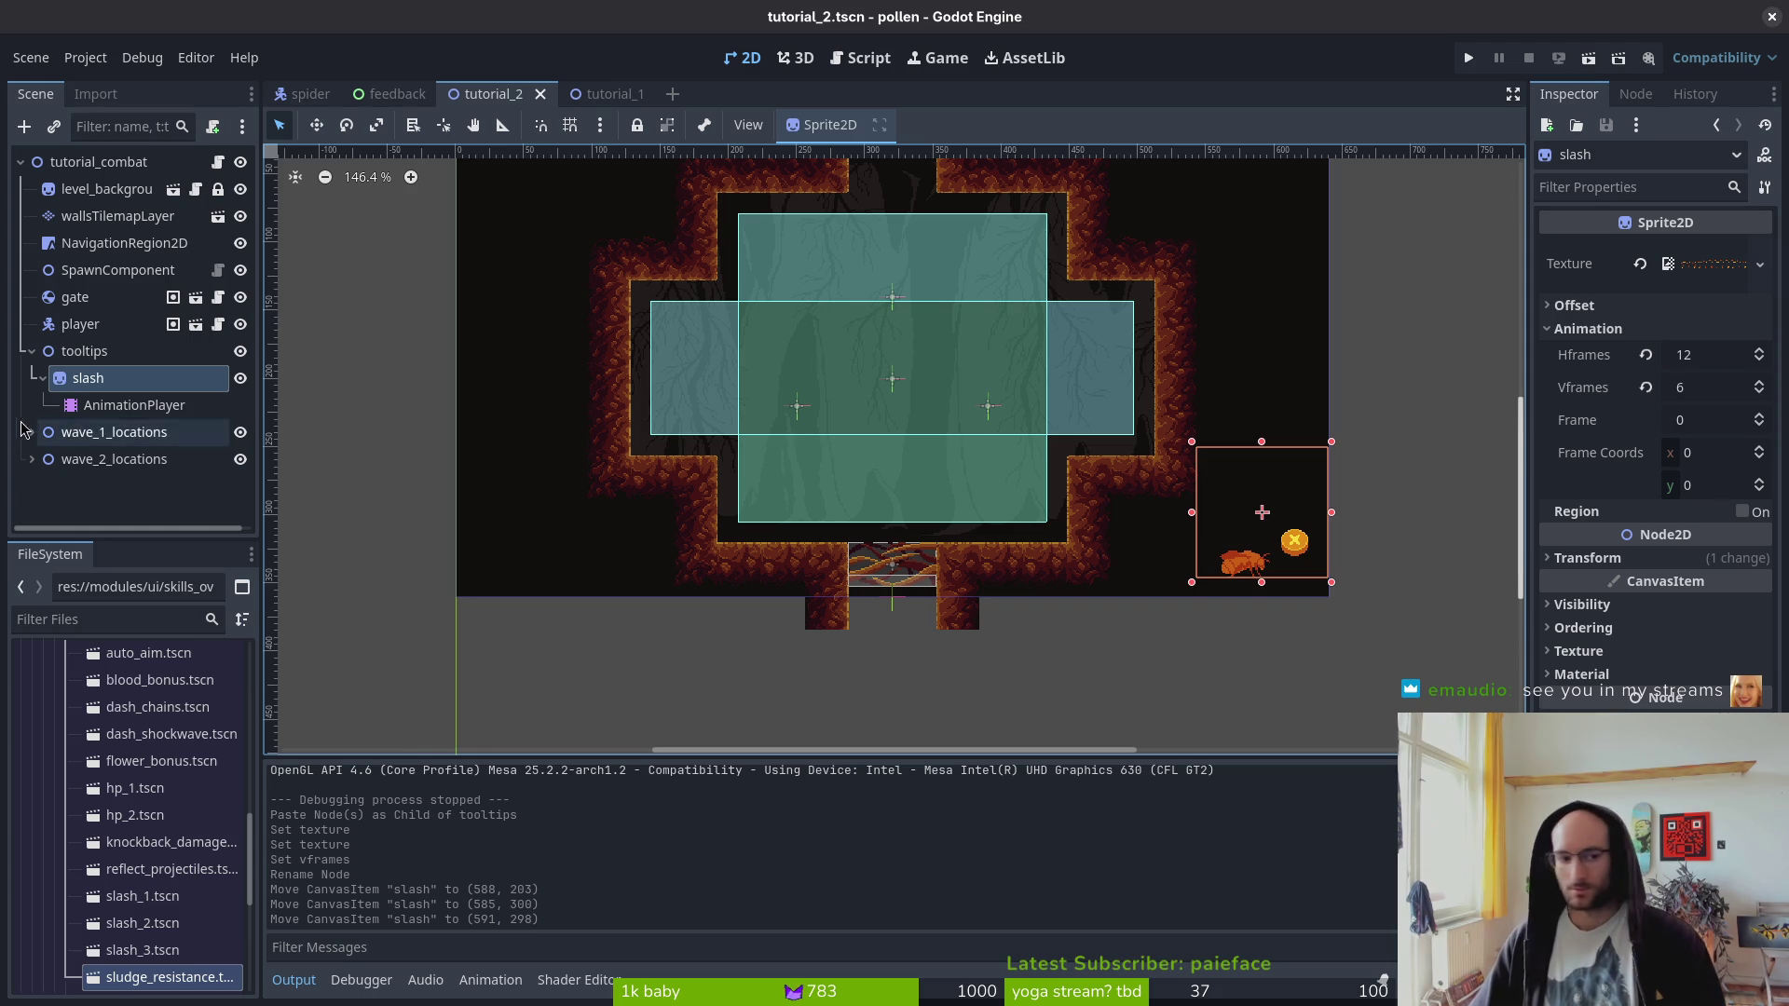
left_click(135, 405)
left_click(671, 764)
left_click(672, 821)
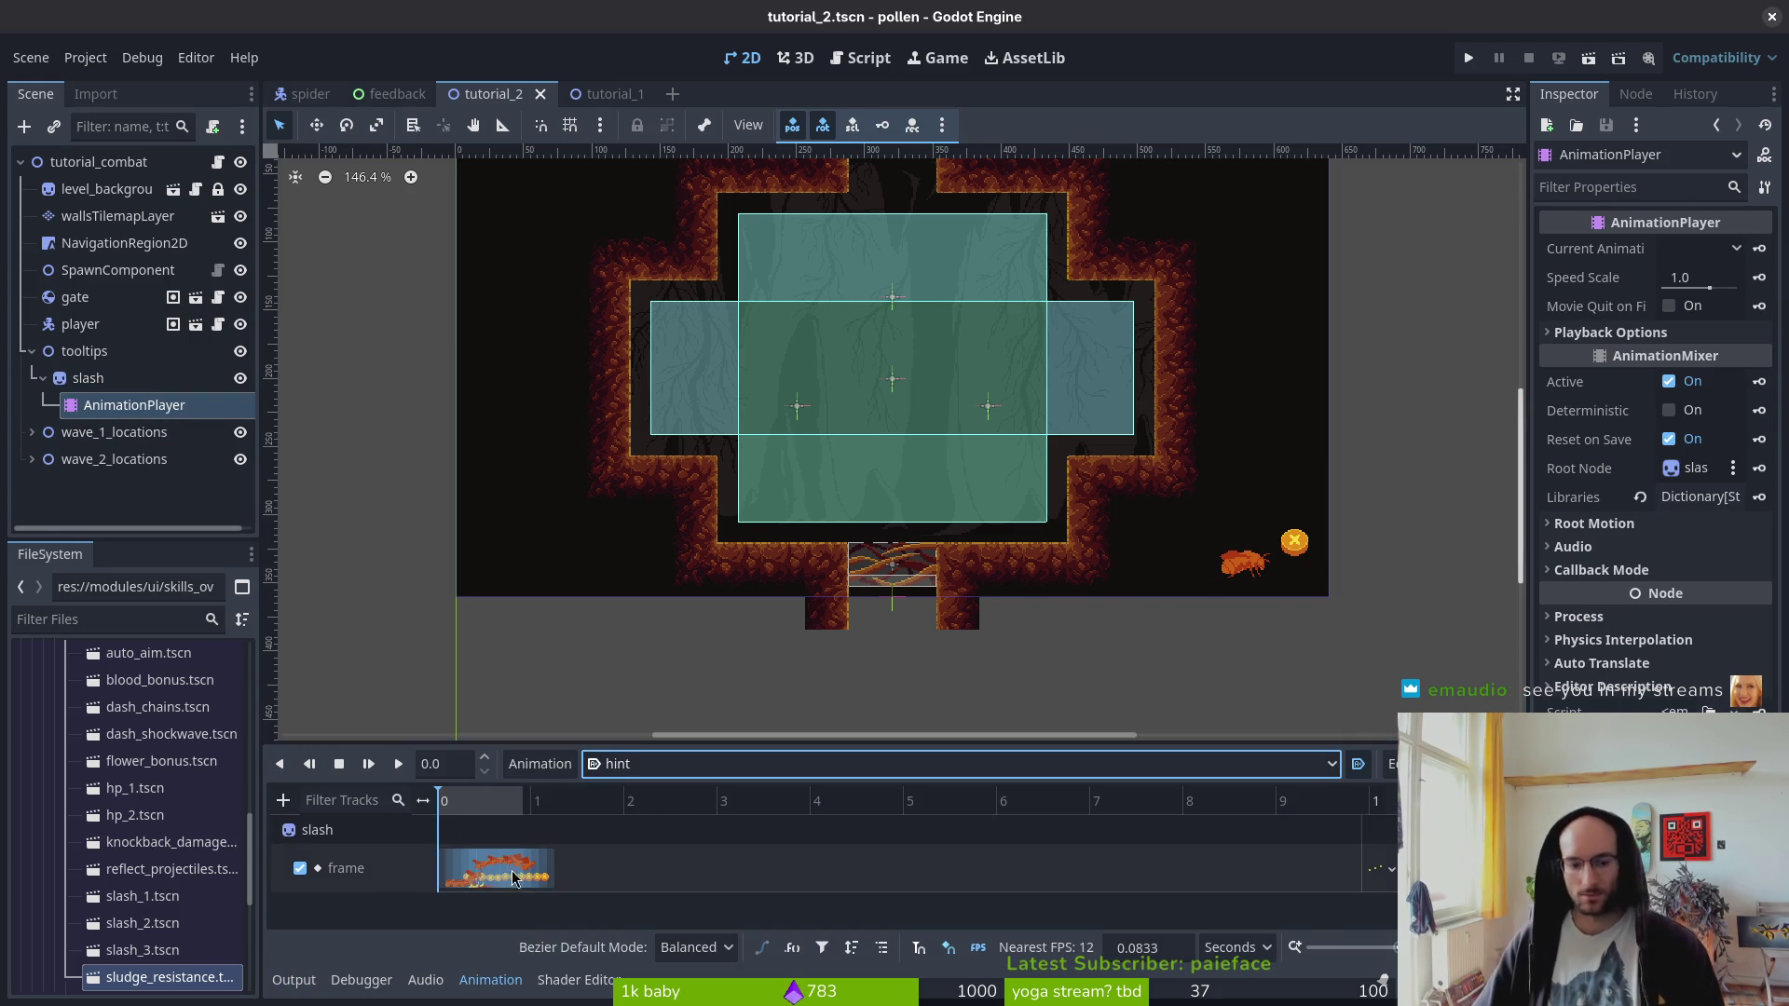
- Replace slash's old AnimationPlayer with a new AnimationPlayer node
key("Delete")
key("Return")
key("ctrl+a")
type("animationplayer")
key("Return")
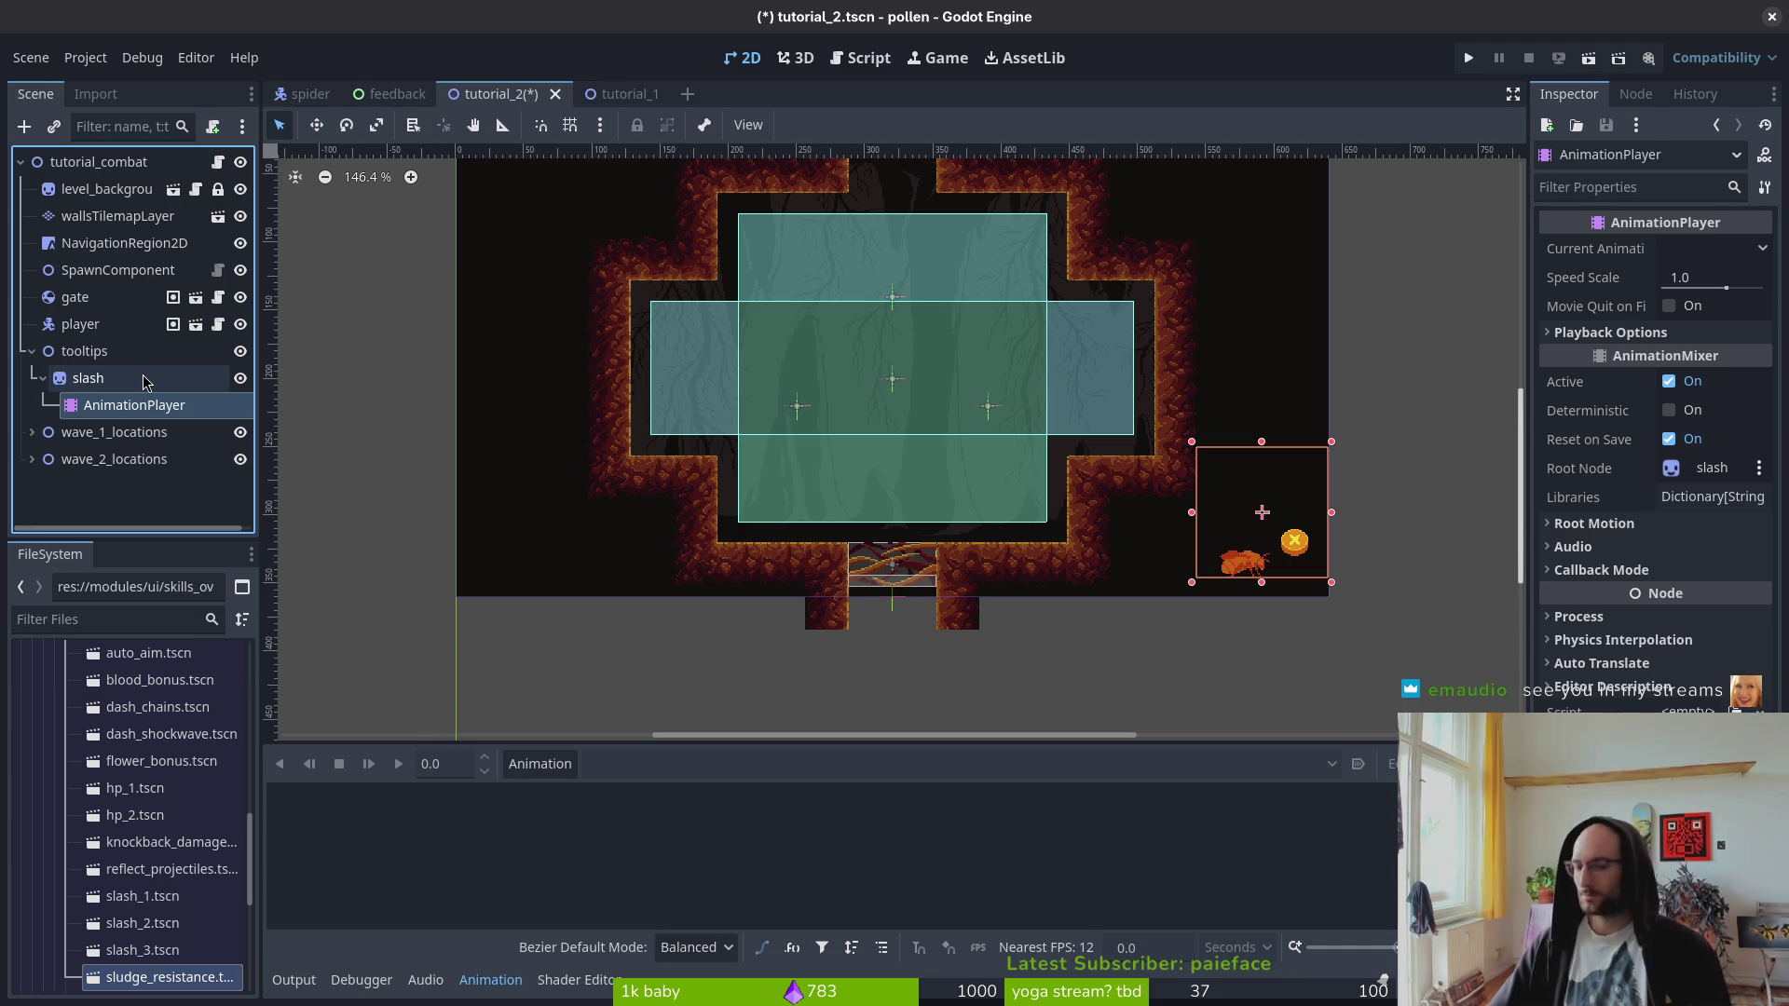
- Create a 'slash' animation with the timeline snapping at 12 FPS
left_click(540, 764)
left_click(573, 807)
type("sl")
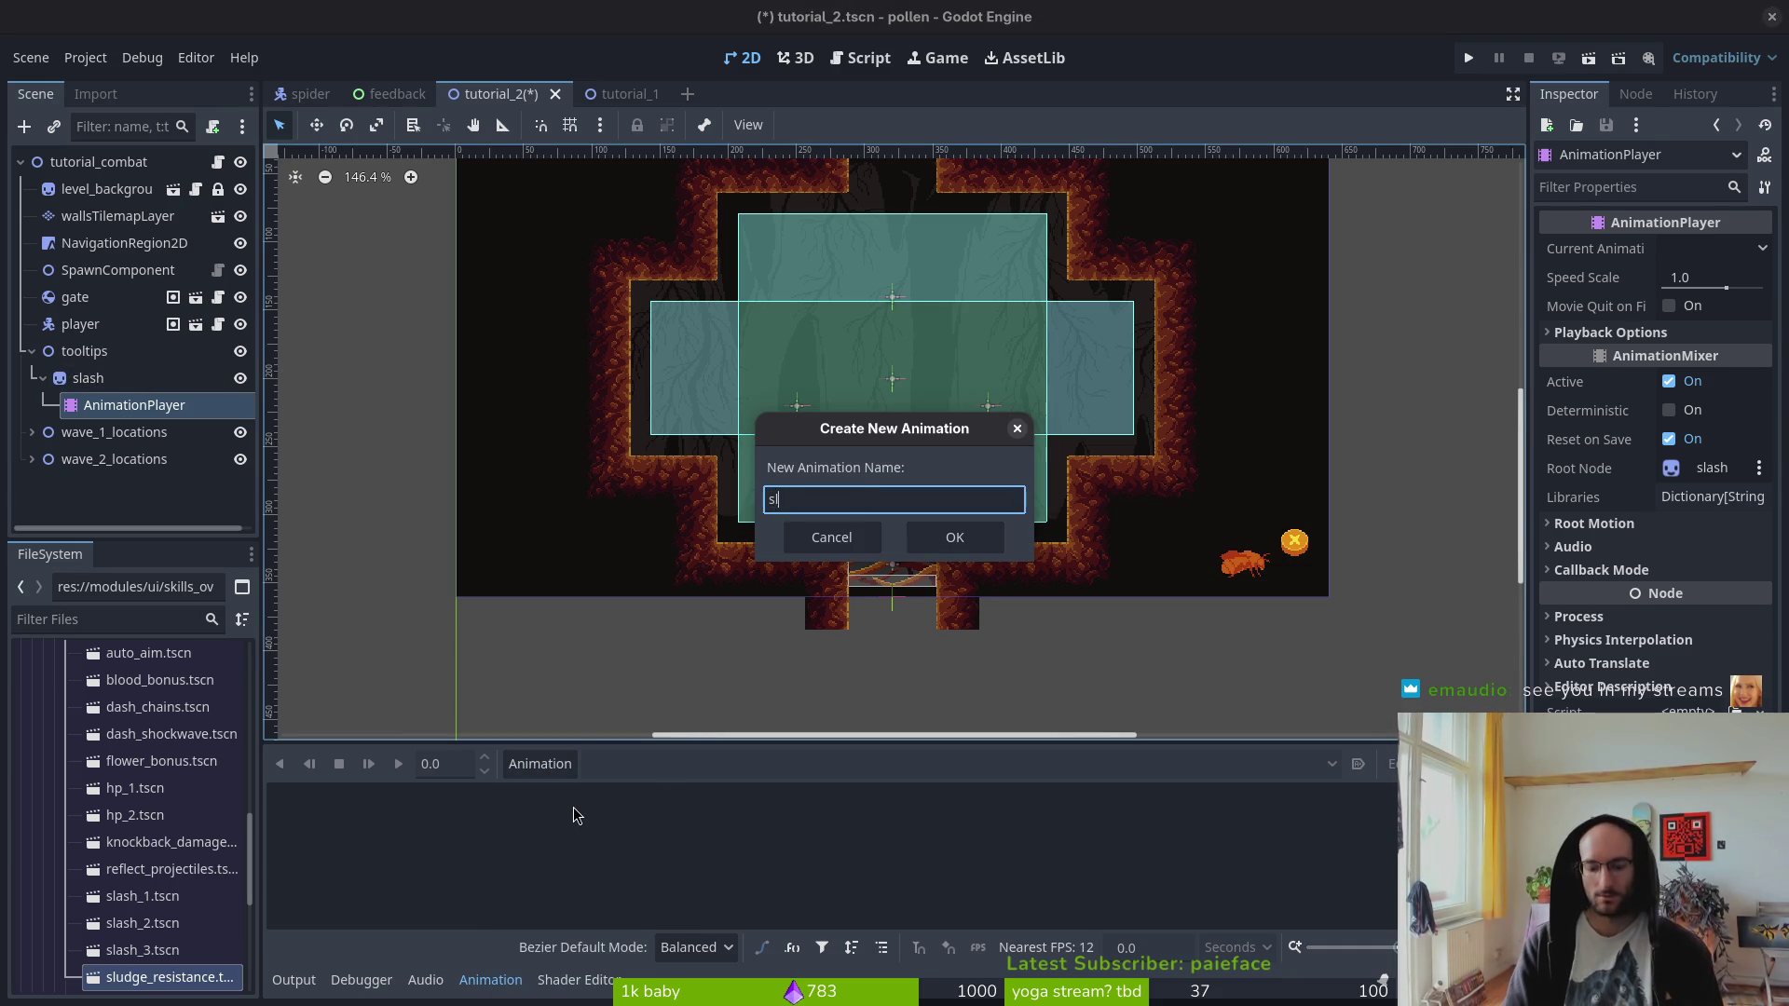
type("ash")
key("Return")
left_click(1237, 946)
left_click(1239, 990)
left_click(1182, 955)
type("12")
key("Return")
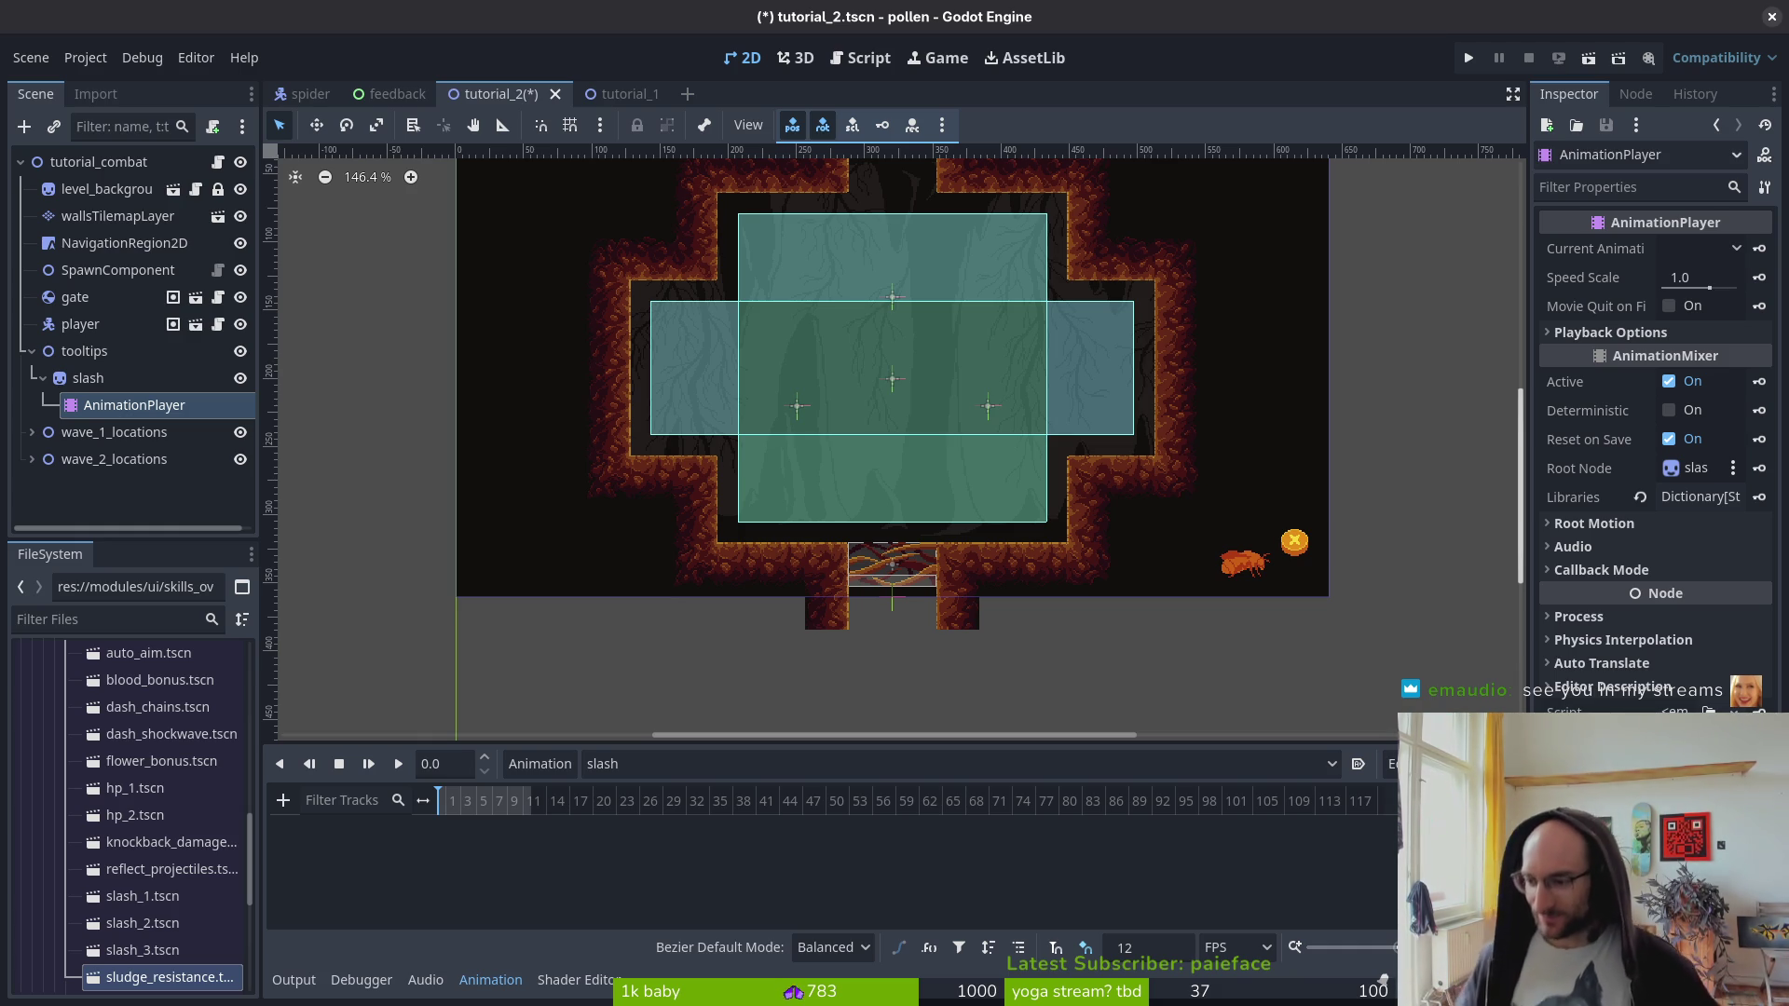
- Add a smash sprite under tooltips with Hframes 12 and Vframes 6, and save
key("ctrl+z")
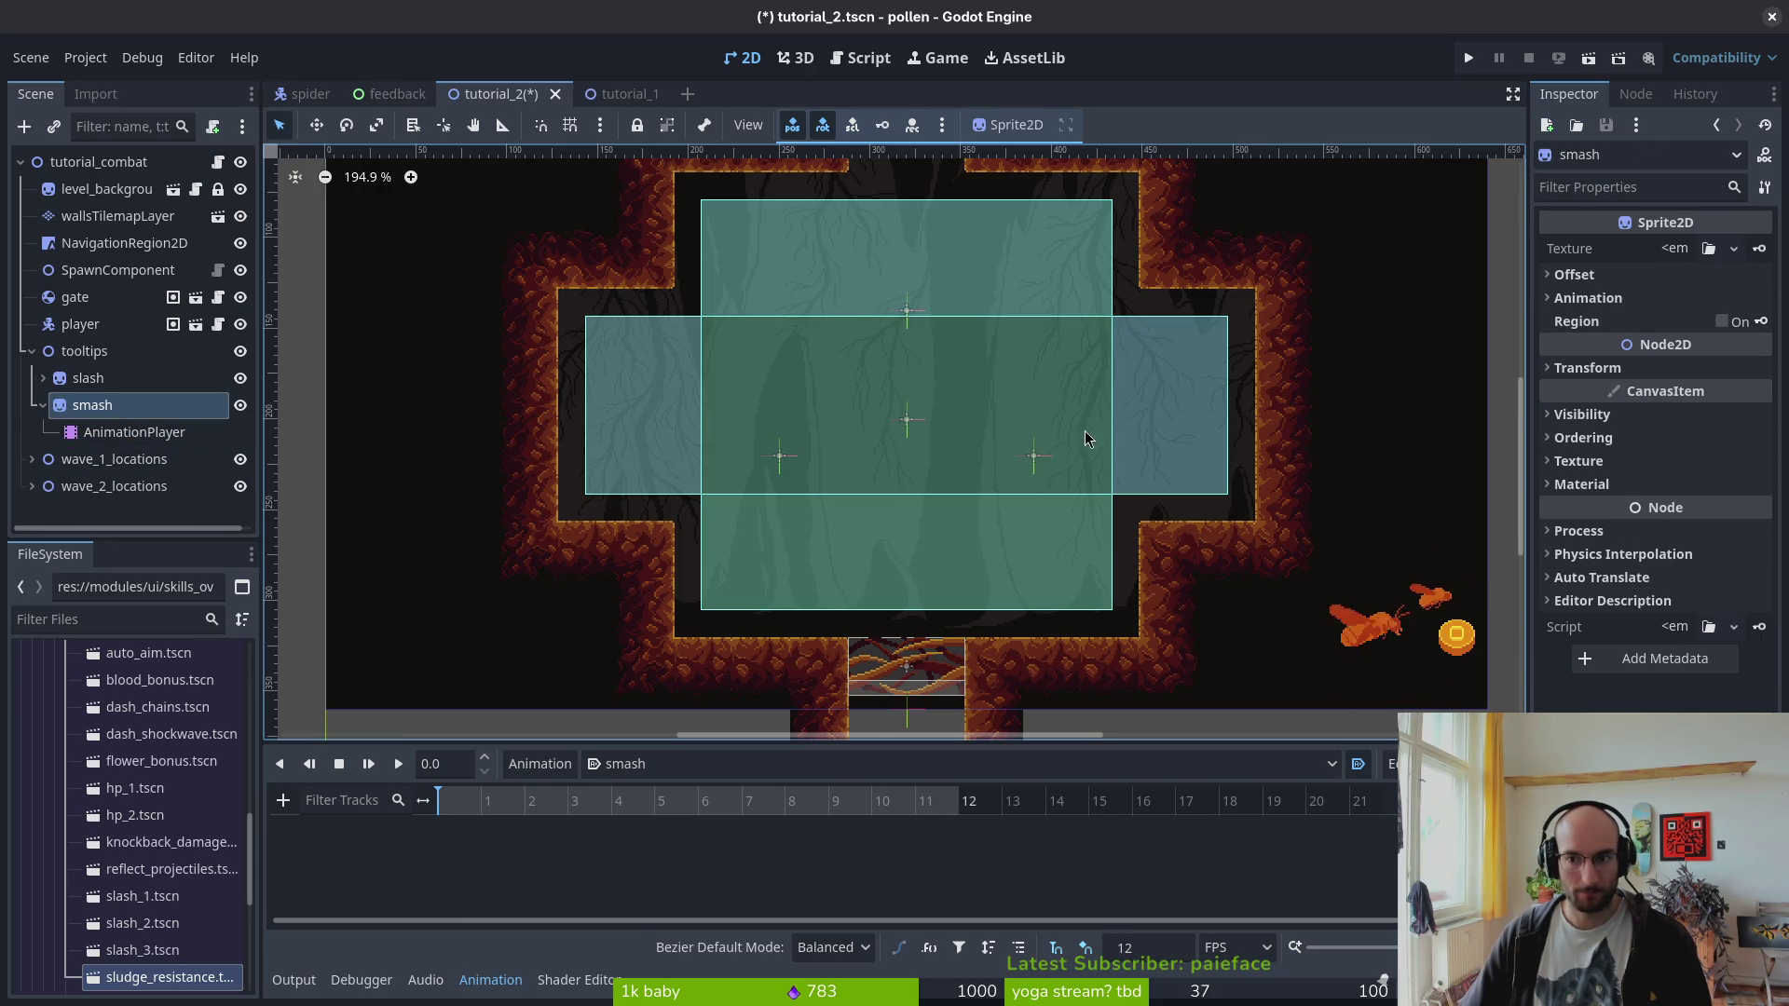
left_click(1649, 299)
left_click(1688, 324)
type("12")
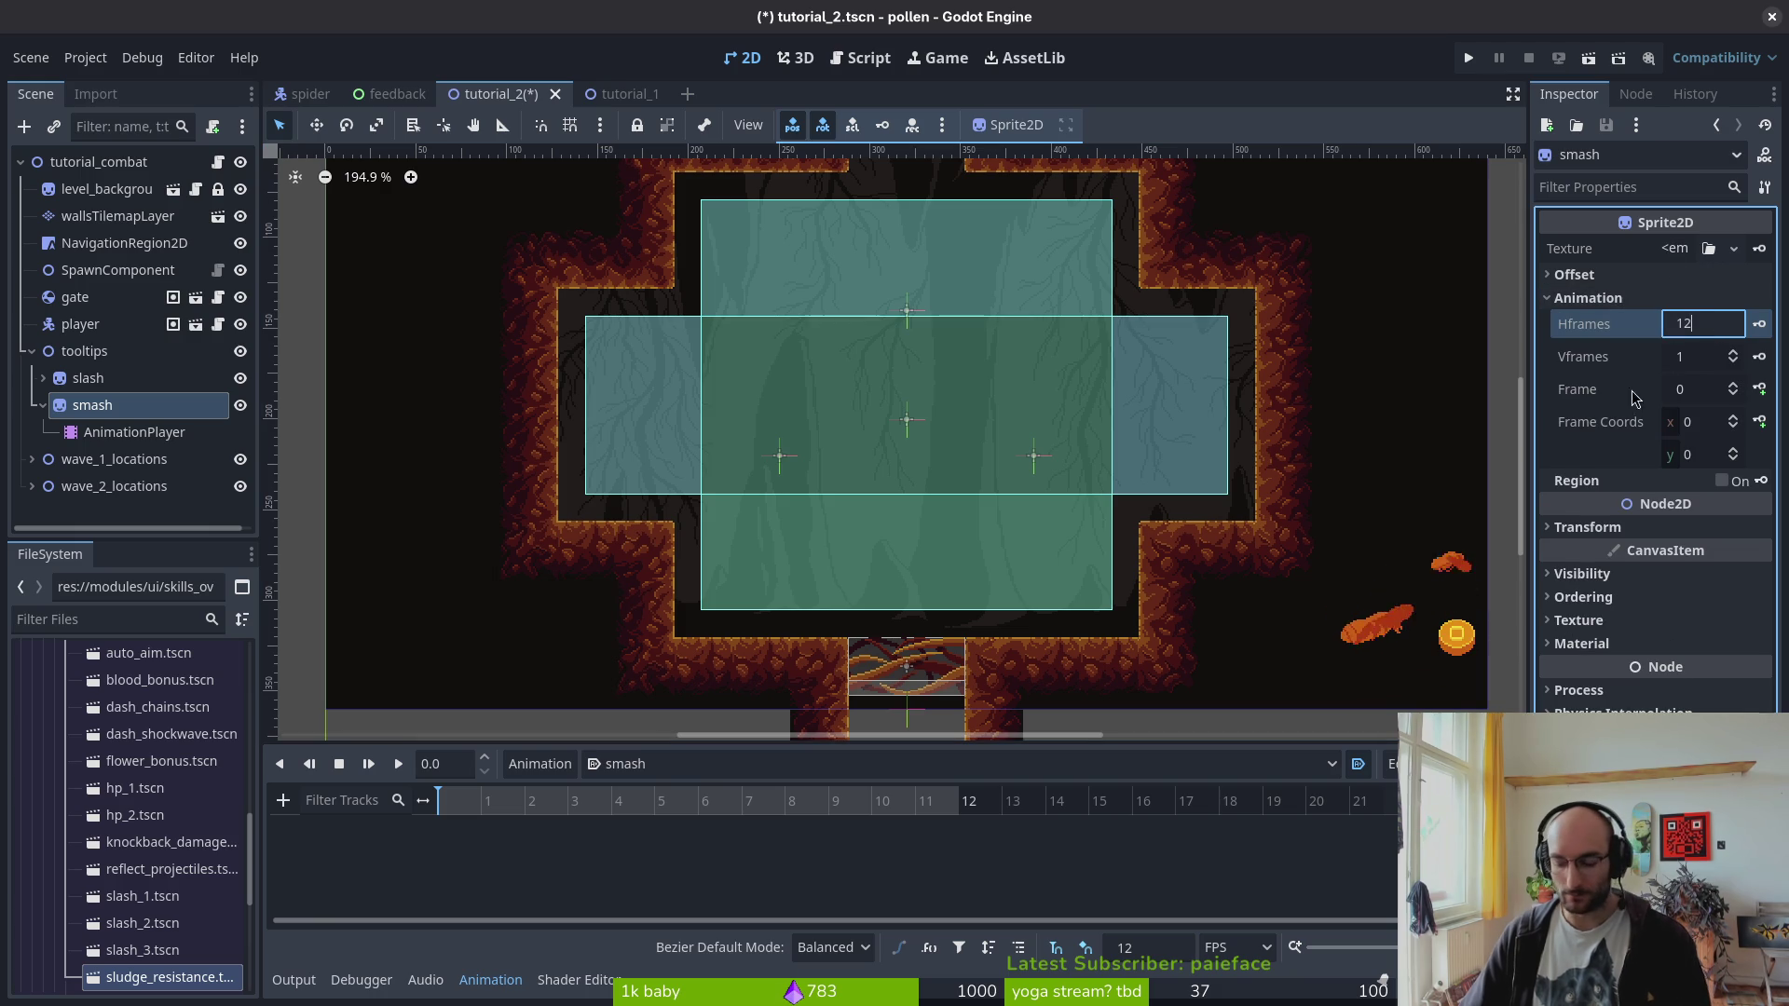
key("Tab")
type("6")
key("Return")
key("ctrl+s")
- Load hint-Sheet.png as the smash sprite's texture
left_click(1674, 250)
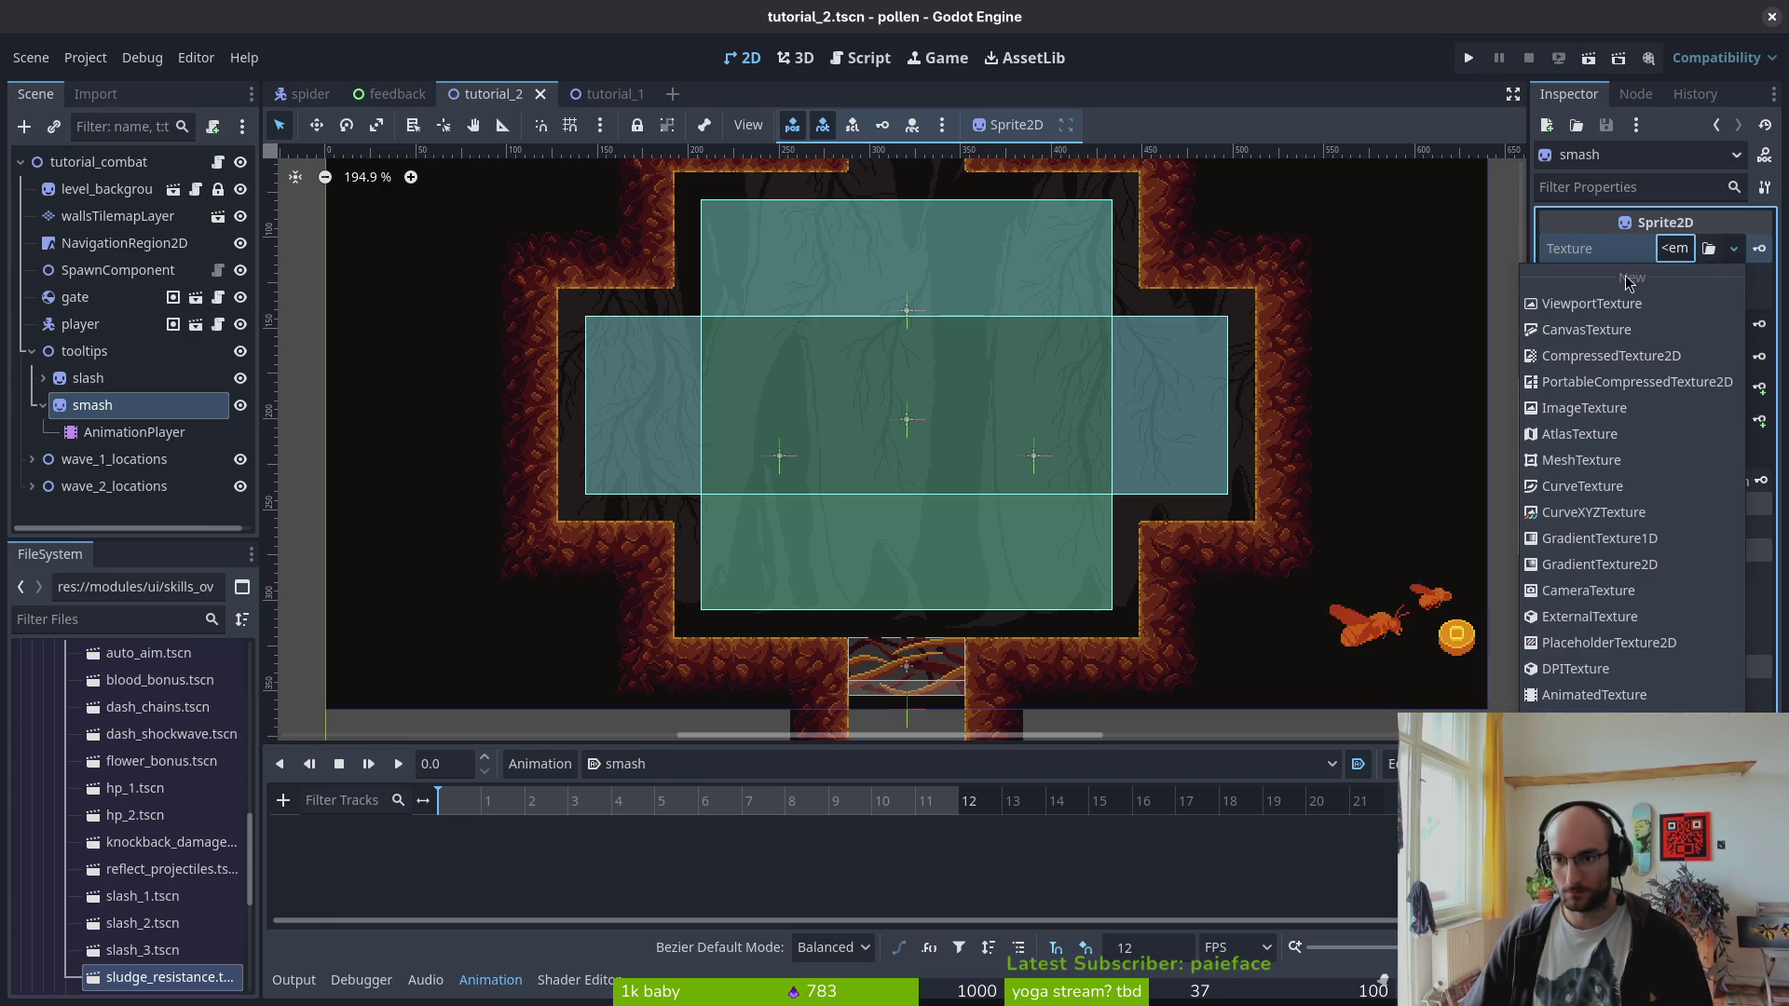
left_click(1593, 731)
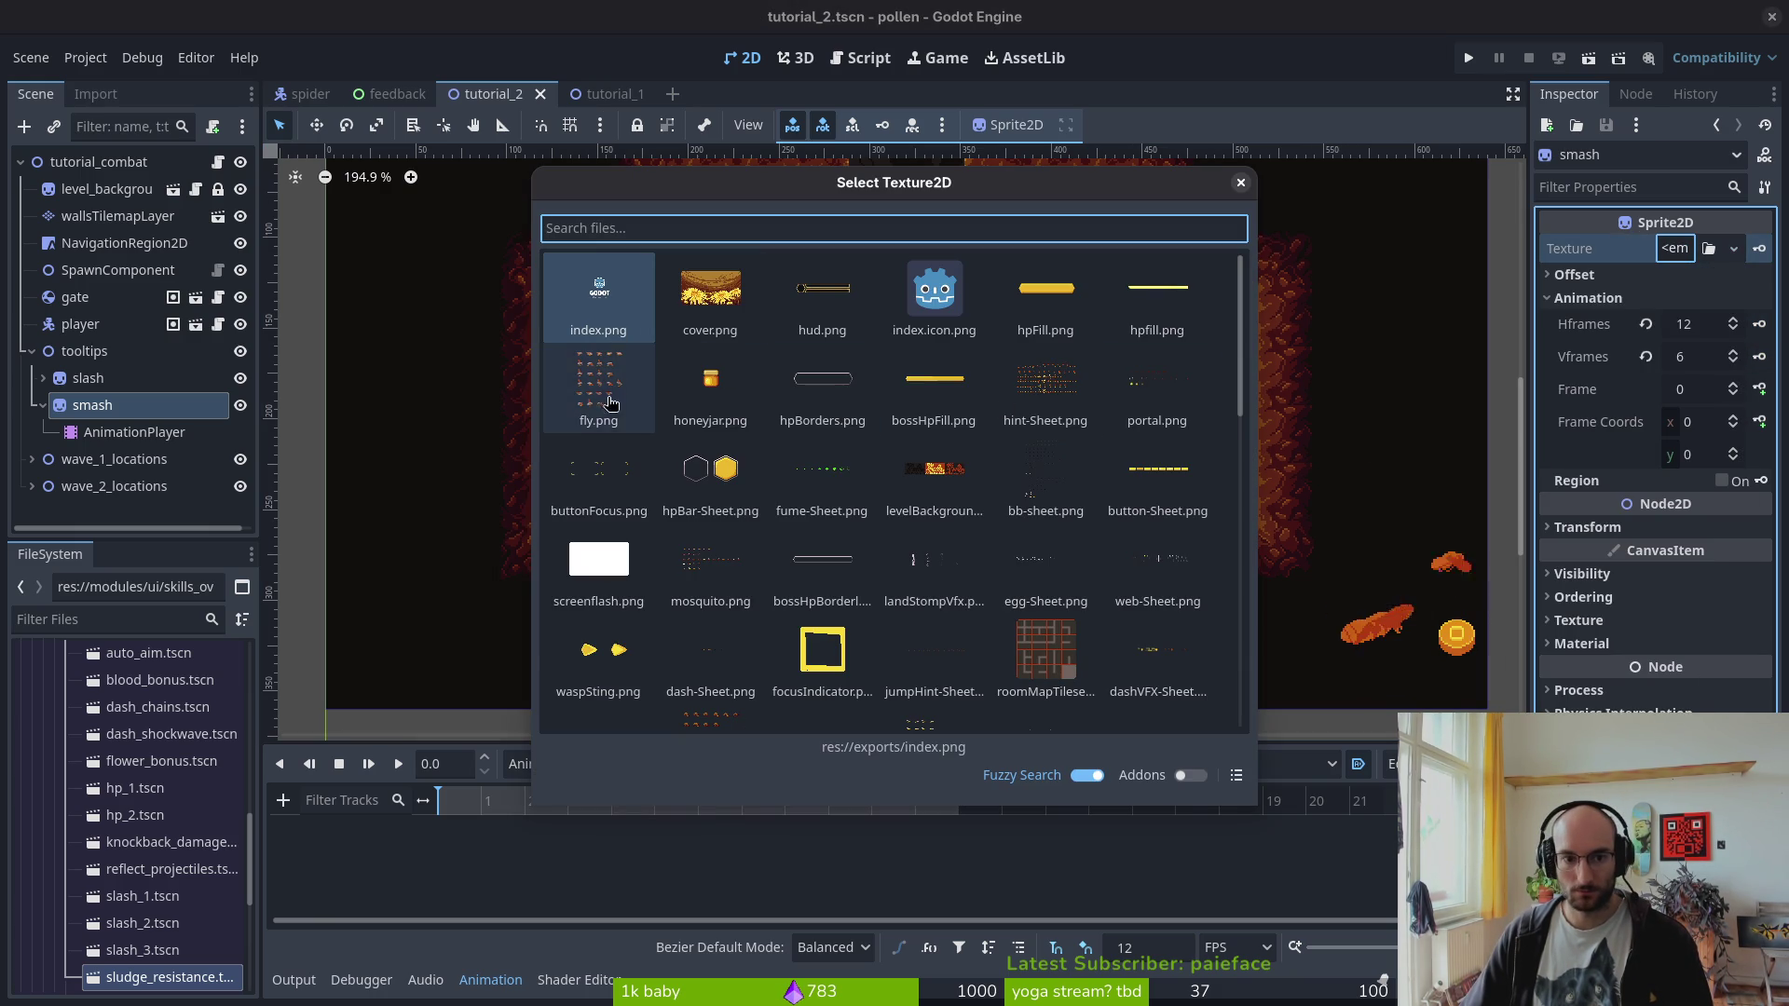
double_click(1080, 384)
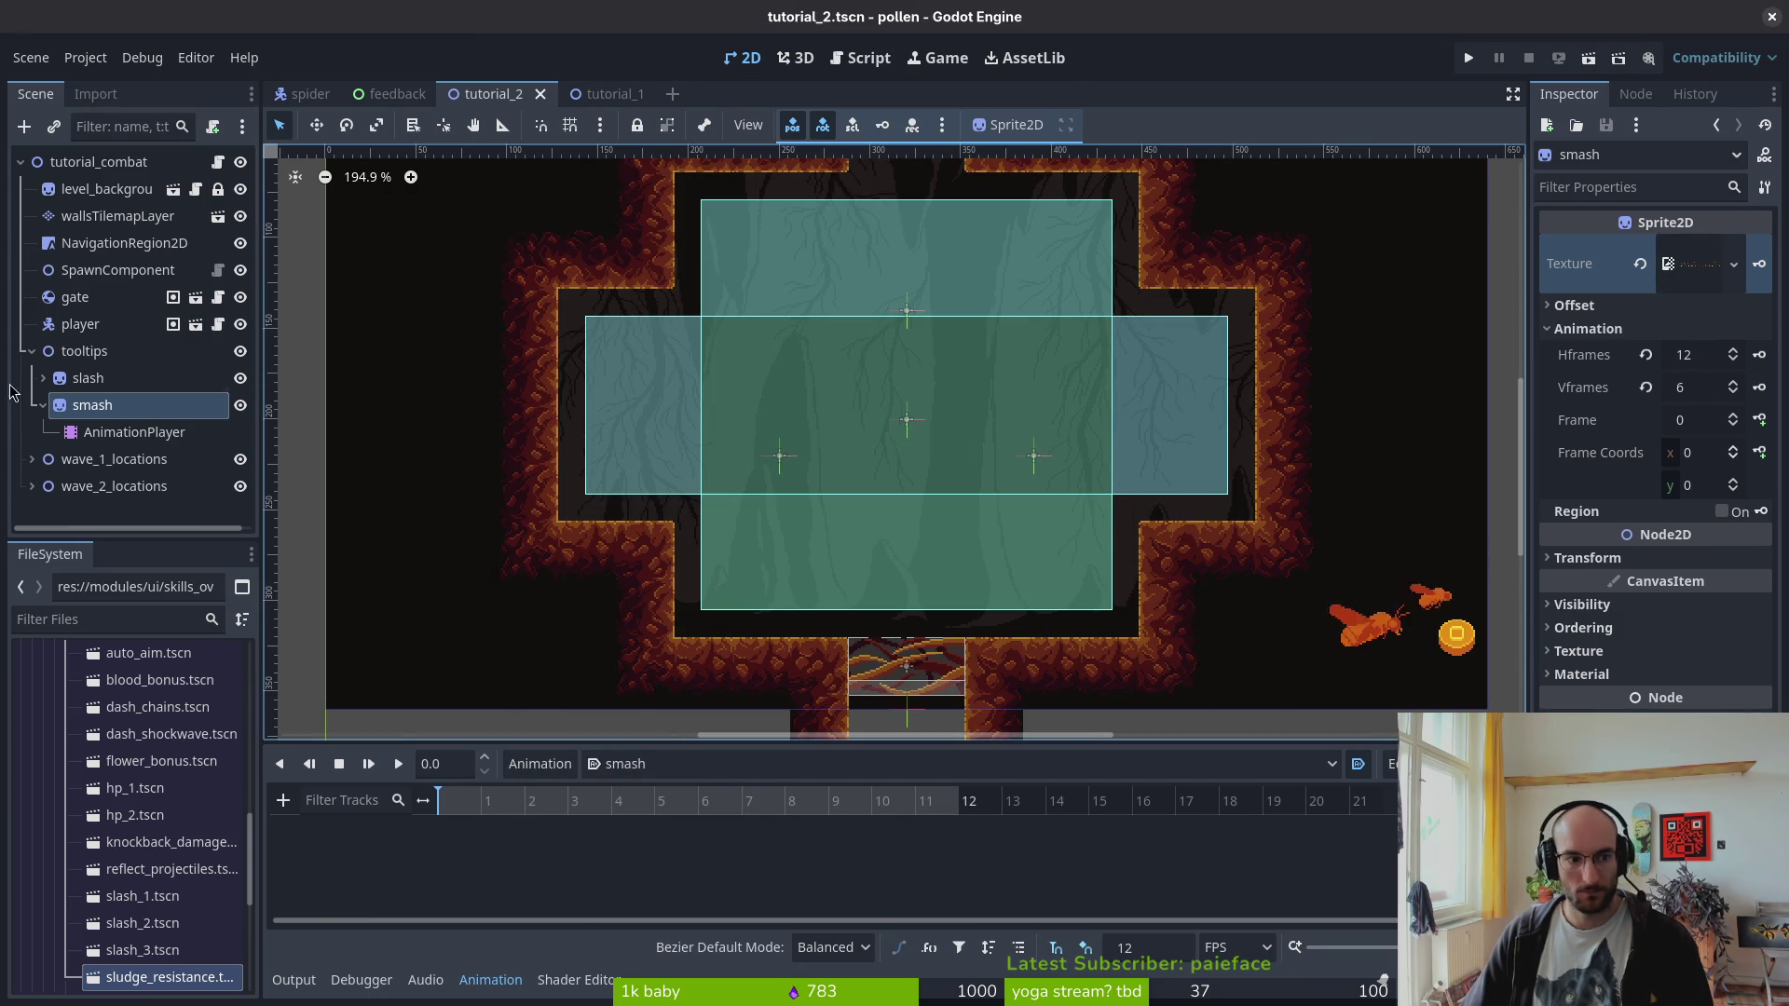
scroll(779, 487, "down", 3)
scroll(457, 257, "up", 1)
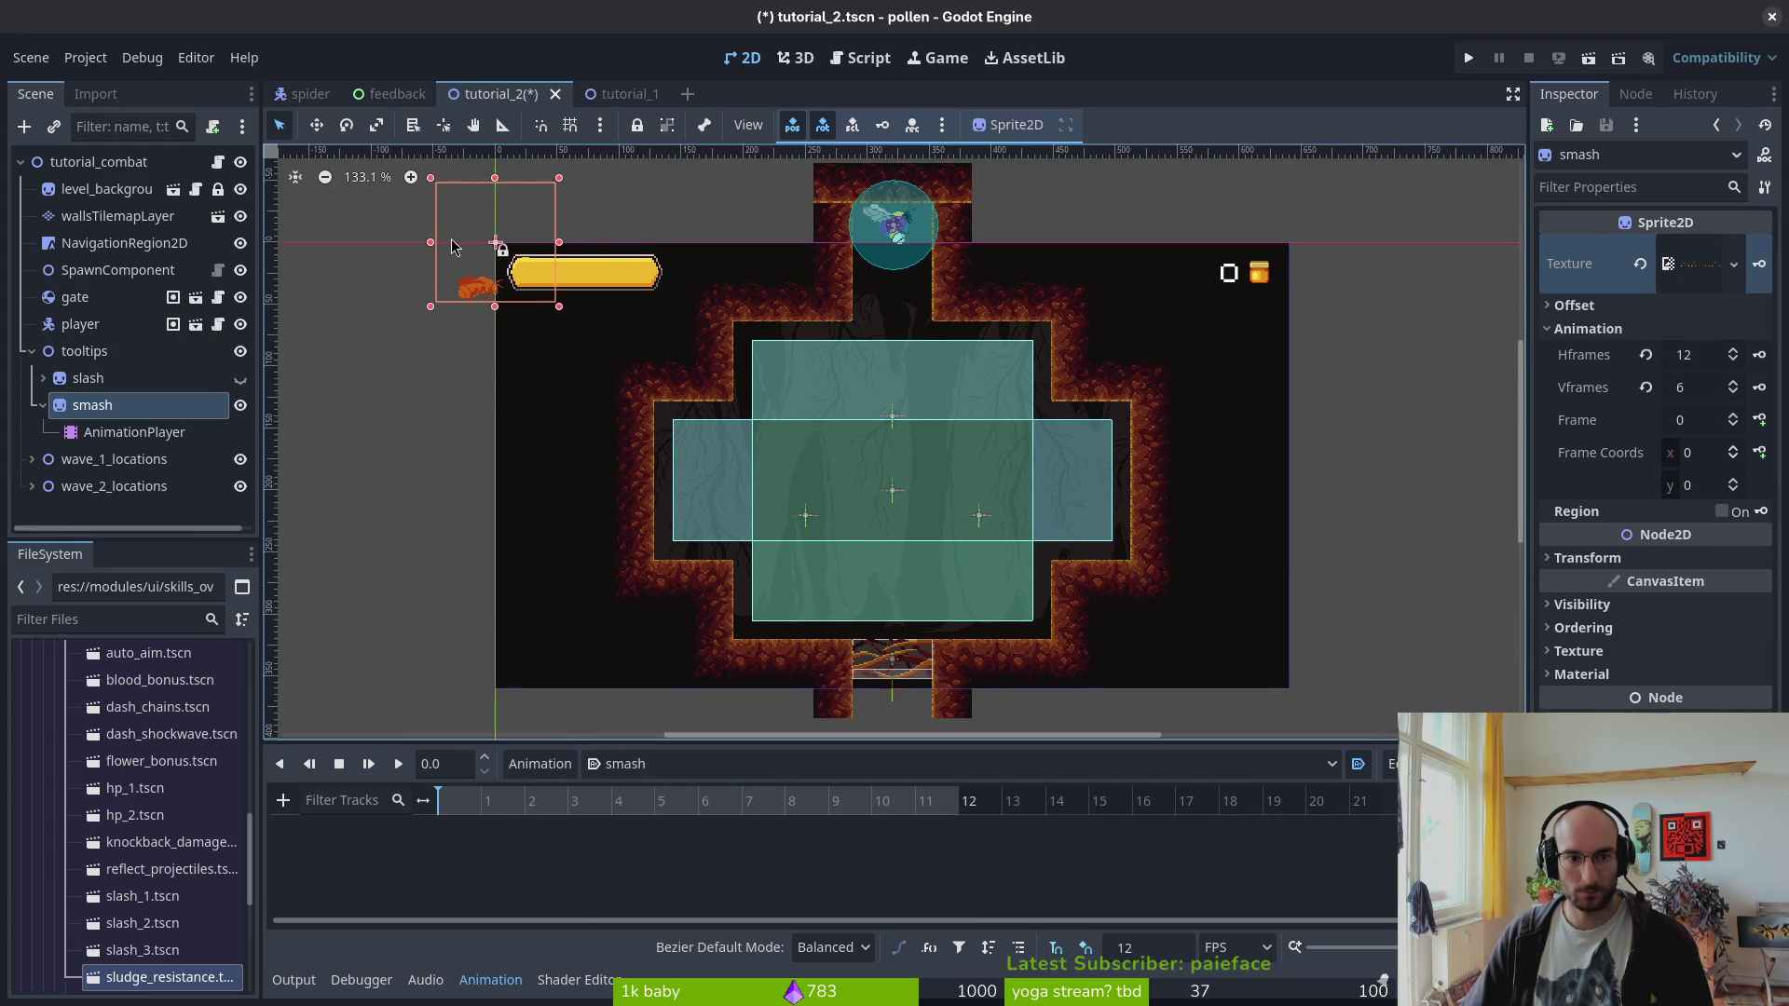
- Move the smash sprite to the lower right and copy slash's position value (591, 298)
mouse_move(475, 262)
left_mouse_down()
mouse_move(1370, 650)
mouse_move(1212, 621)
left_mouse_up()
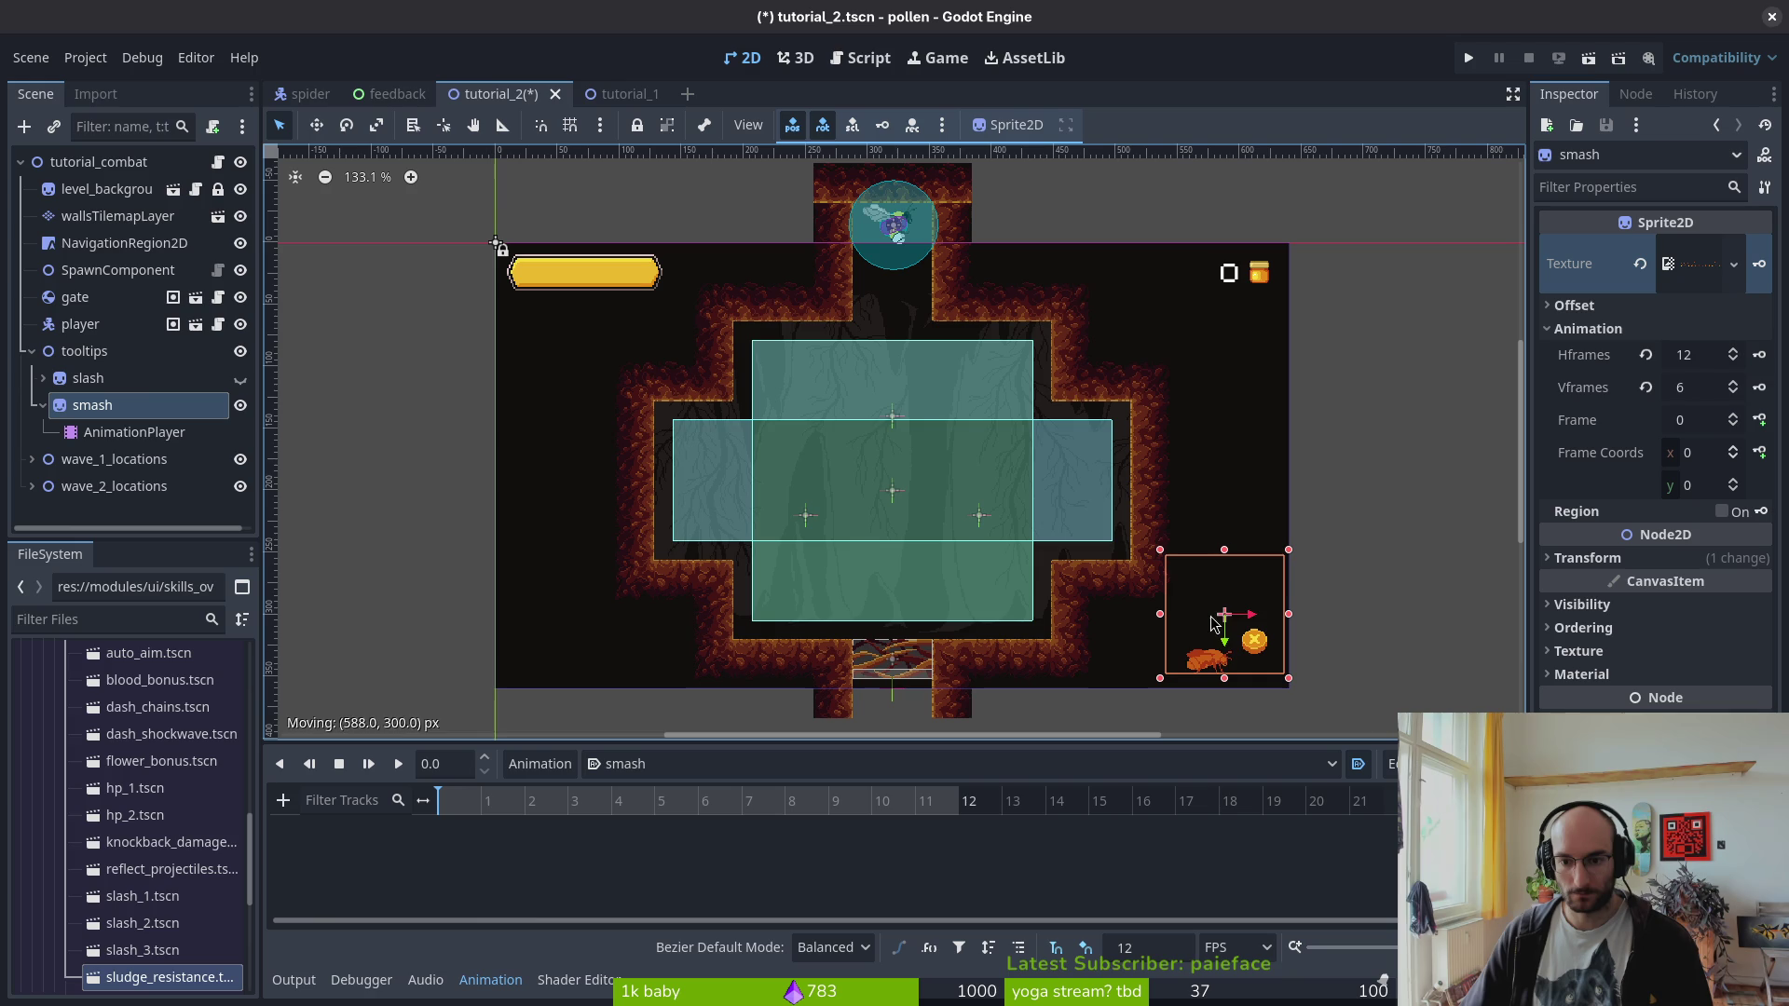
left_click(129, 380)
left_click(1589, 557)
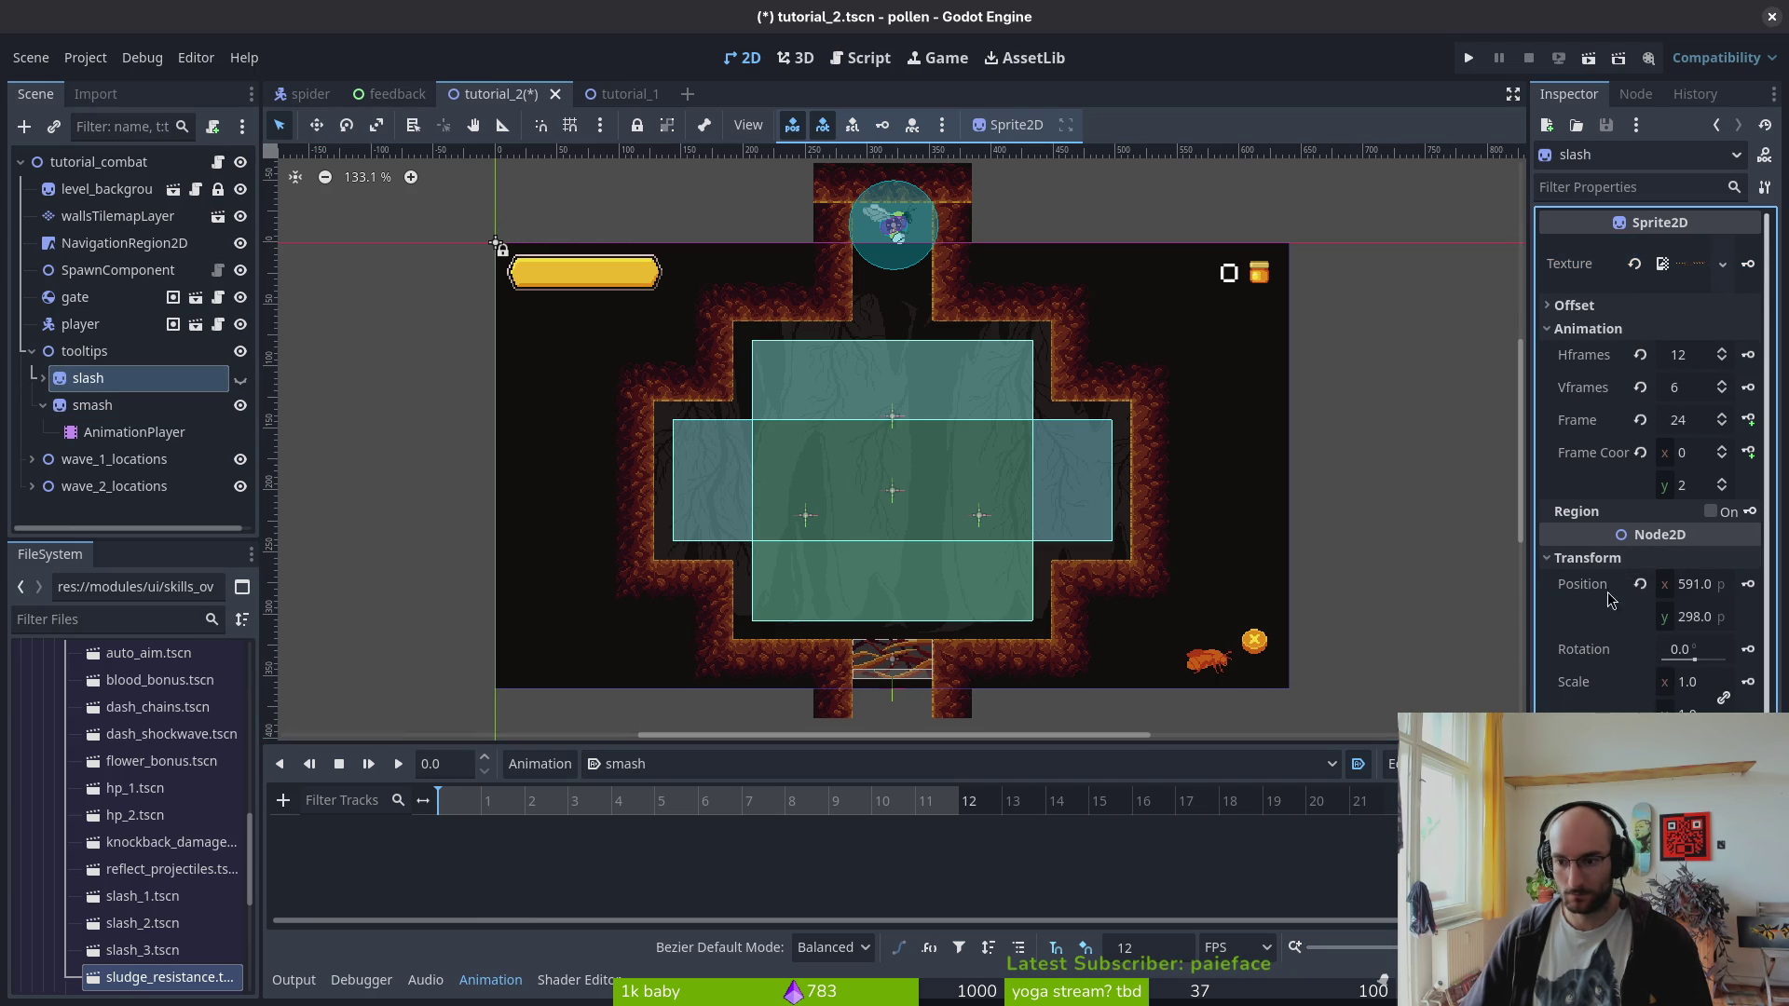
right_click(1593, 589)
left_click(1621, 603)
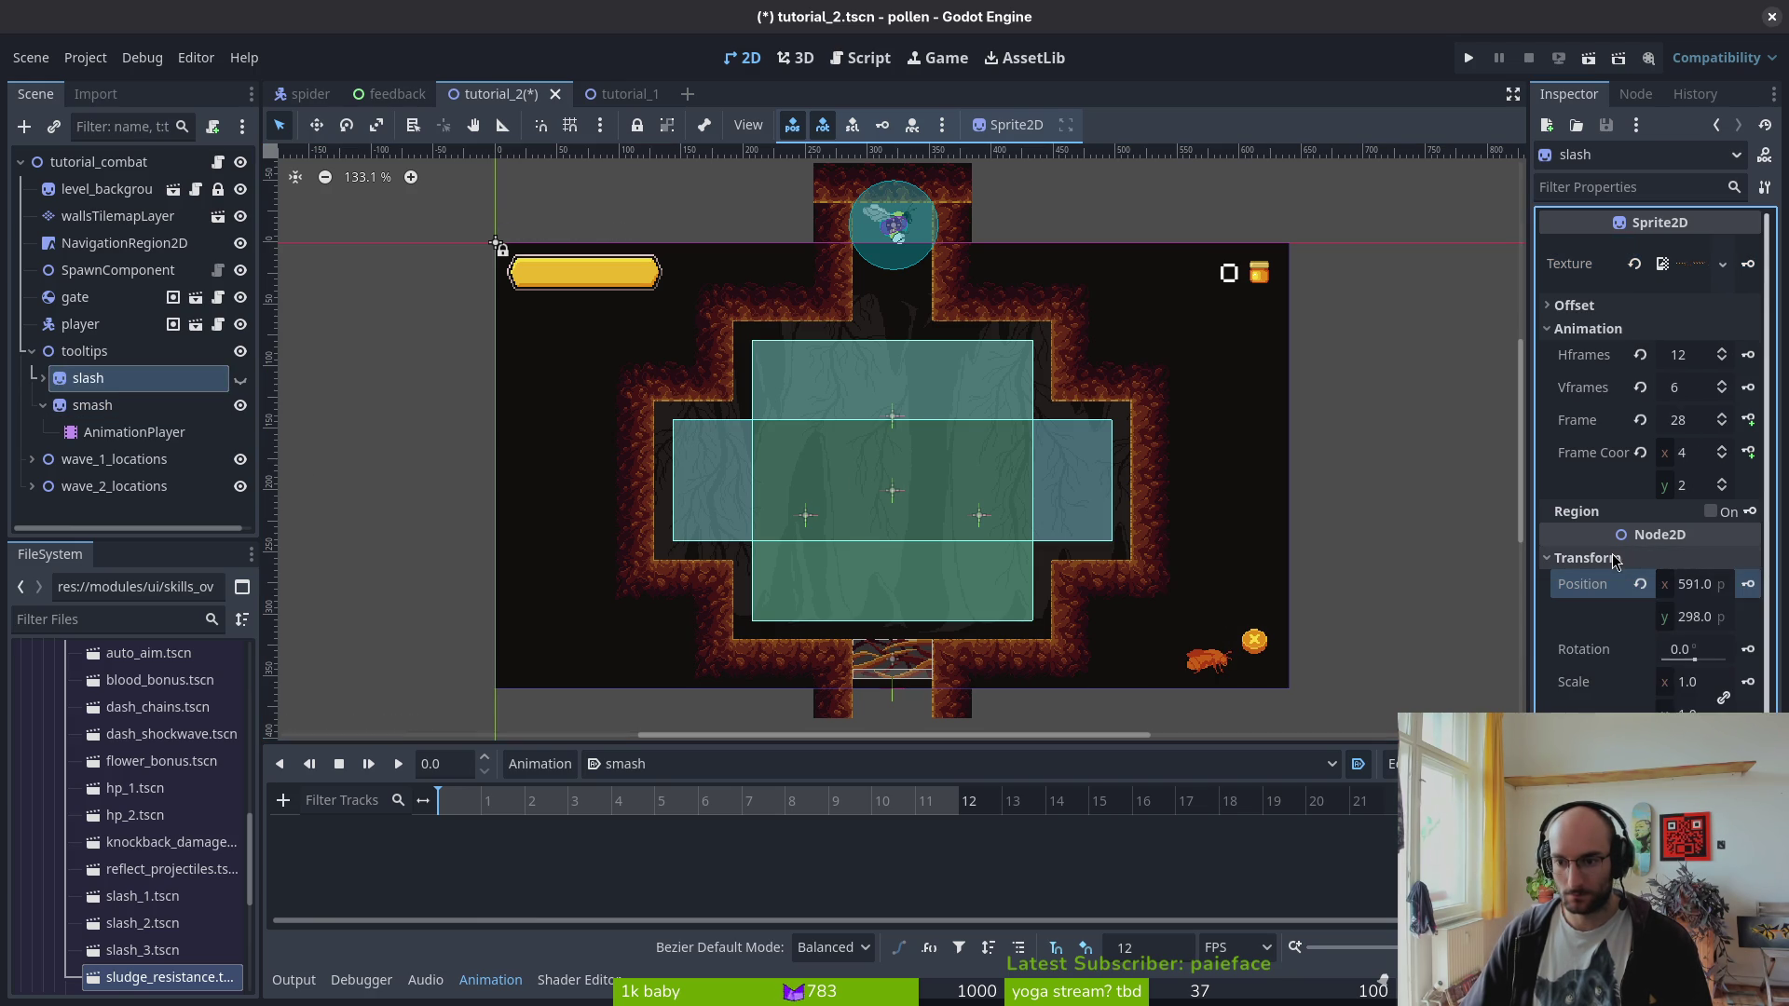
left_click(1697, 584)
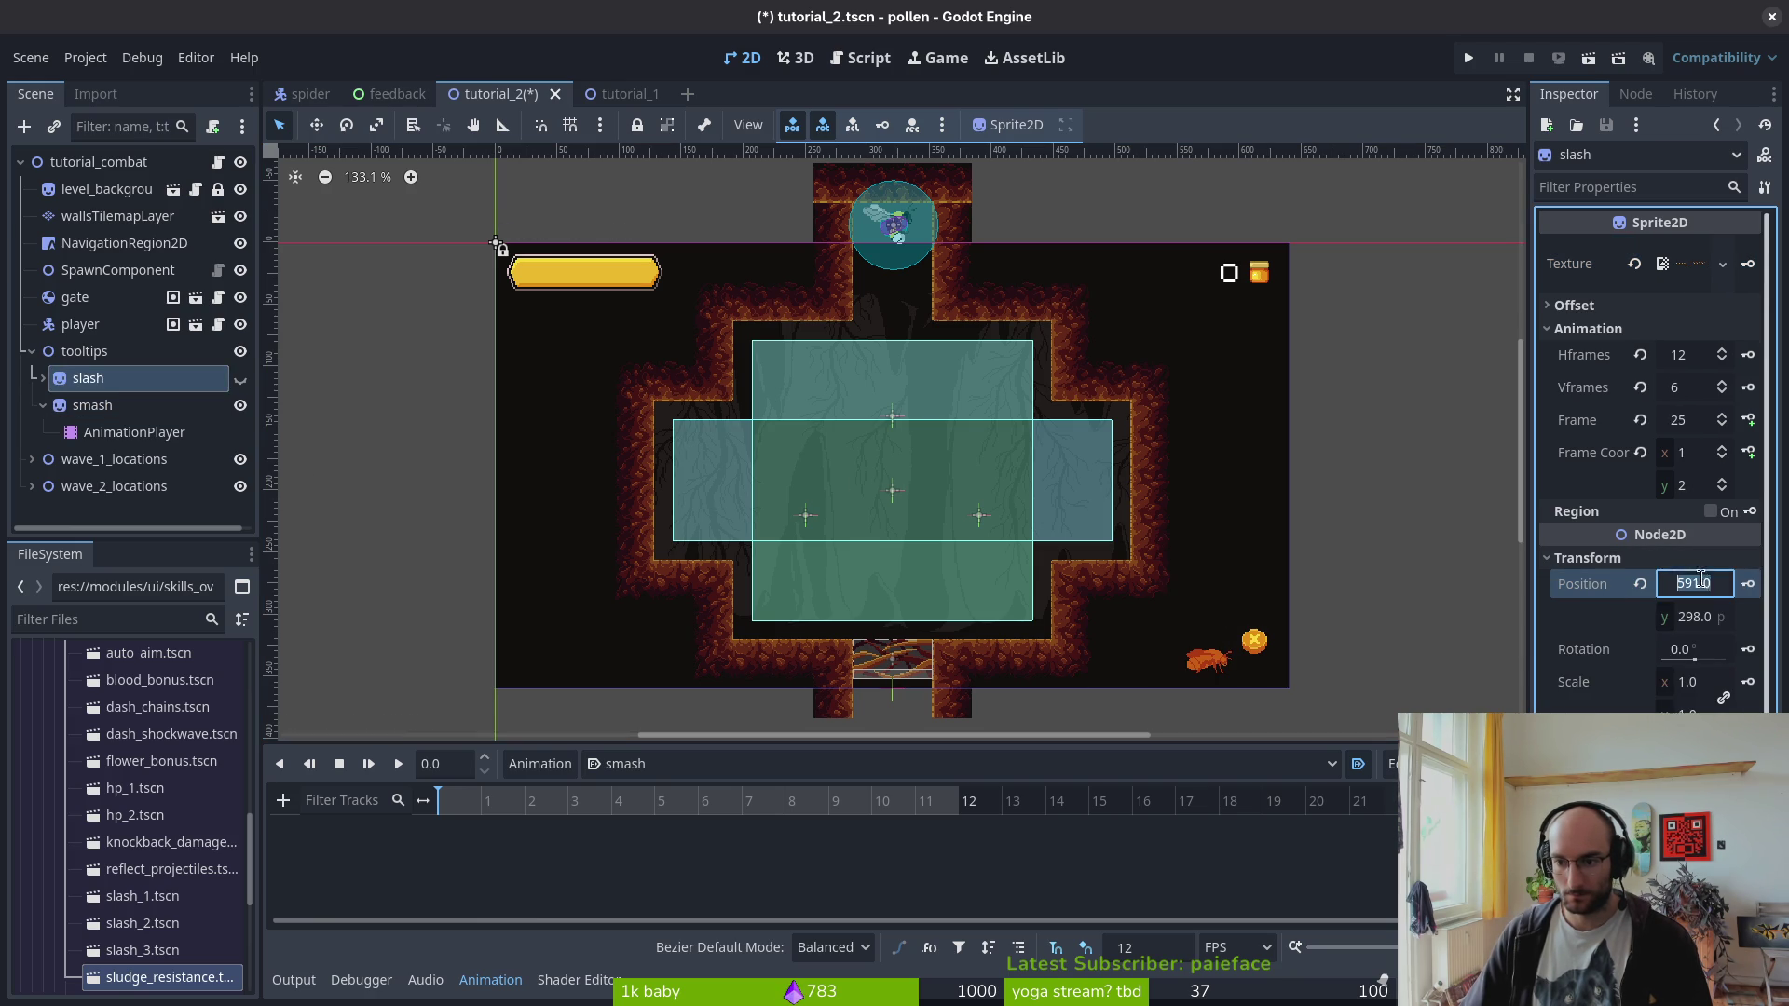
right_click(1640, 596)
left_click(1616, 619)
right_click(1616, 610)
left_click(1626, 647)
- Paste slash's position (591, 298) onto the smash sprite's Position
left_click(92, 405)
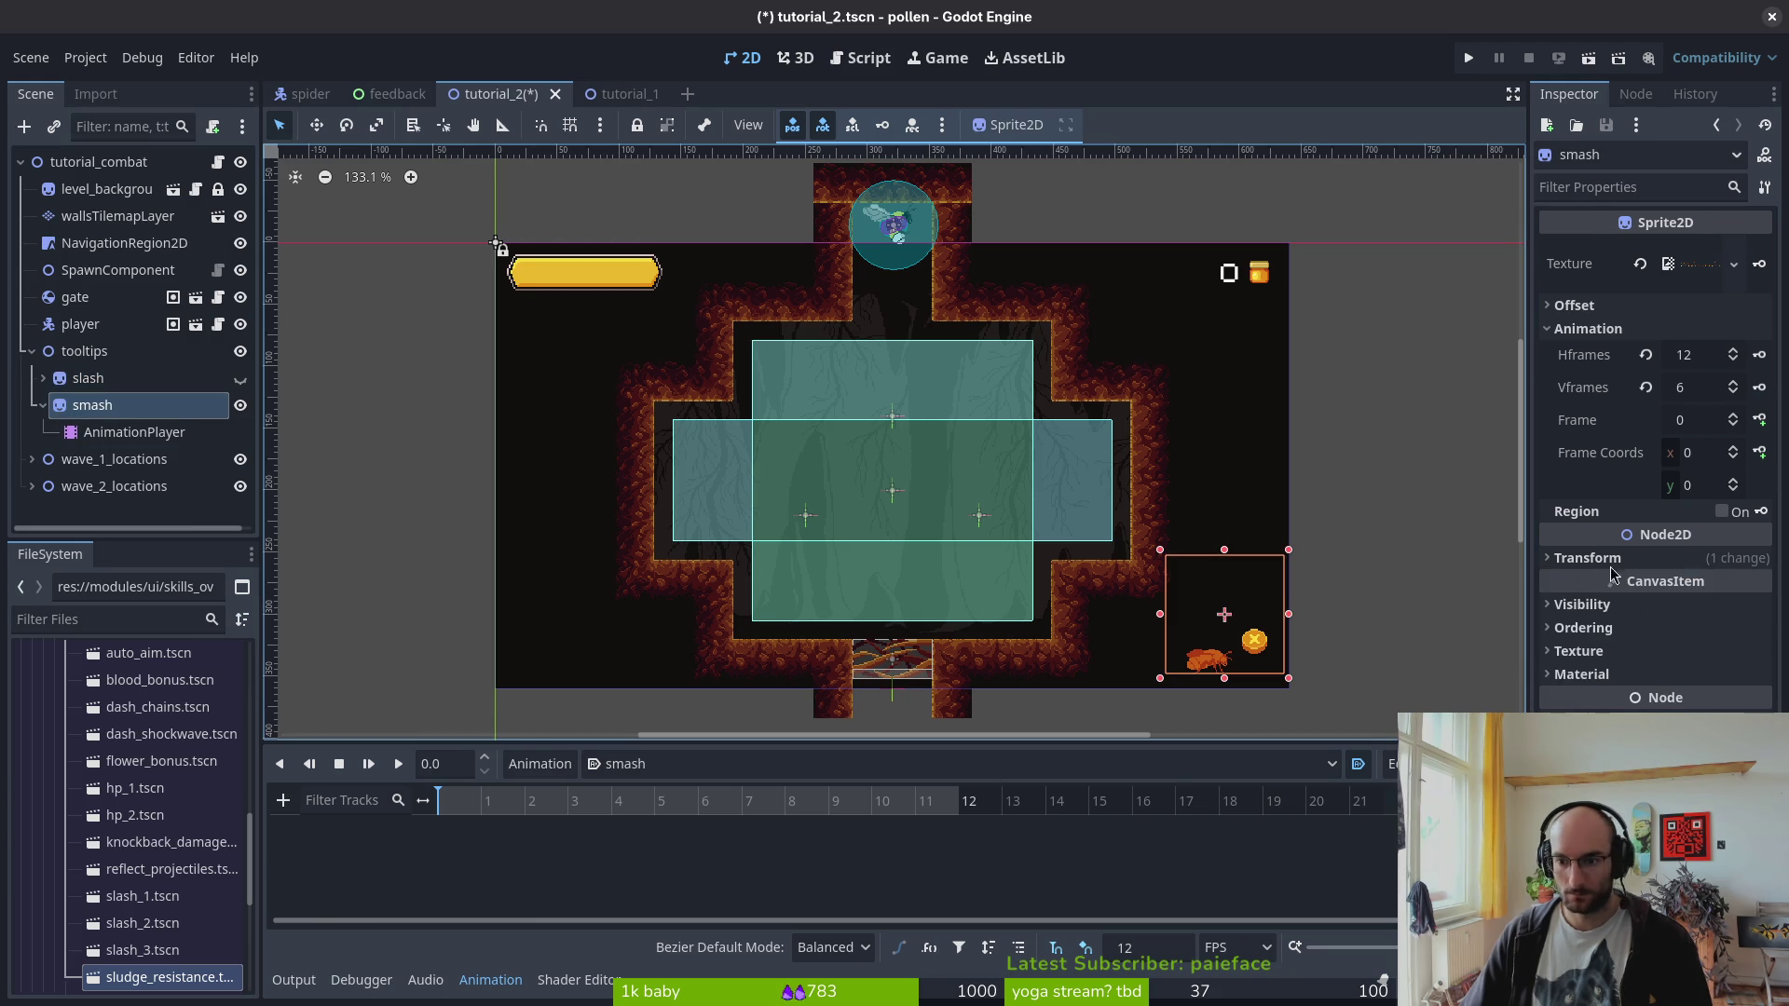
right_click(1640, 593)
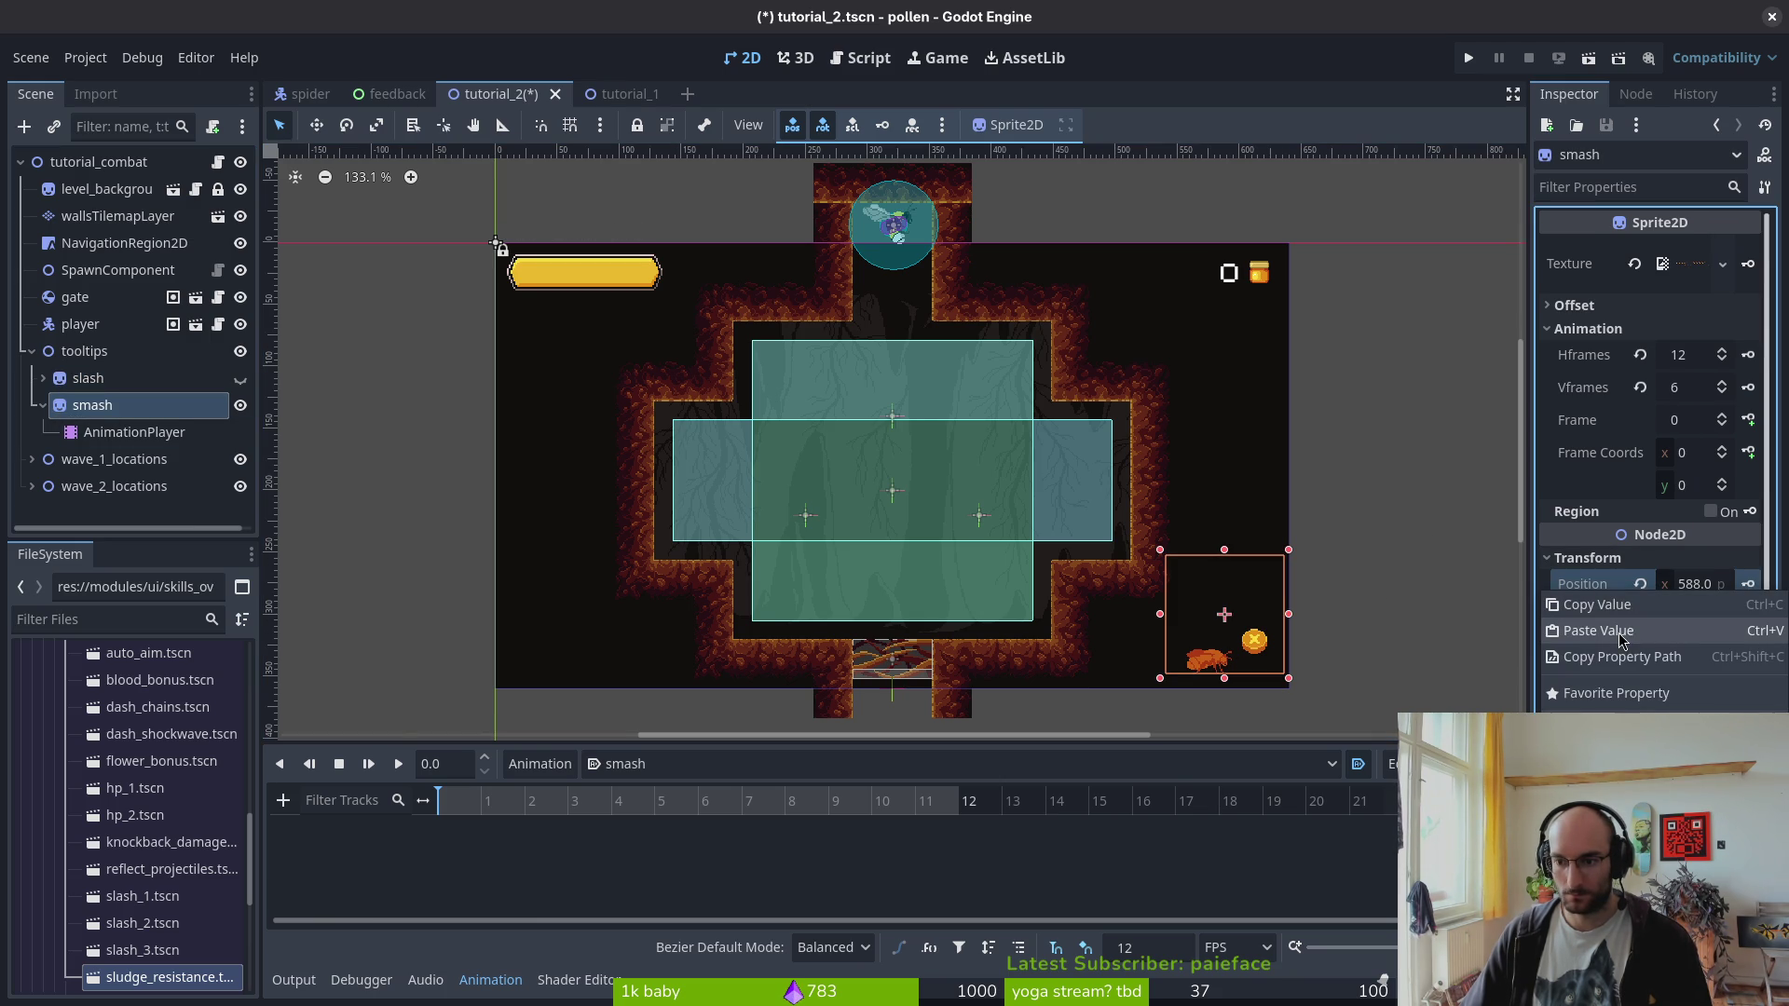
left_click(1582, 579)
right_click(1582, 623)
left_click(1600, 660)
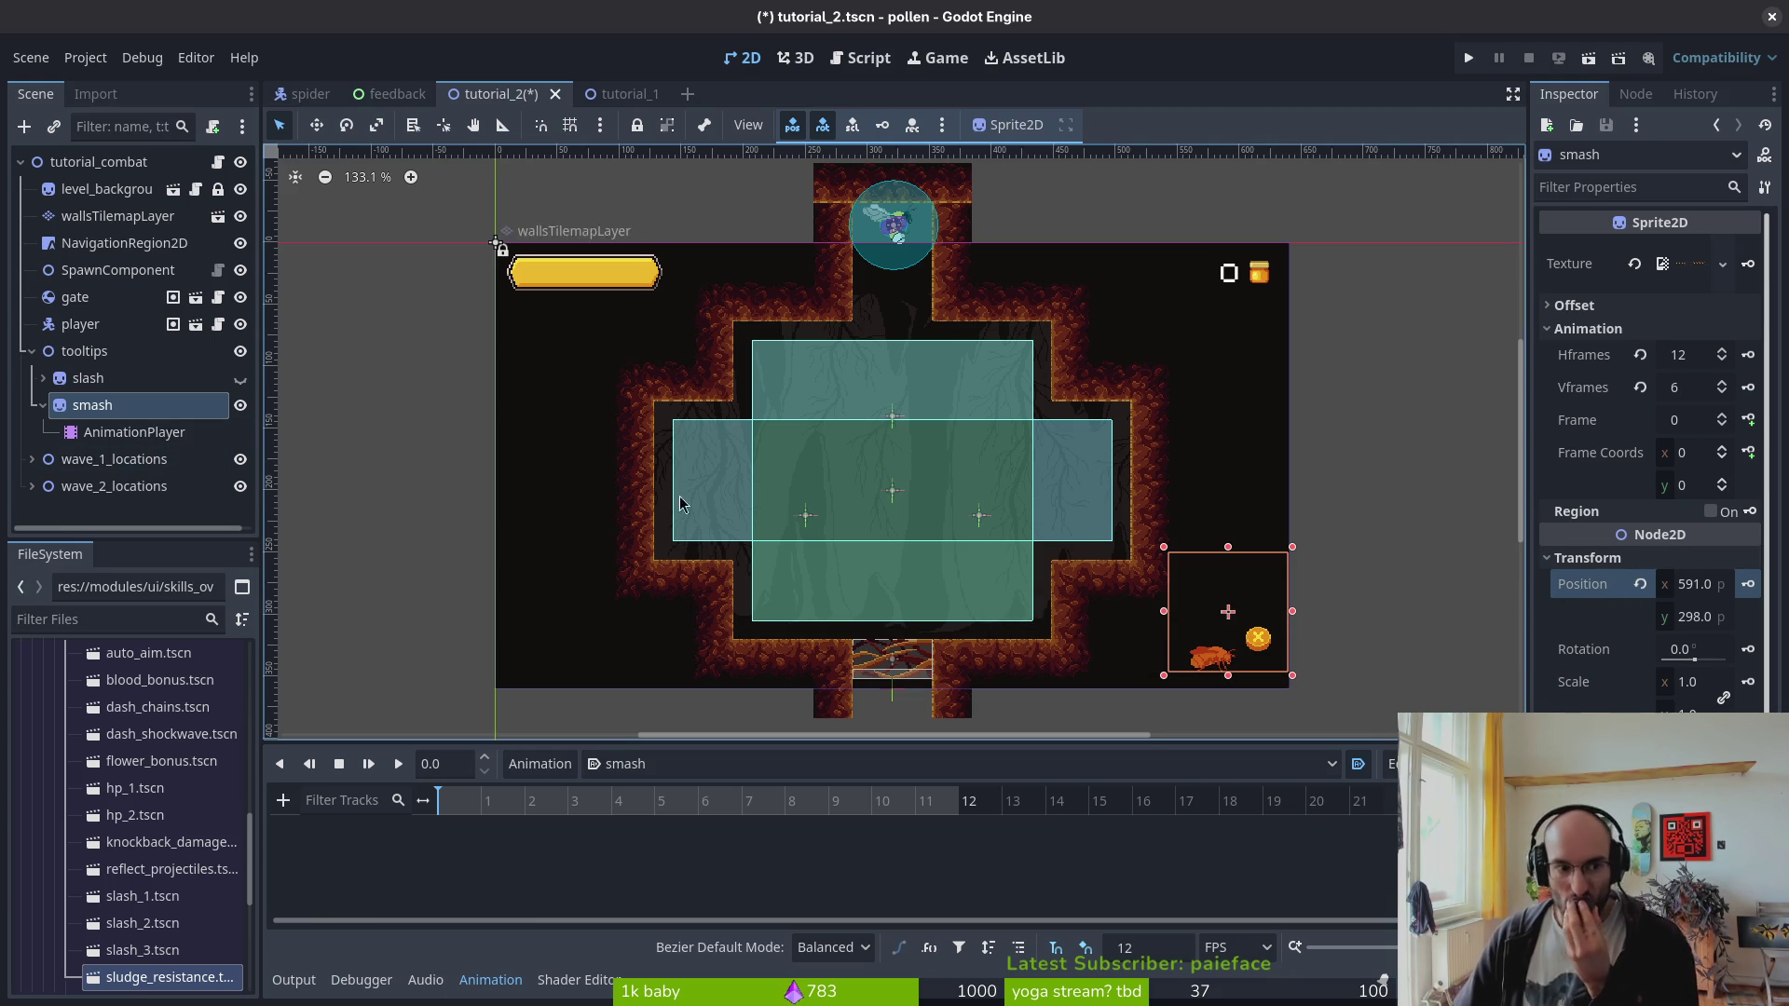
- Set the smash sprite's Frame Coords y to 3 so it shows frame 36
left_click(174, 434)
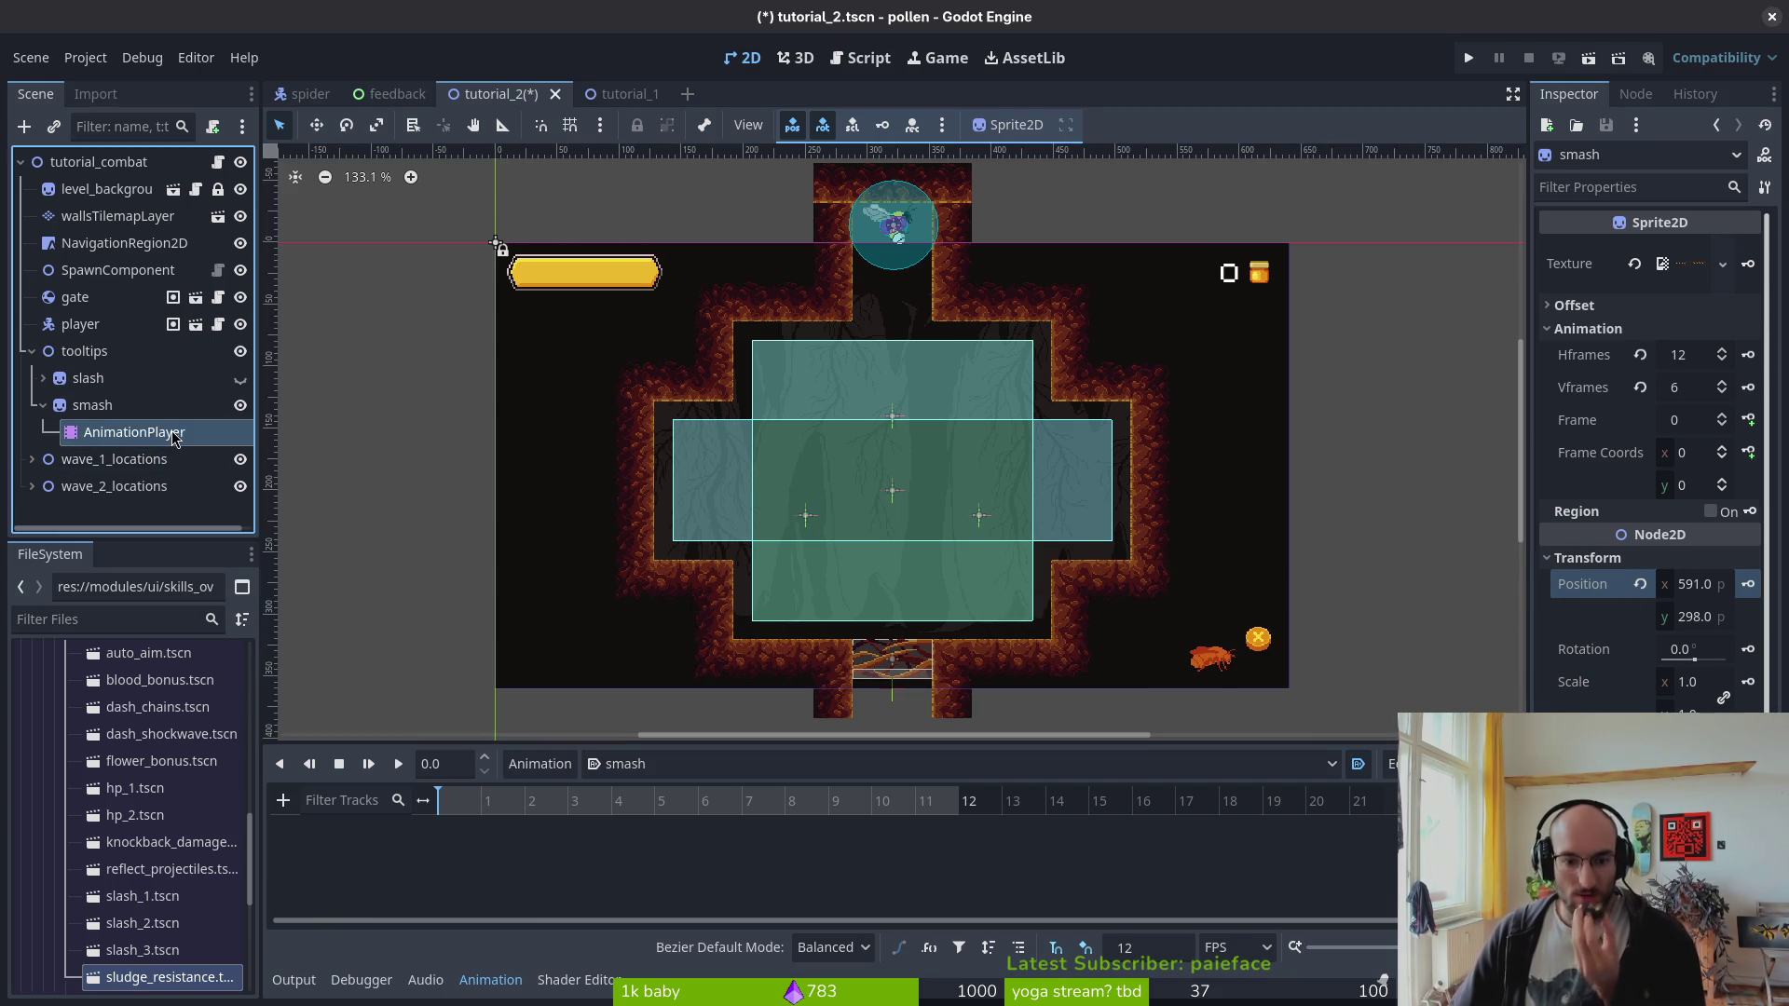
left_click(93, 405)
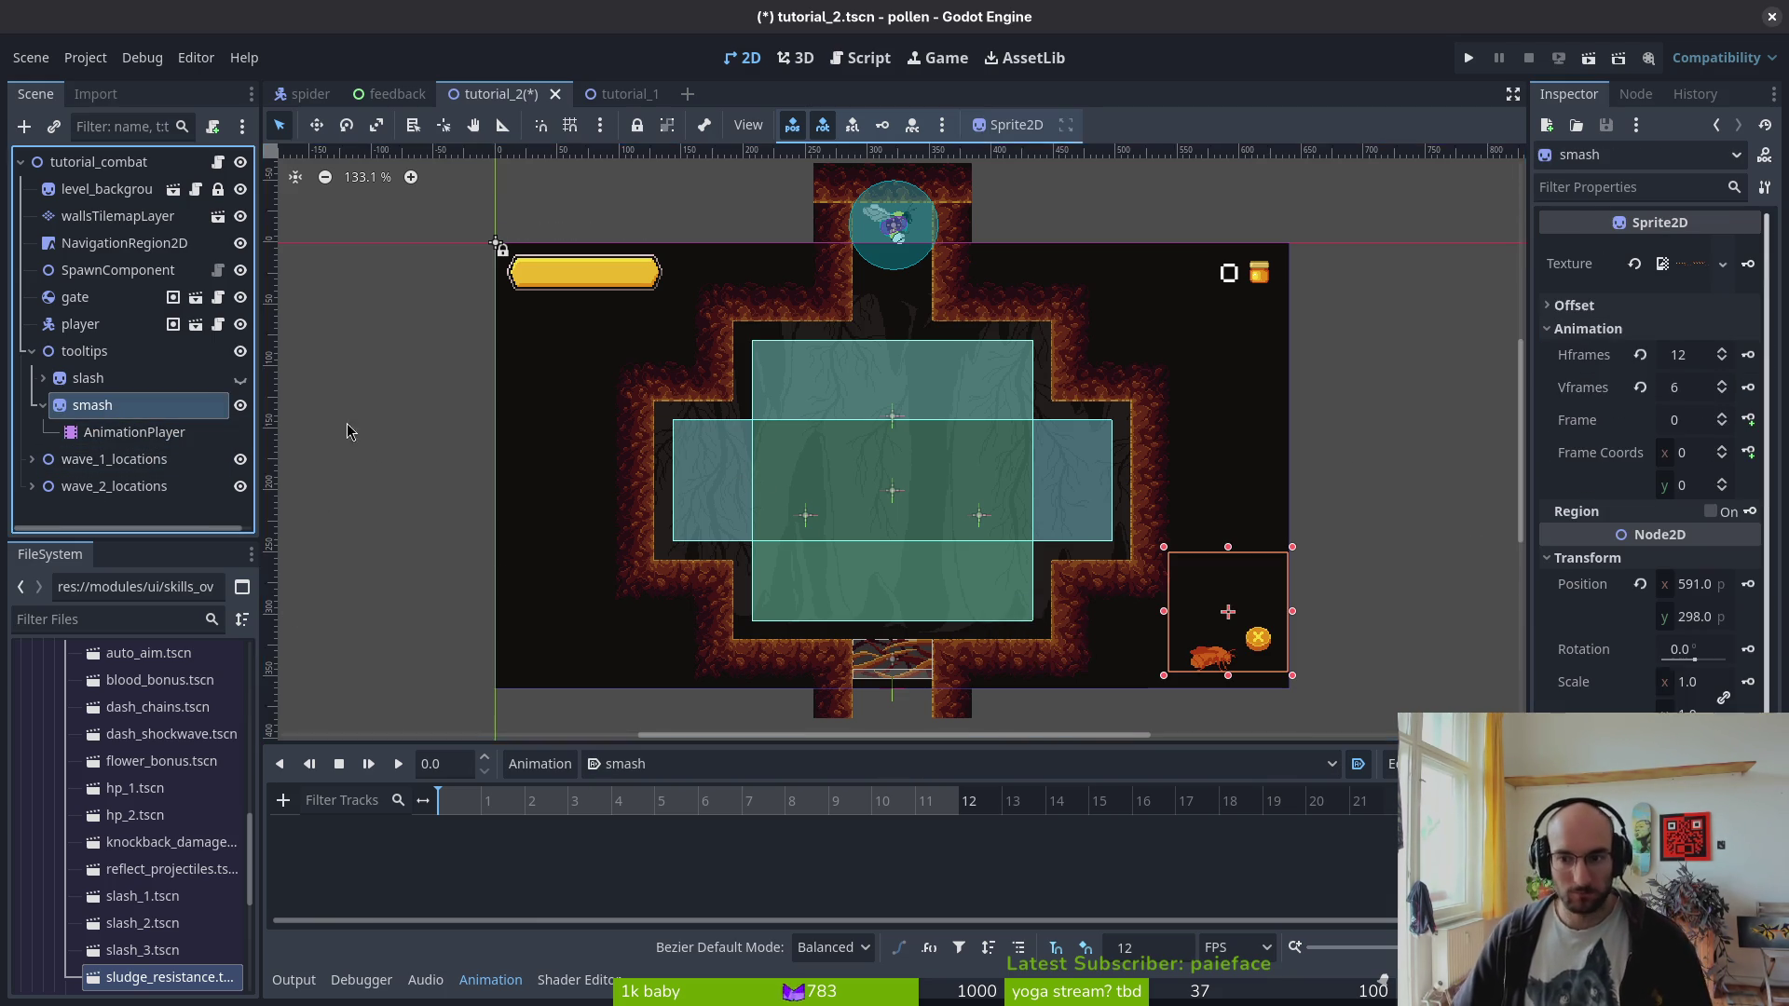
left_click(1723, 482)
left_click(1723, 481)
left_click(1722, 482)
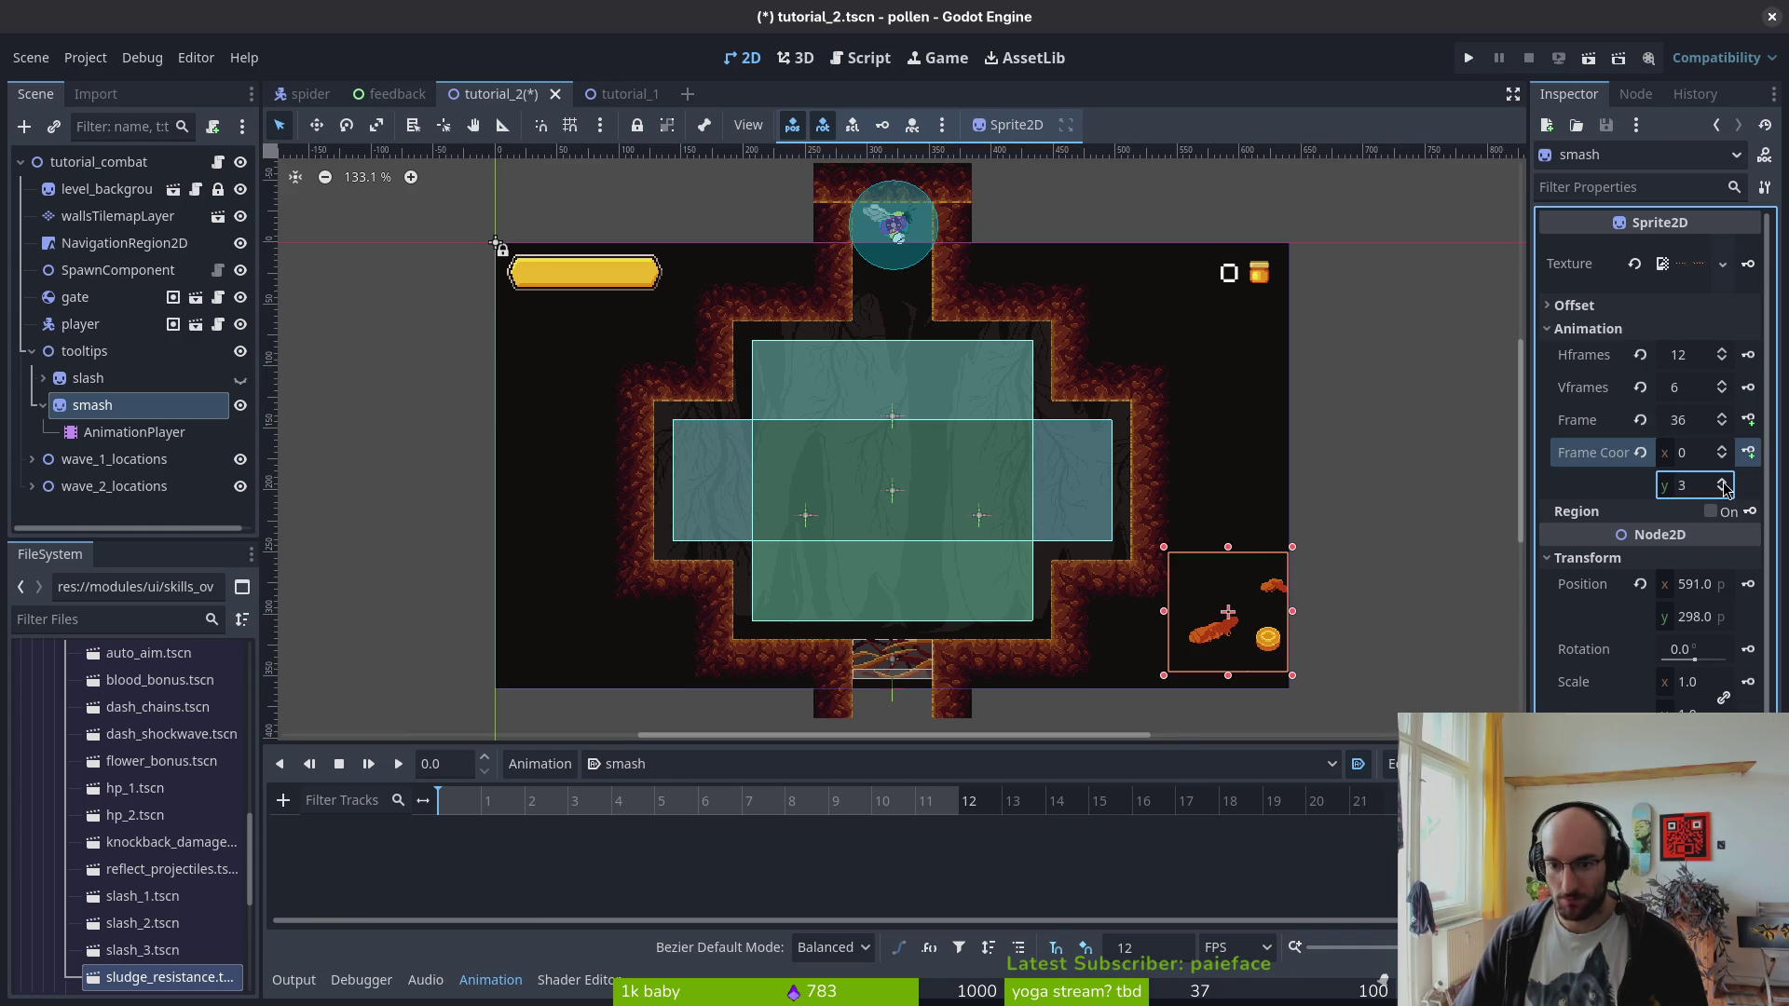
scroll(1428, 582, "up", 4)
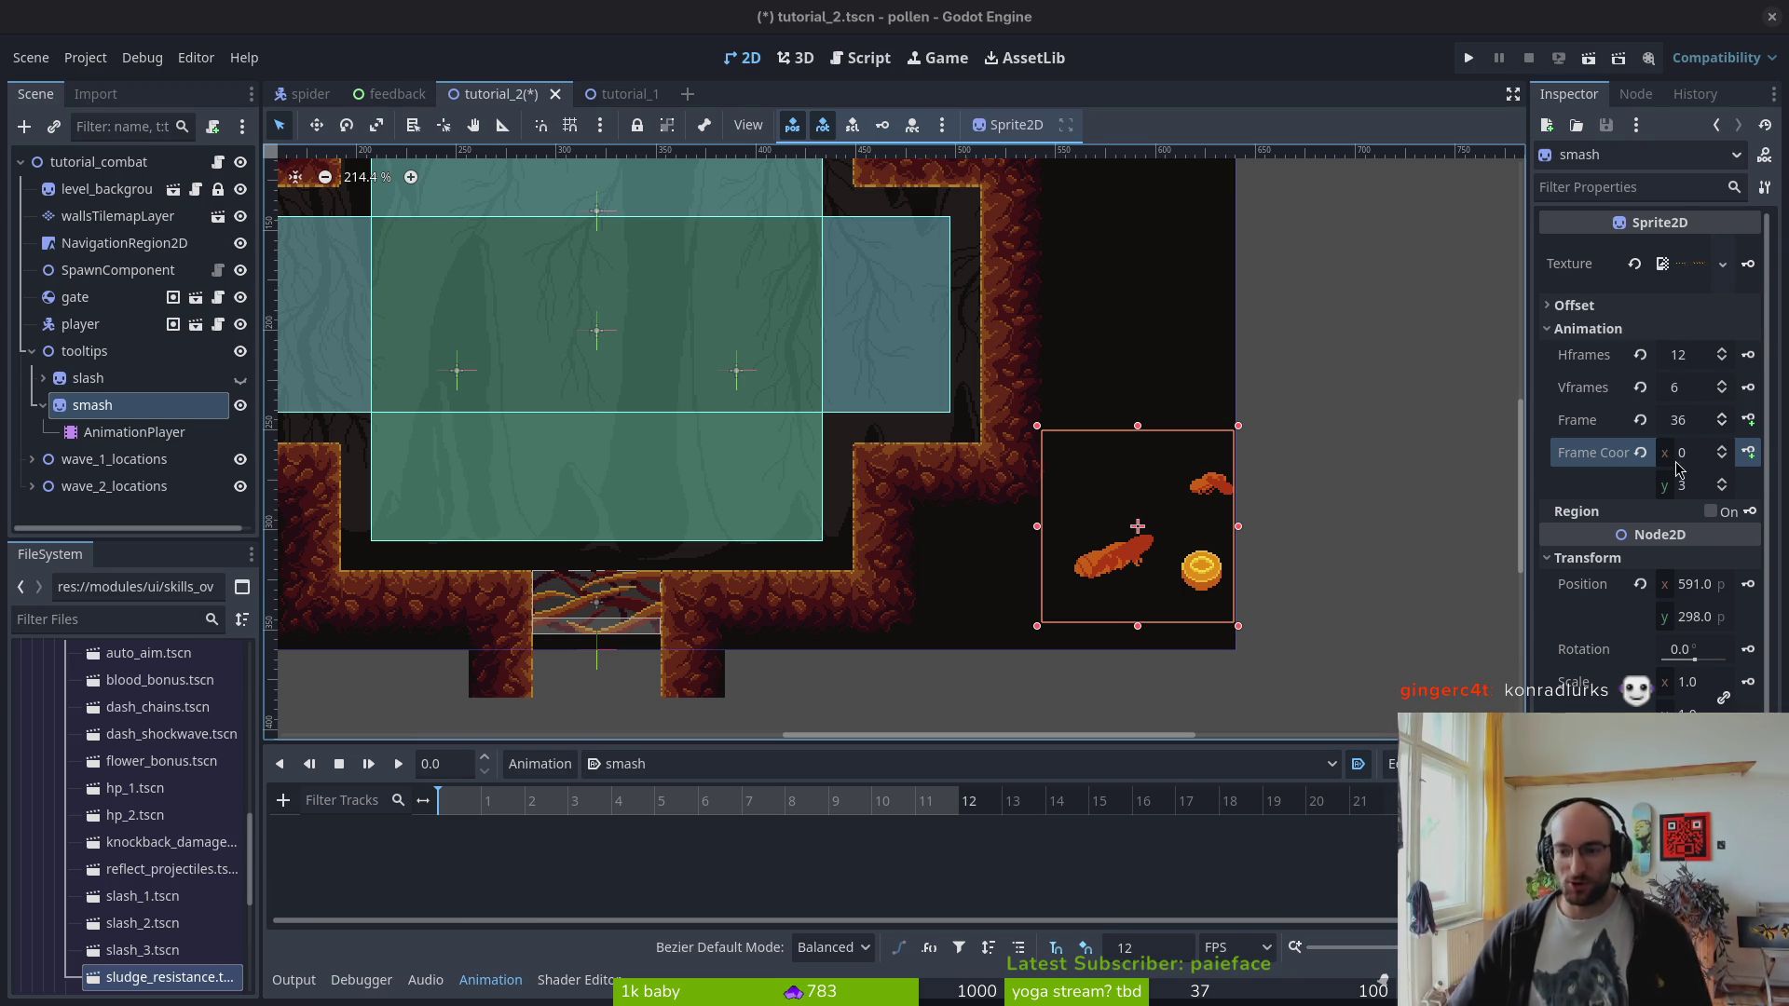
- Key the smash sprite's Frame property, prompting creation of a new frame track
left_click(1748, 419)
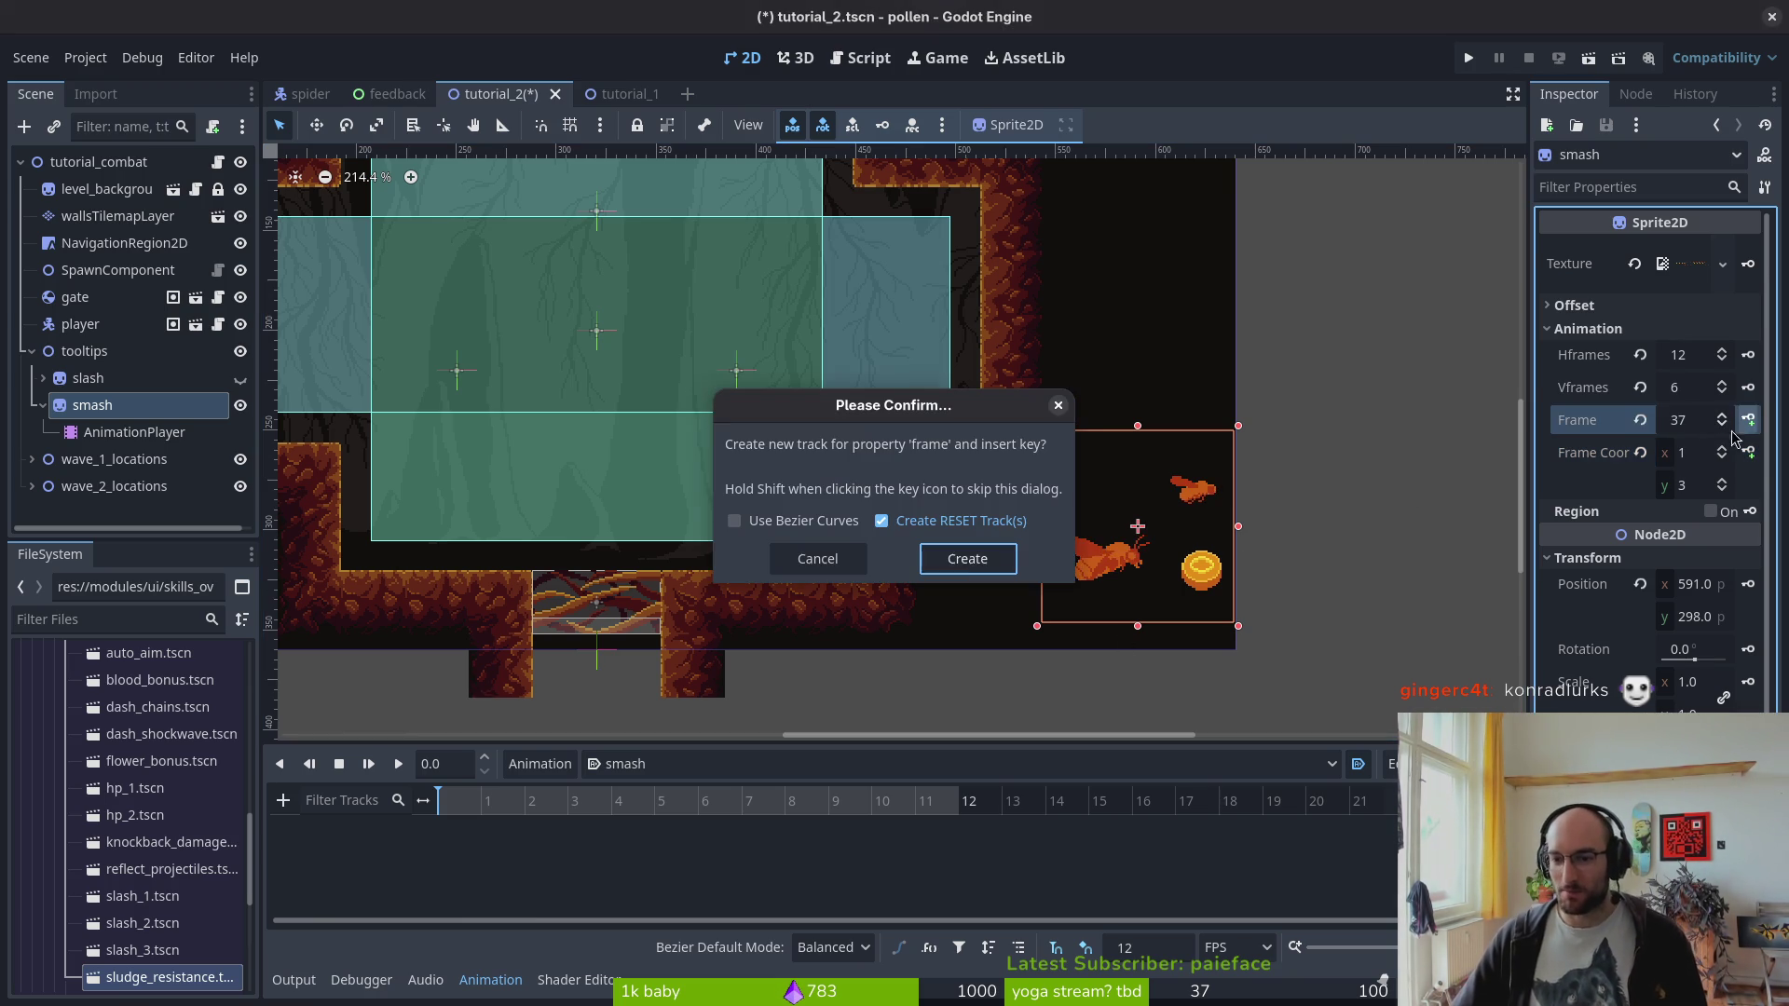
- Create the frame track, key successive frames up to frame 48, and preview the smash animation
left_click(964, 559)
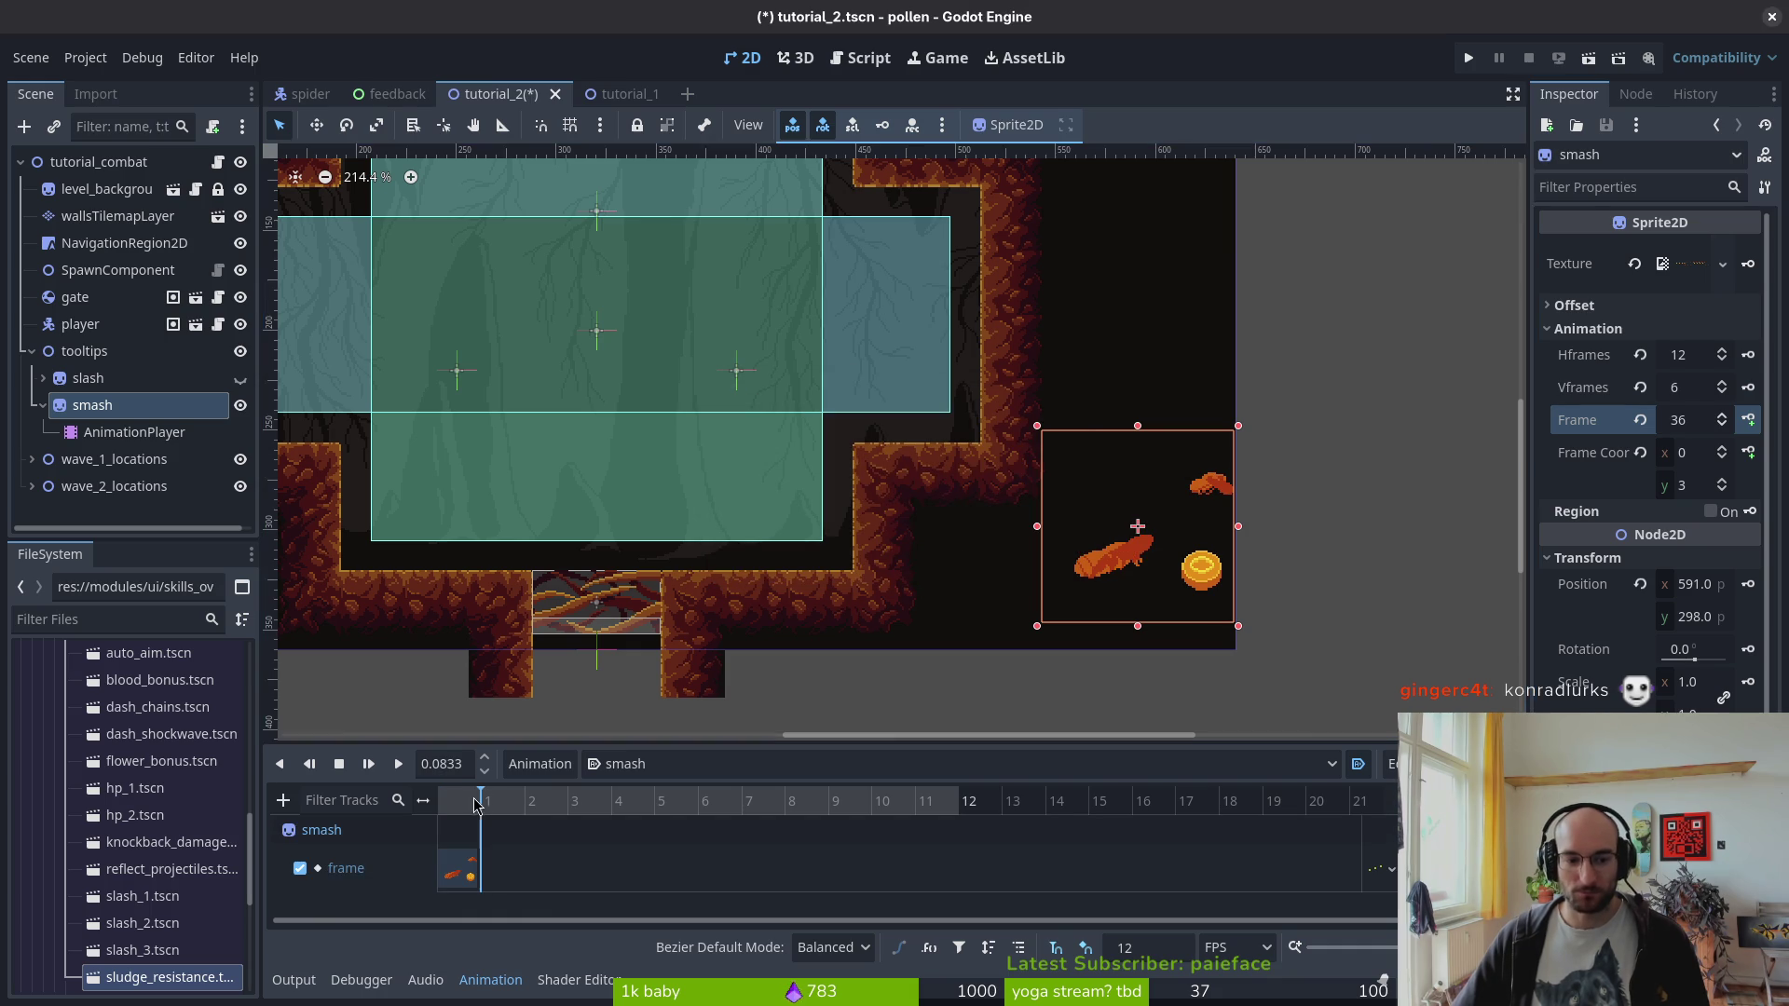
left_click(1748, 420)
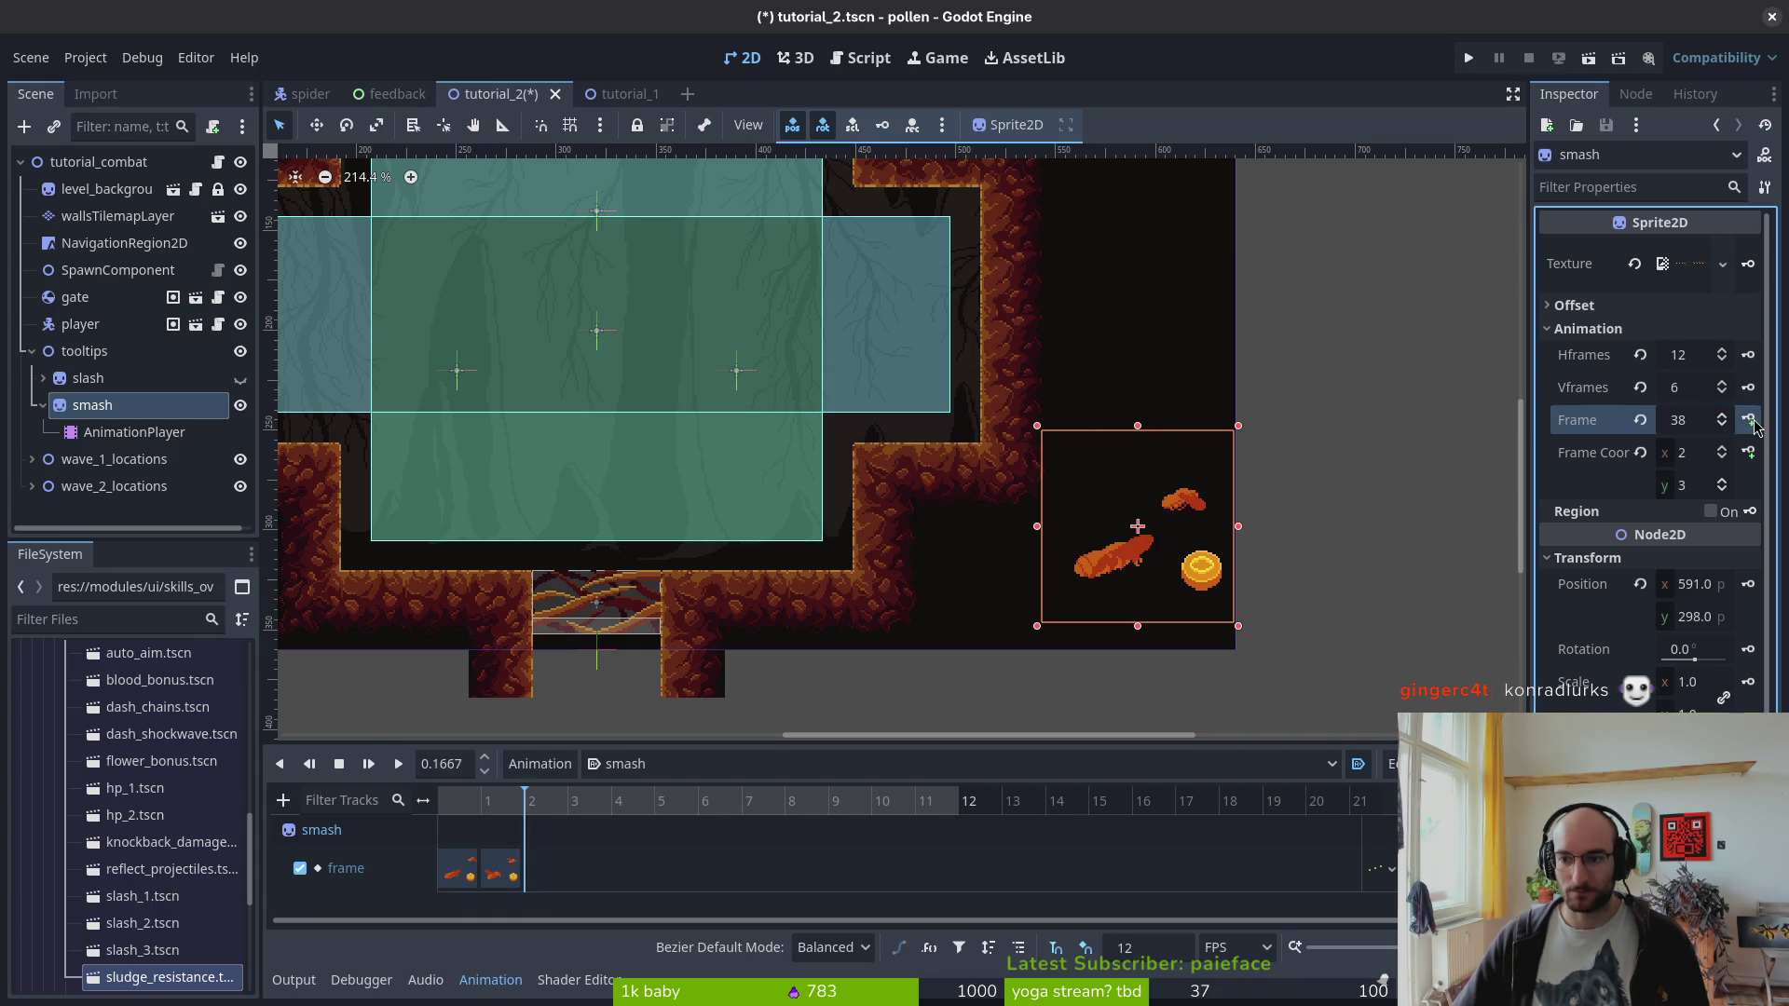
left_click(1748, 419)
left_click(1748, 420)
left_click(1748, 419)
left_click(1749, 421)
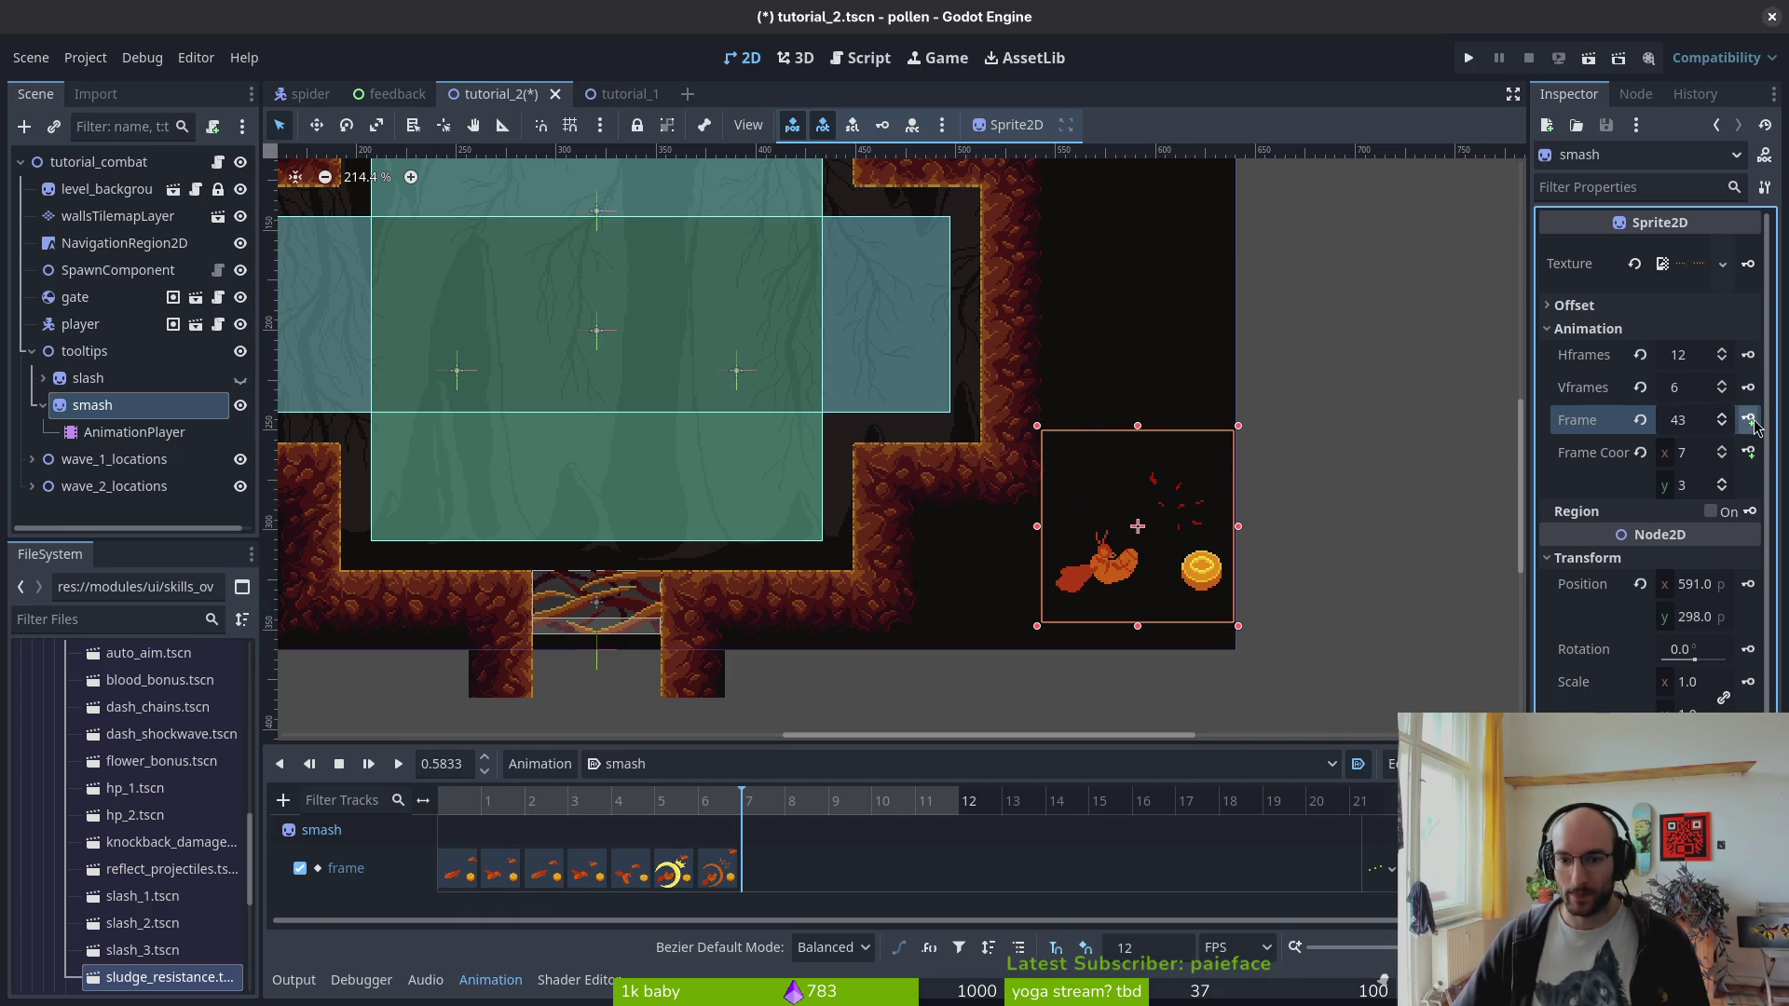
left_click(1749, 420)
left_click(1749, 420)
left_click(1749, 420)
left_click(1748, 420)
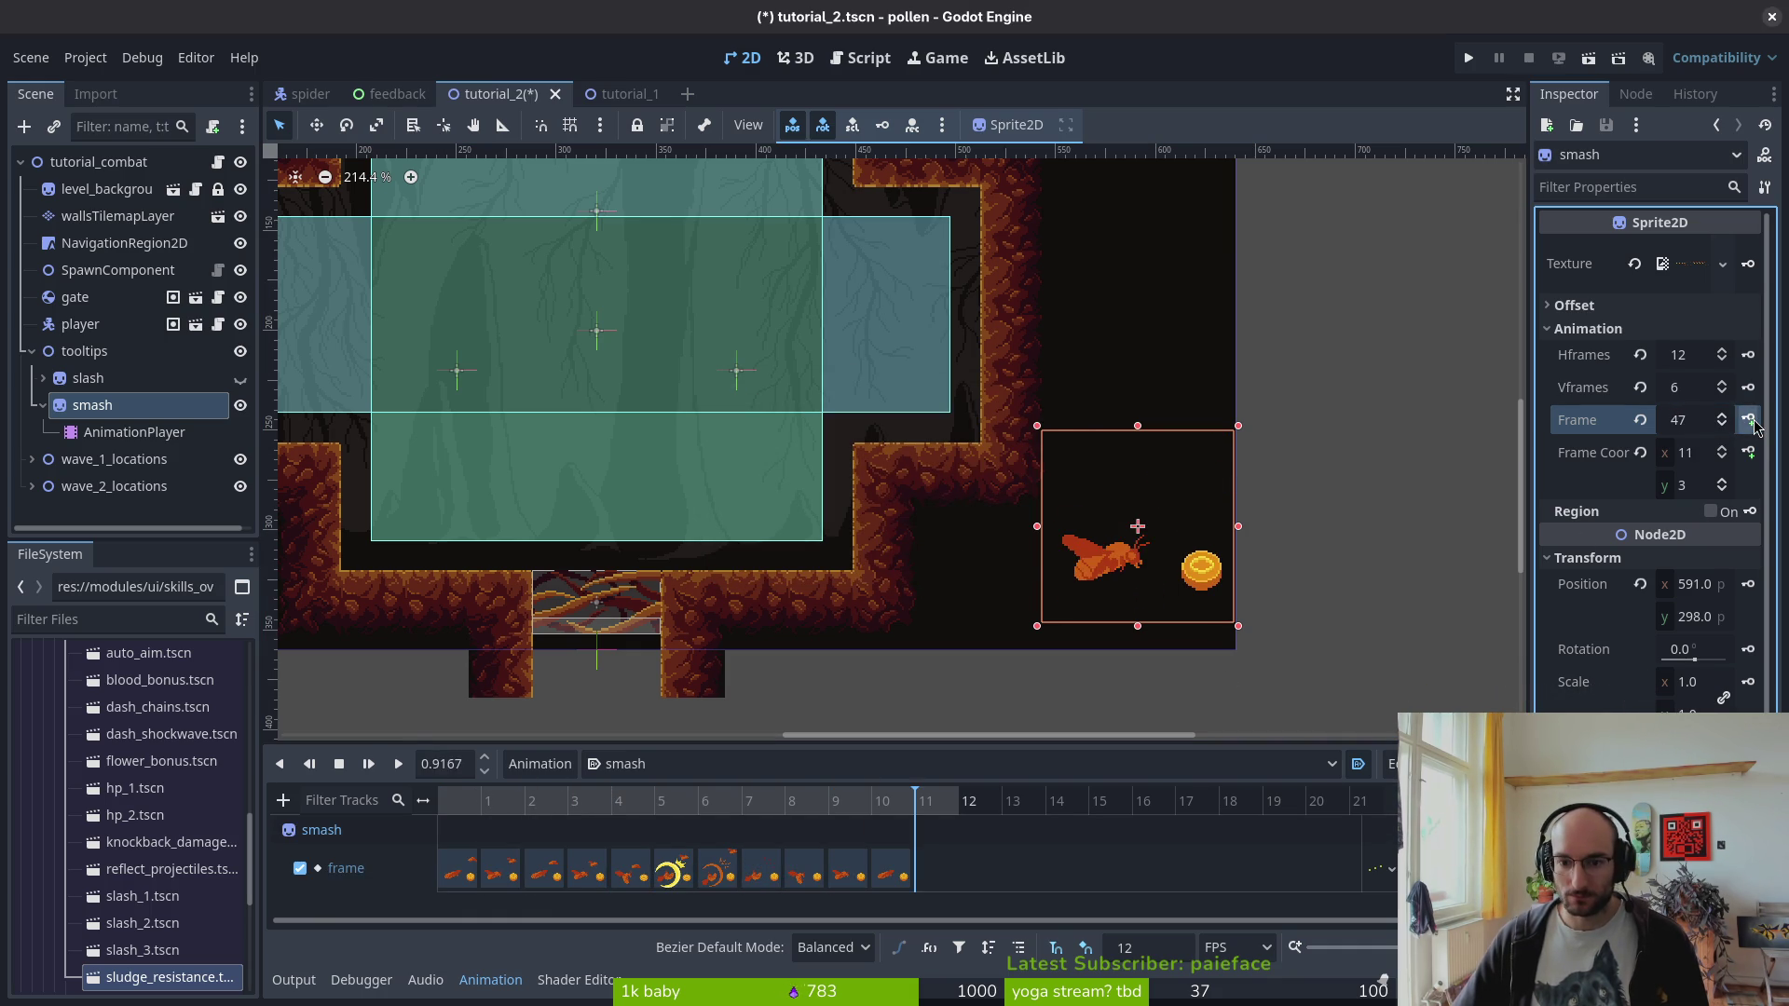
left_click(1749, 420)
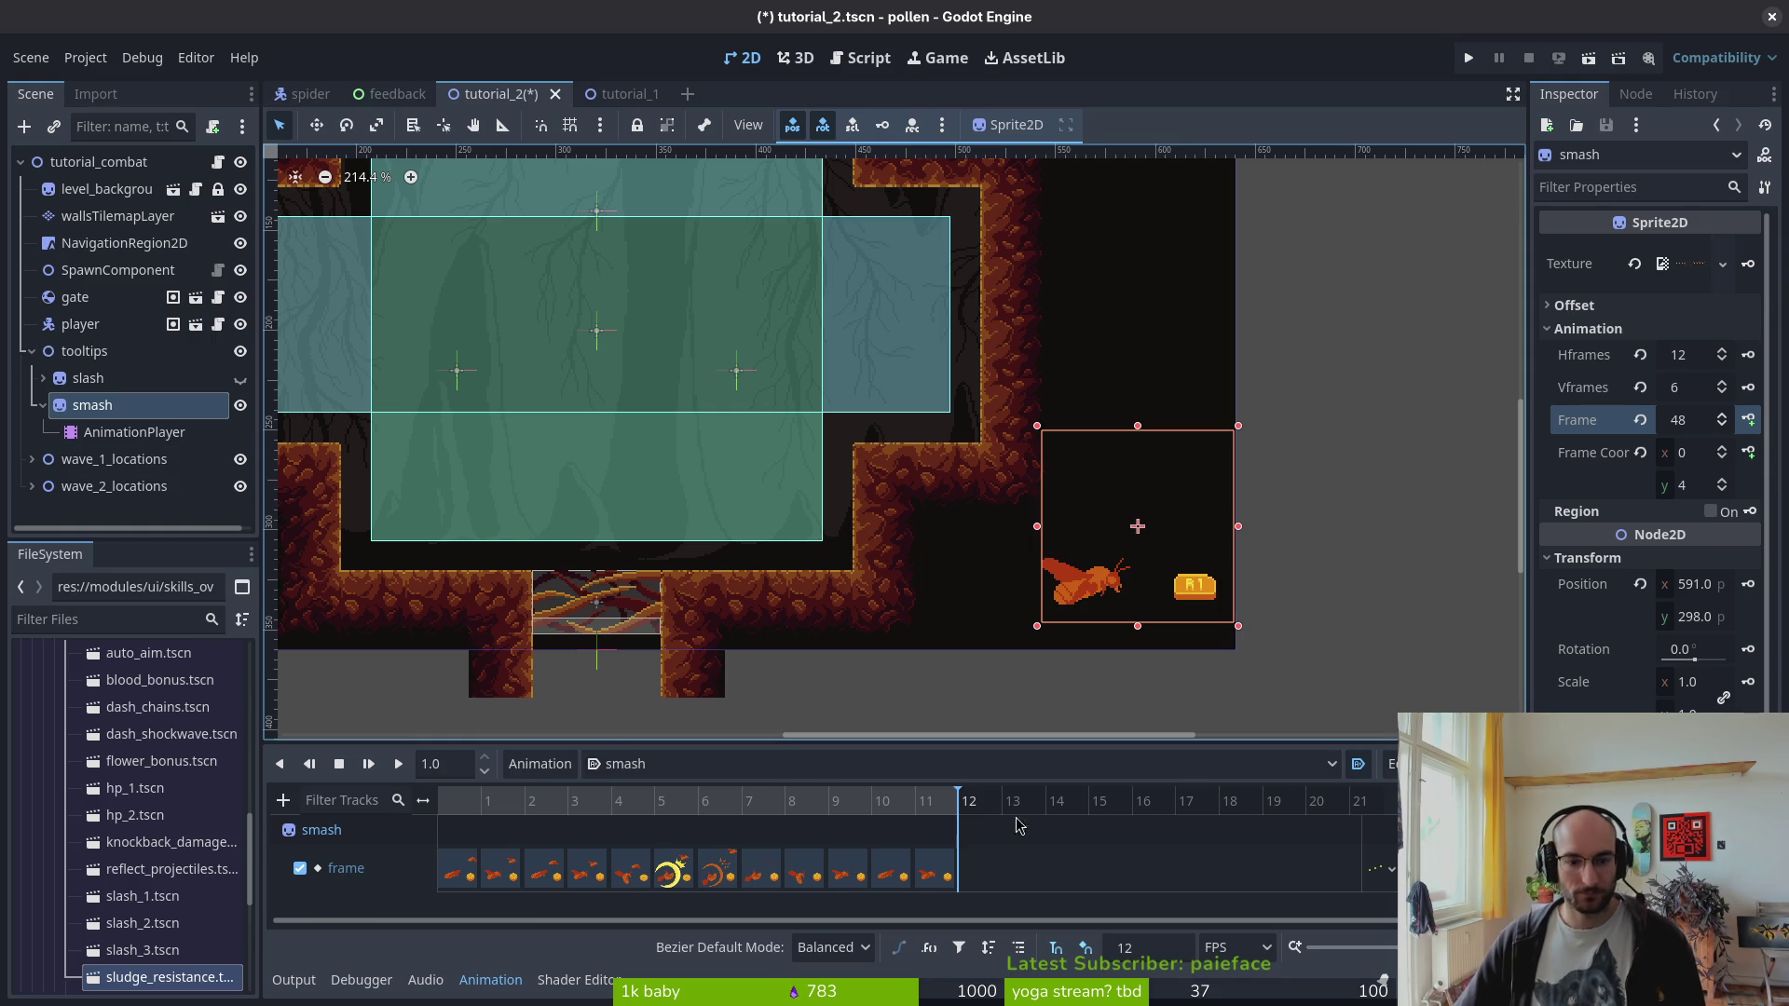
left_click(398, 764)
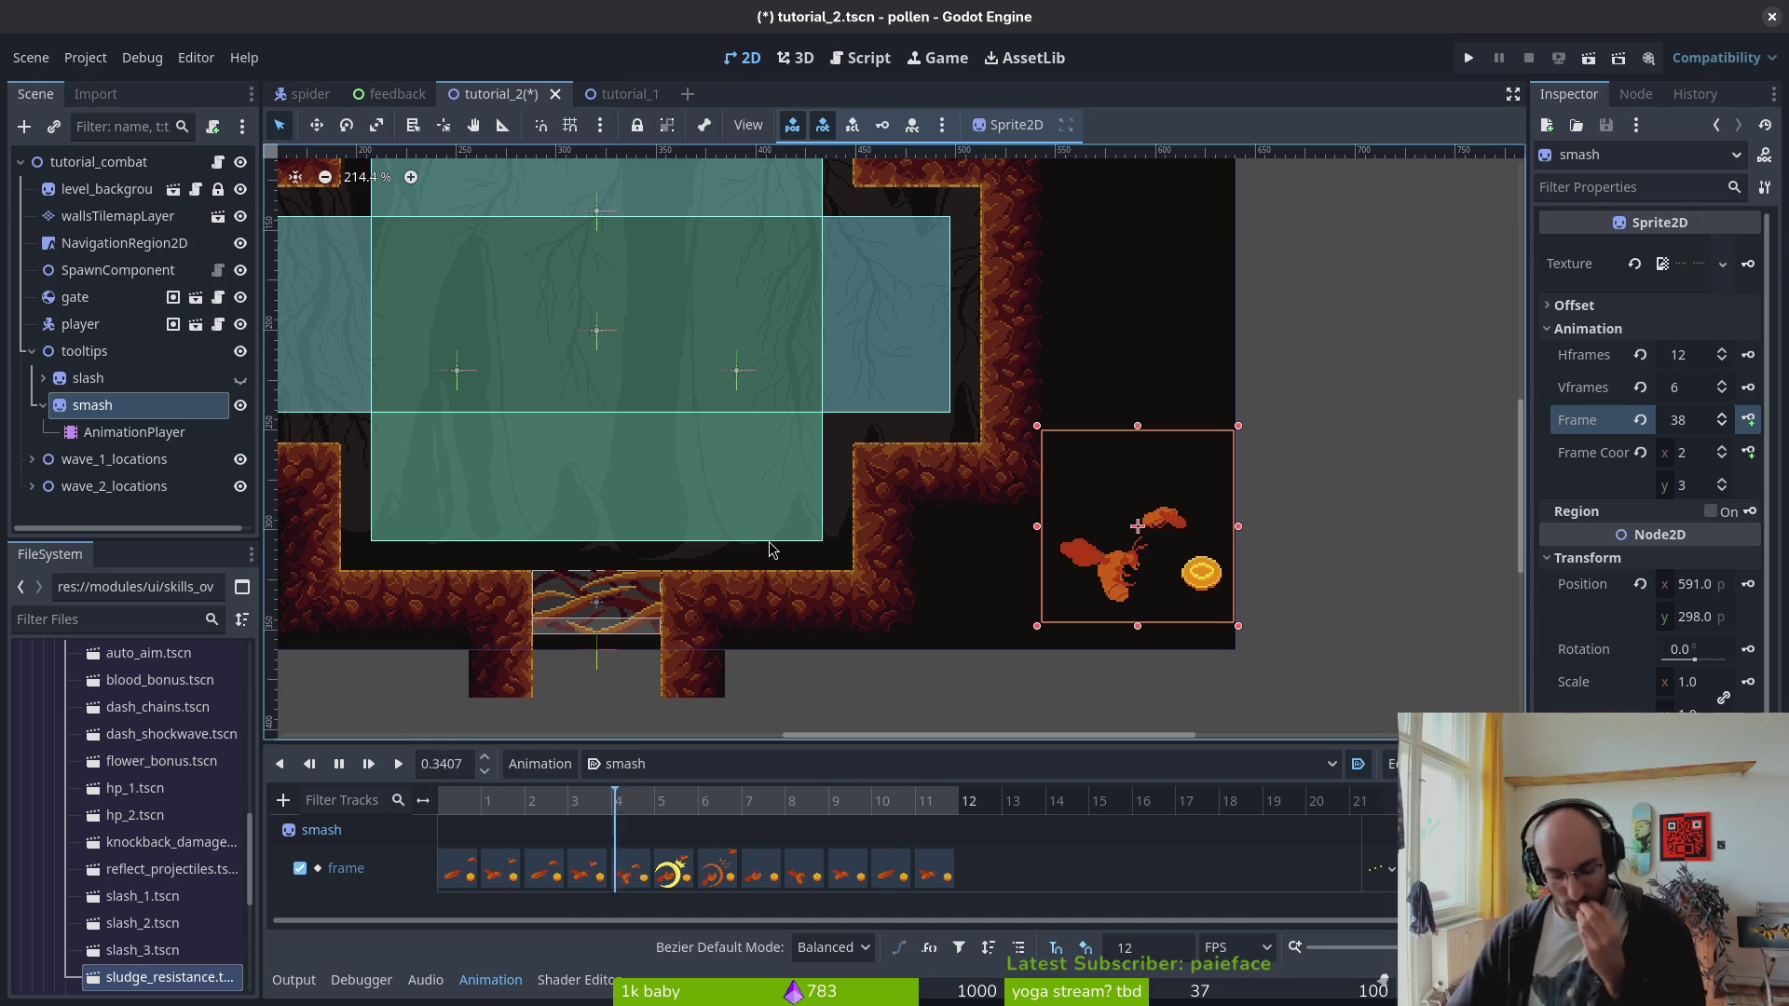
- Nudge the smash hint slightly left, copy its position onto the slash hint, and save
mouse_move(1136, 520)
left_mouse_down()
mouse_move(1125, 508)
mouse_move(1132, 522)
left_mouse_up()
left_click(1138, 530)
key("ctrl+s")
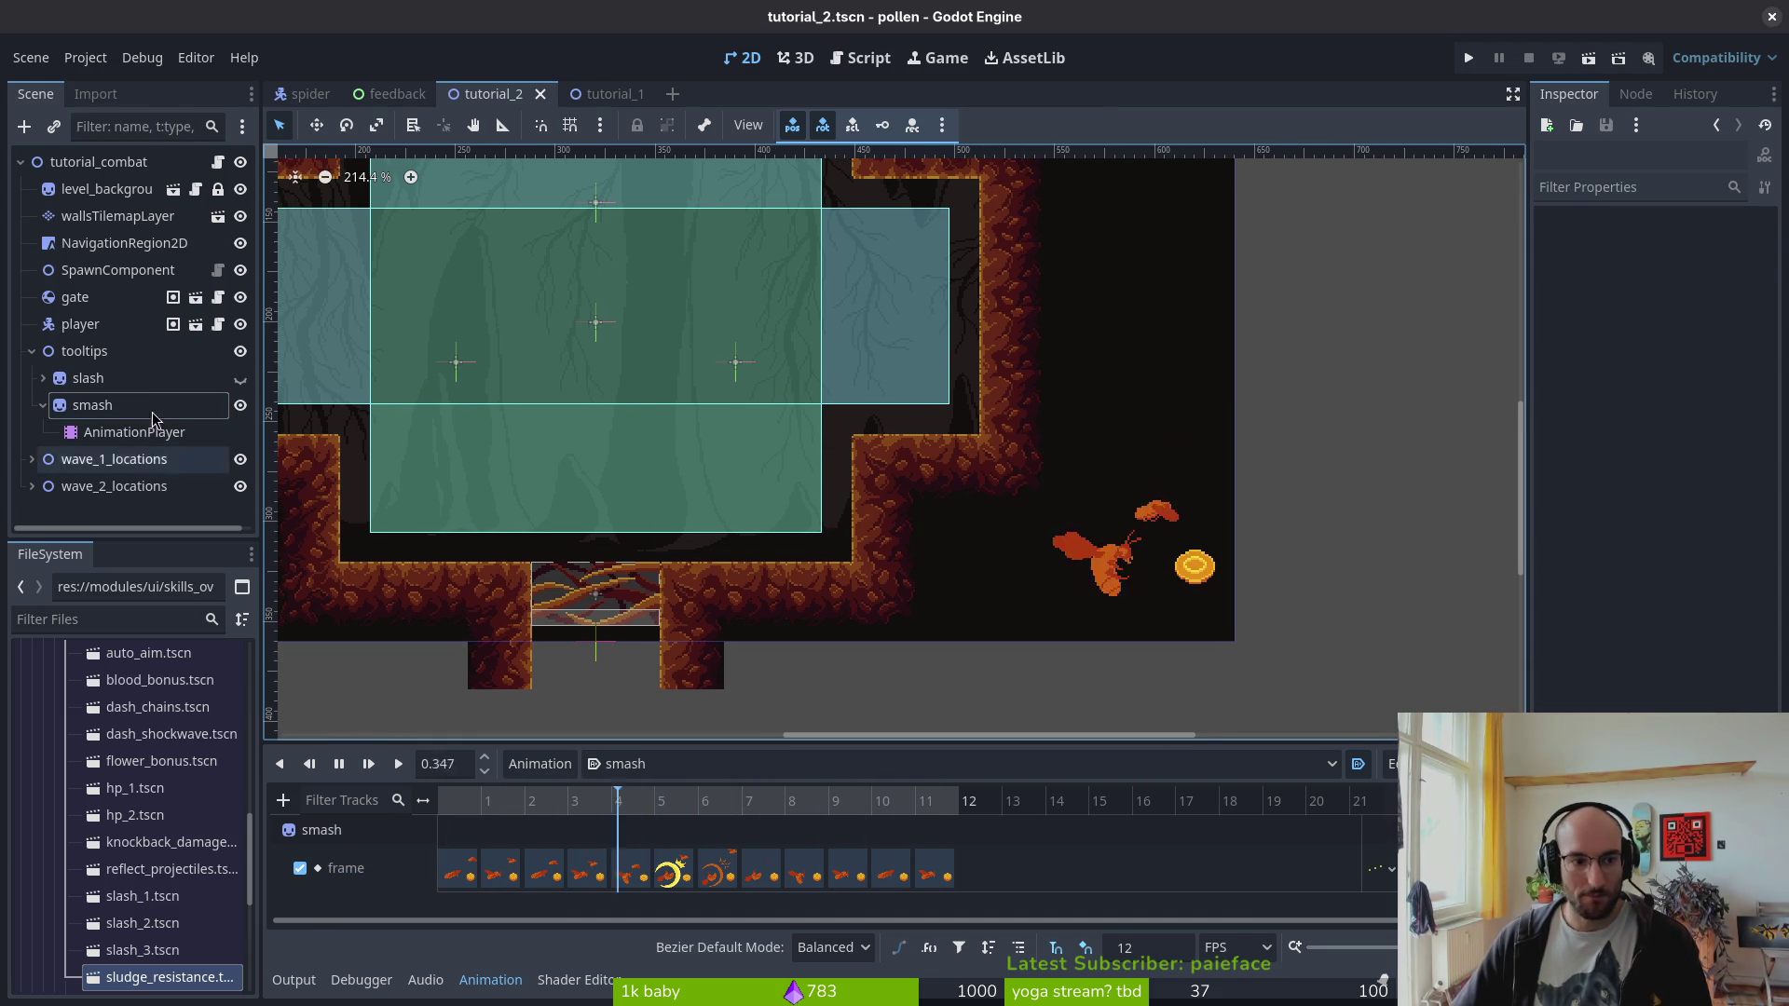
left_click(129, 387)
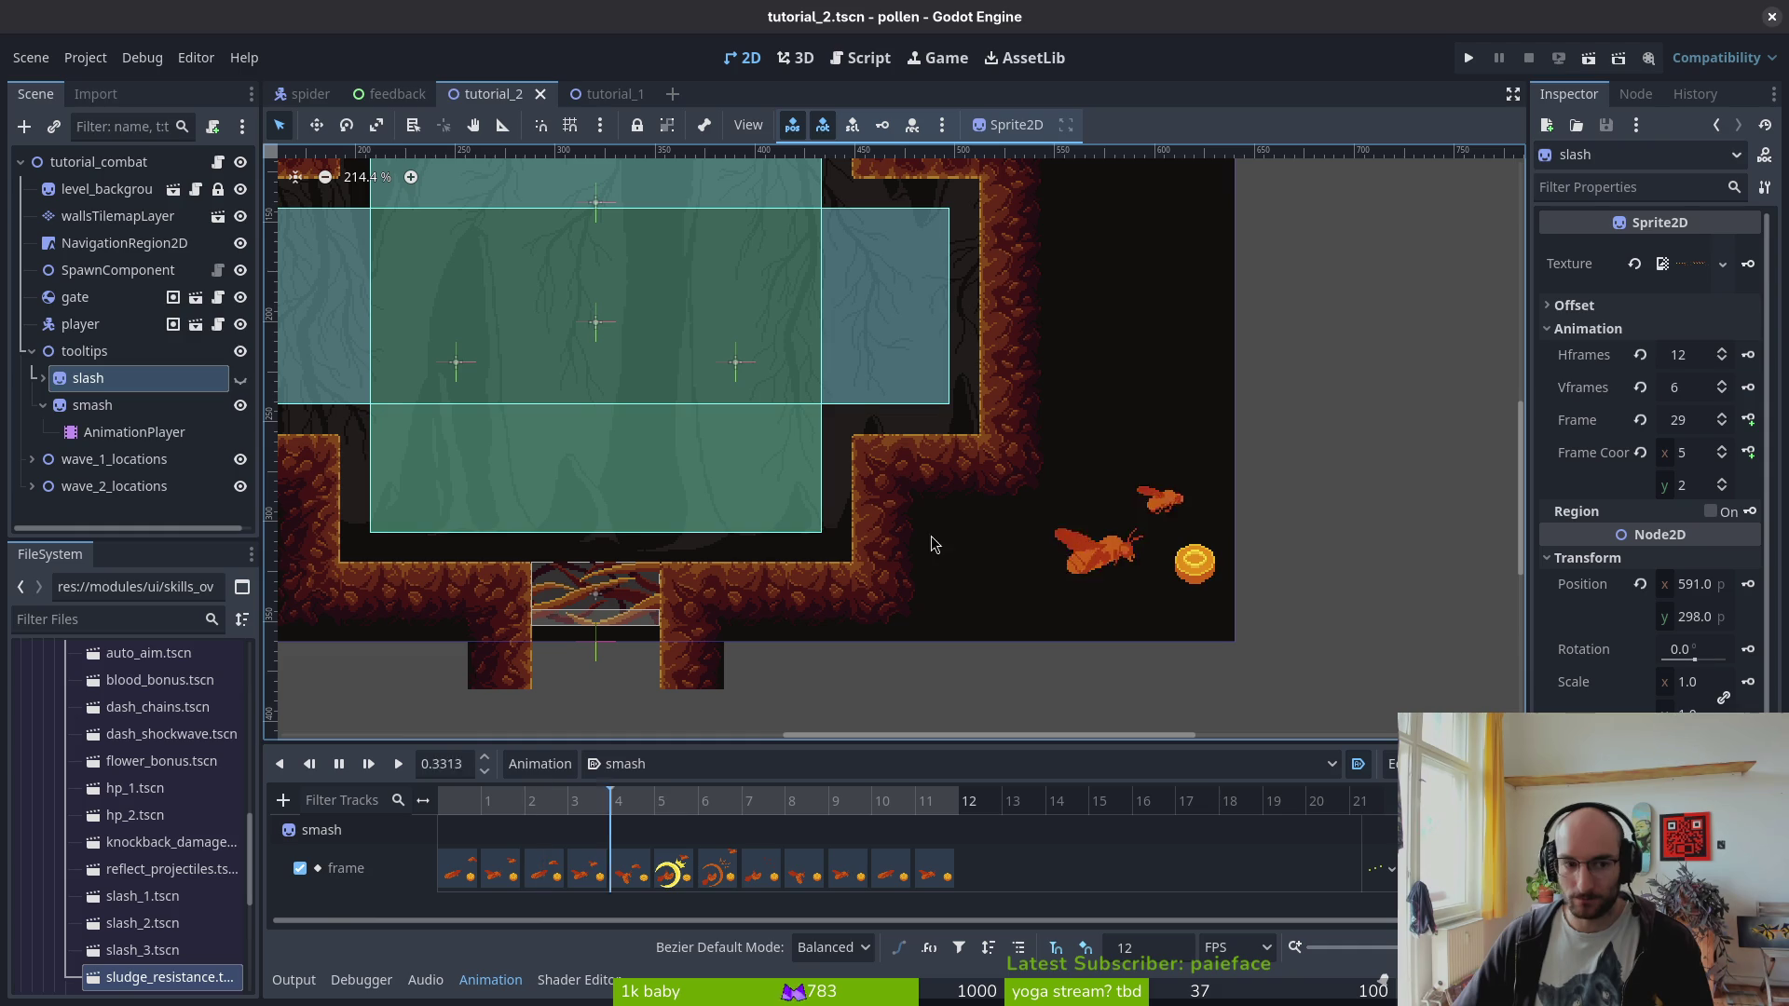
left_click(92, 406)
right_click(1616, 587)
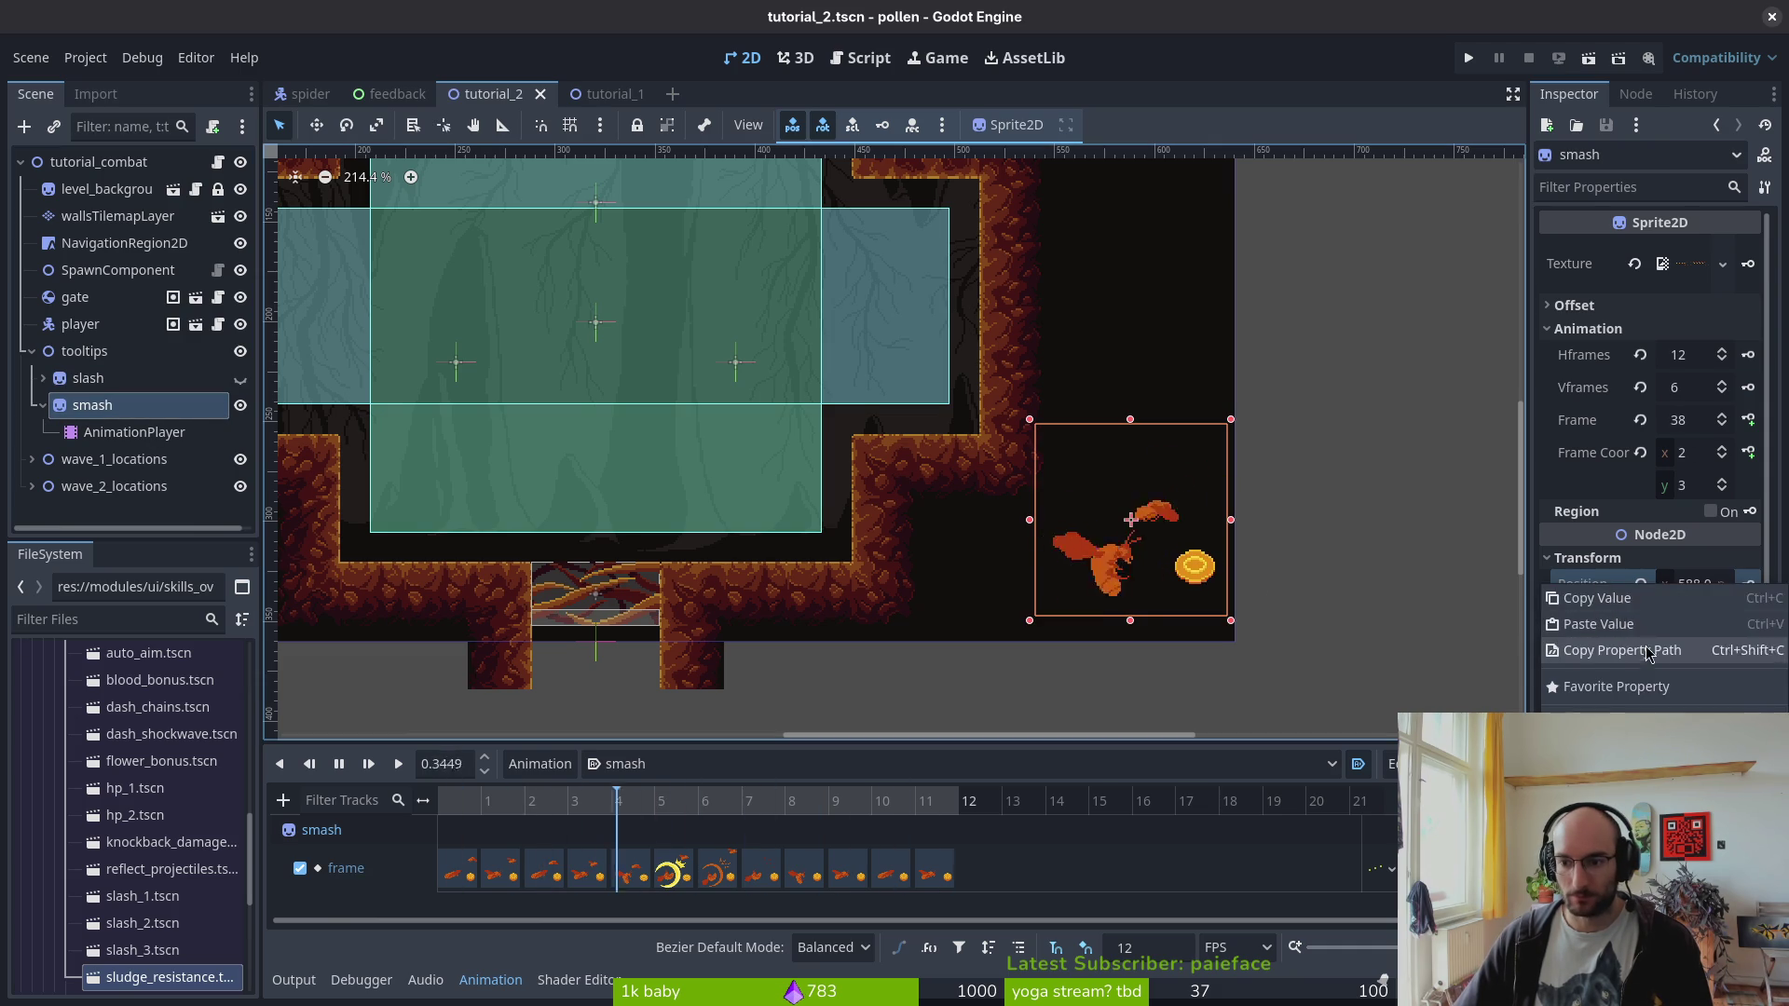
left_click(1614, 604)
left_click(88, 378)
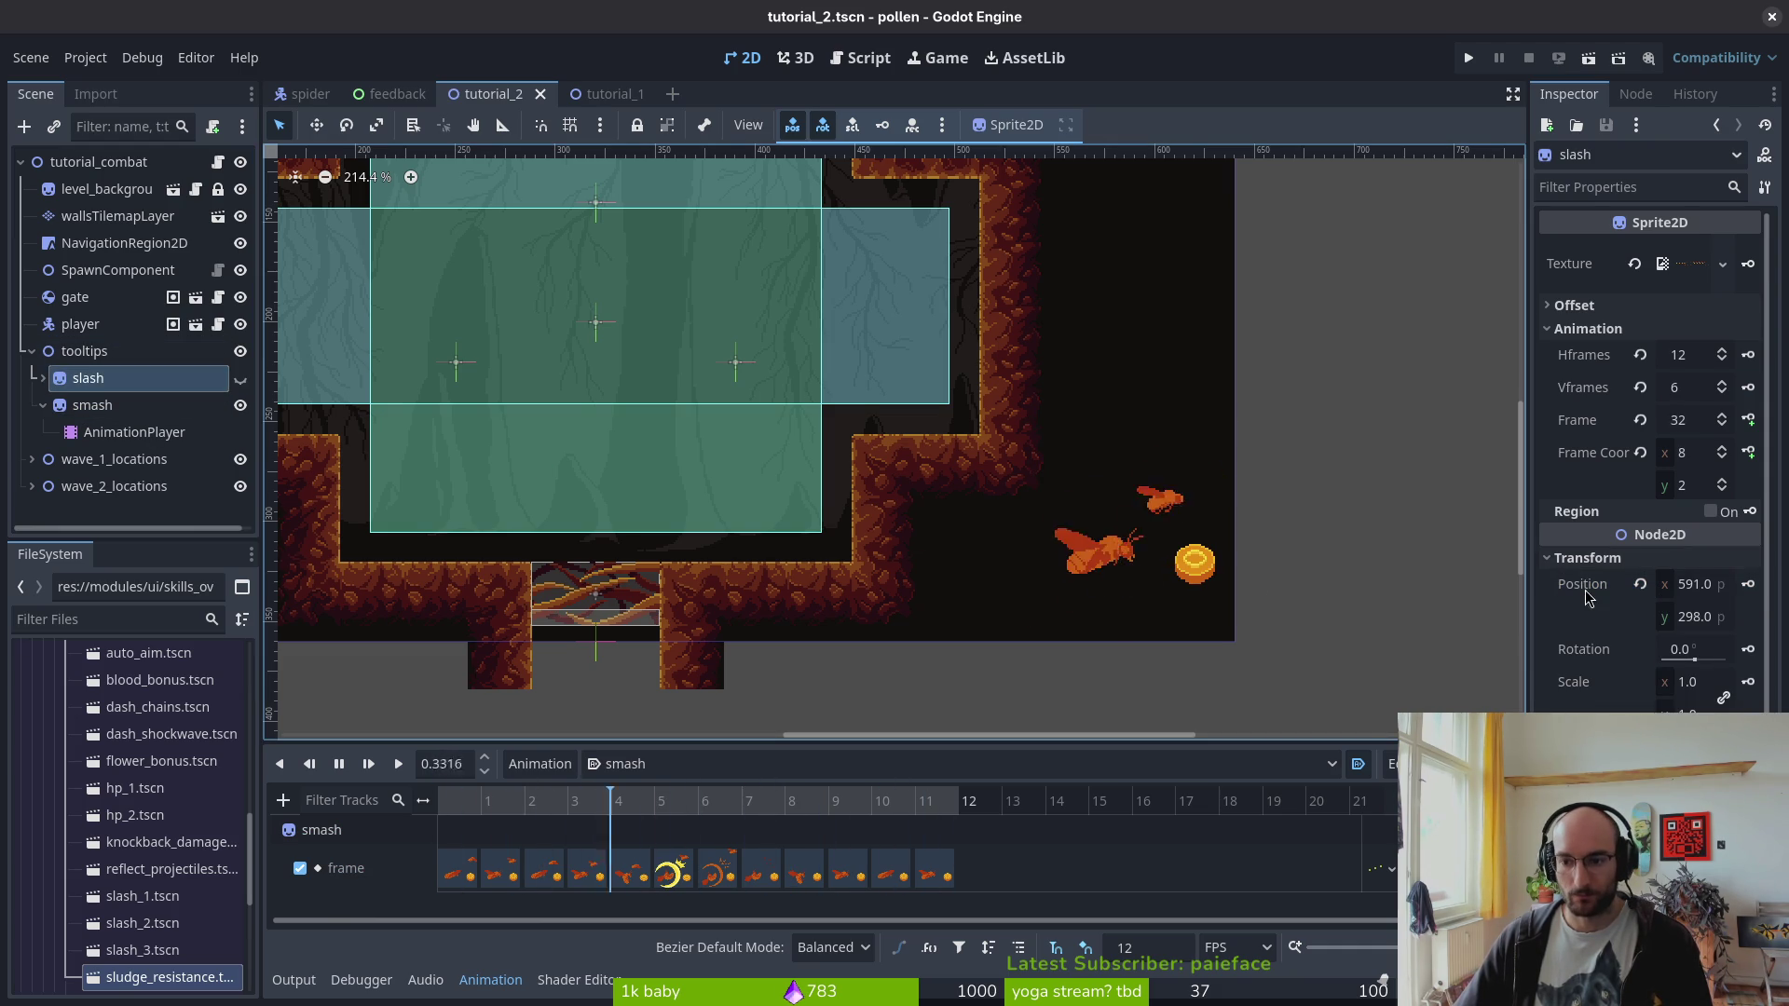
right_click(1617, 585)
left_click(1599, 630)
key("ctrl+s")
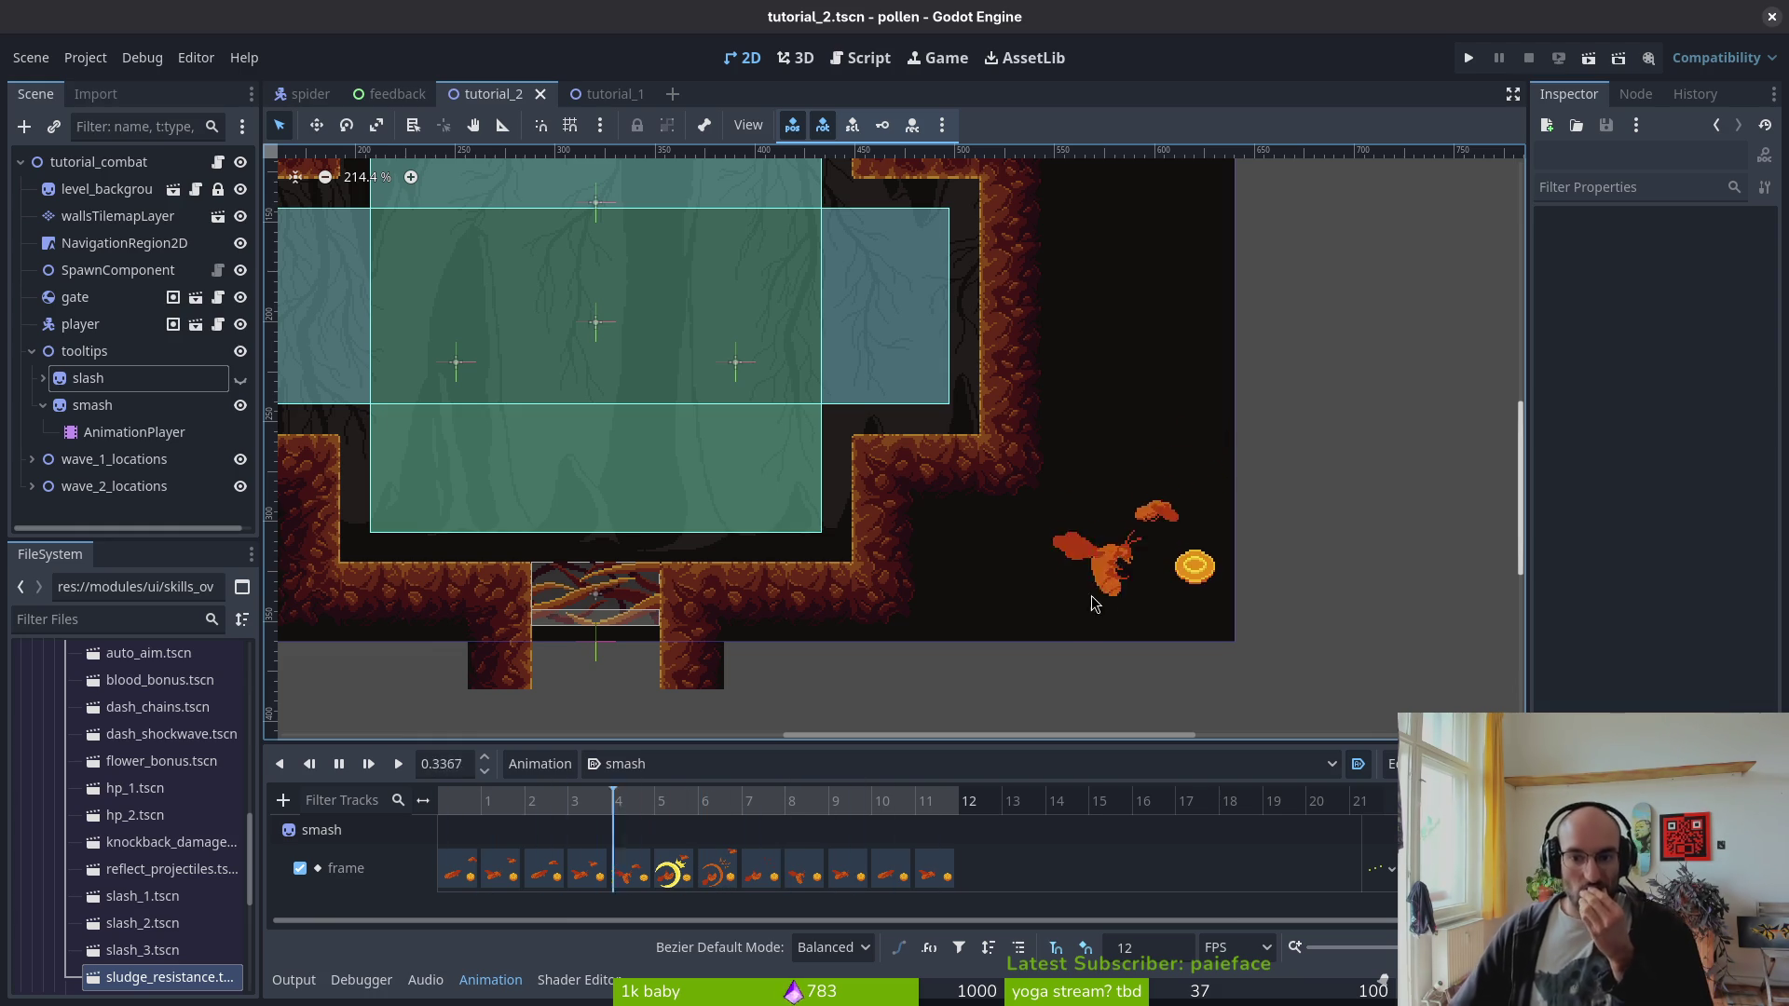
- Collapse the smash node's children and hide the smash hint in the scene
scroll(1077, 578, "down", 4)
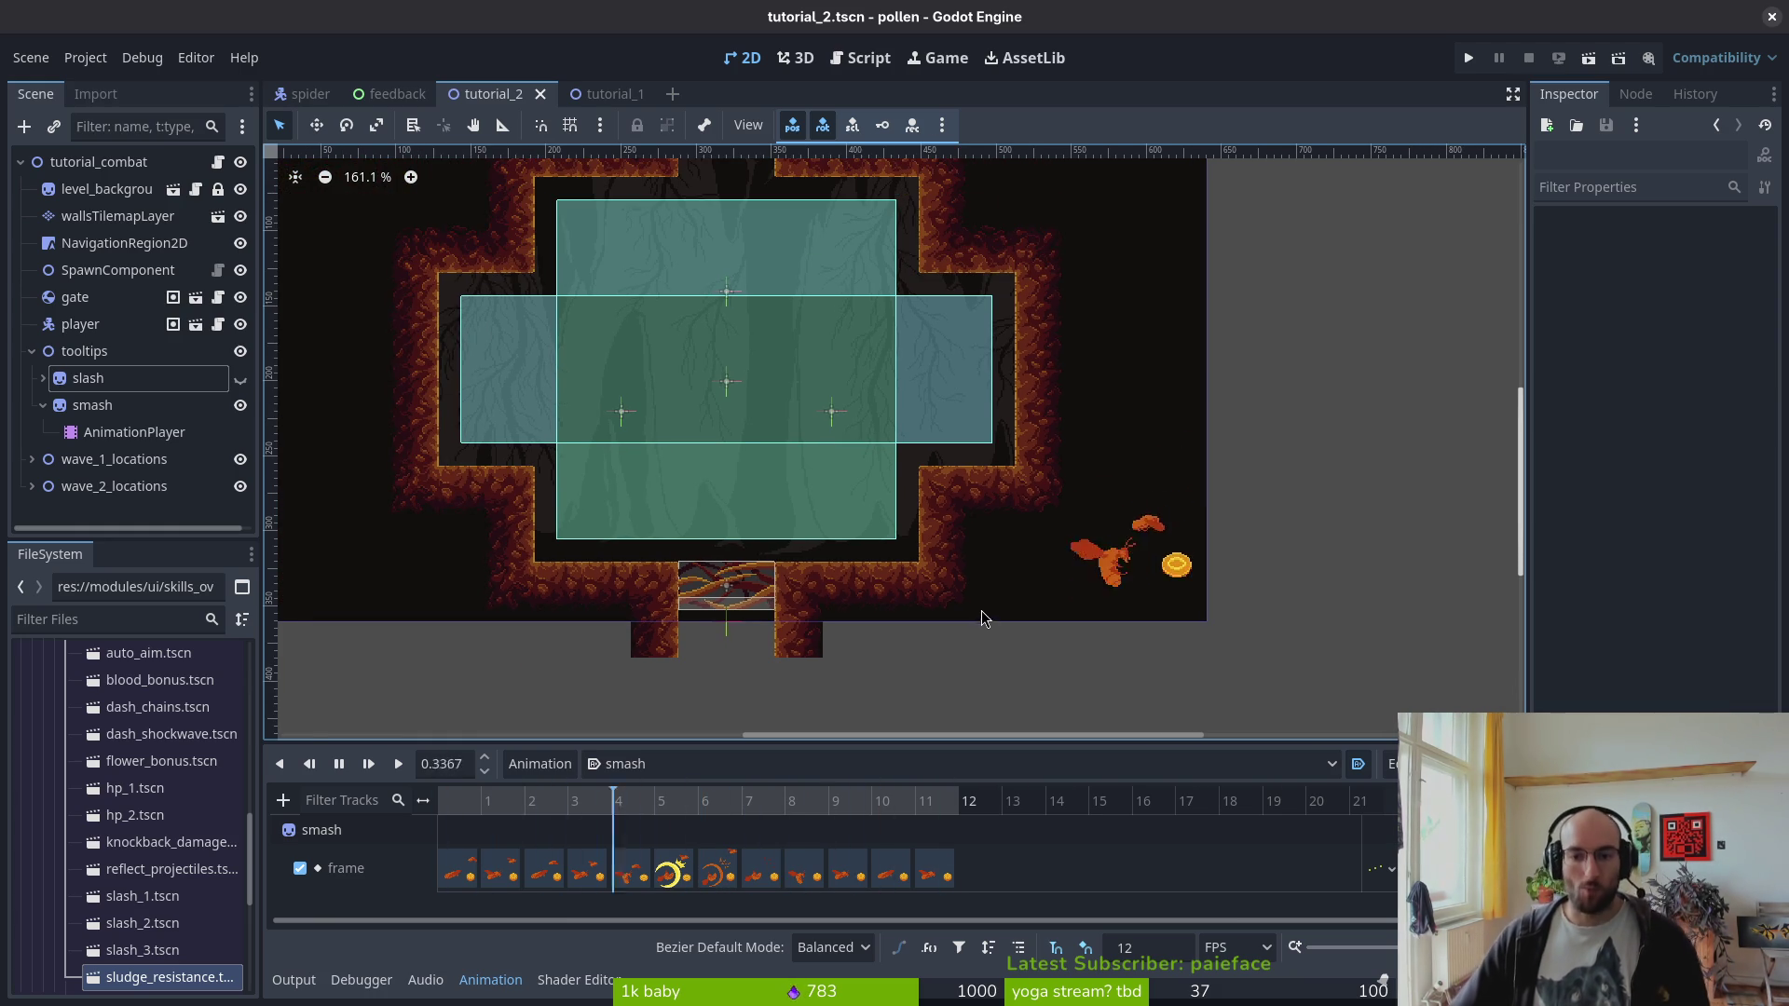
scroll(972, 616, "up", 3)
scroll(972, 616, "left", 3)
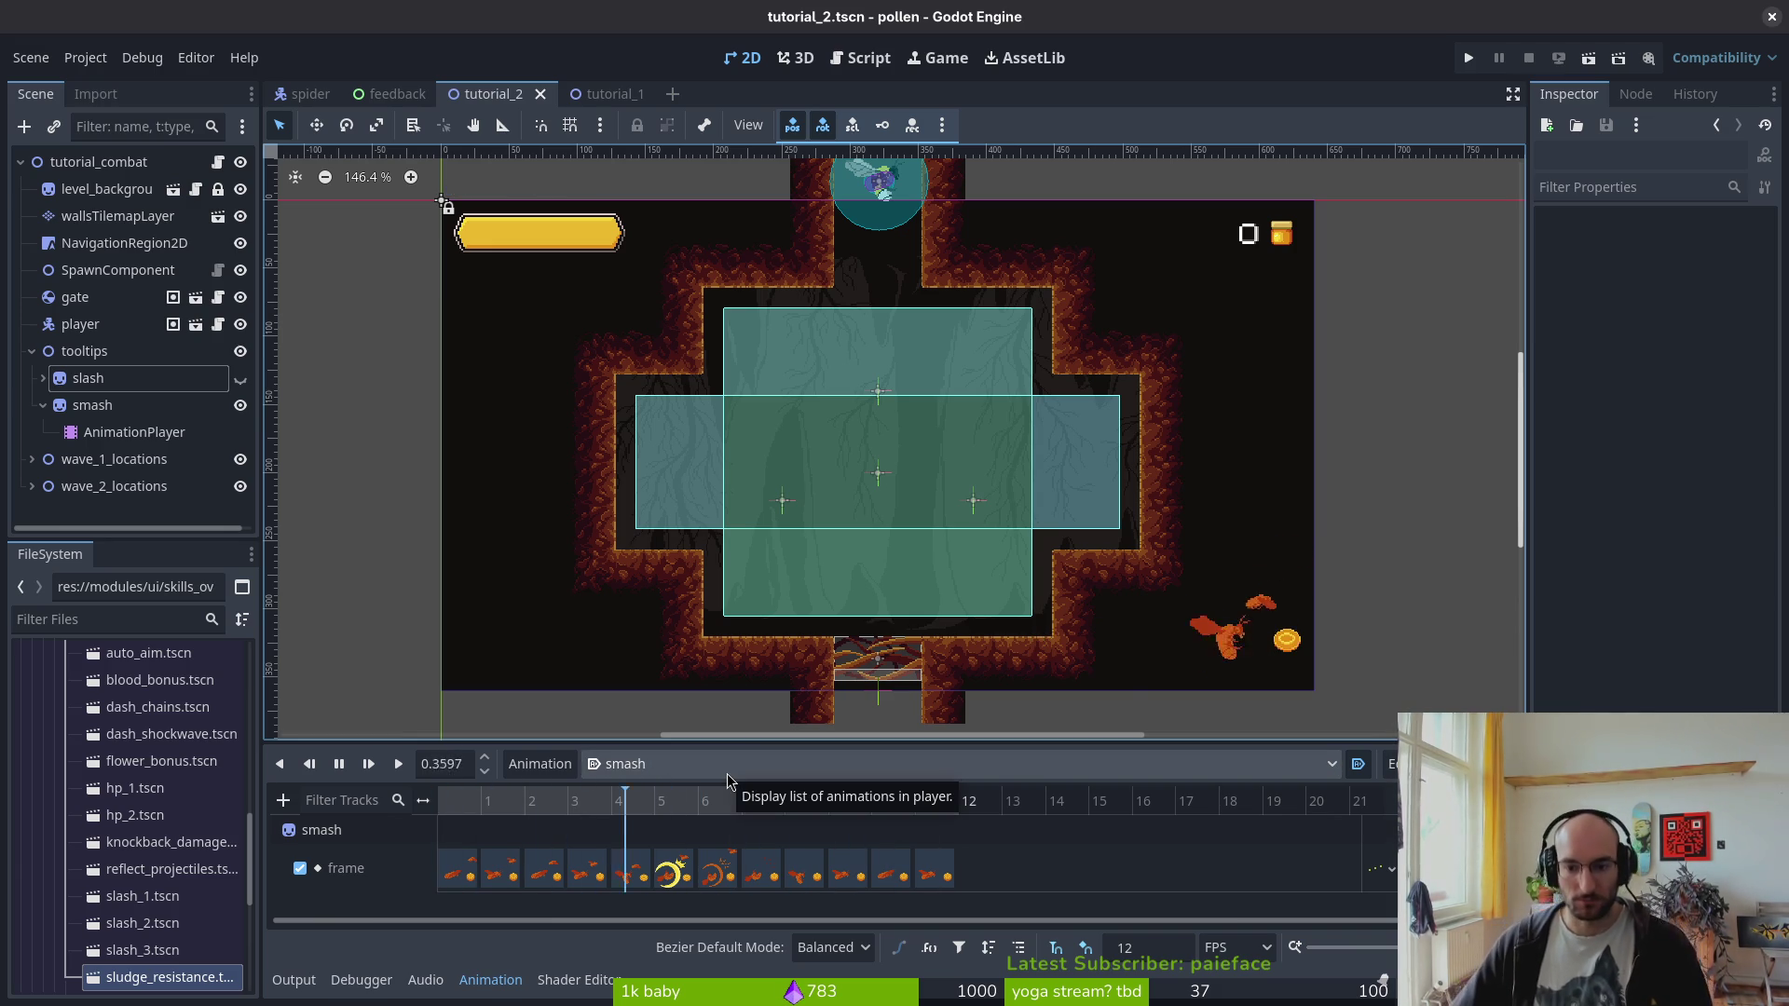
left_click(43, 405)
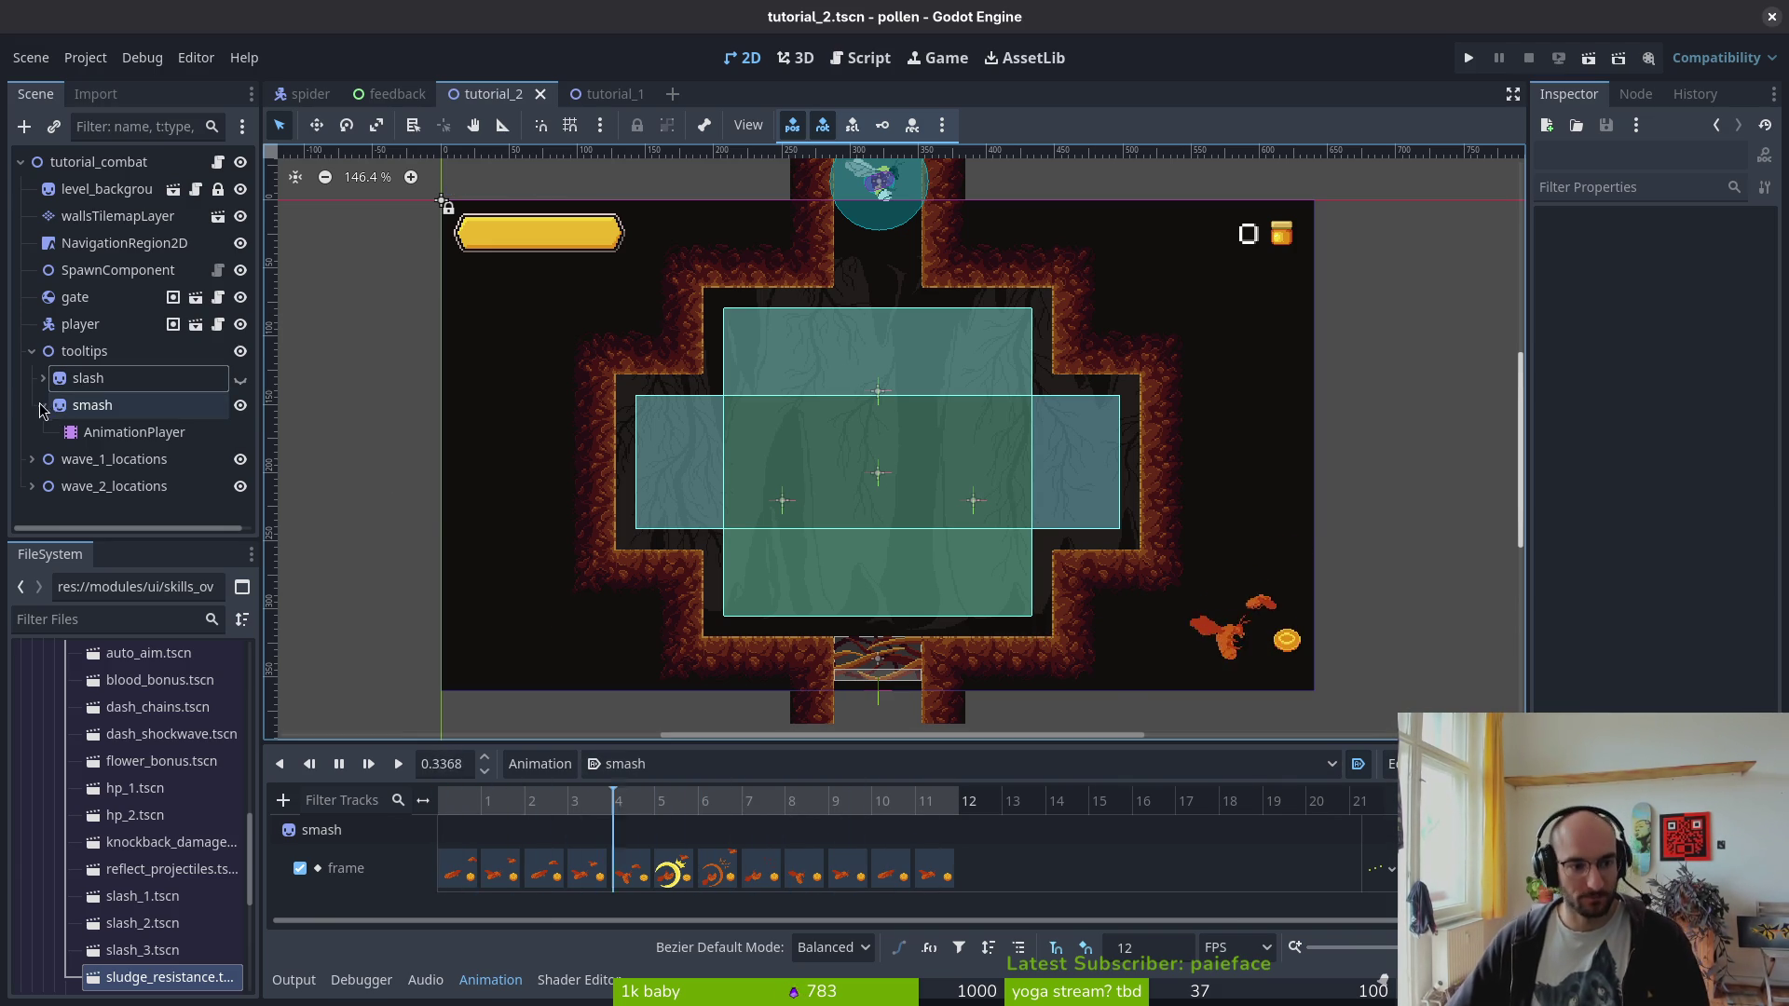
left_click(240, 407)
- Save the tutorial scene and open tutorial_2.gd in Neovim from the terminal
key("ctrl+s")
key("alt+Tab")
type("im")
key("Return")
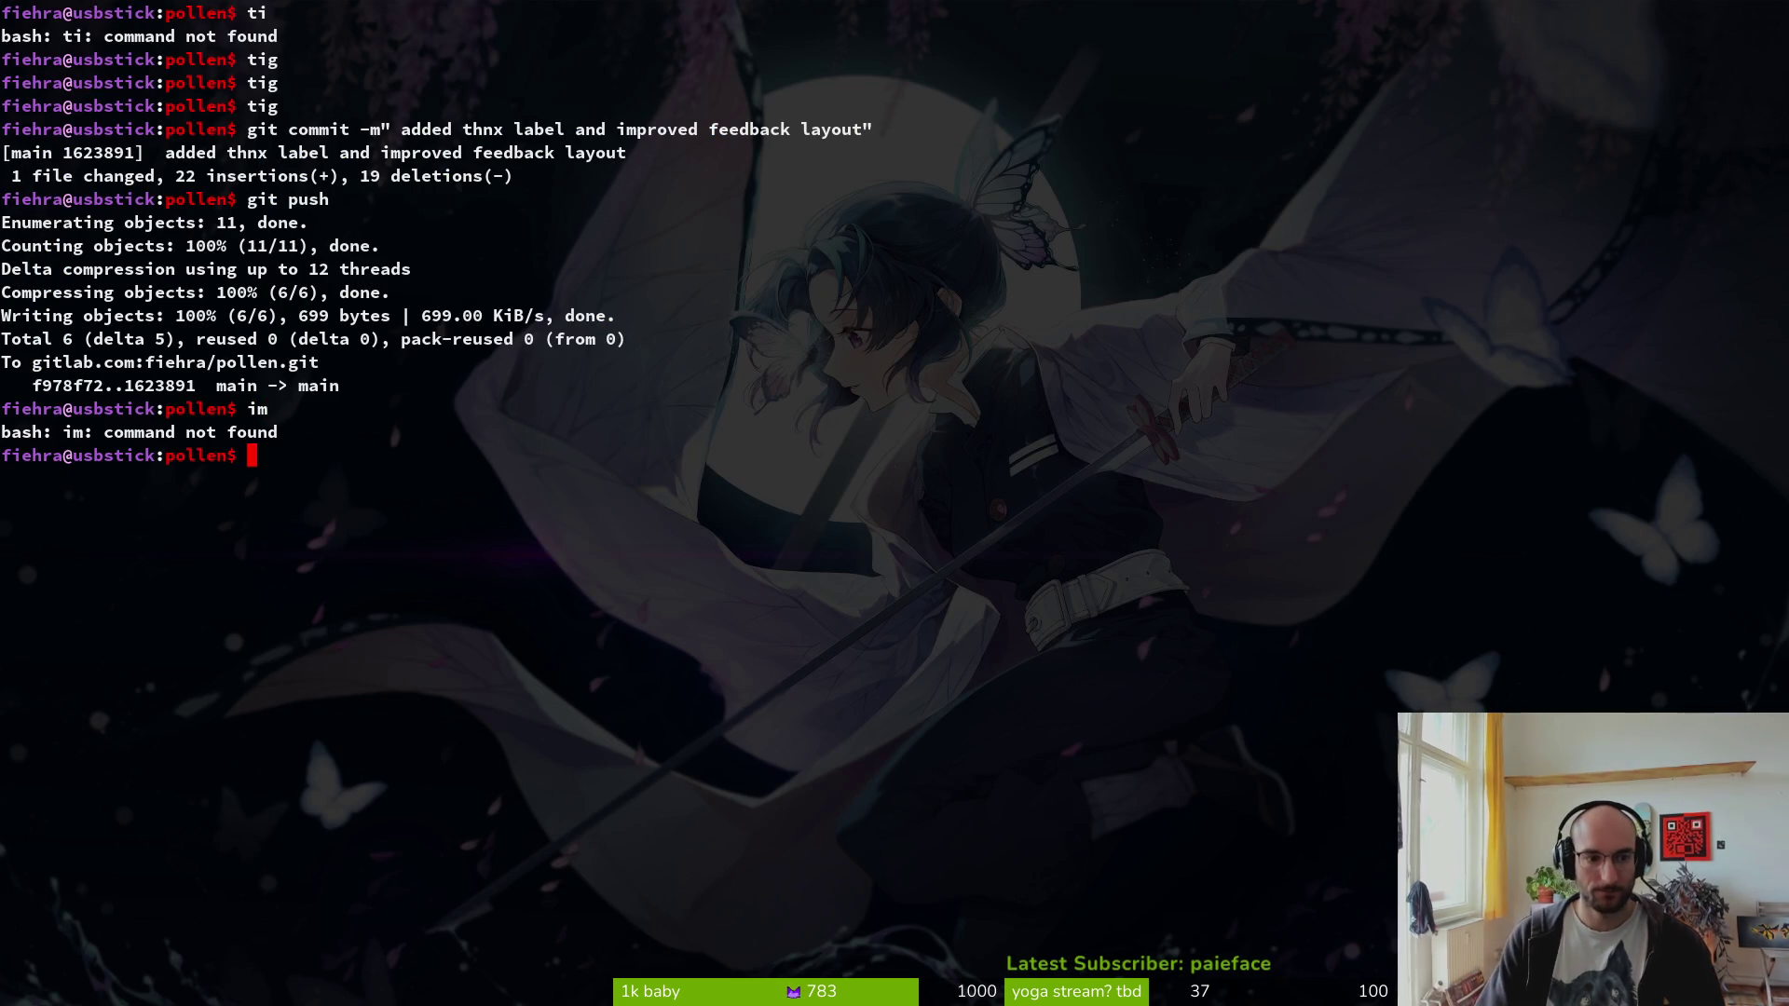
key("Return")
type("tut2")
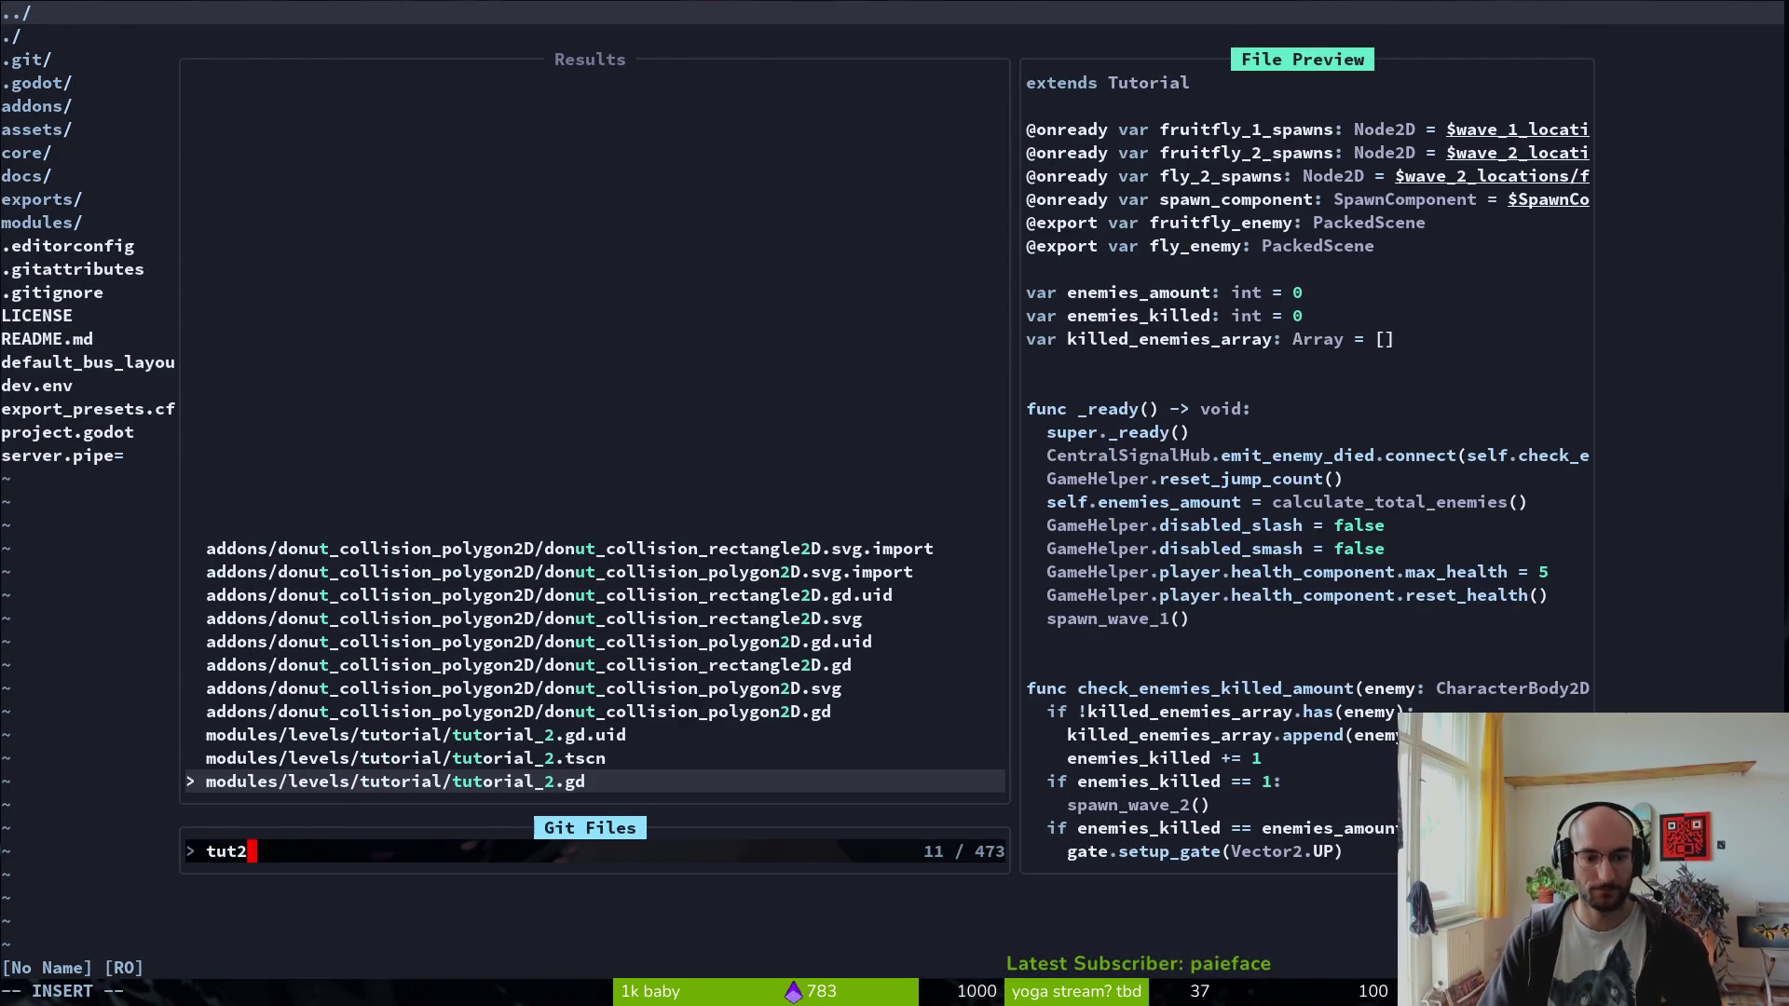
key("Return")
key("j")
key("j")
key("j")
key("k")
key("k")
key("k")
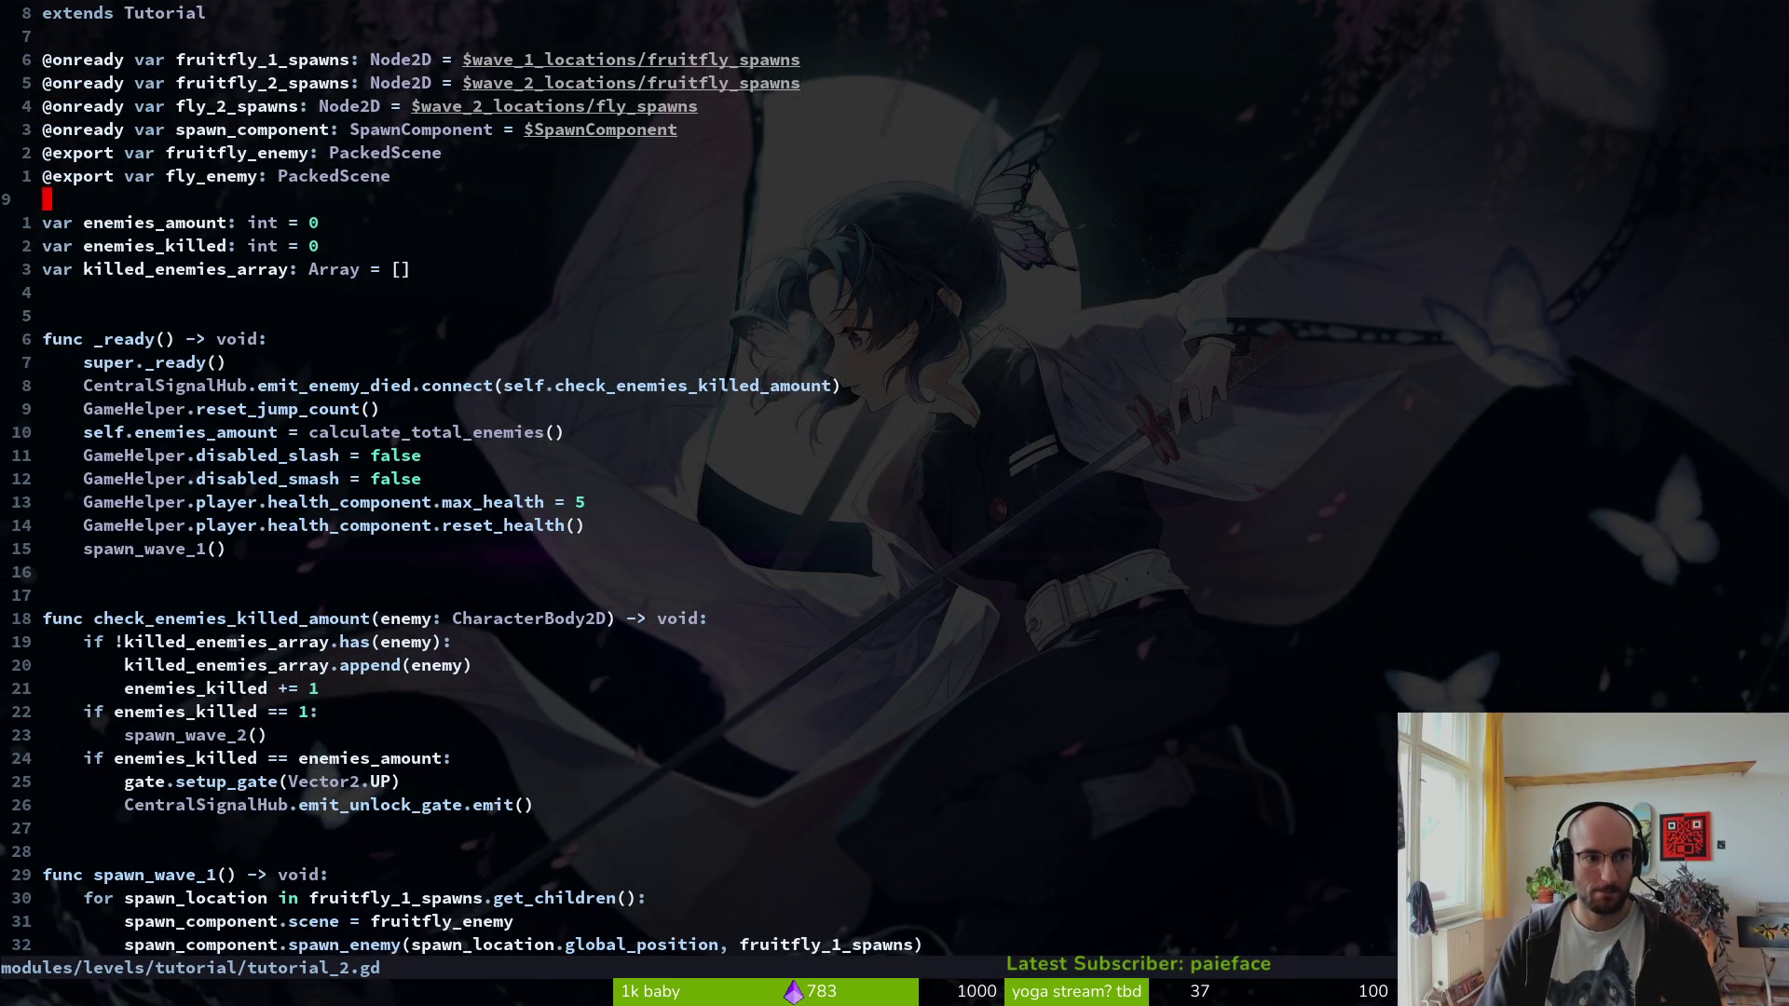
key("k")
key("y")
key("y")
key("p")
key("w")
type("cw")
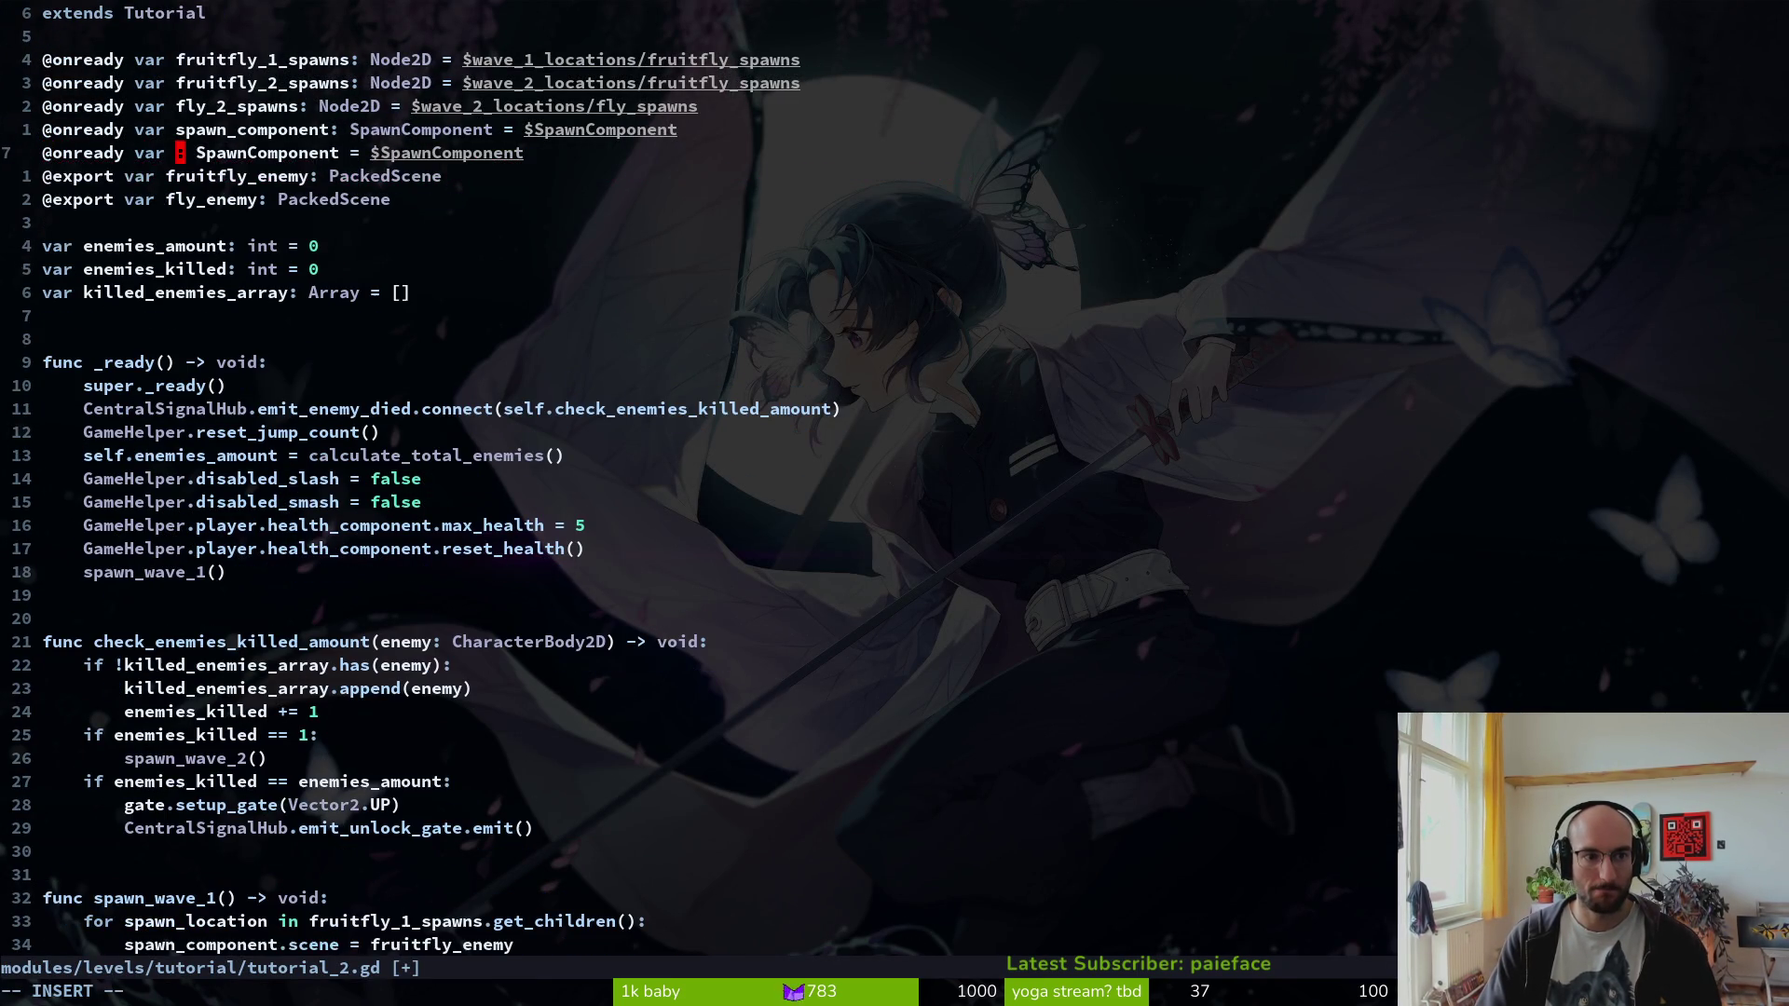
type("slash_hin")
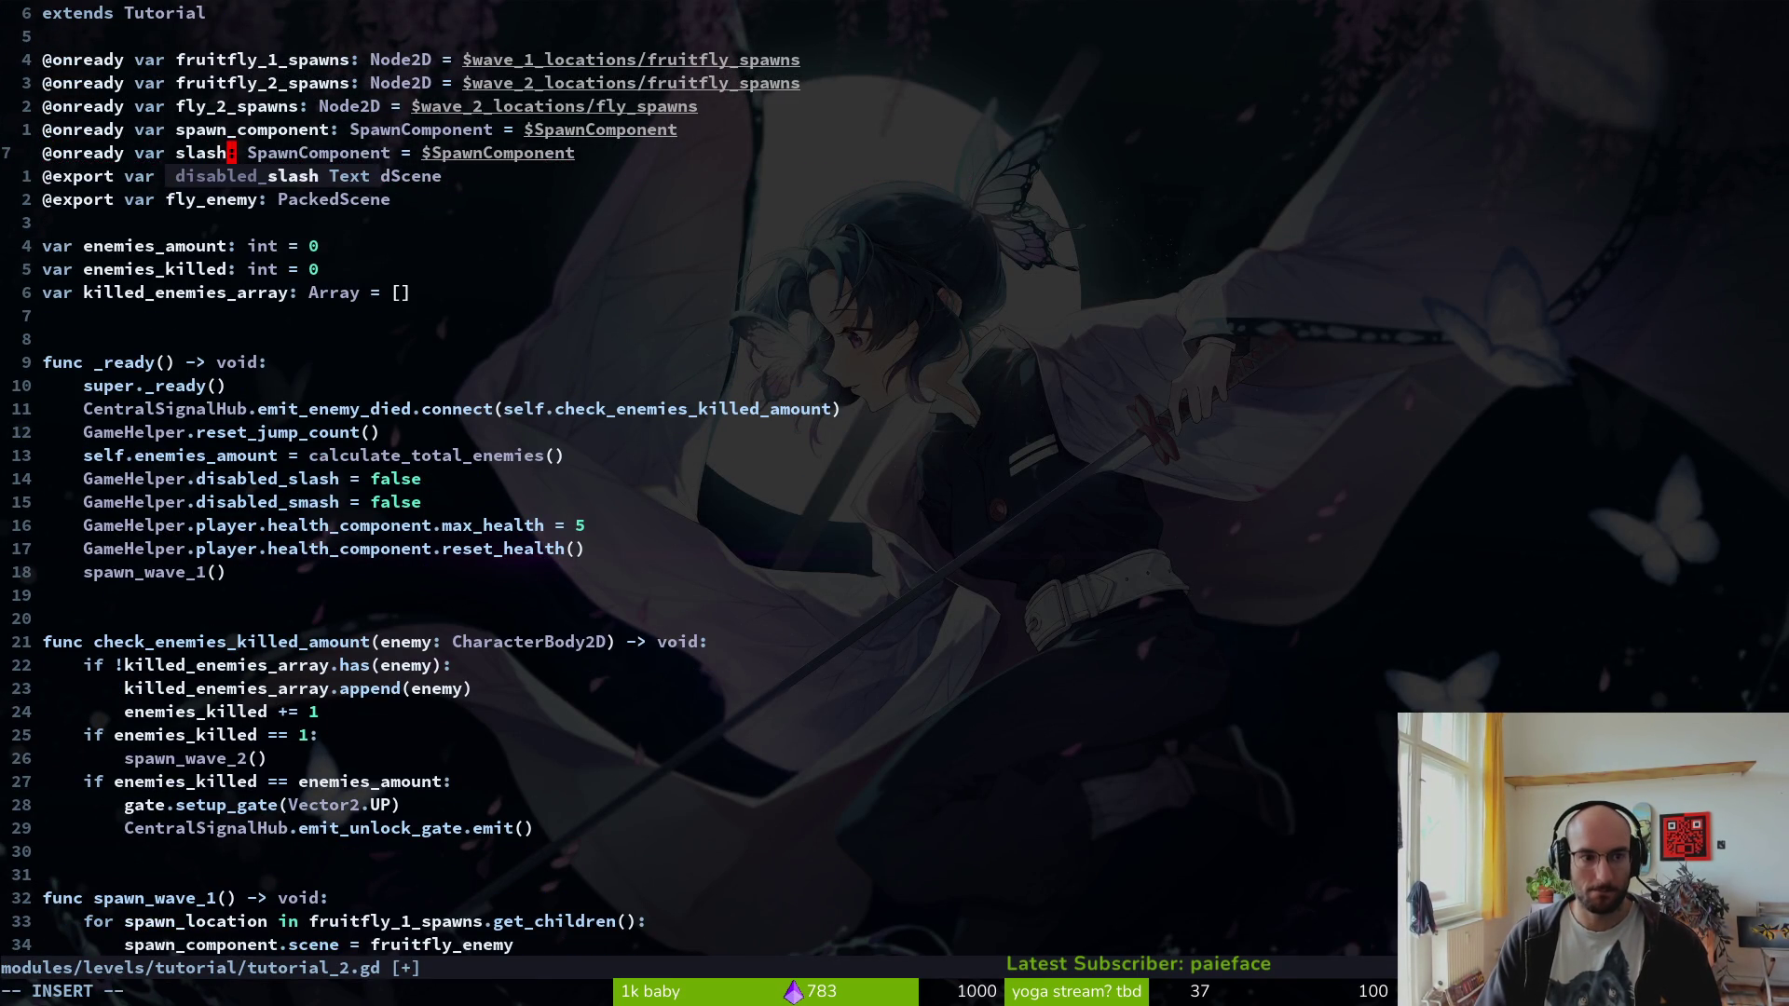
type("t")
key("Escape")
key("y")
key("y")
key("p")
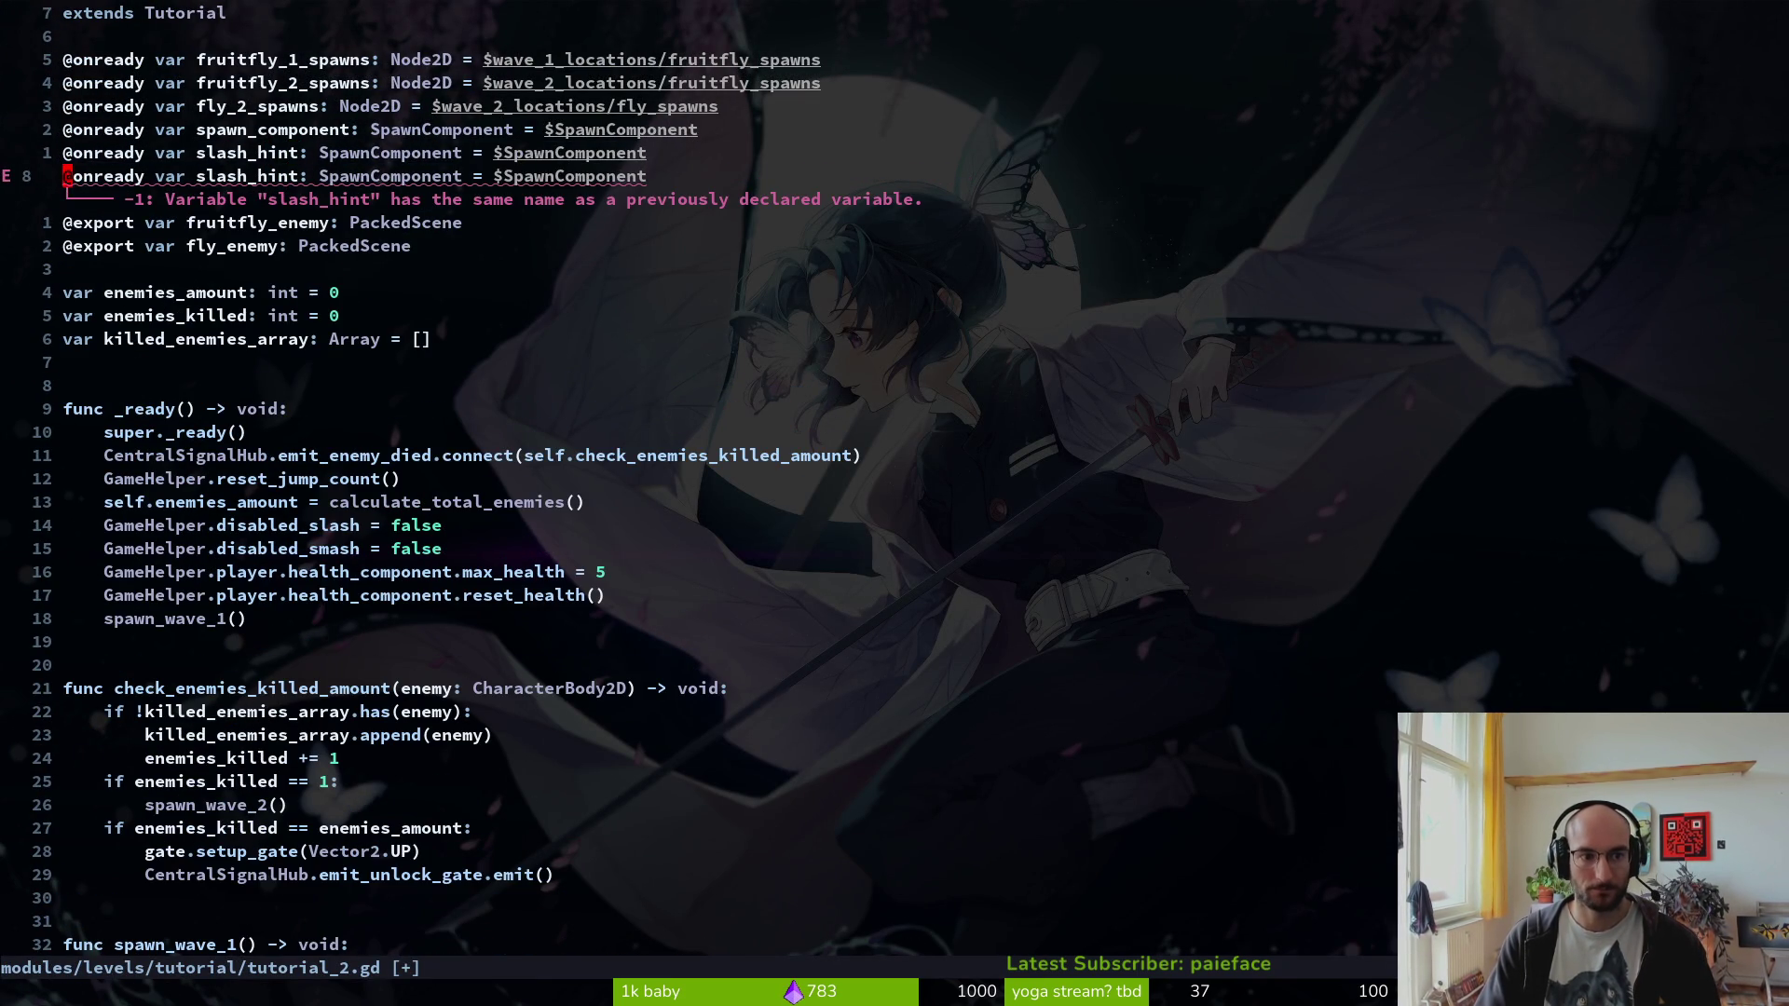
type("kwE")
type("ceSprite2D")
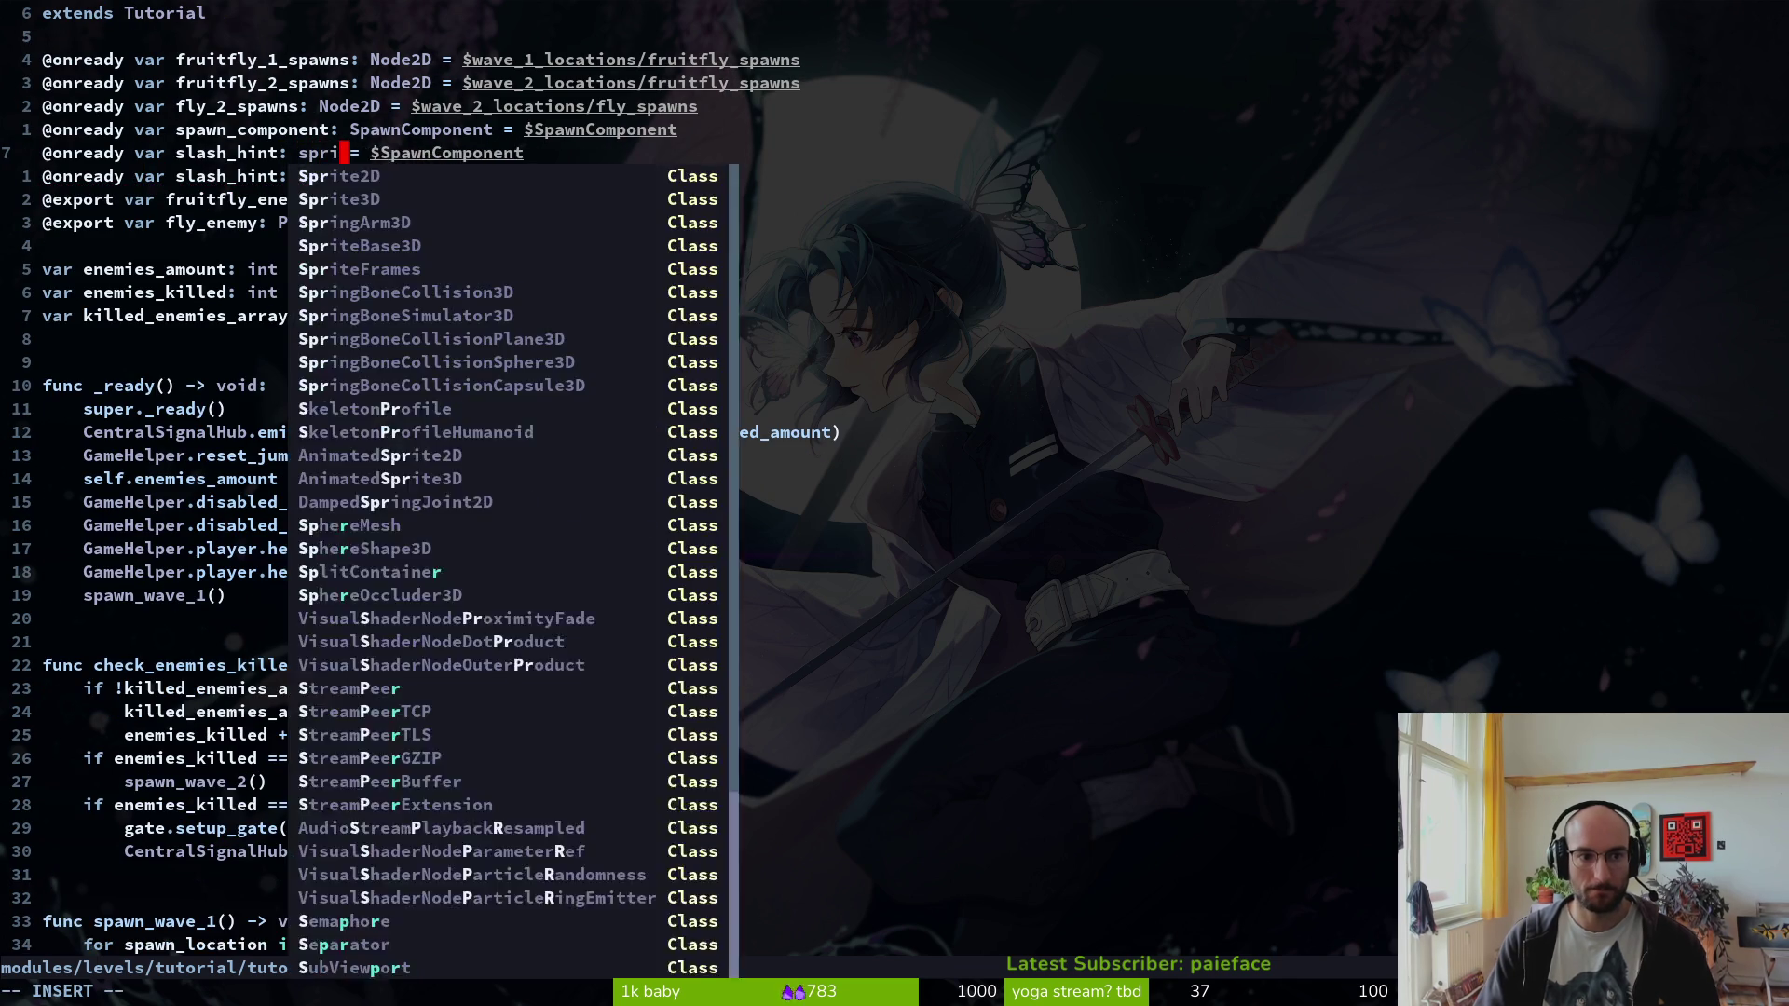
key("Escape")
type(":w")
key("Return")
- Copy the slash_hint declaration into a matching smash_hint declaration and save
key("shift+v")
key("y")
key("j")
key("shift+v")
key("p")
type("cwsmash_hint")
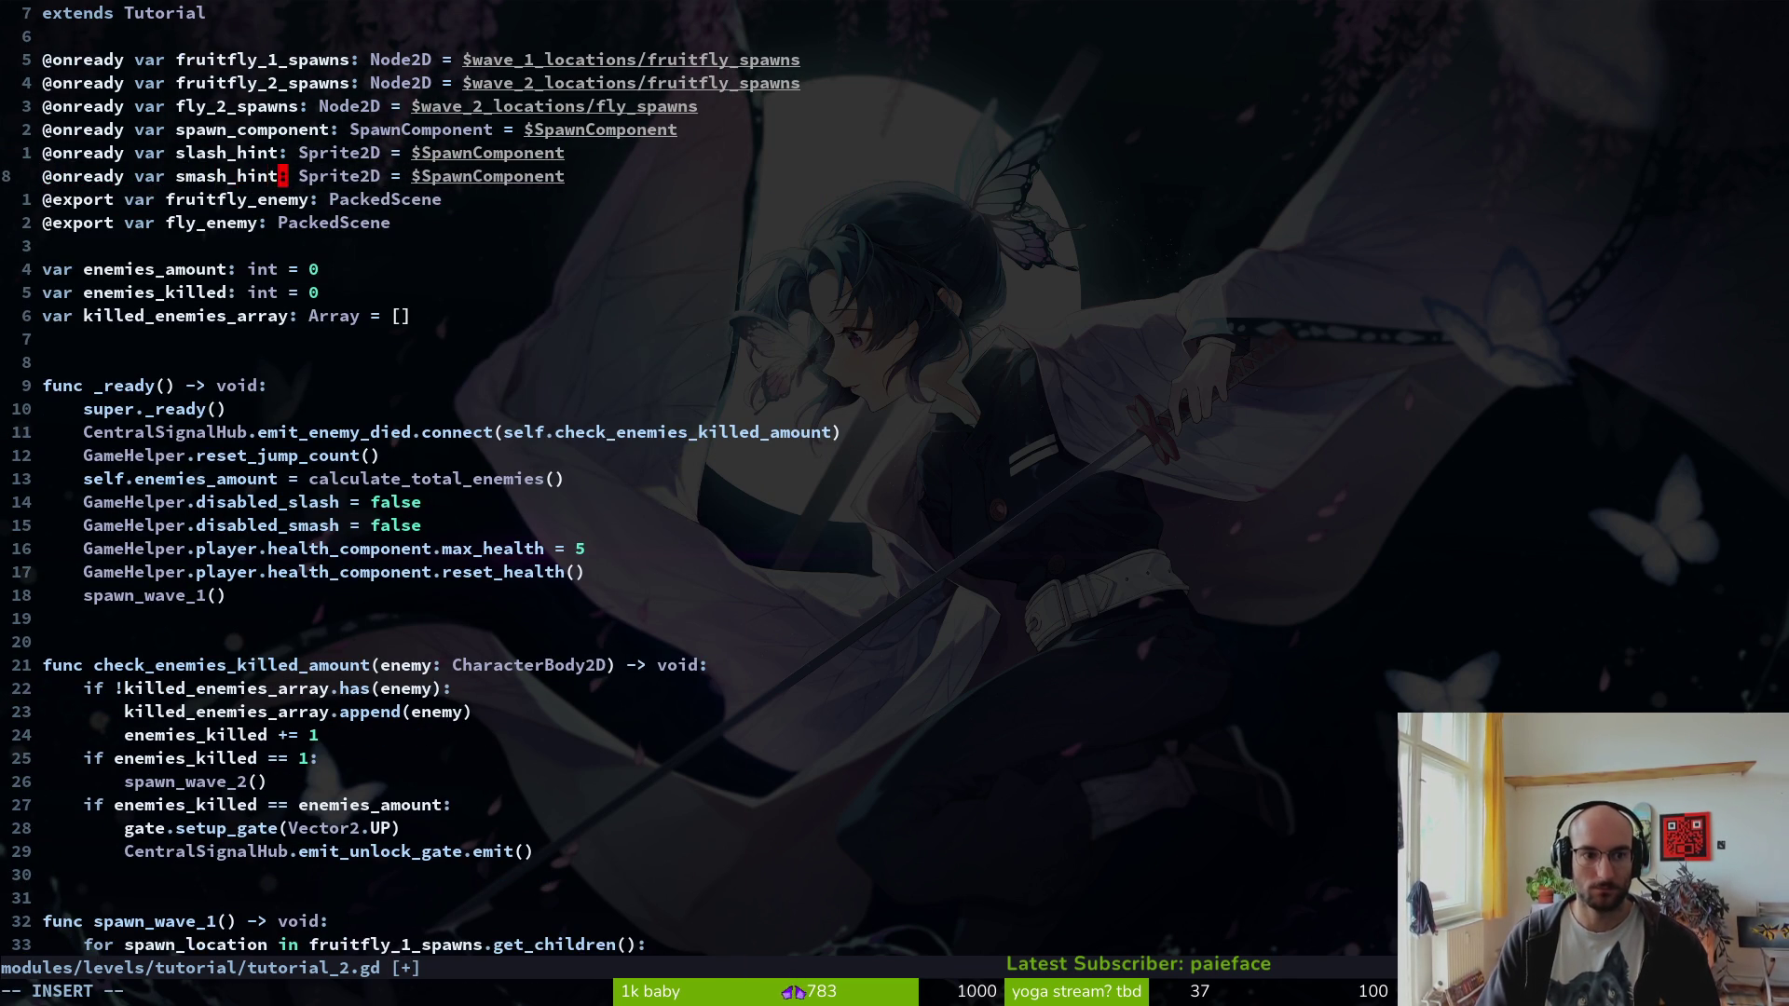
type(":w")
key("Return")
- Point slash_hint and smash_hint at $tooltips/slash and $tooltips/smash, then save
type("kcwsl")
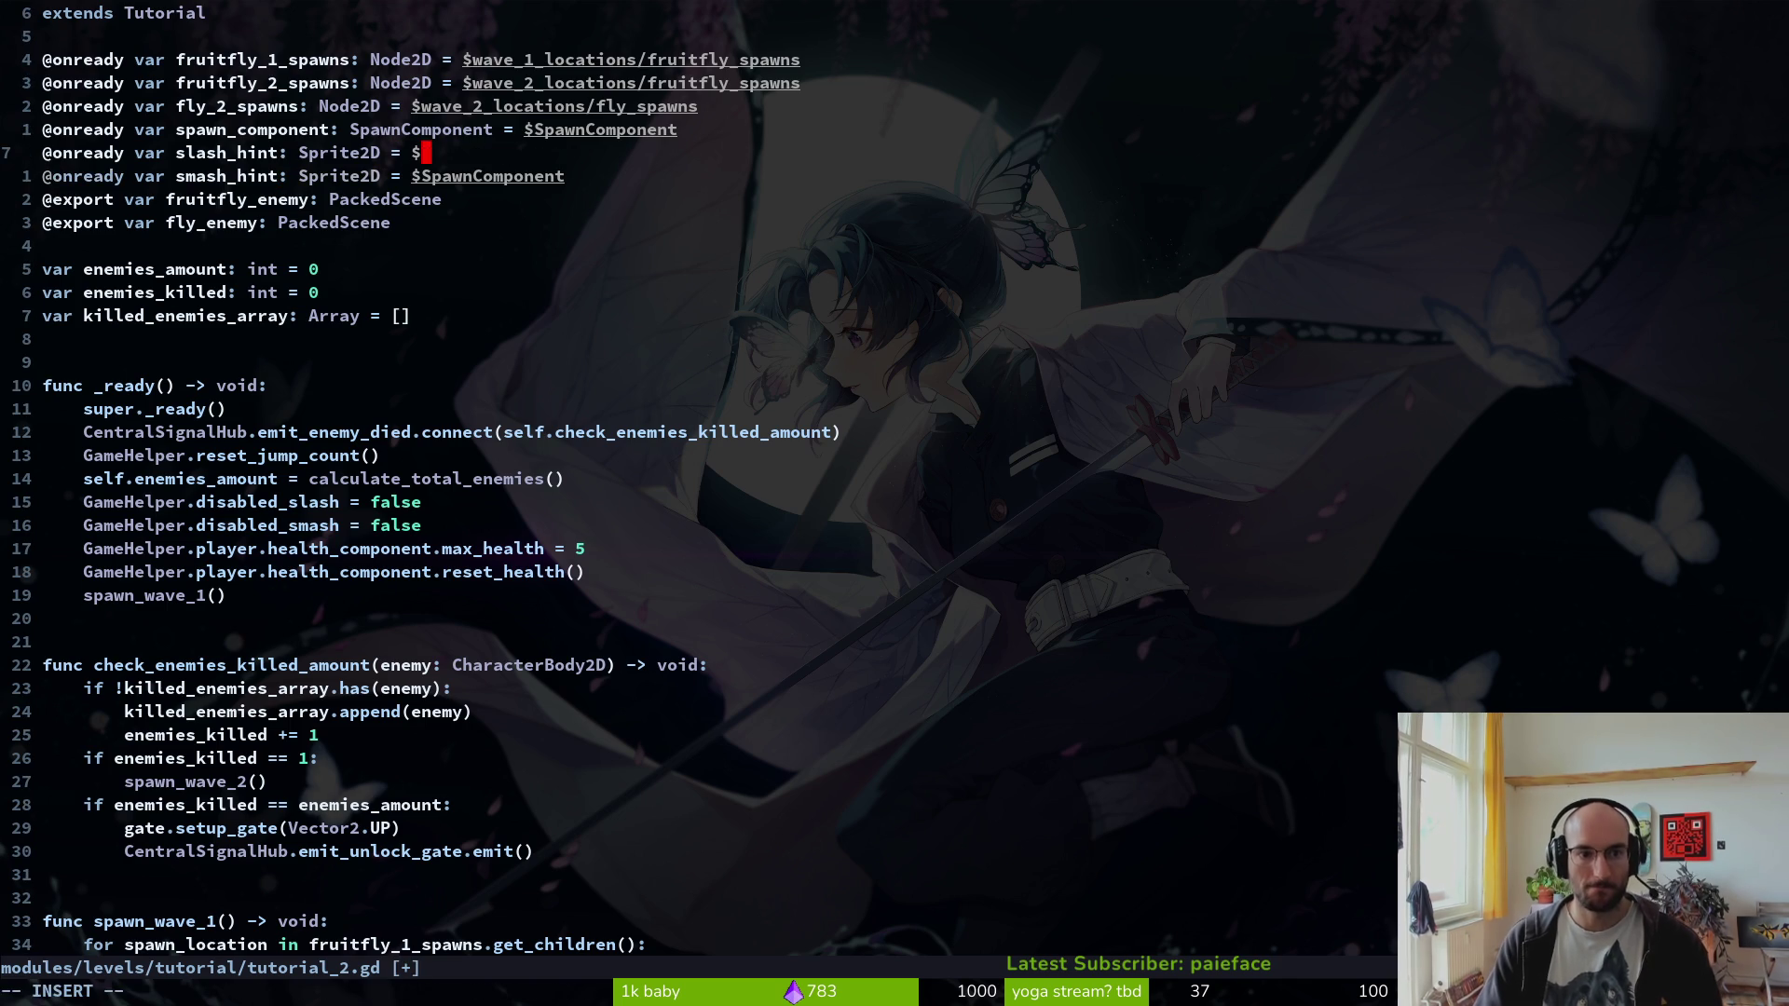
key("Return")
key("Escape")
type(":w")
key("Return")
type("jcwsmas")
key("Return")
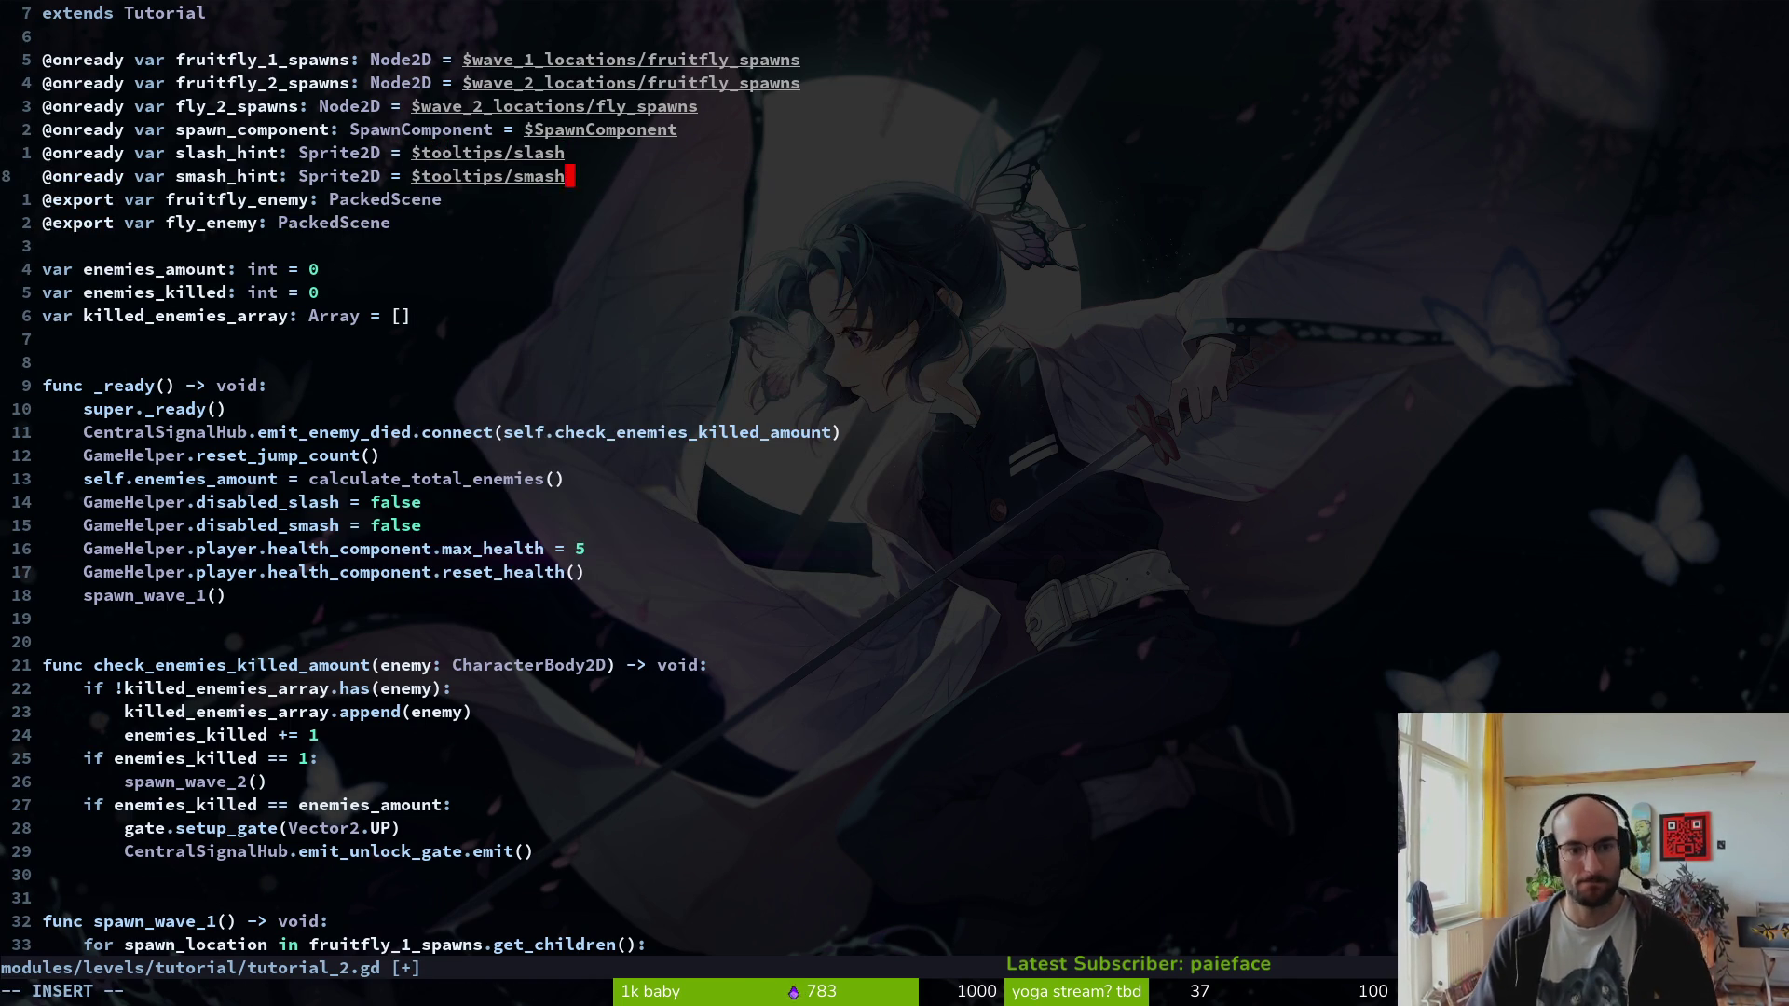
key("Escape")
type(":w")
key("Return")
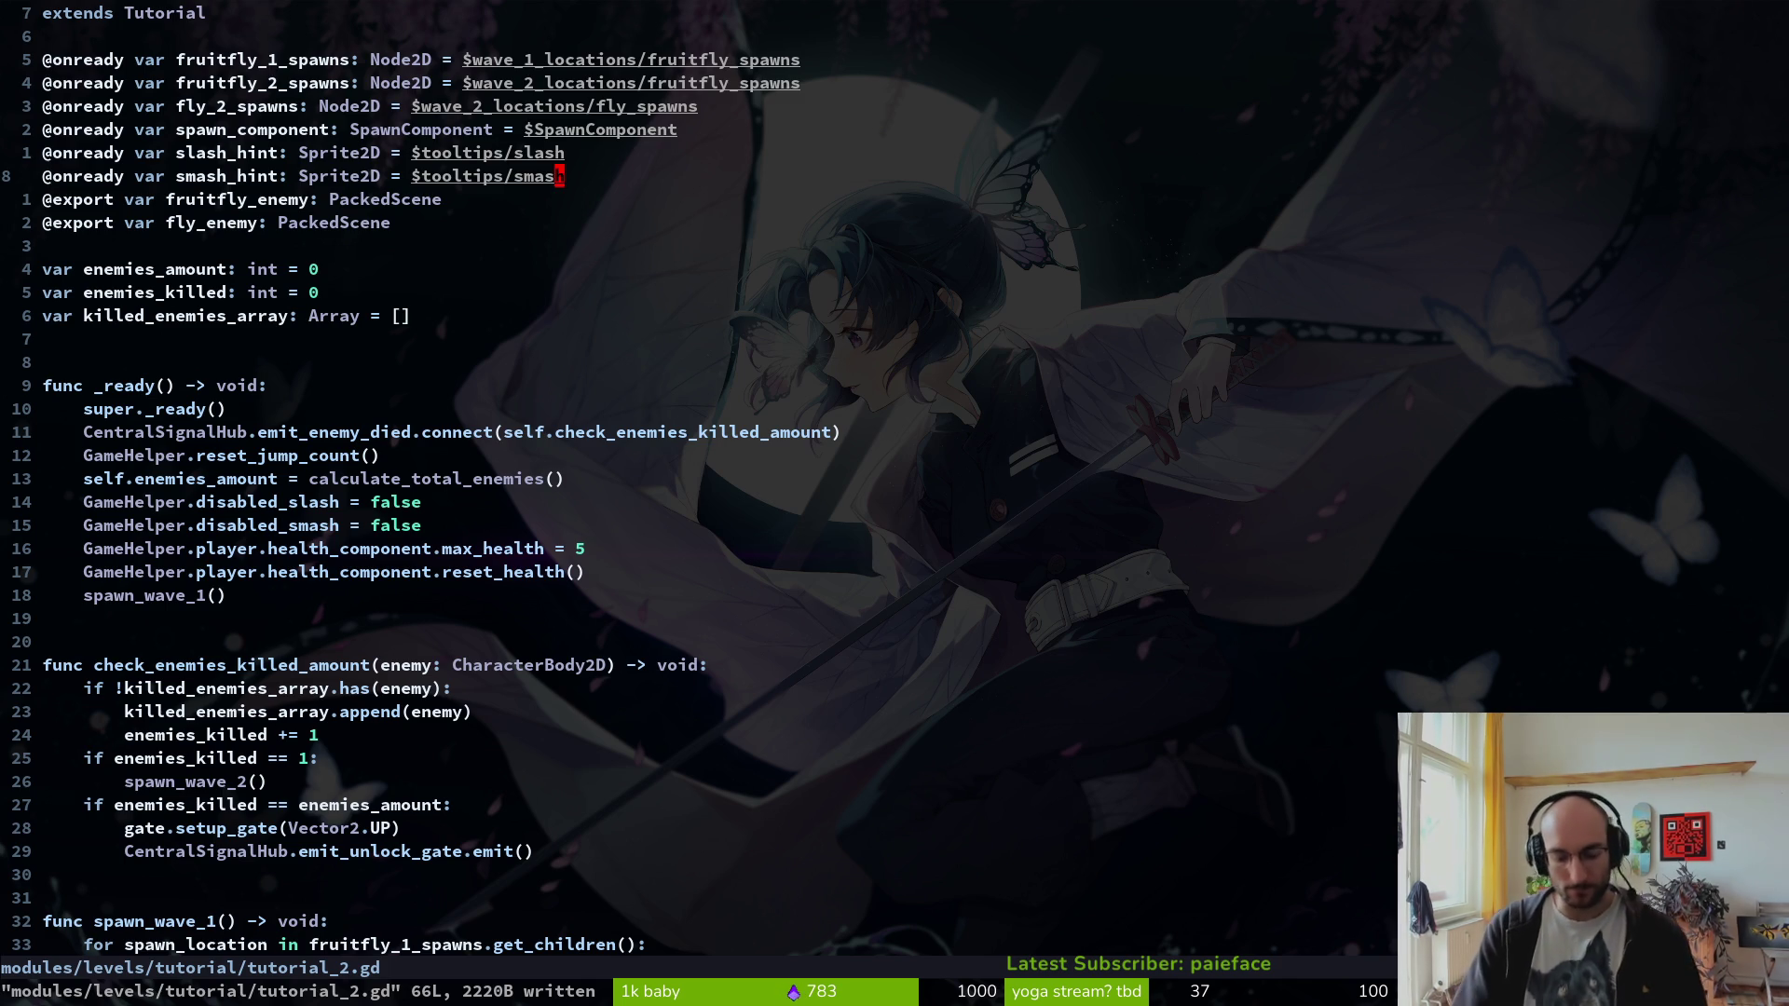
- Add slash_hint.hide() and smash_hint.show() after spawn_wave_2(), save, and run the game in Godot
type("26jo")
type("smash_hint.sho")
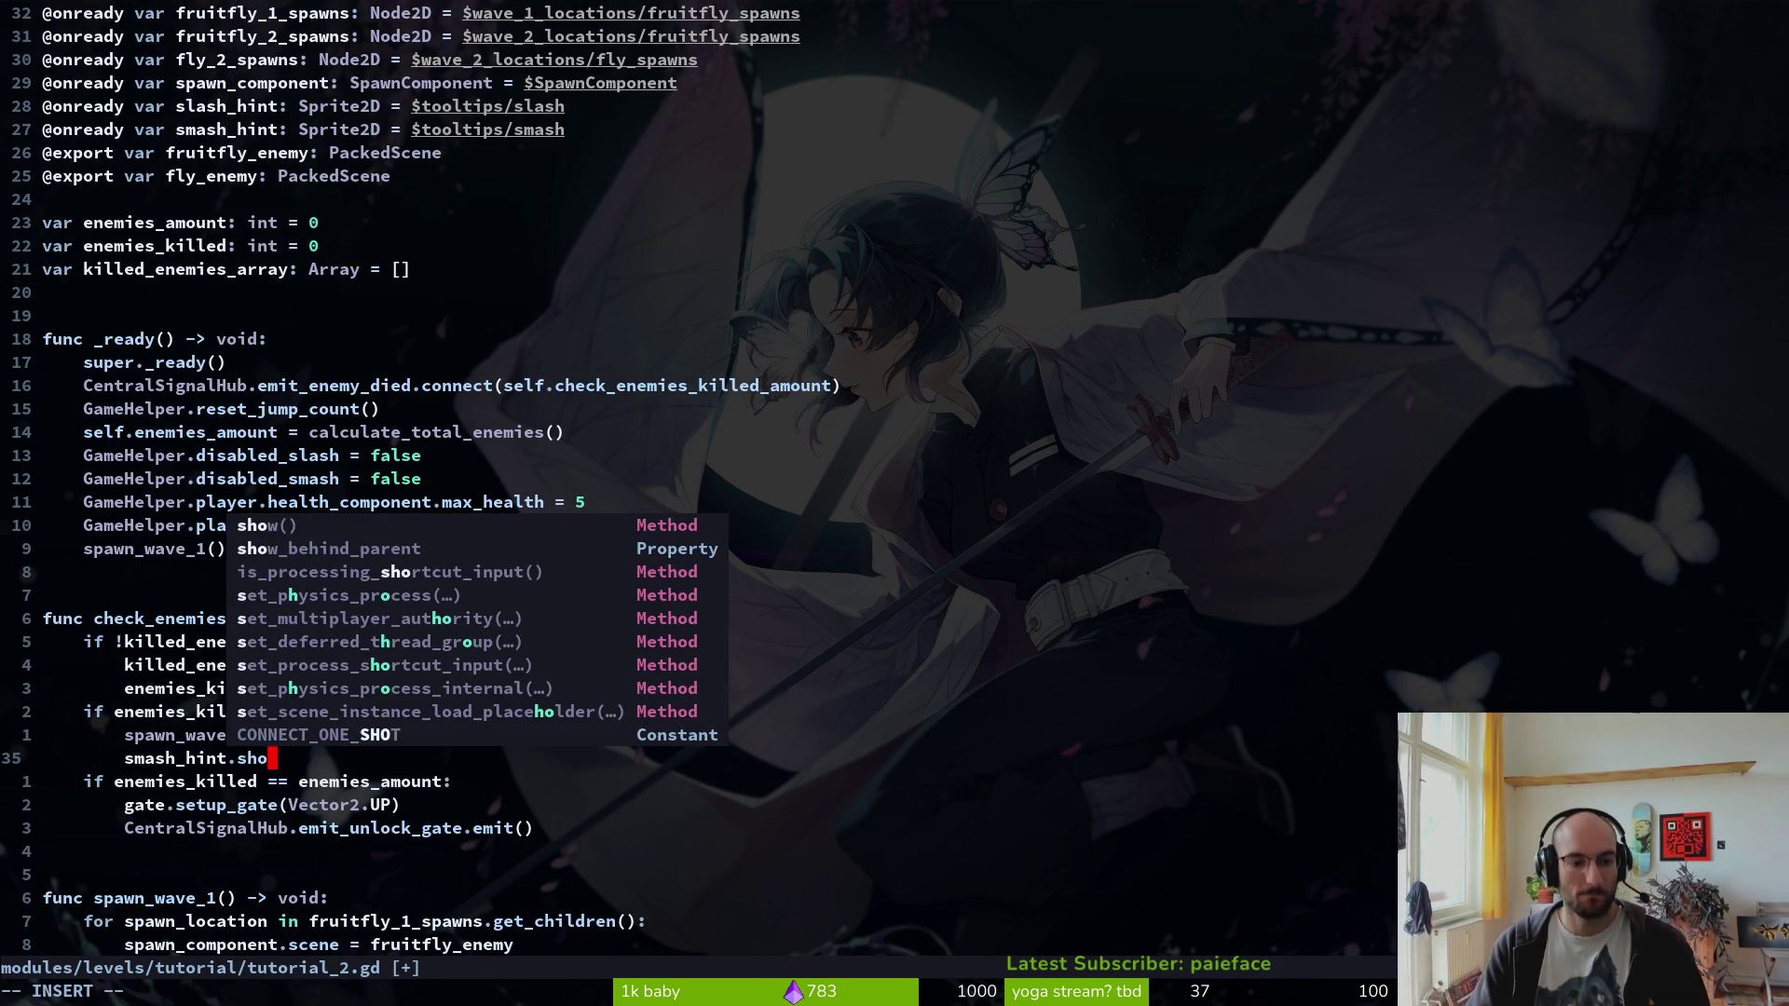
key("Return")
type(")")
key("Escape")
key("shift+o")
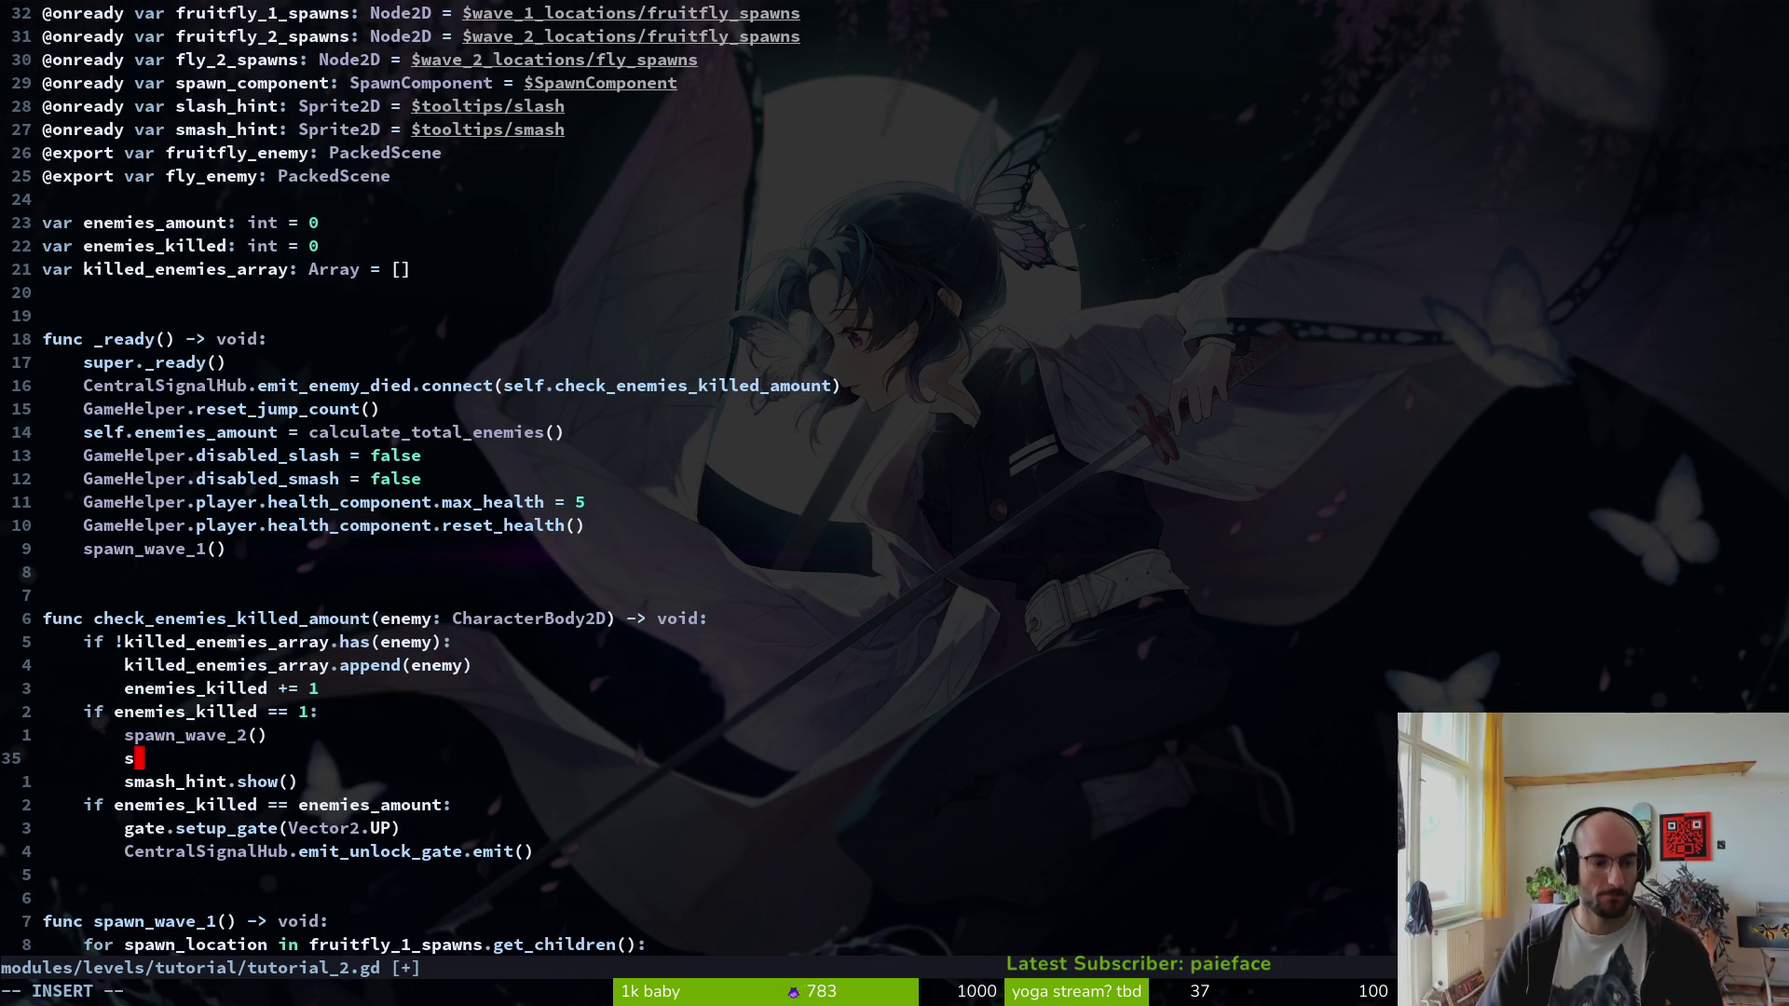
type("slash_hint")
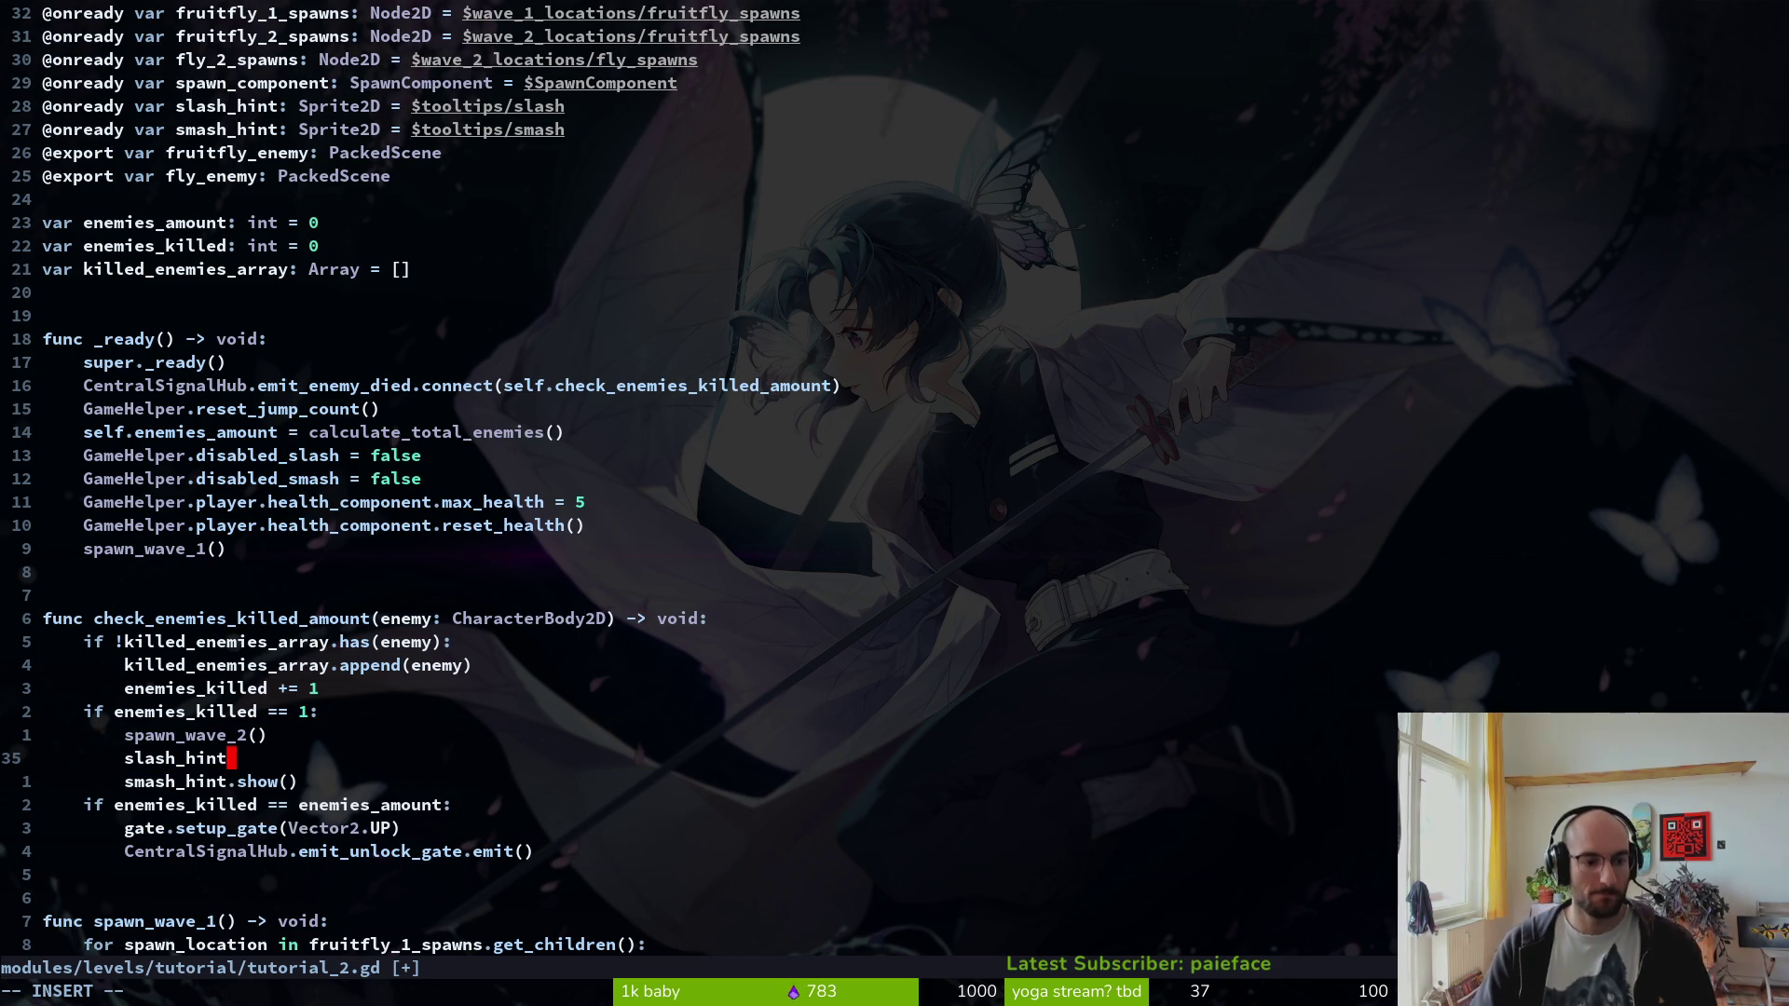
type(".hide")
key("Return")
key("Escape")
type(":w")
key("Return")
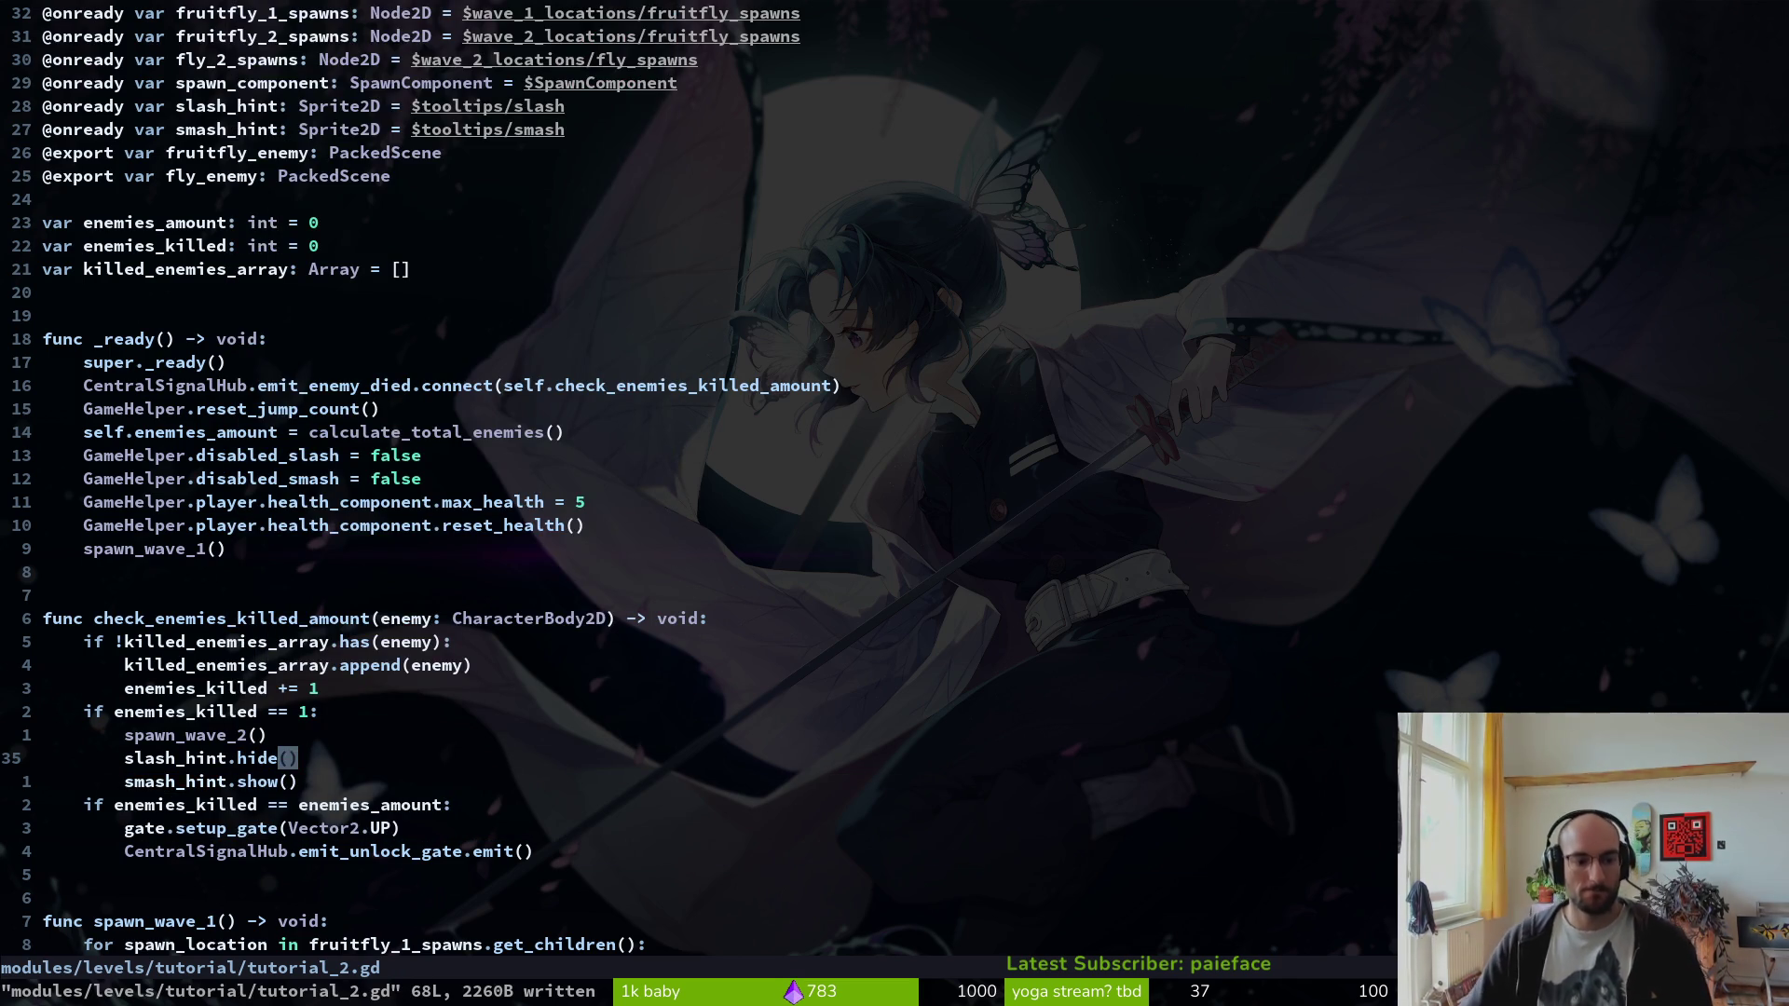
key("alt+Tab")
left_click(1465, 58)
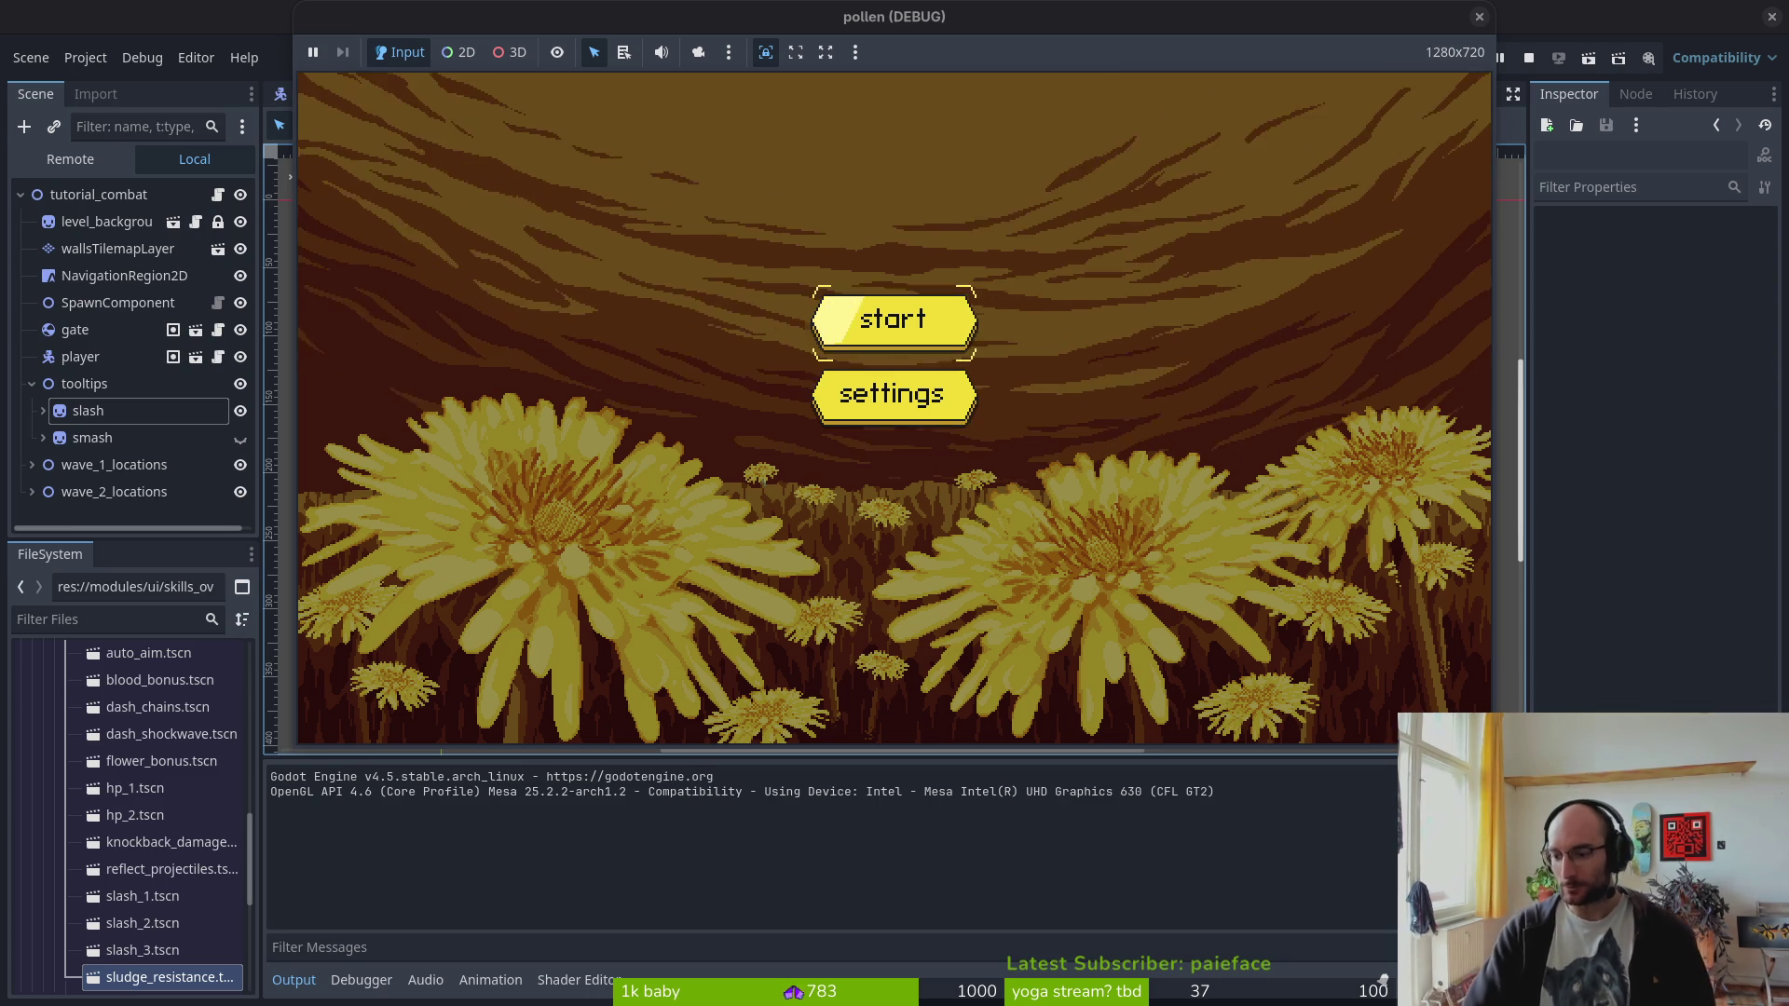
- Start the pollen game from its title screen, play the tutorial level, then stop the run
left_click(914, 327)
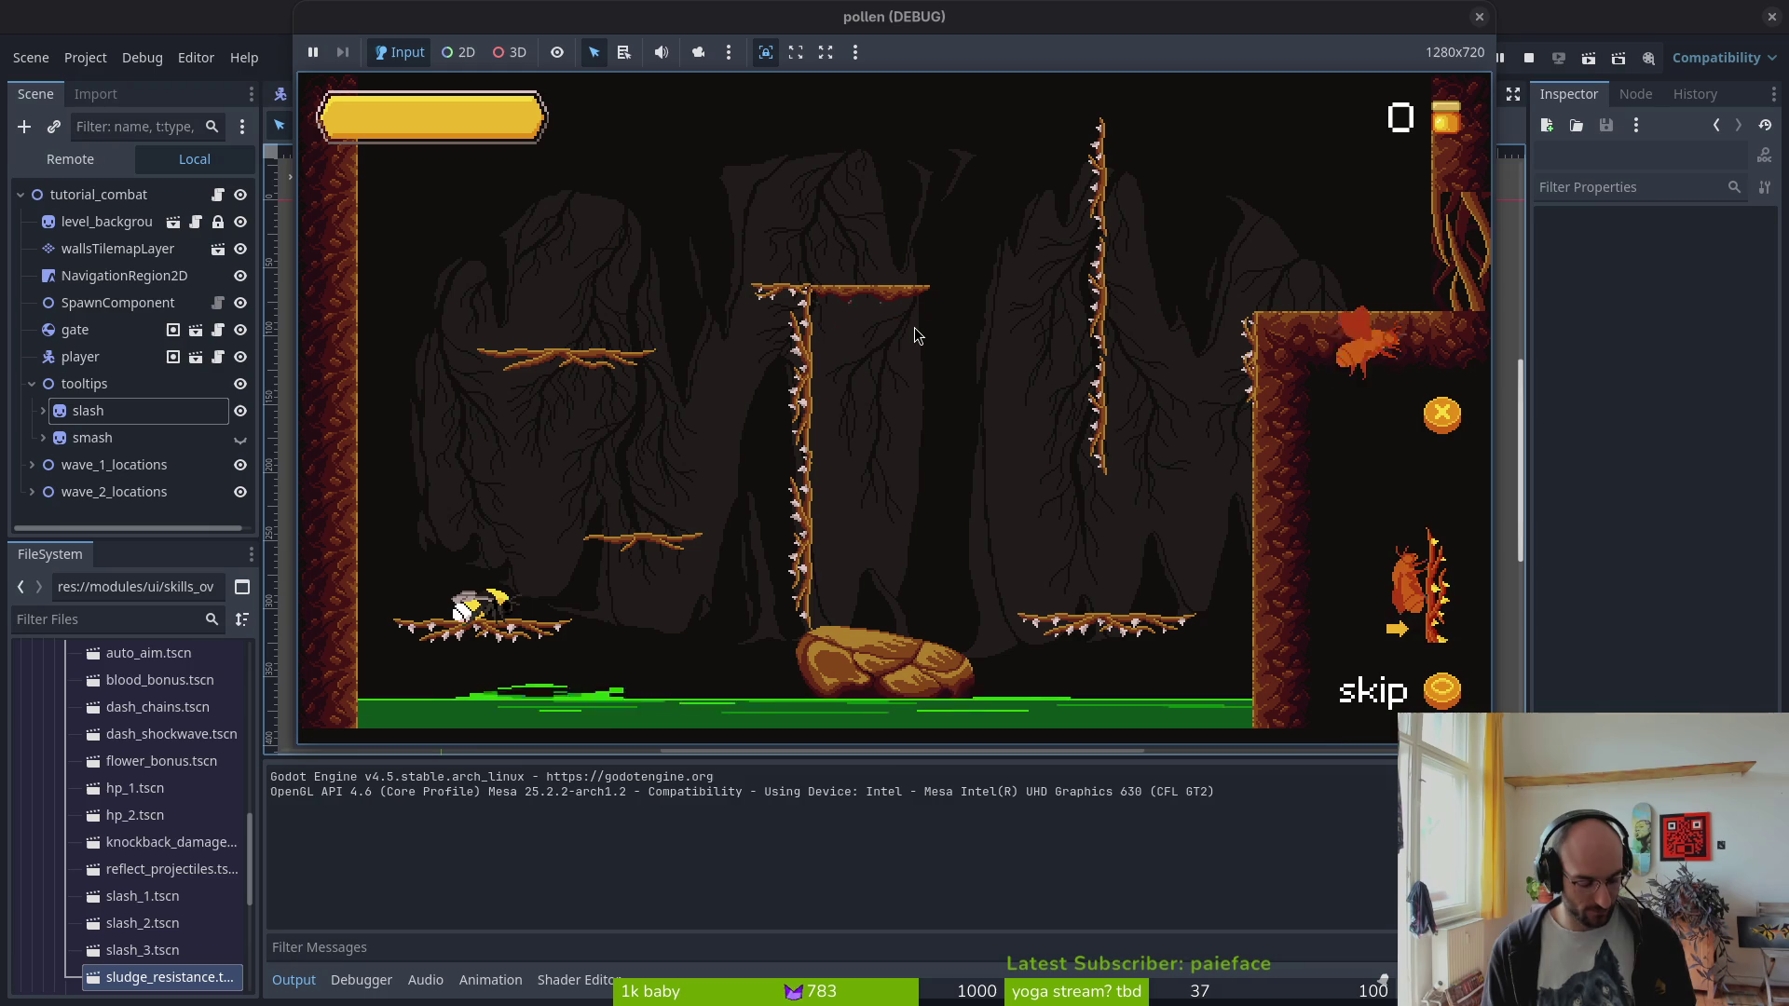
left_click(1478, 16)
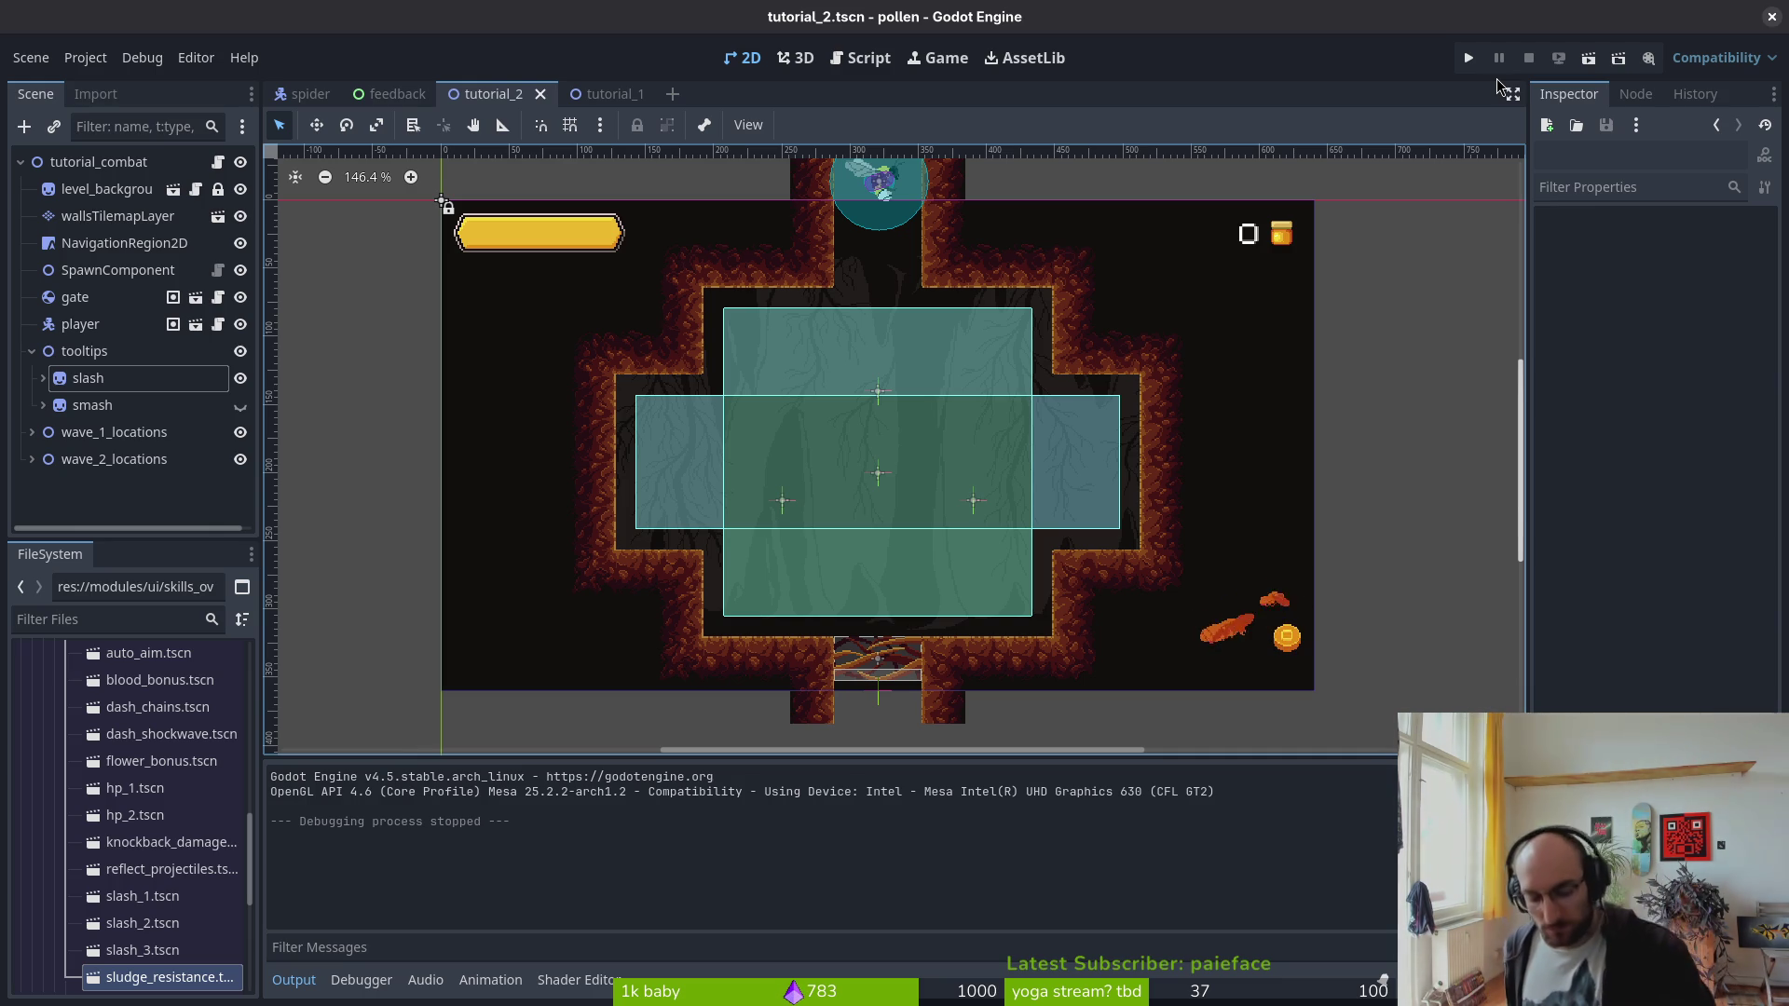
- Look through the Mouse & Touchpad and Keyboard settings, then close Settings and return to the script
key("super")
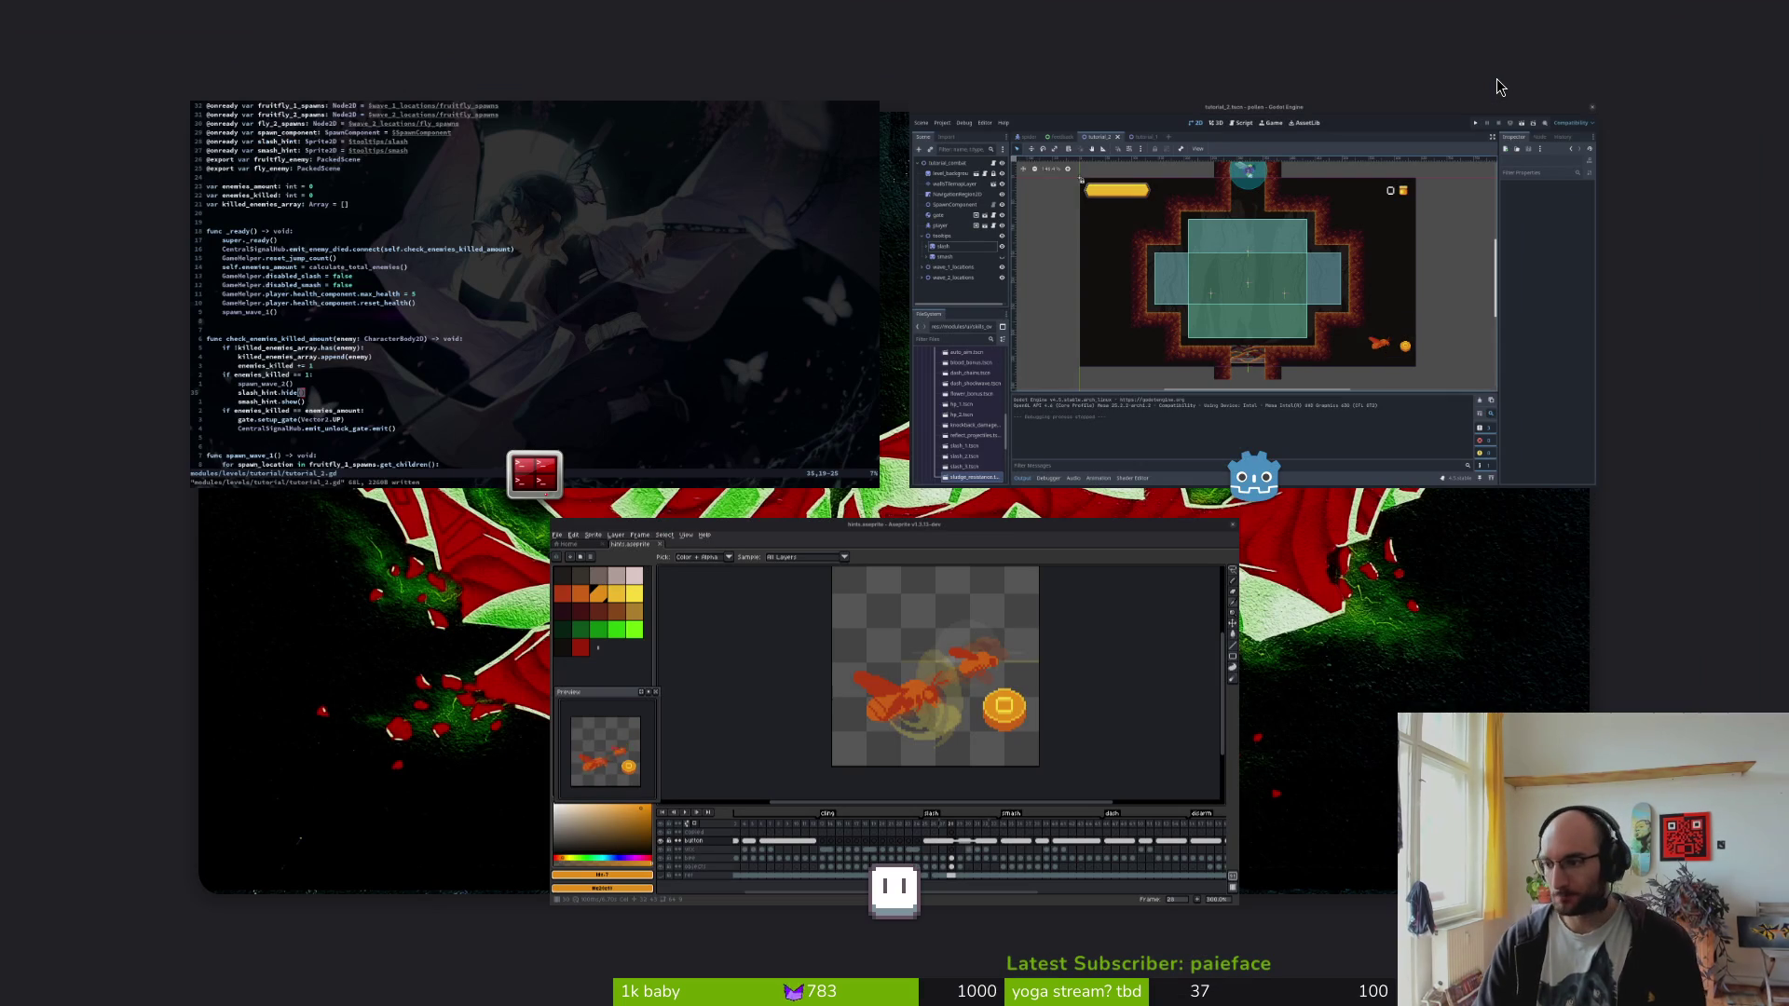
key("super")
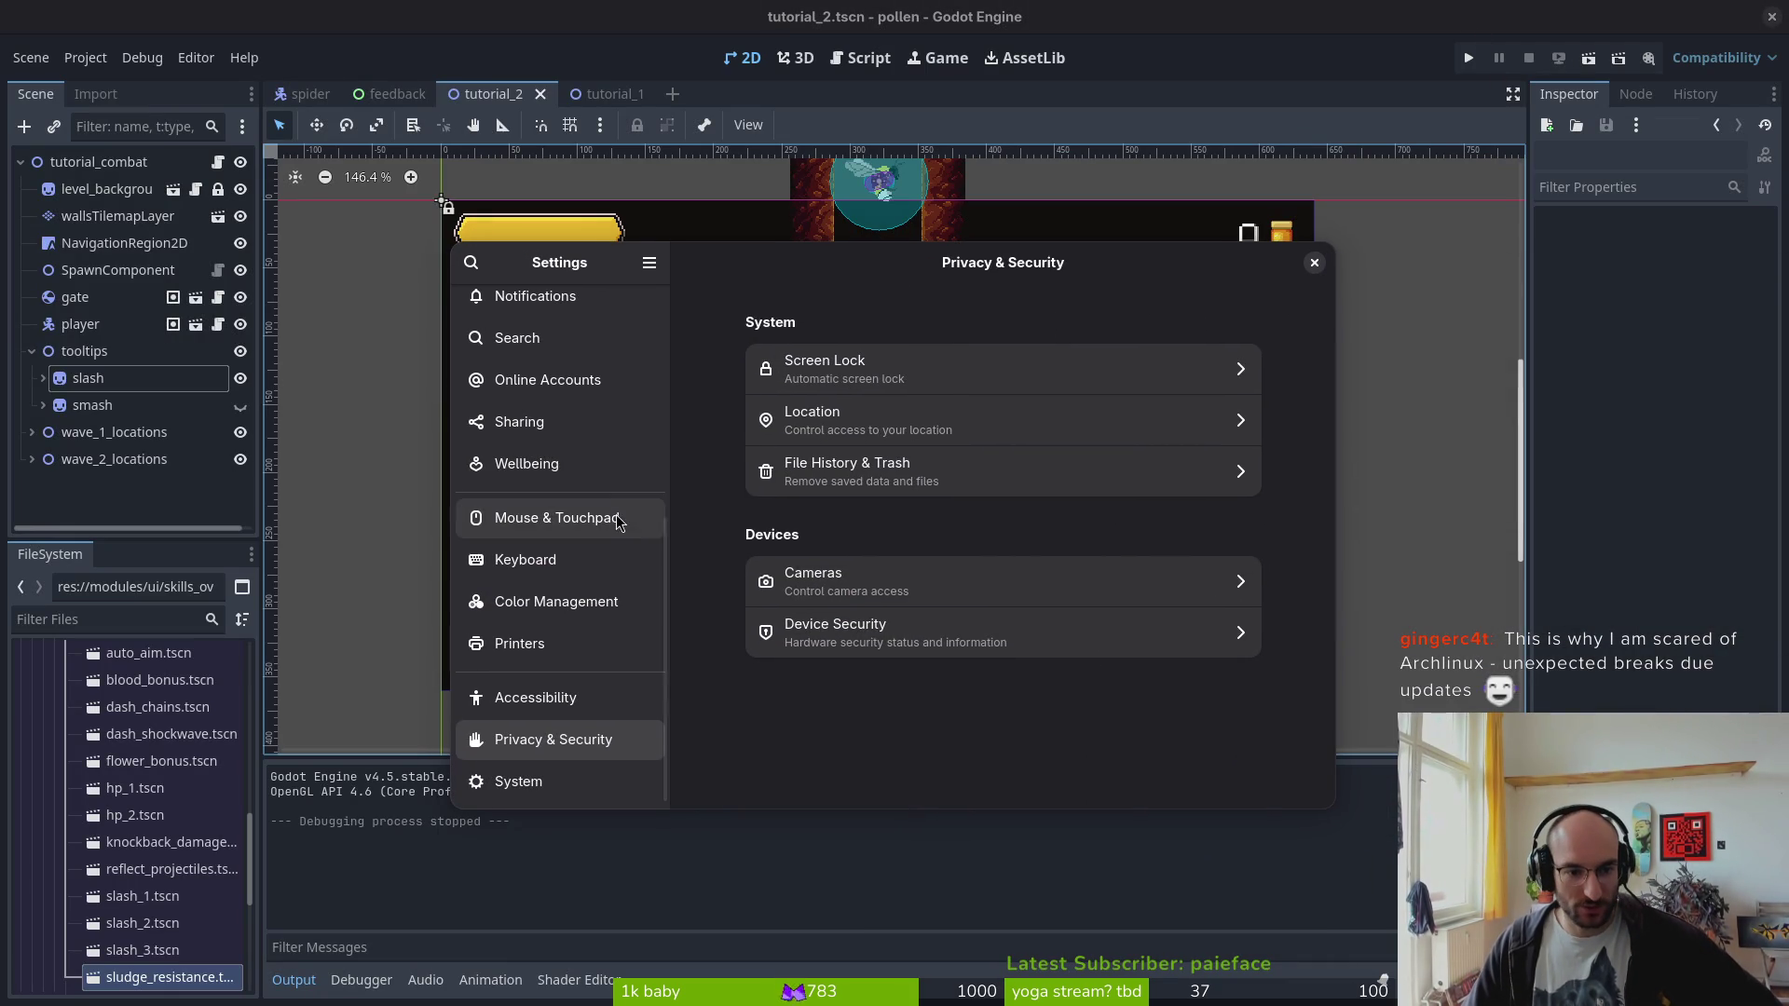
left_click(512, 522)
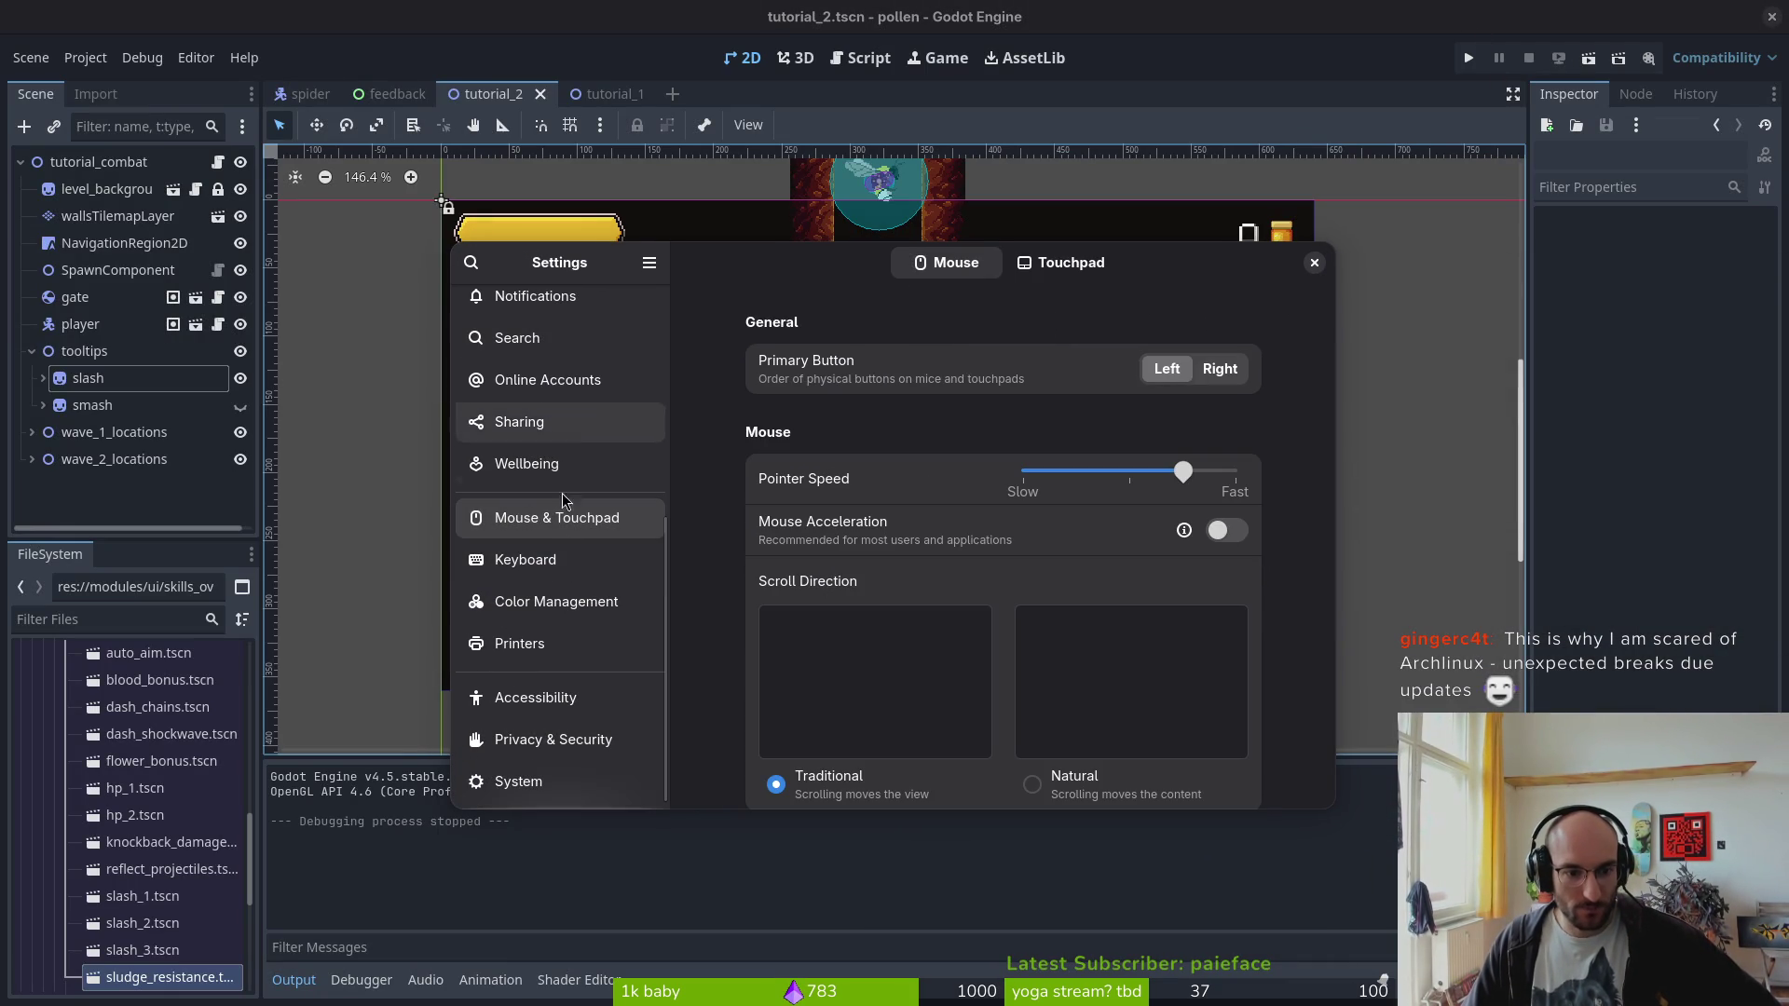
scroll(522, 787, "up", 8)
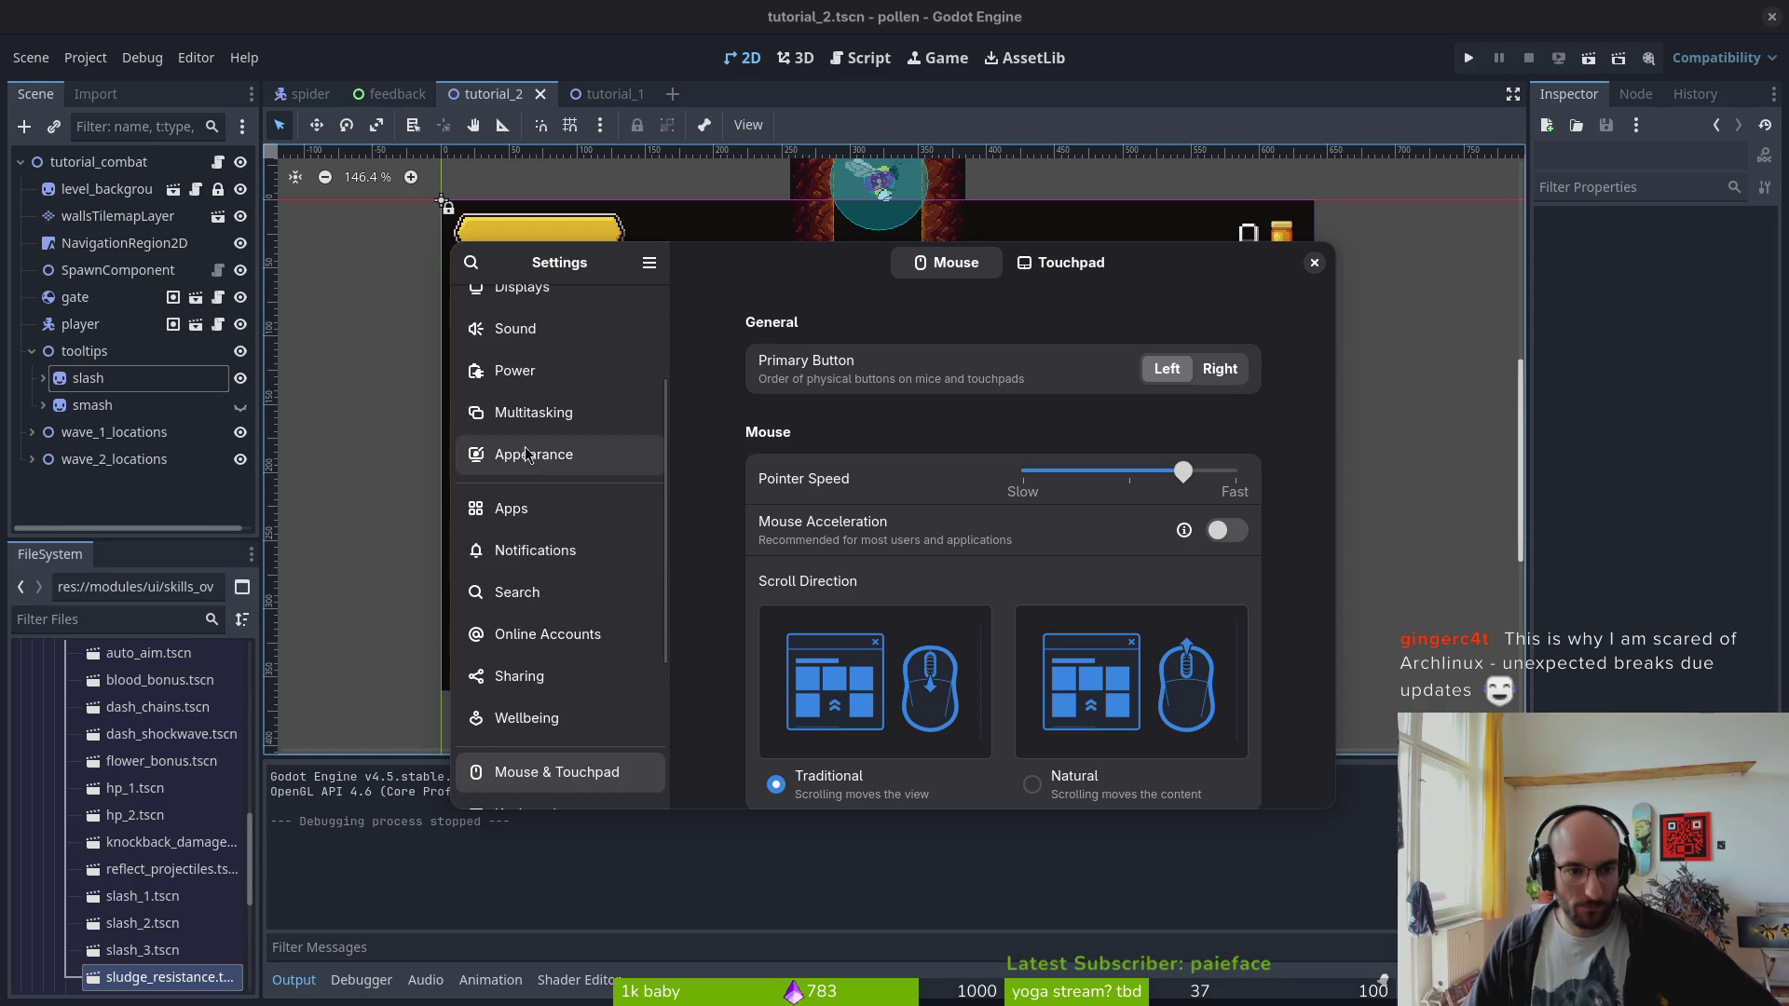
scroll(529, 583, "down", 5)
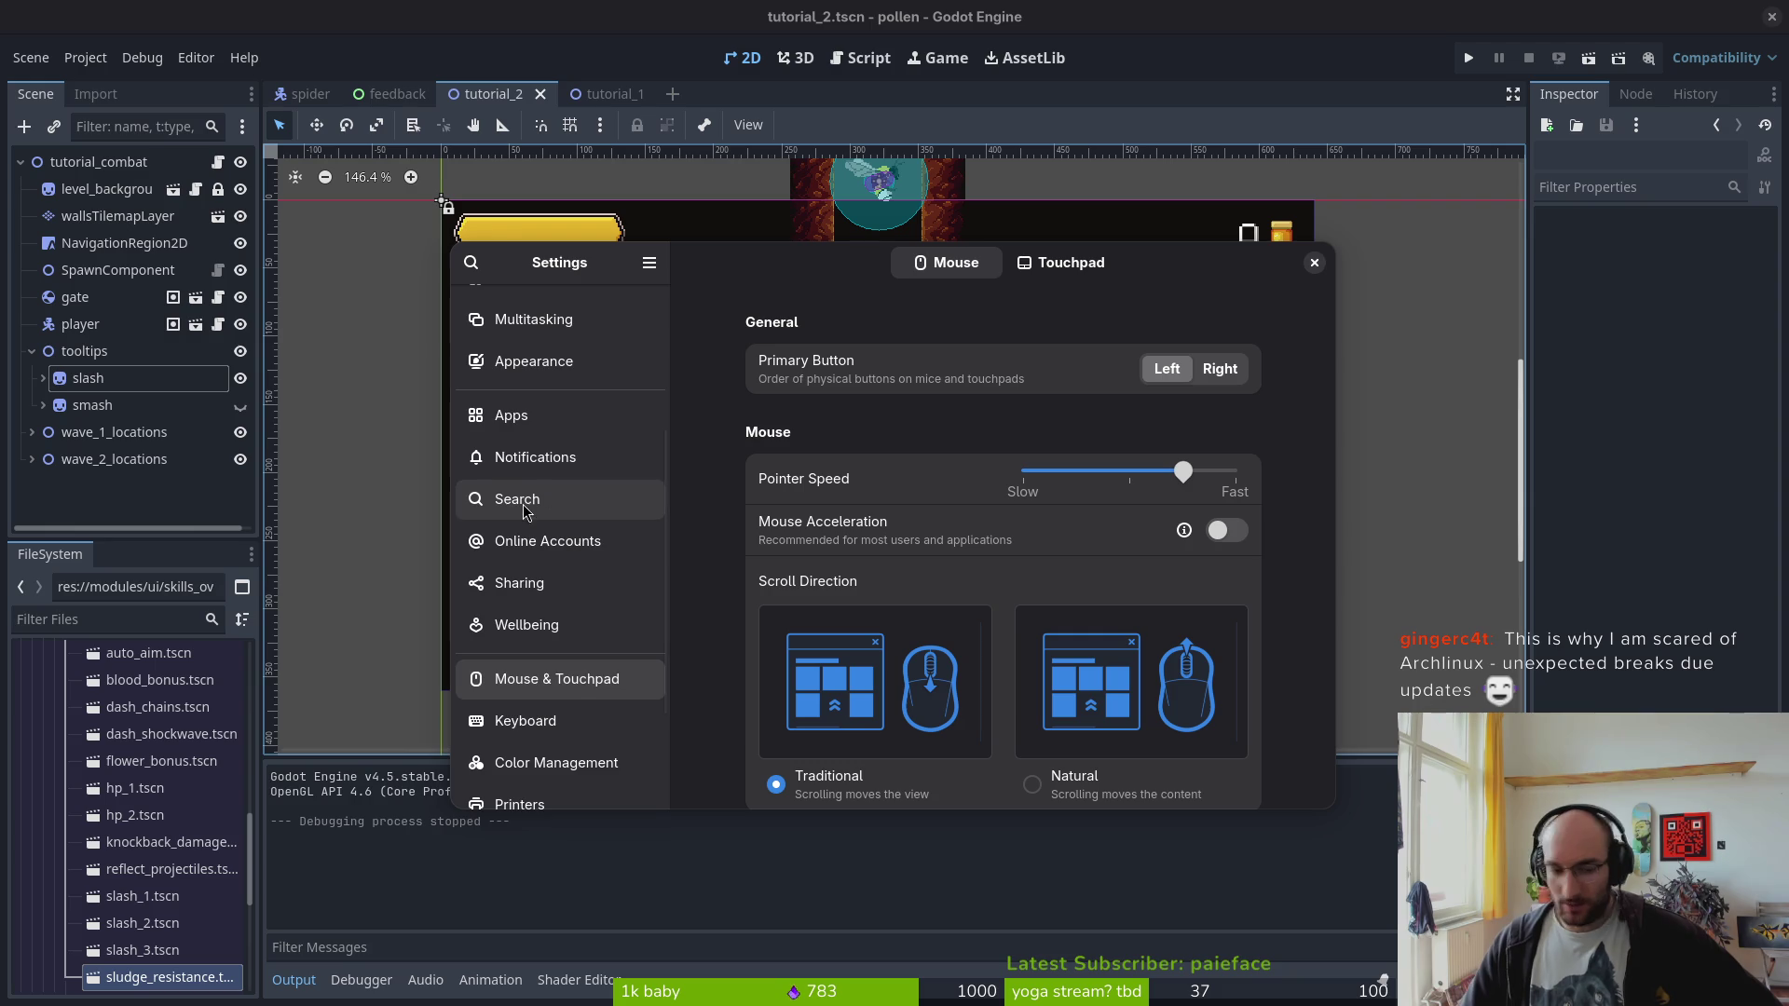
scroll(525, 508, "down", 3)
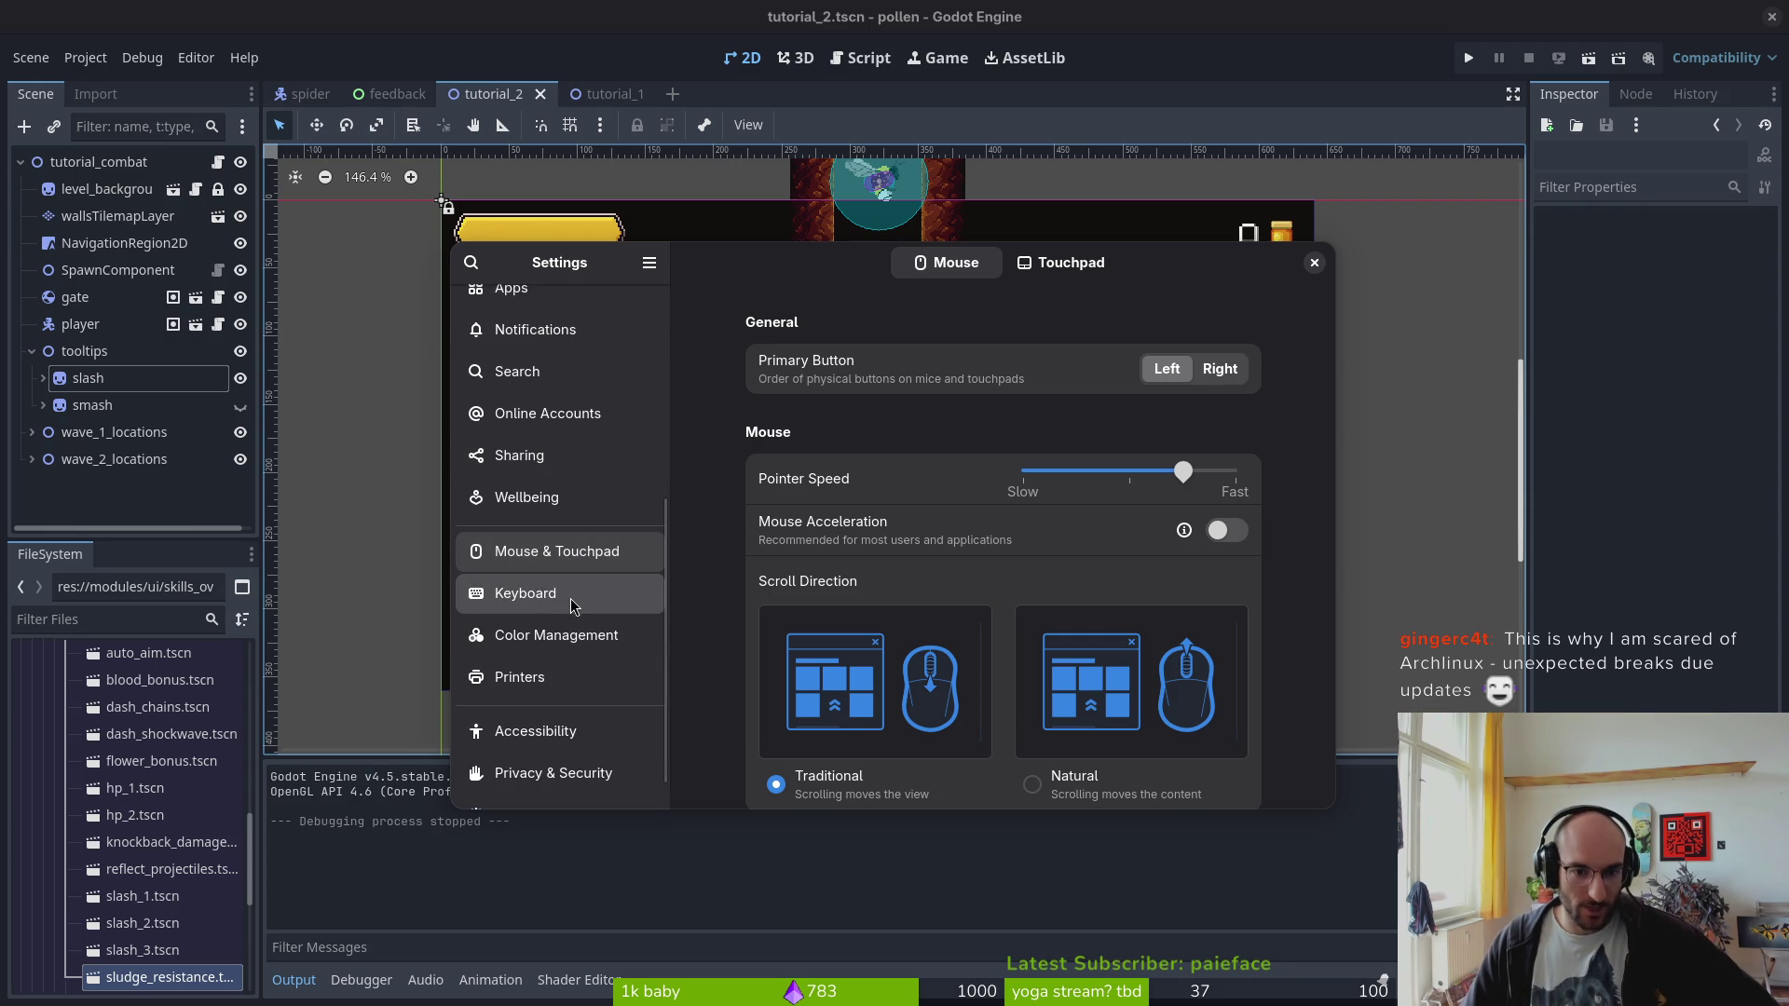
left_click(573, 604)
scroll(747, 667, "down", 3)
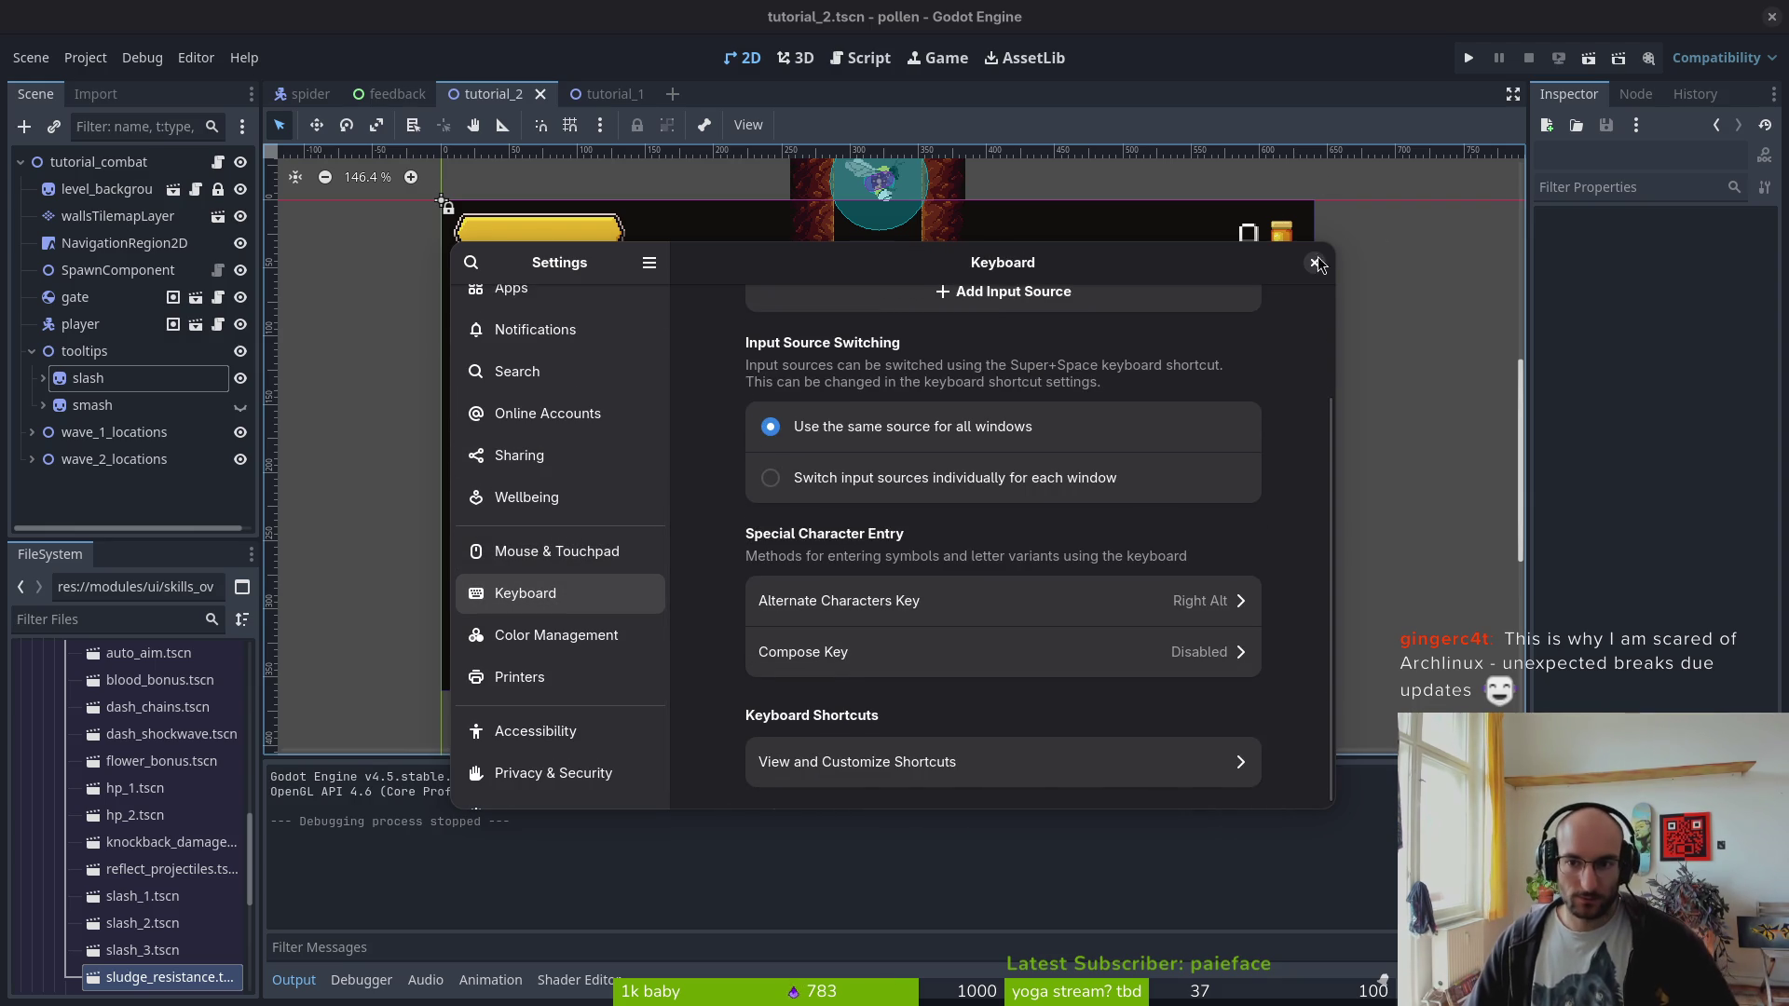
left_click(1315, 261)
key("alt+Tab")
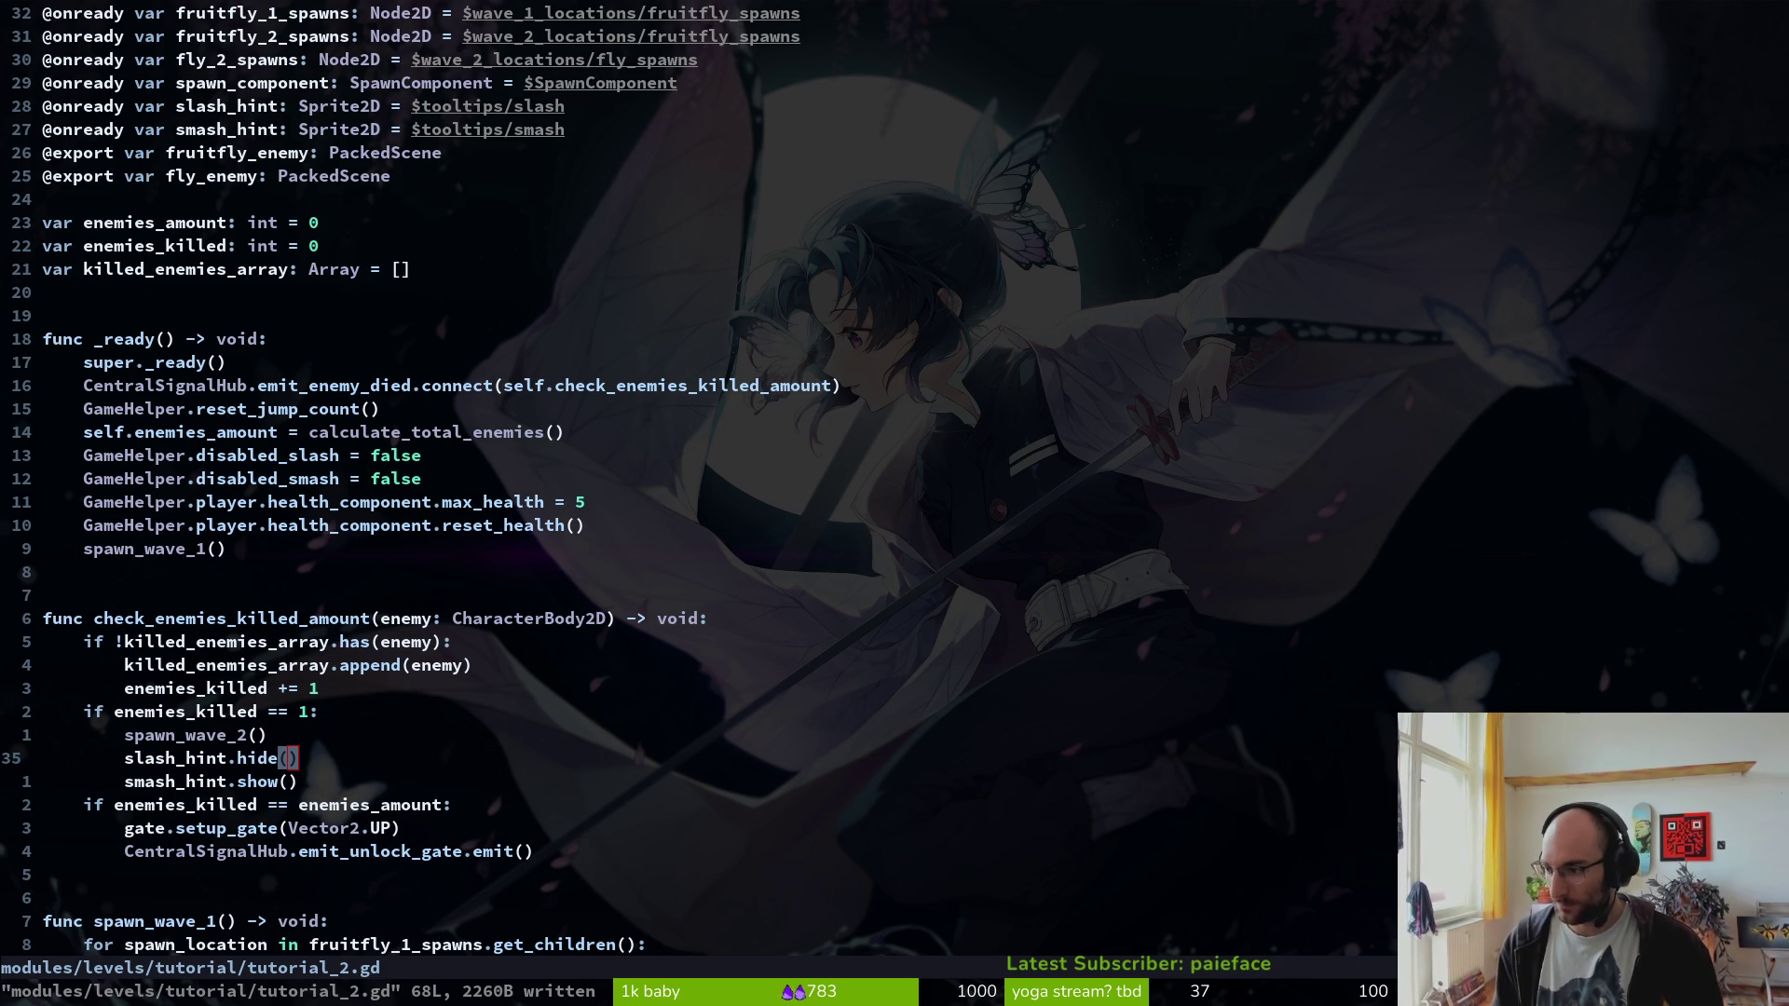
- Dismiss the window overview and Settings, then bring up Firefox with the PS5 controller thread
key("super")
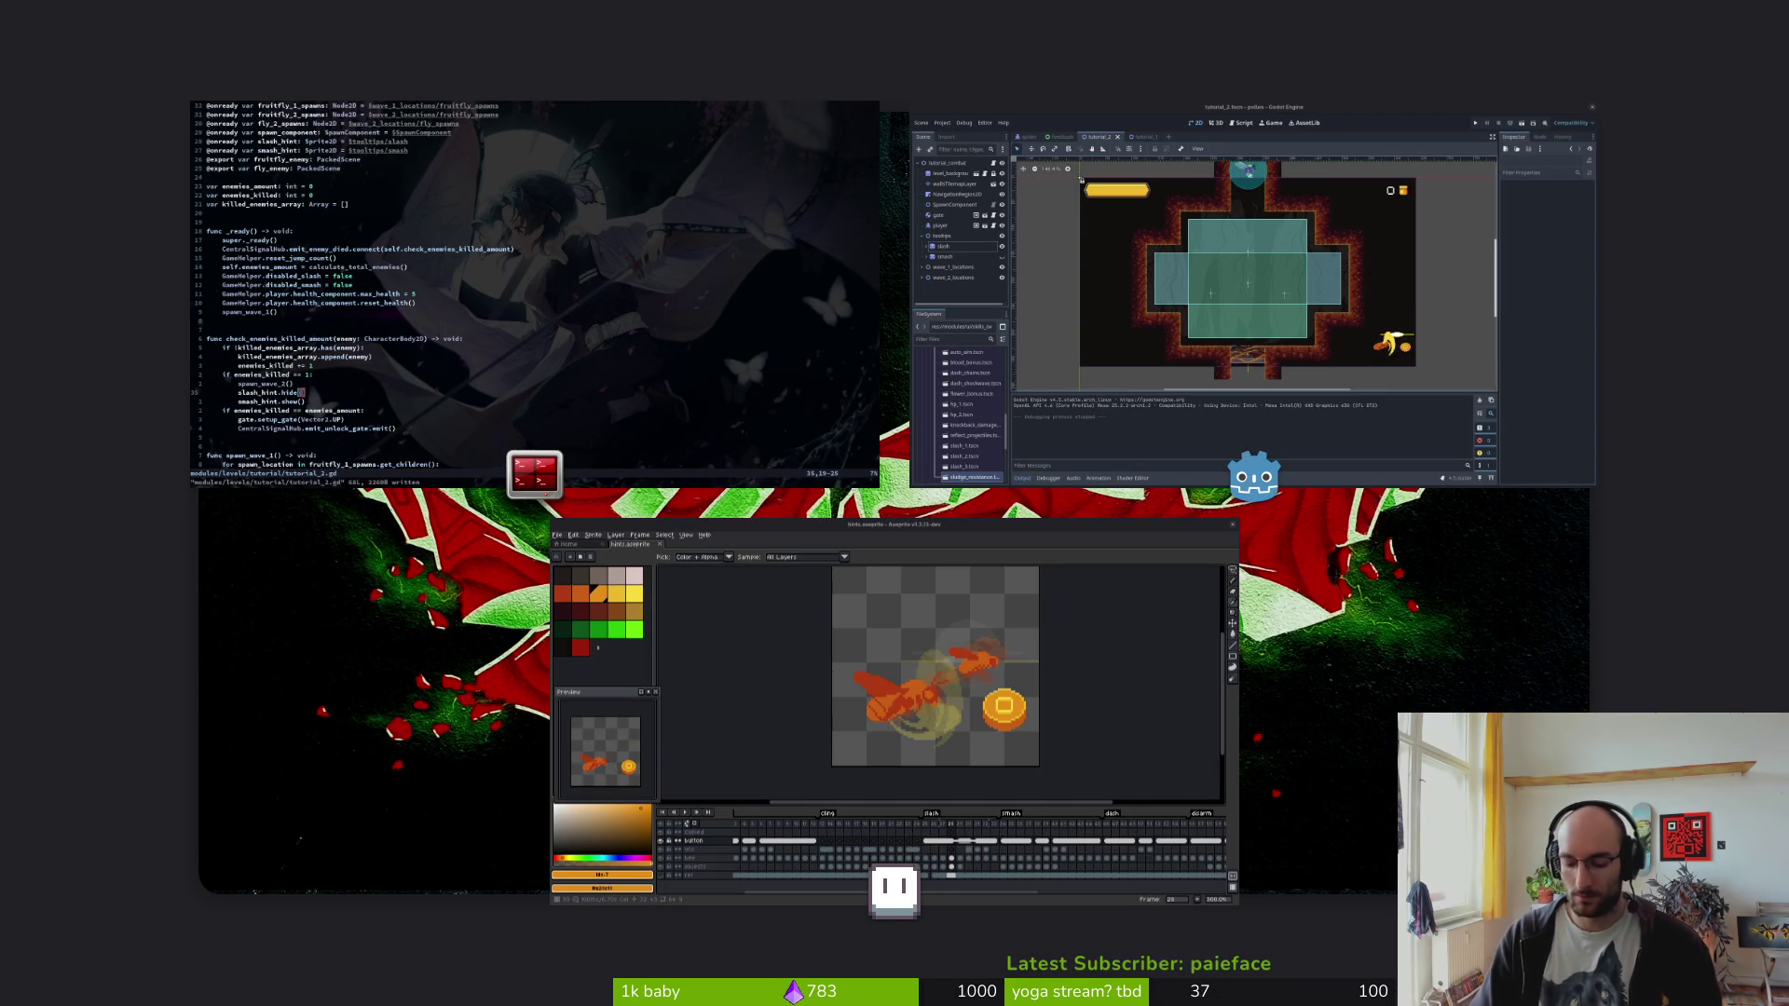
key("super")
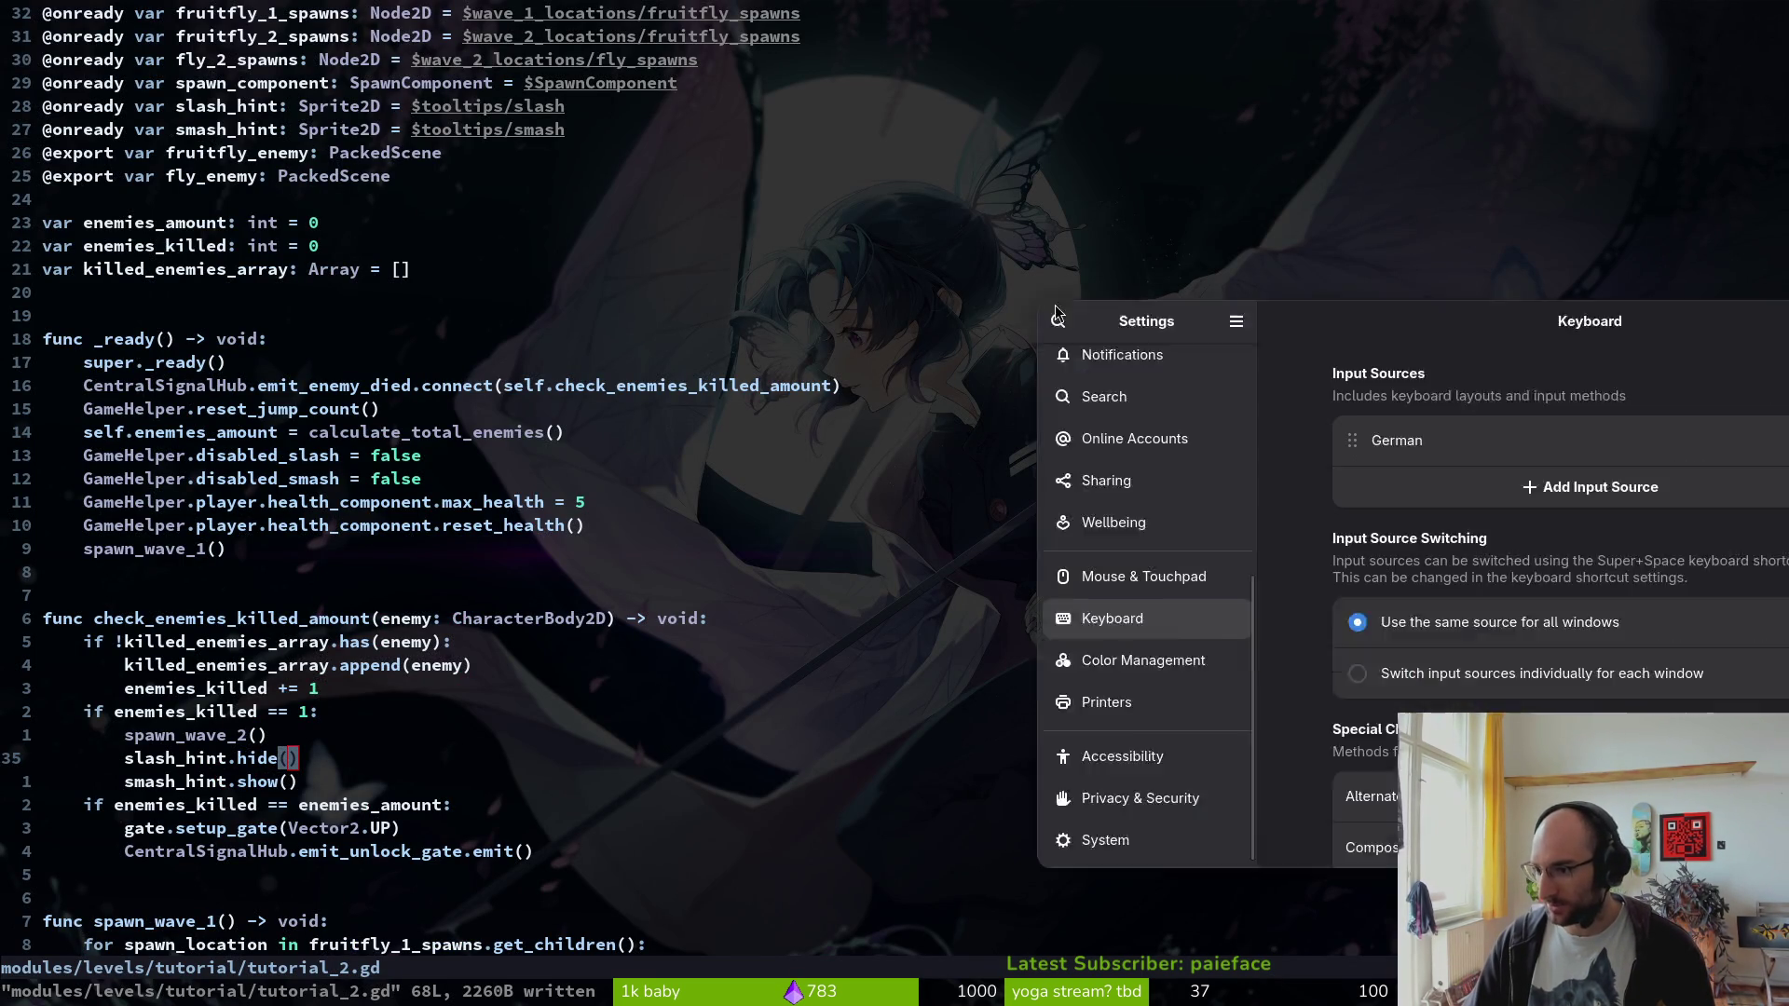
scroll(615, 355, "up", 5)
scroll(615, 335, "up", 3)
key("ctrl+q")
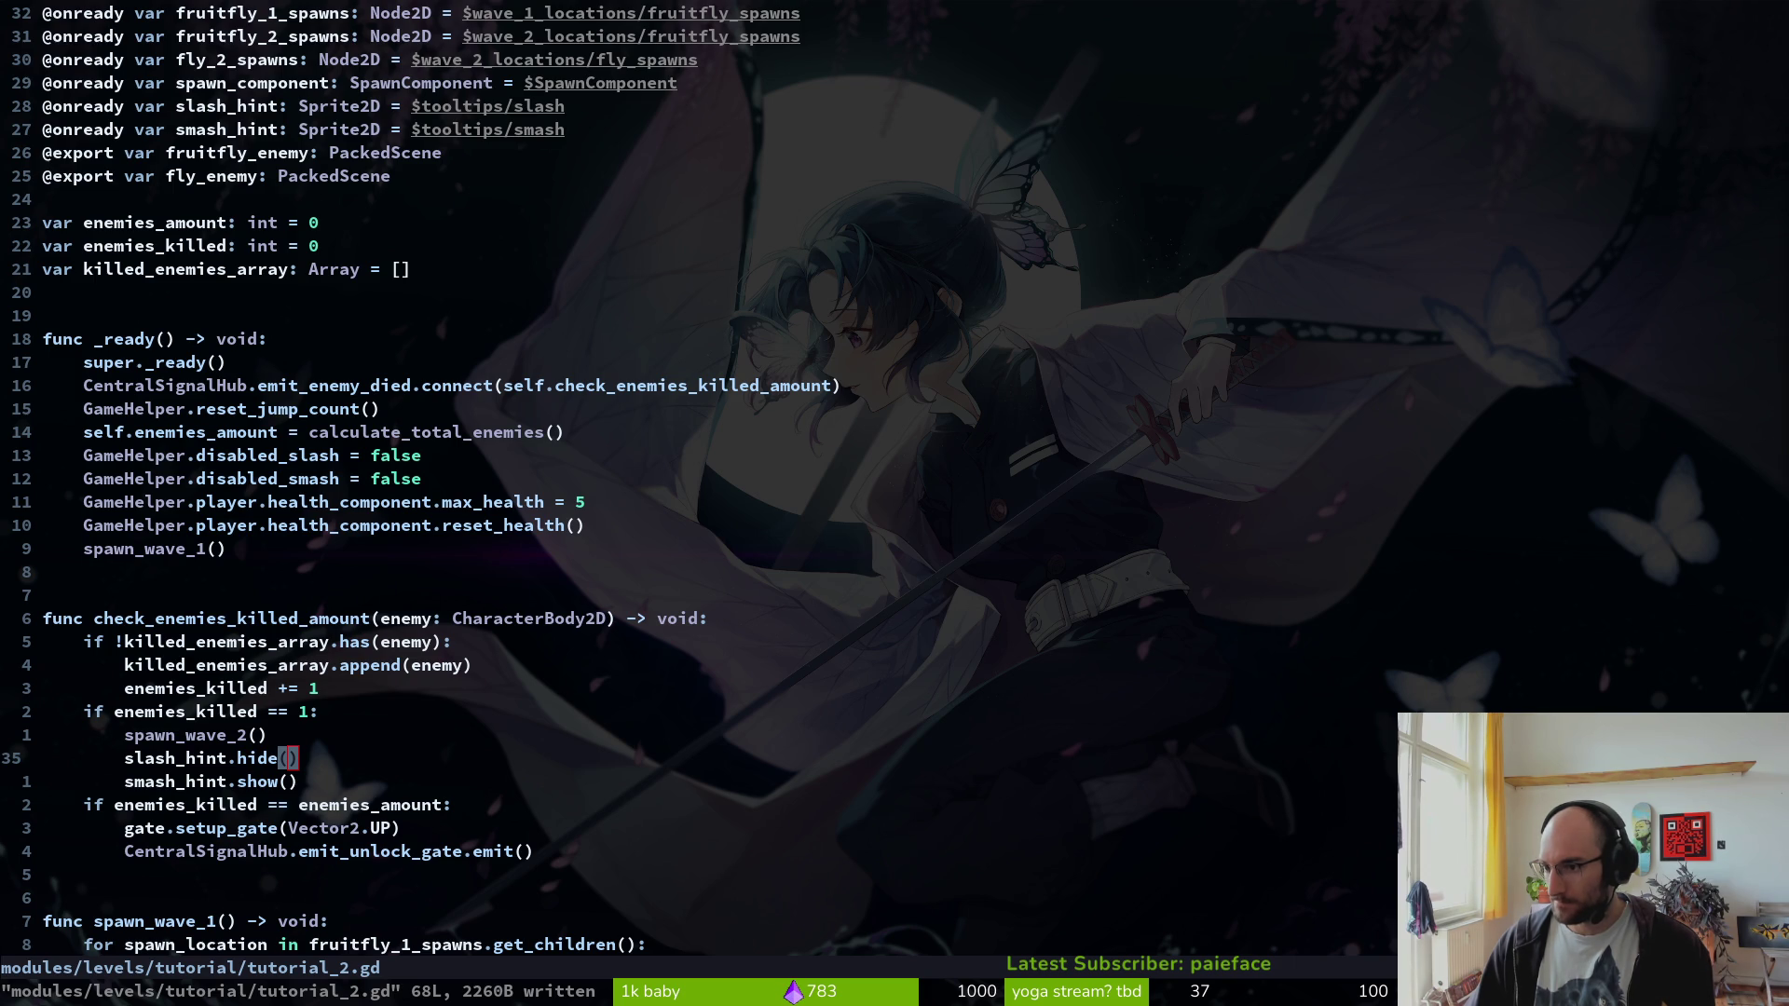
key("super+b")
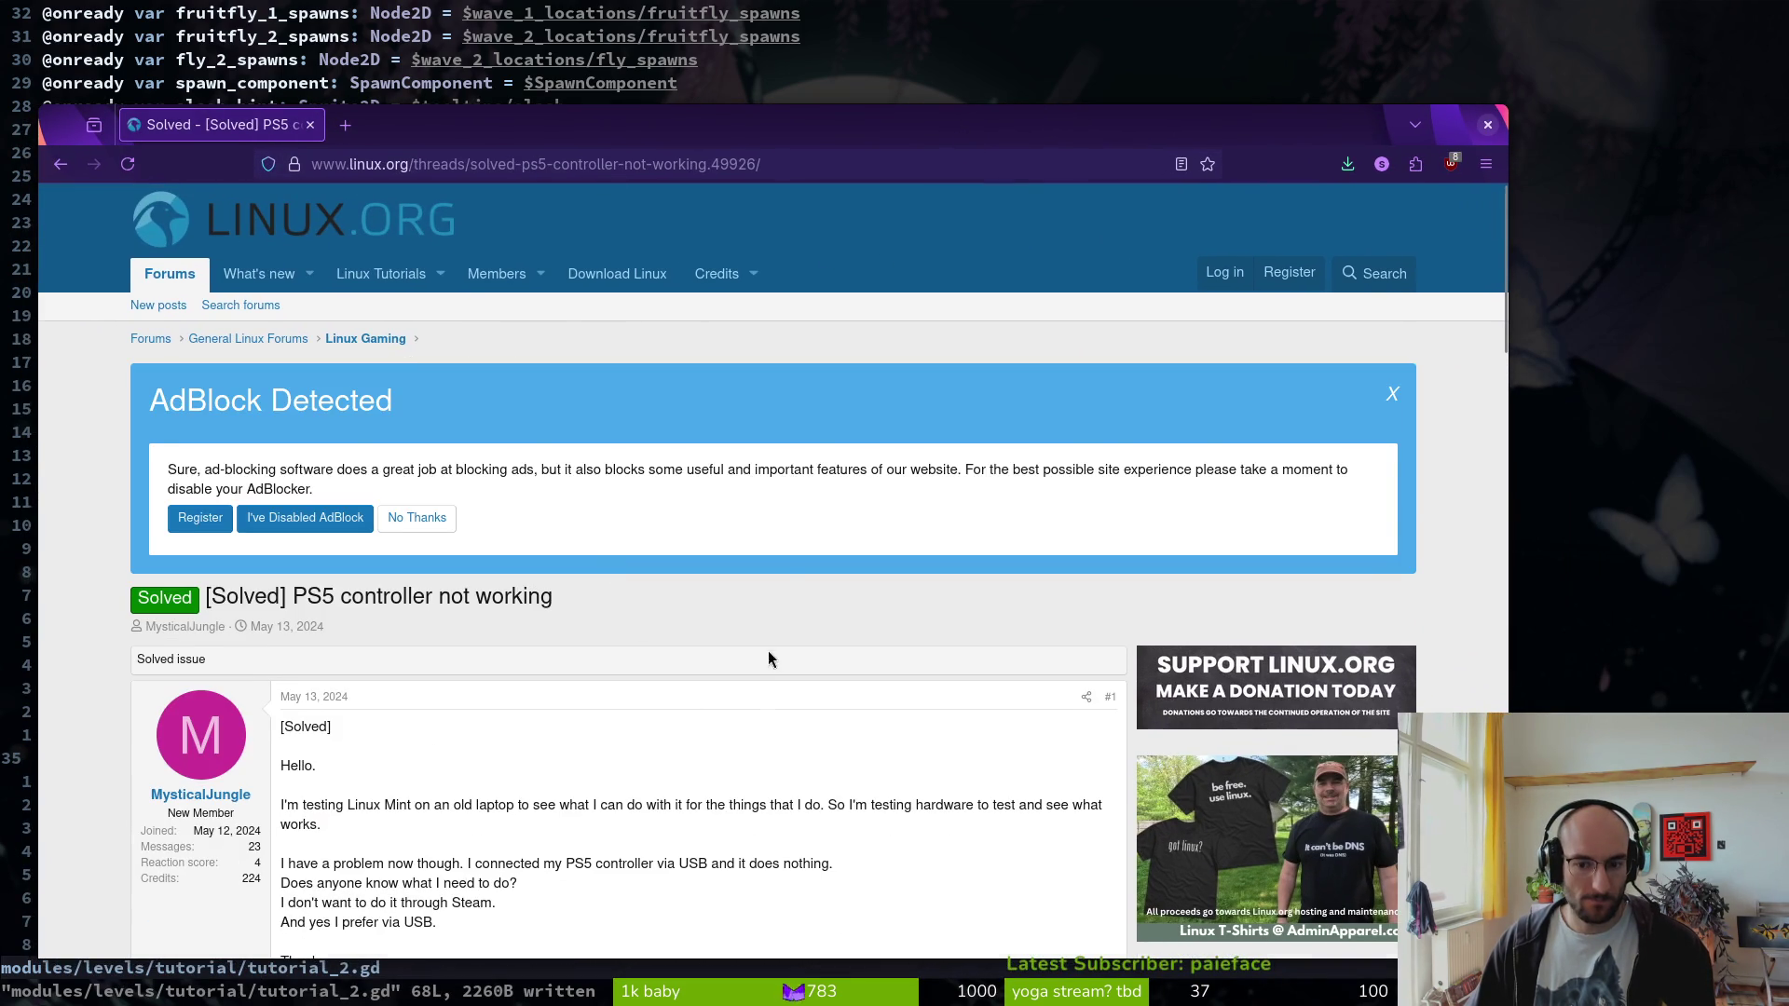
- Search for 'ps5 controller arch linux' and open the Gamepad - ArchWiki result in a new tab
scroll(772, 655, "down", 6)
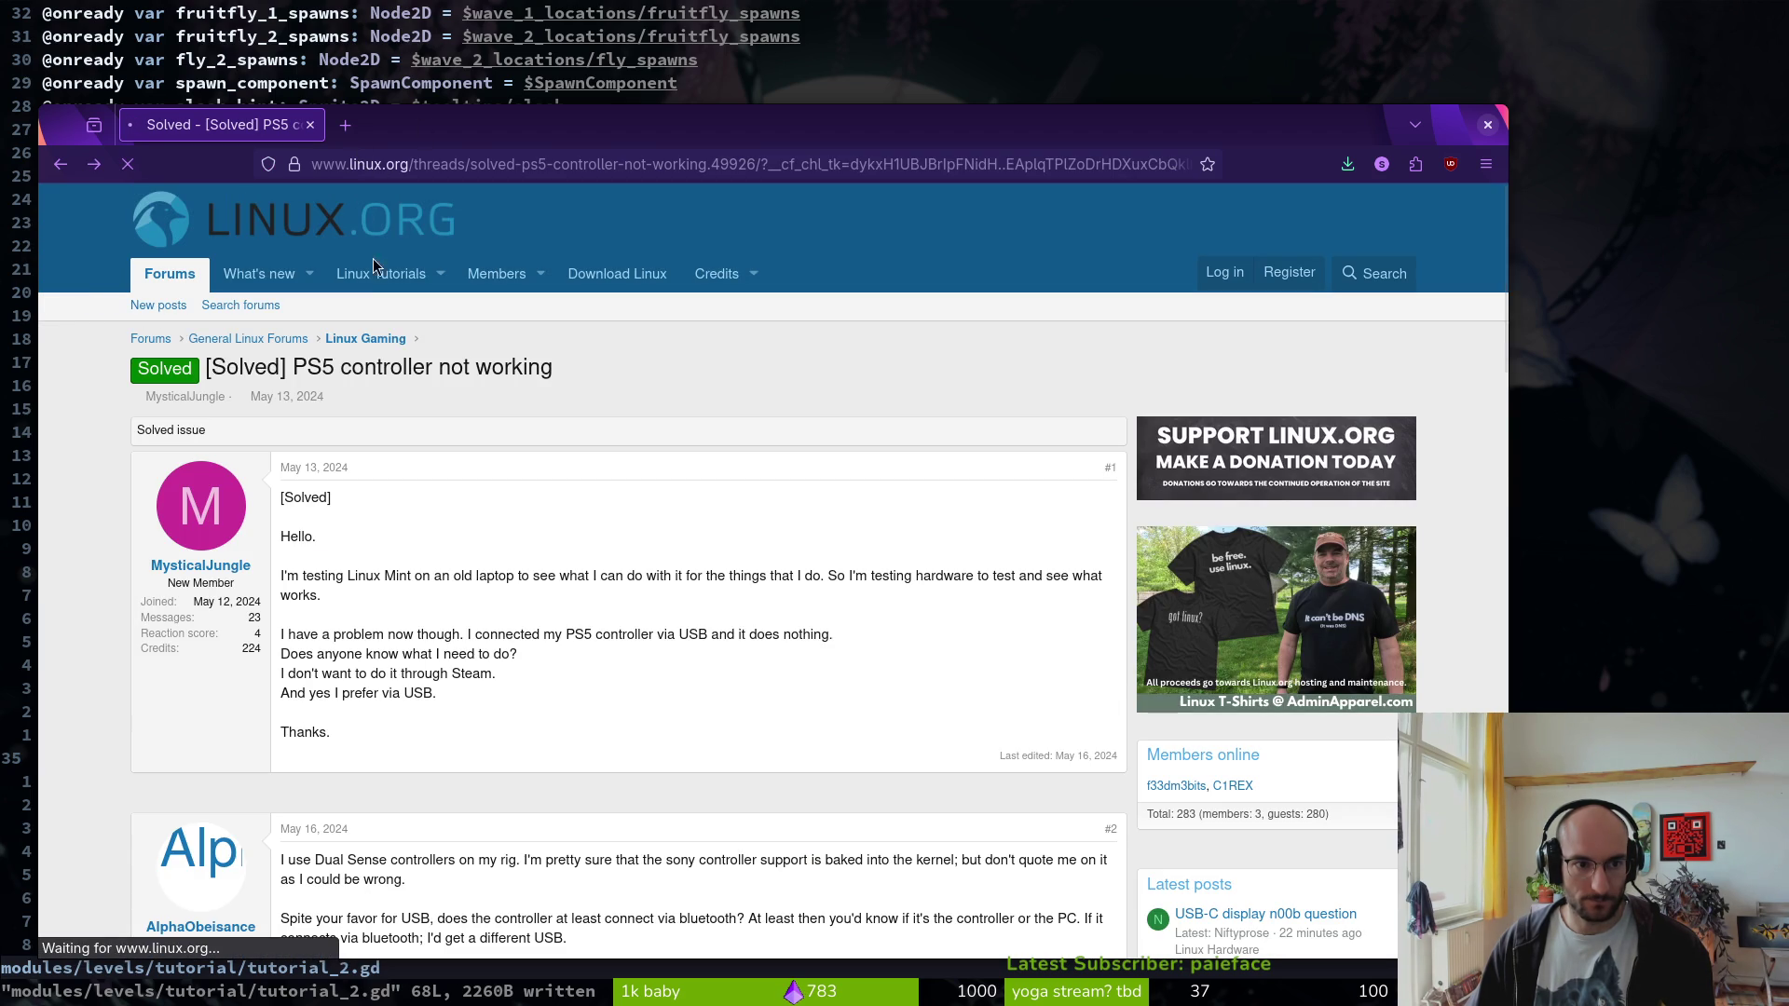
key("alt+Left")
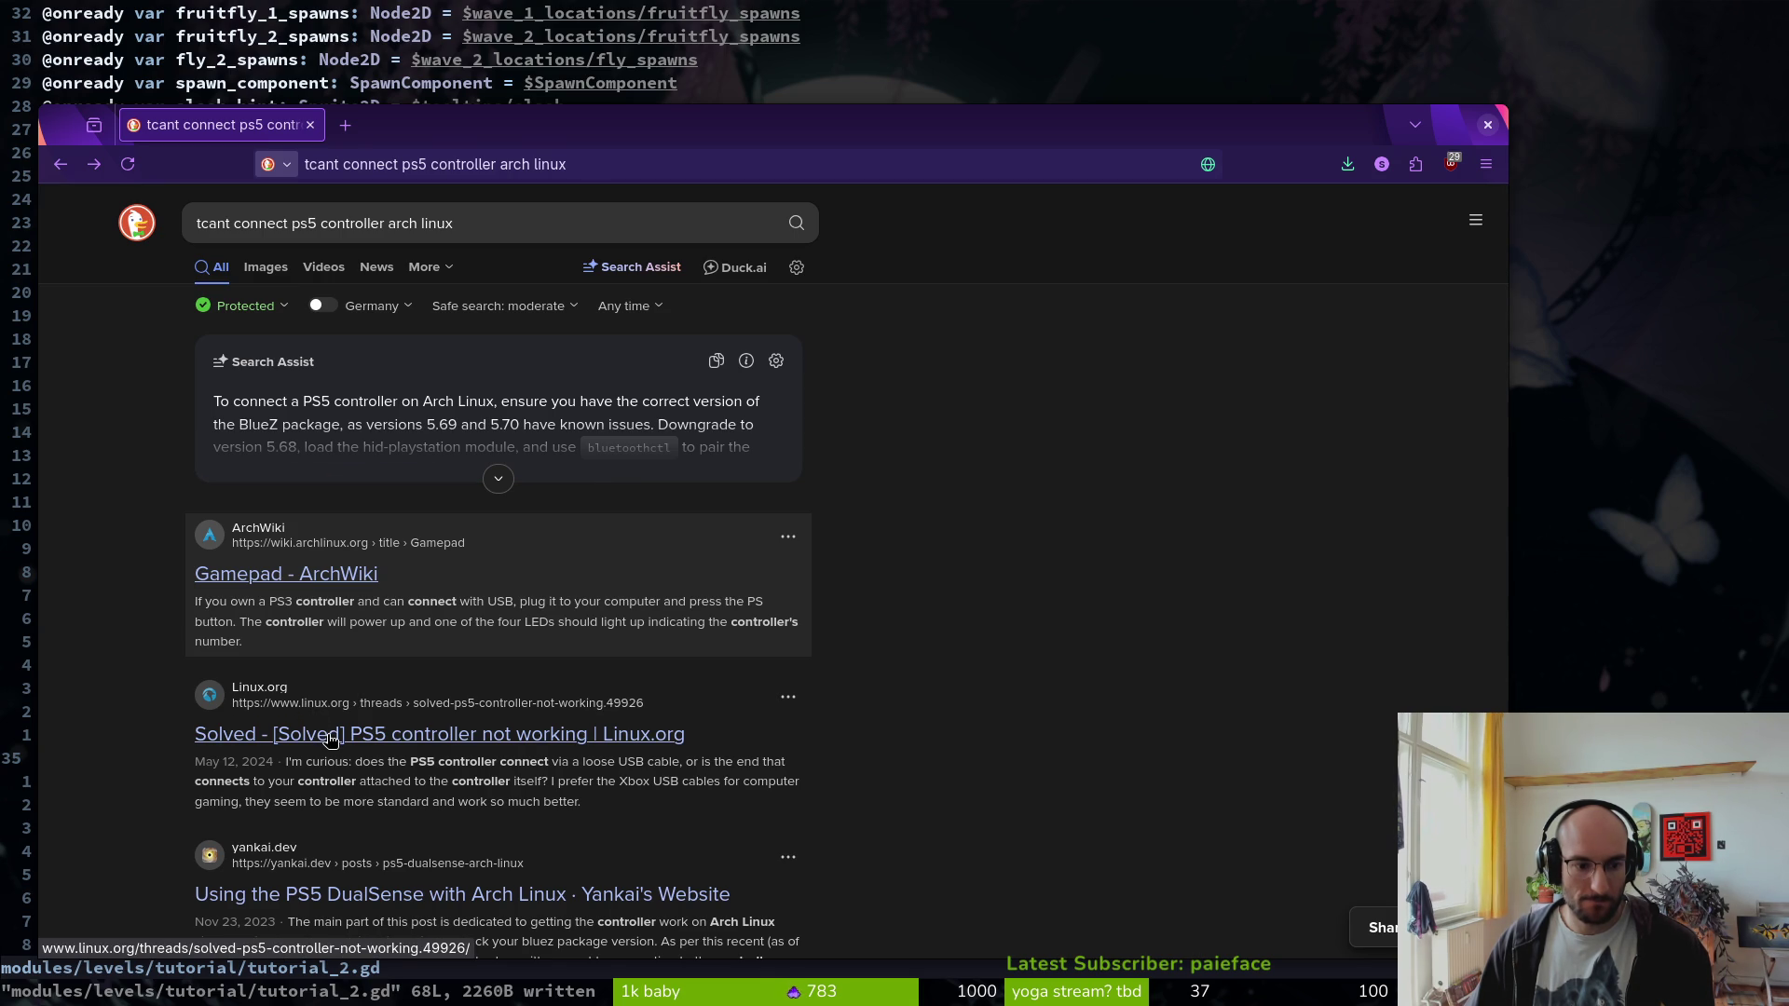
left_click(450, 224)
type("ps5 ")
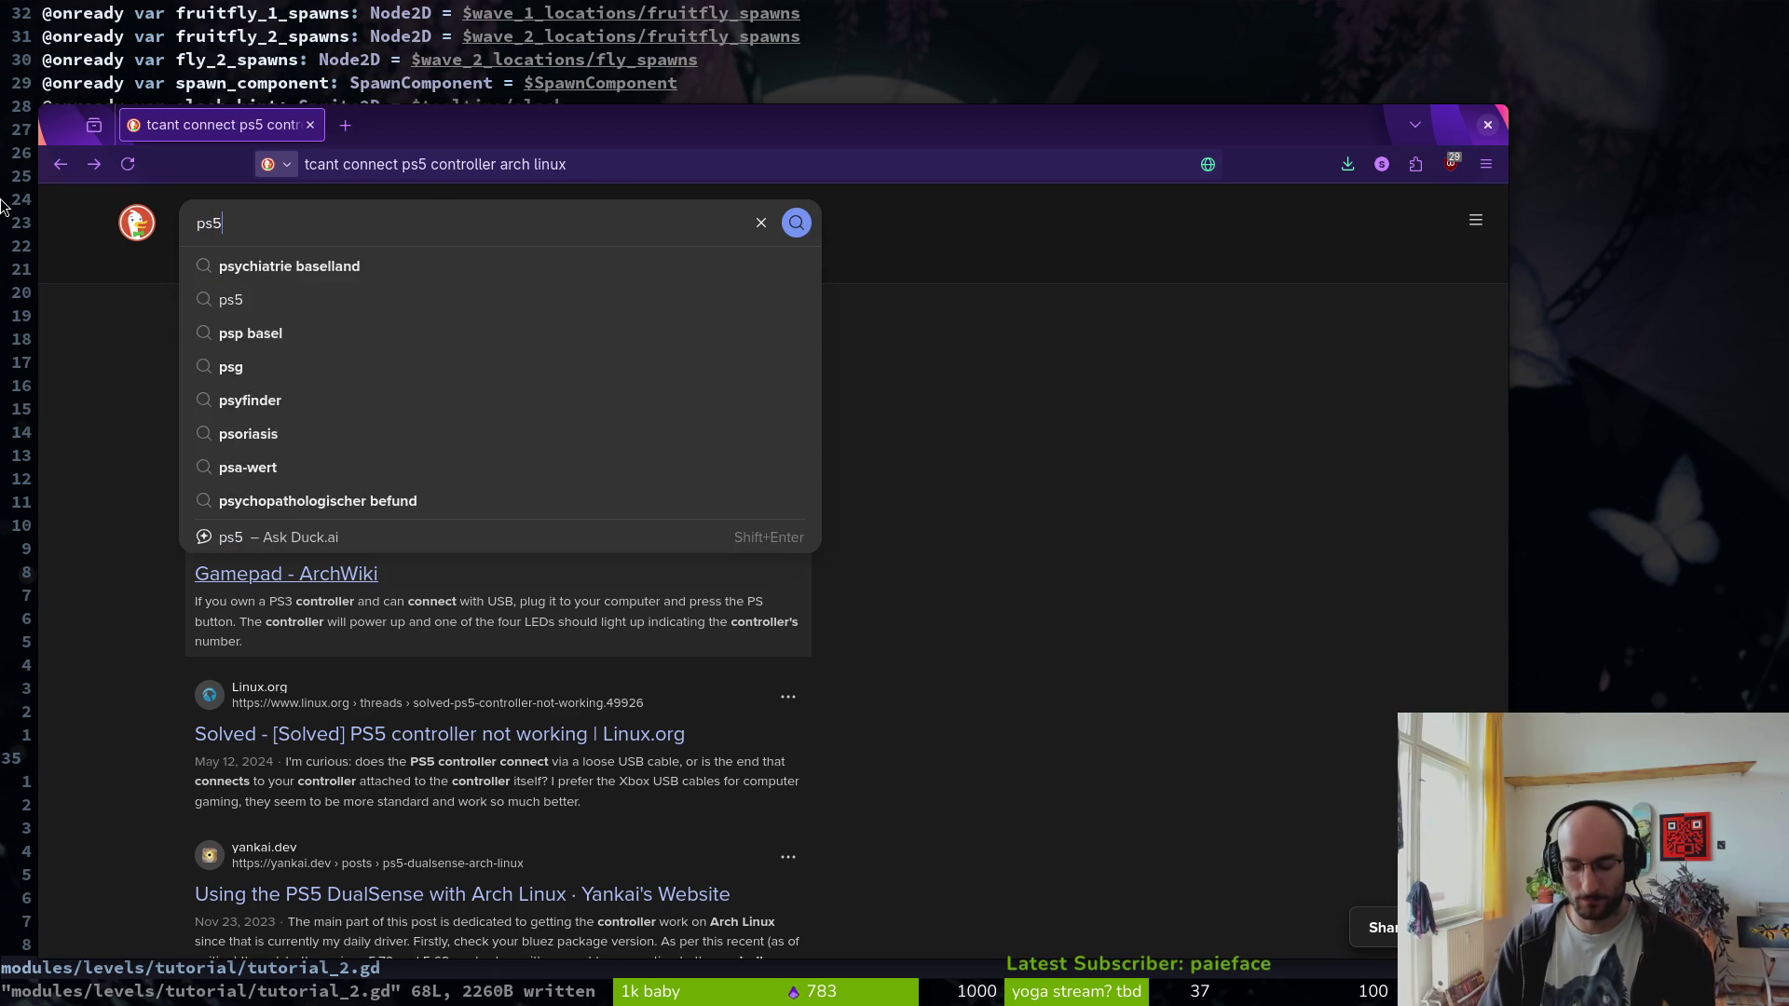
type("controller ")
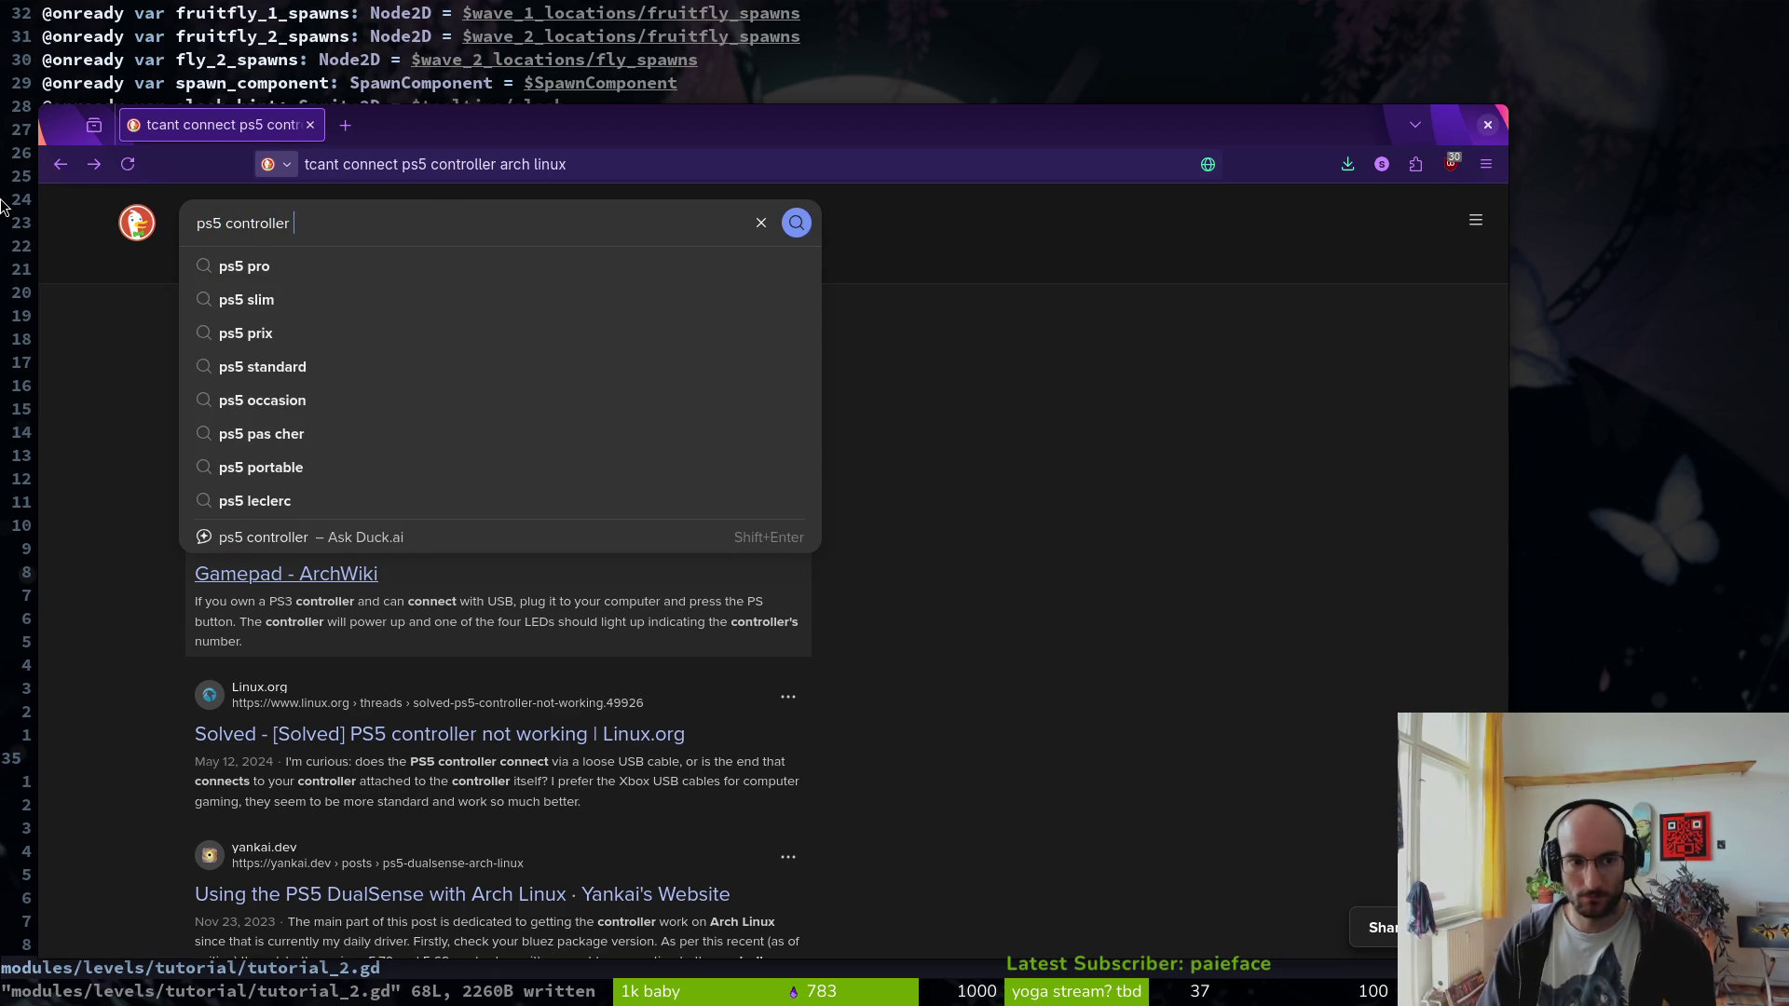
type("arch linux")
key("Return")
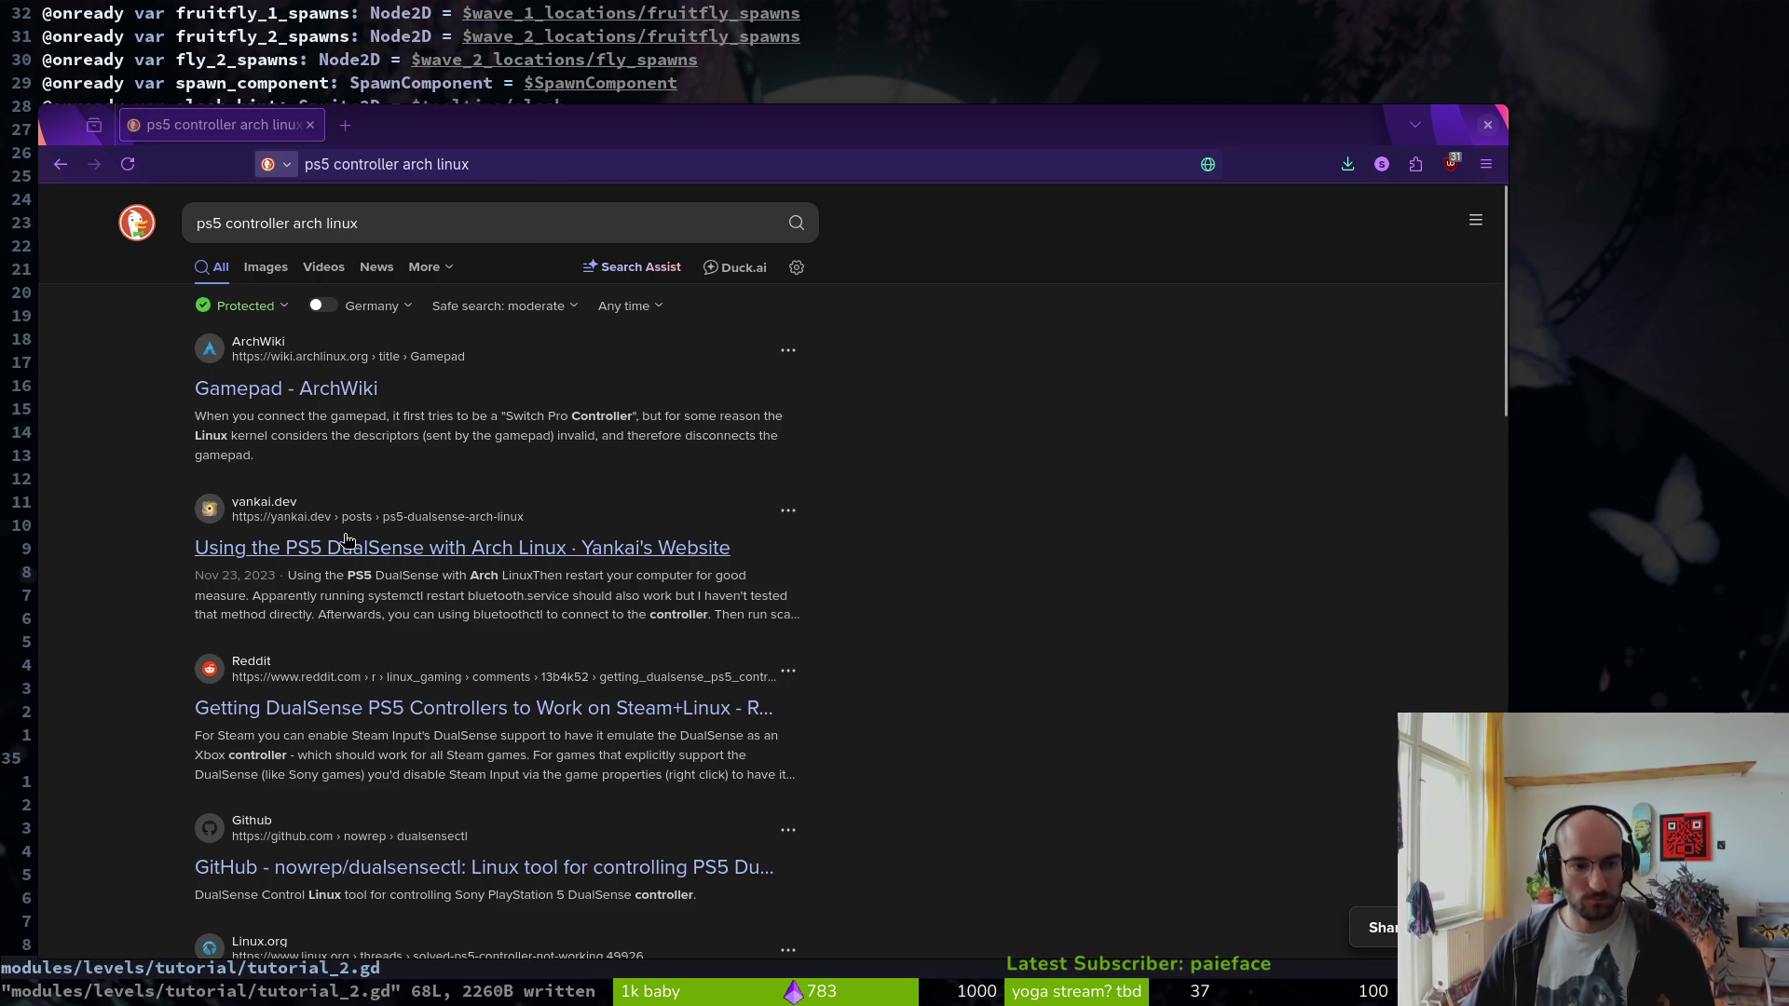
middle_click(273, 392)
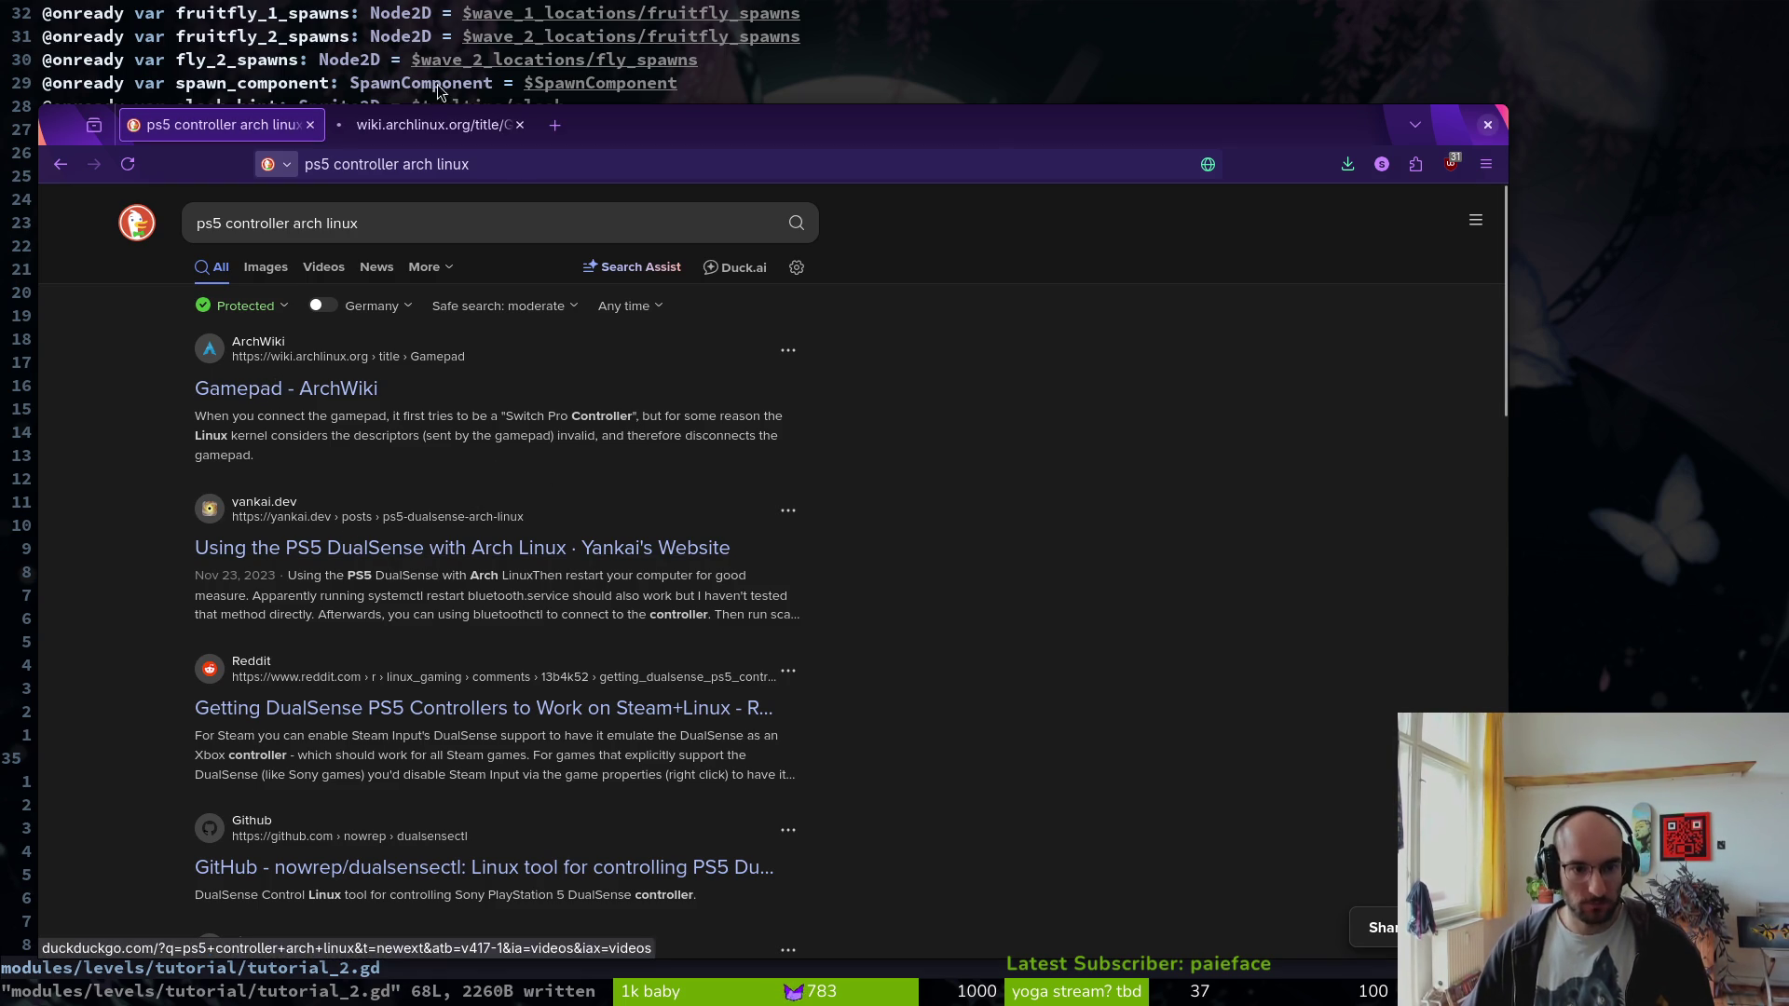
left_click(424, 126)
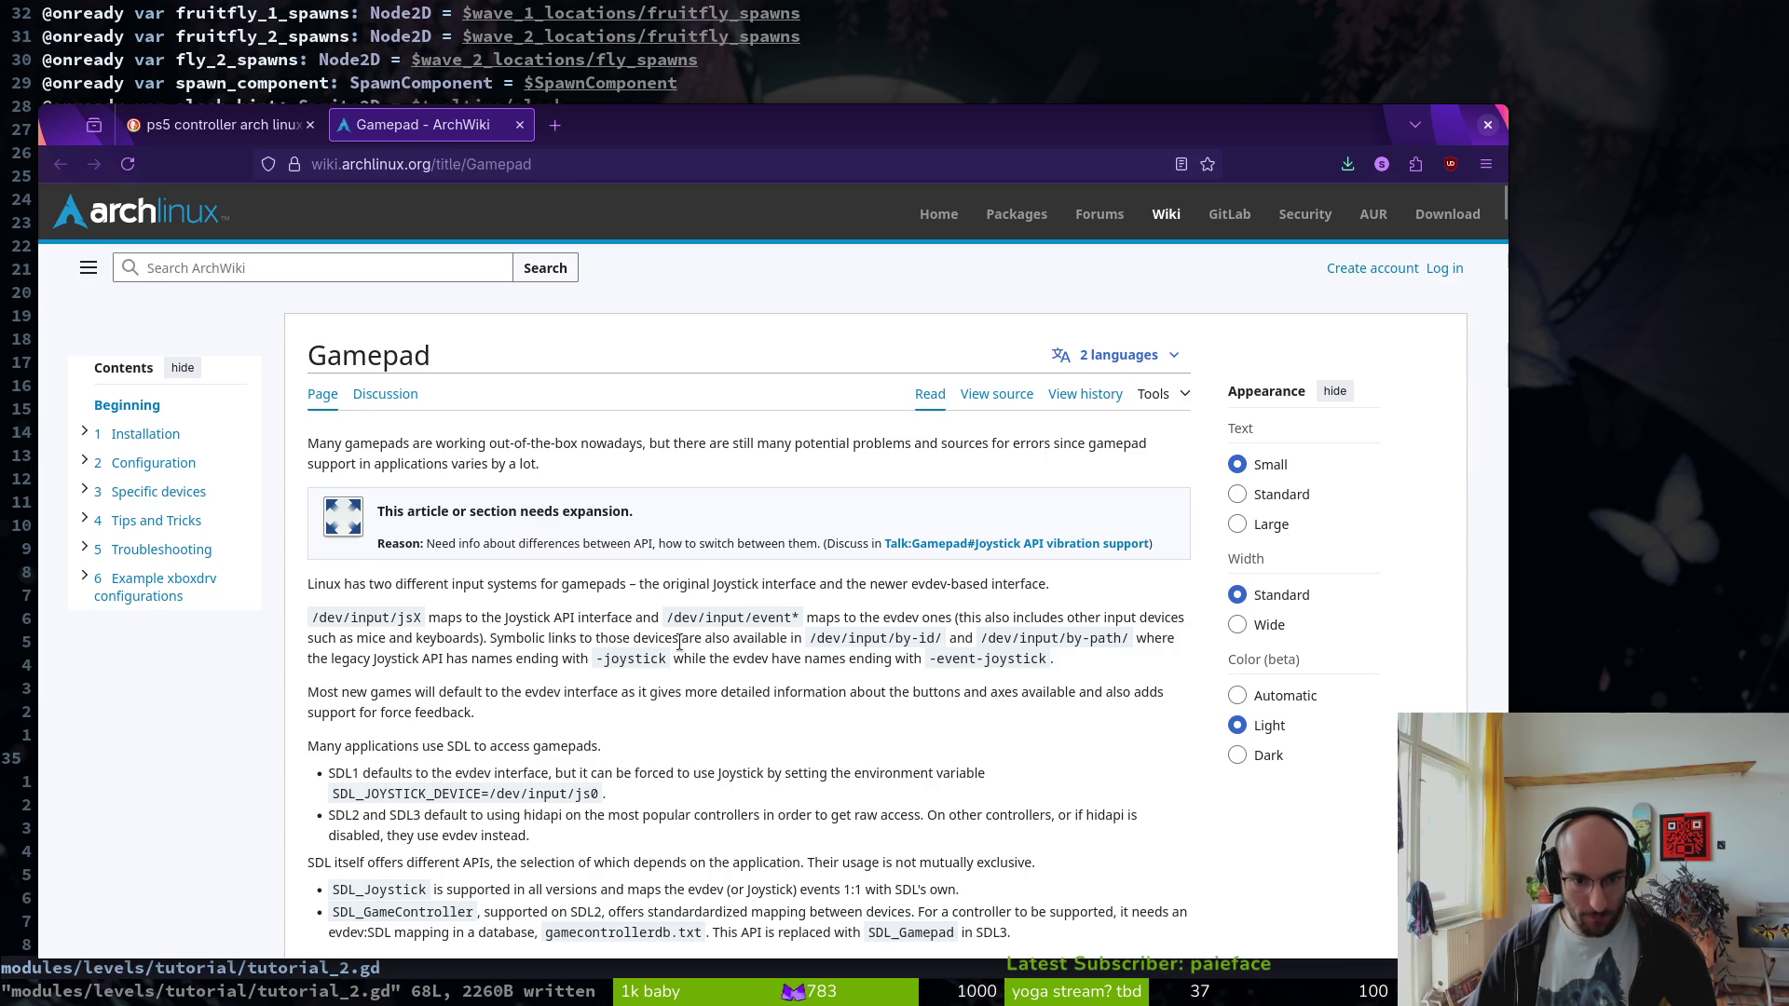
- Read down the ArchWiki Gamepad page, then start a new-tab search for 'connect ps5 controller blnuetooth'
scroll(531, 741, "down", 2)
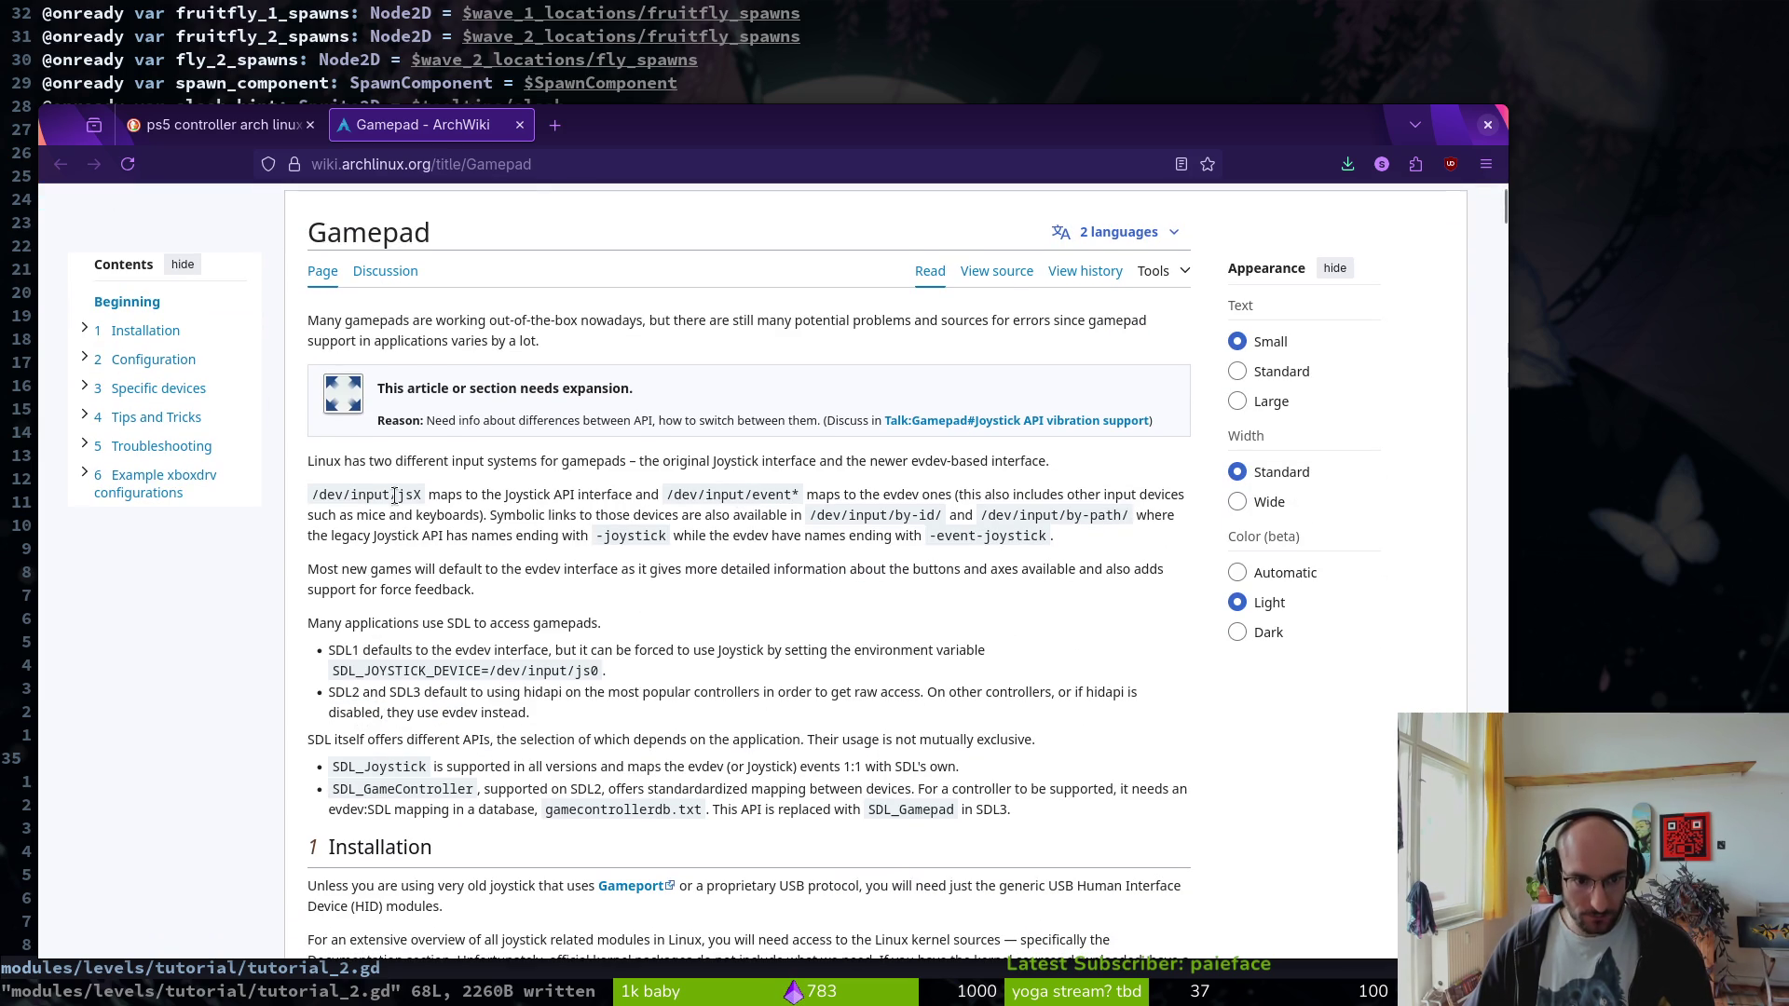
scroll(415, 515, "down", 4)
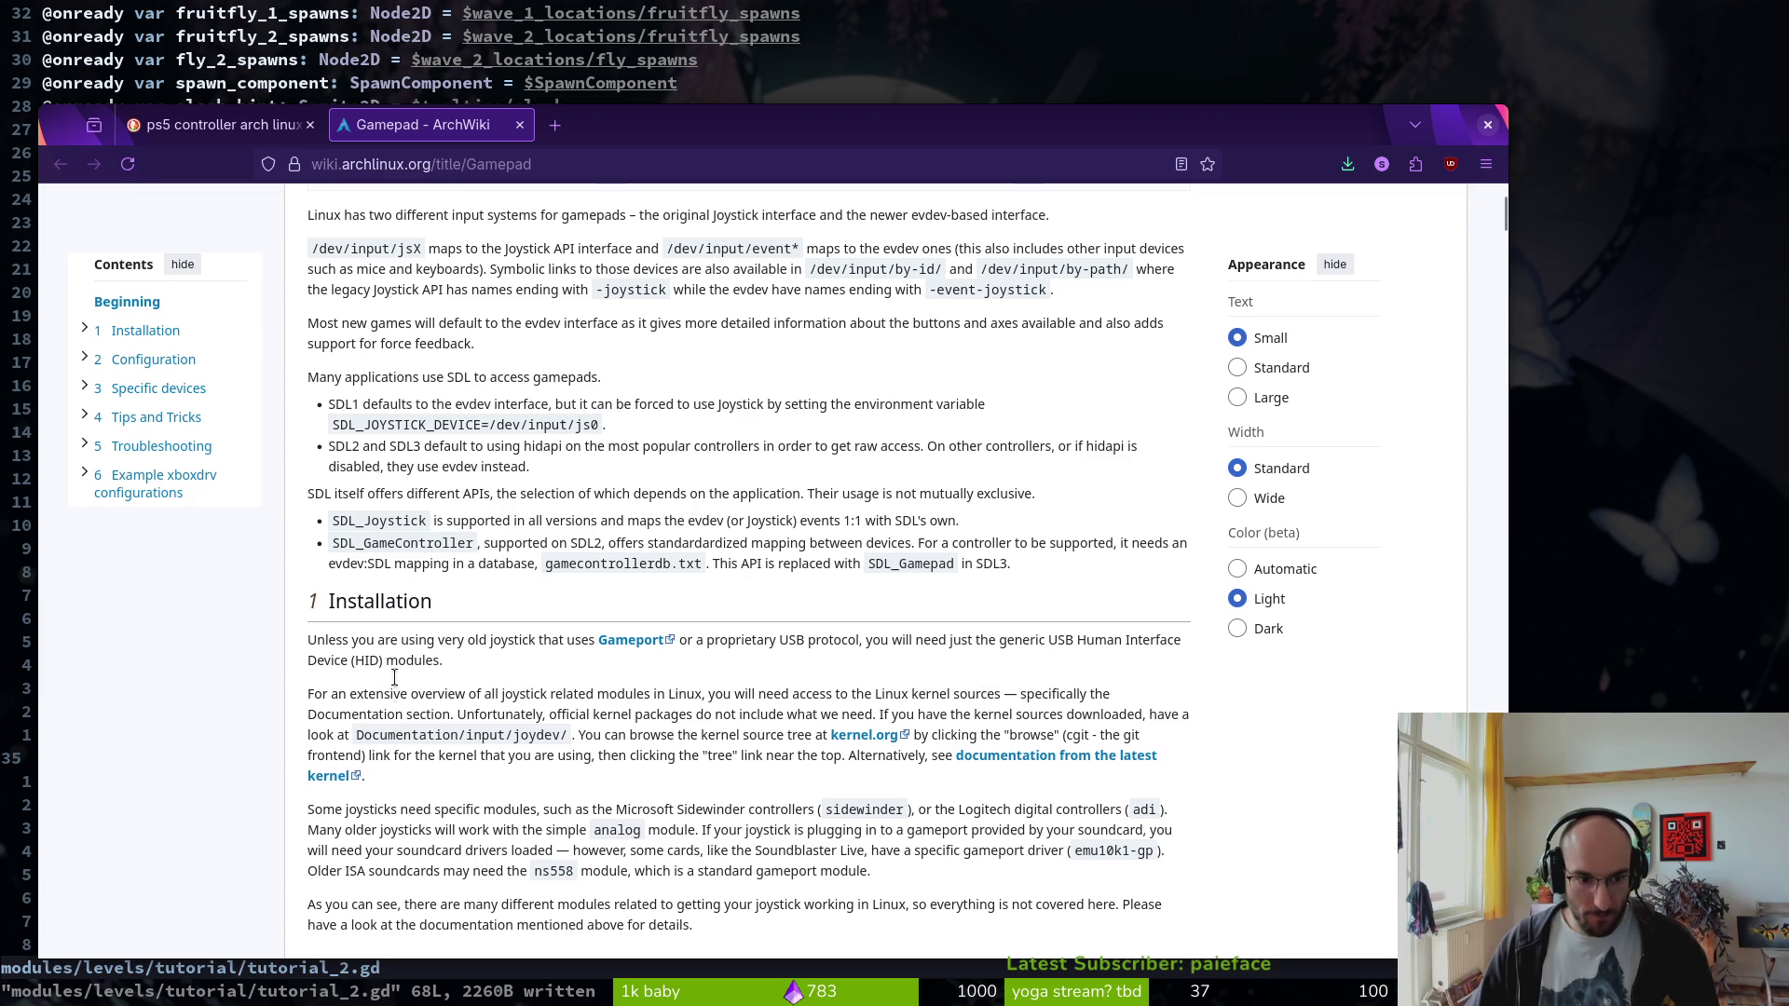
scroll(397, 671, "down", 4)
scroll(585, 719, "down", 8)
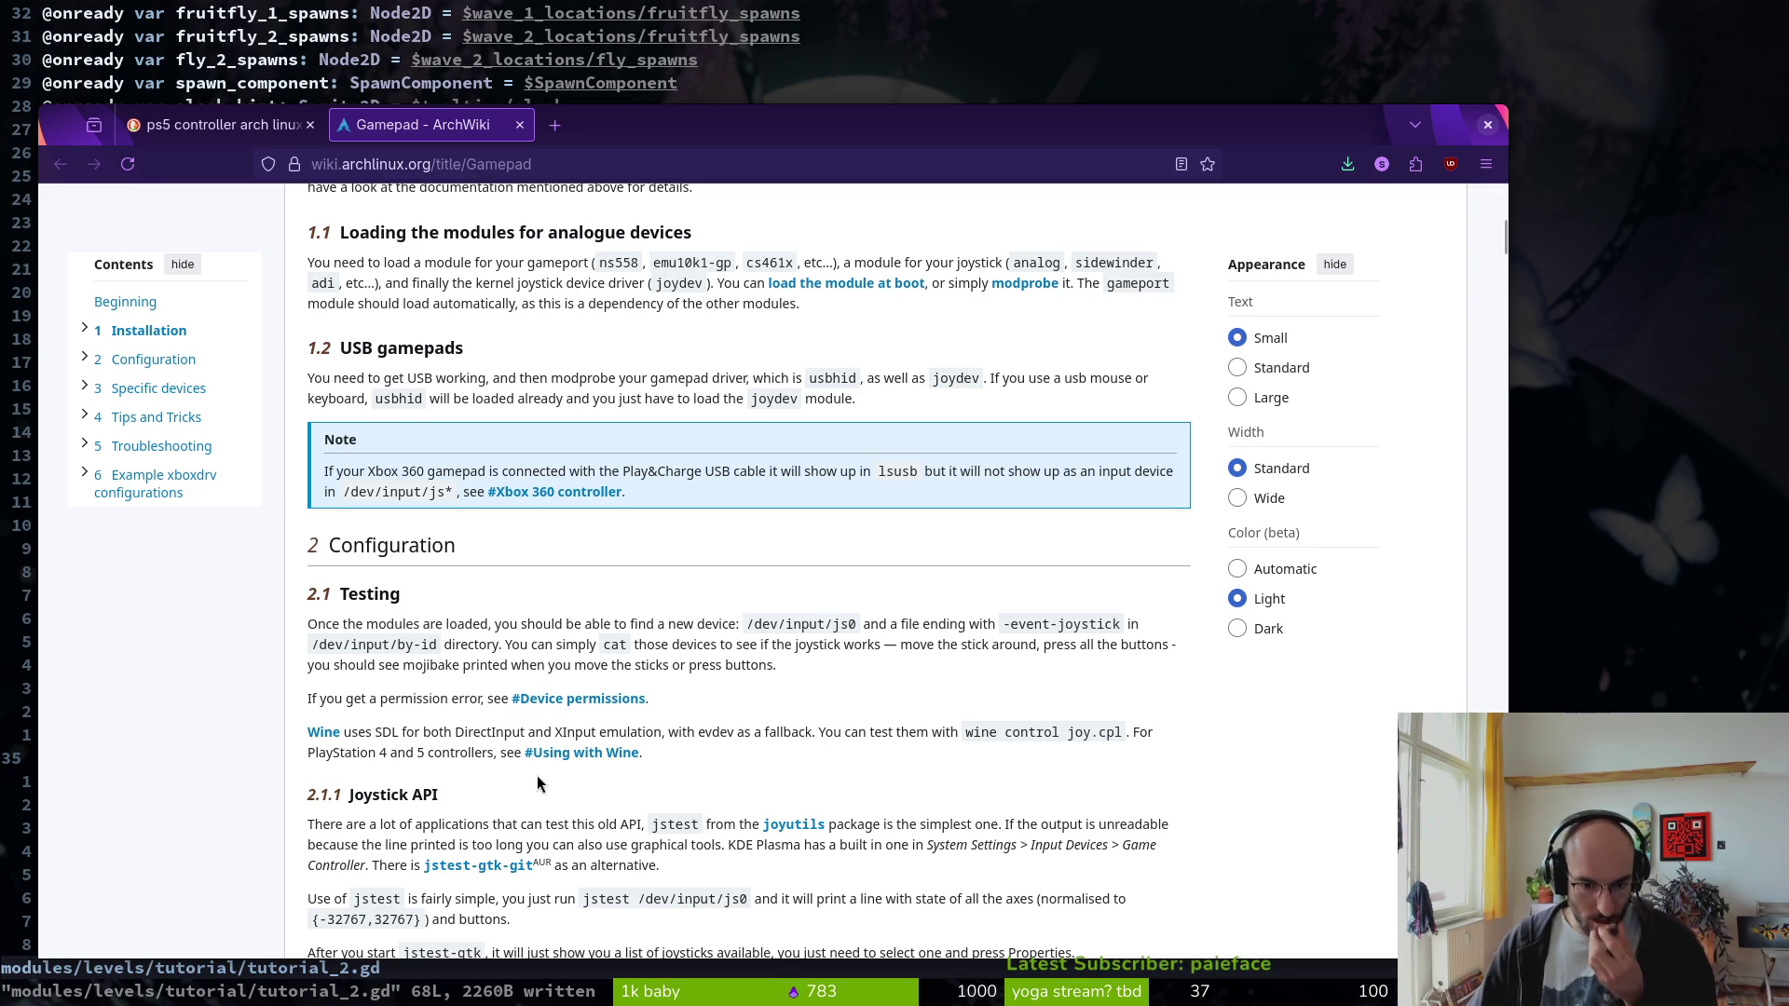
scroll(511, 778, "down", 5)
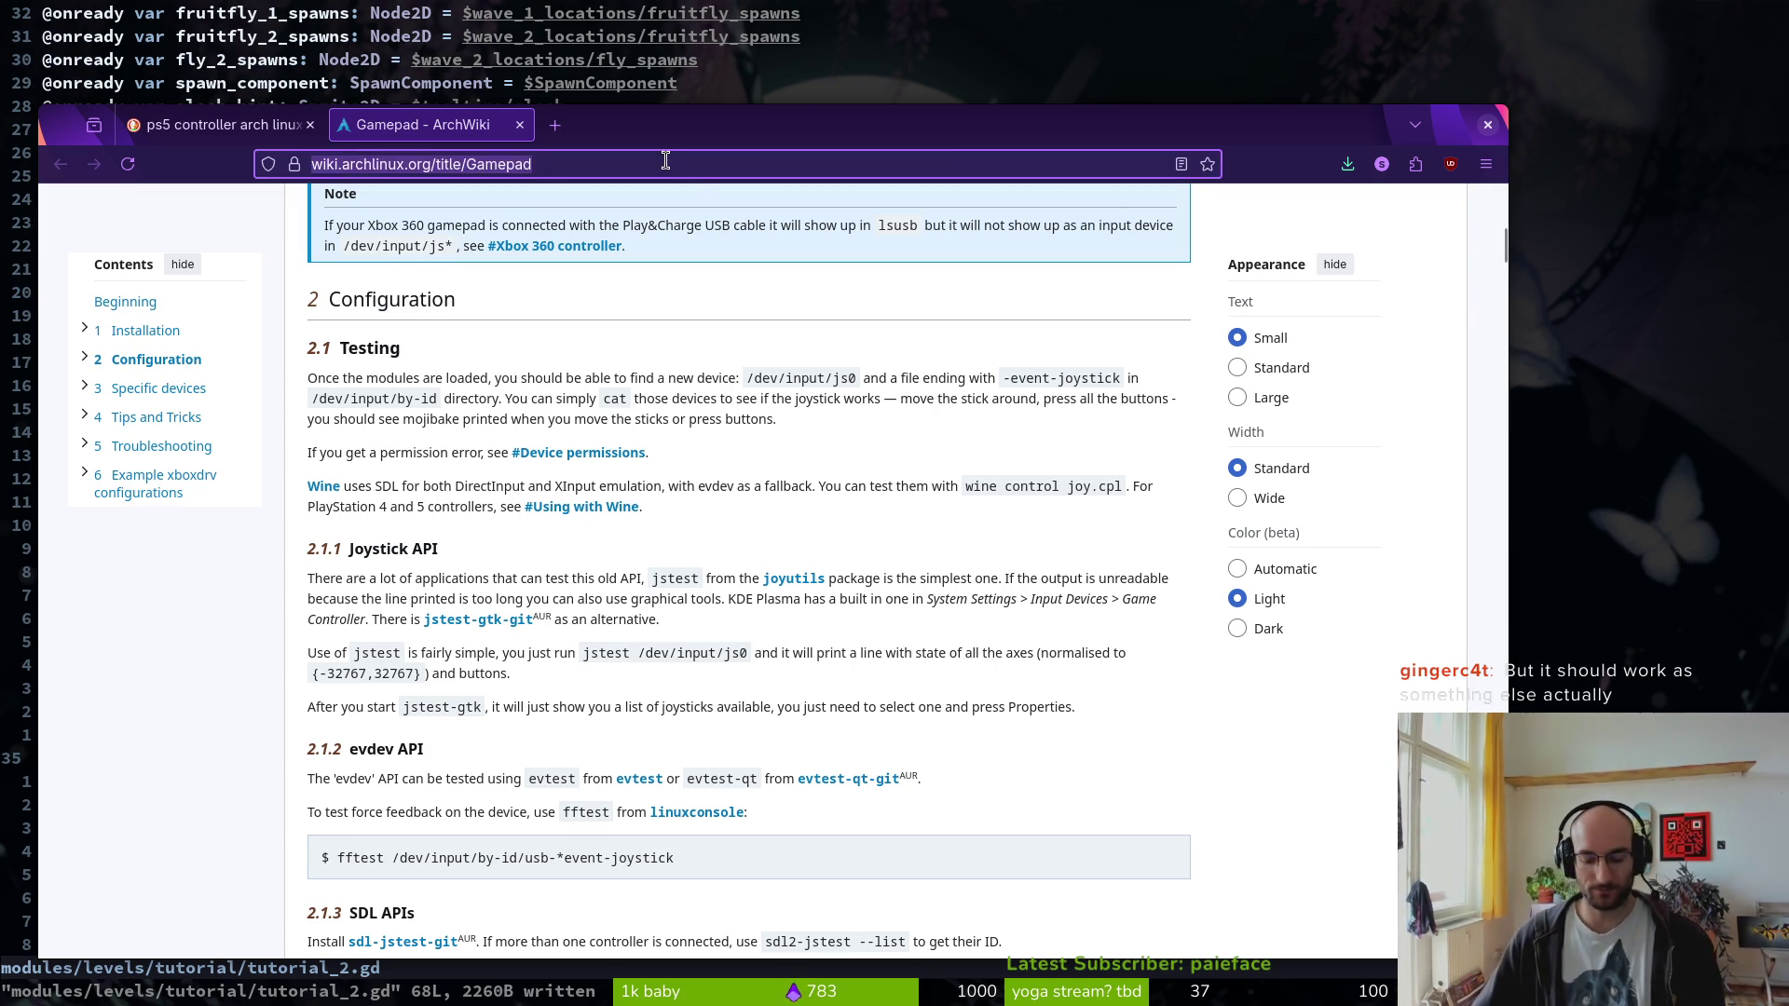
key("ctrl+t")
type("connect ps5 controller ")
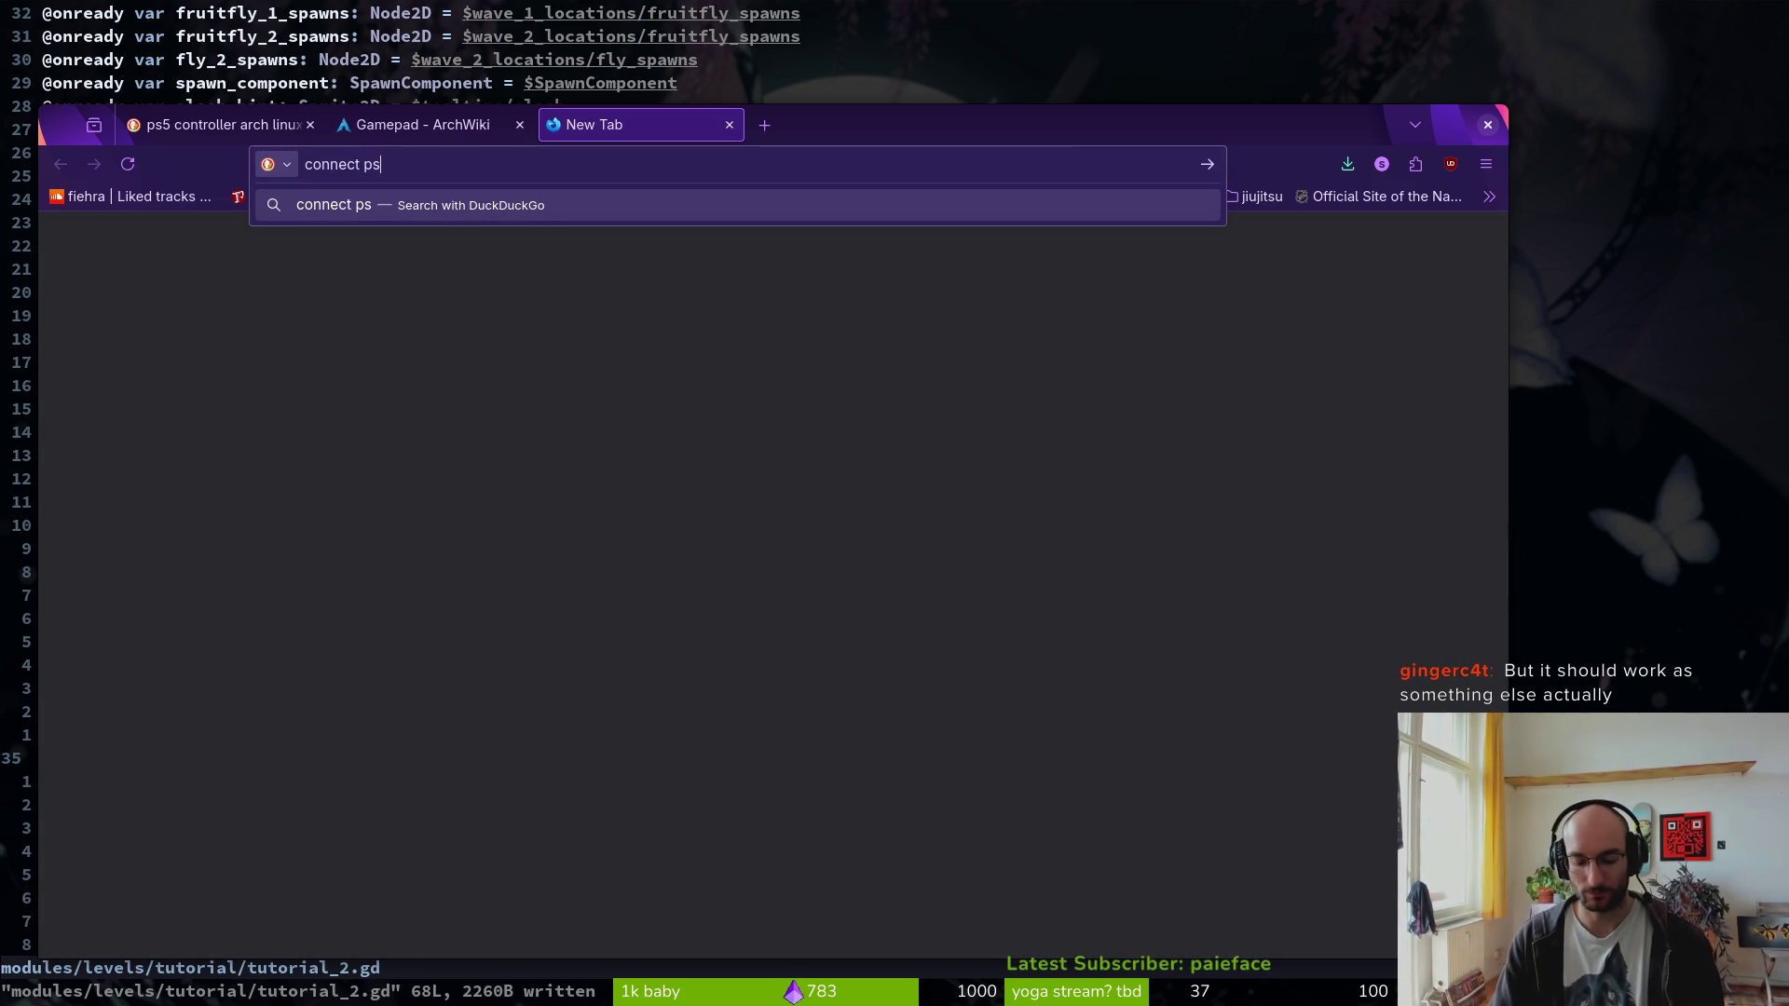
type("blnuetooth")
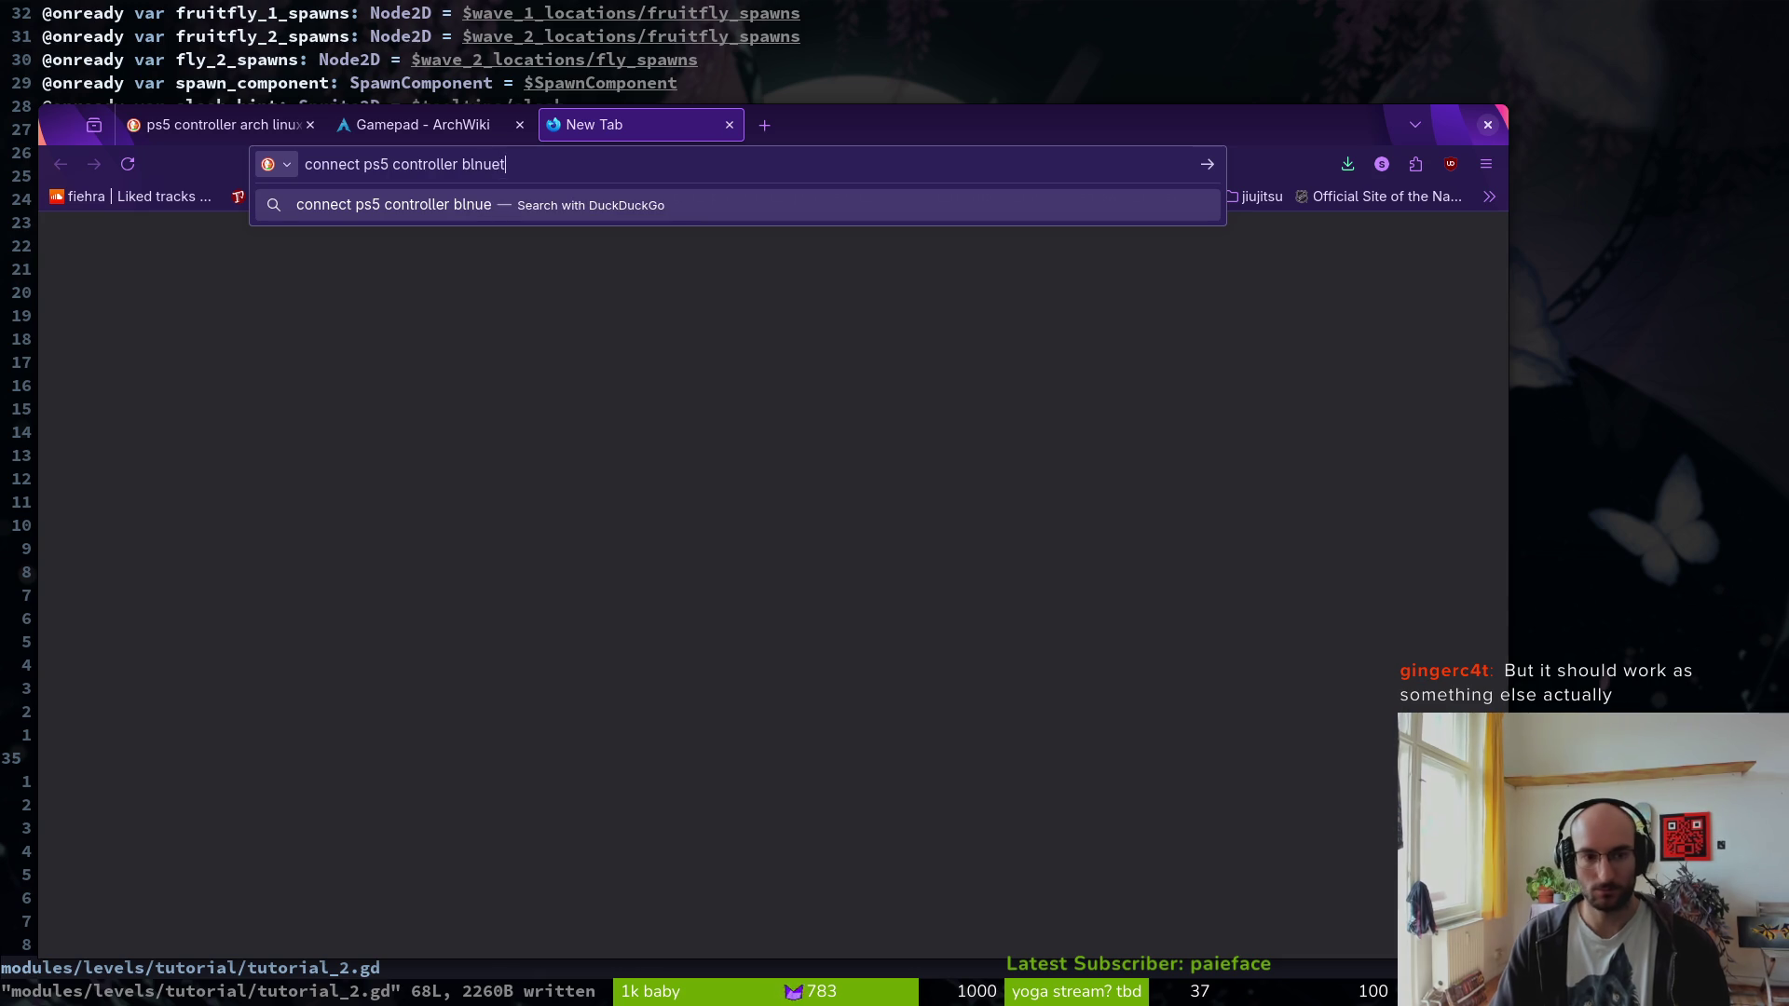
- Correct the query to 'connect ps5 controller bluetooth arch linux', search, and scroll the results
key("BackSpace")
key("BackSpace")
key("BackSpace")
key("BackSpace")
type("uetooth arch linux")
key("Return")
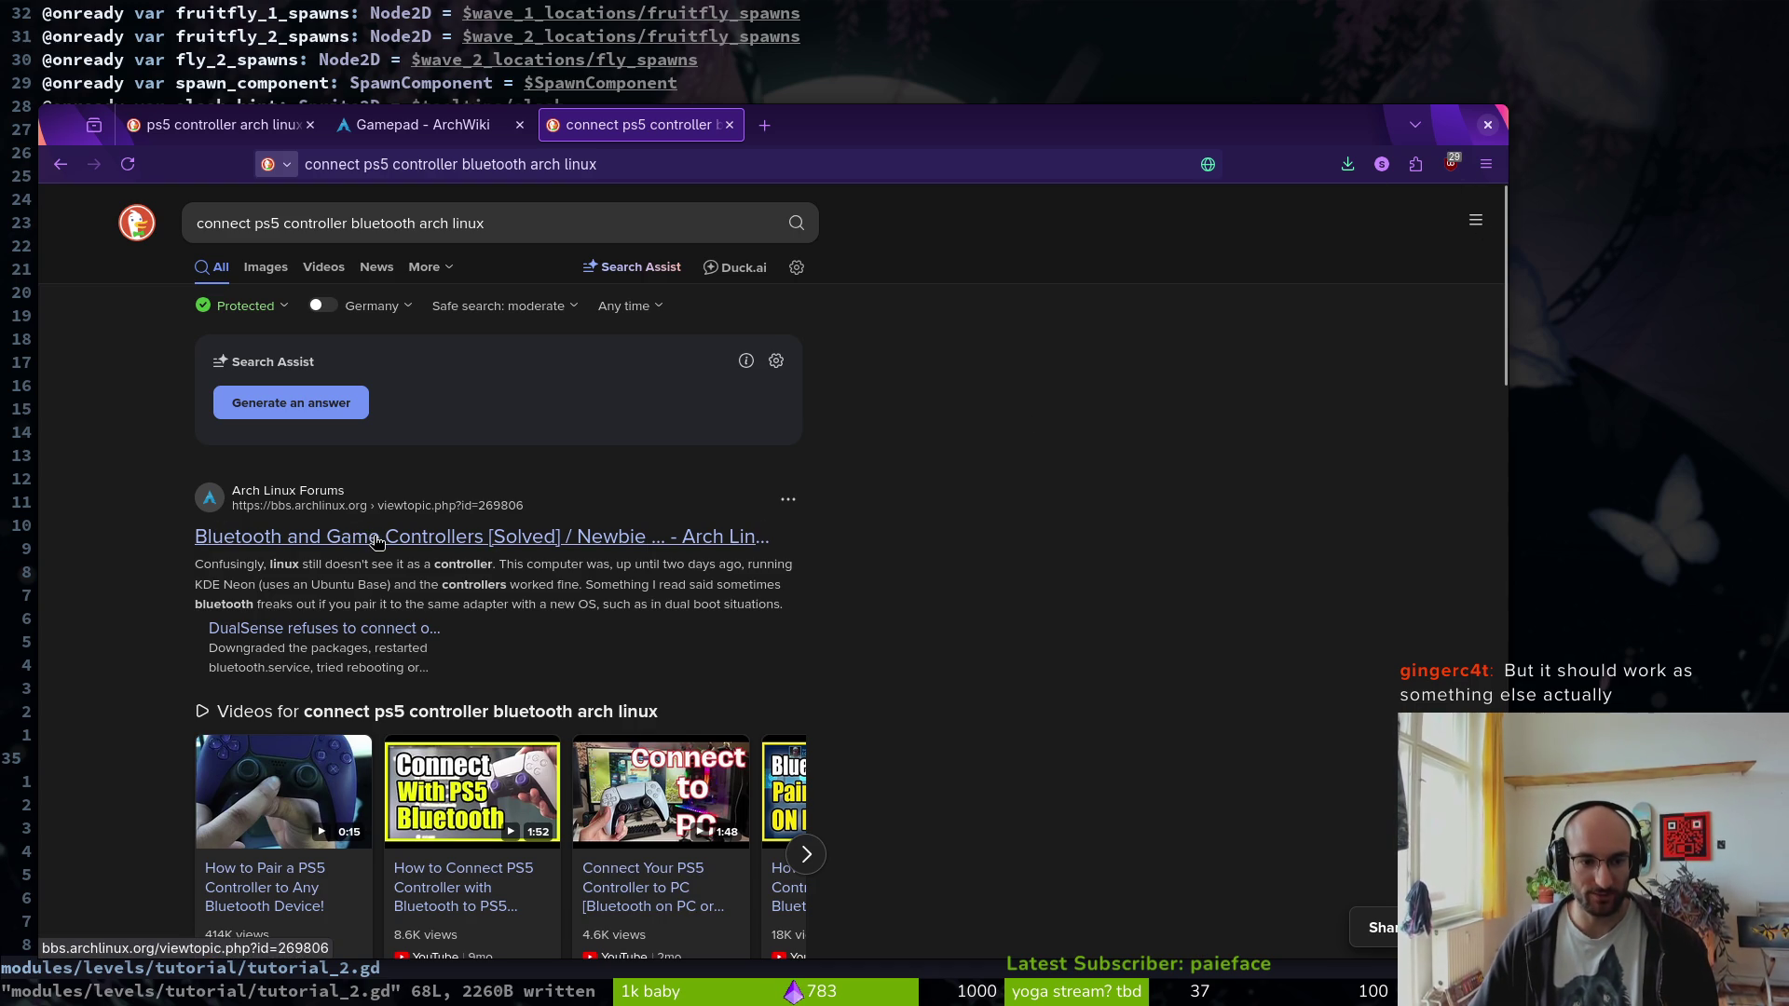
scroll(377, 542, "down", 1)
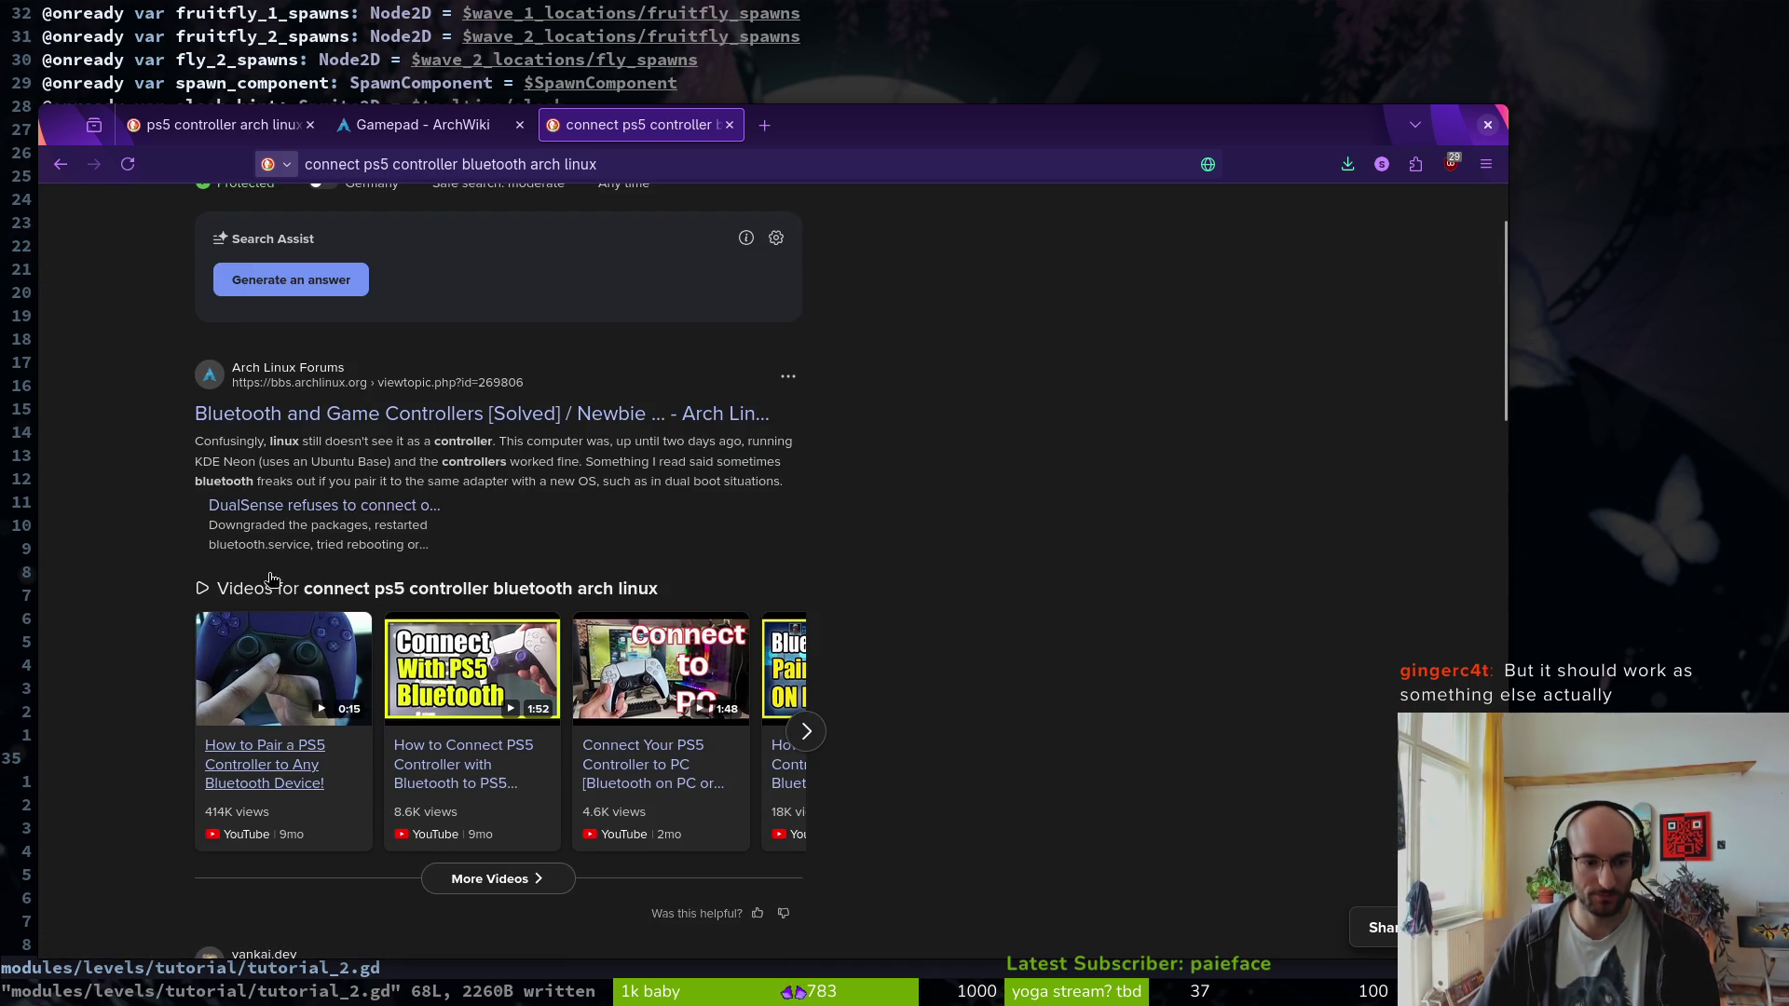
- Play the 'How to Pair a PS5 Controller to Any Bluetooth Device!' video in-page and pause it
left_click(290, 787)
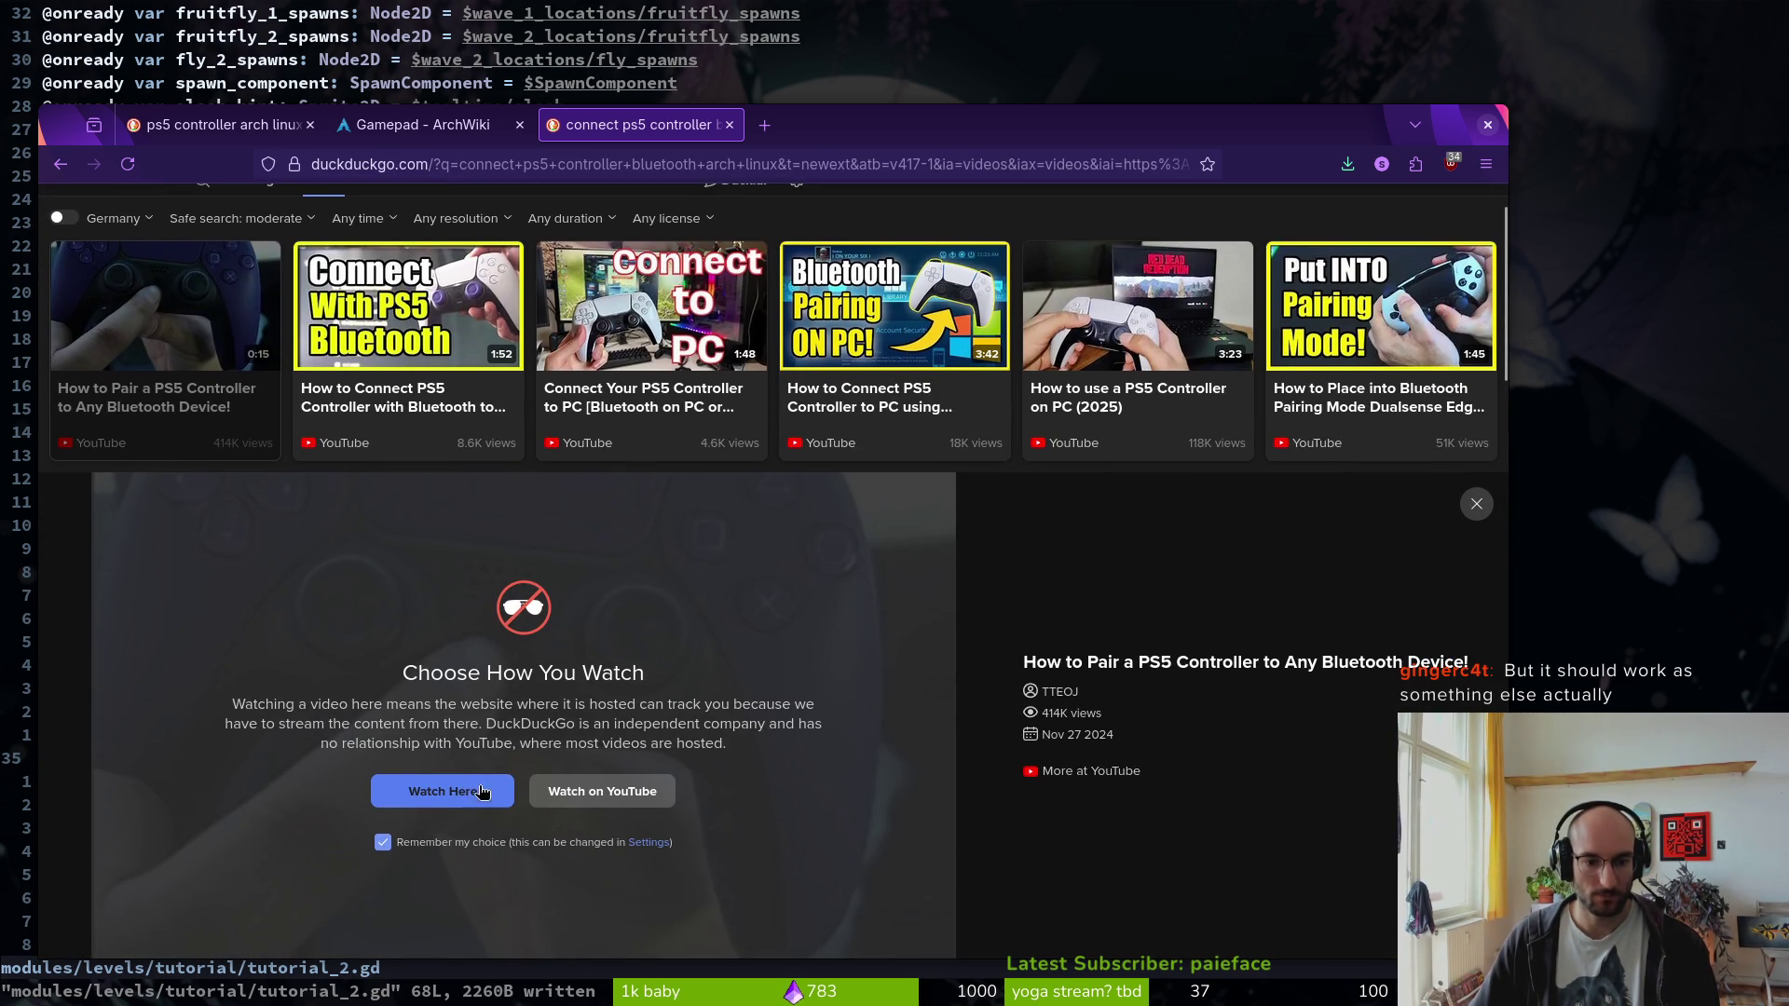
left_click(471, 792)
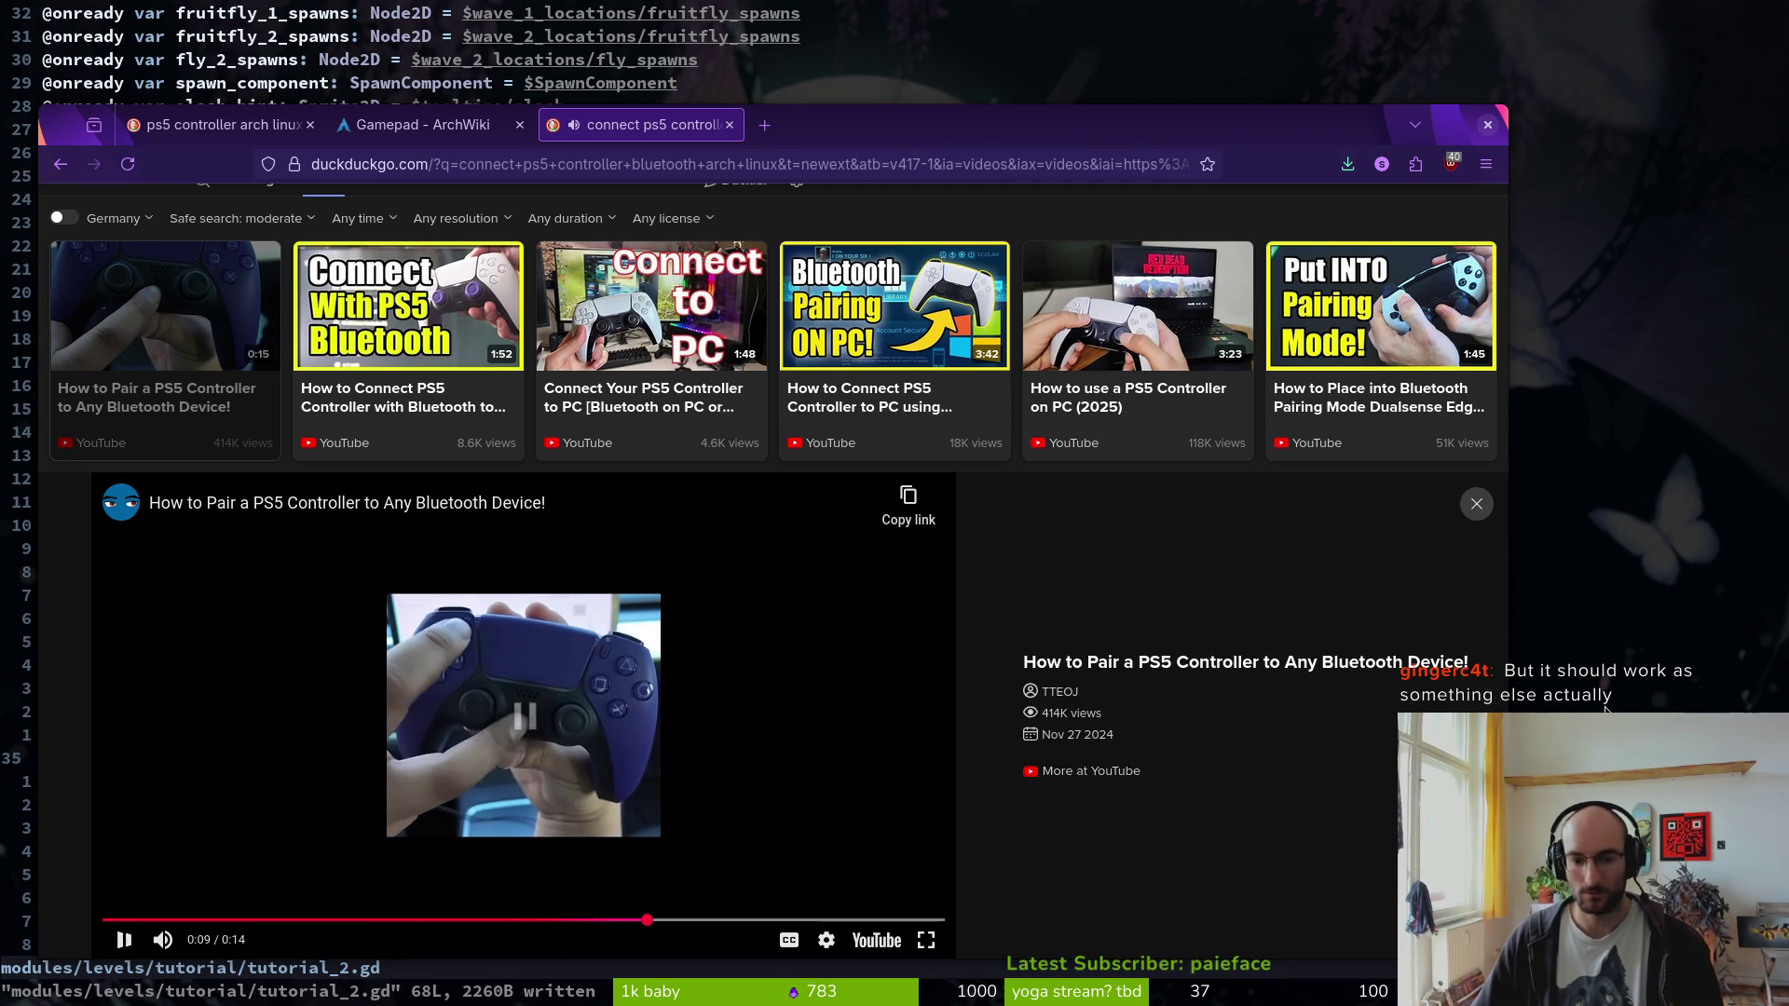
key("space")
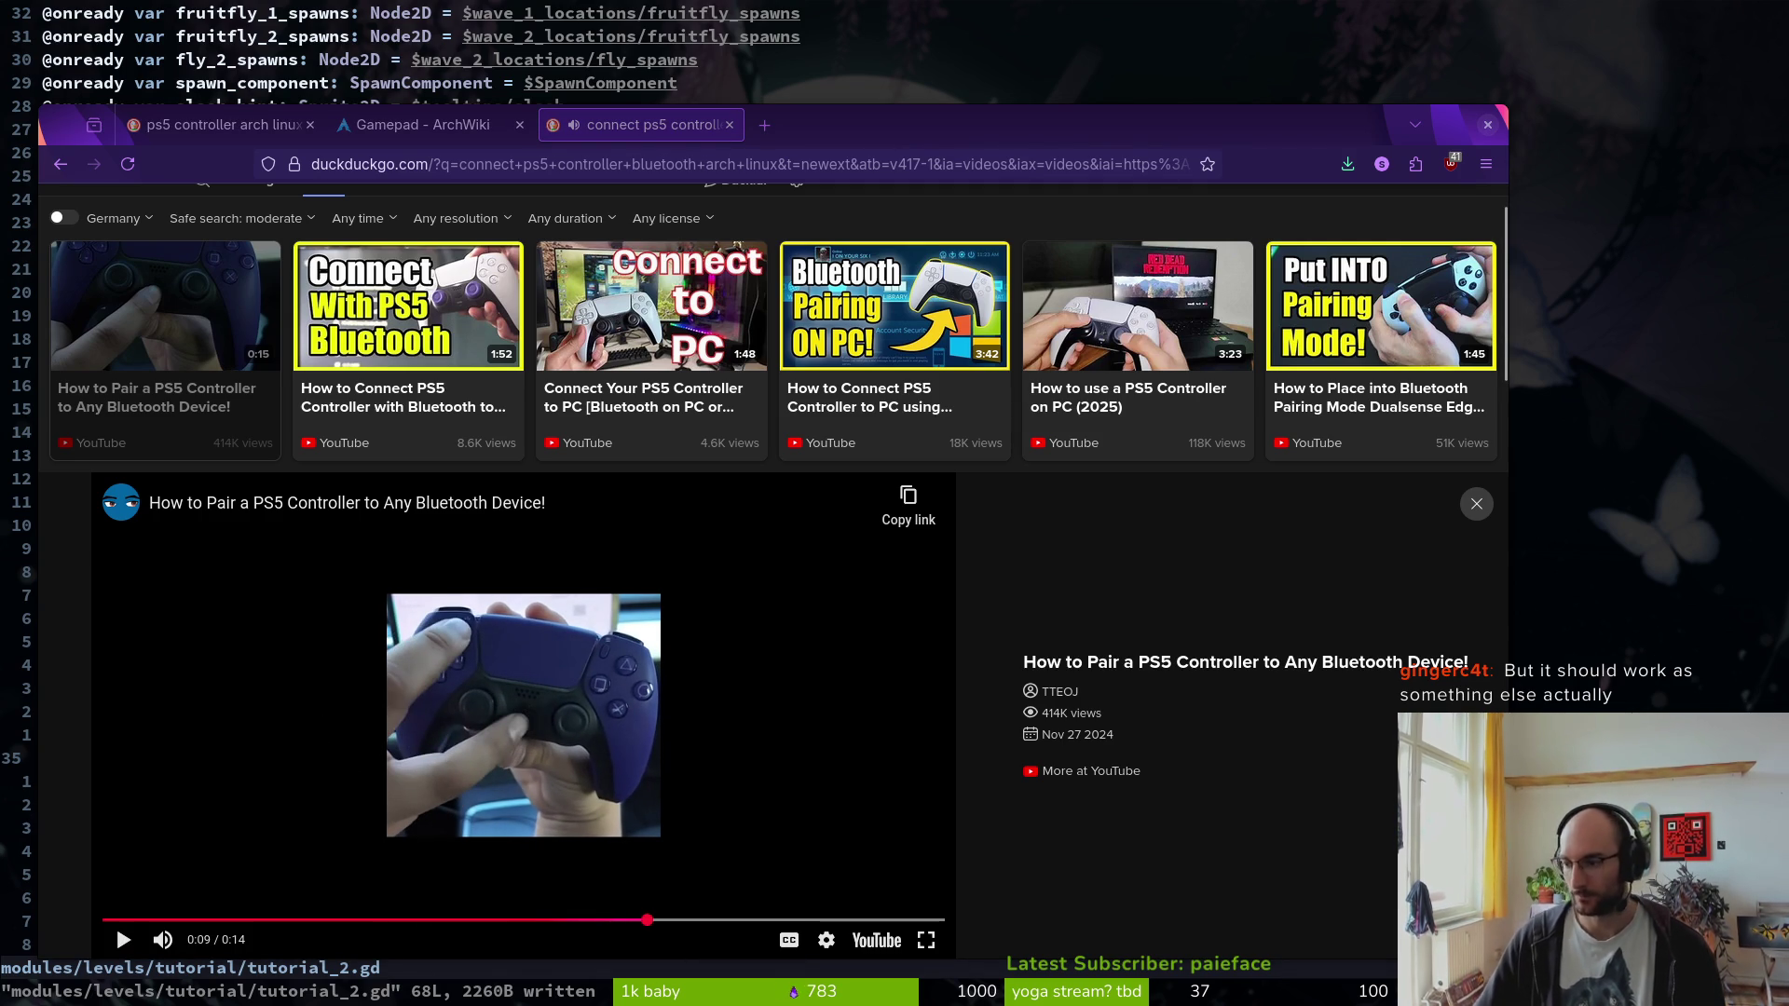